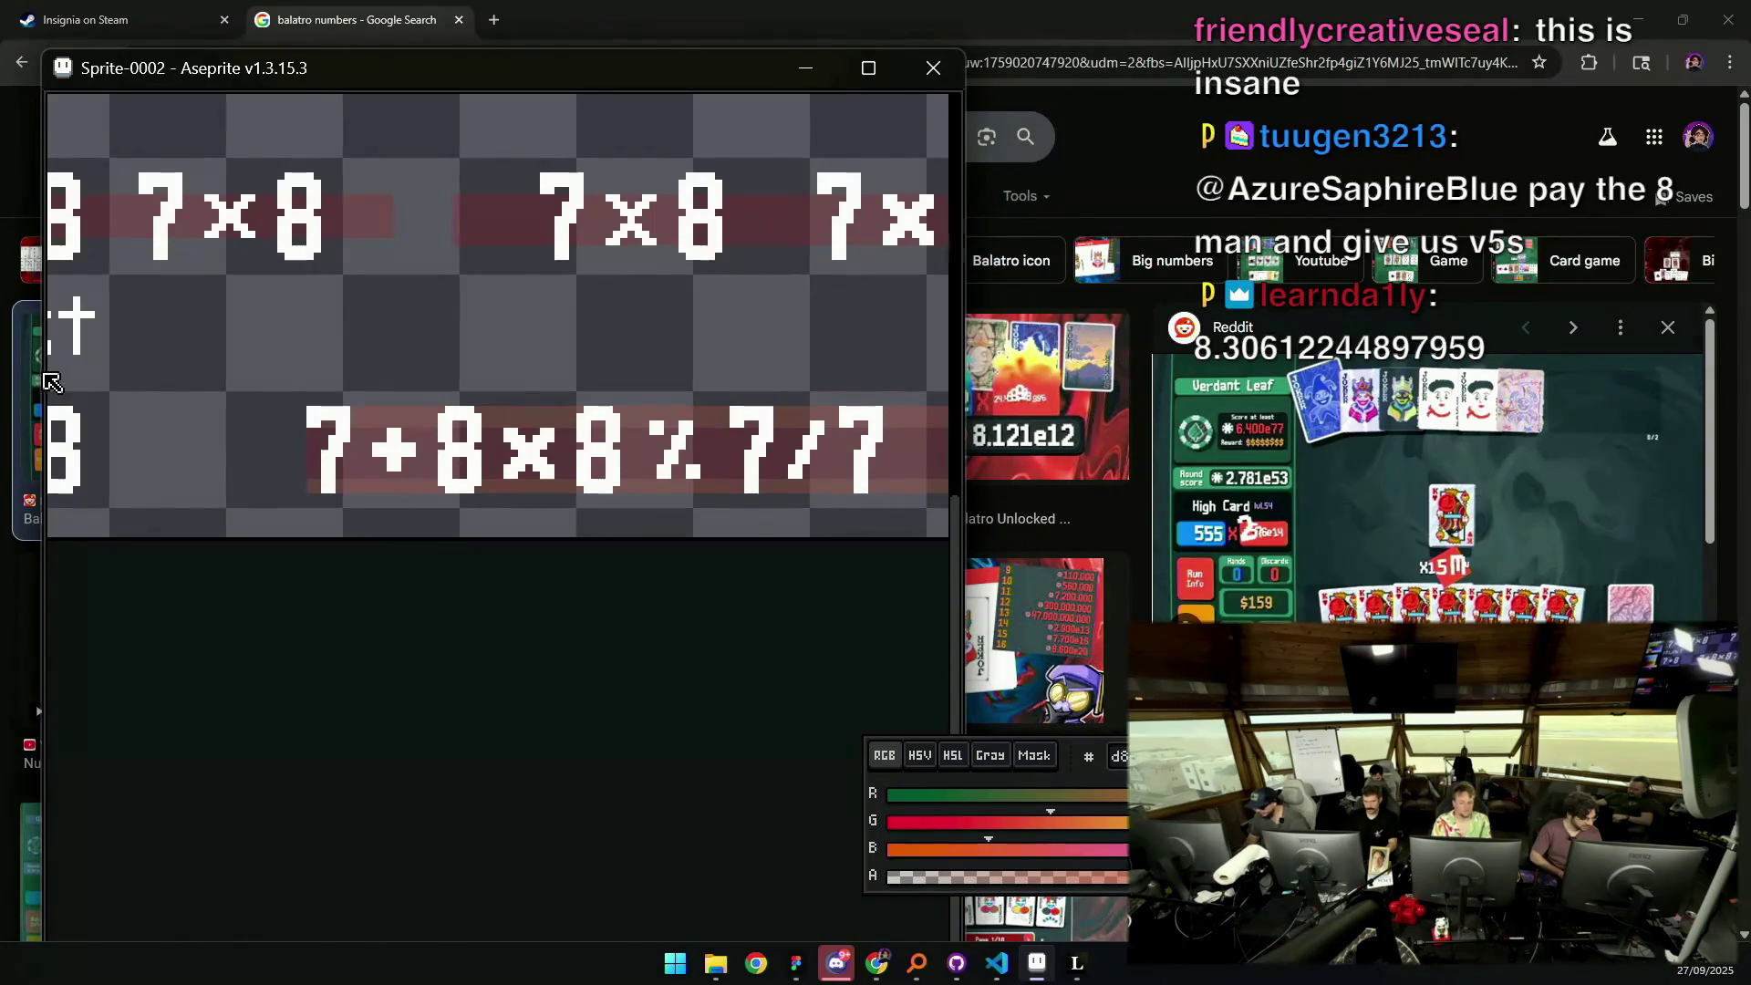
Narrow the Aseprite mockup to show the trailing 7/7, minimize the browser, and park the mockup top-right
left_click_drag(43, 370, 261, 367)
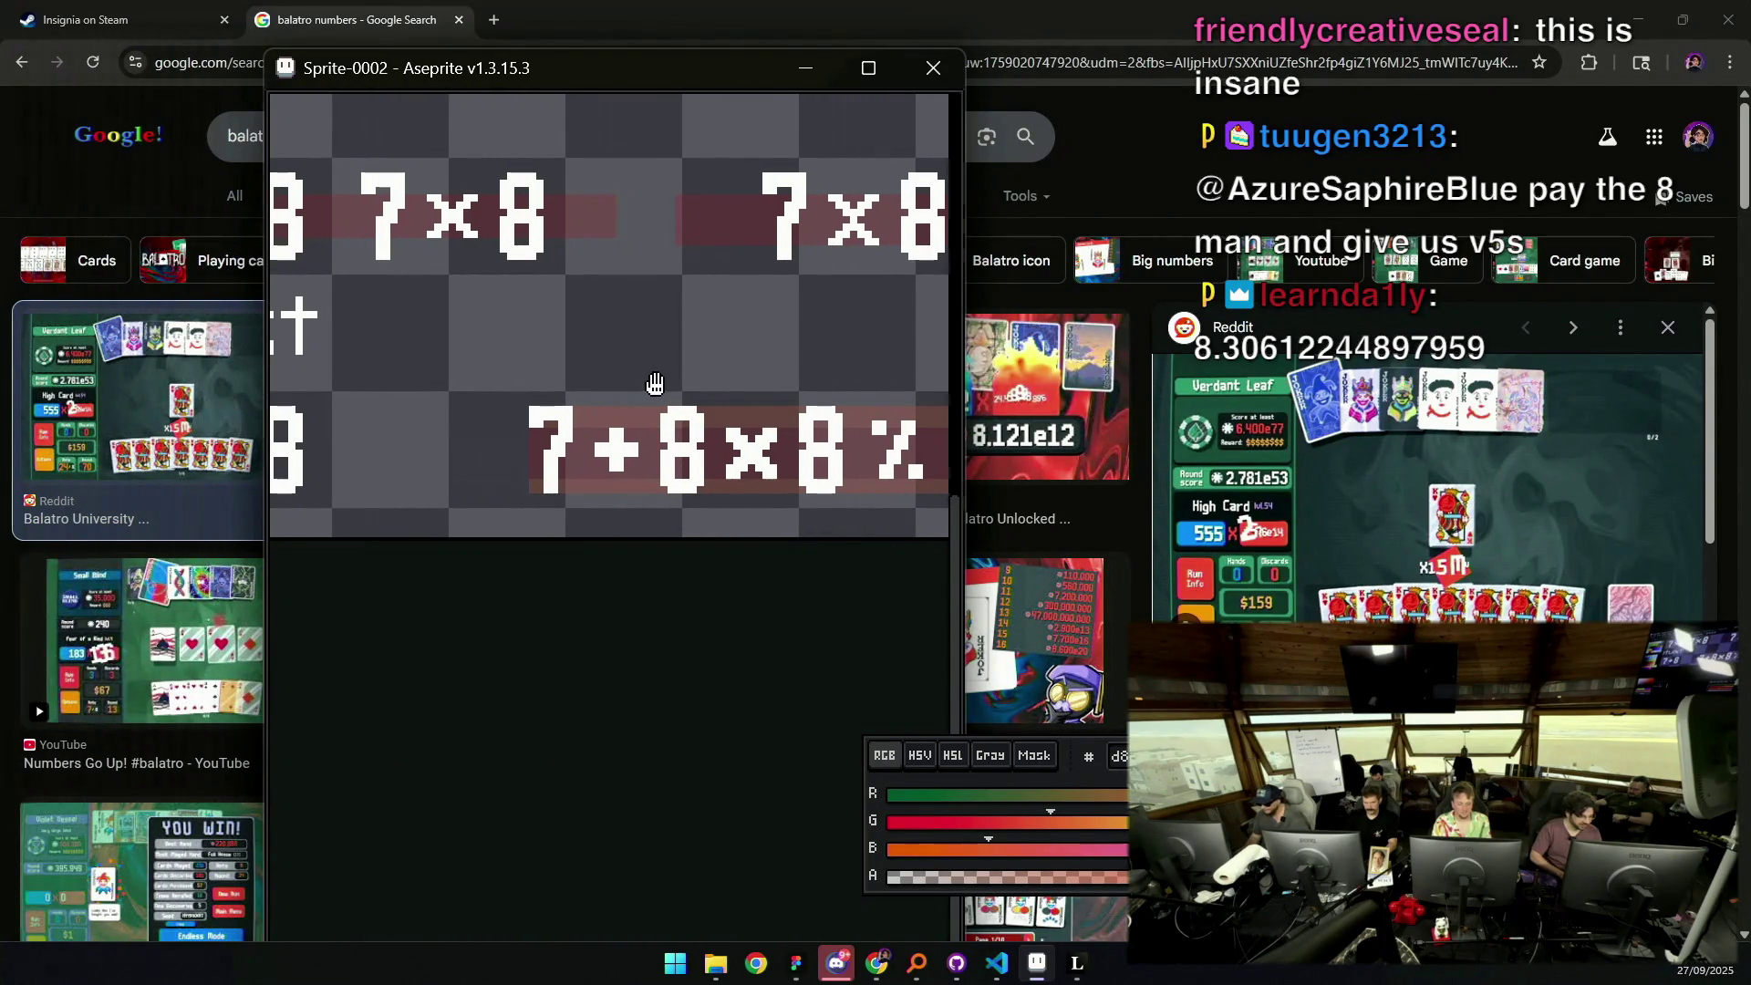
left_click_drag(644, 379, 438, 319)
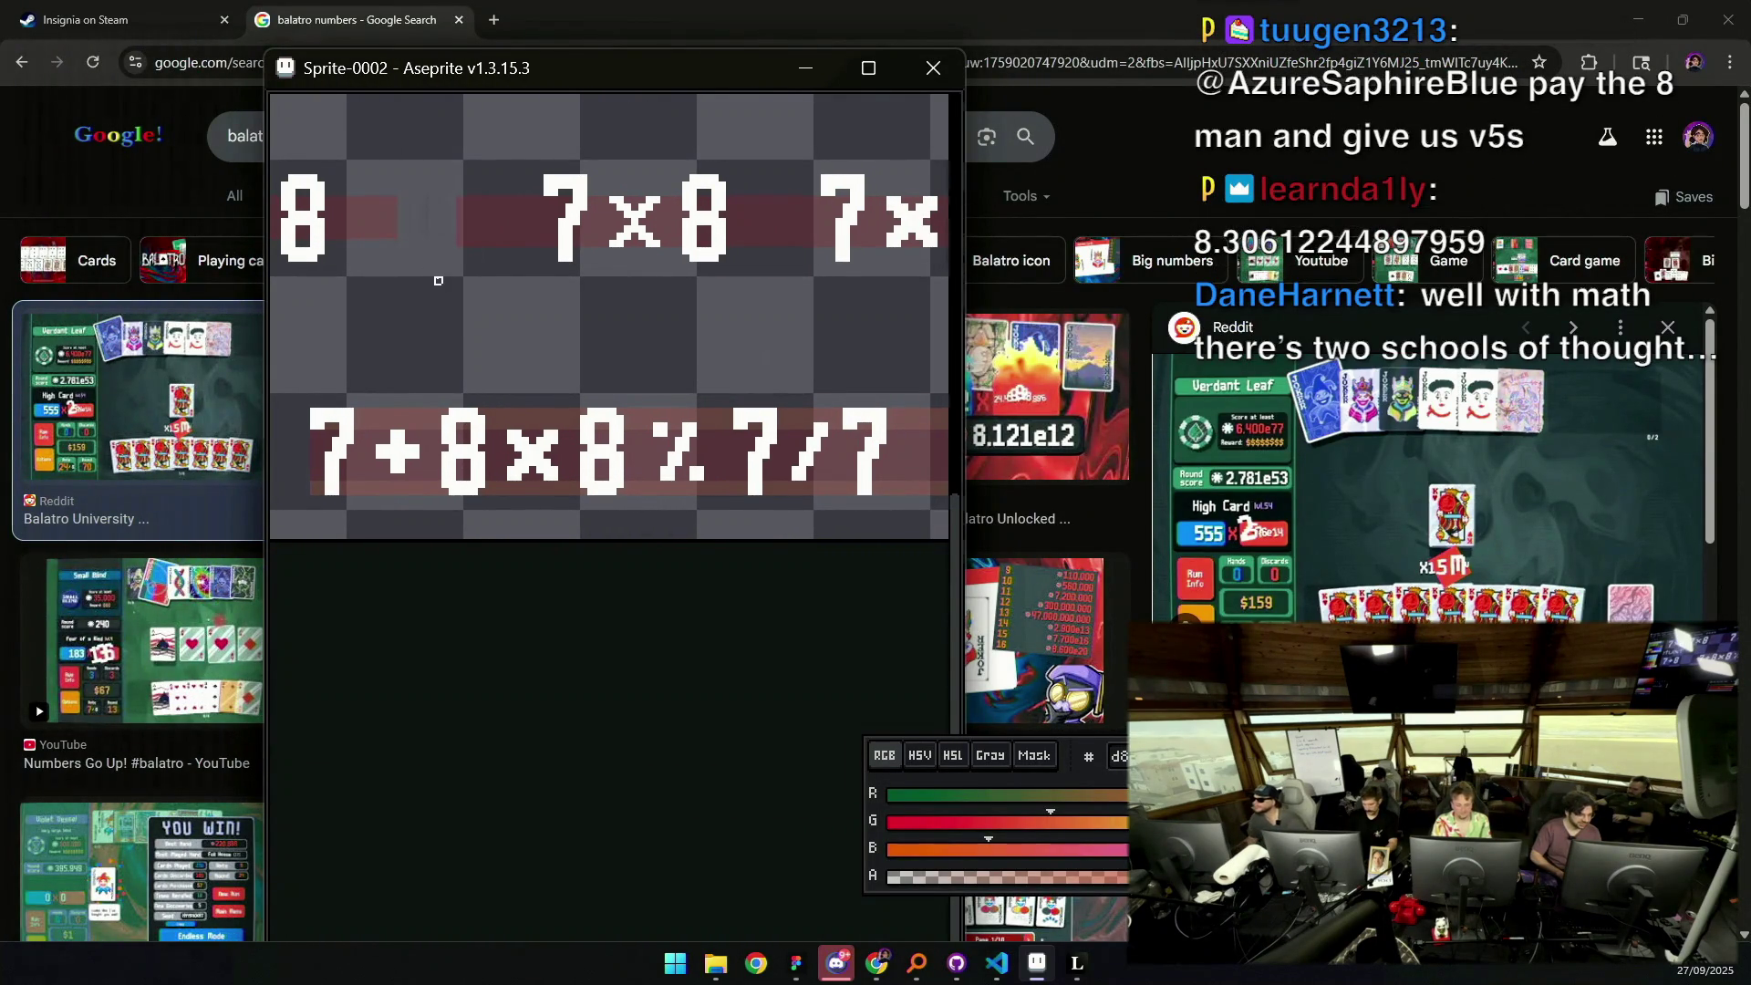
left_click_drag(655, 26, 757, 129)
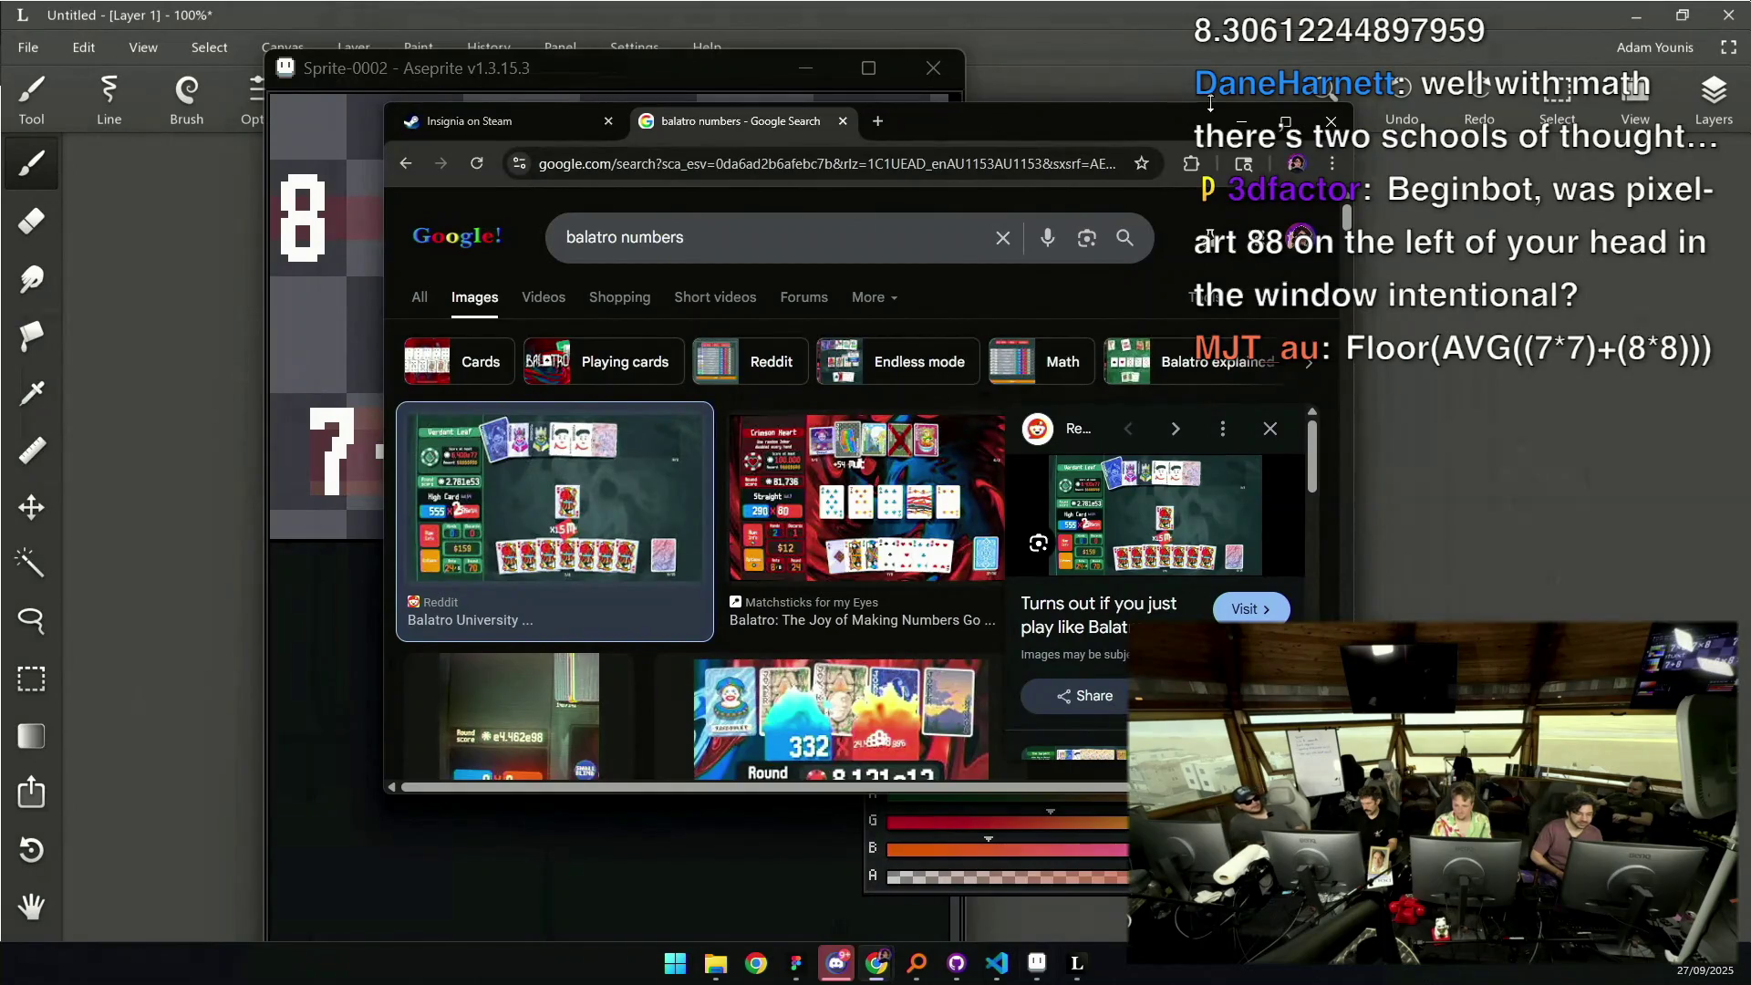
left_click(1242, 124)
left_click_drag(678, 69, 1479, 34)
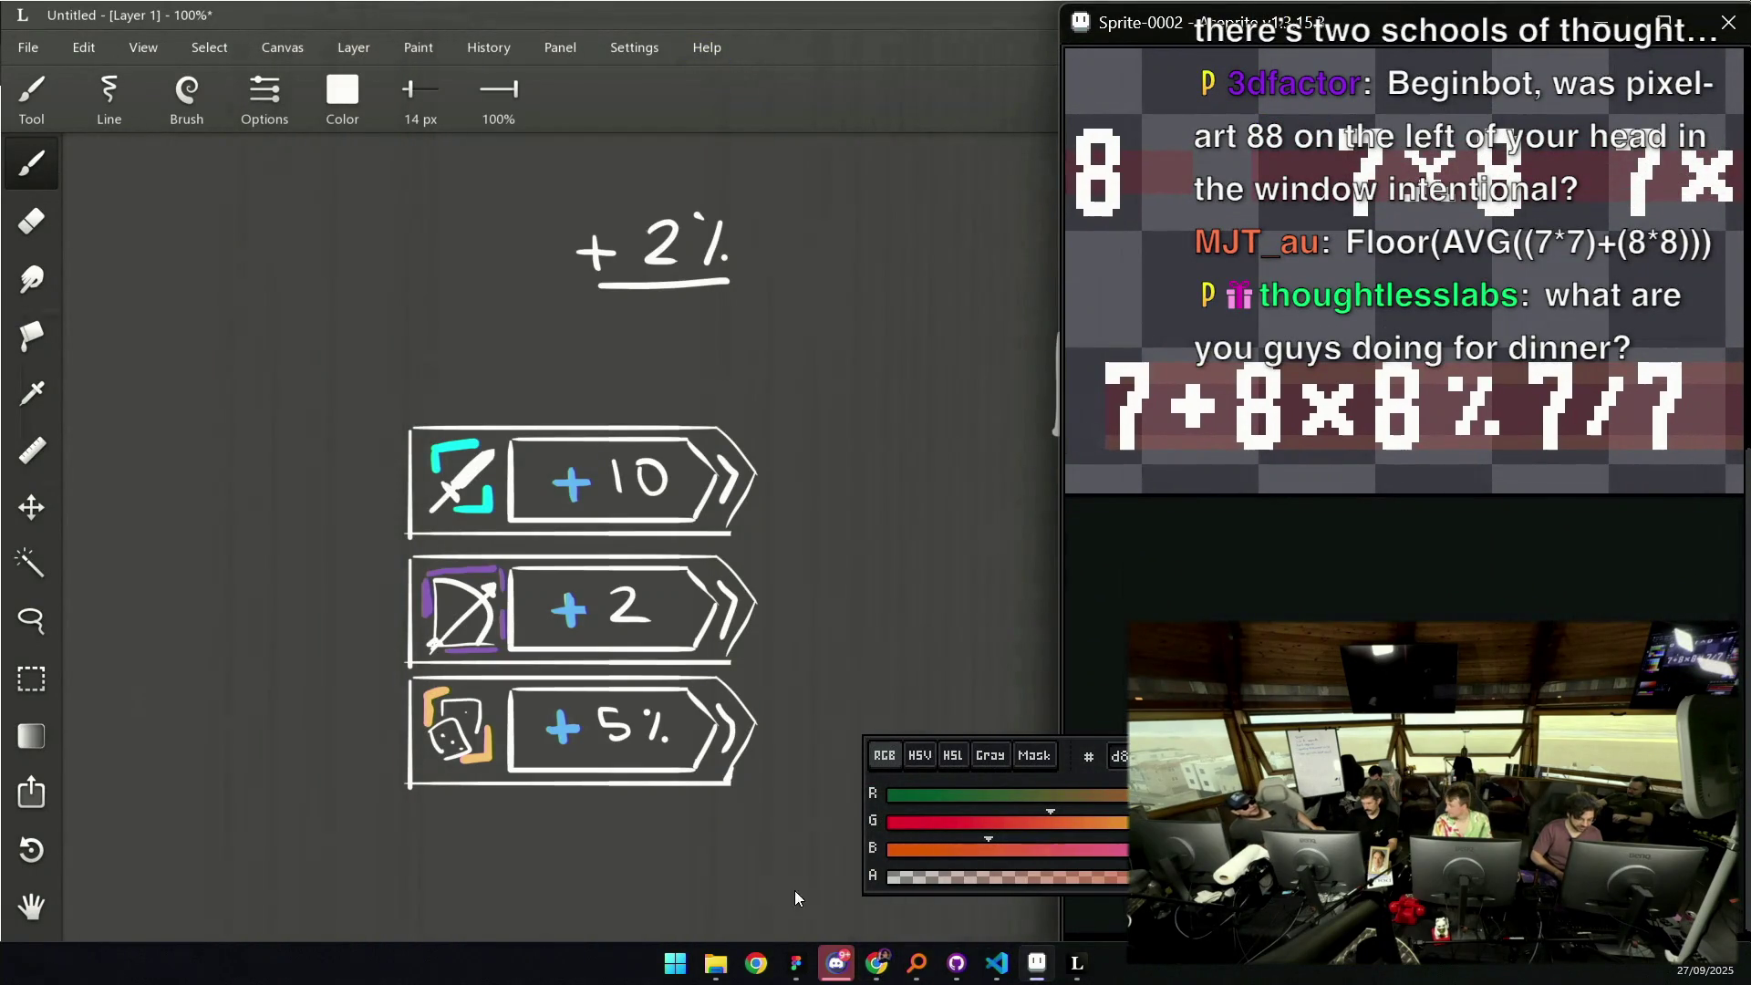
Bring the BitFontMaker2 browser window forward and un-maximize it, shifted left
mouse_move(877, 963)
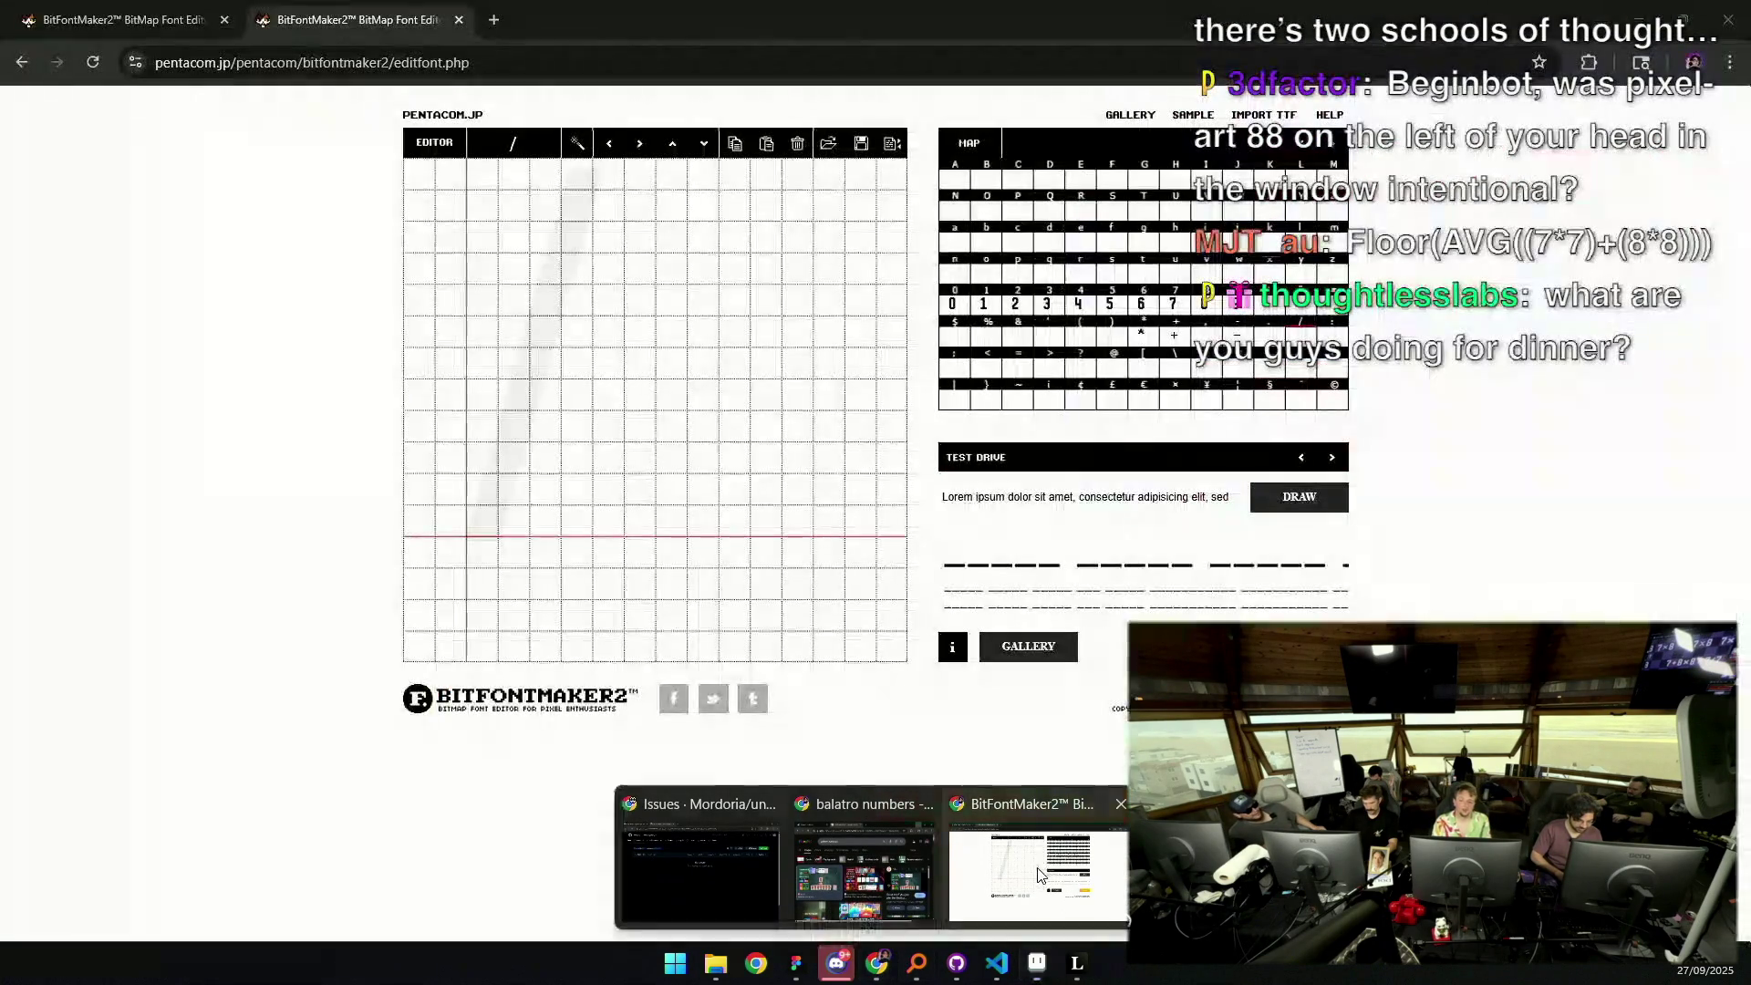
left_click(1040, 876)
left_click_drag(1023, 14, 648, 37)
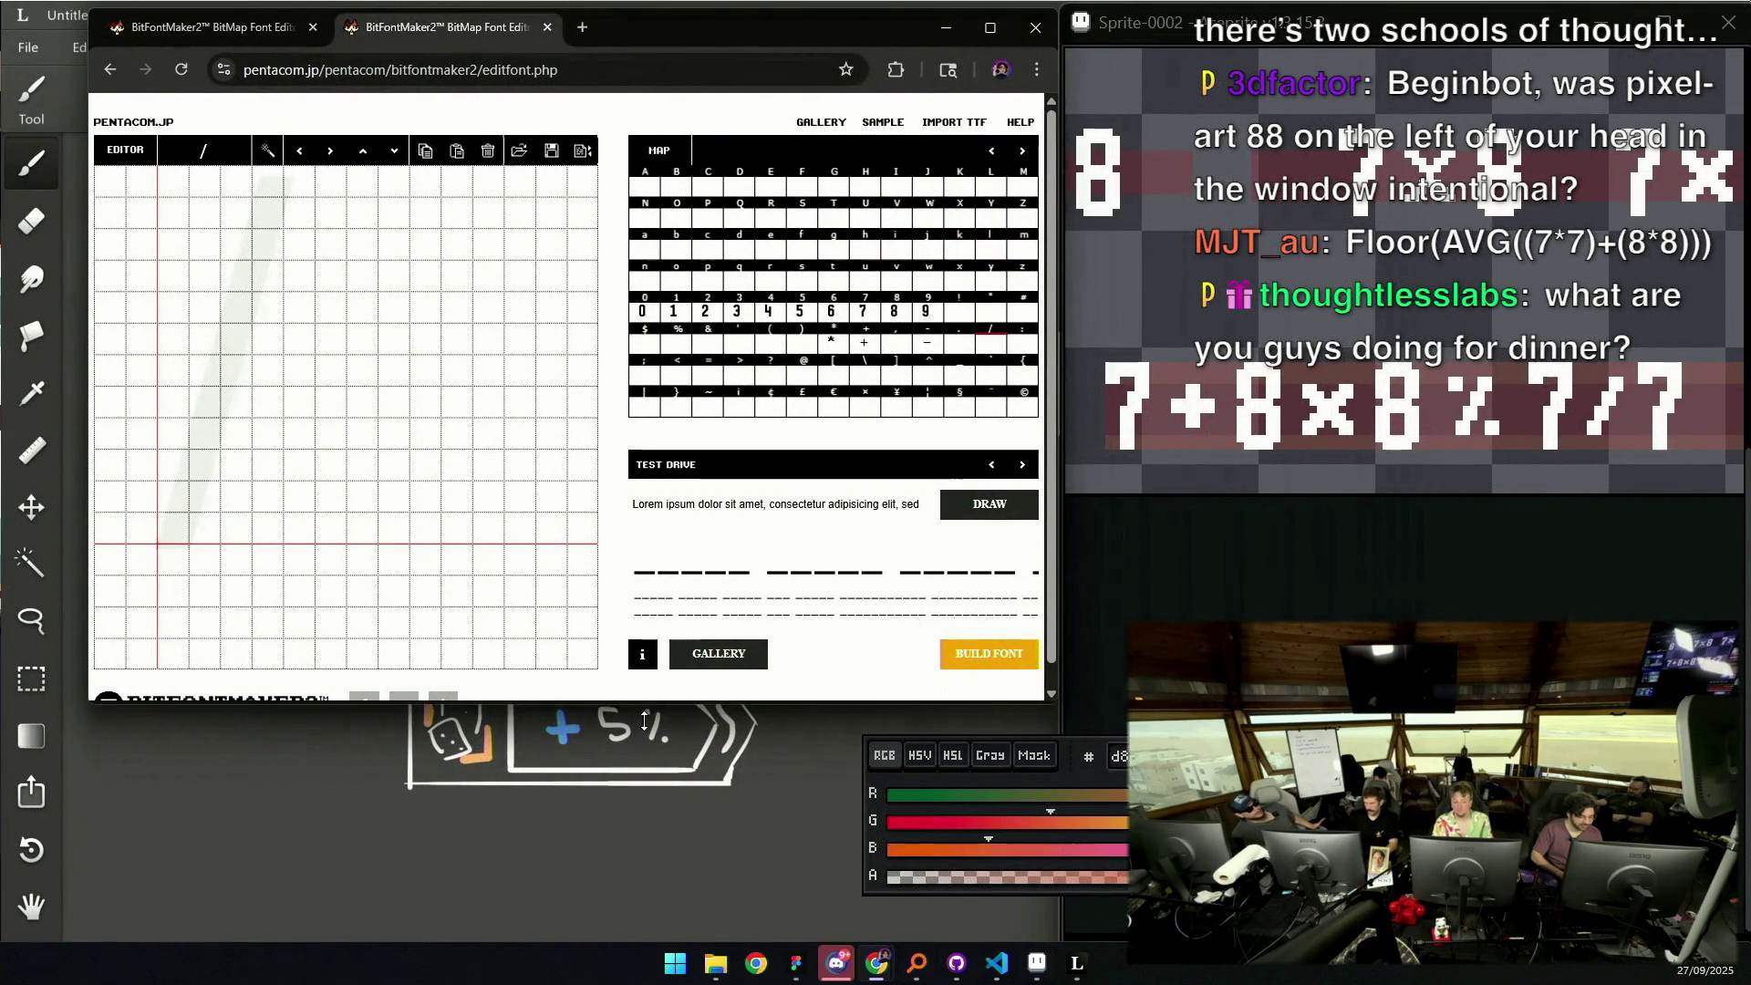
Stretch the font editor window to full screen height and open the 9 glyph
left_click_drag(649, 701, 609, 949)
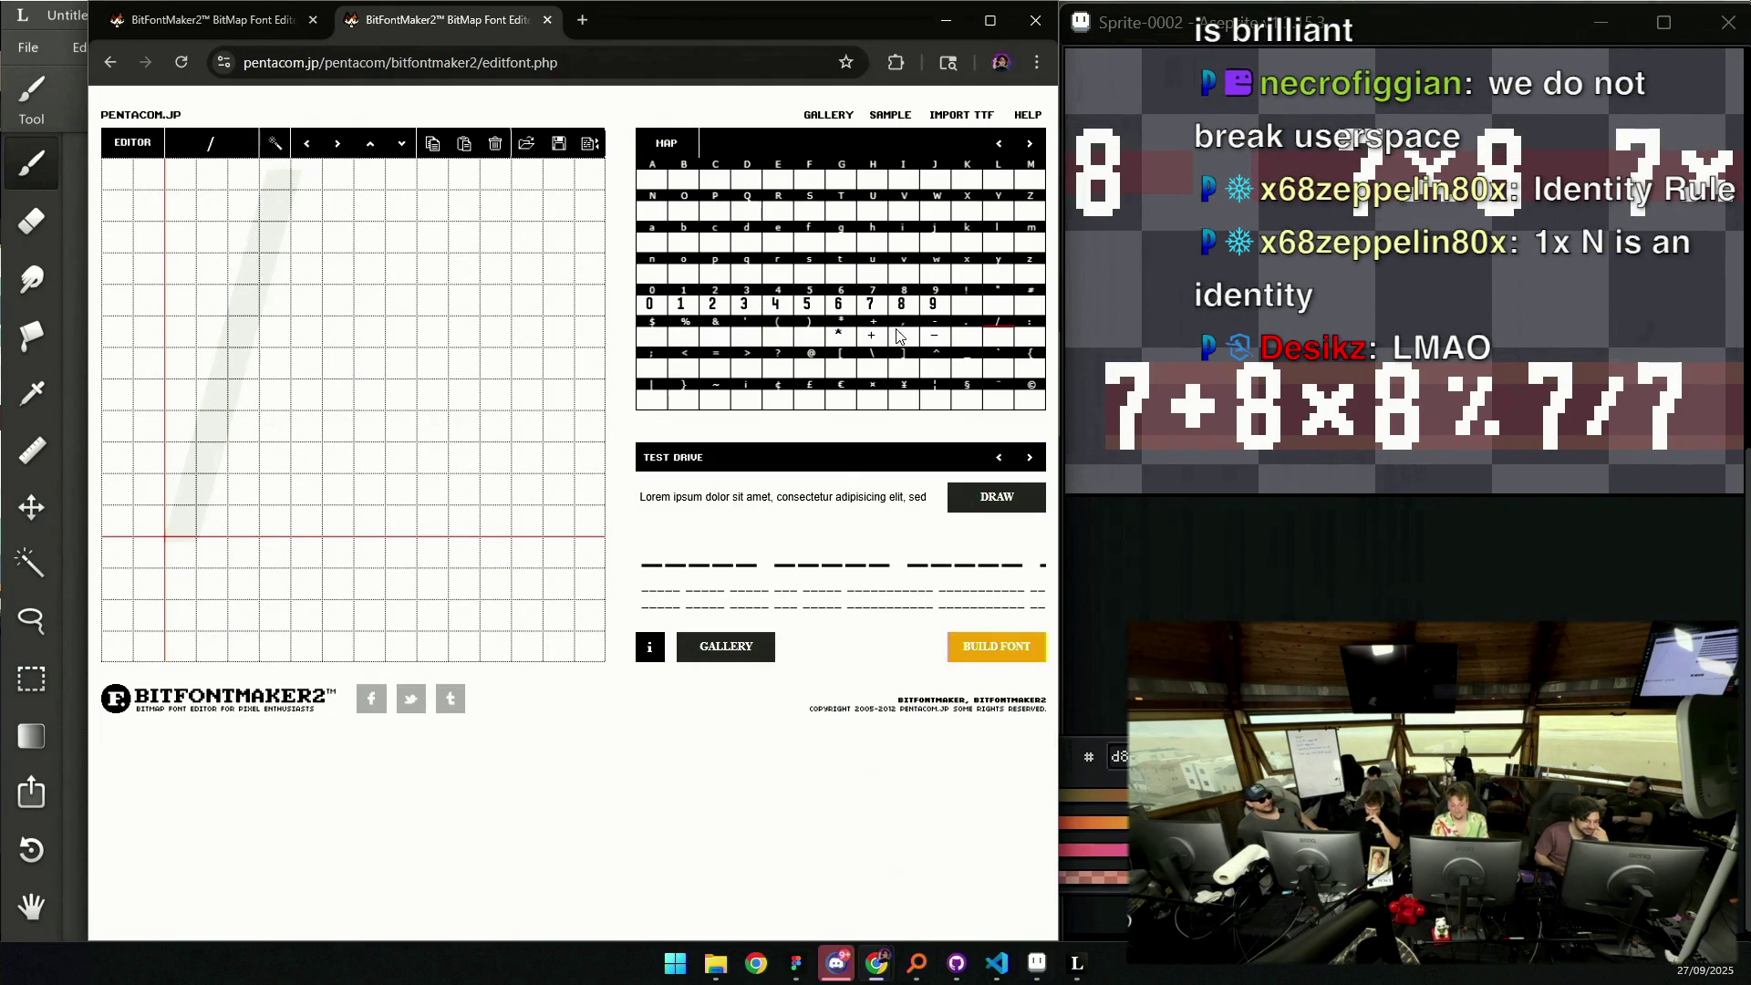
left_click(934, 311)
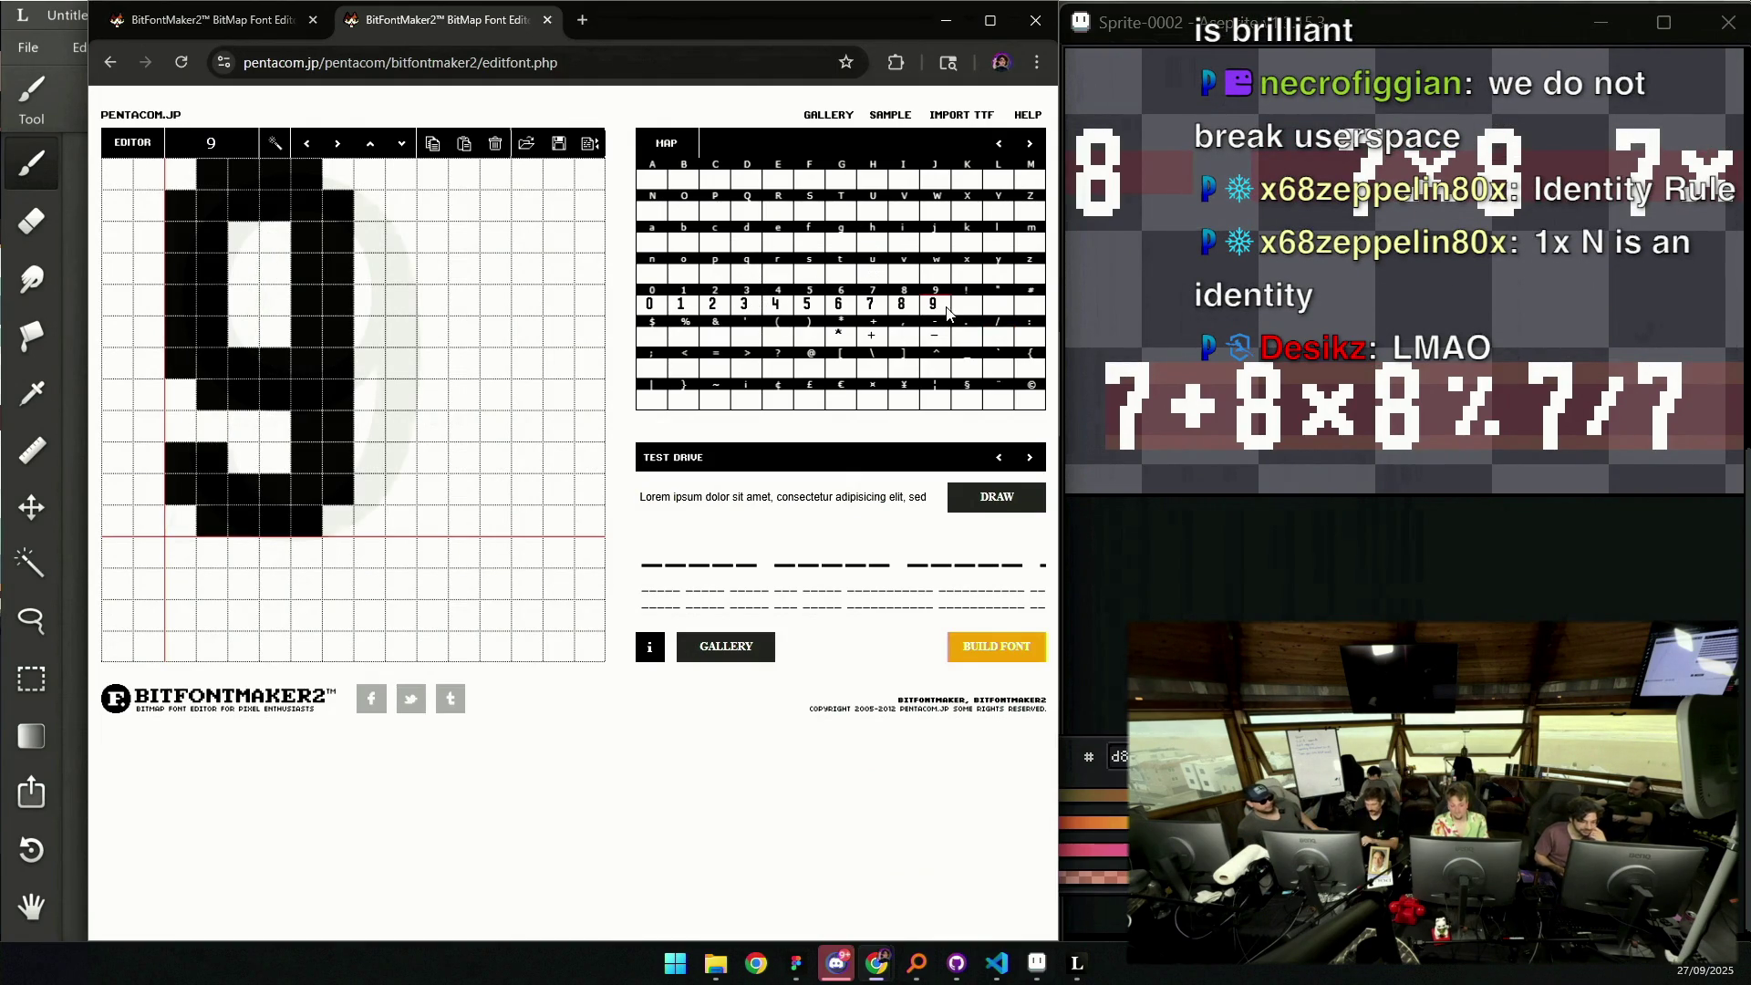
Look at the $ glyph, then erase most of the asterisk glyph's existing pixels
left_click(653, 340)
left_click(849, 337)
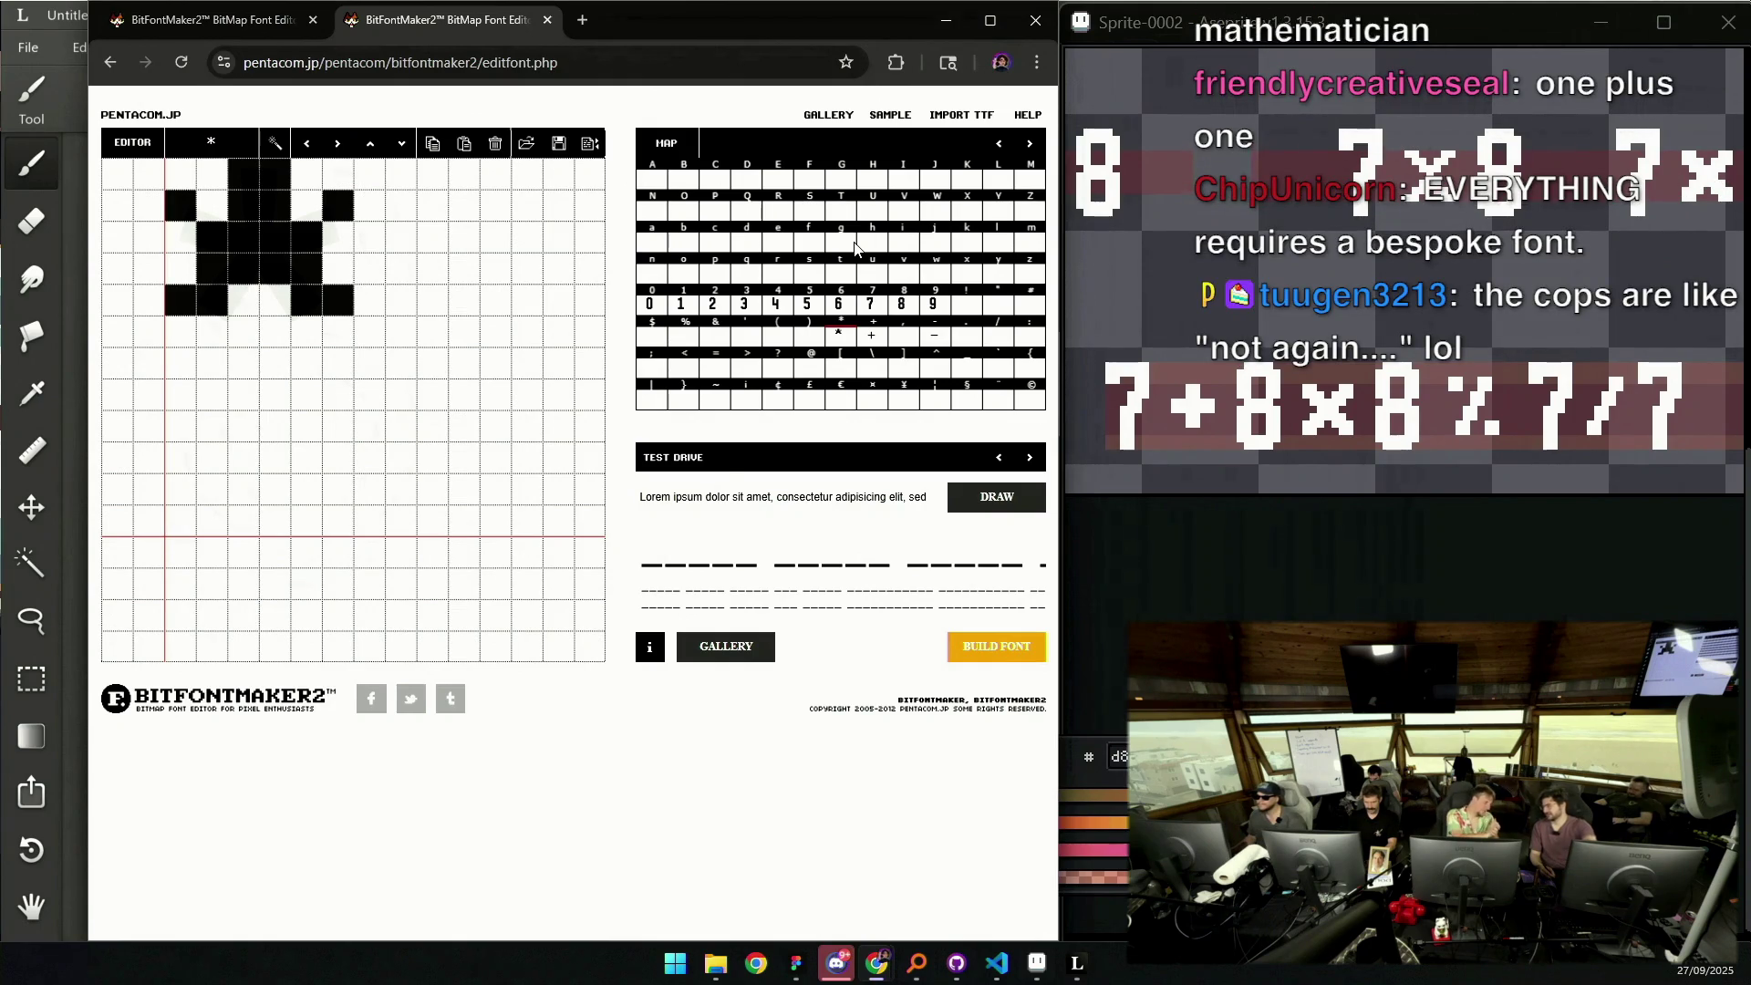
left_click_drag(180, 301, 211, 269)
left_click(182, 208)
mouse_move(334, 303)
left_mouse_down()
mouse_move(281, 191)
mouse_move(211, 206)
mouse_move(211, 237)
mouse_move(338, 206)
left_mouse_up()
Compare sizes against the 0 glyph, then place a first pixel in the blank asterisk grid
left_click(650, 307)
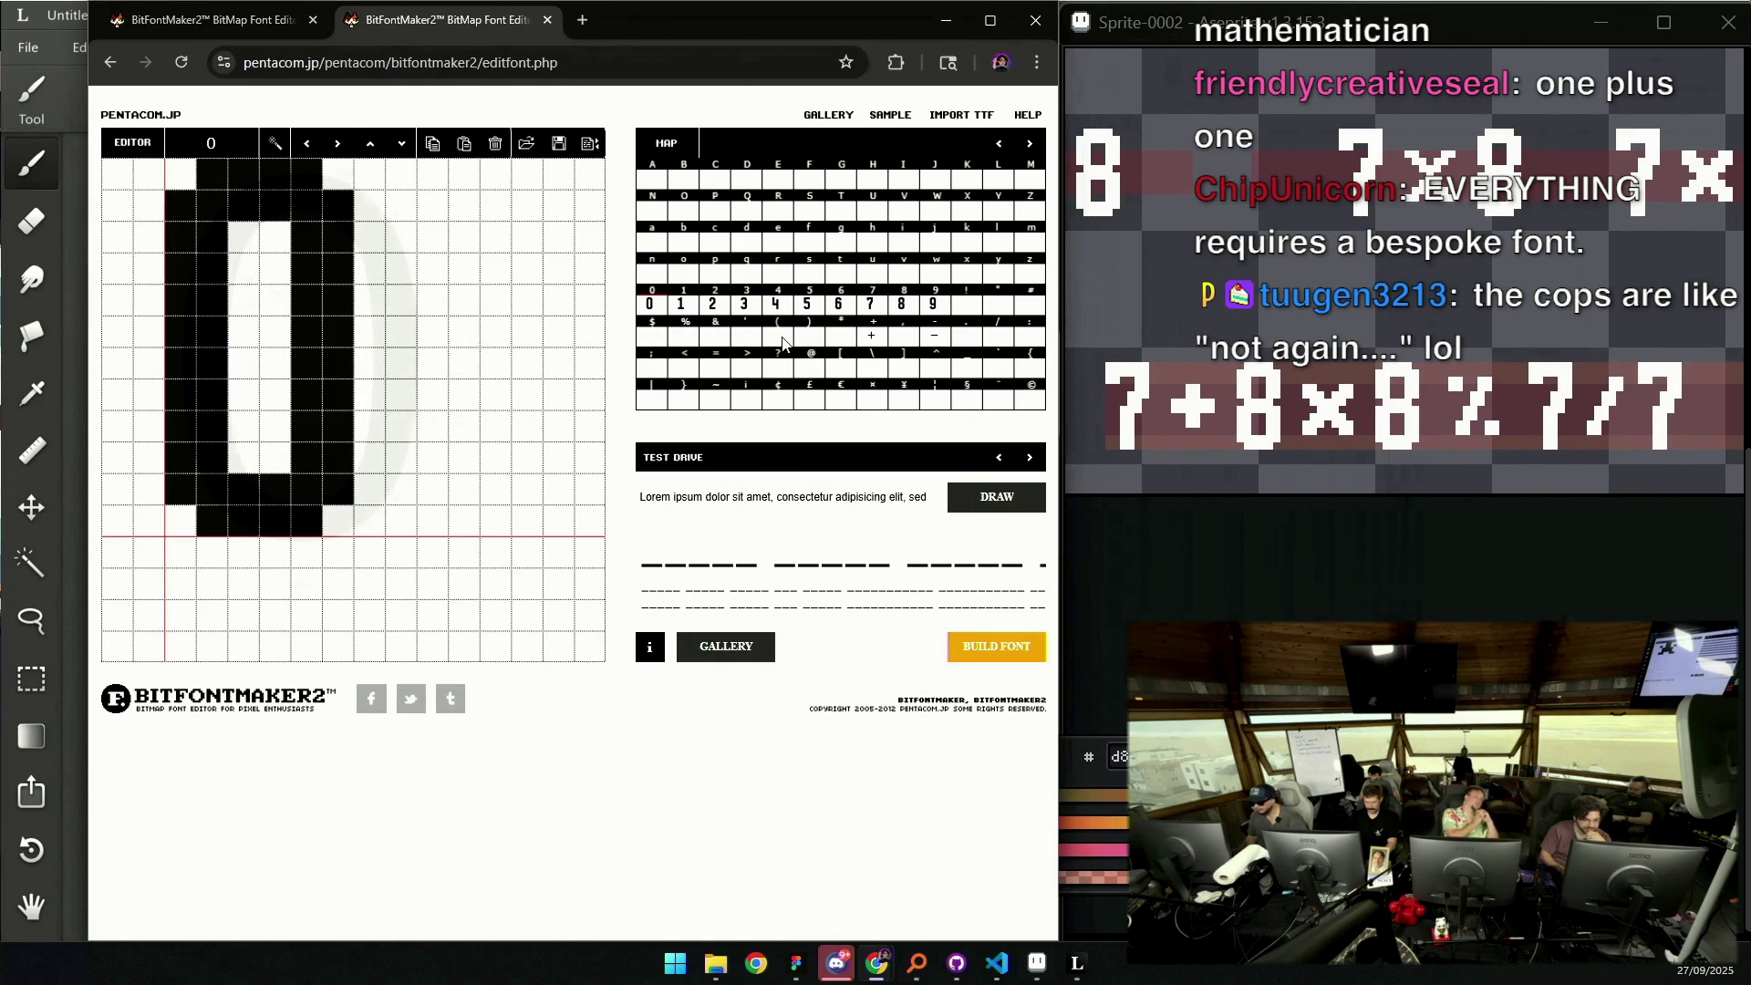
left_click(836, 344)
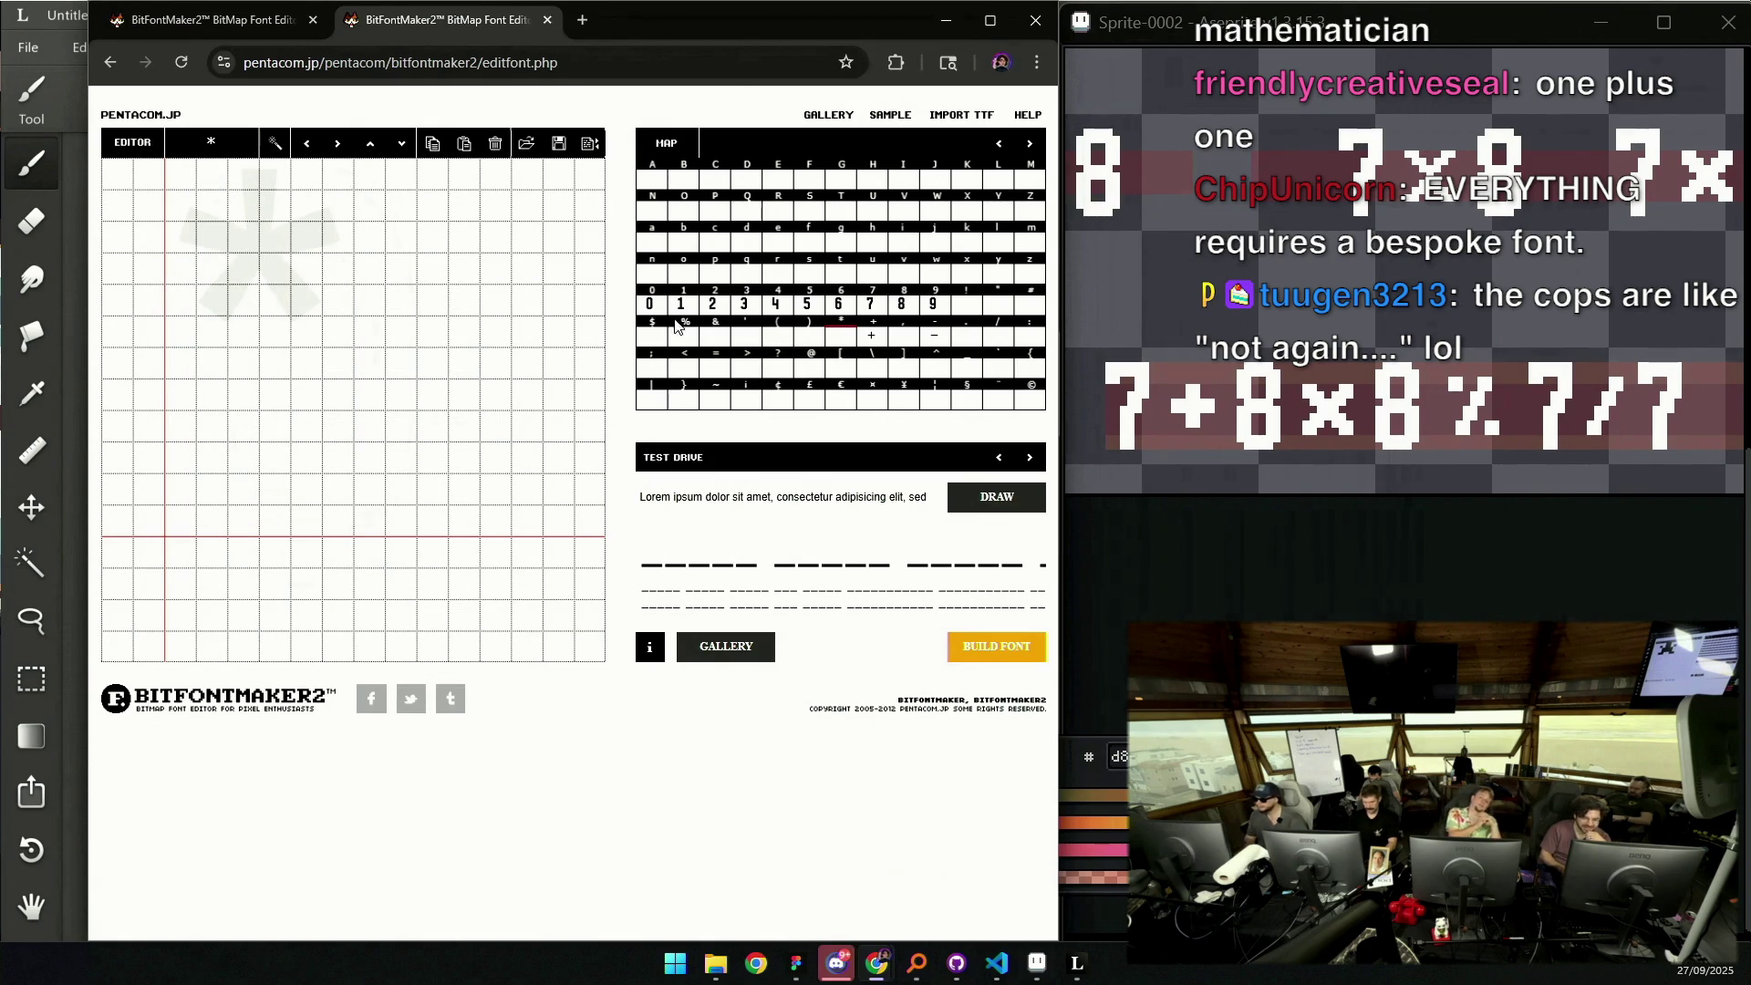
left_click(182, 494)
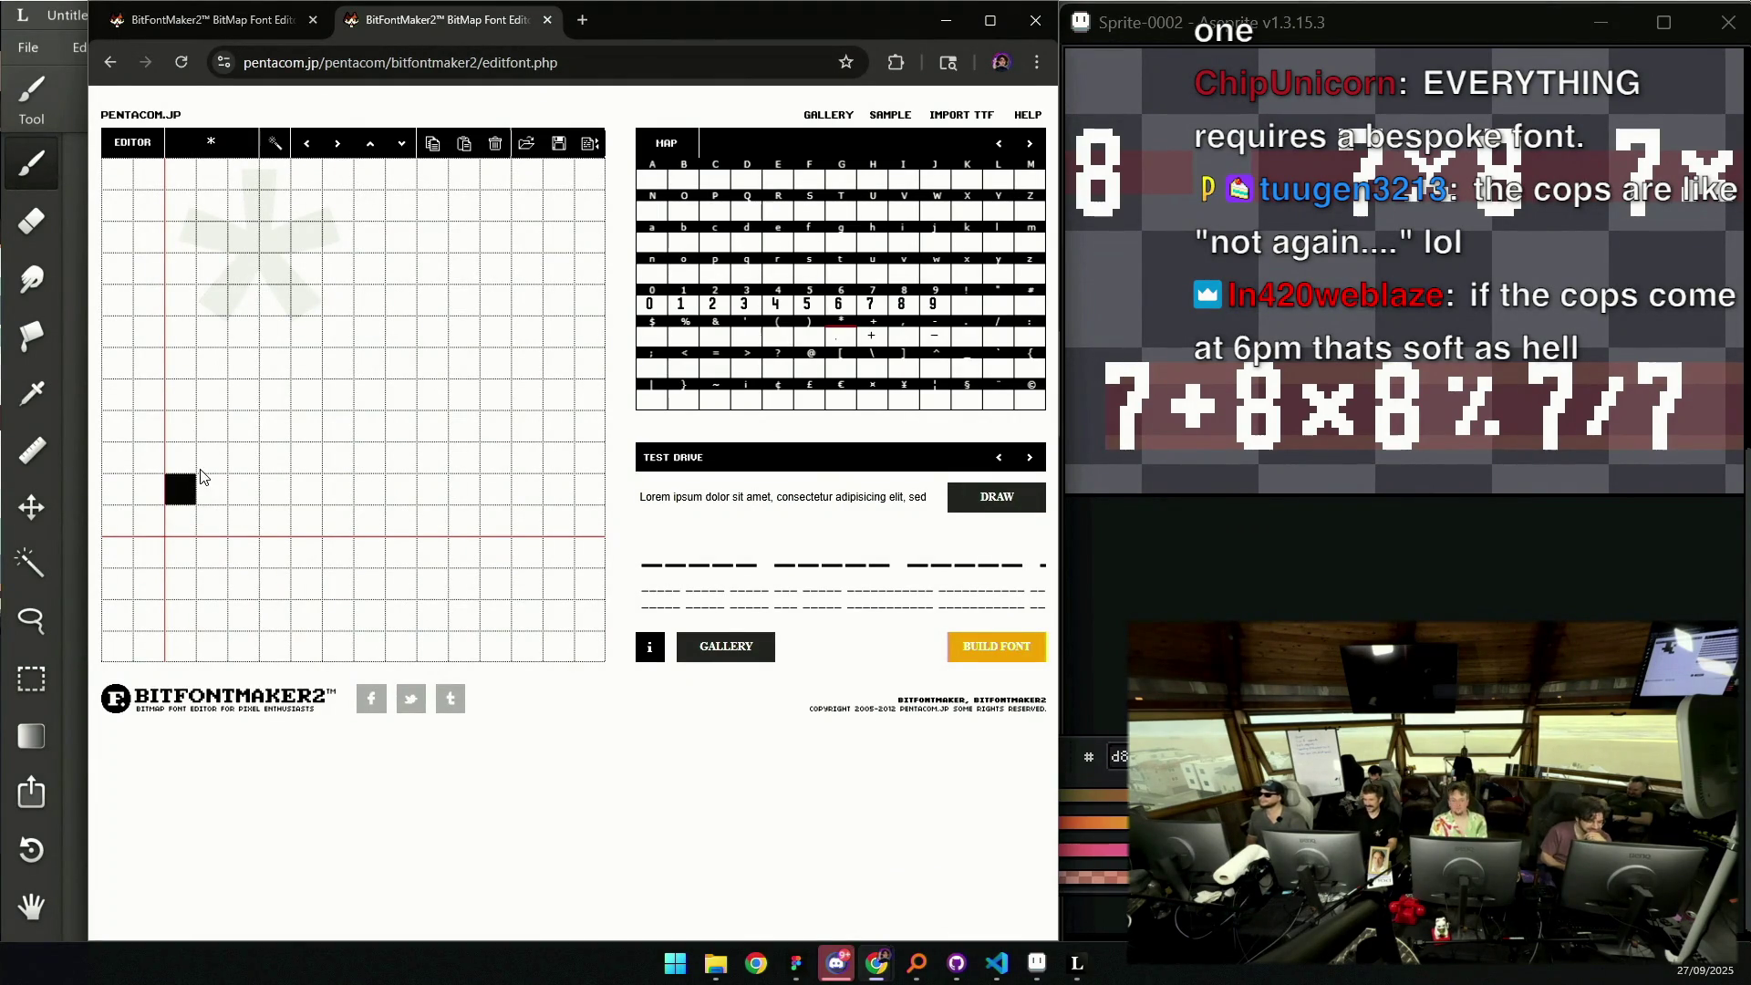
Paint a rough bold X shape row by row in the asterisk grid
mouse_move(201, 494)
left_mouse_down()
mouse_move(206, 457)
mouse_move(252, 452)
left_mouse_up()
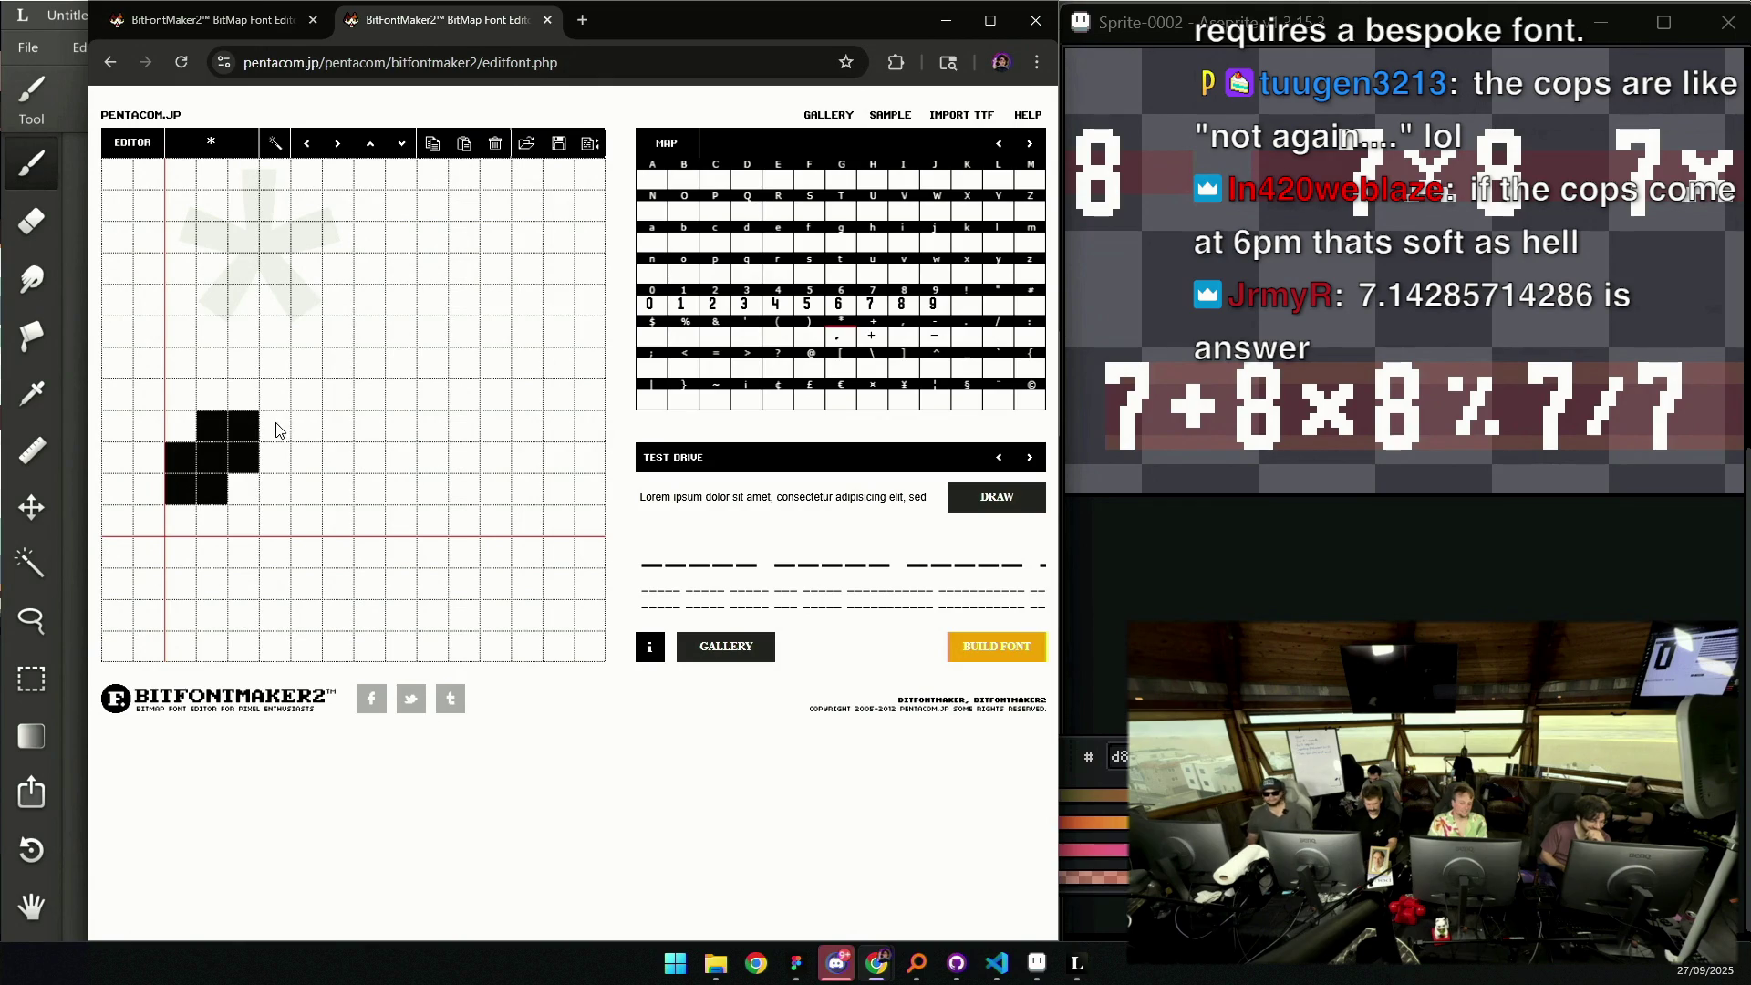
mouse_move(278, 421)
left_mouse_down()
mouse_move(301, 407)
mouse_move(398, 493)
mouse_move(279, 400)
left_mouse_up()
left_click(278, 400)
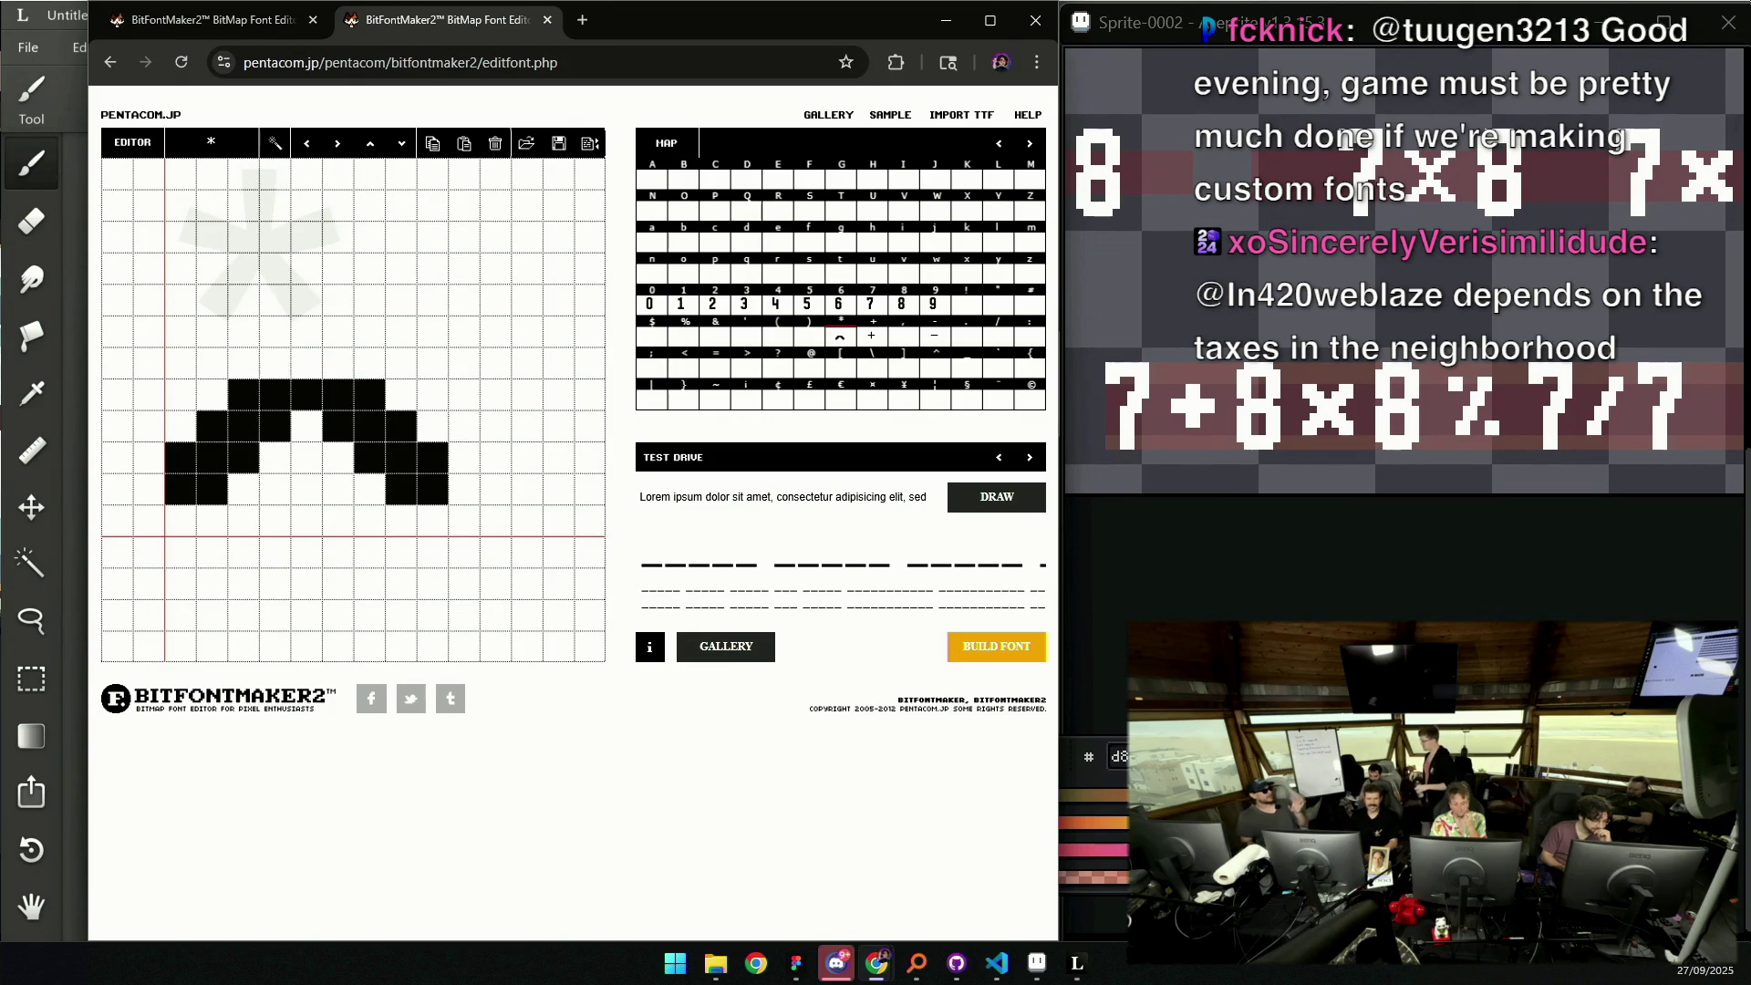
left_click_drag(244, 394, 332, 361)
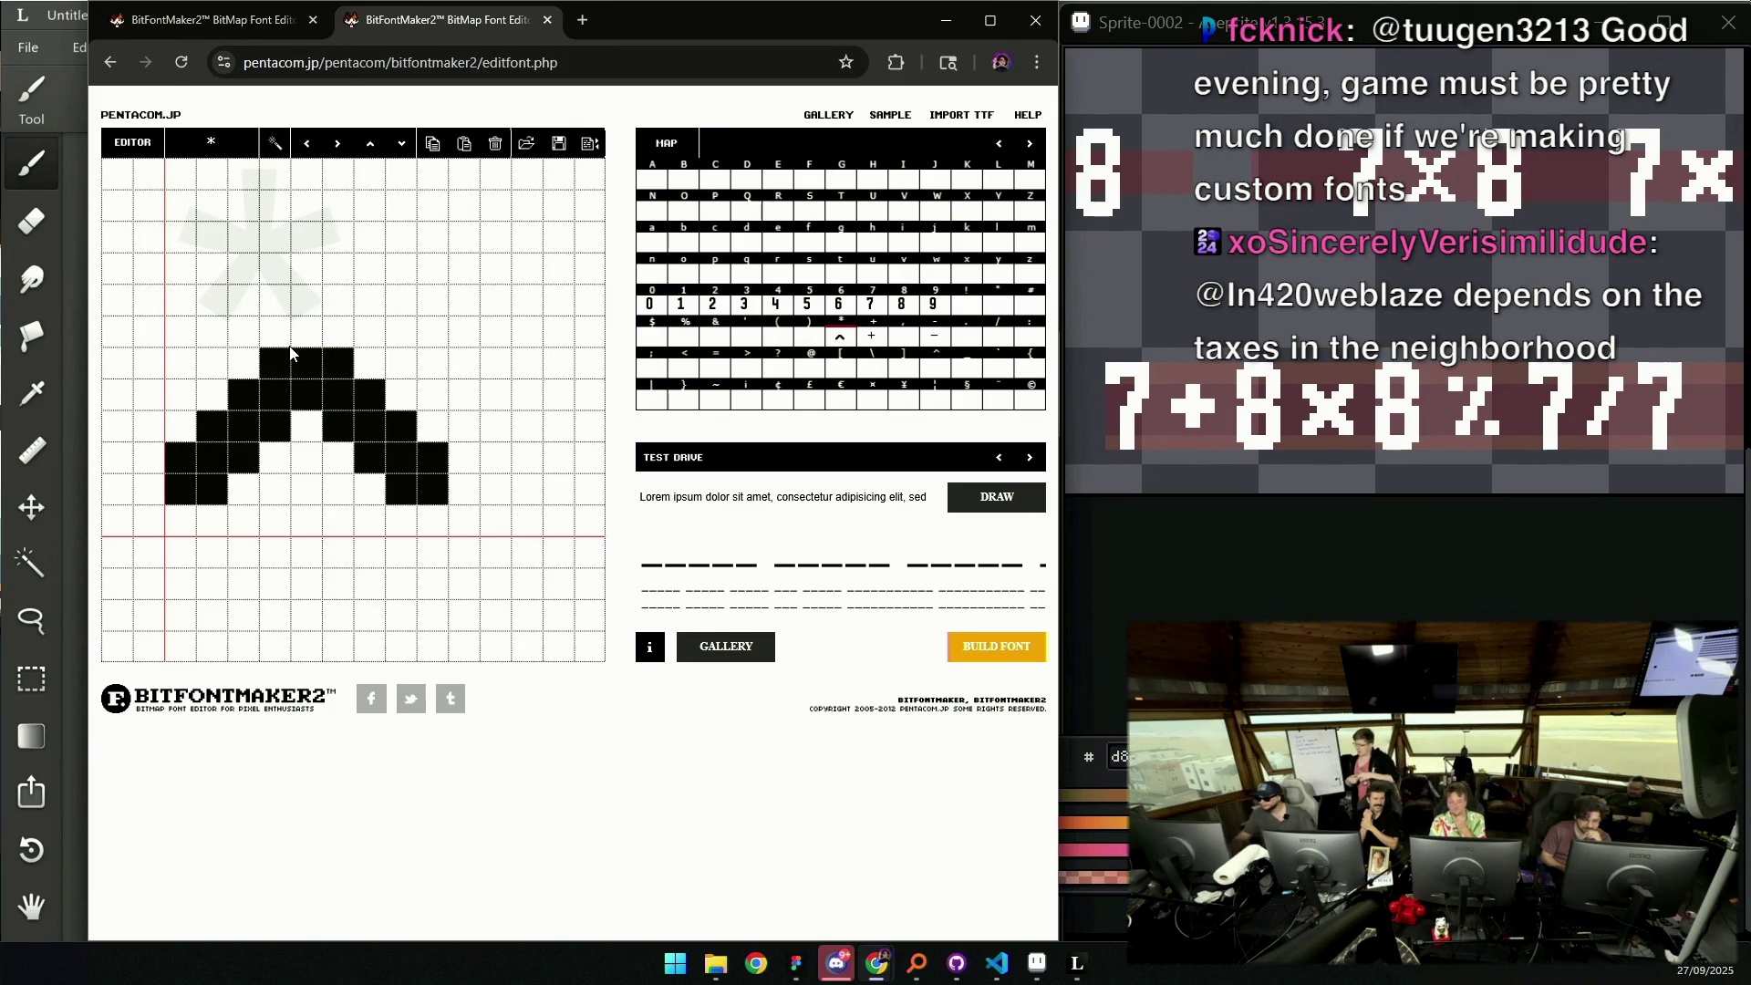
left_click(275, 300)
left_click_drag(275, 331, 370, 331)
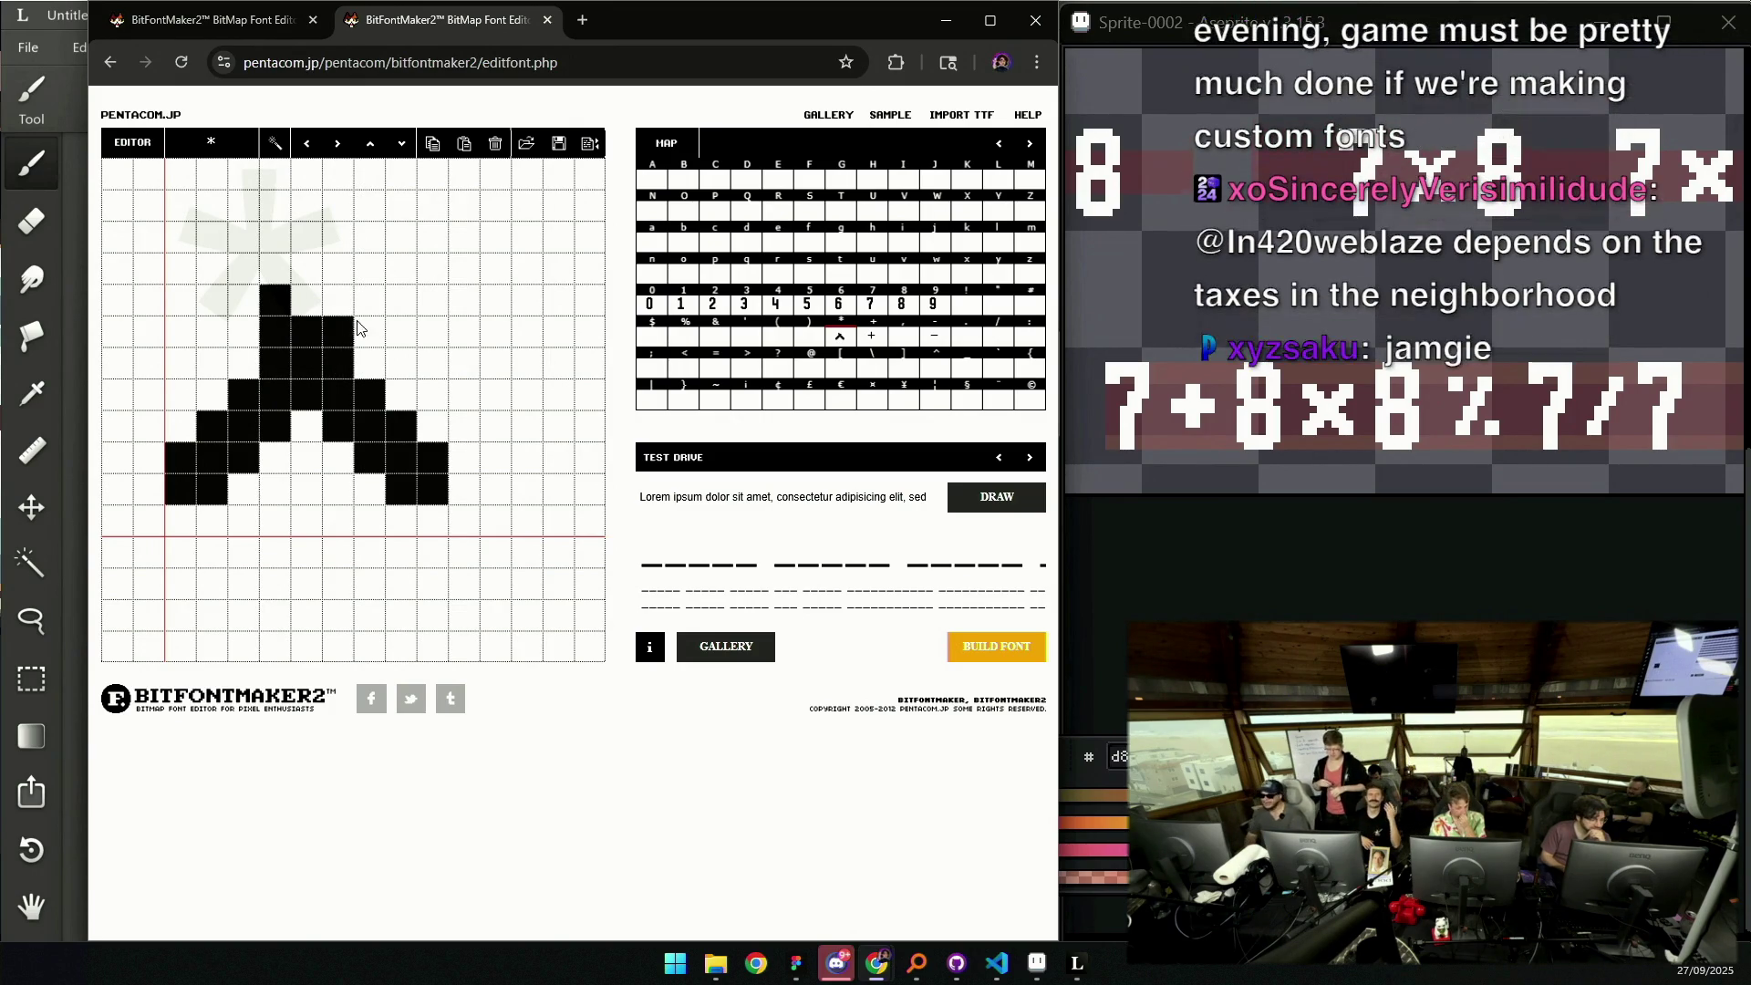
mouse_move(243, 331)
left_mouse_down()
mouse_move(243, 300)
mouse_move(381, 288)
mouse_move(432, 239)
left_mouse_up()
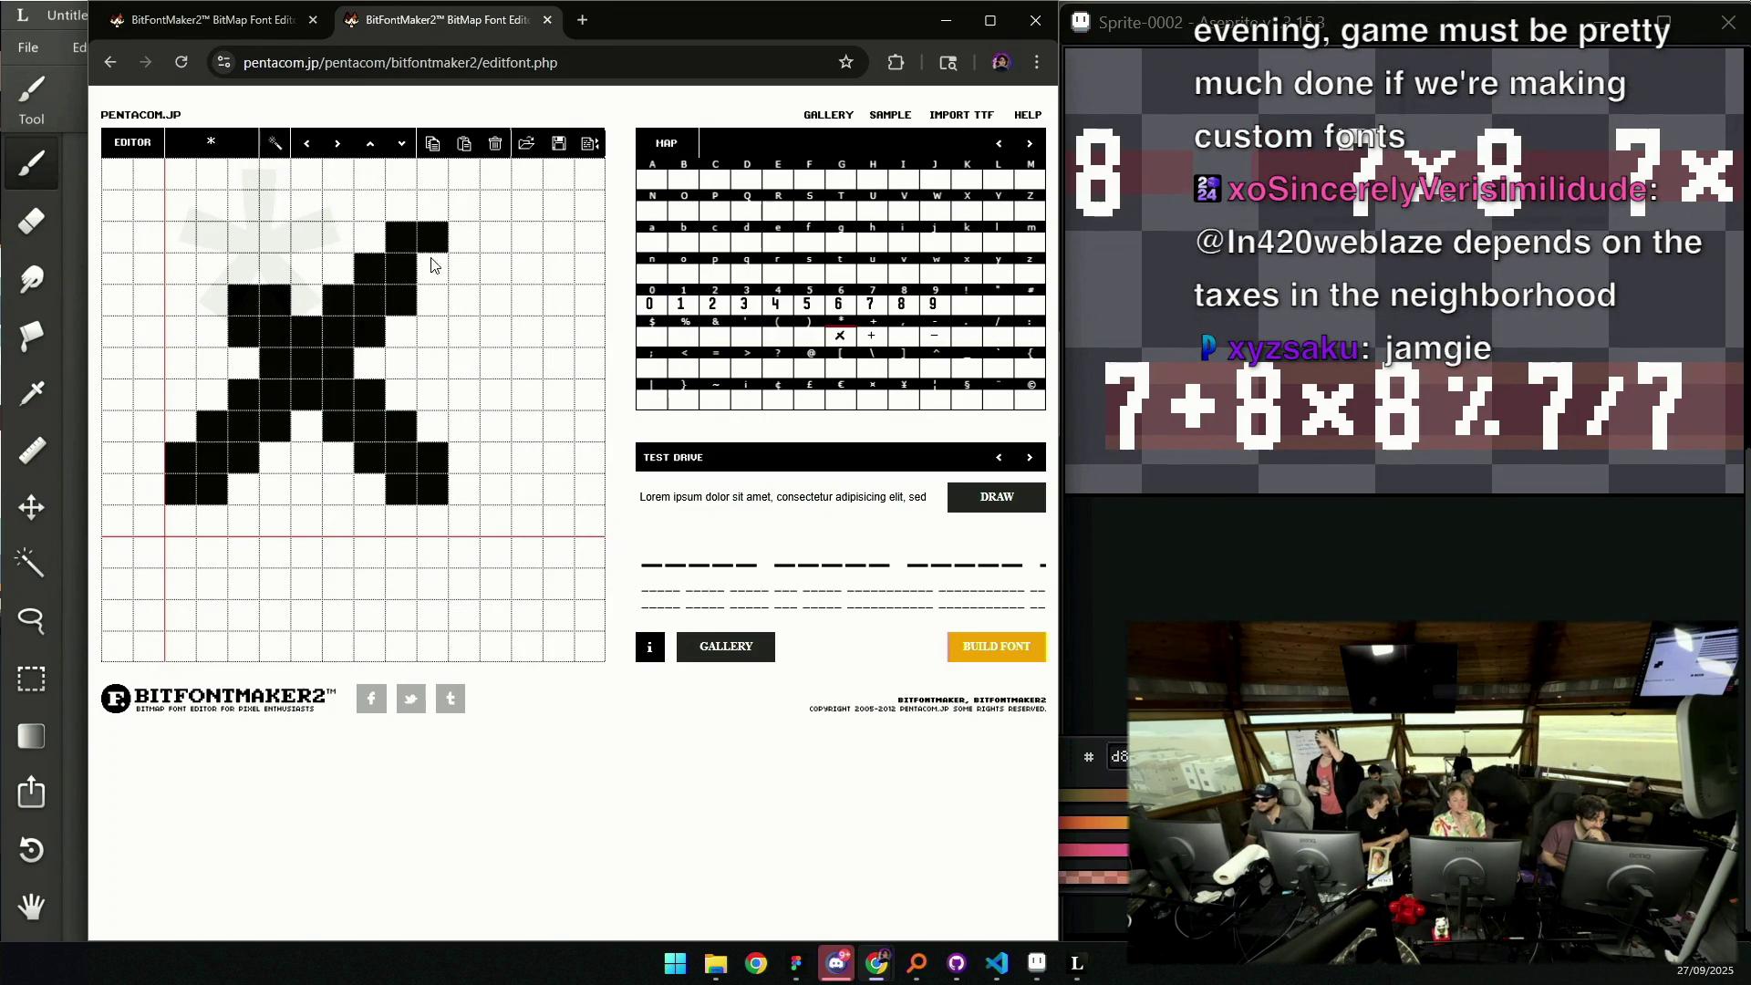
left_click_drag(243, 269, 181, 265)
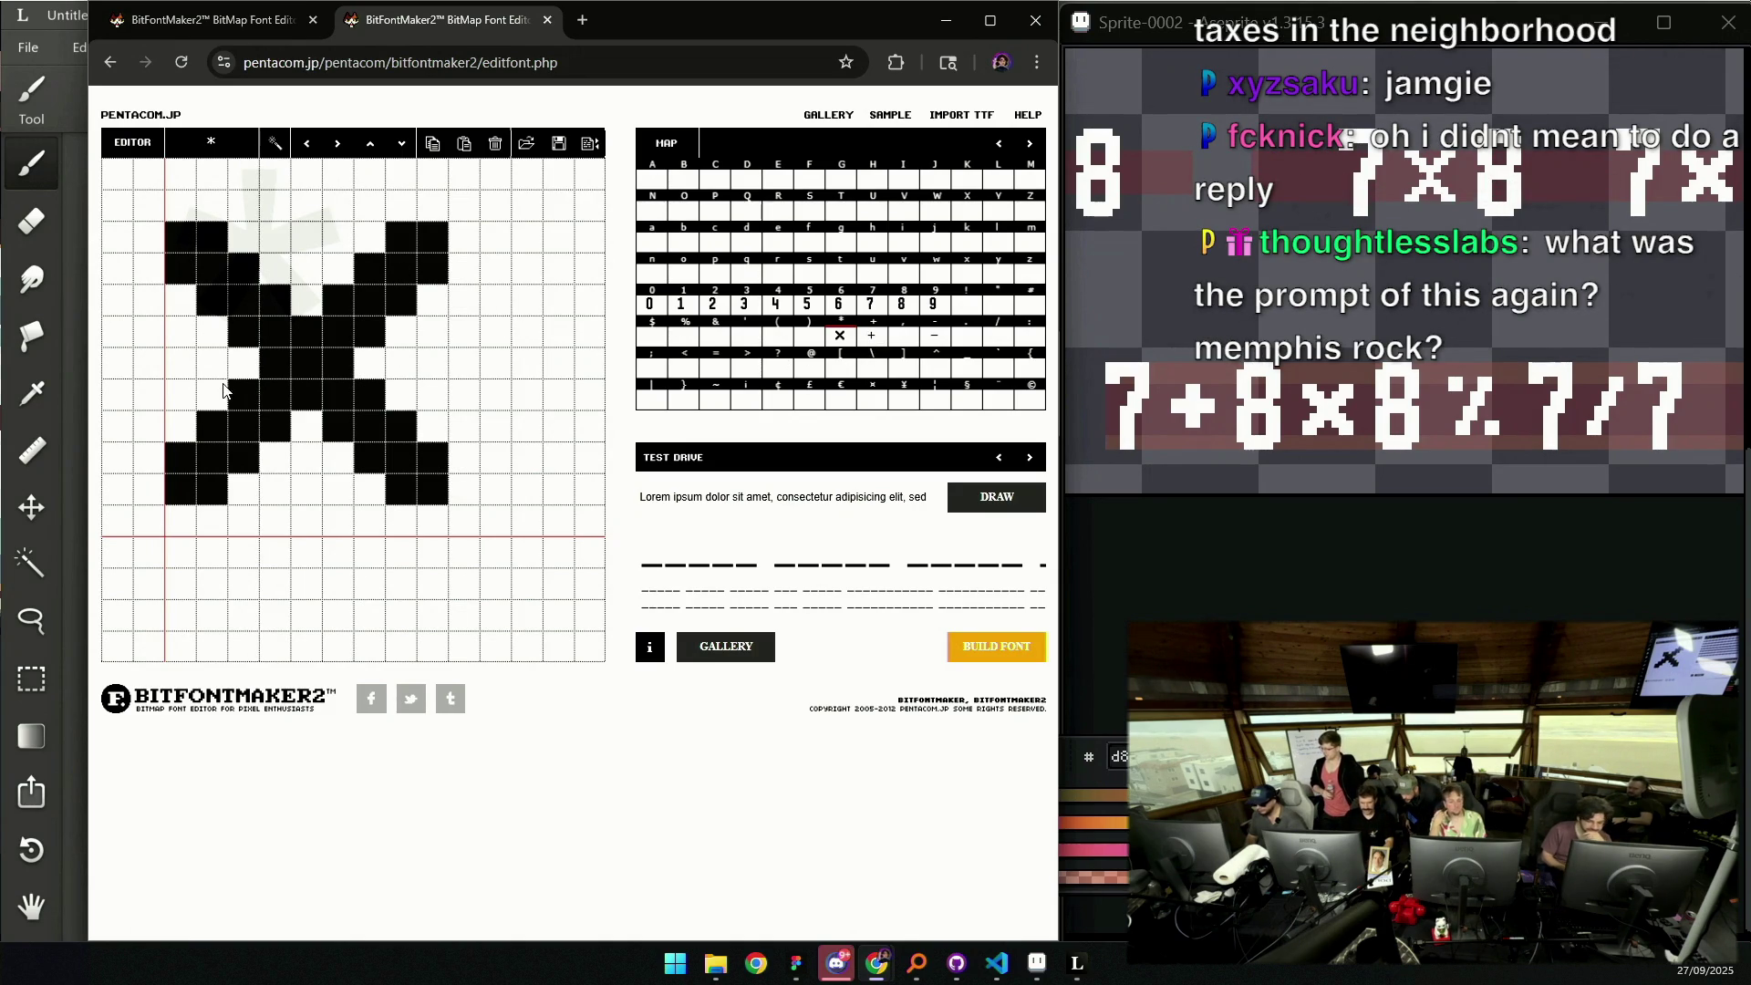
Erase the X's top row and the V between its arms, then repaint its left arm
left_click_drag(181, 237, 219, 239)
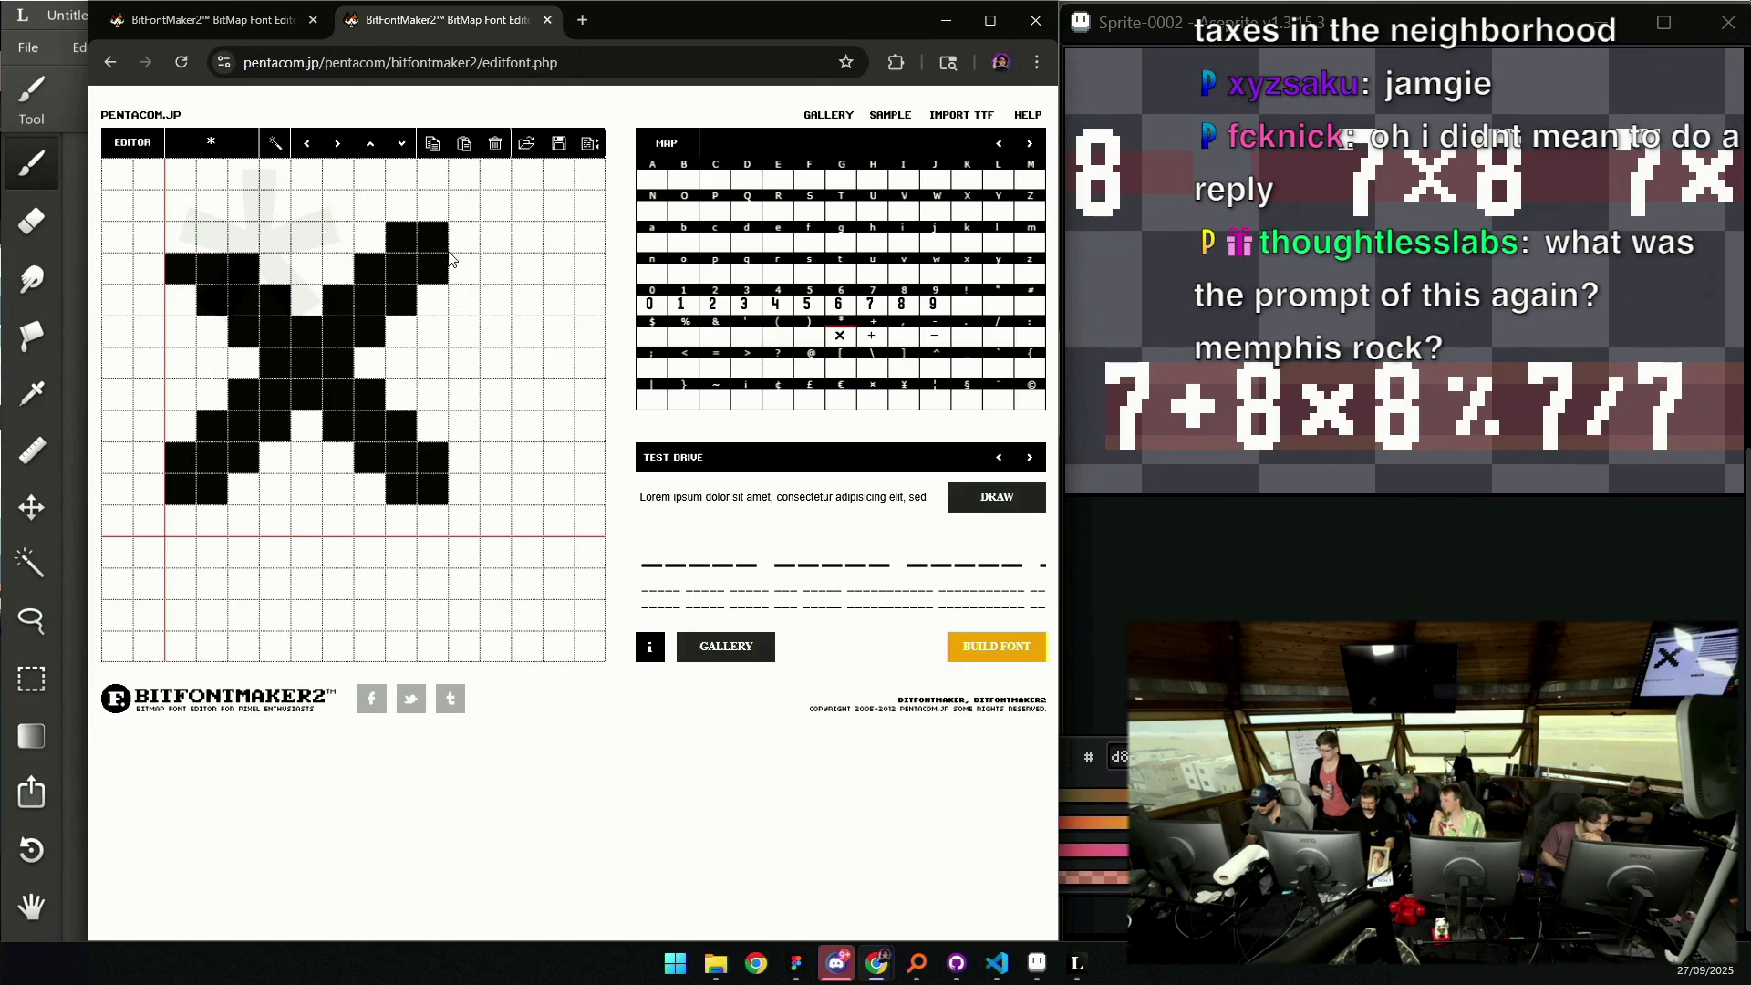
left_click_drag(438, 239, 401, 239)
left_click_drag(238, 264, 369, 269)
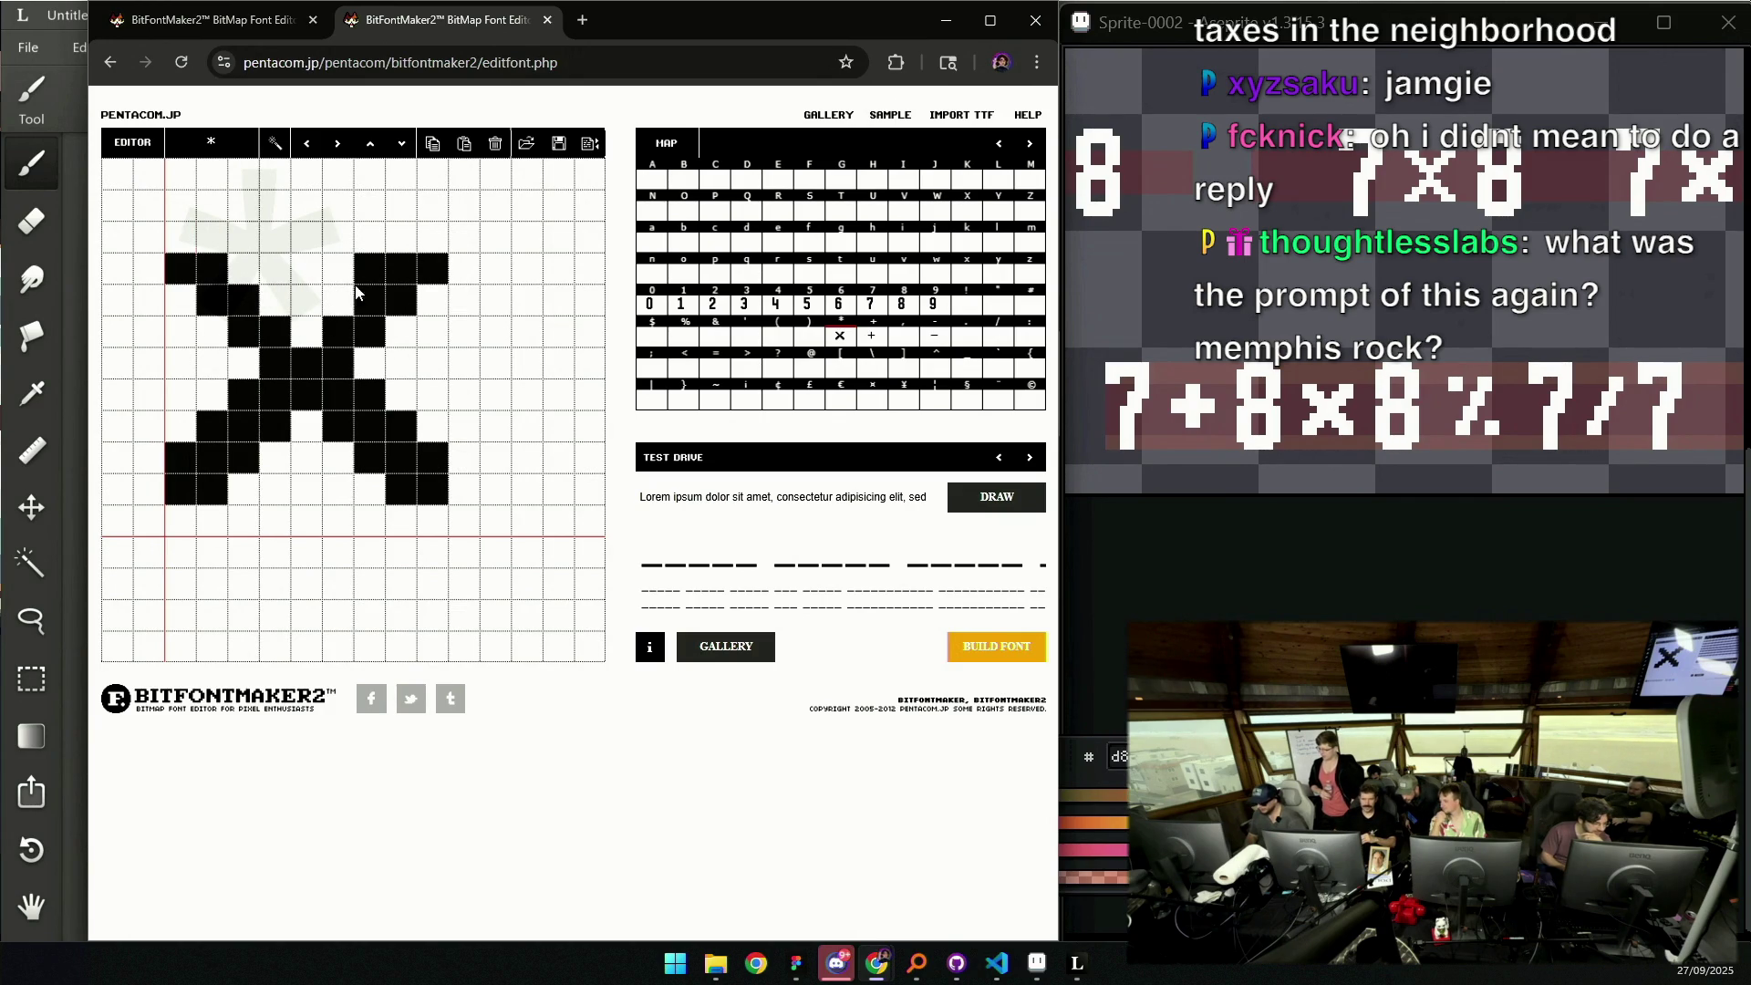
mouse_move(198, 430)
left_mouse_down()
mouse_move(244, 394)
mouse_move(213, 426)
mouse_move(369, 493)
mouse_move(348, 477)
mouse_move(433, 449)
mouse_move(406, 457)
mouse_move(374, 409)
mouse_move(357, 425)
left_mouse_up()
left_click(244, 362)
left_click_drag(211, 331, 179, 301)
left_click(193, 269)
Trim stray diagonal cells and fill in the X's right arm
left_click(202, 271)
left_click(244, 303)
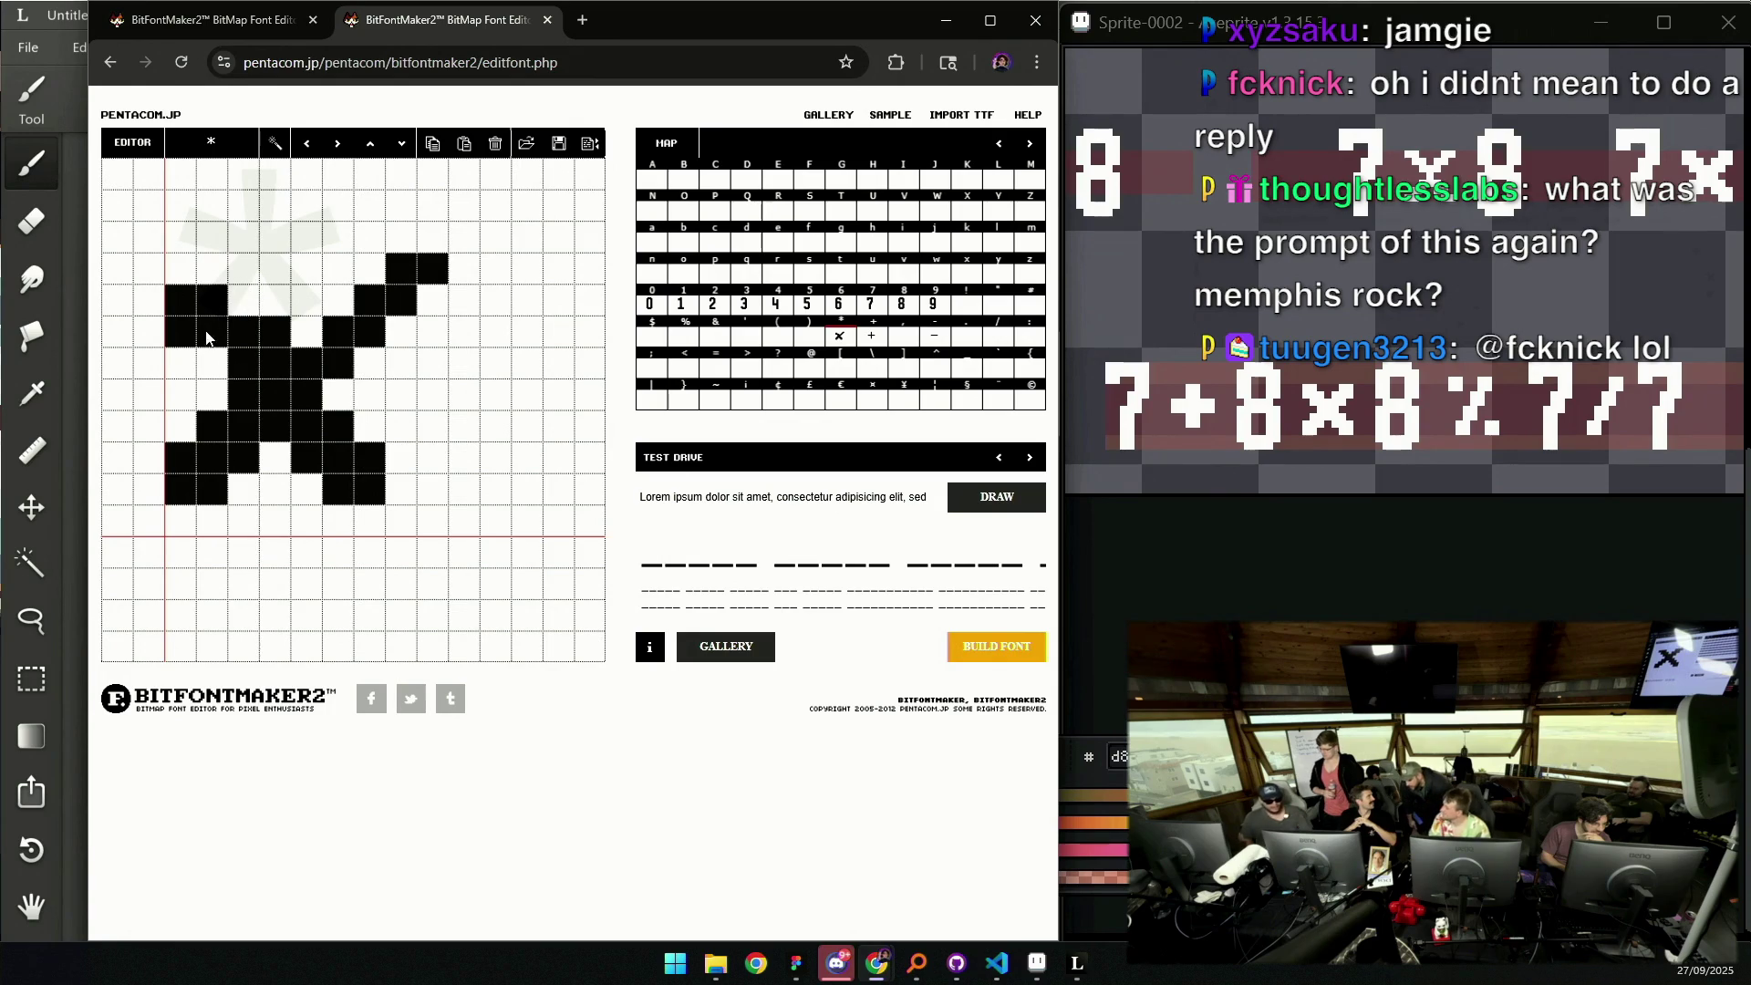
left_click(211, 363)
left_click(276, 333)
left_click_drag(306, 340, 338, 300)
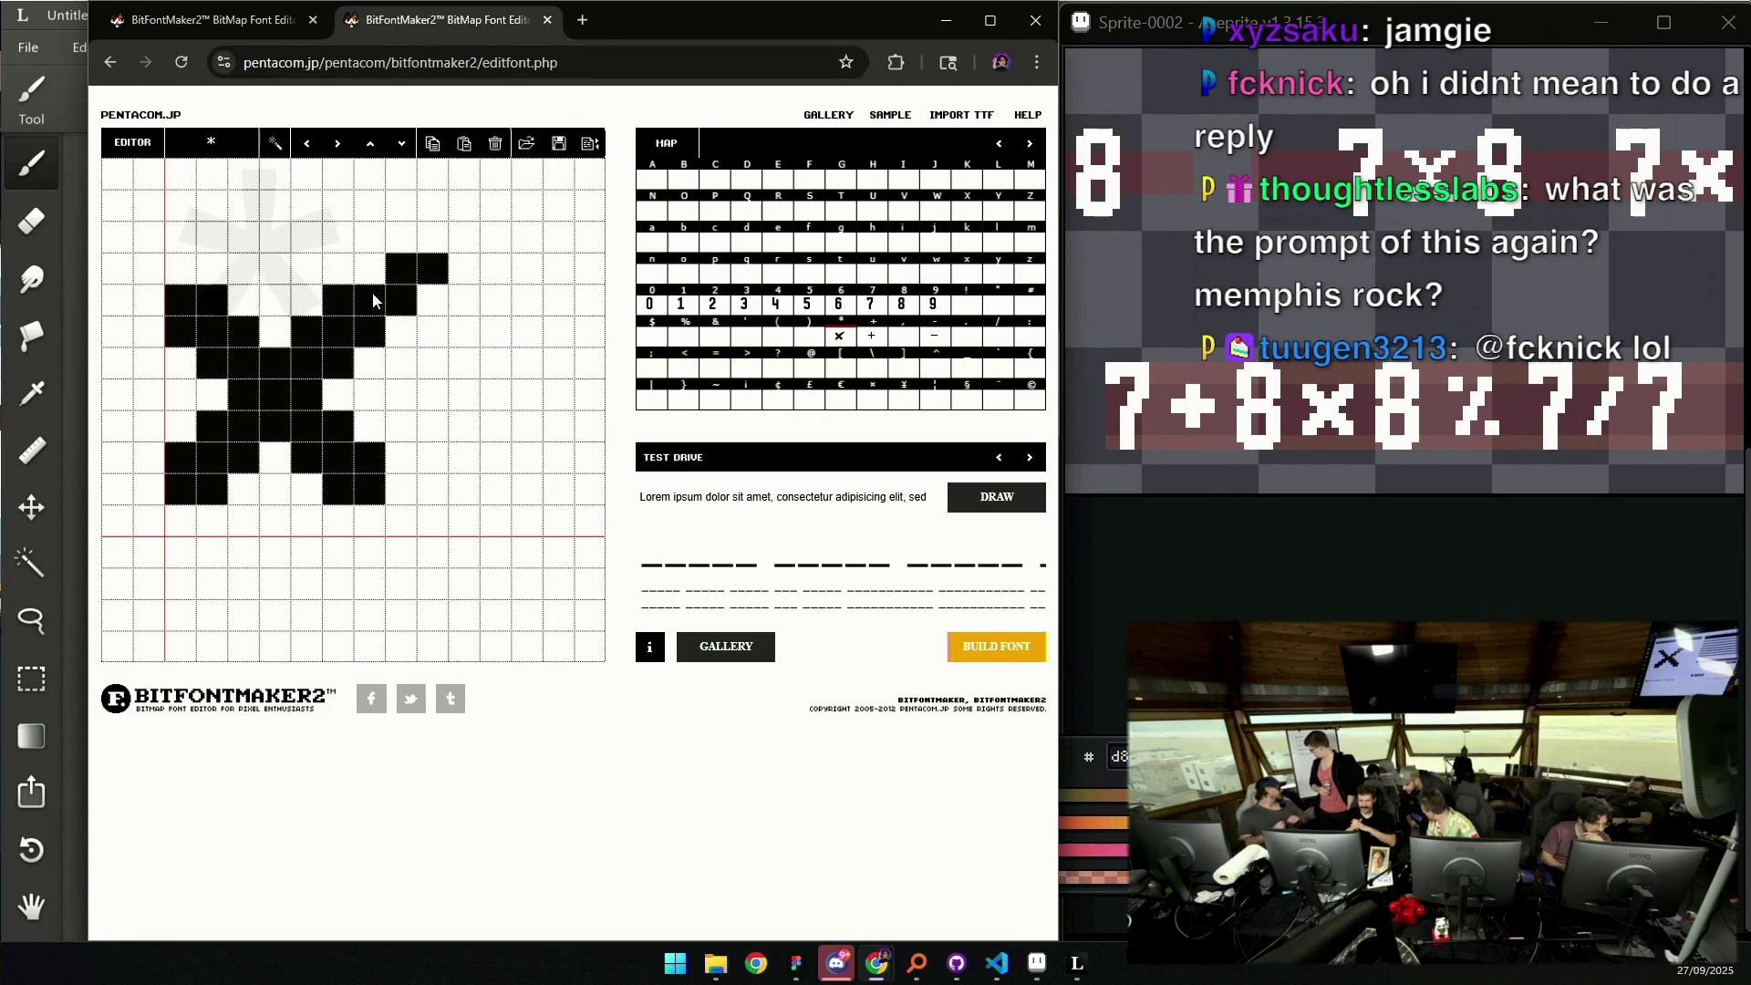
left_click_drag(432, 268, 401, 268)
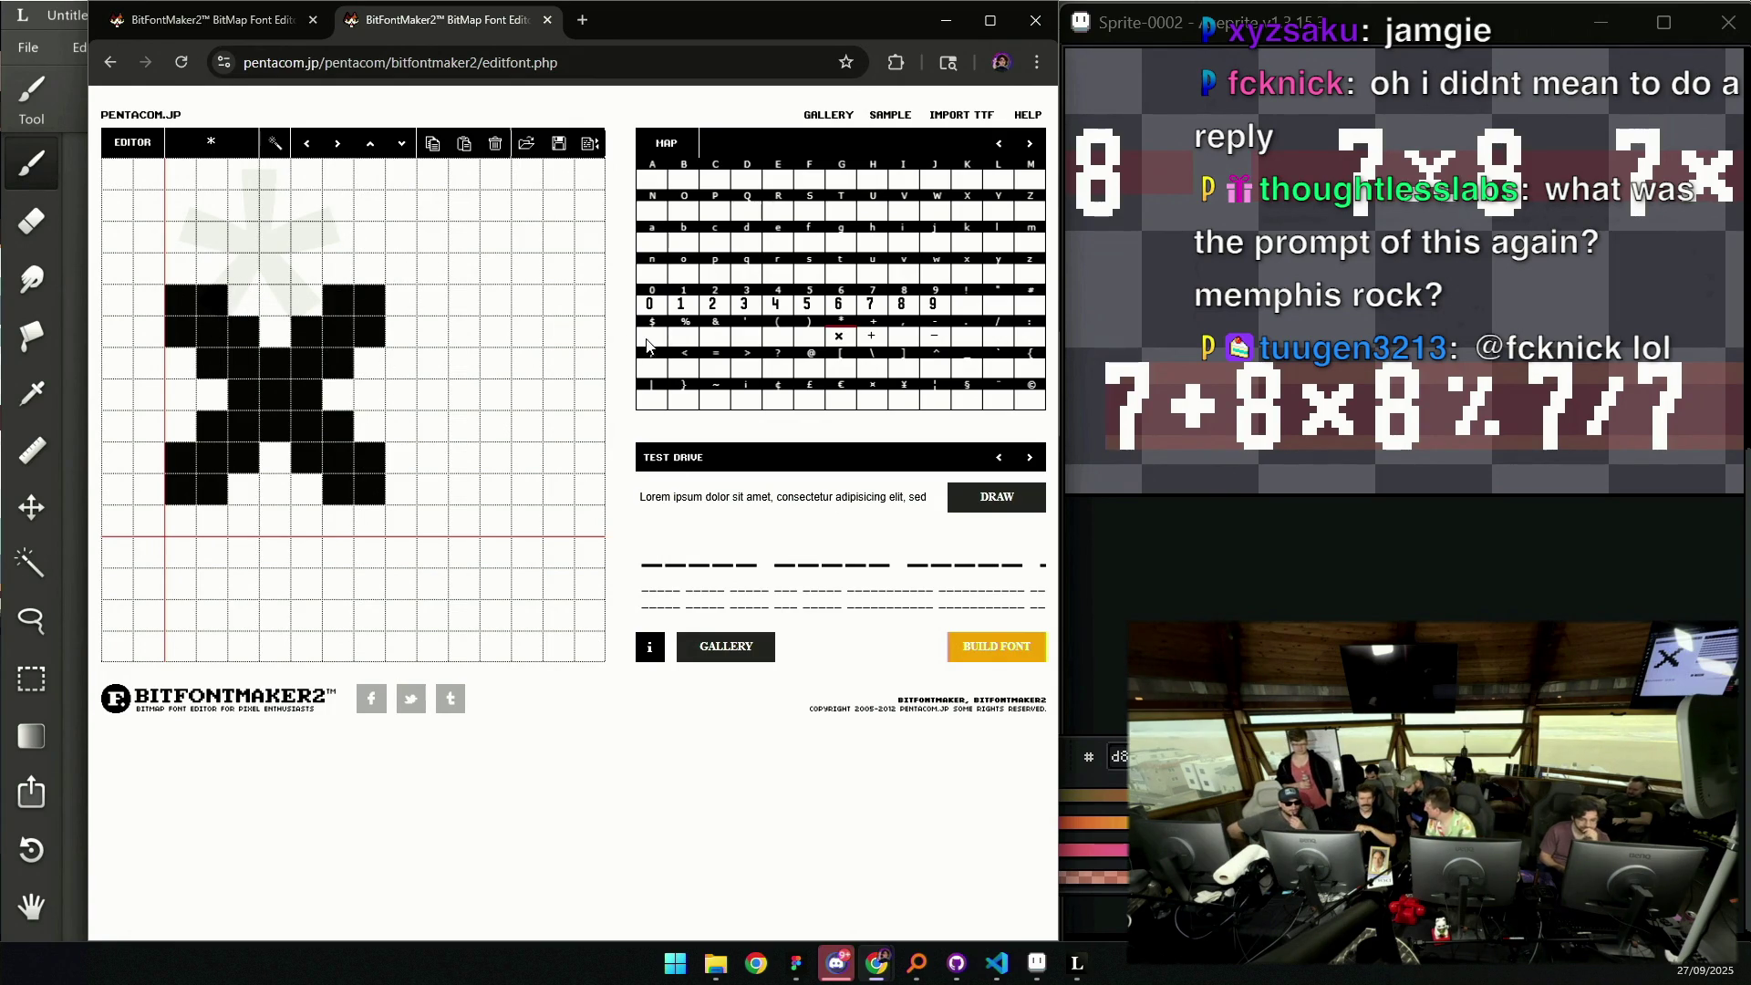
left_click(872, 336)
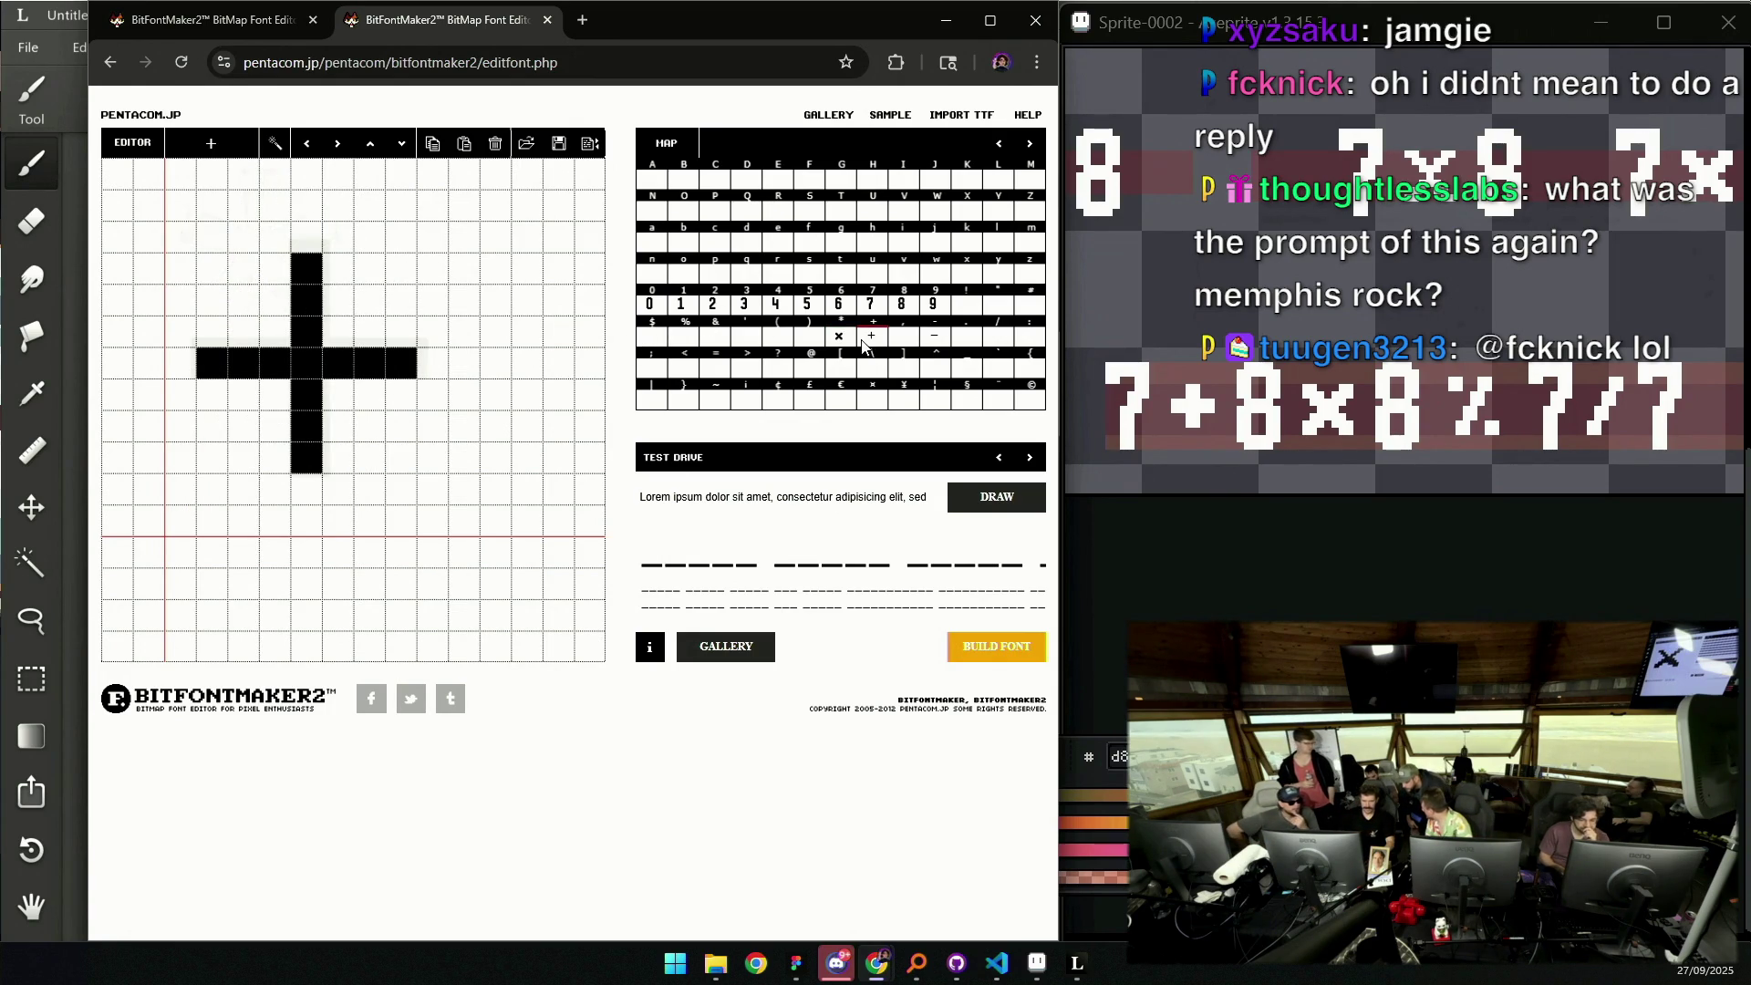
Erase every pixel of the + glyph's thin cross
left_click_drag(307, 457, 307, 394)
mouse_move(307, 269)
left_mouse_down()
mouse_move(288, 364)
mouse_move(215, 369)
left_mouse_up()
left_click(273, 364)
left_click(306, 426)
left_click_drag(337, 365, 401, 365)
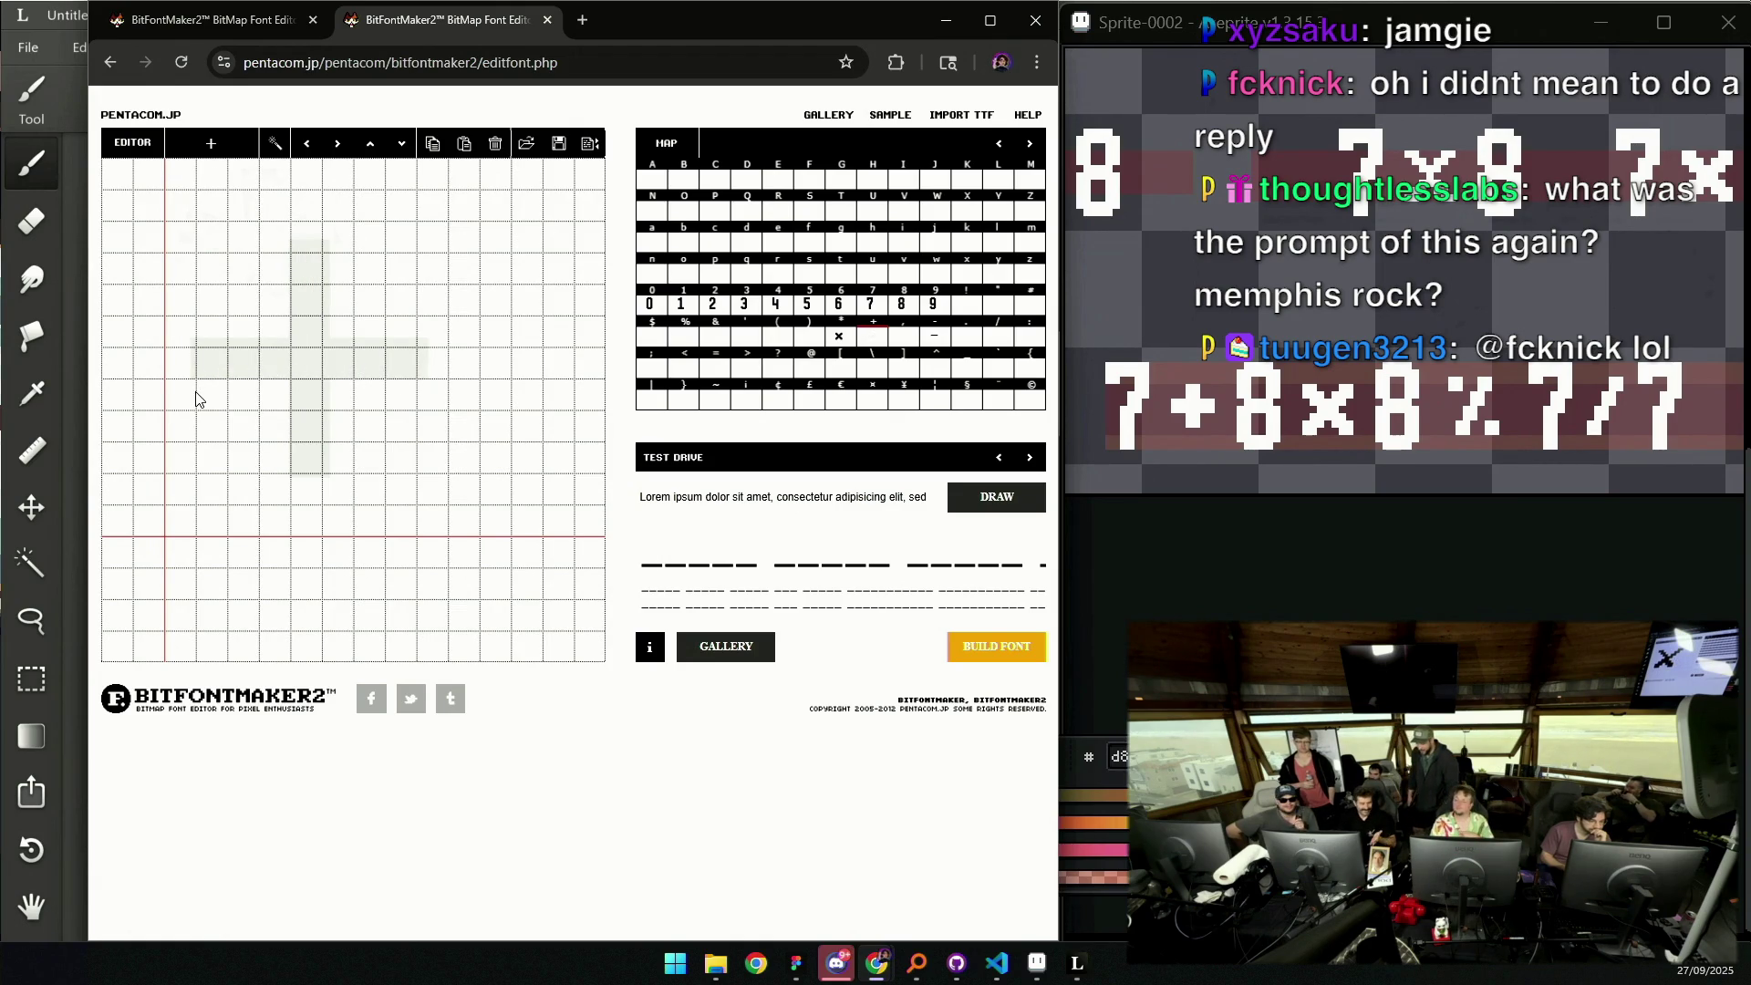
In the asterisk glyph, add a new top row to the × and remove its bottom row
left_click(835, 337)
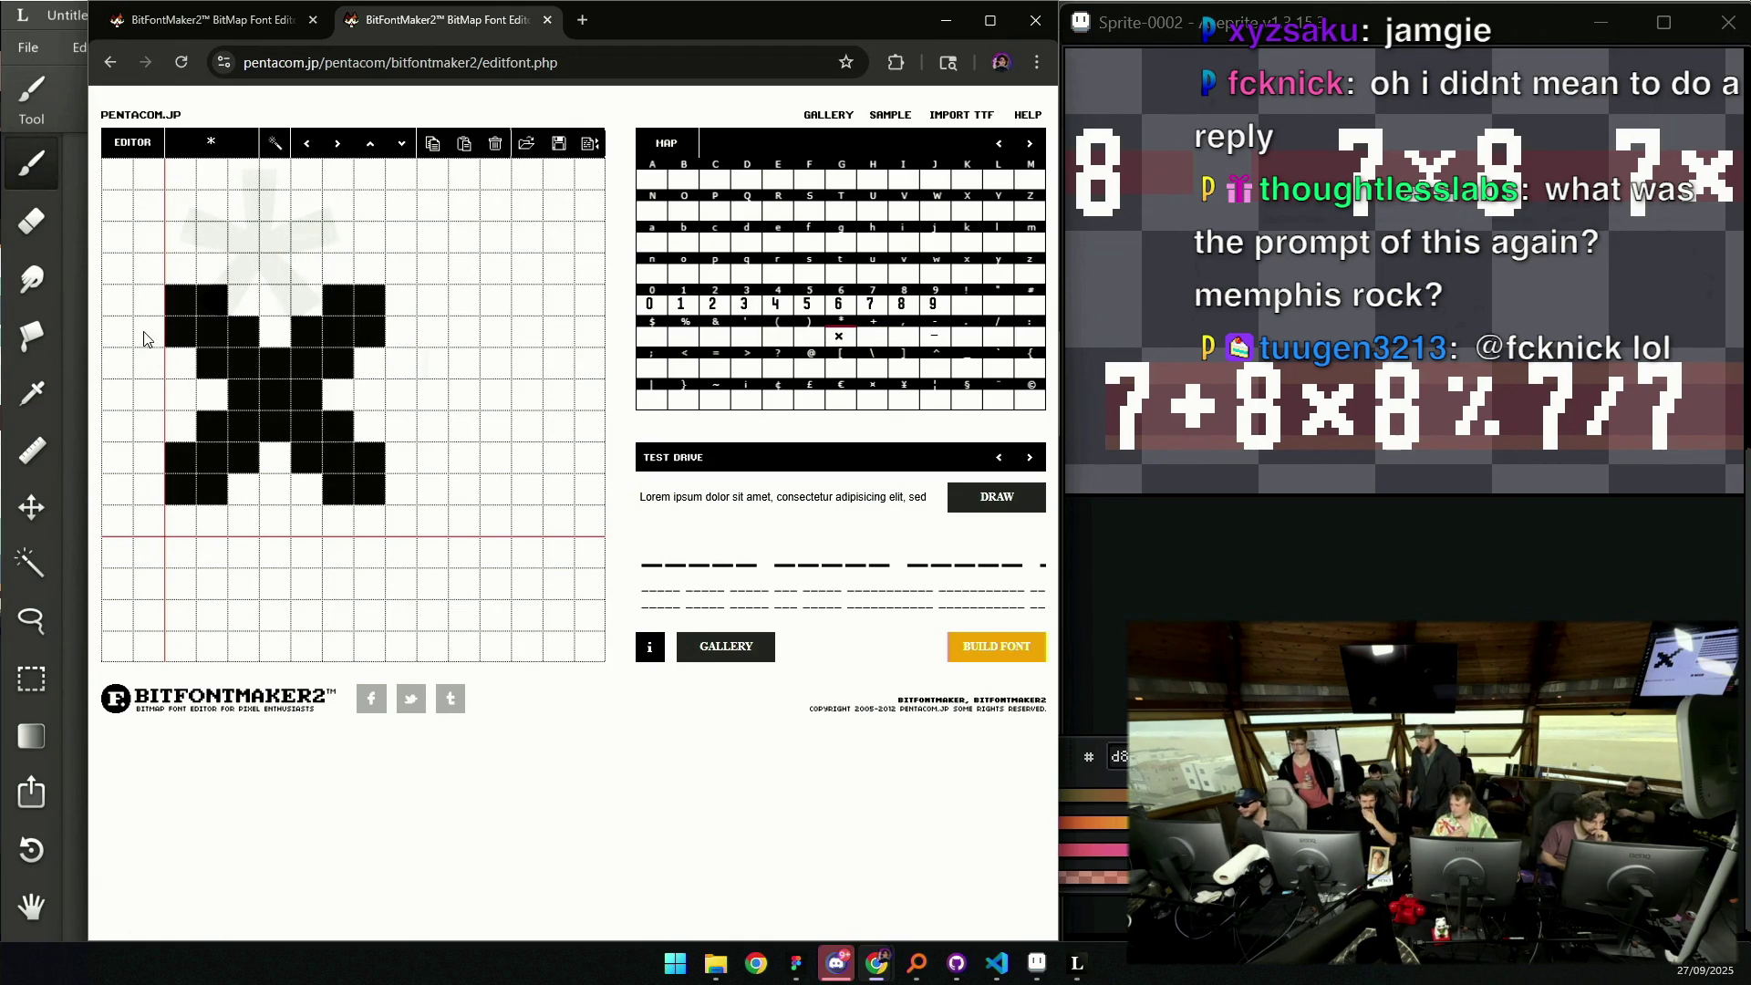
left_click_drag(180, 269, 213, 269)
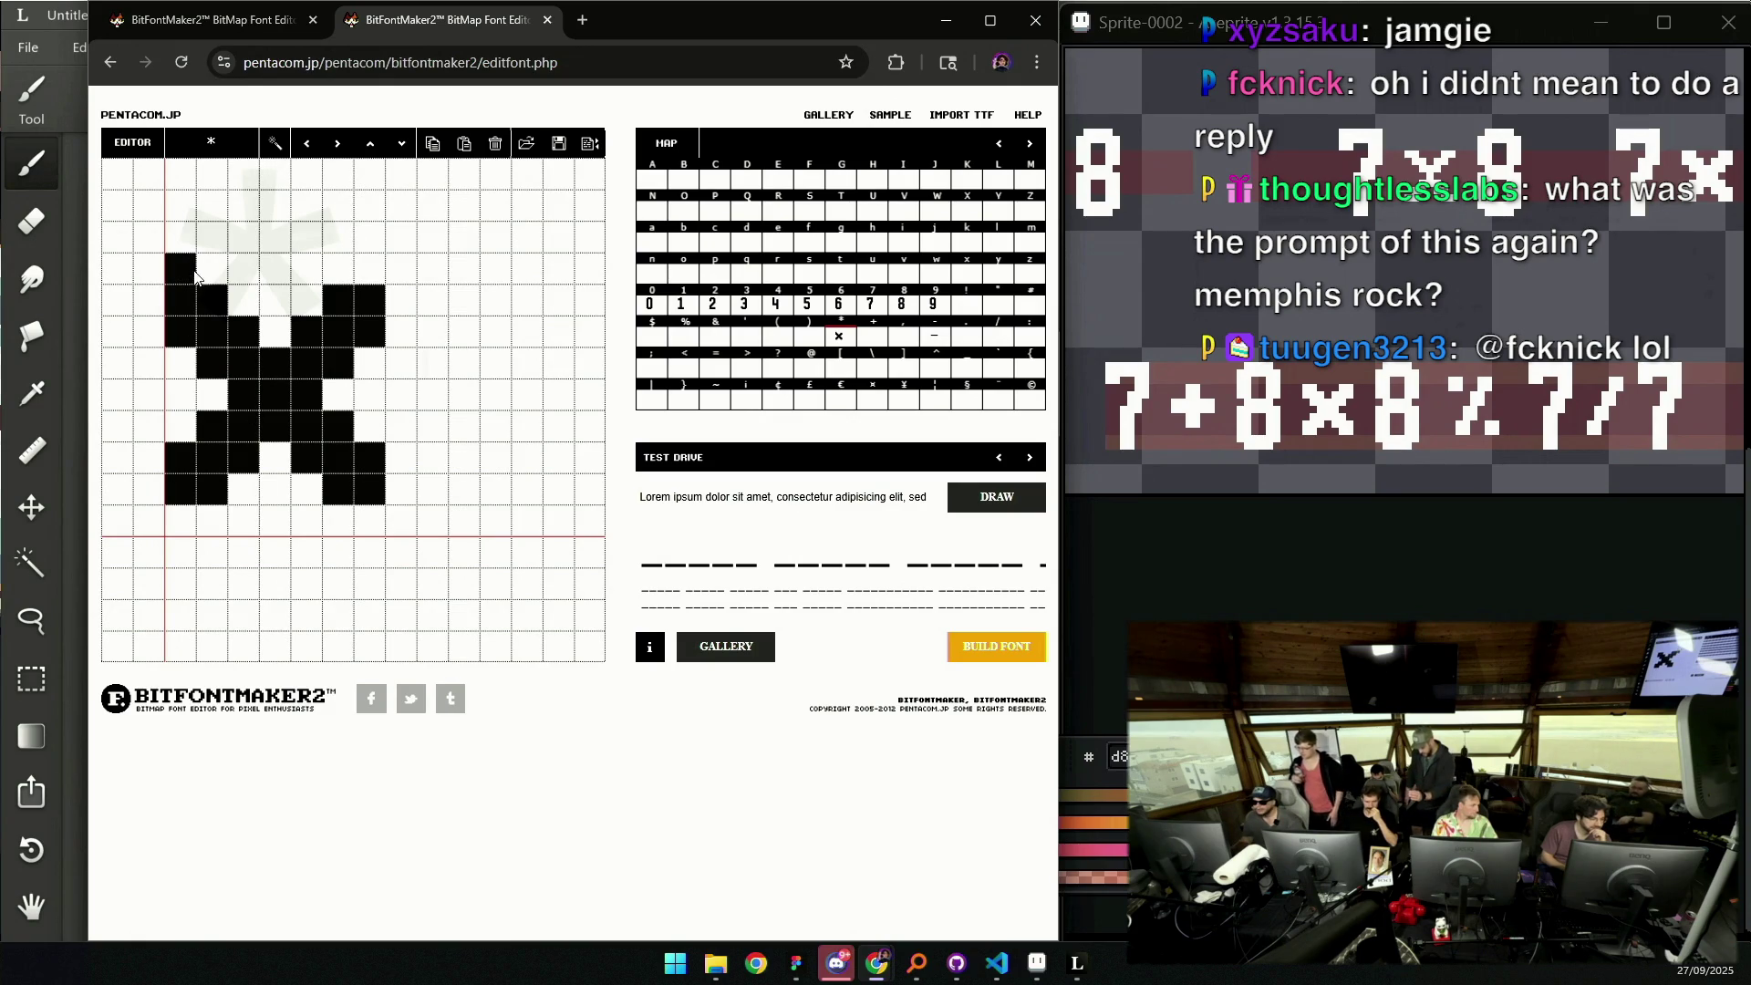
left_click_drag(369, 269, 275, 331)
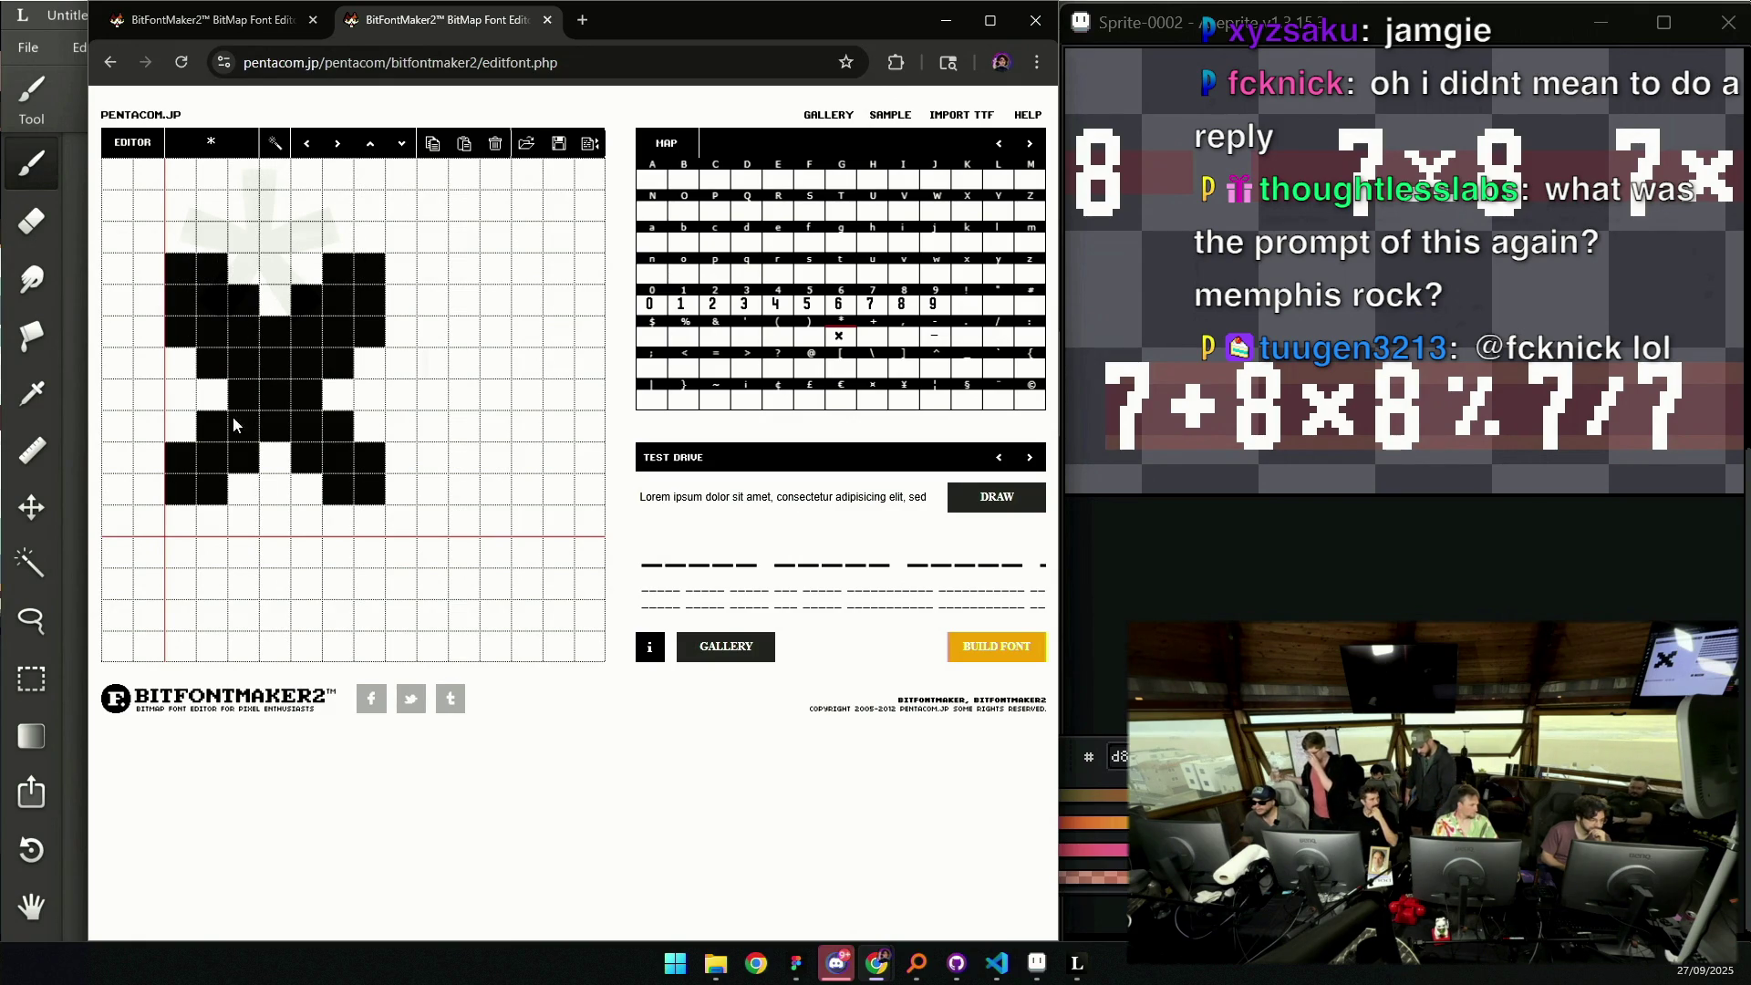
mouse_move(187, 488)
left_mouse_down()
mouse_move(228, 460)
mouse_move(310, 460)
mouse_move(369, 488)
left_mouse_up()
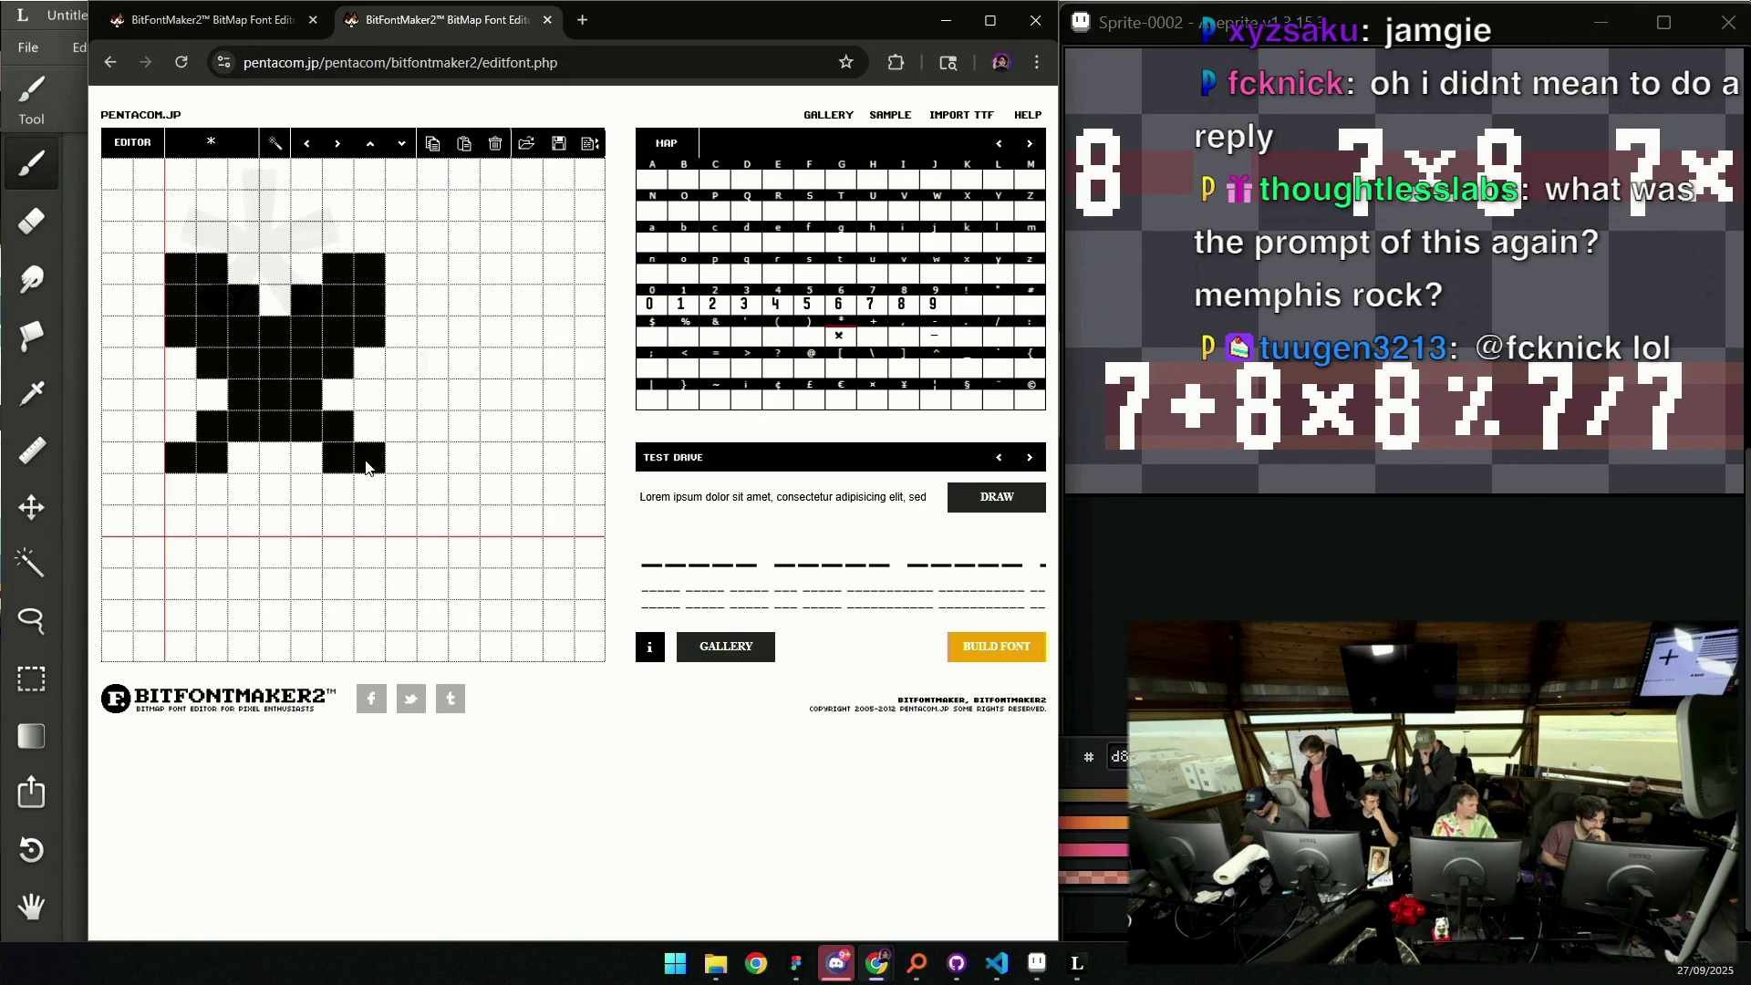
left_click(369, 427)
Trim the ×'s middle-row side cells and one lower cell into a compact X
left_click(339, 394)
left_click(212, 363)
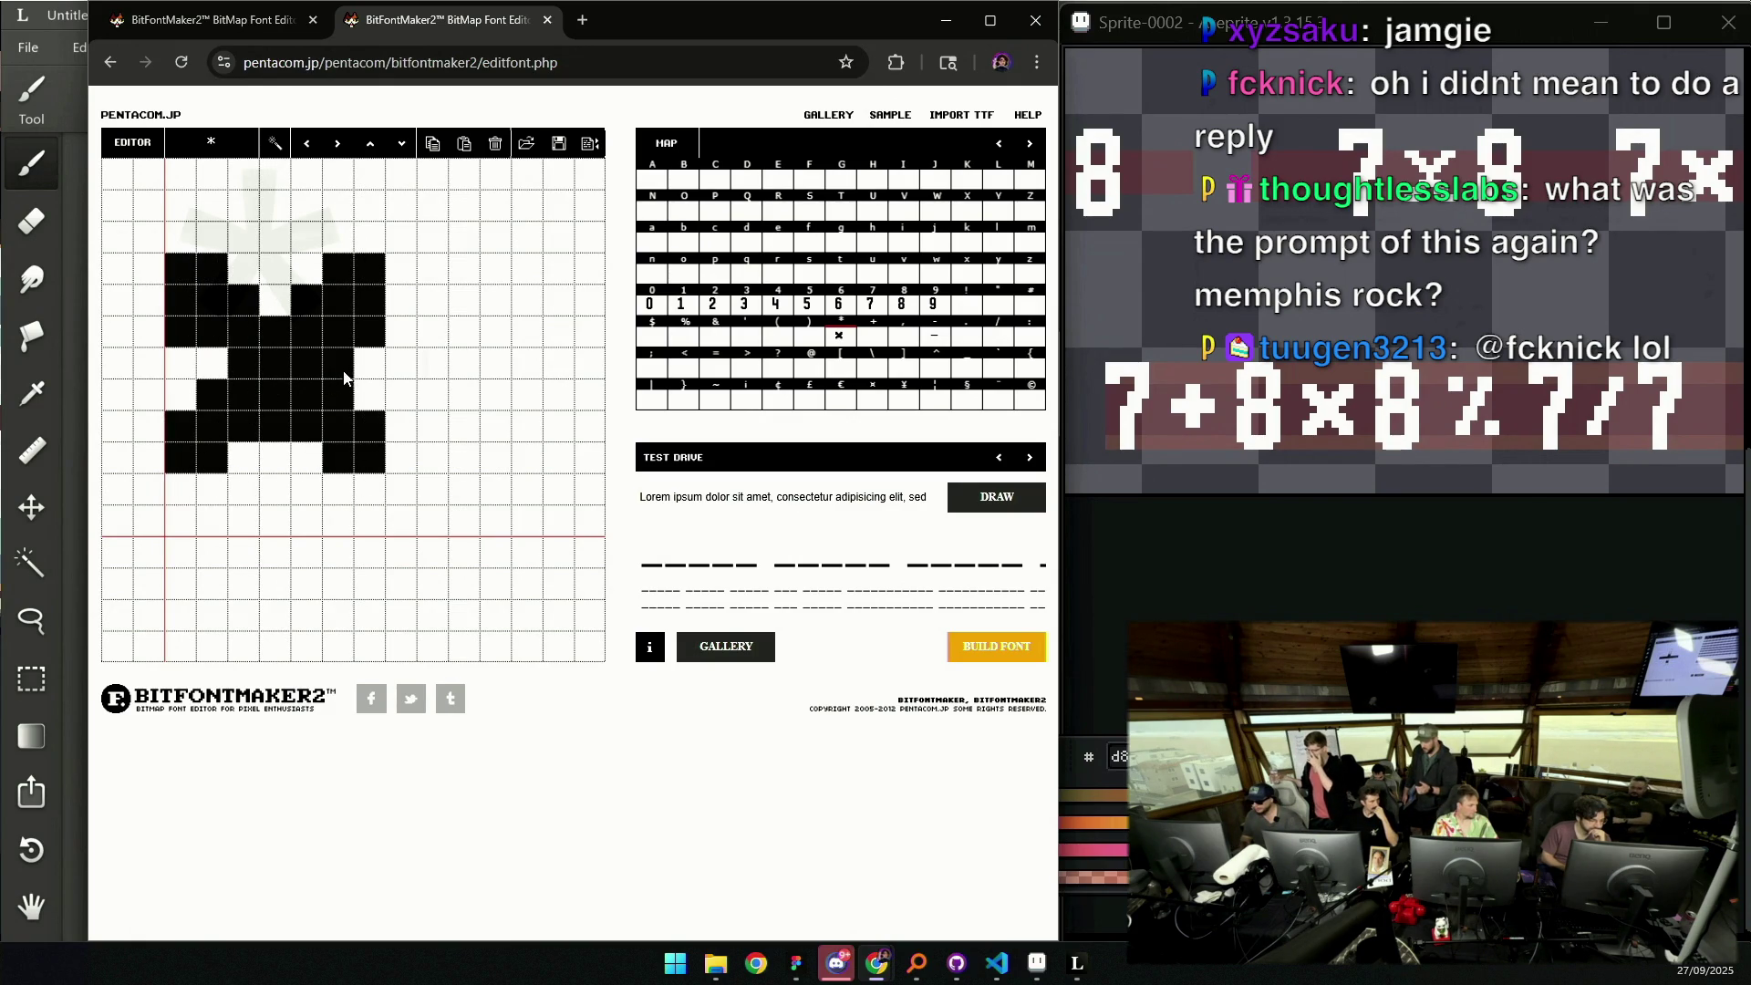
left_click(339, 363)
left_click(369, 331)
left_click(180, 331)
left_click(280, 429)
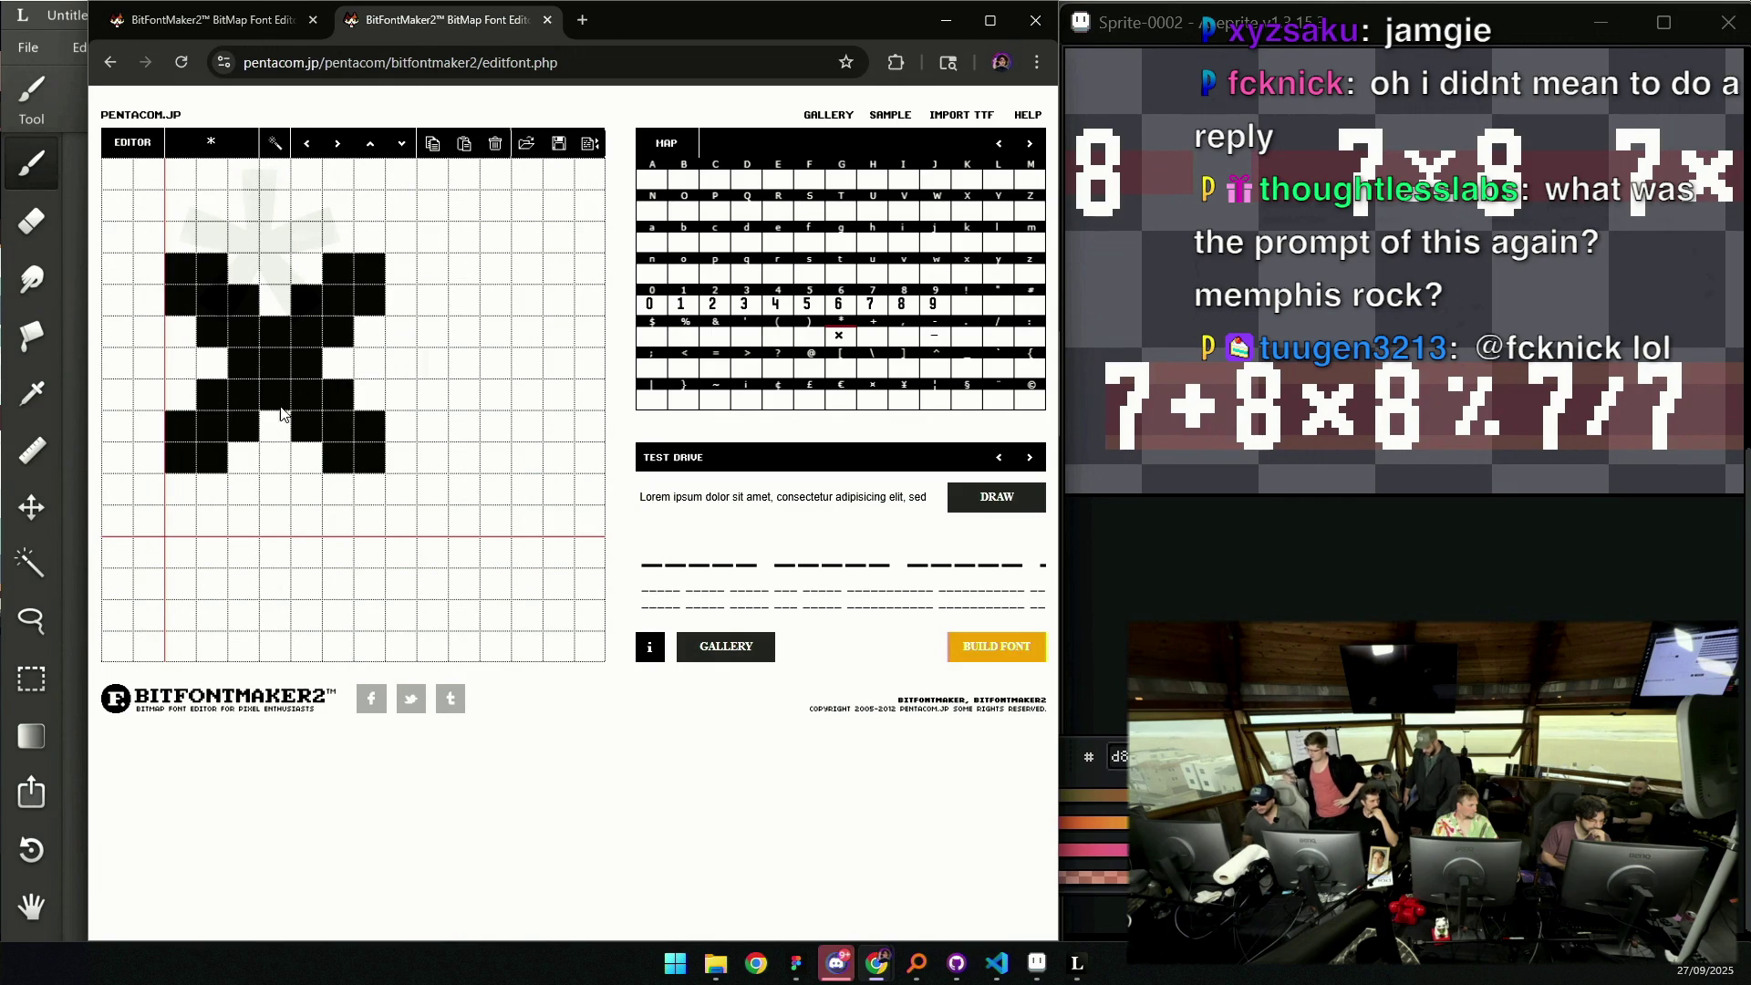
left_click(870, 344)
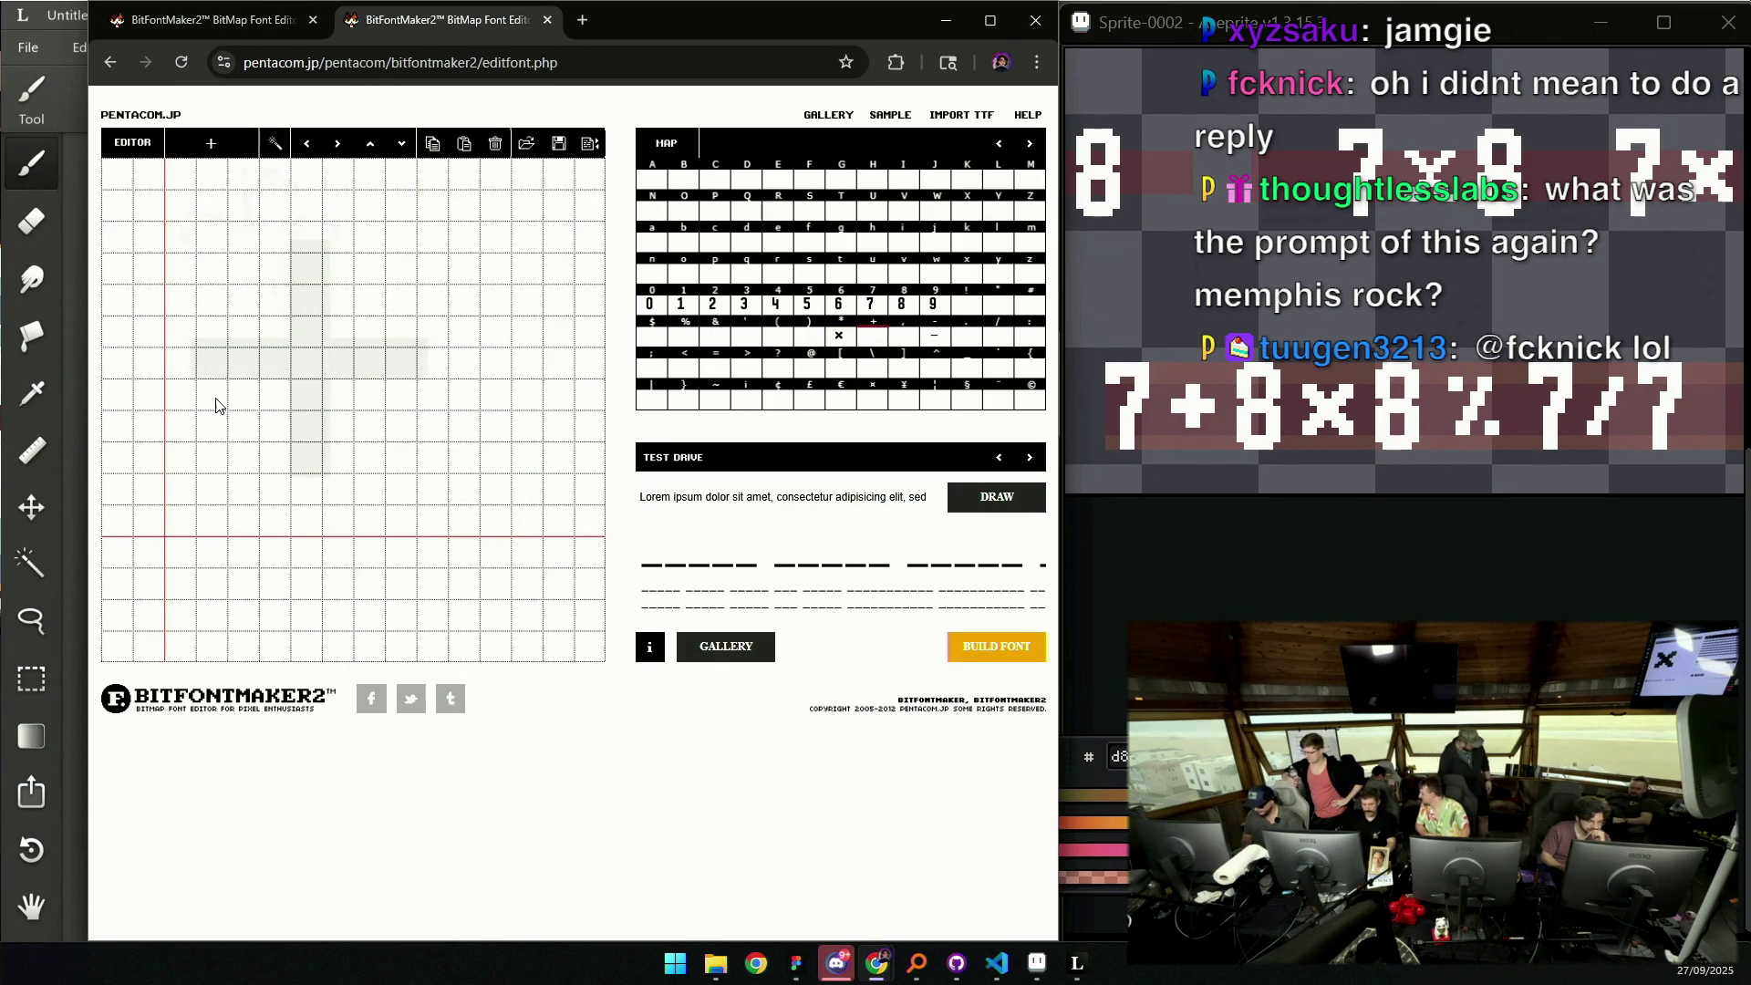
Paint the plus sign's arms, lower stem and horizontal bar in the + glyph grid
left_click_drag(183, 386, 180, 363)
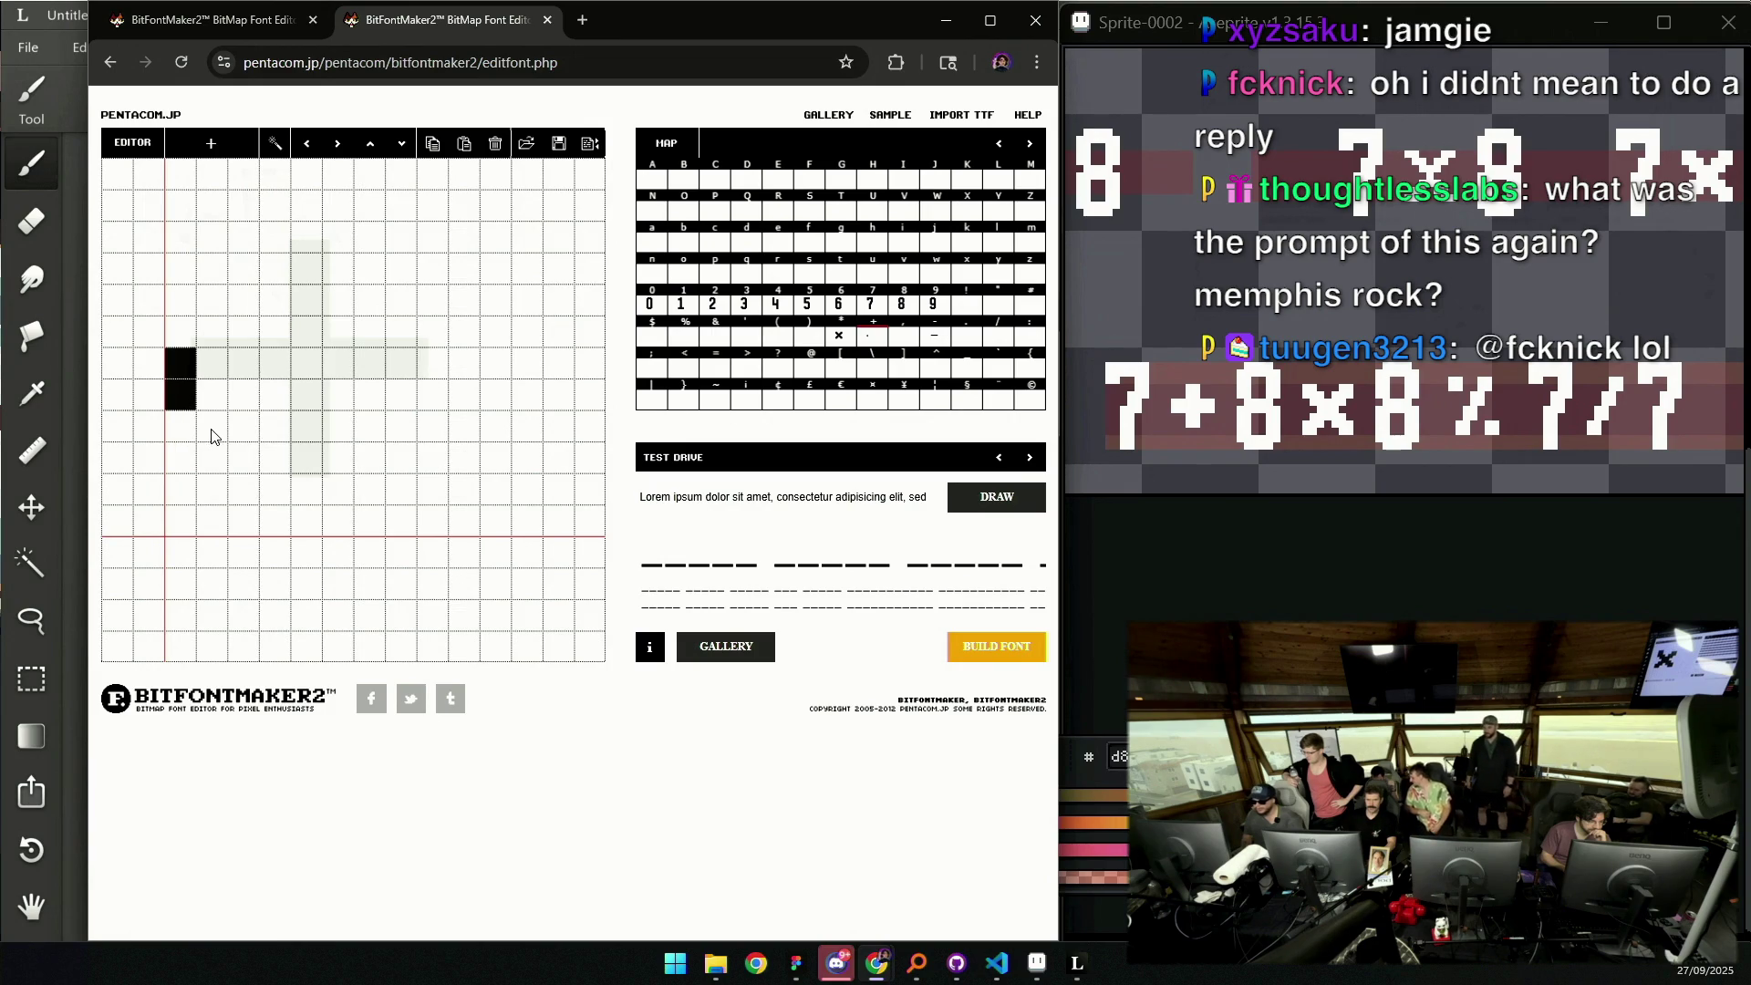
left_click(191, 399)
left_click(192, 338)
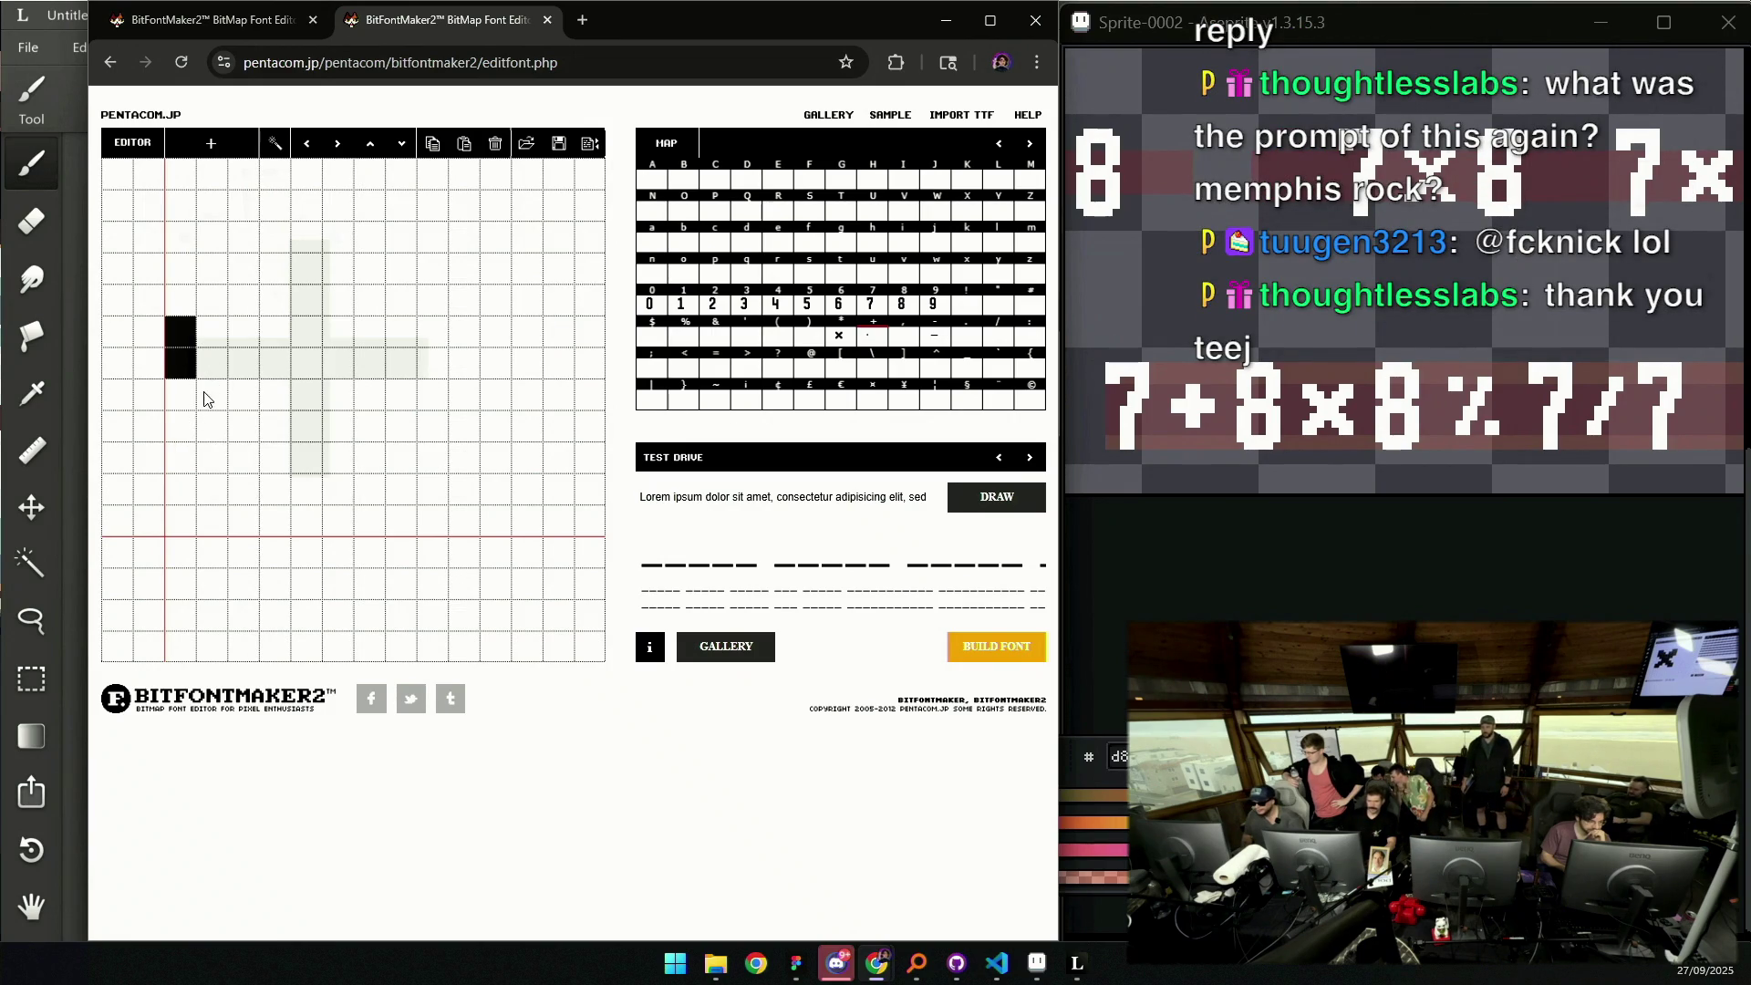
mouse_move(242, 459)
left_mouse_down()
mouse_move(243, 363)
mouse_move(276, 461)
left_mouse_up()
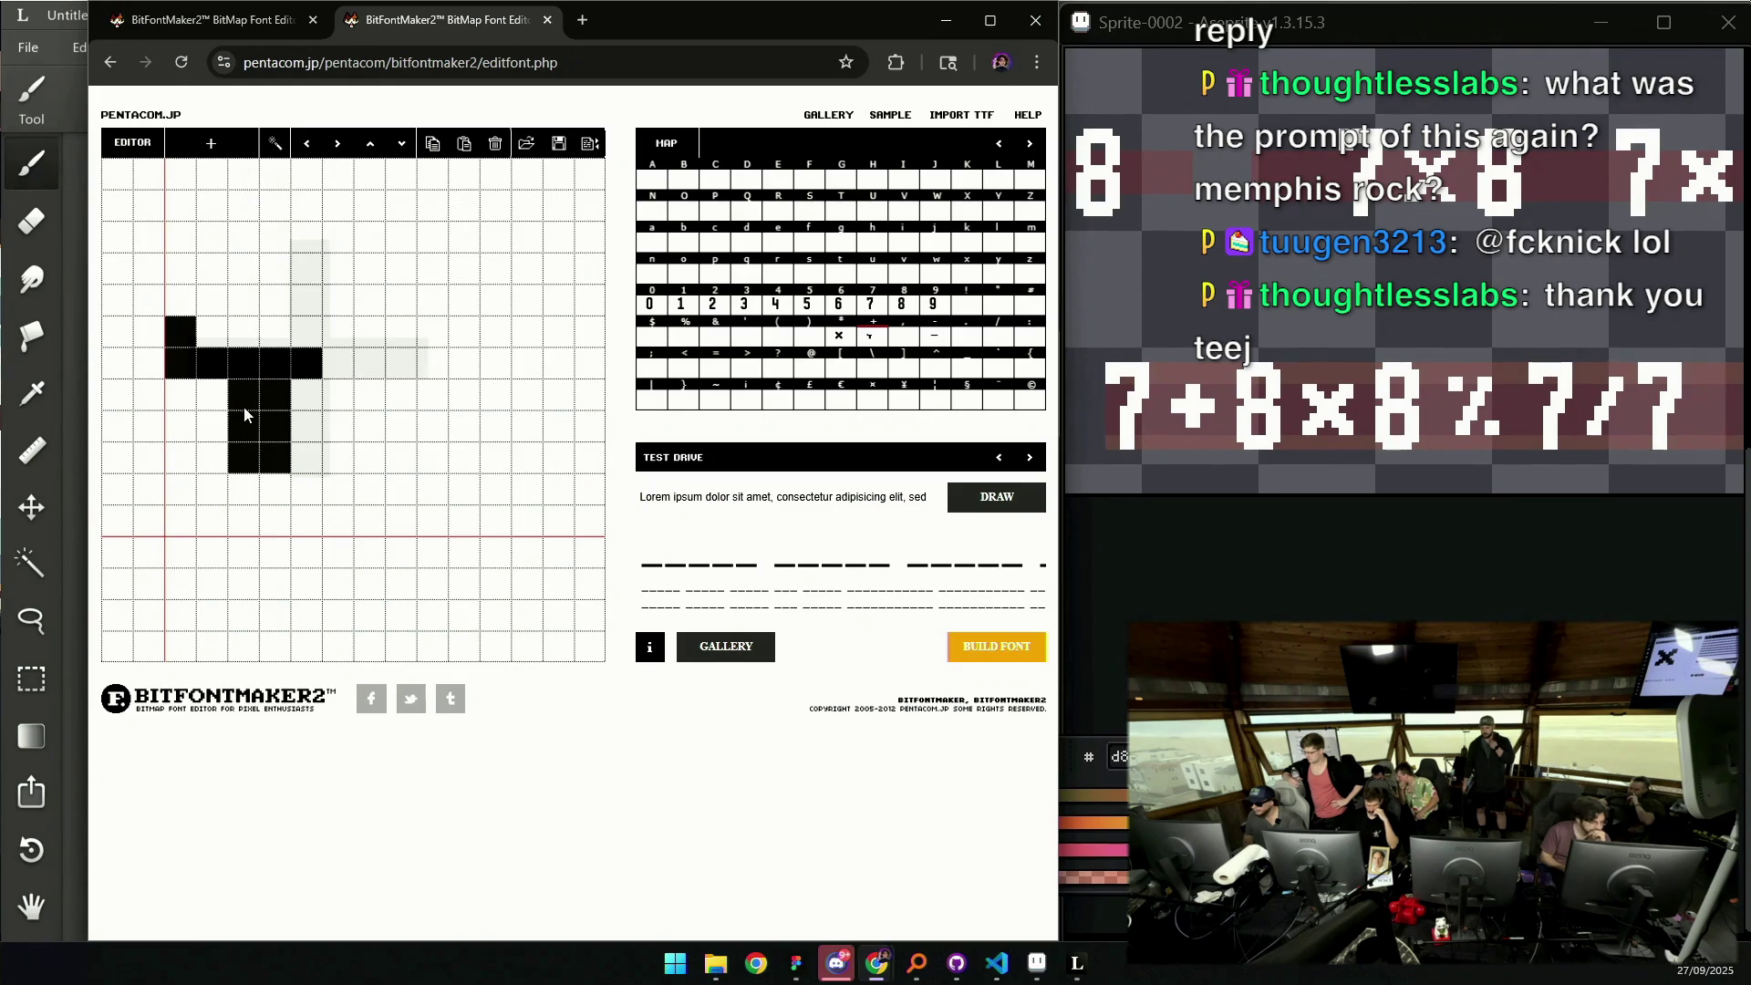
mouse_move(180, 394)
left_mouse_down()
mouse_move(338, 363)
mouse_move(274, 300)
left_mouse_up()
left_click(180, 331)
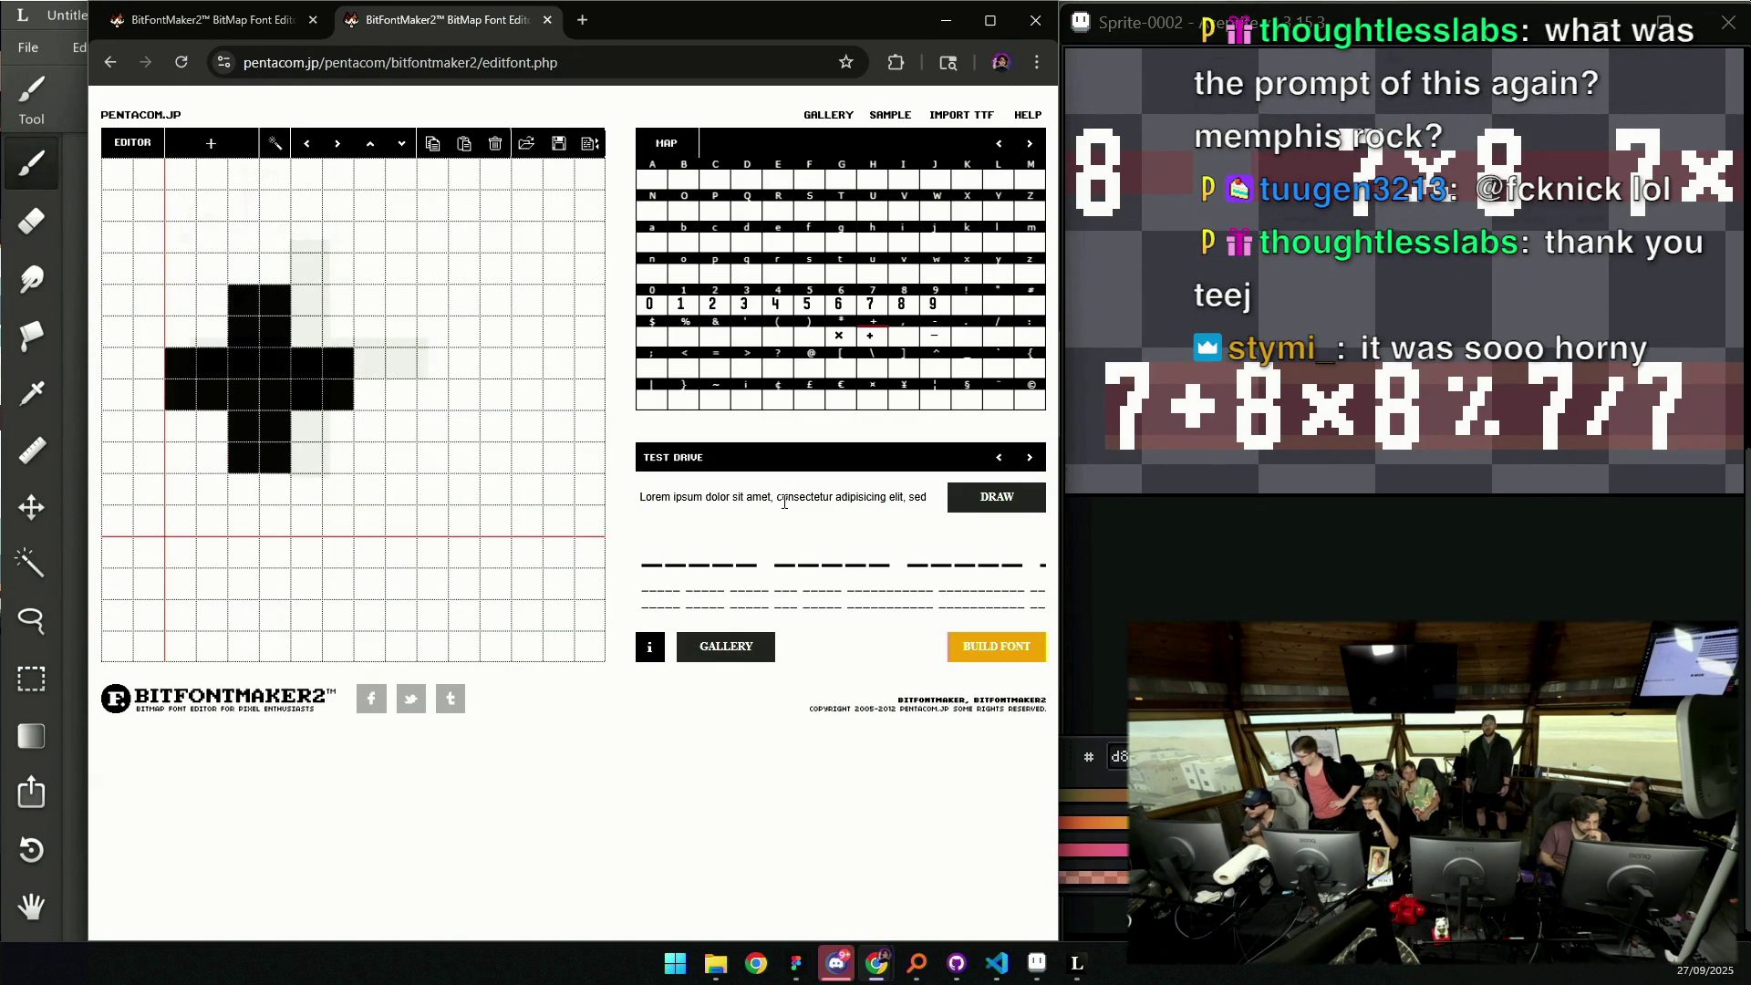
Set the Test Drive text to 8+7*12 and lengthen and reshape the plus sign's bars
key("ctrl+a")
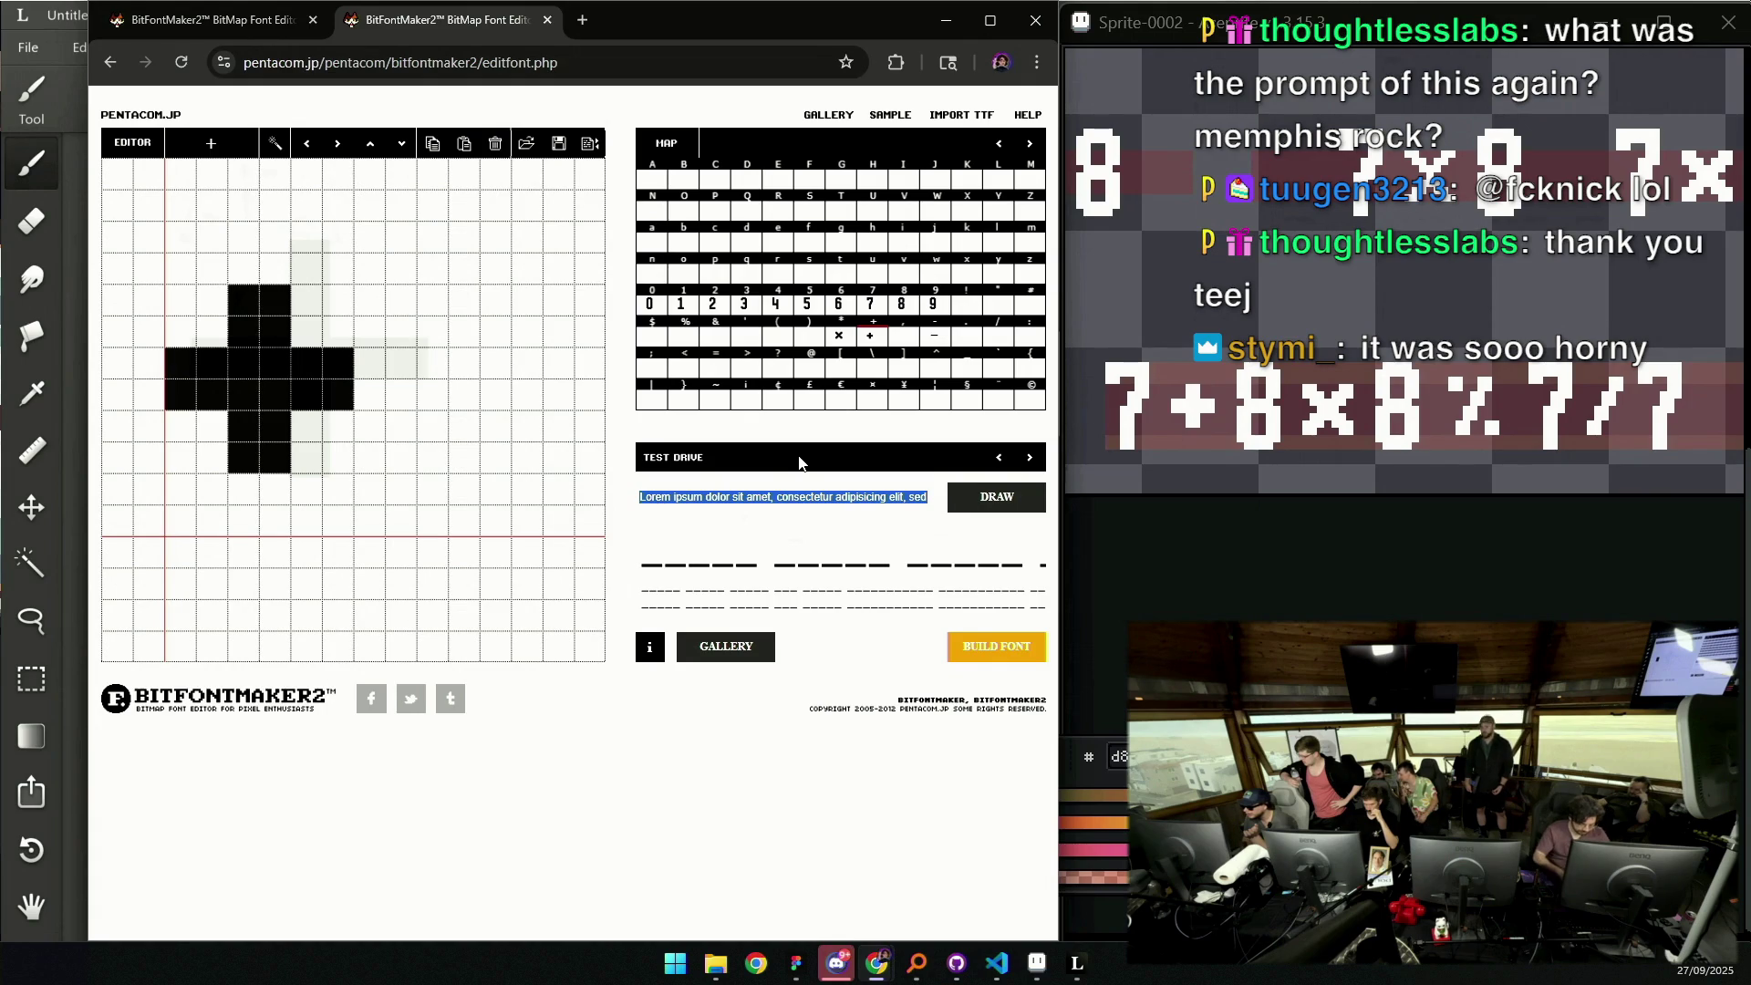
type("8+")
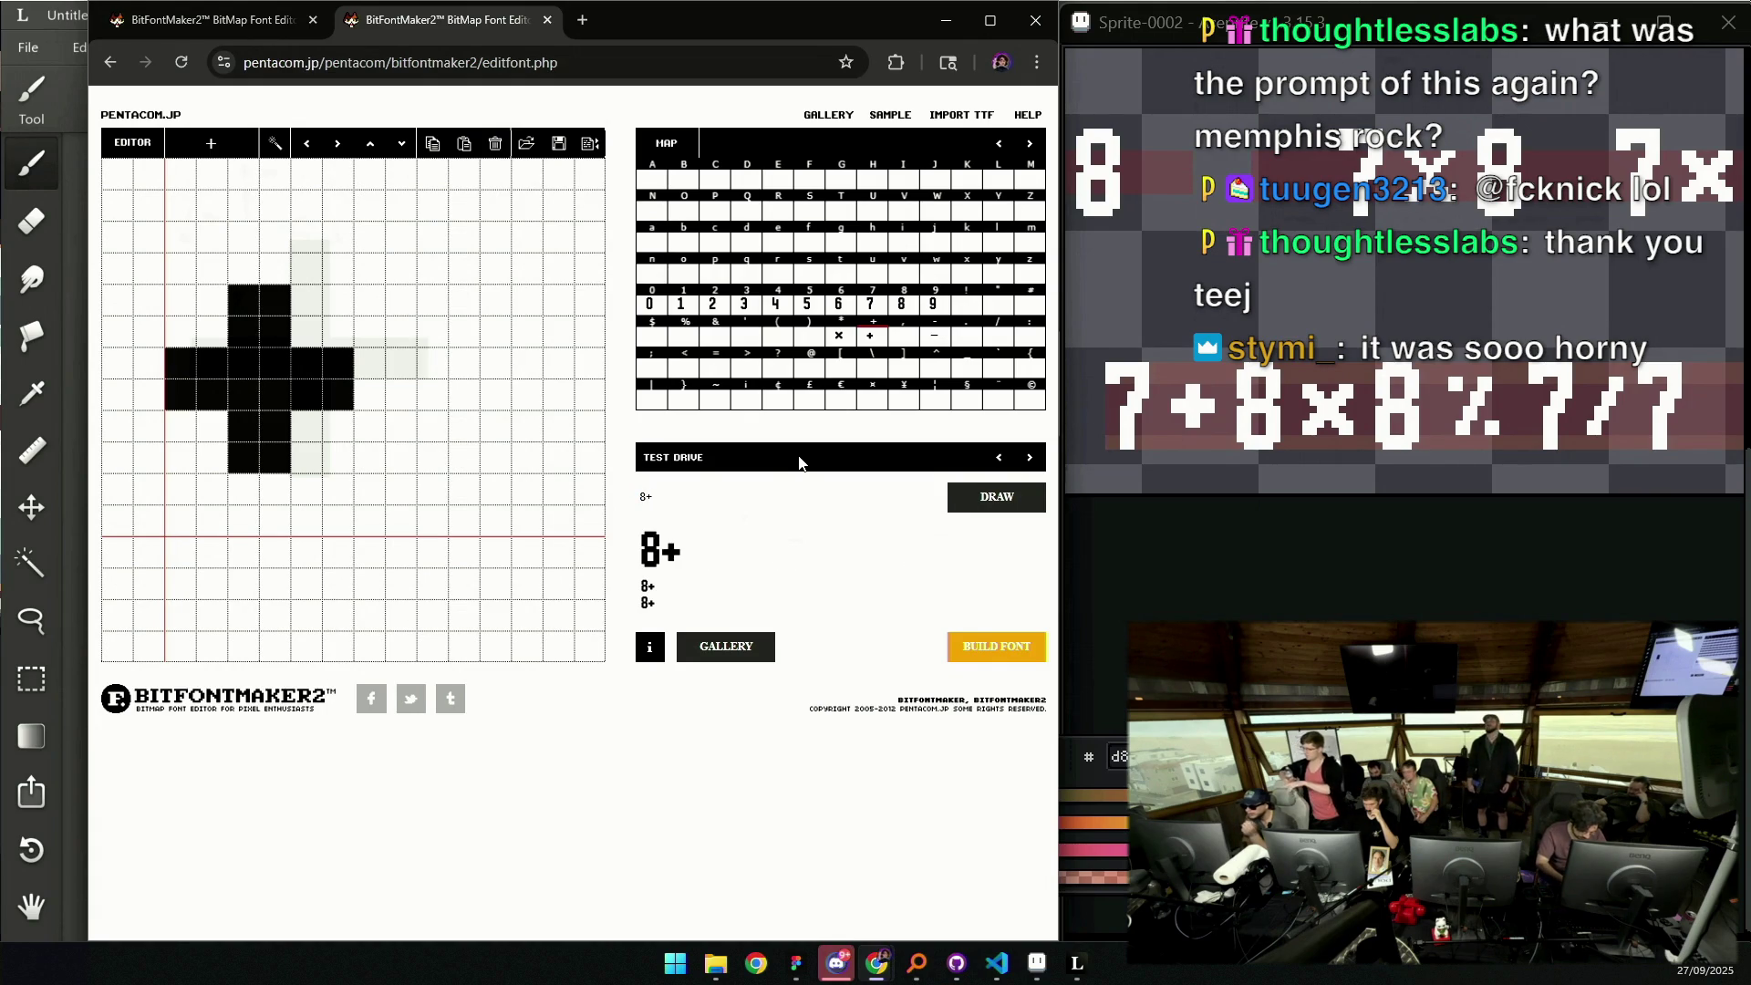
type("7*12")
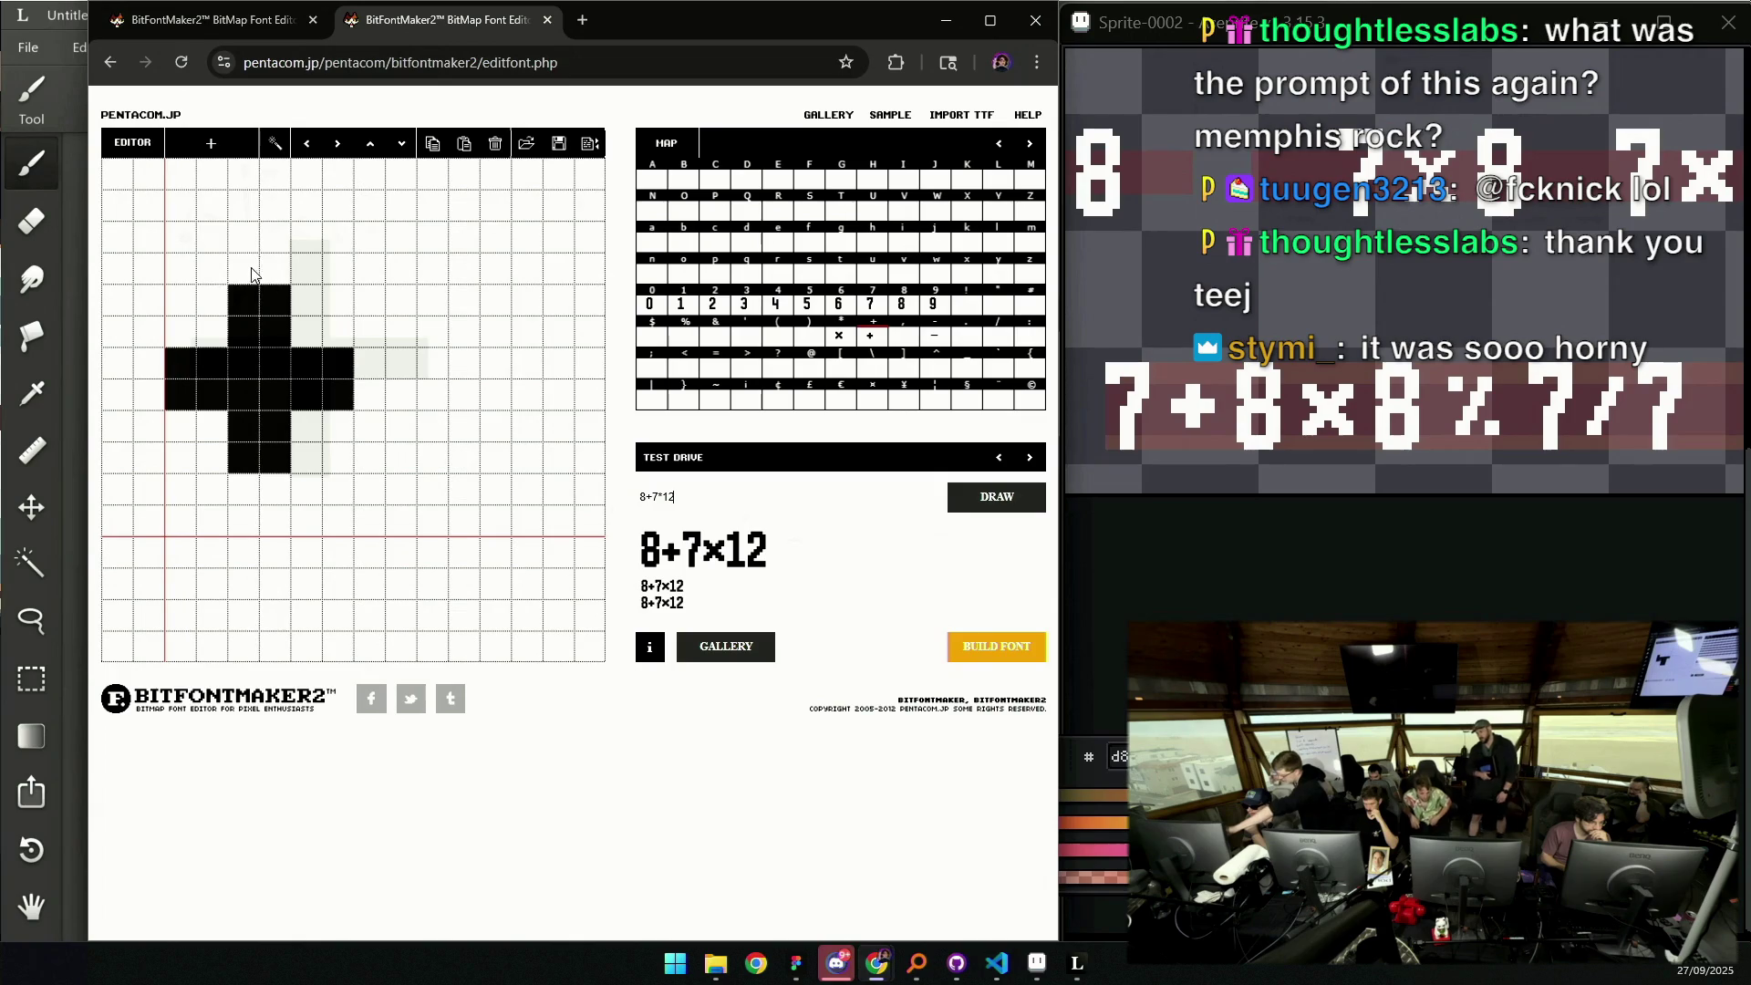
left_click_drag(254, 274, 311, 366)
left_click_drag(250, 458, 278, 452)
left_click_drag(305, 393, 336, 392)
left_click(308, 332)
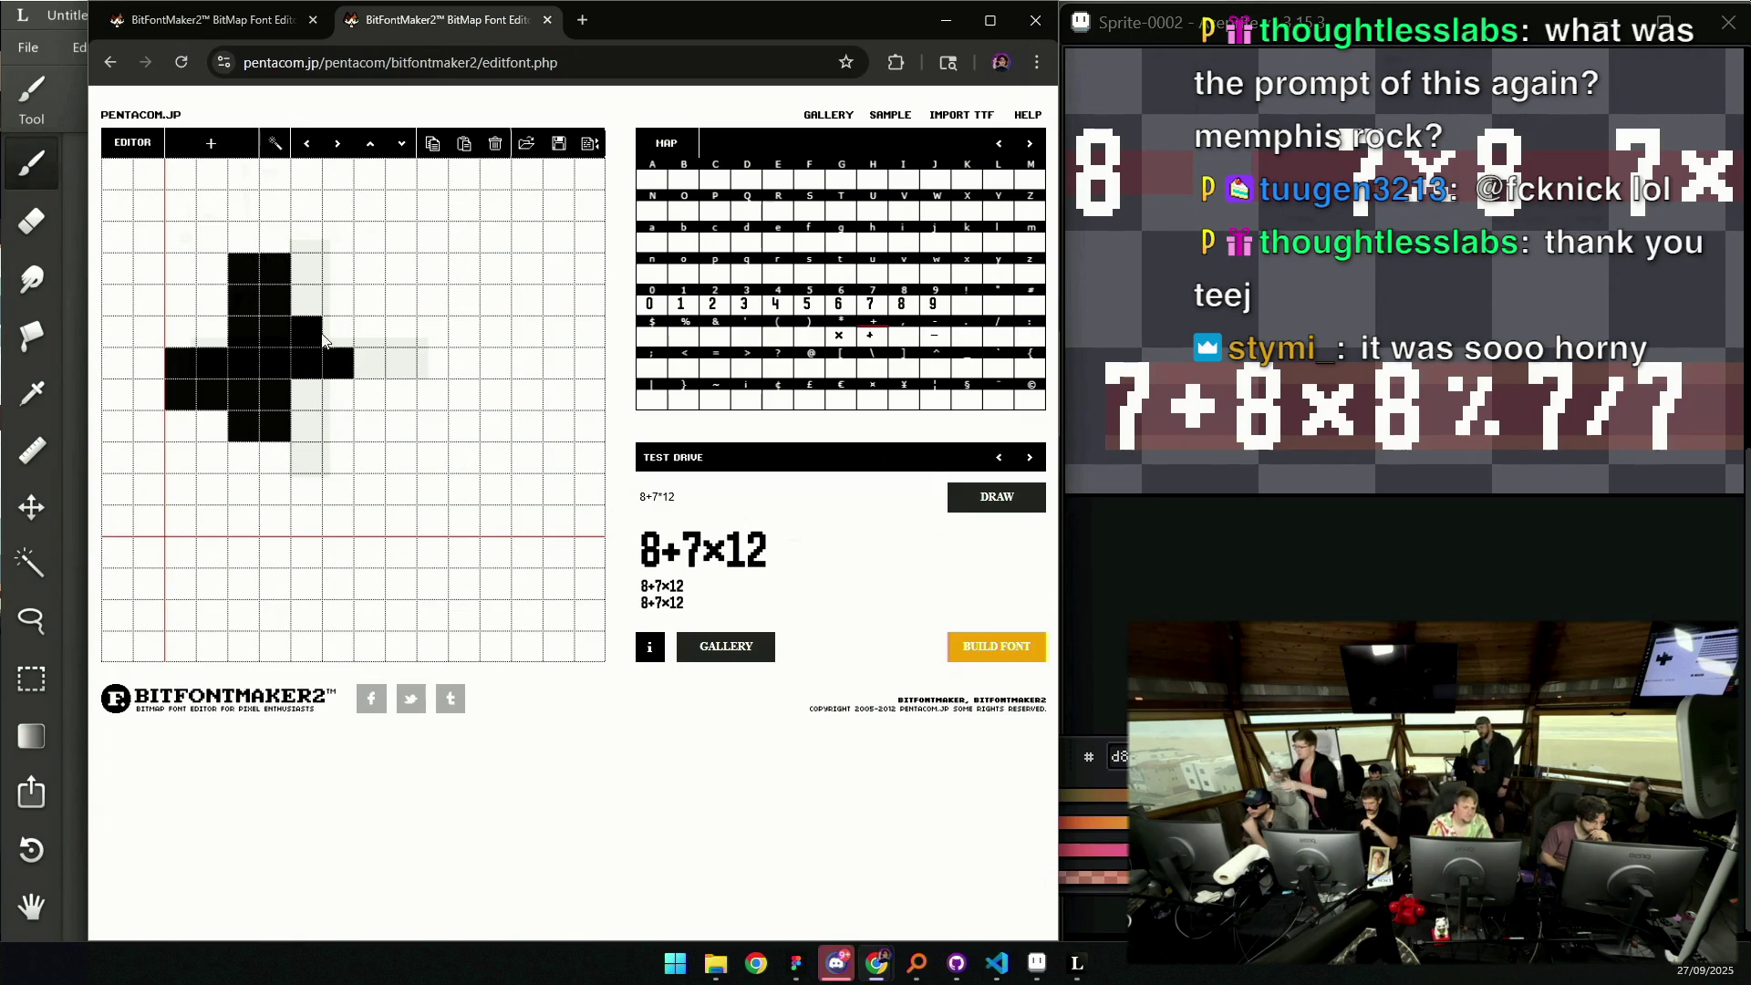
left_click_drag(215, 331, 180, 331)
left_click_drag(180, 394, 219, 396)
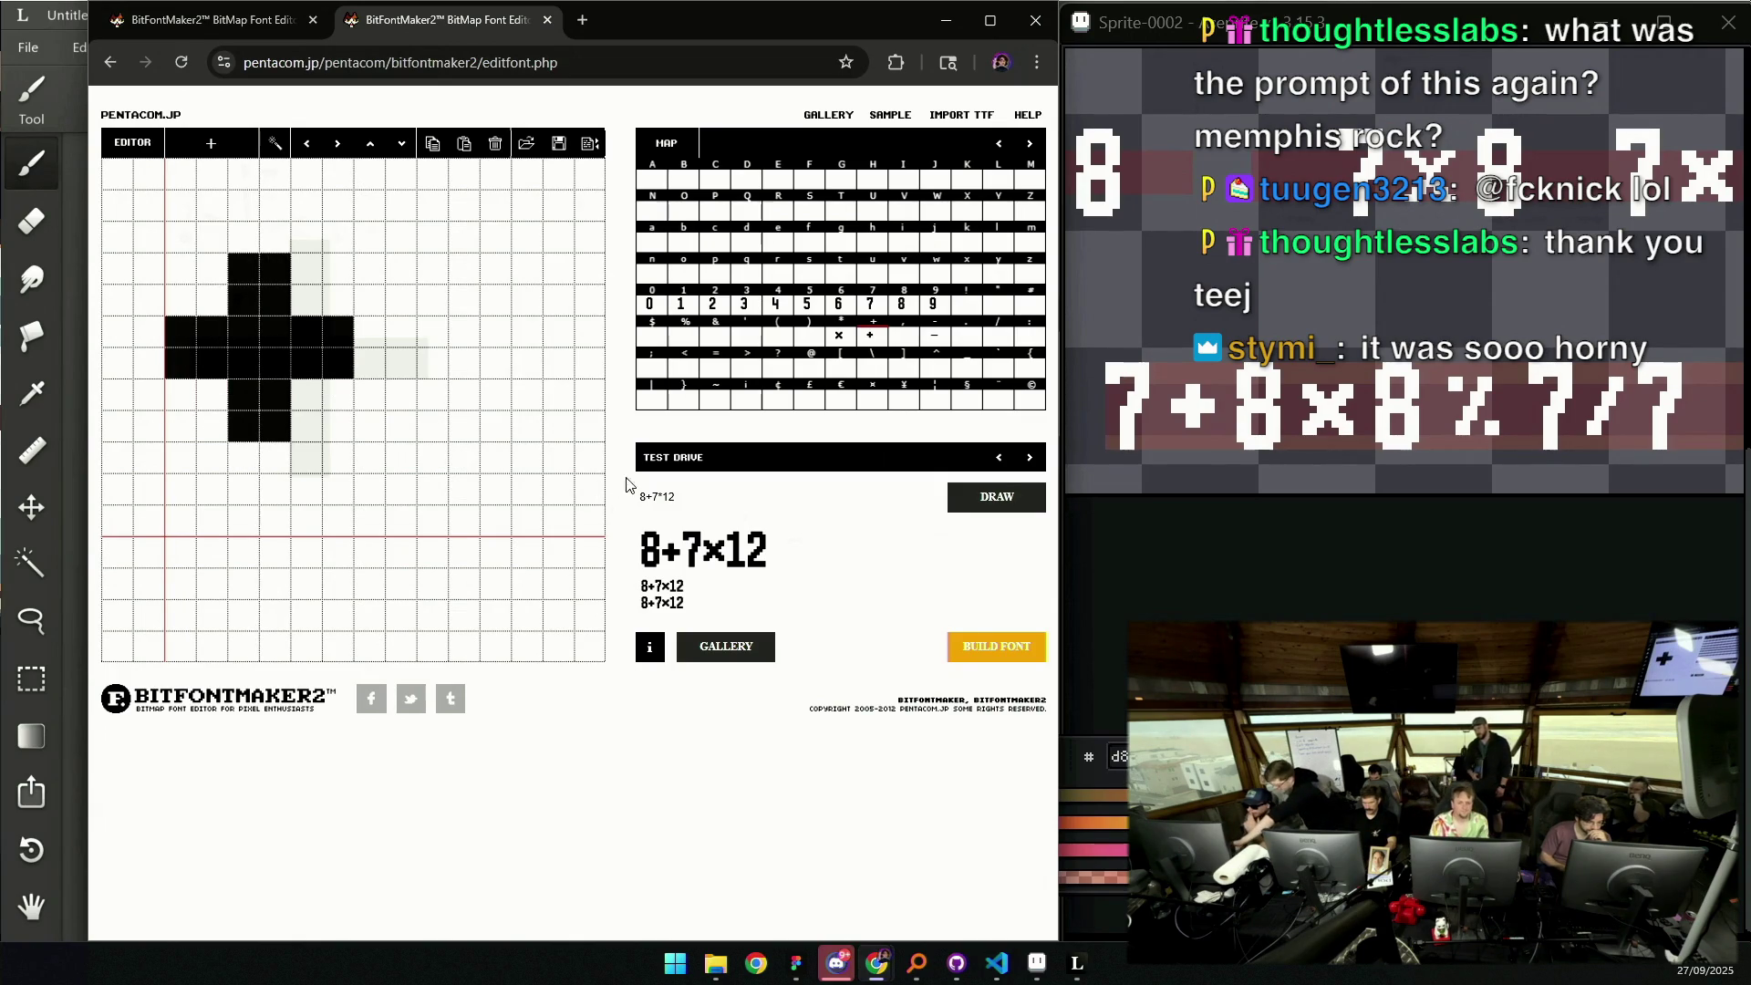
left_click(956, 502)
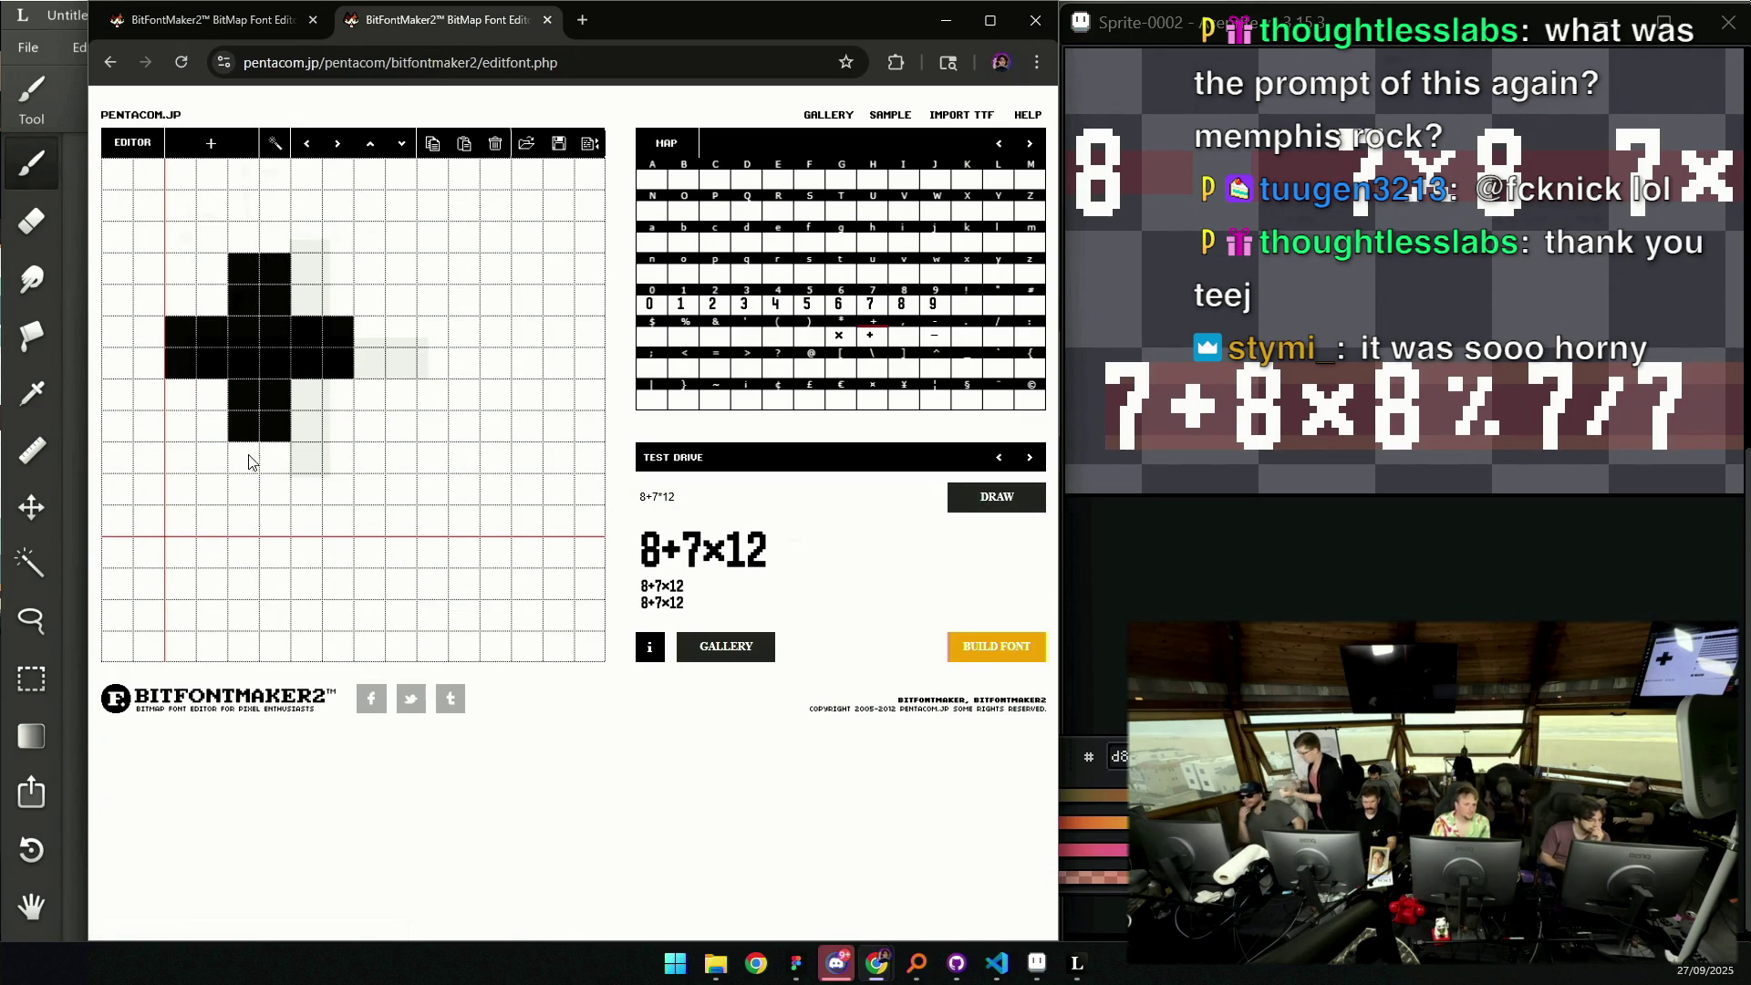
Thicken the plus into a two-row crossbar with wider arms, trimming its lower and right ends
left_click_drag(251, 466, 276, 459)
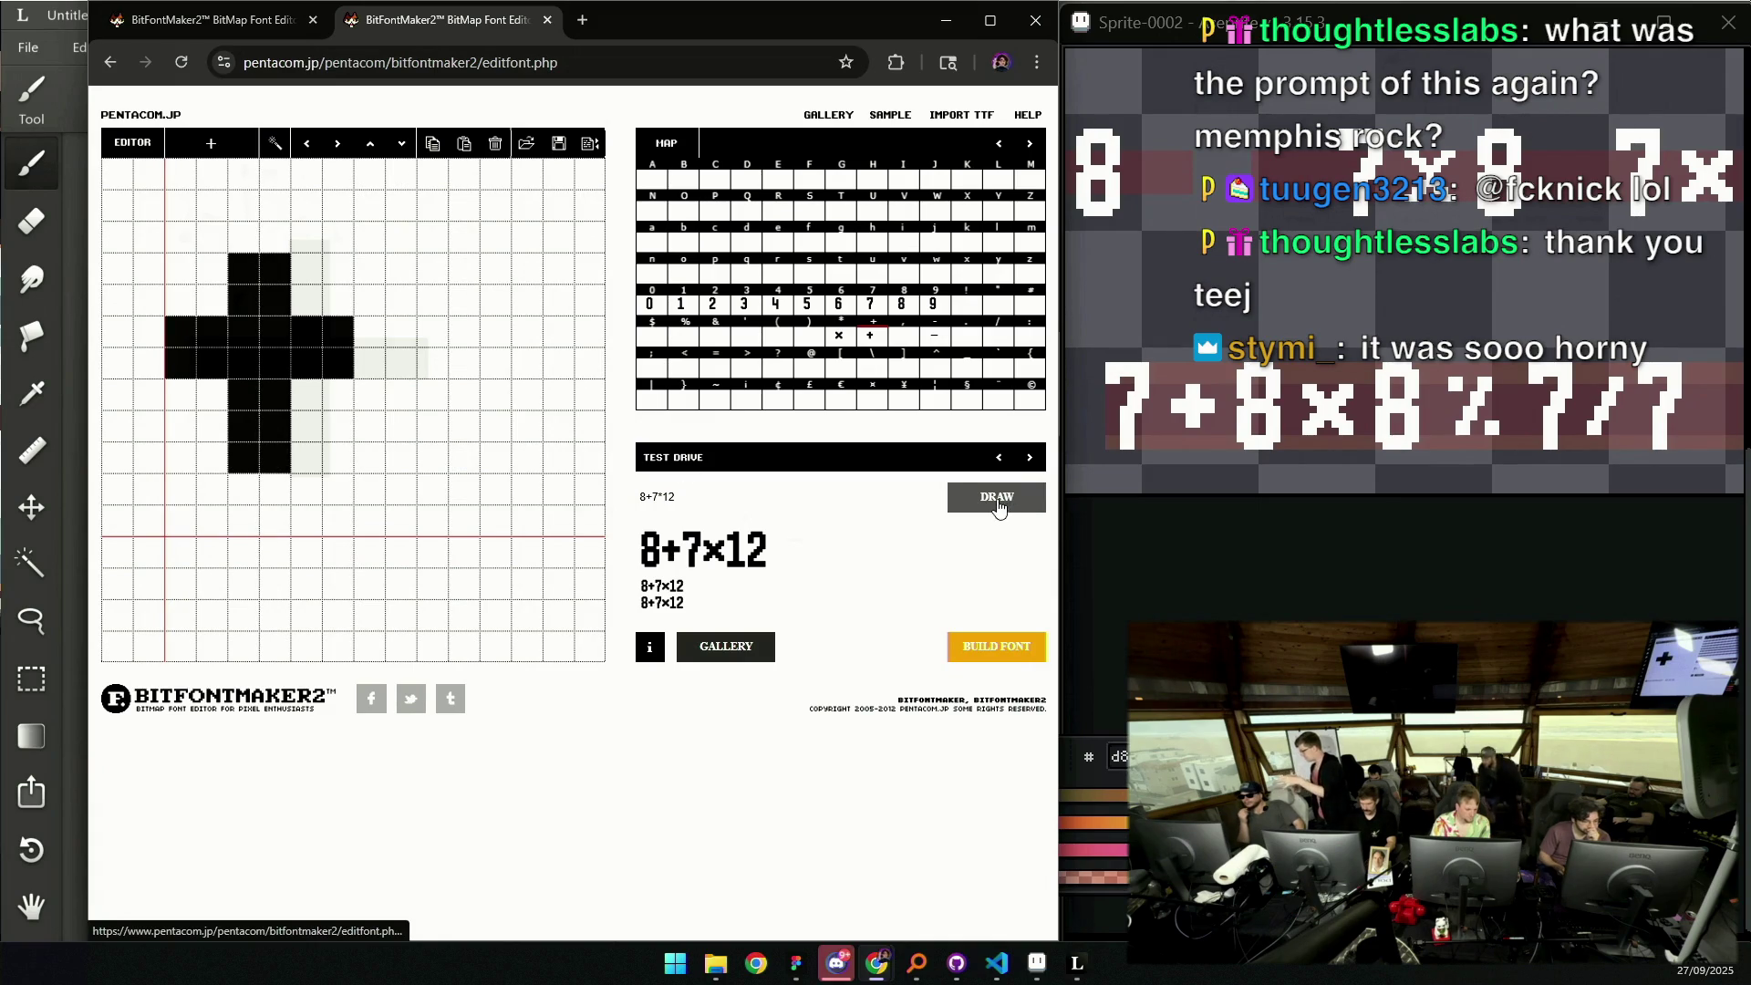
left_click_drag(337, 394, 181, 394)
left_click(304, 276)
left_click_drag(301, 290, 307, 461)
left_click(376, 339)
left_click(967, 497)
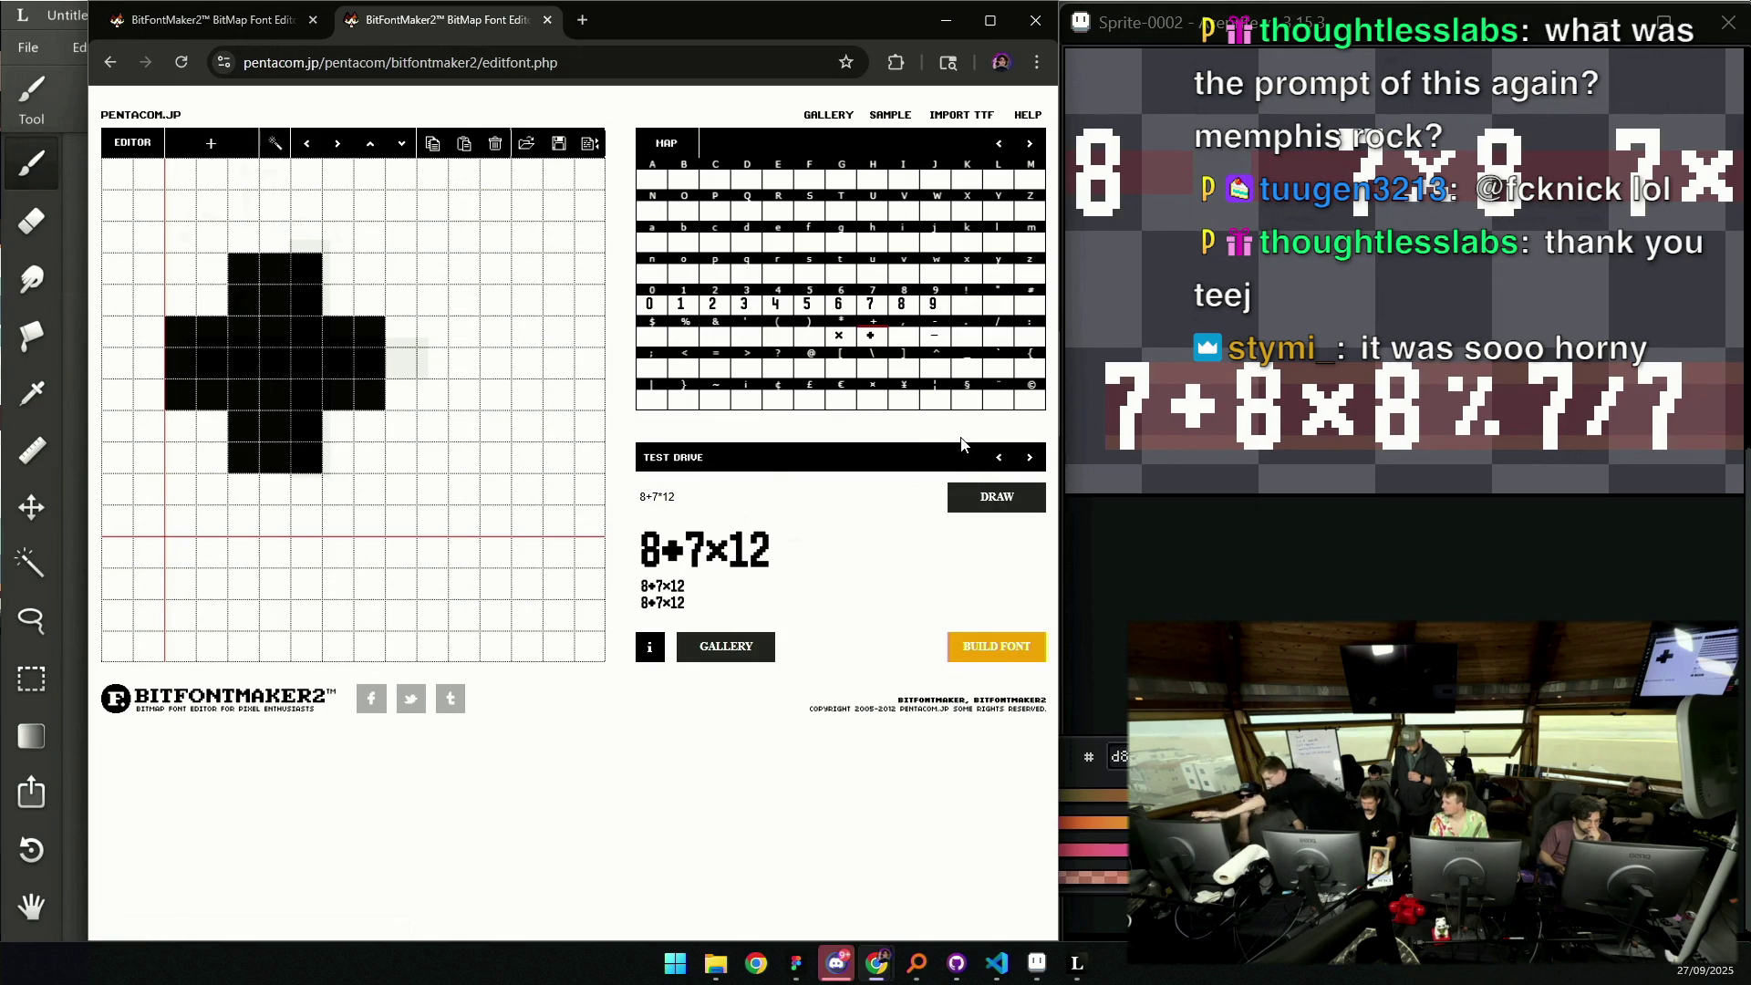
left_click_drag(281, 448, 242, 456)
left_click_drag(307, 394, 369, 394)
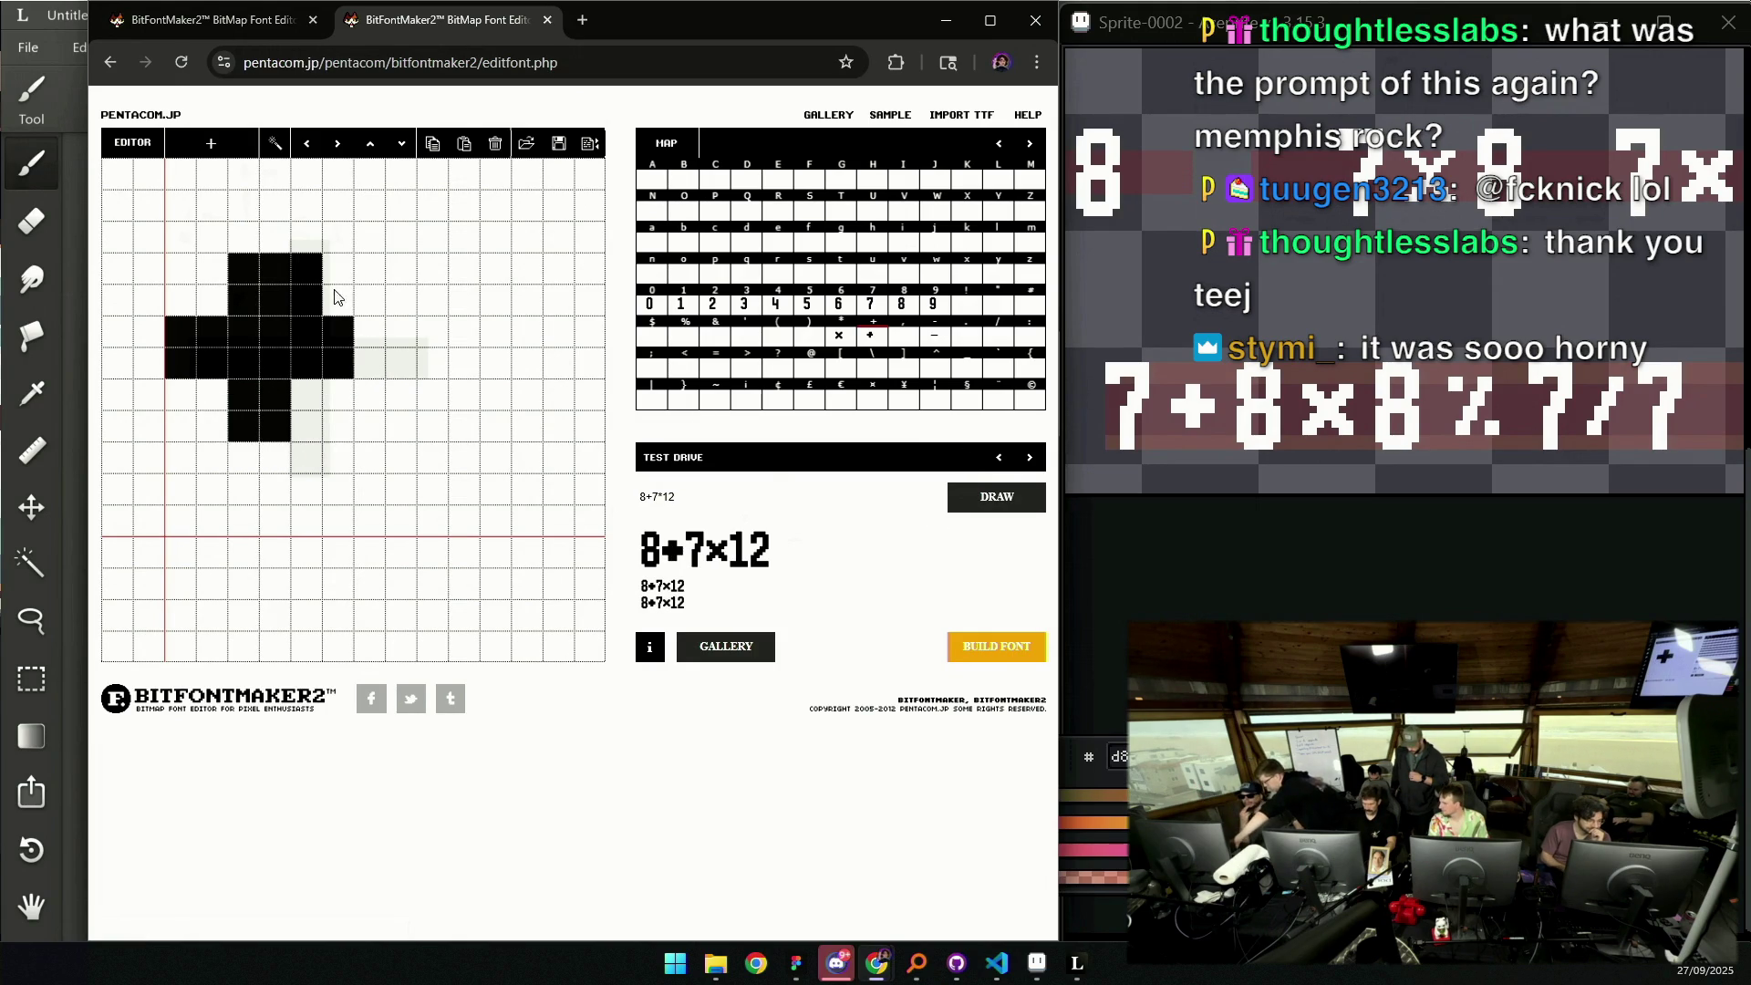
left_click(976, 497)
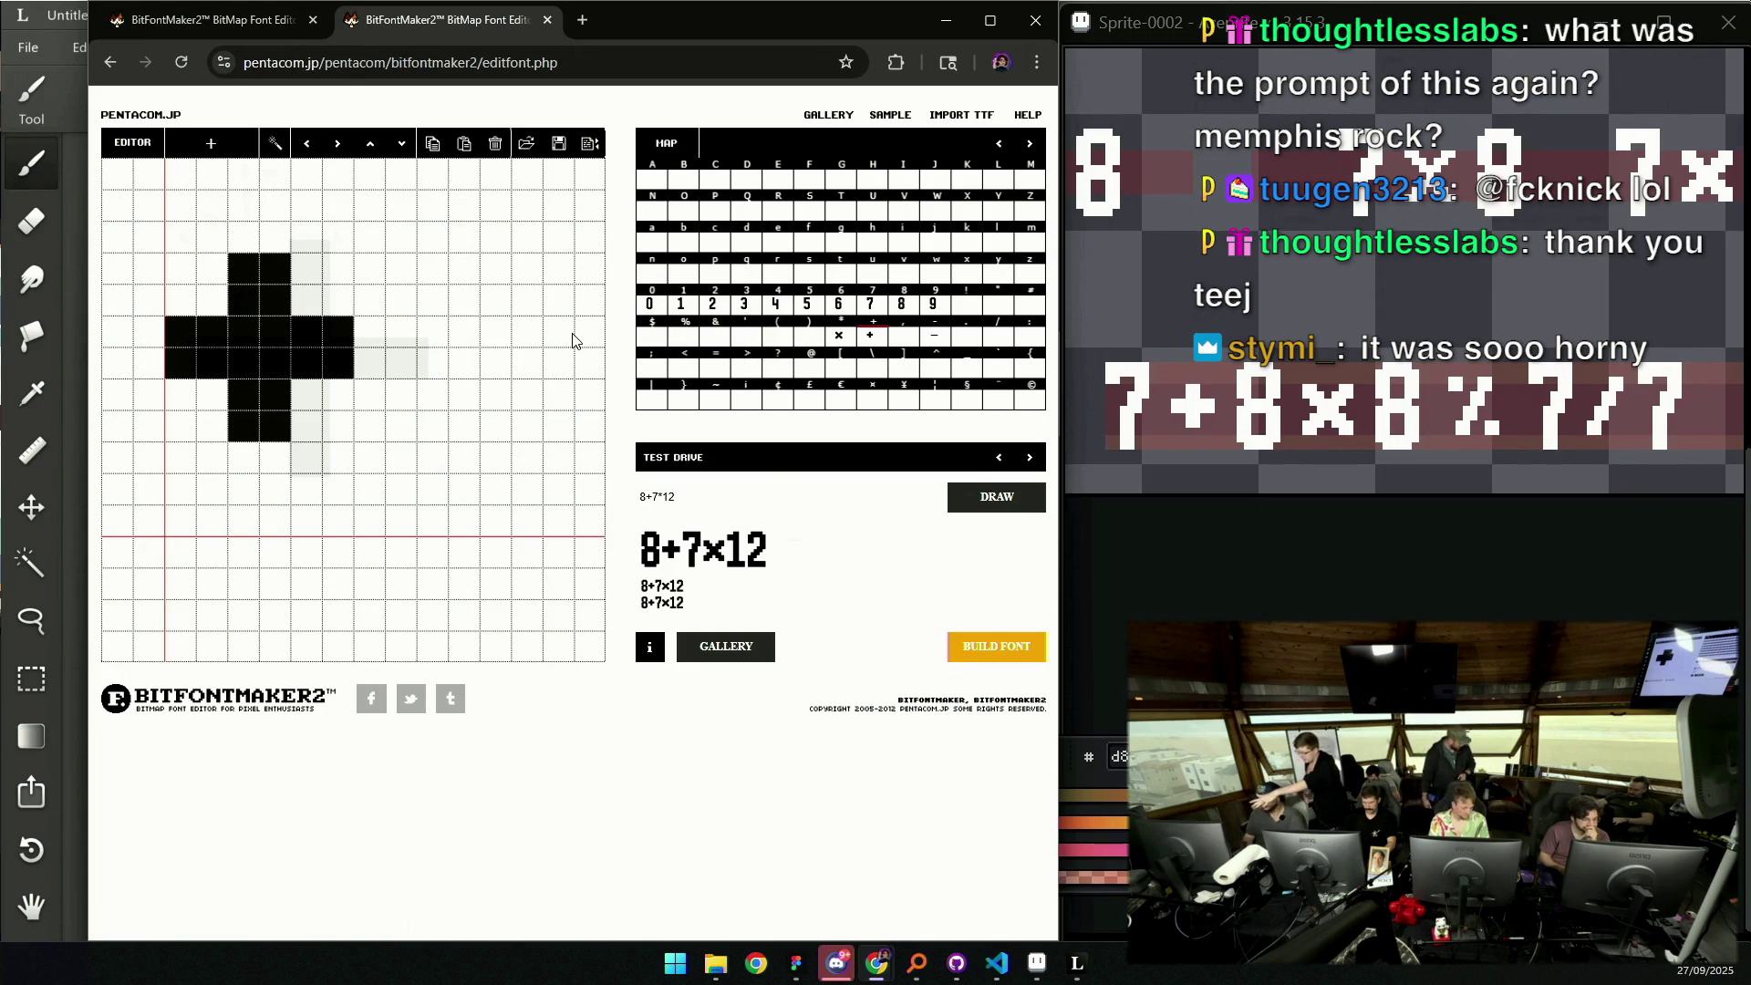
left_click(935, 339)
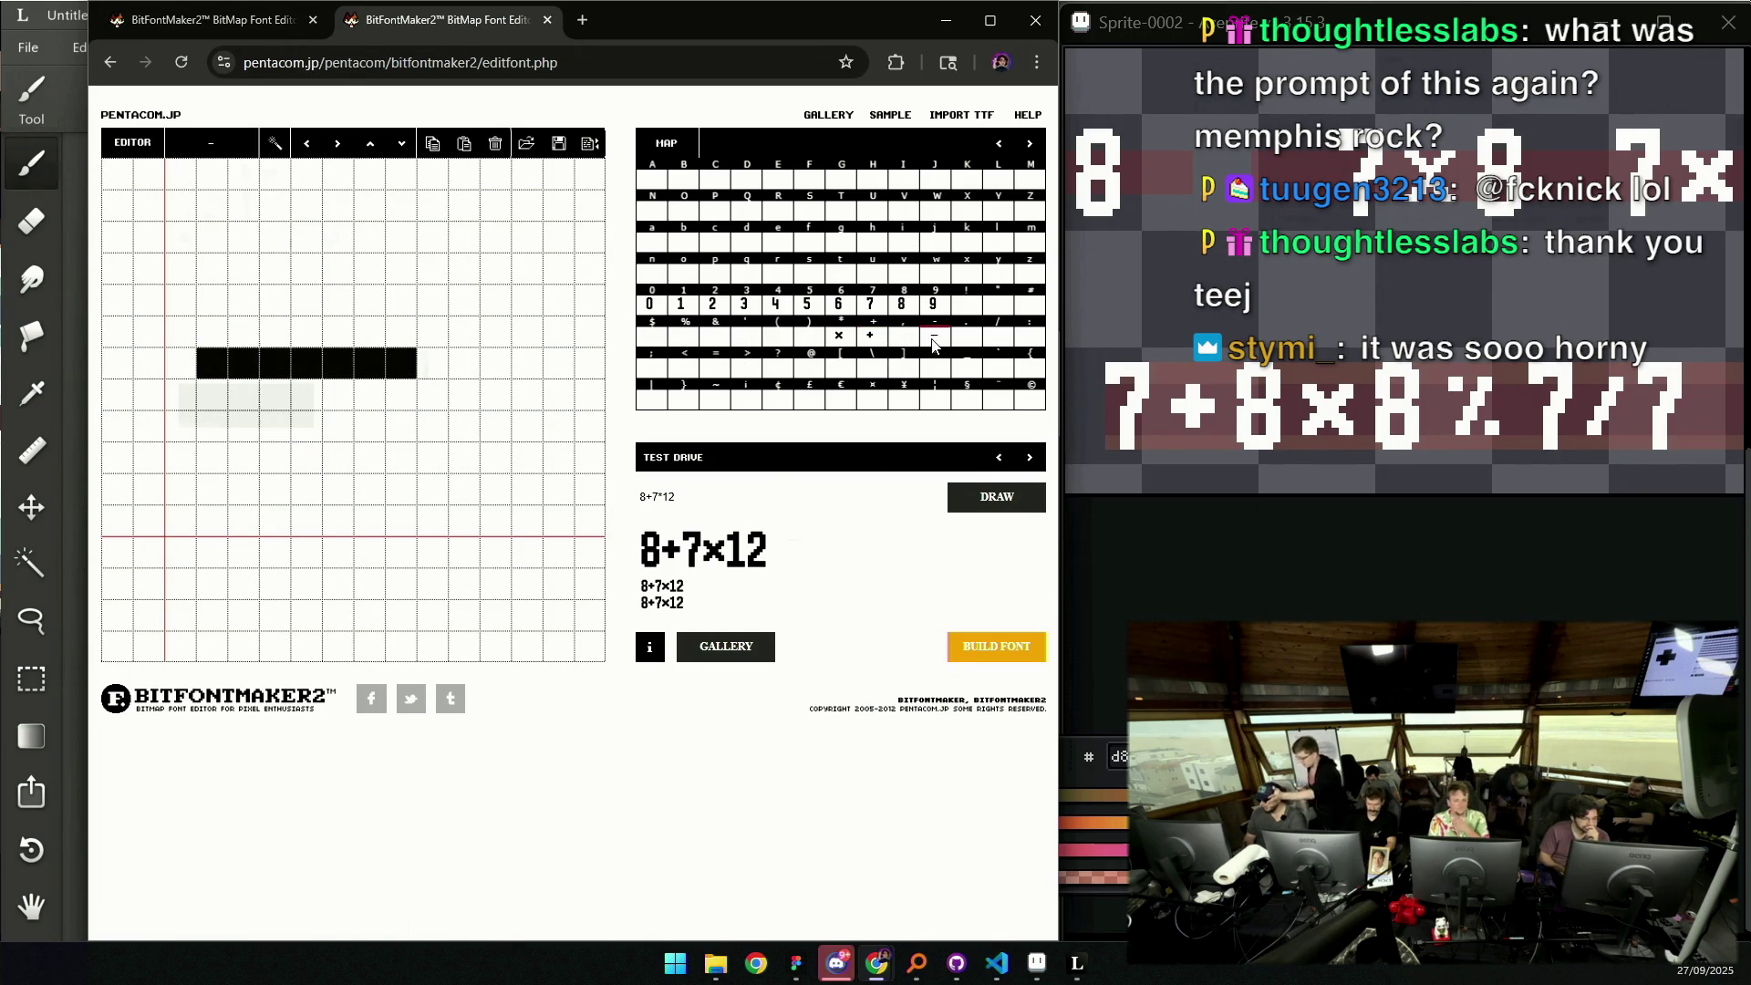
Make the minus a five-pixel two-row bar and append -100 to the Test Drive text
left_click_drag(375, 363, 402, 363)
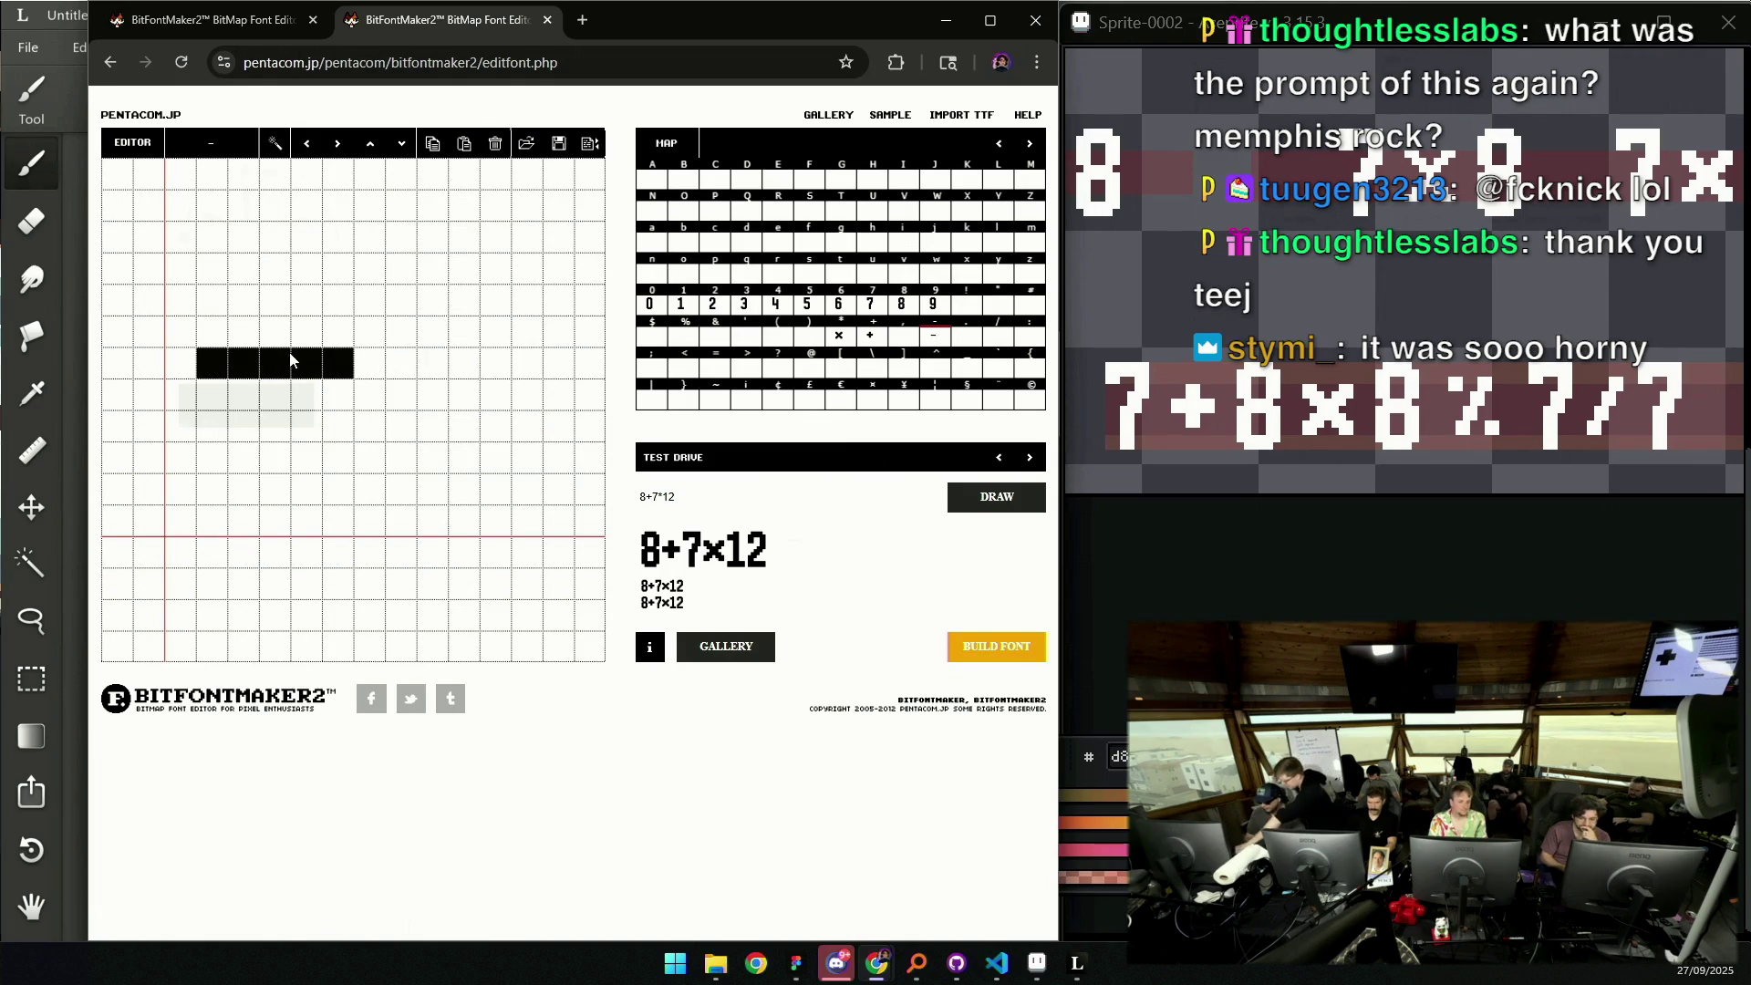
left_click_drag(180, 363, 274, 394)
left_click(306, 394)
left_click(337, 363)
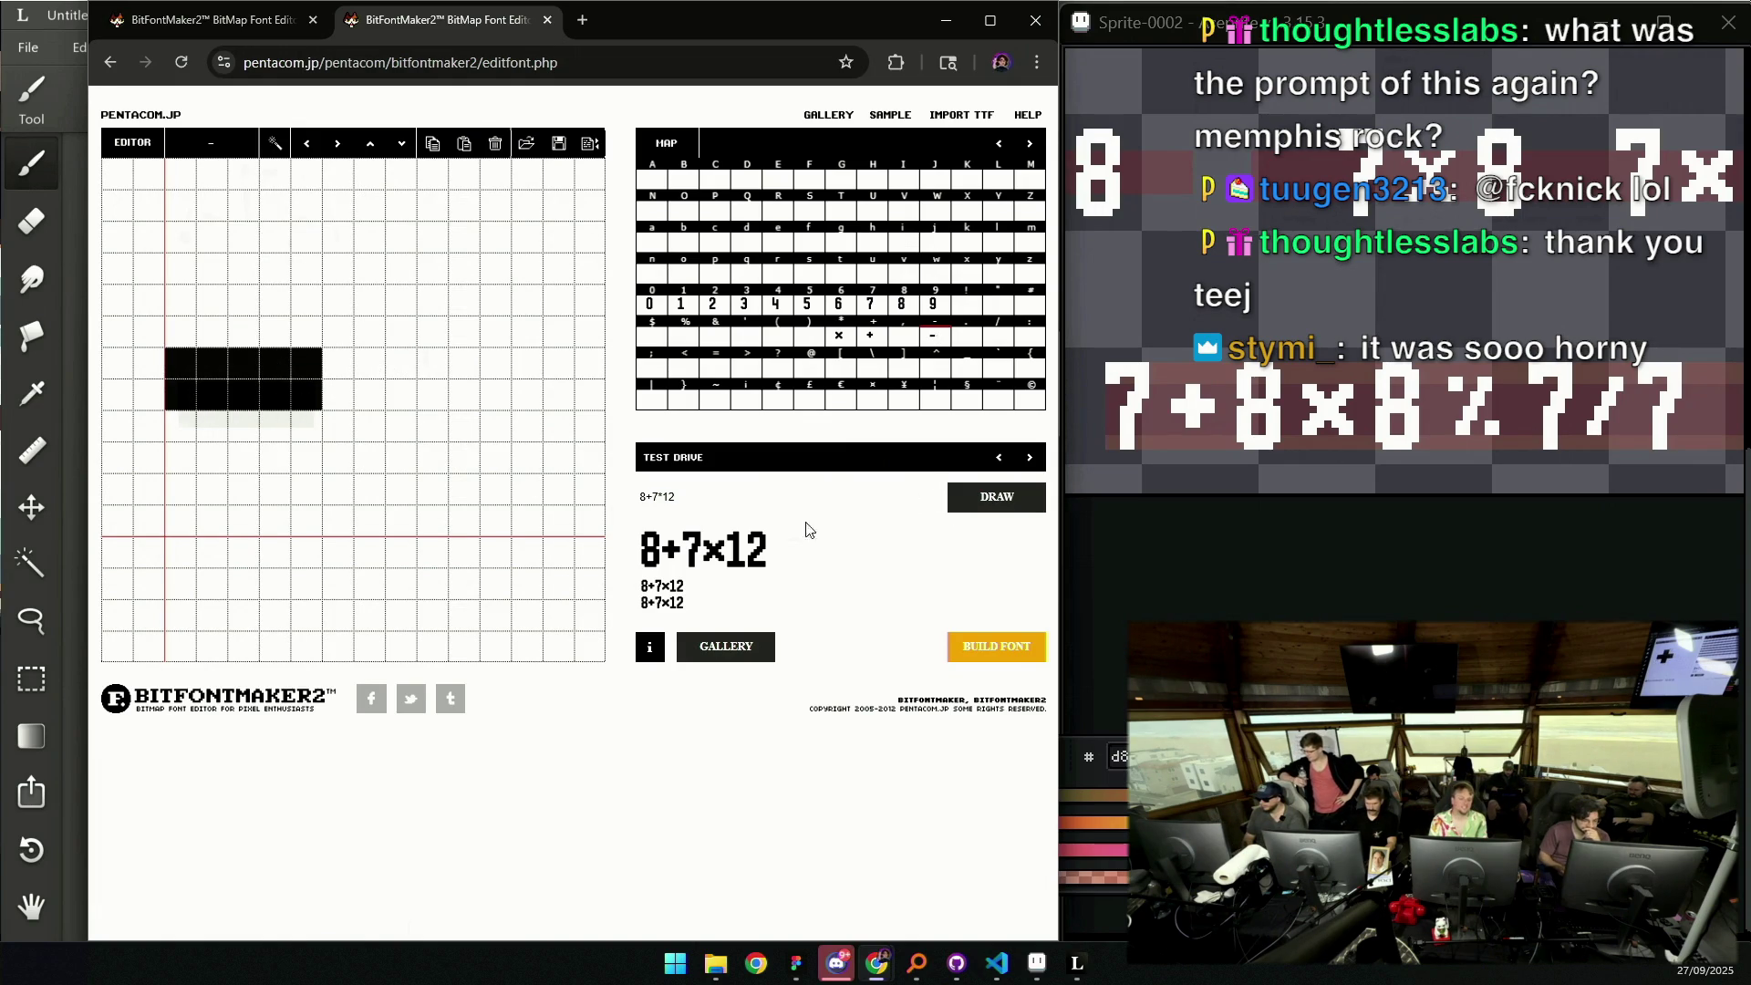
type("-")
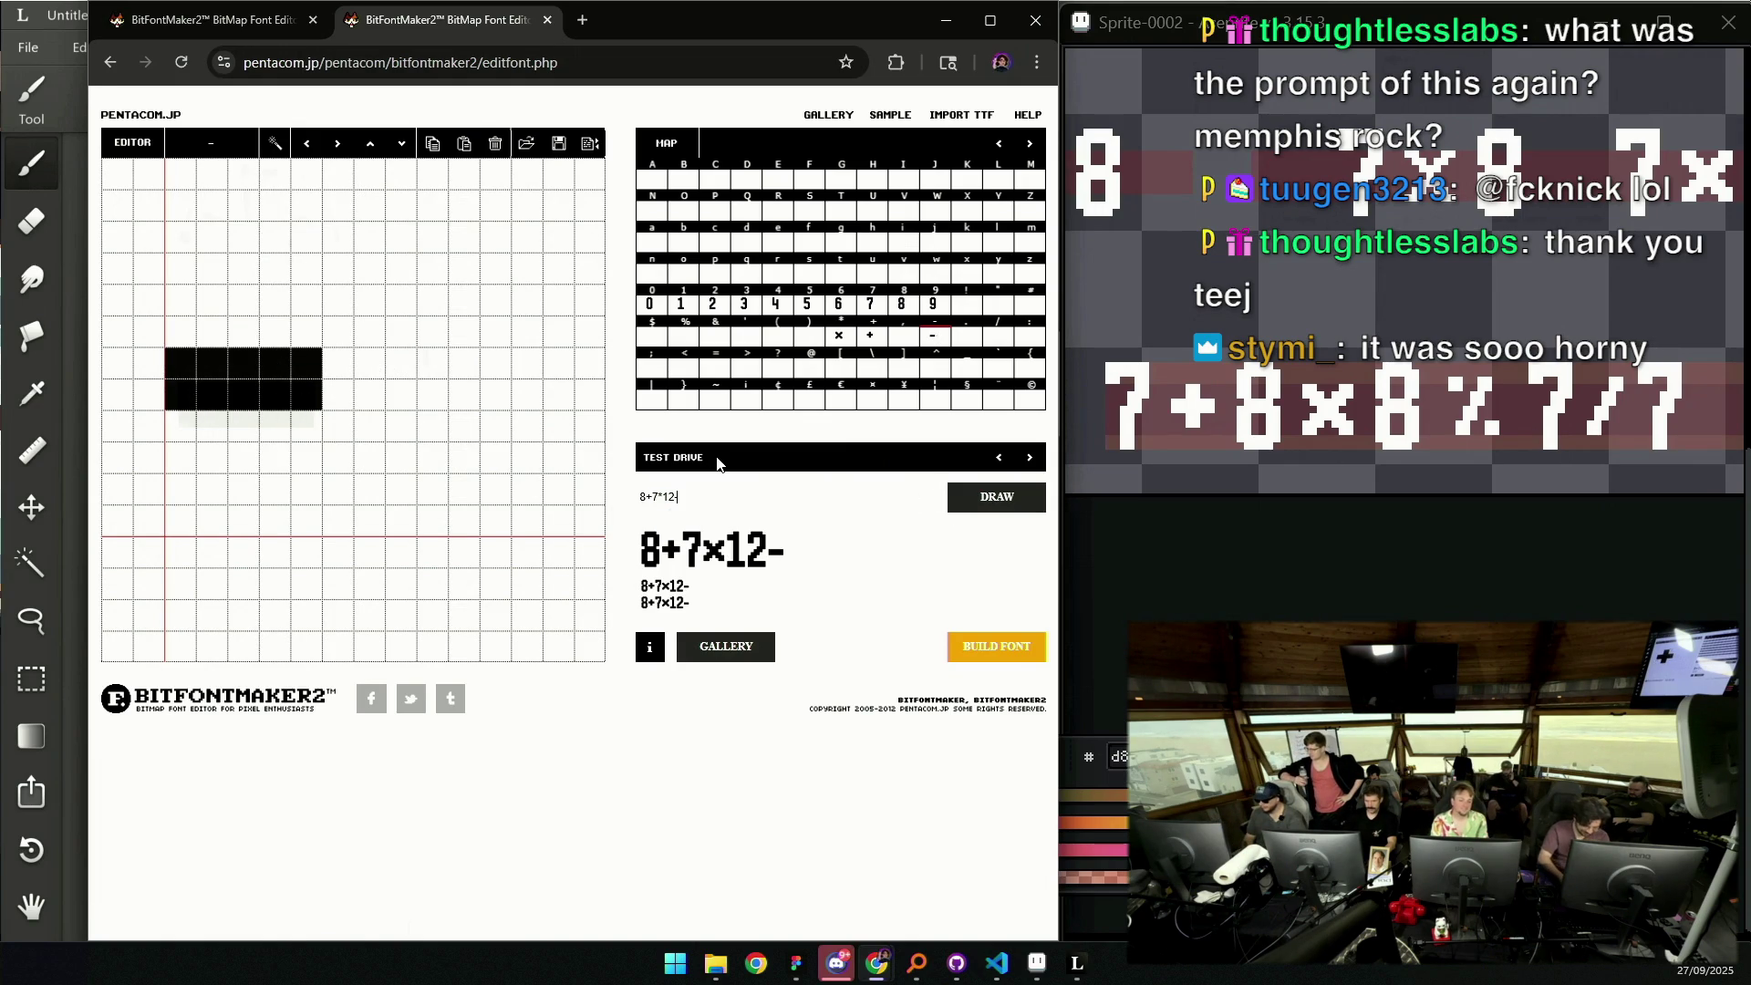
type("100")
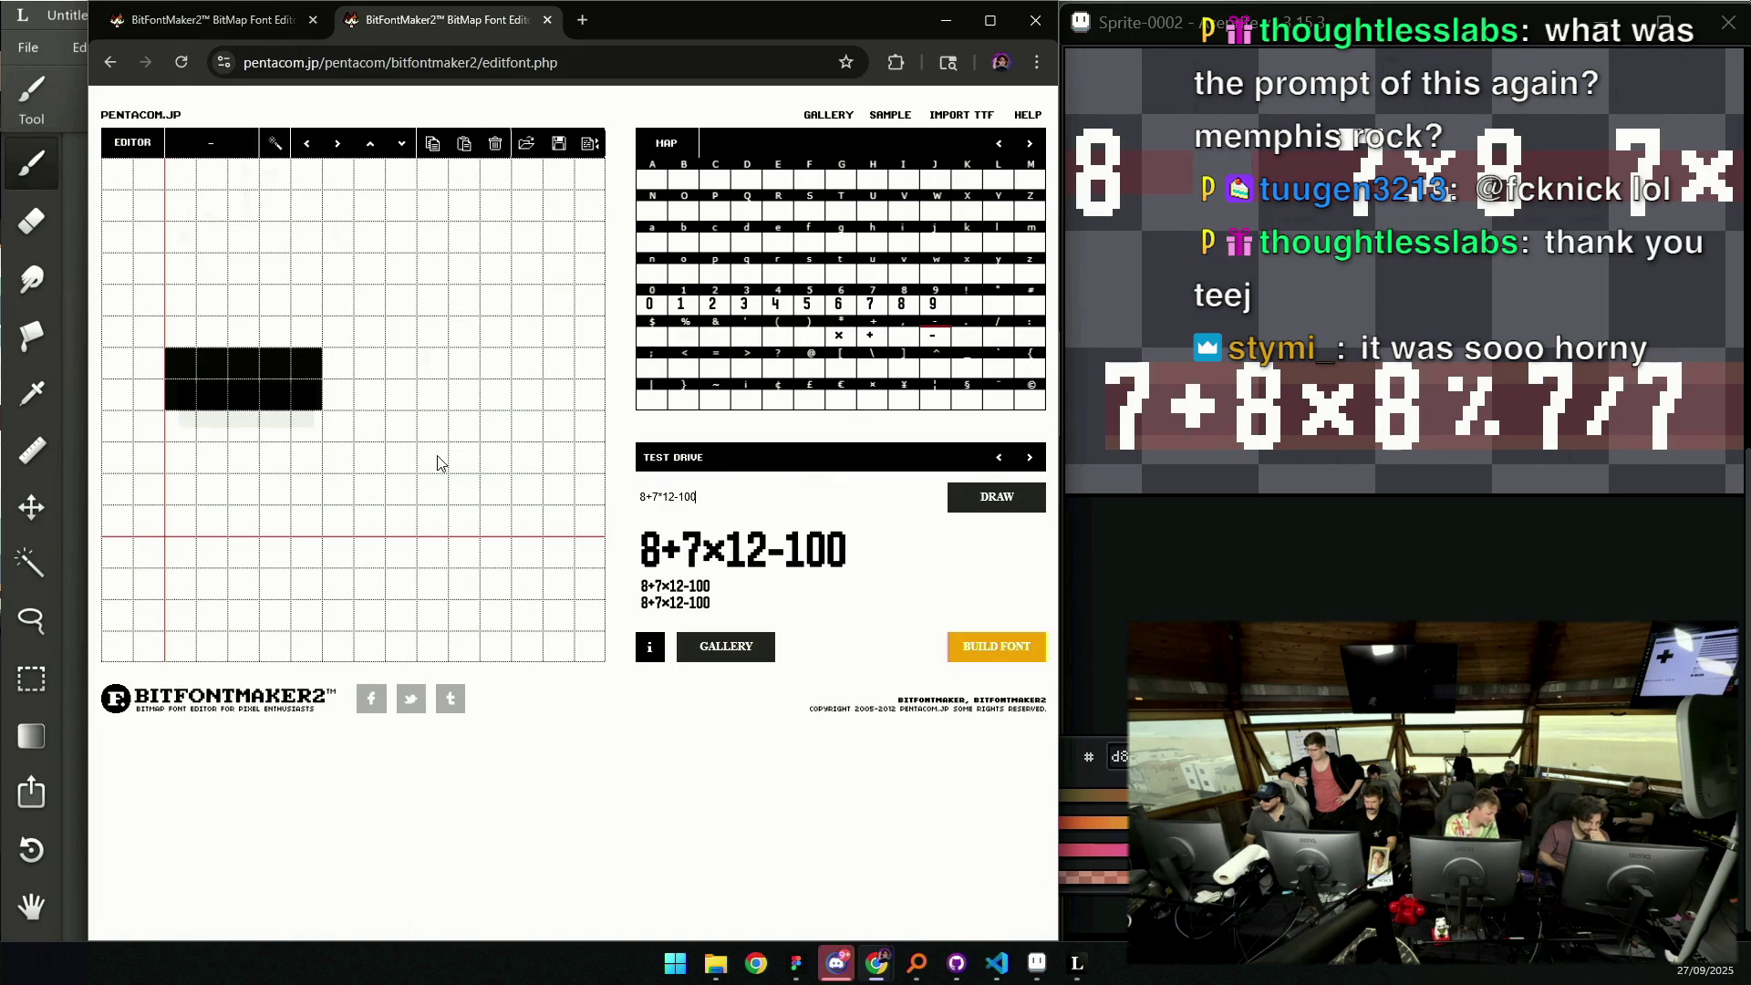
Move the minus bar's second row above it, compare against the plus, and refresh the preview
left_click_drag(204, 407, 223, 391)
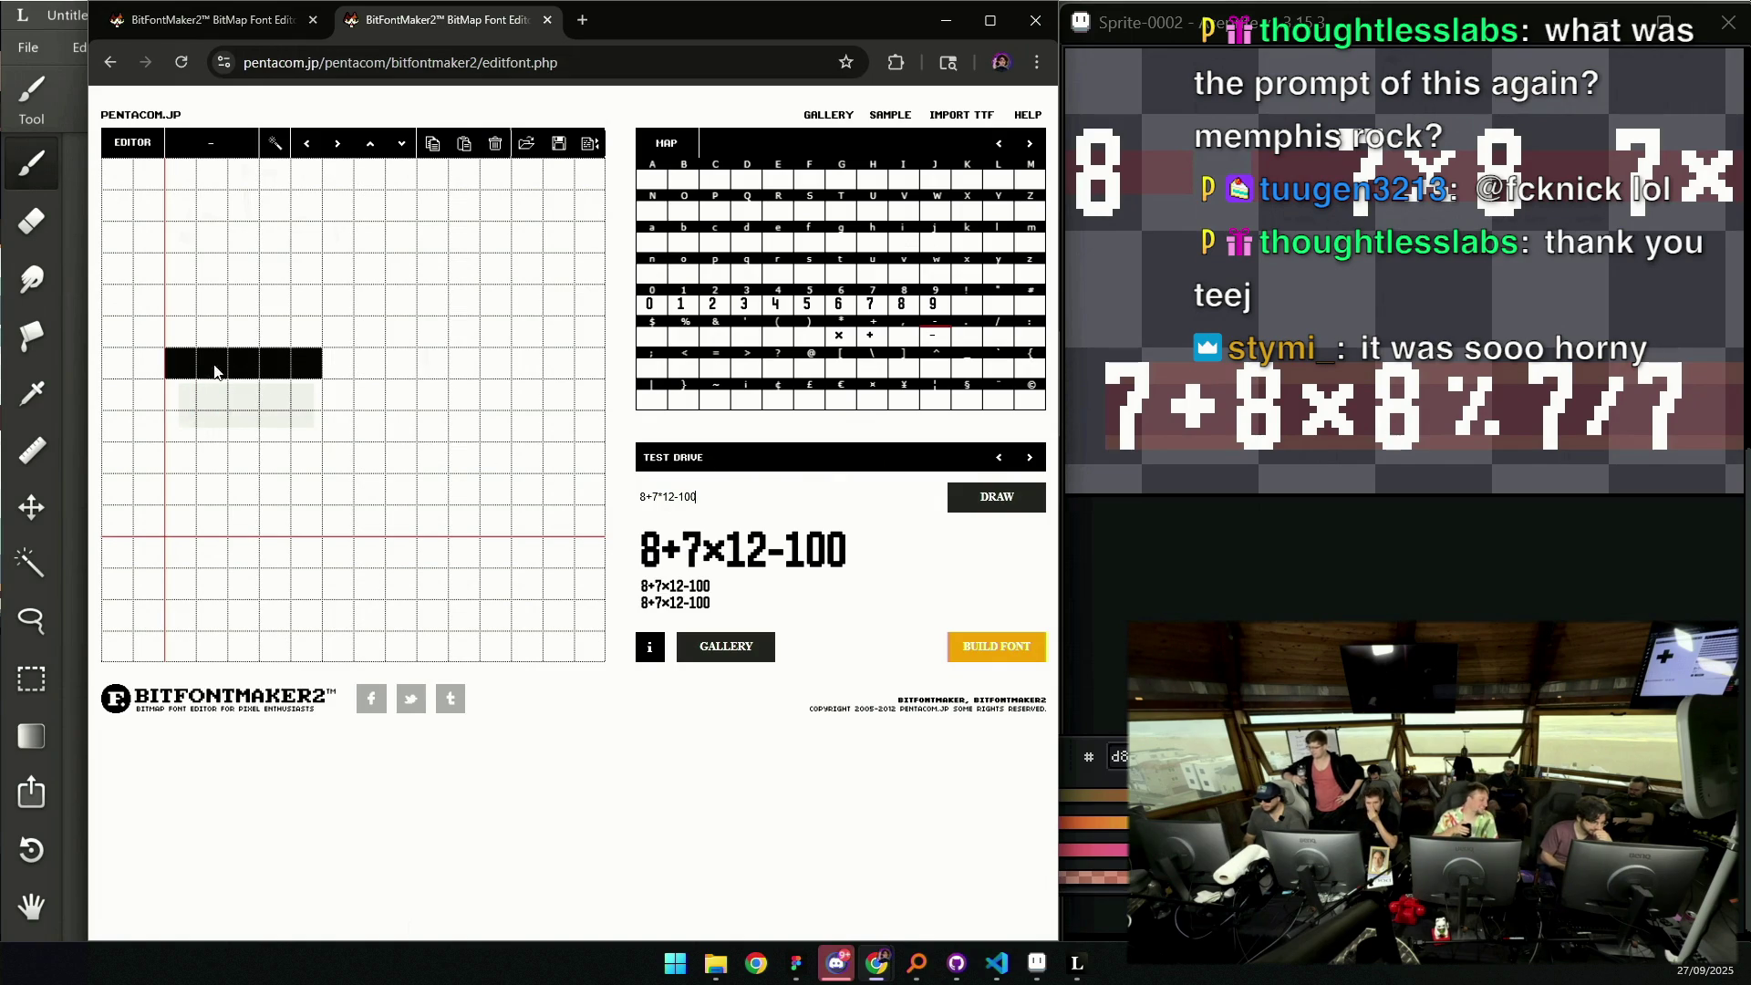
left_click_drag(181, 331, 299, 345)
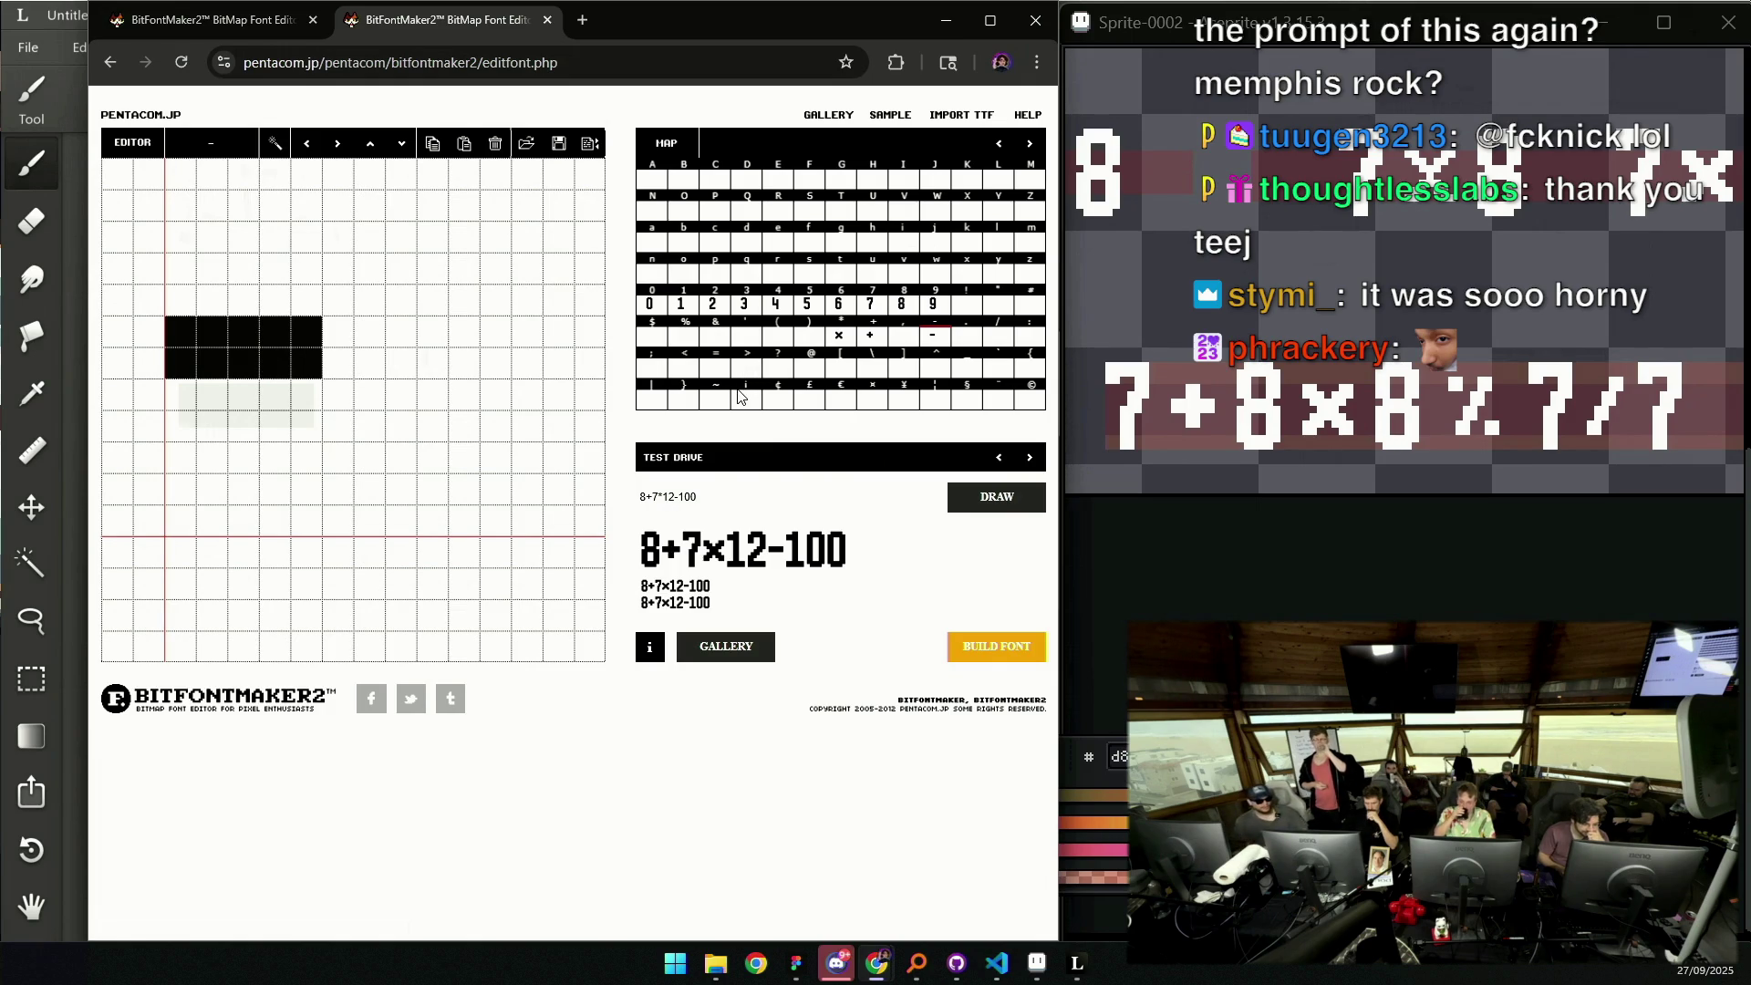
left_click(870, 342)
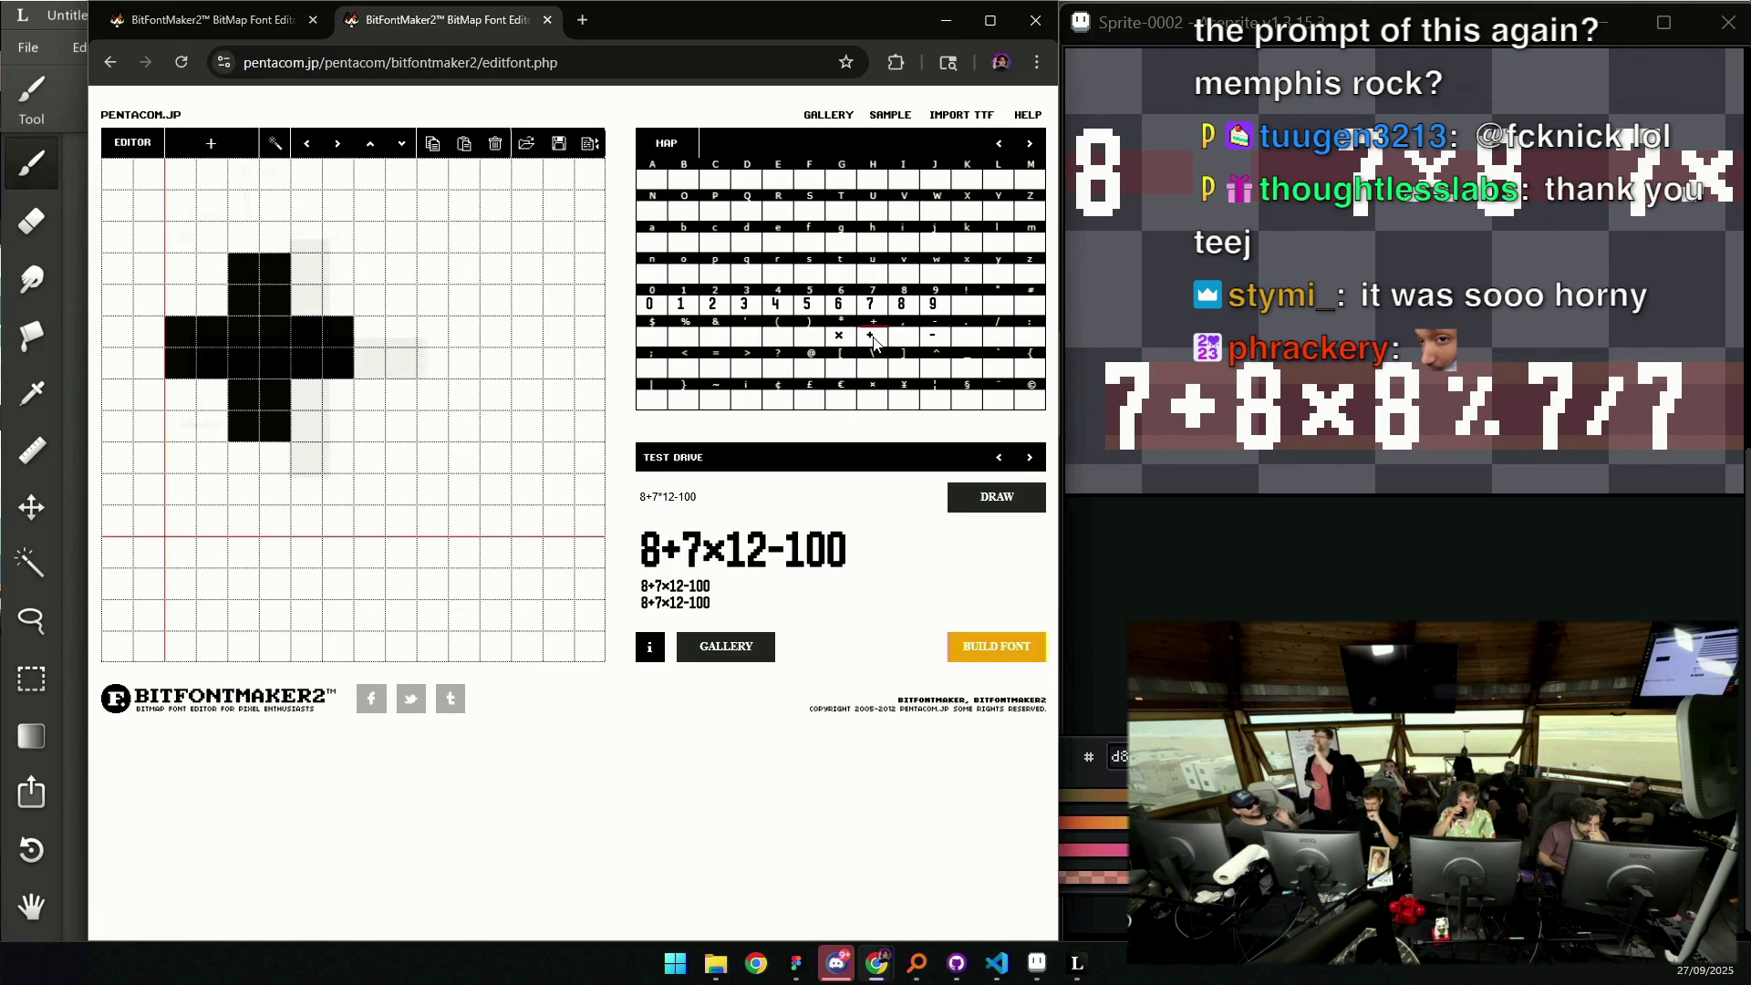
left_click(929, 344)
left_click(873, 342)
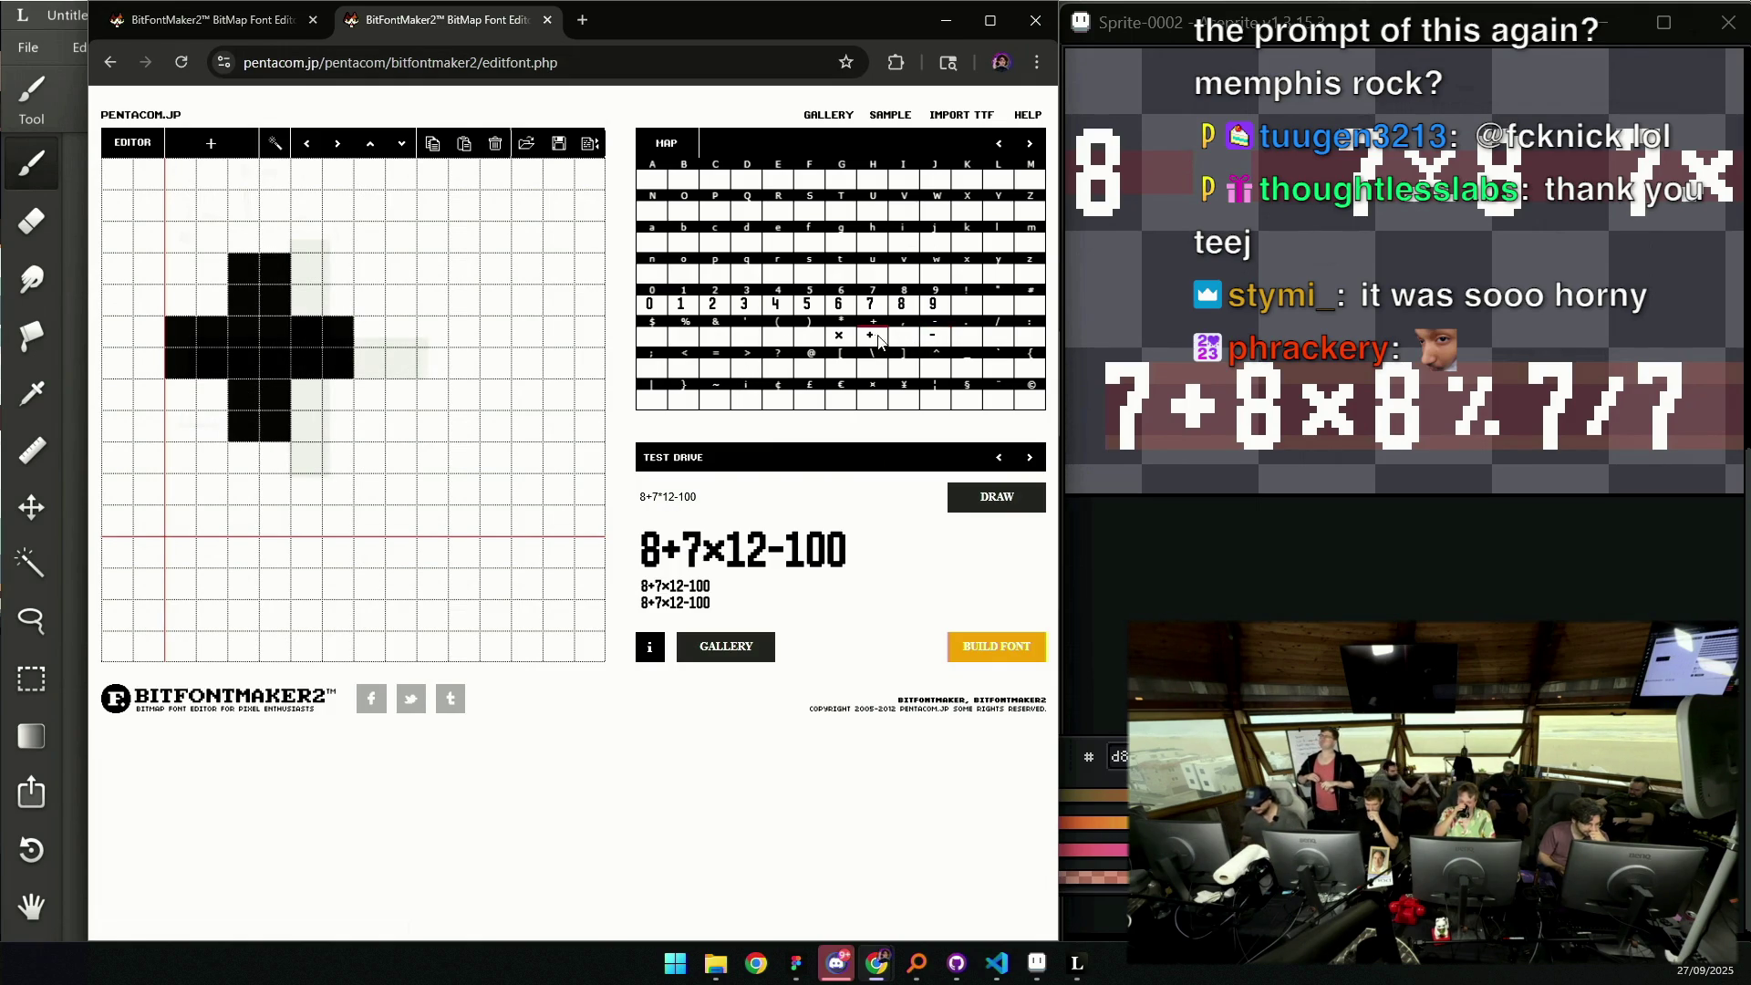
left_click(939, 338)
left_click(878, 343)
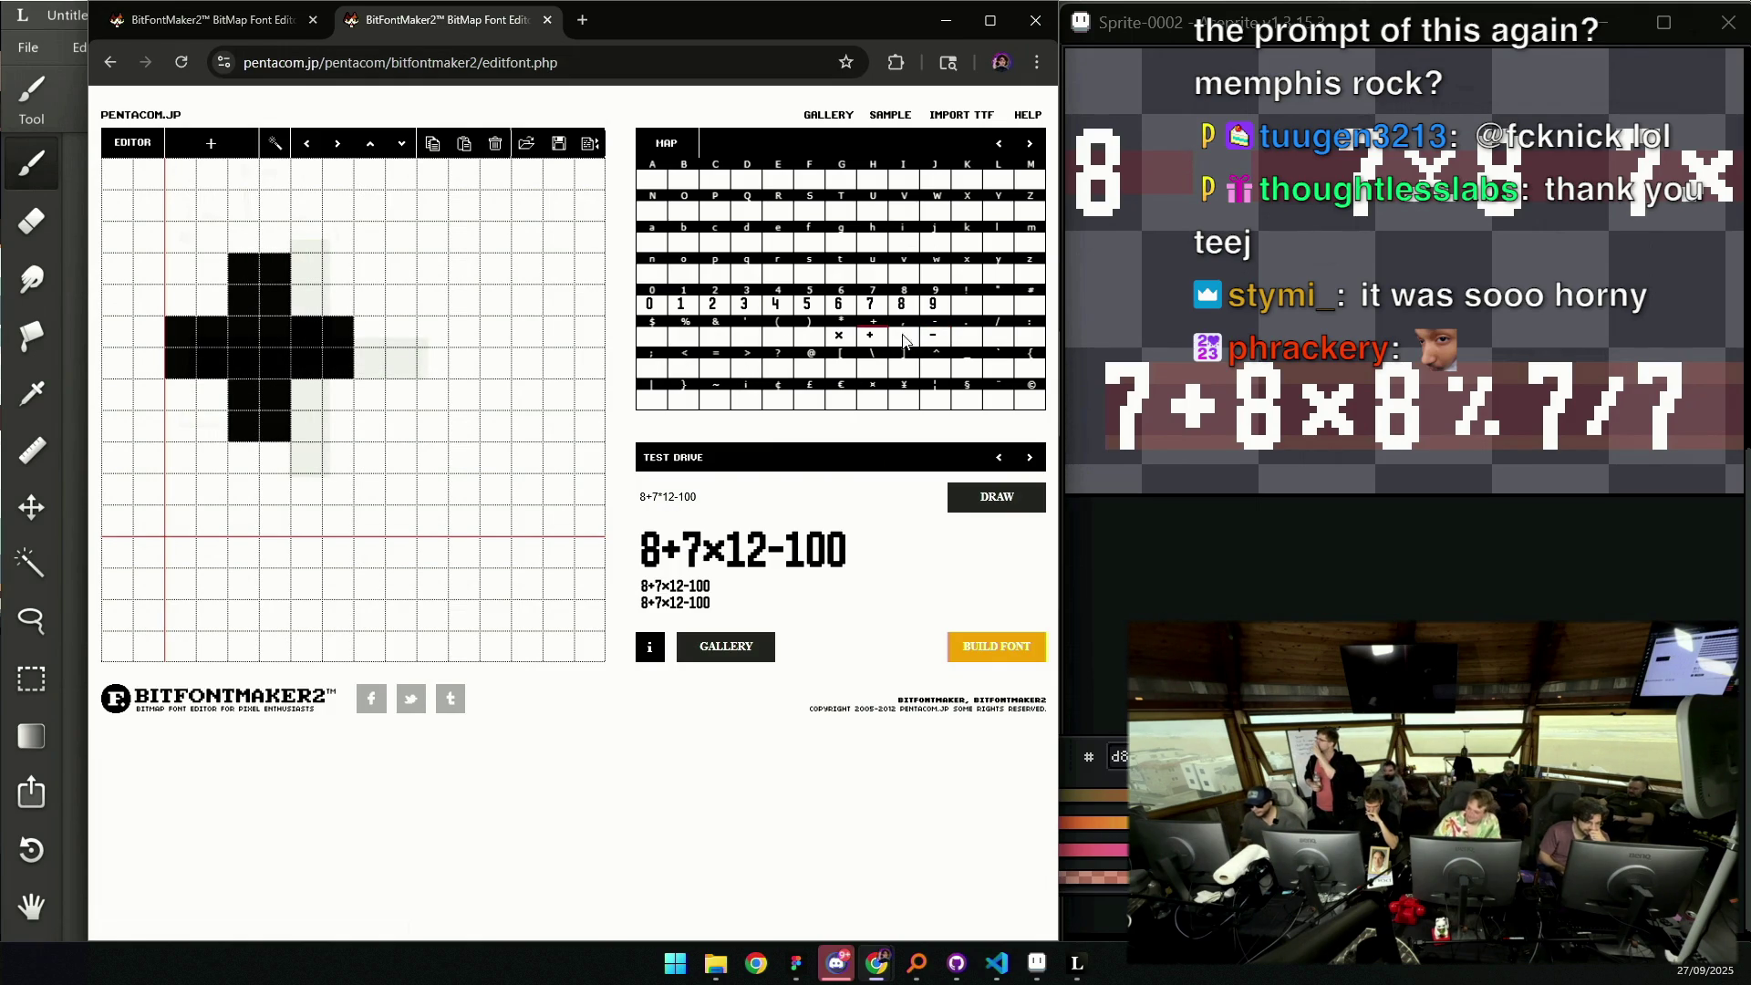
left_click(937, 336)
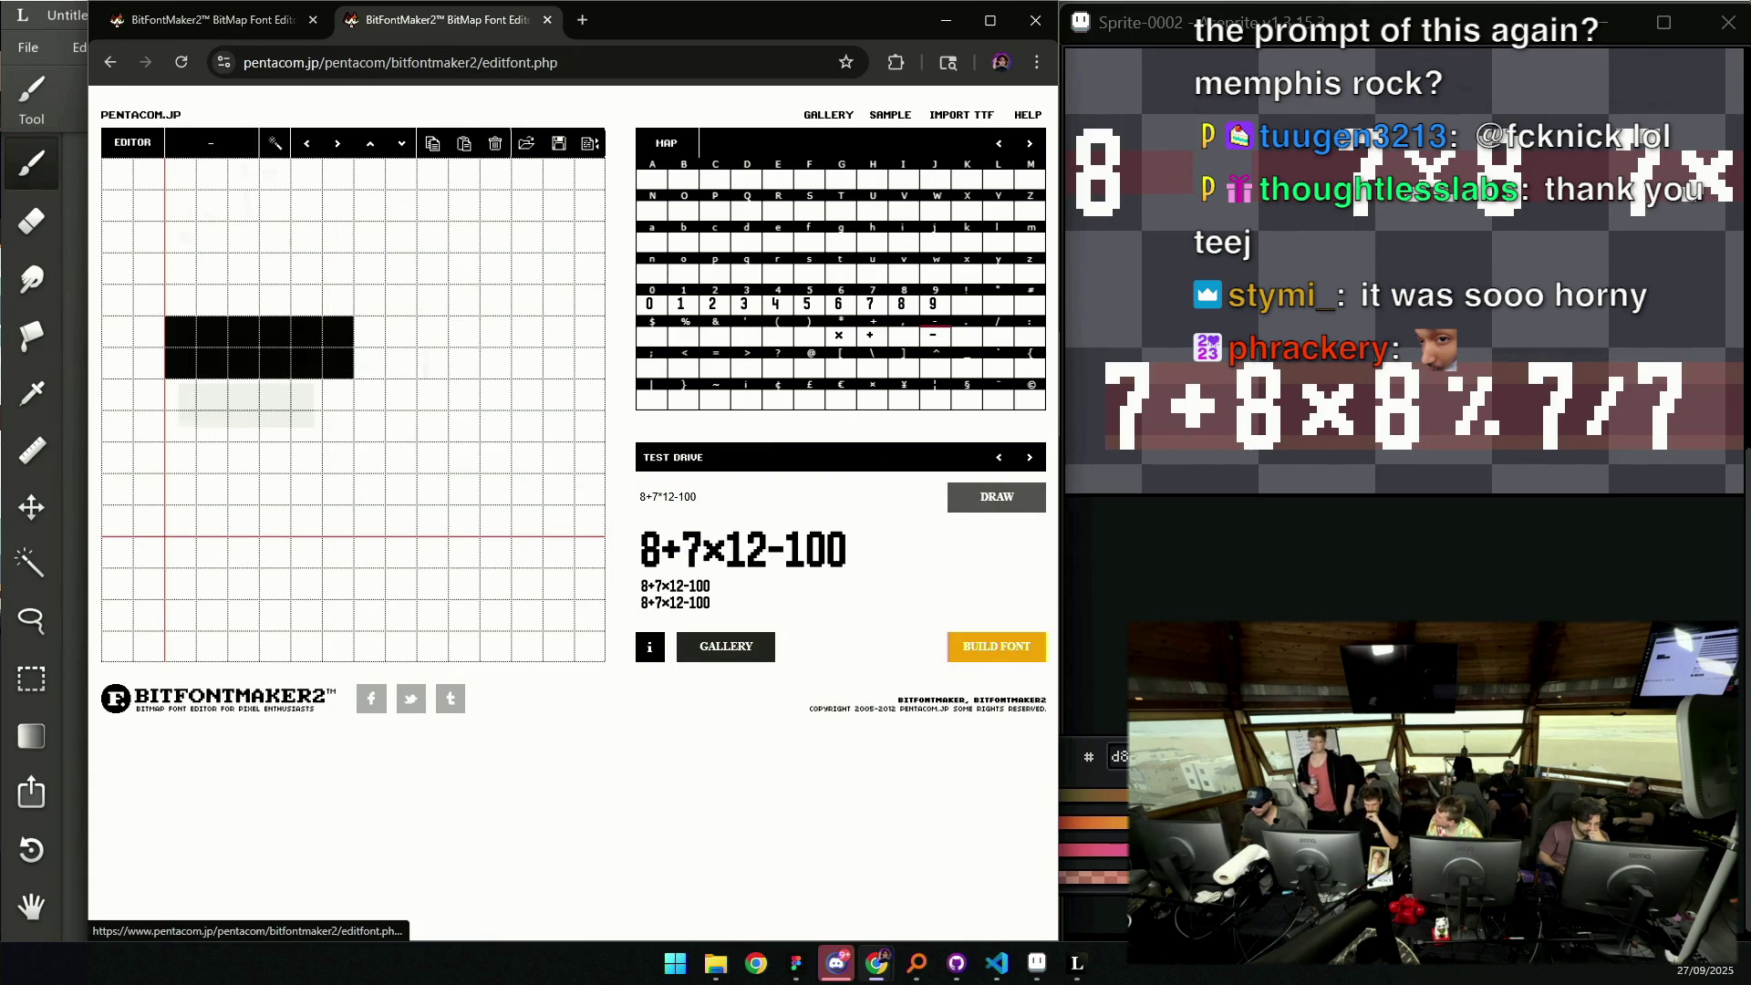
left_click(972, 498)
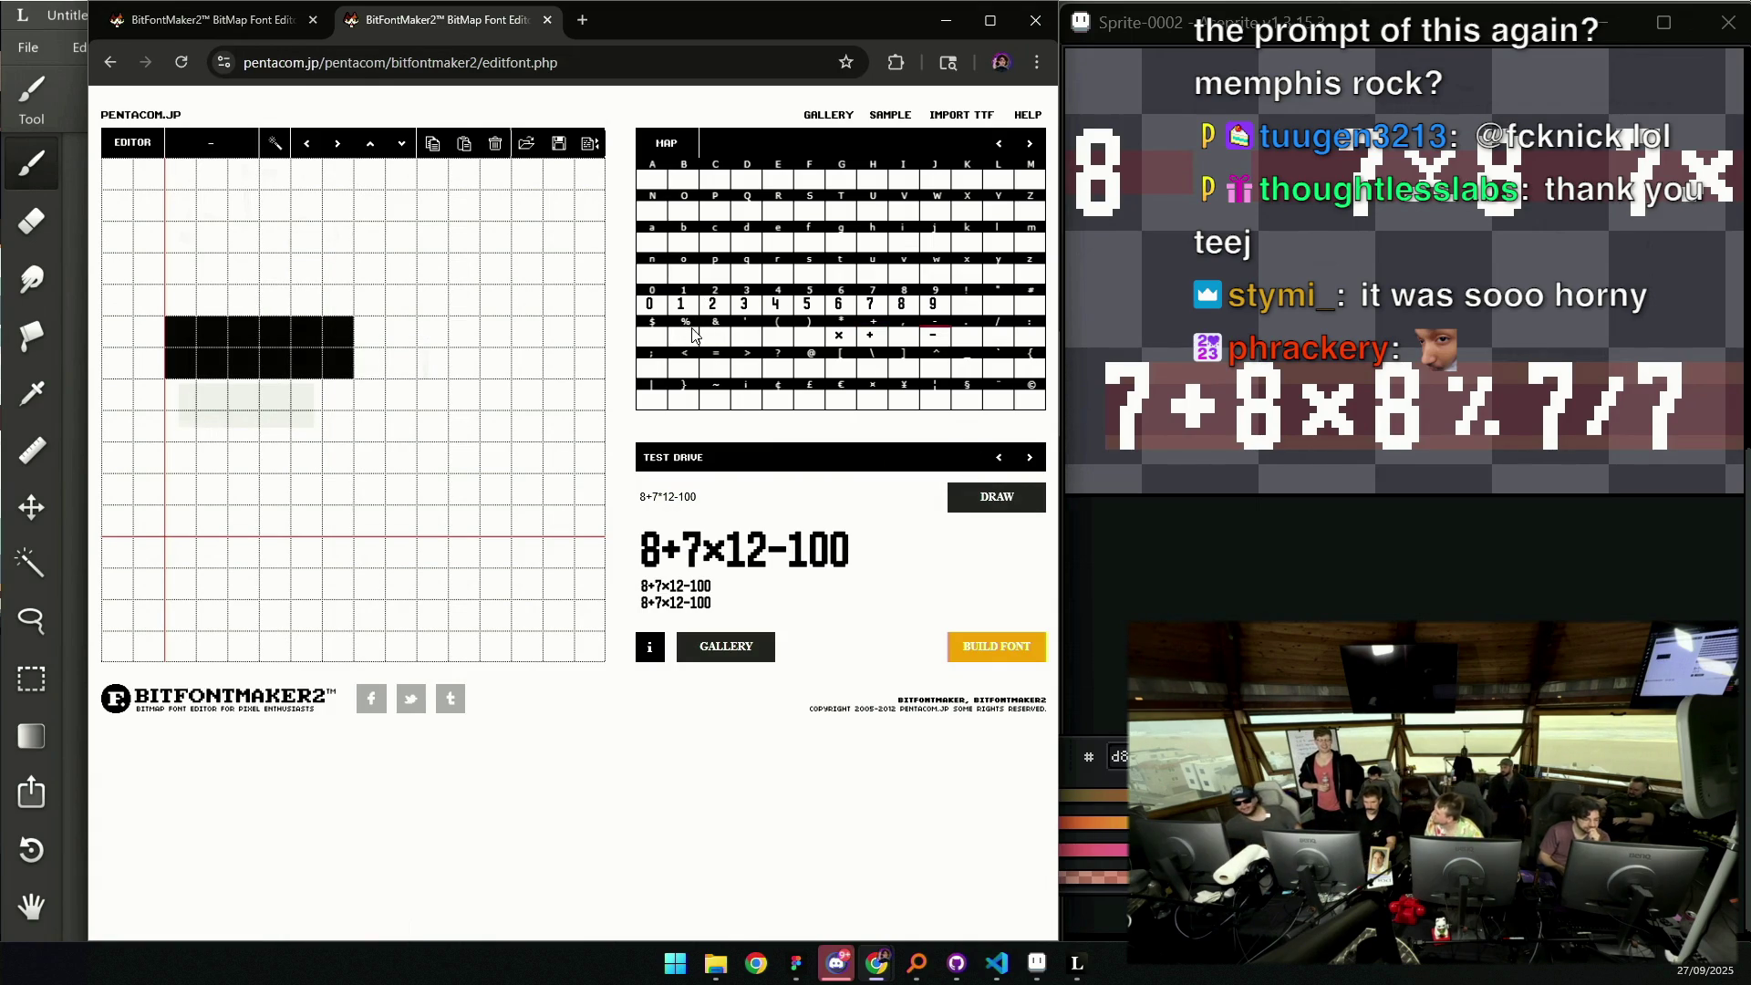
left_click(992, 338)
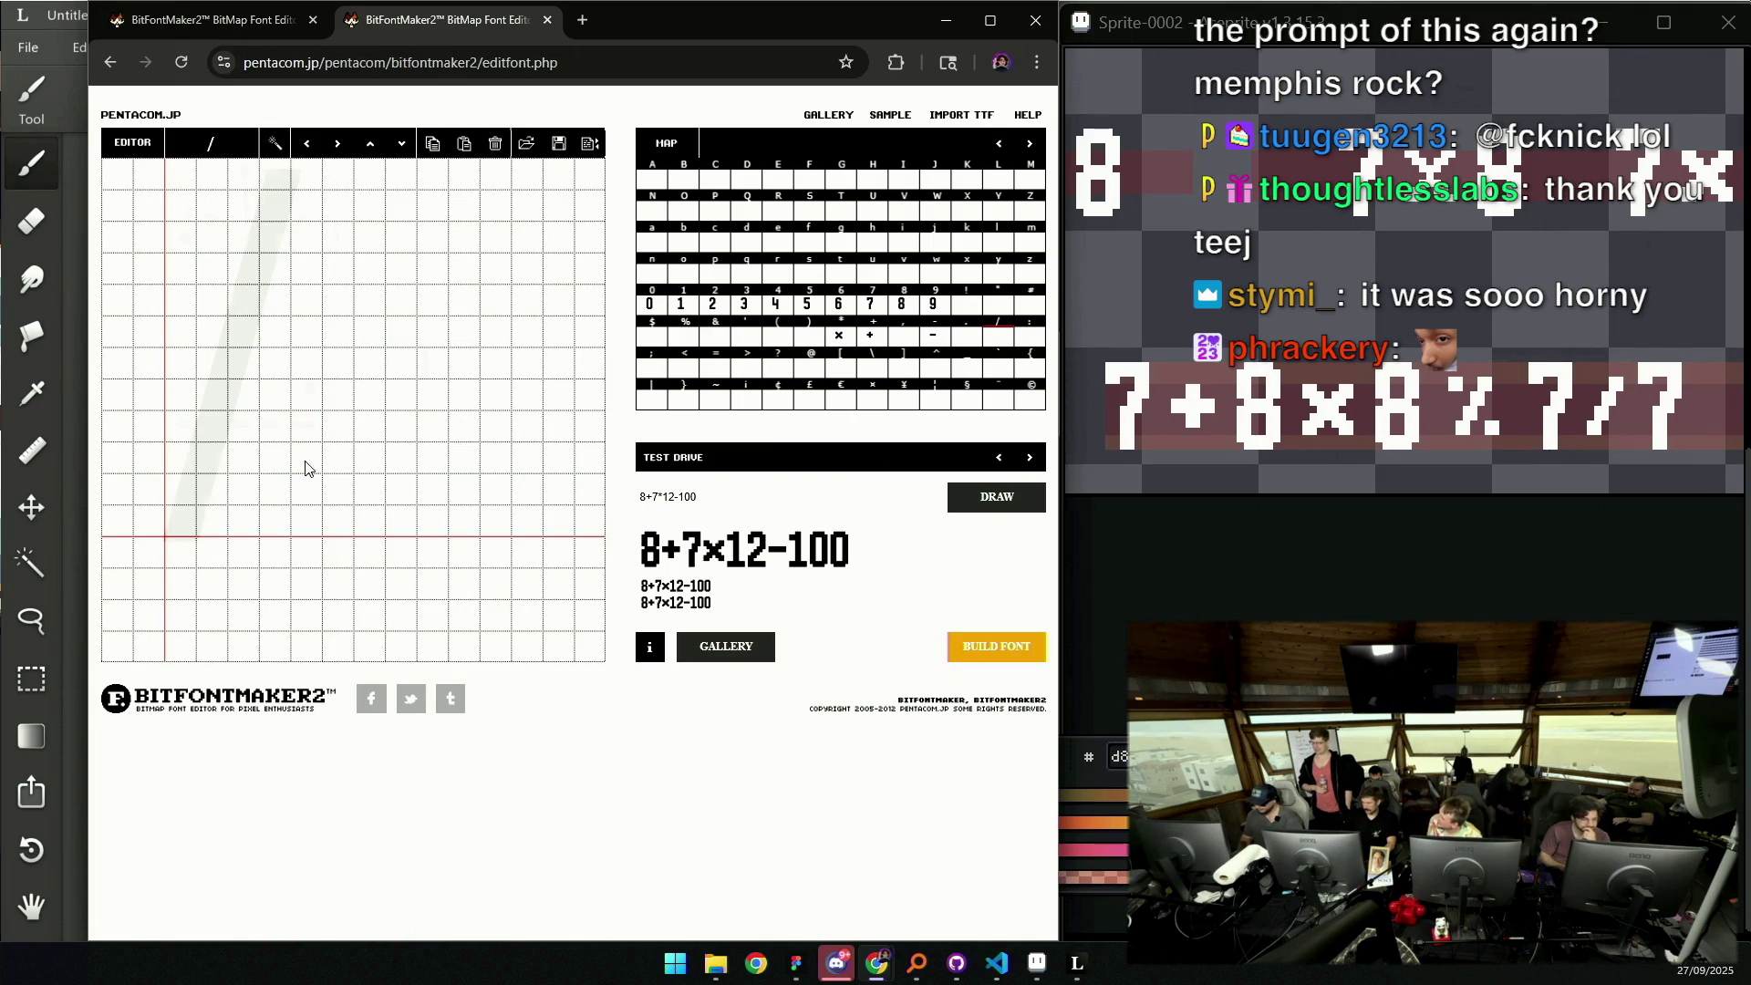
Paint a two-pixel-wide diagonal stroke from bottom-left to top-right in the / glyph
mouse_move(179, 457)
left_mouse_down()
mouse_move(212, 456)
mouse_move(180, 425)
mouse_move(243, 394)
mouse_move(242, 363)
mouse_move(275, 331)
left_mouse_up()
left_click_drag(275, 269, 307, 237)
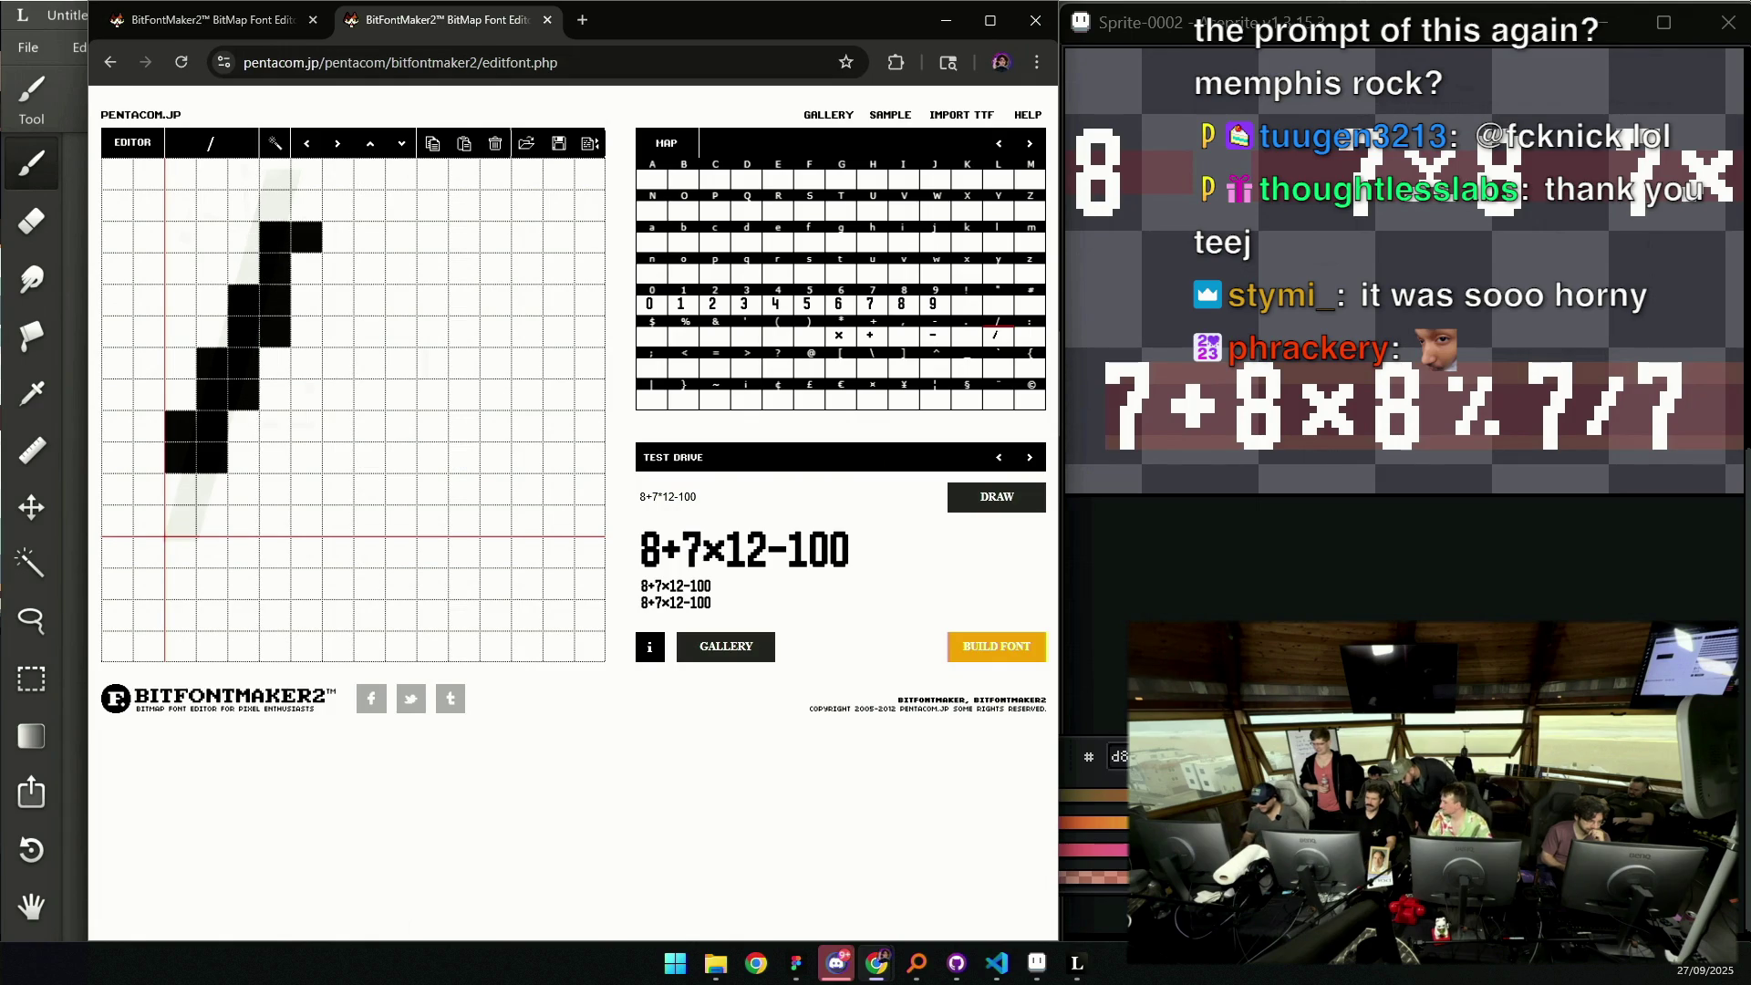
left_click(308, 277)
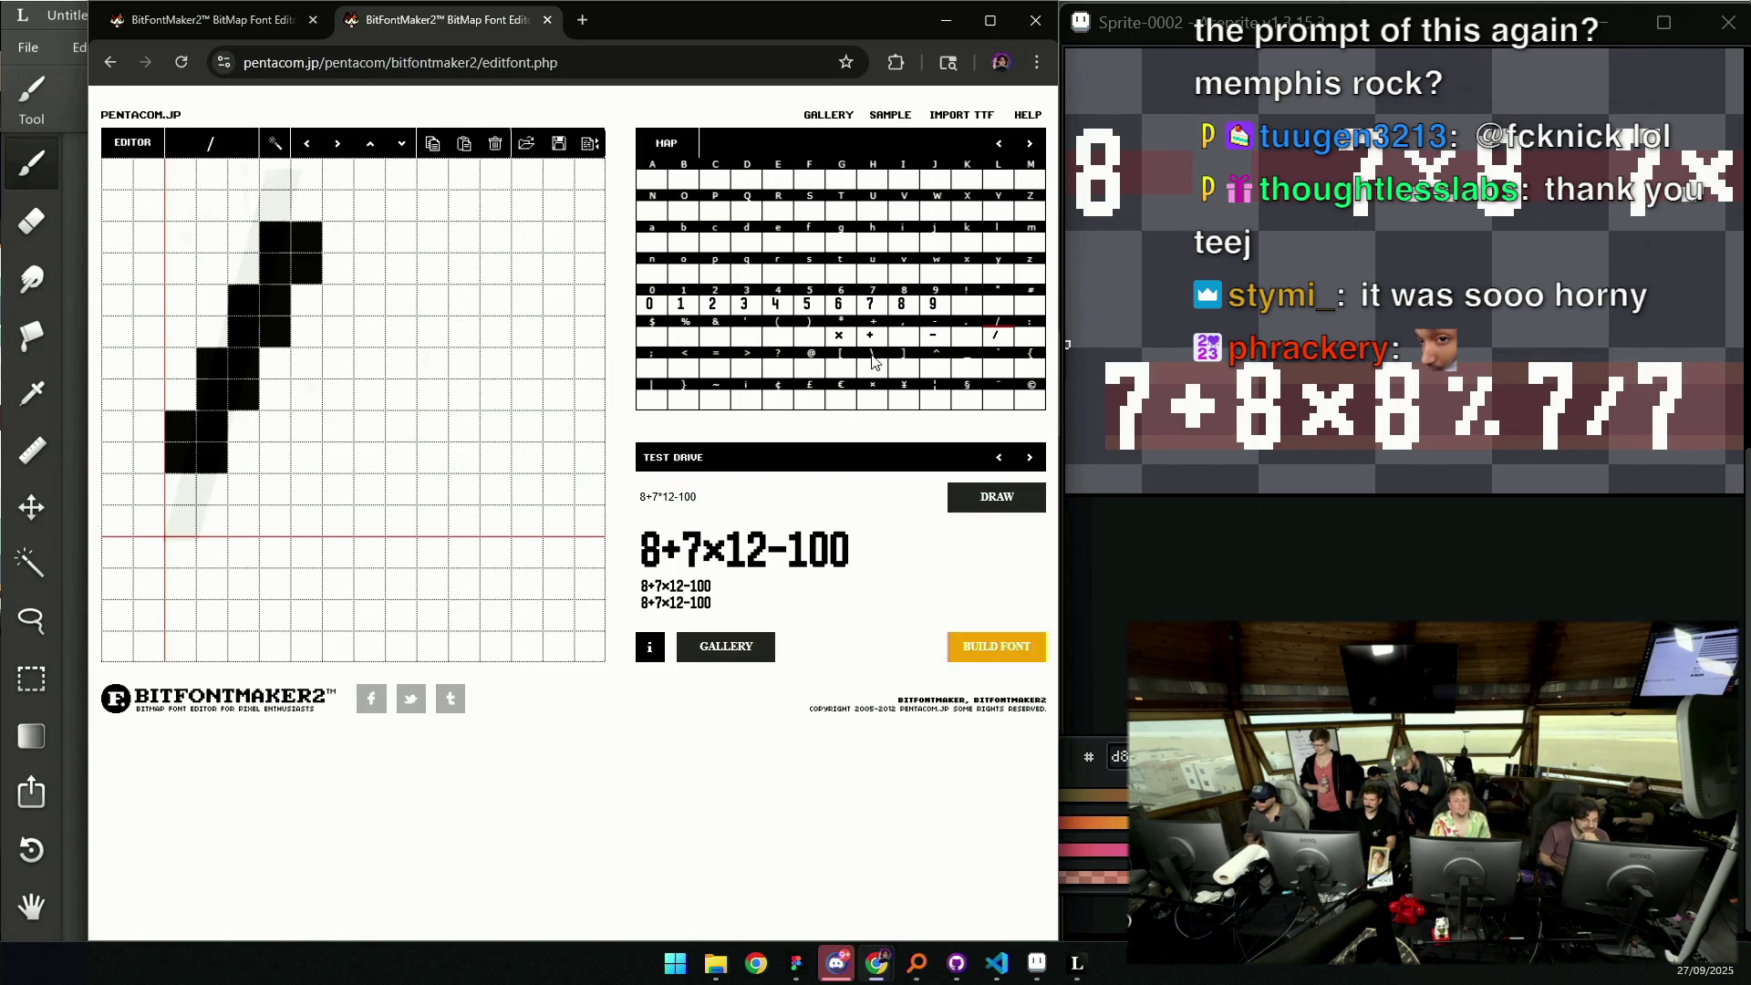
left_click(684, 337)
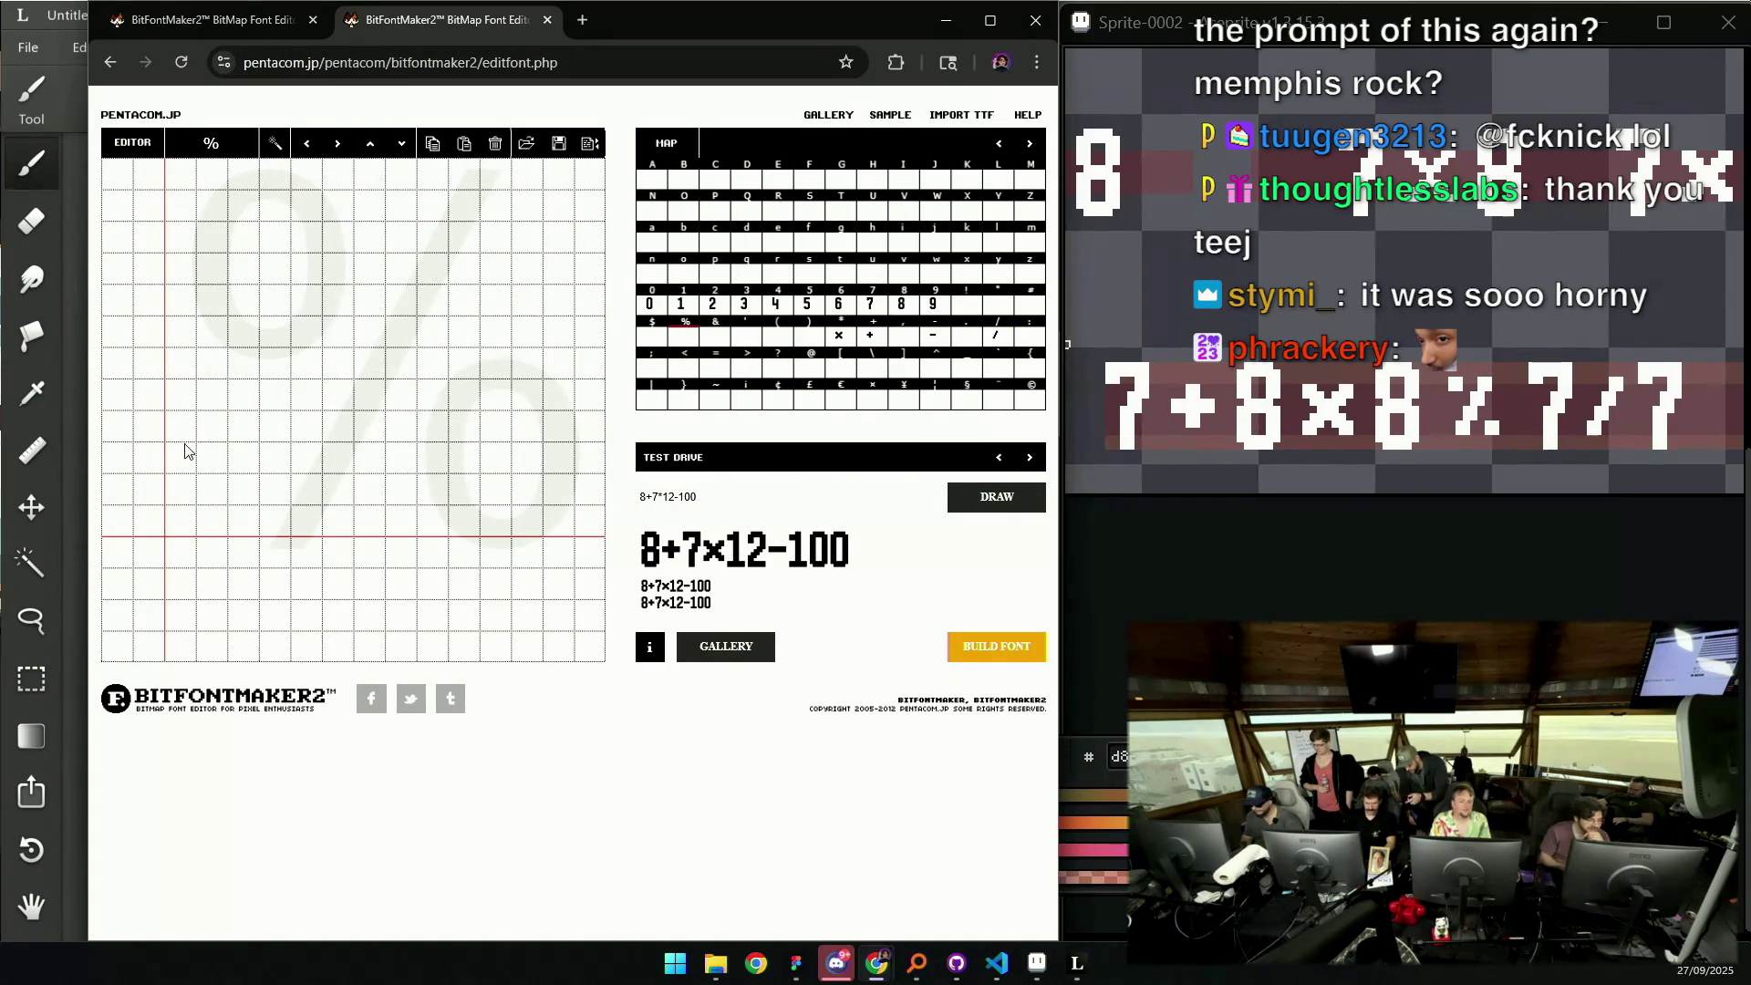
Draw the percent sign's diagonal as a two-cell-wide slash
mouse_move(185, 464)
left_mouse_down()
mouse_move(214, 459)
mouse_move(305, 261)
left_mouse_up()
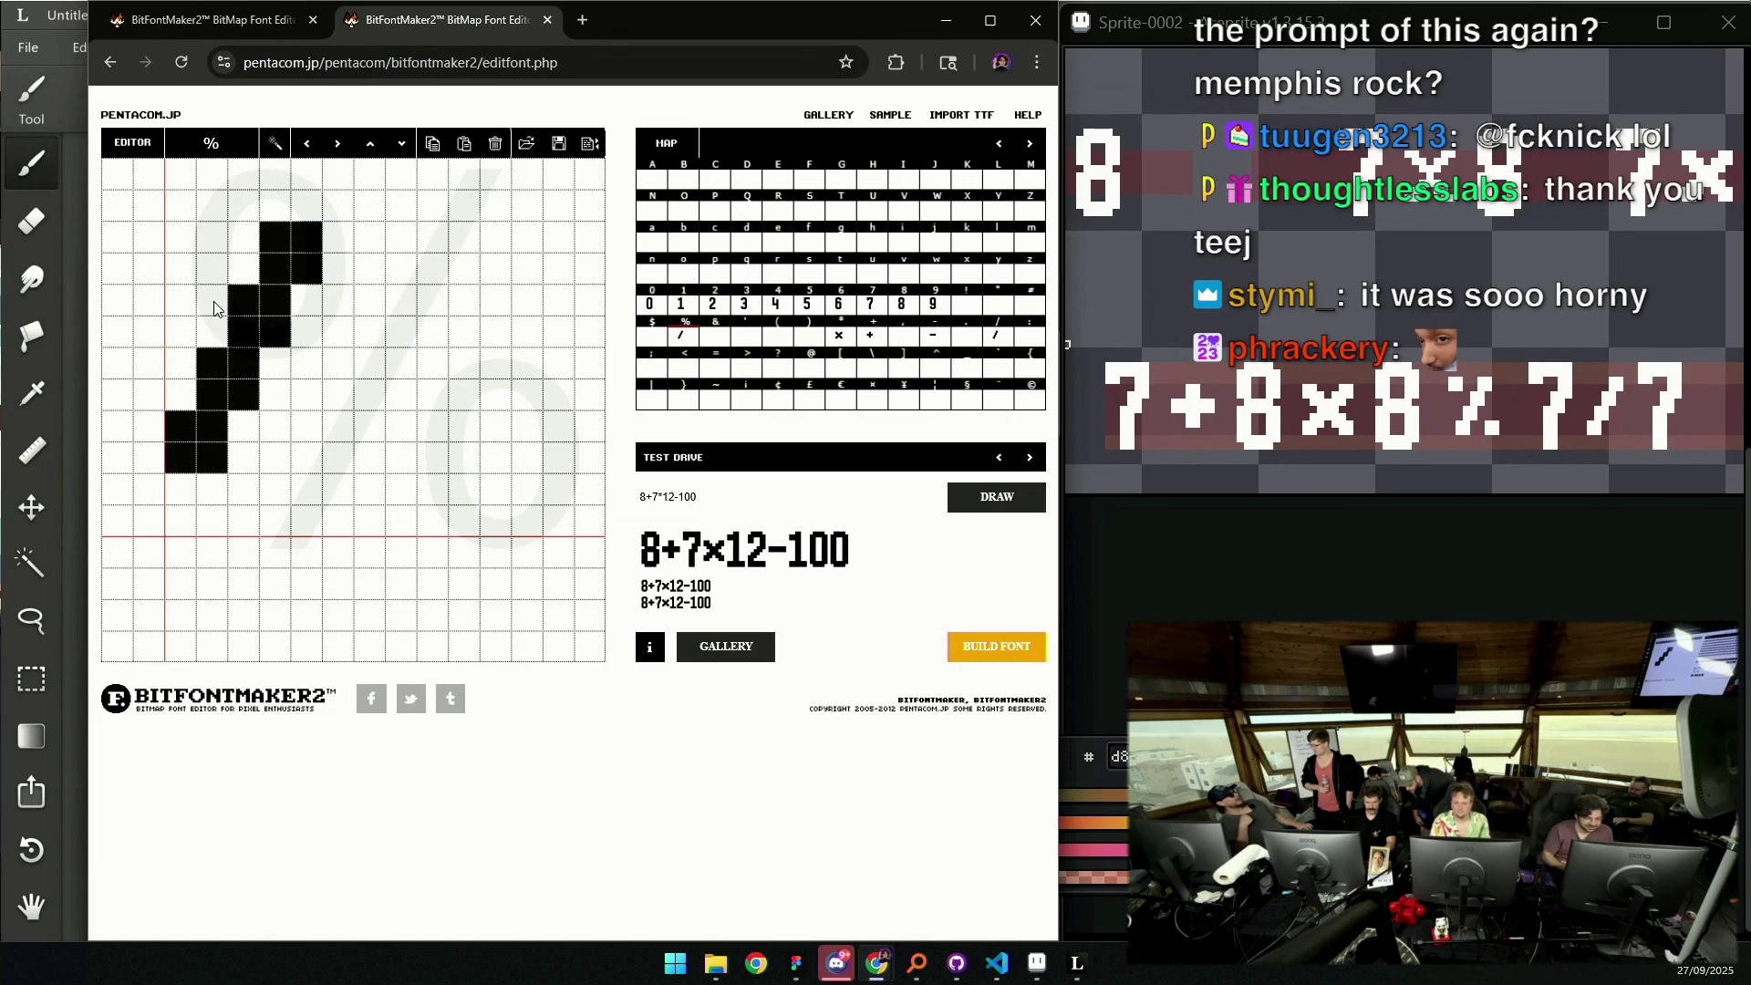
left_click_drag(179, 447, 282, 251)
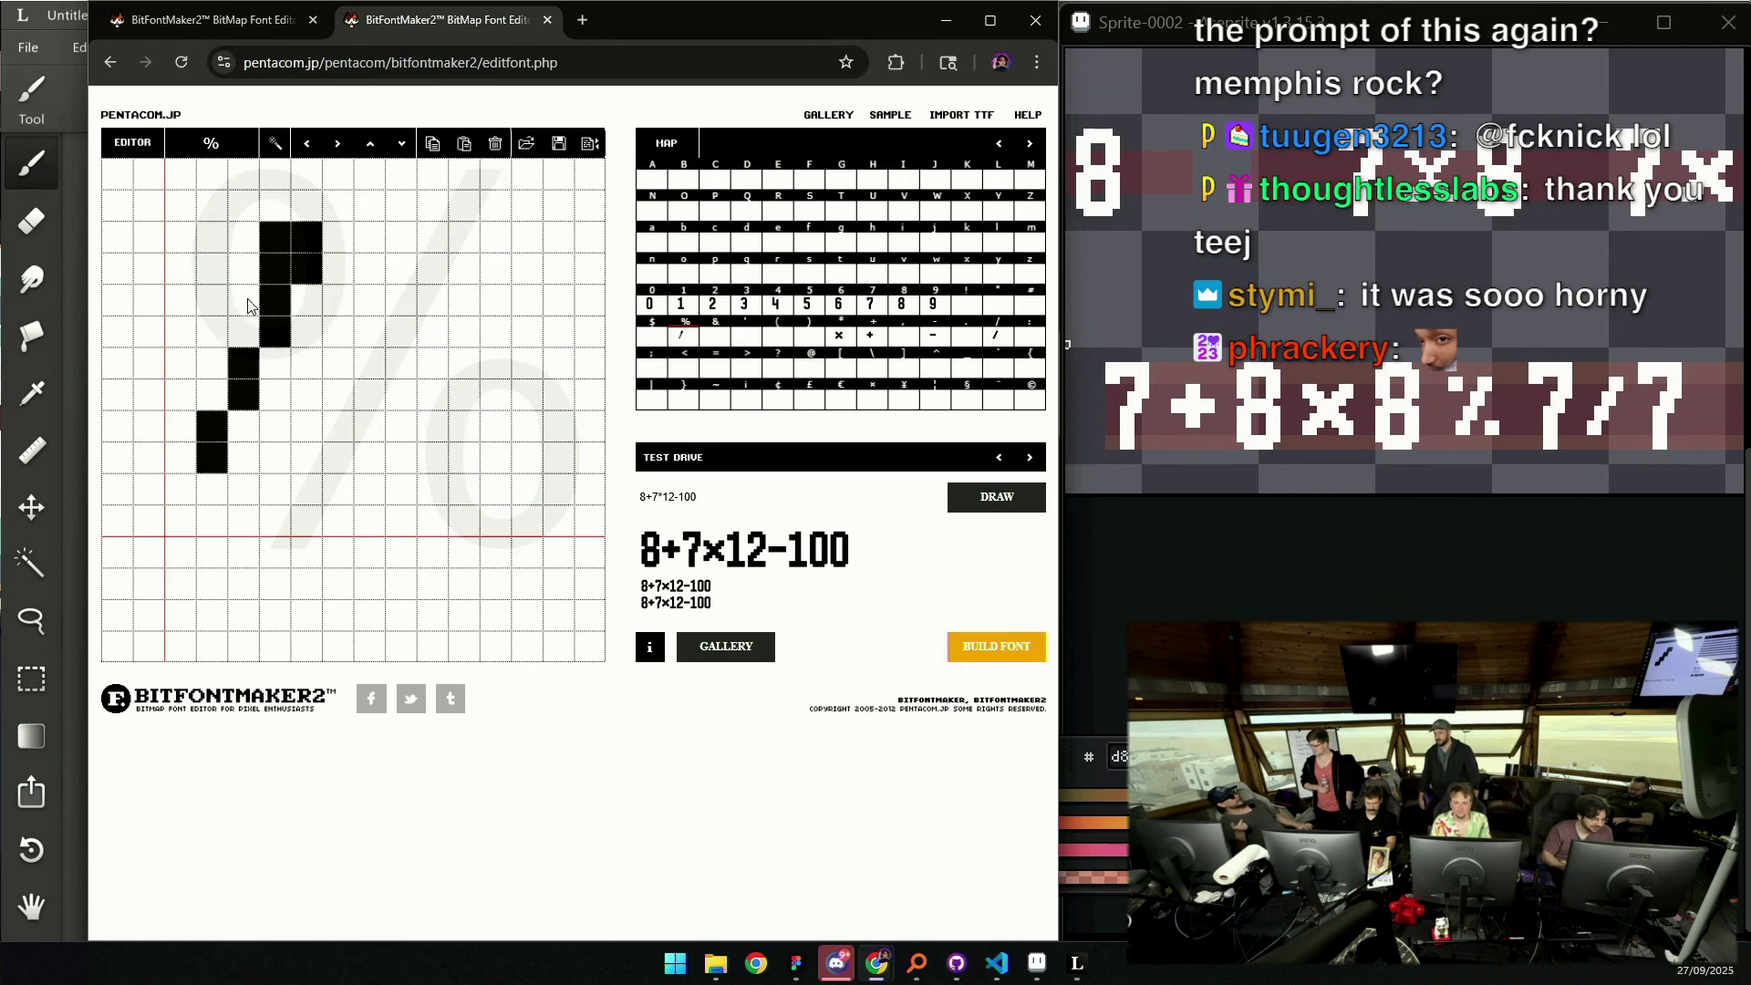
left_click_drag(237, 454, 344, 267)
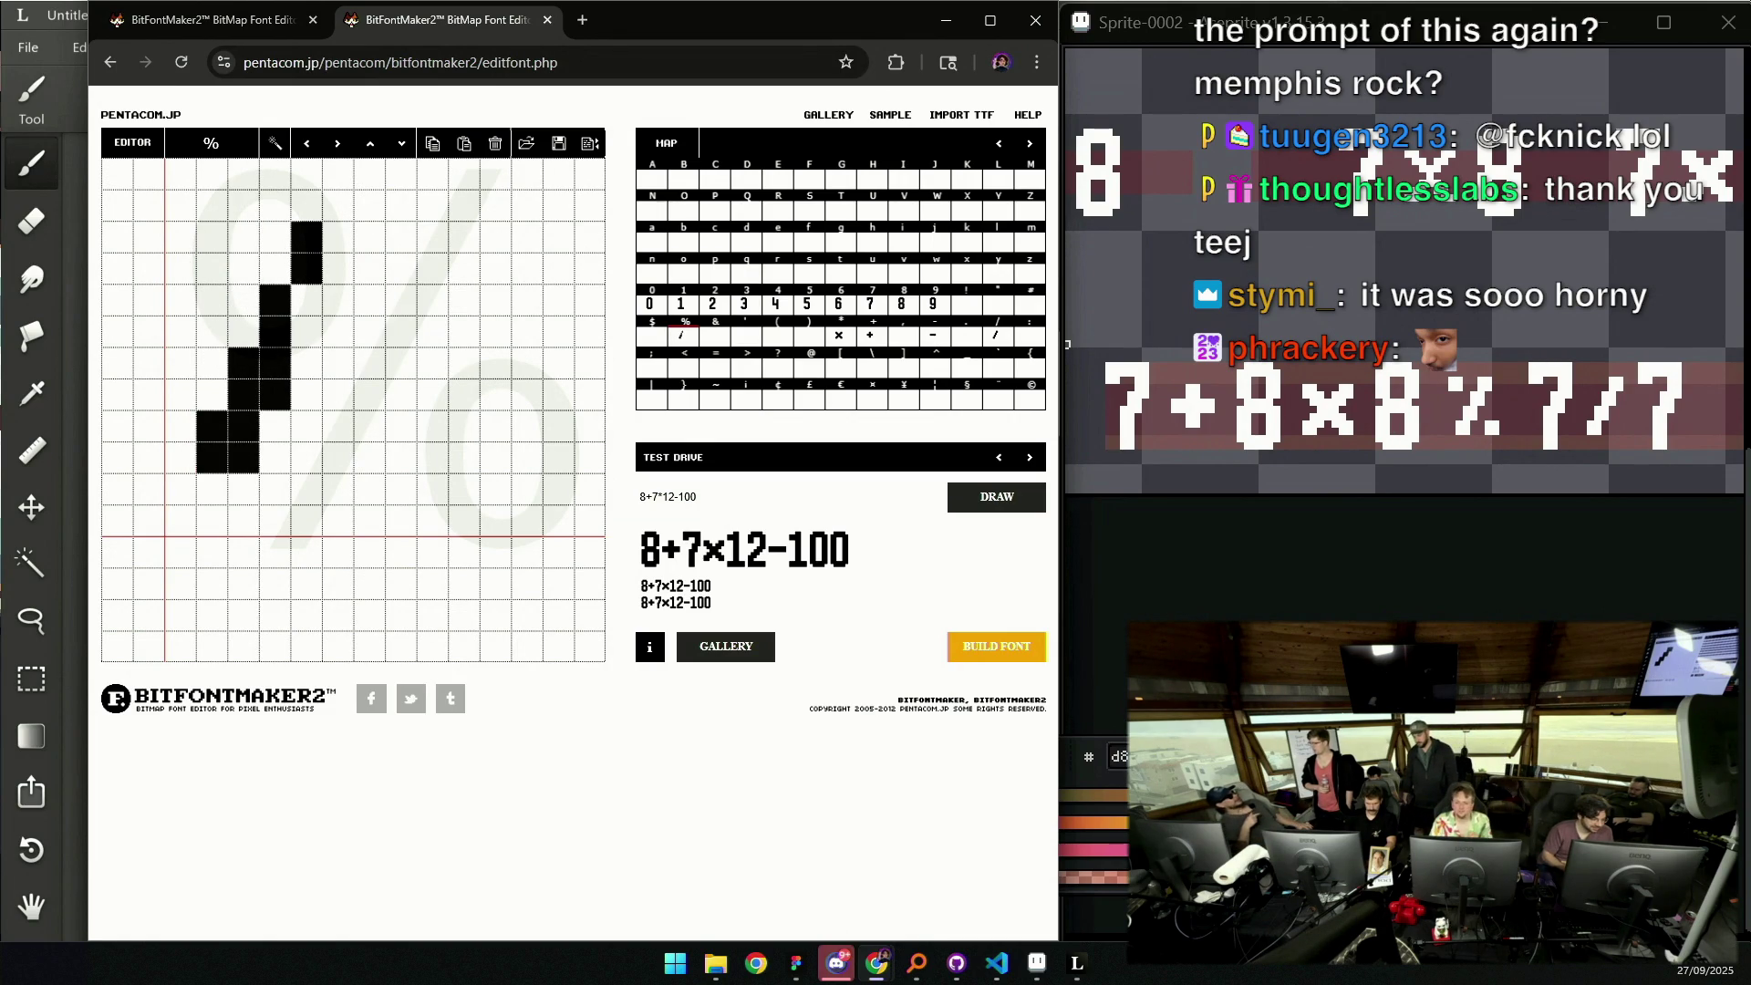
Add square upper-left and lower-right dots to the percent sign and append %1 to the Test Drive text
left_click_drag(179, 237, 210, 254)
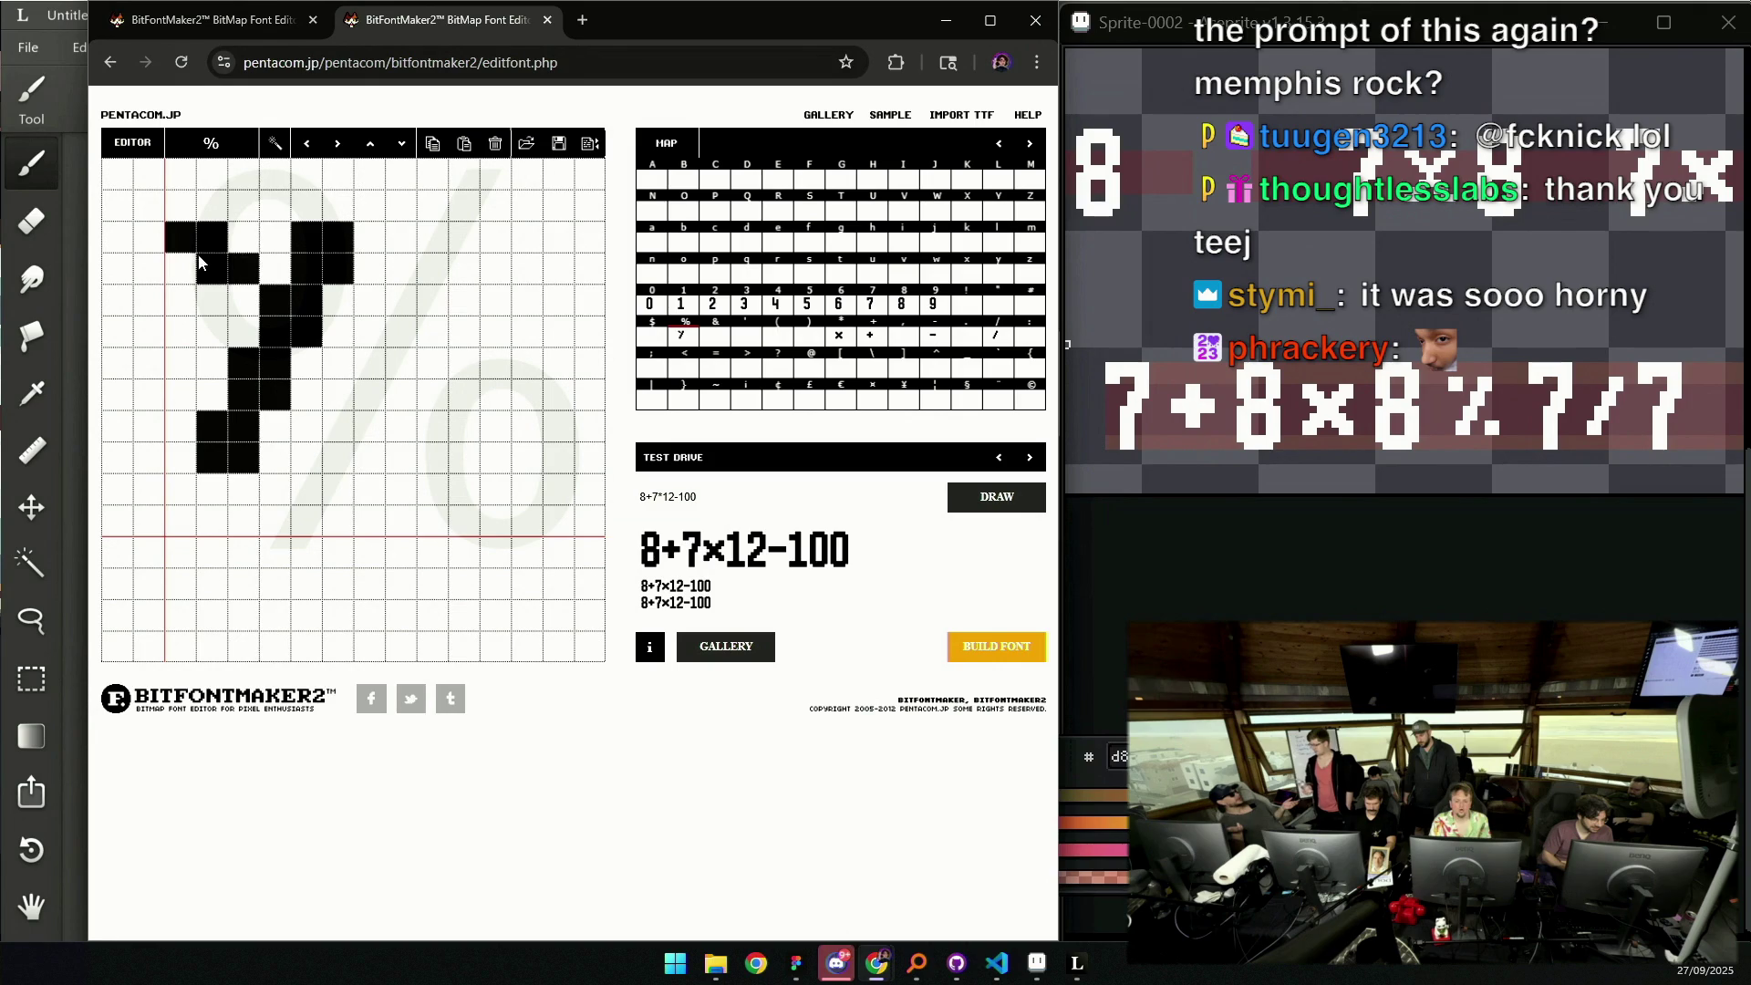
left_click(244, 268)
left_click_drag(340, 426, 370, 458)
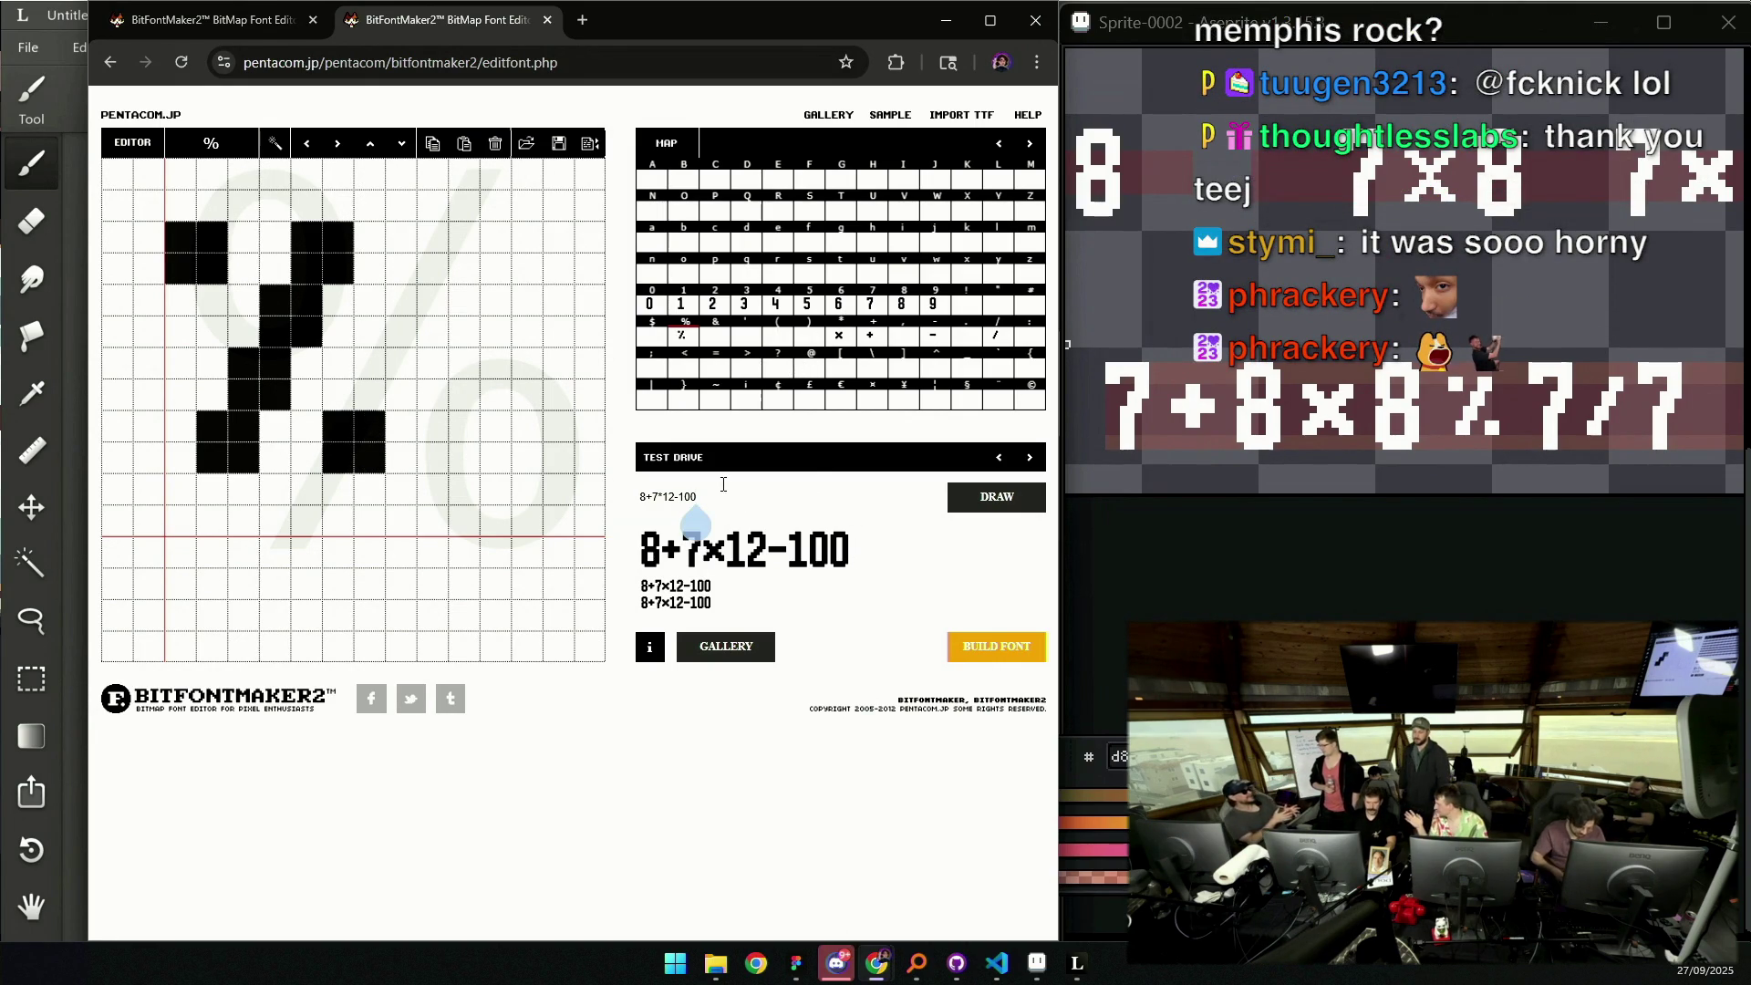
type("%1")
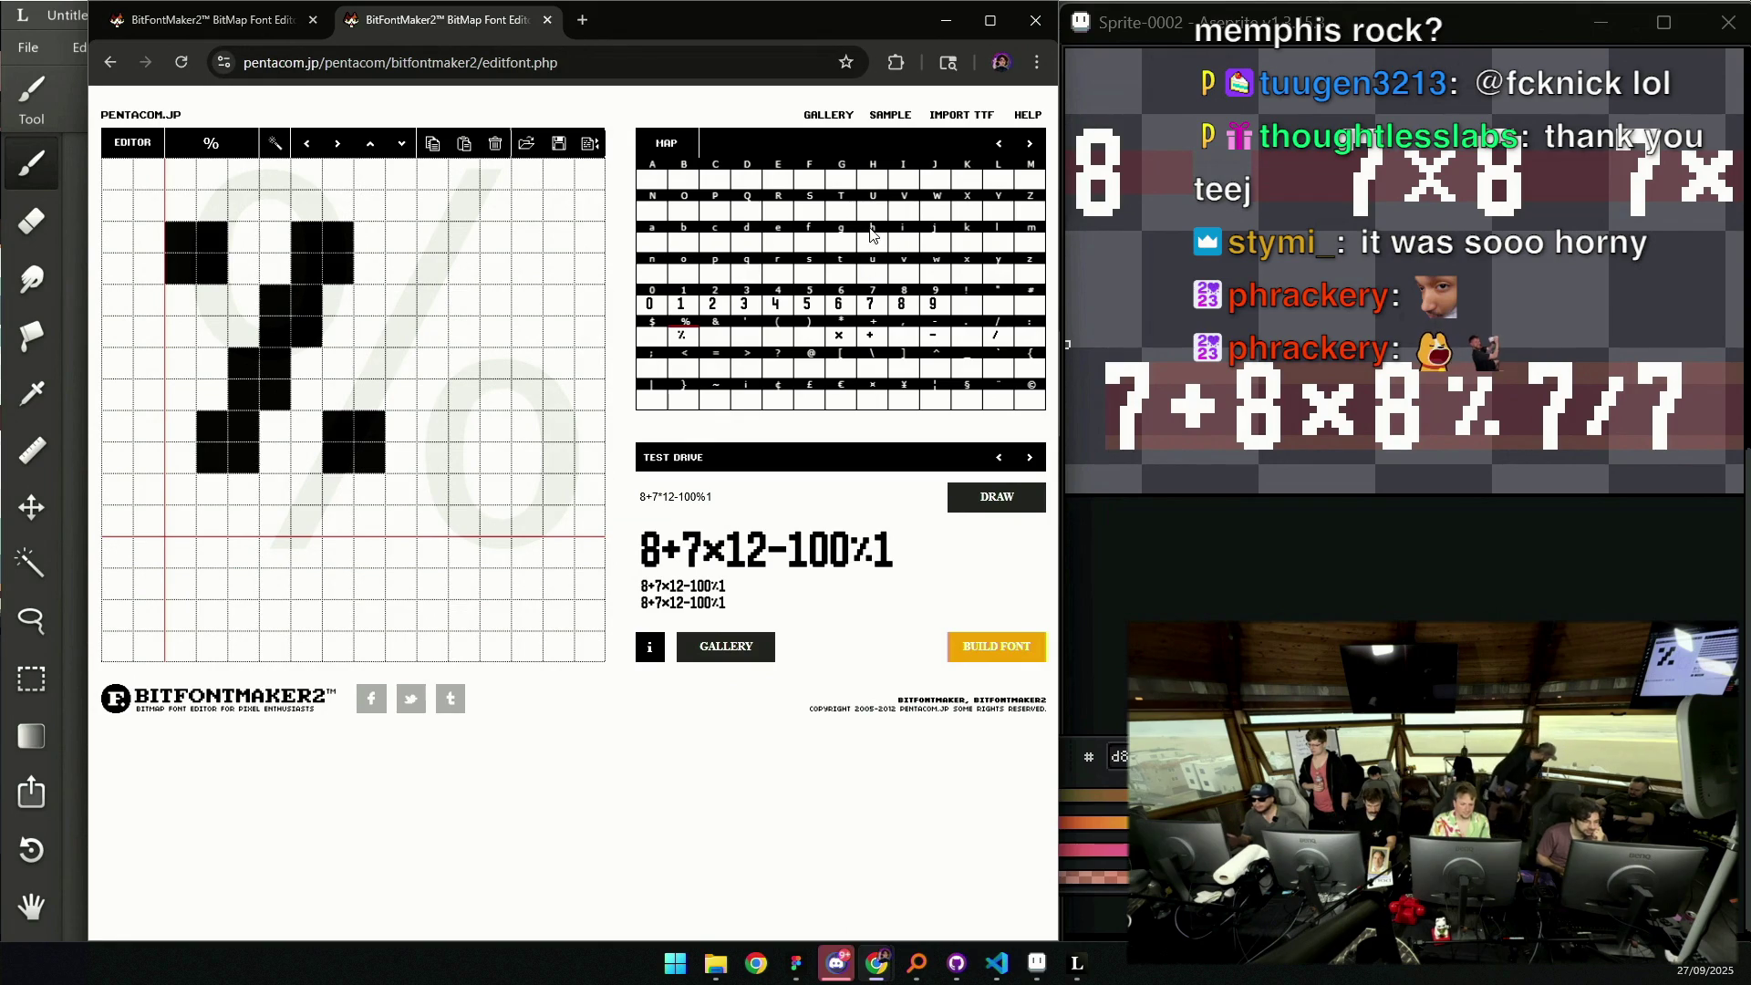
left_click(781, 179)
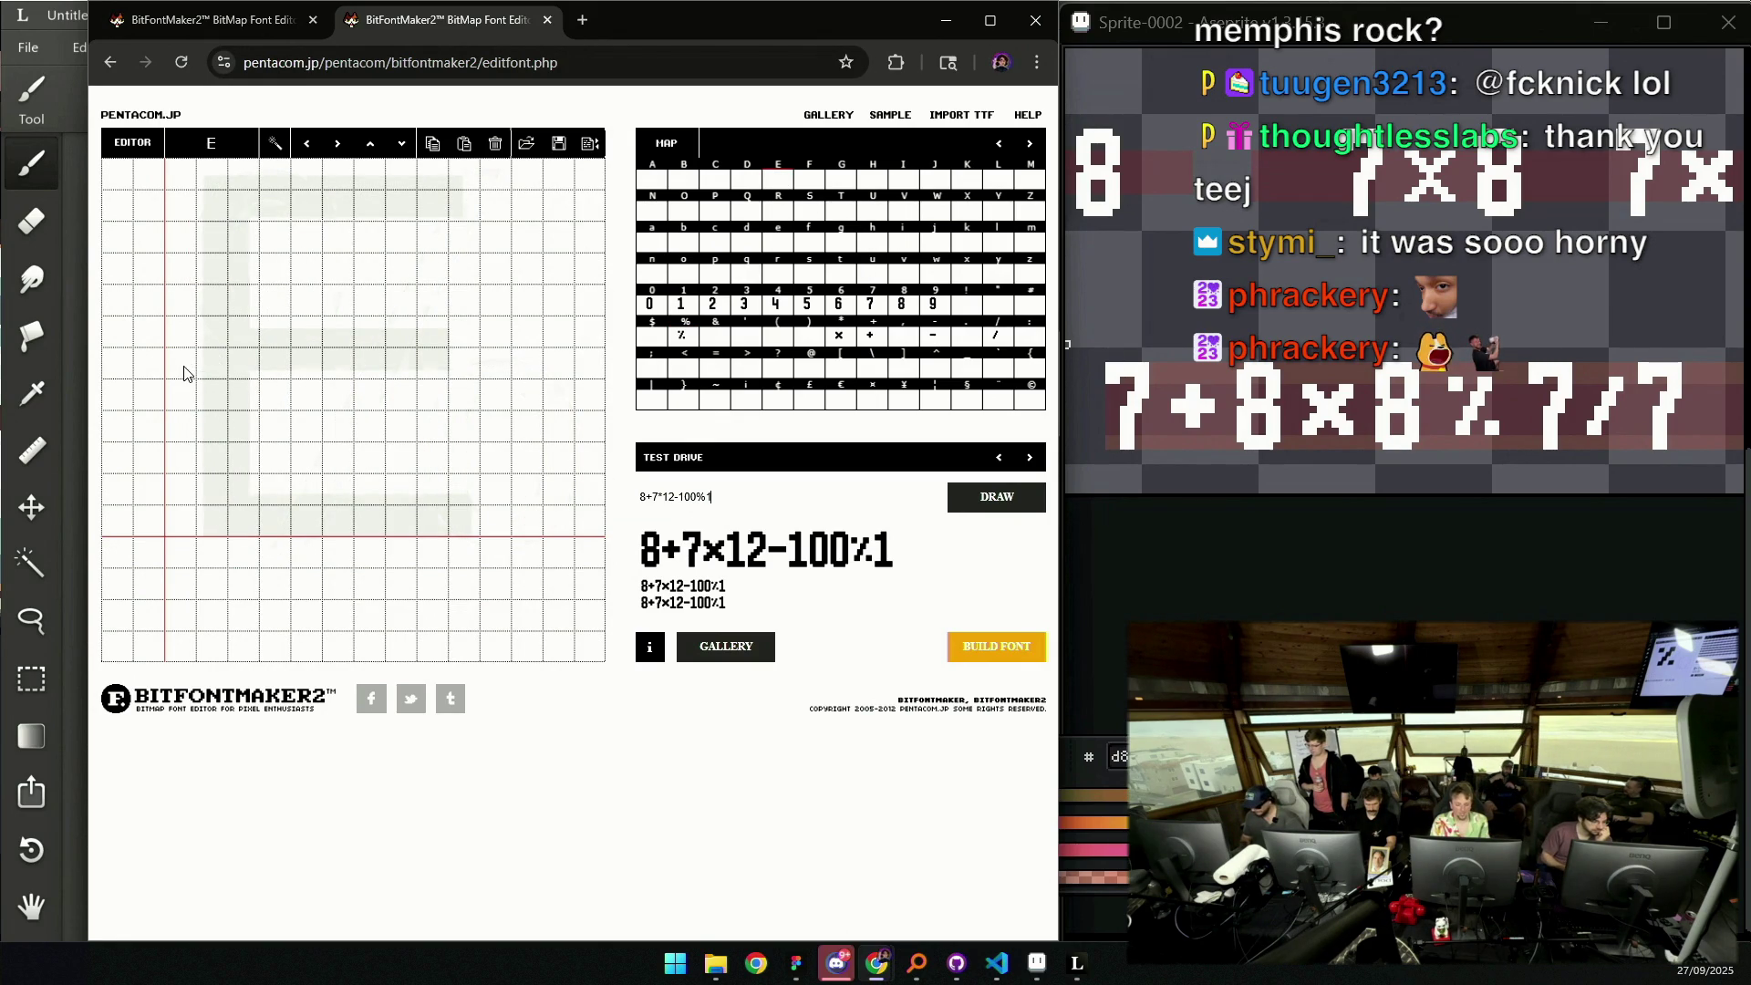
Pencil a compact lowercase-style e into the E glyph, using the 0 glyph as reference
left_click(647, 310)
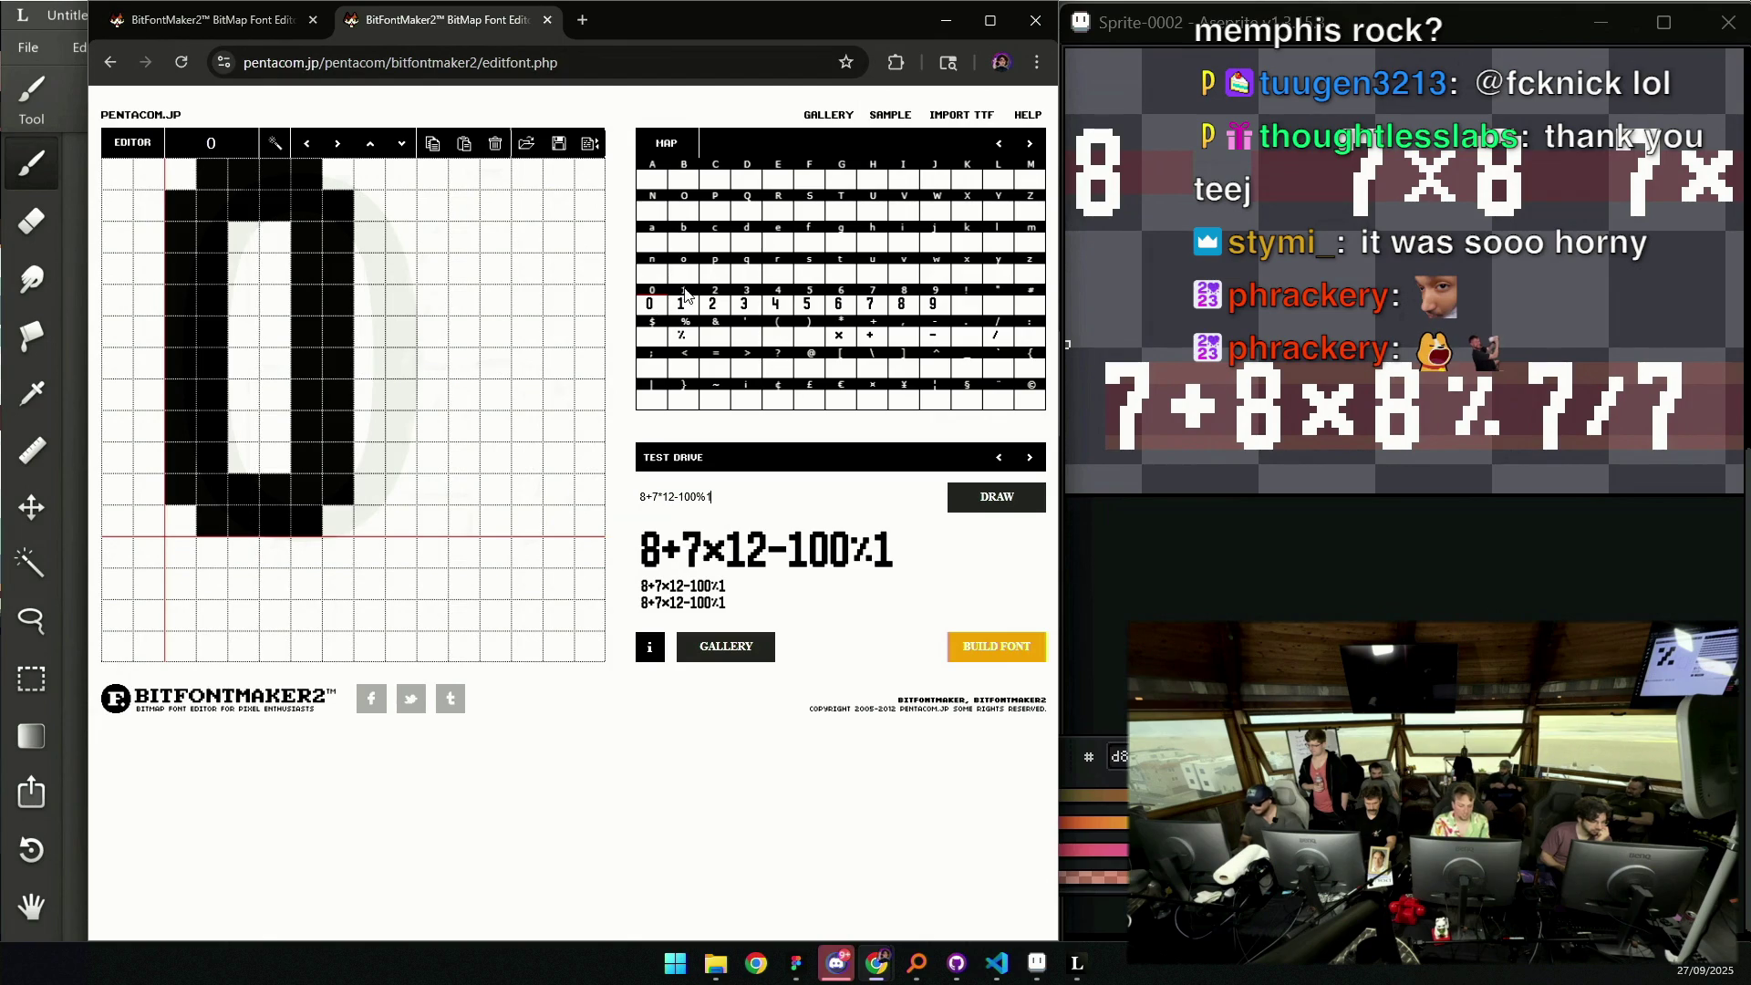
left_click(780, 182)
mouse_move(185, 461)
left_mouse_down()
mouse_move(324, 520)
mouse_move(204, 398)
mouse_move(216, 289)
mouse_move(330, 274)
left_mouse_up()
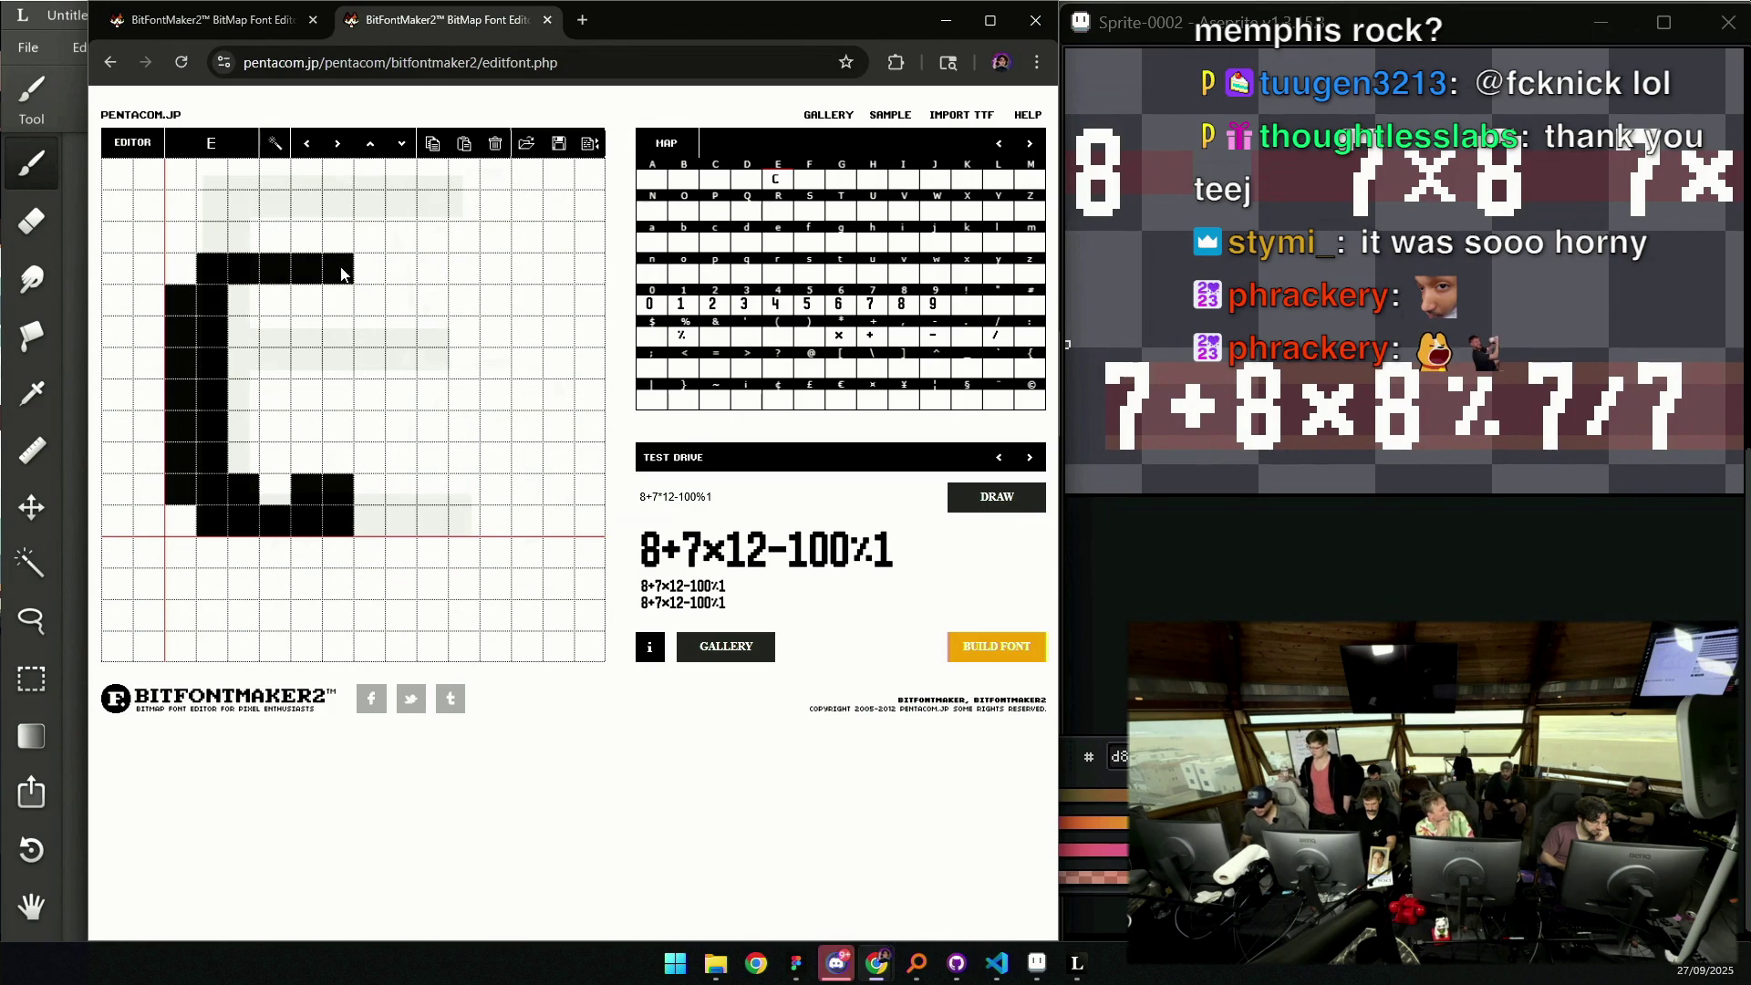
left_click(365, 301)
left_click(365, 363)
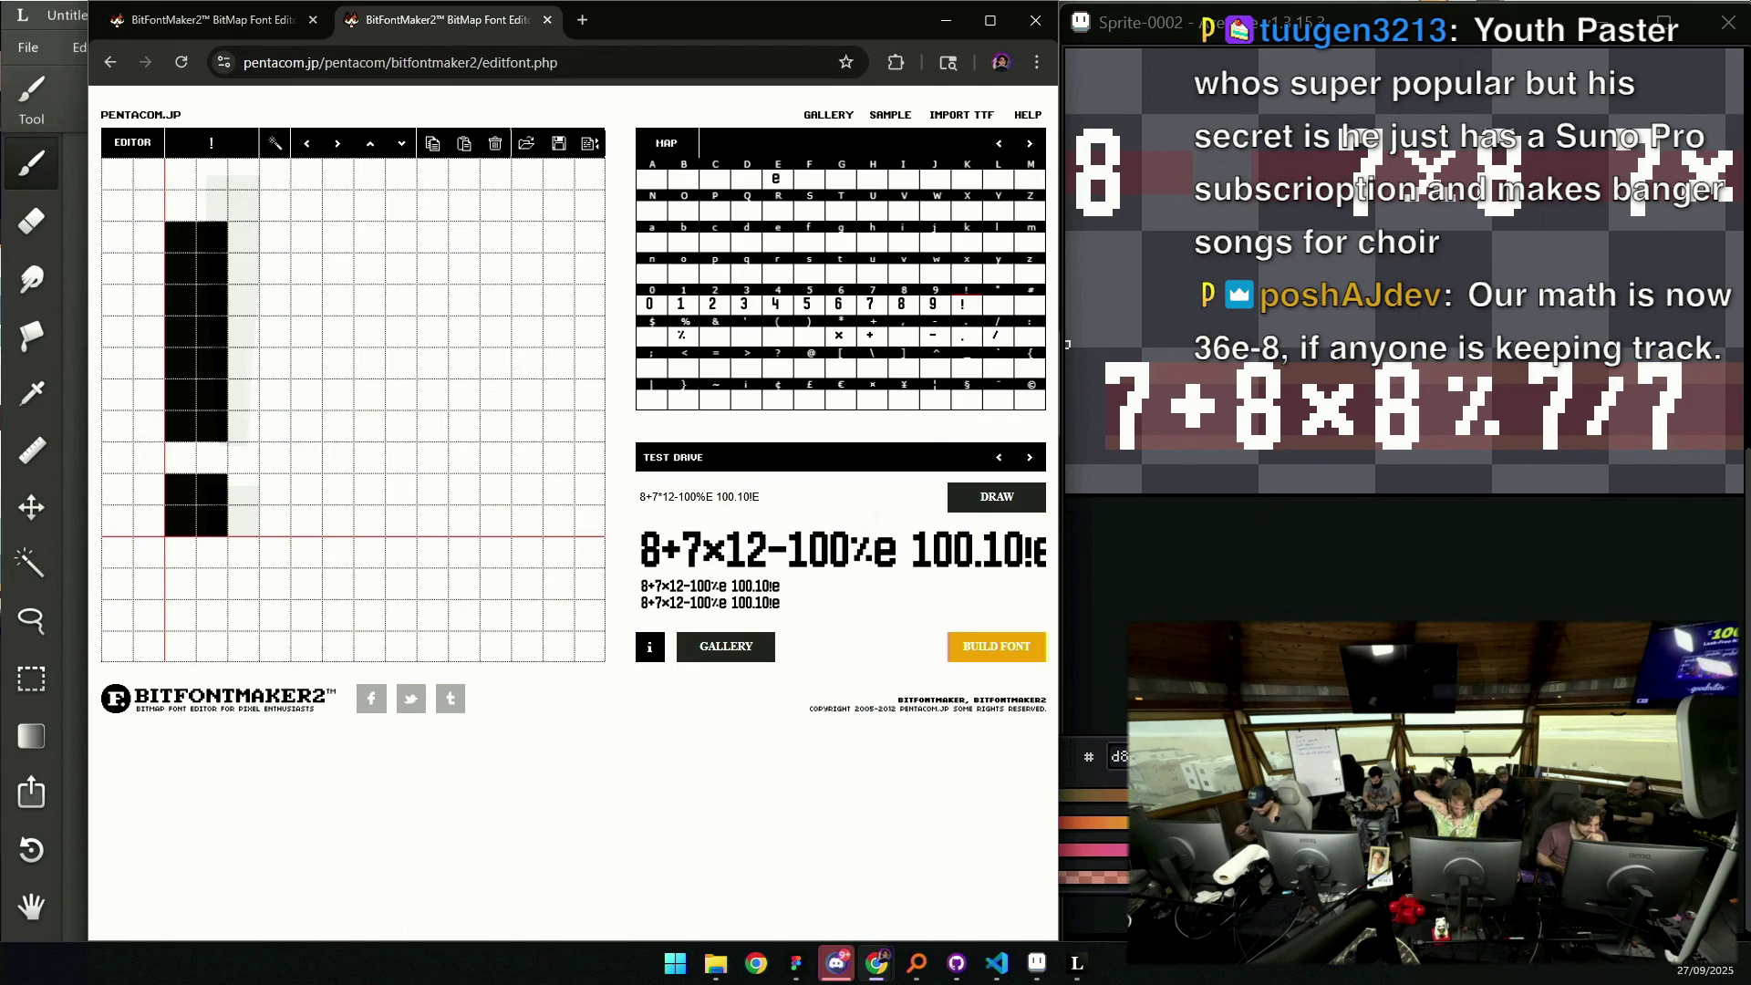
left_click(840, 274)
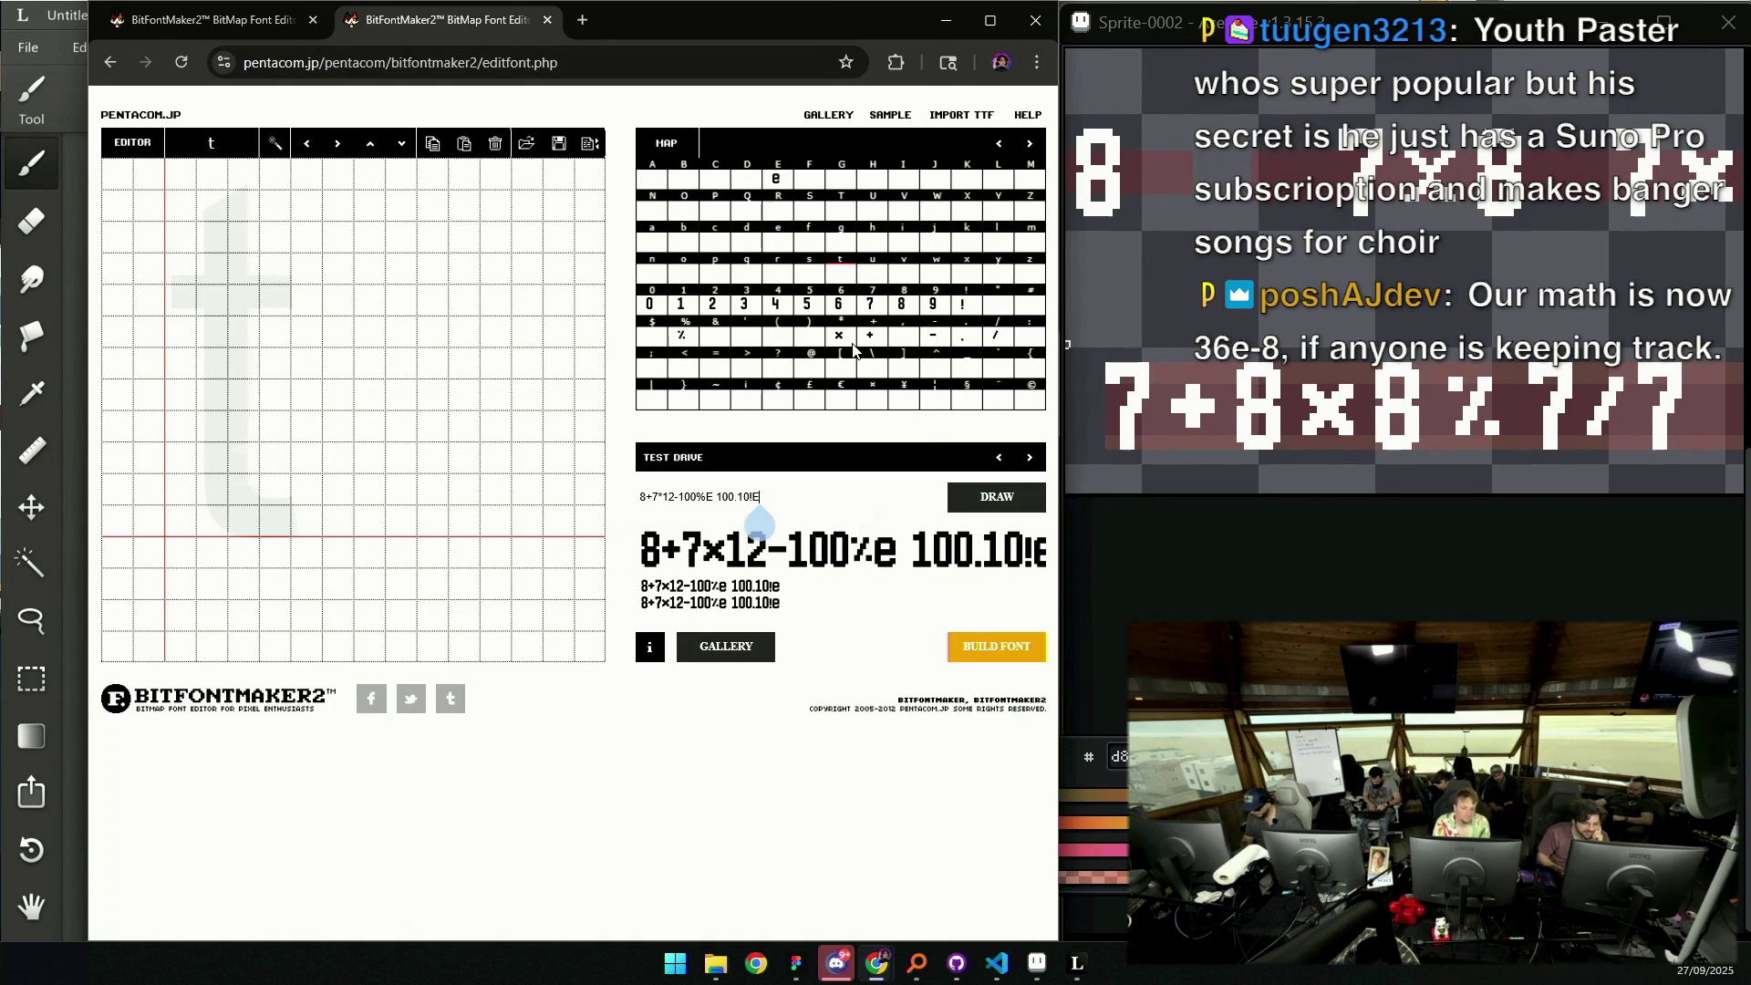
Open the > glyph and draw a two-row horizontal shaft about eight pixels wide
left_click(814, 342)
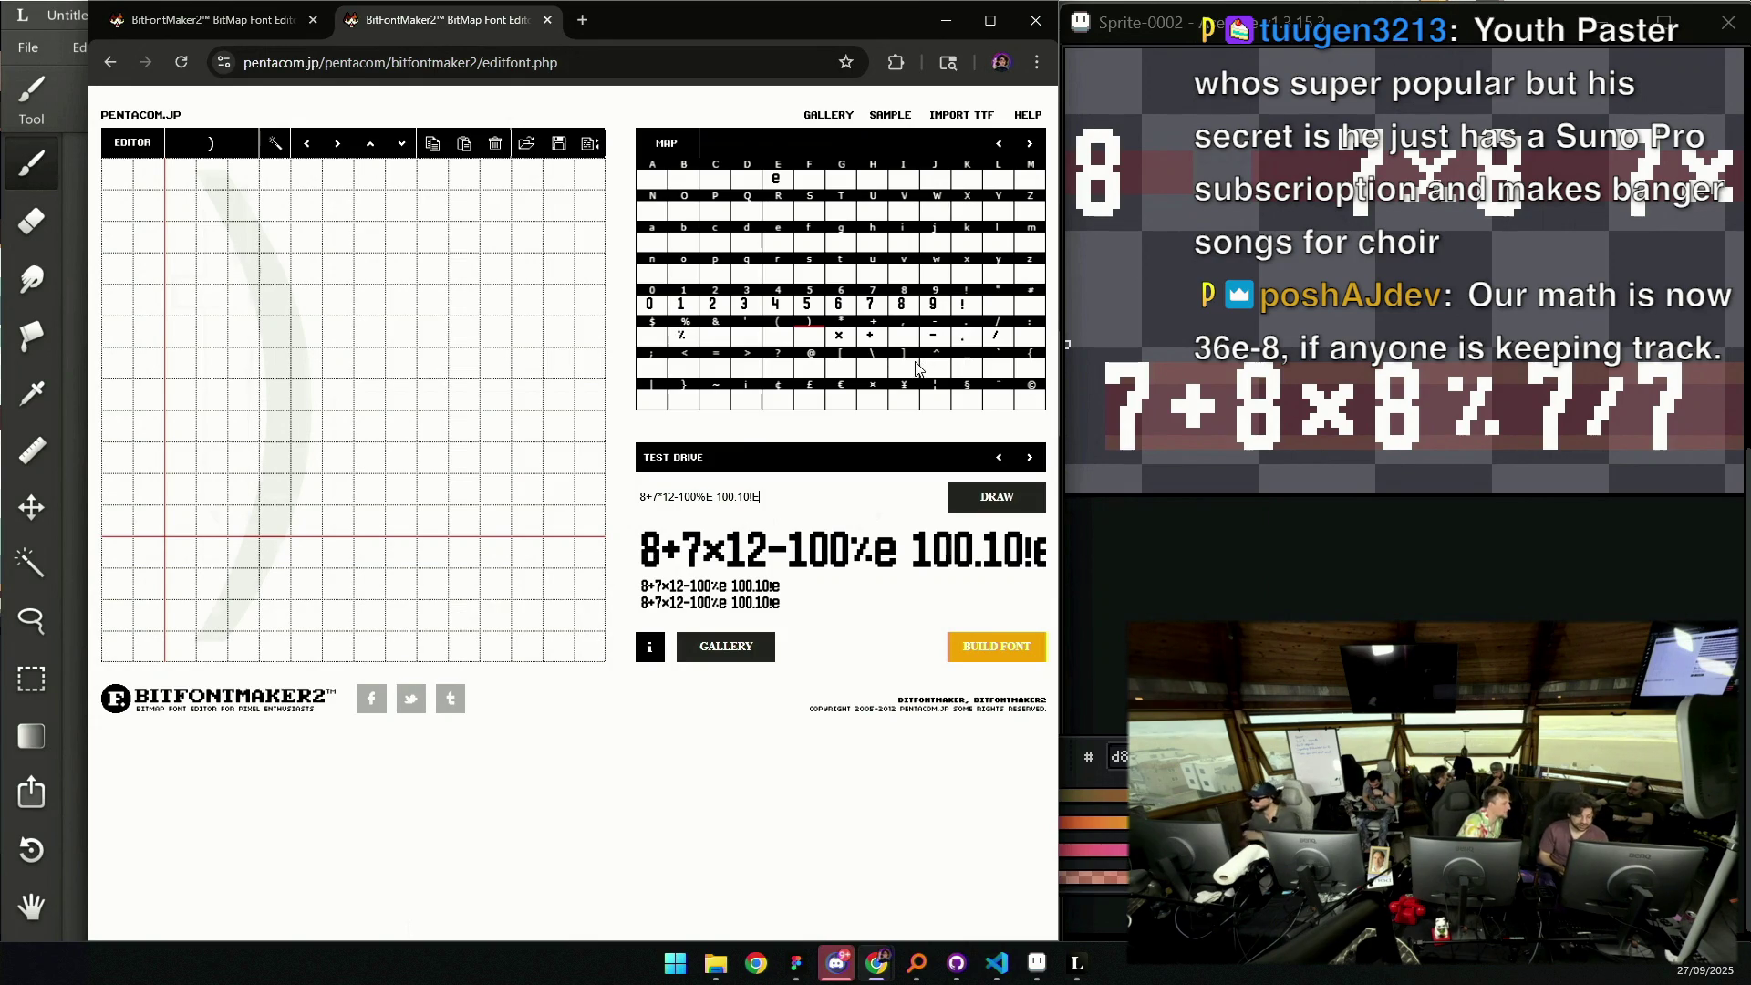
left_click(749, 368)
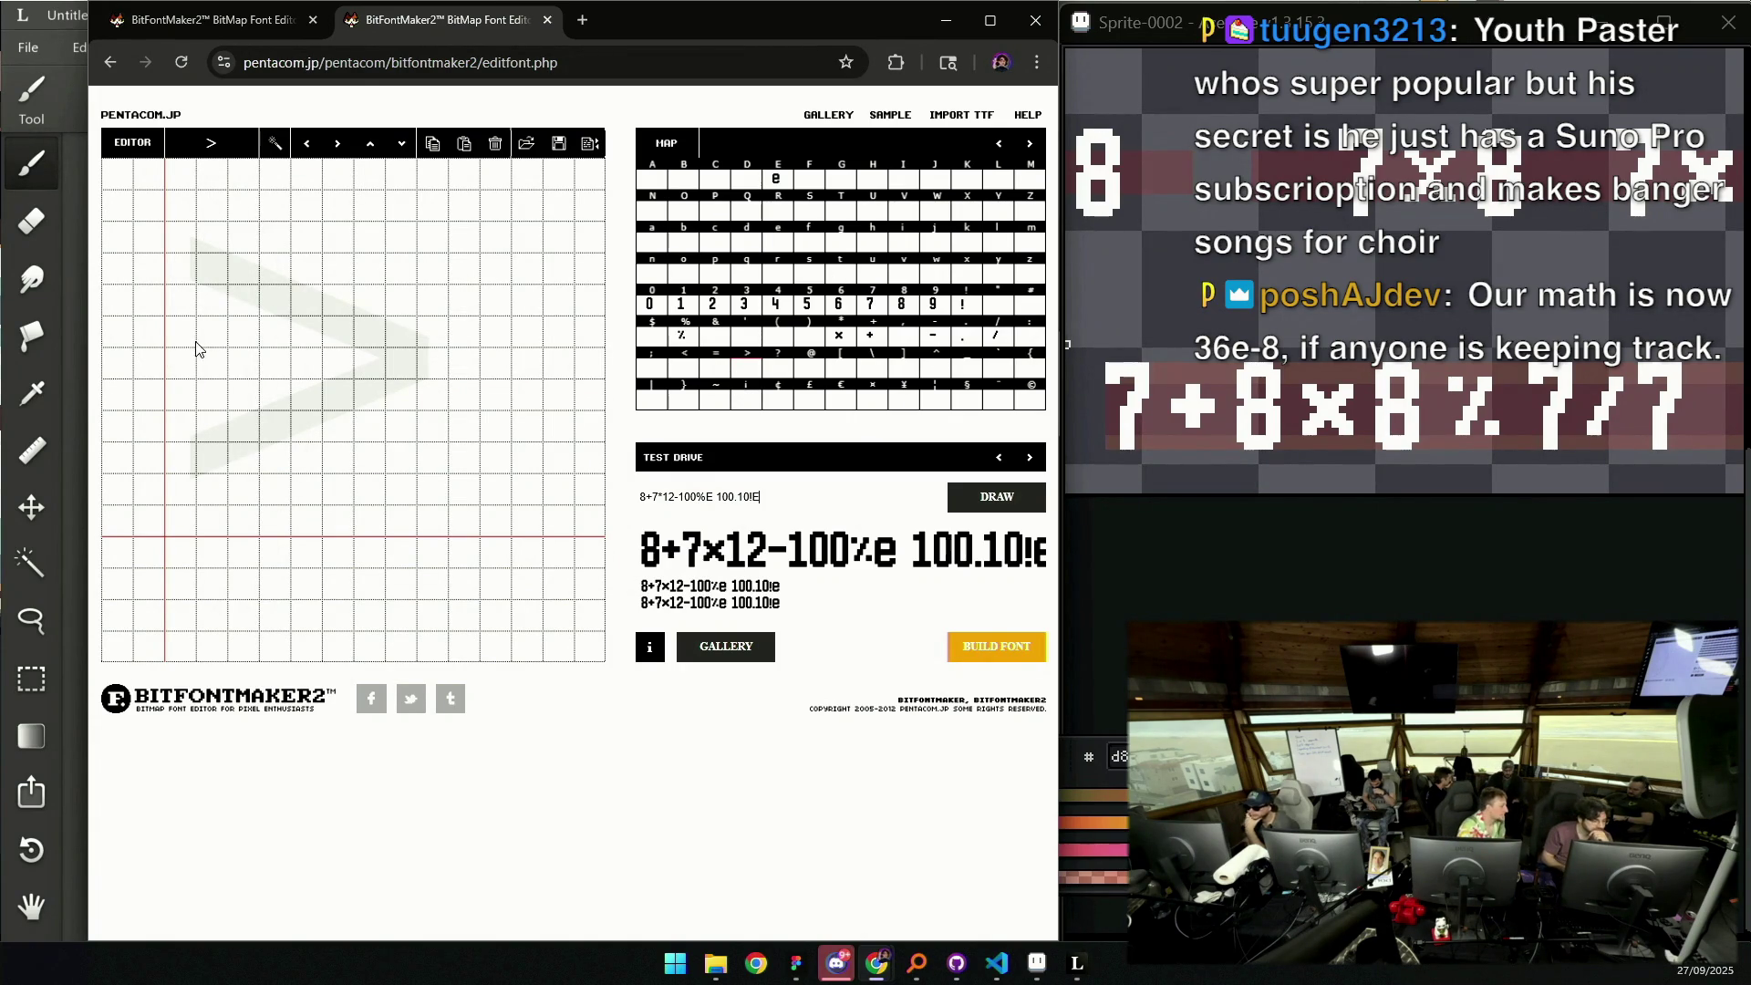
mouse_move(180, 331)
left_mouse_down()
mouse_move(192, 356)
mouse_move(243, 344)
mouse_move(276, 364)
mouse_move(319, 339)
mouse_move(384, 354)
left_mouse_up()
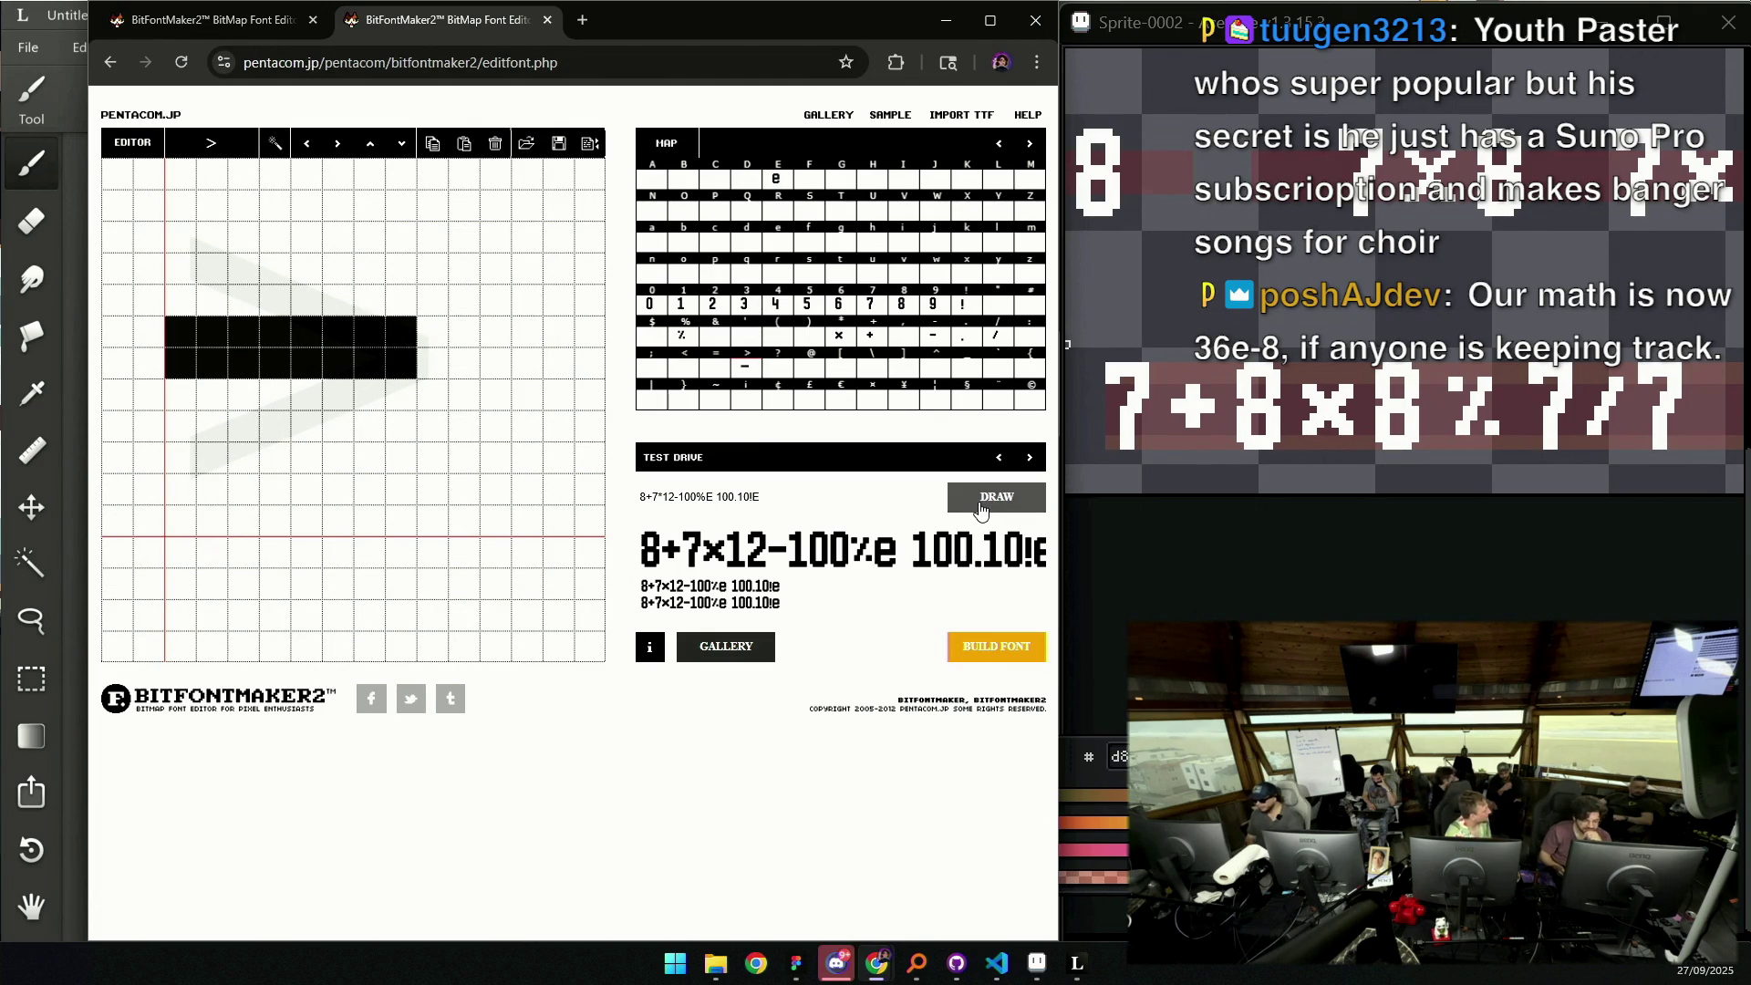
Extend the arrow shaft, draw both arrowhead diagonals, and add > to the test preview
left_click(928, 487)
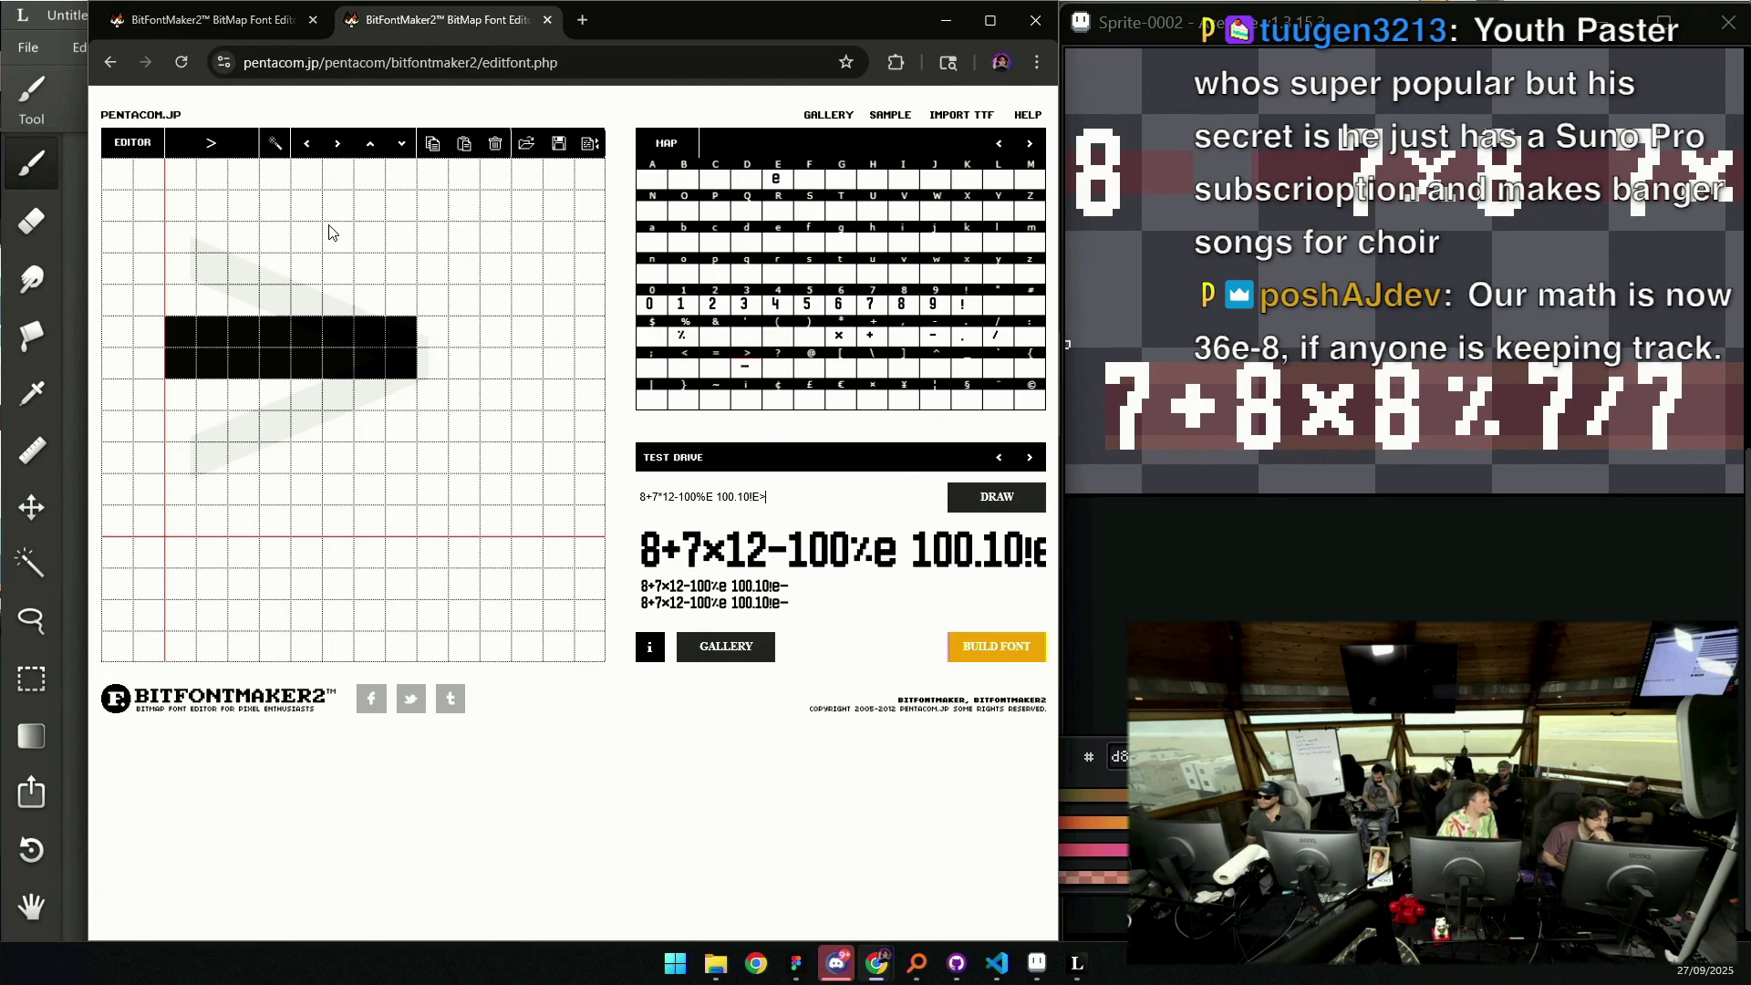
left_click_drag(428, 339, 429, 366)
left_click(401, 395)
mouse_move(374, 425)
left_mouse_down()
mouse_move(338, 456)
mouse_move(392, 328)
mouse_move(383, 290)
left_mouse_up()
left_click(369, 268)
left_click(339, 238)
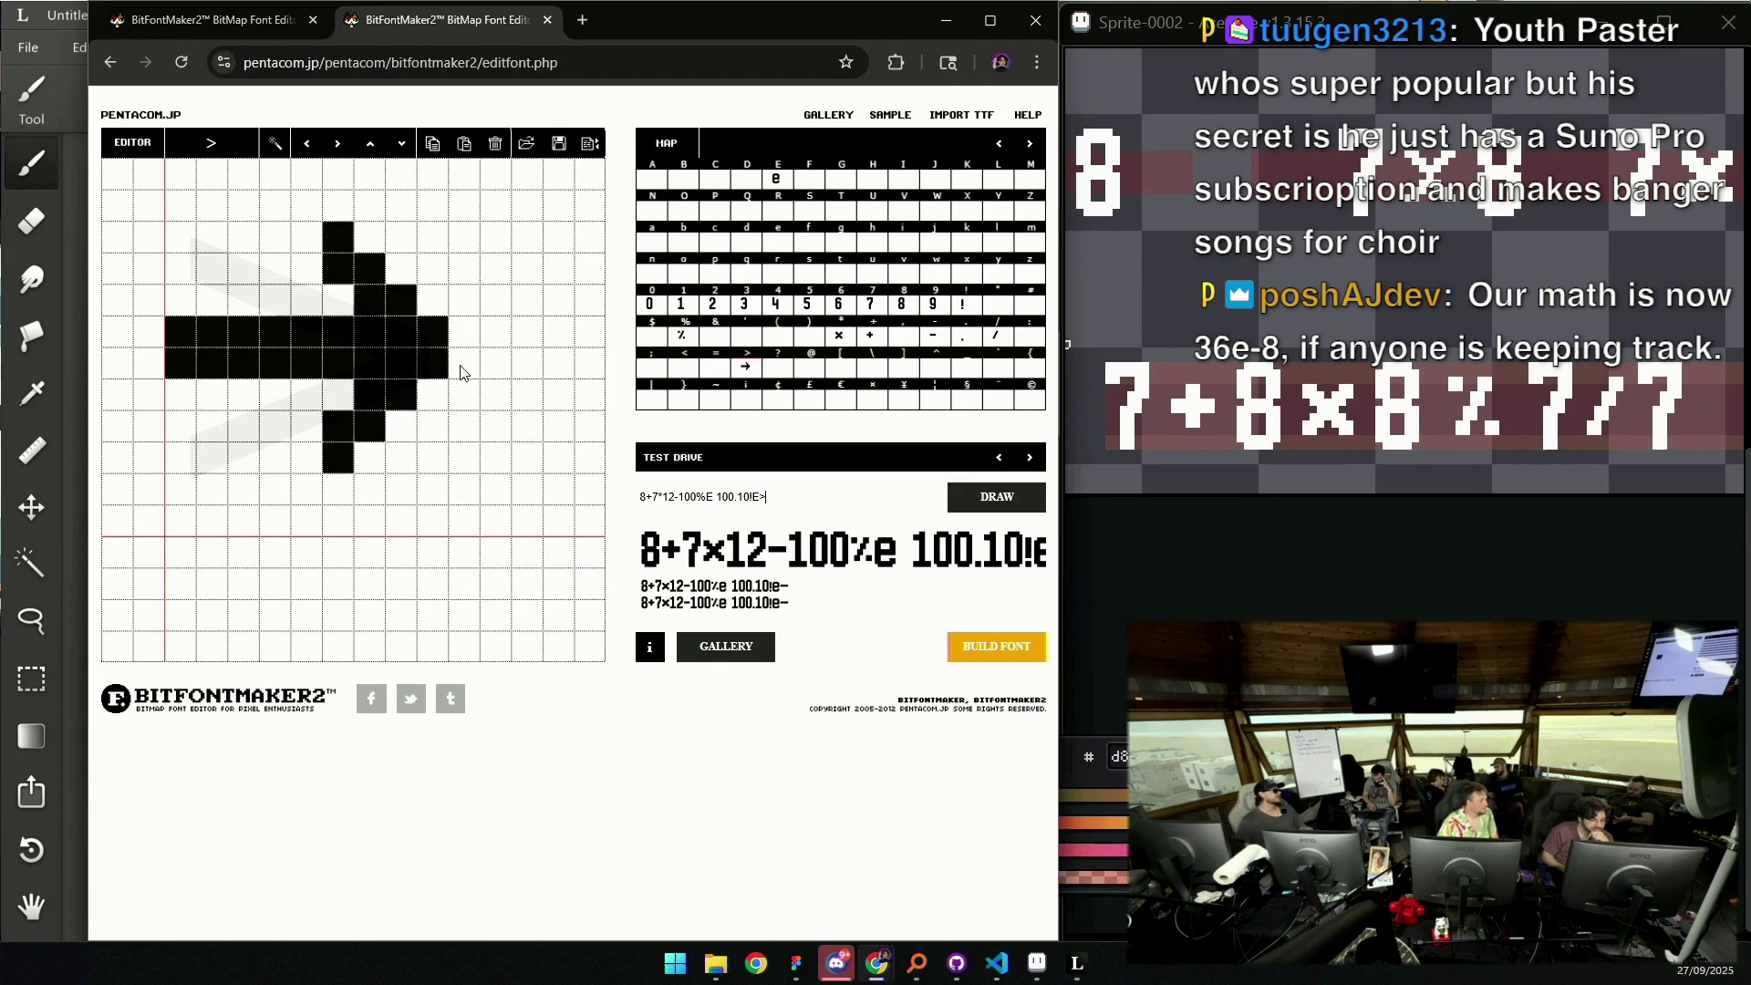
left_click(996, 496)
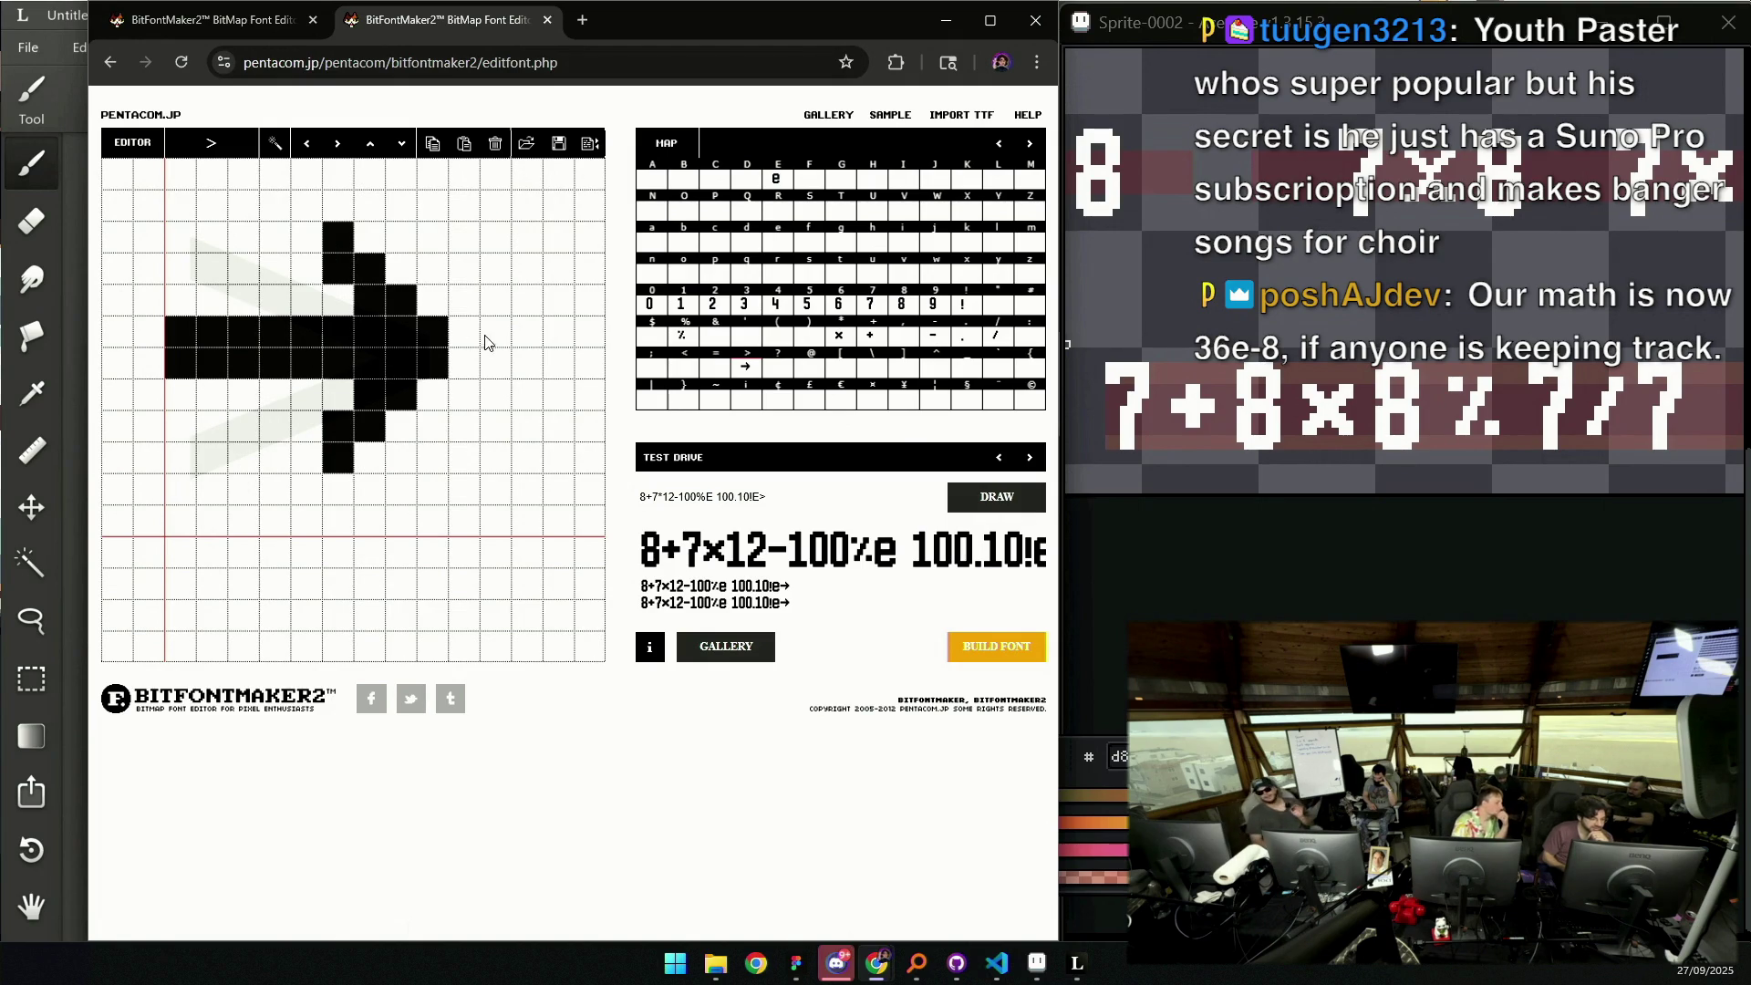
Lengthen the shaft by two columns and rebuild a thicker upper arrowhead diagonal
mouse_move(465, 365)
left_mouse_down()
mouse_move(464, 331)
mouse_move(495, 362)
mouse_move(397, 456)
mouse_move(465, 394)
mouse_move(361, 405)
mouse_move(336, 461)
left_mouse_up()
mouse_move(497, 301)
left_mouse_down()
mouse_move(369, 296)
mouse_move(337, 237)
left_mouse_up()
left_click(464, 269)
left_click(428, 247)
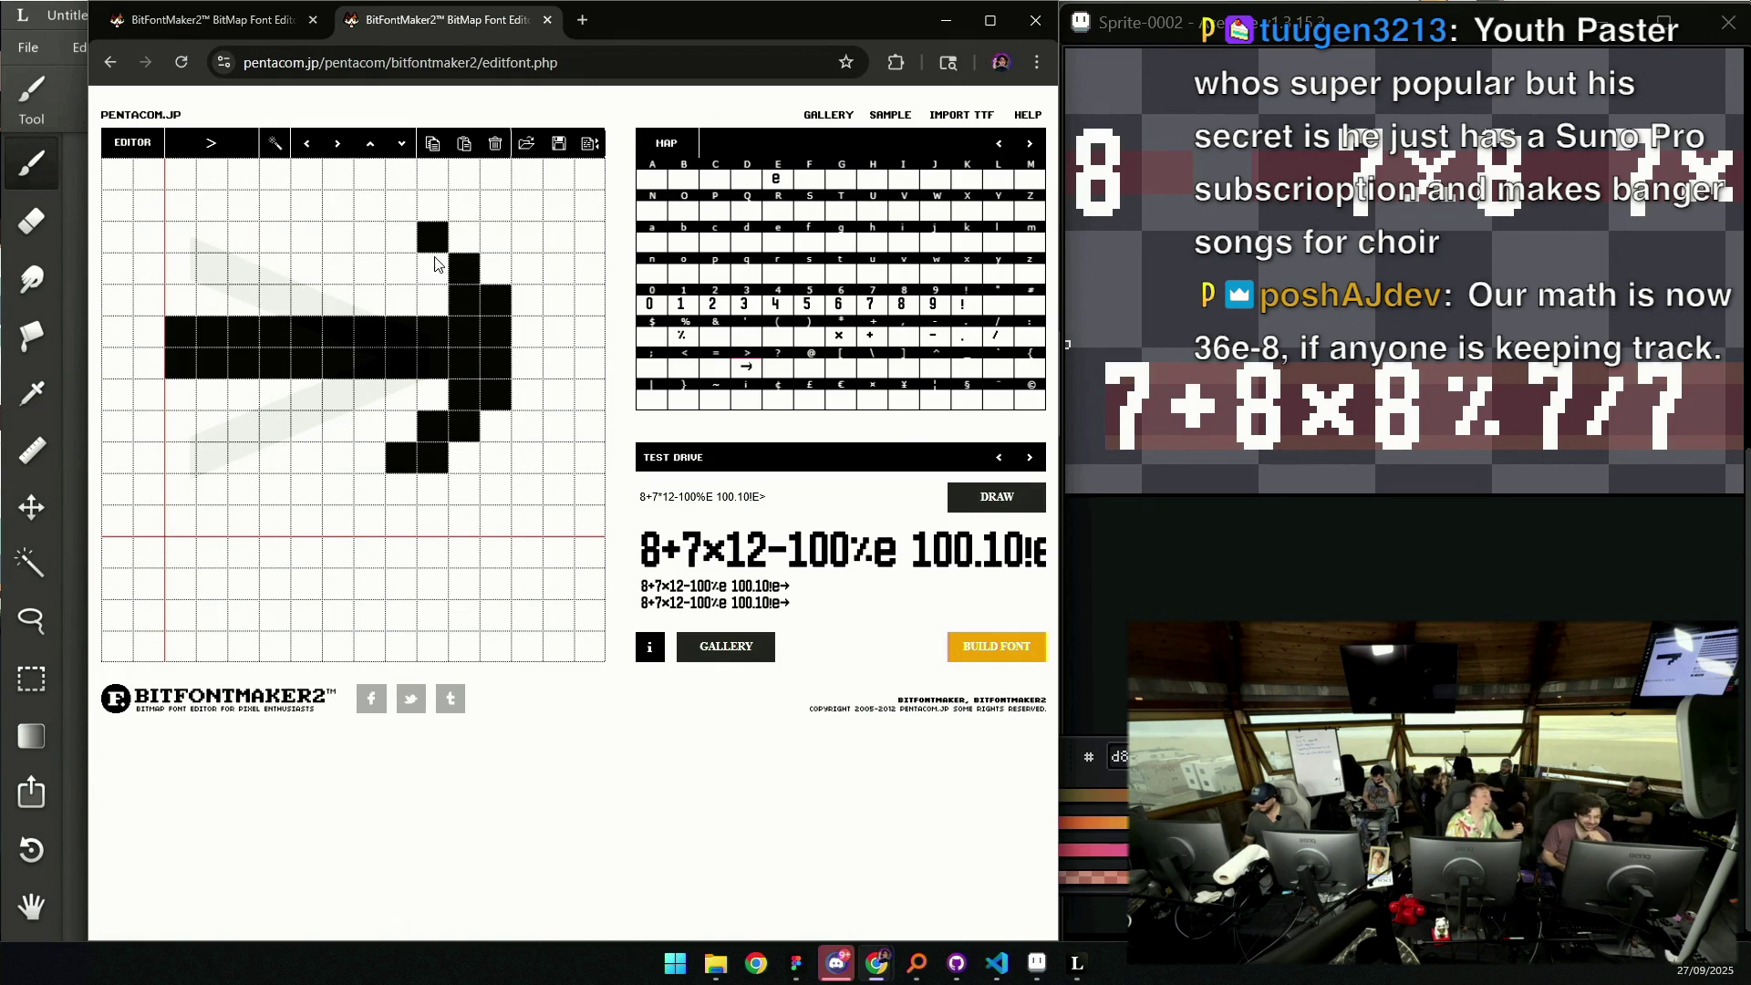
left_click_drag(403, 239, 502, 356)
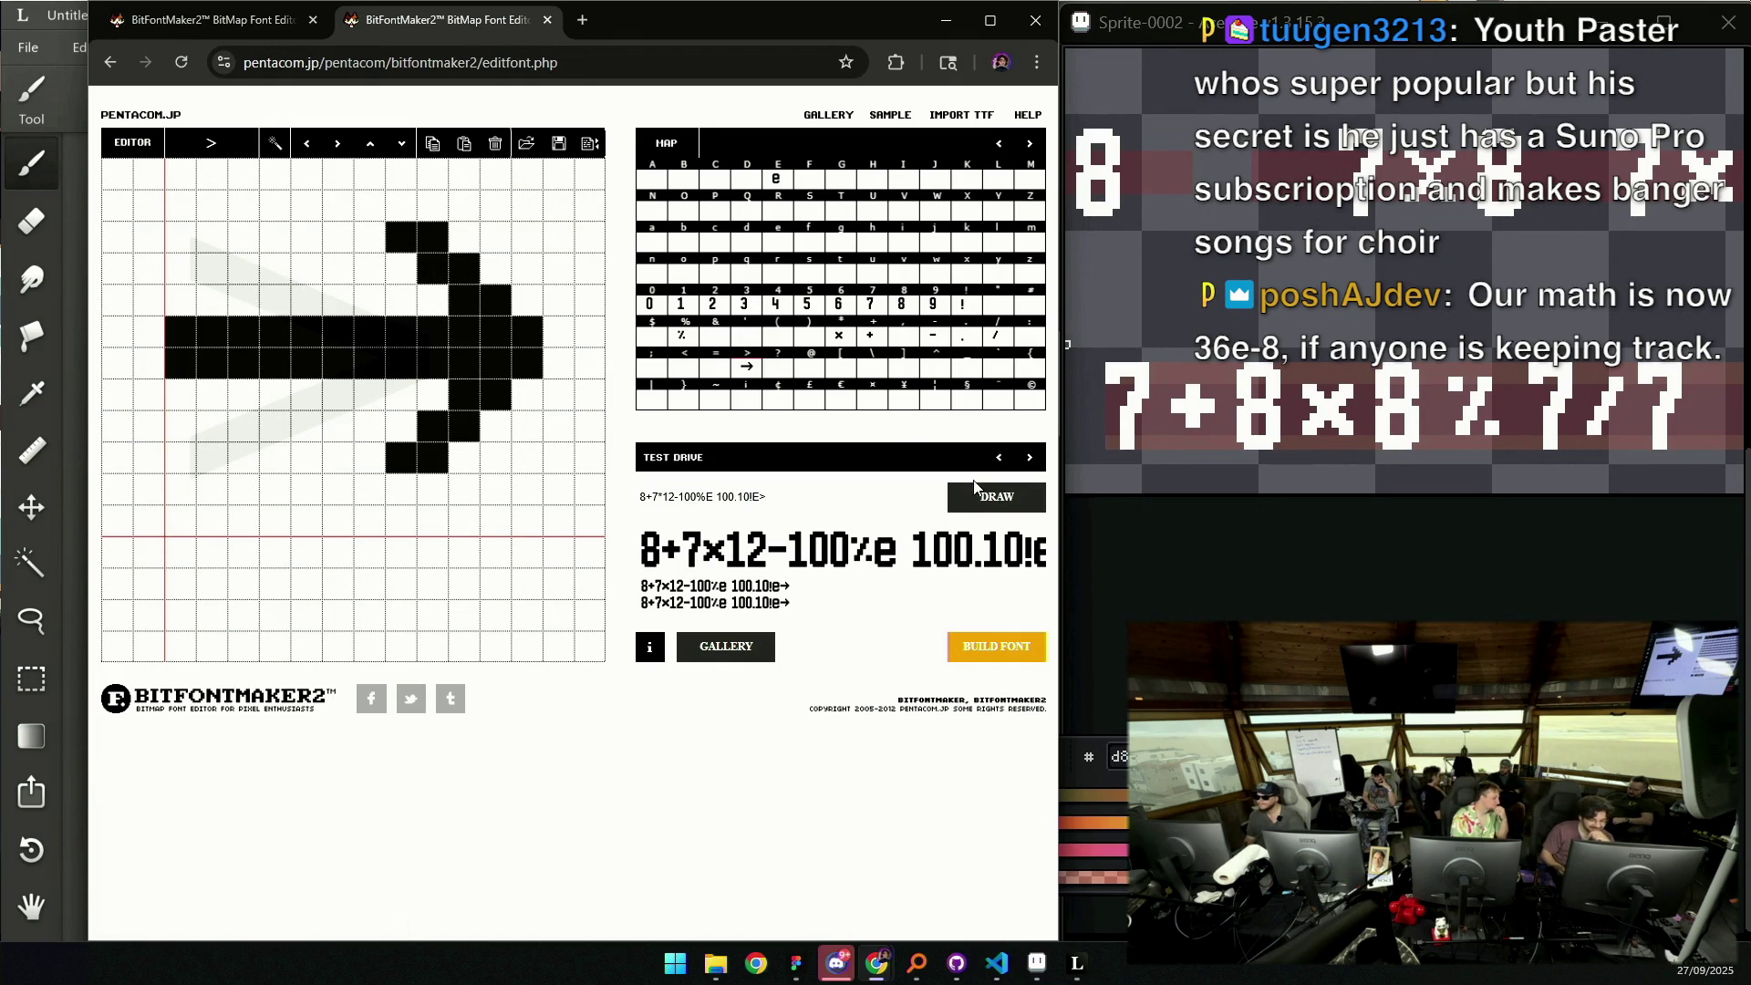
left_click(985, 503)
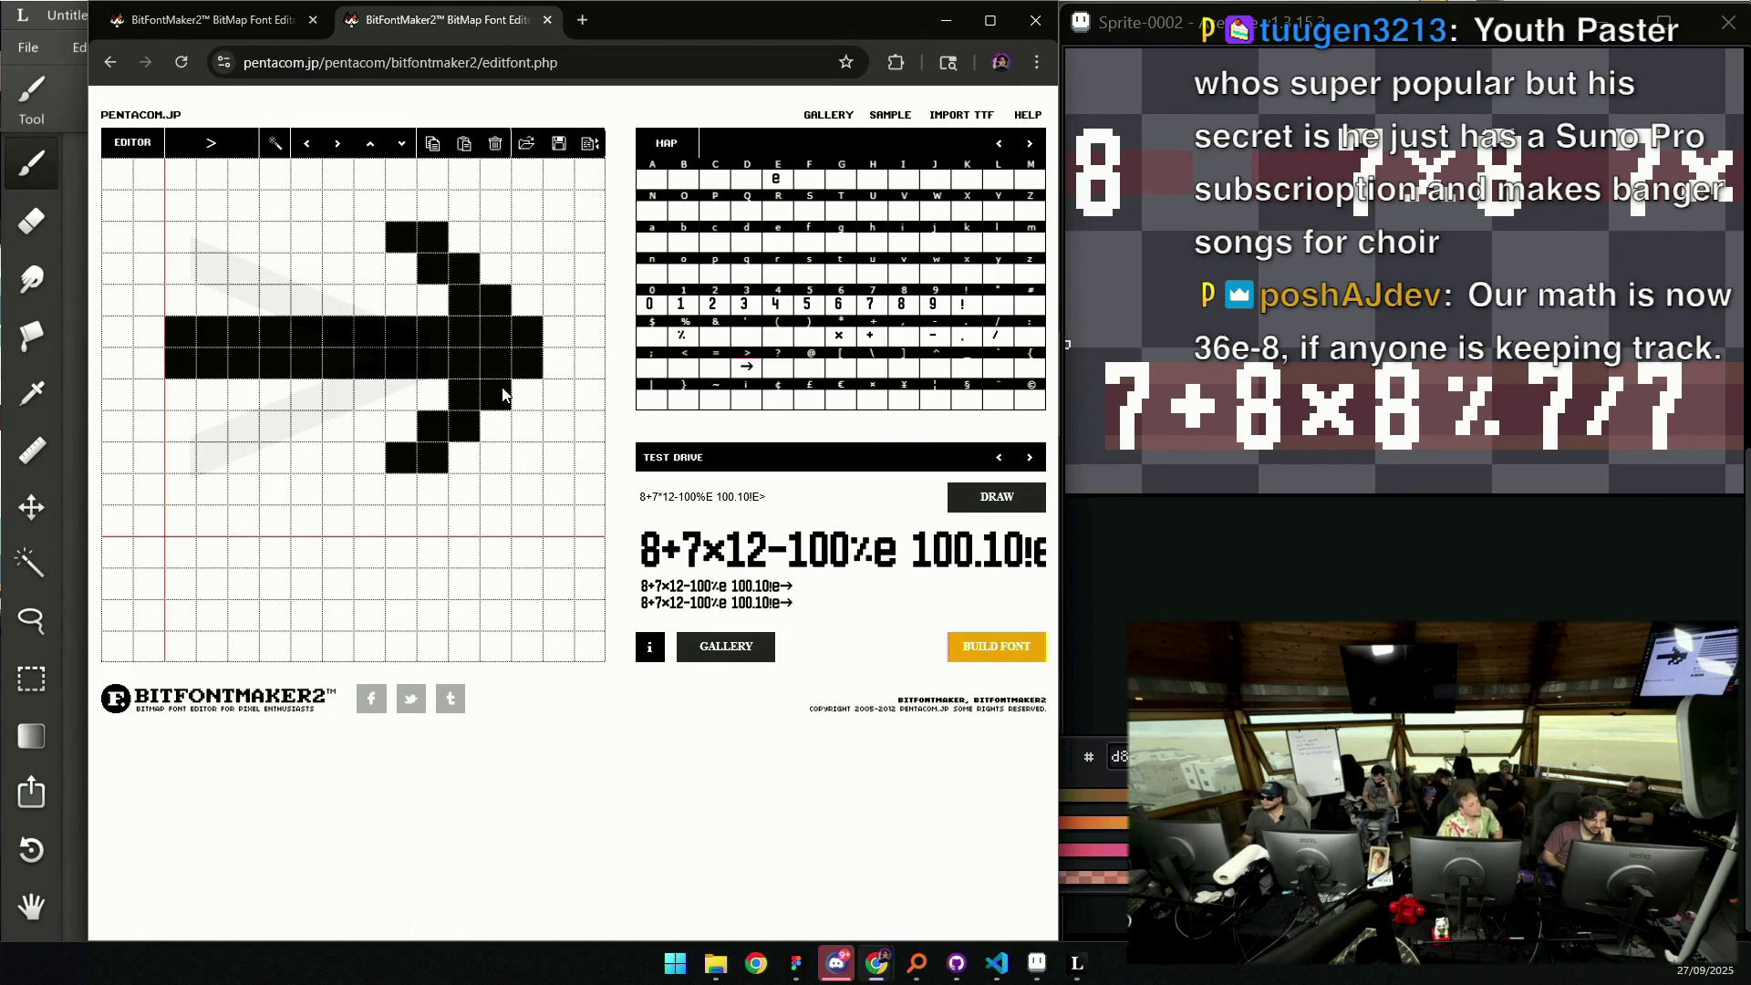
Refine the arrowhead's lower and upper diagonals and lengthen the shaft at its tip
mouse_move(461, 394)
left_mouse_down()
mouse_move(401, 456)
mouse_move(559, 348)
mouse_move(469, 237)
left_mouse_up()
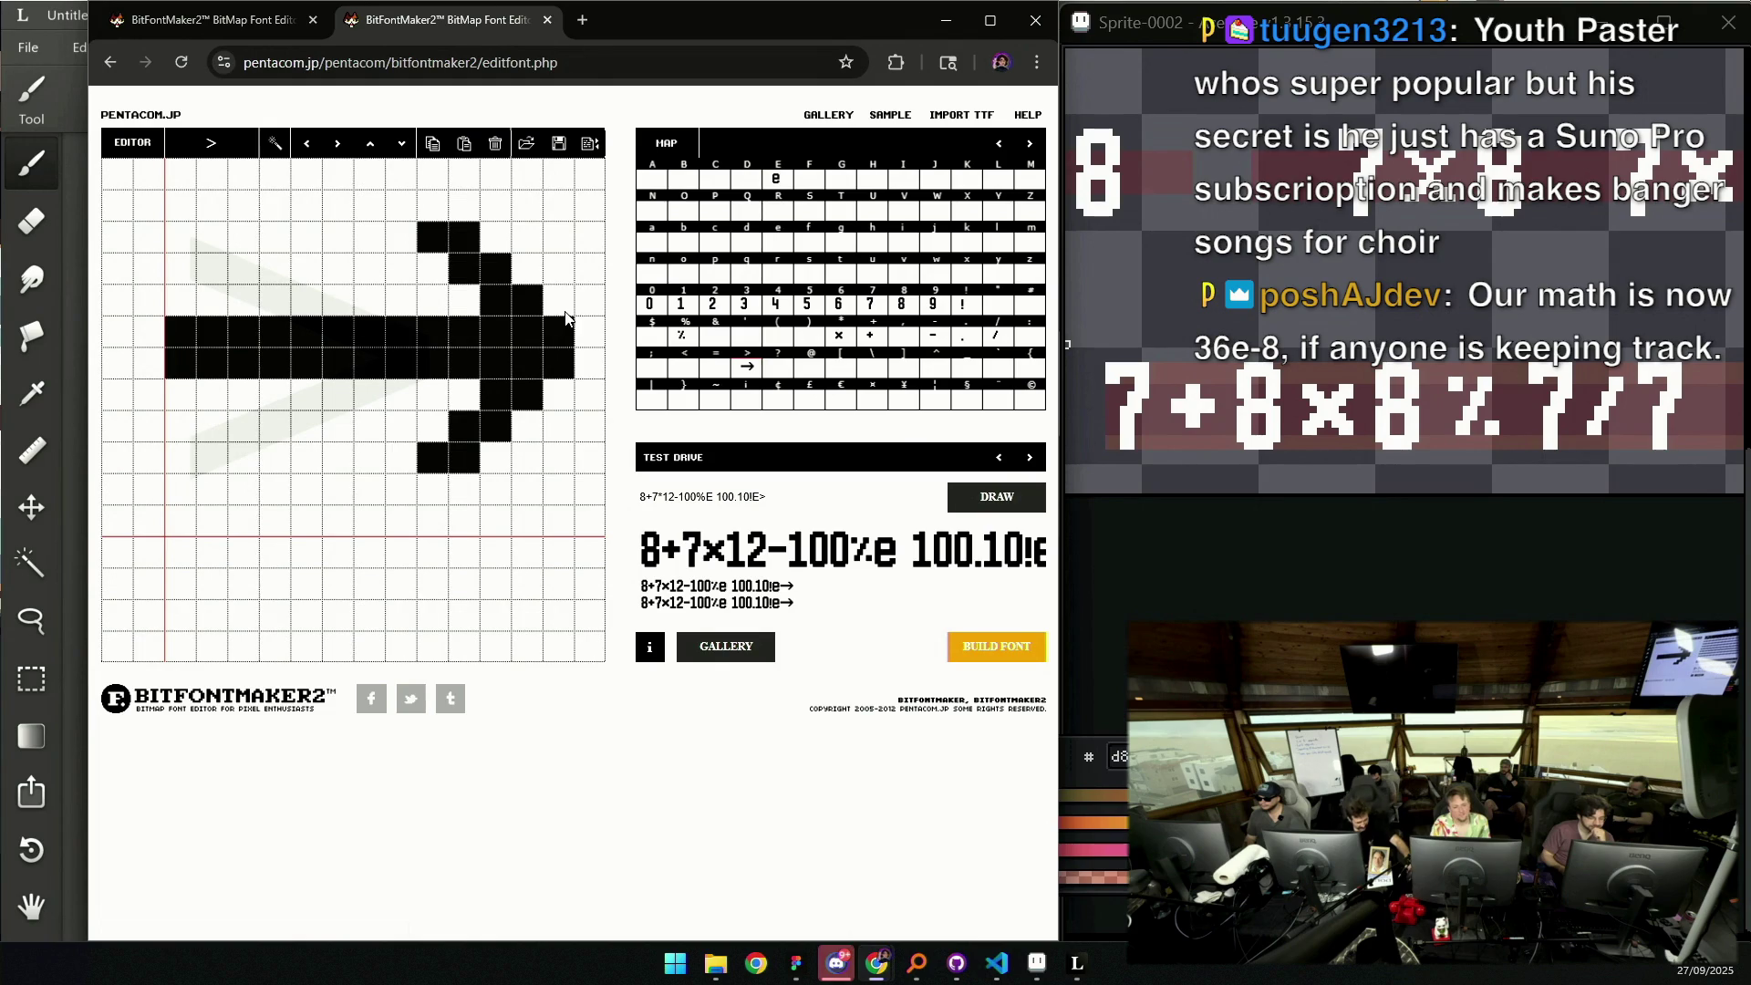
left_click_drag(434, 270, 471, 324)
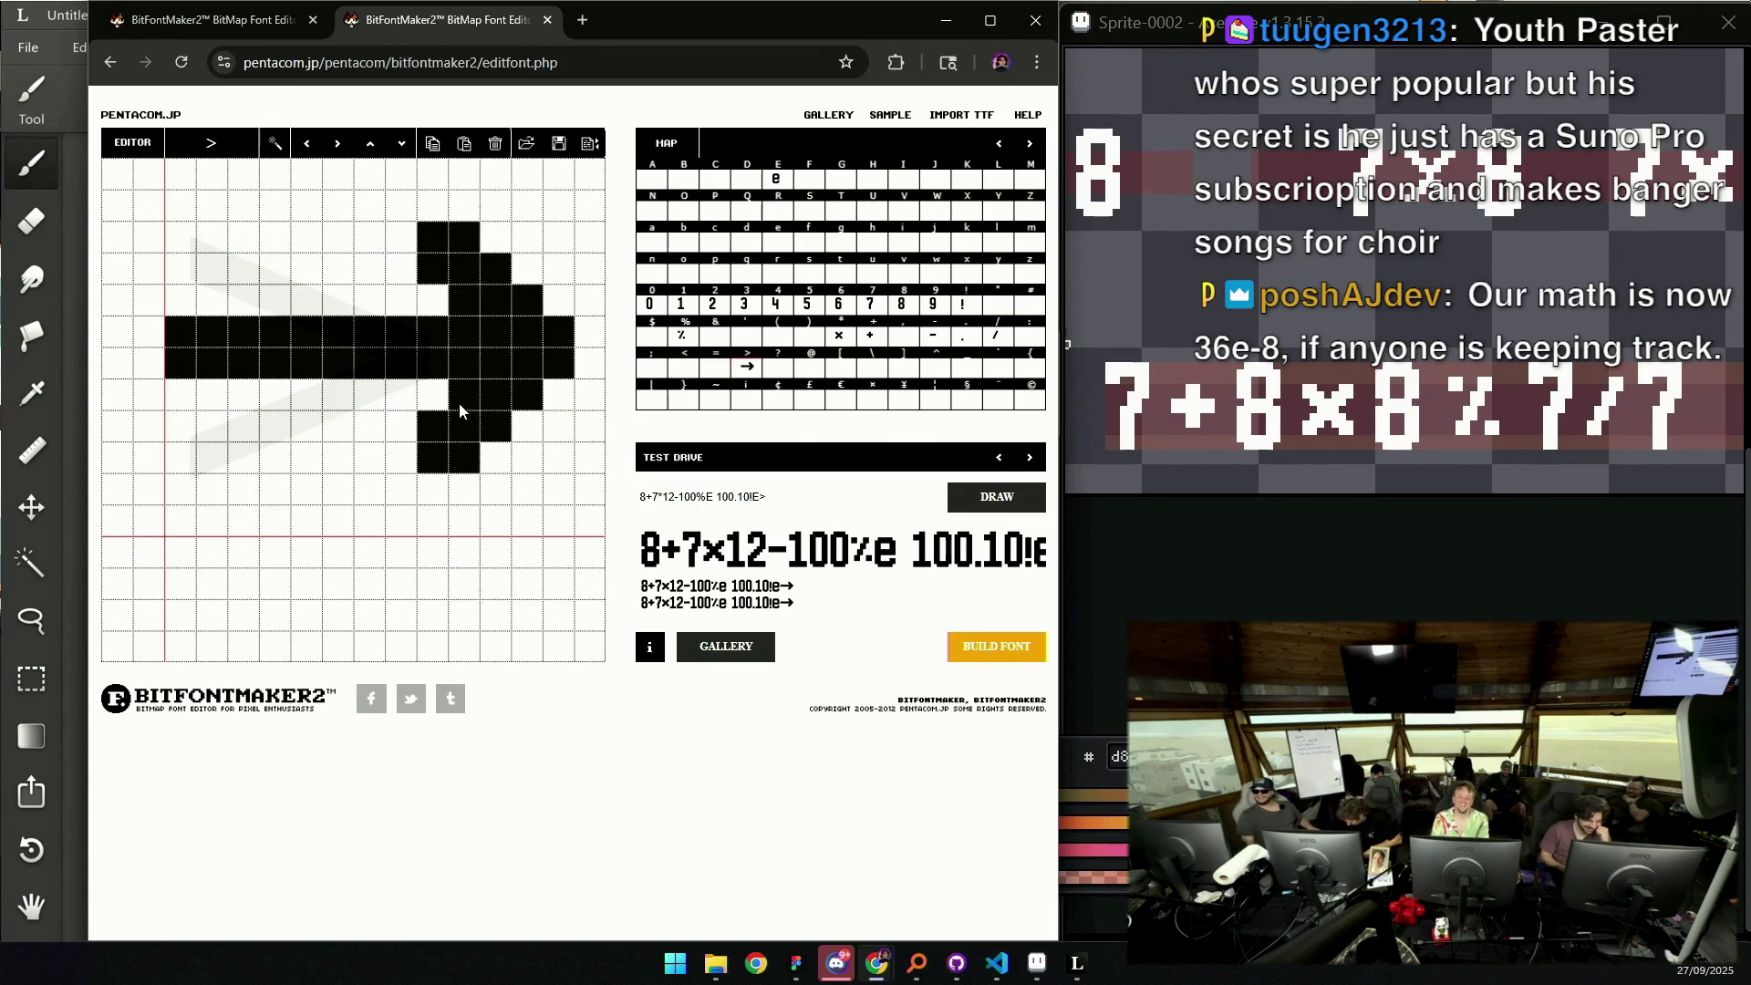
left_click_drag(461, 405, 436, 417)
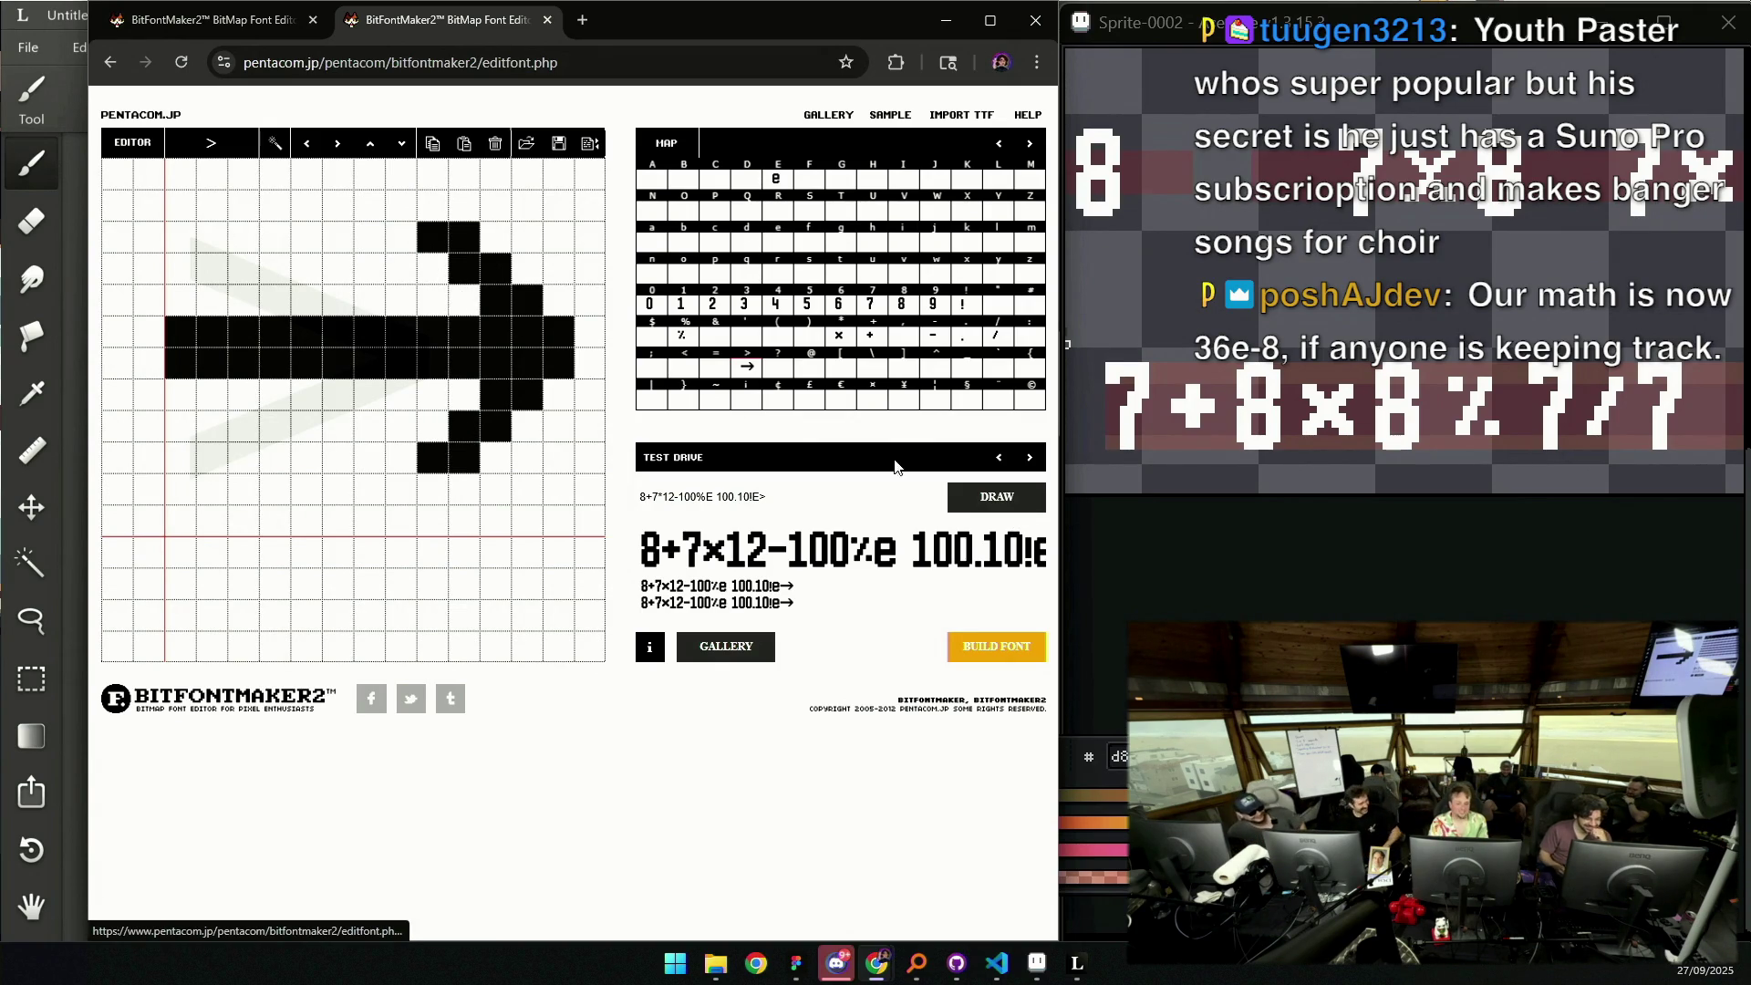
left_click(500, 424)
left_click_drag(590, 369, 588, 334)
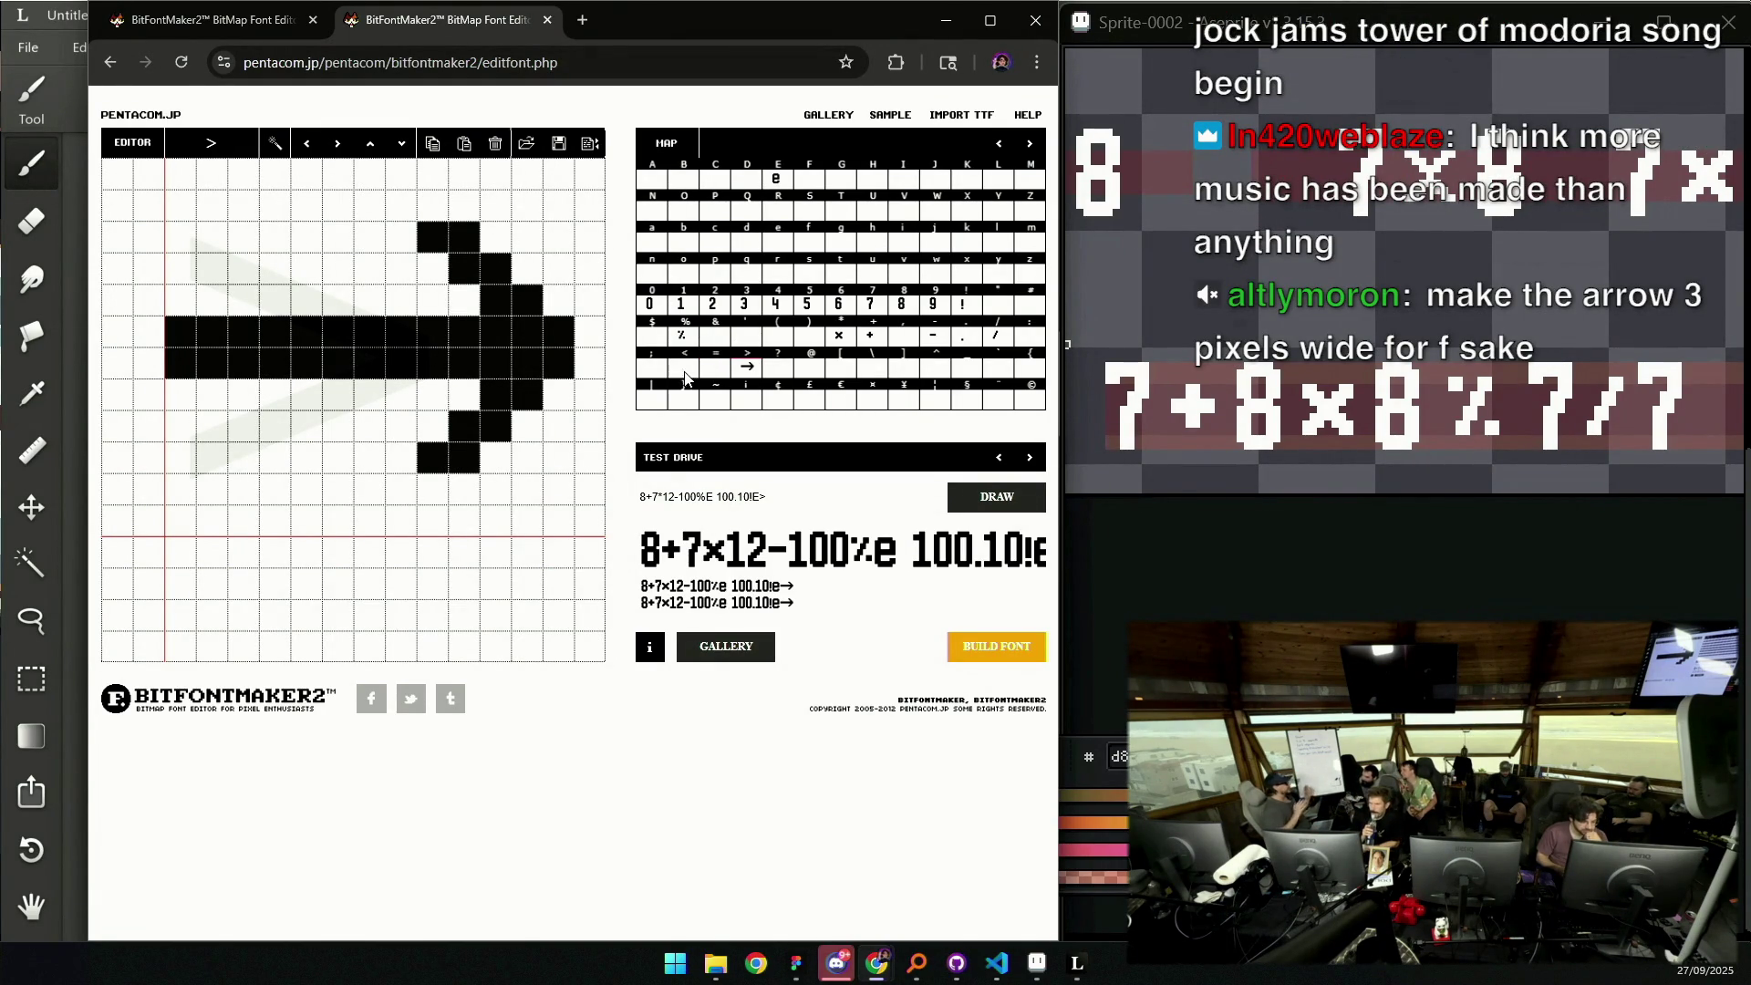
Draw the left arrow's shaft in the < glyph and add < to the test text
left_click(684, 371)
left_click(184, 344)
mouse_move(184, 344)
left_mouse_down()
mouse_move(248, 303)
mouse_move(243, 396)
mouse_move(242, 357)
mouse_move(310, 335)
mouse_move(355, 360)
mouse_move(557, 364)
mouse_move(495, 365)
mouse_move(558, 332)
mouse_move(401, 332)
left_mouse_up()
left_click(810, 490)
type("<")
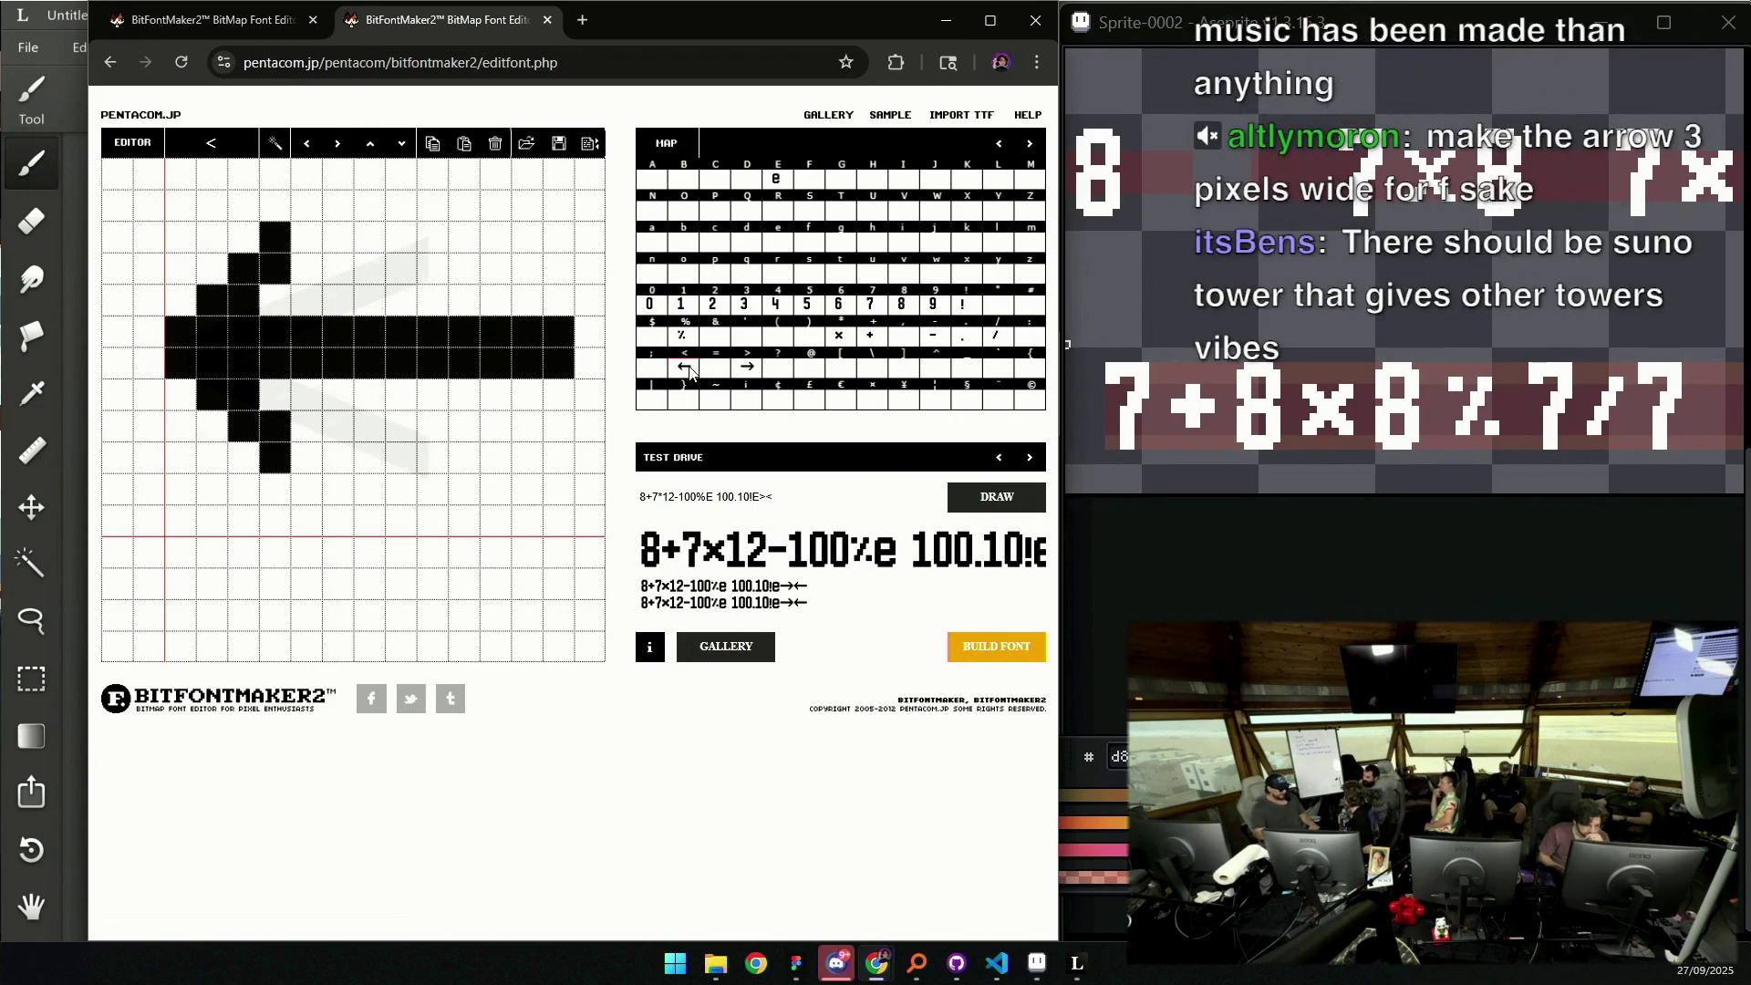
Compare the < arrow against > and fill the missing top cell of its arrowhead
left_click(740, 369)
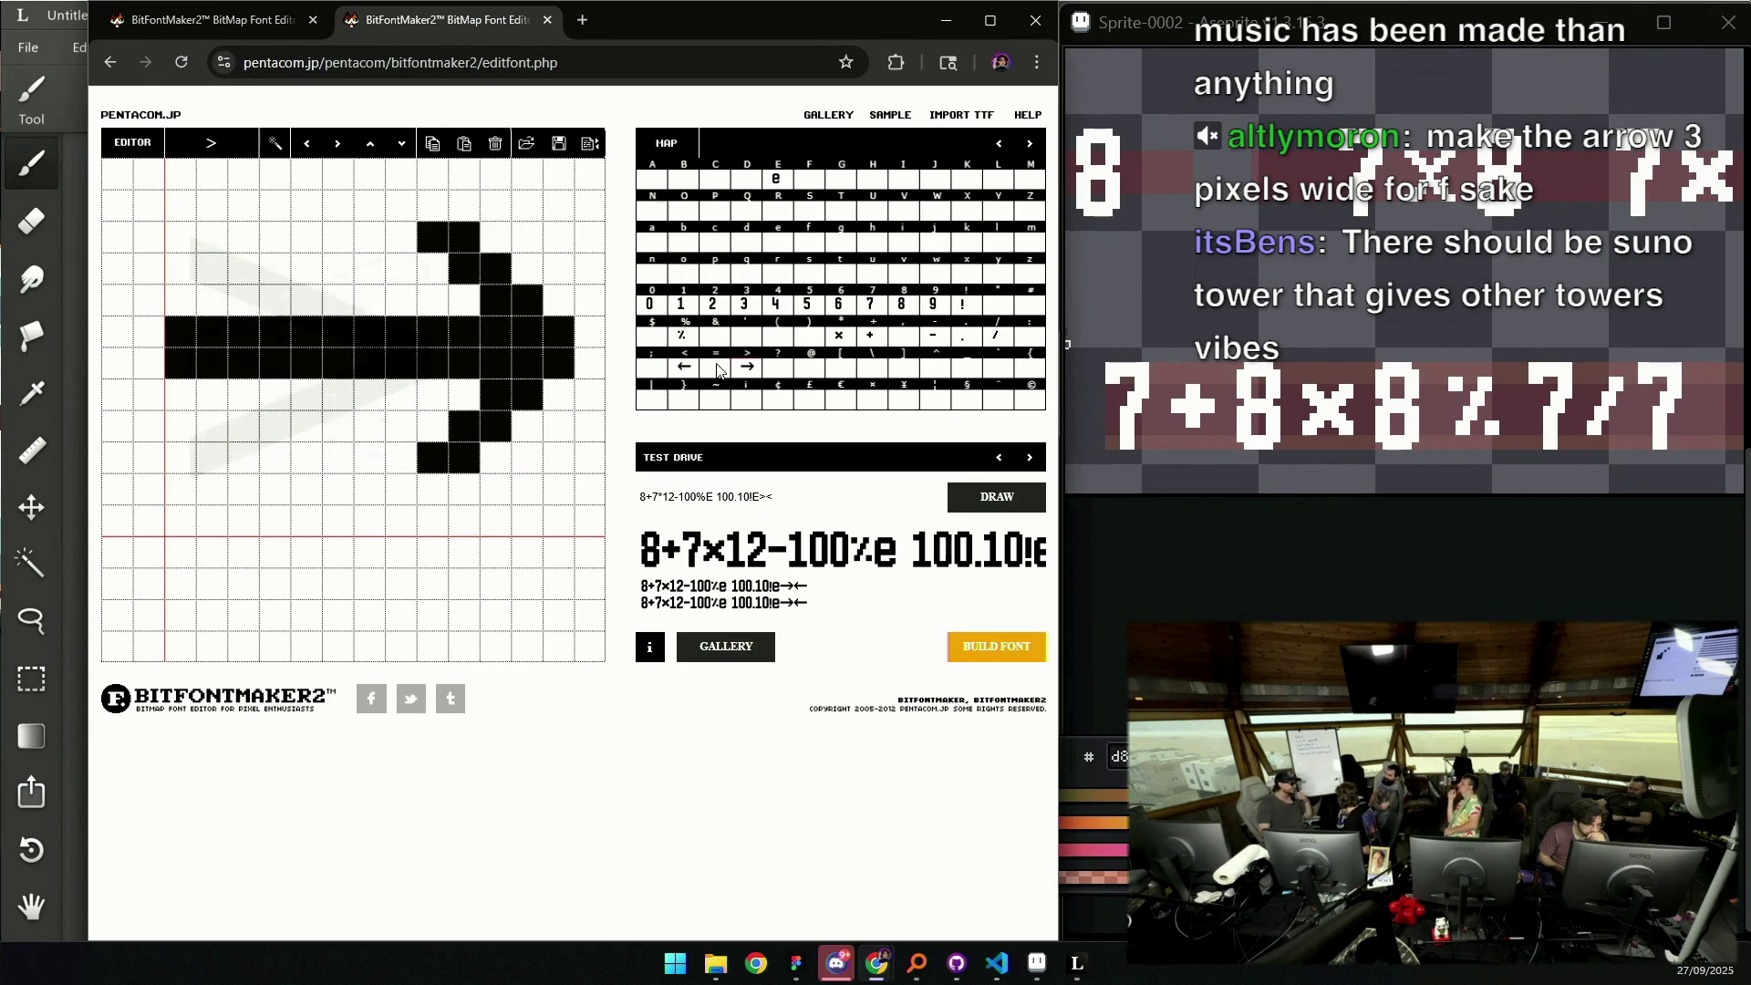
left_click(686, 369)
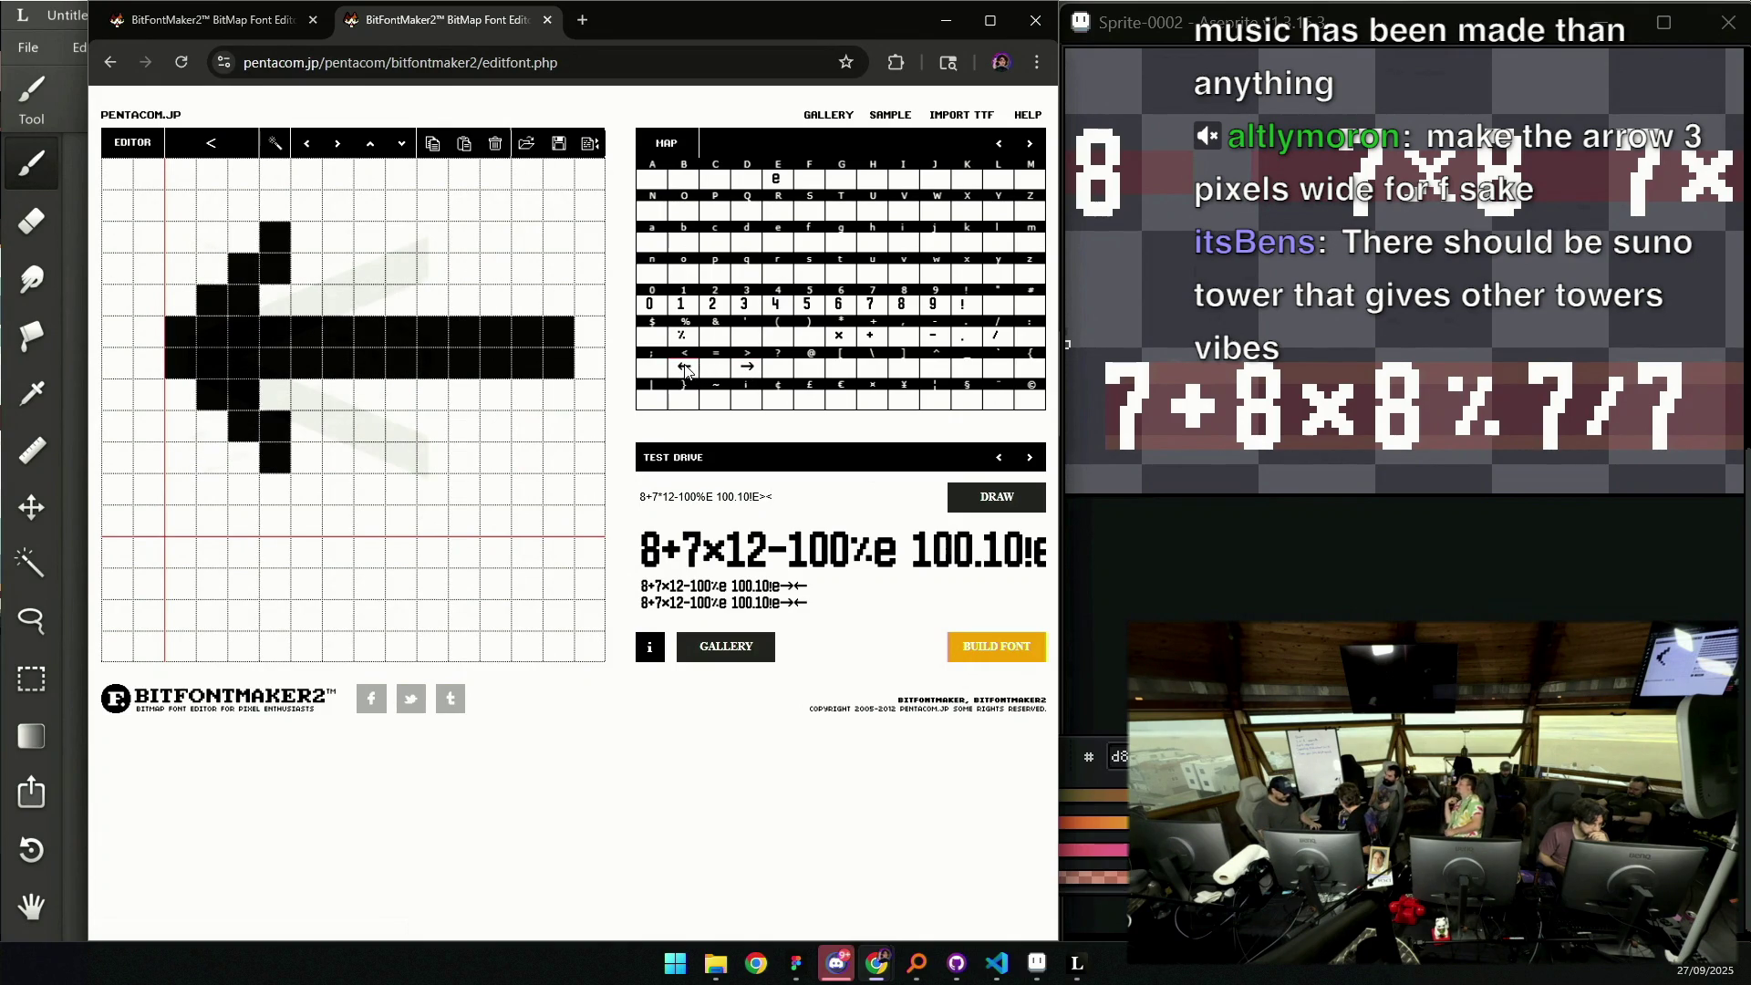
left_click(743, 367)
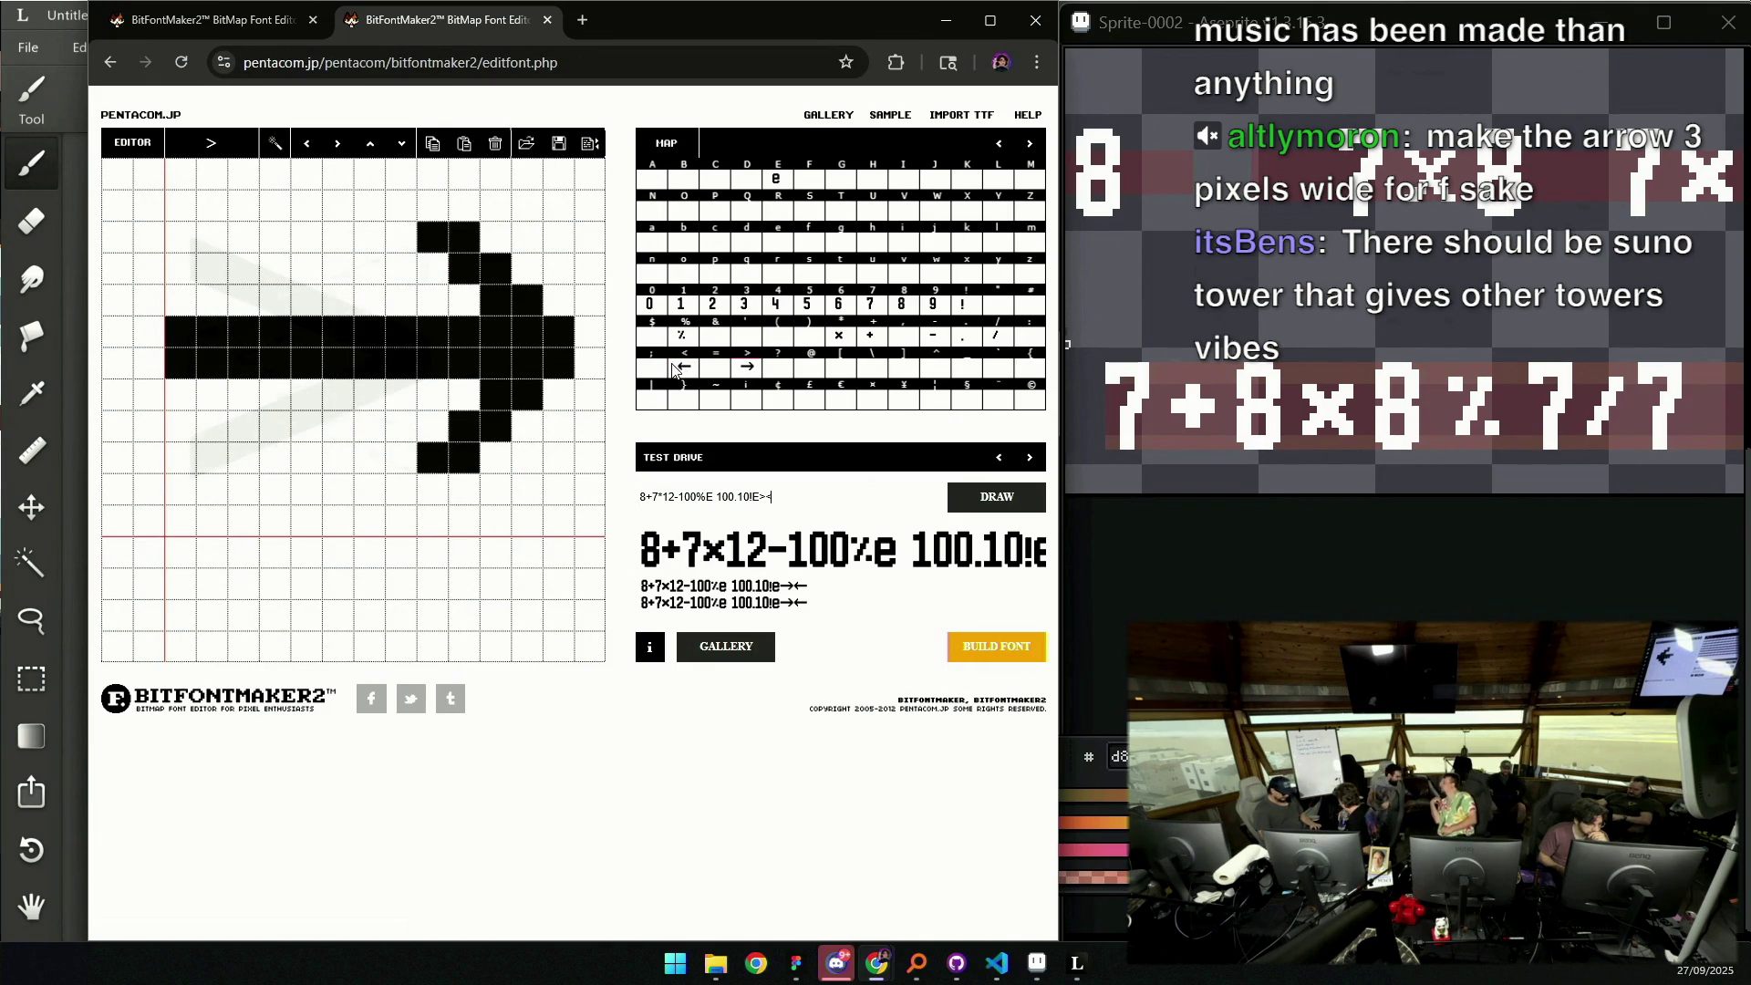
left_click(686, 367)
left_click(310, 238)
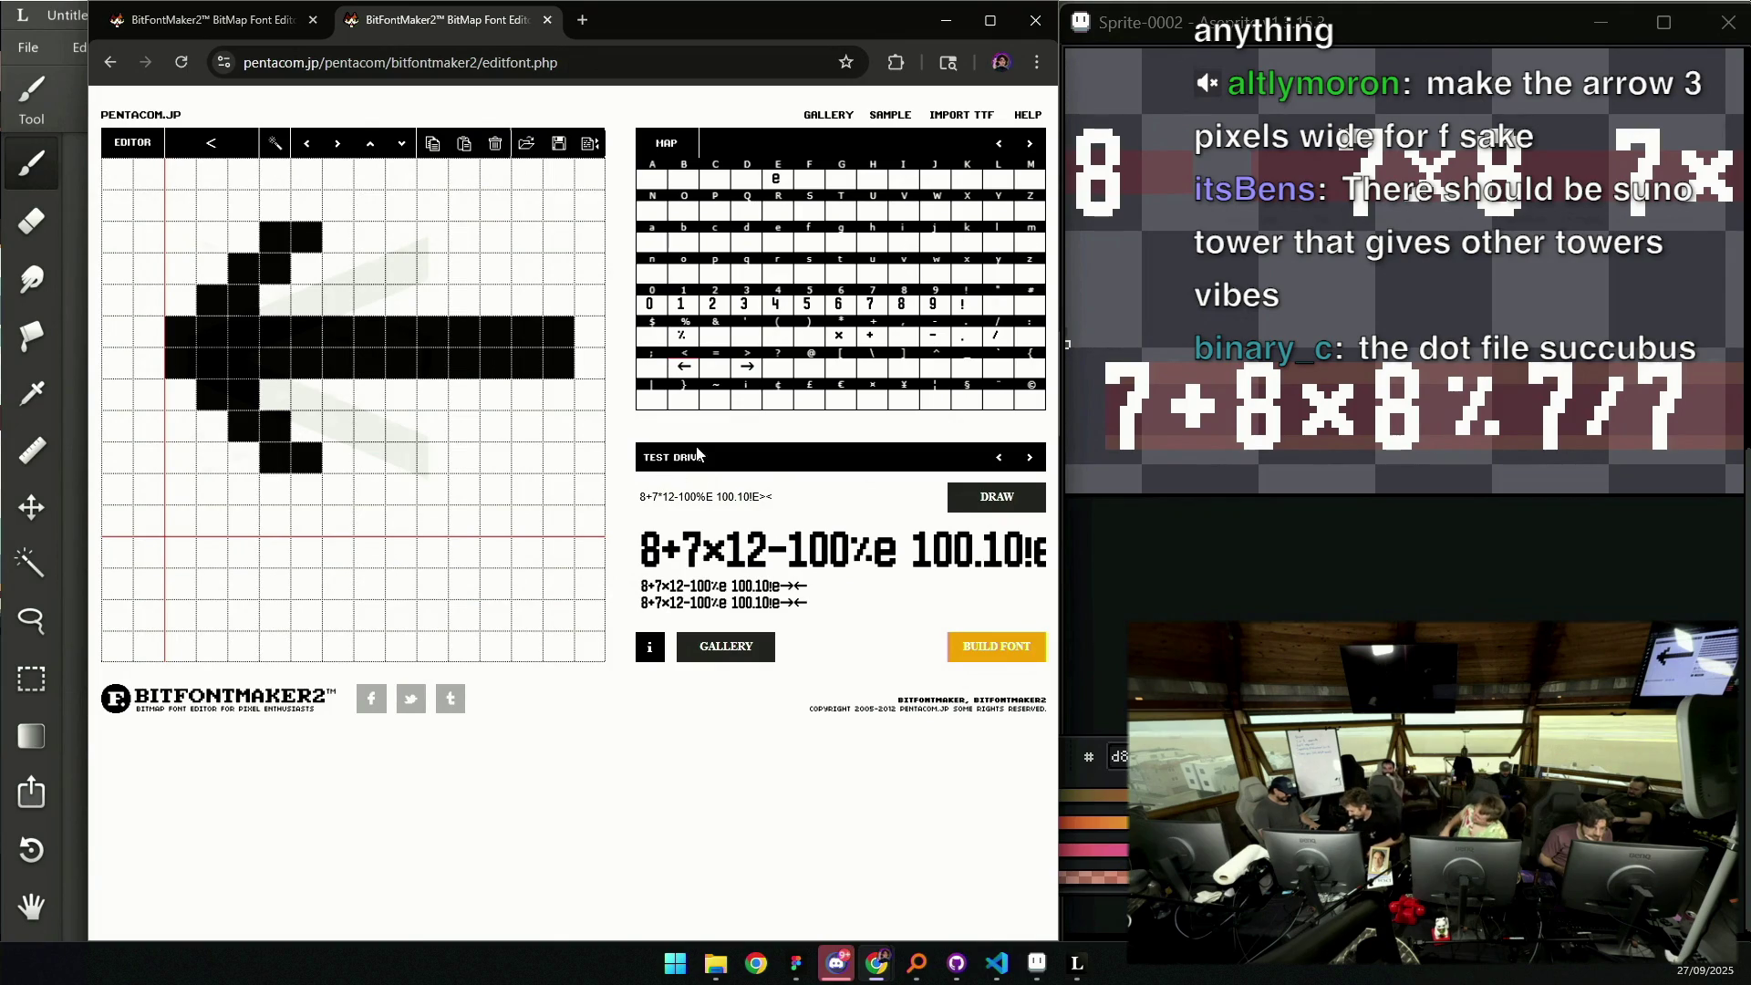
left_click(684, 337)
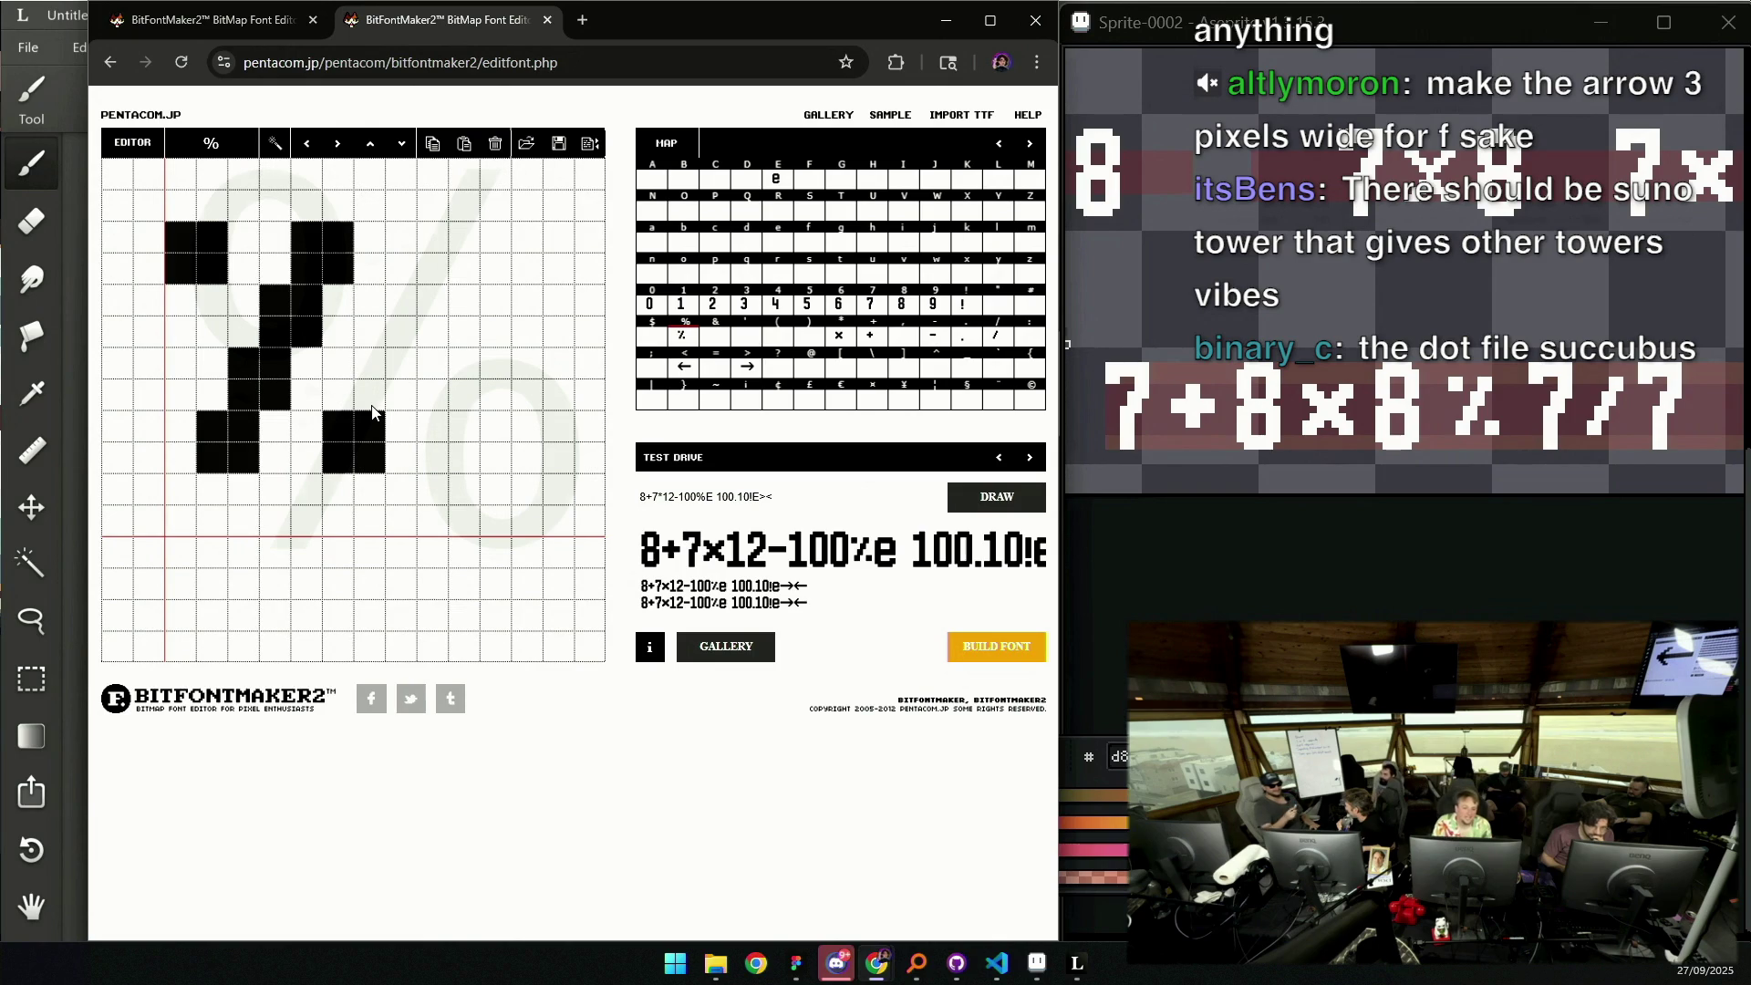
Refresh the test preview and review the 7, +, 5, 6, 8, 9 and ! glyphs
left_click(960, 488)
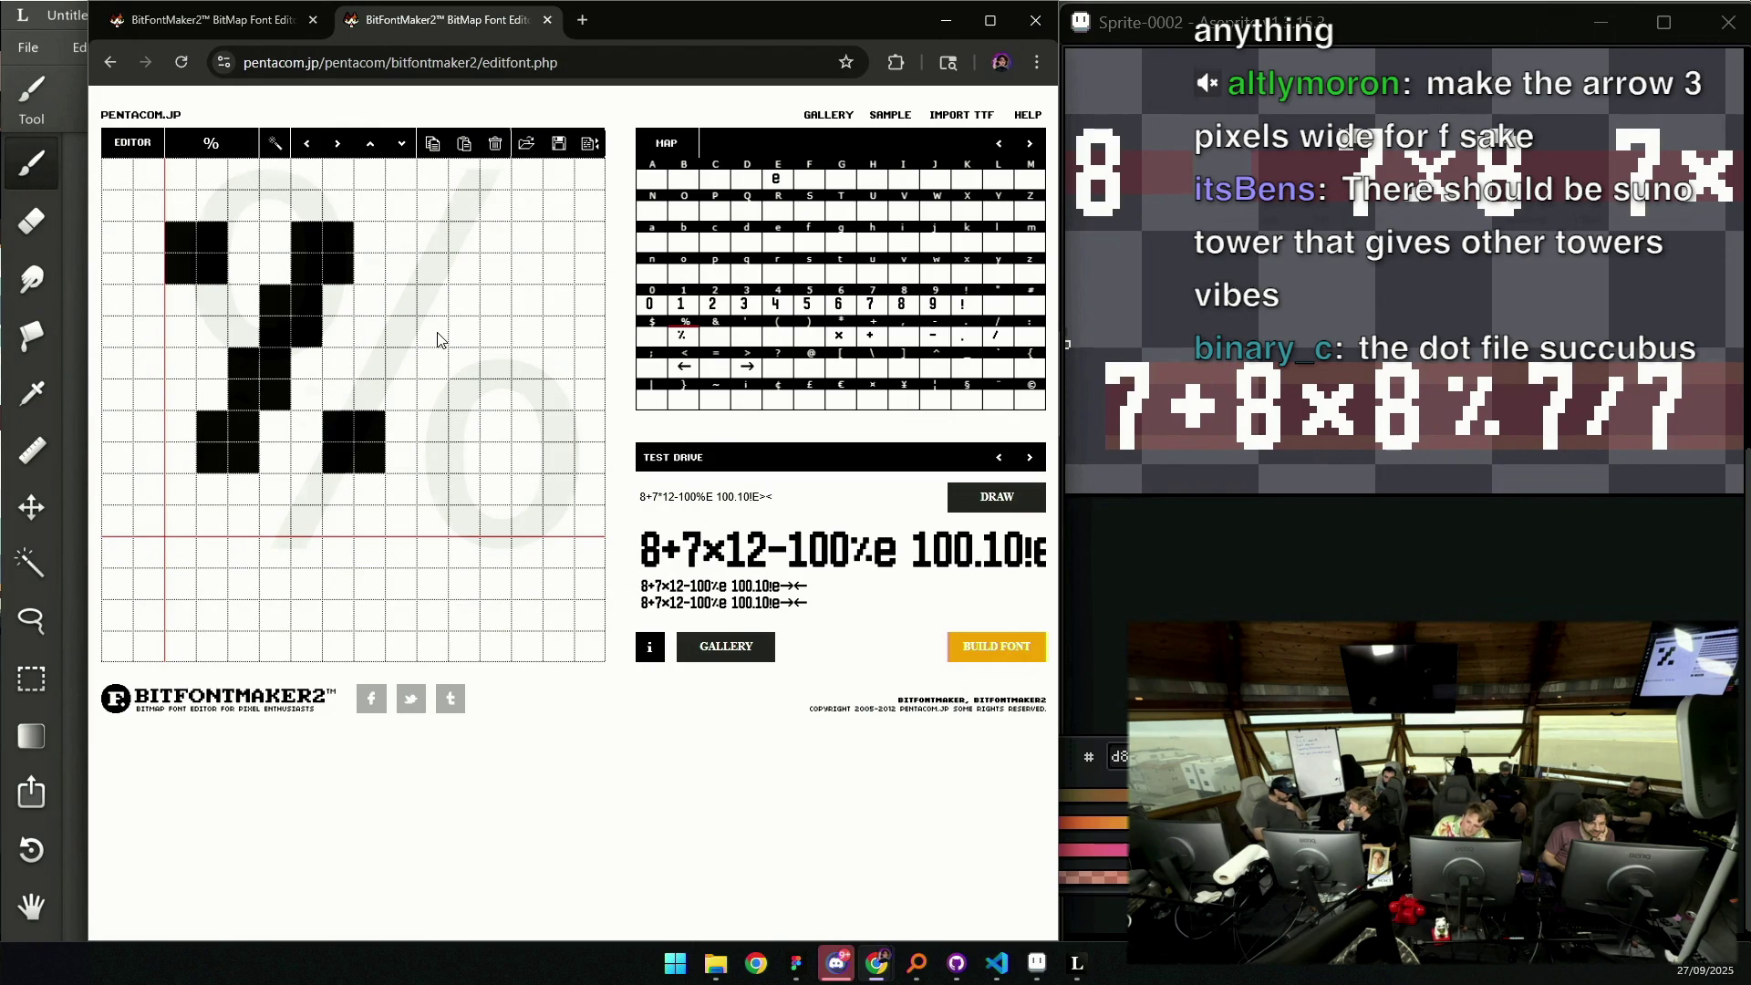
left_click(867, 310)
left_click(869, 338)
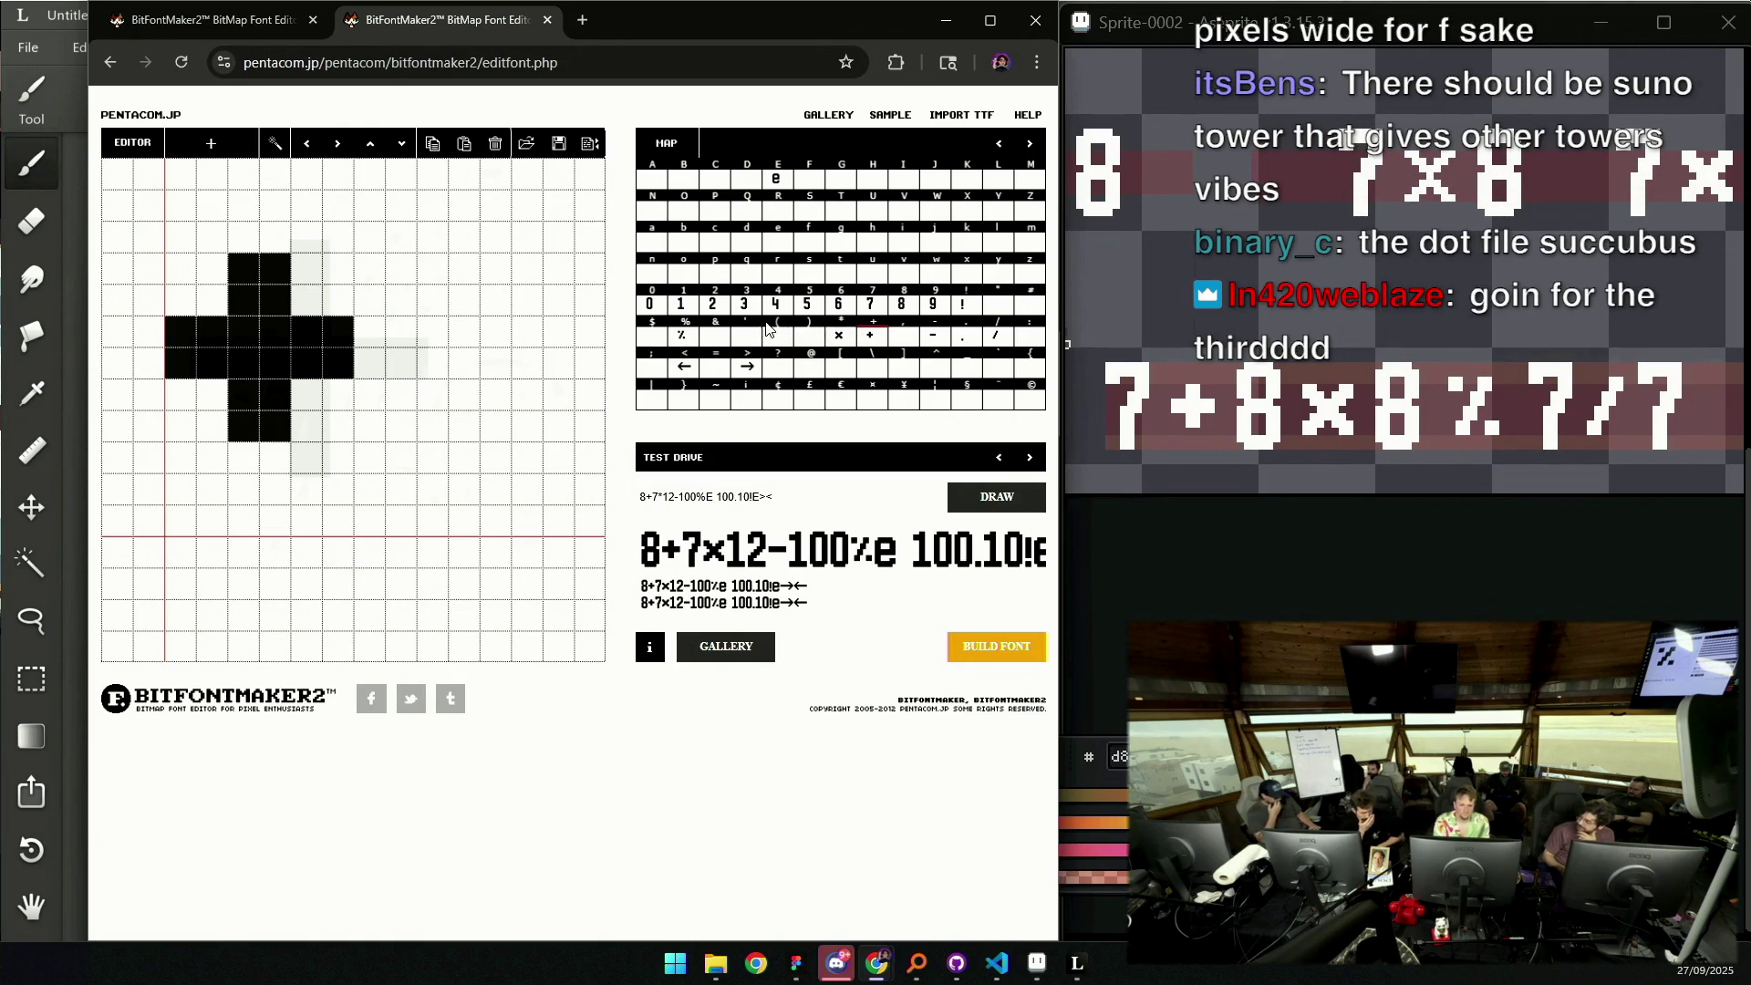
left_click(806, 307)
left_click(839, 308)
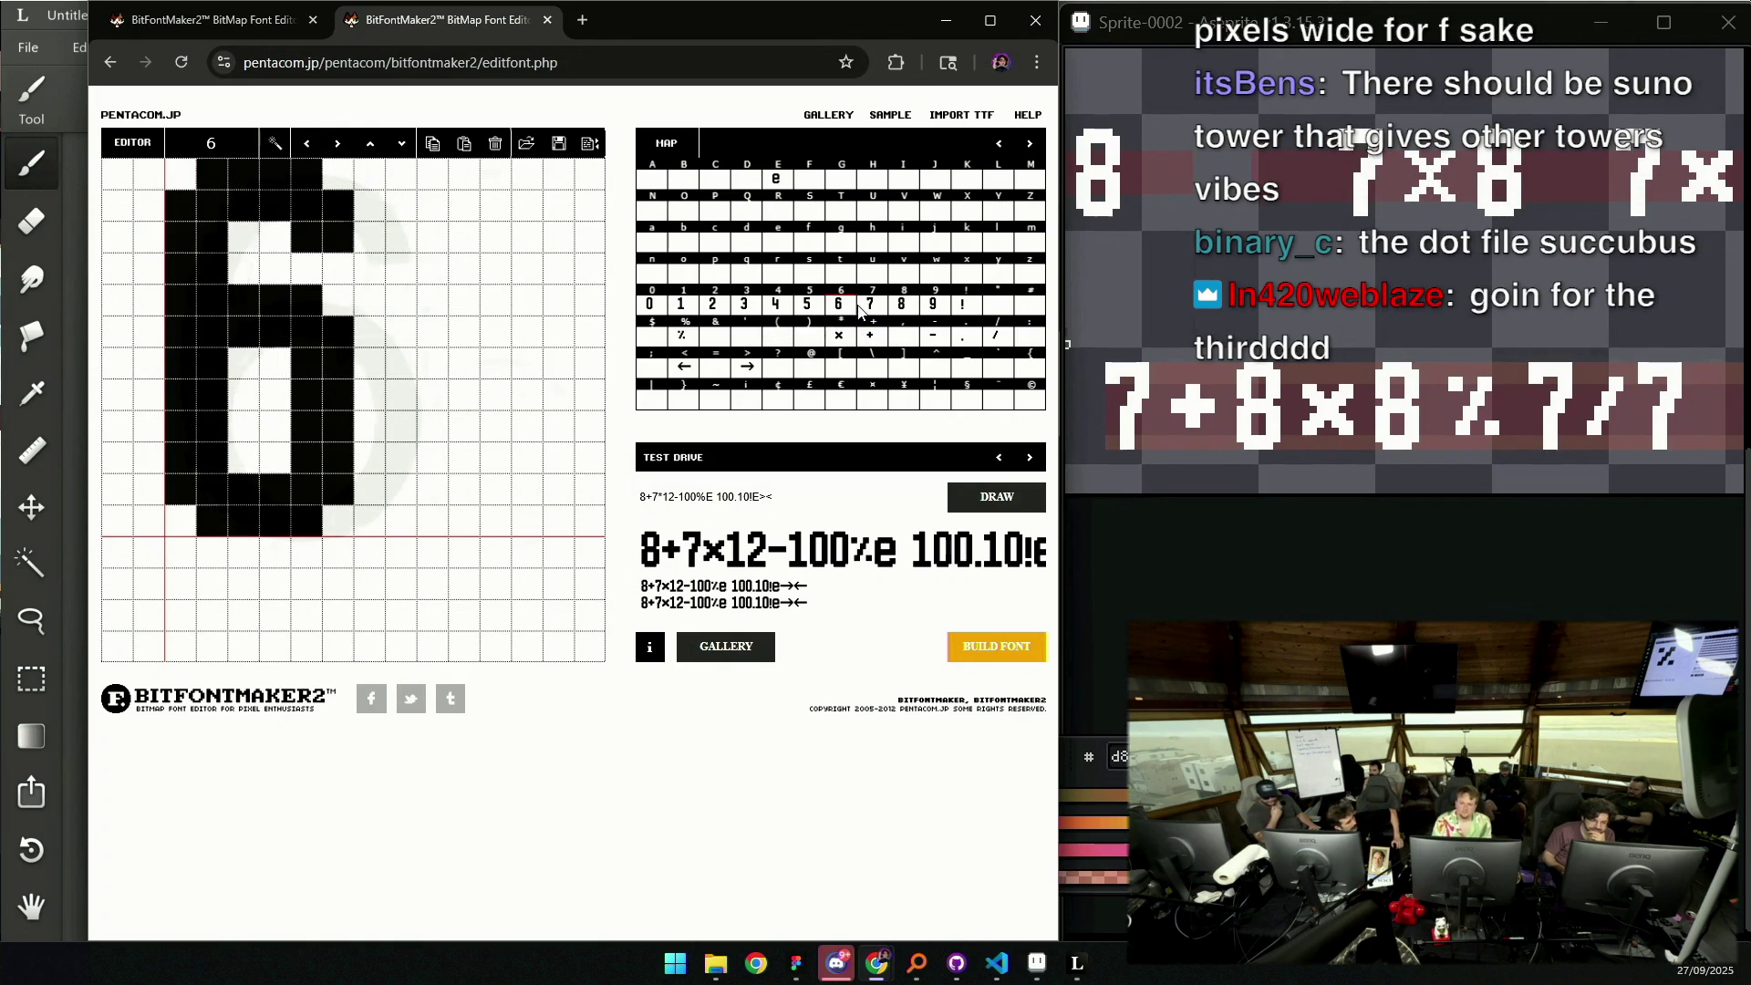
left_click(862, 310)
left_click(903, 308)
left_click(933, 309)
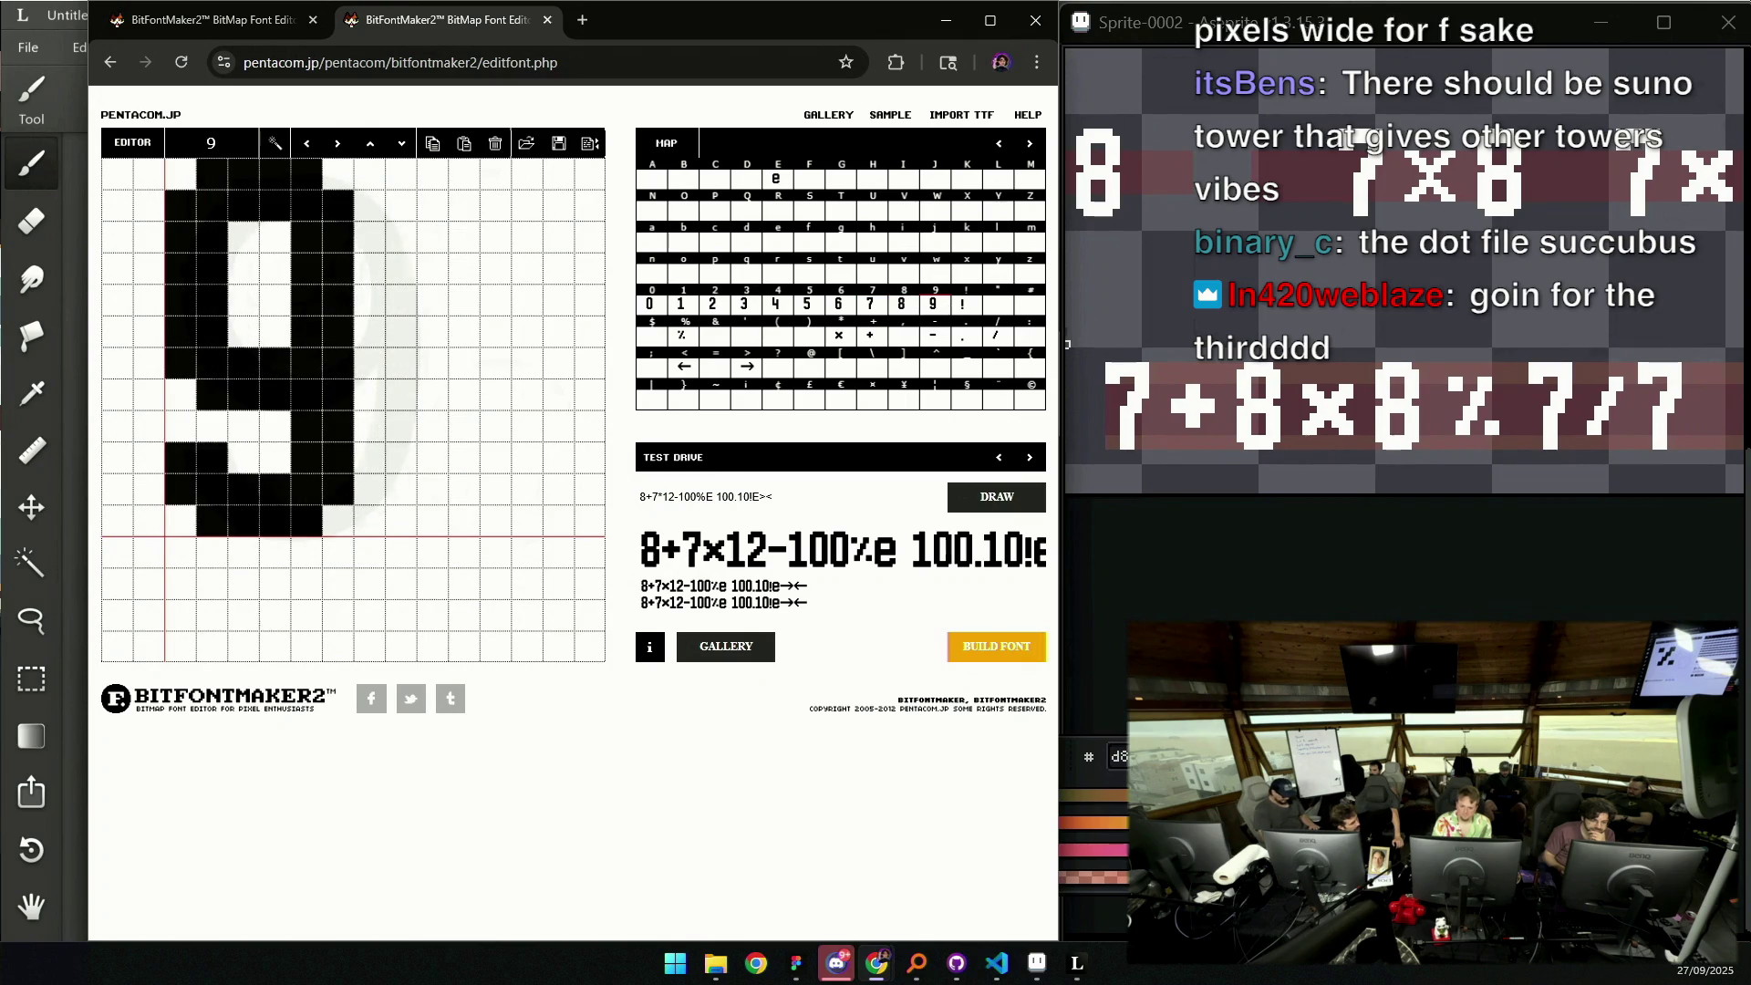
left_click(962, 308)
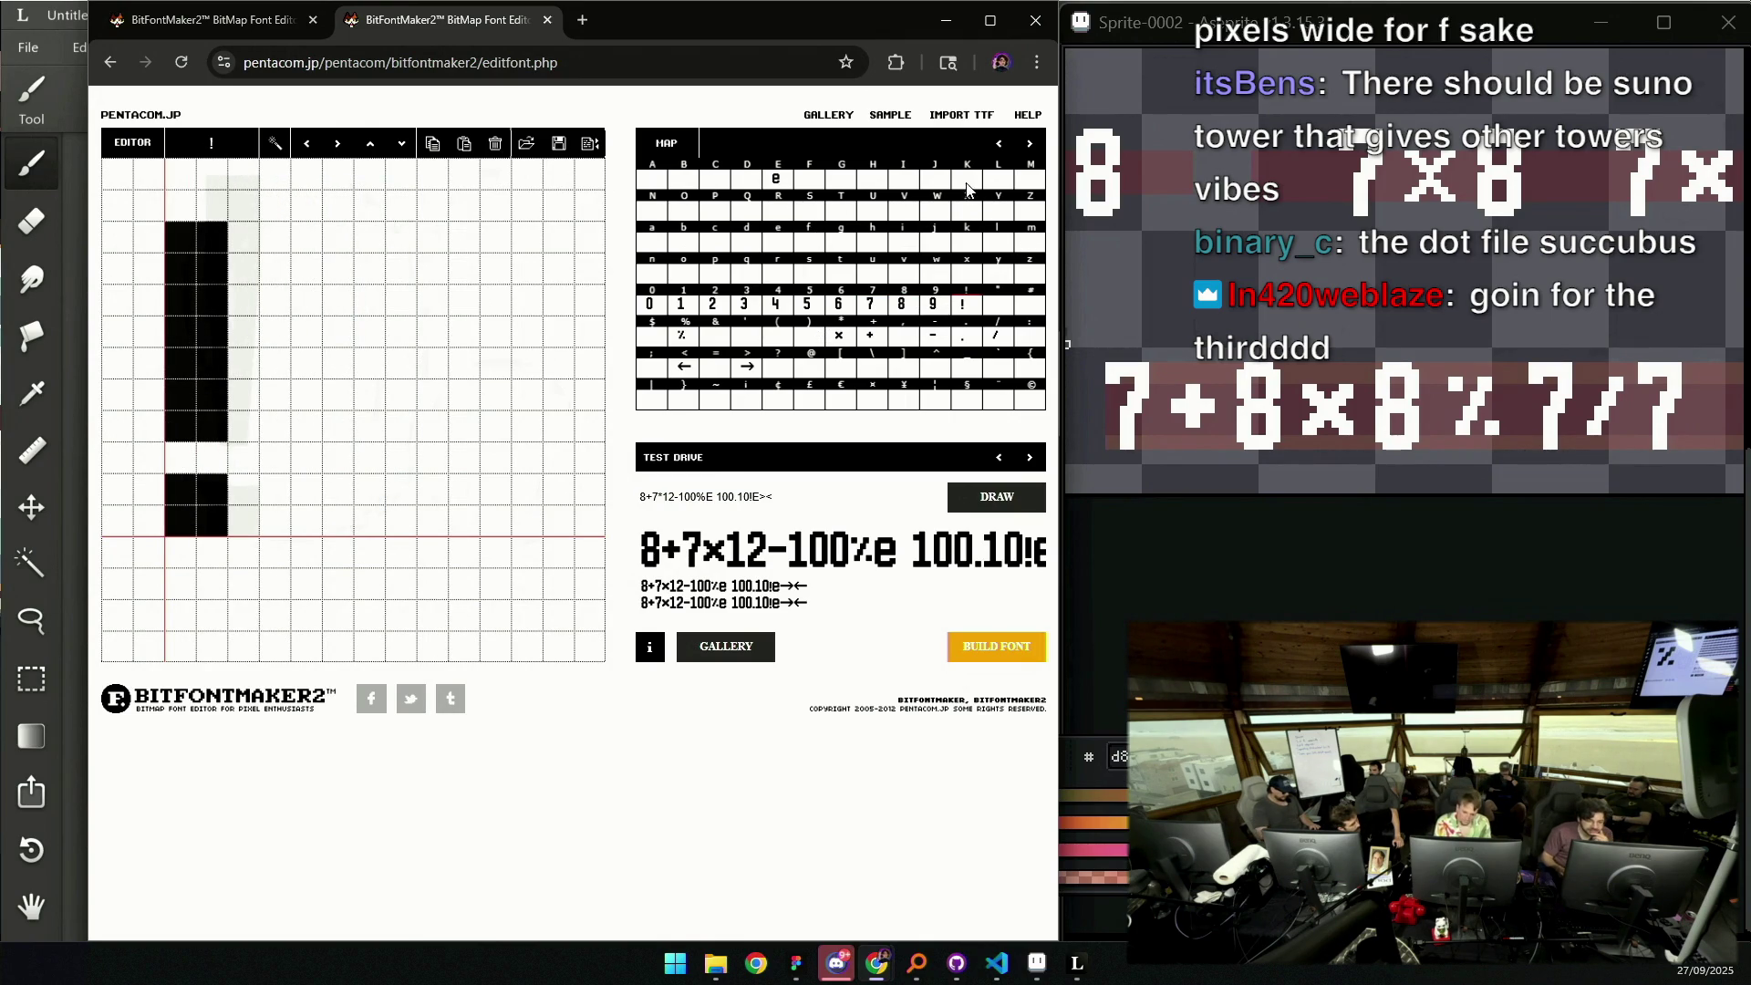
left_click(969, 185)
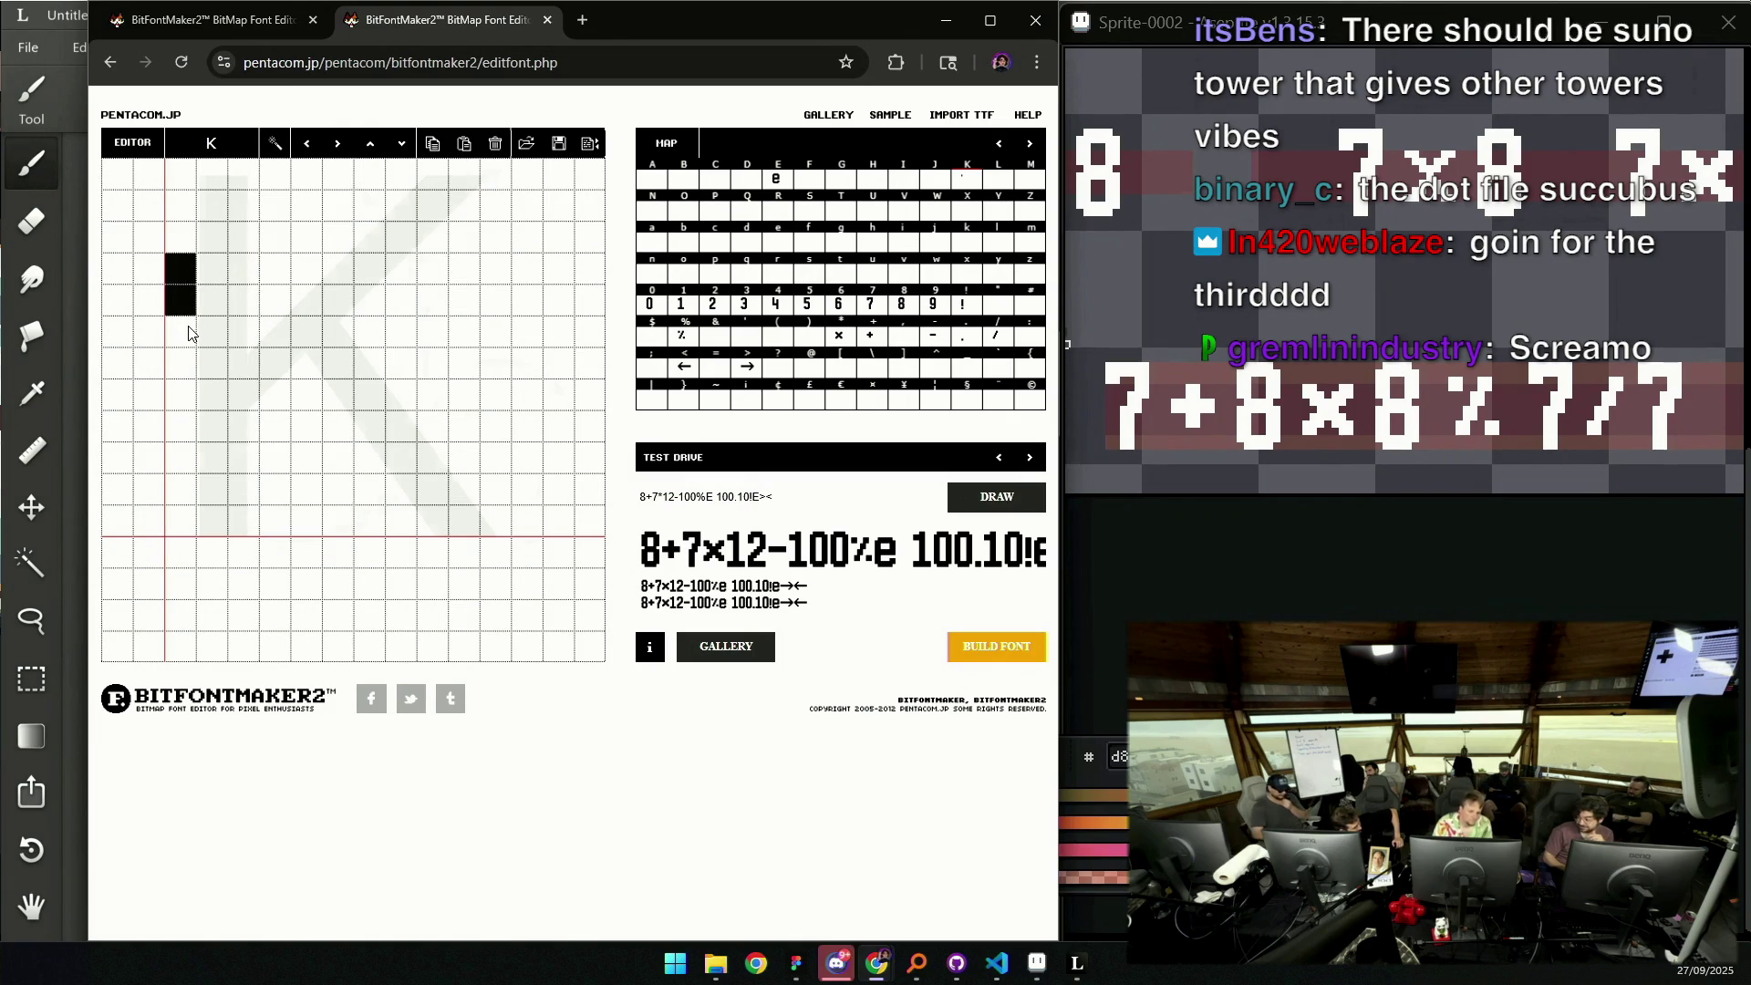
Draw the K's full-height stem and upper diagonal arm, then maximize the Aseprite mockup
mouse_move(181, 338)
left_mouse_down()
mouse_move(205, 516)
mouse_move(210, 335)
mouse_move(243, 310)
left_mouse_up()
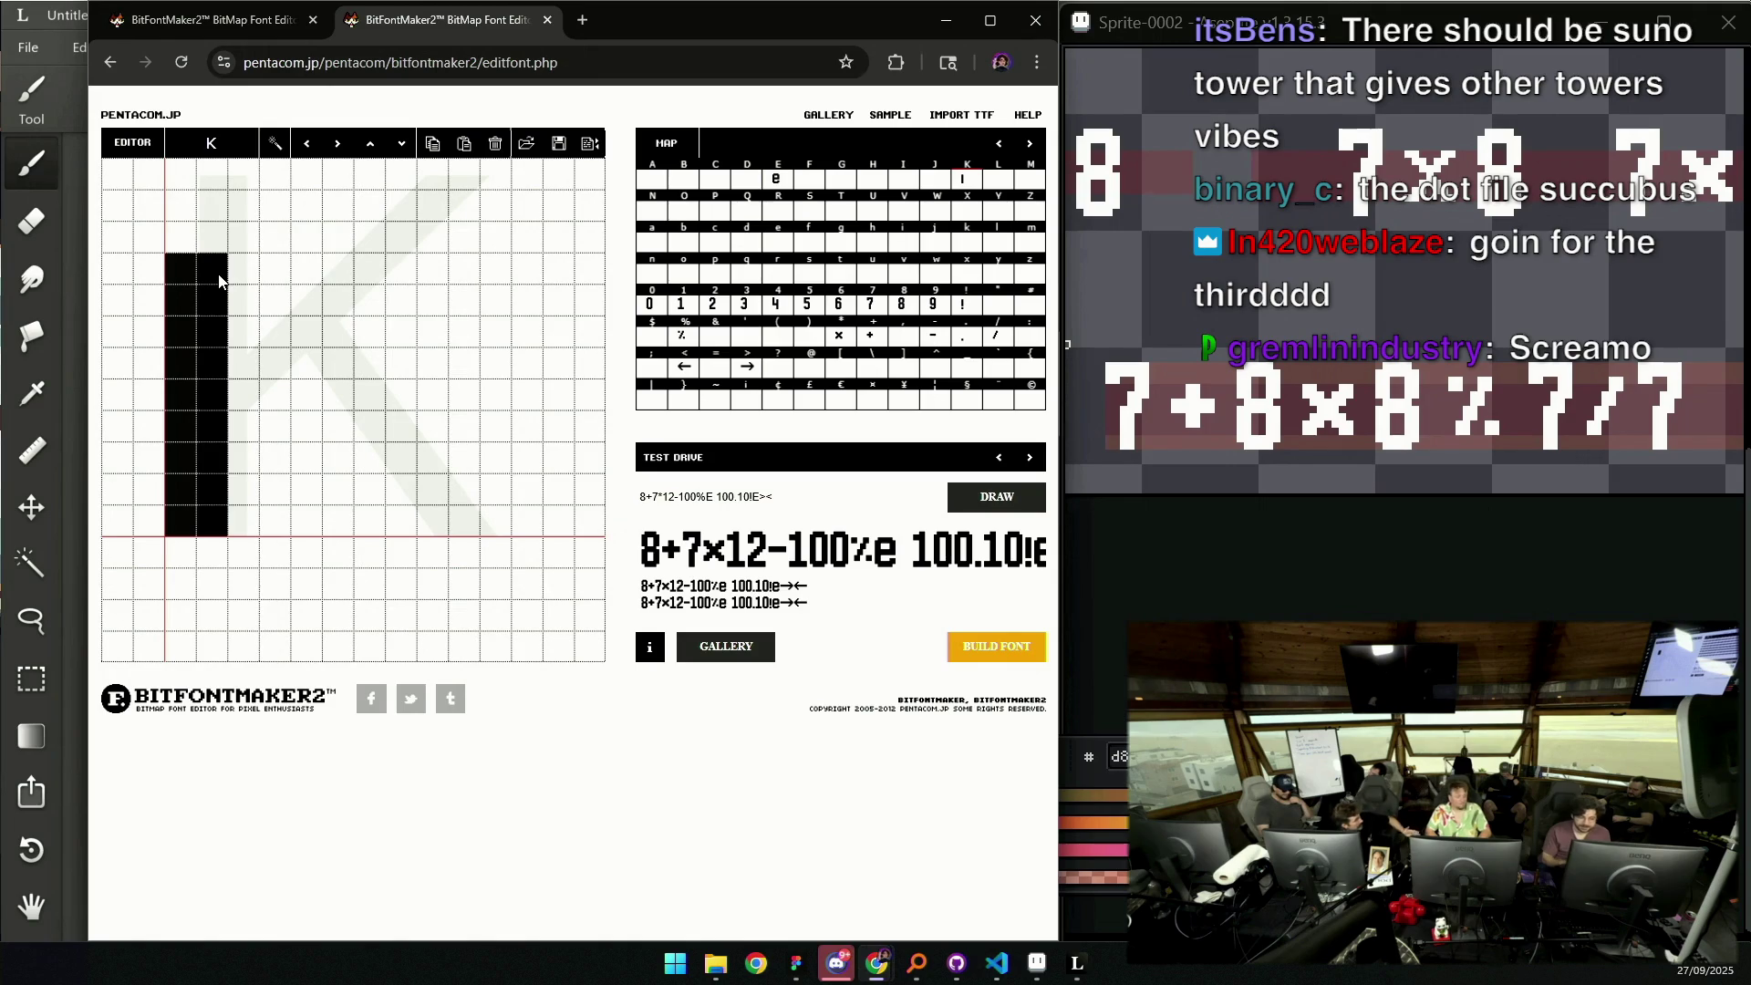
left_click(777, 181)
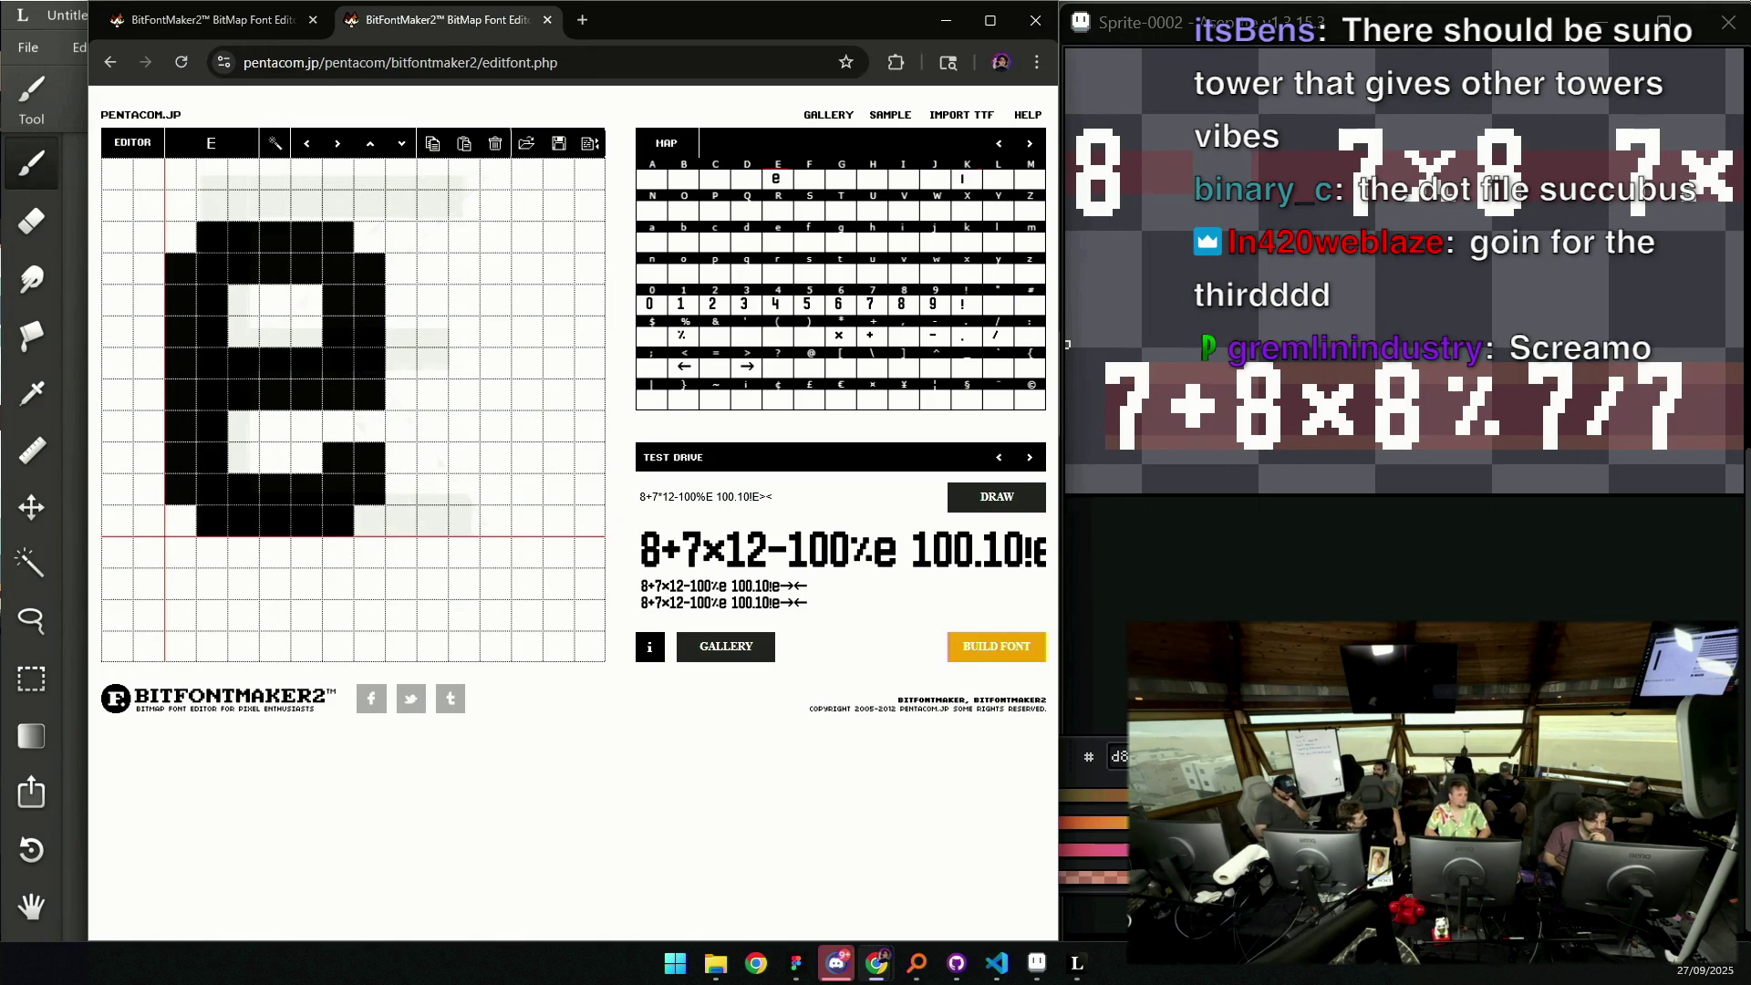
left_click(966, 181)
left_click_drag(184, 243, 217, 244)
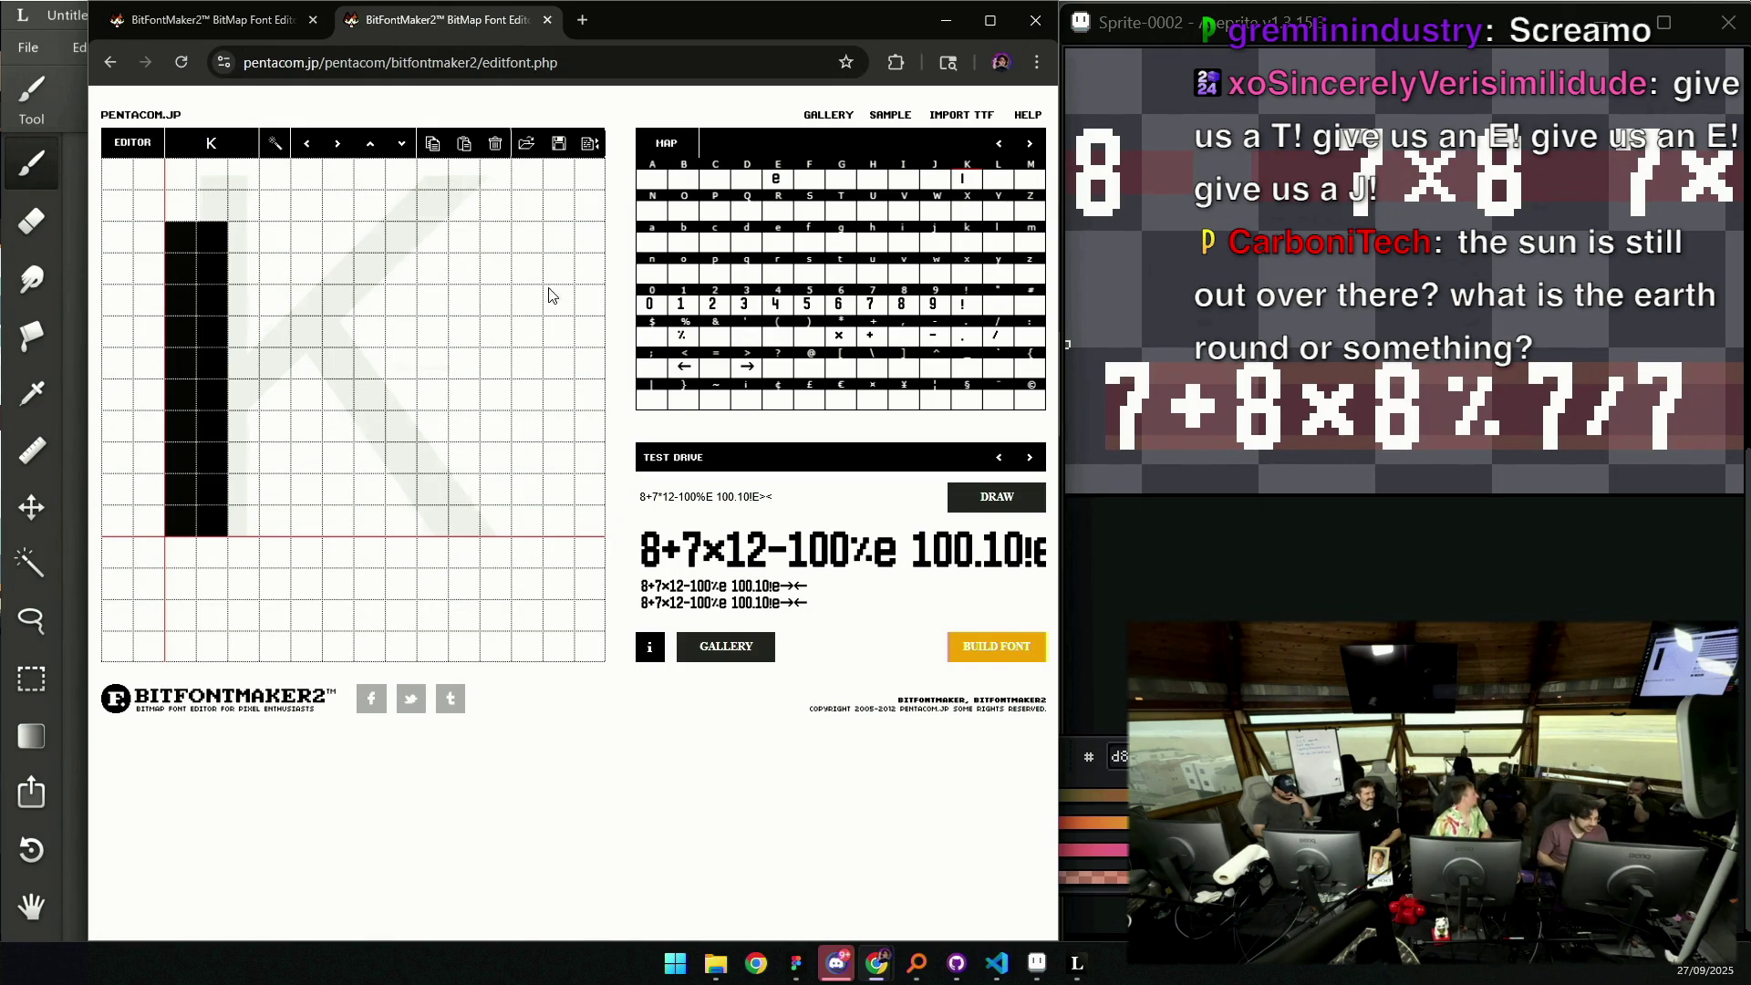
left_click_drag(242, 363, 369, 237)
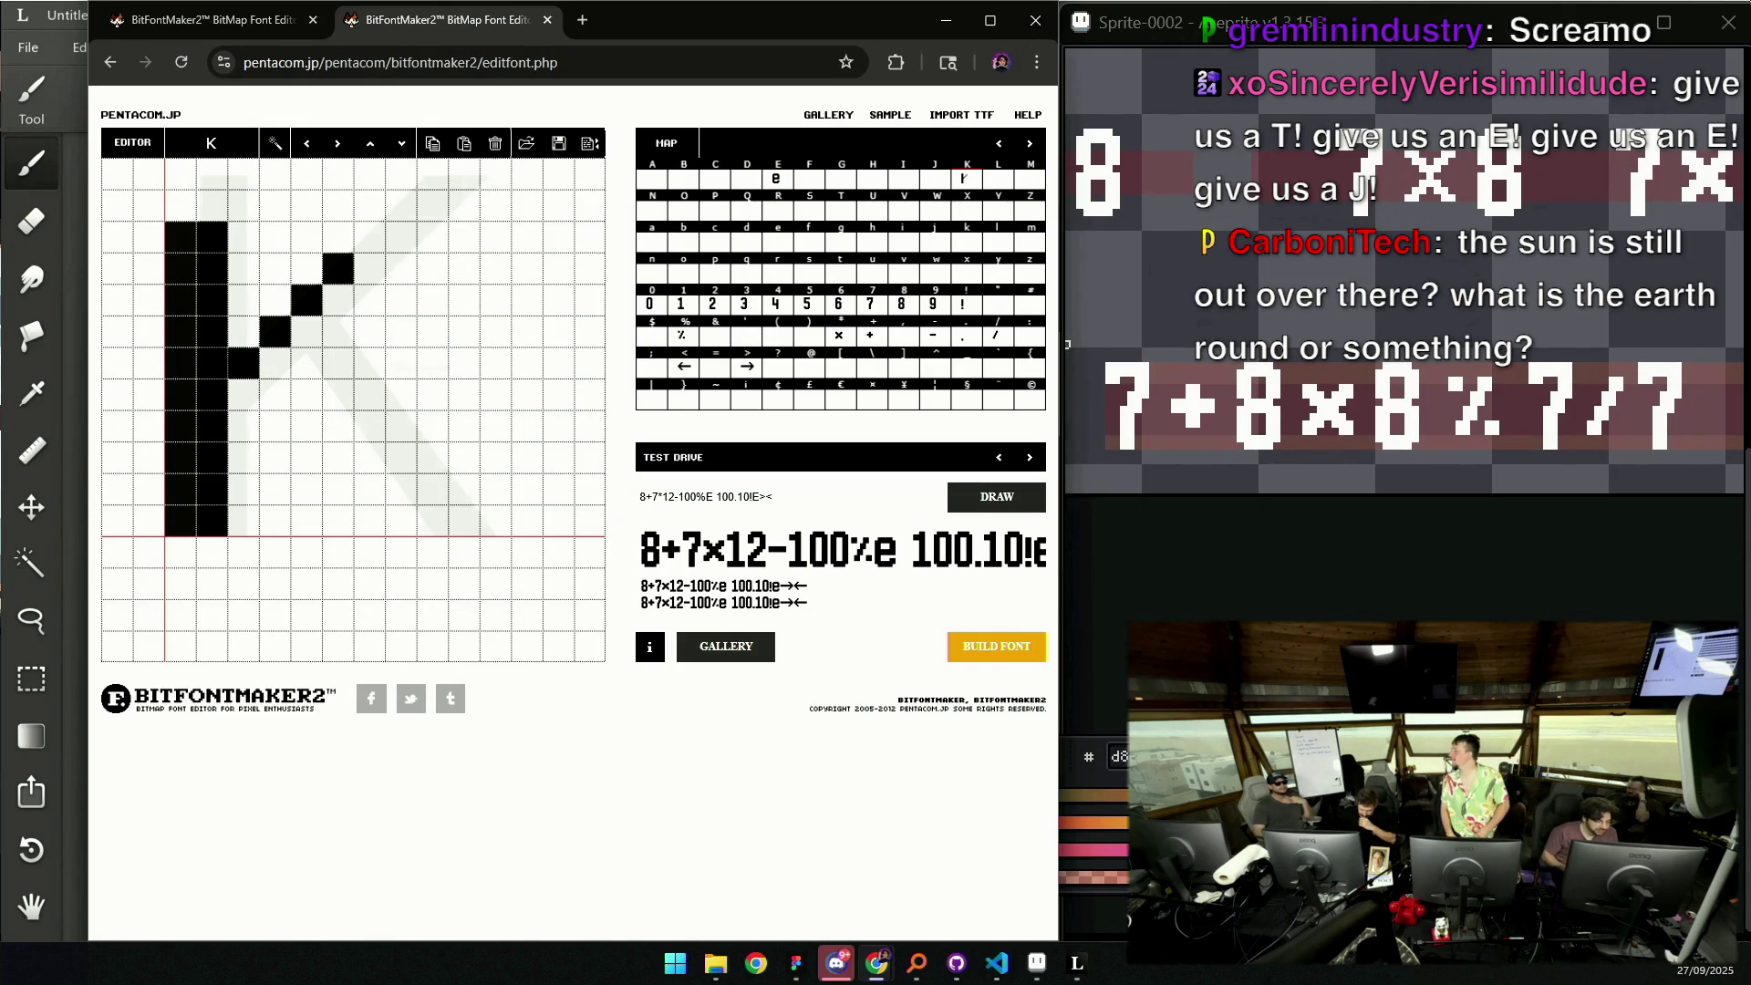
left_click(1037, 963)
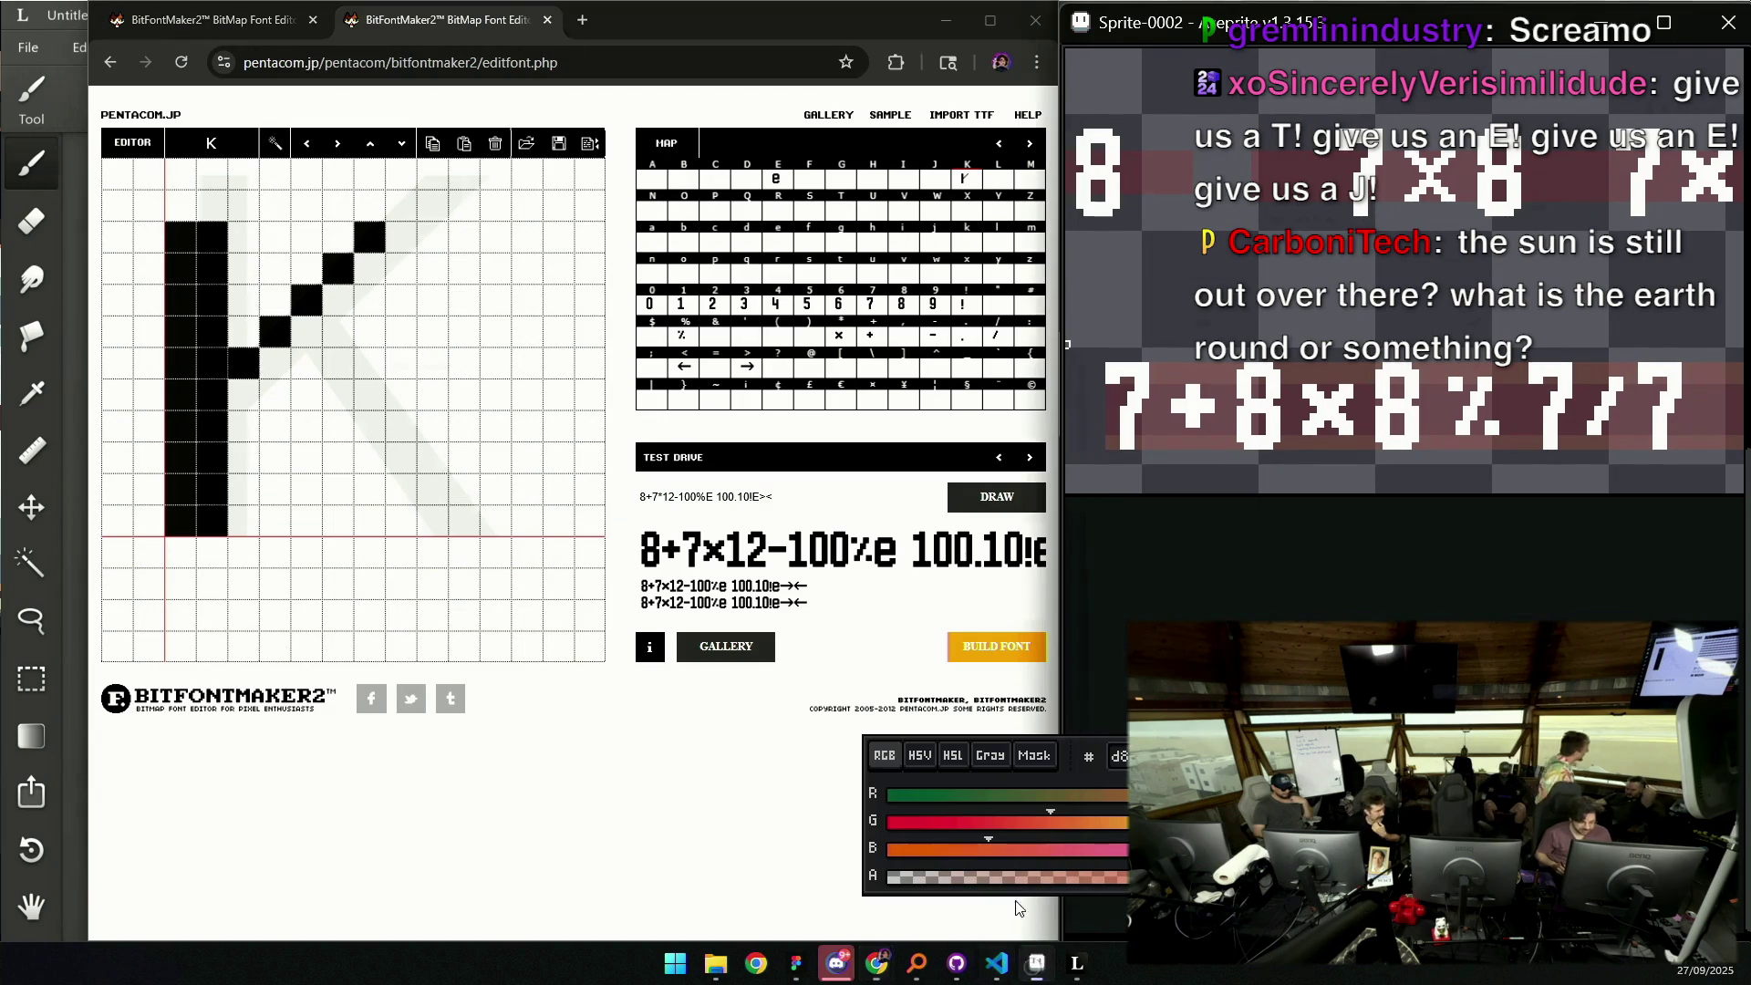
left_click(1663, 23)
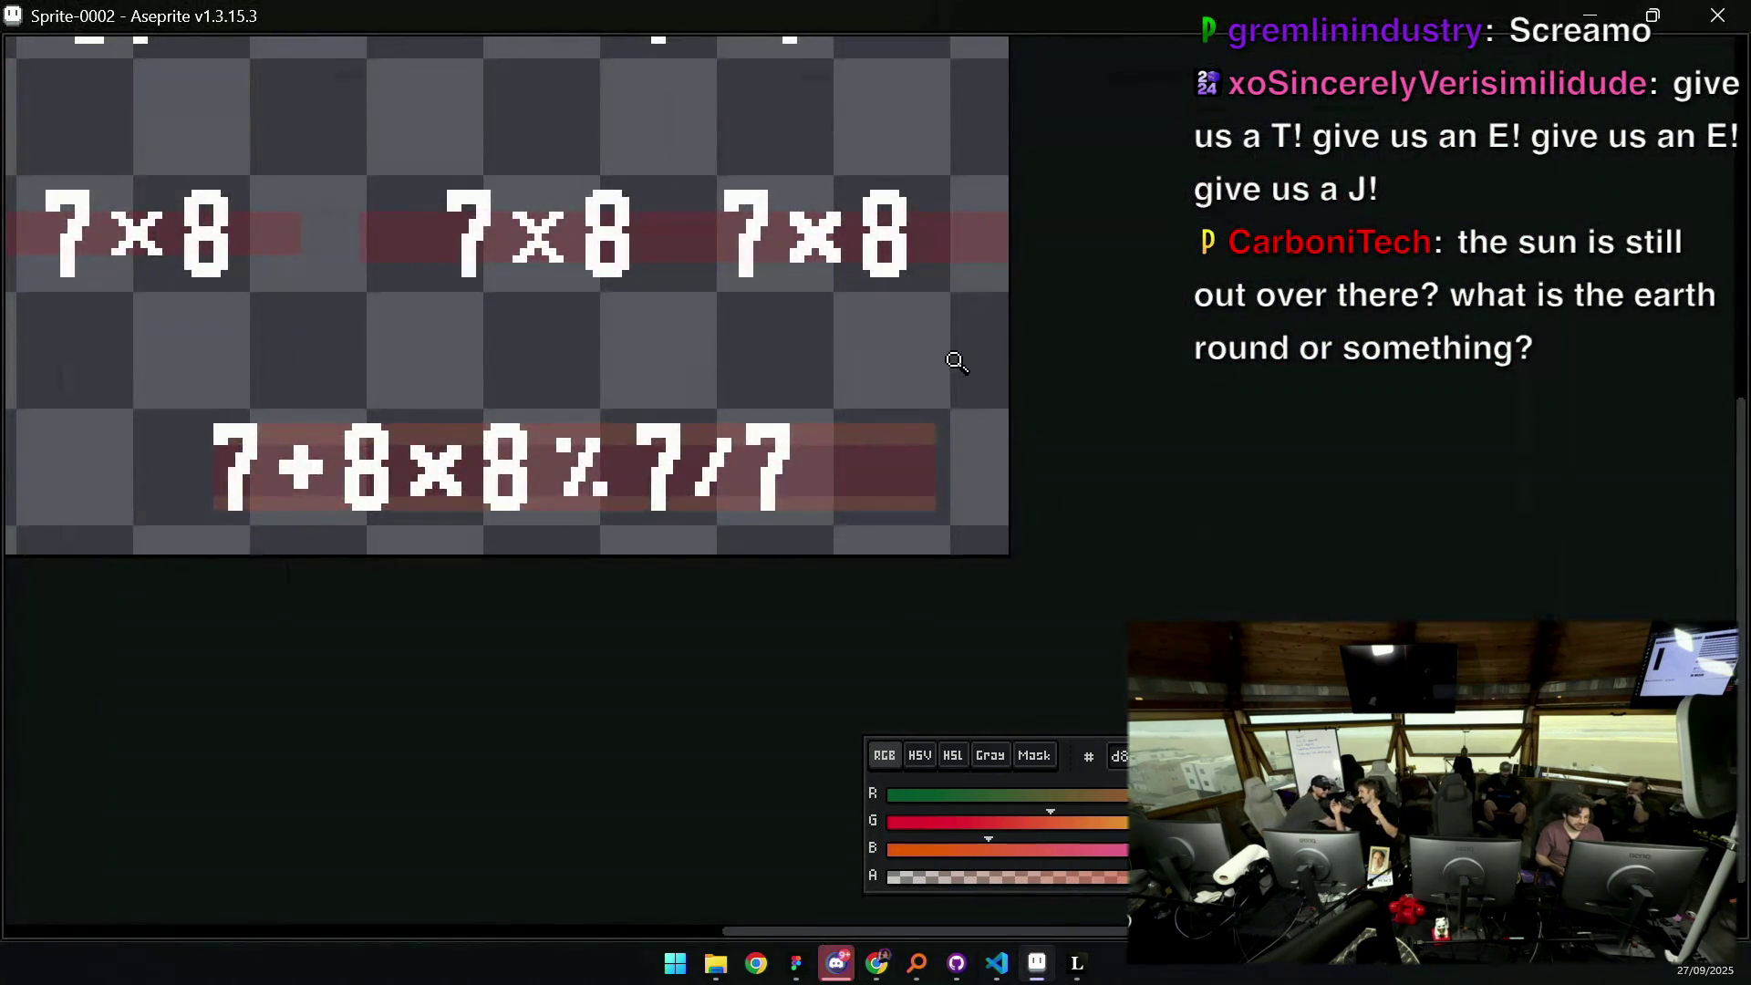
Zoom in on the 87/87 text and pick its white colour for the Pencil
scroll(955, 362, "down", 2)
key("Tab")
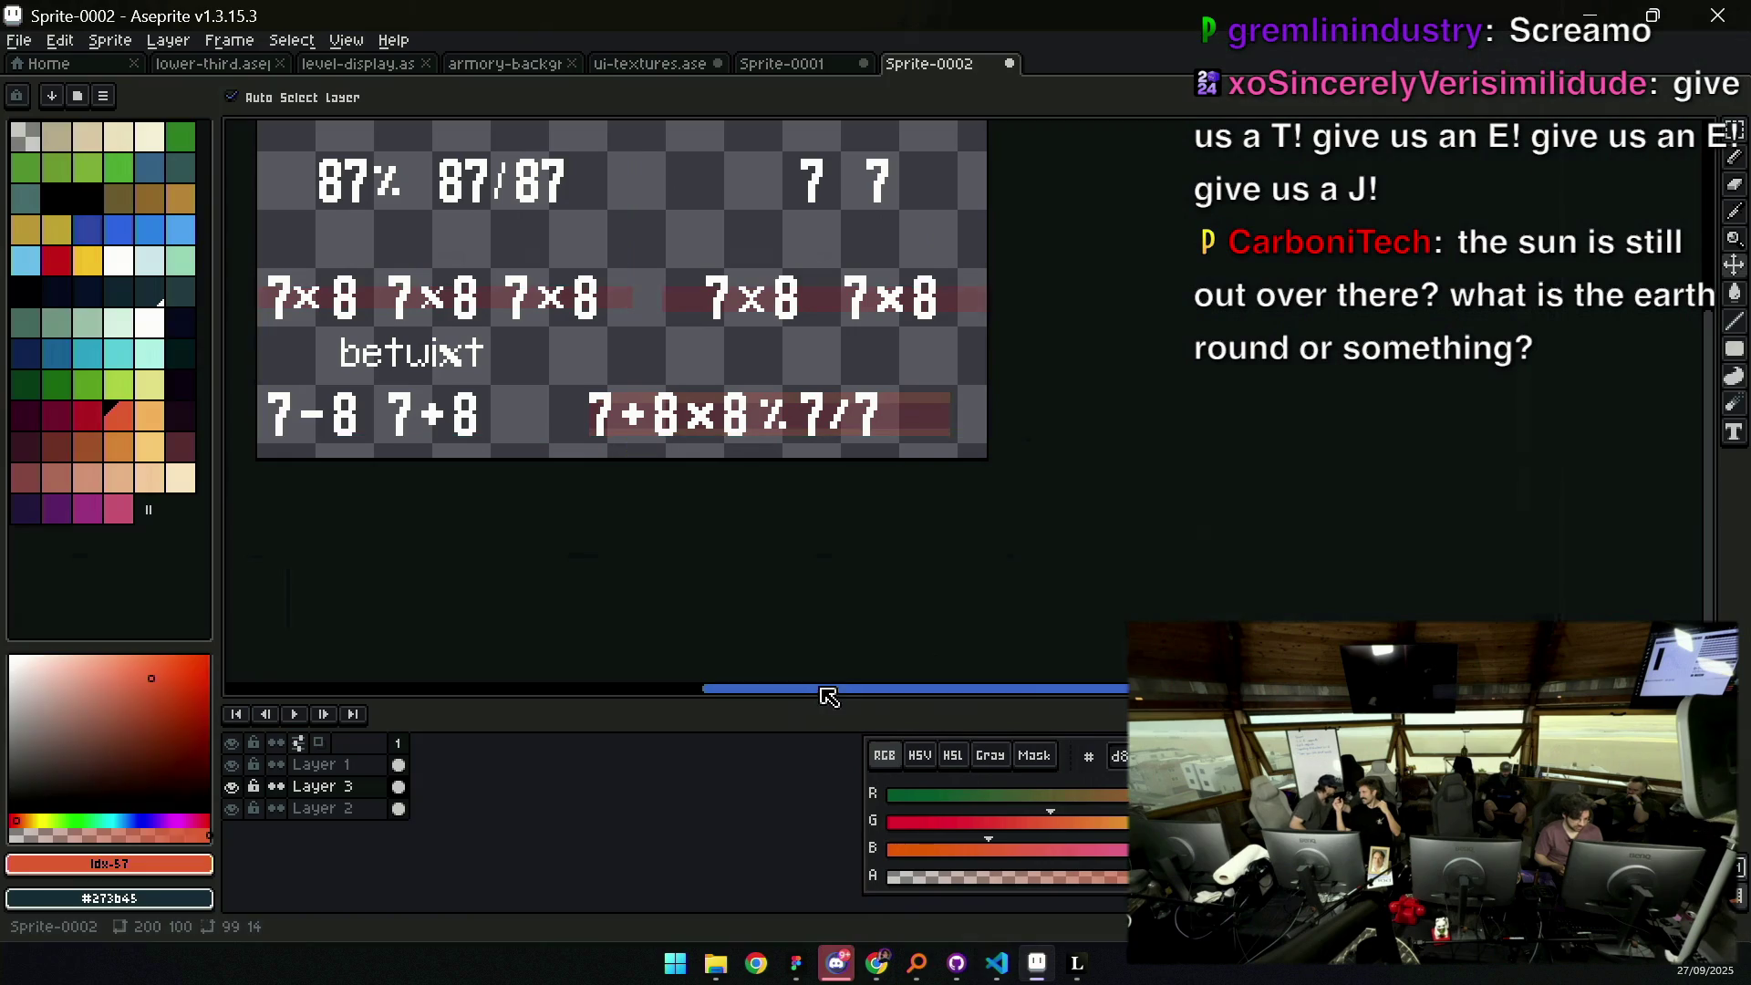
key("z")
left_click(862, 355)
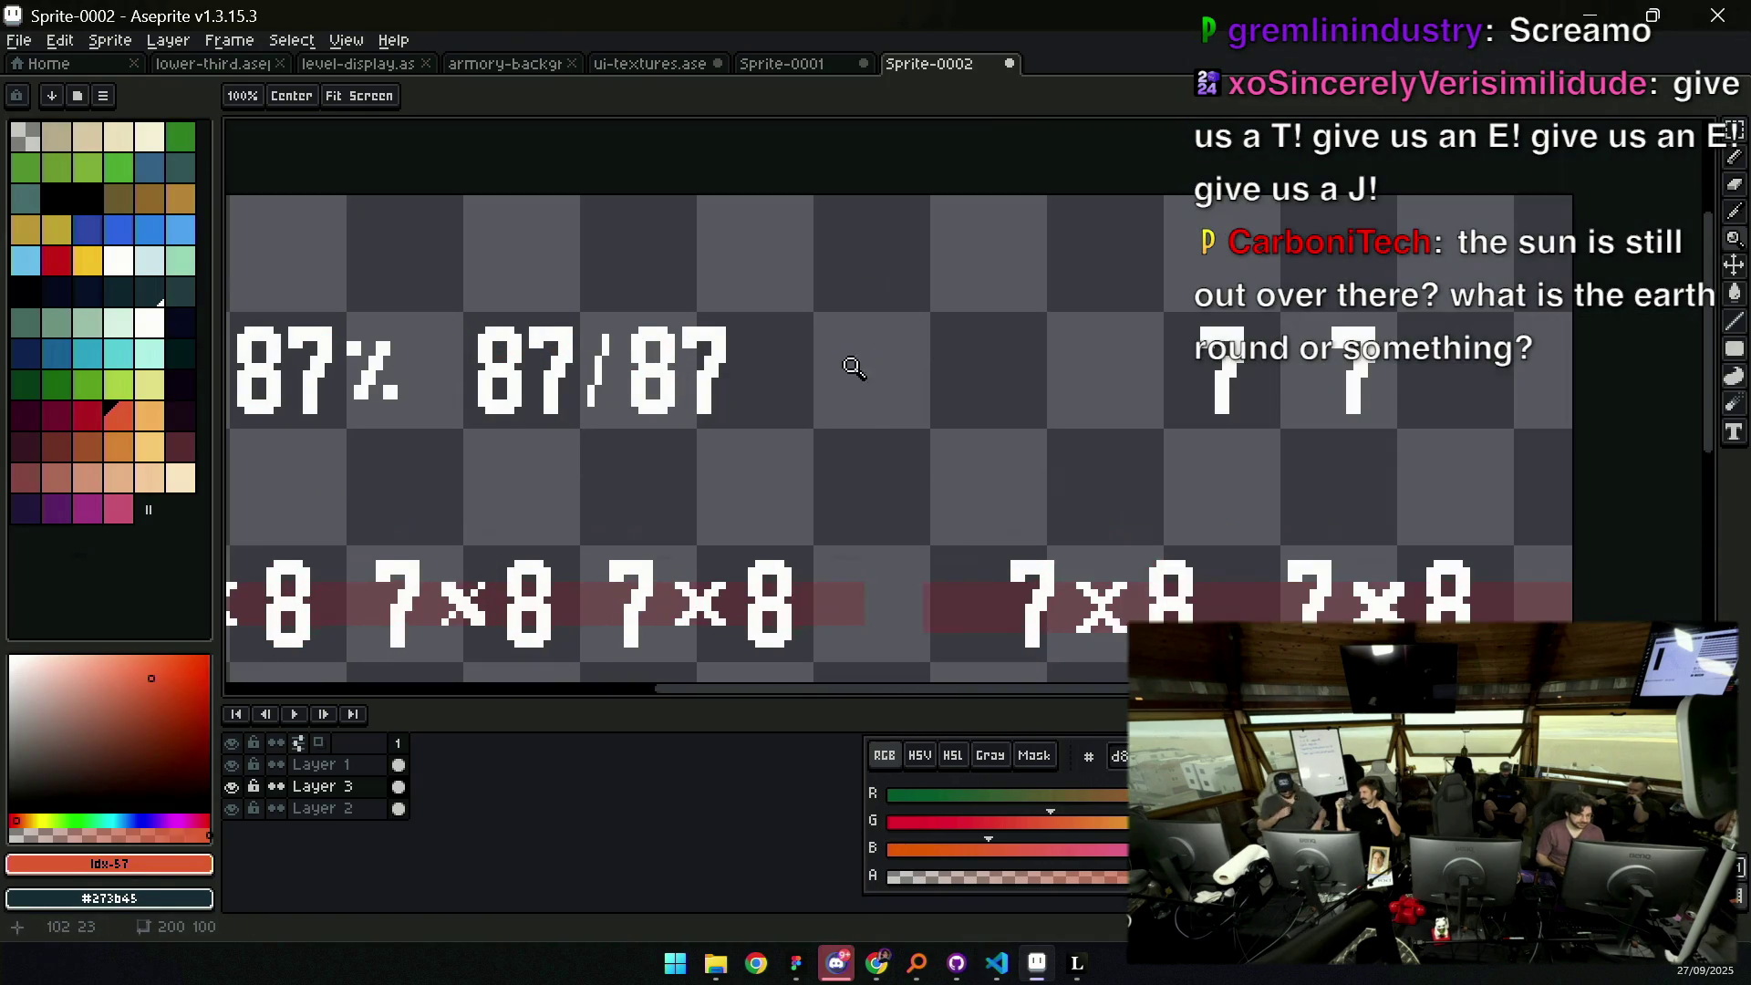
left_click(780, 382)
left_click(721, 369, "alt")
key("b")
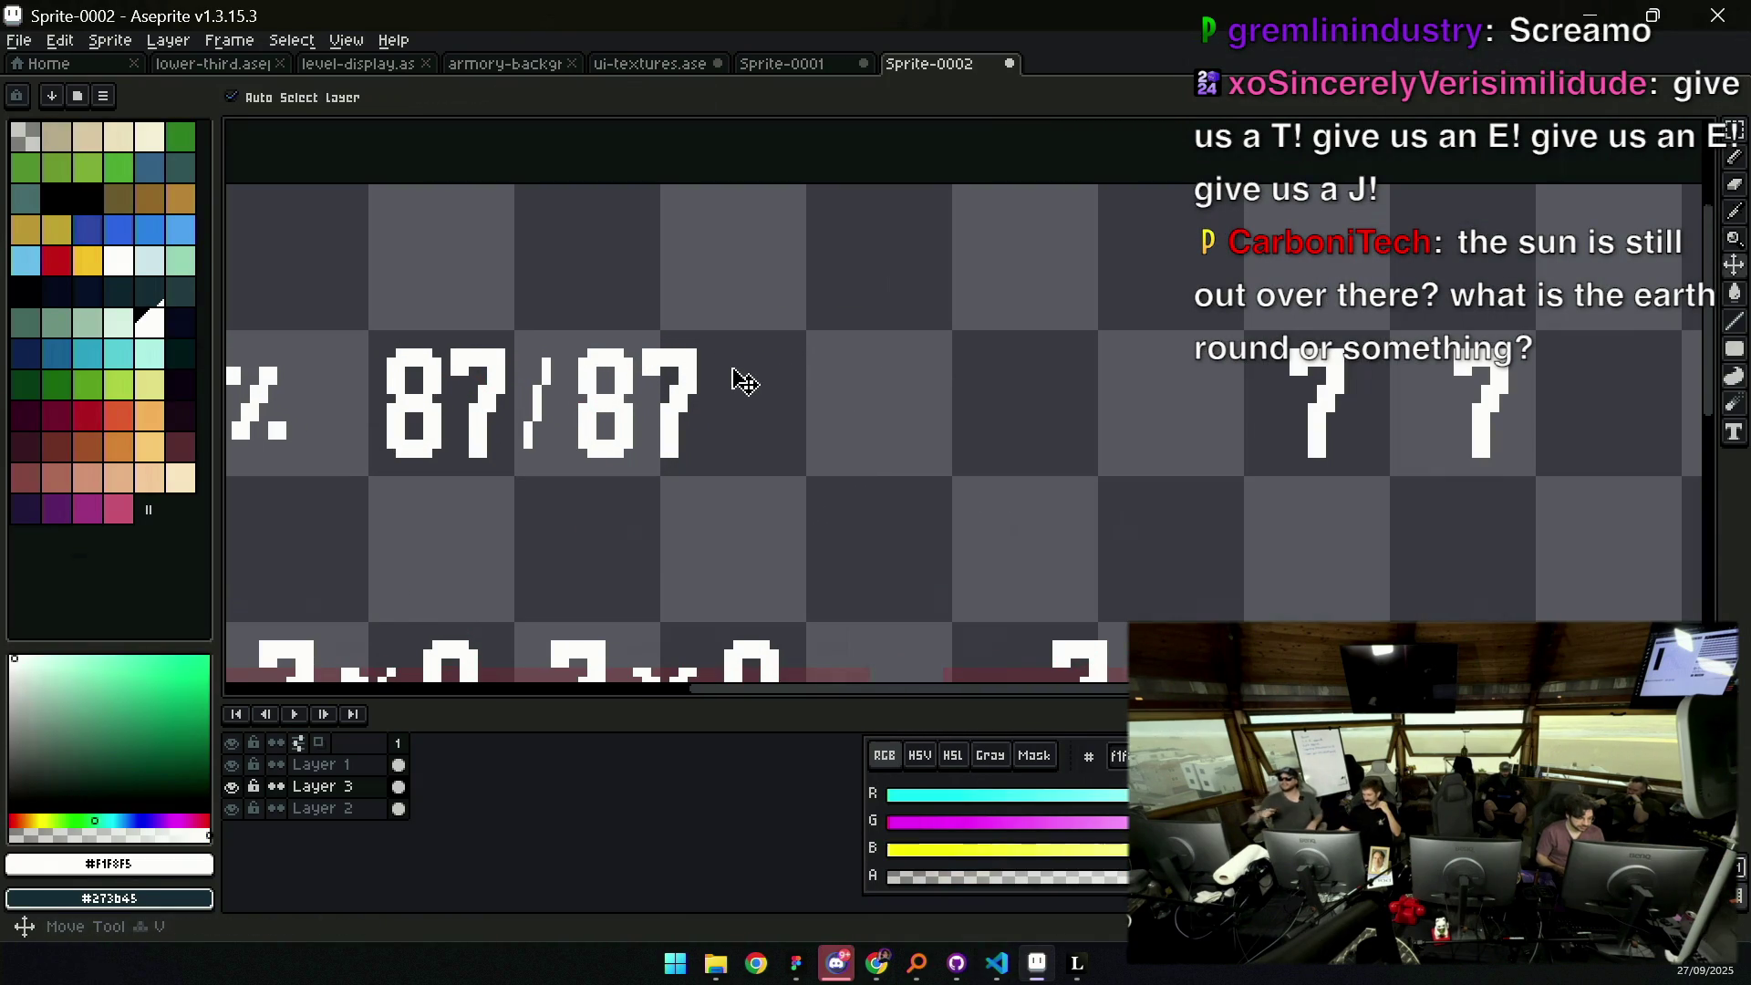
Draw a white pixel K after 87/87 with a stem, lower leg and upper arm
left_click_drag(724, 354, 721, 427)
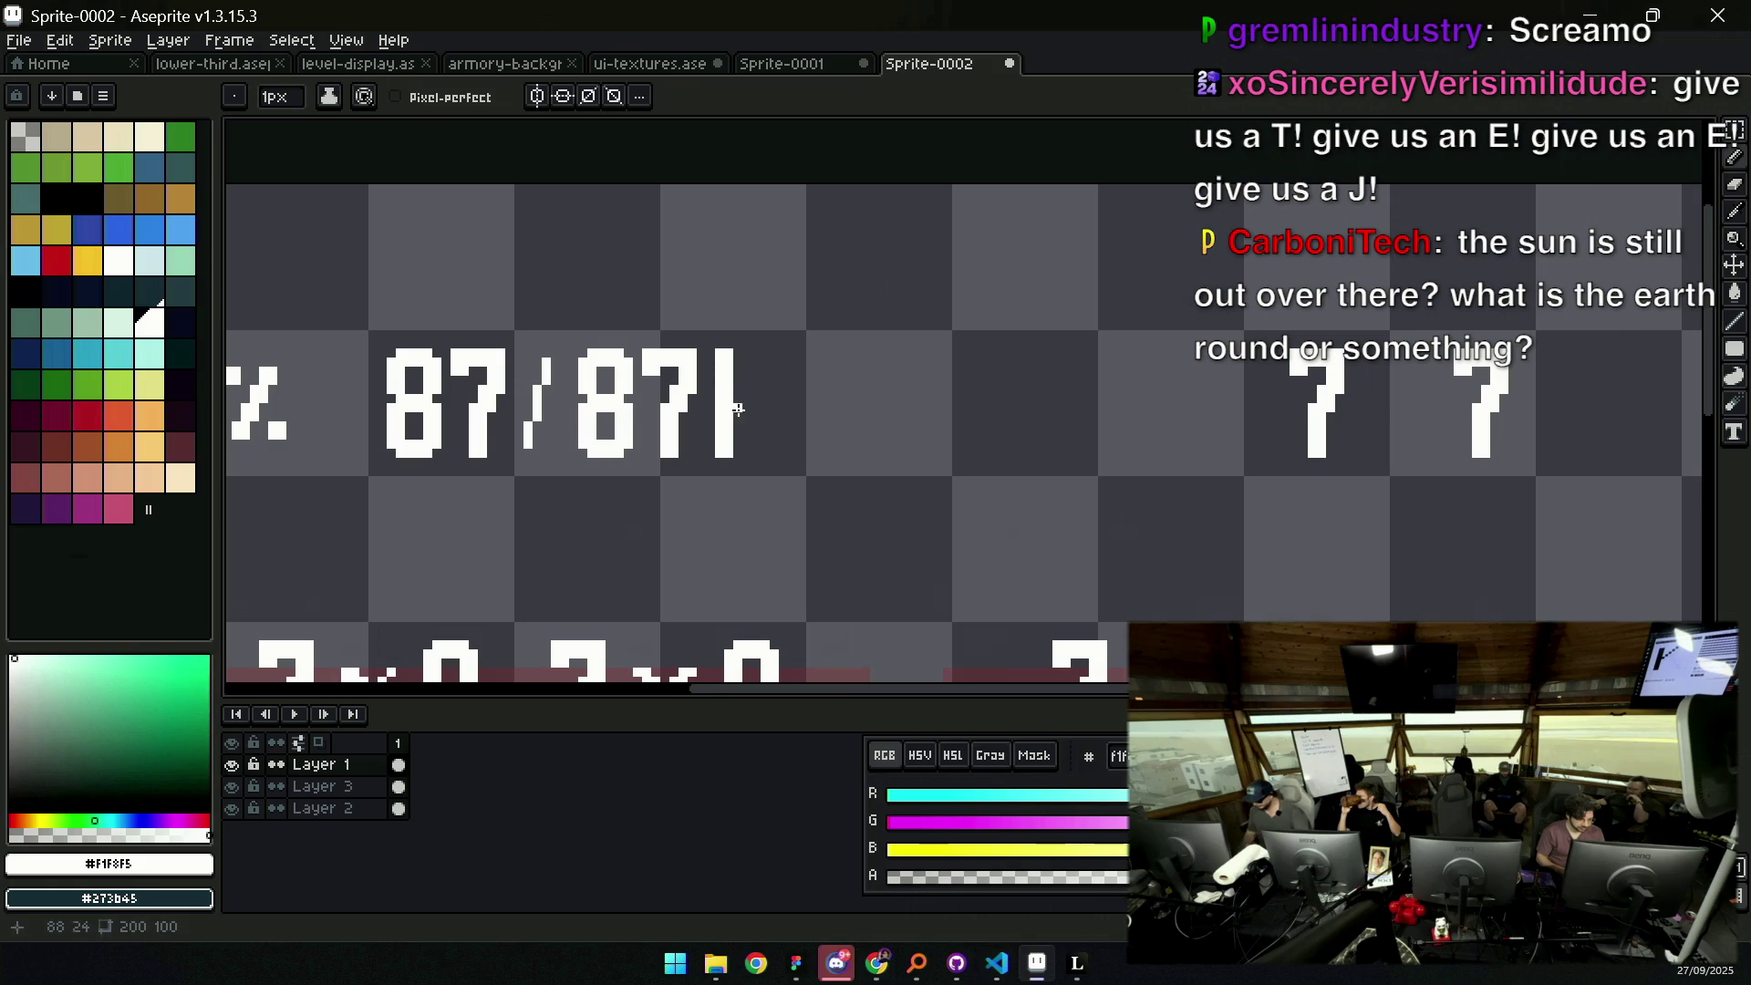
left_click_drag(784, 442, 793, 456)
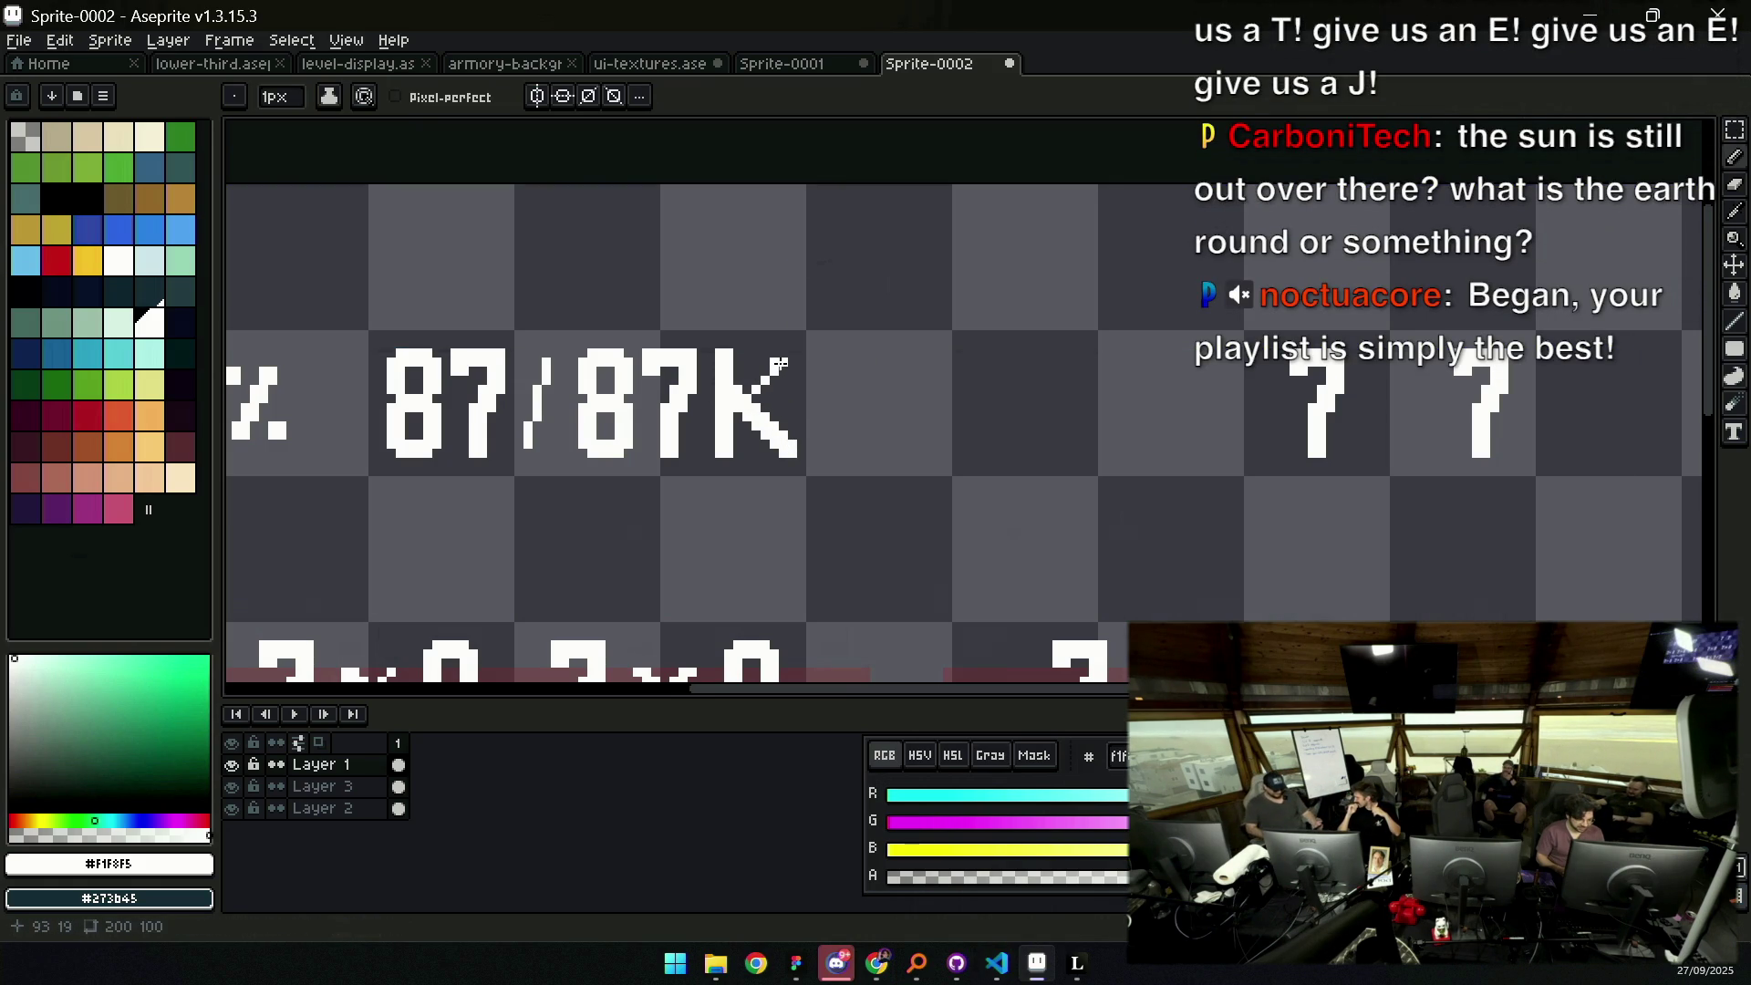
left_click_drag(761, 399, 781, 374)
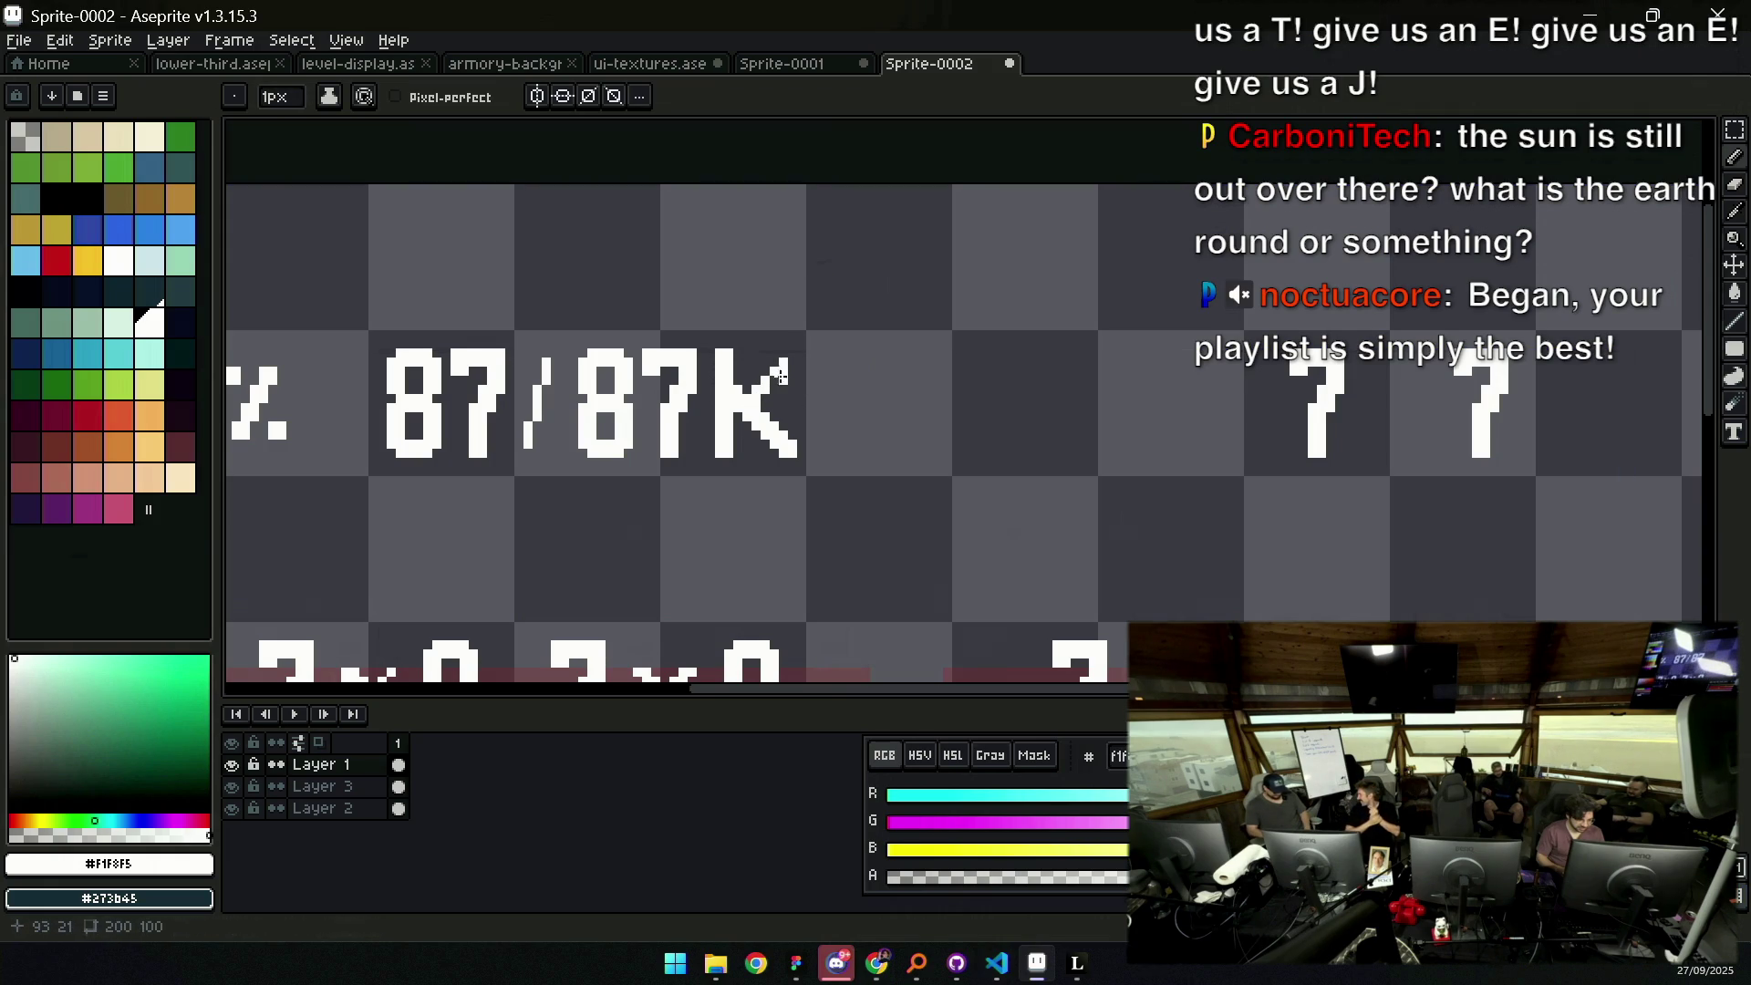
scroll(781, 375, "down", 1)
scroll(780, 379, "up", 2)
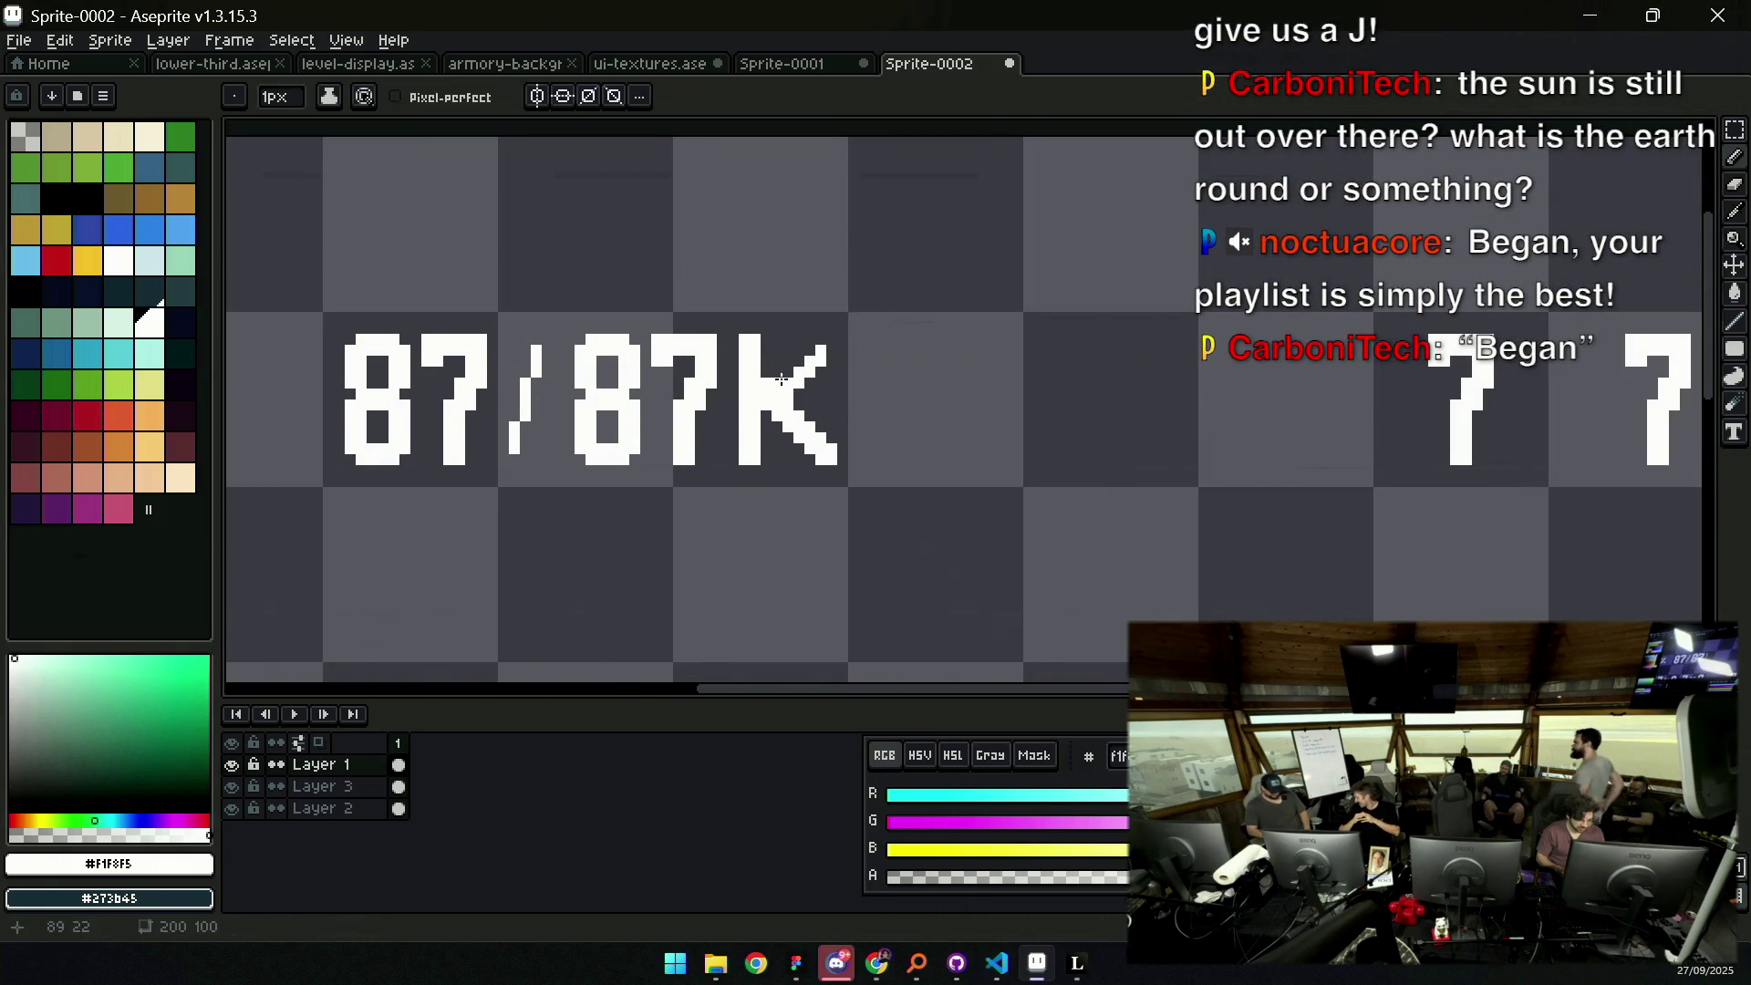
key("z")
scroll(857, 338, "down", 3)
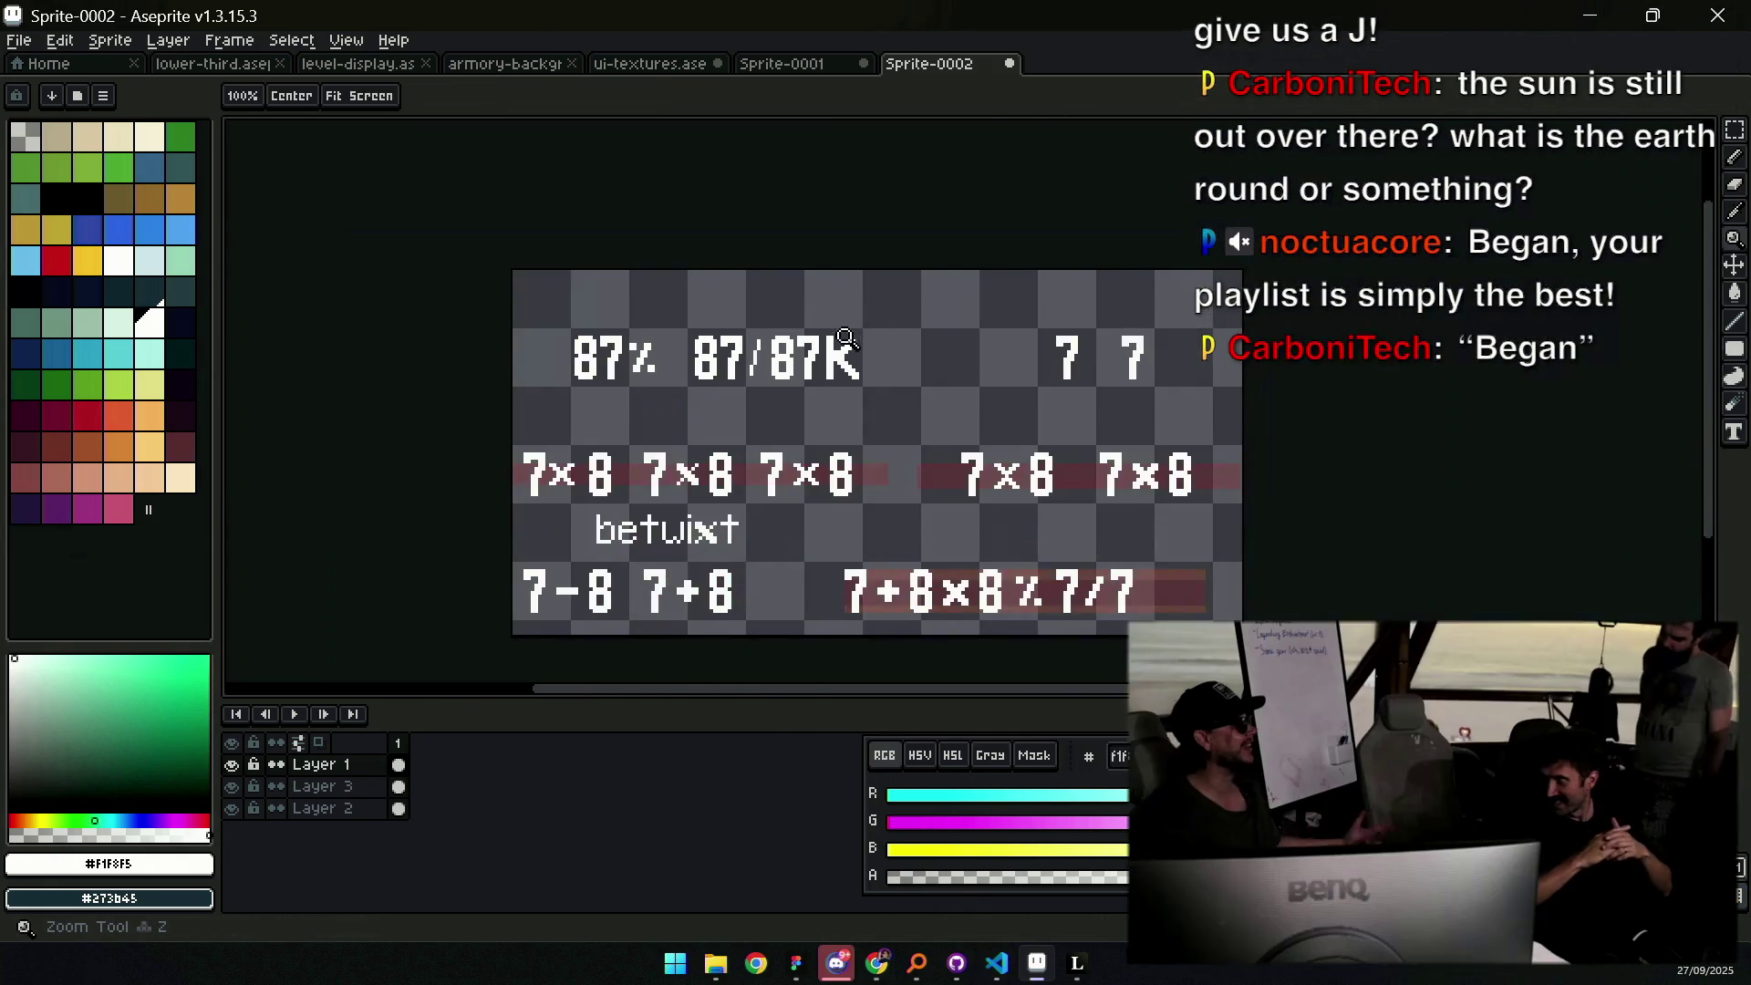
Marquee-select the K's upper part, deselect, and zoom out and back in
scroll(848, 333, "up", 3)
key("m")
left_click_drag(780, 291, 906, 402)
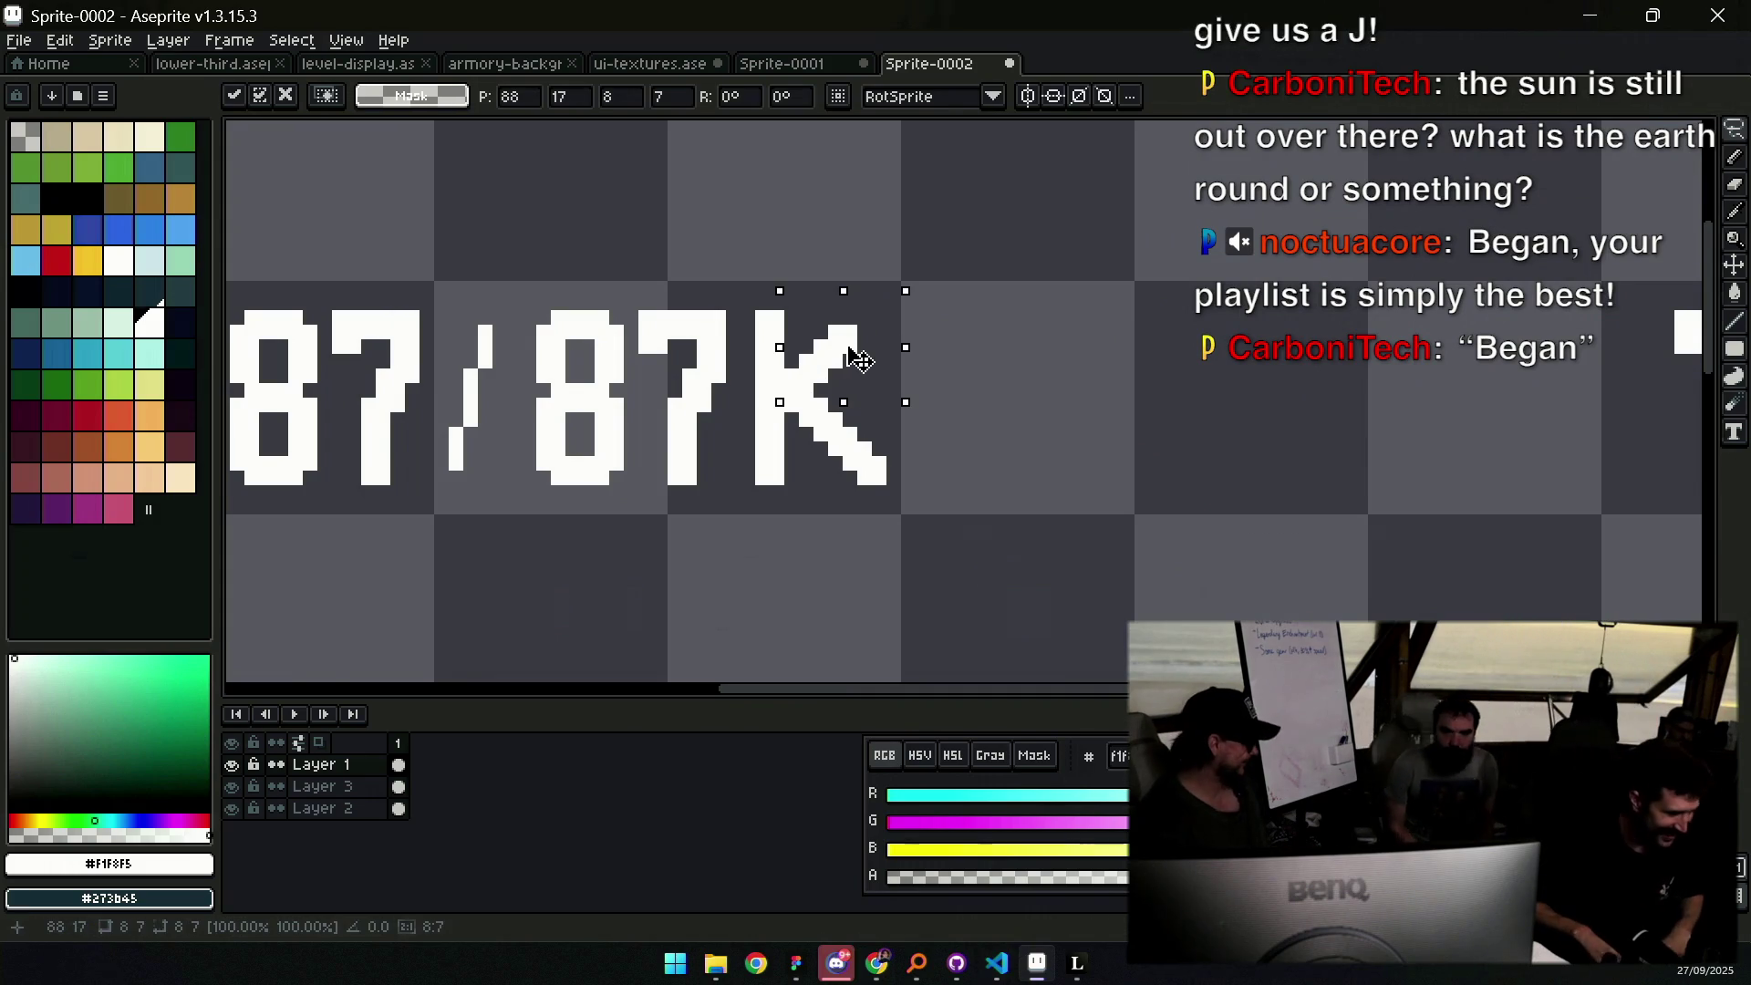
key("ctrl+d")
key("z")
scroll(862, 301, "down", 3)
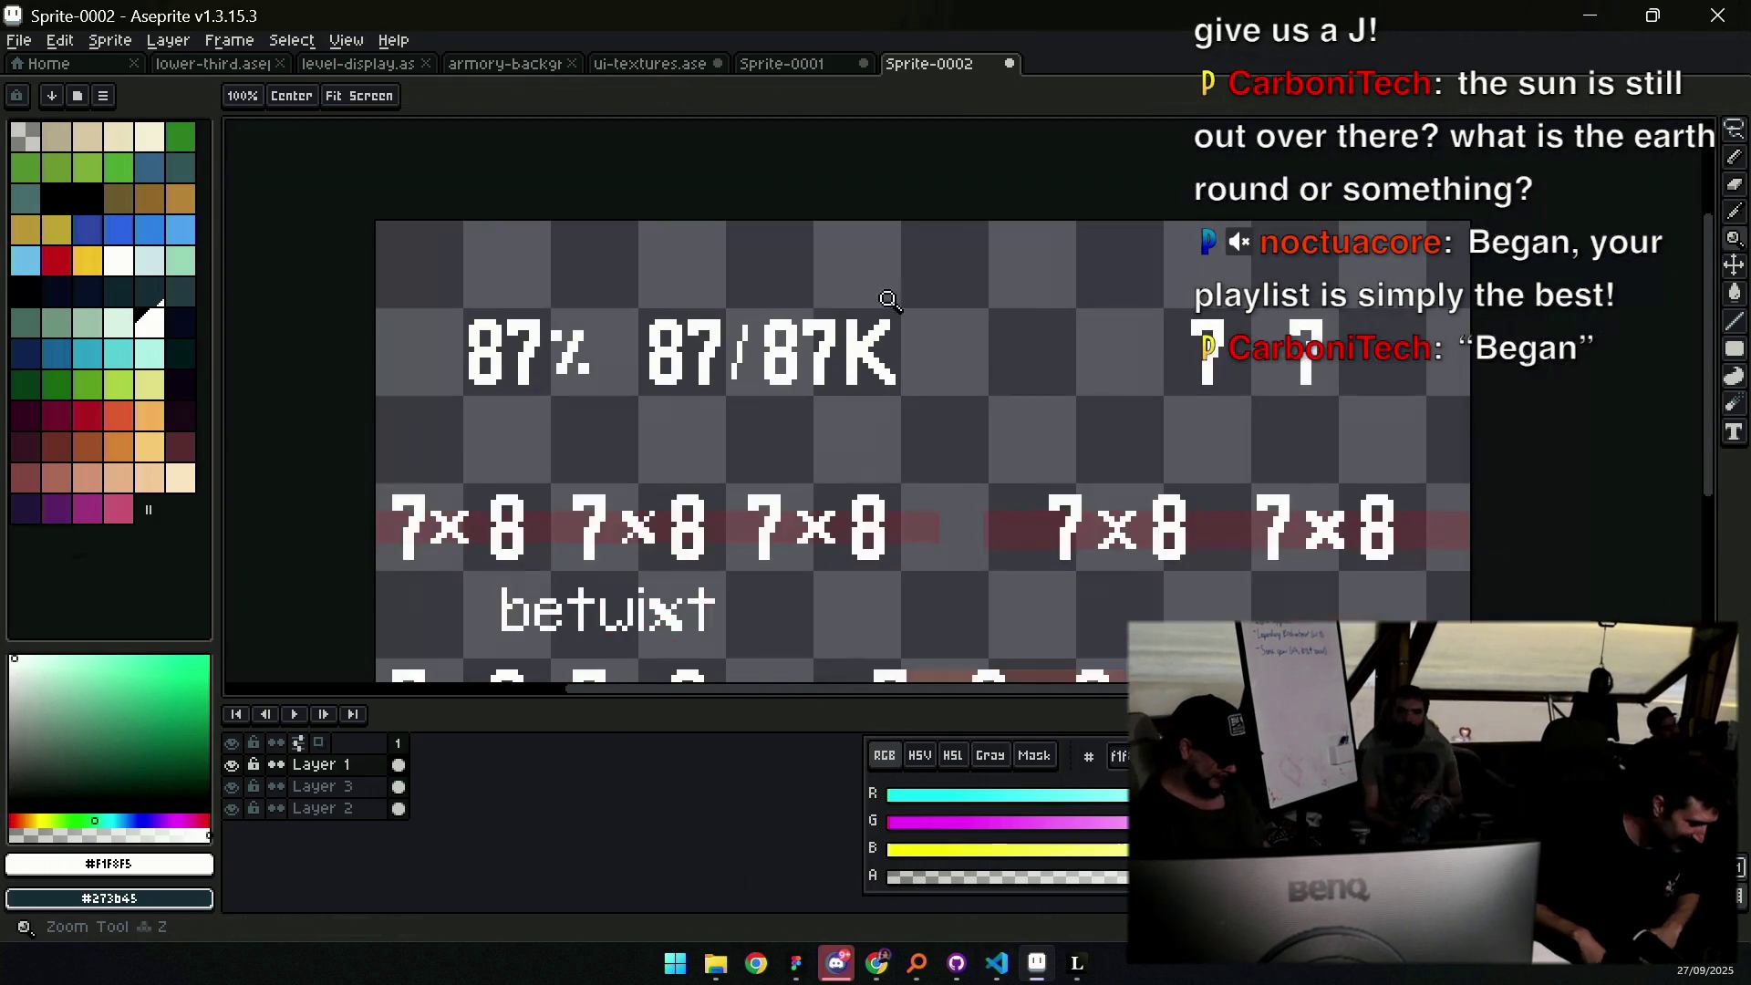
scroll(862, 301, "down", 2)
scroll(906, 278, "down", 1)
scroll(917, 310, "up", 3)
scroll(921, 317, "up", 1)
scroll(912, 314, "up", 1)
Reshape the letter into a small k by erasing and redrawing its arm, middle and leg pixels
key("b")
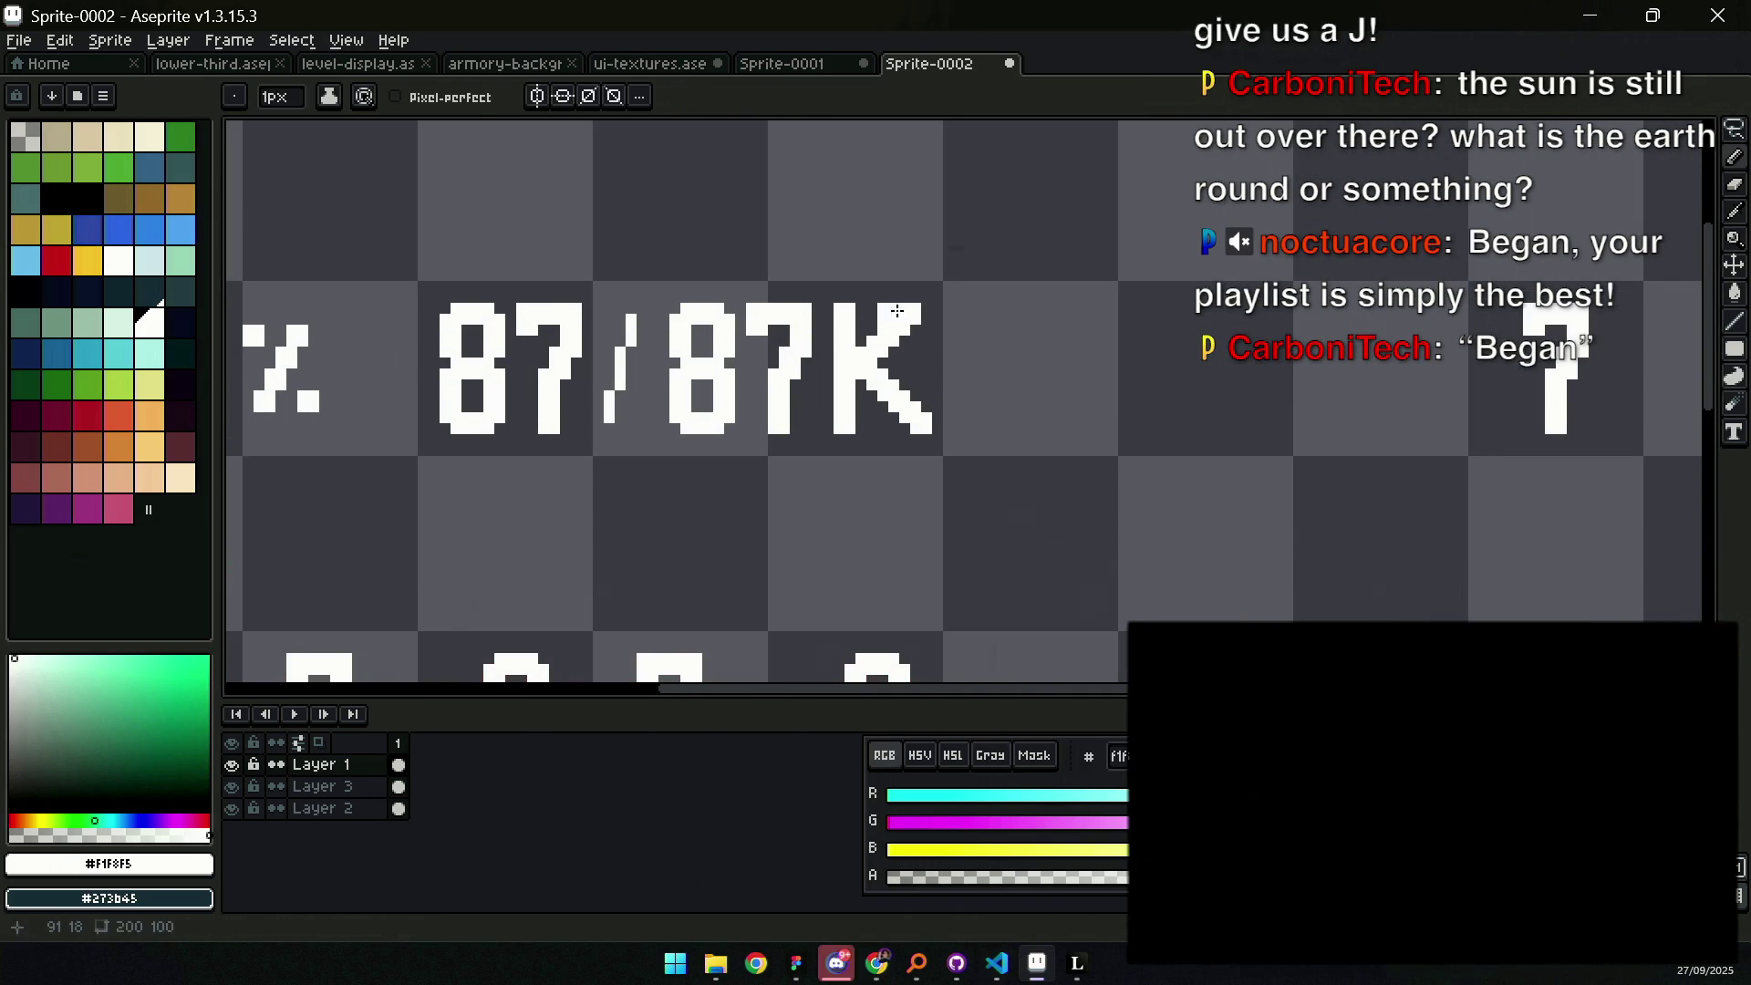
key("e")
left_click_drag(916, 306, 885, 319)
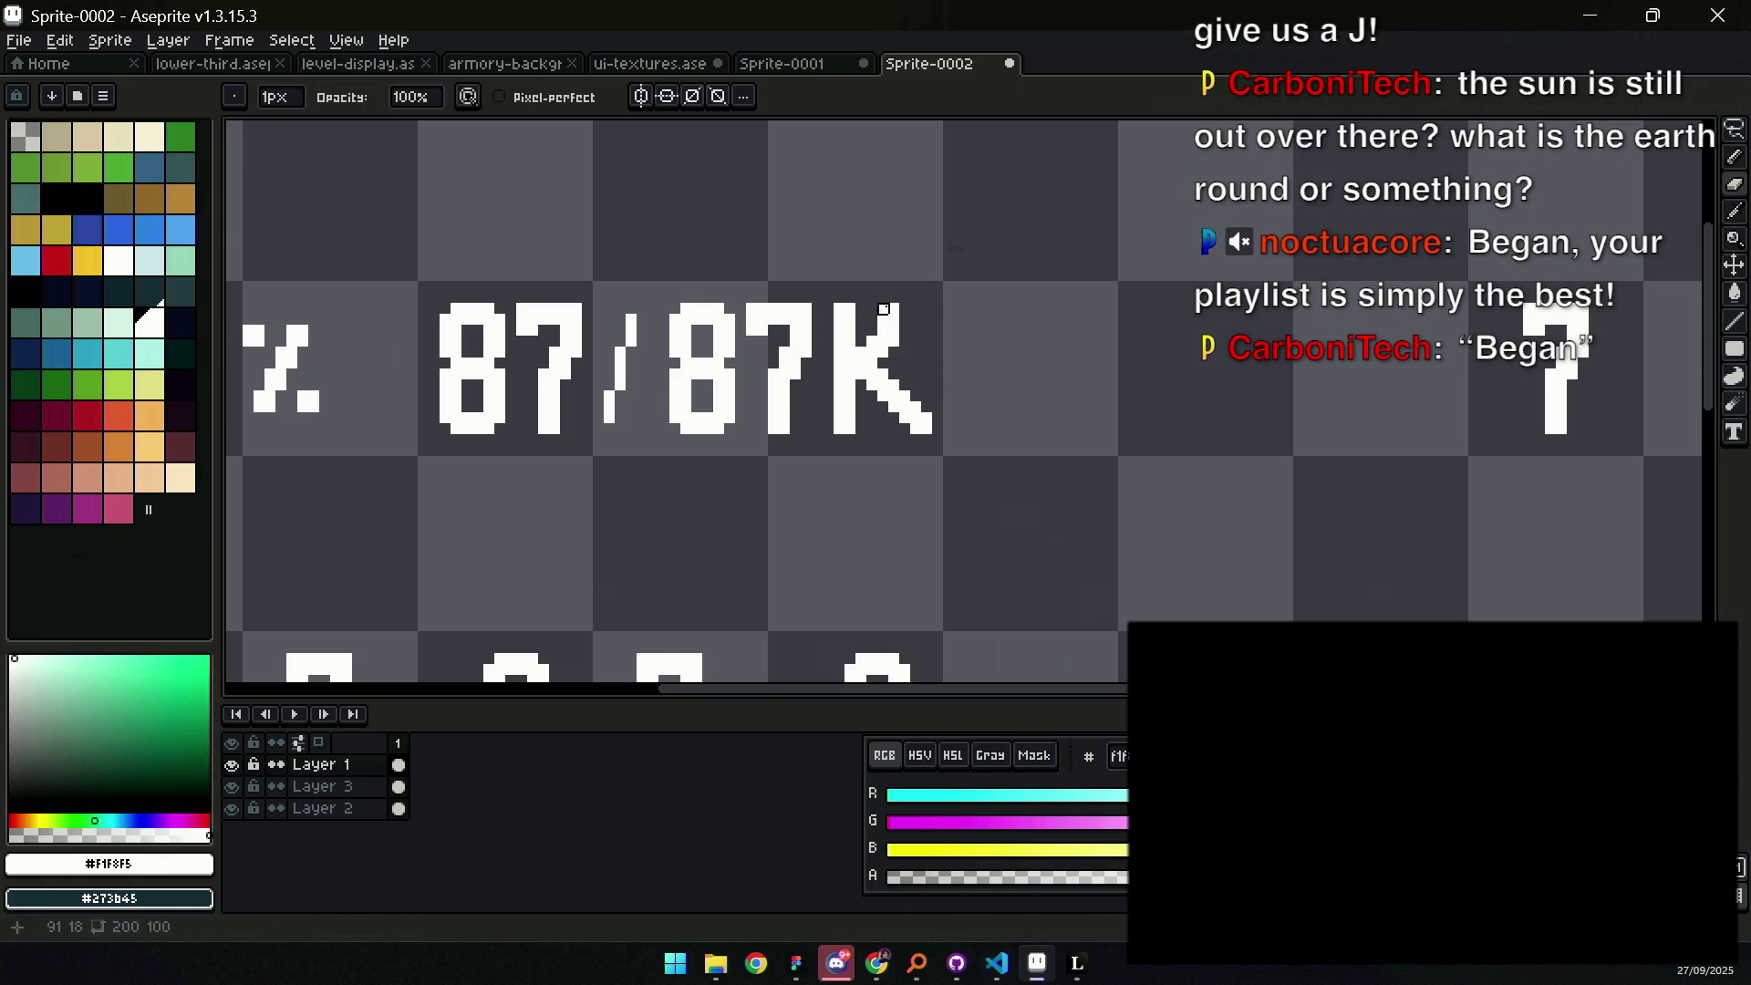
key("b")
left_click(903, 321)
key("e")
left_click(886, 385)
left_click_drag(917, 406, 938, 427)
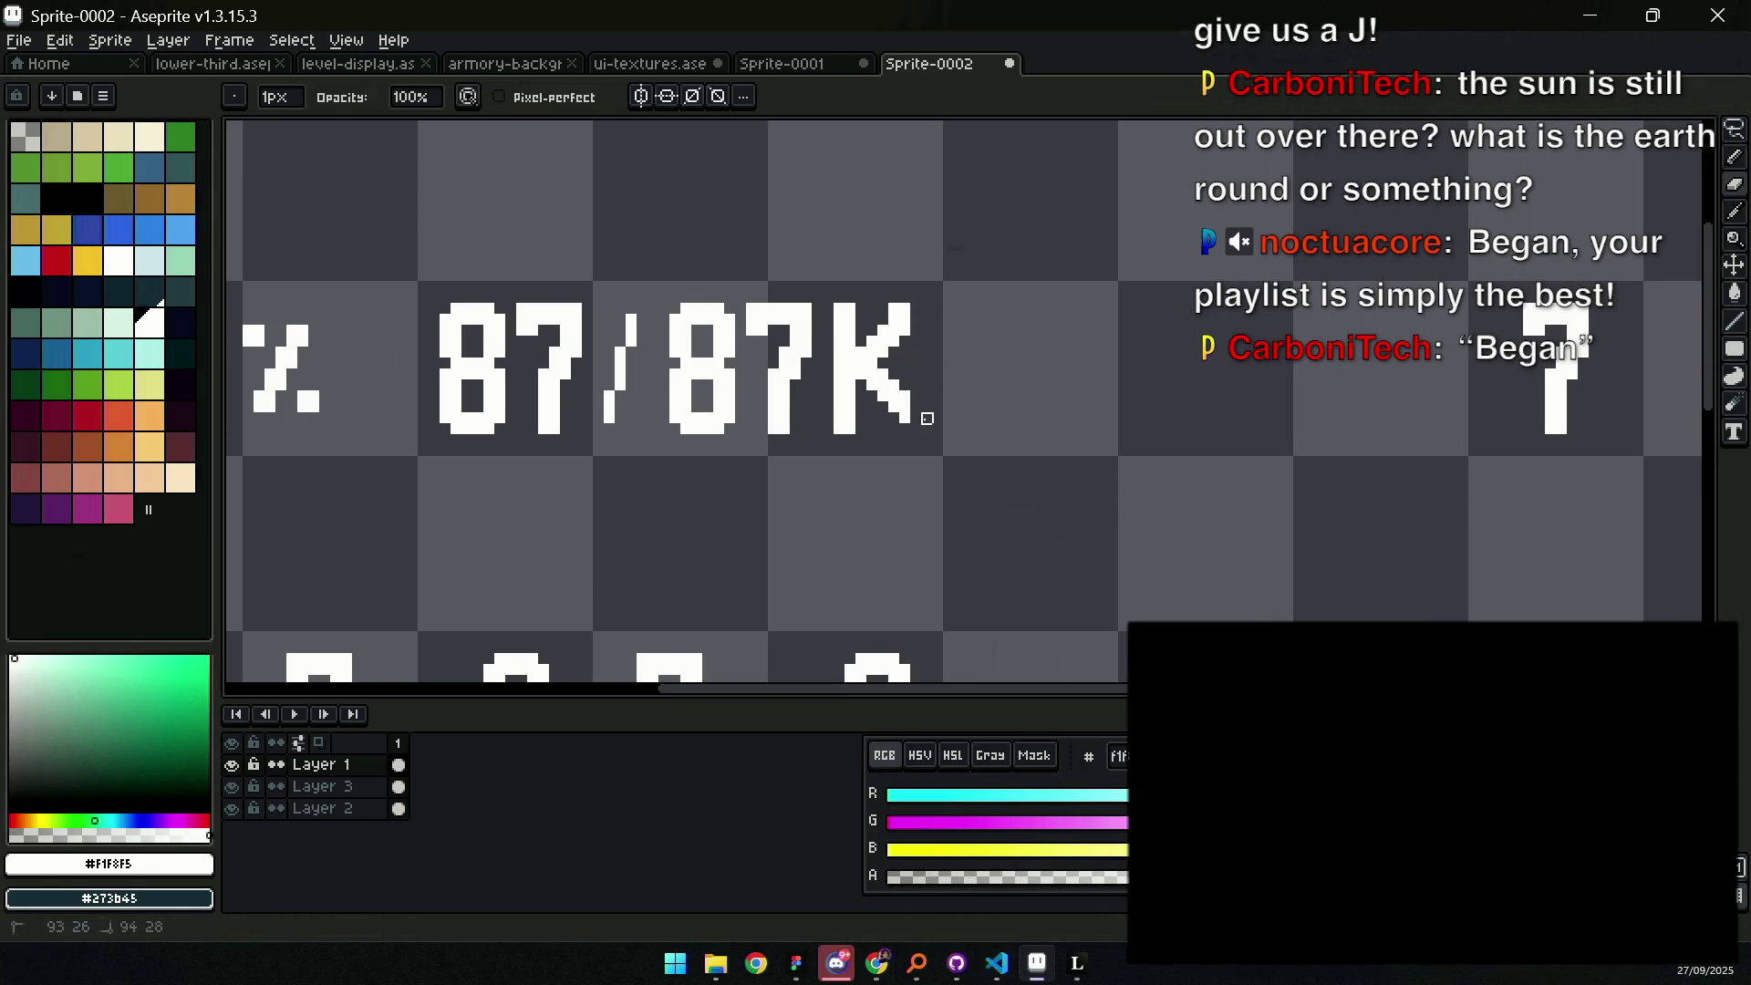
key("b")
left_click(901, 424)
Select the whole k and nudge its pixels slightly into place
key("z")
scroll(929, 364, "down", 5)
scroll(910, 320, "up", 2)
scroll(910, 320, "up", 2)
scroll(971, 367, "up", 1)
key("m")
left_click_drag(945, 360, 1054, 533)
left_click_drag(1003, 403, 1010, 411)
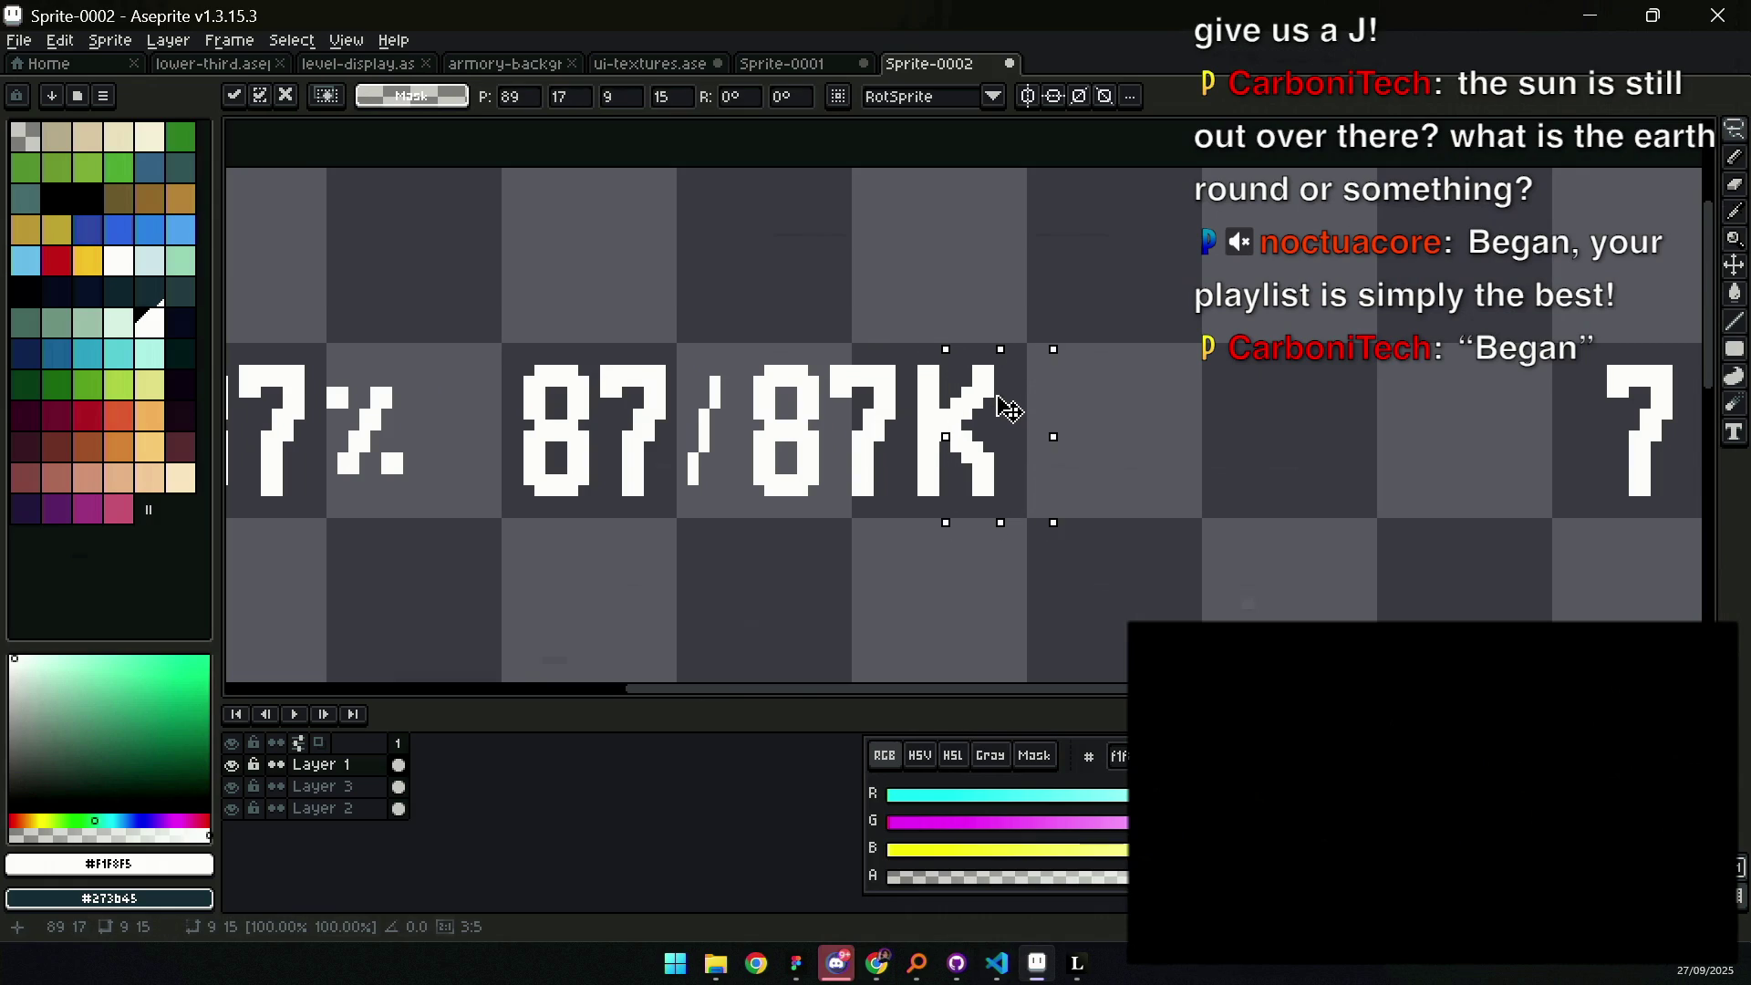
key("ctrl+d")
Select and deselect the k's right side, switching between Pencil and Eraser
key("b")
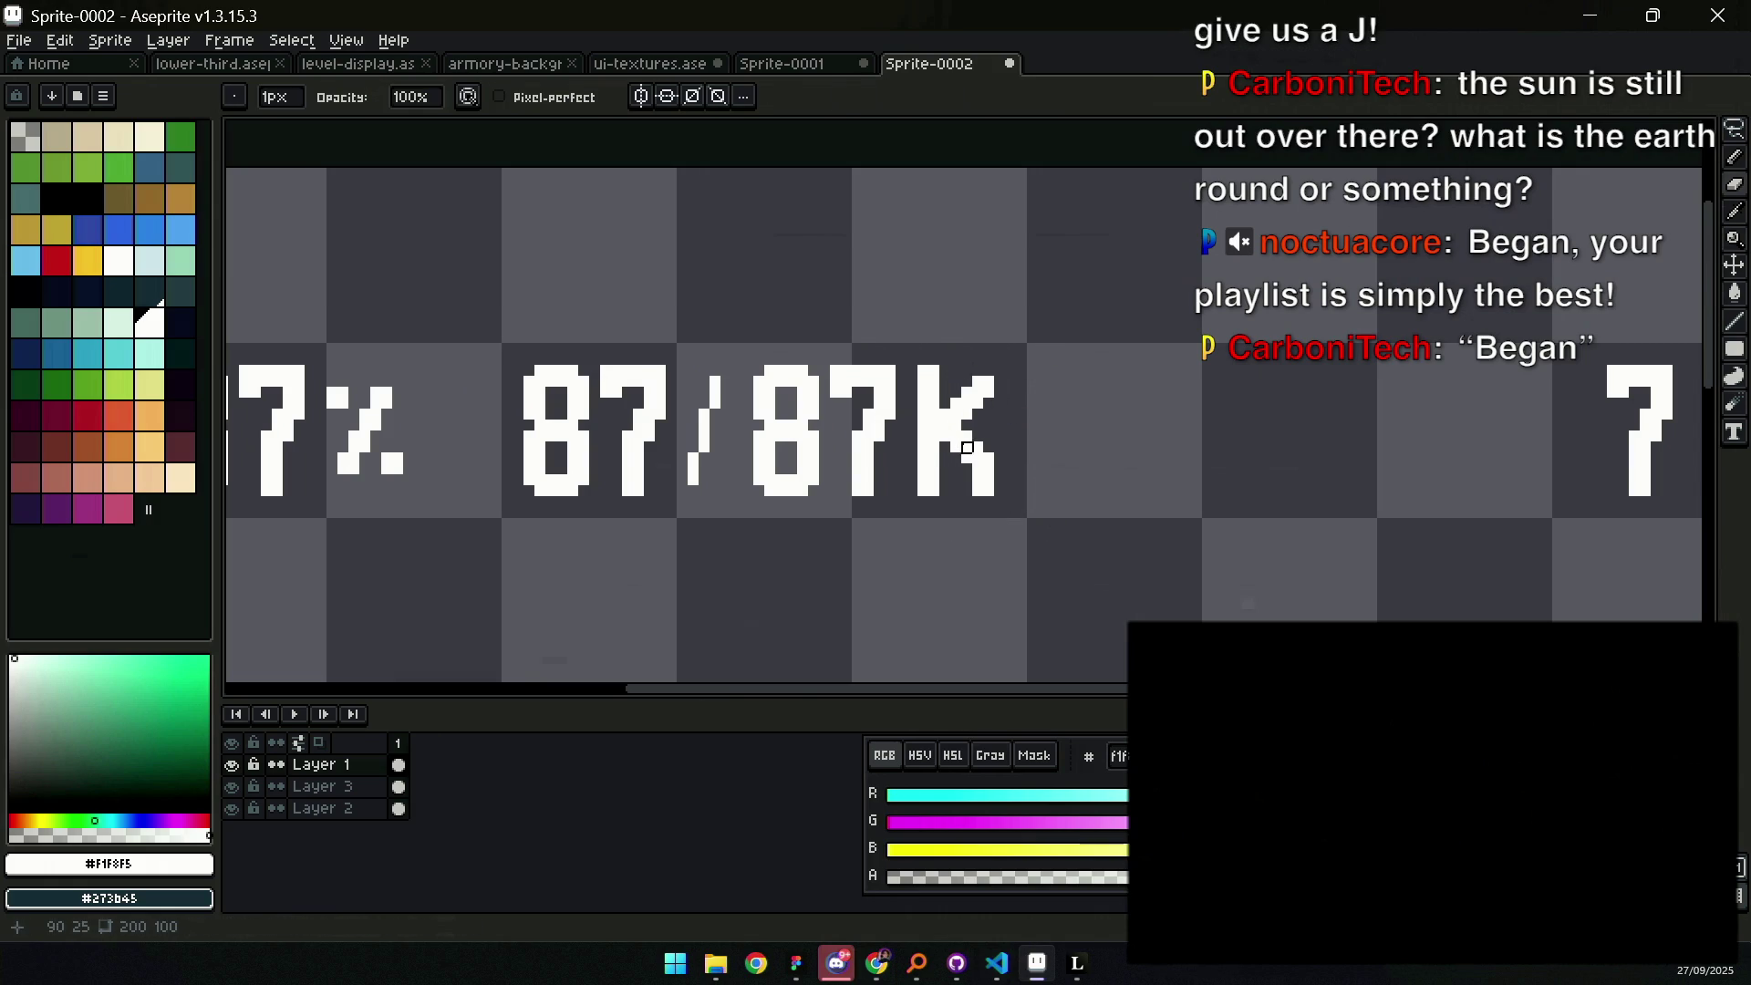
key("m")
left_click_drag(934, 425, 1020, 511)
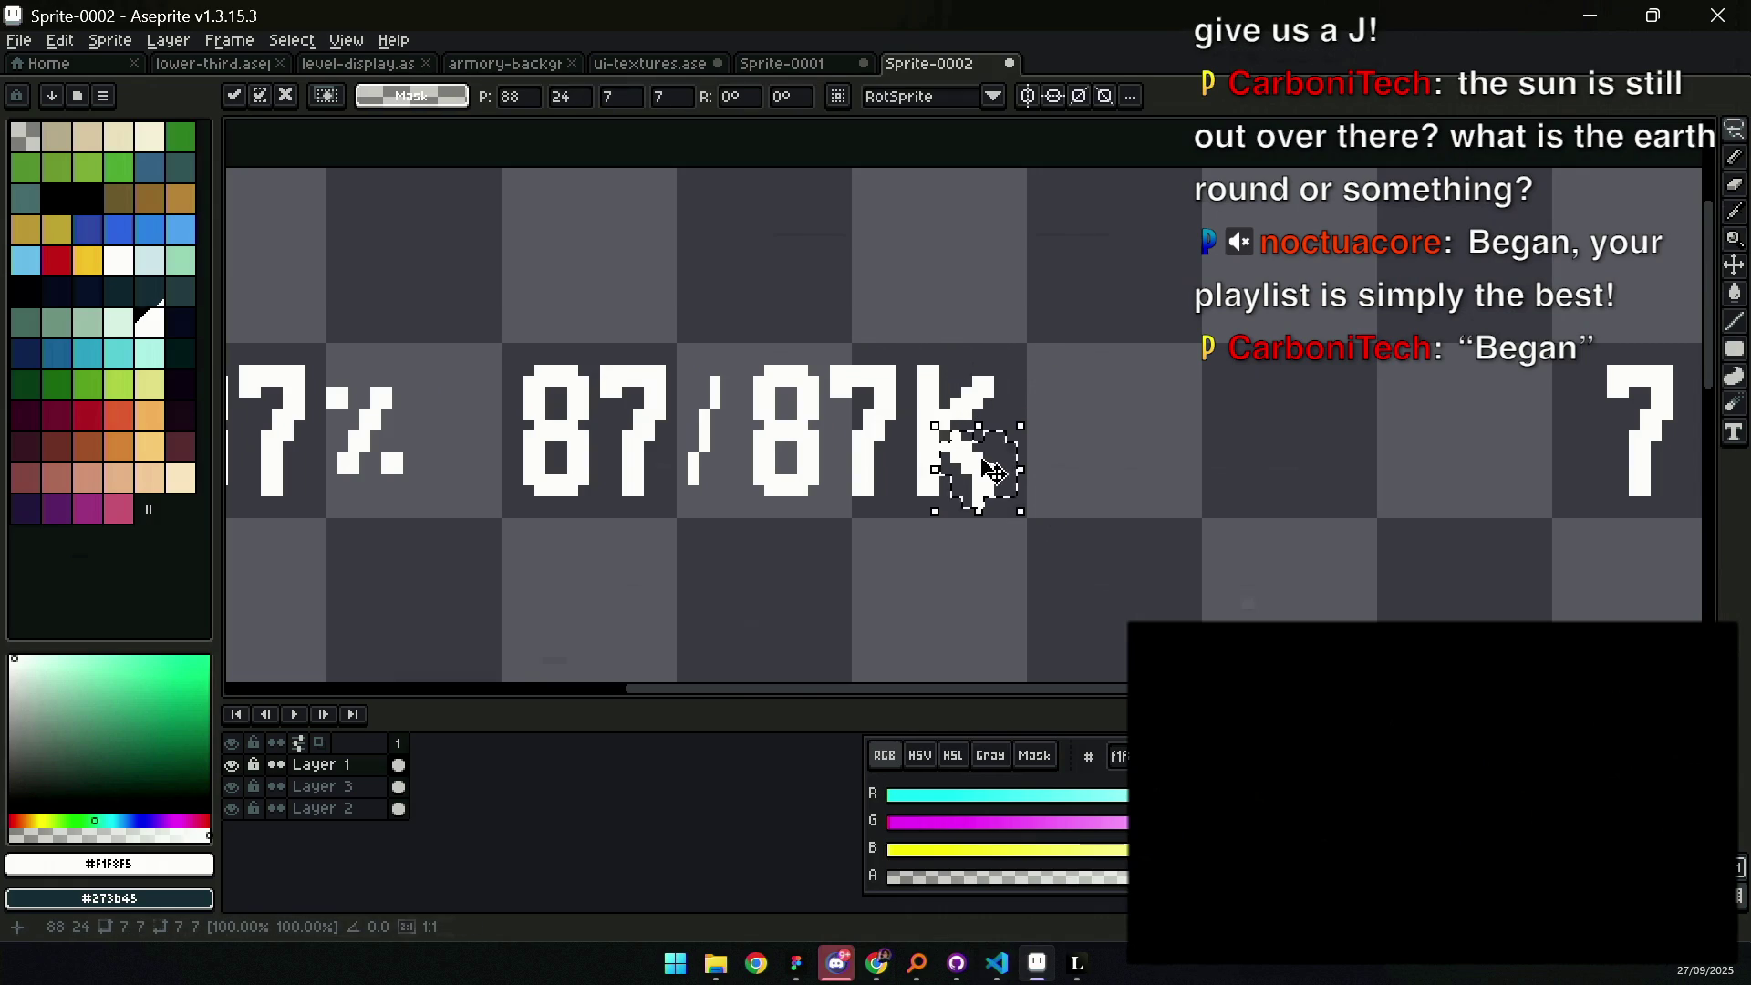
key("ctrl+d")
key("b")
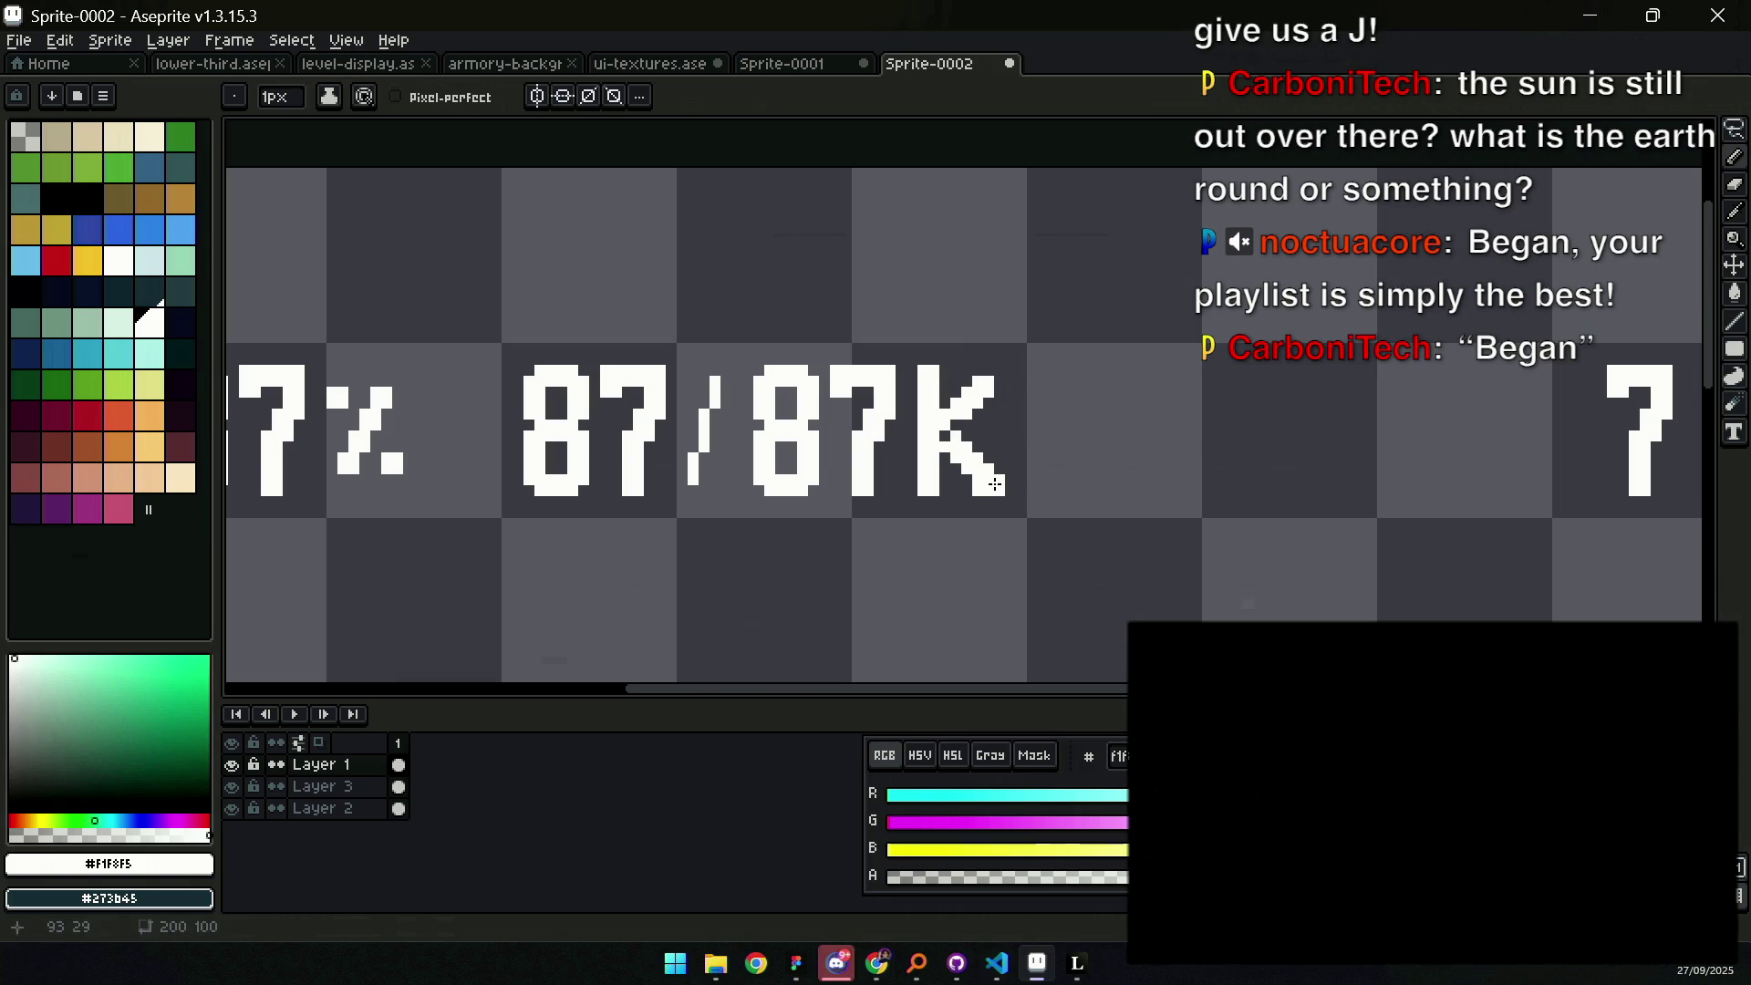
key("e")
key("b")
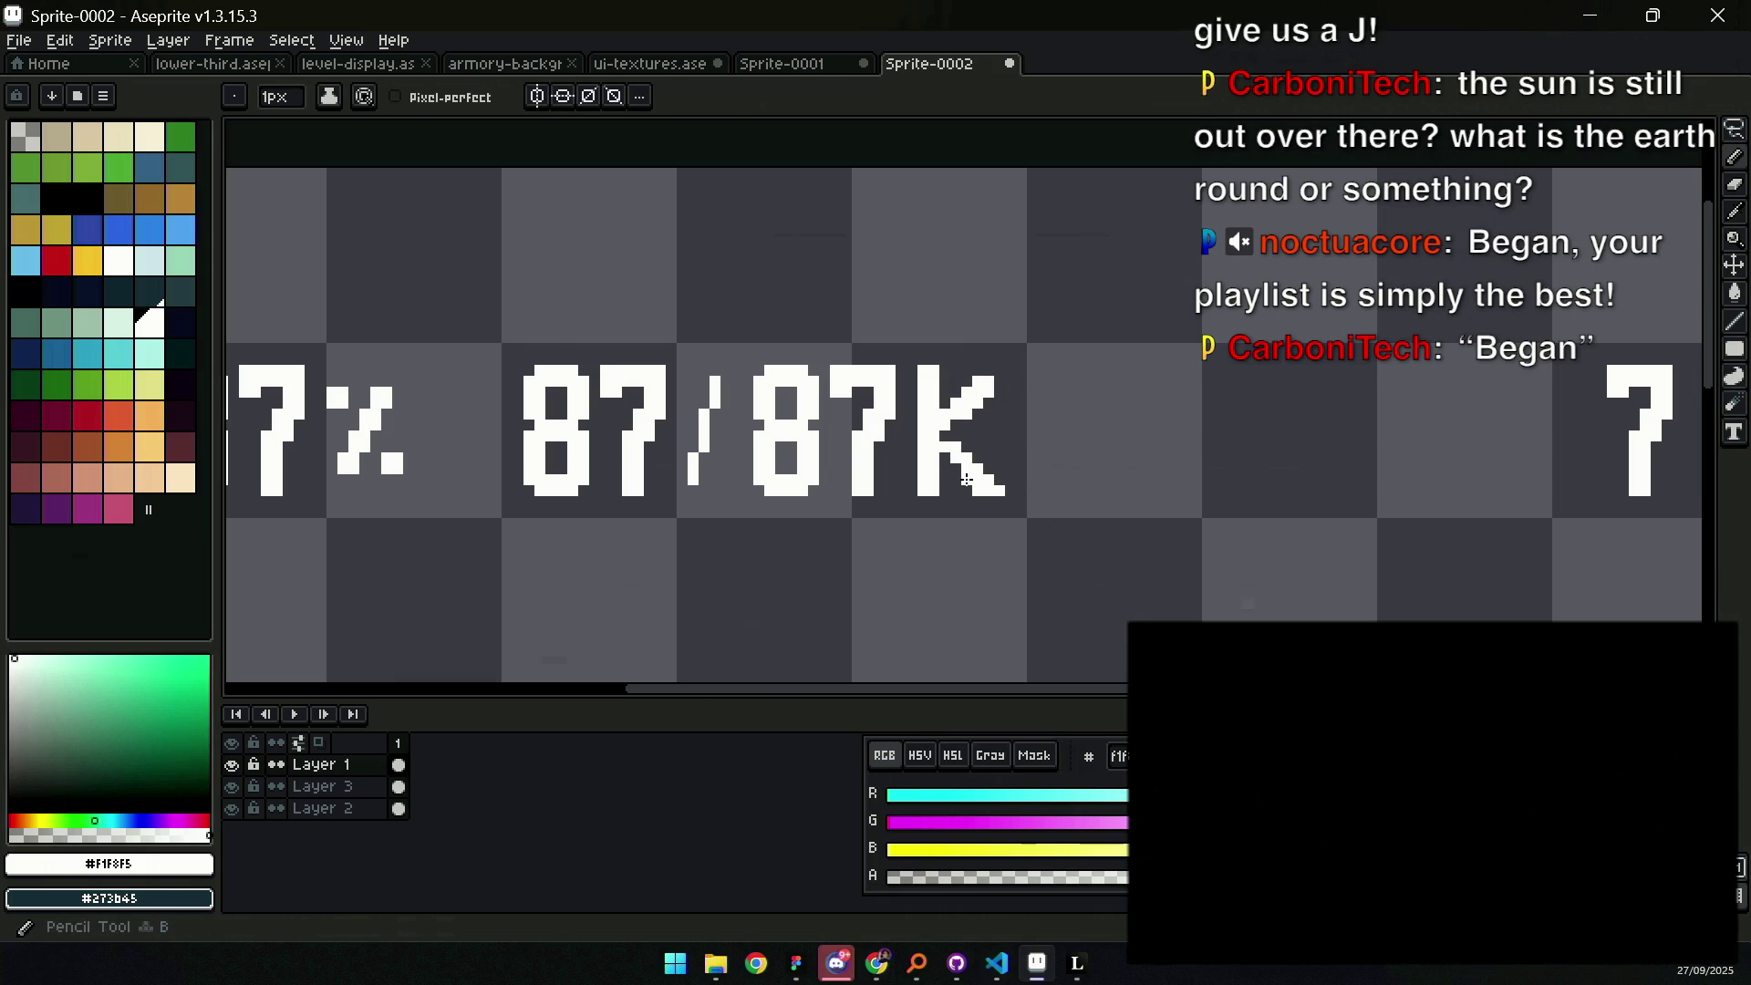
Select the whole k and zoom out and back in to review the 87/87k line
key("z")
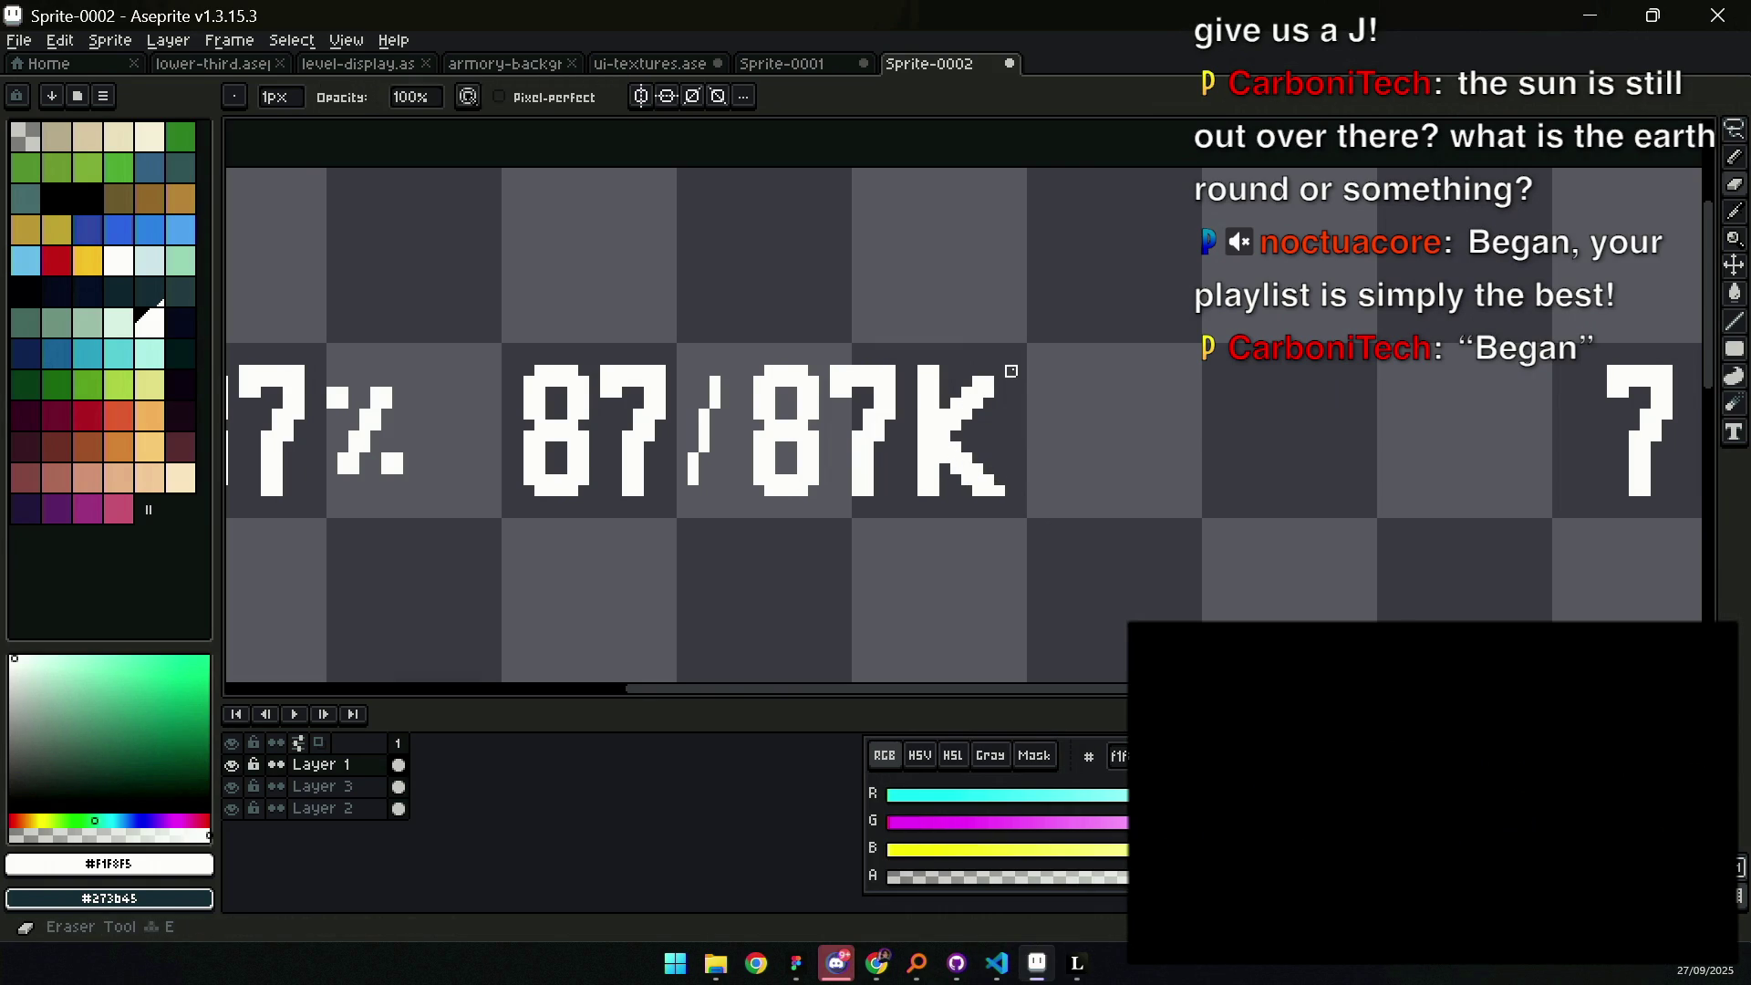
scroll(965, 363, "down", 3)
scroll(903, 356, "up", 2)
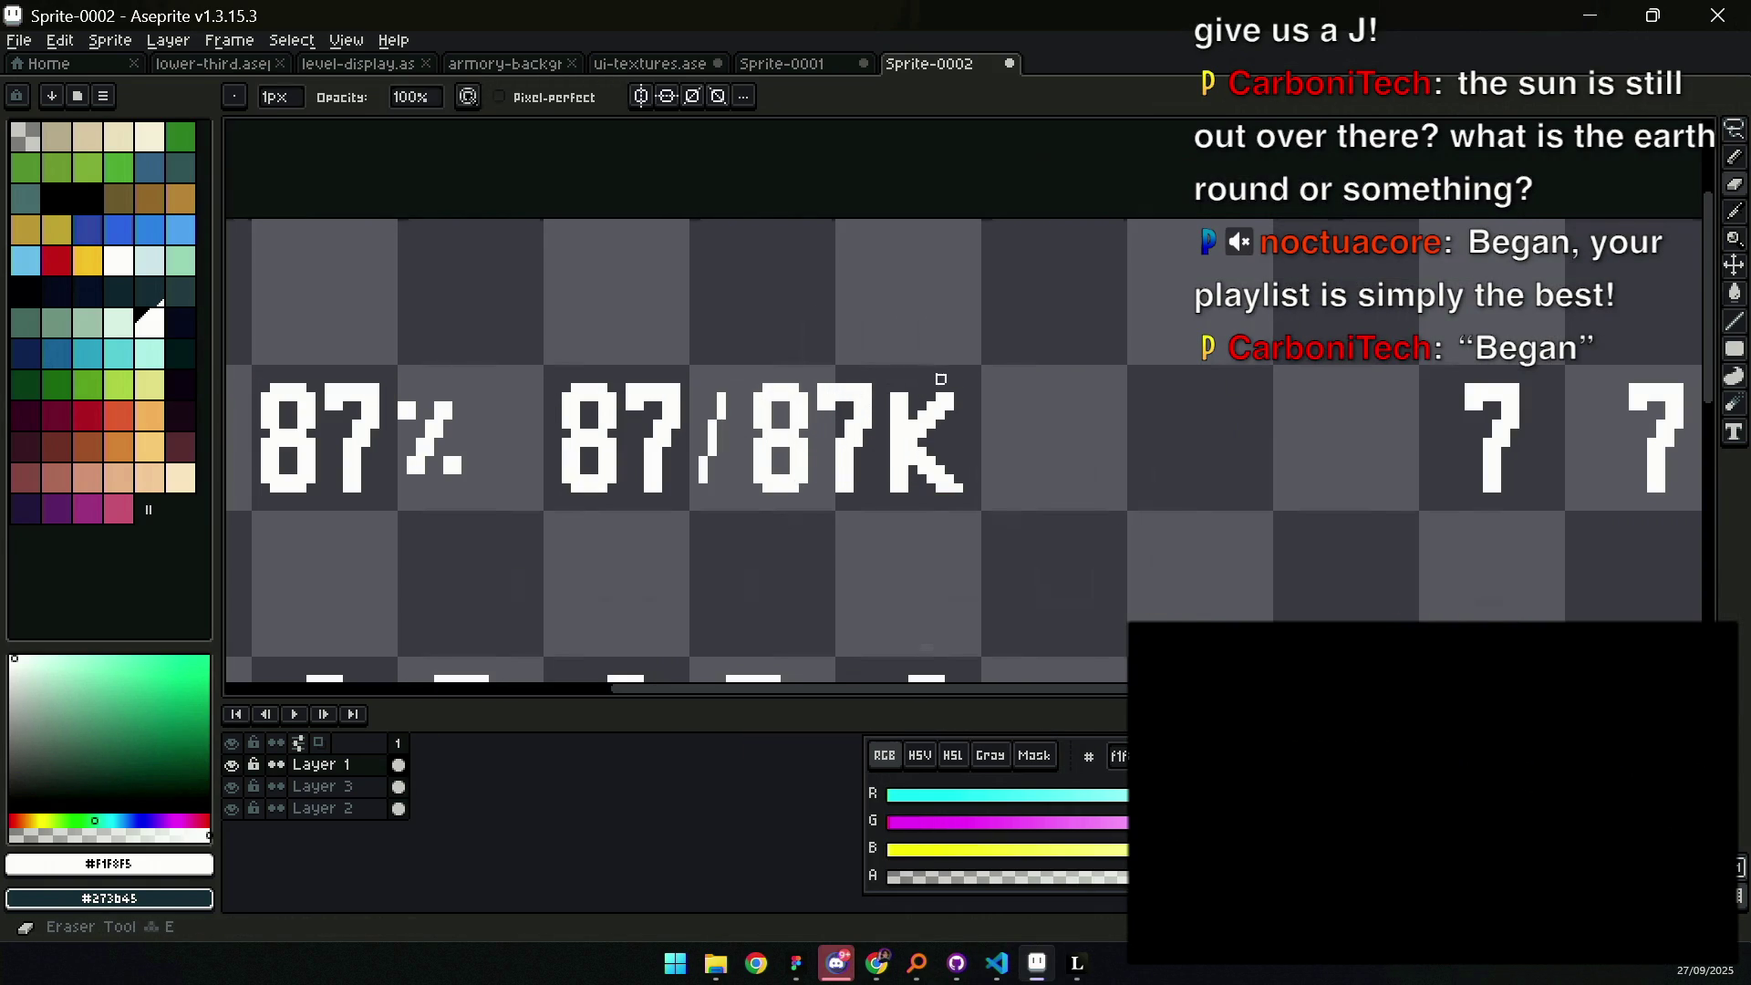
scroll(930, 372, "down", 2)
scroll(952, 347, "down", 2)
scroll(959, 342, "up", 3)
scroll(959, 342, "up", 1)
key("m")
left_click_drag(878, 355, 997, 446)
key("ctrl+d")
key("z")
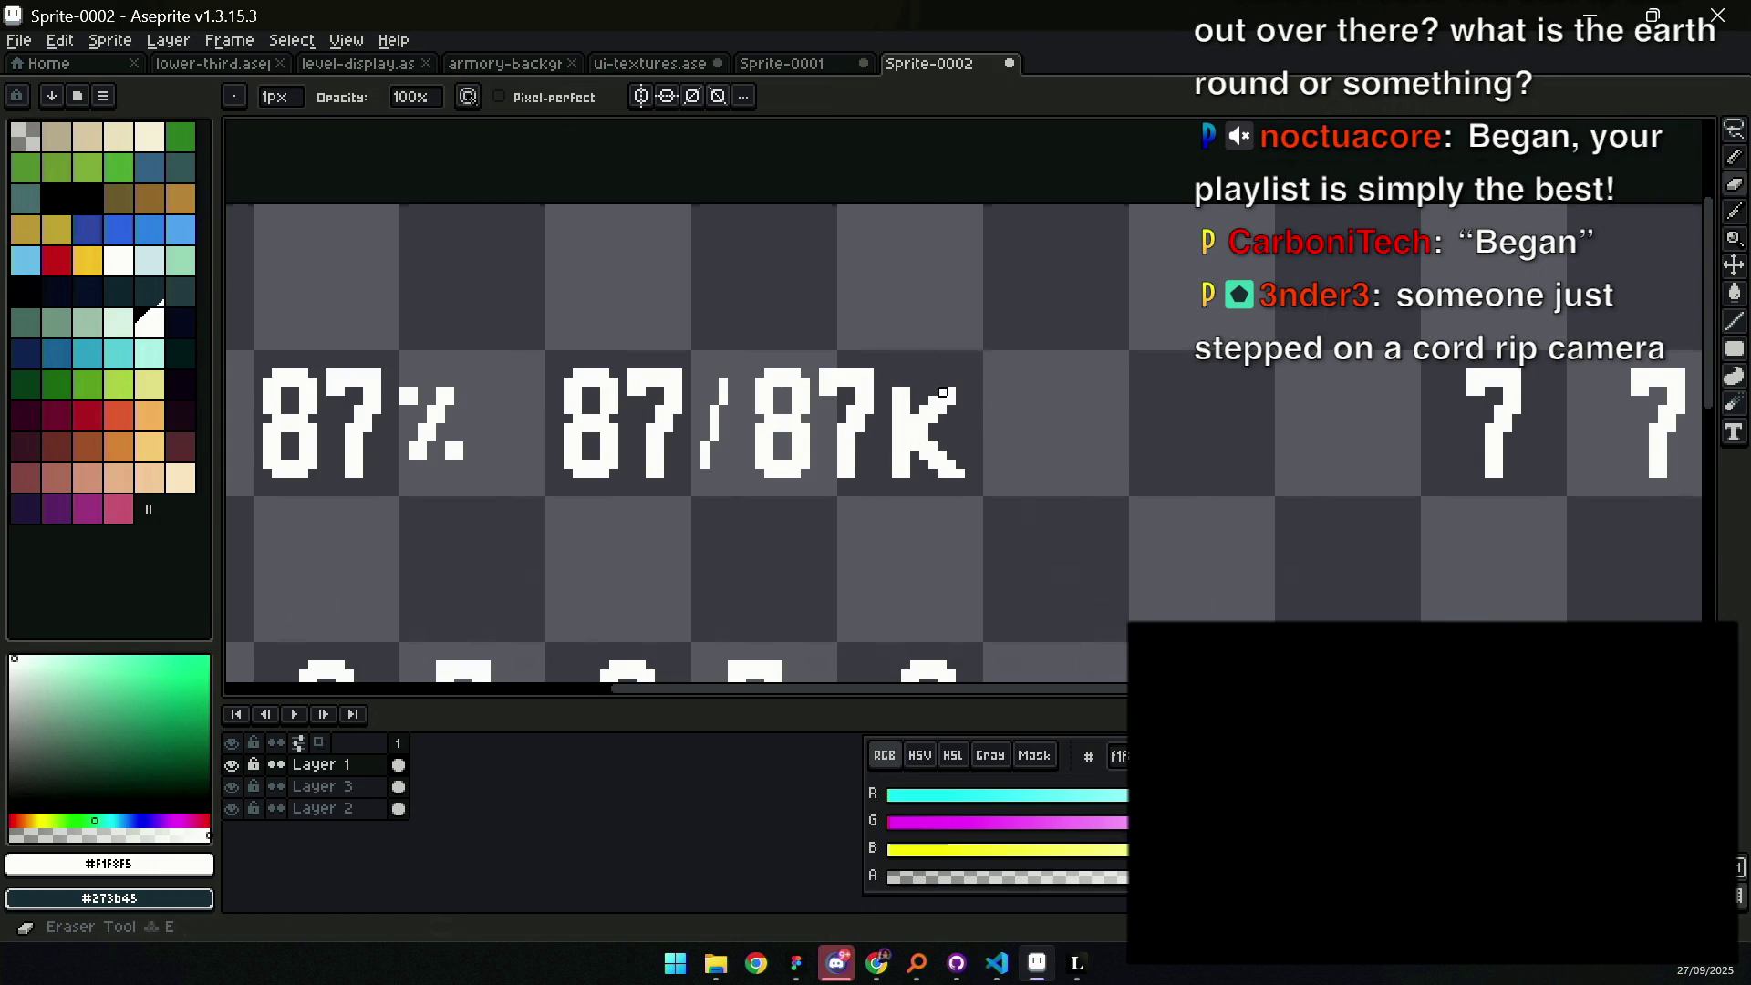
scroll(1016, 407, "down", 3)
scroll(1016, 419, "up", 1)
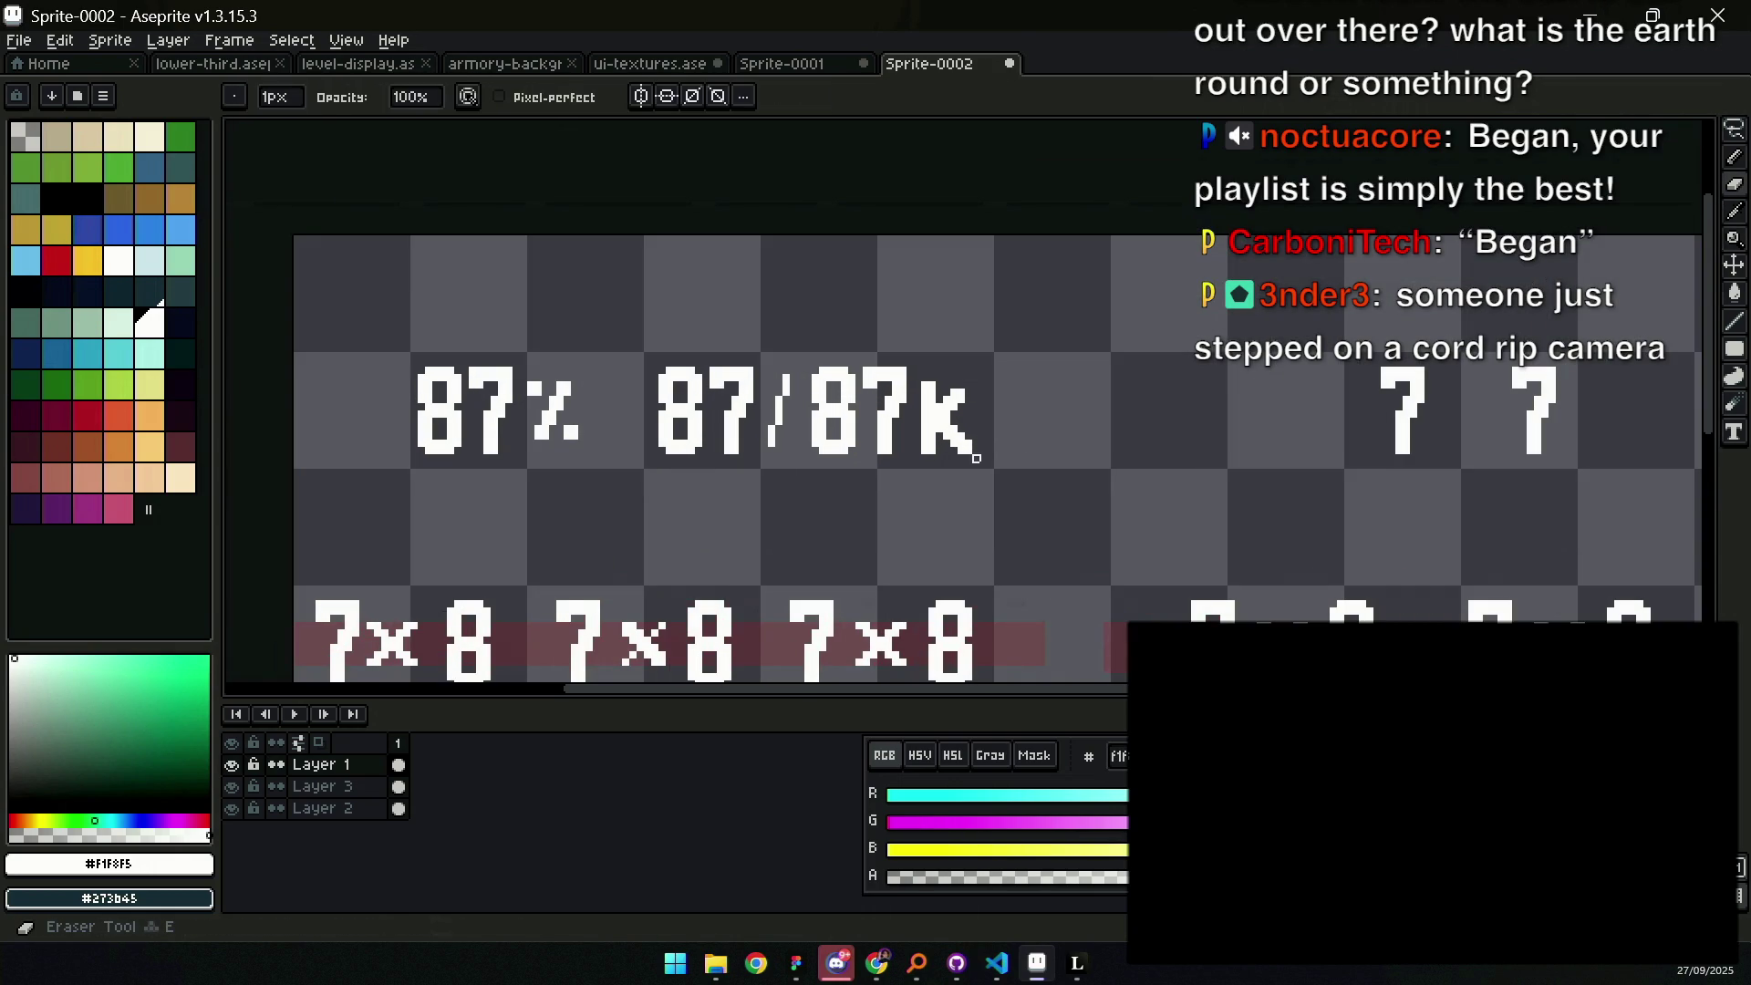
scroll(1000, 430, "down", 5)
scroll(925, 397, "up", 1)
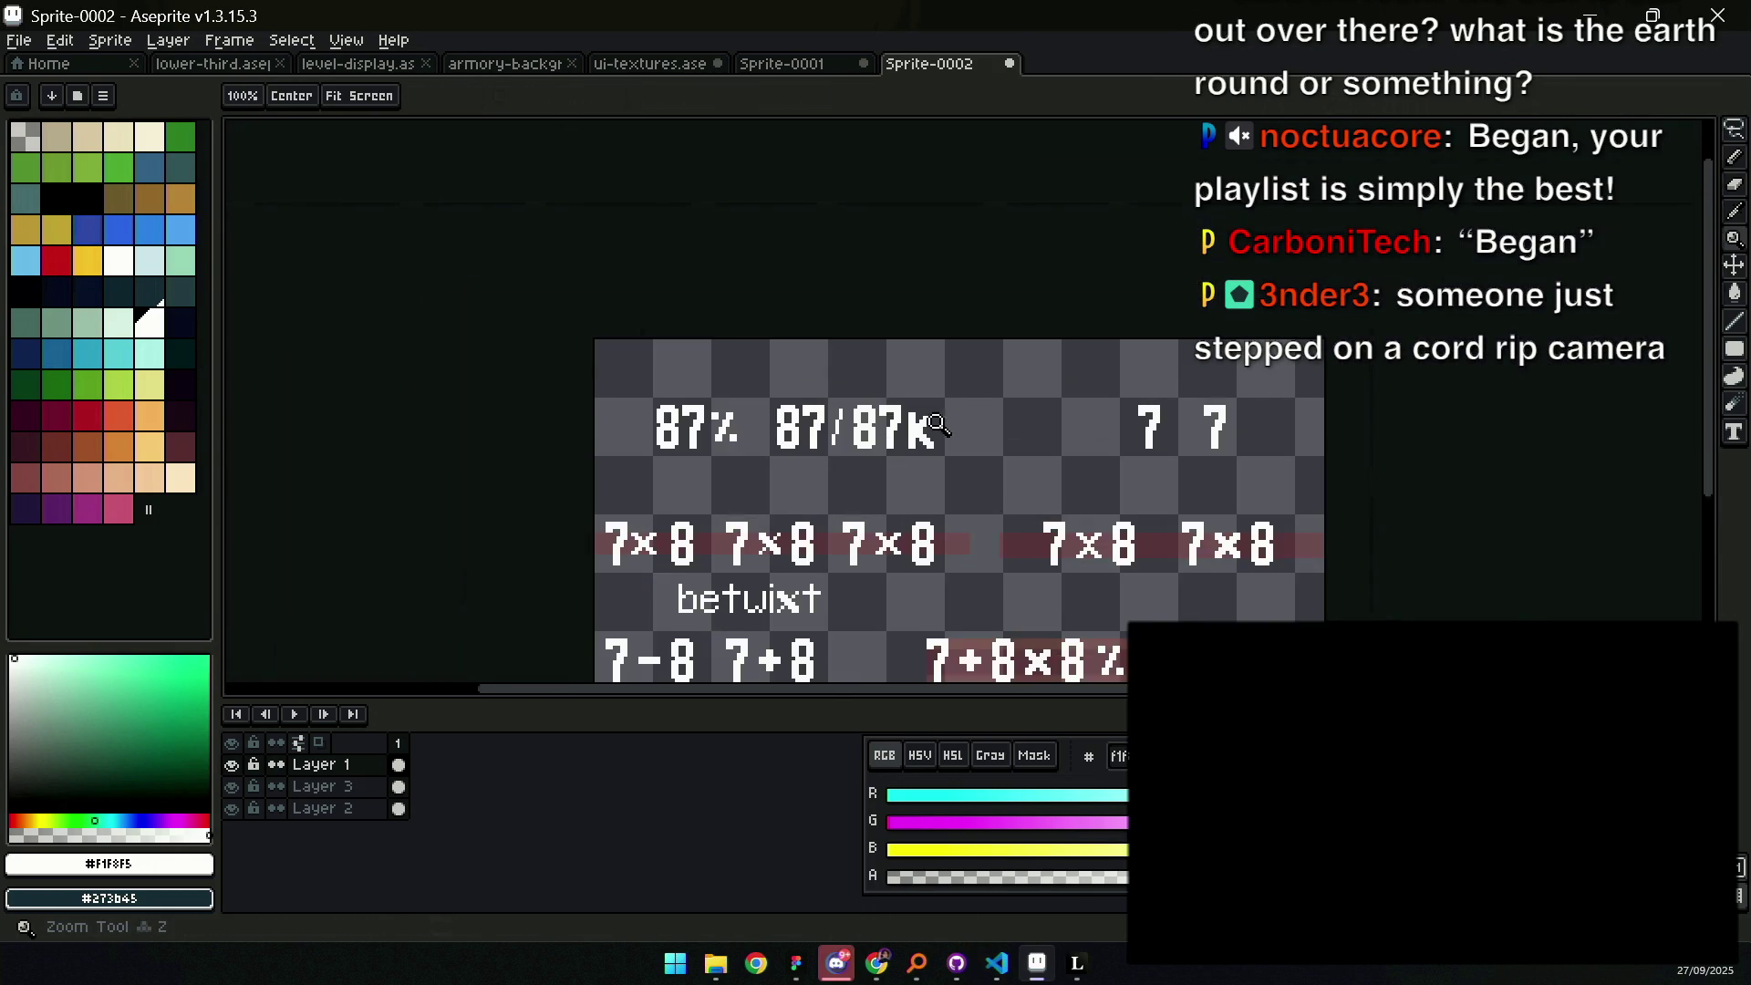
scroll(930, 406, "up", 4)
key("b")
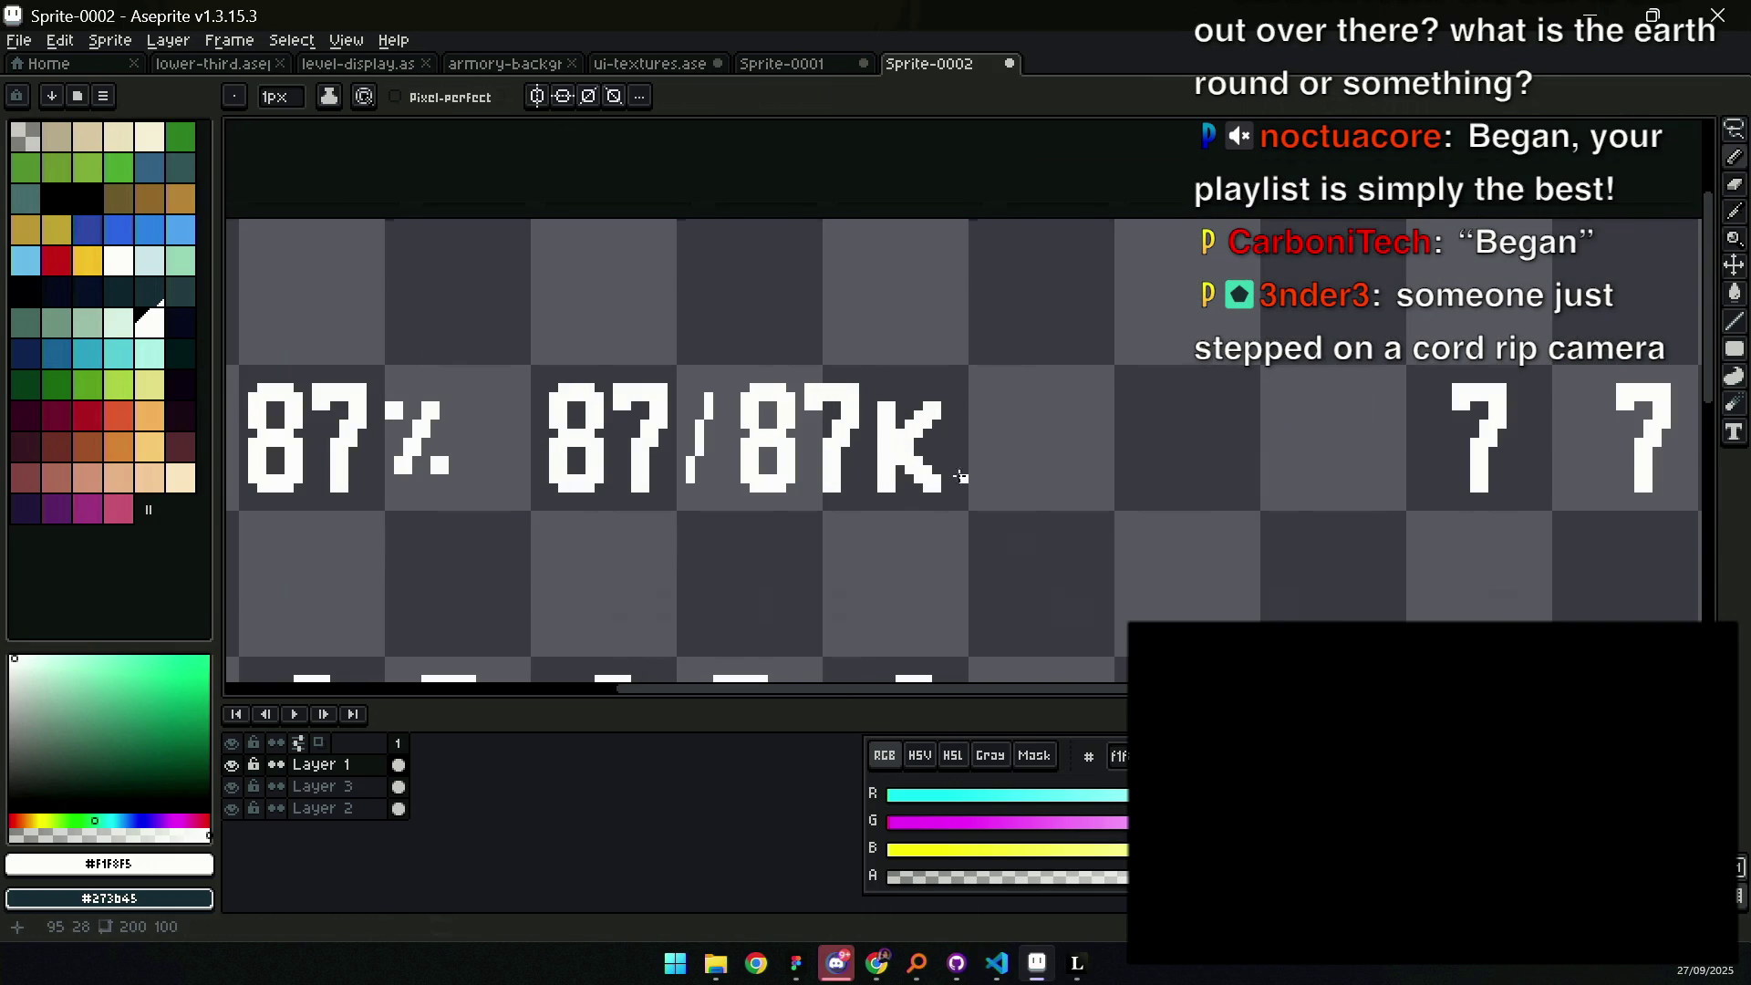
key("m")
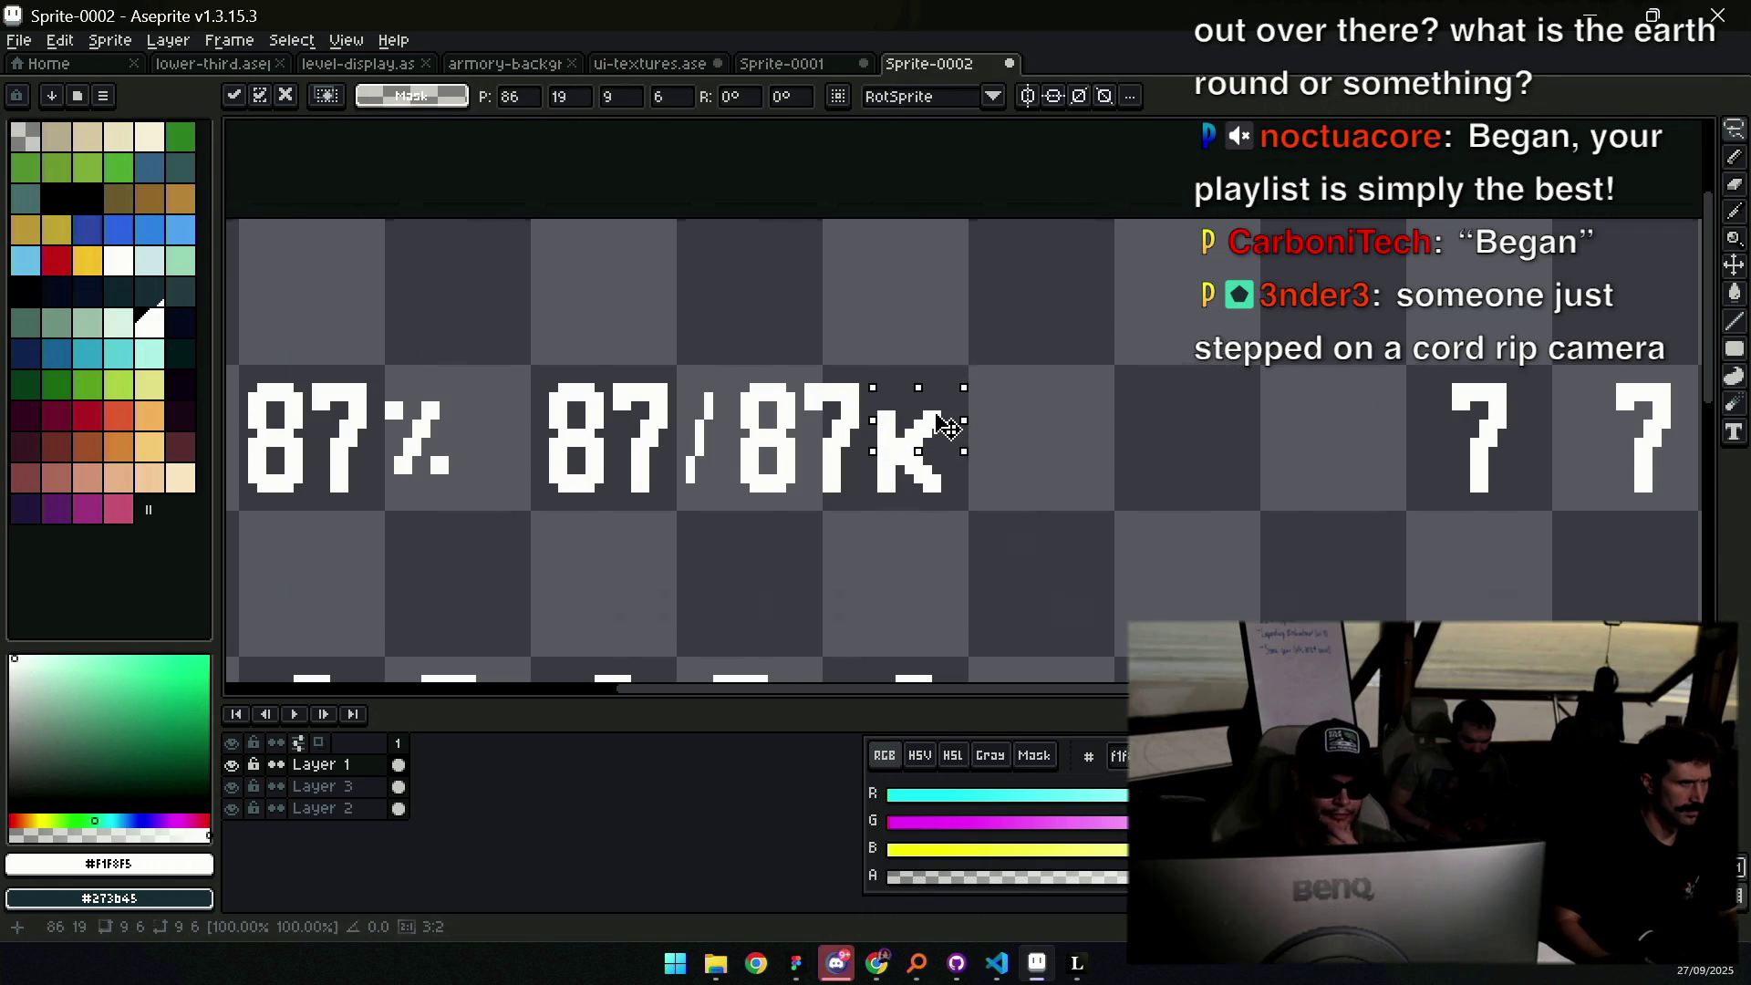
key("z")
scroll(964, 397, "down", 5)
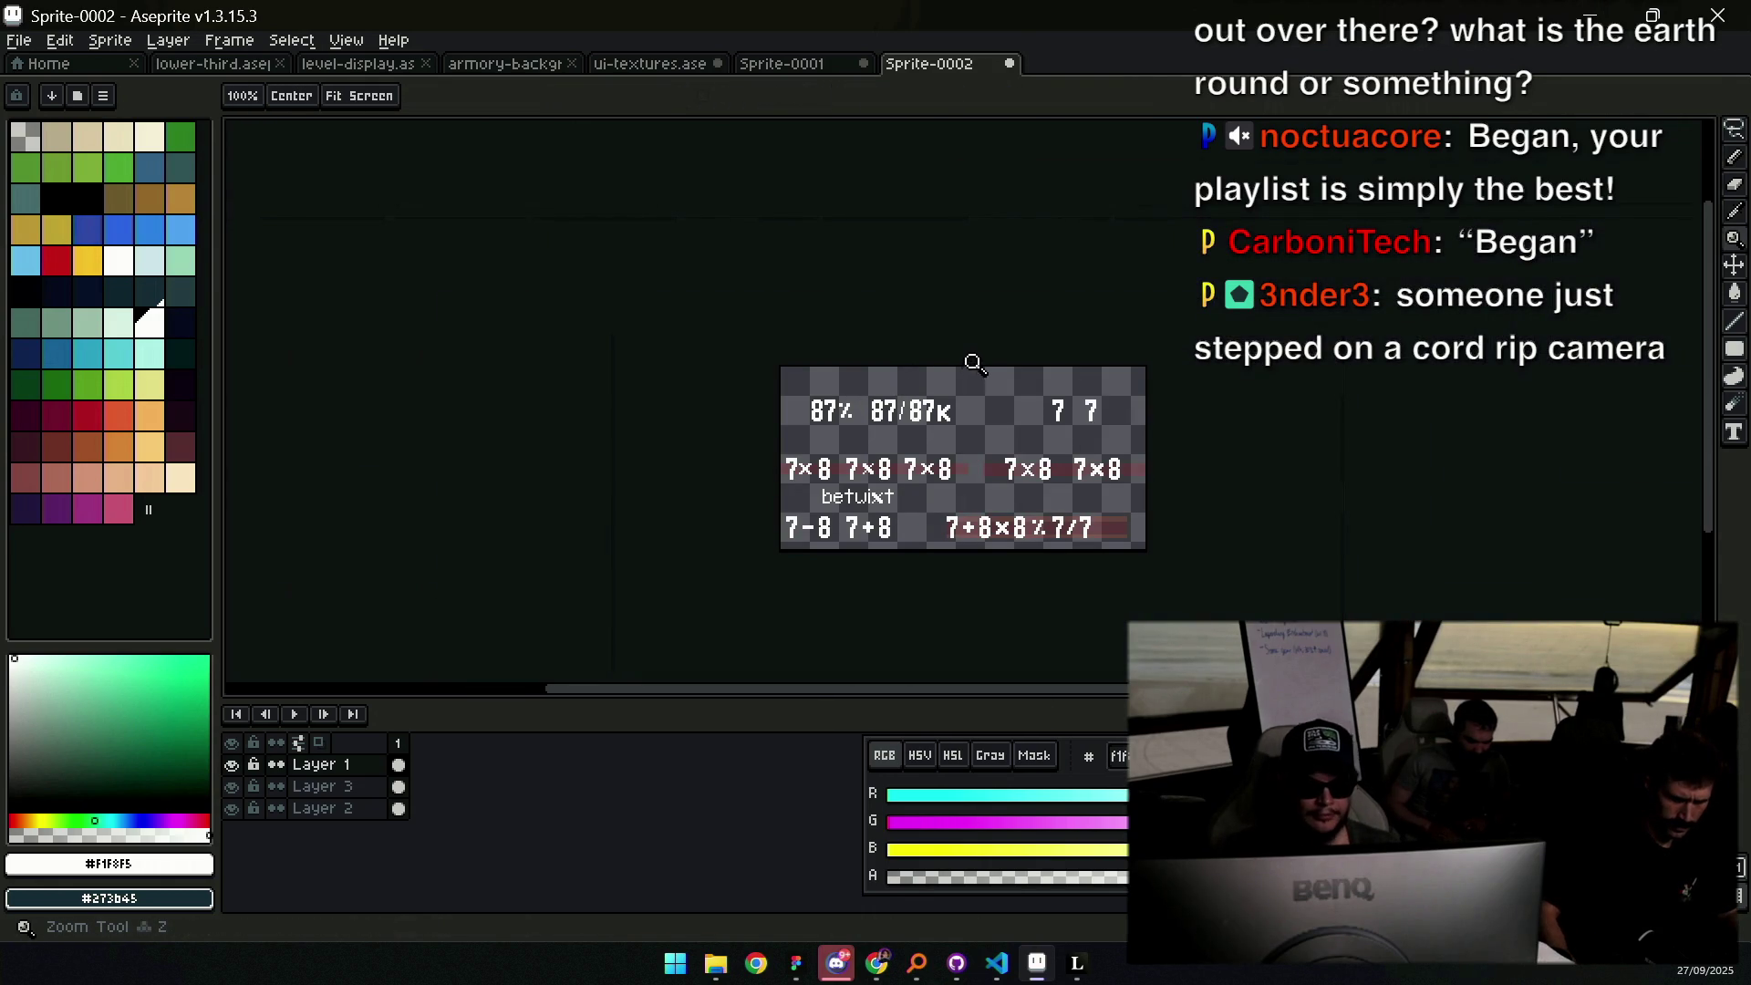
scroll(979, 379, "up", 1)
scroll(930, 411, "up", 2)
scroll(873, 503, "up", 1)
Check the lowercase e design in BitFontMaker2's E glyph, then return to Aseprite
left_click(1037, 968)
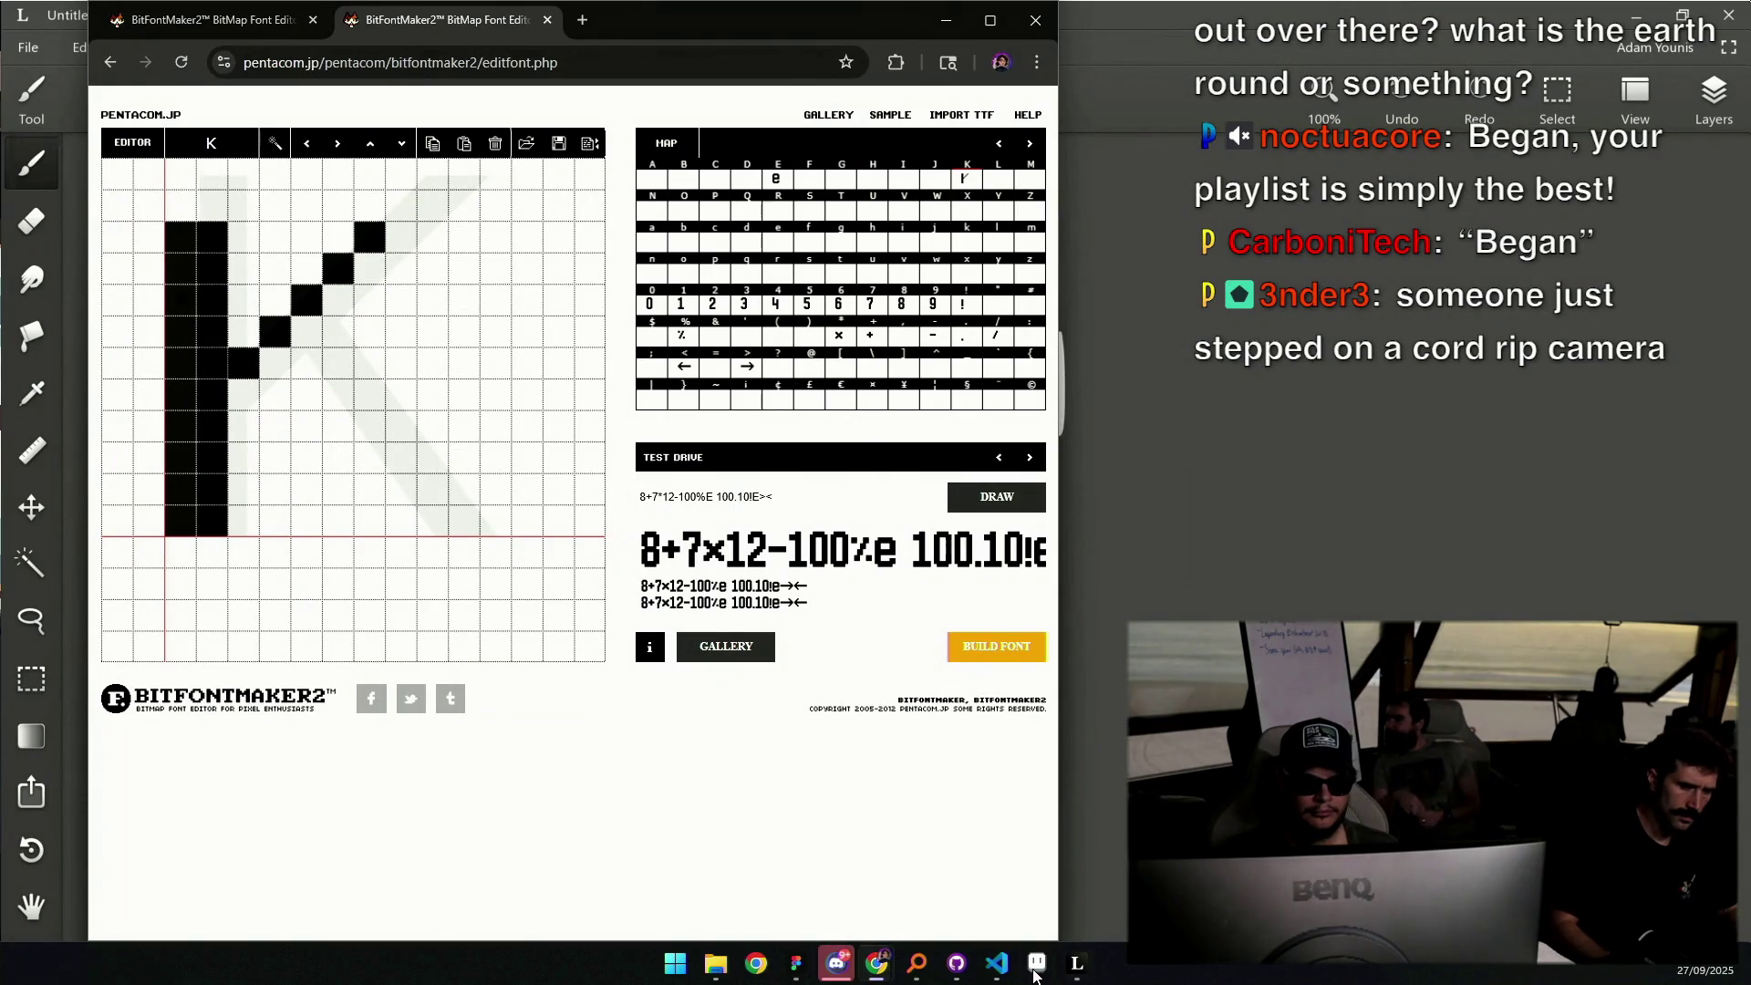
left_click(778, 180)
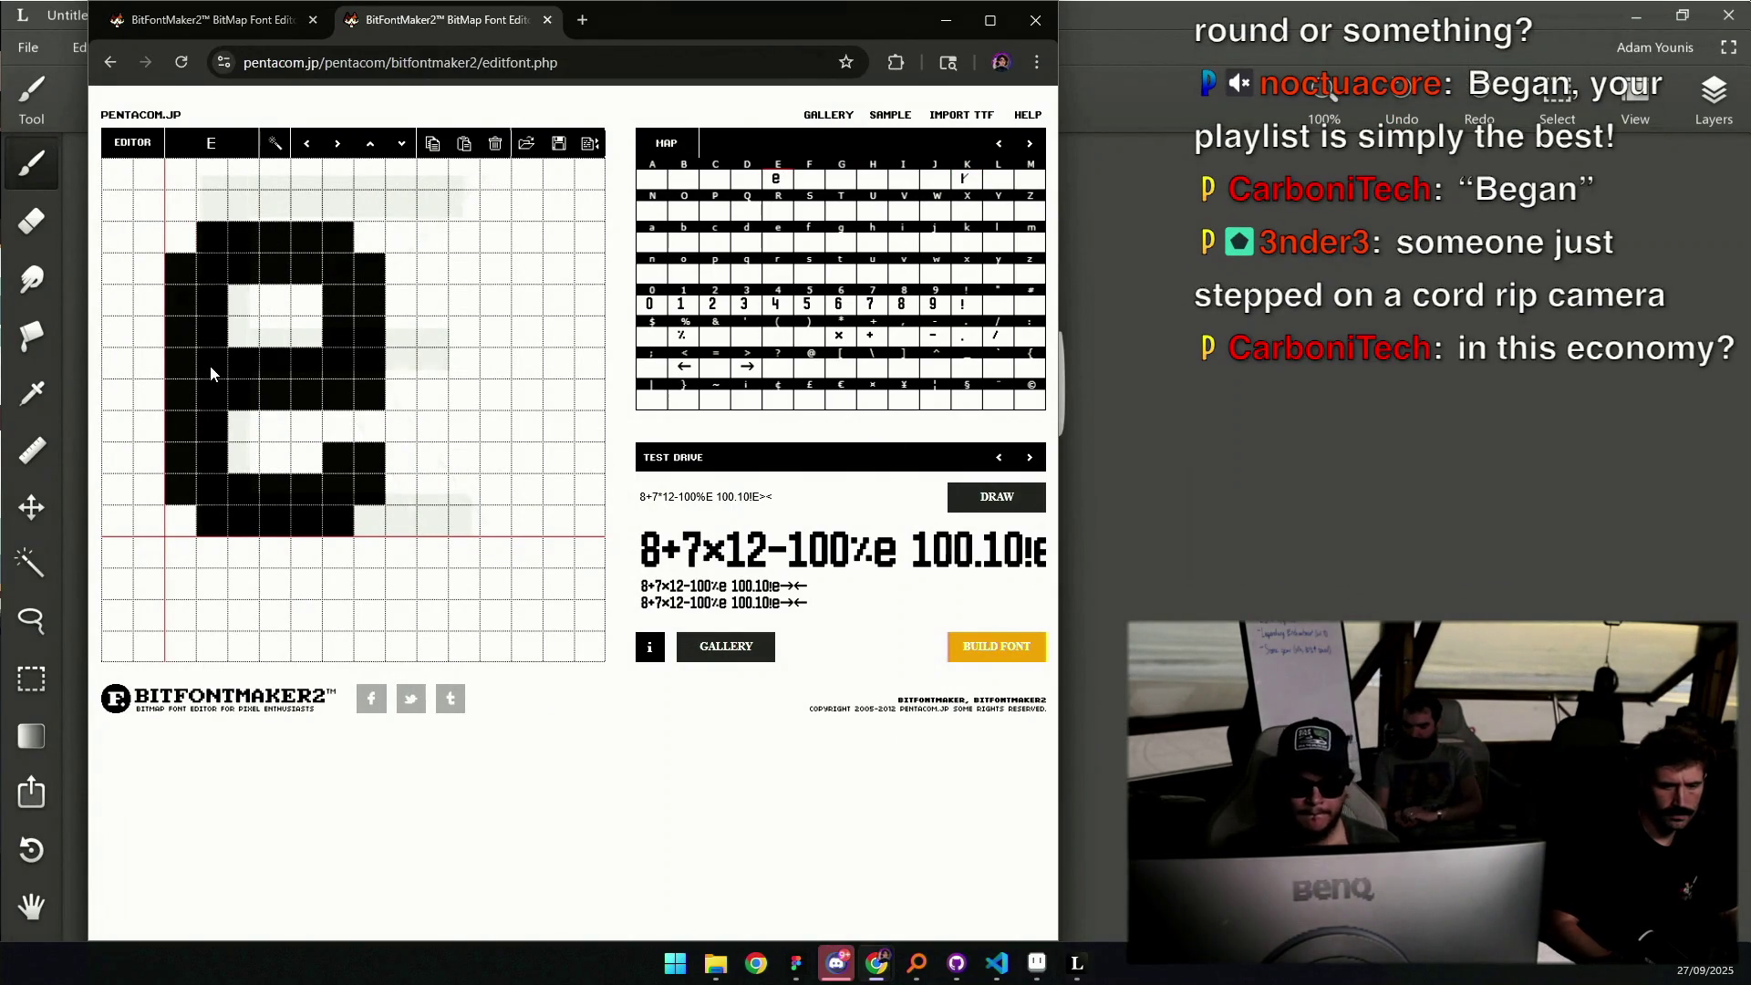
left_click(1037, 963)
scroll(955, 394, "up", 2)
Sketch stacked bars with the Pencil as a new glyph after 87k
key("b")
mouse_move(945, 394)
left_mouse_down()
mouse_move(972, 394)
mouse_move(957, 425)
left_mouse_up()
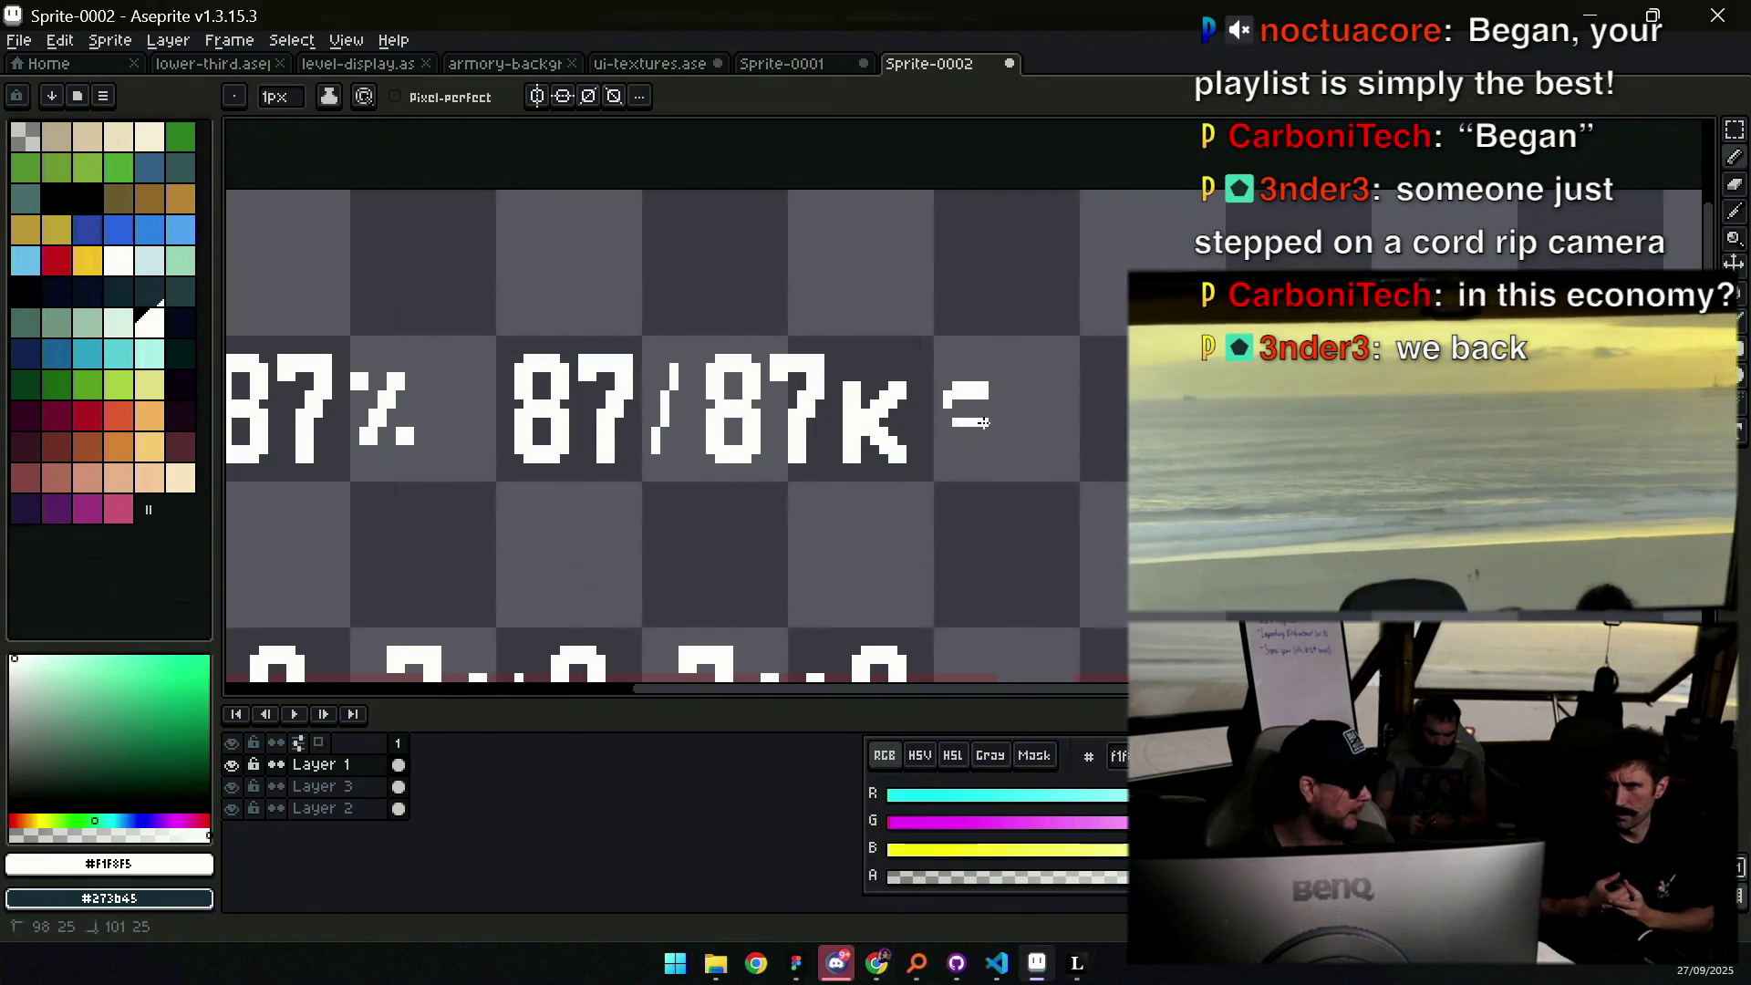
left_click_drag(985, 453, 952, 452)
scroll(1003, 397, "up", 2)
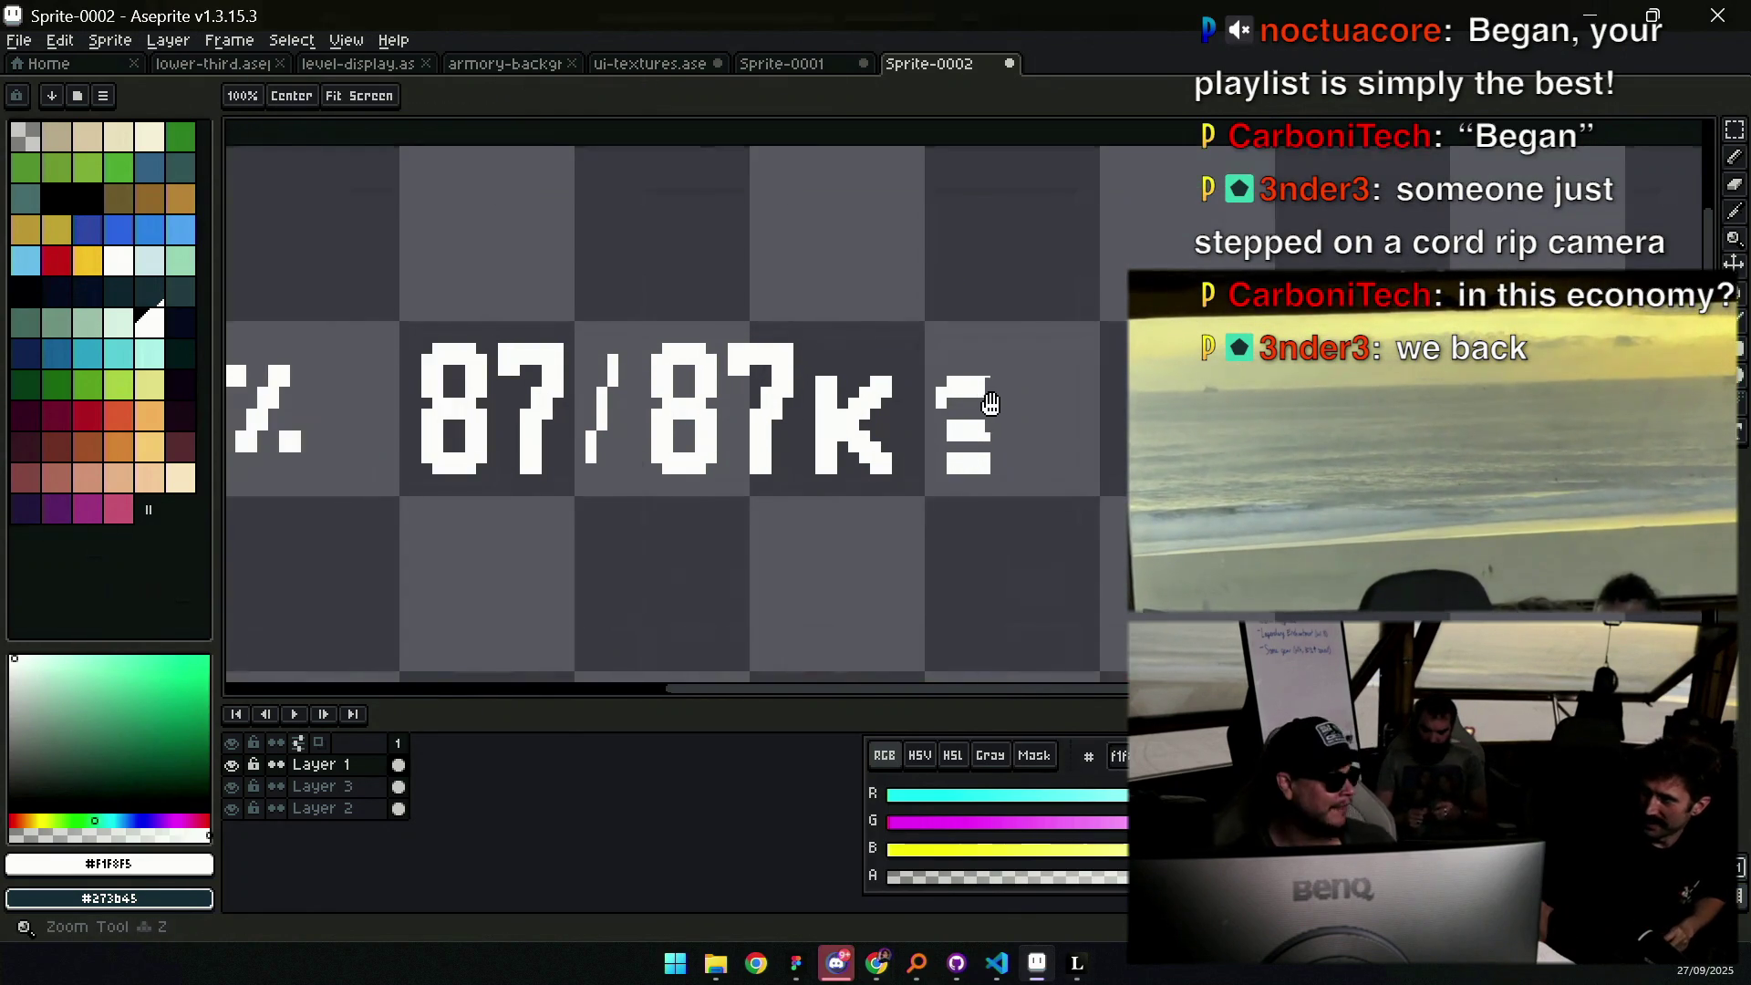
scroll(957, 438, "down", 1)
key("e")
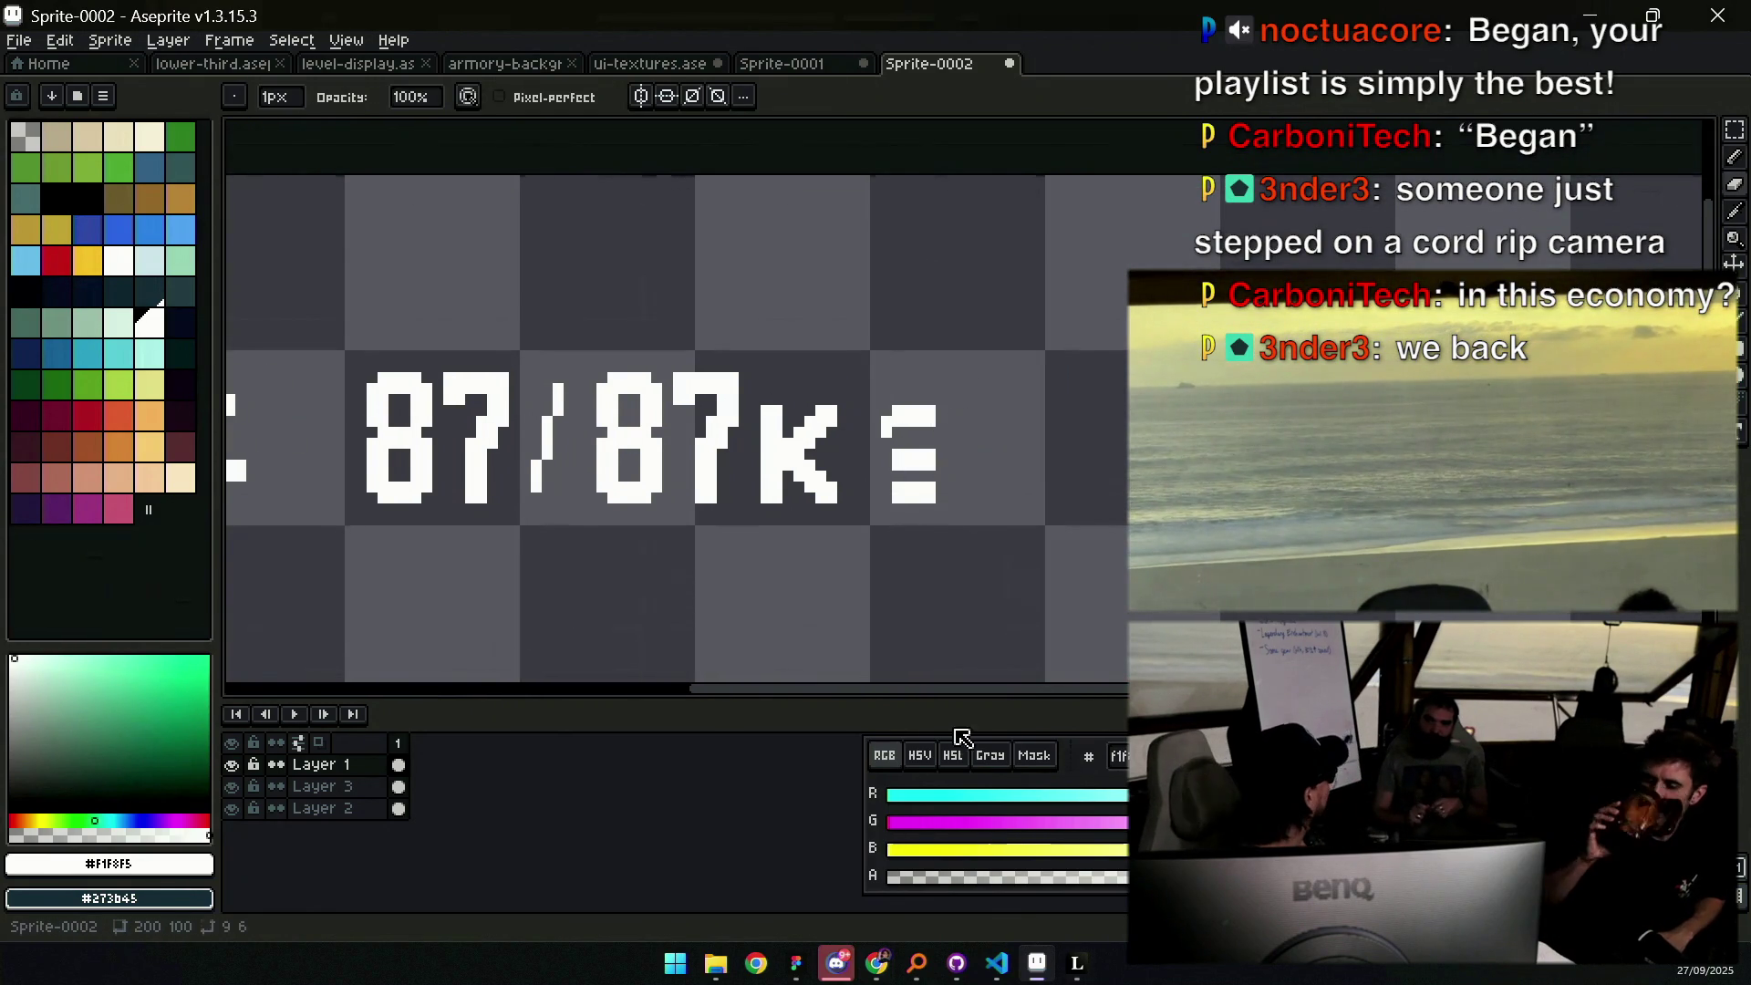
Compare against the font editor, then erase and reshape the new glyph into three bars
left_click(1039, 977)
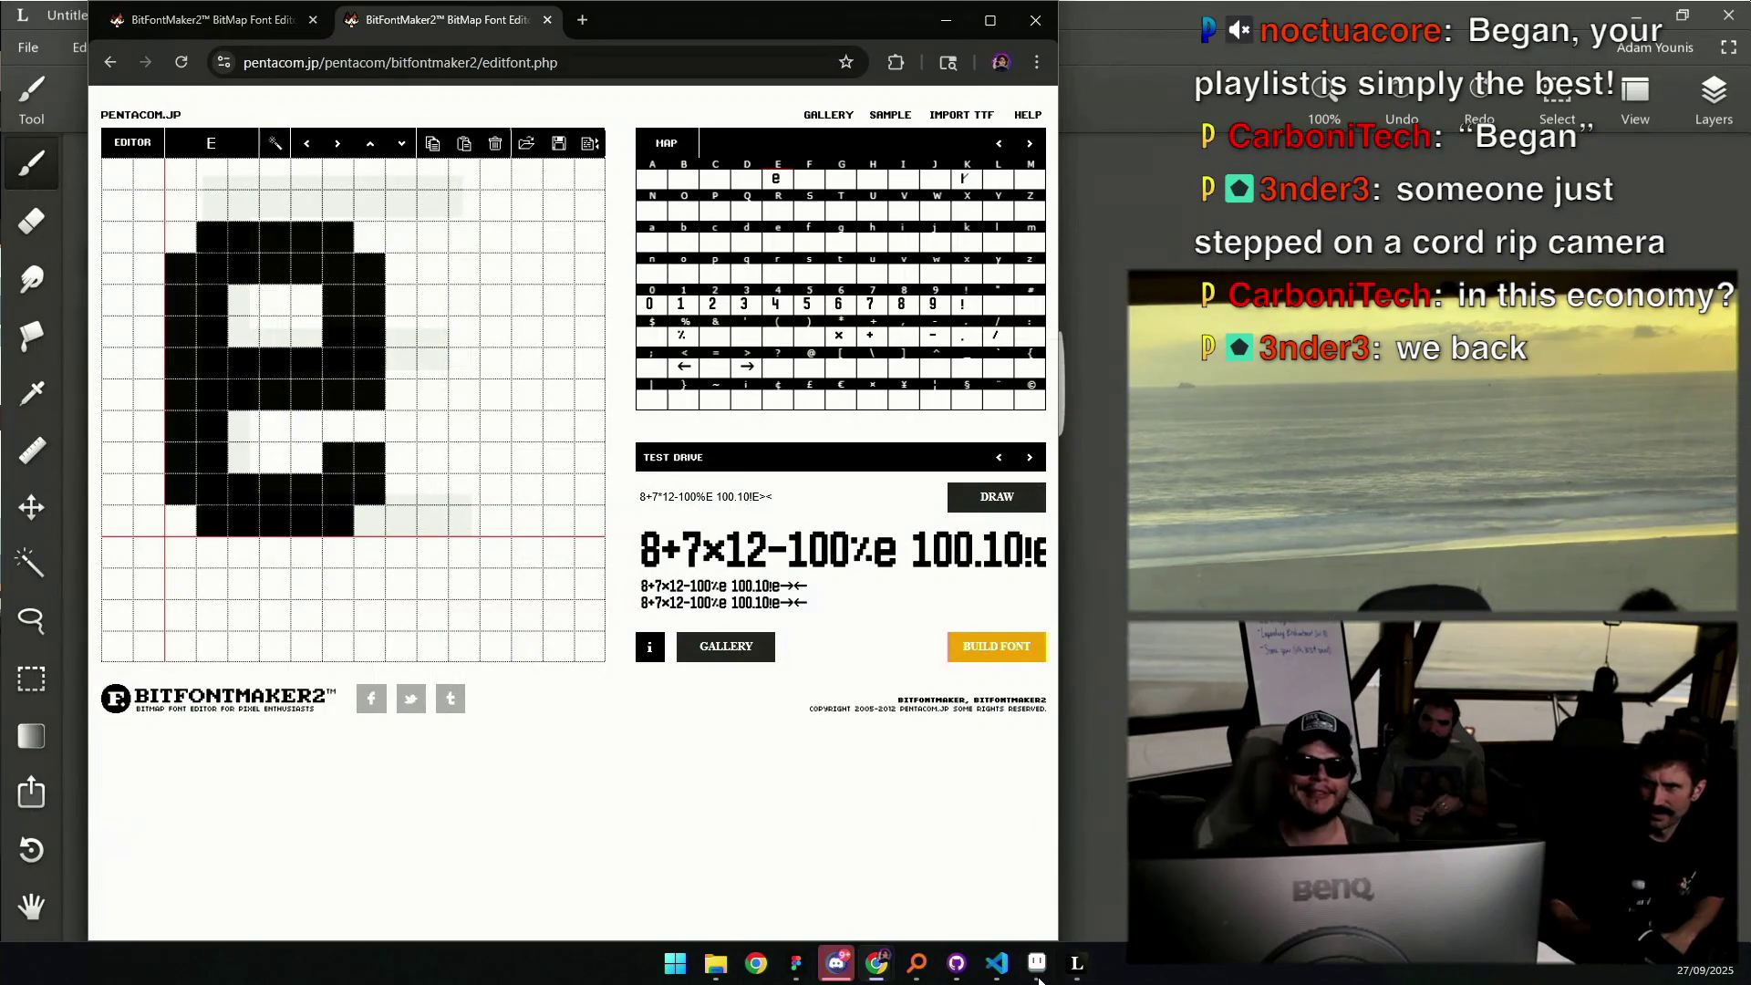
left_click(1038, 978)
mouse_move(927, 473)
left_mouse_down()
mouse_move(908, 463)
mouse_move(945, 443)
mouse_move(944, 401)
mouse_move(817, 399)
left_mouse_up()
key("b")
key("e")
left_click(888, 433)
Rework the k's upper arm pixels and adjust its lower part with a marquee selection
key("ctrl+z")
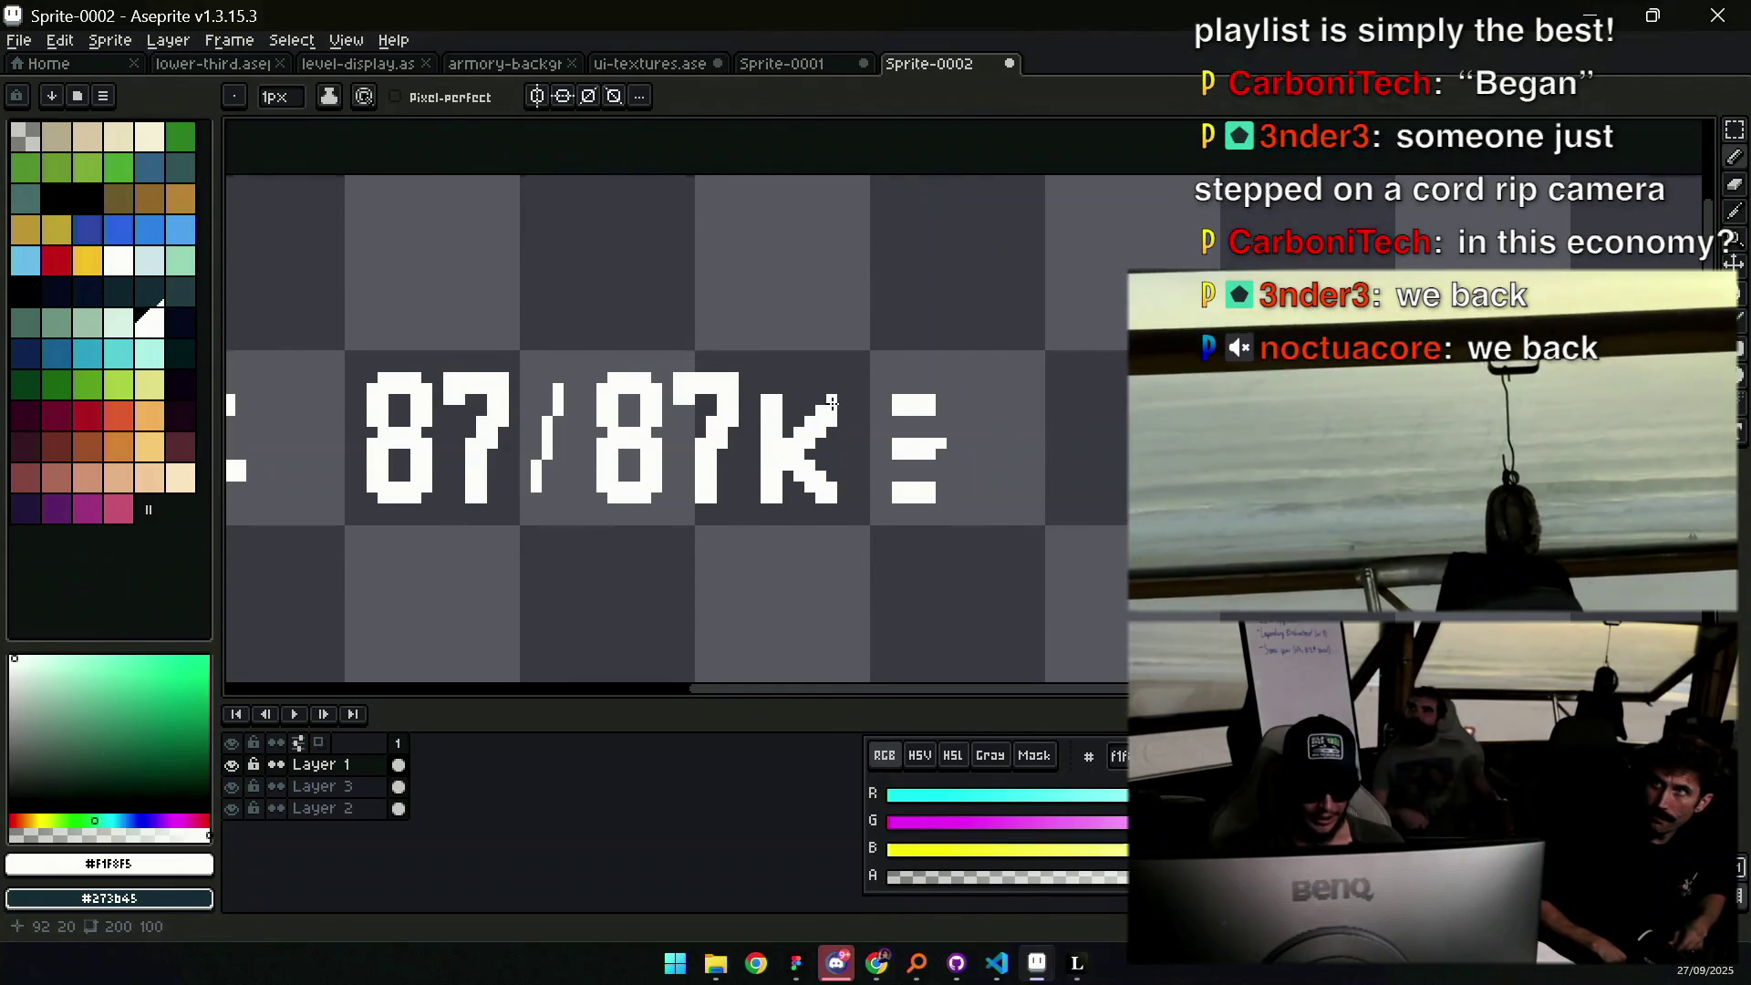
left_click(839, 403)
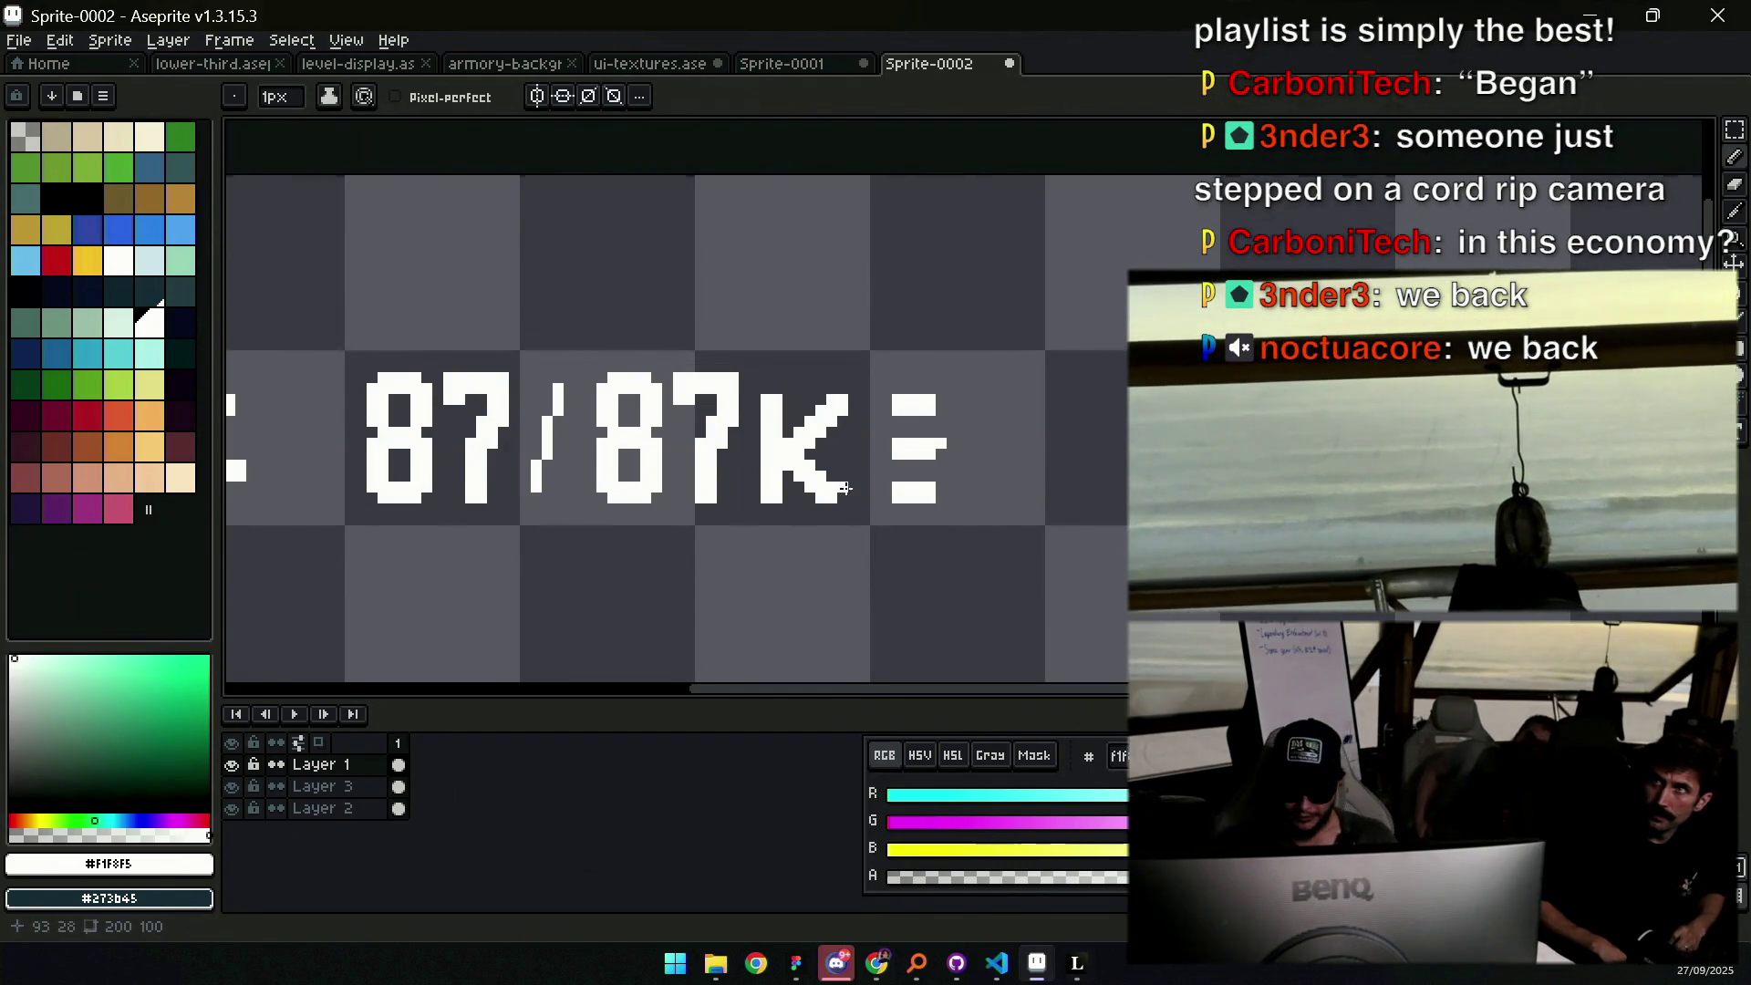
key("m")
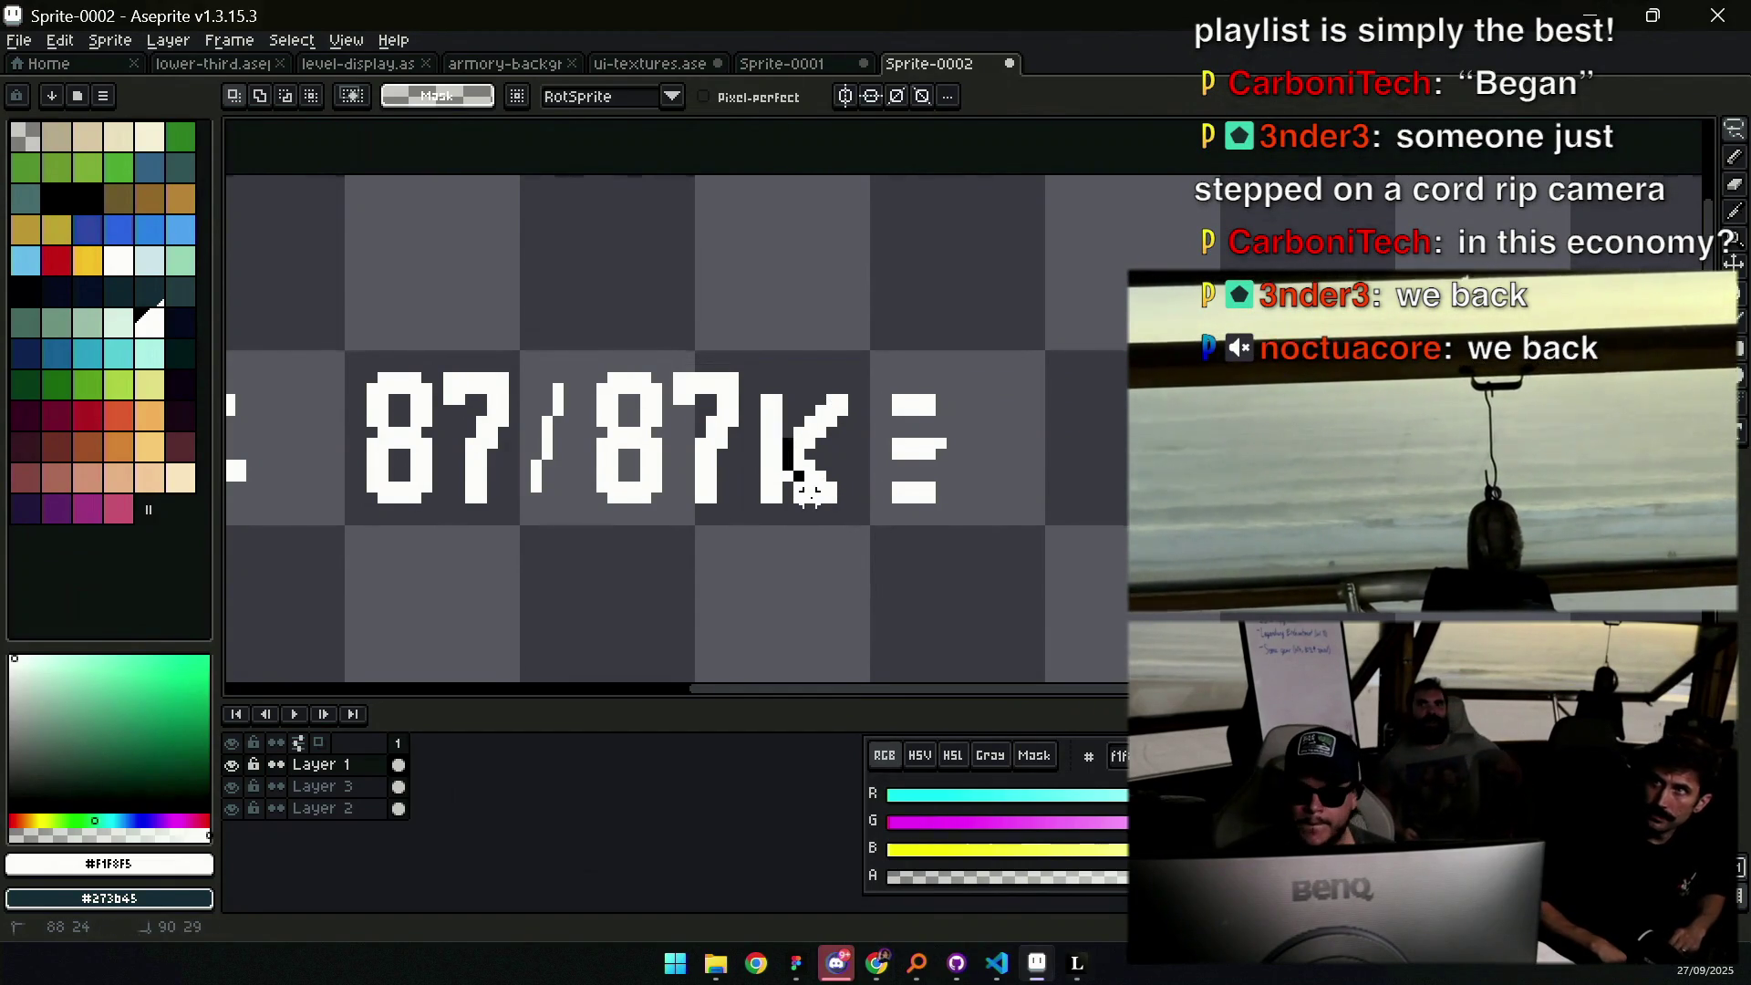
left_click_drag(777, 432, 865, 507)
key("ctrl+d")
key("e")
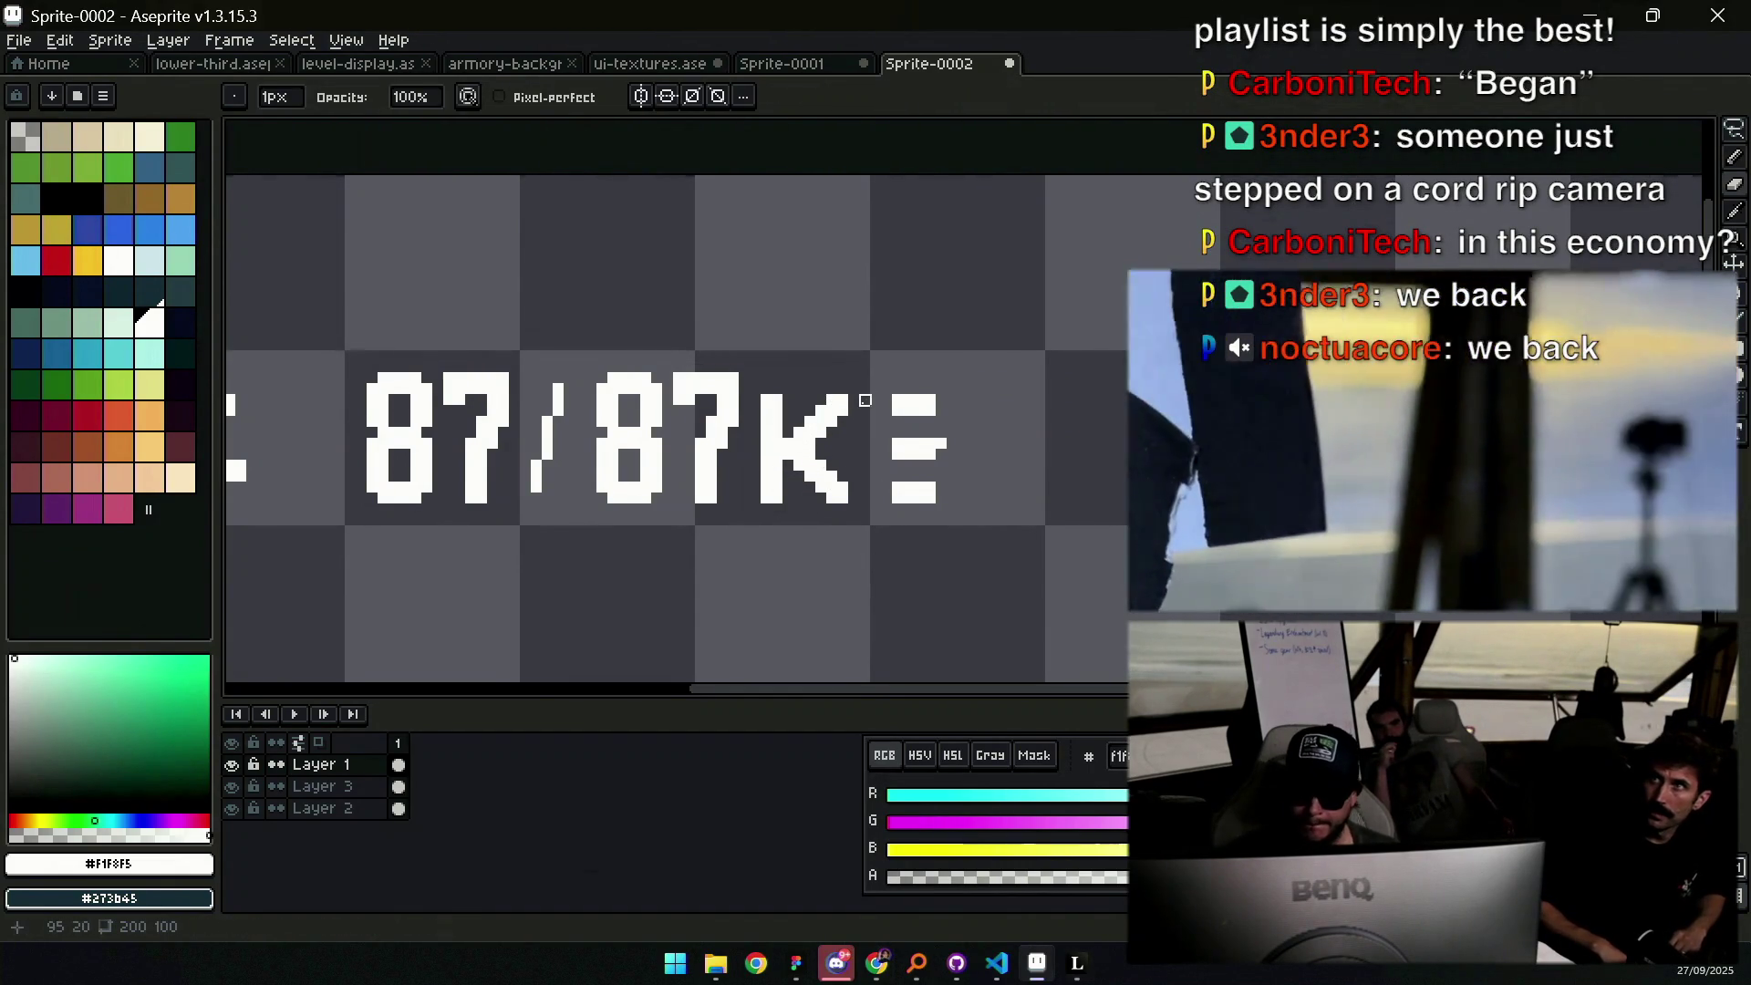
Zoom to check the sketch, then bring the BitFontMaker2 window forward
key("z")
scroll(865, 412, "down", 3)
scroll(895, 445, "up", 3)
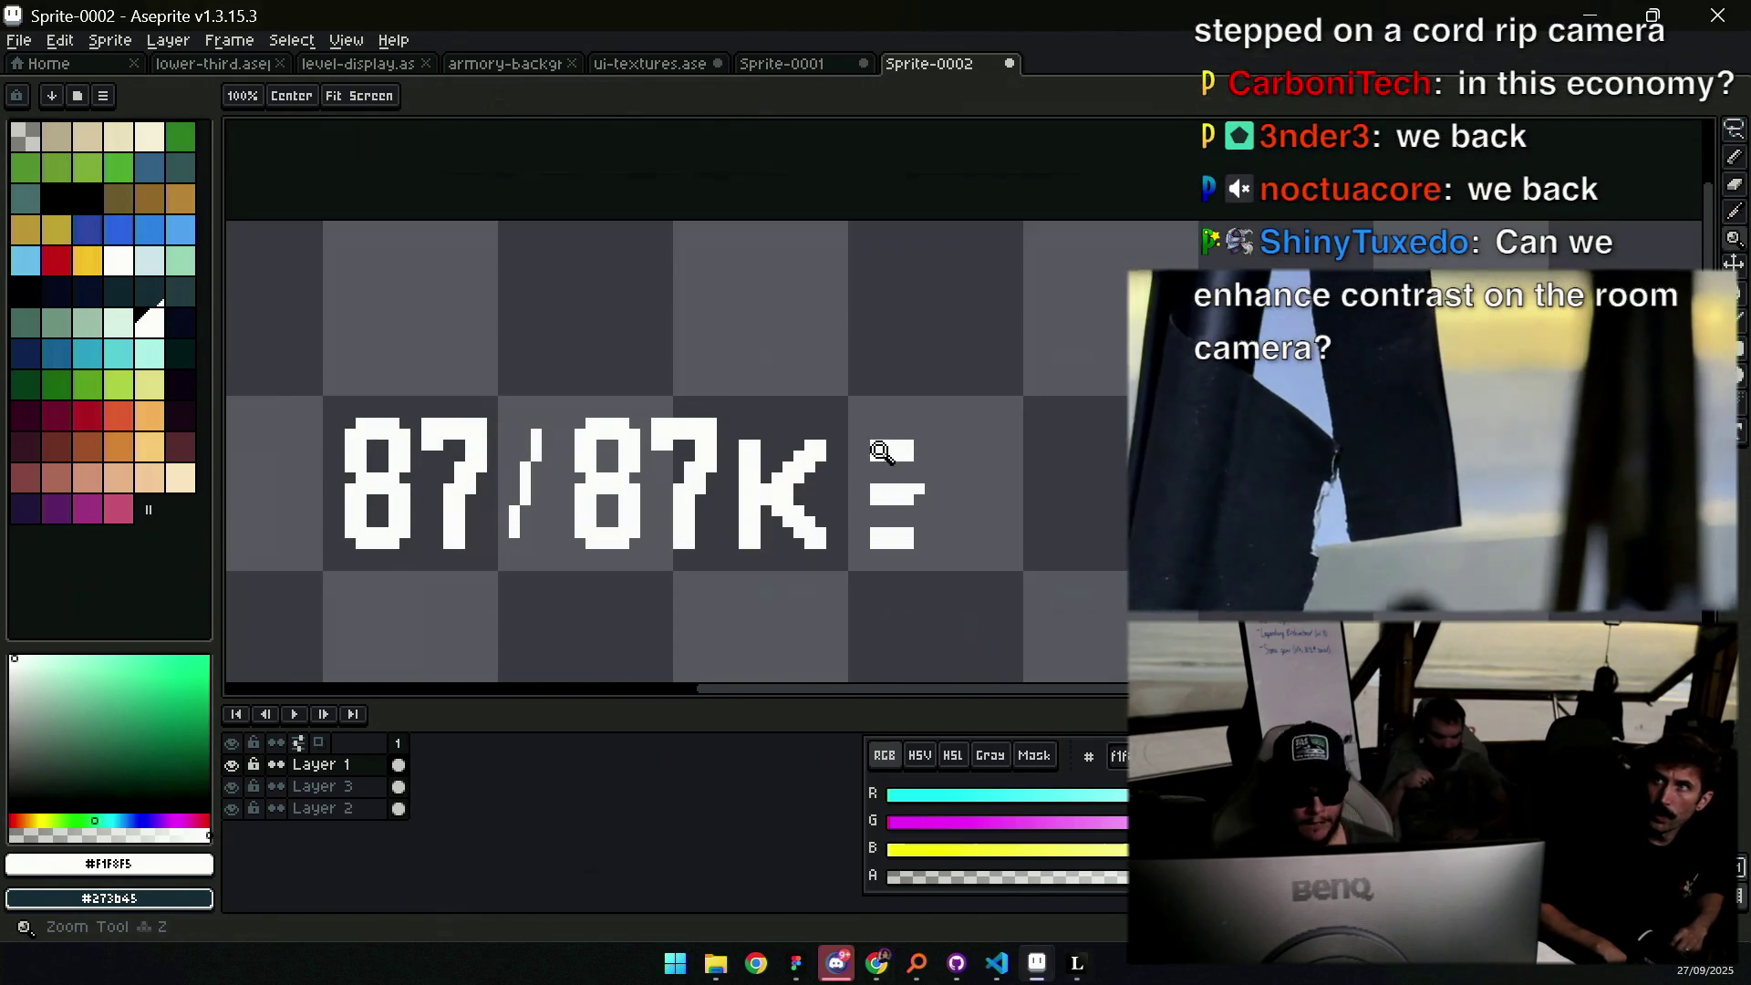
key("v")
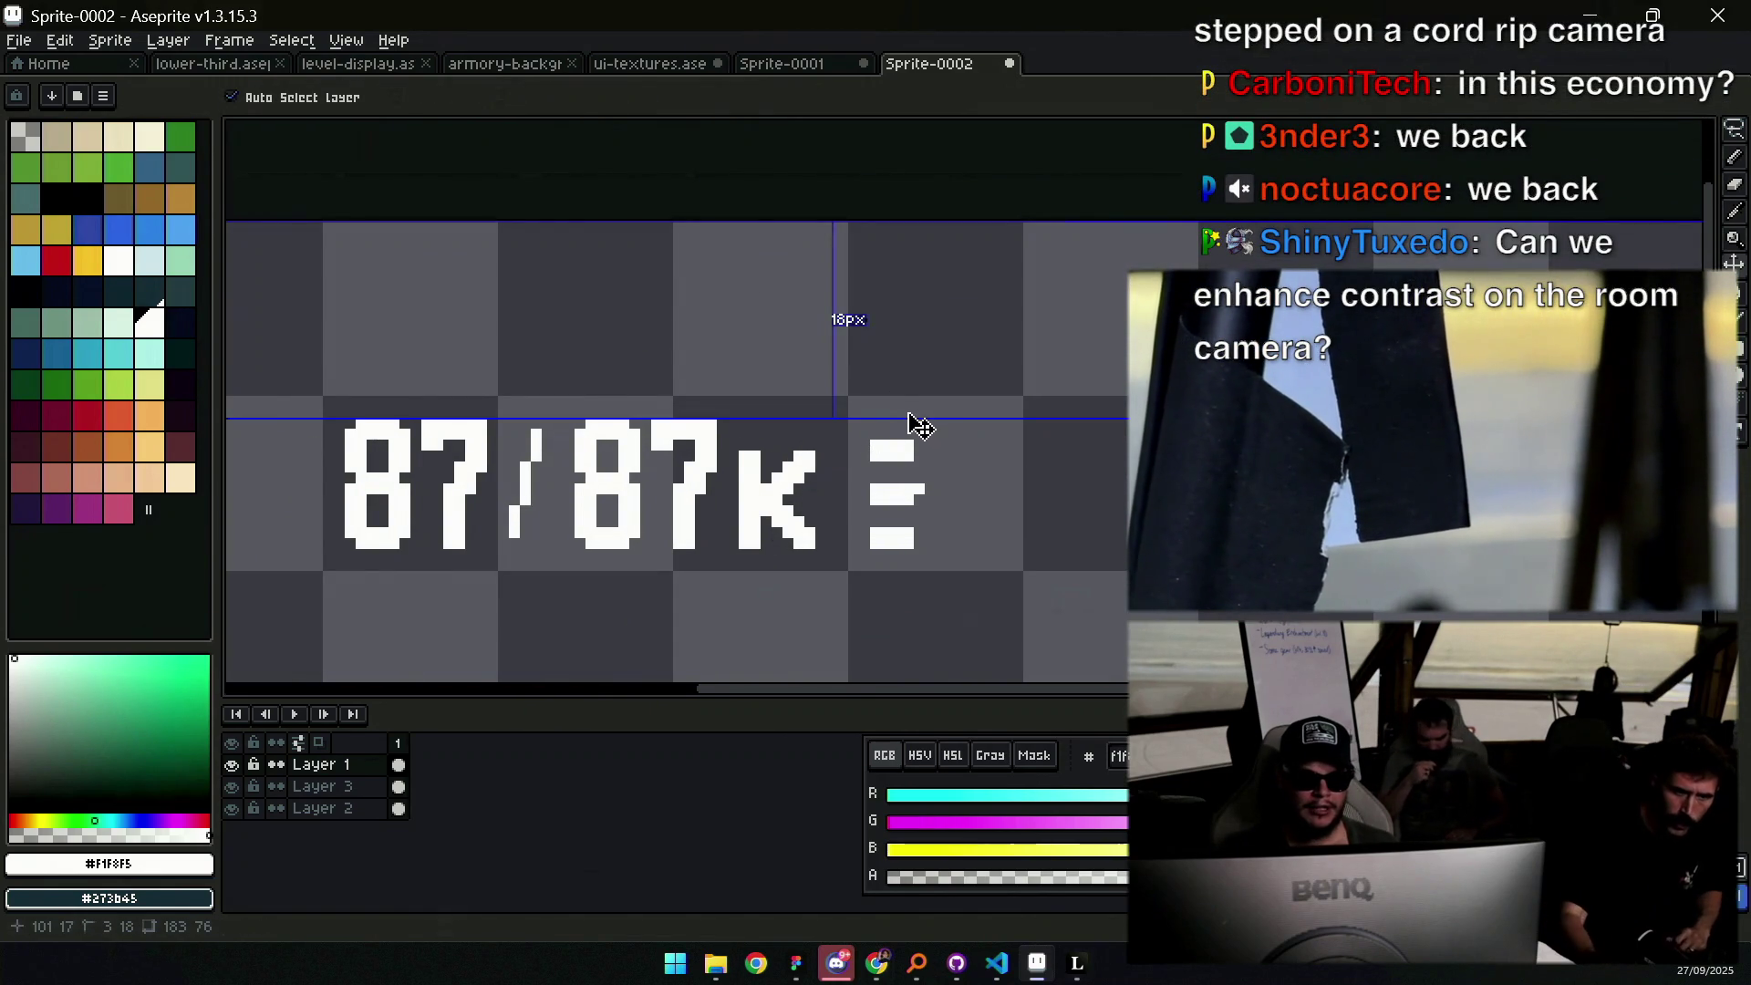
key("b")
mouse_move(881, 963)
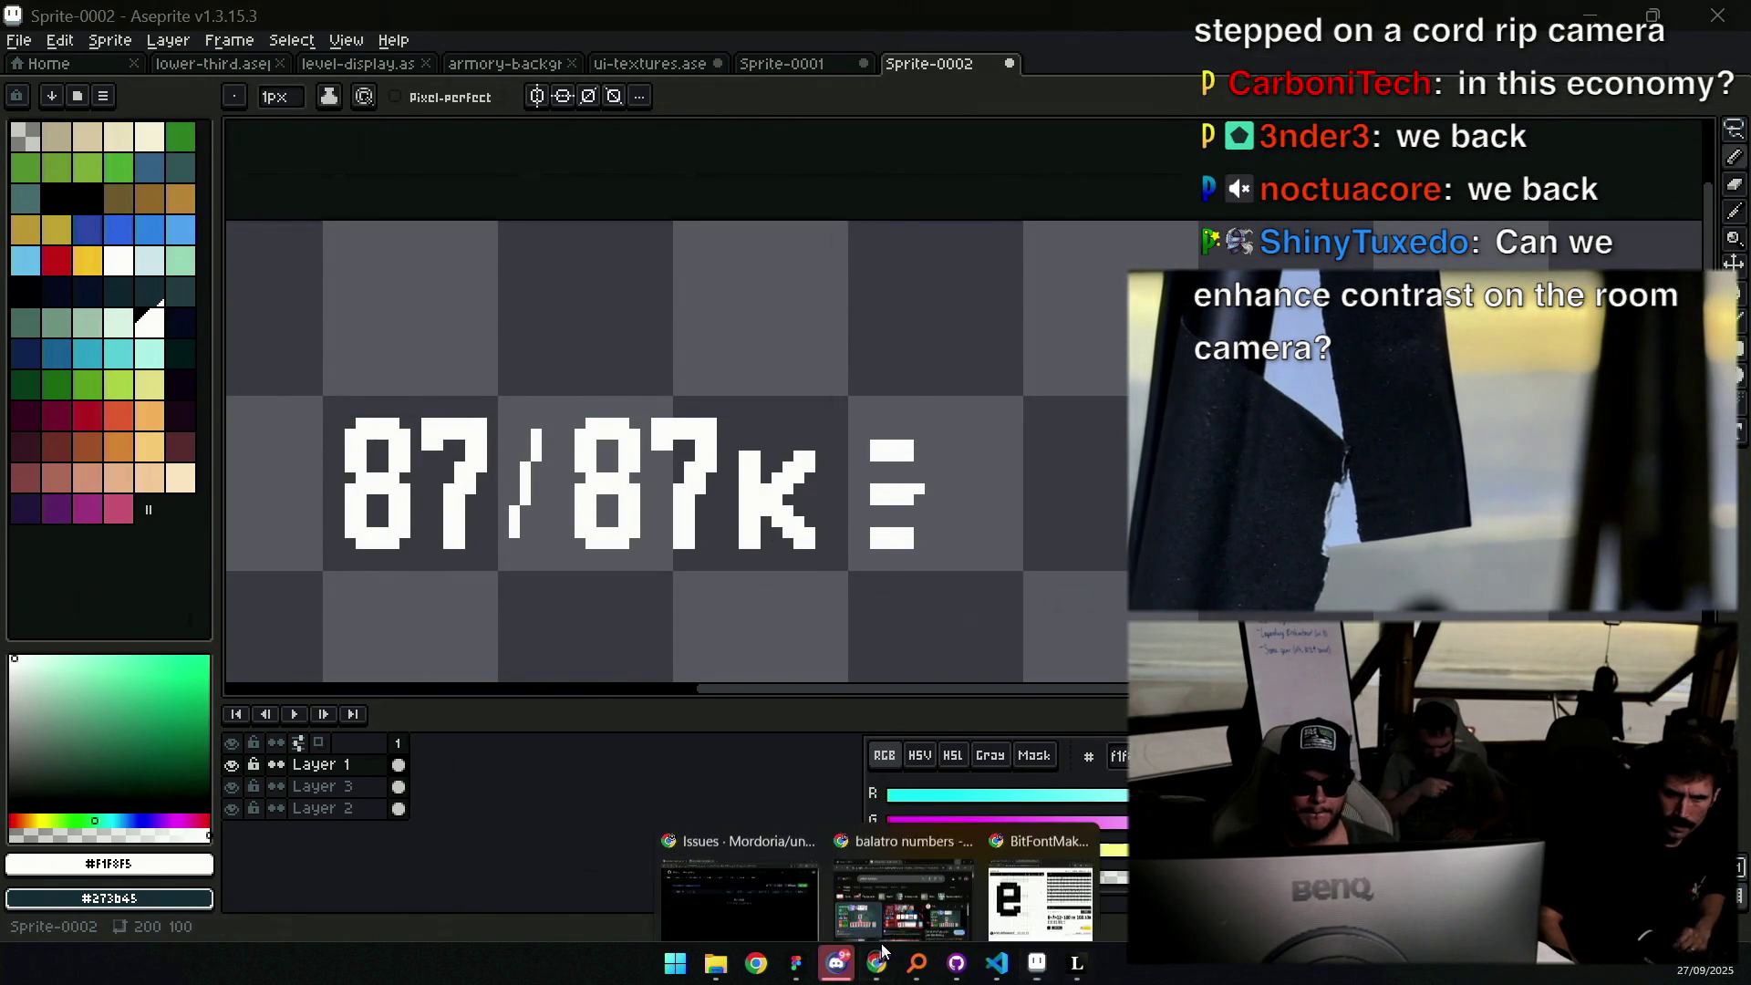
left_click(1039, 907)
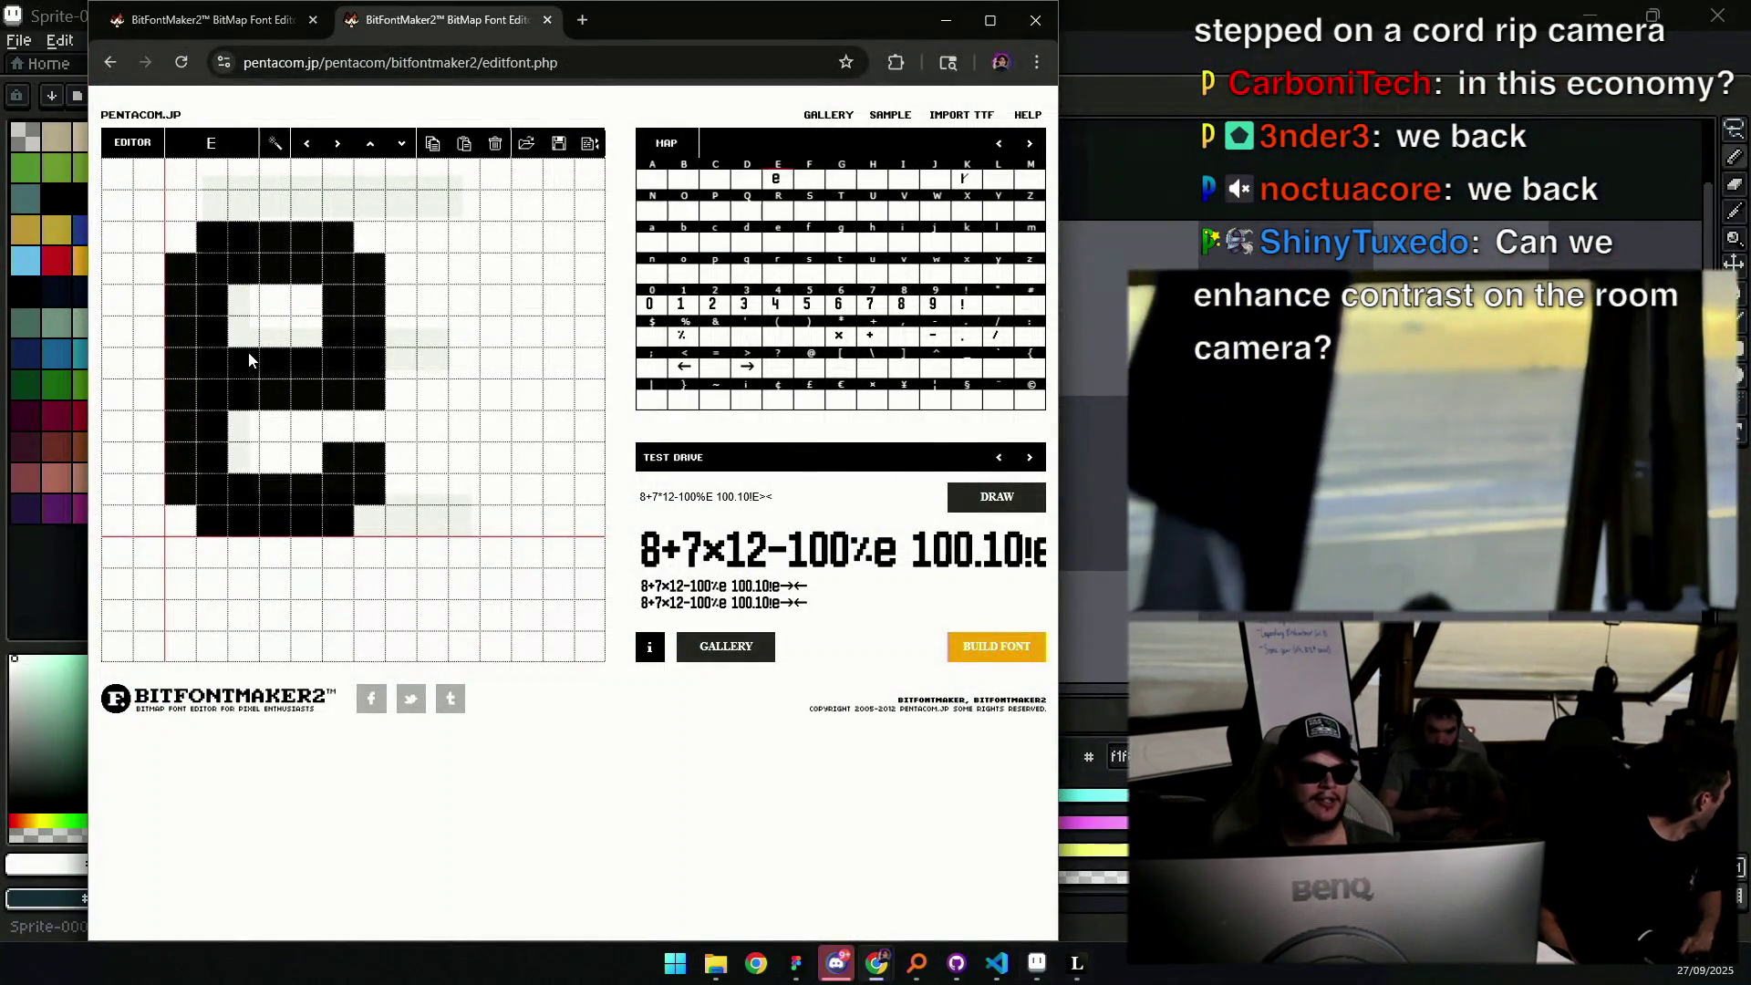
Fill the e's middle row, fix its left stroke, and clear its lower and top-row pixels
left_click_drag(276, 363, 227, 369)
left_click(222, 367)
left_click_drag(239, 299, 311, 301)
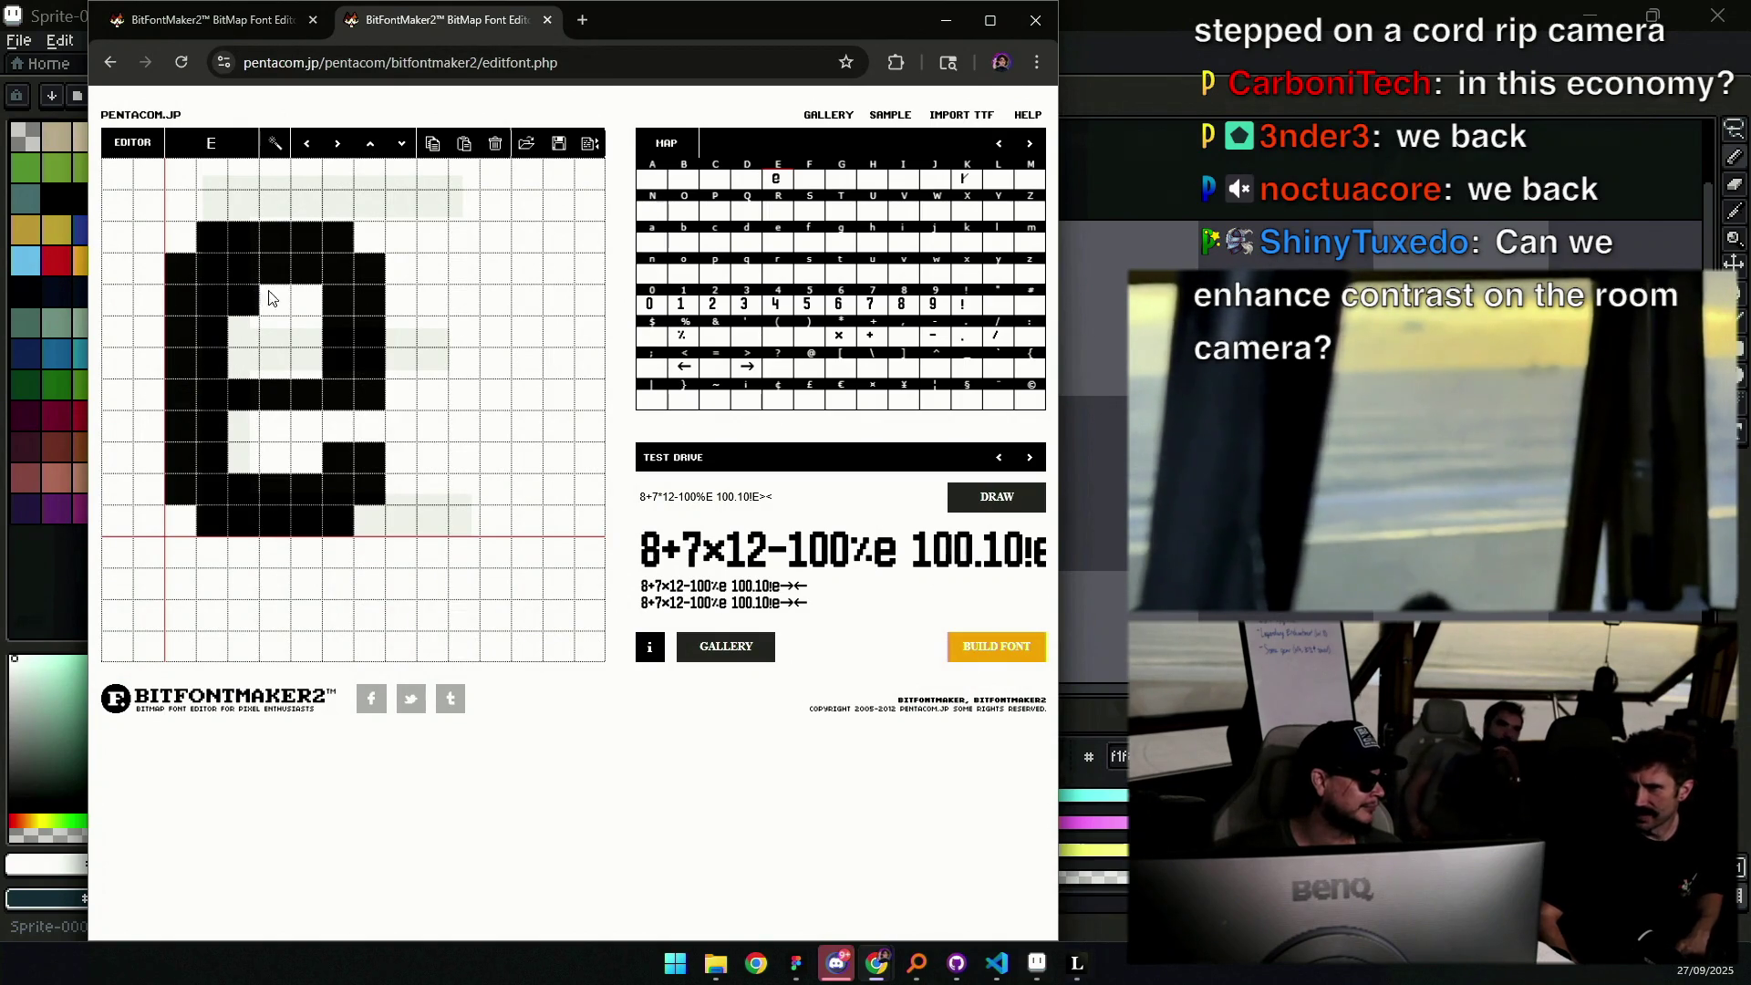
left_click_drag(180, 269, 211, 239)
left_click(243, 237)
left_click(308, 235)
left_click(338, 237)
left_click(275, 238)
left_click(370, 269)
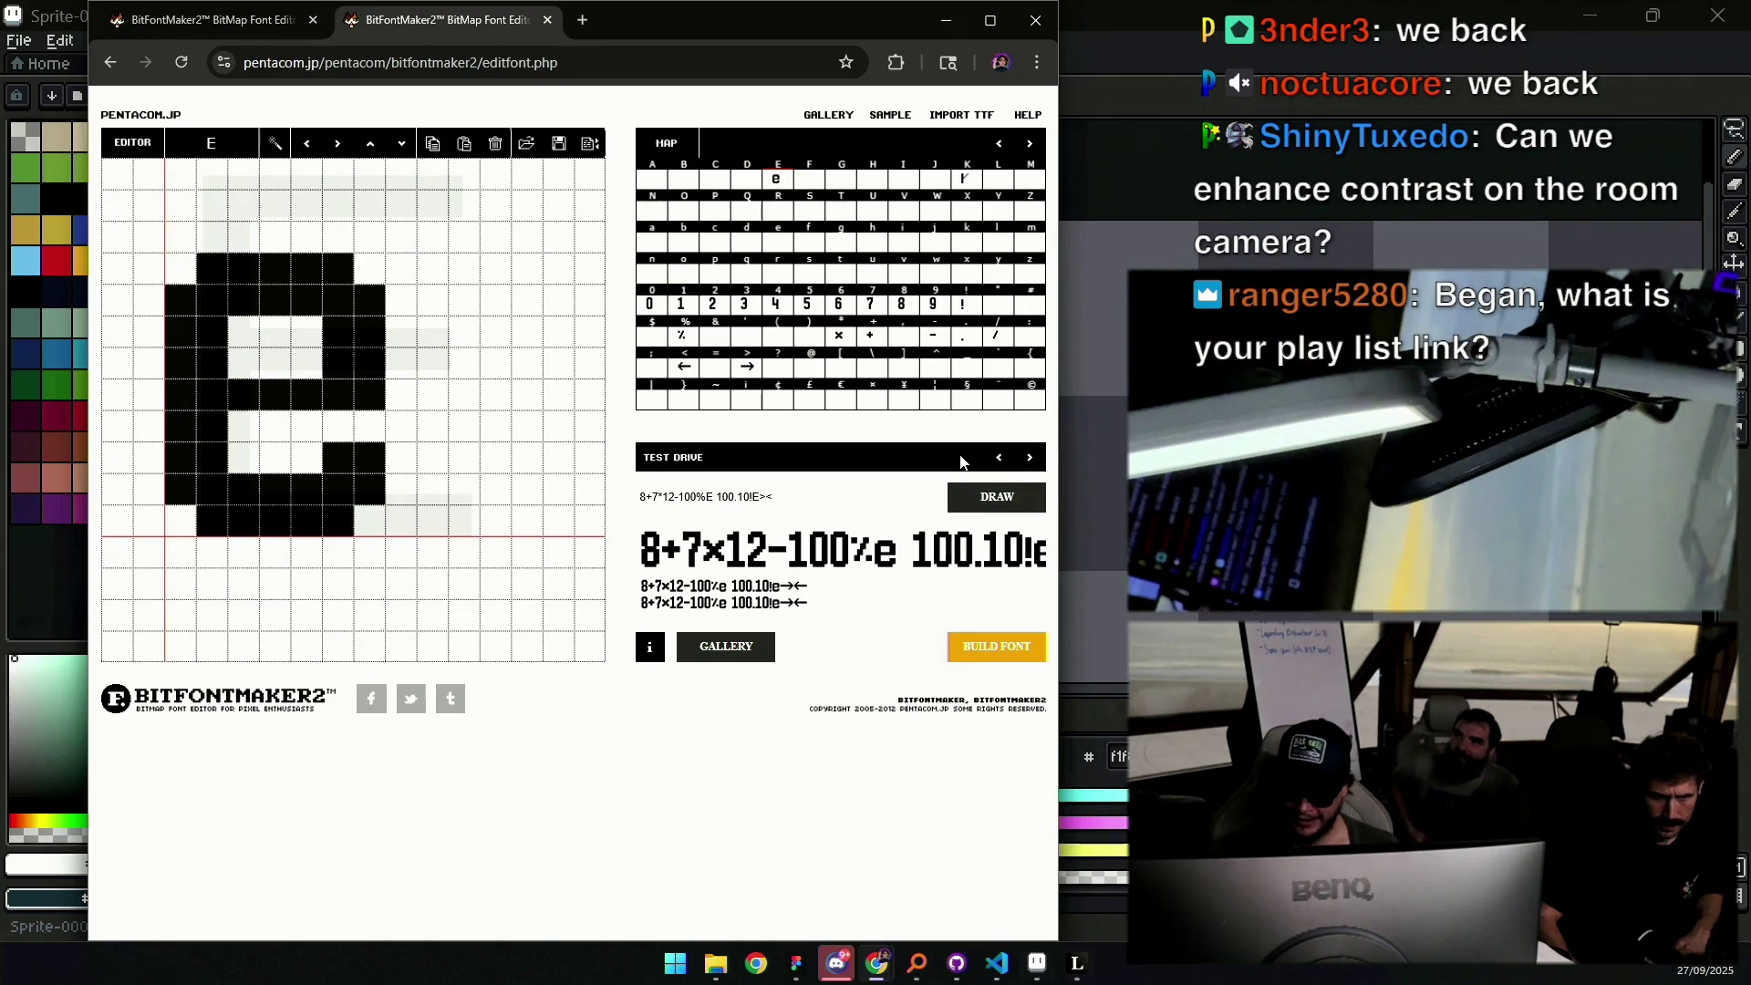
Reshape the e's counter and lower right, then return to the Aseprite mockup
left_click_drag(242, 364, 310, 364)
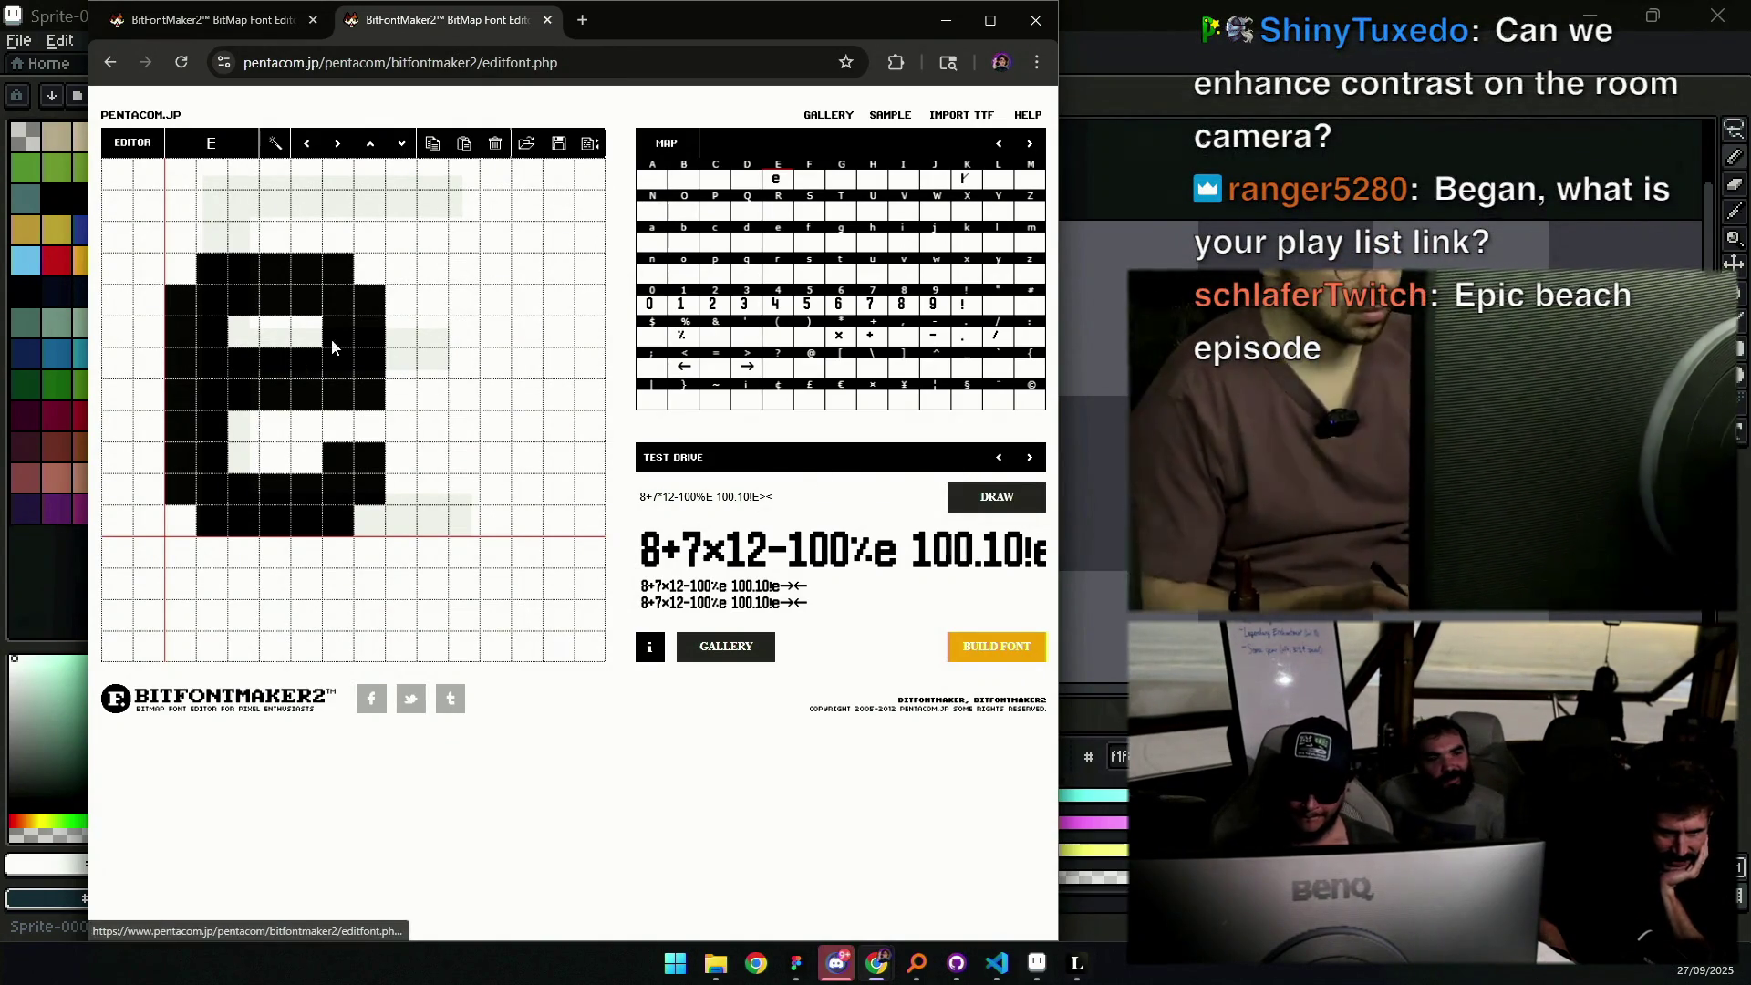
left_click_drag(252, 361, 310, 363)
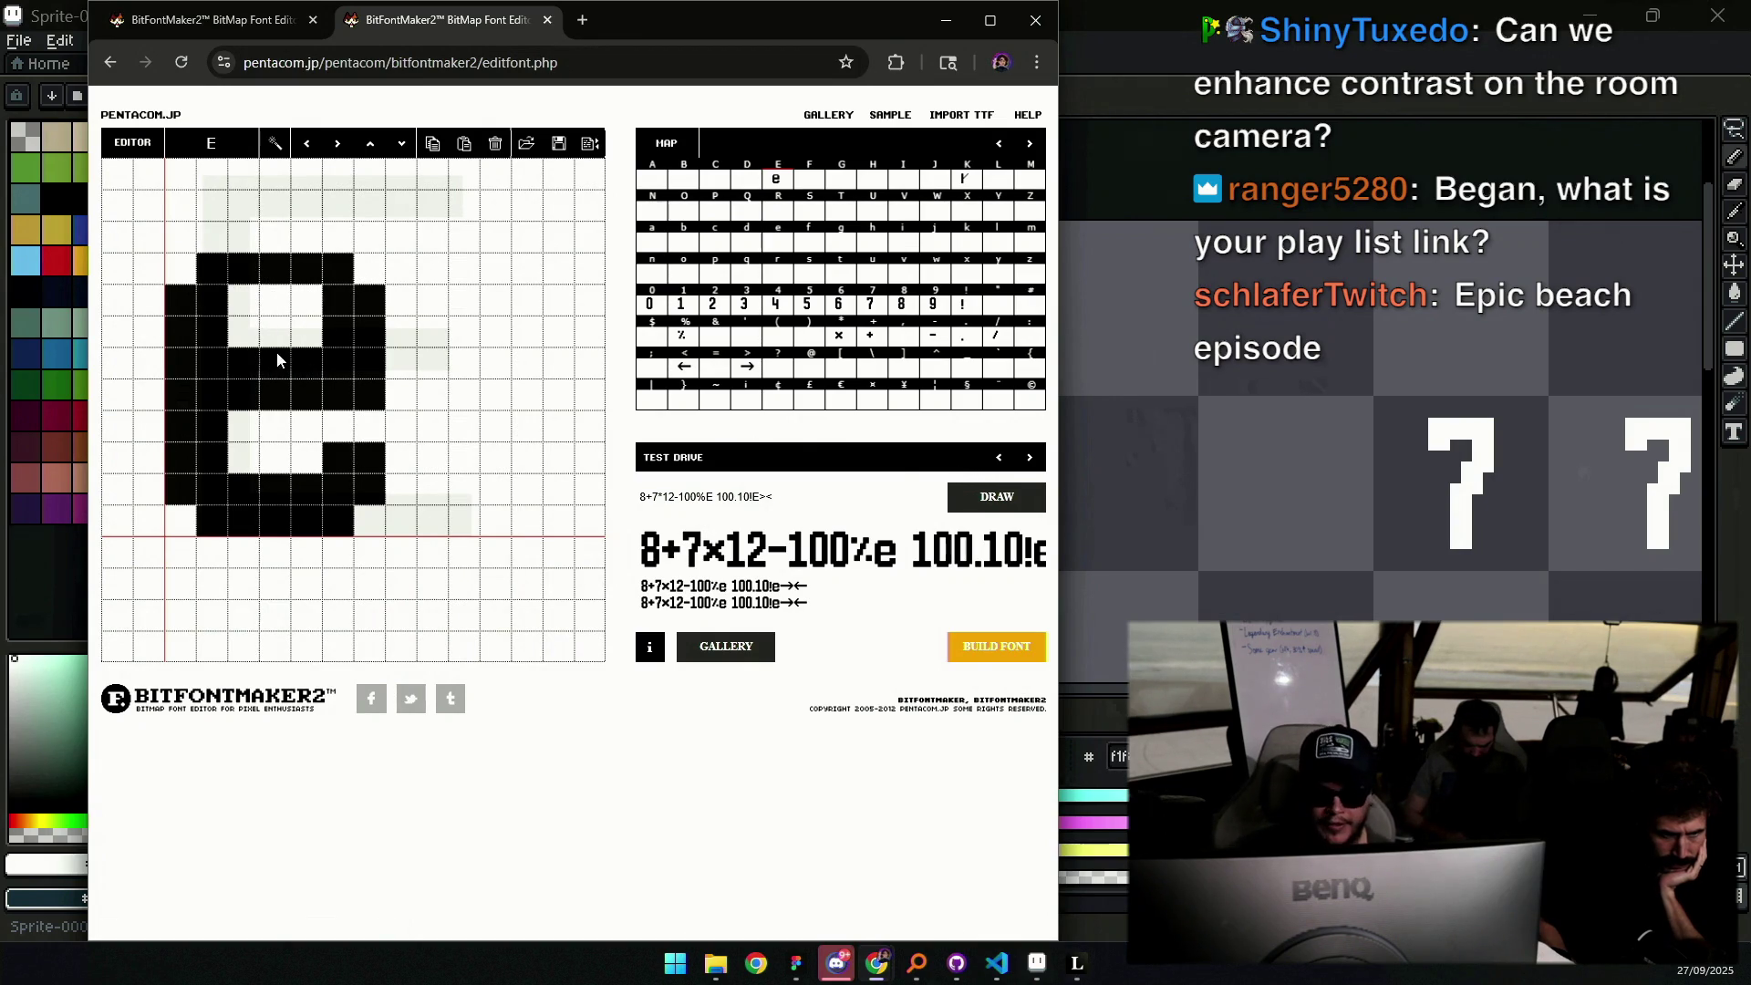
left_click_drag(290, 345, 293, 366)
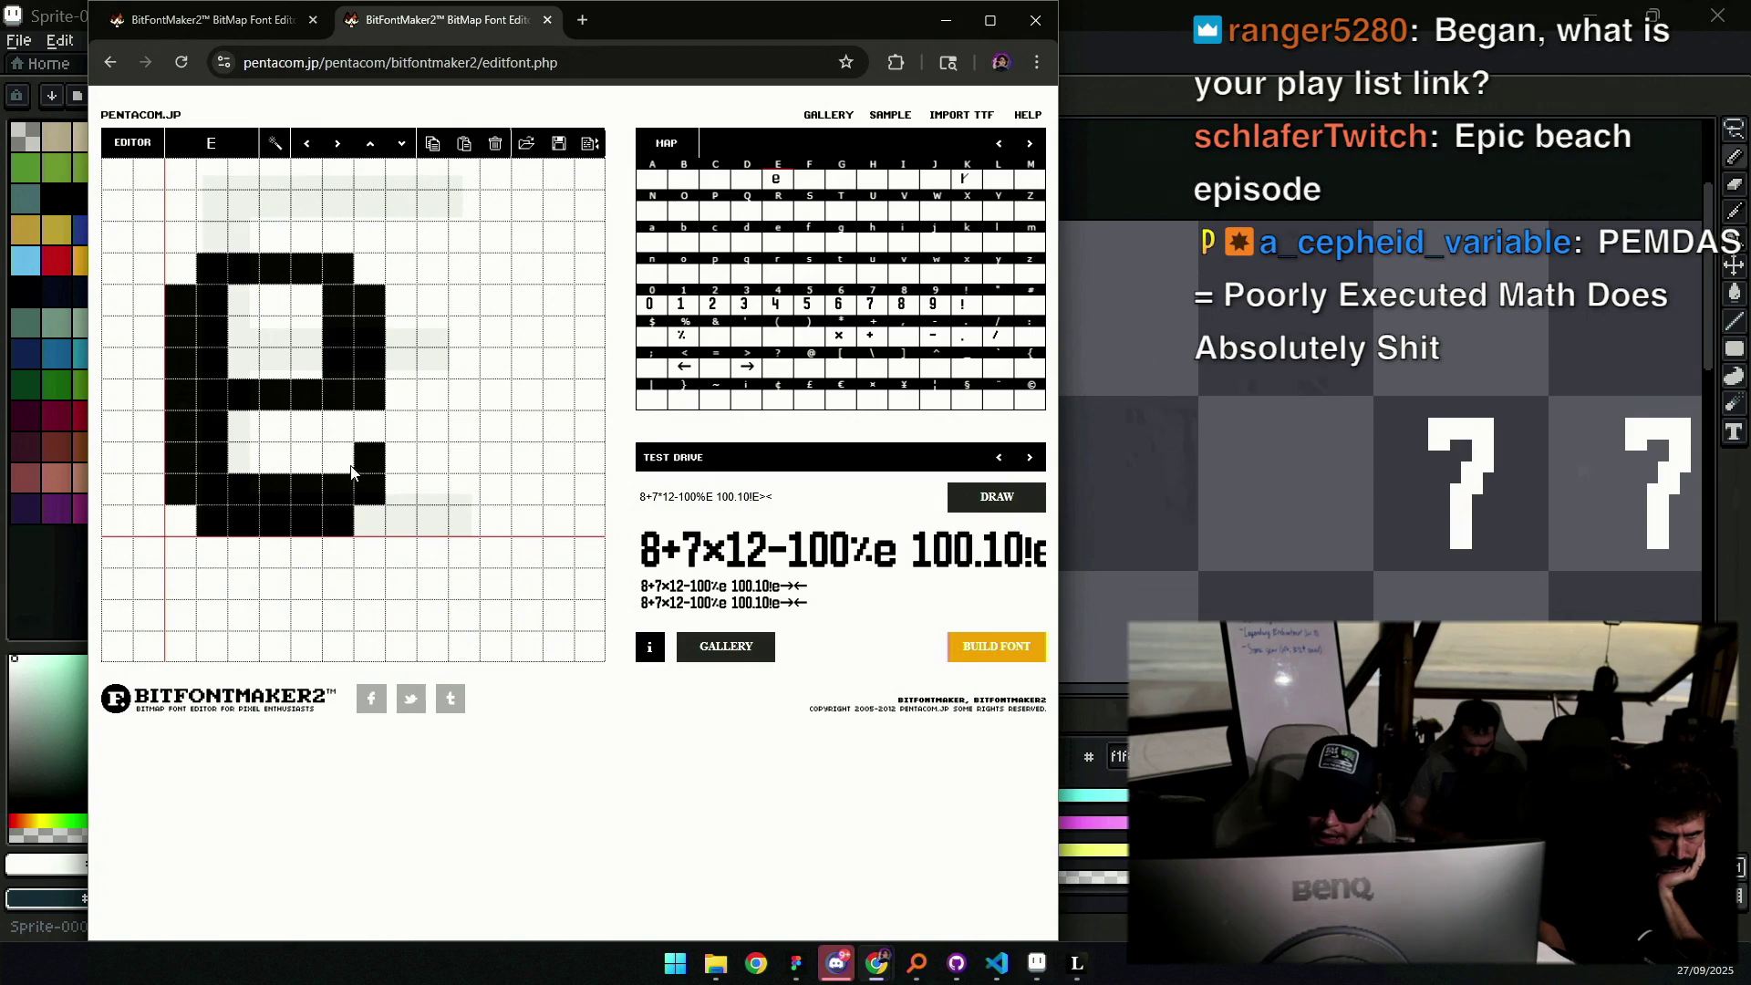
left_click_drag(333, 436, 222, 261)
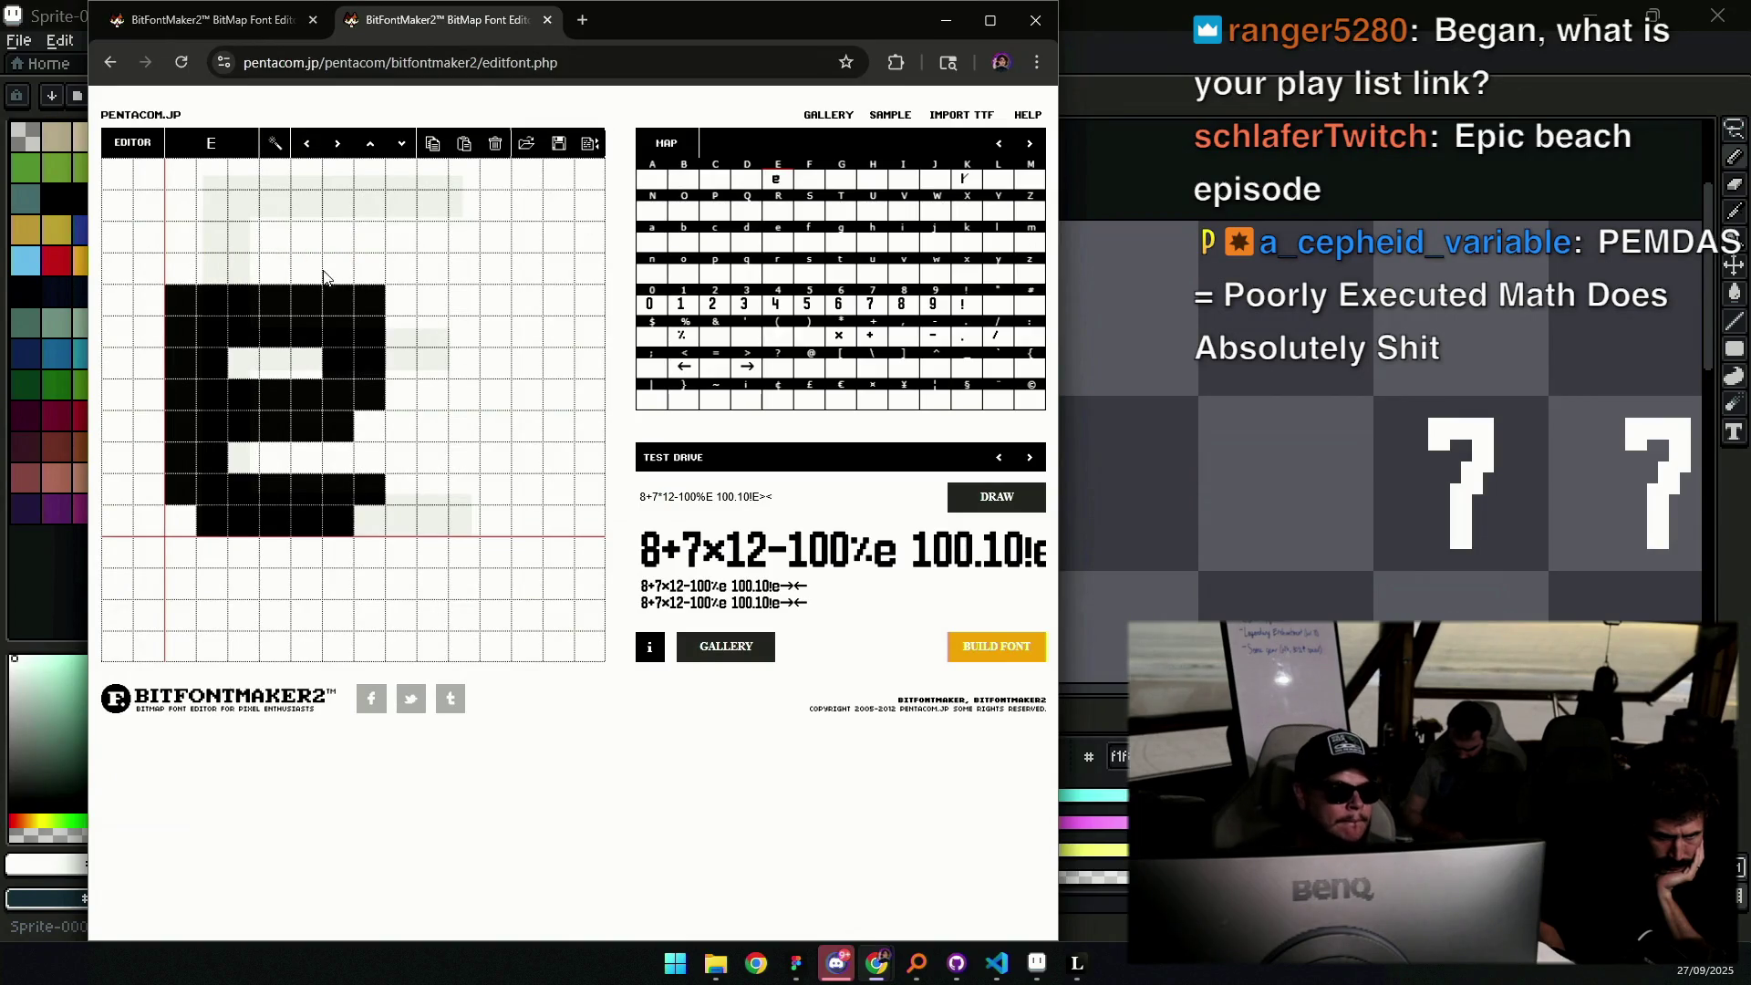
left_click(366, 520)
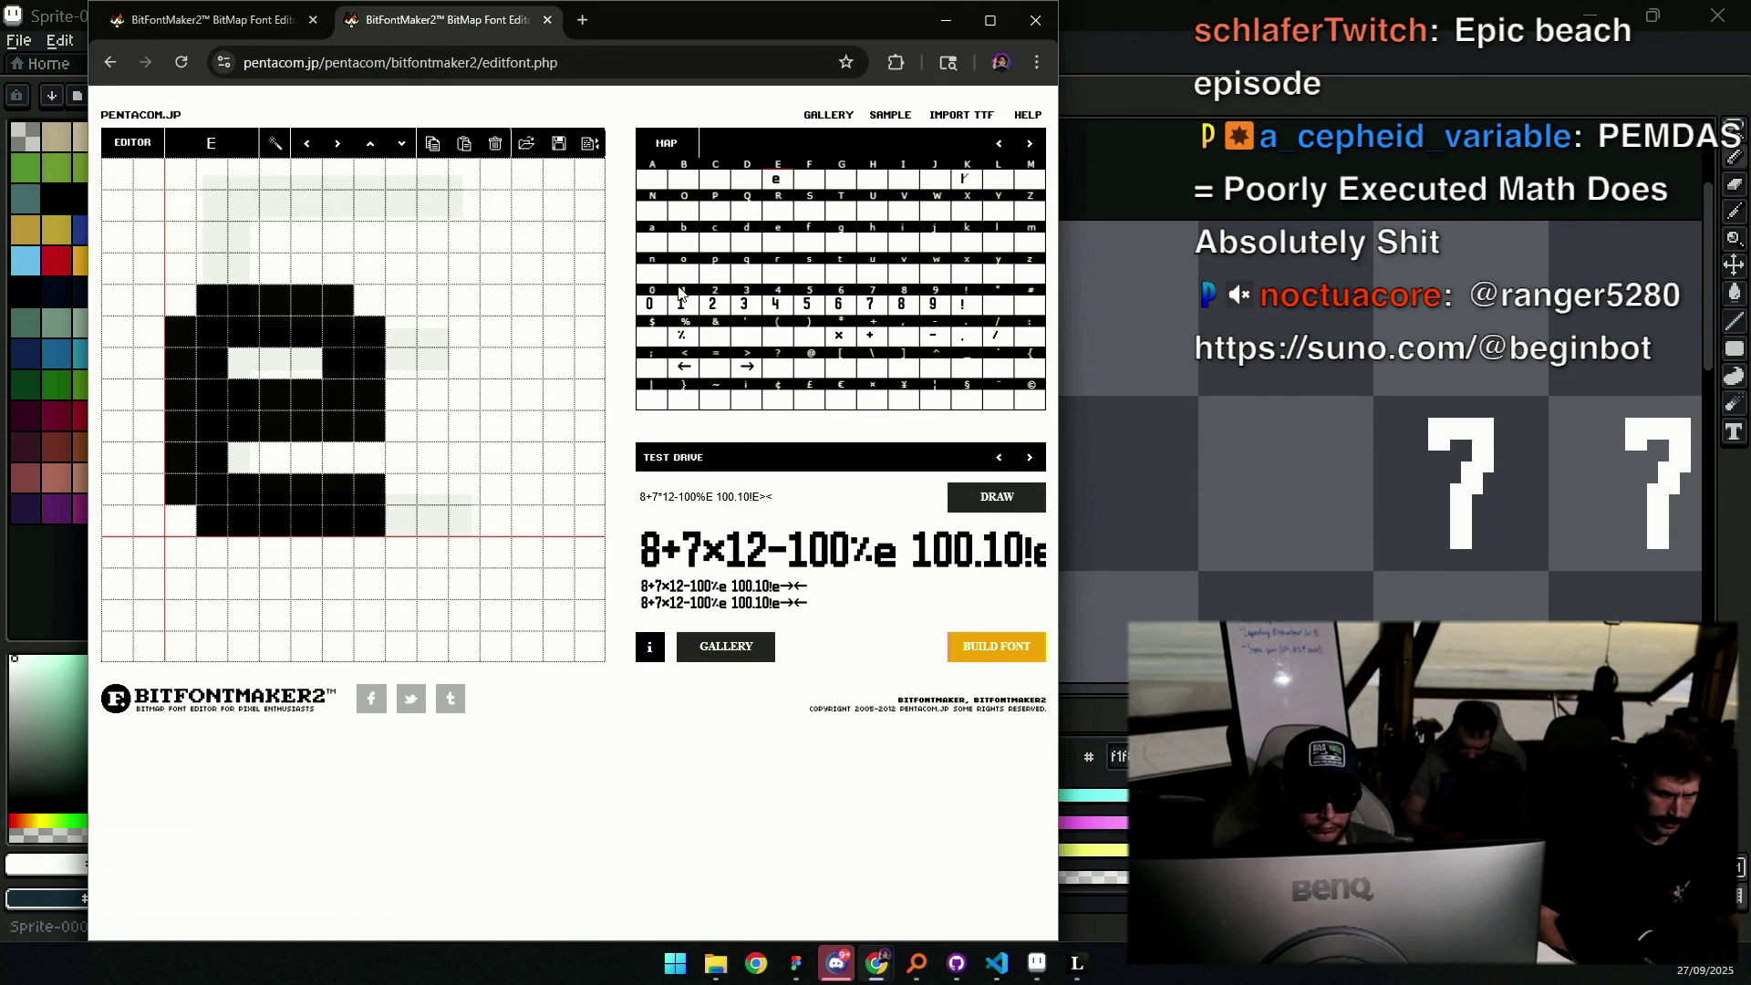
left_click(1169, 85)
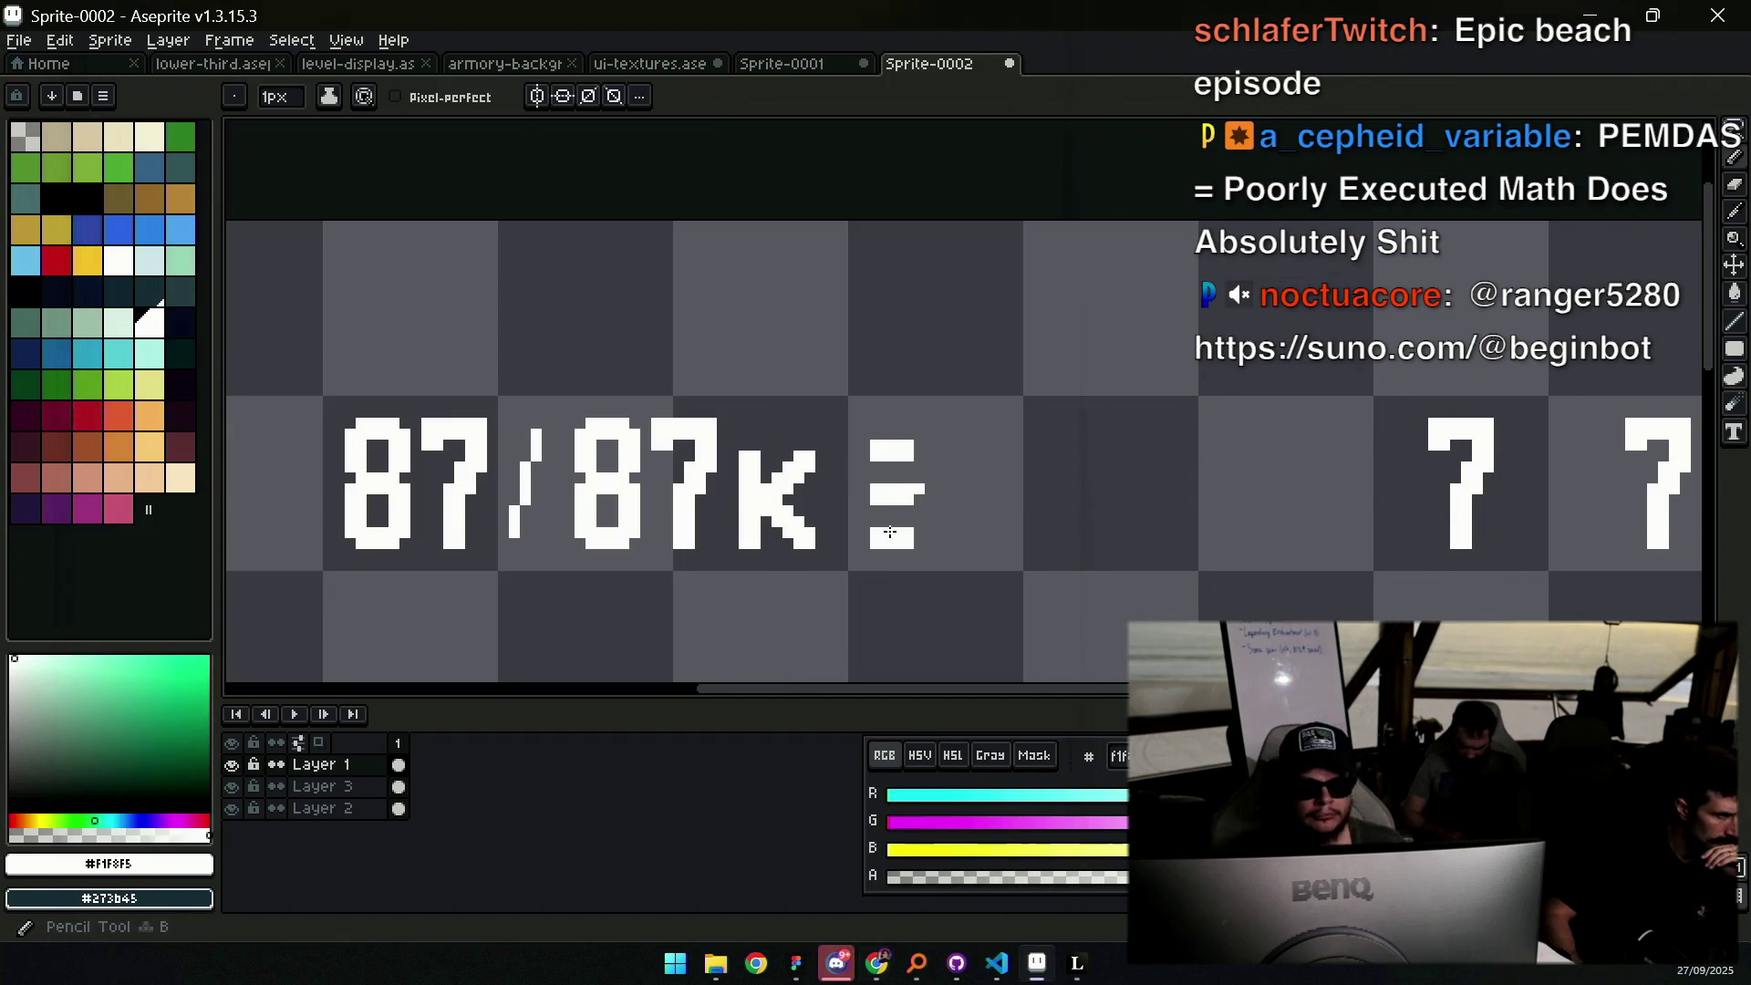
Erase the glyph's top bar, shift the bars down, and draw the e's sides
mouse_move(875, 446)
left_mouse_down()
mouse_move(912, 456)
mouse_move(958, 513)
mouse_move(855, 515)
left_mouse_up()
key("m")
key("ctrl+d")
key("b")
left_click_drag(930, 470, 926, 504)
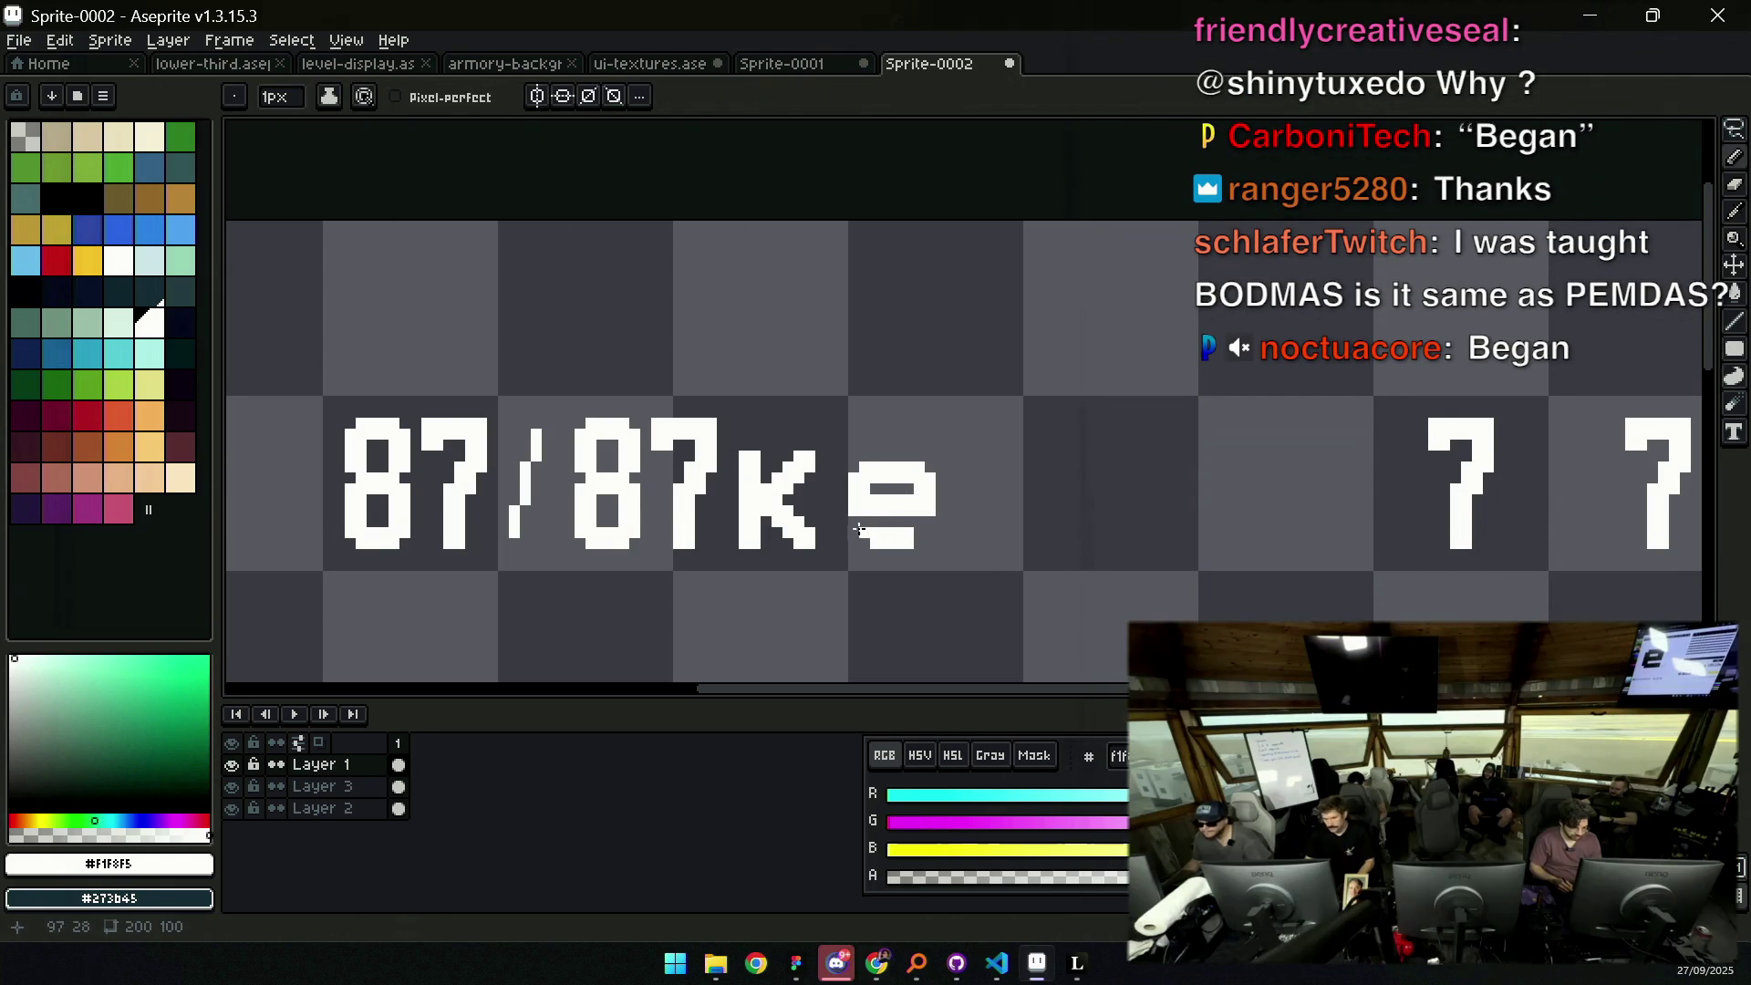
Check the 87/87ke mockup against Sprite-0001, then bring BitFontMaker2 forward
key("z")
scroll(958, 483, "down", 2)
scroll(1009, 456, "down", 1)
scroll(1010, 456, "up", 4)
key("m")
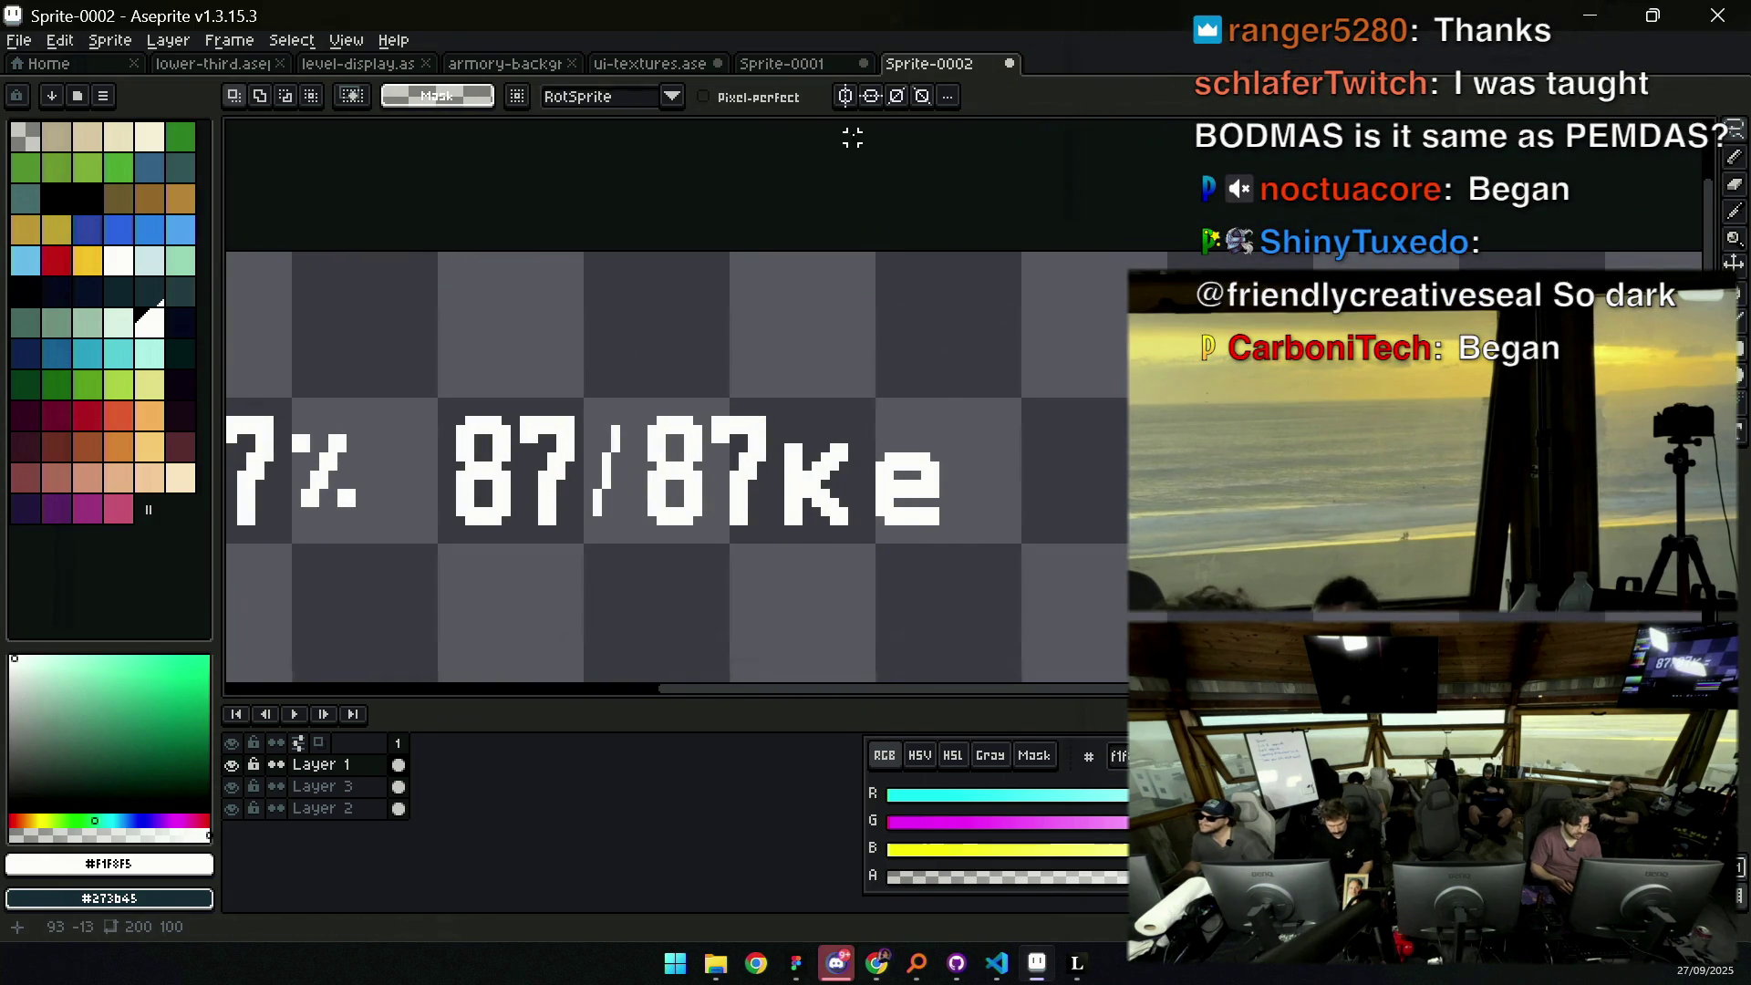
left_click(808, 68)
left_click(903, 69)
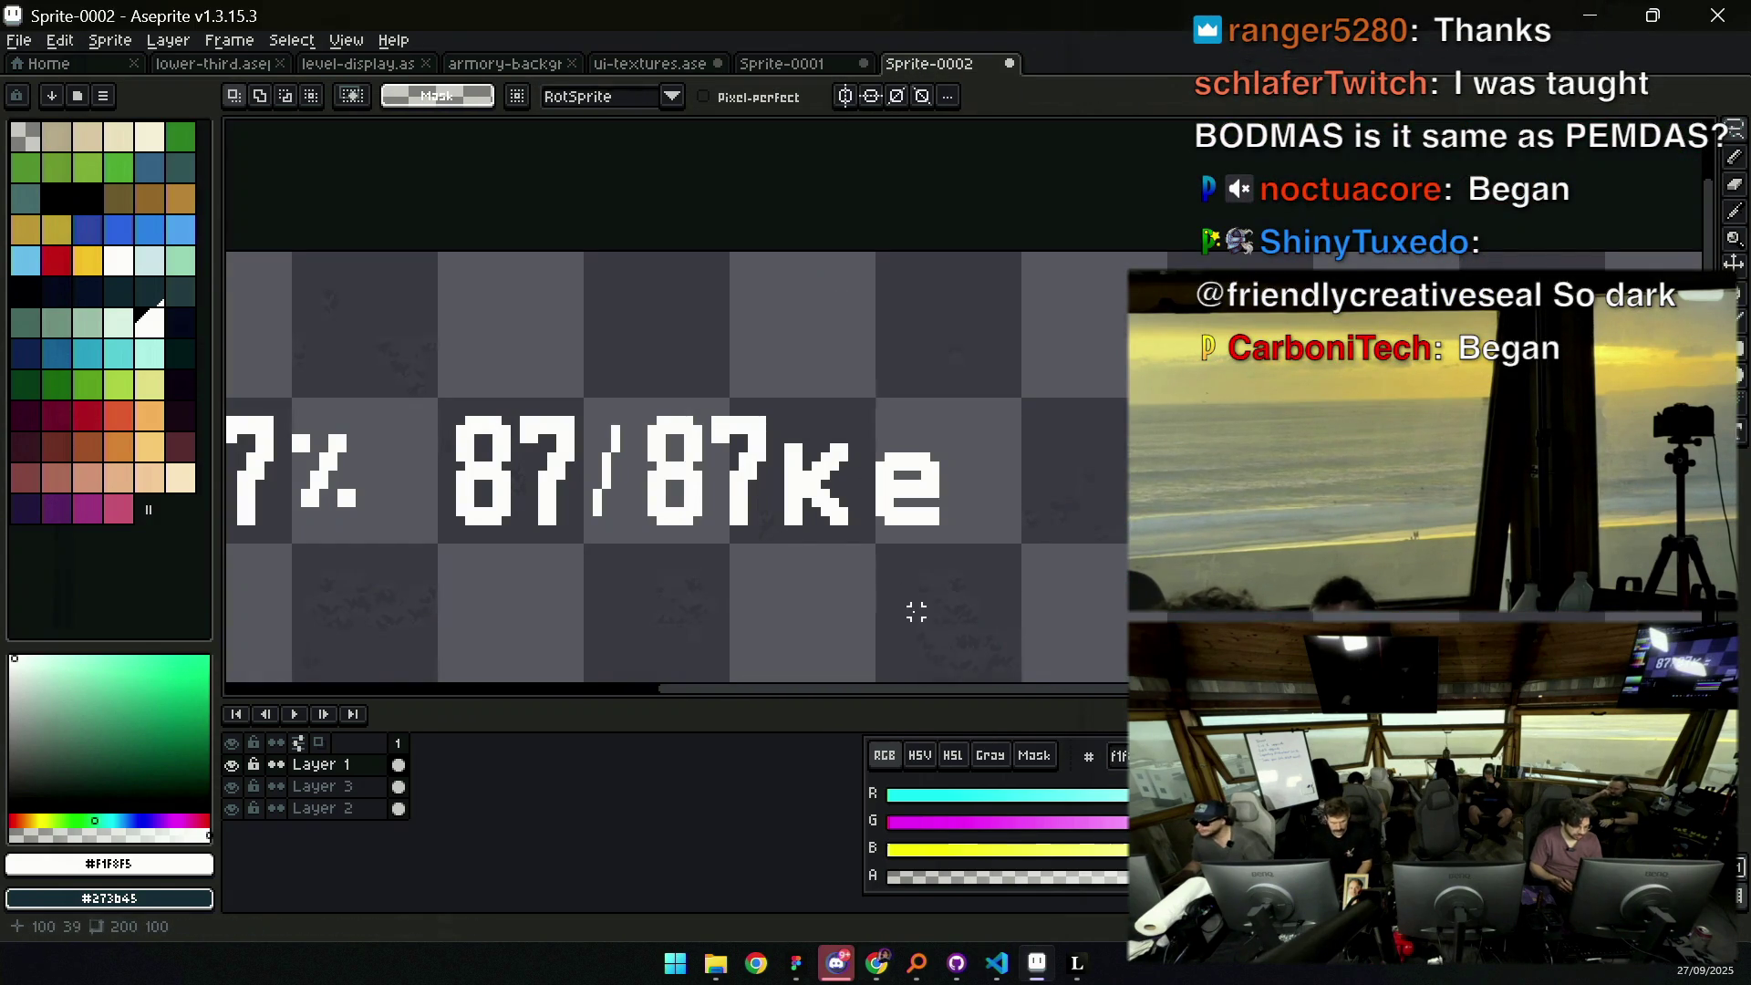
left_click(880, 962)
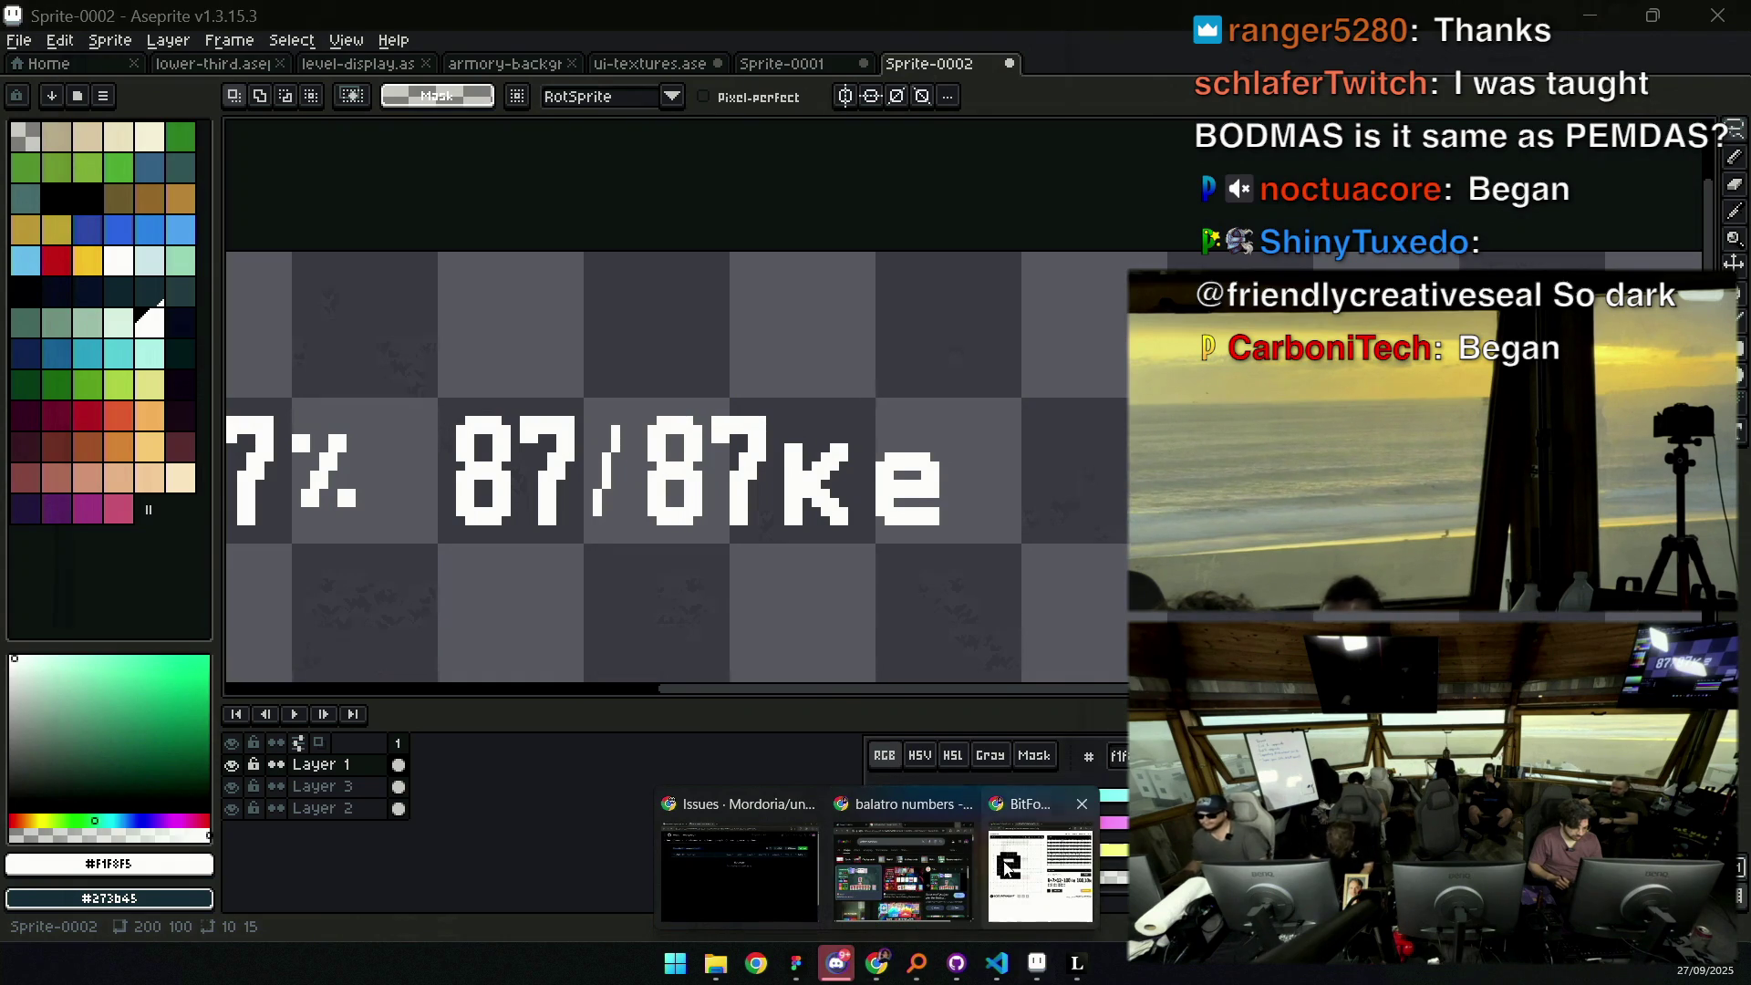
left_click(1040, 871)
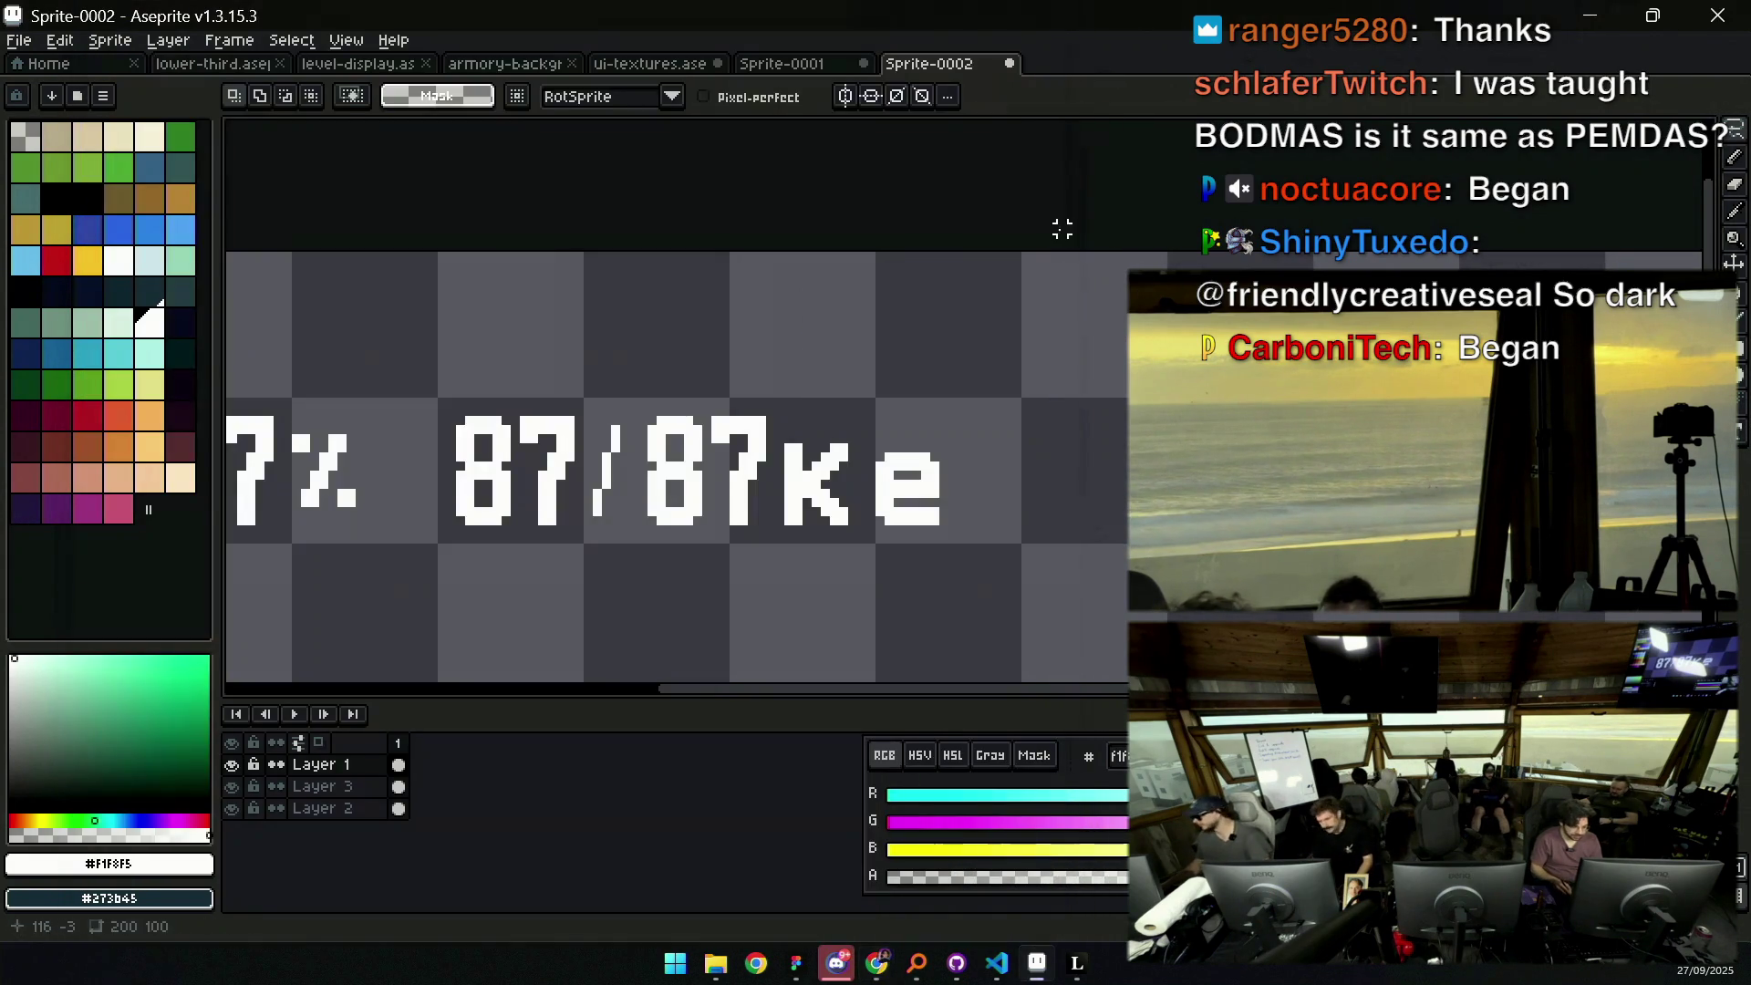
Back in Aseprite, add a pixel to the top of the k's arm
left_click(1104, 100)
scroll(841, 460, "up", 4)
key("z")
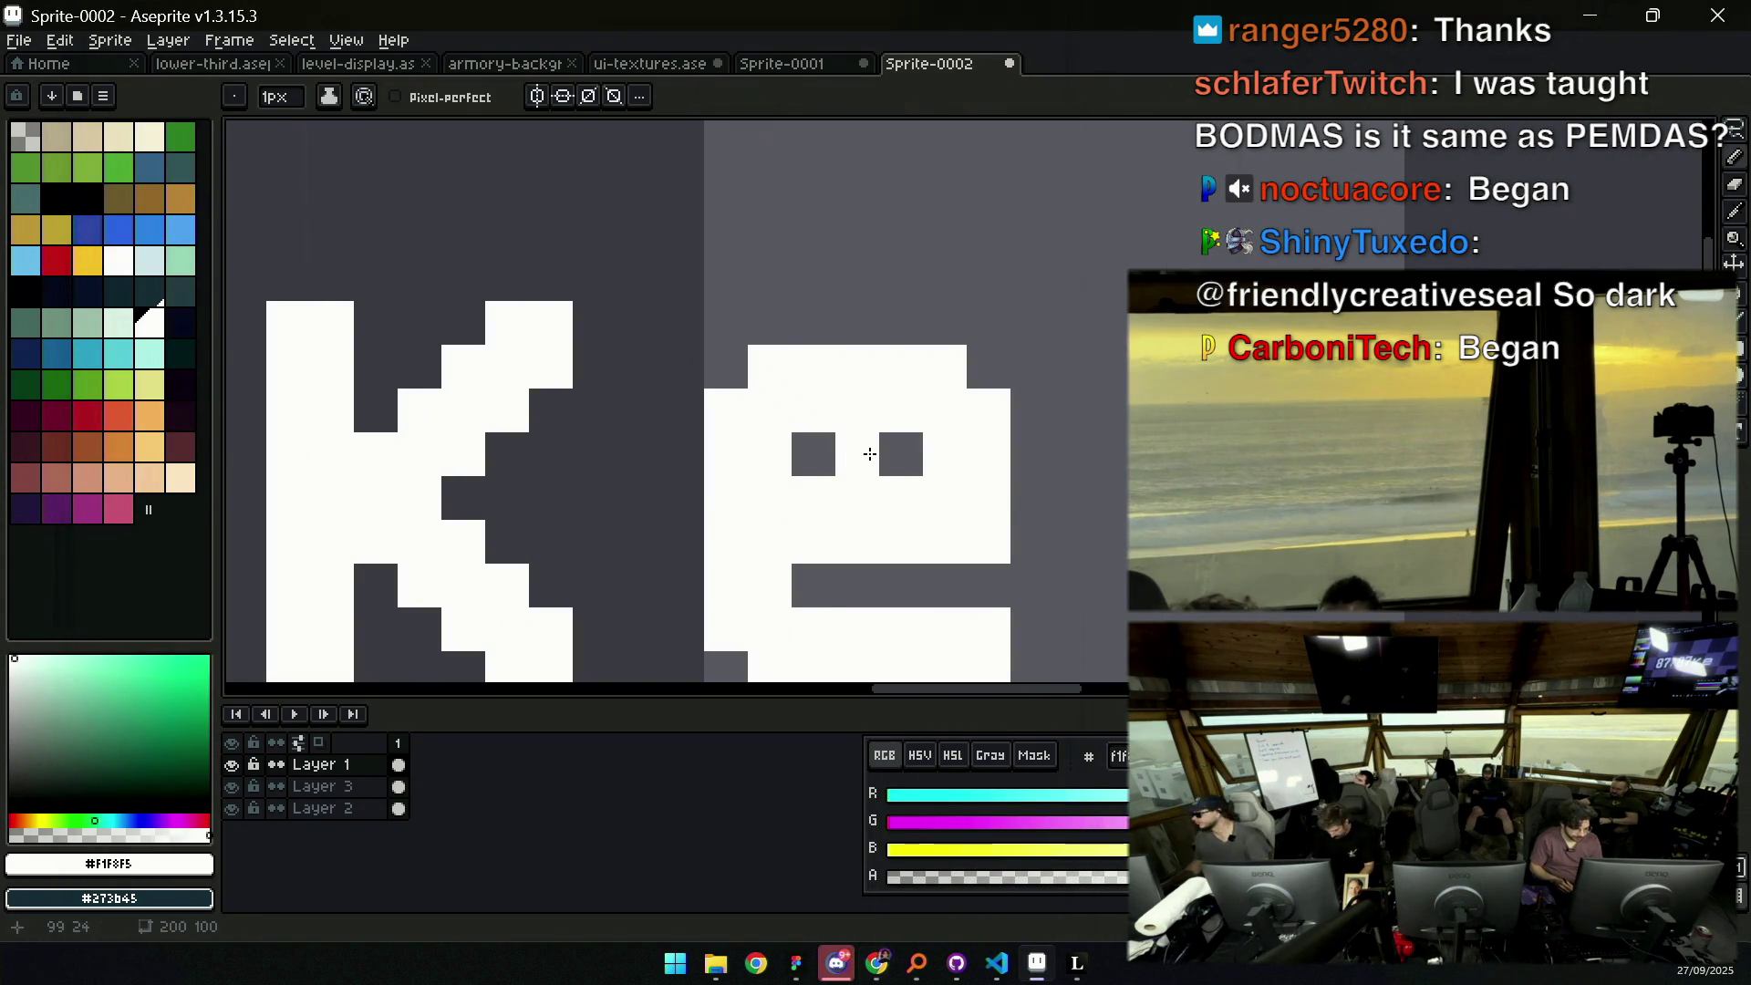
scroll(841, 460, "down", 3)
scroll(911, 428, "down", 2)
scroll(885, 426, "up", 2)
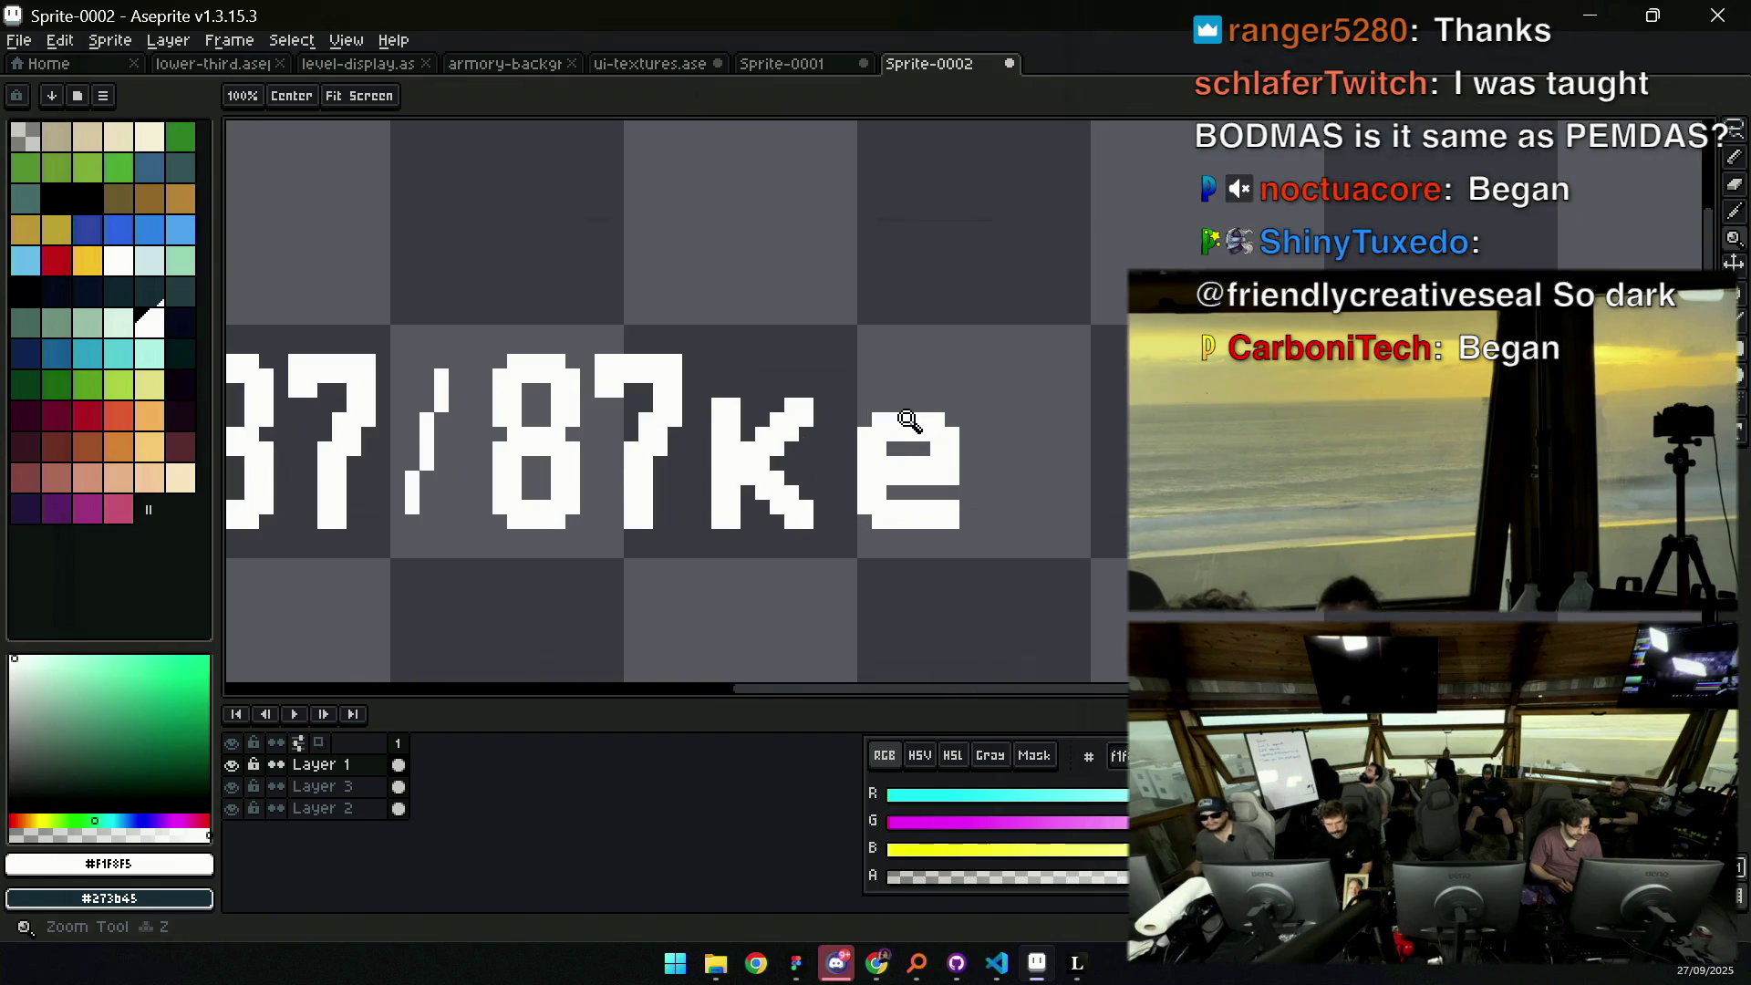
scroll(883, 419, "up", 1)
scroll(880, 412, "up", 1)
scroll(866, 424, "down", 2)
key("b")
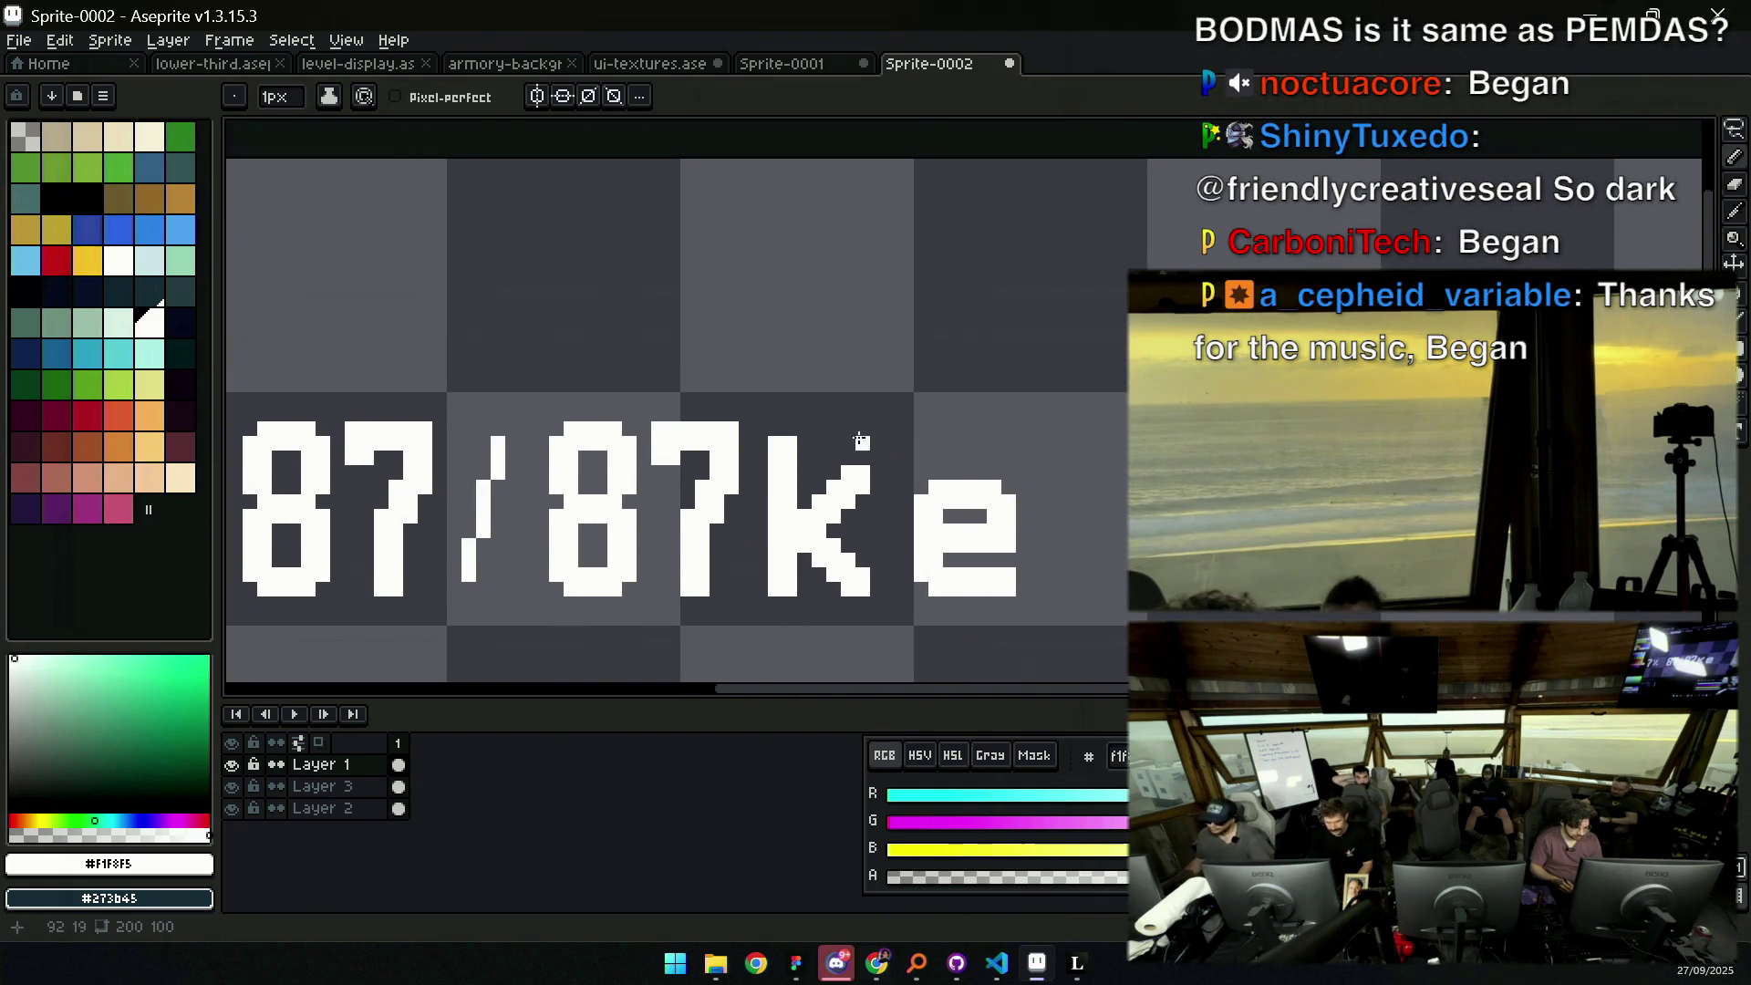
left_click(871, 460)
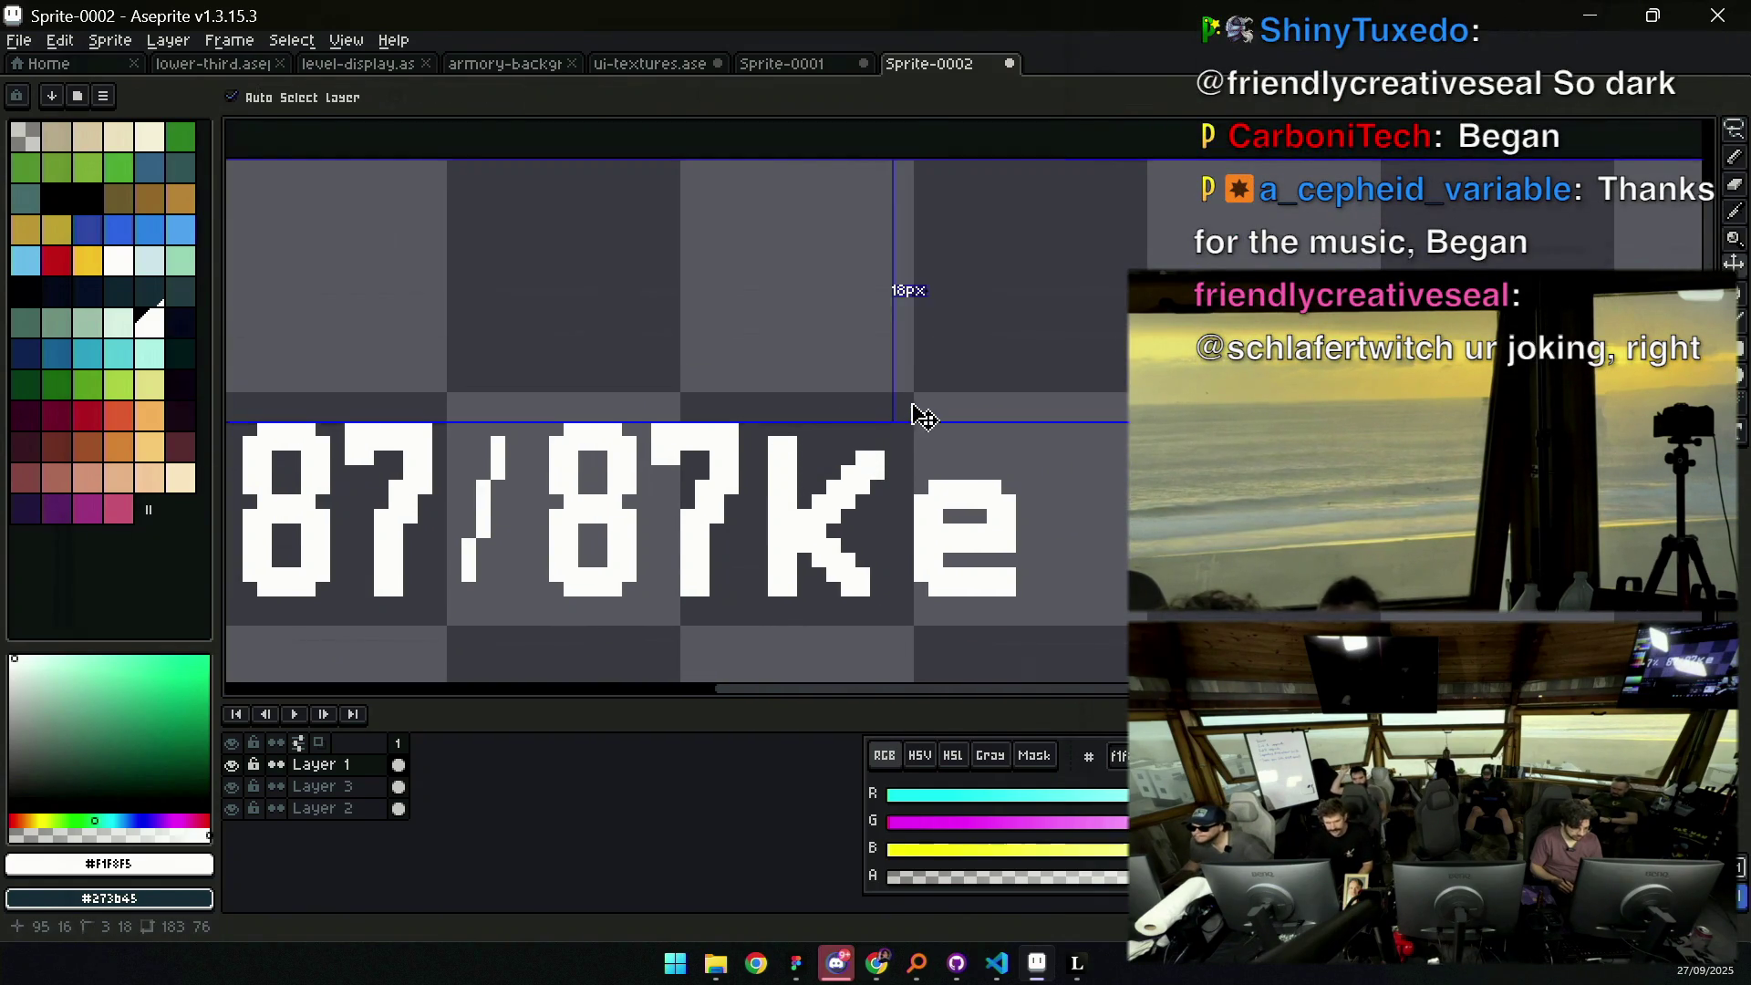
Select the k glyph, then cancel the move and deselect it
key("m")
mouse_move(764, 616)
left_mouse_down()
mouse_move(904, 389)
mouse_move(979, 369)
left_mouse_up()
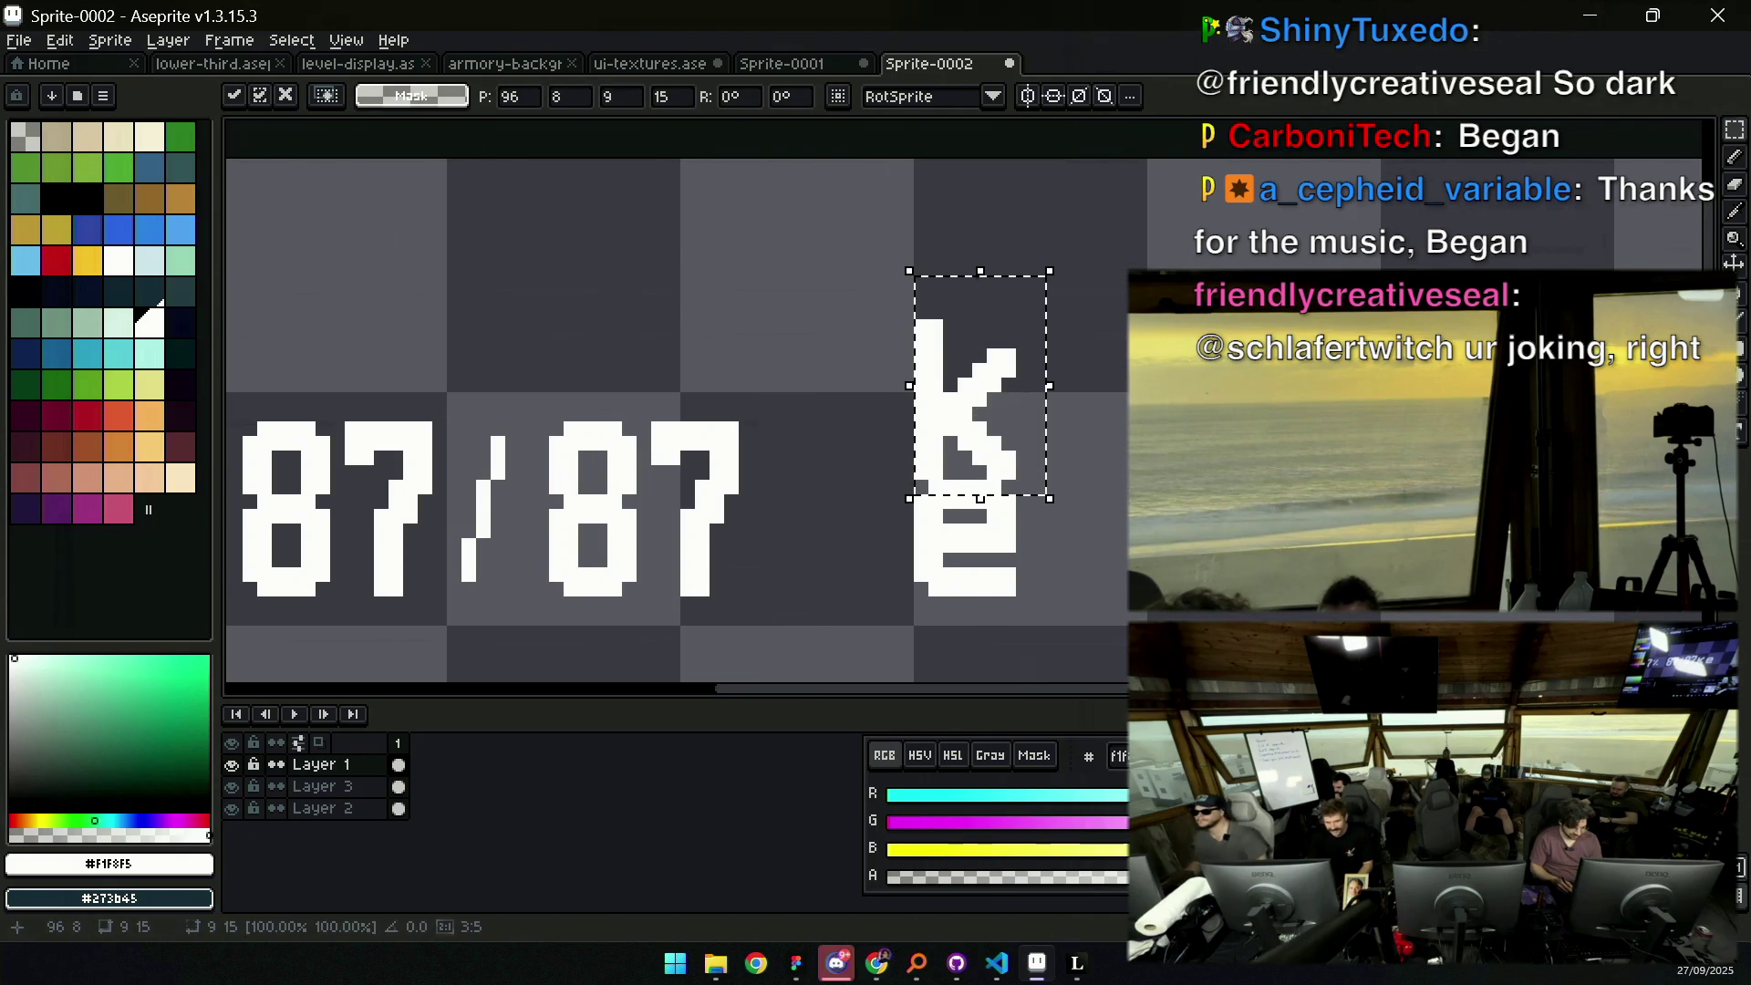
key("Escape")
key("ctrl+d")
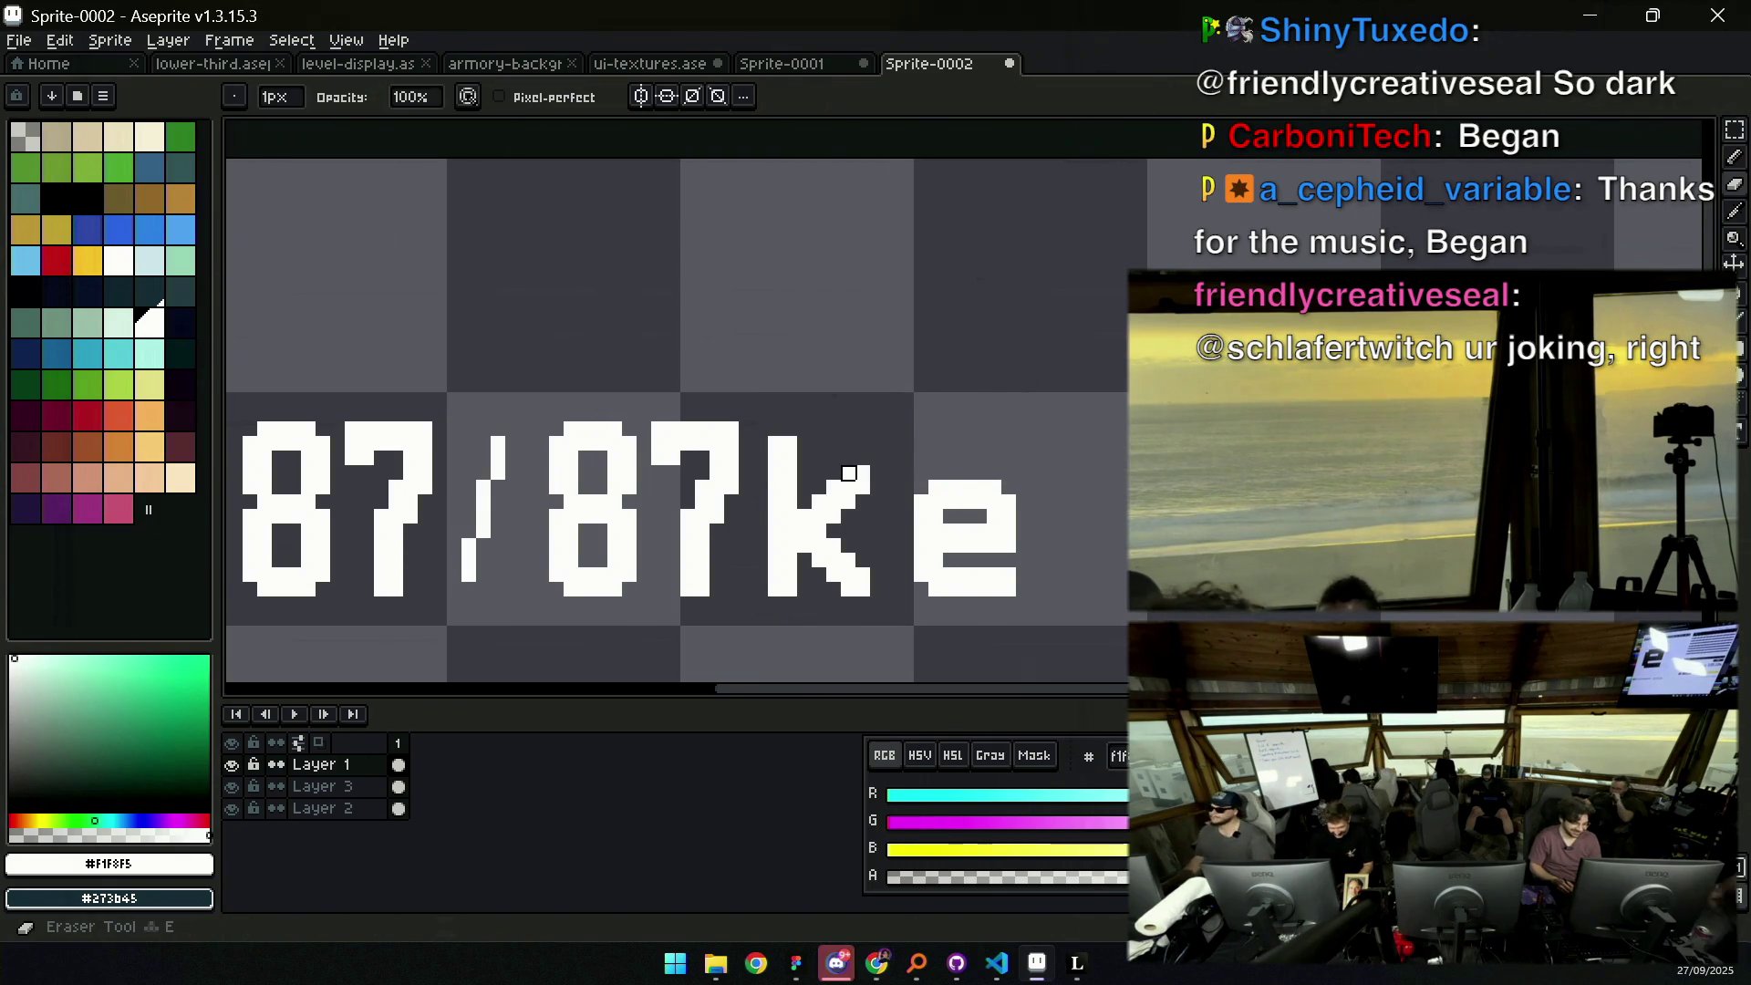
key("b")
key("z")
scroll(885, 419, "down", 3)
scroll(899, 383, "down", 2)
scroll(948, 410, "down", 1)
scroll(948, 410, "up", 2)
scroll(912, 401, "up", 2)
key("b")
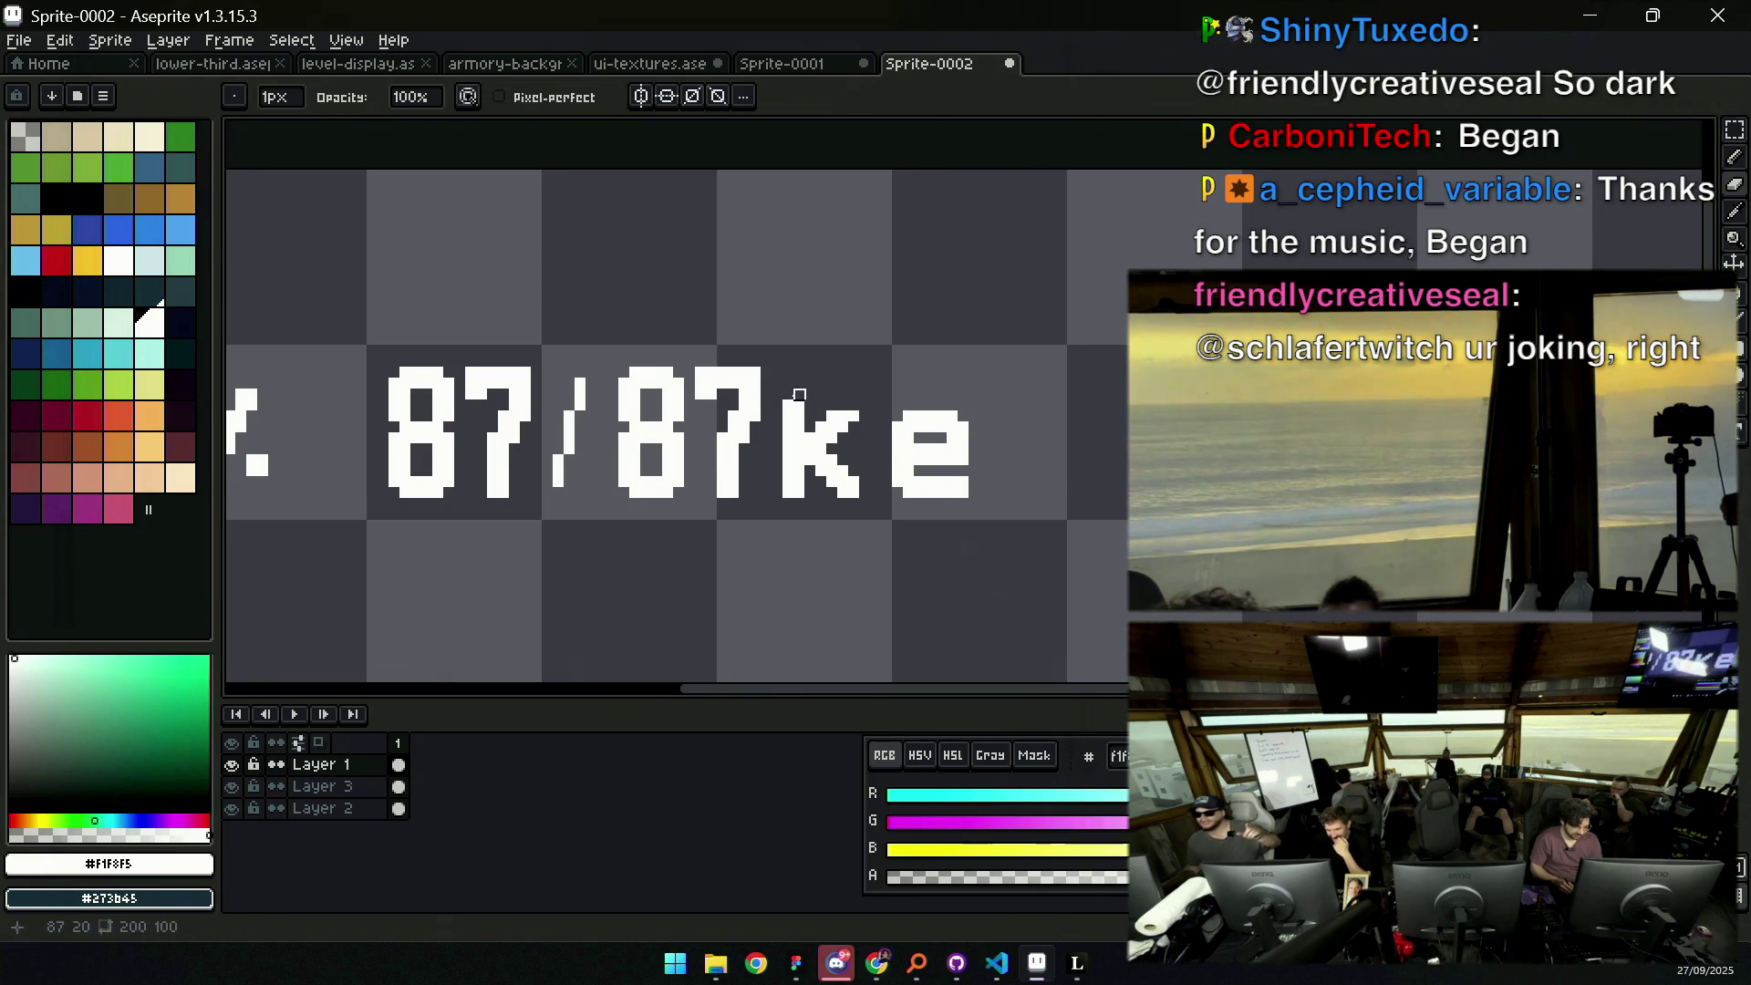
Marquee-select the e glyph and drag it to the right, leaving a gap after the k
key("z")
scroll(912, 374, "down", 5)
key("v")
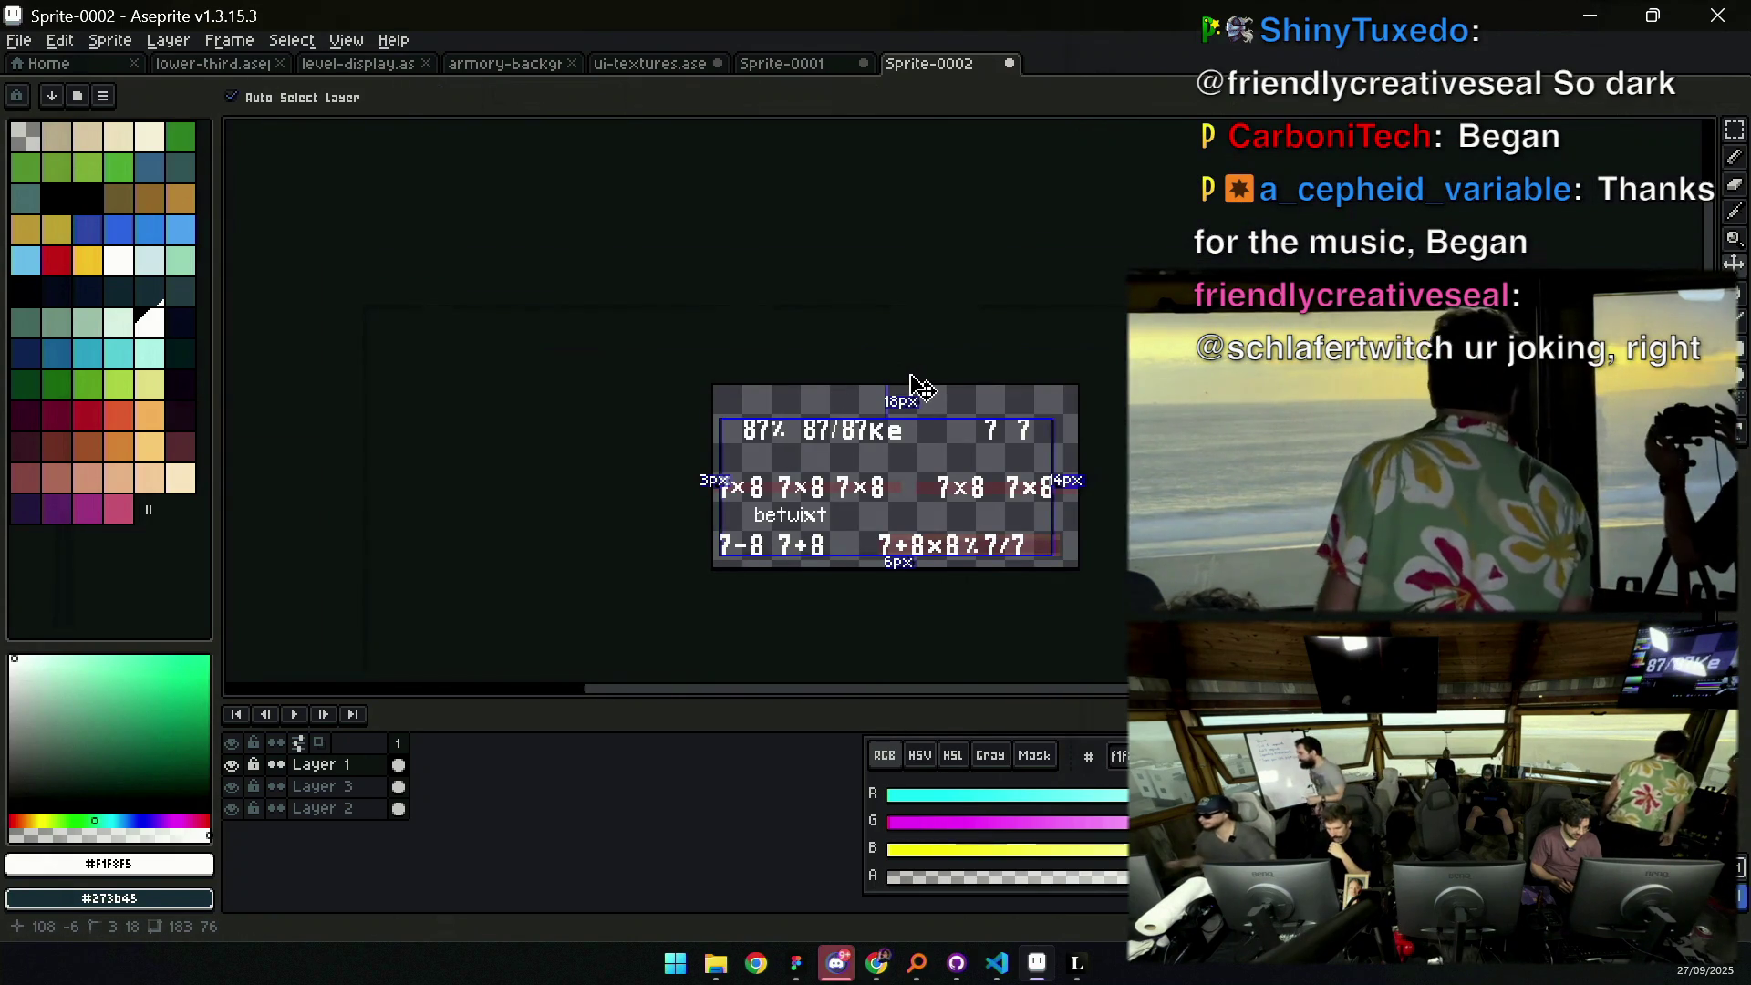
key("z")
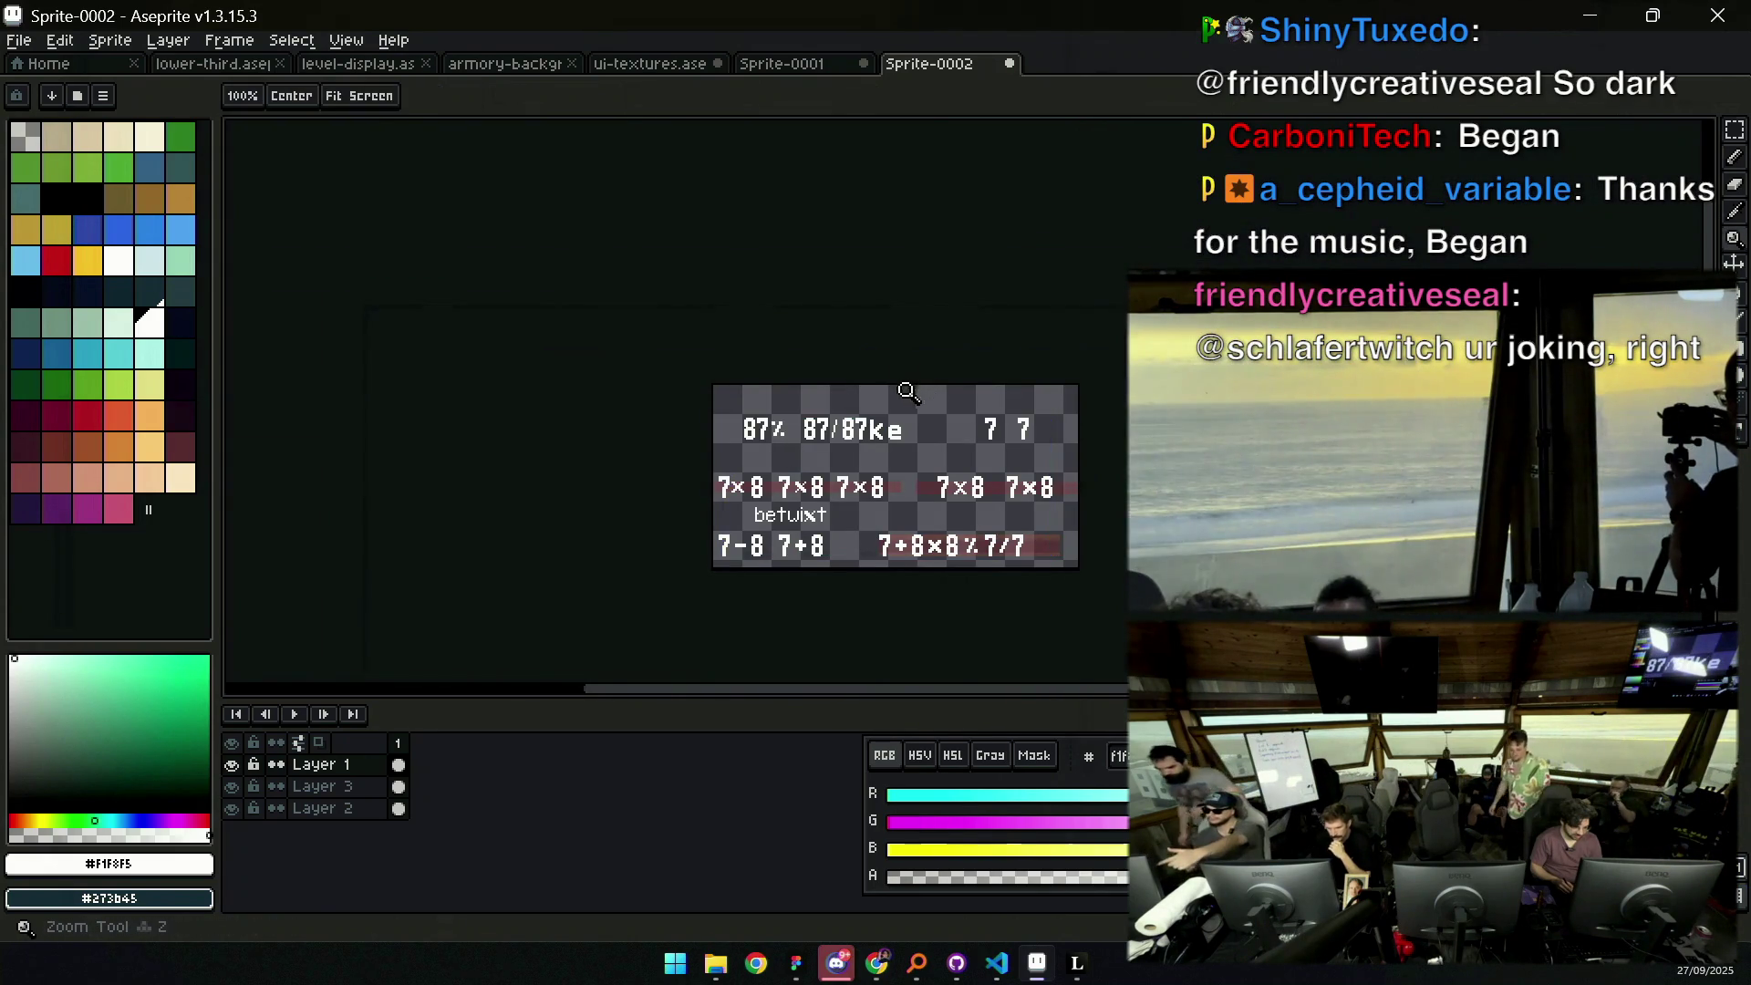
scroll(907, 392, "up", 3)
scroll(875, 442, "up", 1)
key("e")
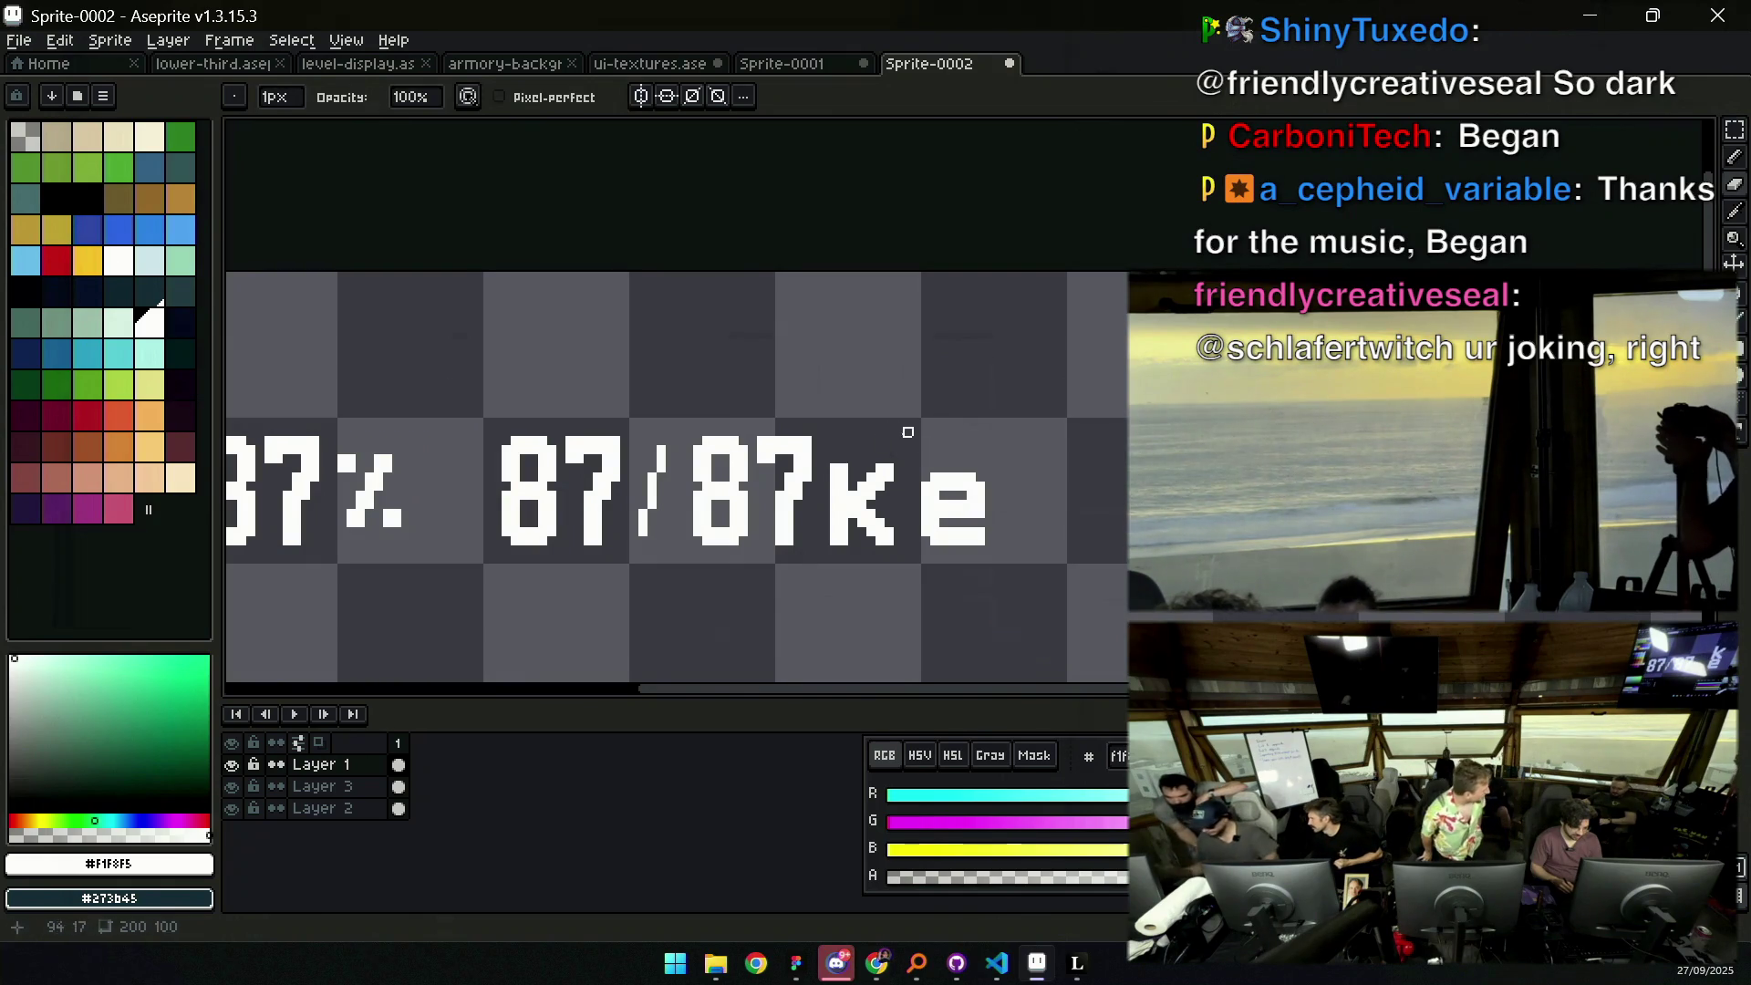
key("z")
scroll(894, 424, "down", 3)
scroll(880, 401, "down", 1)
scroll(912, 415, "up", 3)
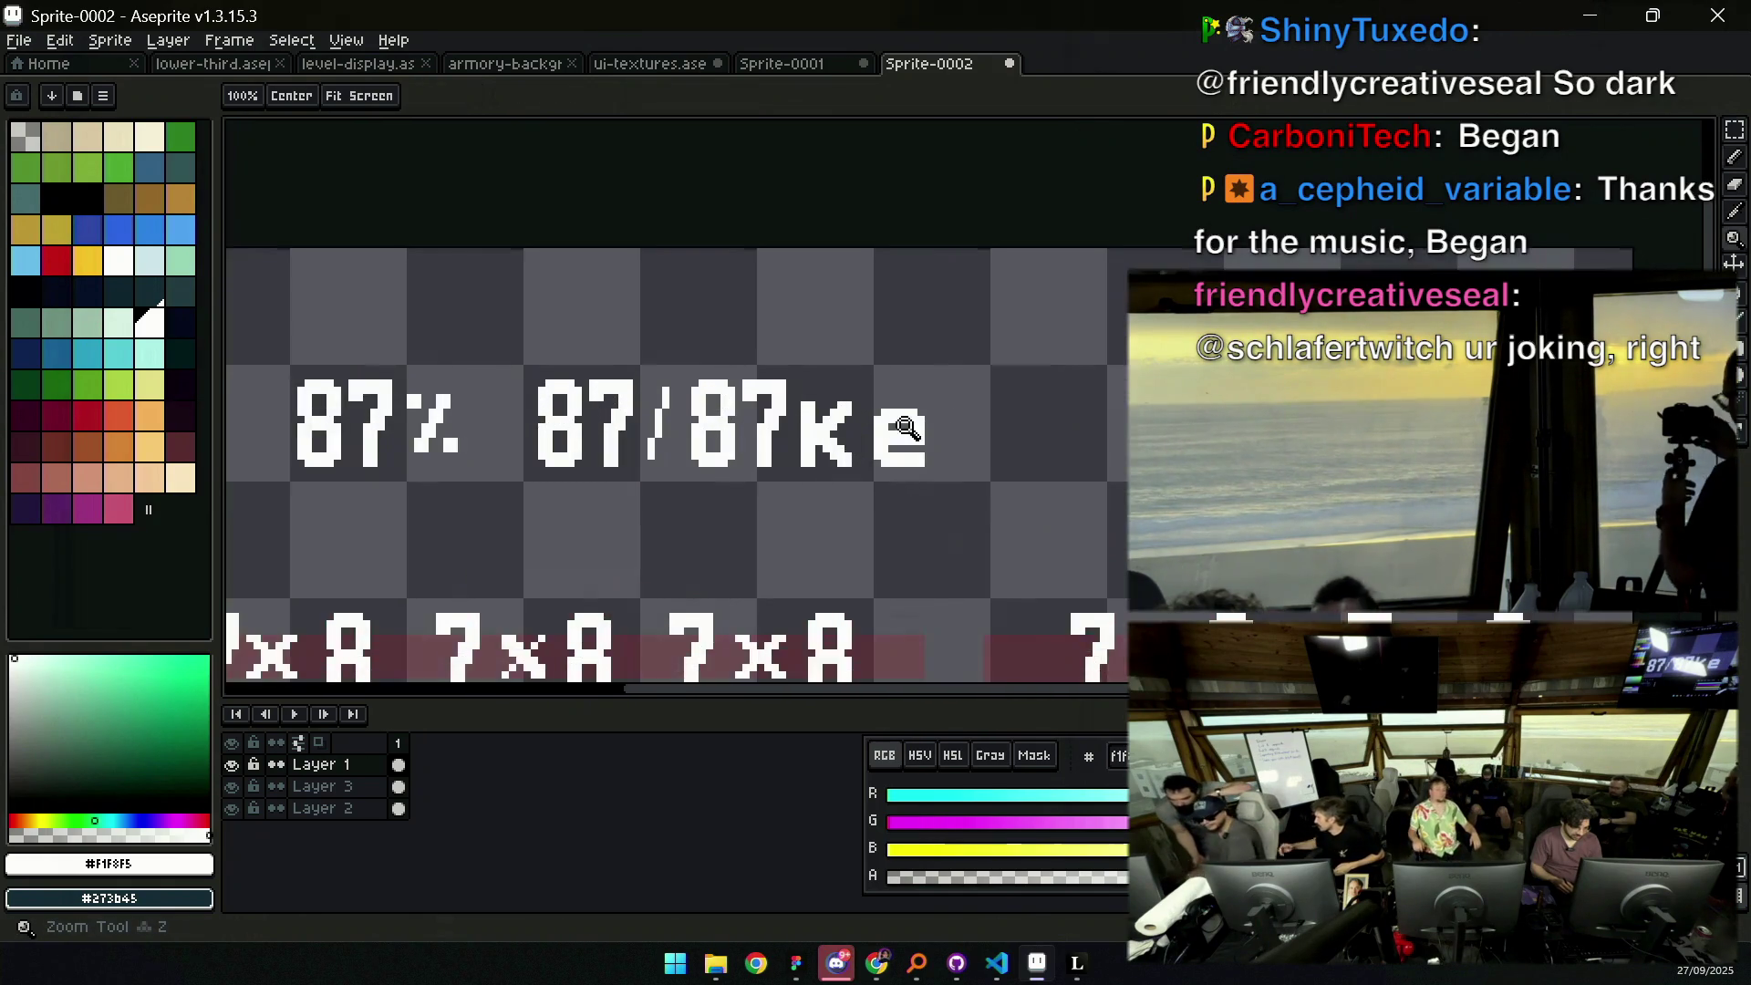
scroll(875, 447, "up", 1)
key("m")
left_click_drag(861, 376, 938, 488)
left_click_drag(898, 429, 1099, 429)
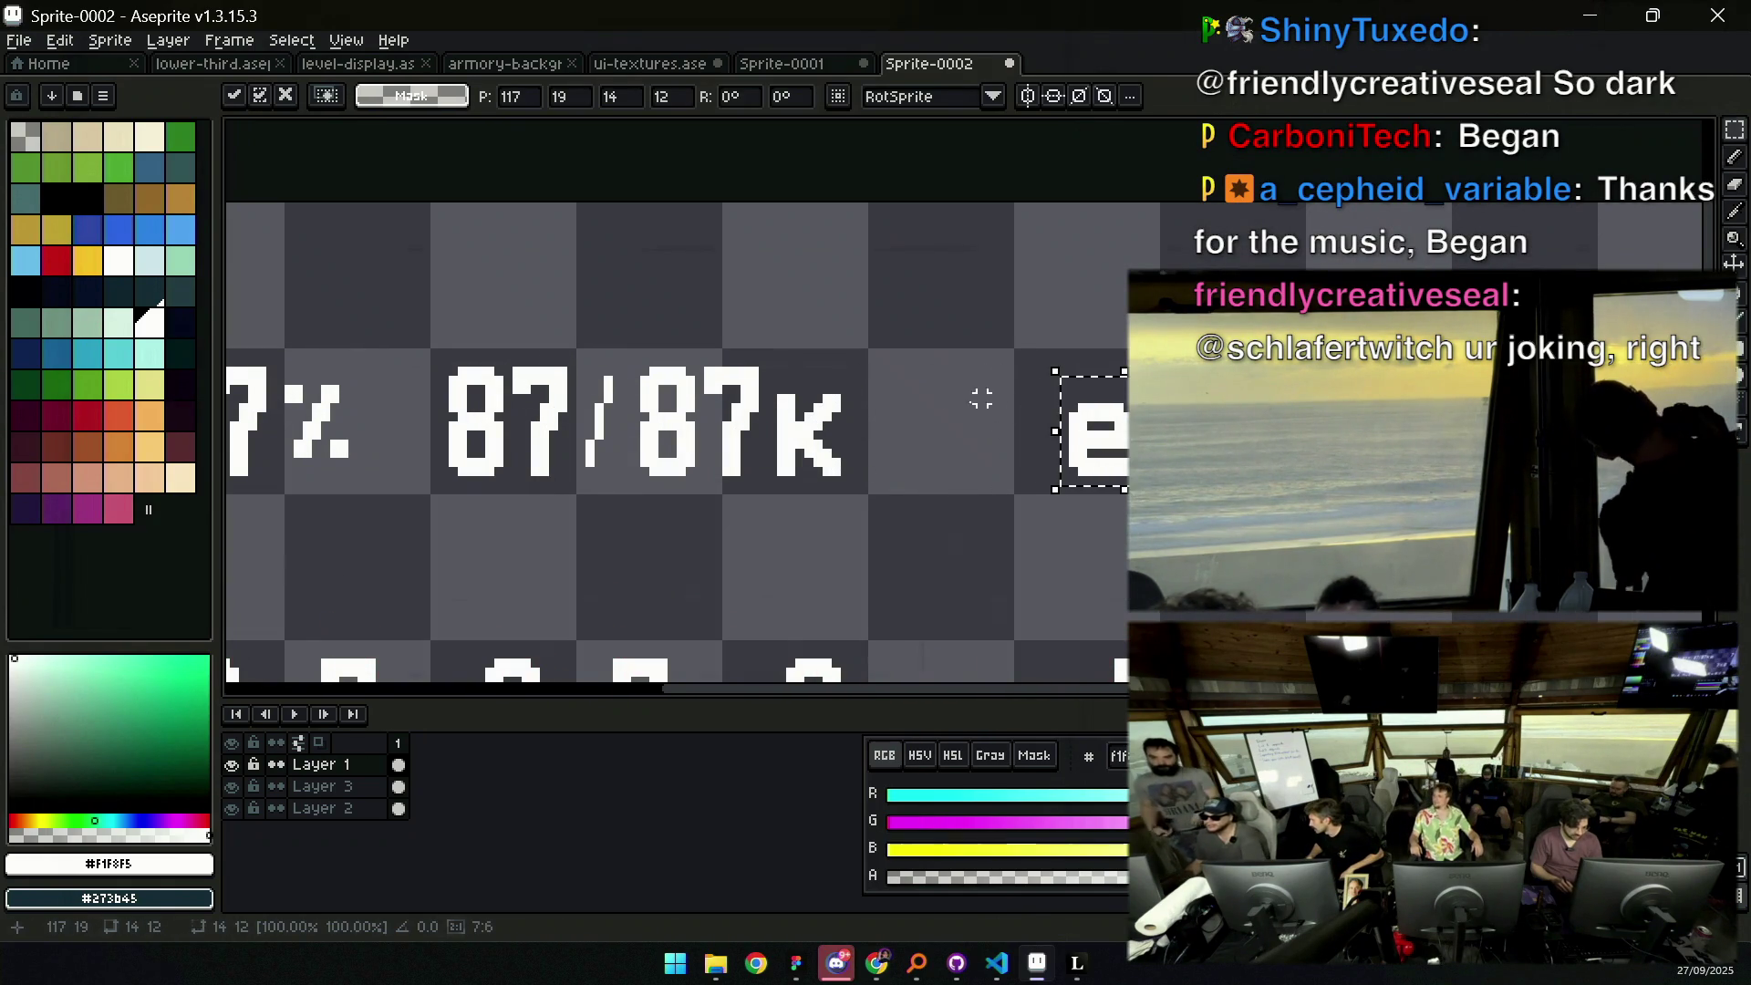
Draw the M's first vertical stroke, erase the extra column, and join its top bar
key("b")
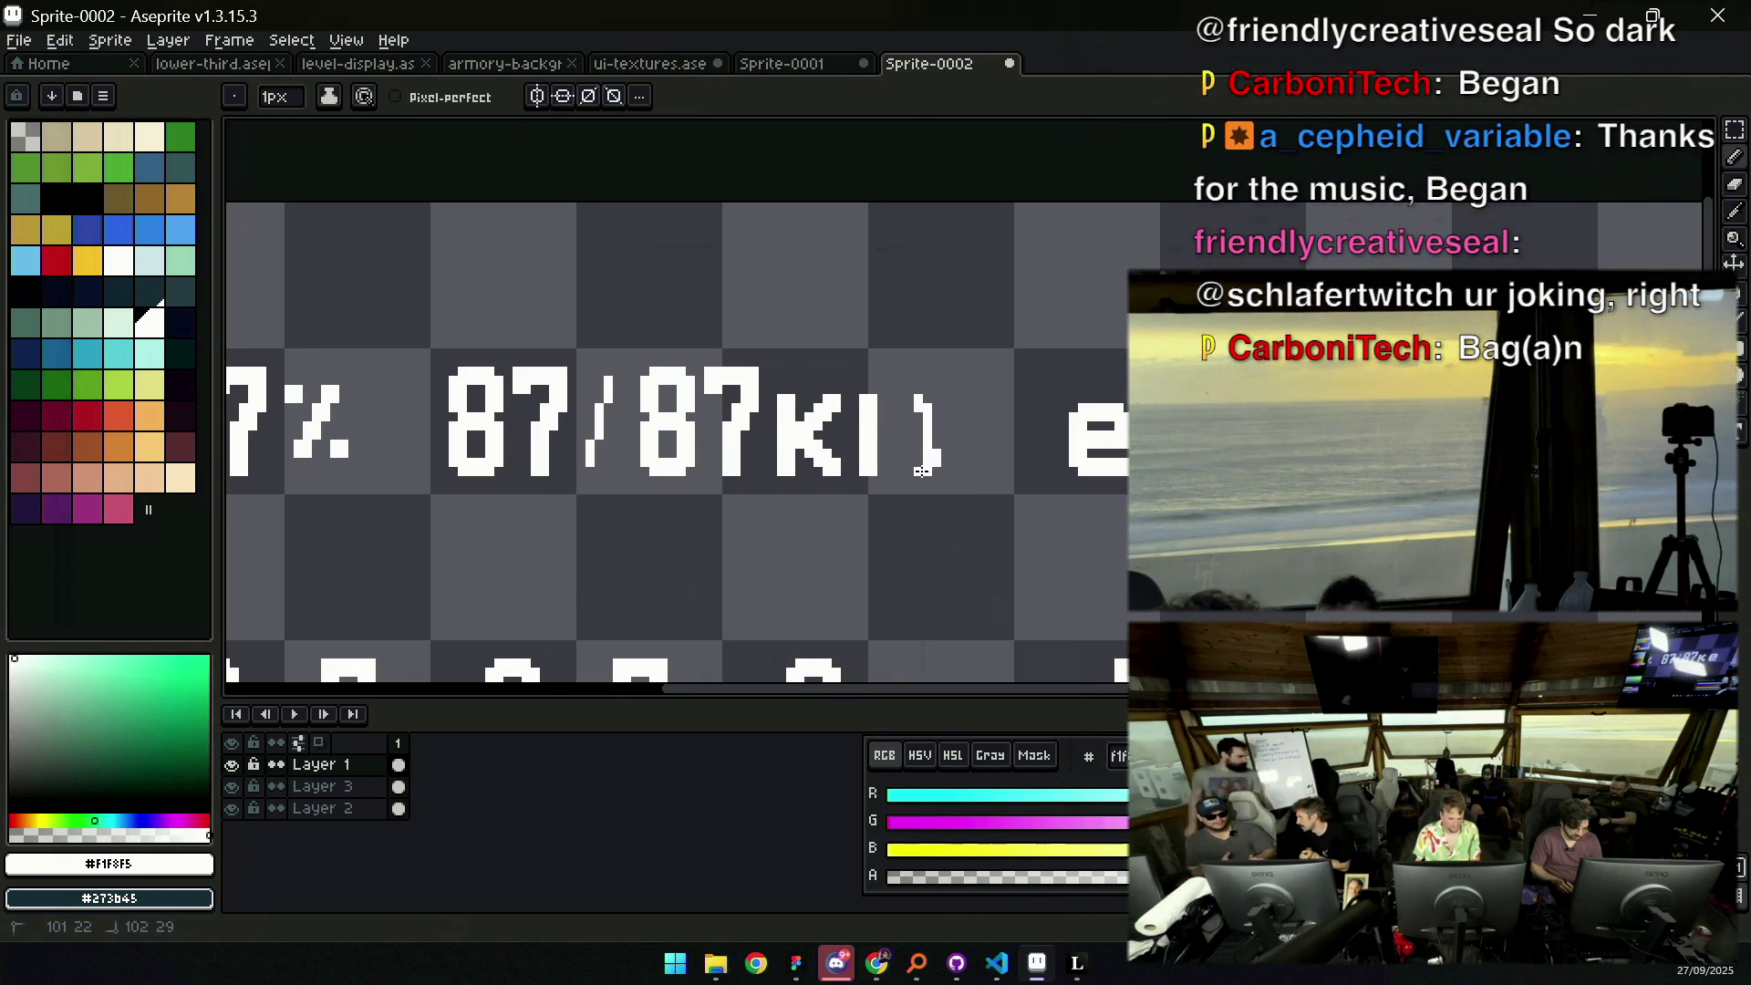
left_click_drag(922, 472, 934, 404)
key("e")
left_click_drag(936, 467, 937, 398)
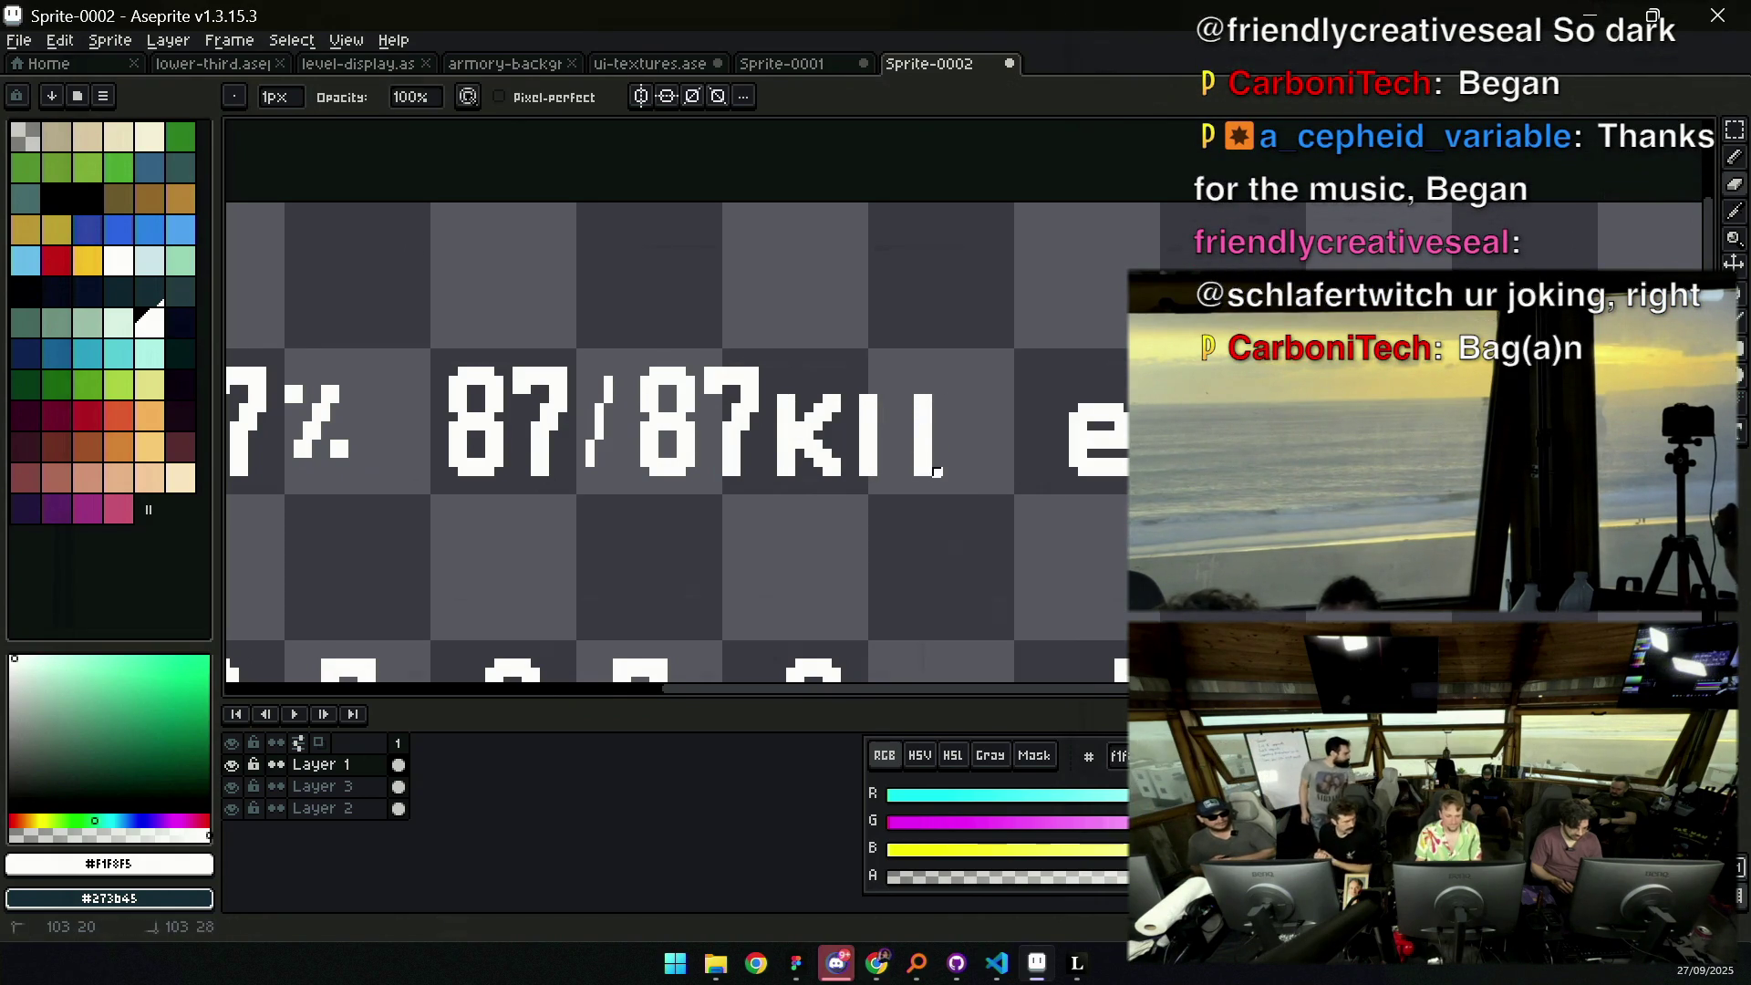
key("b")
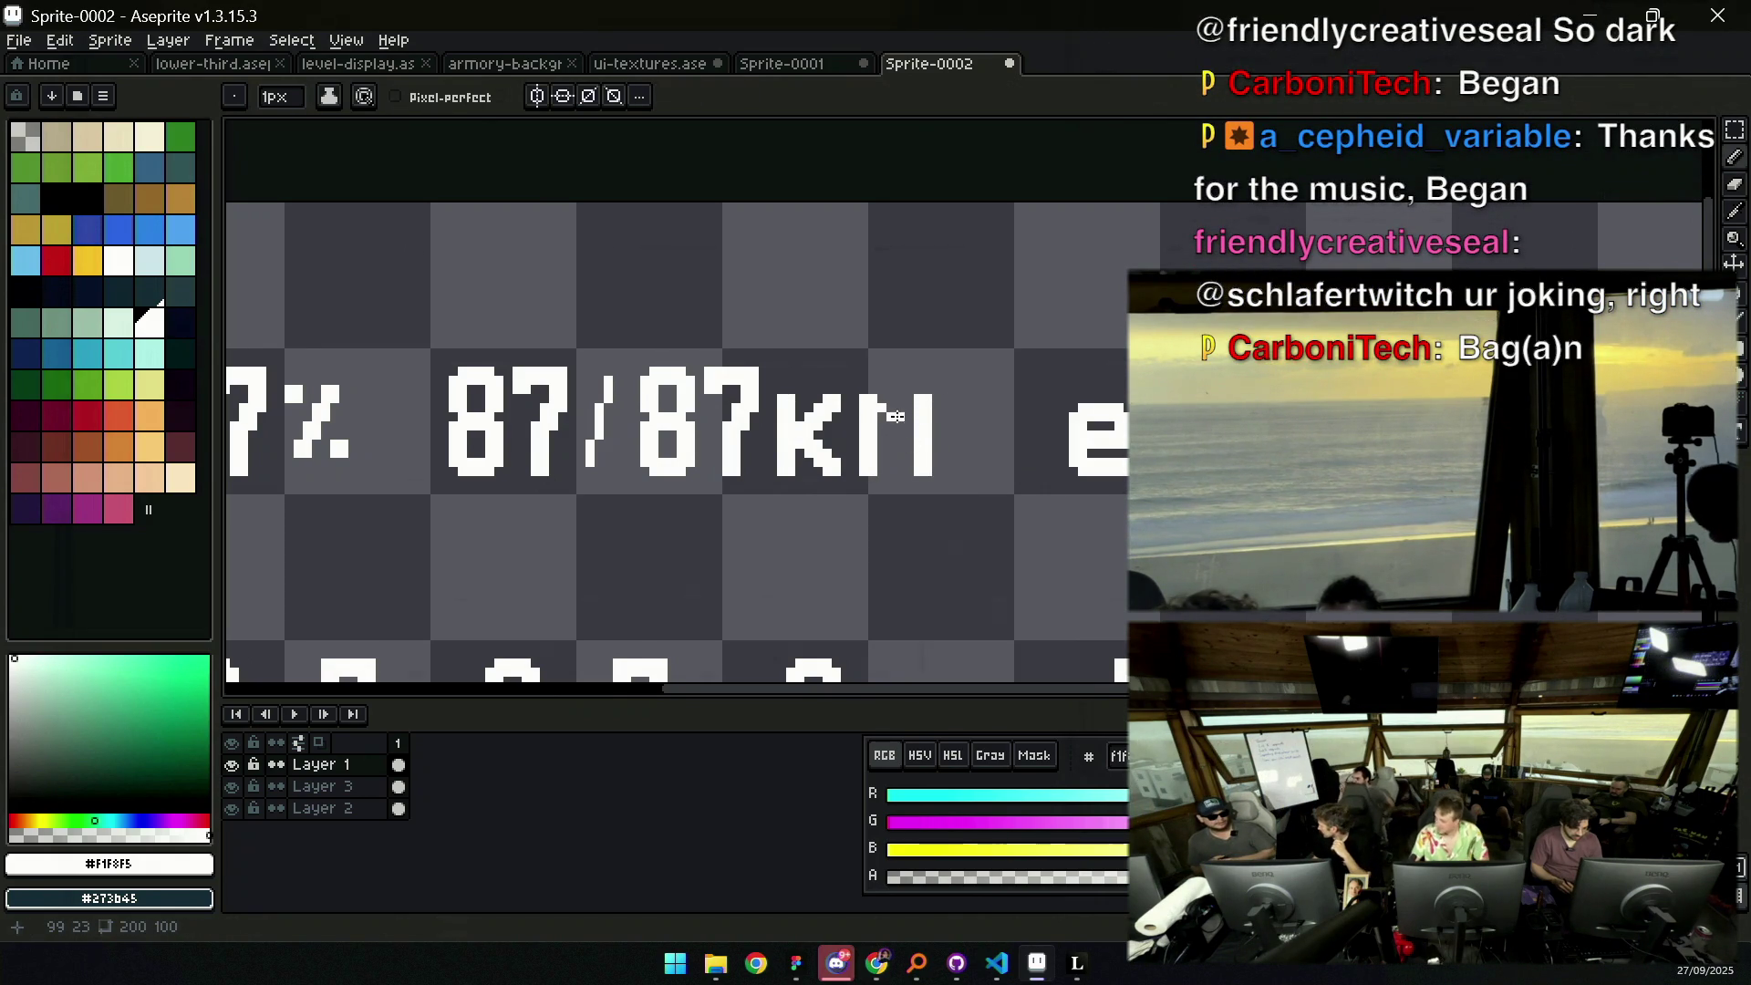
left_click(908, 406)
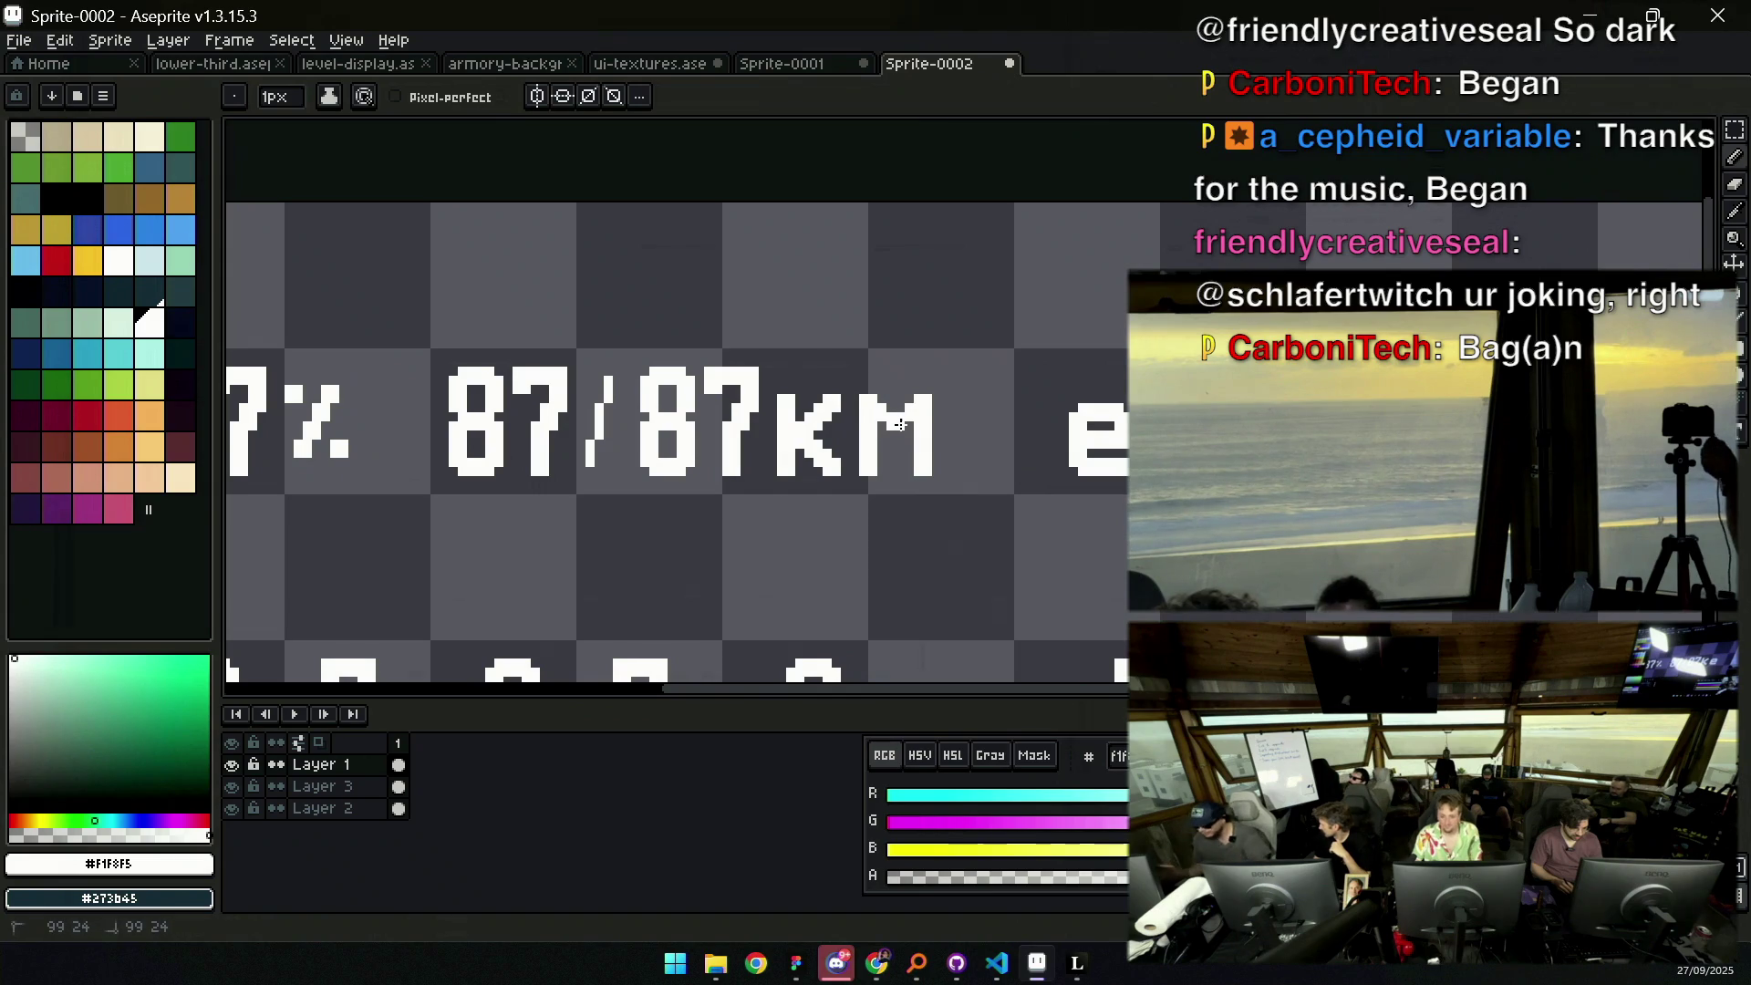
Extend the M's right leg downward
key("z")
scroll(927, 408, "down", 4)
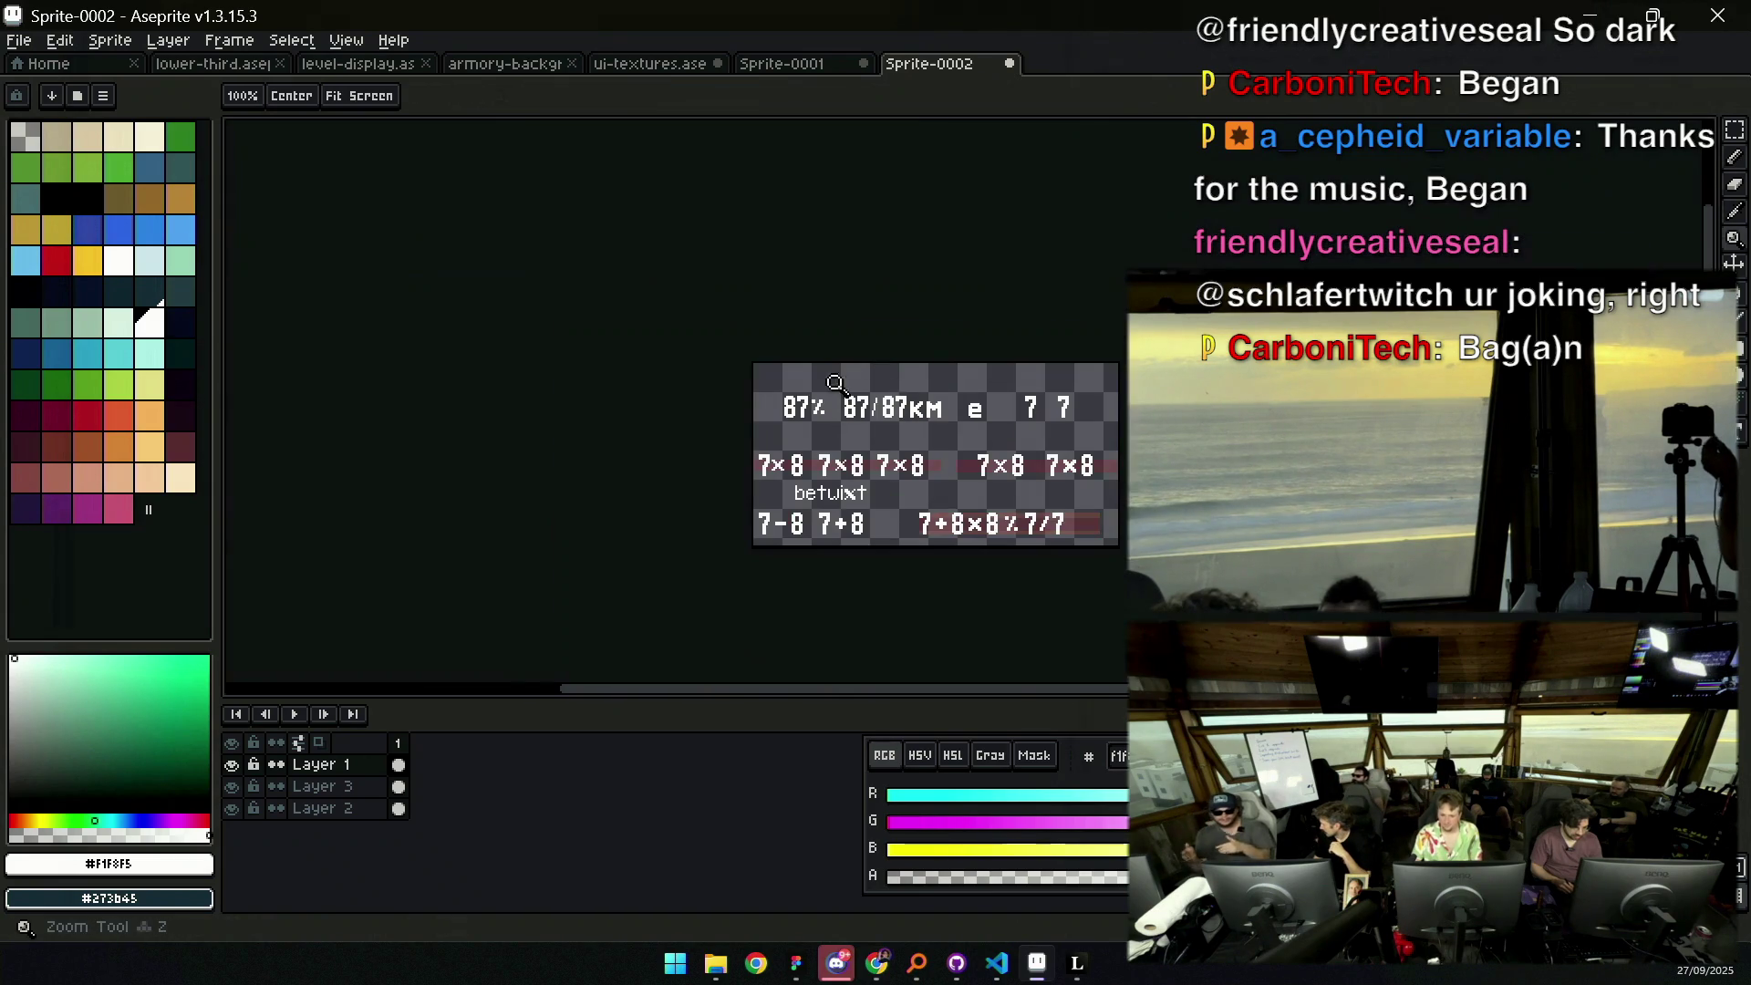
scroll(957, 365, "up", 4)
scroll(988, 386, "up", 1)
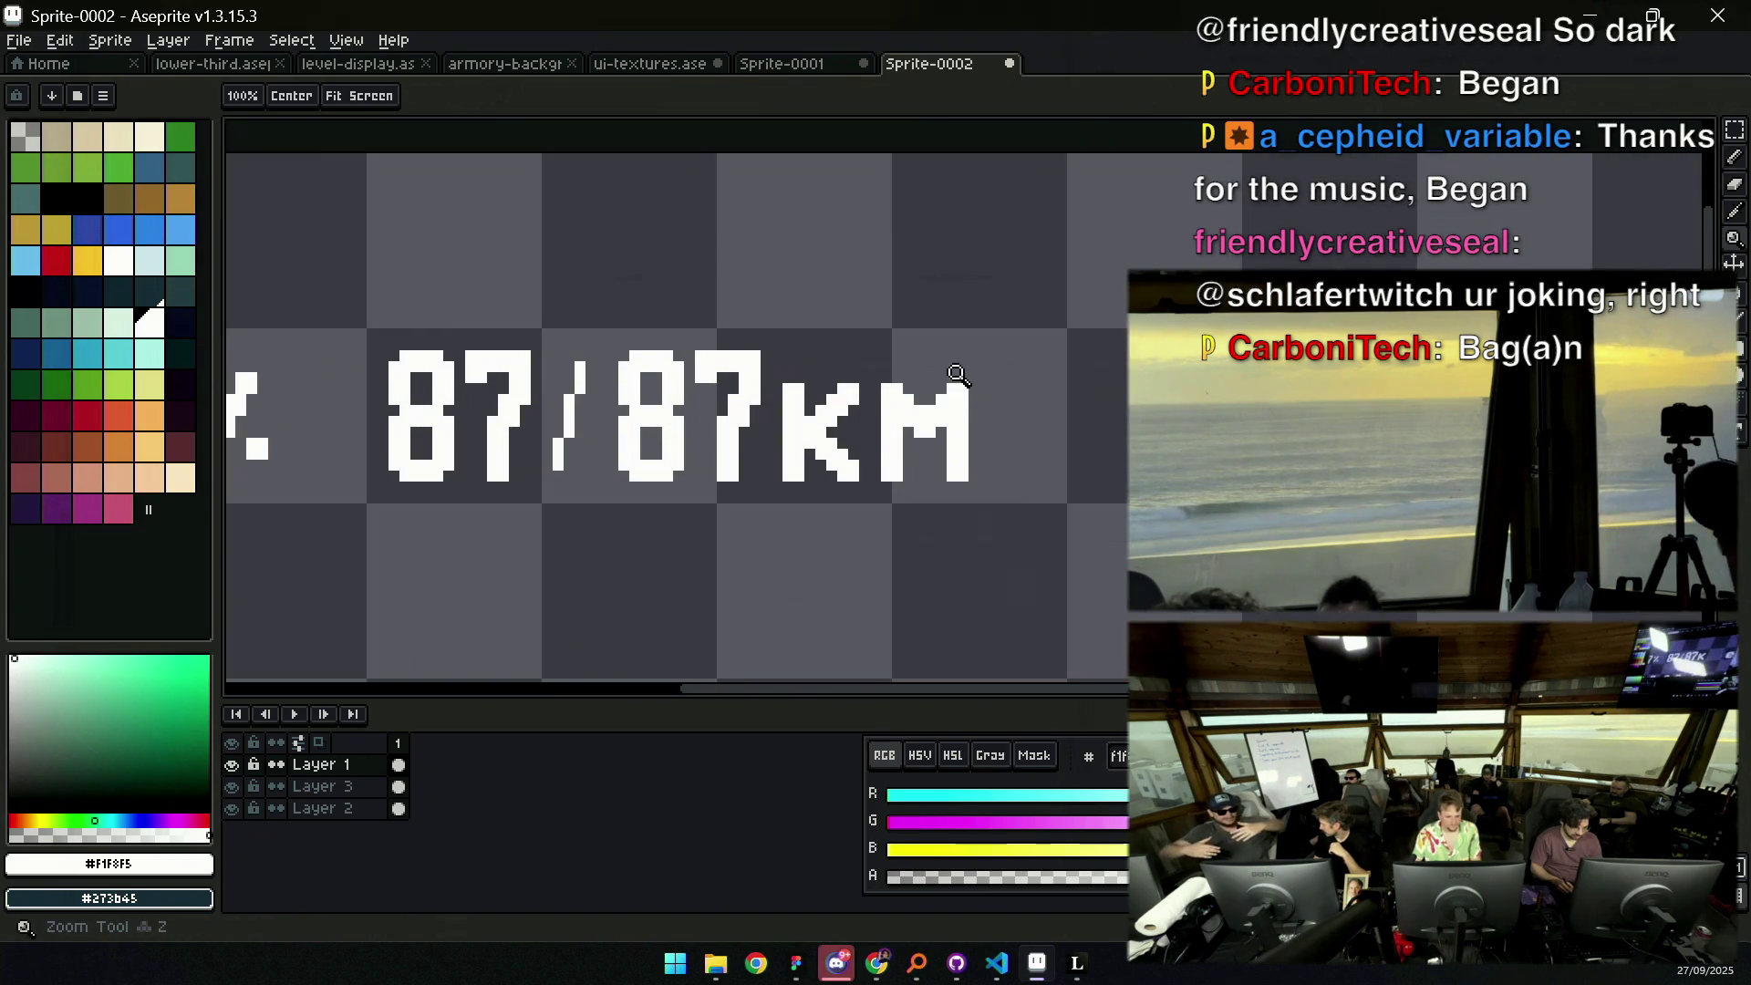
scroll(949, 410, "up", 1)
key("b")
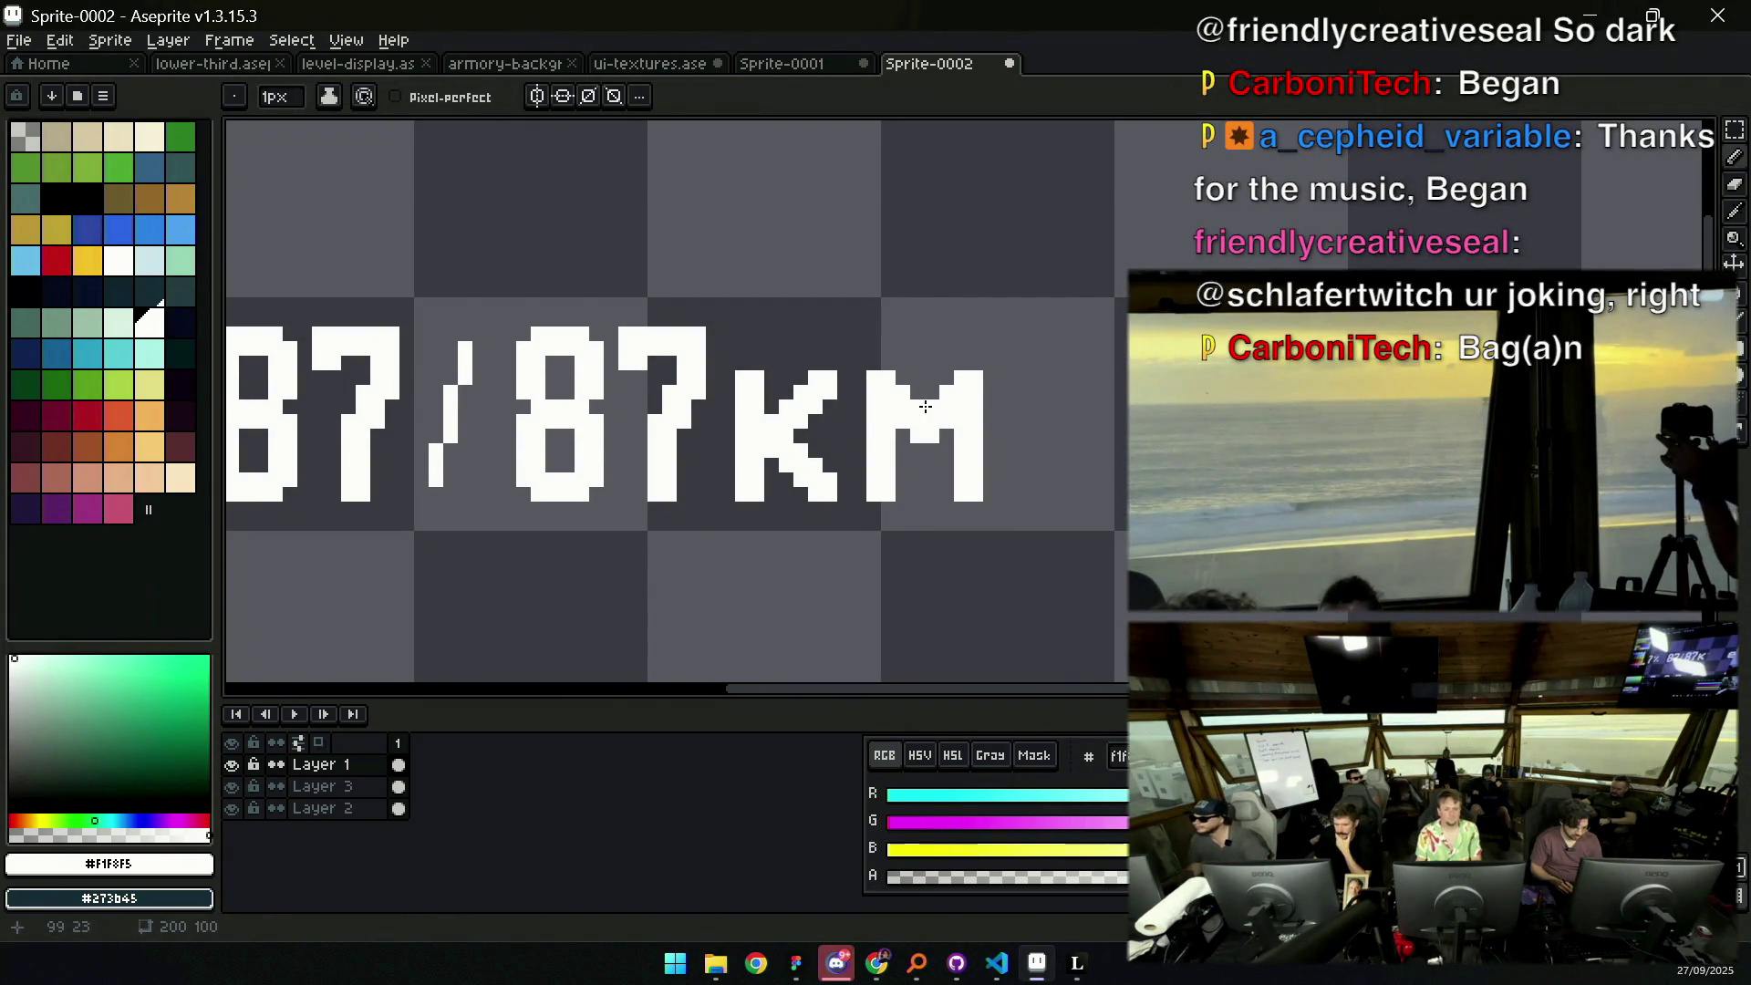
left_click_drag(984, 380, 992, 482)
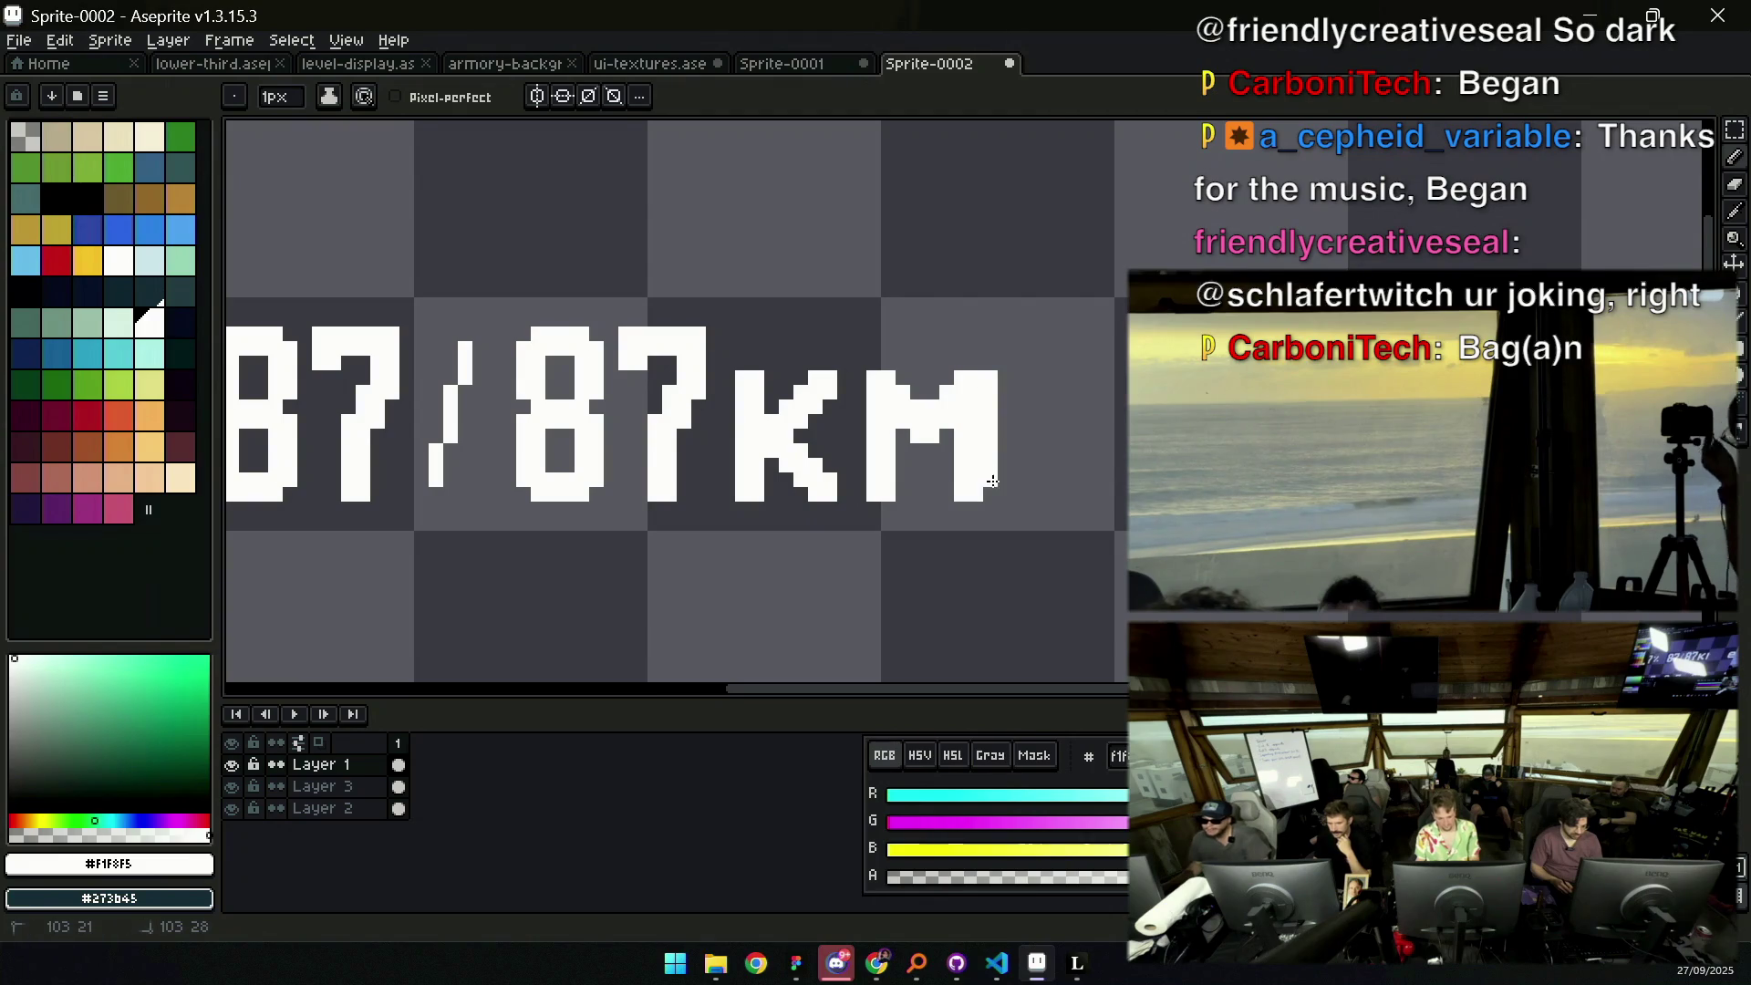
key("b")
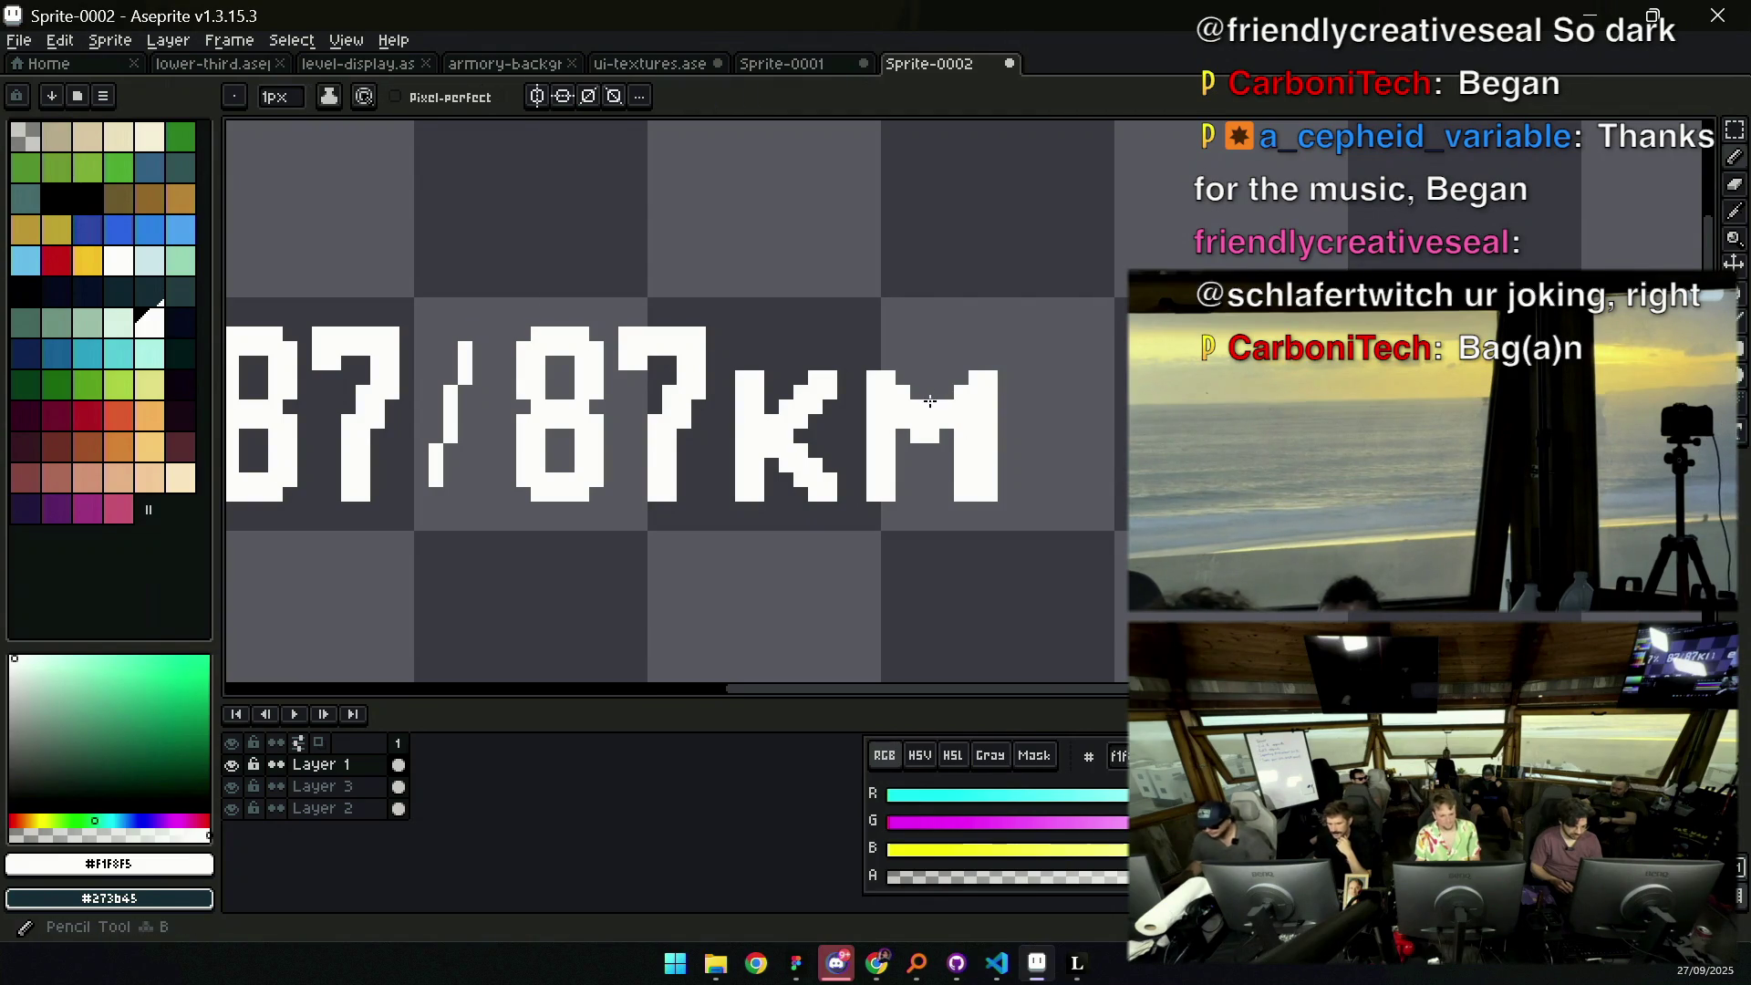
Zoom in and out to check the M glyph's shape
key("z")
scroll(863, 426, "down", 3)
scroll(912, 401, "down", 2)
scroll(972, 387, "up", 2)
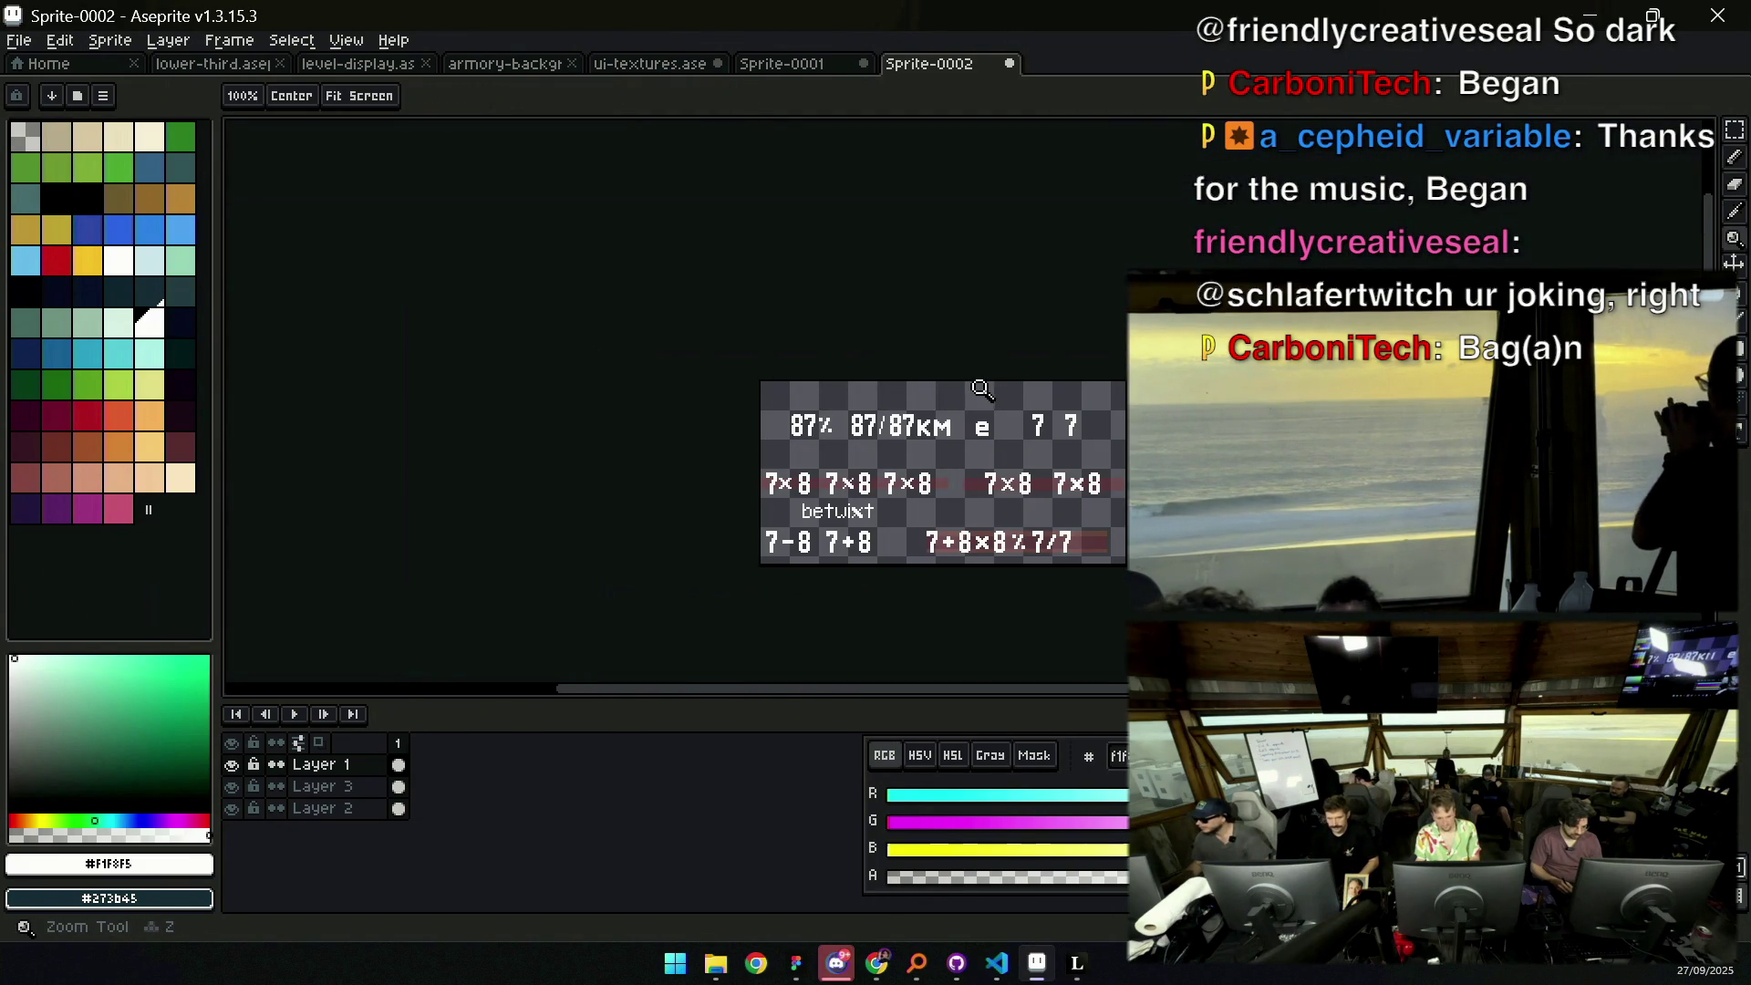
scroll(981, 394, "up", 1)
scroll(1001, 410, "up", 2)
scroll(1002, 411, "up", 2)
key("b")
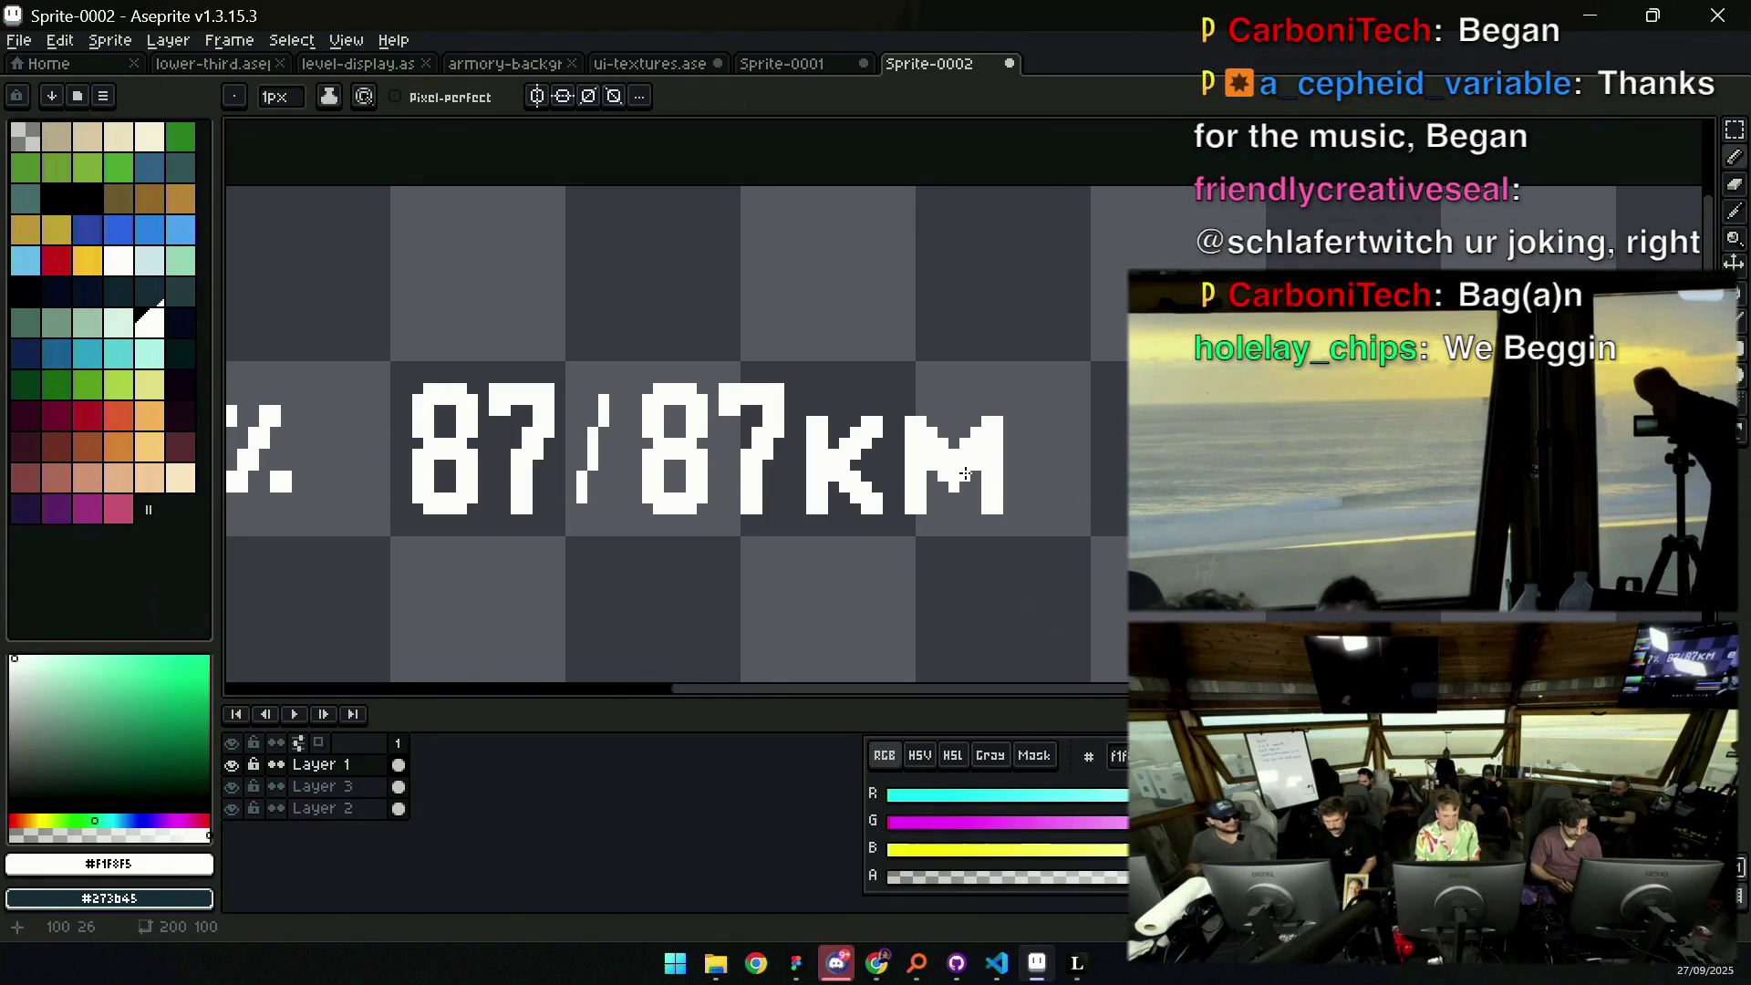
key("z")
scroll(963, 476, "down", 4)
scroll(985, 398, "down", 1)
scroll(984, 445, "up", 2)
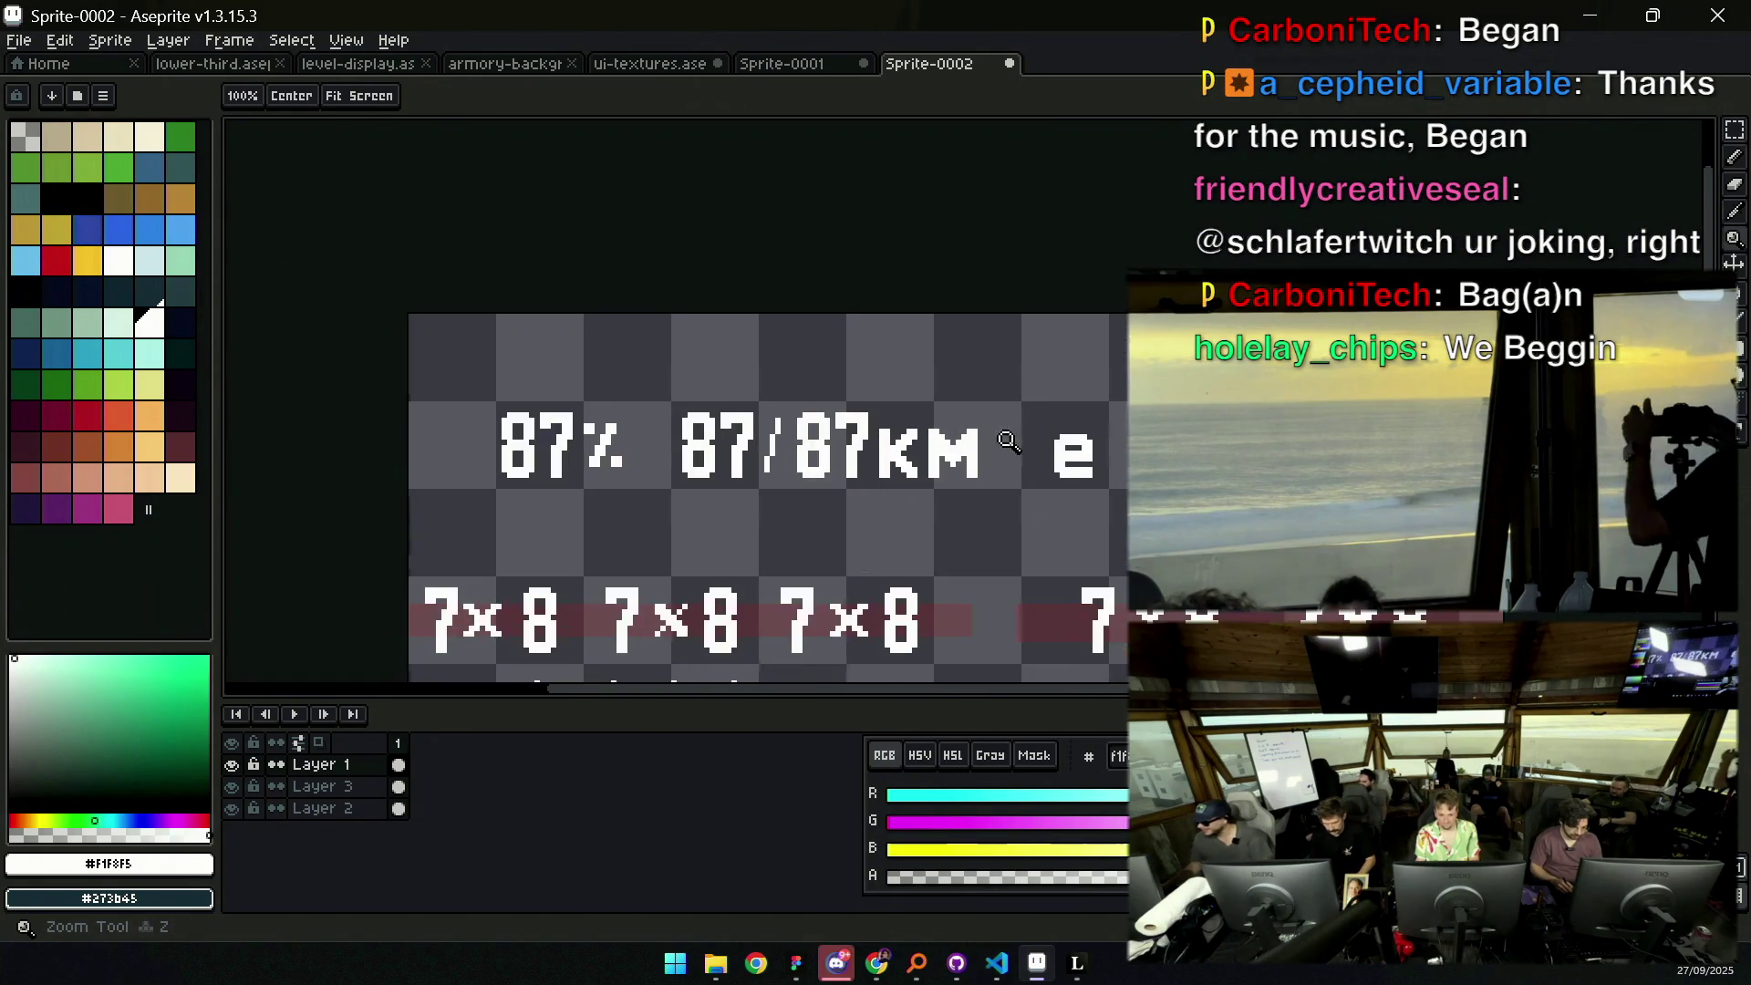
scroll(985, 445, "up", 2)
Undo the last pencil stroke on the M
key("v")
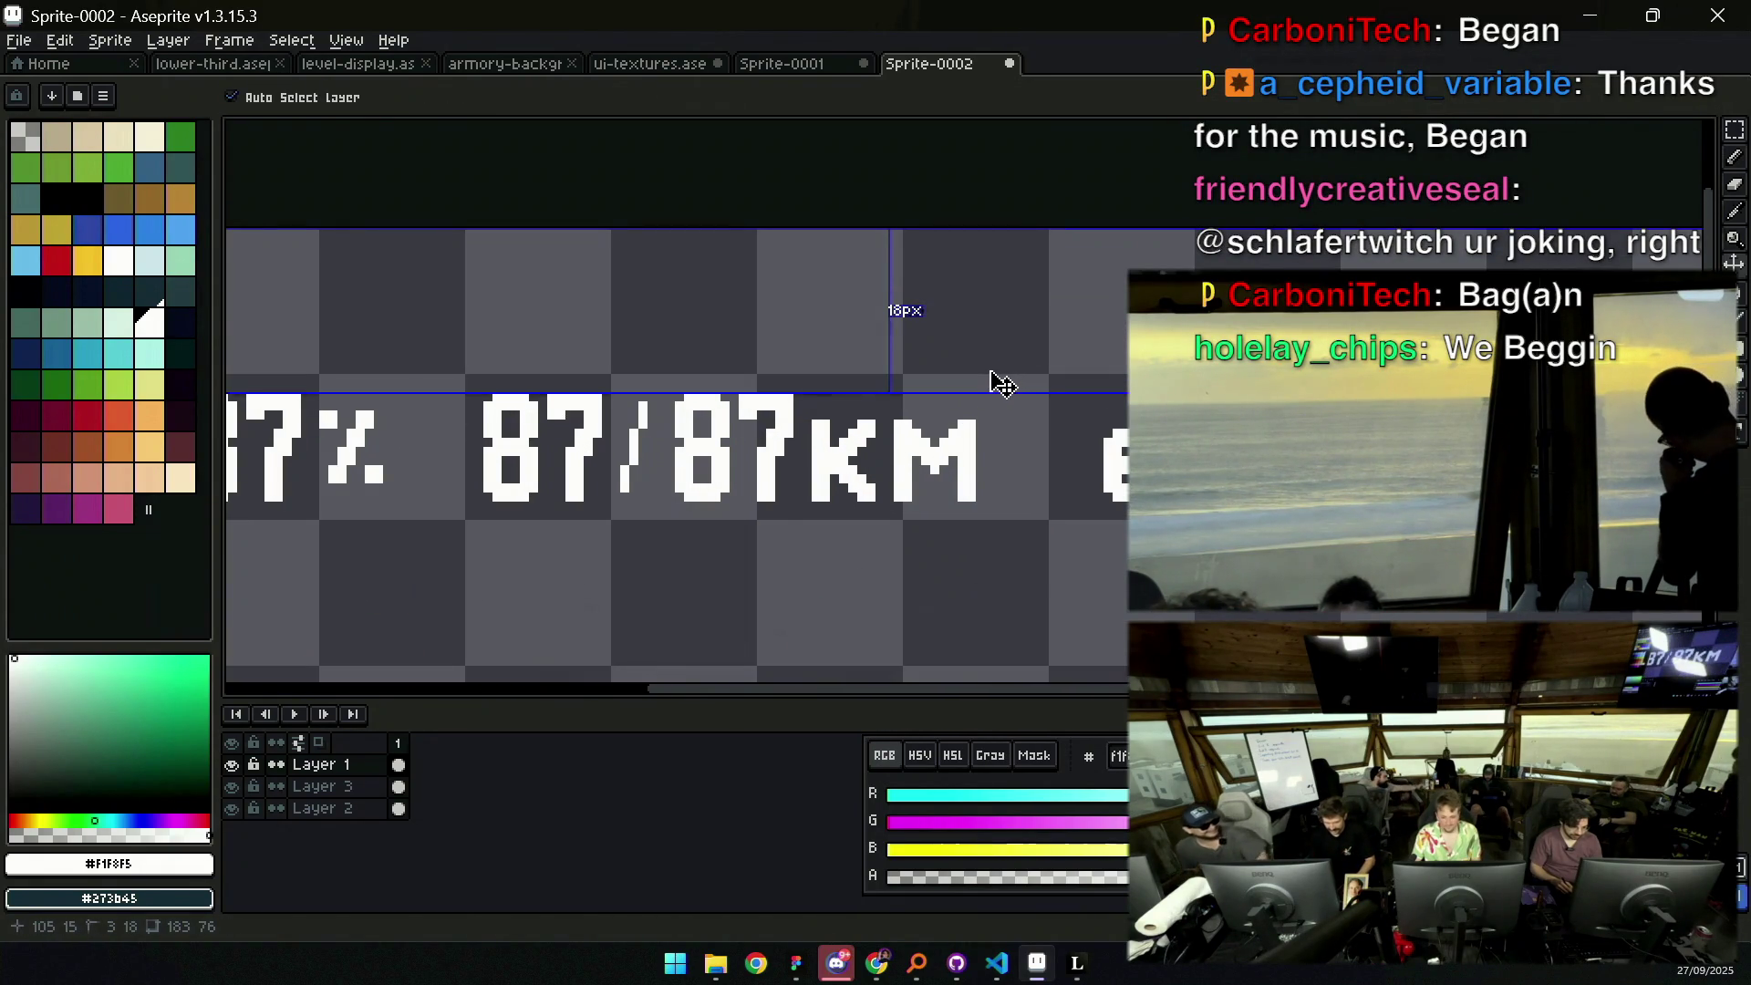
key("z")
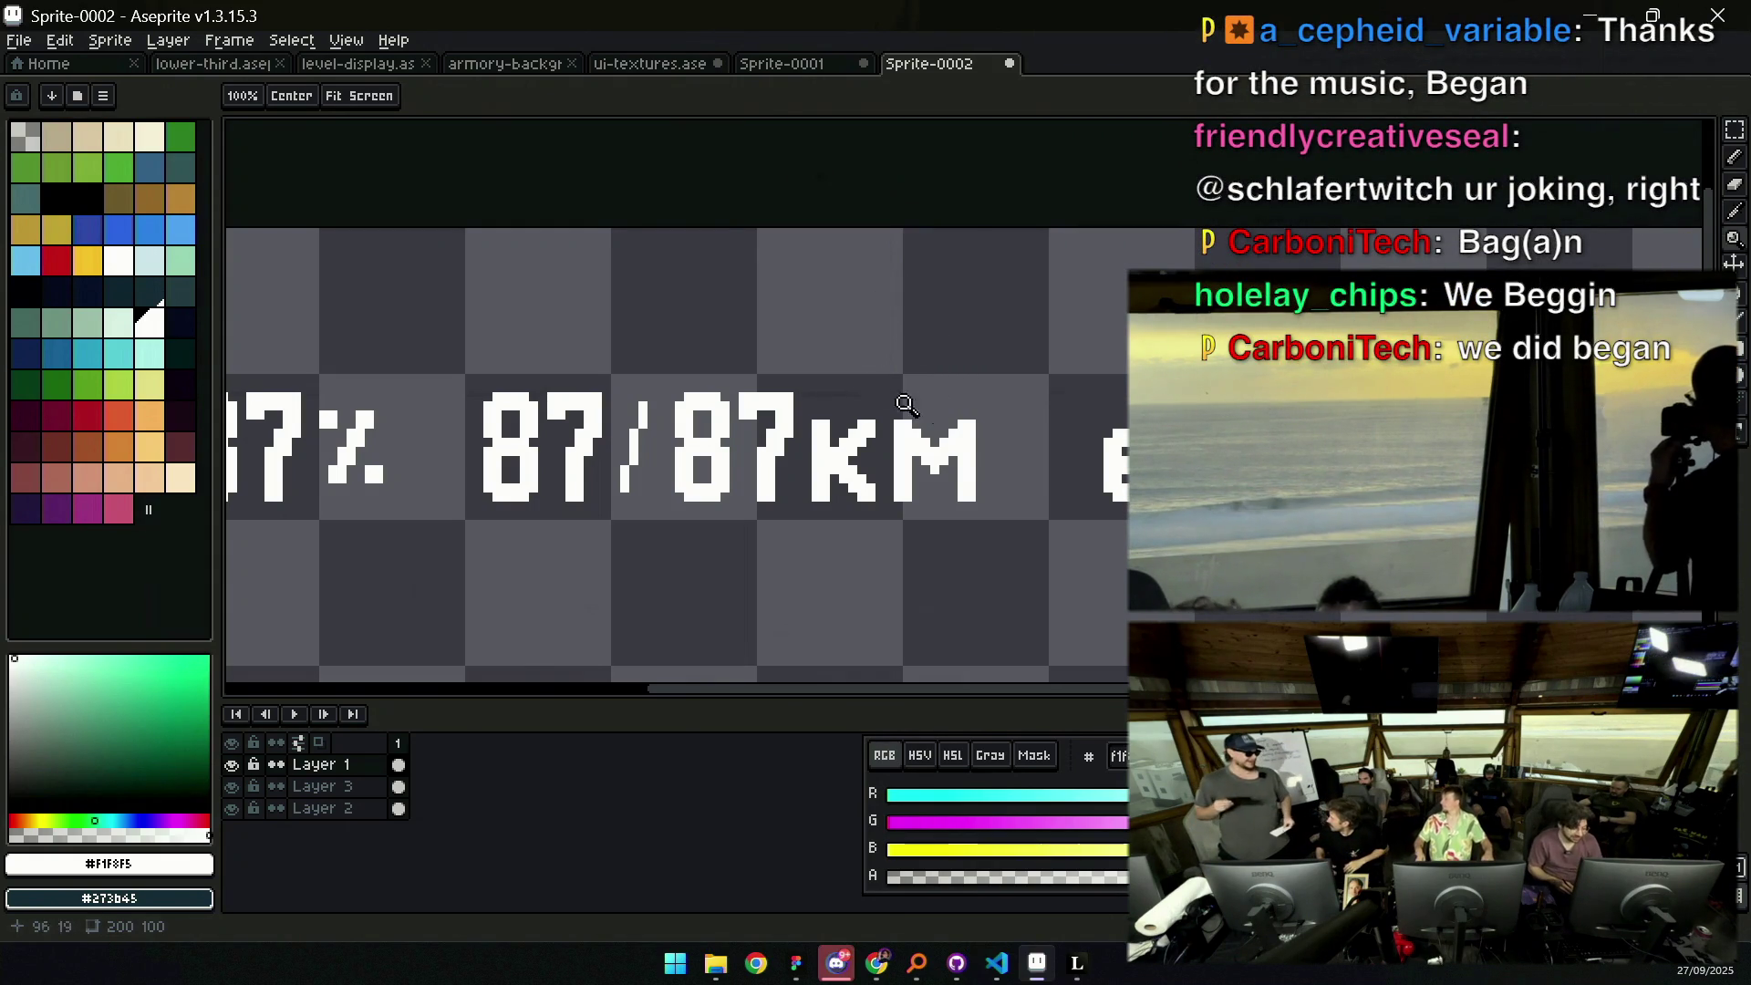
scroll(891, 395, "down", 1)
scroll(967, 419, "up", 2)
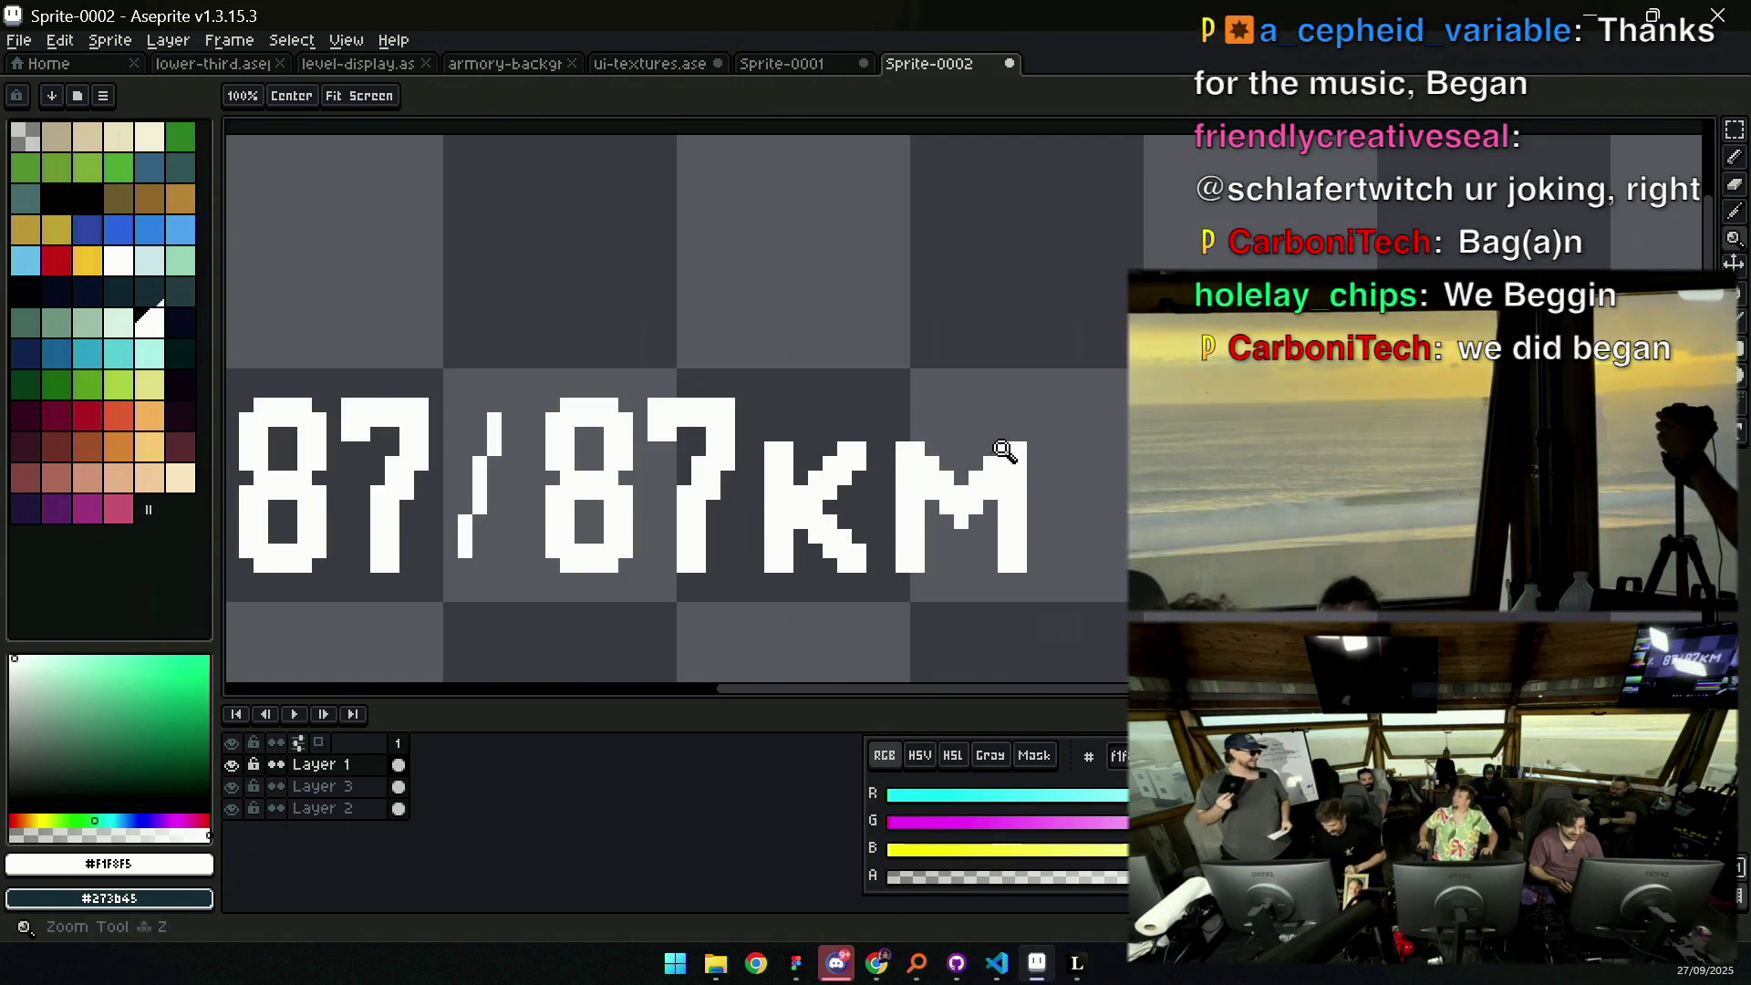
key("b")
key("z")
scroll(967, 438, "down", 2)
scroll(1003, 428, "down", 1)
scroll(1061, 424, "up", 2)
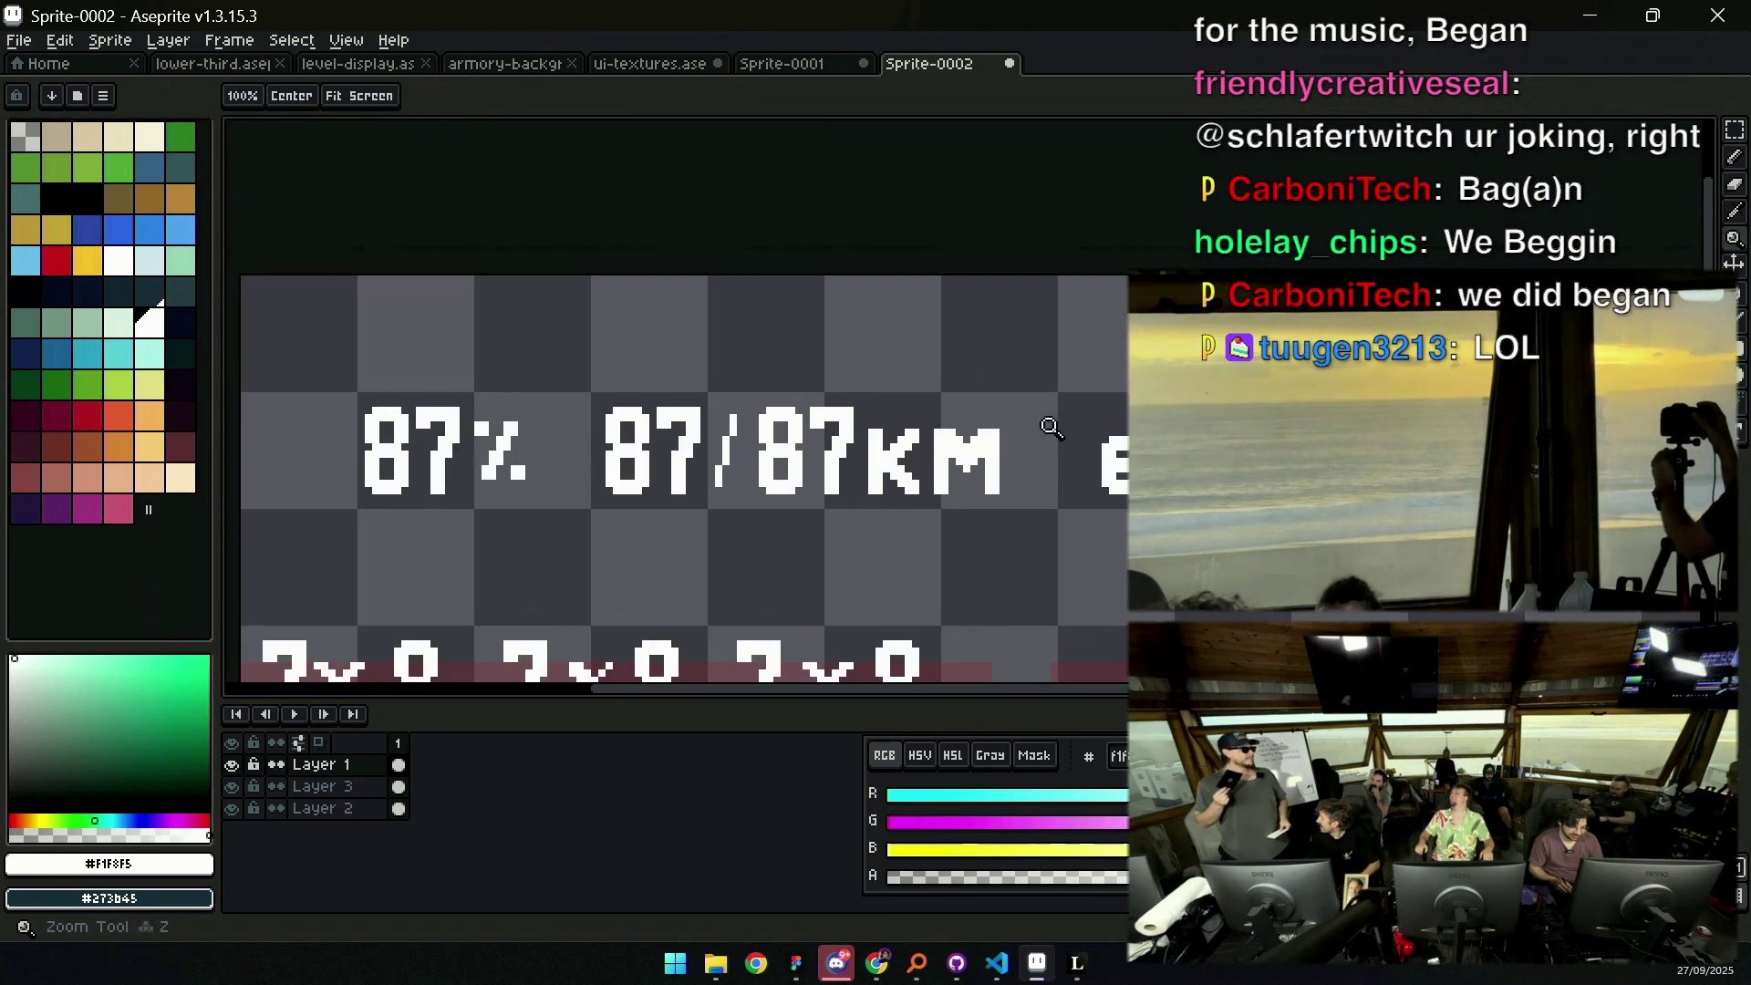
scroll(1062, 424, "up", 1)
key("v")
key("ctrl+z")
Marquee-select the e glyph and move it further right to make room
key("z")
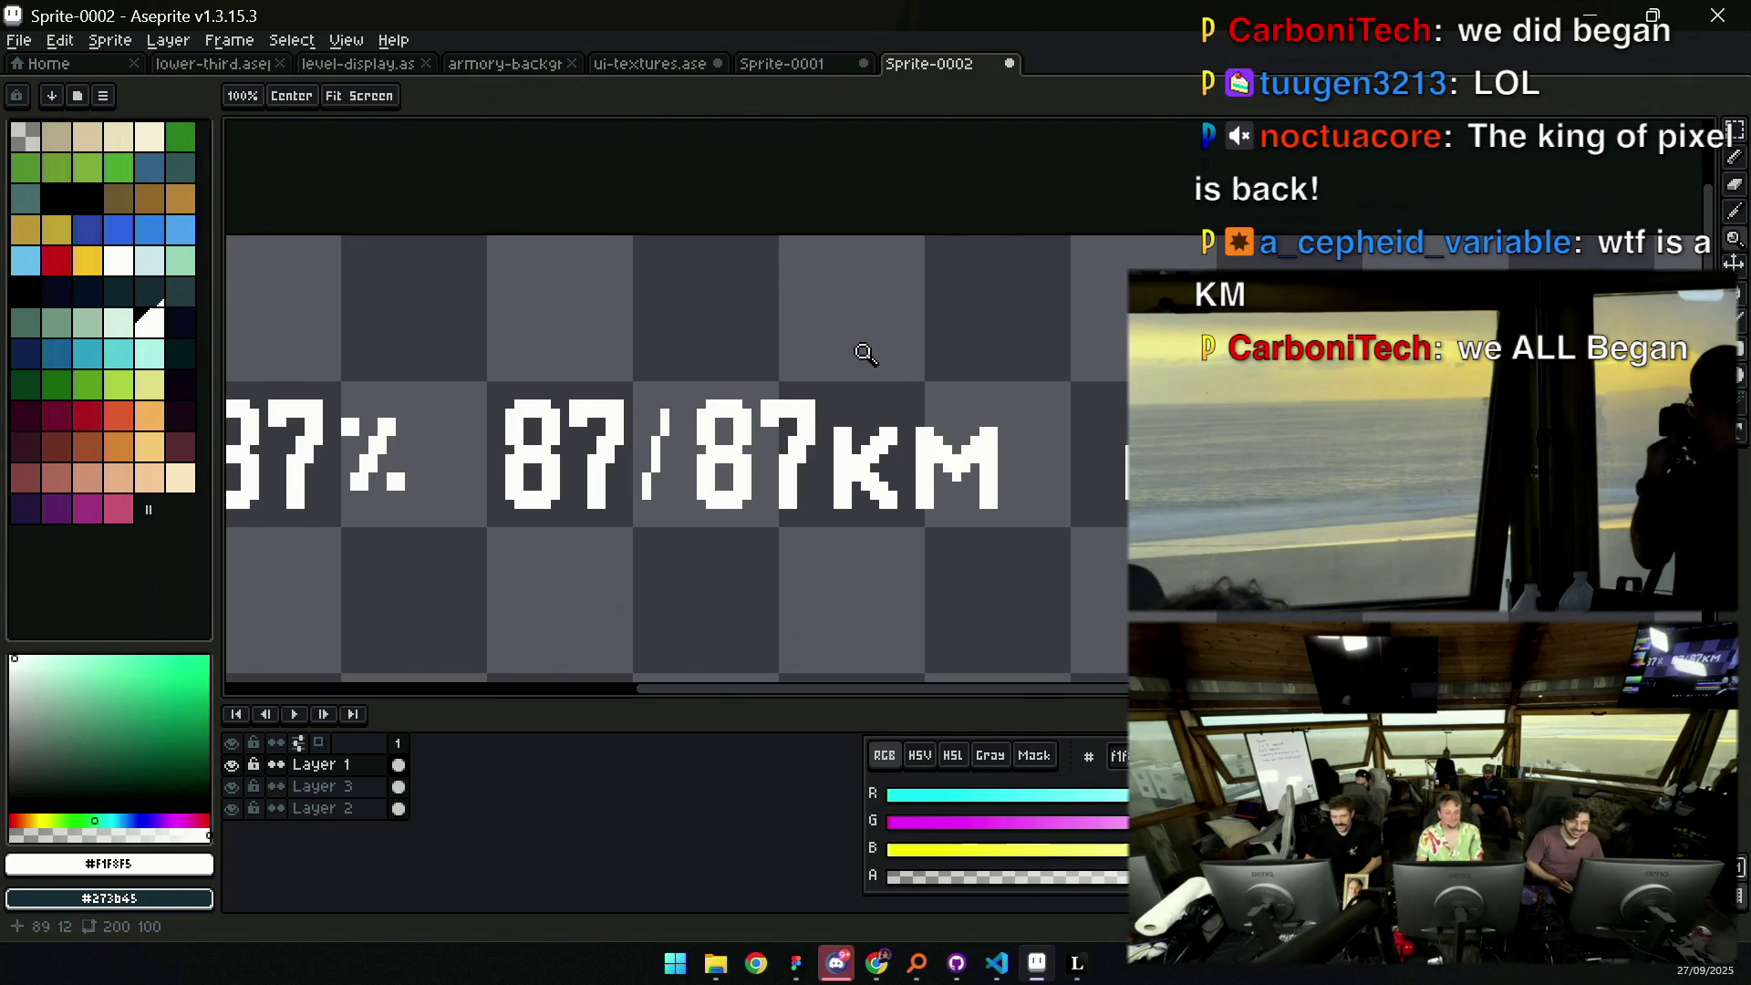
left_click_drag(924, 370, 895, 361)
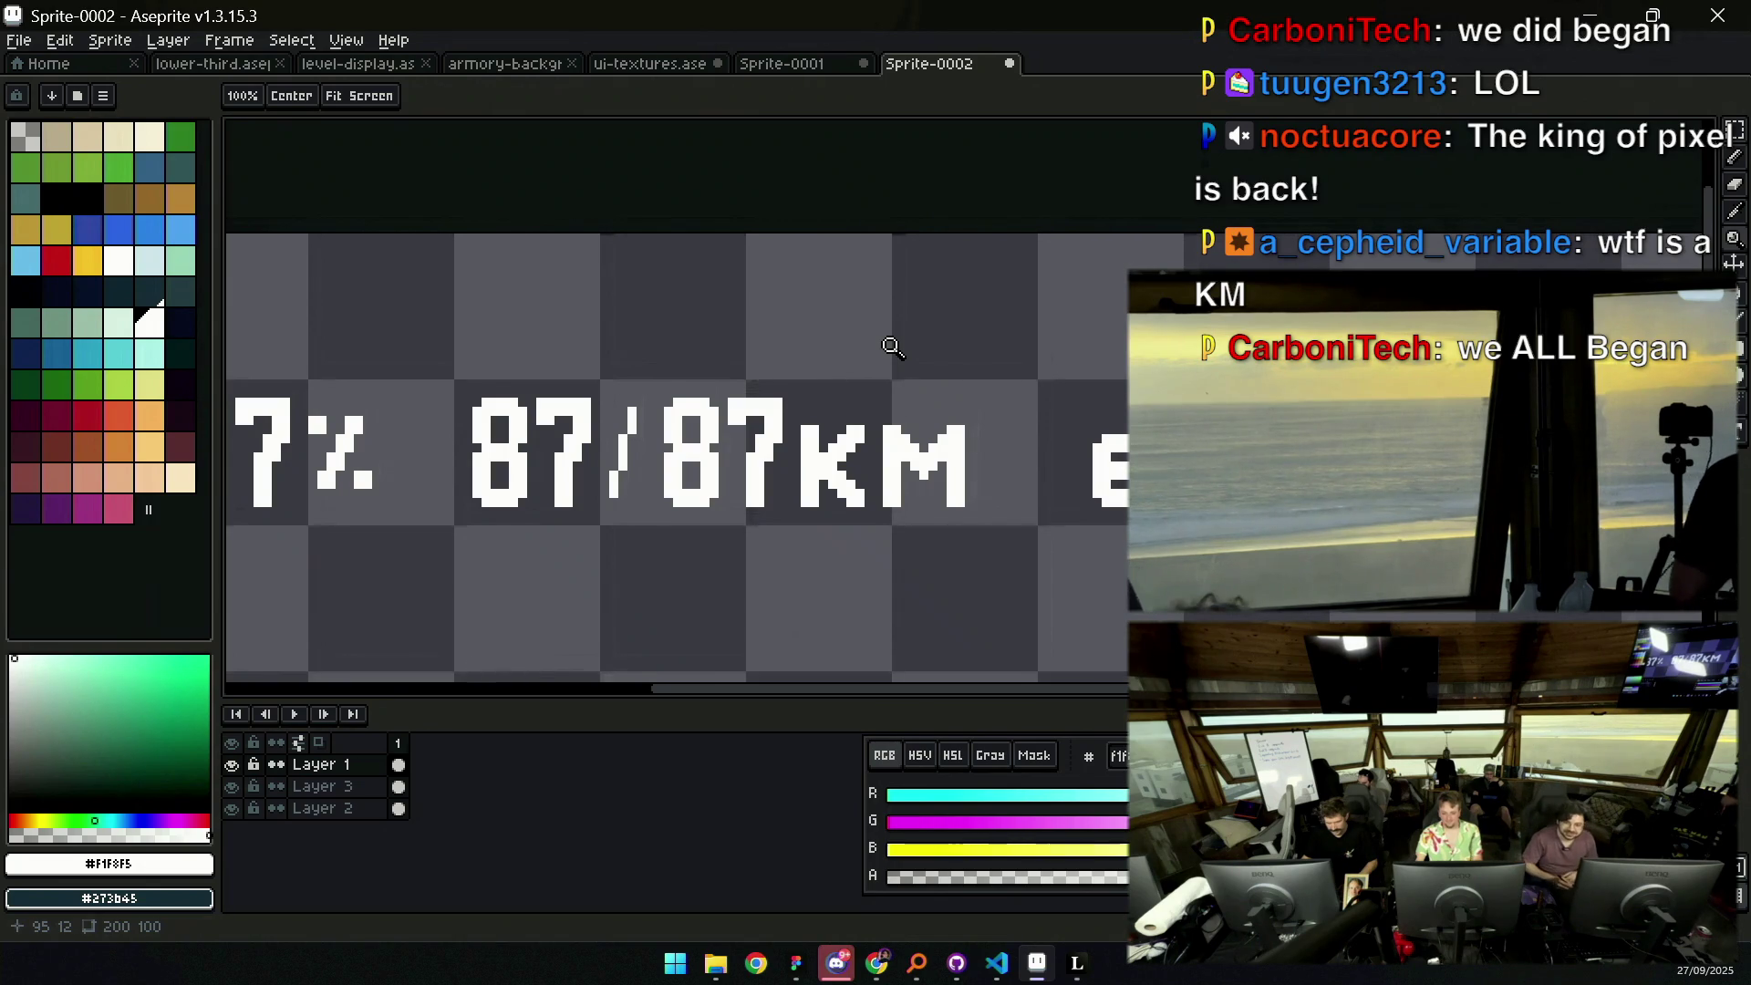
left_click_drag(971, 424, 976, 429)
scroll(1007, 437, "down", 2)
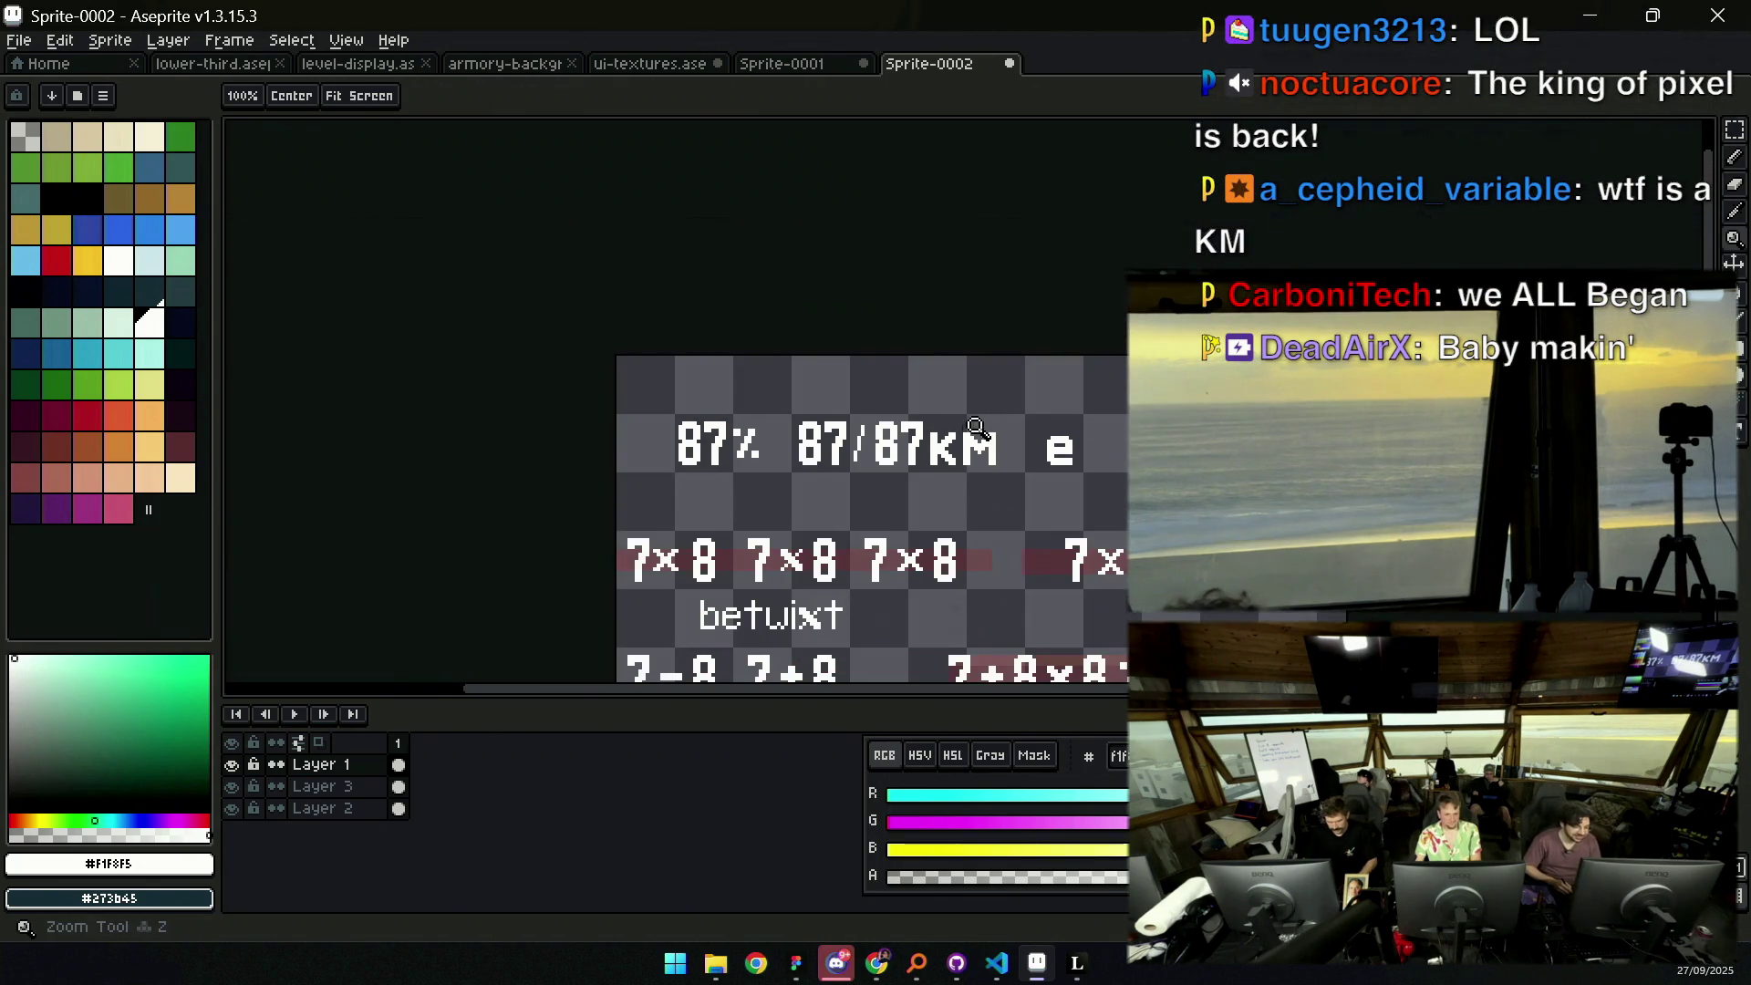
scroll(1076, 442, "up", 1)
scroll(1076, 441, "up", 1)
key("m")
mouse_move(1076, 441)
left_mouse_down()
mouse_move(1001, 441)
mouse_move(1110, 543)
left_mouse_up()
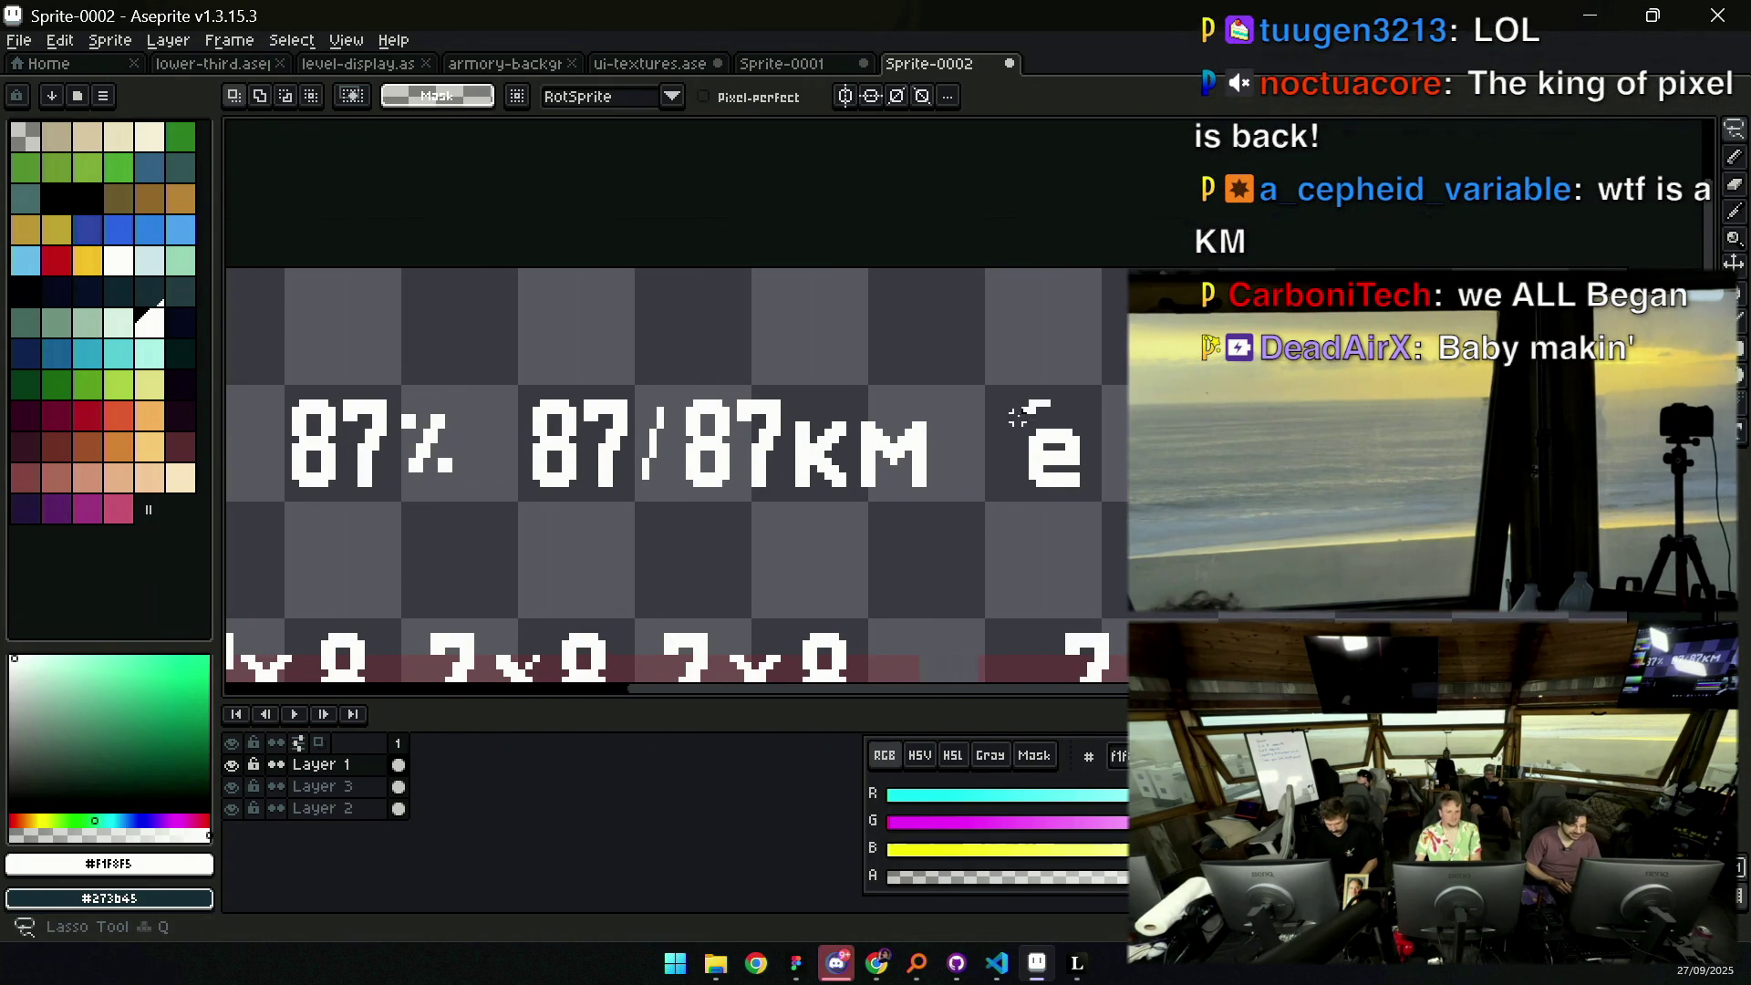
key("ctrl+d")
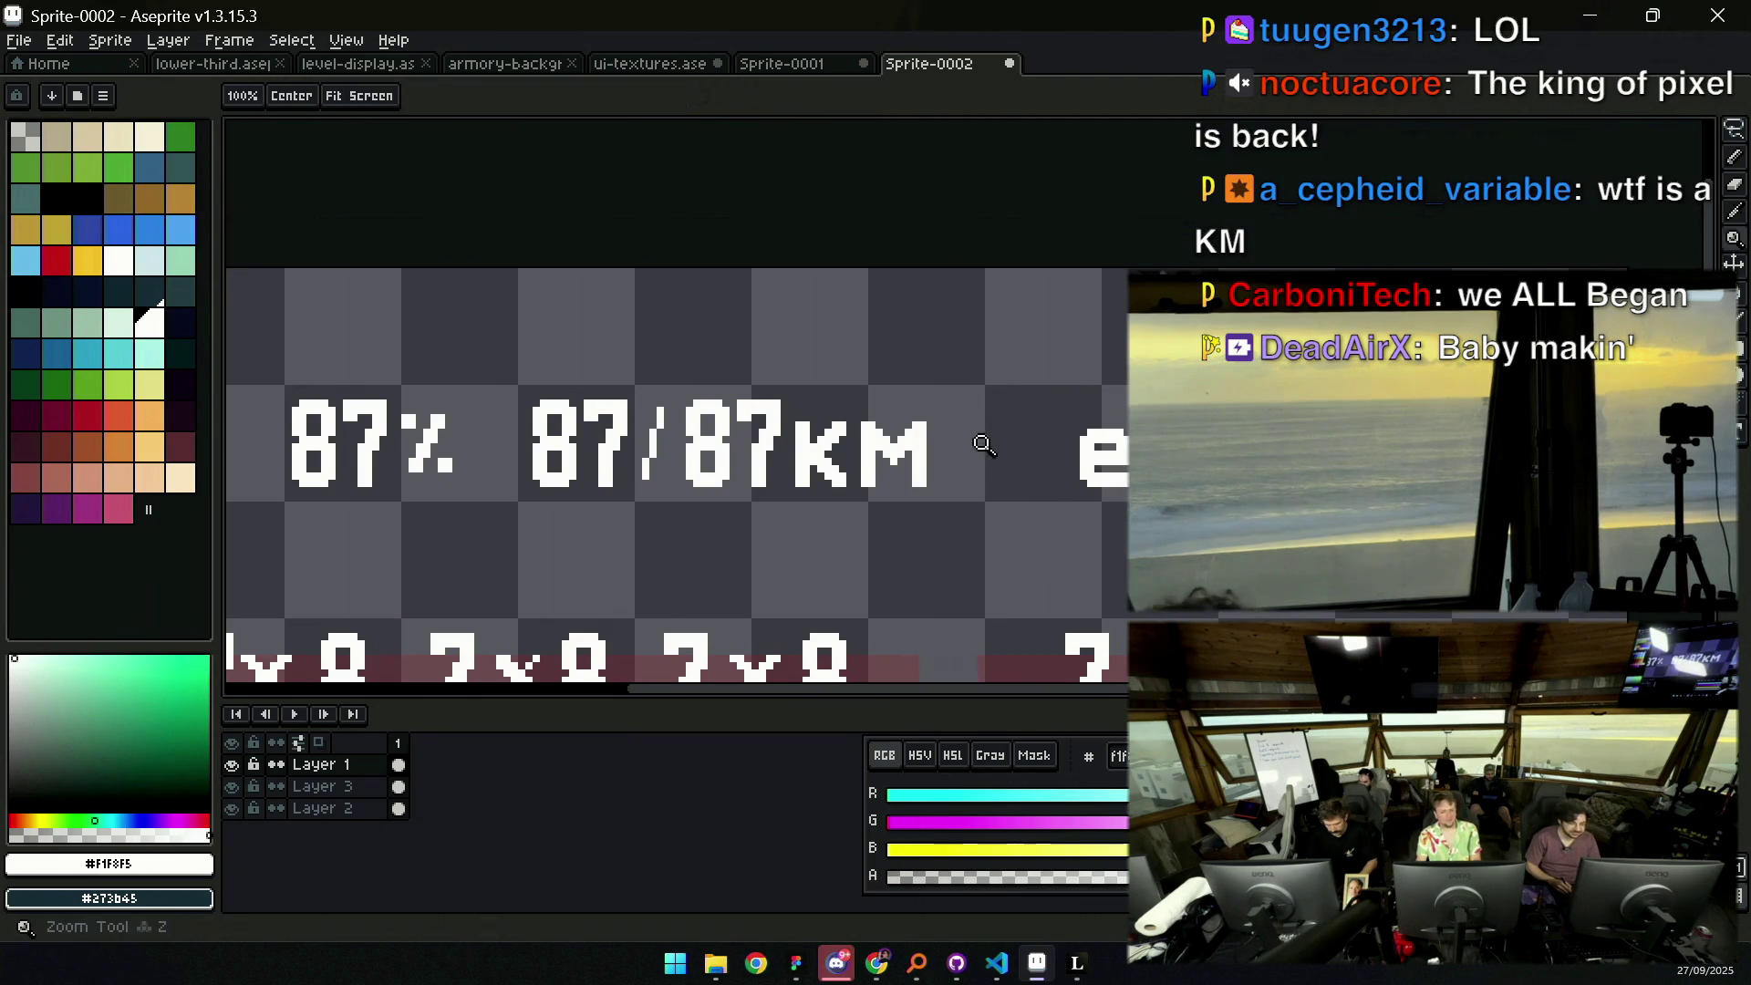
Draw a vertical Pencil stroke right of the M to start the next letter
scroll(988, 437, "up", 1)
key("i")
key("b")
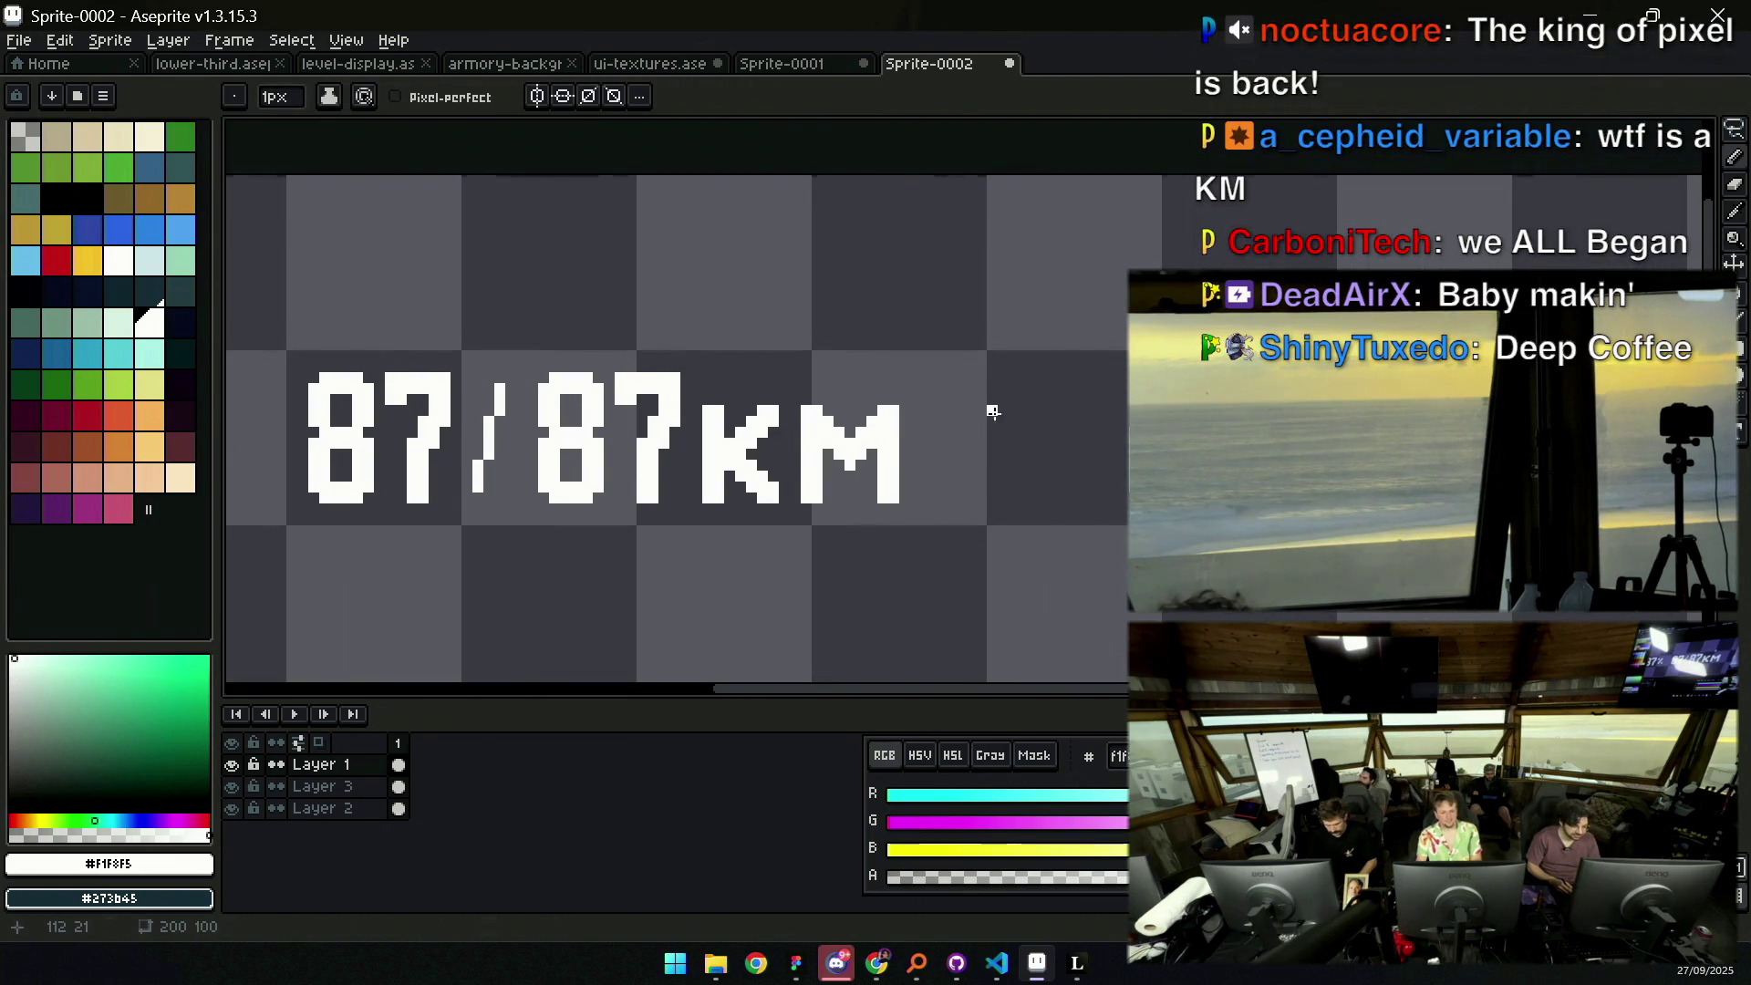
left_click_drag(924, 412, 926, 471)
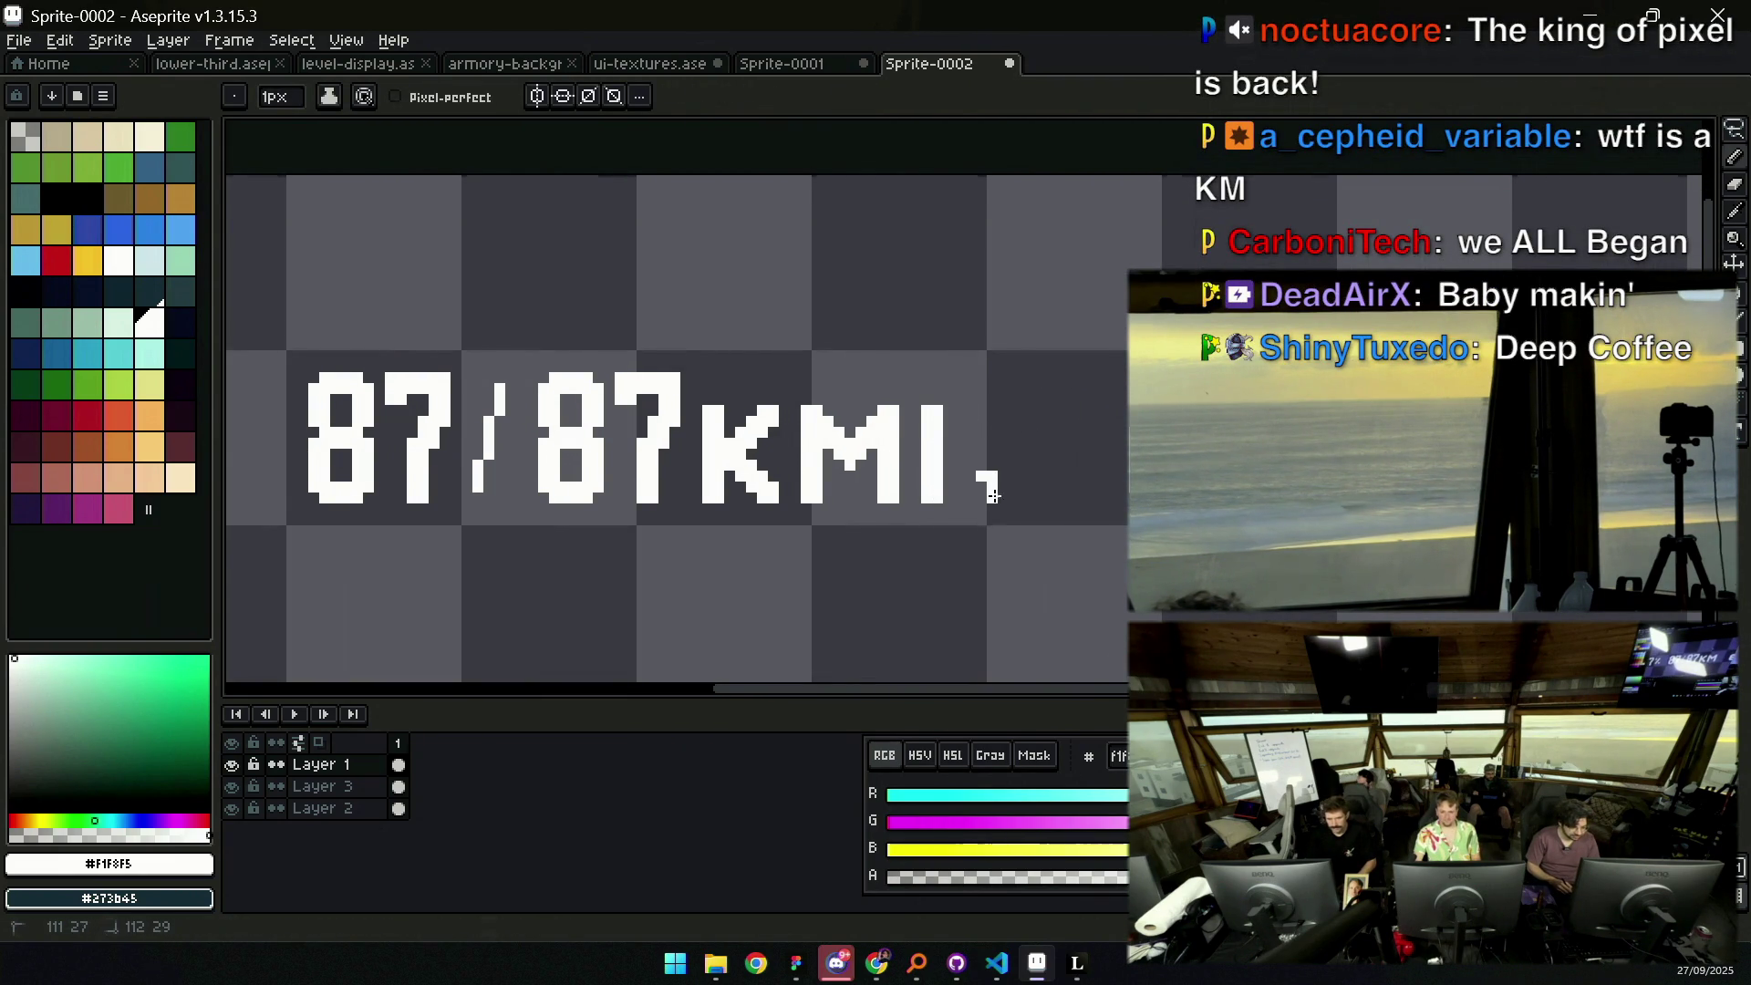
Add a foot to the stroke to make an L, then draw pixels to begin shaping a G
left_click_drag(927, 497, 980, 498)
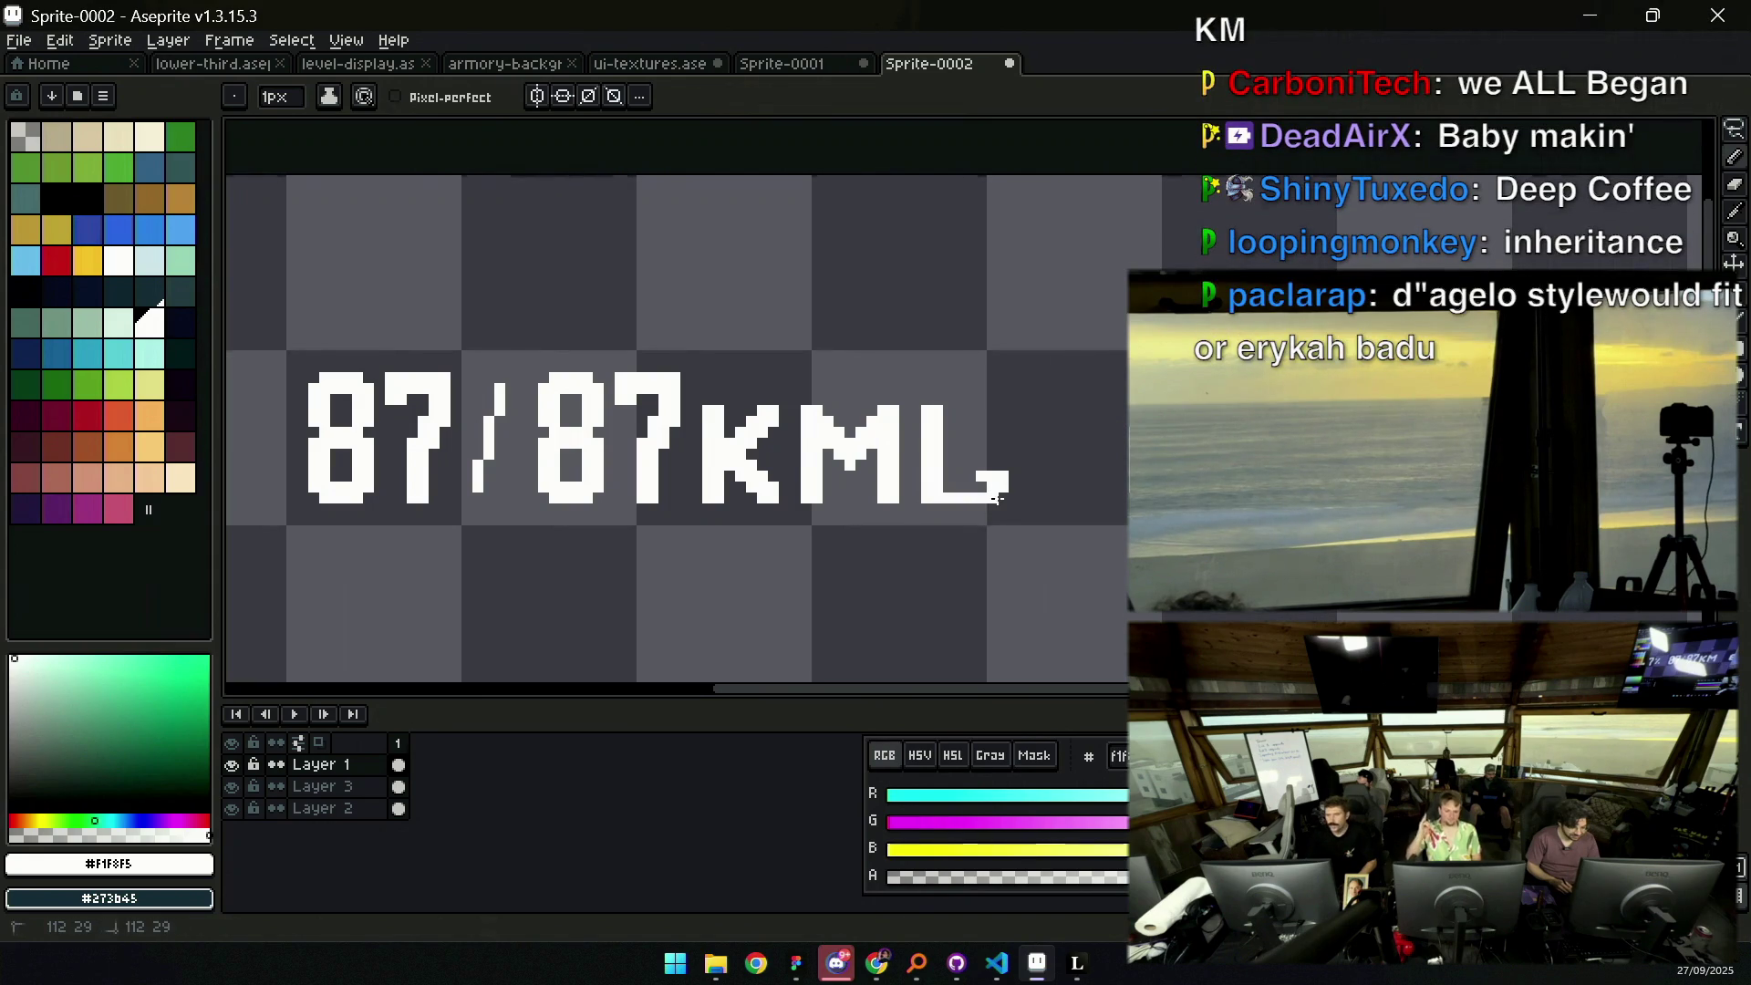
scroll(954, 470, "up", 1)
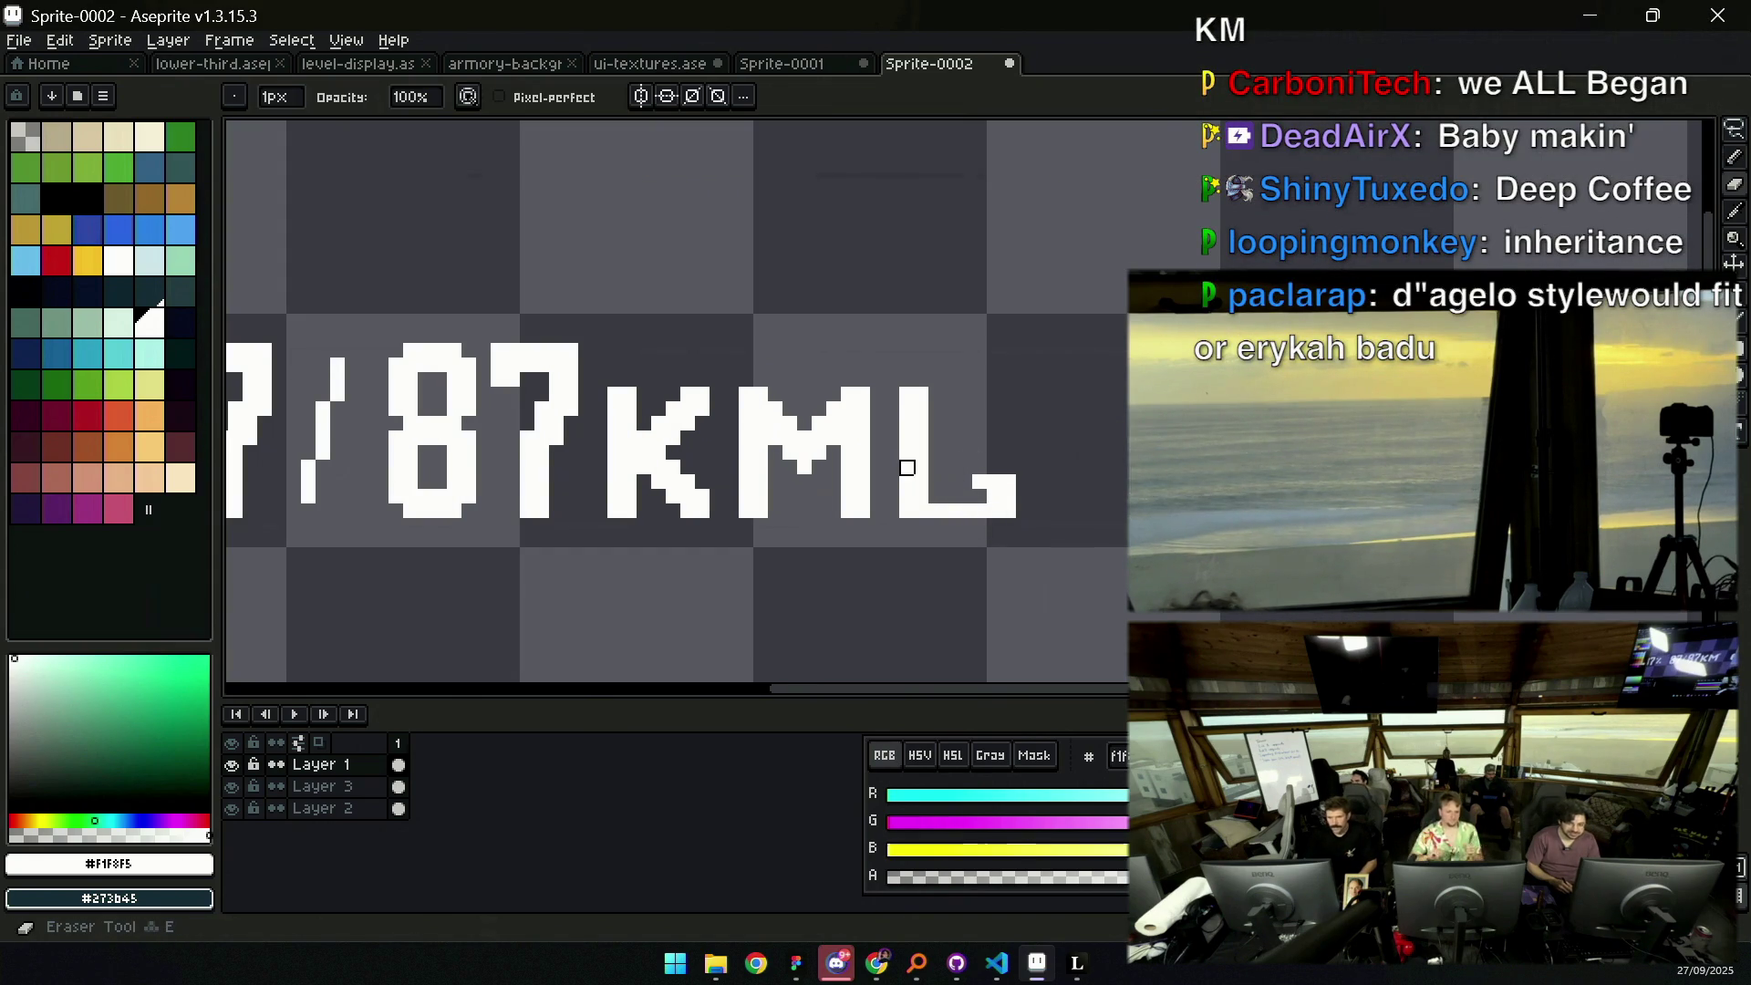
key("e")
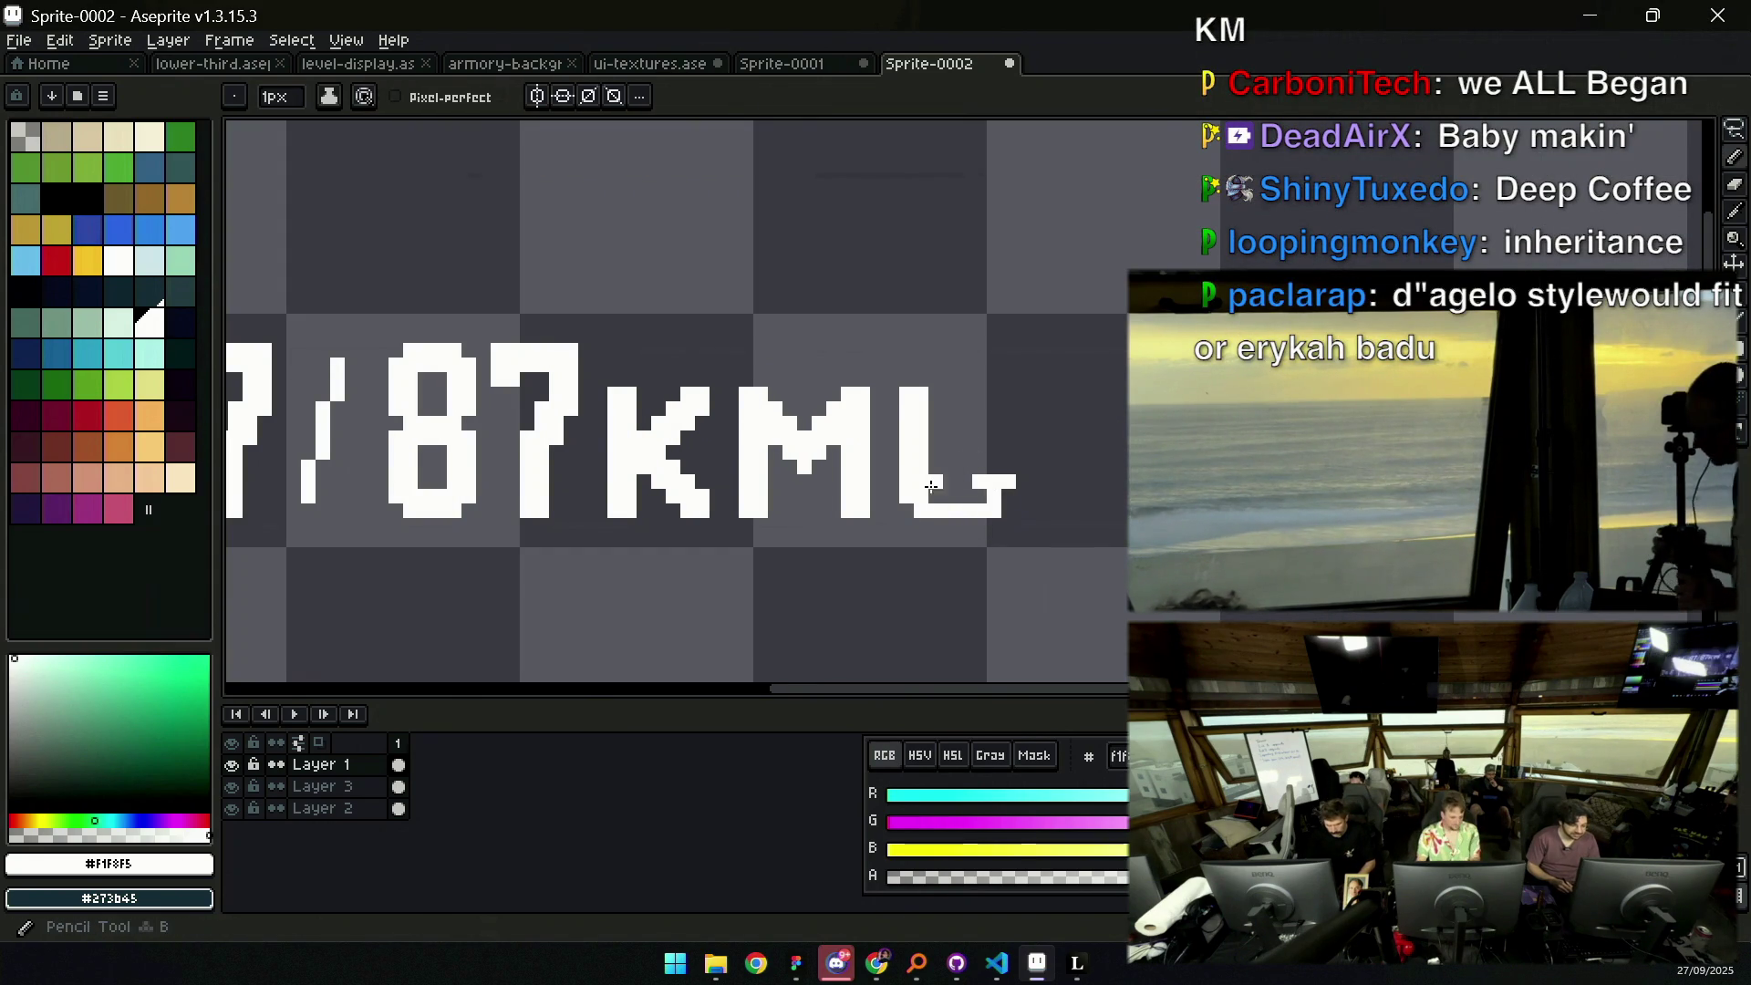
left_click(1008, 504)
mouse_move(959, 443)
left_mouse_down()
mouse_move(1000, 443)
mouse_move(929, 388)
left_mouse_up()
Add the G's top bar and erase its top-right corner and an inner strip
key("e")
key("b")
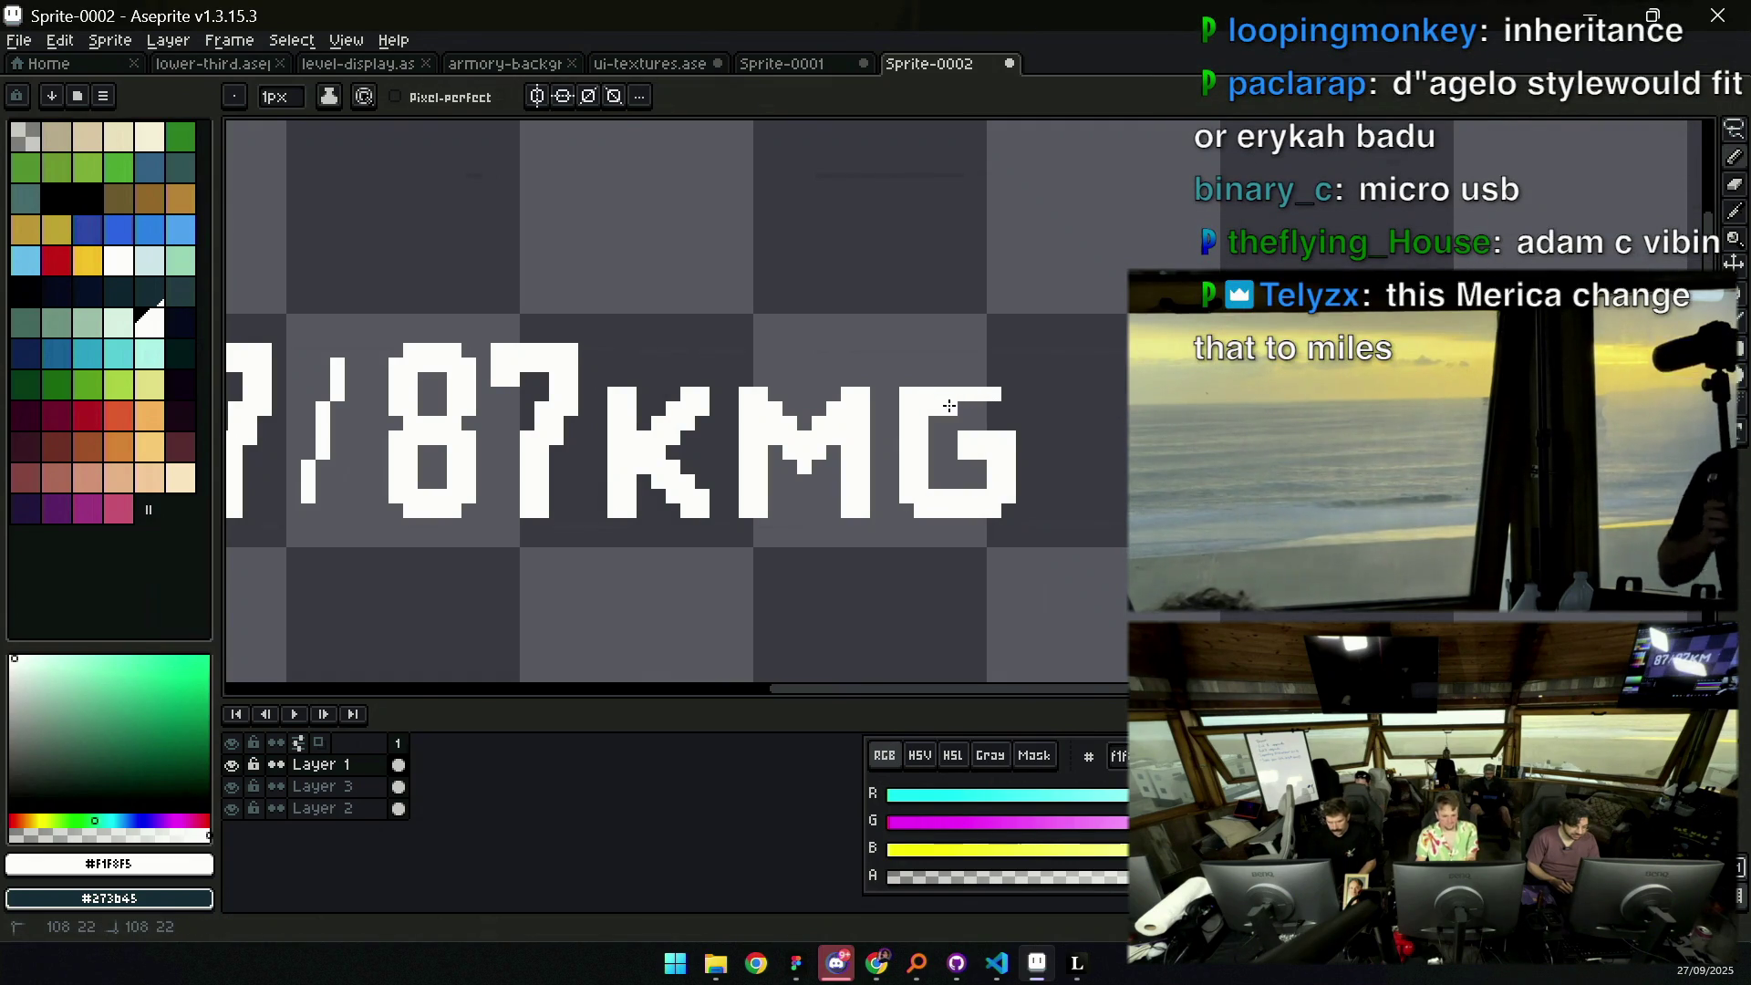
key("e")
left_click(1009, 395)
mouse_move(967, 438)
left_mouse_down()
mouse_move(1024, 438)
mouse_move(985, 465)
mouse_move(1002, 419)
left_mouse_up()
key("b")
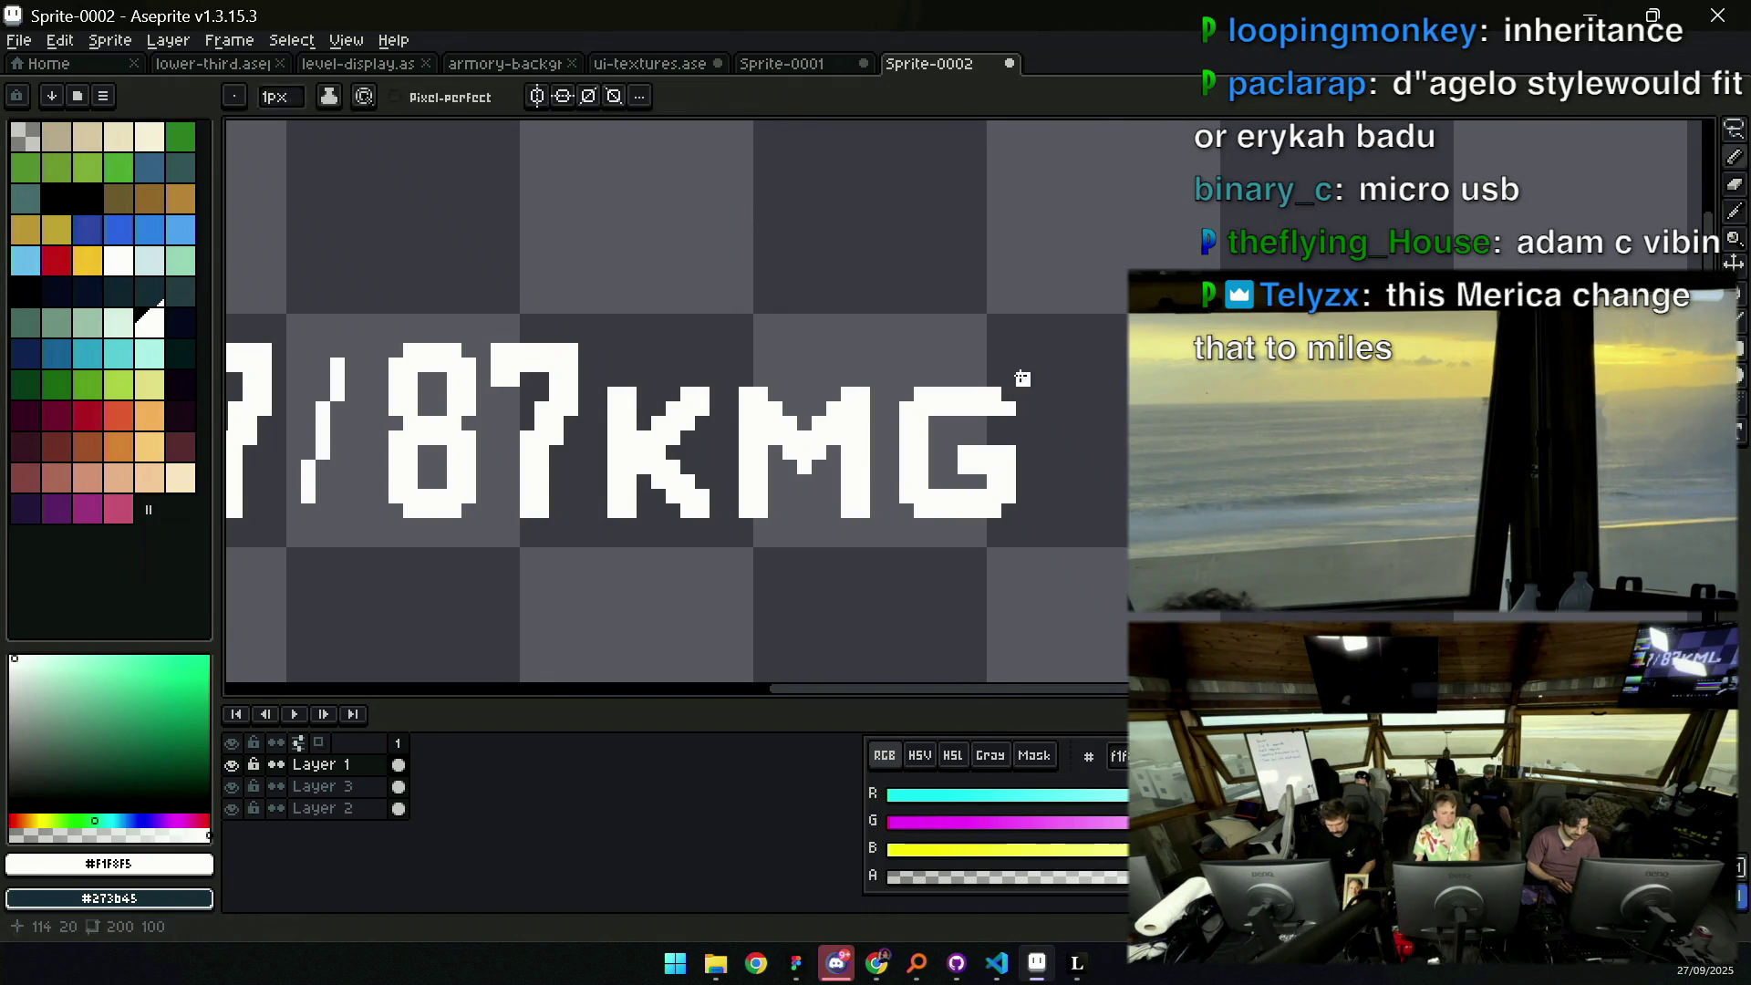
key("e")
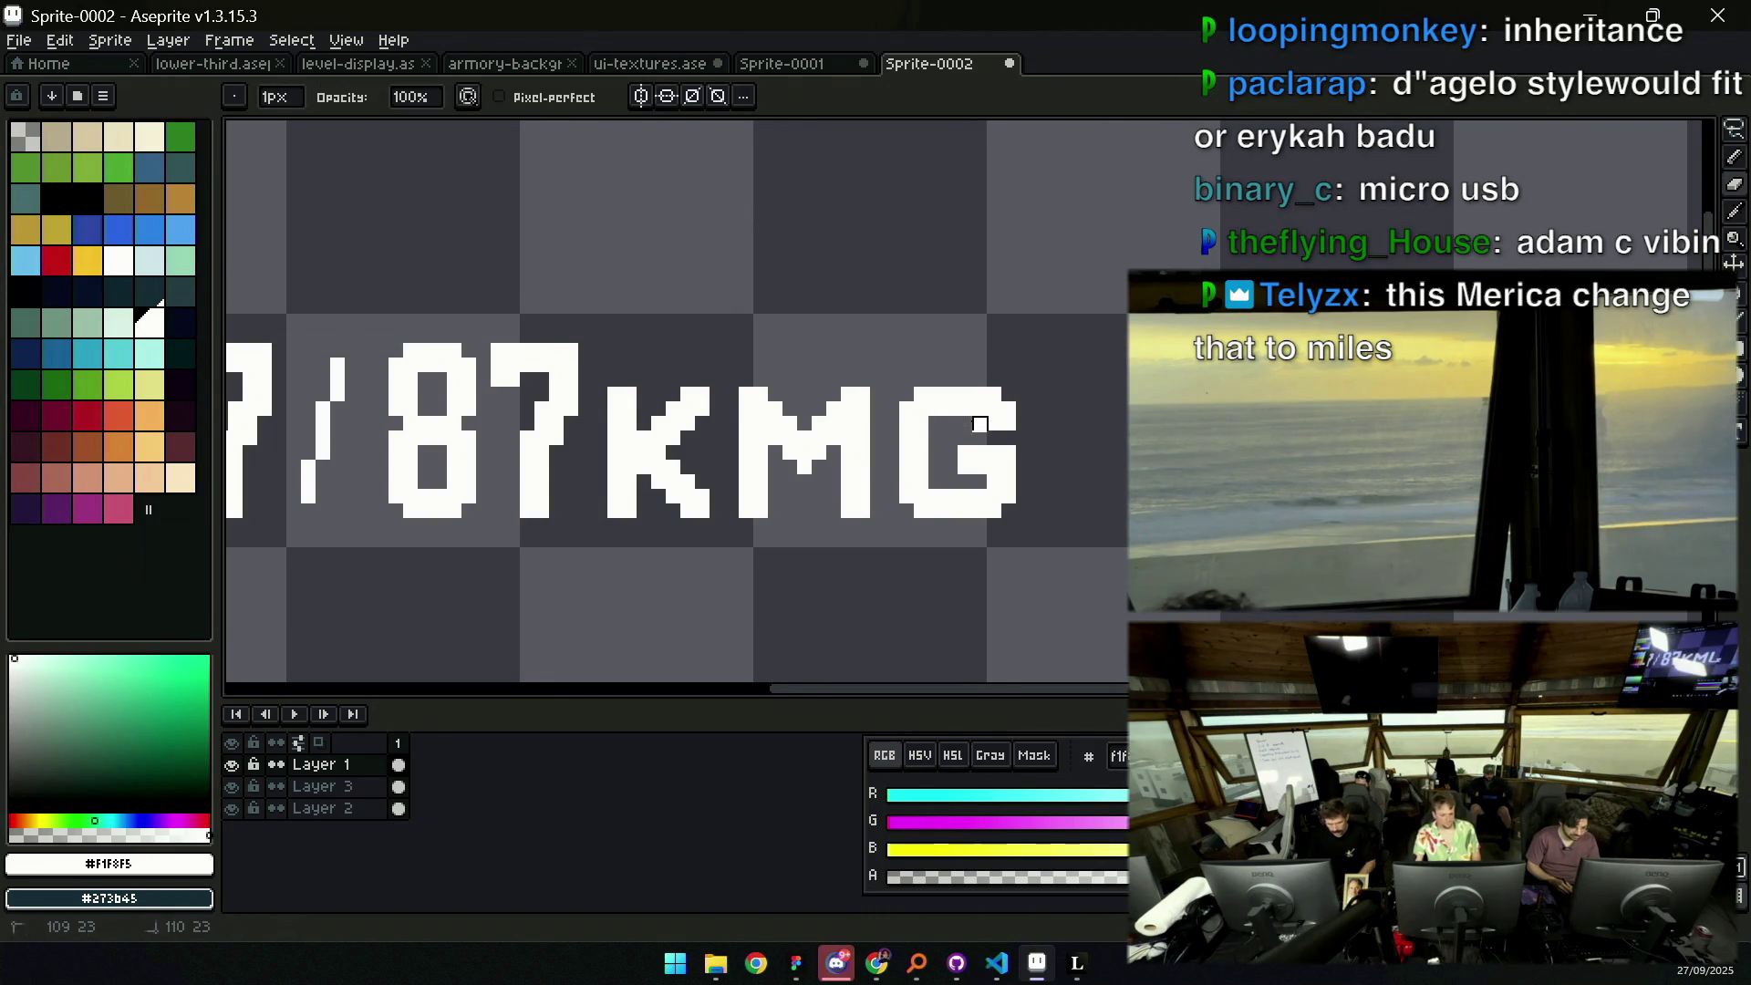
Zoom out and back in to check the G, then select it and try moving it toward the K
key("z")
scroll(1022, 398, "down", 2)
scroll(1104, 366, "down", 2)
scroll(1081, 374, "up", 1)
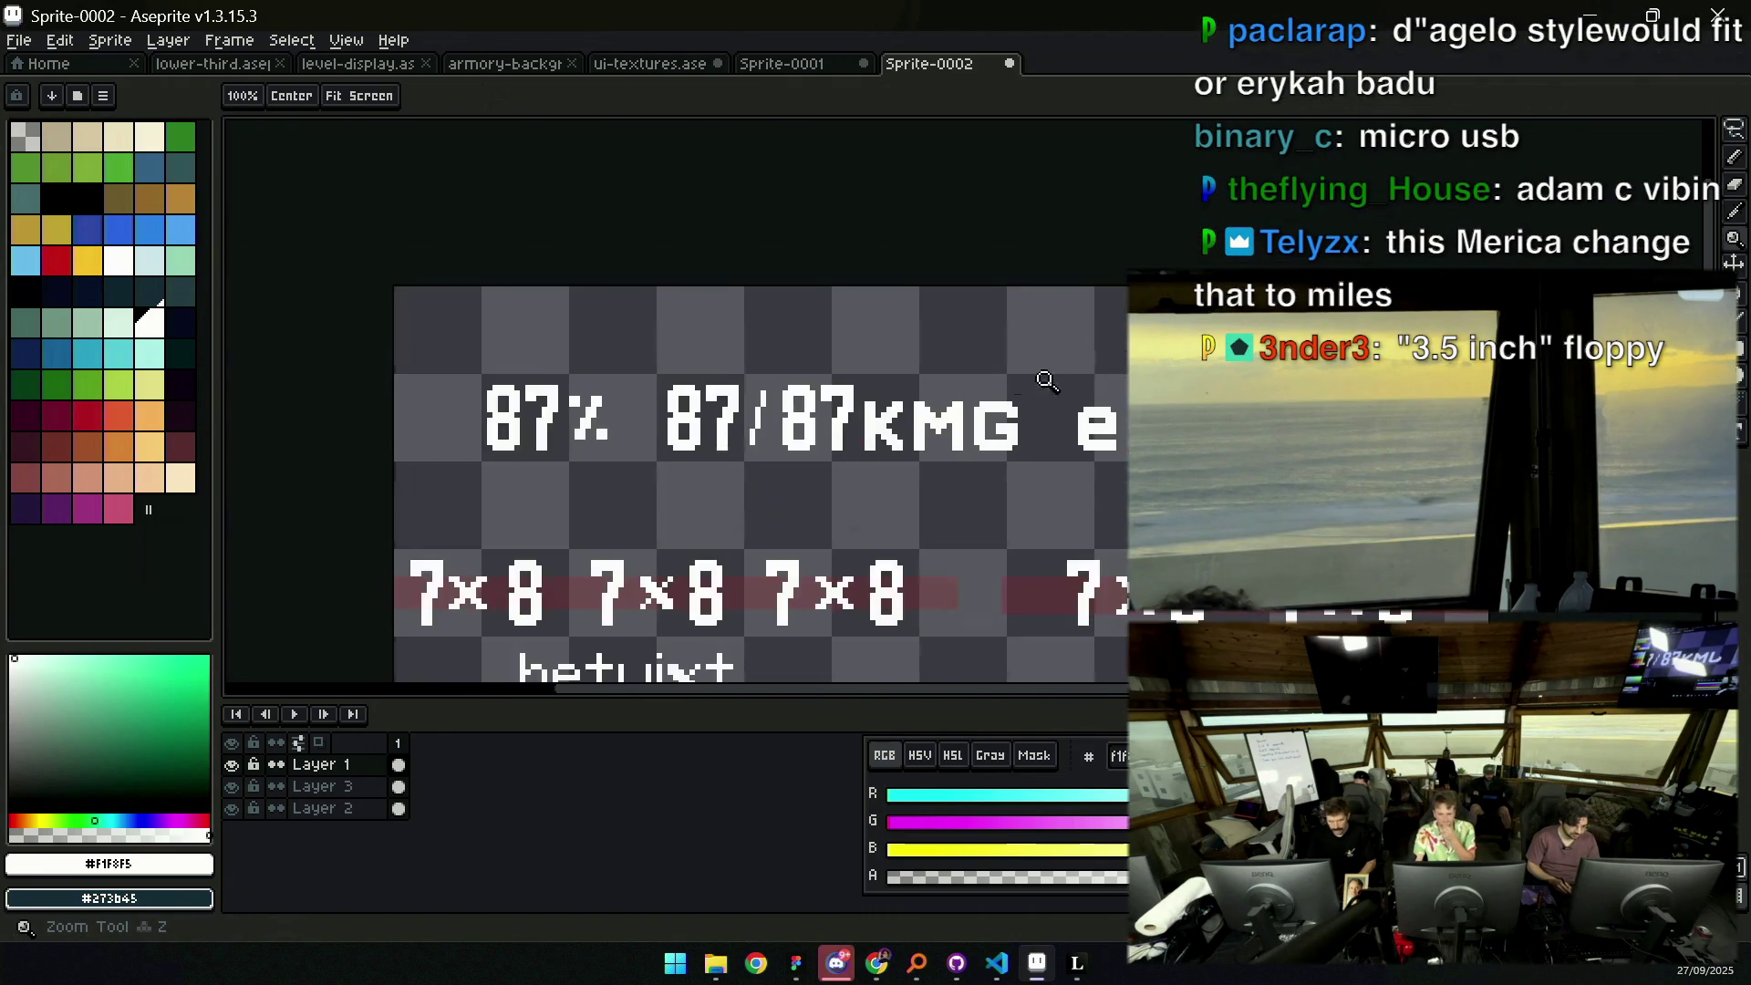
scroll(1022, 399, "up", 2)
key("m")
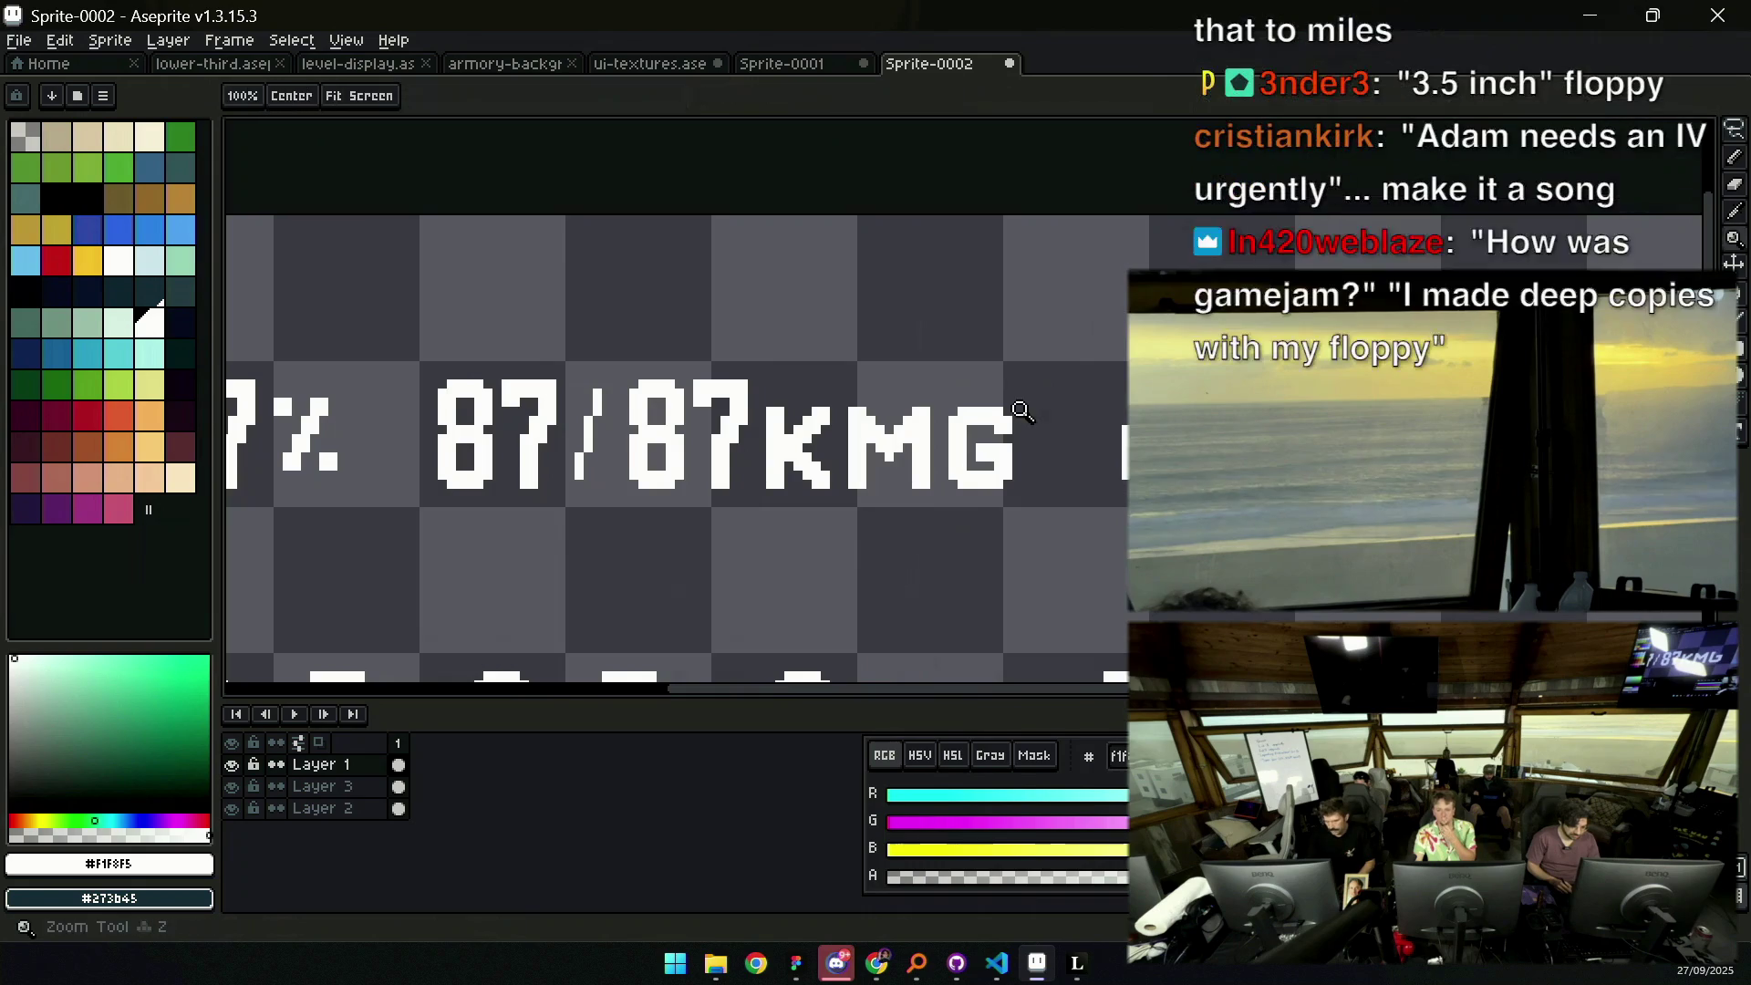
key("z")
scroll(1017, 392, "down", 3)
scroll(1042, 414, "up", 4)
scroll(1029, 429, "up", 1)
key("e")
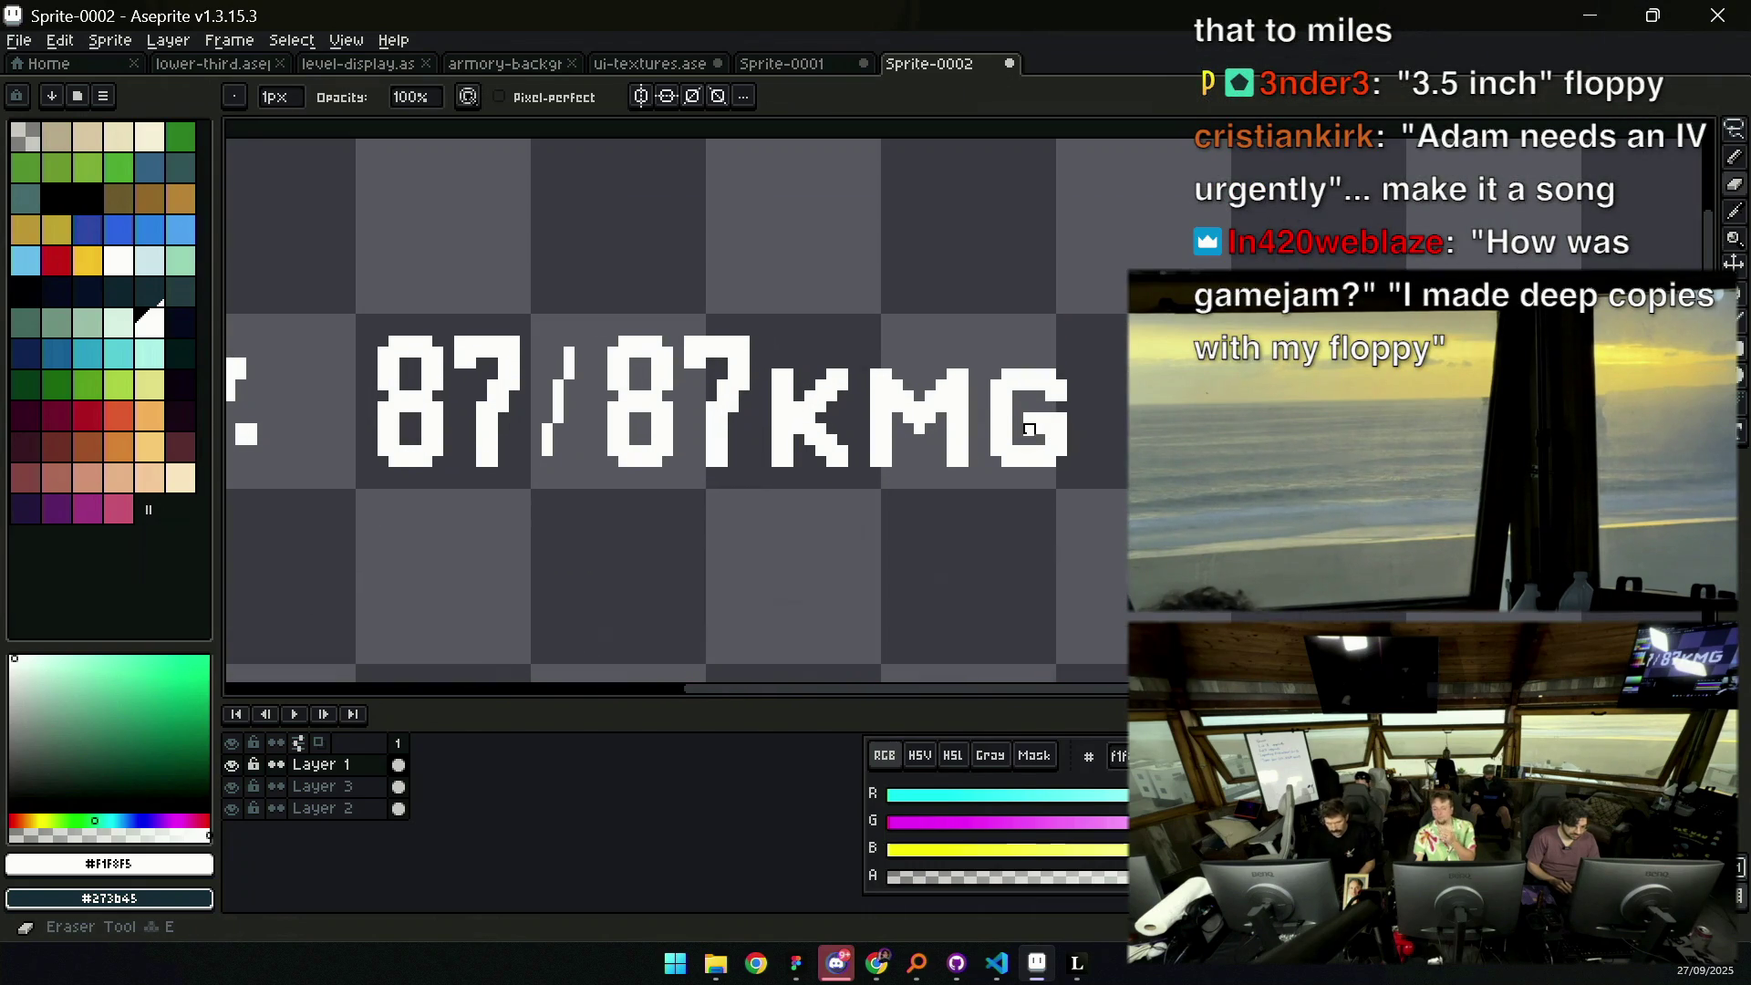
key("z")
scroll(1028, 424, "down", 2)
scroll(1040, 392, "down", 2)
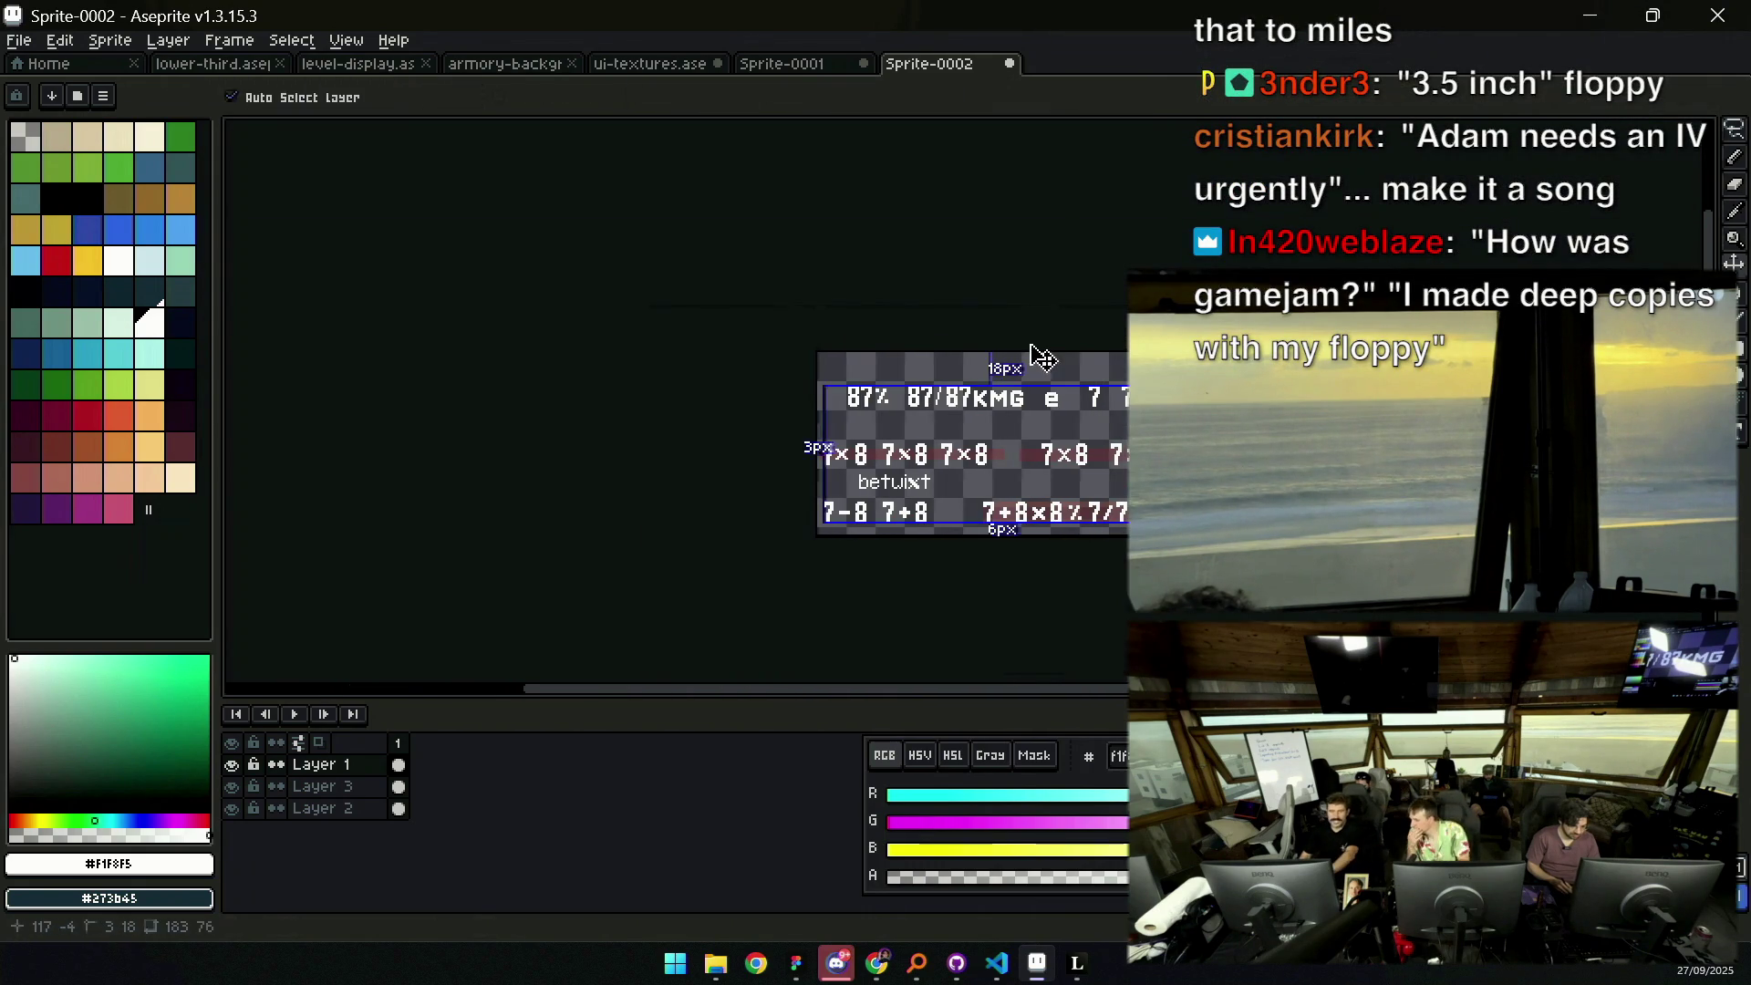
scroll(1045, 388, "up", 2)
scroll(1030, 410, "up", 2)
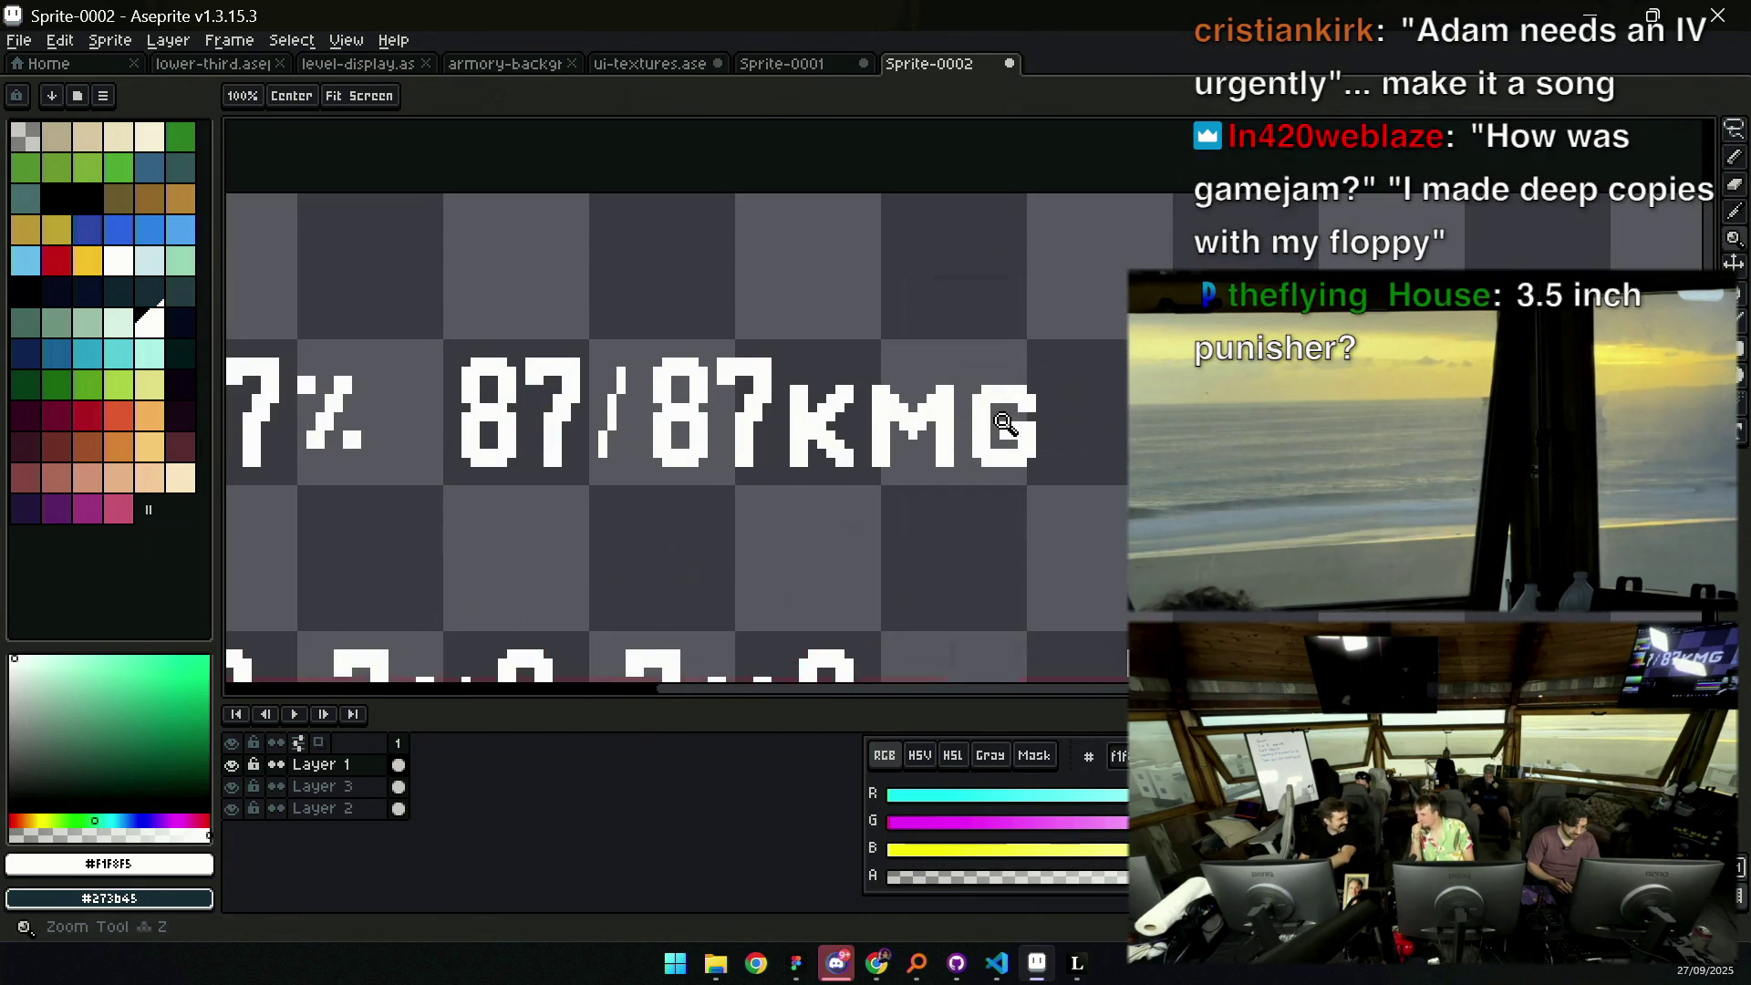
scroll(1017, 433, "up", 2)
key("e")
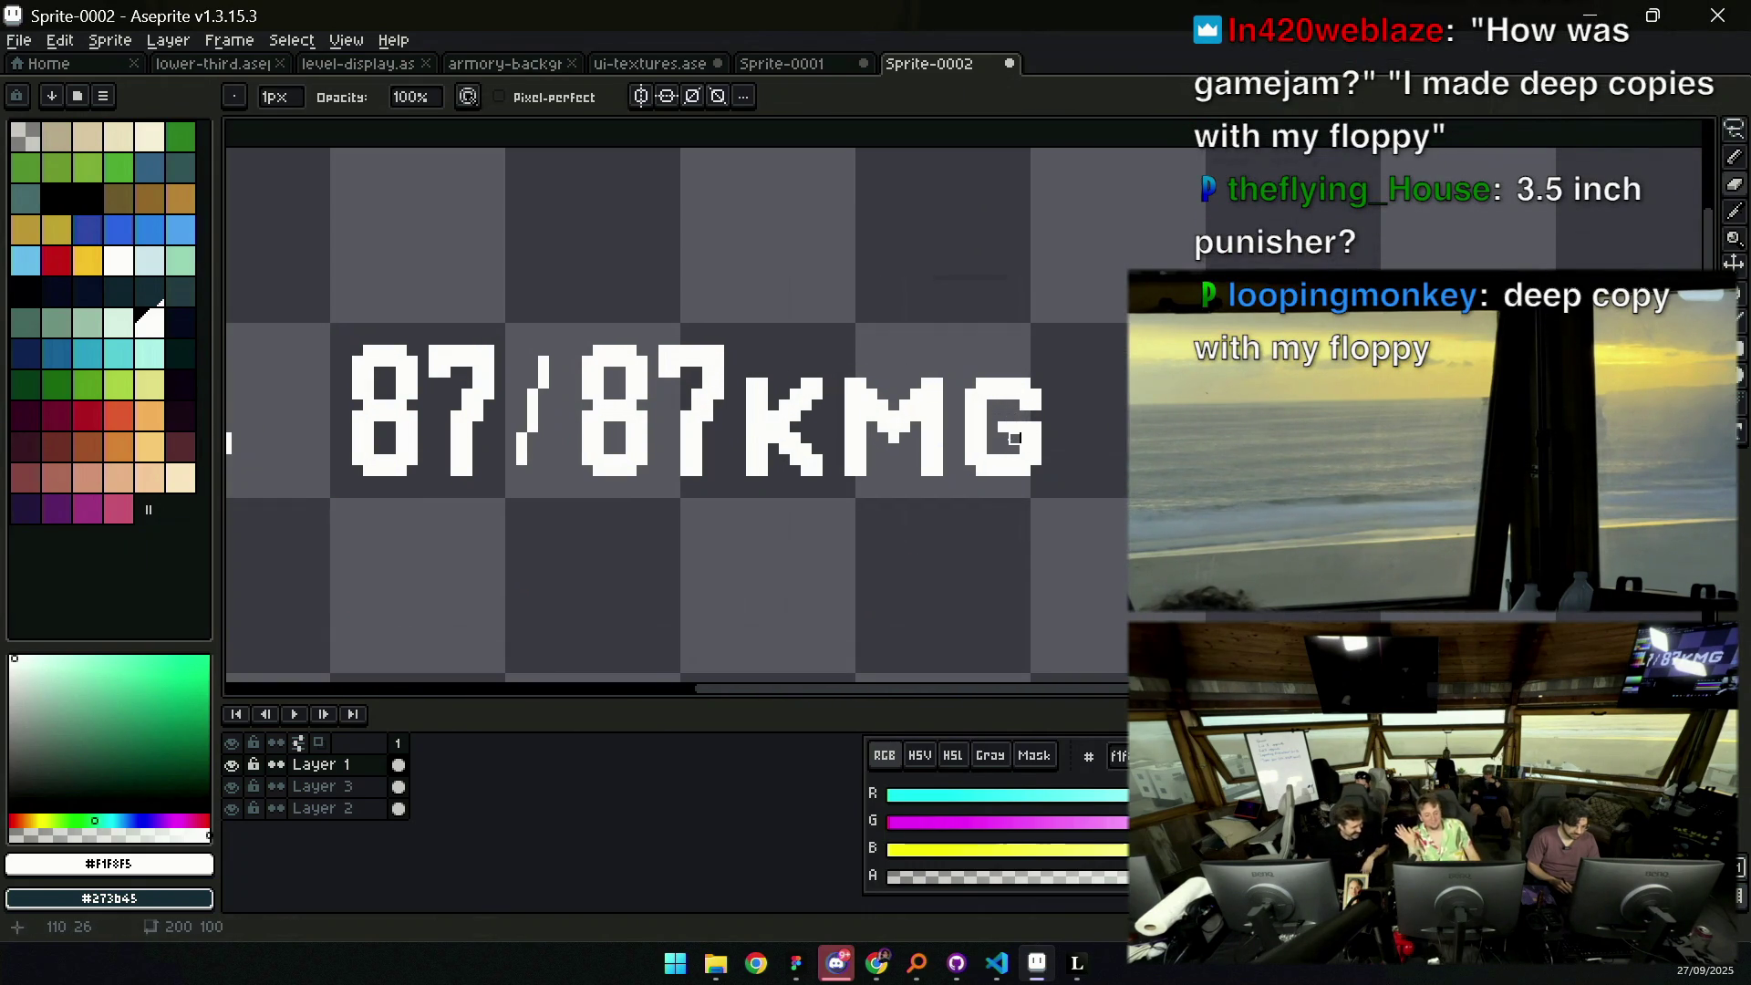
key("z")
scroll(1026, 392, "down", 3)
scroll(1031, 401, "down", 2)
scroll(1041, 411, "up", 3)
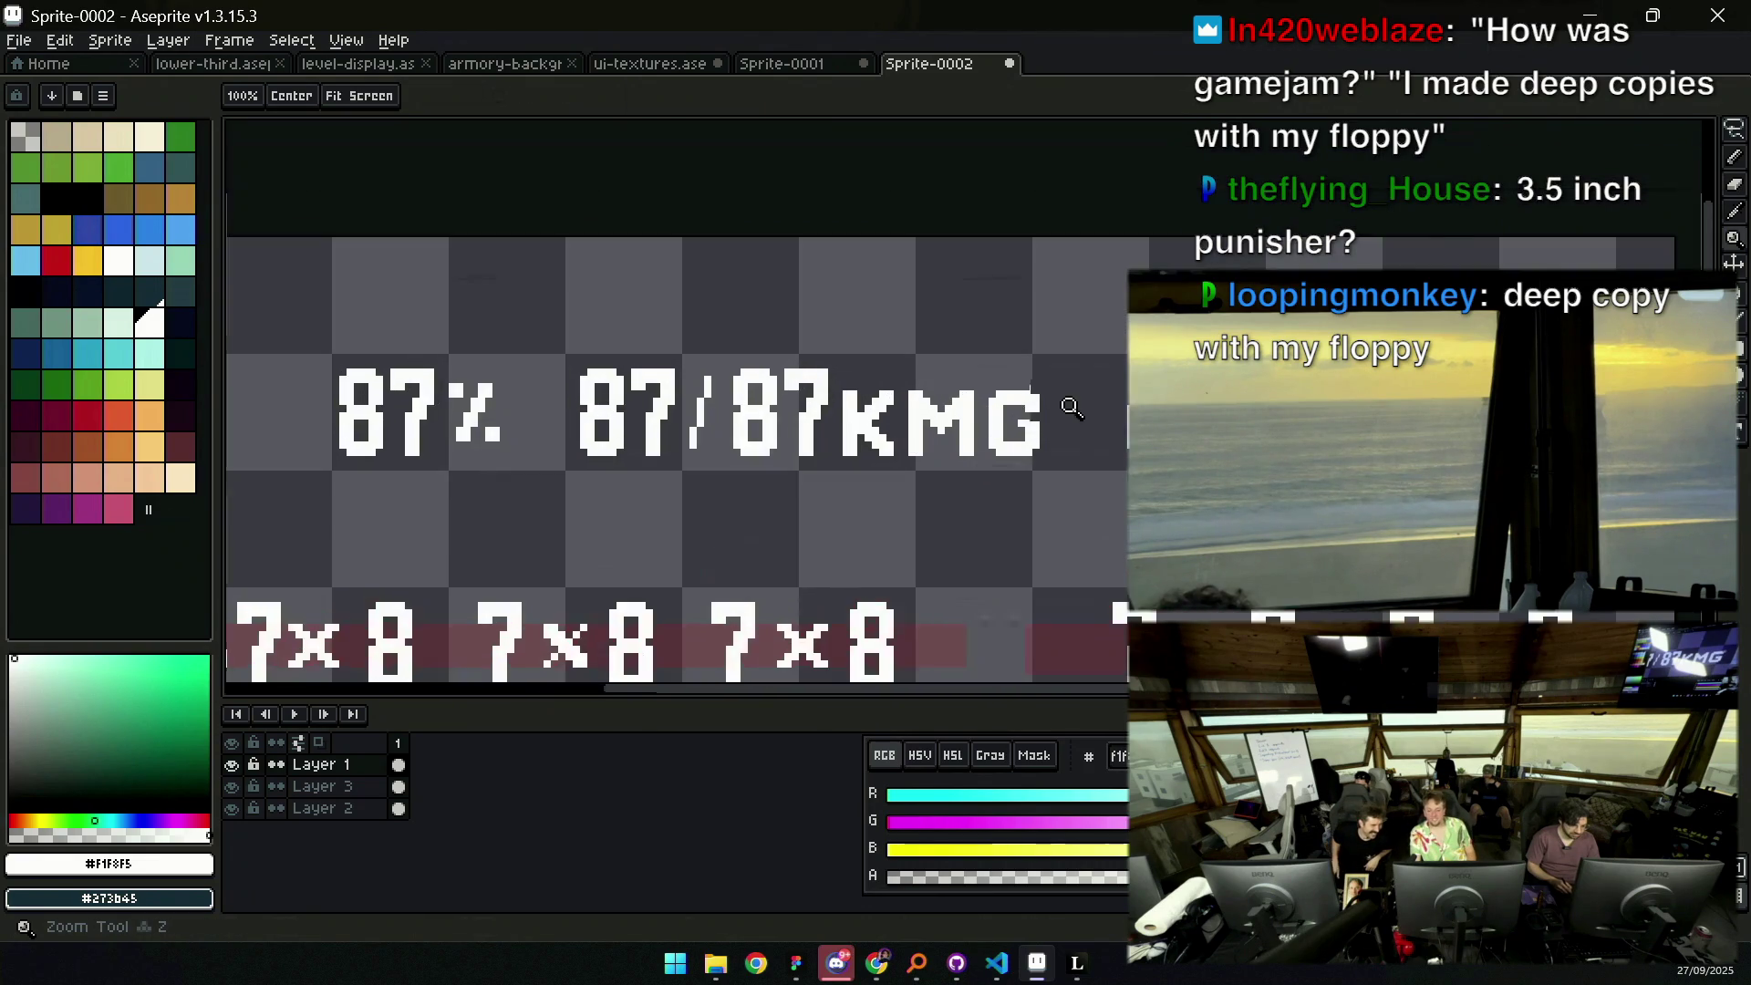
scroll(1049, 412, "up", 1)
key("v")
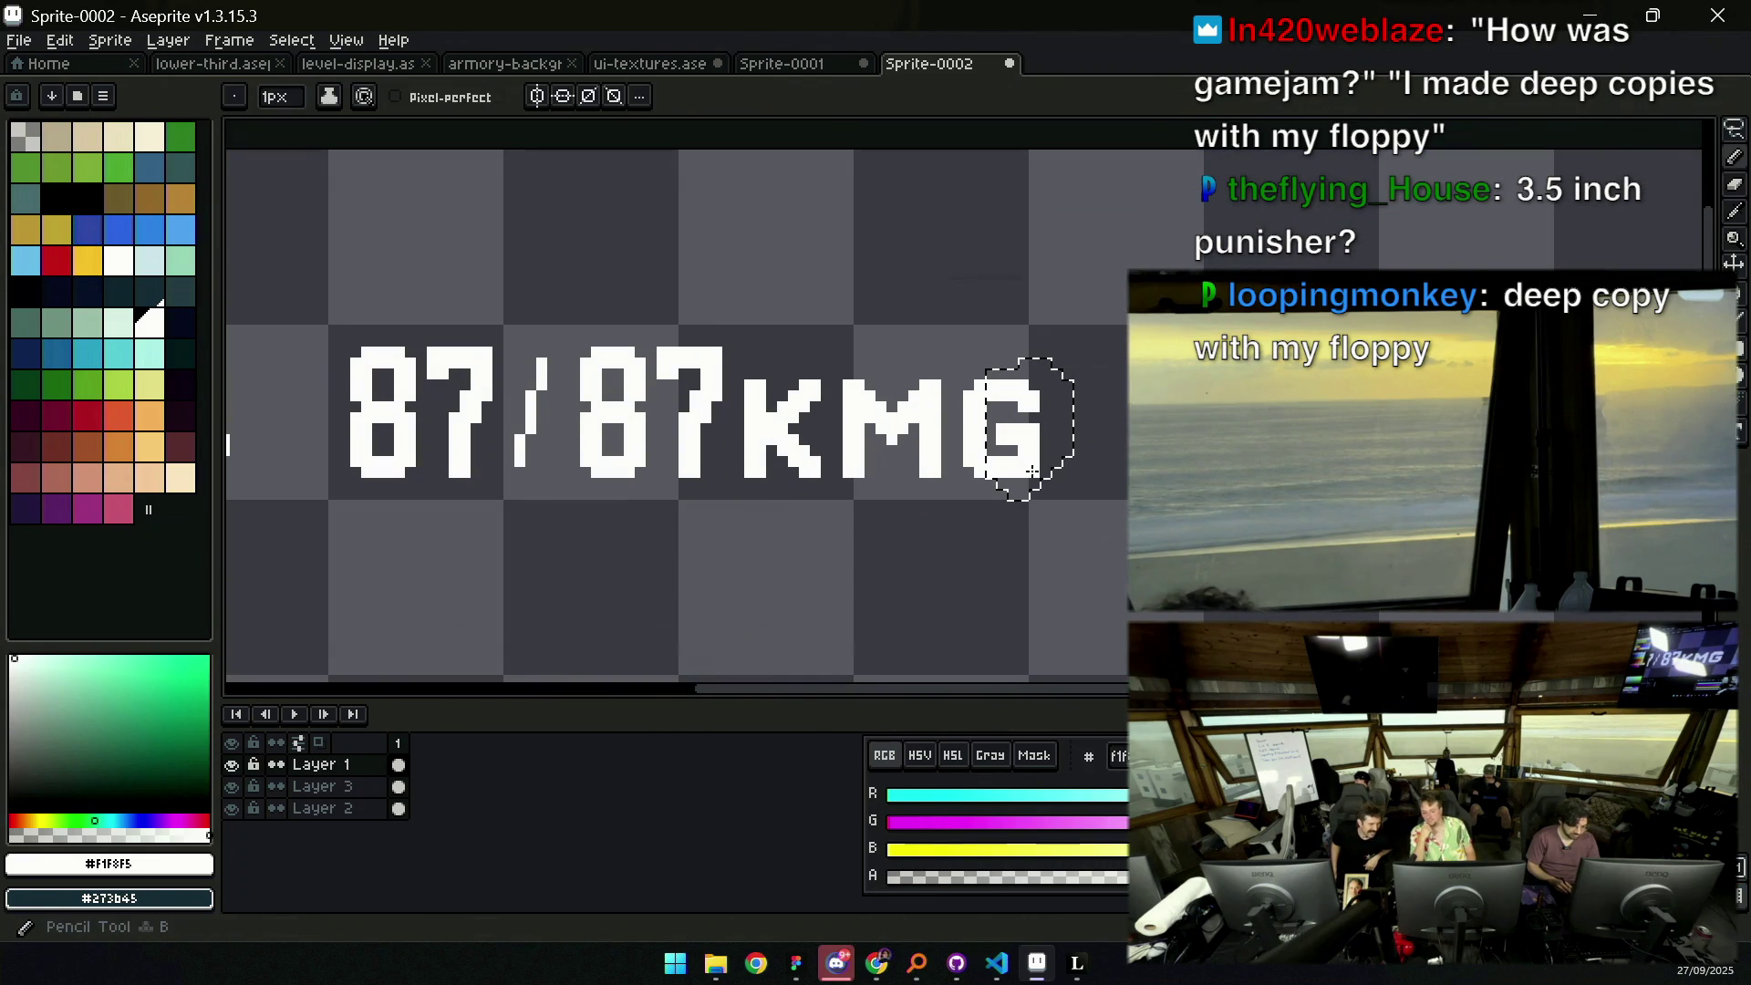
key("e")
key("z")
scroll(1049, 428, "down", 2)
scroll(1062, 414, "down", 1)
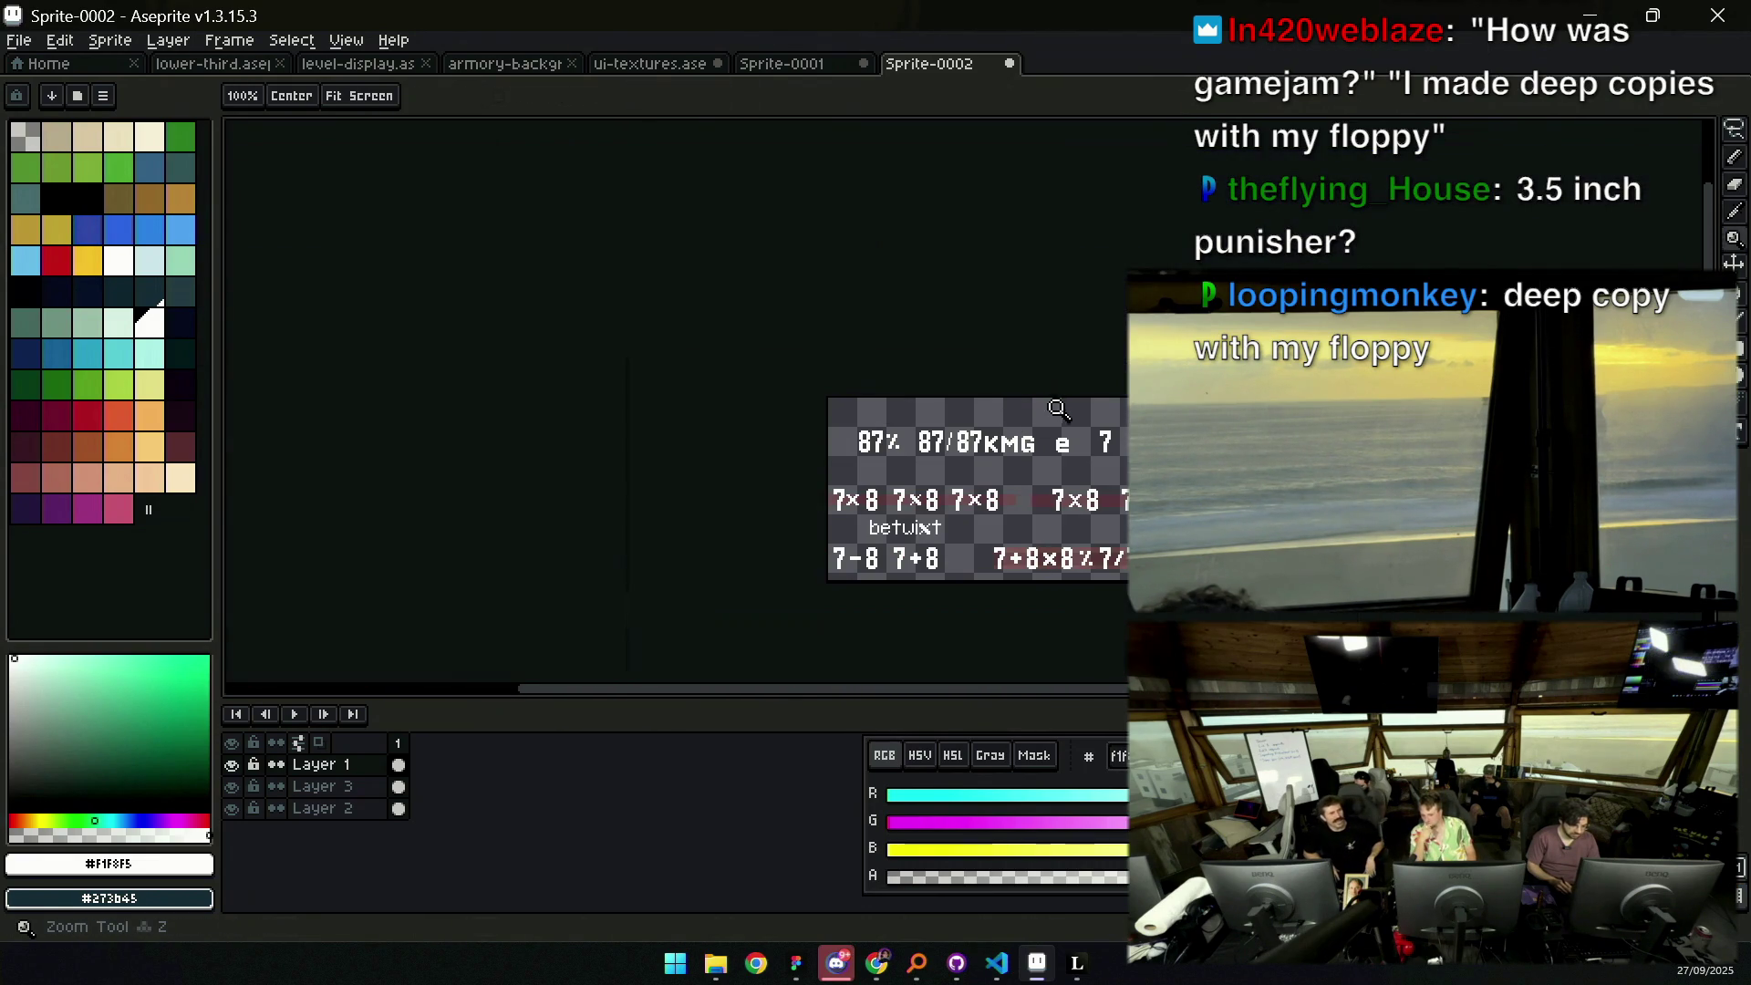
scroll(1083, 427, "up", 1)
scroll(1083, 427, "up", 1)
scroll(1067, 411, "up", 1)
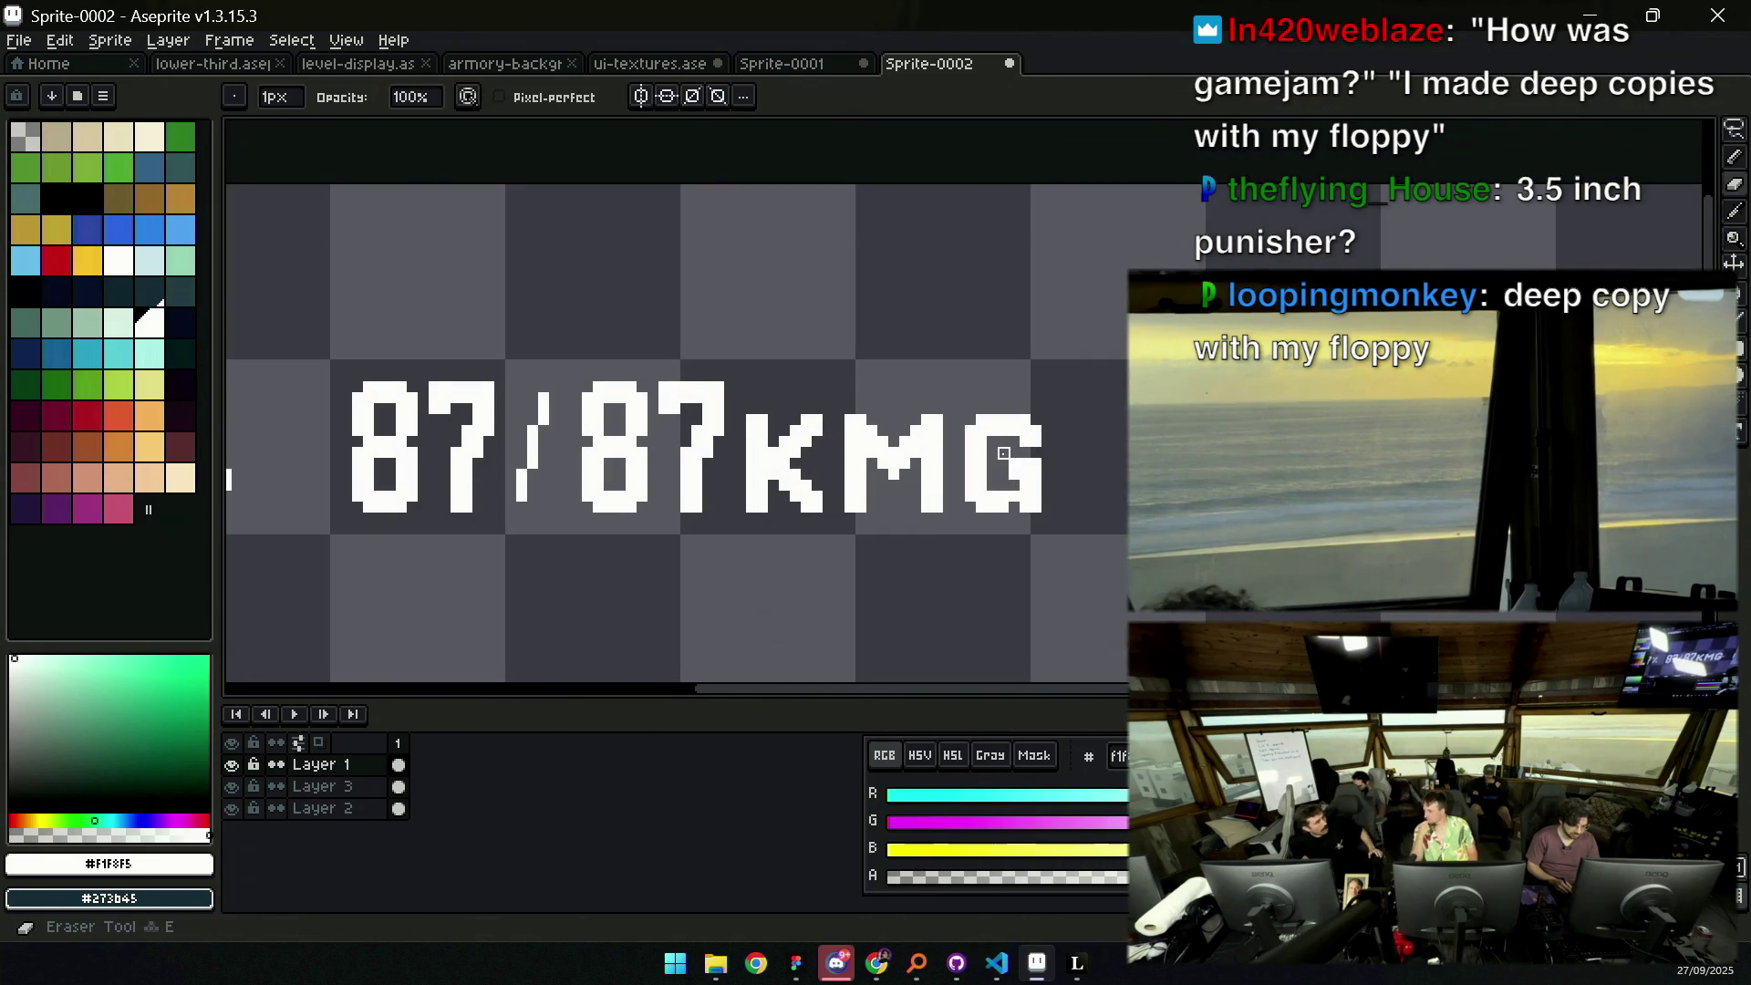
scroll(1049, 383, "down", 3)
scroll(1039, 374, "down", 1)
scroll(1044, 383, "up", 1)
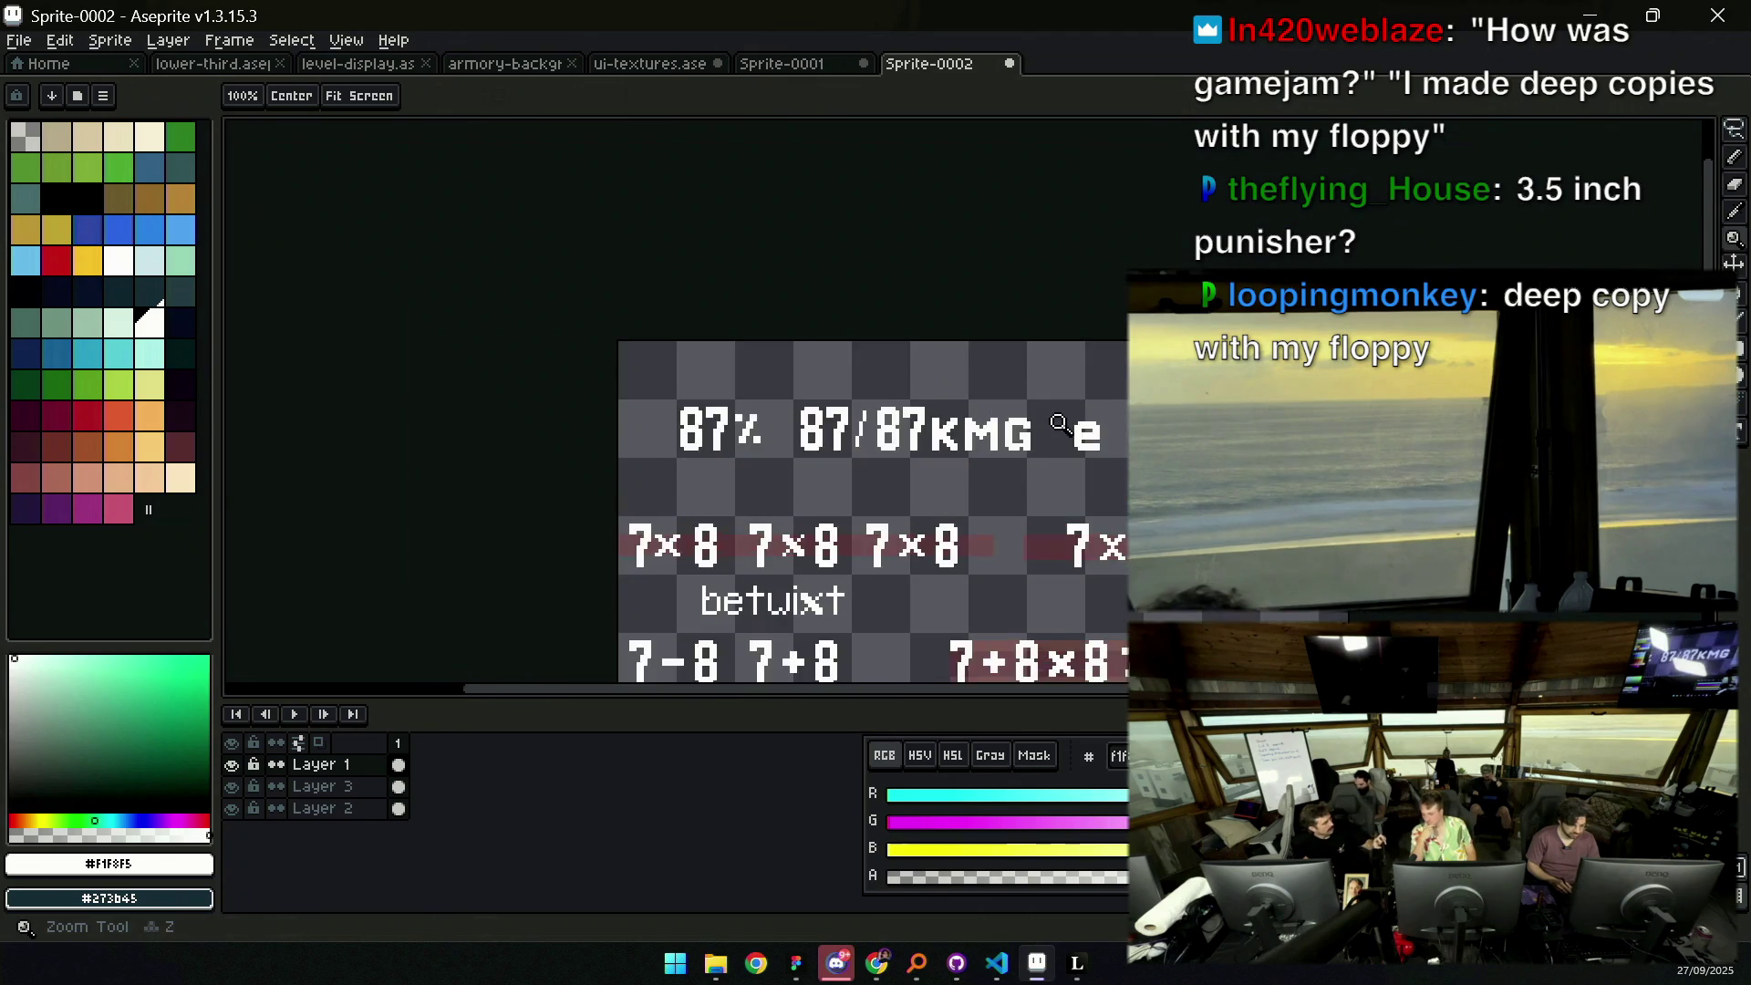
scroll(1047, 396, "up", 1)
scroll(1029, 403, "up", 1)
key("m")
mouse_move(950, 383)
left_mouse_down()
mouse_move(1040, 511)
mouse_move(840, 442)
left_mouse_up()
Undo the G move, putting it back, and clear the selection
key("ctrl+z")
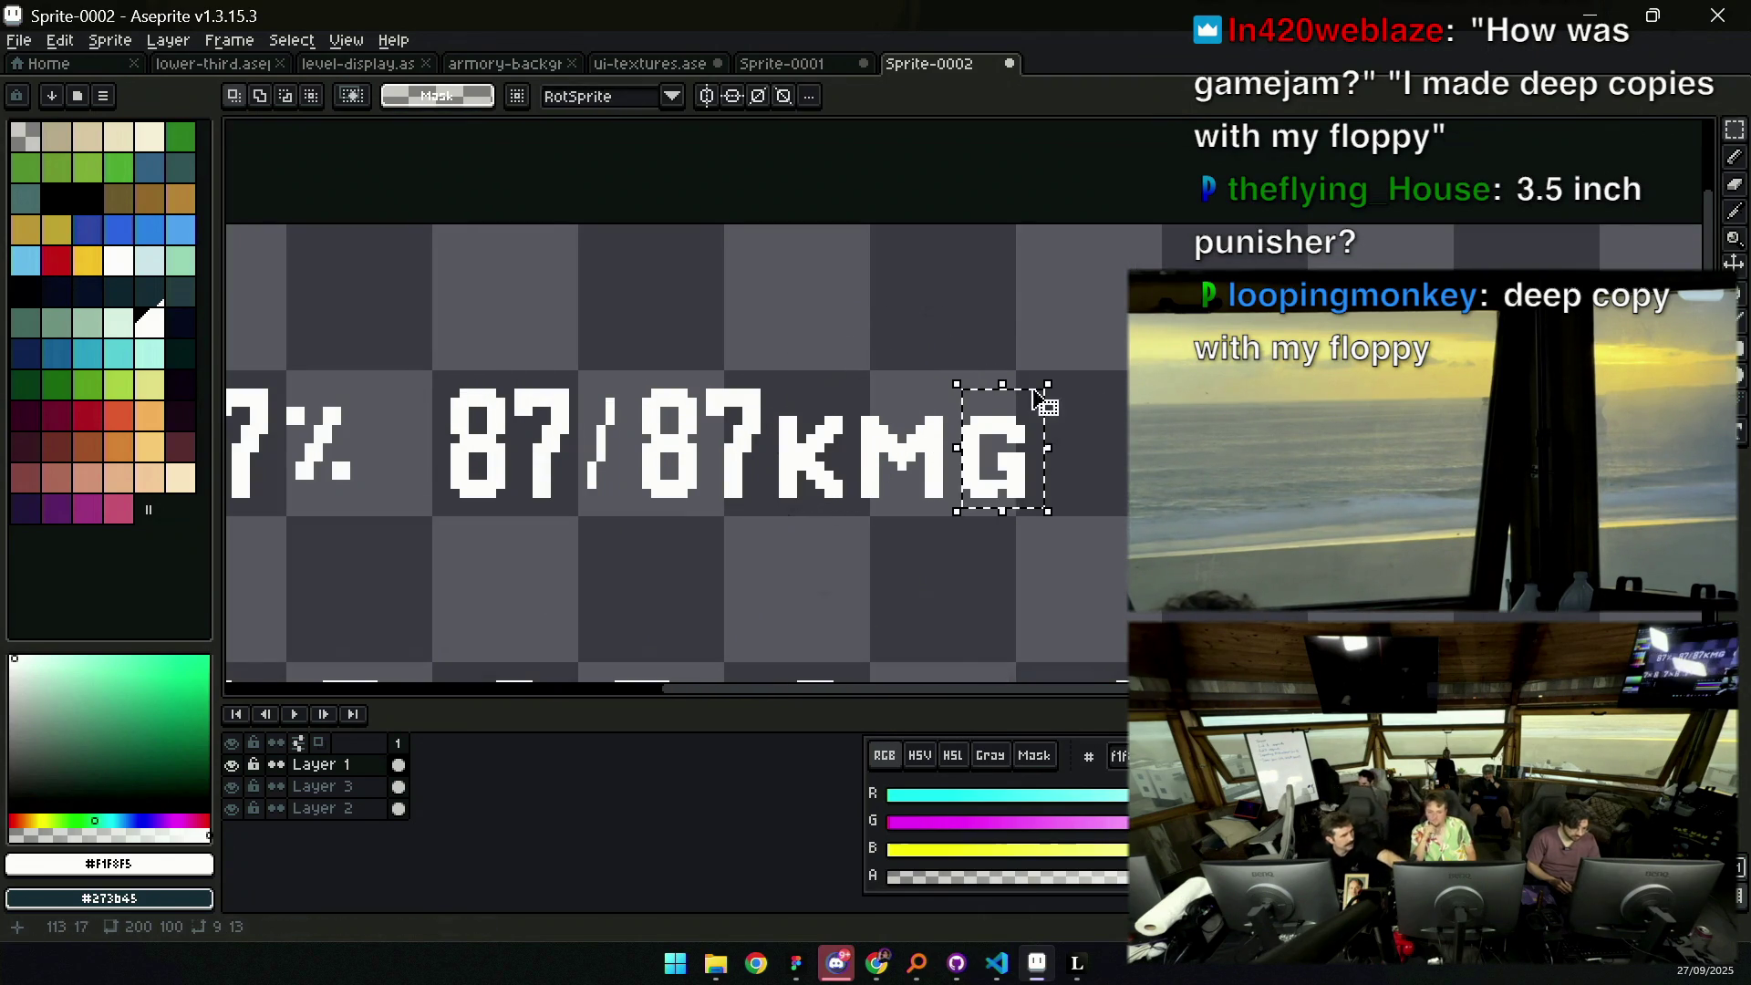
scroll(1028, 428, "right", 1)
key("ctrl+d")
key("e")
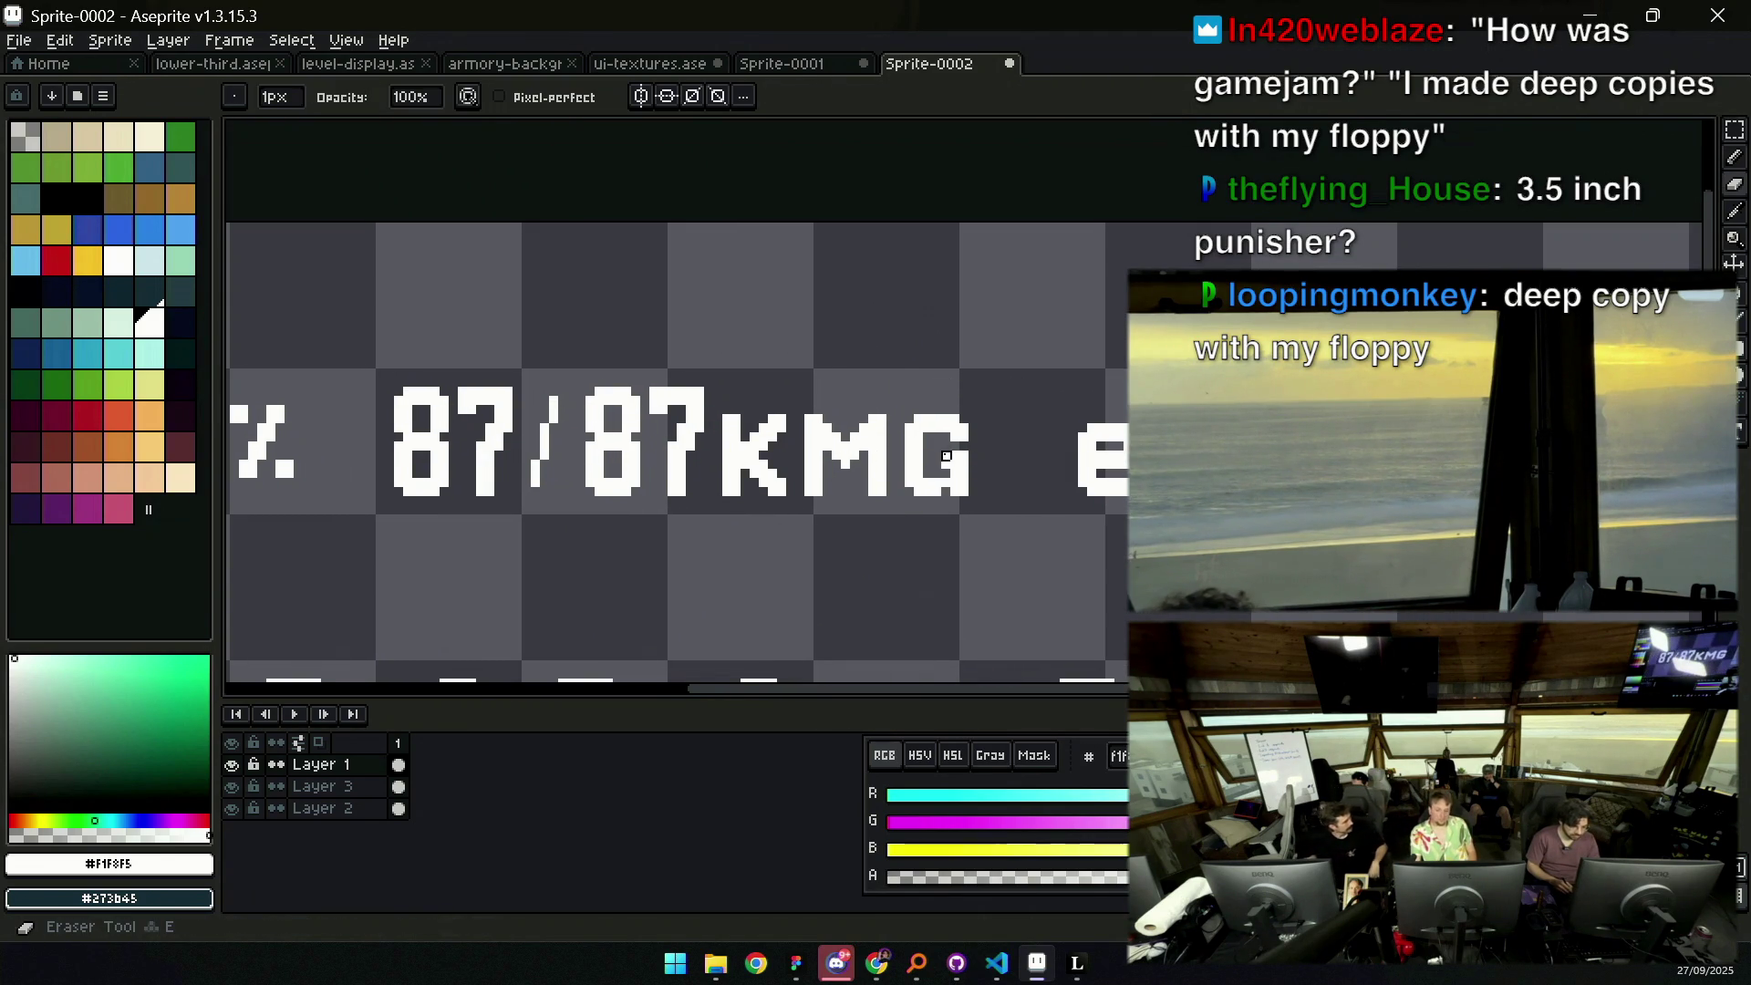
key("z")
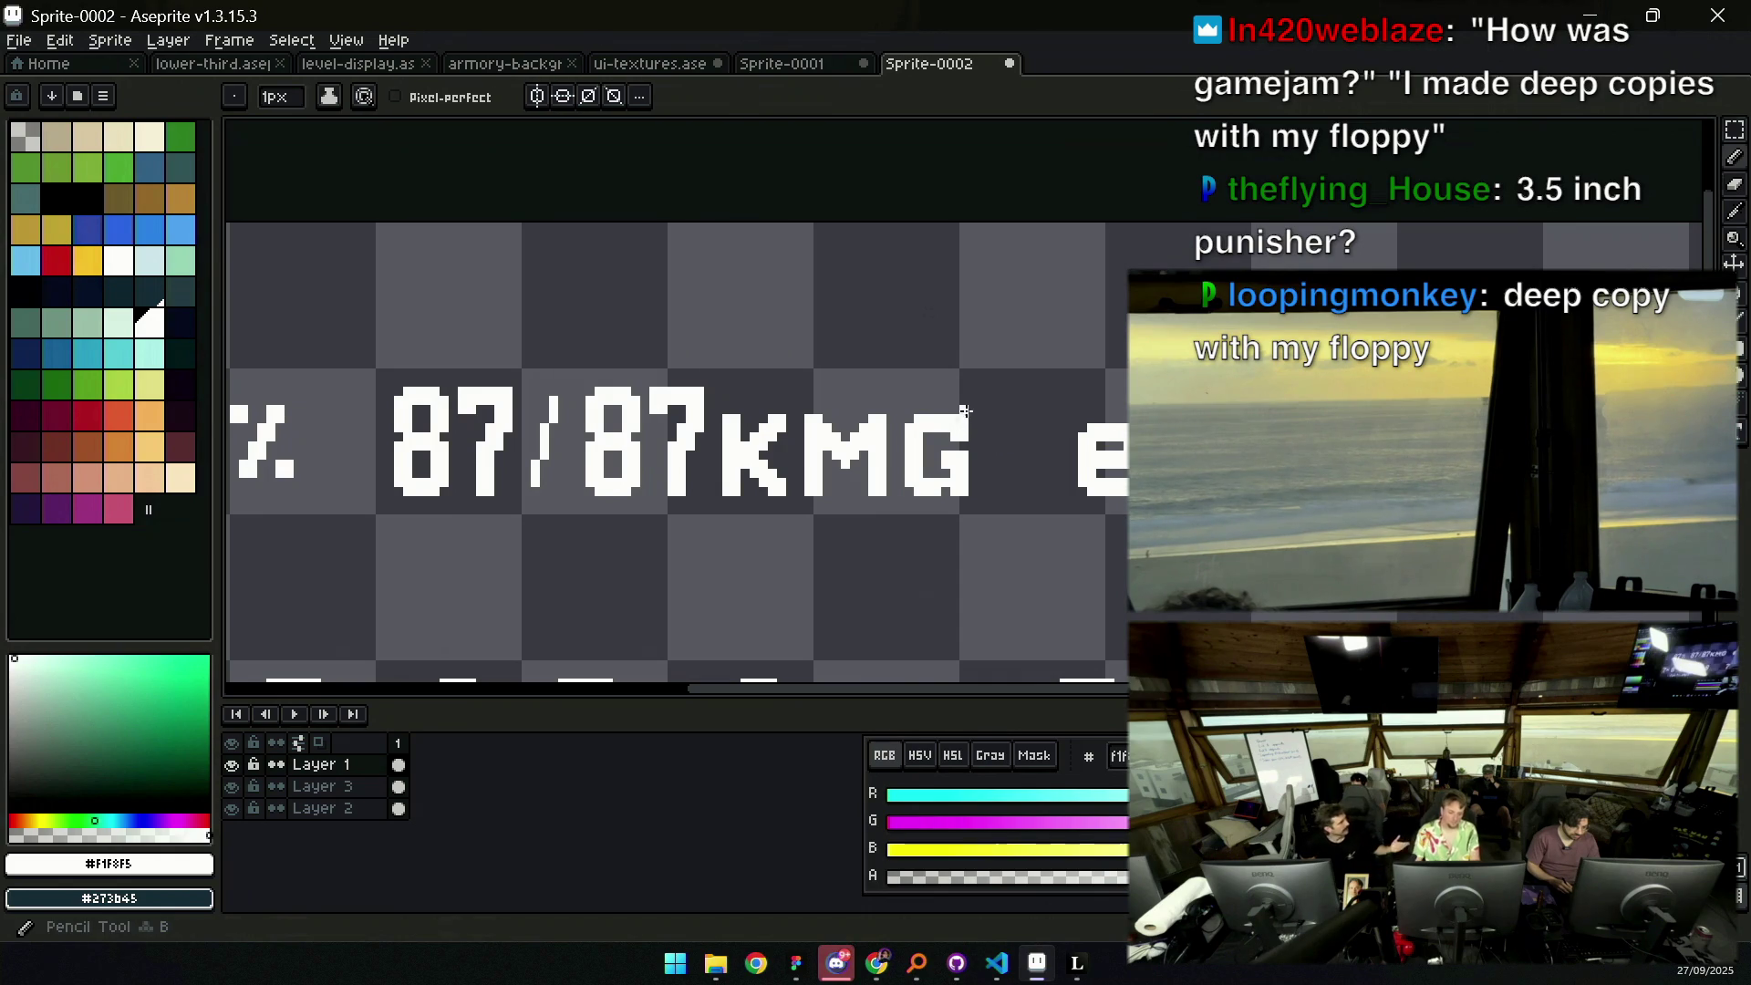
scroll(953, 374, "down", 3)
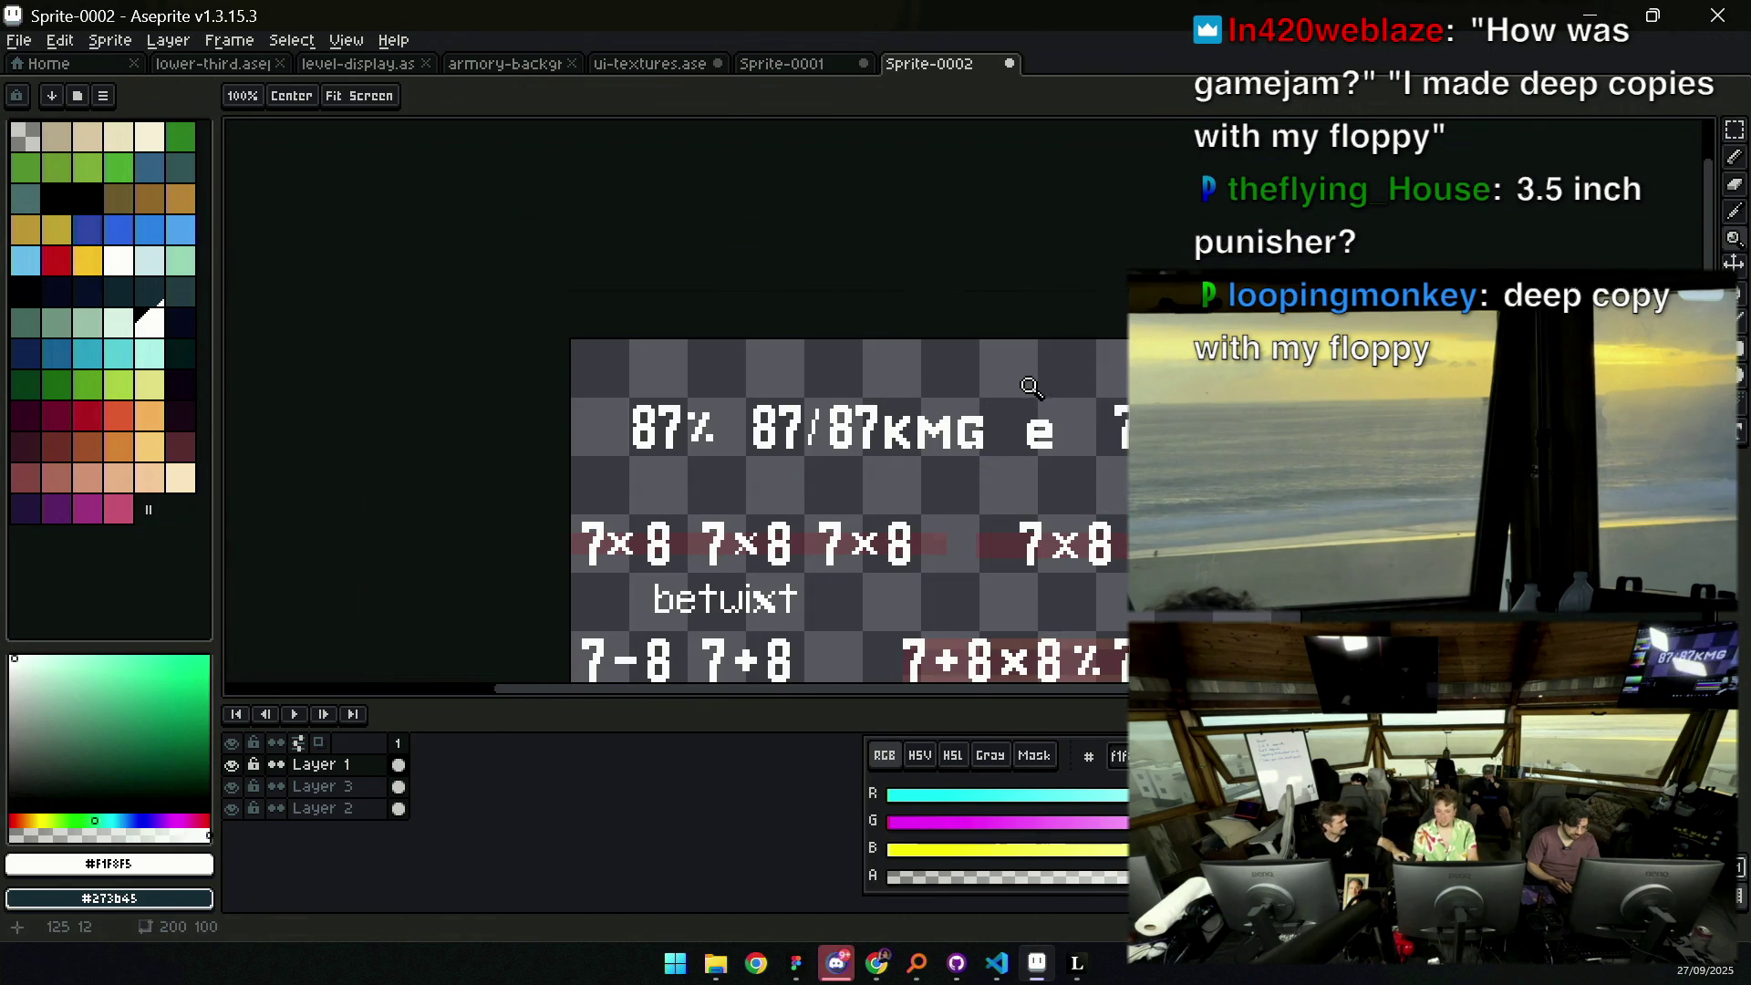
scroll(1058, 410, "up", 3)
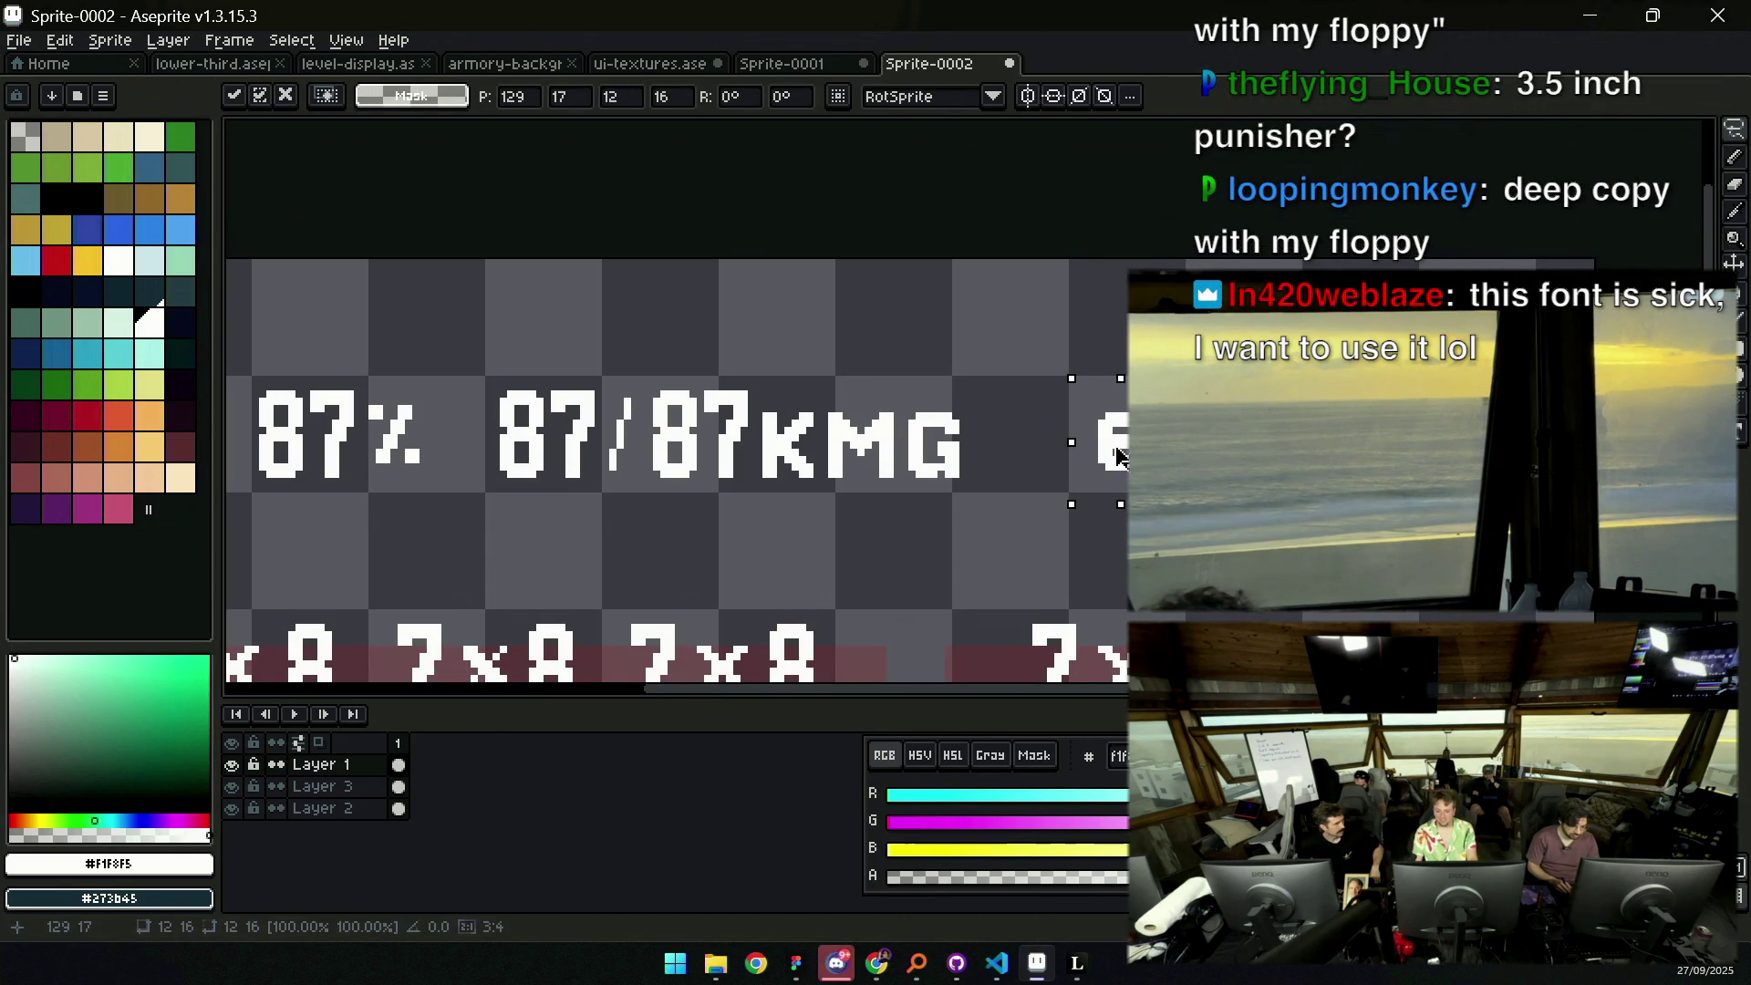
Select the G and place a copy of it just to its right
key("b")
scroll(999, 447, "up", 1)
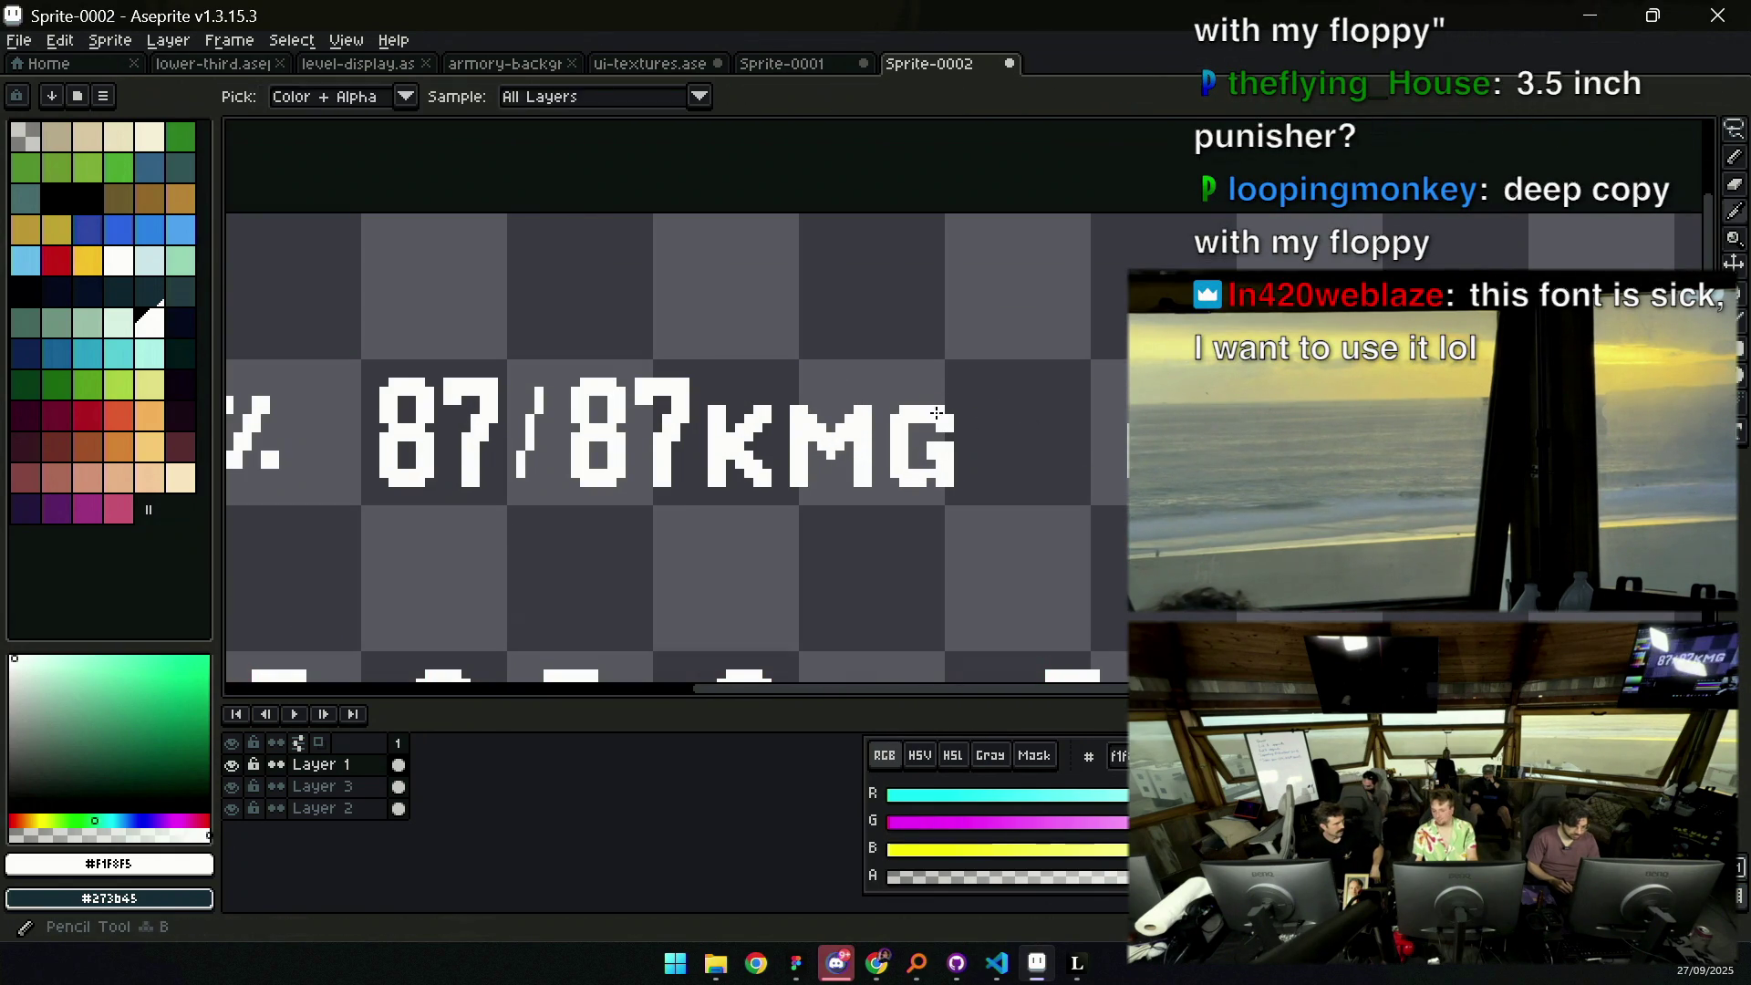
key("m")
mouse_move(884, 502)
left_mouse_down()
mouse_move(986, 380)
mouse_move(997, 415)
left_mouse_up()
Redraw the duplicated G as a T with a vertical stem, erasing stray pixels at its lower corners
key("b")
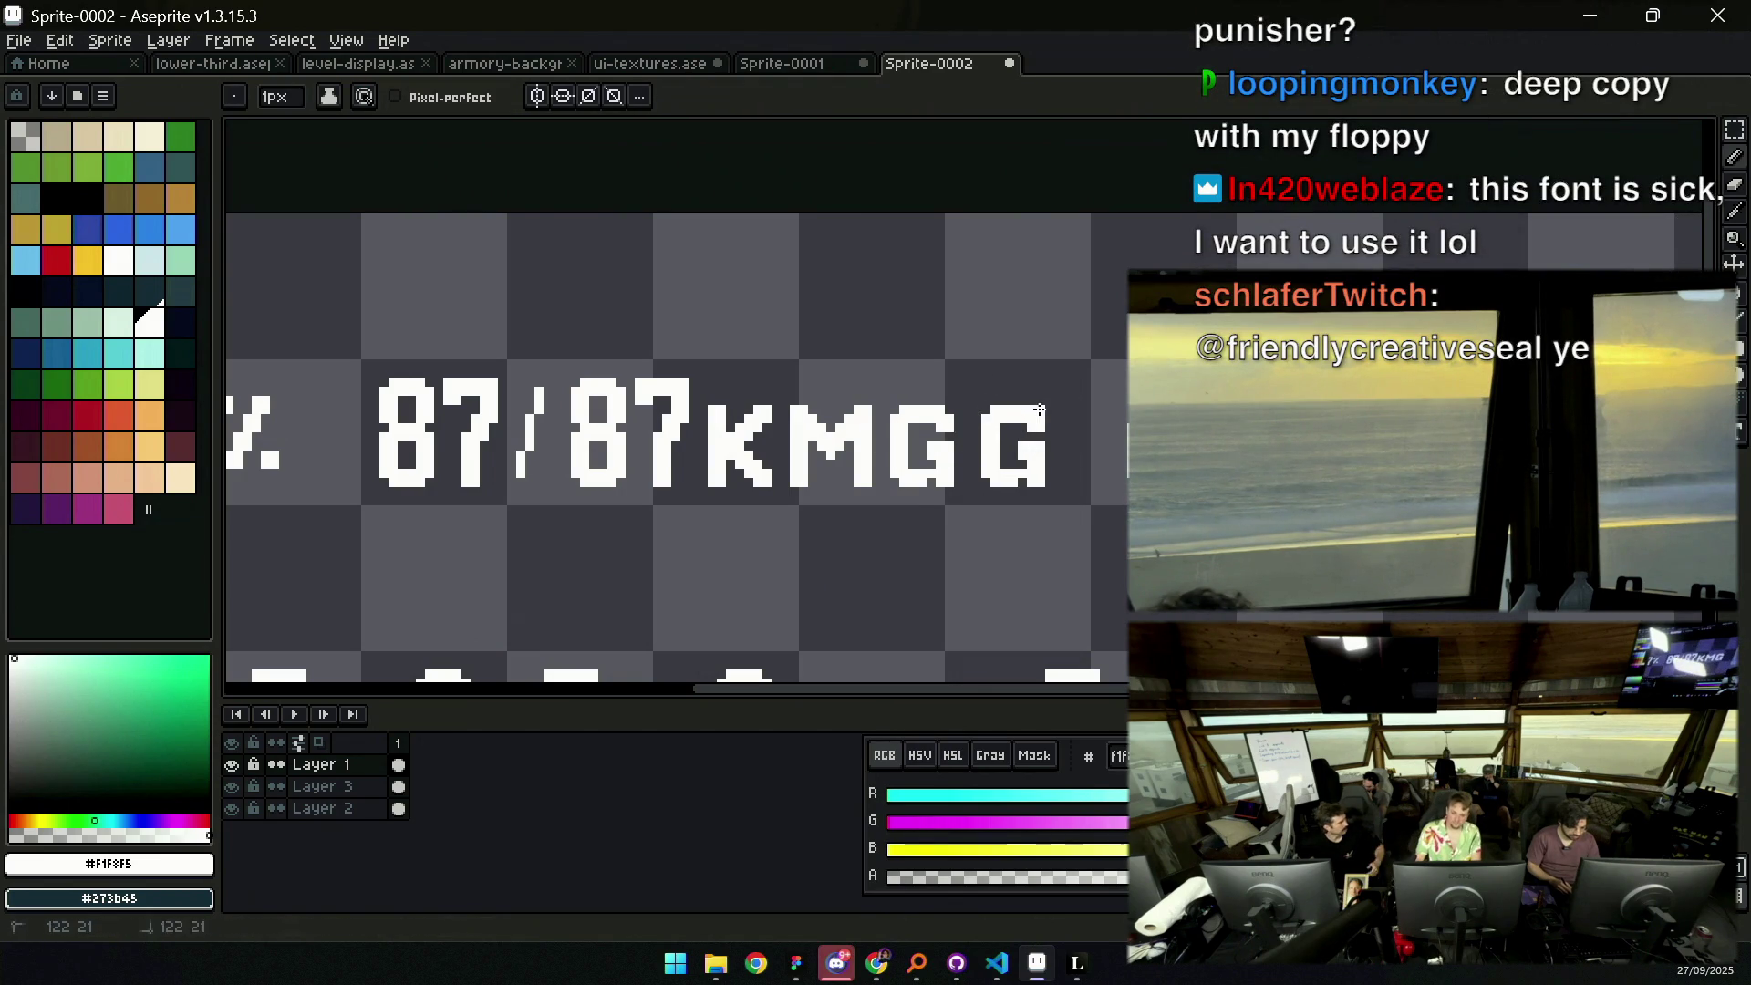
left_click_drag(1010, 415, 1010, 473)
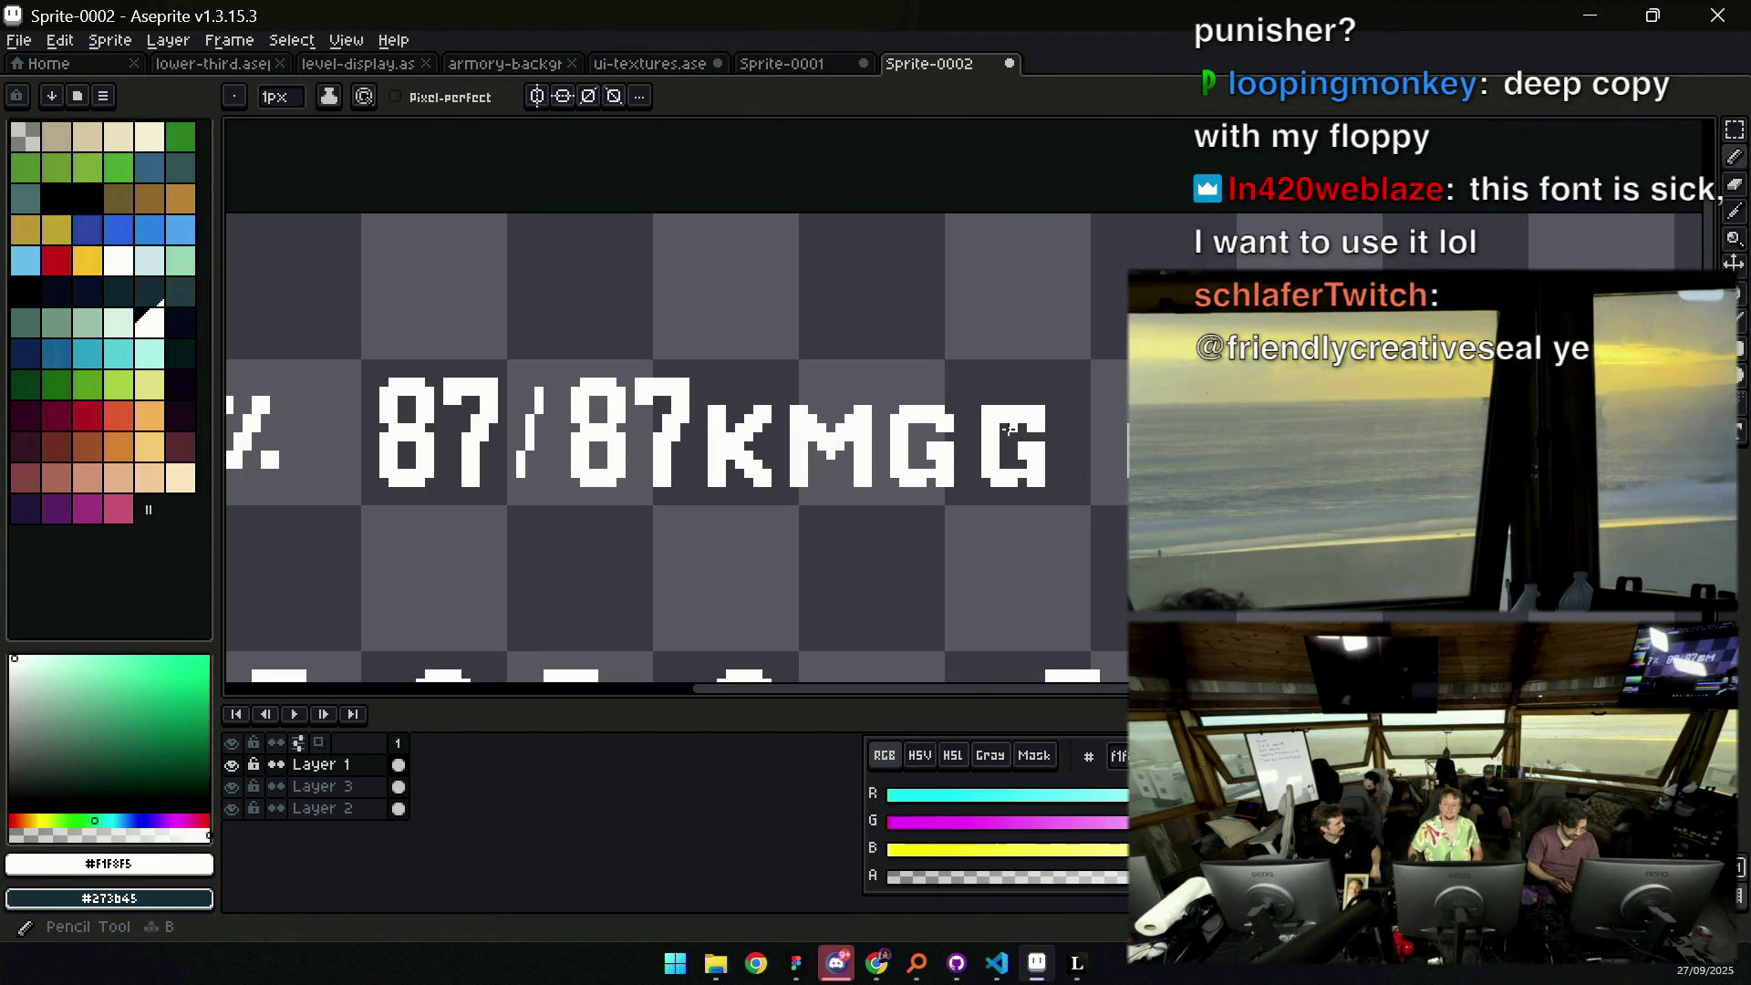
key("e")
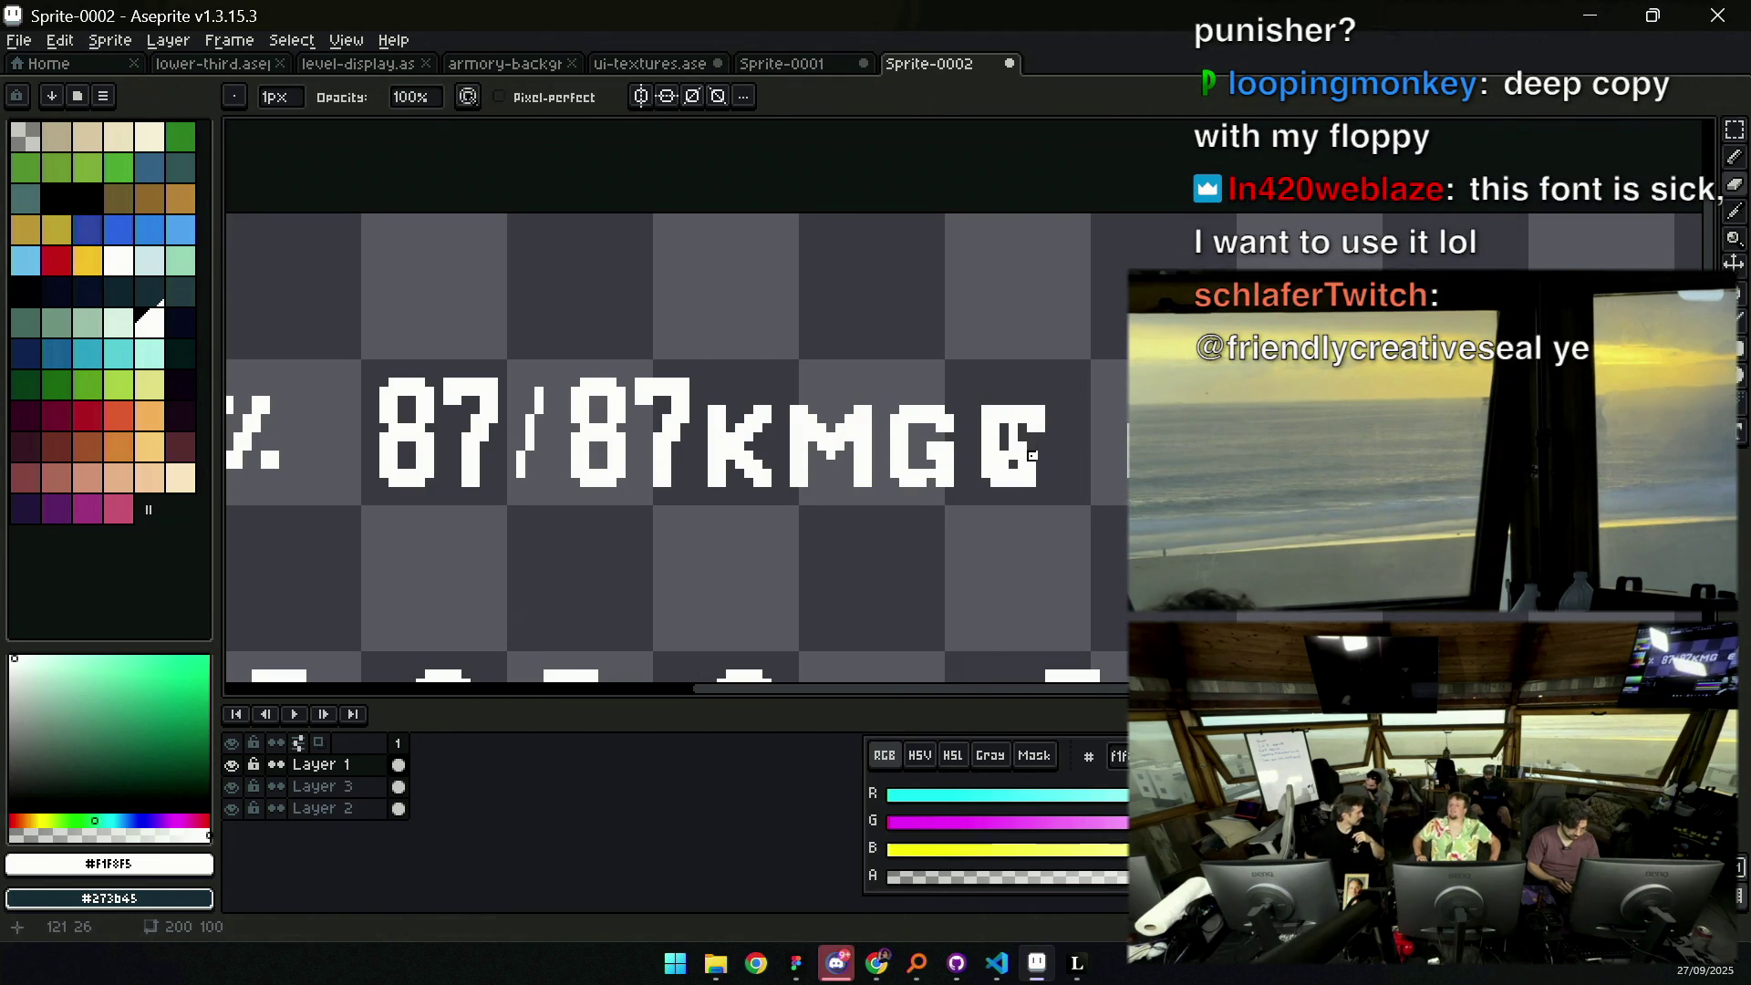
left_click(985, 474)
key("b")
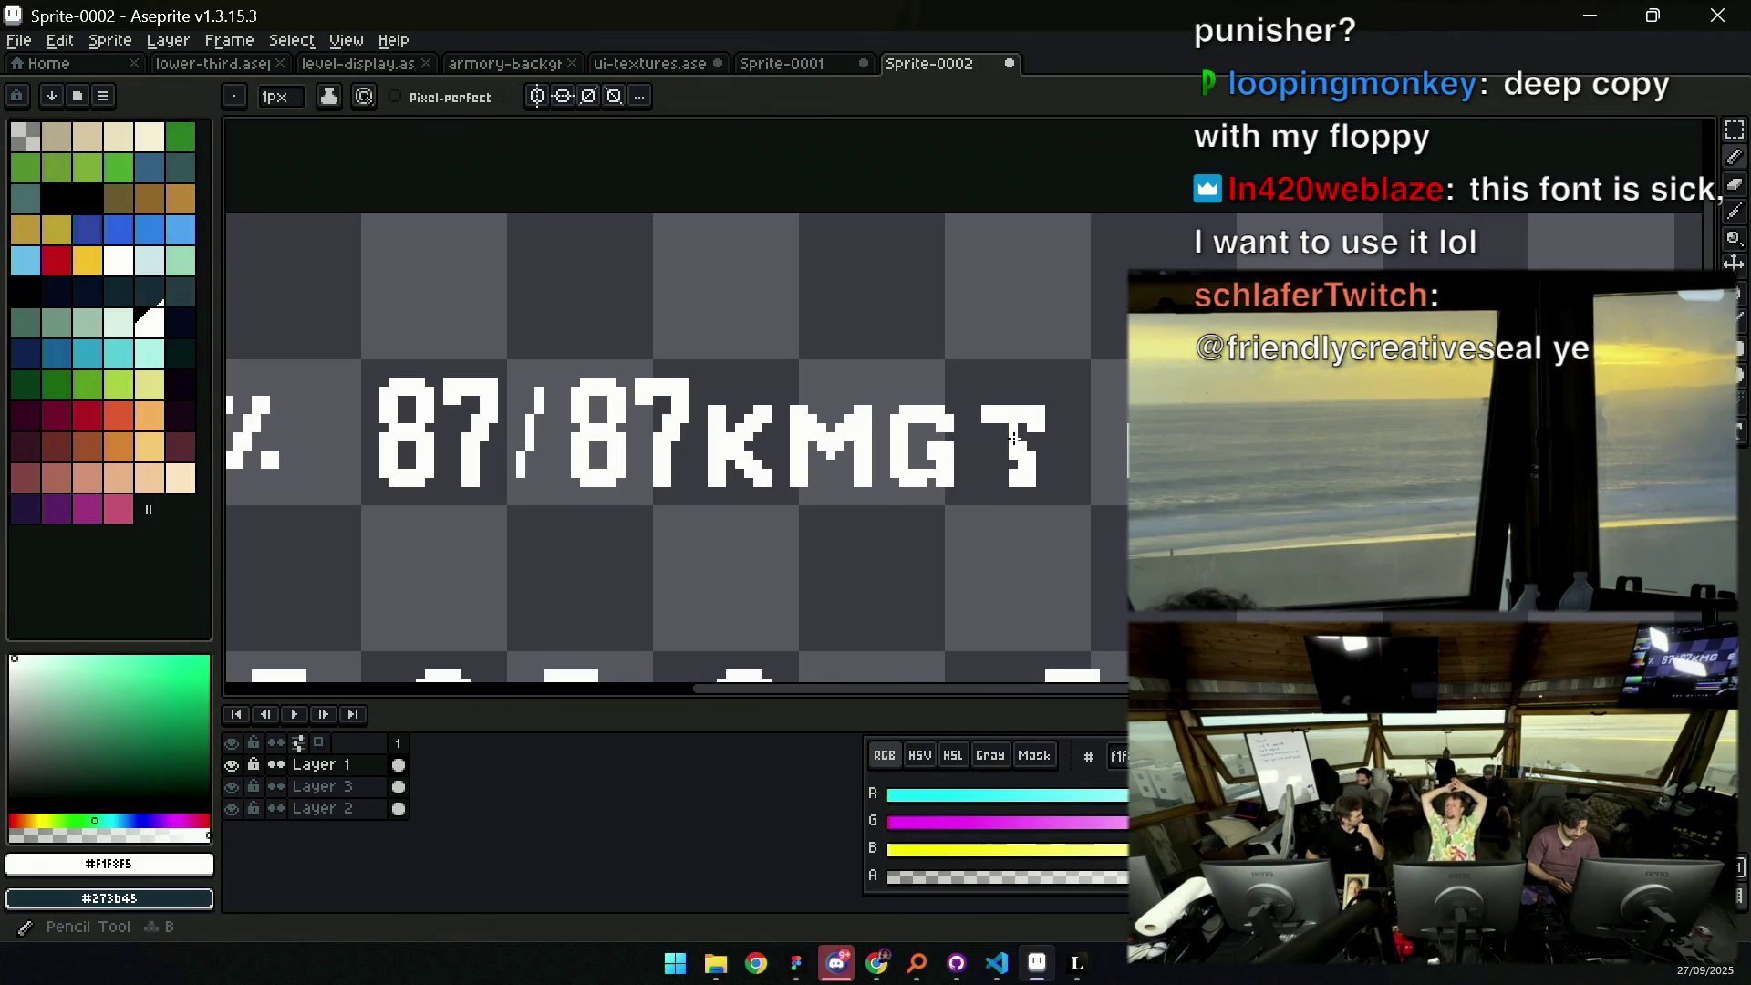
key("e")
left_click(1031, 465)
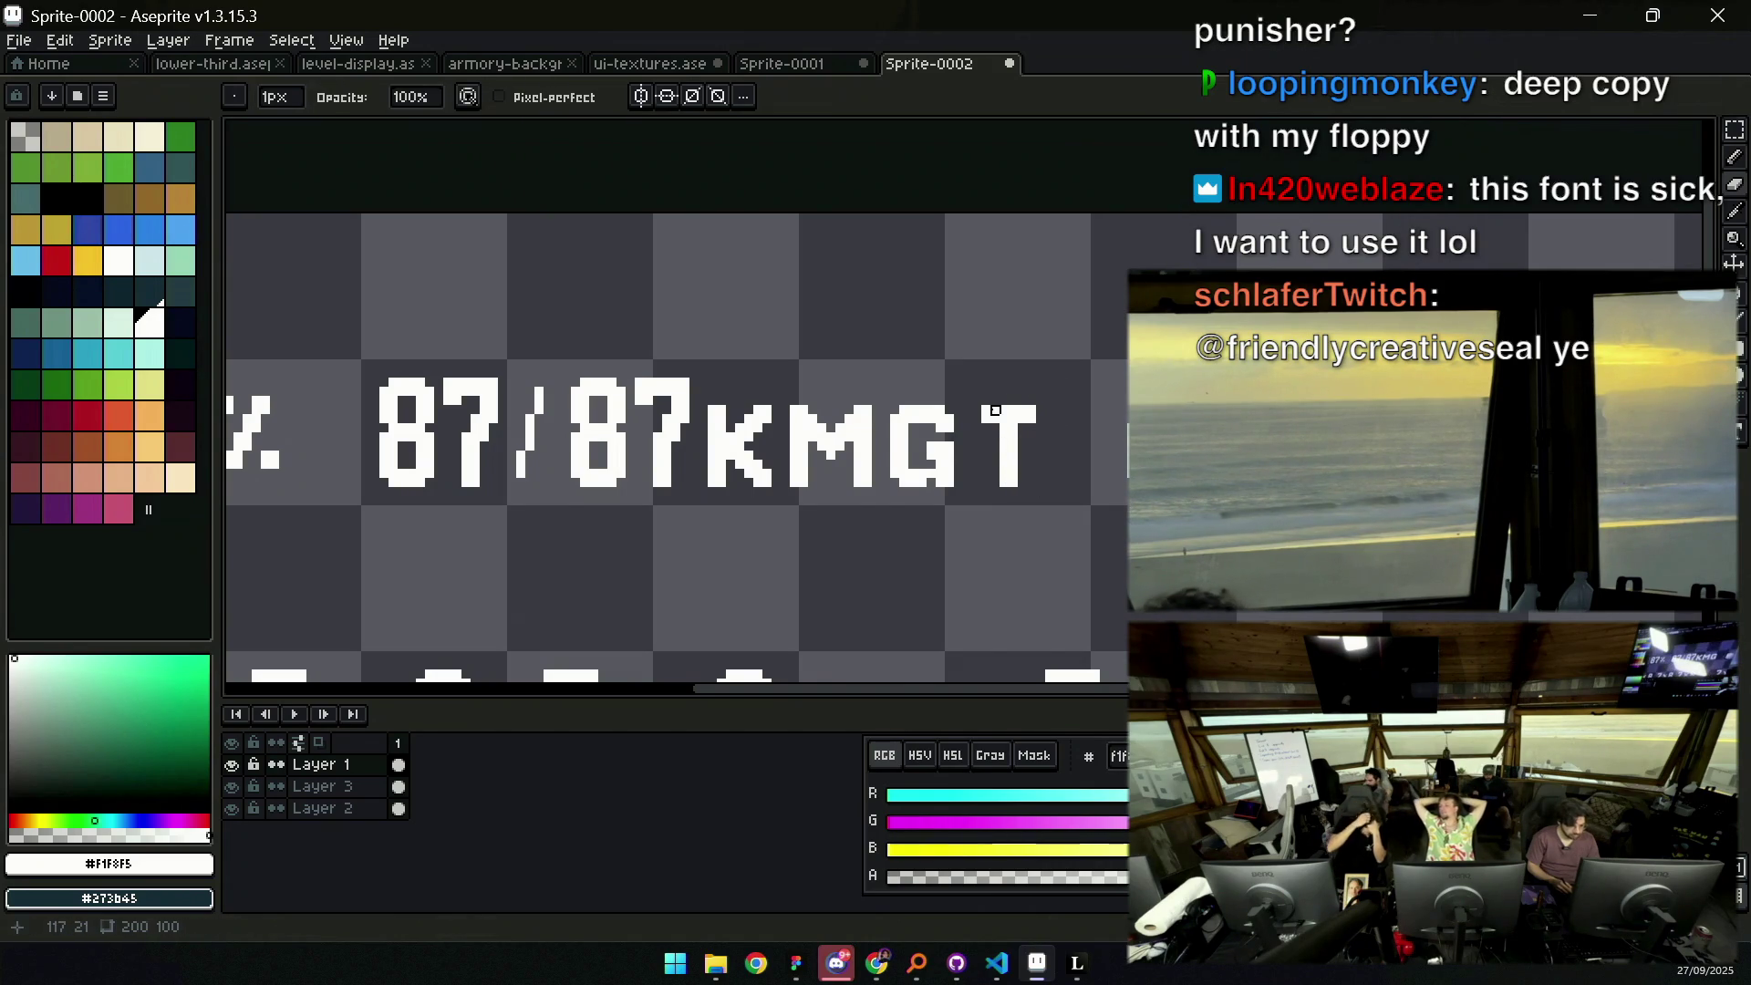
Zoom to inspect the T and try a rectangular selection around it
key("z")
scroll(1032, 404, "down", 2)
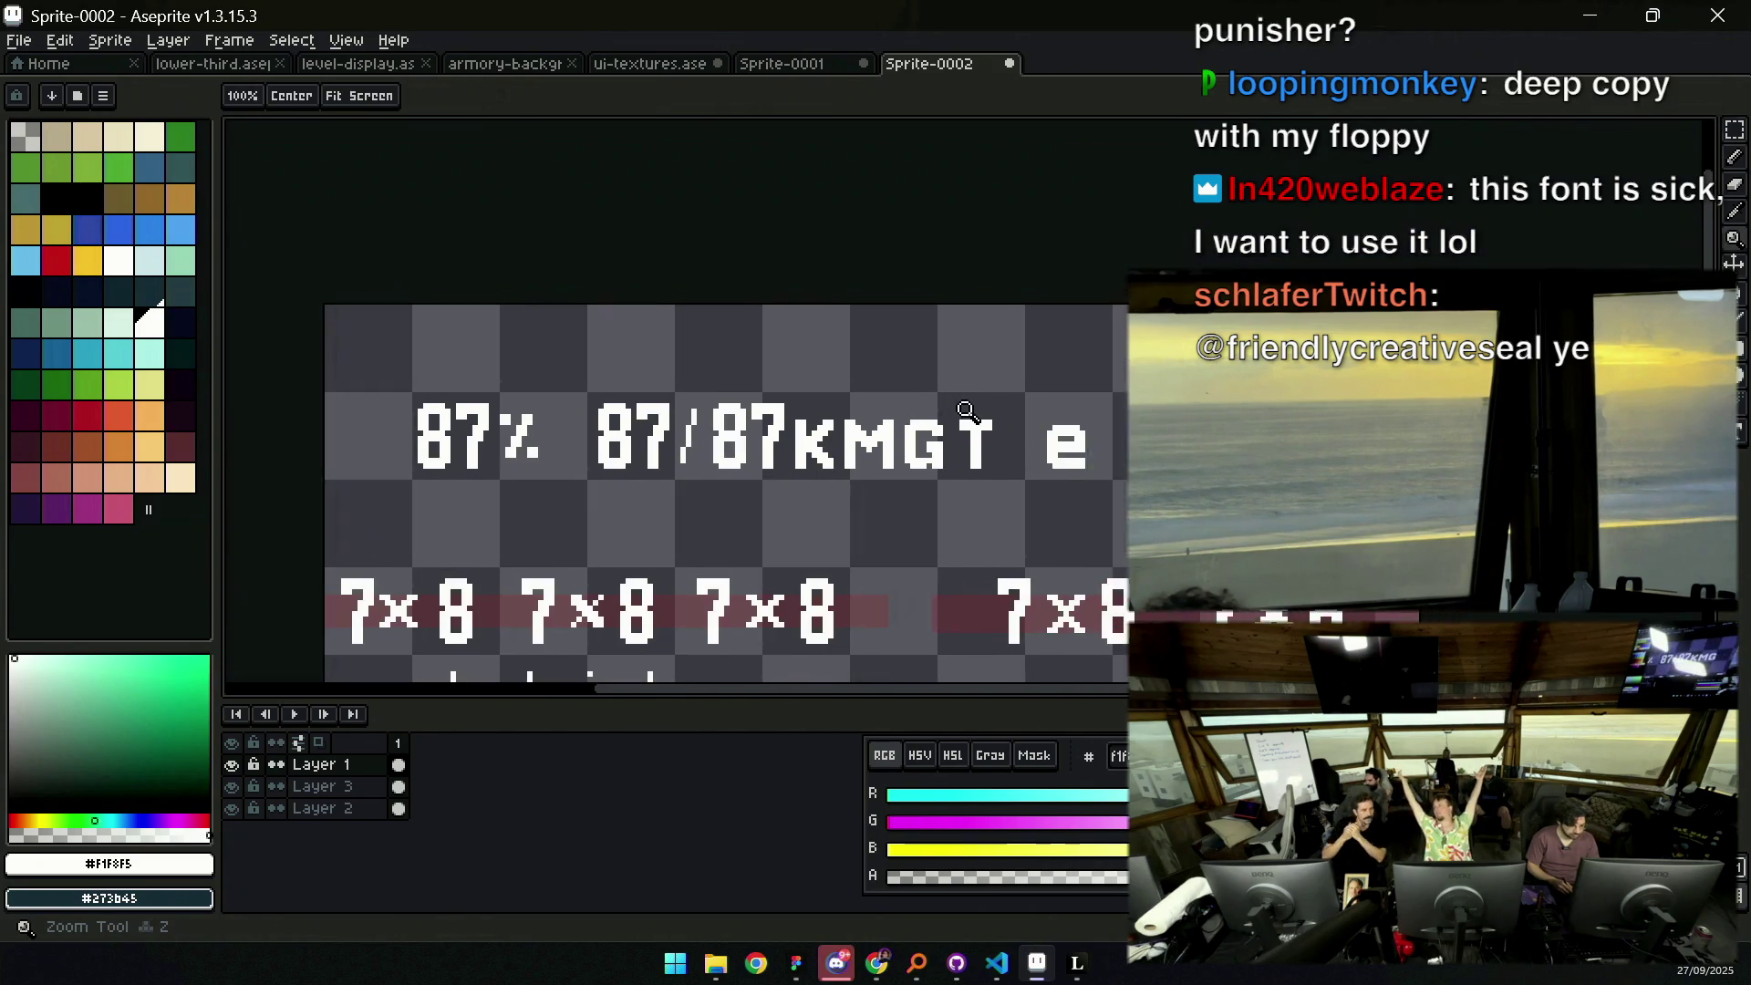
scroll(1032, 404, "up", 2)
key("m")
left_click_drag(928, 397, 1019, 543)
left_click(1008, 456)
key("z")
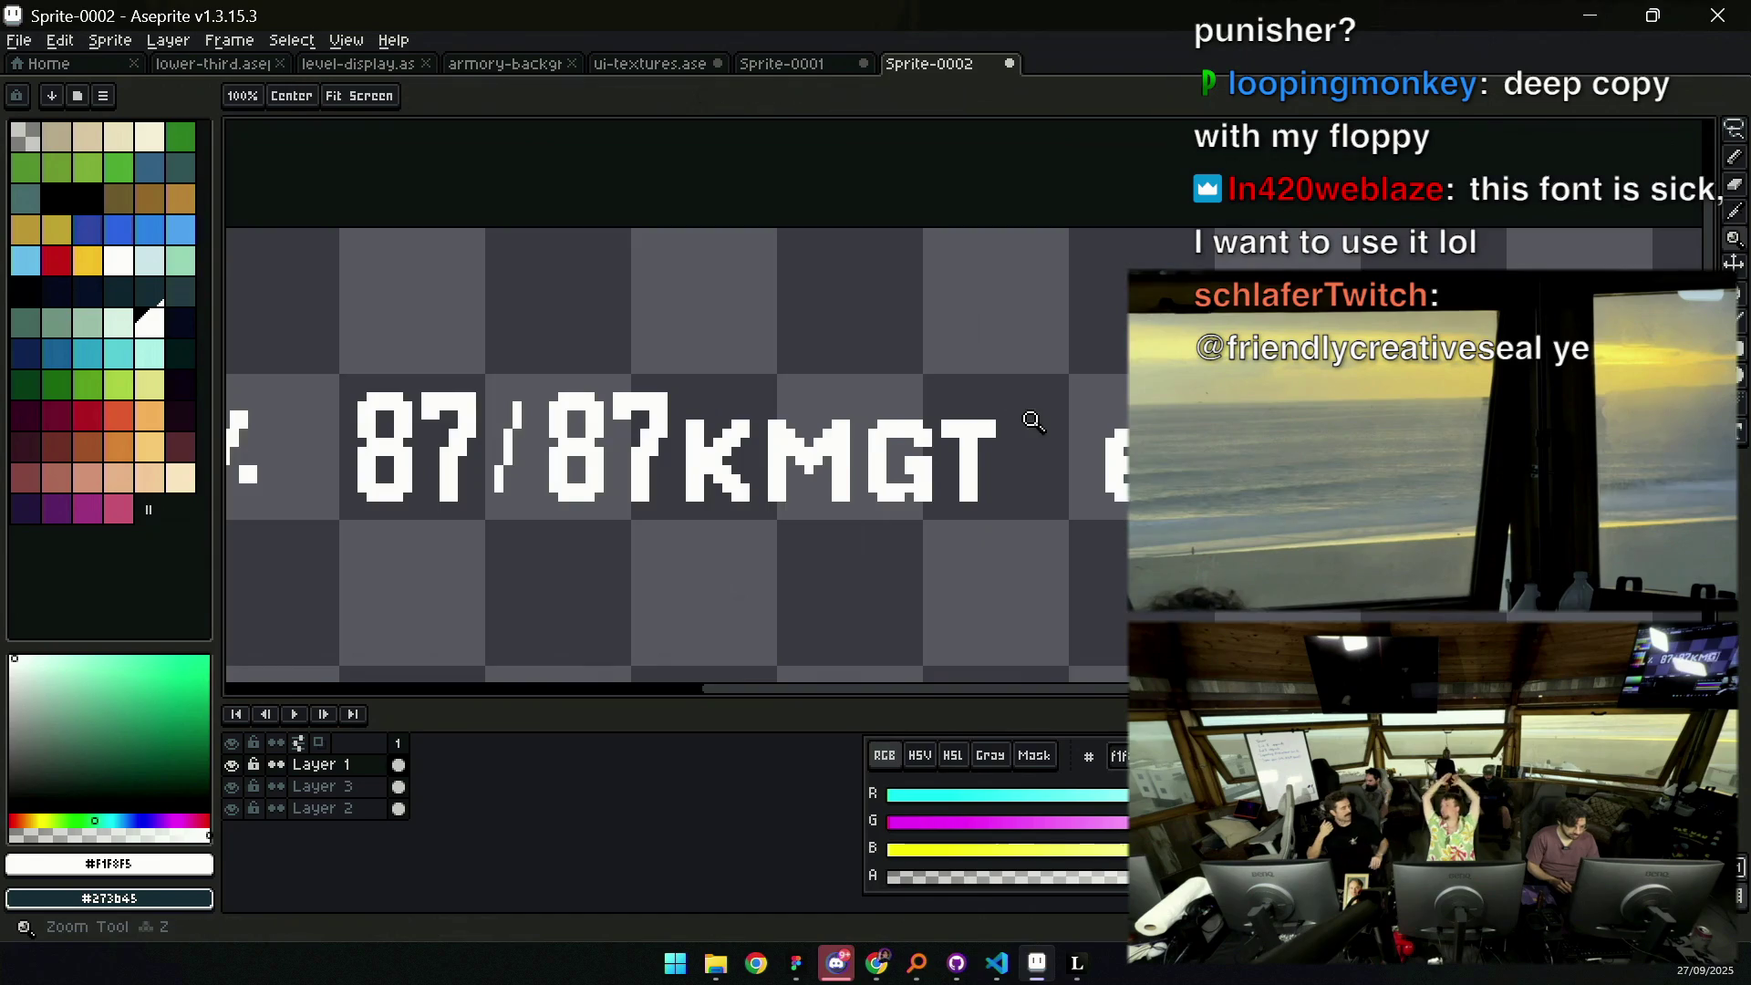
scroll(1027, 402, "down", 3)
scroll(1039, 425, "up", 2)
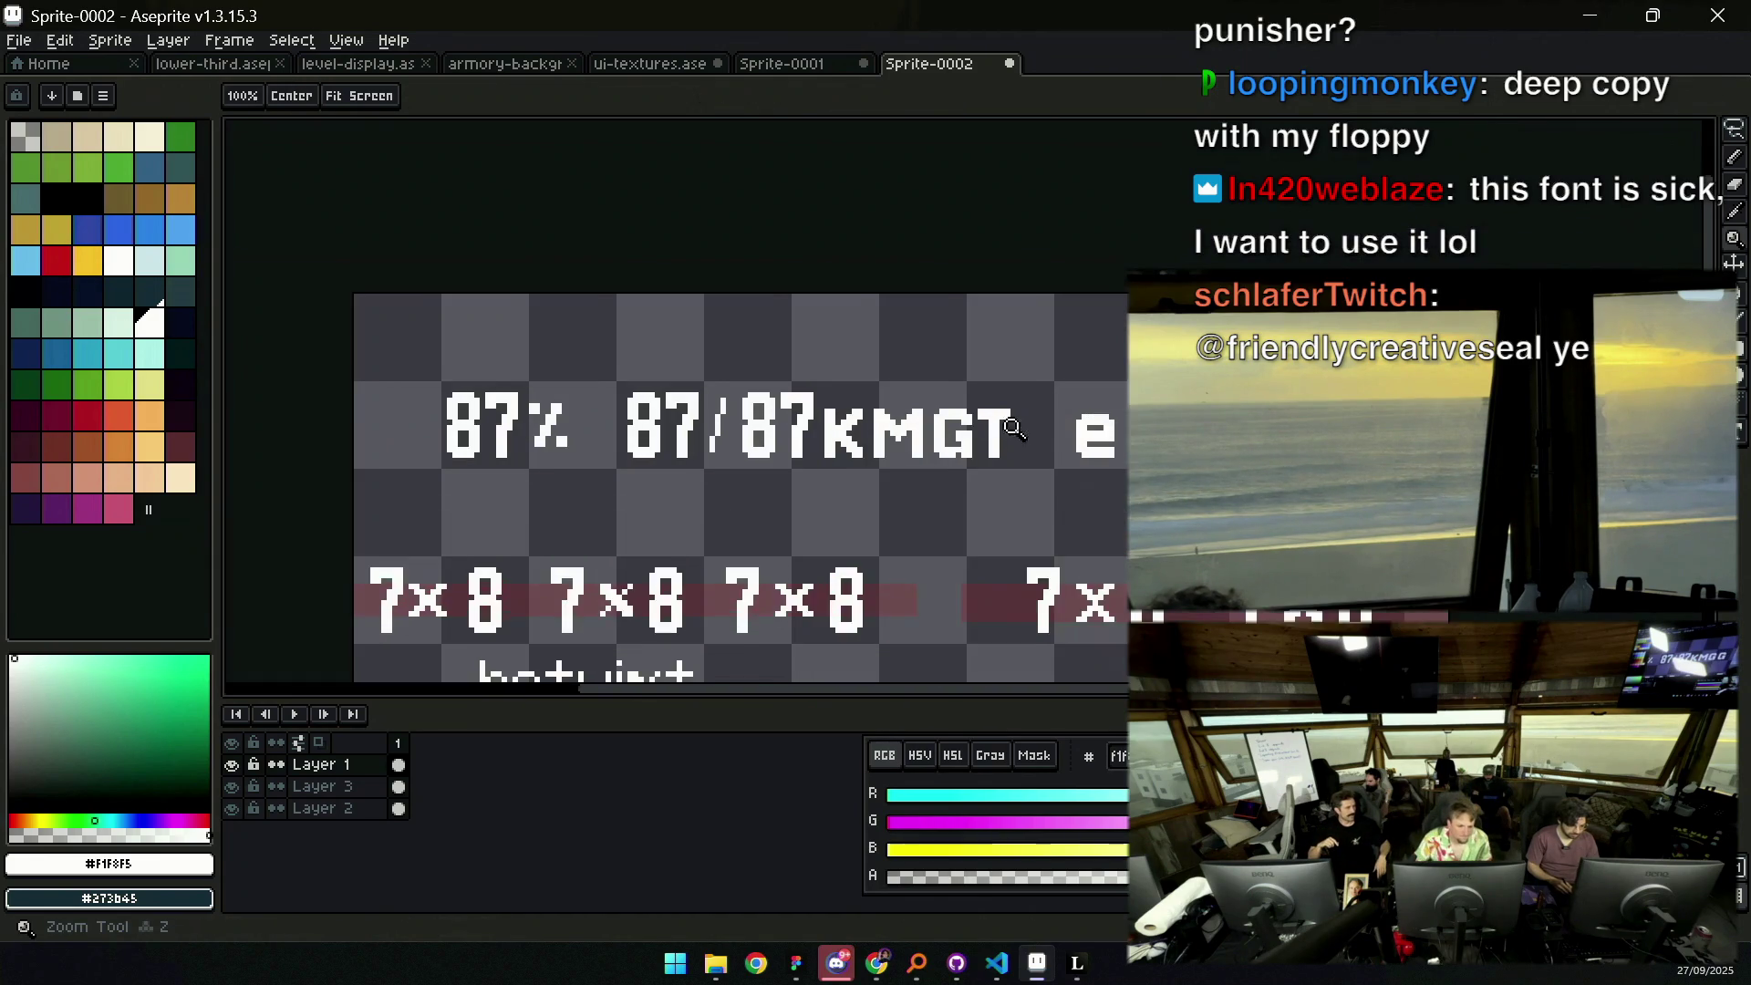
scroll(1039, 425, "up", 2)
scroll(1039, 425, "up", 1)
Lasso-select the T and shift it so it sits directly beside the G
key("q")
left_click_drag(971, 383, 1049, 422)
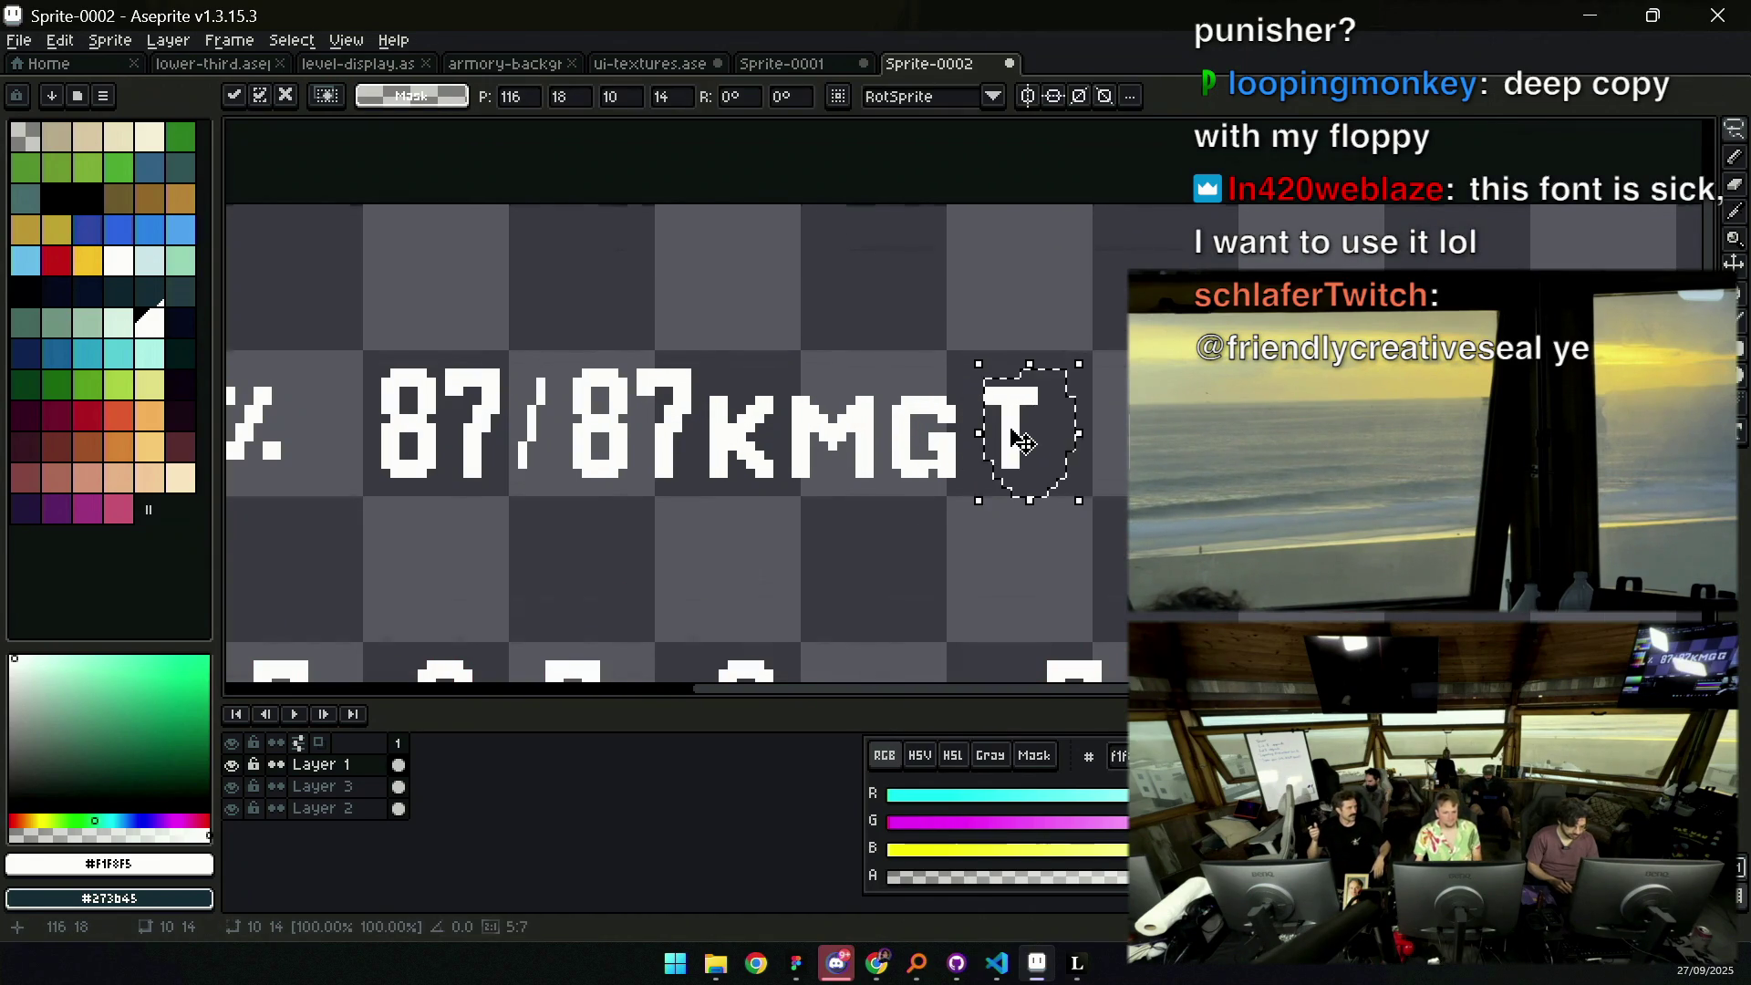
key("ctrl+d")
mouse_move(976, 378)
left_mouse_down()
mouse_move(1040, 438)
mouse_move(990, 429)
left_mouse_up()
key("ctrl+d")
scroll(1007, 410, "right", 2)
Marquee-select the e and move it further right to make room
key("m")
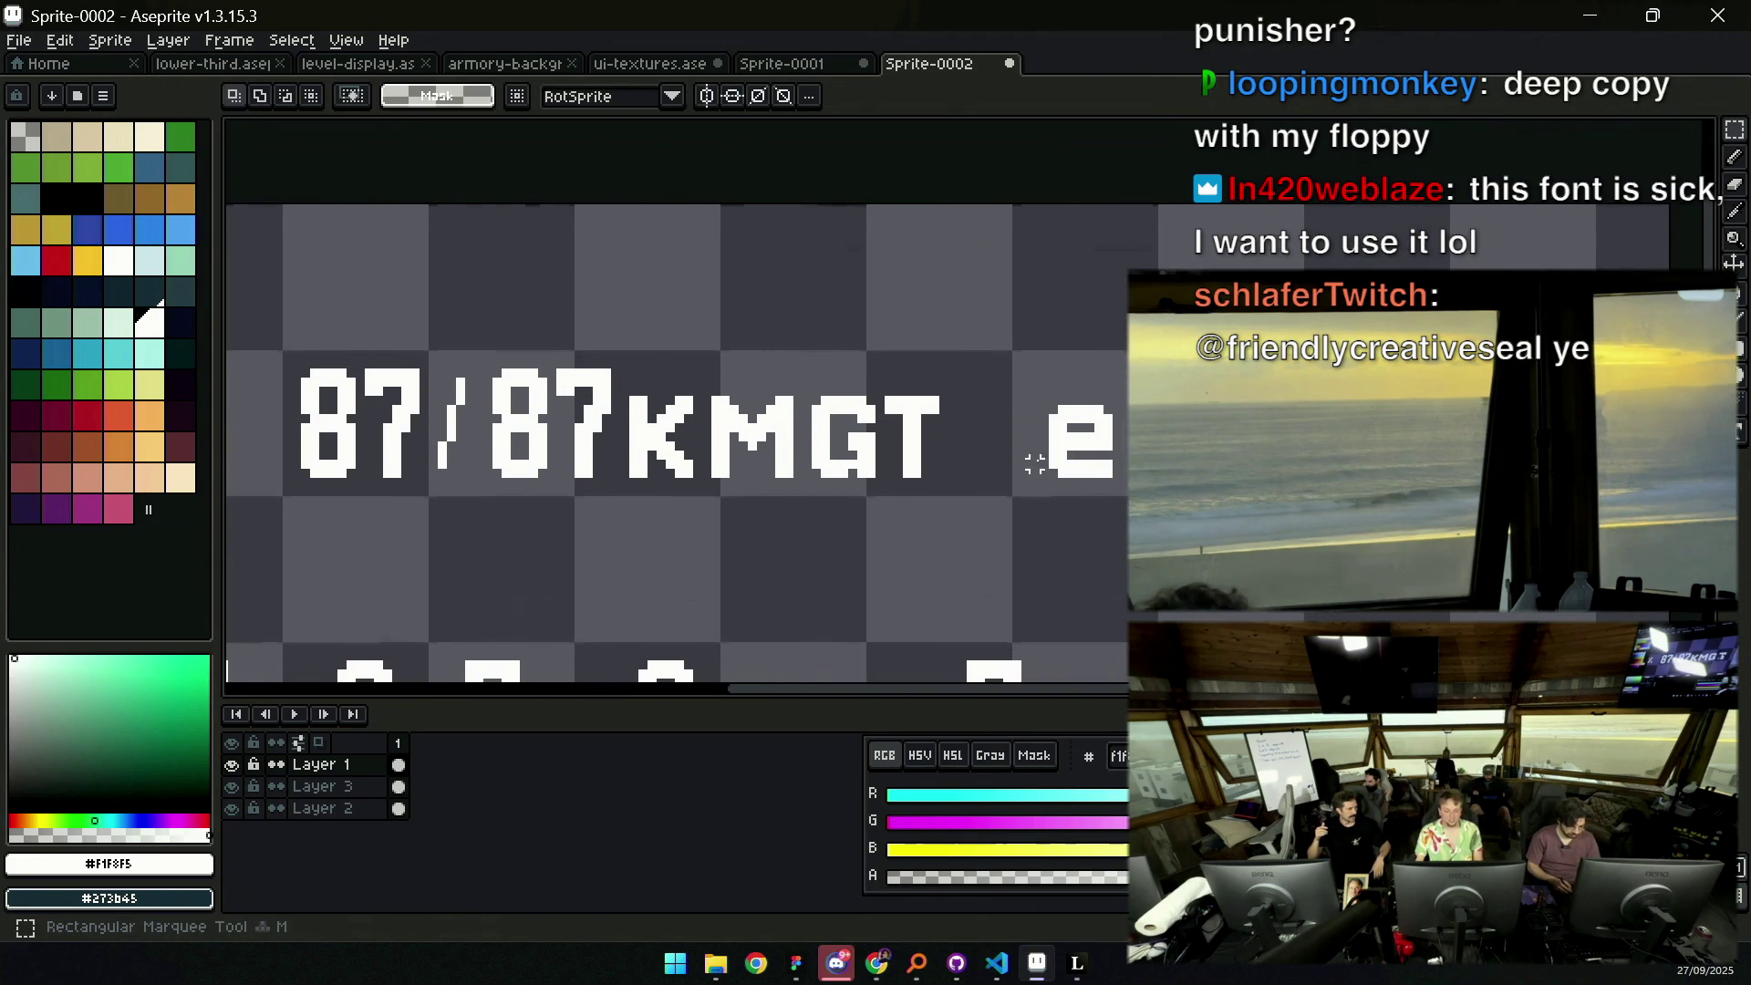
left_click_drag(999, 507, 1496, 327)
left_click_drag(1076, 419, 1196, 419)
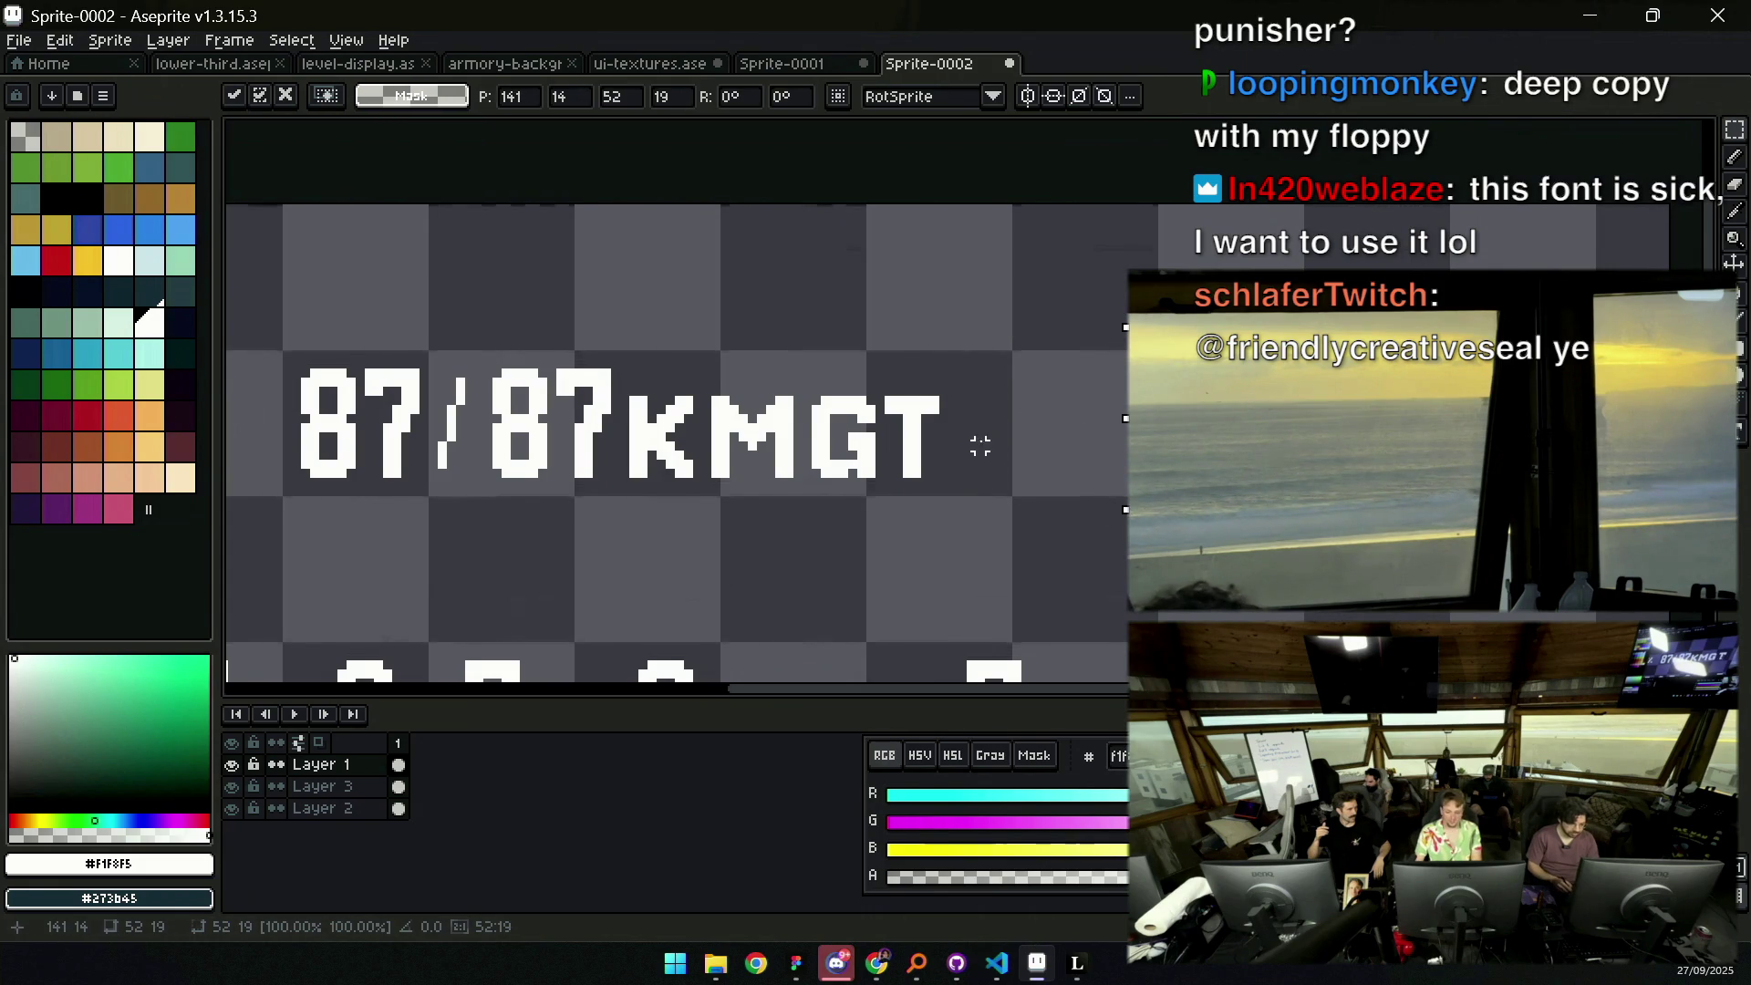
key("ctrl+d")
Draw a P after the T and place a copy of the G just above it
key("b")
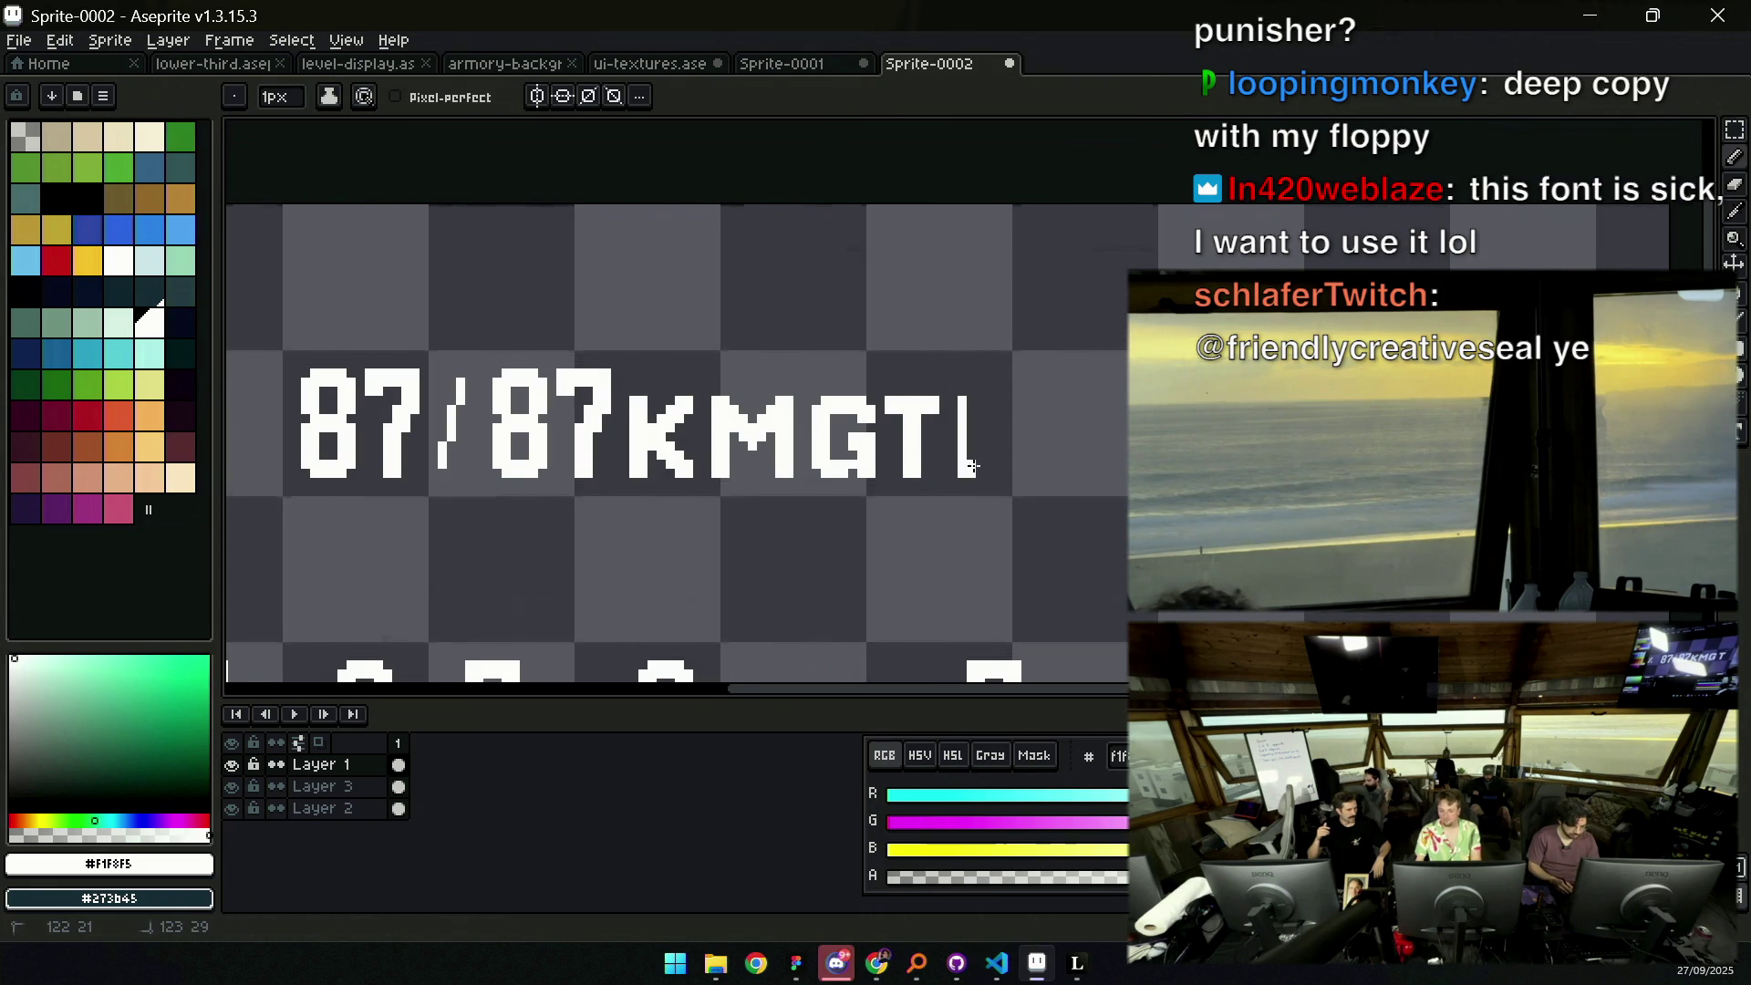
left_click_drag(1009, 398, 1017, 433)
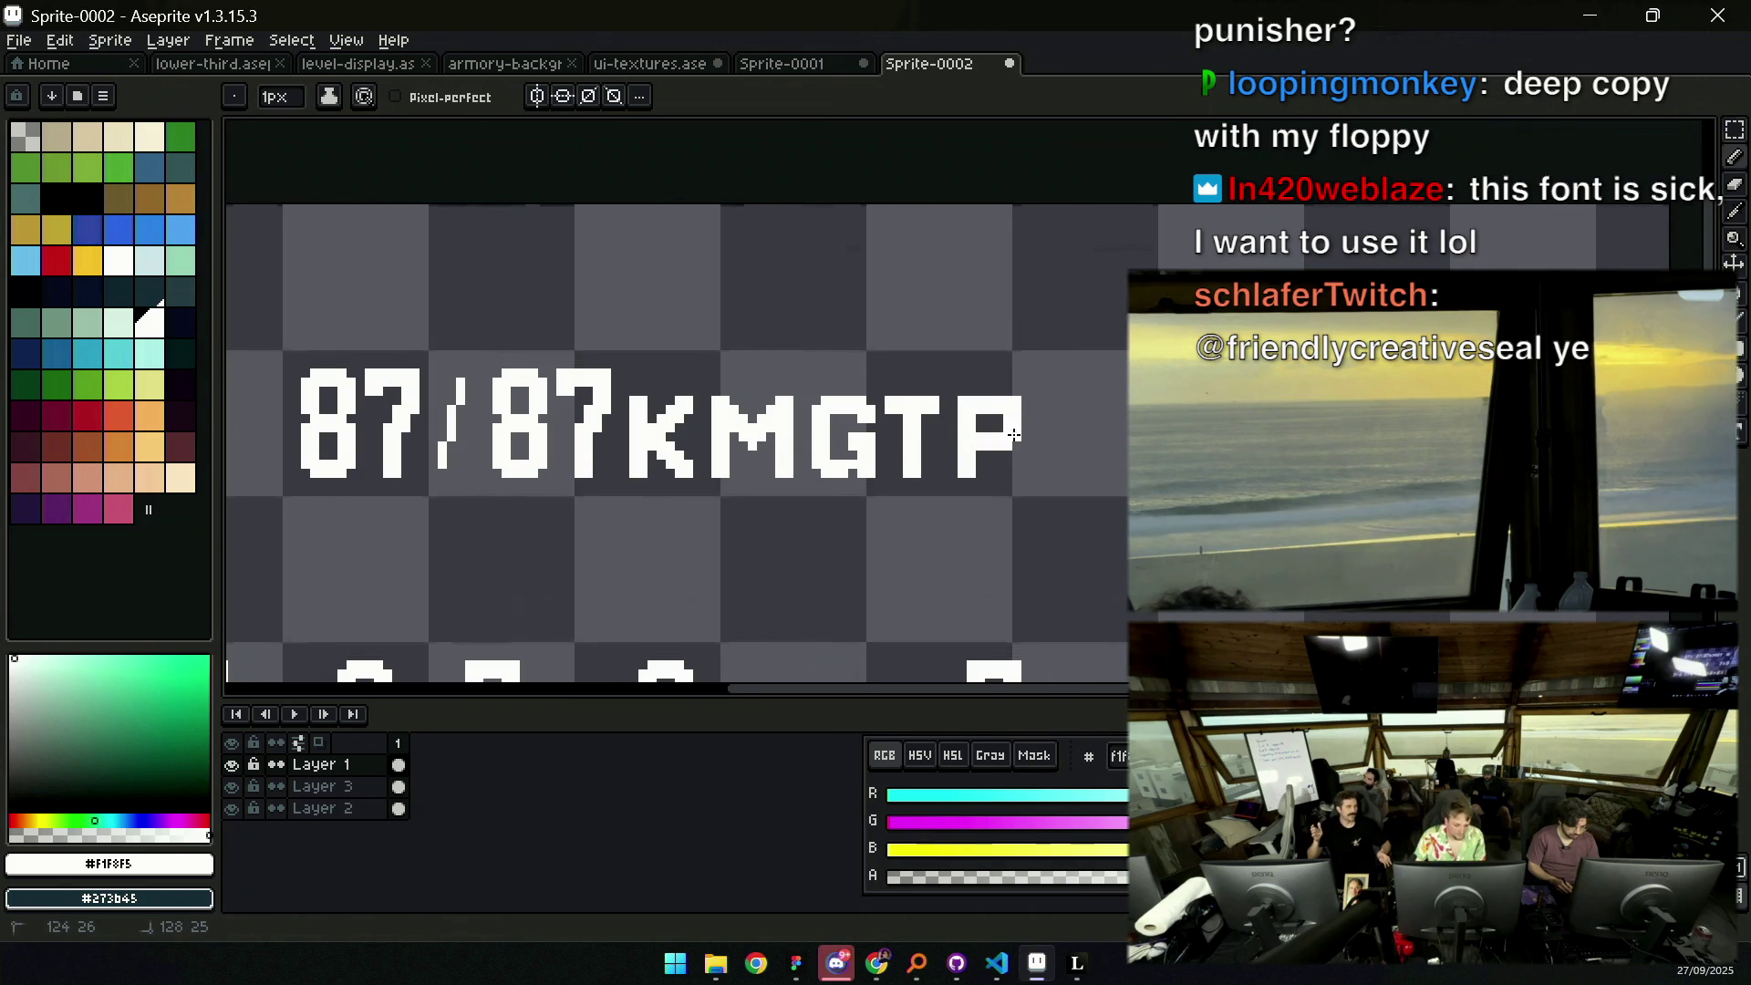
key("m")
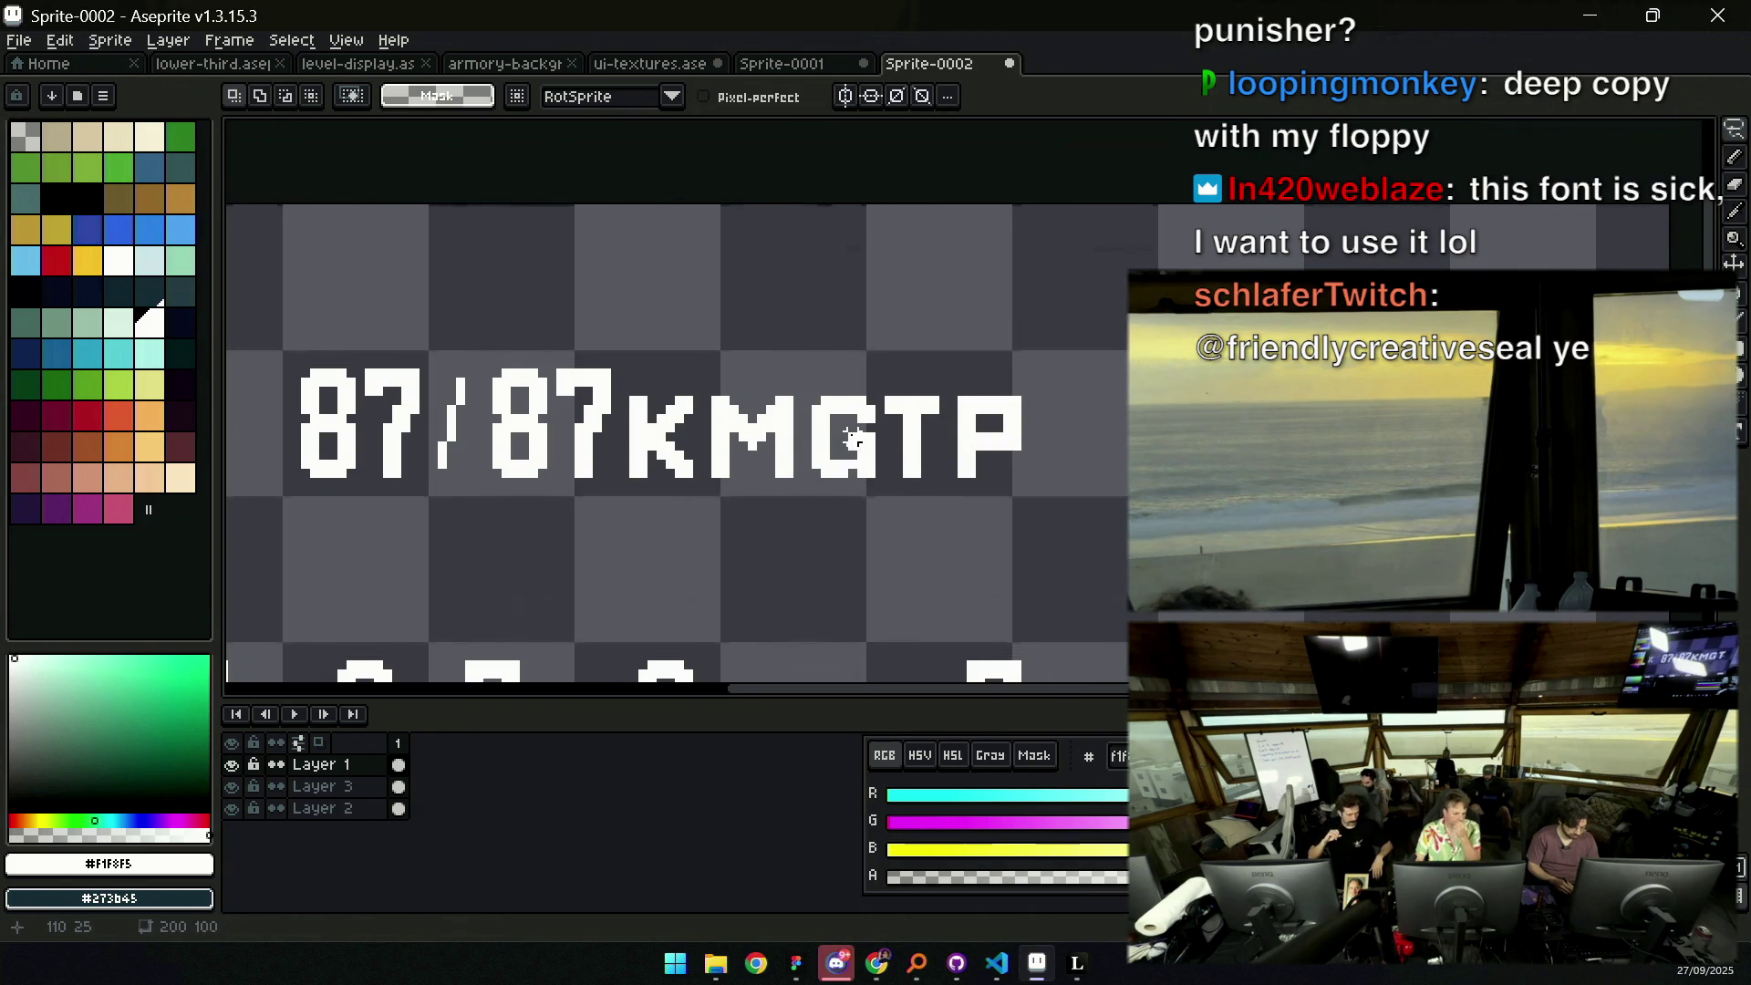
mouse_move(807, 383)
left_mouse_down()
mouse_move(880, 499)
mouse_move(1005, 356)
left_mouse_up()
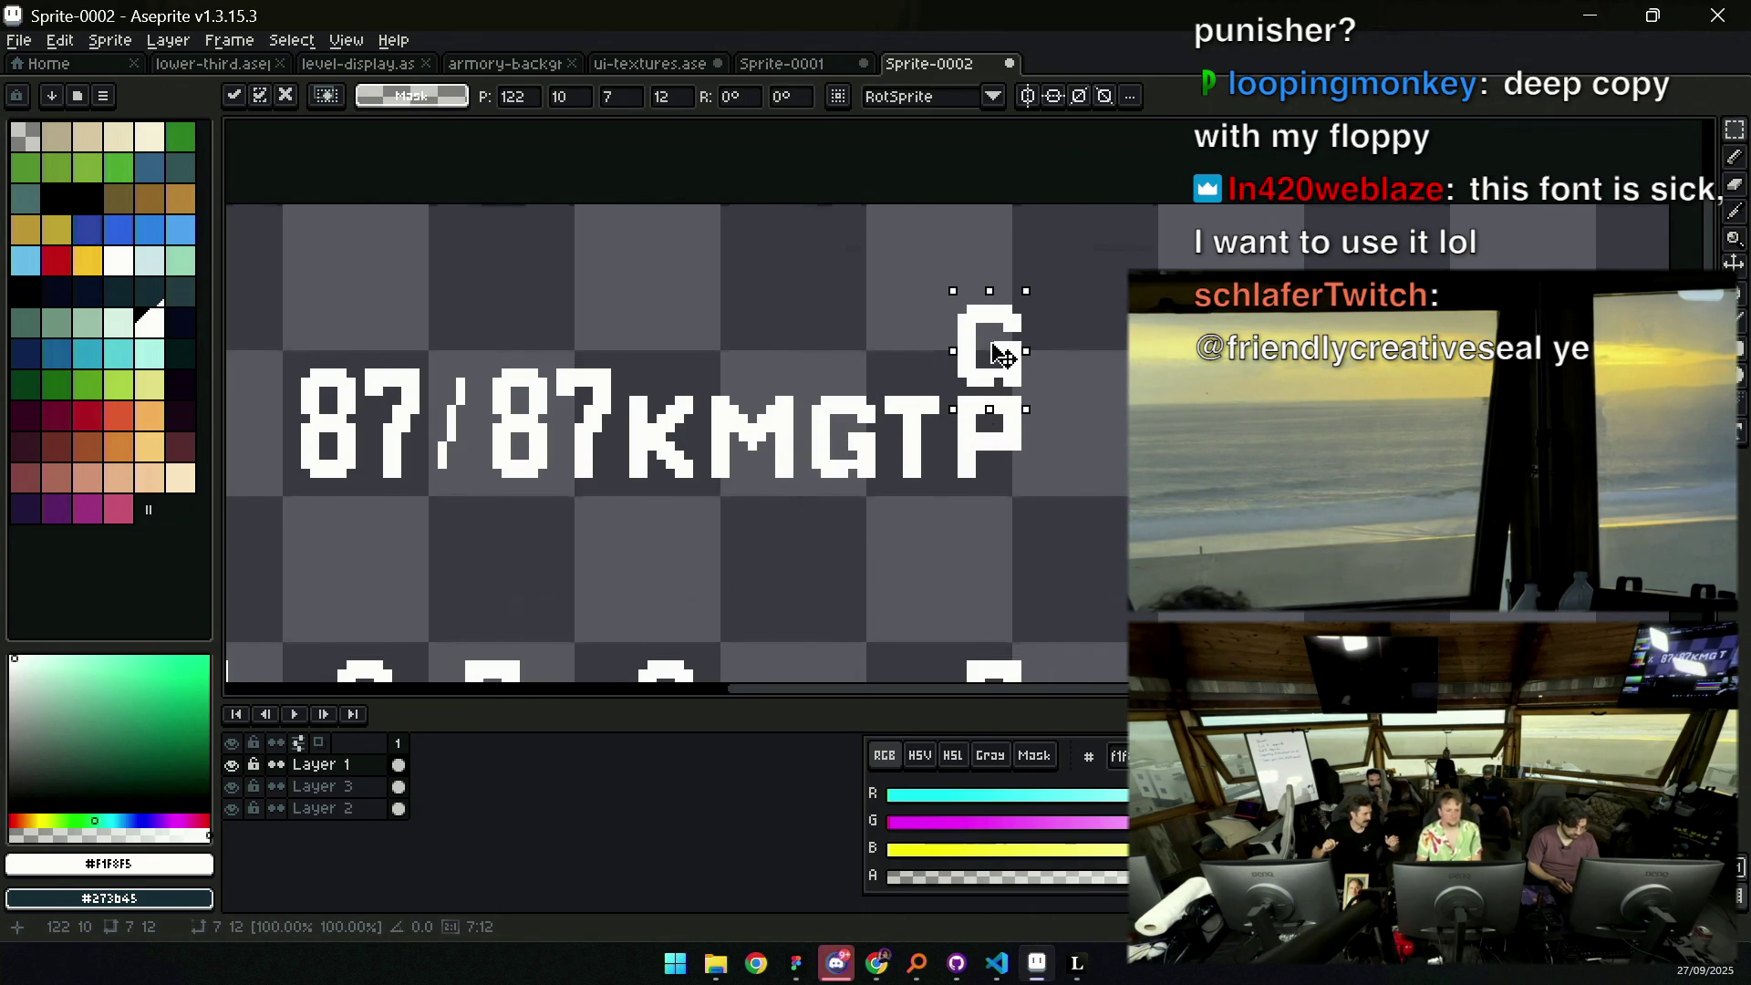
key("Left")
key("e")
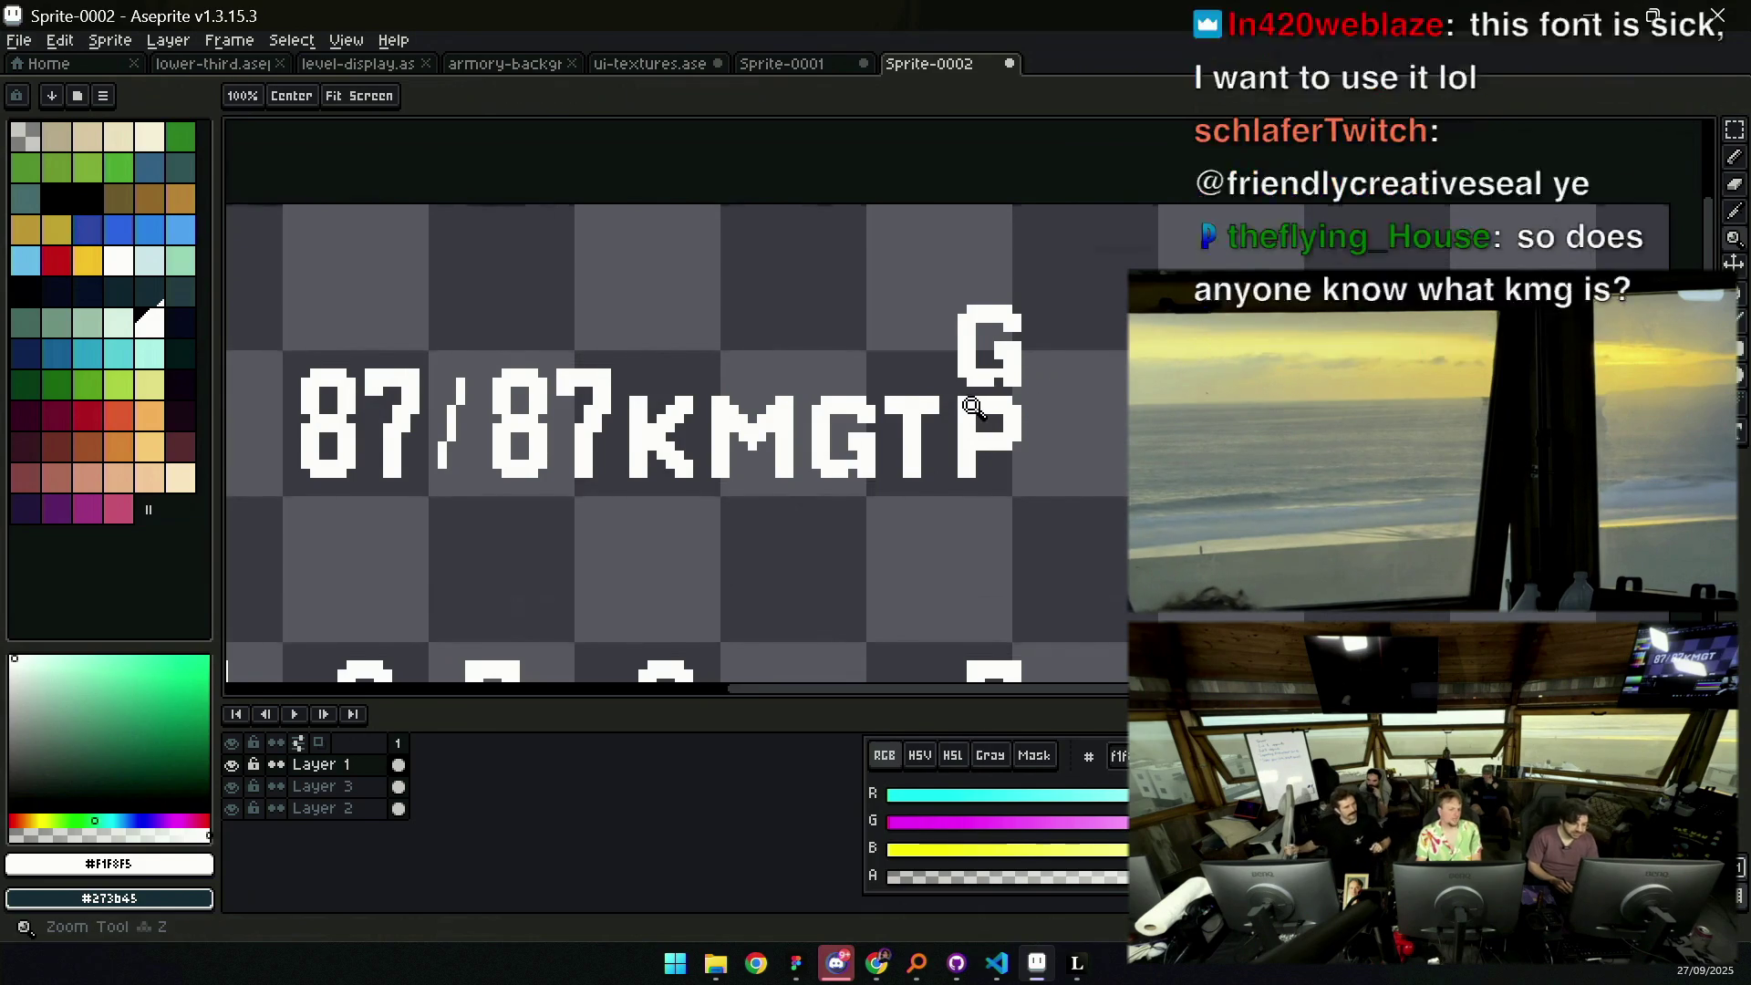
scroll(978, 397, "up", 1)
key("b")
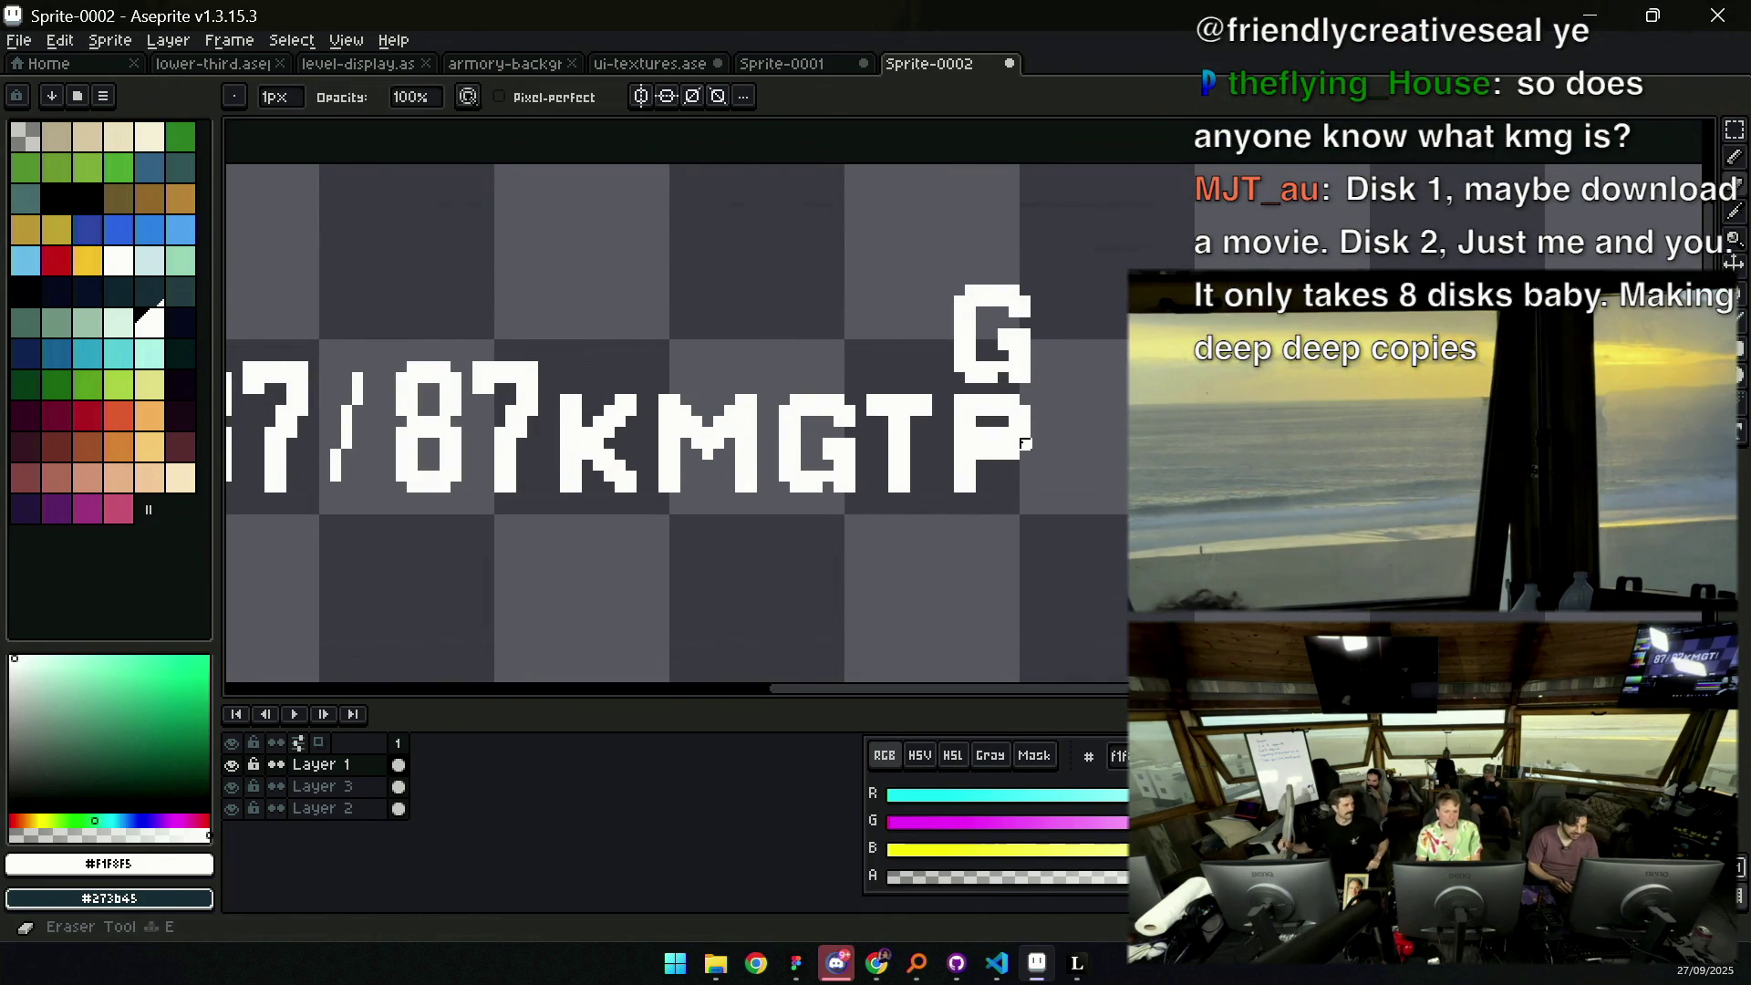
Begin clearing the stray G copy above the P
key("h")
scroll(967, 381, "down", 5)
scroll(967, 381, "up", 1)
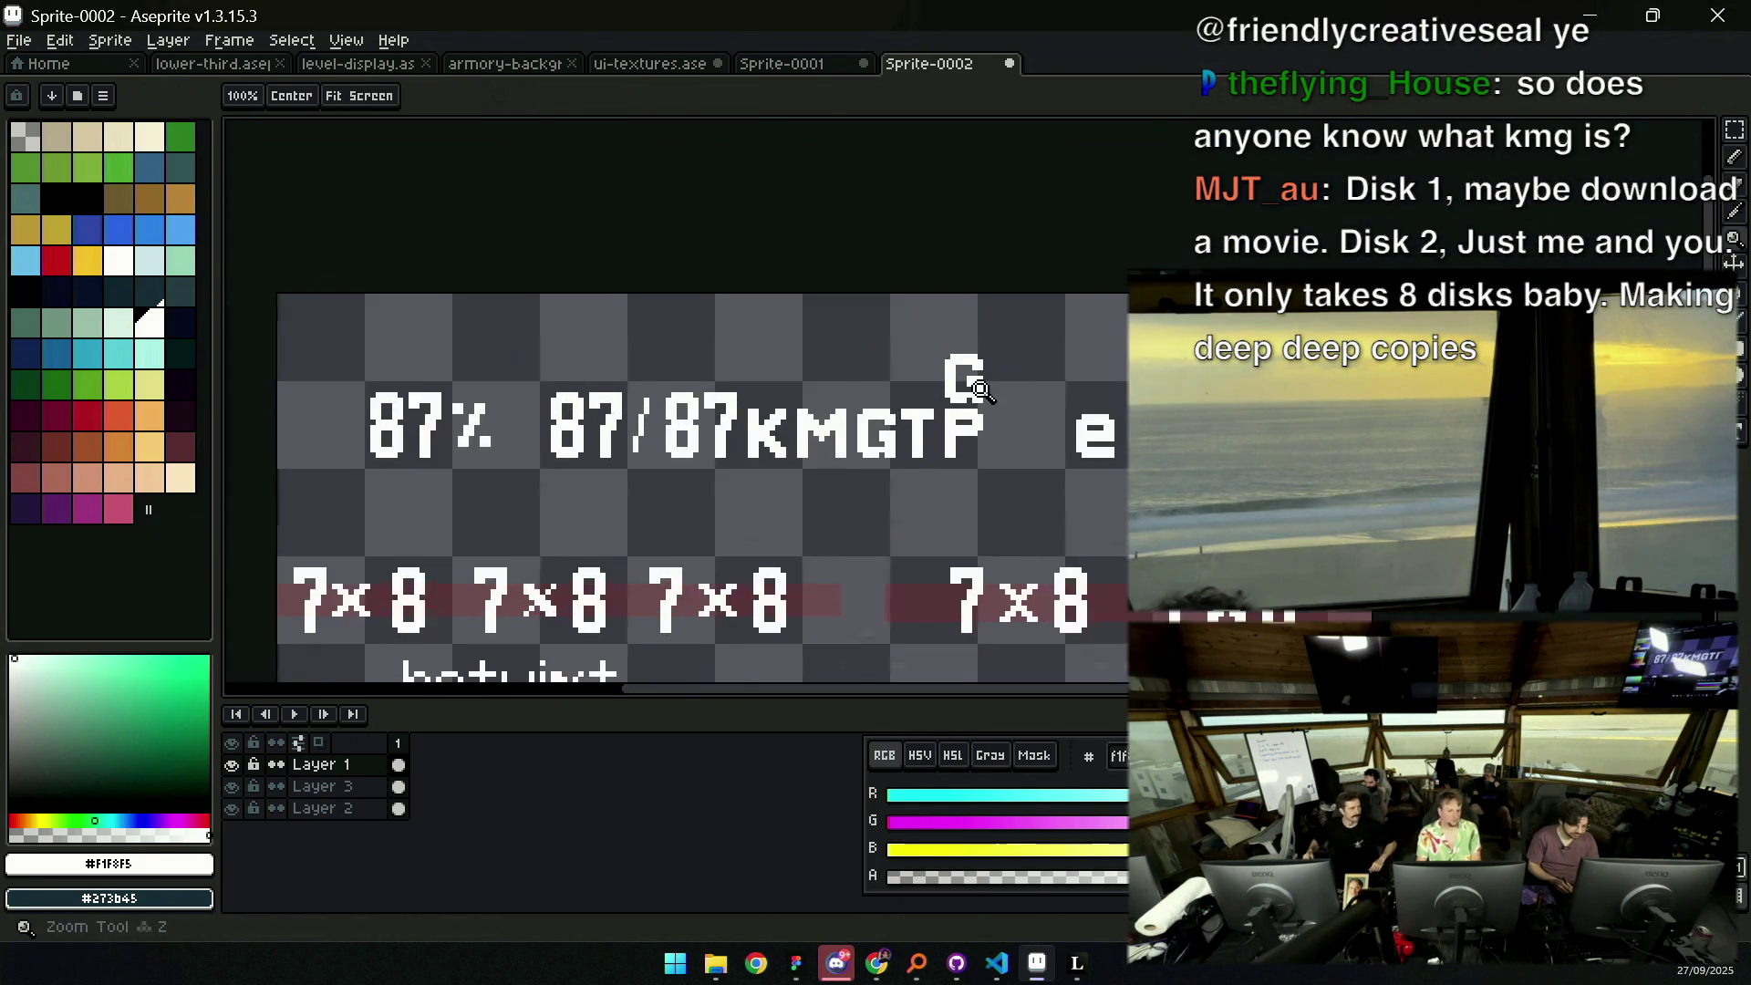
scroll(971, 383, "up", 1)
key("b")
left_click_drag(984, 389, 948, 344)
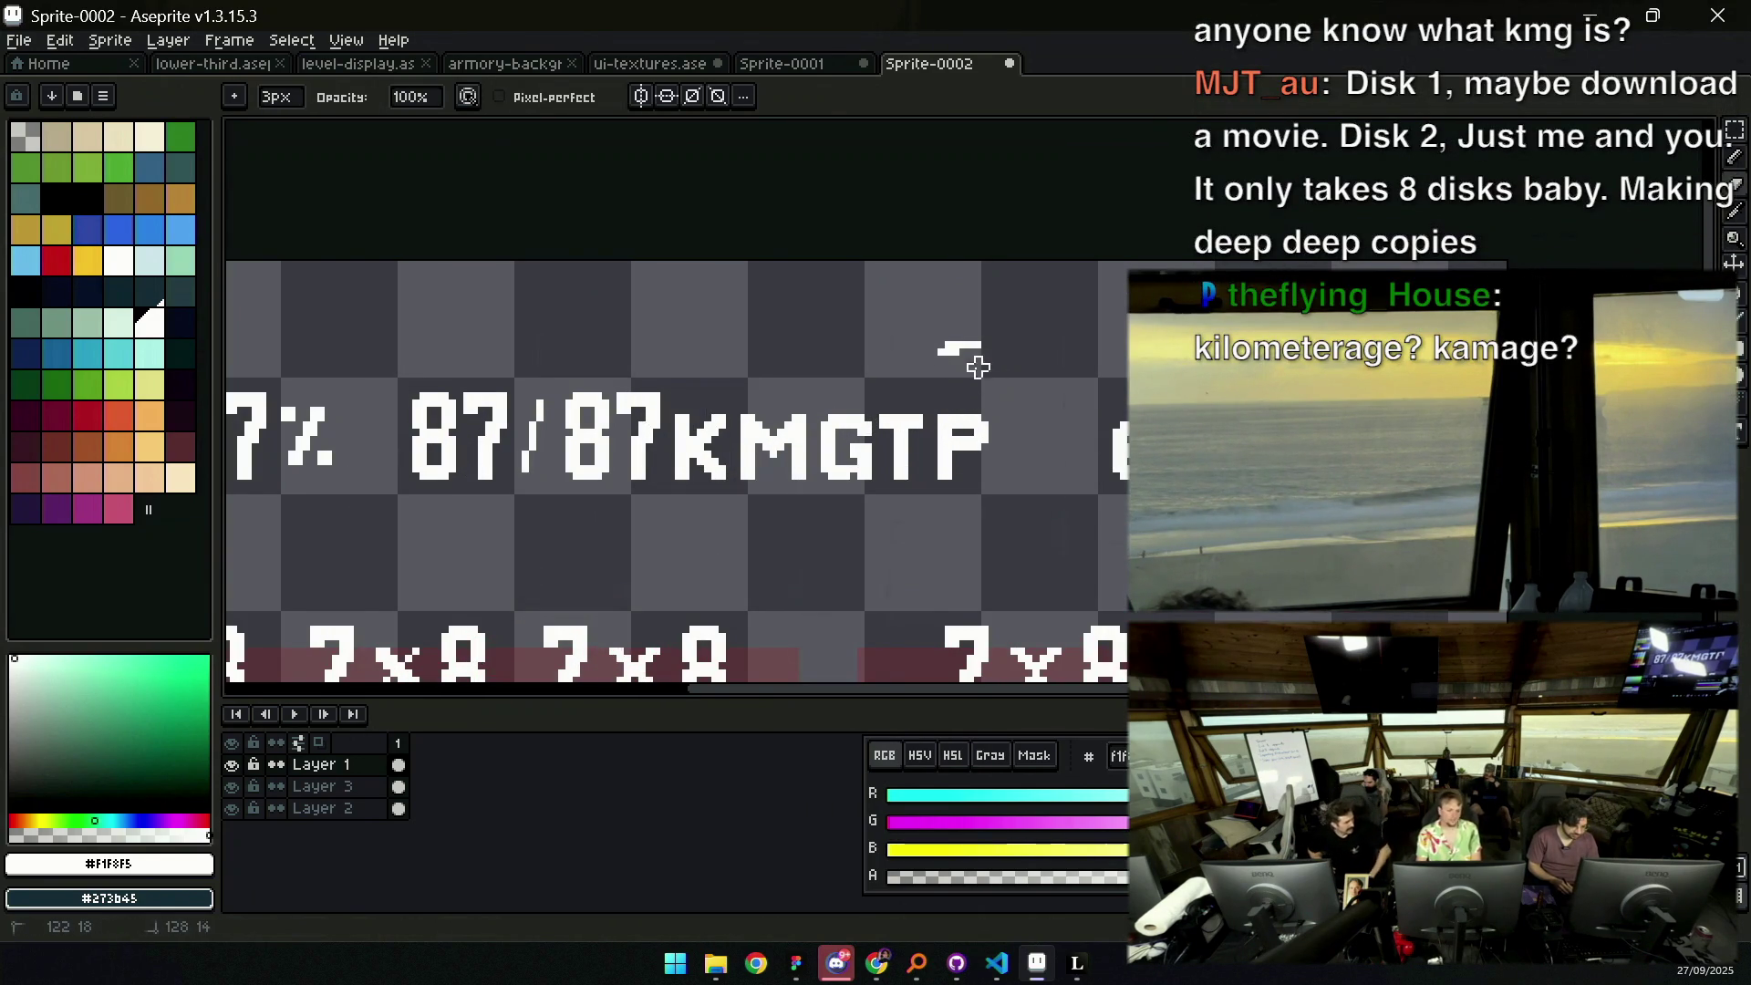
Erase the leftover pixels at the top of the P and bring the e back into view
key("h")
scroll(977, 414, "up", 1)
key("e")
left_click(973, 447)
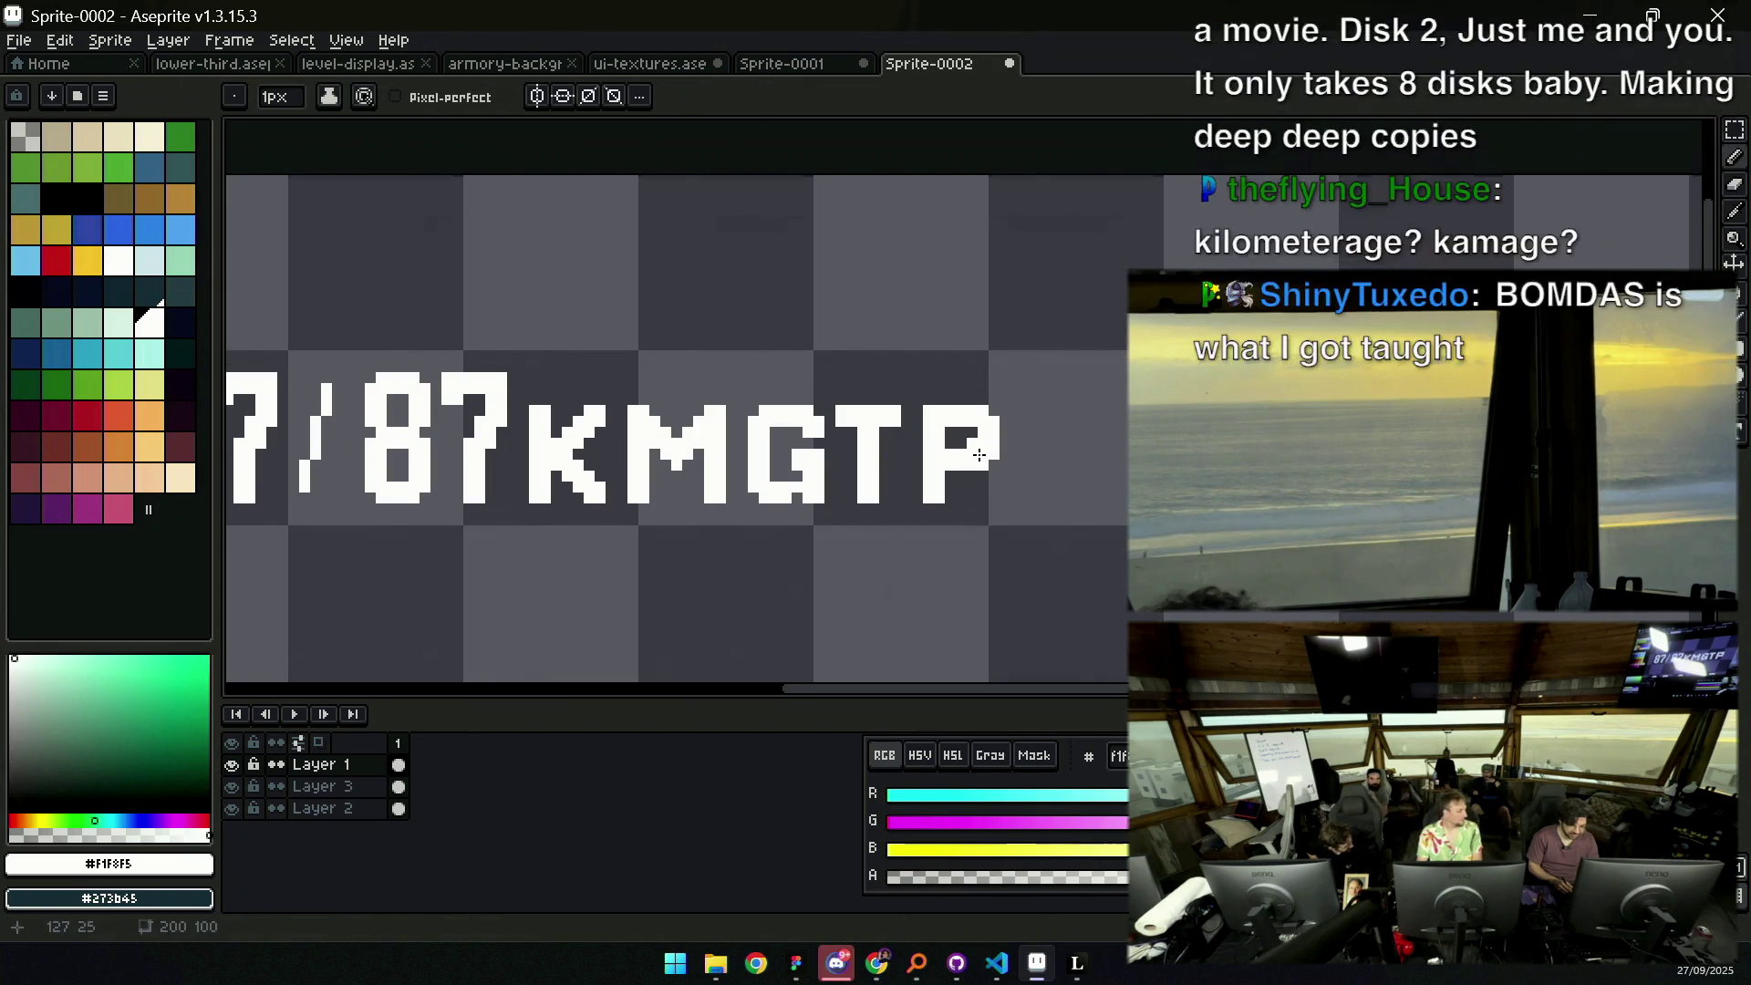
key("z")
scroll(981, 367, "down", 2)
scroll(1009, 344, "down", 1)
scroll(1021, 344, "up", 1)
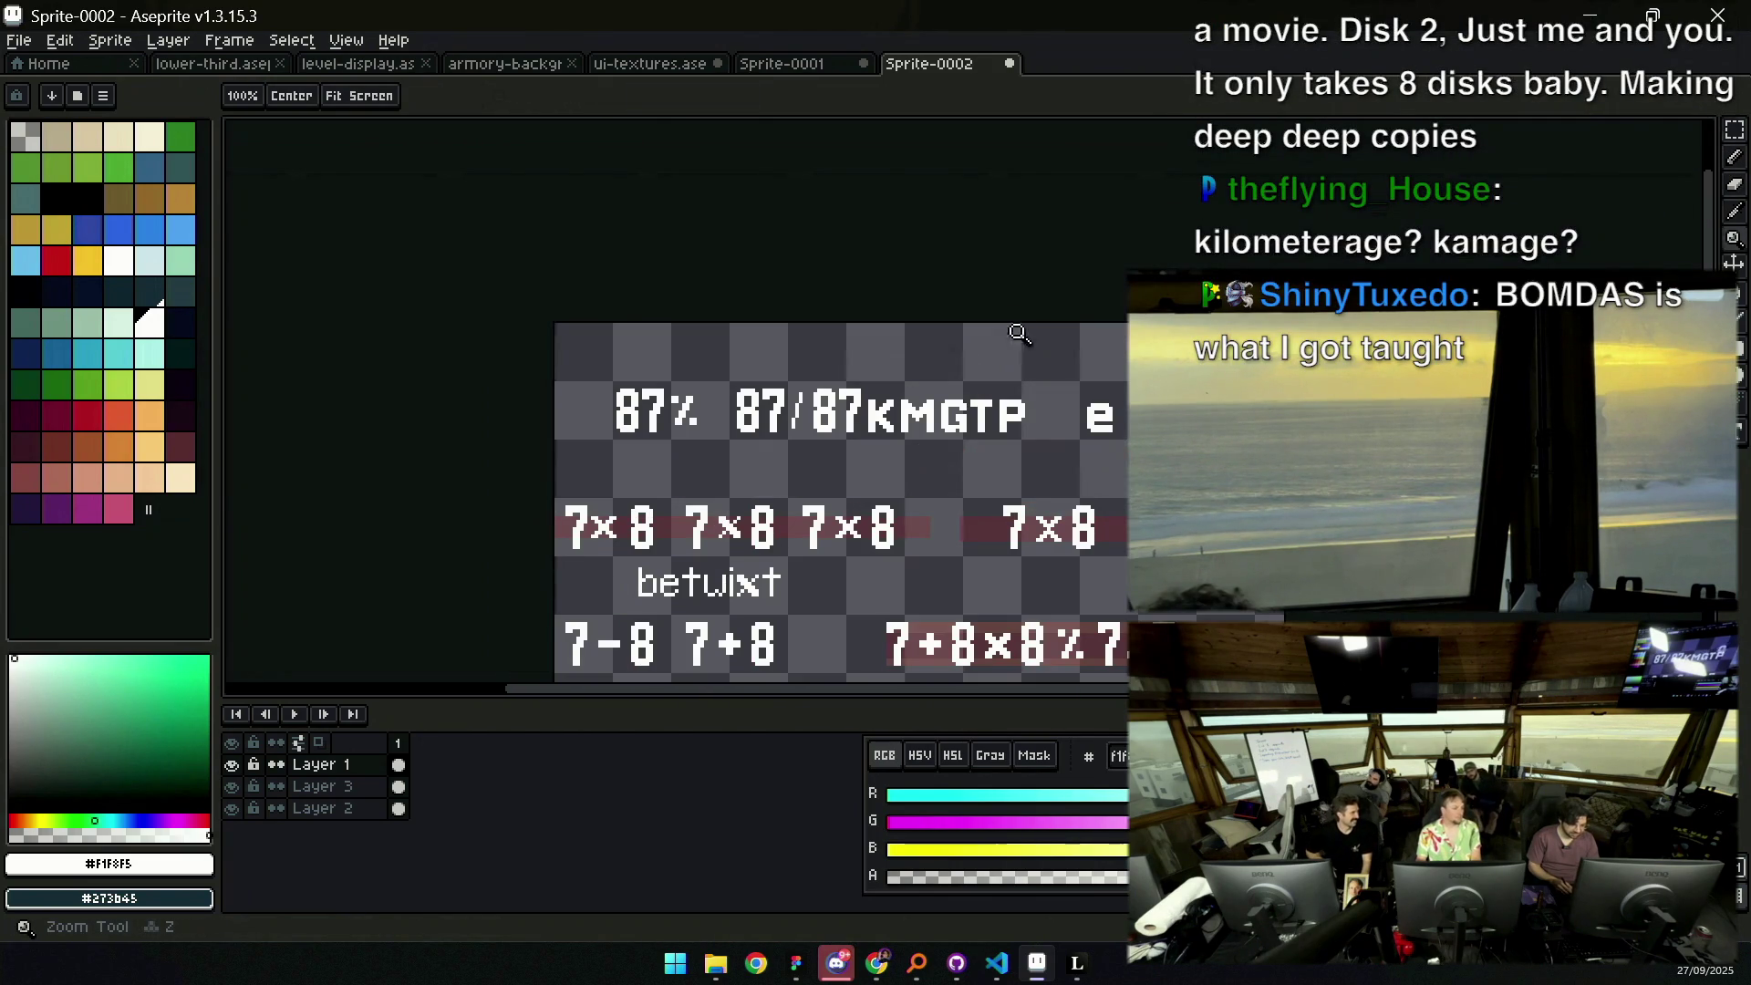
scroll(974, 383, "up", 1)
scroll(949, 361, "up", 1)
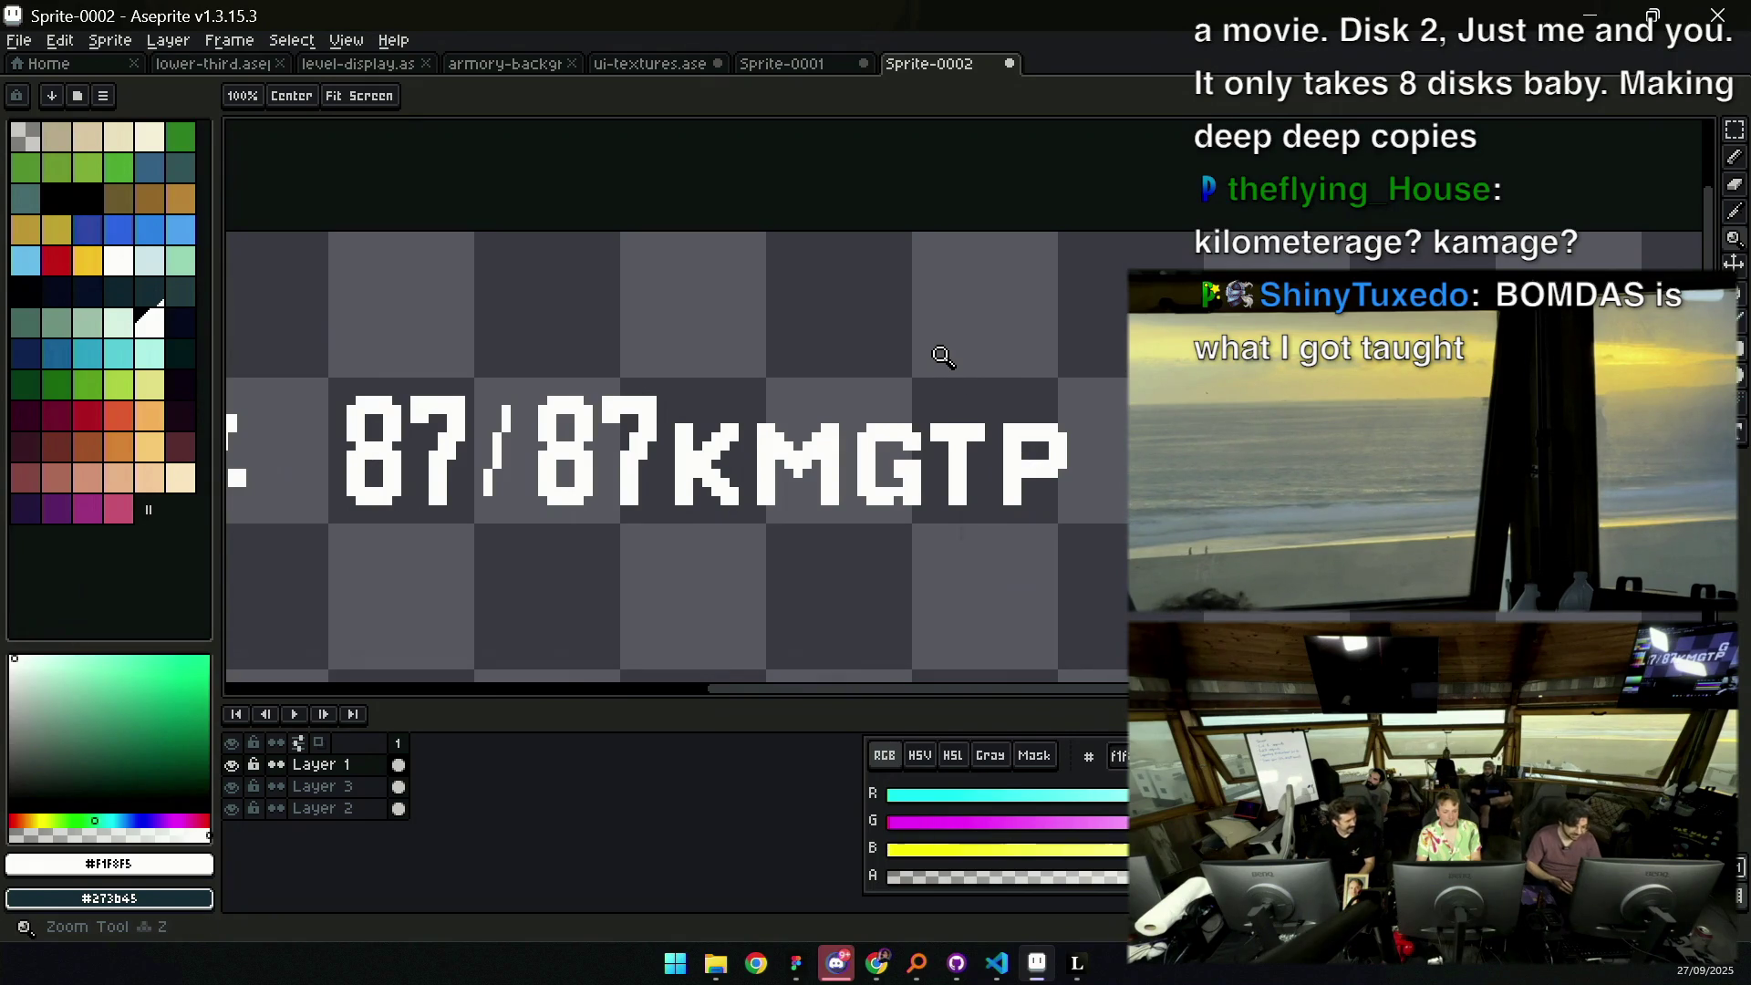
left_click_drag(988, 432, 816, 428)
scroll(876, 428, "up", 1)
Copy the P to its right and reshape the copy into an E with a bottom bar
key("b")
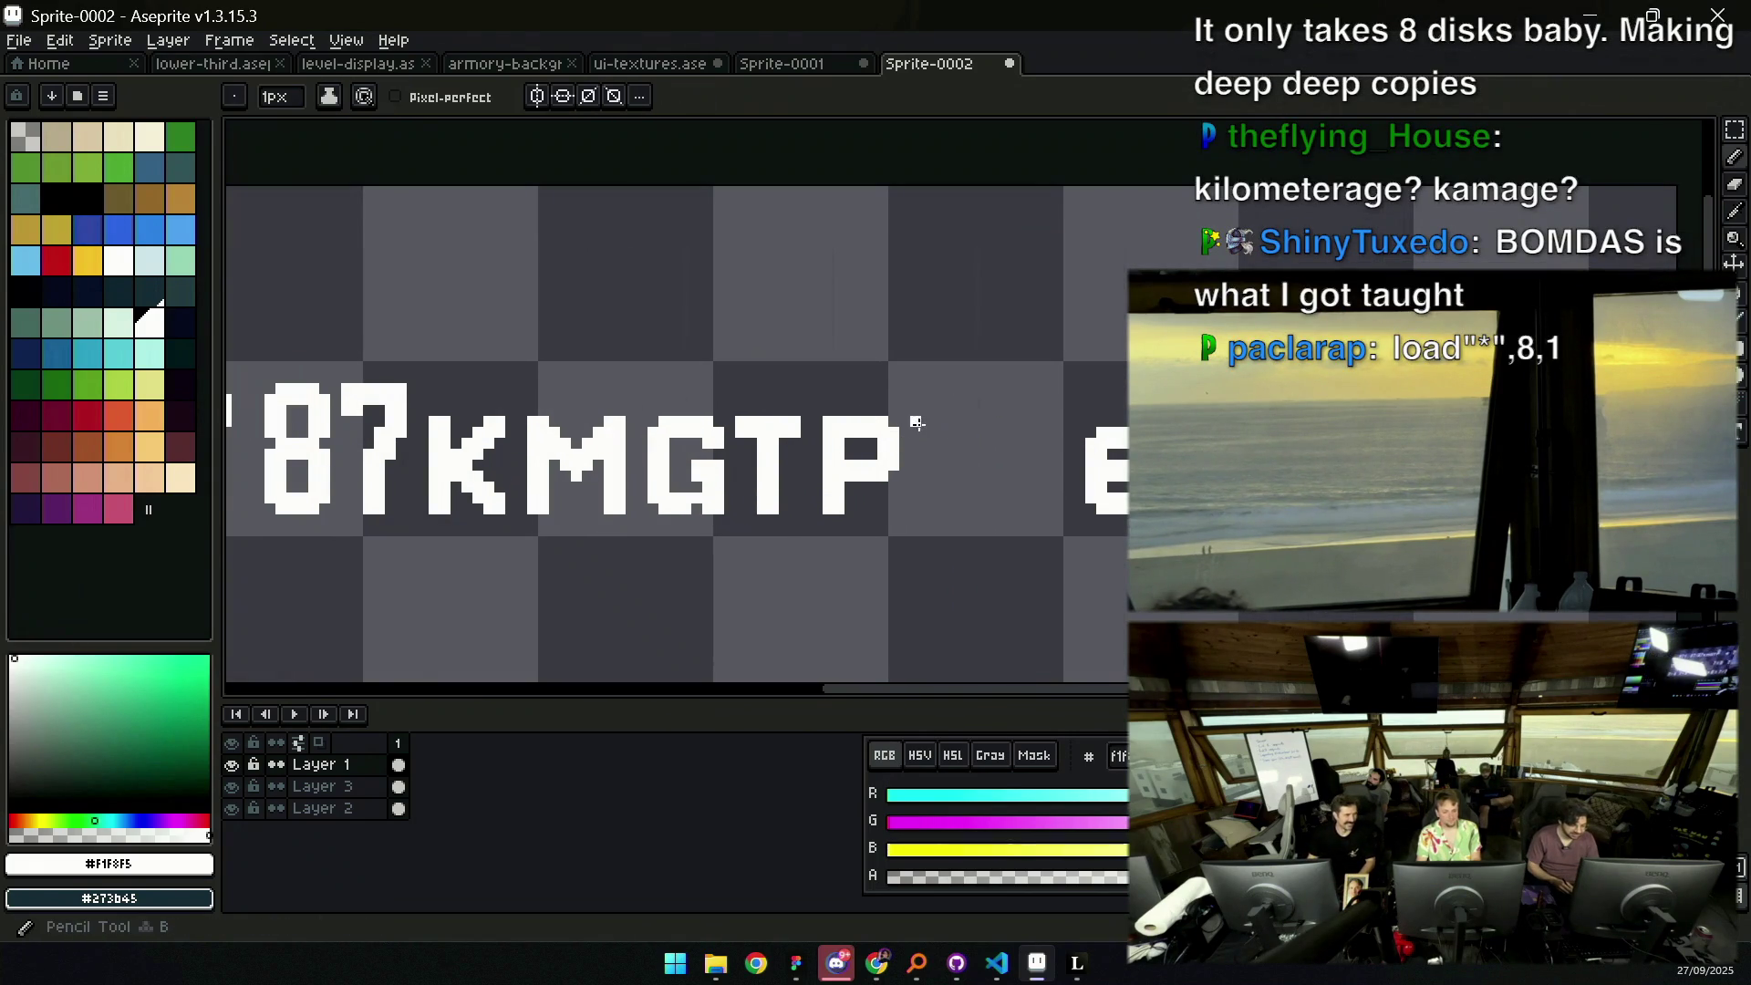
key("m")
left_click_drag(817, 389, 926, 529)
left_click_drag(876, 463, 993, 443)
key("ctrl+d")
key("e")
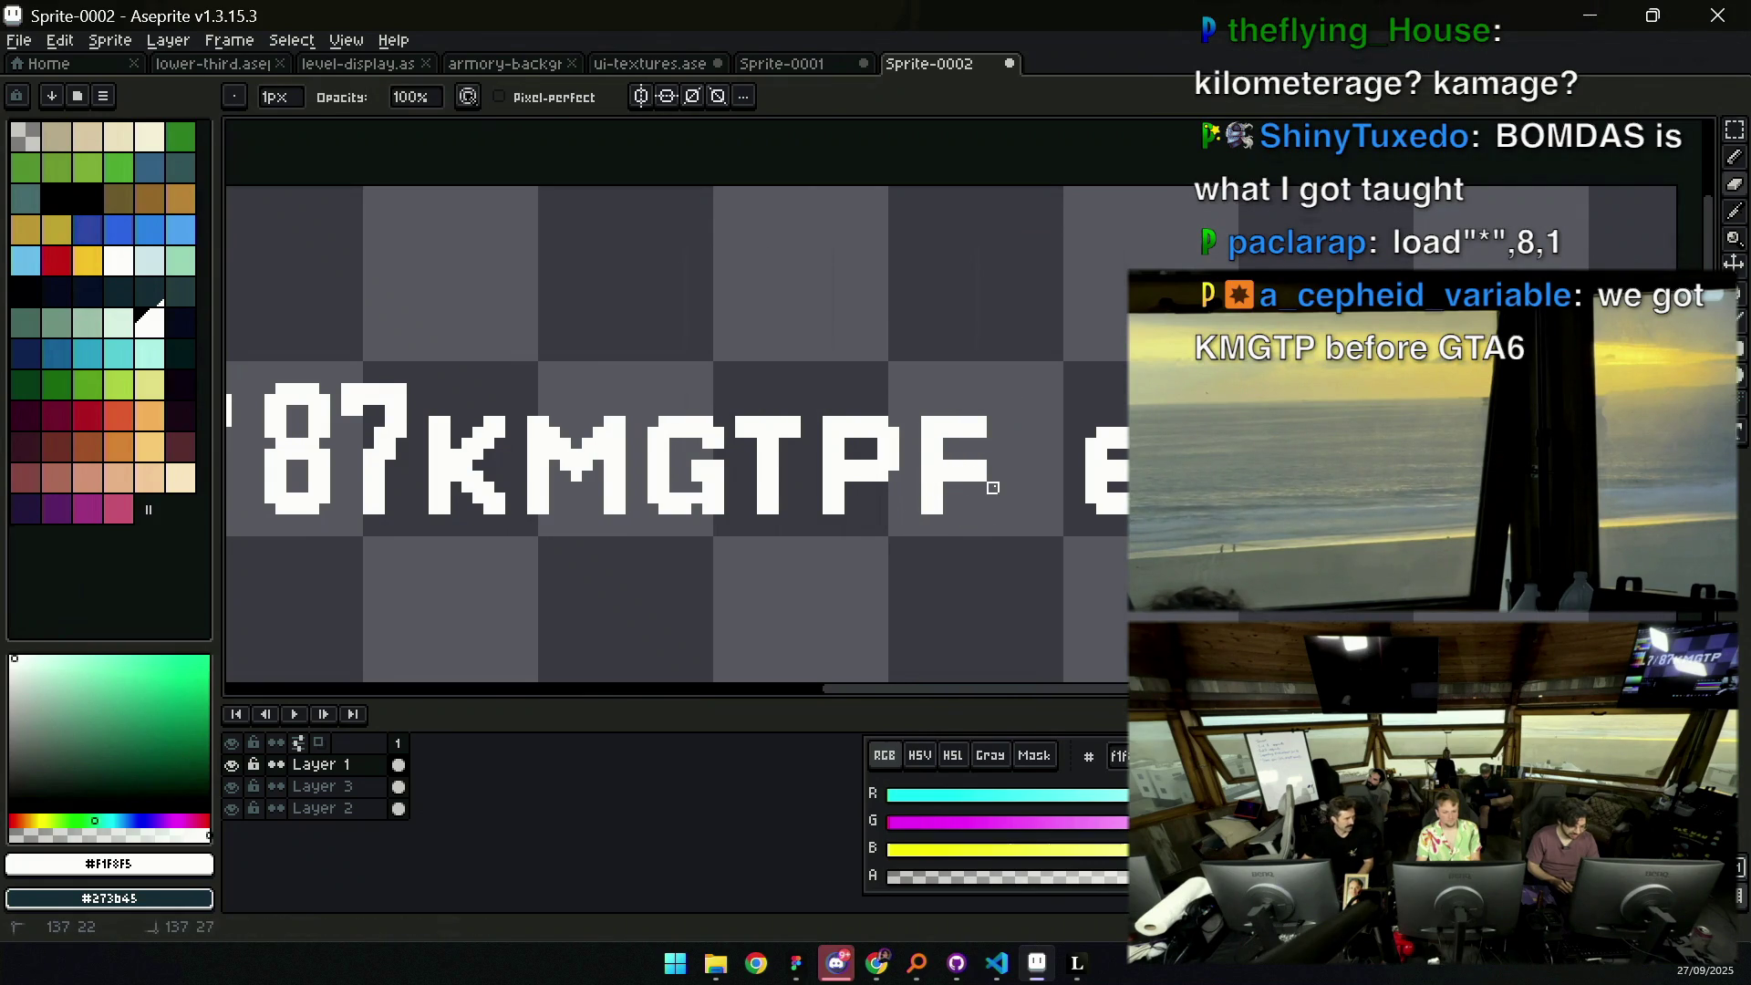
key("b")
left_click_drag(983, 503, 944, 504)
key("e")
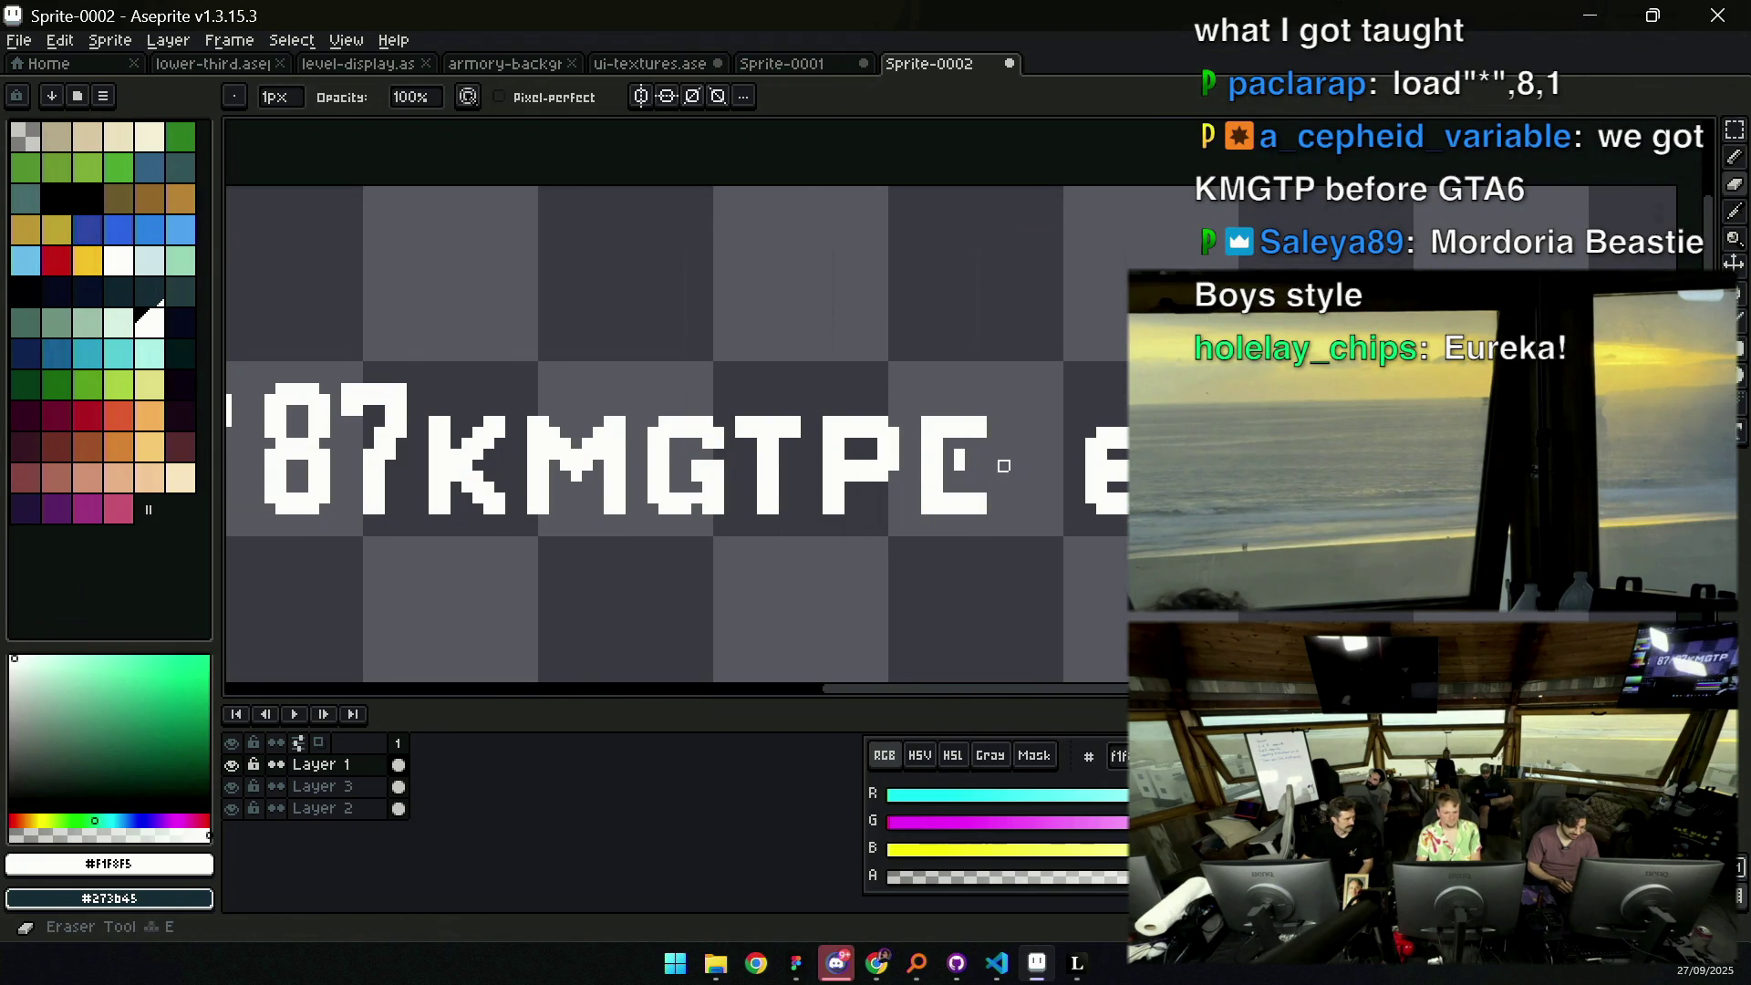
Complete the E so the mockup reads kMGTPE, zoom out to check, and shrink the Aseprite window
key("e")
key("z")
scroll(983, 455, "down", 1)
scroll(991, 388, "down", 1)
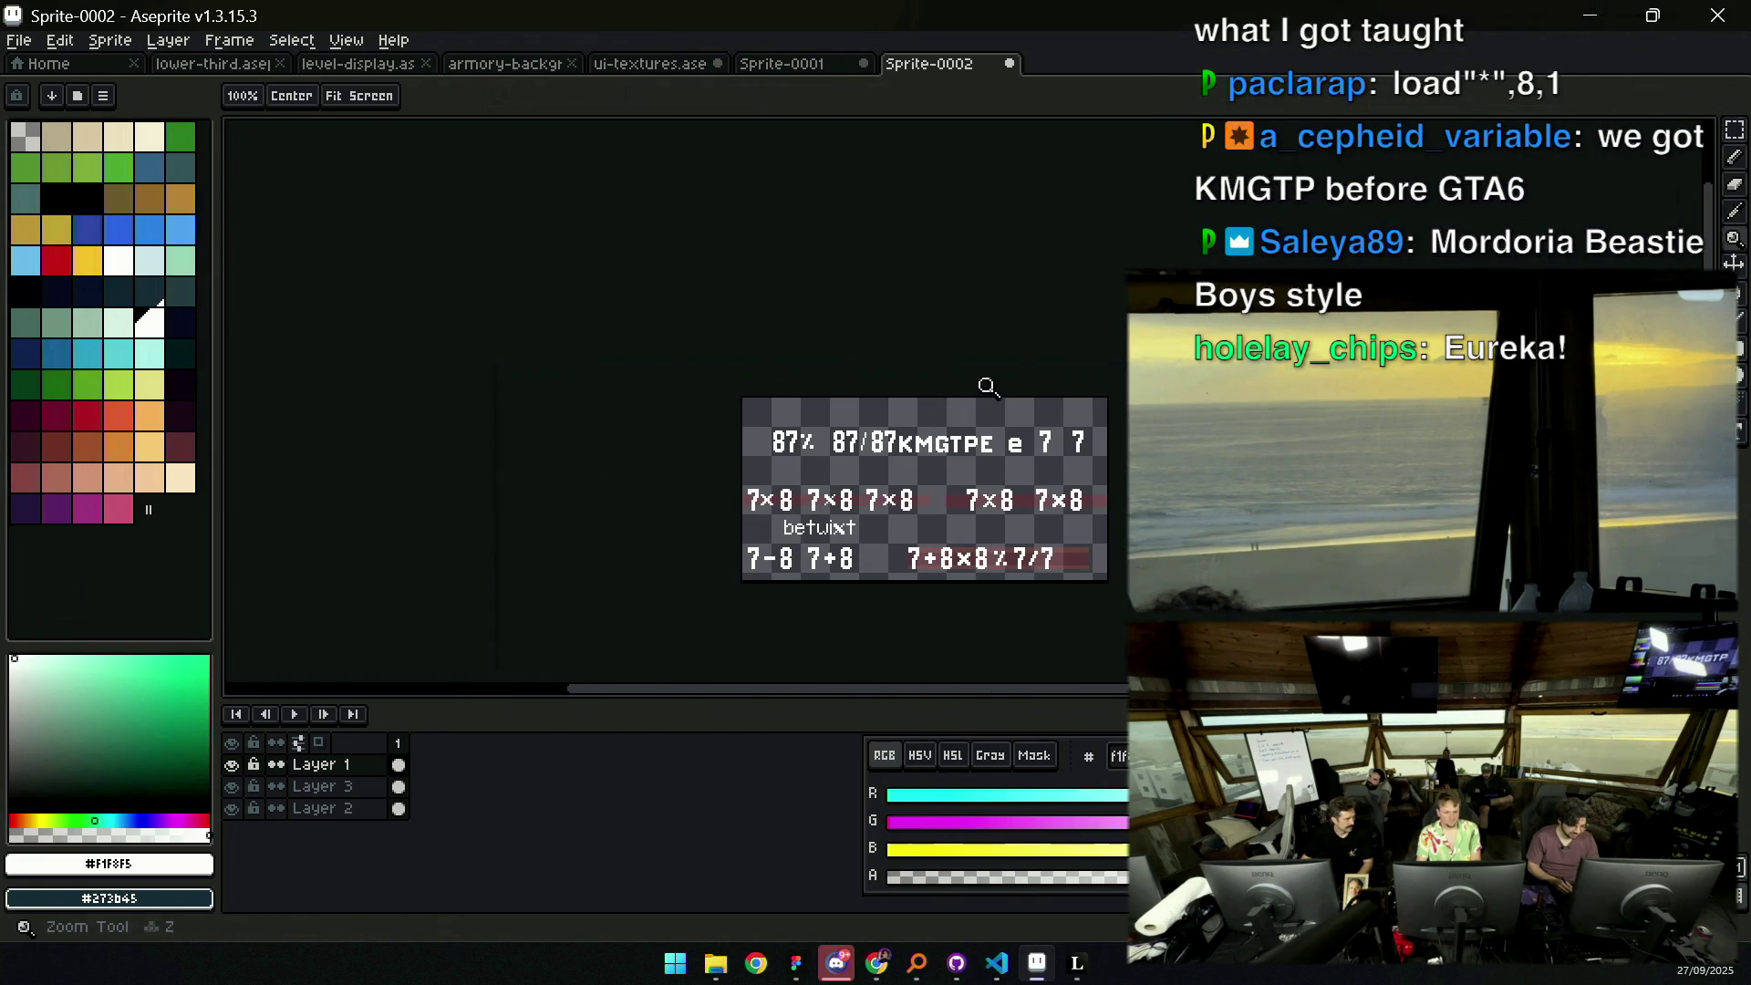
scroll(949, 423, "up", 2)
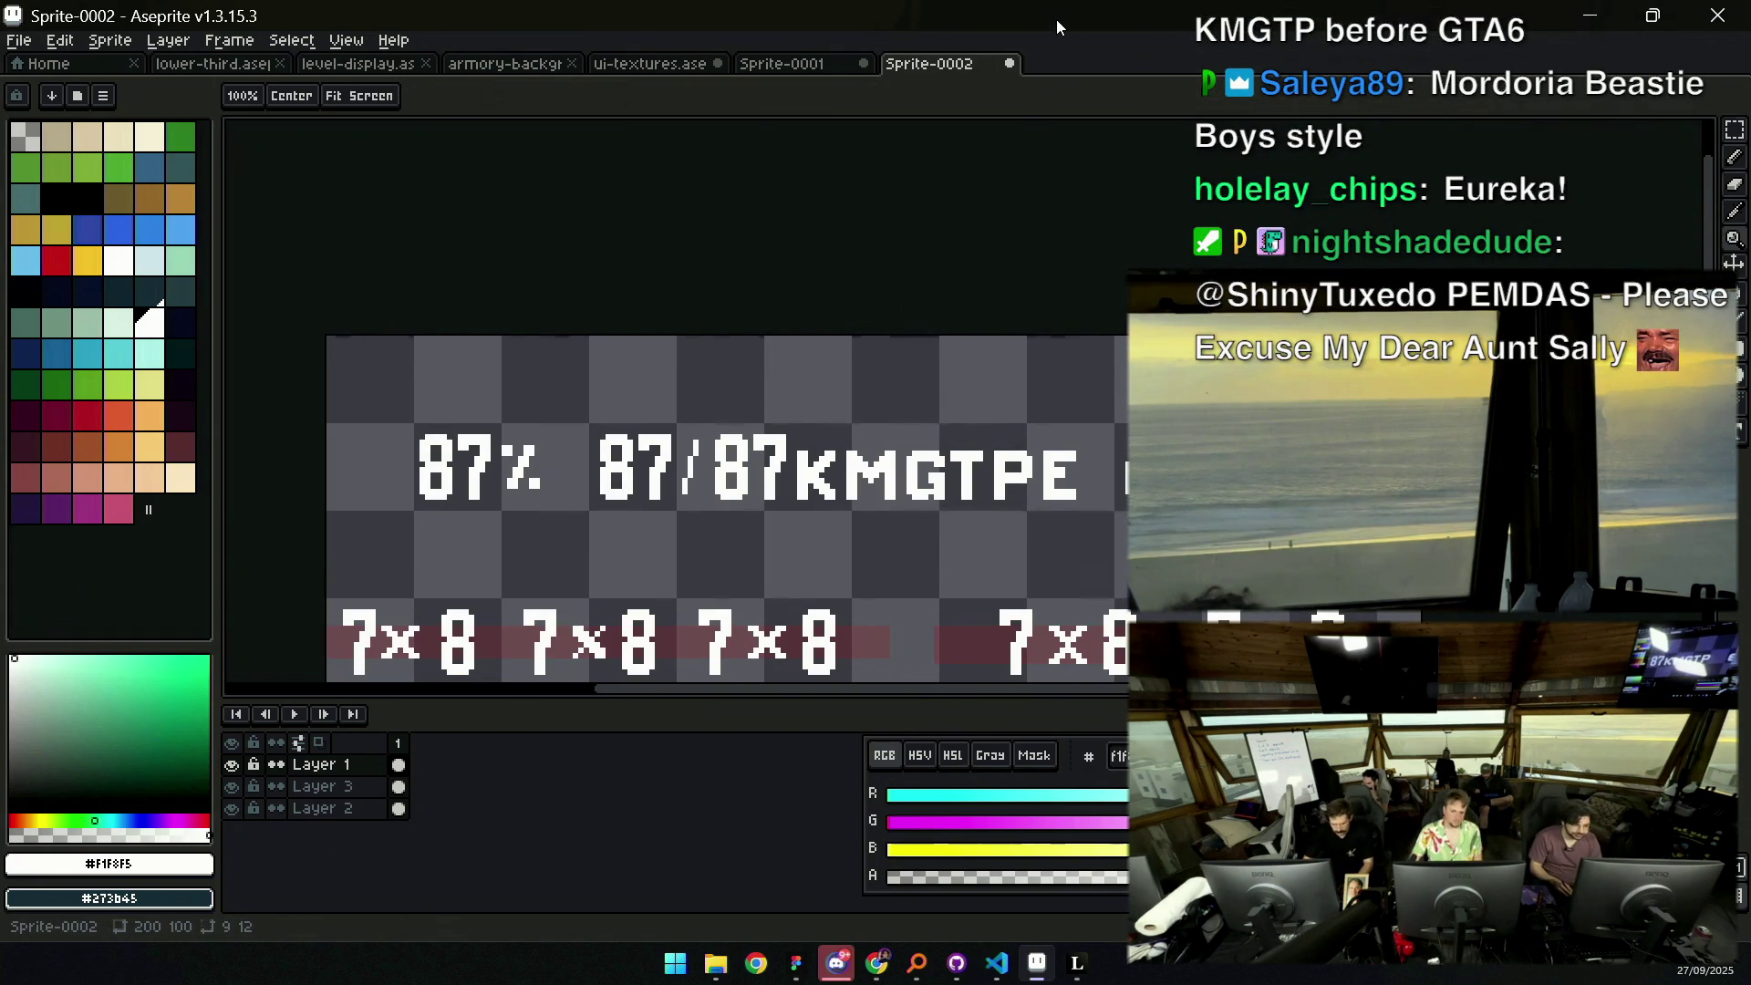
mouse_move(1056, 27)
left_mouse_down()
mouse_move(1391, 205)
mouse_move(1485, 39)
mouse_move(1746, 365)
left_mouse_up()
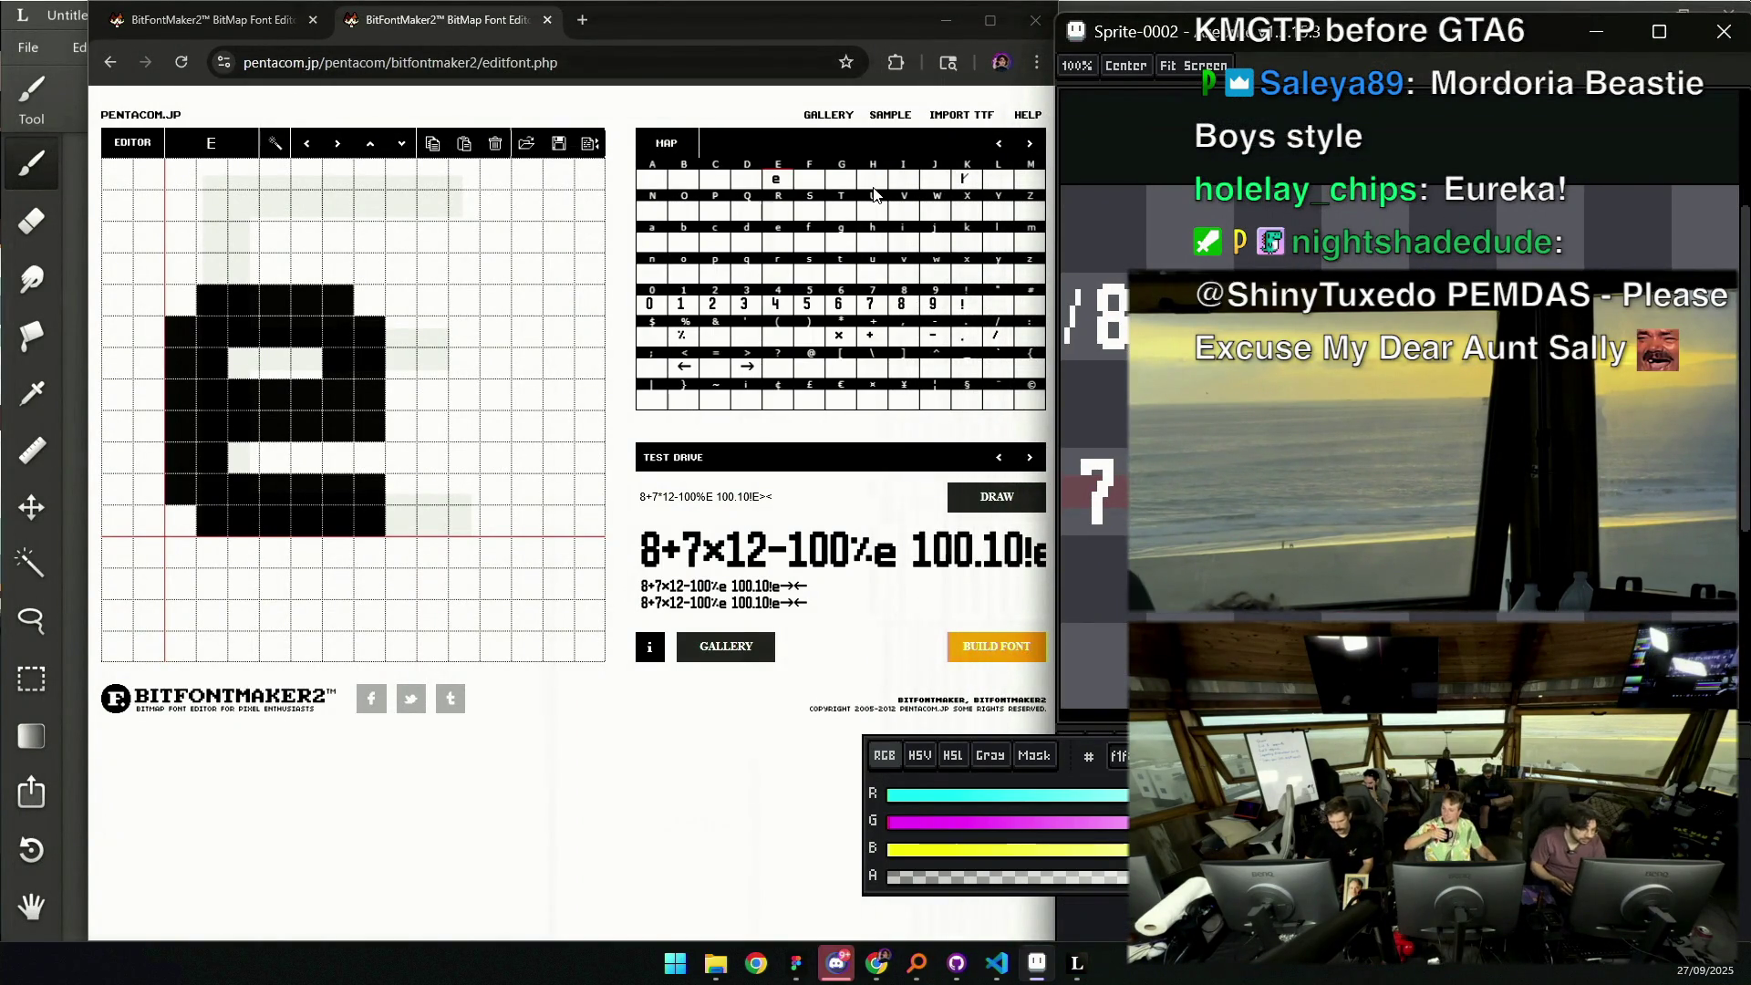
Select the K glyph in BitFontMaker2 and compare it against the Aseprite mockup
left_click(960, 182)
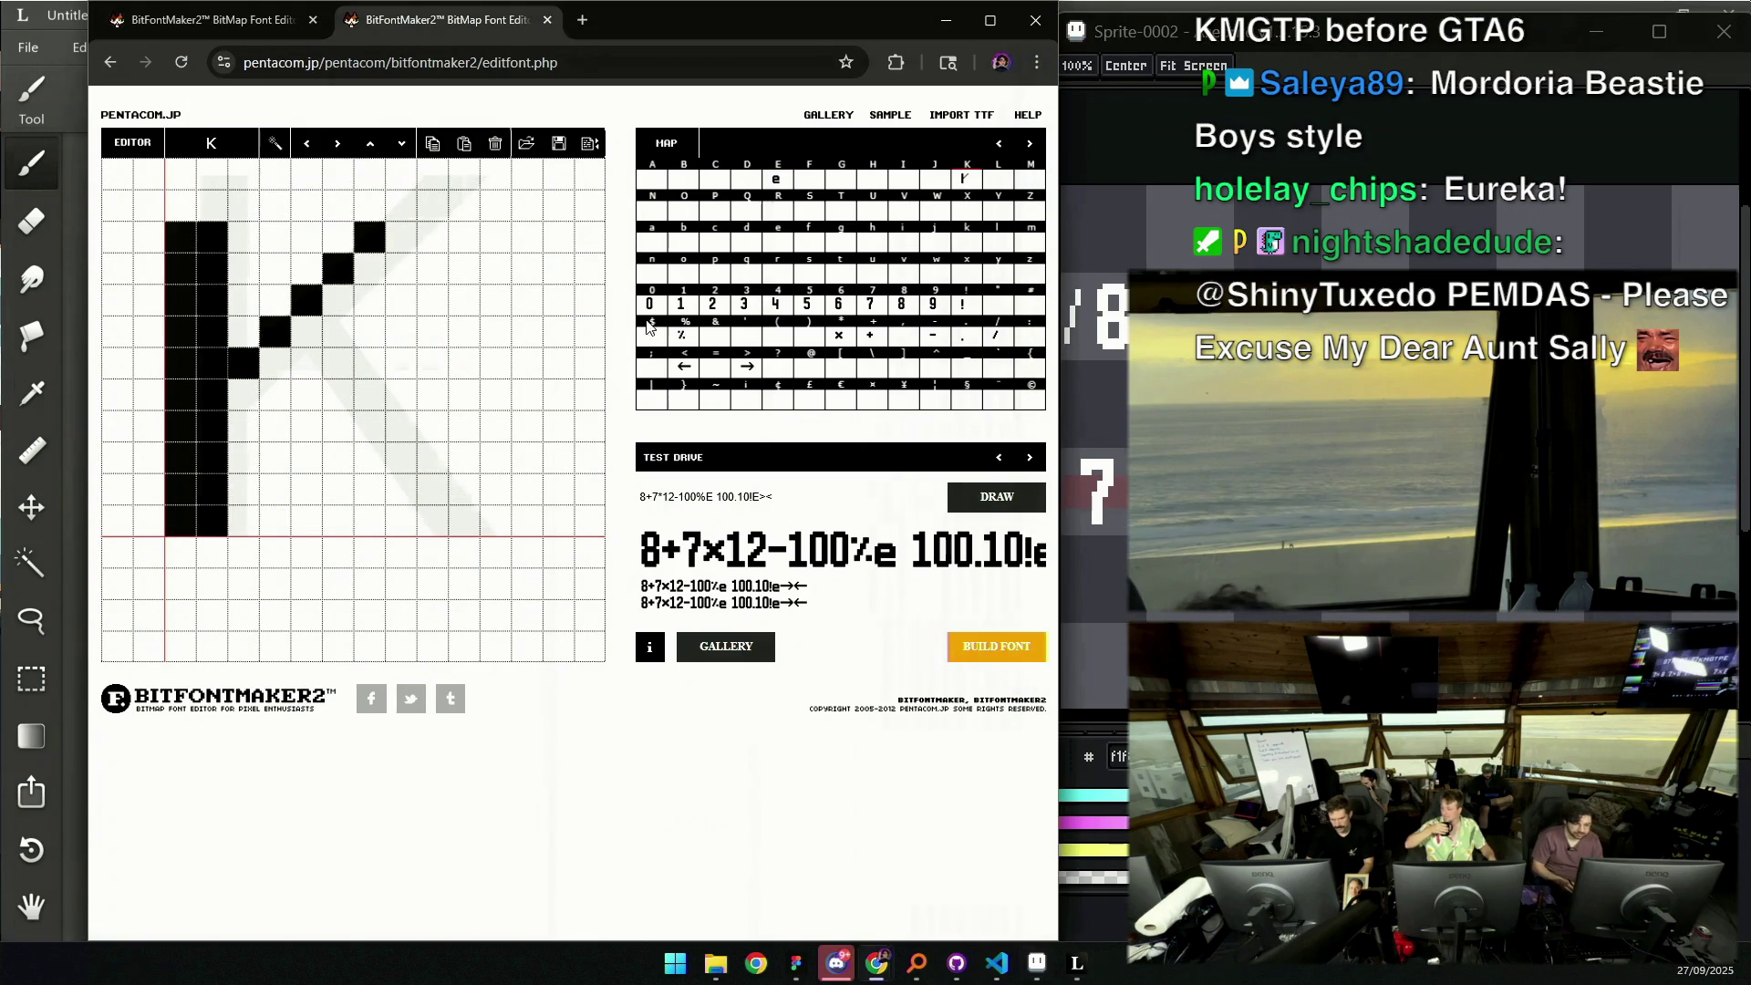
key("alt+Tab")
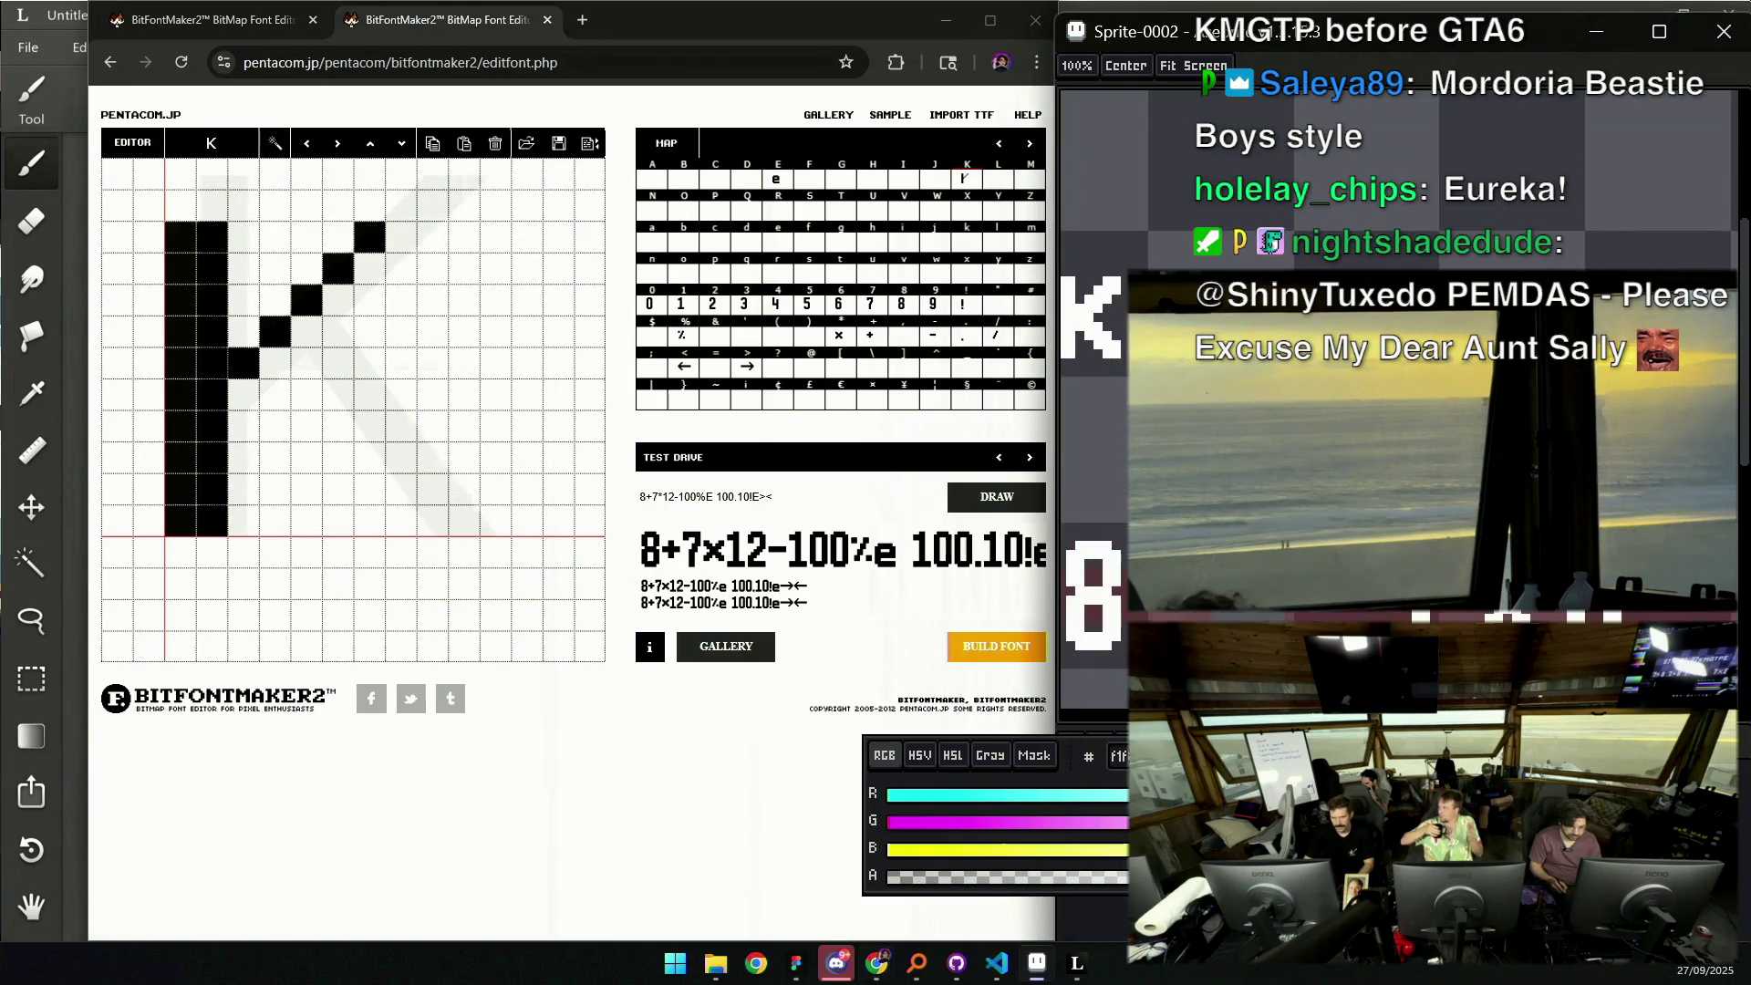
key("v")
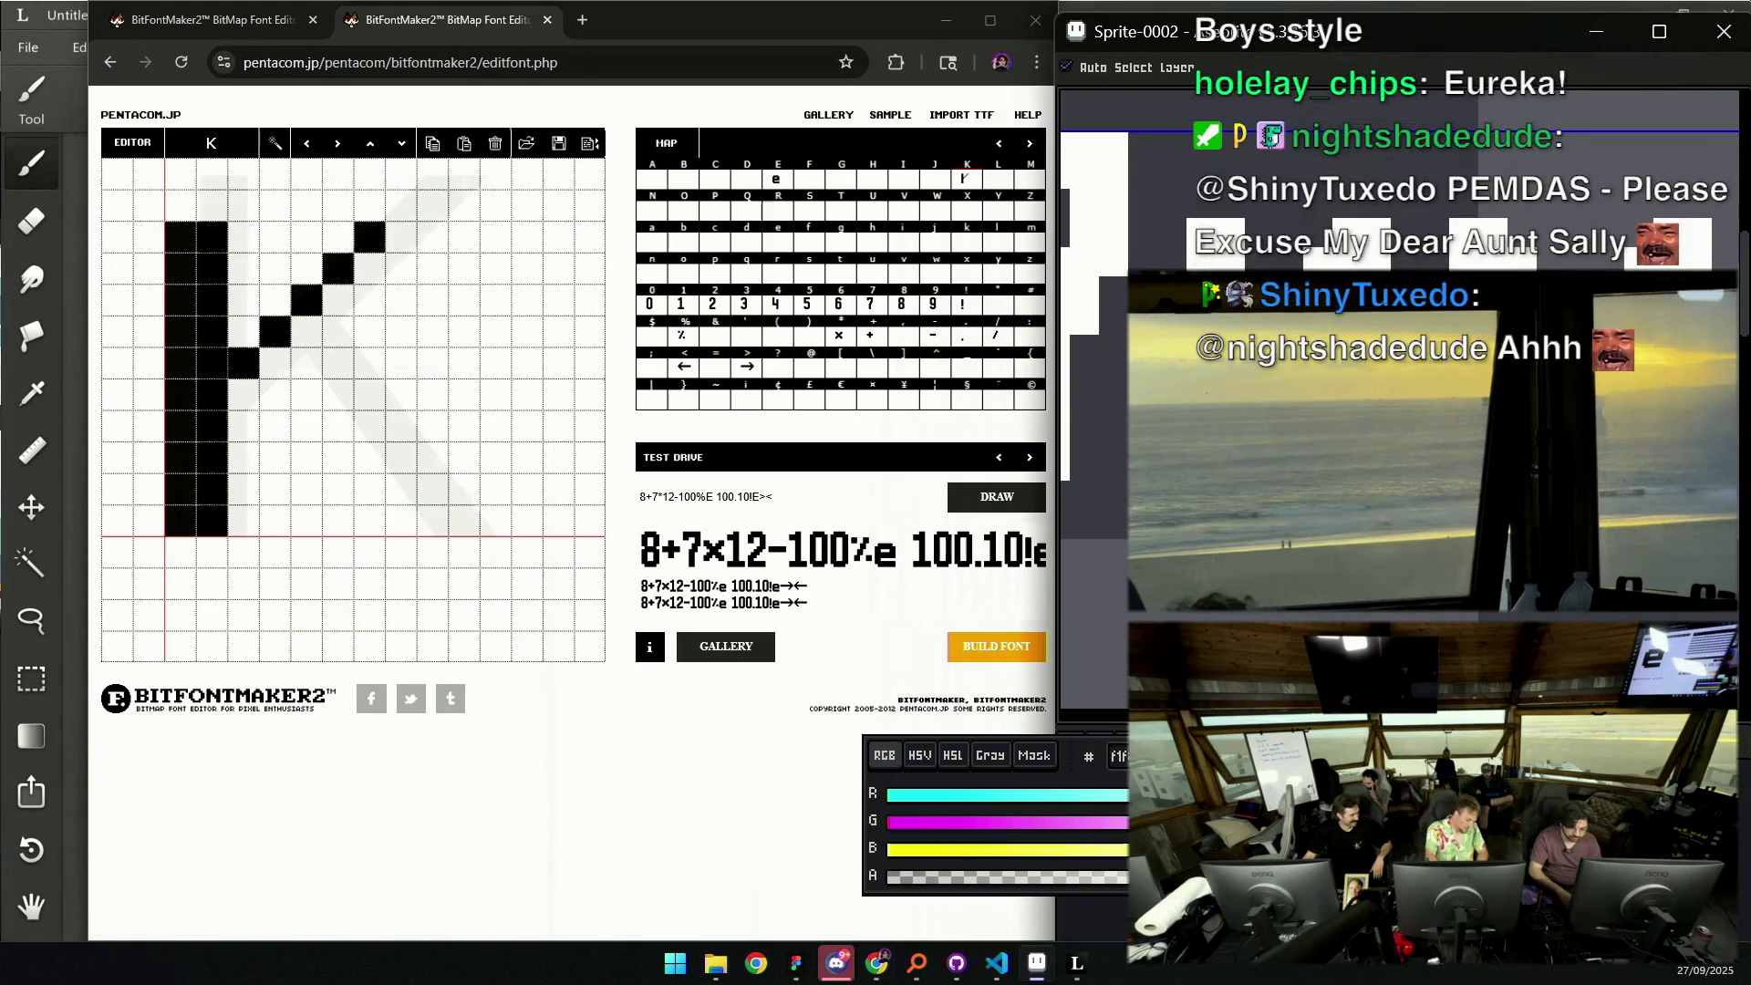
key("h")
left_click(239, 431)
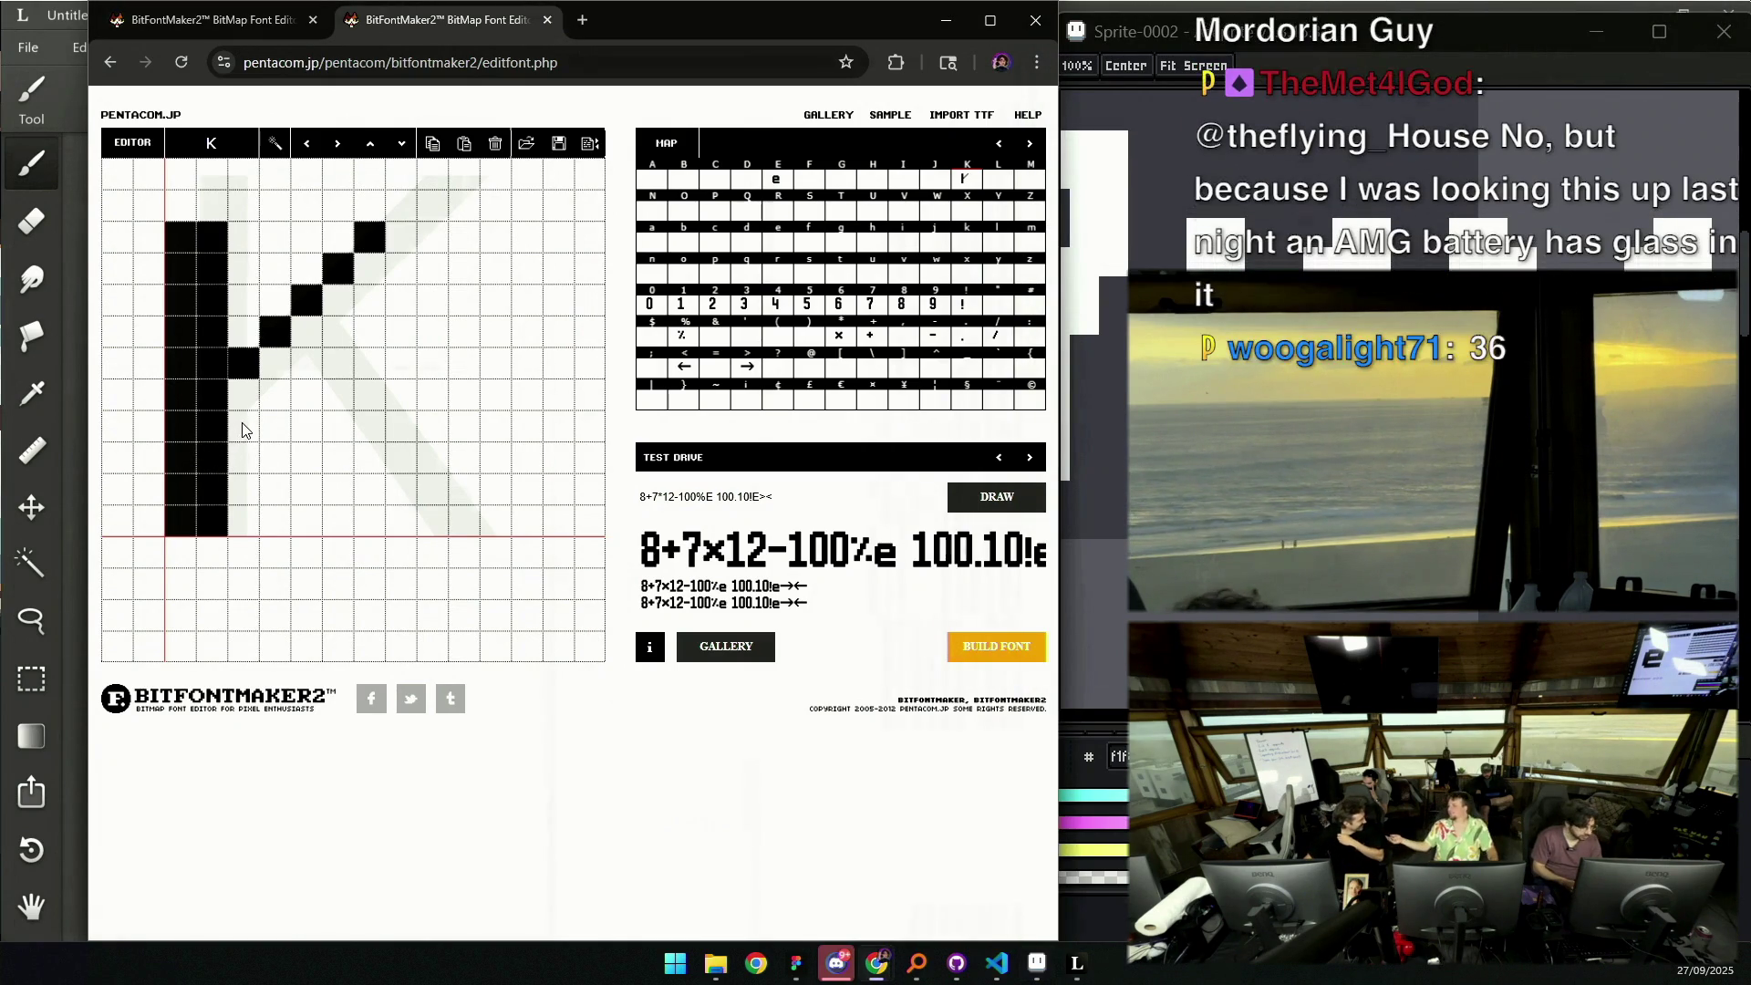
Paint a bold K: thicken the lower leg, fill the diagonal gap, and clear the top row
left_click_drag(369, 521, 271, 410)
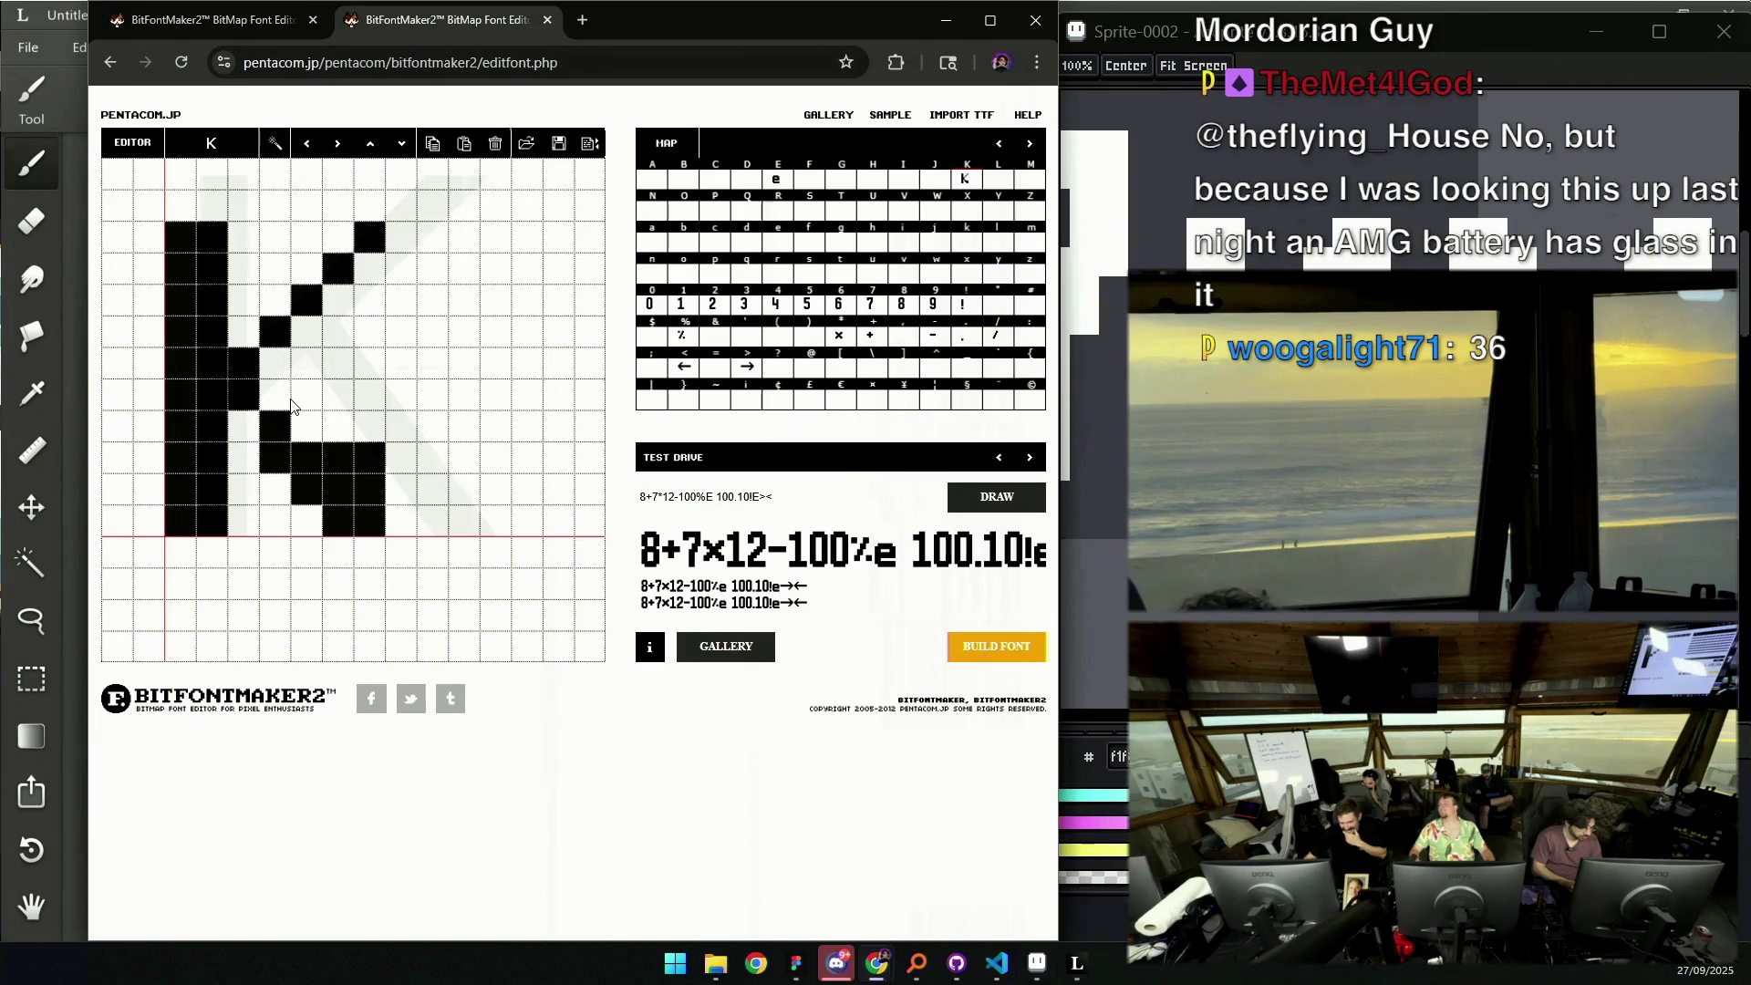
left_click(303, 424)
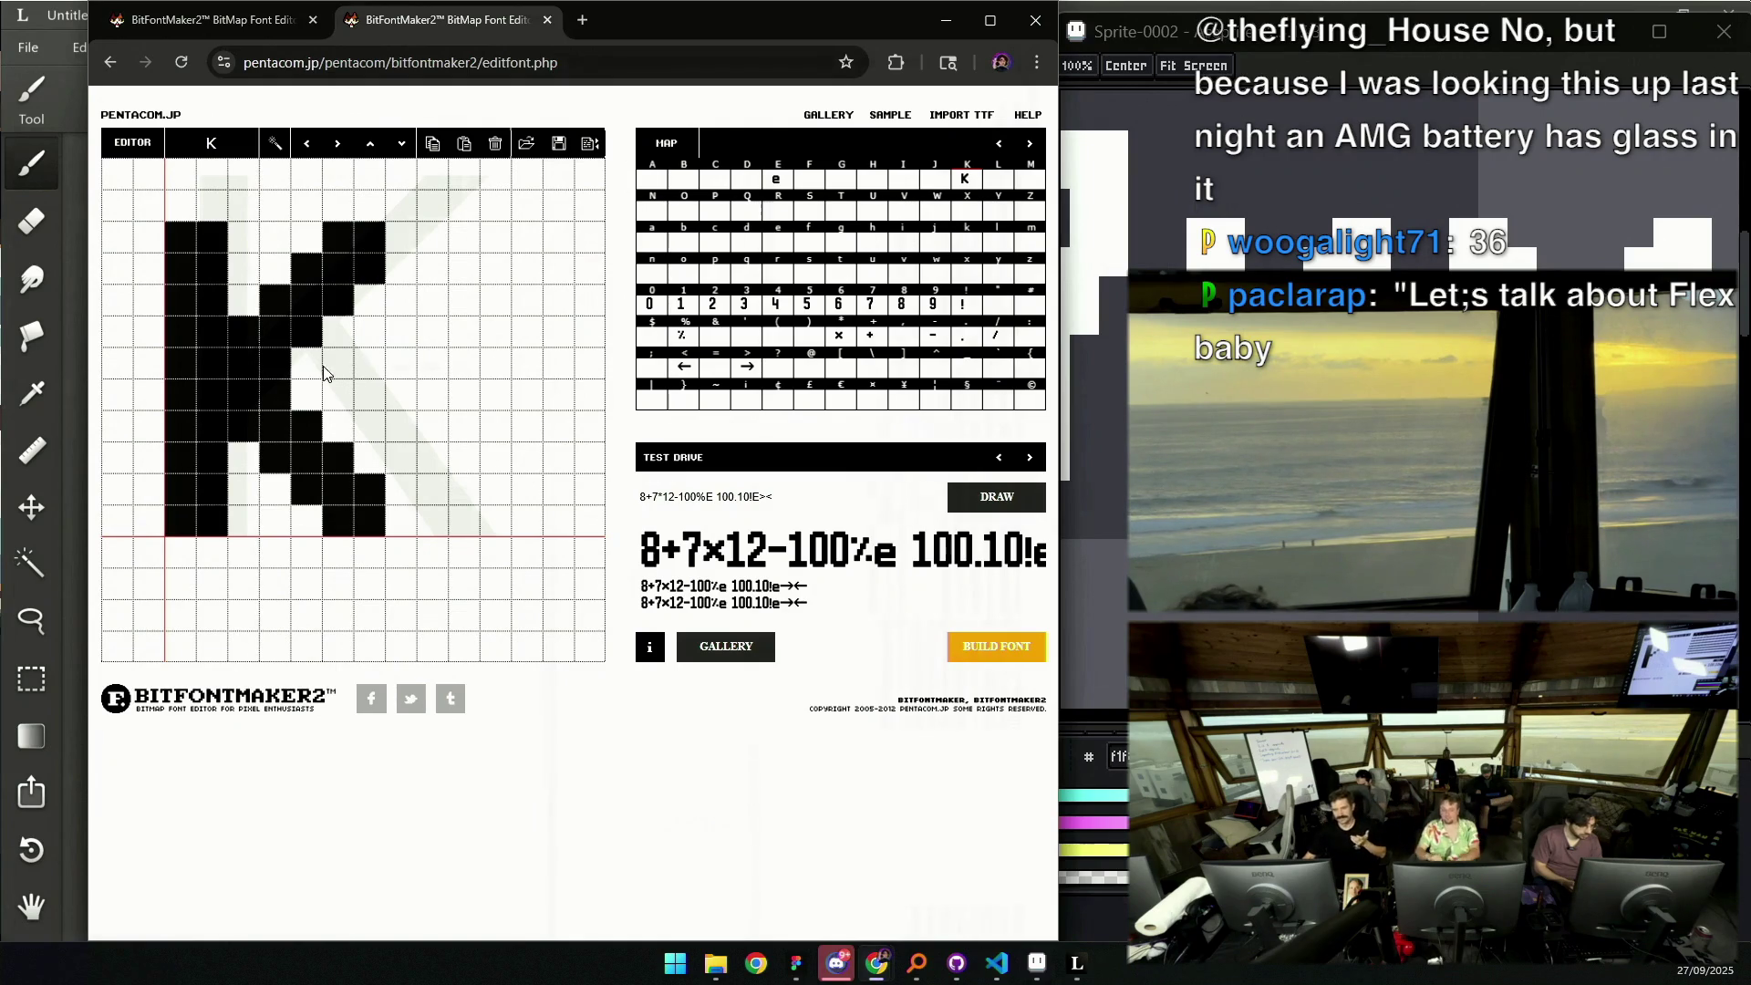
mouse_move(199, 246)
left_mouse_down()
mouse_move(371, 245)
mouse_move(250, 330)
left_mouse_up()
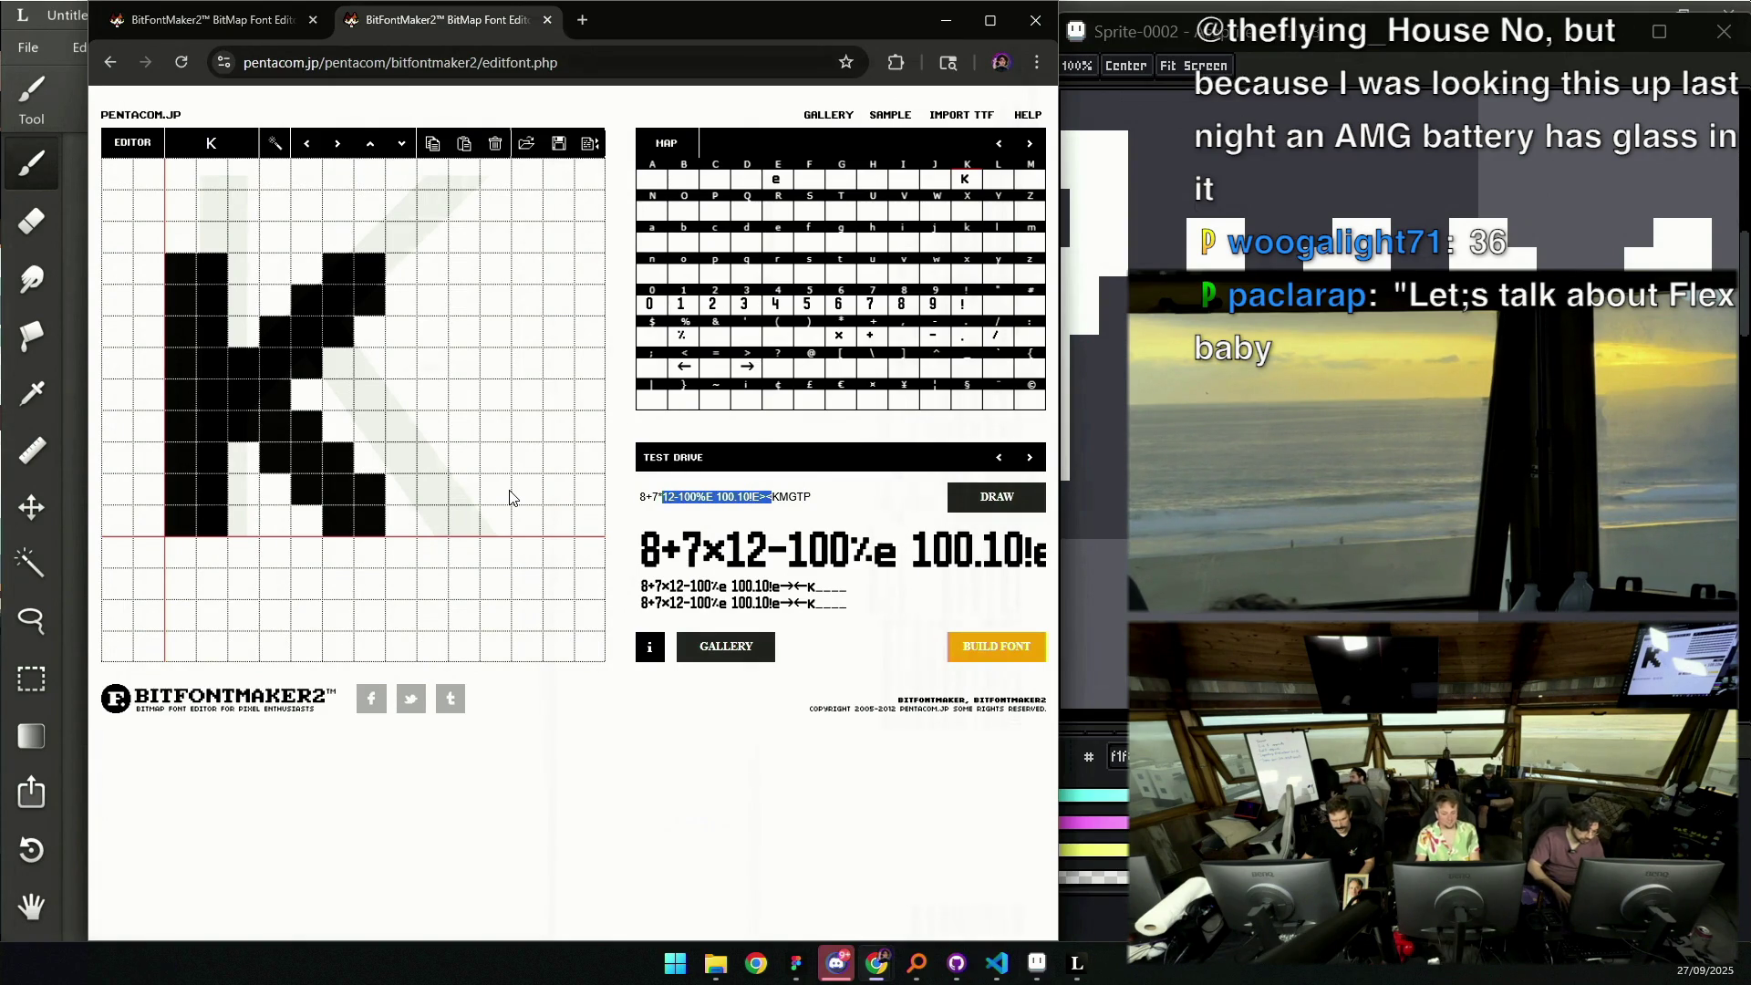
Trim the Test Drive text down to KMGTPeE and bring up the empty G glyph
key("BackSpace")
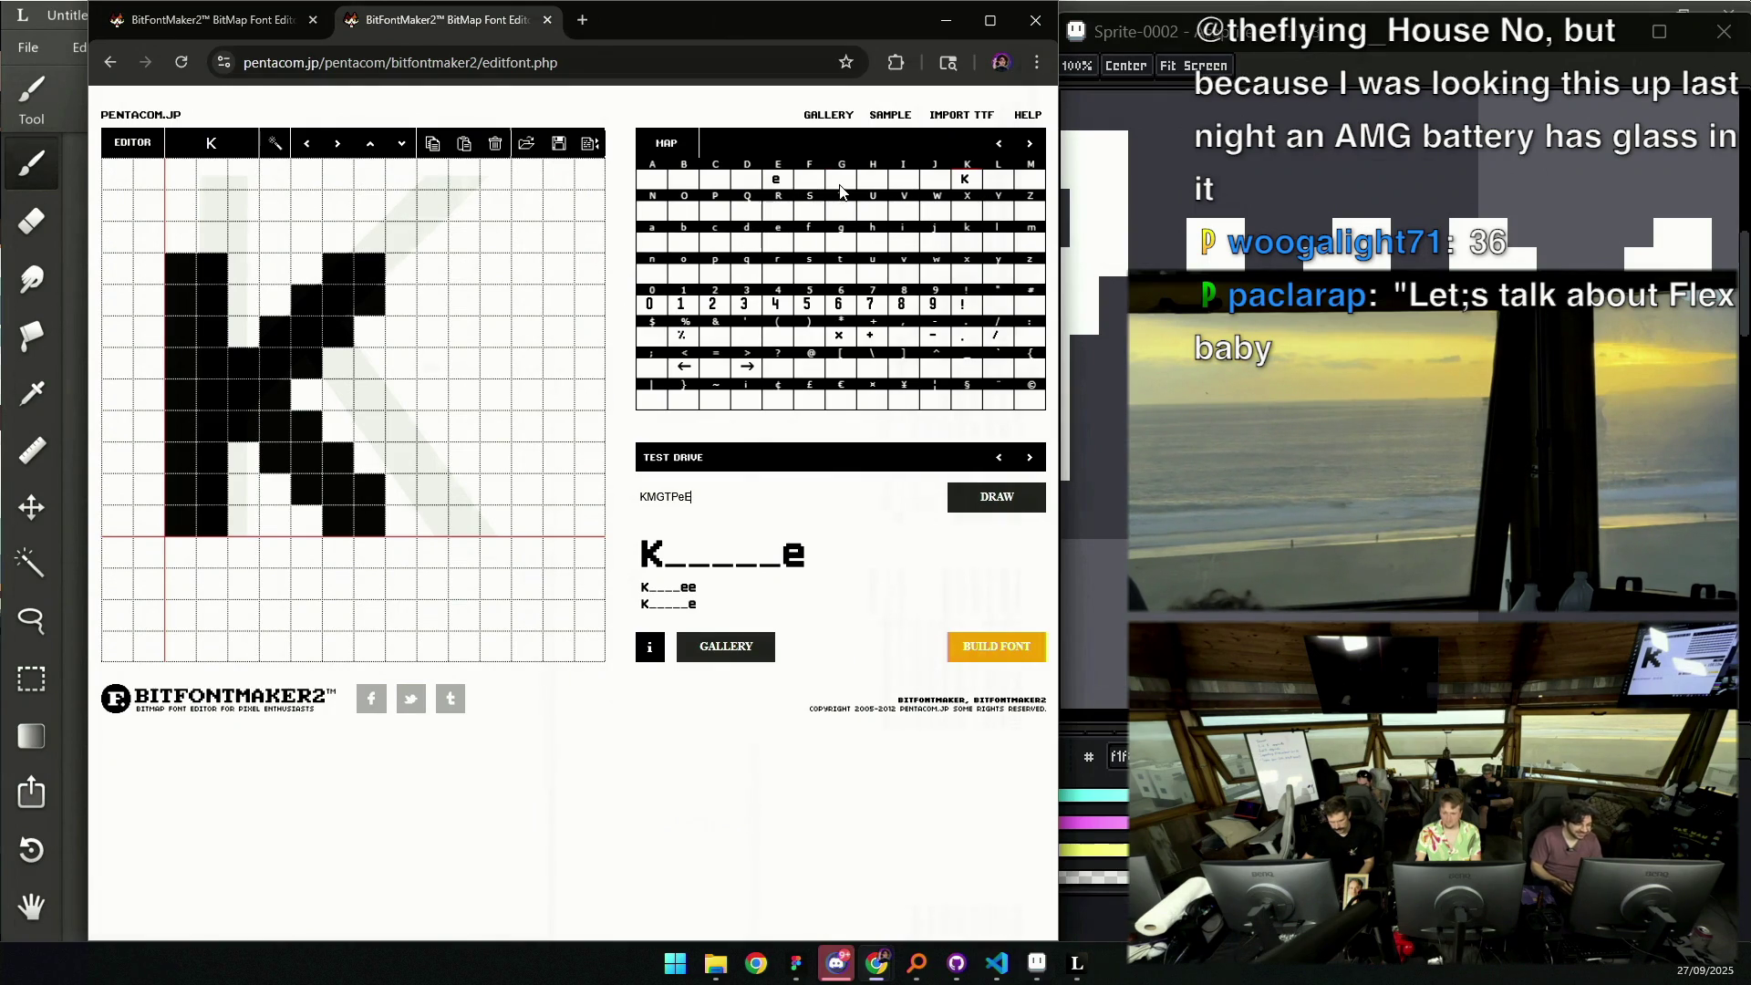
left_click(841, 180)
left_click(962, 181)
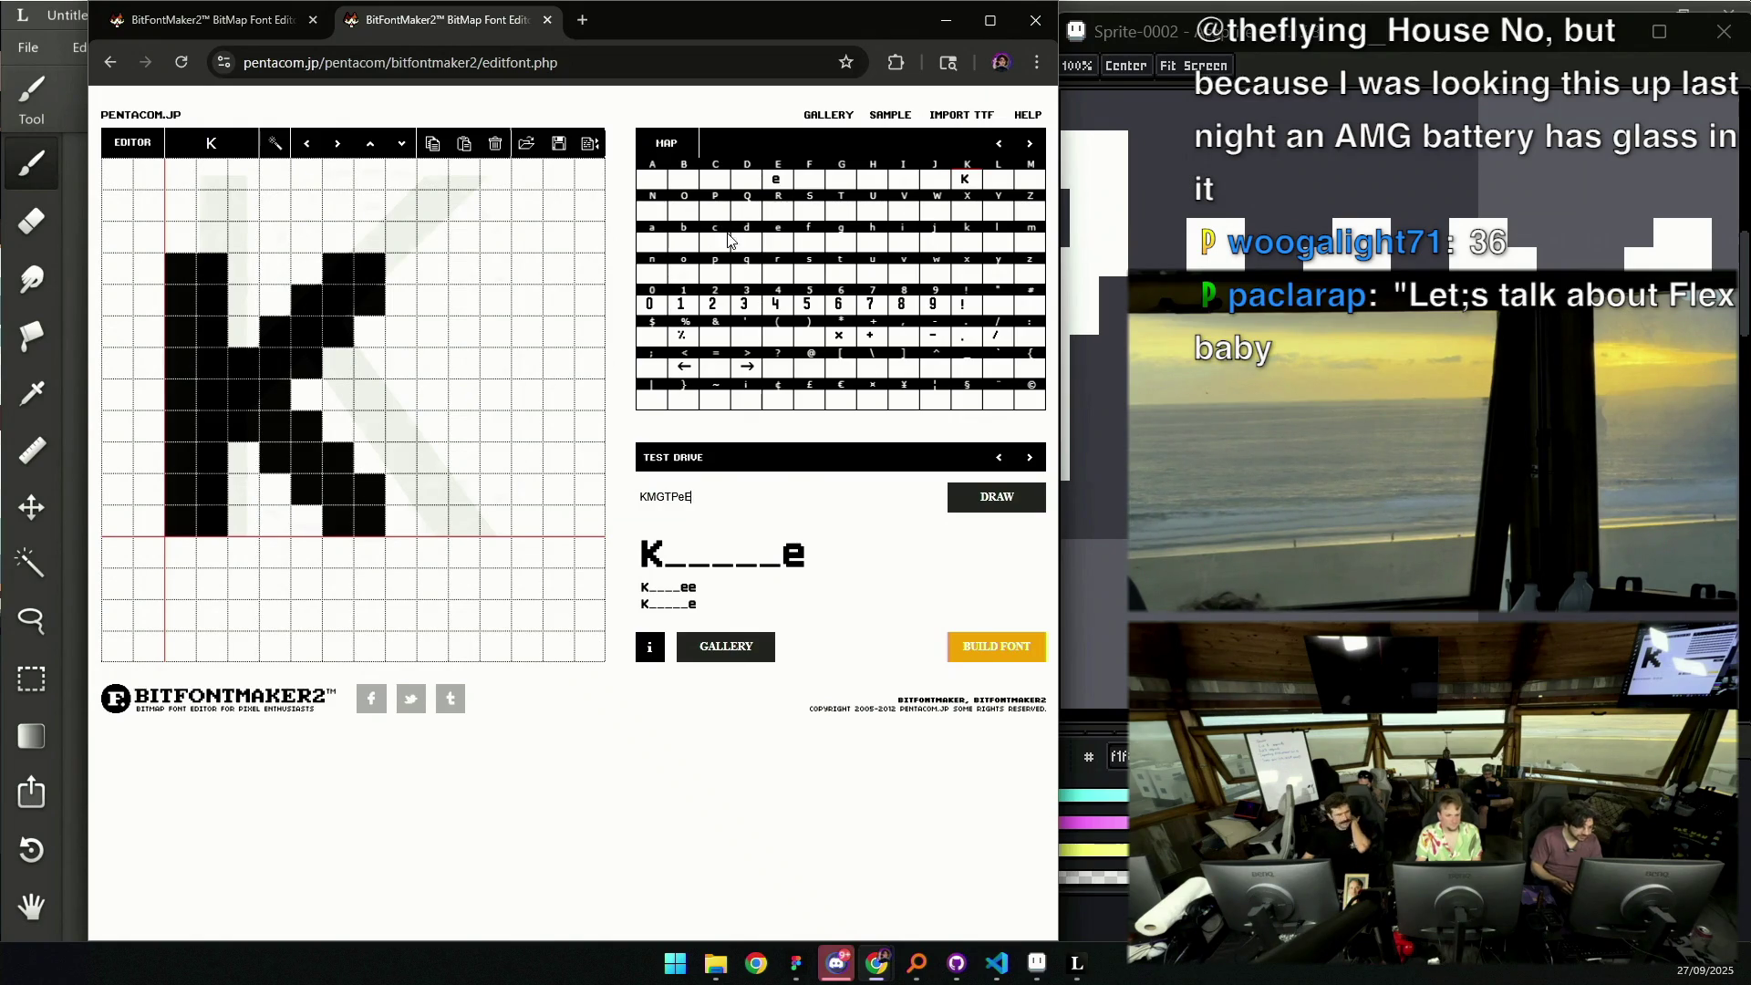
left_click(817, 191)
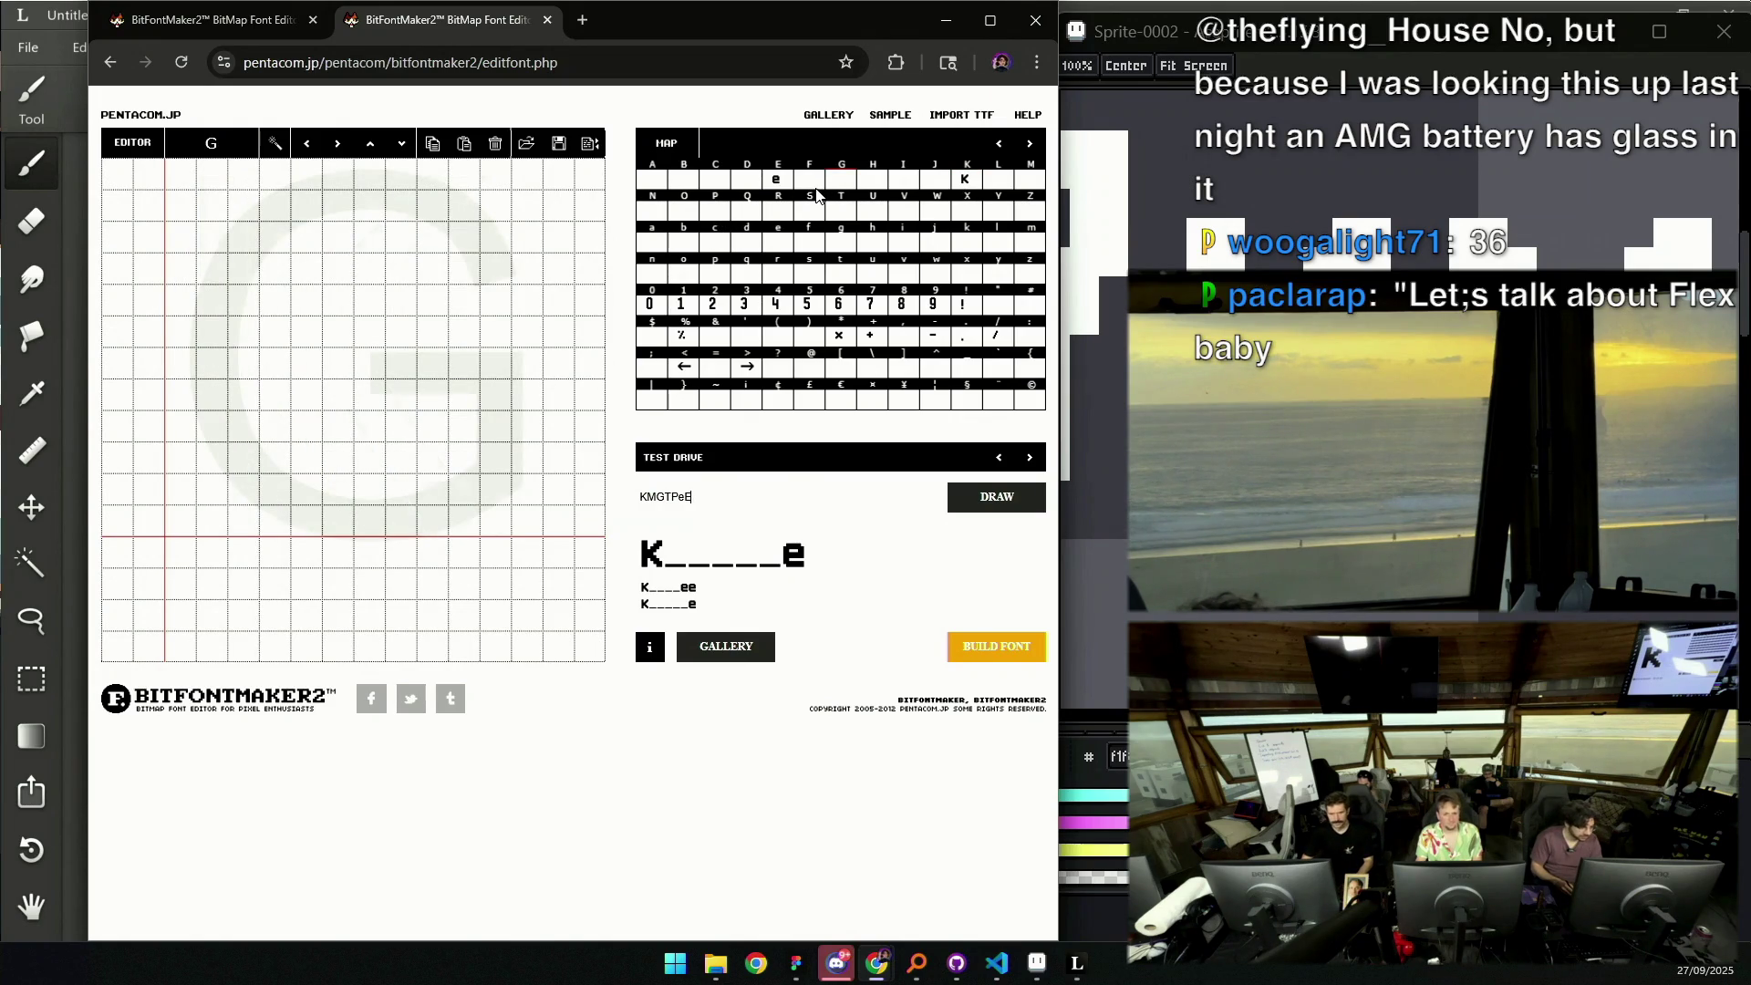
Copy the K glyph and paste its shape into the empty G slot
right_click(965, 187)
left_click(967, 185)
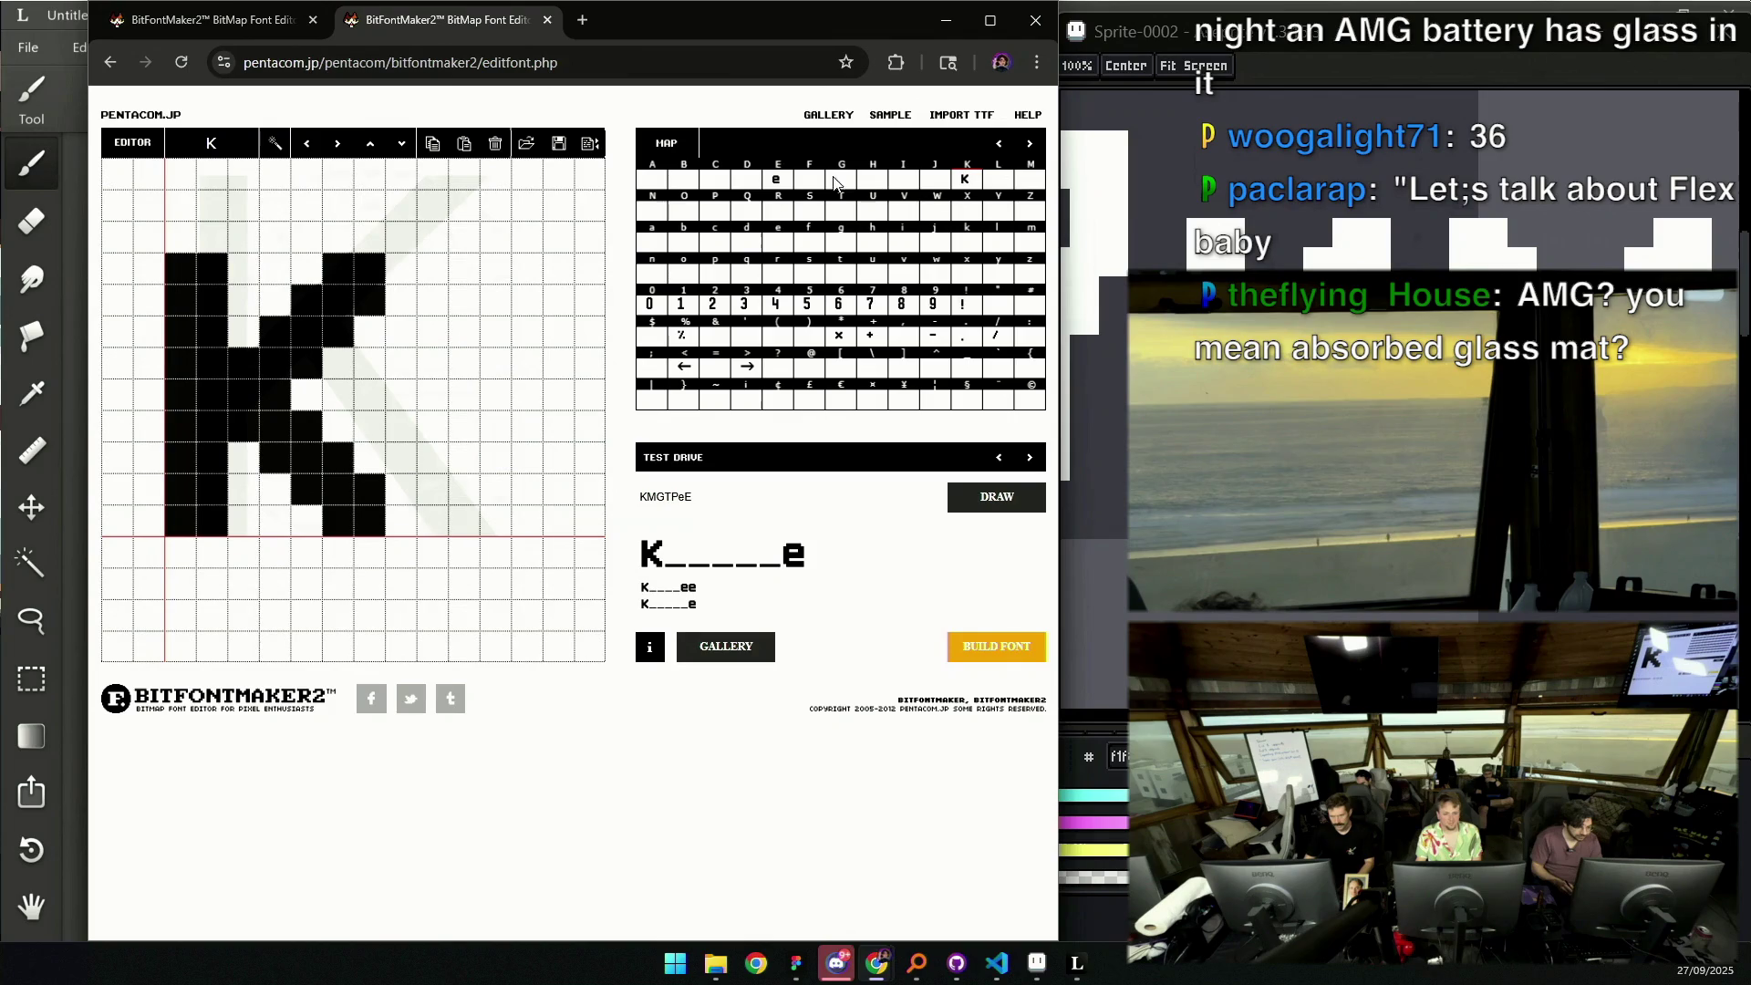
left_click(847, 184)
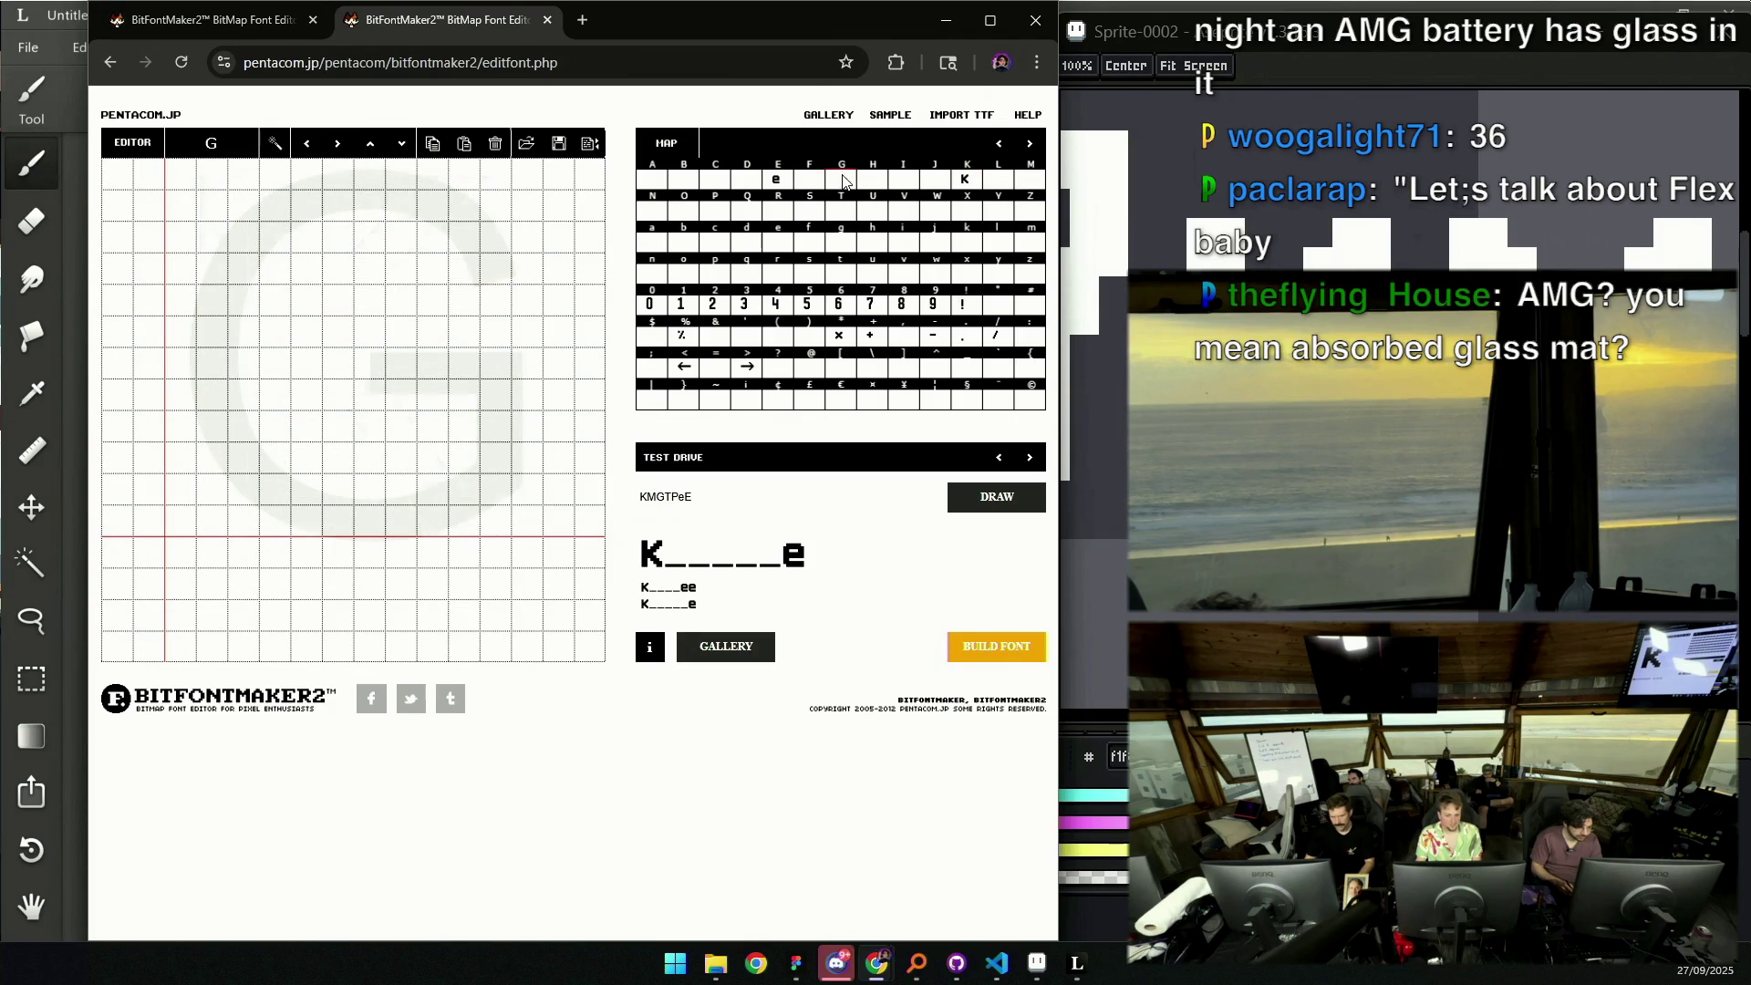
right_click(841, 179)
left_click(841, 187)
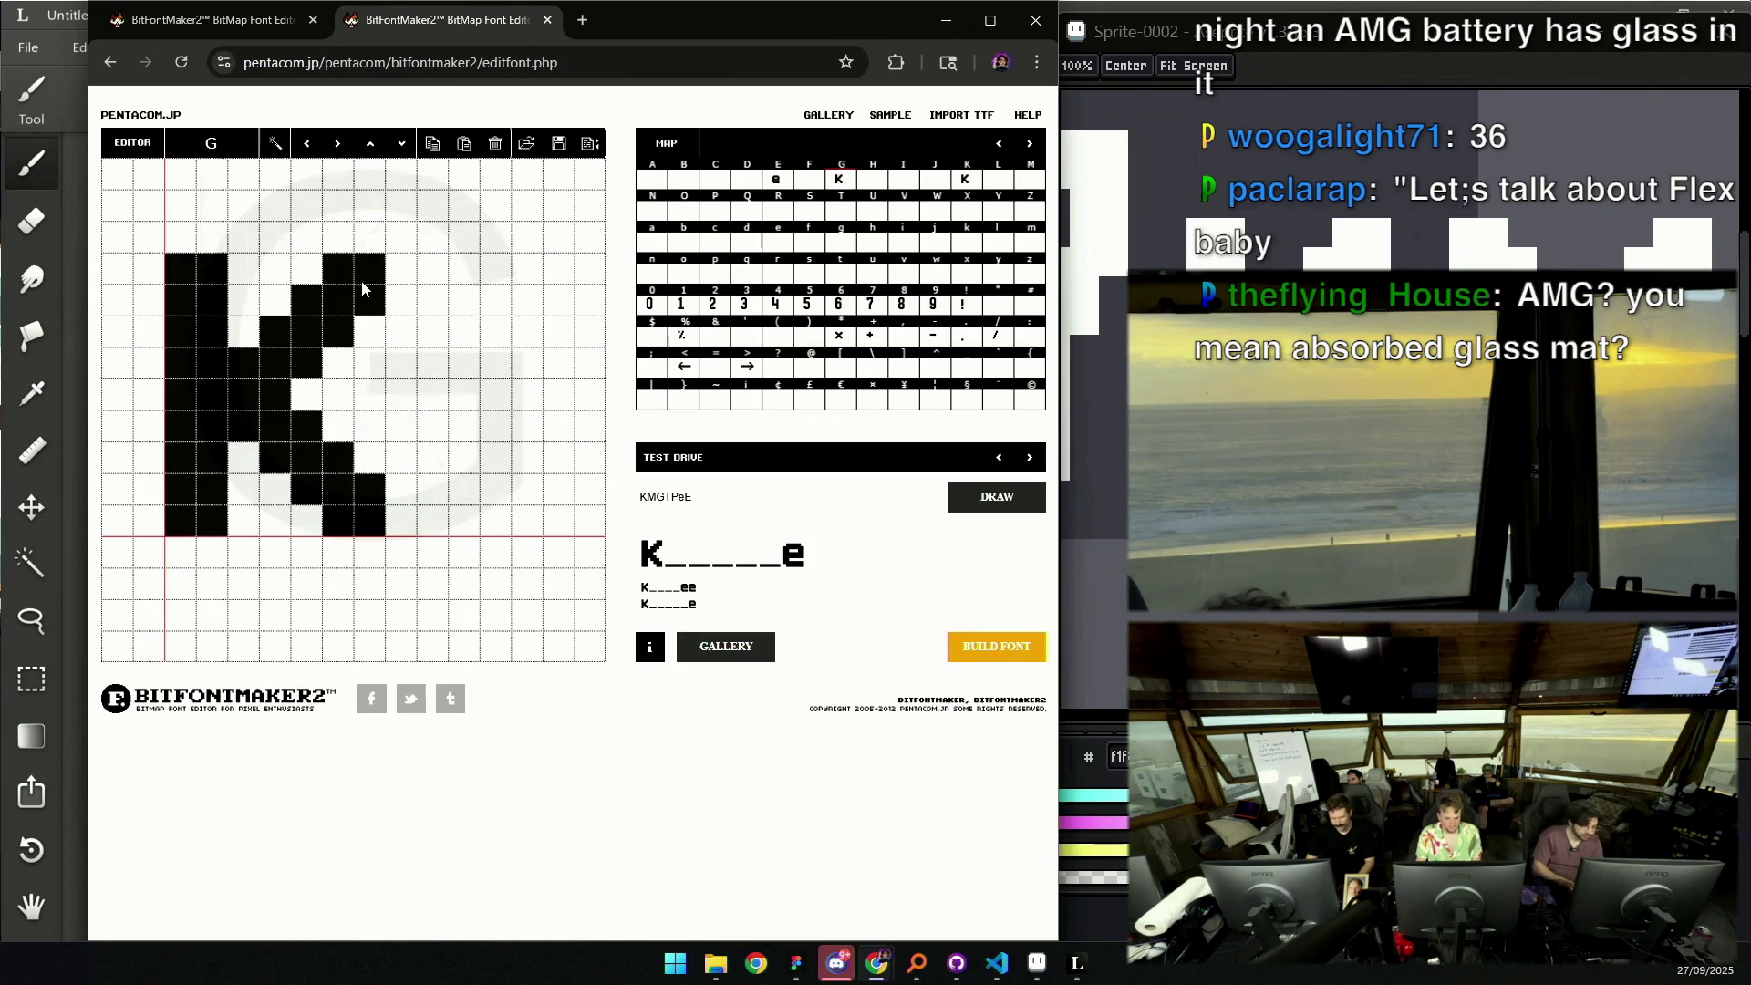
left_click_drag(1268, 237, 1289, 211)
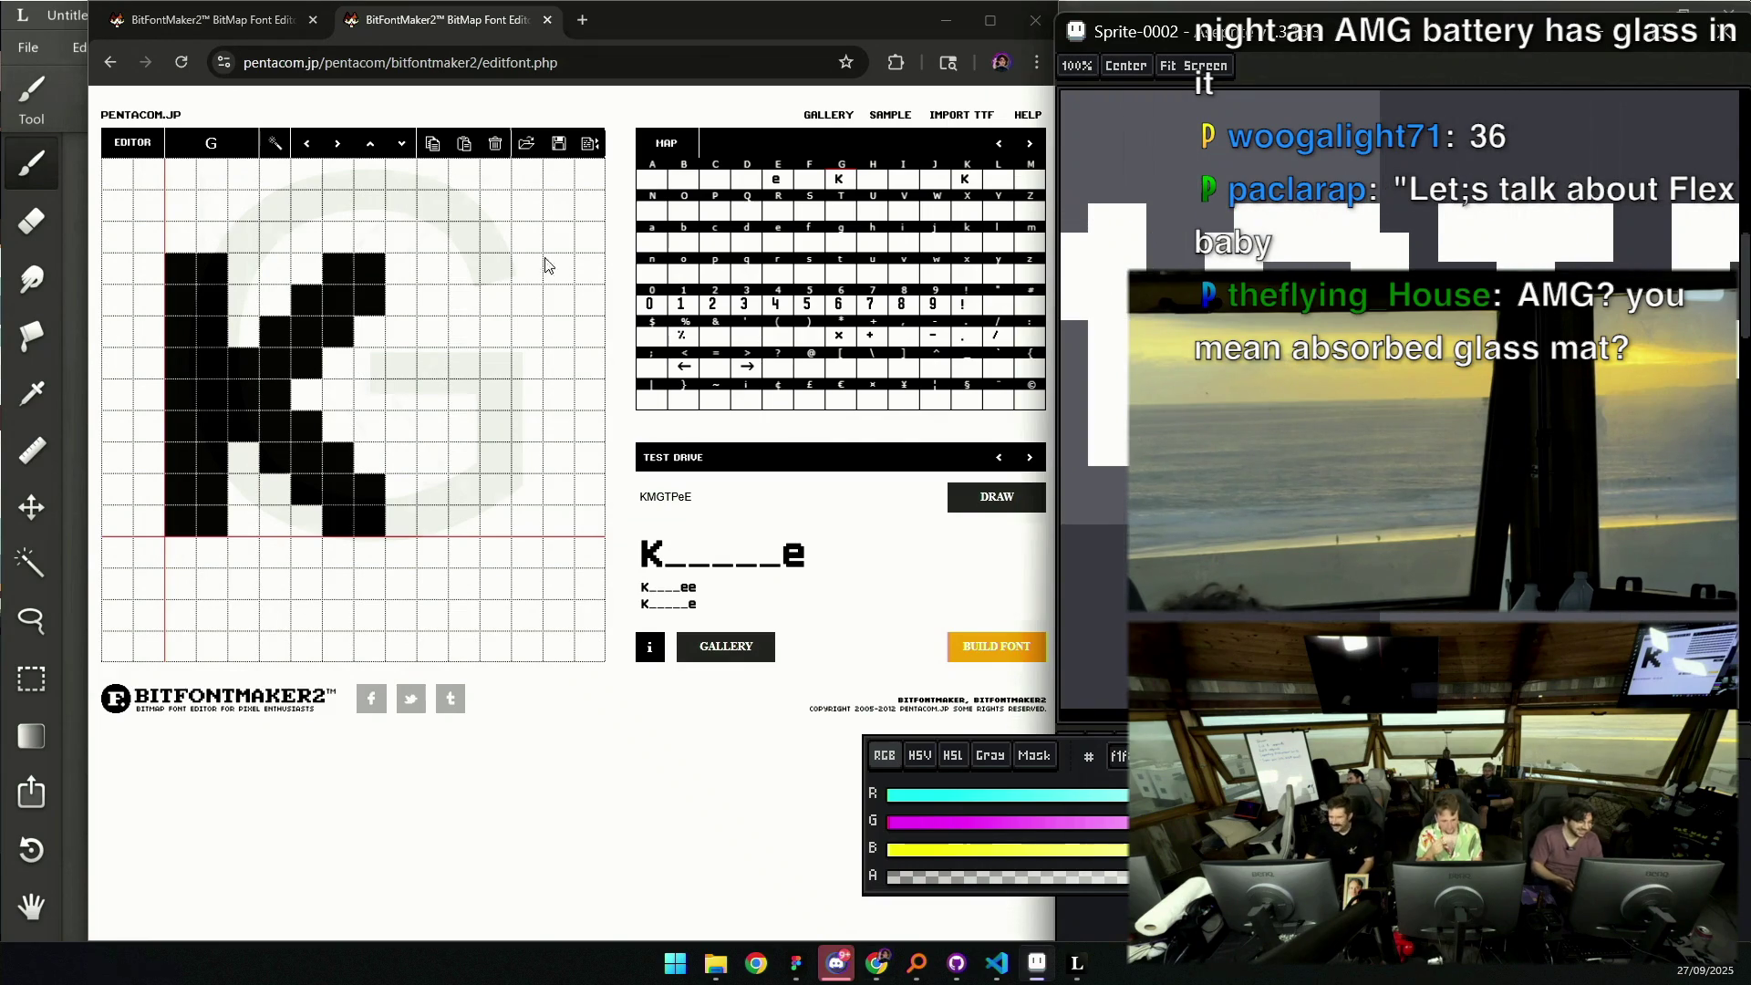
Erase the K's top corners and fill the G's top bar and upper right side
left_click(369, 281)
left_click(181, 268)
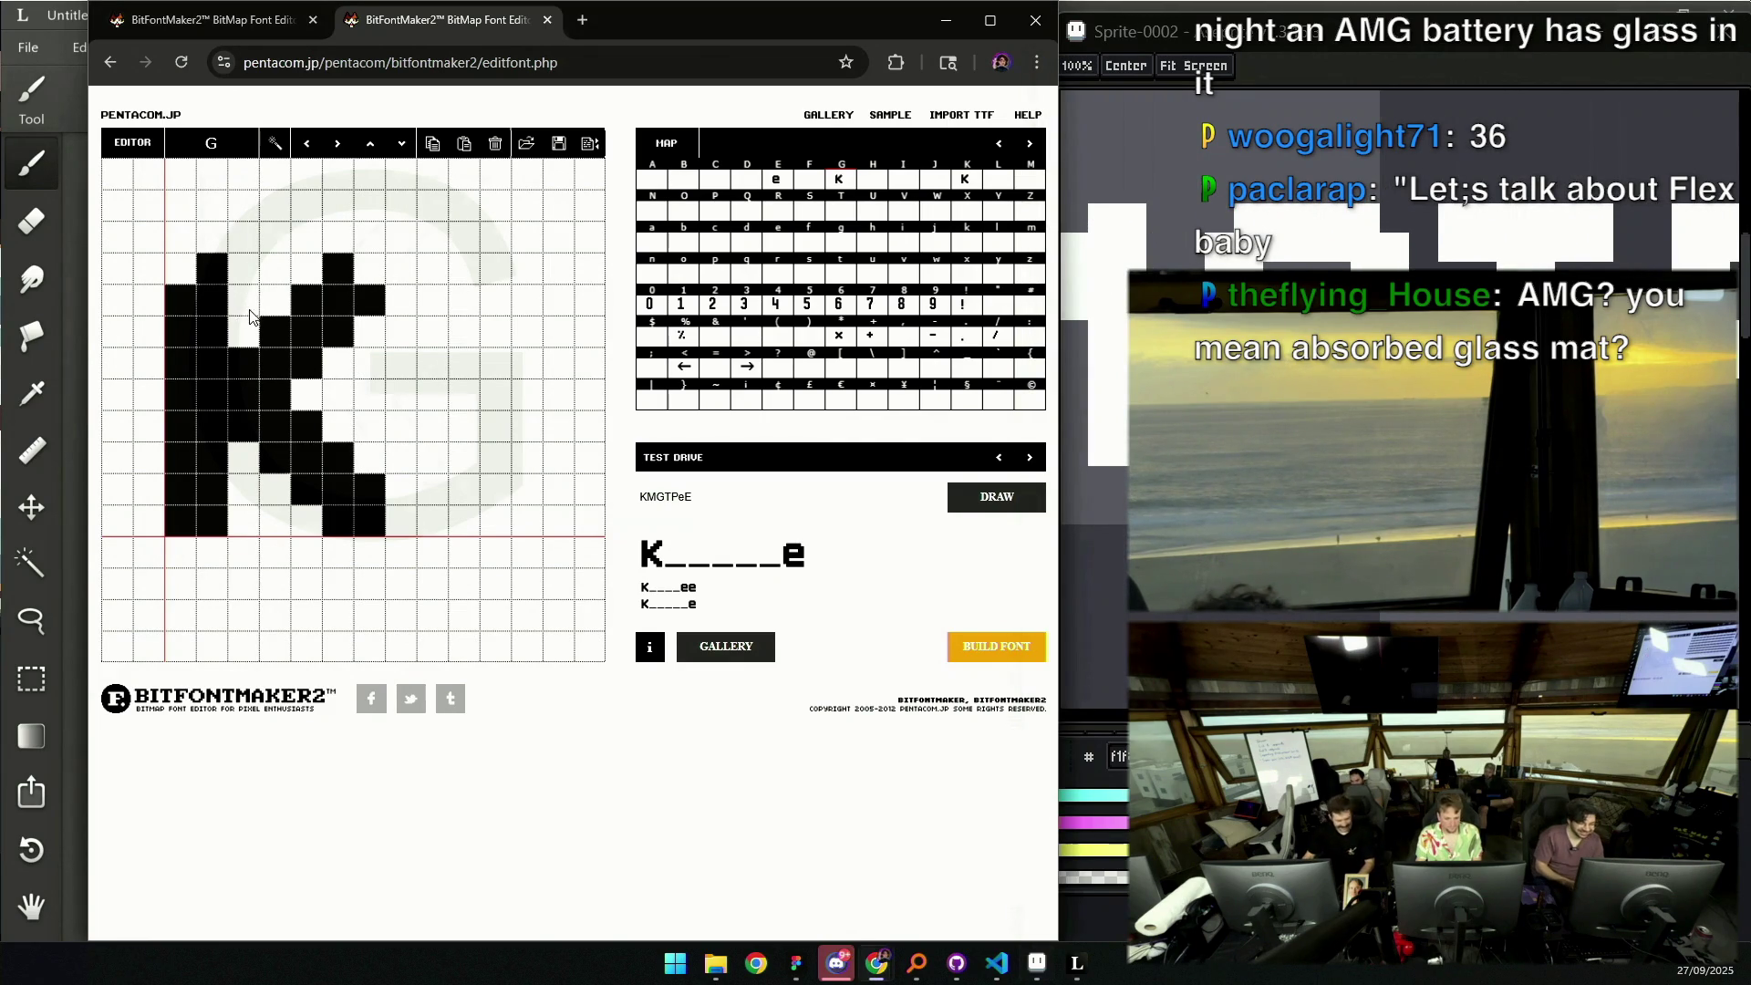
mouse_move(239, 271)
left_mouse_down()
mouse_move(274, 301)
mouse_move(275, 331)
mouse_move(245, 383)
left_mouse_up()
left_click(298, 307)
left_click(298, 301)
left_click(369, 331)
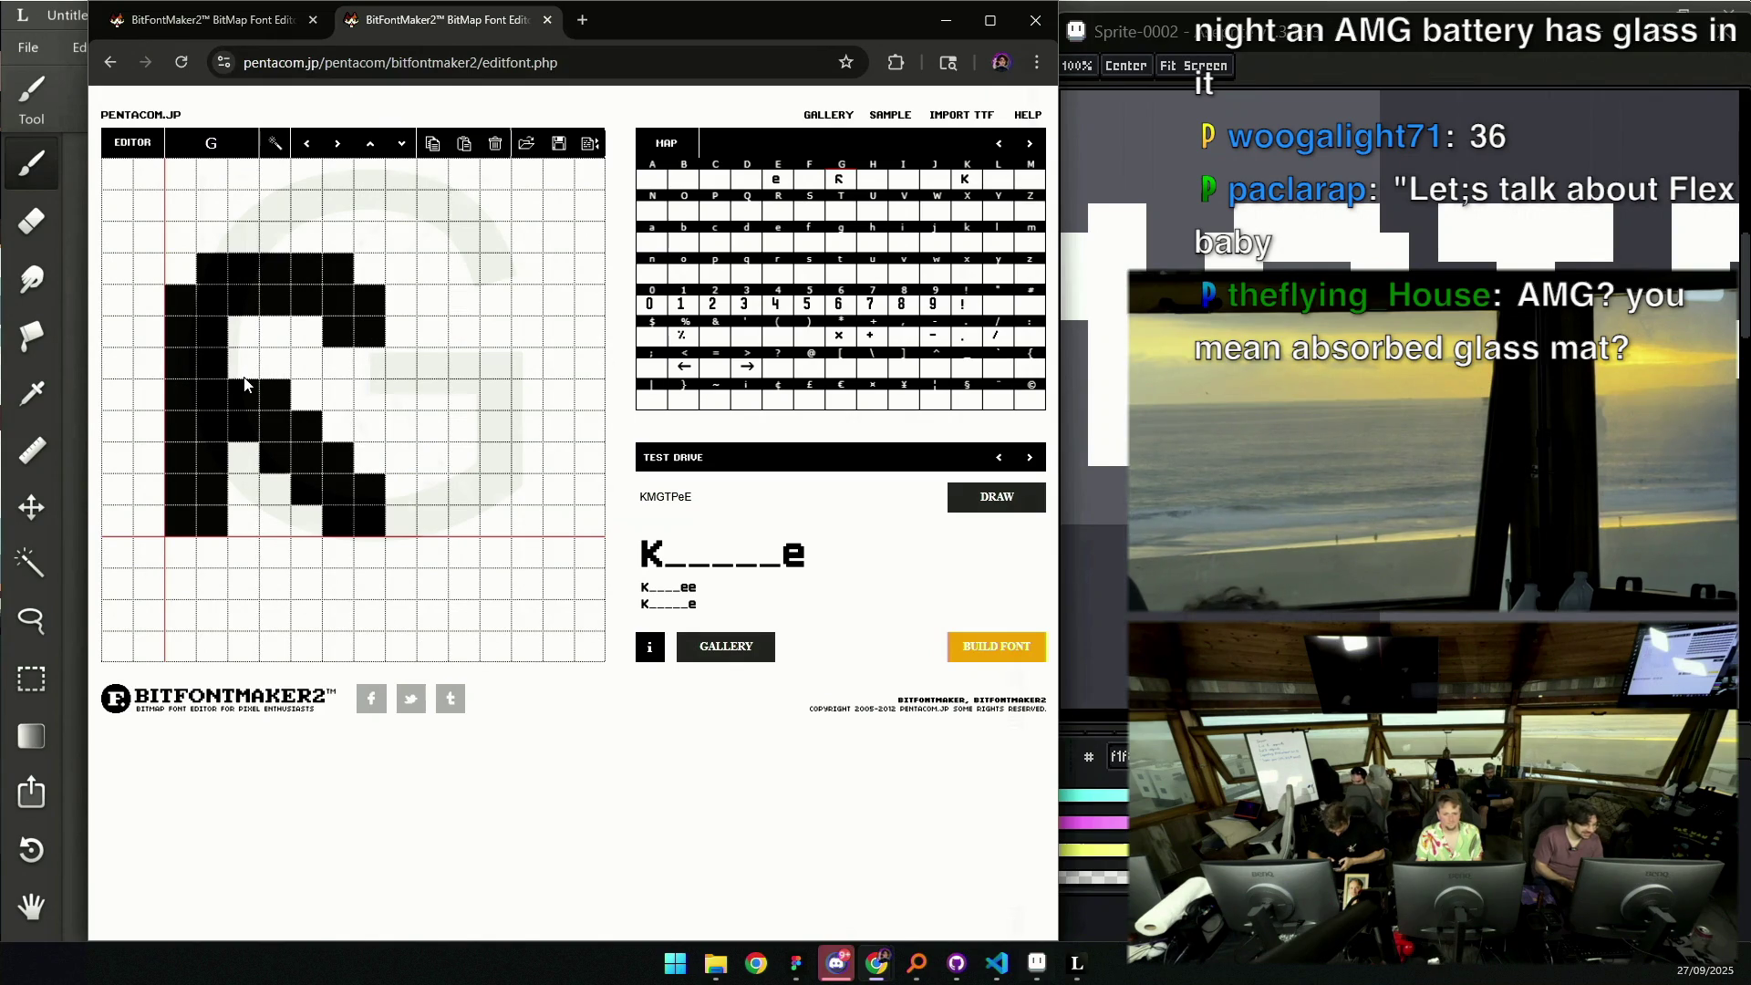
Remove the K's leg and diagonal, fill the G's bottom row, then select the H slot
left_click(185, 528)
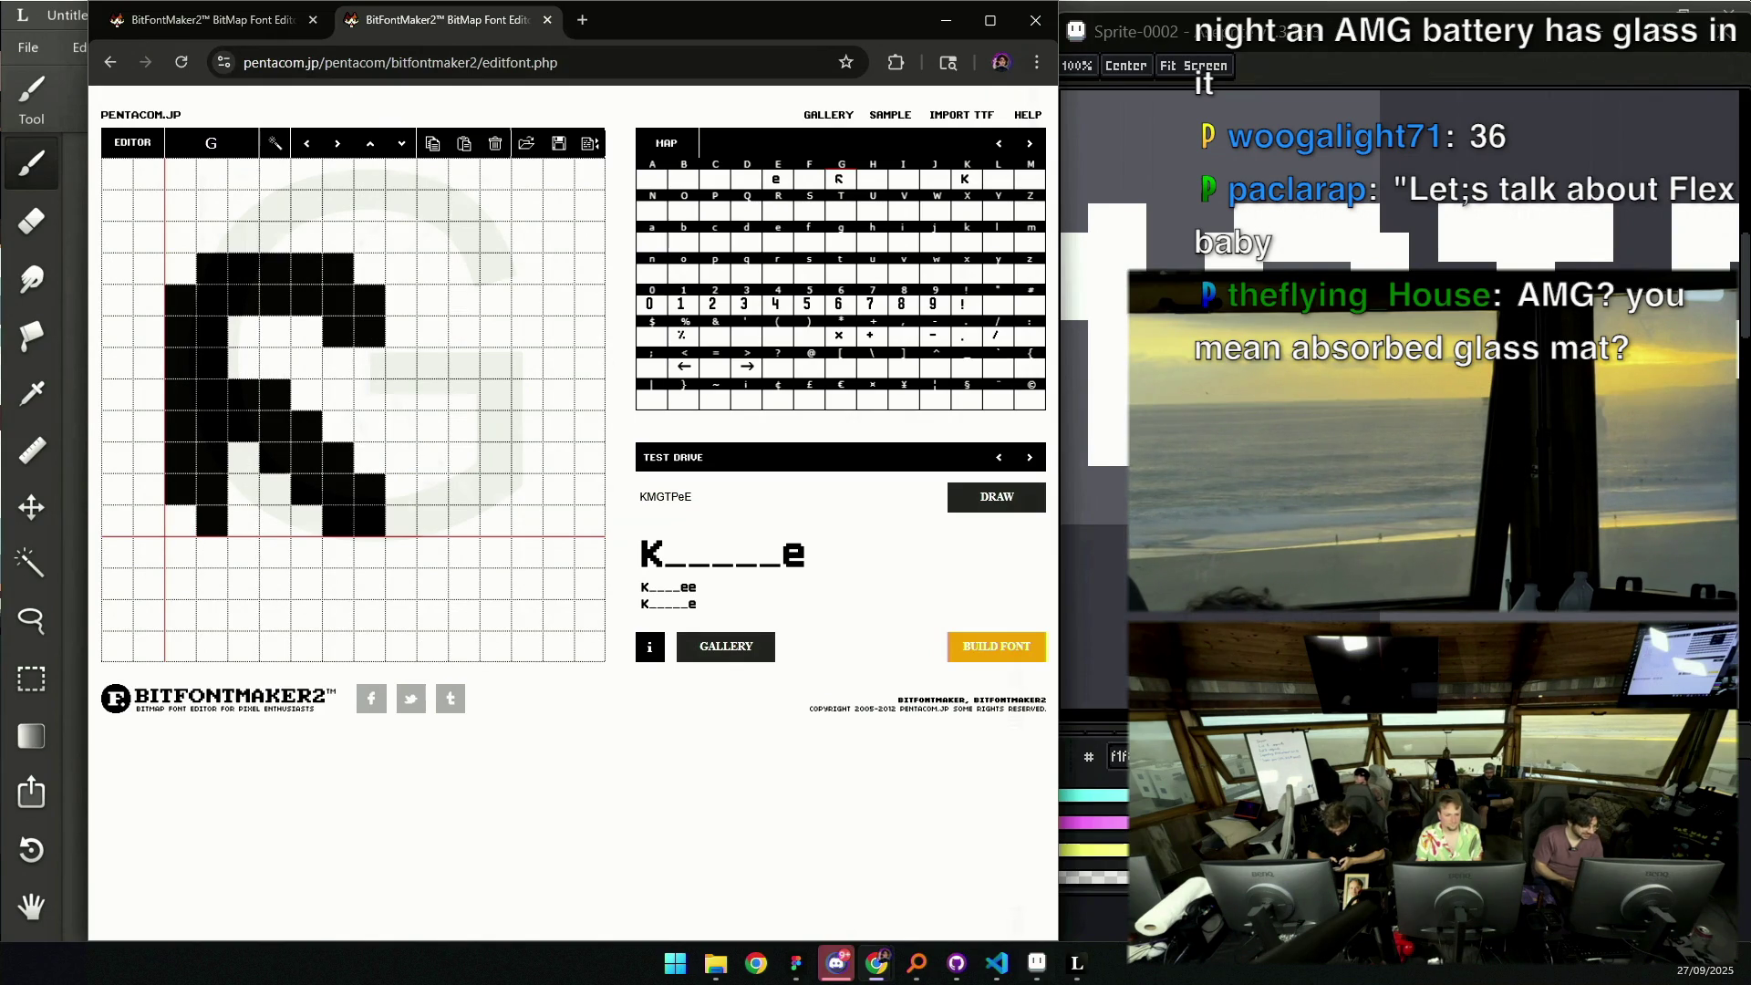
left_click_drag(243, 394, 306, 426)
left_click(306, 456)
left_click(369, 520)
left_click(368, 519)
mouse_move(243, 520)
left_mouse_down()
mouse_move(369, 424)
mouse_move(322, 431)
left_mouse_up()
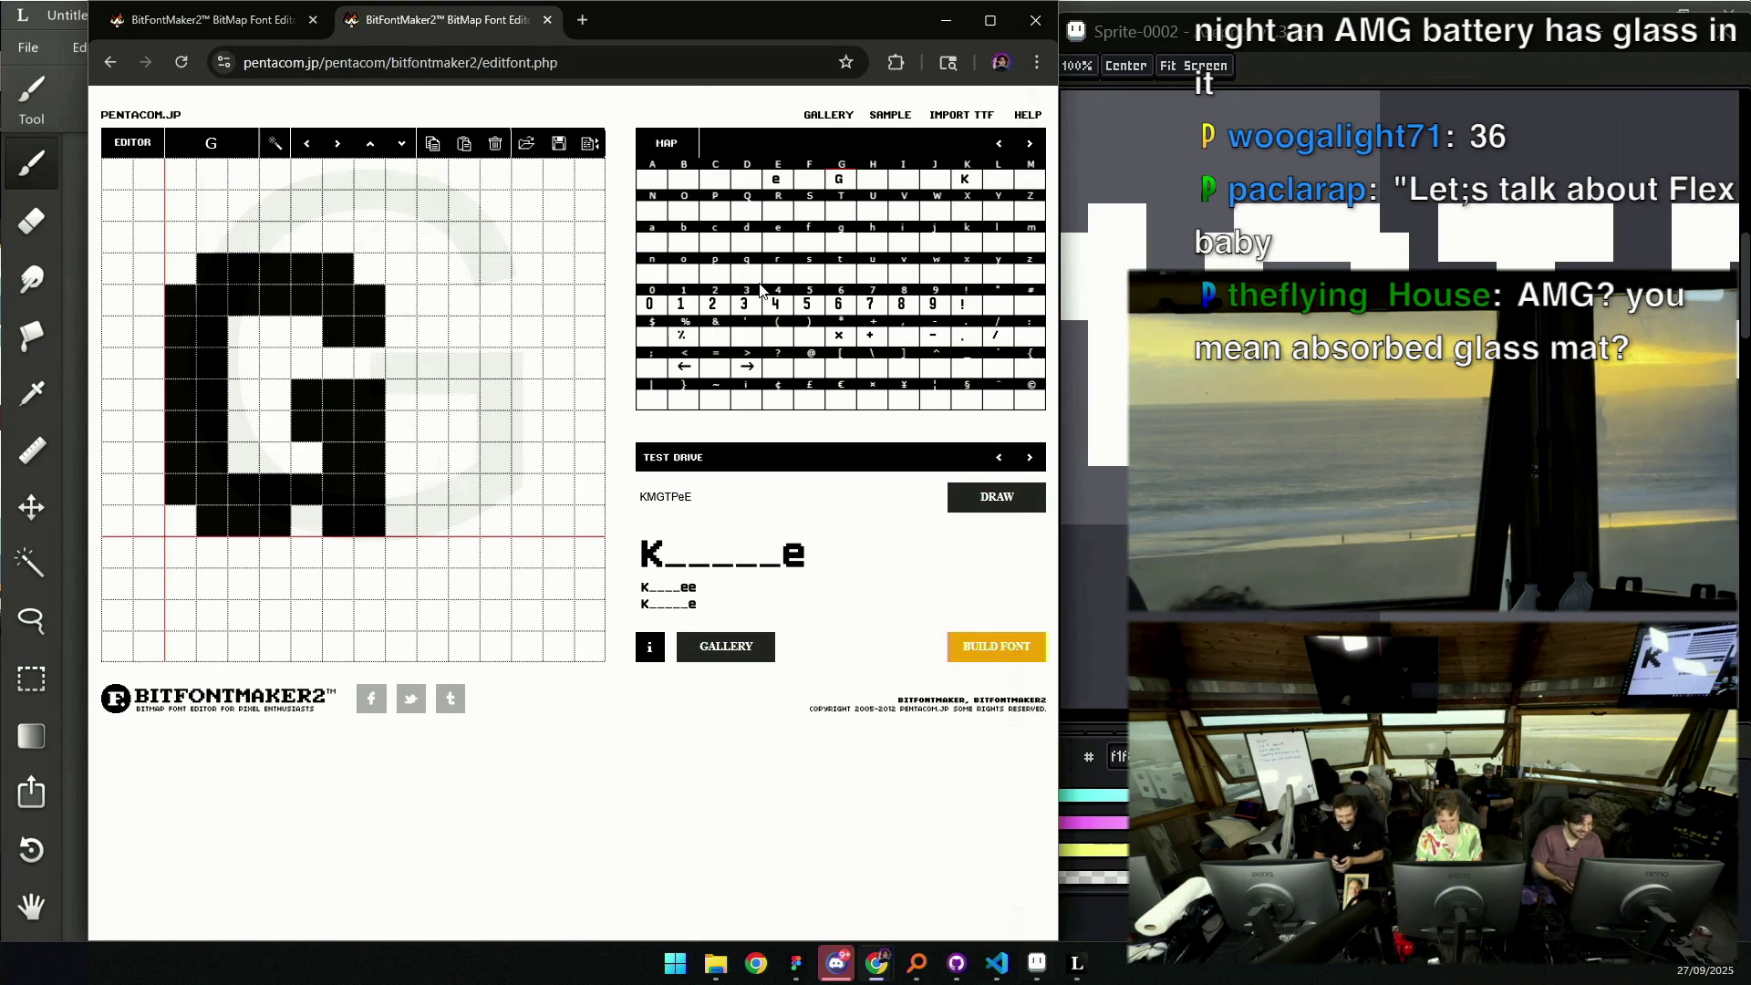
left_click(870, 186)
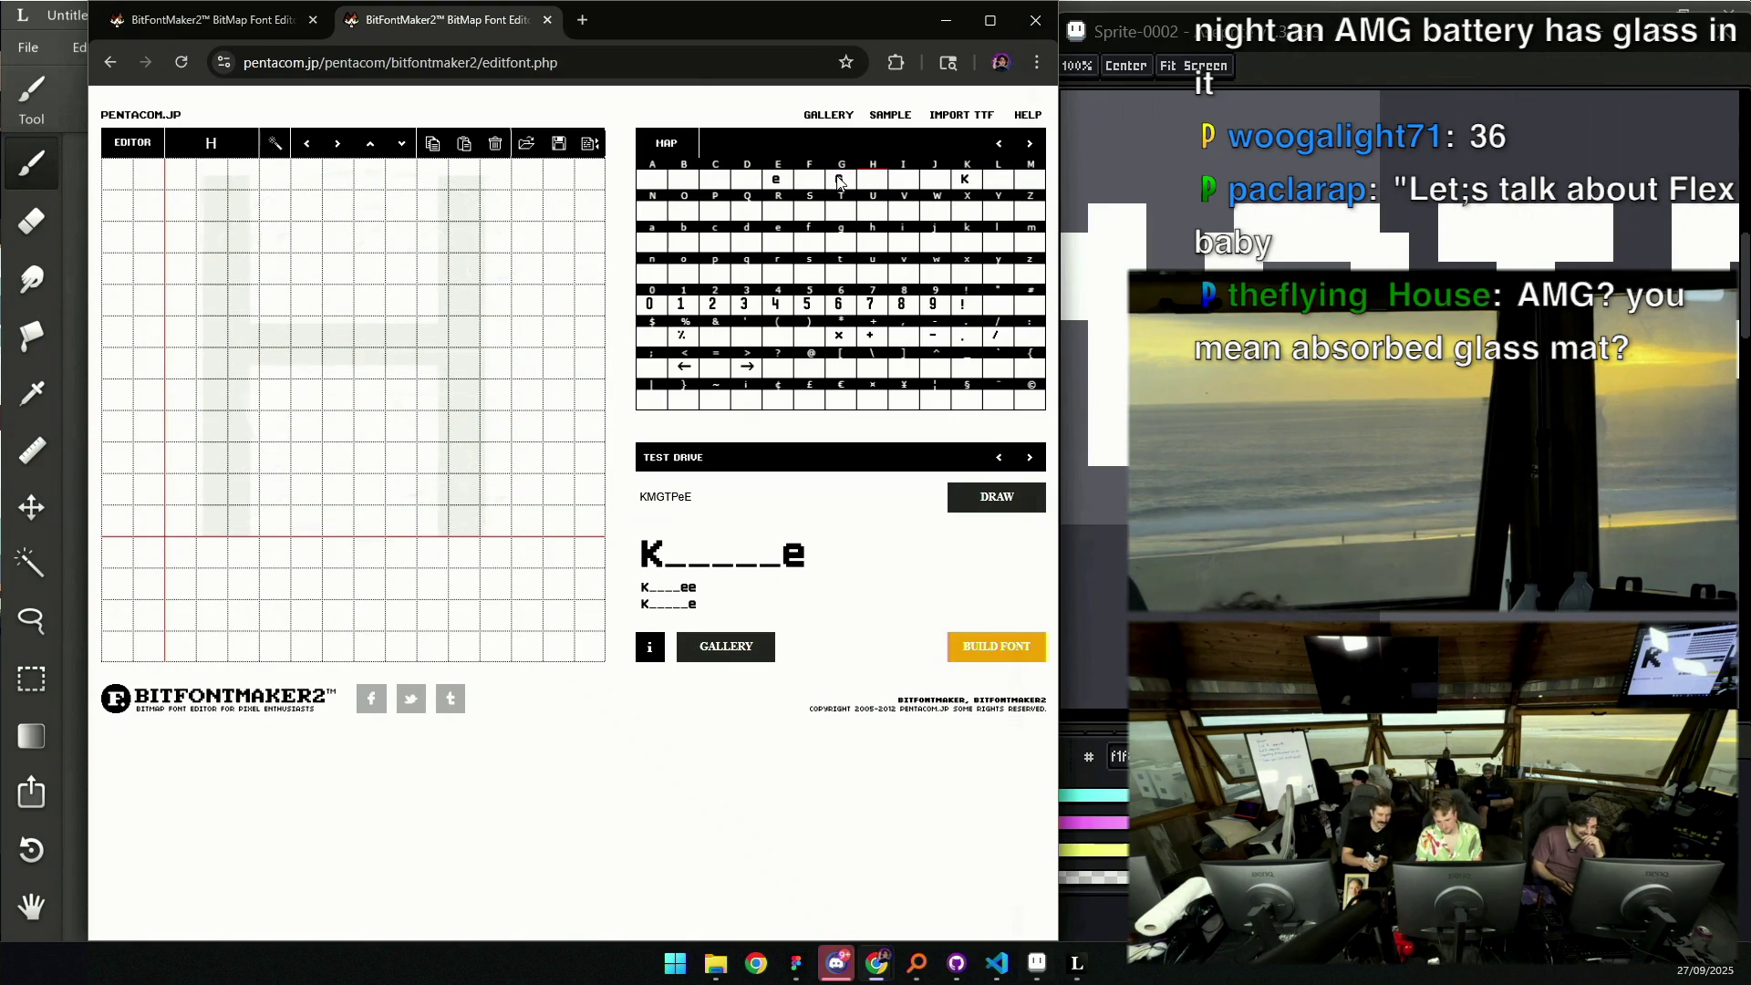
Open the M glyph and paint its two-cell-wide left stem, removing a stray pixel
left_click(1030, 181)
left_click(1147, 244)
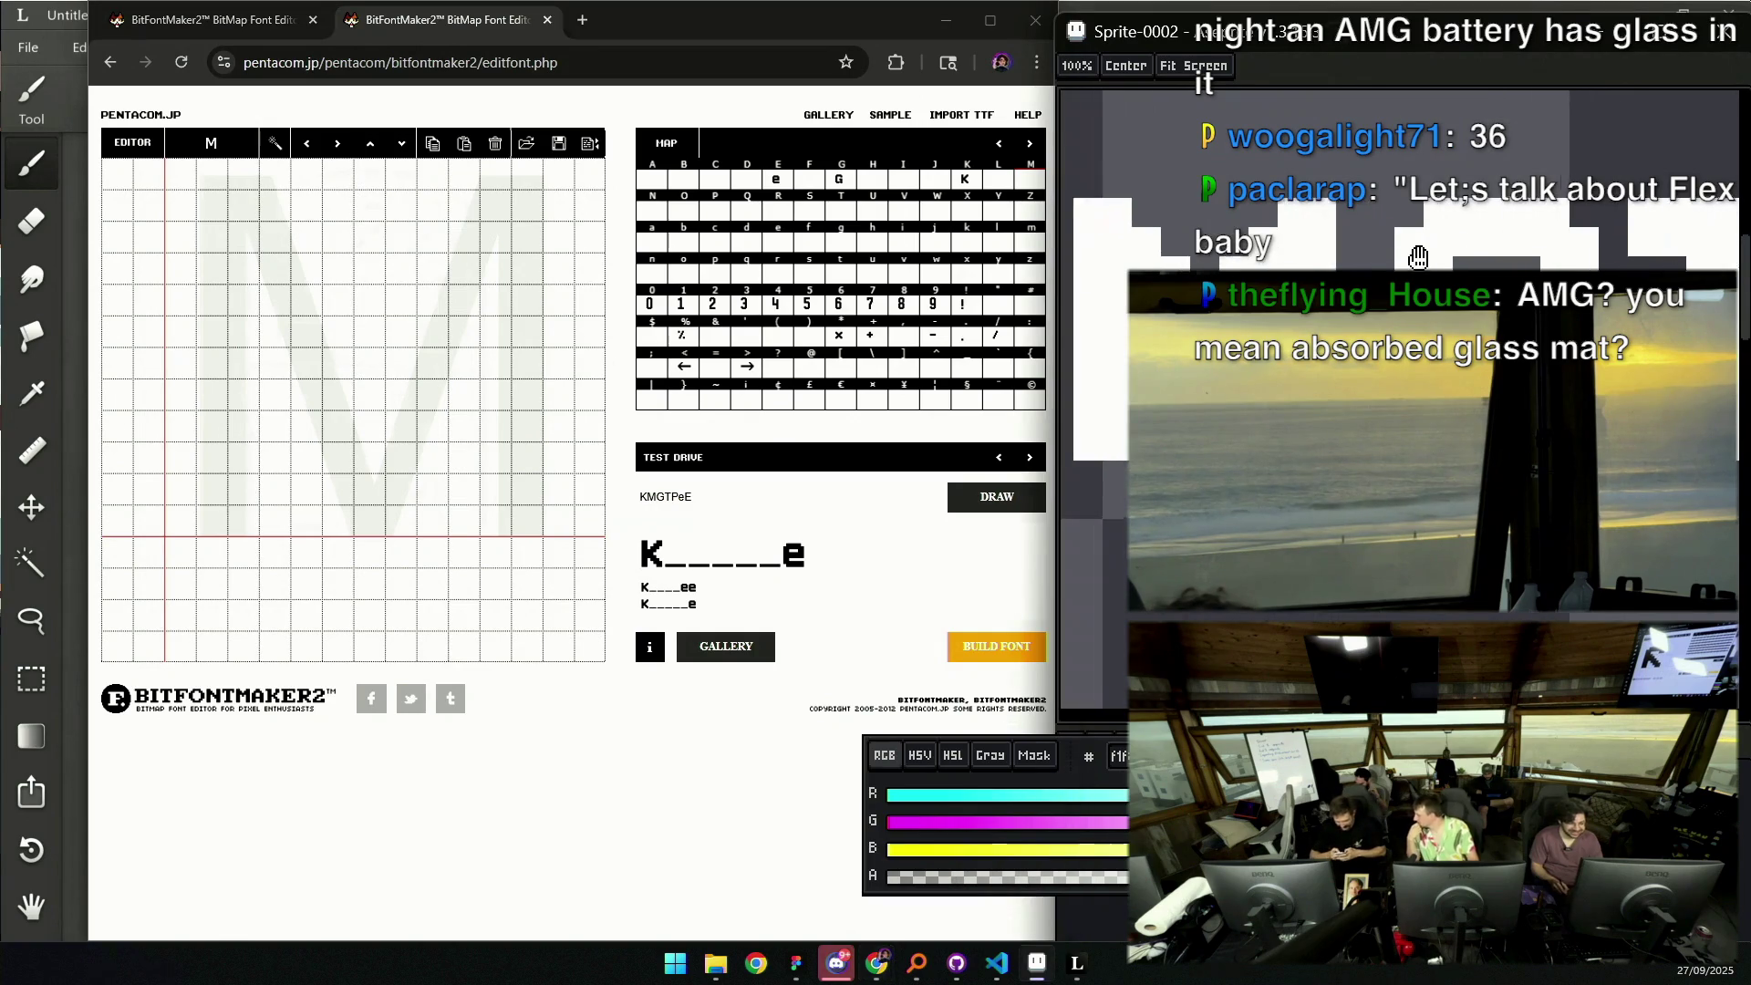
left_click_drag(180, 520, 183, 323)
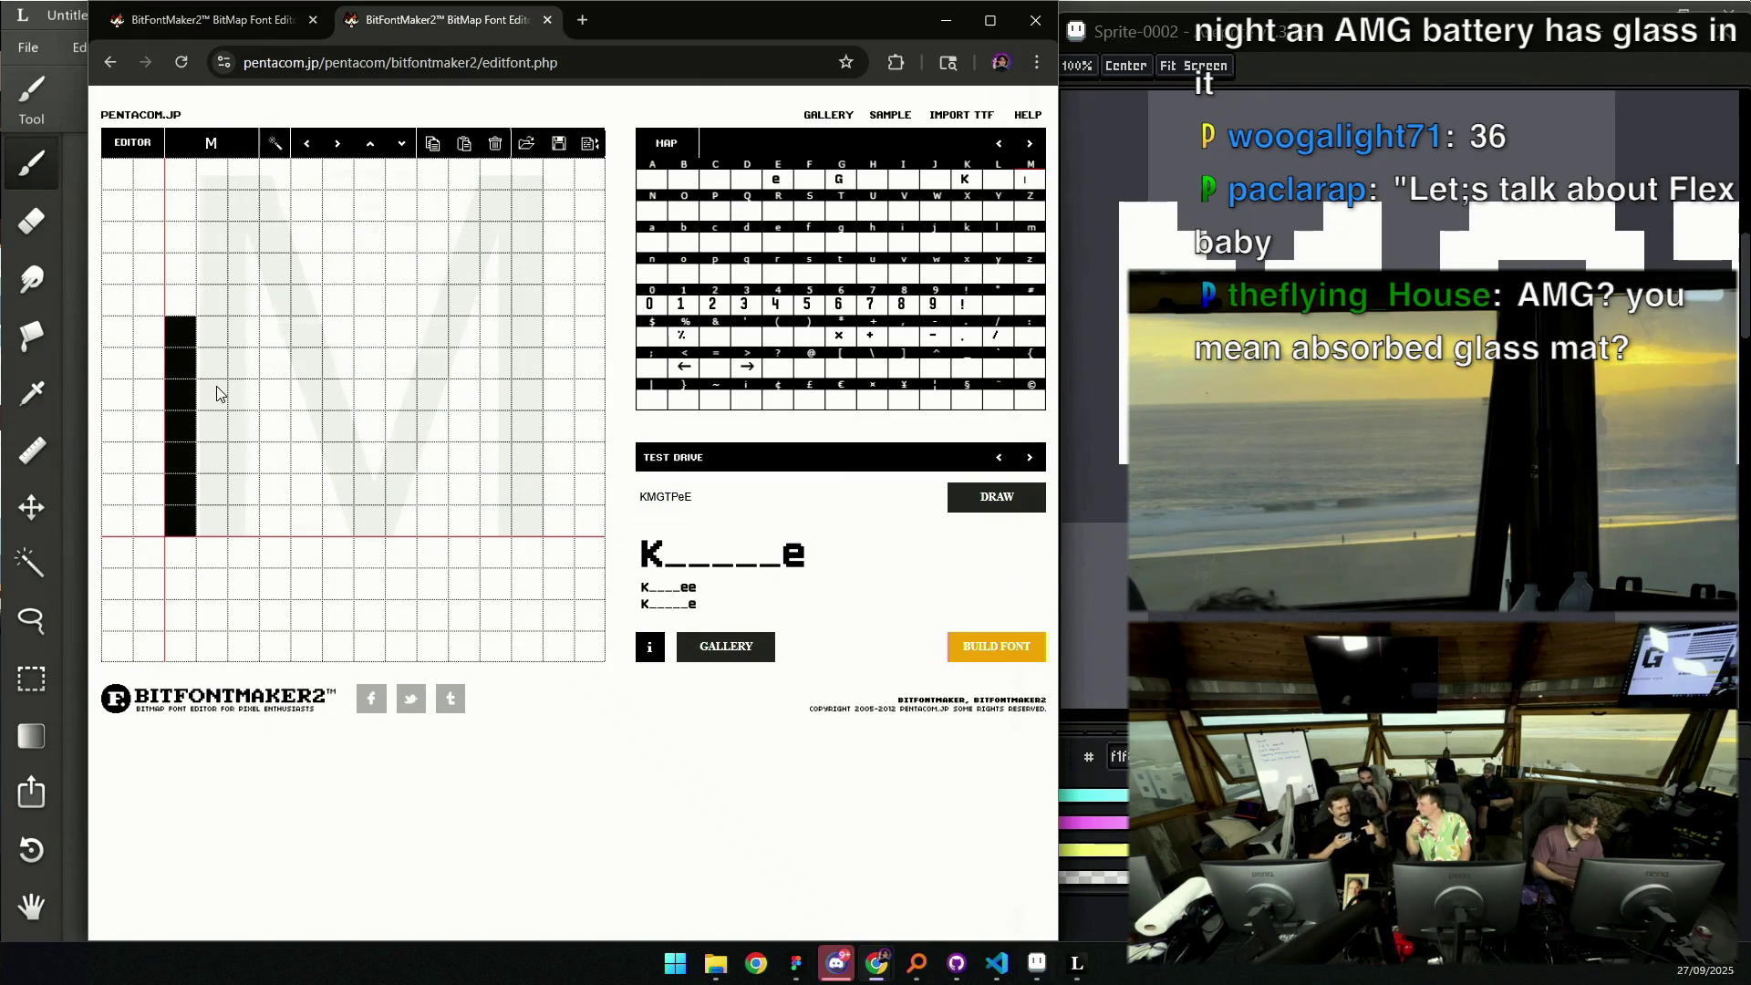
mouse_move(187, 306)
left_mouse_down()
mouse_move(190, 274)
mouse_move(215, 401)
mouse_move(212, 531)
left_mouse_up()
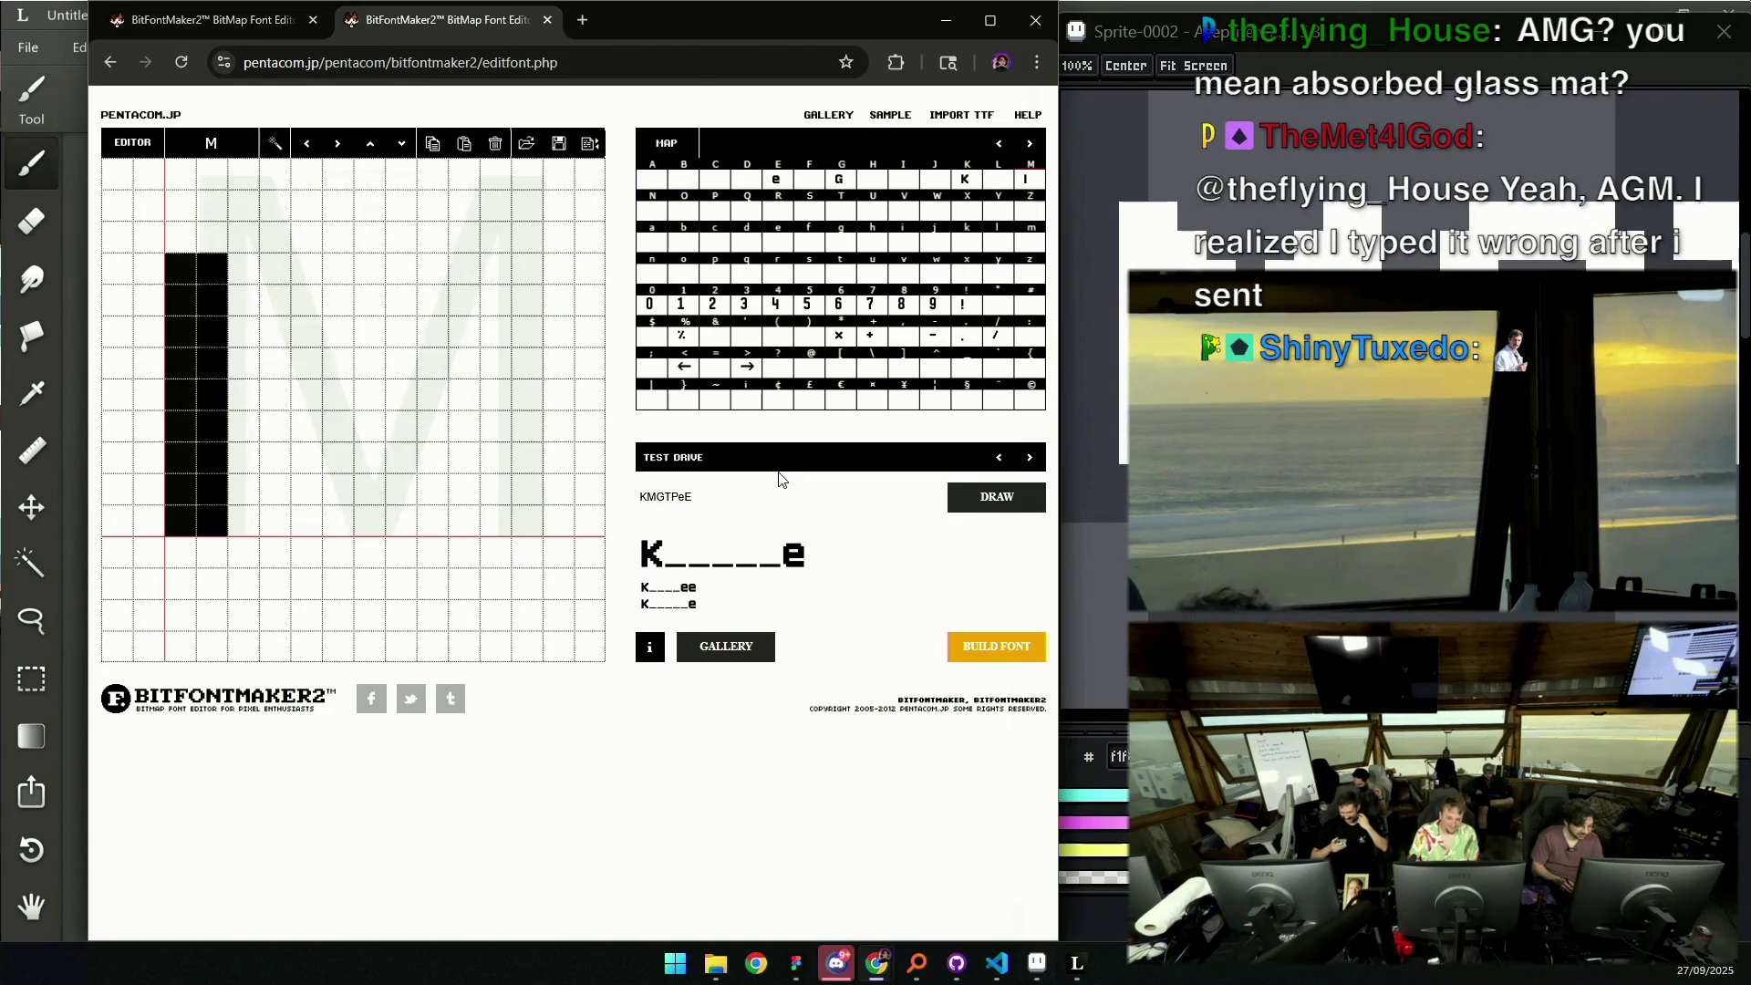
left_click(306, 394)
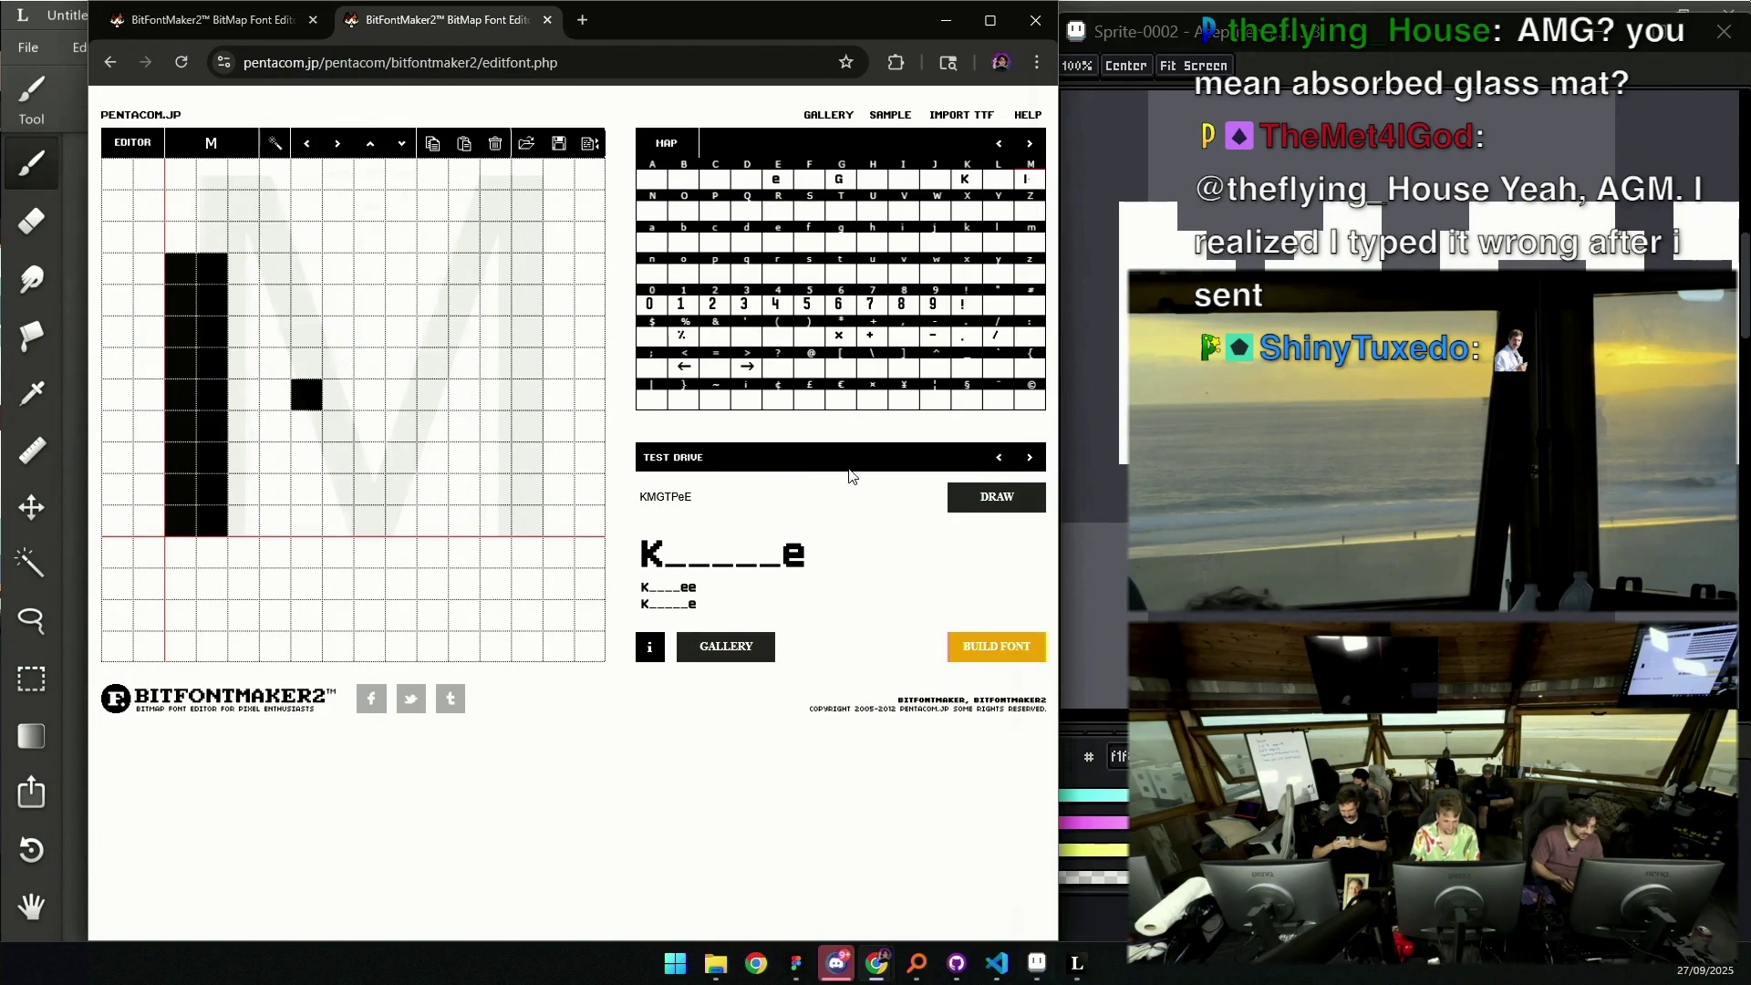
left_click(976, 497)
left_click(307, 393)
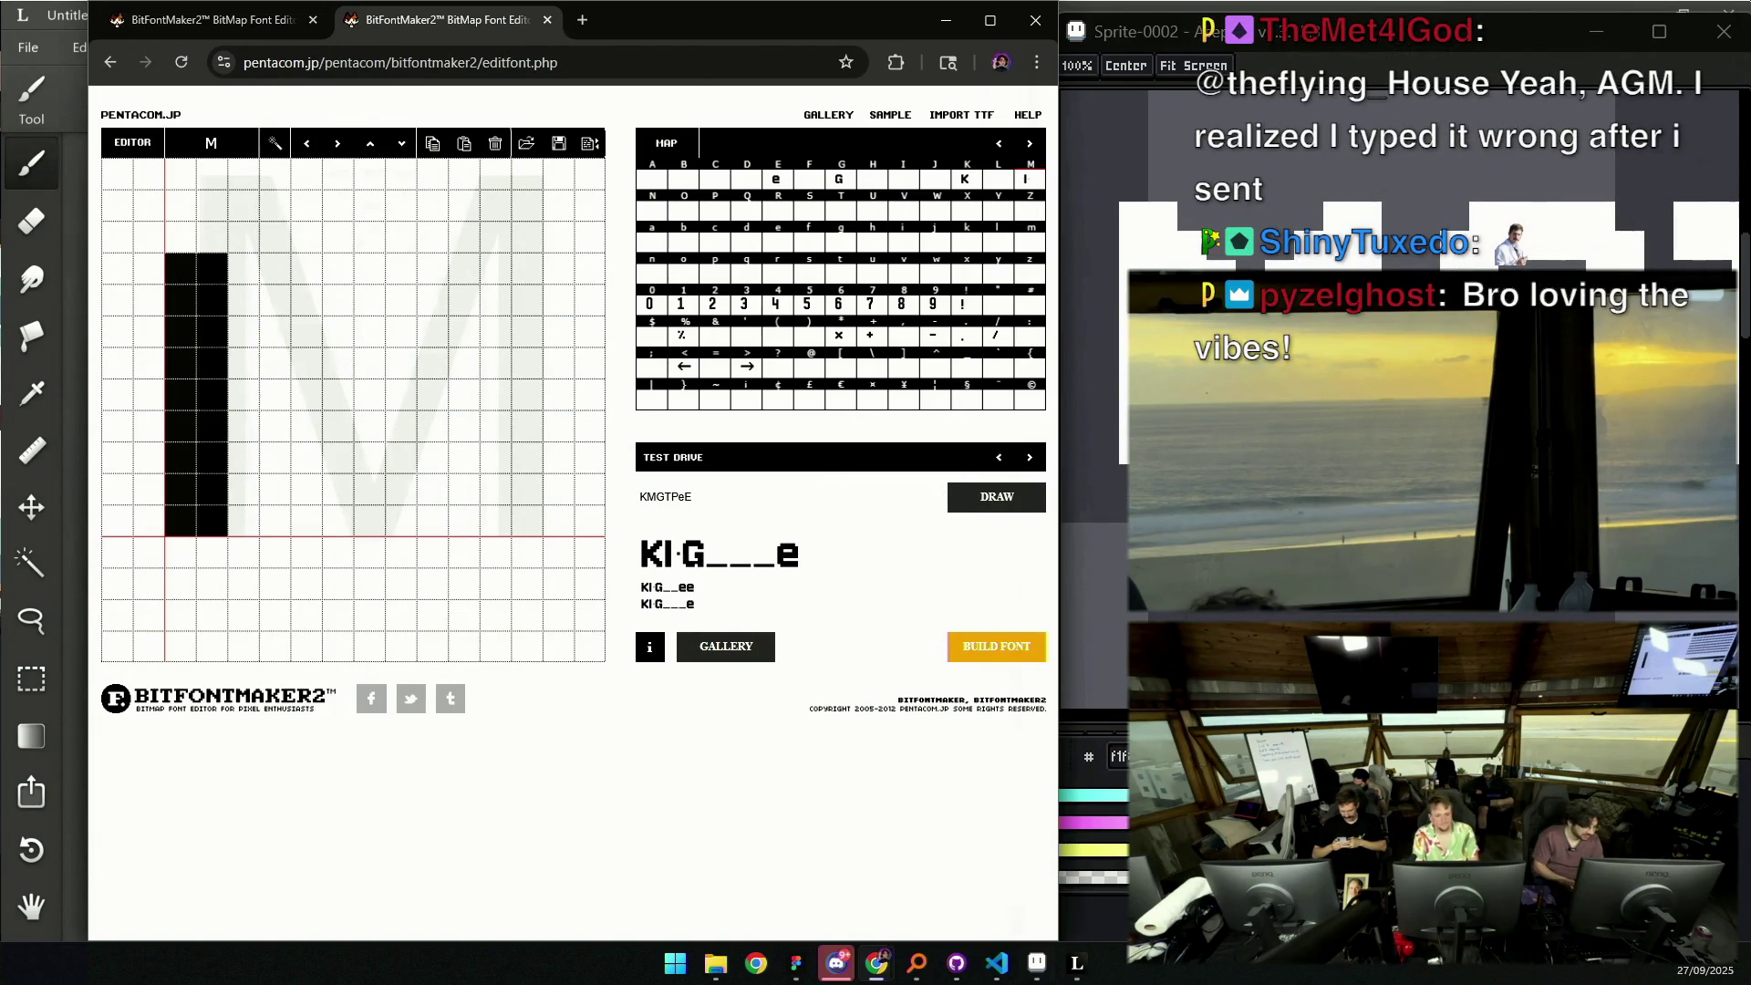
Add the M's V-shaped middle and right stem, and redraw the preview to show KMG
left_click(243, 301)
left_click(276, 331)
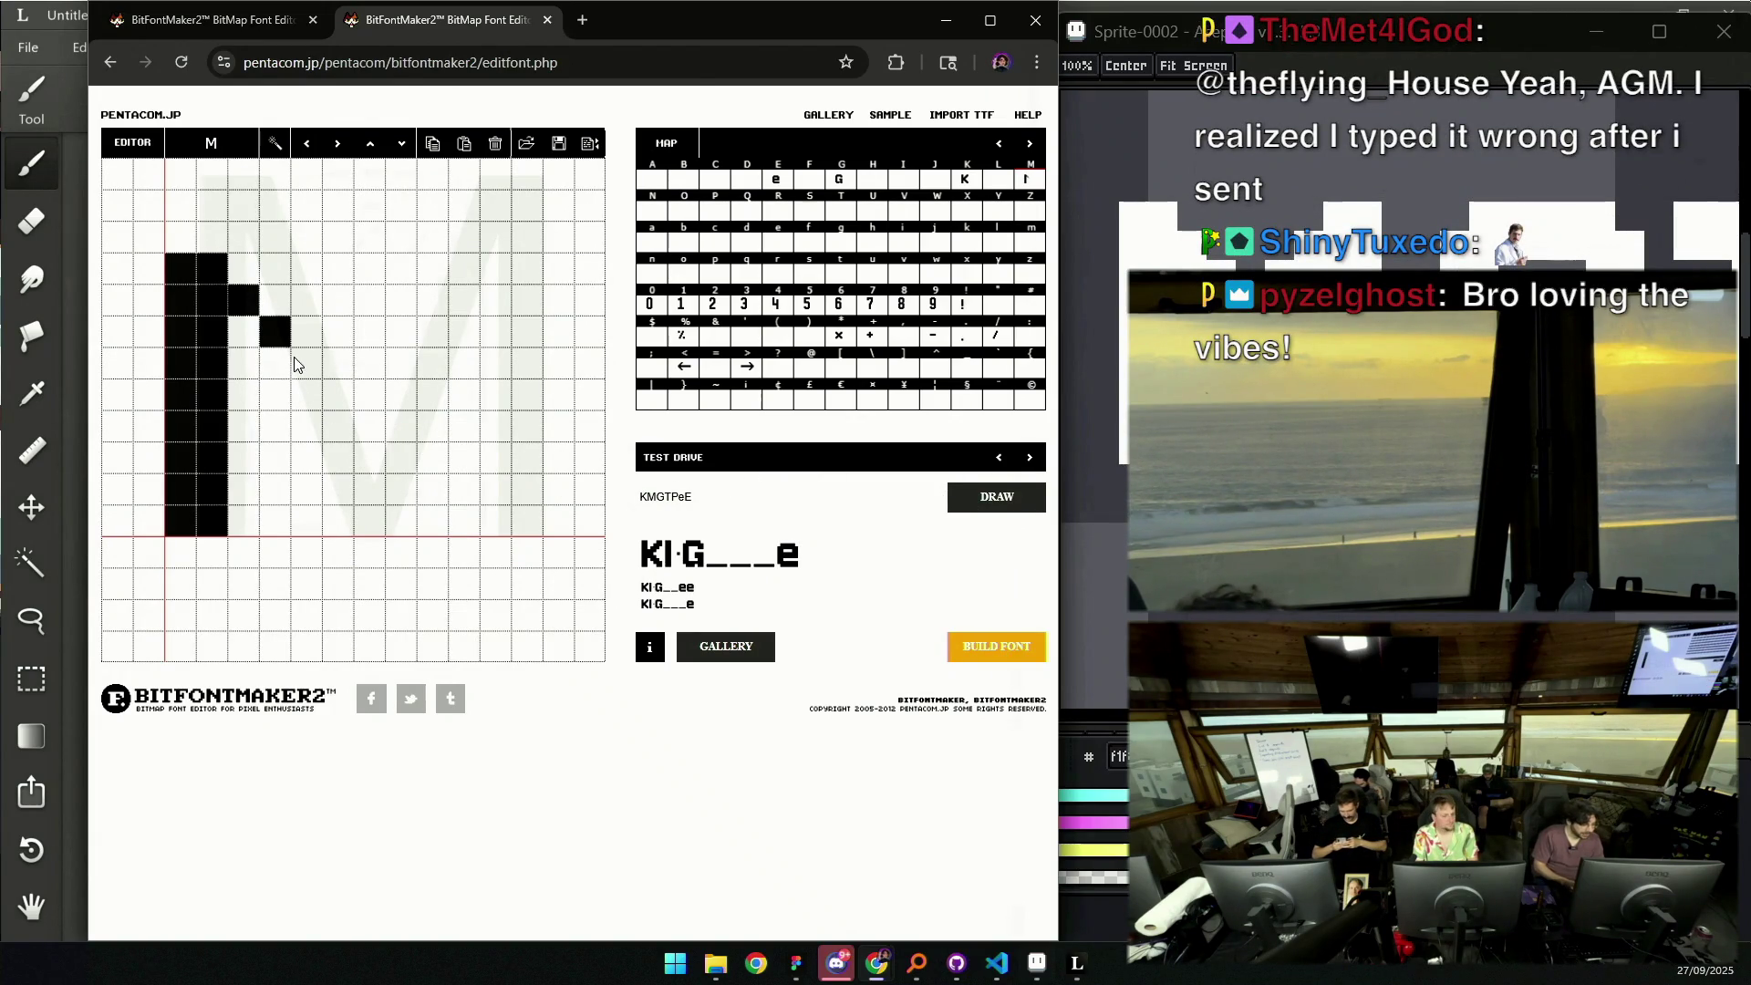
left_click(306, 363)
left_click(337, 332)
left_click(369, 300)
left_click_drag(395, 279, 433, 339)
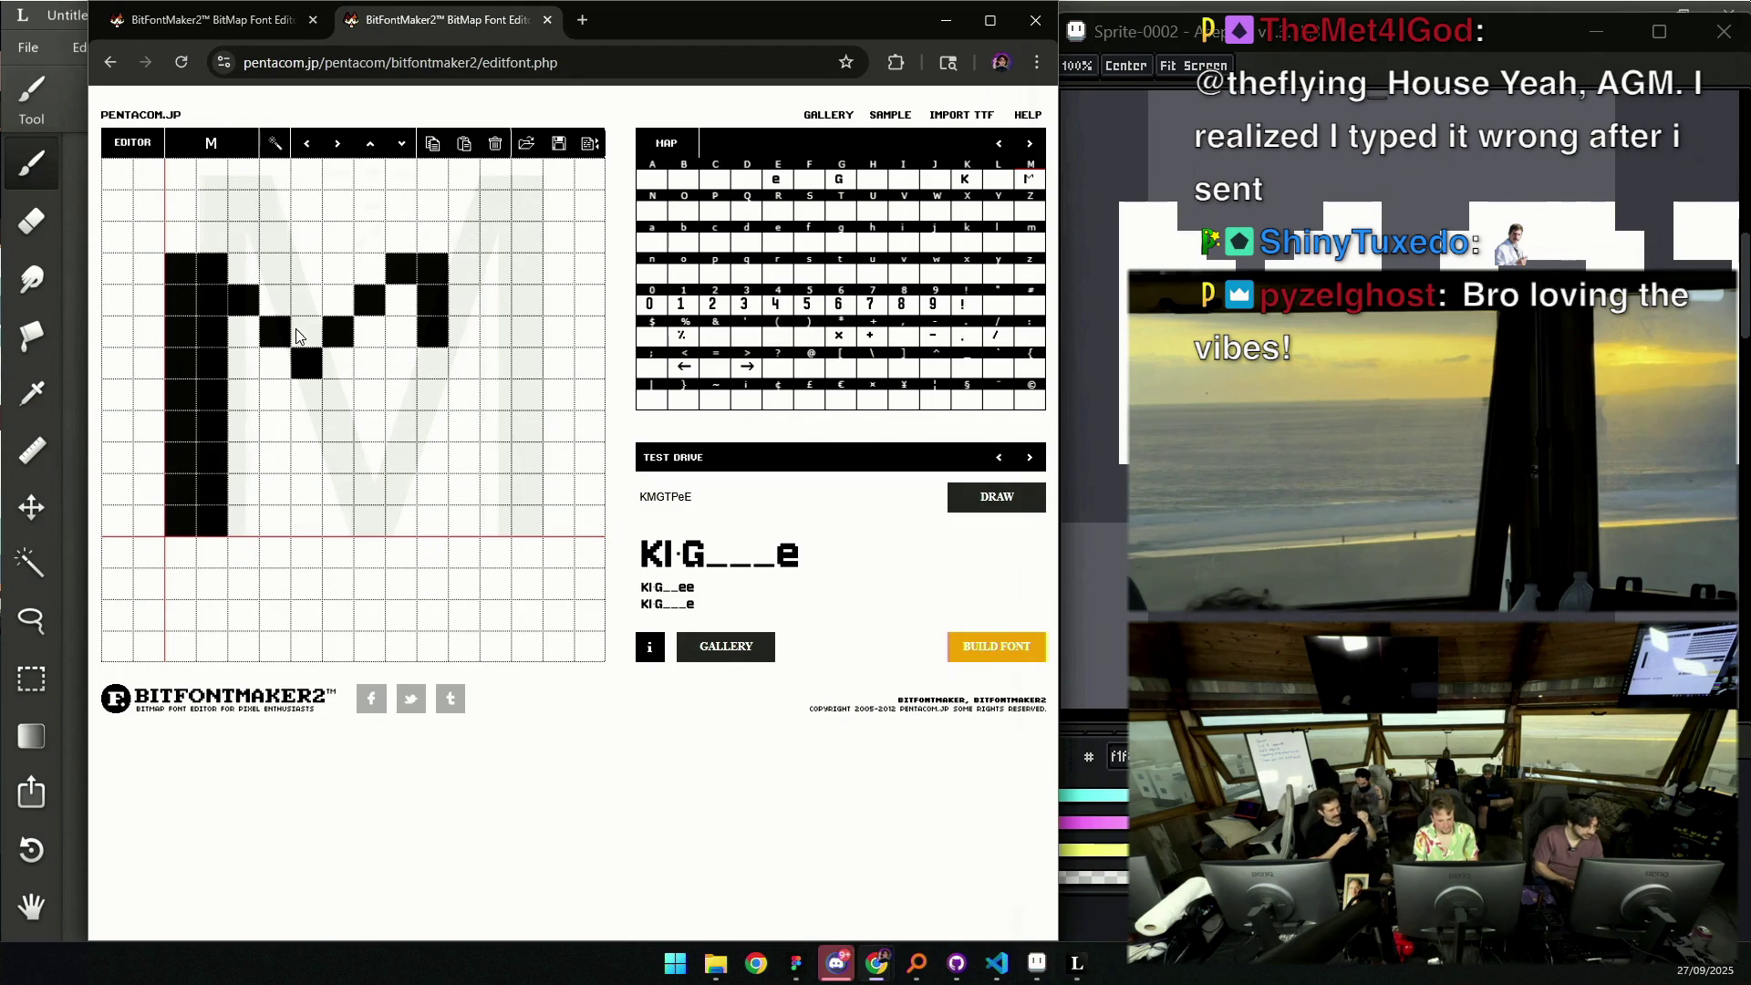
mouse_move(402, 326)
left_mouse_down()
mouse_move(412, 531)
mouse_move(433, 524)
mouse_move(432, 375)
mouse_move(339, 364)
mouse_move(312, 390)
mouse_move(254, 370)
mouse_move(293, 390)
mouse_move(306, 427)
mouse_move(419, 285)
left_mouse_up()
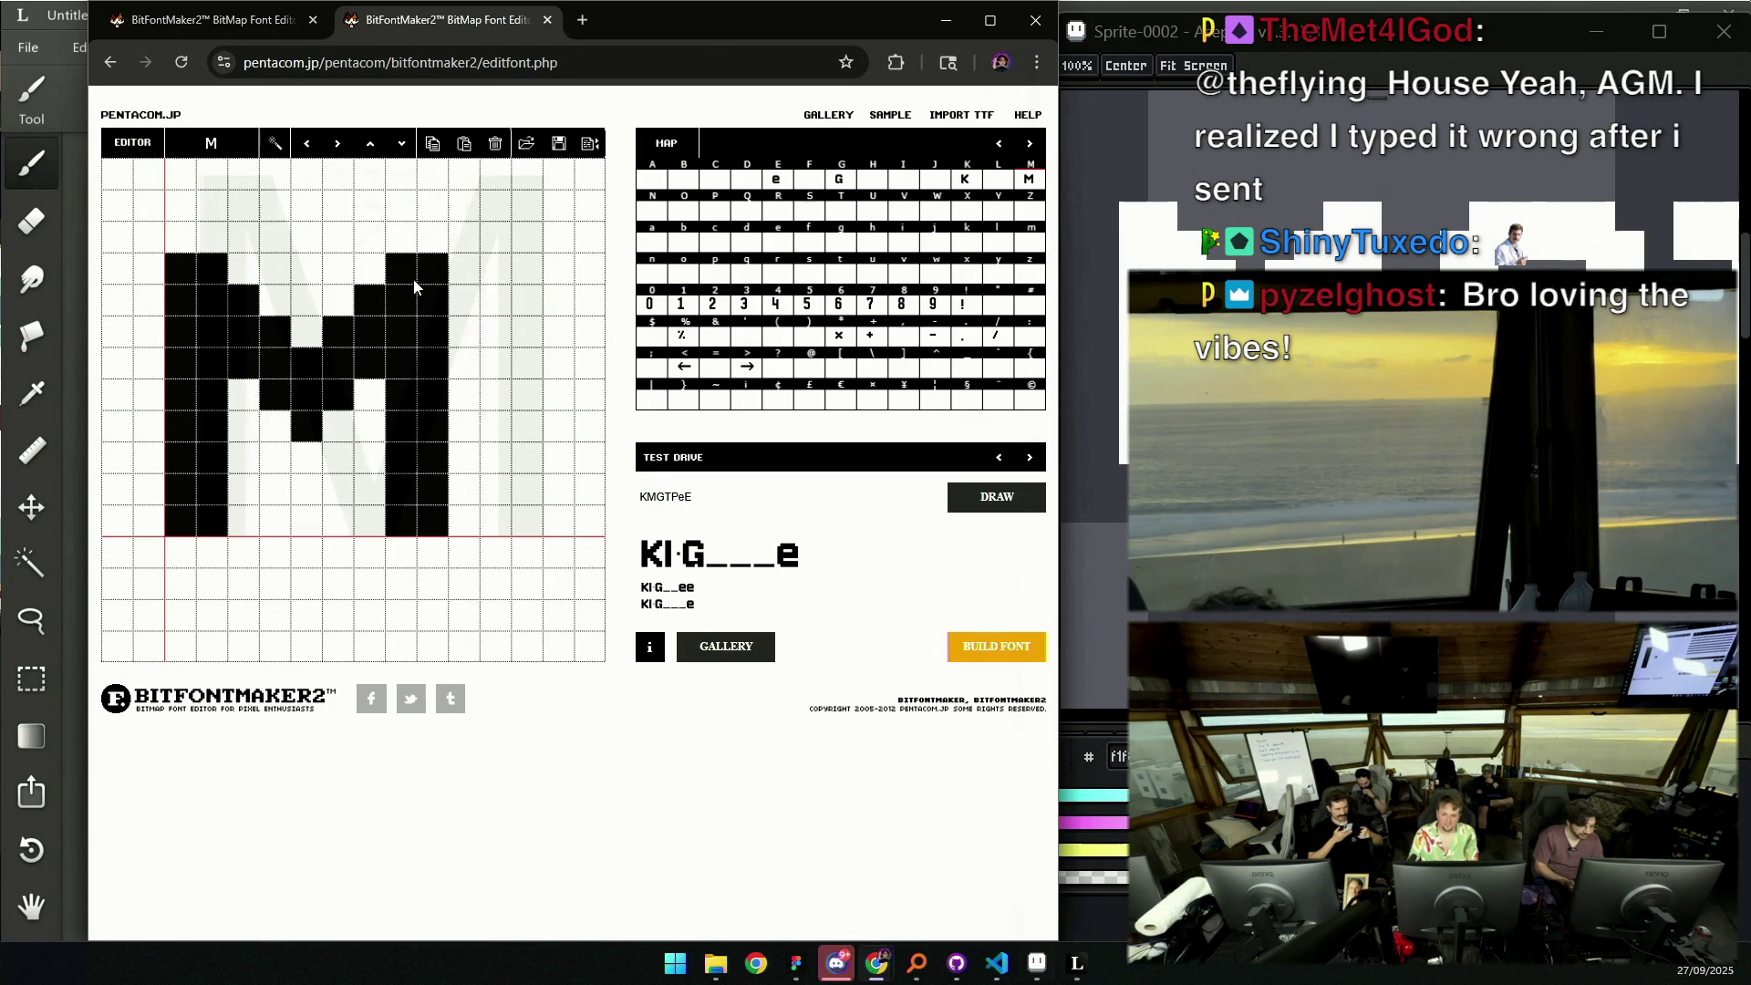
left_click(996, 496)
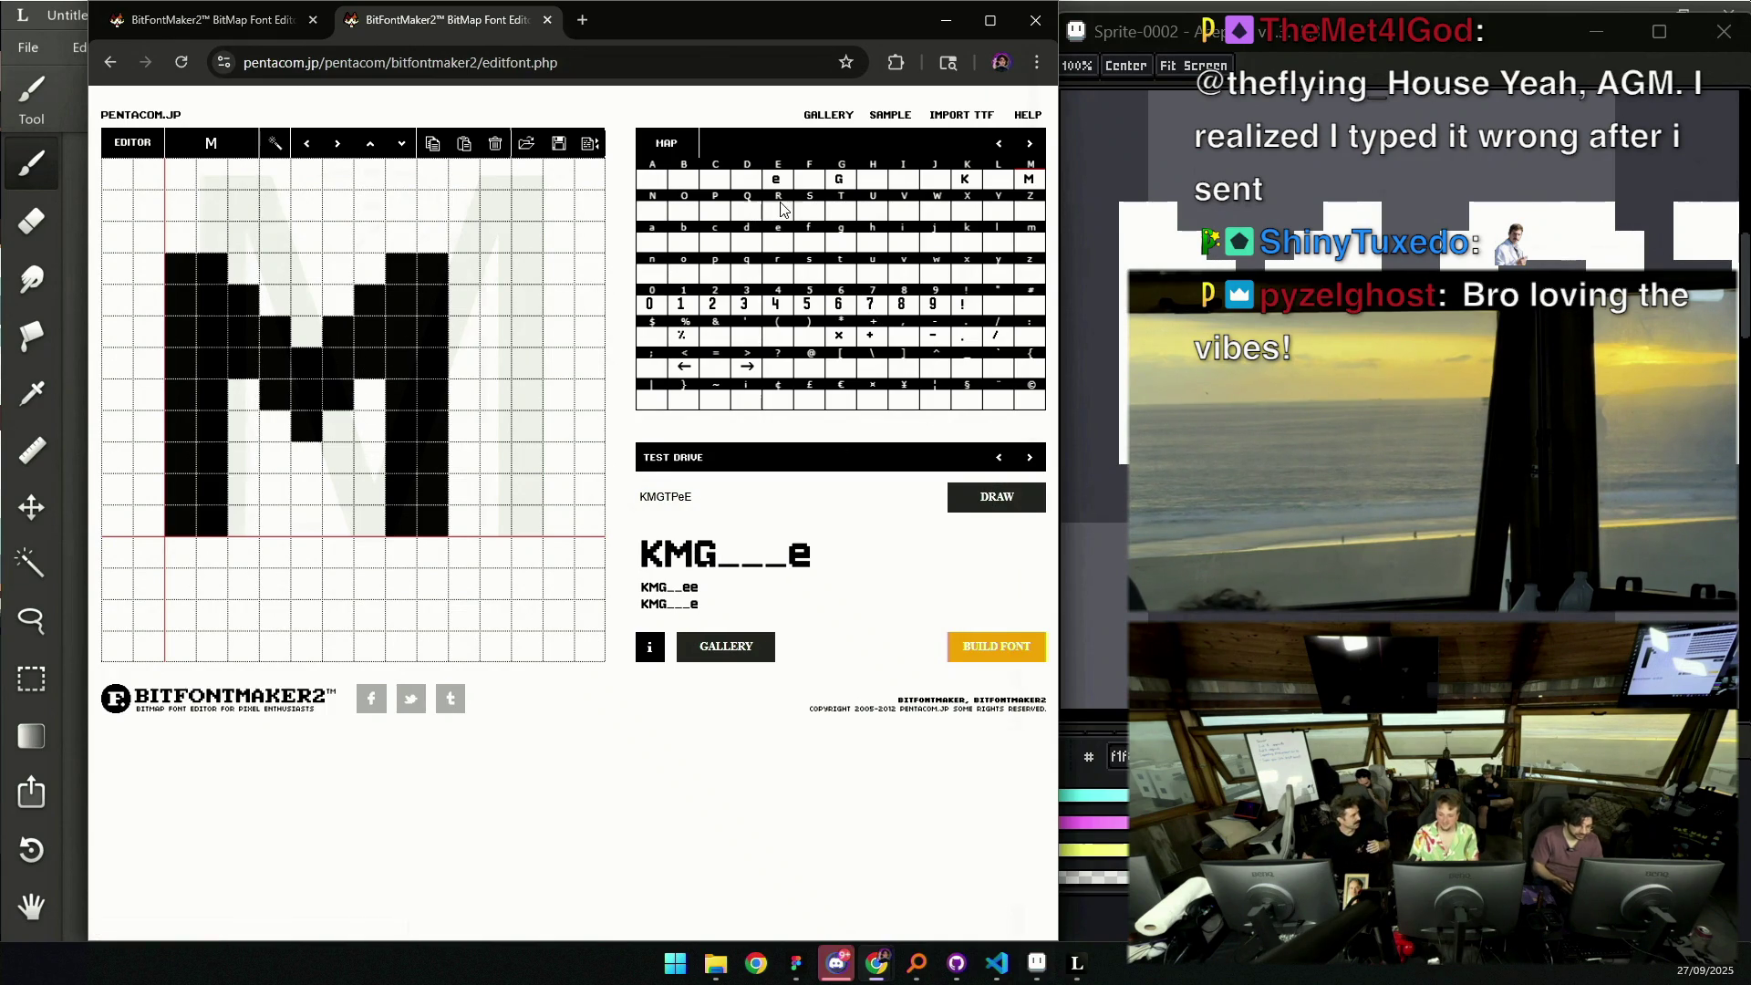
left_click(841, 211)
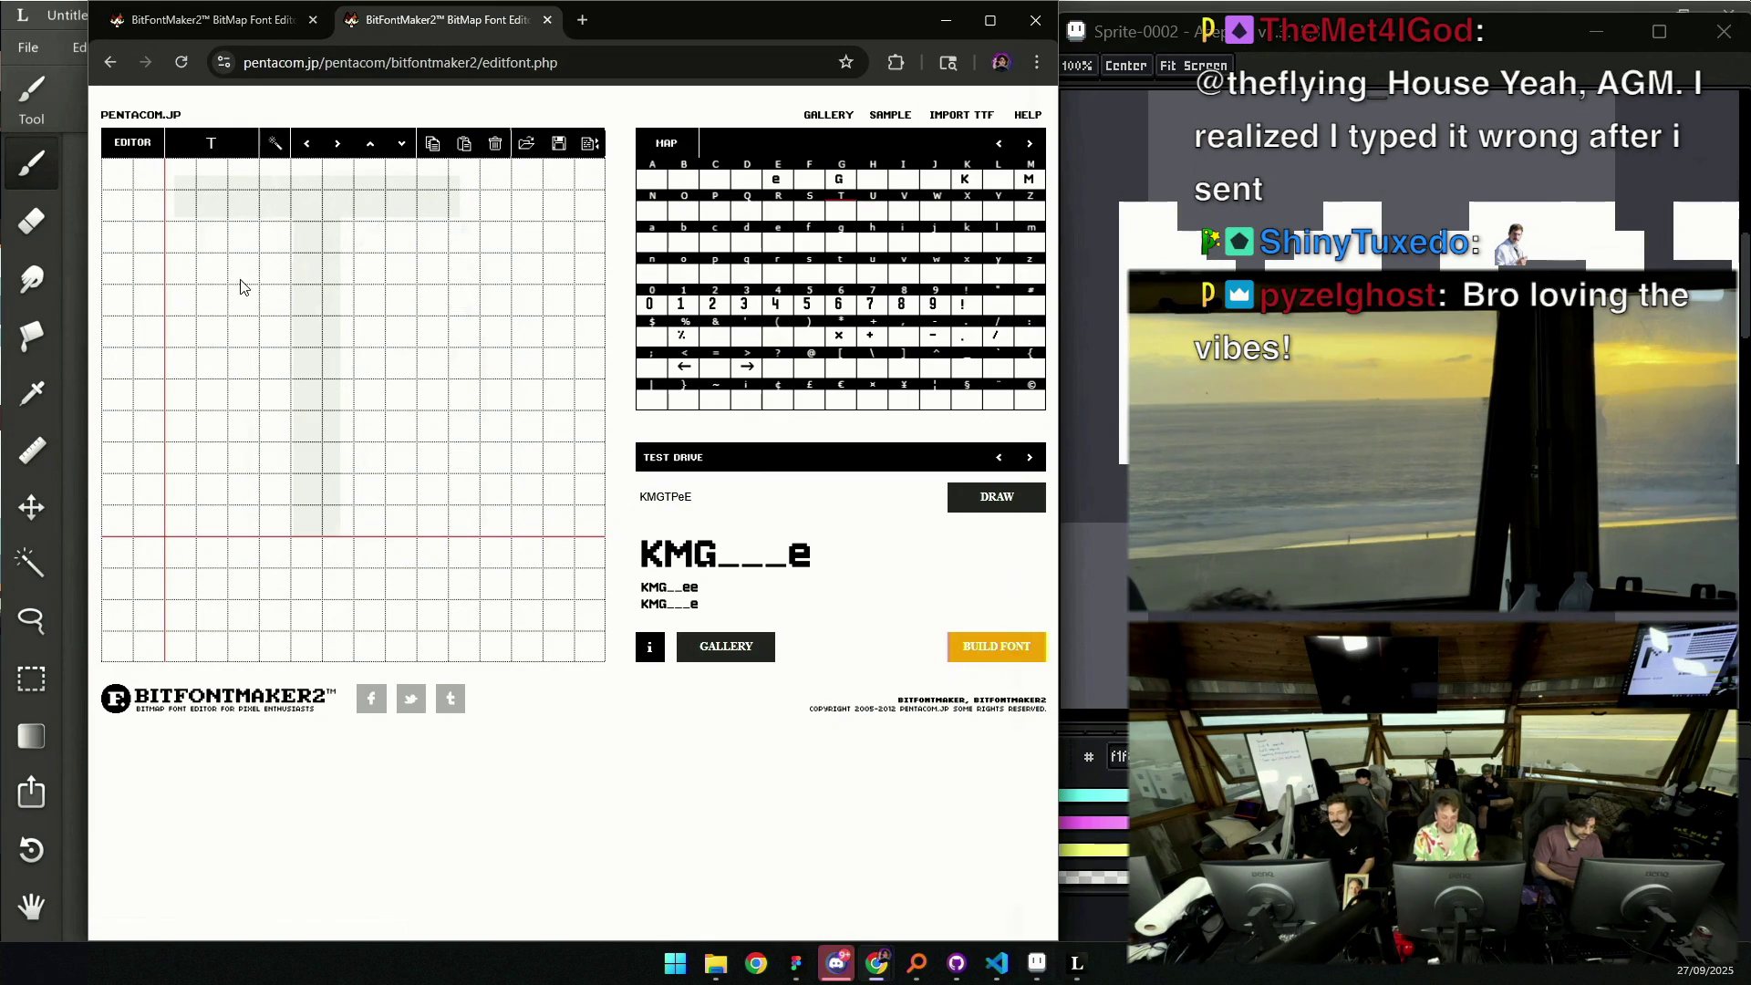
Paint the T's top crossbar and two-cell stem, redrawing the preview to show KMGT
mouse_move(187, 280)
left_mouse_down()
mouse_move(183, 301)
mouse_move(340, 270)
mouse_move(338, 301)
left_mouse_up()
left_click(996, 496)
left_click_drag(239, 333, 243, 533)
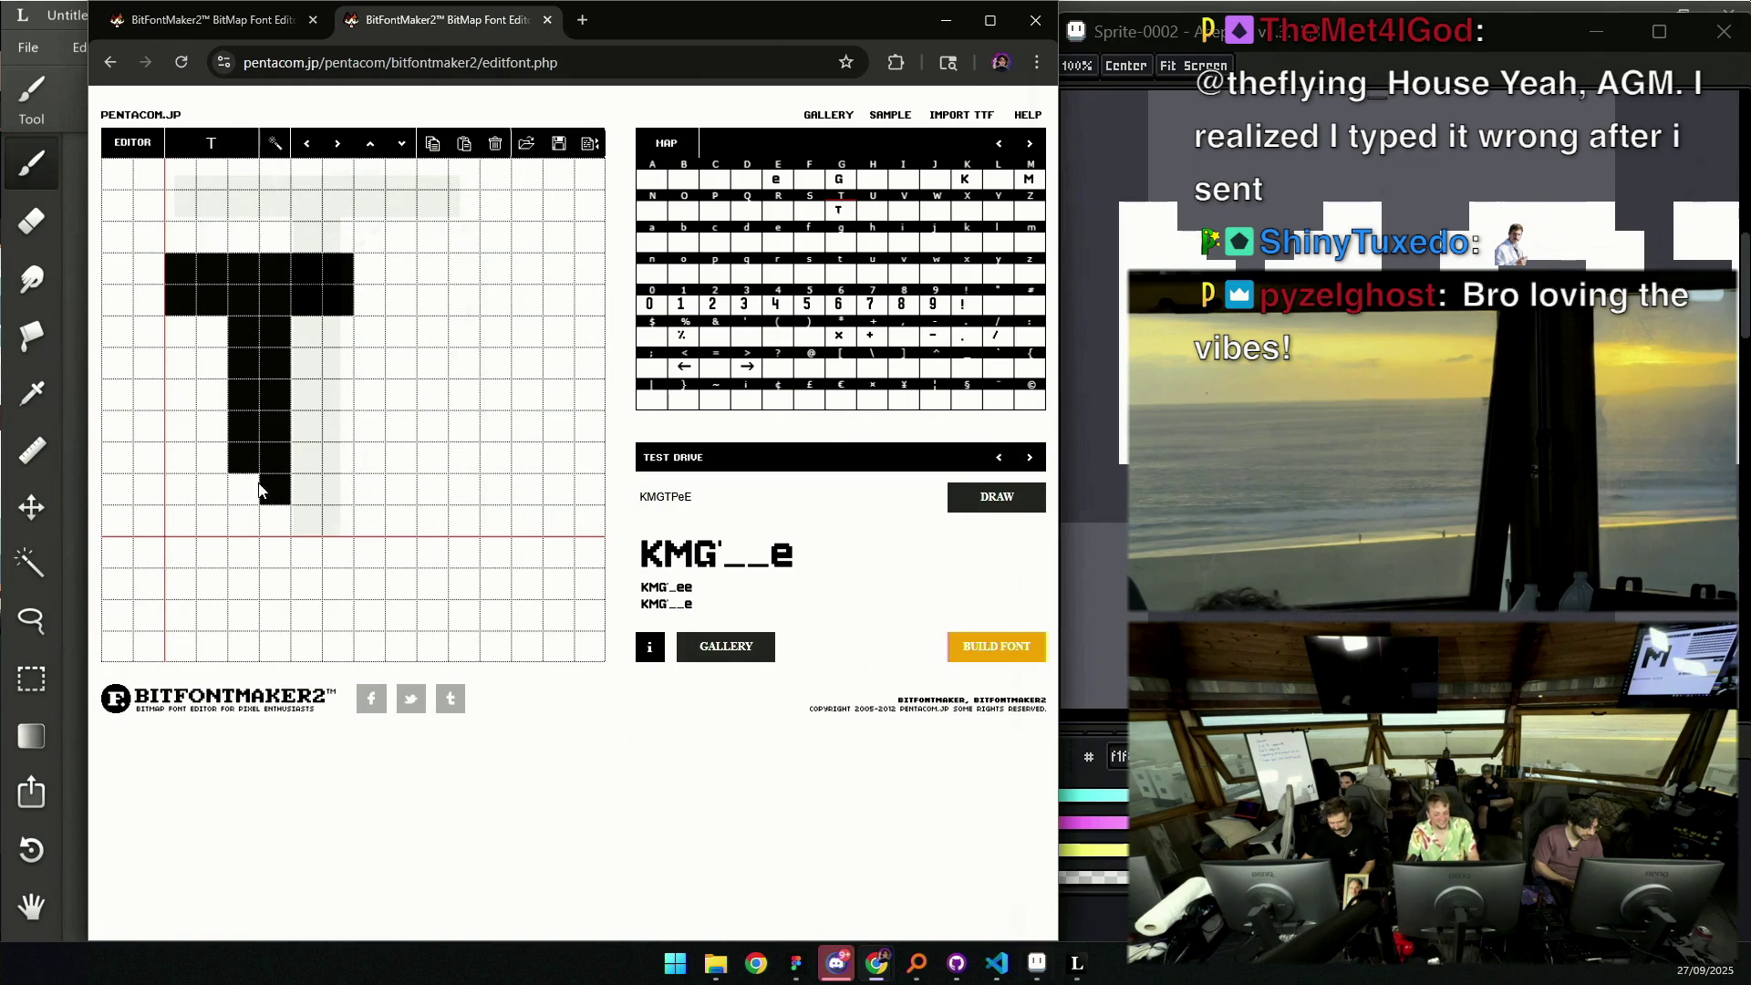
left_click(1003, 499)
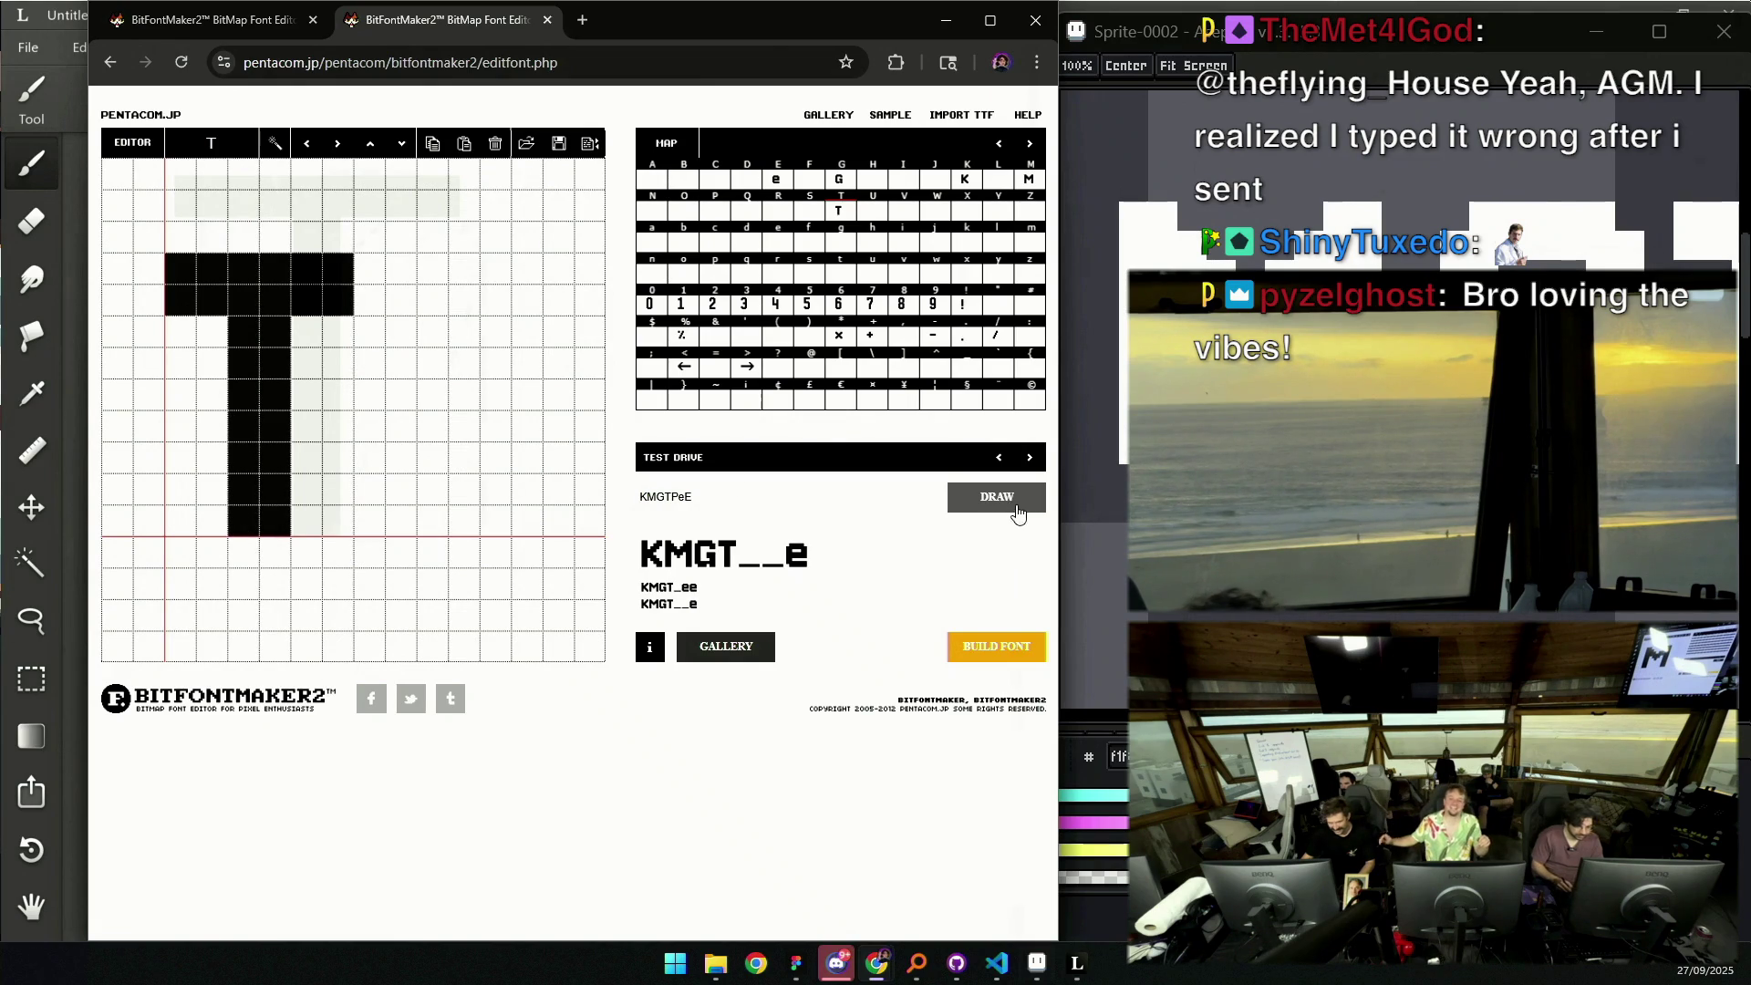
Copy the T glyph and paste it into the p slot
left_click(1399, 160)
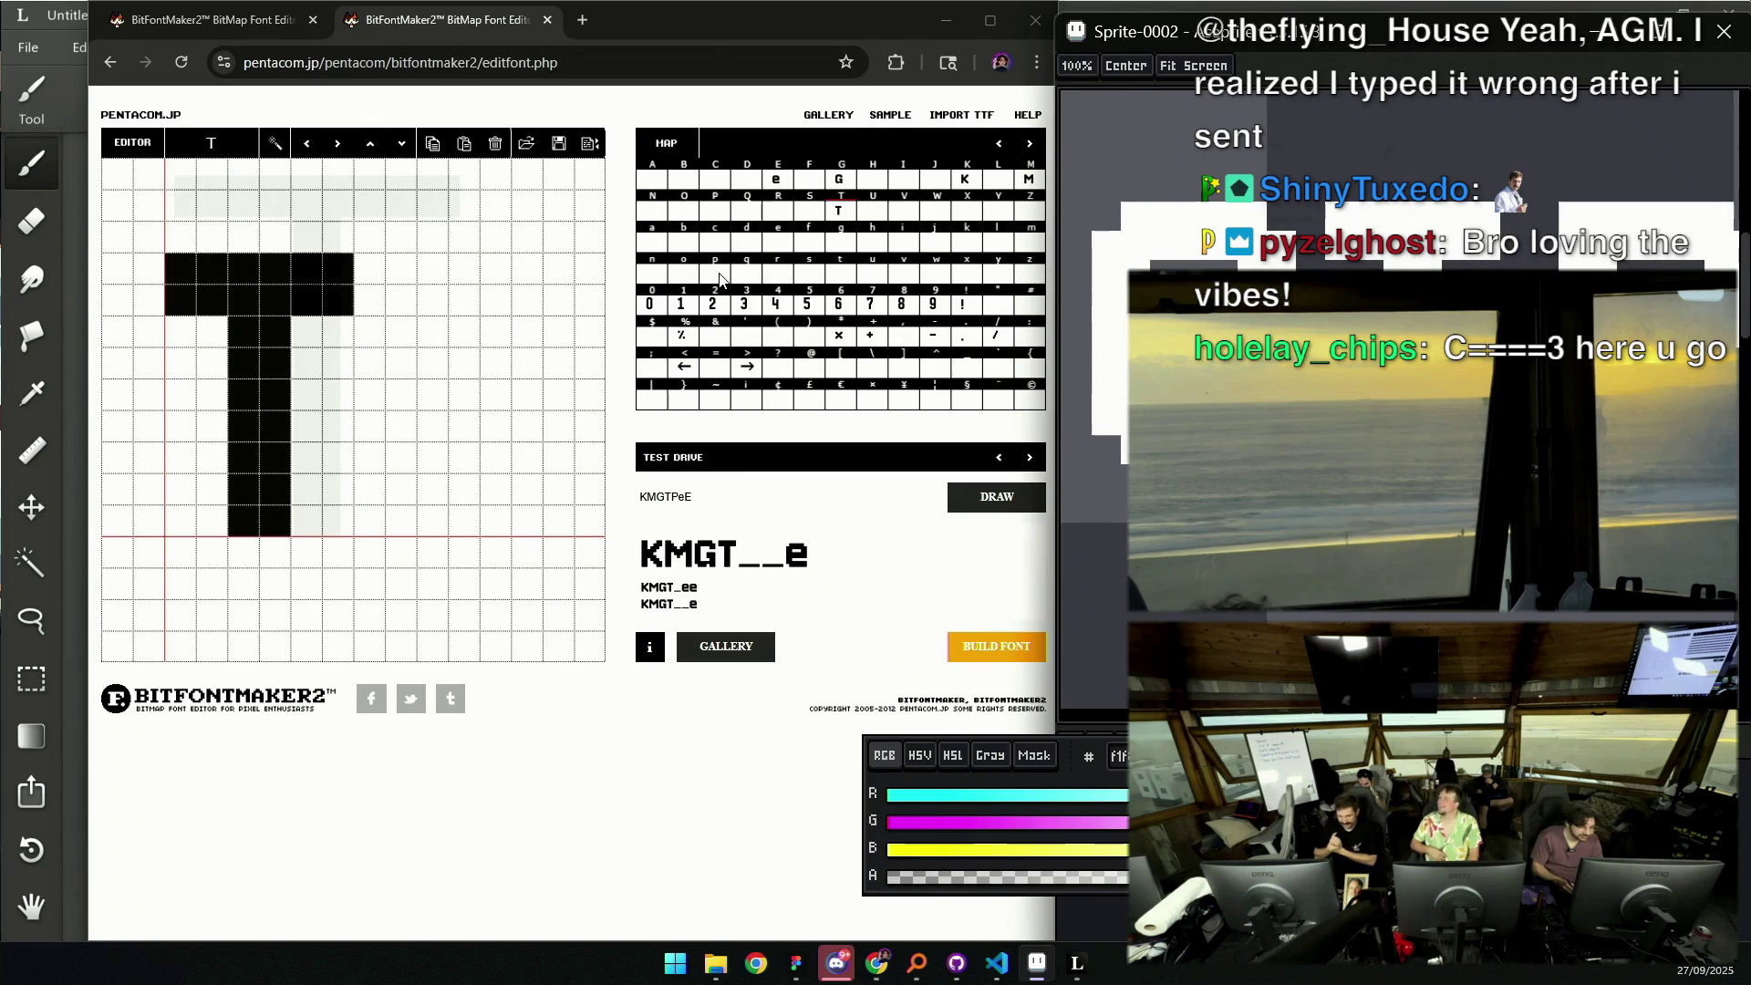
left_click(716, 279)
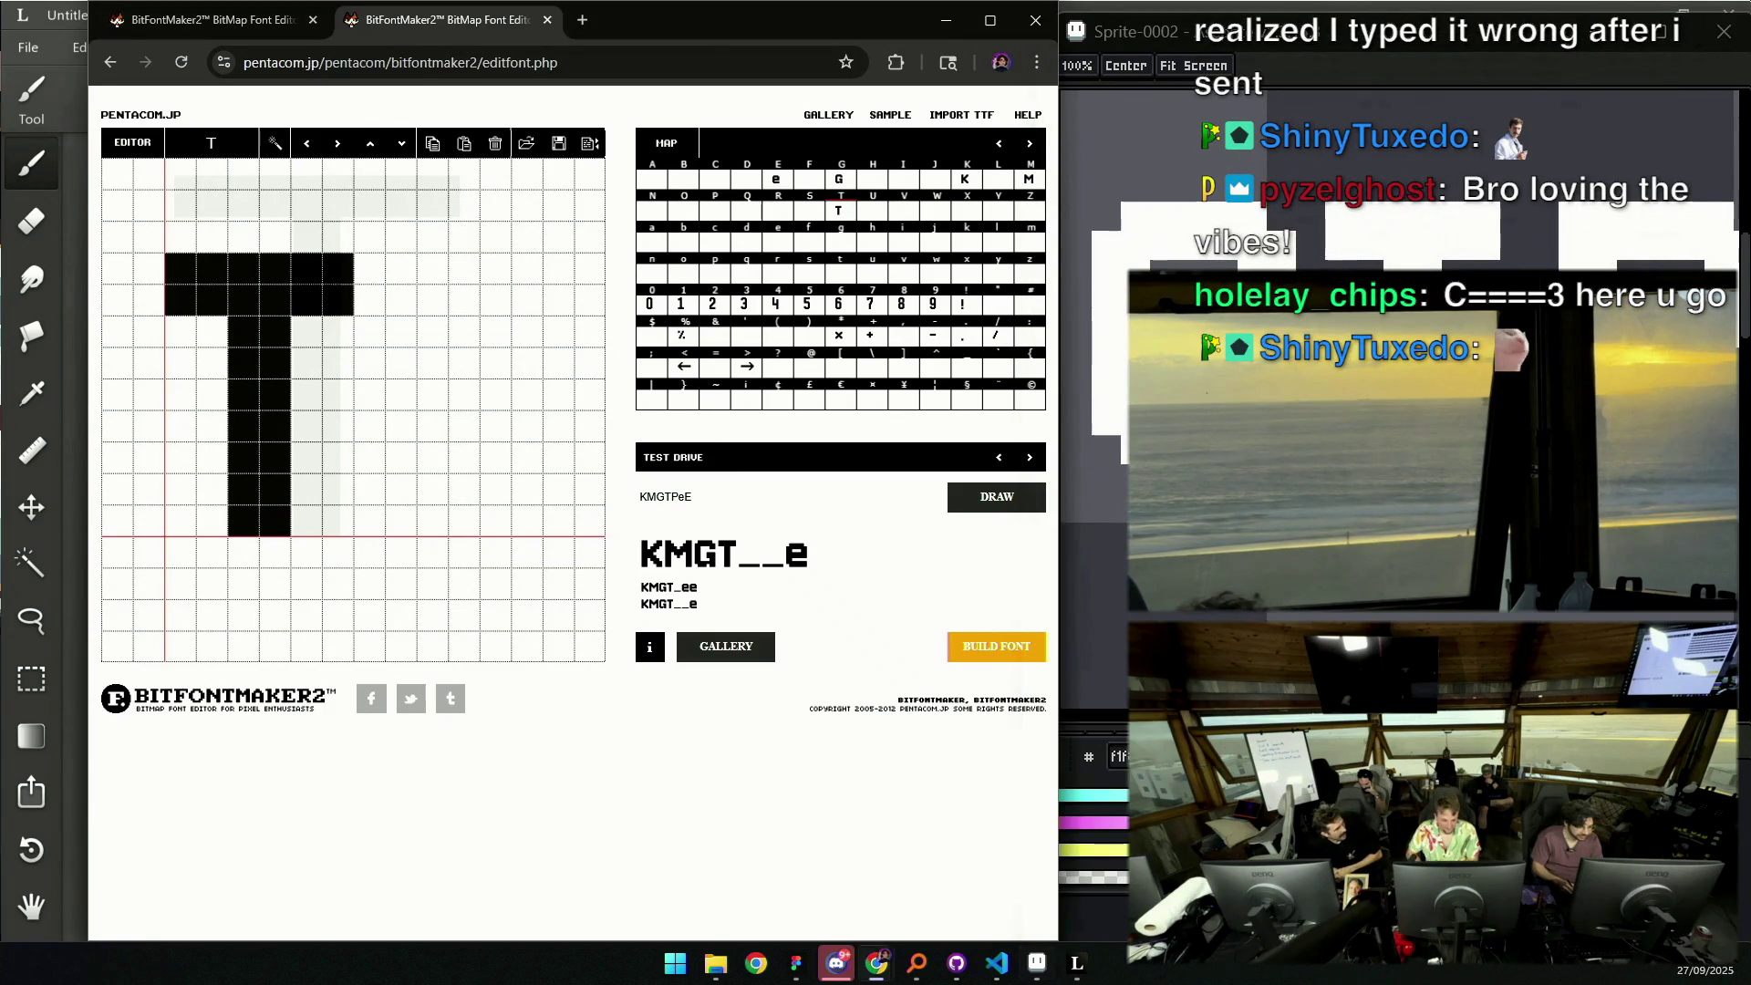
left_click(702, 279)
Clear the top of the T's stem and paint the P's left stem
left_click(274, 332)
left_click(243, 332)
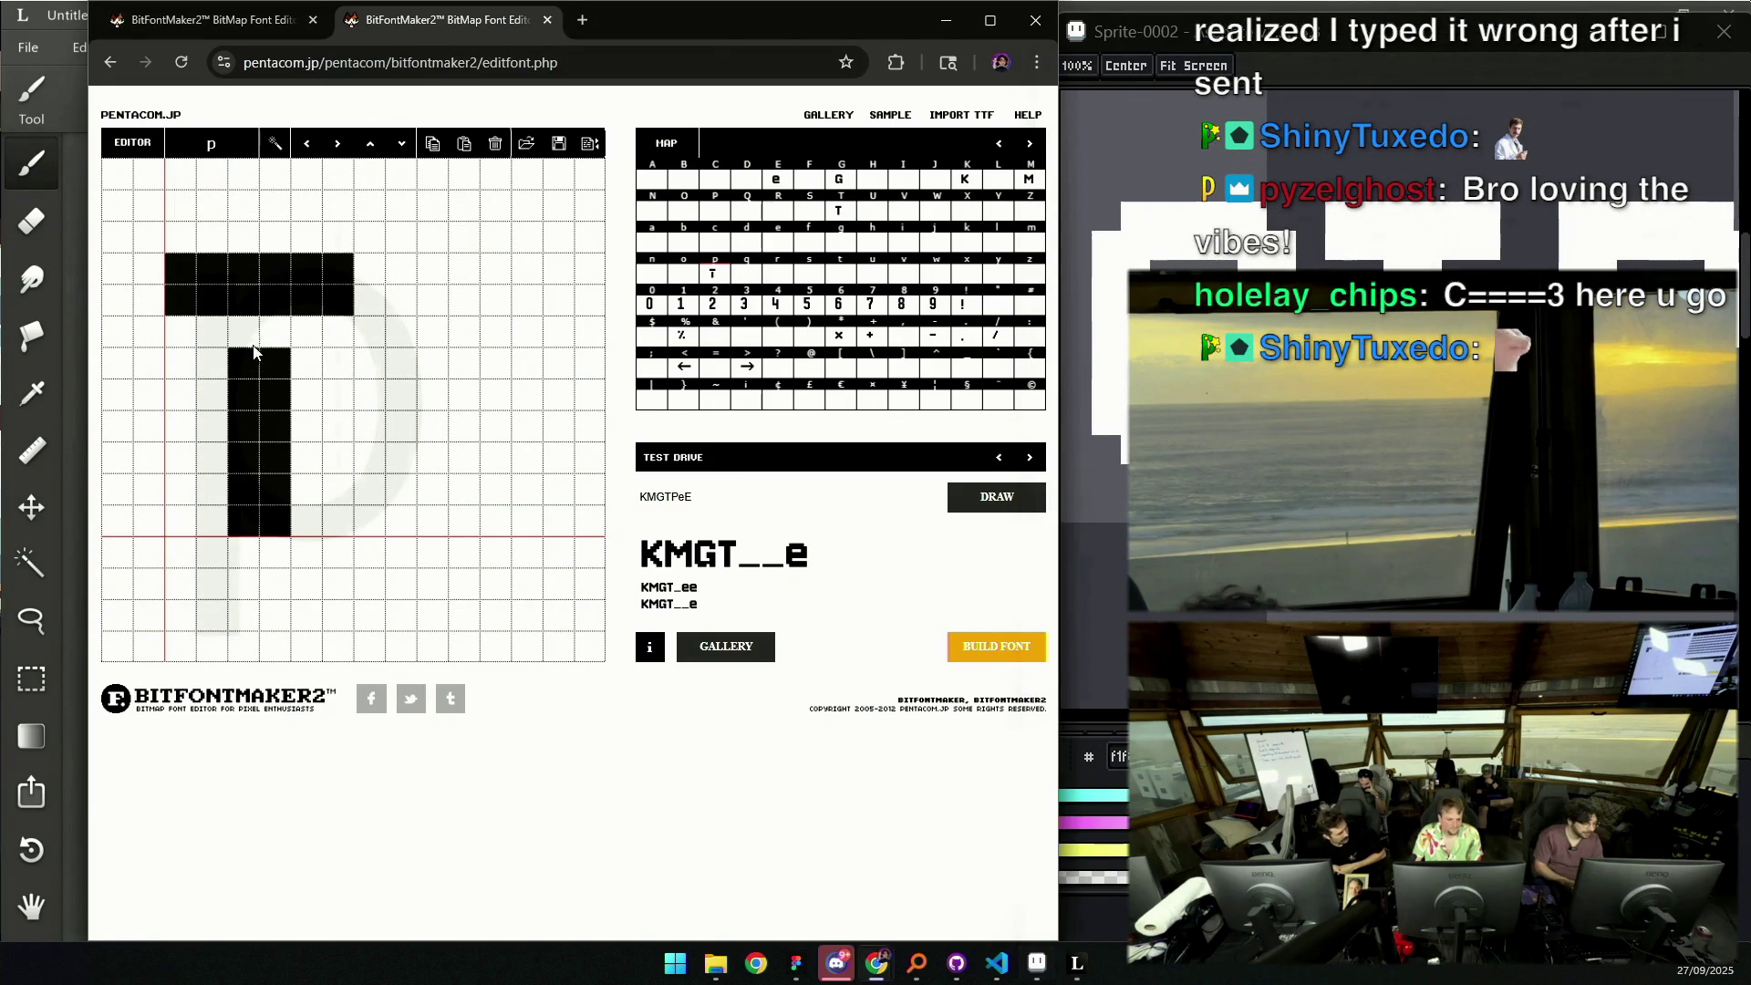
left_click_drag(185, 345, 212, 473)
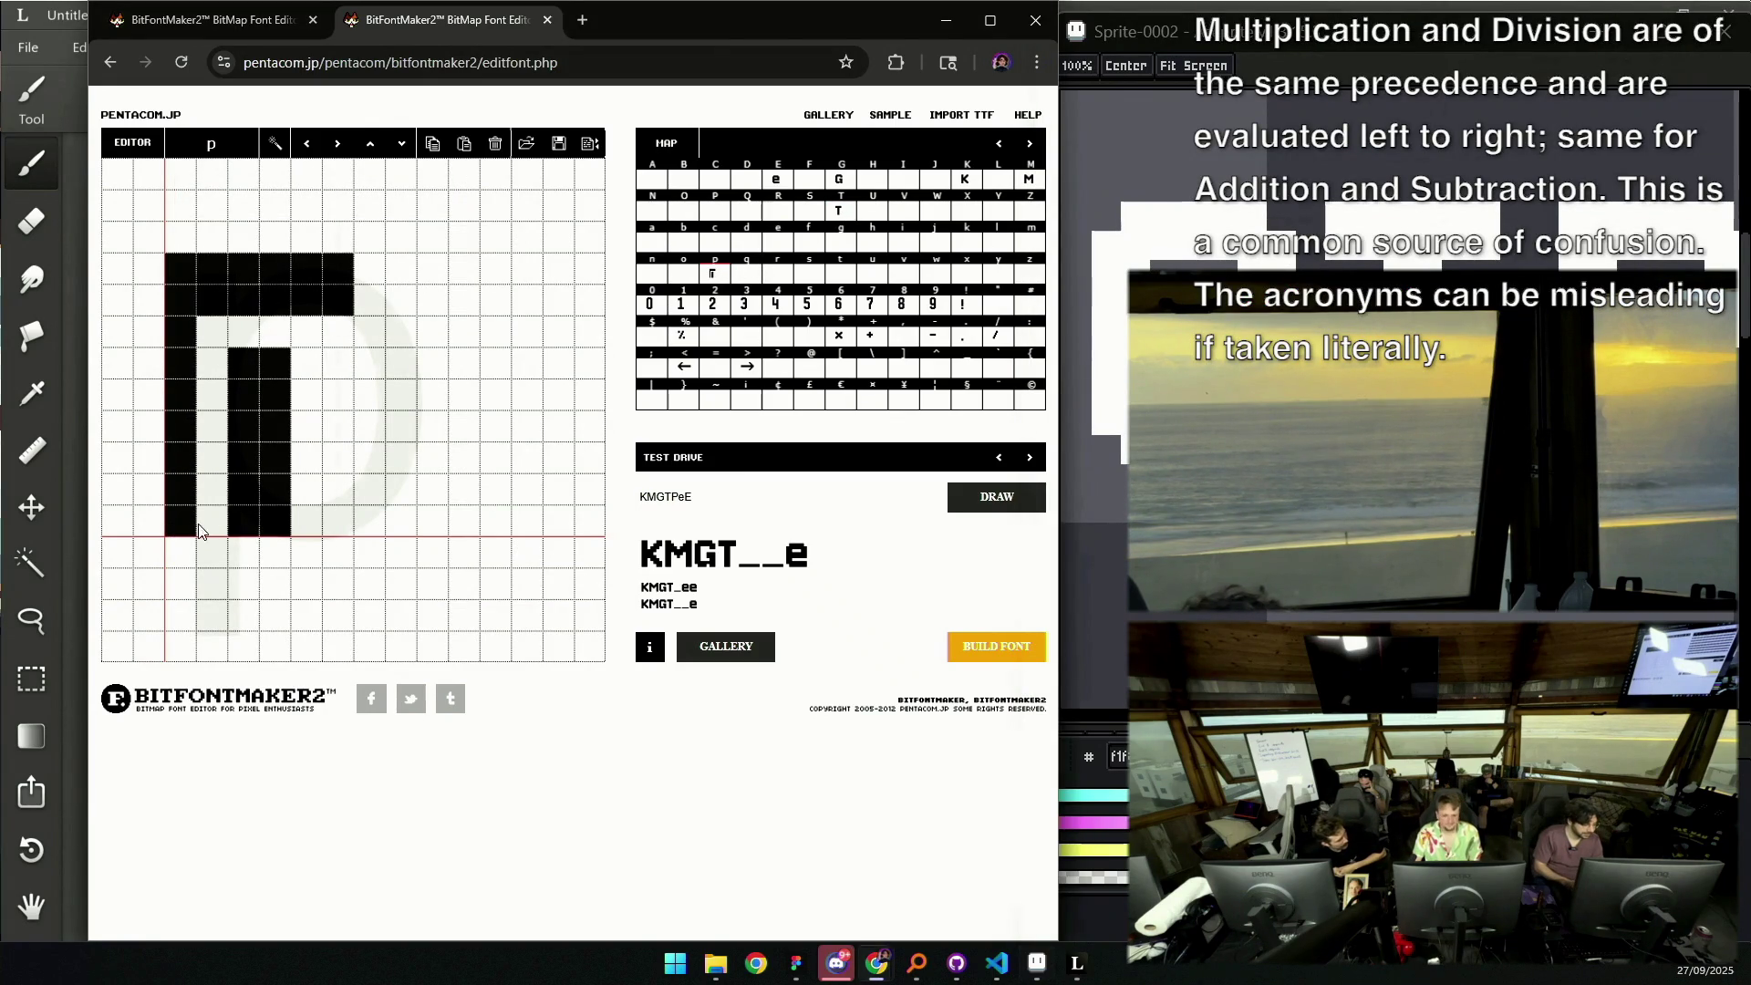
mouse_move(211, 474)
left_mouse_down()
mouse_move(211, 330)
mouse_move(244, 440)
mouse_move(274, 394)
left_mouse_up()
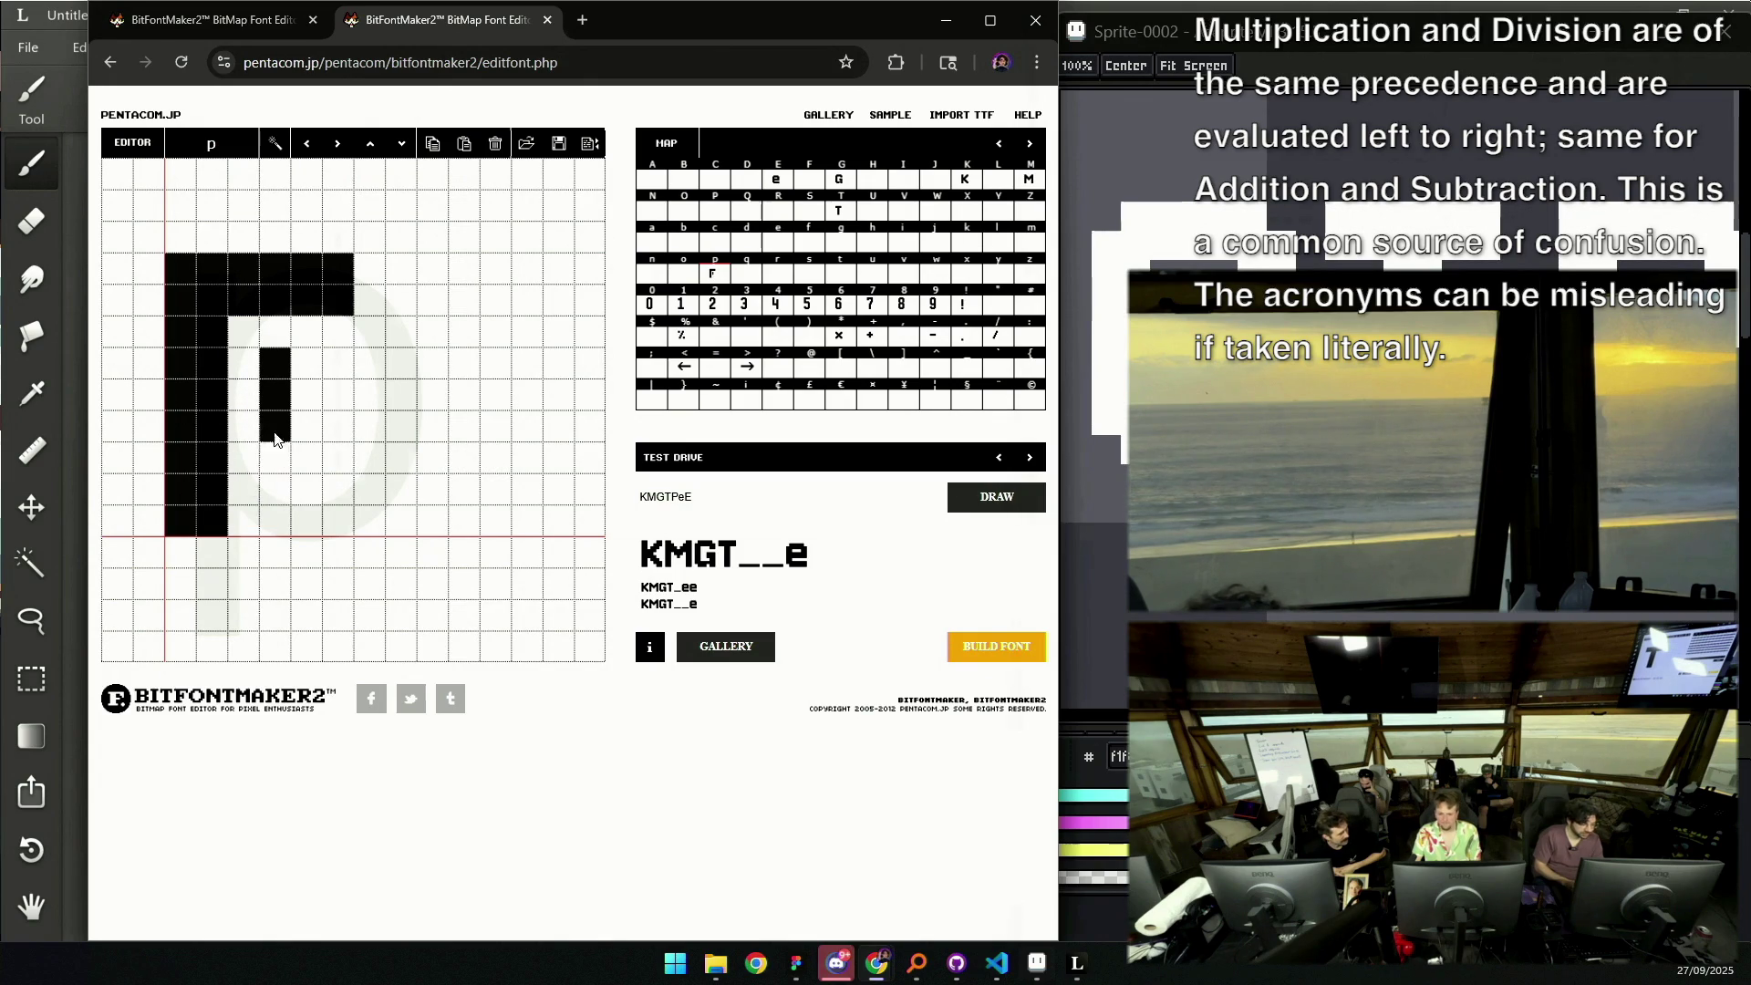
left_click(274, 363)
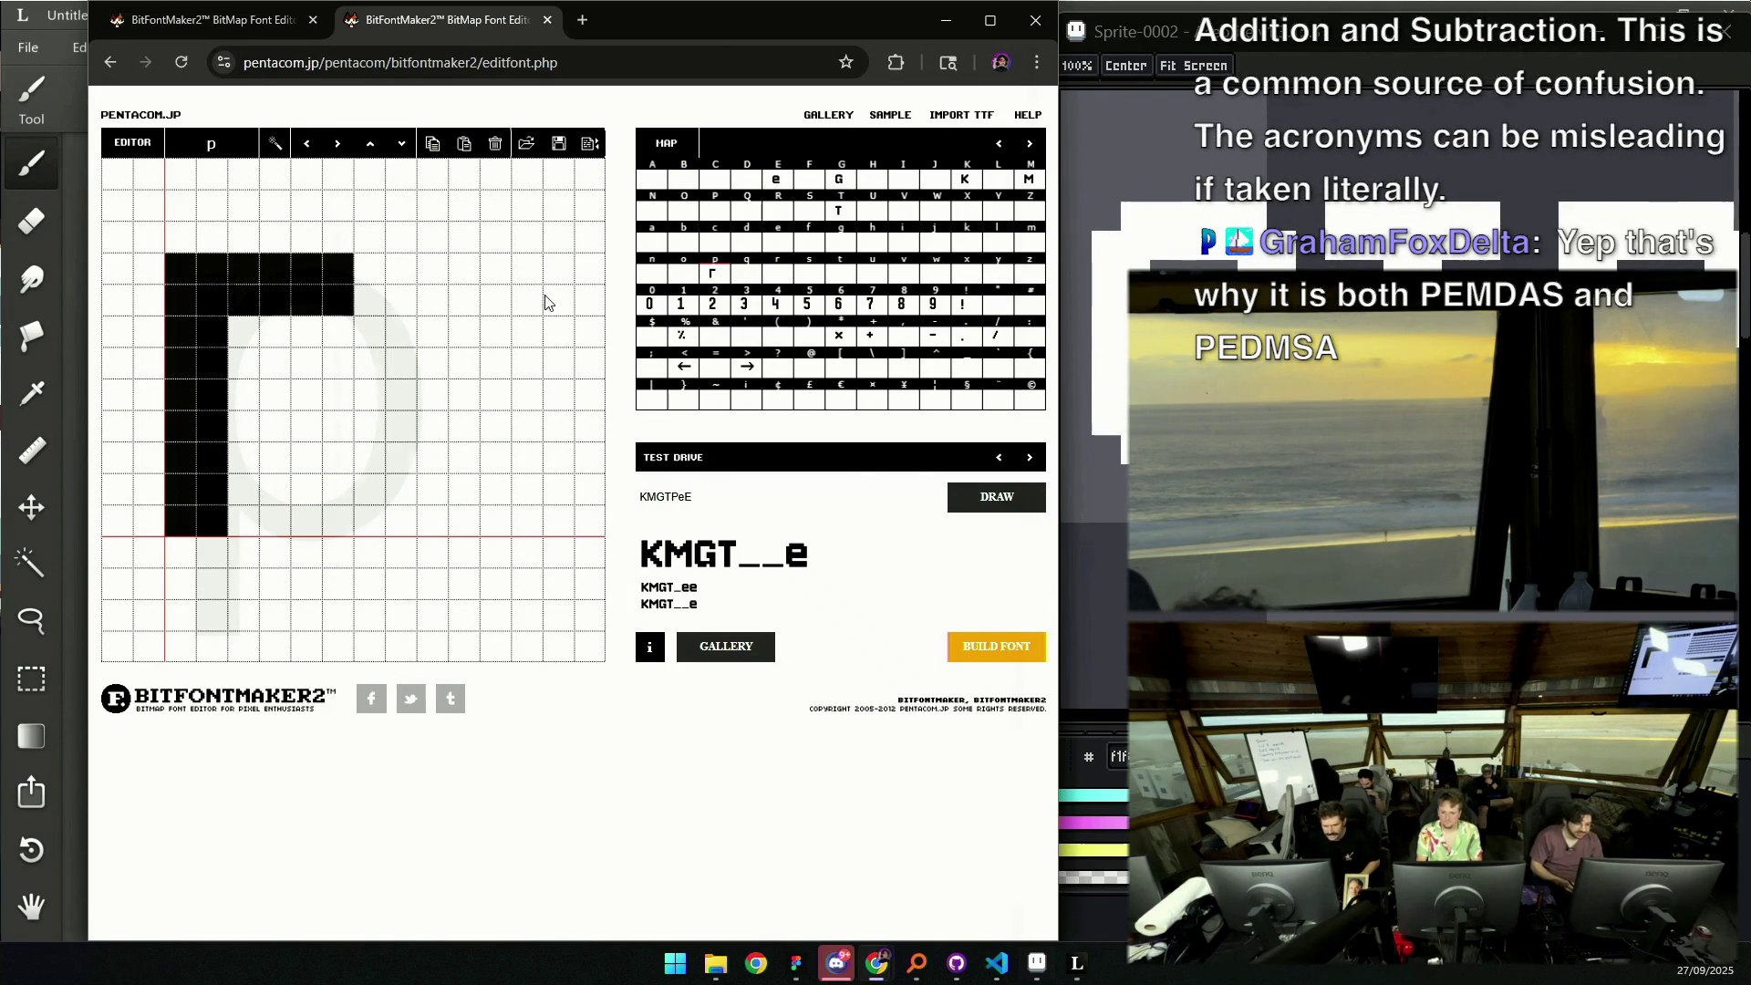
Draw the P's closed bowl on the right side of the glyph
left_click(338, 268)
mouse_move(337, 330)
left_mouse_down()
mouse_move(337, 394)
mouse_move(276, 394)
mouse_move(306, 394)
left_mouse_up()
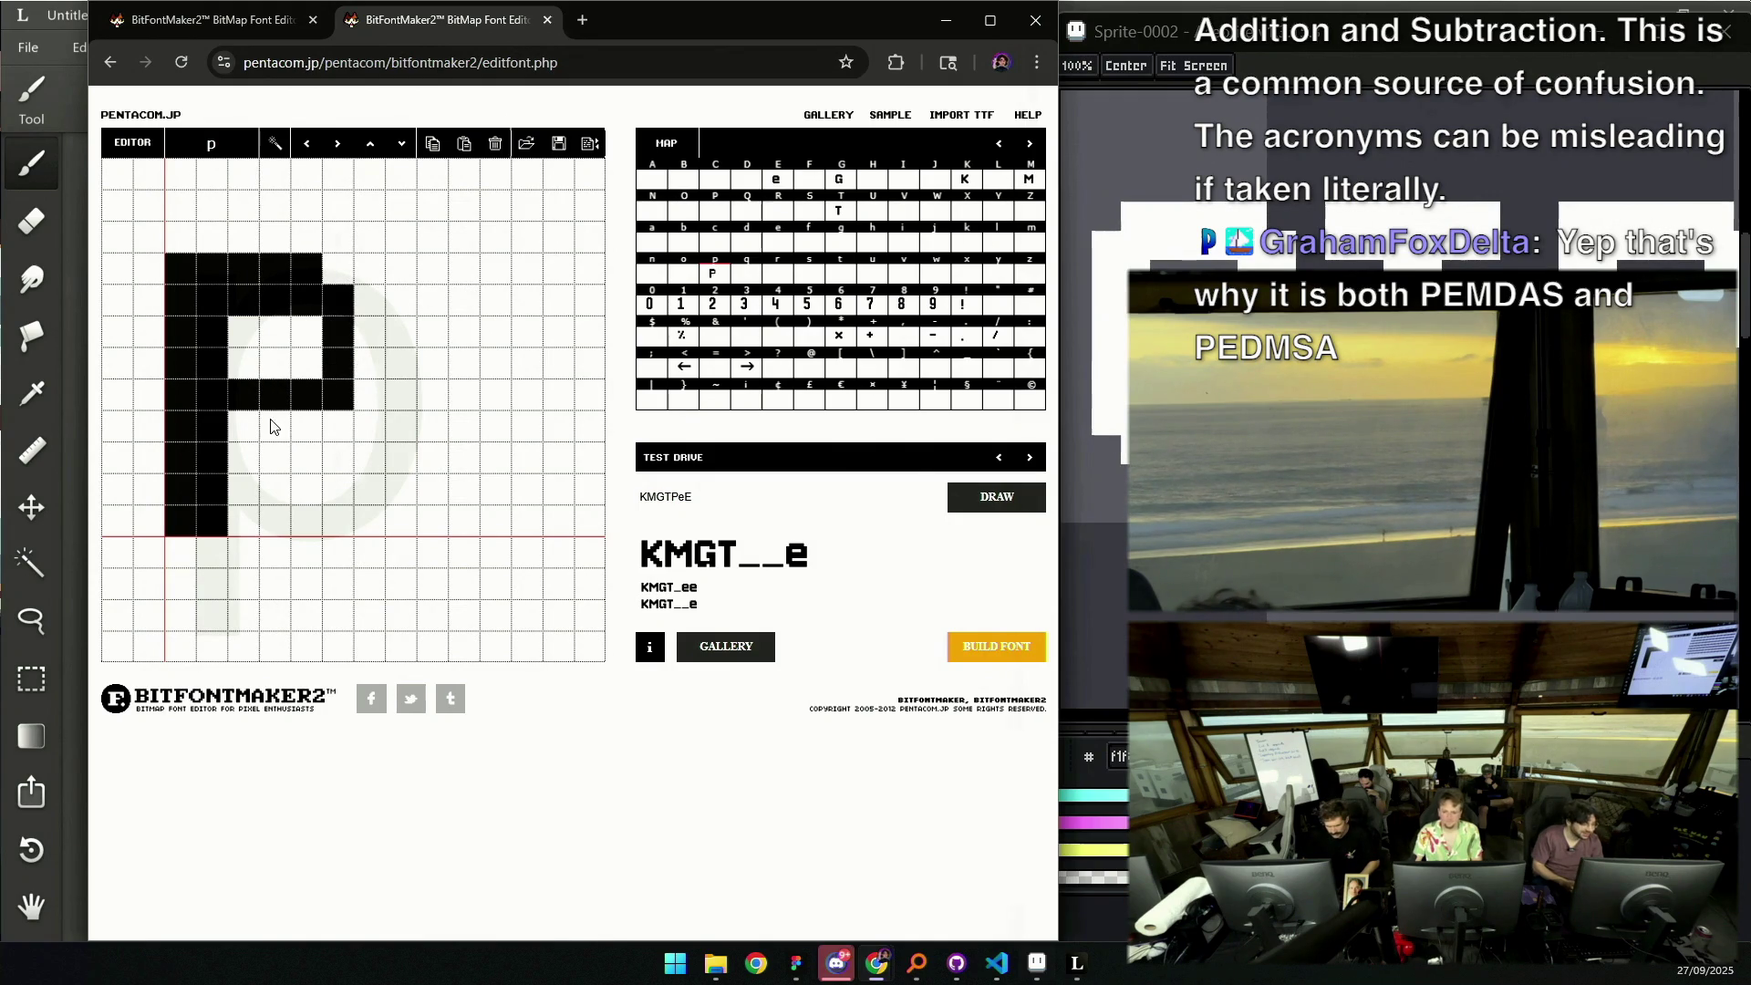
left_click(307, 425)
left_click_drag(307, 330, 307, 363)
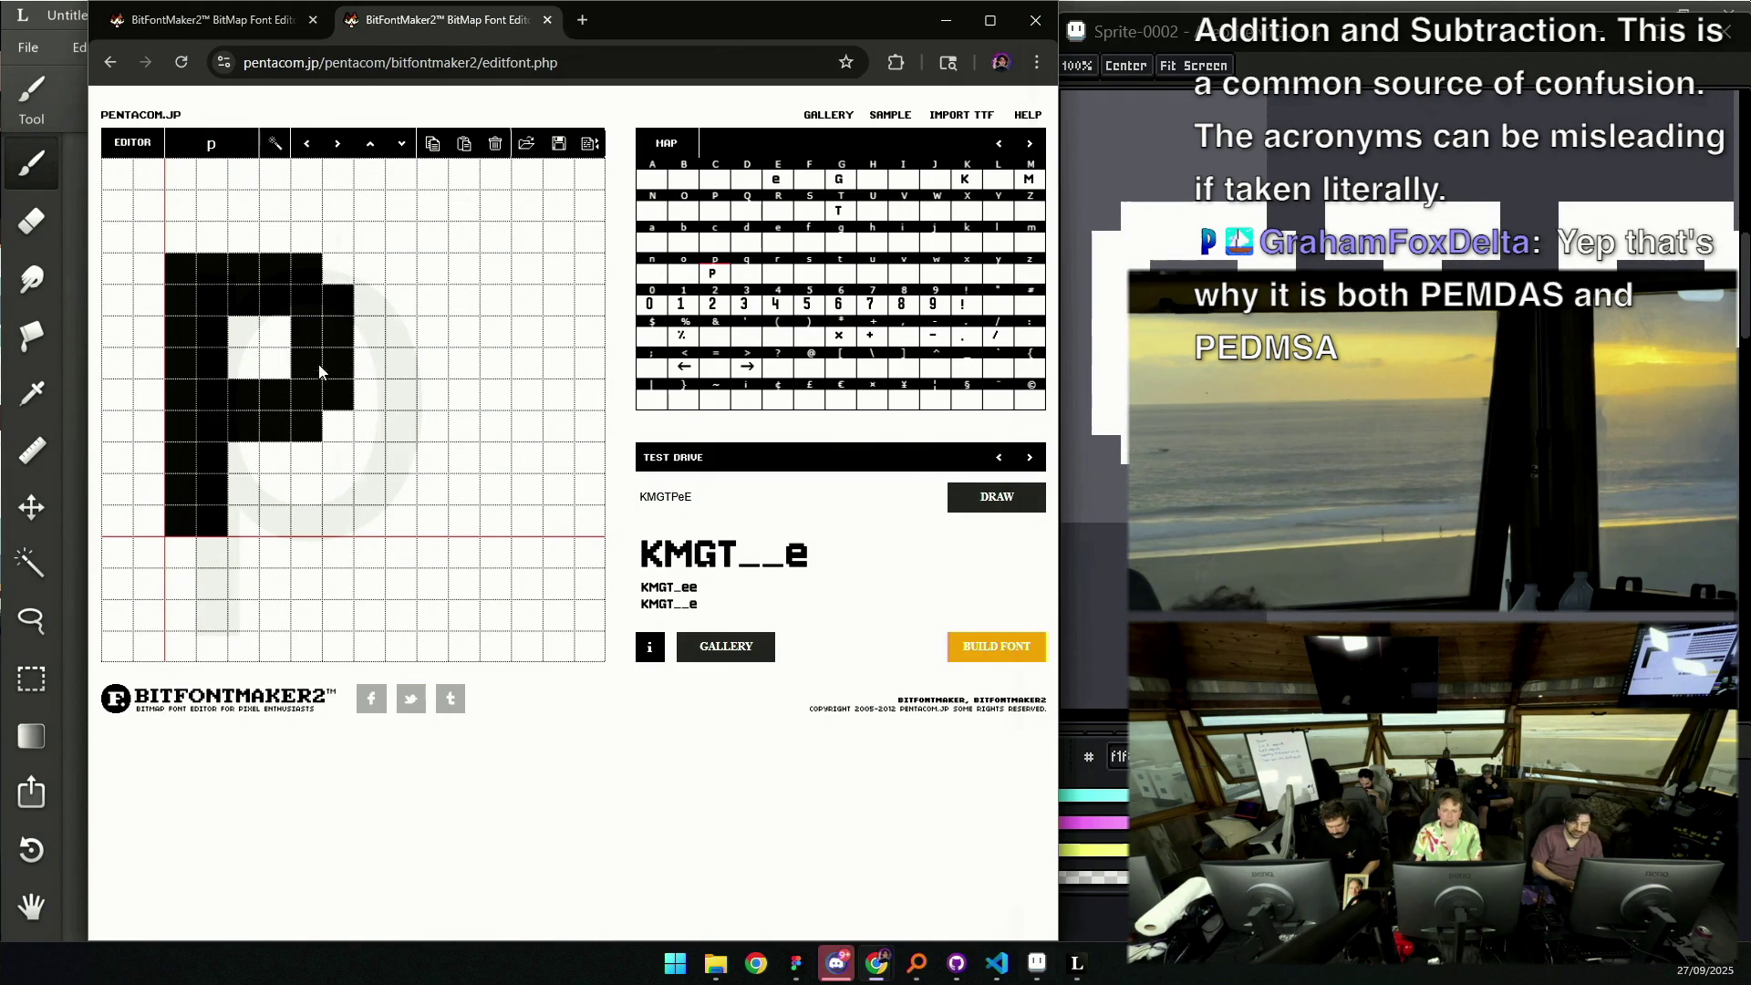
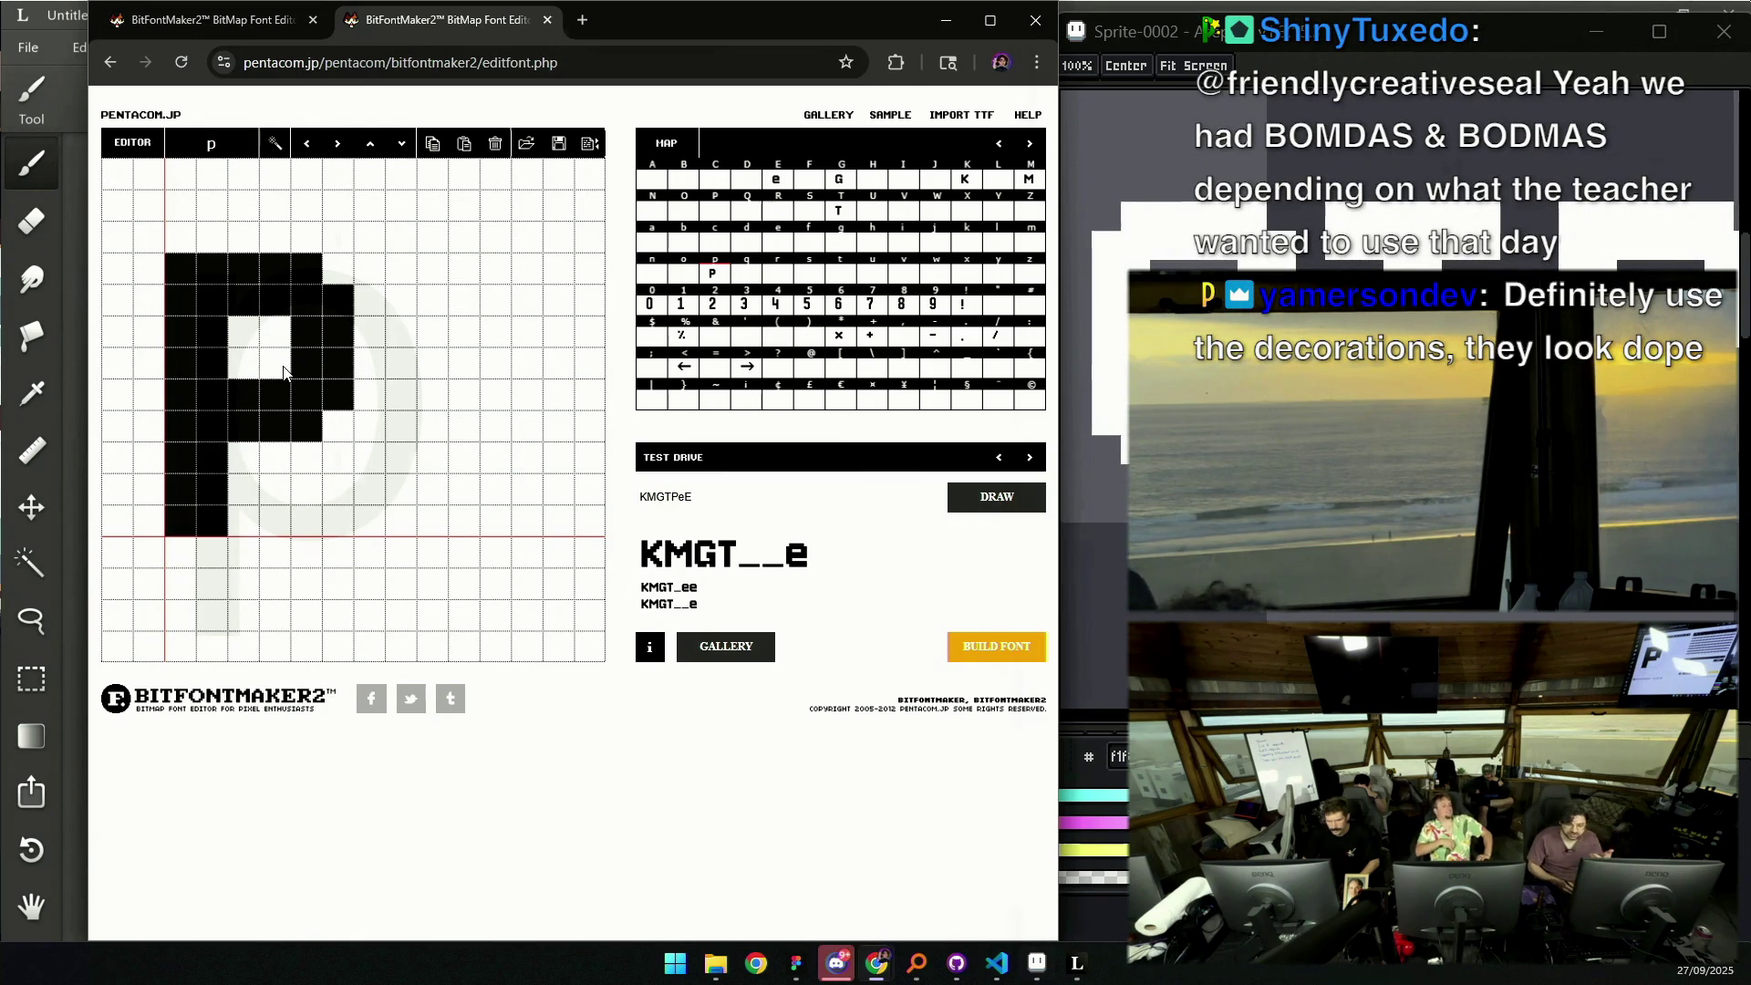
Redraw the lowercase p glyph as a chunky block shape with a longer top bar, then refresh the preview
left_click_drag(307, 330, 307, 362)
left_click_drag(337, 426, 367, 319)
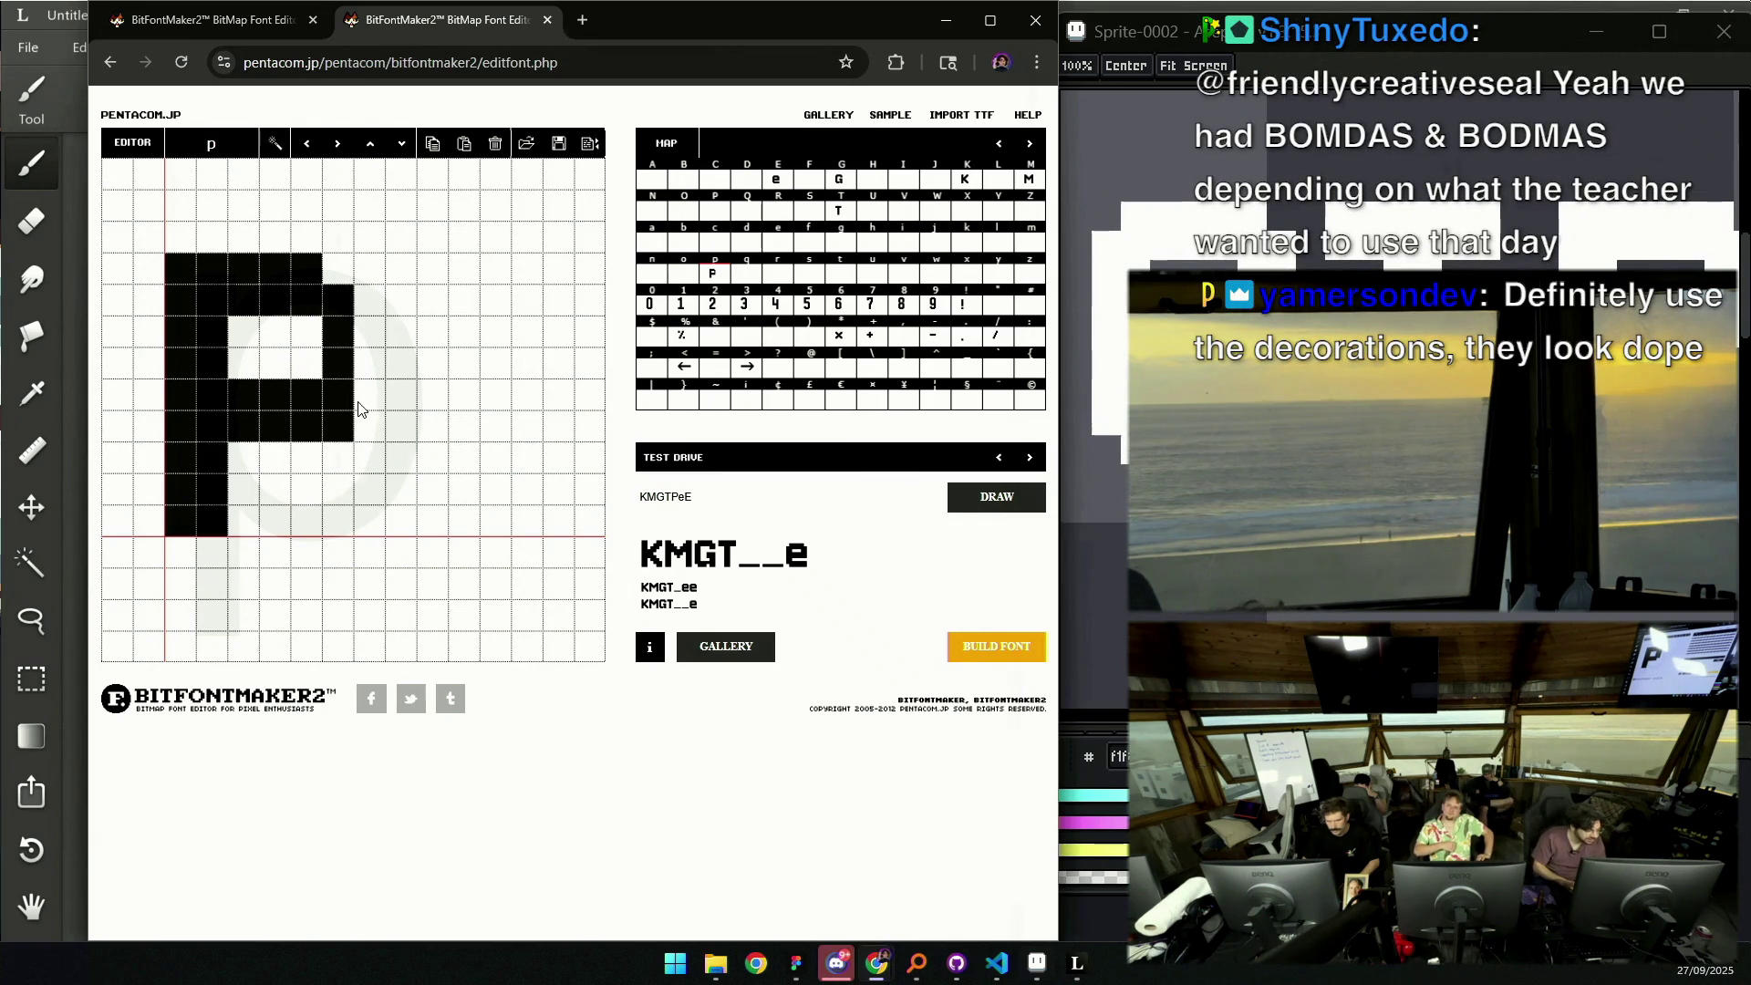
left_click(337, 269)
left_click(989, 501)
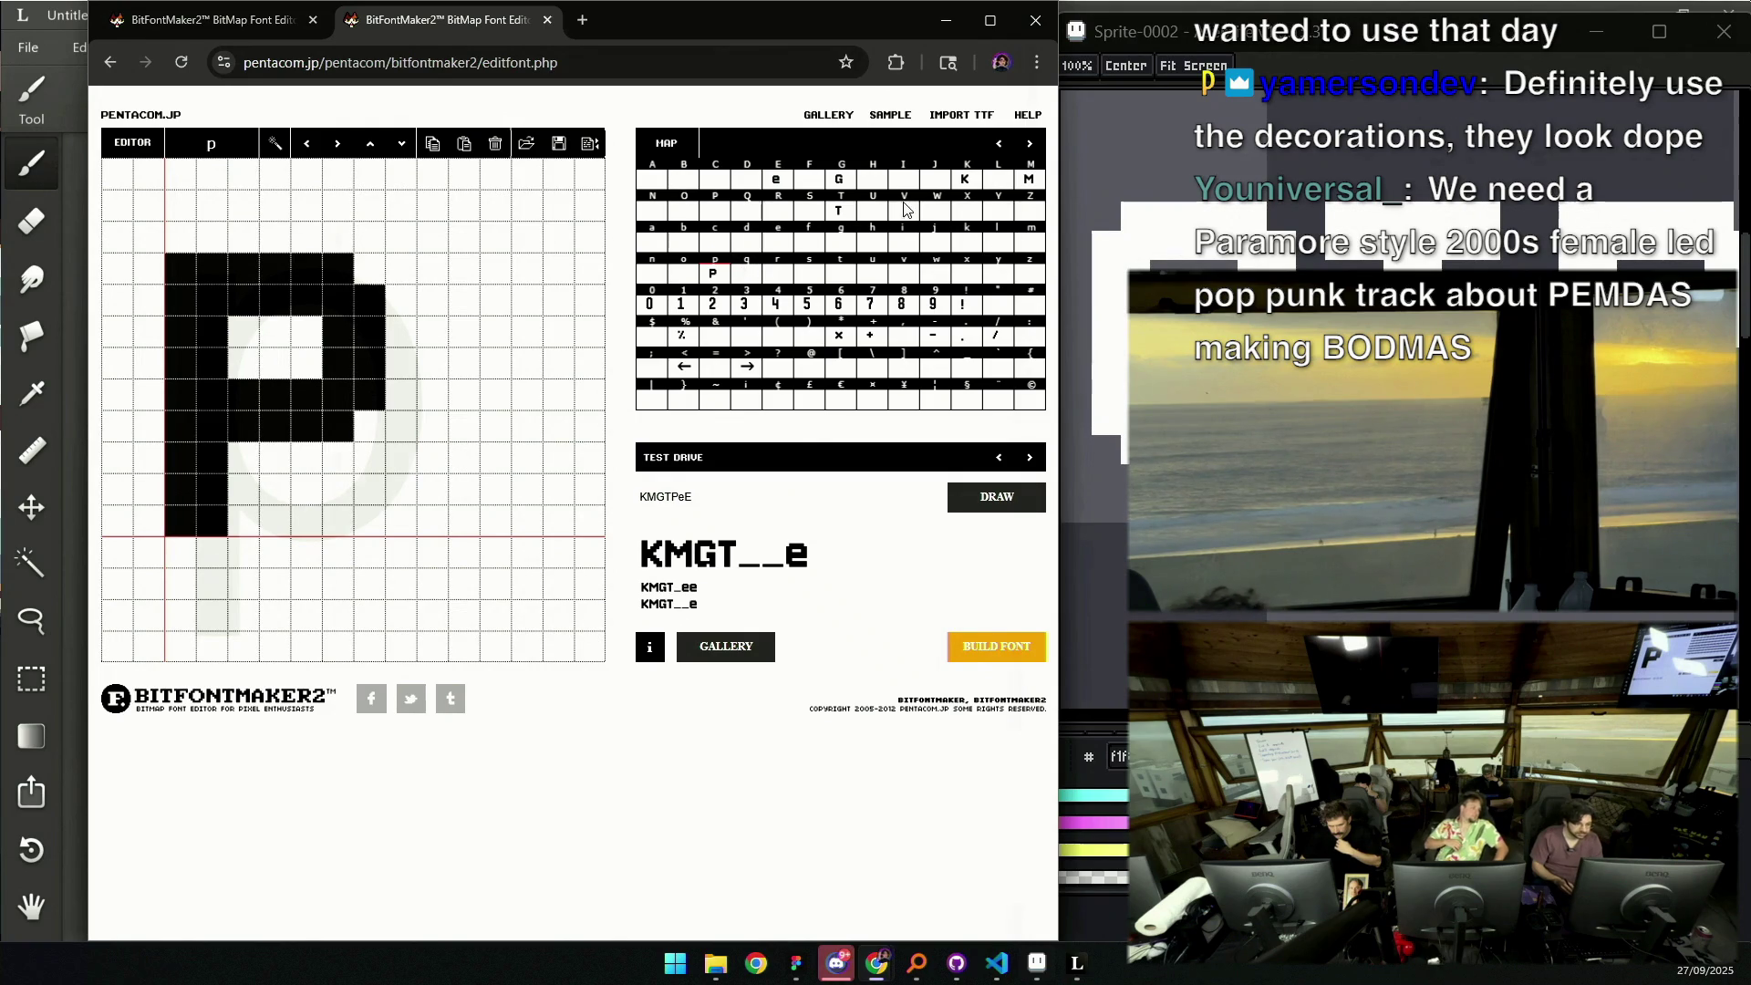
Redraw the uppercase P glyph with a reshaped lower bowl and a wider inner counter
left_click(713, 212)
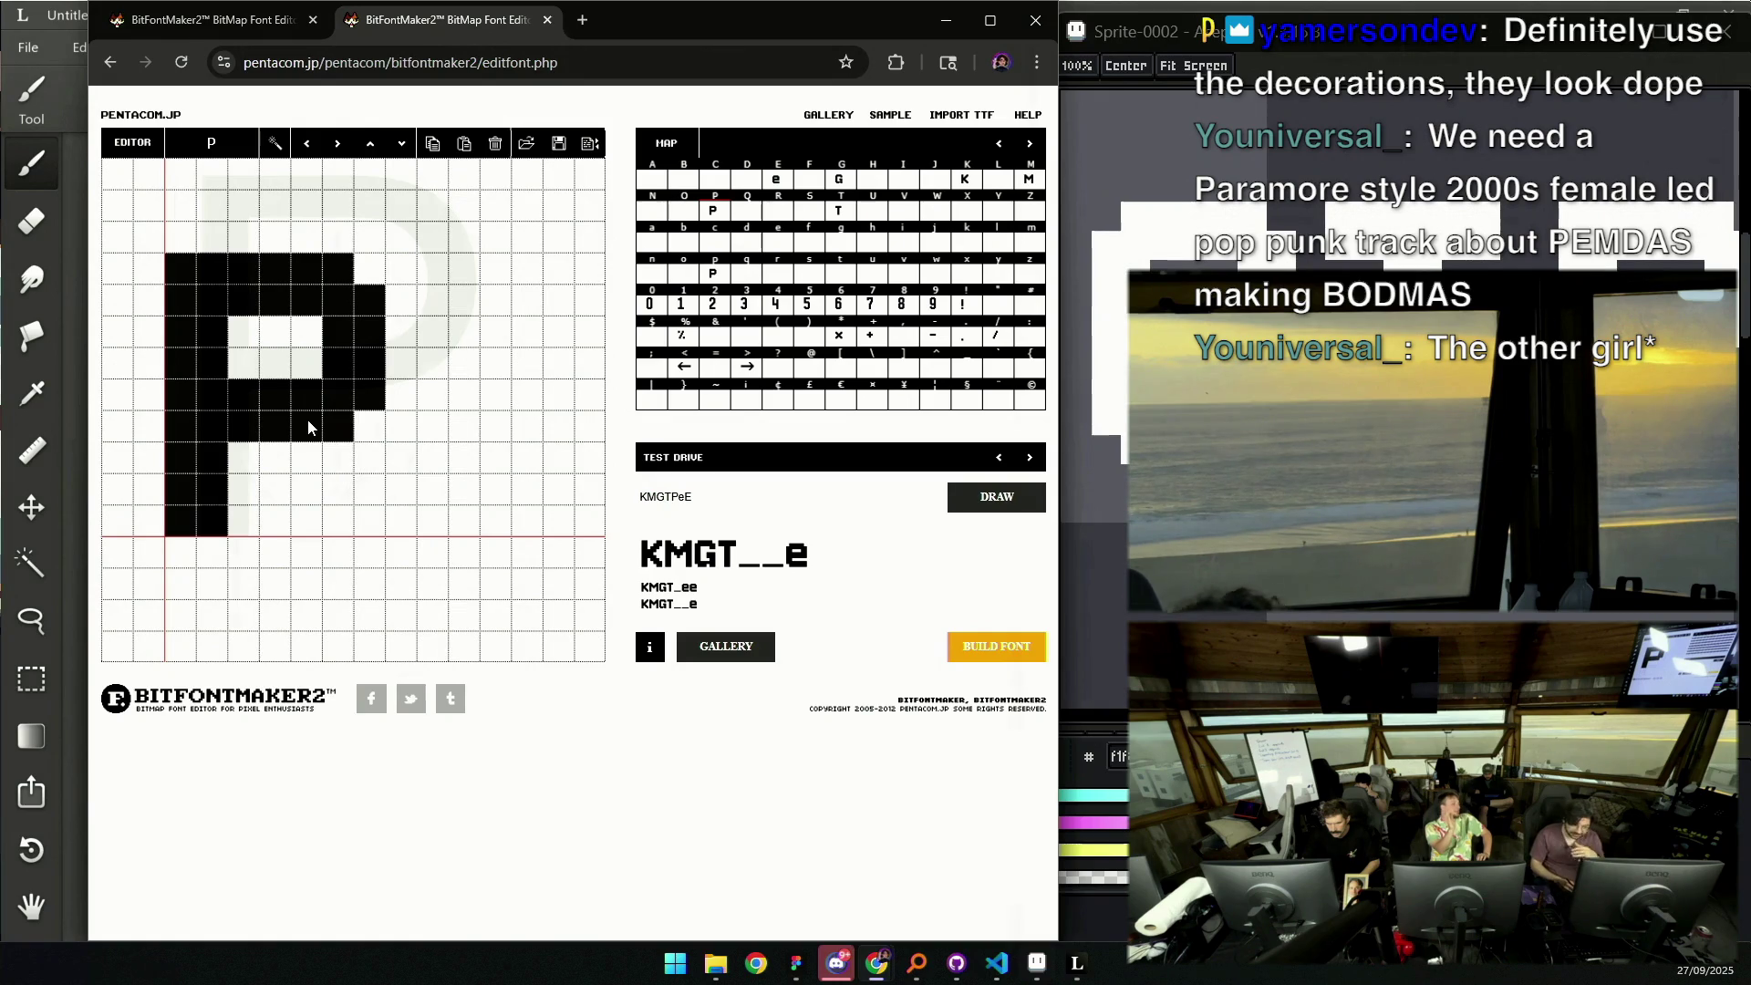
left_click(258, 425)
left_click_drag(260, 428, 369, 394)
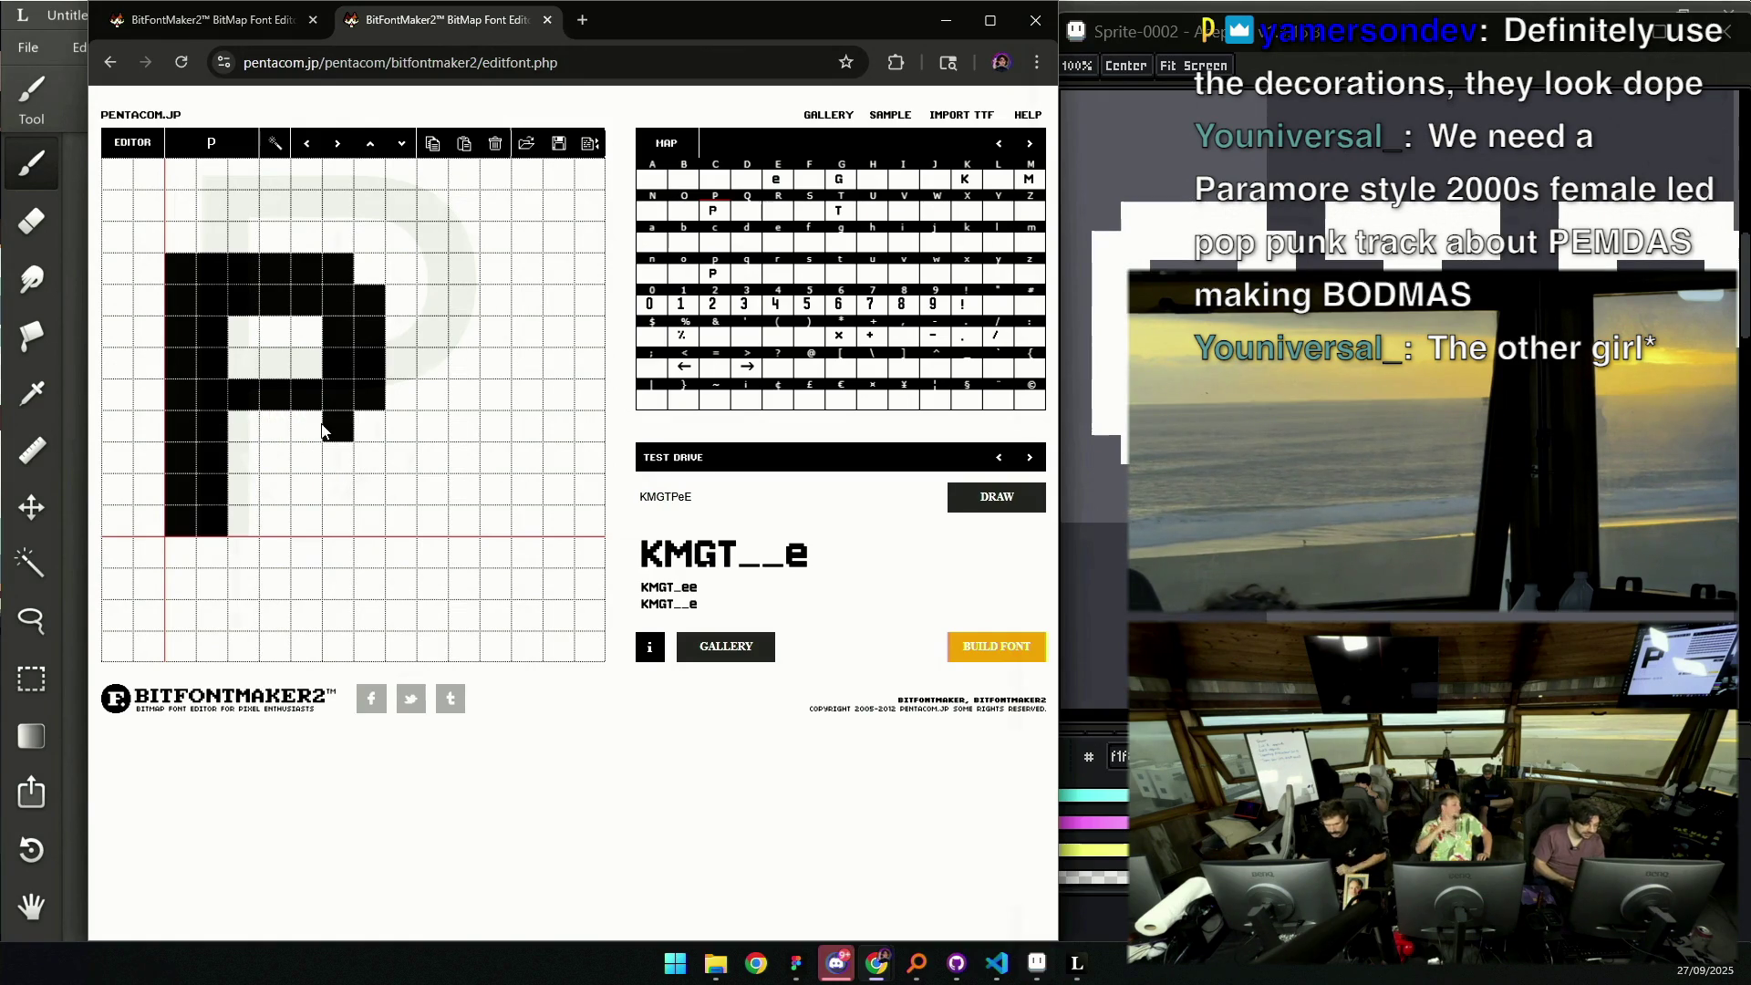
left_click_drag(251, 363, 359, 356)
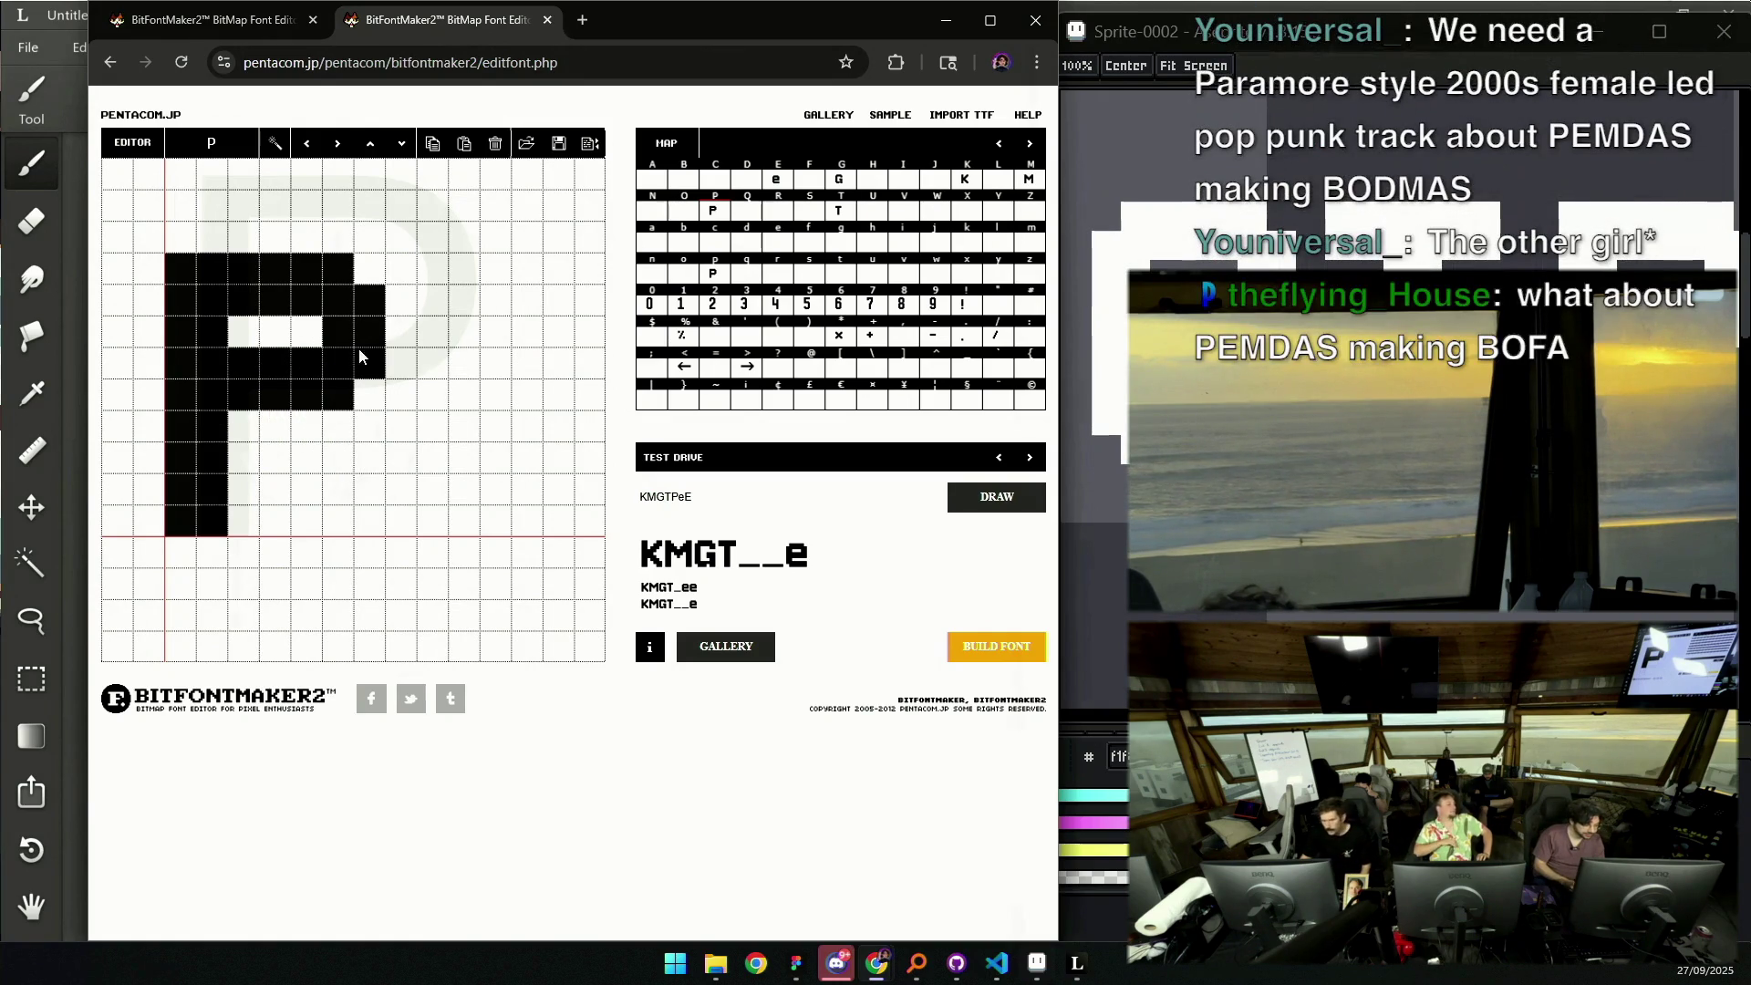
left_click(979, 500)
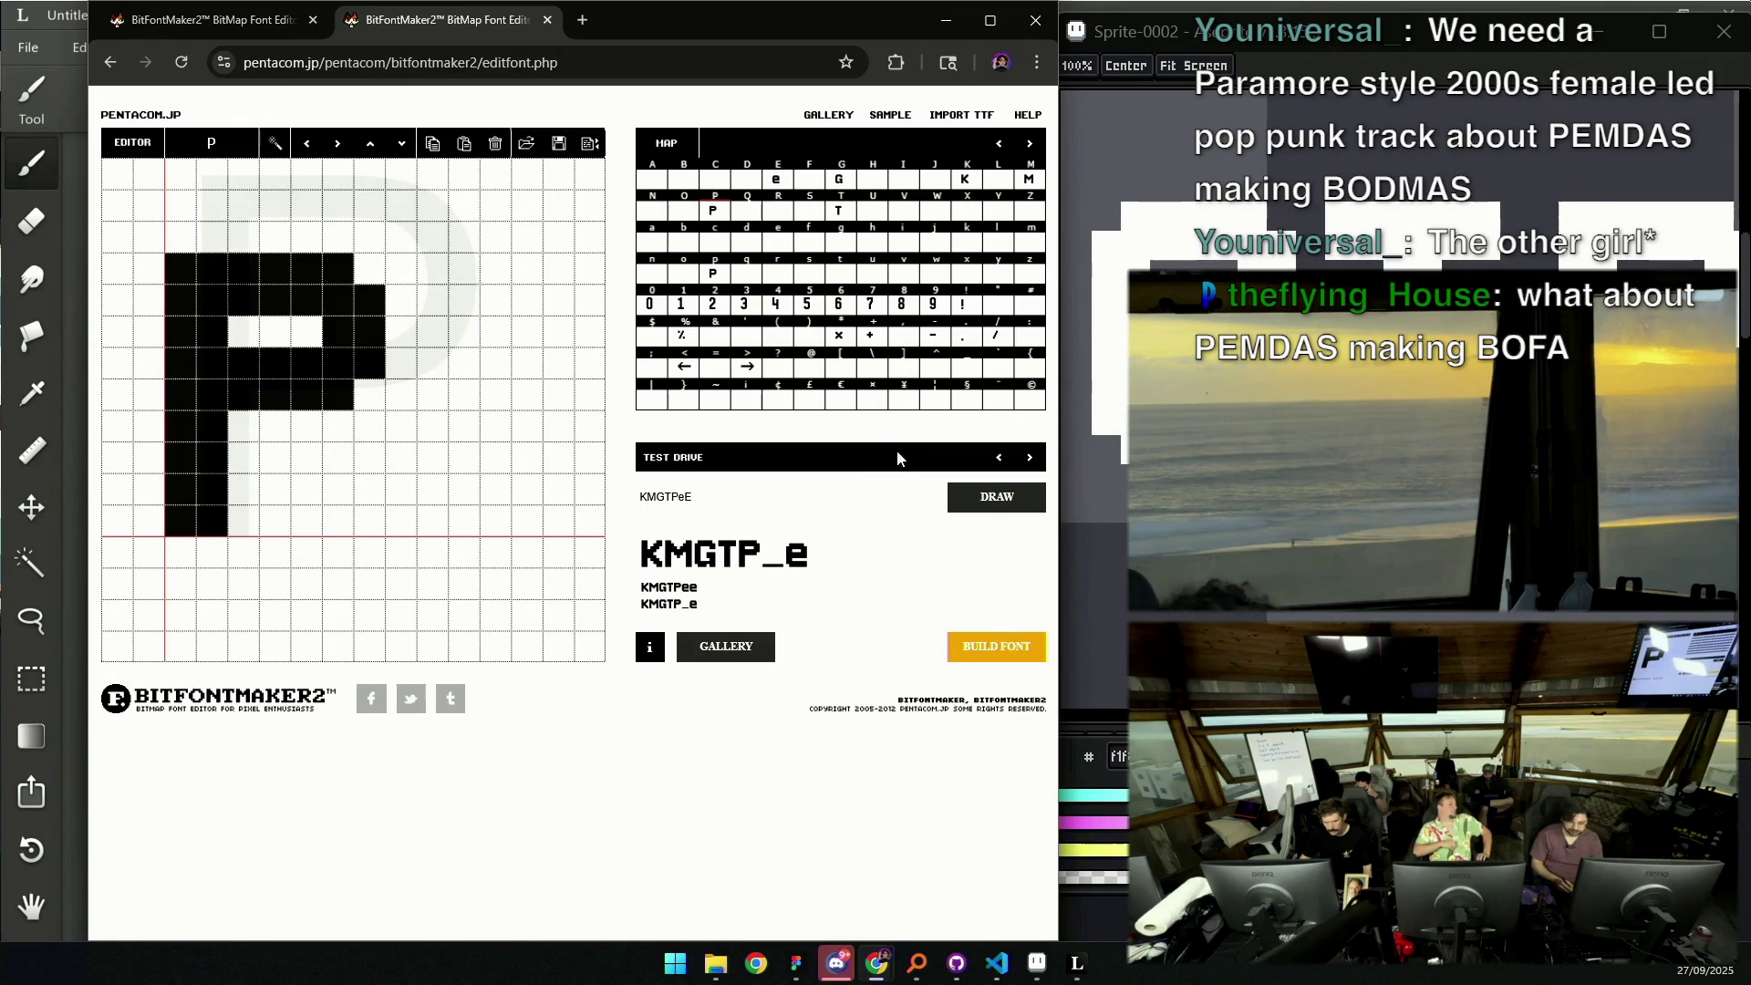
left_click_drag(237, 357, 286, 356)
left_click_drag(255, 421, 369, 395)
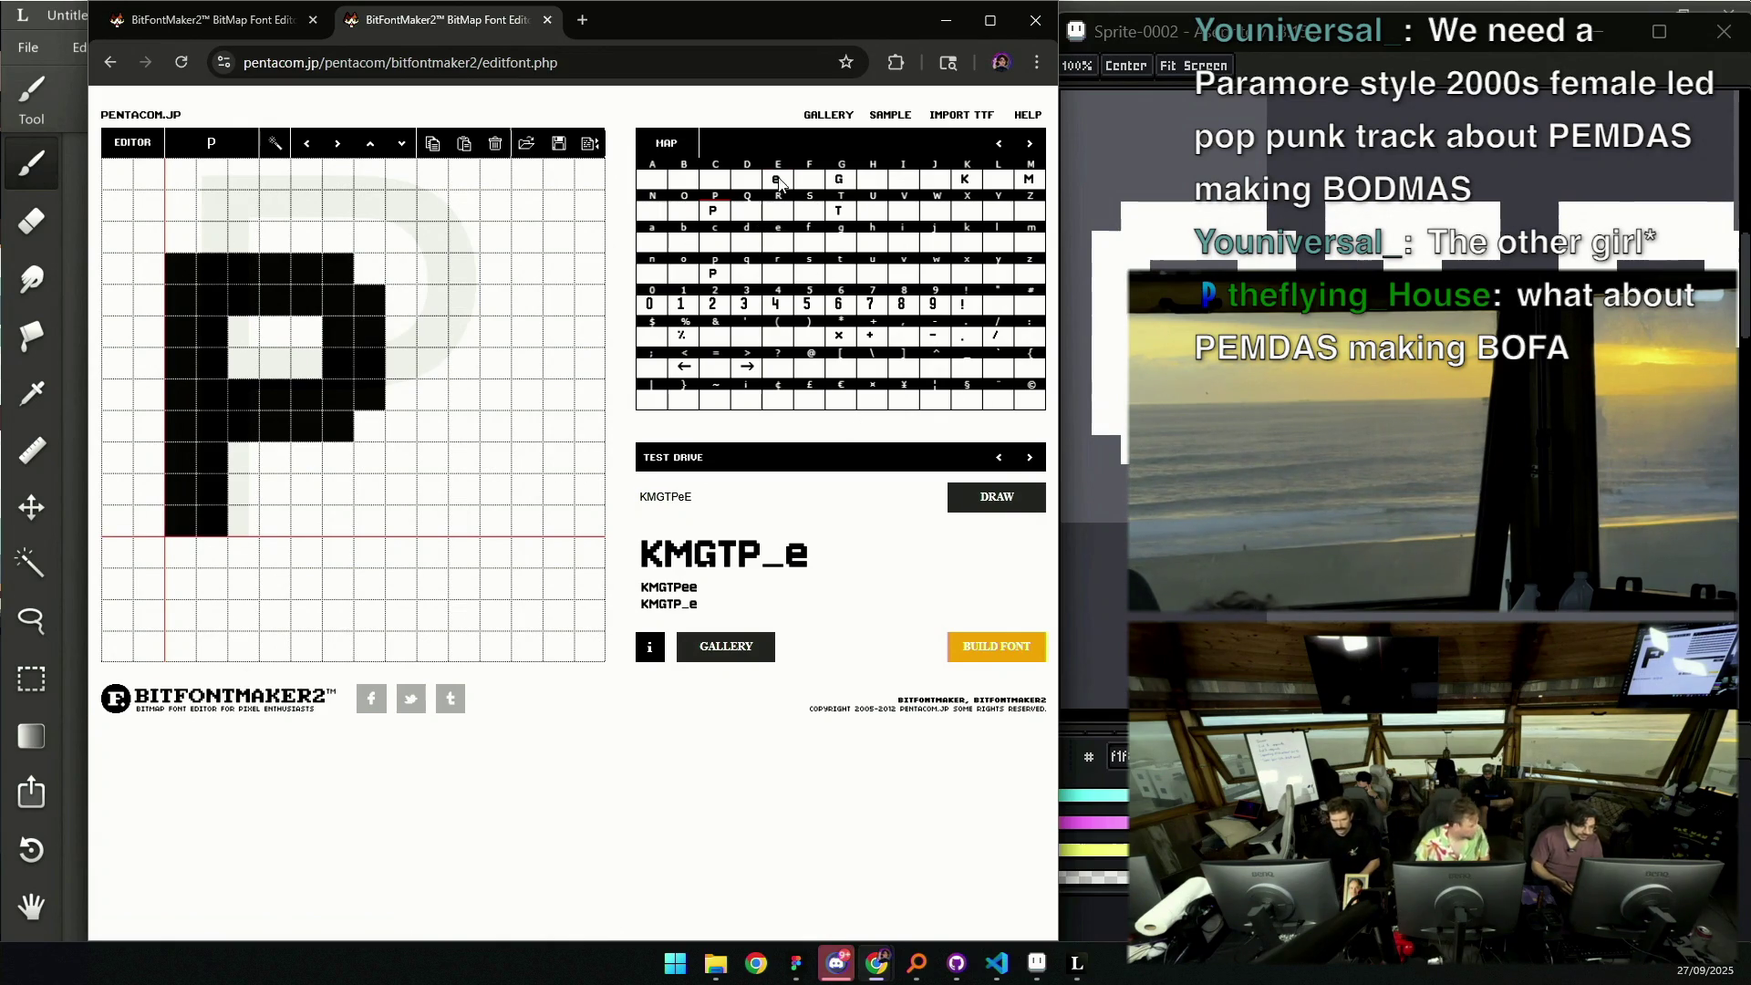
left_click(781, 181)
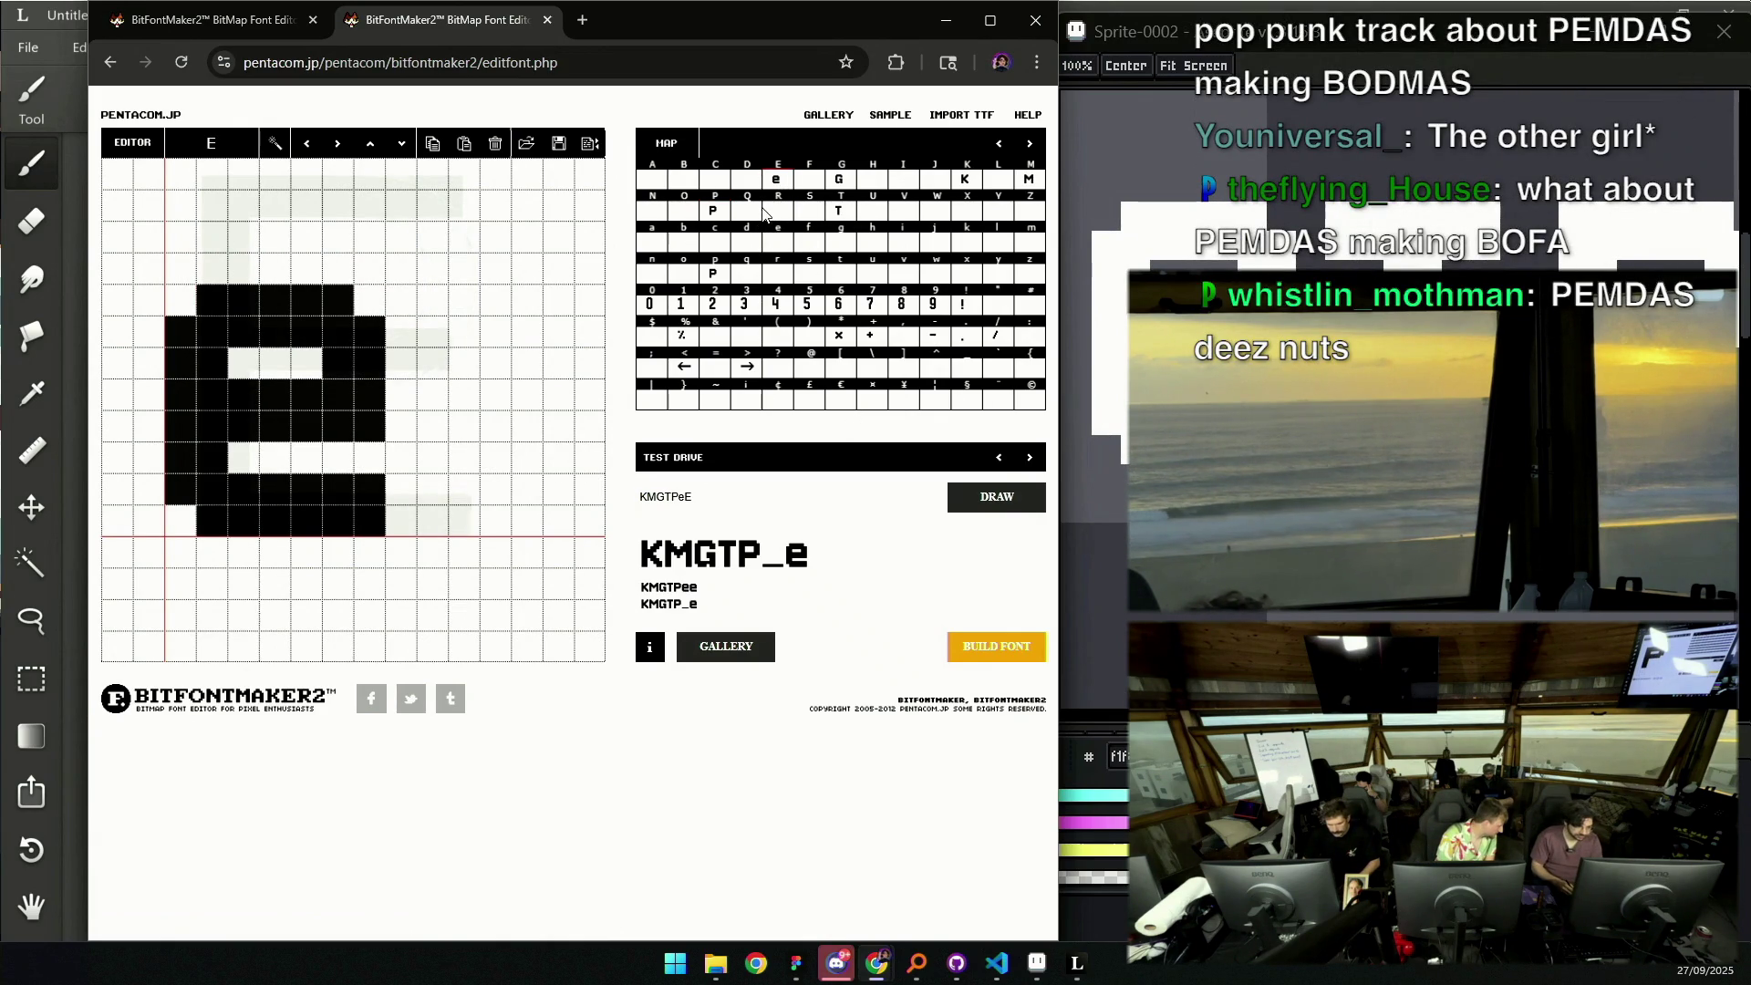
Paste the e shape into the lowercase e glyph, complete its lower-left corner, and refresh the preview
left_click(779, 244)
key("ctrl+v")
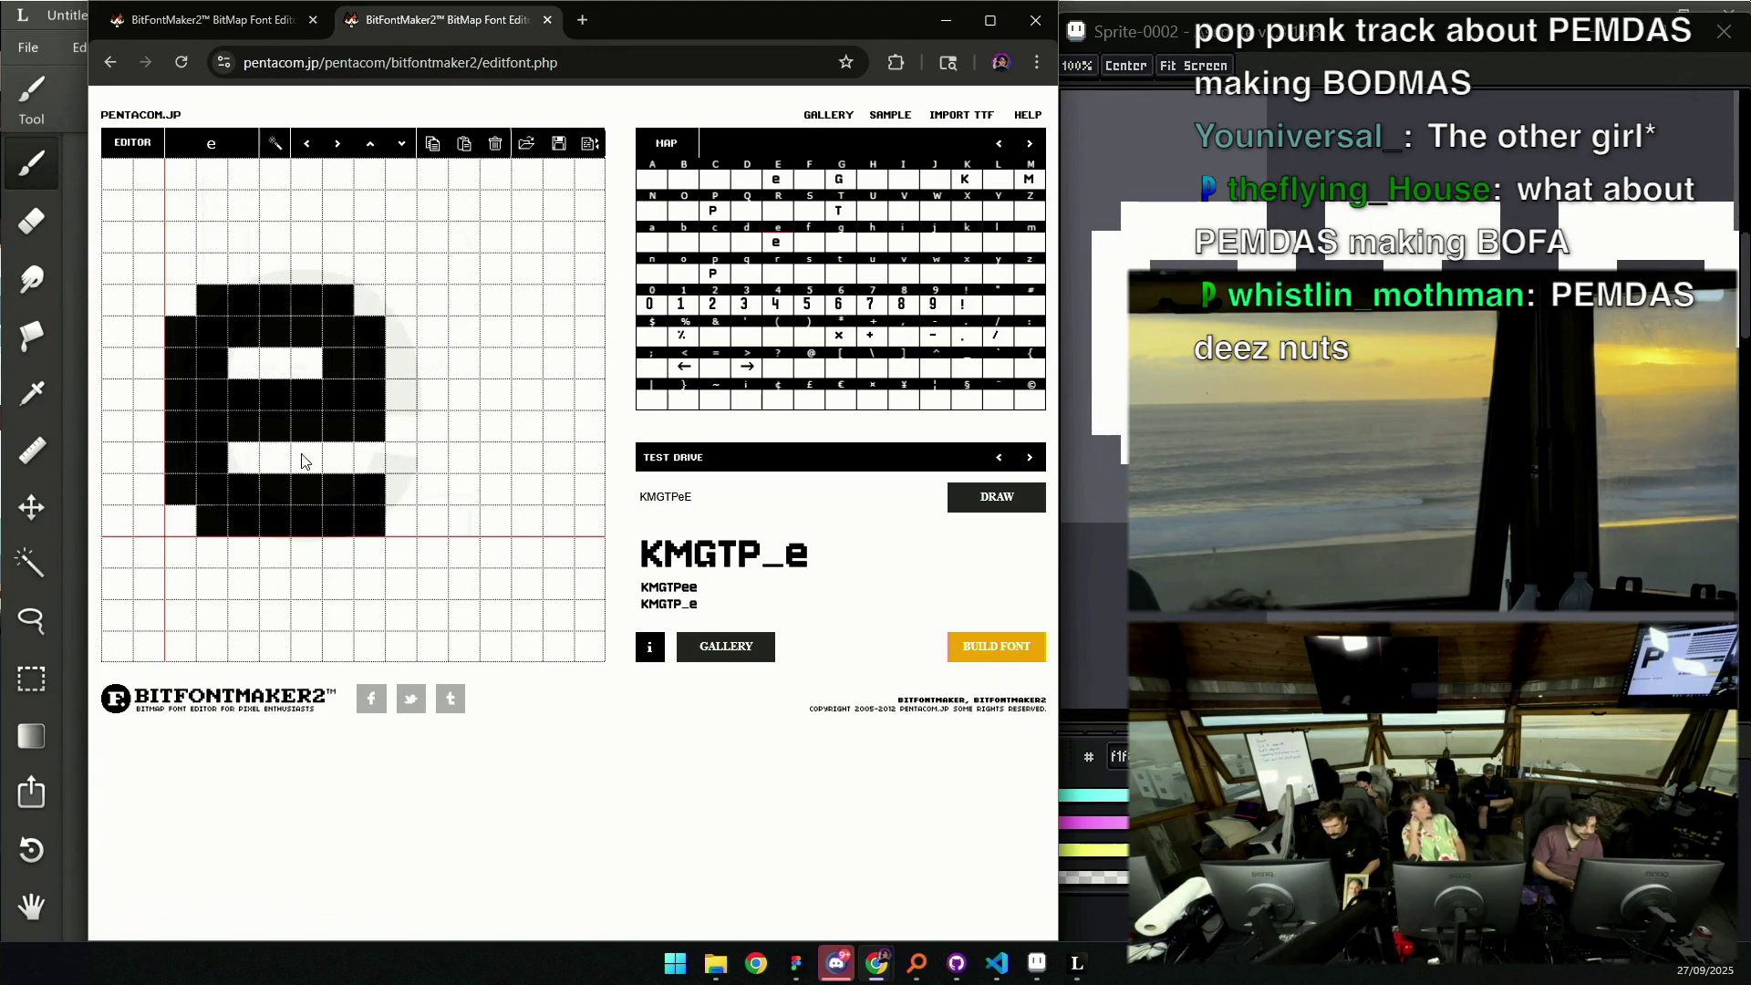
left_click(181, 519)
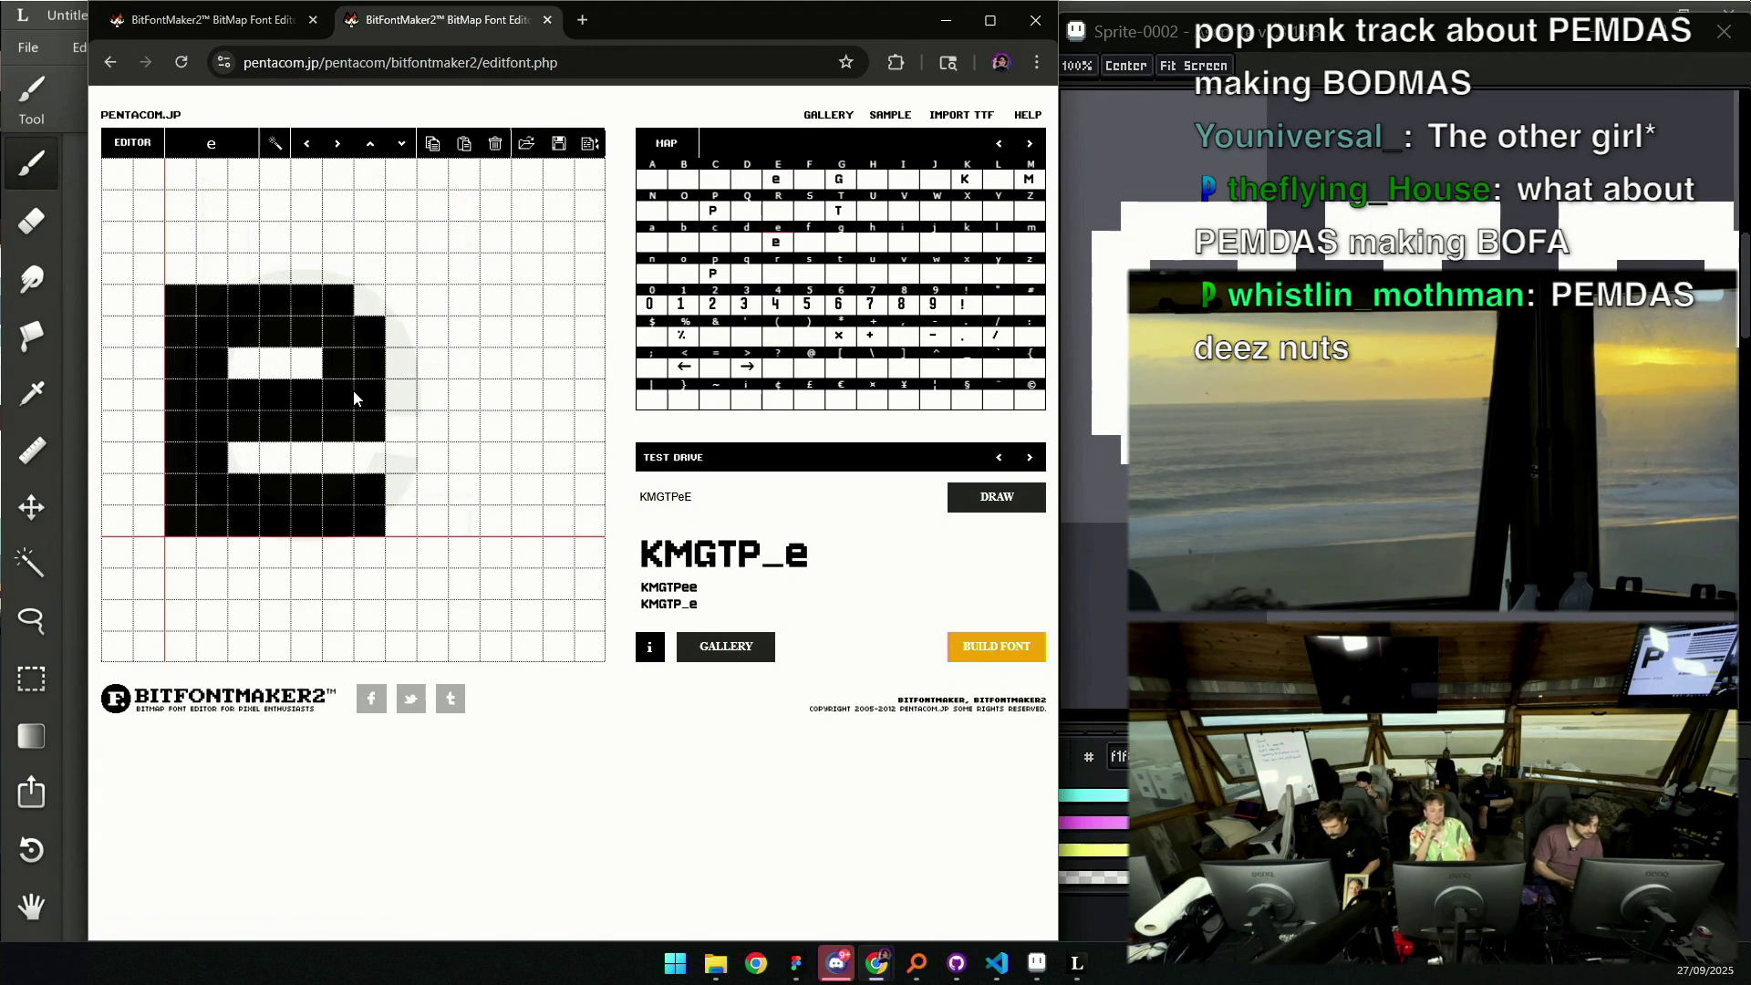
left_click(999, 498)
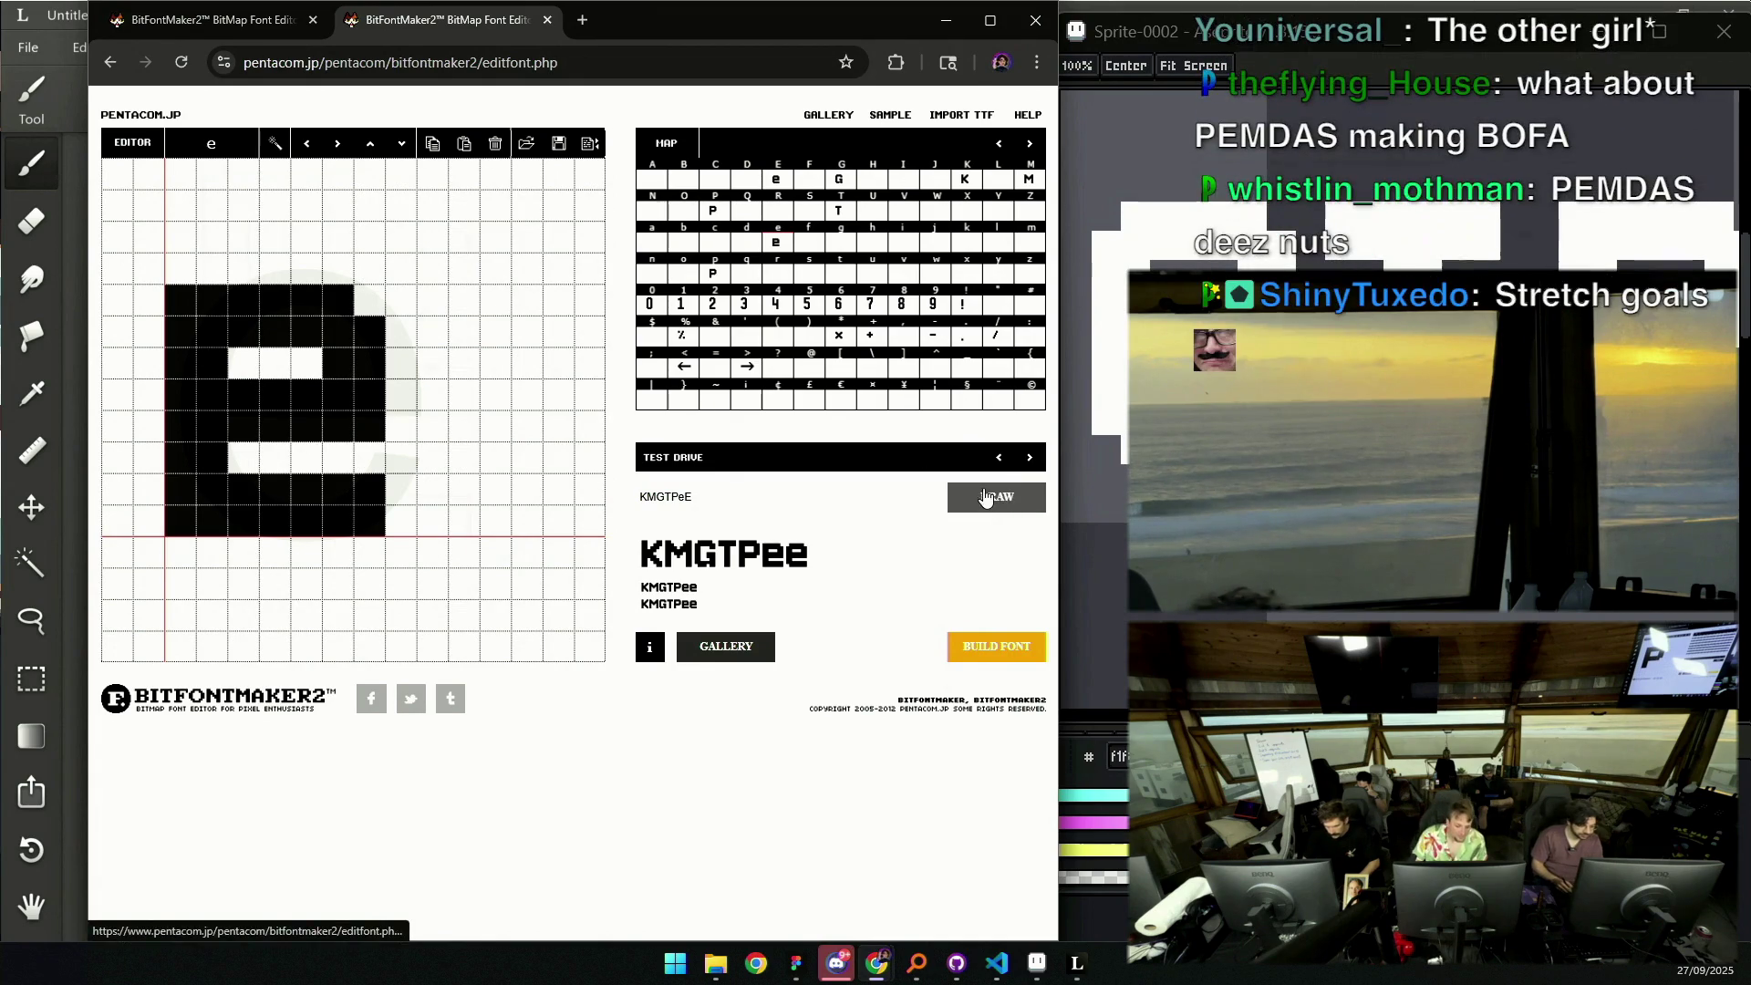
Fill the glyph's top row, lengthen the middle gap, and clear right-side cells toward an E shape
left_click(212, 269)
mouse_move(276, 269)
left_mouse_down()
mouse_move(306, 269)
mouse_move(211, 272)
left_mouse_up()
left_click(212, 269)
left_click(181, 269)
left_click_drag(338, 269, 369, 337)
left_click(329, 366)
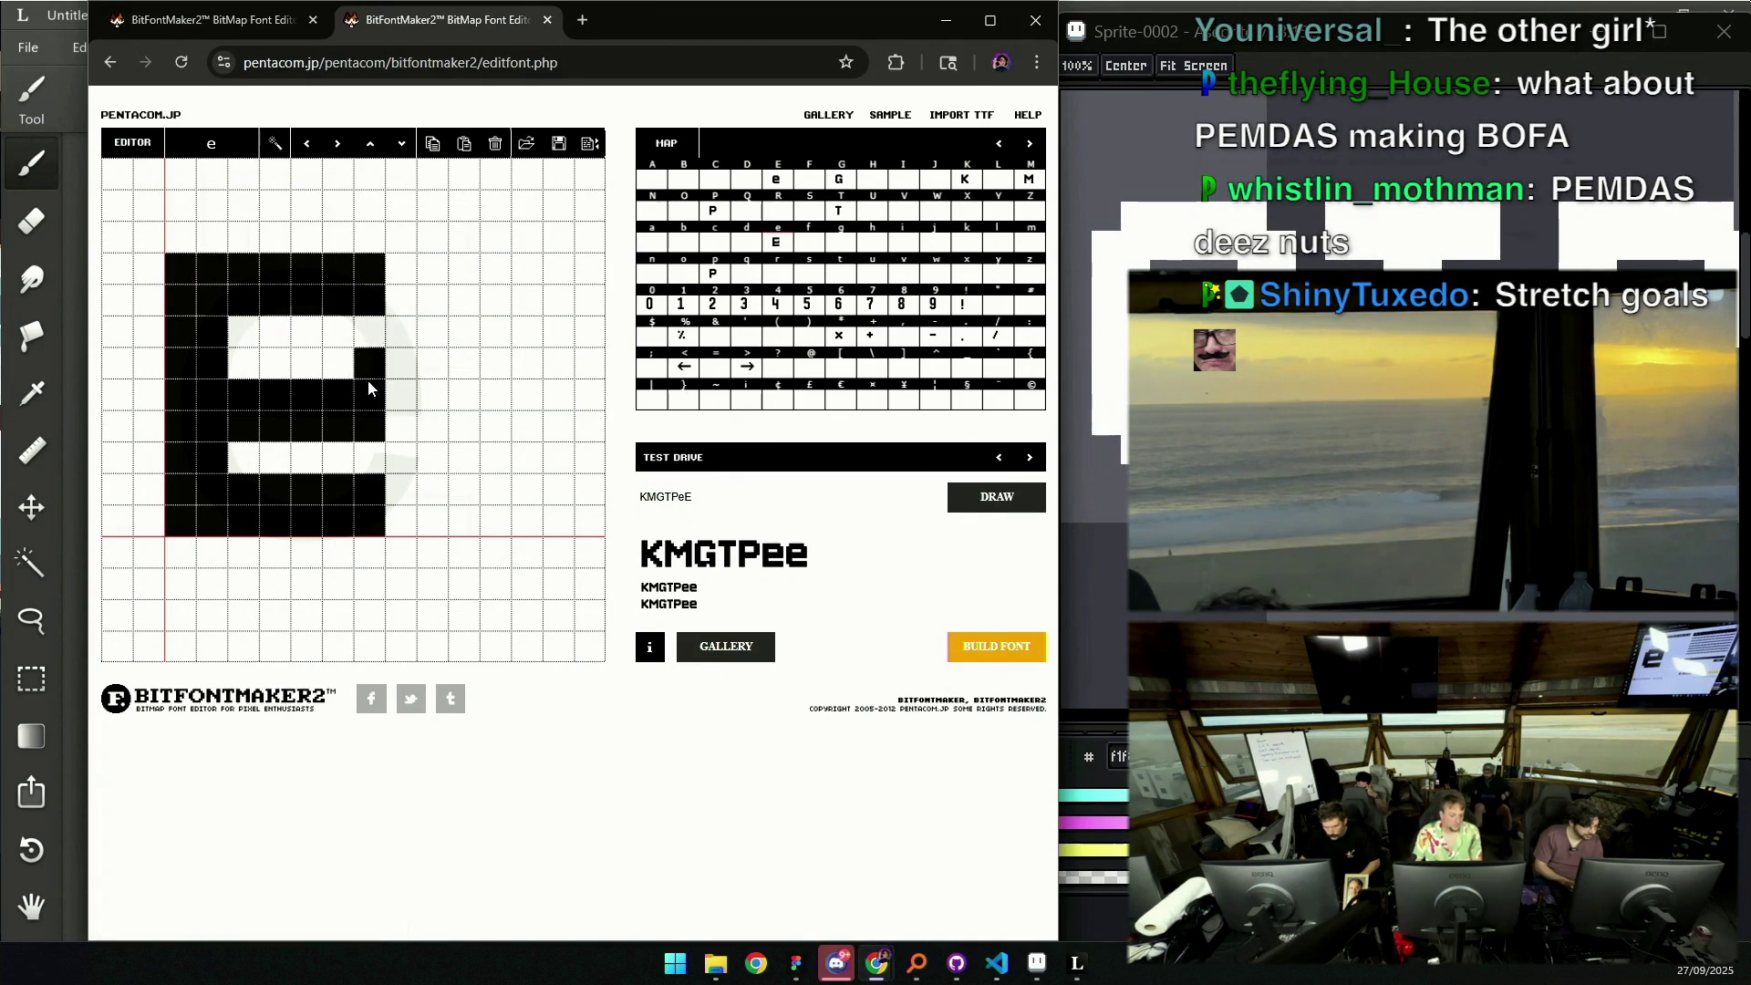
left_click(369, 392)
left_click(339, 417)
left_click(956, 491)
Reshape the glyph's middle into an E bar, clear a bottom cell, and refresh the preview
left_click_drag(262, 369, 239, 365)
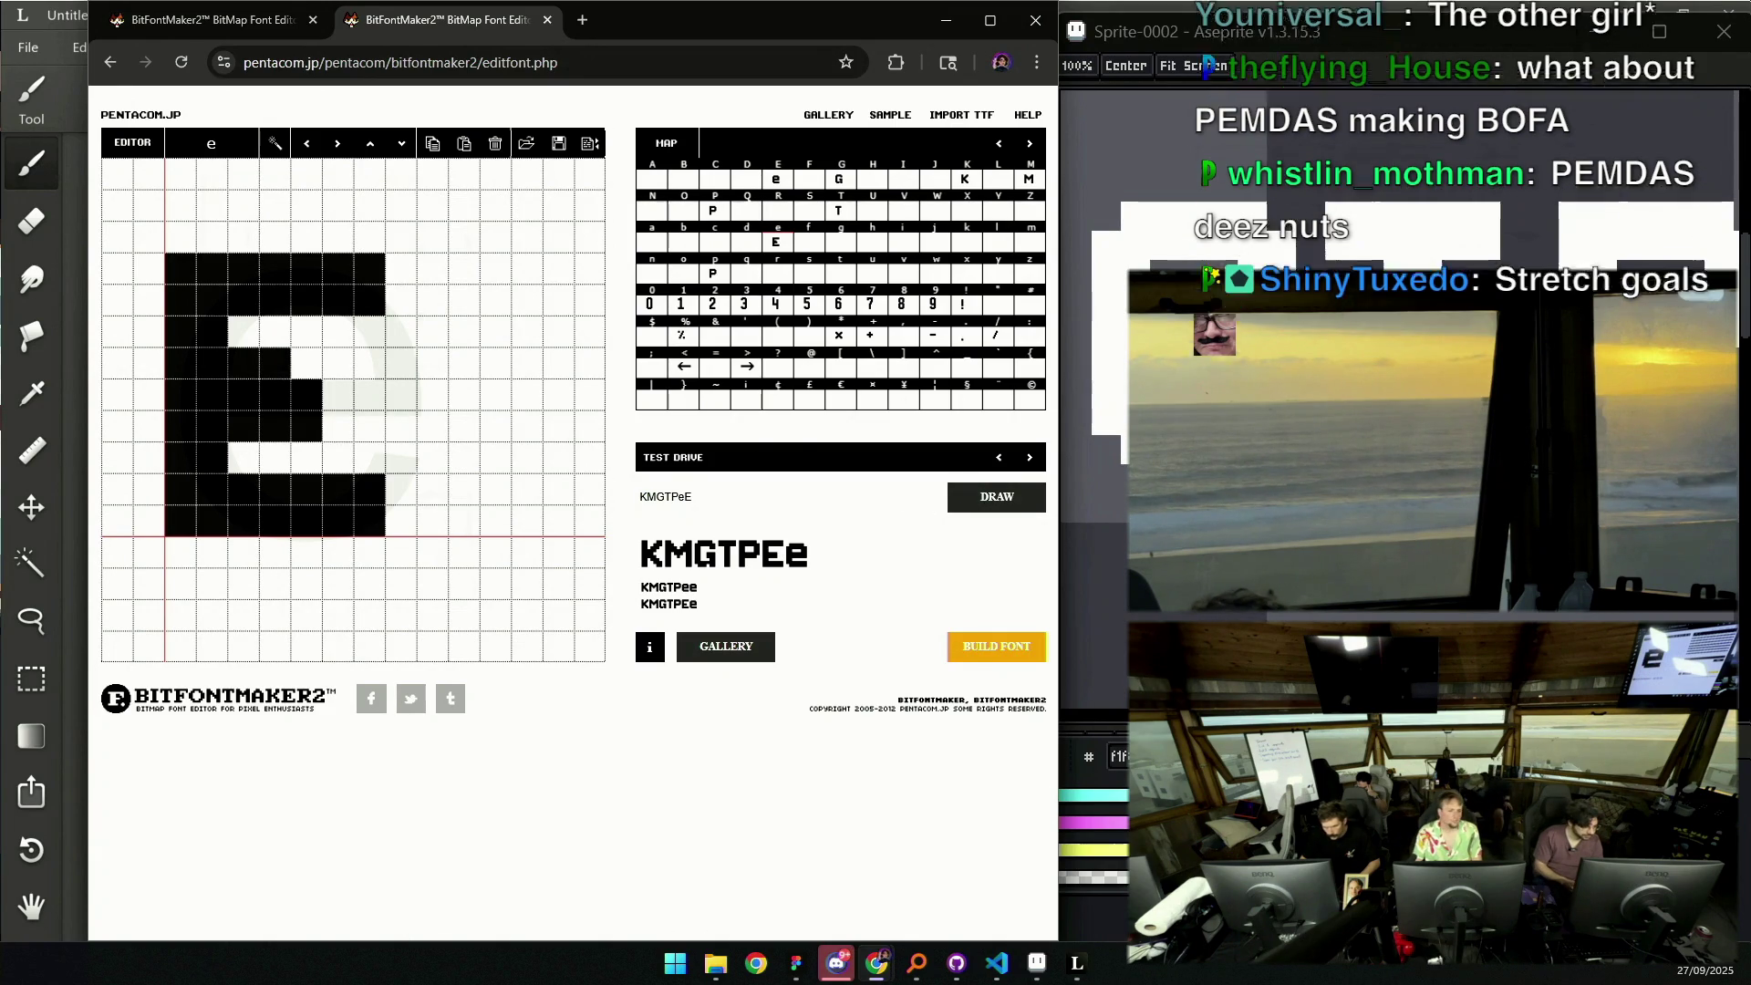
left_click(305, 395)
left_click_drag(273, 426, 239, 426)
left_click(308, 423)
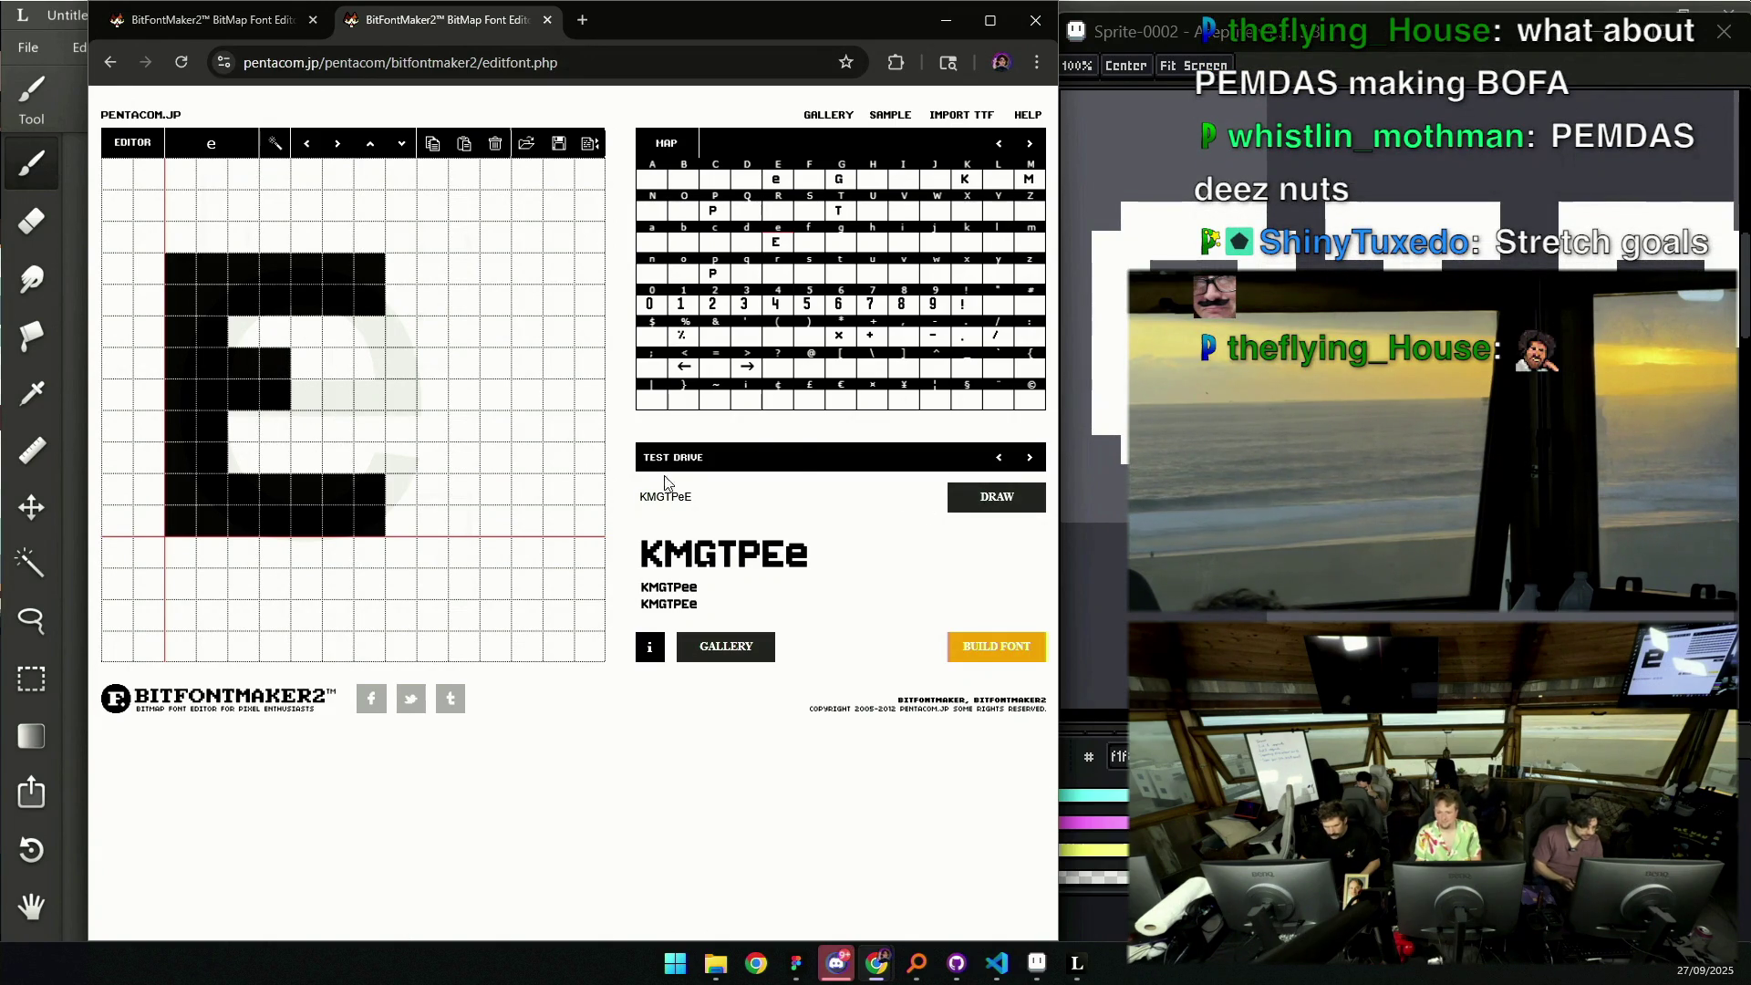
left_click(991, 486)
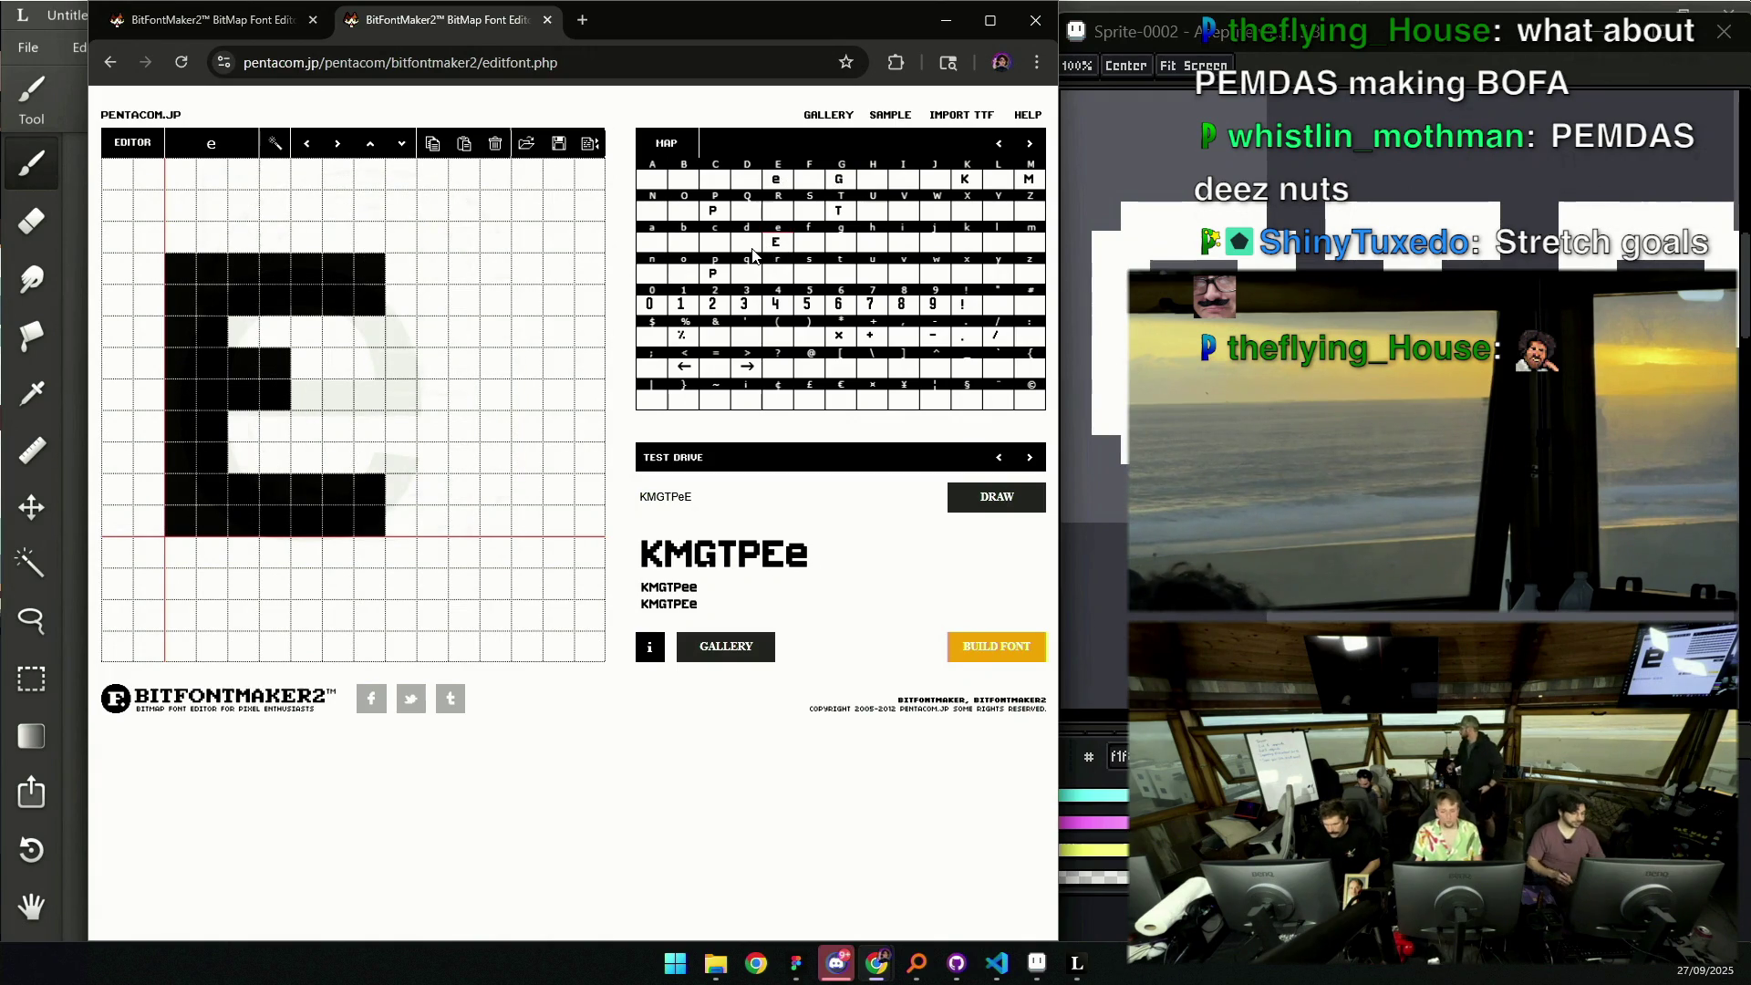
Compare the p, G and e glyphs, then switch away to the drawing
left_click(1280, 258)
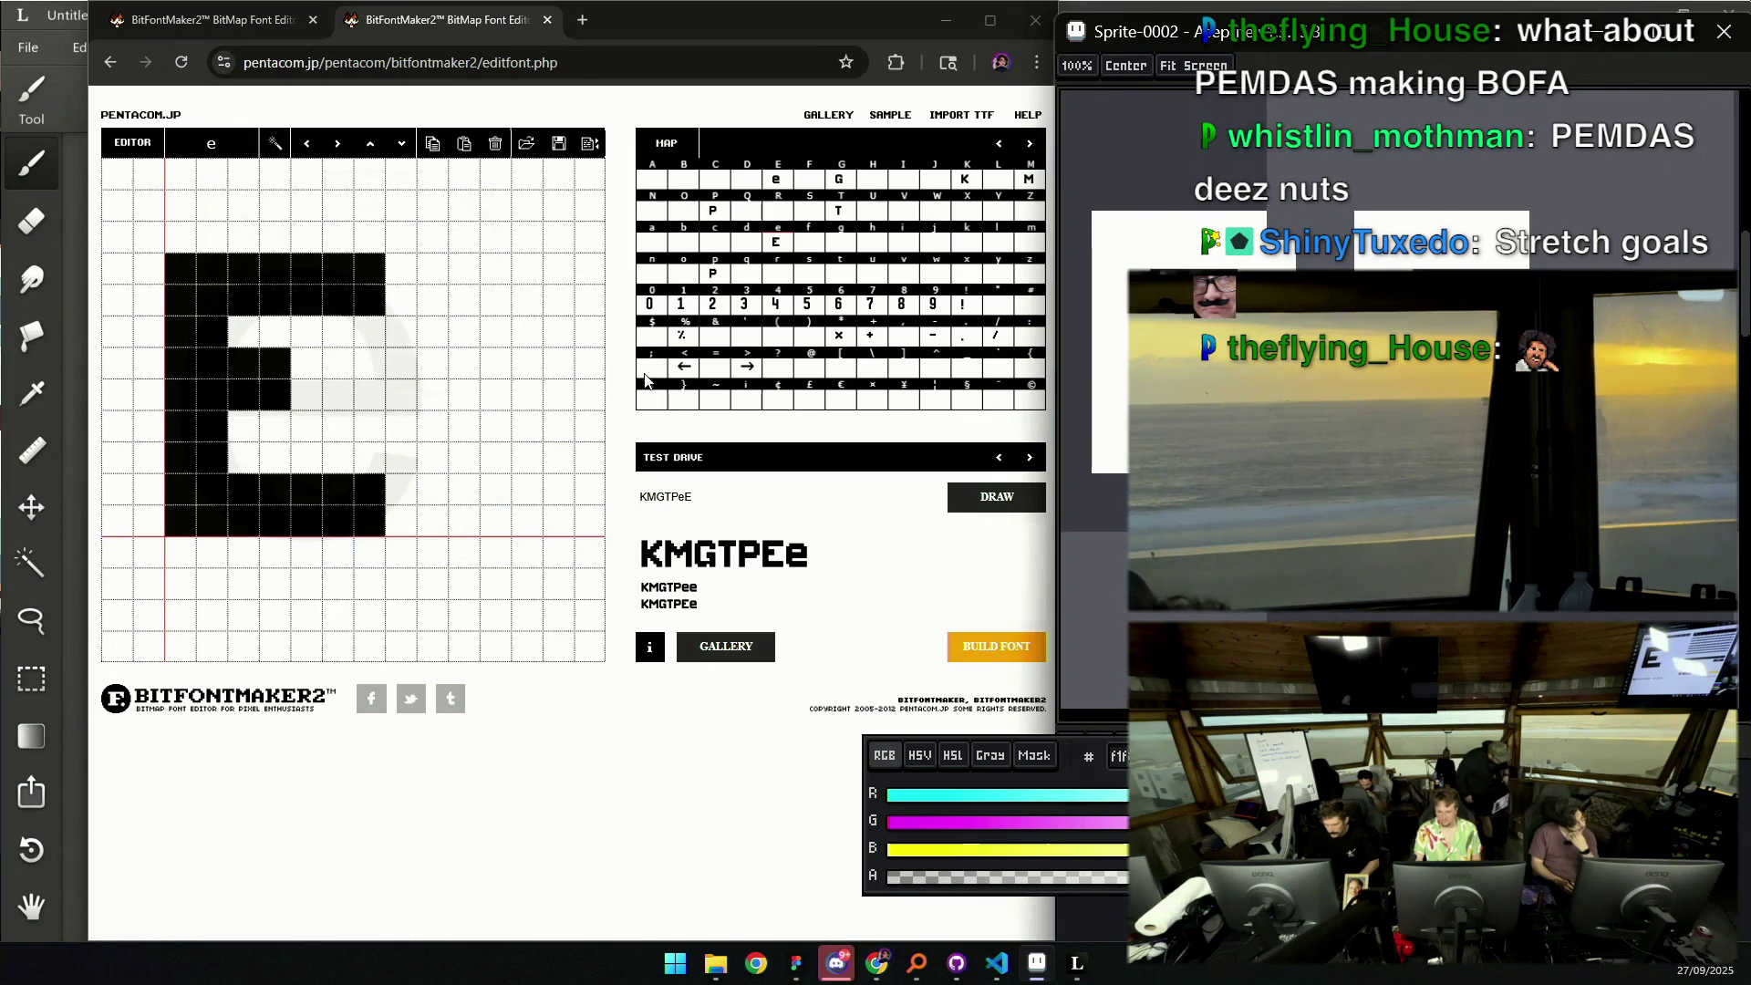
left_click(714, 276)
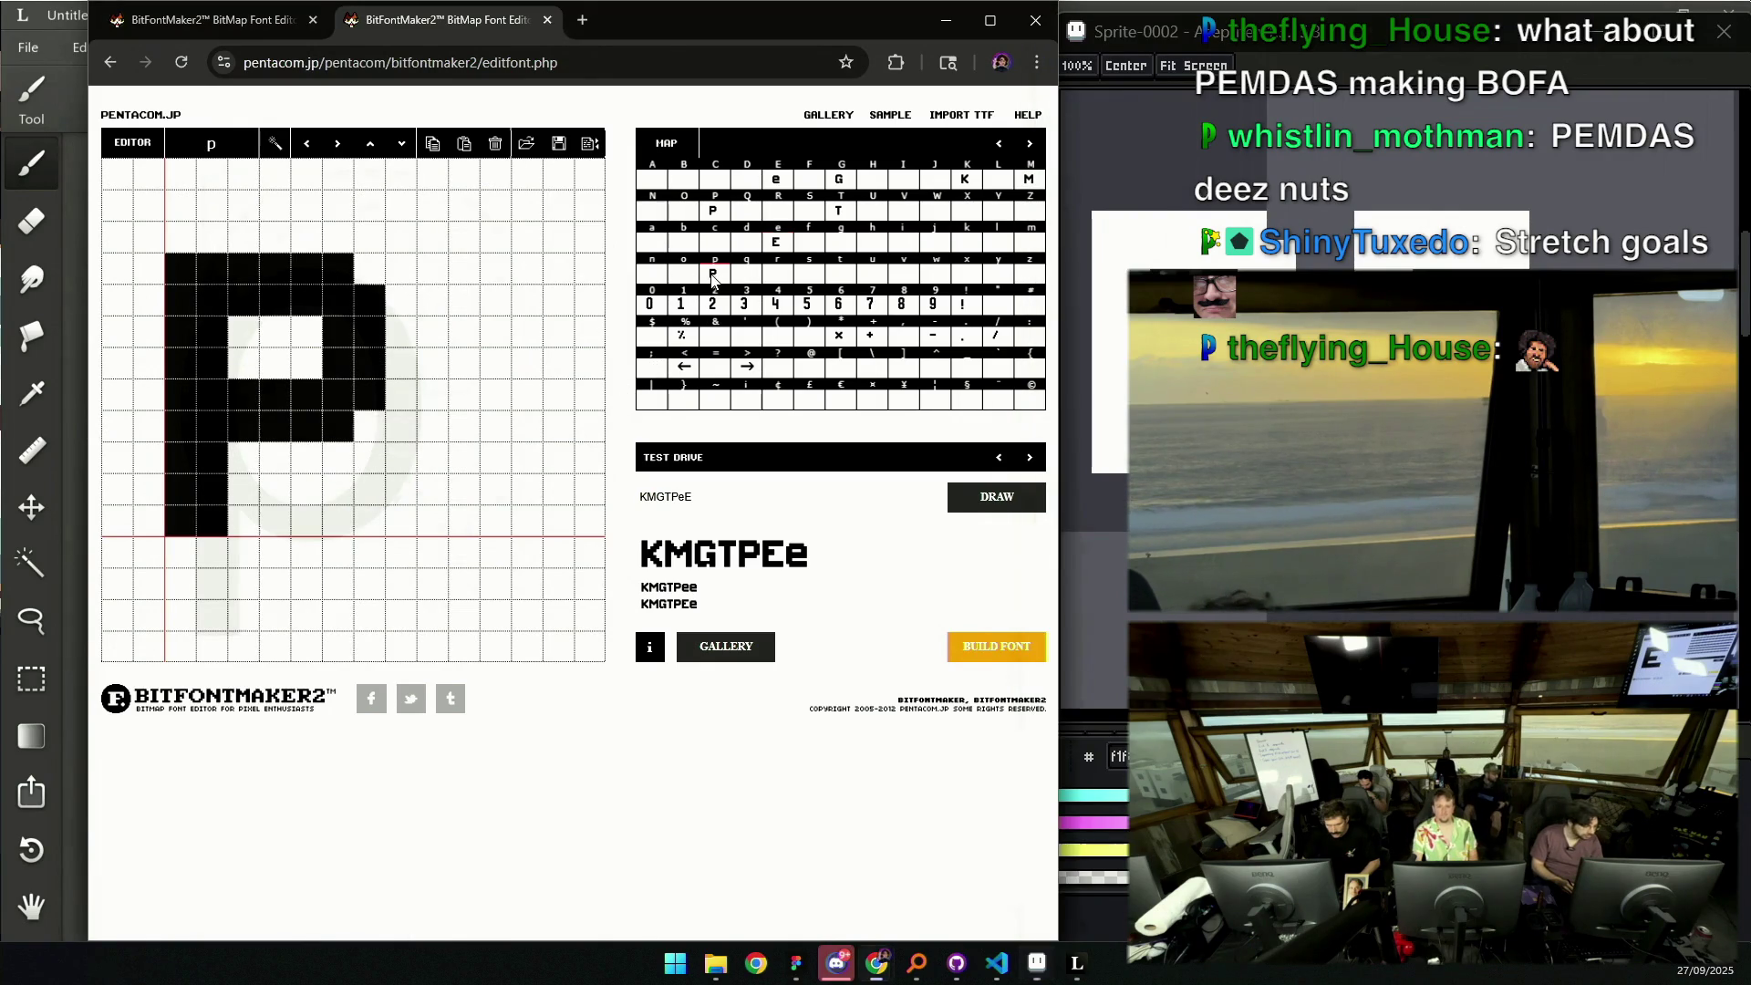
left_click(840, 180)
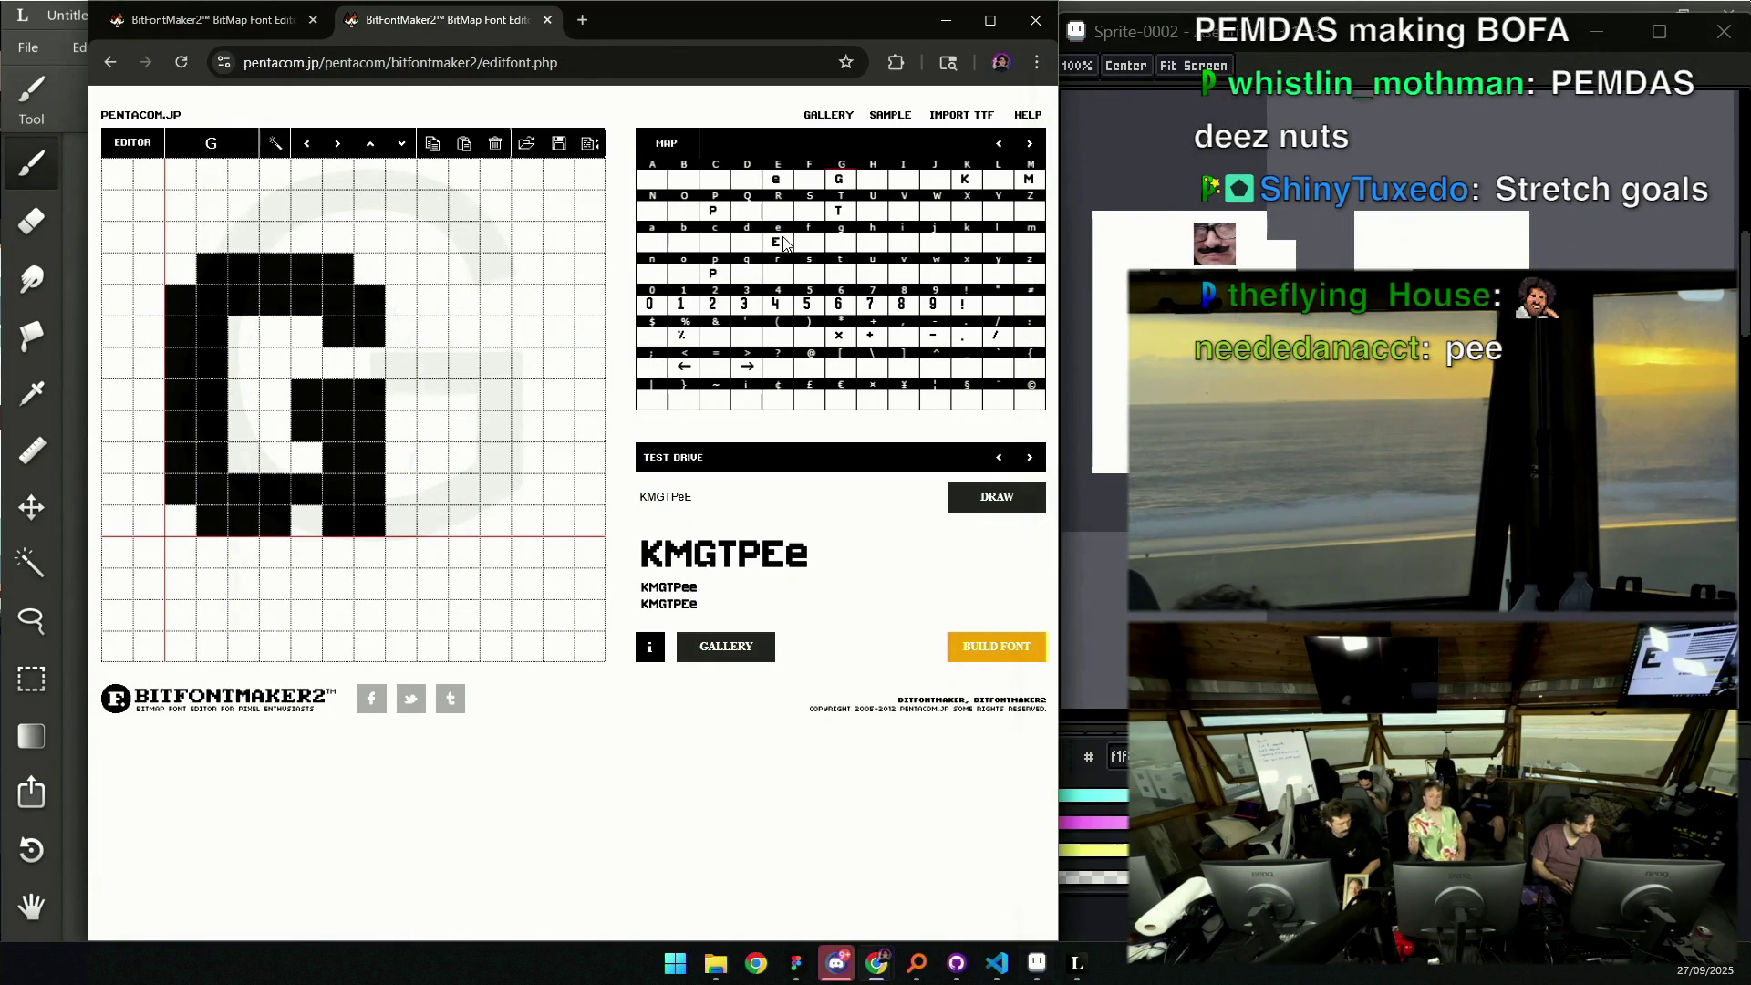
left_click(783, 242)
key("alt+Tab")
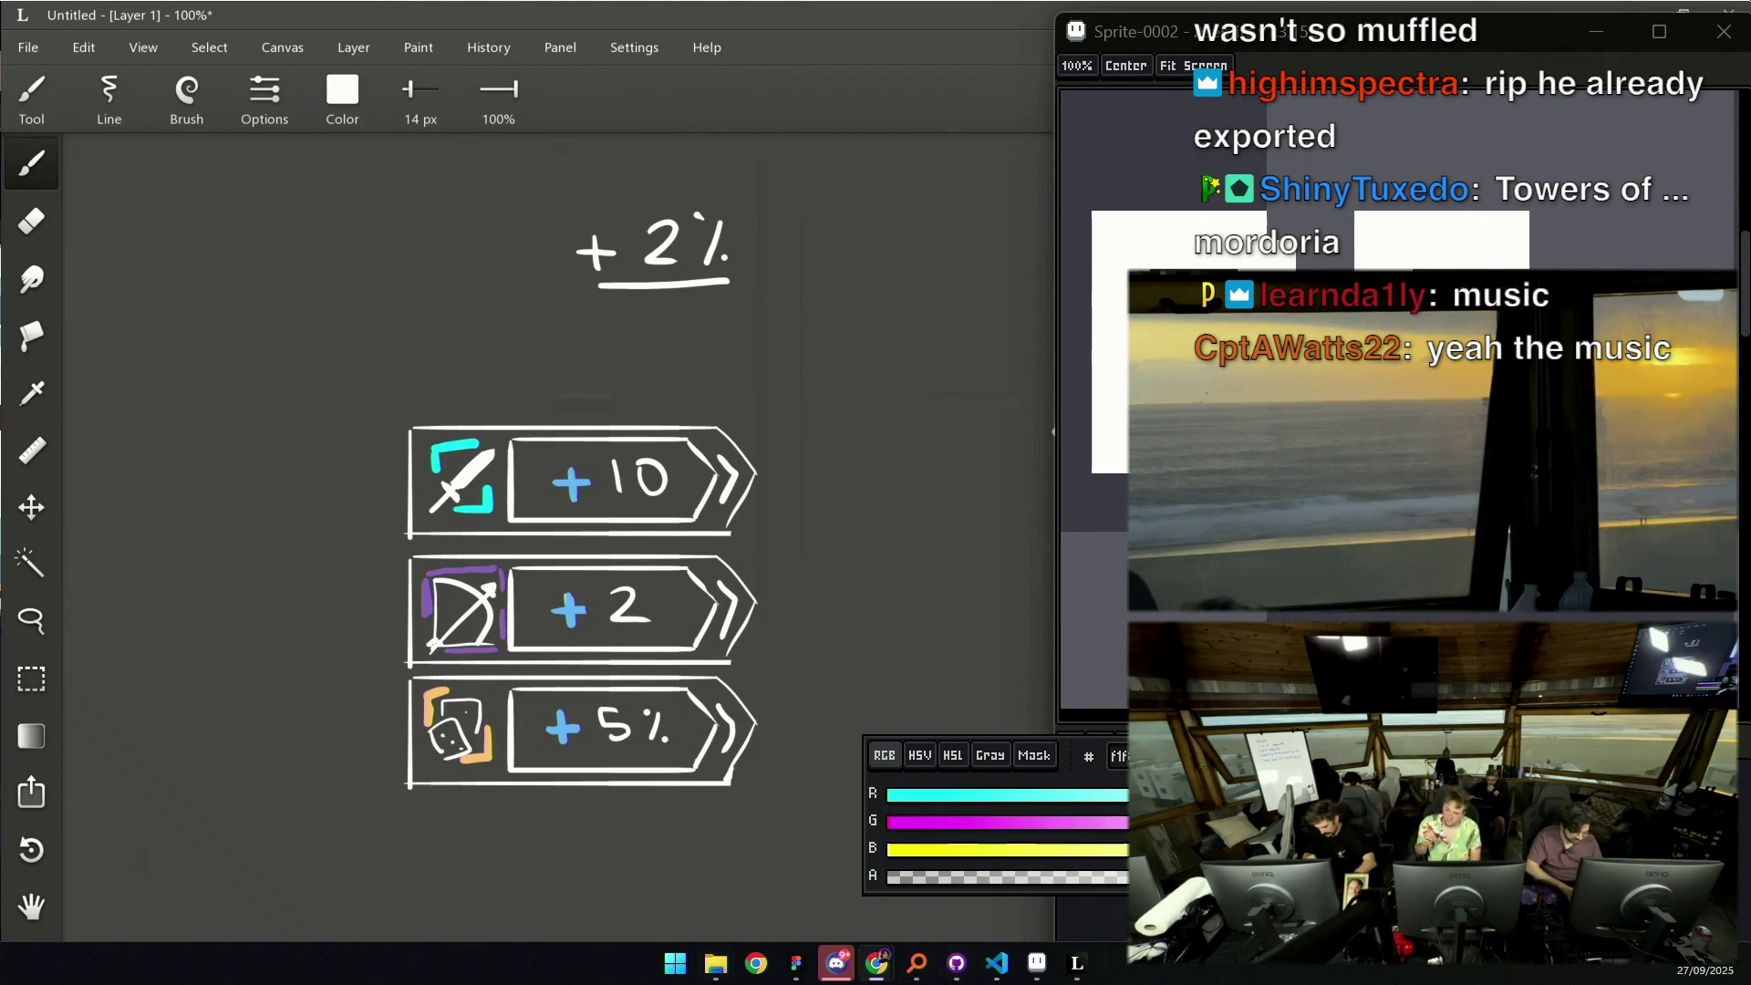
Bring the BitFontMaker2 font editor back to the front with Alt+Tab
key("alt+Tab")
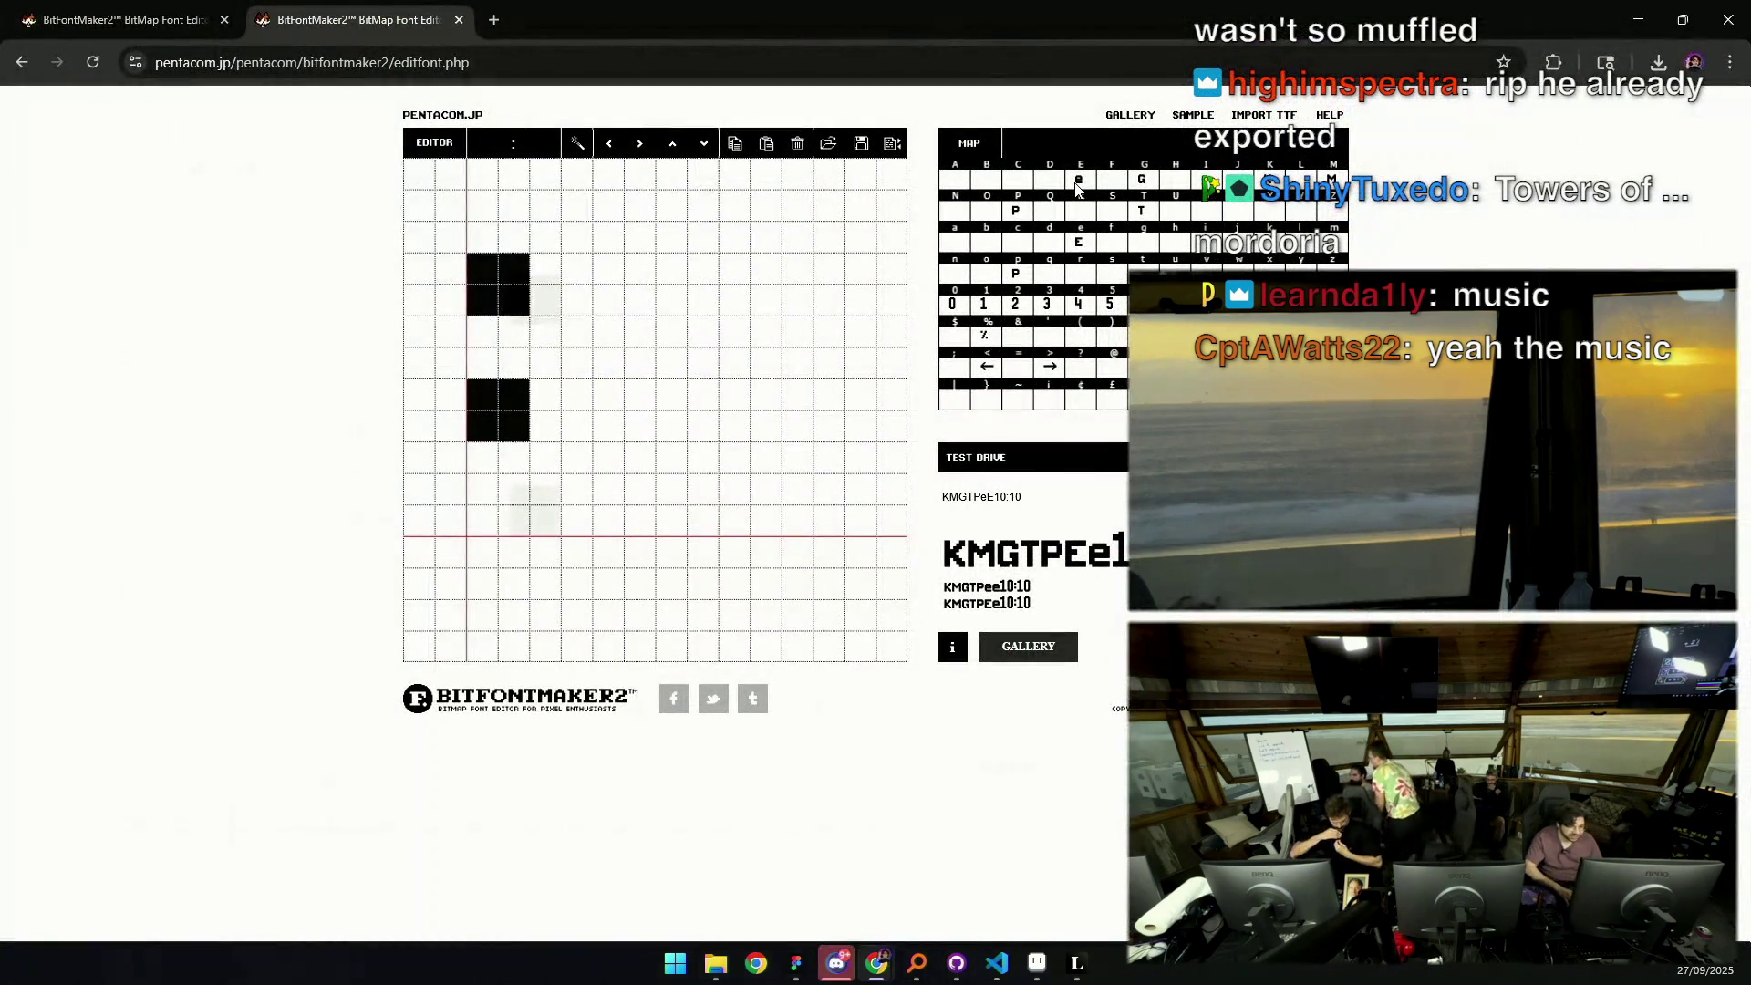
Paste the lowercase e shape back into the e slot of the character map
left_click(1079, 184)
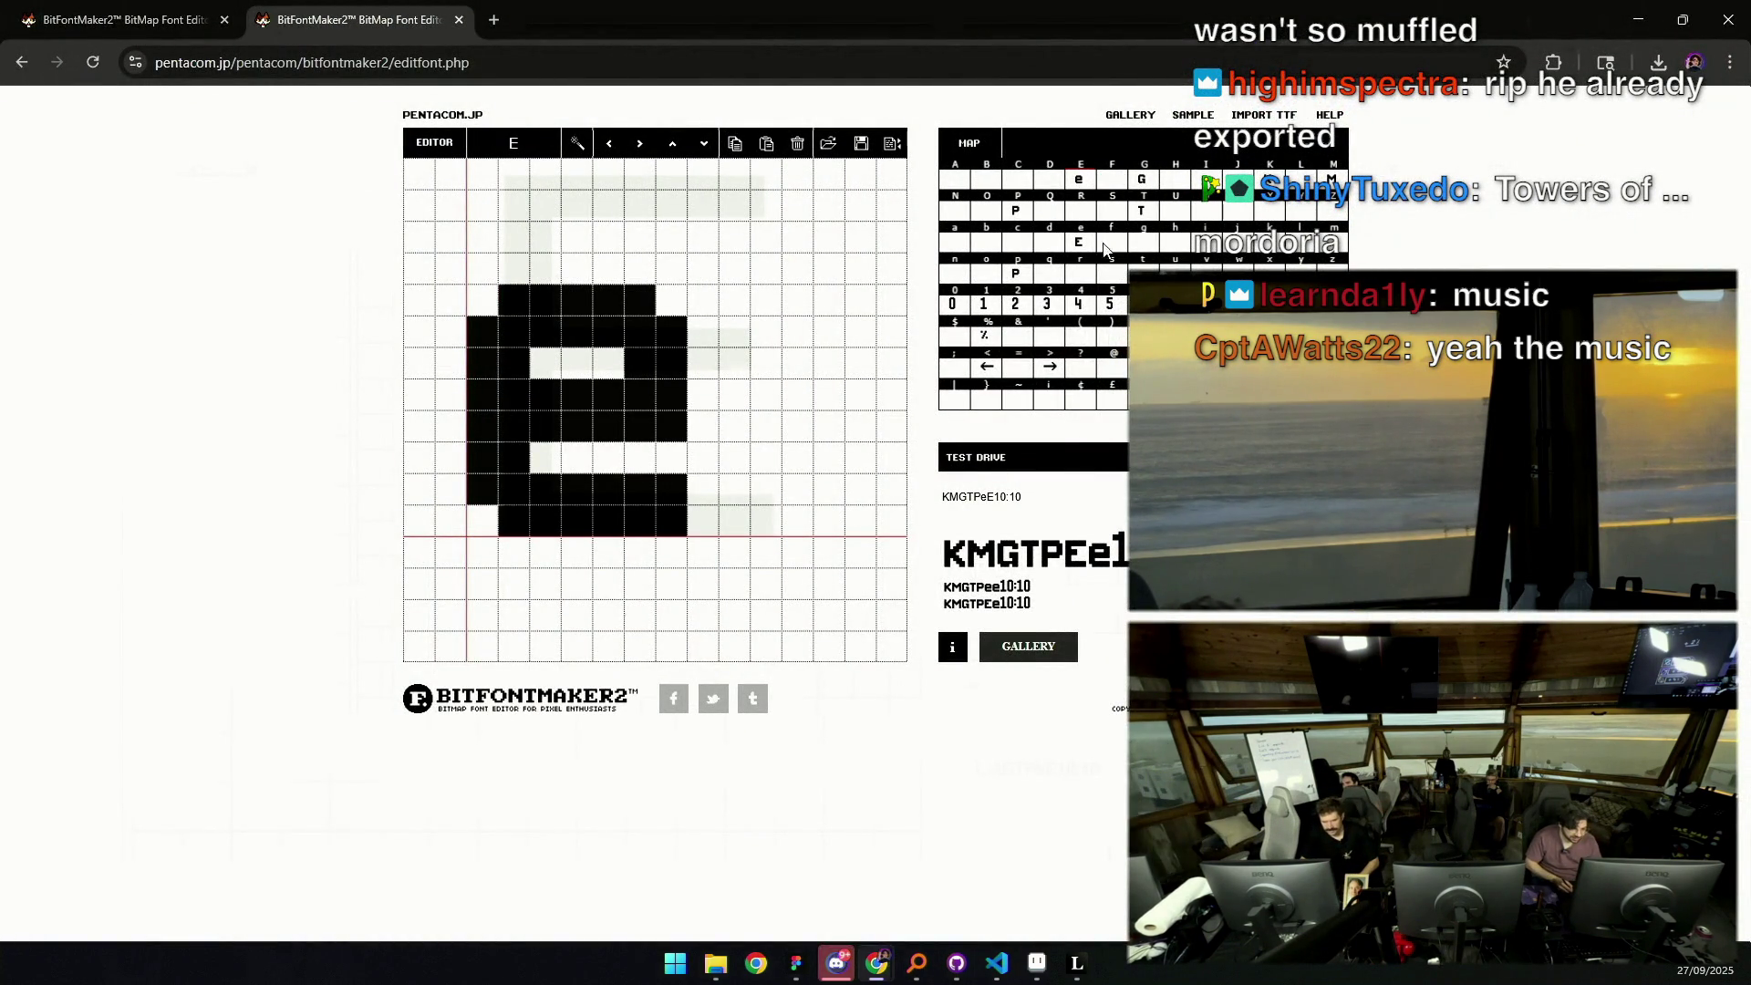
left_click(1106, 252)
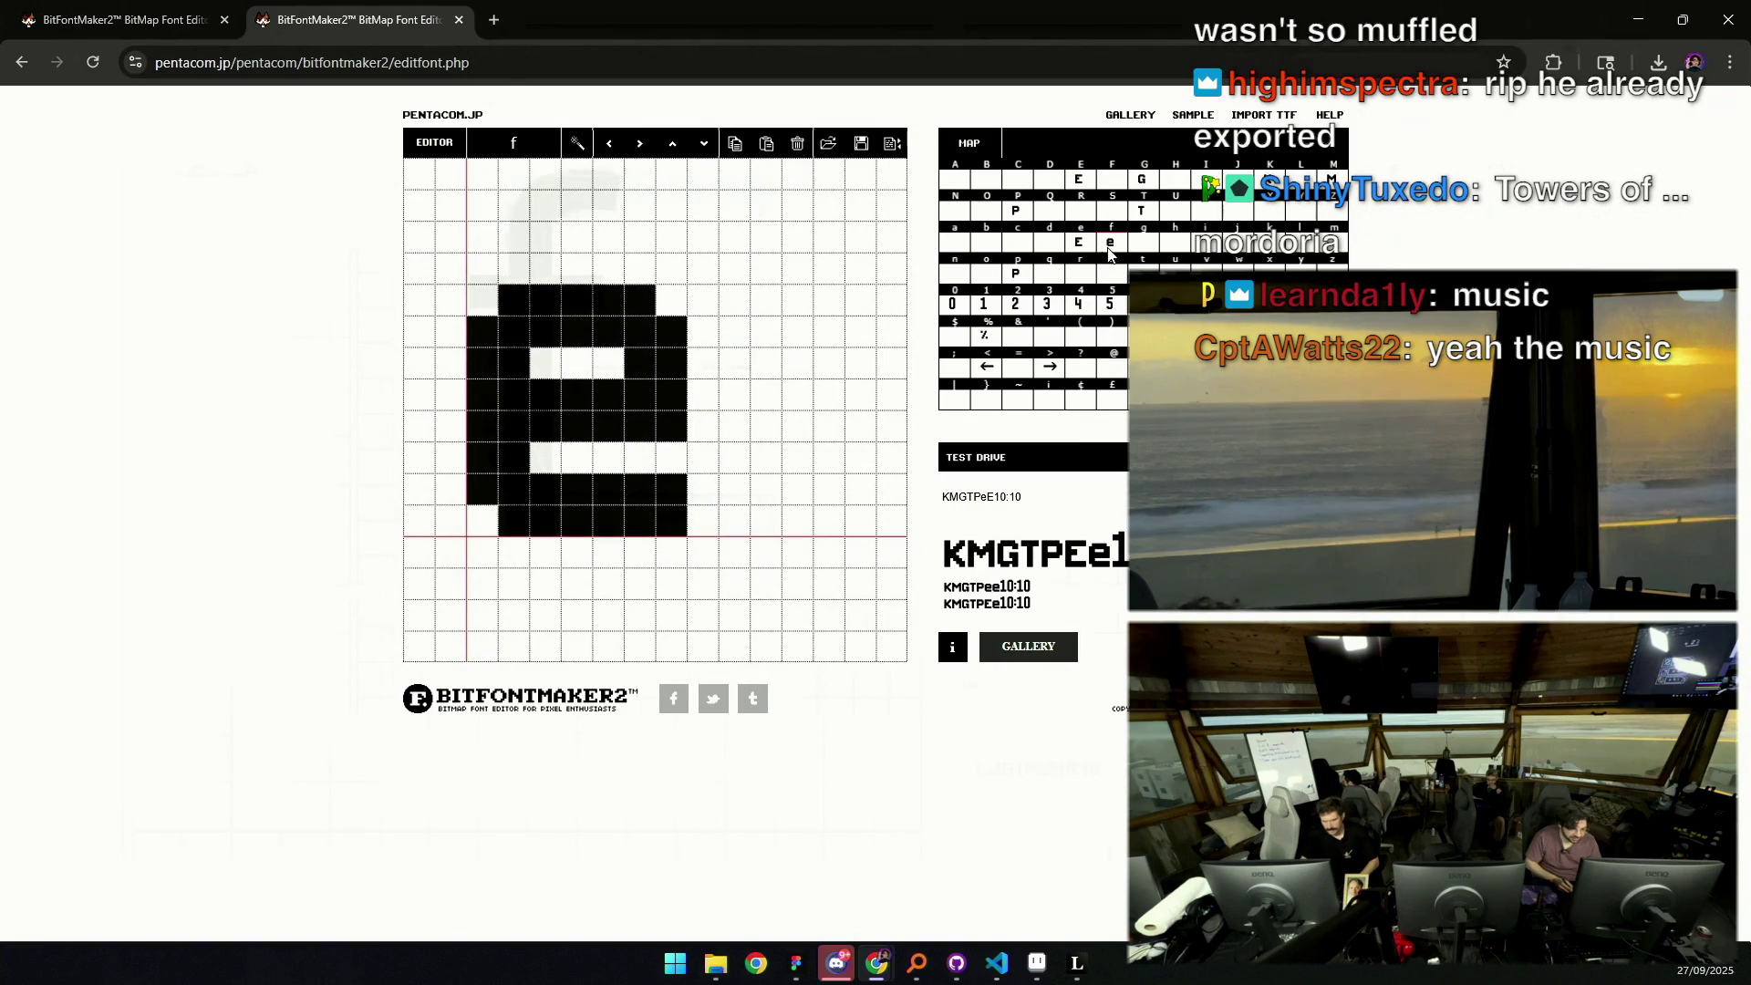
left_click(1083, 244)
key("ctrl+v")
left_click(1114, 244)
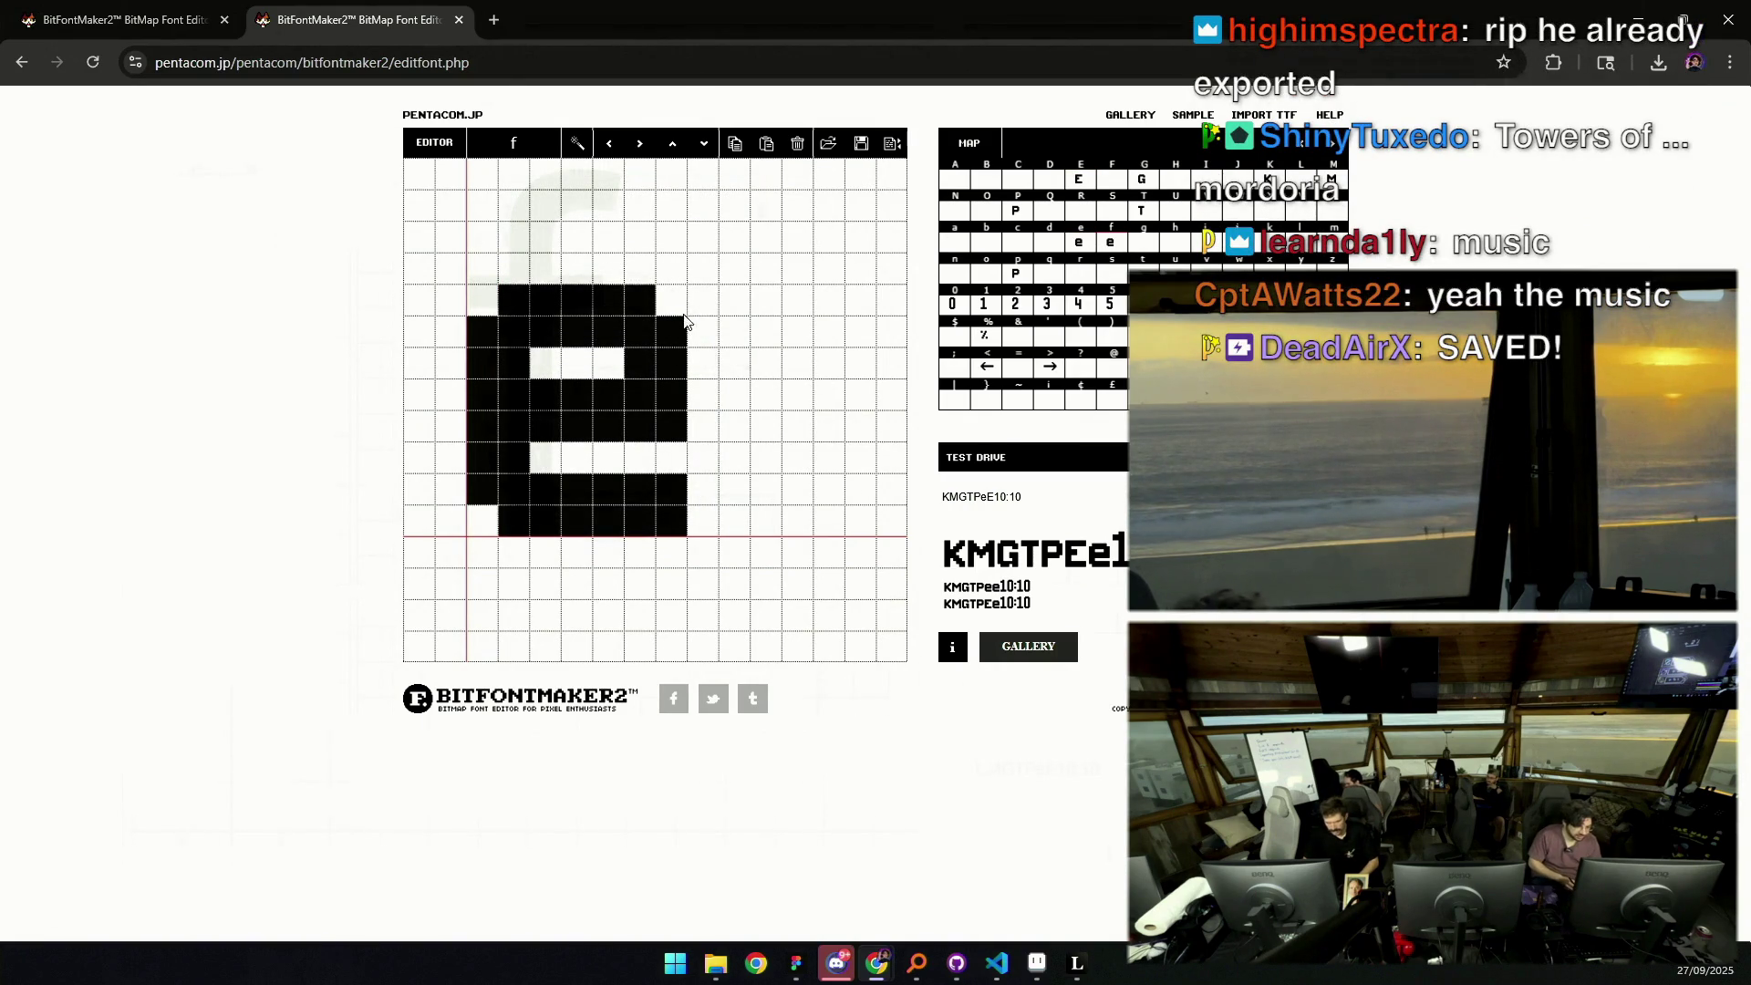
Erase every pixel of the f glyph, open the BigNumbers build settings, and move the browser down
mouse_move(549, 313)
left_mouse_down()
mouse_move(586, 336)
mouse_move(481, 331)
left_mouse_up()
left_click(576, 331)
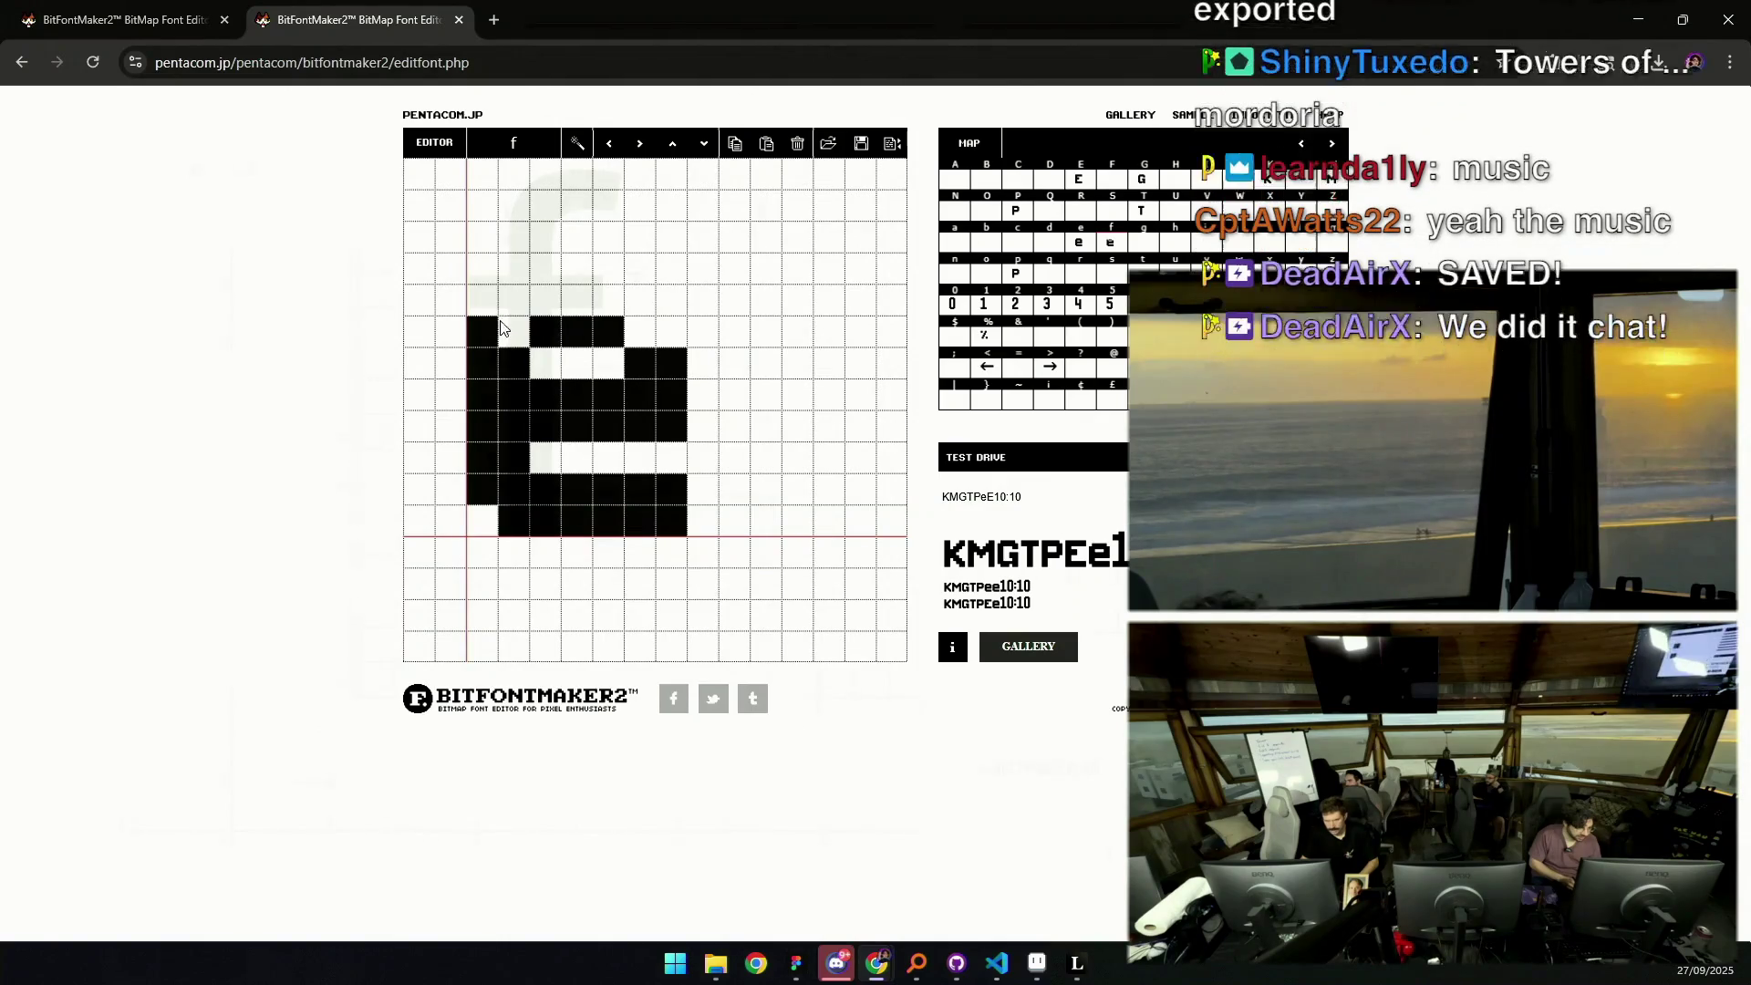
mouse_move(481, 393)
left_mouse_down()
mouse_move(482, 456)
mouse_move(533, 494)
mouse_move(513, 393)
left_mouse_up()
left_click(481, 456)
left_click(484, 489)
left_click(482, 456)
left_click(481, 363)
left_click(473, 368)
left_click(514, 363)
left_click(481, 363)
mouse_move(545, 331)
left_mouse_down()
mouse_move(639, 356)
mouse_move(663, 410)
mouse_move(544, 406)
mouse_move(545, 431)
left_mouse_up()
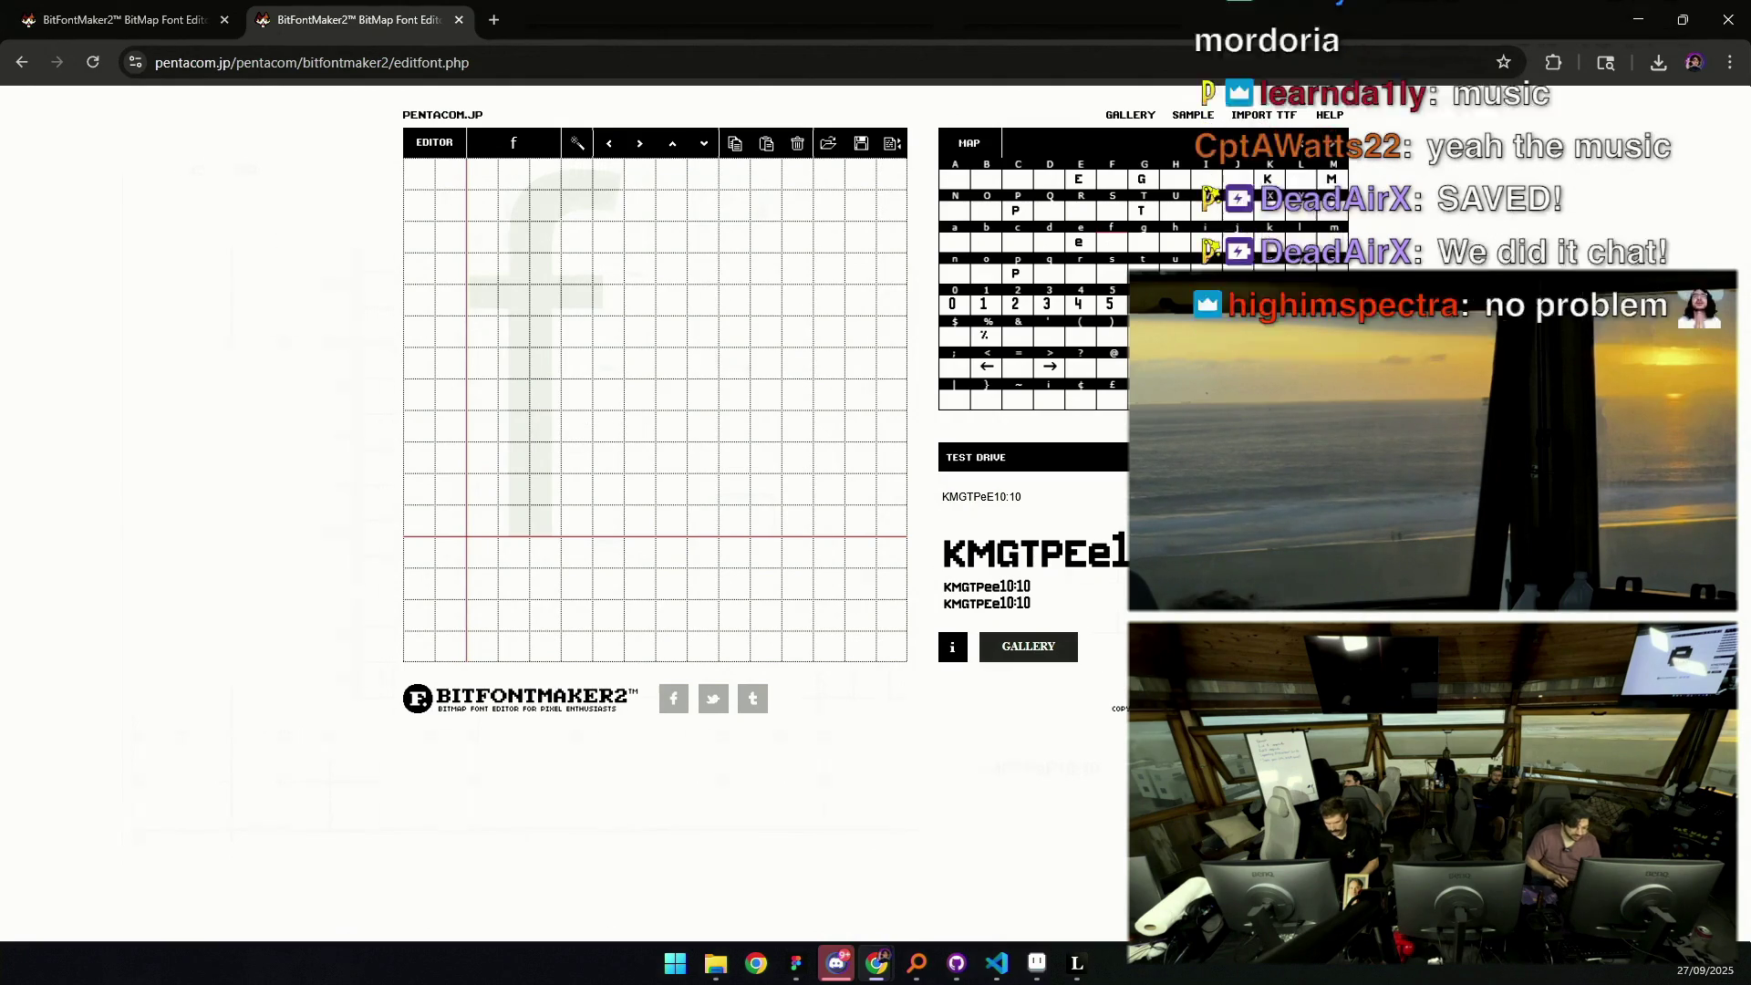
left_click(892, 143)
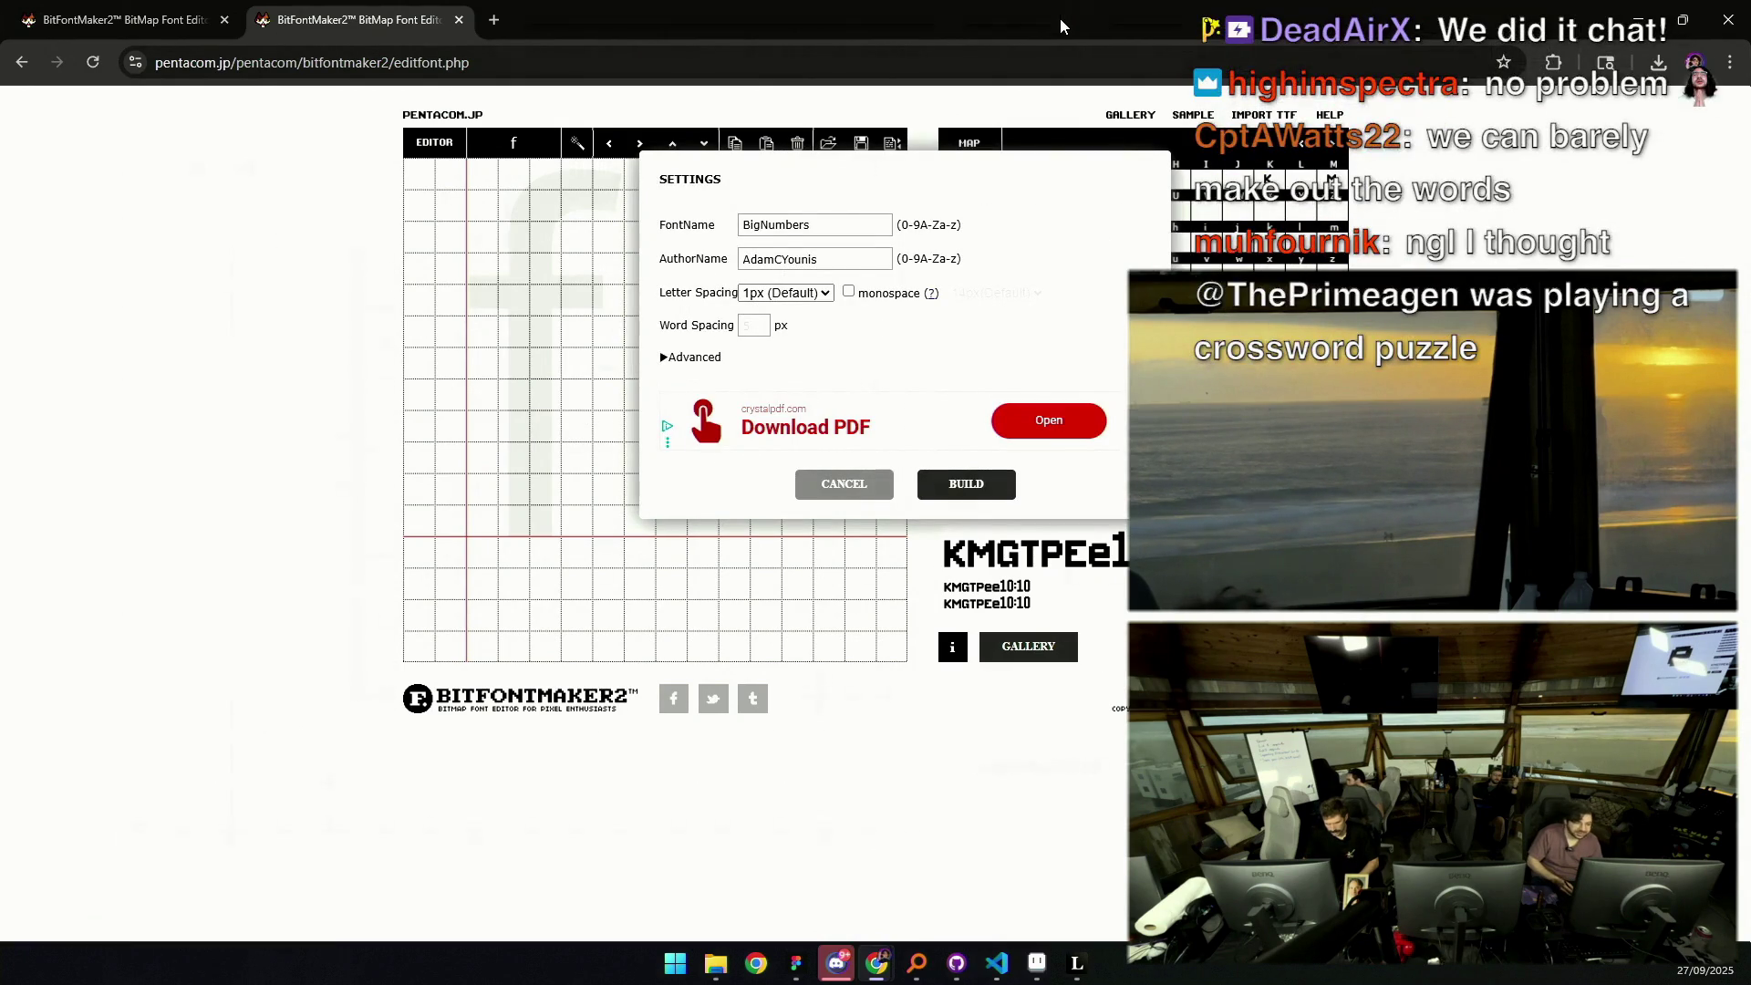
left_click_drag(1072, 8, 1034, 914)
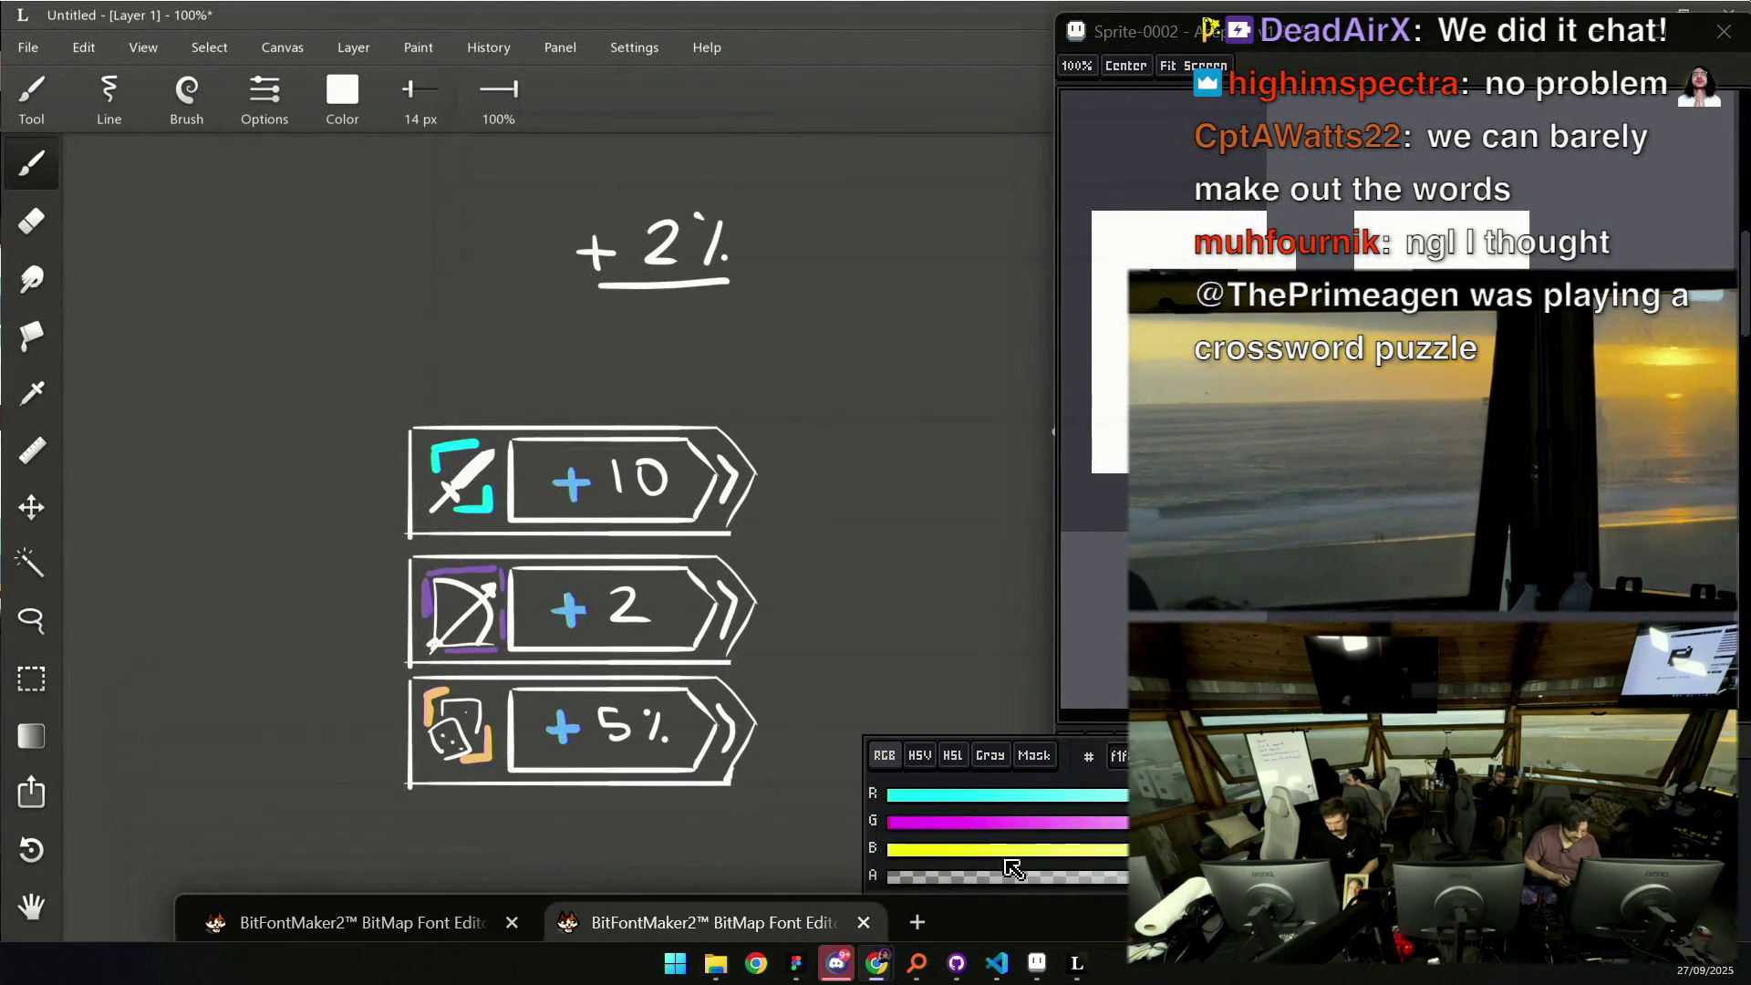
Push the browser off screen, peek at the desktop, and bring Aseprite into full view
left_click_drag(1022, 872, 997, 960)
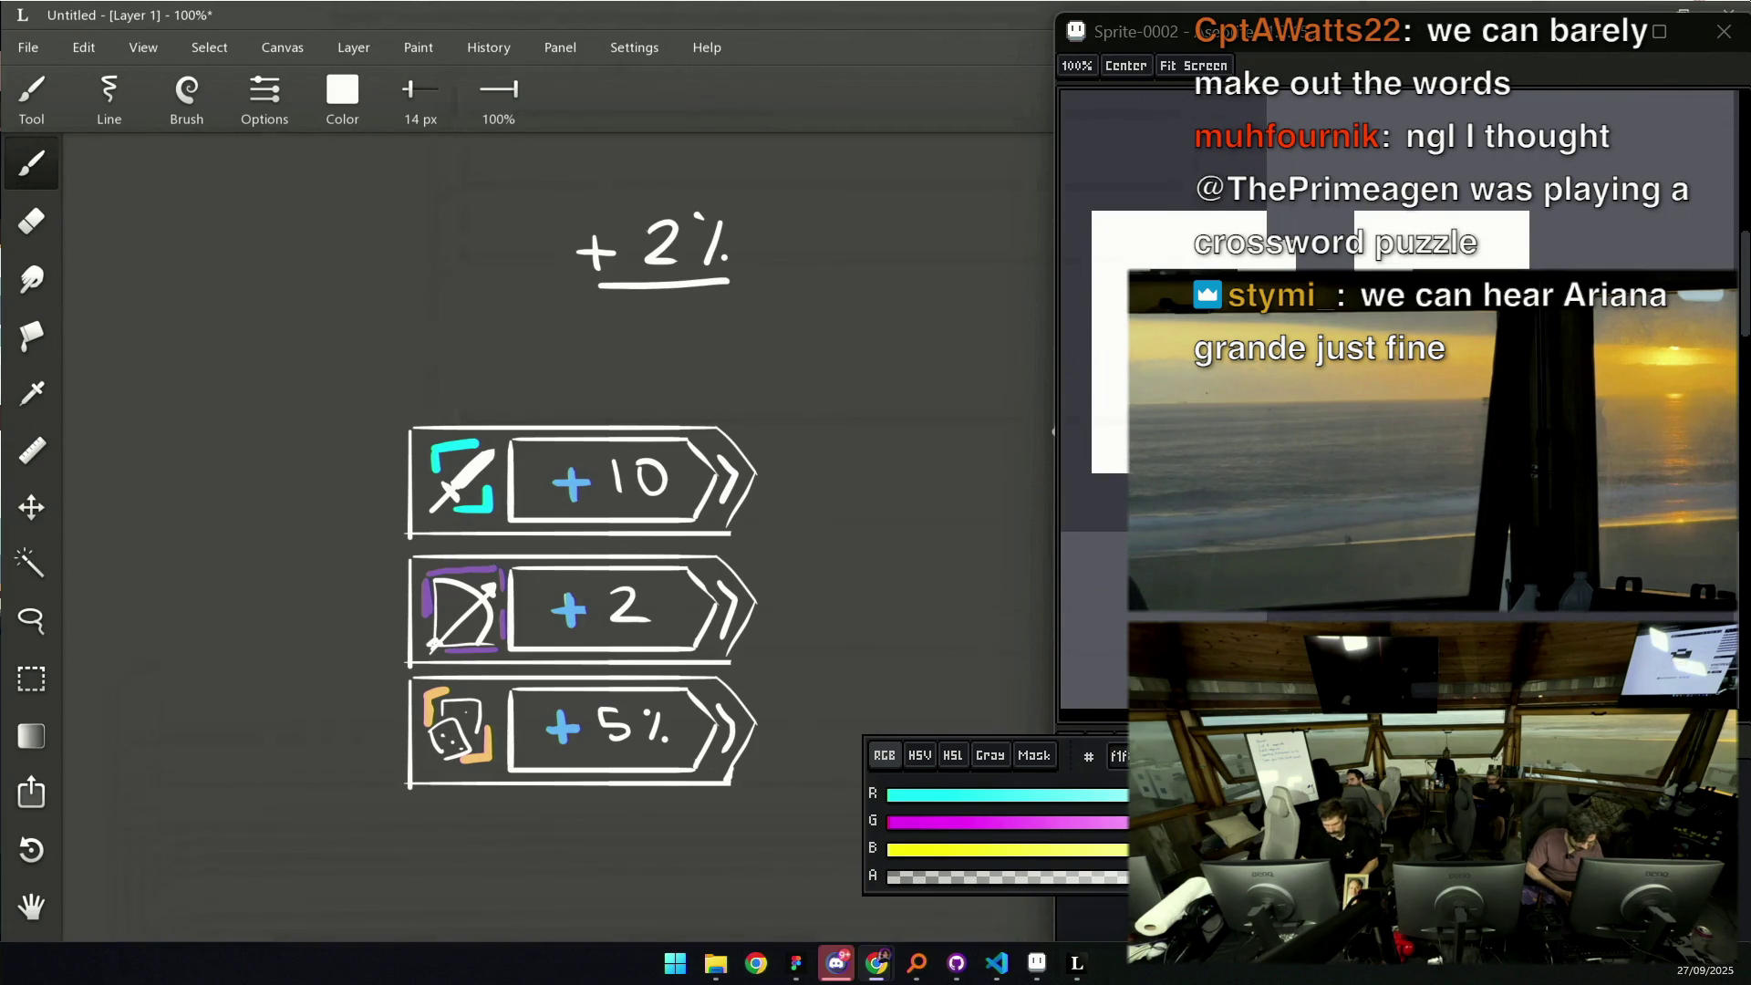
key("super+d")
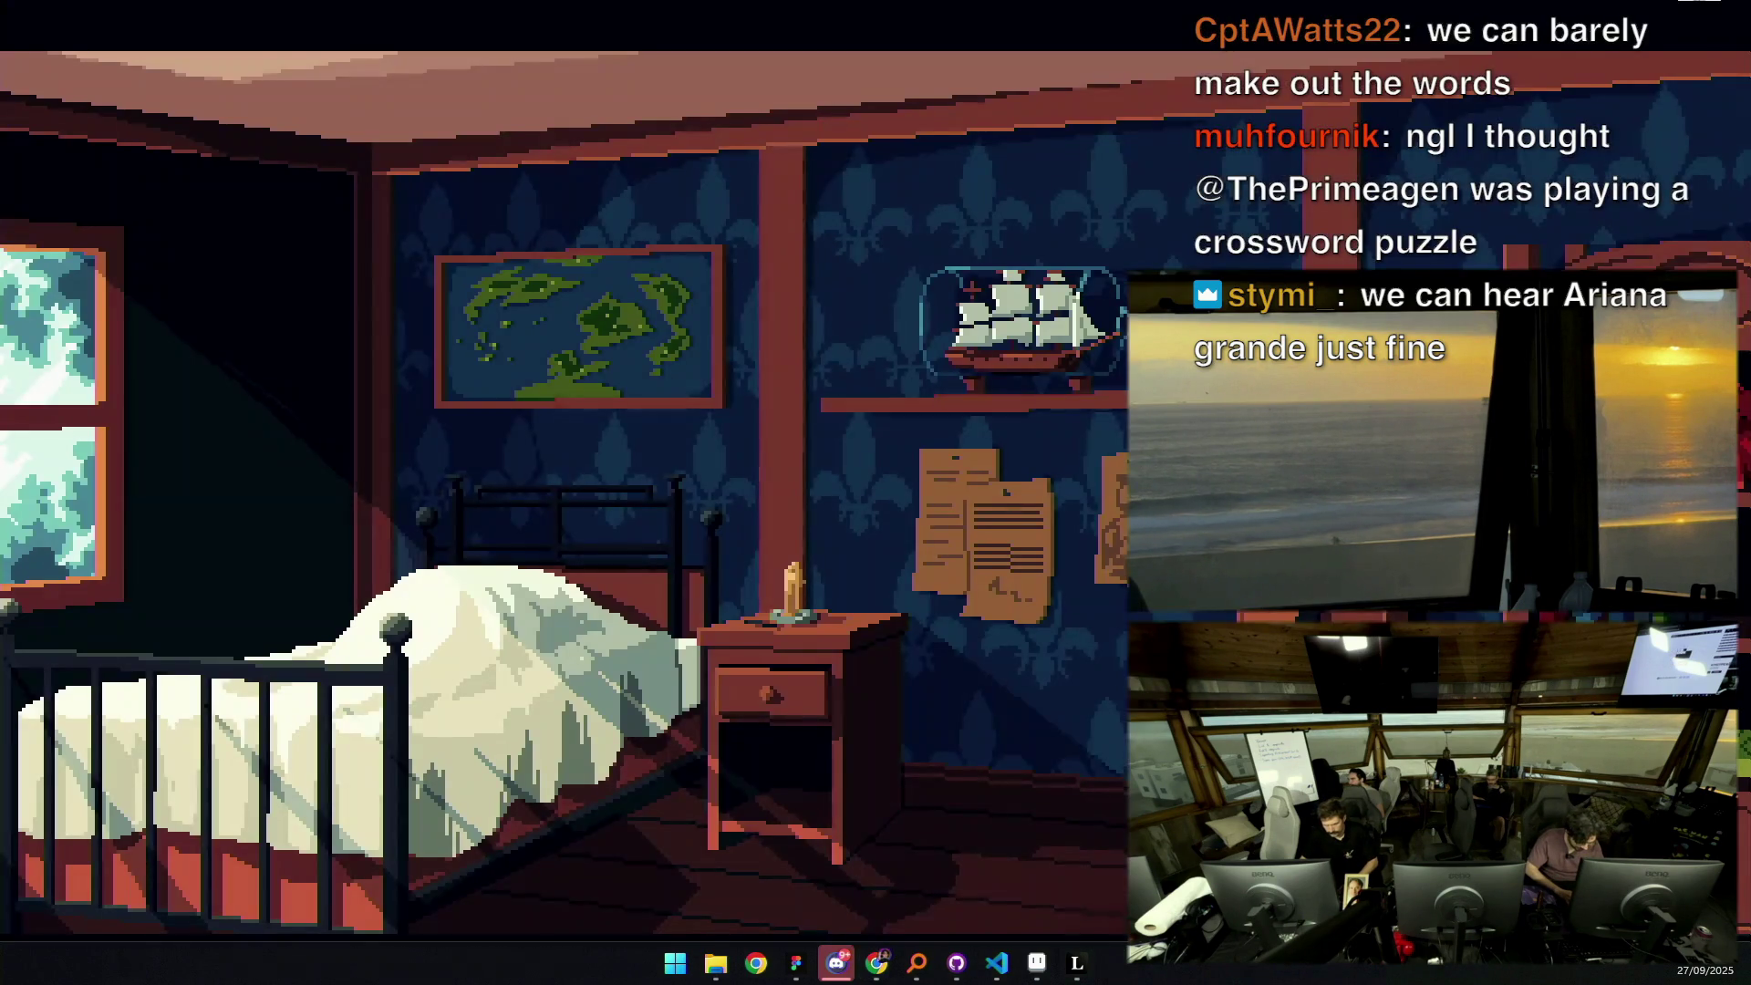
key("super+d")
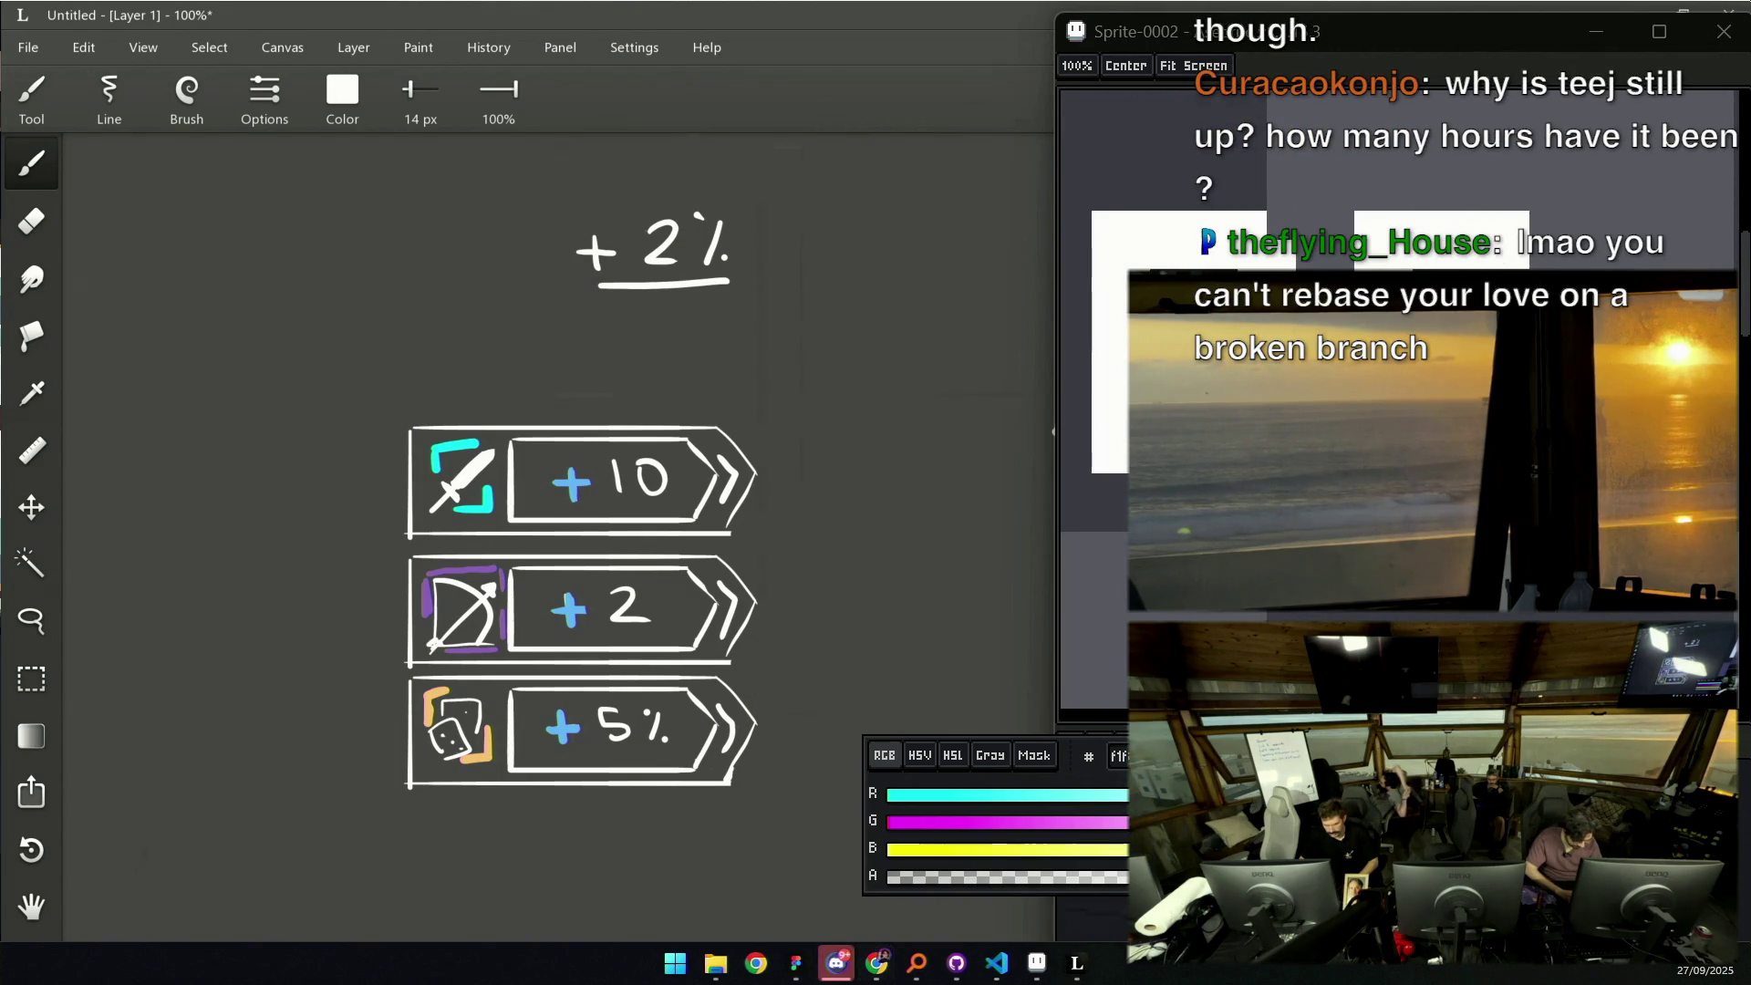
key("super+d")
key("super+d")
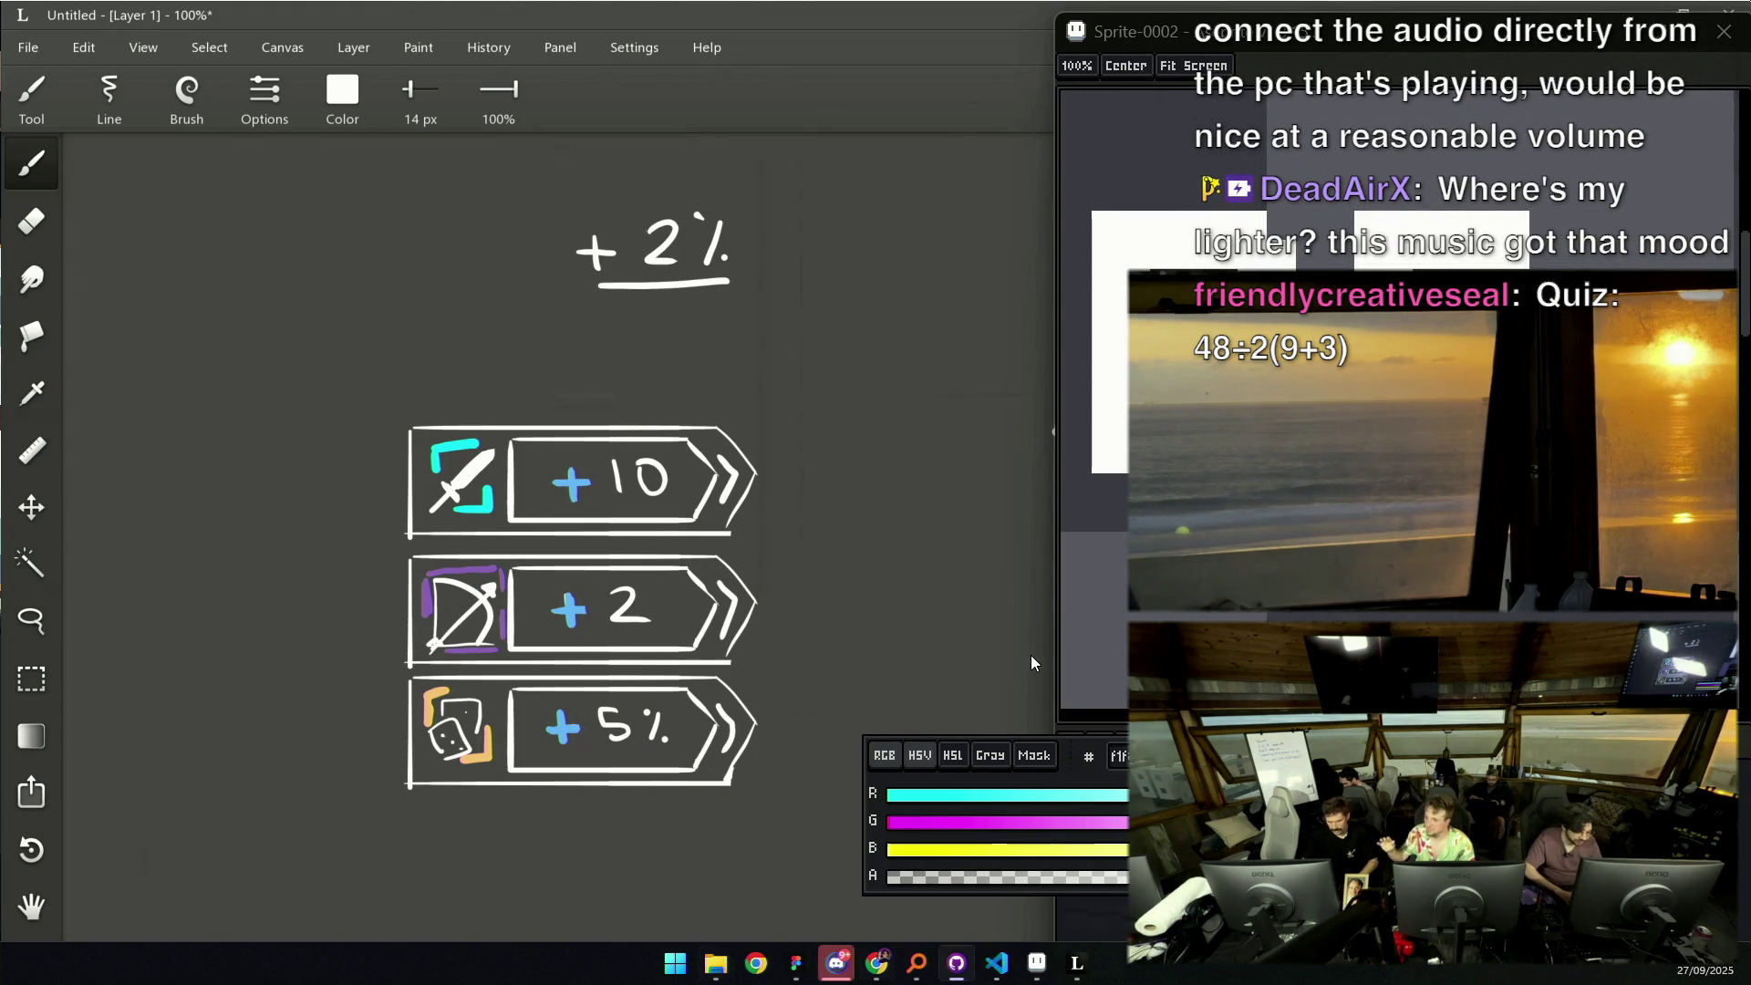
left_click_drag(1367, 33, 1083, 7)
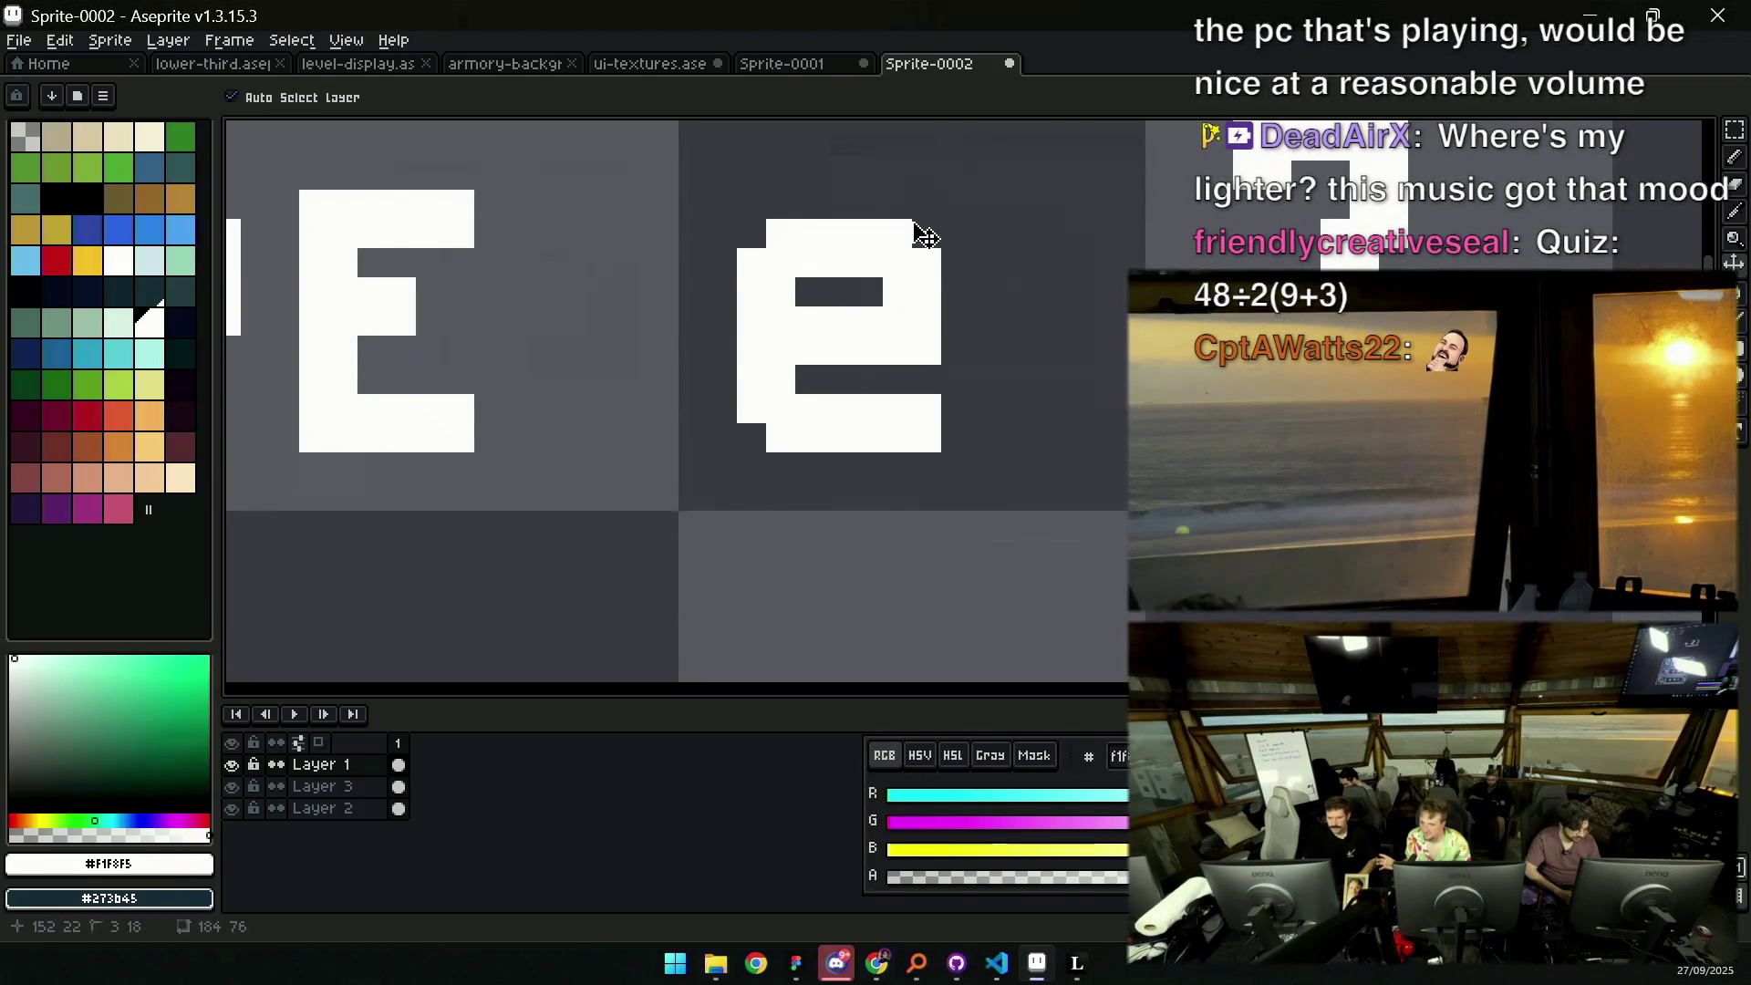
Close the Sprite-0002 and Sprite-0001 scratch sprites without saving
scroll(913, 223, "down", 5)
left_click_drag(857, 293, 940, 382)
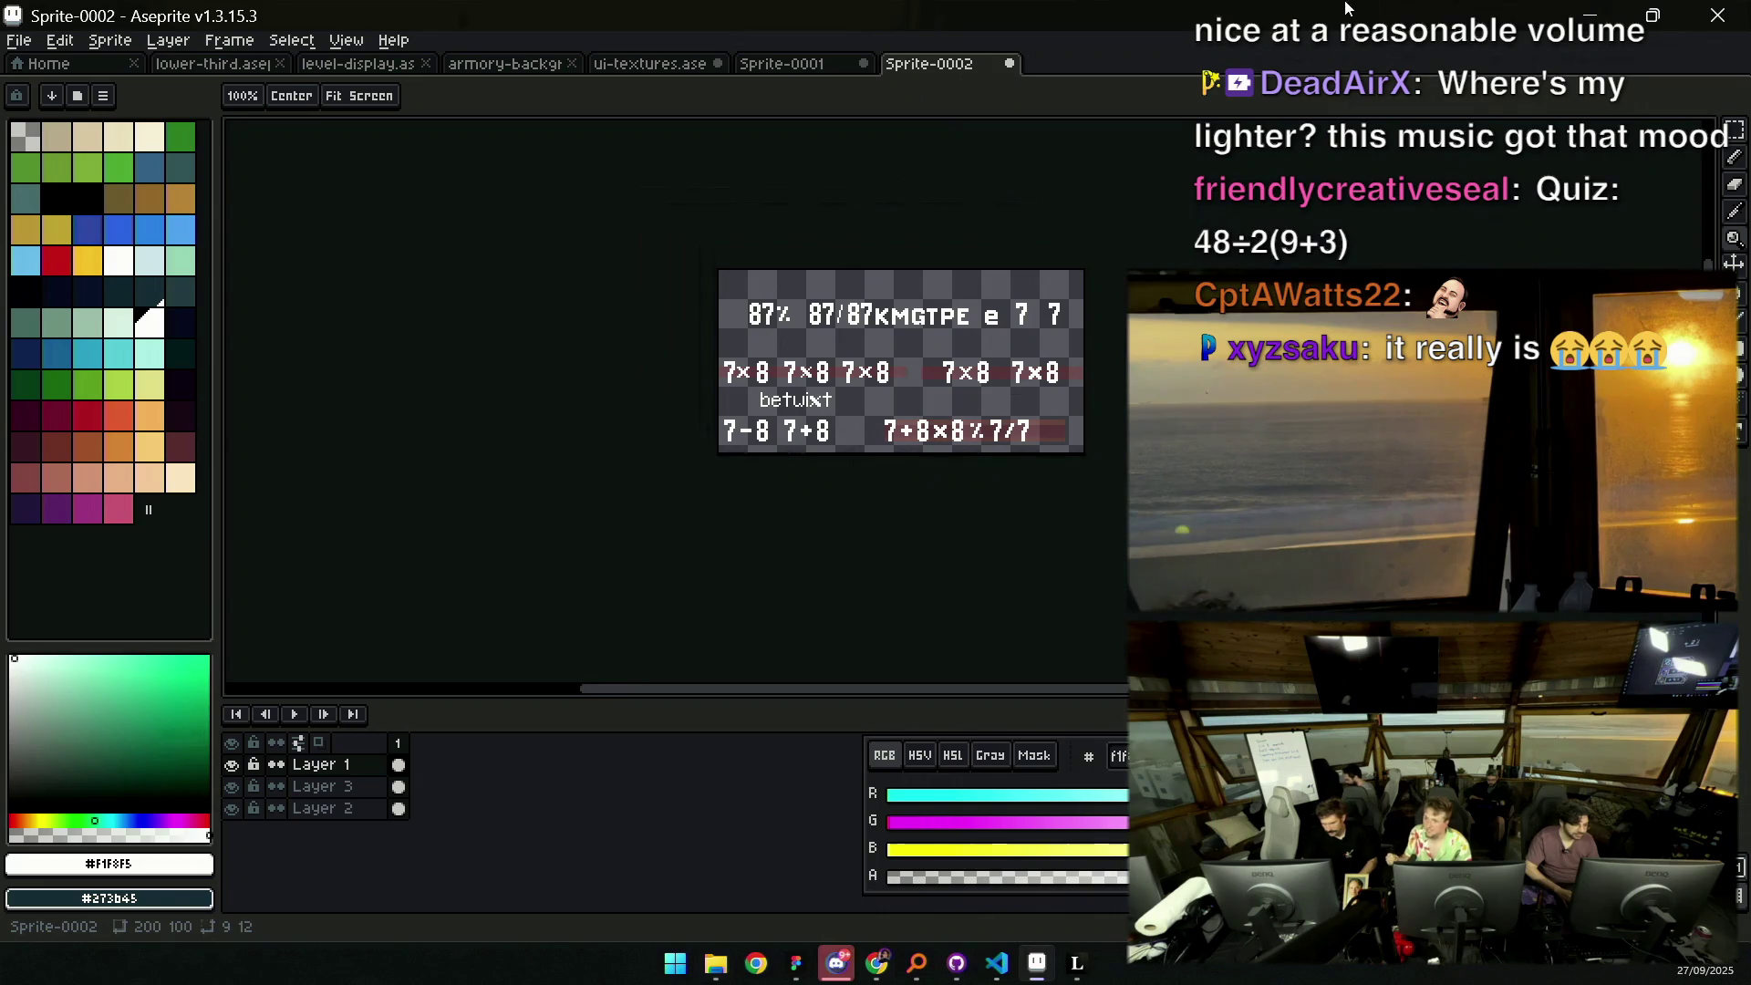
left_click(1011, 64)
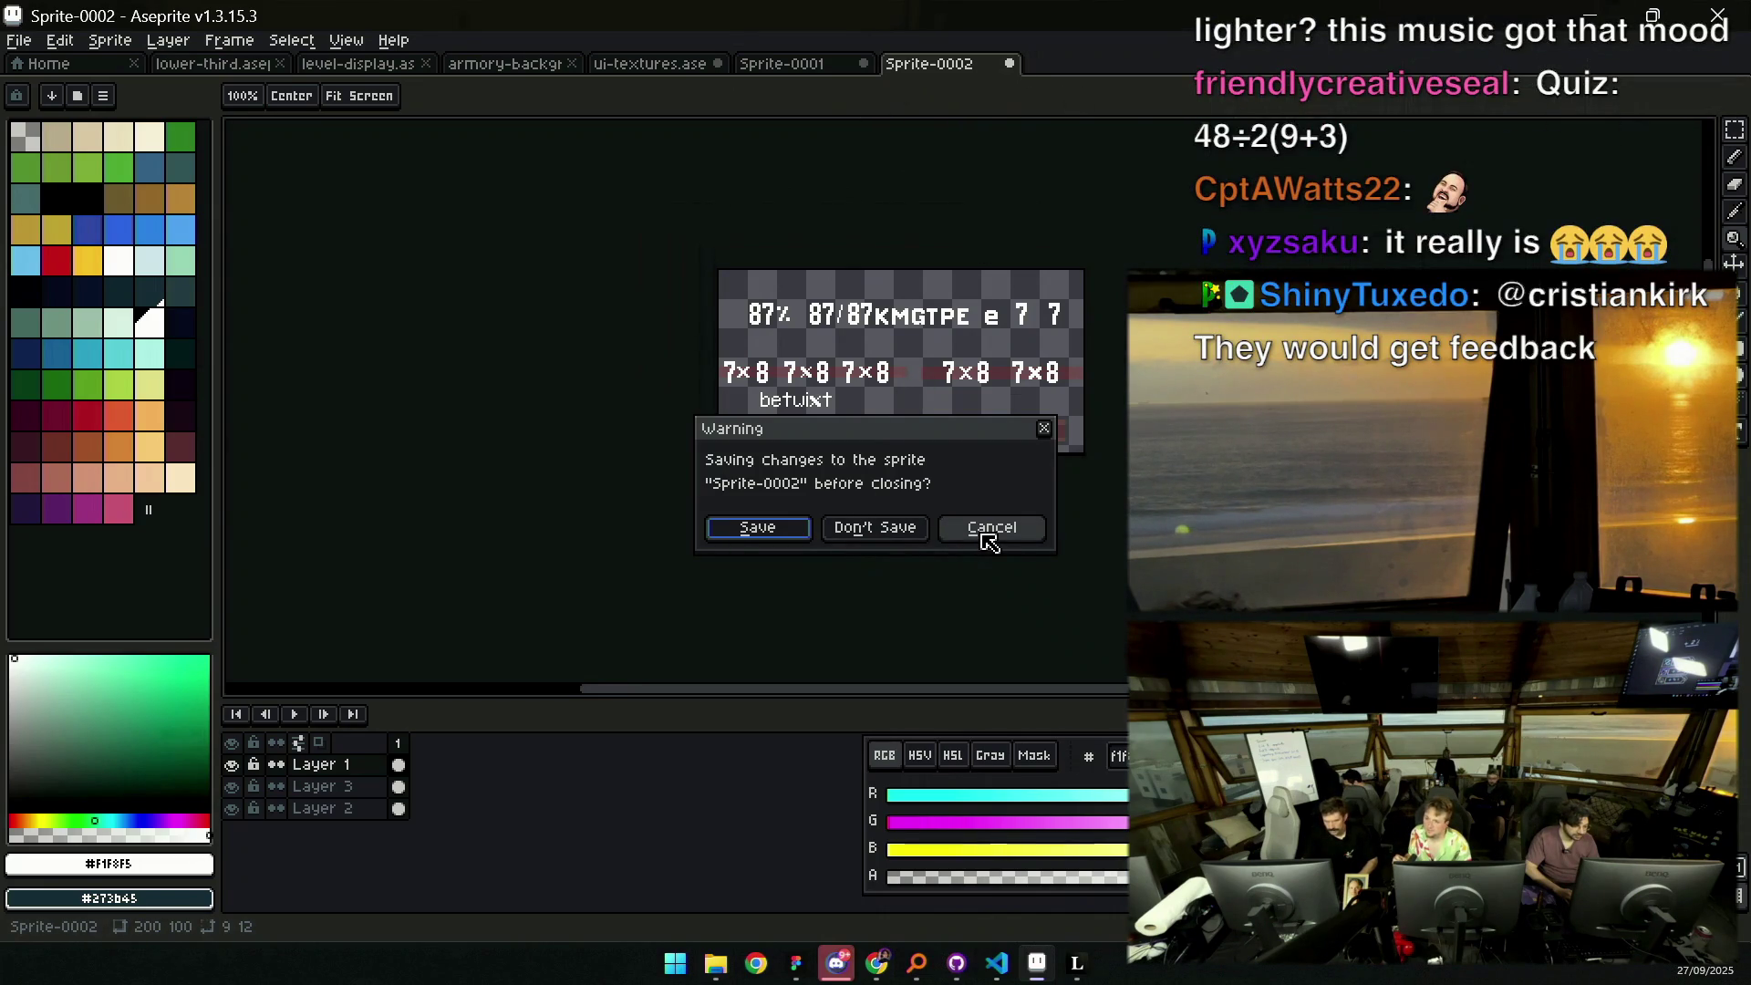
left_click(880, 529)
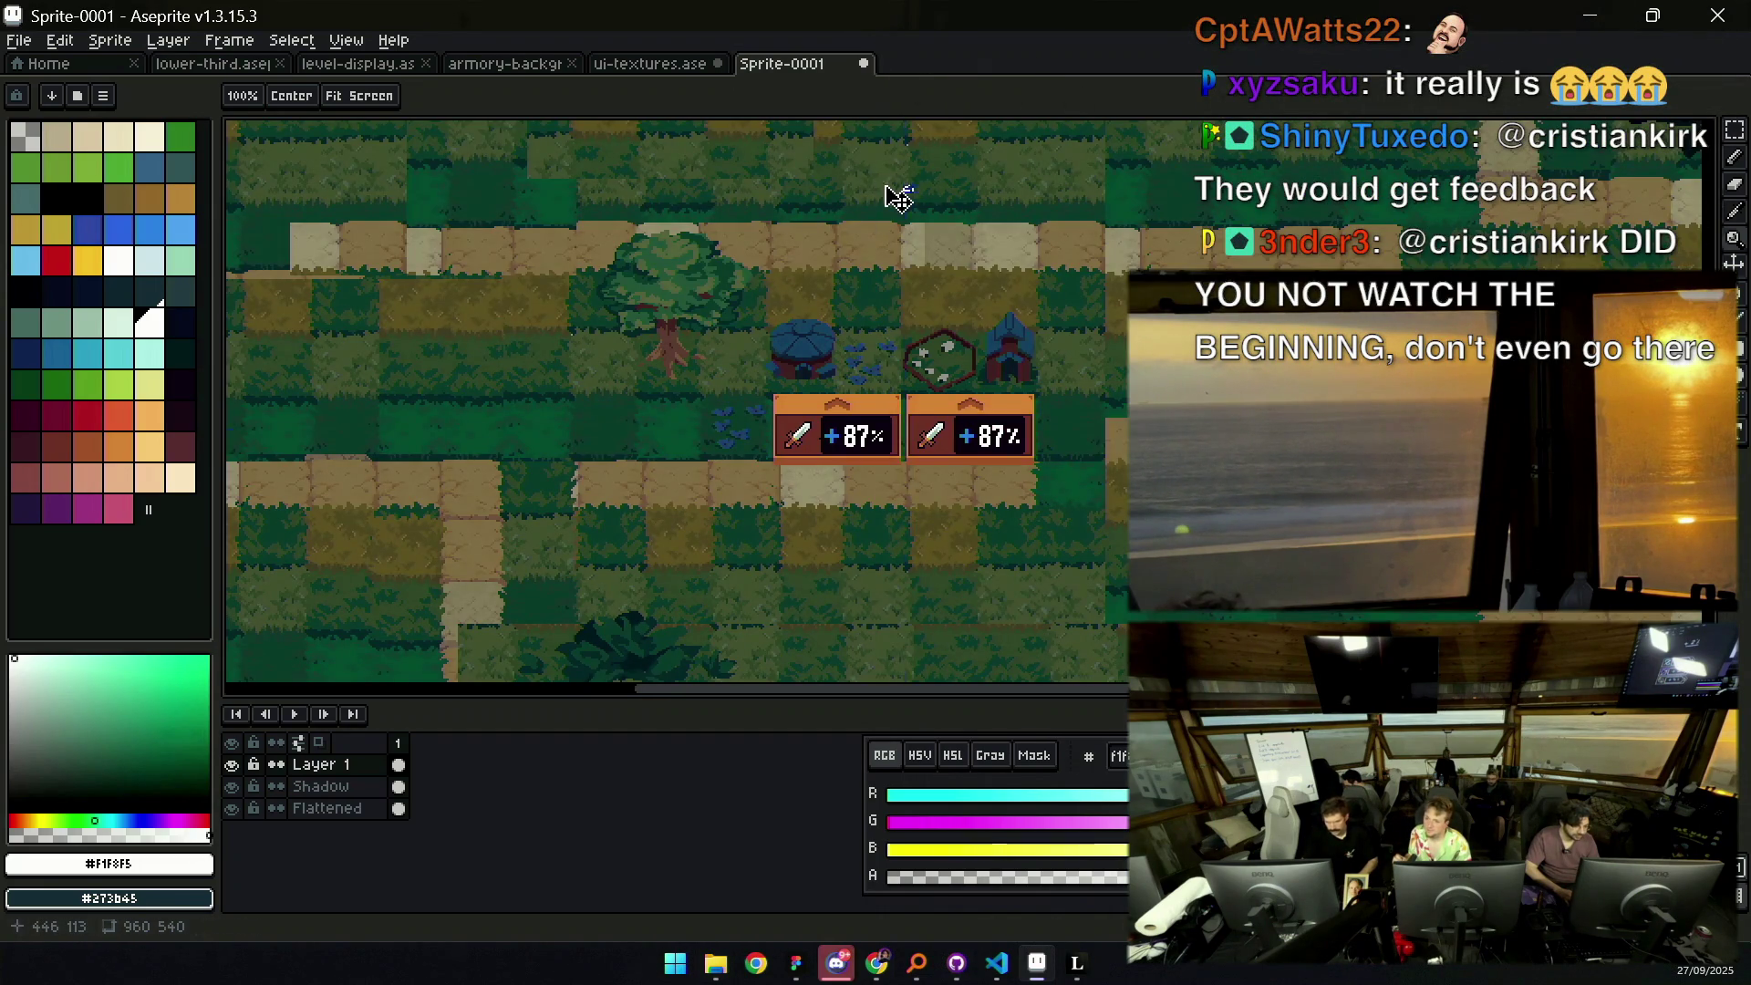
key("m")
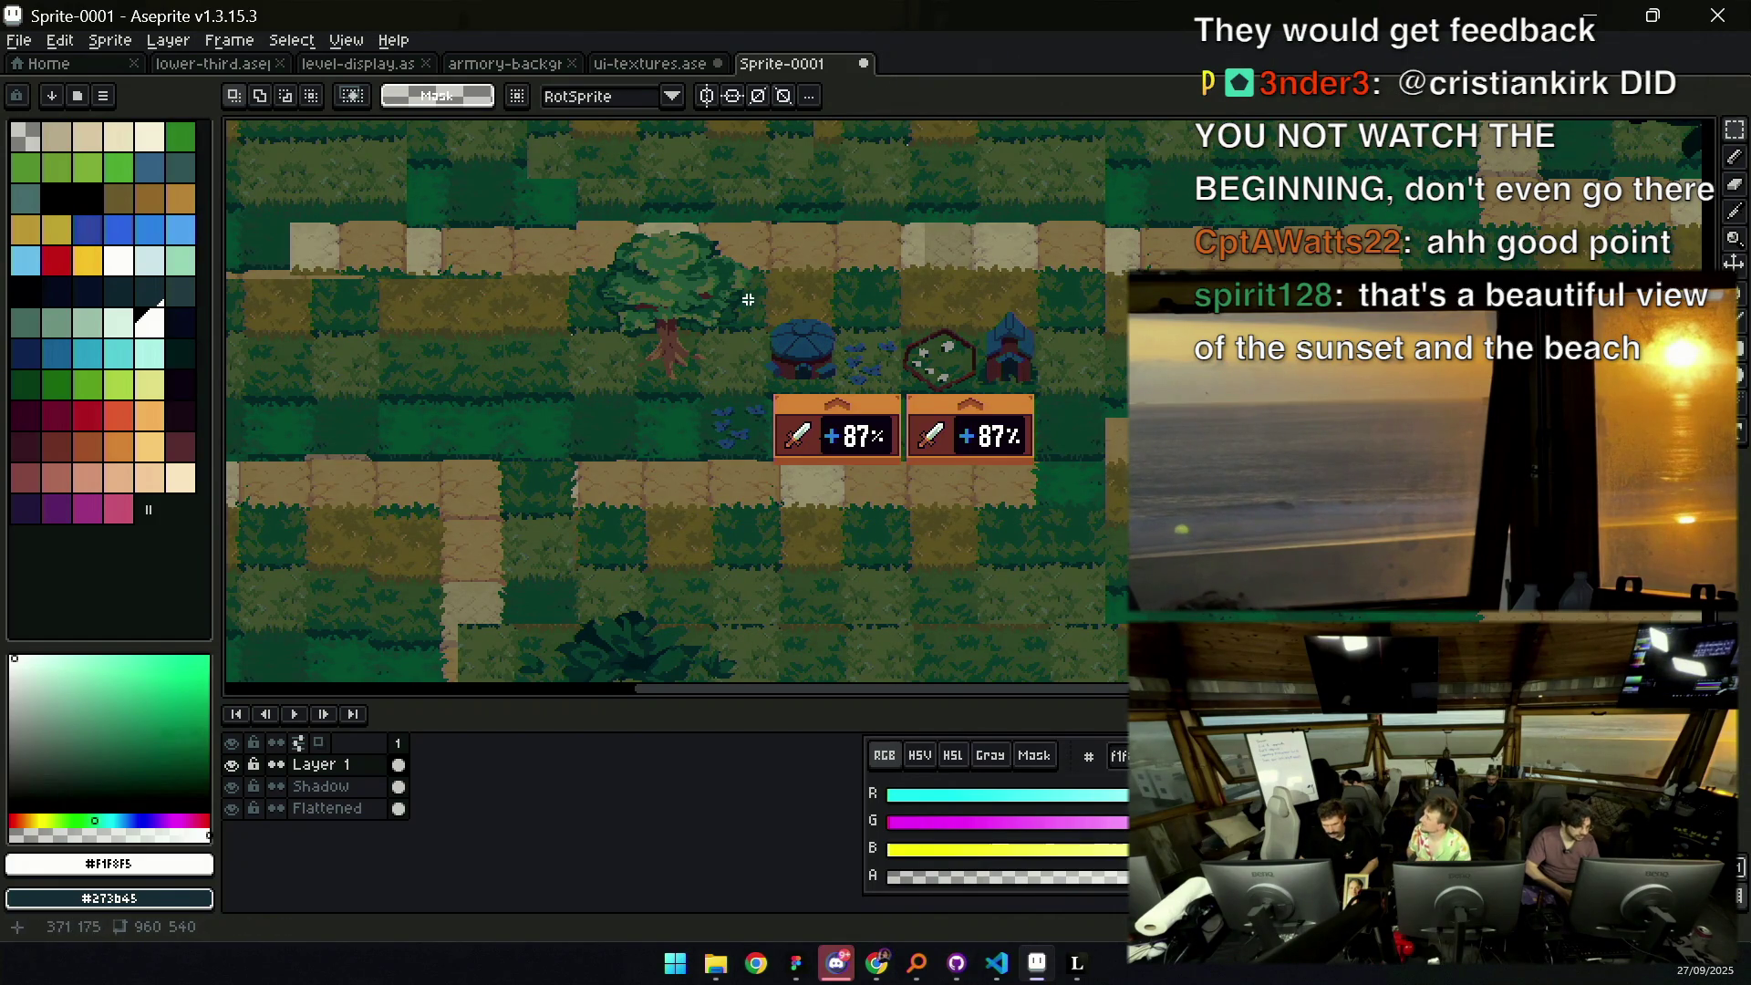
left_click(874, 64)
left_click(854, 536)
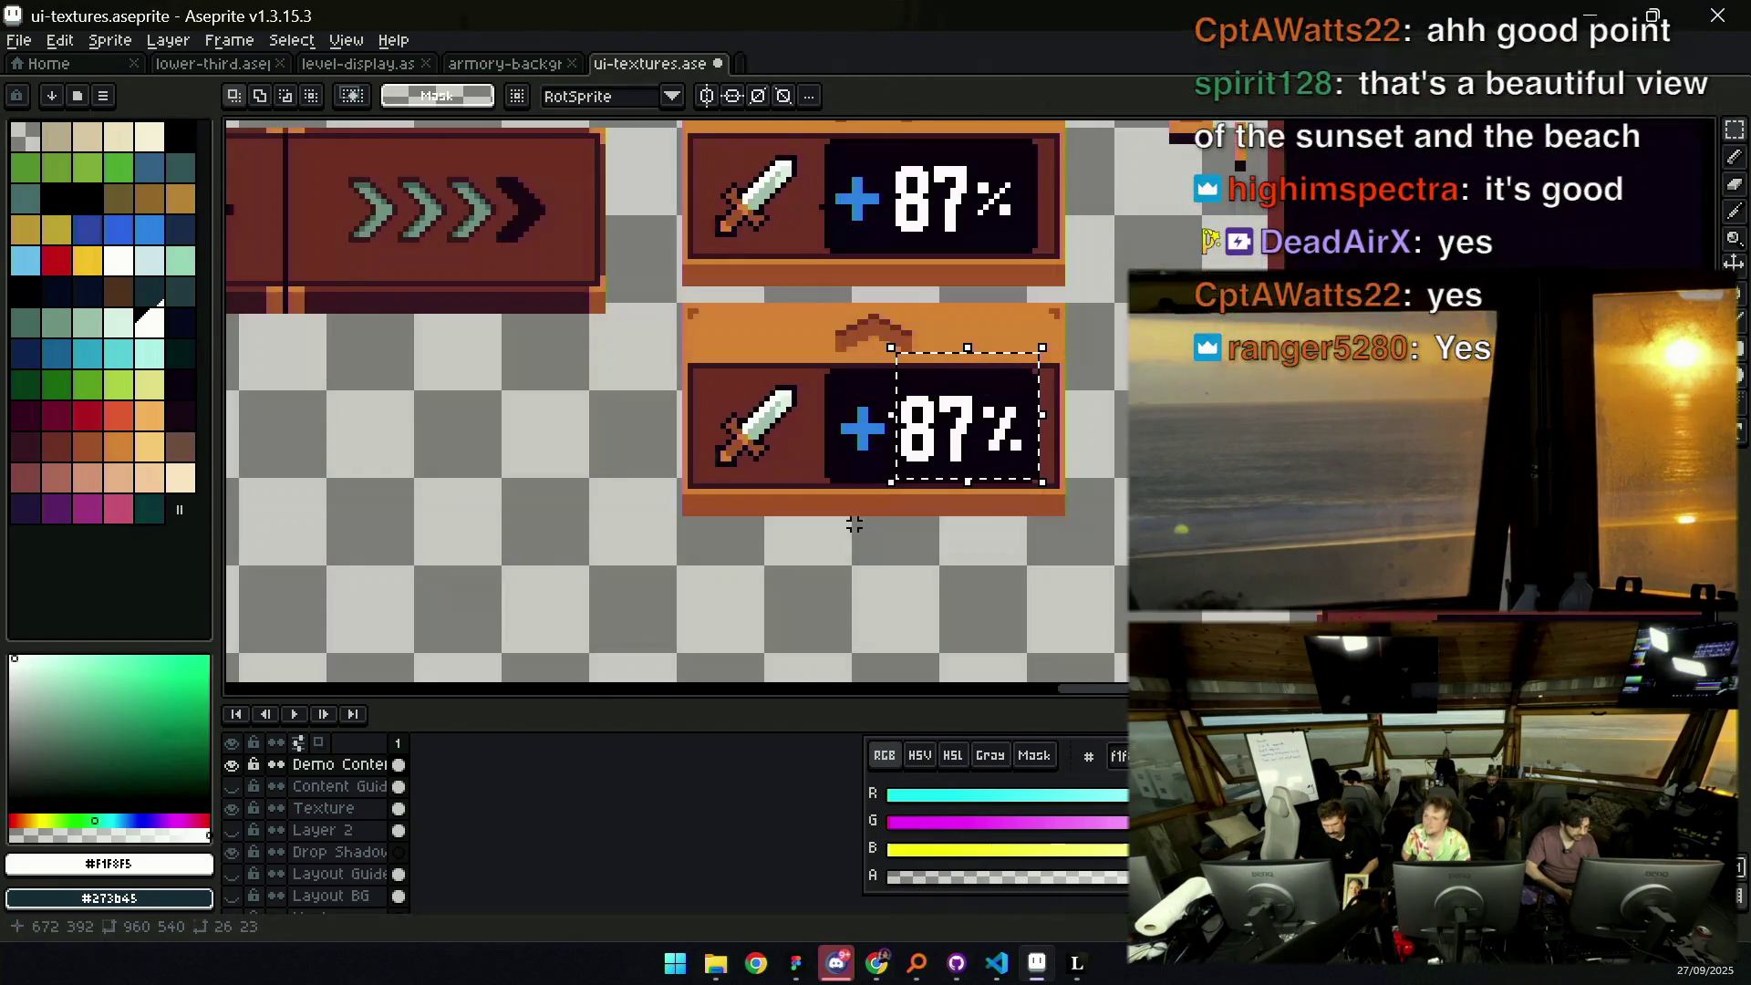
Drop and deselect the 87% text, save ui-textures.aseprite, then restart Aseprite and reopen it
right_click(812, 415)
left_click(844, 429)
key("ctrl+s")
scroll(1107, 363, "down", 3)
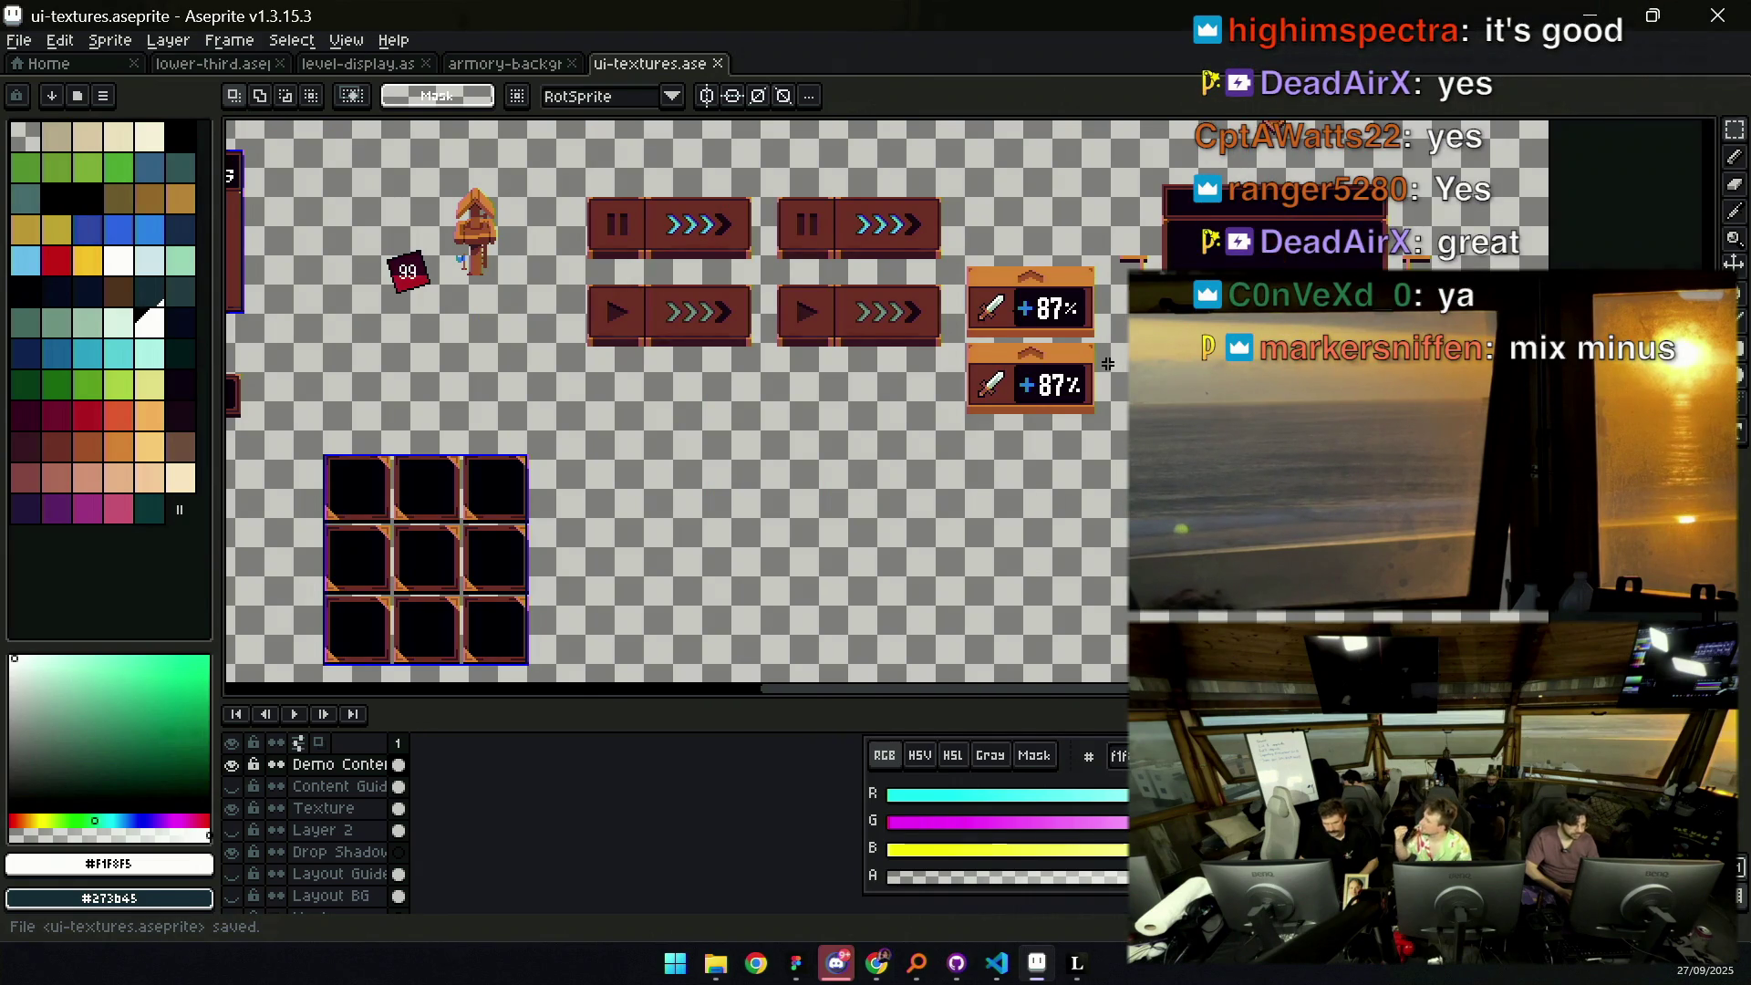
left_click(1718, 15)
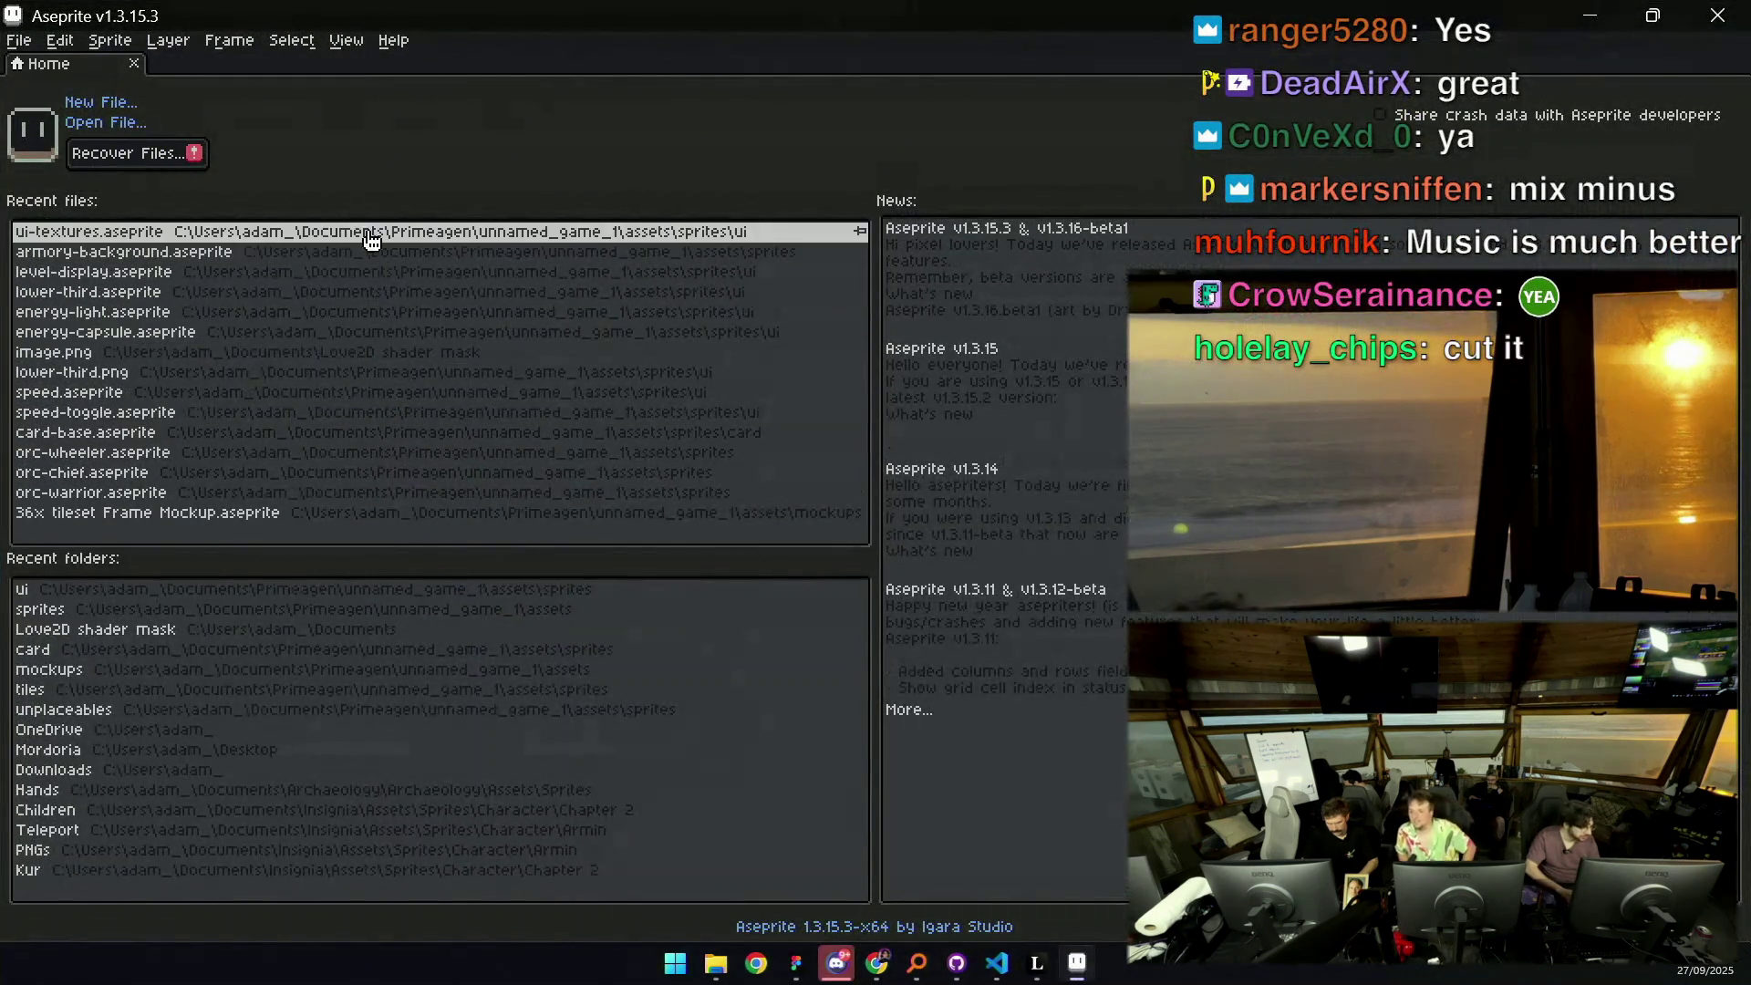
left_click(336, 229)
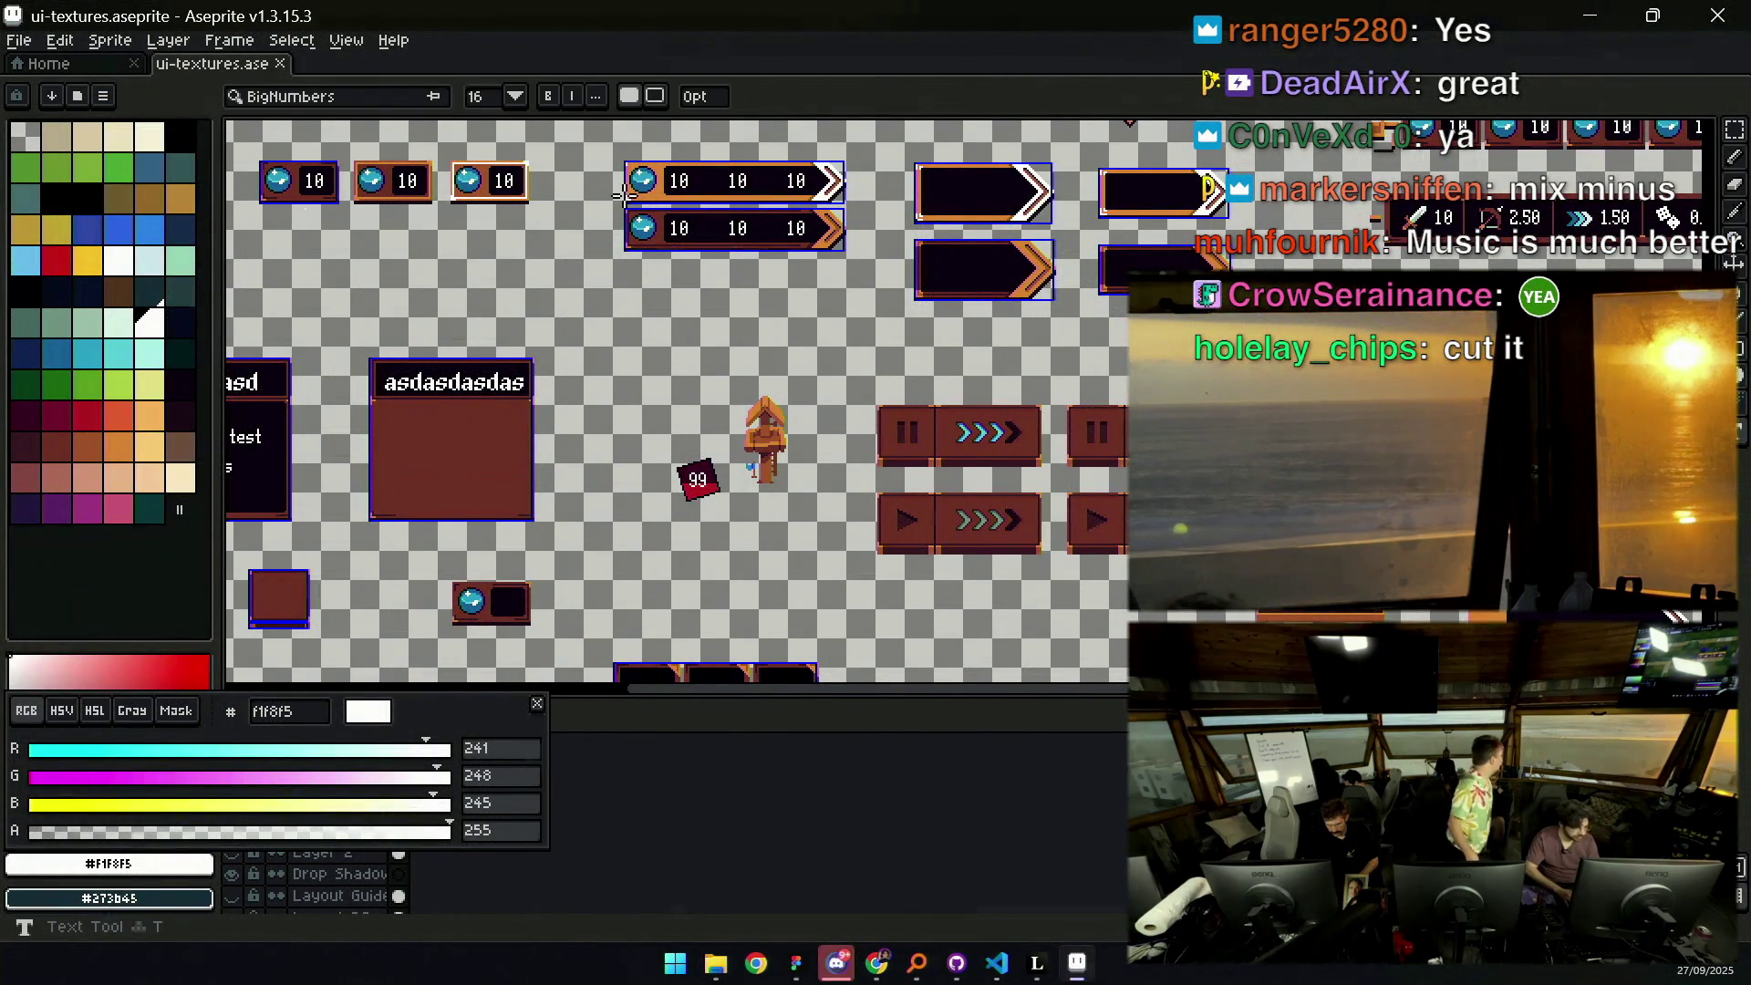
left_click(763, 339)
type("asldkalsd")
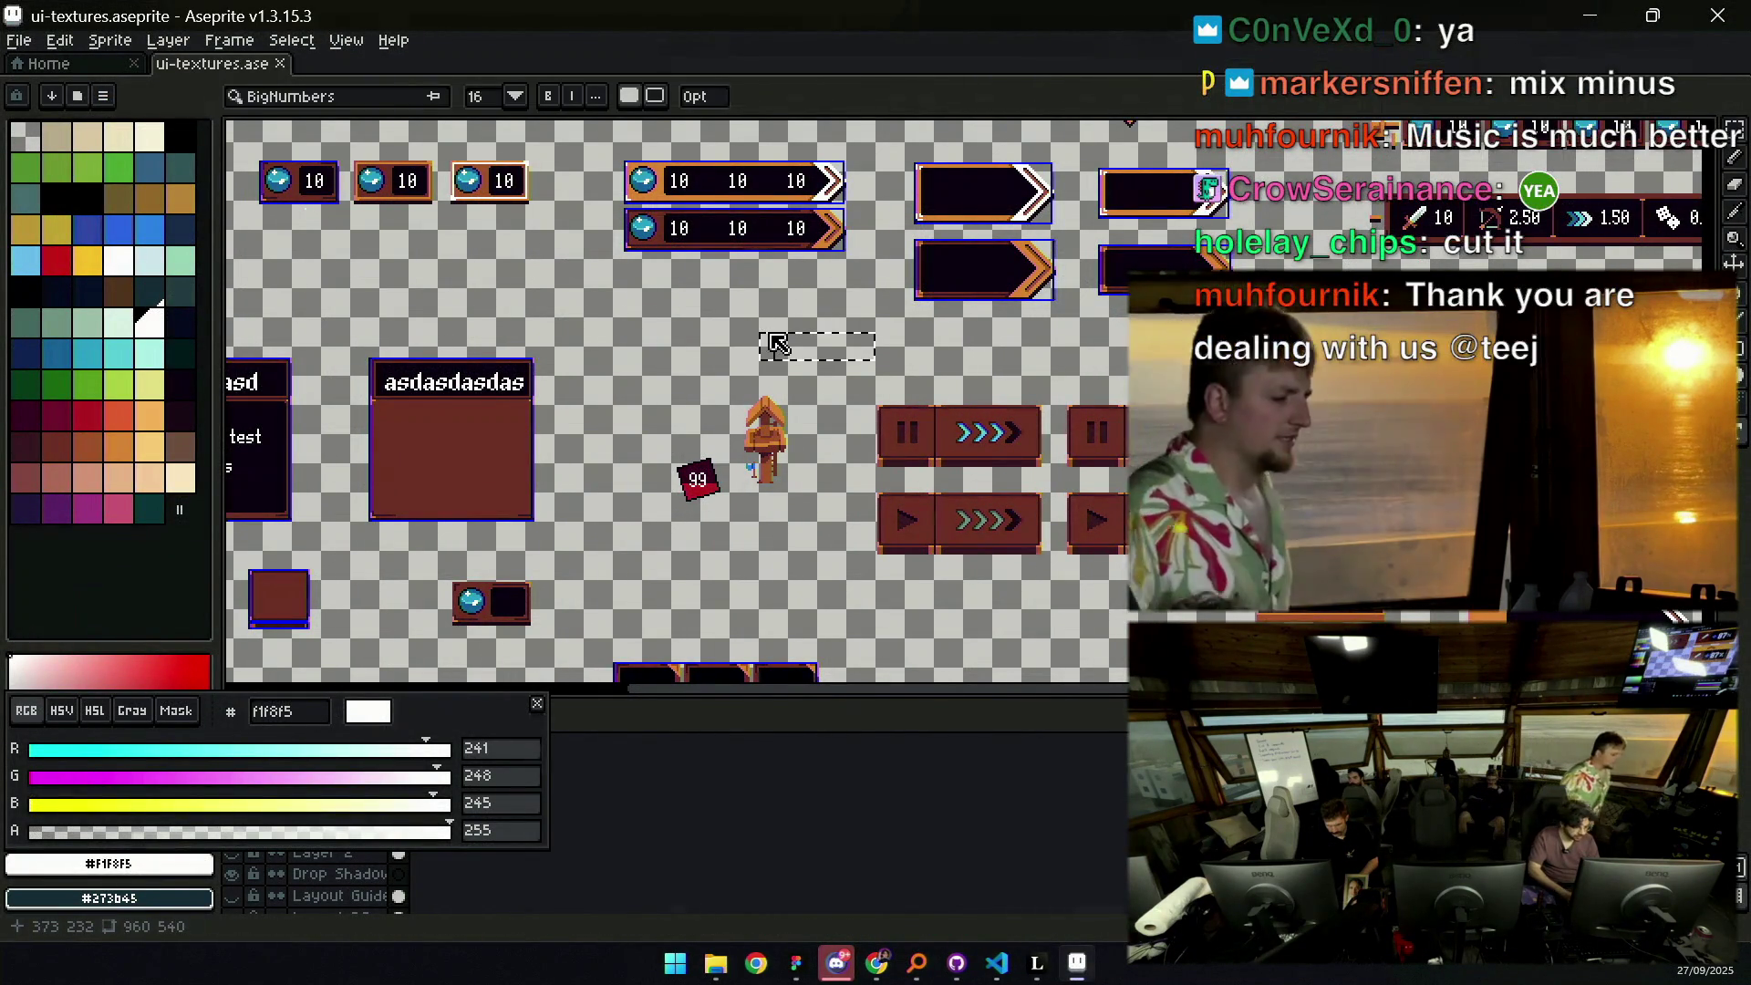
type("lkalsdlkjas")
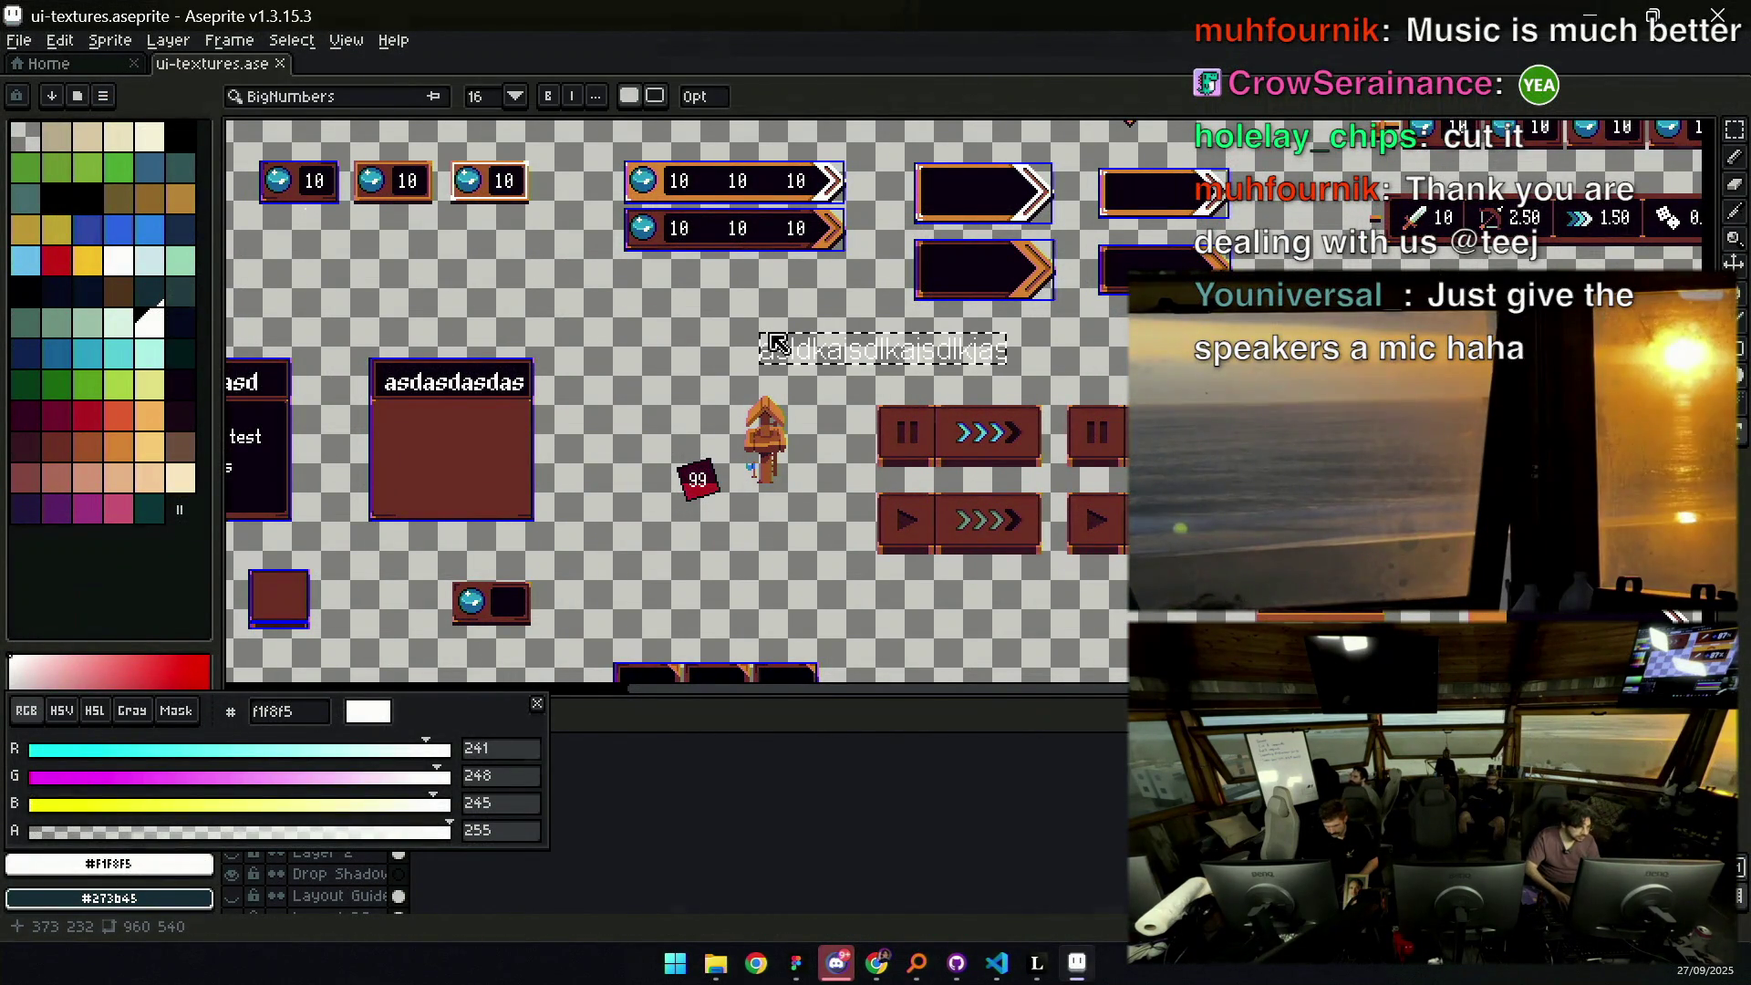
key("ctrl+a")
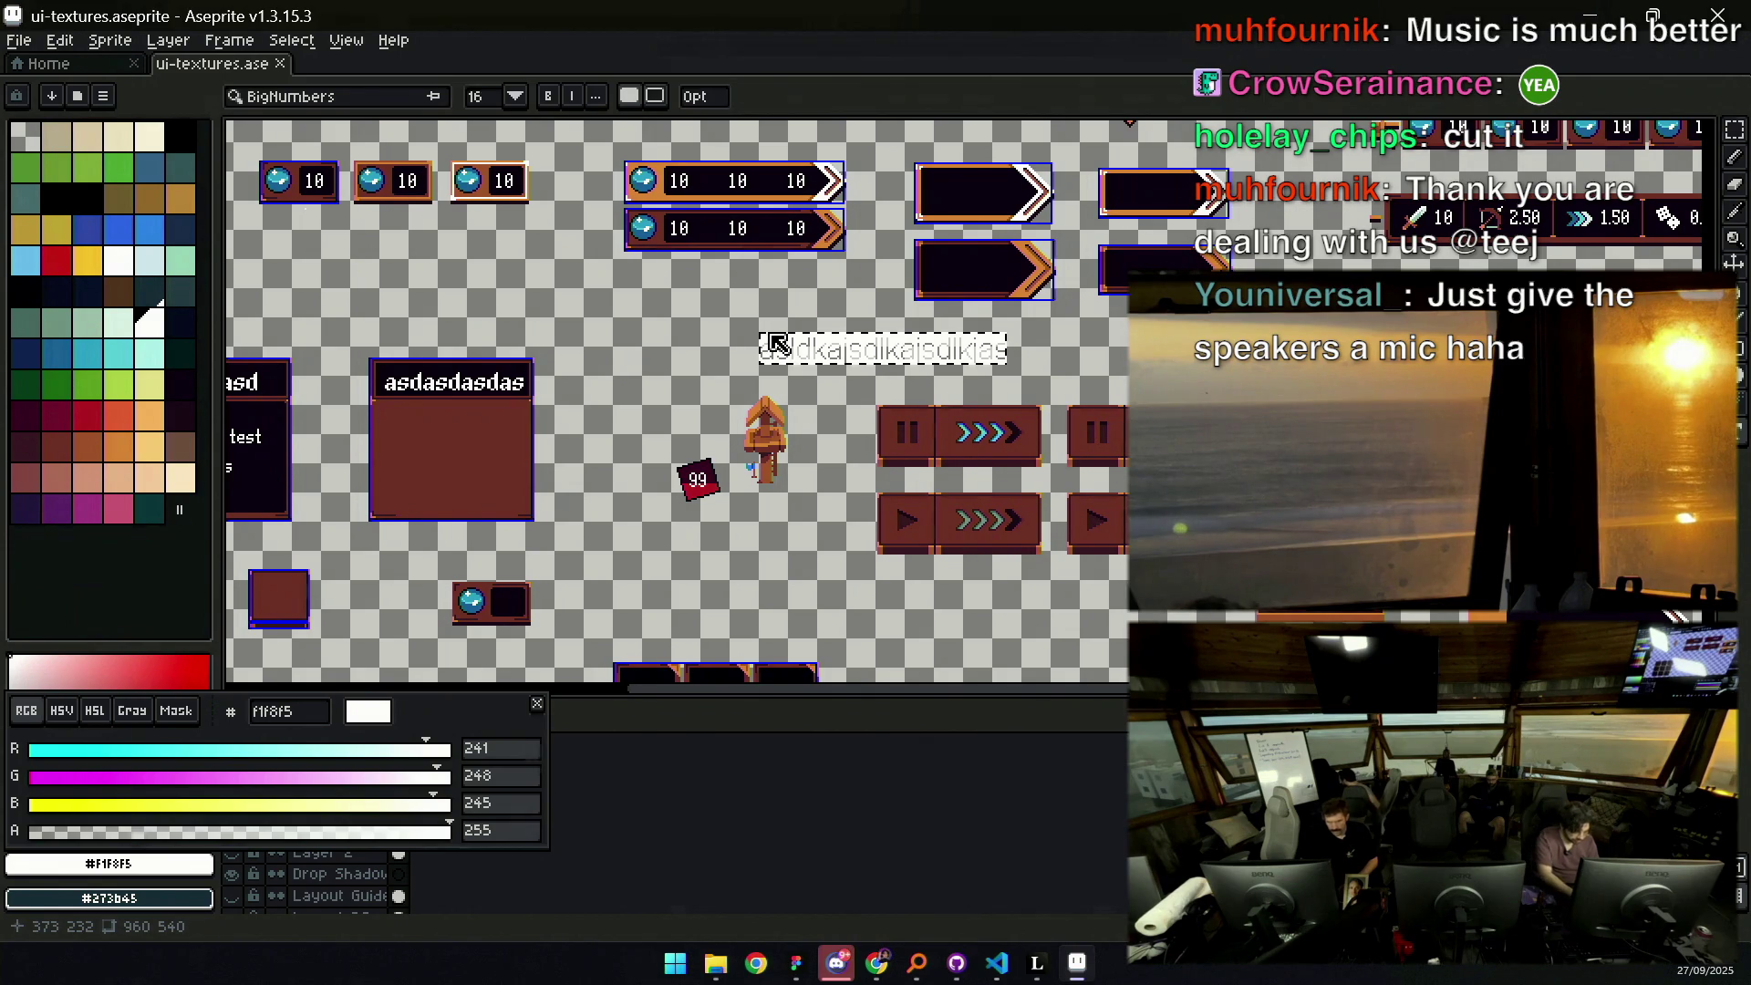
type("123456789010")
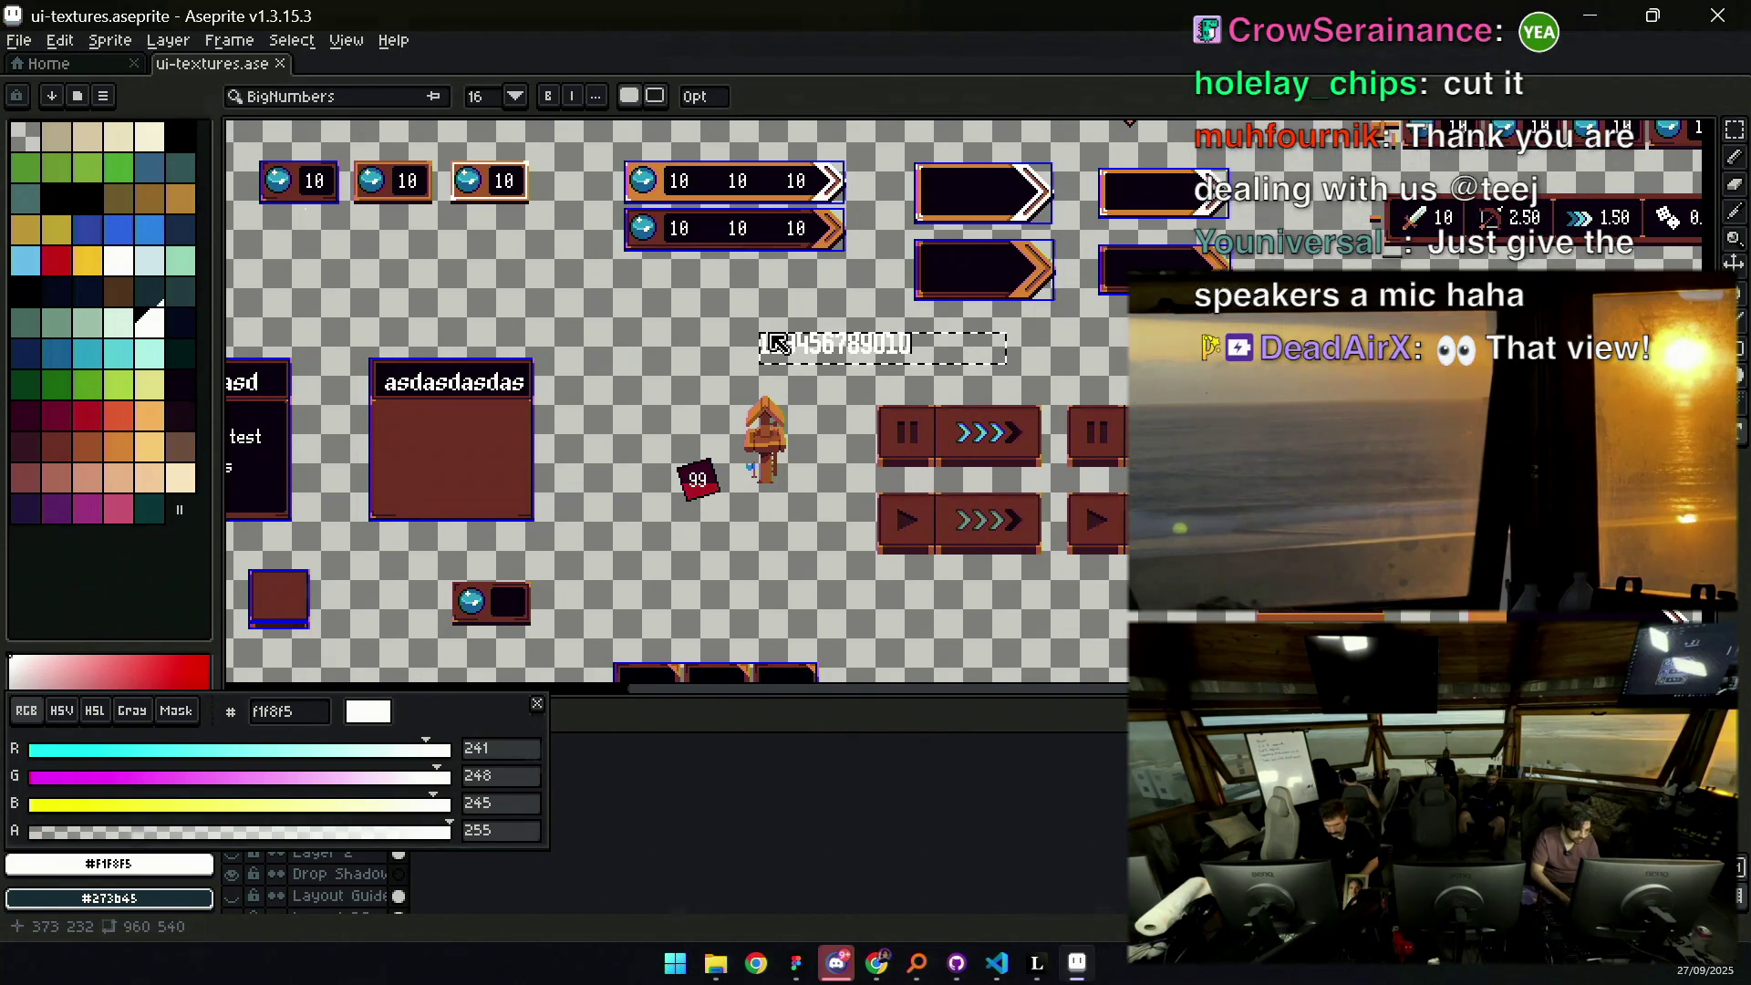
scroll(906, 361, "up", 4)
scroll(905, 361, "up", 2)
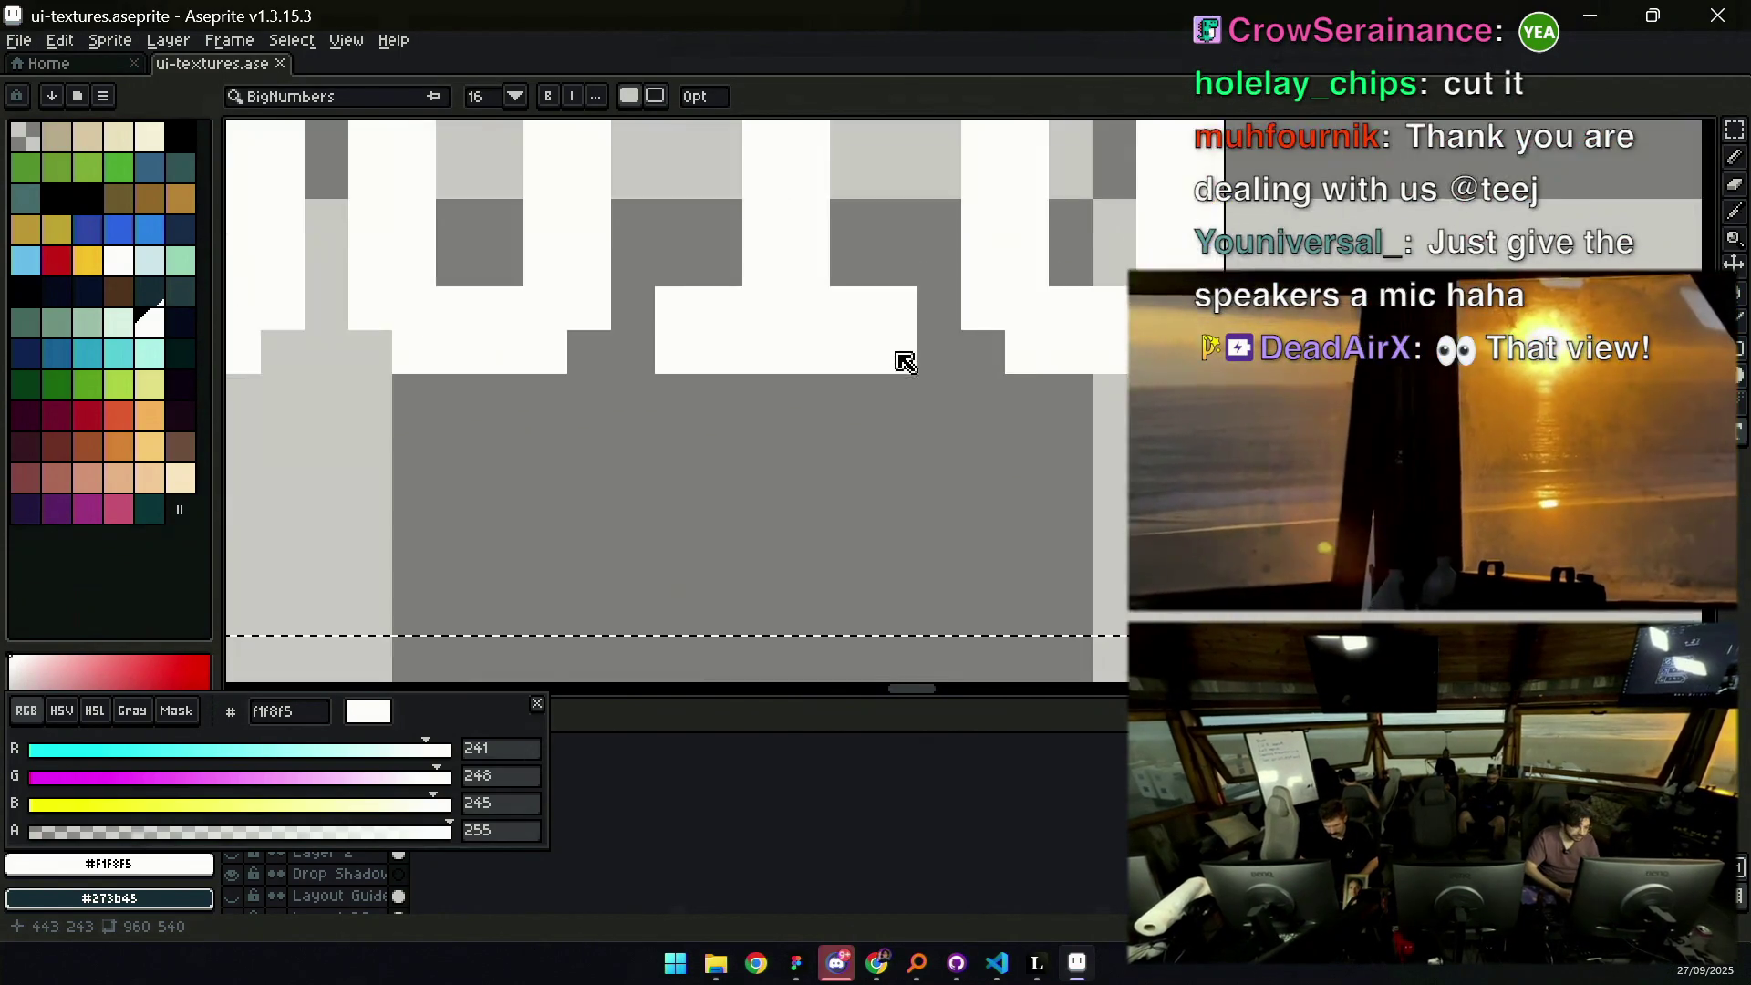
scroll(906, 361, "down", 2)
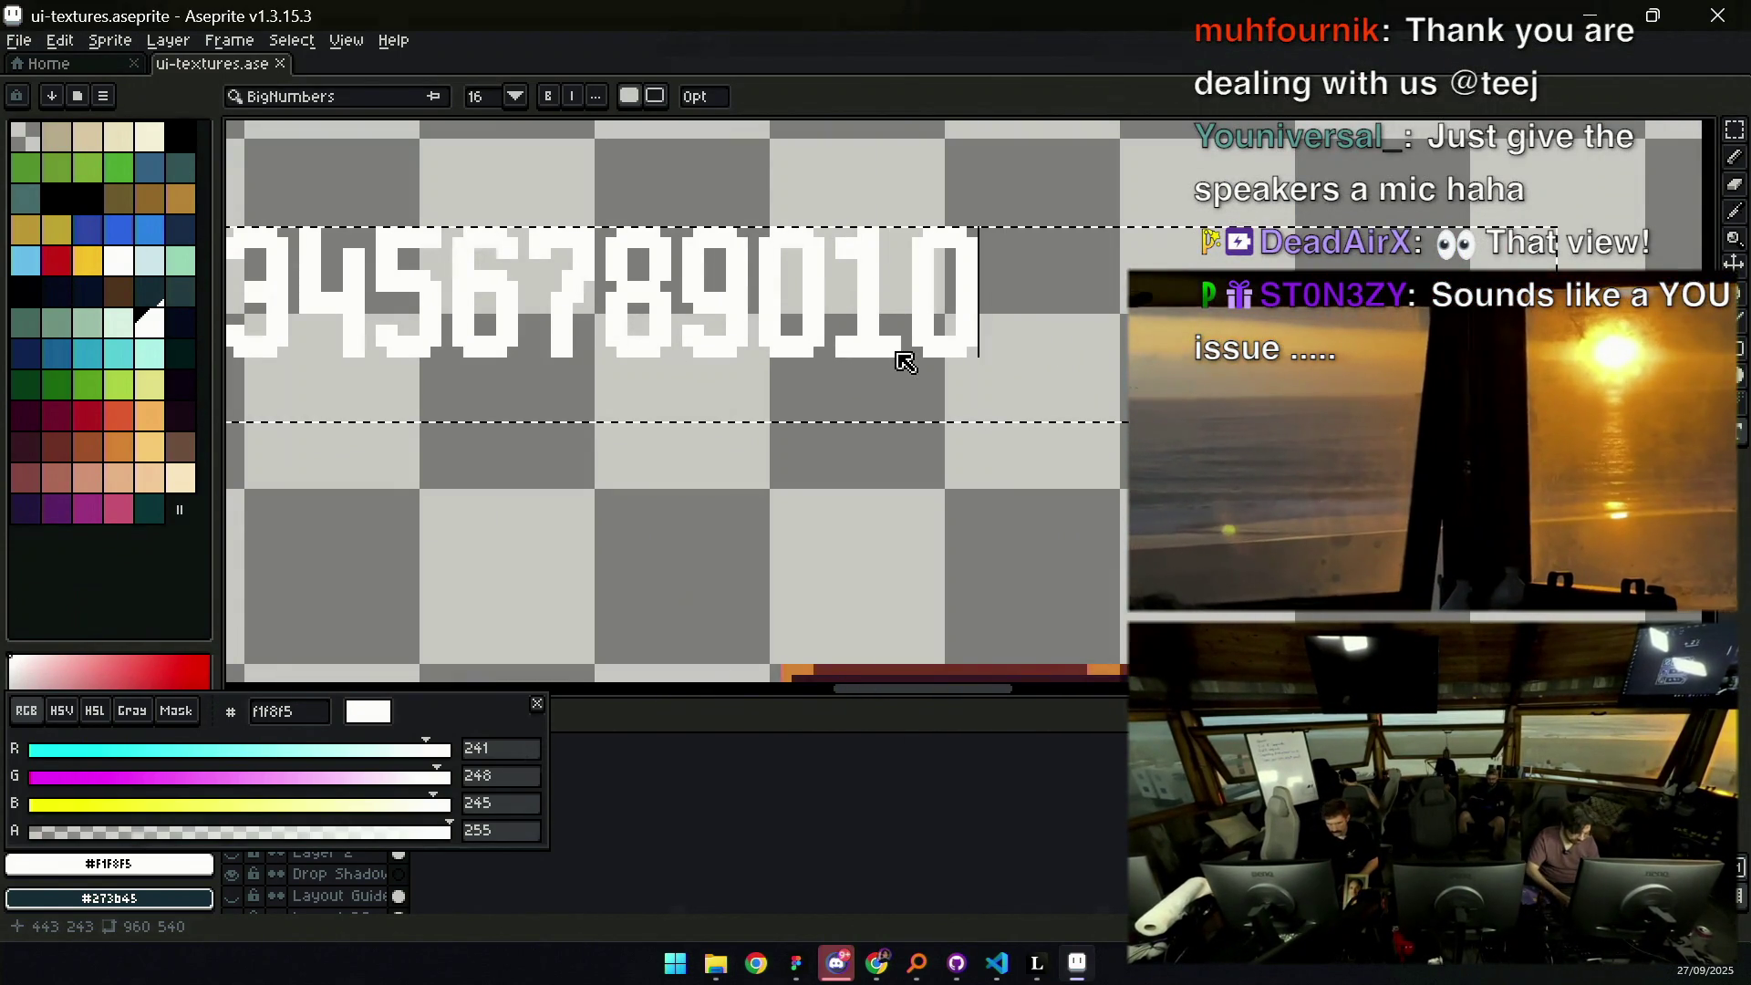
Type the symbols /%+- and then *3%1 to preview those BigNumbers glyphs
type("/")
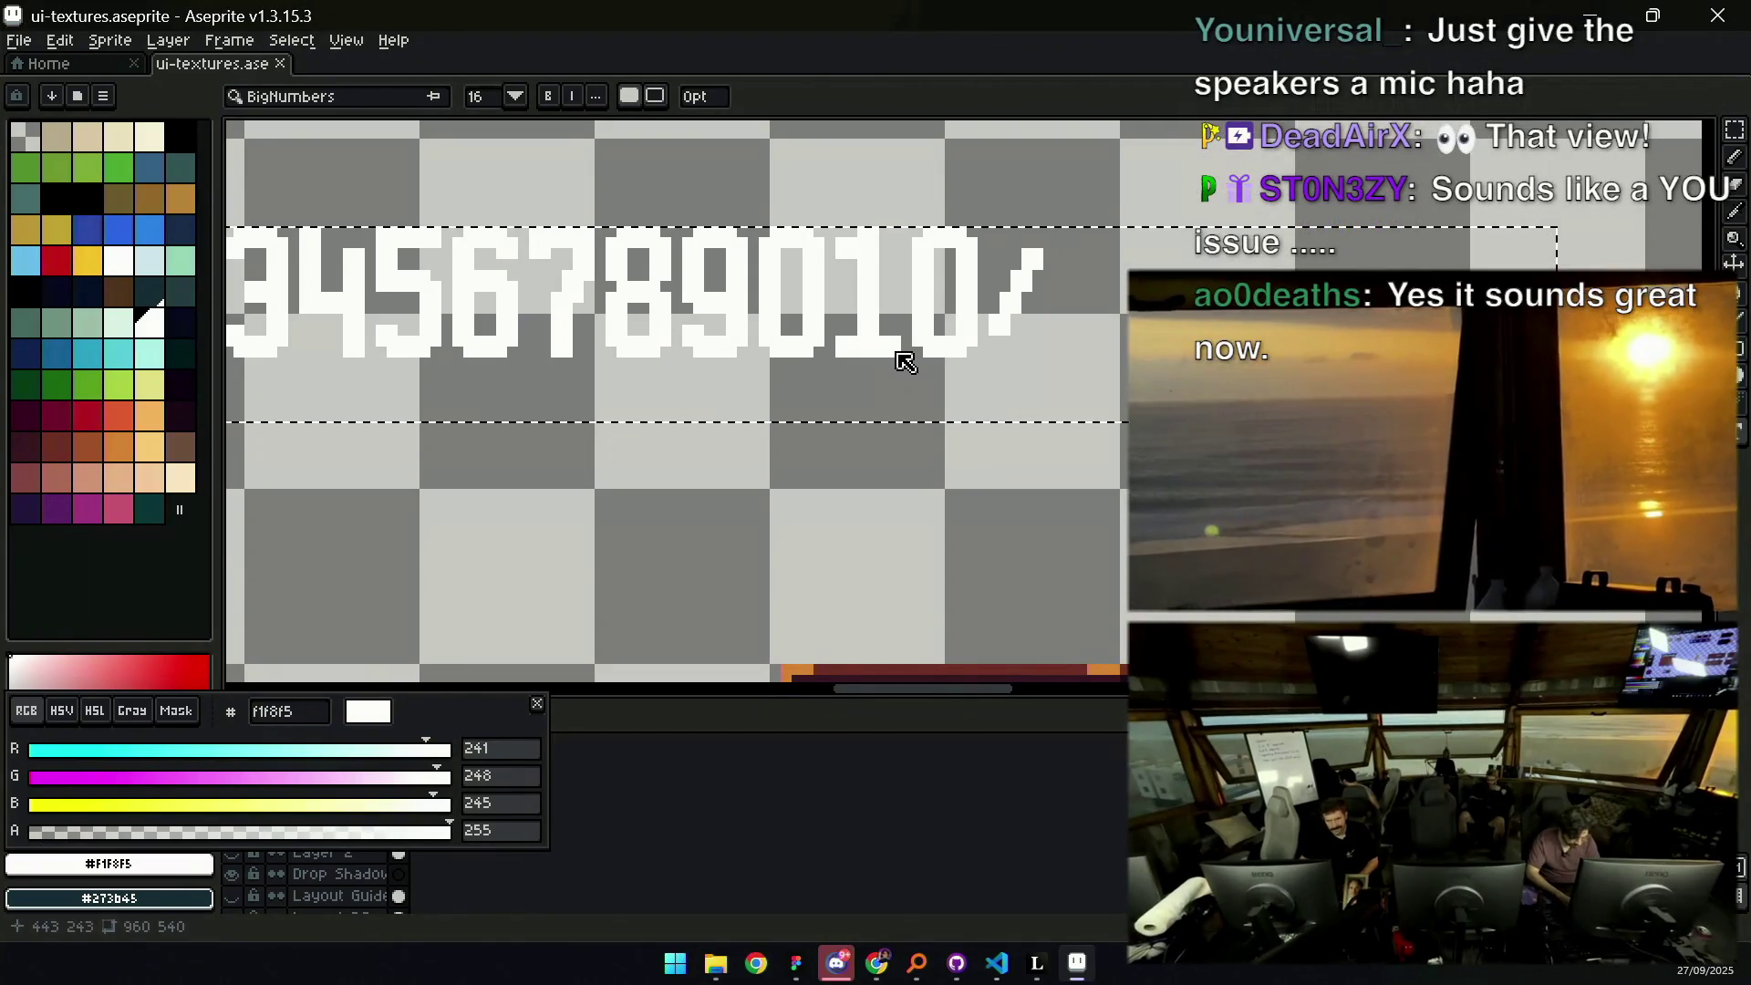
type("%+-")
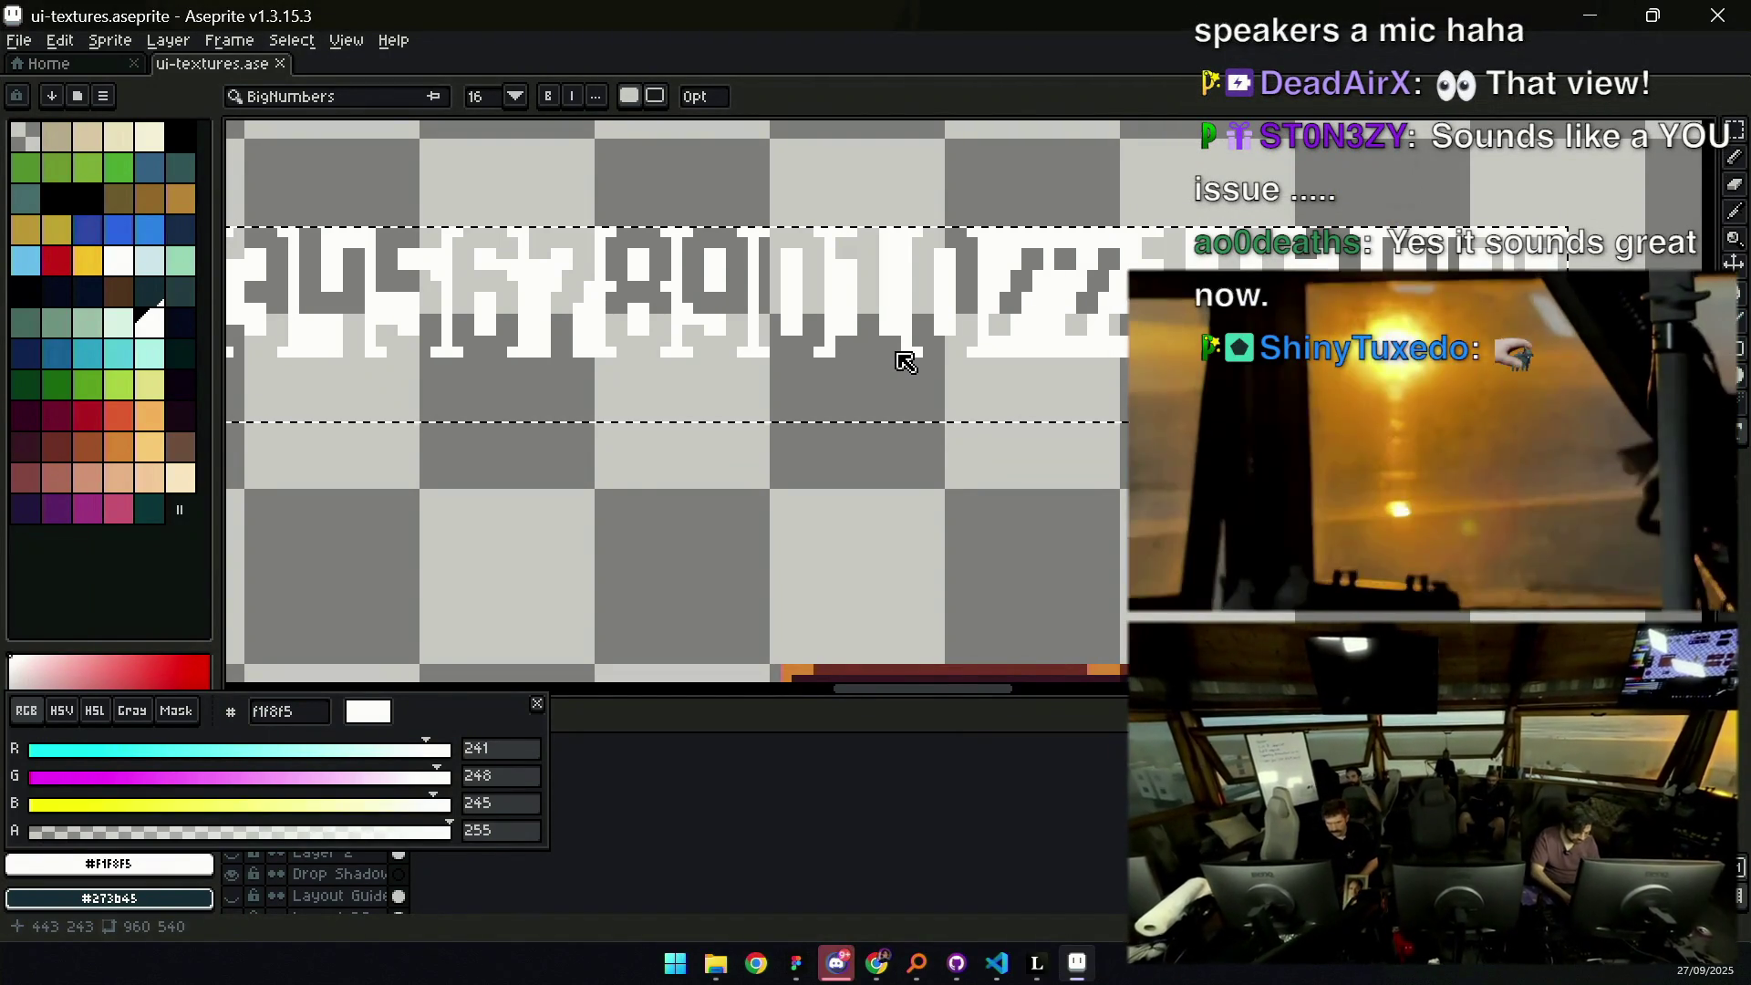
key("Escape")
type("*")
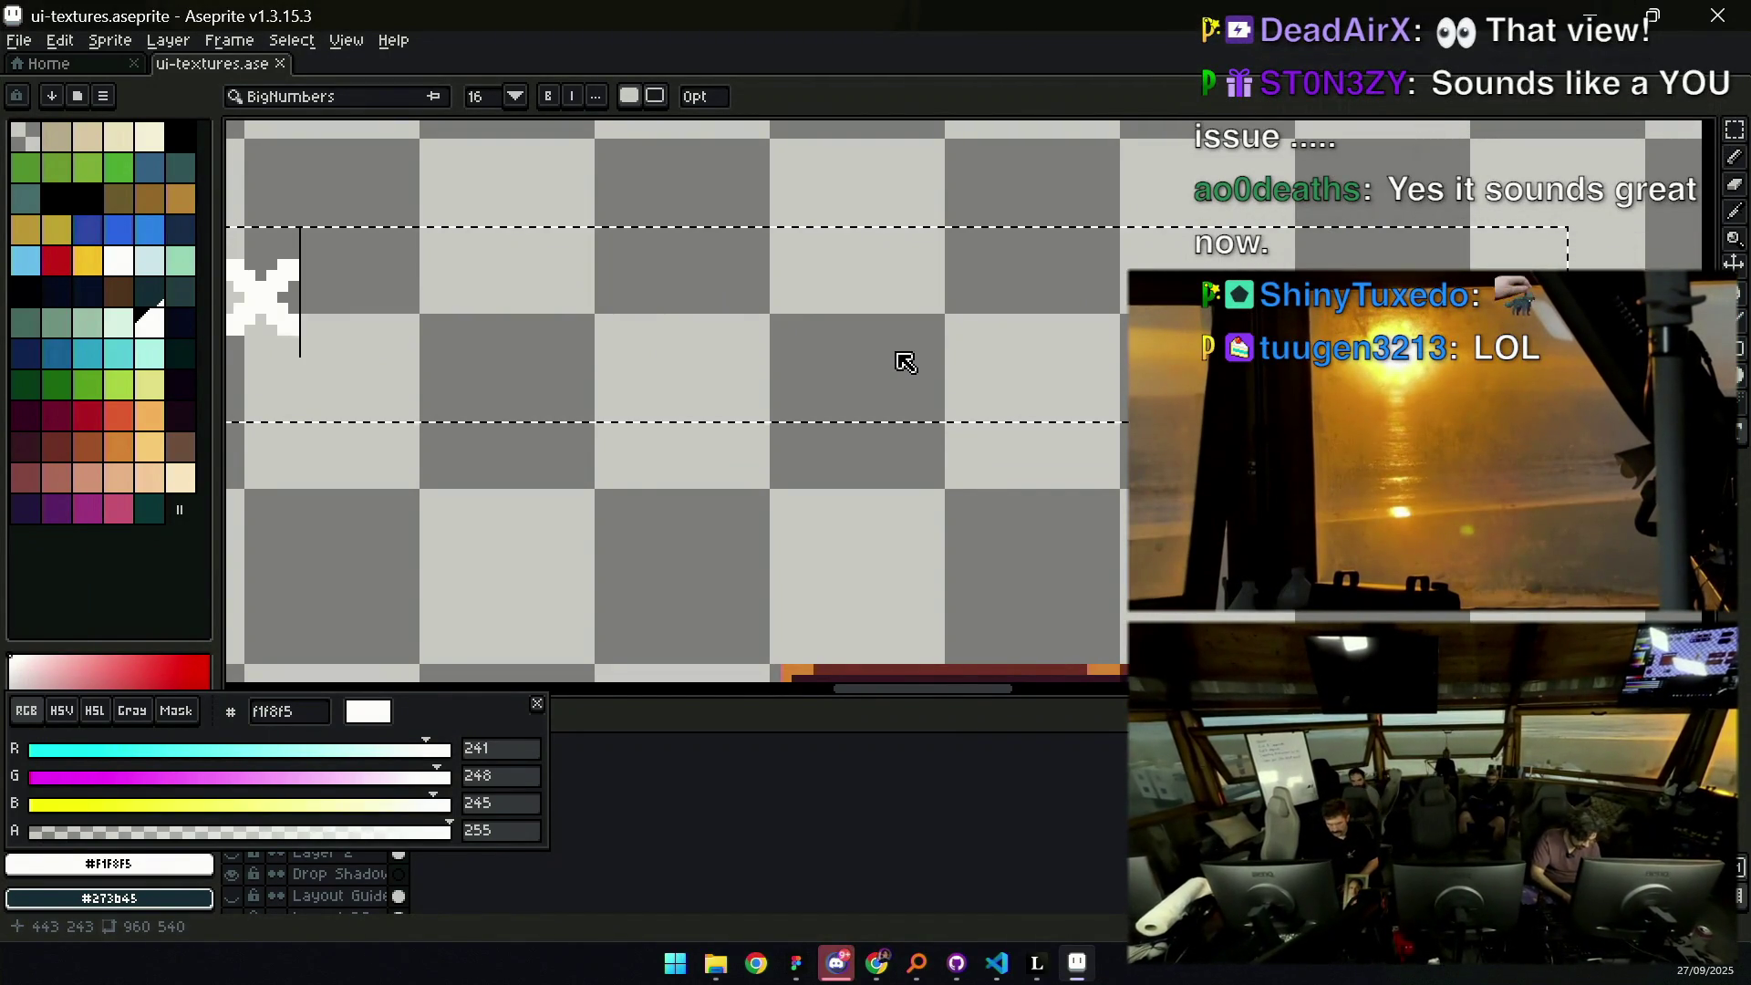
type("3%1")
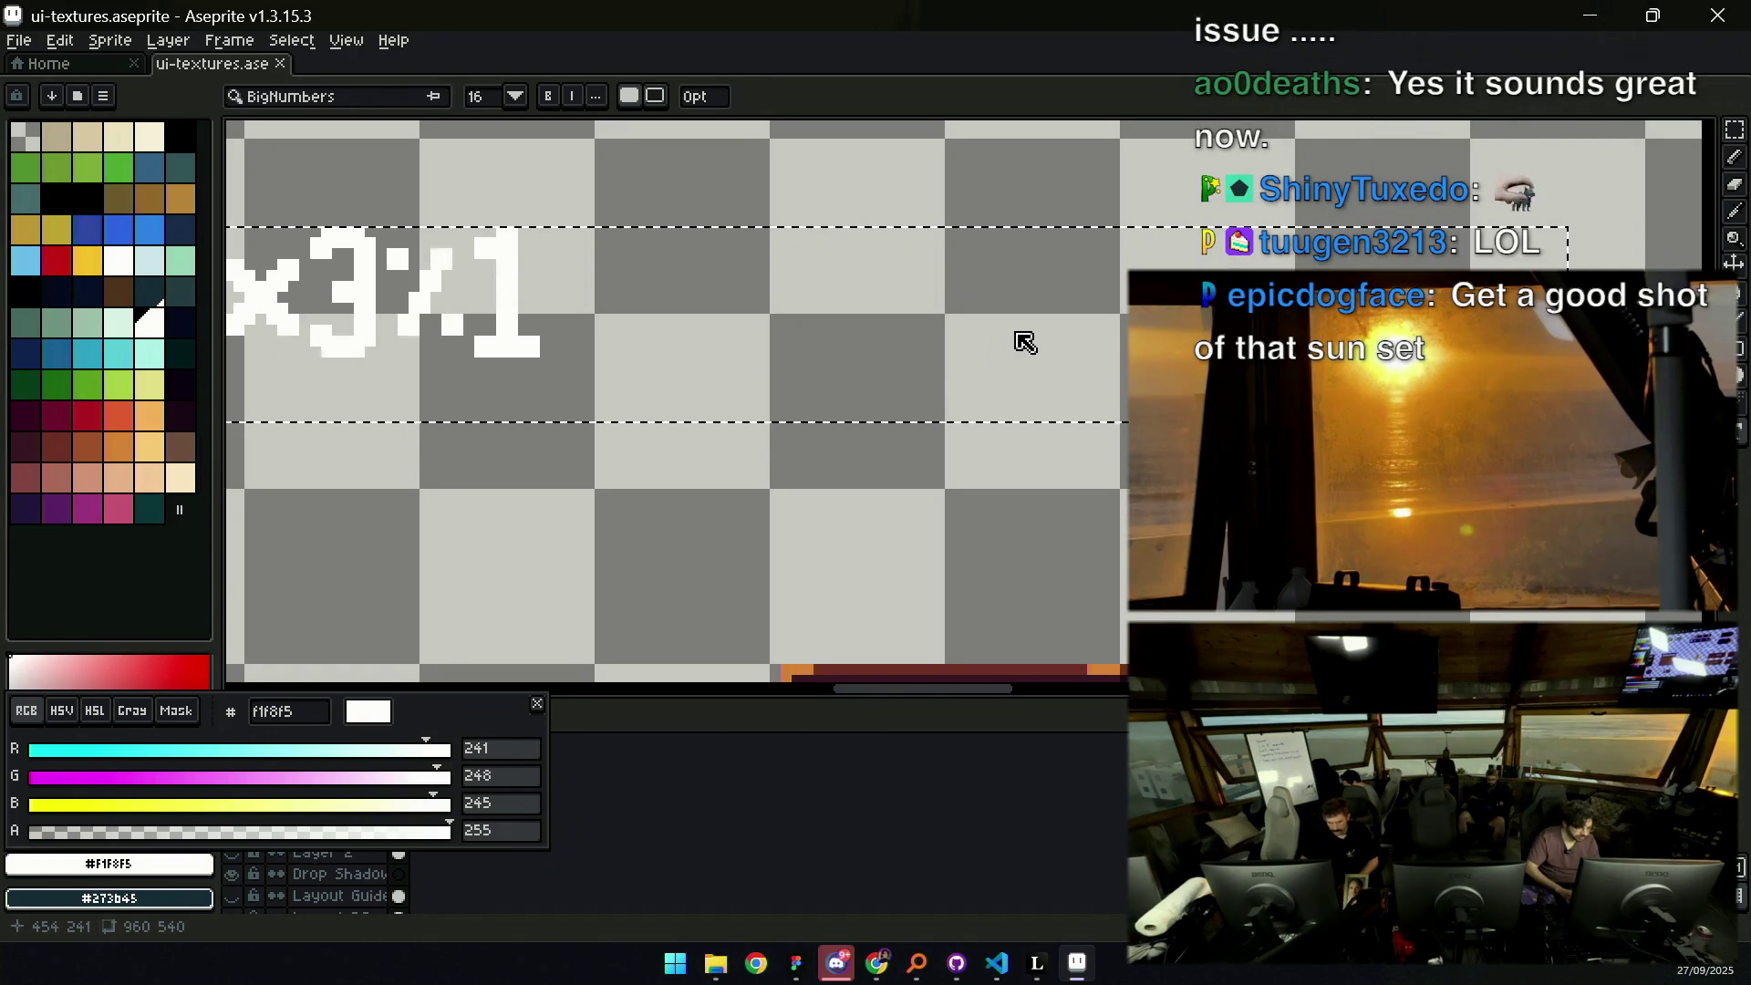
scroll(1079, 556, "down", 10)
scroll(1079, 555, "up", 3)
scroll(1080, 529, "left", 3)
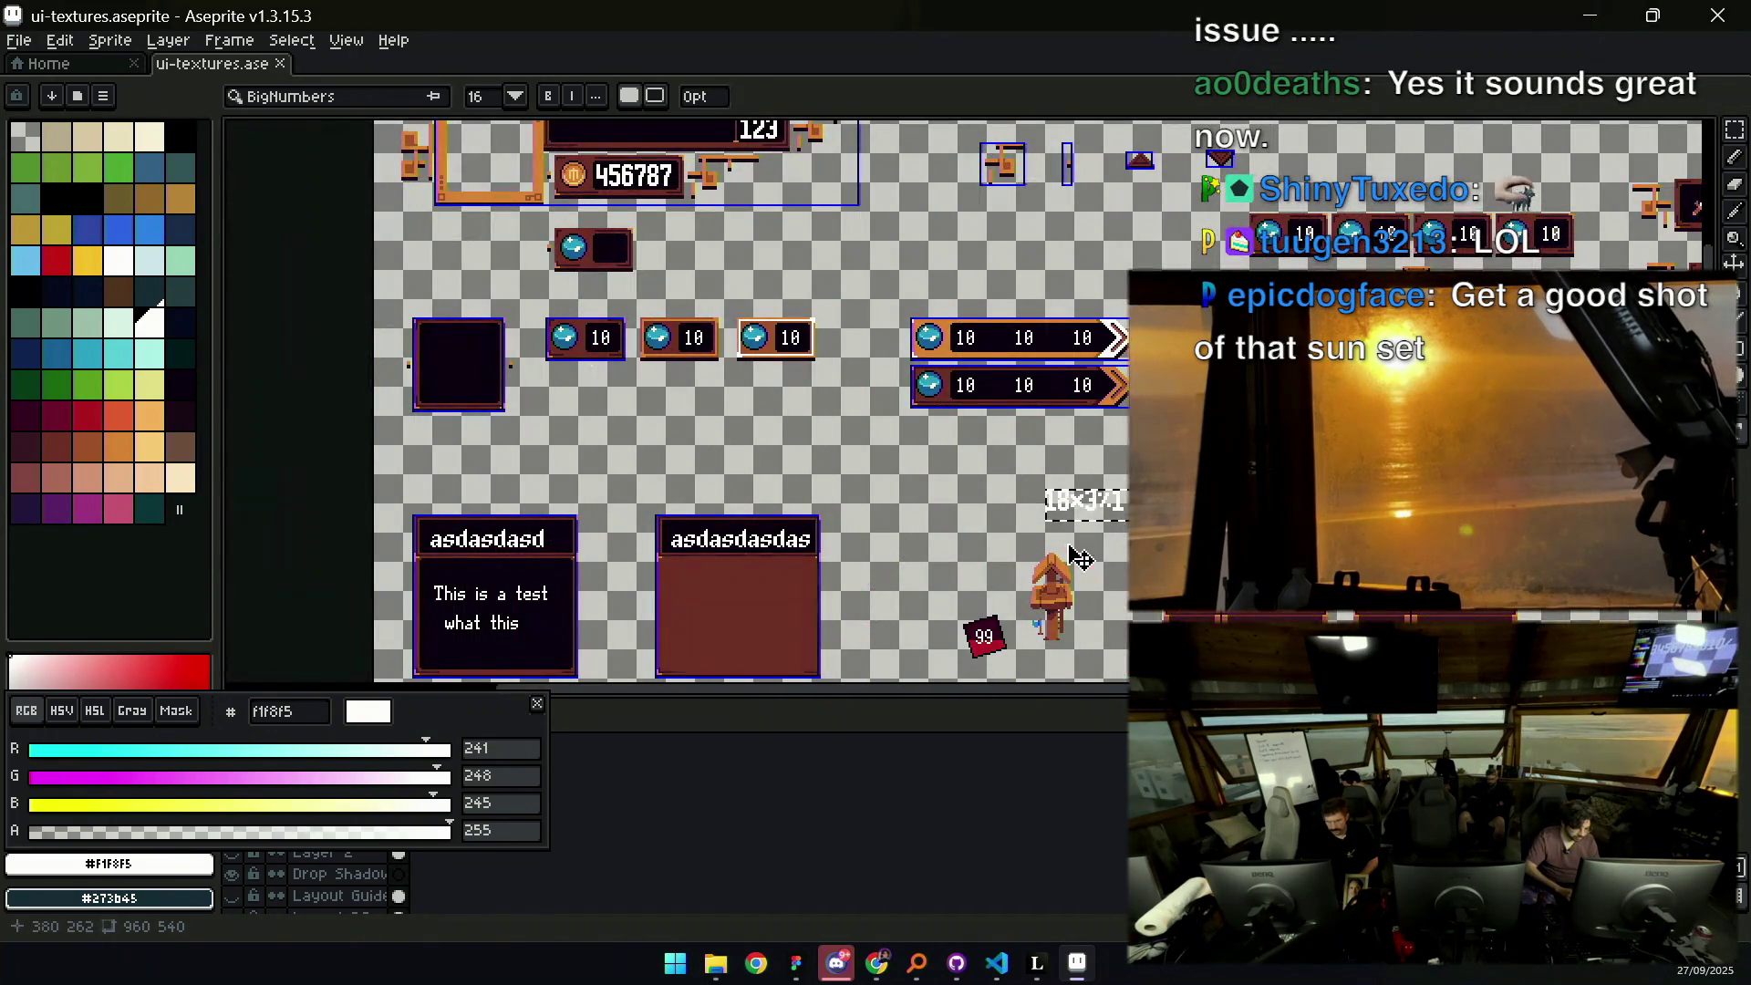
Discard the test box and commit the text 3%→1% above the character sprite
key("Escape")
left_click(1047, 490)
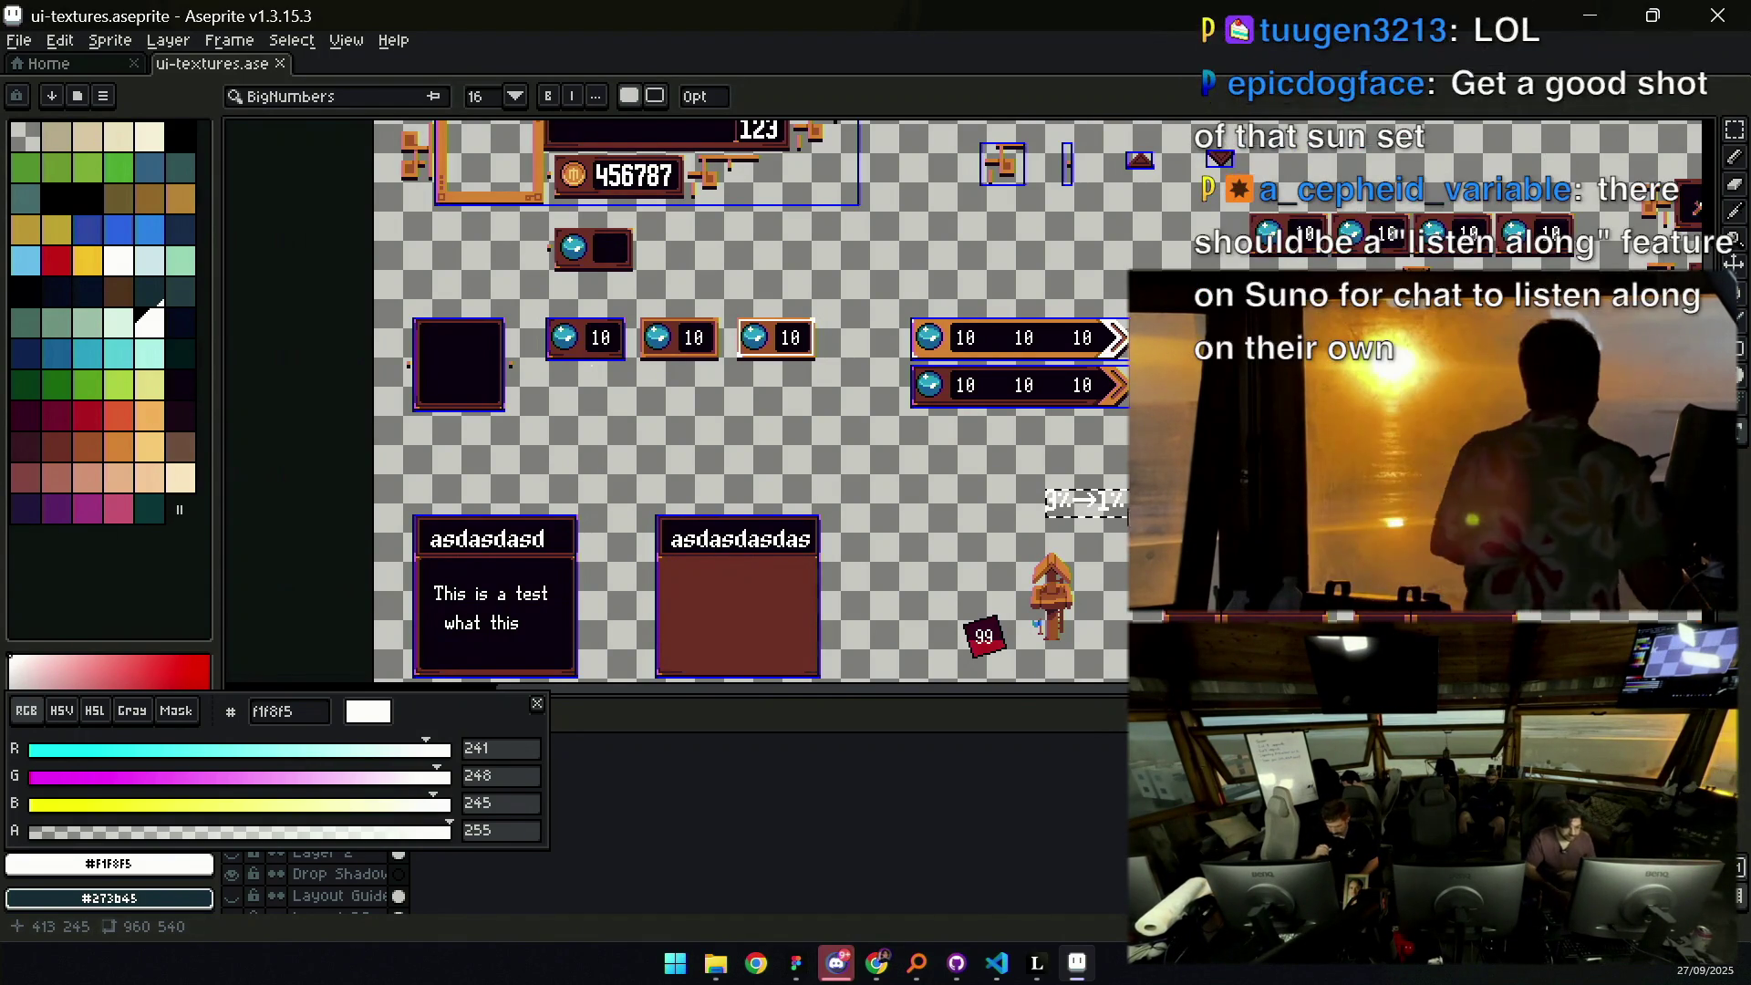
key("Return")
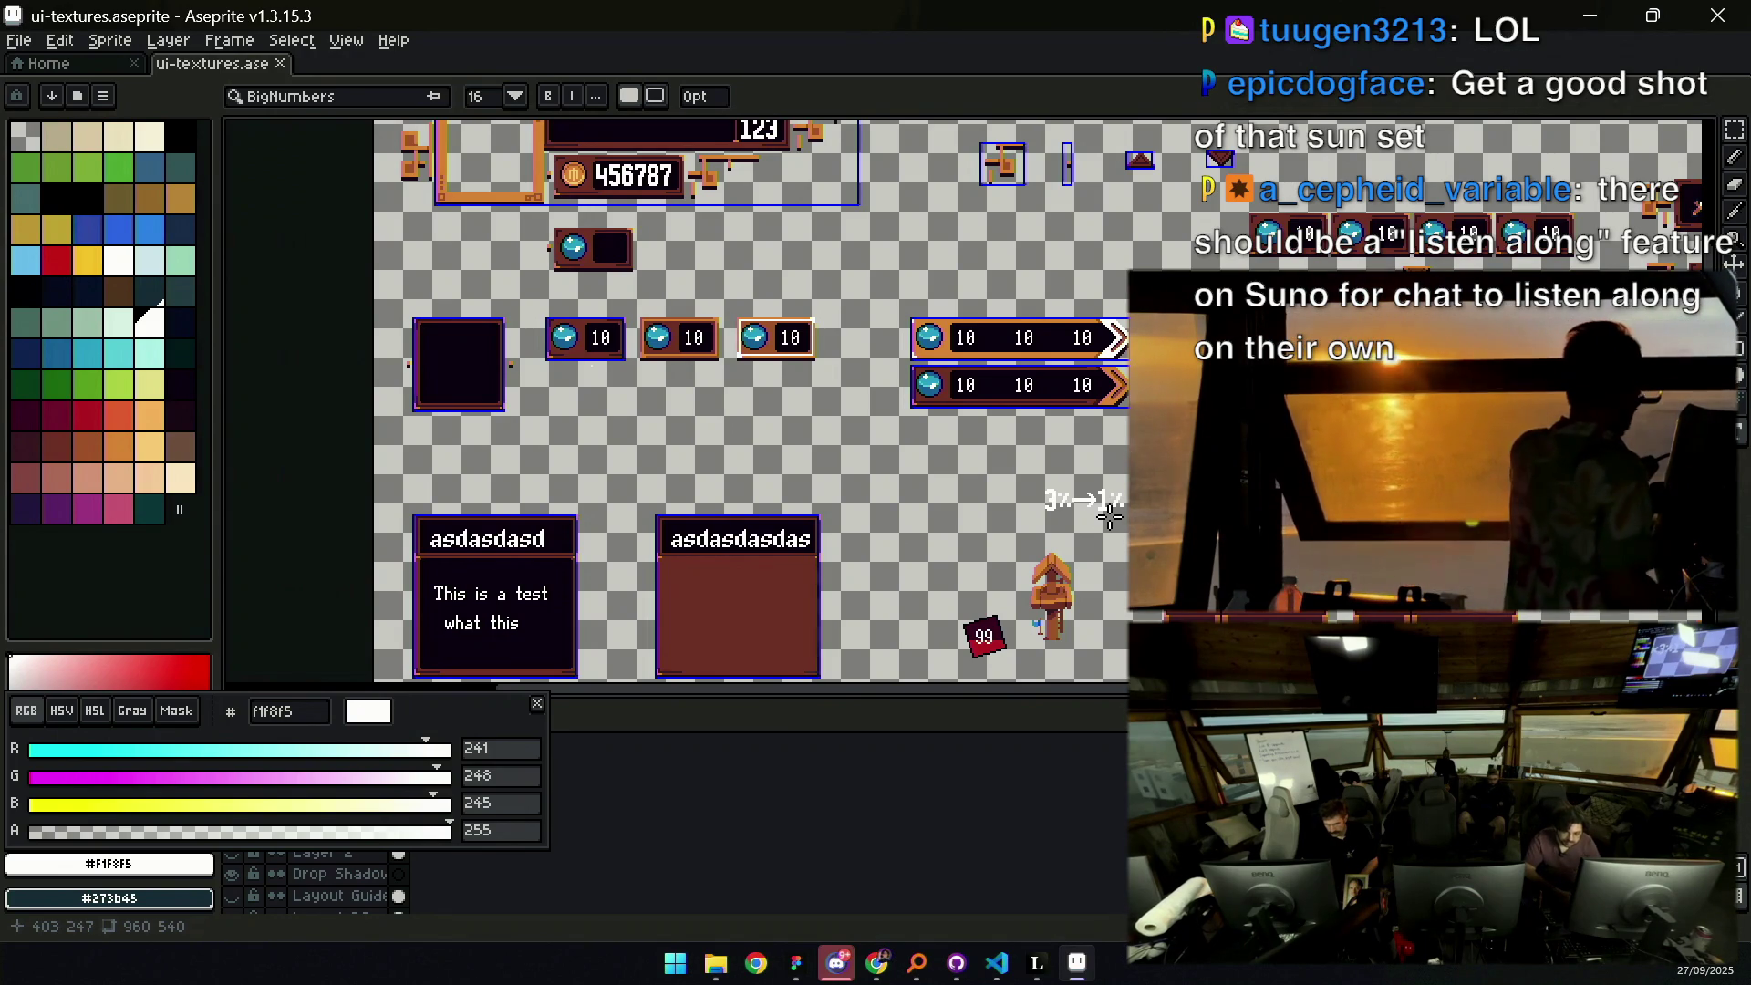
scroll(1061, 500, "up", 5)
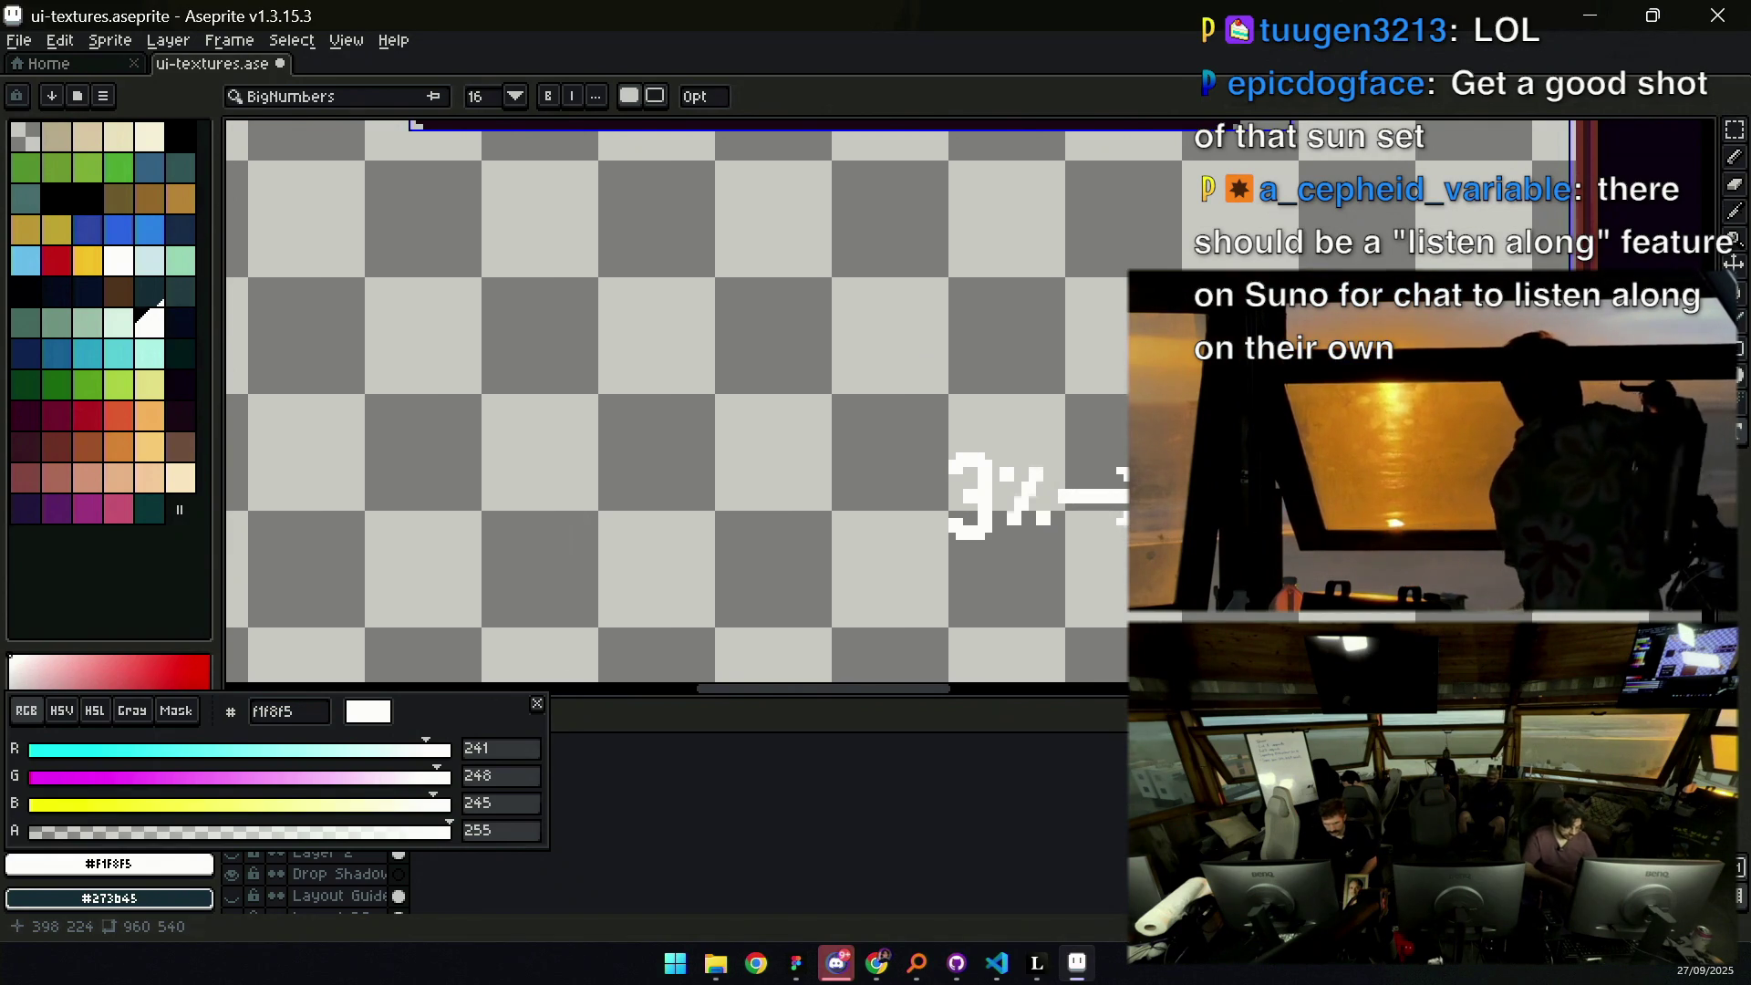
scroll(1177, 398, "down", 2)
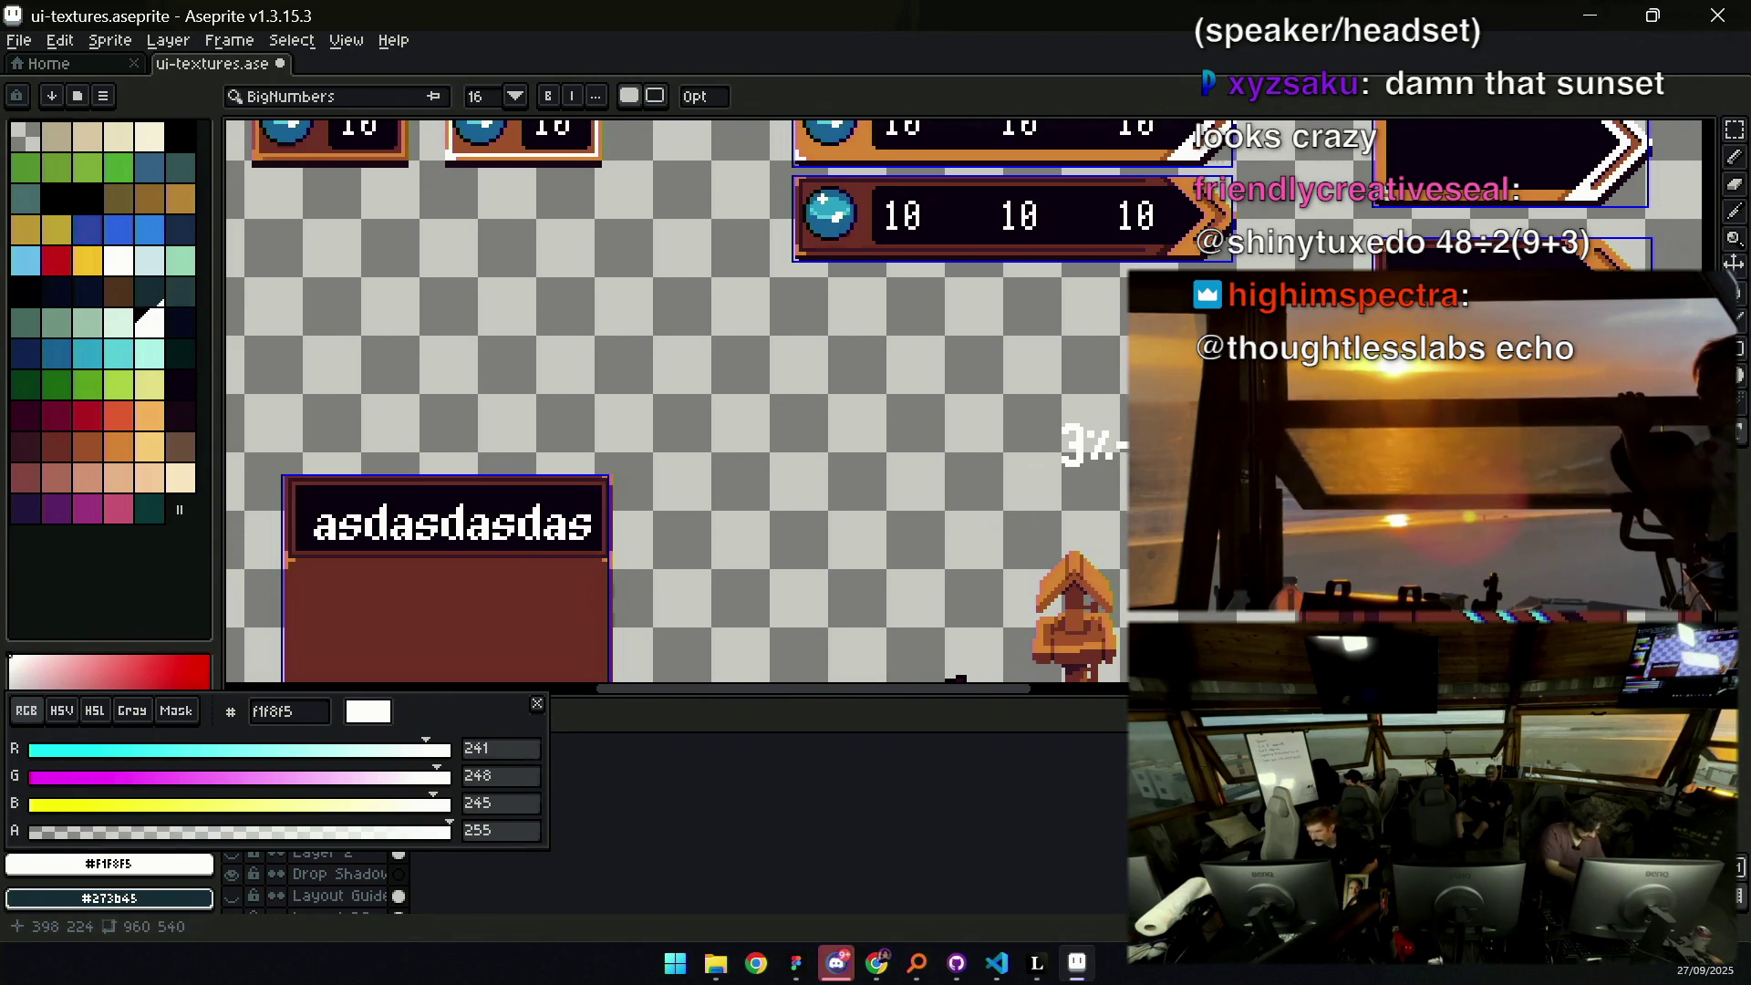
Zoom around the sheet, save ui-textures.aseprite, and pan toward the 87% panels
key("z")
scroll(949, 329, "down", 4)
scroll(912, 365, "up", 1)
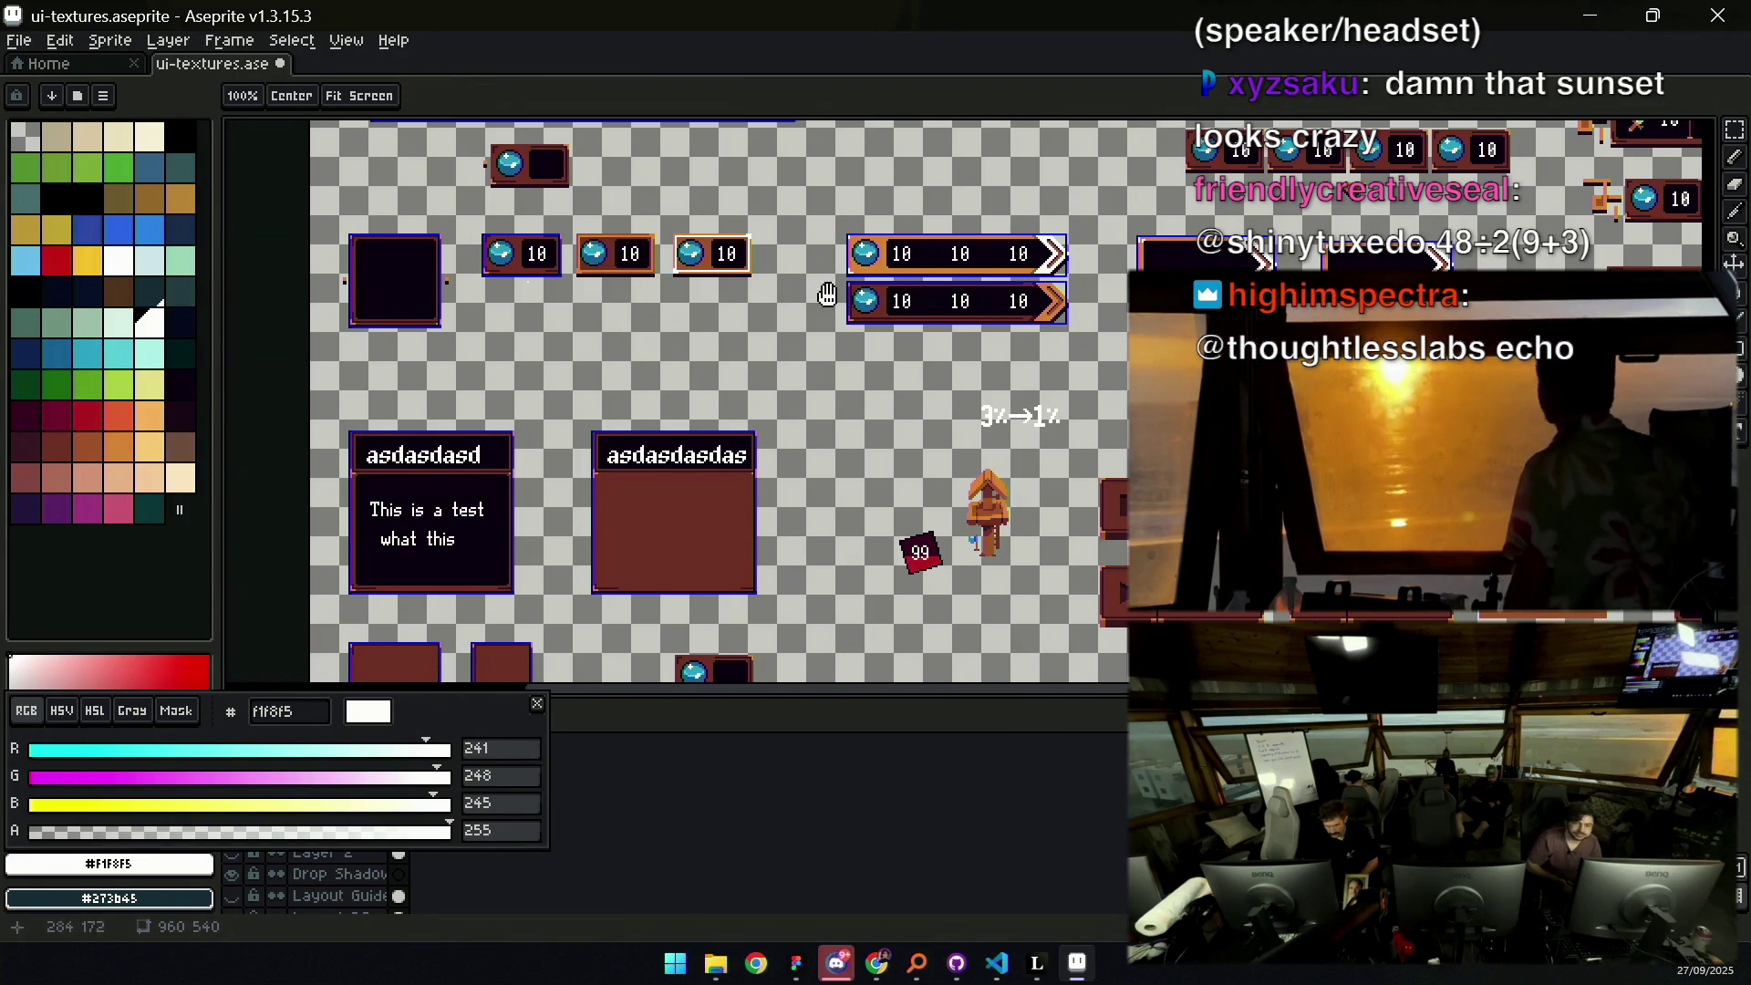
scroll(857, 347, "up", 2)
scroll(878, 407, "down", 2)
key("ctrl+s")
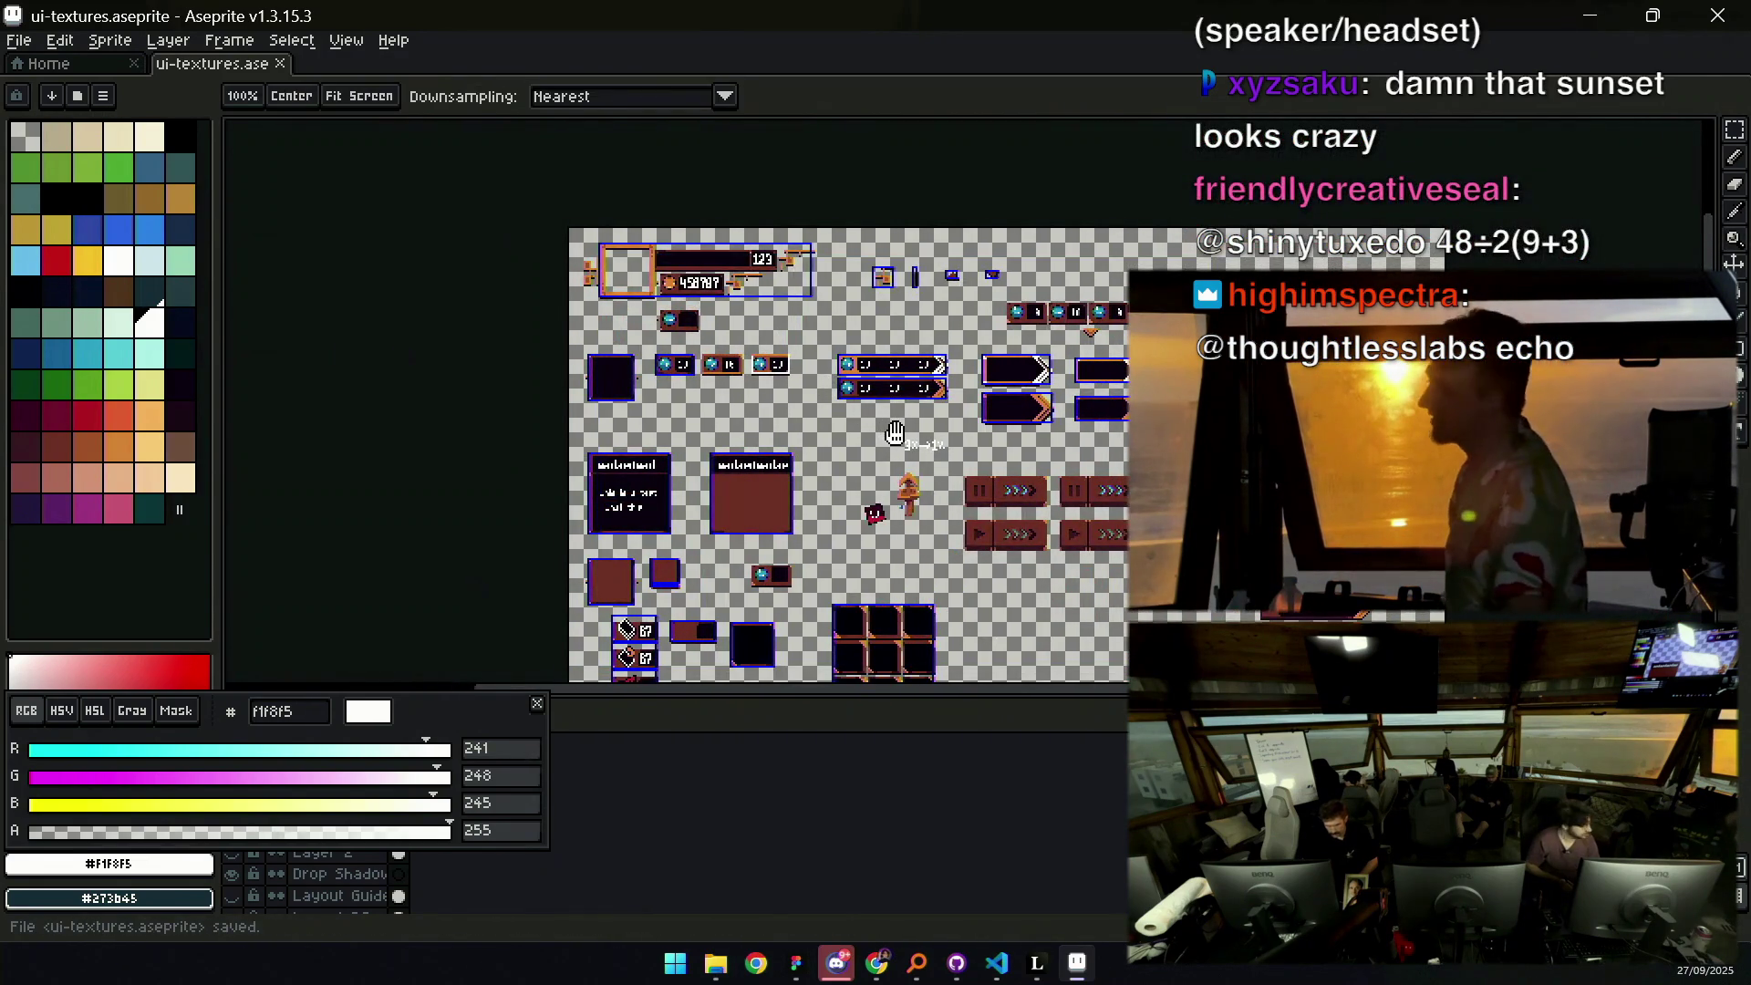
scroll(875, 419, "up", 1)
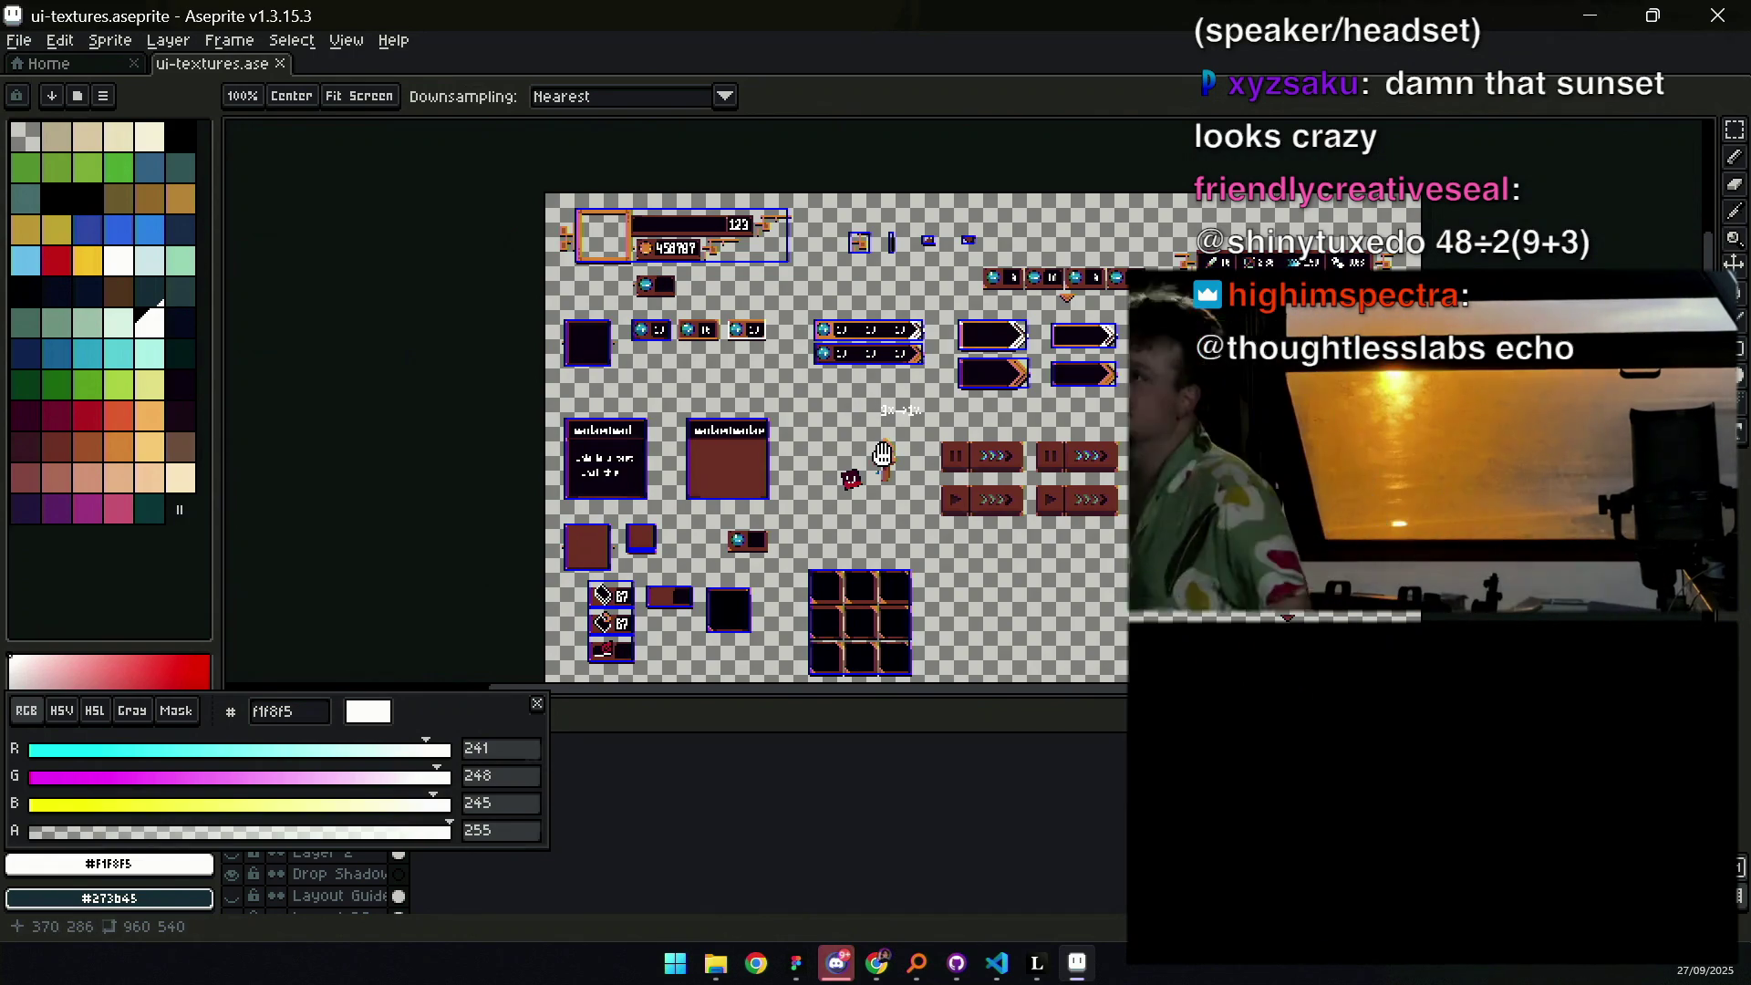
scroll(1217, 624, "up", 1)
scroll(1216, 624, "up", 1)
scroll(1172, 440, "up", 1)
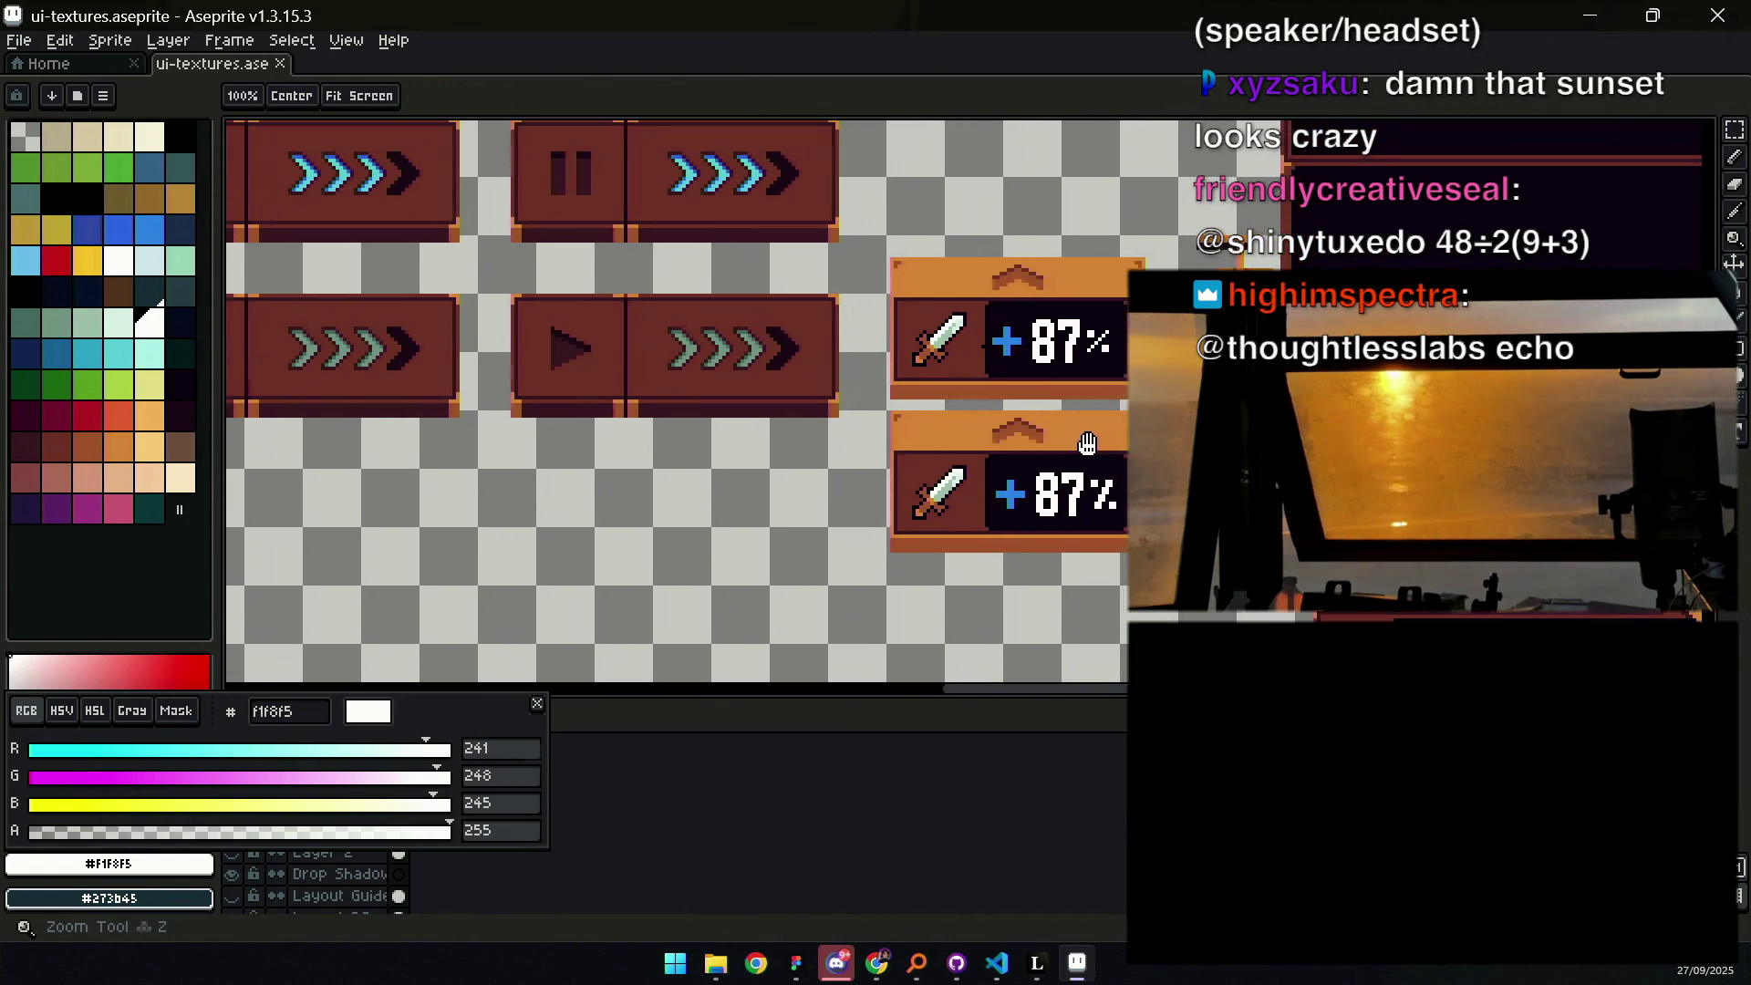
left_click_drag(833, 519, 989, 359)
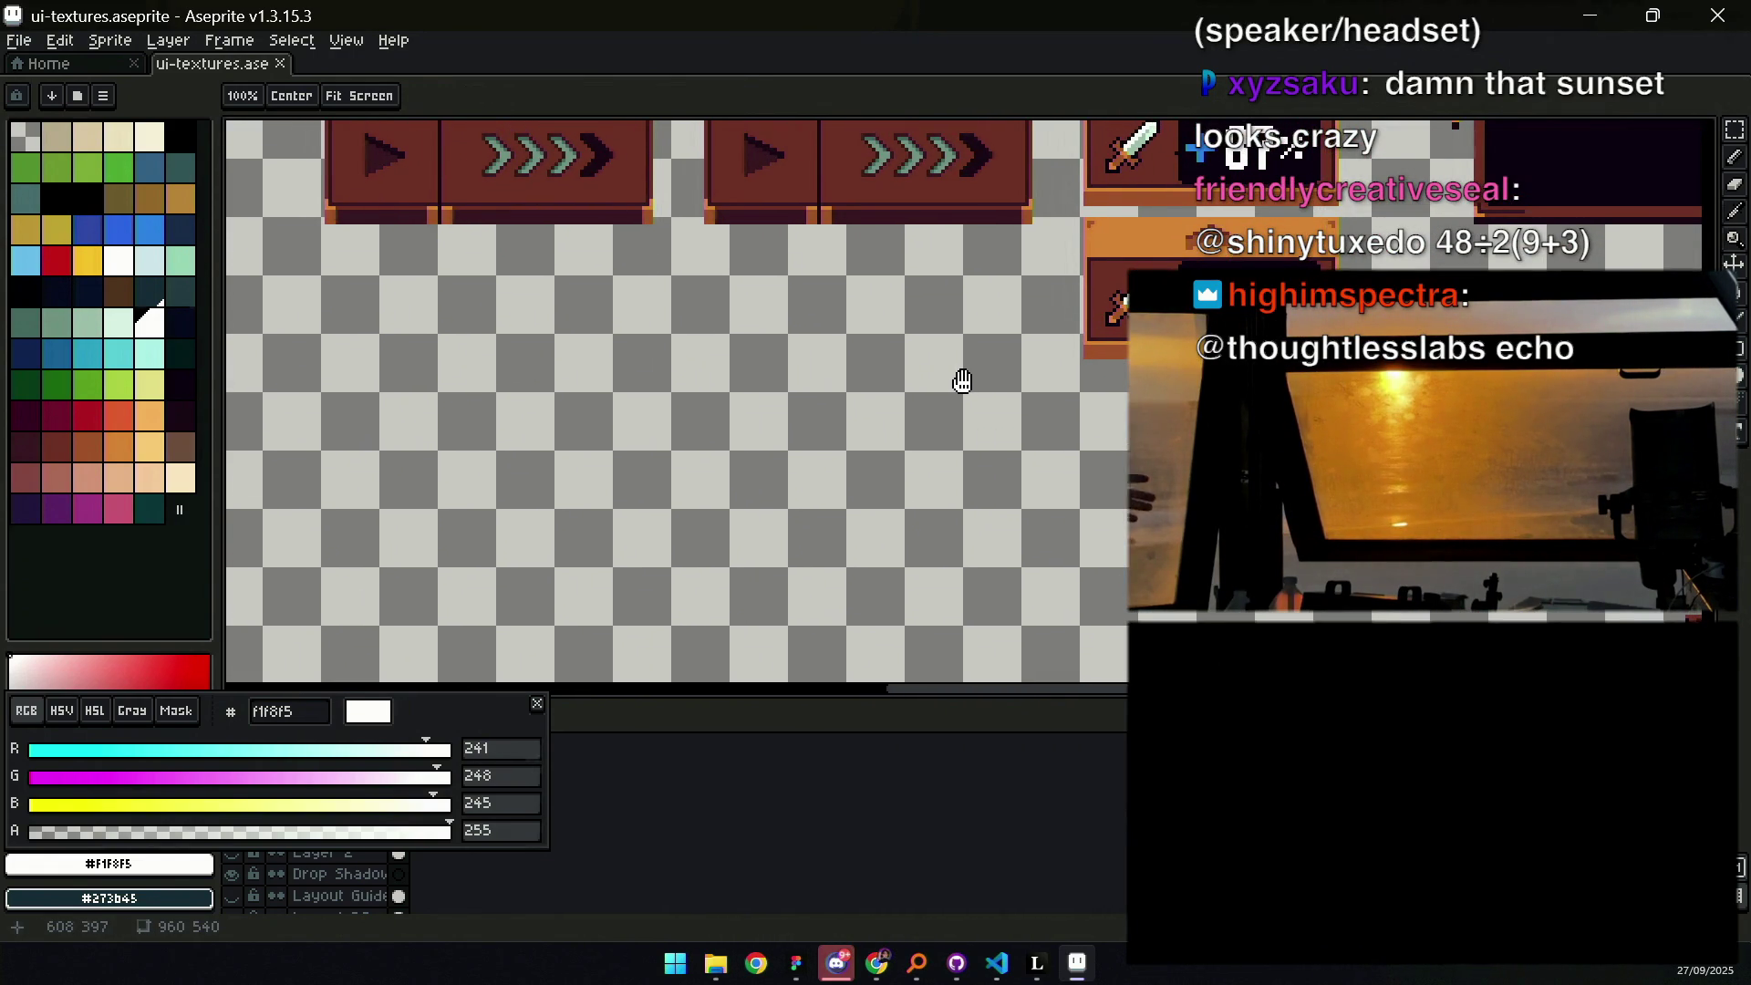
scroll(968, 381, "up", 1)
scroll(861, 455, "up", 1)
key("t")
left_click(809, 445)
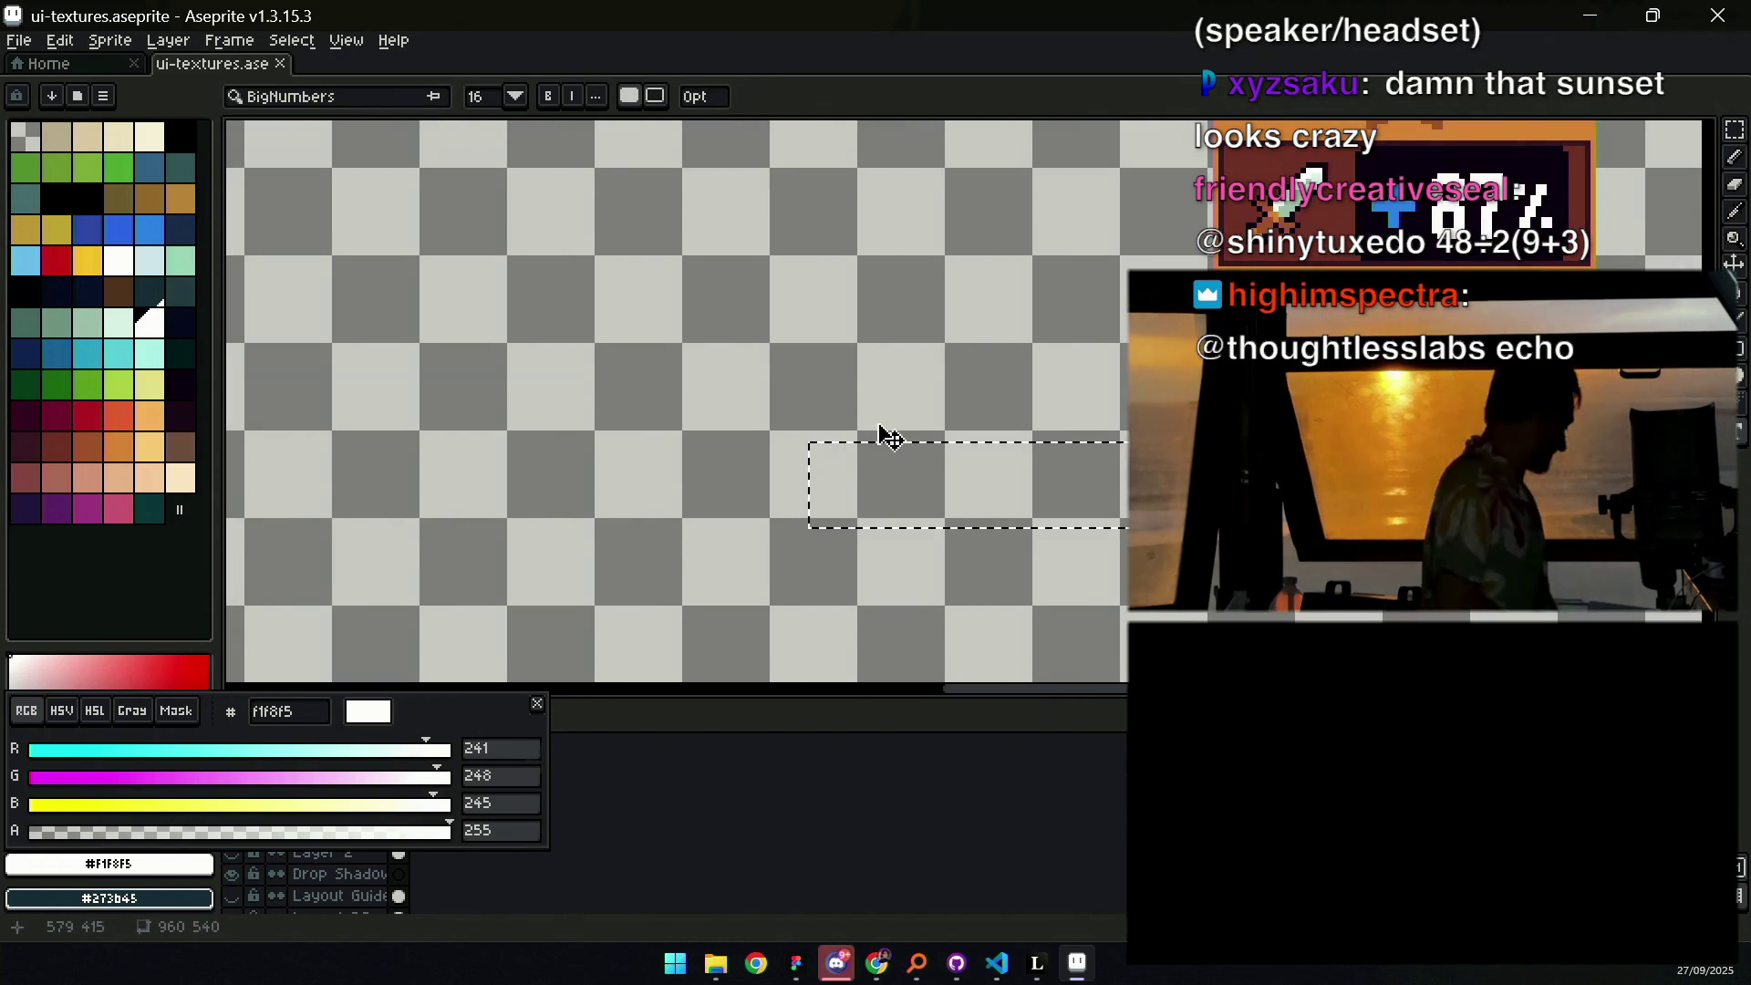
type("37%")
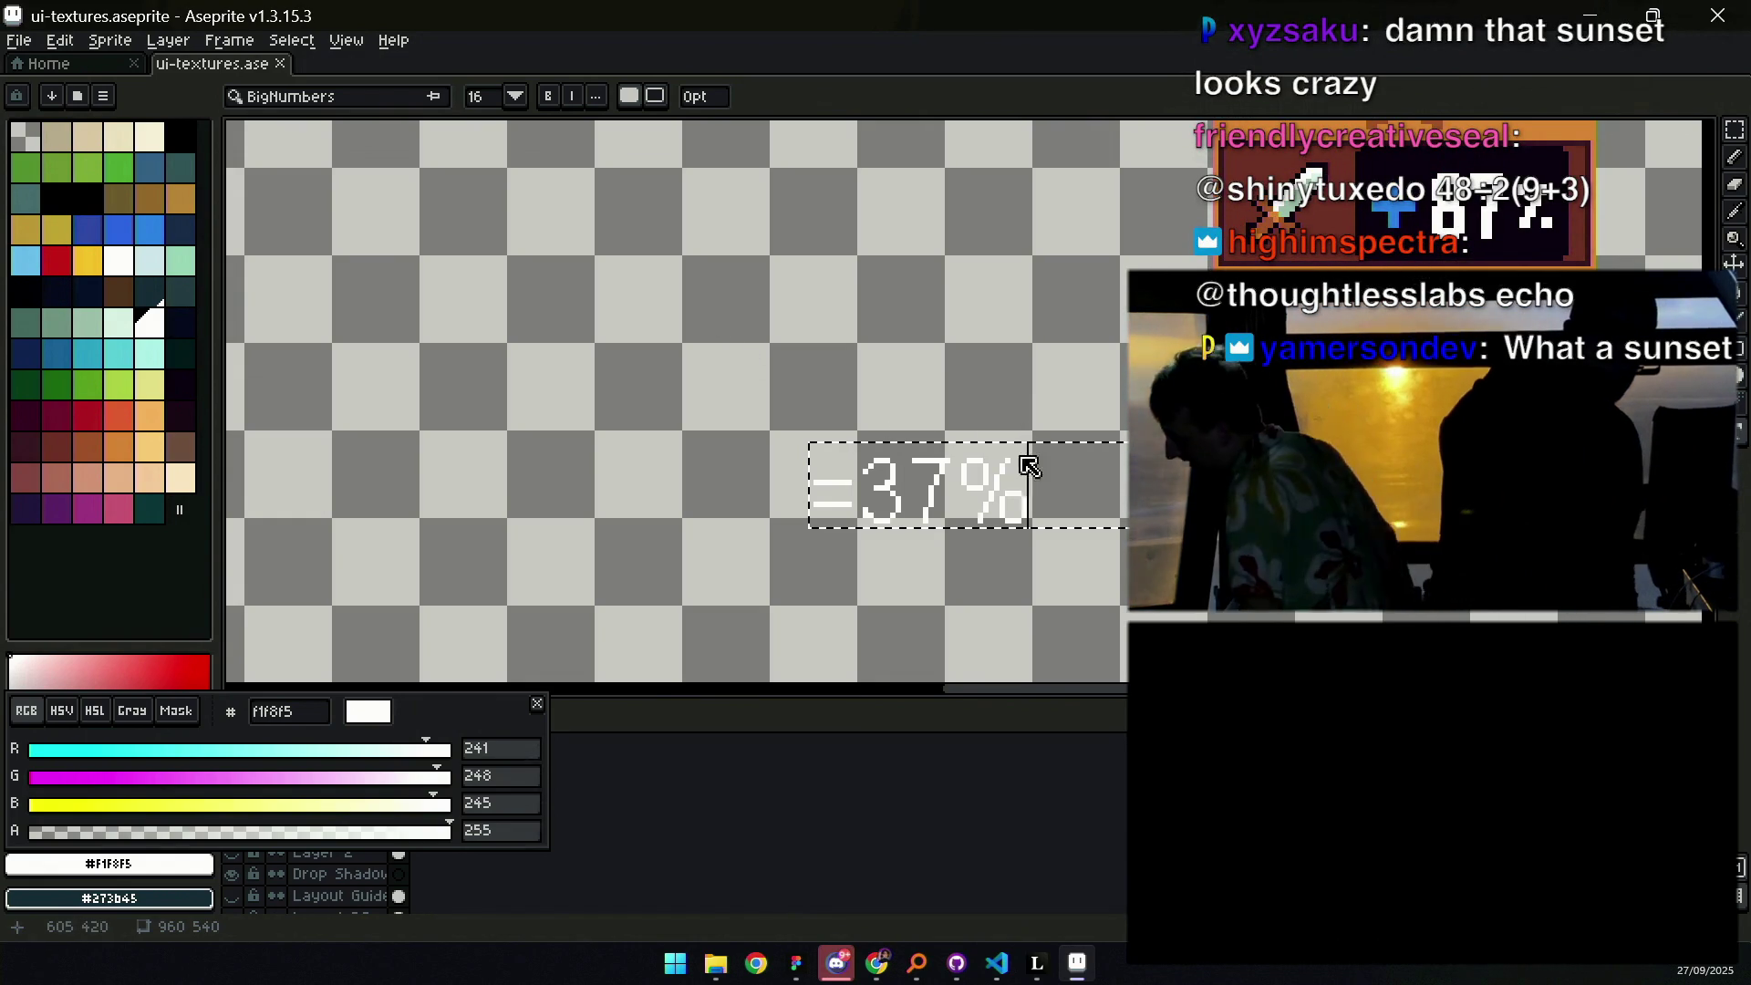
left_click_drag(1028, 452, 807, 516)
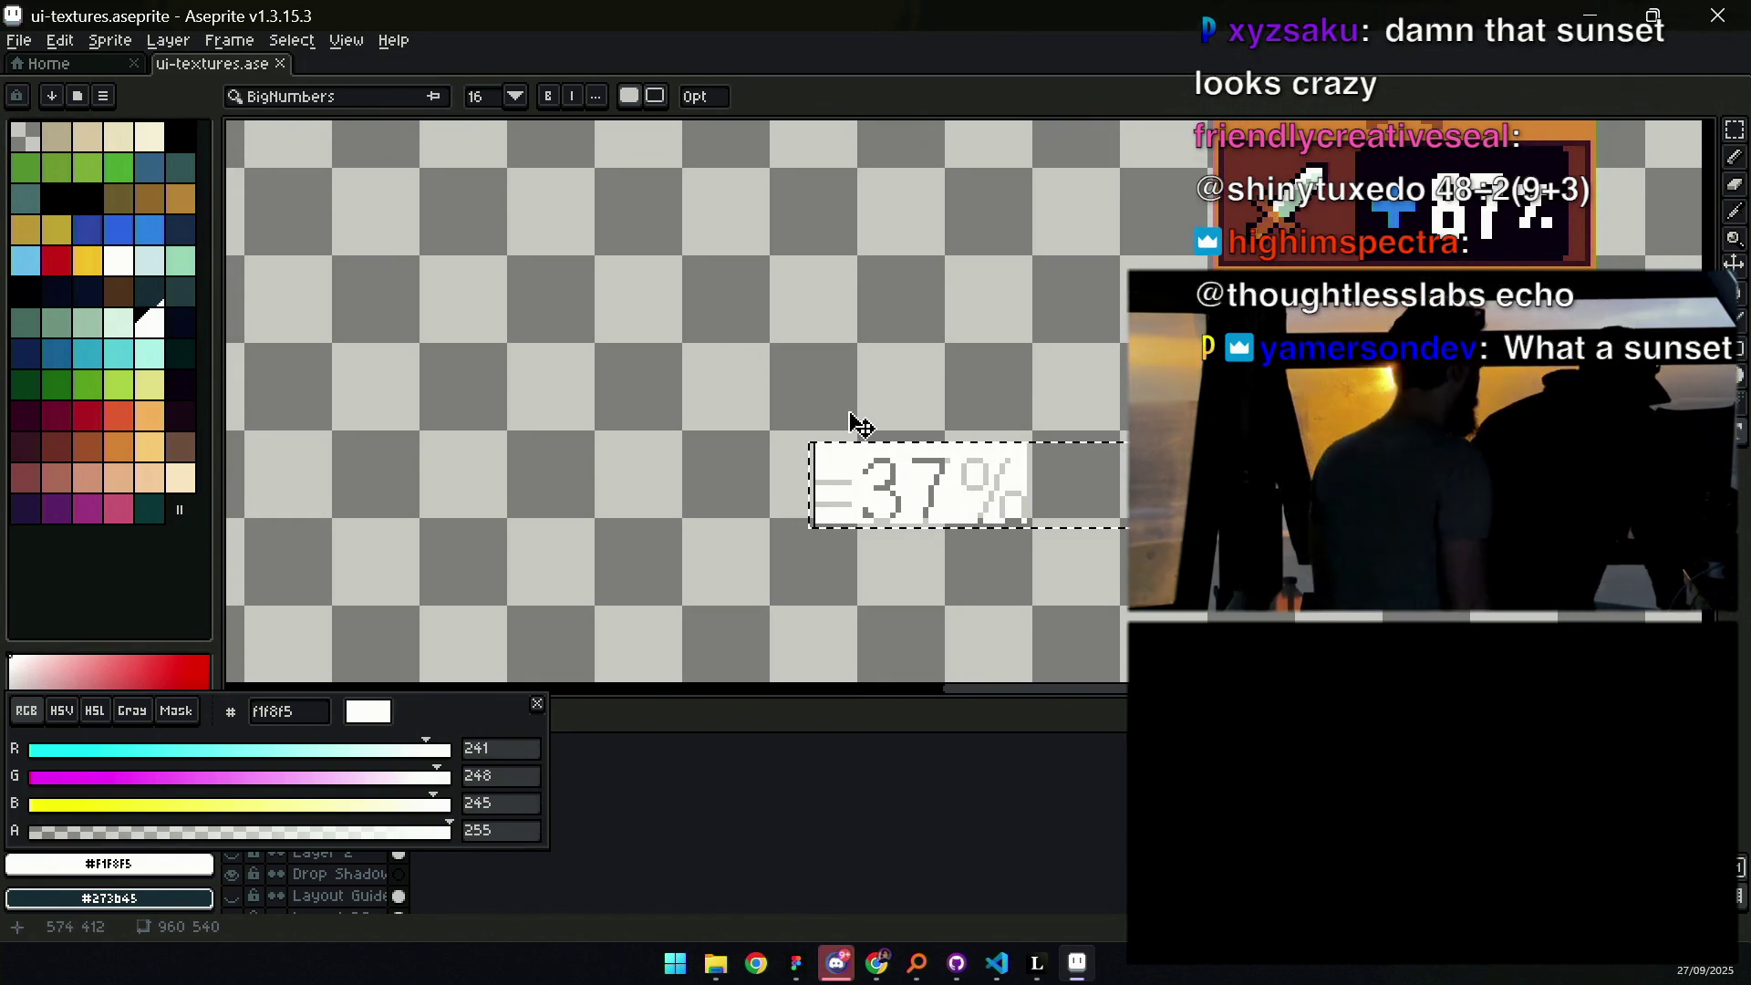
key("Escape")
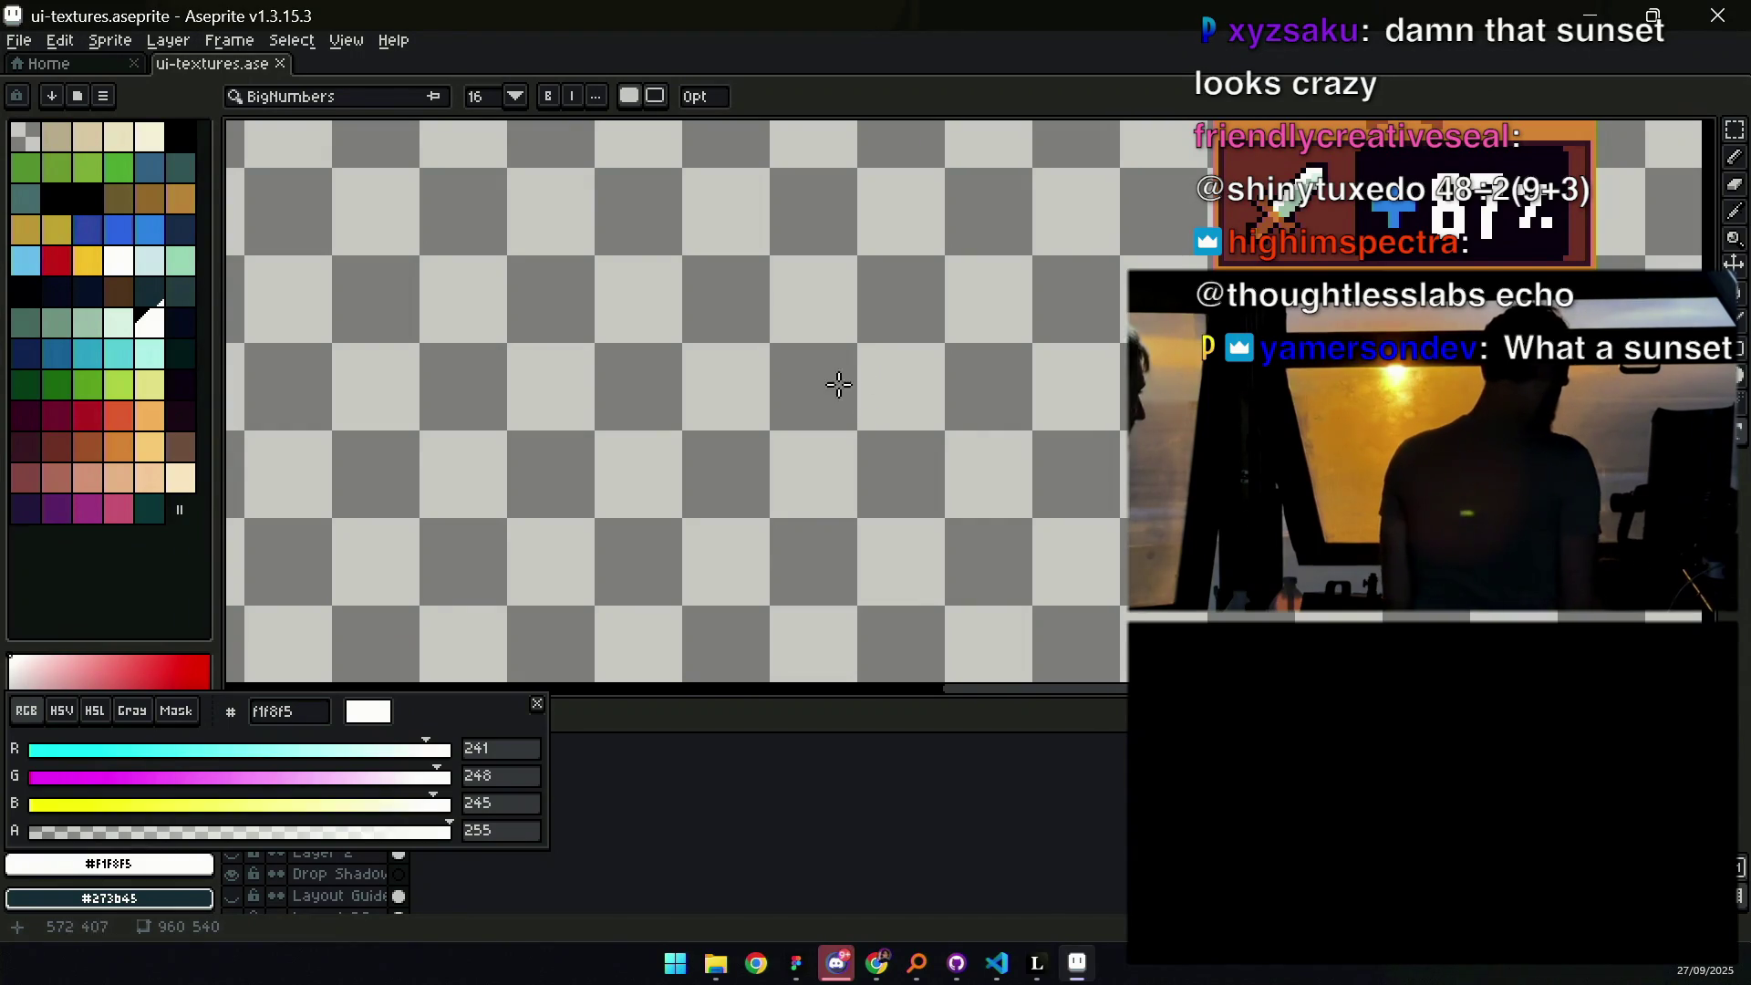
left_click(383, 96)
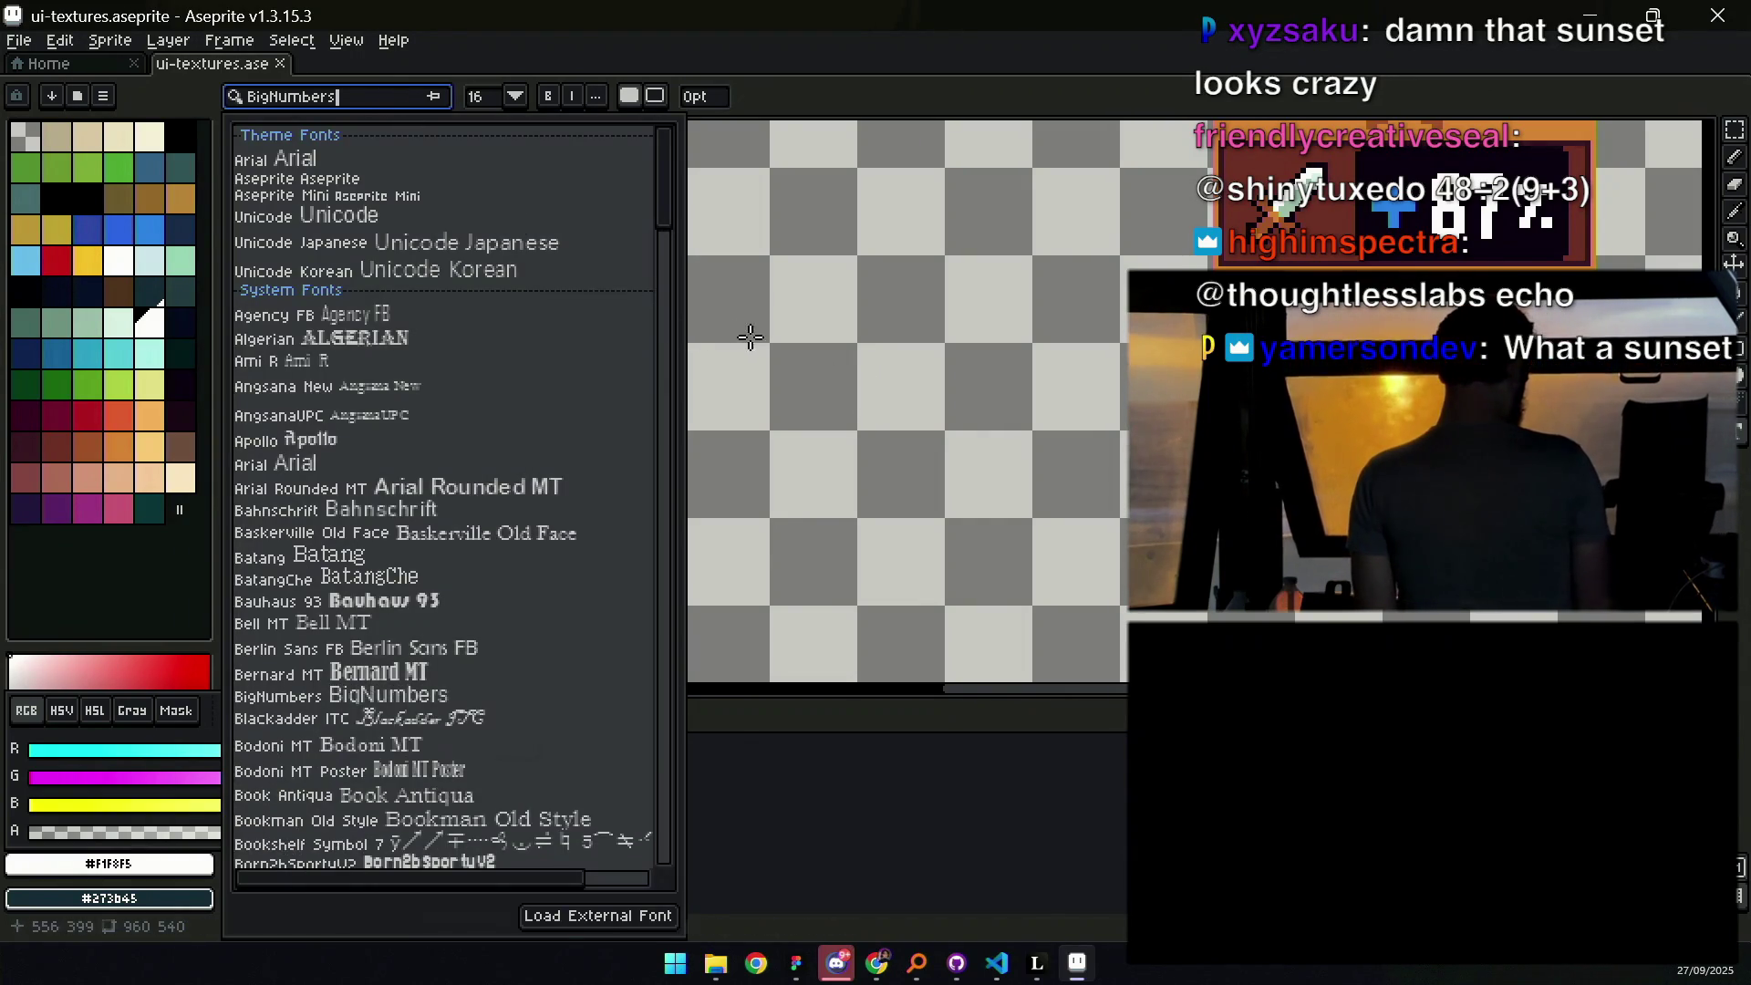
left_click(754, 339)
type("+")
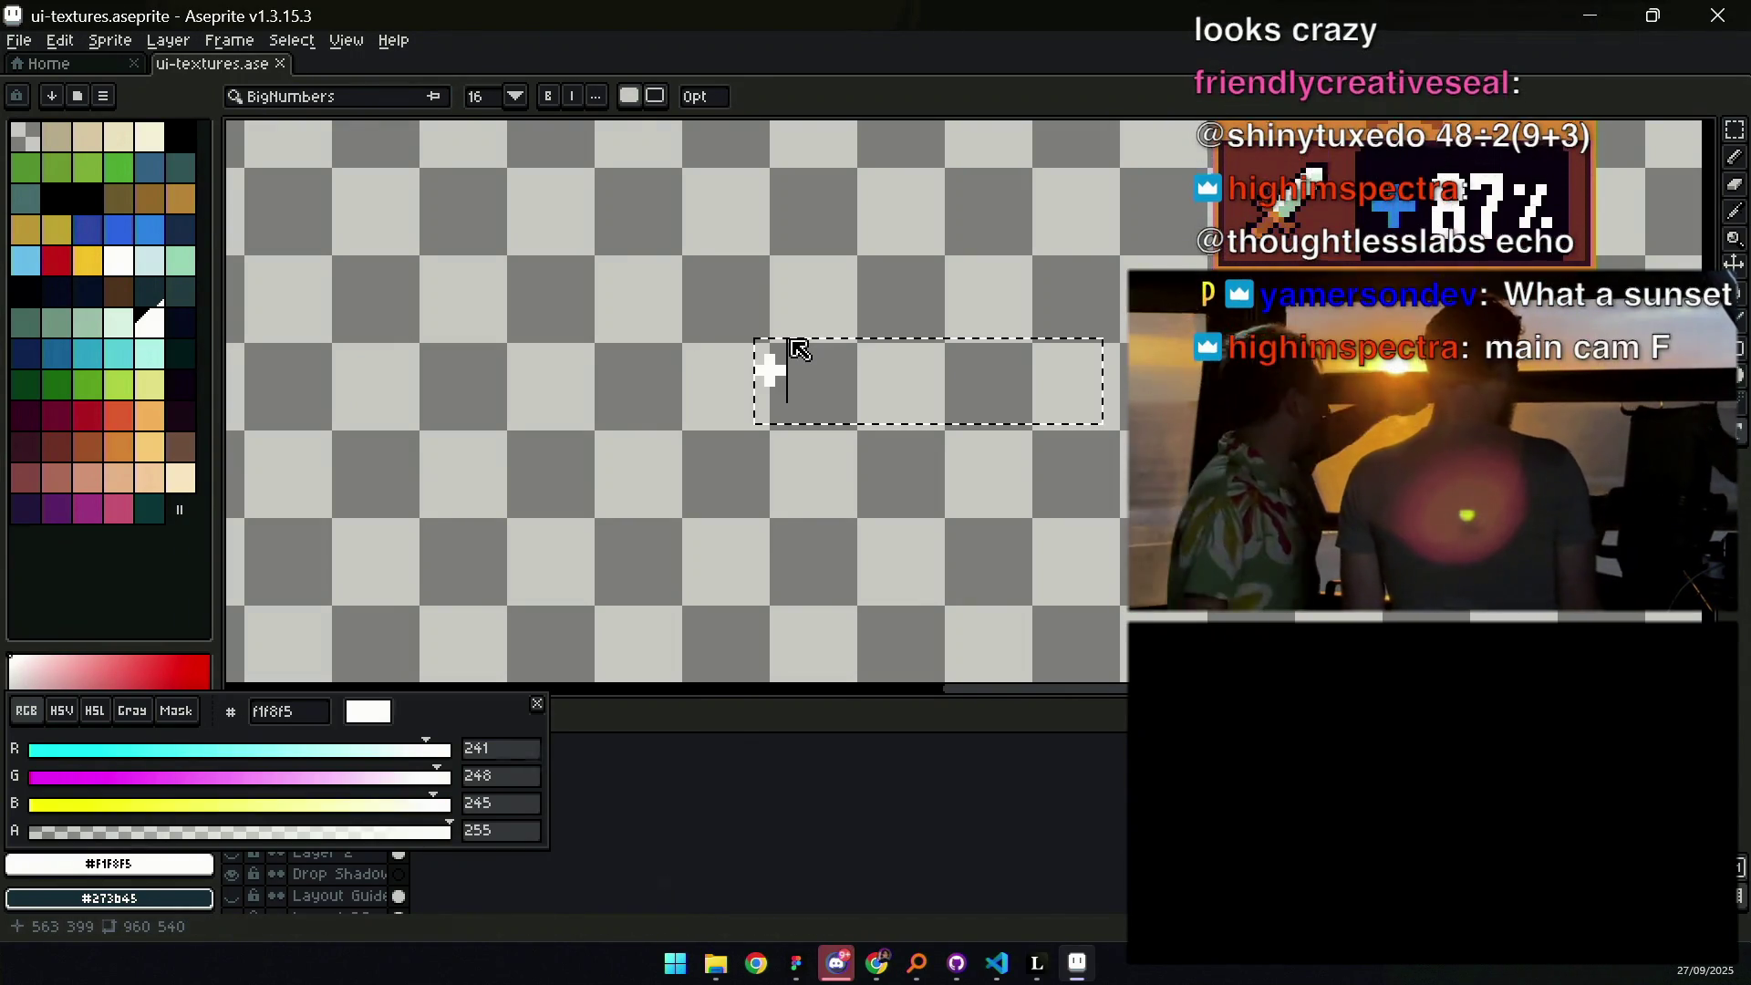
type("1")
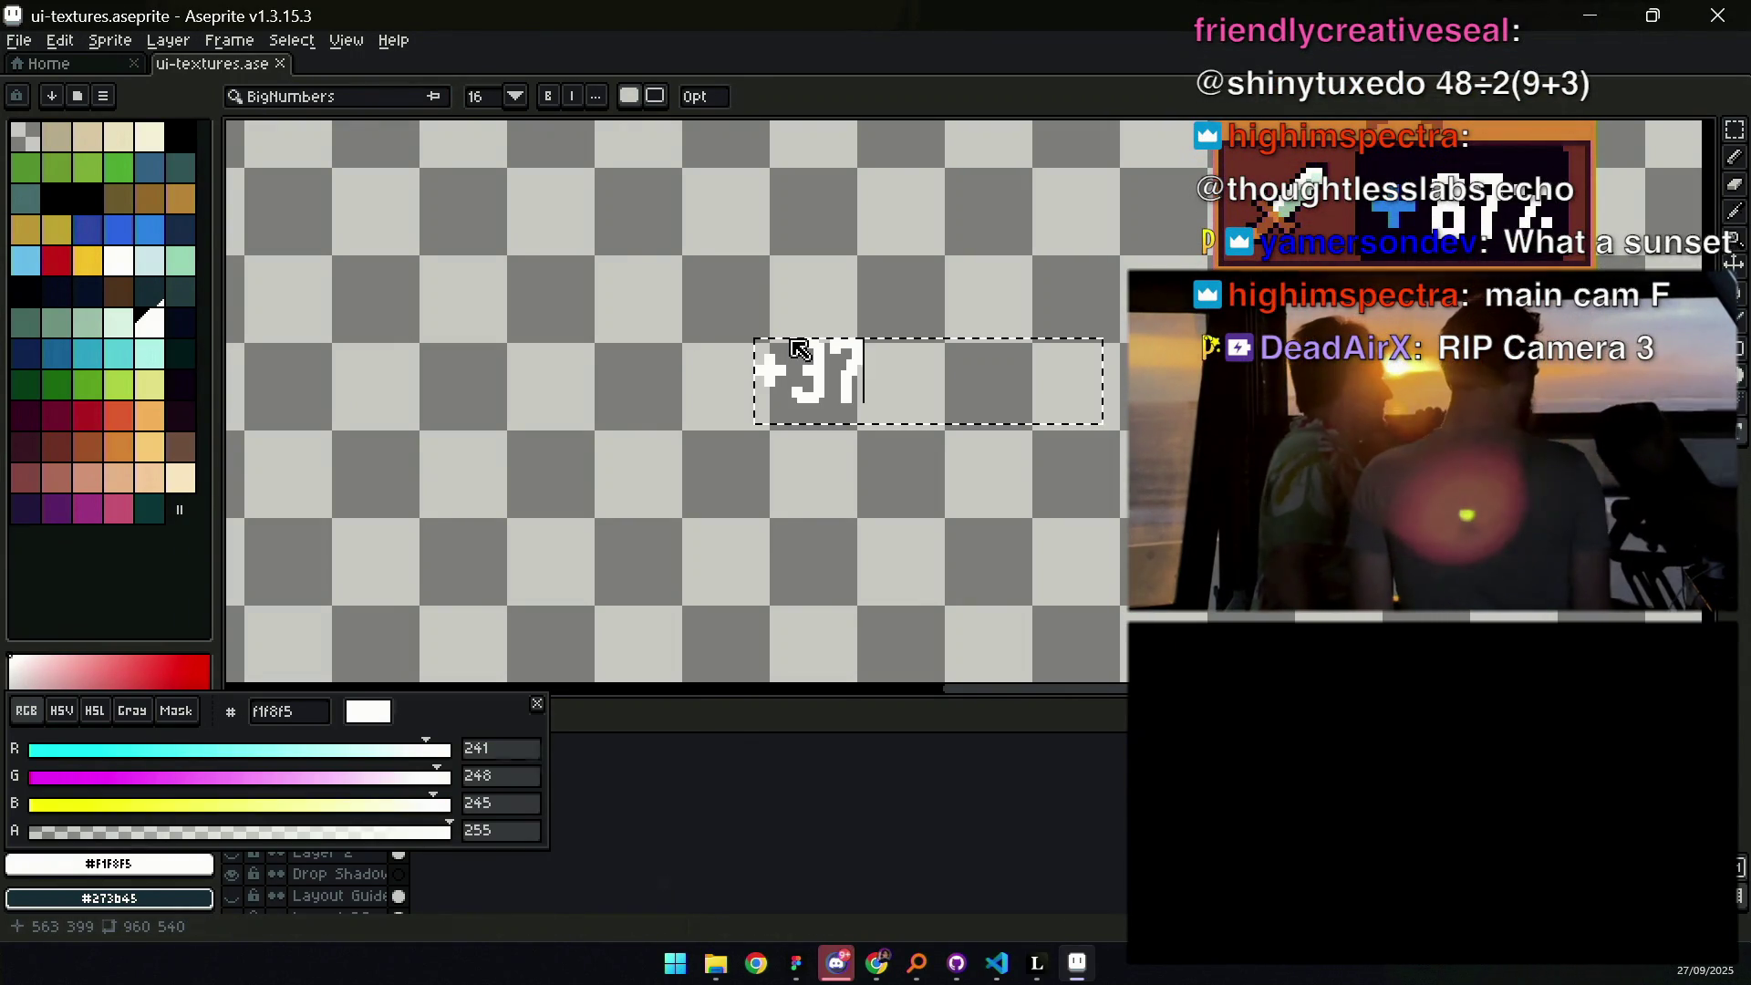
type("%")
key("Return")
left_click_drag(840, 344, 822, 392)
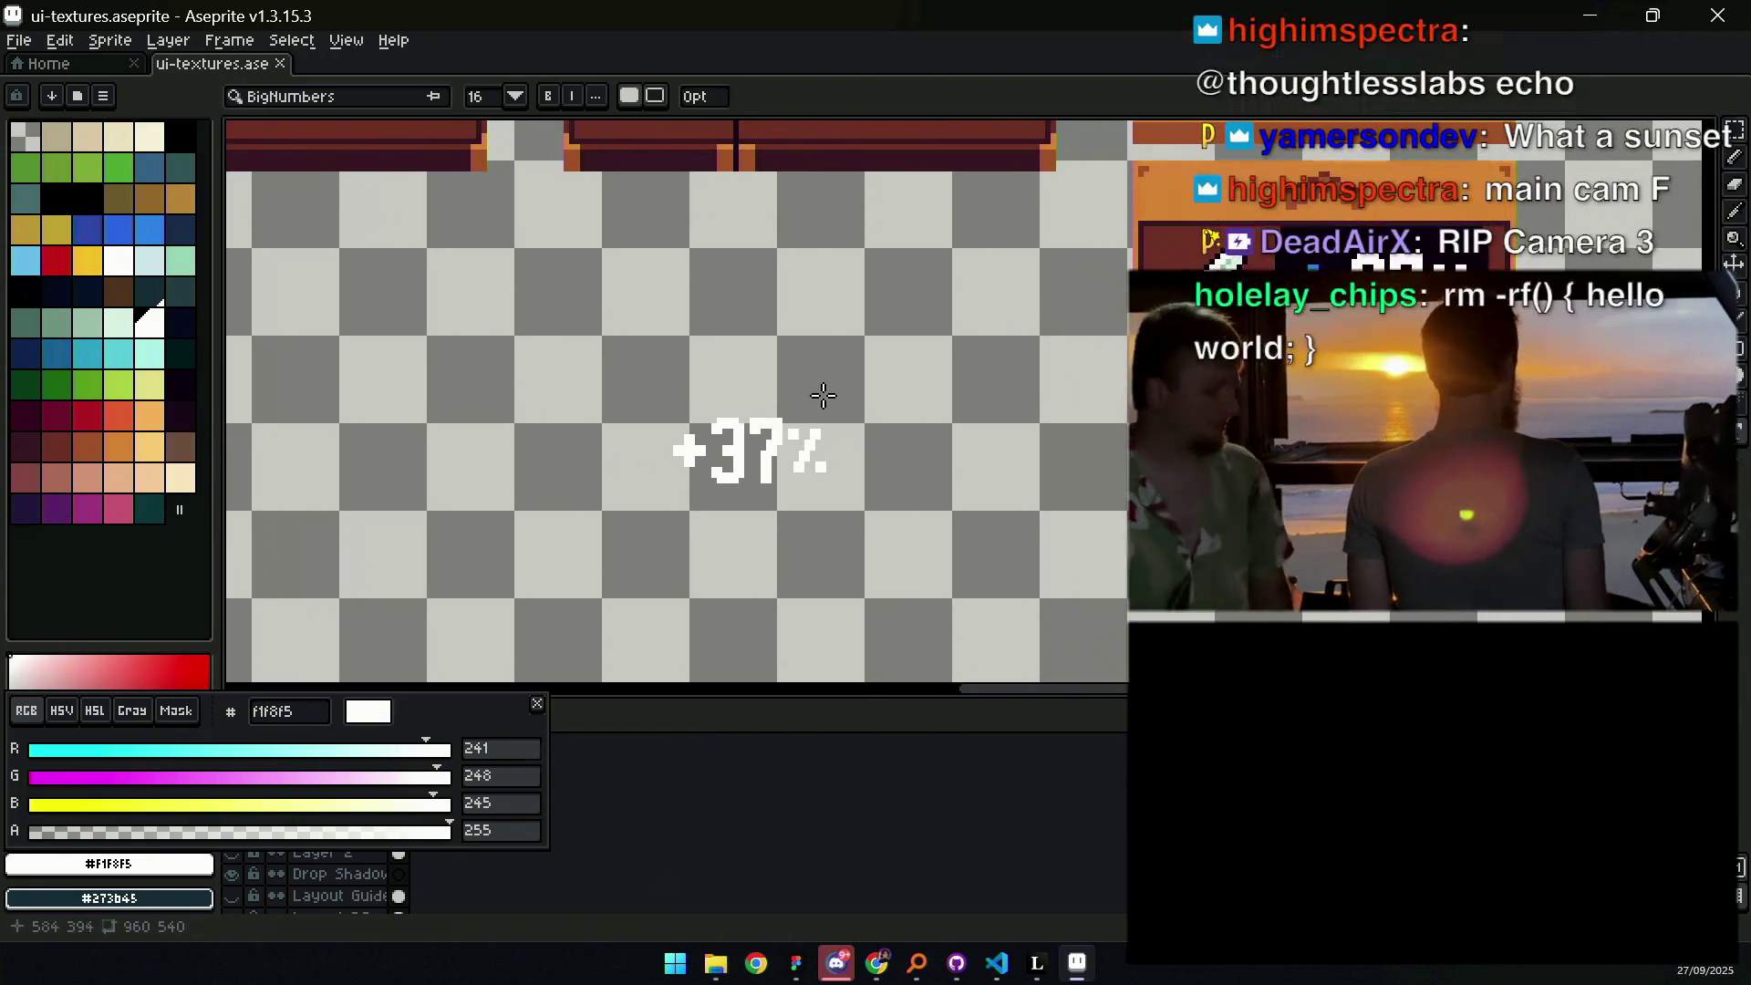
key("v")
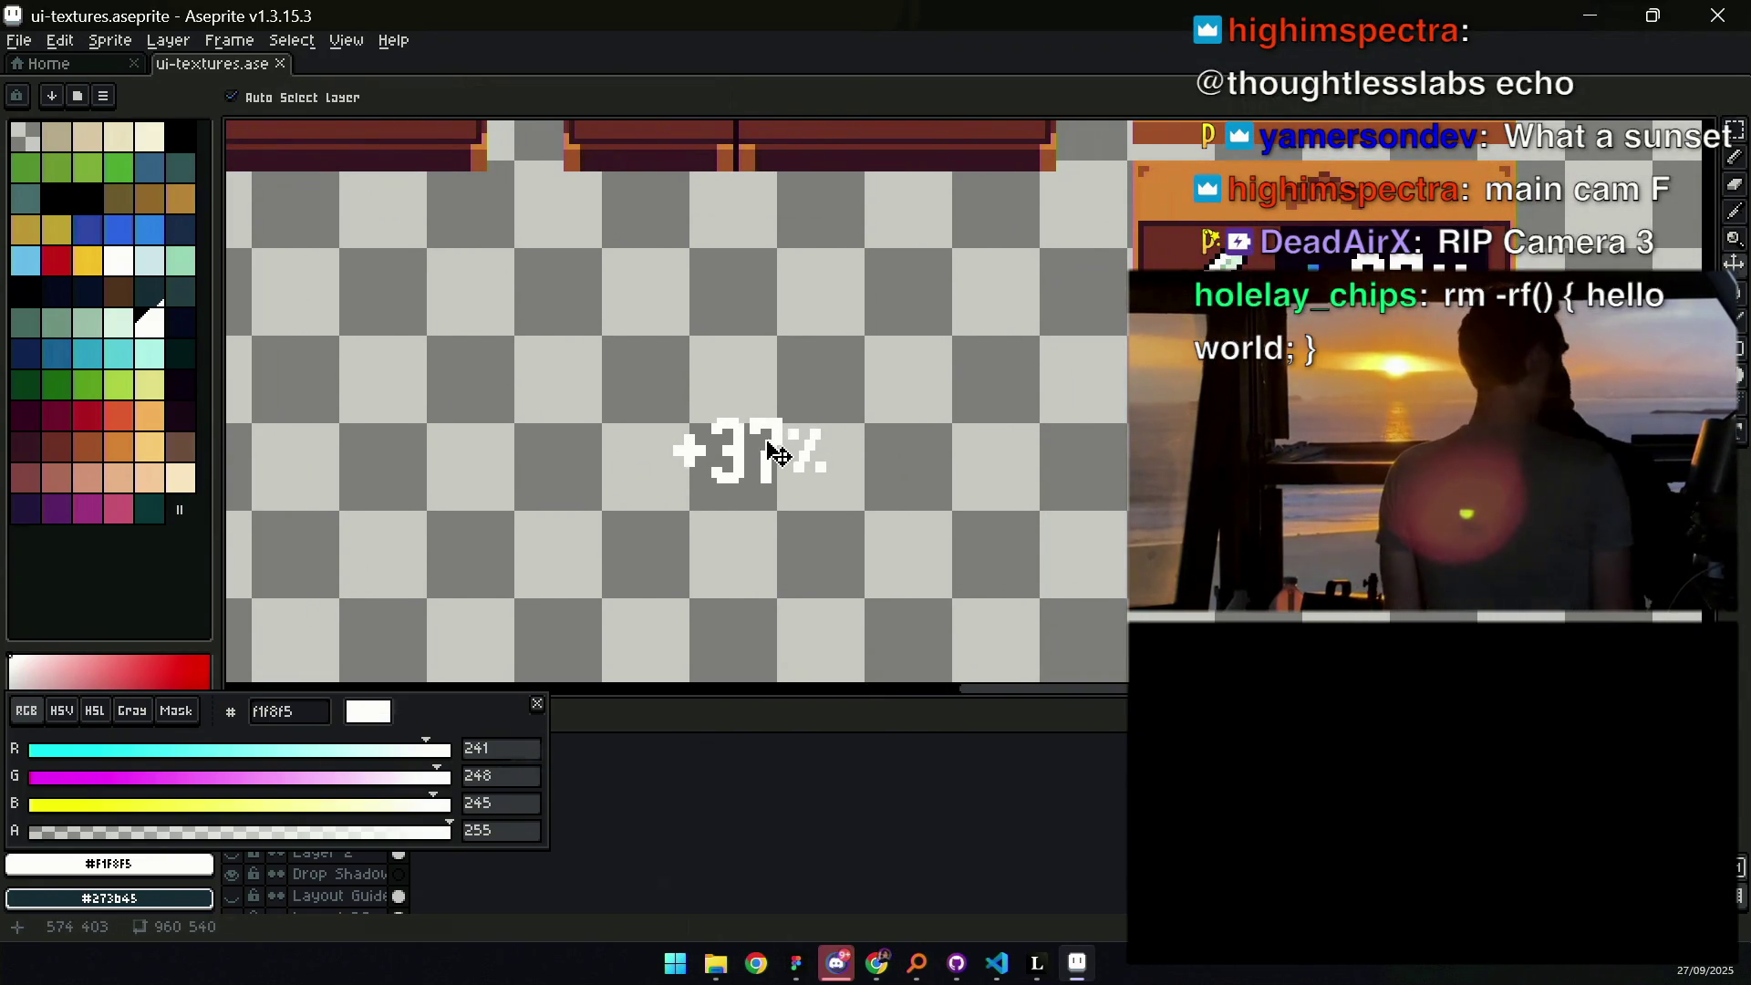
key("t")
key("ctrl+z")
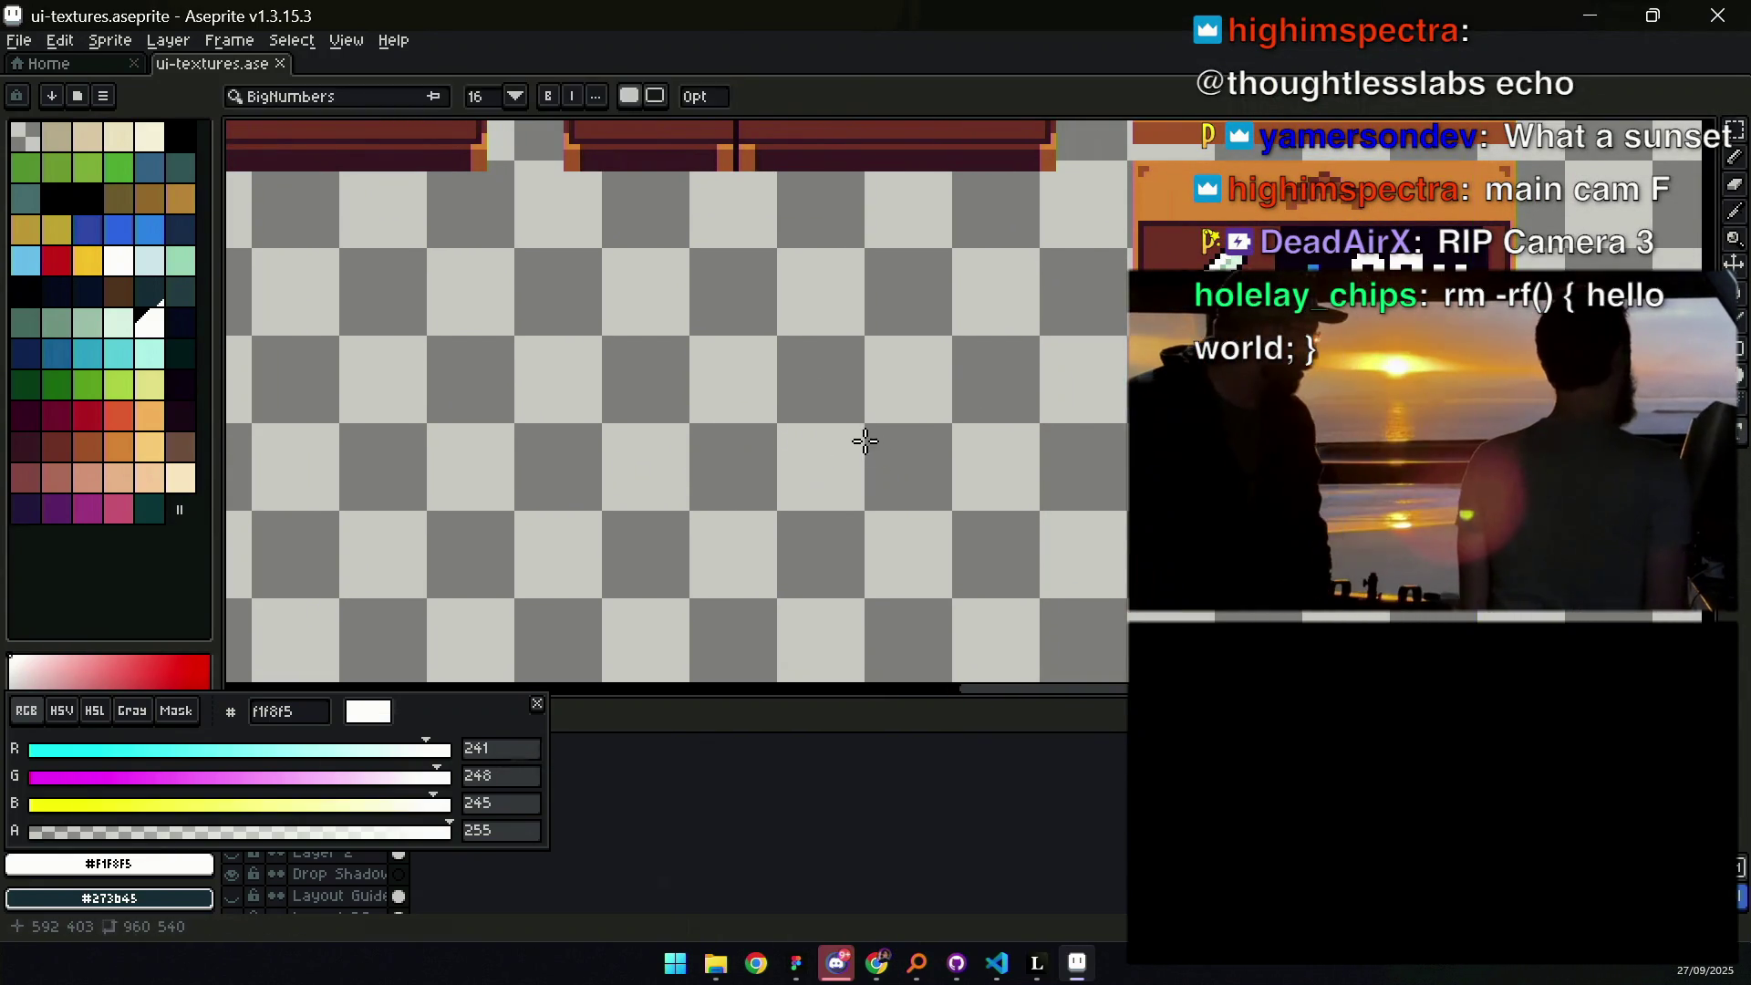
Commit a +87% text label and move it to the centre of the canvas
left_click(867, 442)
type("+87%")
key("Return")
key("v")
left_click_drag(961, 501, 1322, 474)
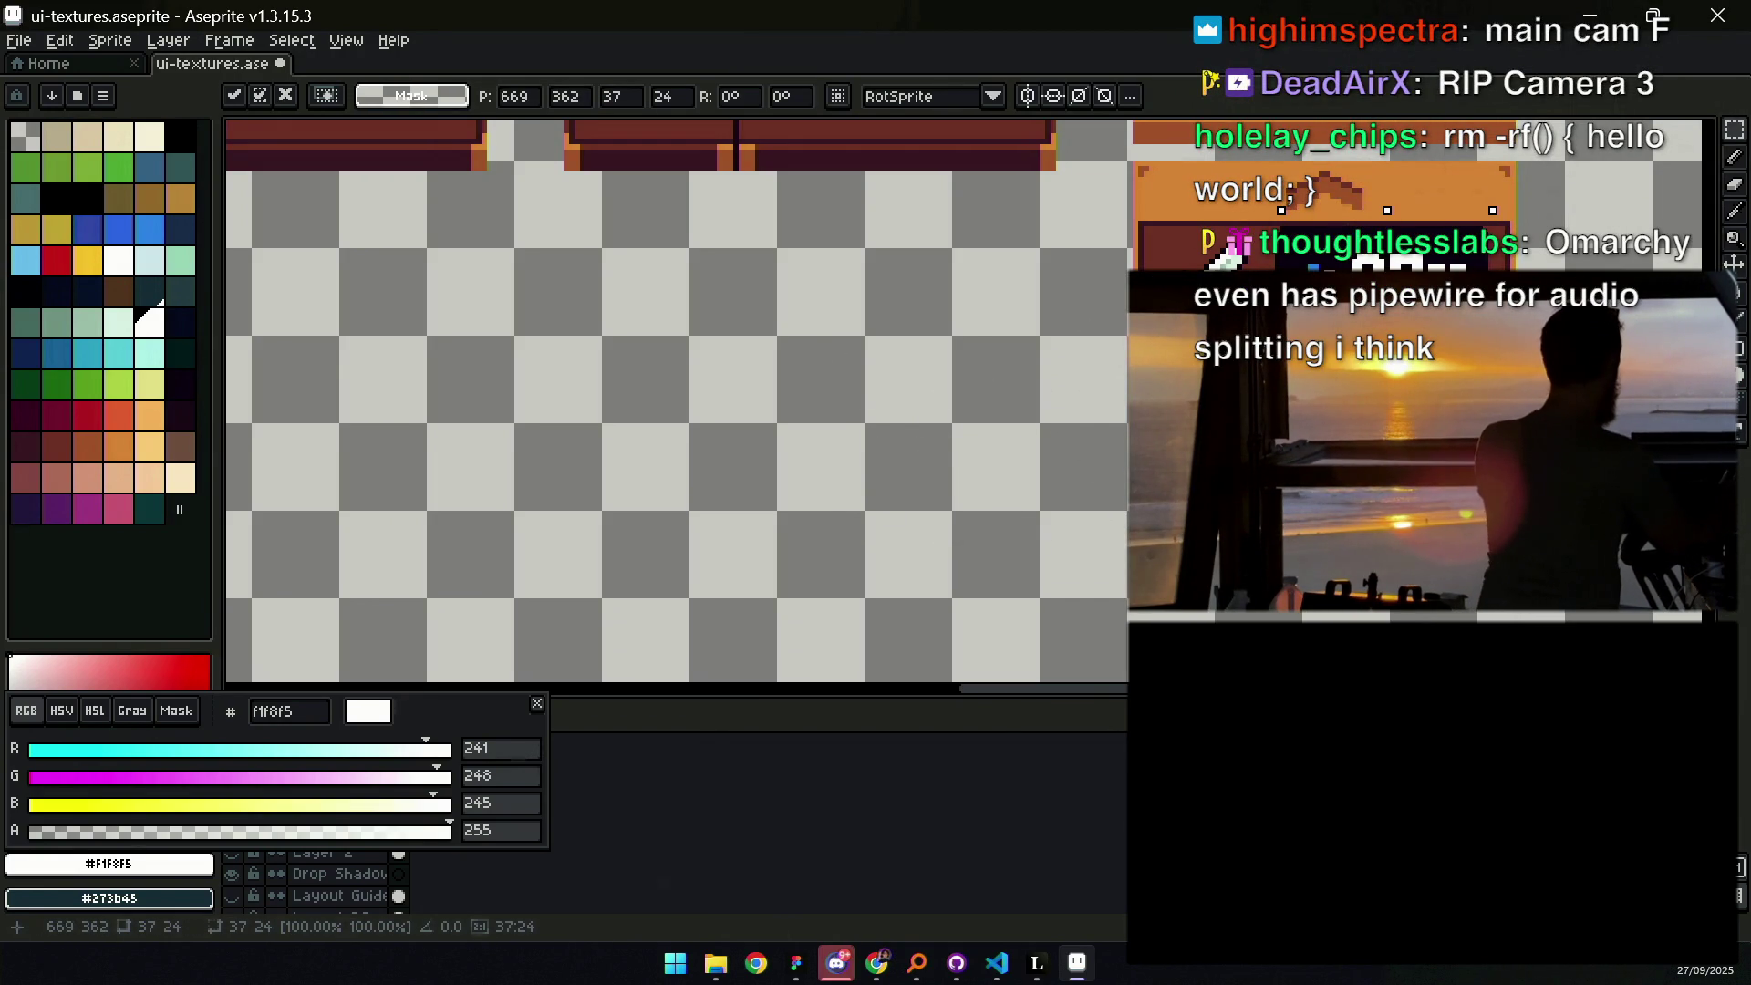
key("Left")
key("Left")
key("Left")
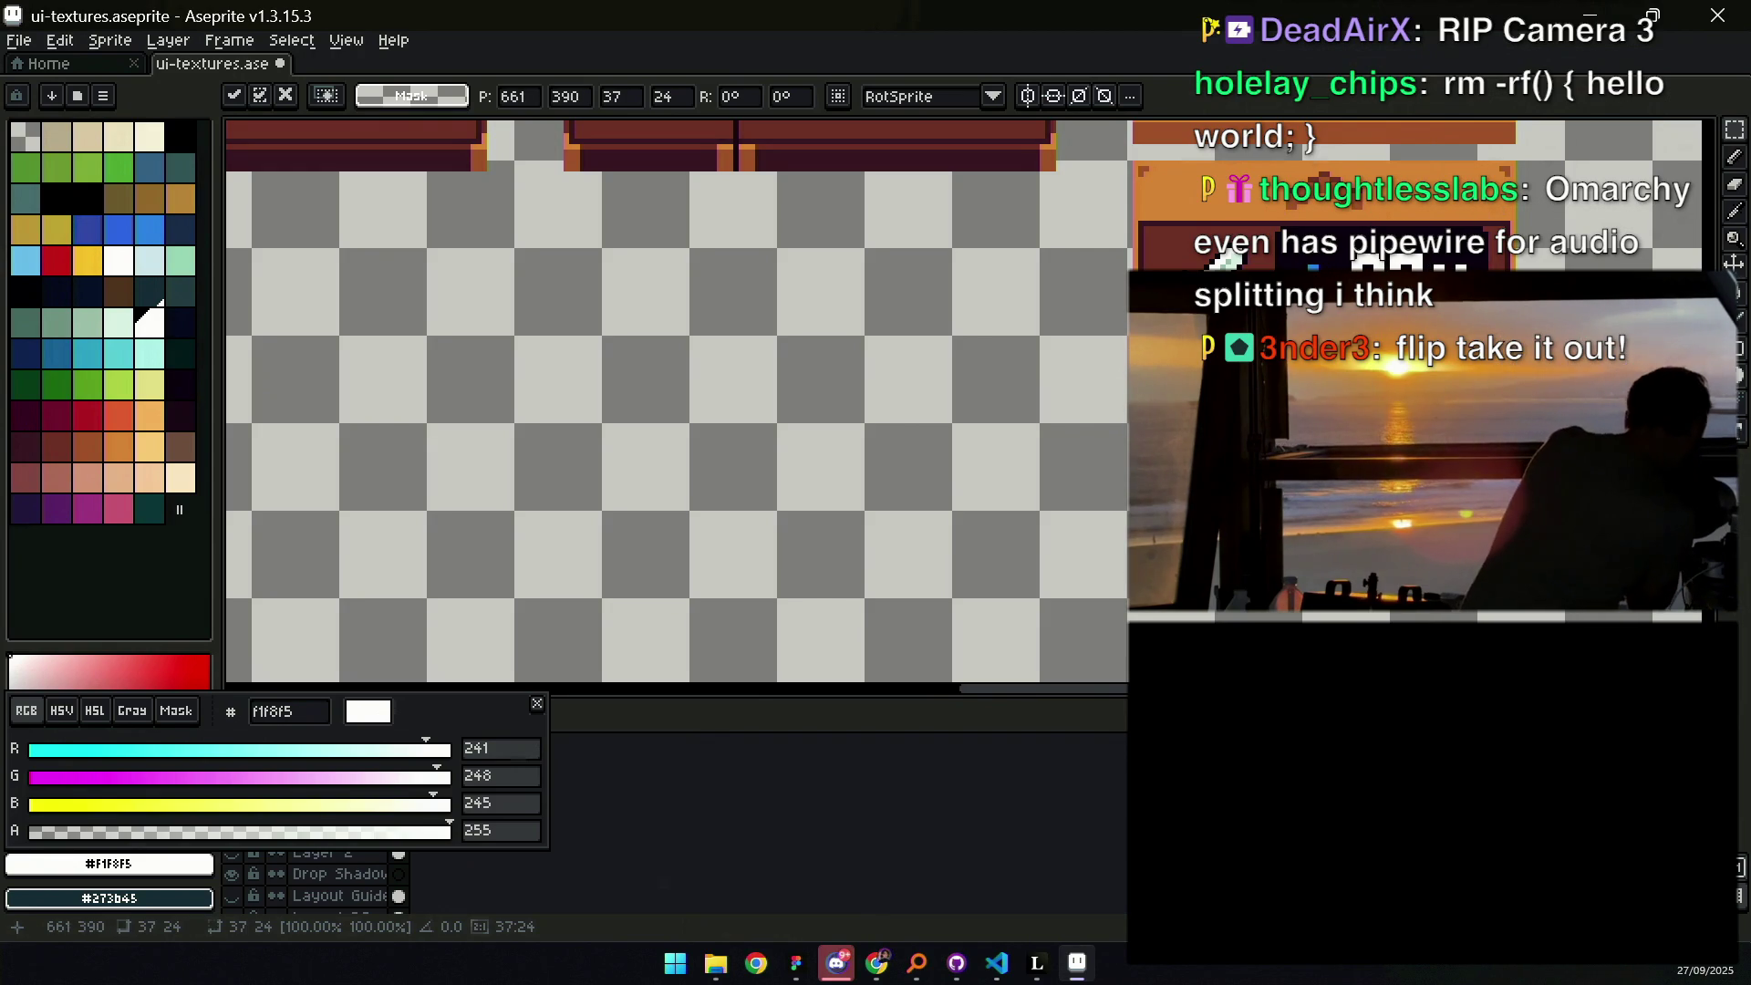
left_click_drag(1343, 298, 1392, 145)
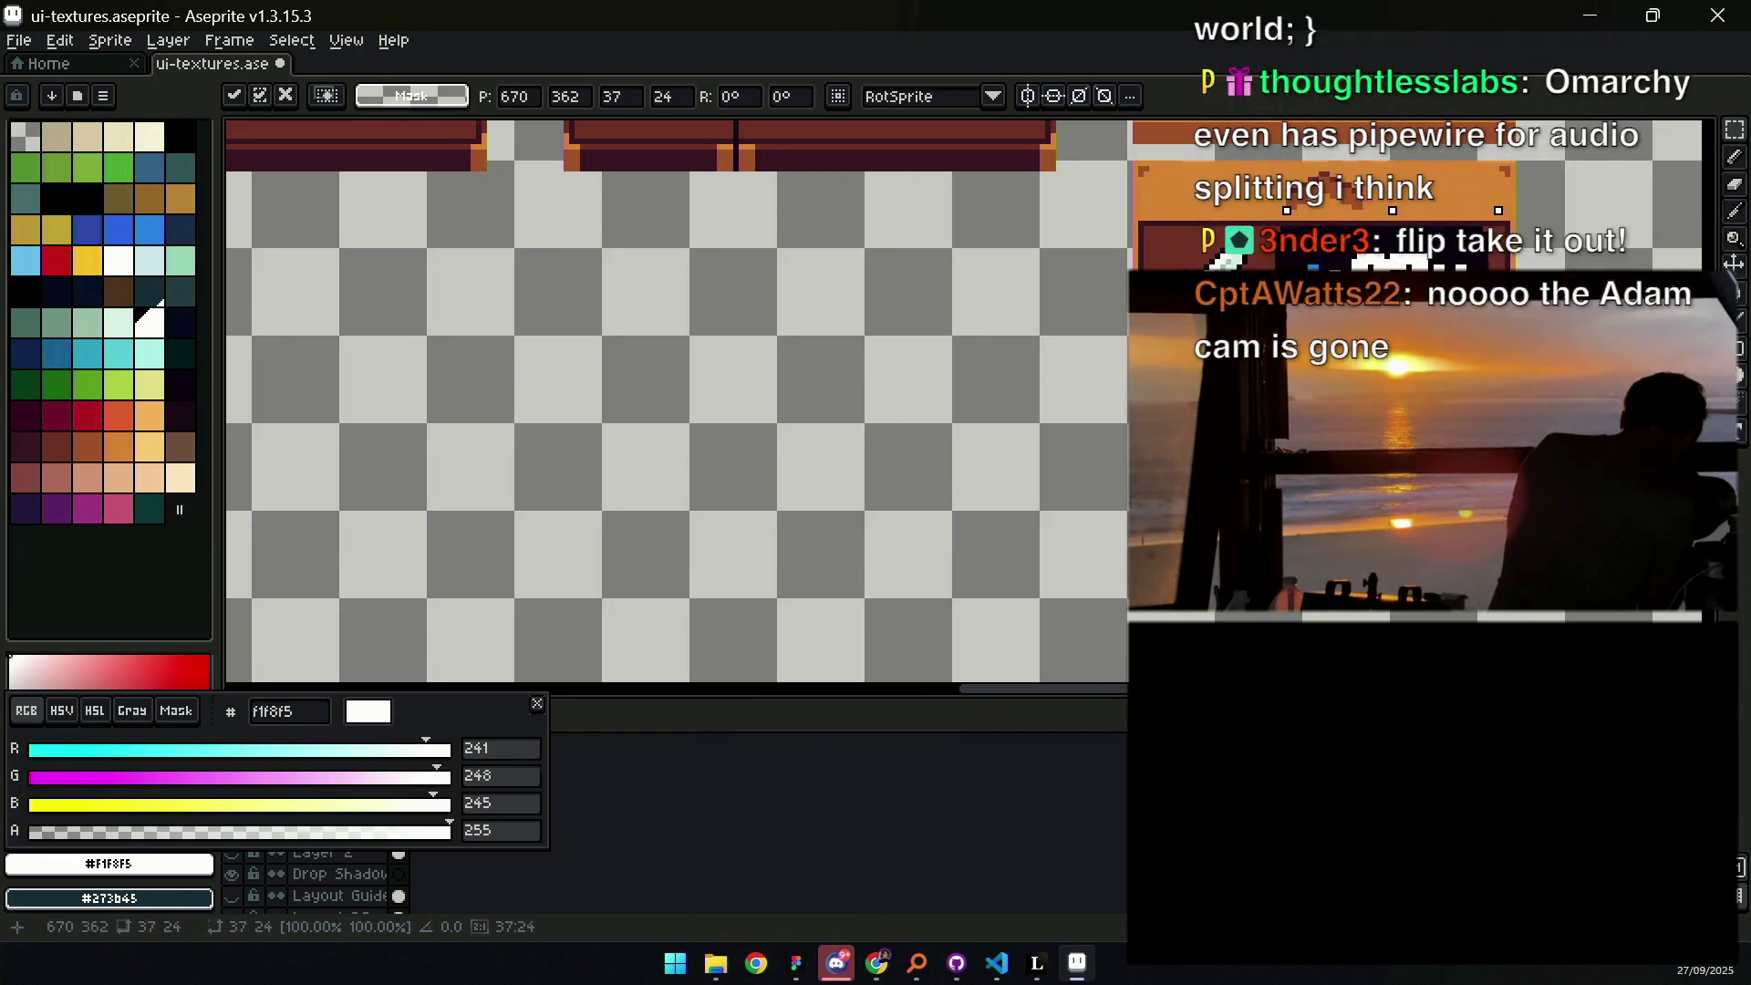
left_click_drag(1387, 273, 851, 427)
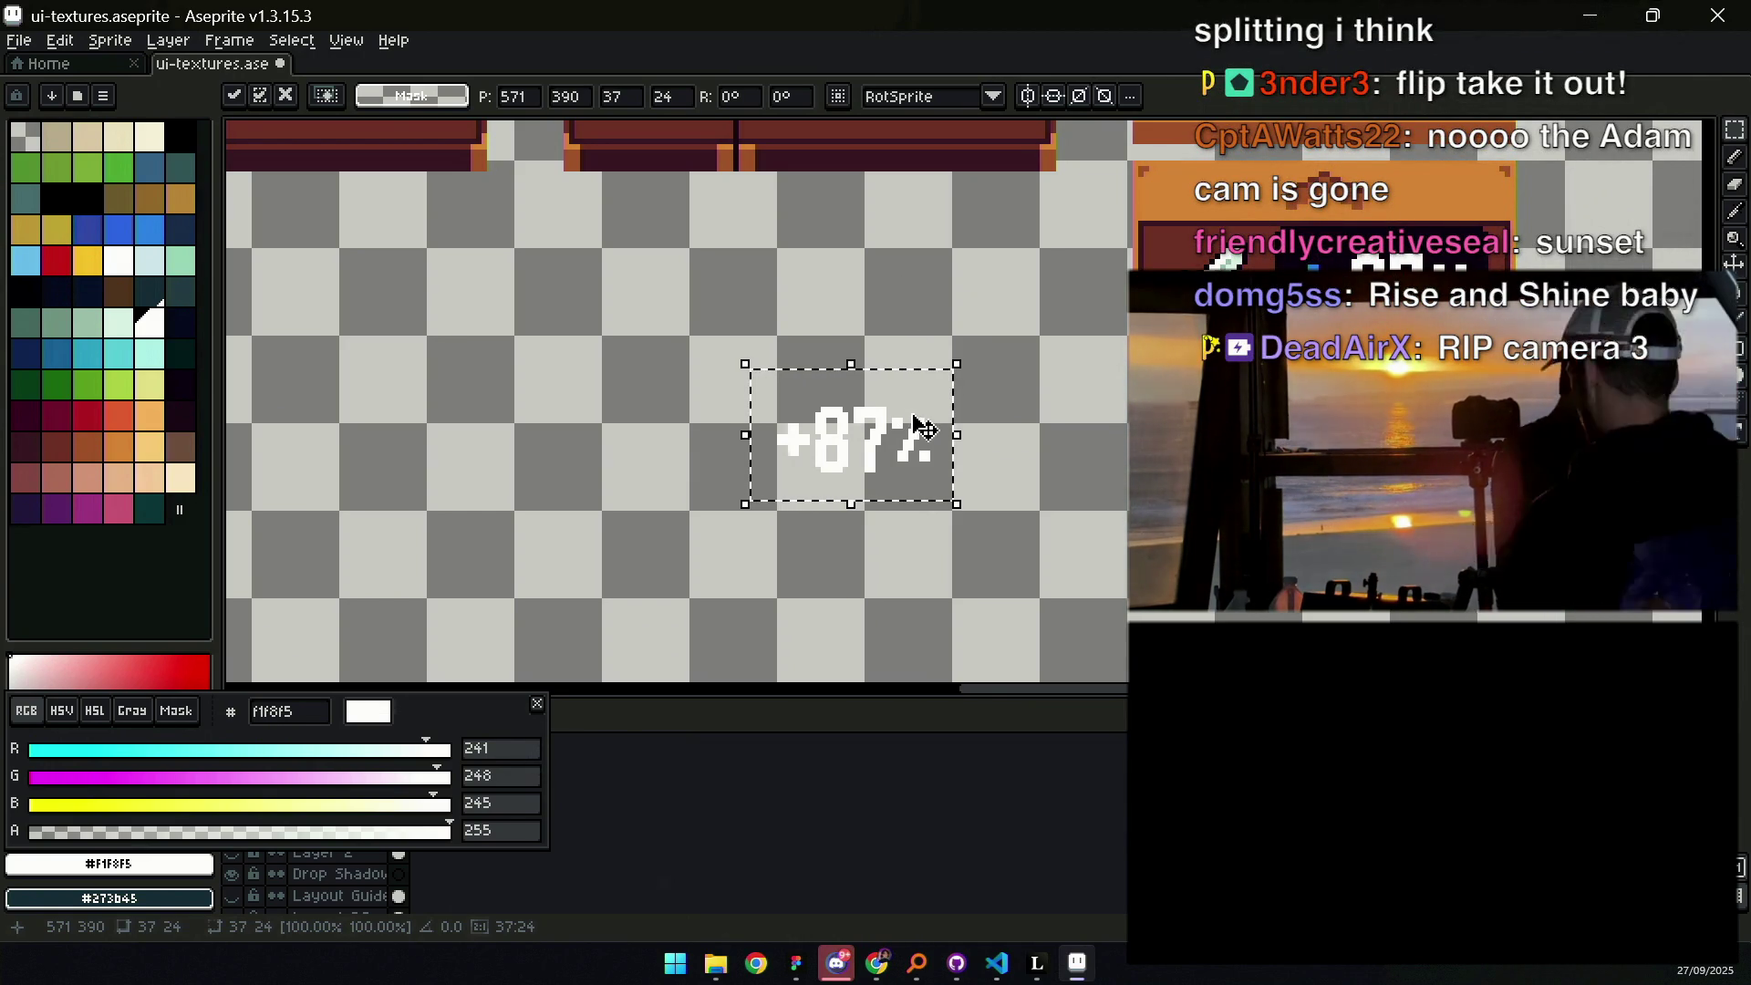
Zoom and pan around the sheet to inspect the +87% label and surrounding textures
scroll(912, 424, "up", 1)
scroll(912, 424, "up", 1)
scroll(898, 418, "down", 2)
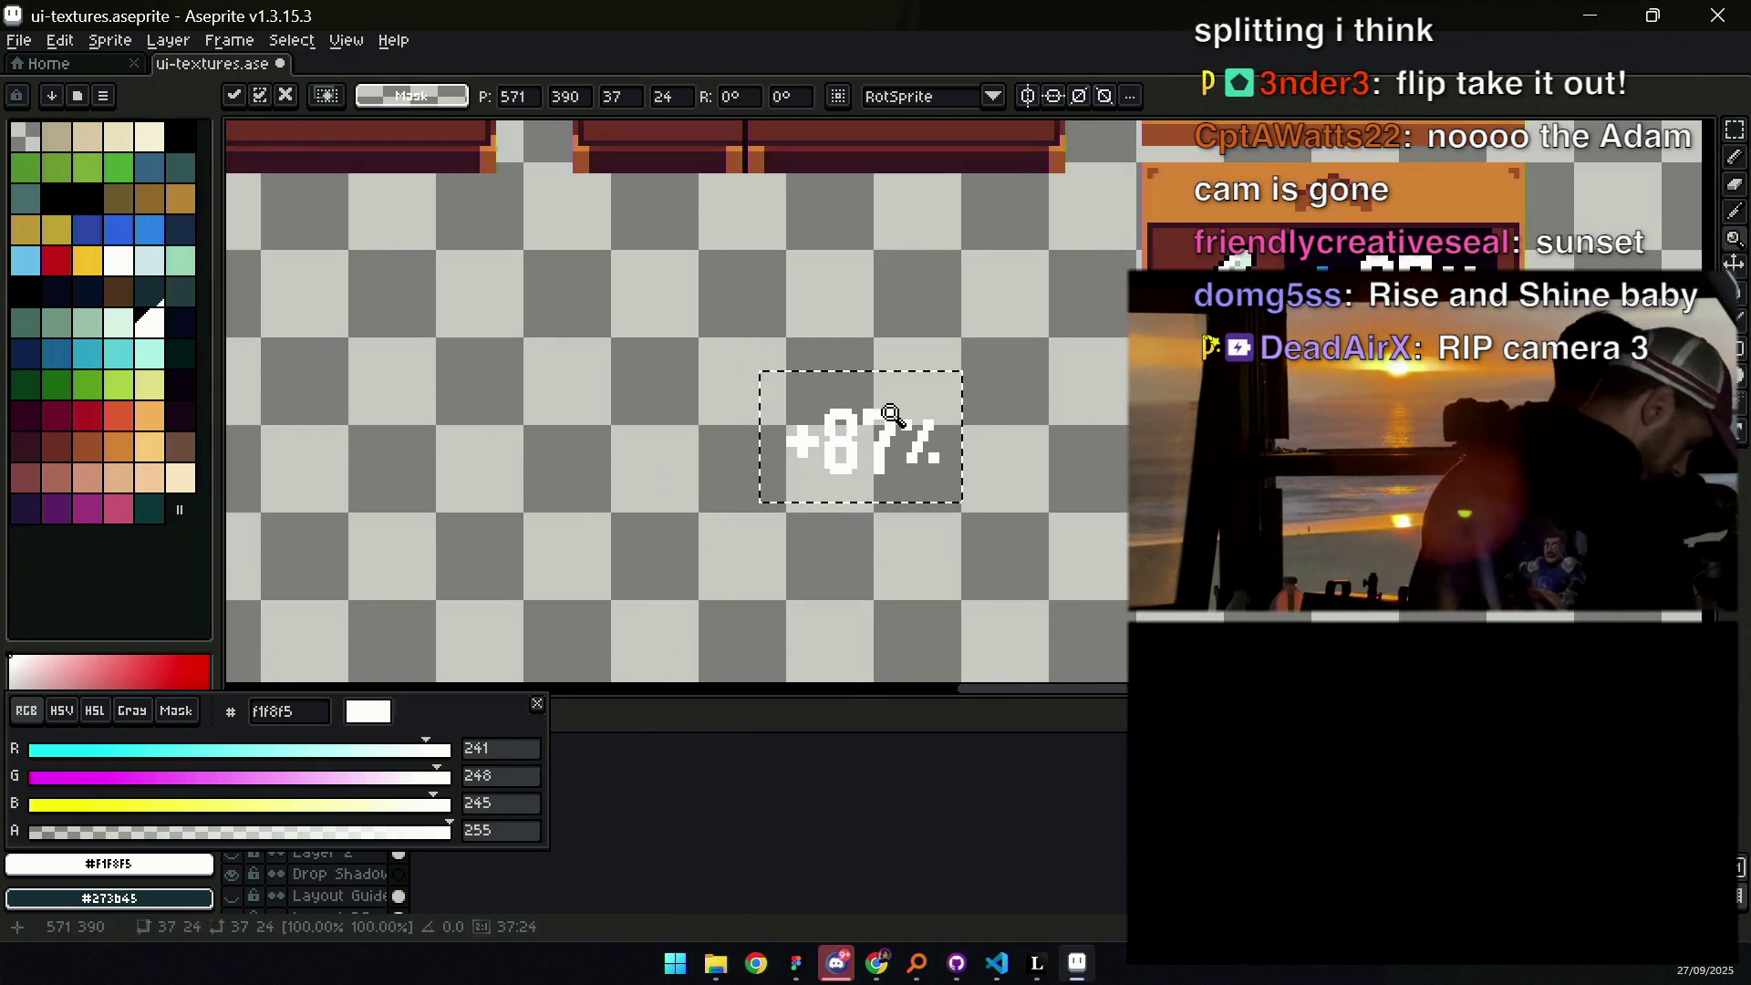
left_click_drag(838, 432, 890, 415)
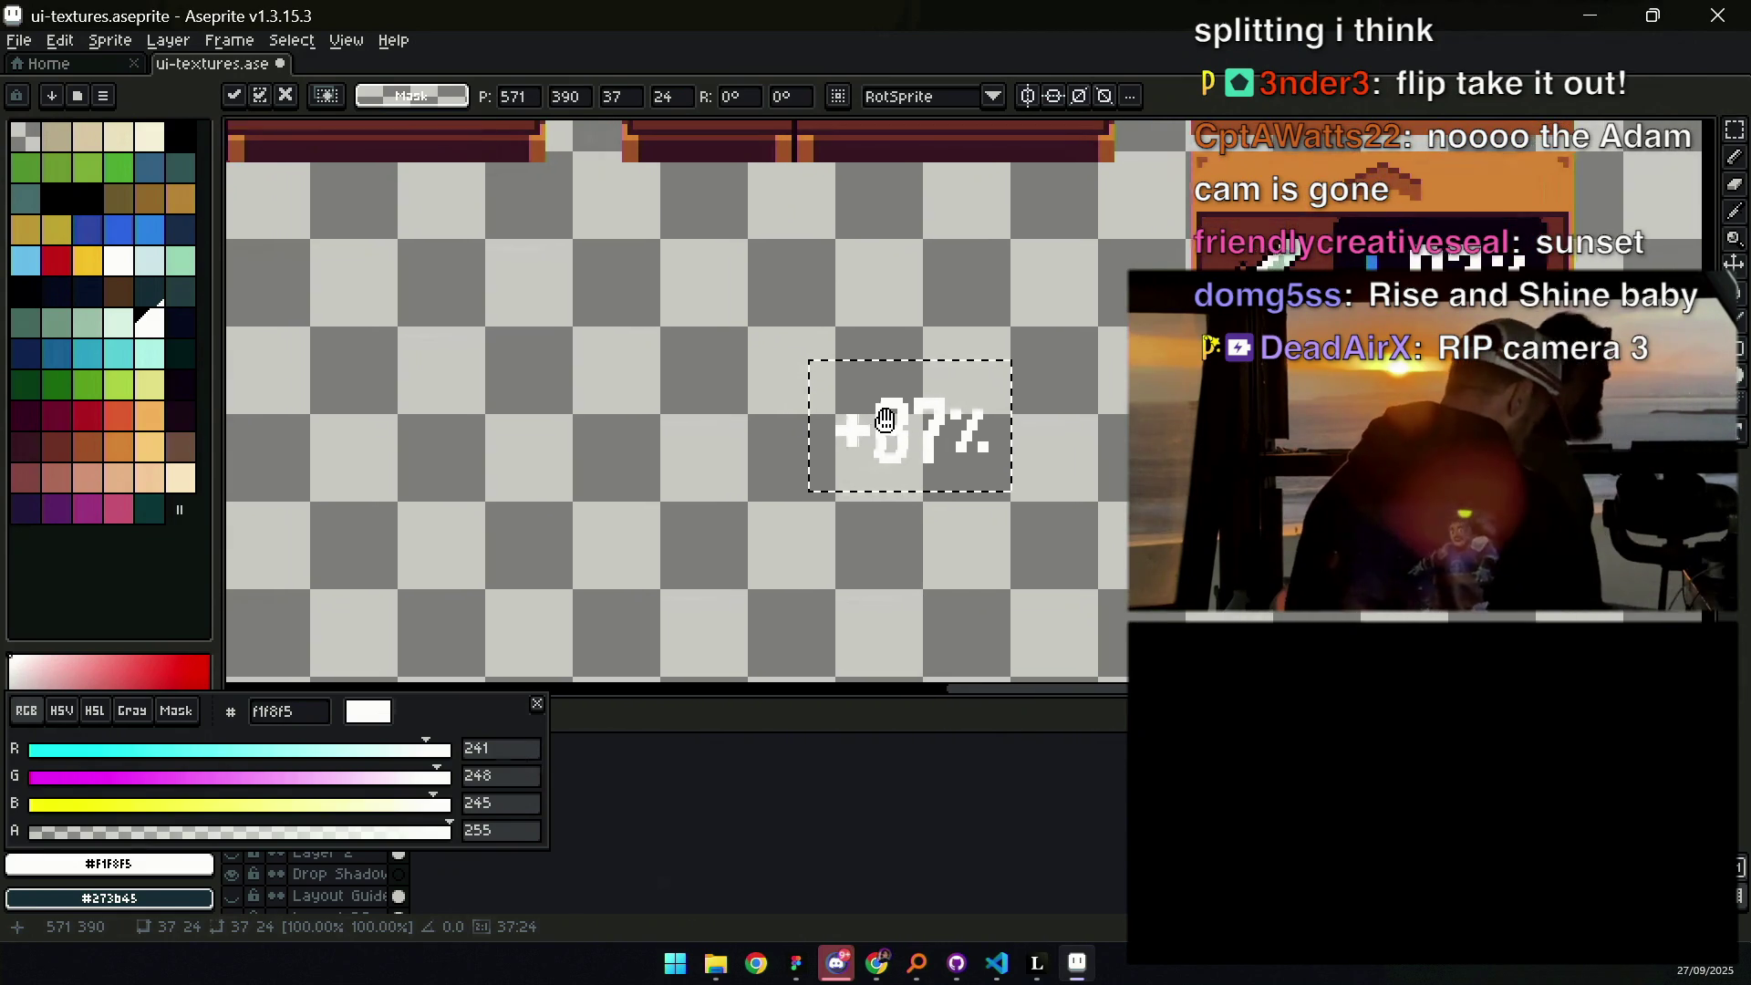
scroll(856, 433, "up", 2)
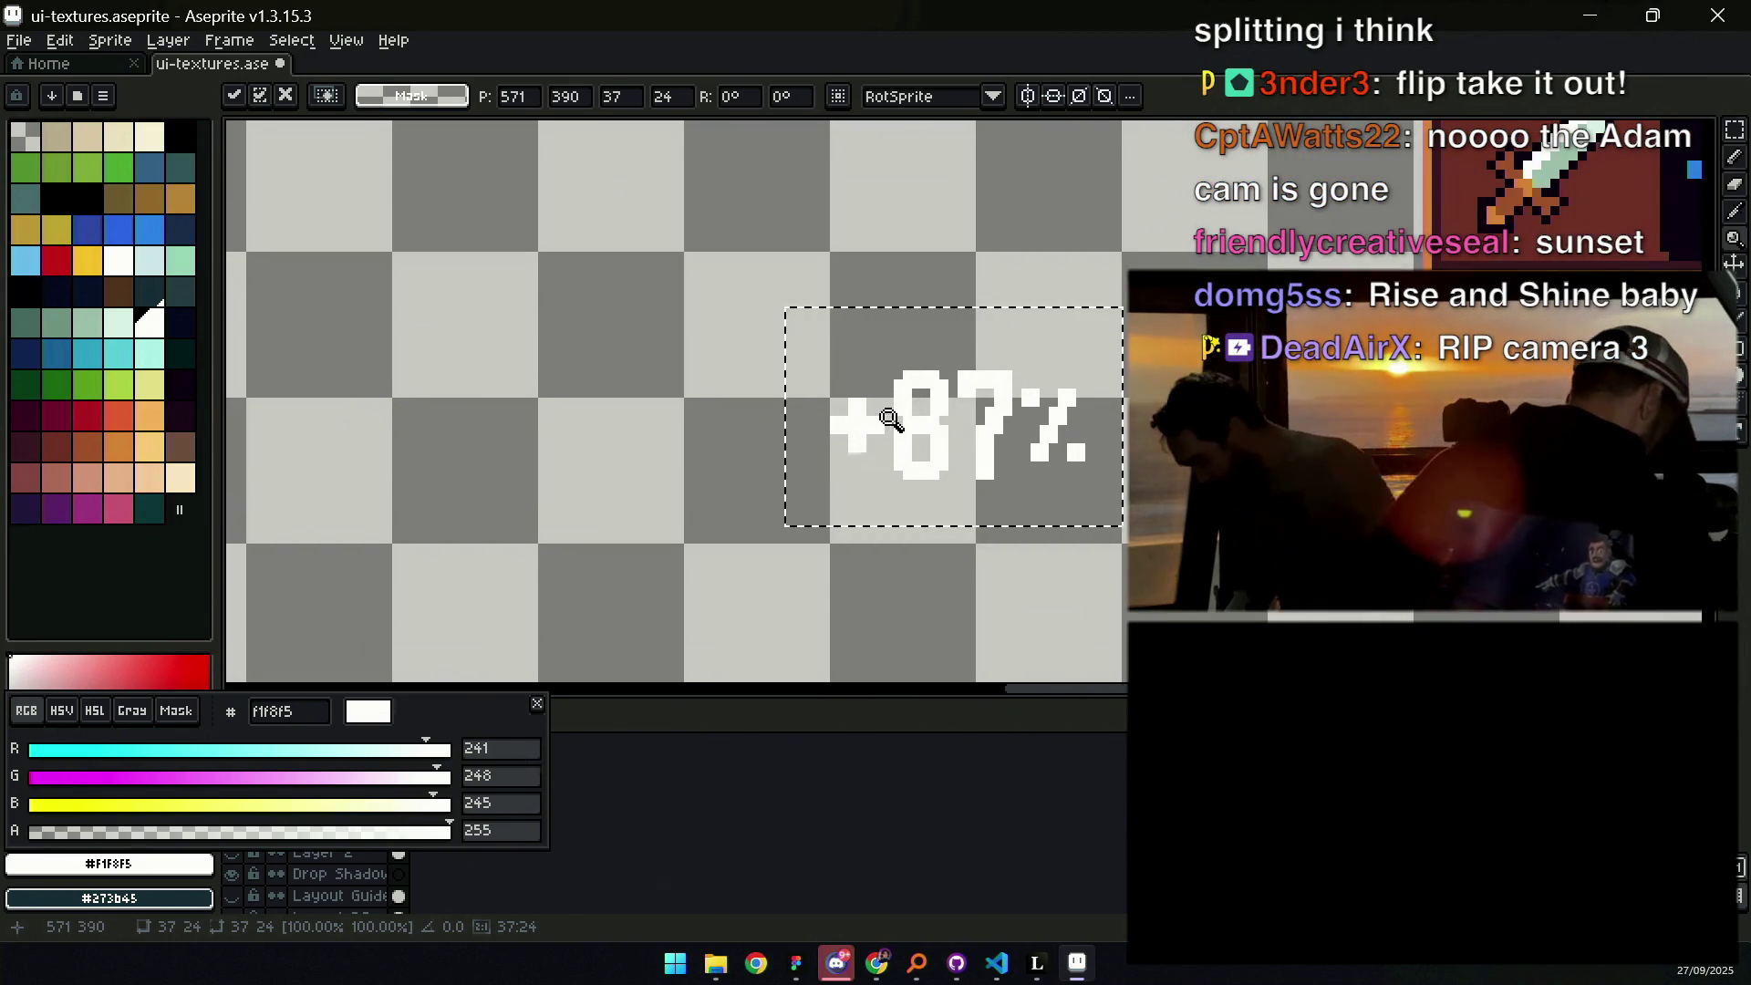
scroll(856, 432, "down", 1)
left_click_drag(904, 405, 868, 410)
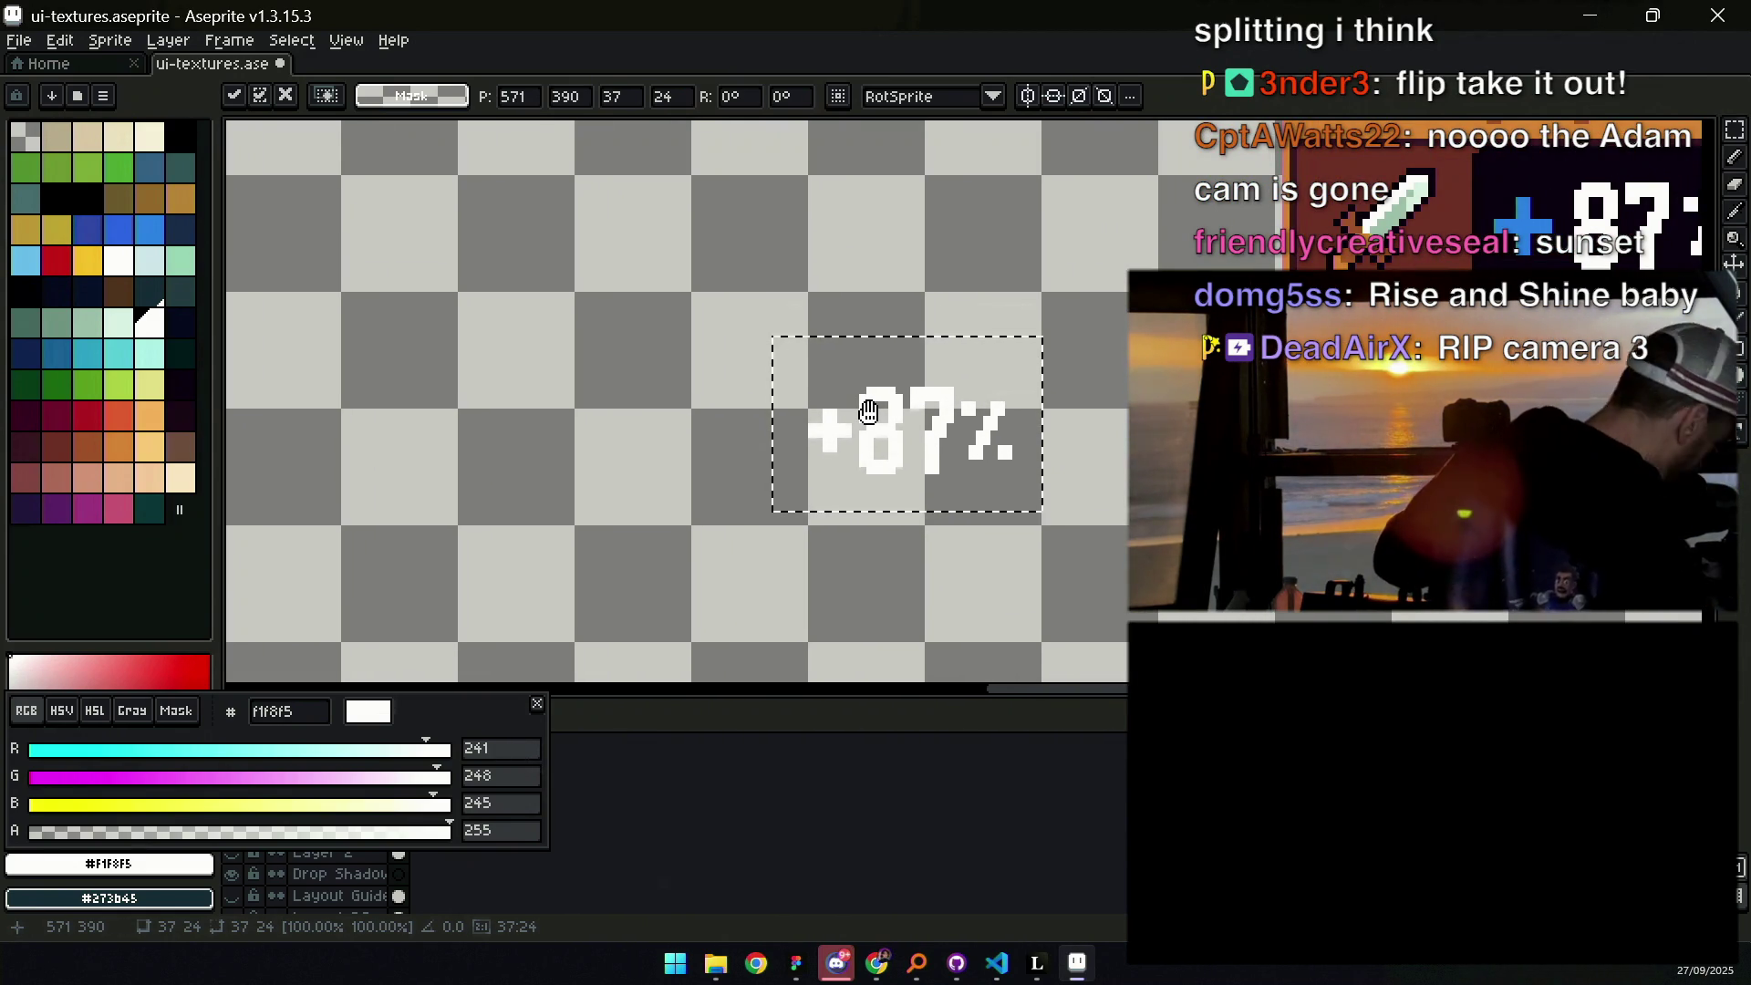
scroll(910, 418, "up", 1)
scroll(910, 418, "down", 1)
scroll(910, 418, "down", 2)
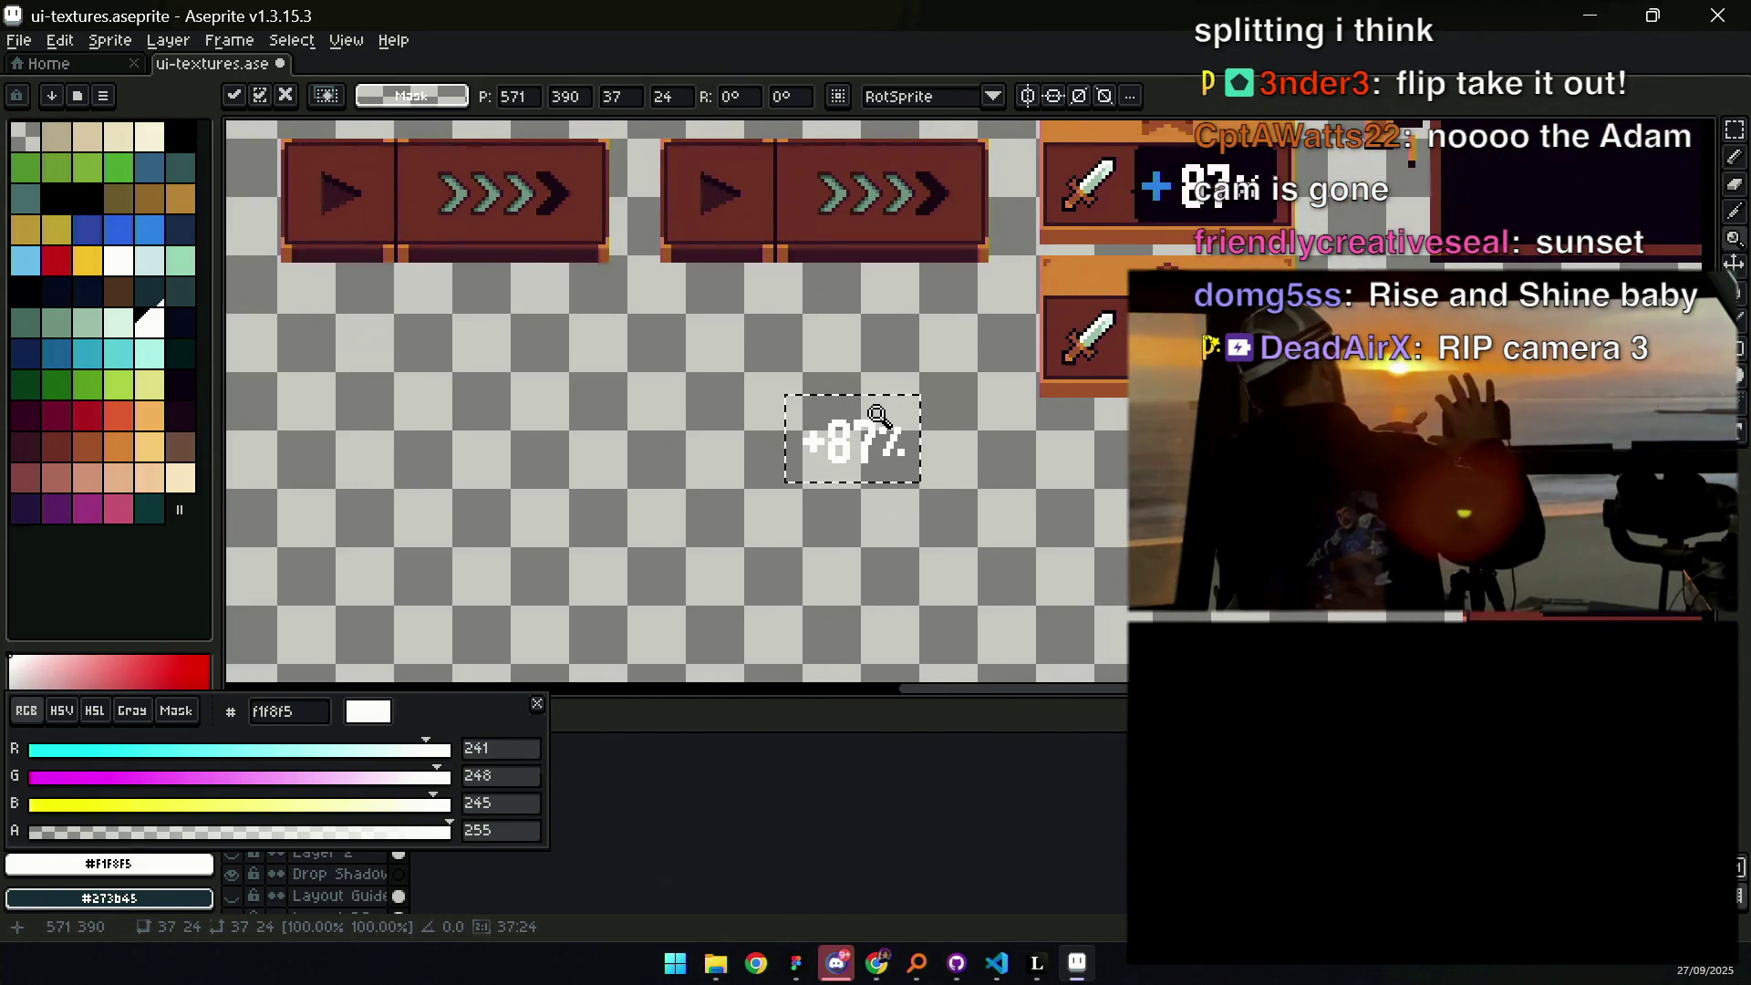
scroll(926, 284, "down", 2)
mouse_move(877, 411)
left_mouse_down()
mouse_move(923, 498)
mouse_move(1260, 601)
left_mouse_up()
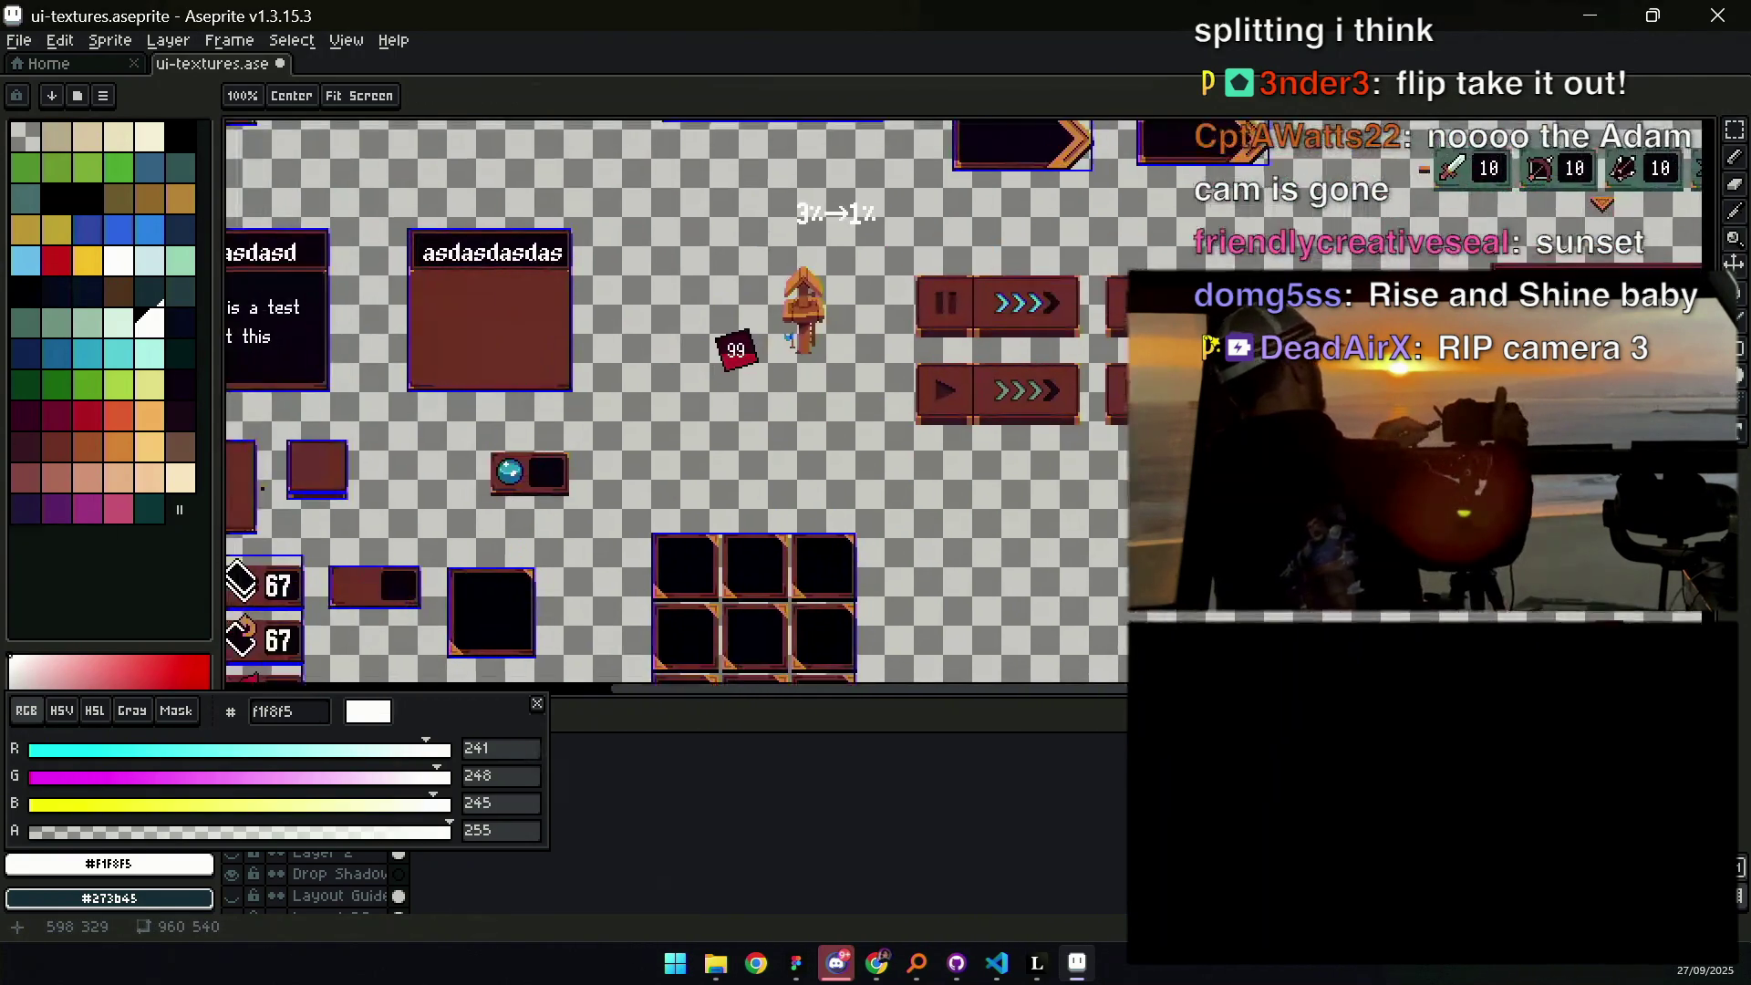
scroll(899, 359, "up", 2)
scroll(851, 429, "up", 2)
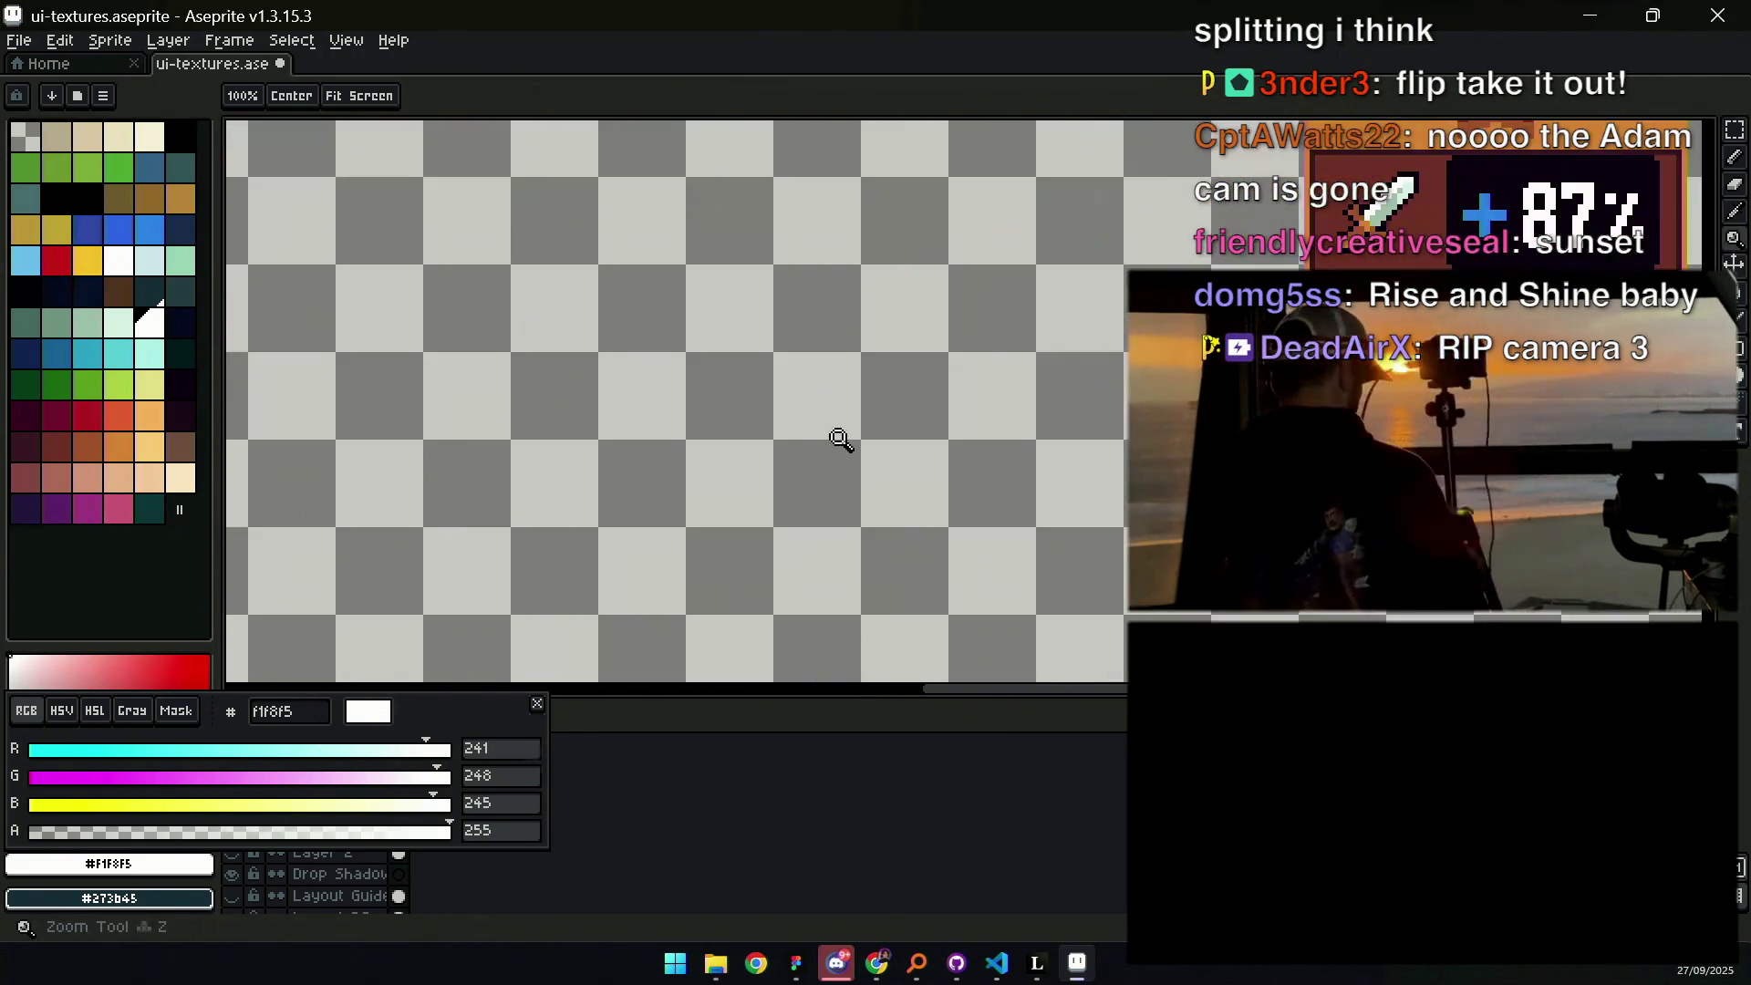
Place white x+/% text on an empty area of the canvas
key("t")
left_click(797, 413)
type("x+/%")
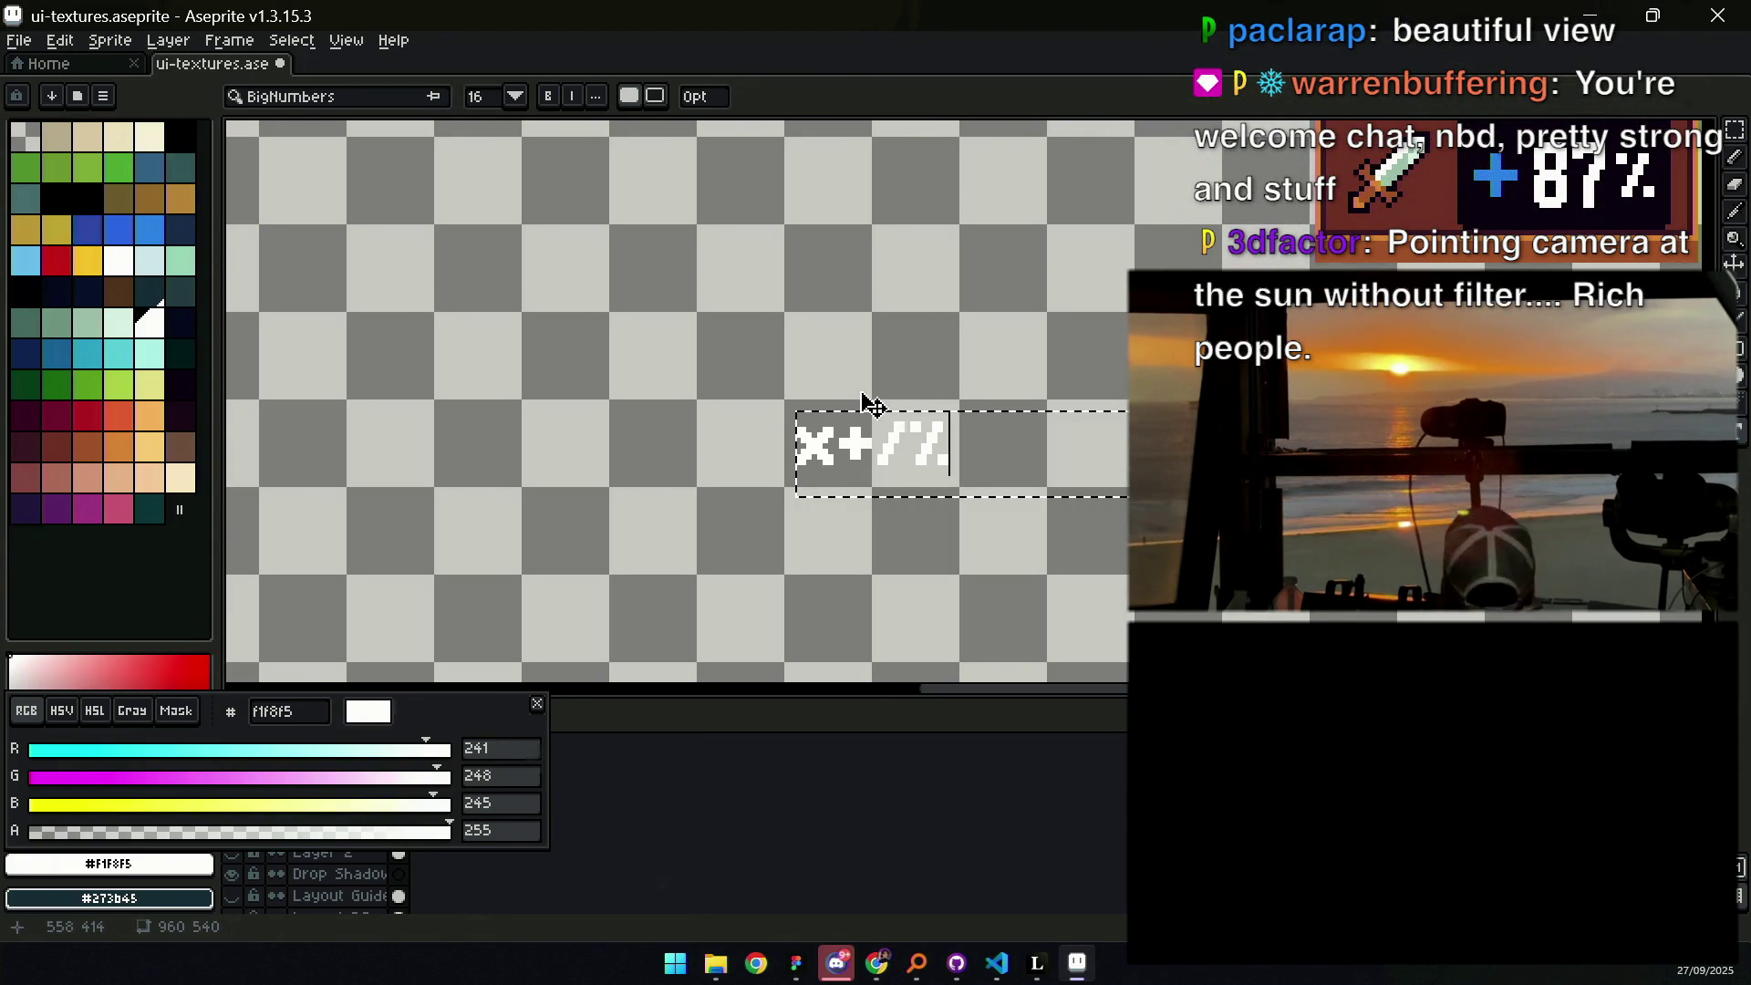
key("Return")
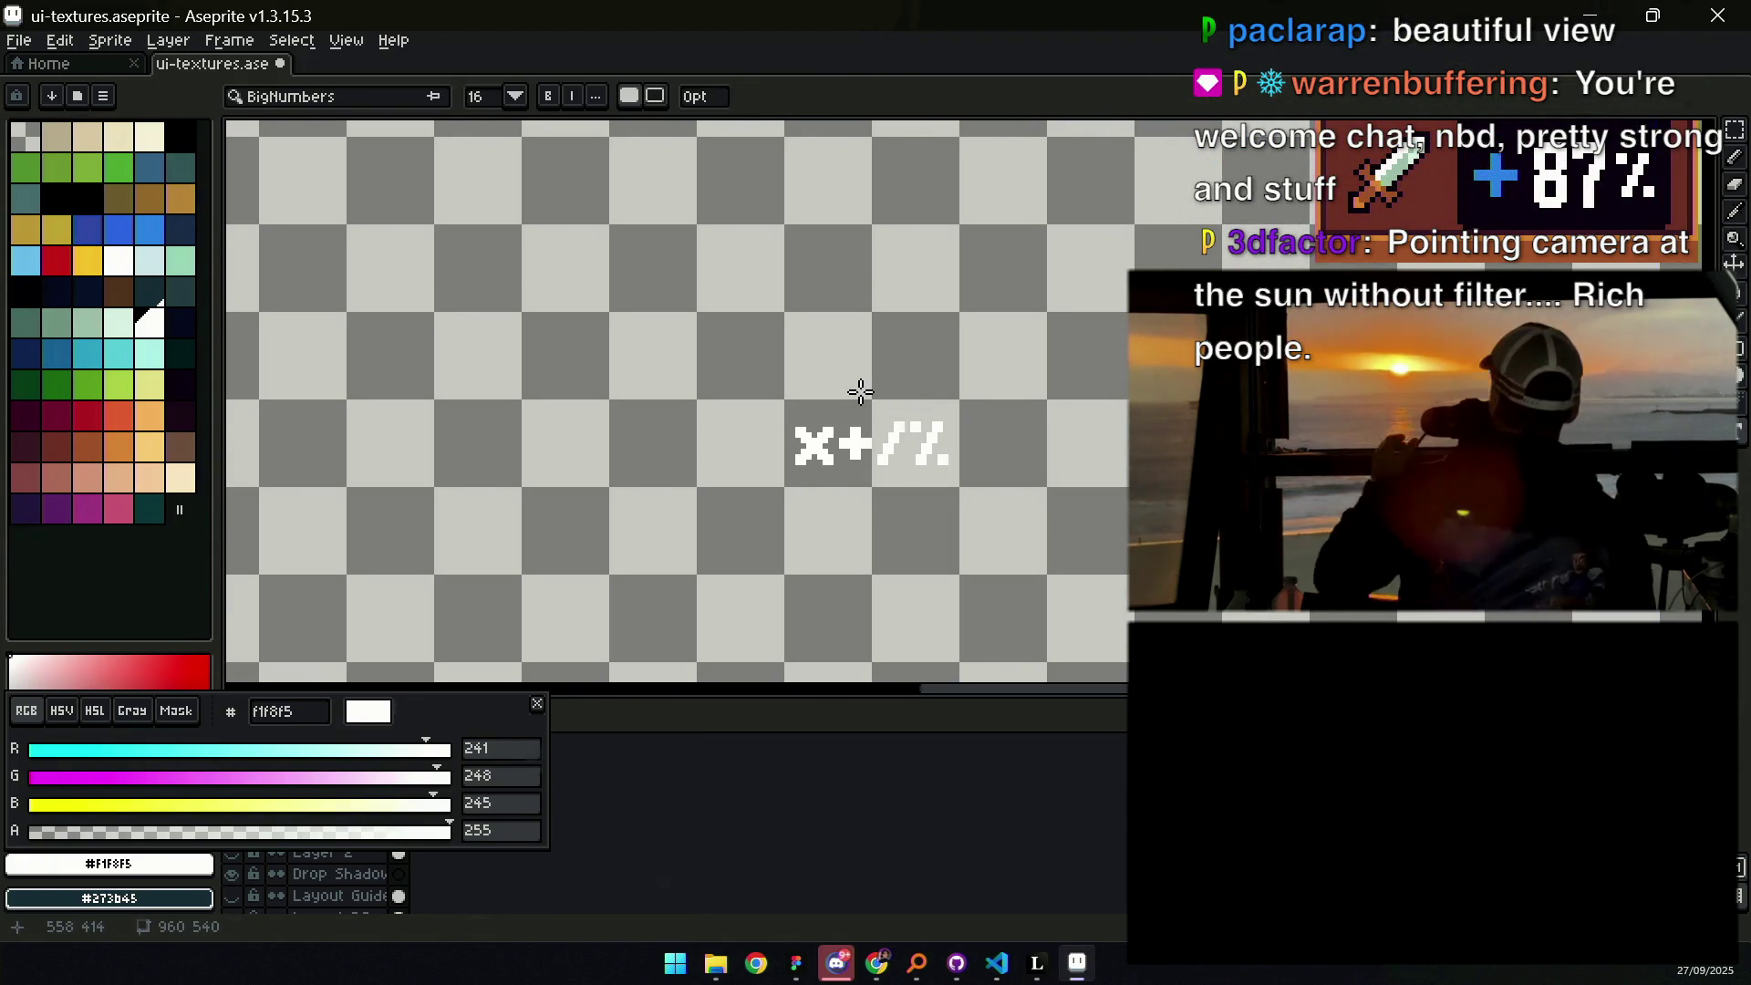
Zoom in close on the x+/% glyphs to inspect their shapes
key("z")
left_click(857, 445)
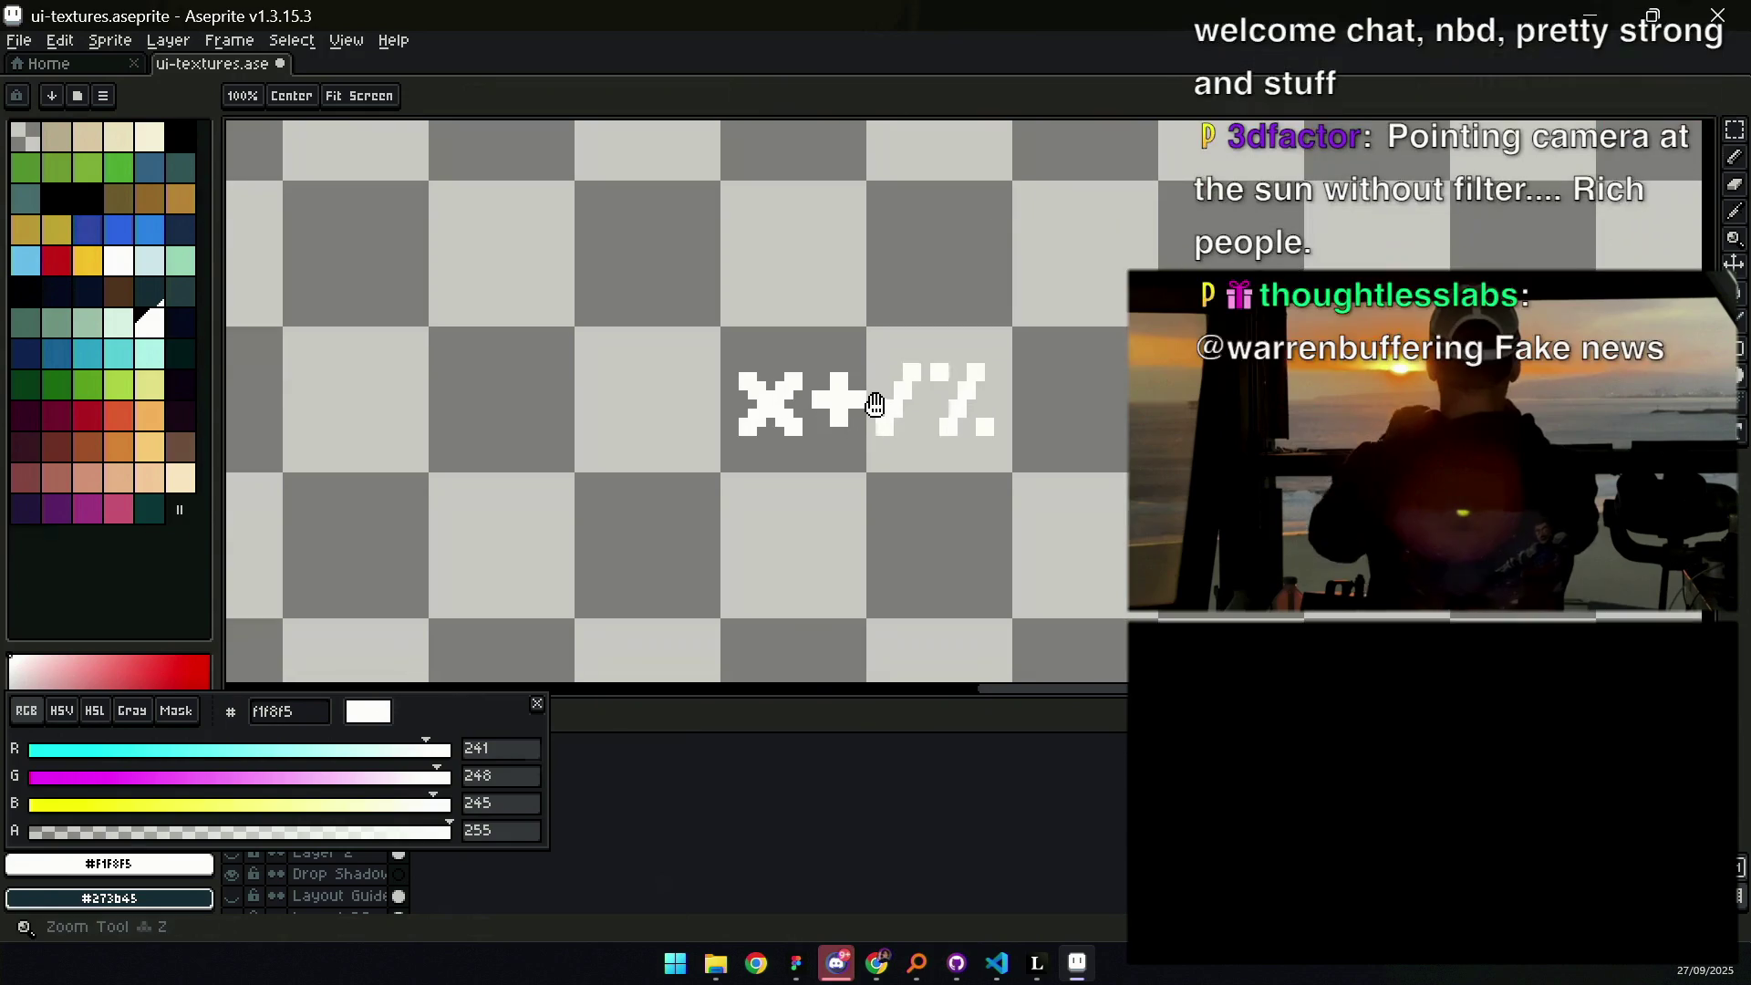
left_click(897, 454)
key("b")
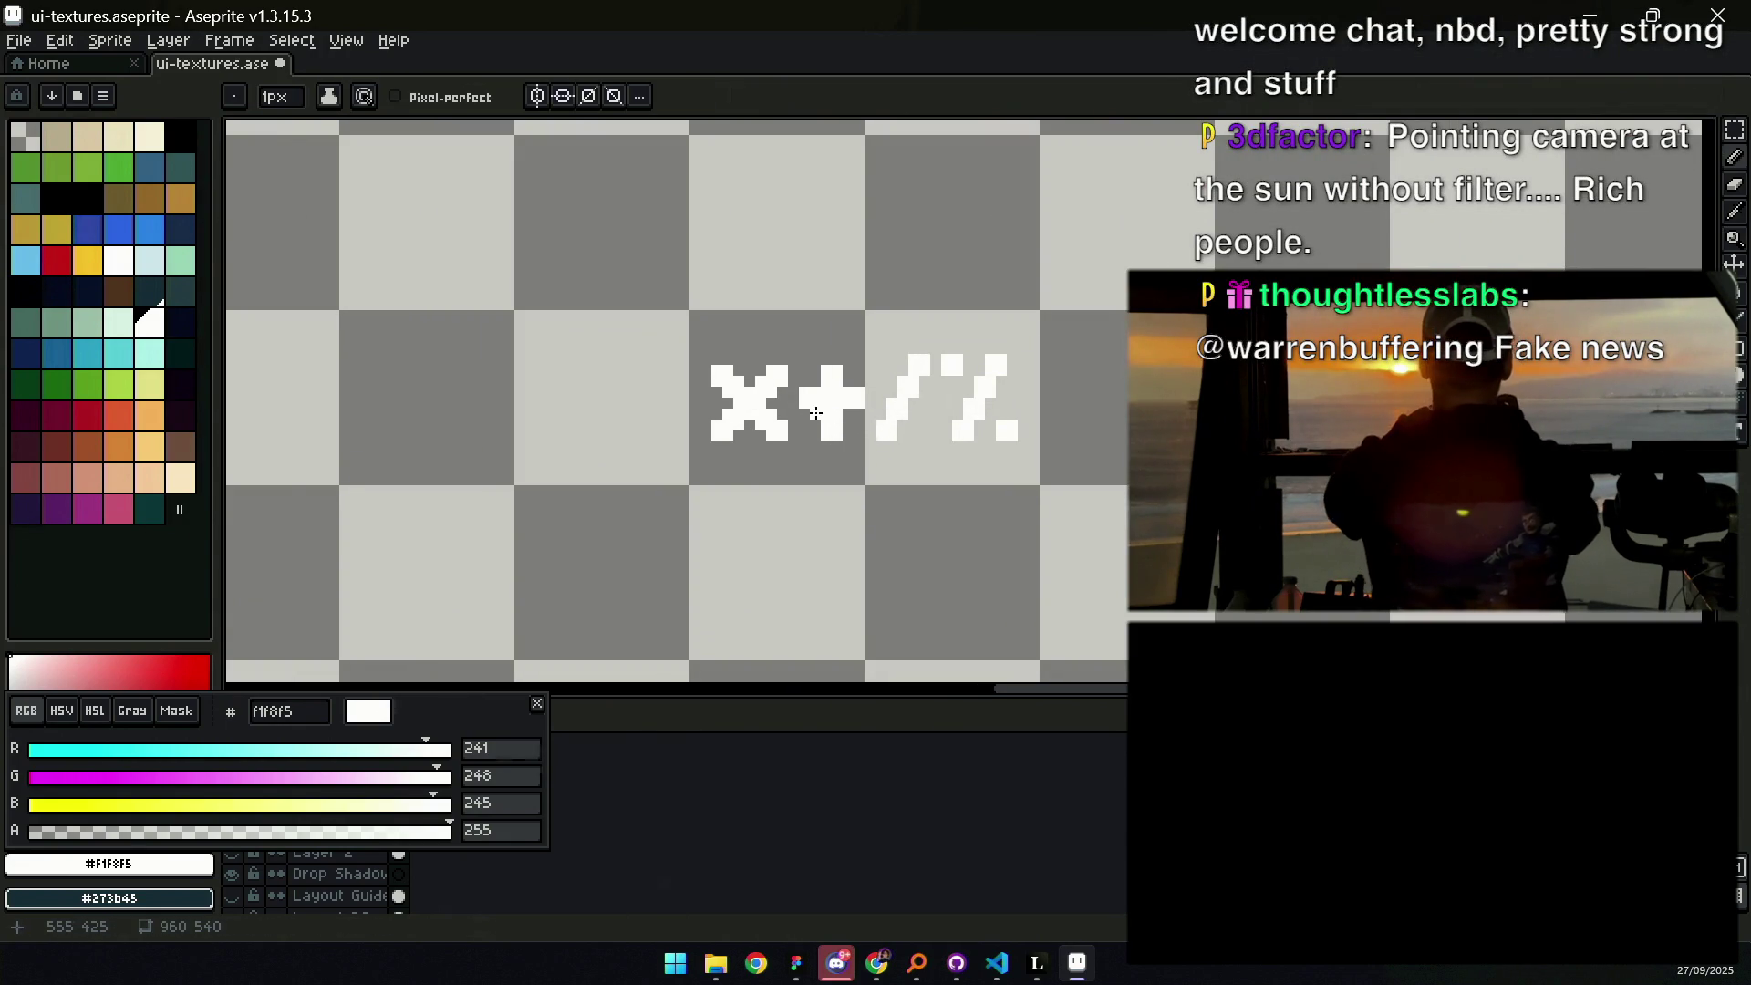
key("v")
scroll(857, 413, "down", 3)
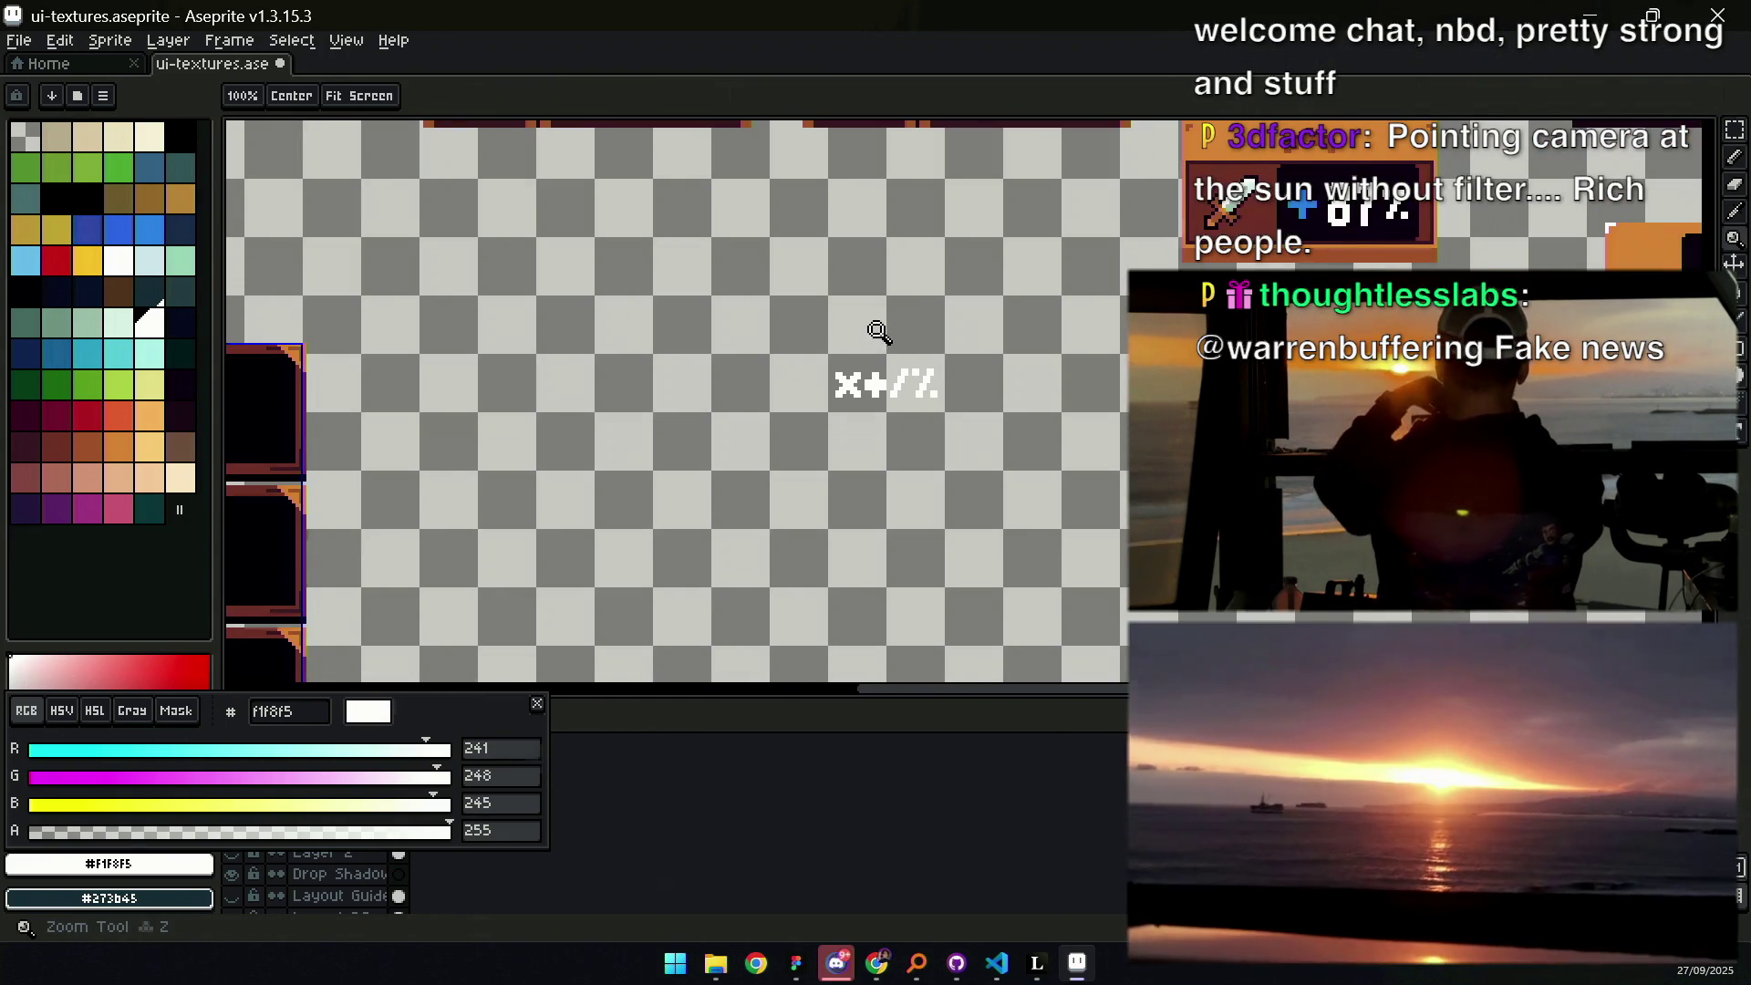
key("z")
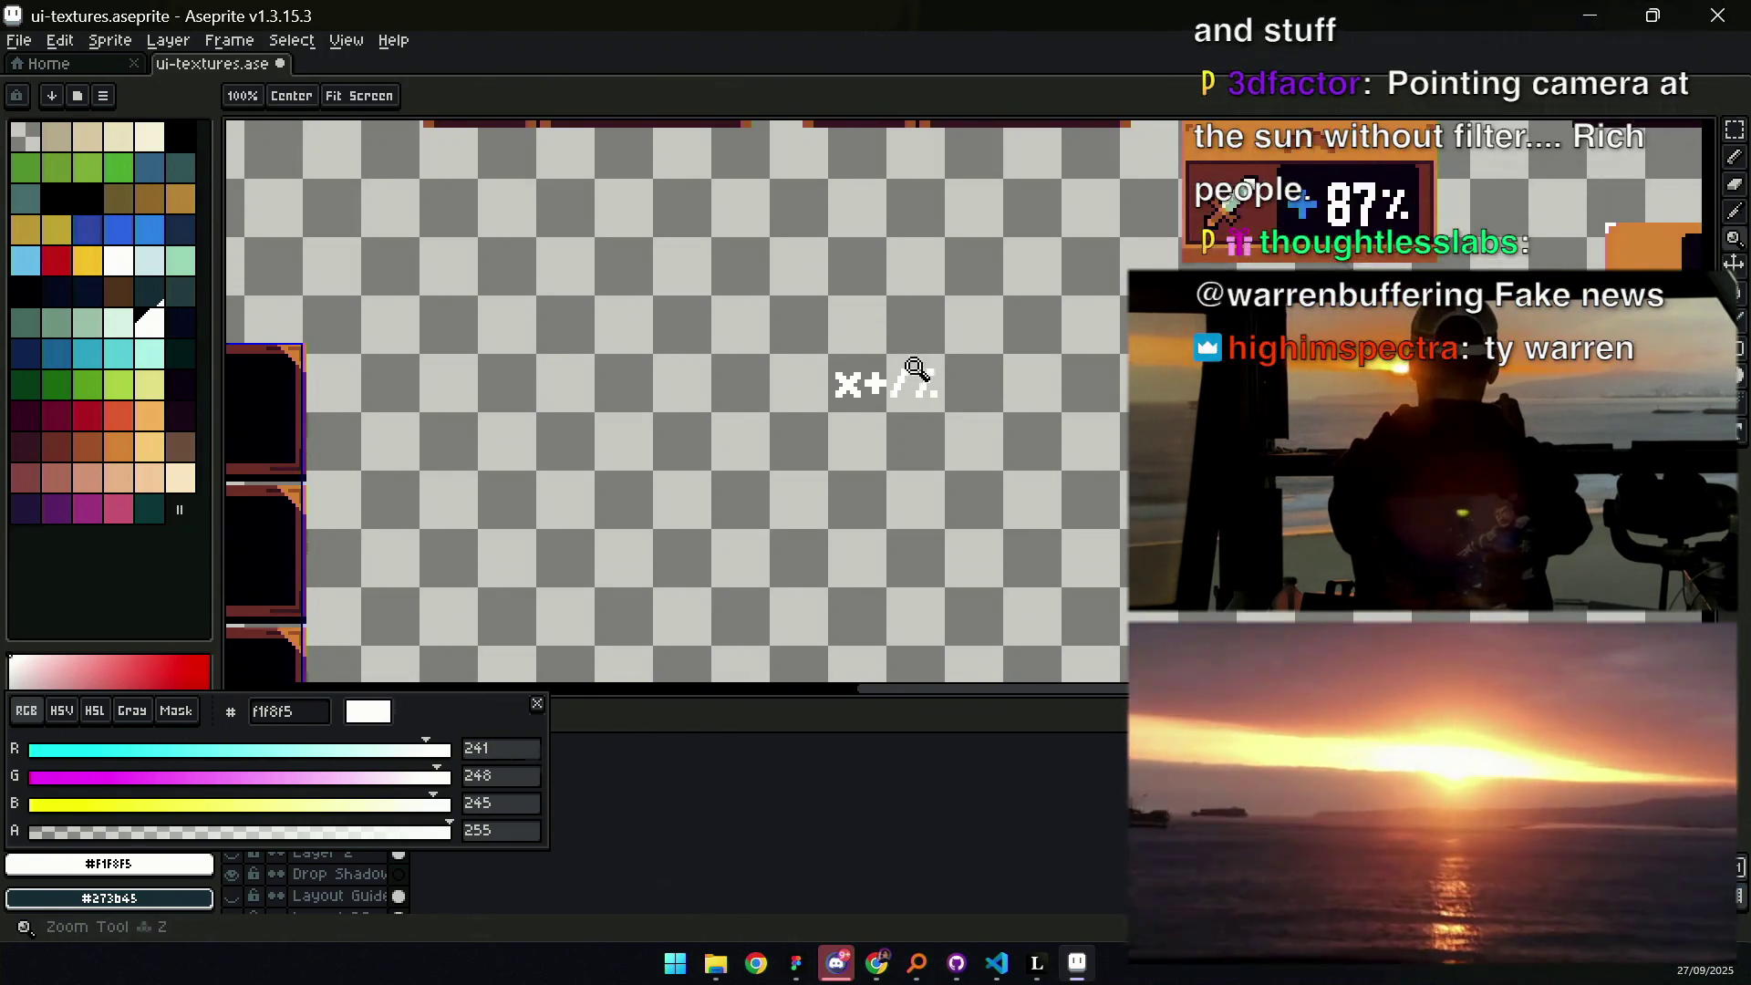
left_click(930, 365)
left_click(891, 371)
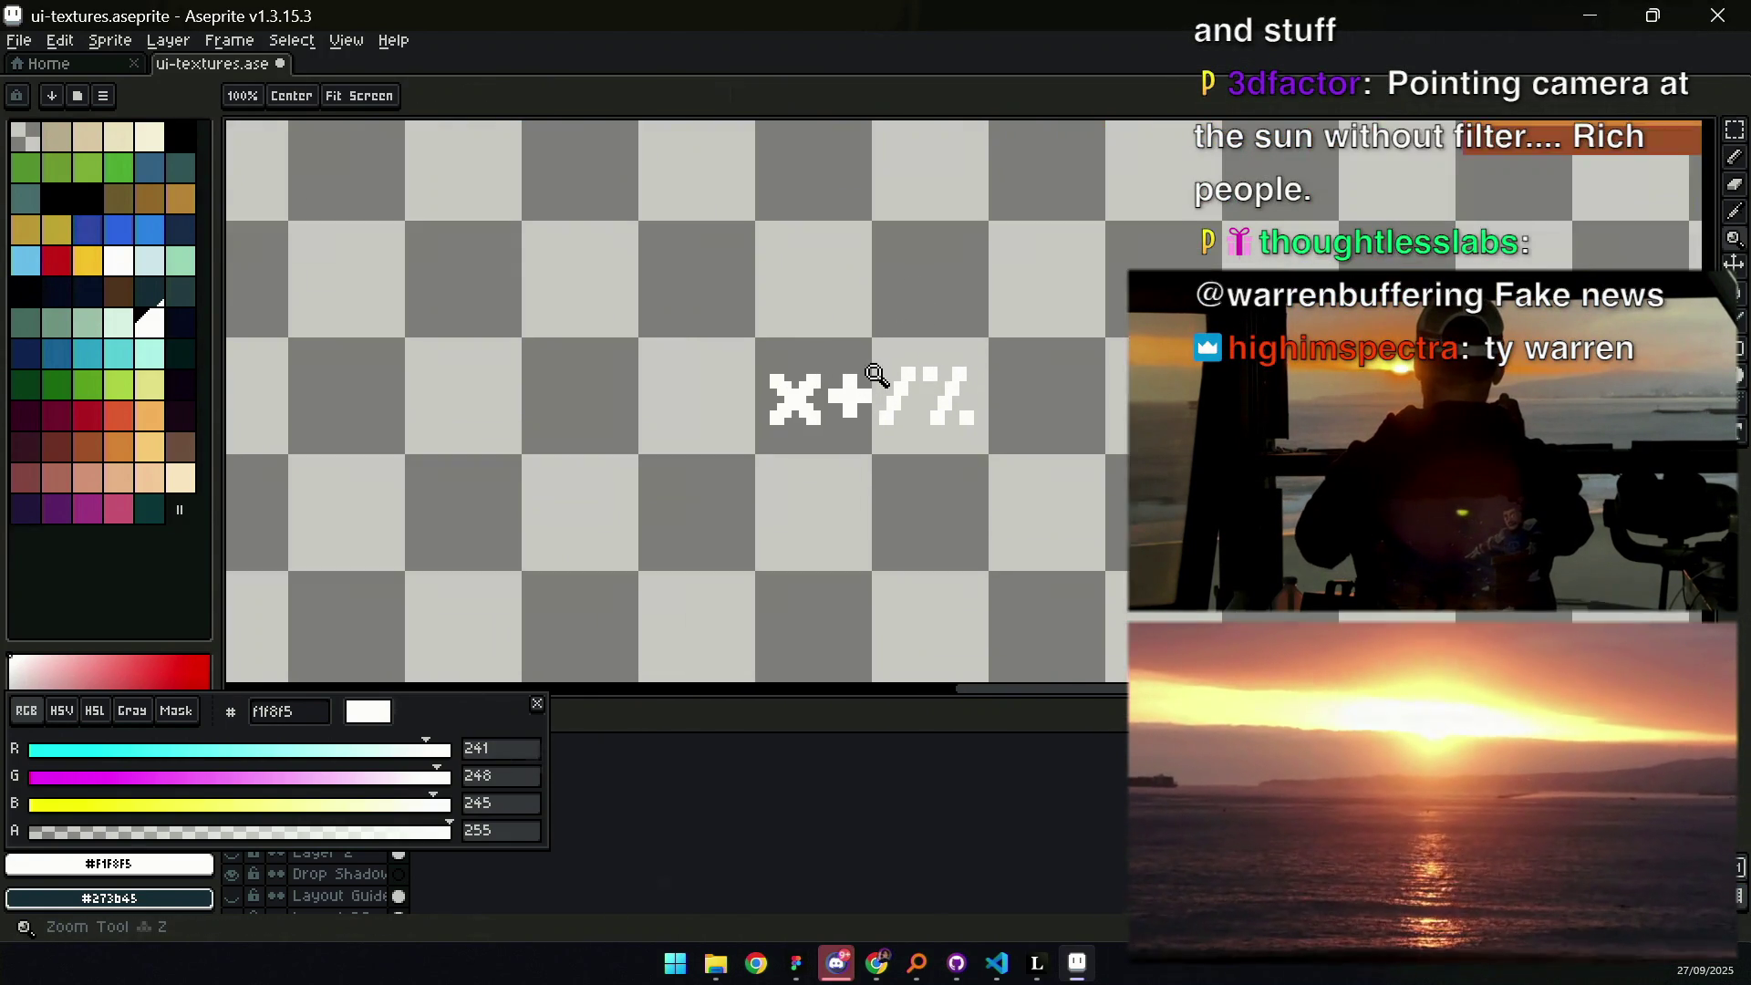
left_click(884, 385)
left_click(892, 398)
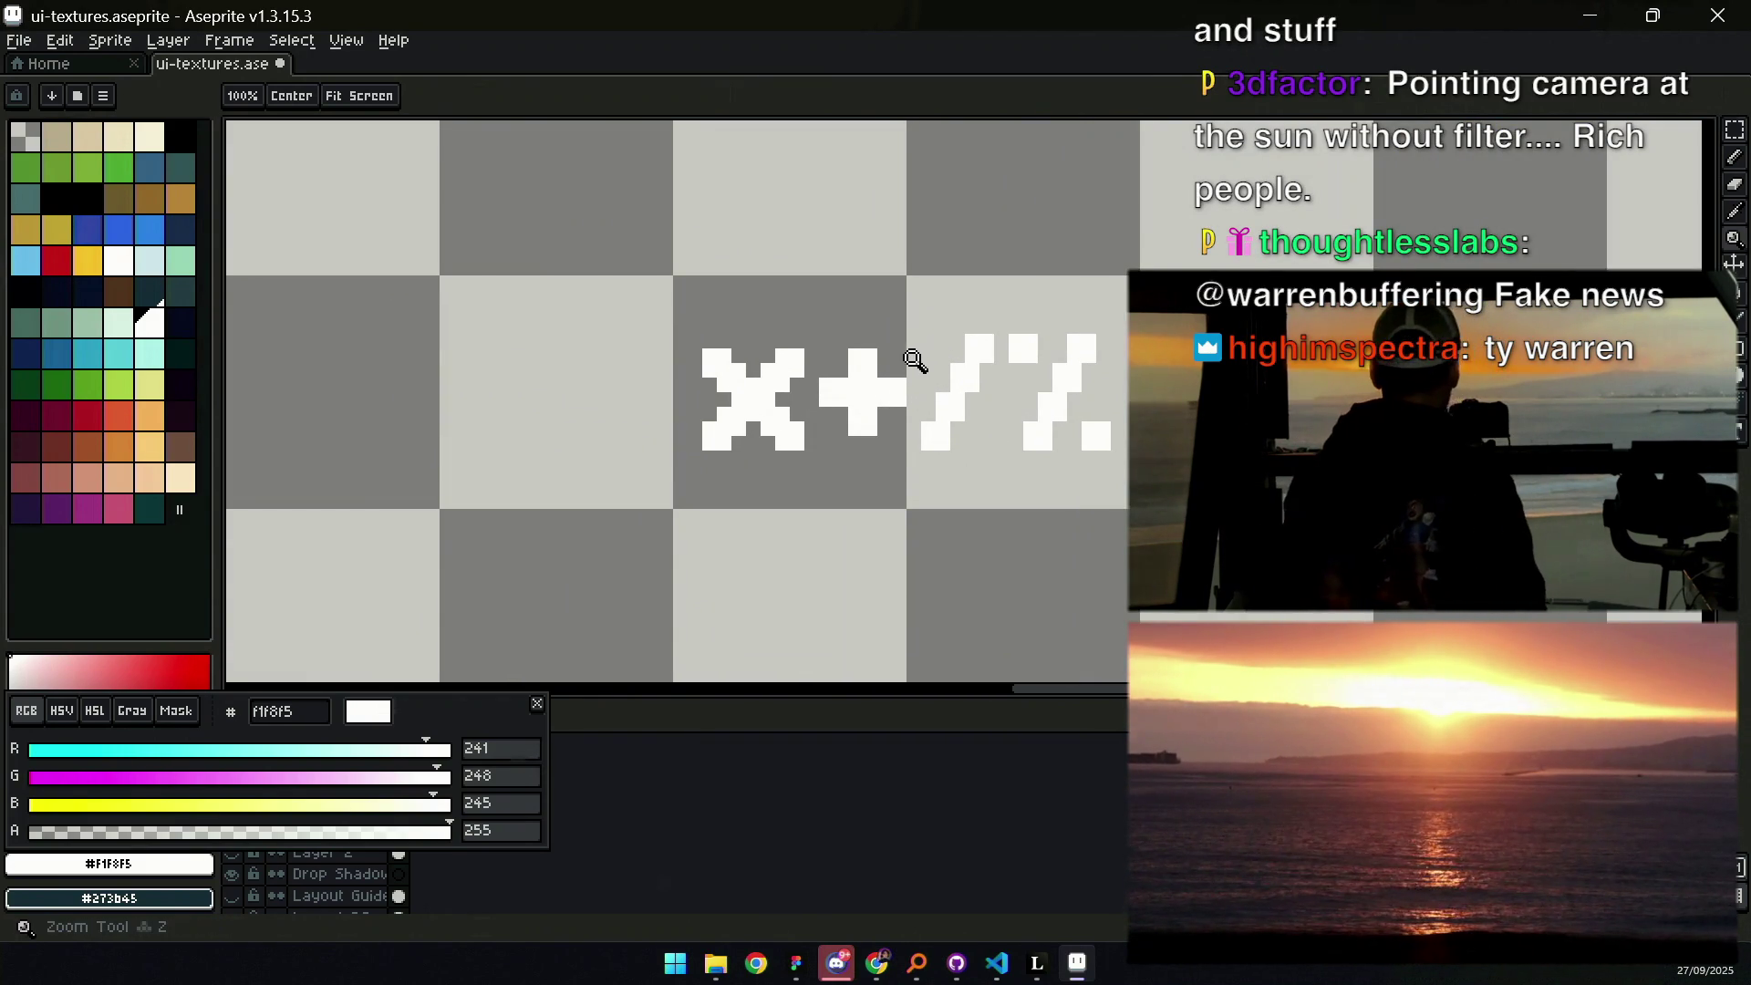
Lasso the /% glyphs and shift them one pixel to the right
key("m")
left_click_drag(698, 332, 1131, 339)
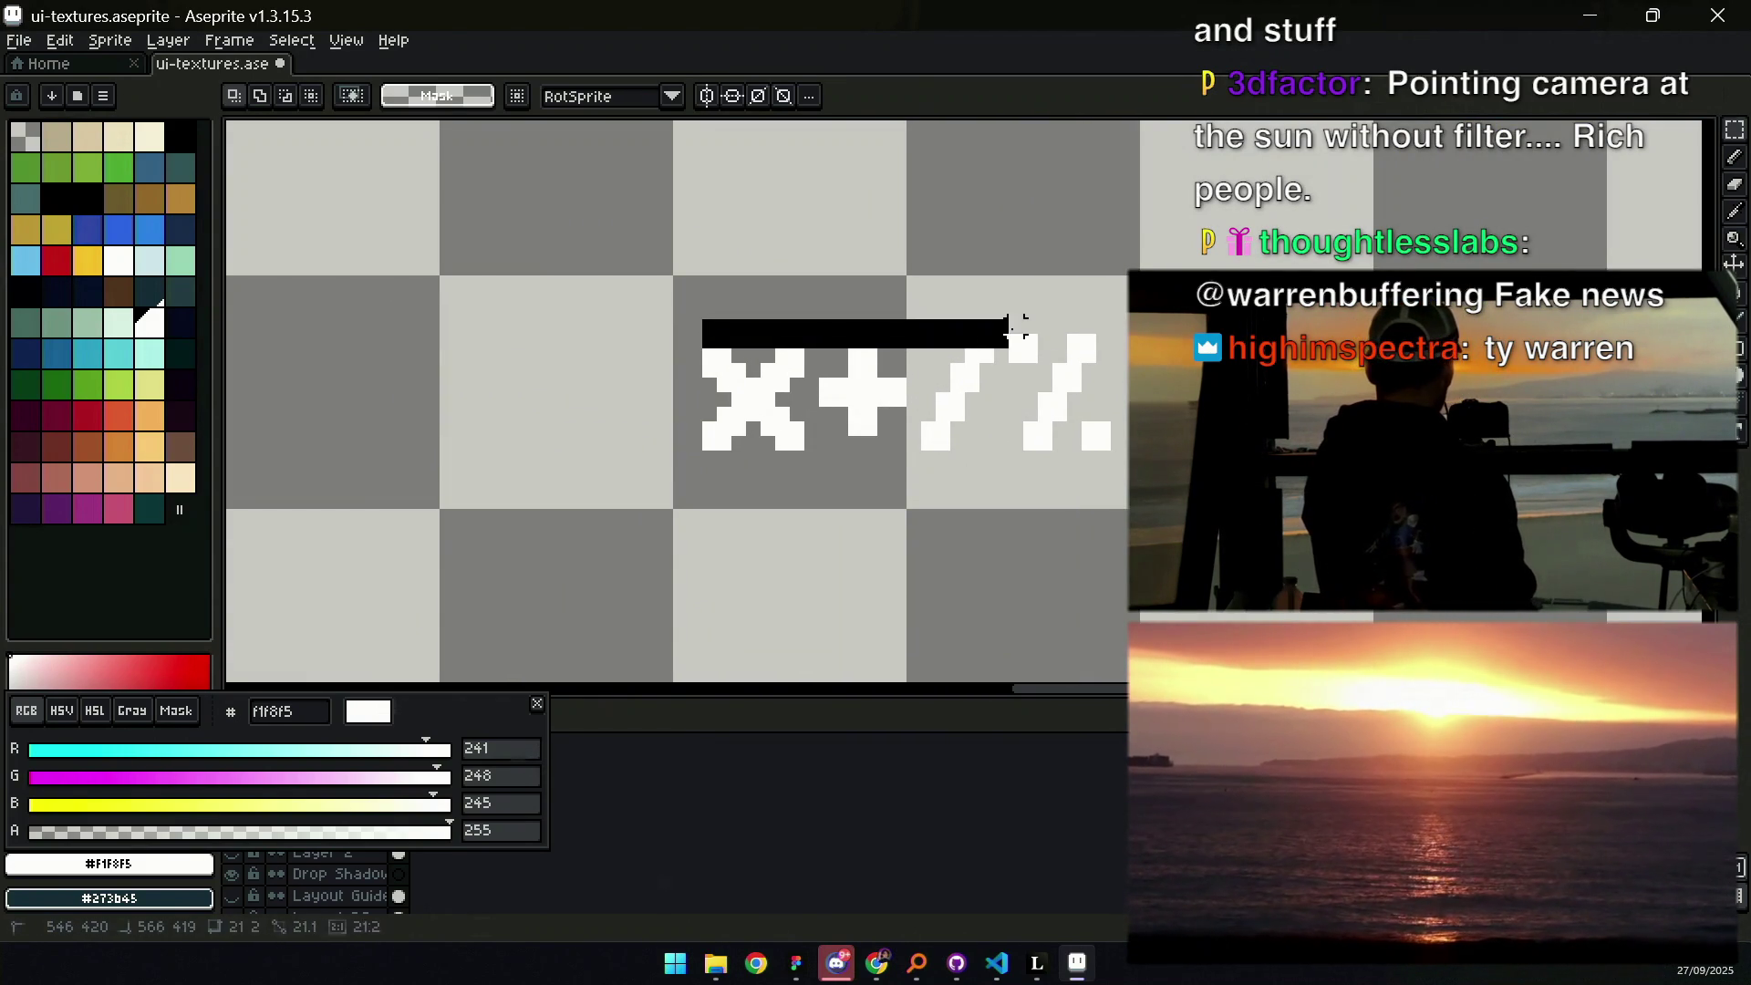
key("ctrl+d")
key("b")
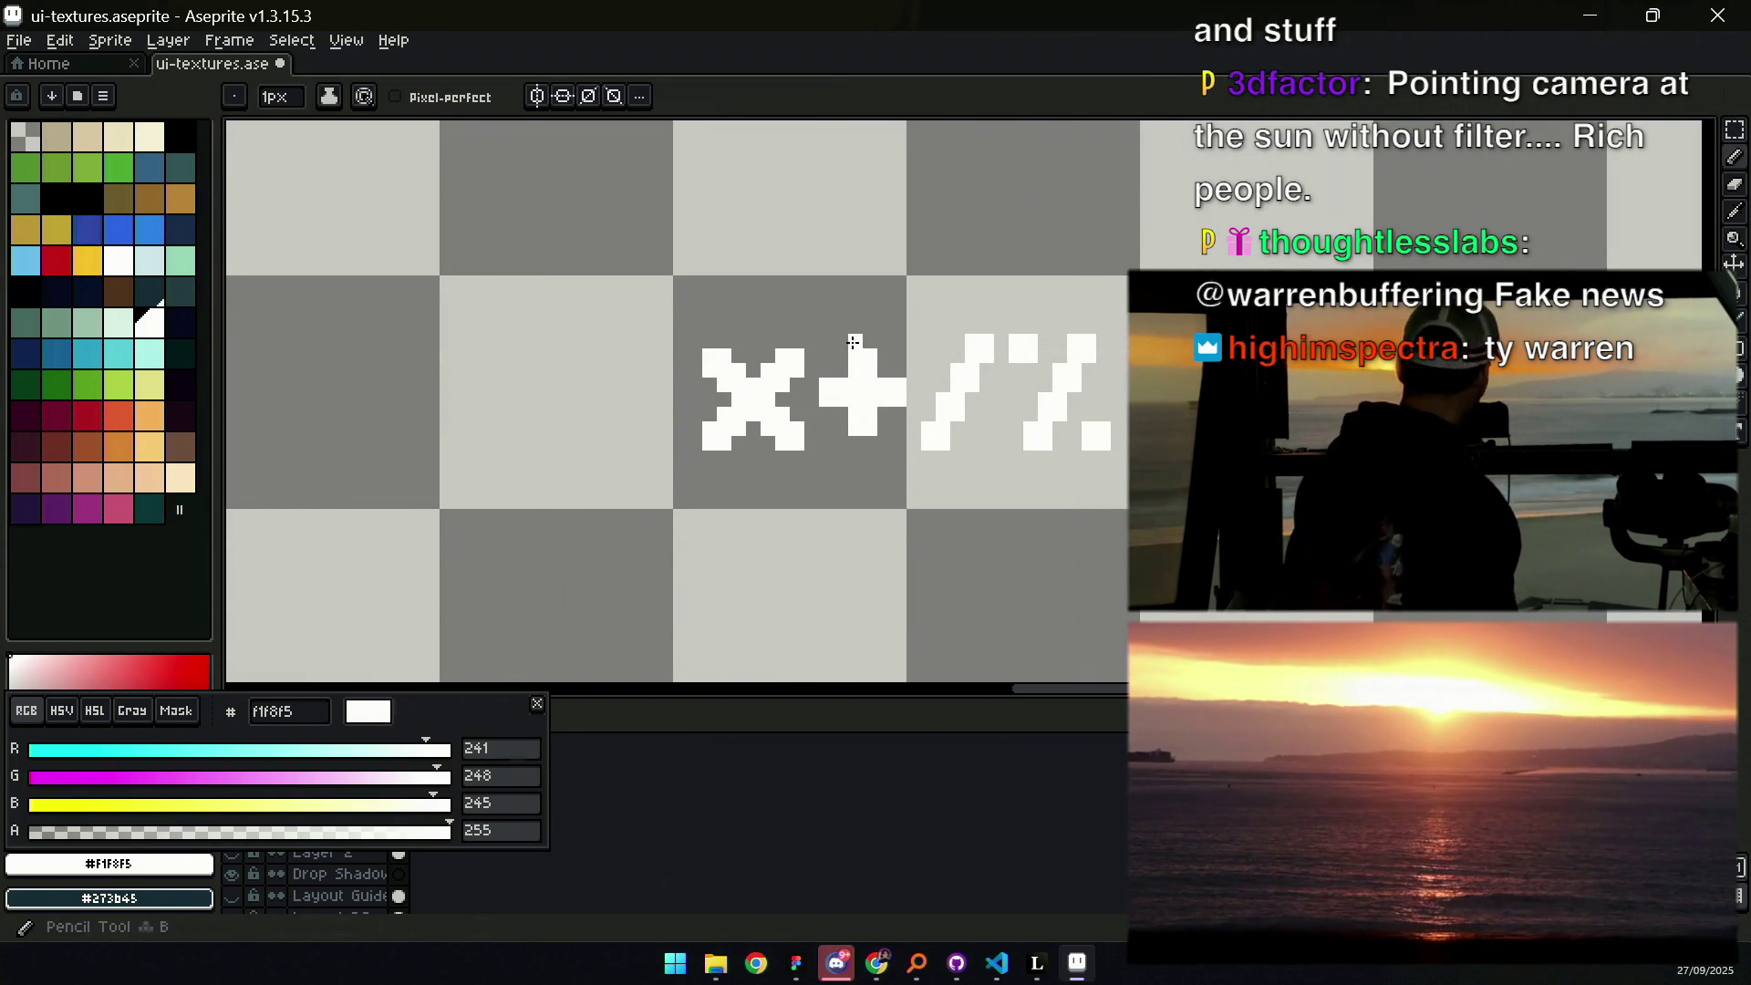
key("q")
left_click_drag(922, 464, 912, 474)
left_click_drag(975, 389, 989, 388)
key("ctrl+d")
Reshape the plus sign's arms with Pencil and Eraser, widening the top of its stem
key("b")
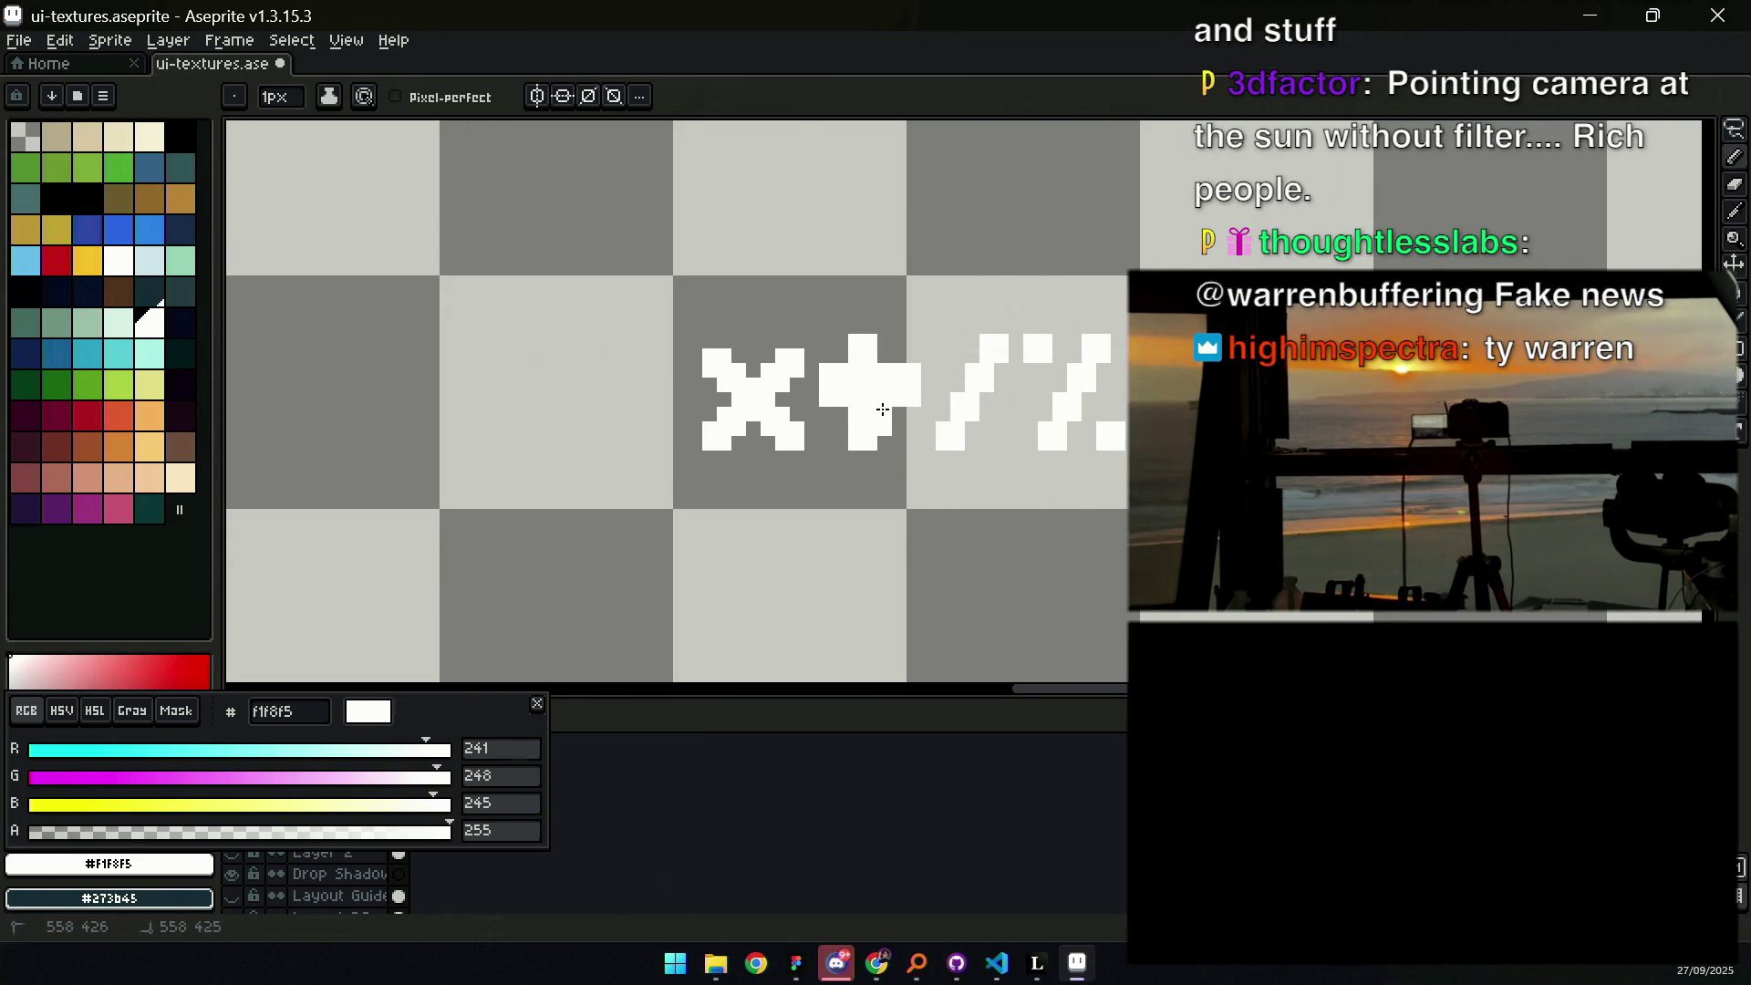
key("e")
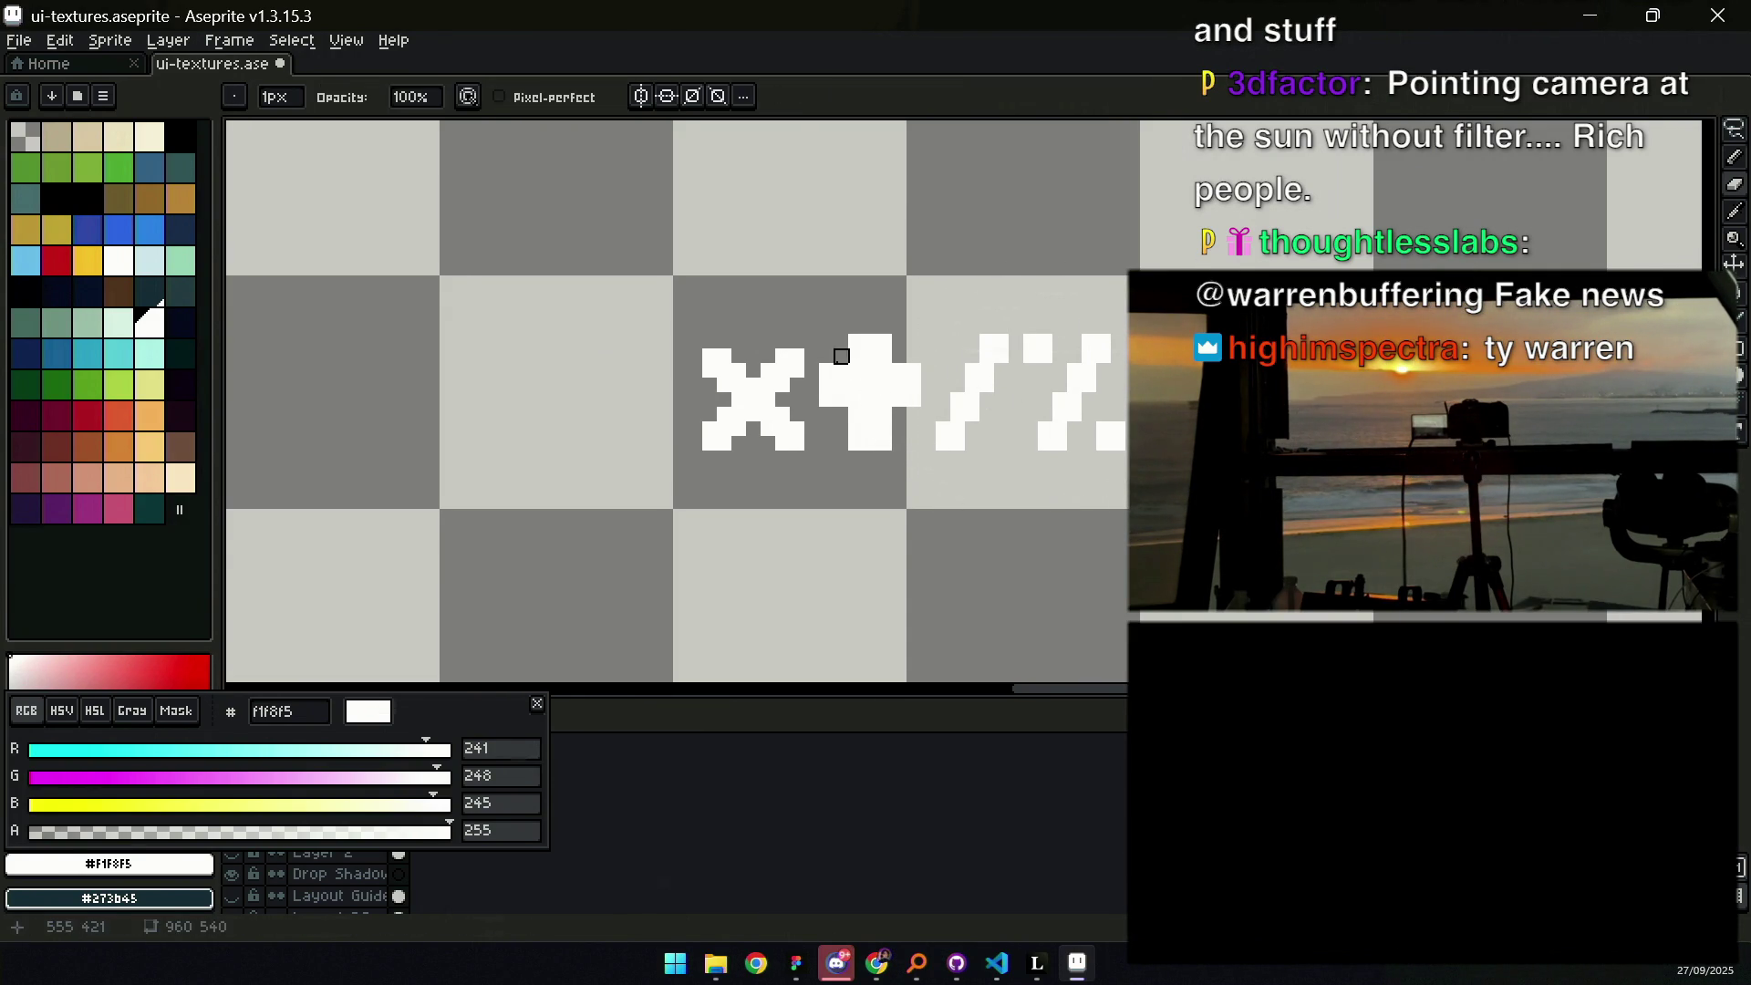
left_click_drag(826, 370, 914, 370)
left_click(870, 341)
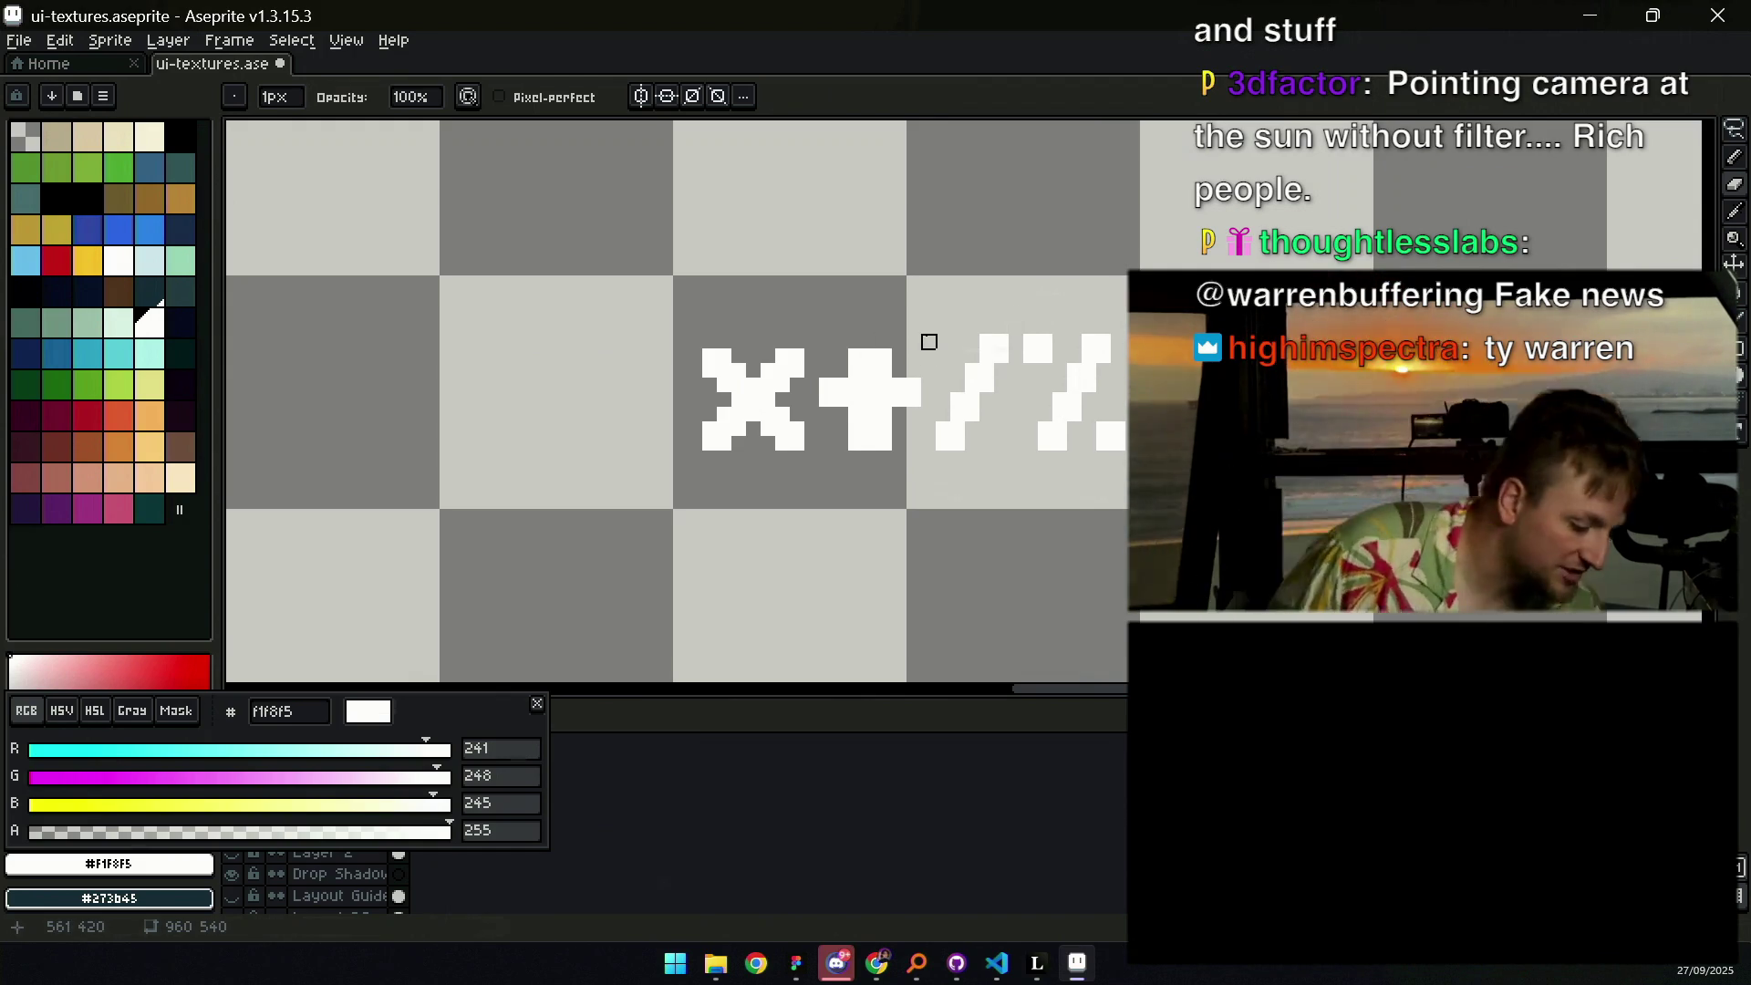
key("ctrl+z")
key("ctrl+z")
key("b")
left_click_drag(826, 371, 841, 371)
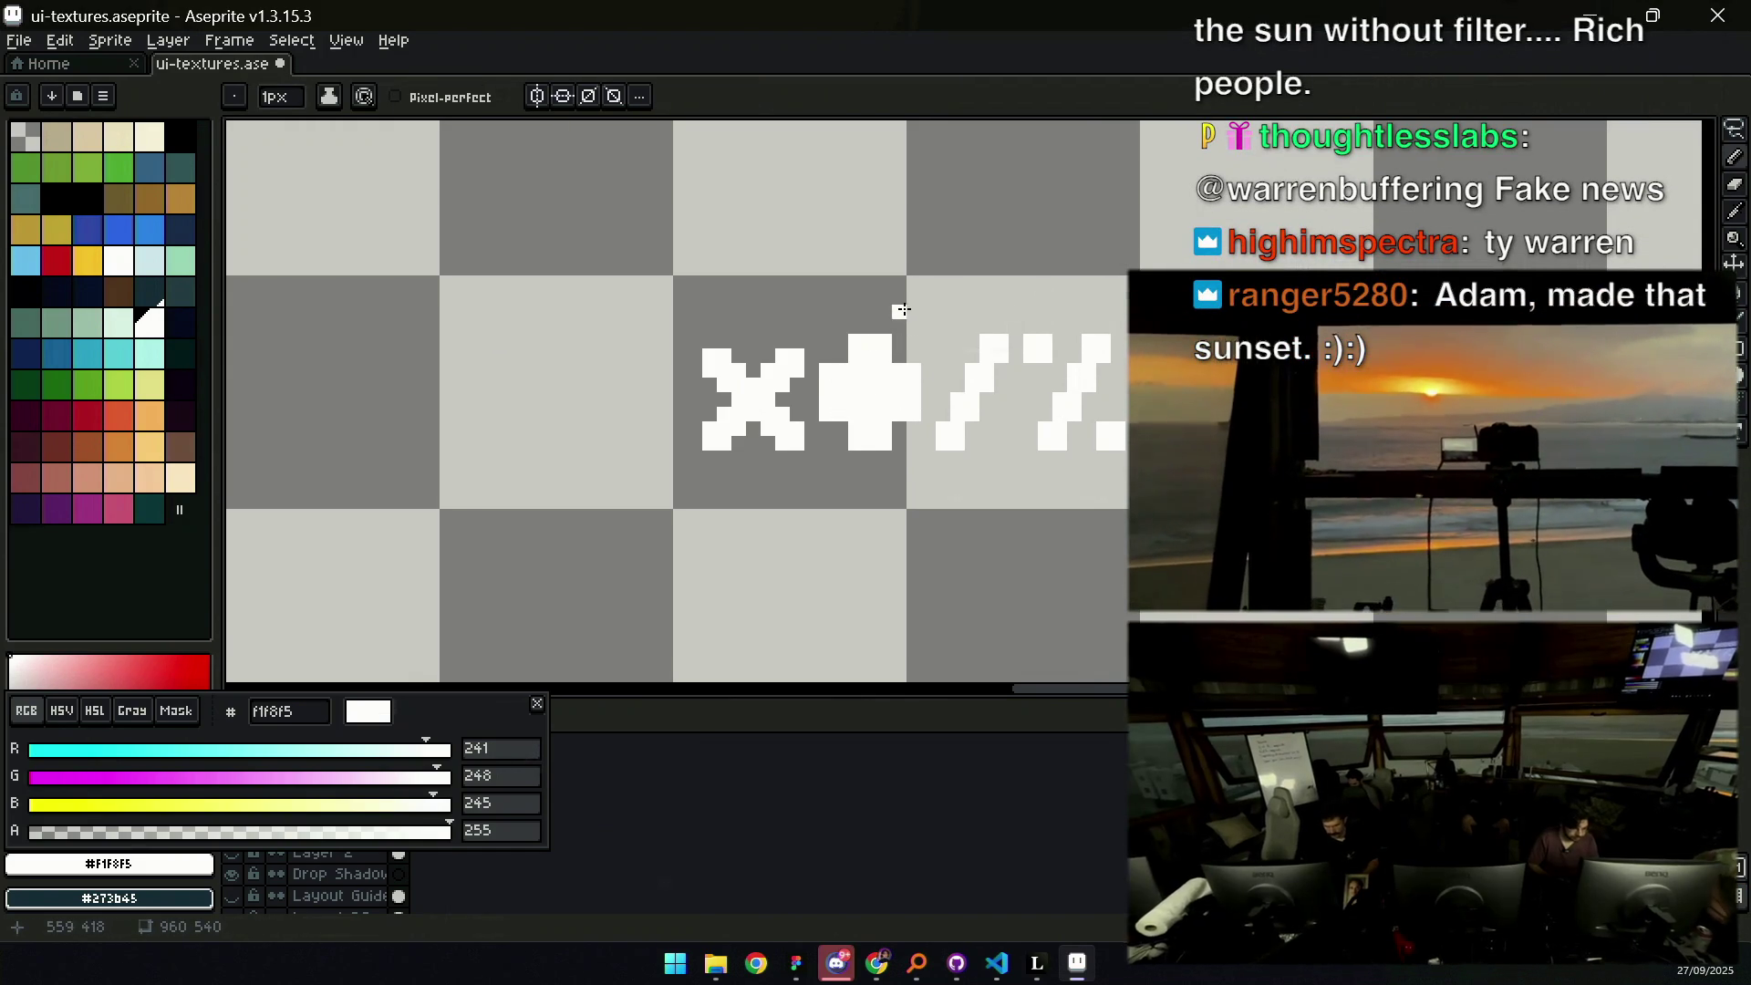
key("e")
mouse_move(913, 414)
left_mouse_down()
mouse_move(884, 444)
mouse_move(855, 411)
mouse_move(858, 343)
mouse_move(915, 356)
left_mouse_up()
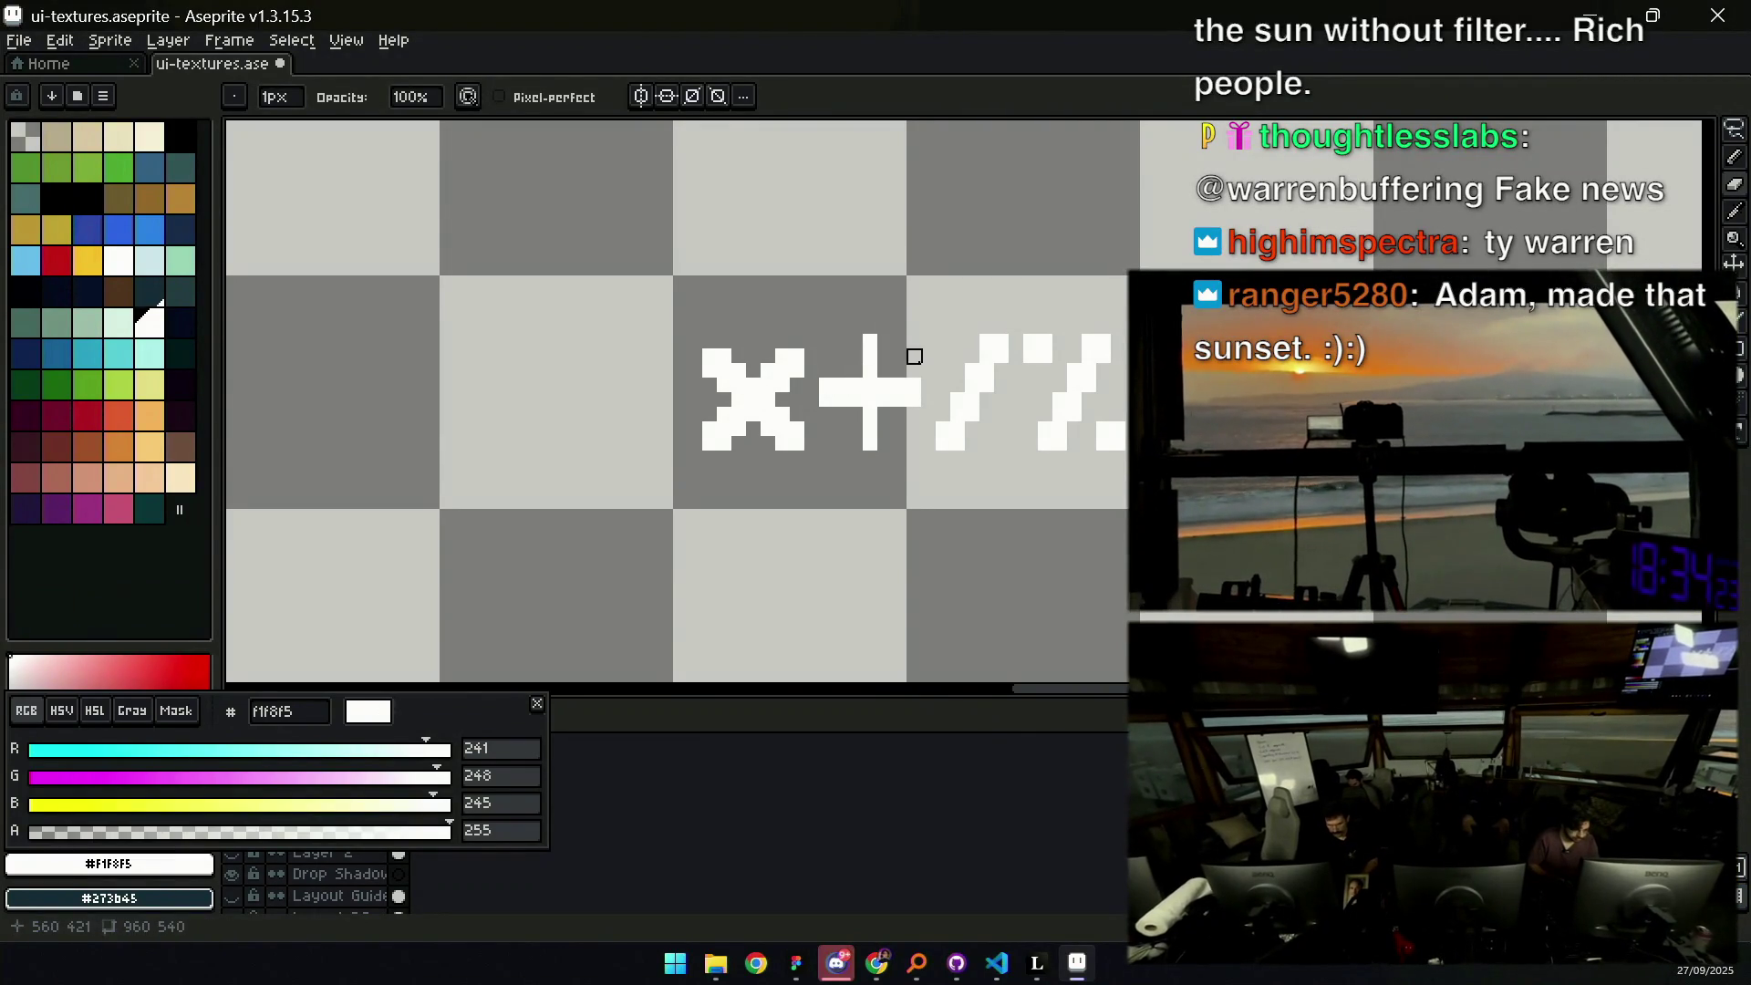
key("b")
left_click(885, 342)
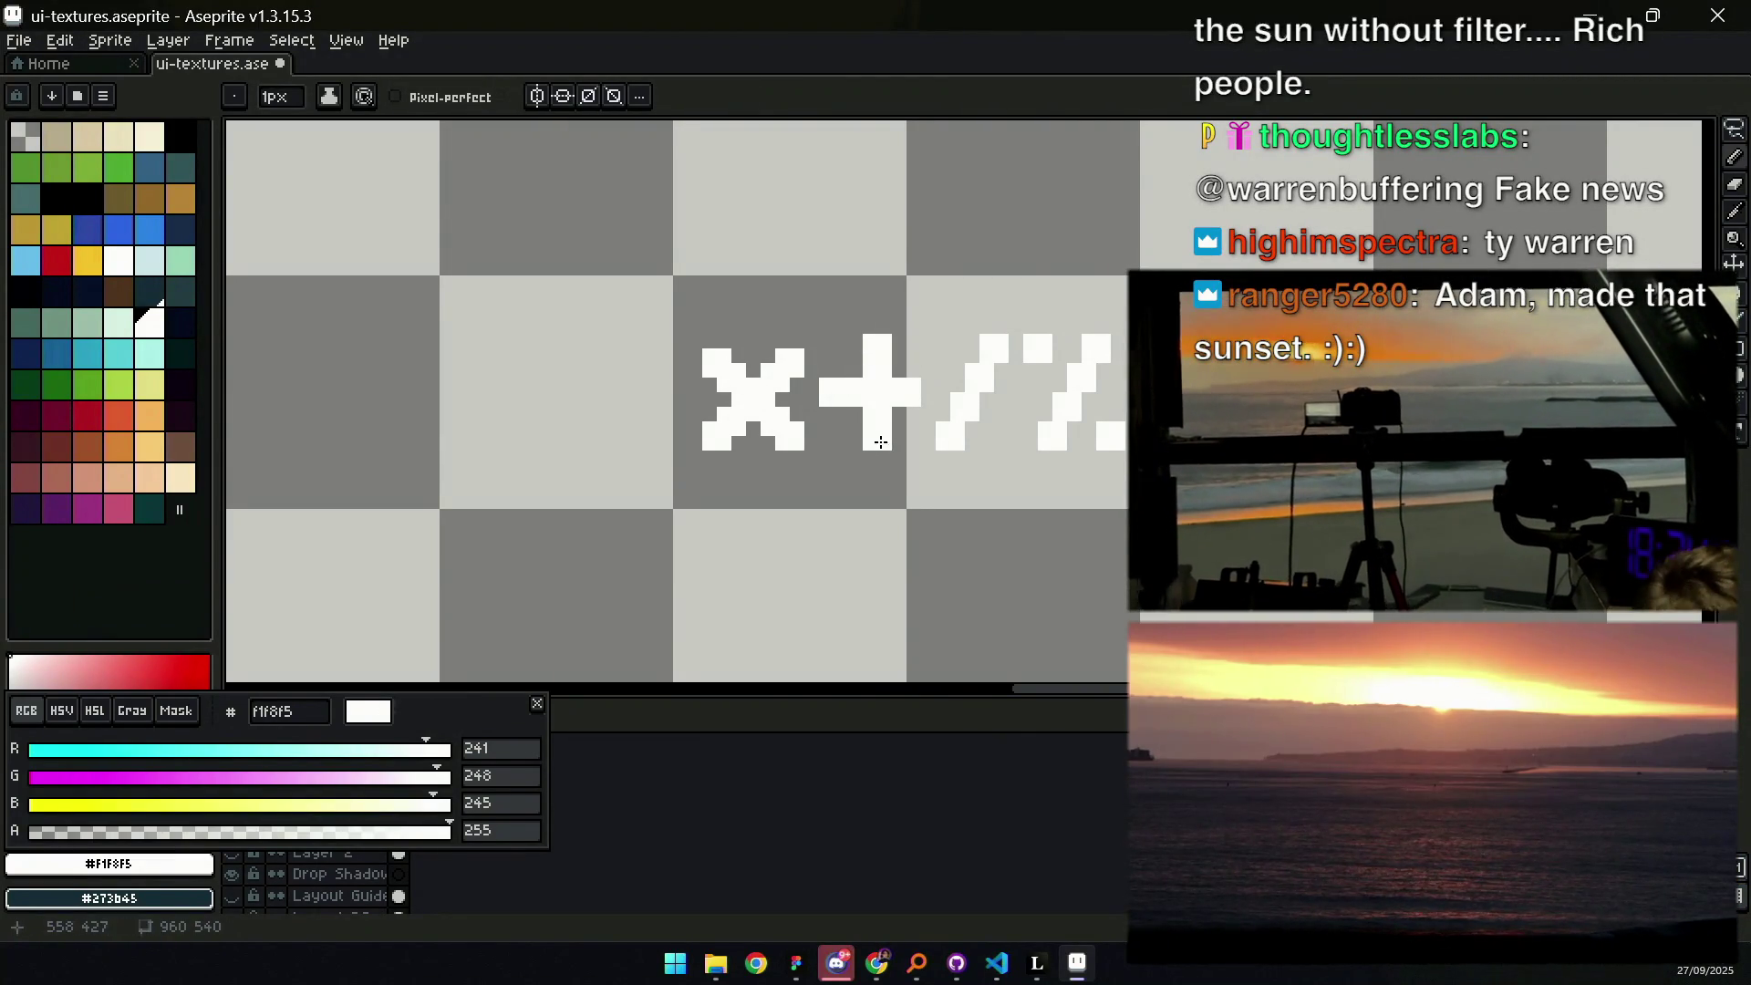
Select the area around the /% glyphs and zoom in to inspect them
mouse_move(899, 344)
left_mouse_down()
mouse_move(939, 399)
mouse_move(1047, 352)
mouse_move(1021, 383)
left_mouse_up()
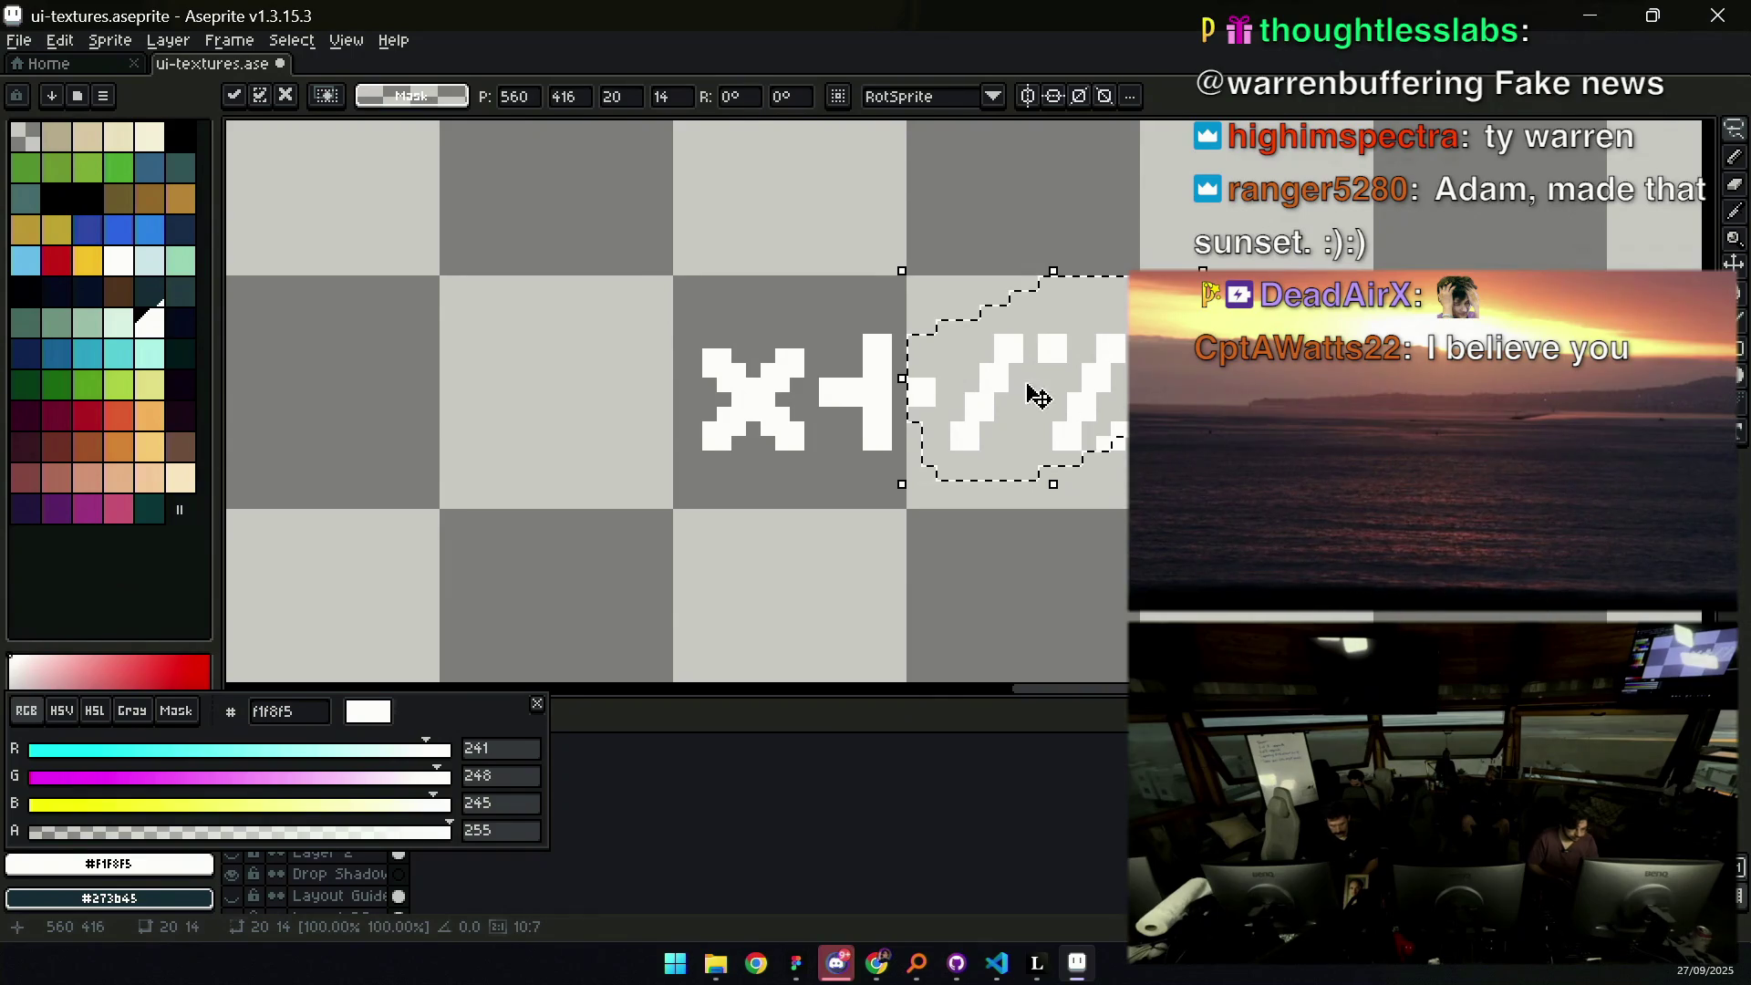
scroll(1107, 436, "down", 5)
scroll(1106, 430, "up", 4)
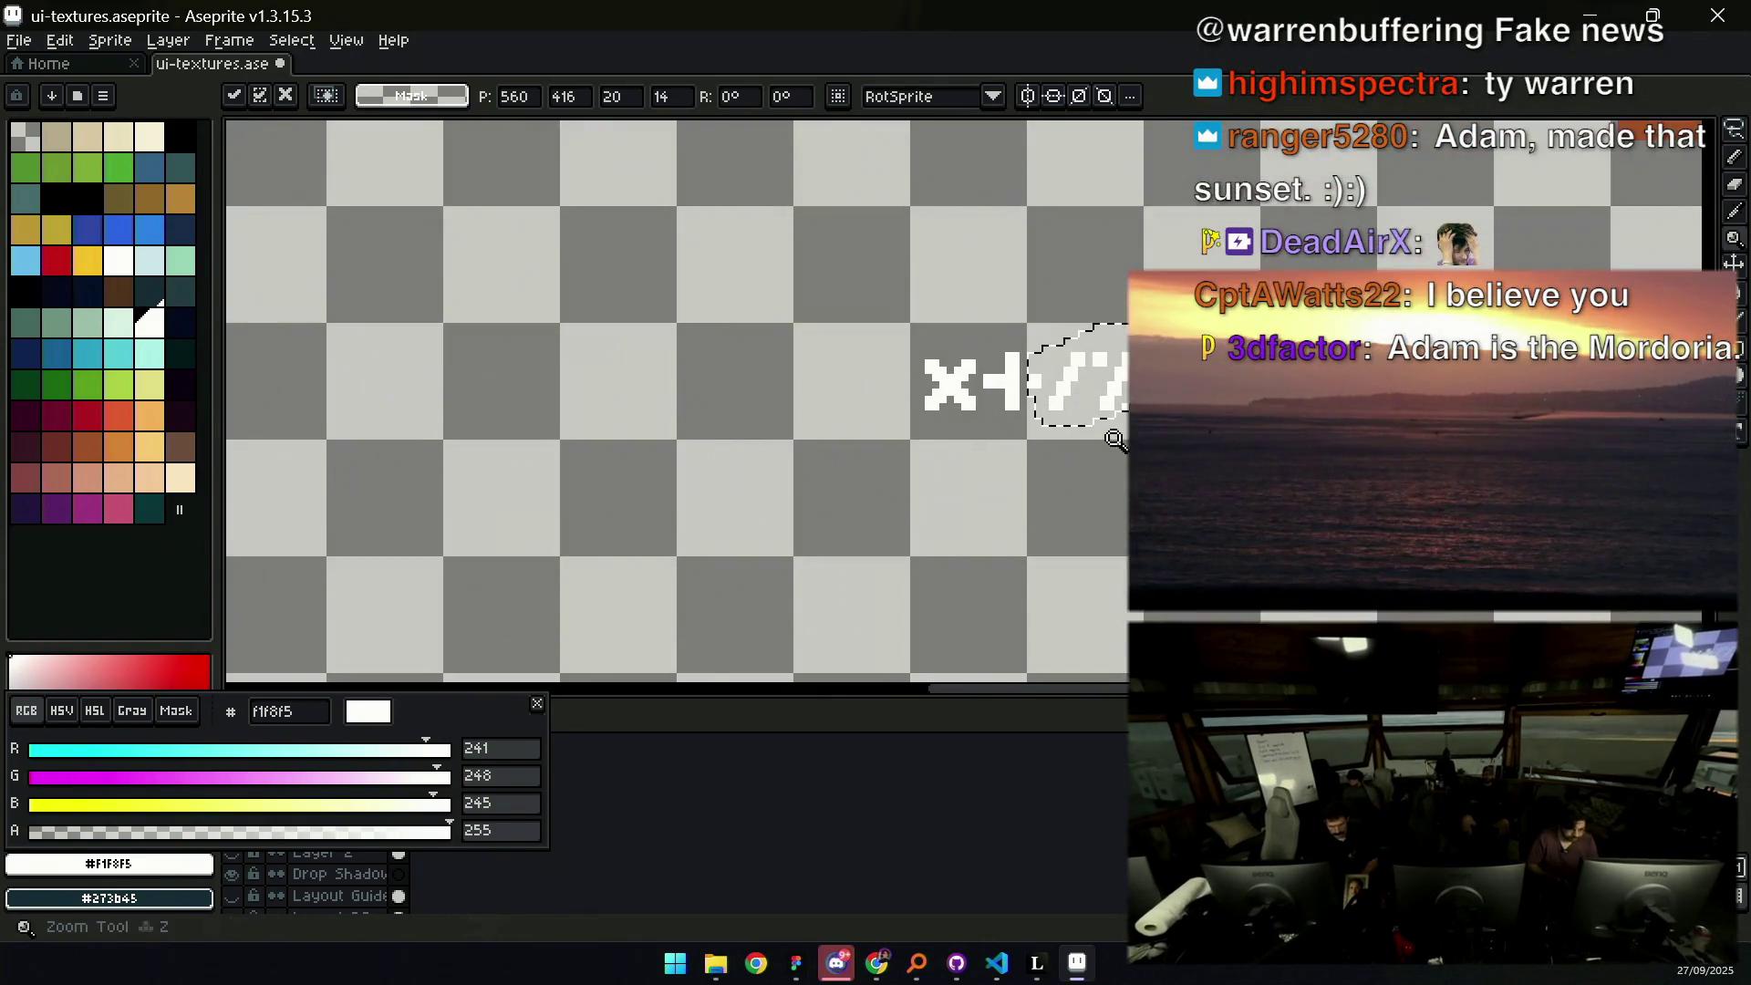
key("z")
scroll(1128, 402, "up", 1)
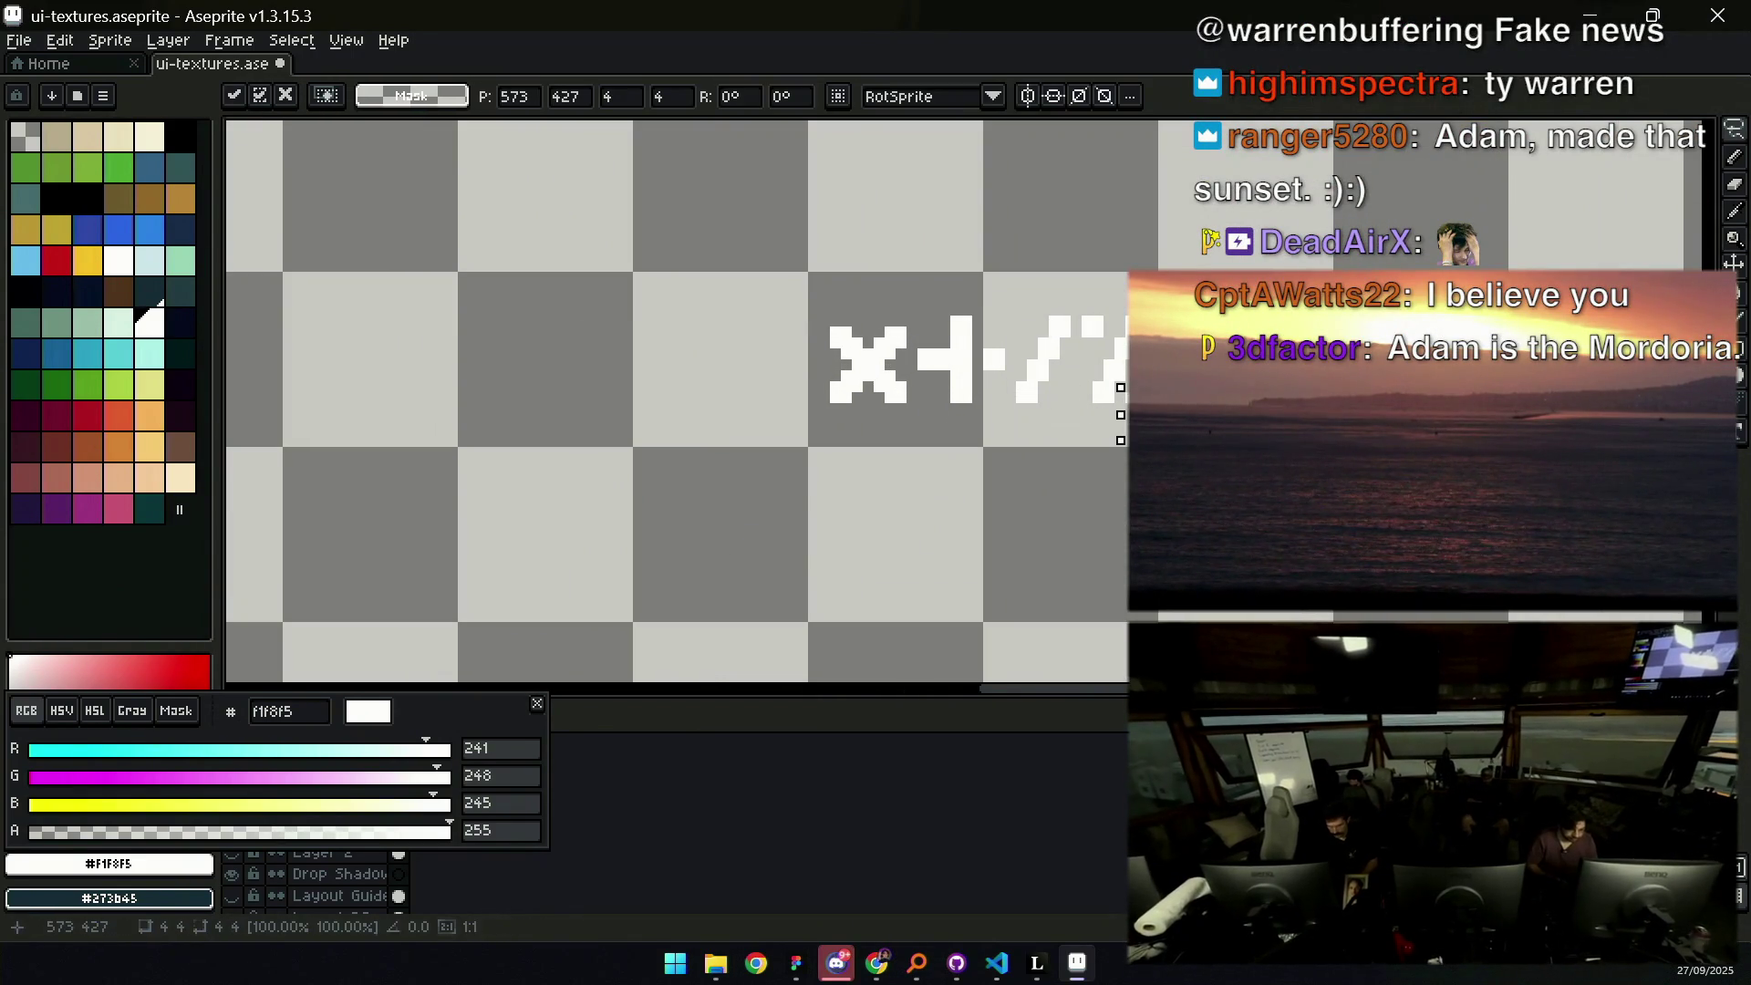
key("z")
scroll(1003, 345, "down", 2)
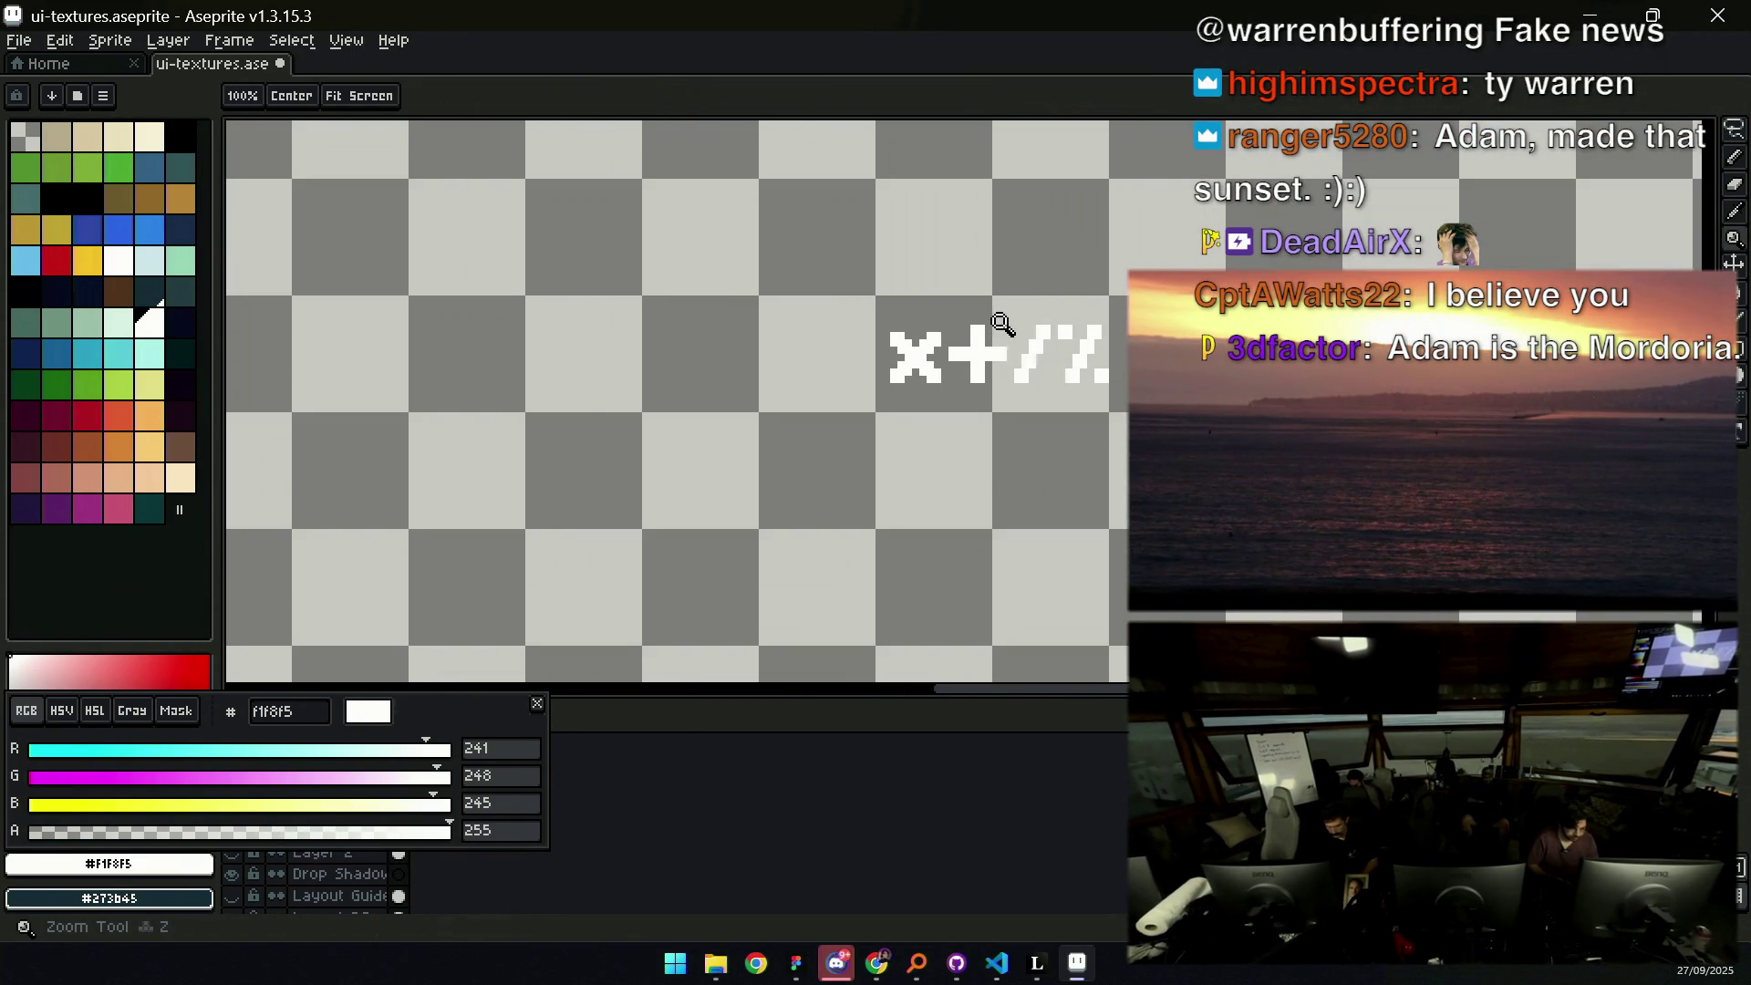
scroll(1001, 315, "down", 1)
scroll(976, 337, "down", 1)
scroll(934, 381, "down", 1)
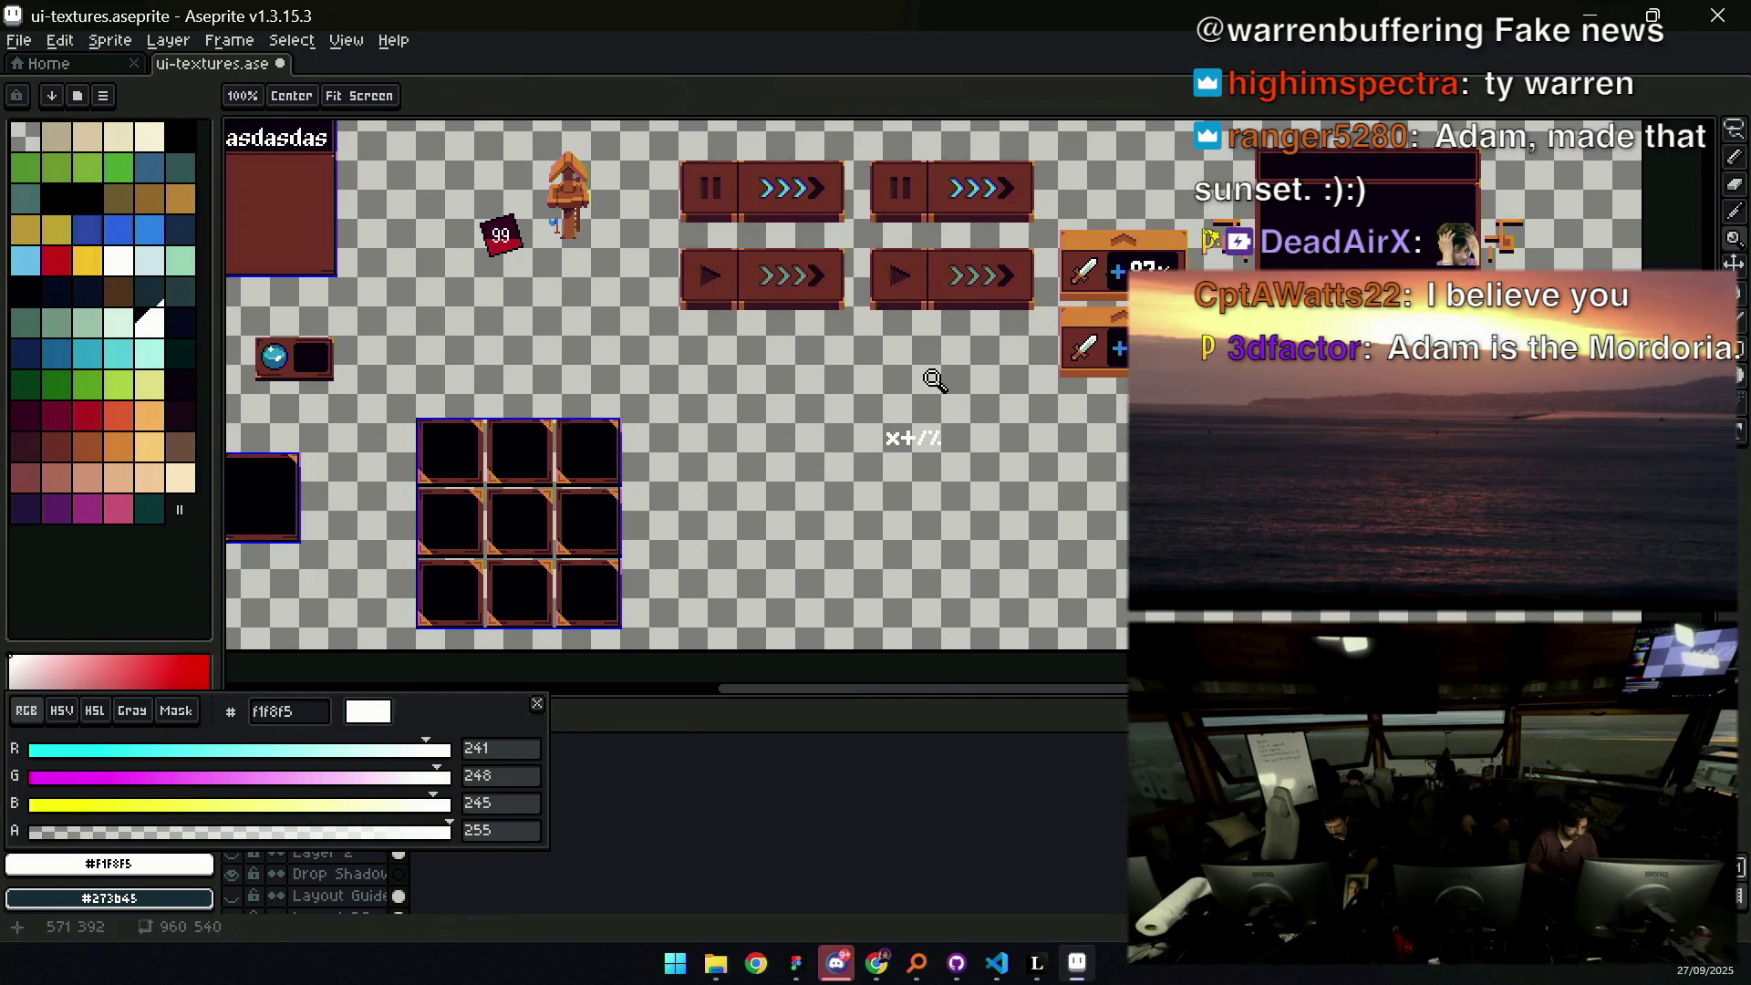
scroll(957, 398, "up", 1)
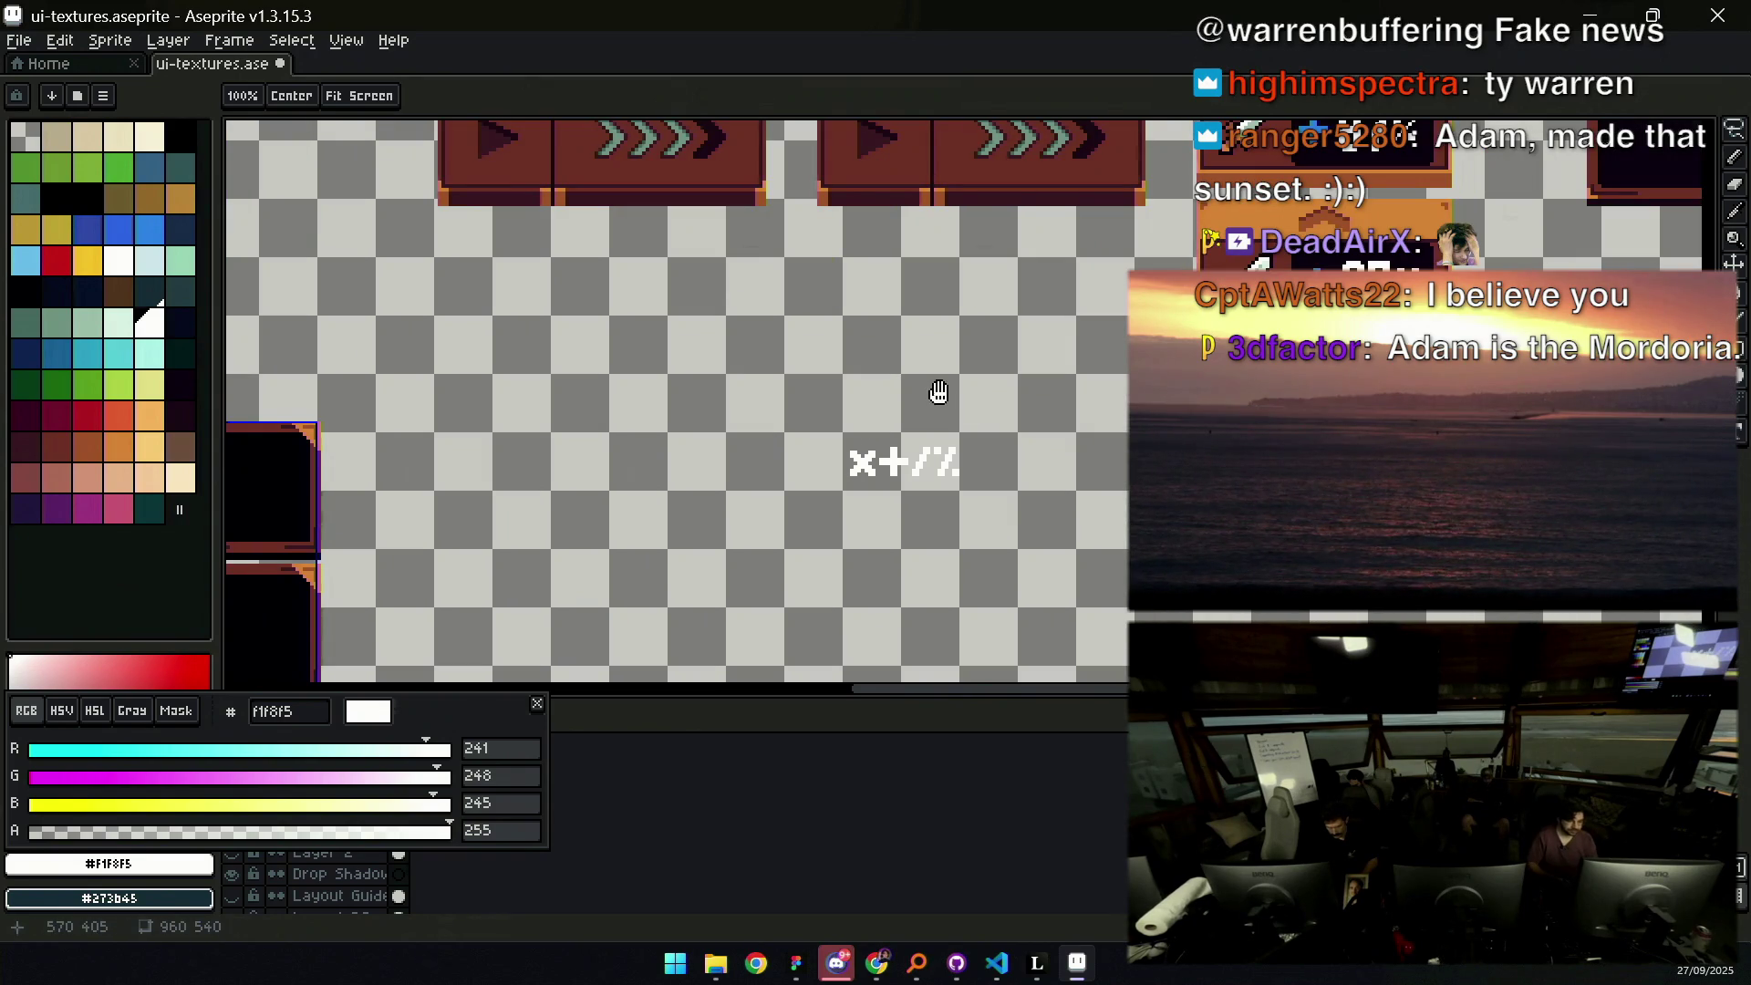
scroll(916, 450, "up", 1)
Try dragging the plus glyph toward the top right, cancel the move, and switch to BitFontMaker2
key("m")
mouse_move(852, 432)
left_mouse_down()
mouse_move(923, 502)
mouse_move(1479, 243)
left_mouse_up()
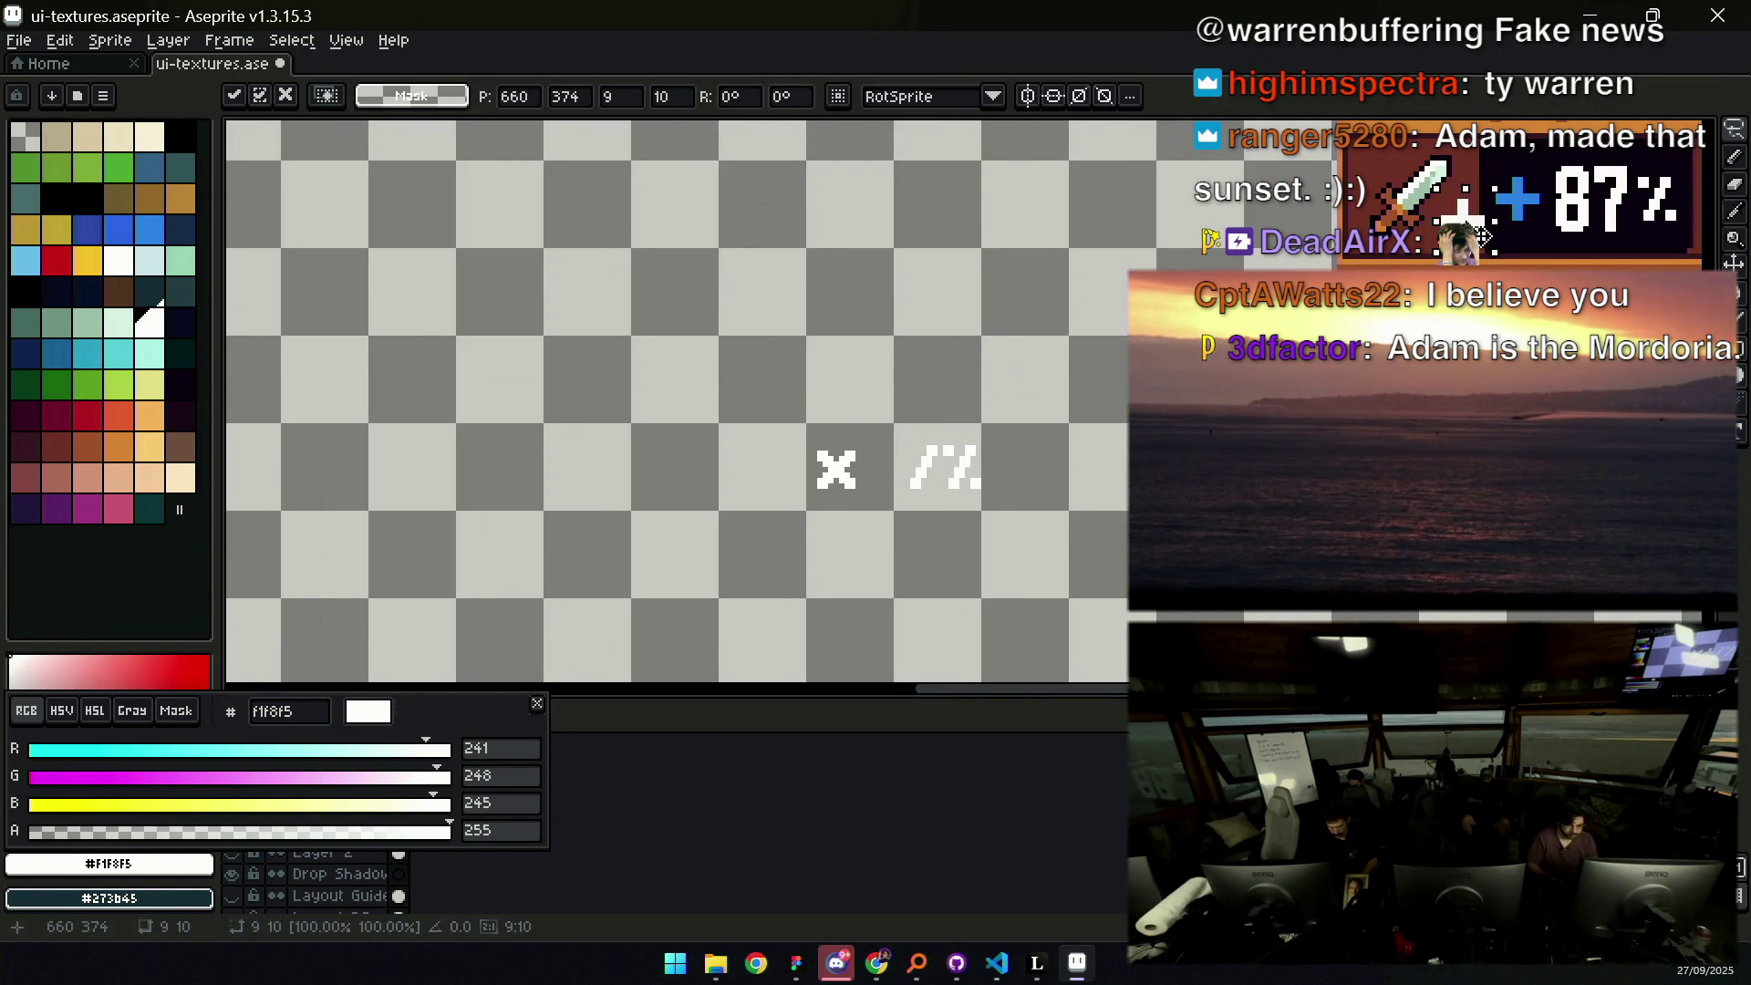
key("Escape")
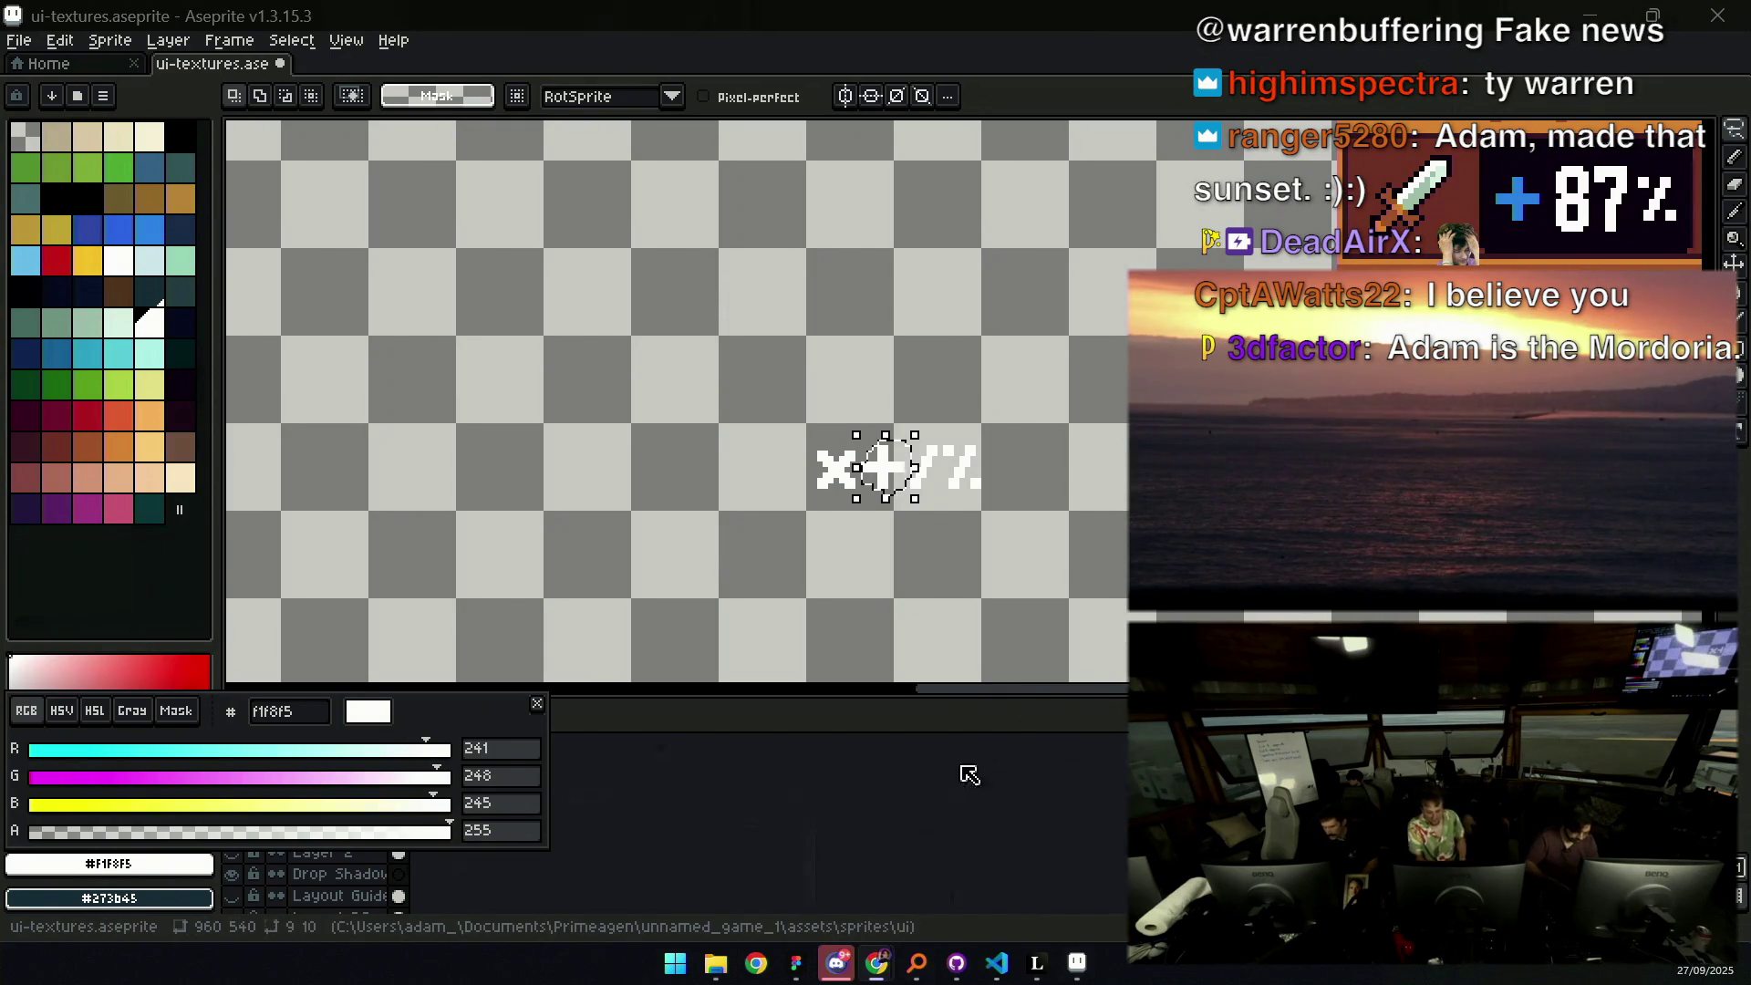
key("alt+Tab")
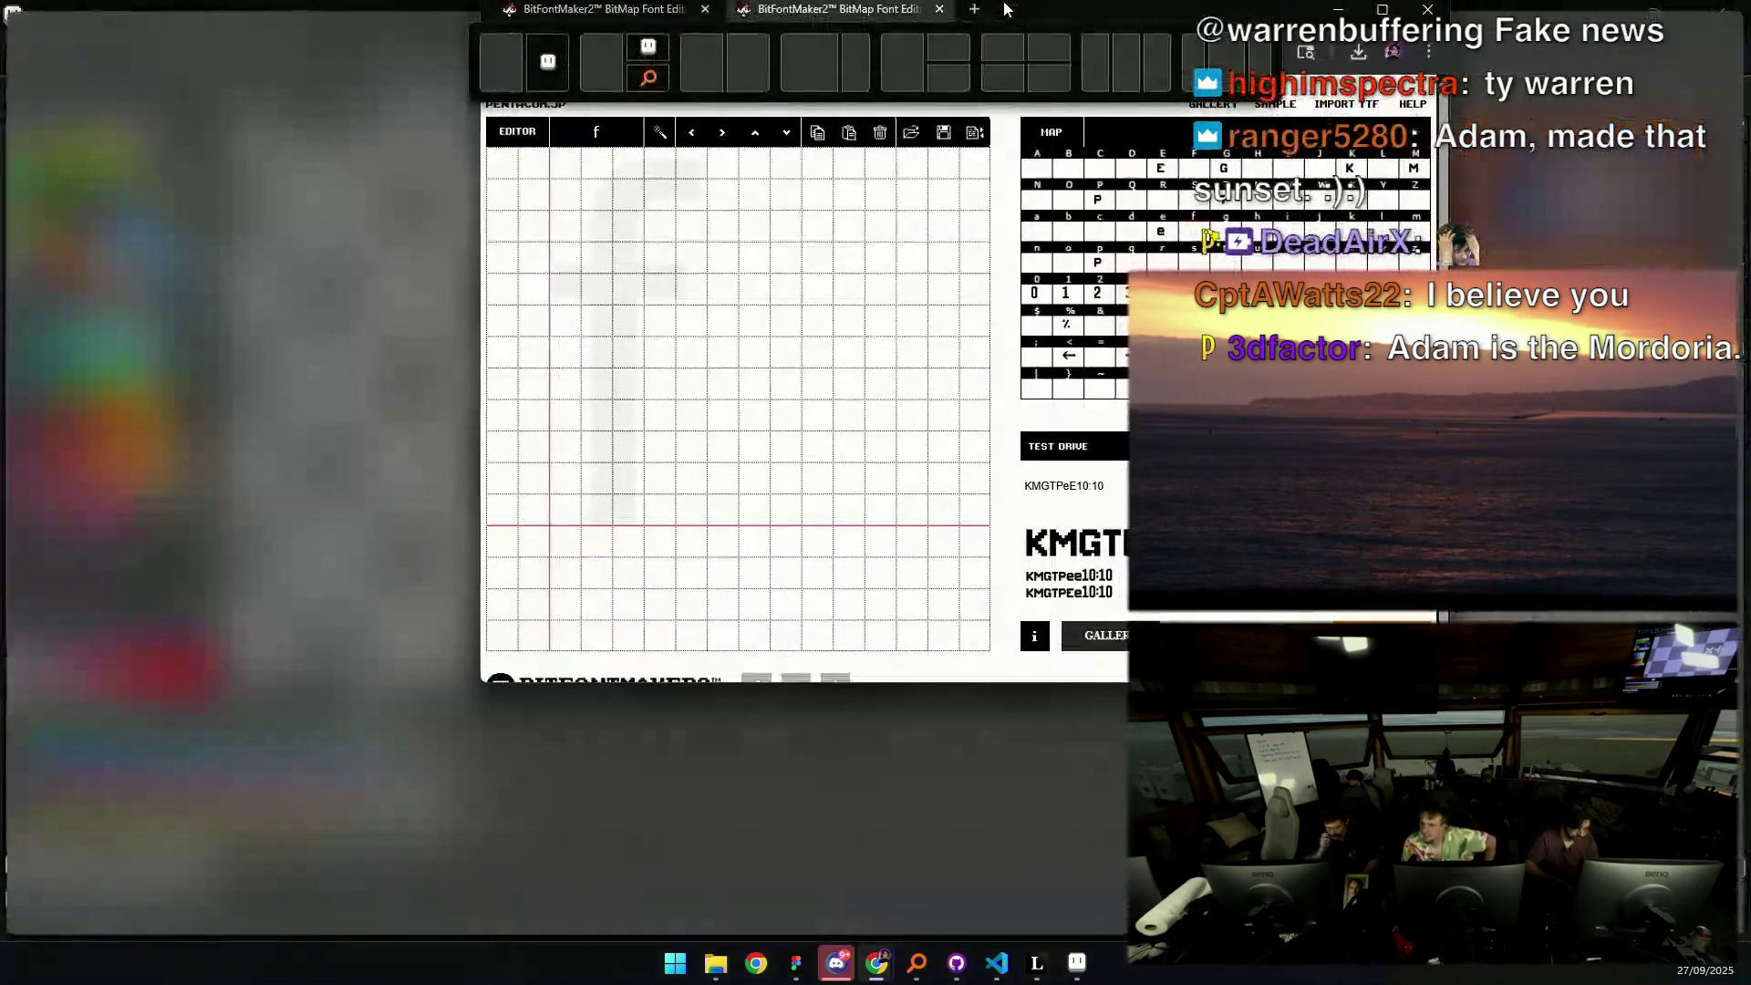
Compare the + glyph with / and redraw the plus as a chunky cross with two-pixel arms
key("plus")
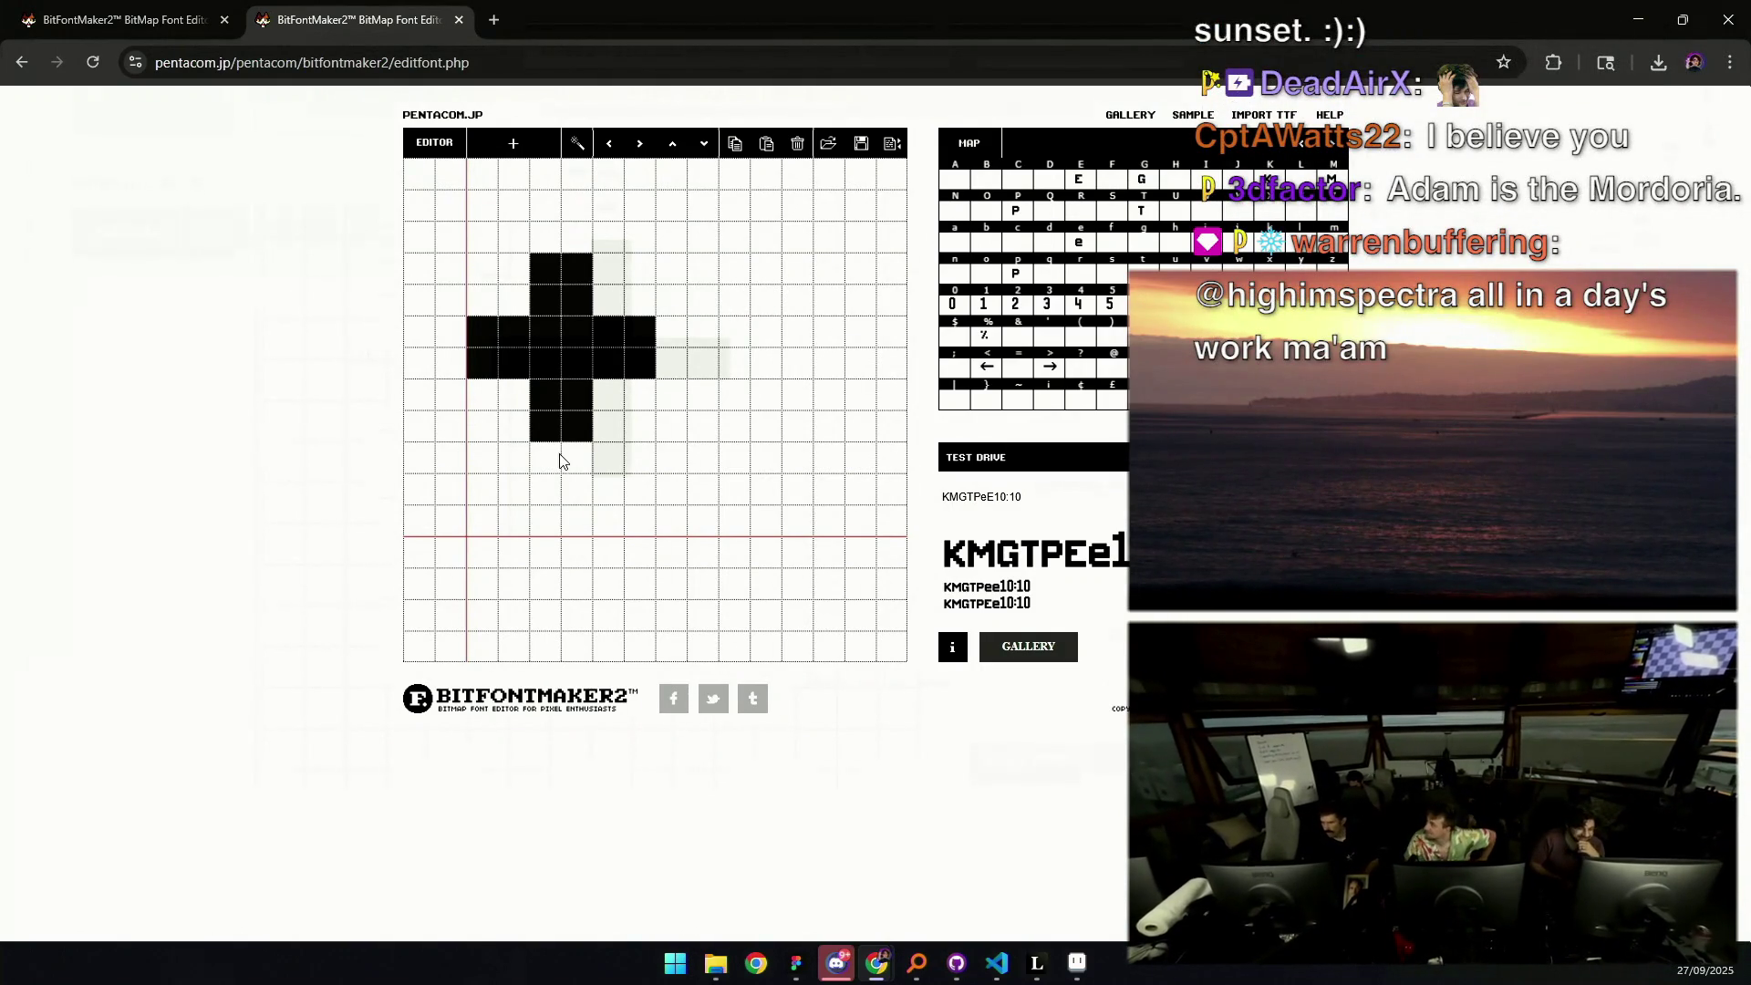
key("slash")
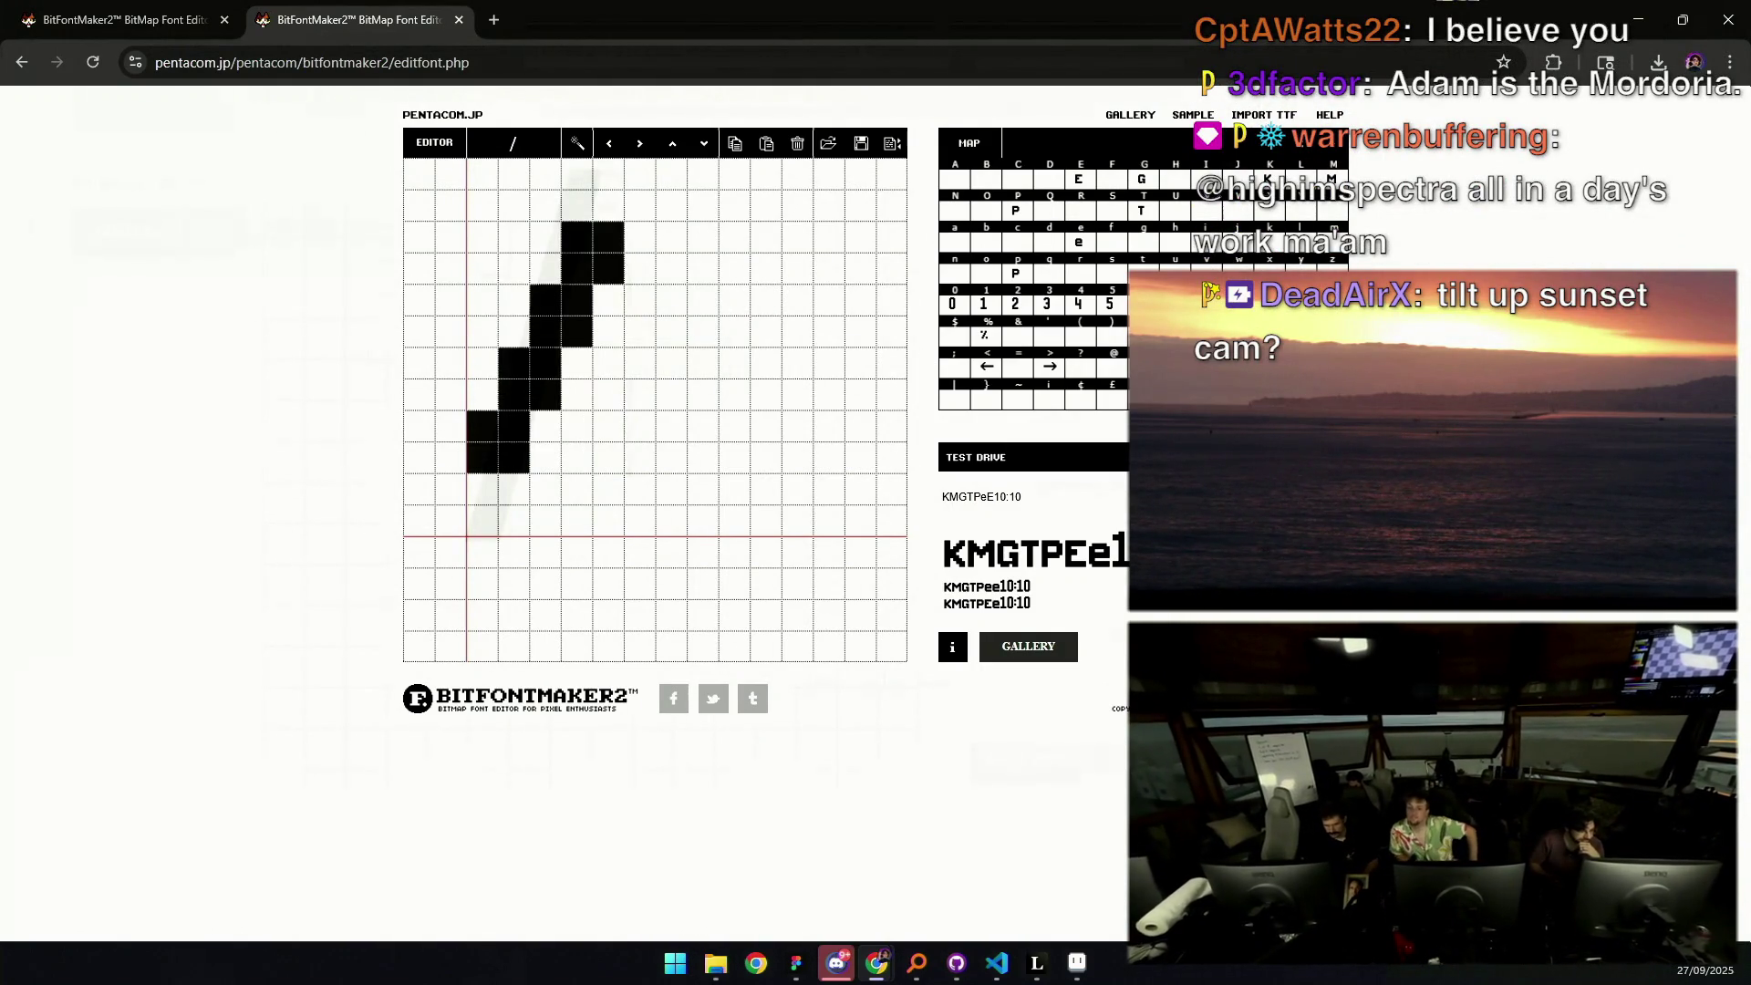
key("plus")
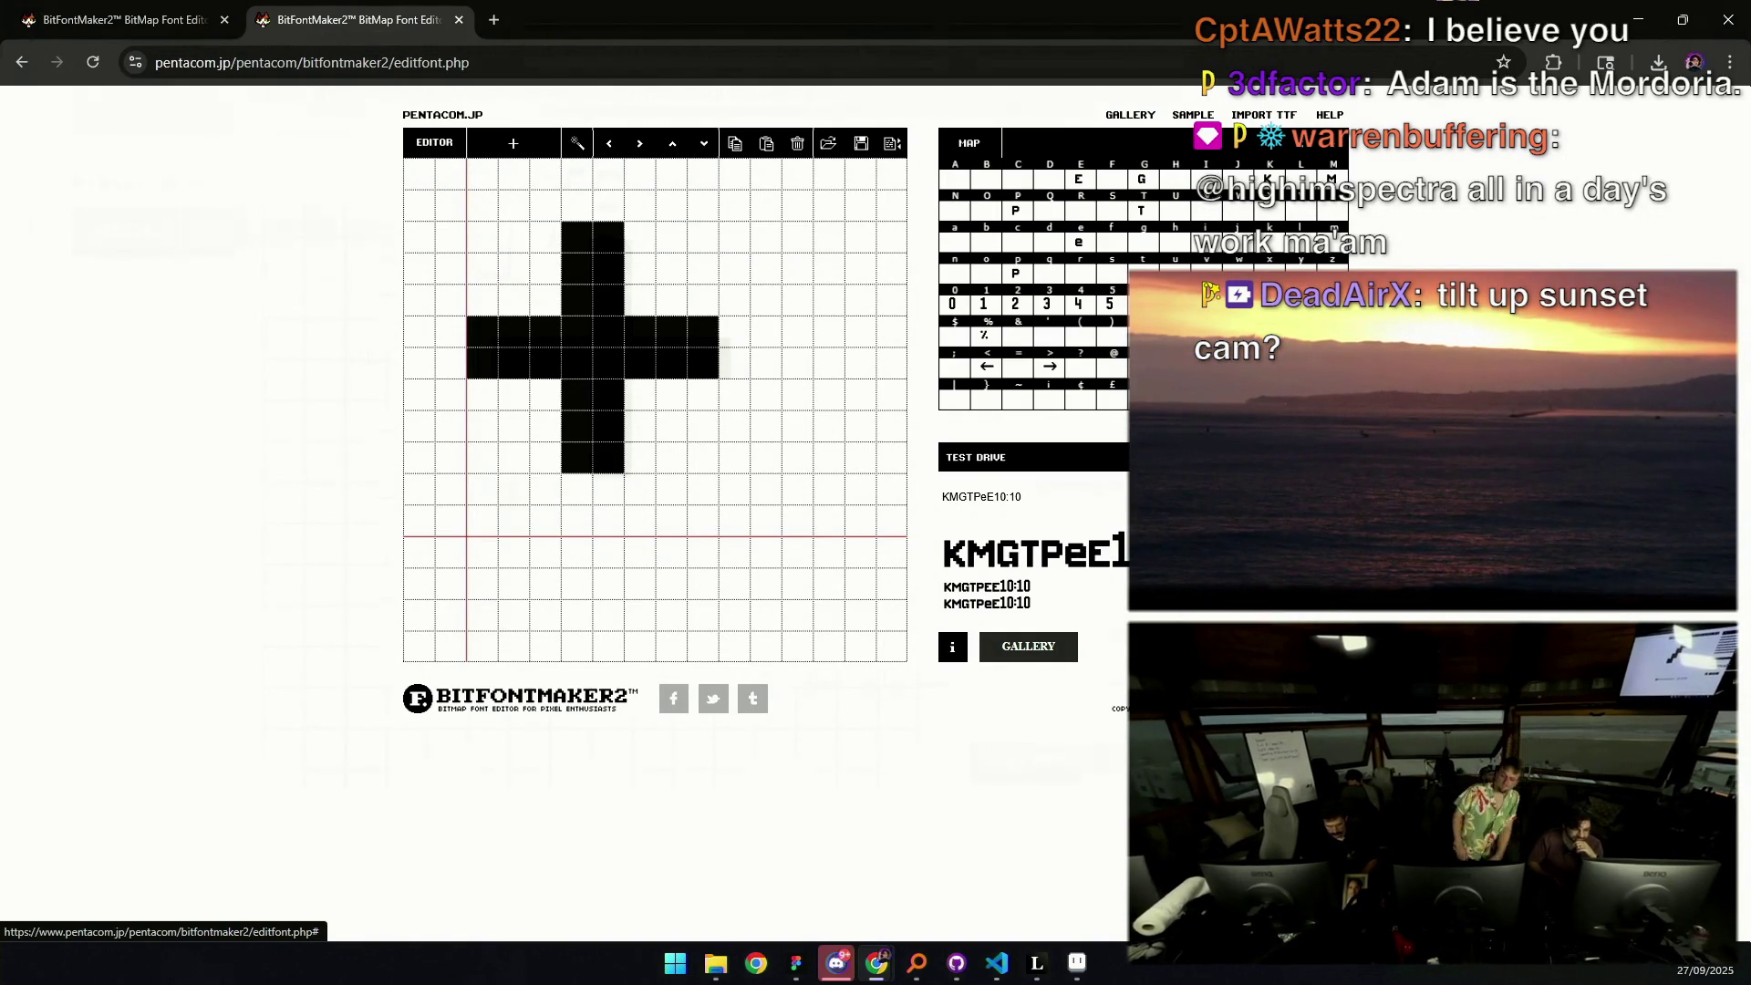
left_click(1021, 519)
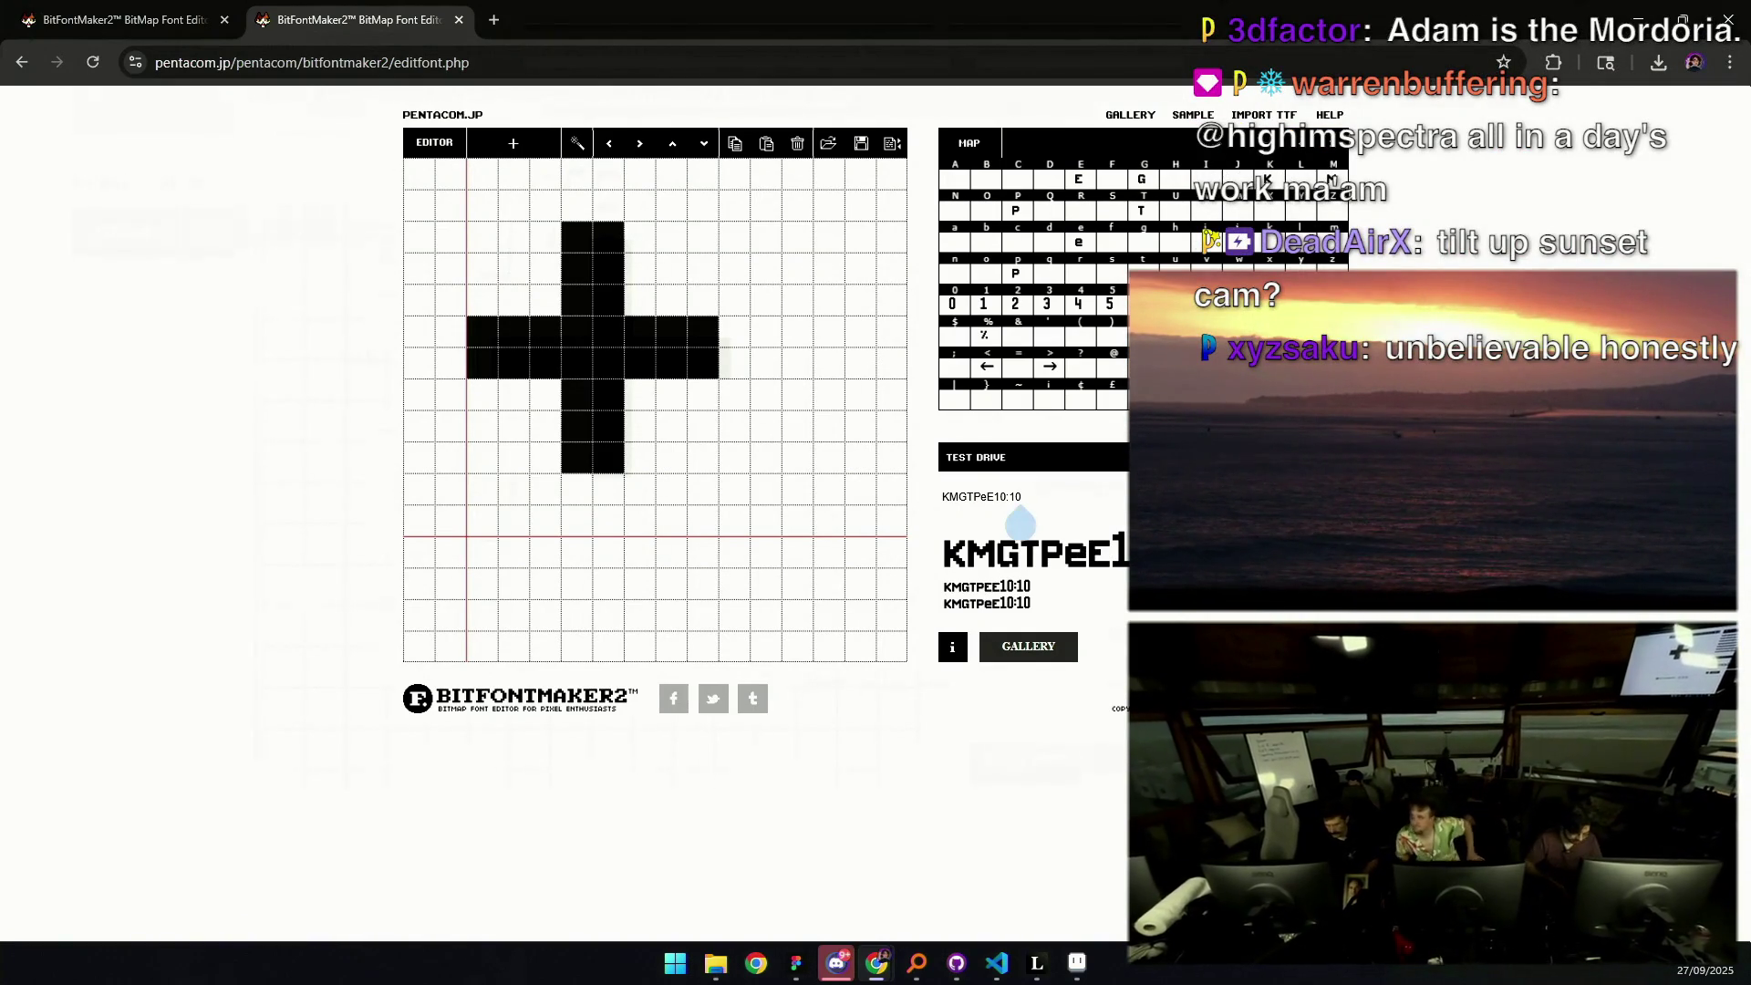
Add +/% to the Test Drive text, open font Settings, then minimize Chrome back to Aseprite
type("+*1234567")
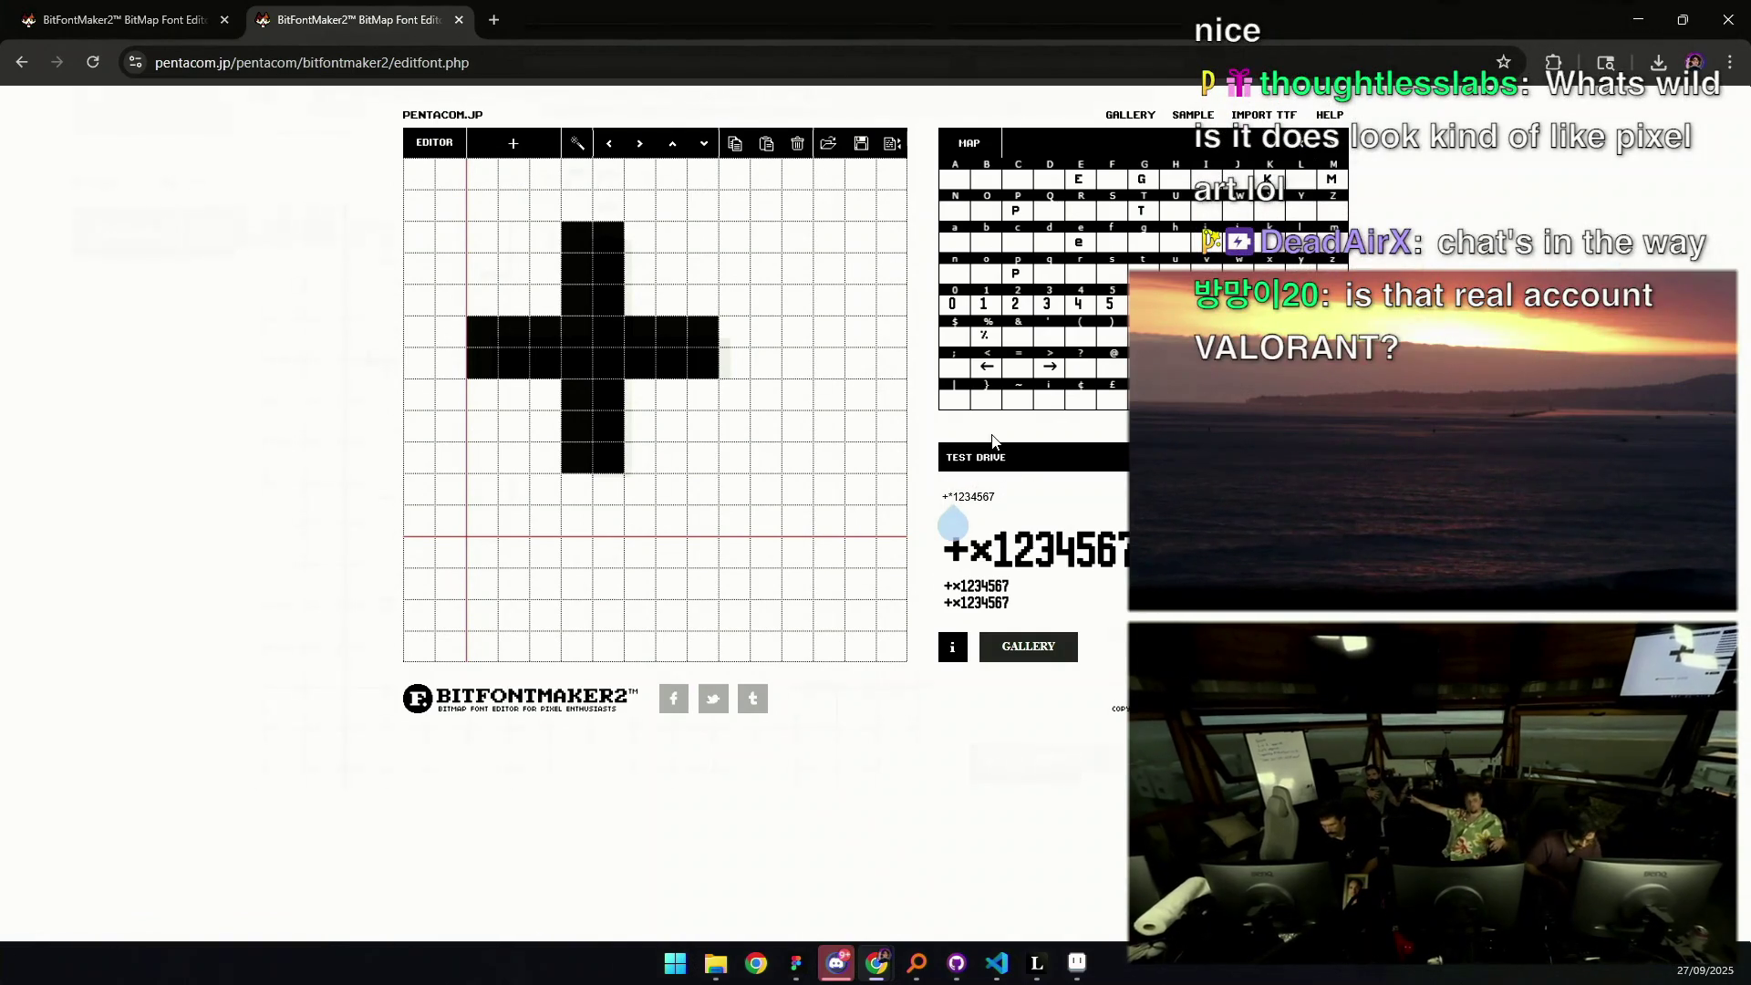
type("/")
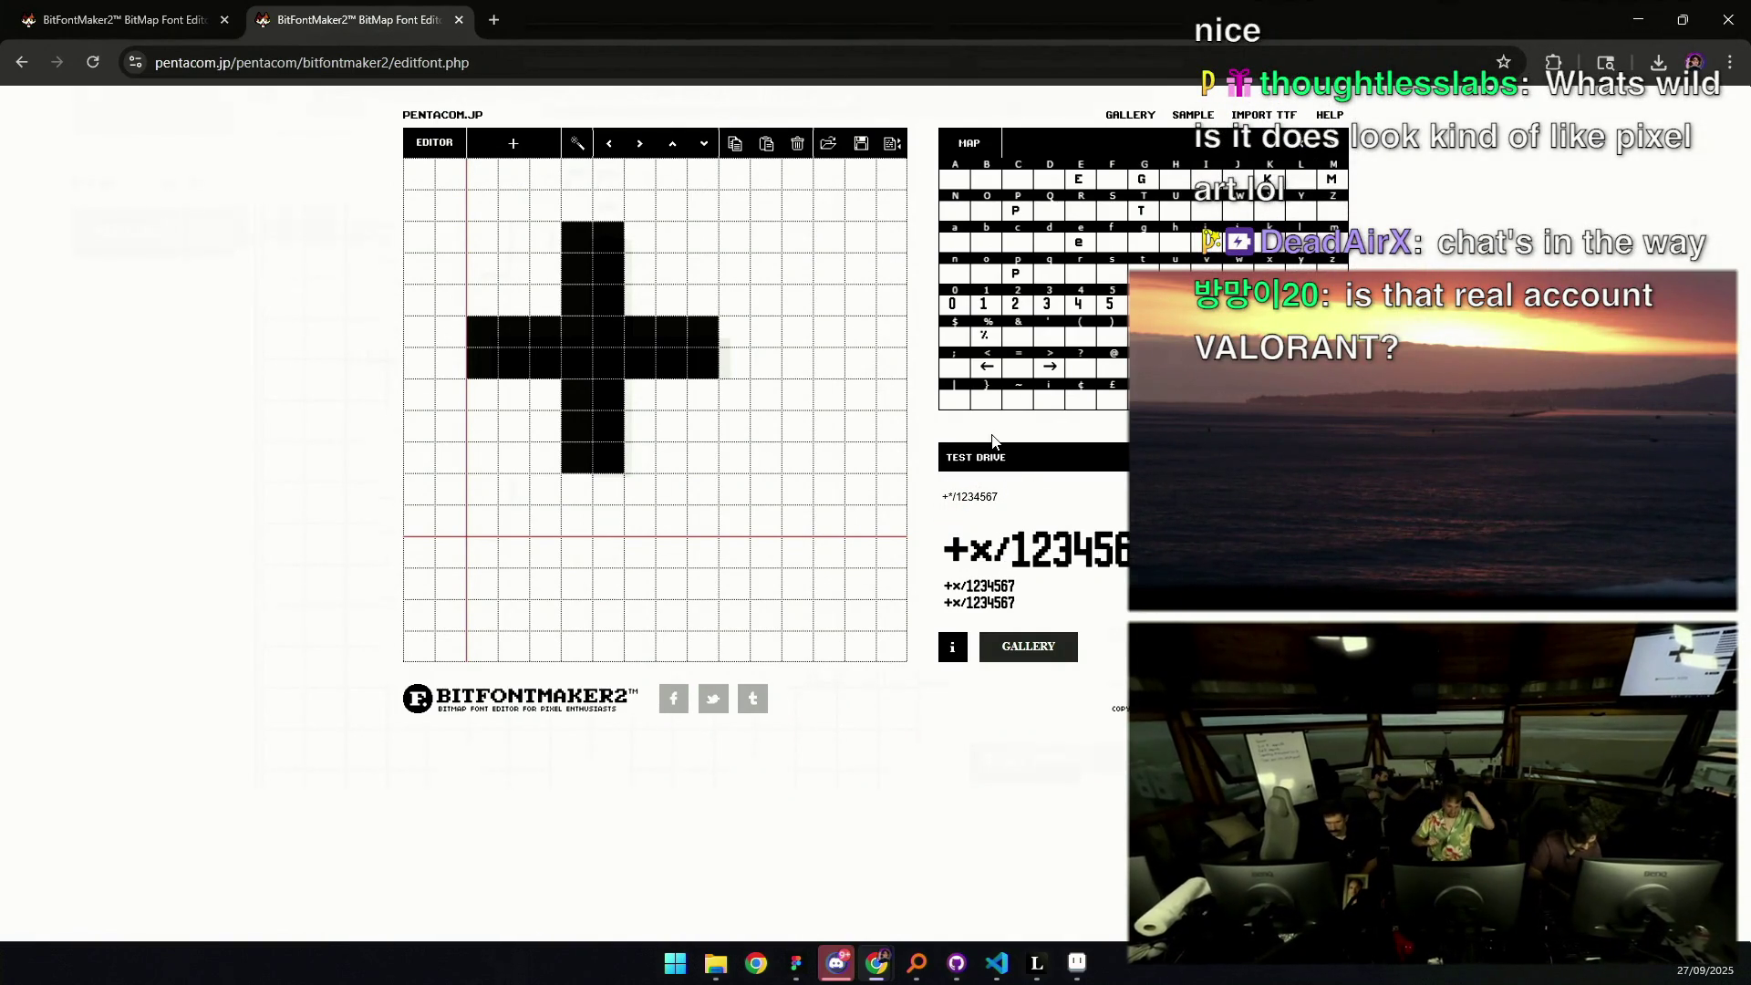
type("%")
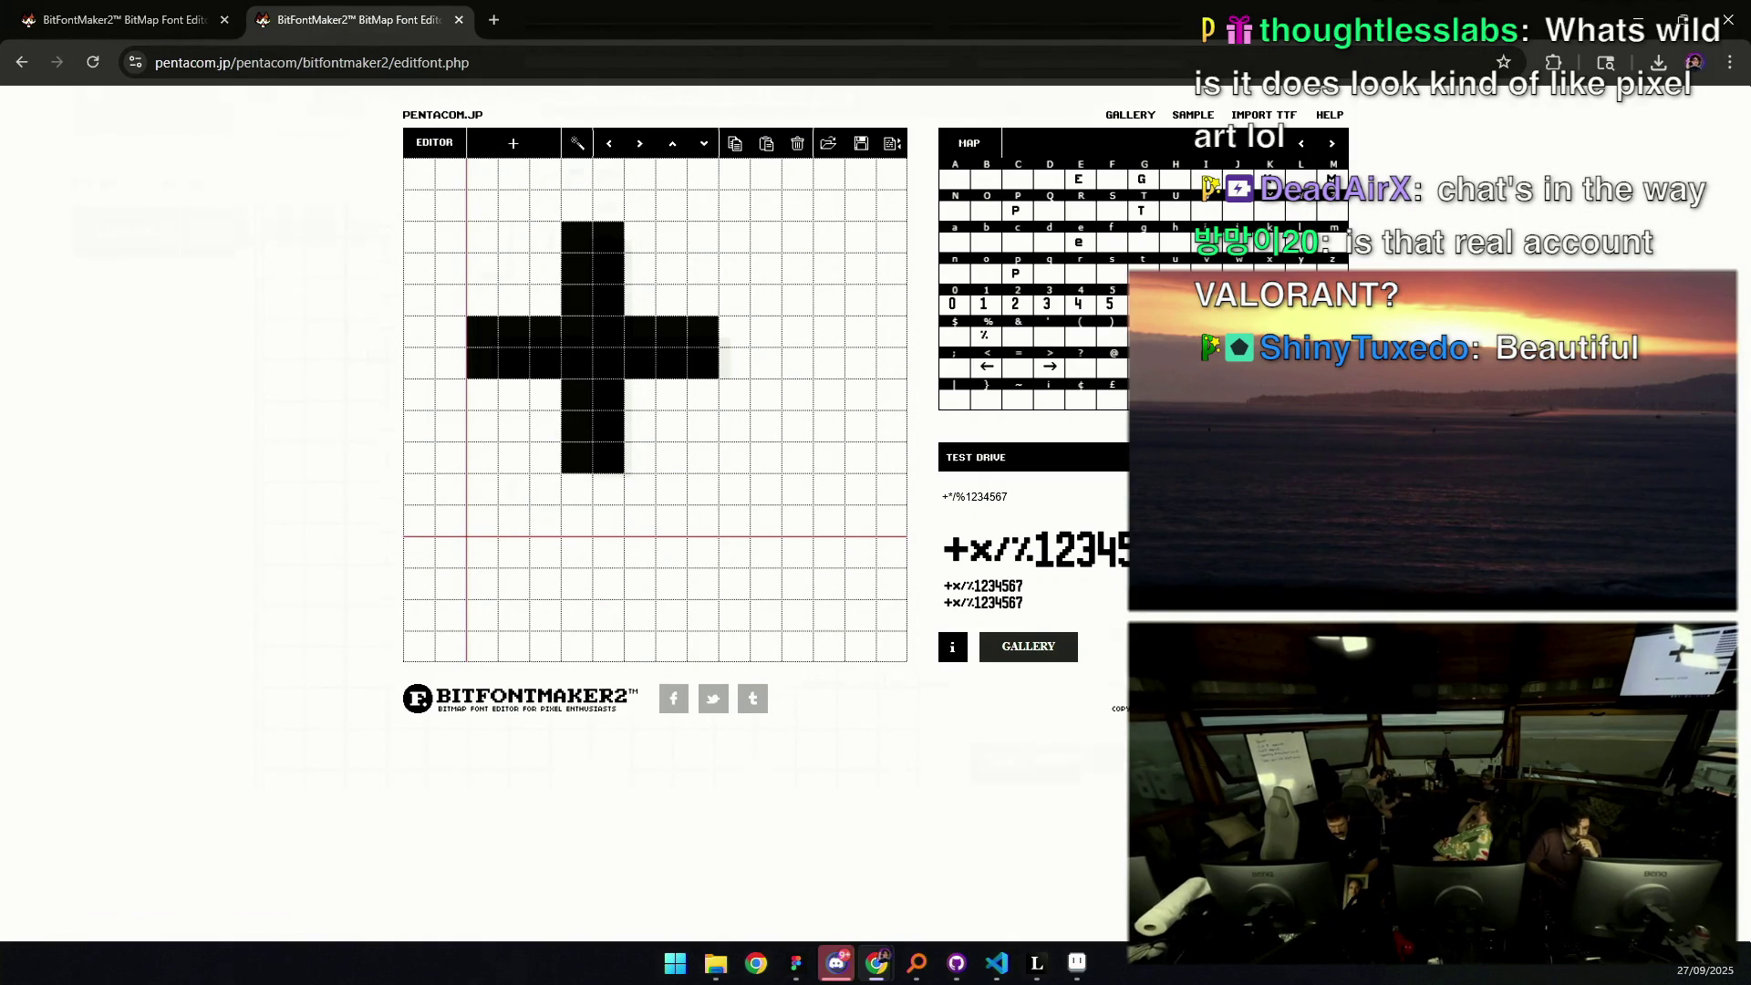
left_click(892, 143)
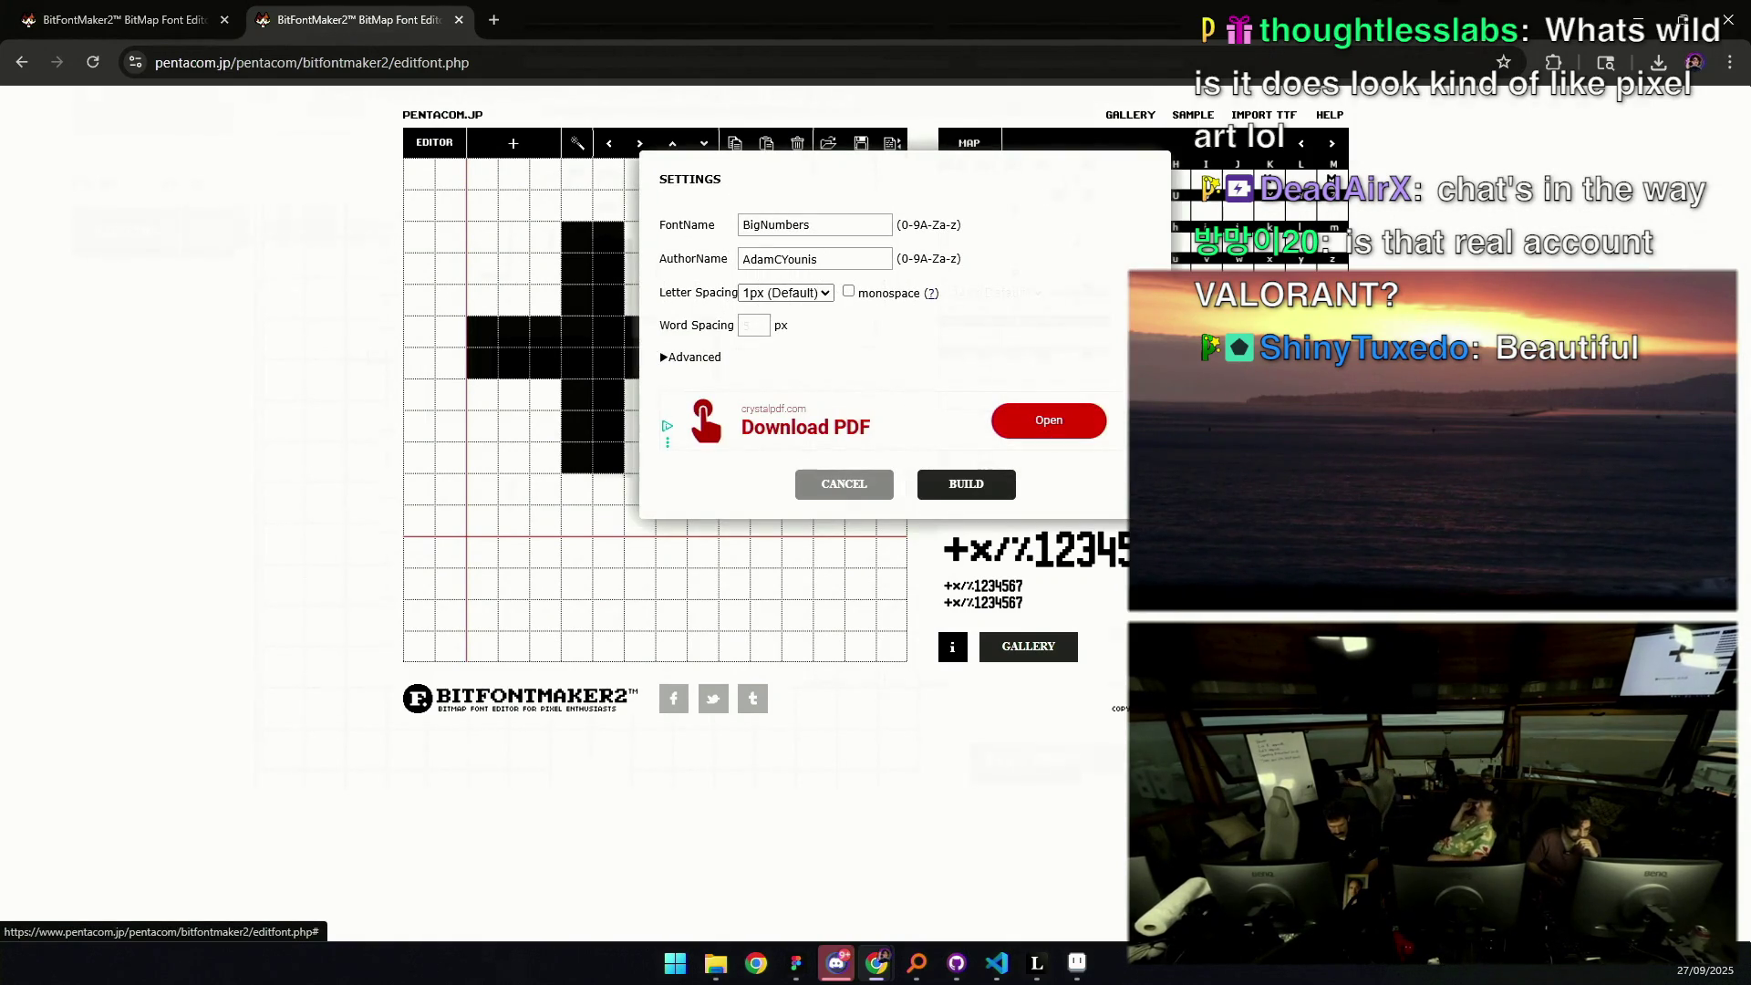
left_click(877, 962)
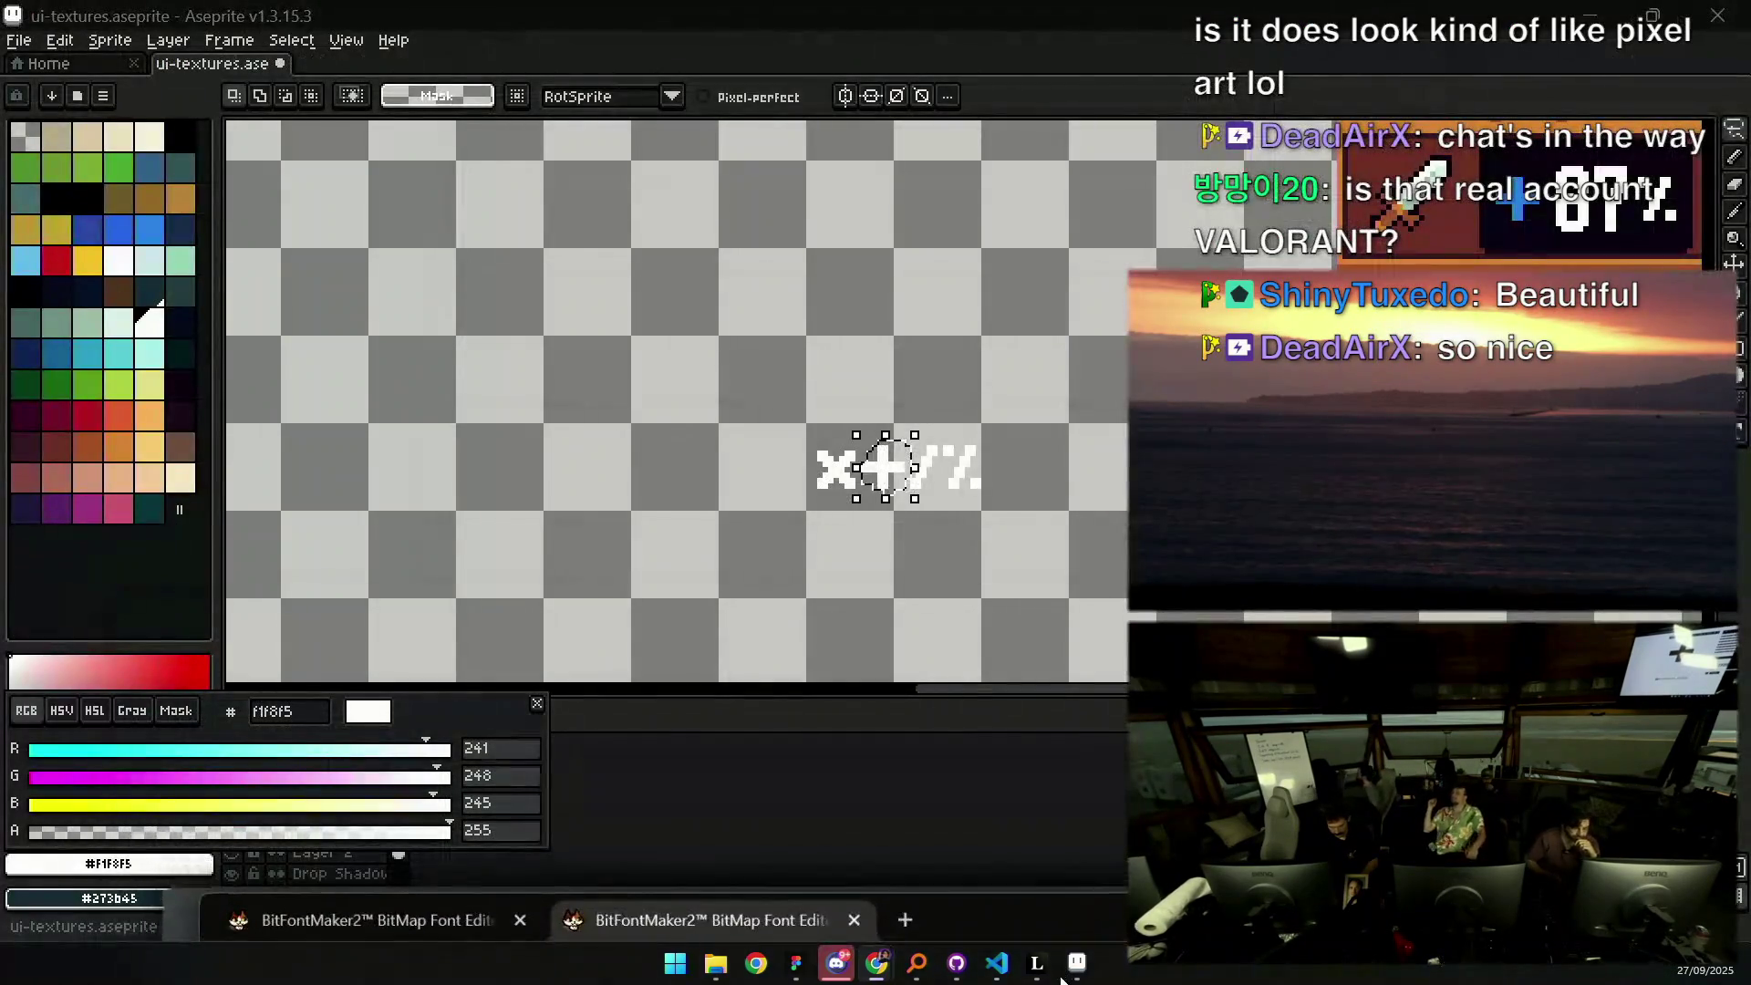
mouse_move(1036, 962)
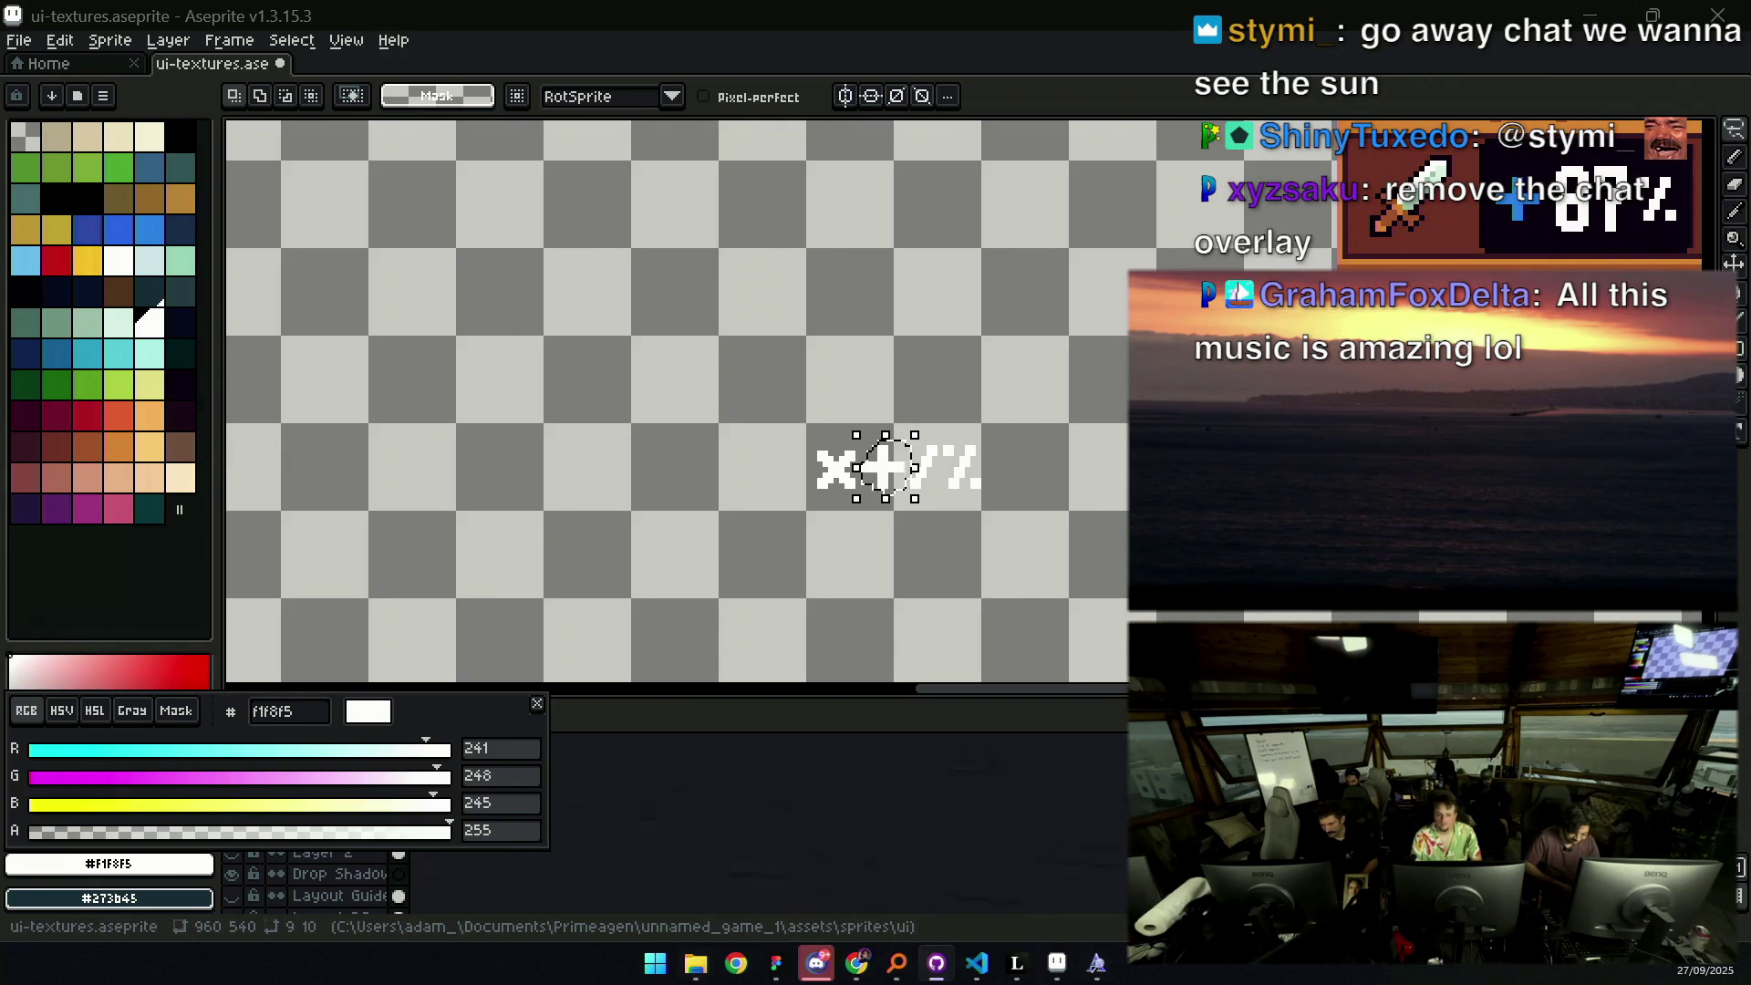
Select the lower +87% sword panel, then cut and paste it back as a floating copy
key("z")
scroll(793, 520, "down", 3)
scroll(1035, 407, "up", 2)
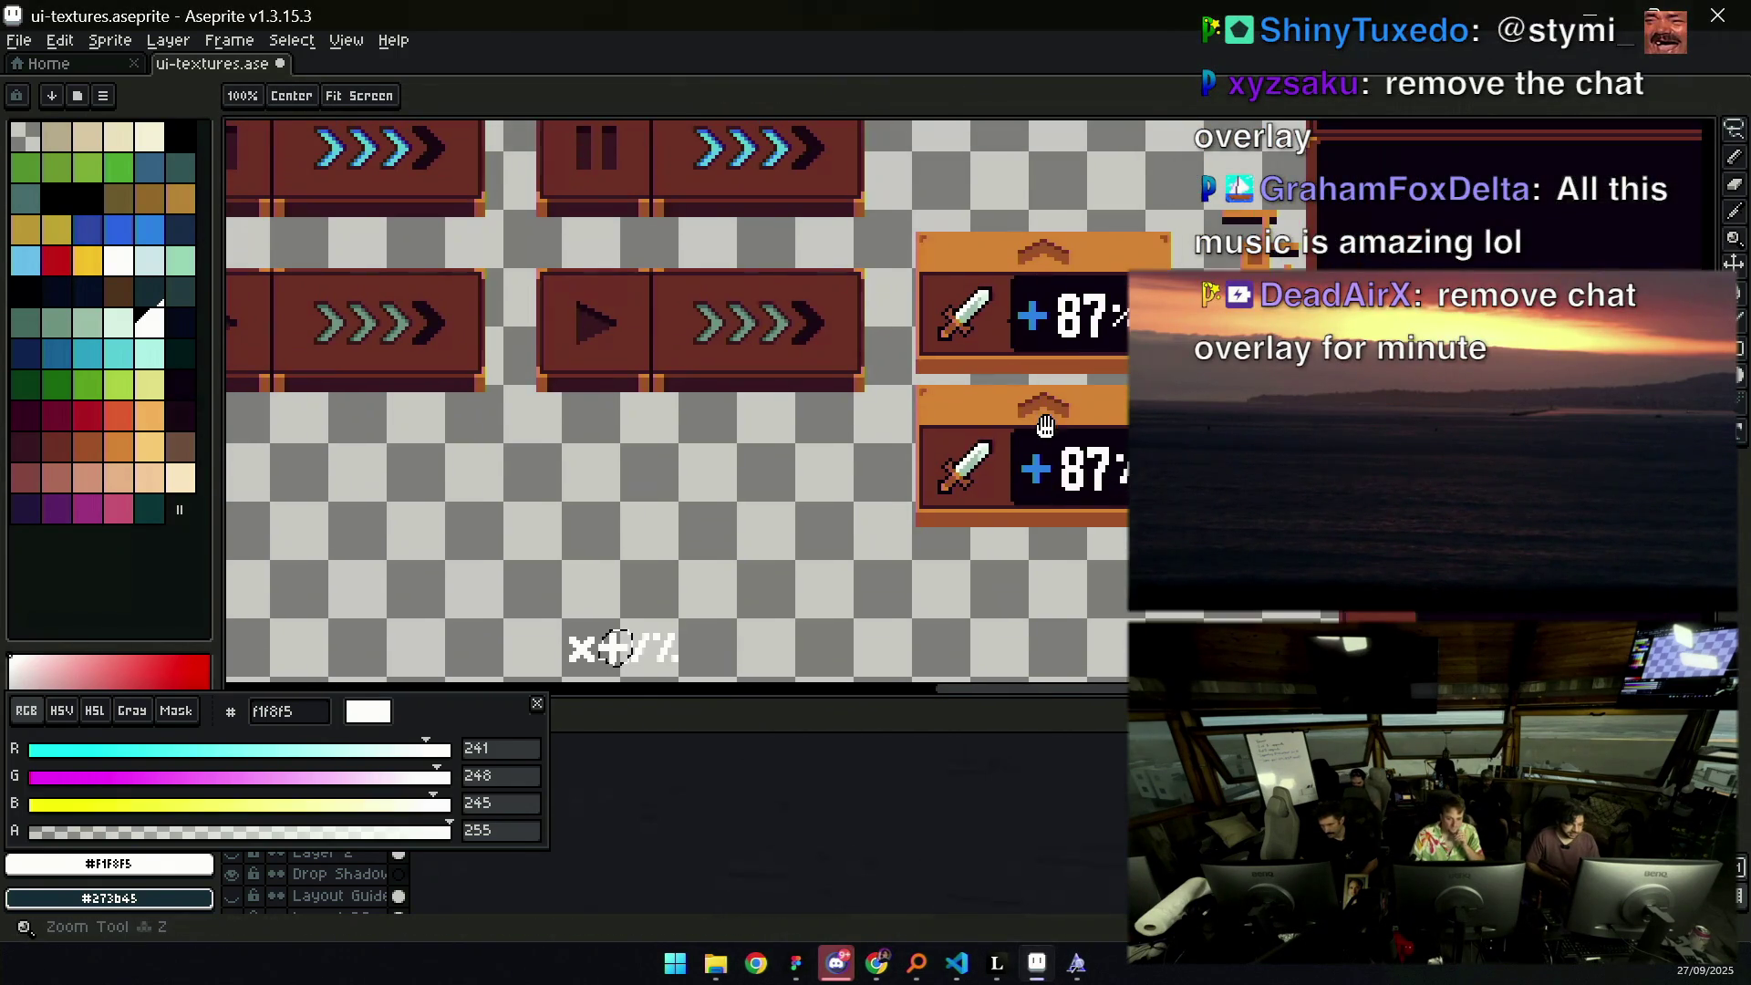
key("v")
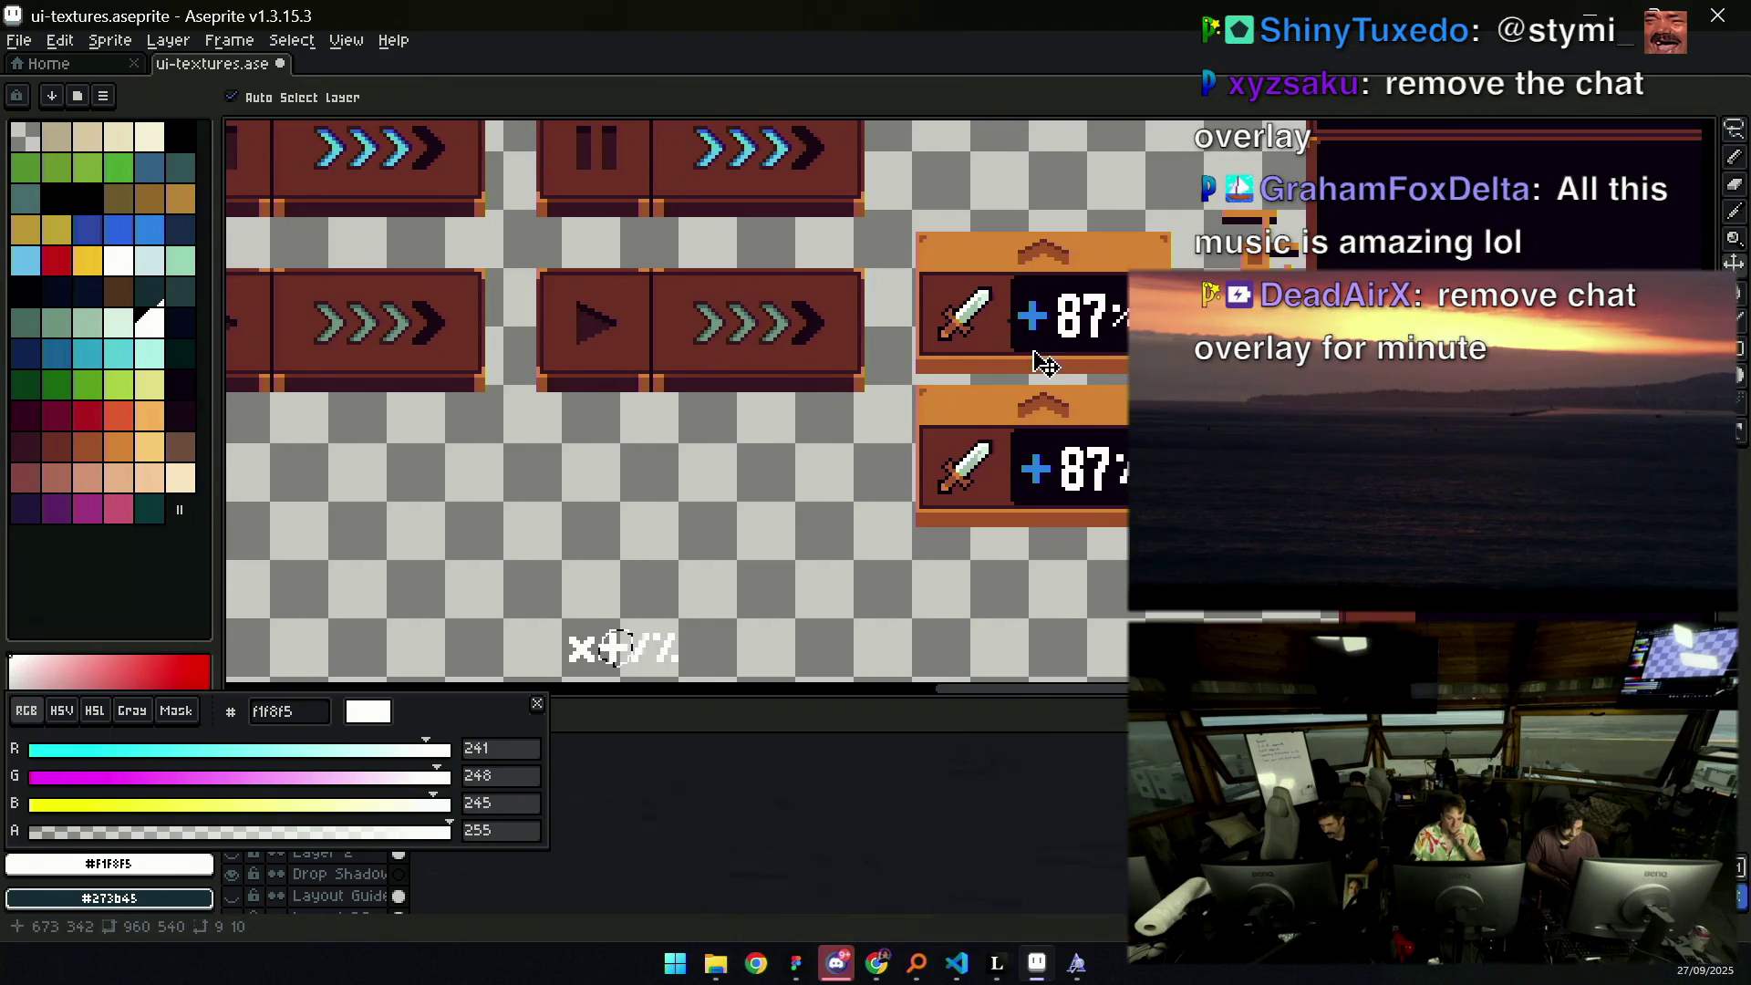
key("z")
scroll(1044, 363, "down", 2)
scroll(965, 420, "down", 2)
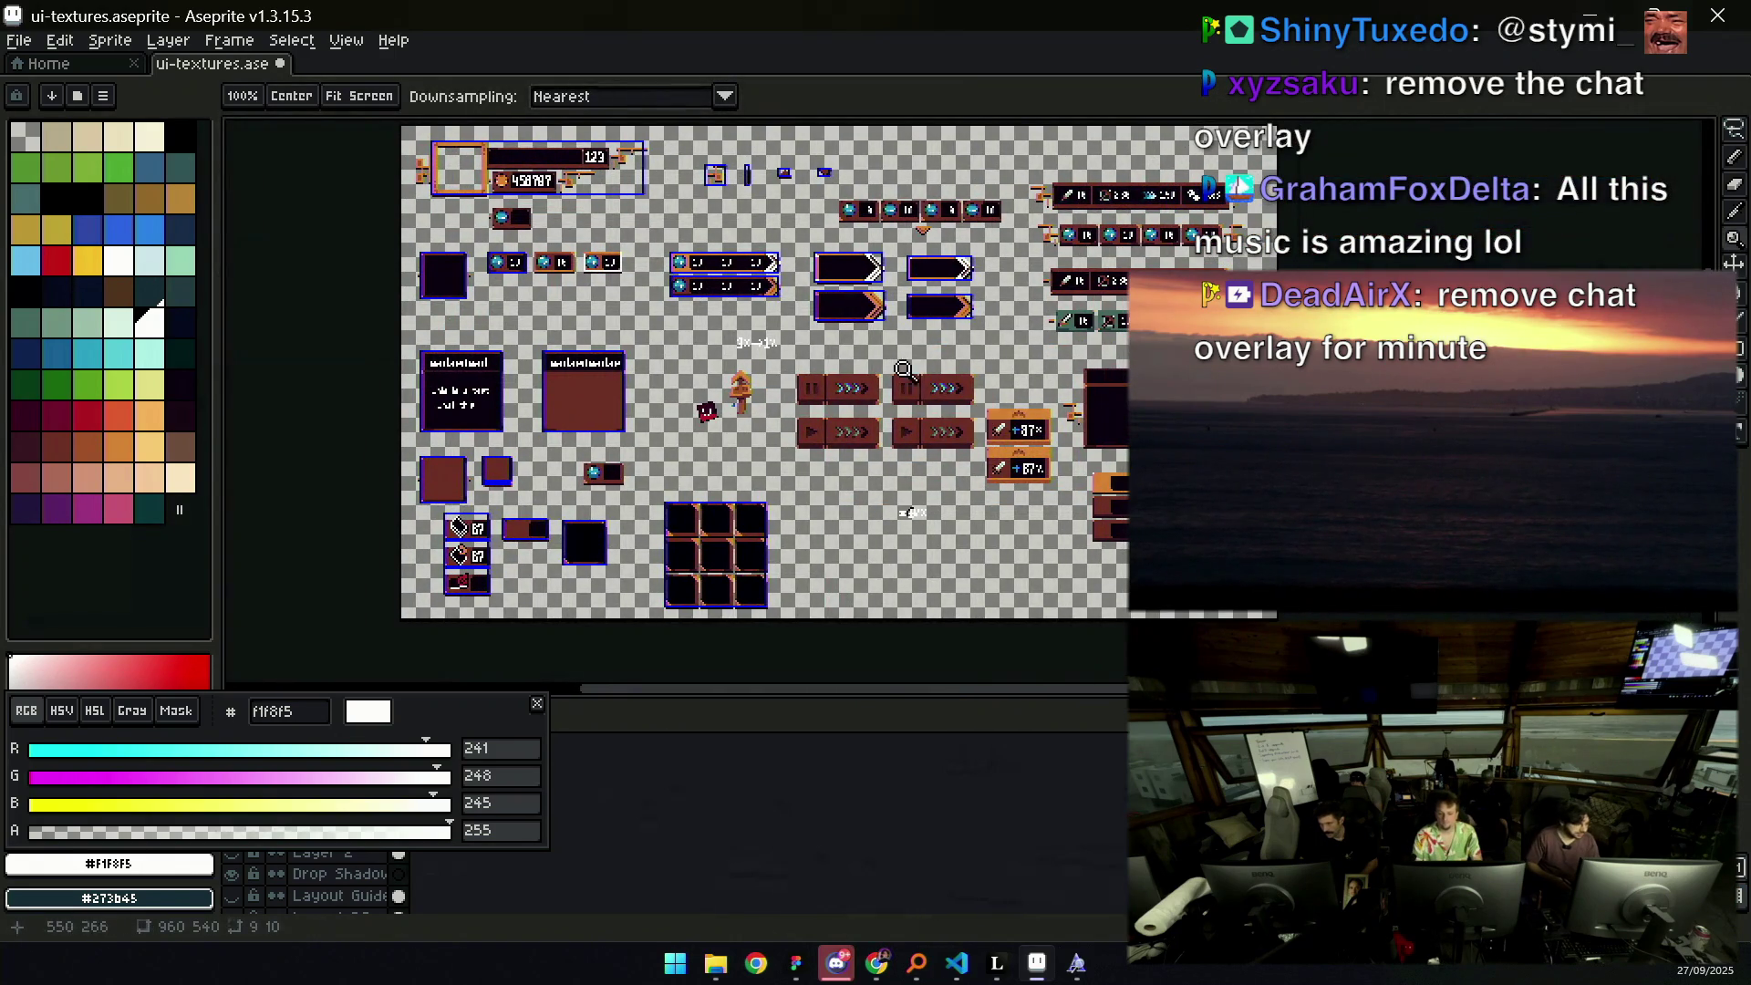
scroll(999, 460, "up", 2)
scroll(998, 459, "up", 2)
key("v")
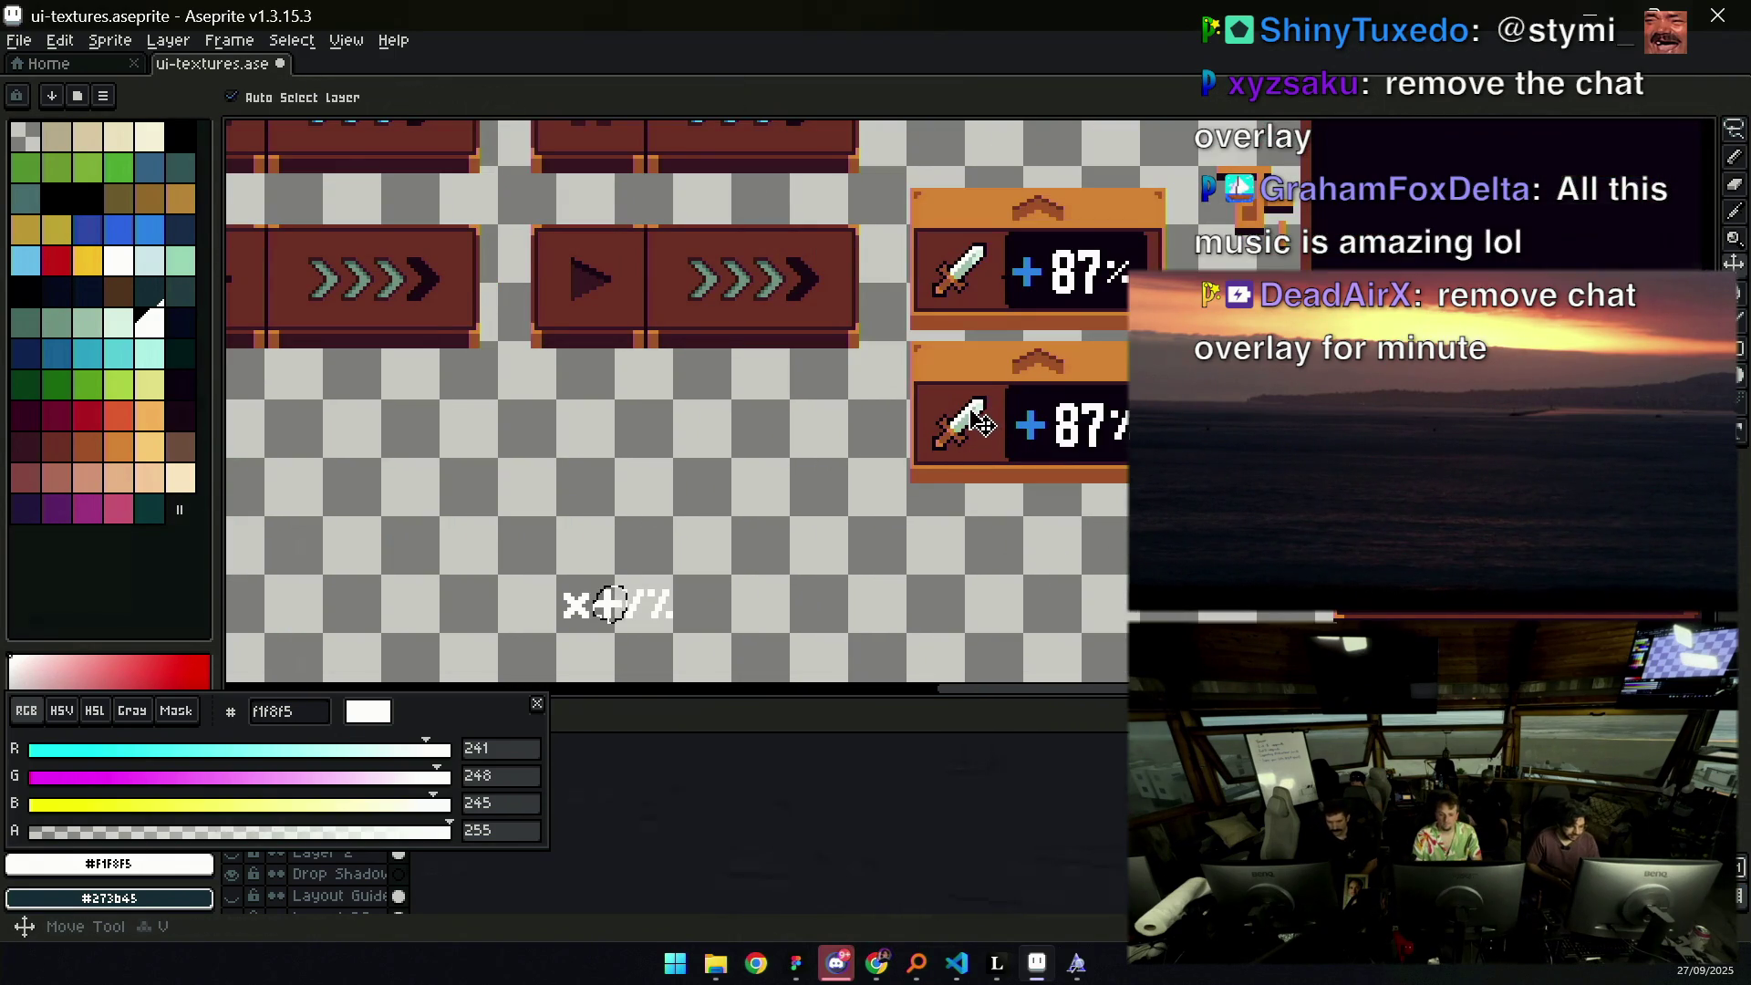
key("m")
left_click_drag(875, 497, 1200, 344)
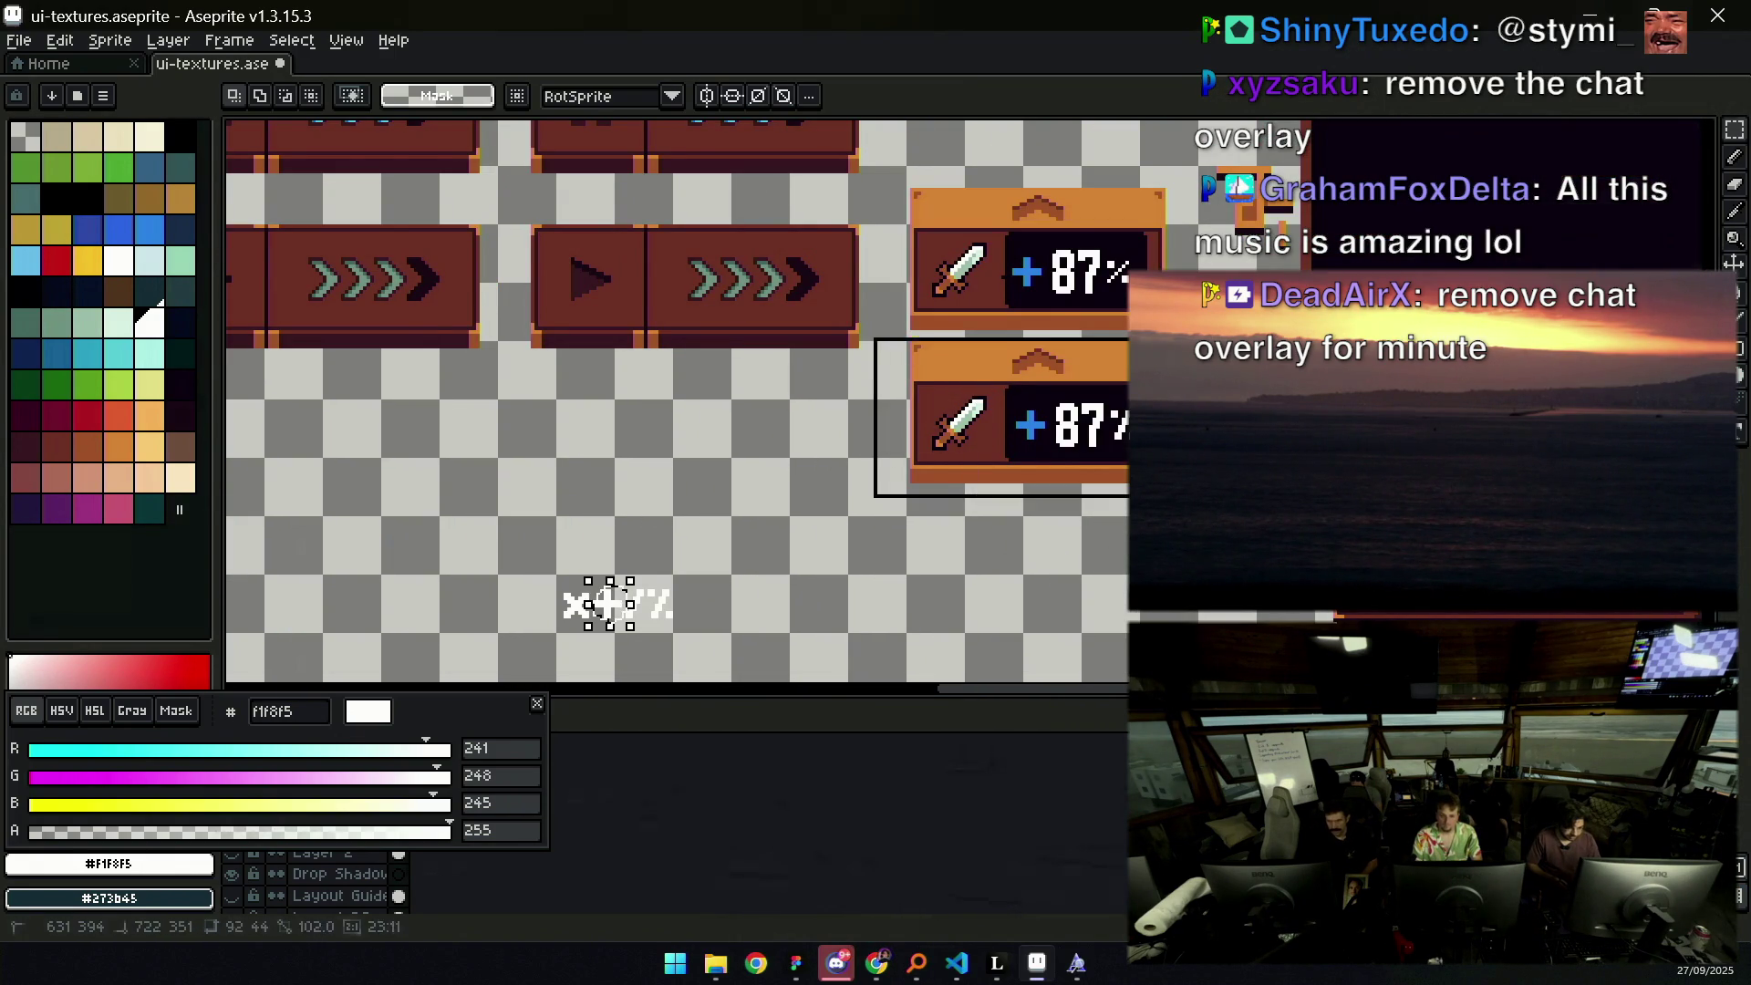
left_click_drag(1061, 424, 1088, 365)
key("ctrl+x")
key("ctrl+v")
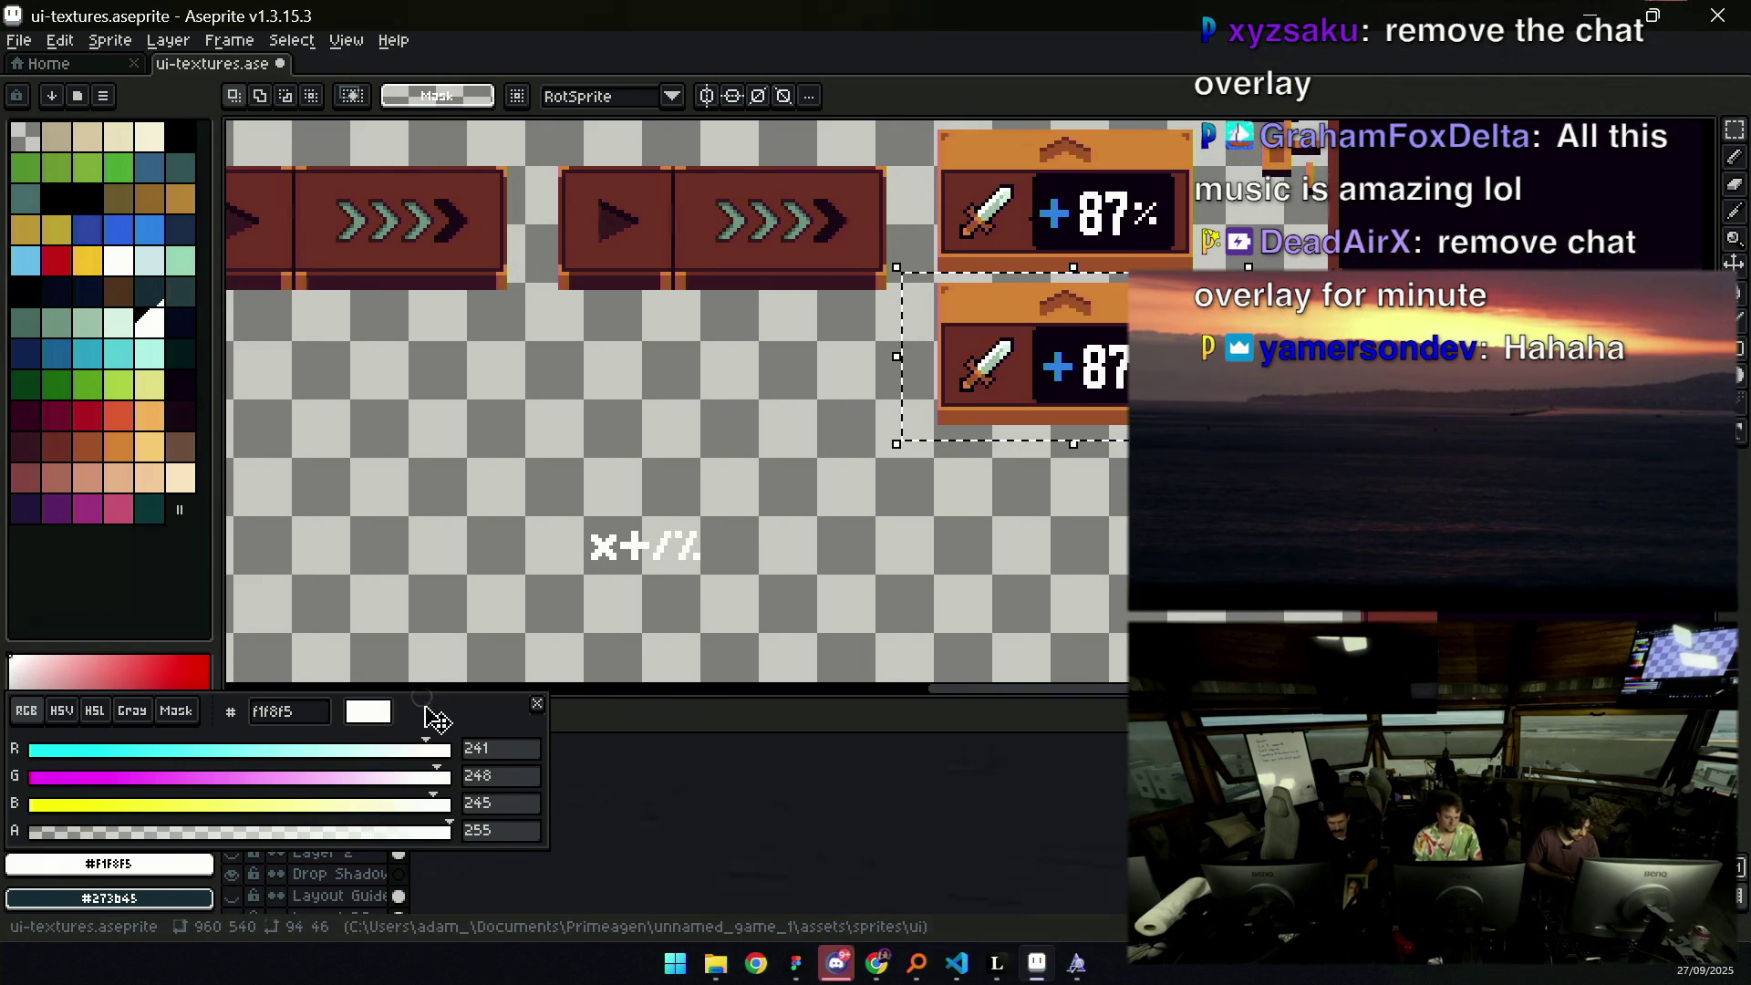
Flatten the visible layers, undo back to the original layers, and save ui-textures
left_click_drag(436, 721, 1297, 762)
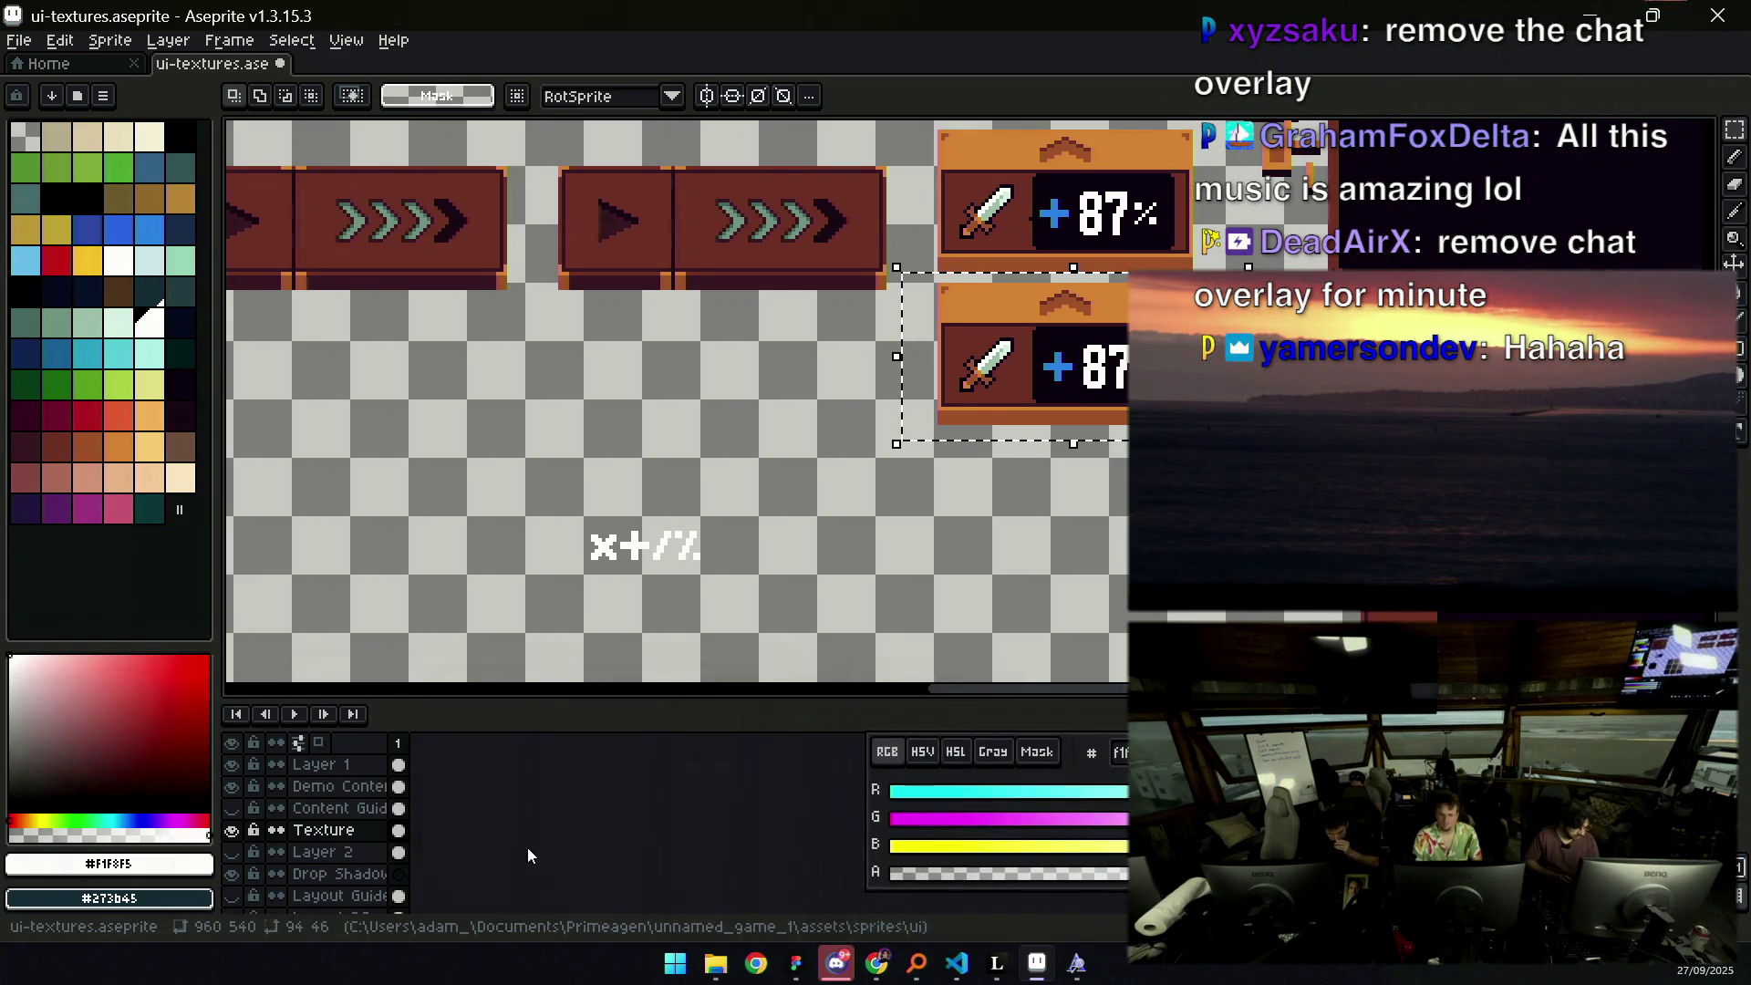
right_click(346, 828)
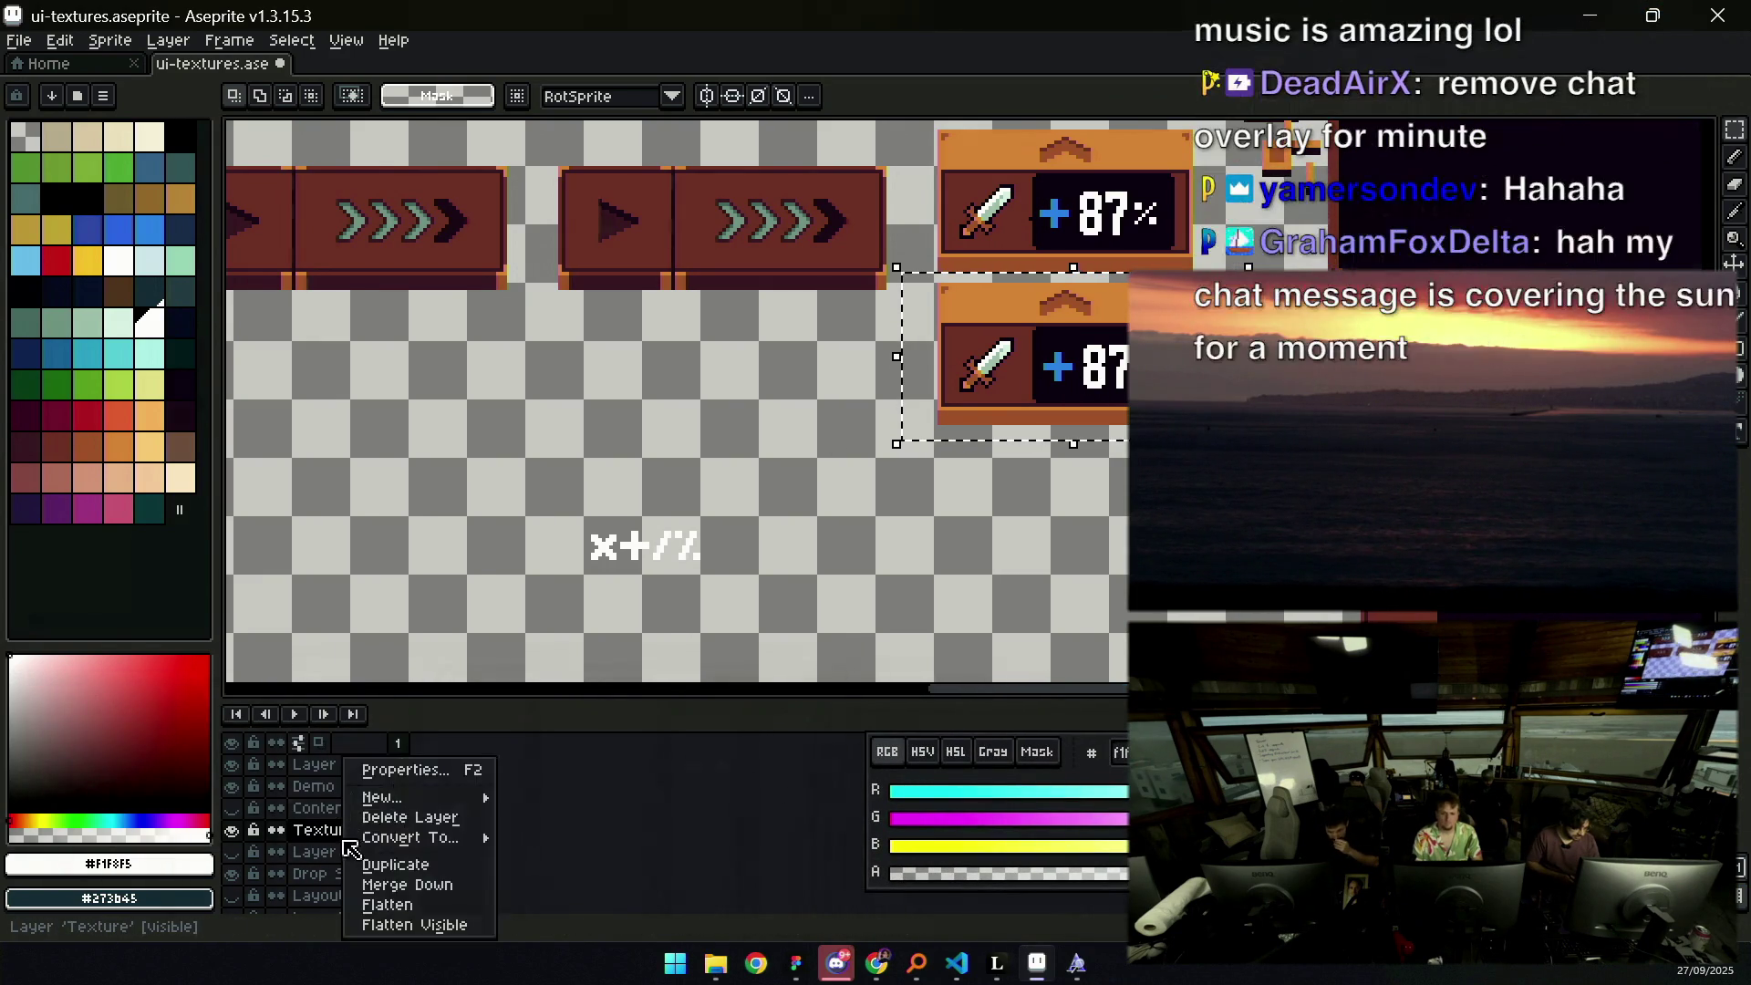
left_click(388, 925)
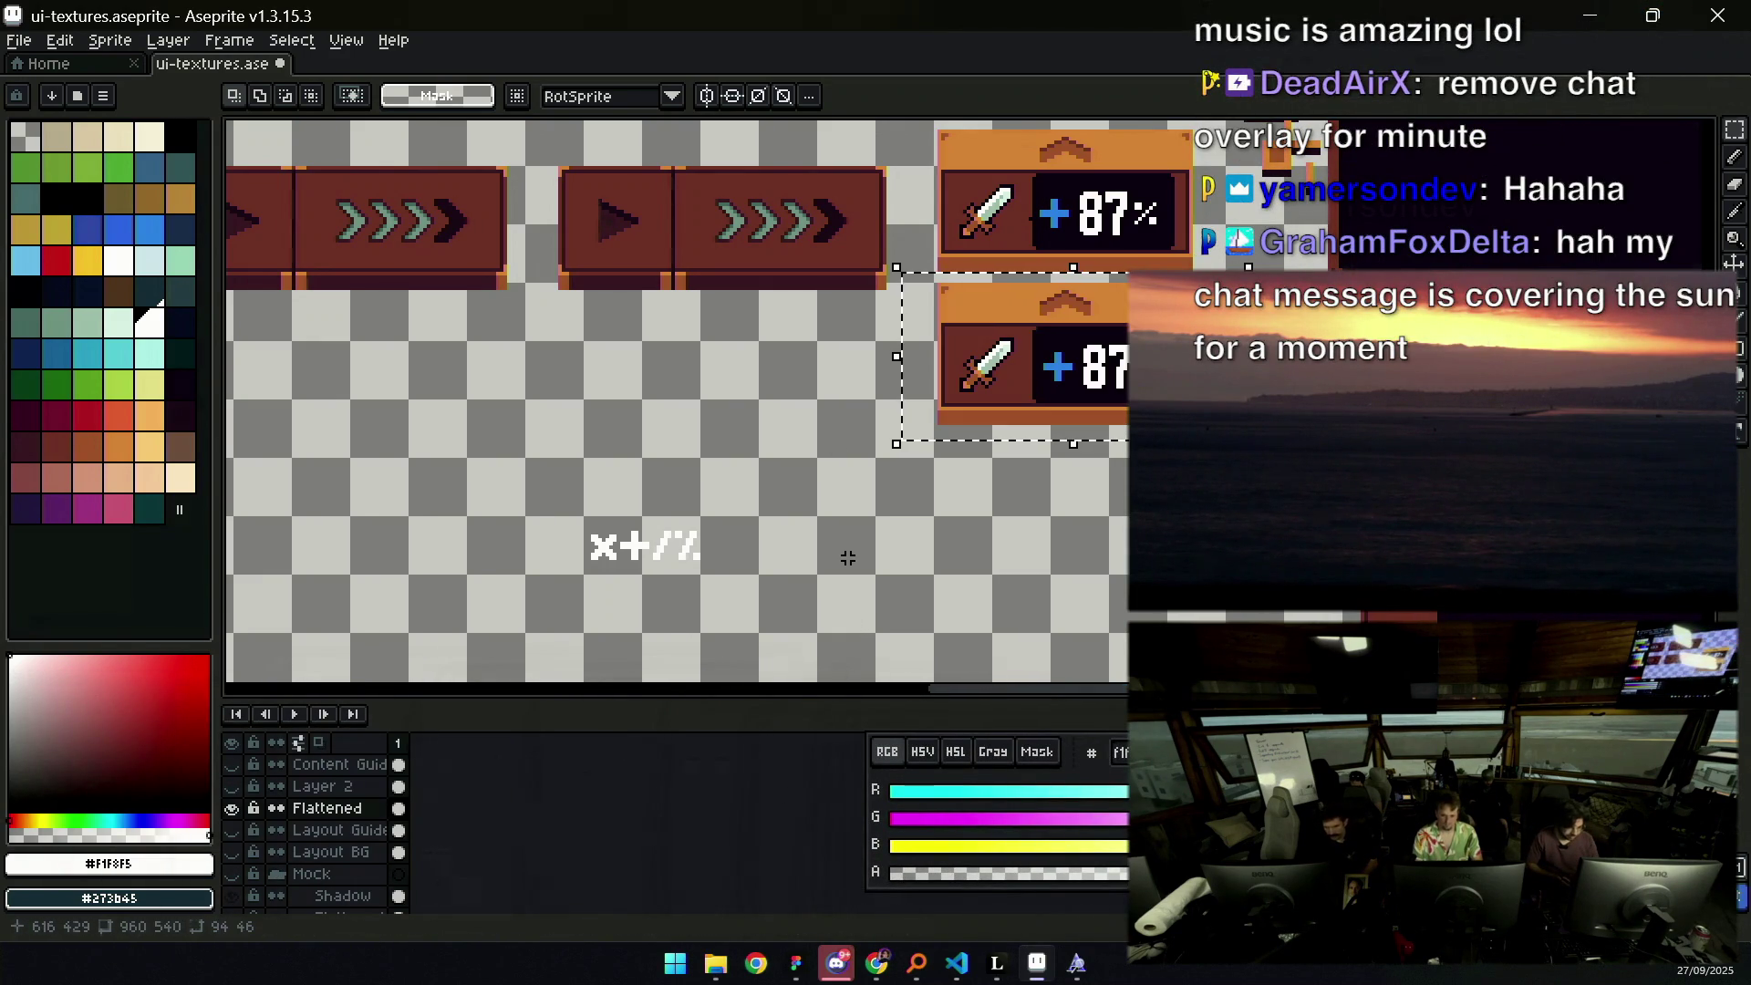
key("ctrl+d")
key("ctrl+z")
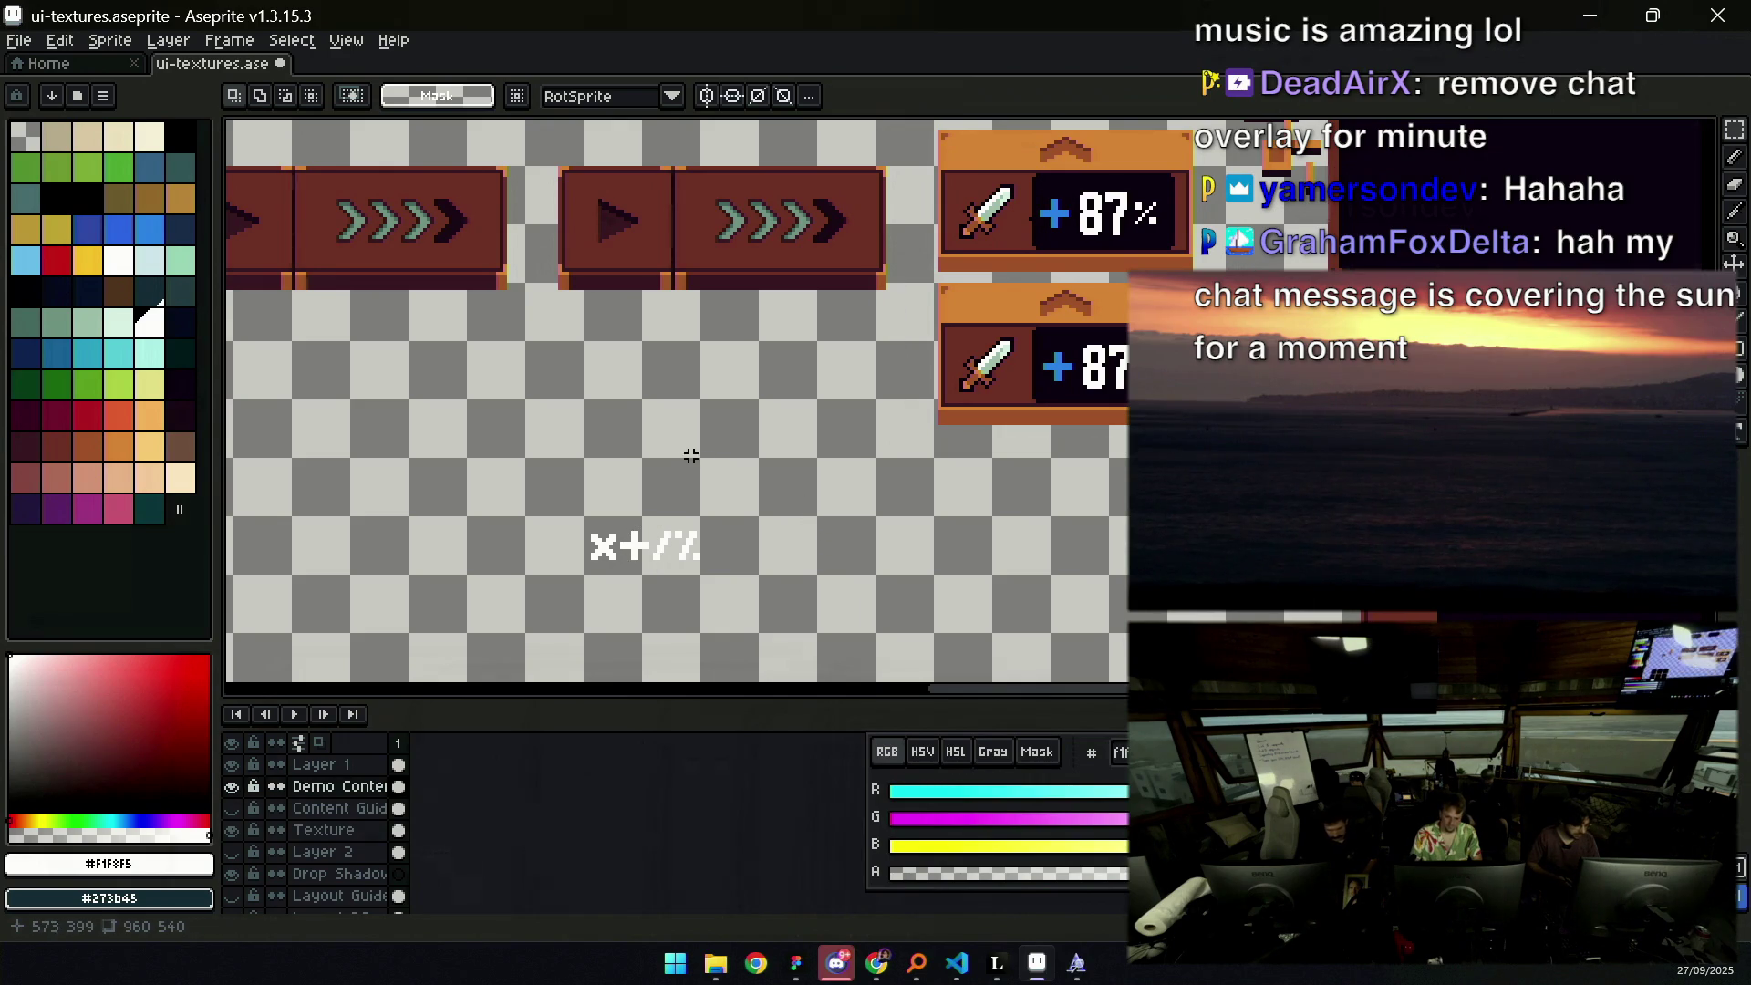
key("ctrl+z")
key("ctrl+s")
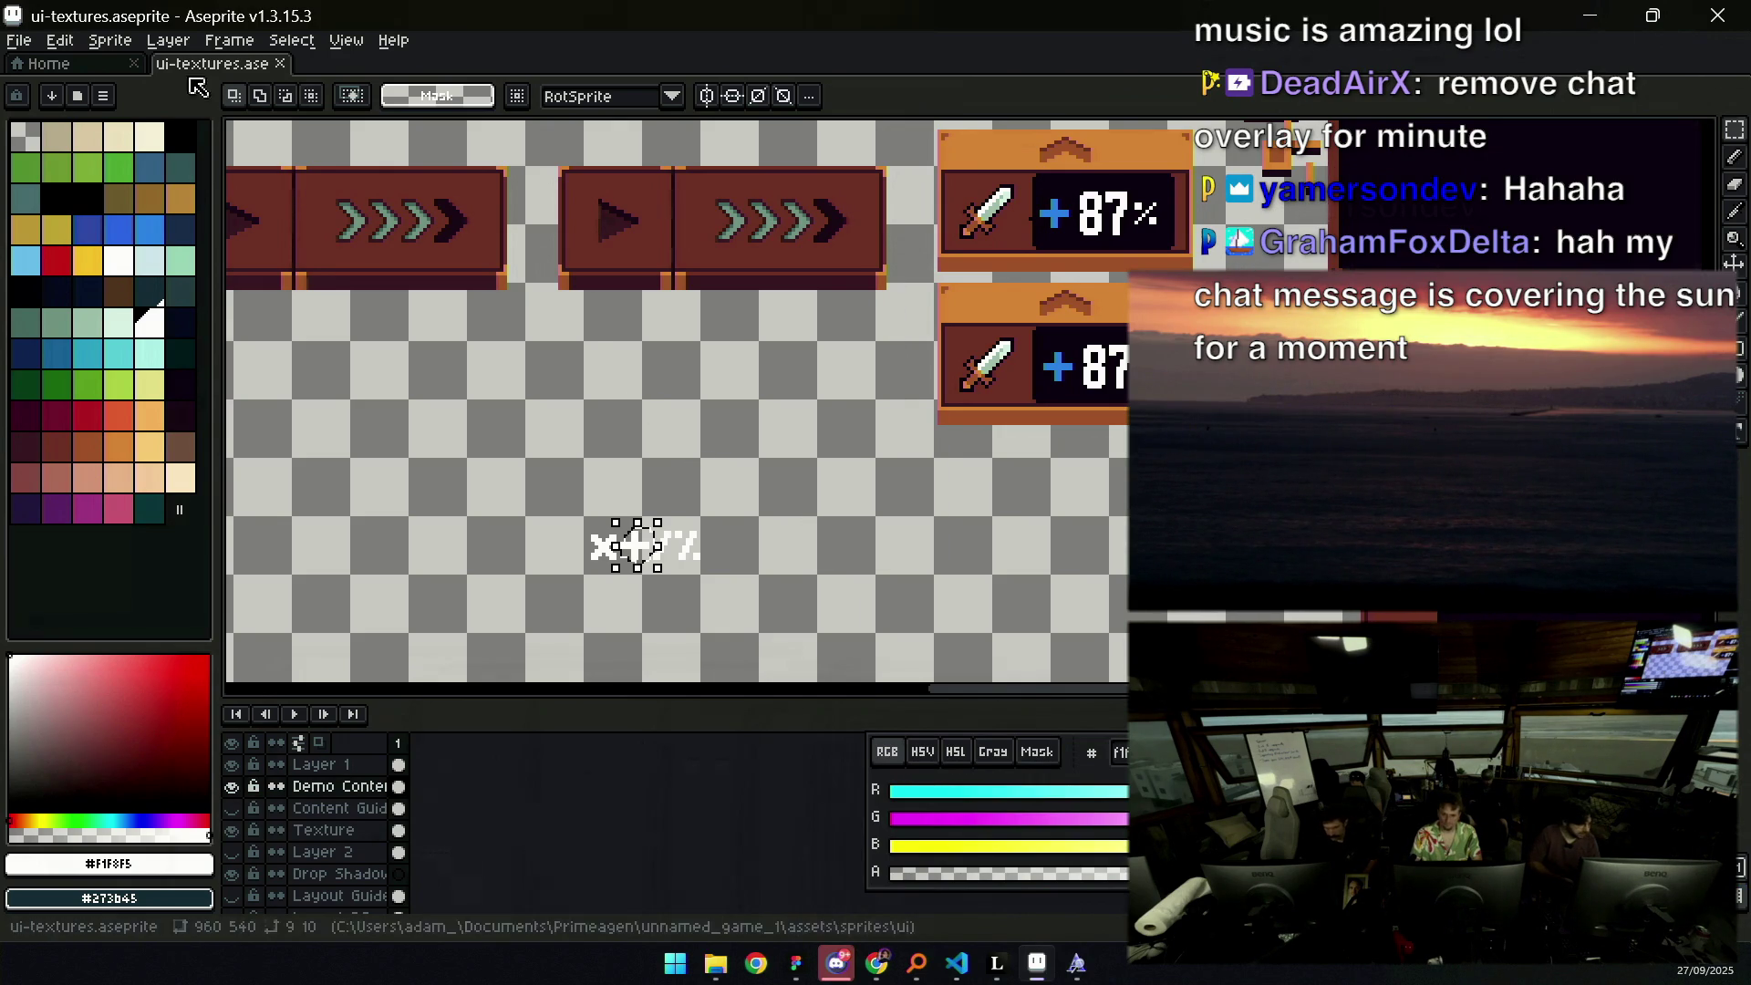
Start a new 960-wide sprite from File > New, then cancel the dialog
left_click(18, 40)
left_click(109, 59)
type("960")
key("Tab")
type("5")
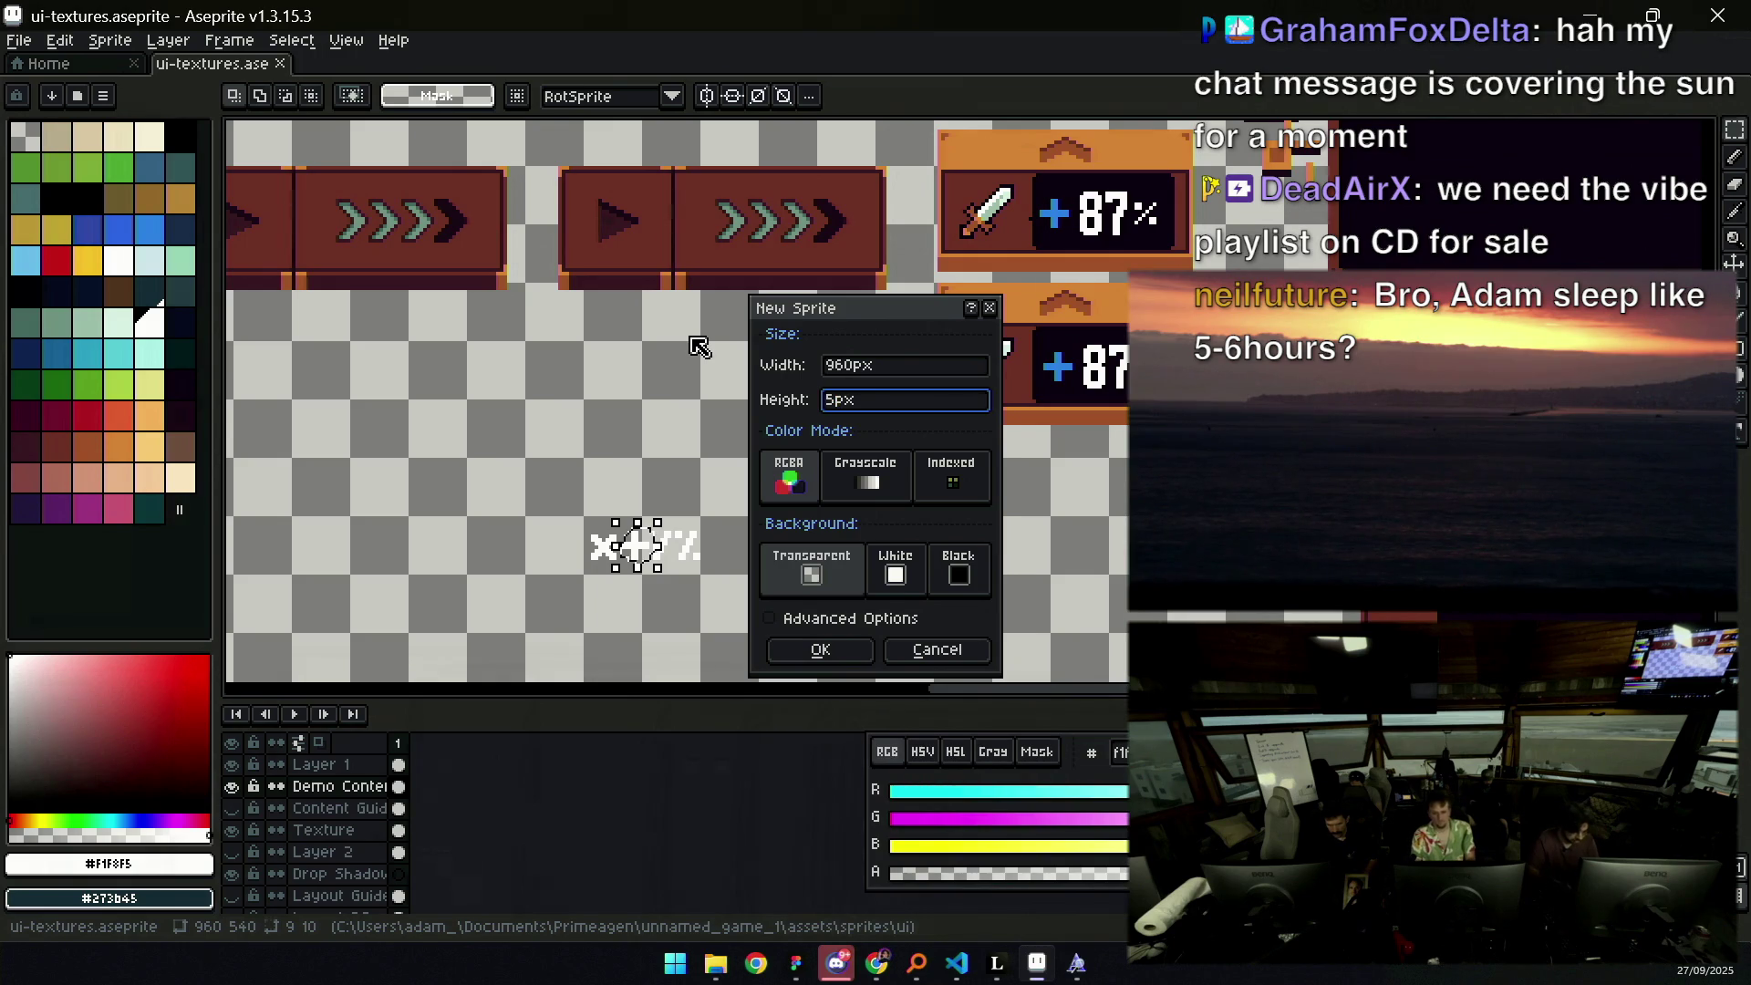
key("Escape")
mouse_move(802, 972)
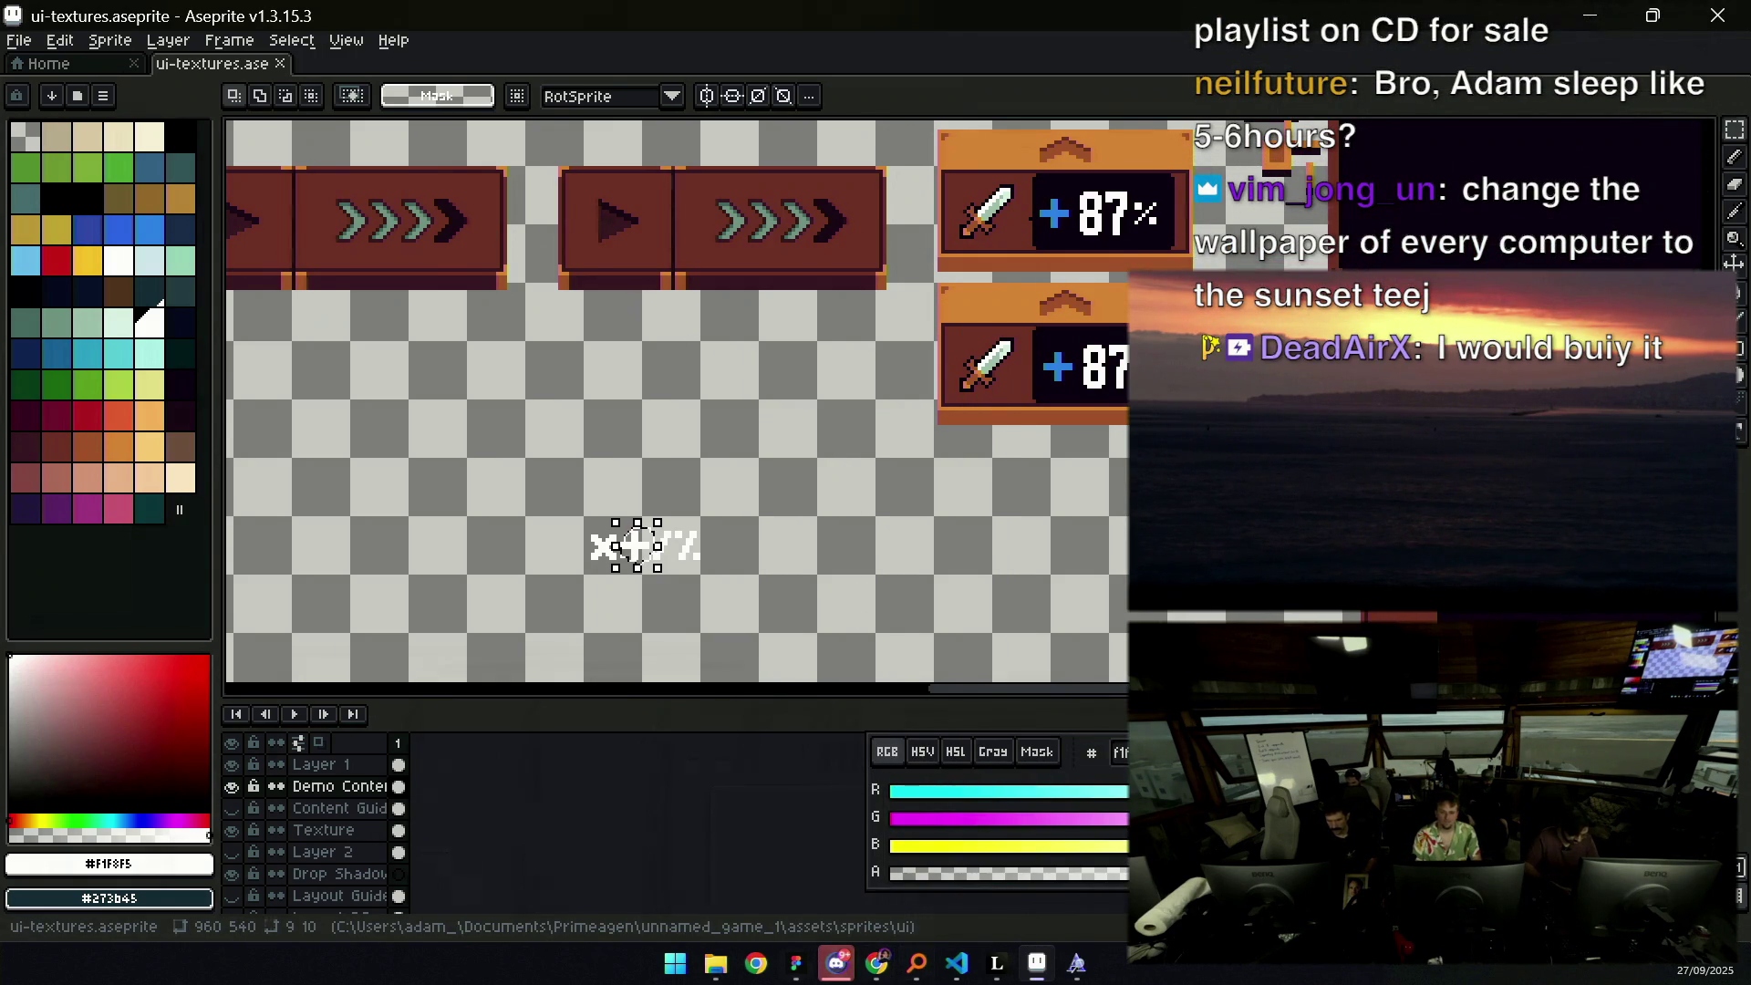
key("super+d")
key("super+d")
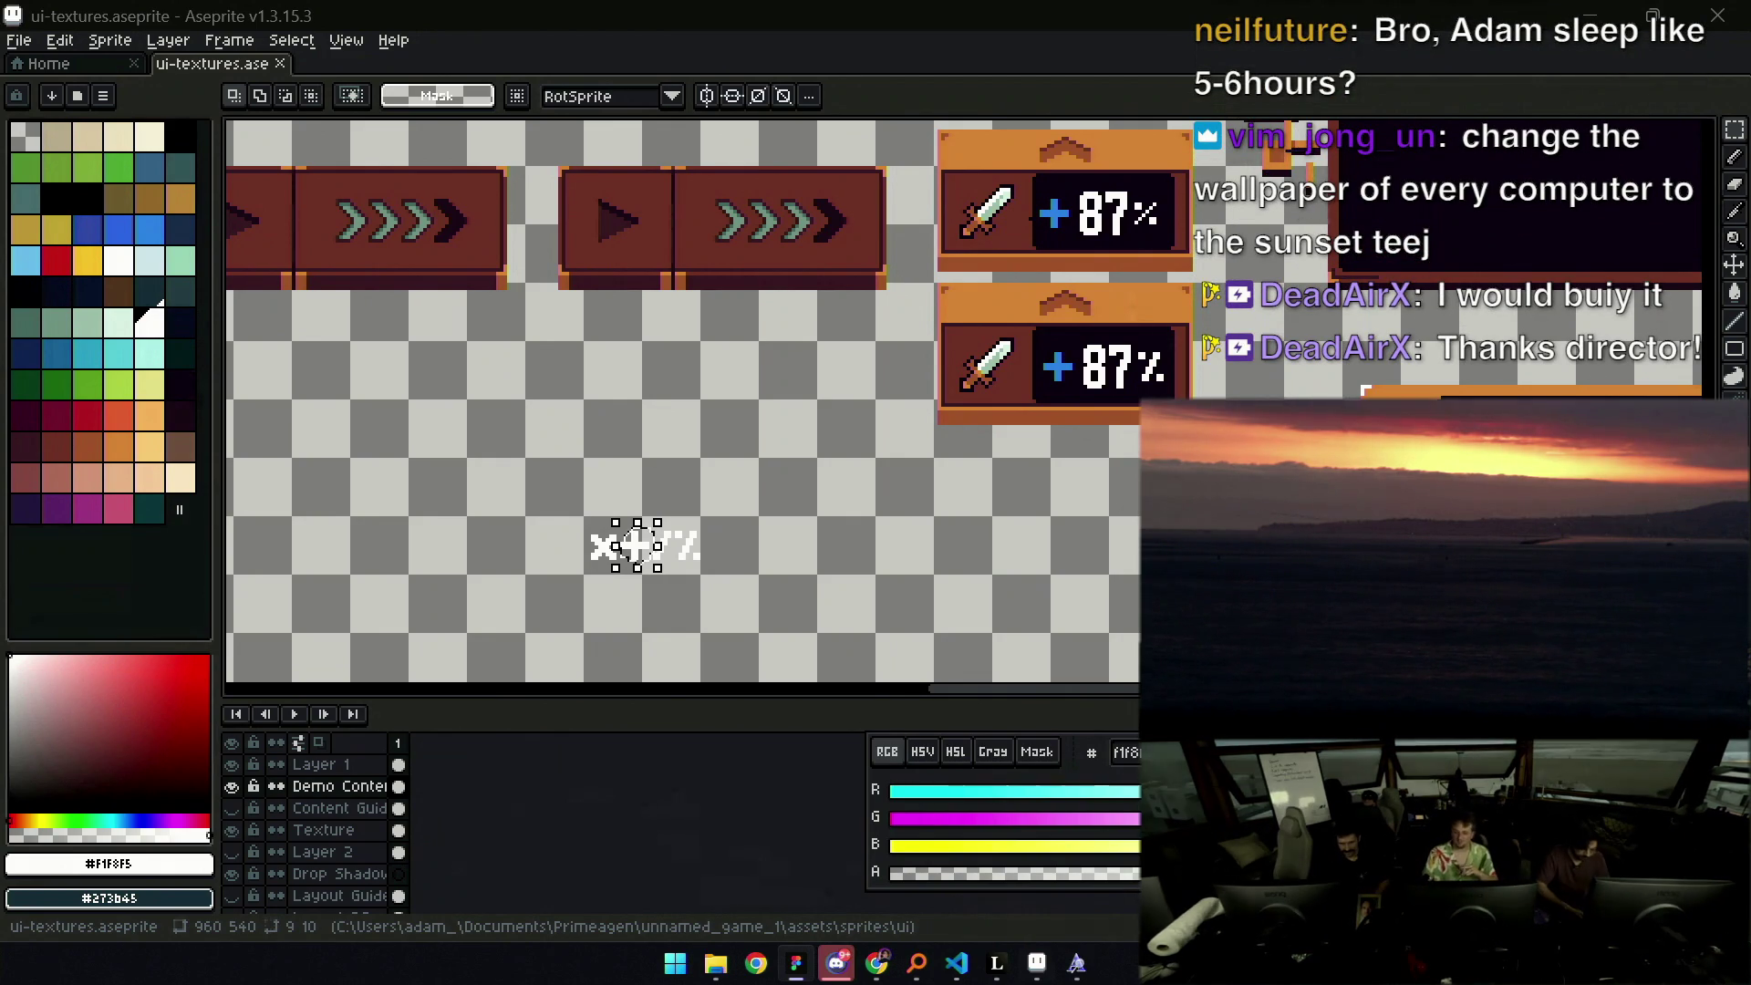
key("alt+Tab")
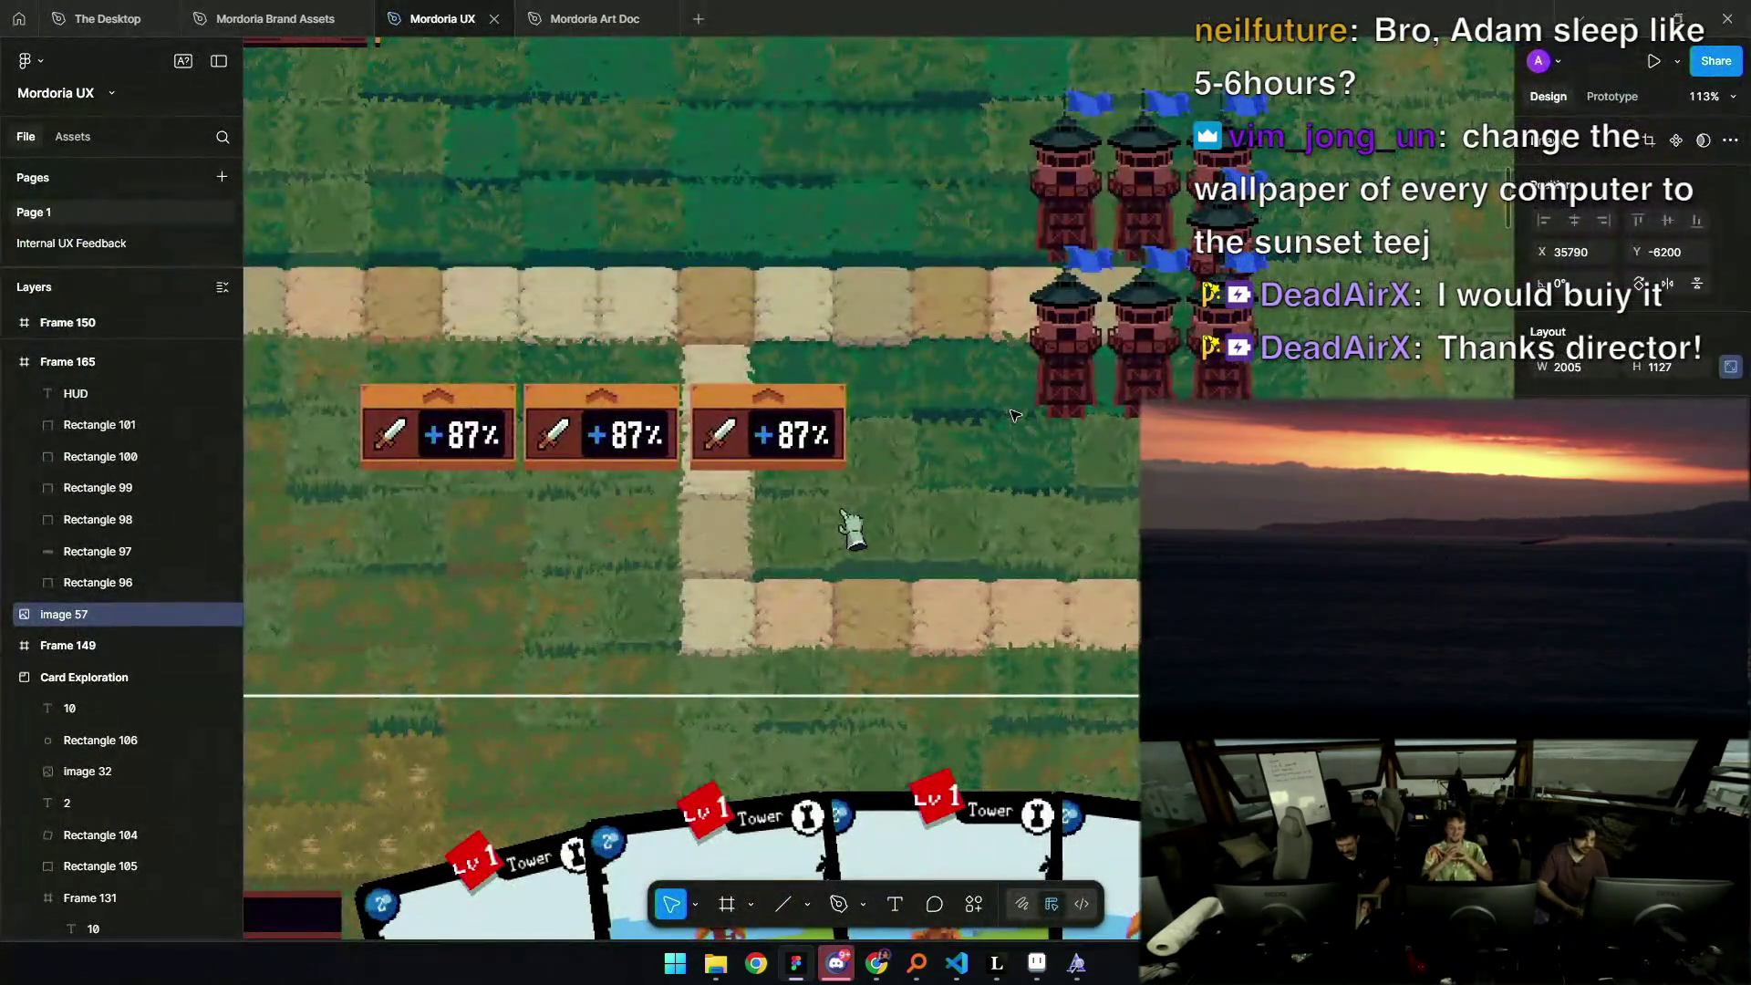
left_click_drag(882, 412, 1197, 540)
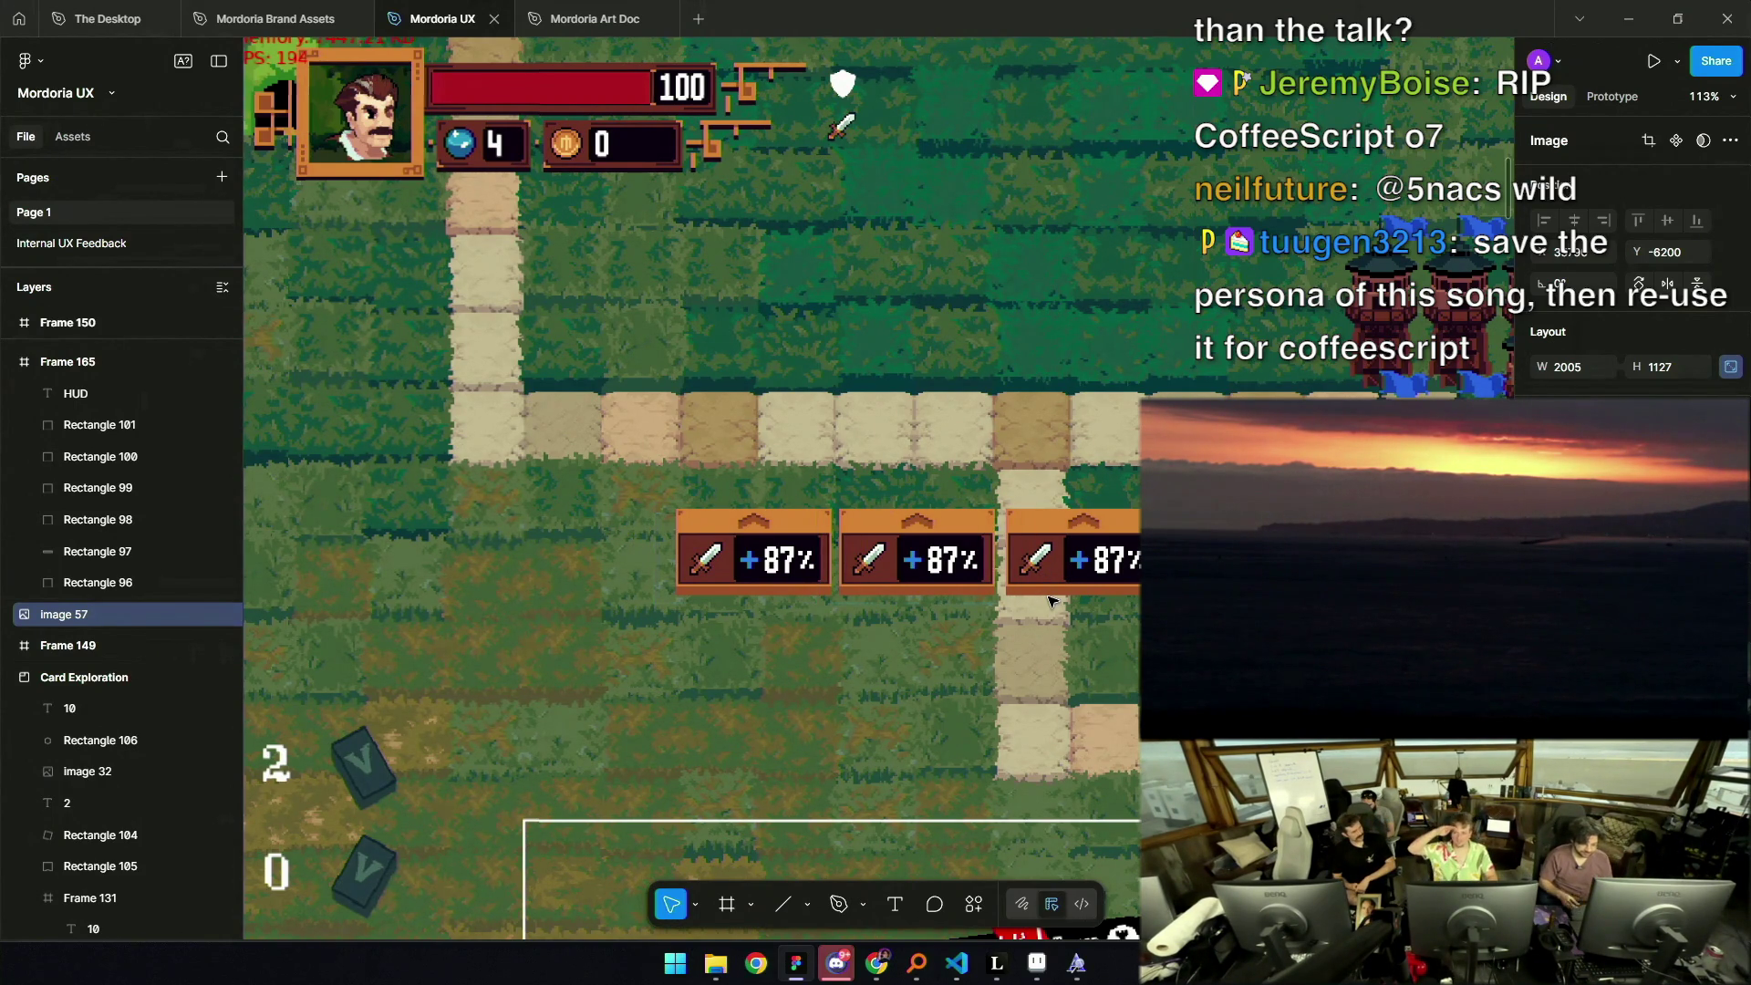
scroll(1051, 601, "down", 5)
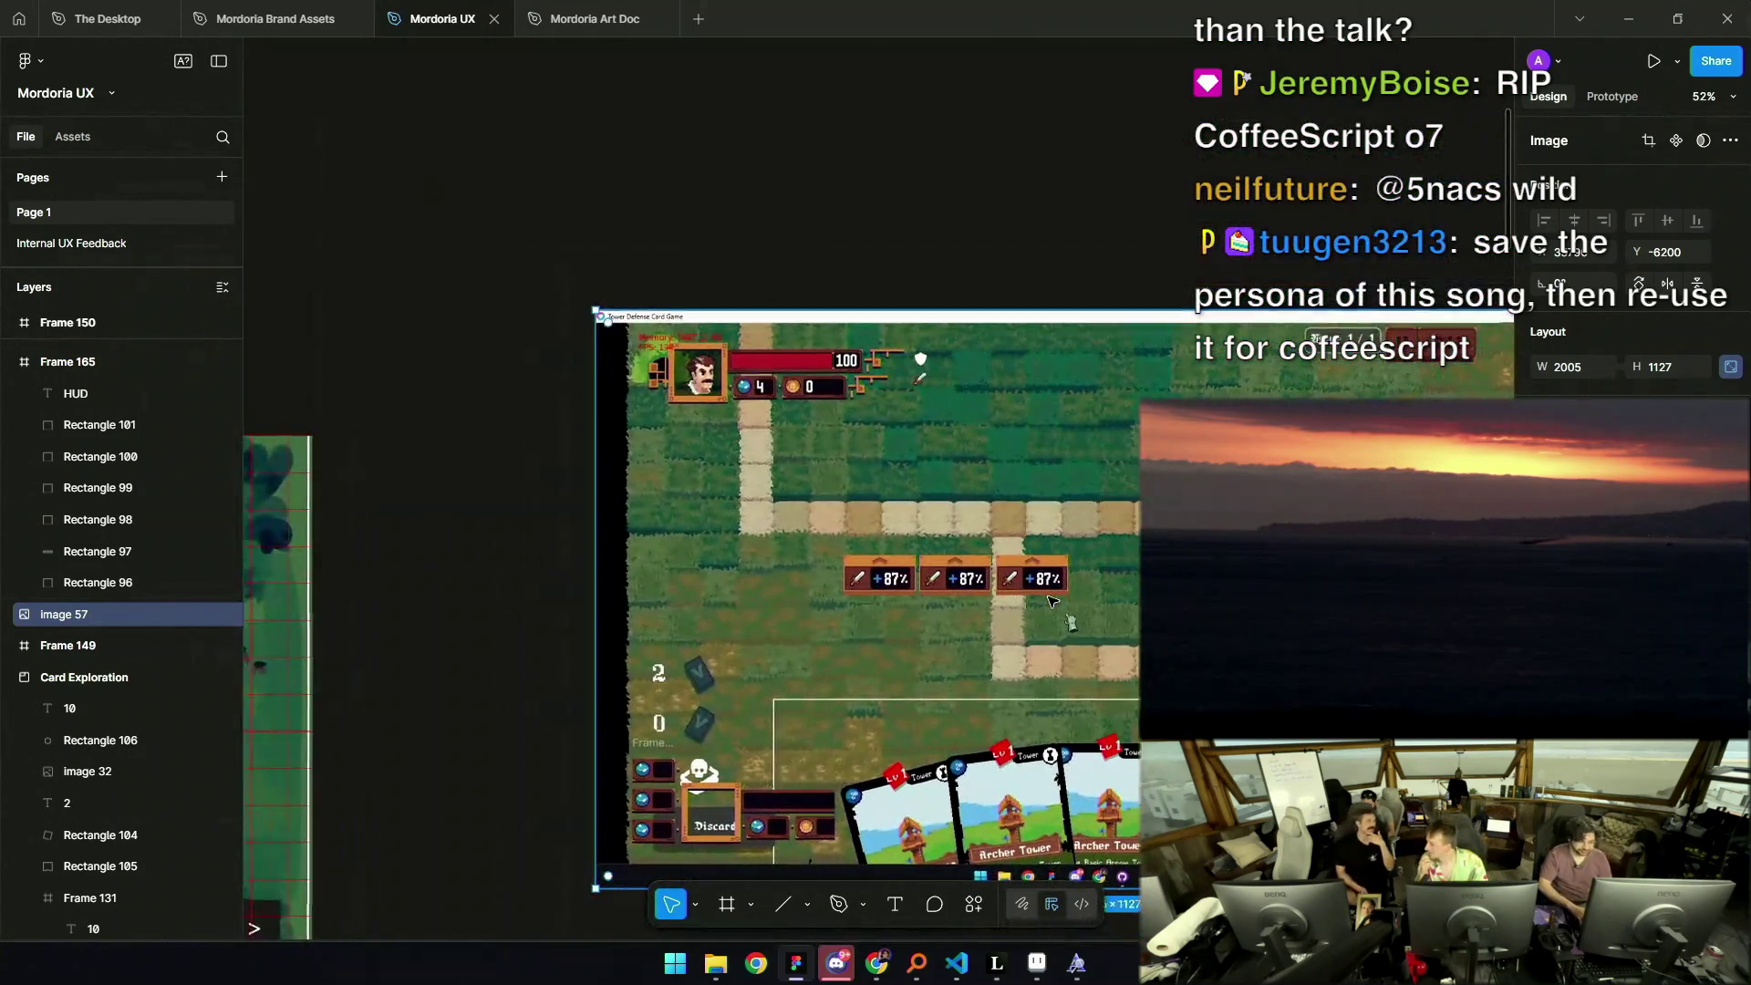
left_click(1037, 963)
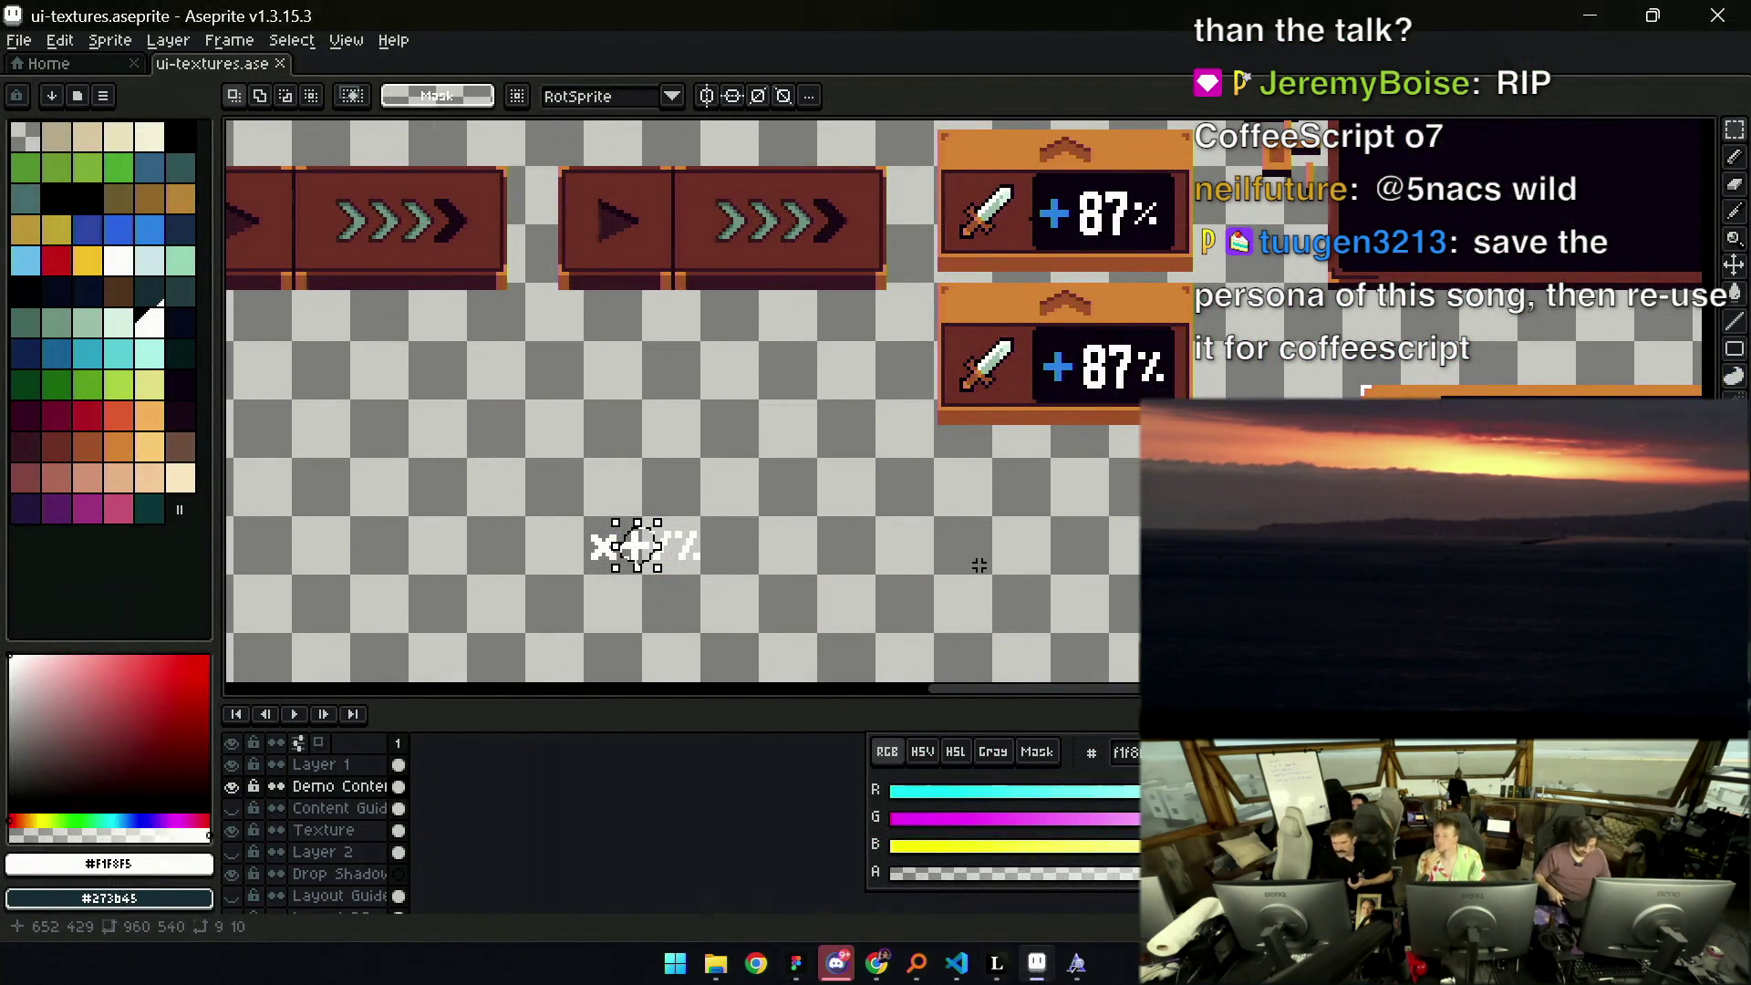
Pan and zoom the canvas to bring the lower sword panel into view
left_click_drag(766, 392, 747, 446)
scroll(839, 380, "down", 1)
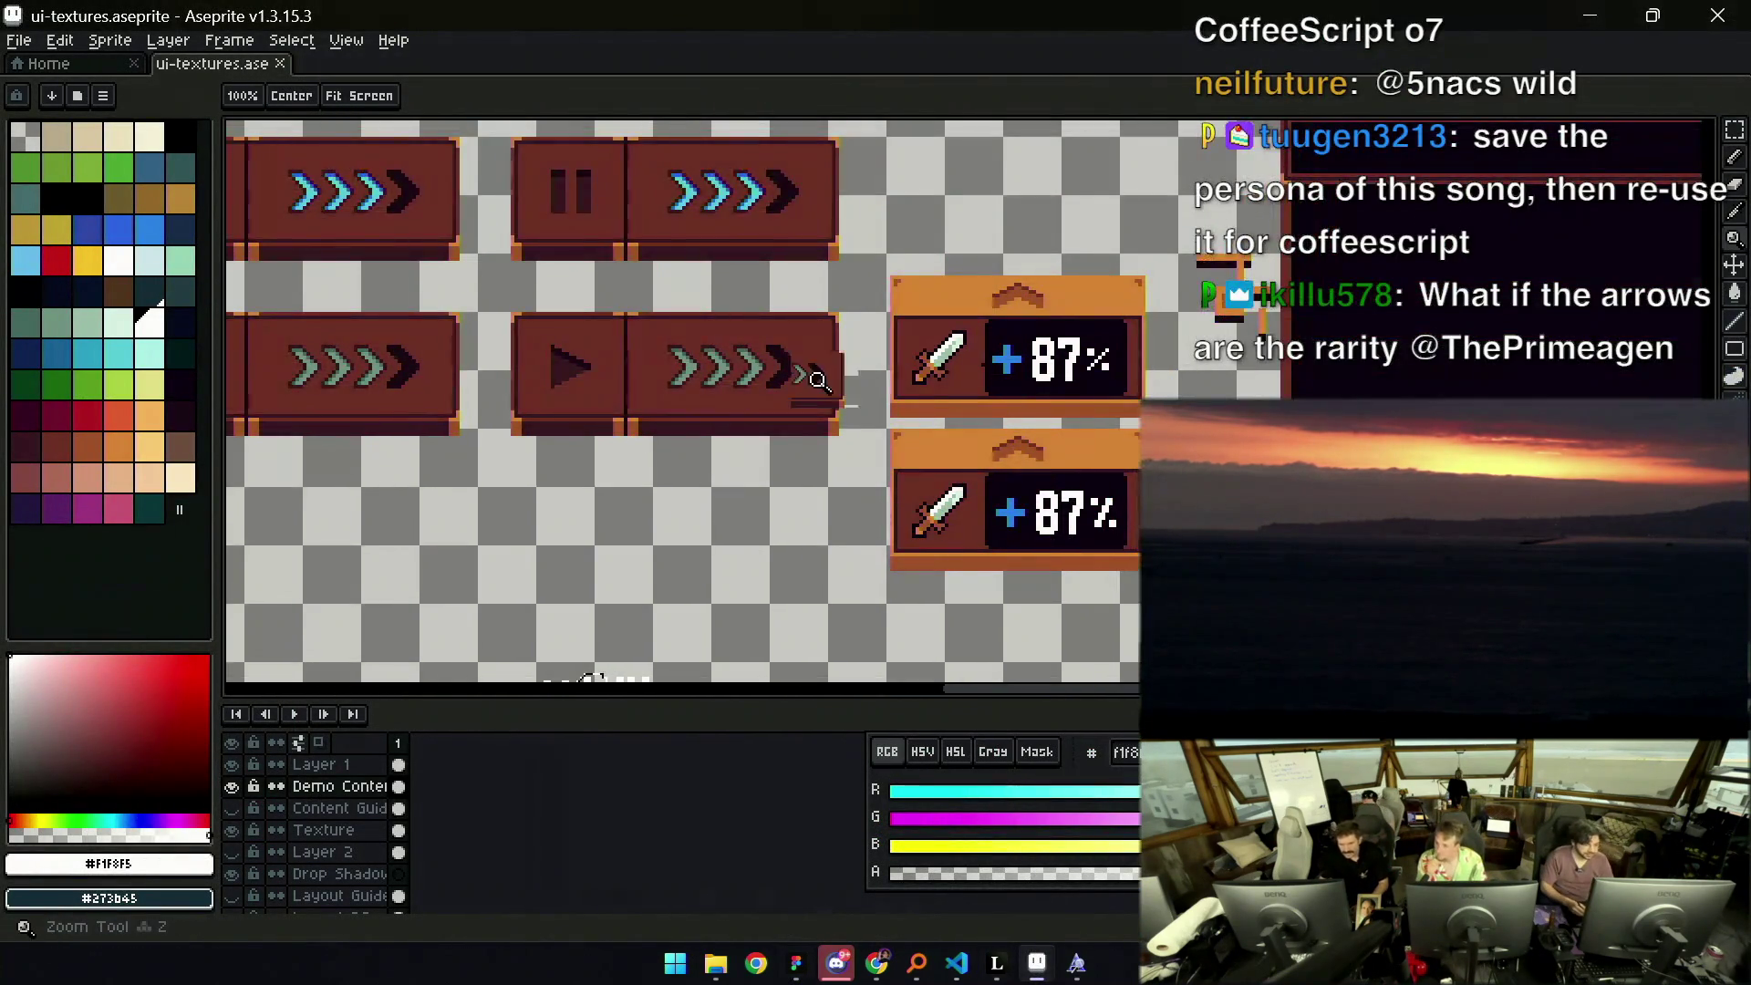
scroll(839, 380, "down", 3)
scroll(825, 429, "up", 3)
scroll(866, 401, "down", 3)
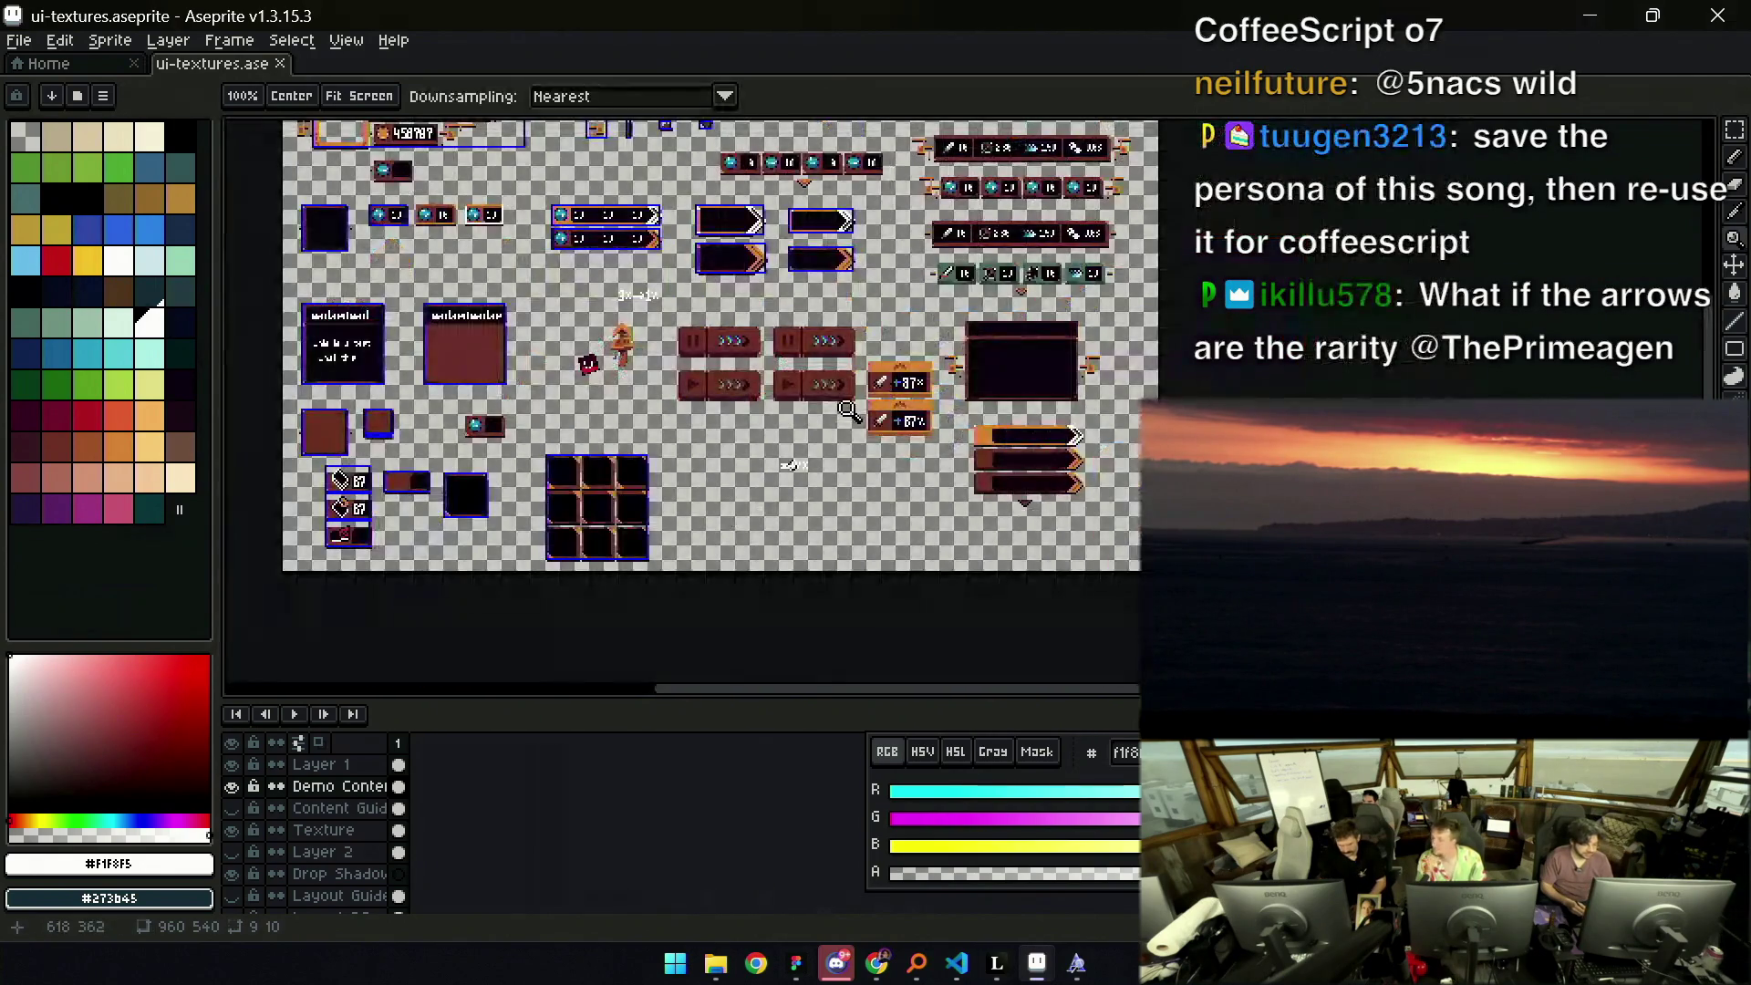
scroll(834, 429, "up", 3)
scroll(854, 444, "up", 2)
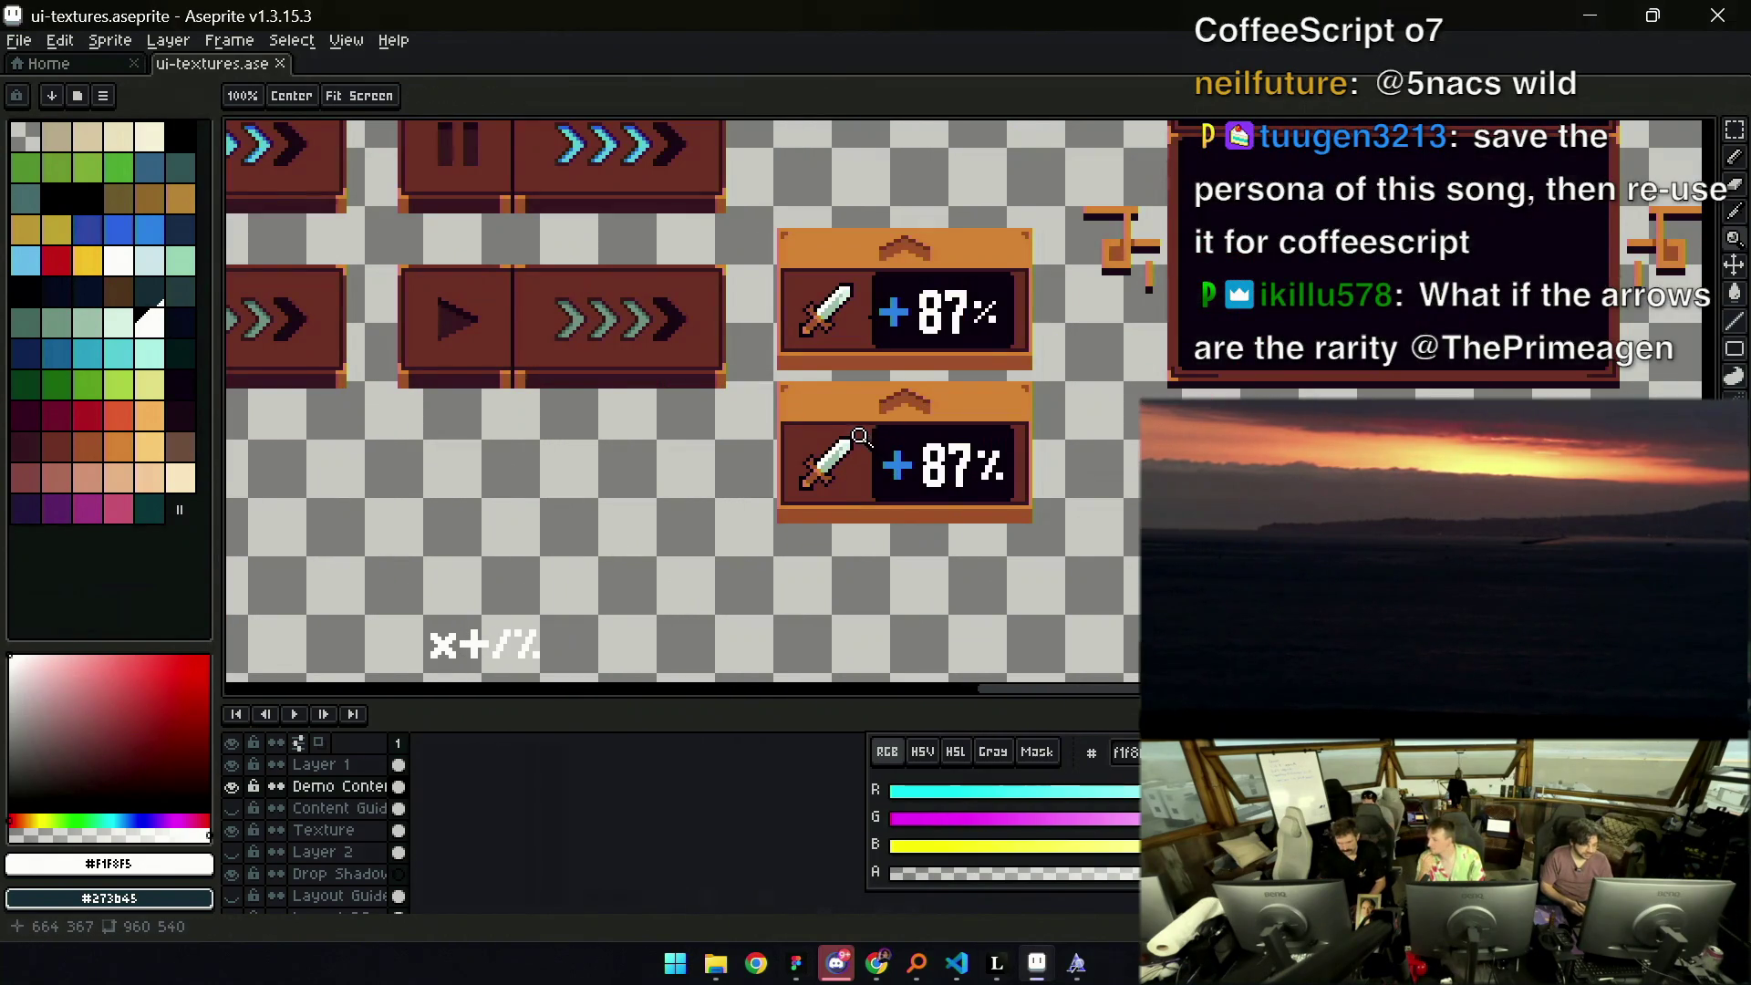
left_click_drag(872, 437, 889, 428)
left_click_drag(899, 422, 907, 417)
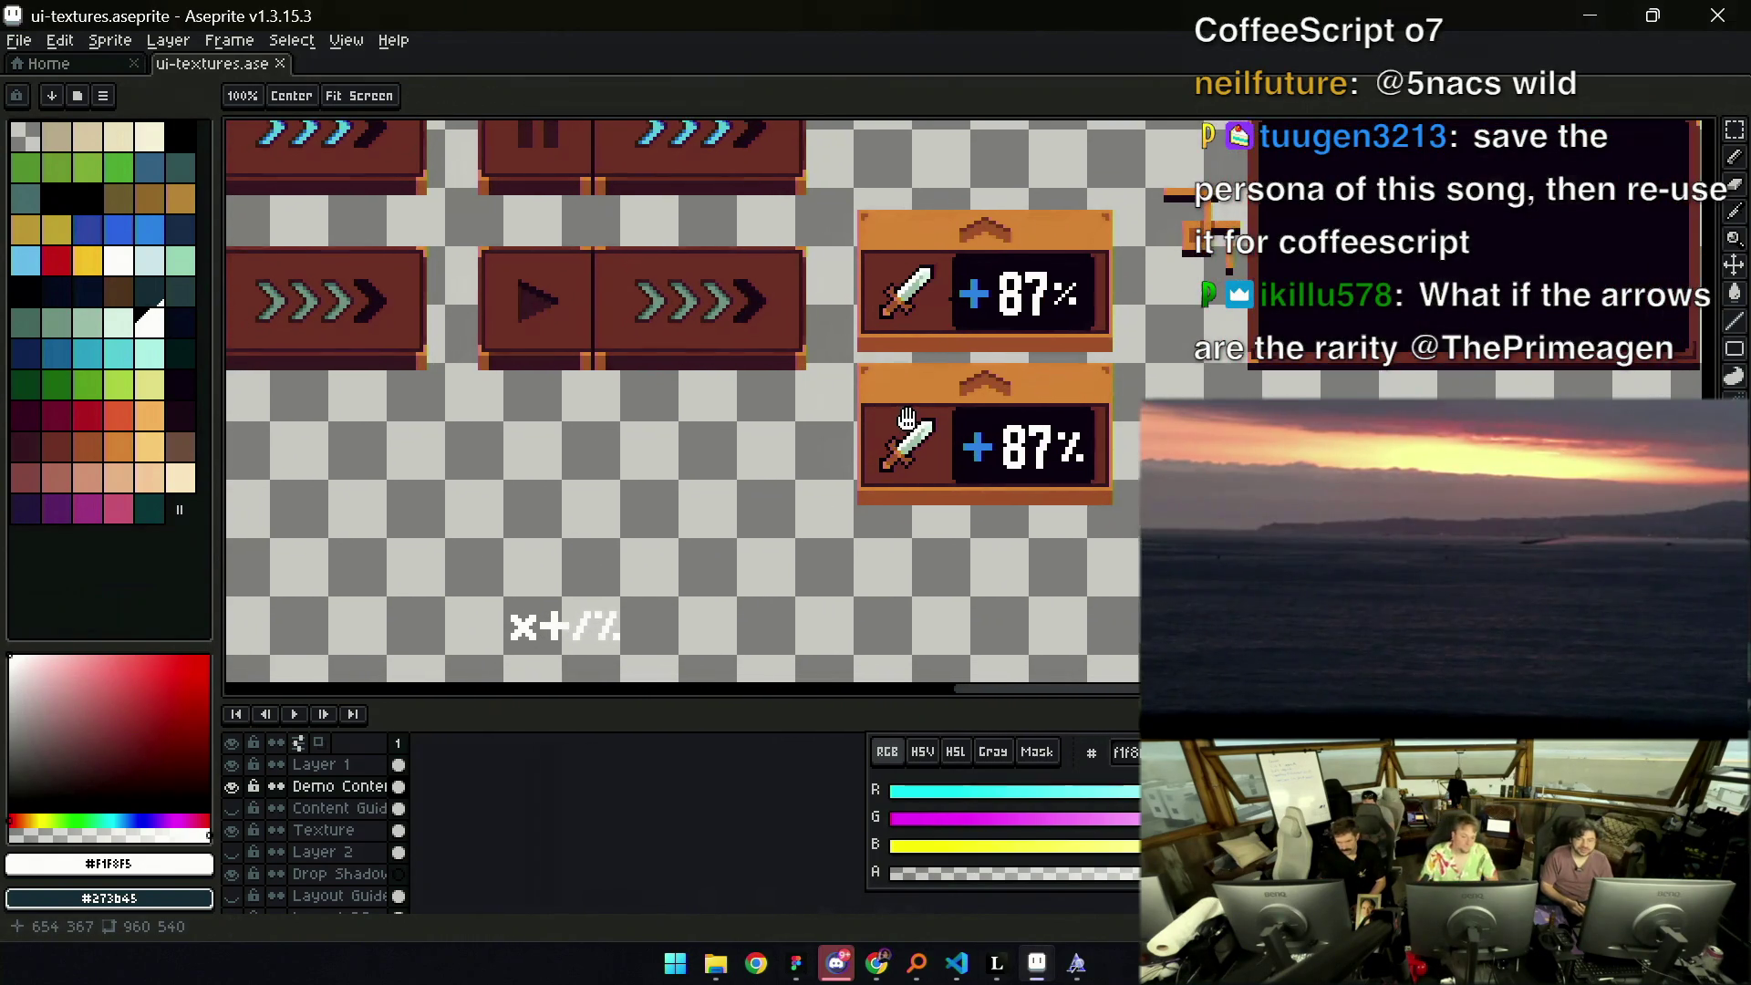
scroll(916, 417, "down", 2)
scroll(917, 415, "up", 2)
On the Texture layer, marquee the lower 87% panel and commit its copy below
left_click(908, 392, "ctrl")
left_click_drag(907, 392, 902, 333)
key("m")
mouse_move(828, 447)
left_mouse_down()
mouse_move(1119, 267)
mouse_move(898, 508)
left_mouse_up()
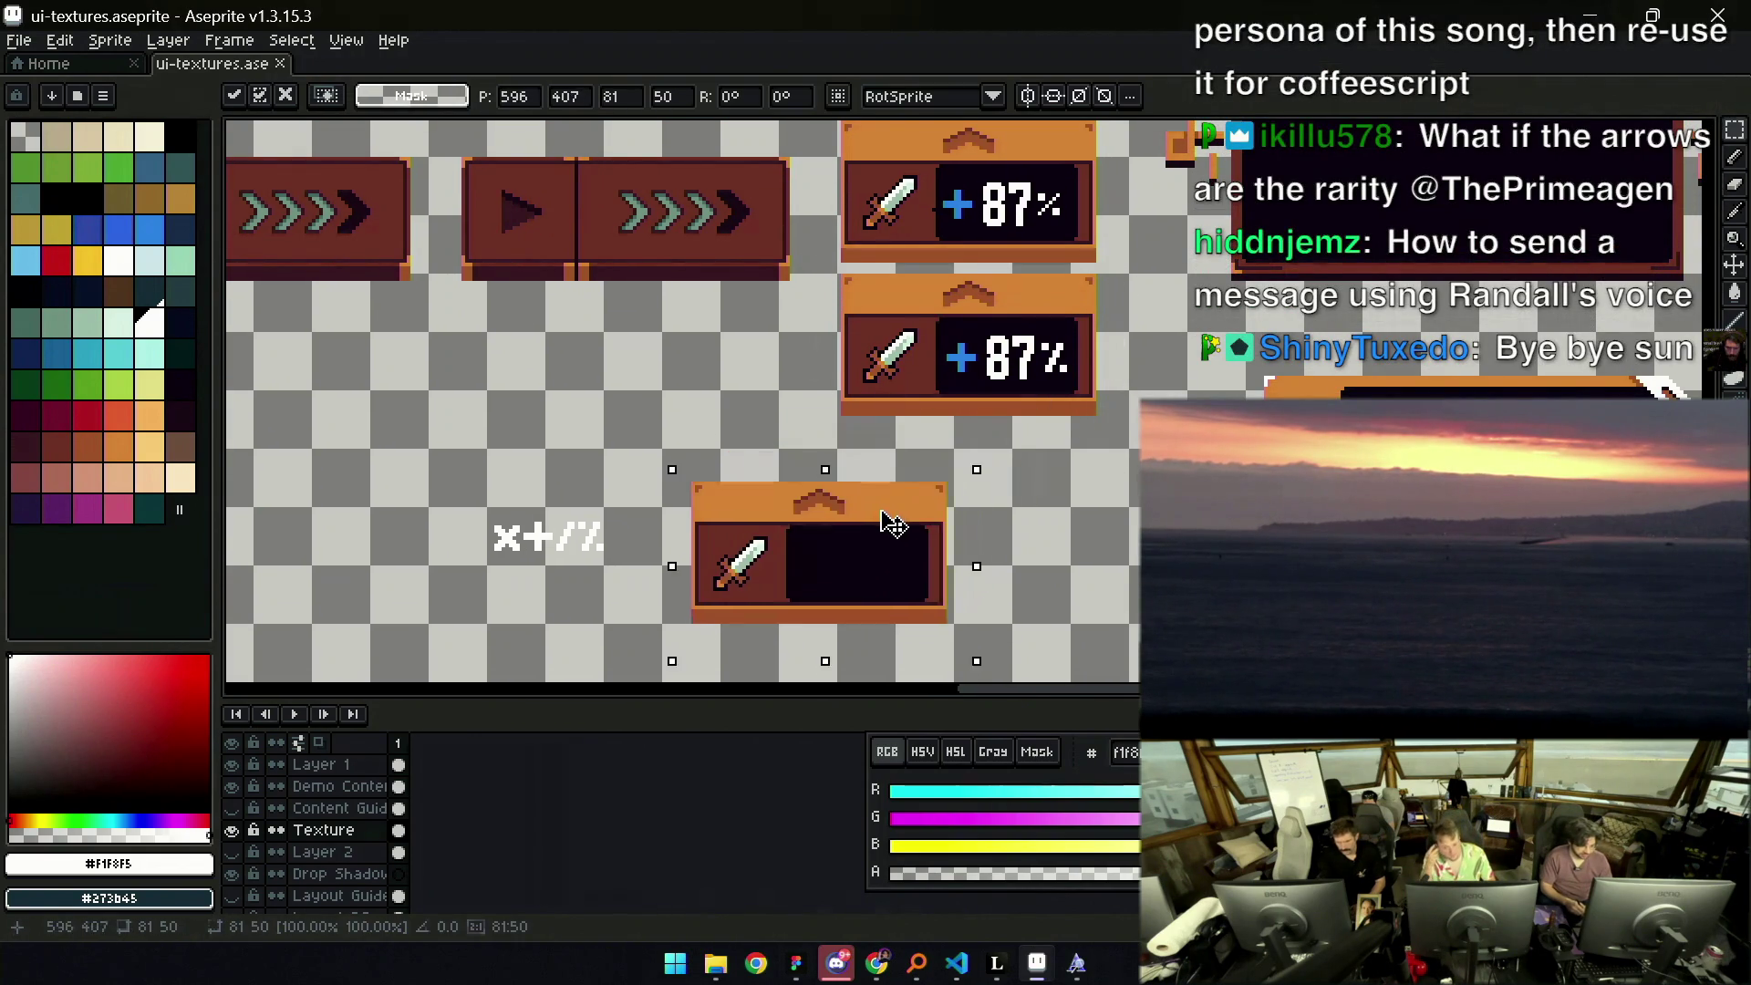
key("ctrl+d")
Erase the stray x glyph on the Demo Content layer, then return to the Texture layer
key("e")
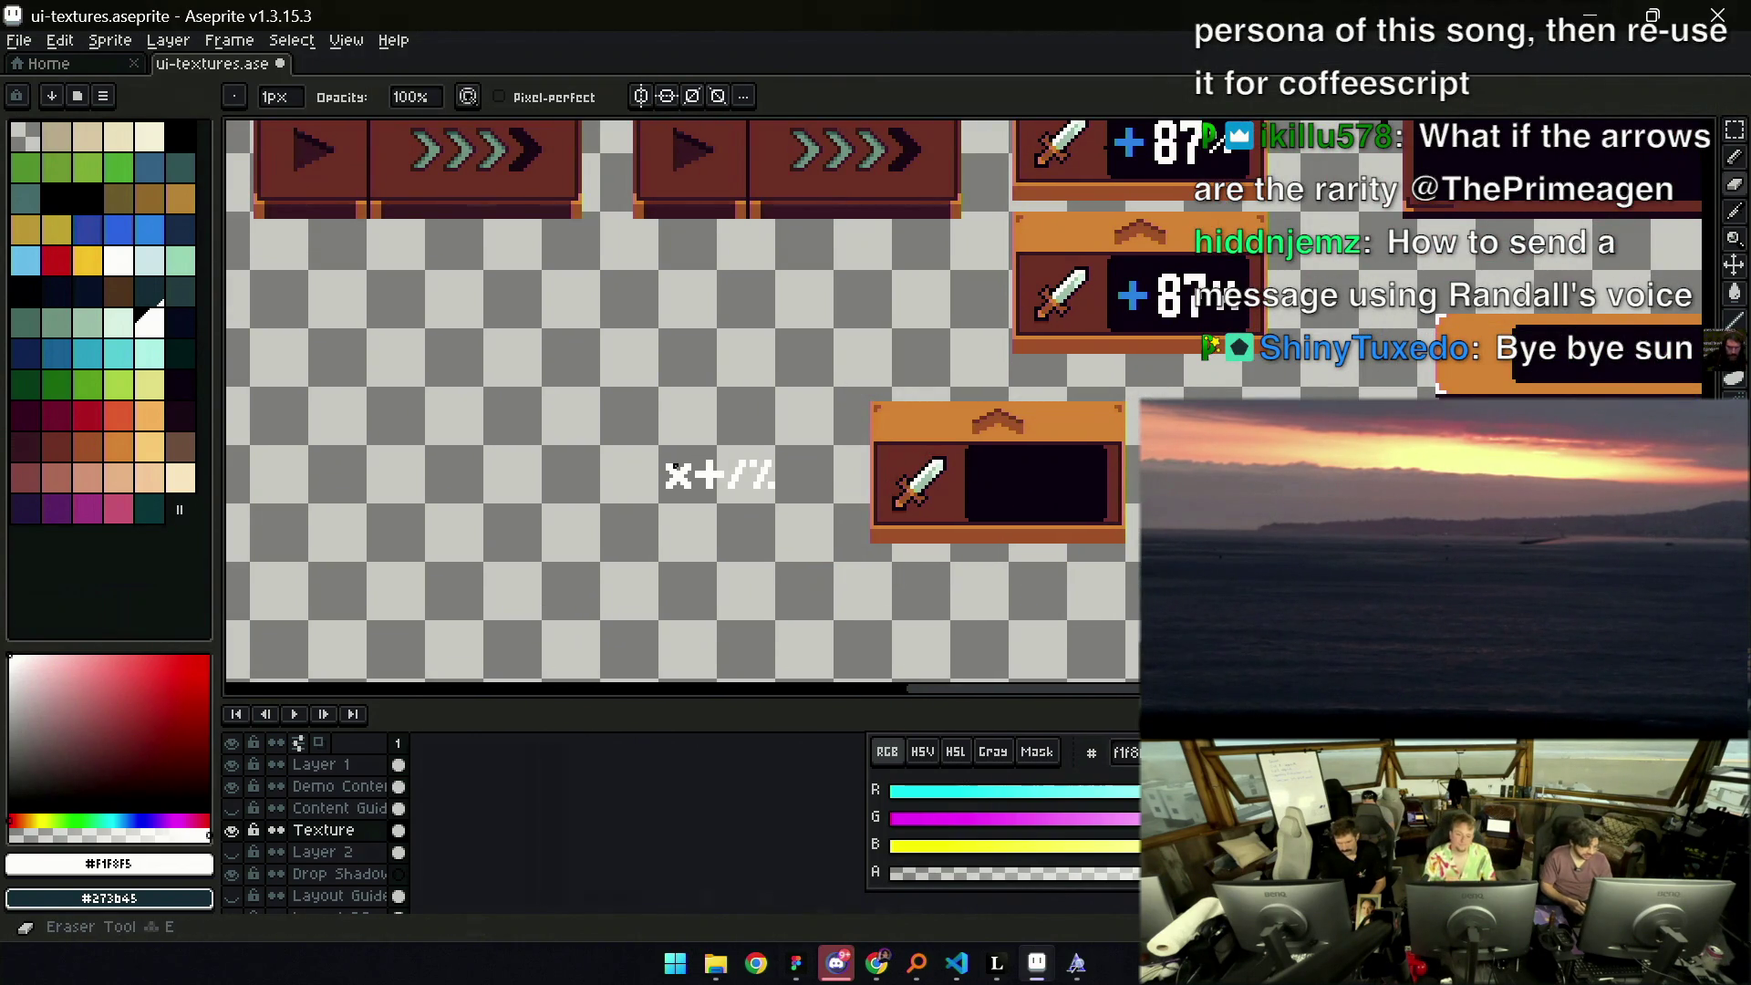
key("alt+Up")
key("alt+Up")
left_click_drag(676, 474, 728, 443)
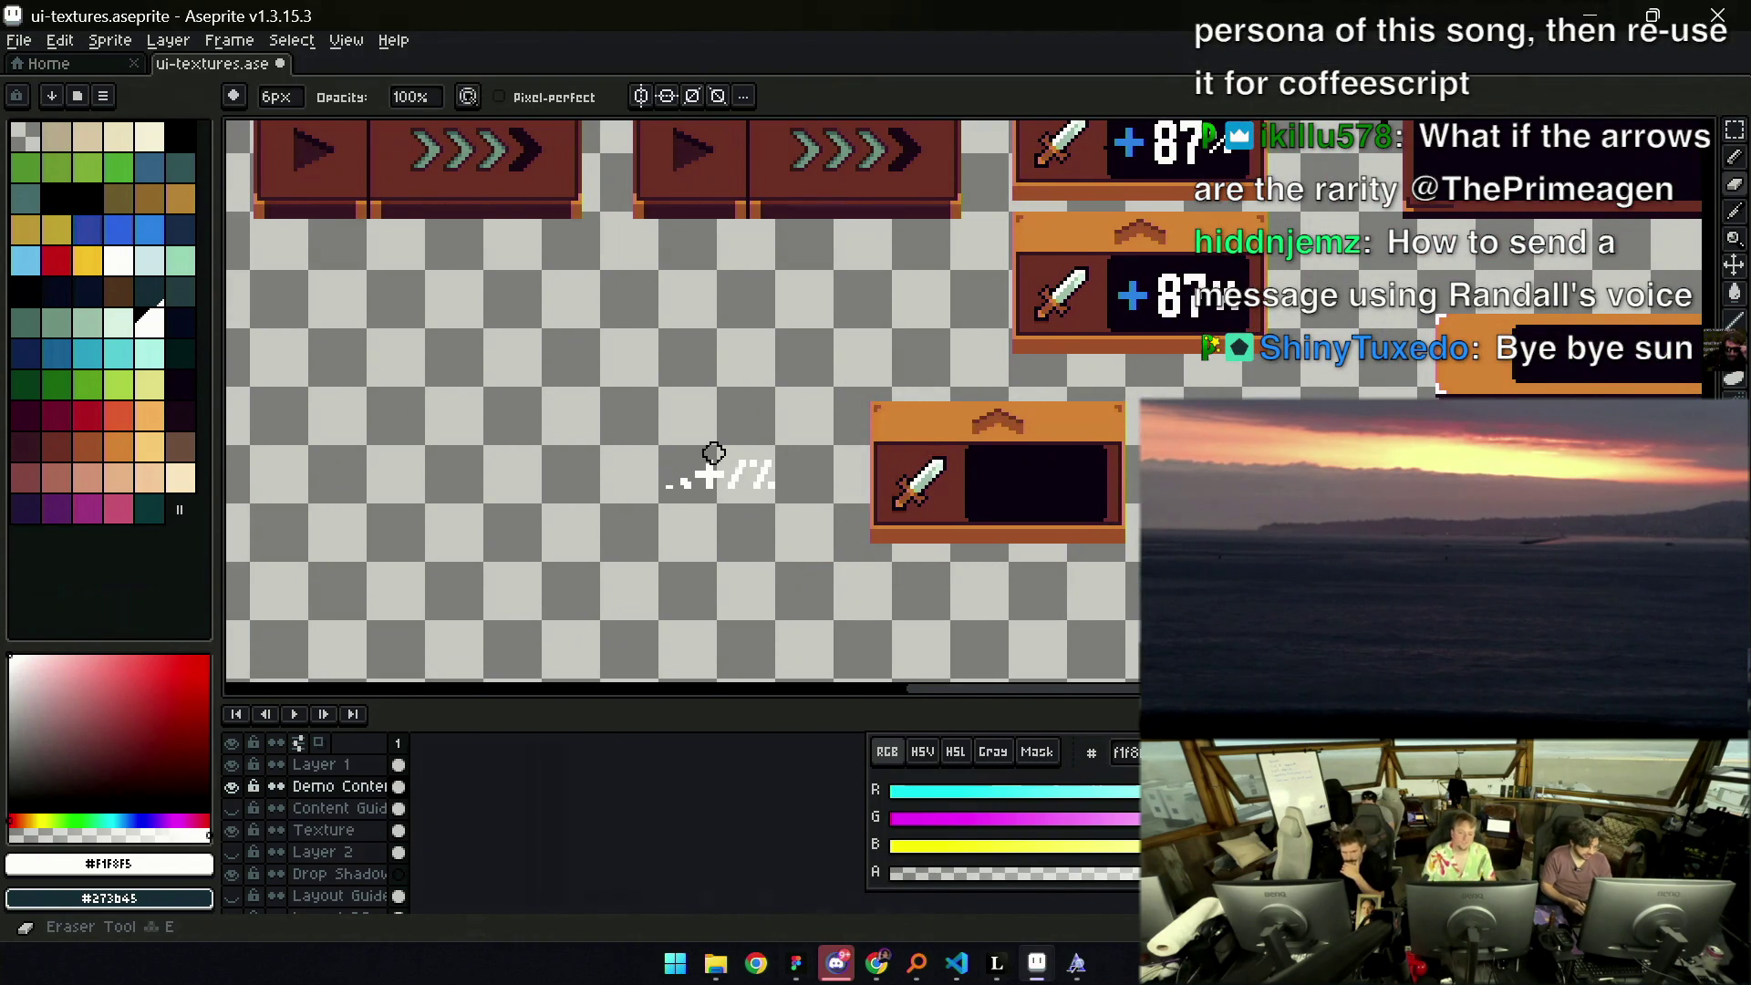
scroll(823, 471, "up", 3)
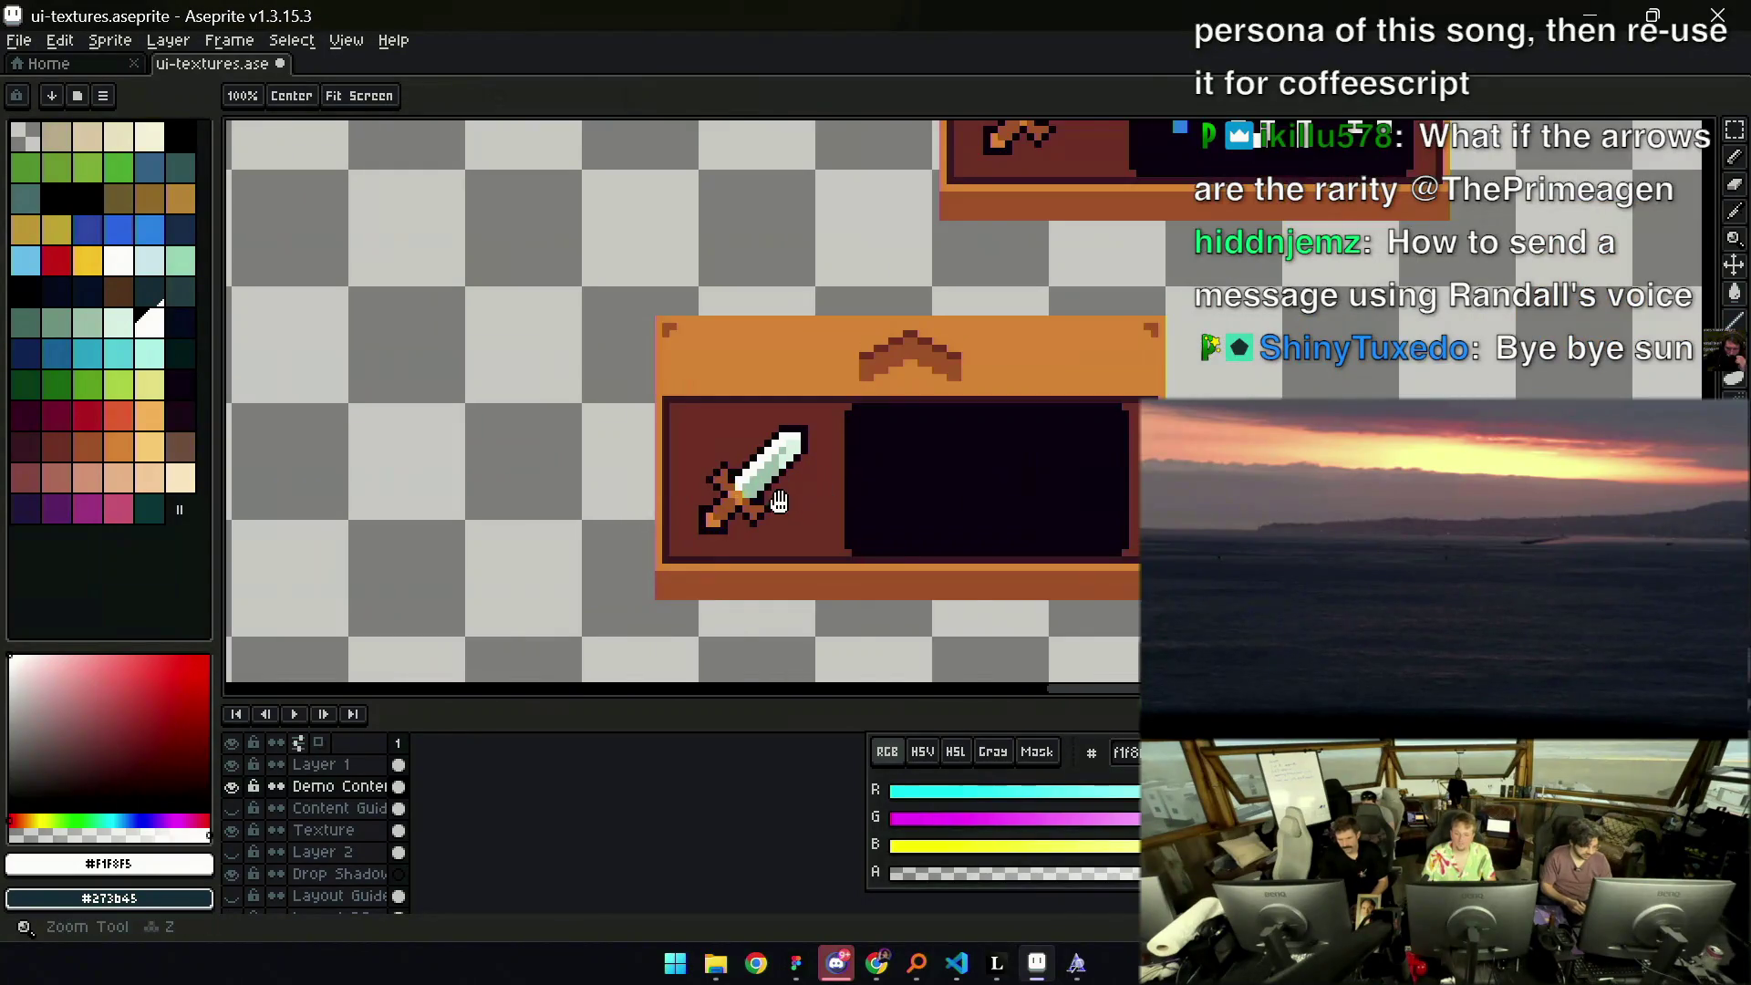
key("v")
key("alt+Down")
key("alt+Down")
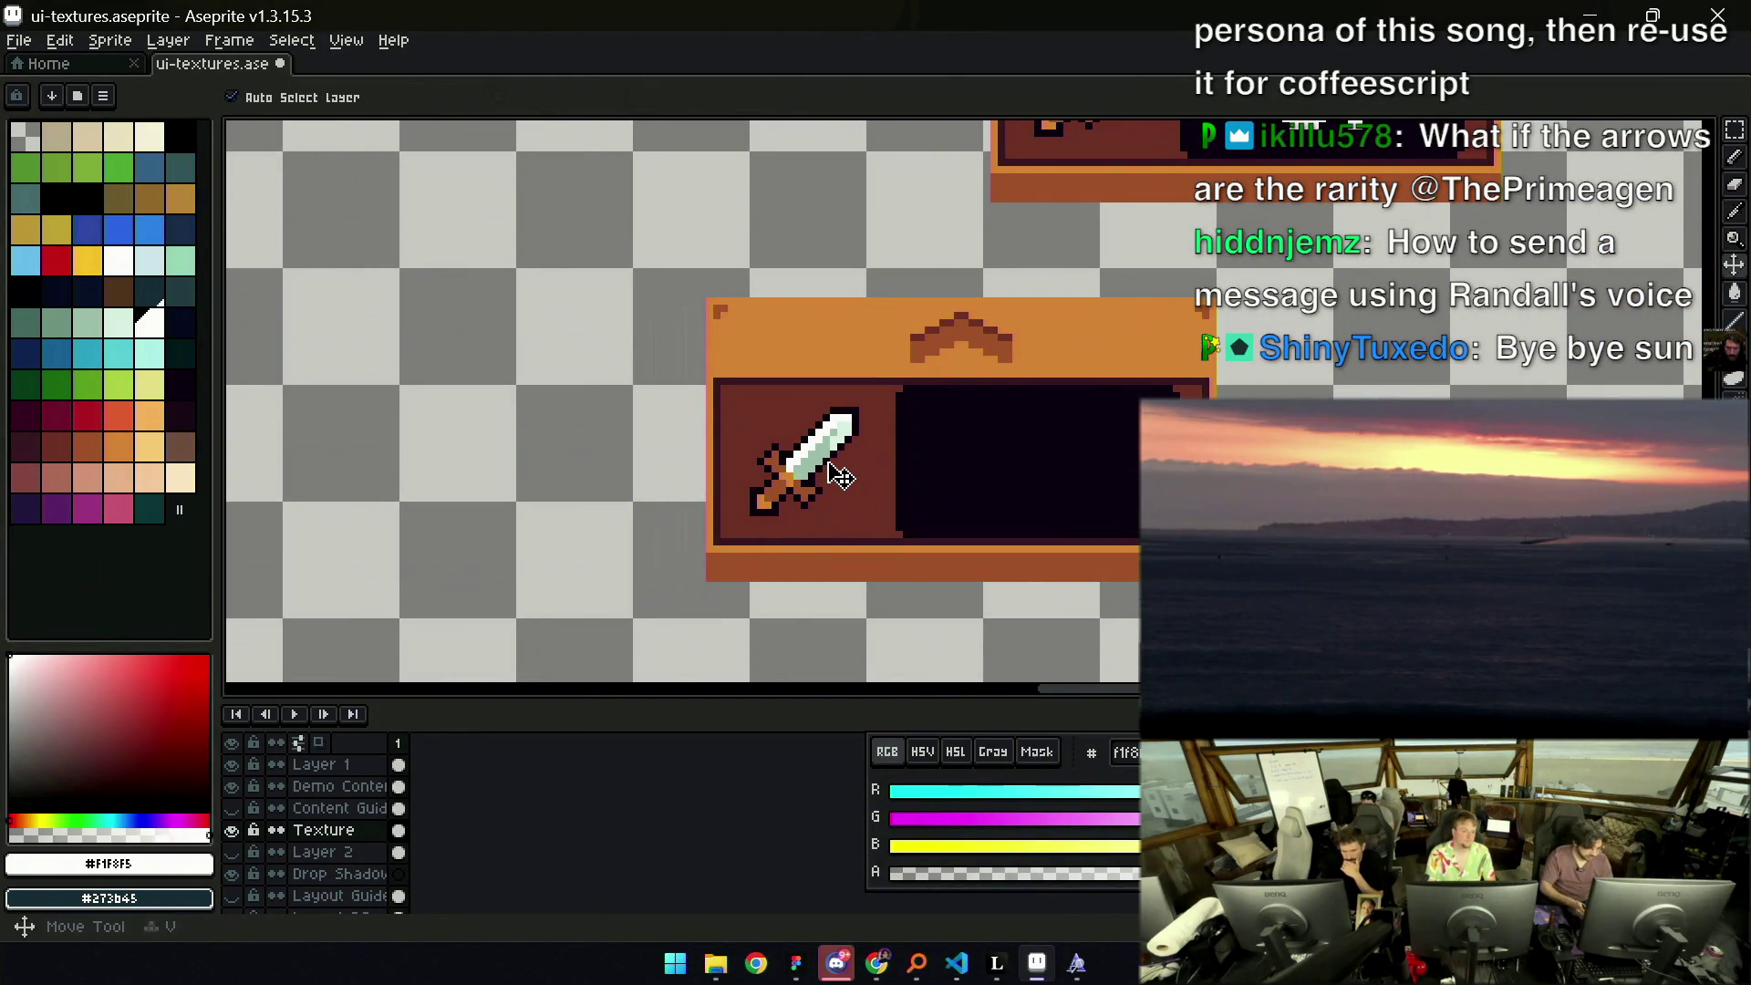
key("q")
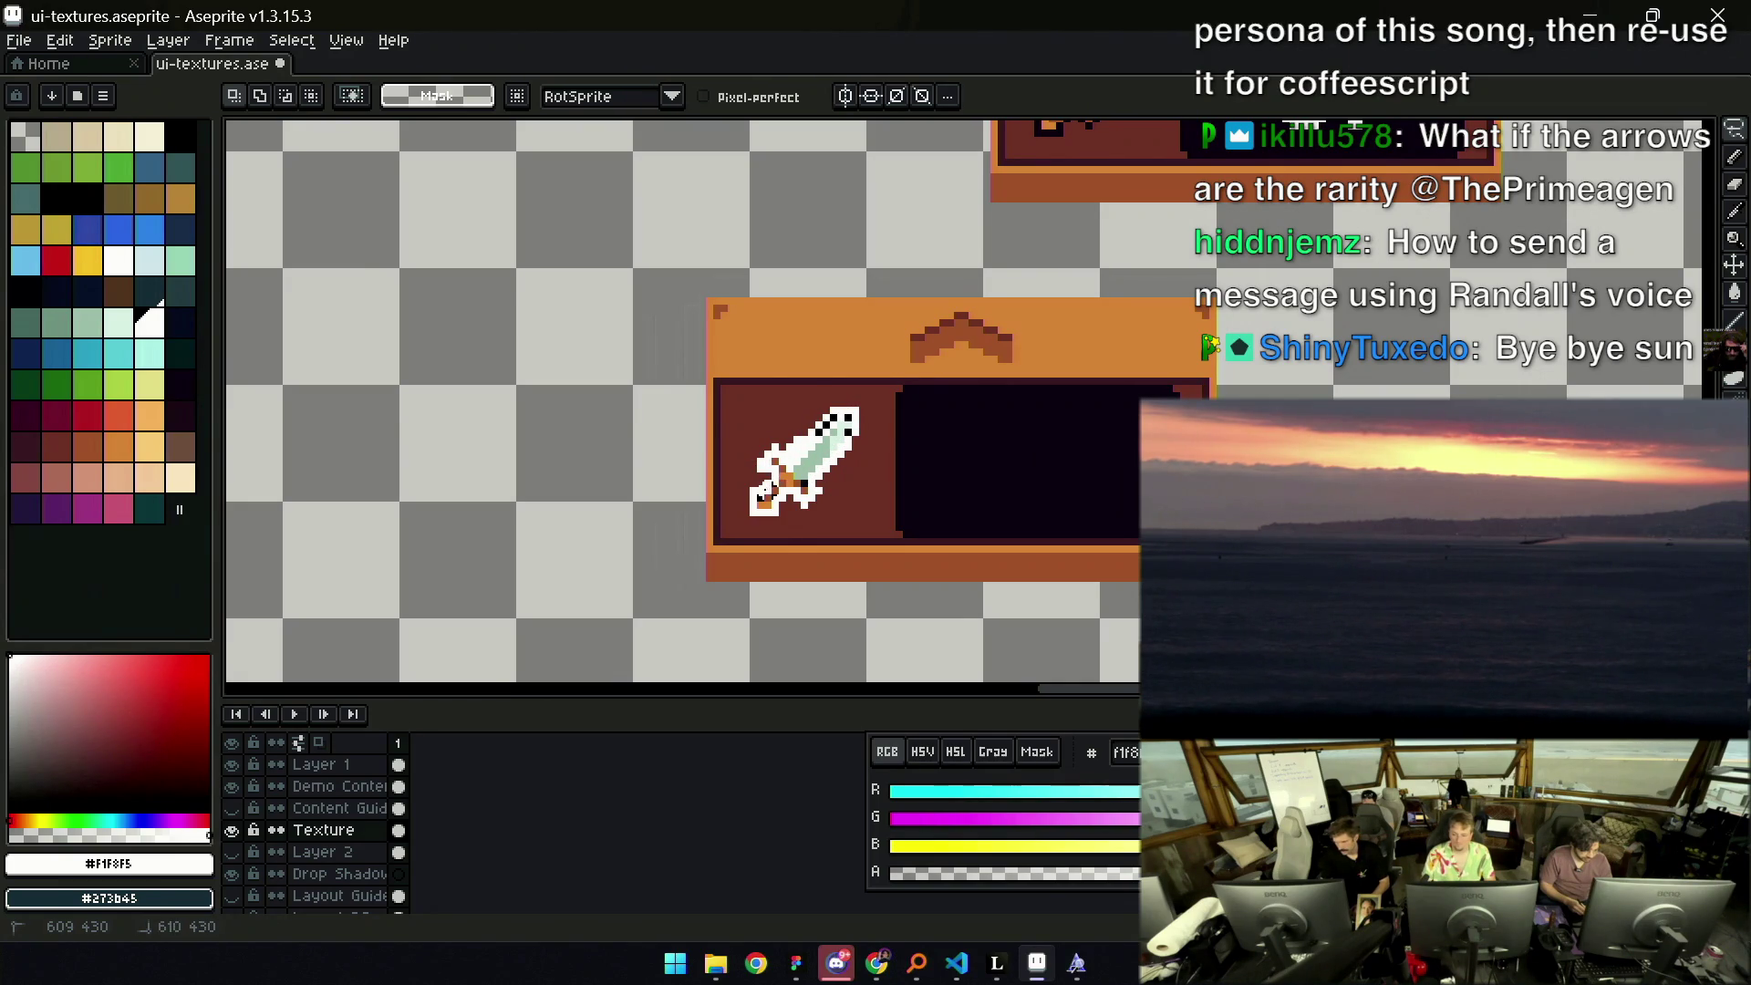
Cut the sword out, fill its hole dark brown #743c33, and paste the sword onto a new layer
key("Delete")
left_click(743, 496, "alt")
key("g")
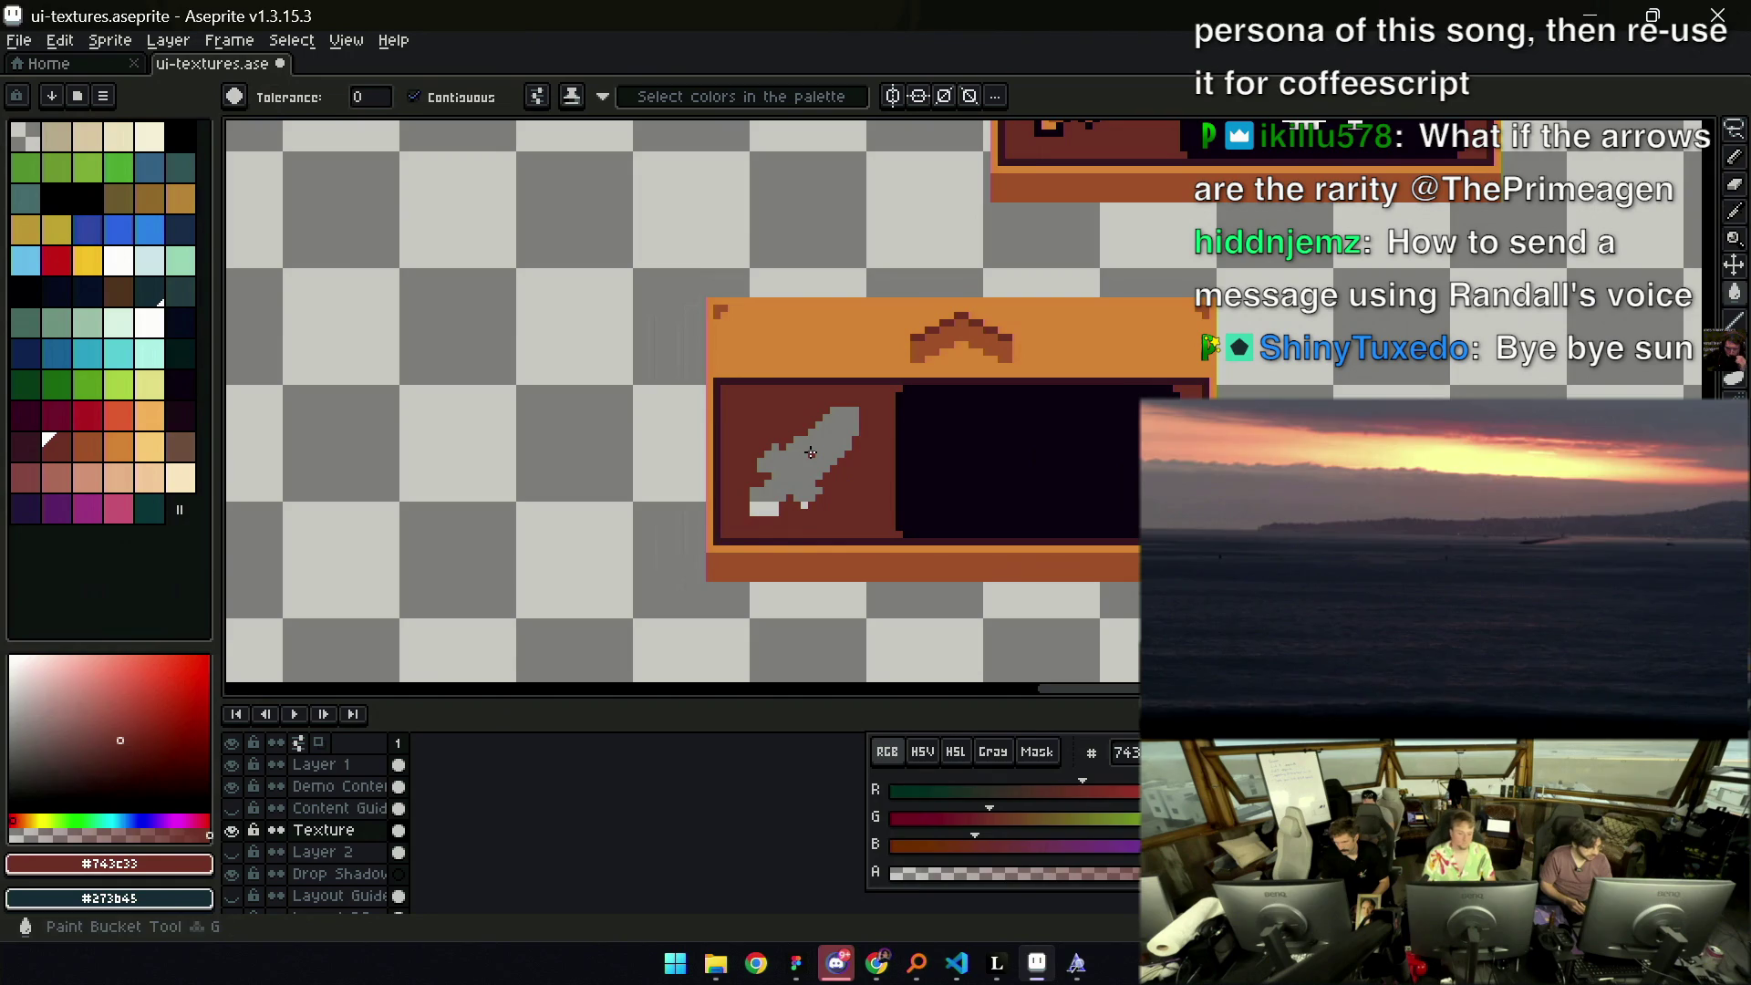
left_click(810, 453)
key("ctrl+shift+n")
key("ctrl+v")
key("Return")
key("v")
Back on the Texture layer, fill the sword icon box with magenta #9b3d82
key("w")
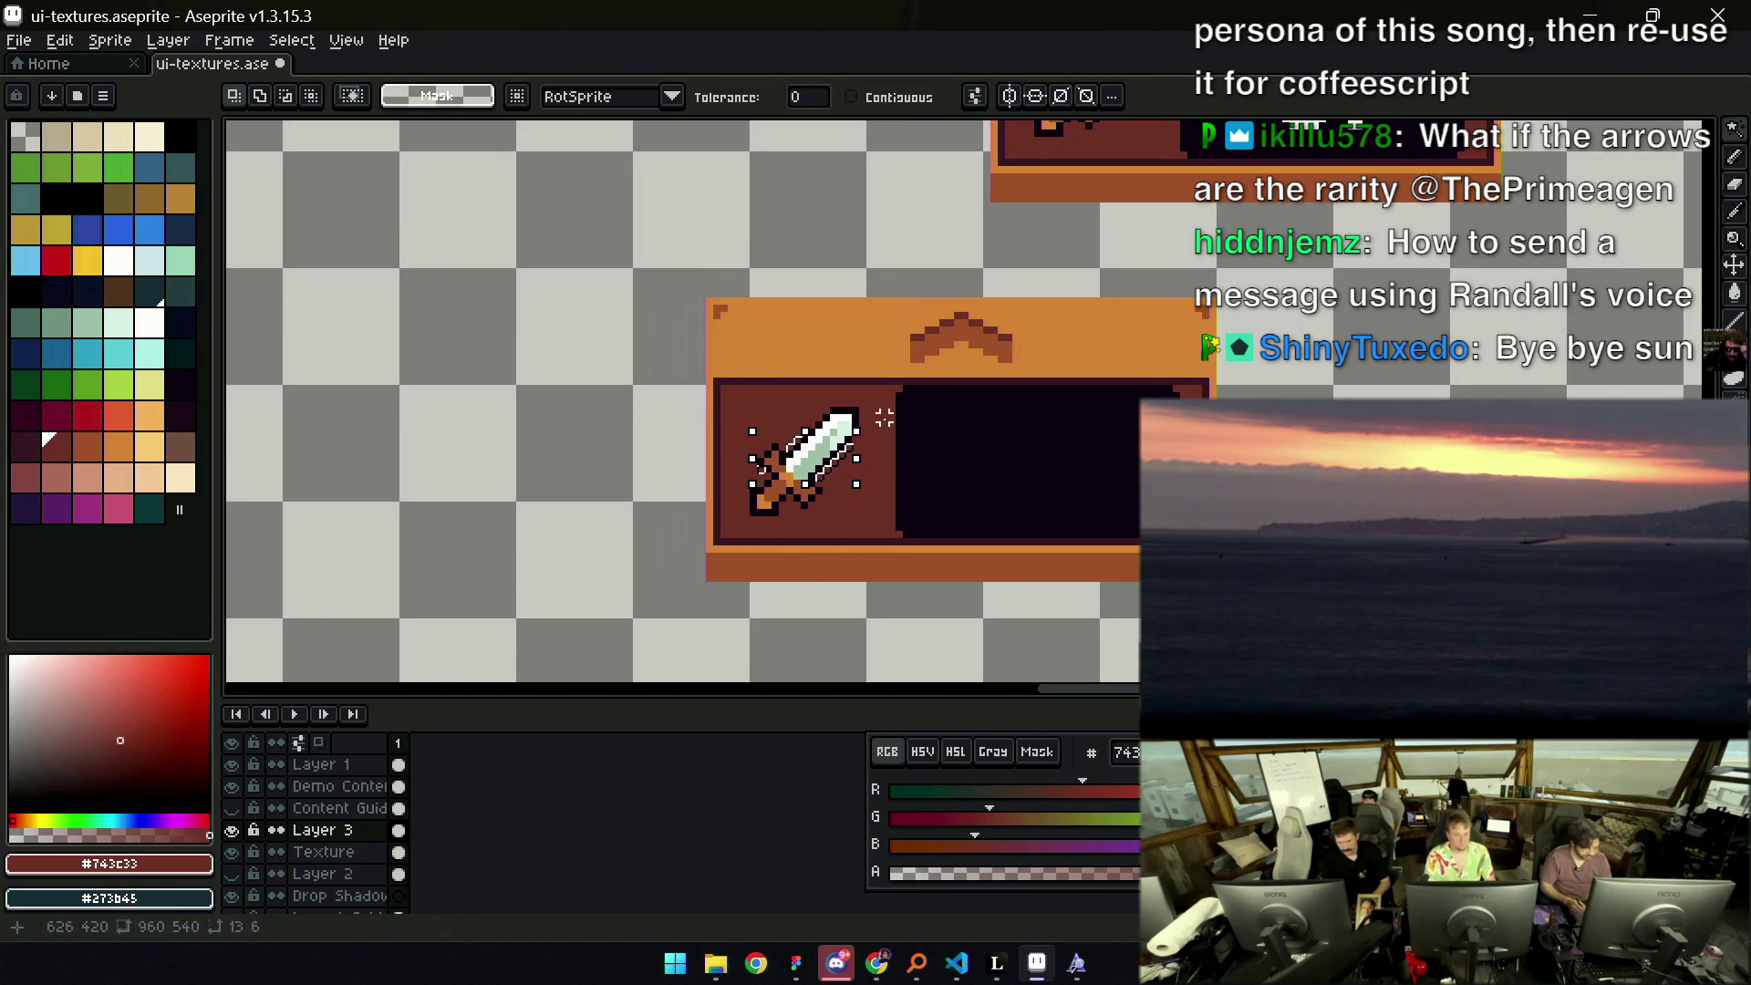
key("v")
left_click(866, 528)
left_click(58, 294)
key("b")
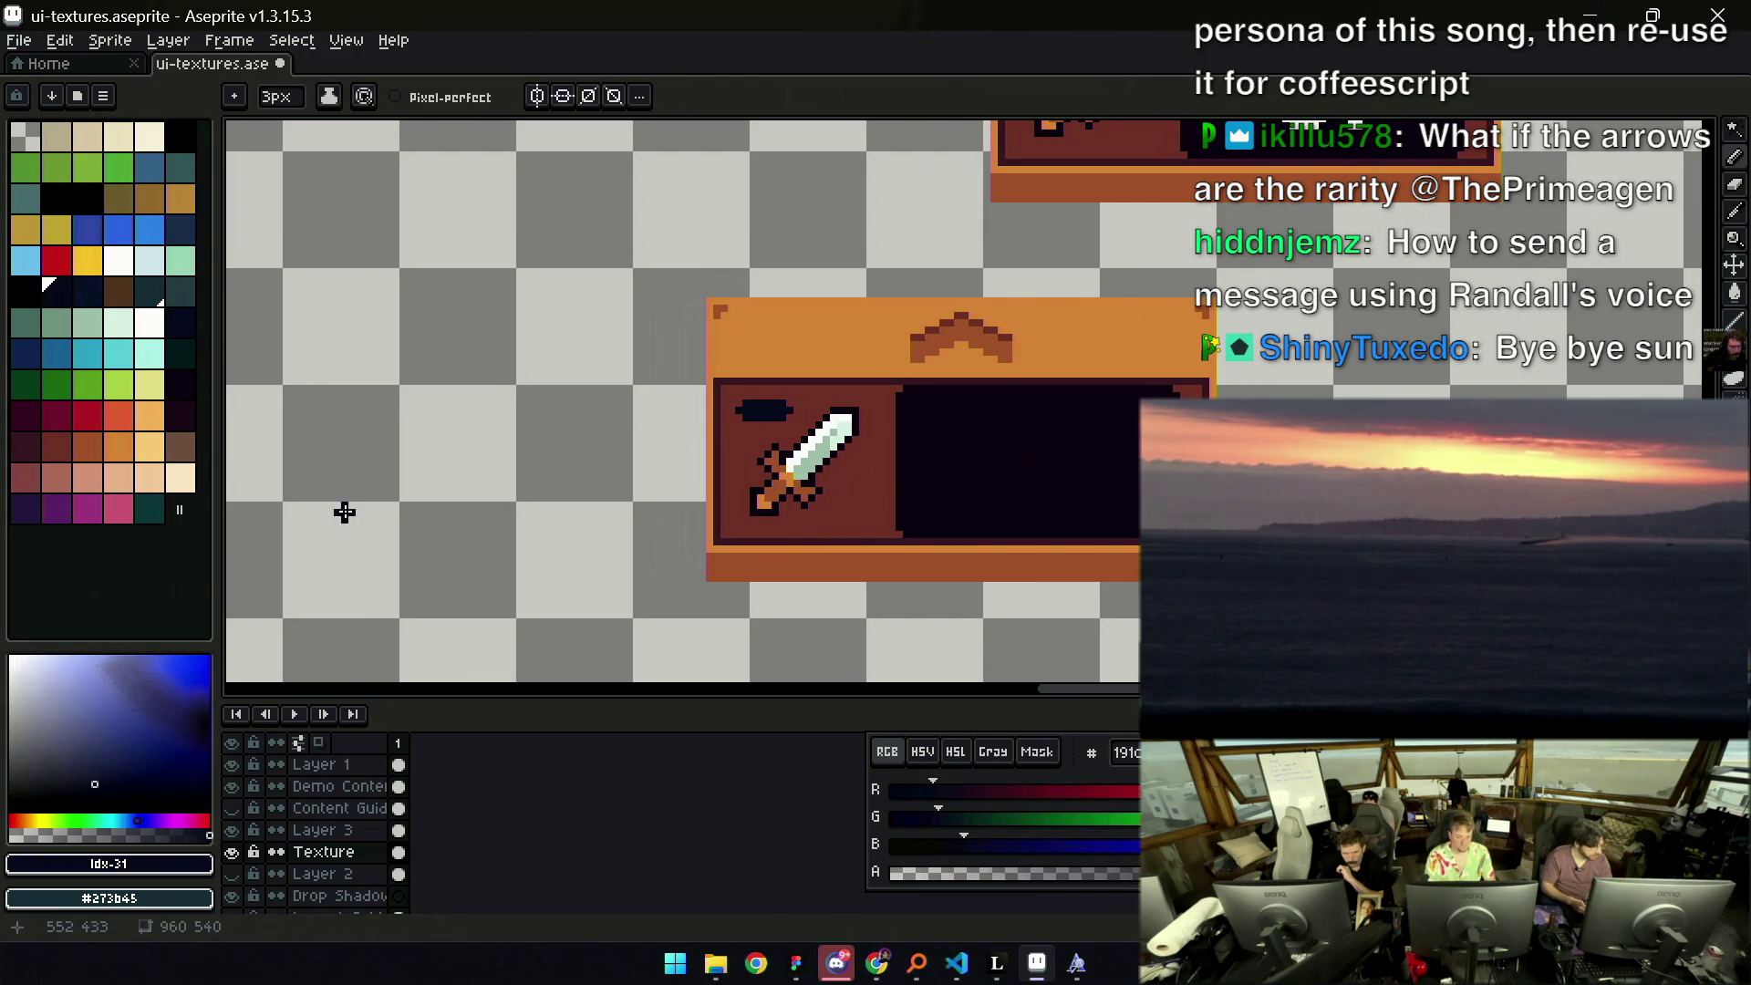
left_click(88, 508)
left_click(754, 411)
key("z")
scroll(735, 407, "down", 2)
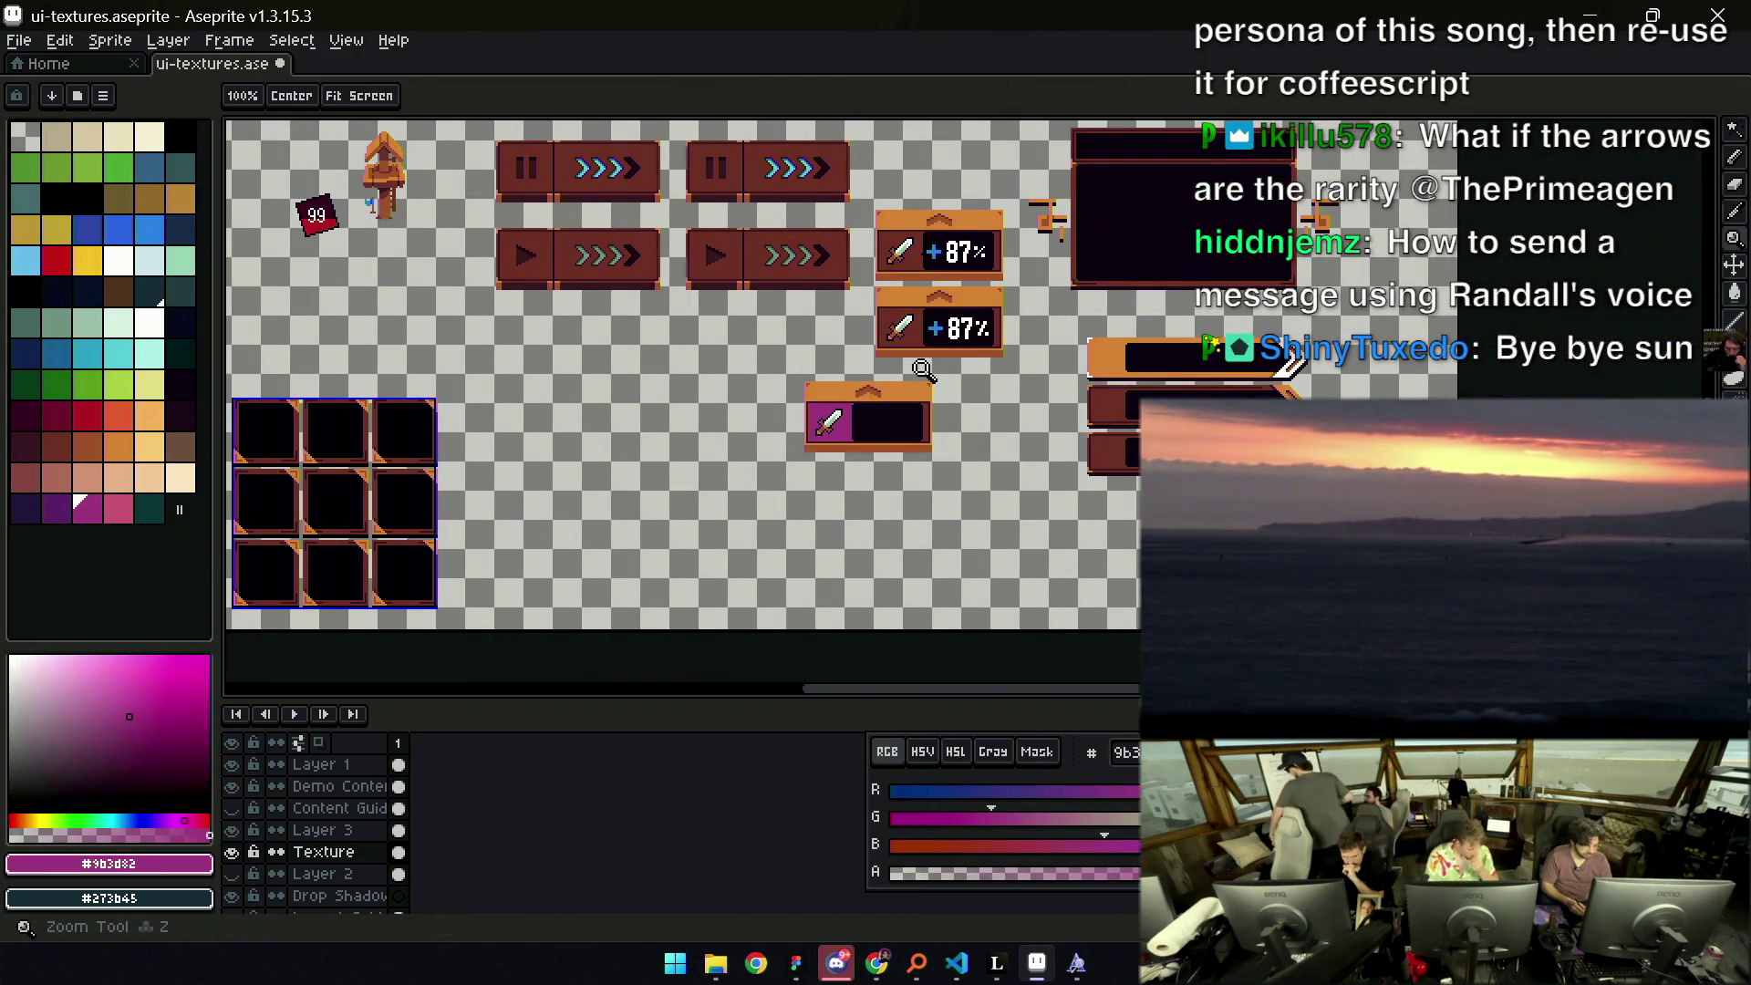
Copy the +87% readout box into the purple panel and activate its Texture layer
scroll(921, 369, "up", 1)
scroll(939, 401, "up", 1)
scroll(909, 412, "down", 2)
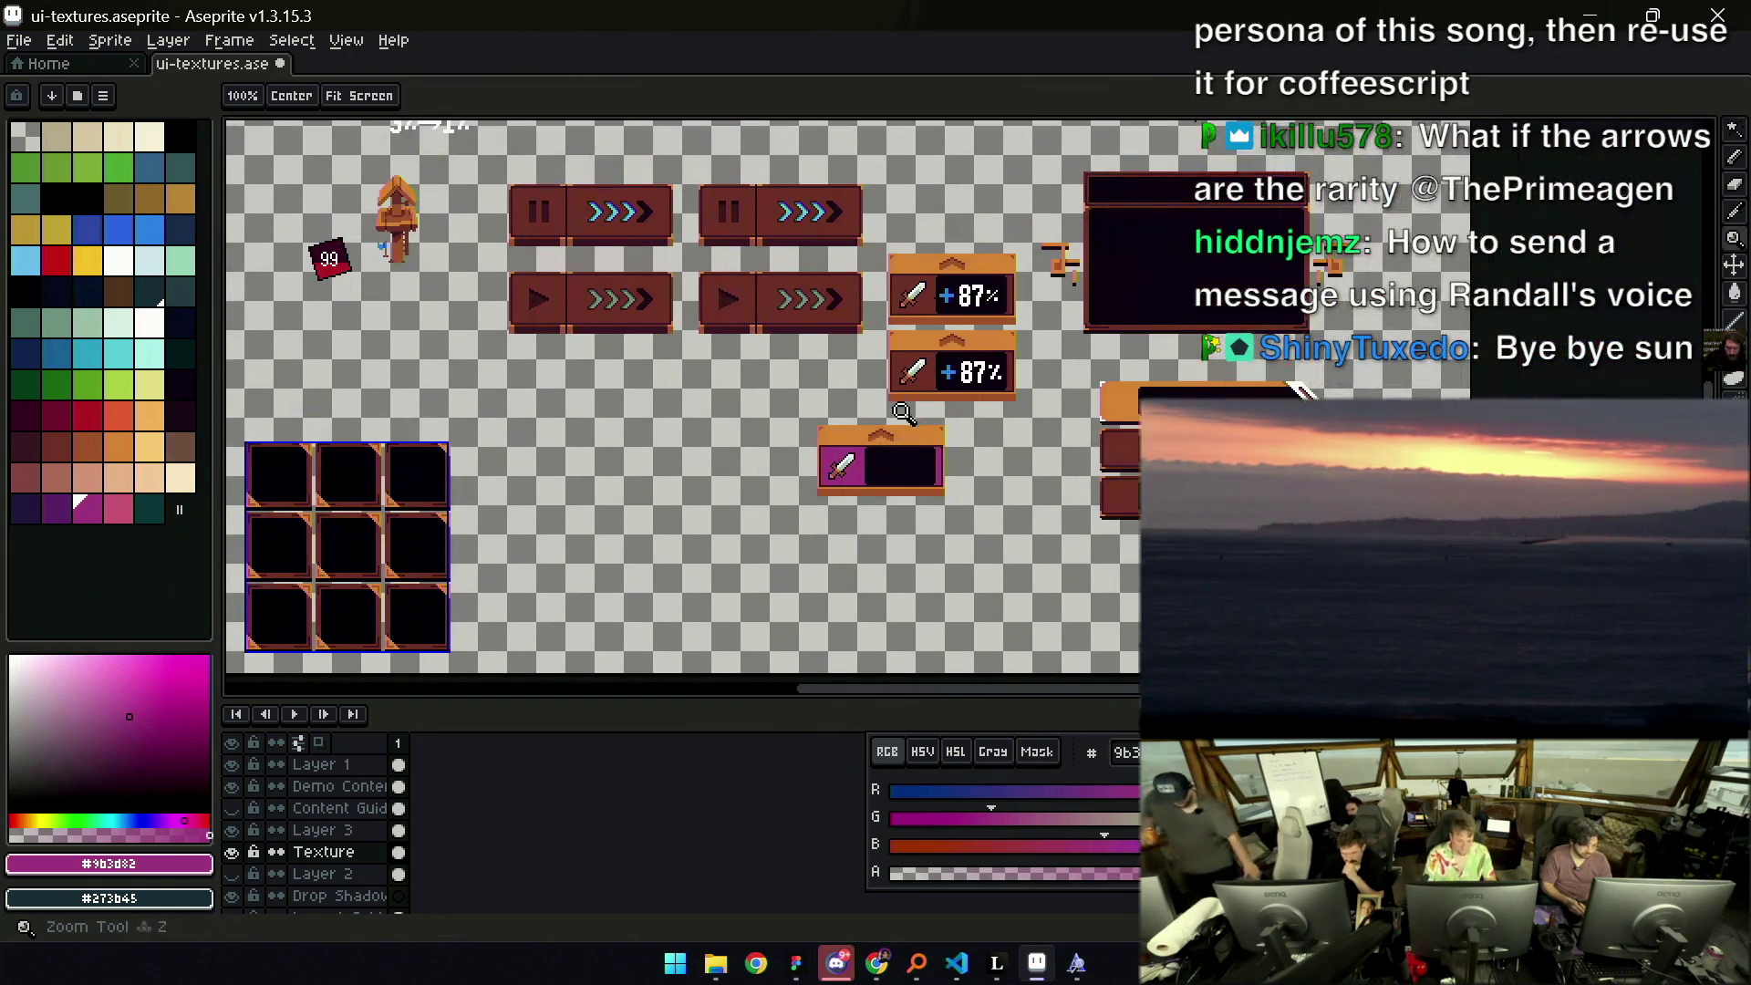
scroll(909, 412, "up", 3)
key("v")
key("shift+m")
left_click_drag(948, 219, 1187, 338)
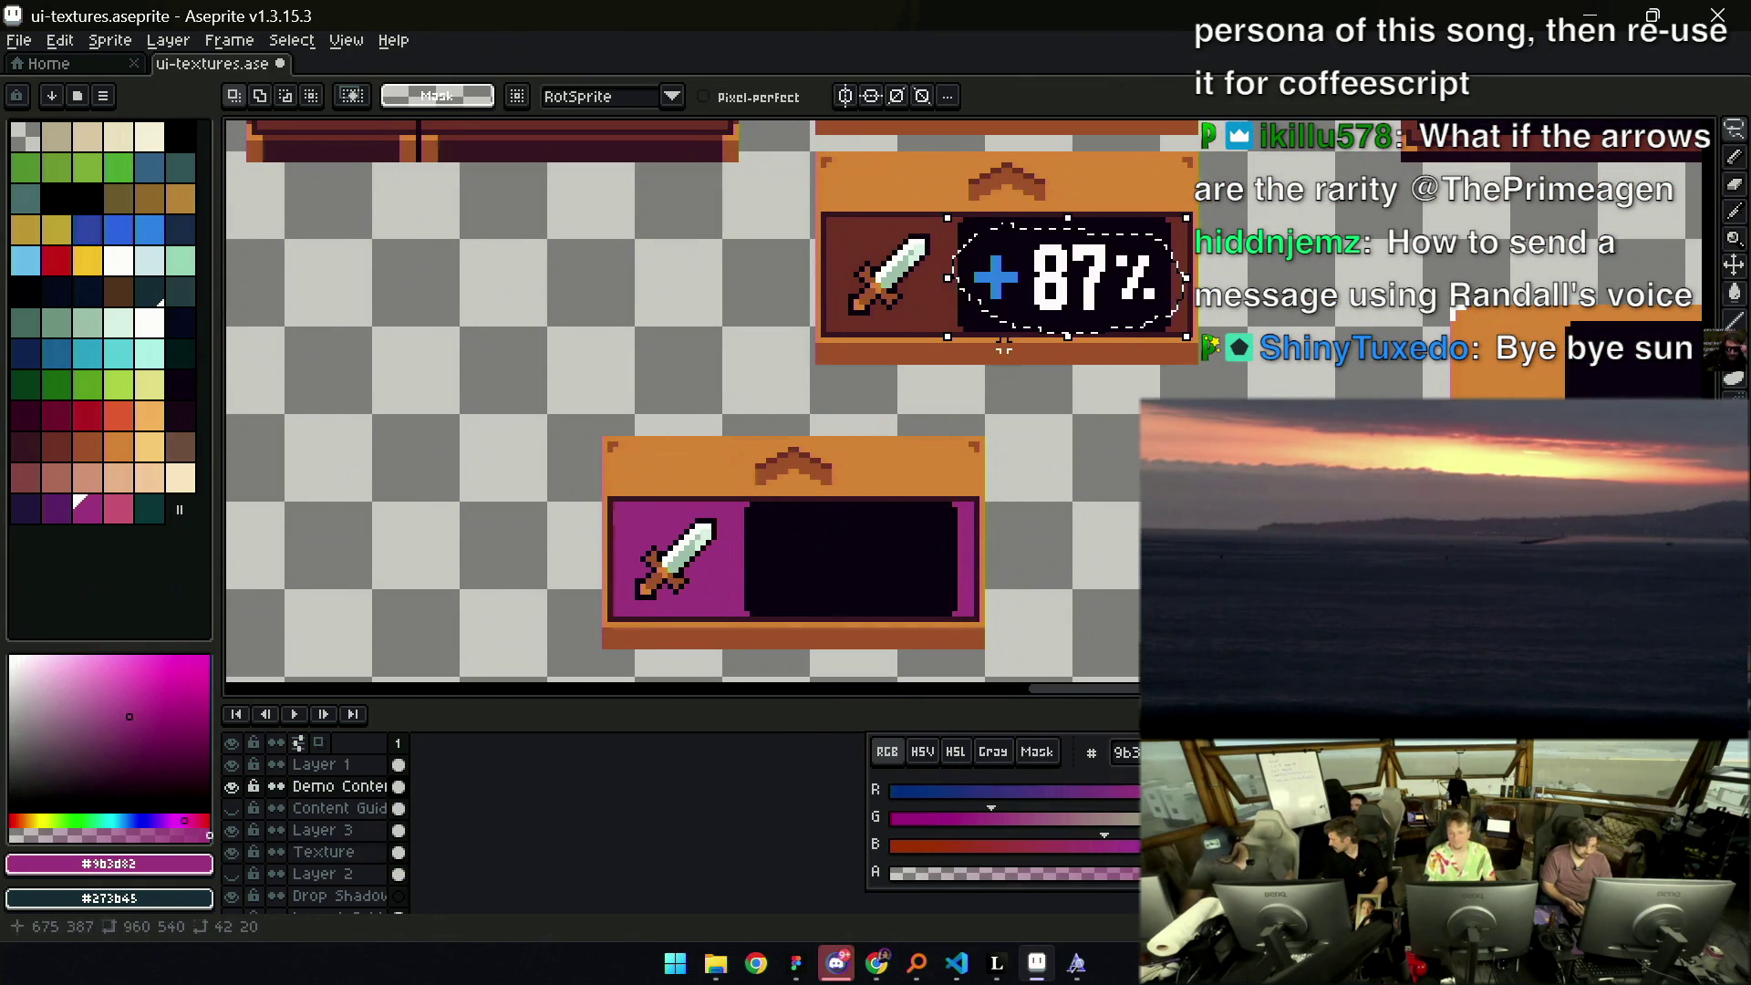
left_click_drag(1047, 330, 834, 608)
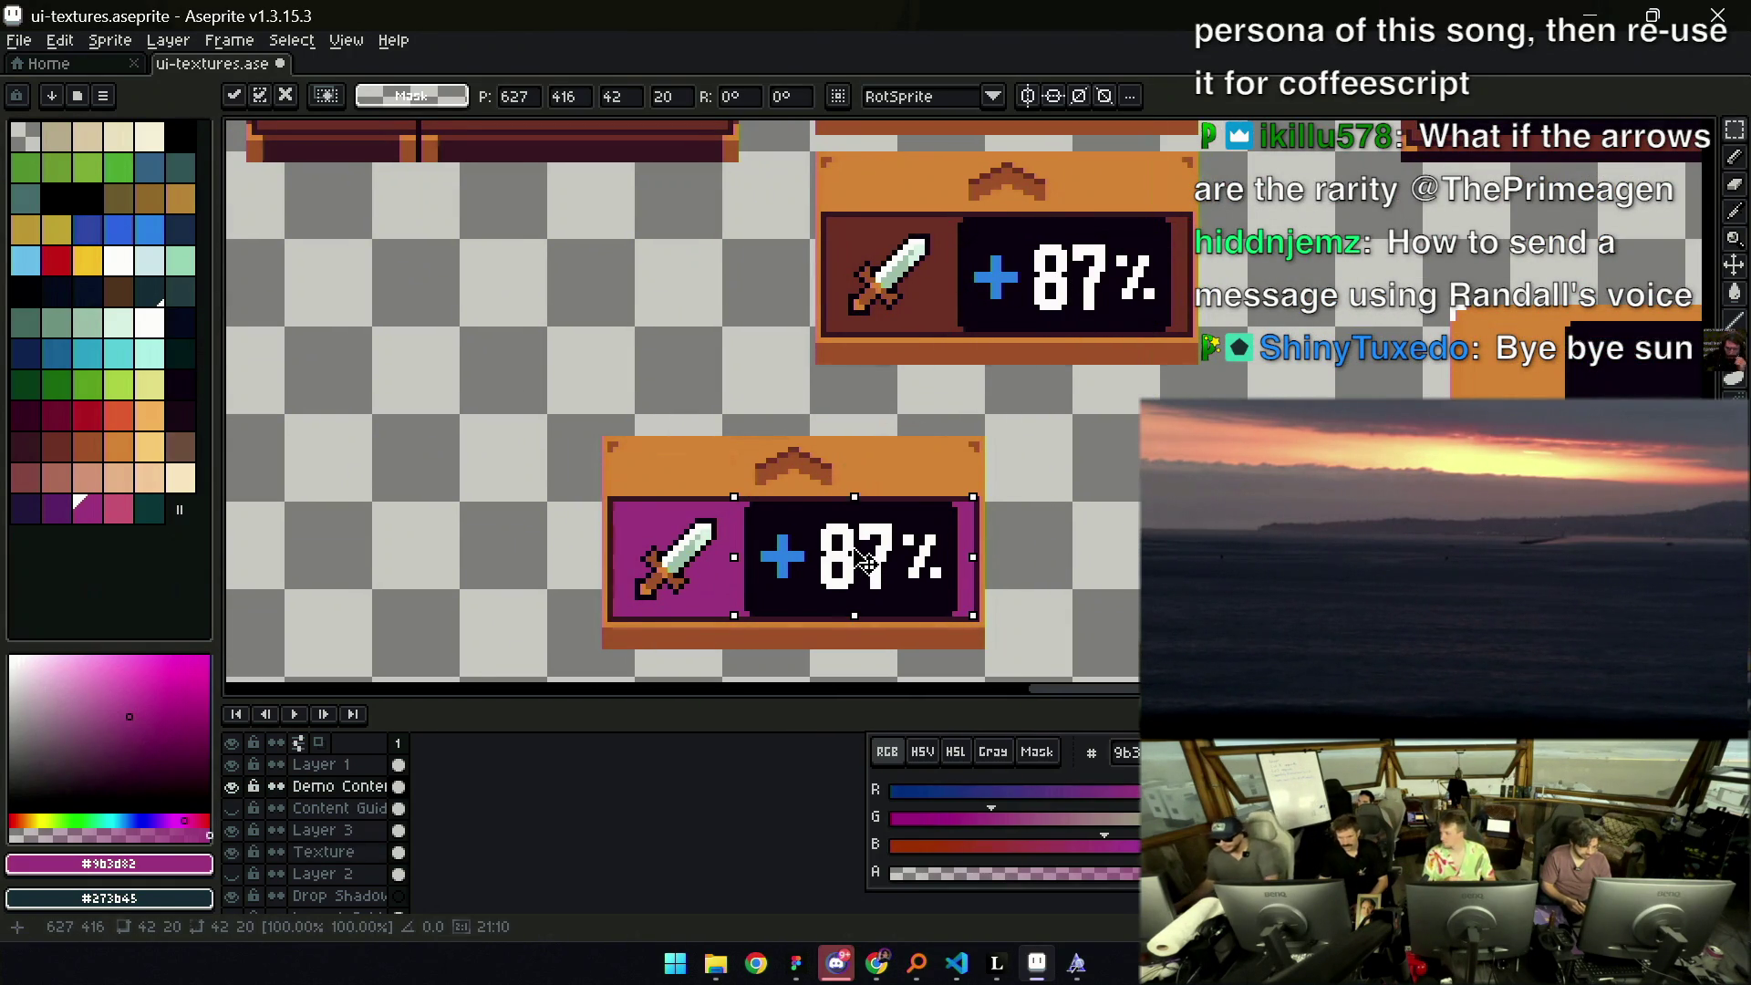
key("z")
scroll(965, 486, "down", 3)
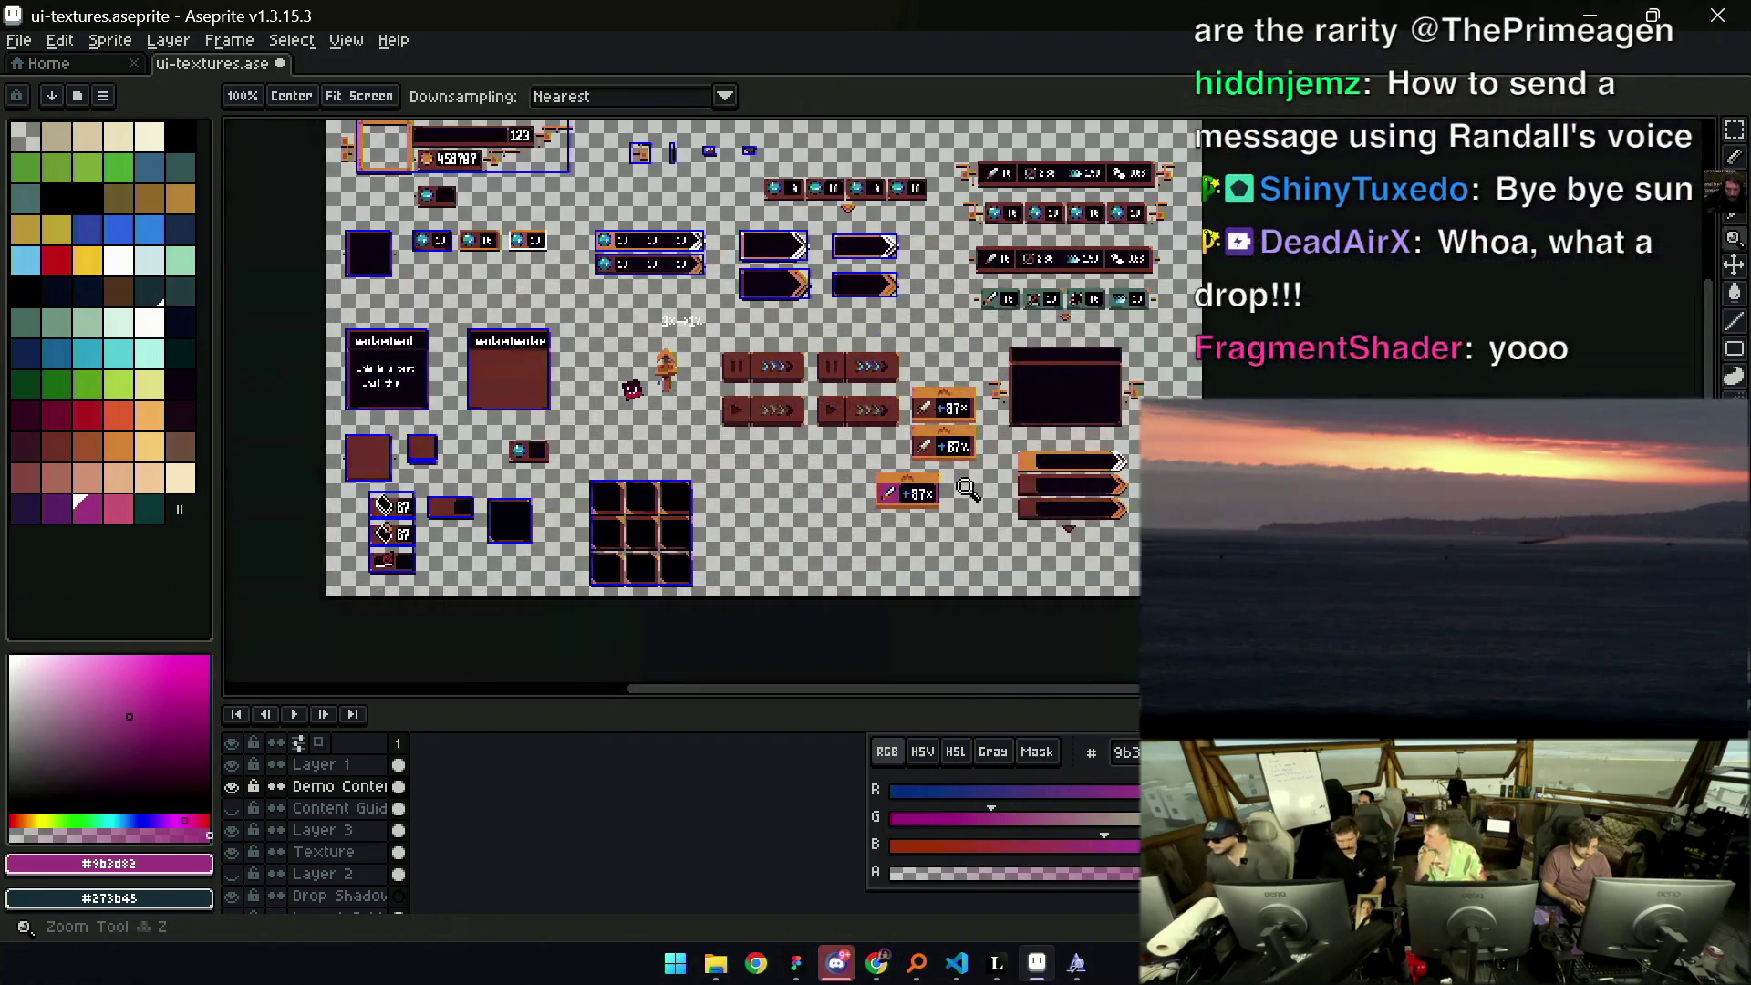
scroll(964, 486, "up", 5)
left_click(968, 430, "ctrl")
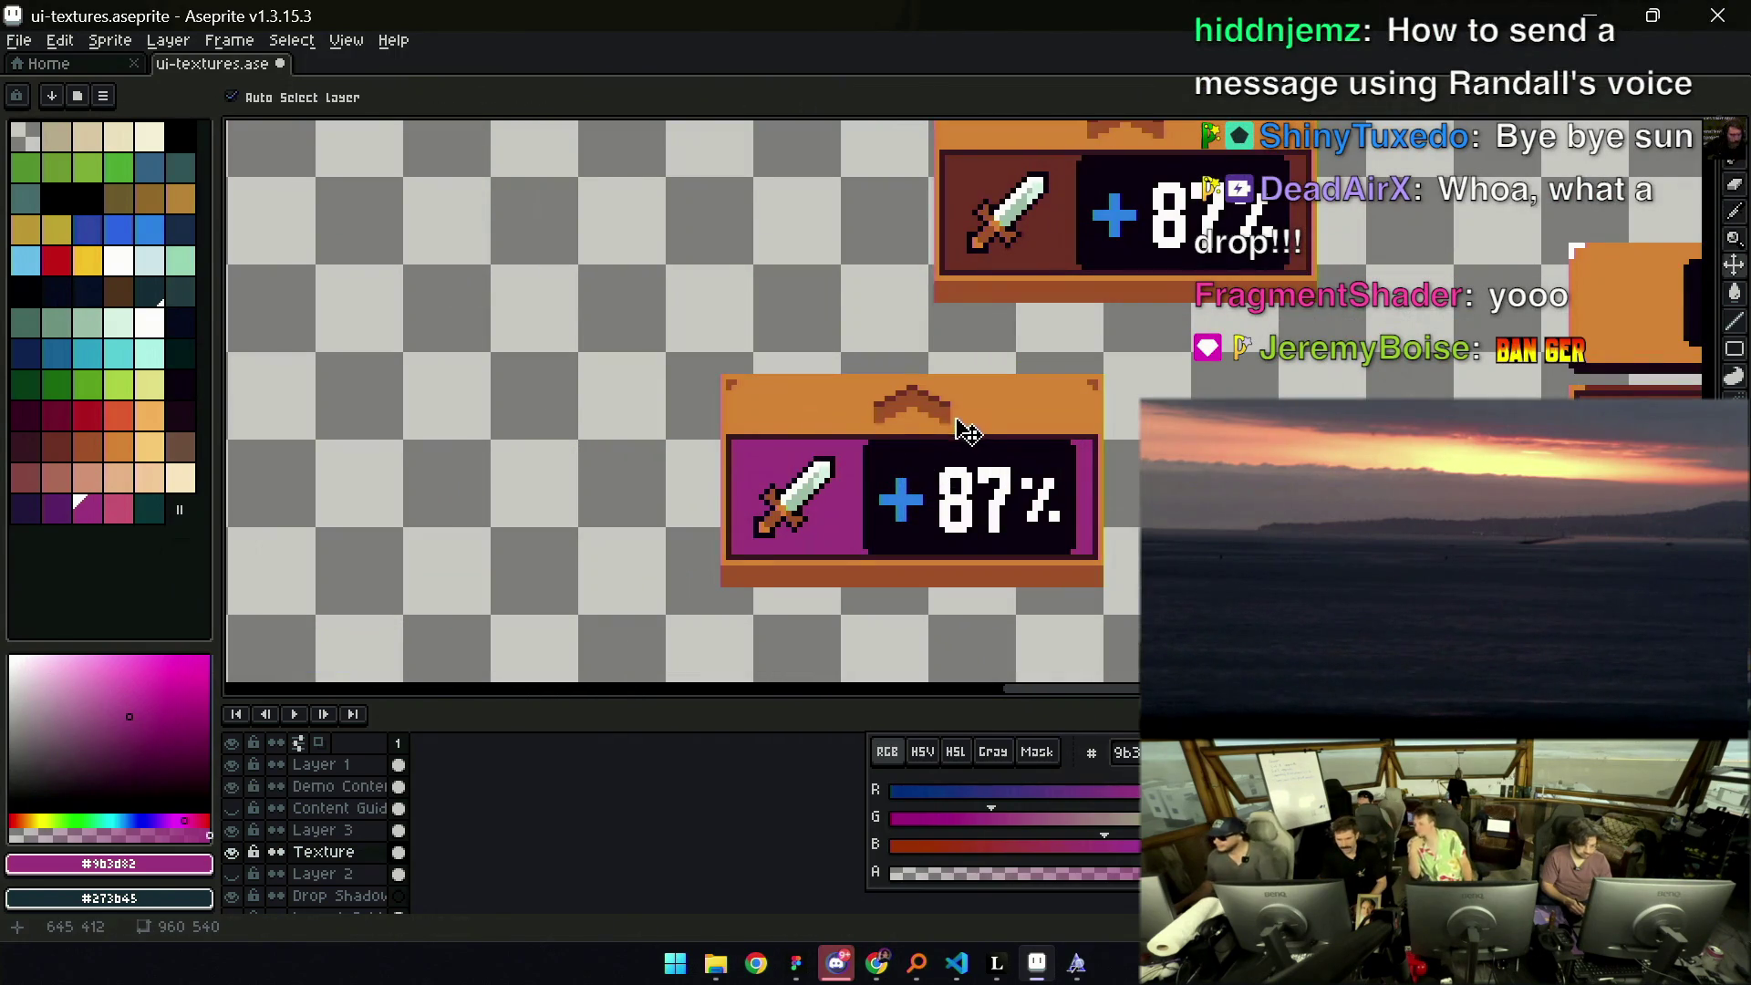
Pick the panel's orange colour and delete the chevron top strip
key("z")
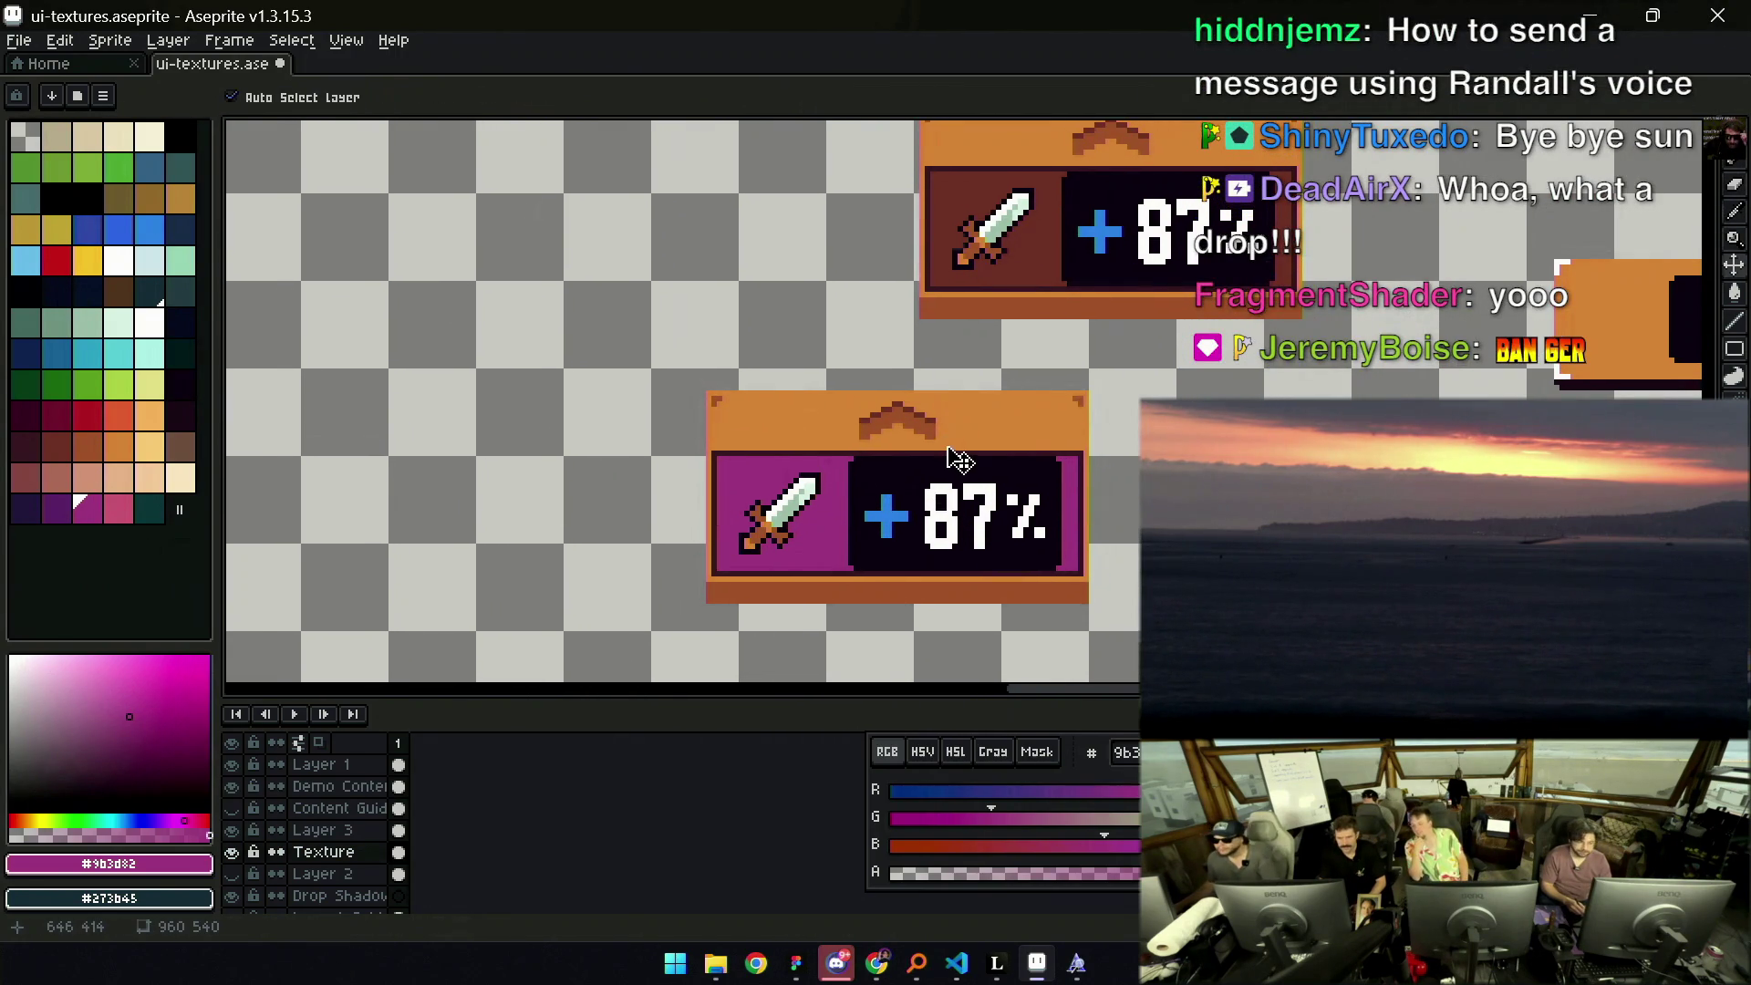
scroll(908, 426, "down", 3)
scroll(983, 424, "up", 2)
scroll(967, 415, "up", 2)
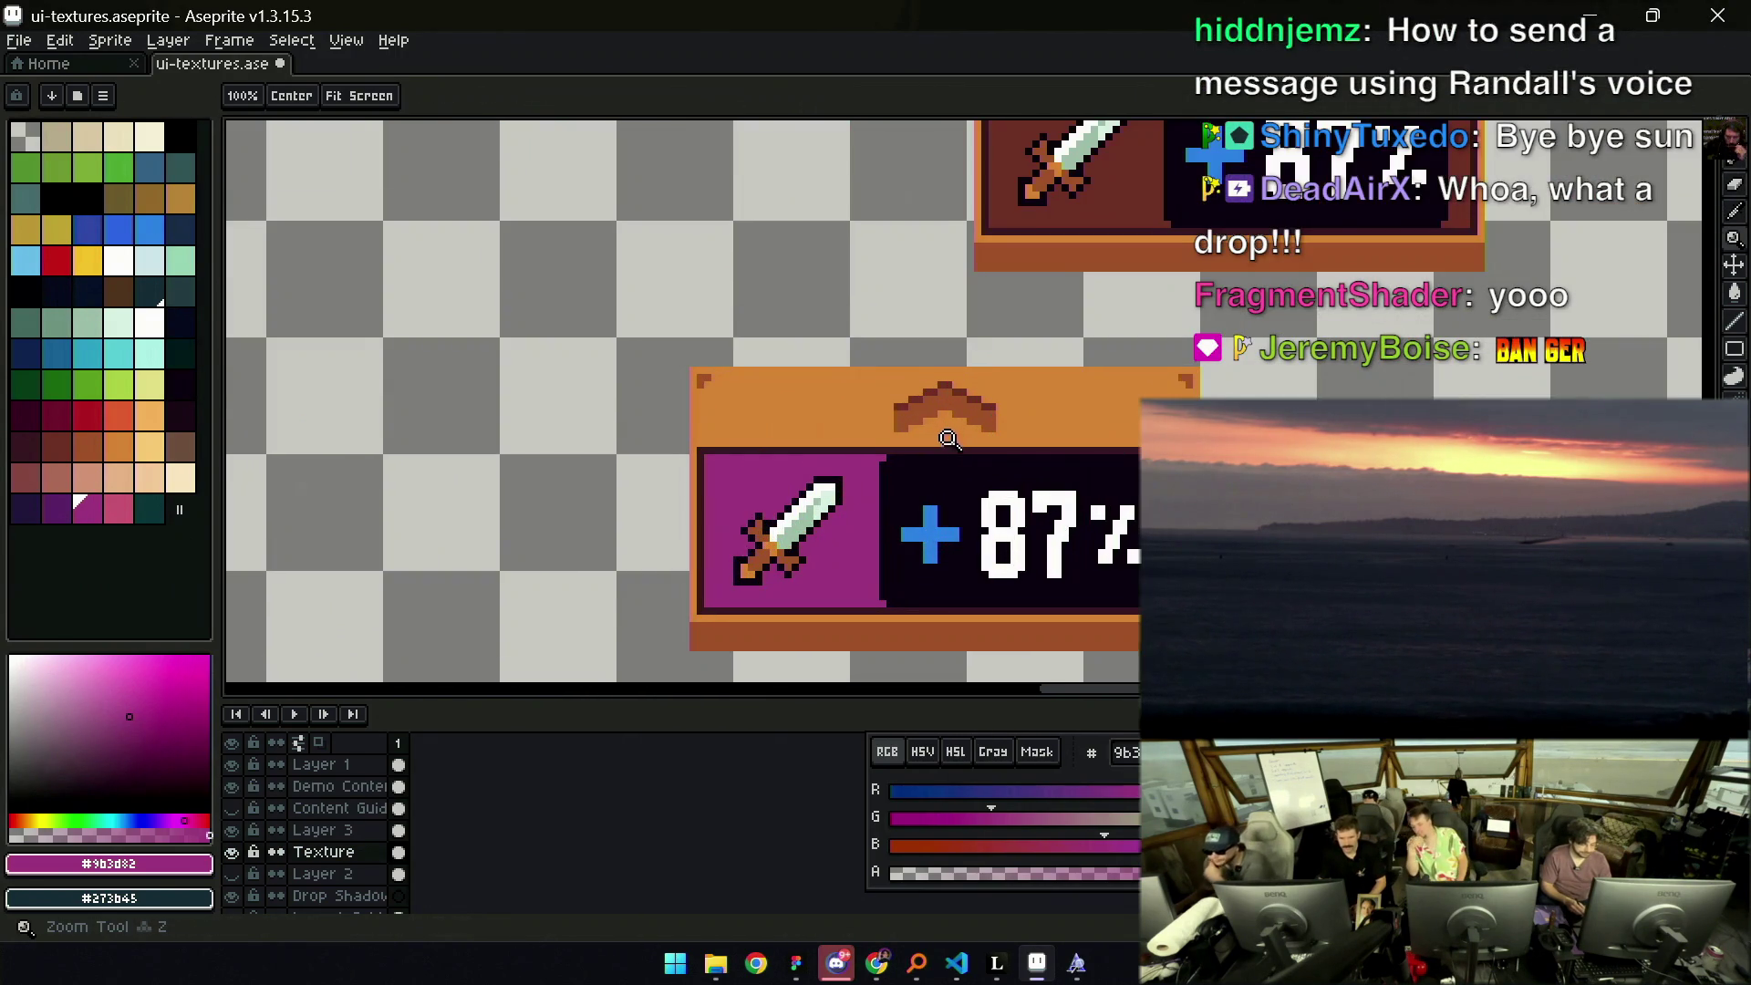
key("i")
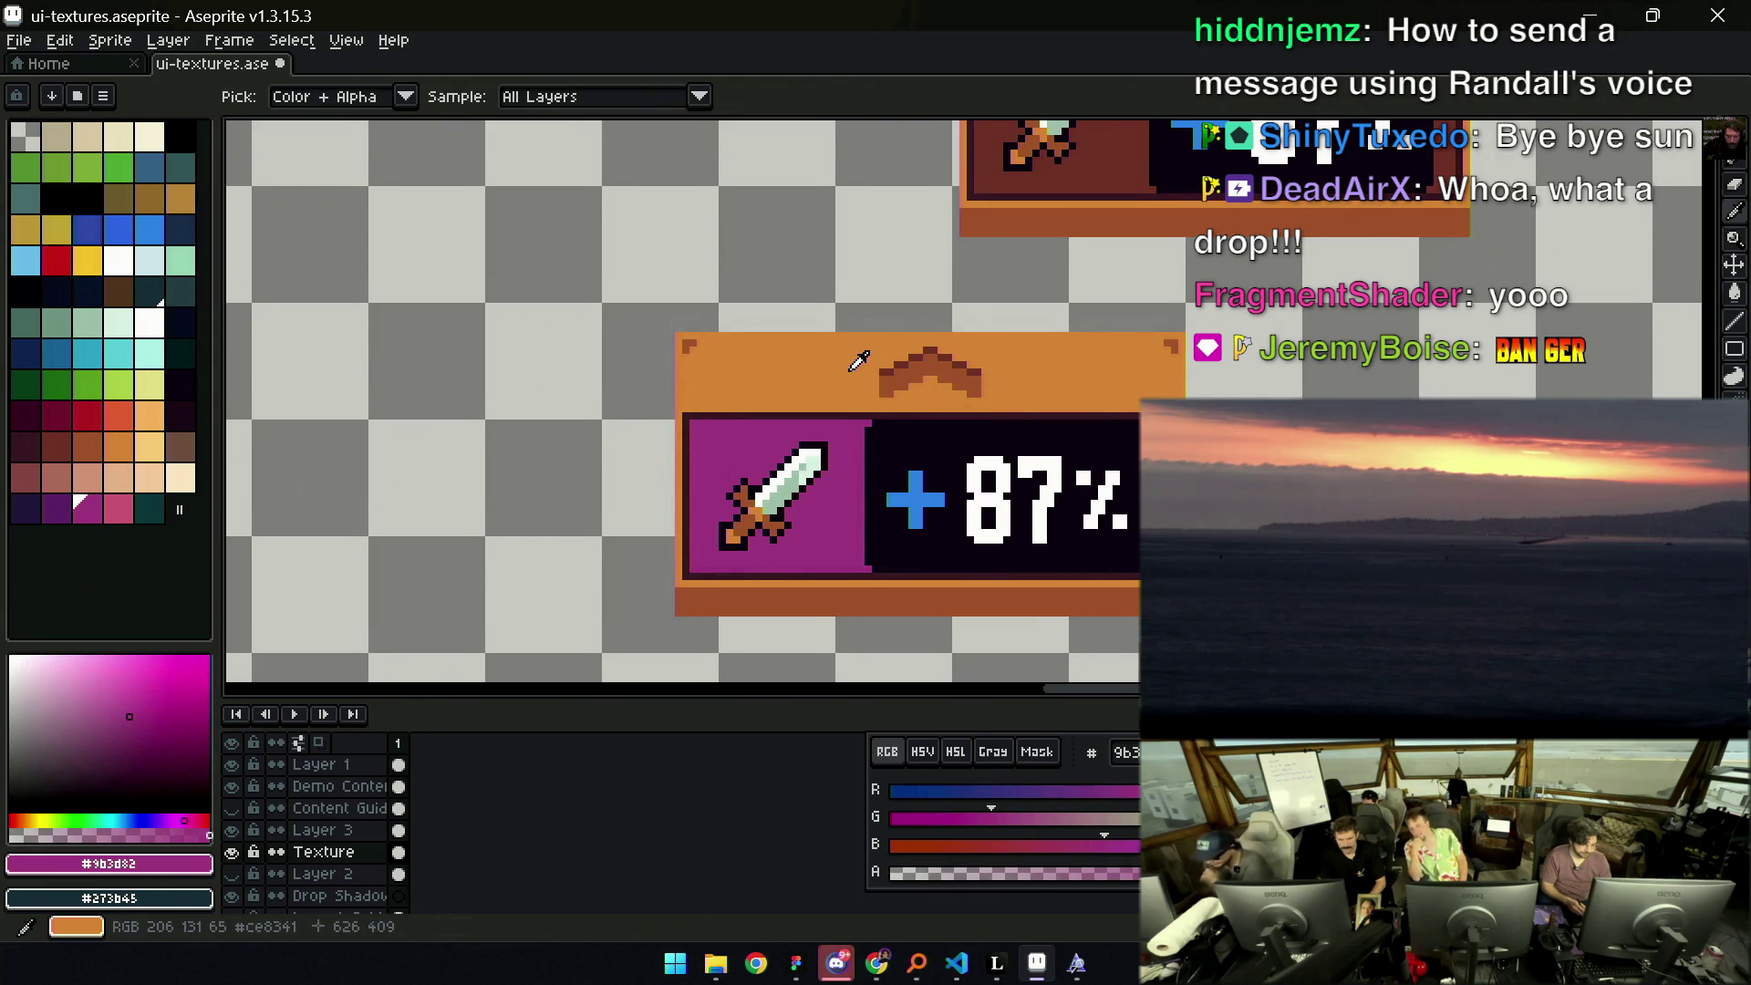
key("z")
key("m")
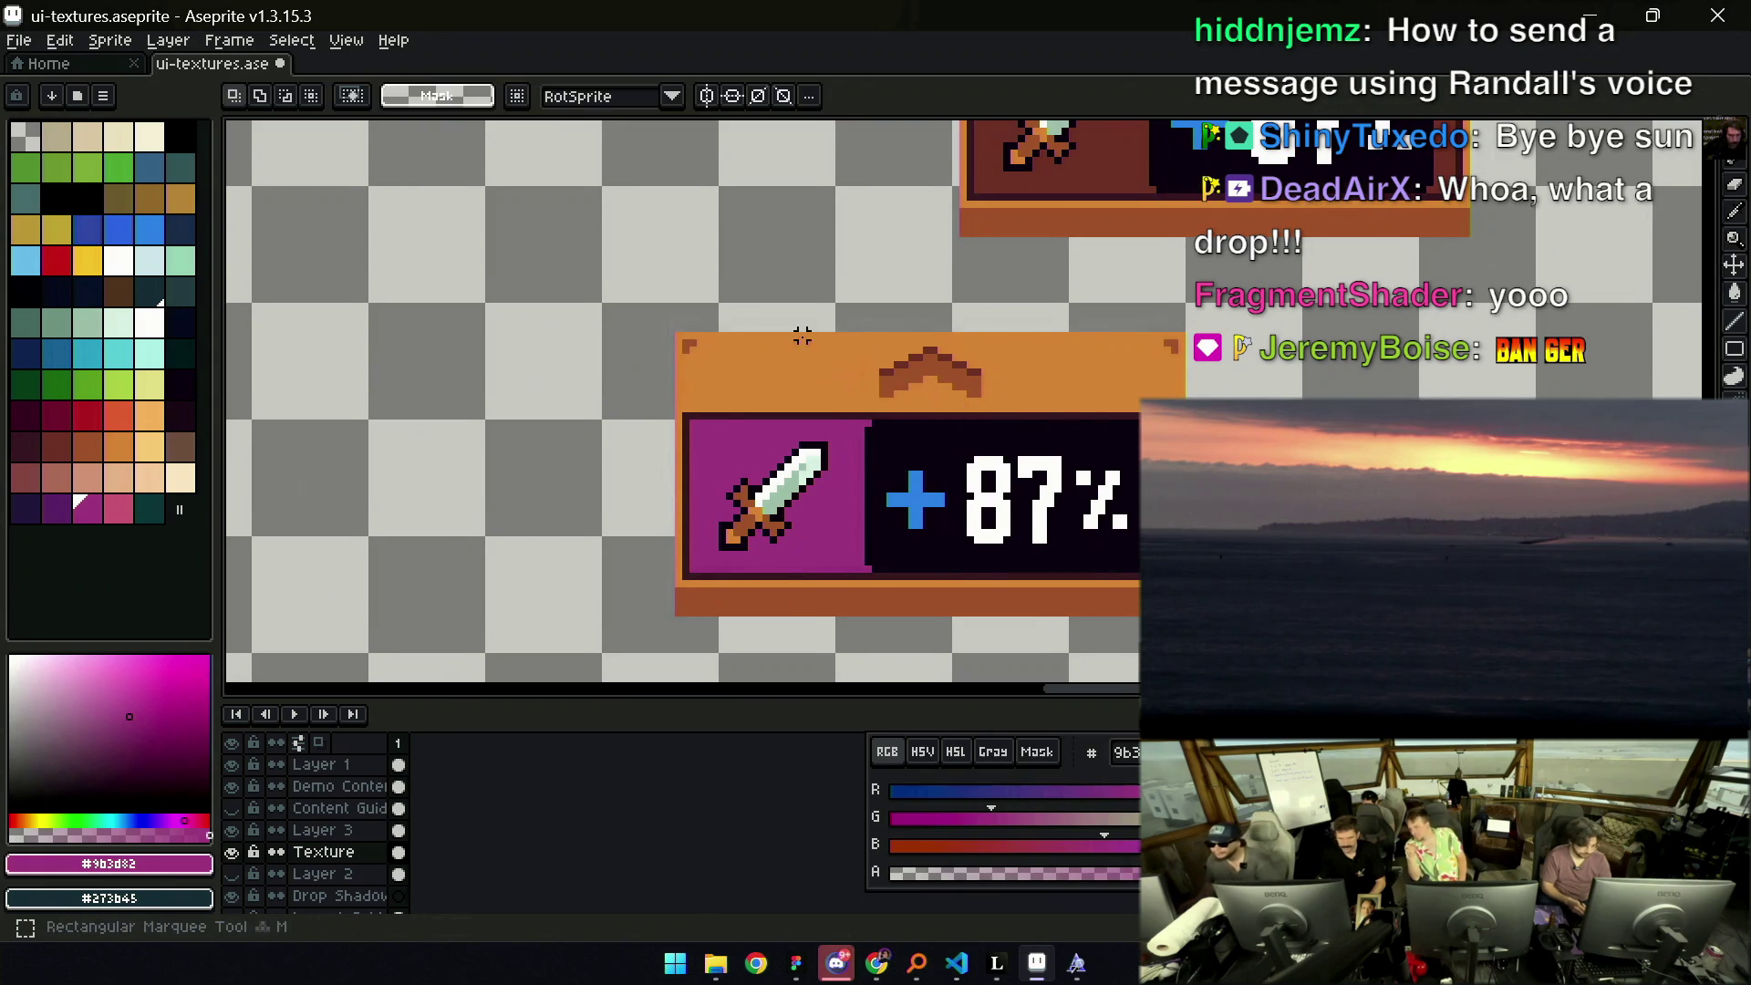
key("b")
left_click(875, 364, "alt")
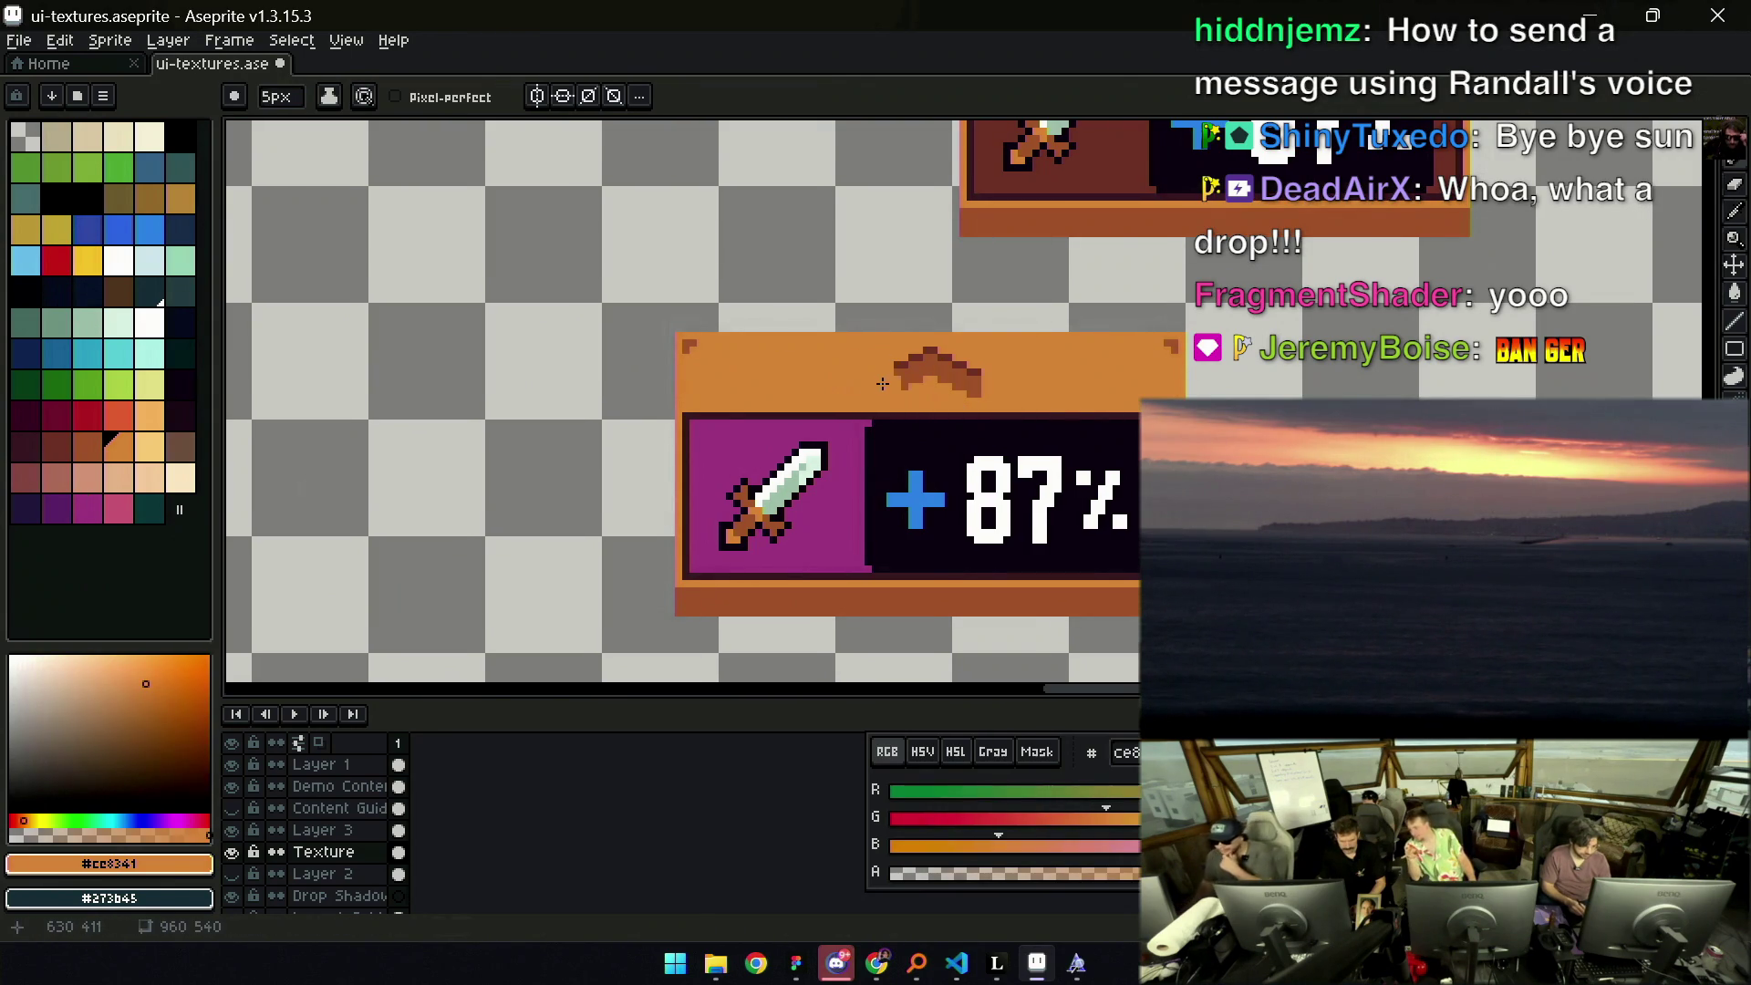
key("m")
left_click_drag(646, 312, 1177, 354)
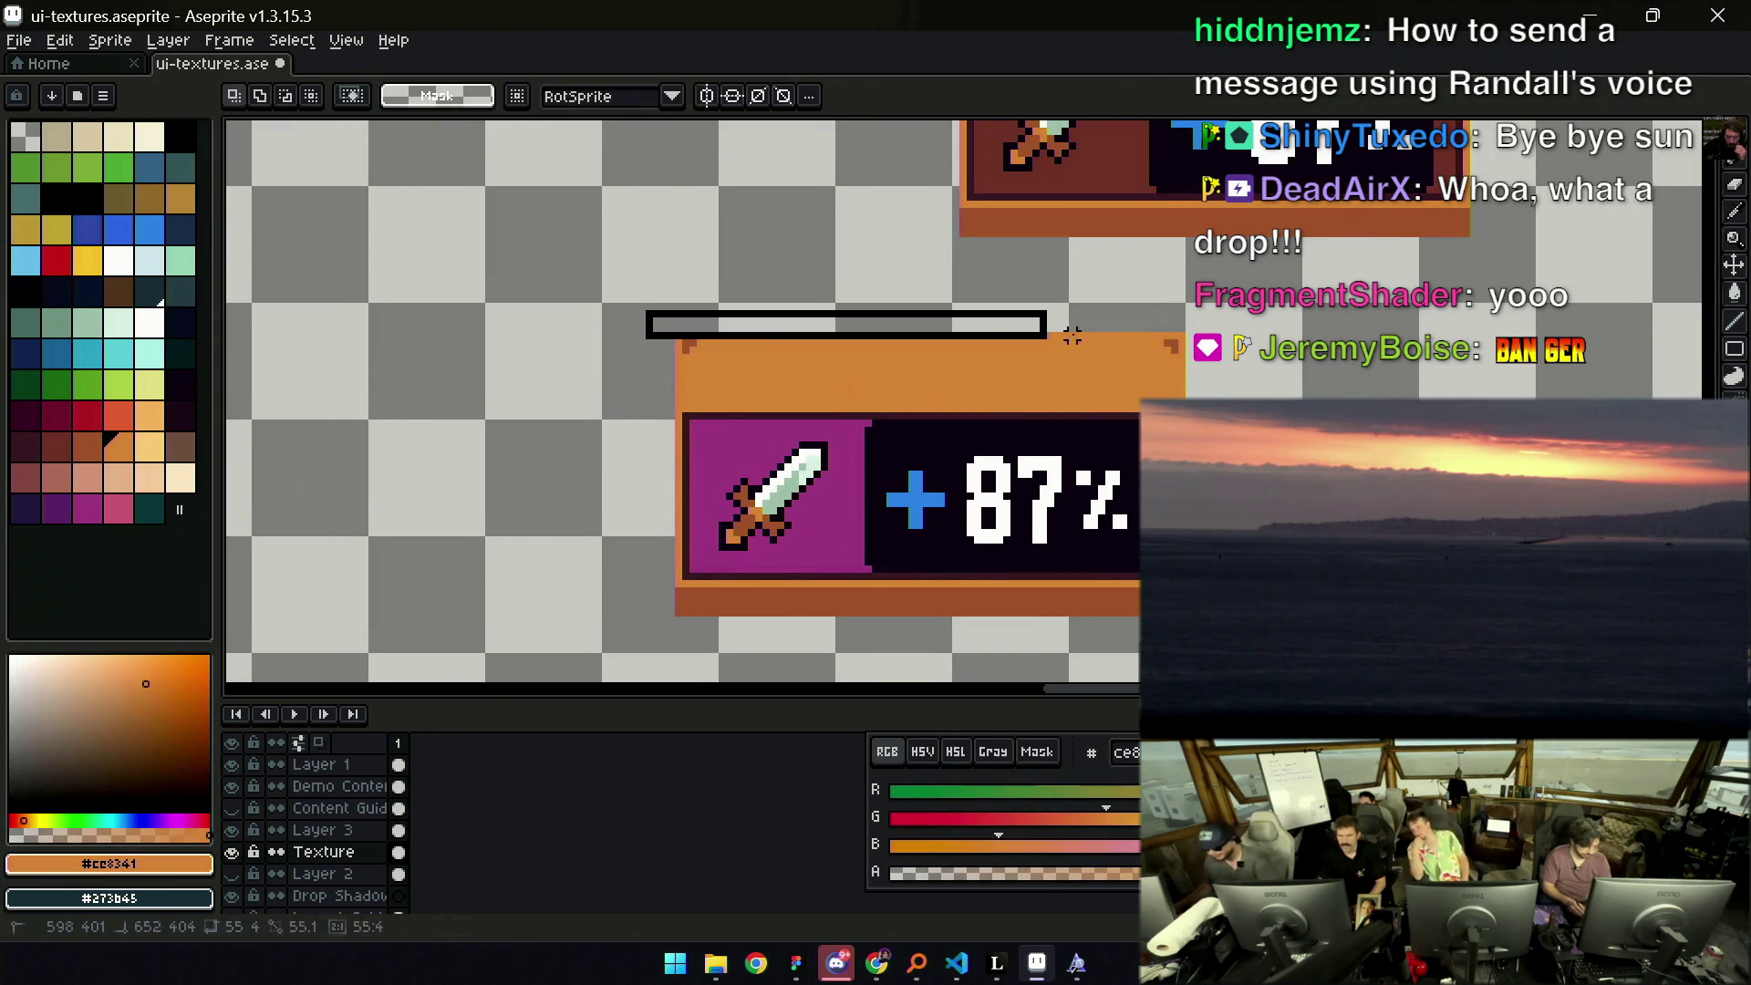
key("Delete")
Move the orange strip down to the panel top and fill its corner pixels
left_click_drag(645, 330, 1231, 407)
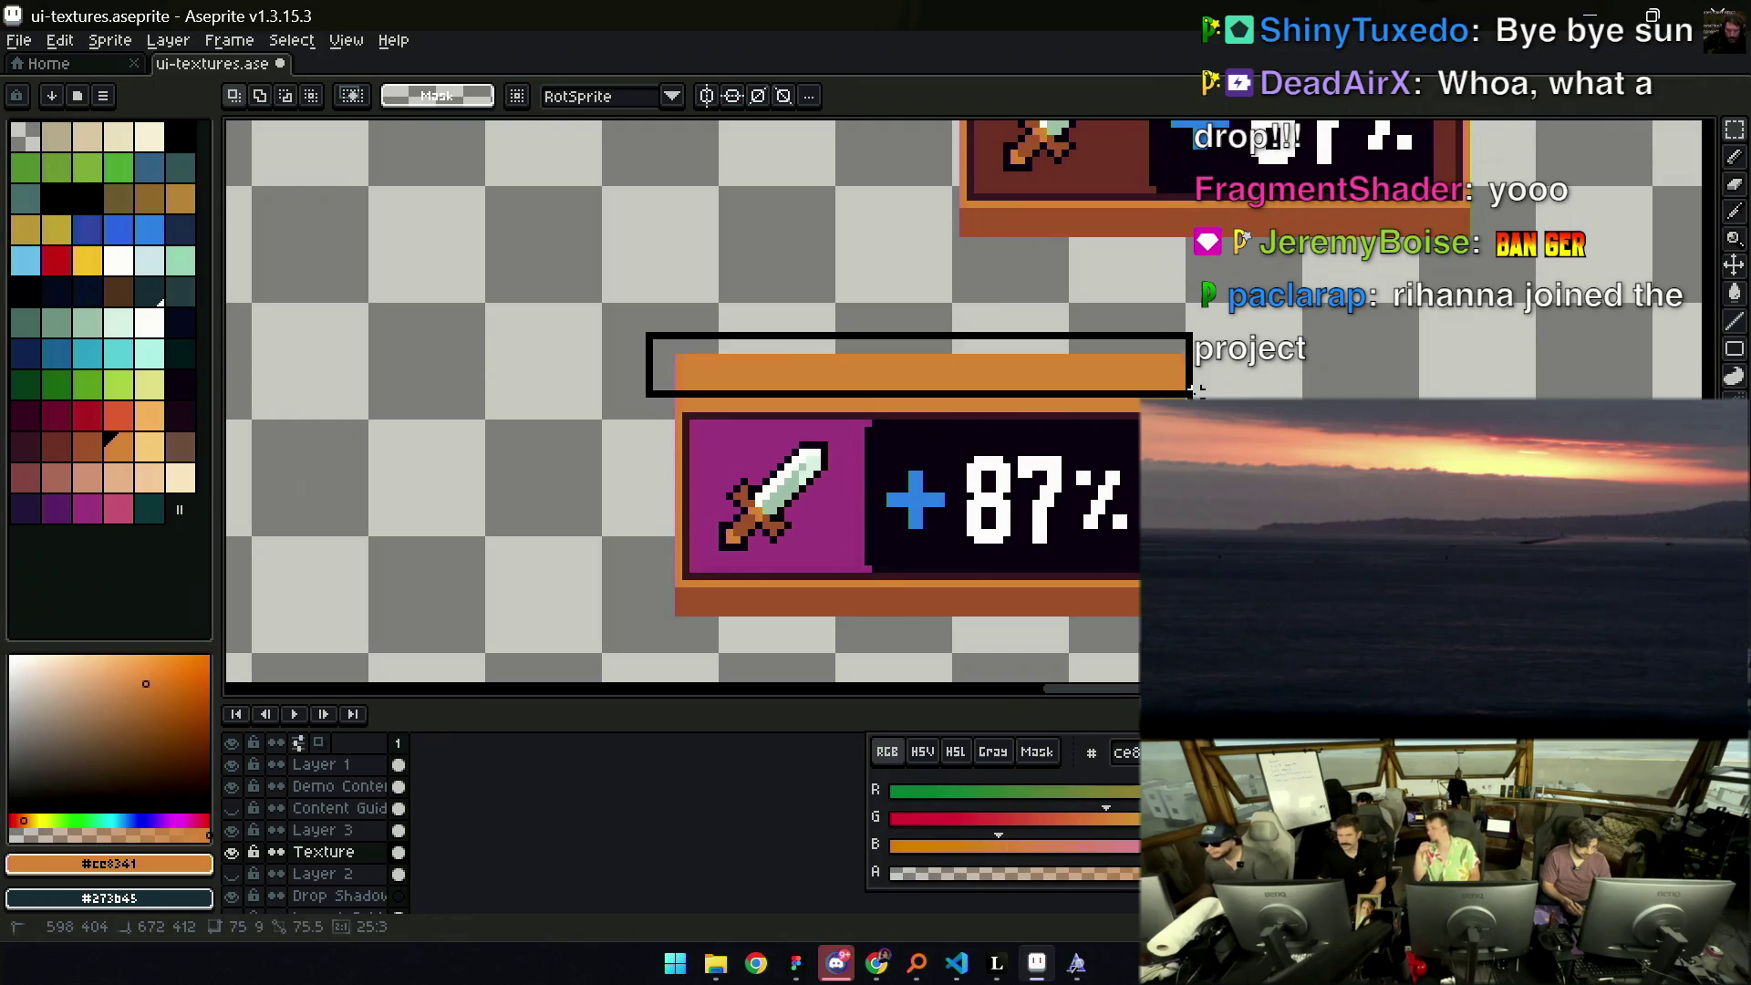
mouse_move(970, 364)
left_mouse_down()
mouse_move(974, 426)
mouse_move(974, 390)
left_mouse_up()
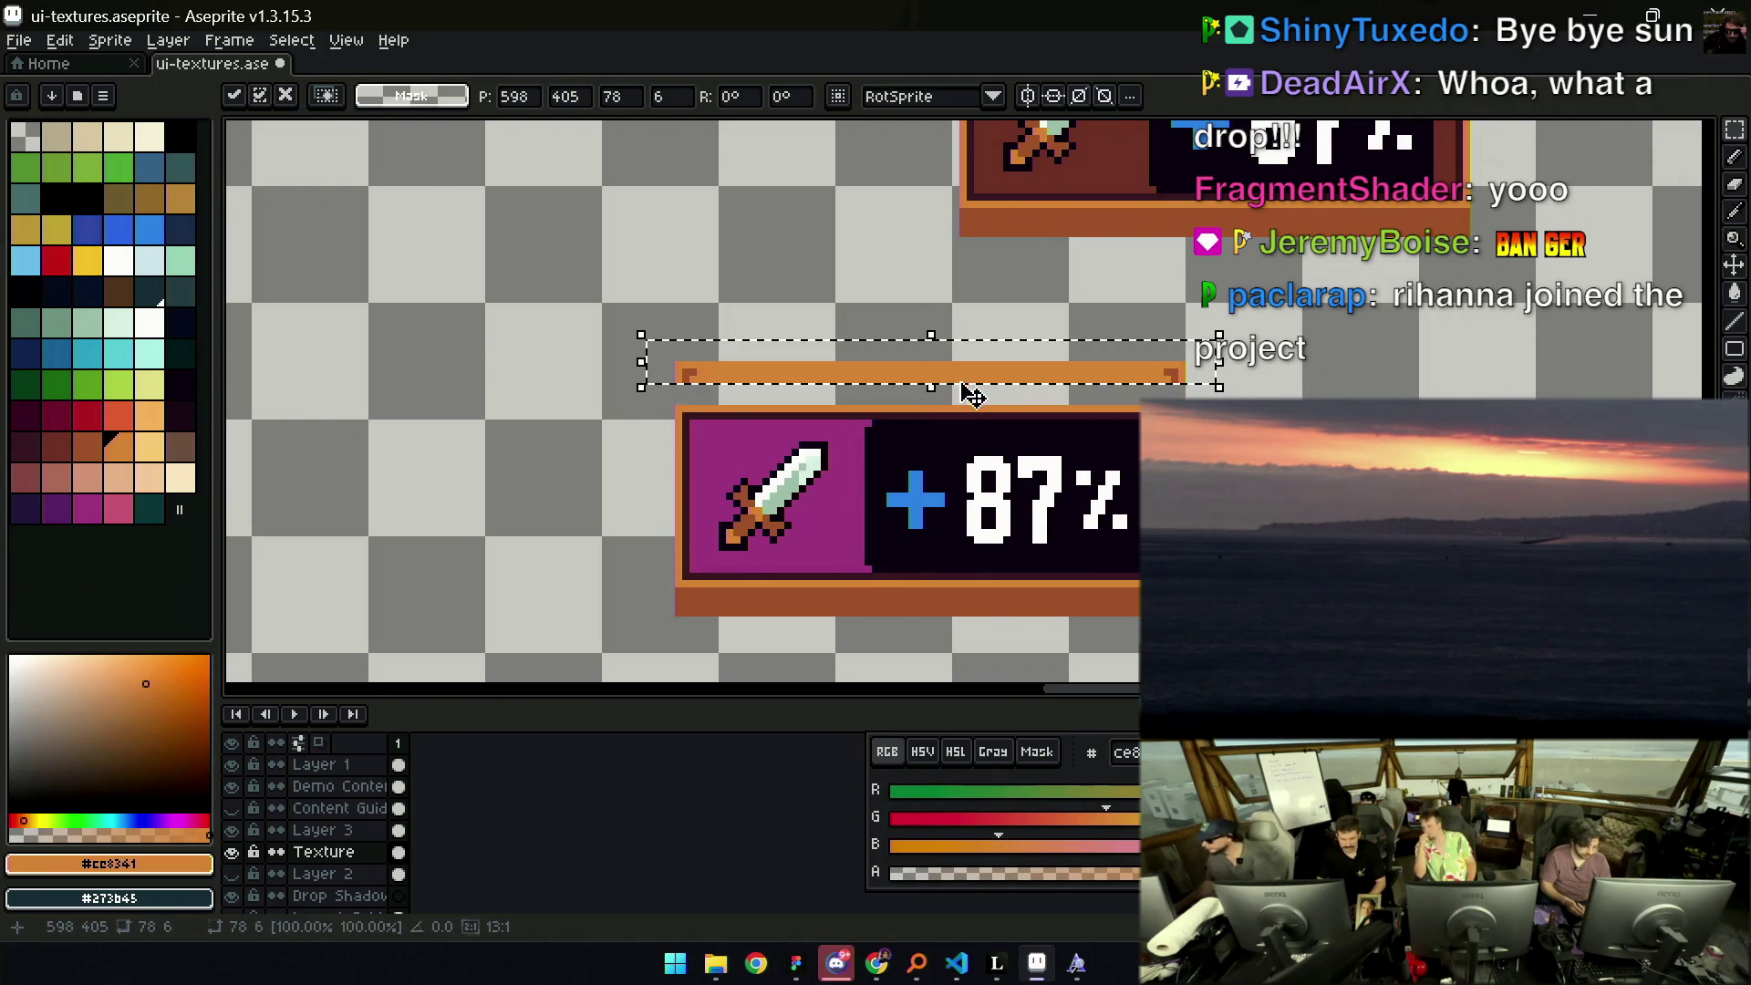
key("Return")
key("b")
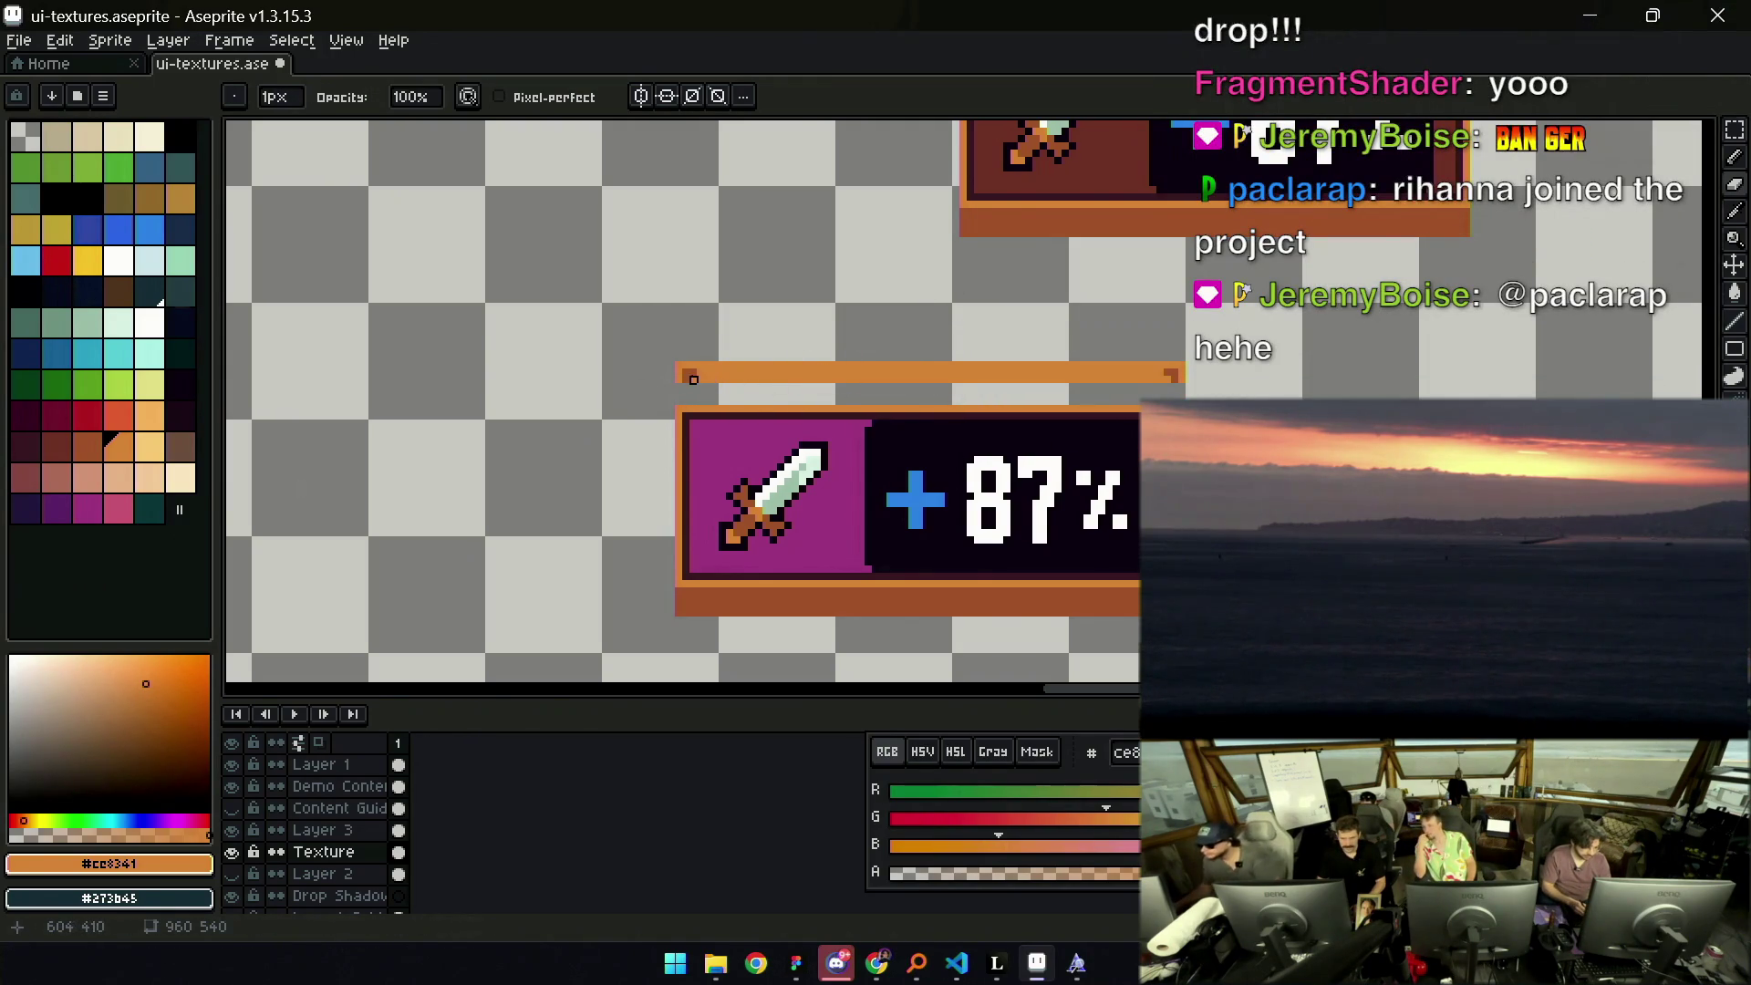
left_click(693, 379)
left_click(1168, 379, "shift")
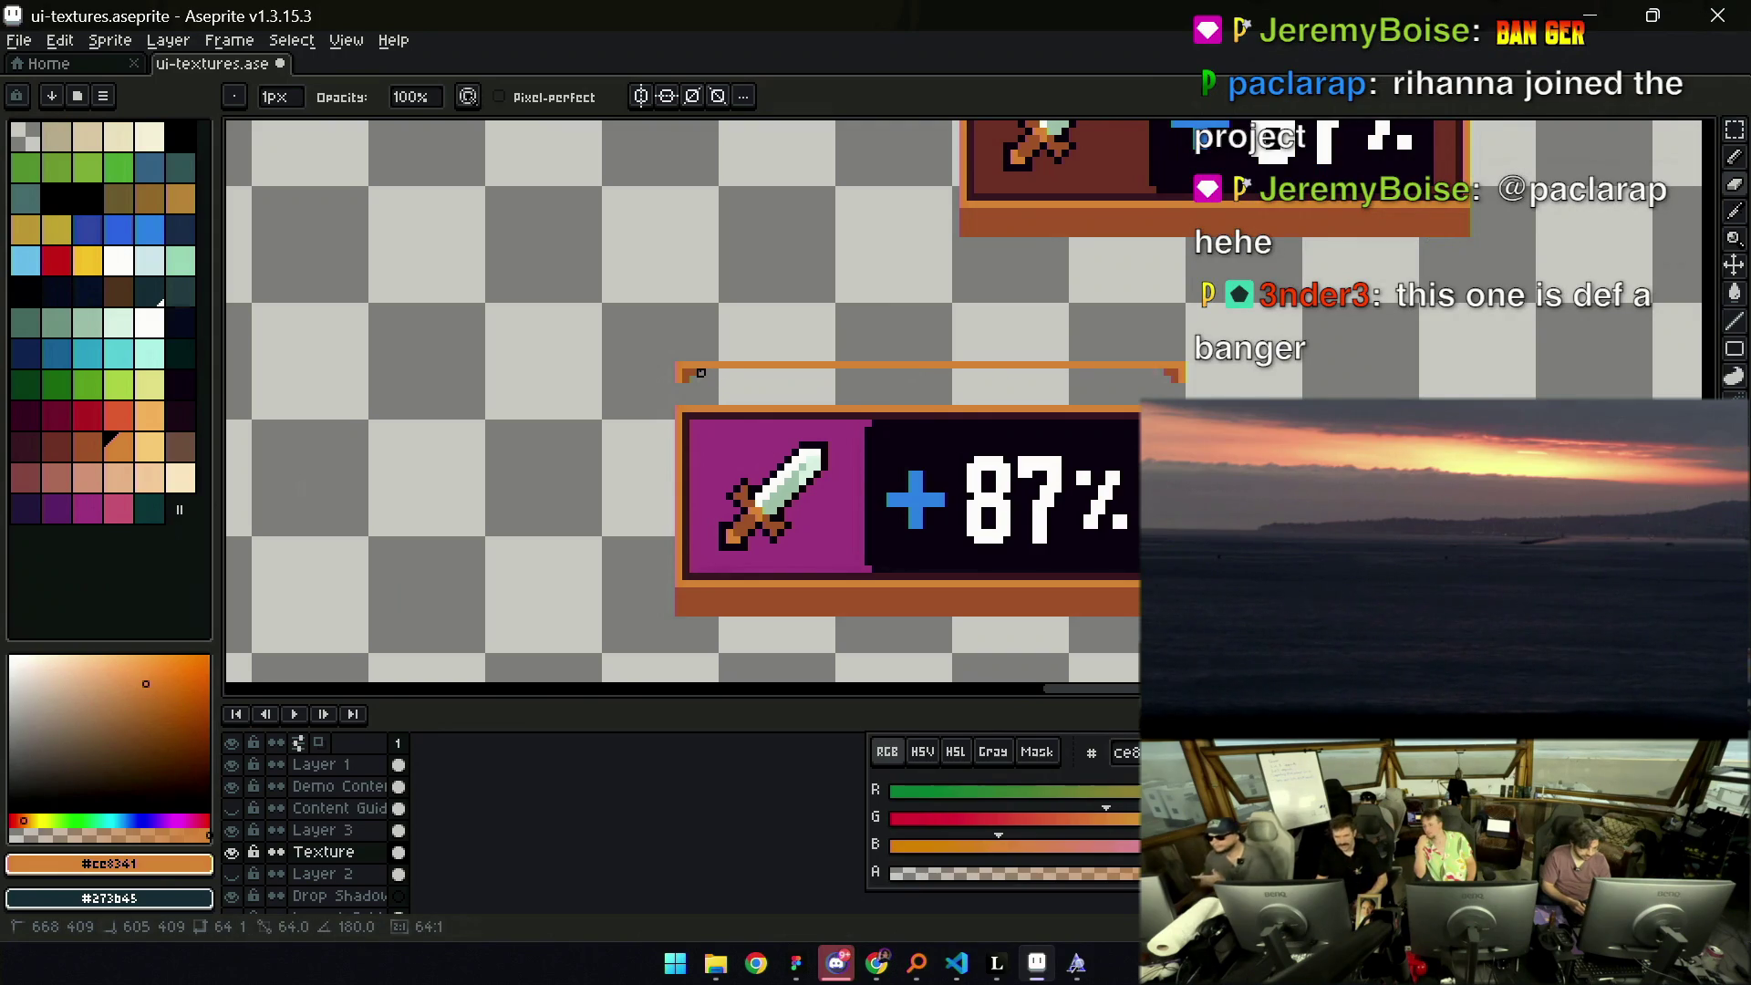
key("m")
left_click_drag(657, 396, 1223, 298)
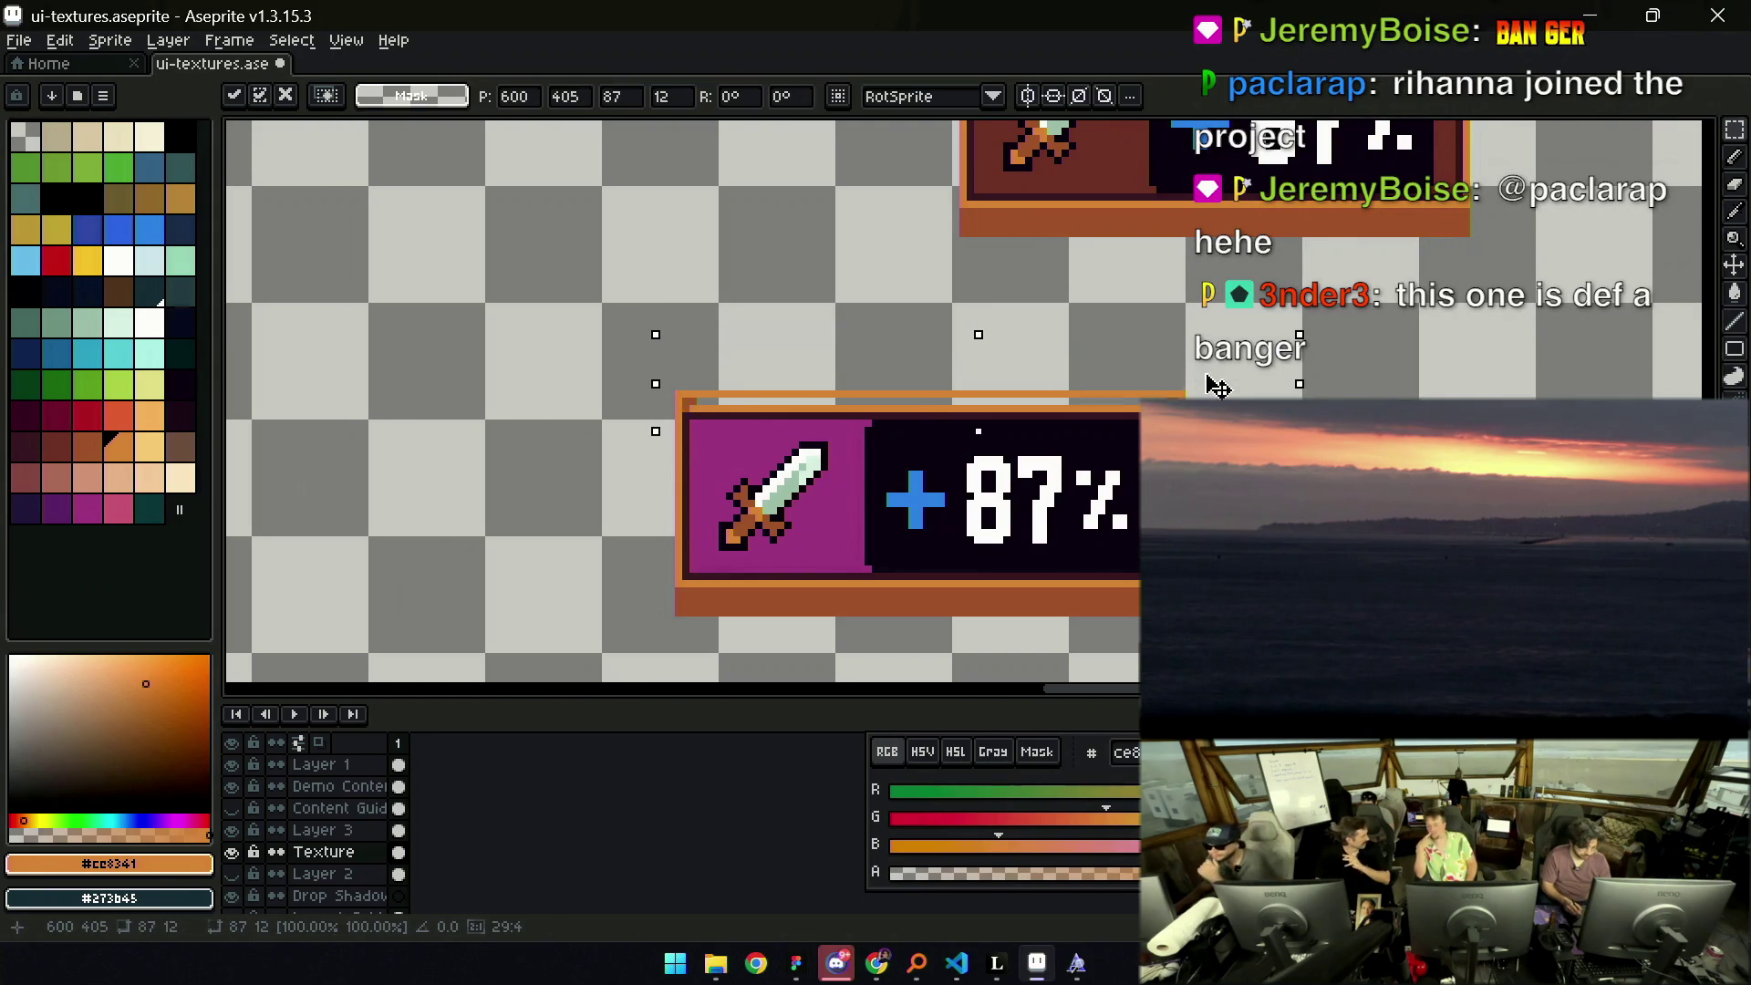
key("Return")
Sample the dark brown and near-black outline colours for touching up the panel edge
key("b")
left_click(686, 422, "alt")
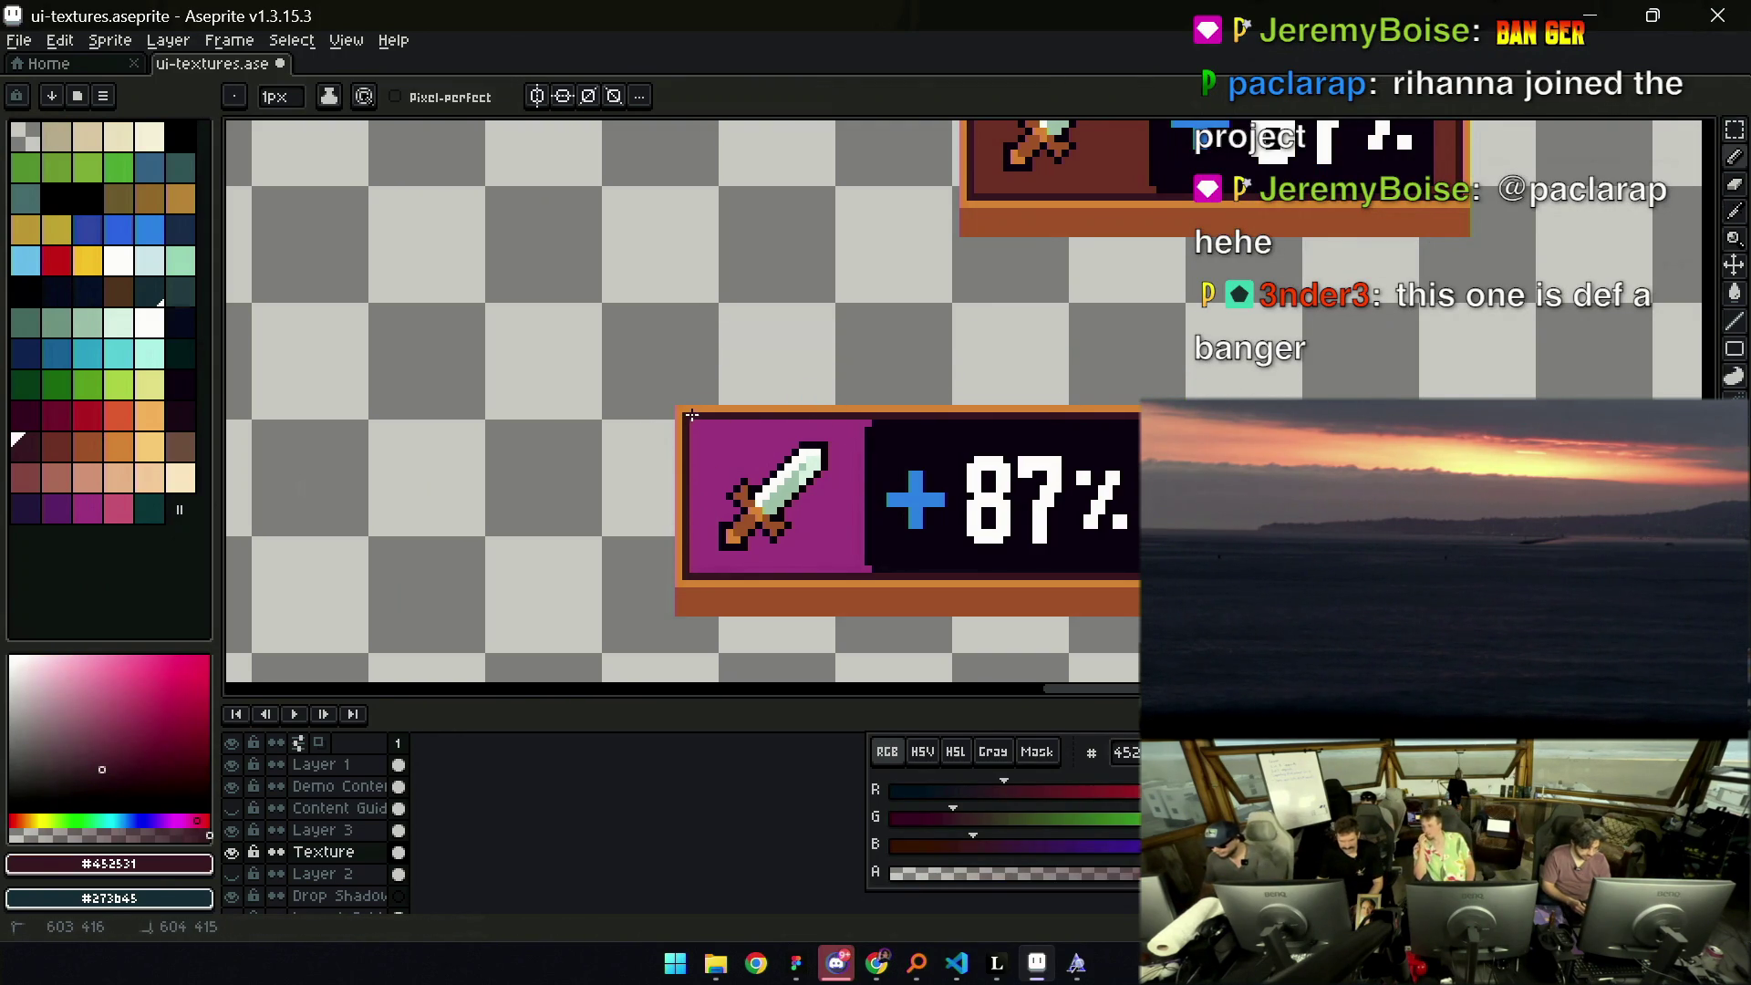
key("z")
scroll(940, 448, "down", 1)
scroll(940, 448, "down", 2)
scroll(940, 448, "up", 2)
scroll(940, 448, "up", 1)
scroll(940, 448, "up", 1)
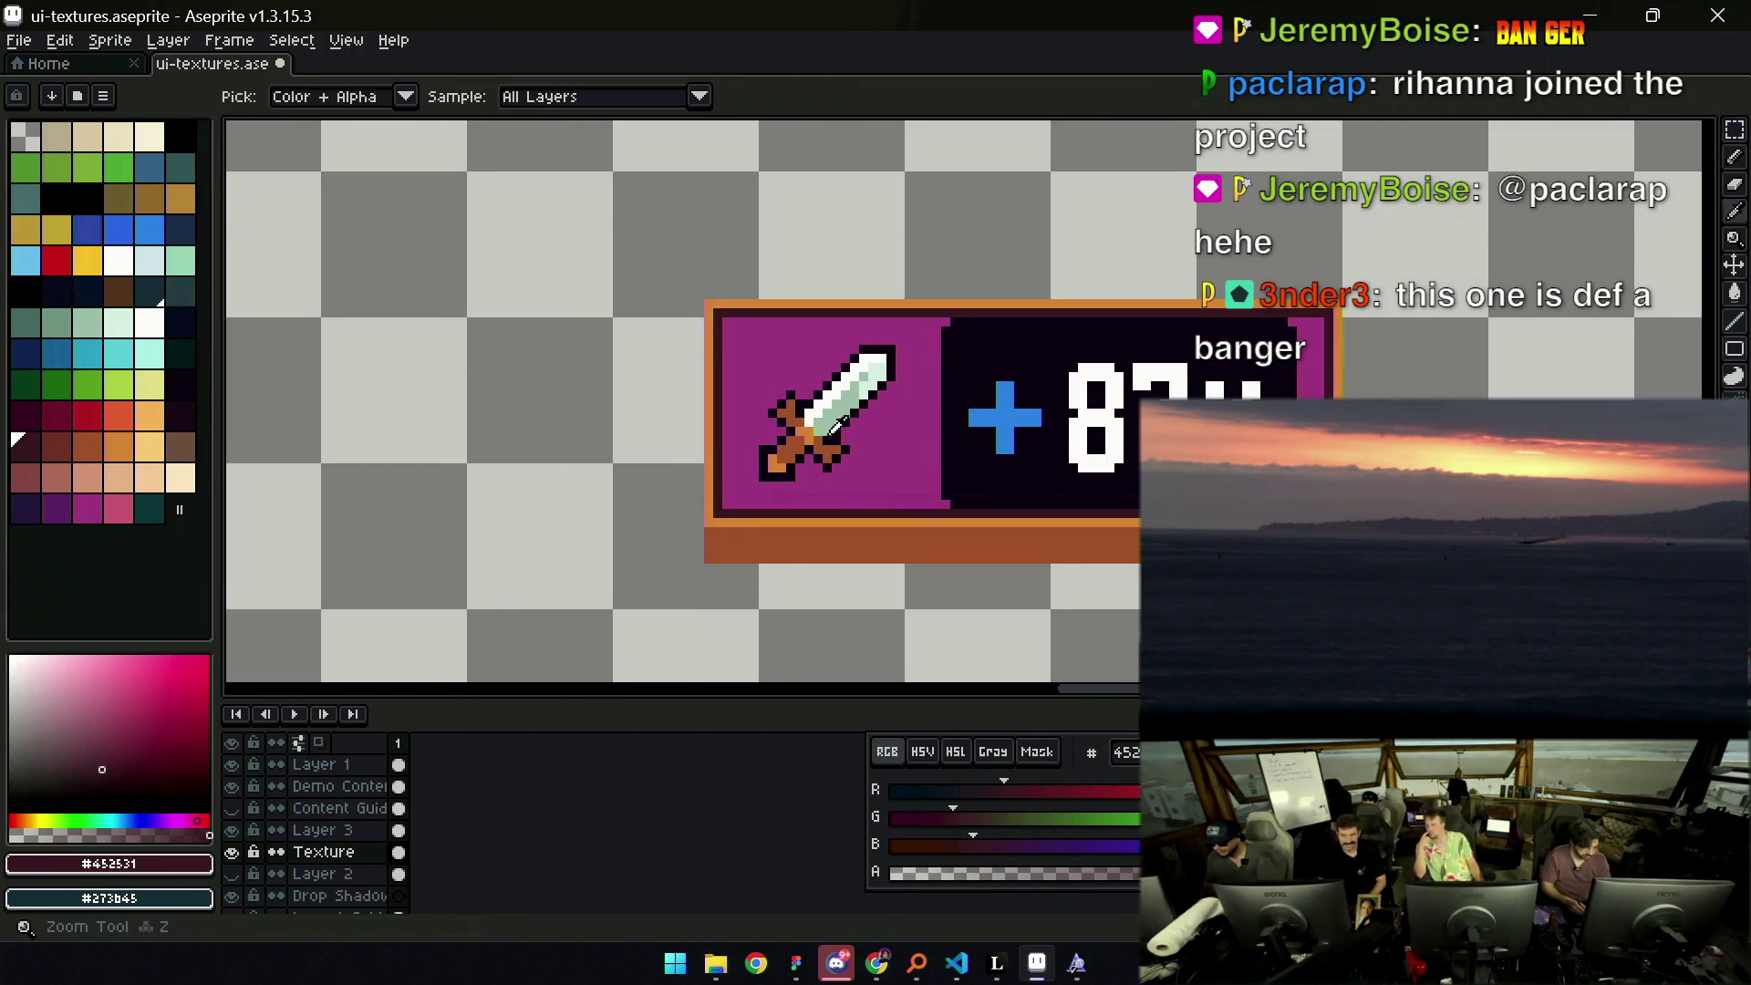
left_click(851, 431, "alt")
key("b")
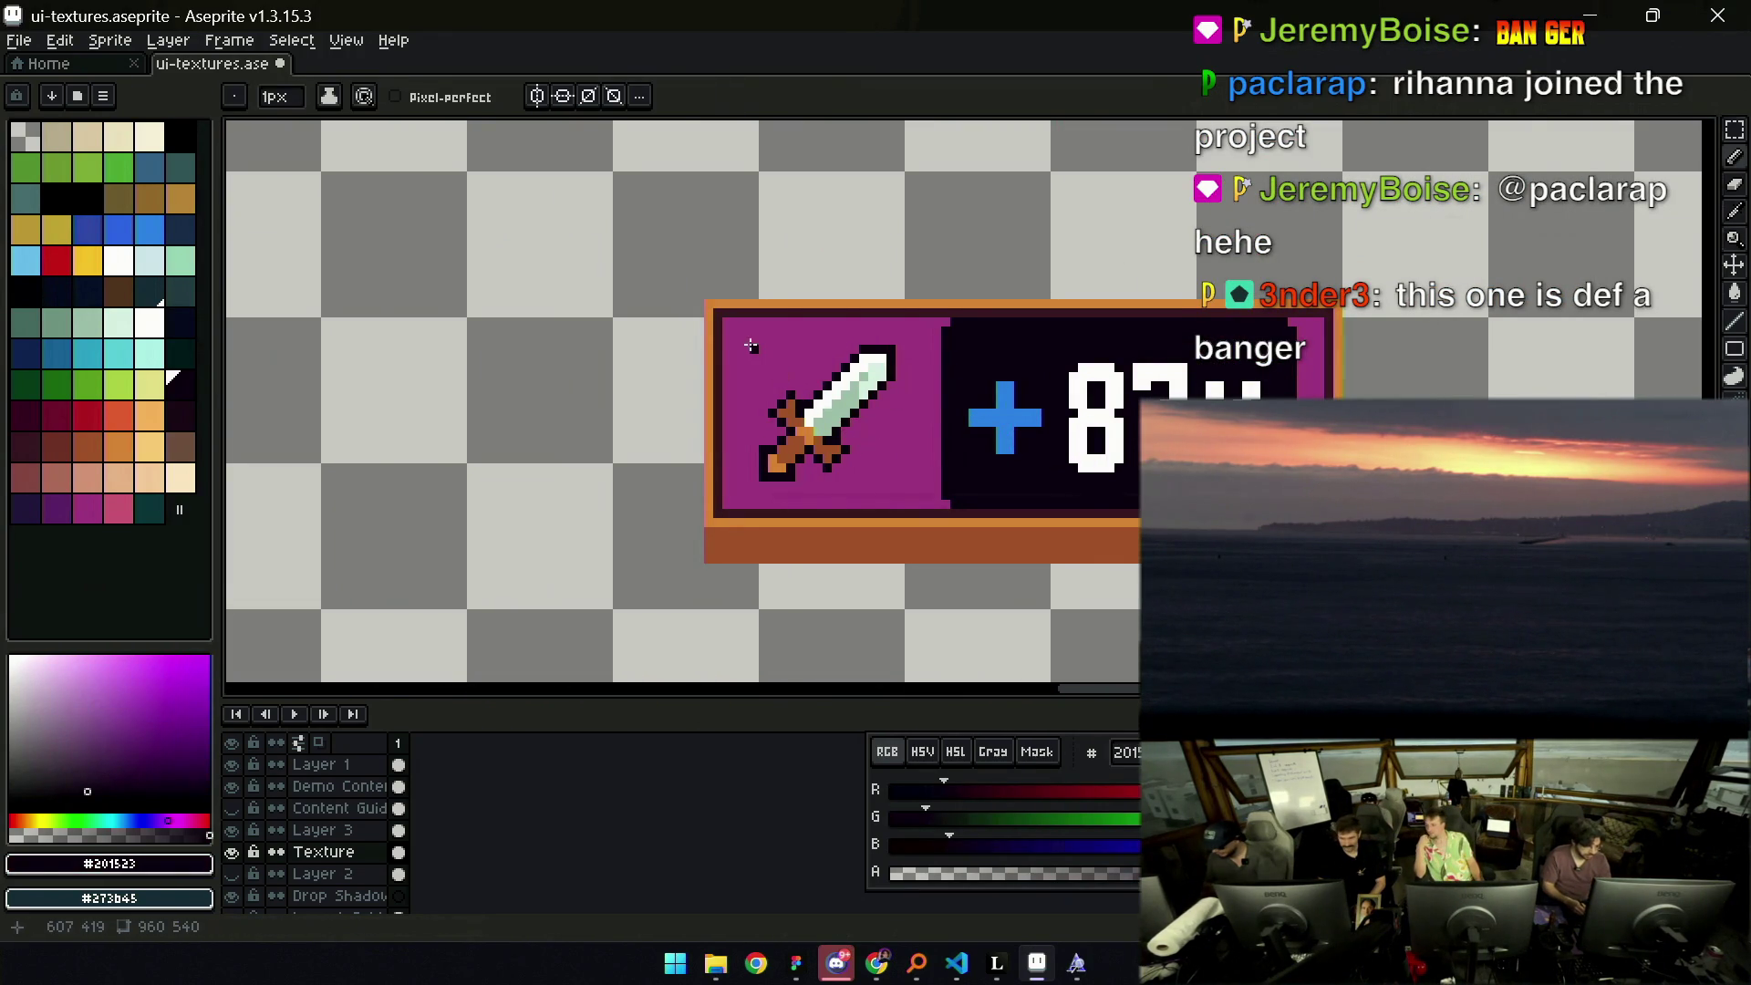
key("z")
scroll(782, 344, "down", 1)
scroll(904, 333, "down", 1)
scroll(923, 321, "down", 1)
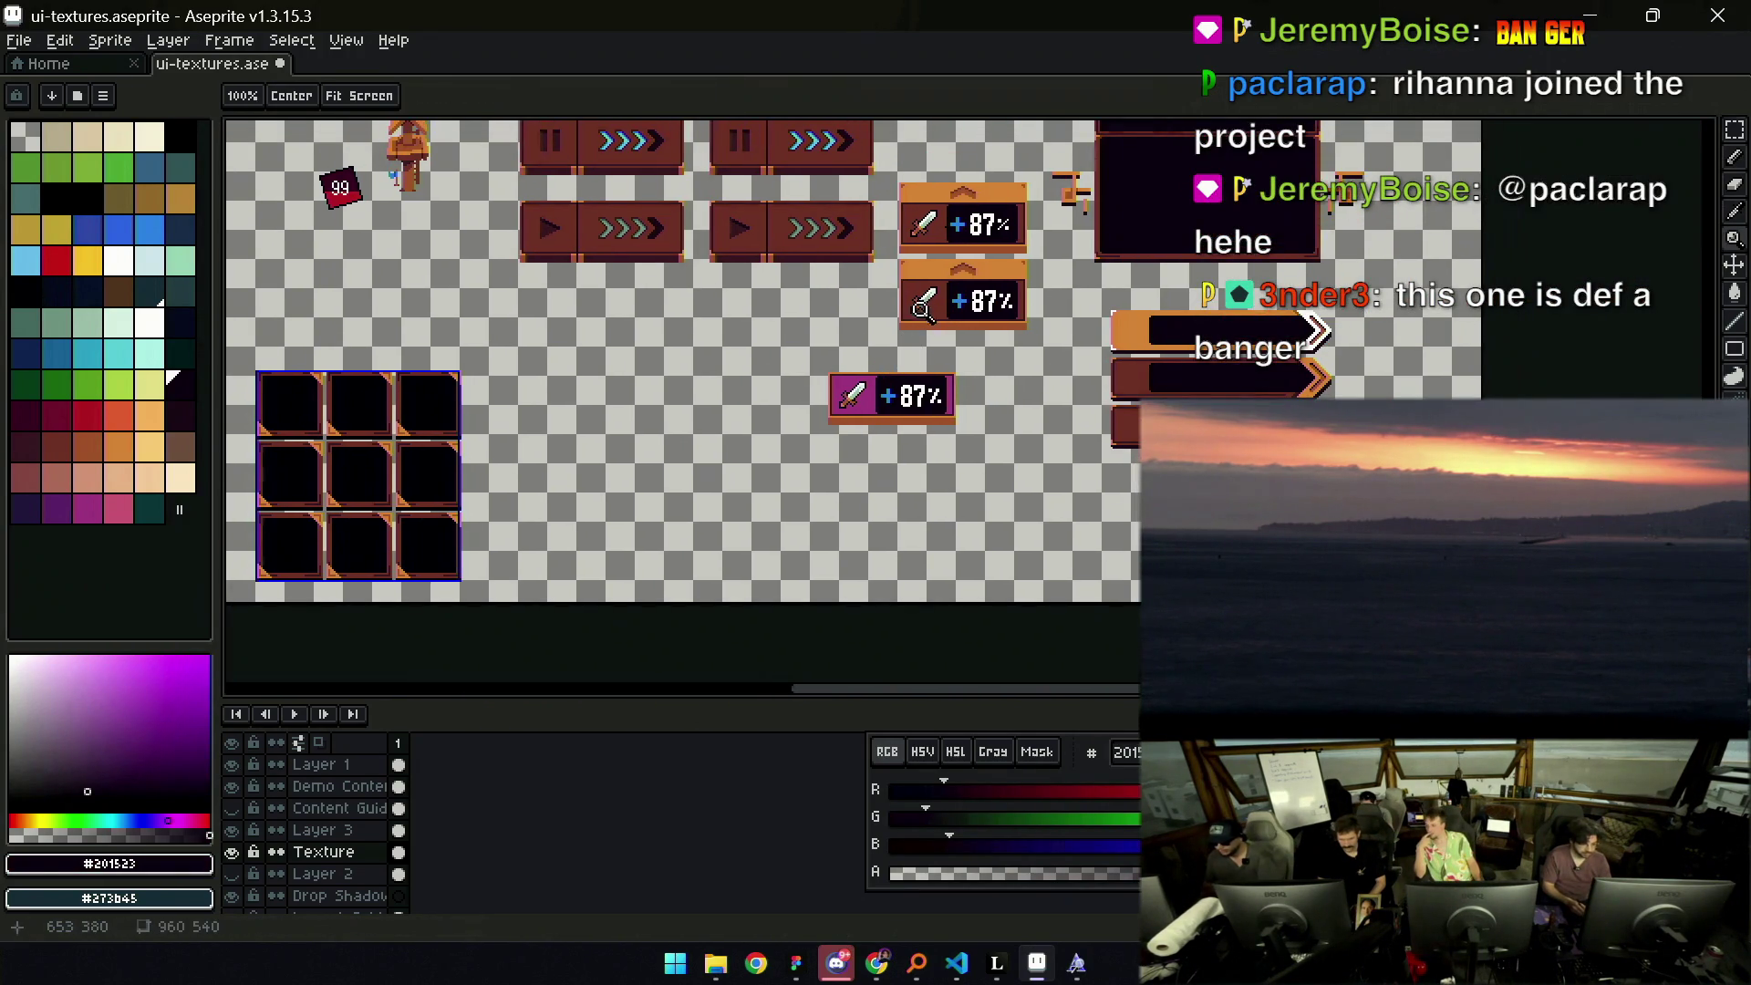
scroll(903, 363, "up", 1)
Move the purple panel background left, leaving a blank panel beside the sword panel
left_click_drag(876, 407, 889, 378)
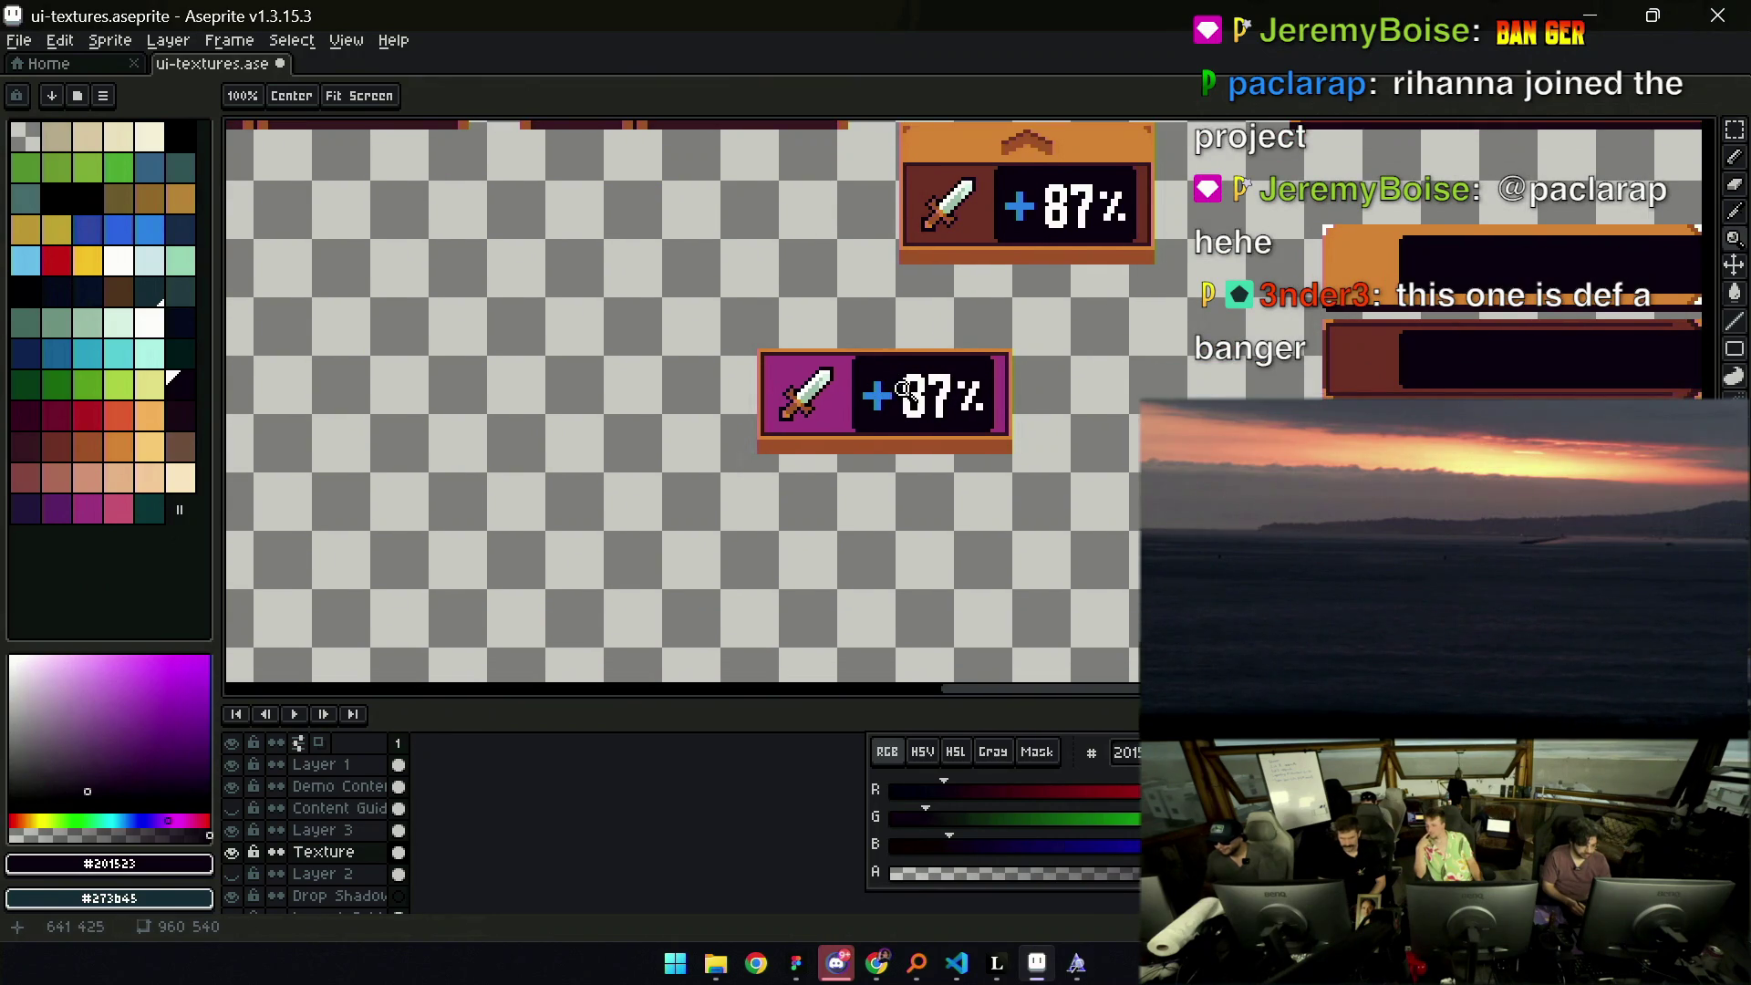
key("v")
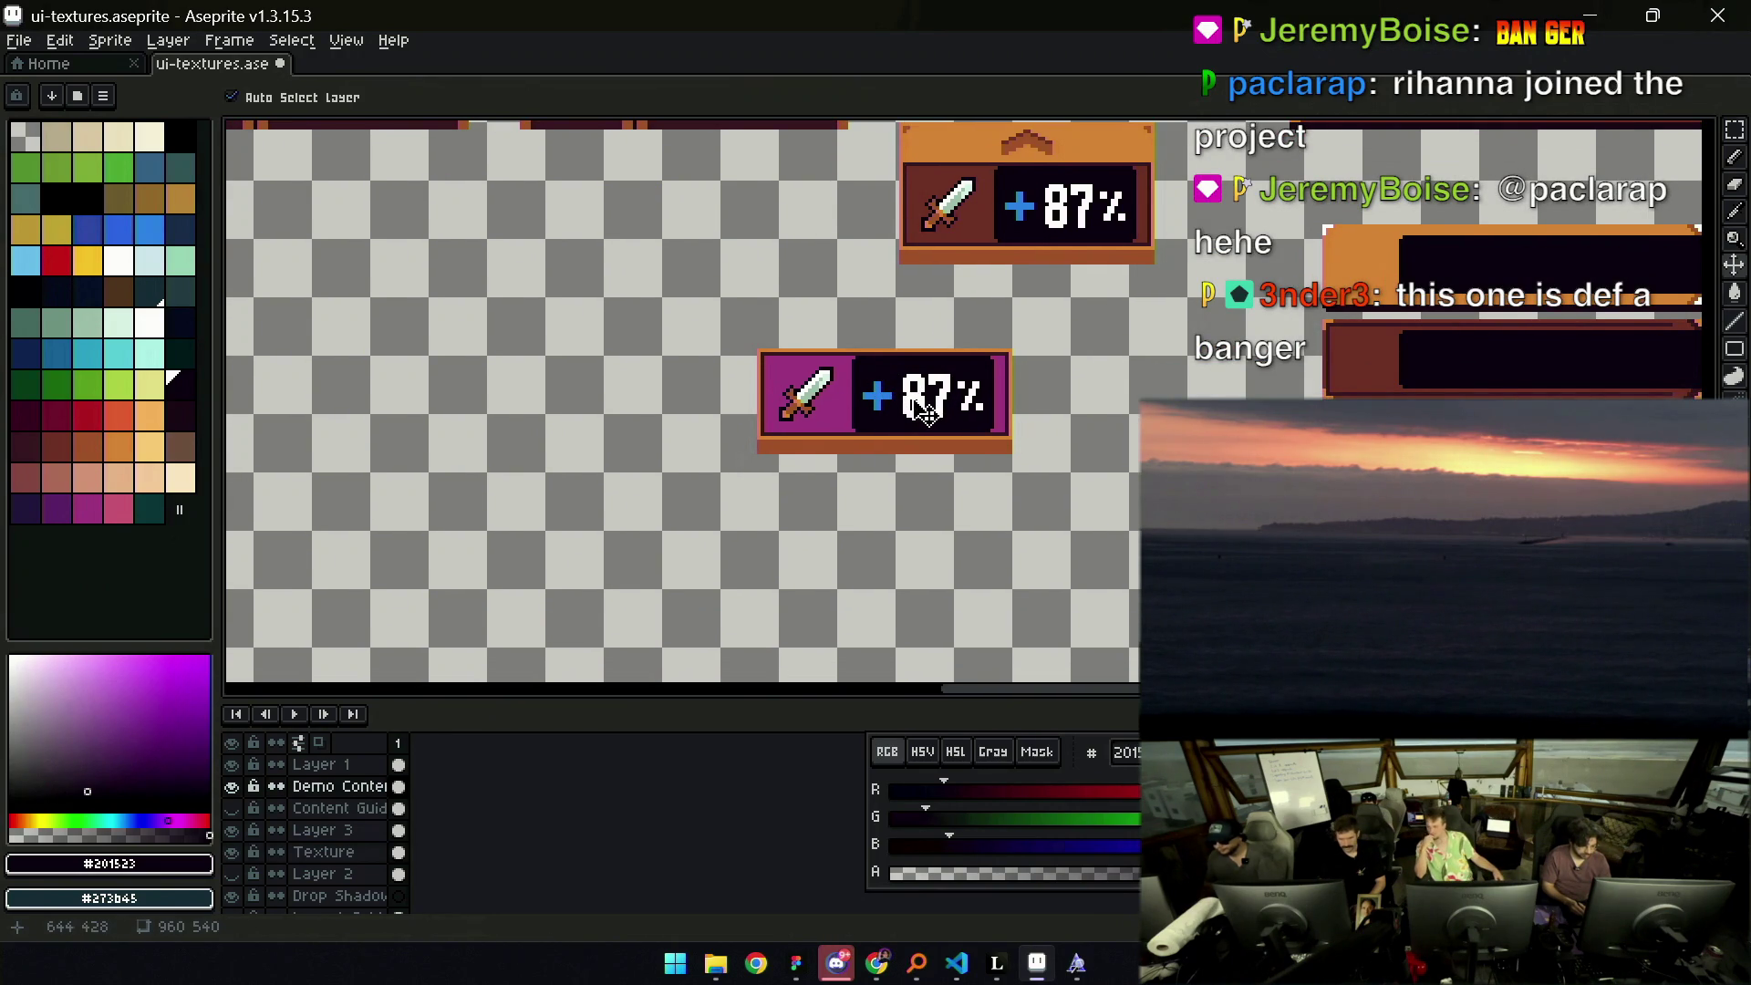
key("m")
left_click_drag(743, 462, 1035, 343)
left_click_drag(926, 415, 644, 416)
key("ctrl+z")
key("v")
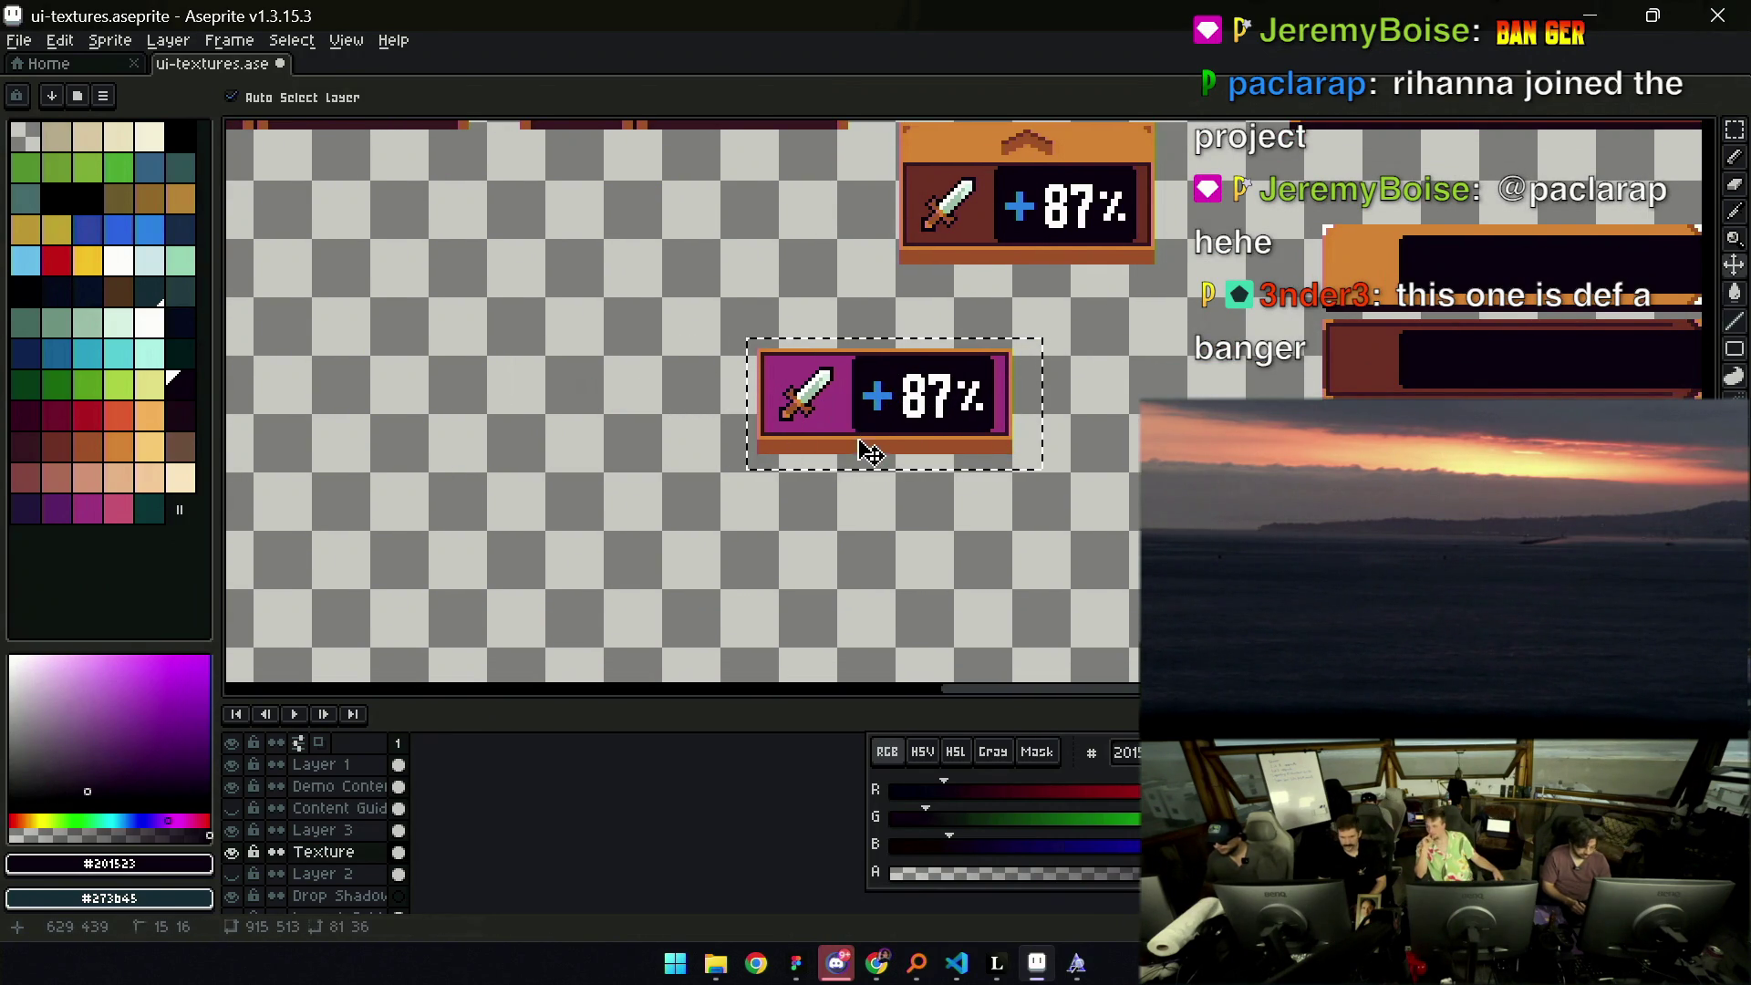
left_click_drag(866, 453, 643, 424)
left_click_drag(779, 395, 1030, 422)
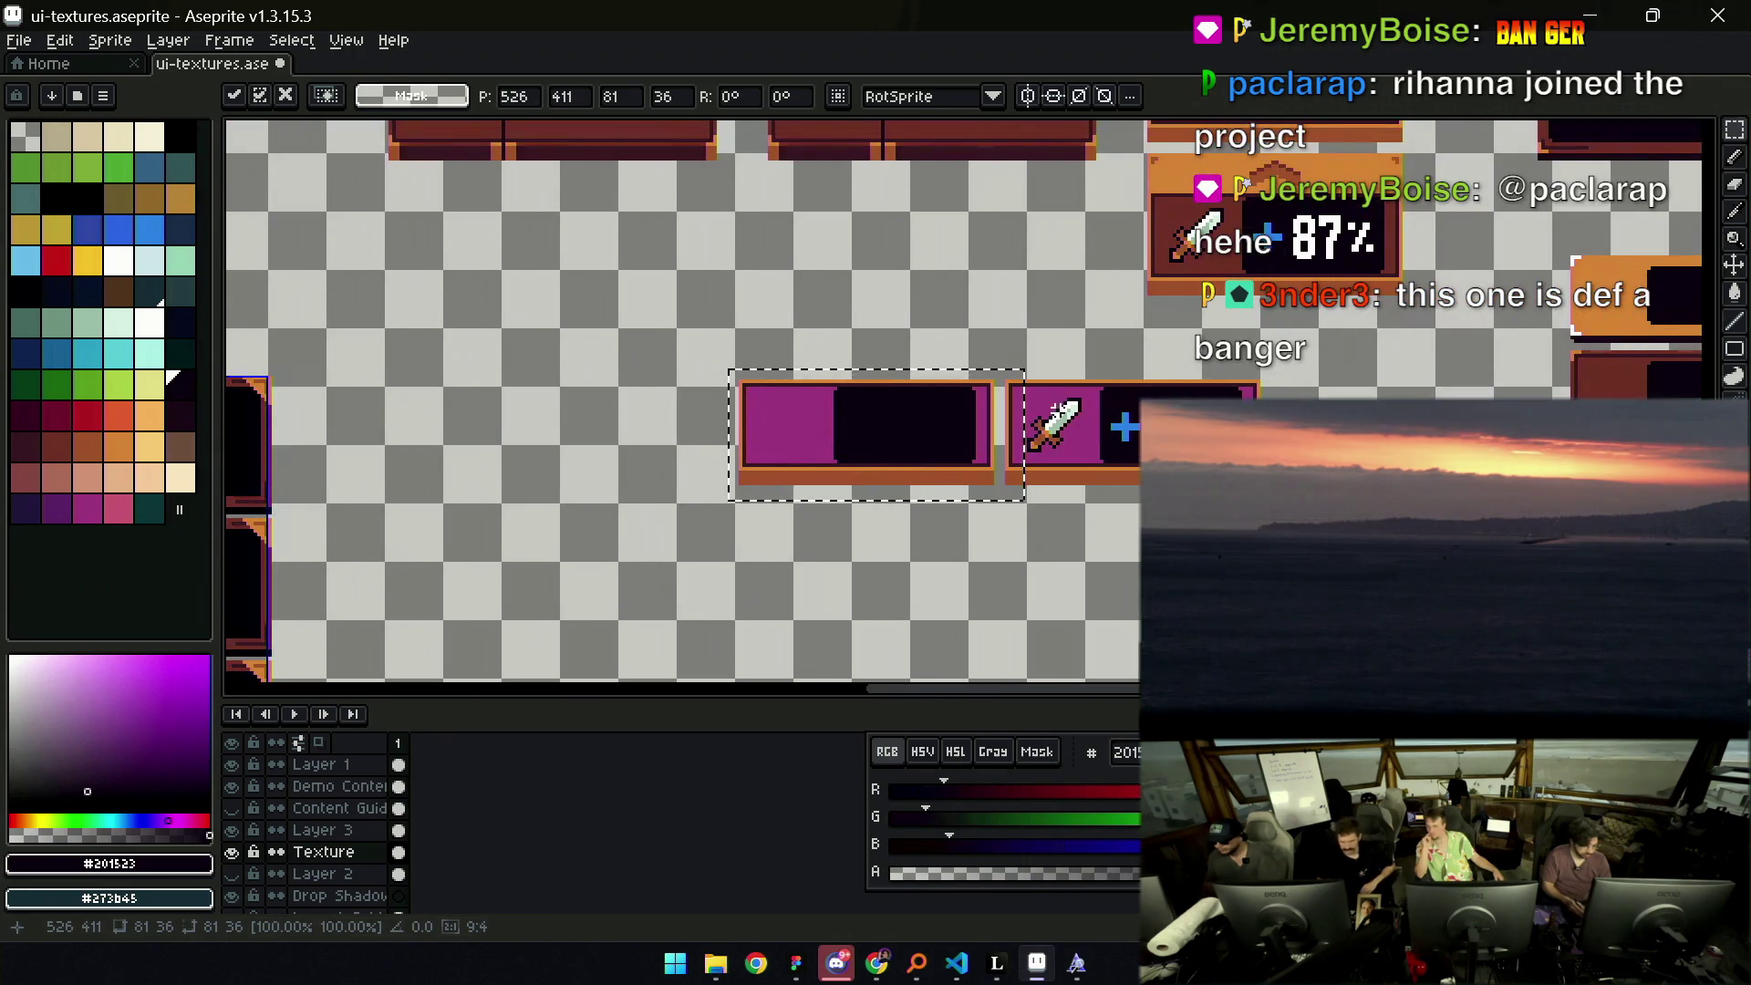
key("ctrl+d")
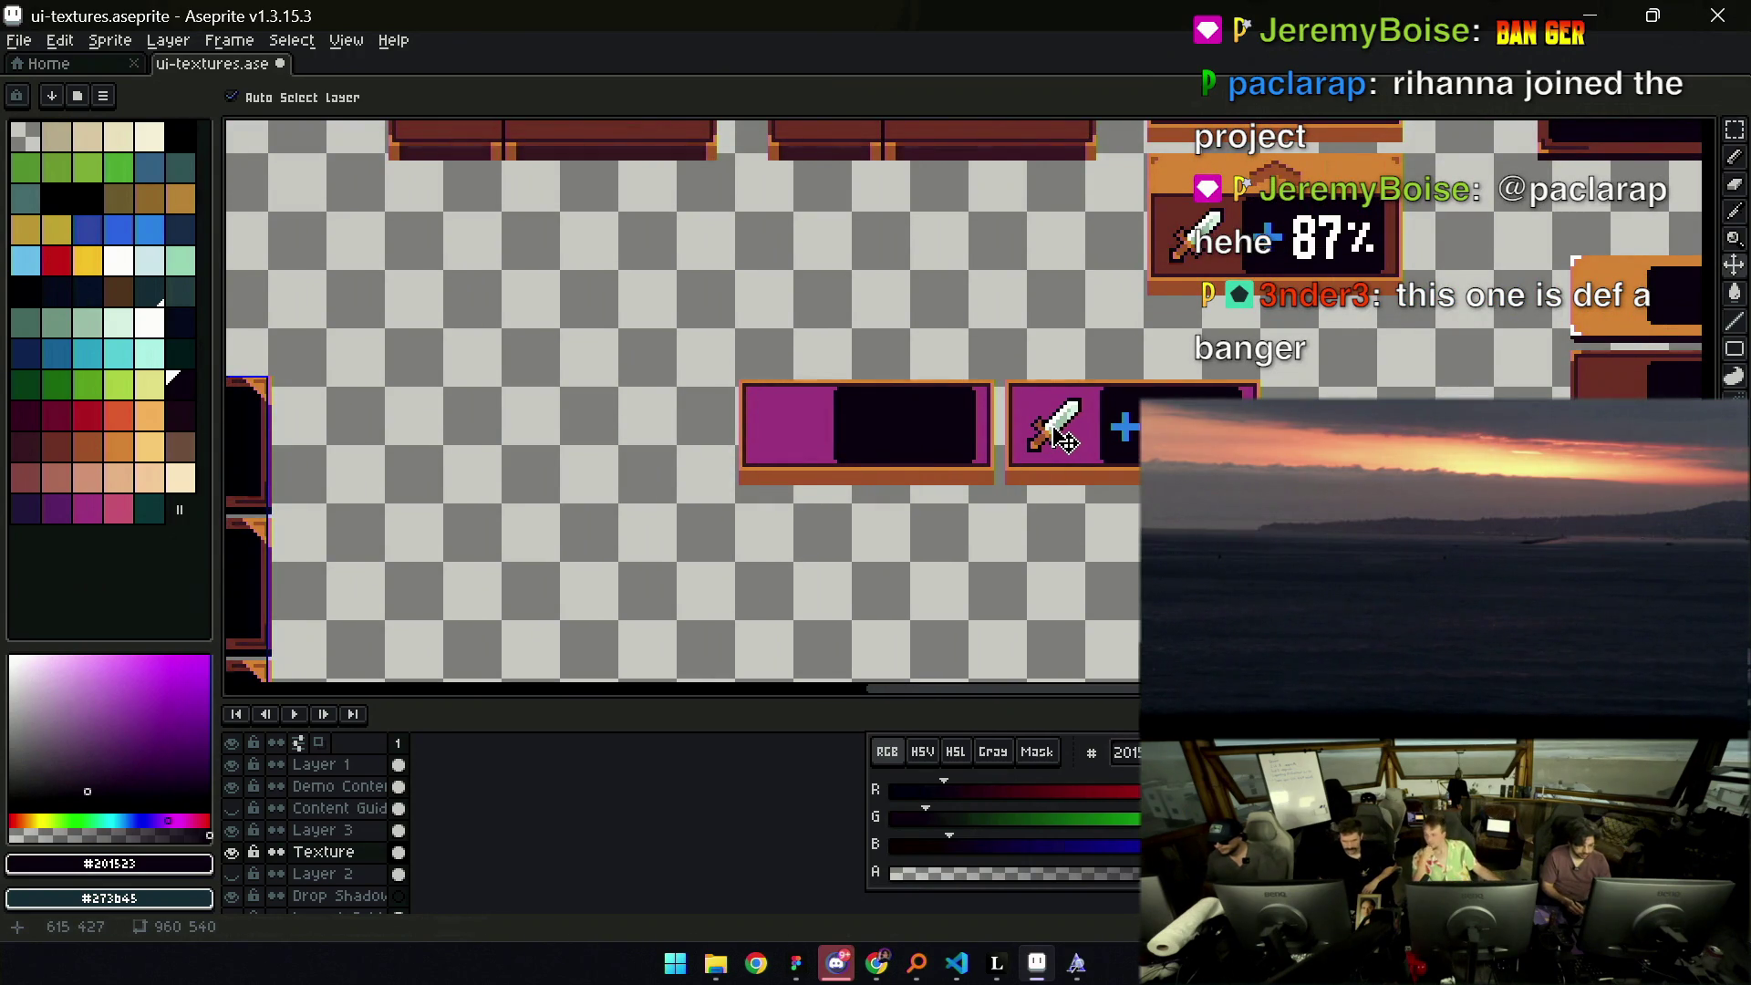
Lasso-select the sword icon and bring up the File menu
key("q")
left_click_drag(1049, 368, 1070, 516)
left_click(18, 40)
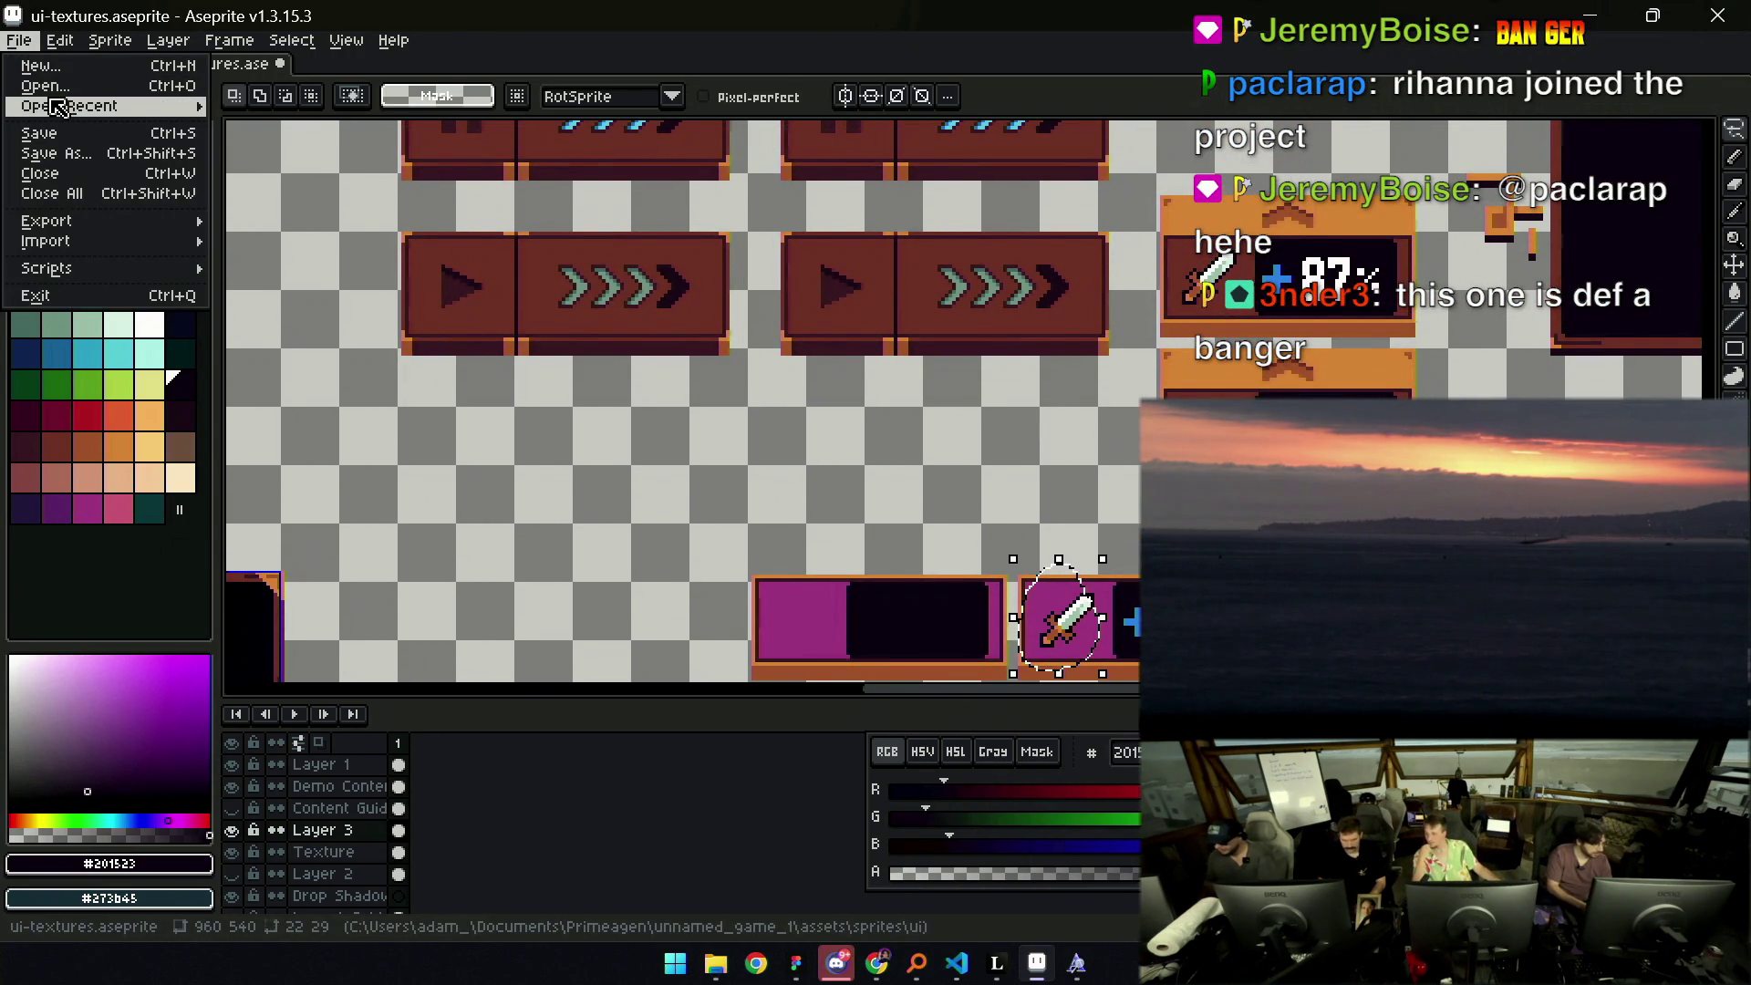
Open icon.ase from the sprites folder
mouse_move(58, 107)
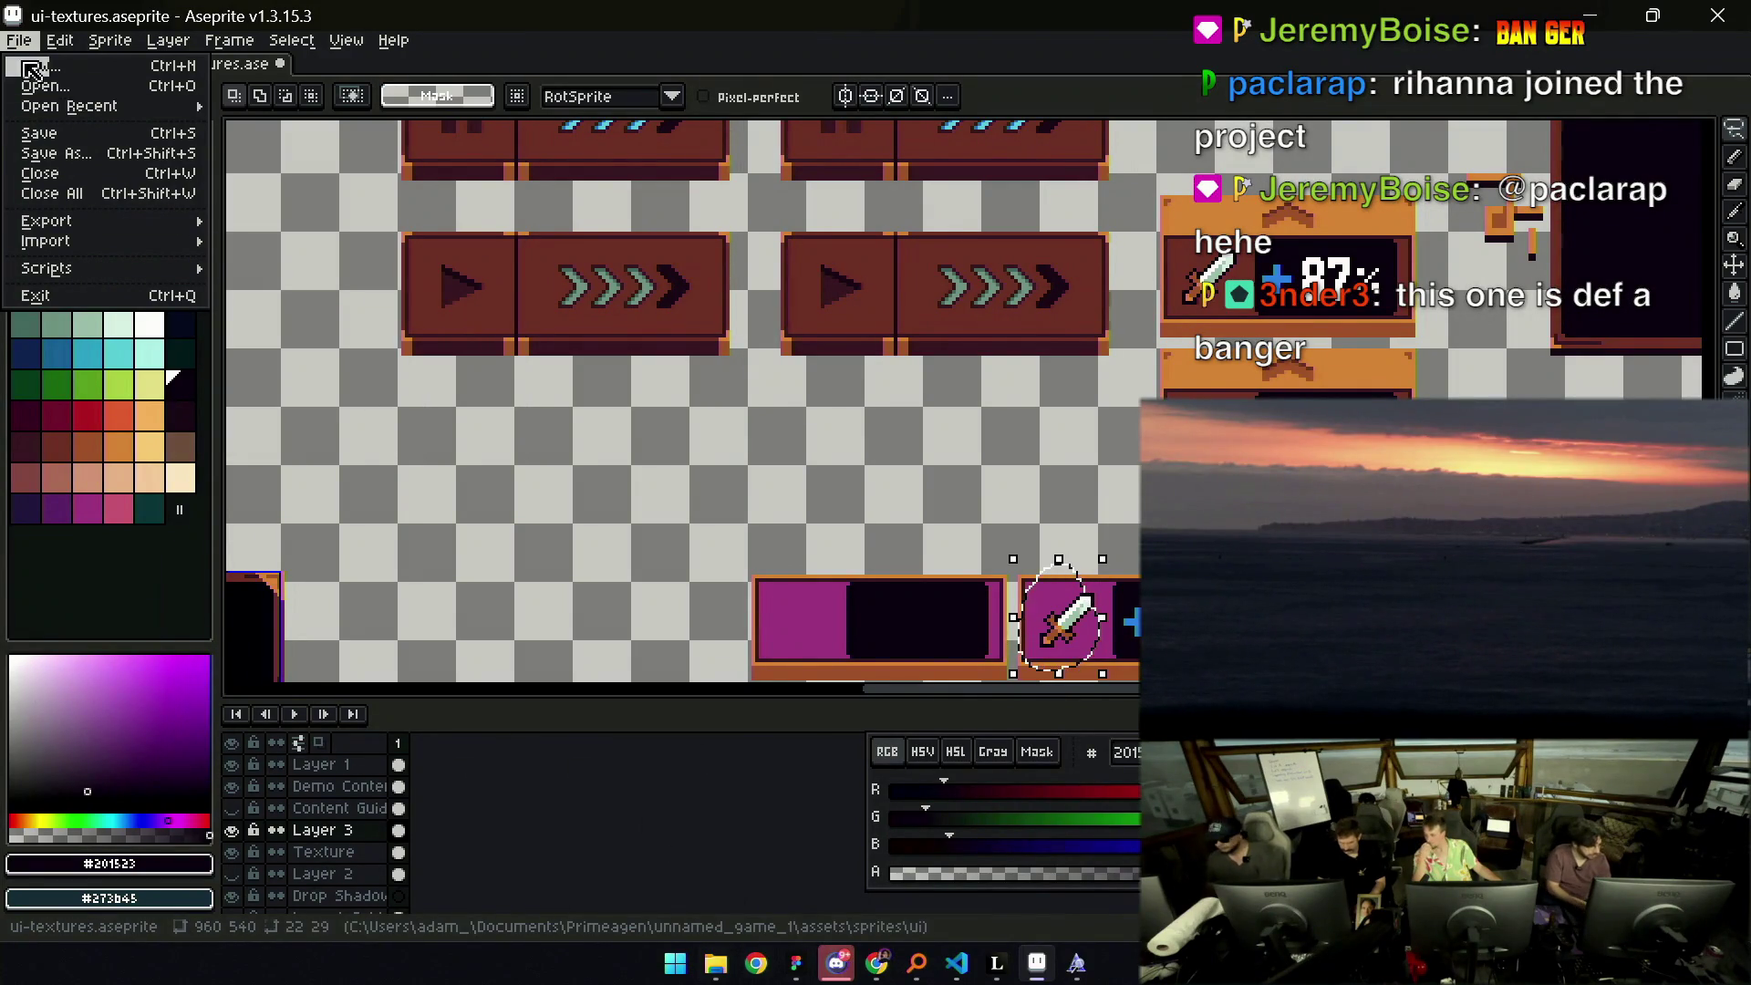
left_click(54, 86)
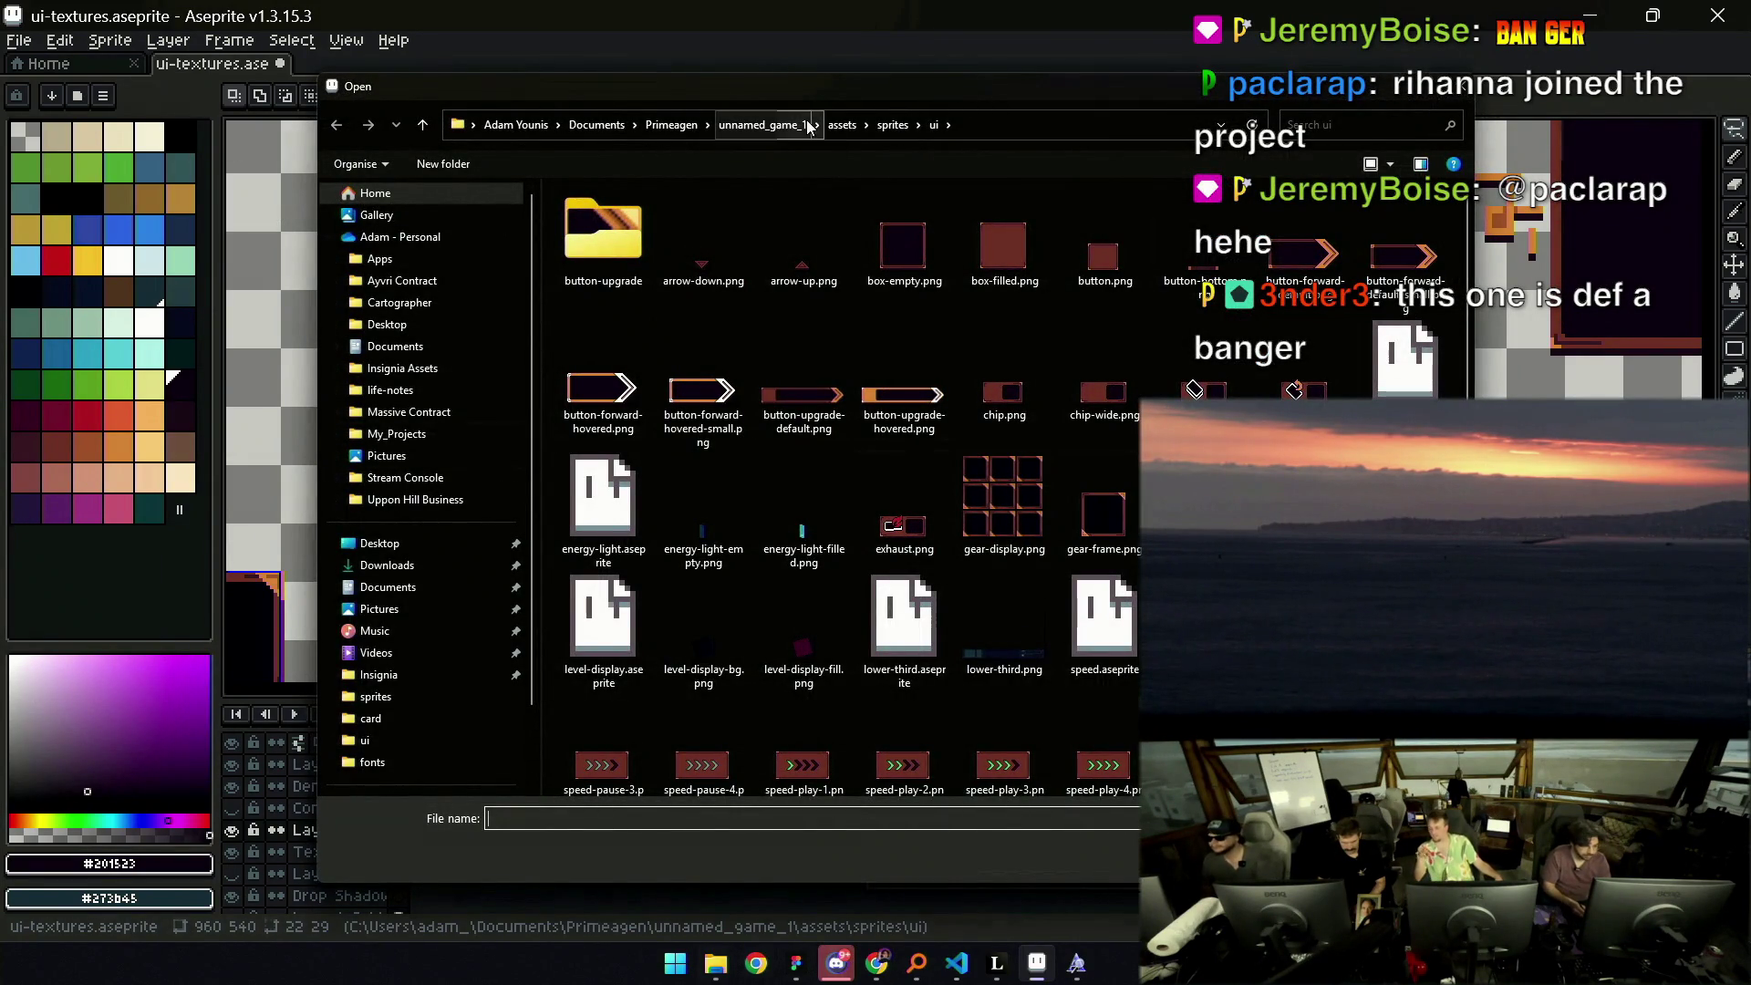
left_click(893, 124)
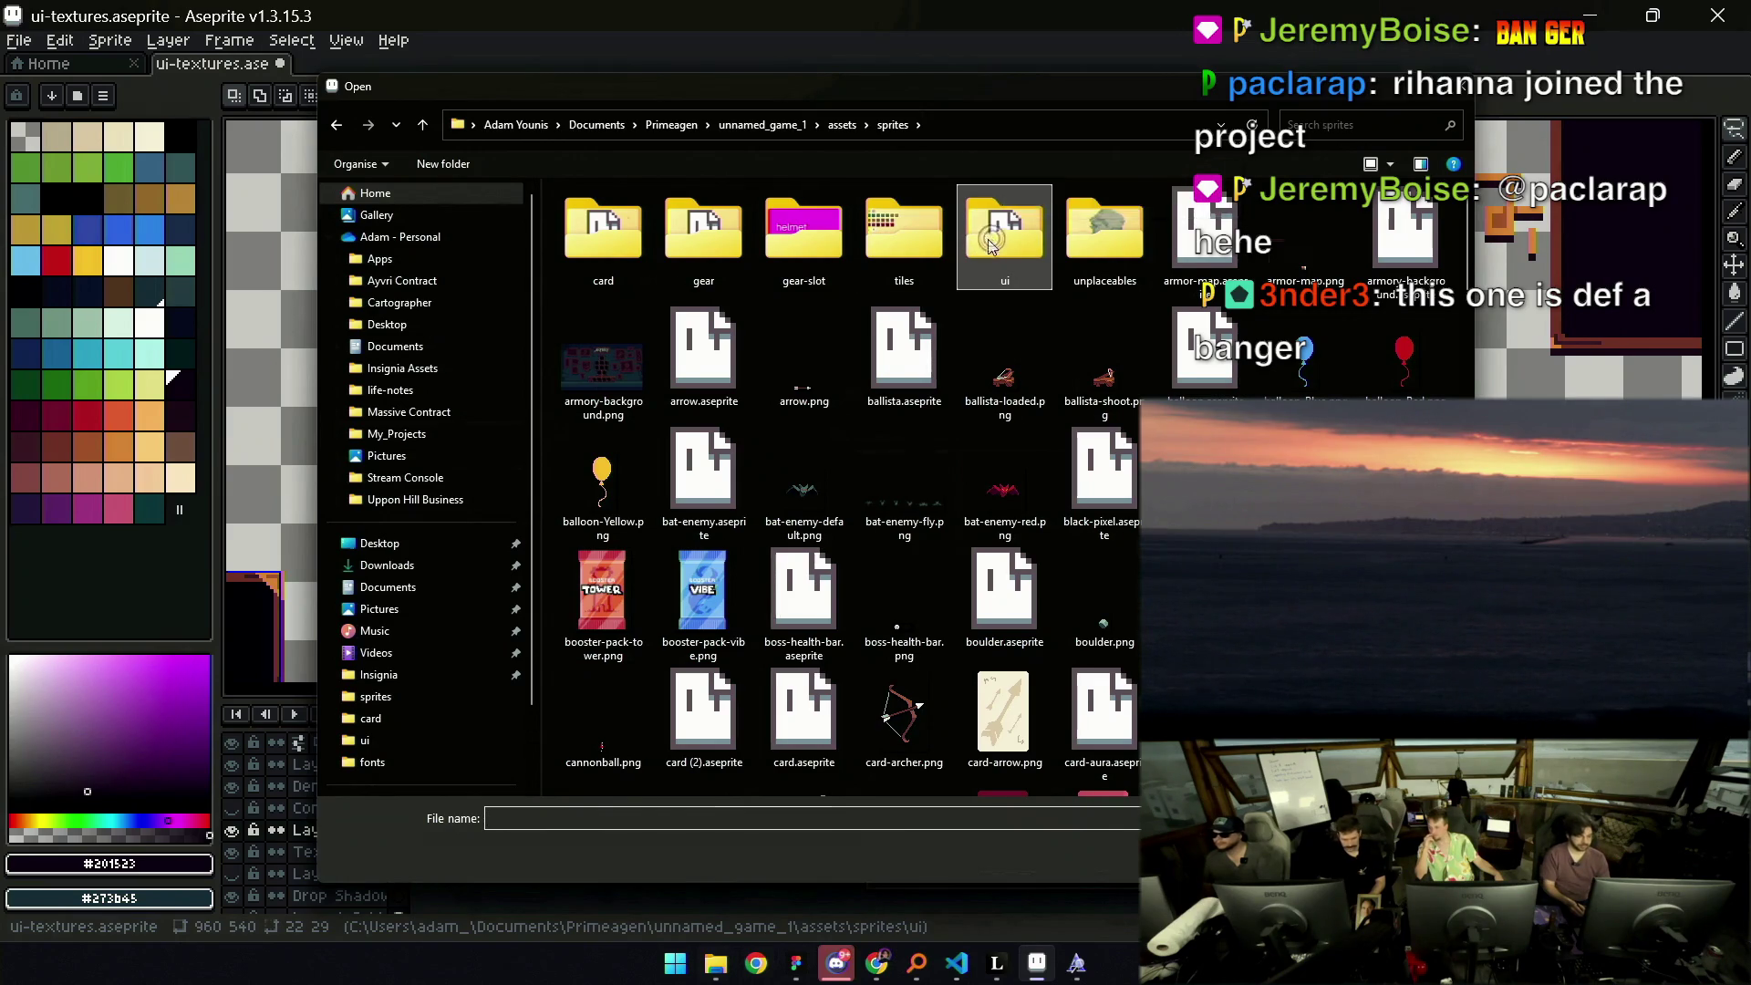
double_click(992, 235)
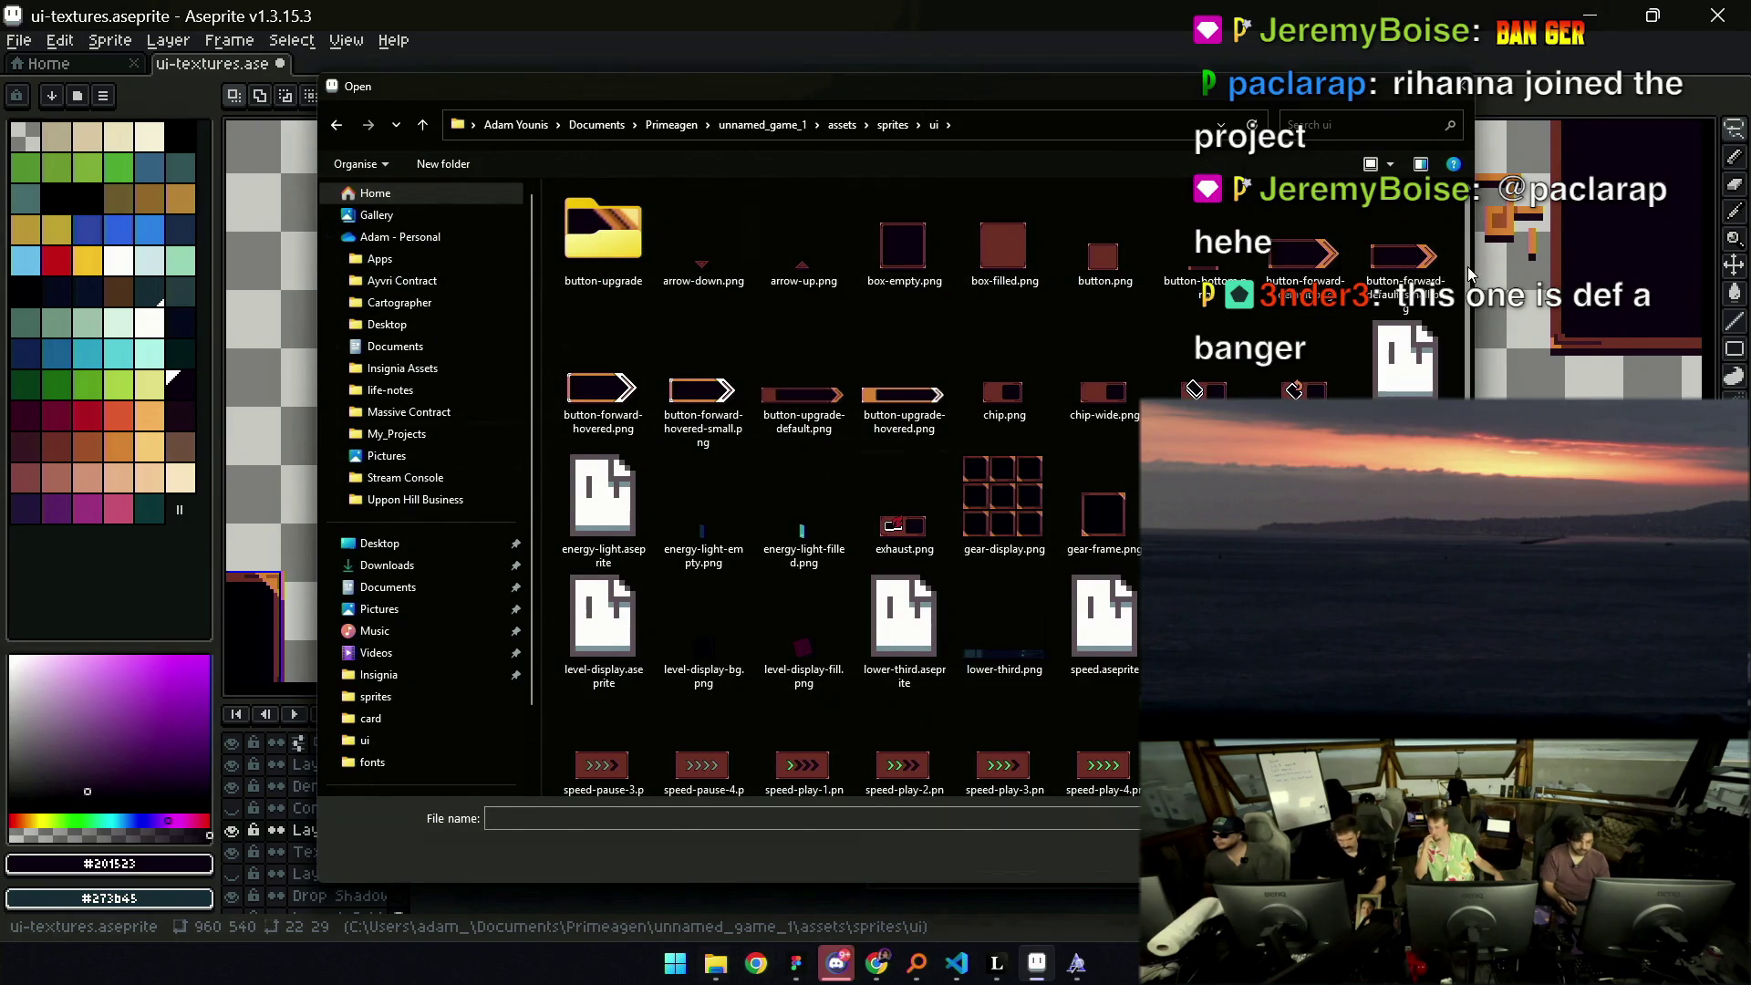
left_click(892, 125)
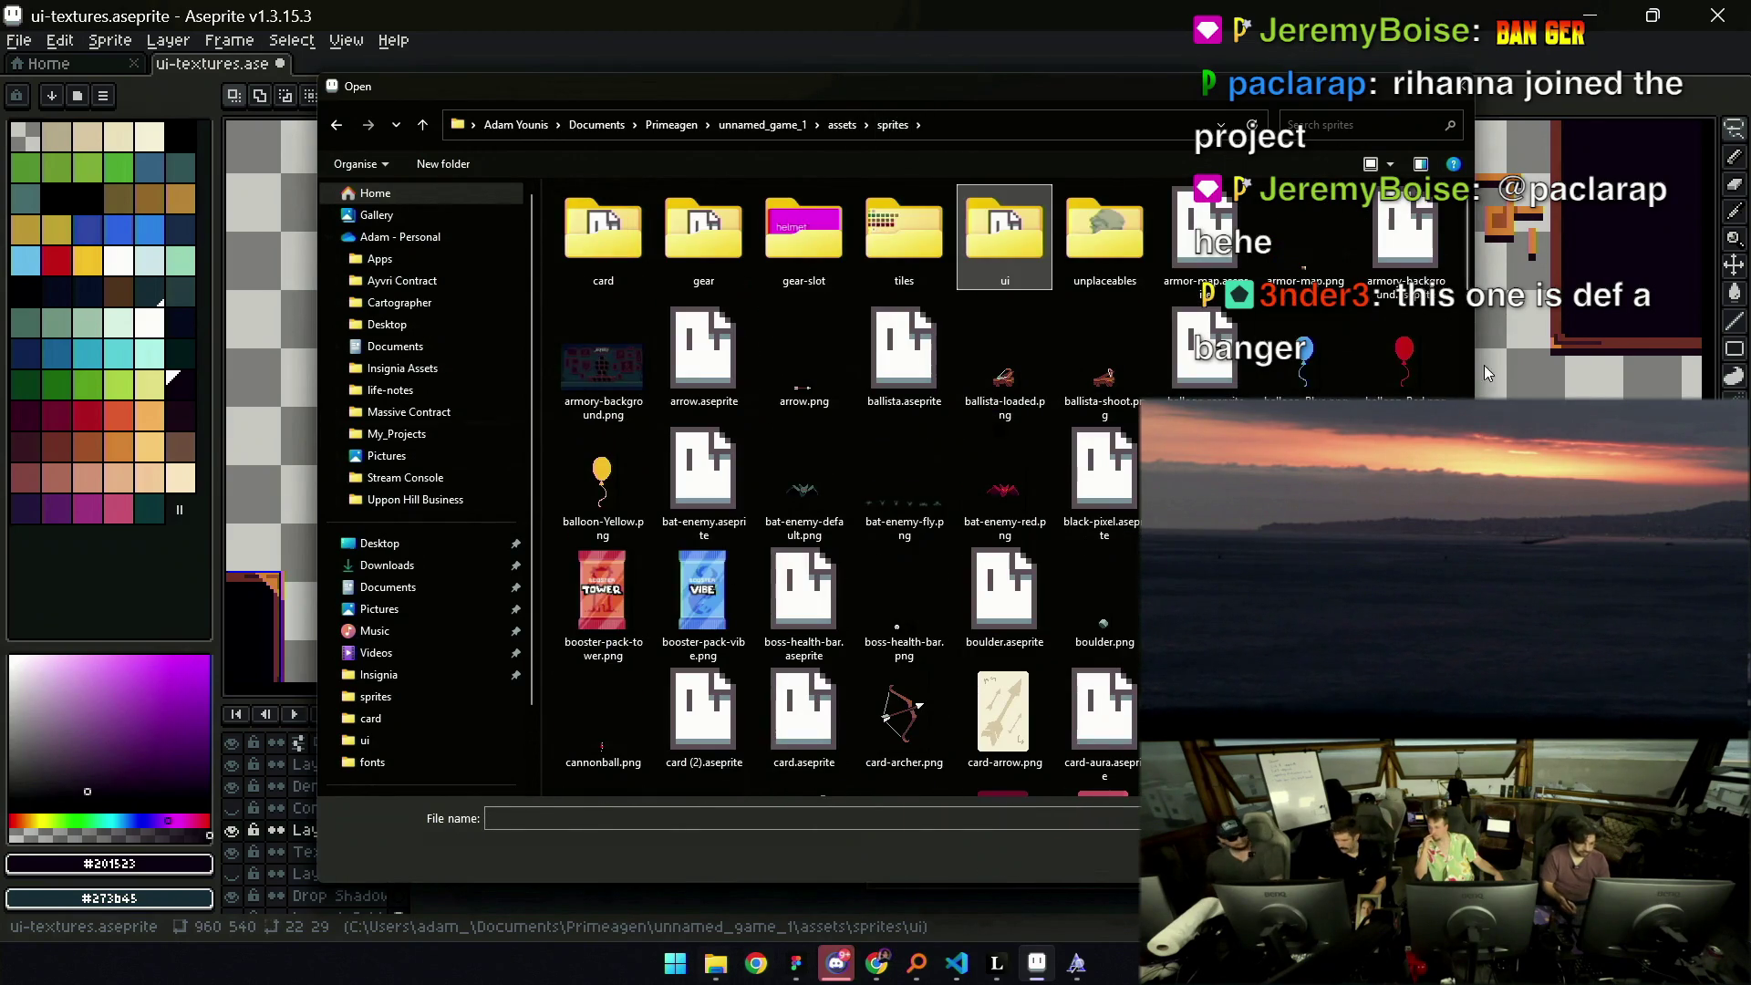
scroll(1468, 278, "down", 3)
scroll(1468, 278, "down", 2)
scroll(1468, 279, "down", 2)
scroll(1468, 278, "down", 3)
scroll(1468, 278, "down", 1)
scroll(1468, 278, "down", 2)
scroll(1468, 278, "down", 1)
scroll(1468, 278, "down", 1)
left_click(710, 497)
double_click(713, 502)
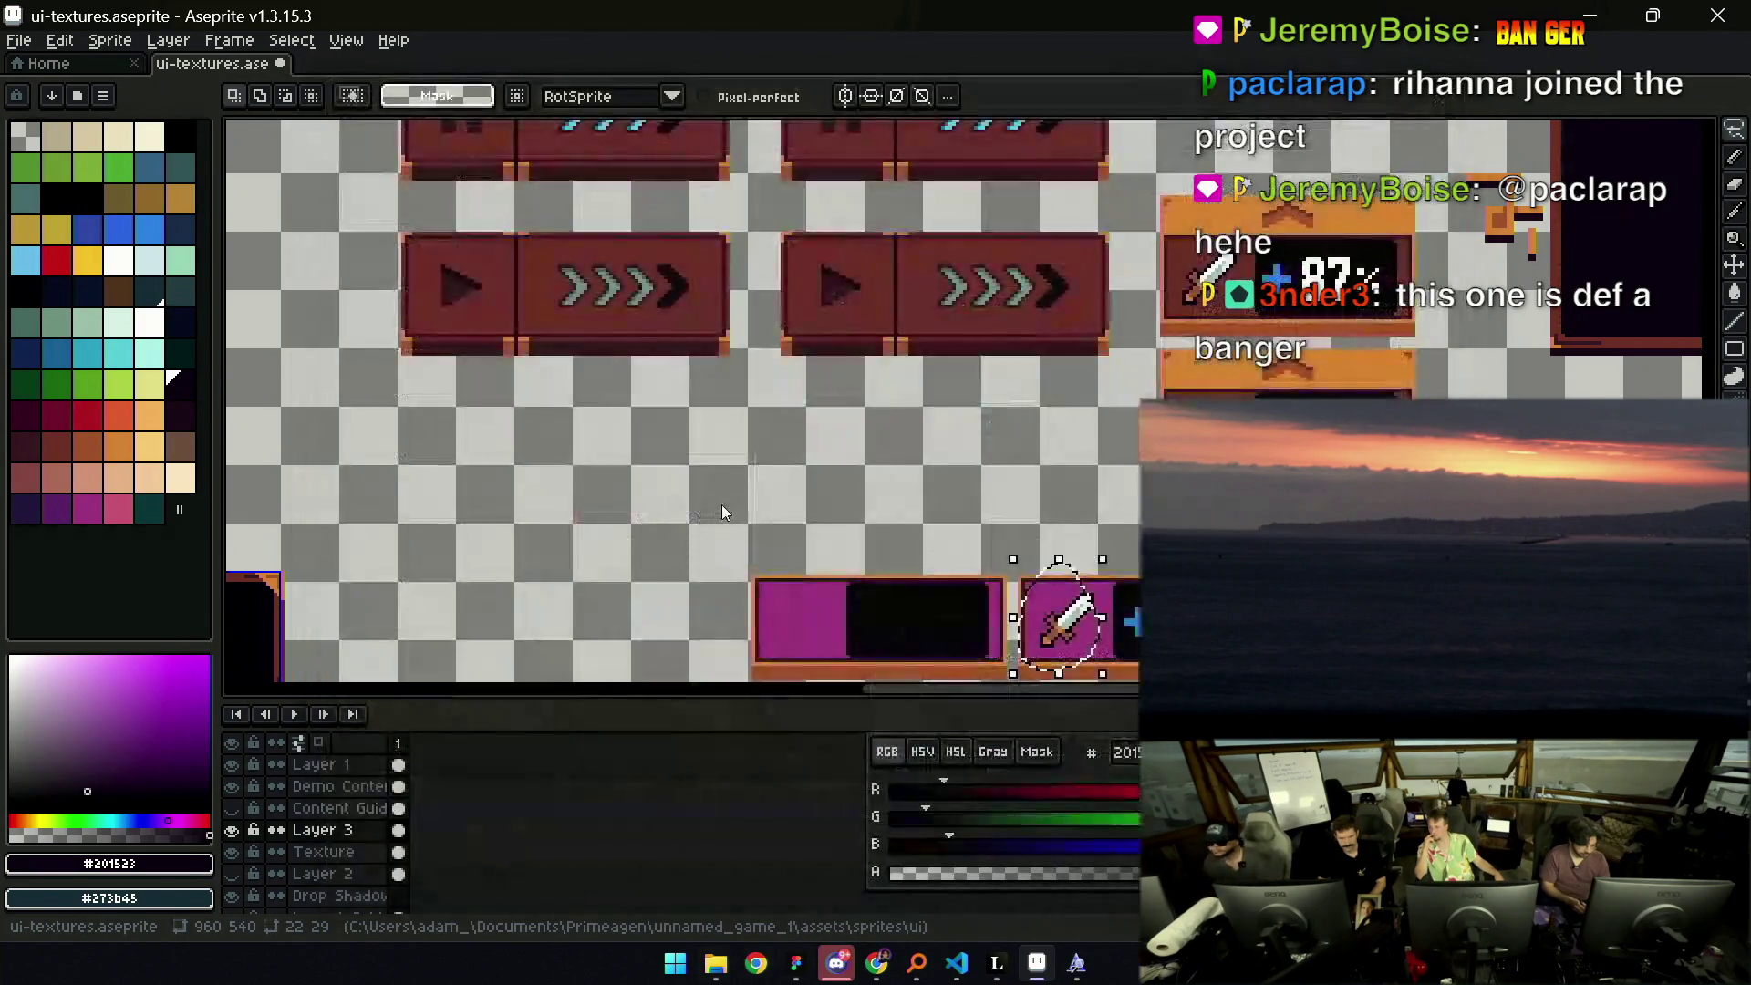
Zoom in on the icon sprite and select the bow frame in the timeline
key("z")
left_click(1013, 392)
left_click(1013, 392)
mouse_move(420, 810)
left_mouse_down()
mouse_move(488, 801)
mouse_move(538, 821)
left_mouse_up()
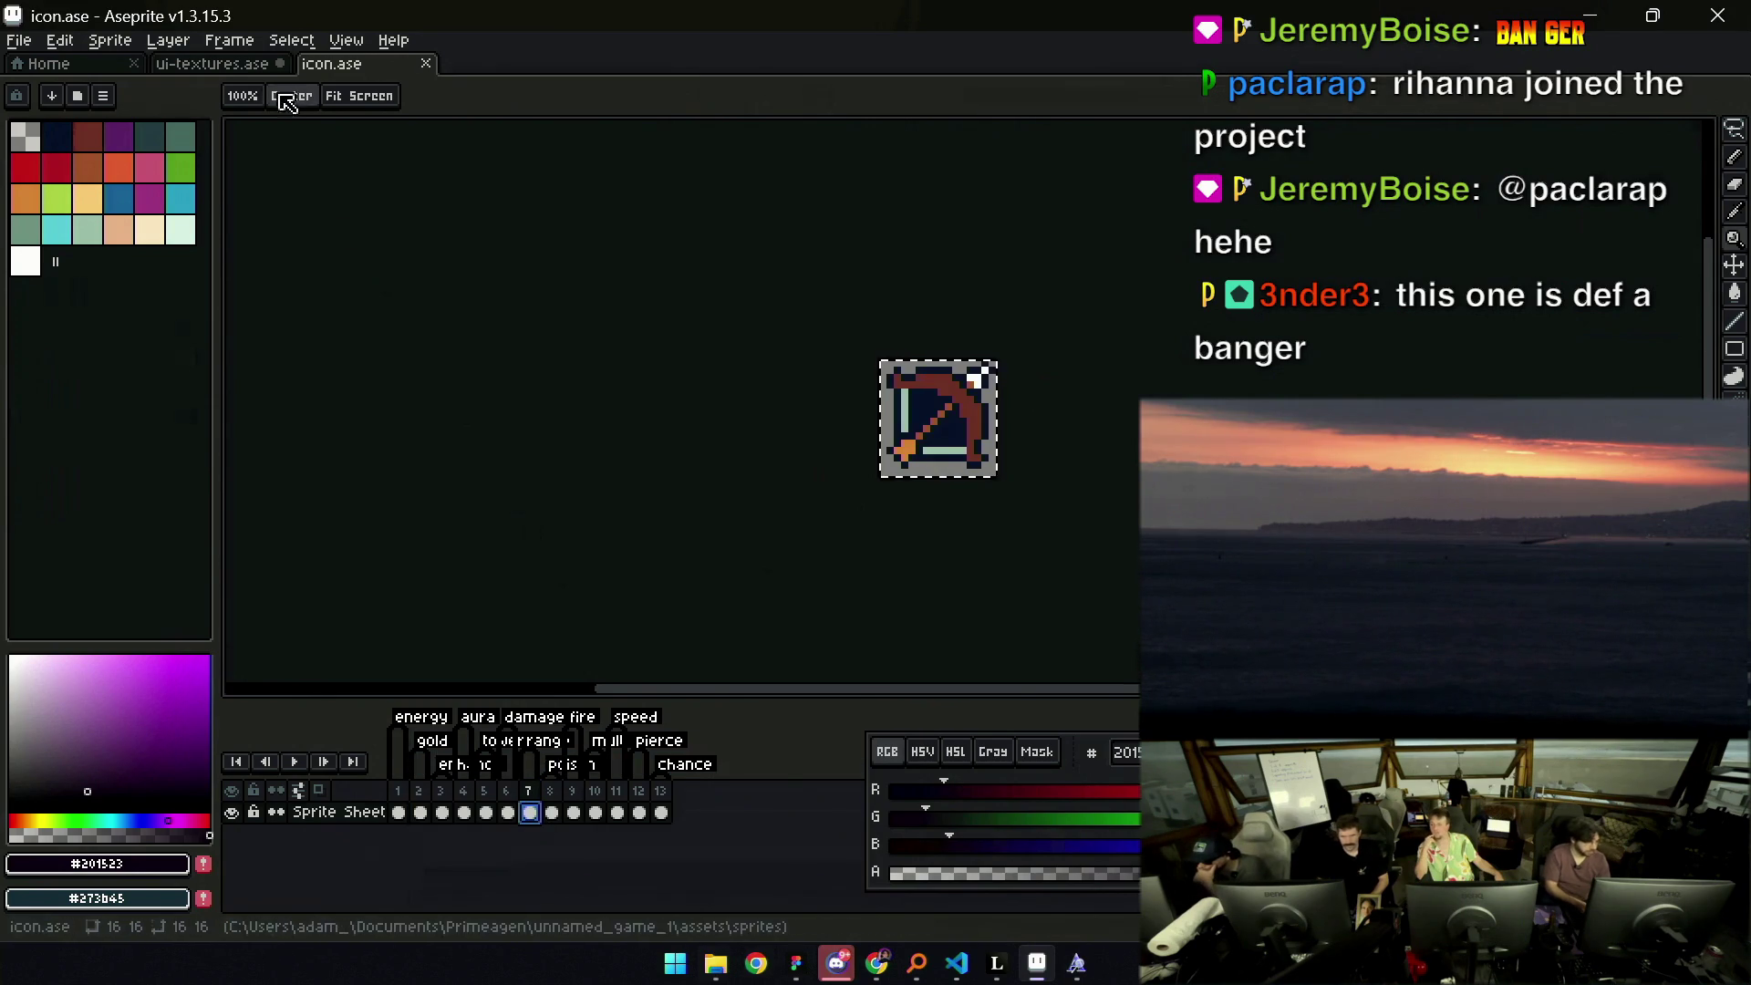
Paste the bow icon into the empty purple panel's icon slot on the ui-textures sheet
key("ctrl+shift+Tab")
left_click_drag(904, 522, 882, 344)
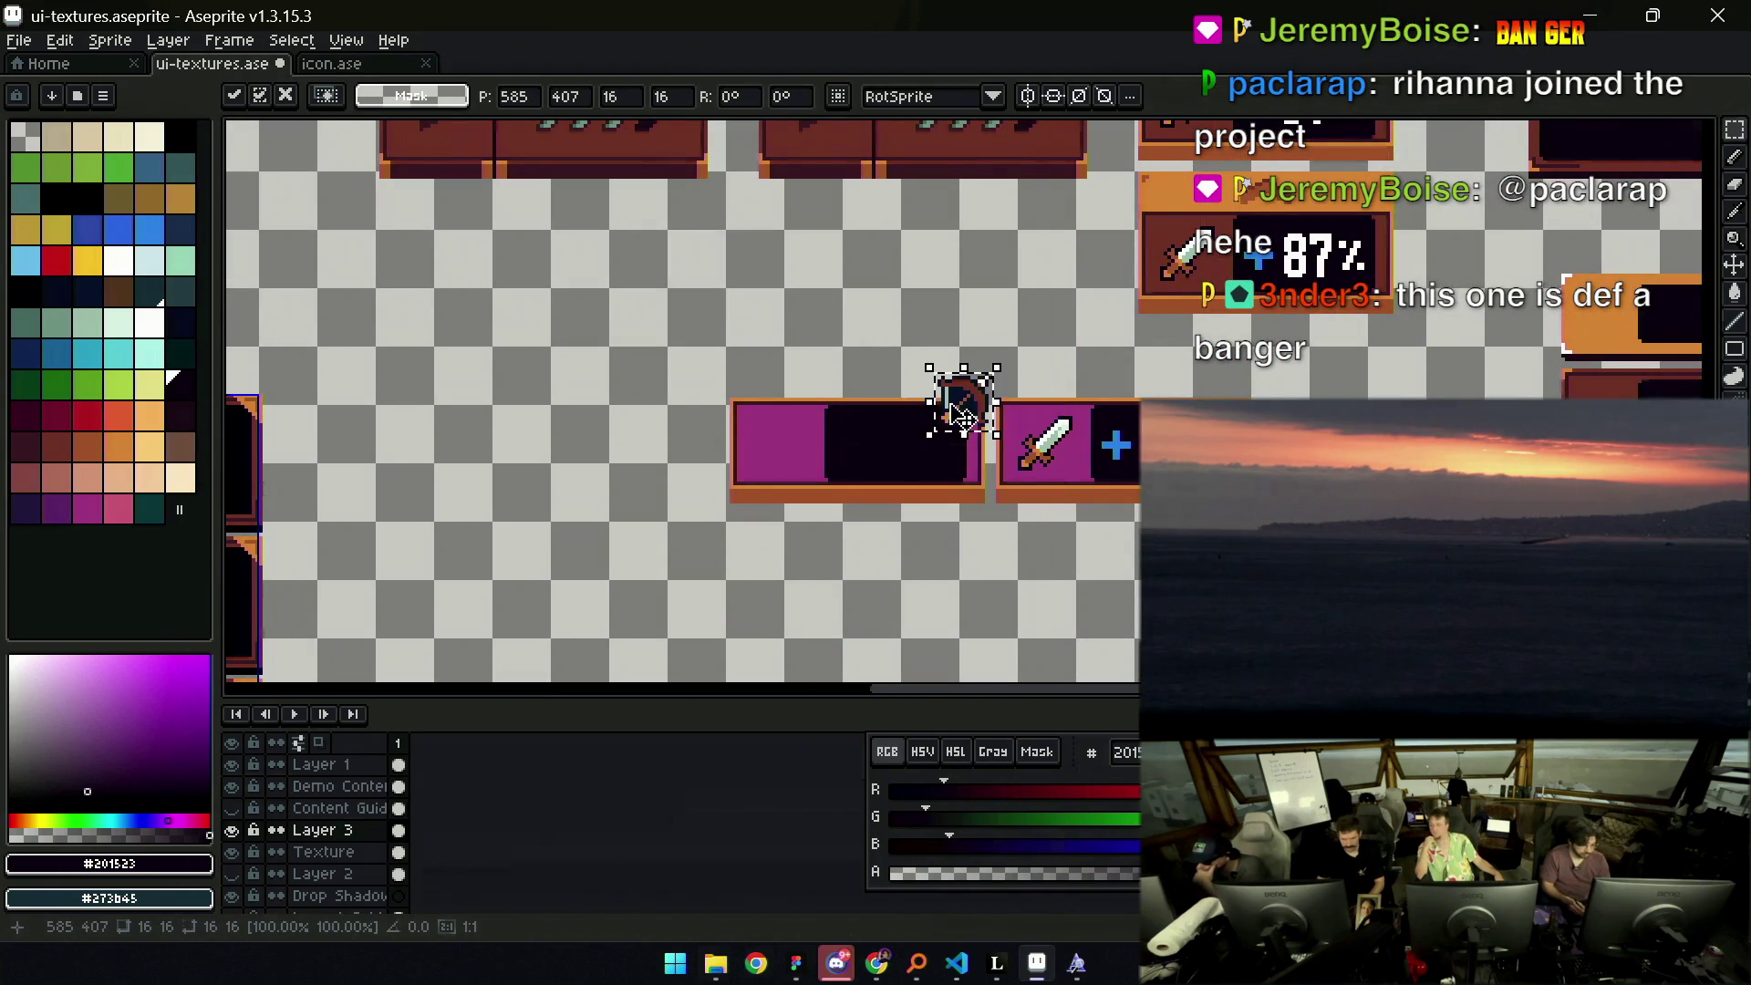
key("v")
key("ctrl+v")
left_click_drag(957, 399, 792, 457)
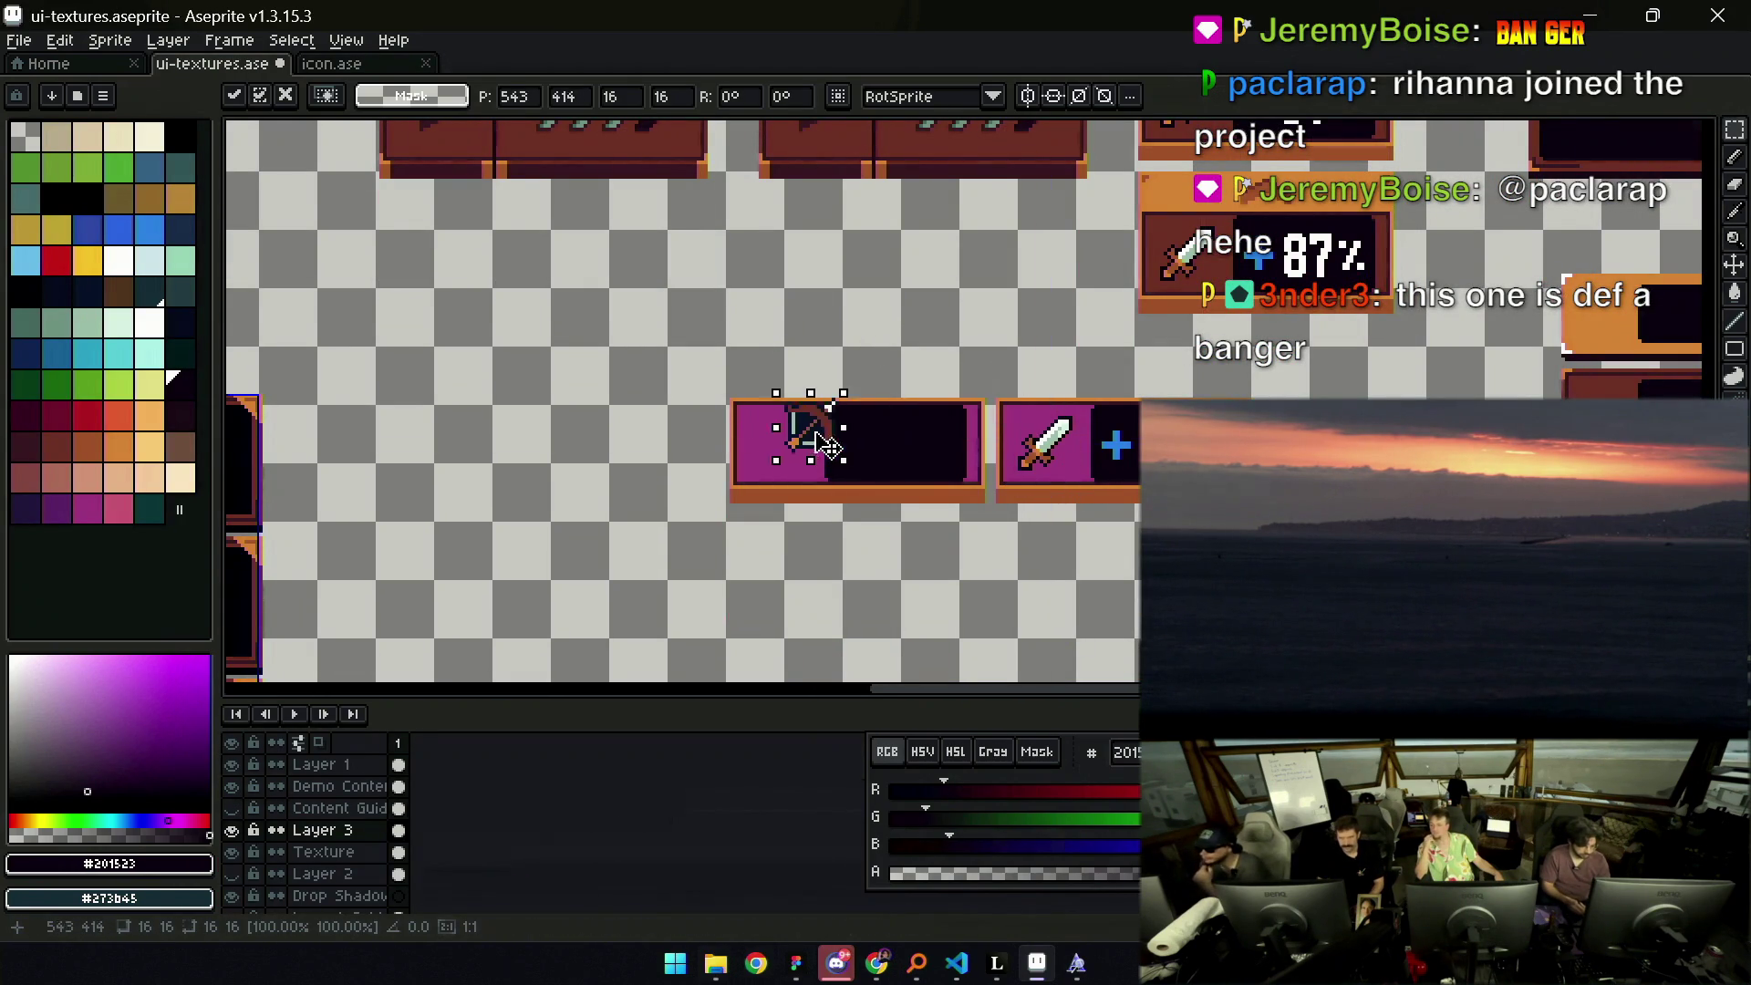
key("Return")
Bucket-fill the bow panel's background with the cyan palette colour
scroll(793, 451, "up", 1)
left_click(821, 446, "ctrl")
left_click(820, 446, "alt")
left_click(88, 353)
key("g")
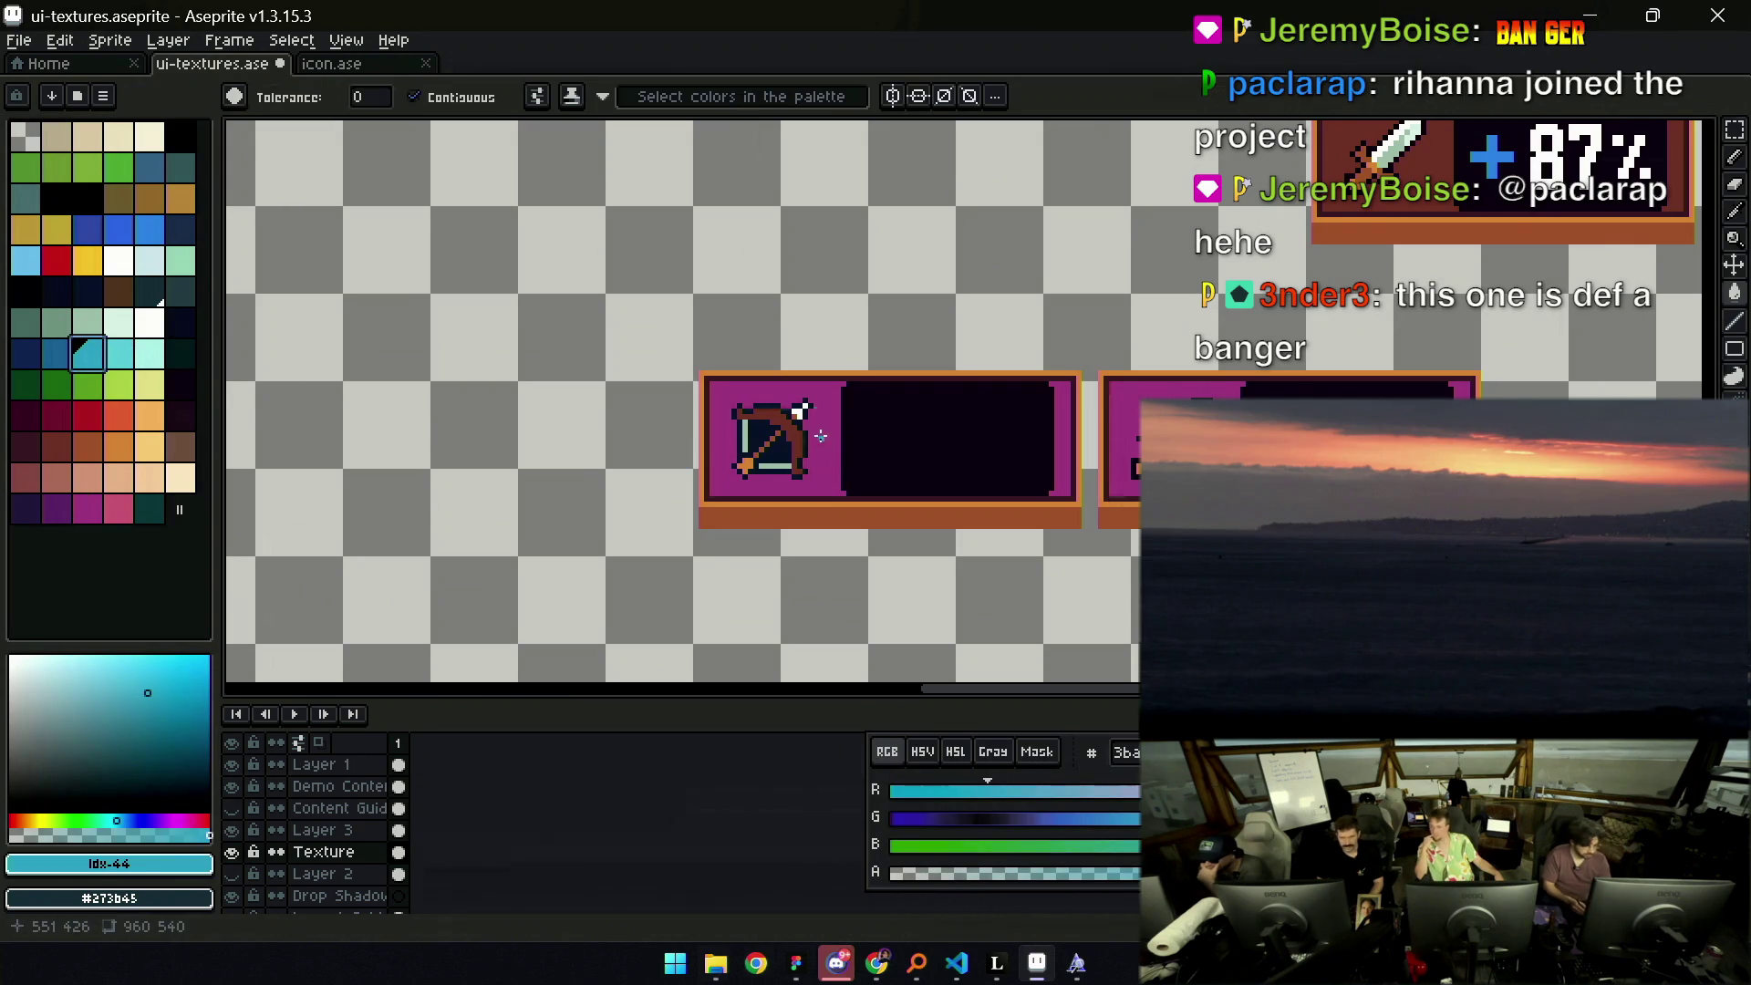
left_click(825, 429)
Paste a copy of the +87% text into the bow panel on the Demo Content layer
scroll(1063, 411, "down", 2)
scroll(1031, 420, "up", 1)
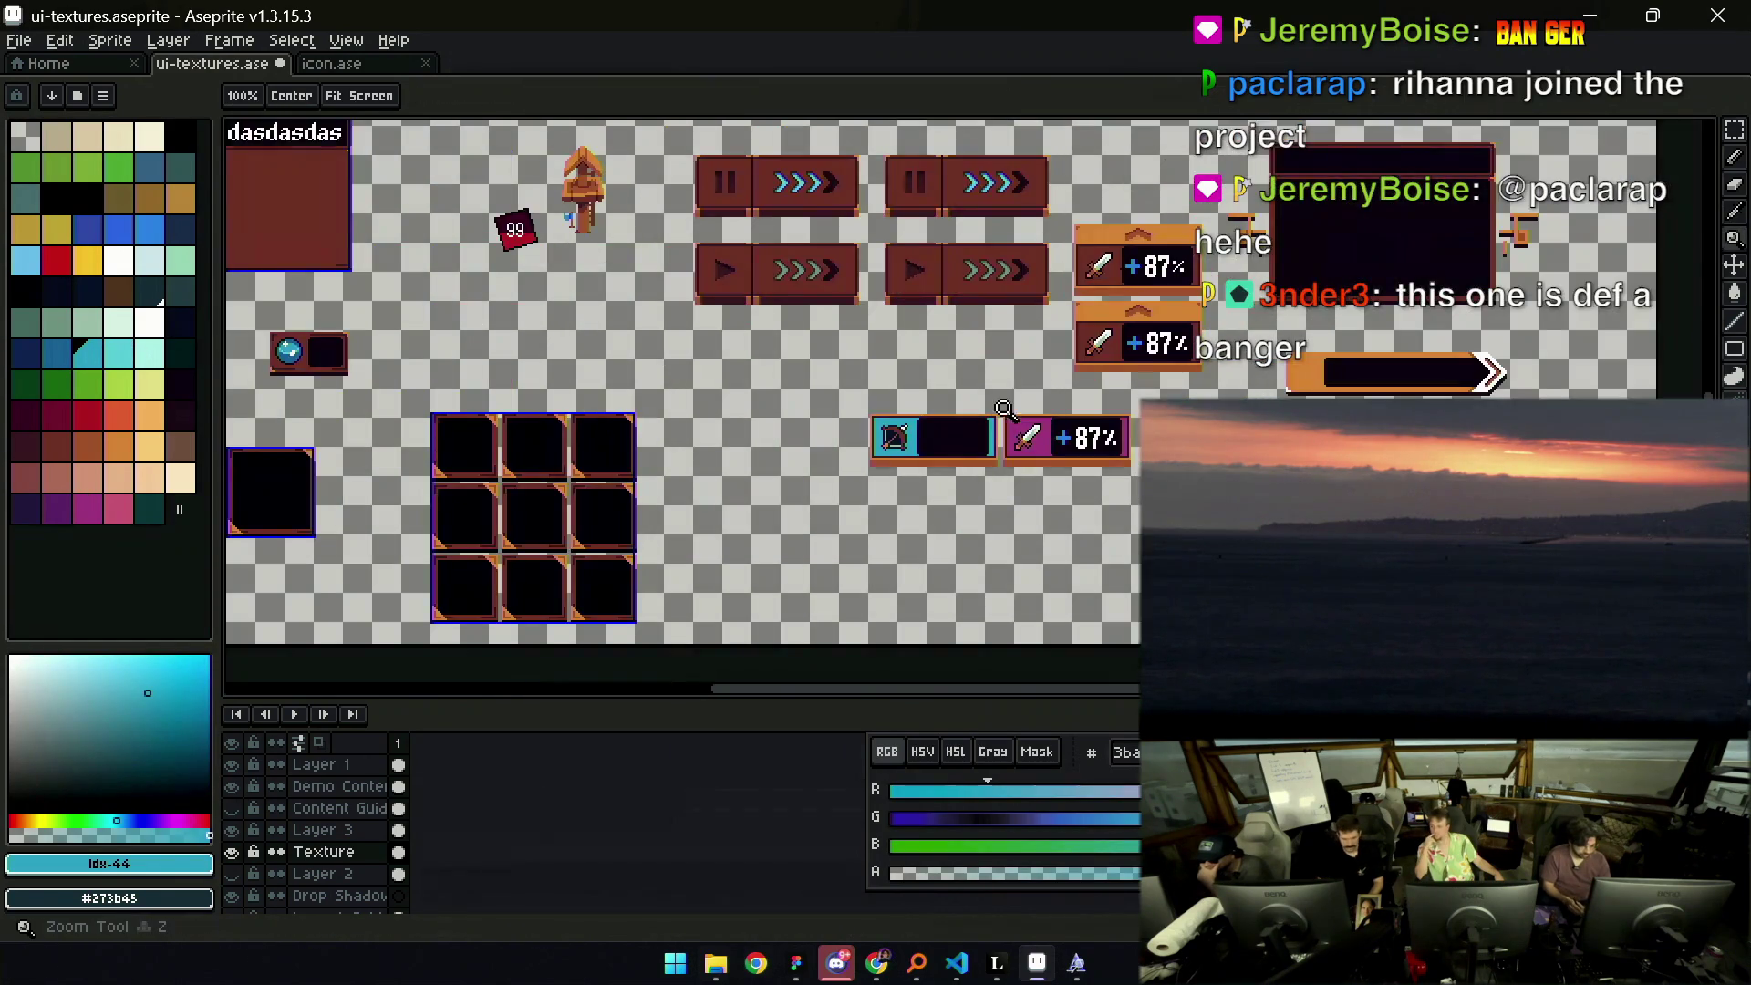
scroll(1030, 419, "up", 1)
key("v")
left_click(337, 786)
key("ctrl+v")
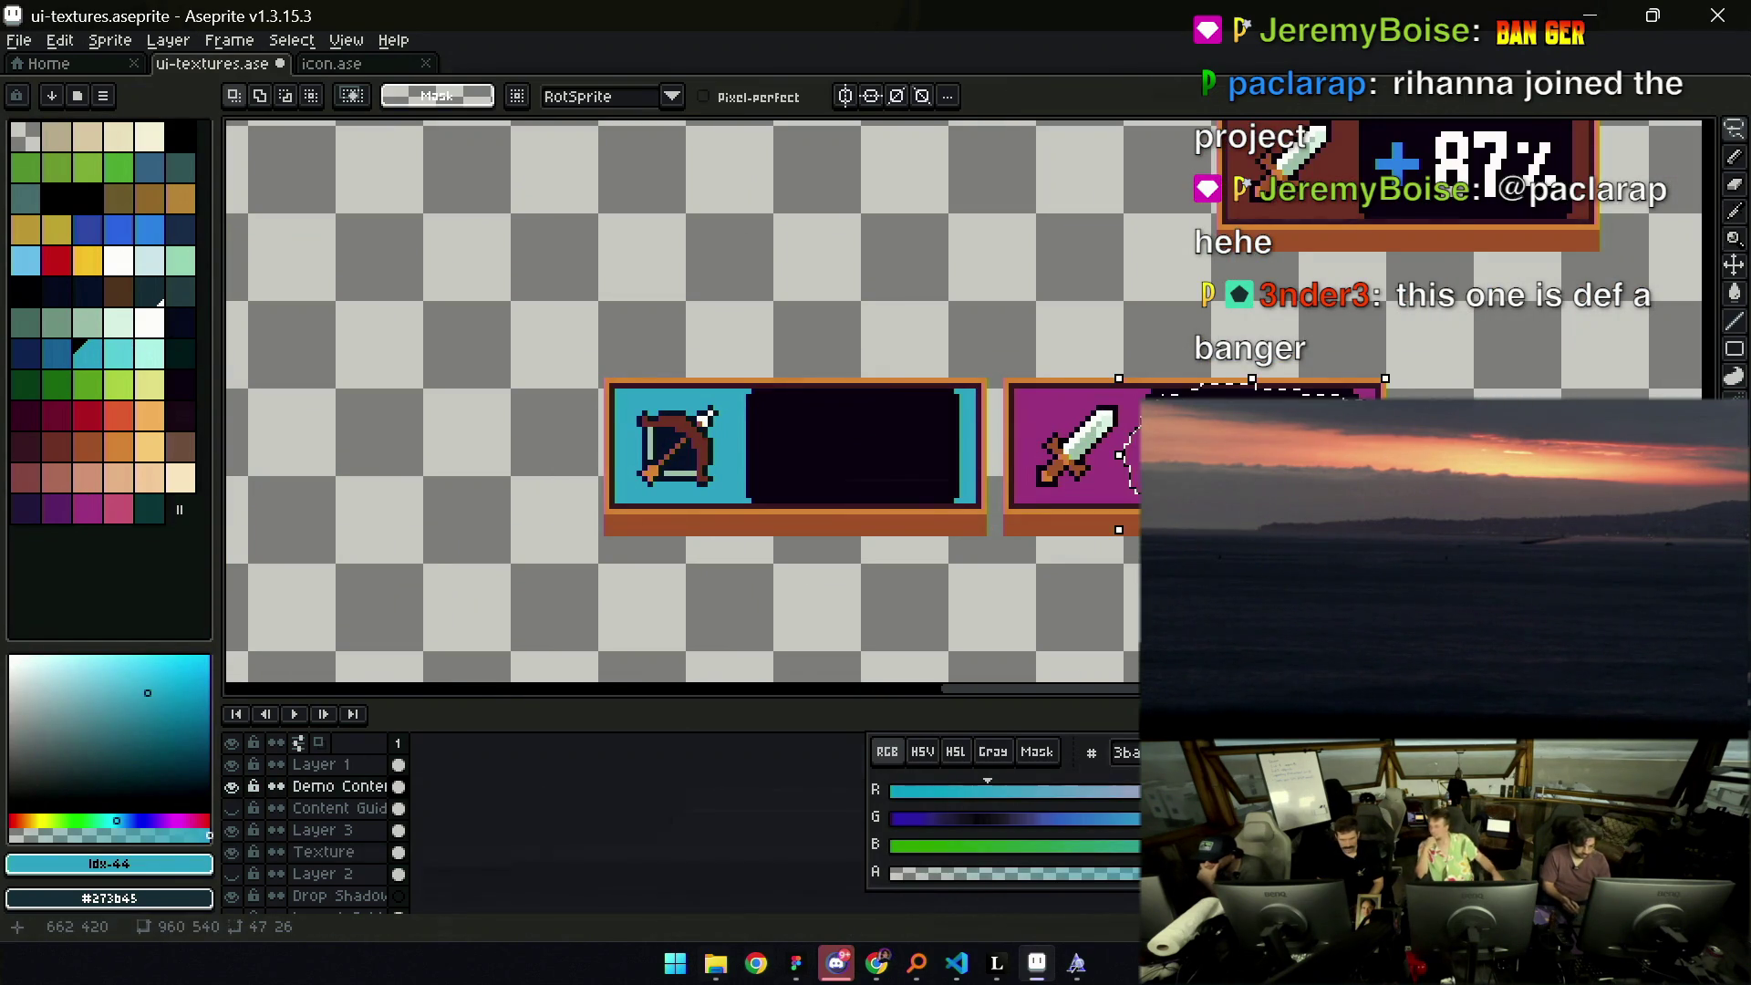
left_click_drag(1168, 470, 906, 470)
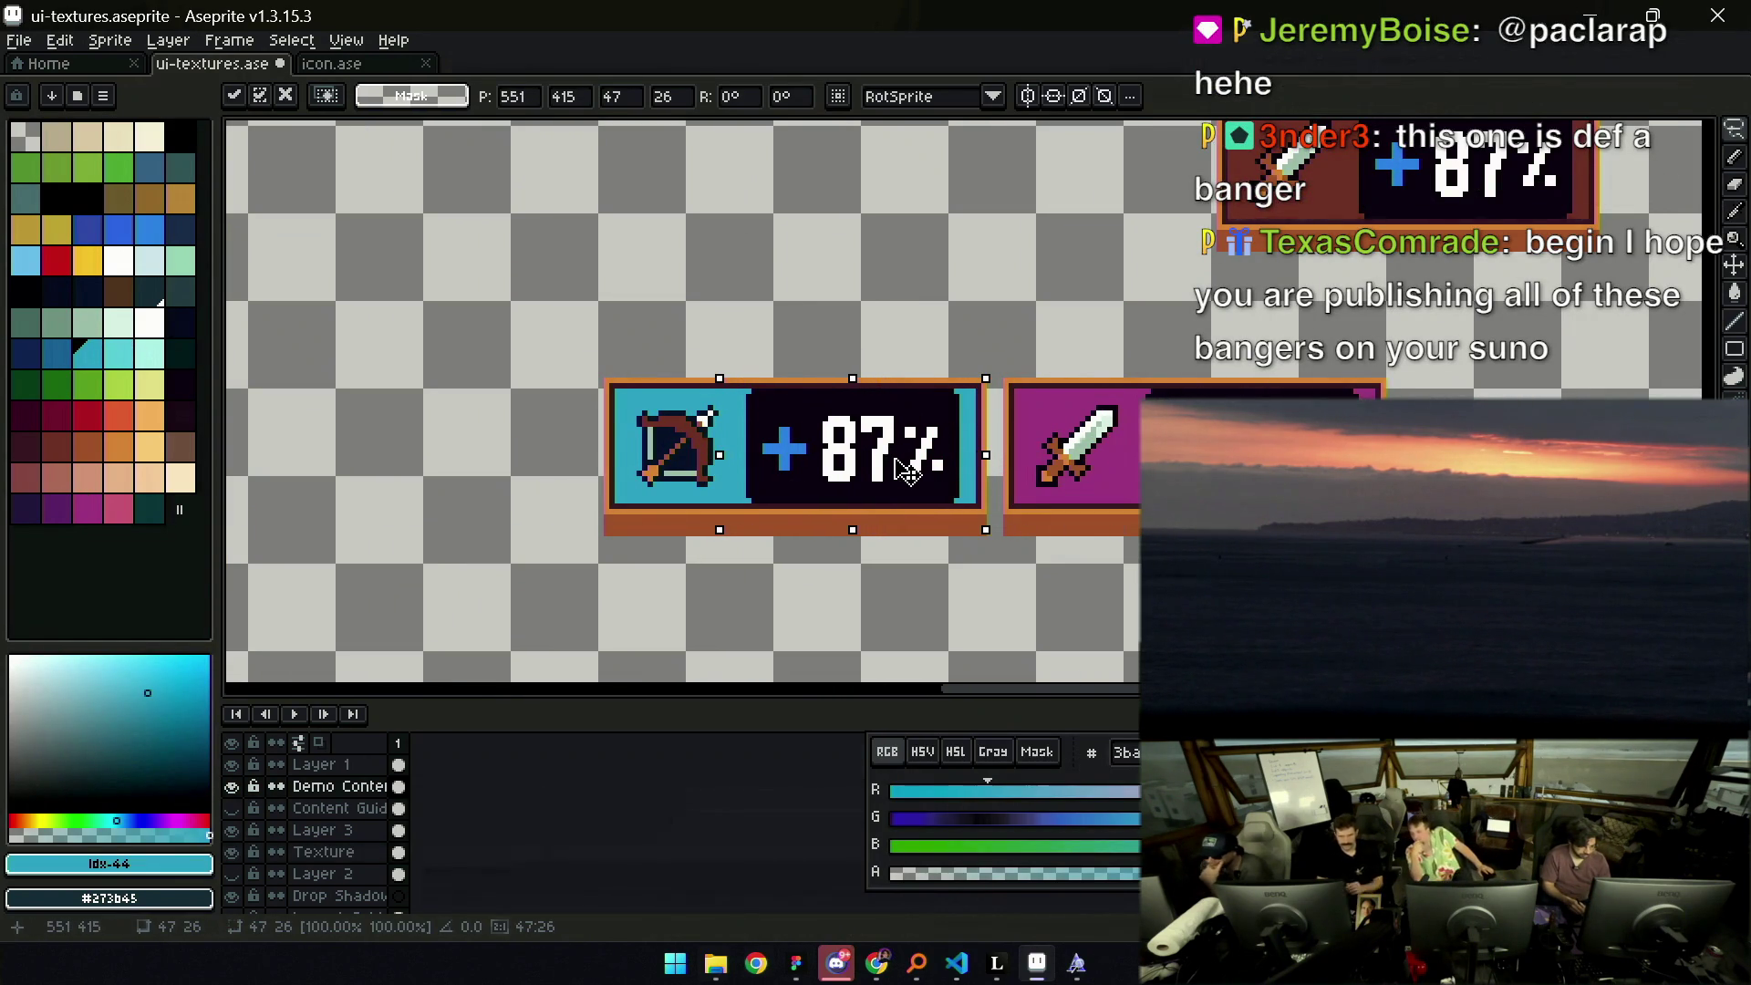
key("ctrl+d")
Retype the readout as +1 in white with the Text tool
key("e")
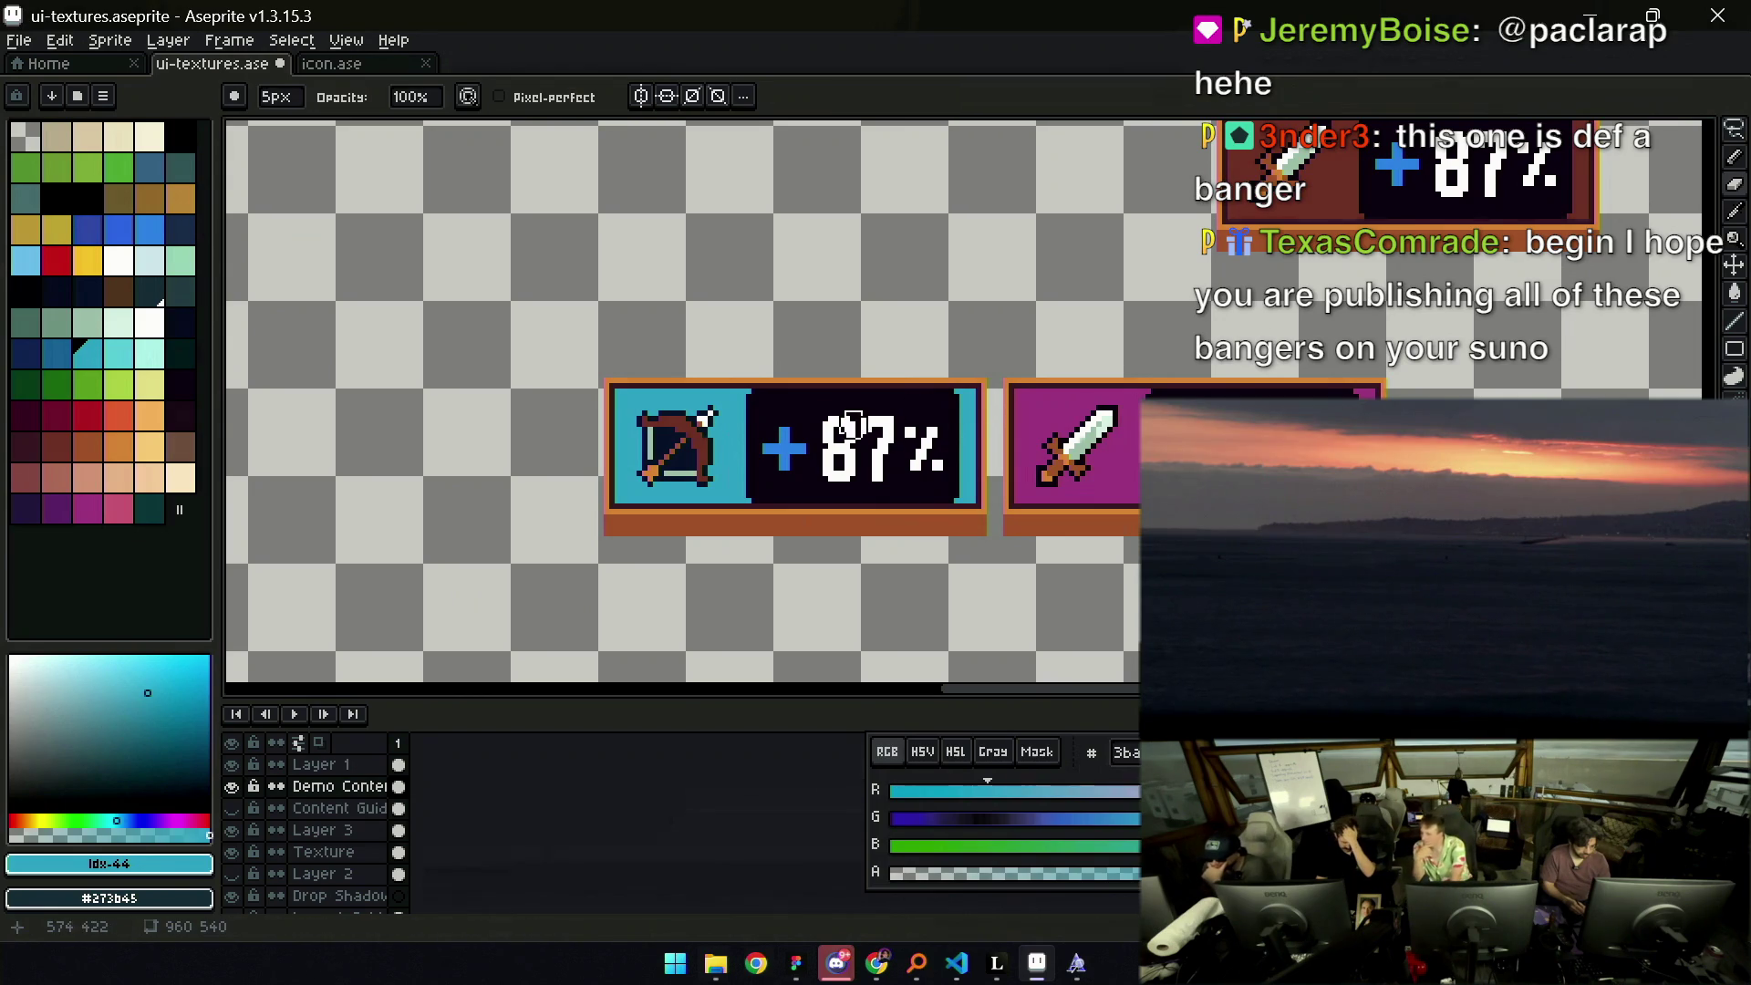
key("t")
scroll(876, 456, "up", 1)
type("1")
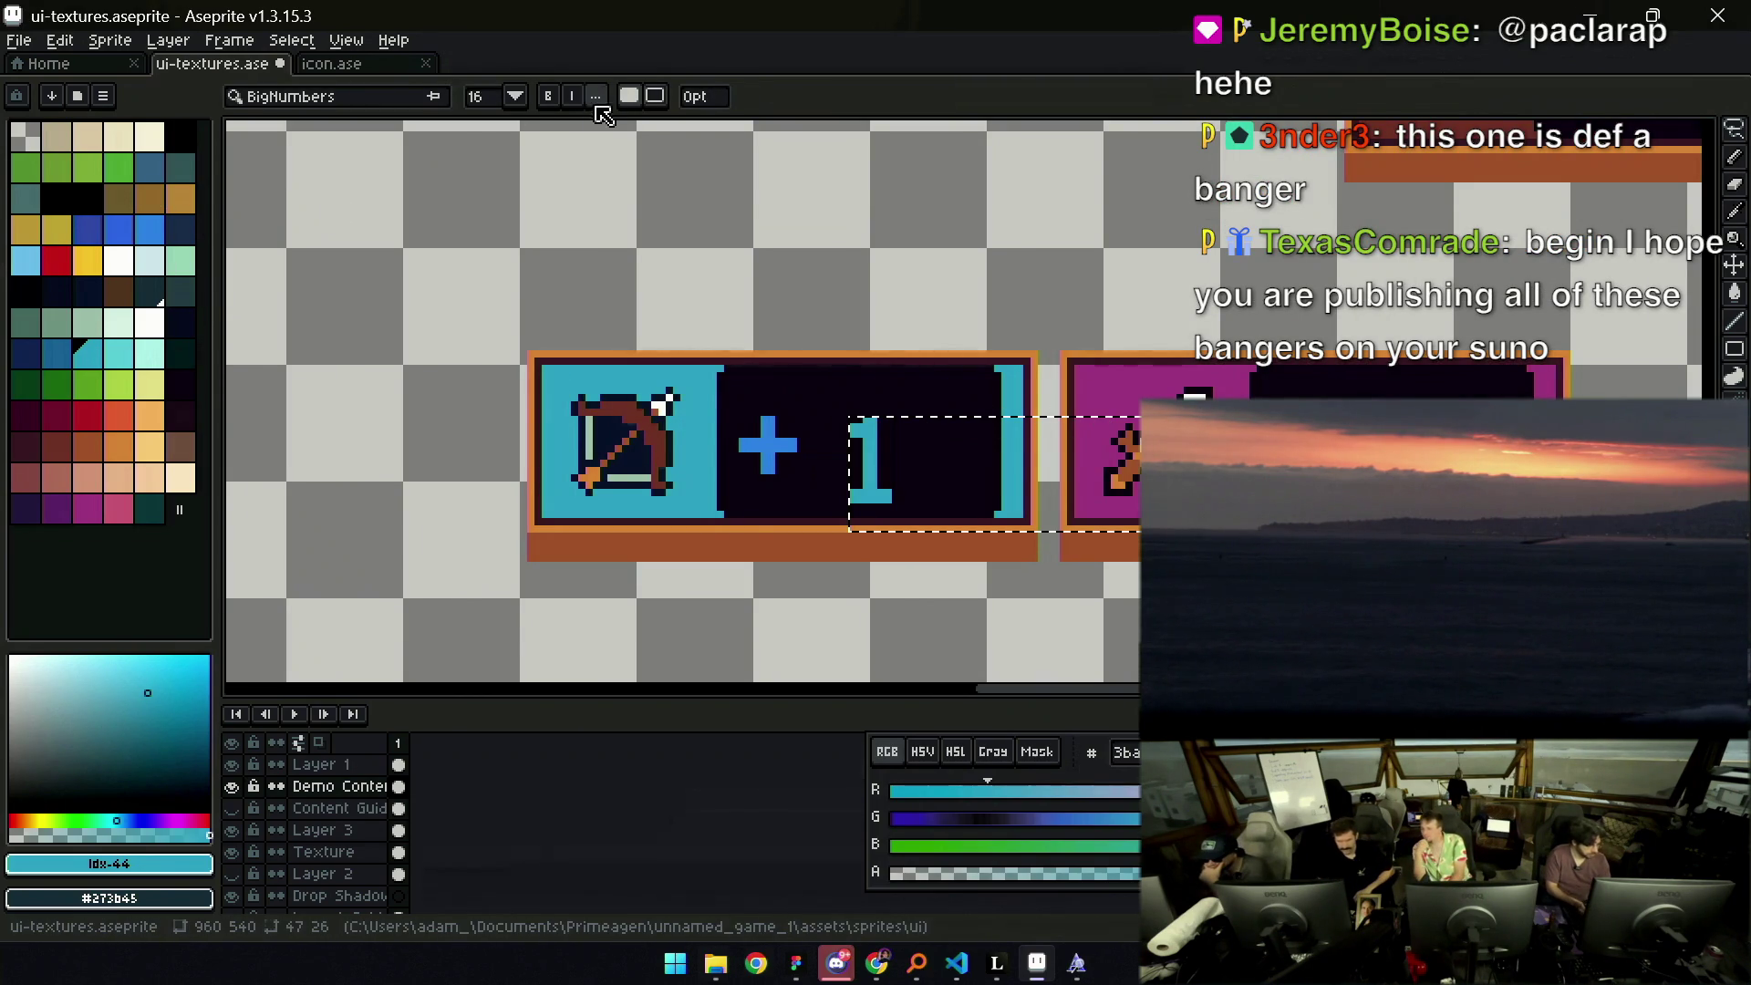
left_click_drag(164, 665, 86, 586)
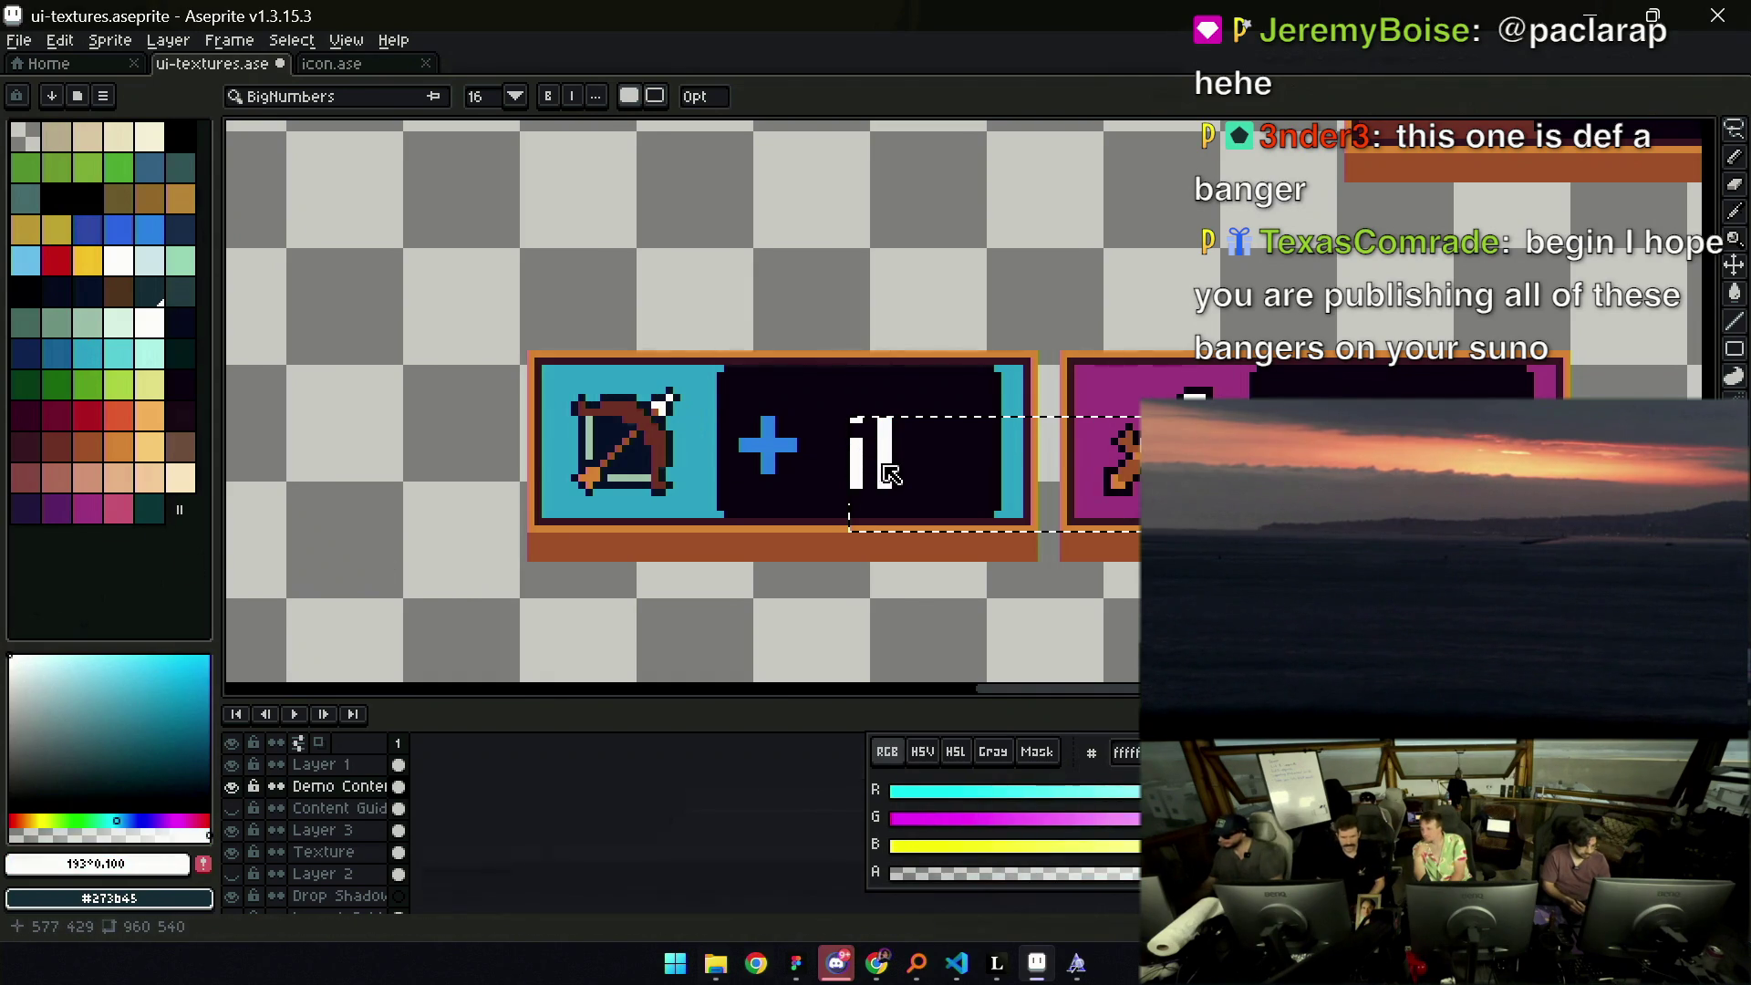
scroll(856, 453, "down", 4)
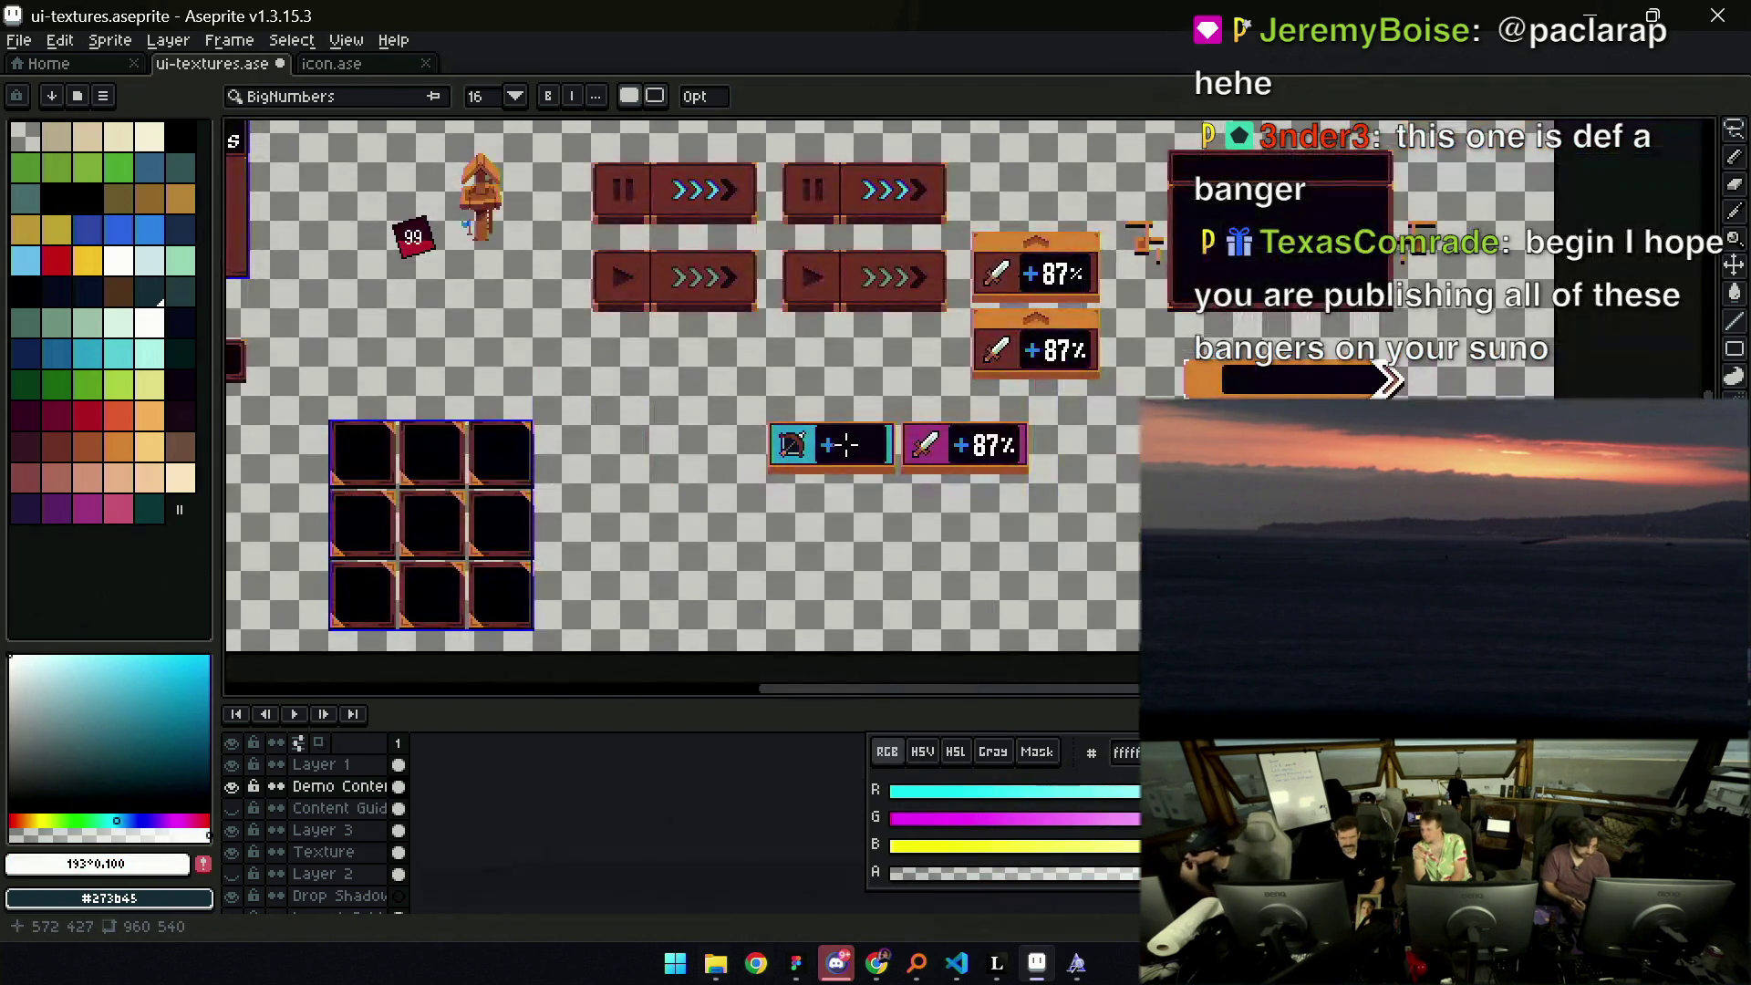
scroll(857, 443, "up", 4)
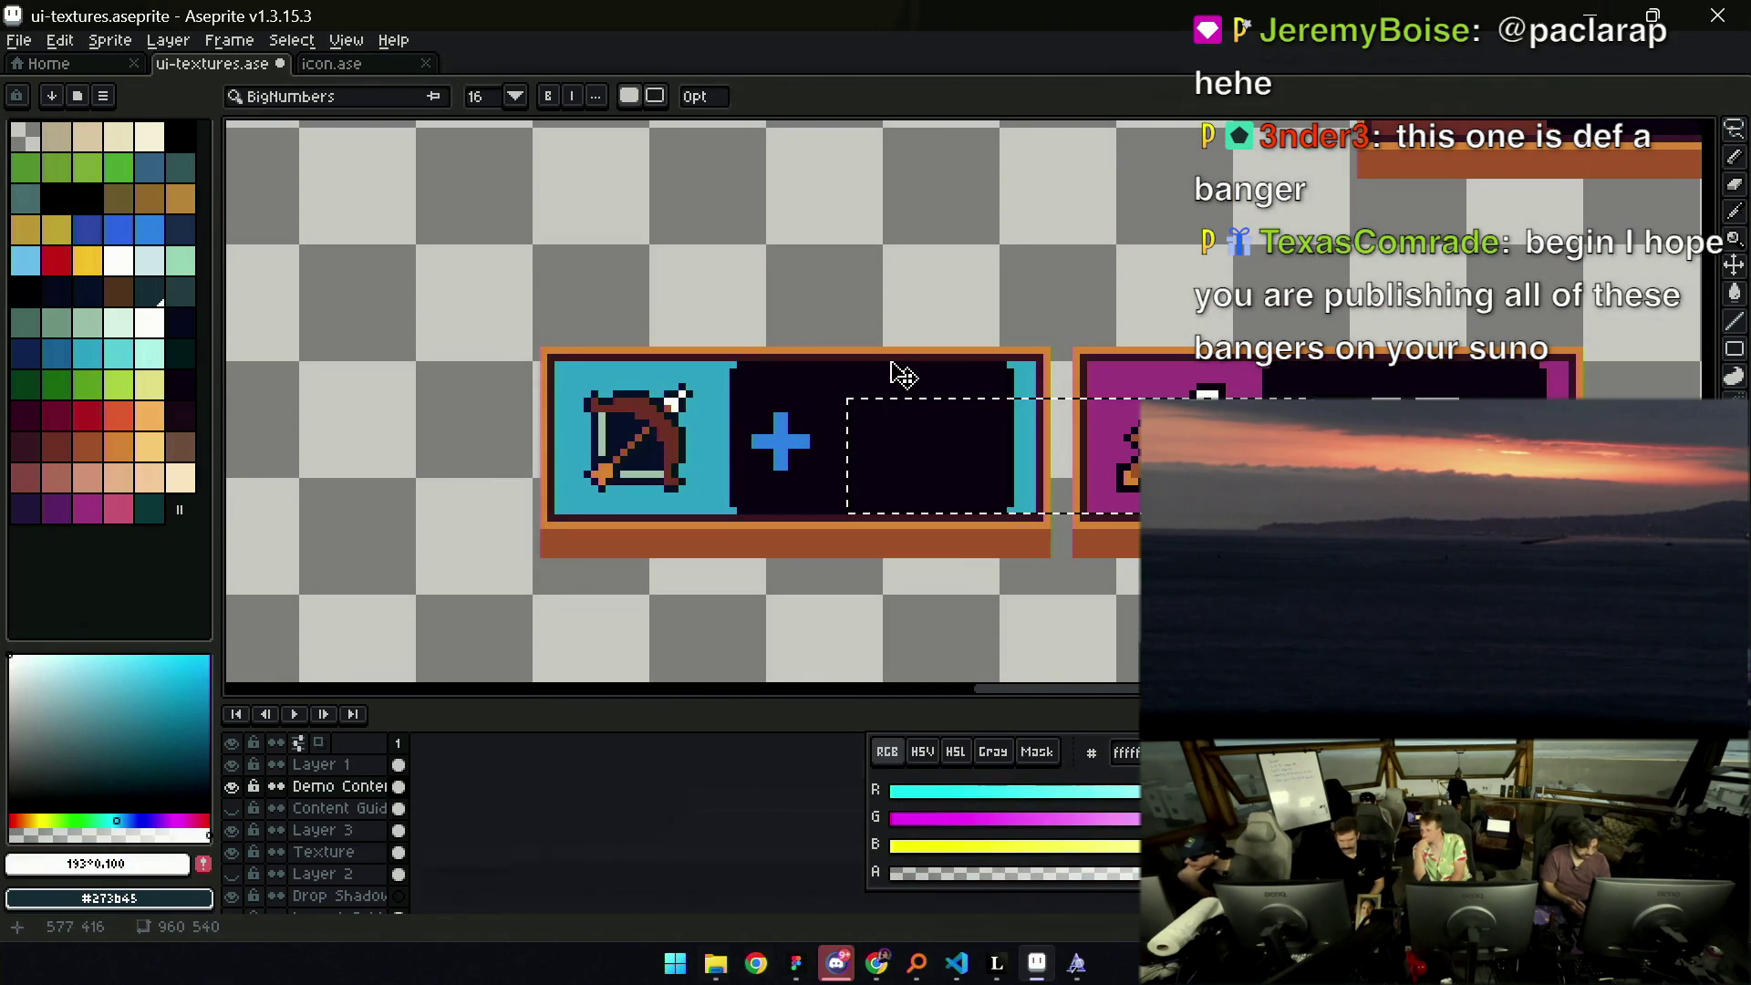
Shift the +1 readout right within the panel and zoom in on it
key("v")
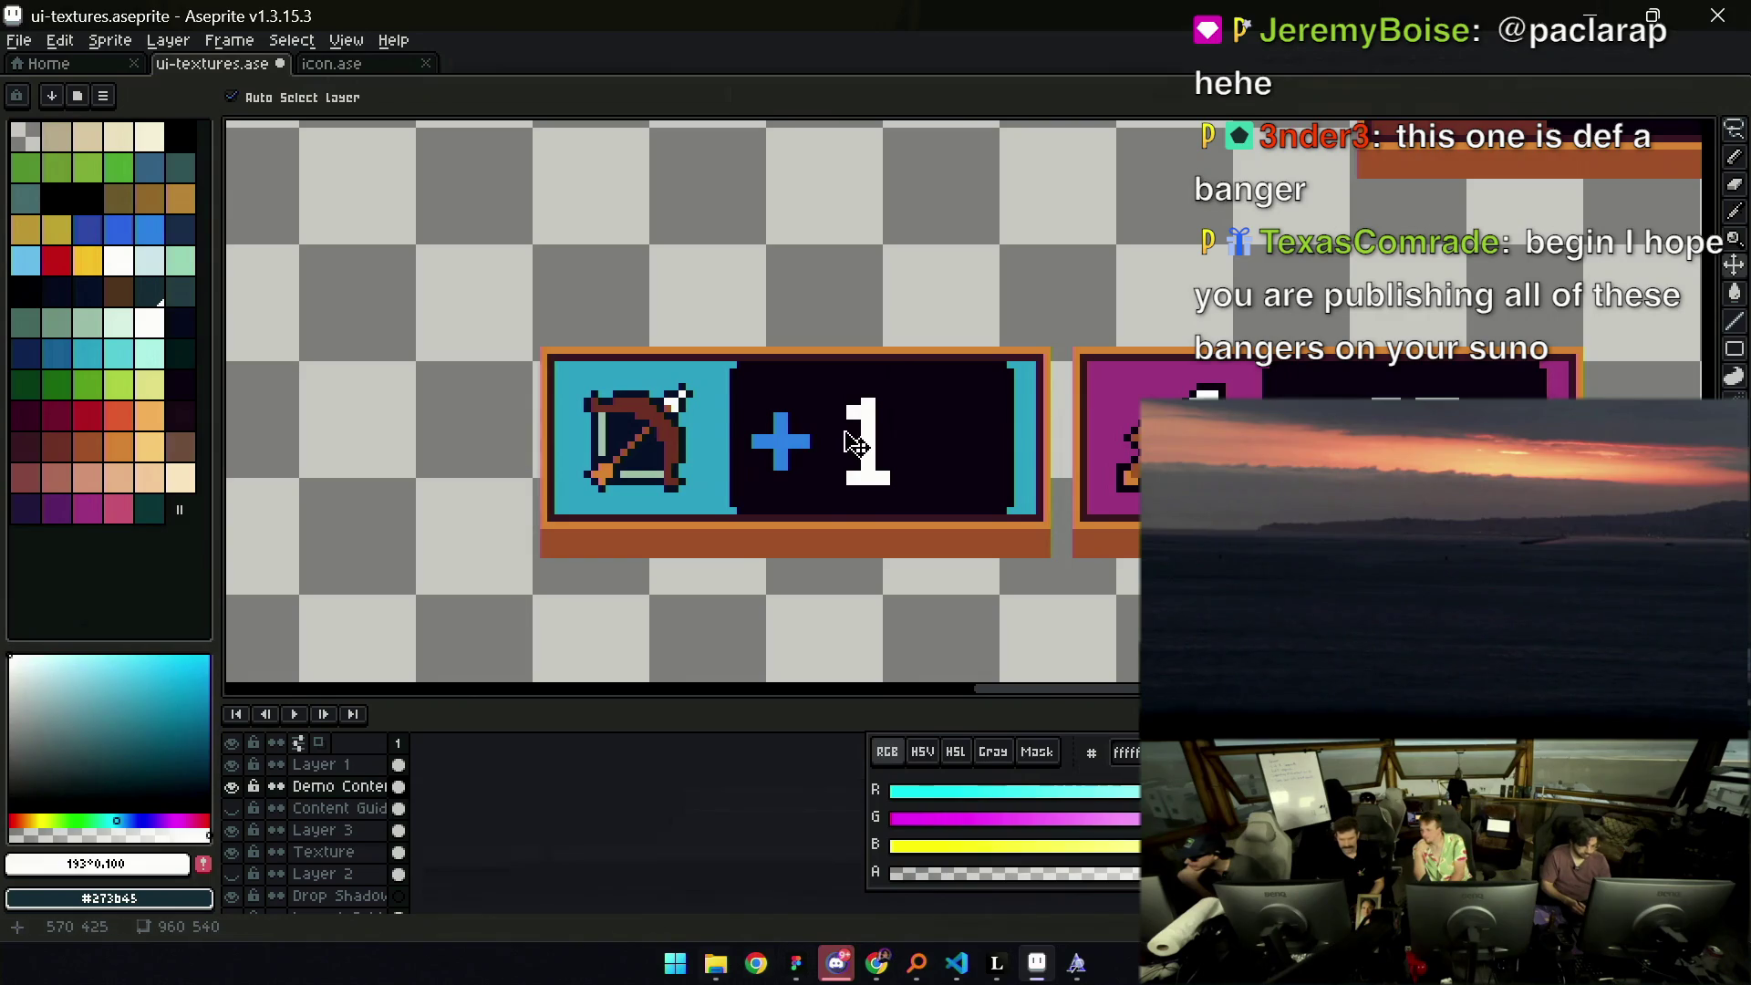
key("q")
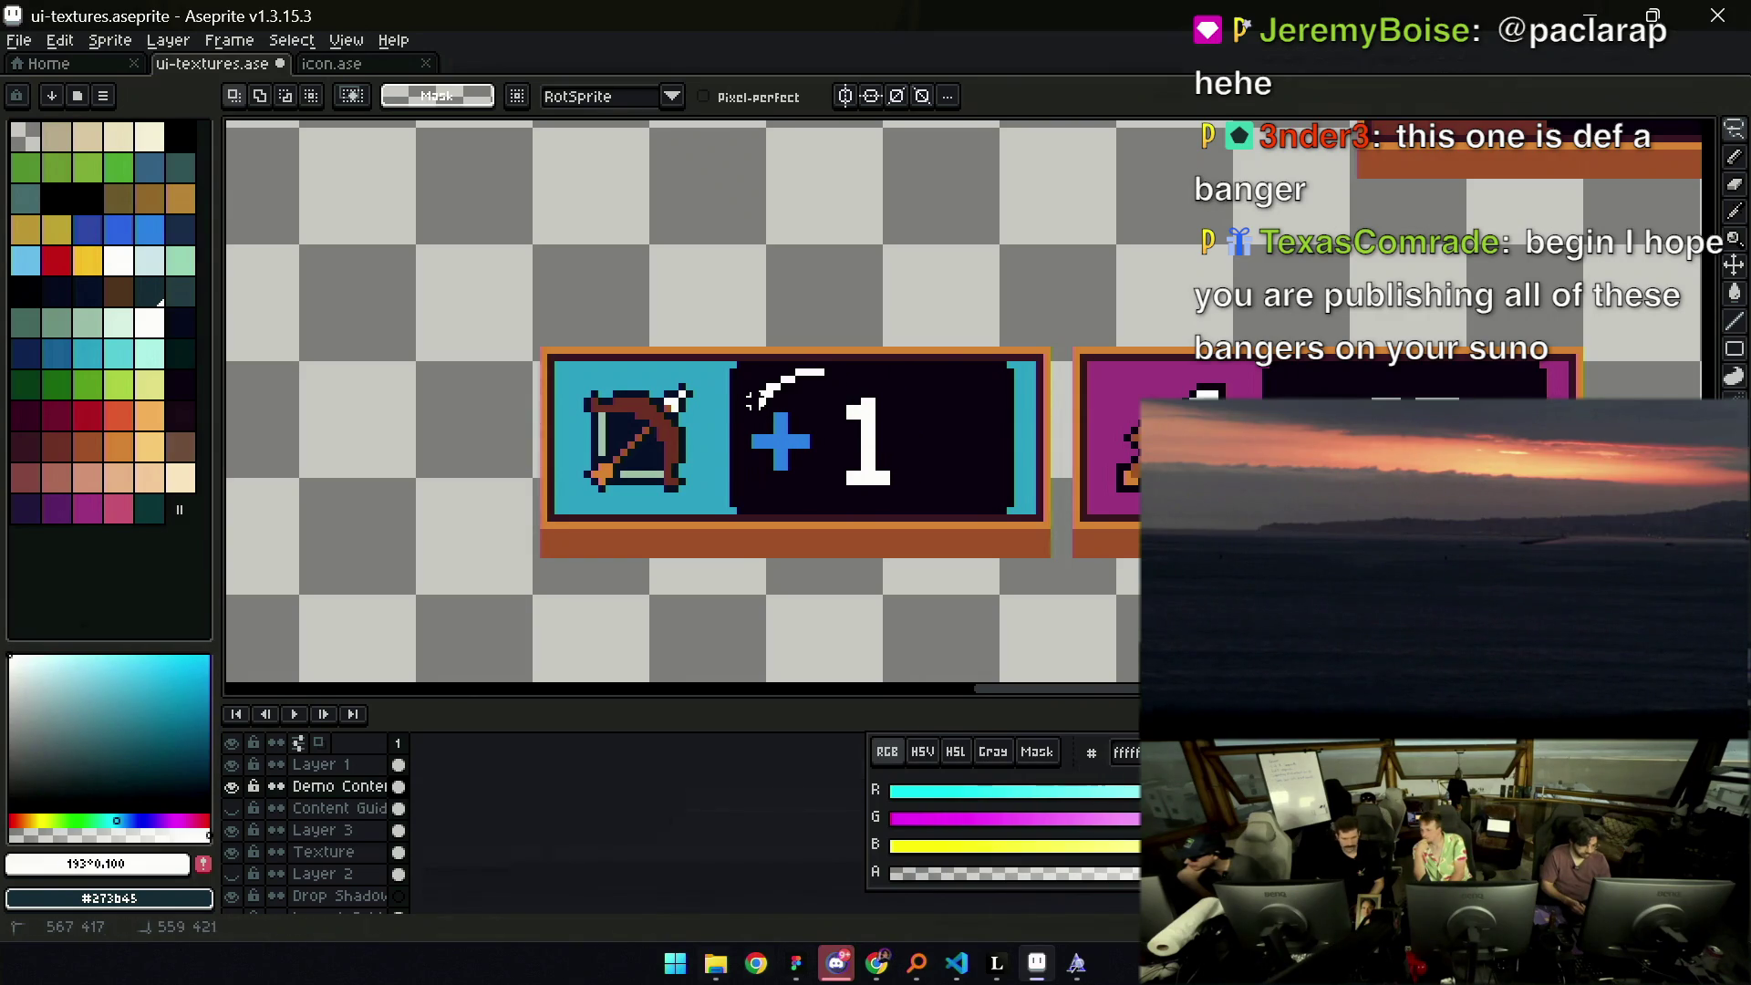
left_click_drag(864, 428, 910, 428)
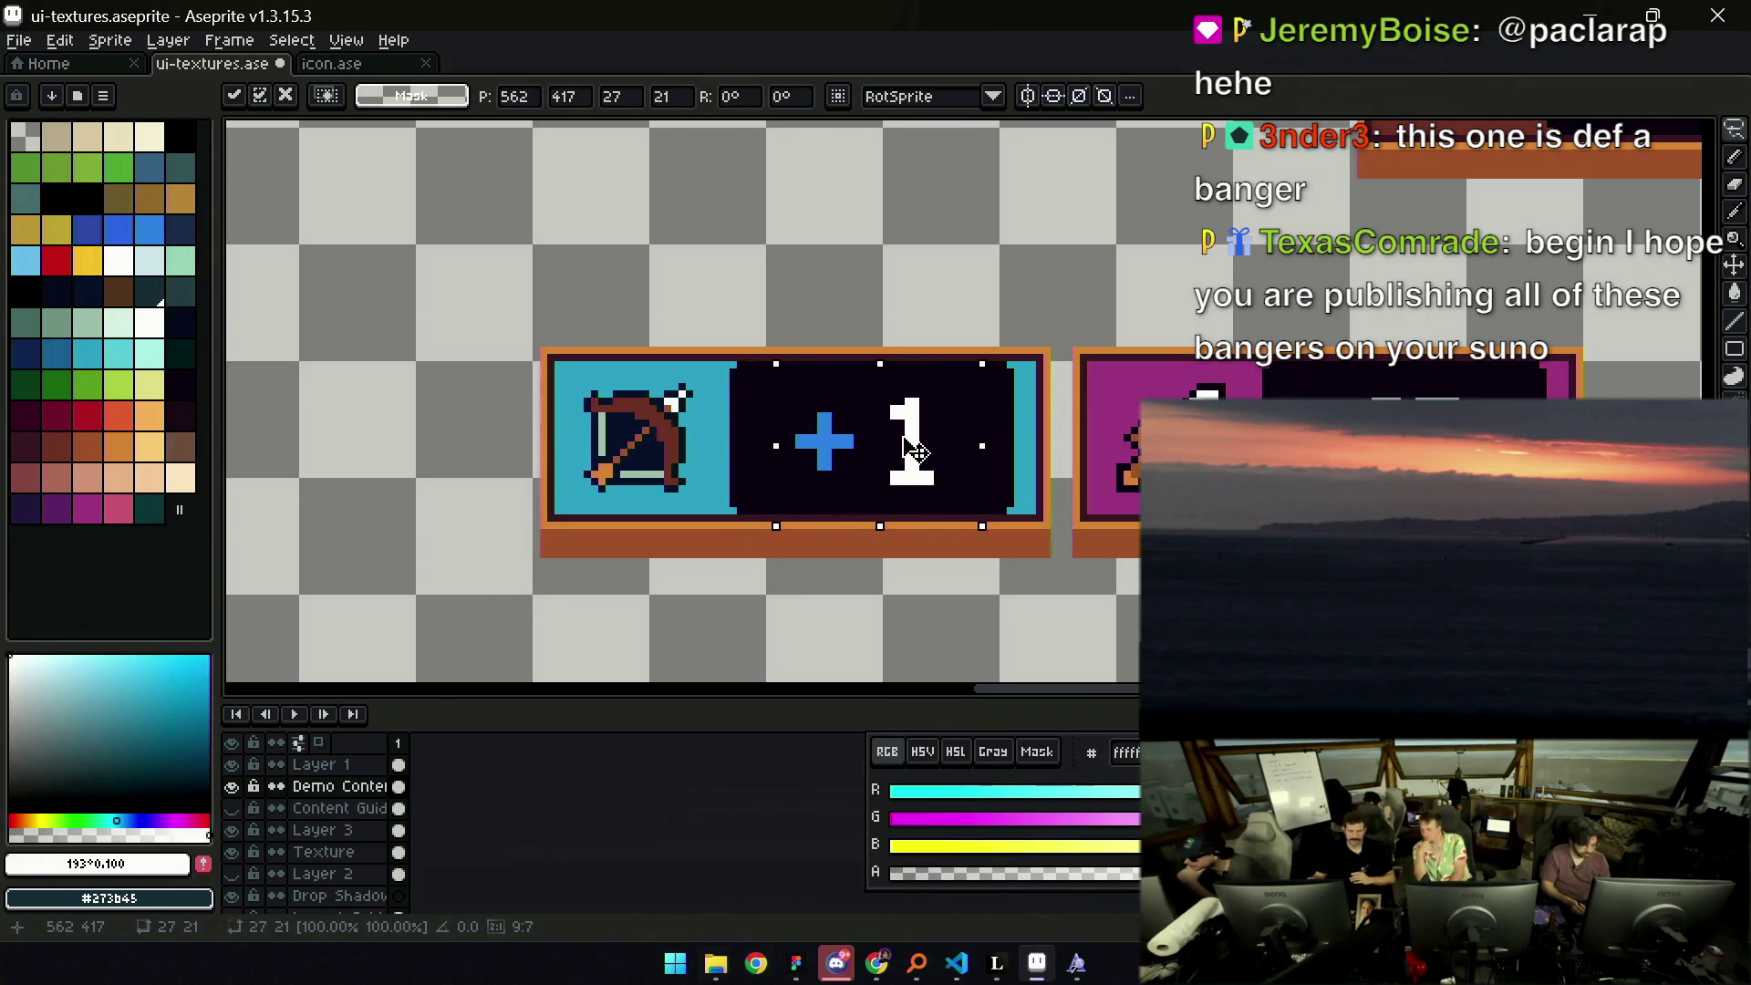
key("ctrl+d")
key("z")
scroll(919, 386, "down", 1)
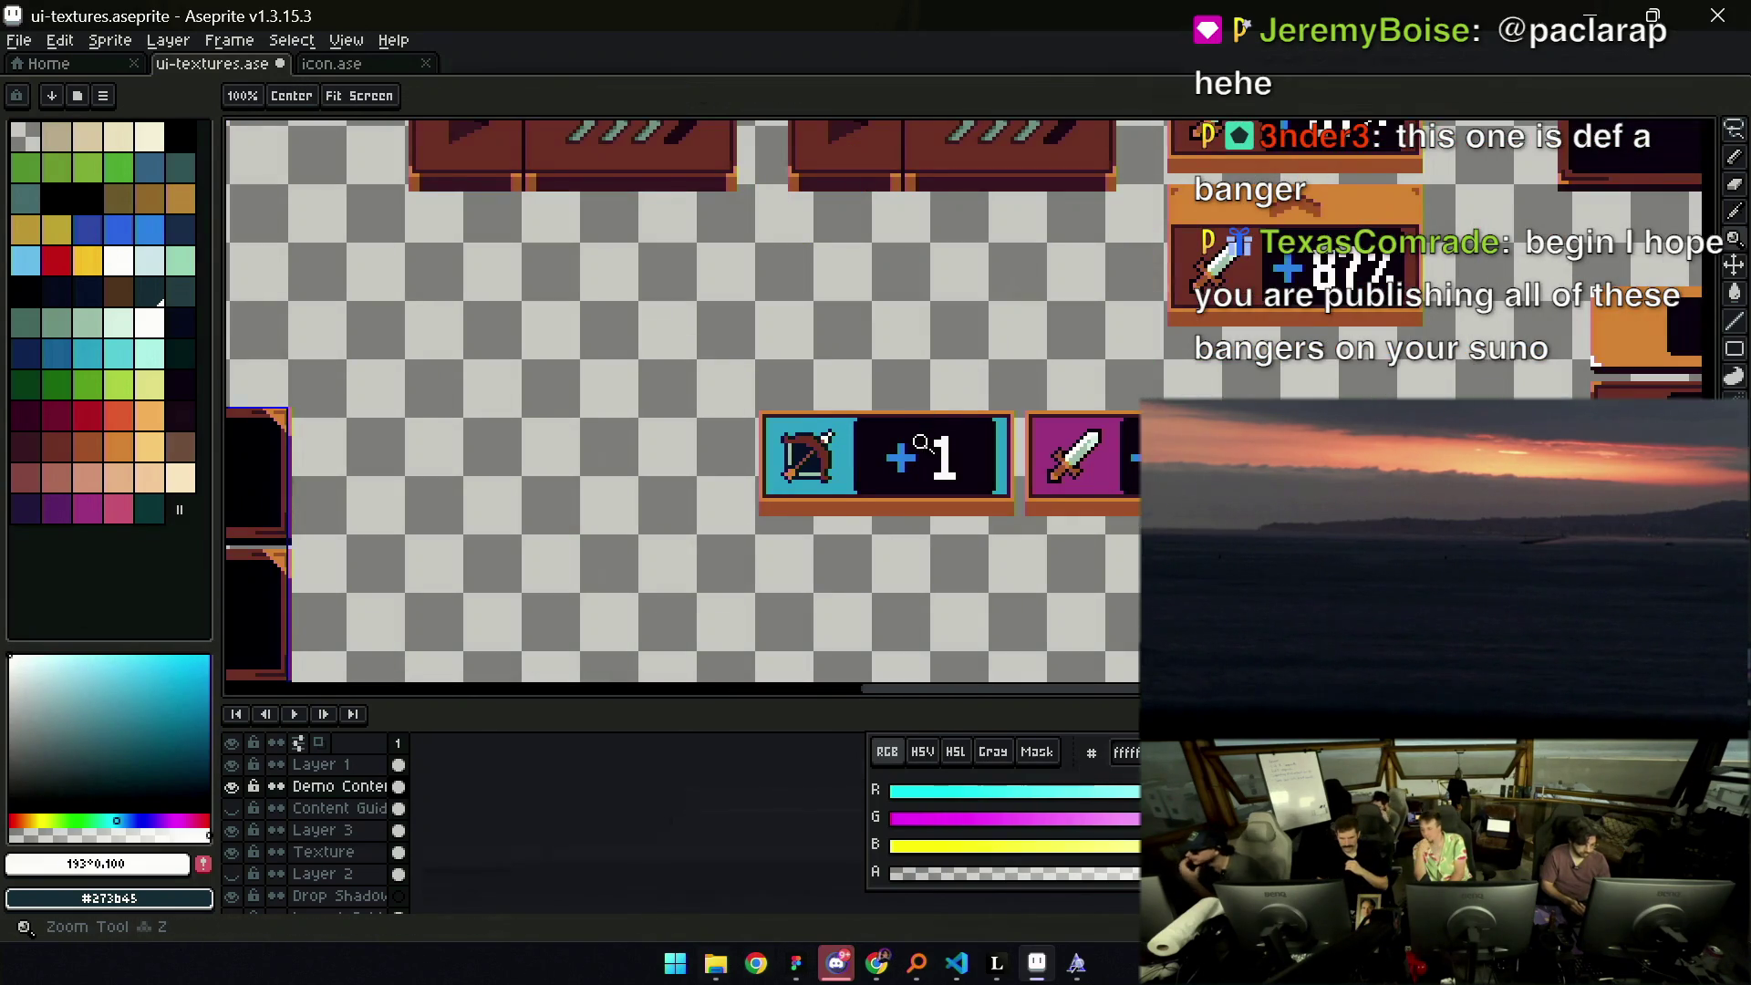
left_click(921, 442)
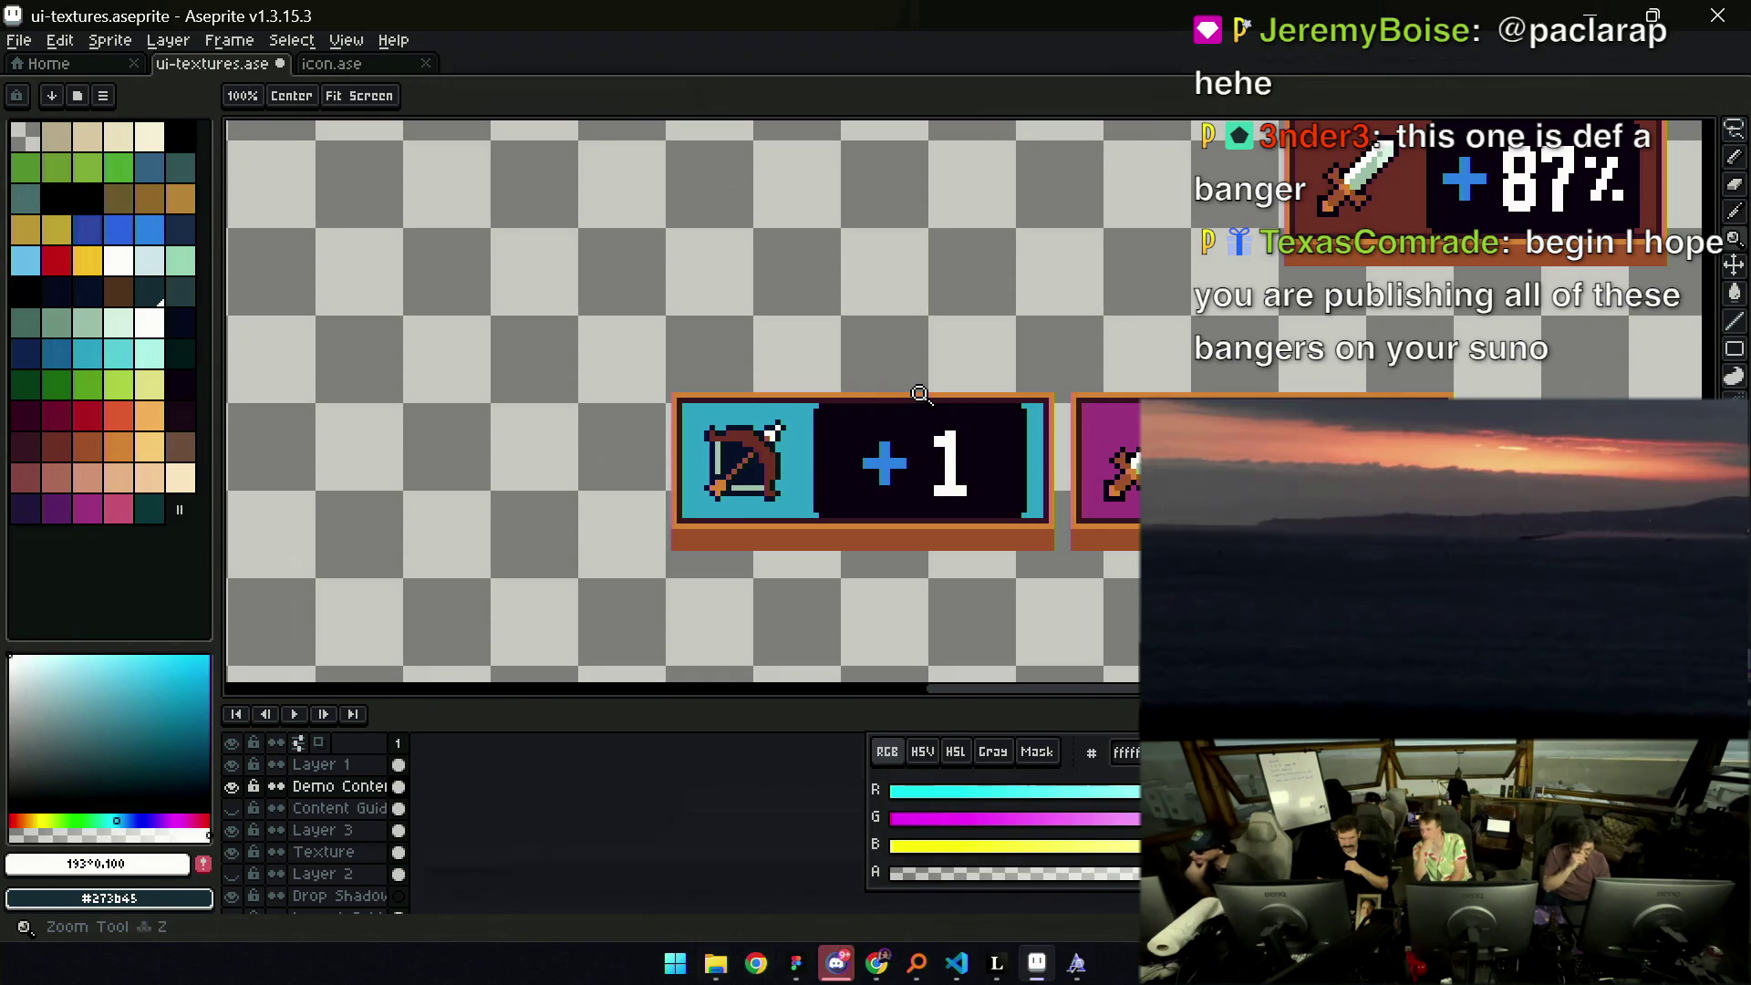
scroll(912, 402, "down", 3)
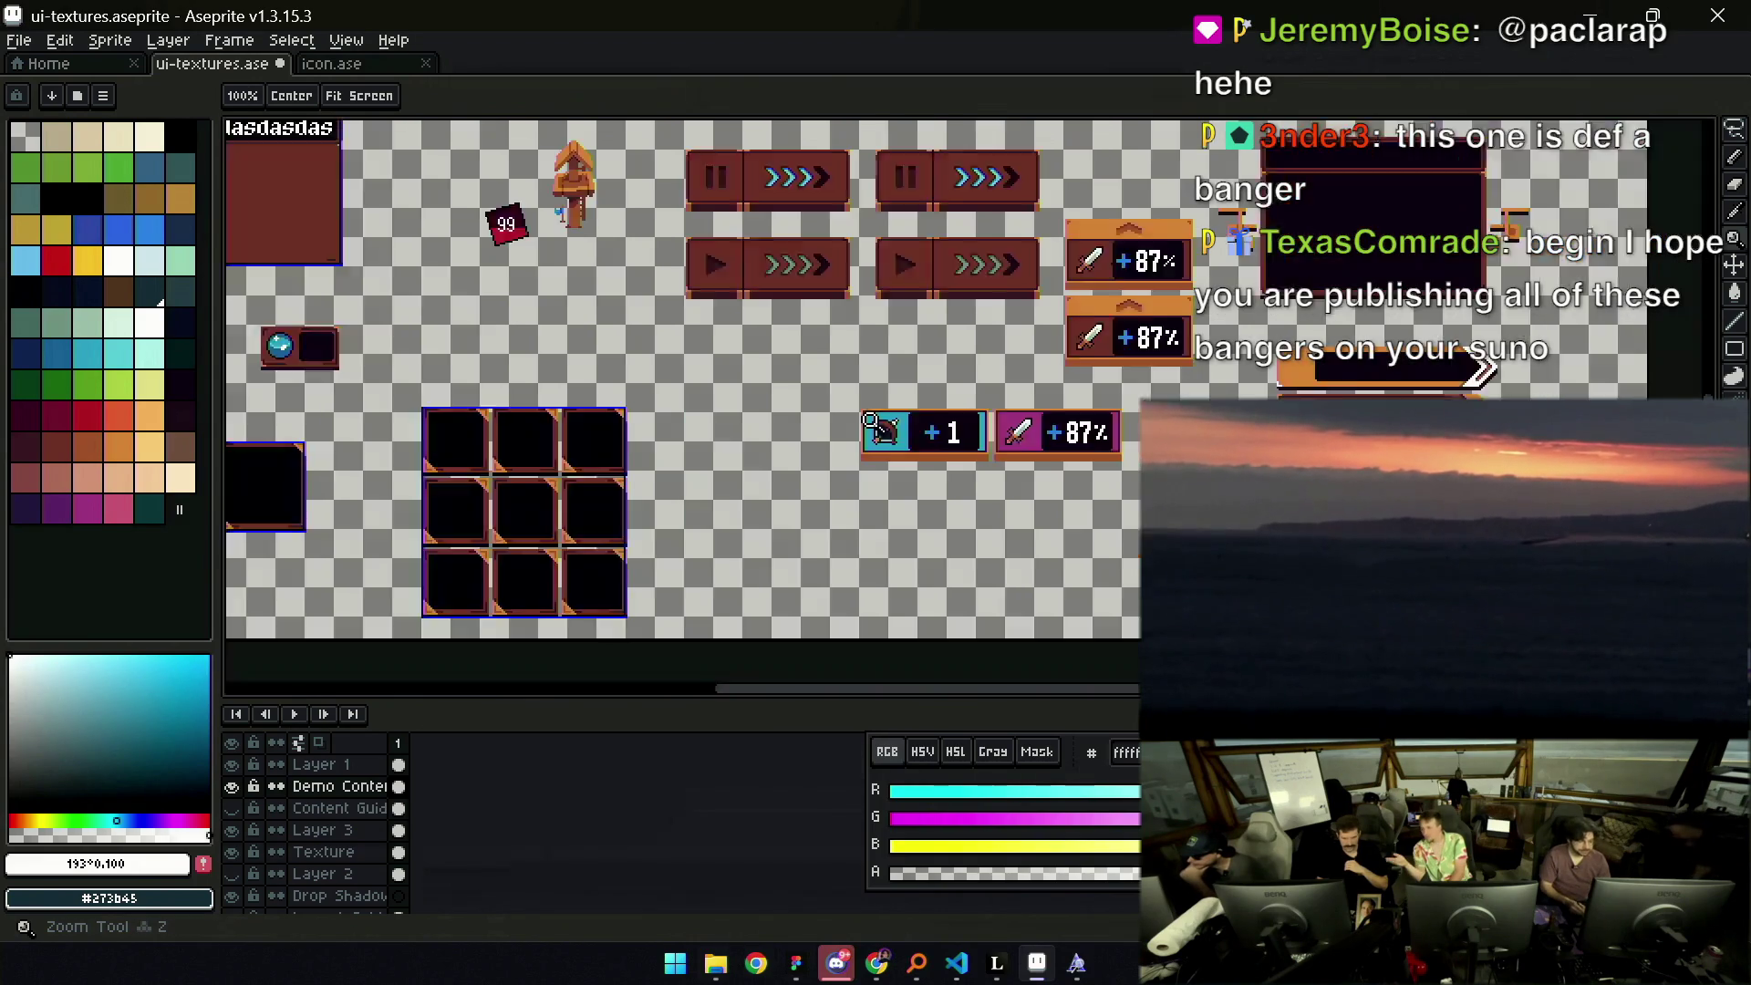
scroll(939, 419, "up", 3)
Select the bow +1 panel area on the Texture layer to reposition it
key("v")
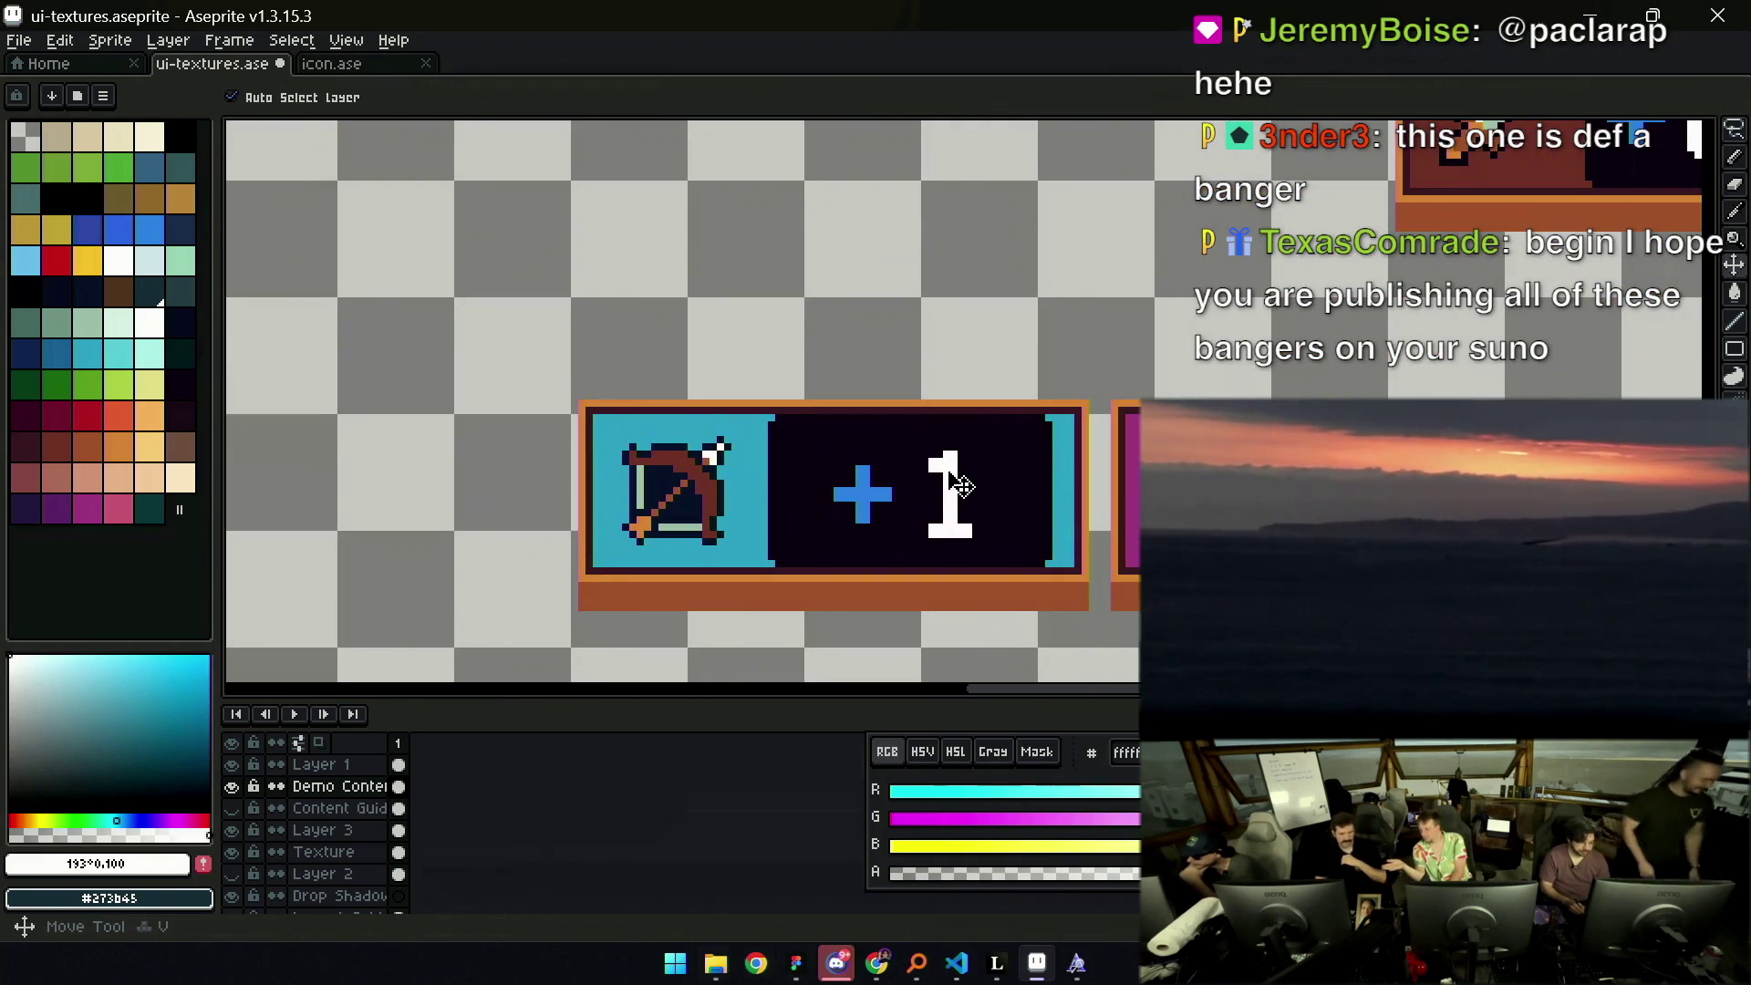
key("m")
left_click_drag(756, 601, 1471, 497)
key("z")
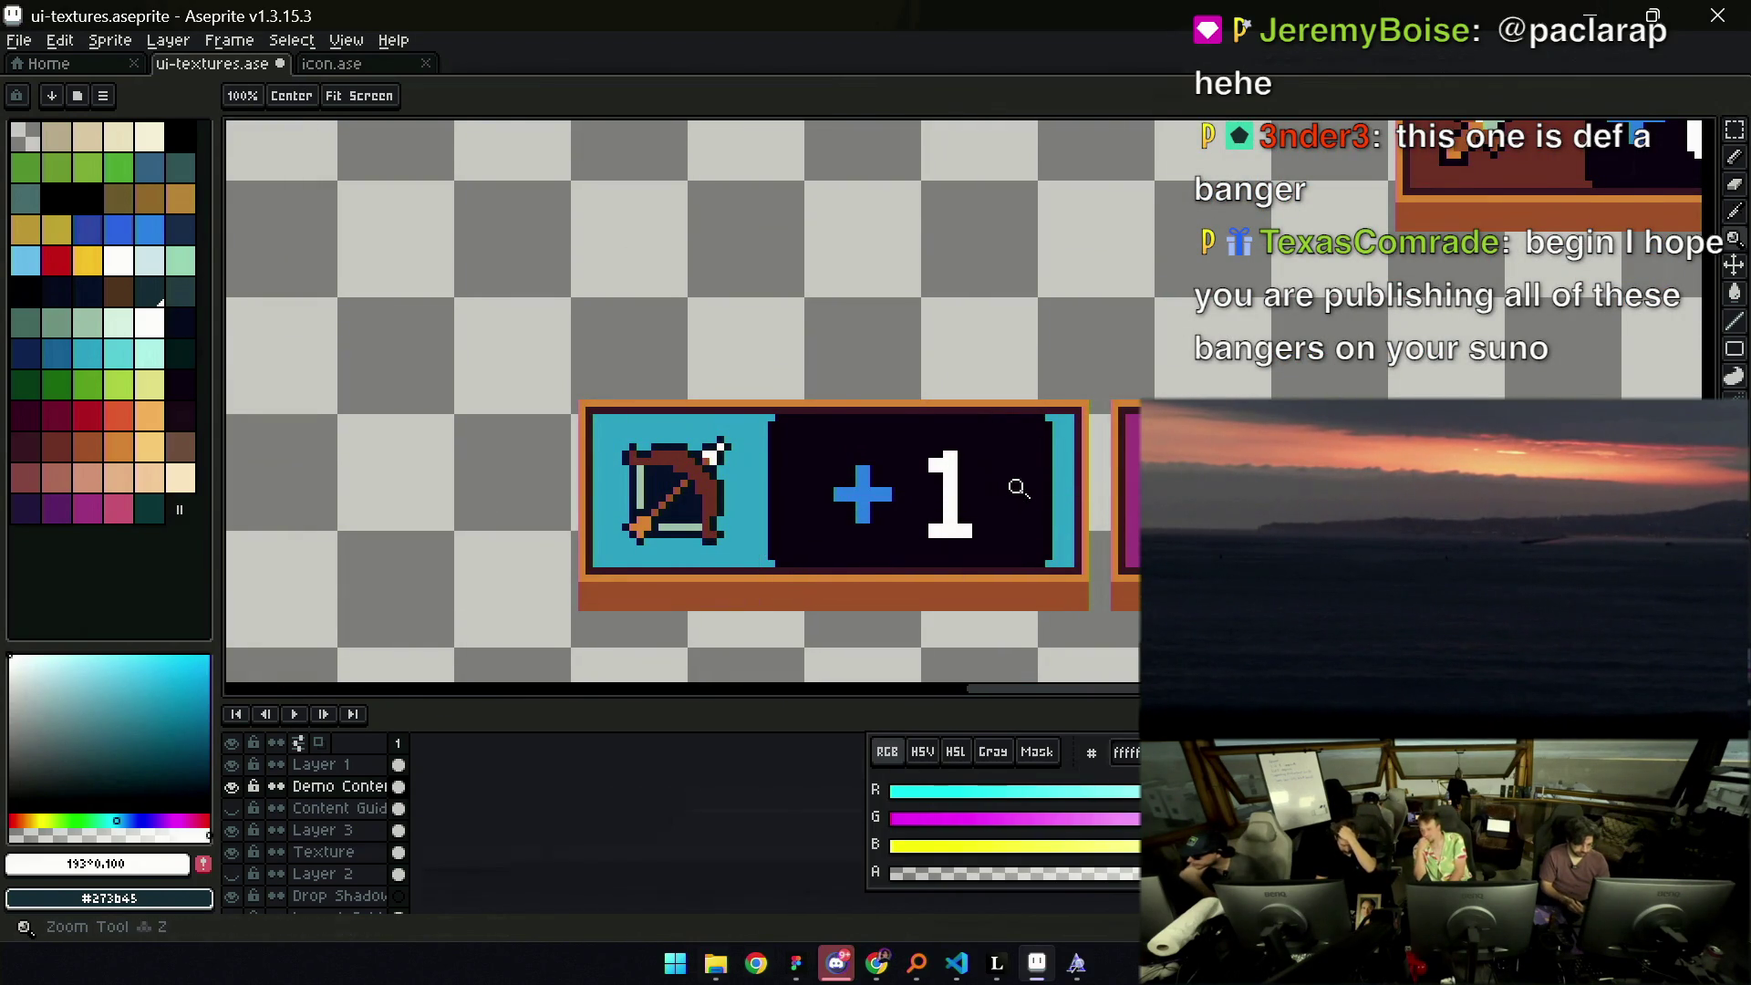
scroll(1009, 489, "down", 1)
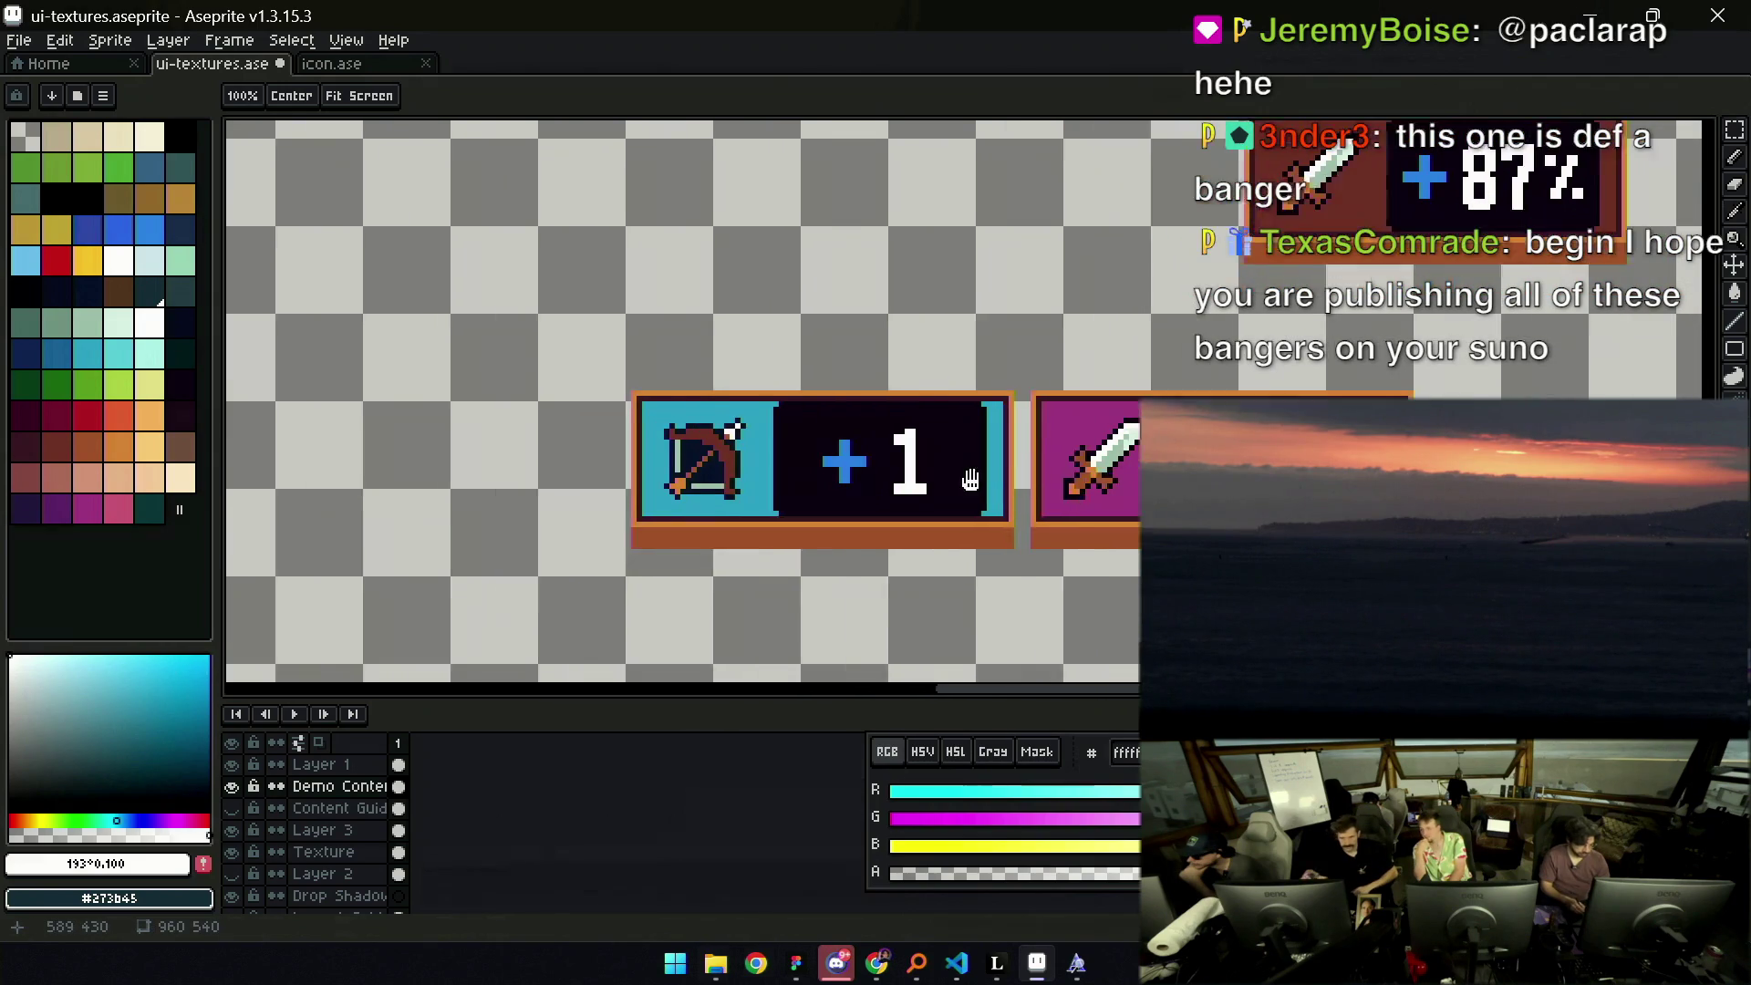
scroll(912, 456, "down", 3)
scroll(972, 435, "up", 2)
key("v")
left_click(939, 456)
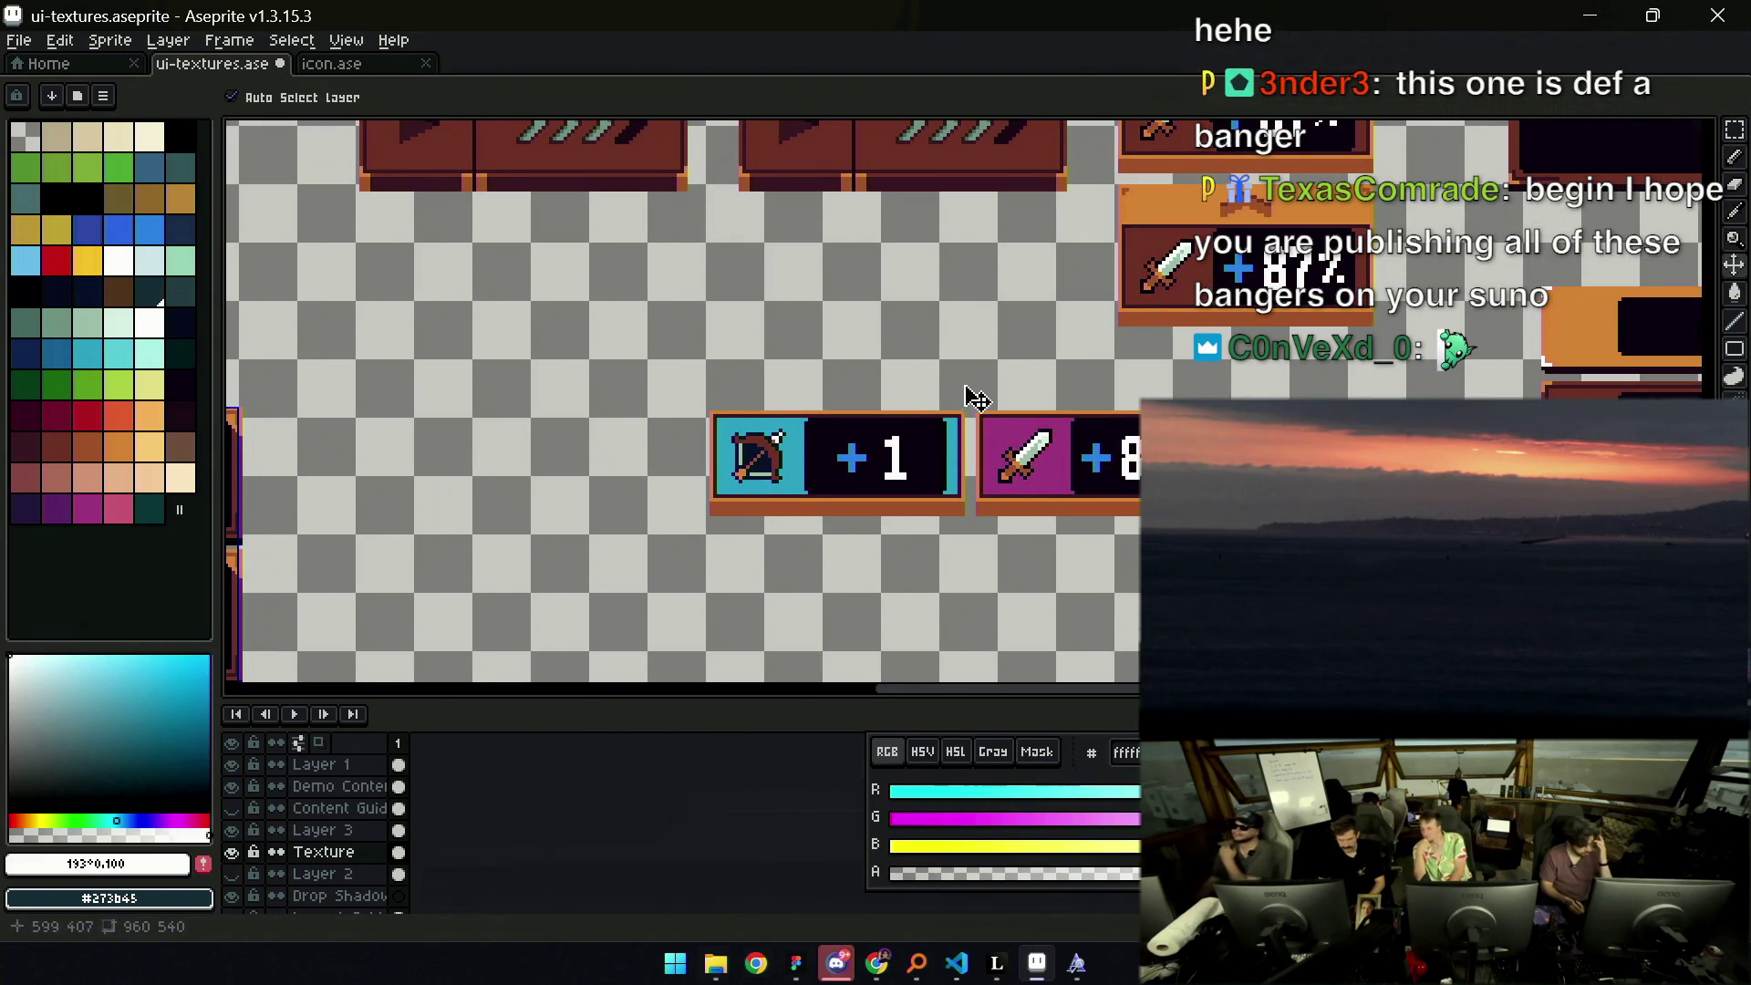
Add a blank cyan panel on the left and paste the frame-12 arrow icon from icon.ase into its slot
left_click_drag(918, 487, 659, 473)
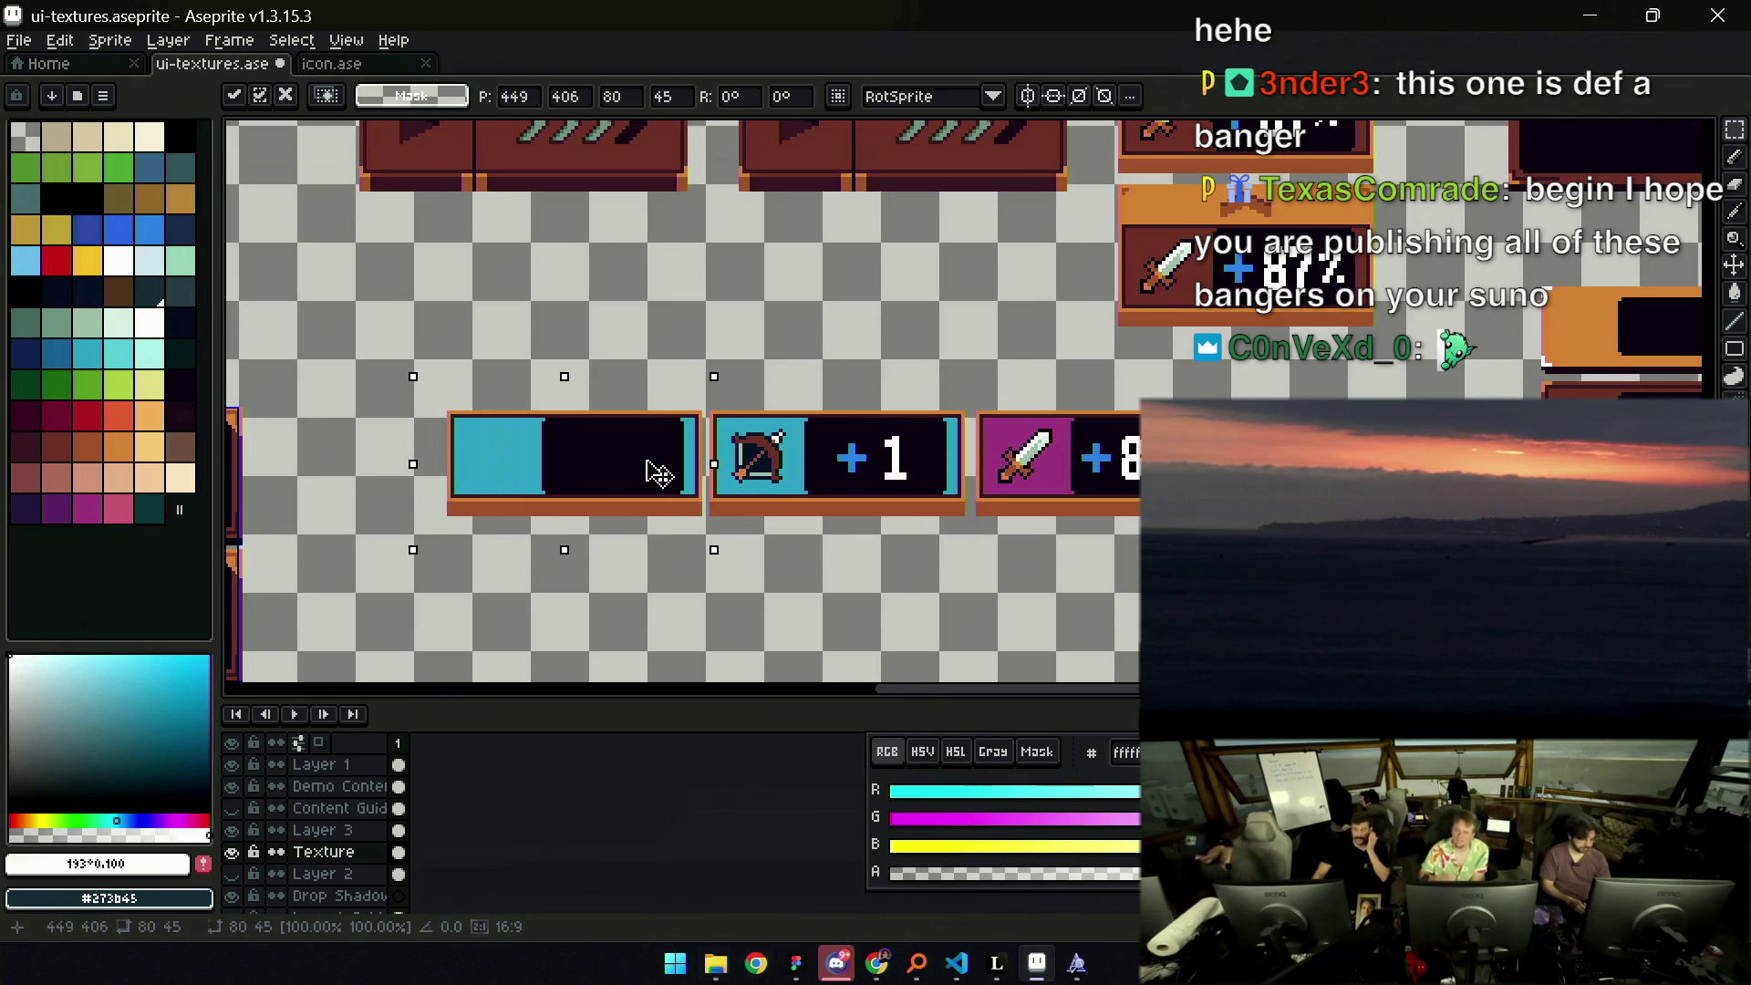
key("Return")
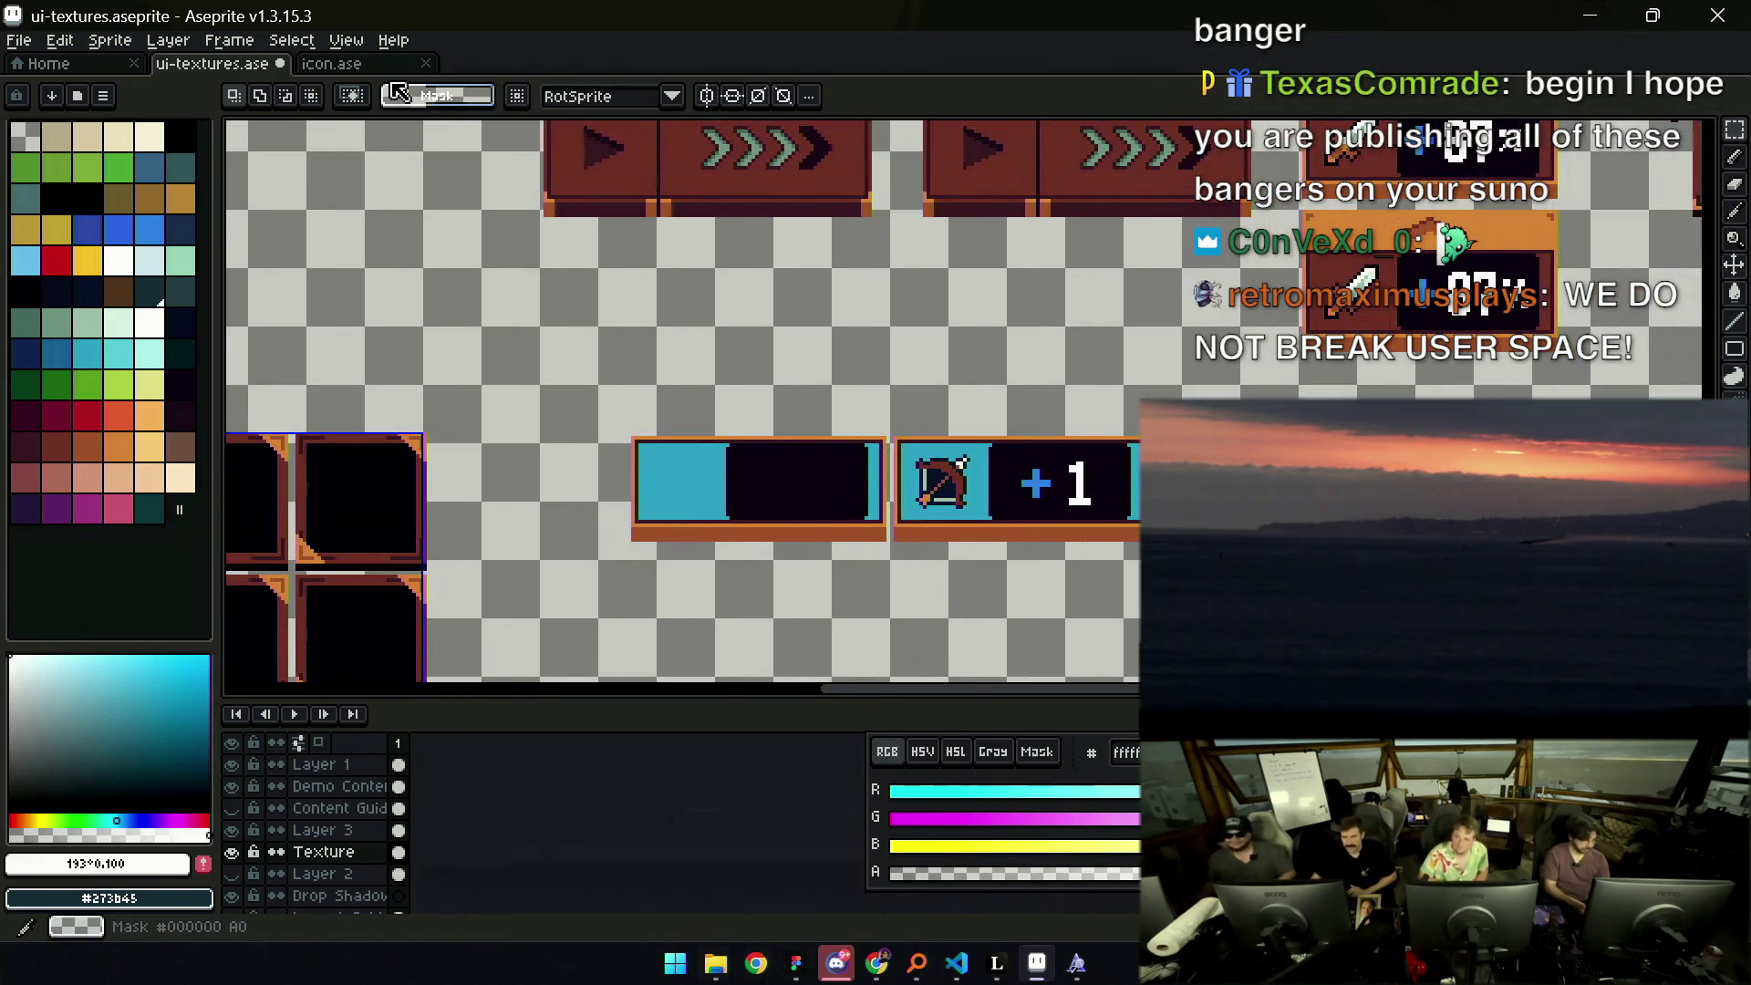
key("ctrl+Tab")
mouse_move(599, 803)
left_mouse_down()
mouse_move(467, 800)
mouse_move(667, 792)
left_mouse_up()
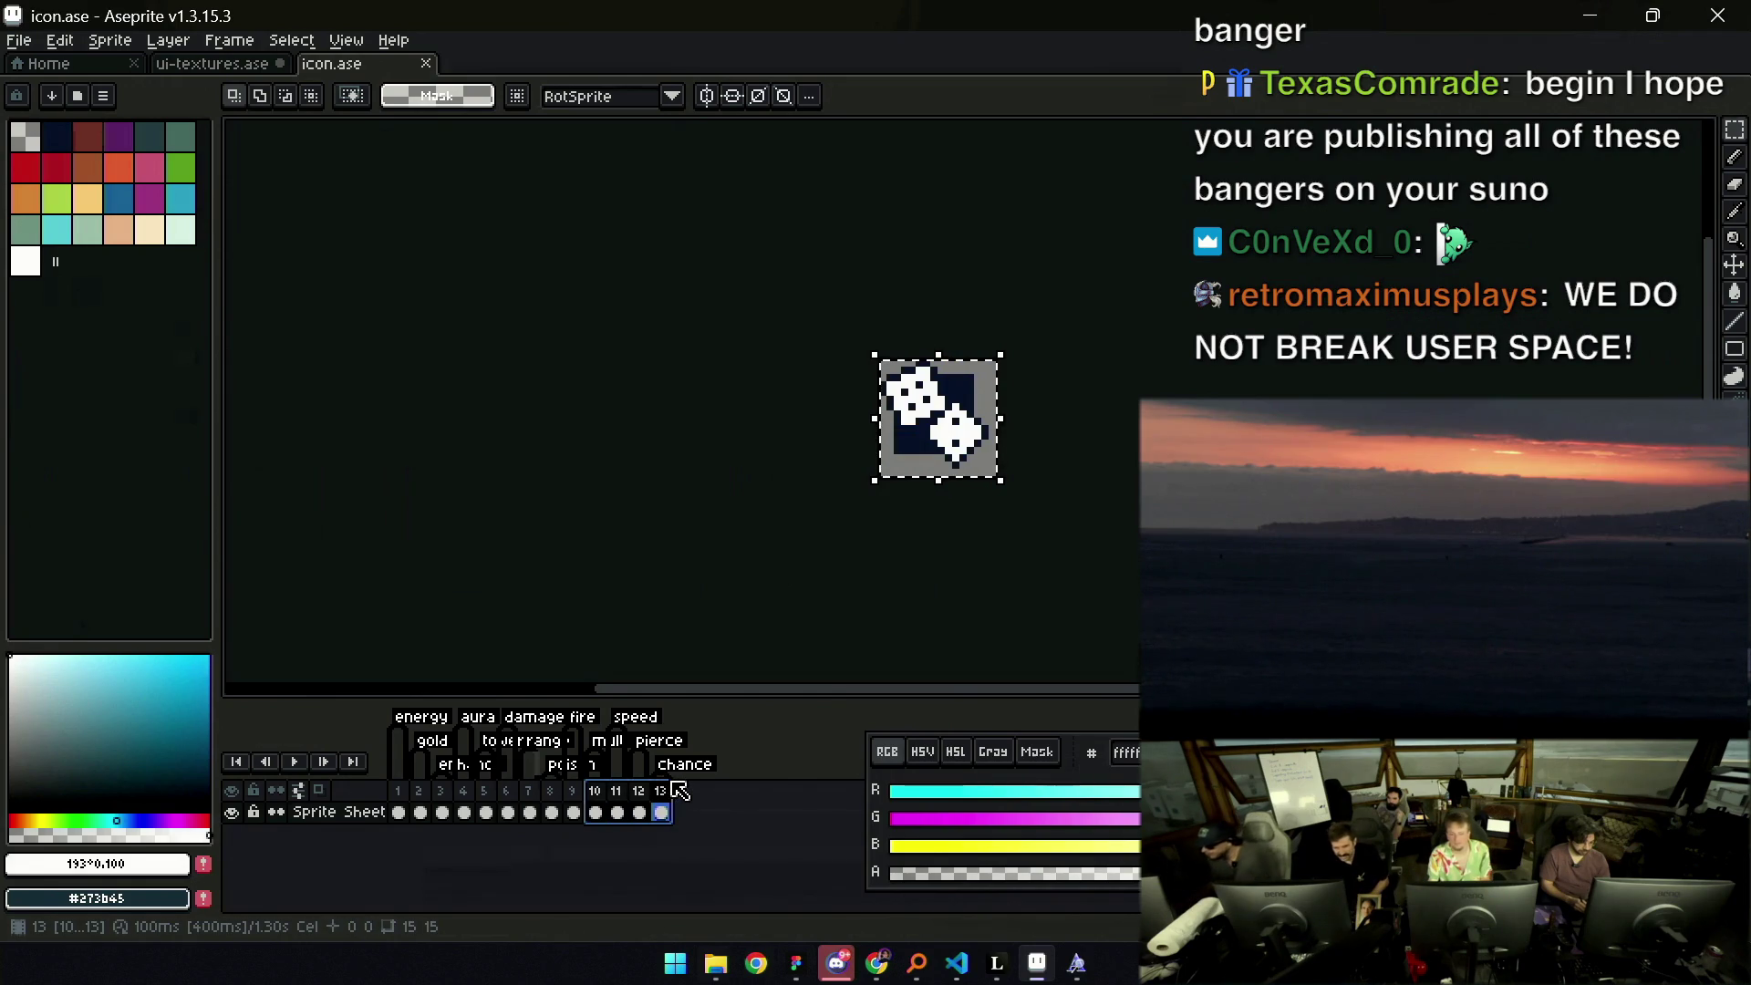
left_click(642, 808)
double_click(640, 793)
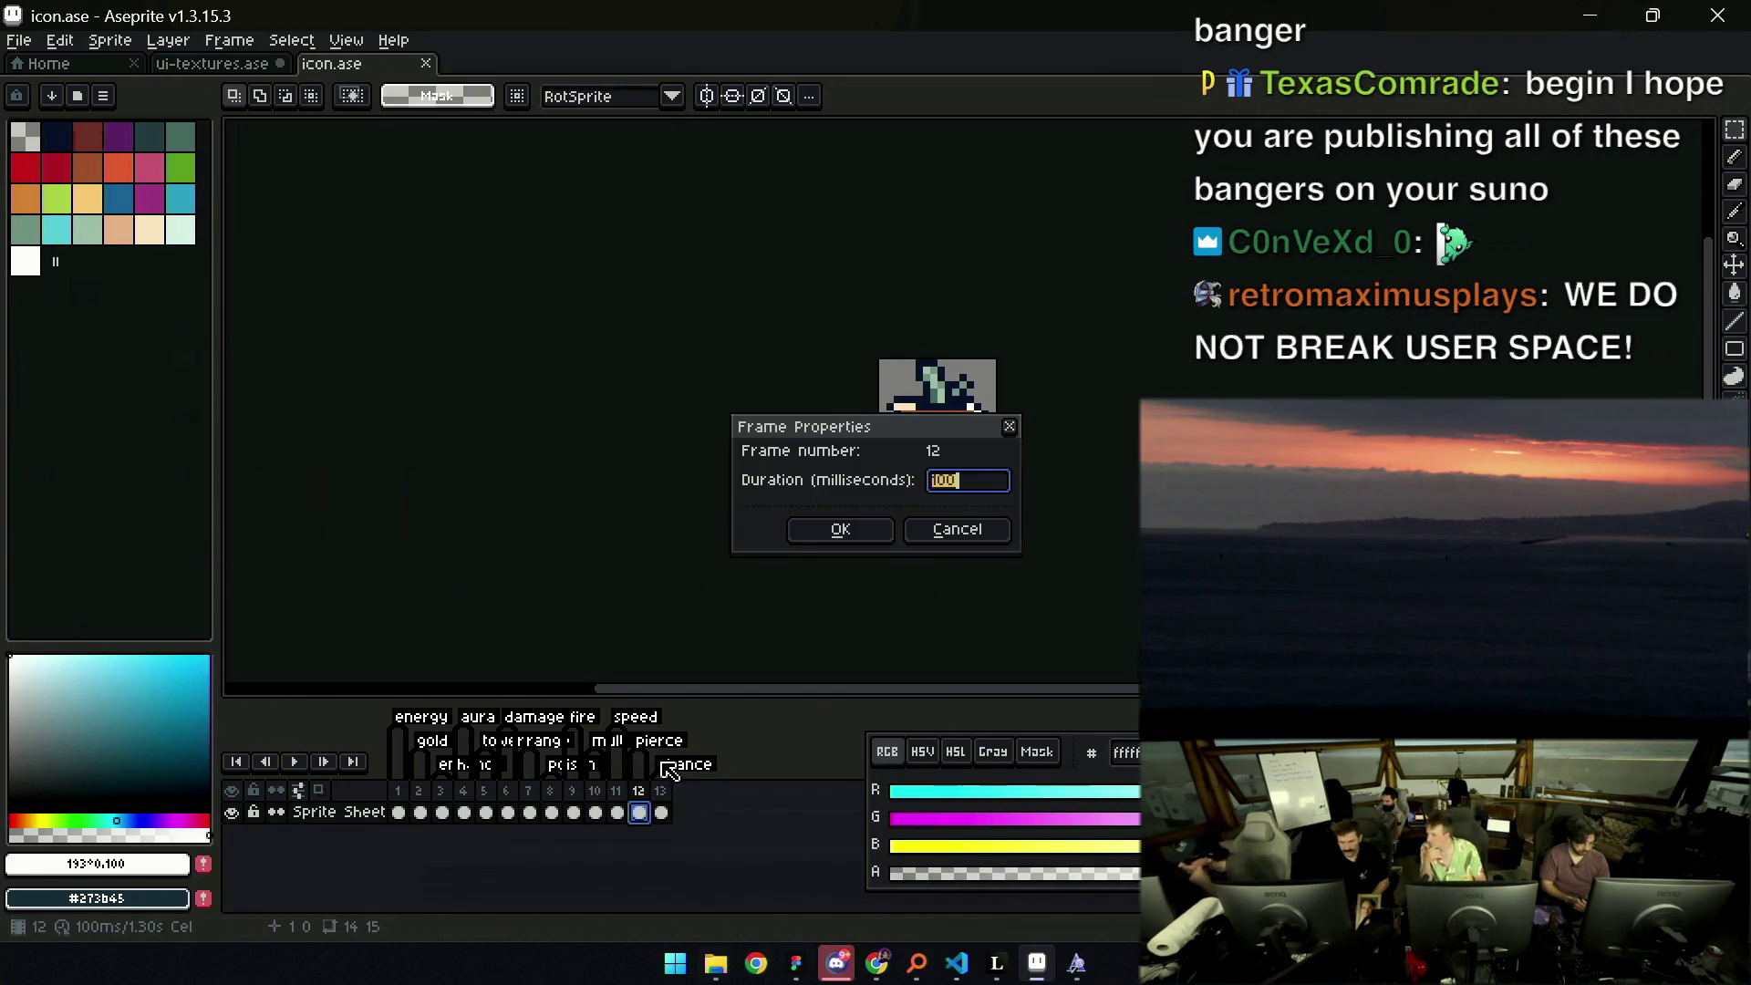
left_click(949, 535)
key("ctrl+a")
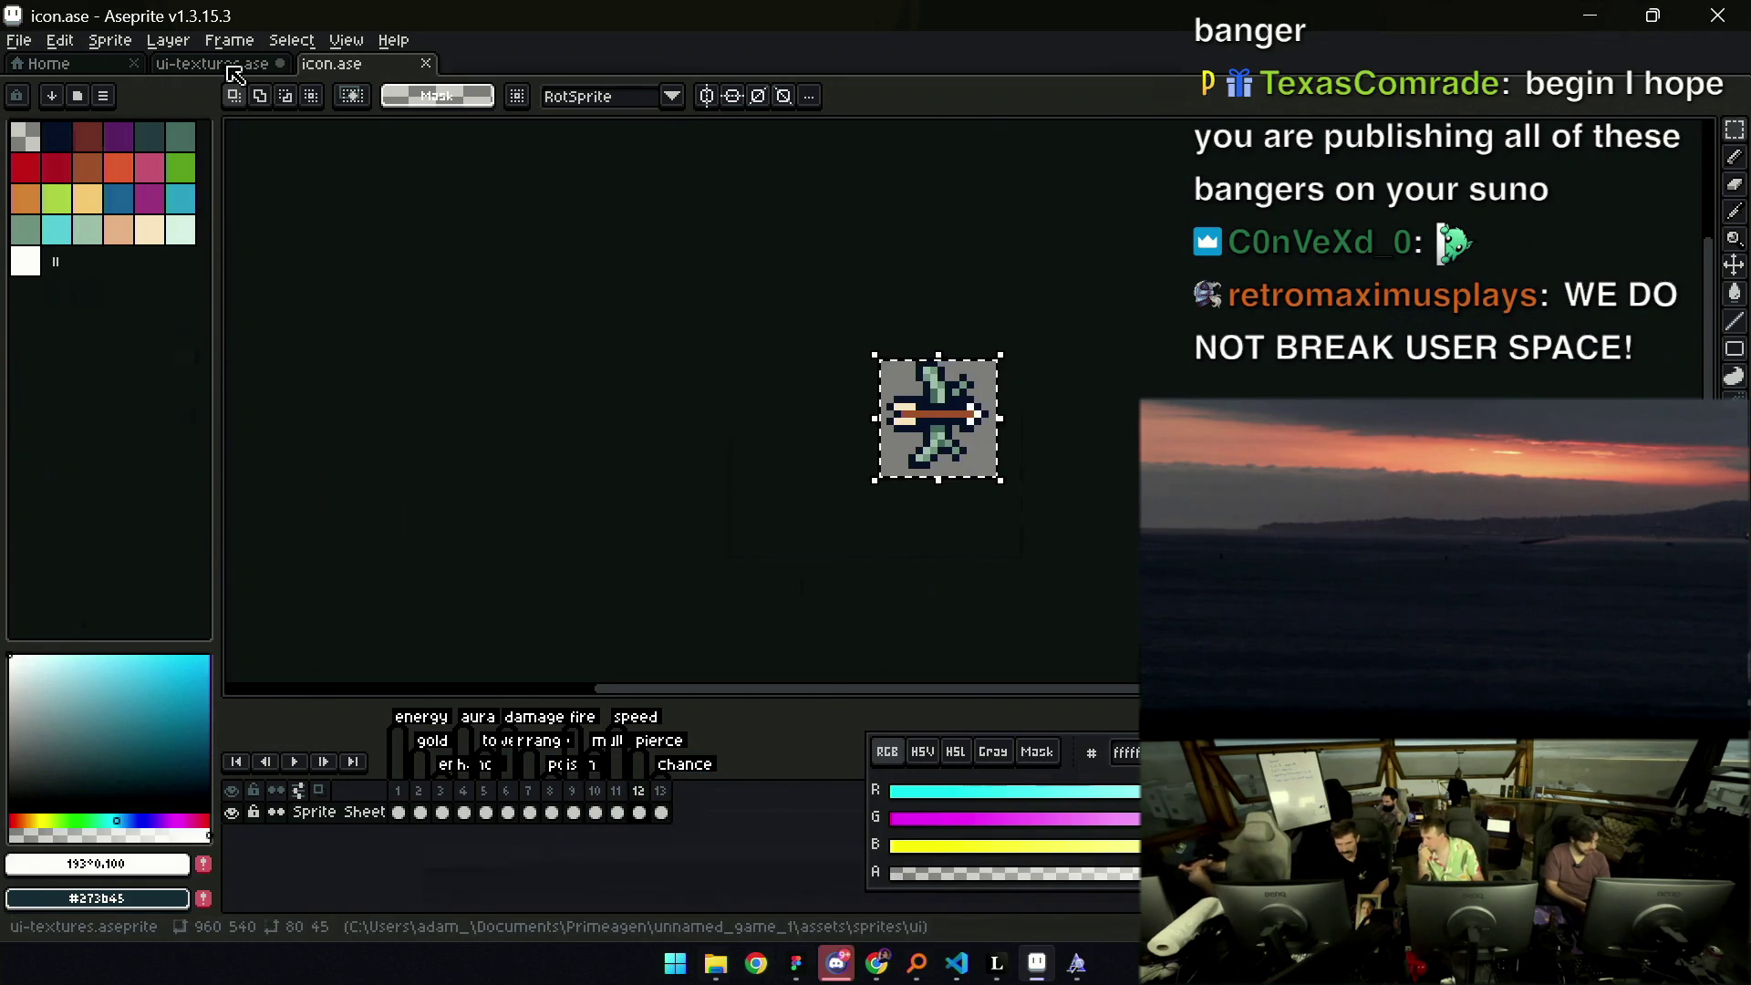
left_click(239, 64)
key("ctrl+v")
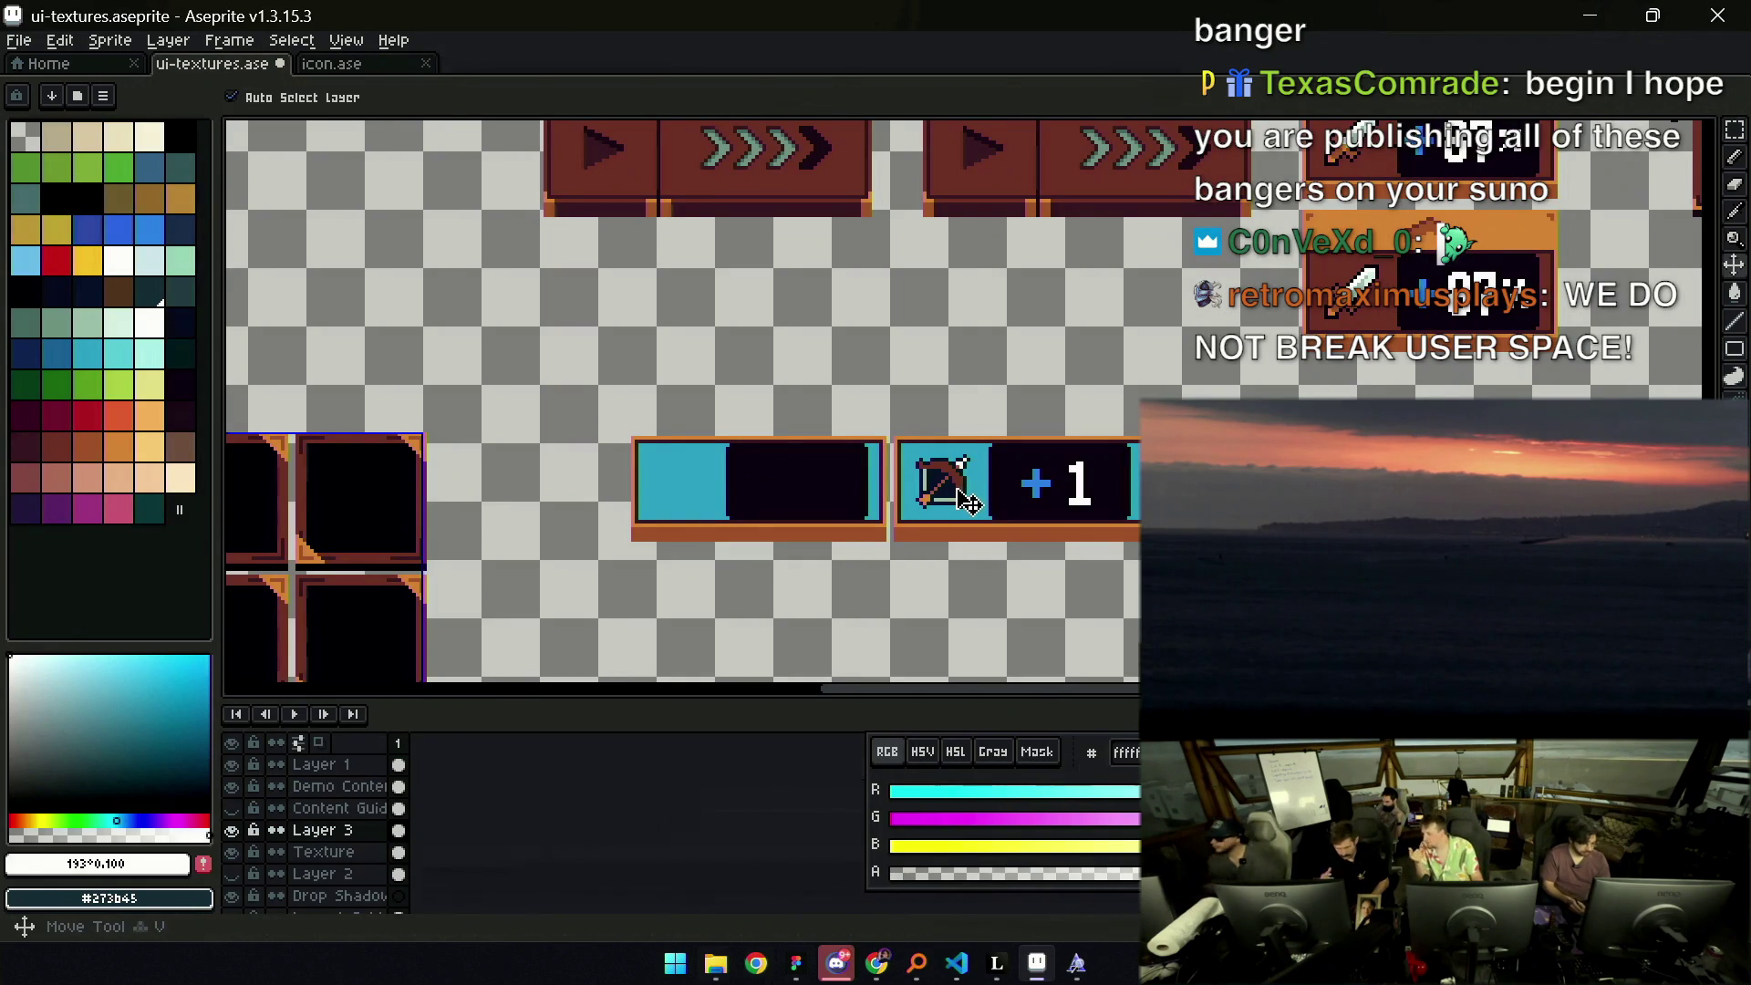
left_click_drag(957, 401, 706, 496)
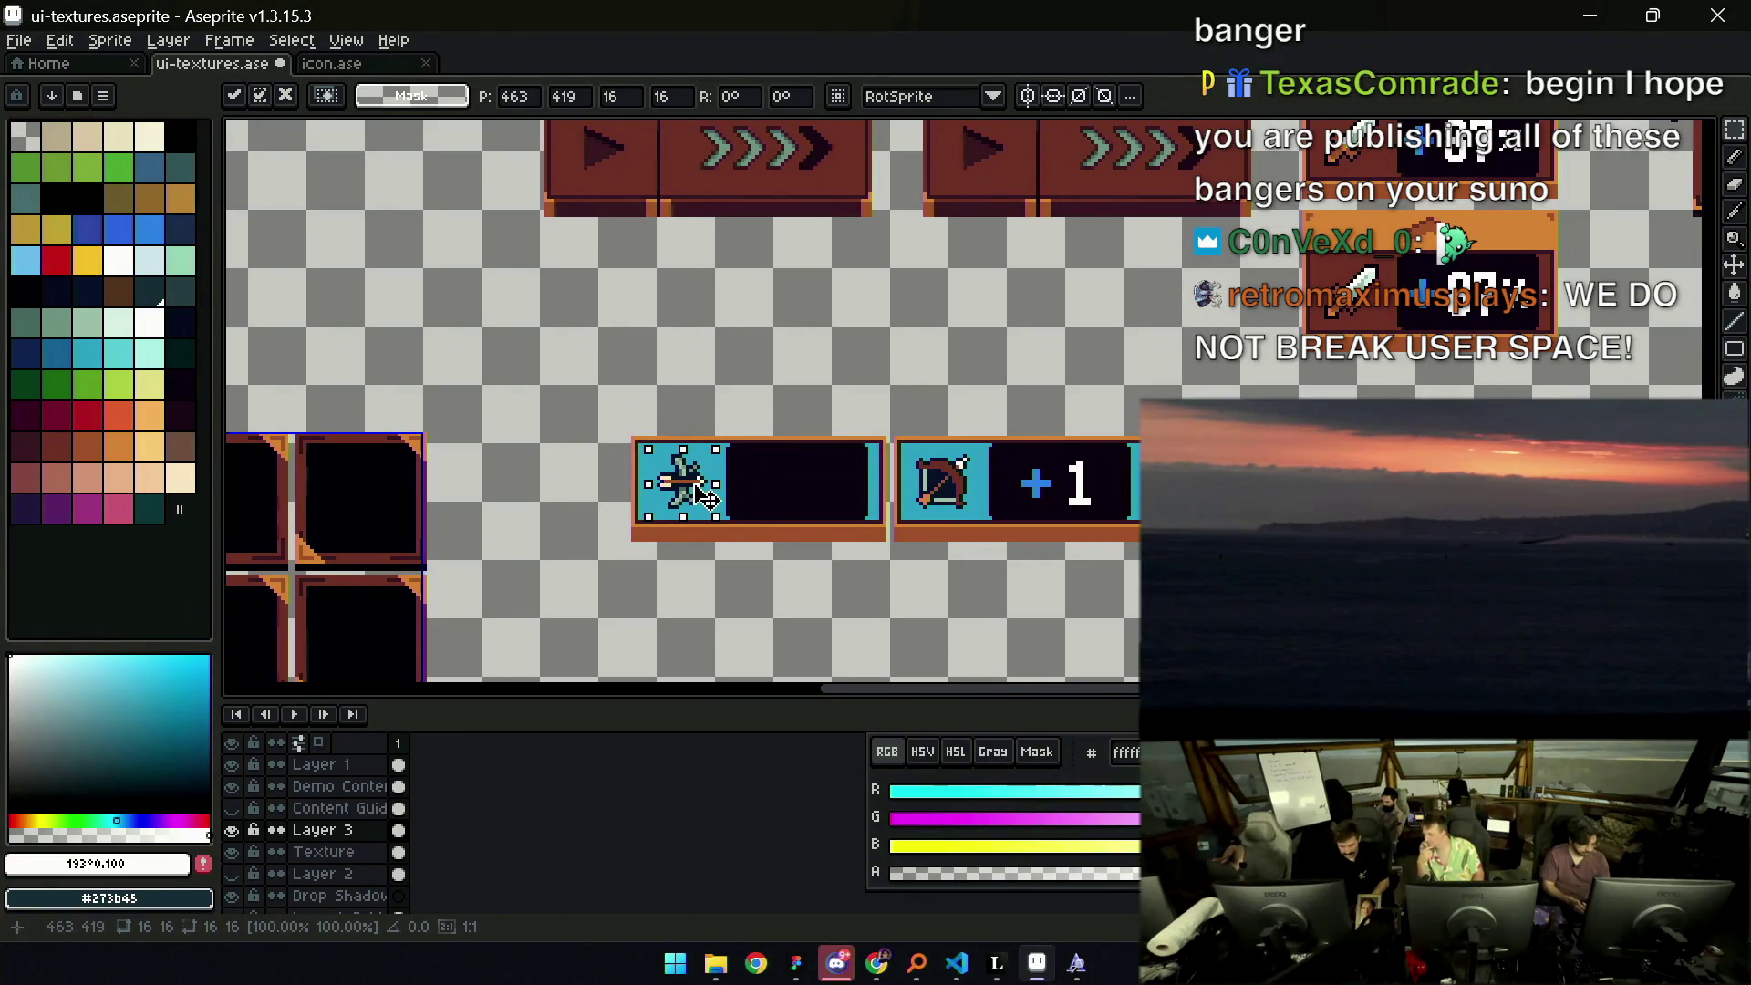
key("Return")
Copy the +1 stat text on the Demo Content layer into the new arrow panel
left_click(1049, 483, "ctrl")
left_click_drag(1053, 484, 816, 492)
key("Return")
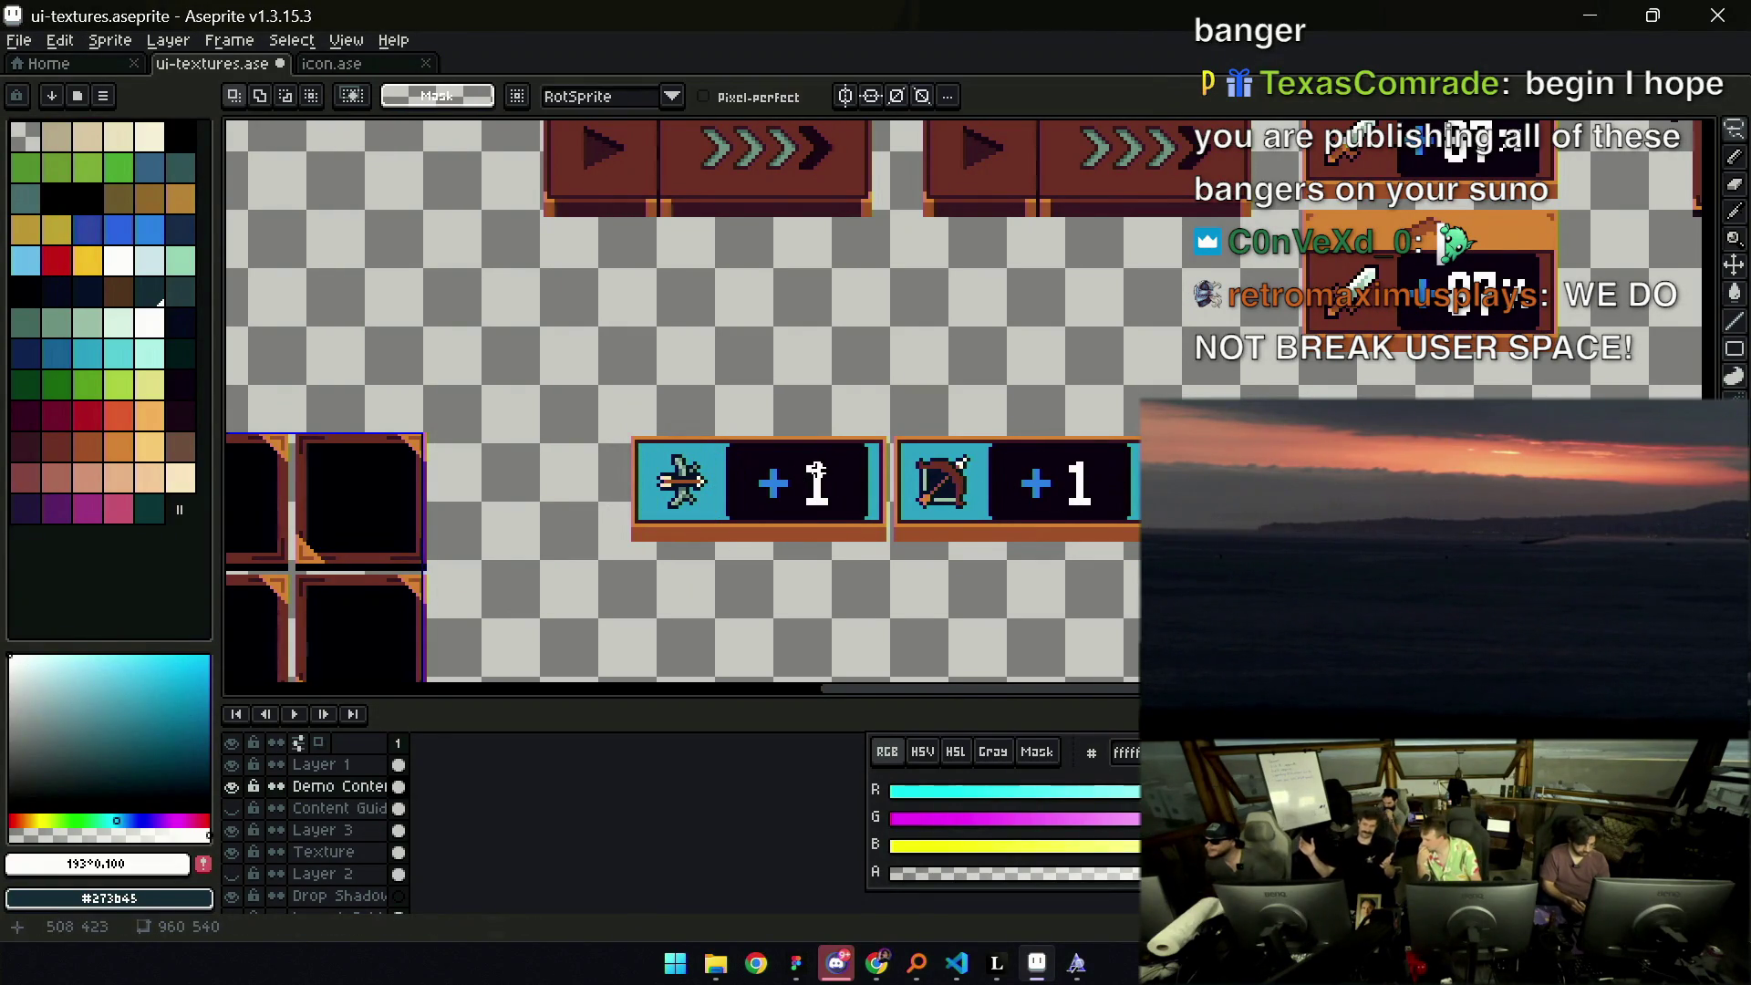
key("z")
left_click(843, 492)
scroll(1012, 443, "right", 3)
scroll(1076, 442, "up", 1)
Duplicate the '1' beside itself so the arrow panel reads +11
key("e")
key("h")
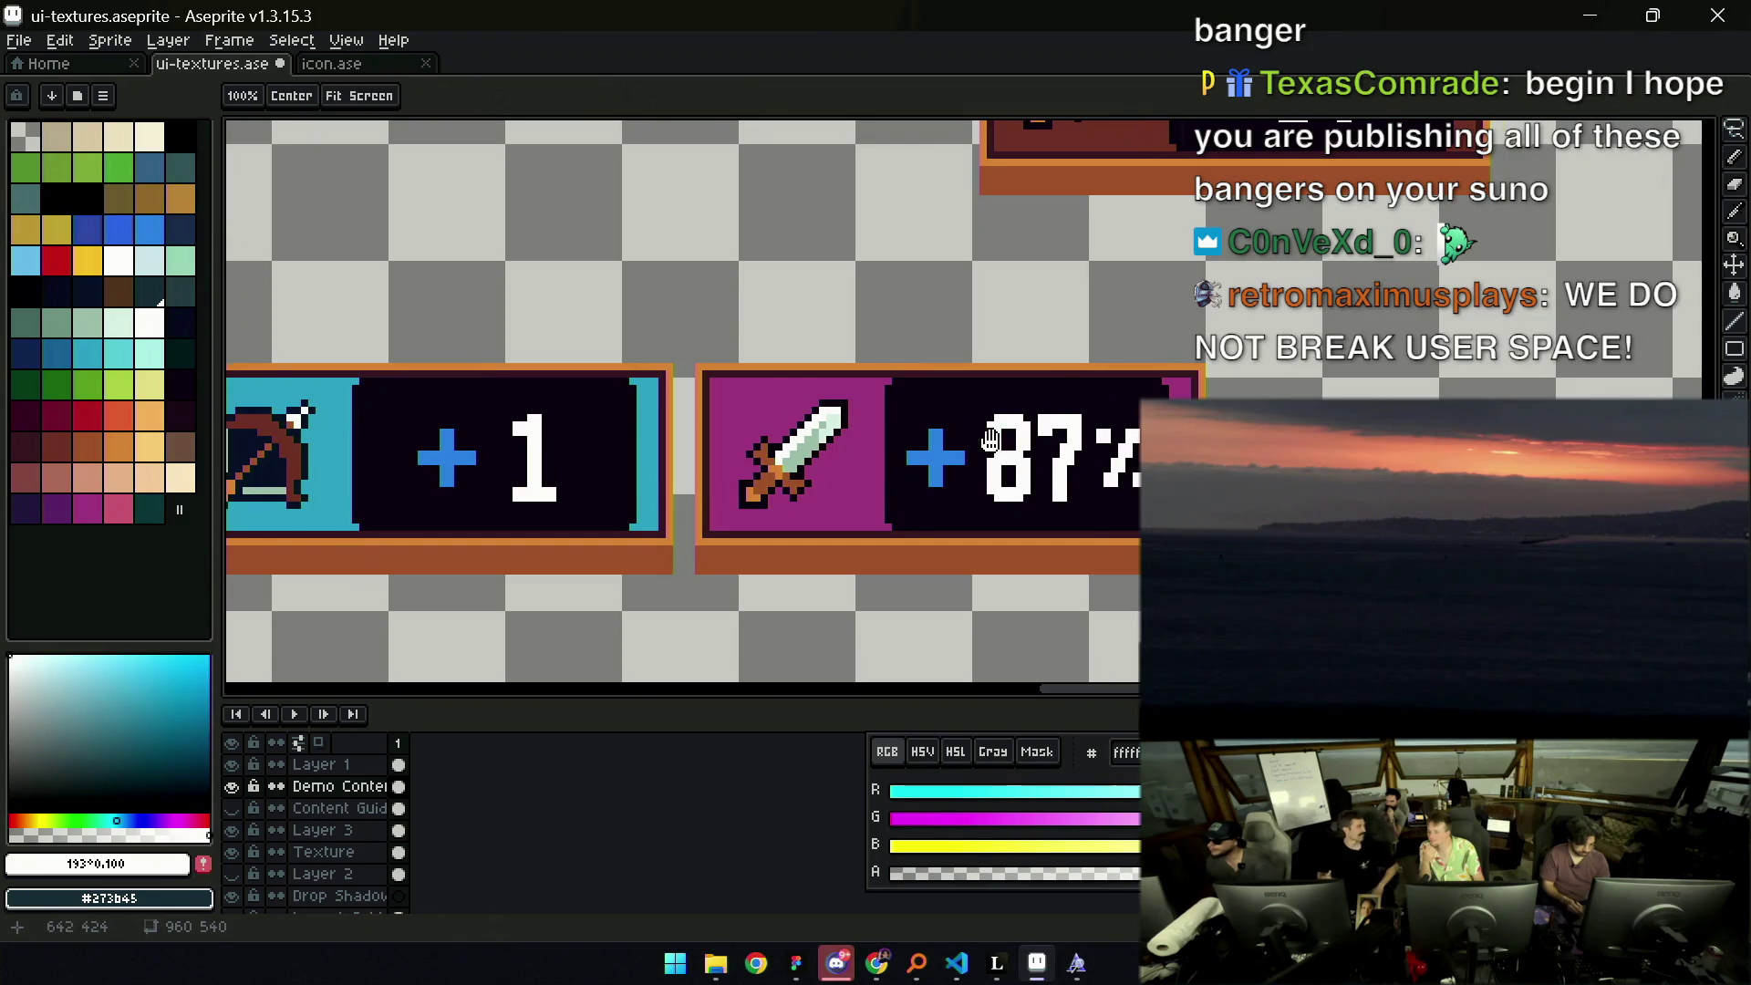
left_click_drag(807, 443, 1120, 443)
scroll(1120, 442, "down", 1)
left_click_drag(805, 440, 1065, 439)
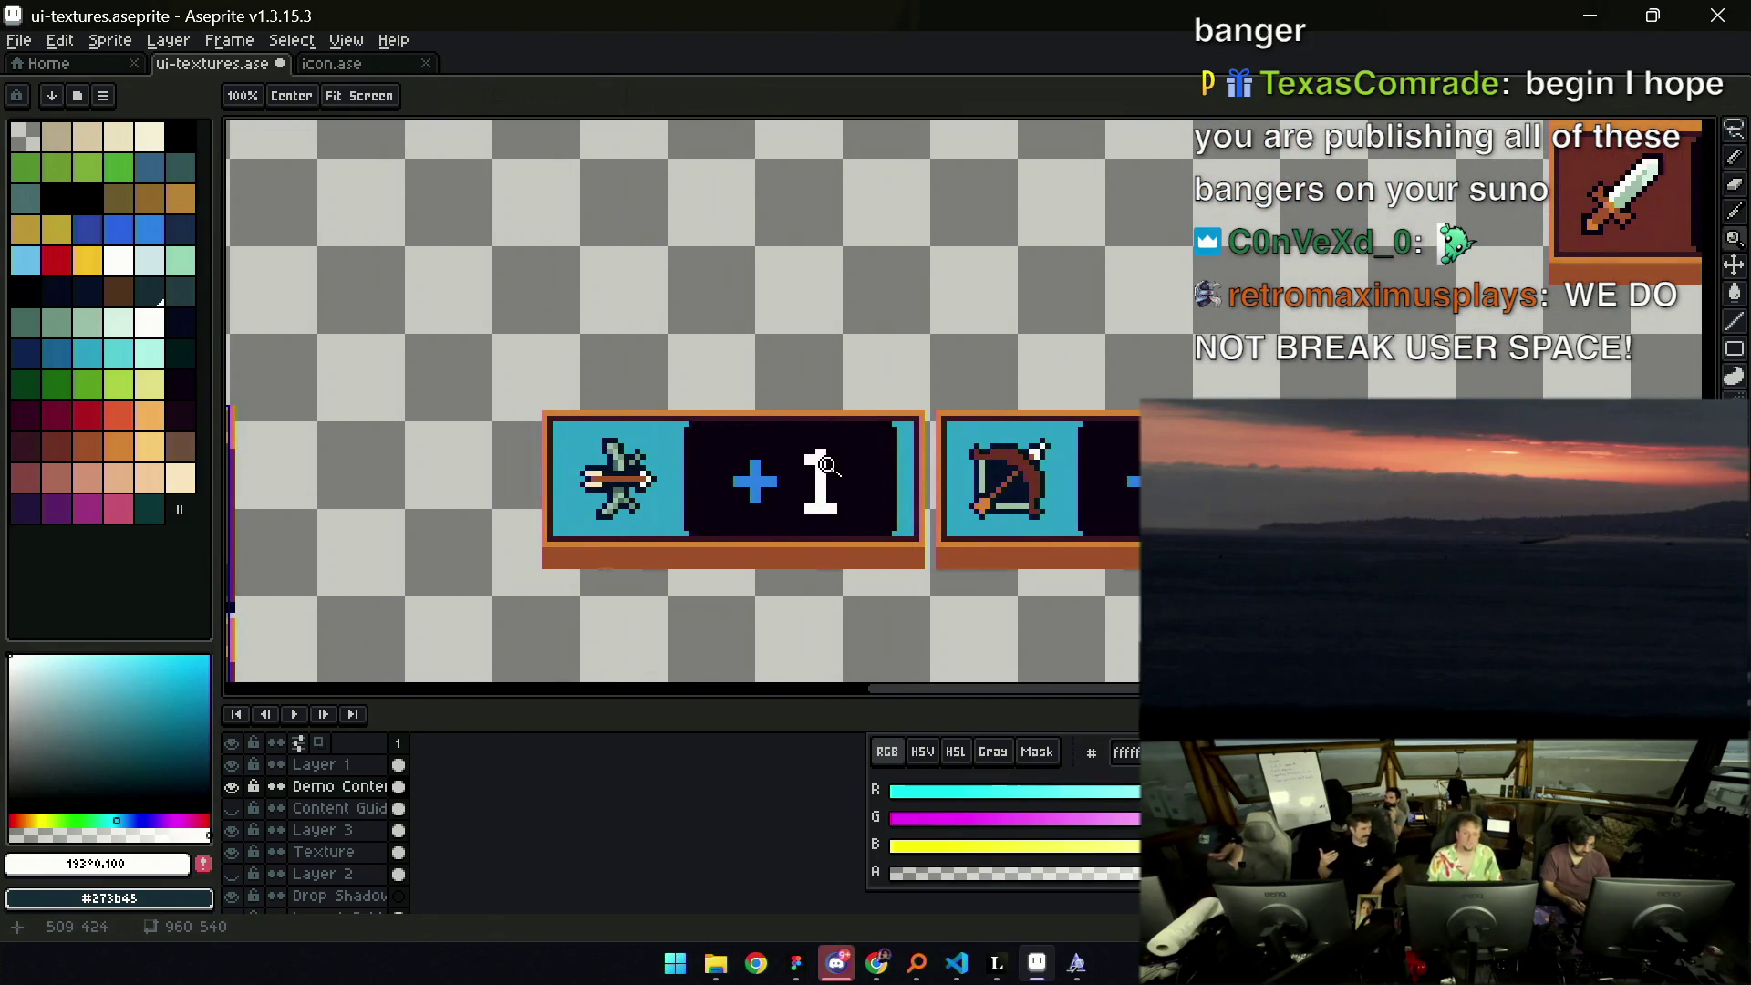
key("q")
mouse_move(812, 428)
left_mouse_down()
mouse_move(807, 537)
mouse_move(849, 425)
left_mouse_up()
left_click_drag(820, 511, 870, 508)
key("ctrl+d")
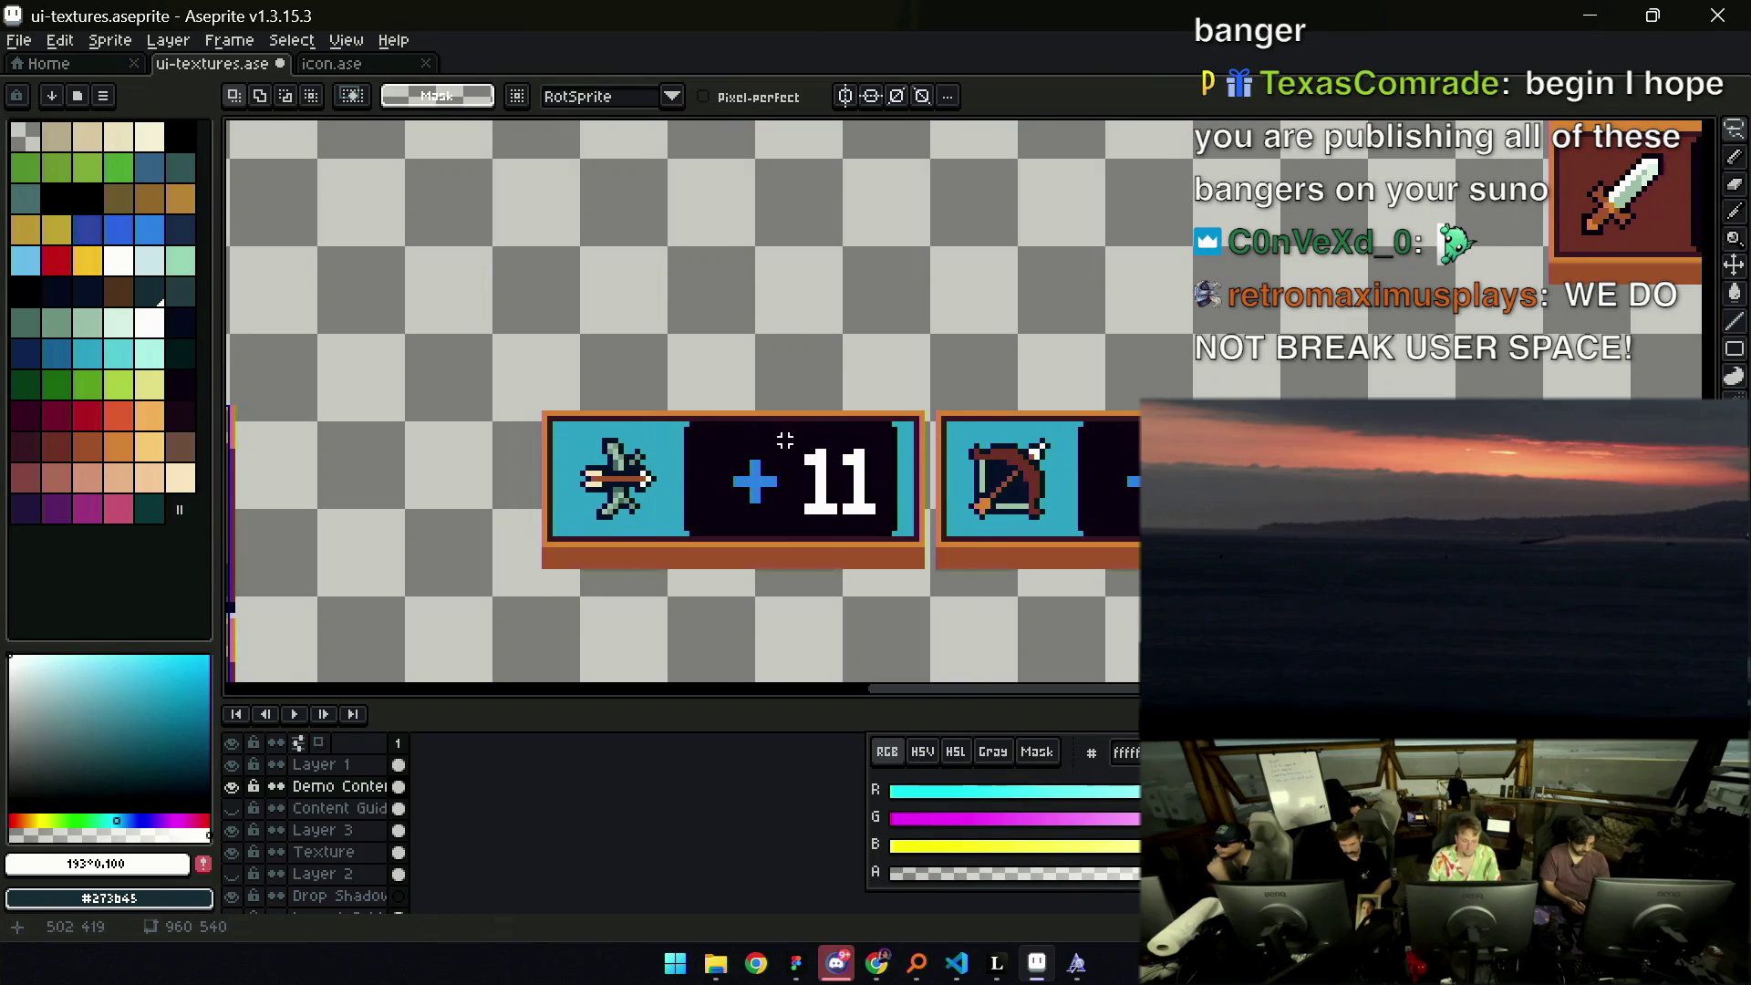
Recenter '+11' in its dark box, then select the row of three stat panels
mouse_move(717, 420)
left_mouse_down()
mouse_move(892, 540)
mouse_move(857, 486)
left_mouse_up()
key("z")
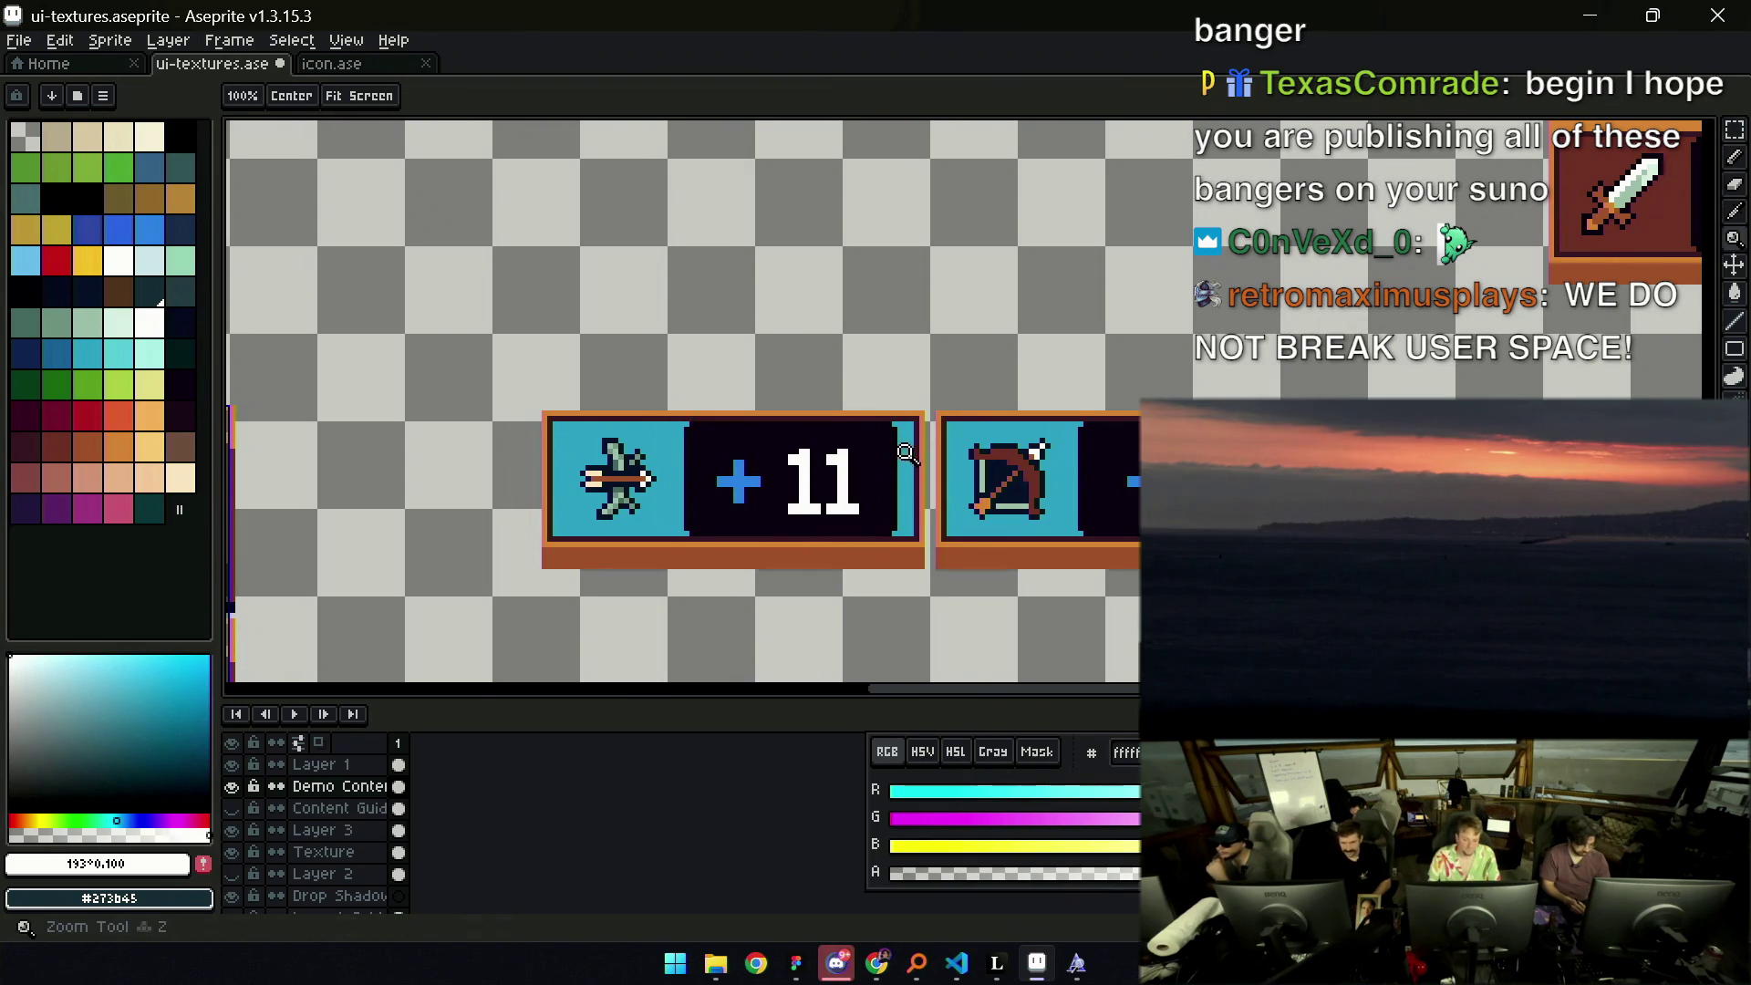
scroll(873, 474, "down", 2)
scroll(881, 438, "down", 1)
scroll(881, 434, "up", 1)
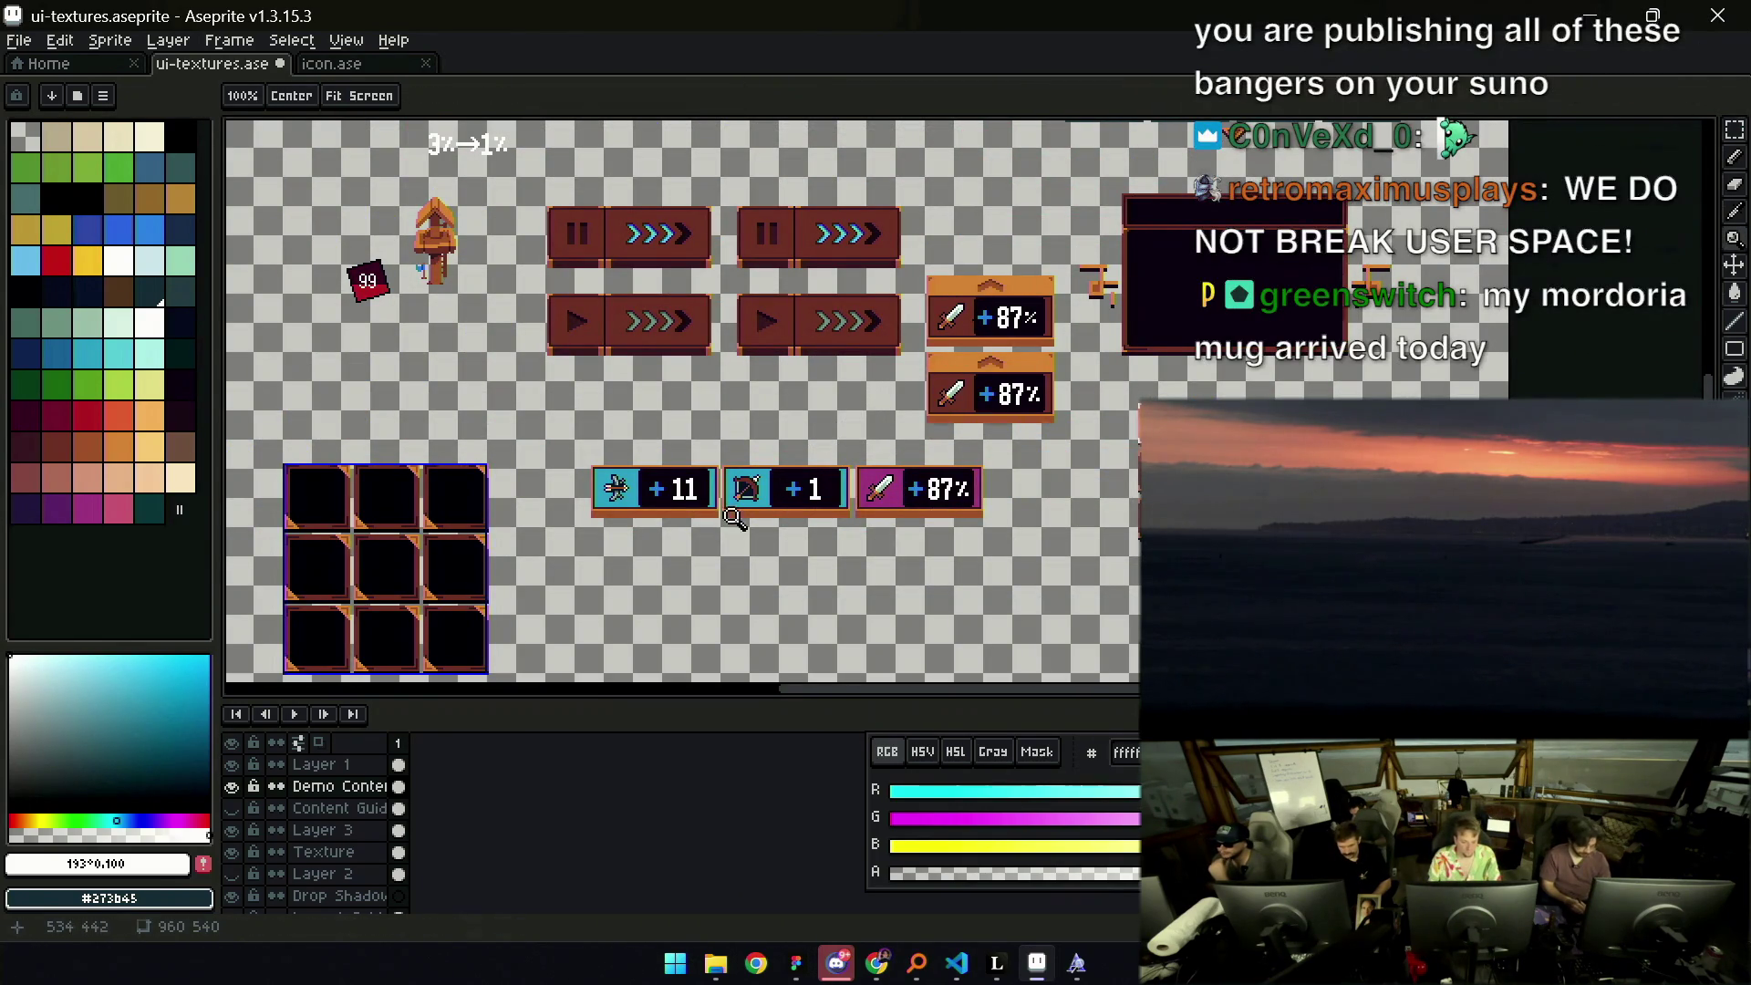
key("m")
left_click_drag(584, 537, 1000, 449)
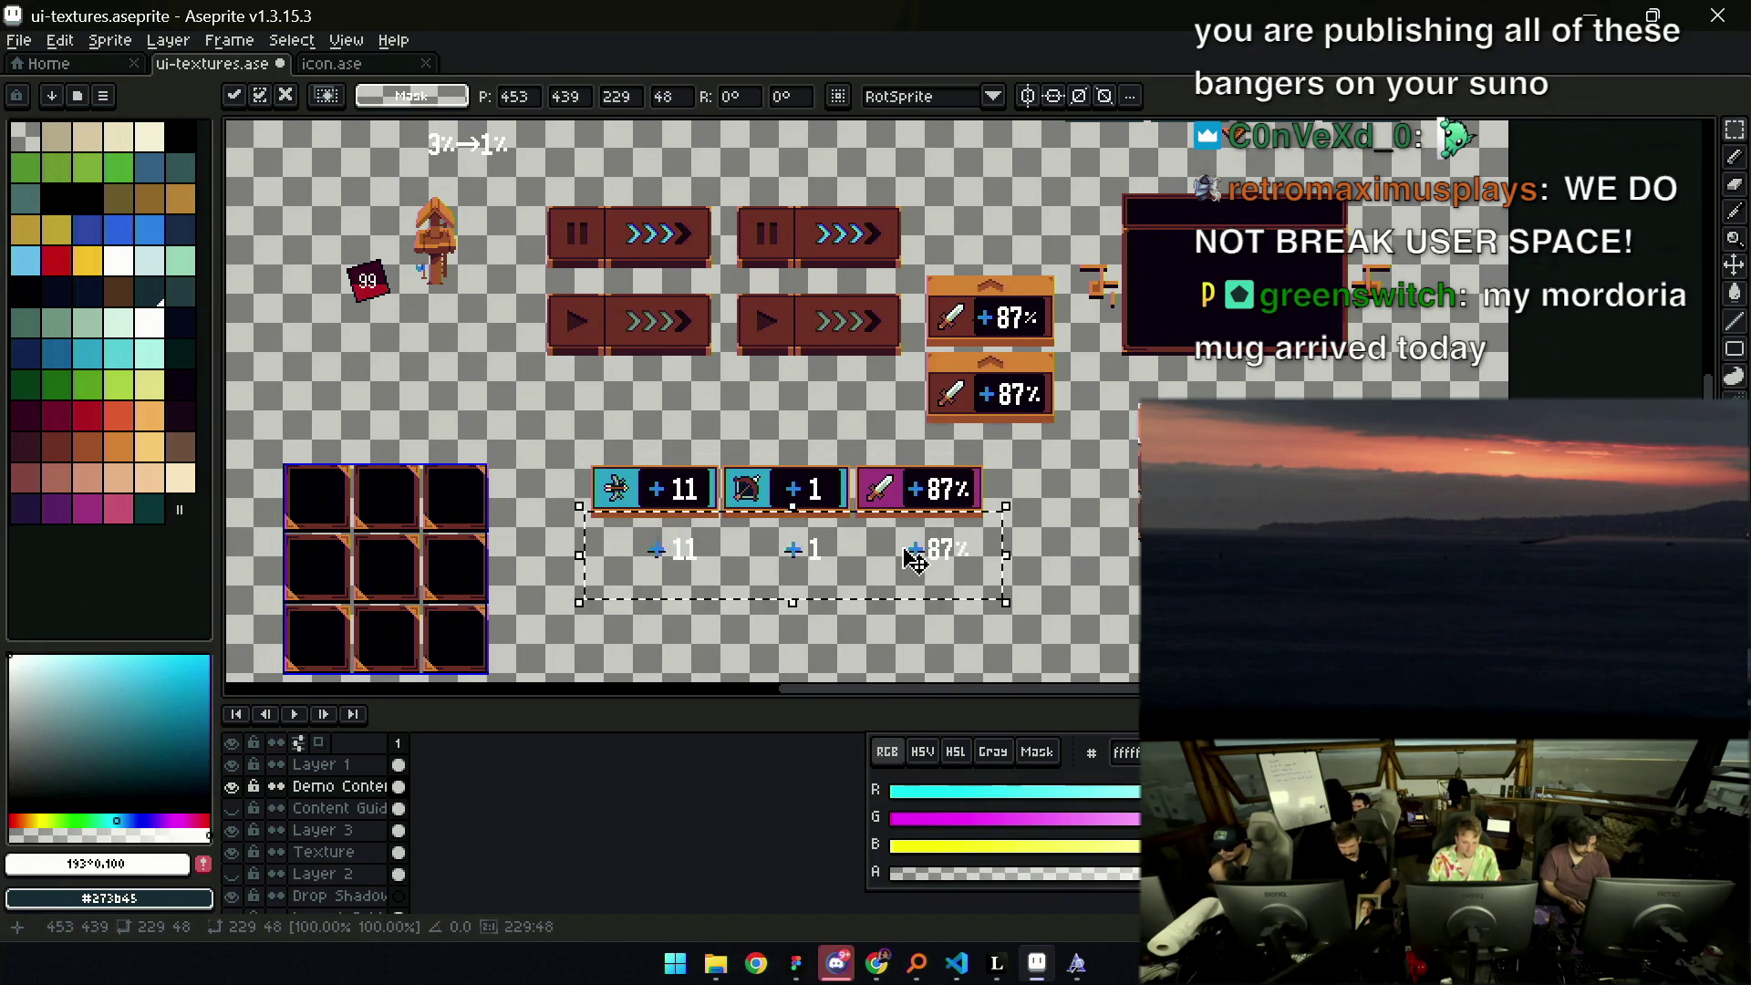
Duplicate the three panel backgrounds on the Texture layer one row lower as blank panels
key("v")
left_click(842, 512)
left_click_drag(846, 520, 846, 598)
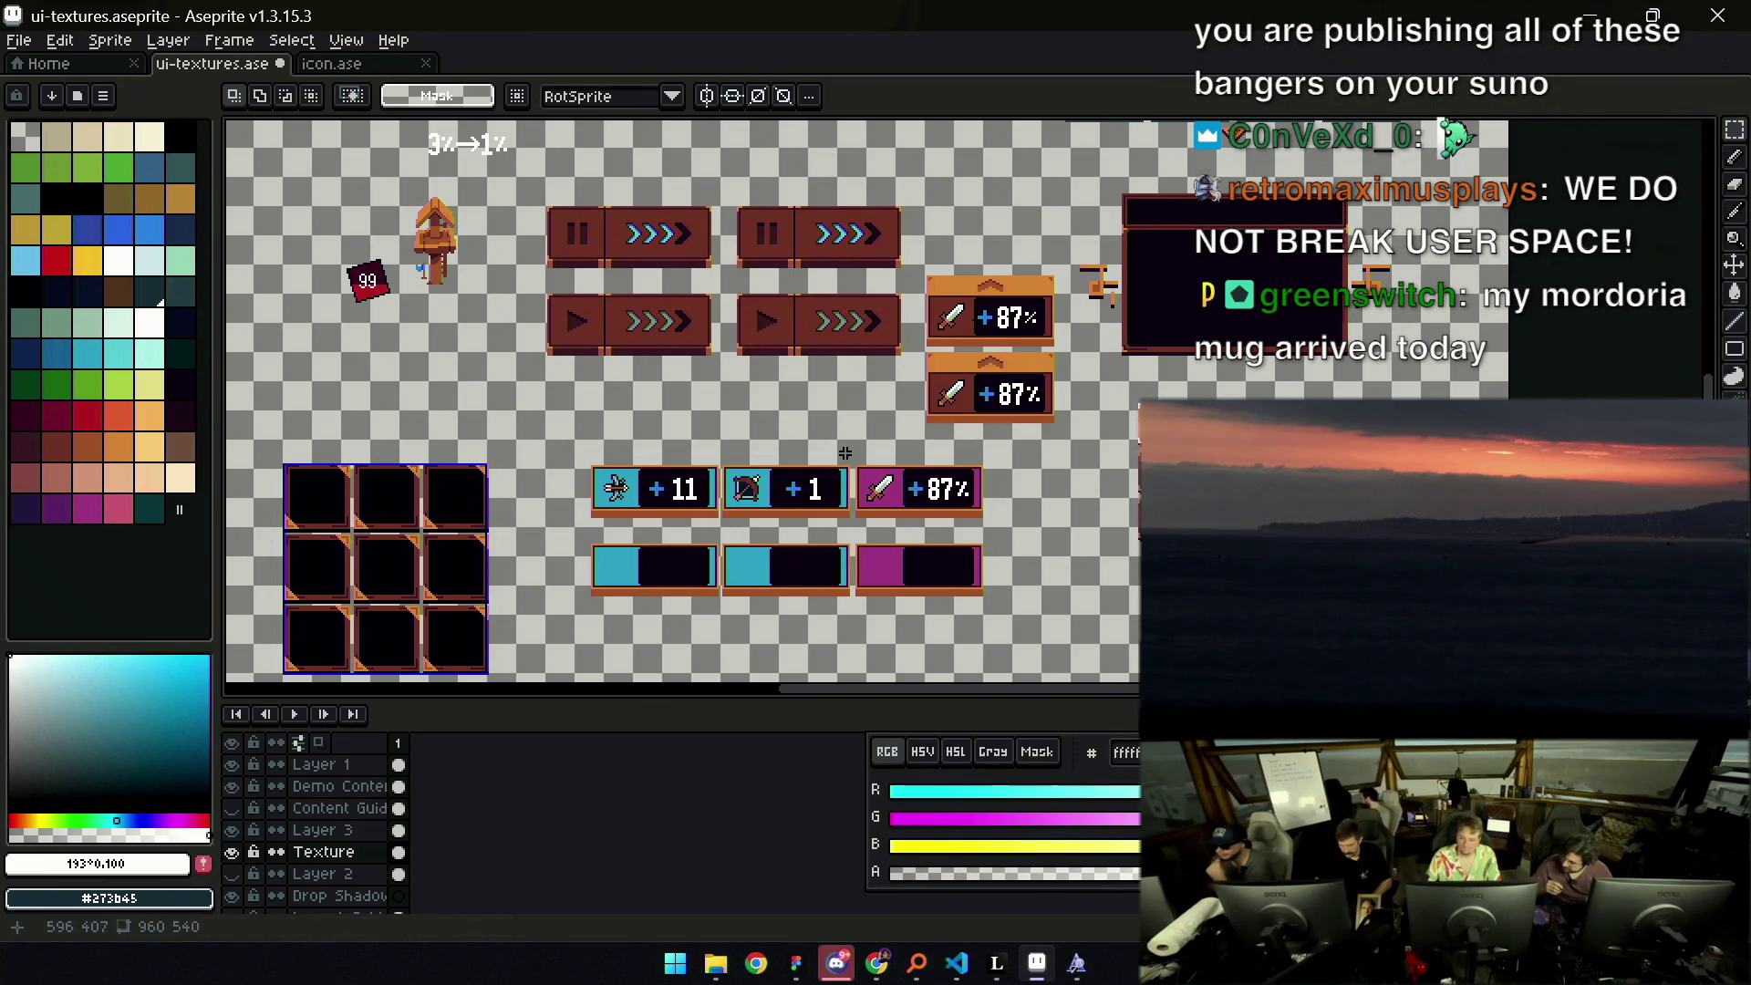
key("z")
left_click(876, 447)
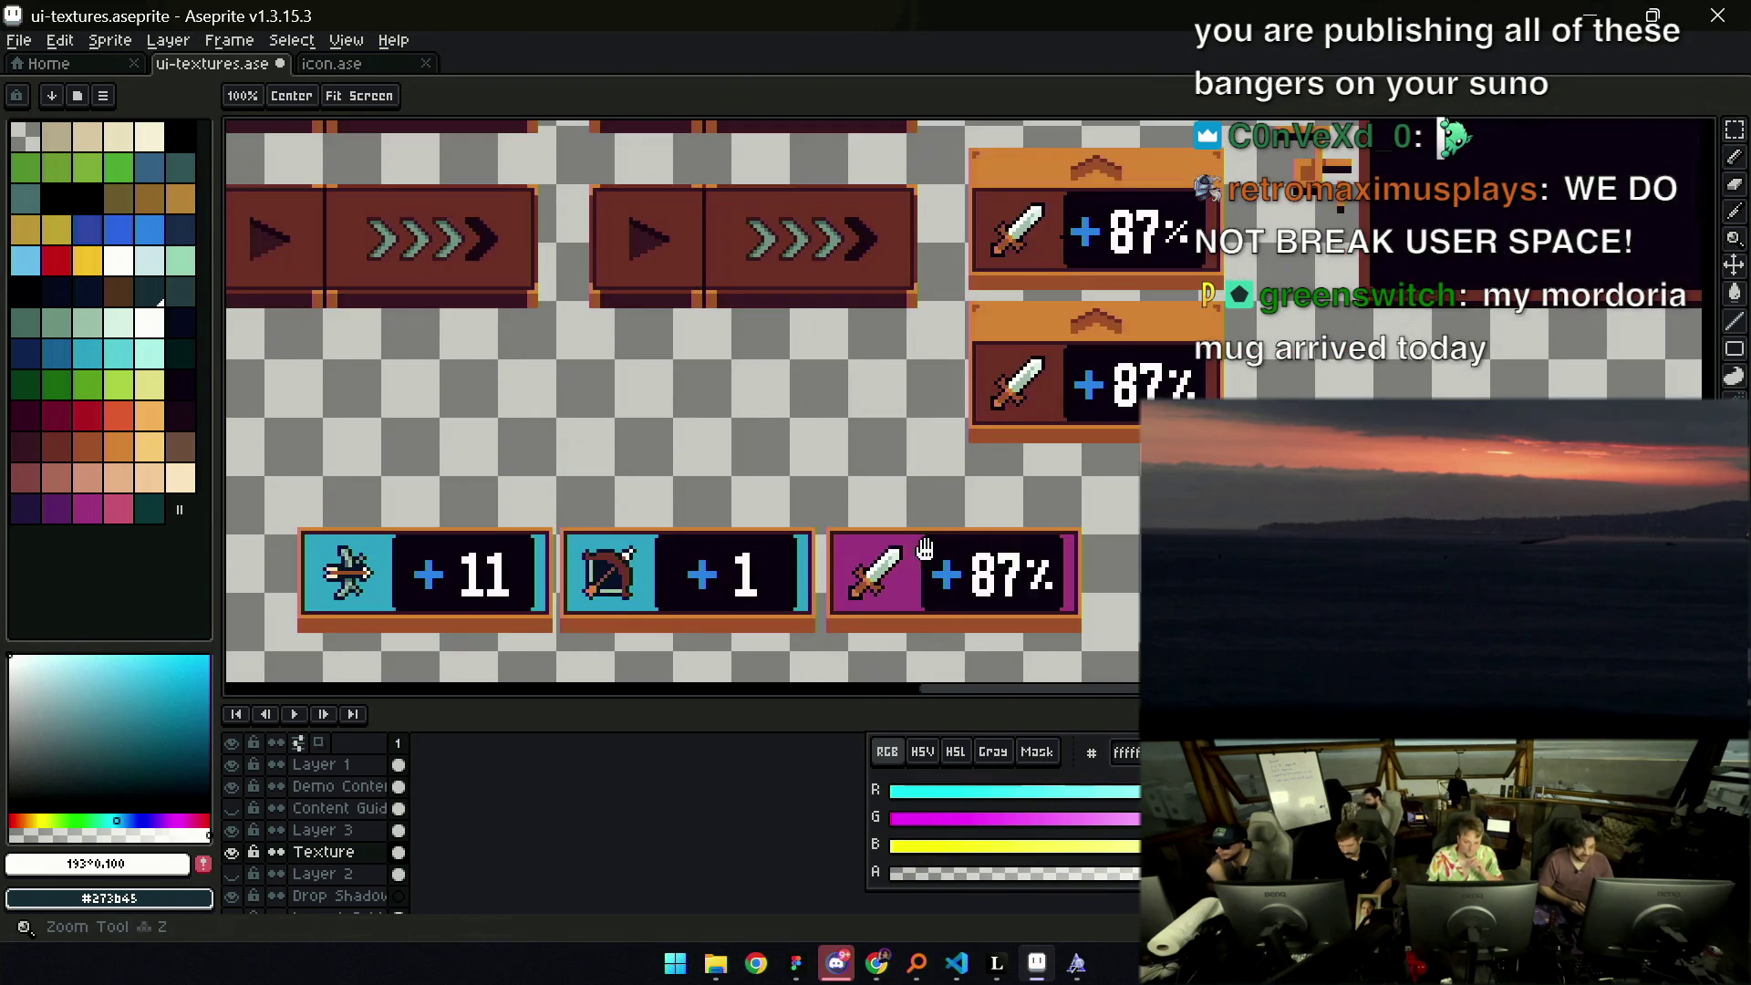
left_click(934, 428)
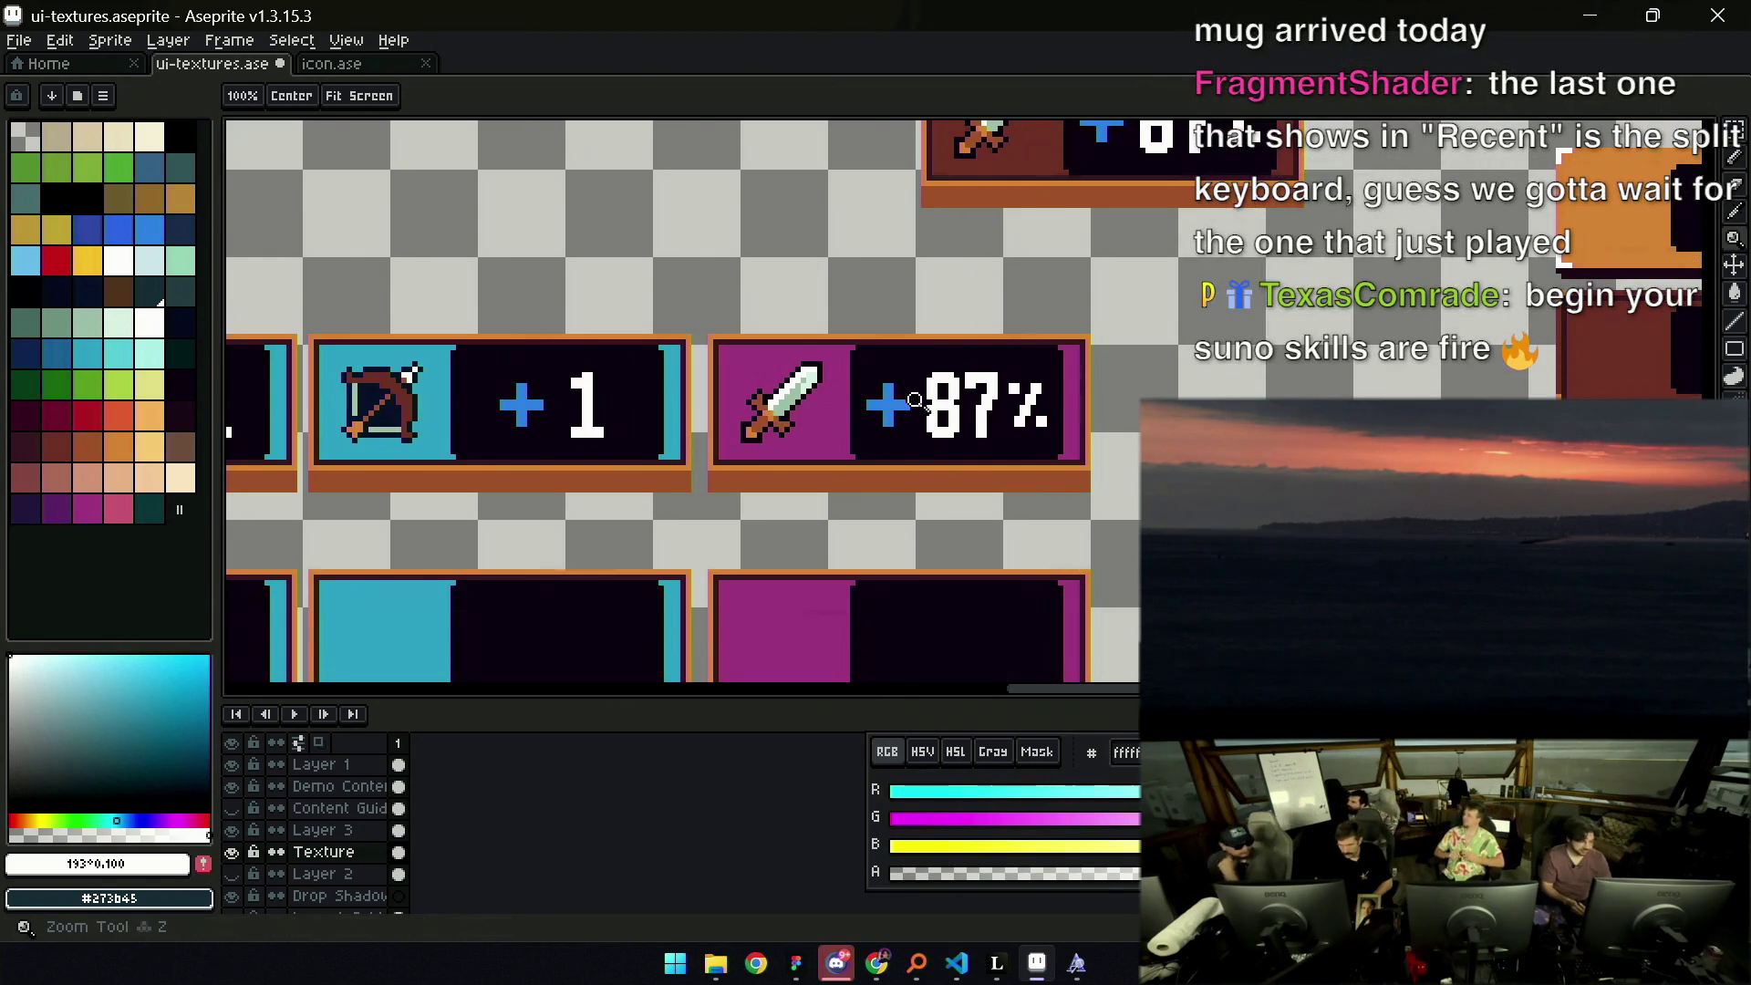
Flood-fill the bow icon slot with a green palette colour
scroll(876, 438, "down", 3)
scroll(848, 421, "up", 2)
key("v")
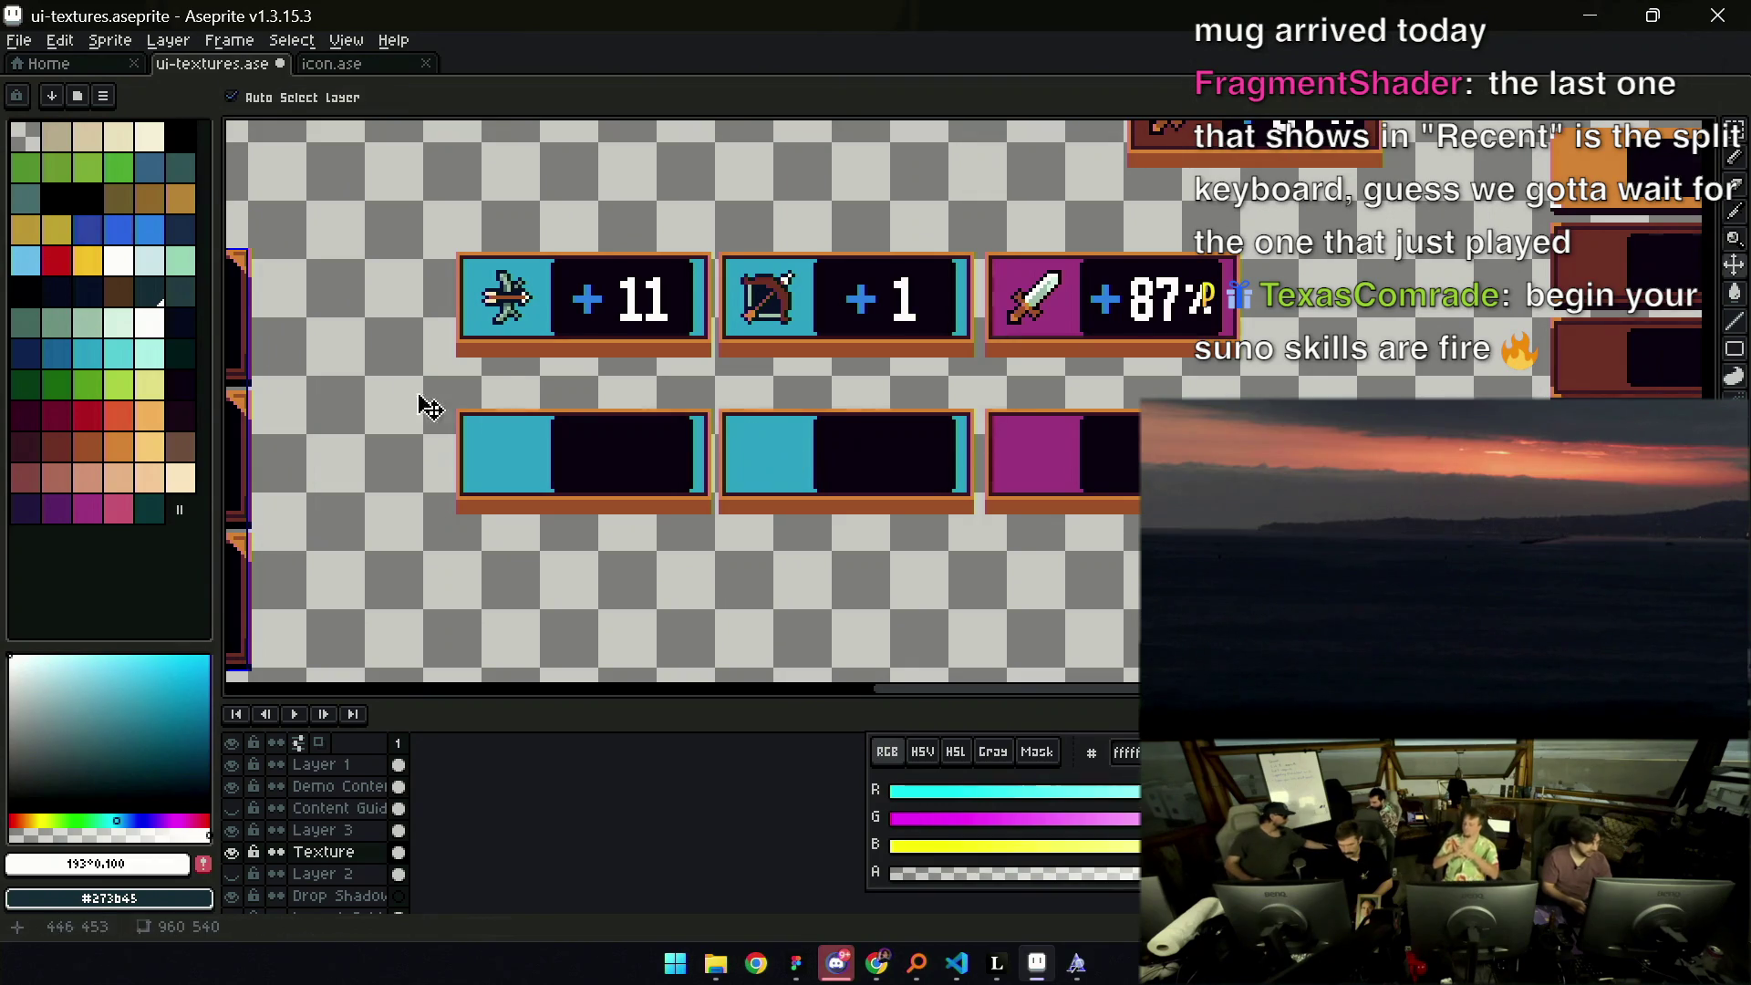
left_click(97, 390)
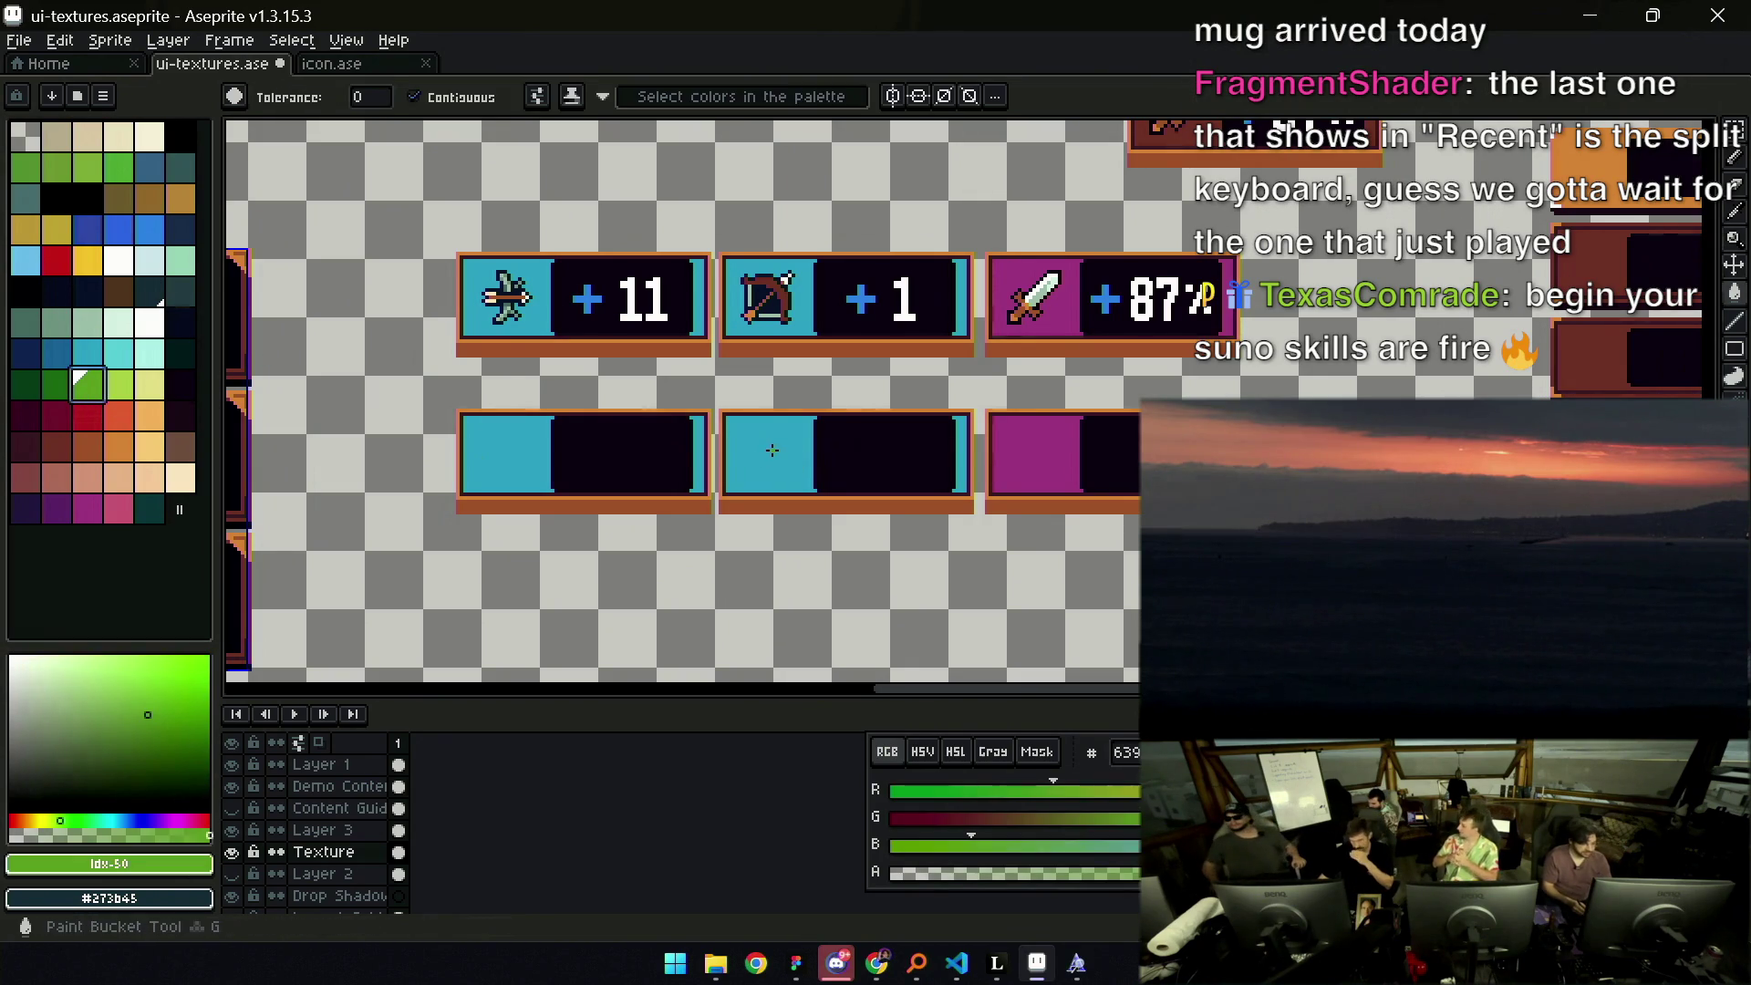
key("g")
left_click(801, 318)
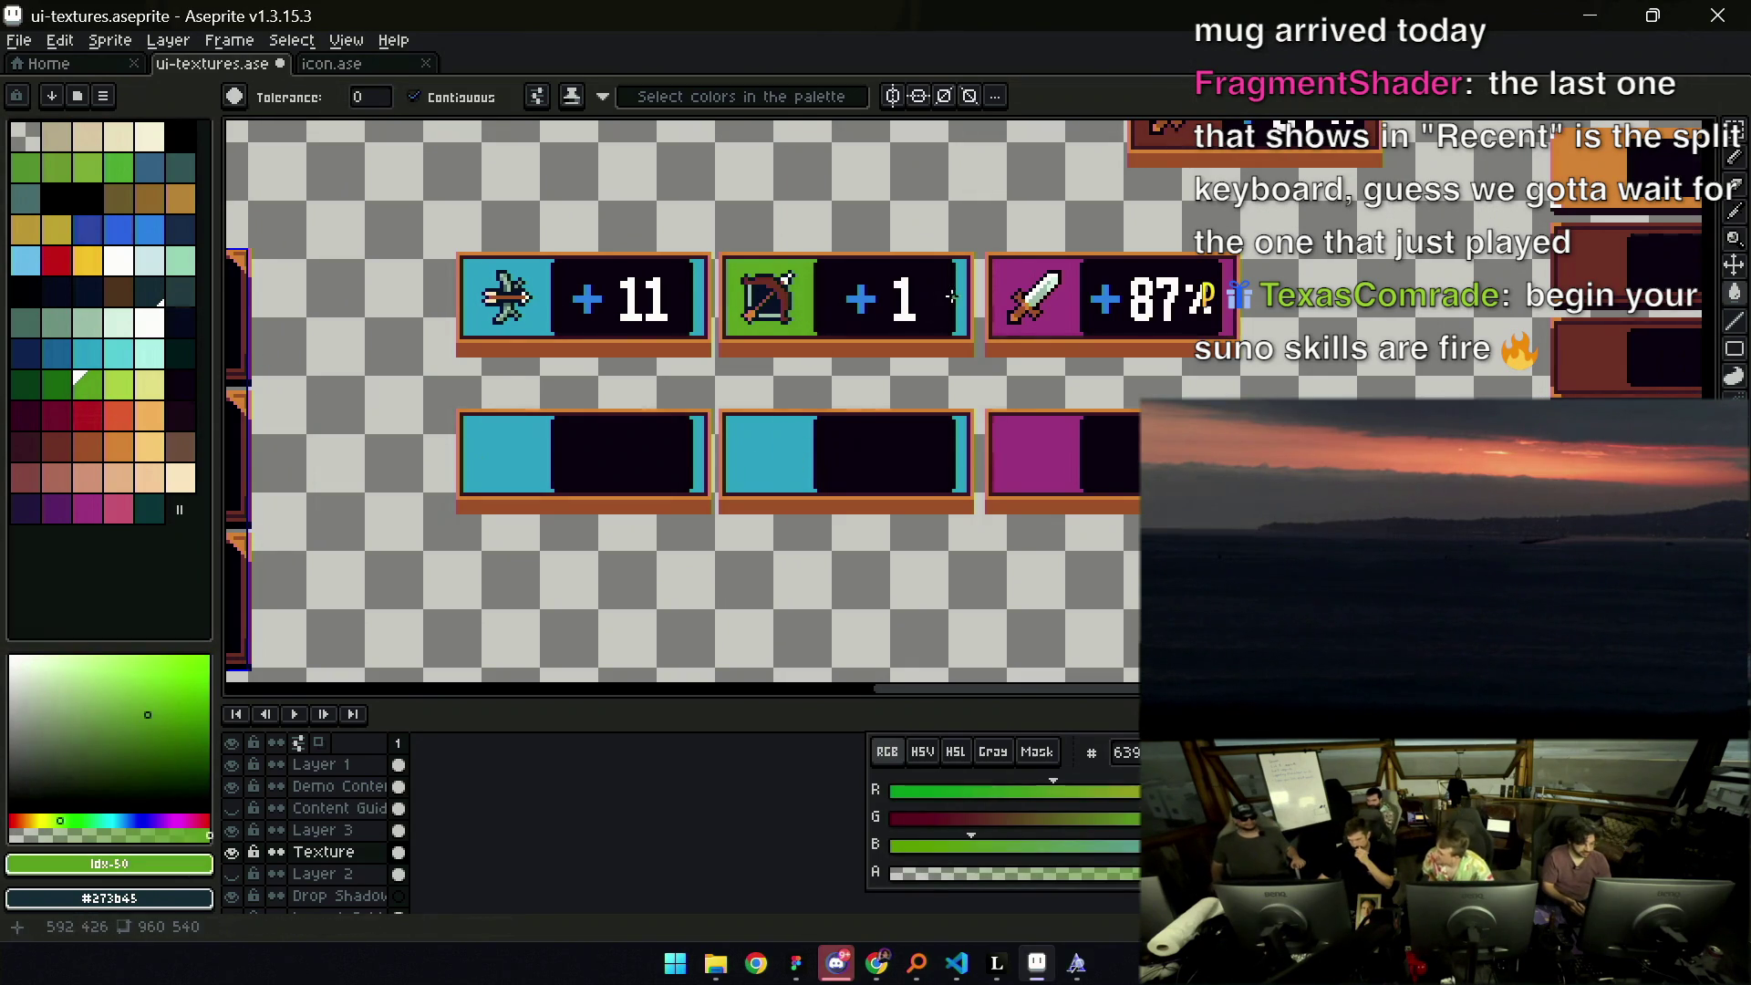
key("z")
scroll(895, 420, "down", 3)
scroll(896, 421, "up", 3)
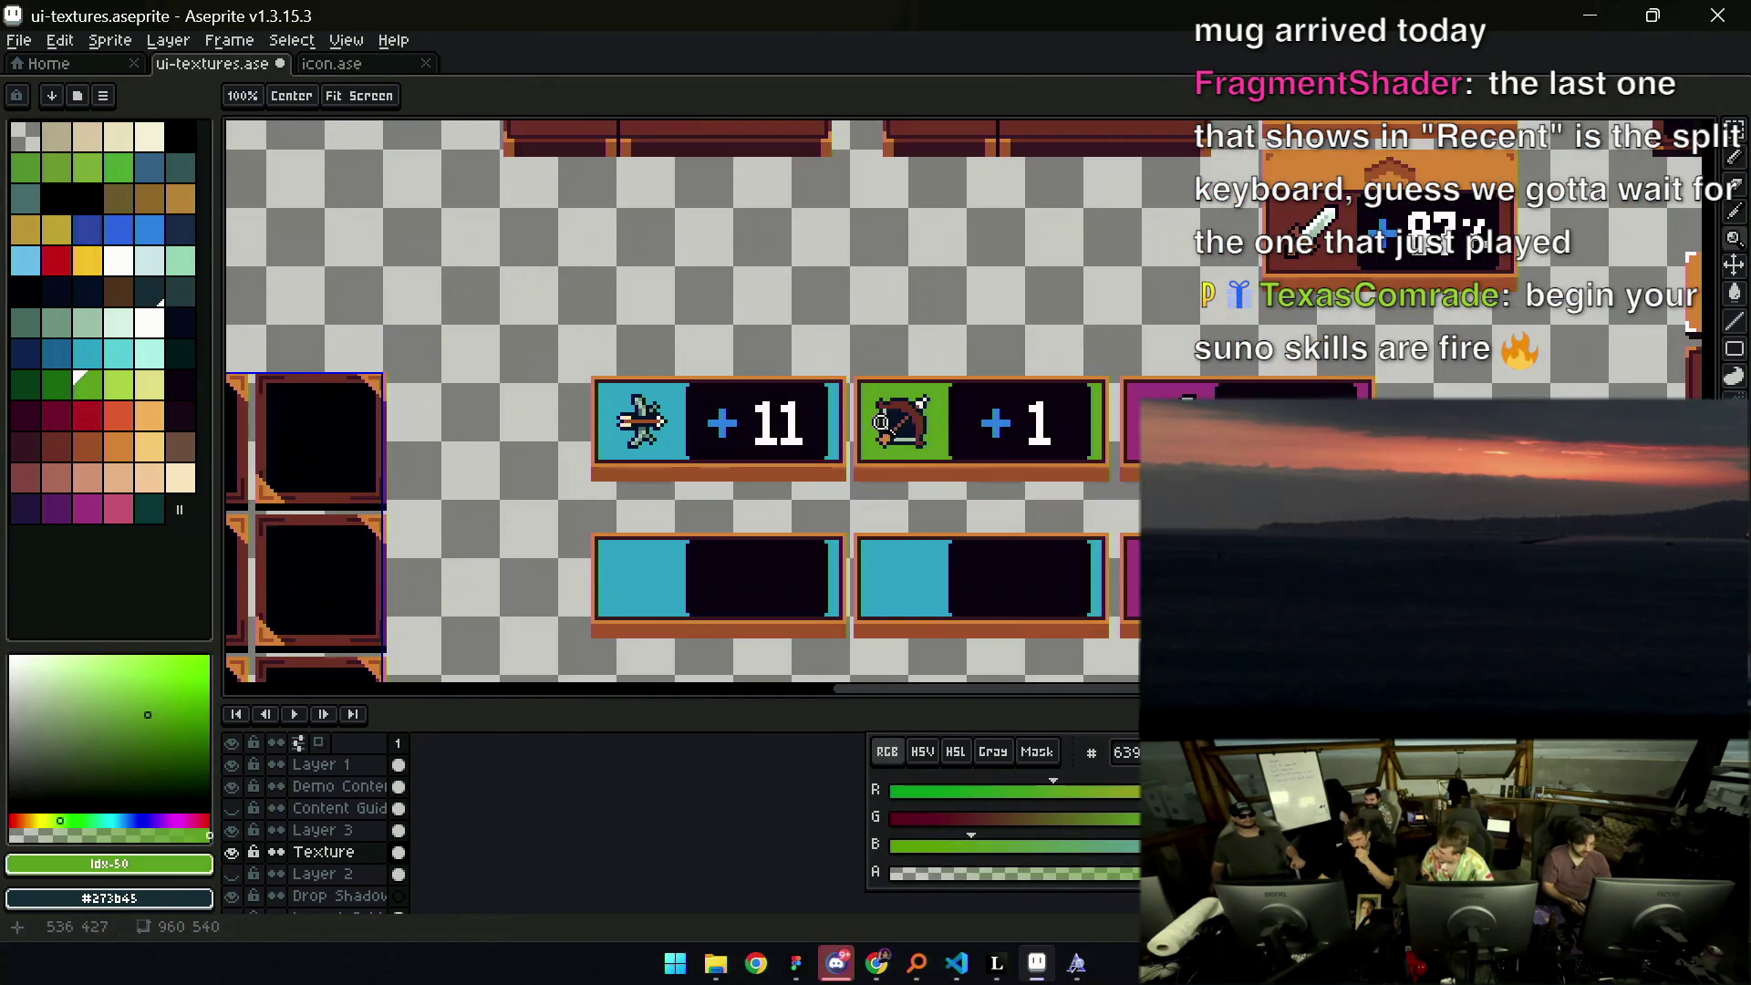
Fill the arrow icon slot grey-green and the sword icon slot yellow
left_click(57, 323)
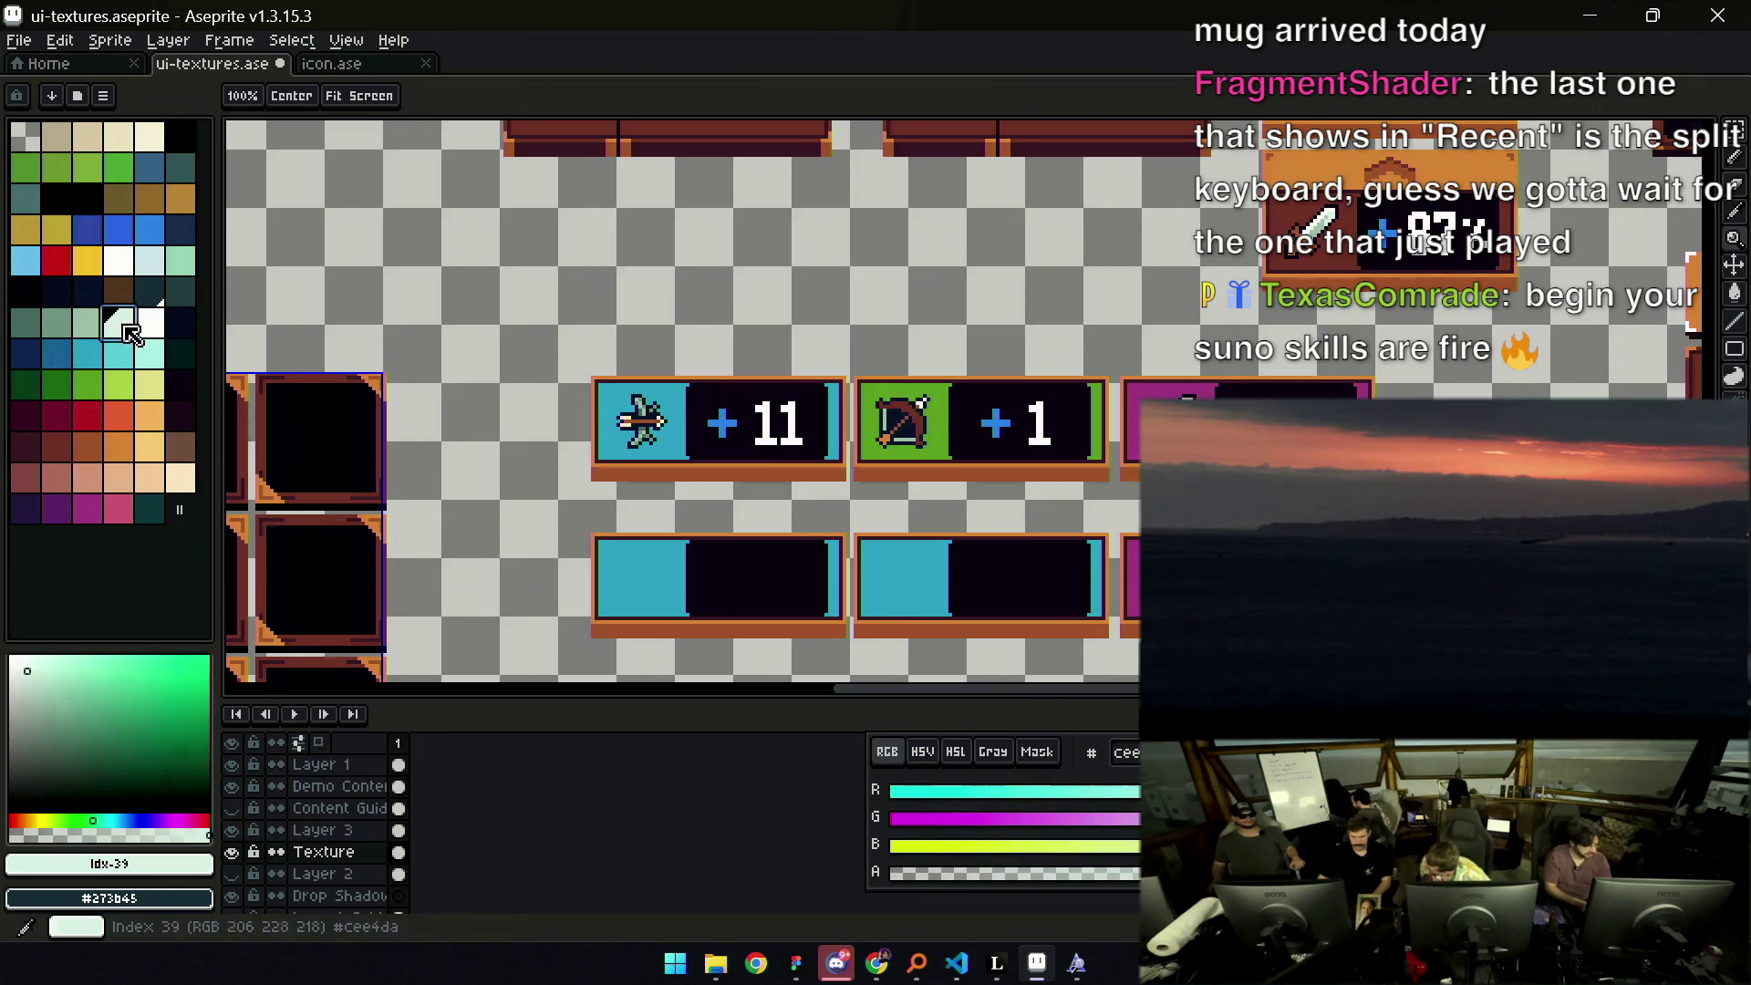
left_click(90, 326)
key("g")
left_click(667, 443)
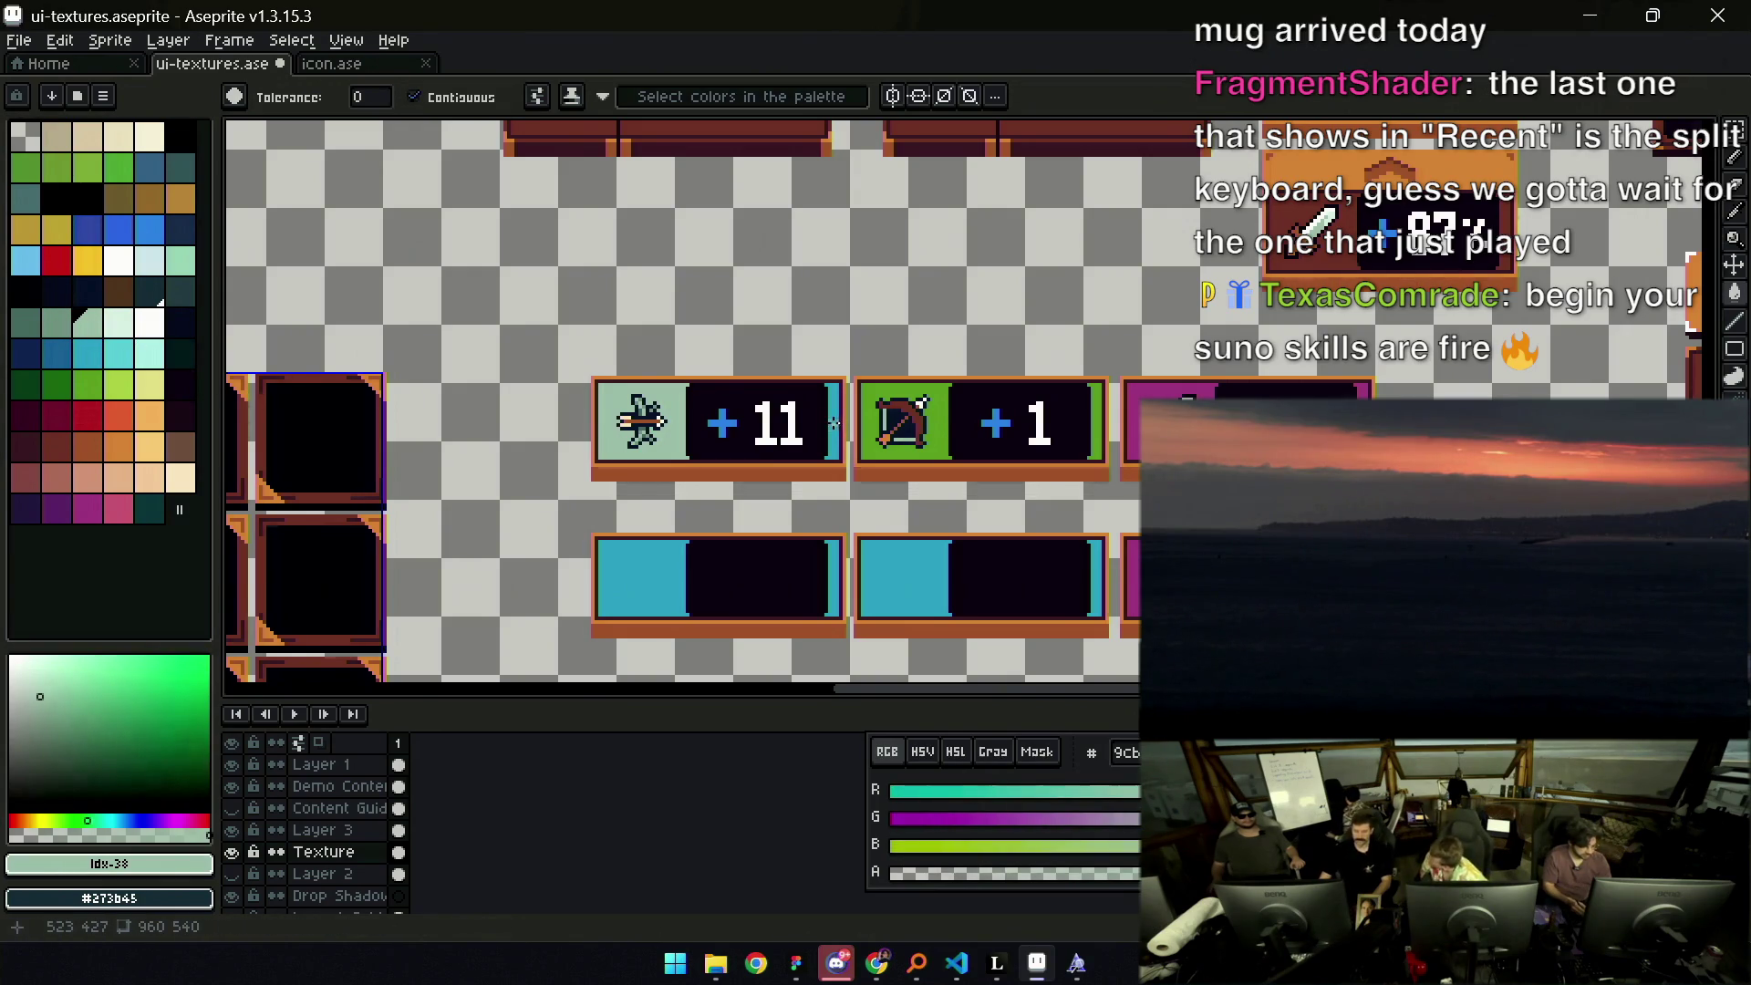
scroll(934, 425, "right", 2)
left_click(87, 262)
left_click(1085, 456)
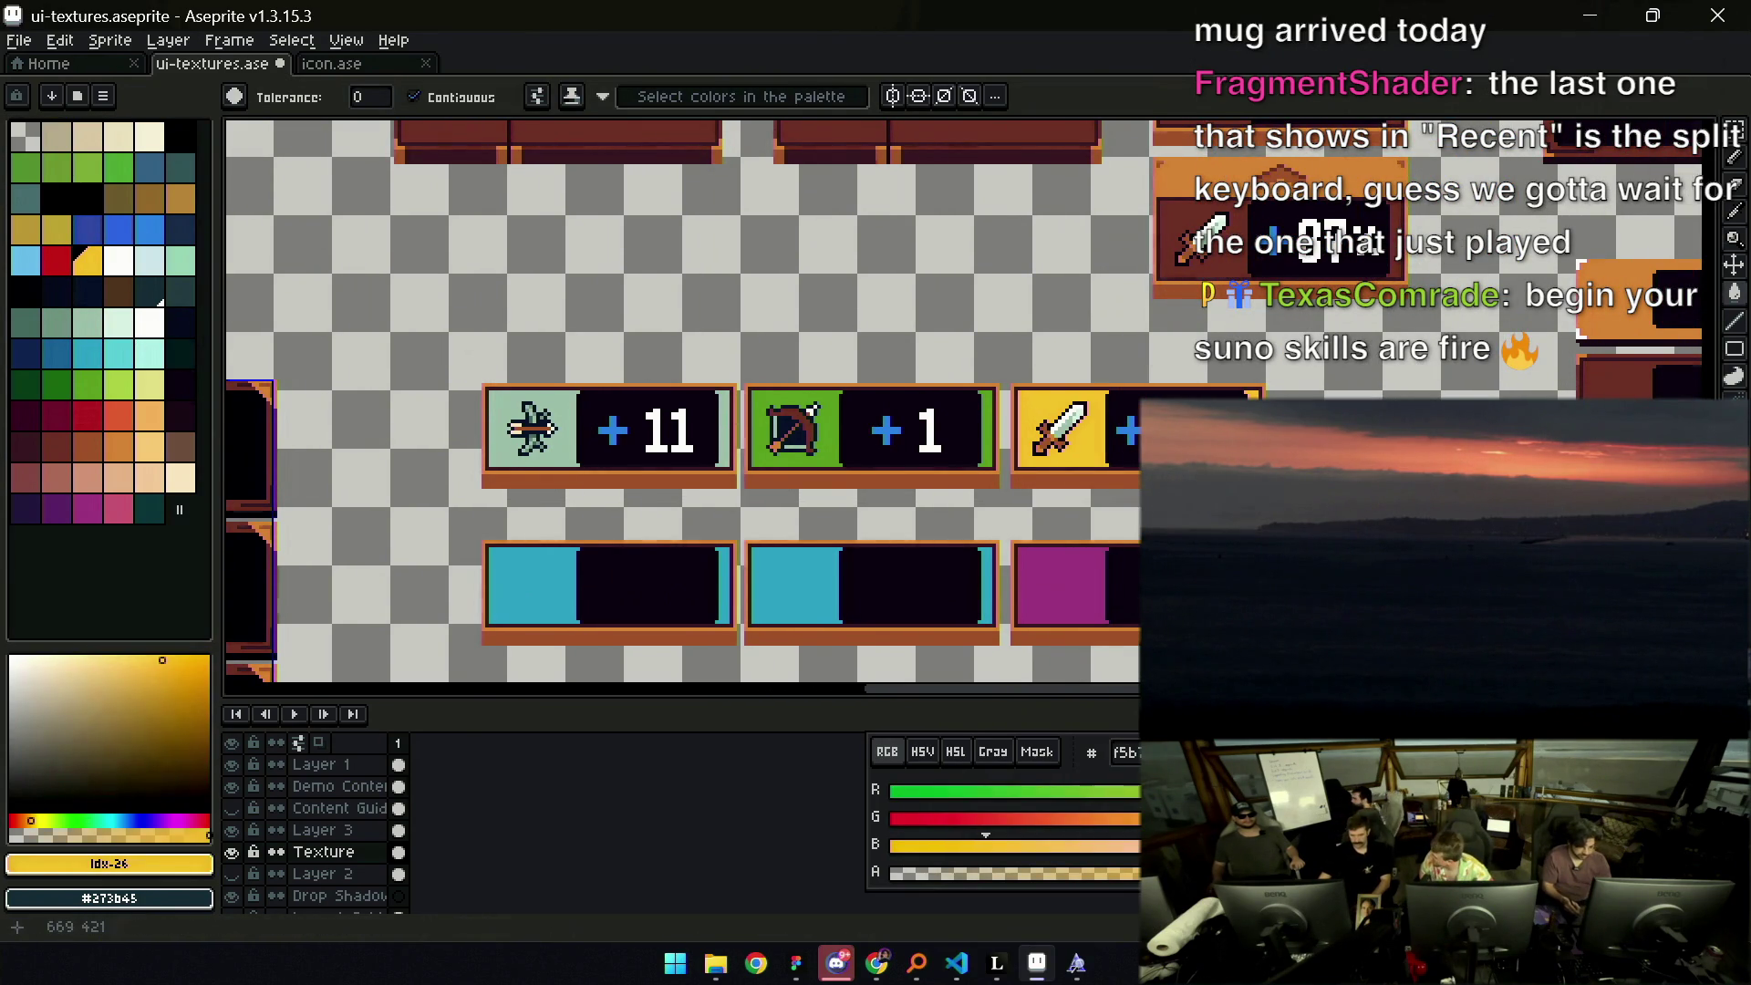
Fill the bow icon slot and its right edge strip magenta
left_click(87, 508)
left_click(821, 451)
left_click(986, 417)
key("space")
scroll(986, 417, "down", 3)
scroll(926, 469, "up", 3)
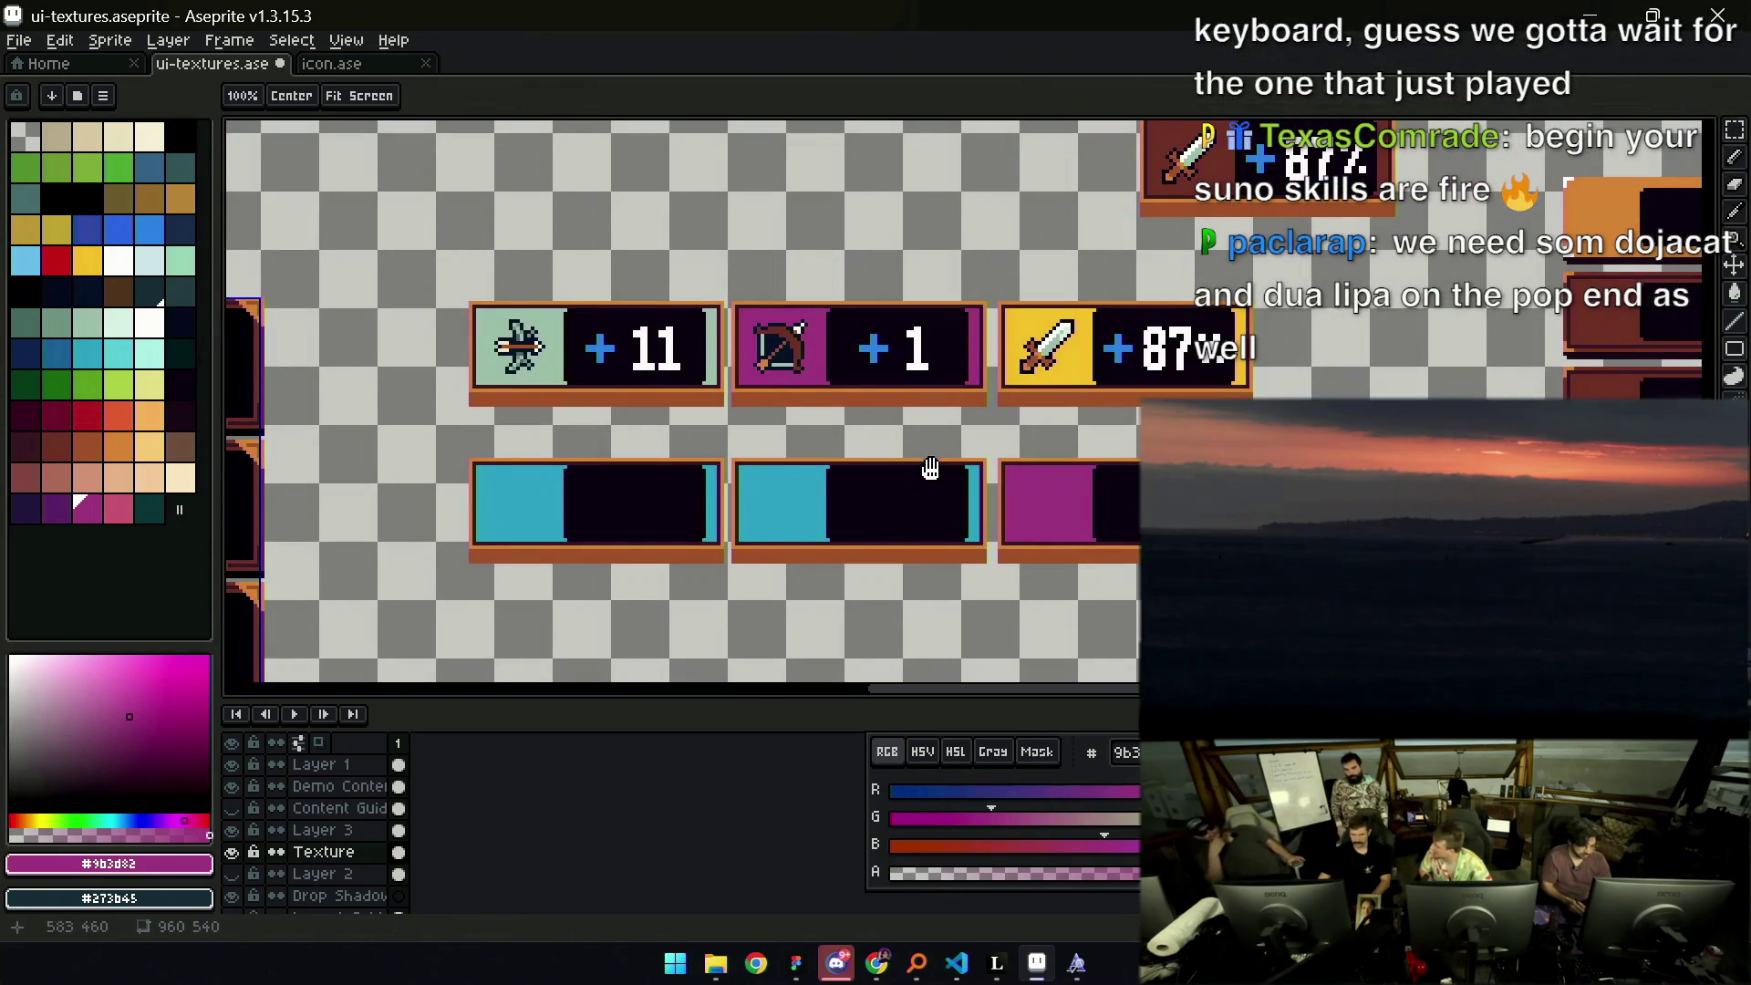
scroll(1176, 383, "up", 2)
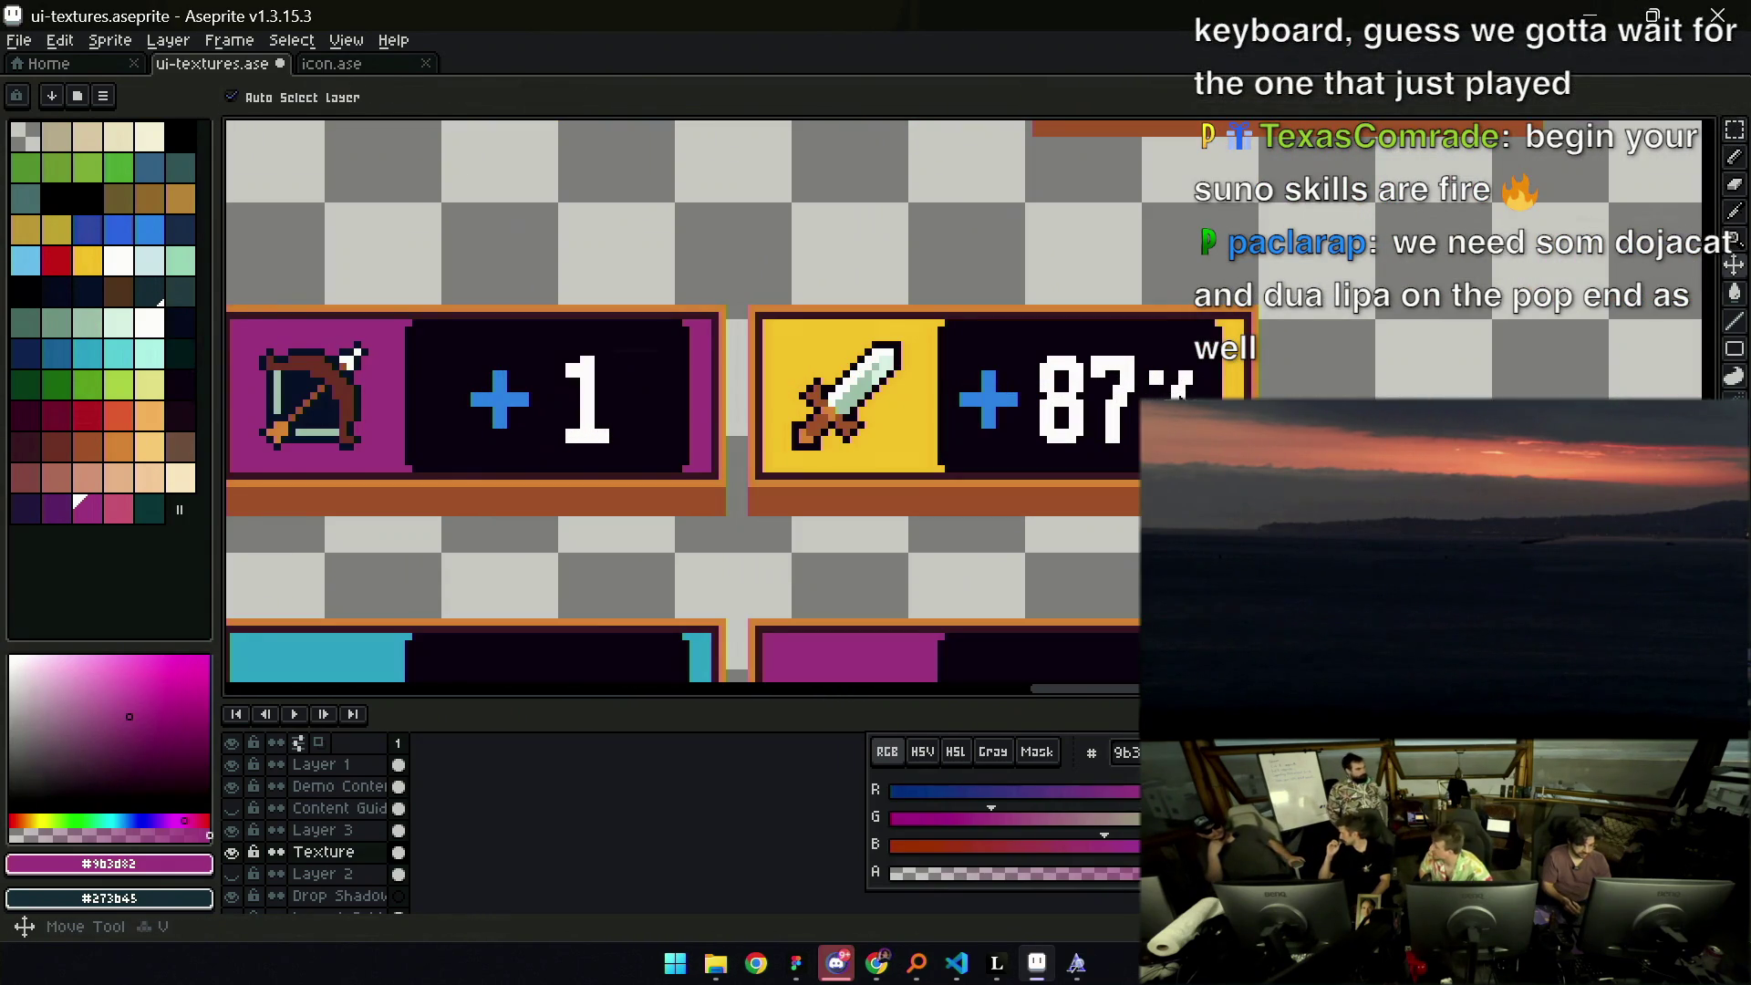
Paste the '%' from the sword stat right after the bow panel's '1'
left_click(1170, 383, "ctrl")
key("e")
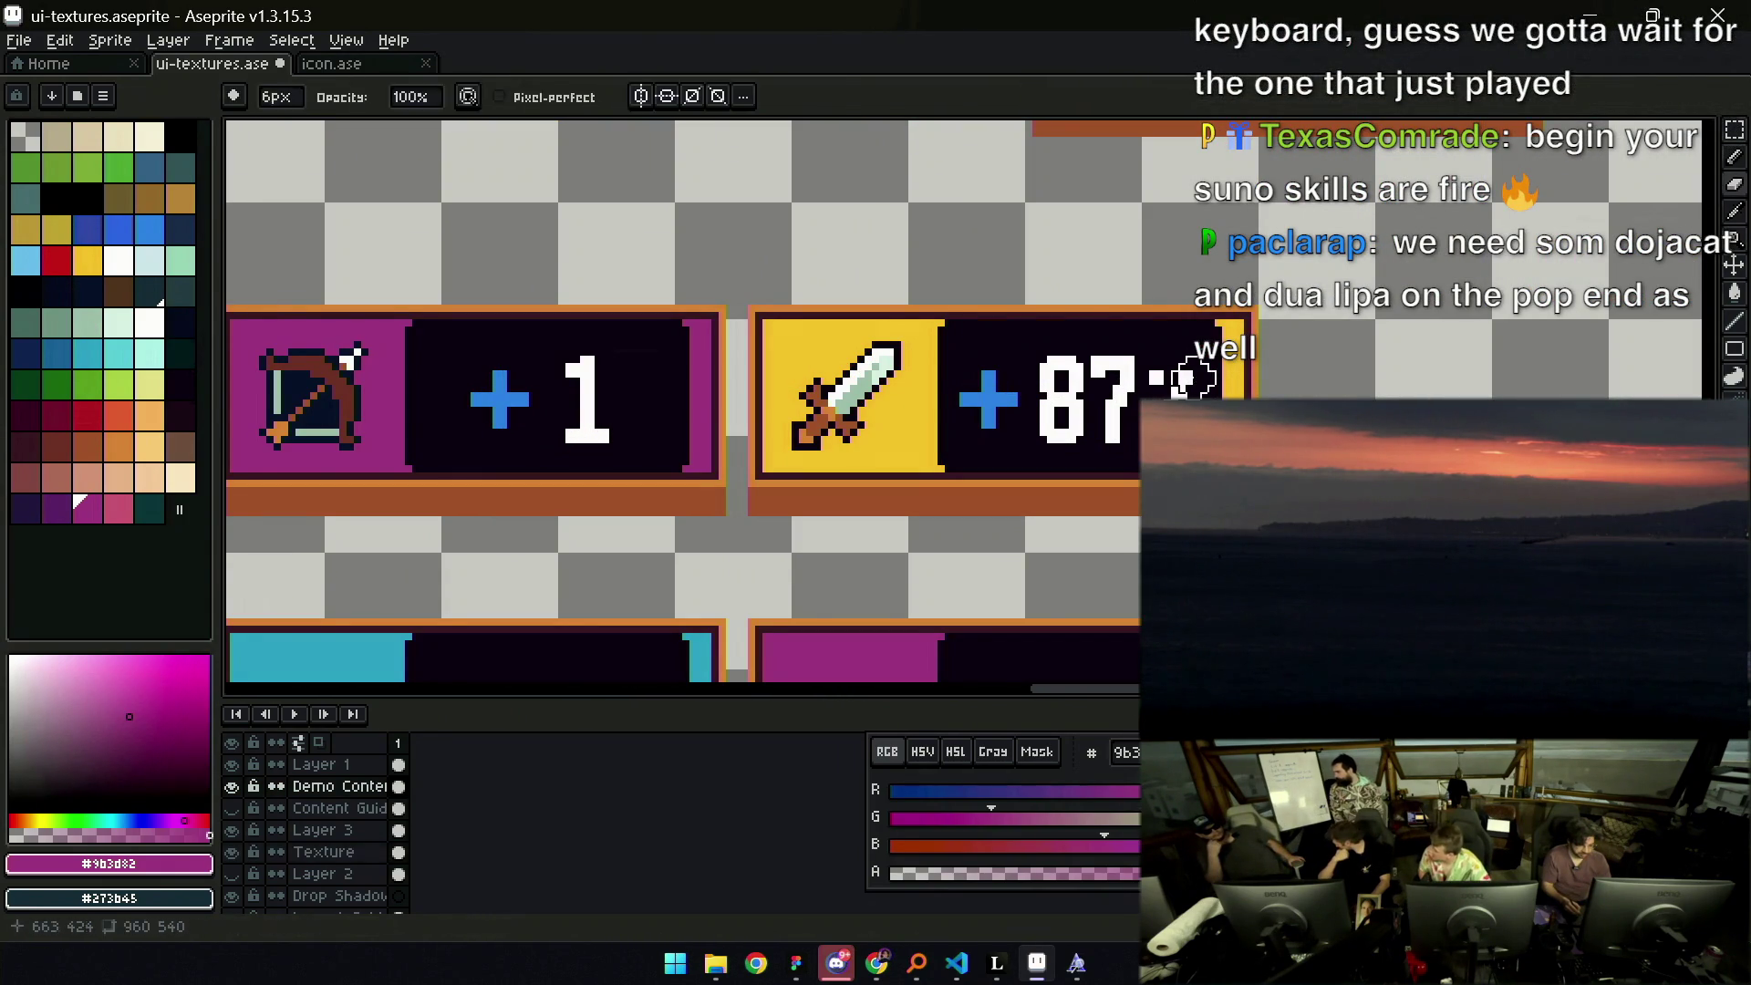
key("q")
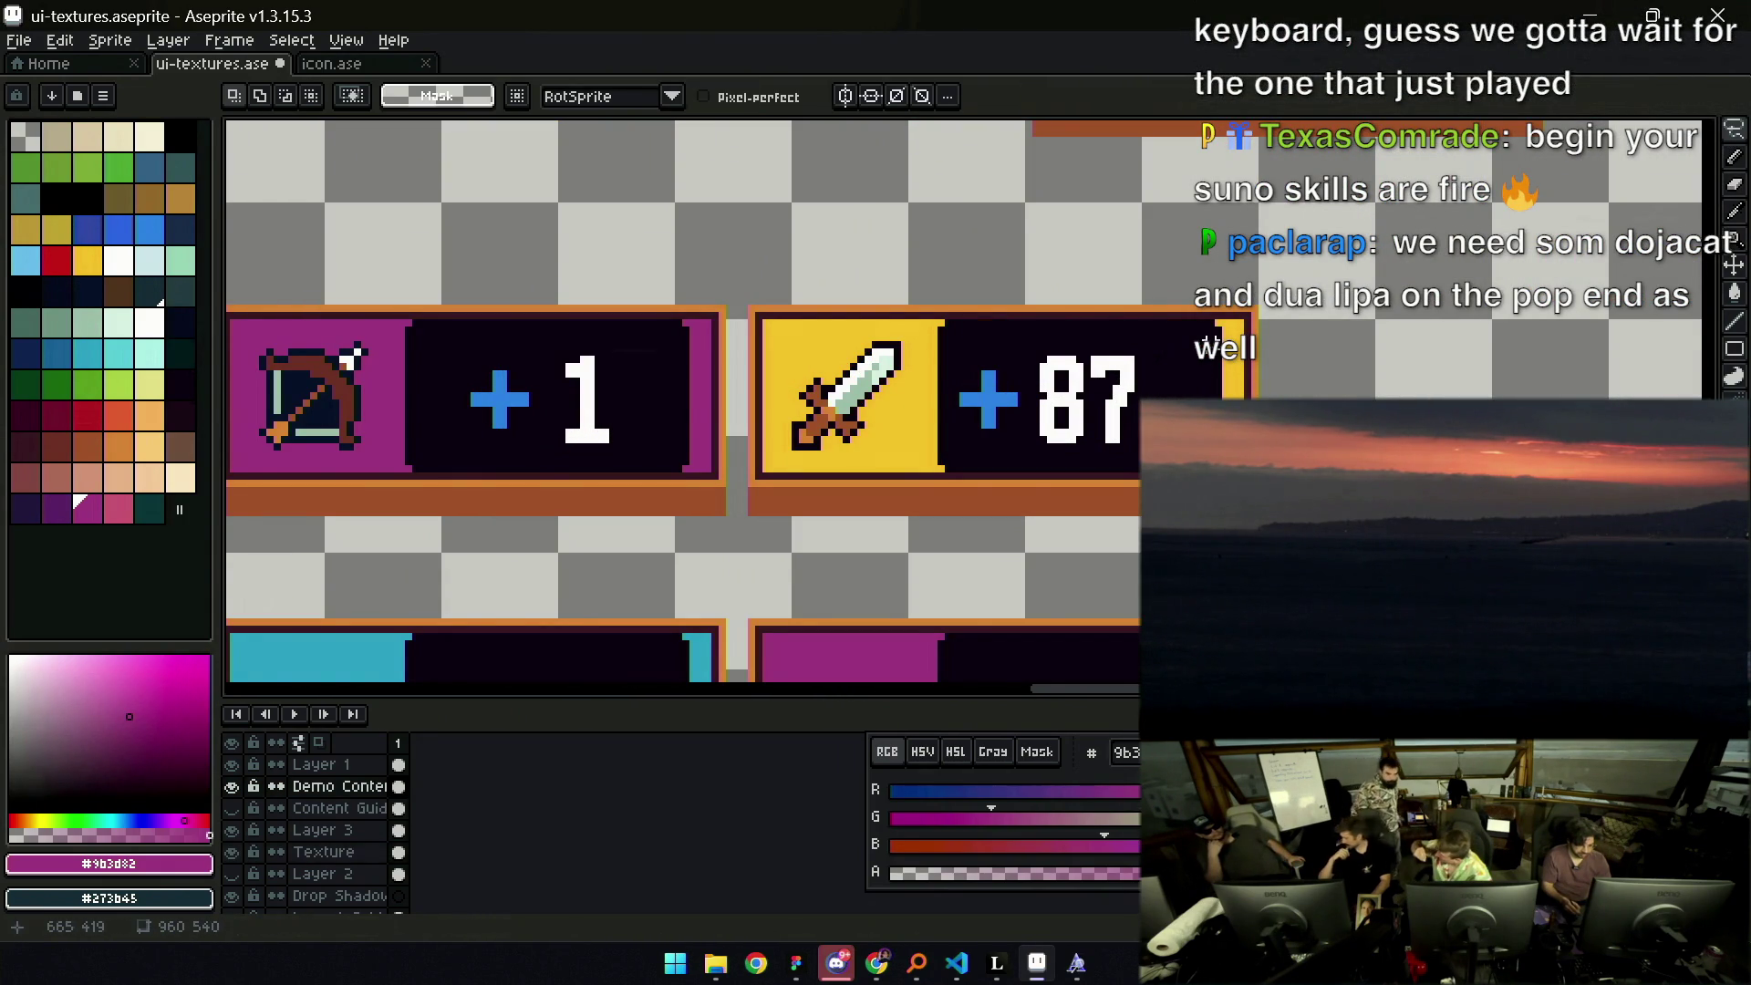
key("v")
left_click_drag(595, 405, 821, 423)
key("ctrl+v")
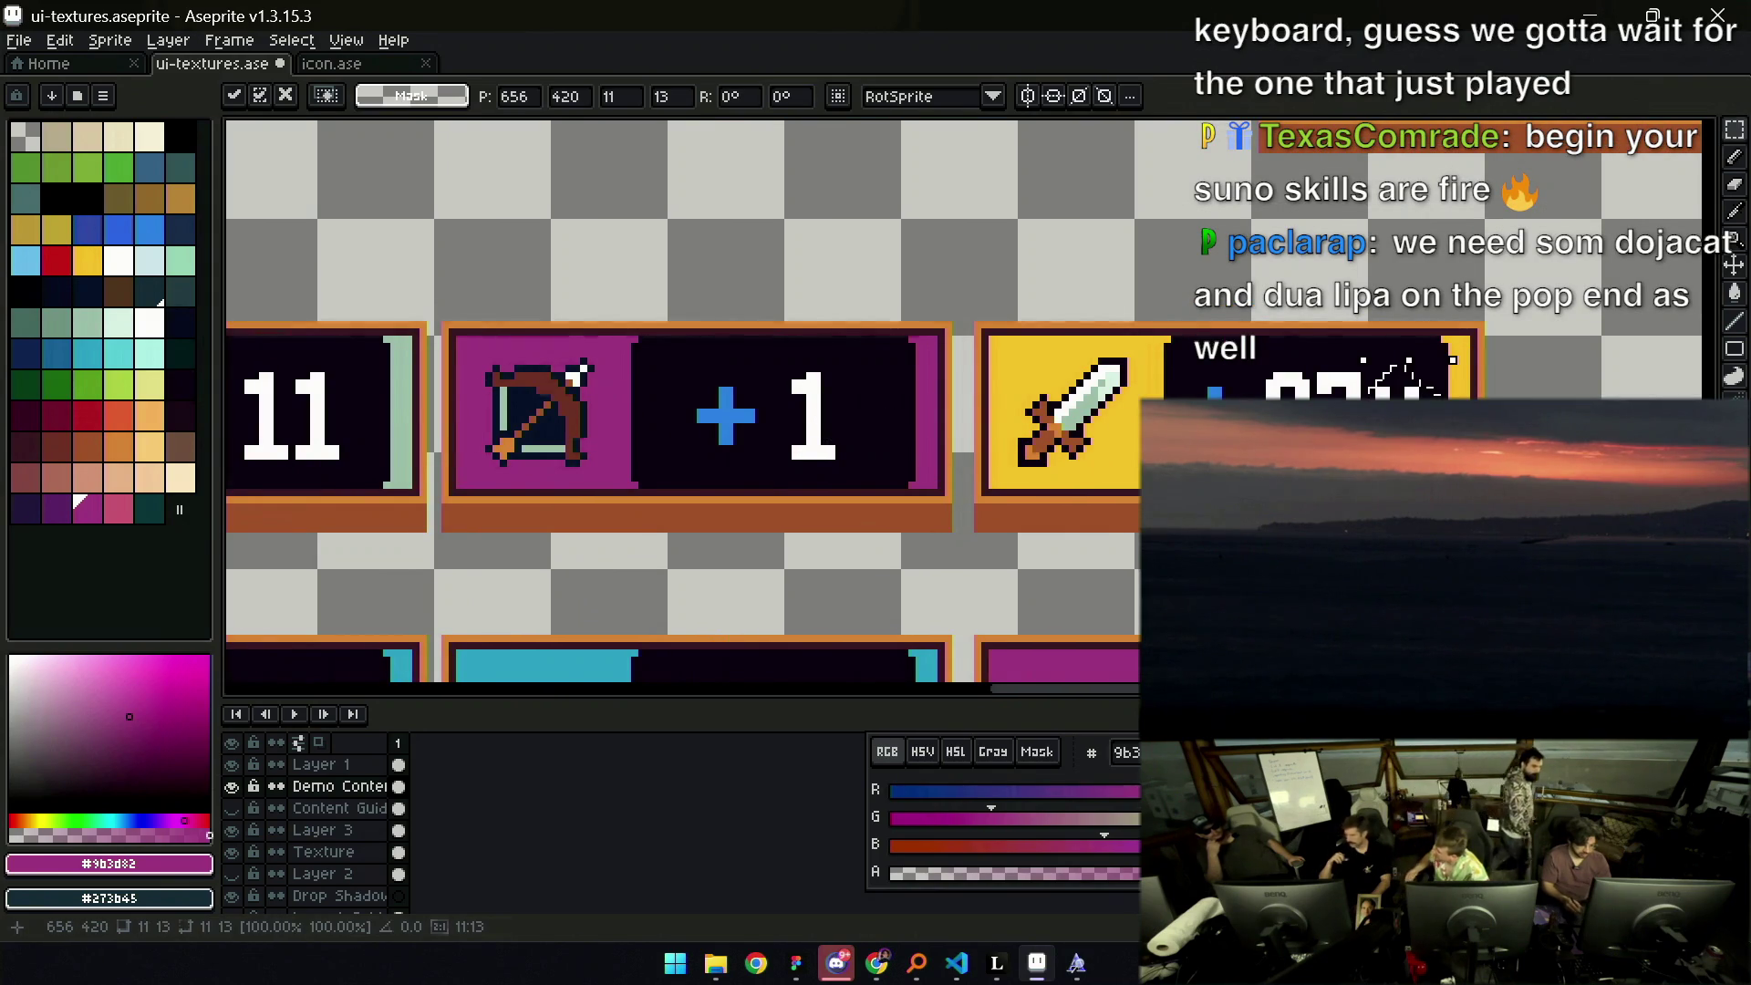
left_click_drag(1131, 428, 873, 454)
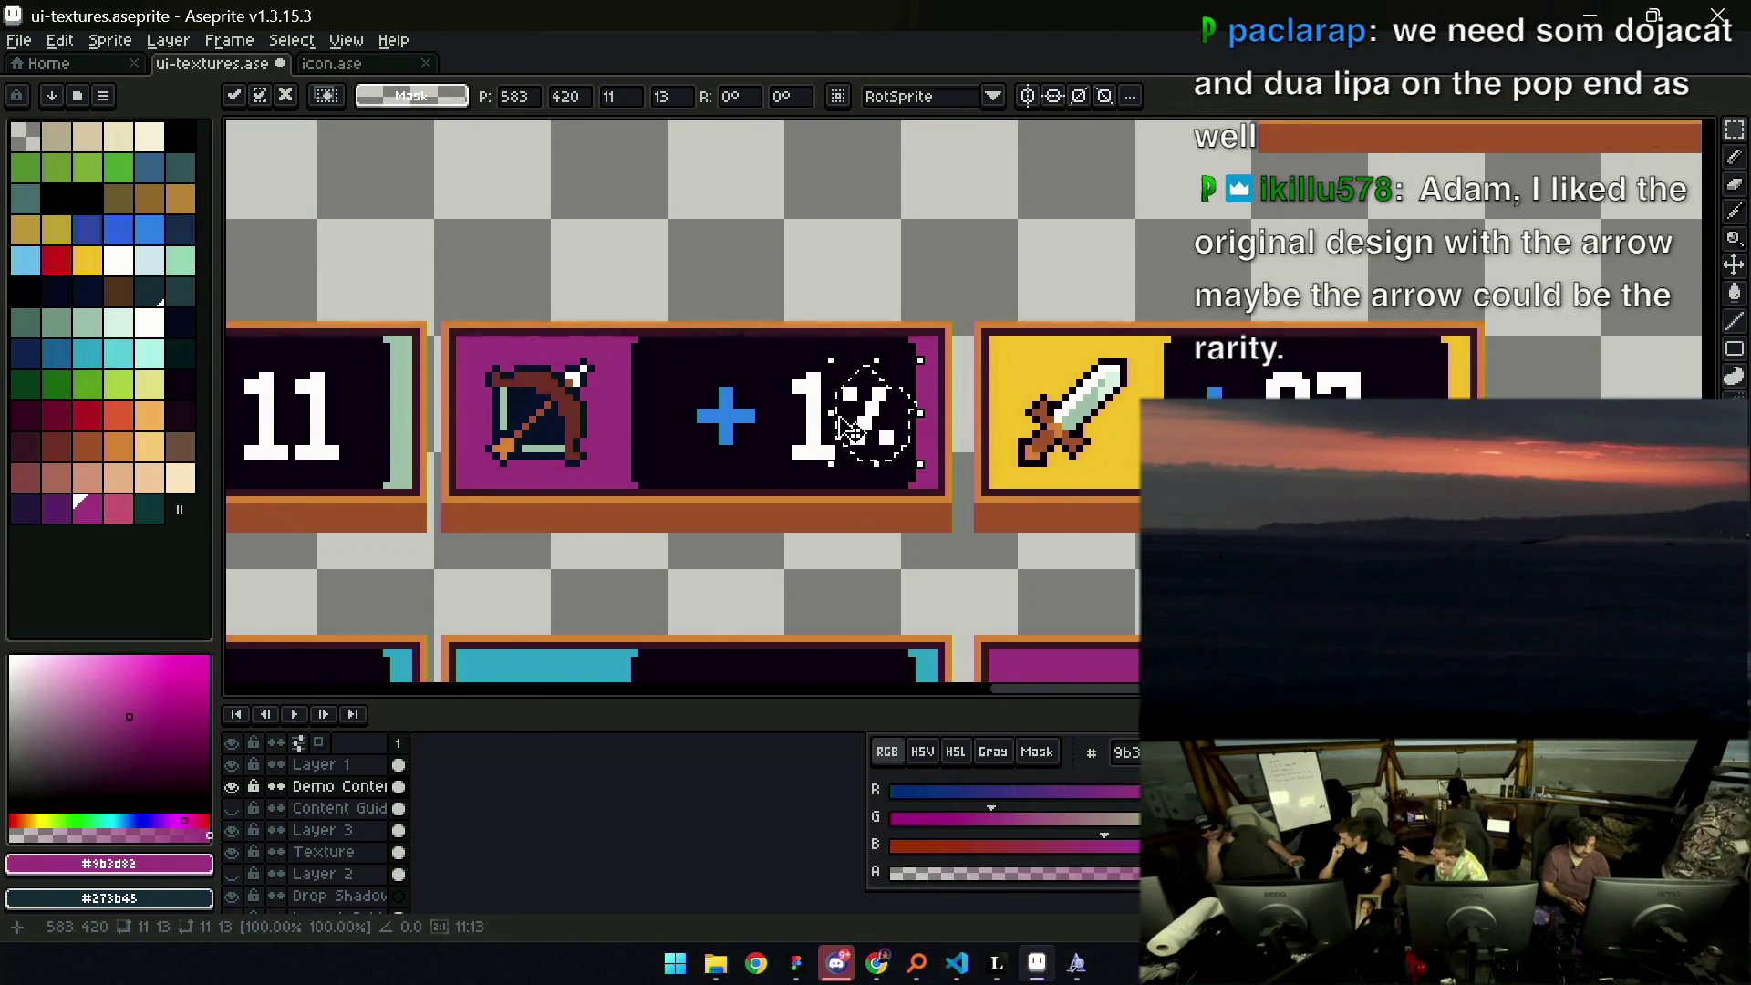
Shift '+1%' left to center it in the bow panel's dark box
key("q")
left_click_drag(785, 413, 692, 481)
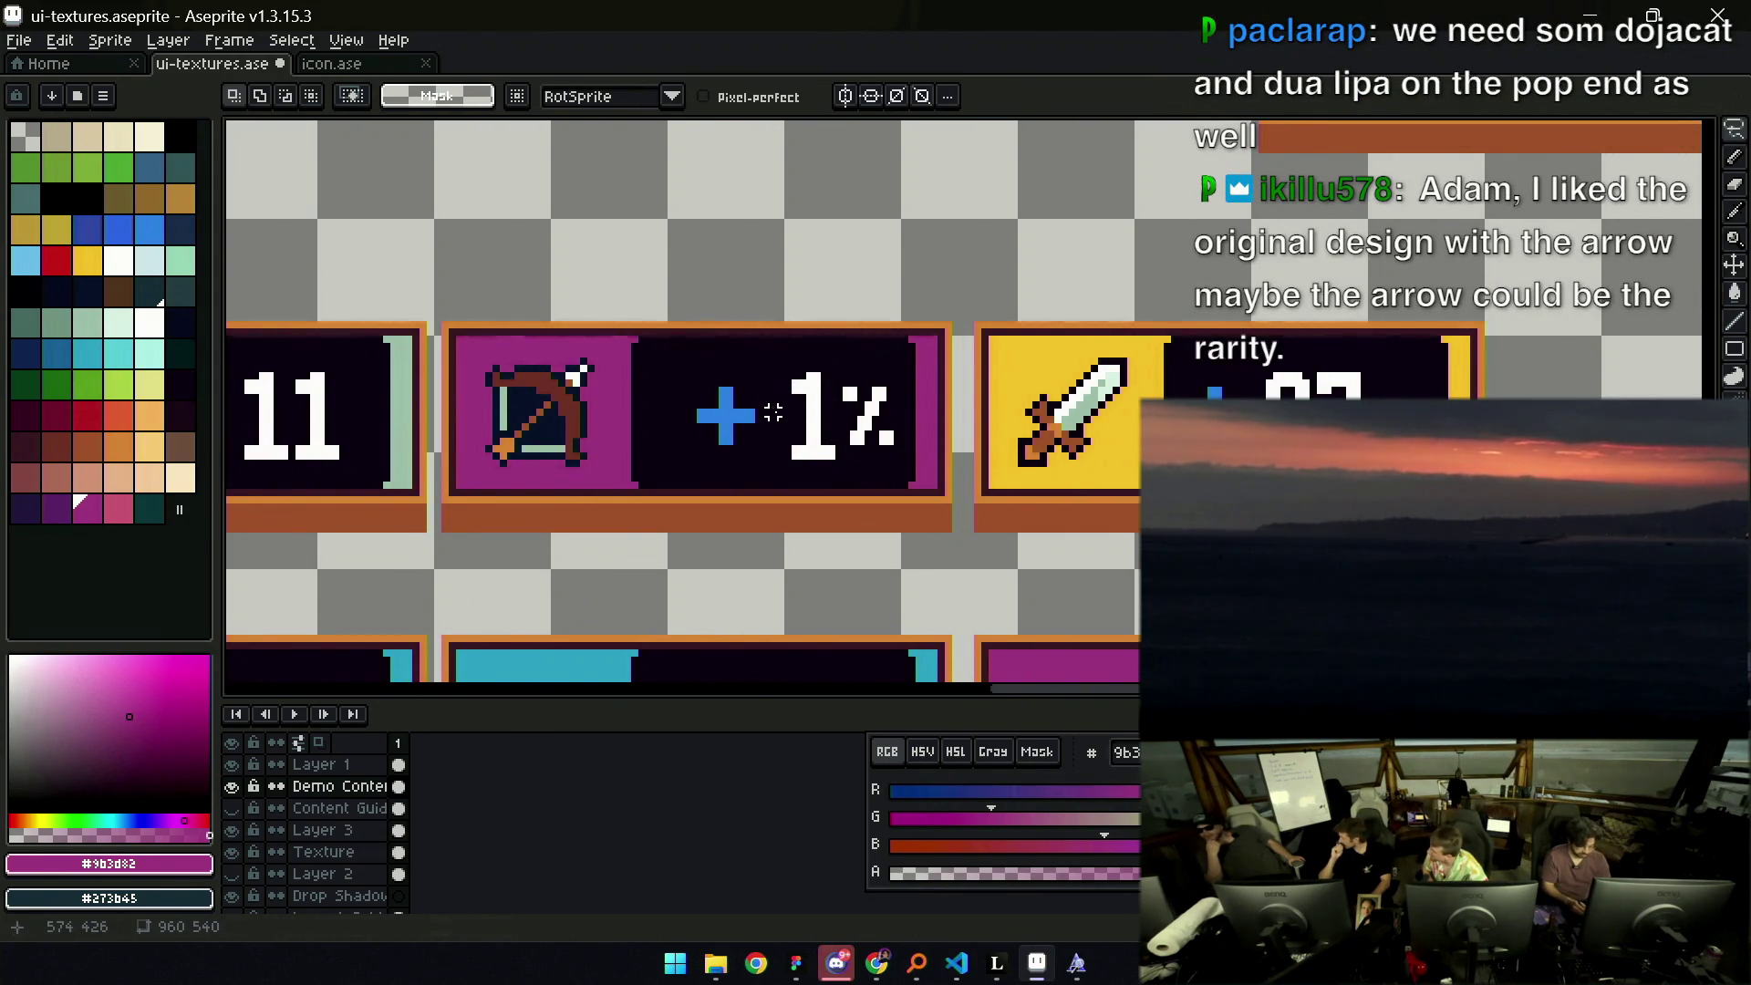
left_click_drag(857, 415, 835, 415)
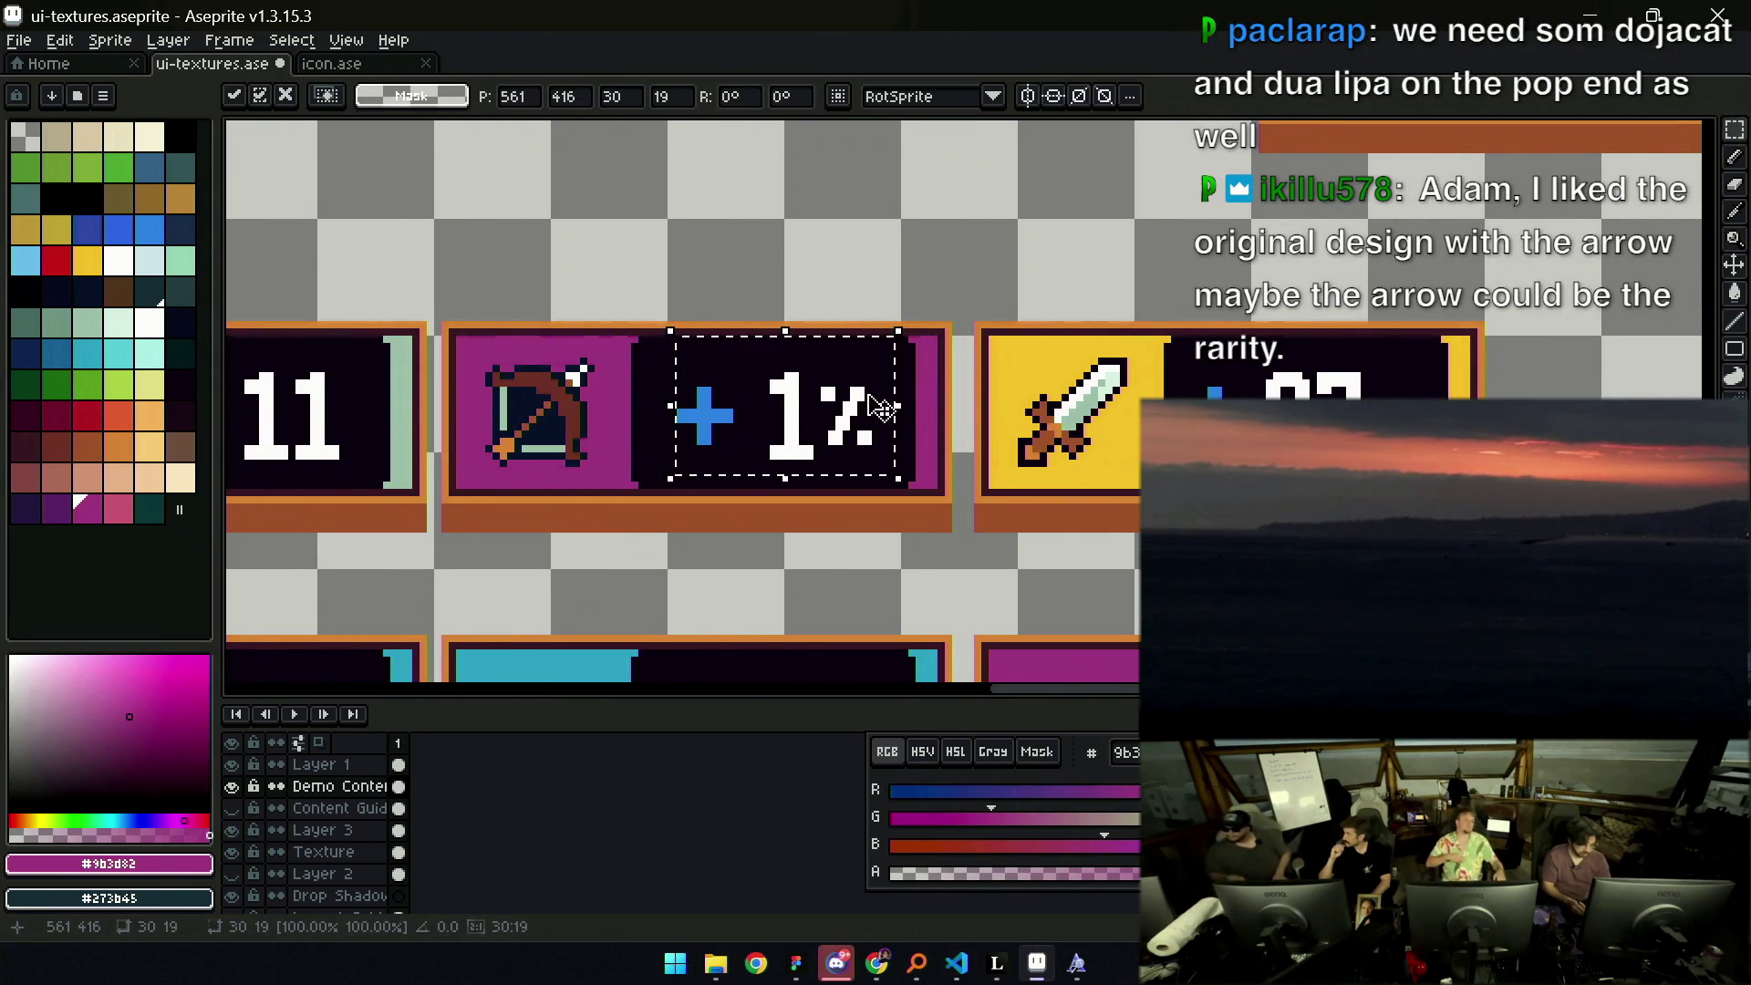
key("v")
Adjust the sword panel's +87 text and zoom out over the stat panels
scroll(878, 410, "down", 1)
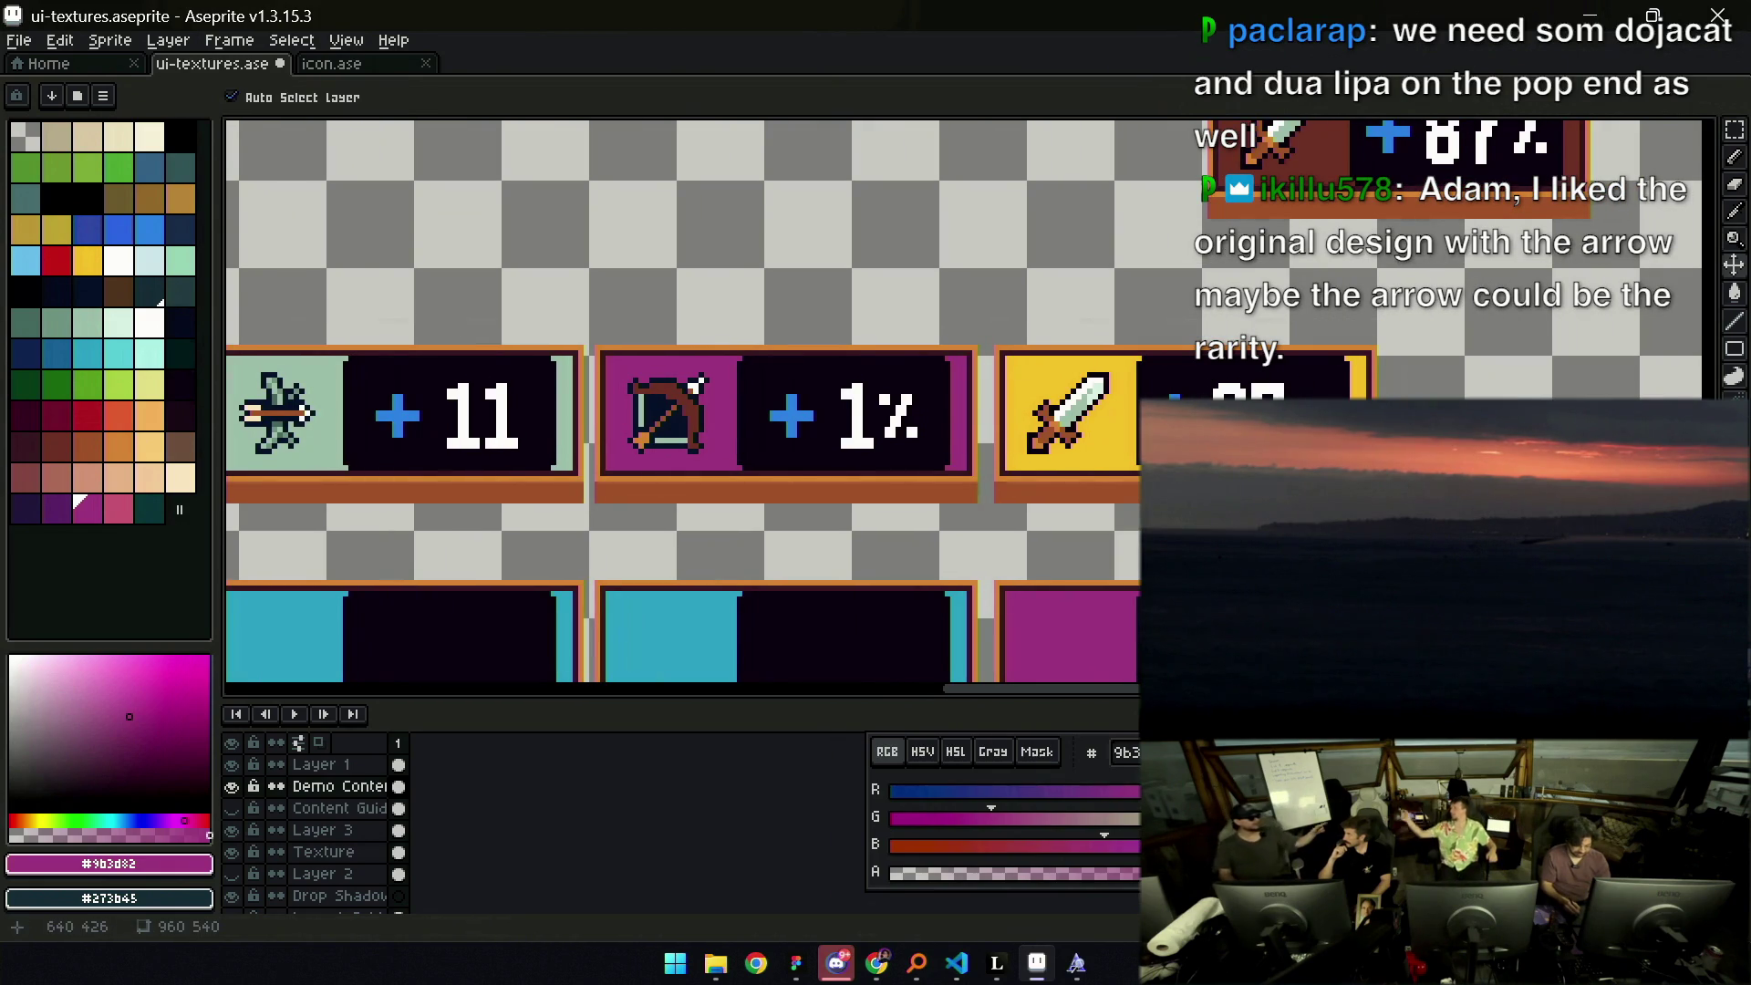
key("ctrl+v")
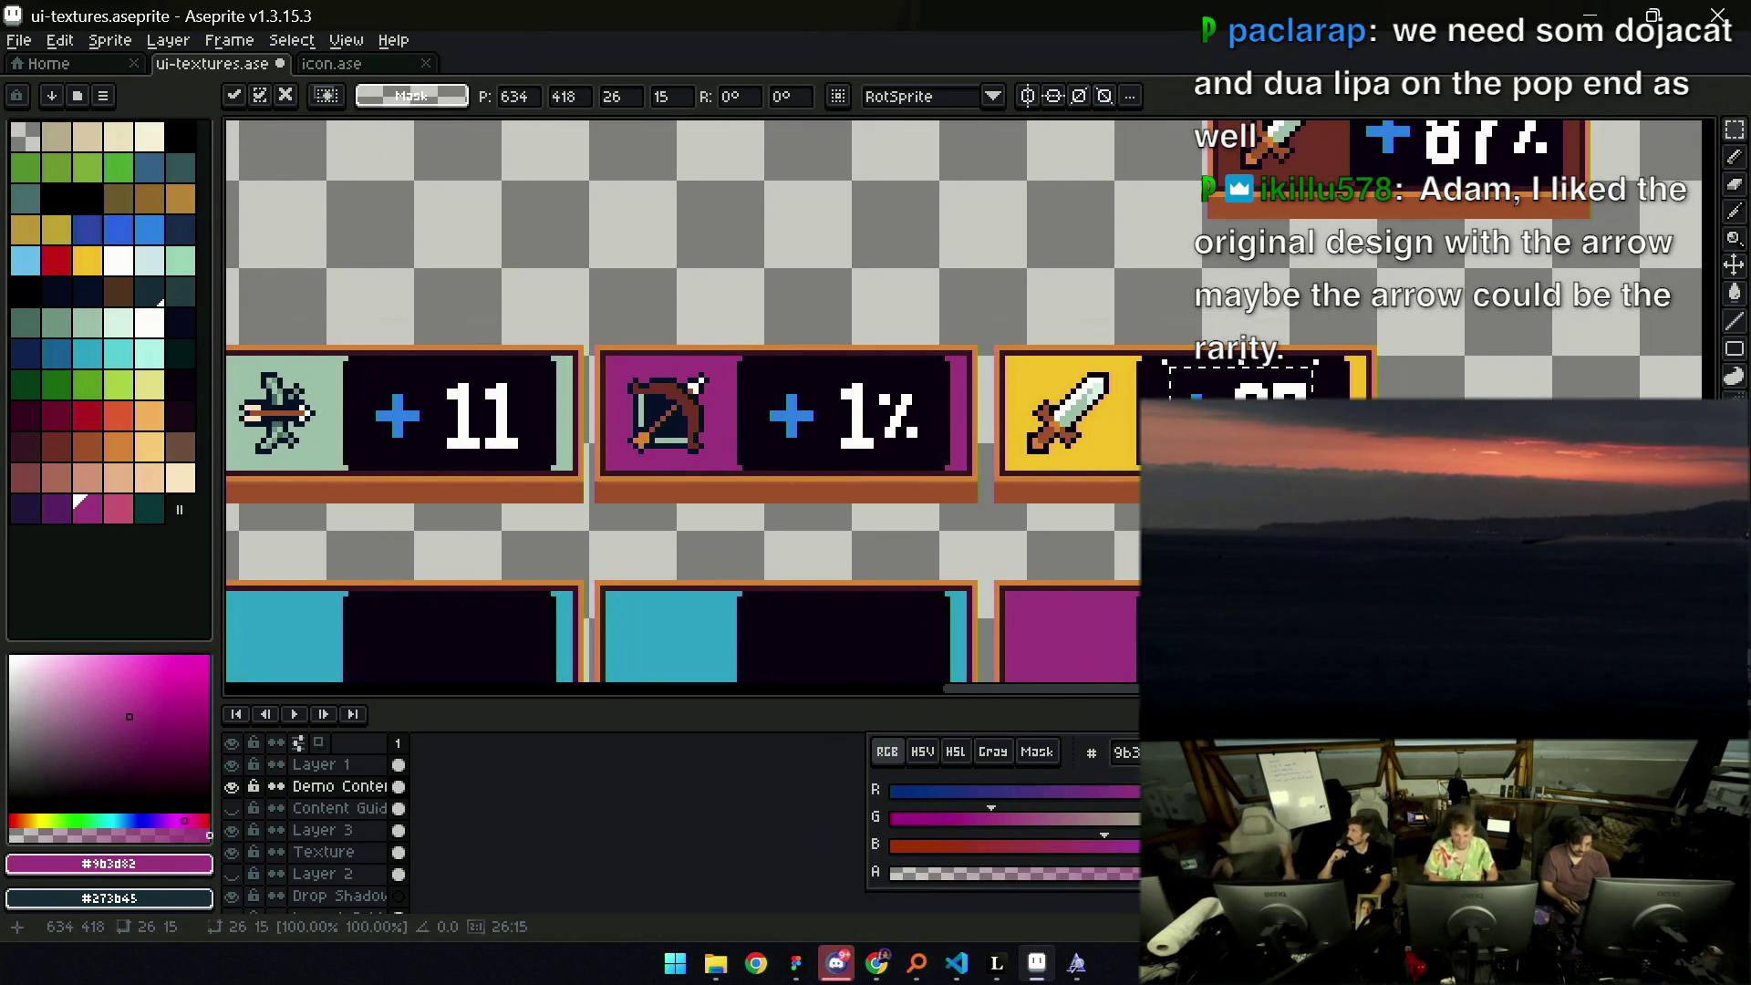
key("z")
scroll(1003, 342, "down", 2)
scroll(967, 355, "down", 2)
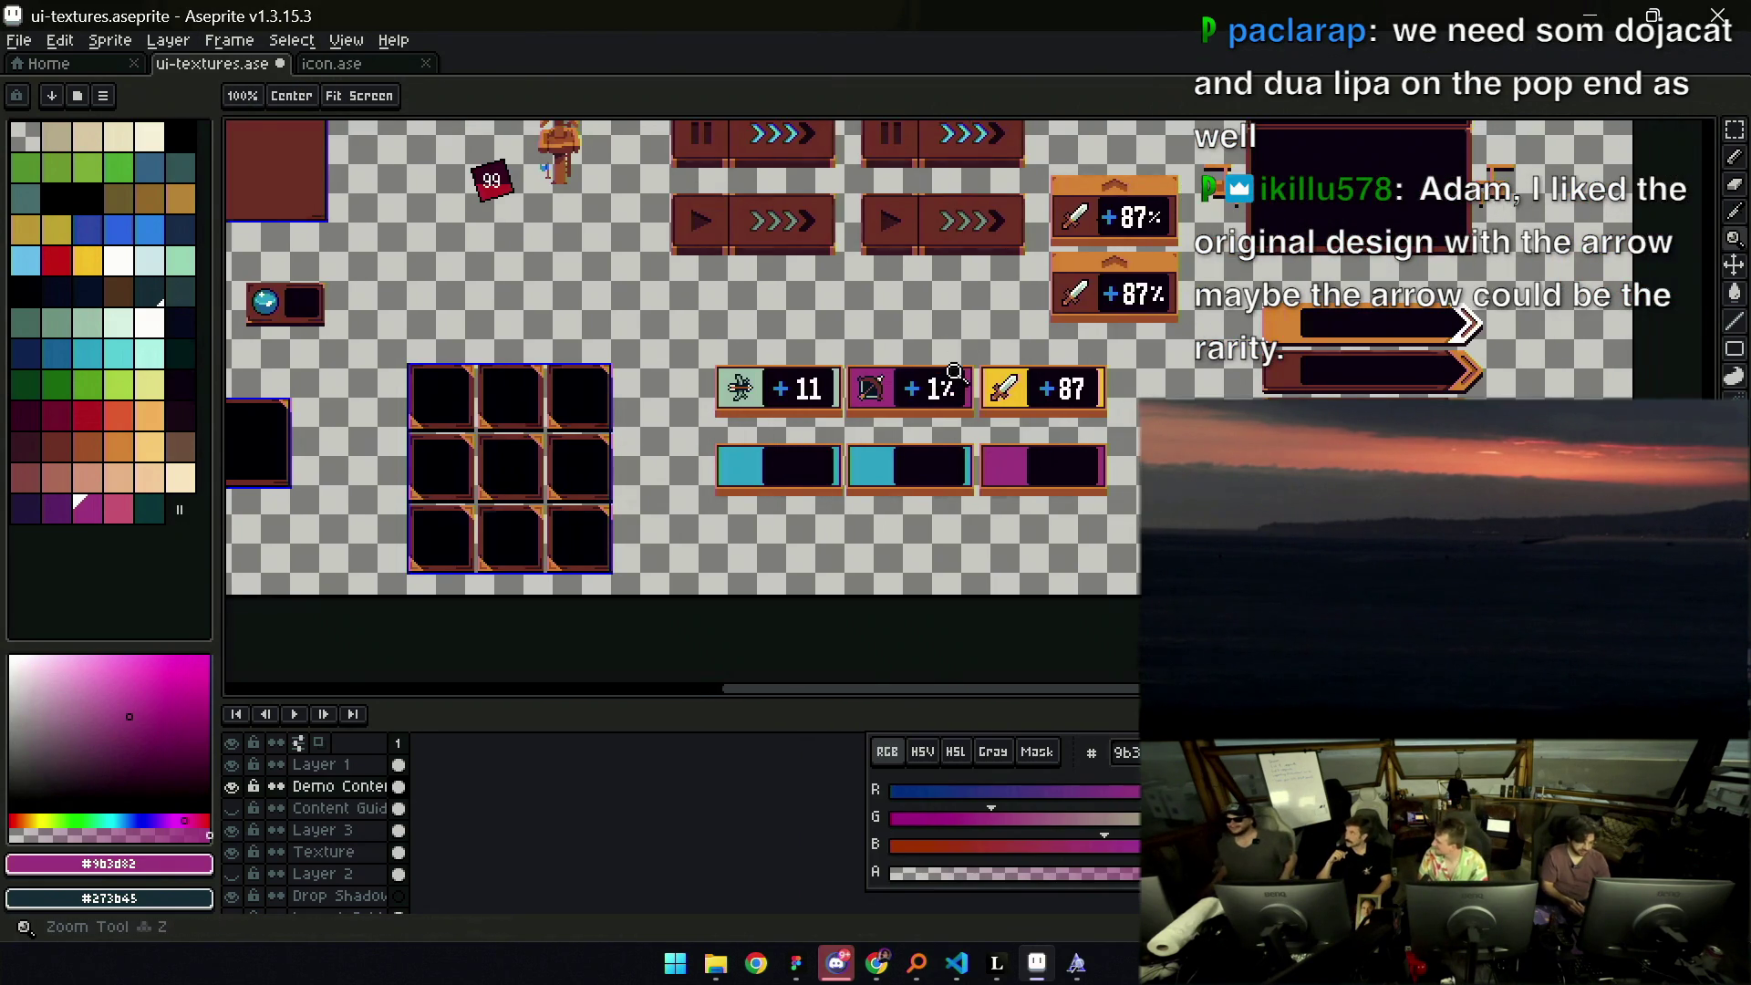
scroll(960, 357, "up", 2)
left_click_drag(939, 480, 1001, 473)
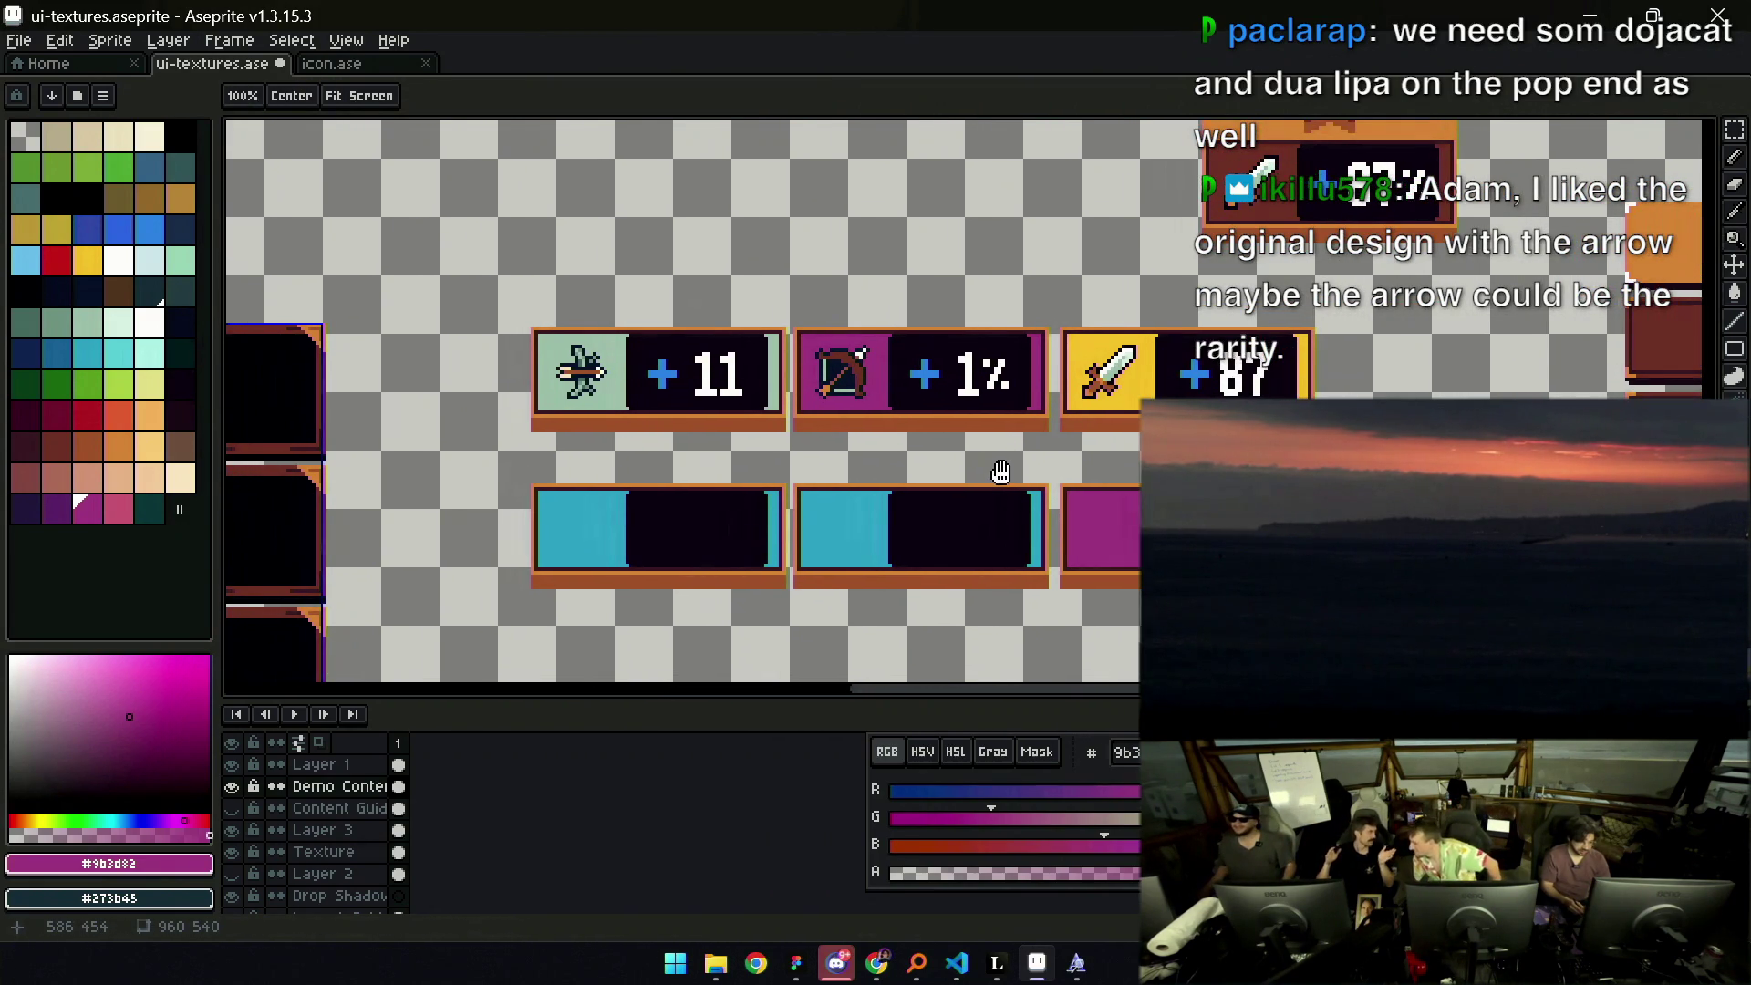
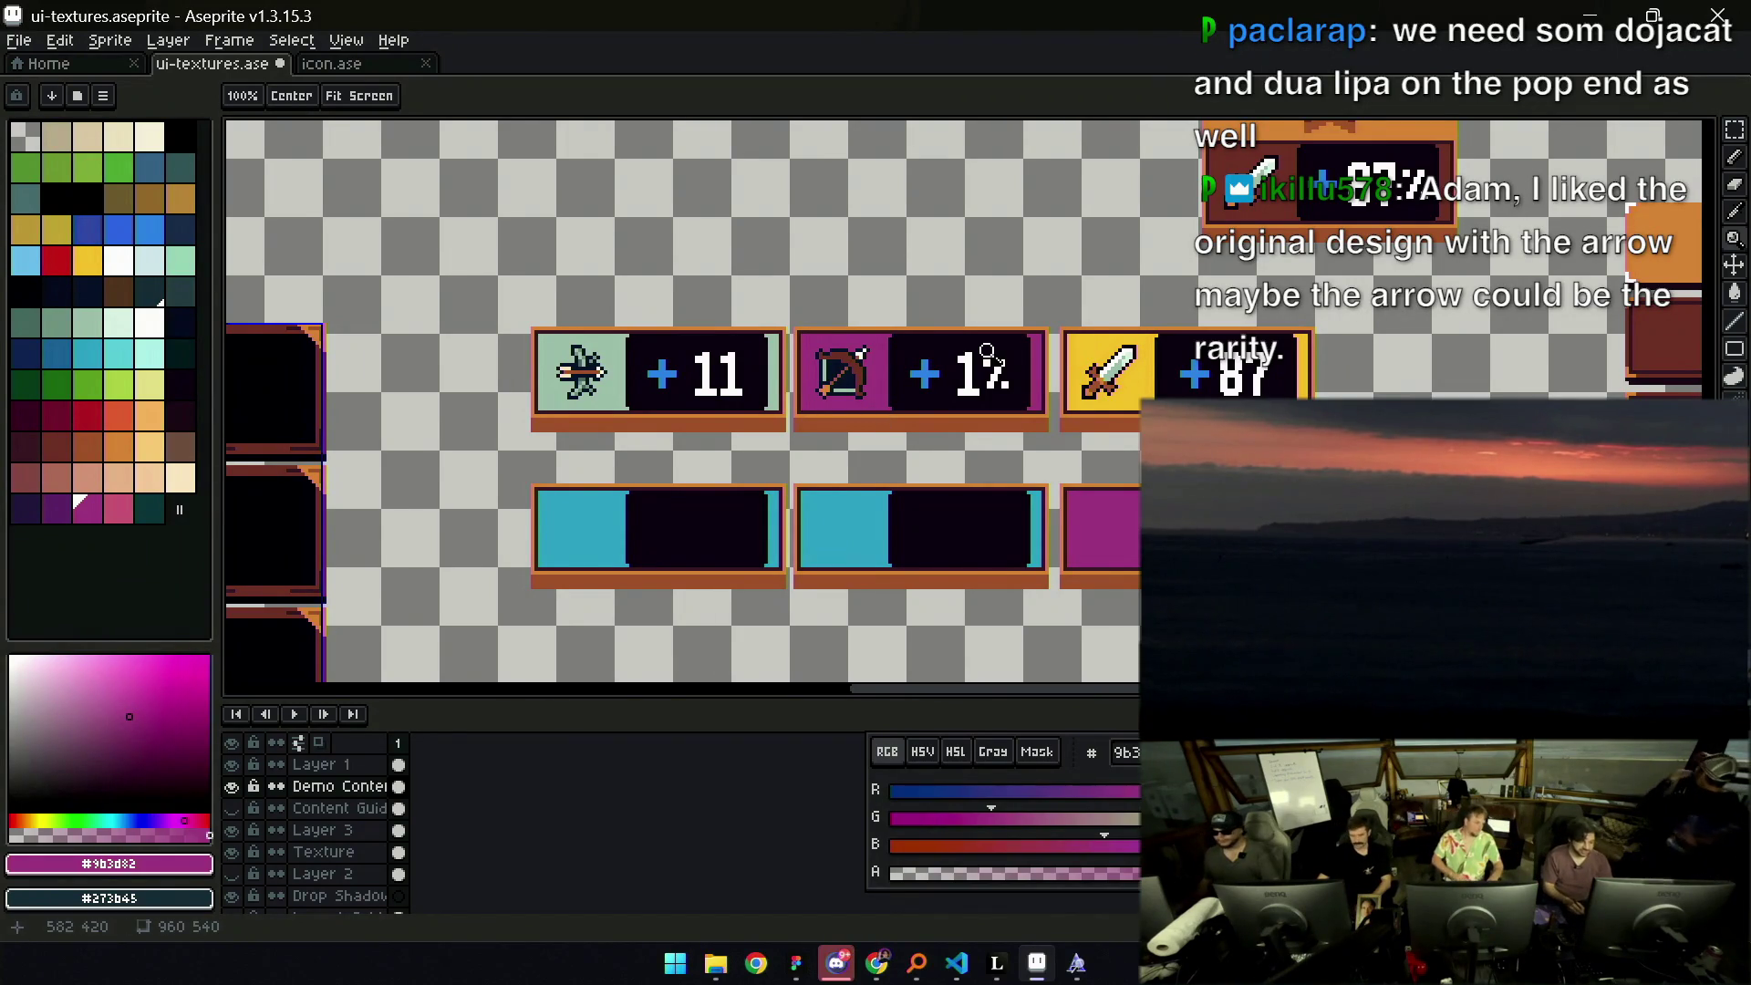
Frame the stat cards, switch to the Texture layer and sample the bow card's magenta background
left_click_drag(990, 351, 1004, 360)
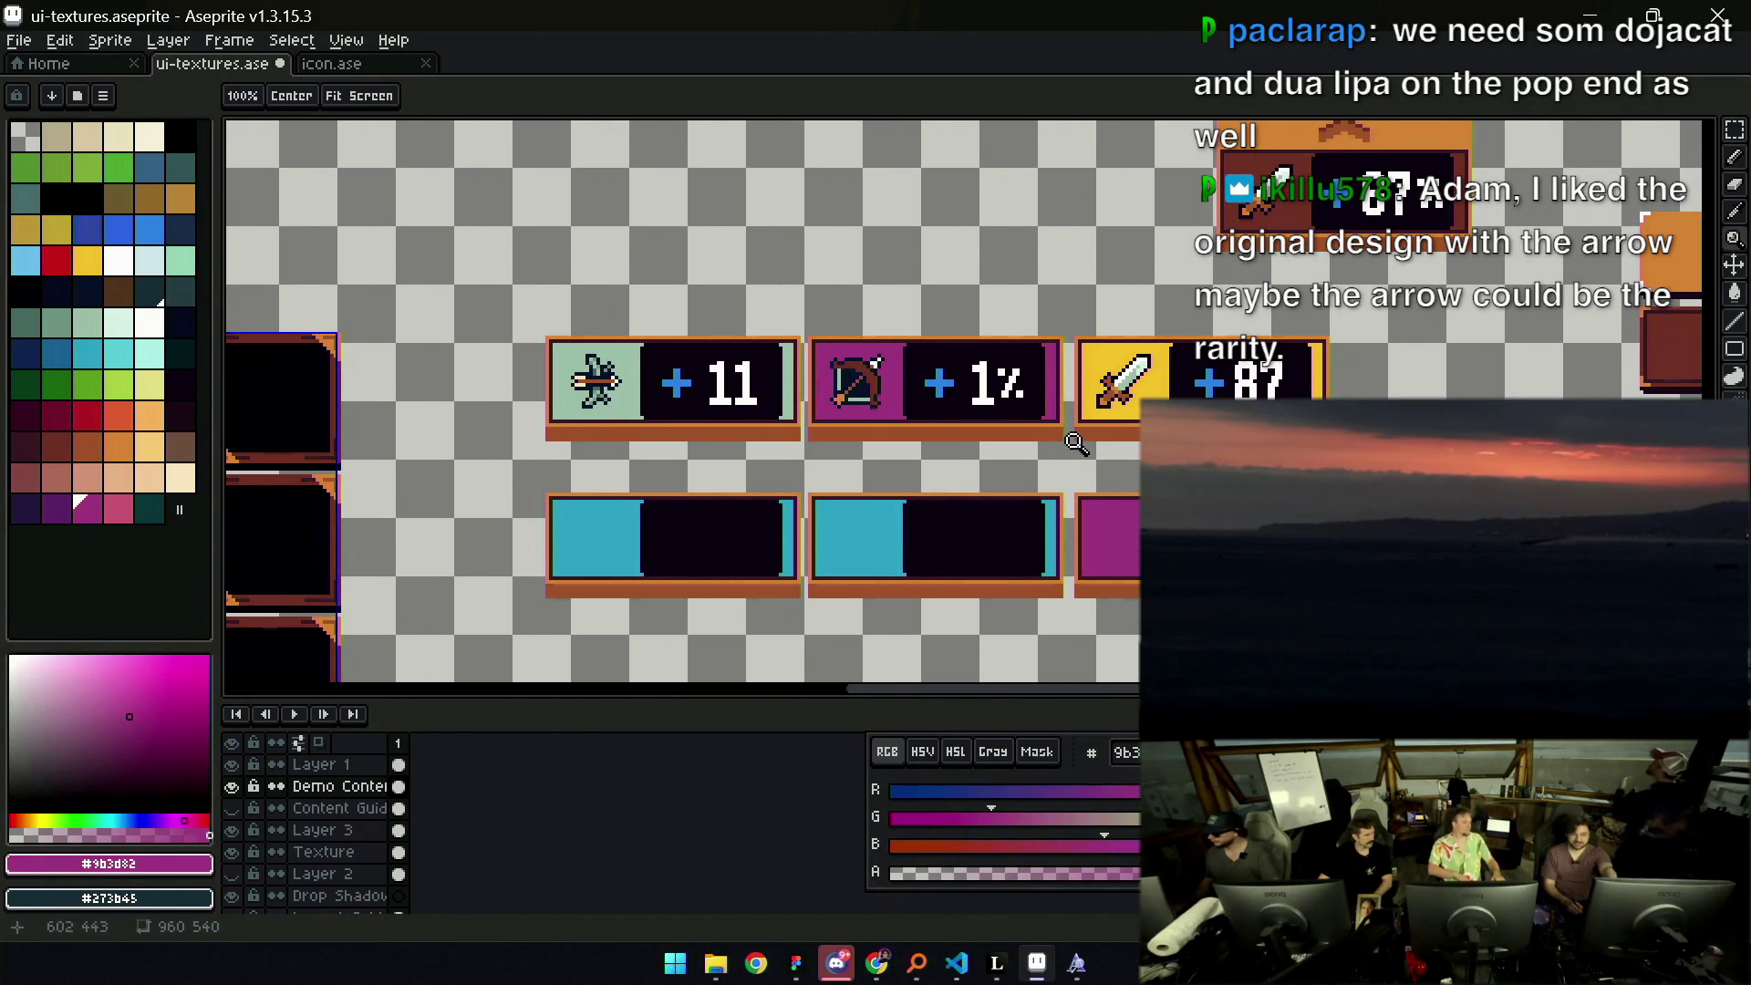
left_click_drag(1015, 444, 1007, 460)
left_click(977, 551, "ctrl")
scroll(851, 409, "up", 1)
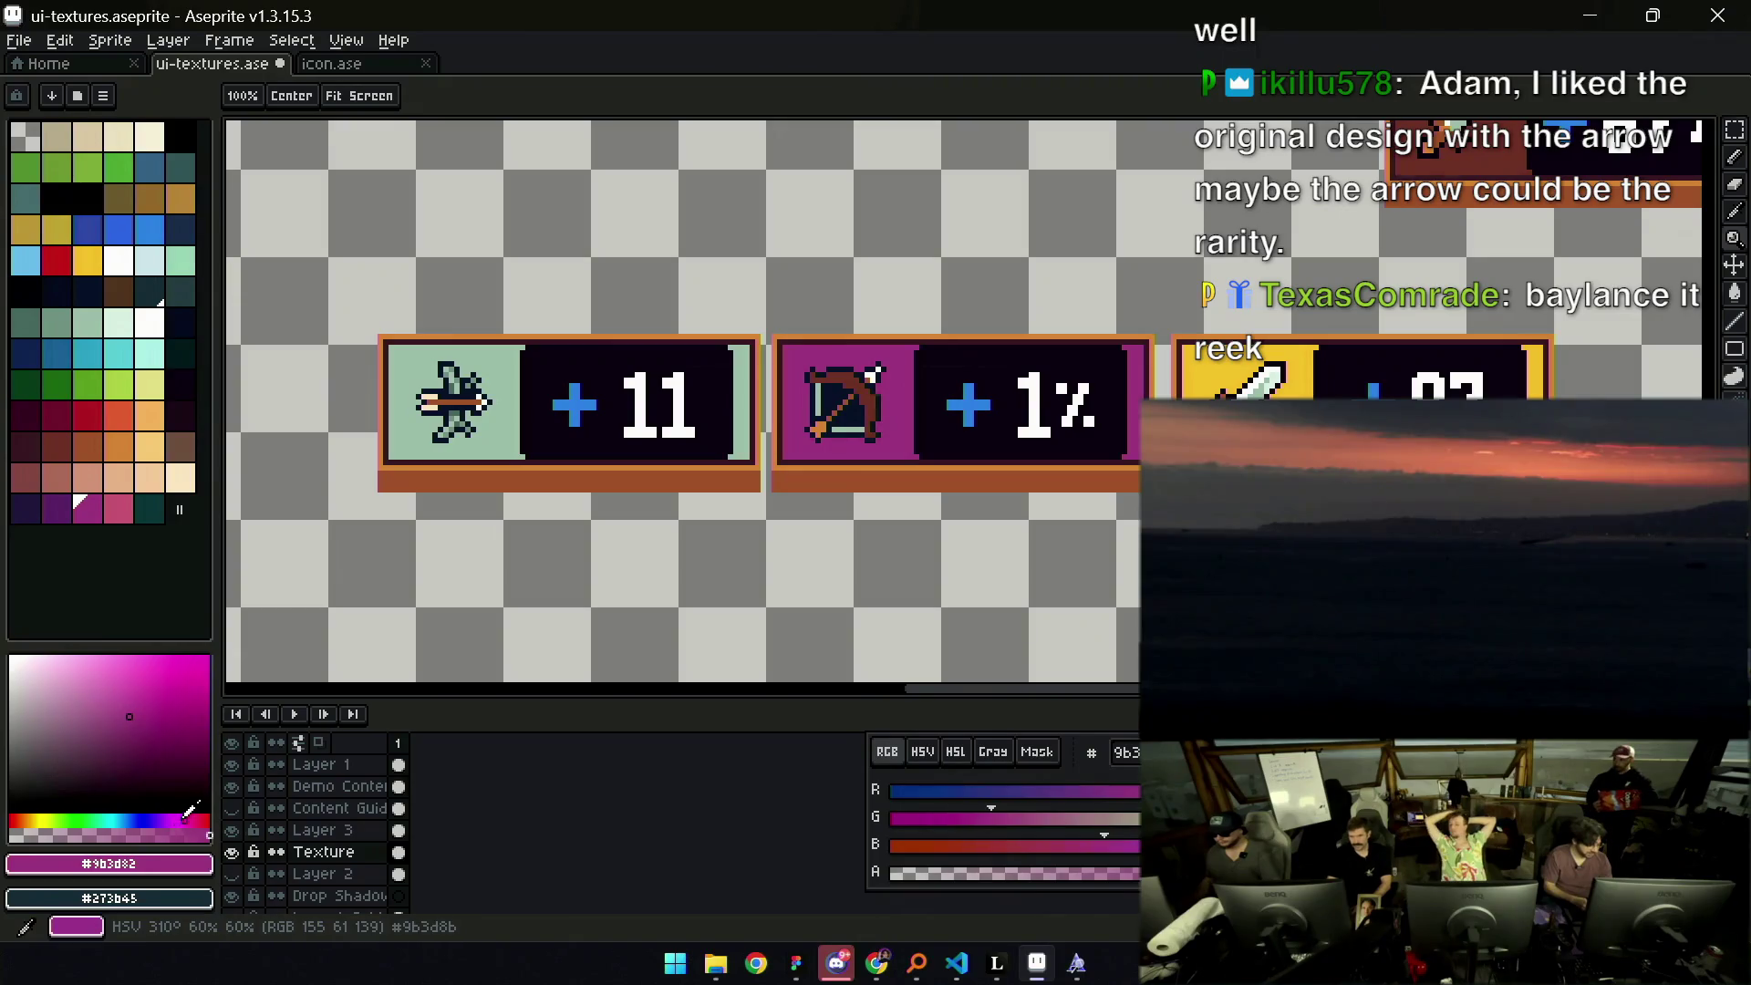
left_click(145, 701)
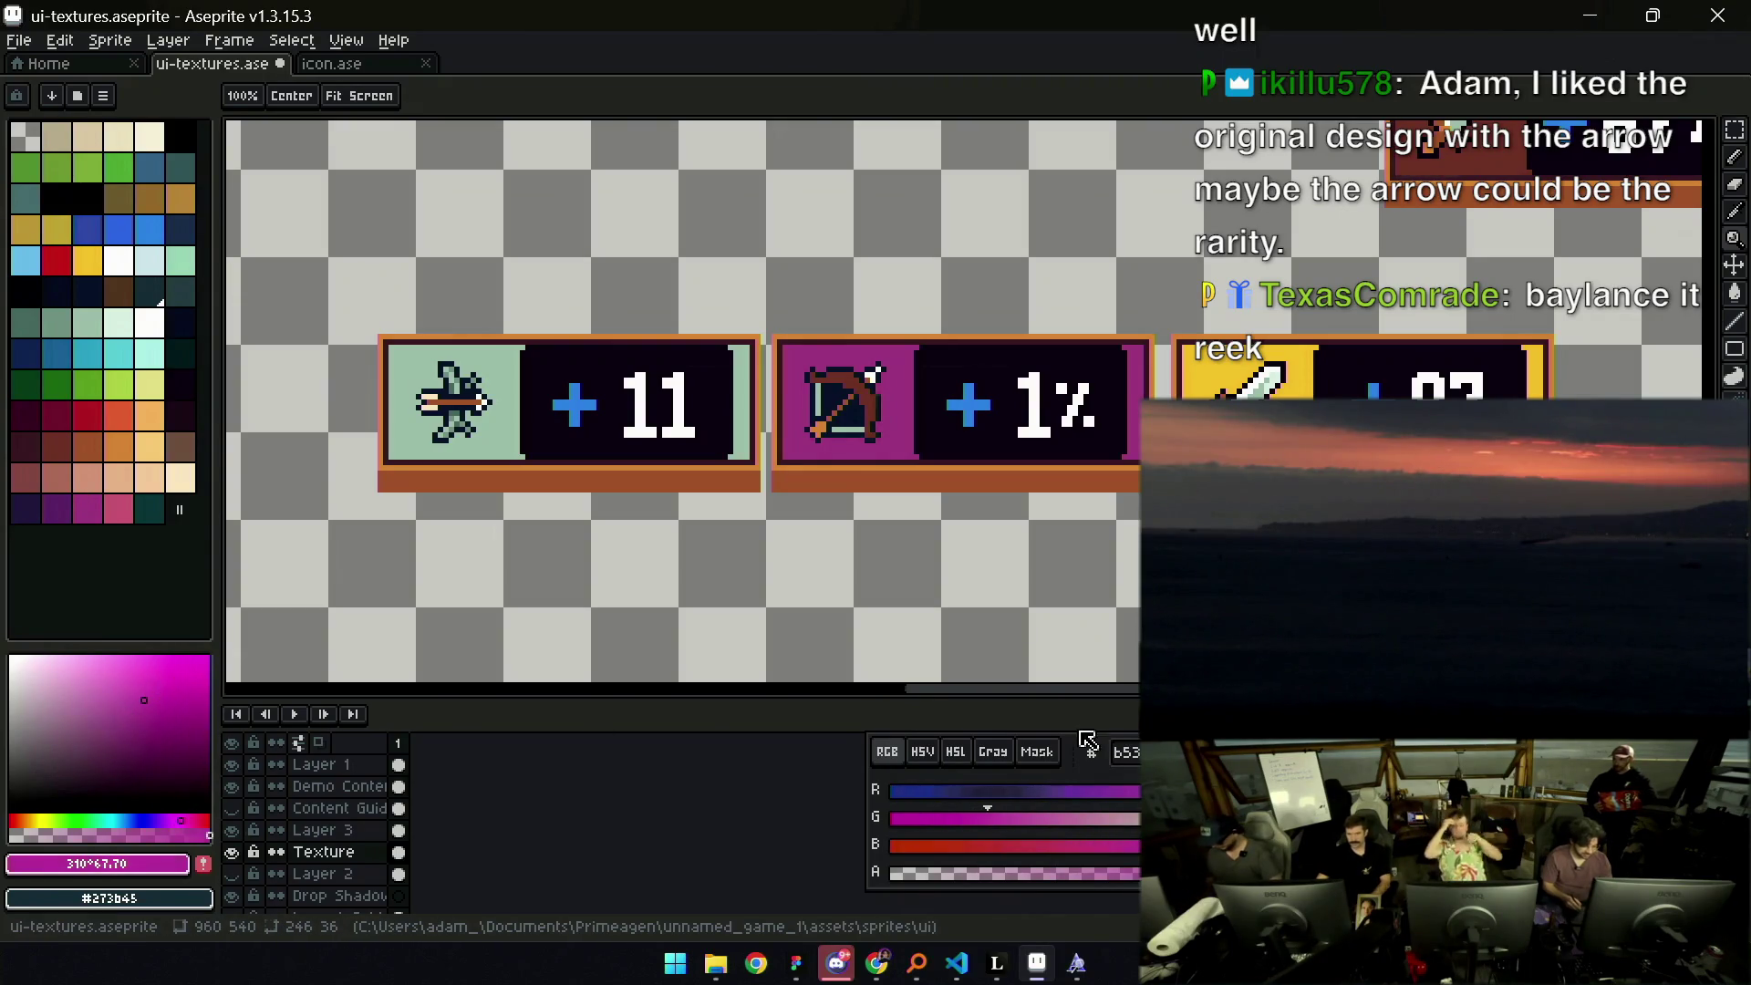
left_click(892, 415, "alt")
key("g")
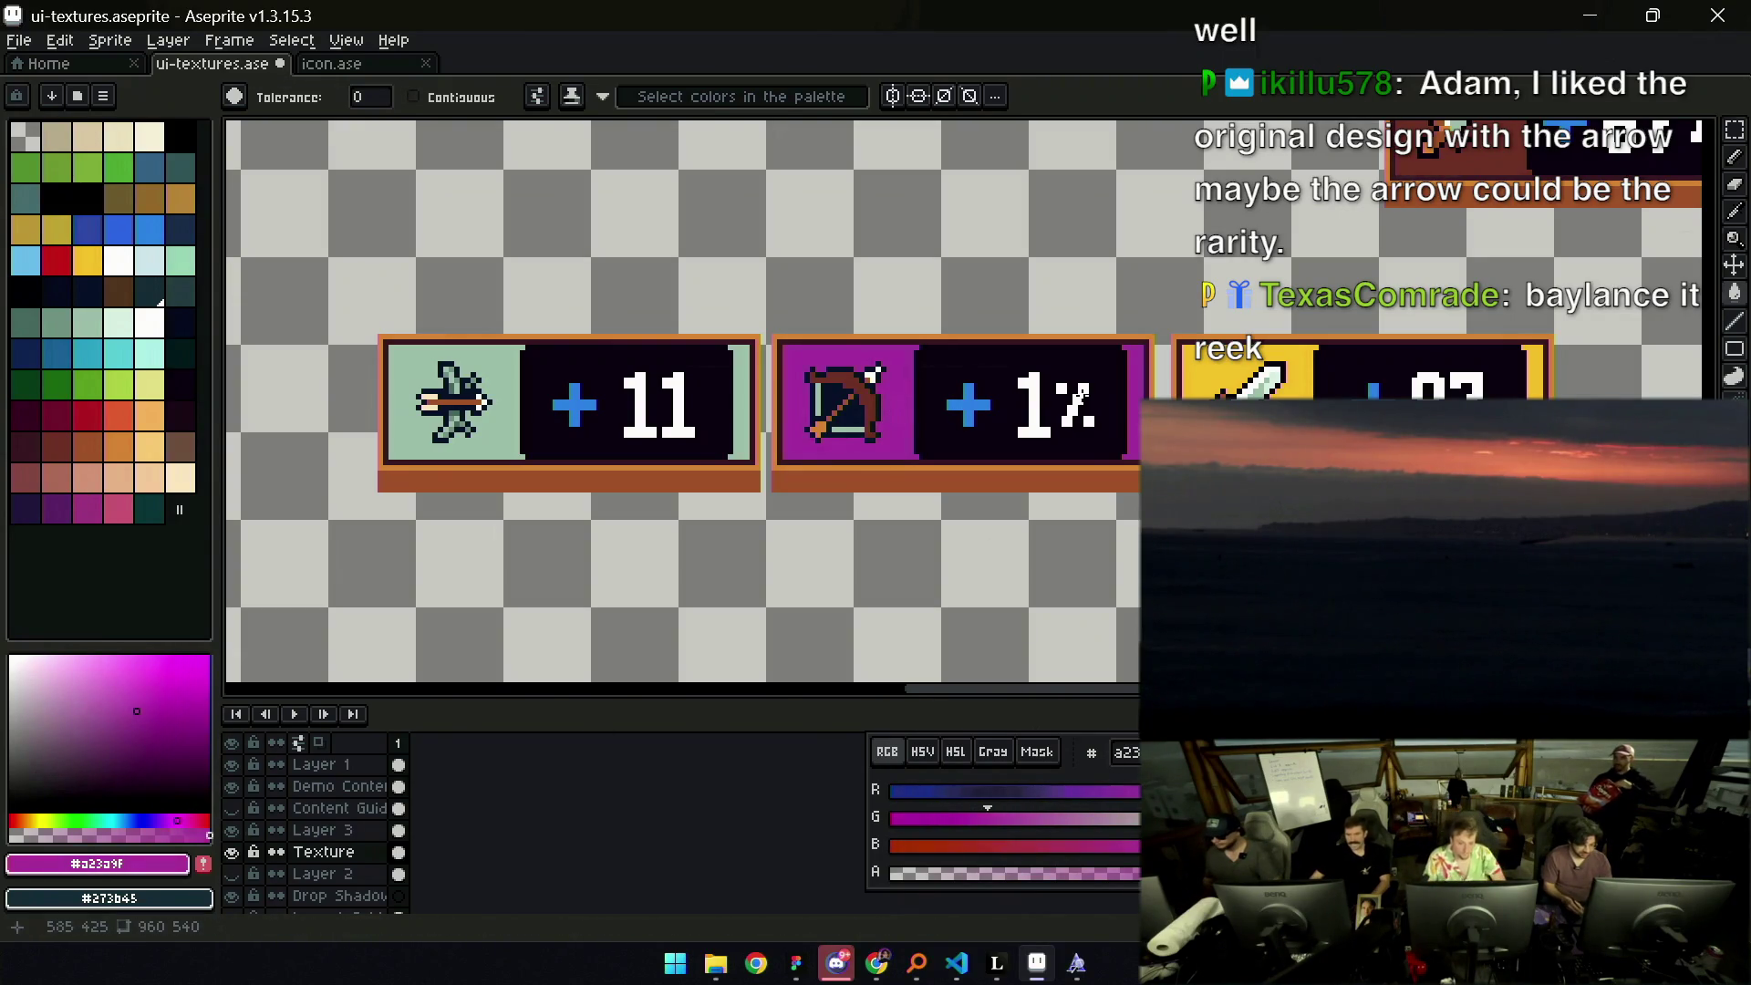
Lower the red to a saturated purple and fill the bow card's background with it
left_click_drag(1131, 792, 1109, 791)
left_click(919, 404)
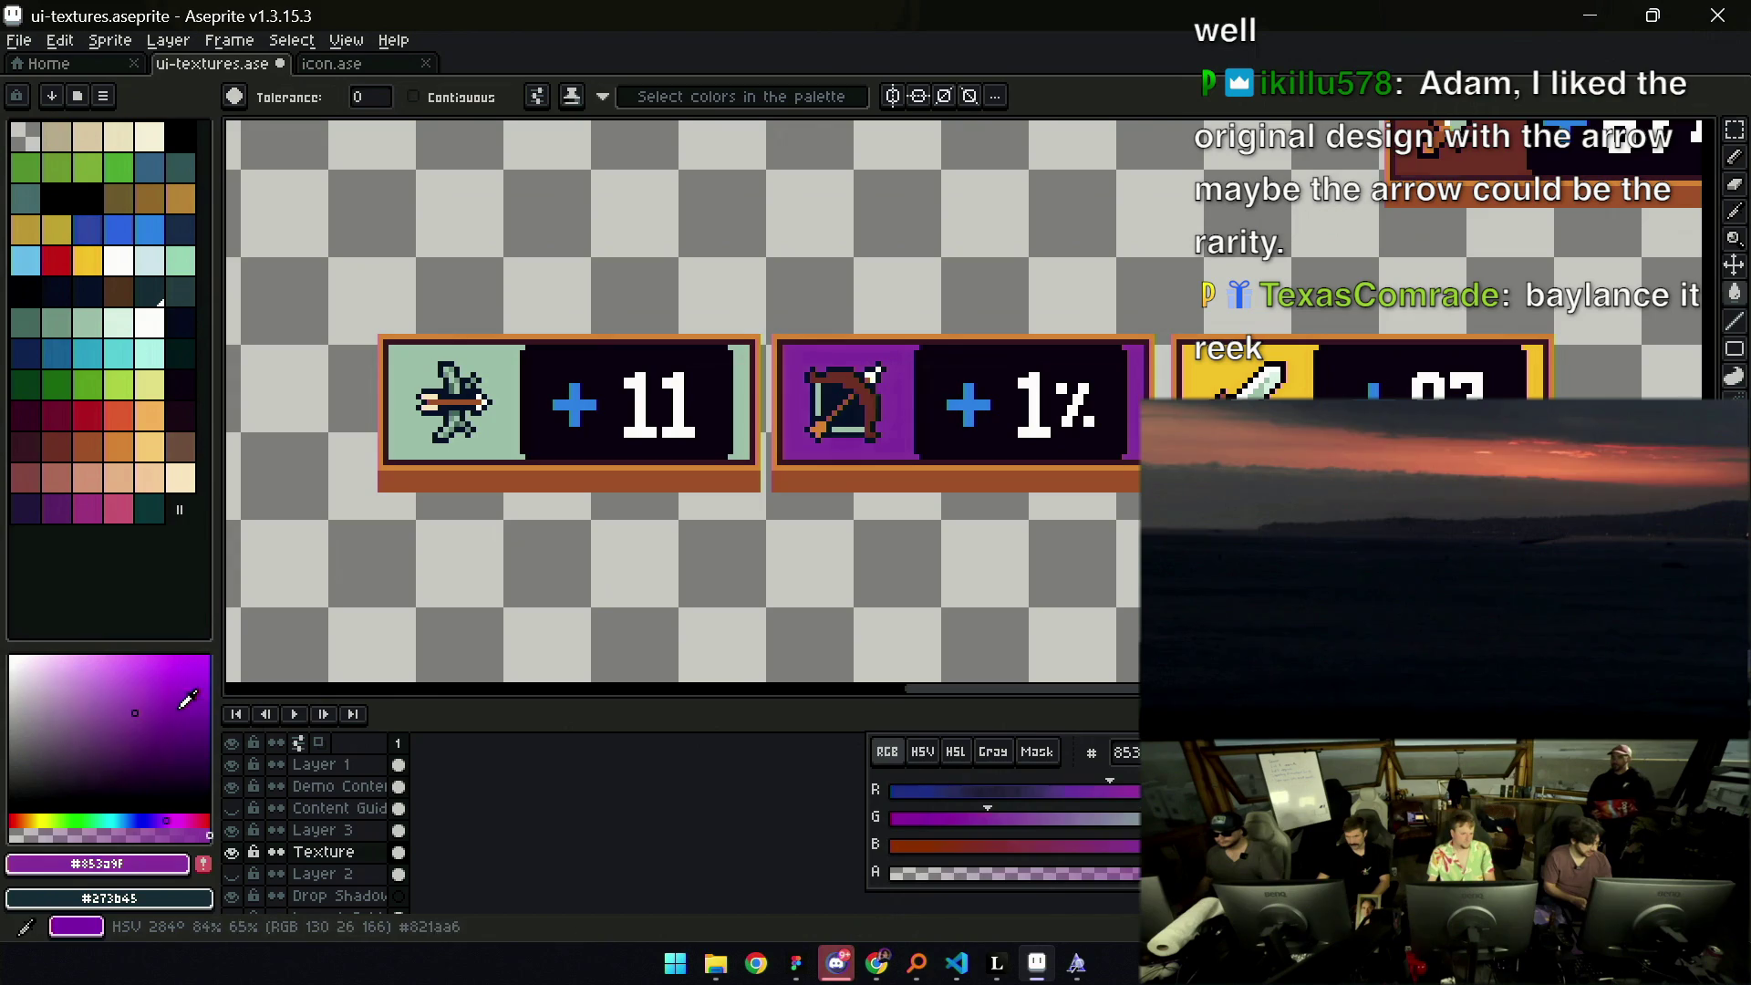
left_click(171, 702)
left_click(907, 405)
Zoom out and back in to compare the purple bow card with the others
key("z")
scroll(1005, 475, "down", 2)
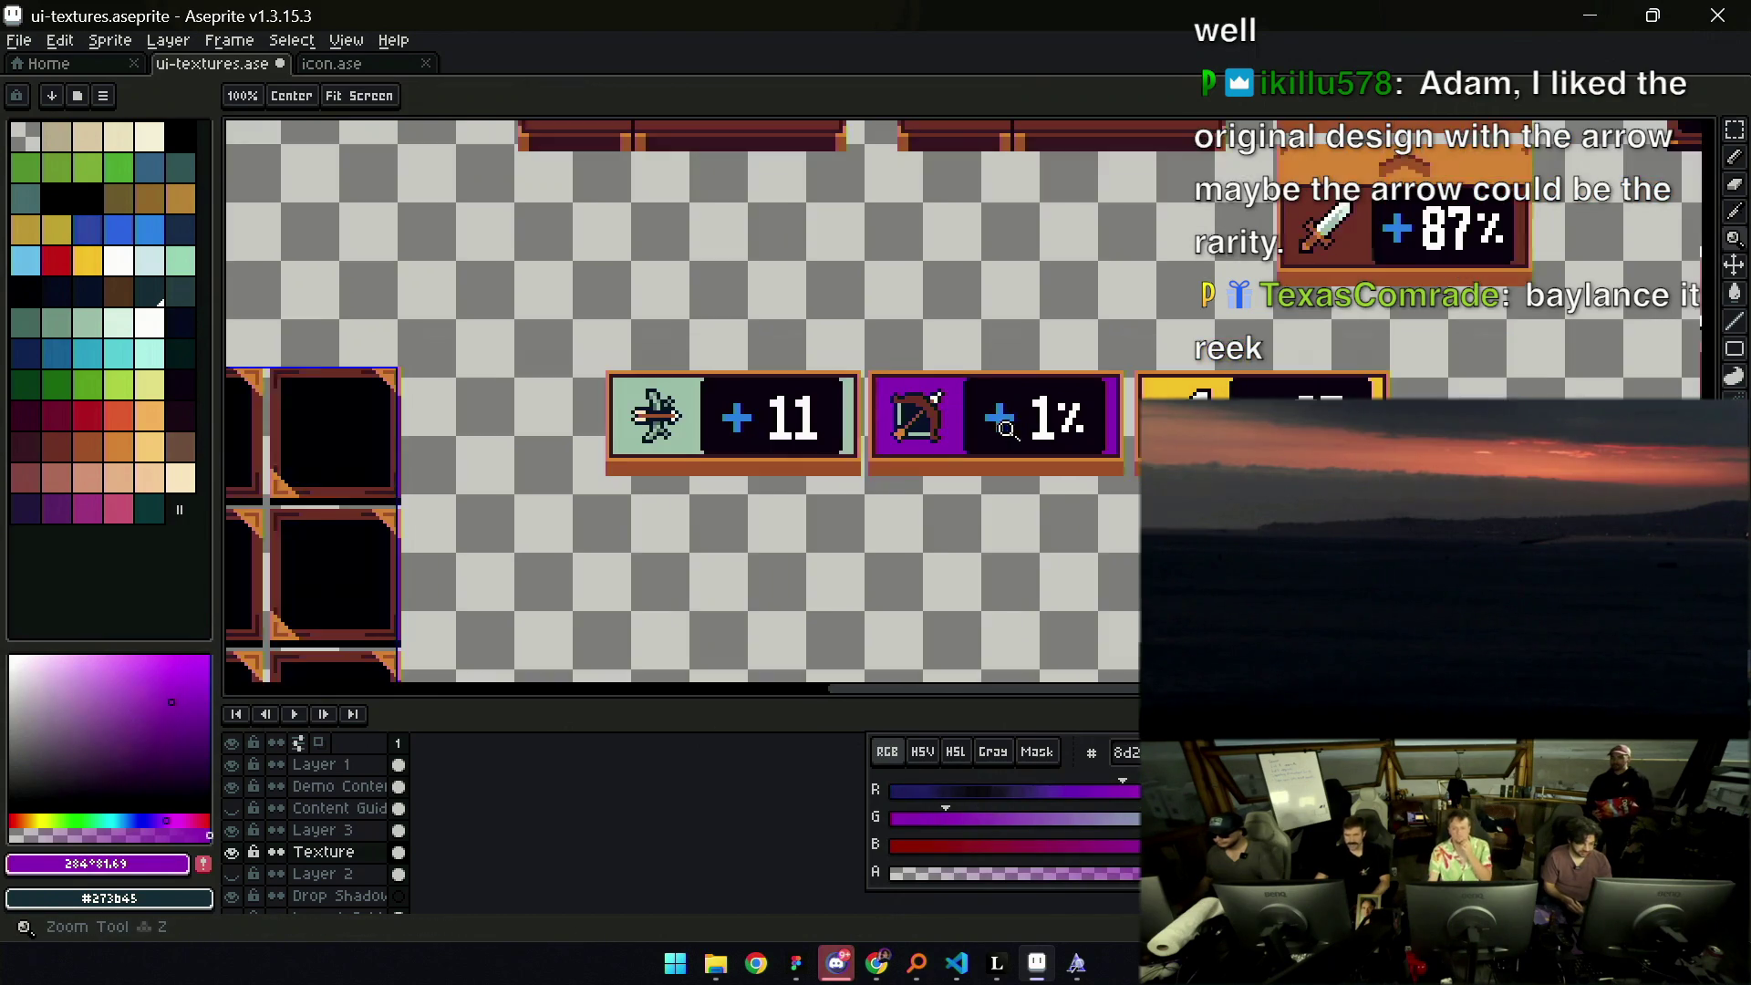
scroll(1006, 475, "up", 2)
scroll(1005, 475, "left", 2)
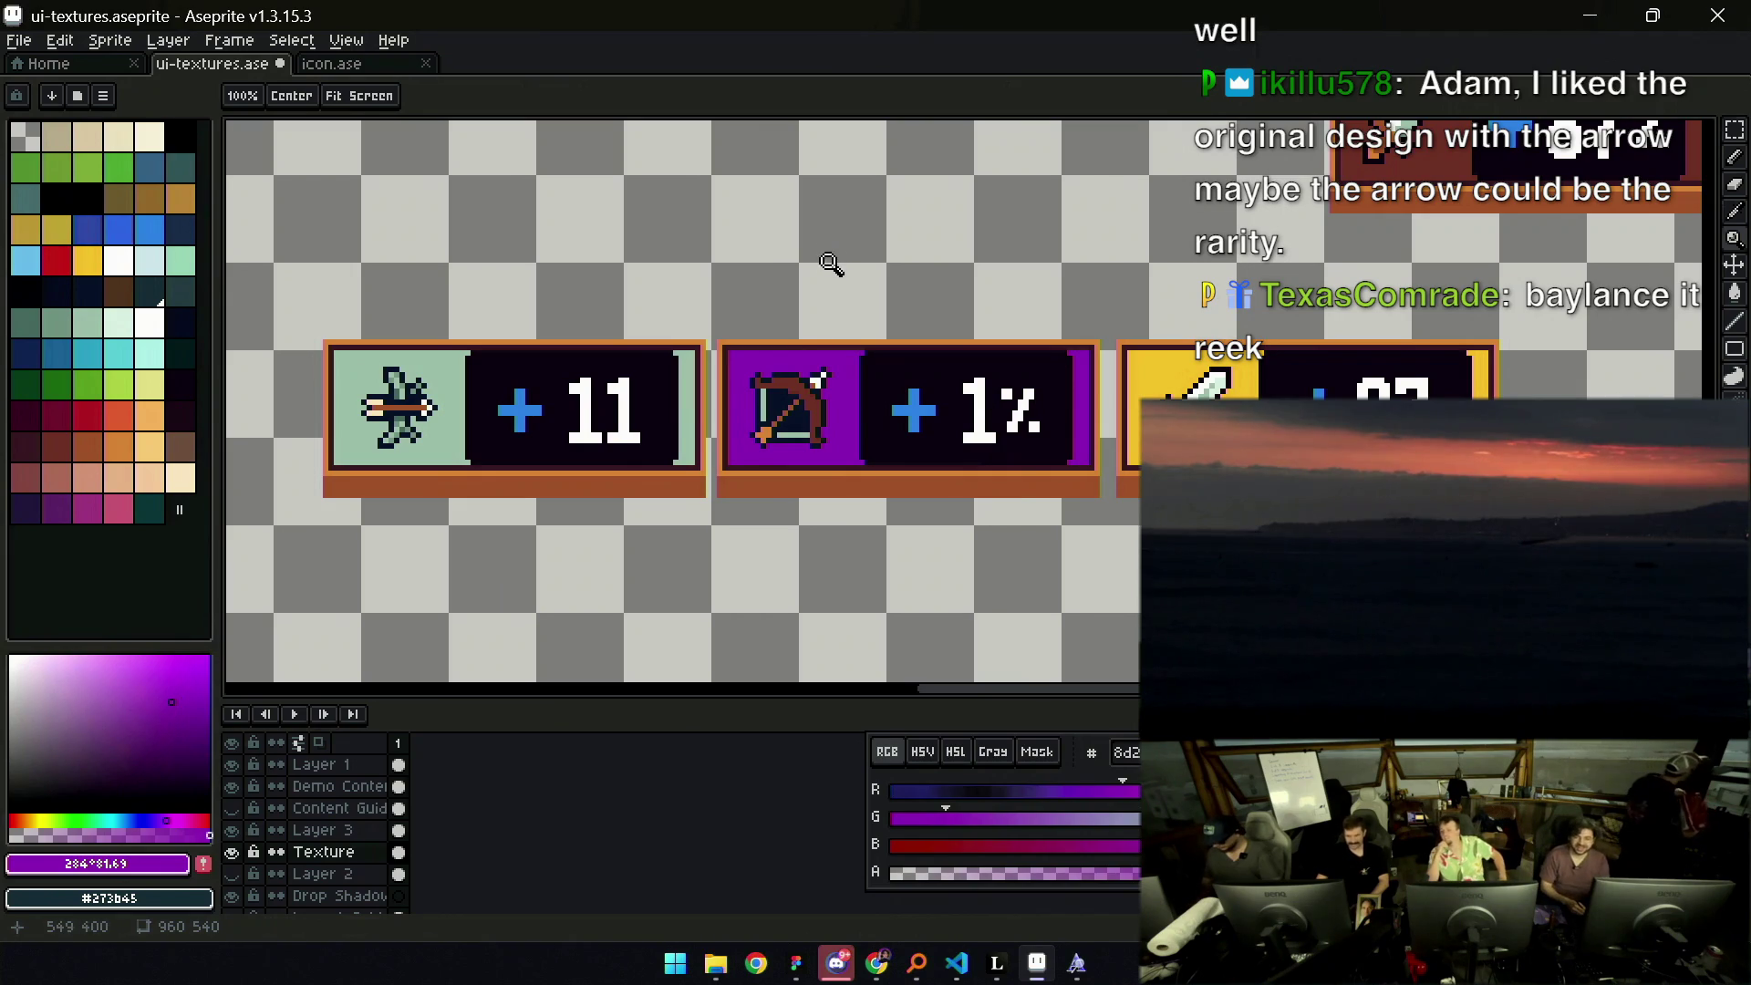
scroll(966, 347, "left", 1)
scroll(966, 348, "up", 1)
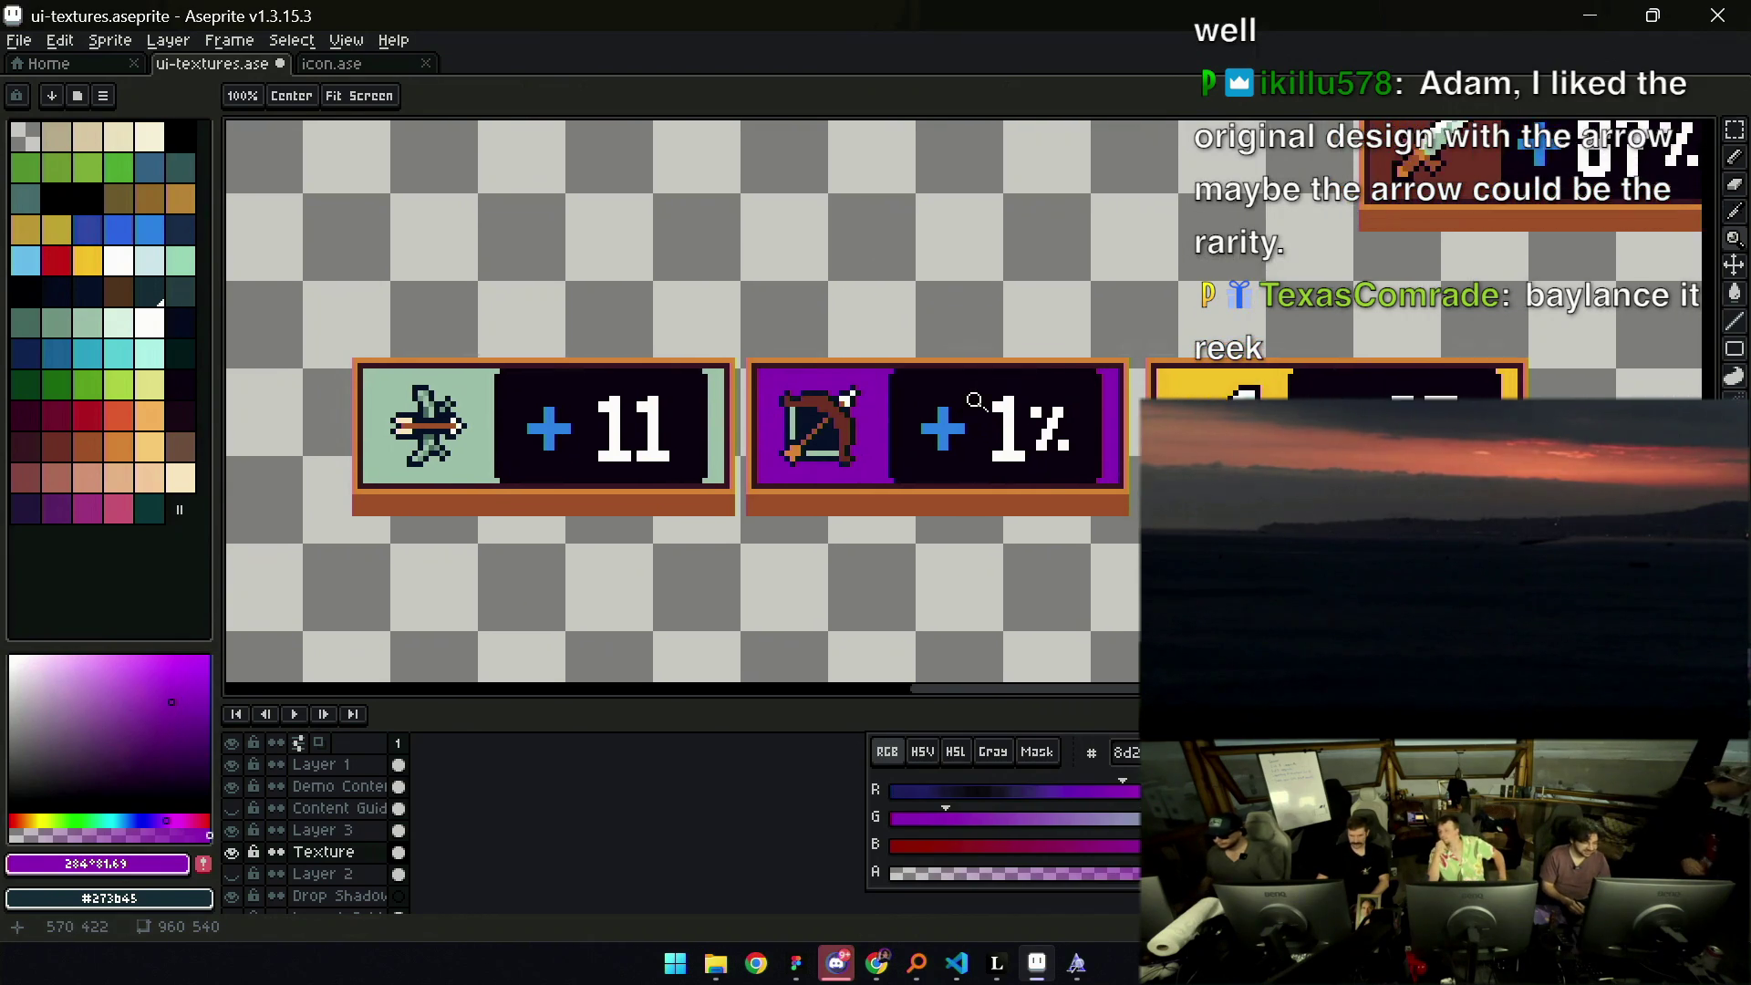
scroll(849, 446, "down", 3)
key("z")
left_click(850, 446)
left_click(850, 446)
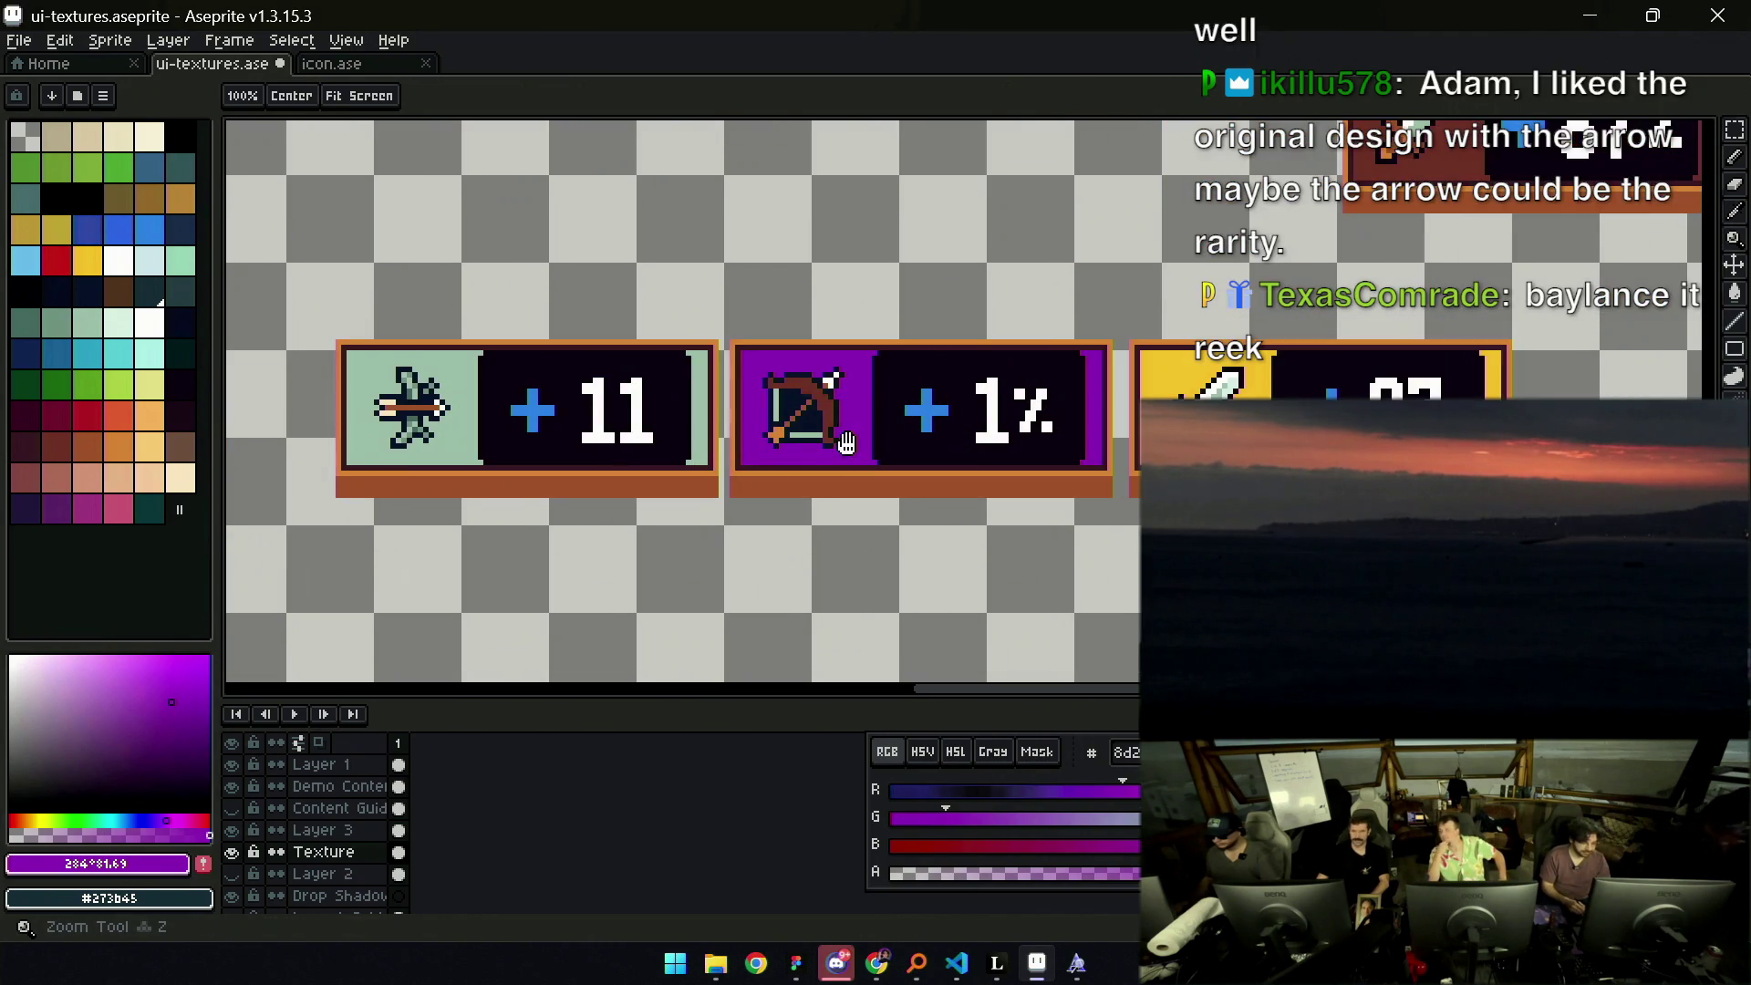
Pan across the whole sprite sheet and pick white from the +87 number
scroll(874, 450, "down", 1)
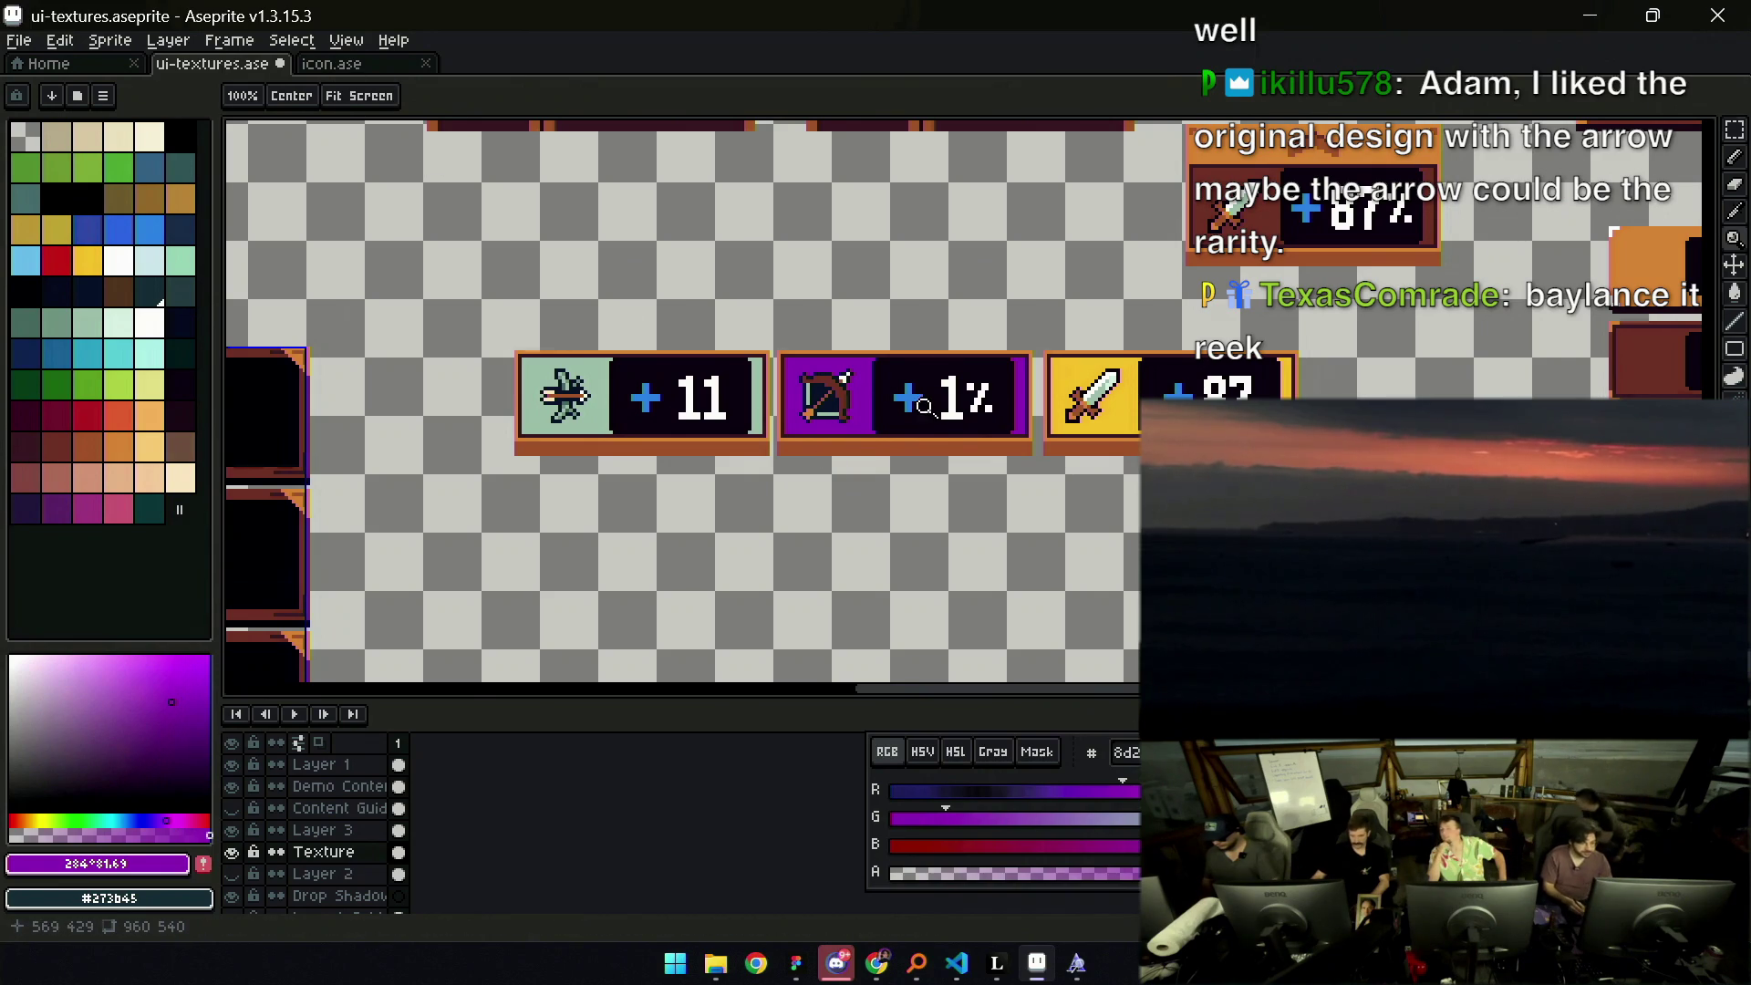
scroll(938, 437, "down", 1)
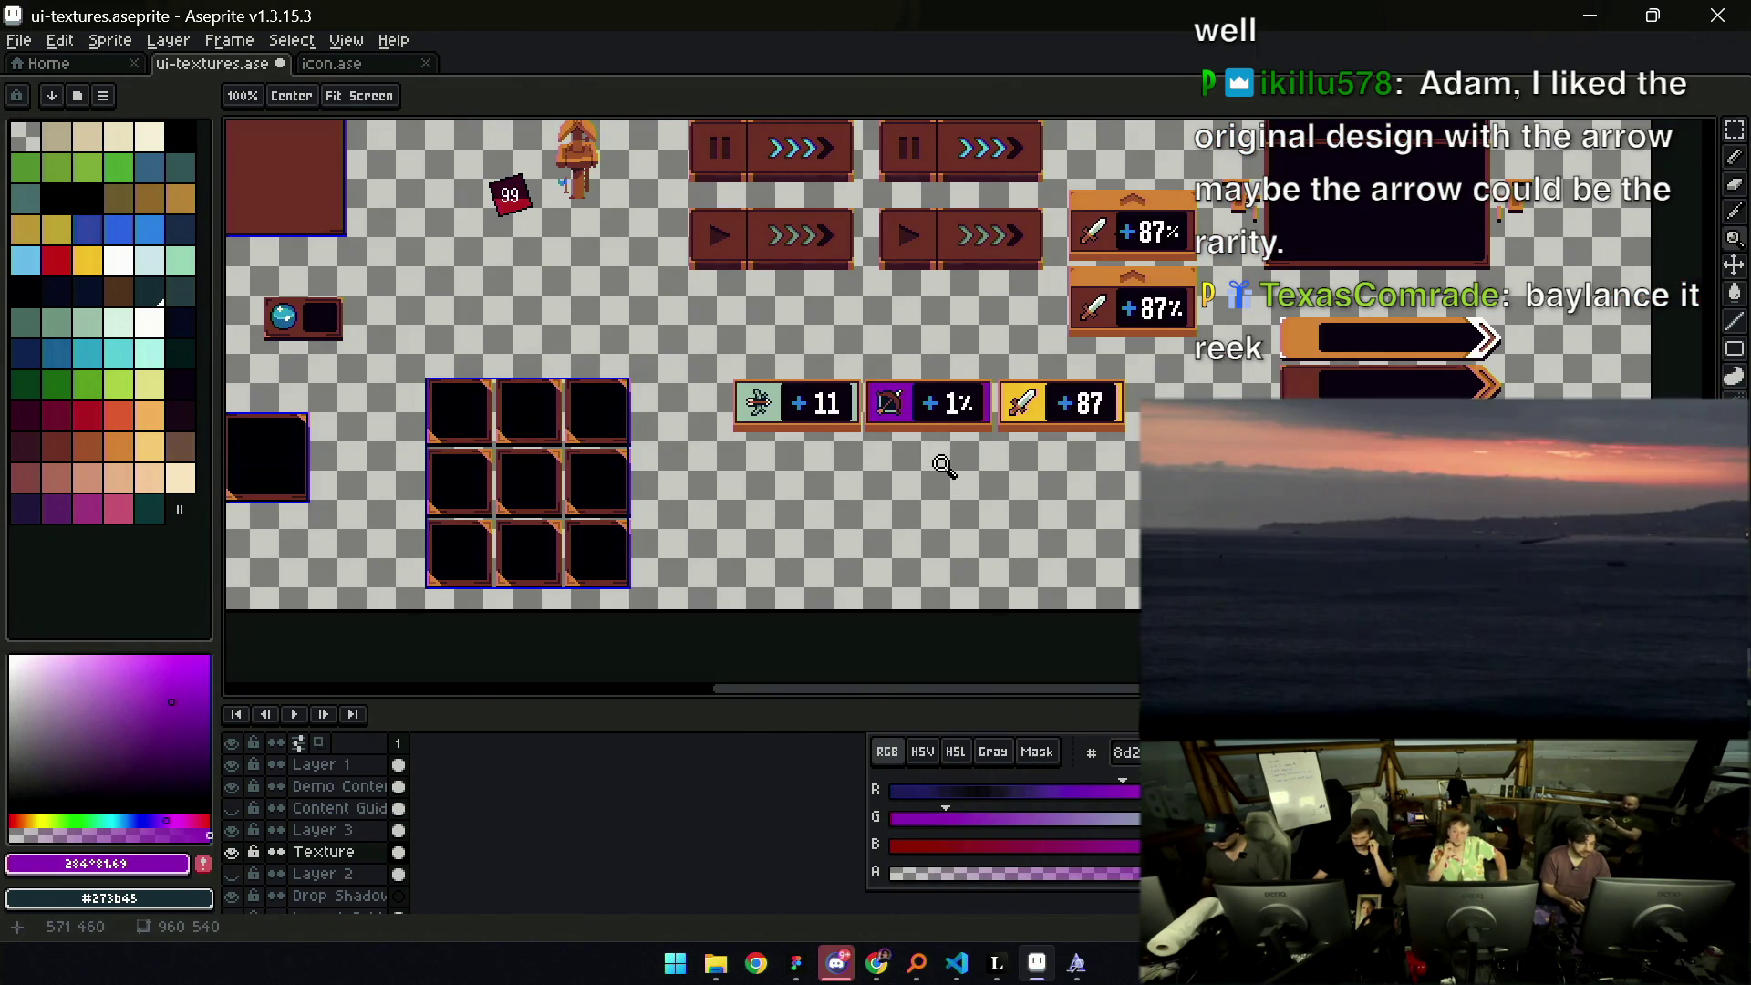
scroll(942, 470, "up", 1)
scroll(917, 425, "up", 1)
left_click_drag(887, 408, 930, 481)
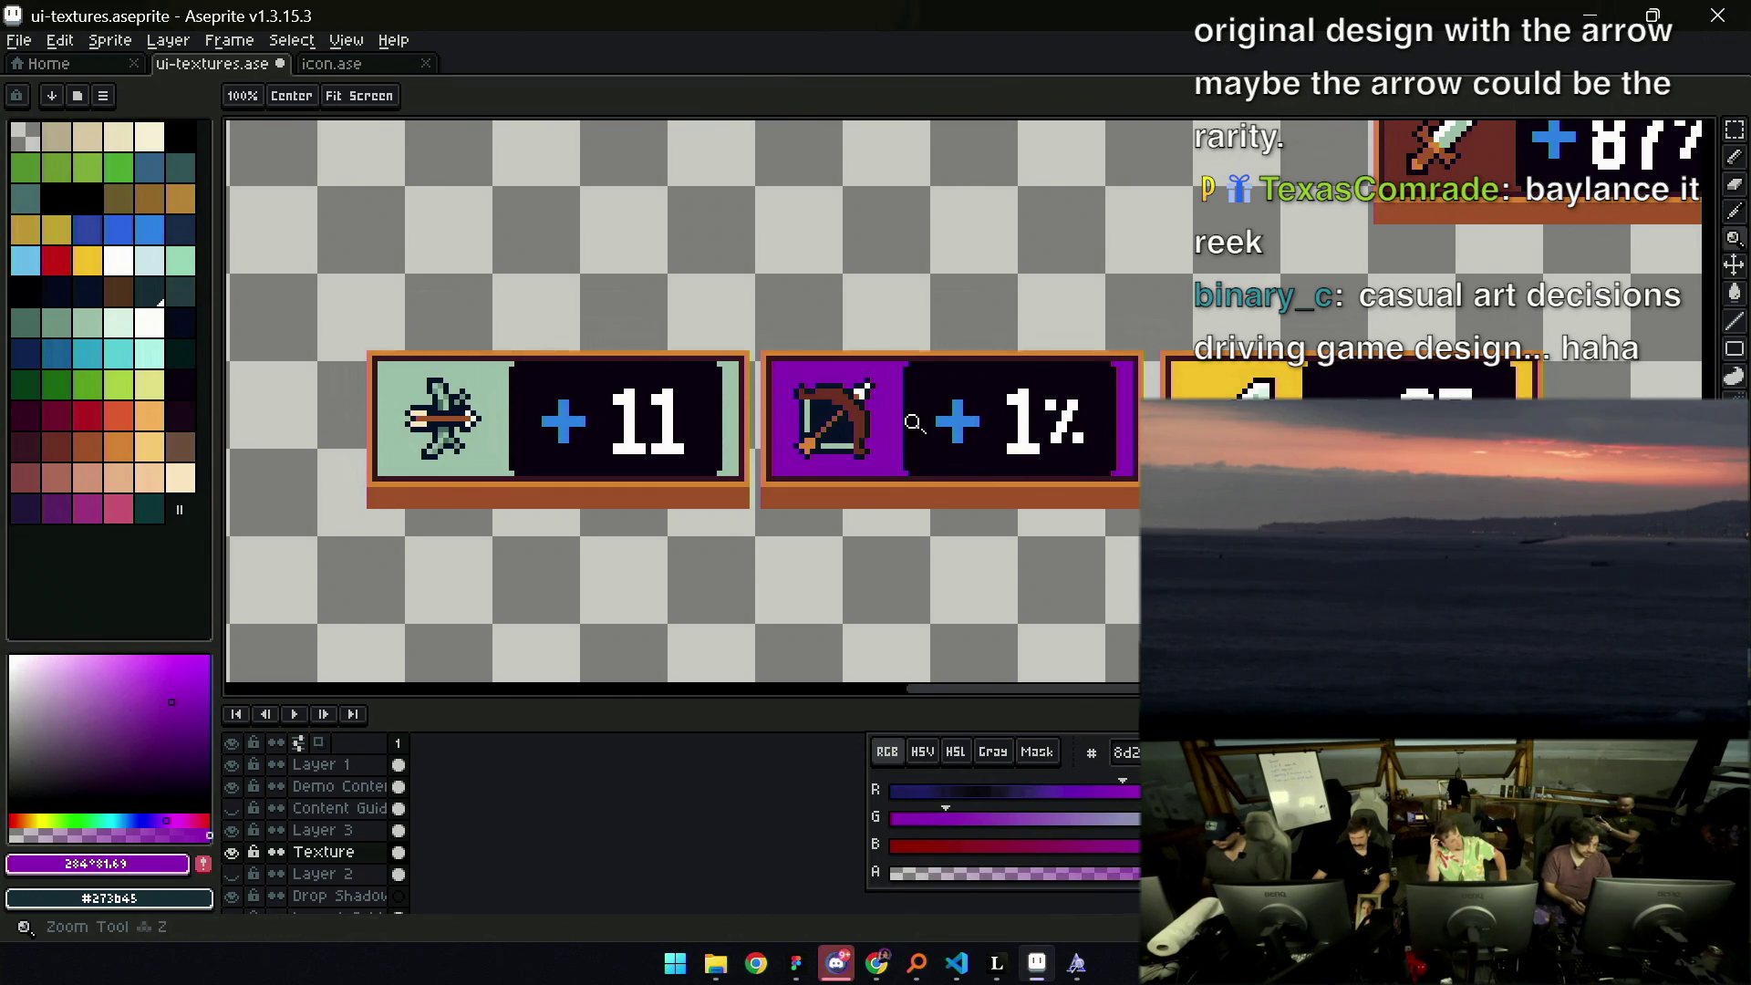
scroll(916, 424, "down", 3)
left_click_drag(868, 435, 907, 517)
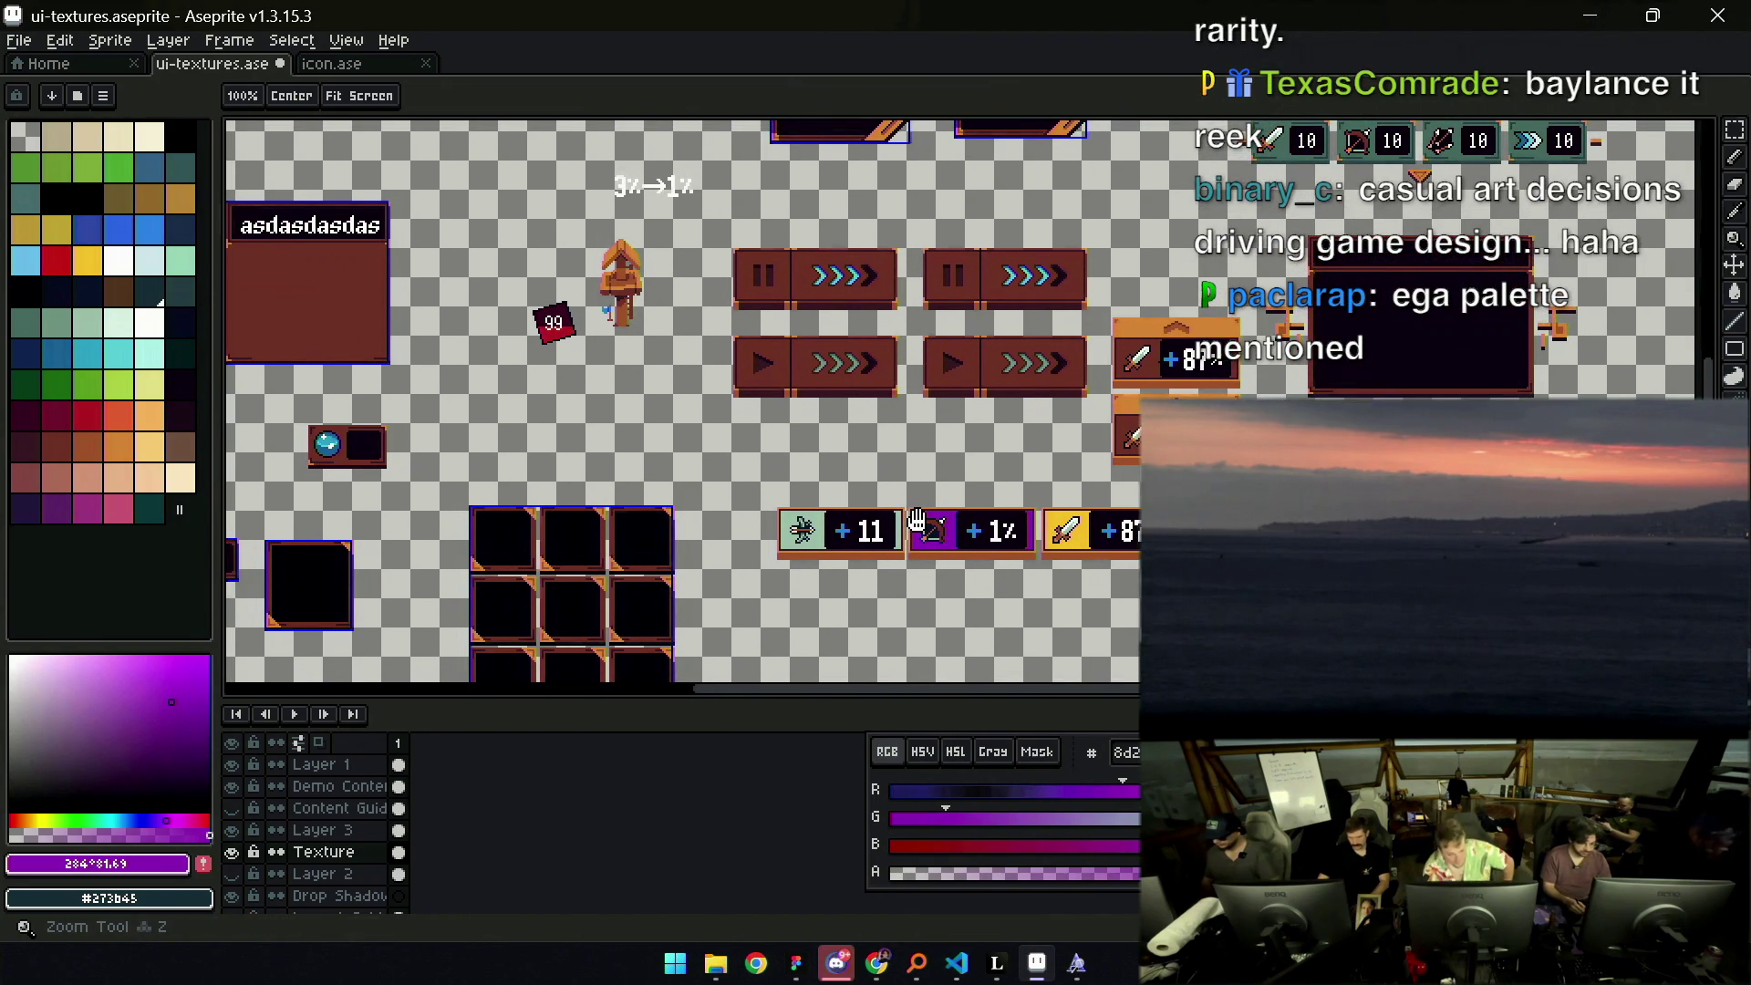
left_click(1129, 527, "alt")
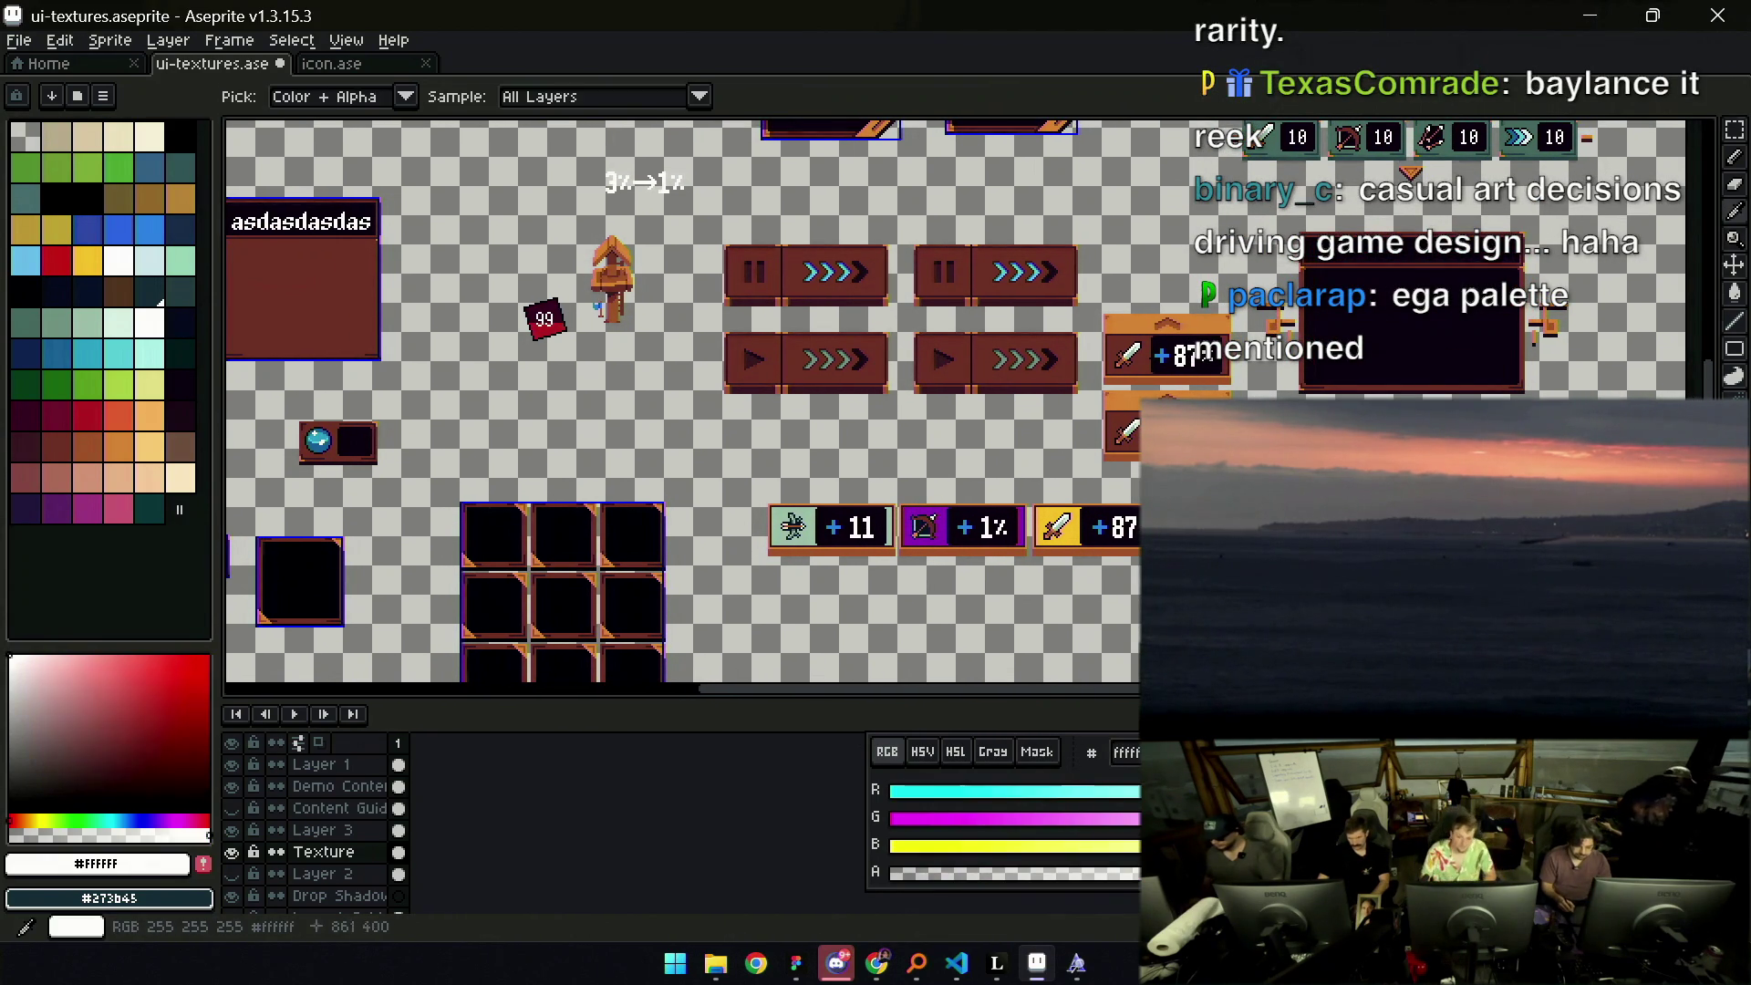
Zoom in on the +11 card and pencil white pixels onto its frame corners
left_click(1129, 526)
left_click(663, 456)
key("b")
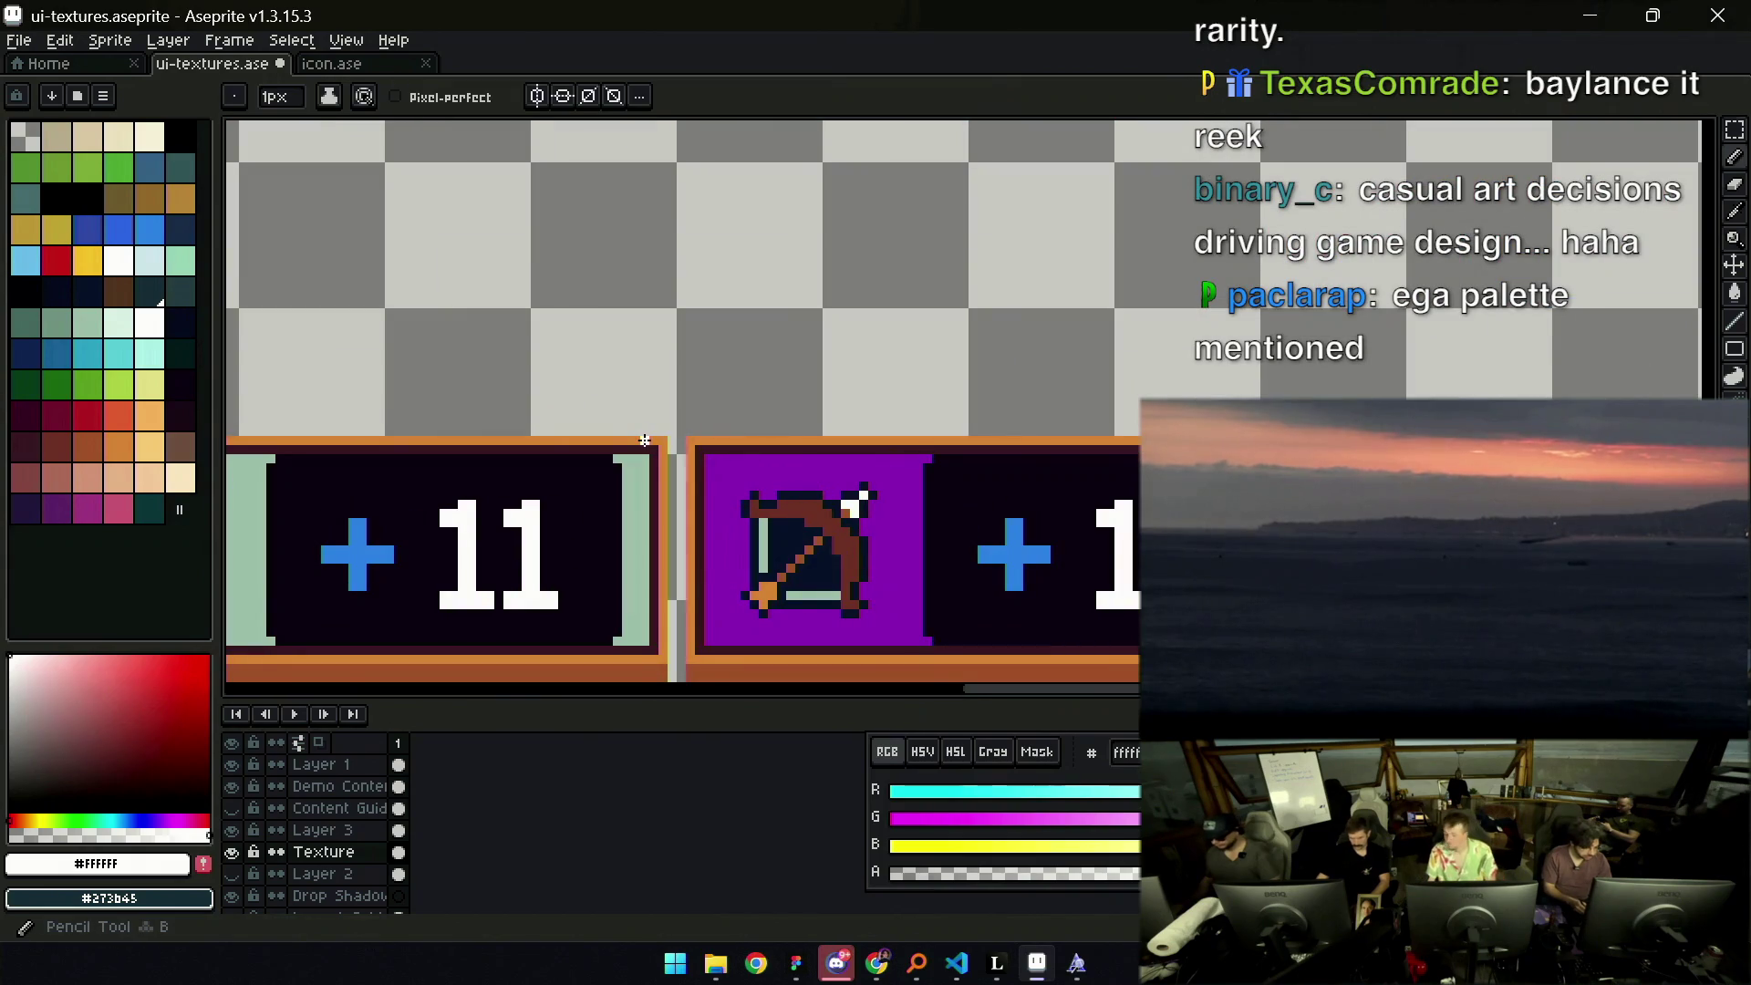
left_click_drag(663, 455, 1106, 418)
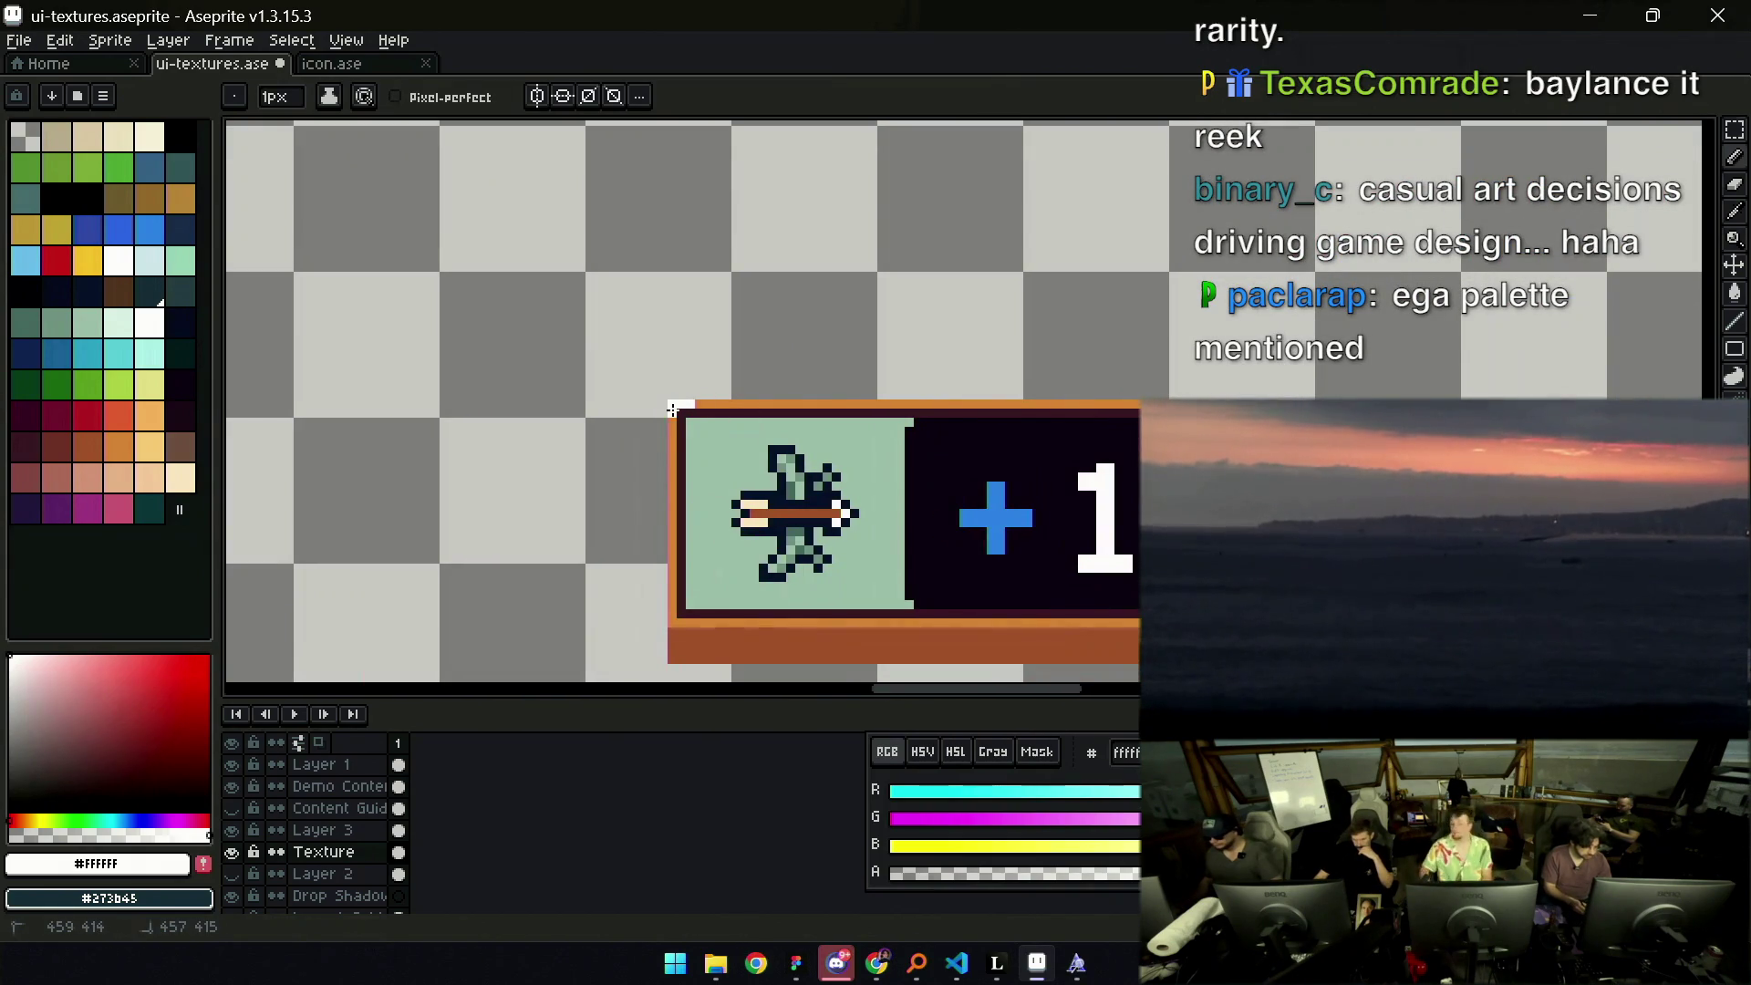
key("ctrl+z")
left_click(670, 605)
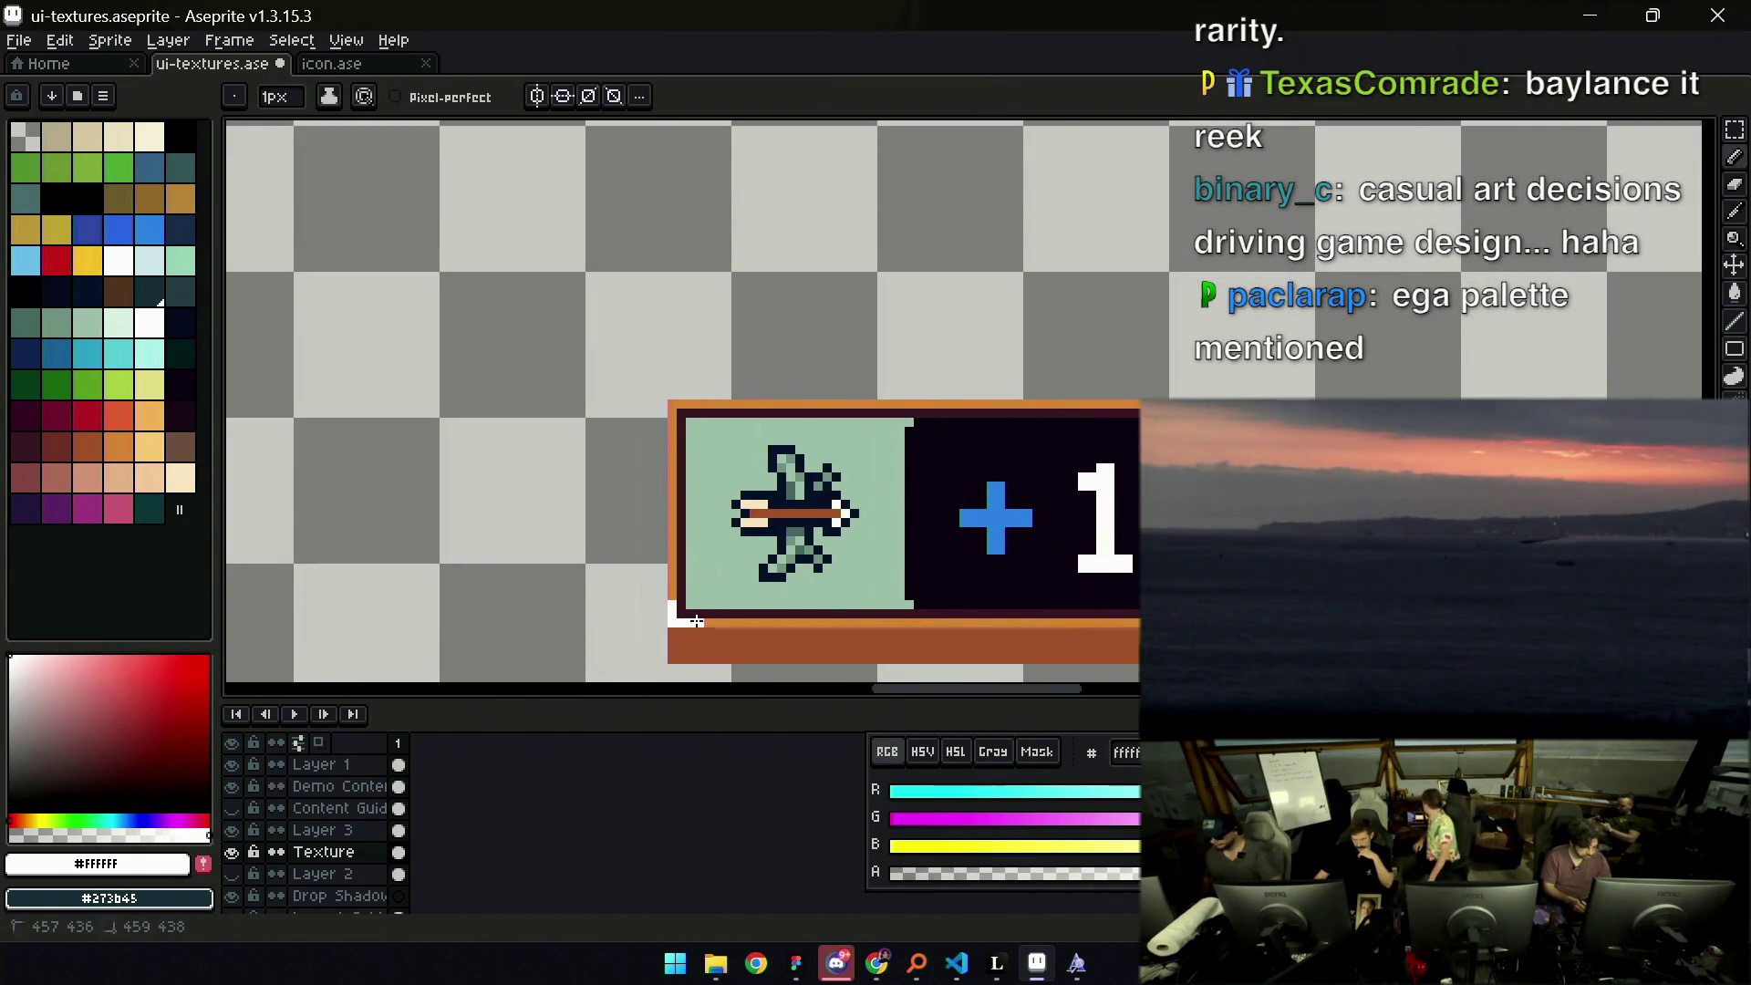
left_click_drag(693, 621, 595, 603)
left_click(594, 603, "alt")
Re-pick white from a corner pixel and sample the dark #201523 panel colour on Demo Content
key("z")
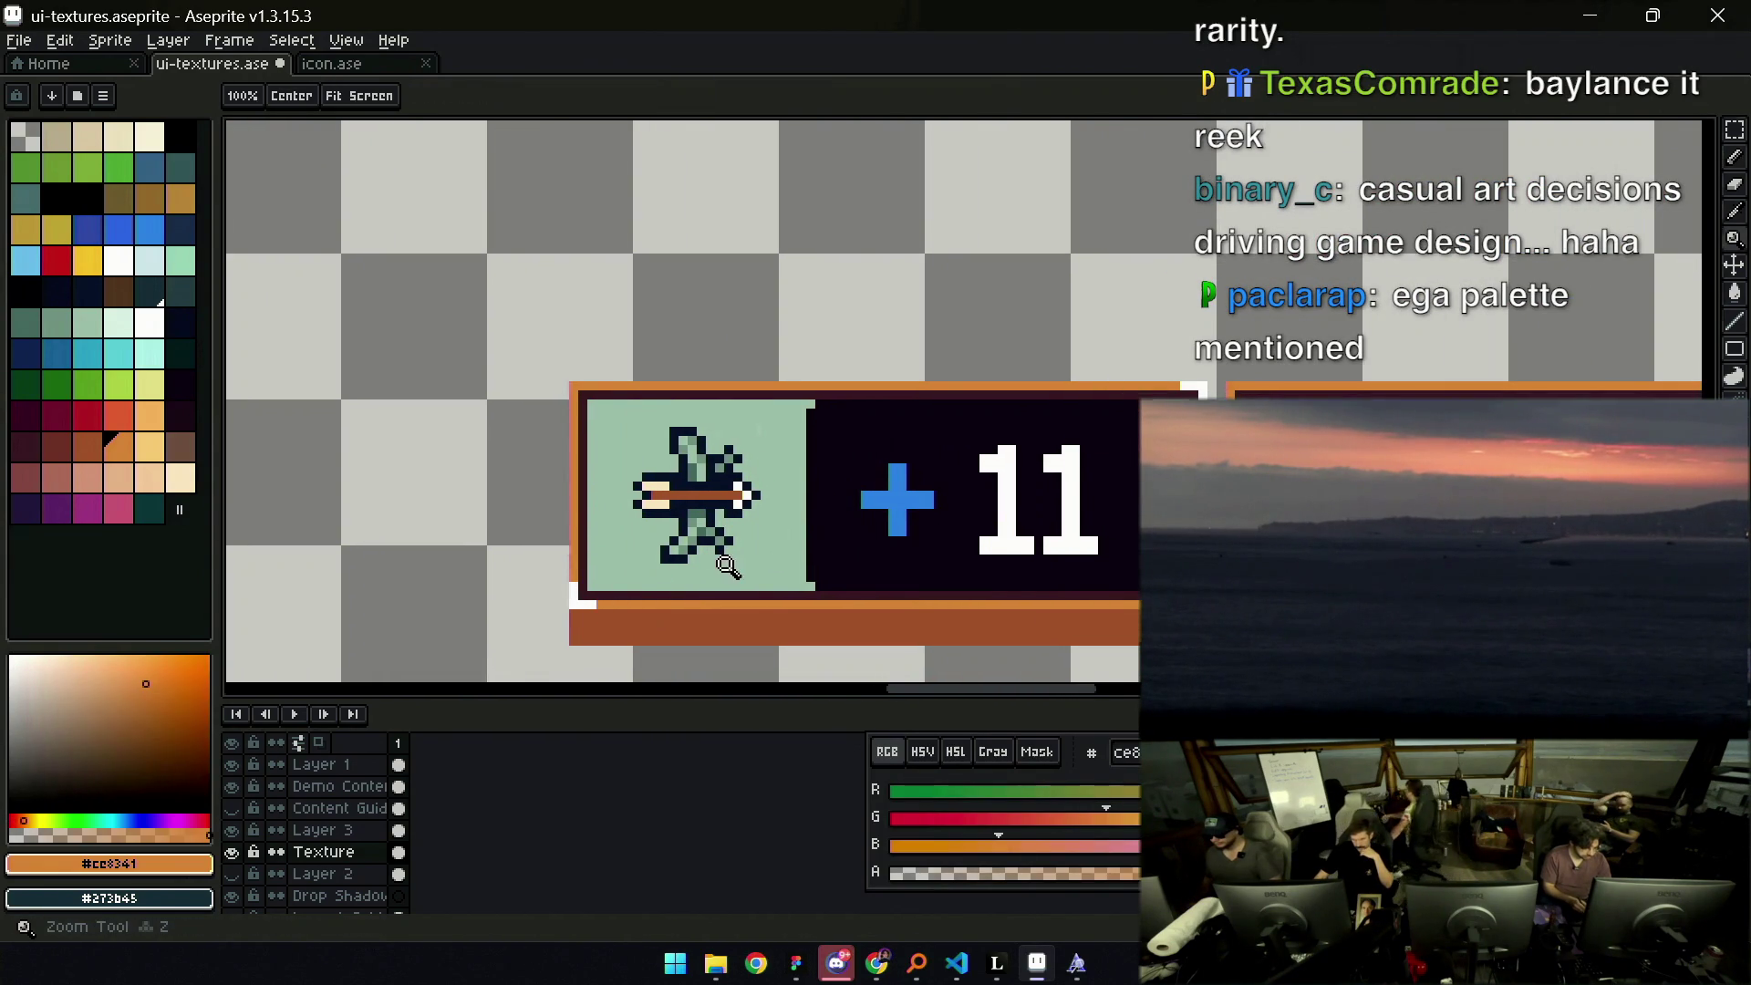
scroll(730, 571, "down", 3)
scroll(878, 558, "up", 2)
key("b")
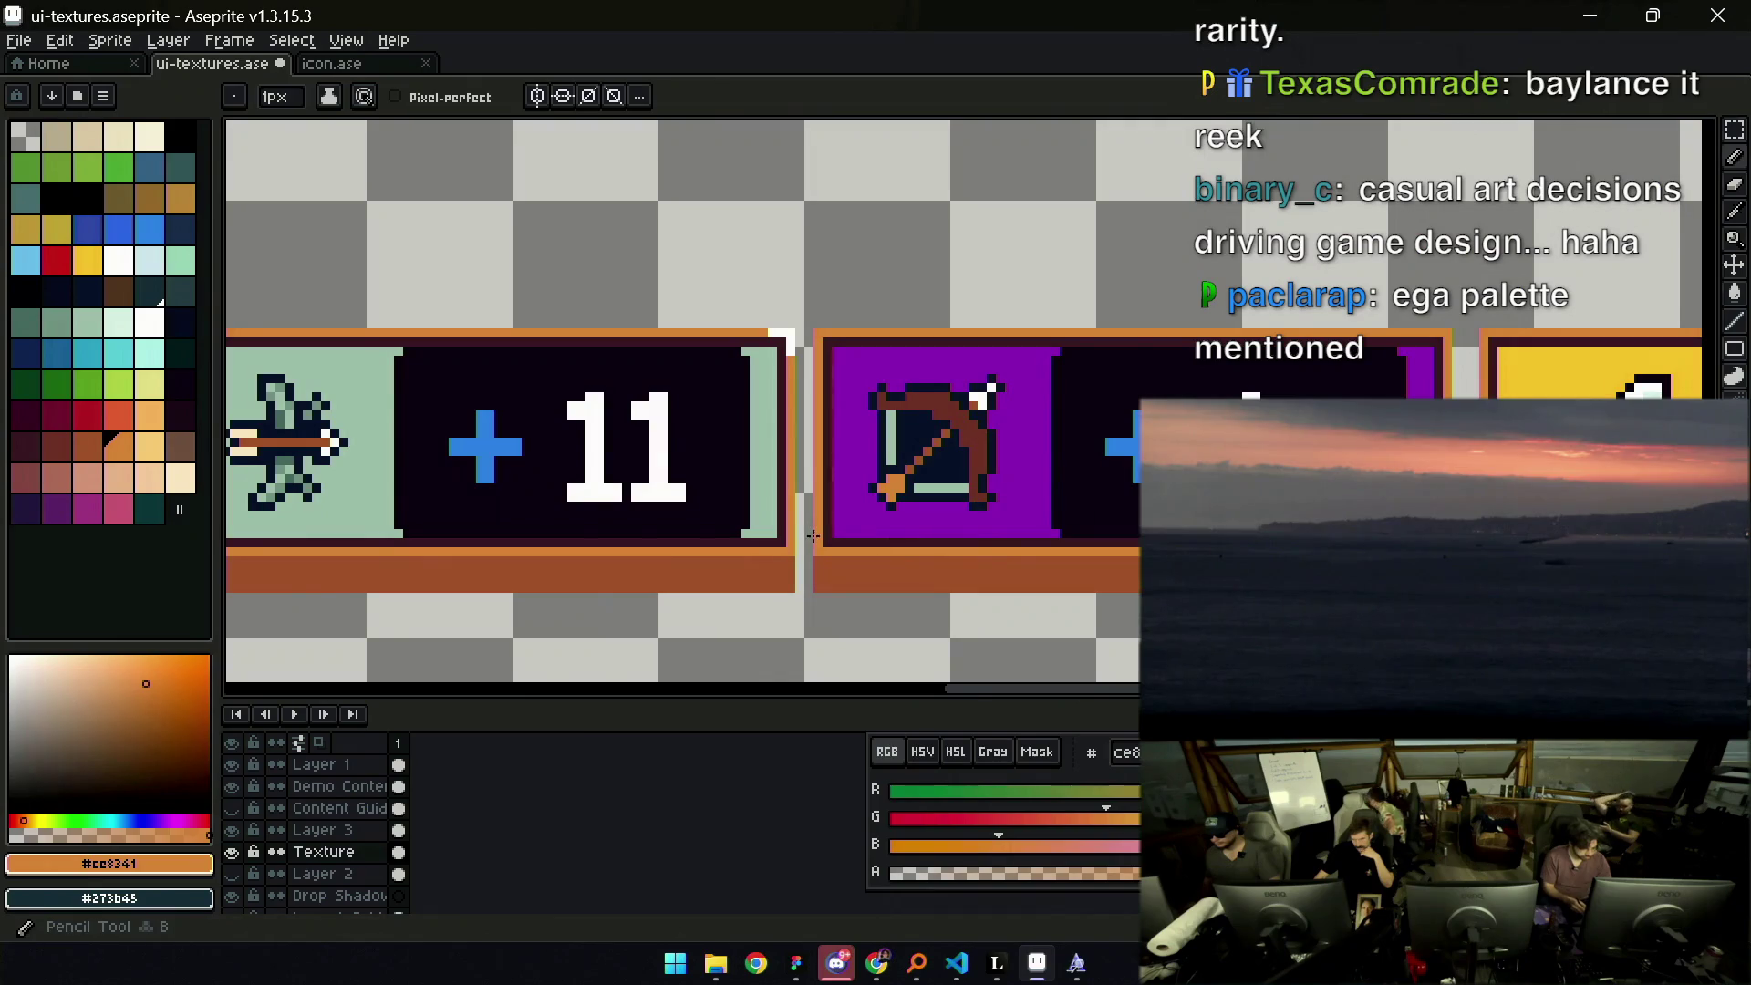
left_click(789, 349, "alt")
left_click(818, 535, "alt")
scroll(825, 401, "down", 1)
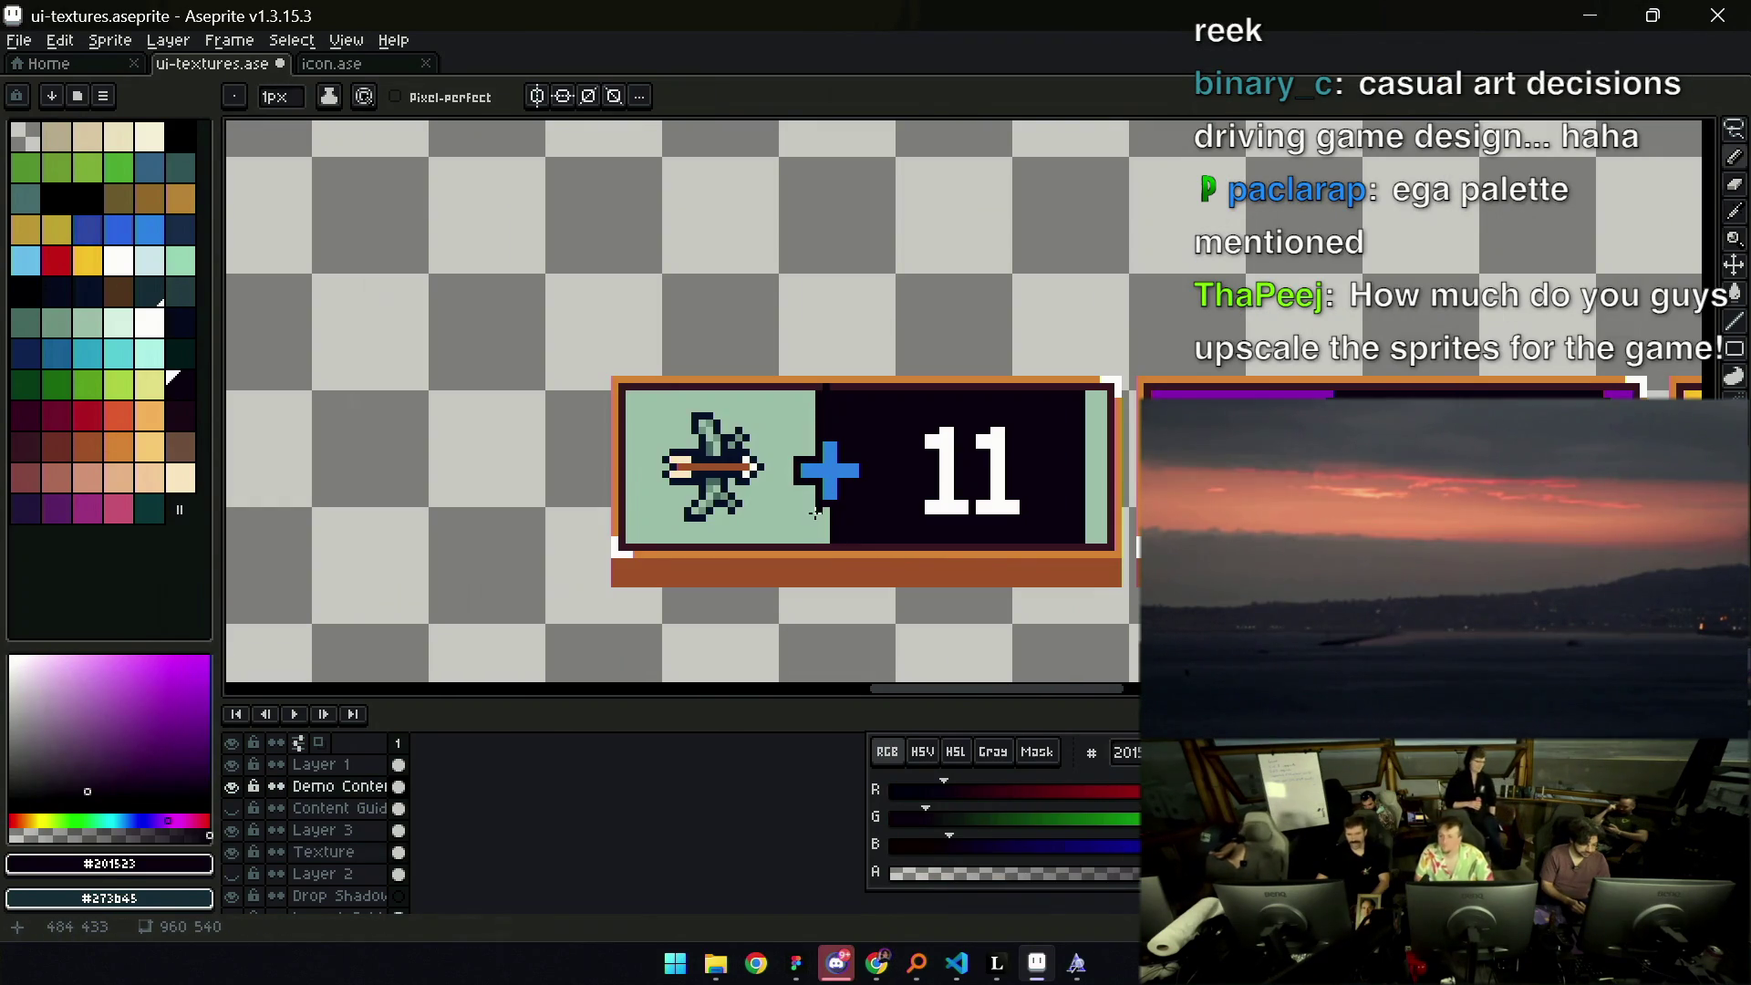
key("z")
scroll(865, 507, "down", 4)
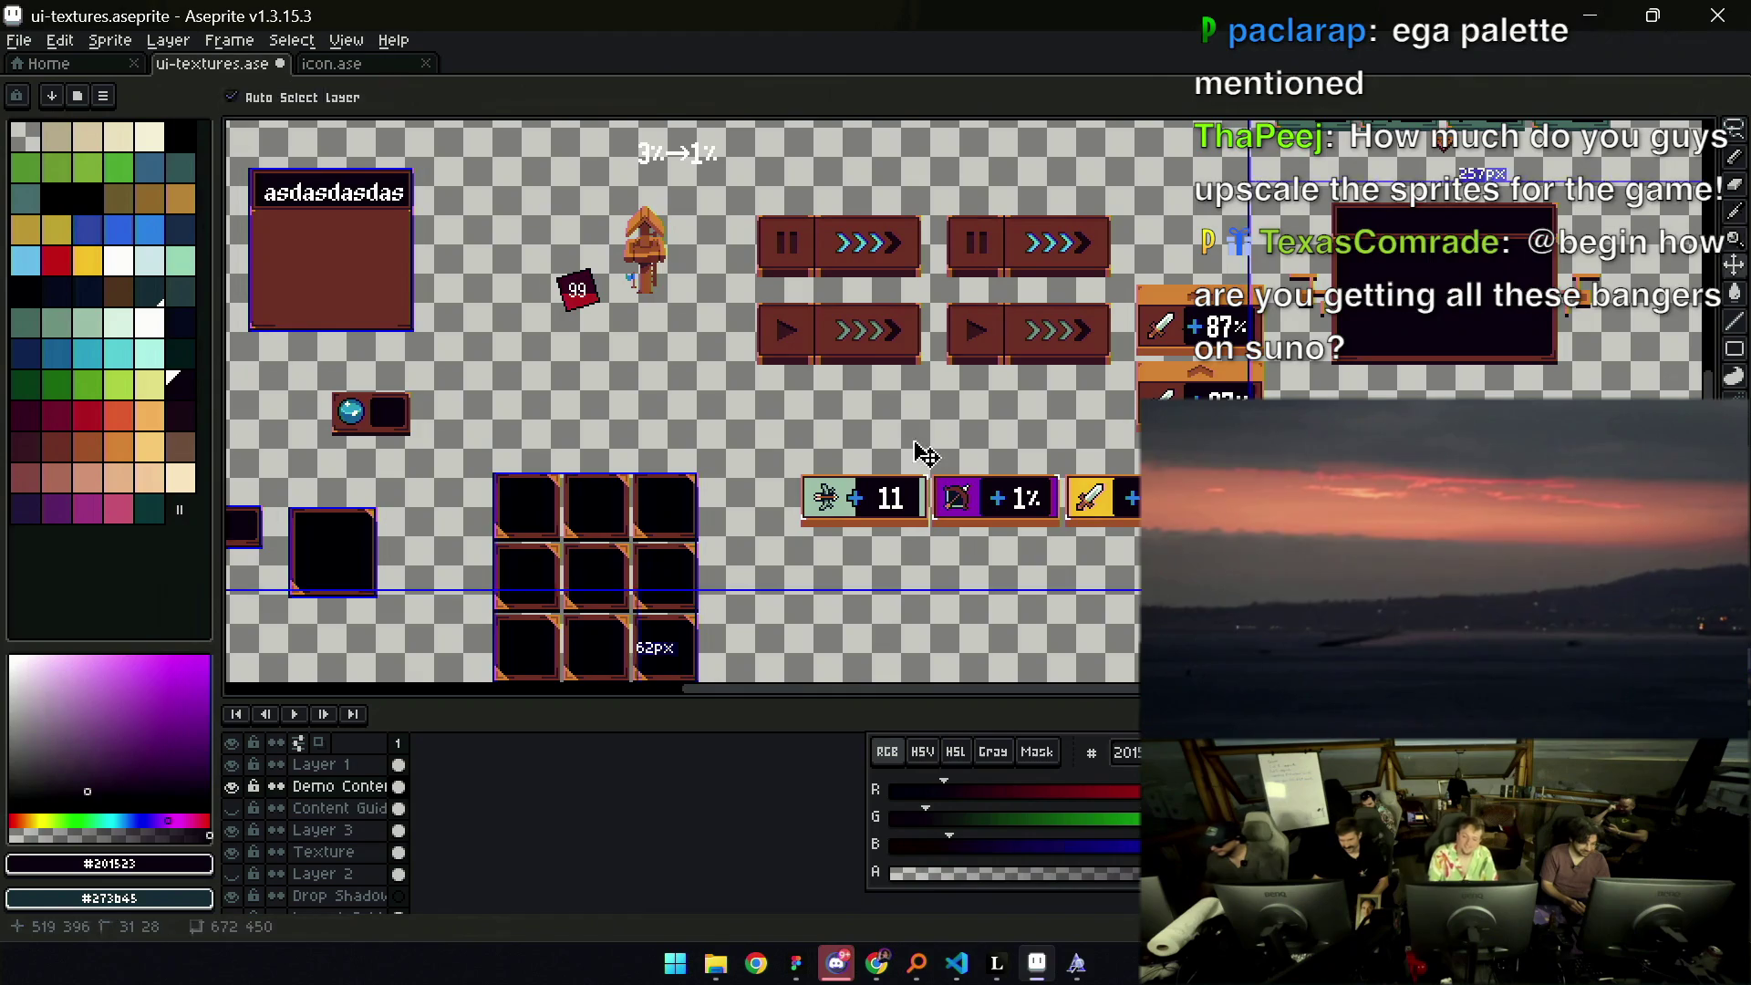
scroll(874, 500, "up", 3)
Select the blue plus sign and nudge it slightly left
key("m")
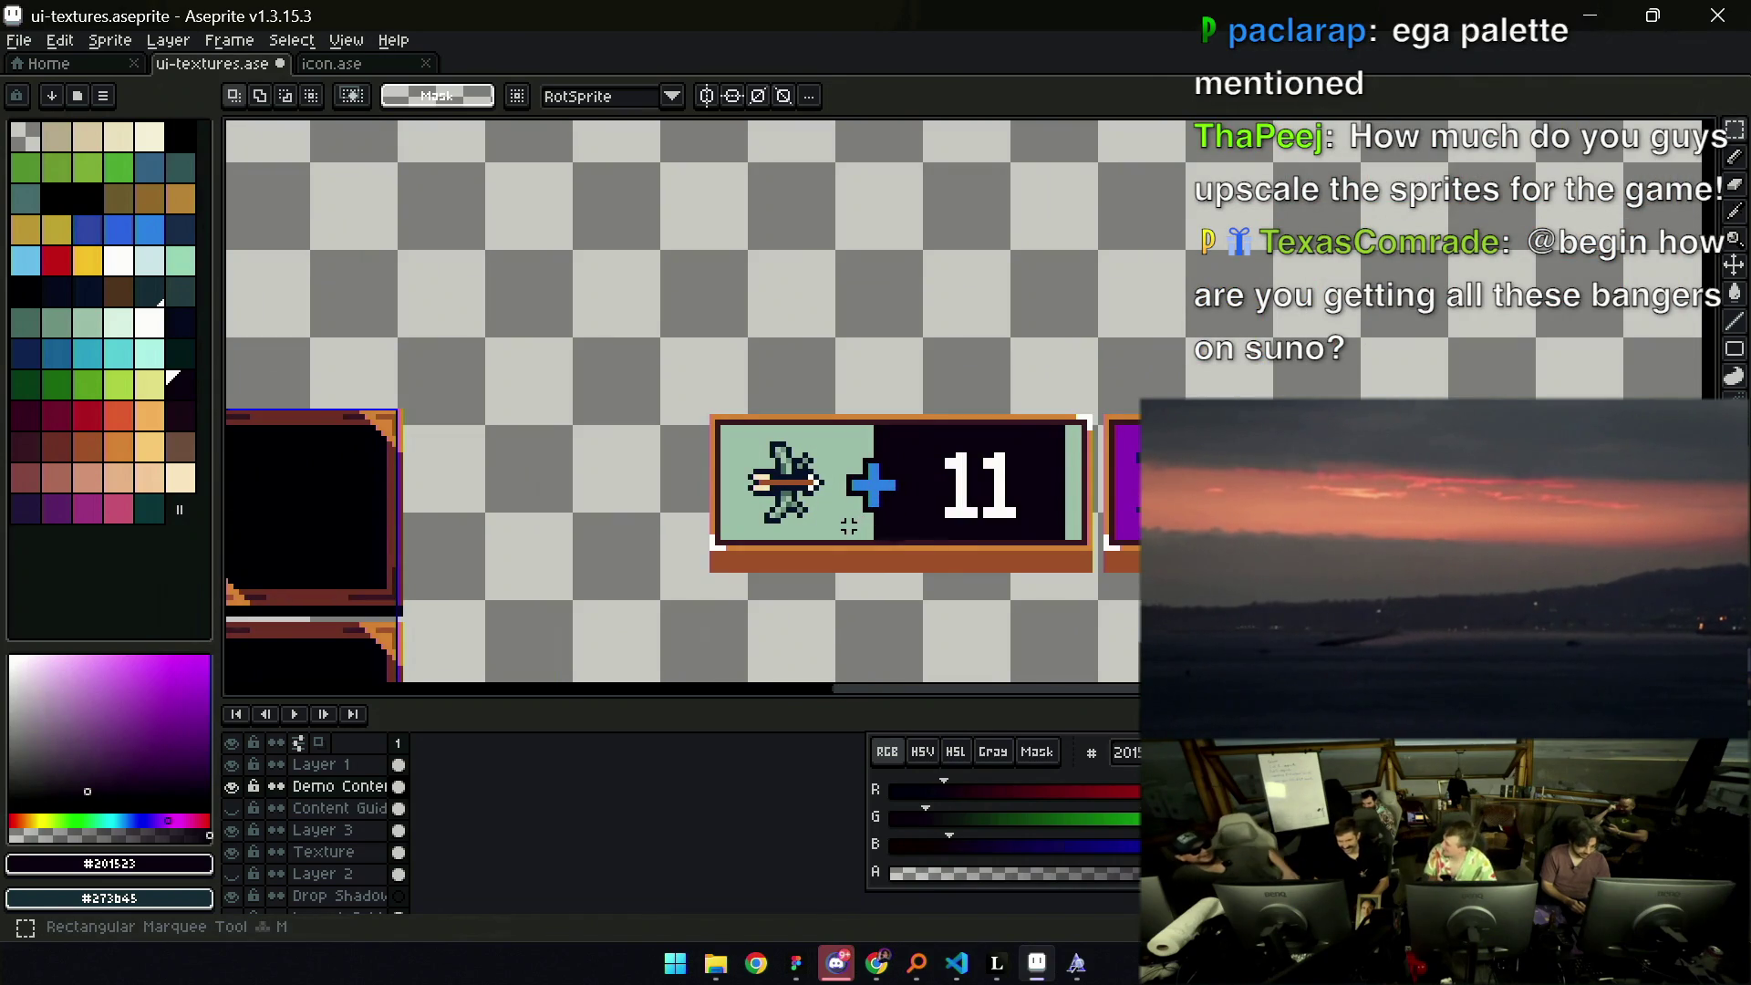
left_click_drag(831, 544, 905, 420)
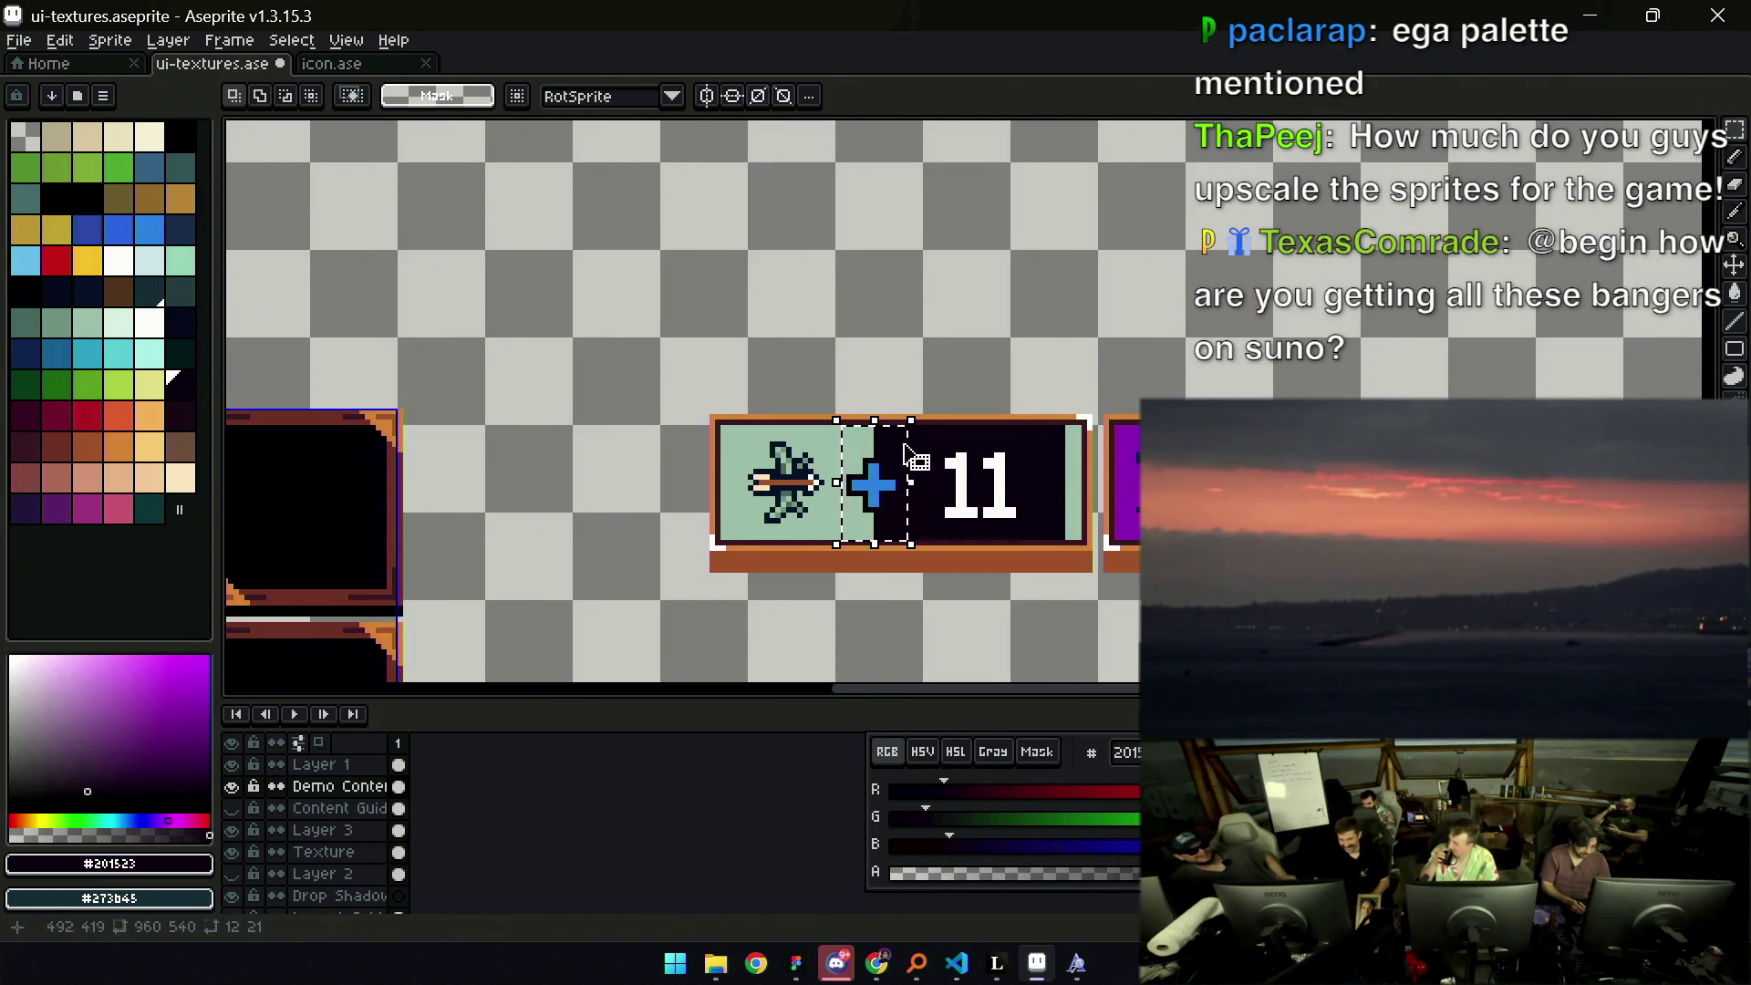
left_click_drag(899, 483, 891, 483)
left_click(924, 427)
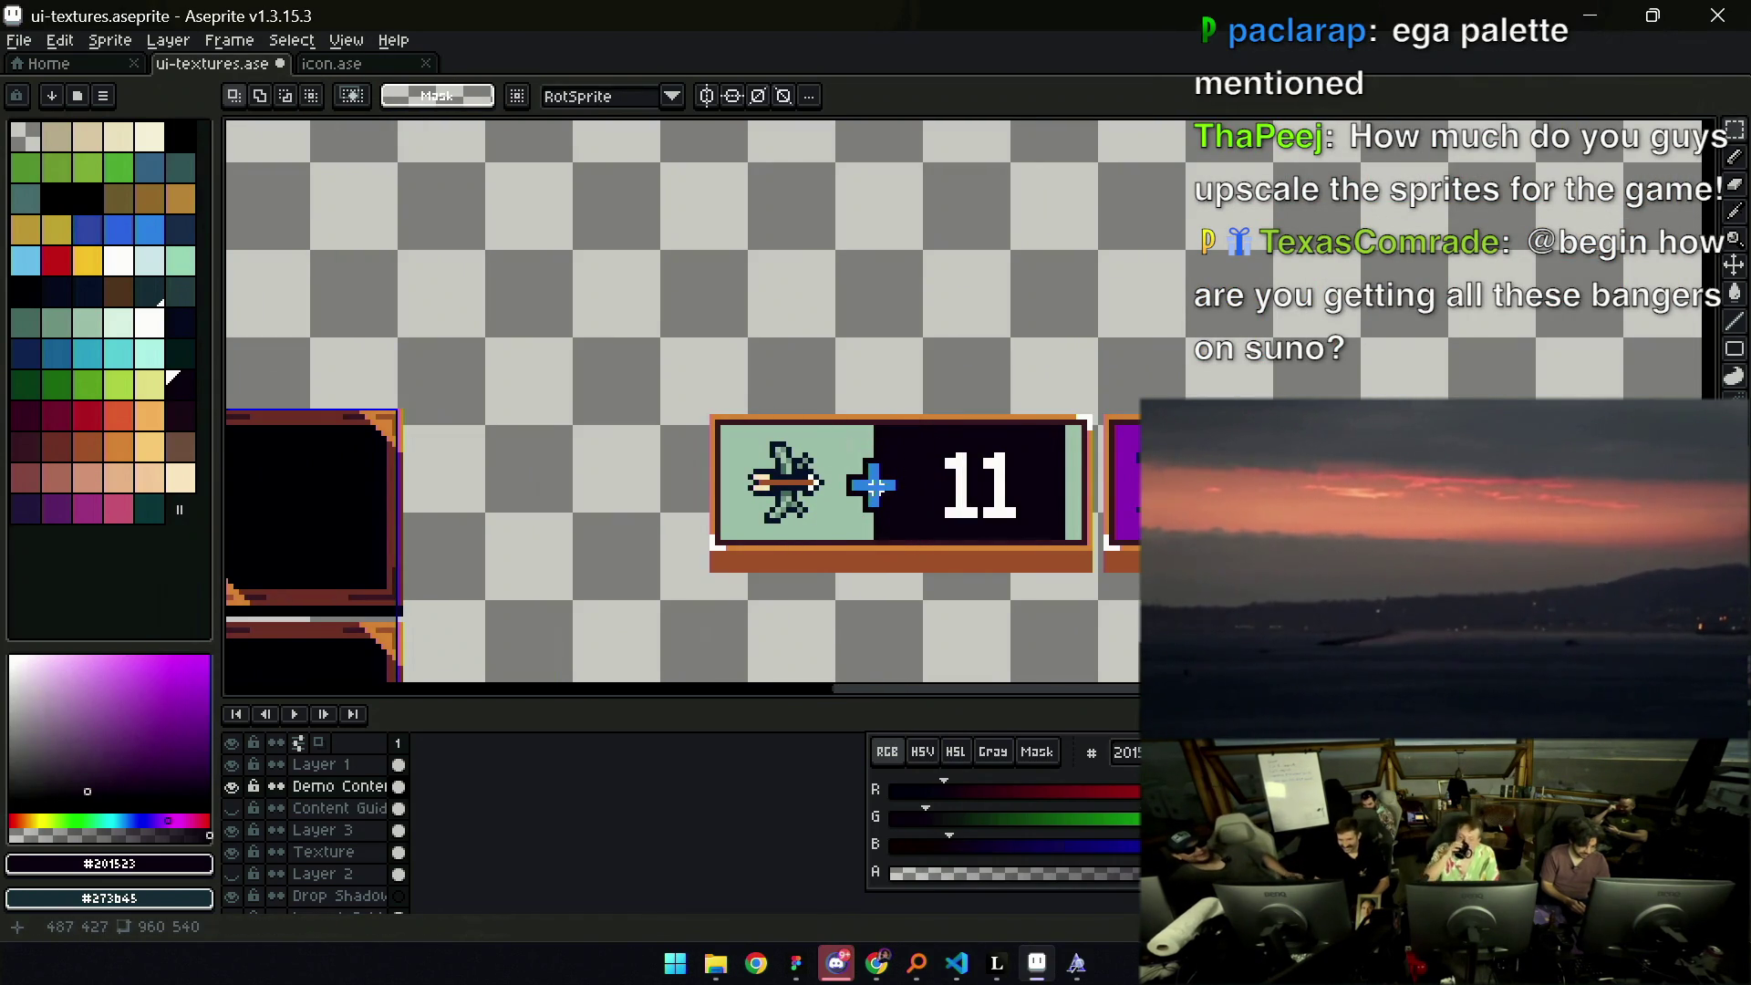
left_click_drag(842, 544, 916, 420)
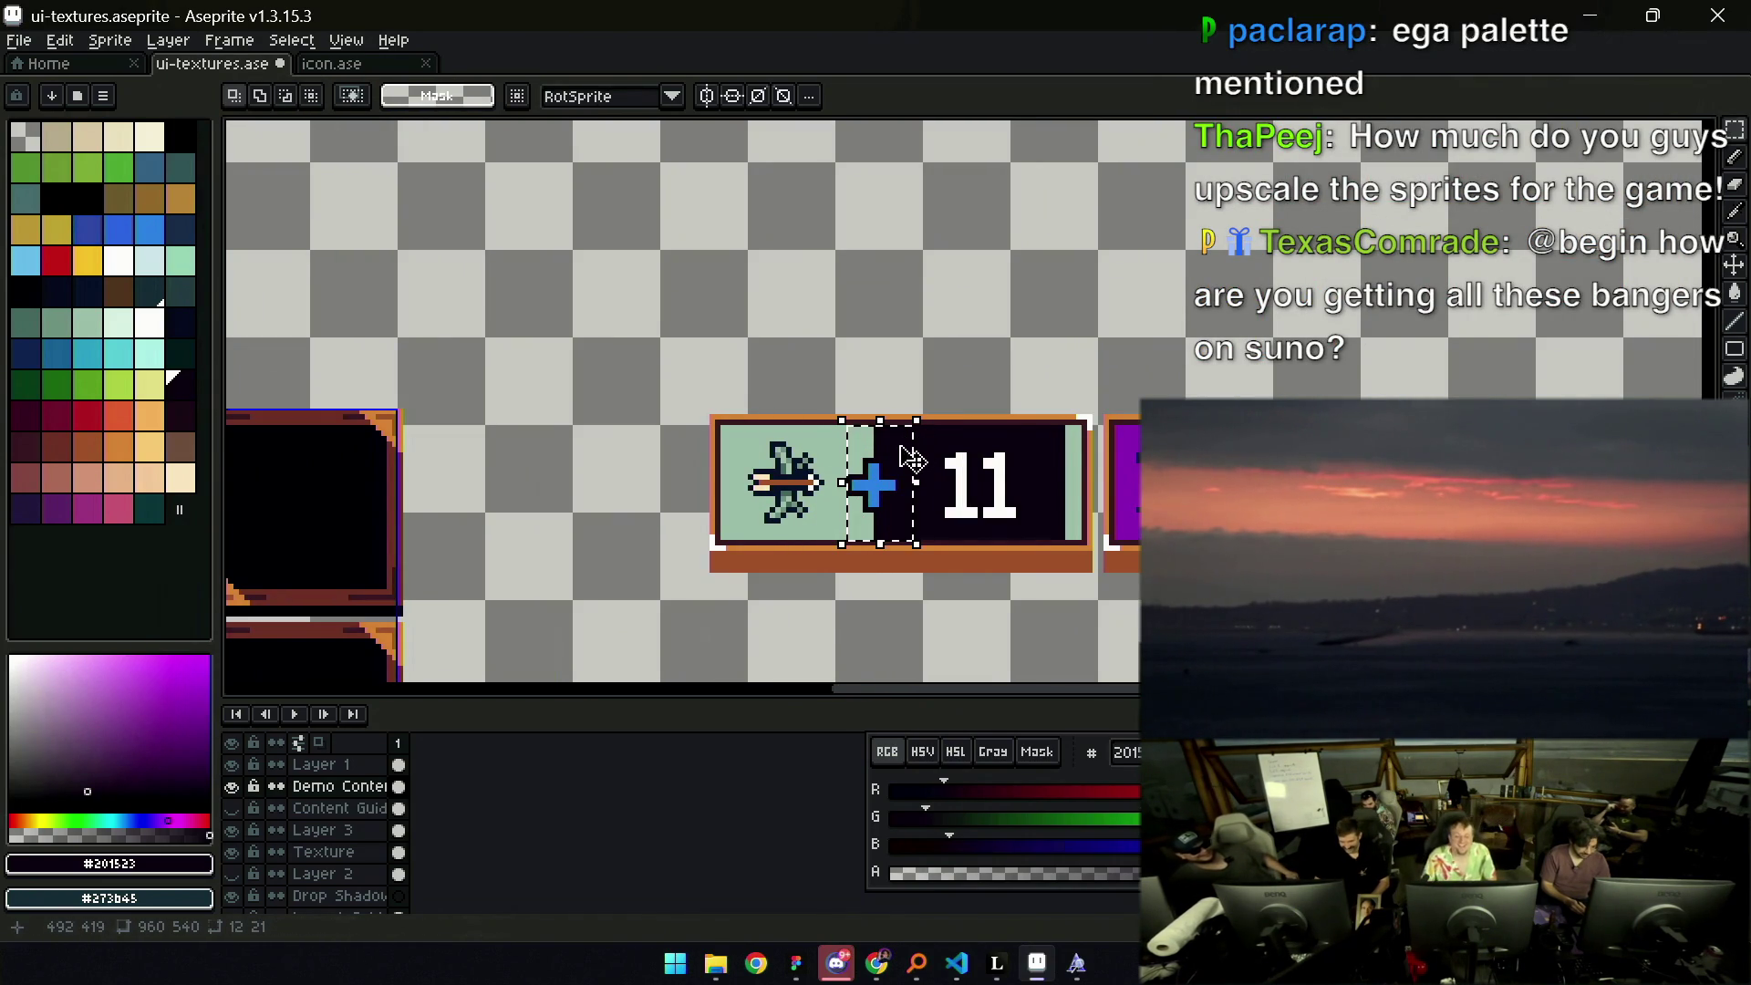
Move the Texture layer's content slightly down and to the right
key("z")
scroll(907, 417, "down", 3)
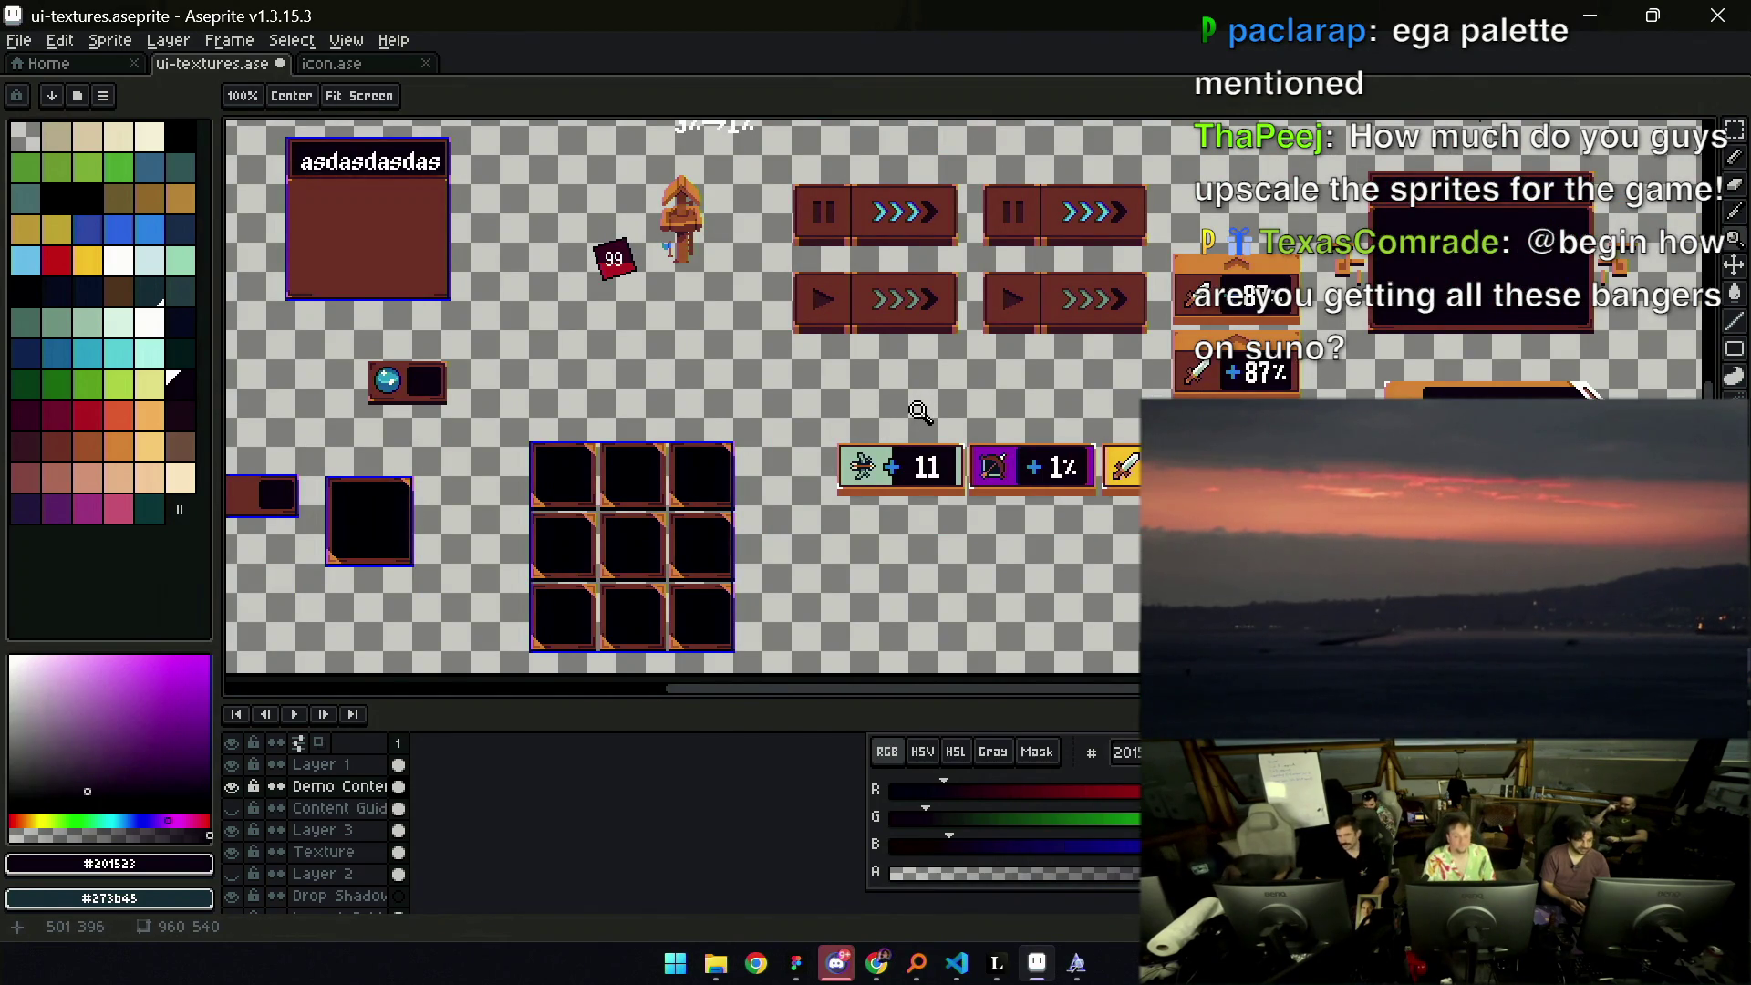
left_click_drag(908, 427, 901, 425)
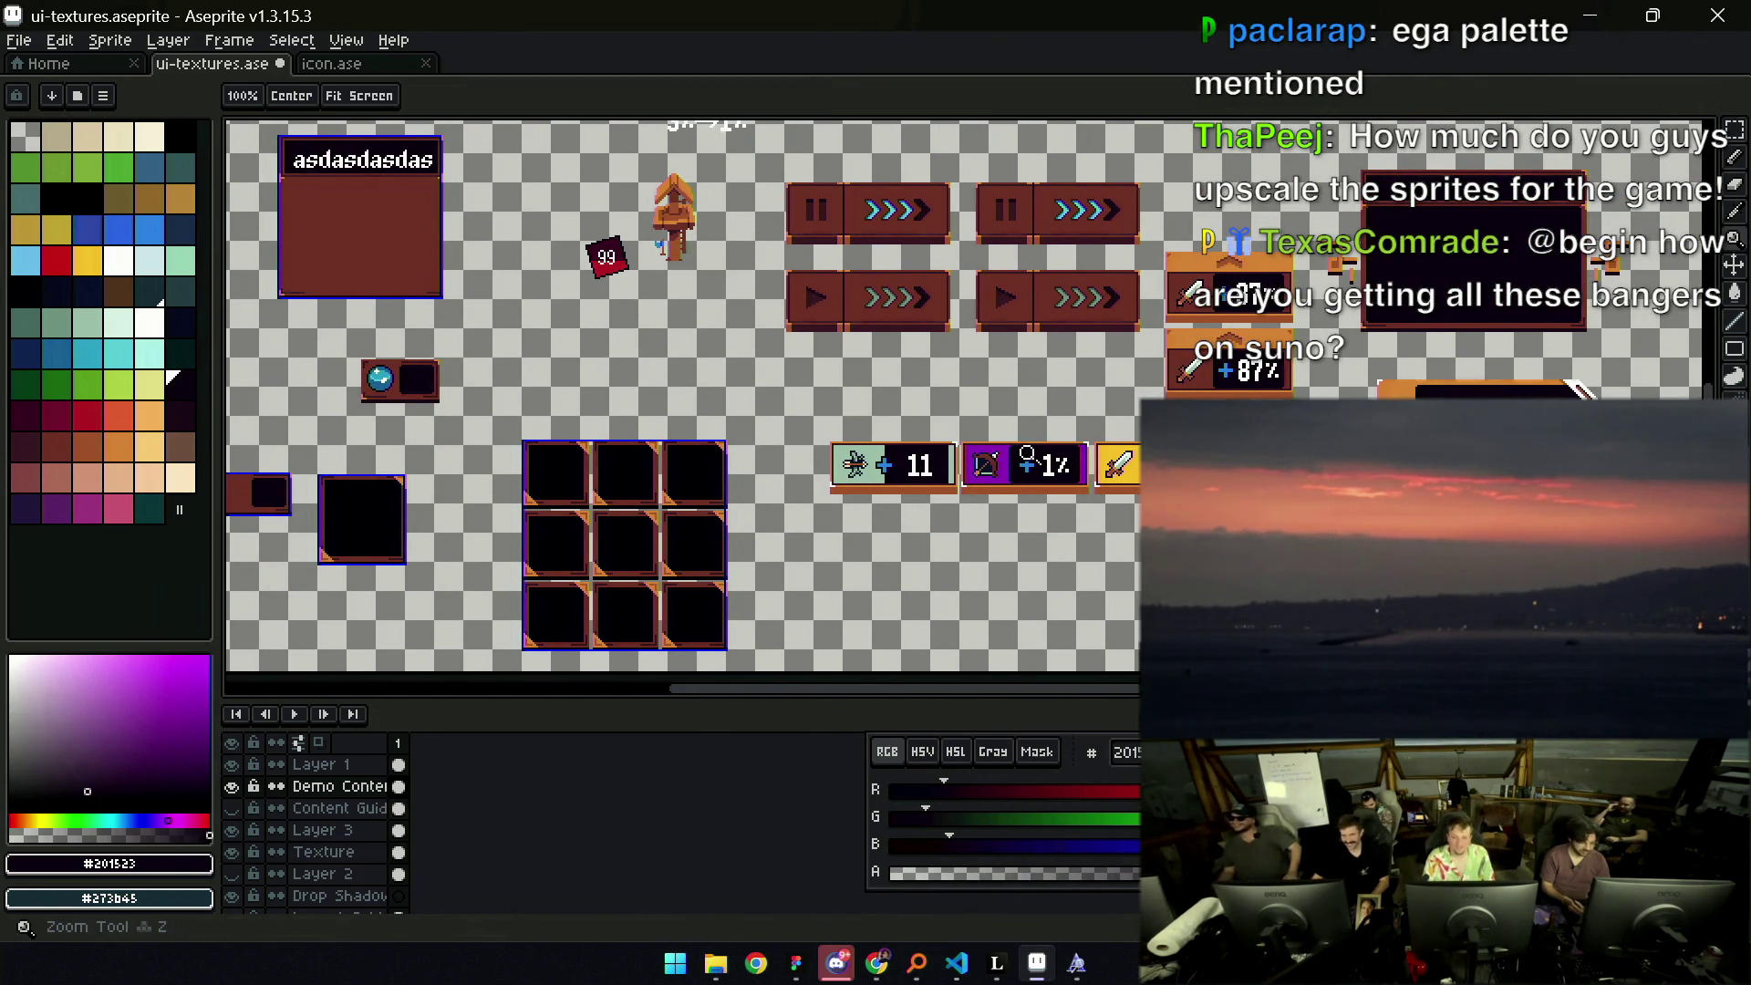
scroll(1023, 446, "up", 3)
scroll(1019, 452, "up", 1)
scroll(1018, 453, "down", 1)
scroll(1015, 456, "up", 1)
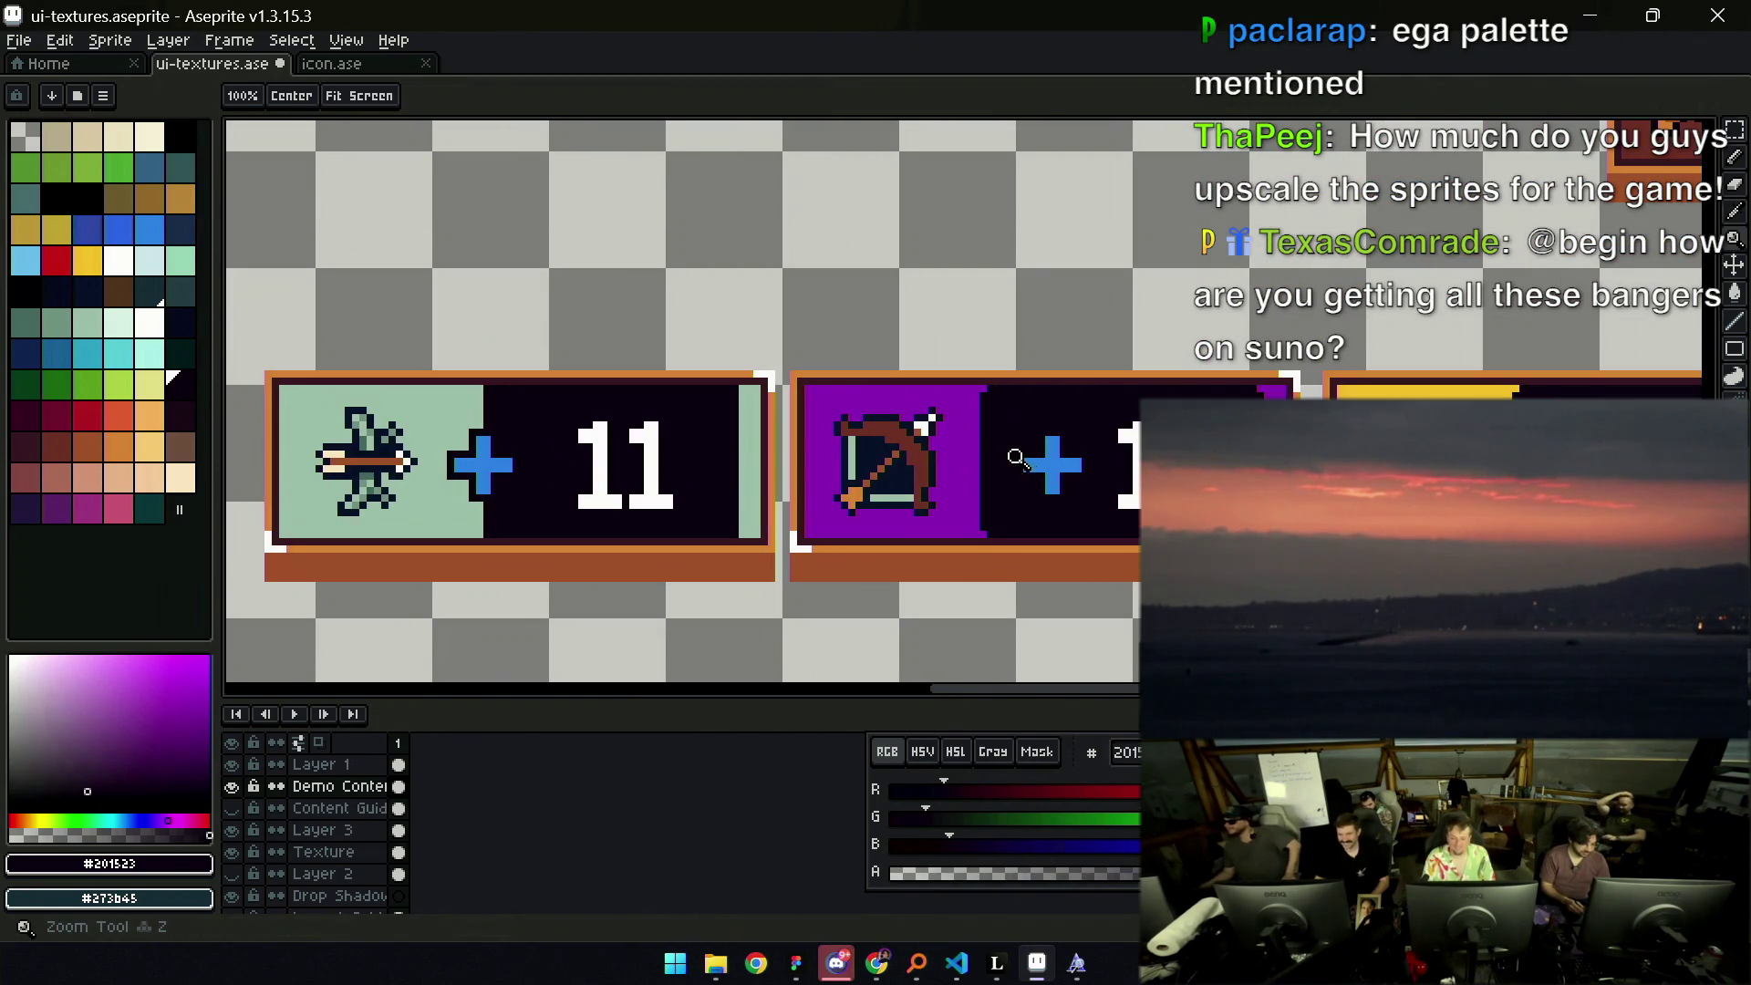
key("v")
scroll(998, 461, "down", 1)
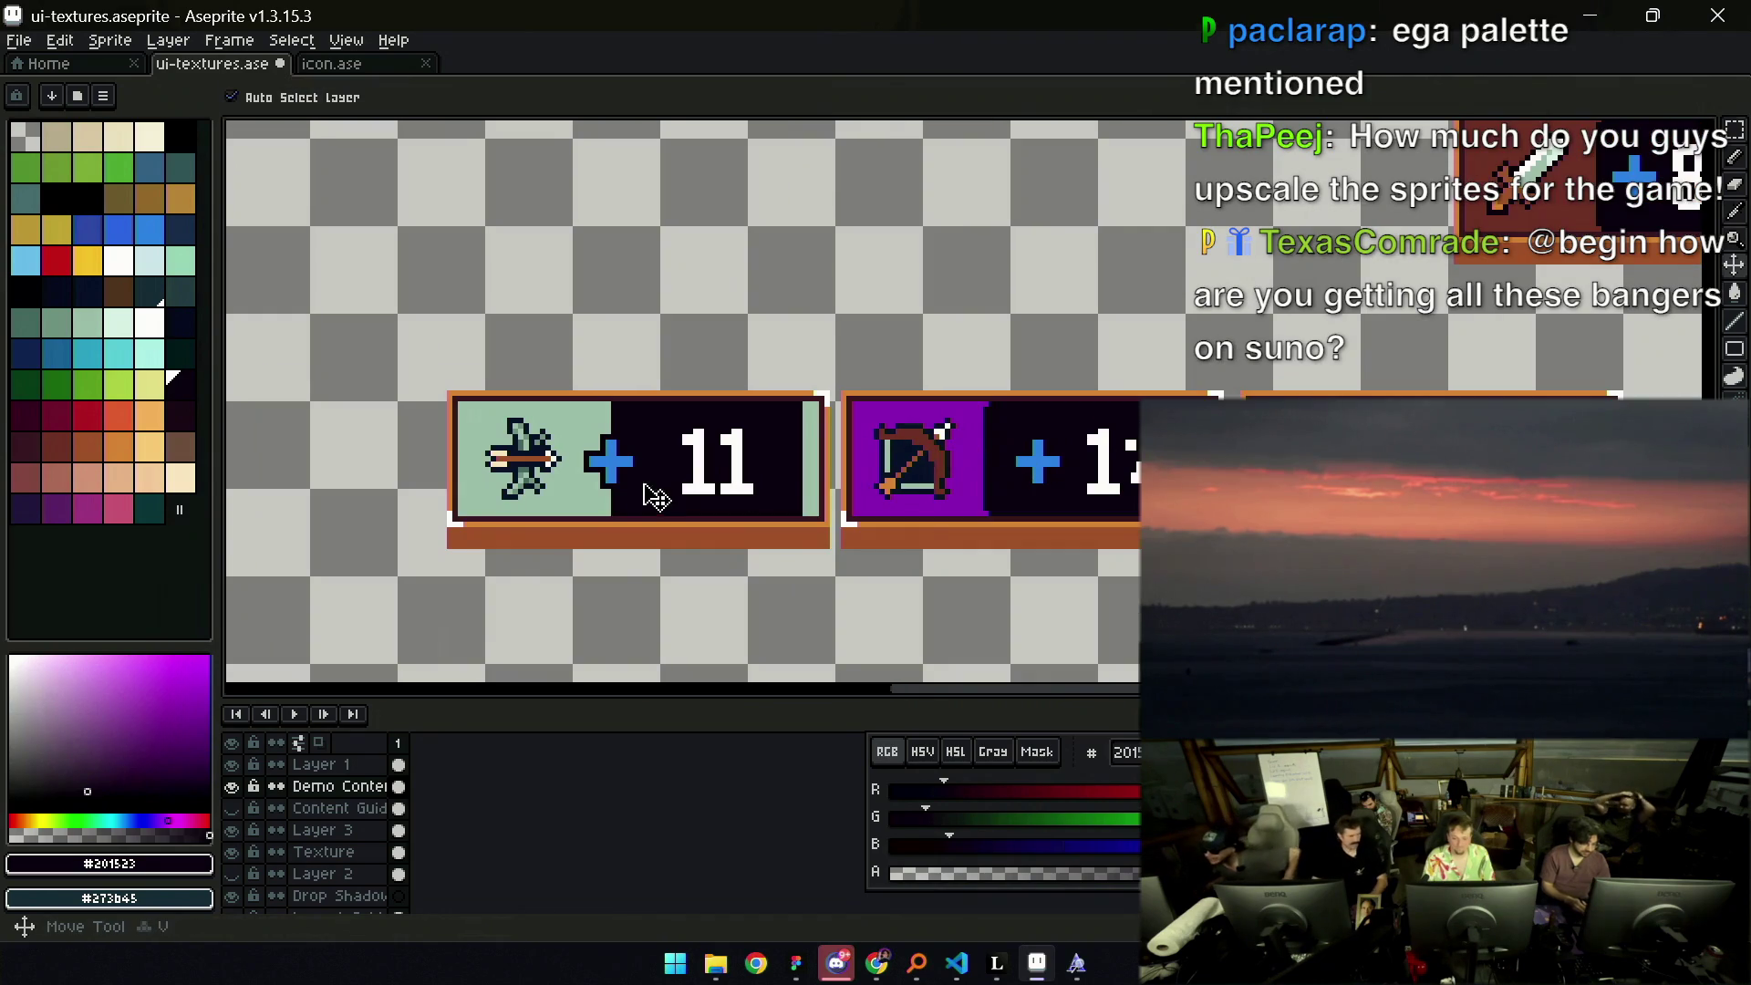
scroll(629, 485, "down", 1)
left_click(613, 476)
left_click_drag(613, 476, 636, 488)
Select the plus sign with an elliptical marquee and transform it into place
key("shift+m")
left_click_drag(623, 413, 677, 517)
key("v")
left_click(655, 487)
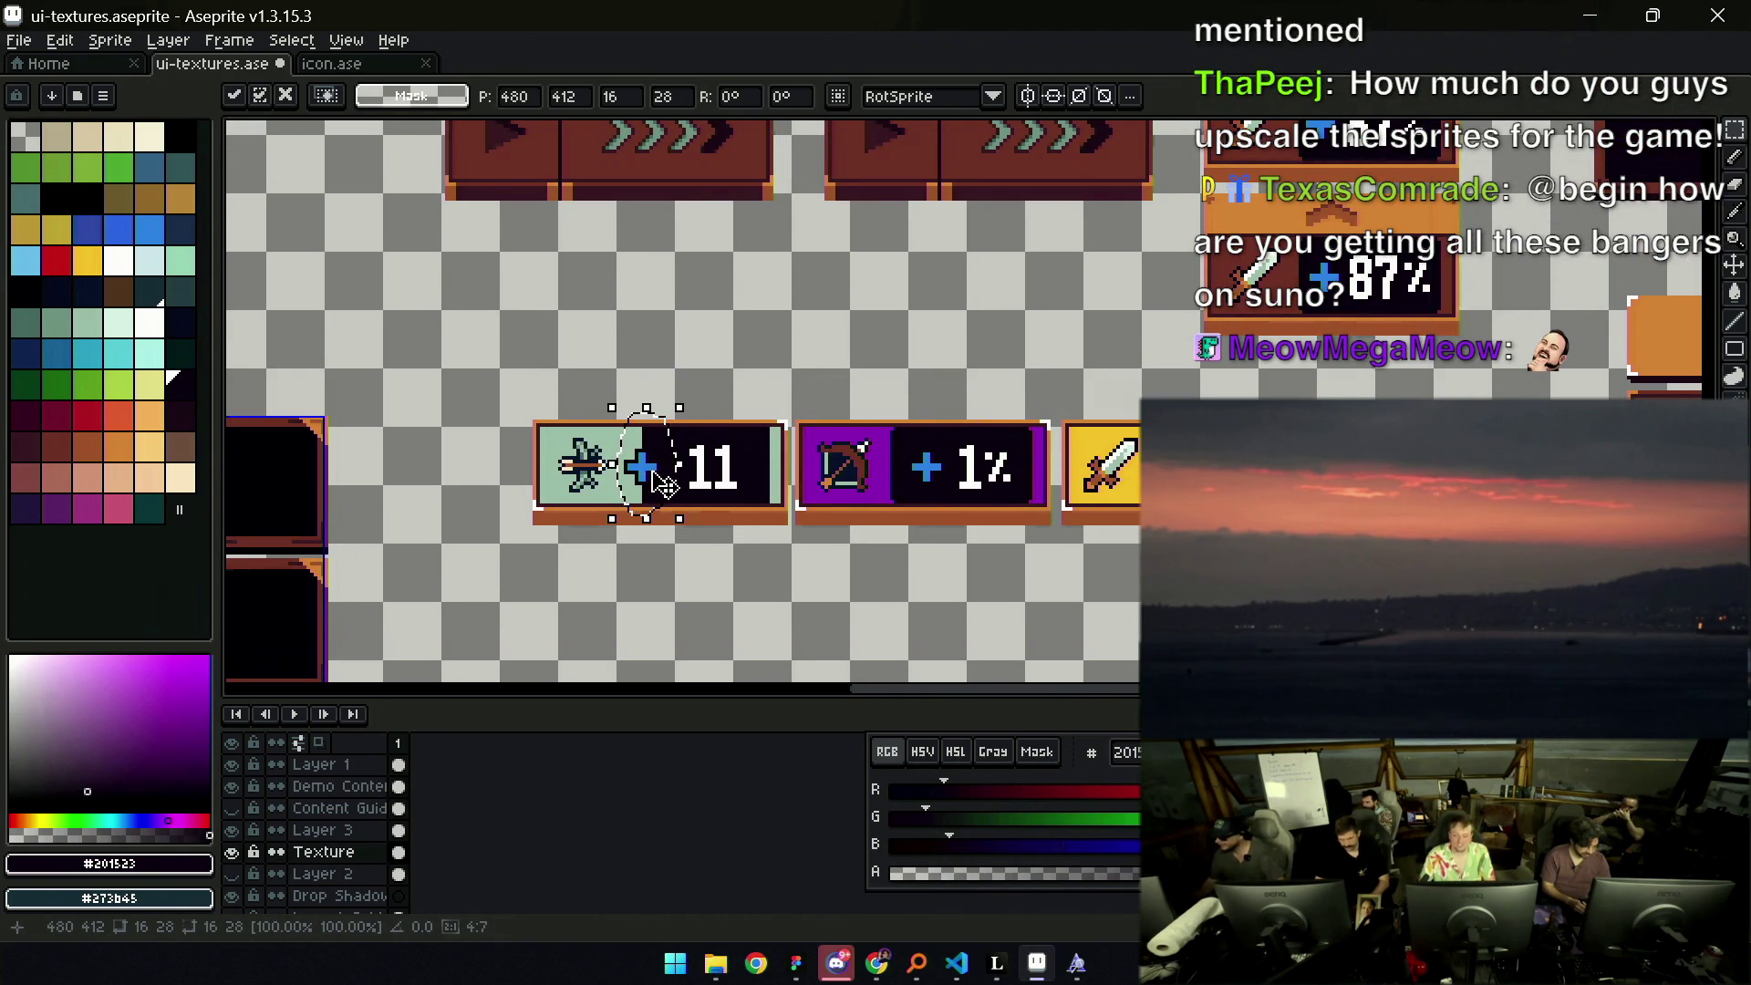
key("Return")
On Demo Content, lasso-select the left and right edges of the 11, then return to Texture
left_click(770, 425)
key("q")
mouse_move(691, 395)
left_mouse_down()
mouse_move(654, 490)
mouse_move(679, 428)
left_mouse_up()
left_click_drag(766, 392, 780, 421, "shift")
key("Return")
left_click(775, 446)
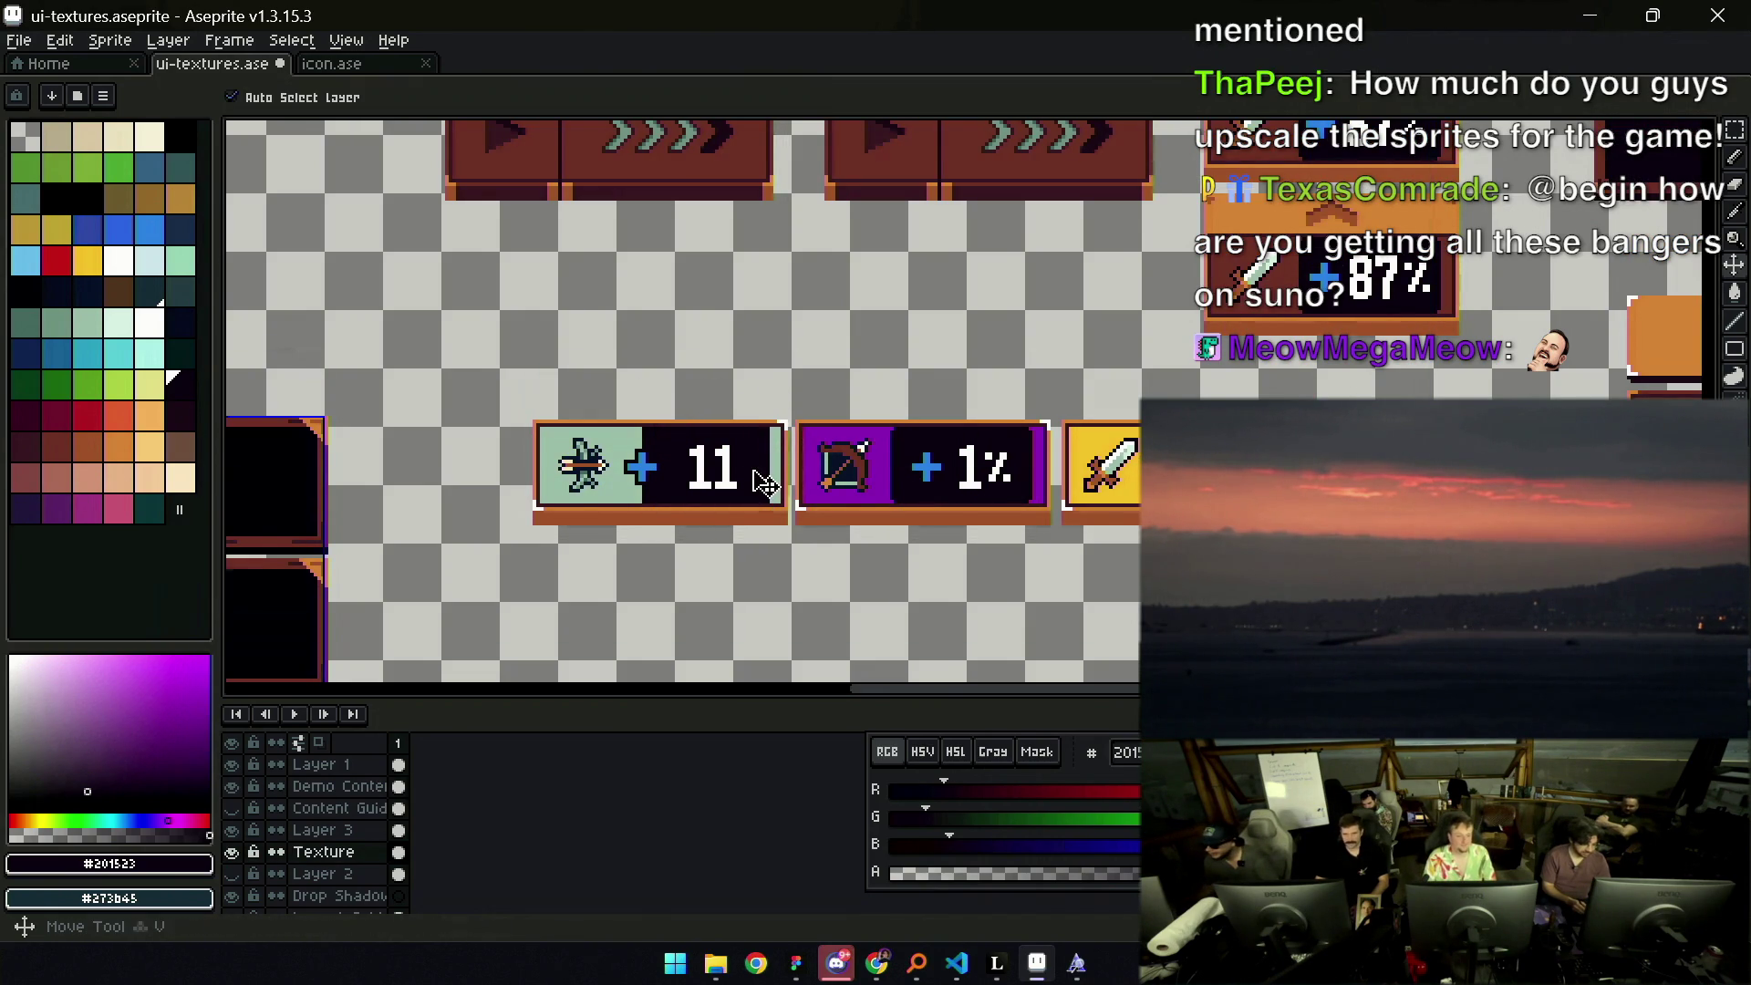
Paint a mint pixel near the plus sign using the card's background colour
scroll(725, 465, "left", 1)
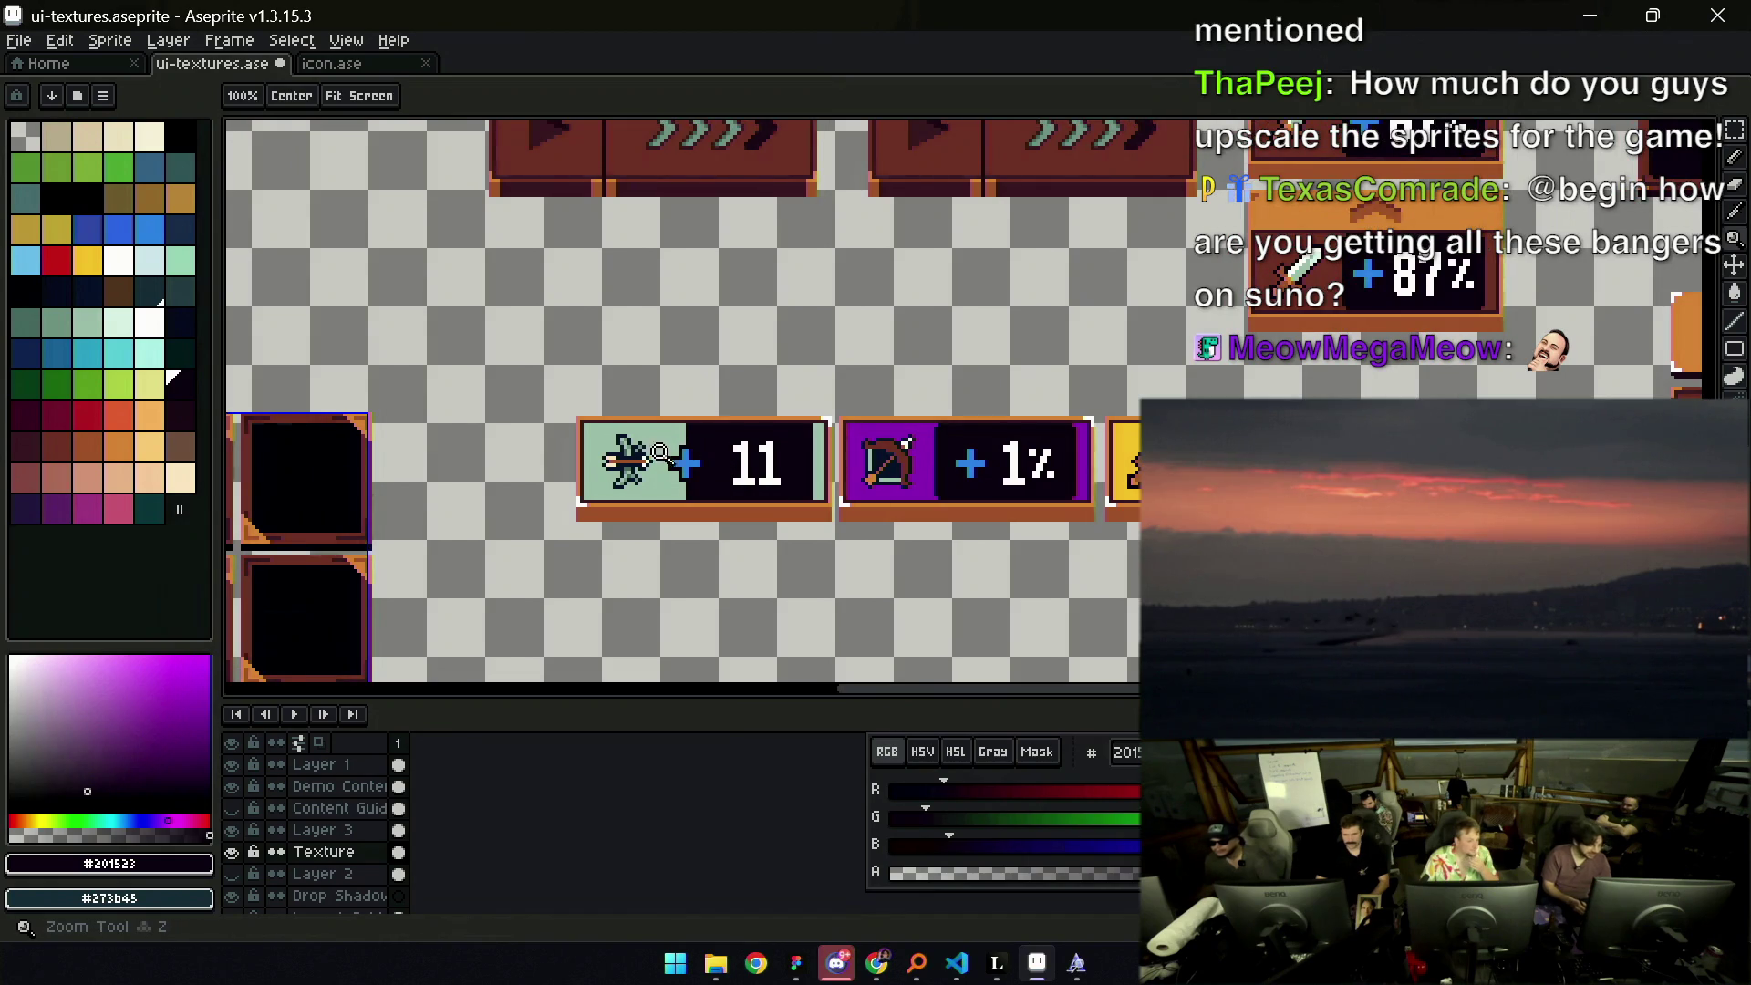
scroll(717, 467, "up", 2)
key("b")
left_click(697, 427, "alt")
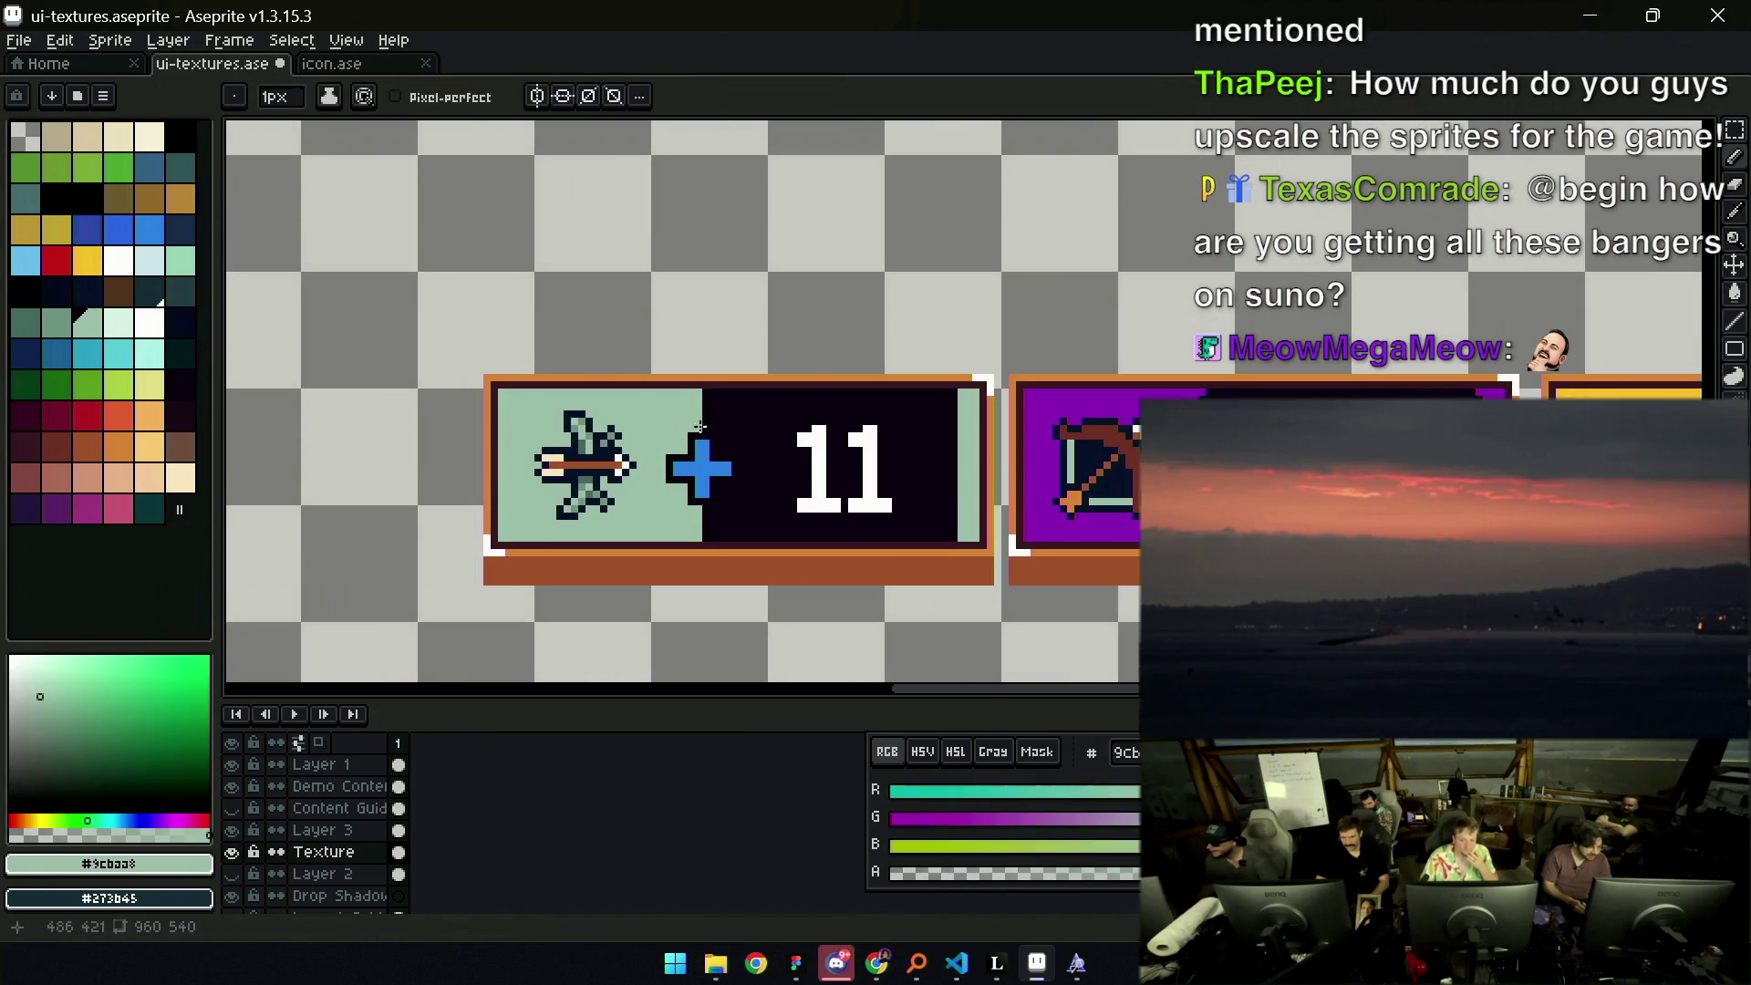
left_click(705, 393)
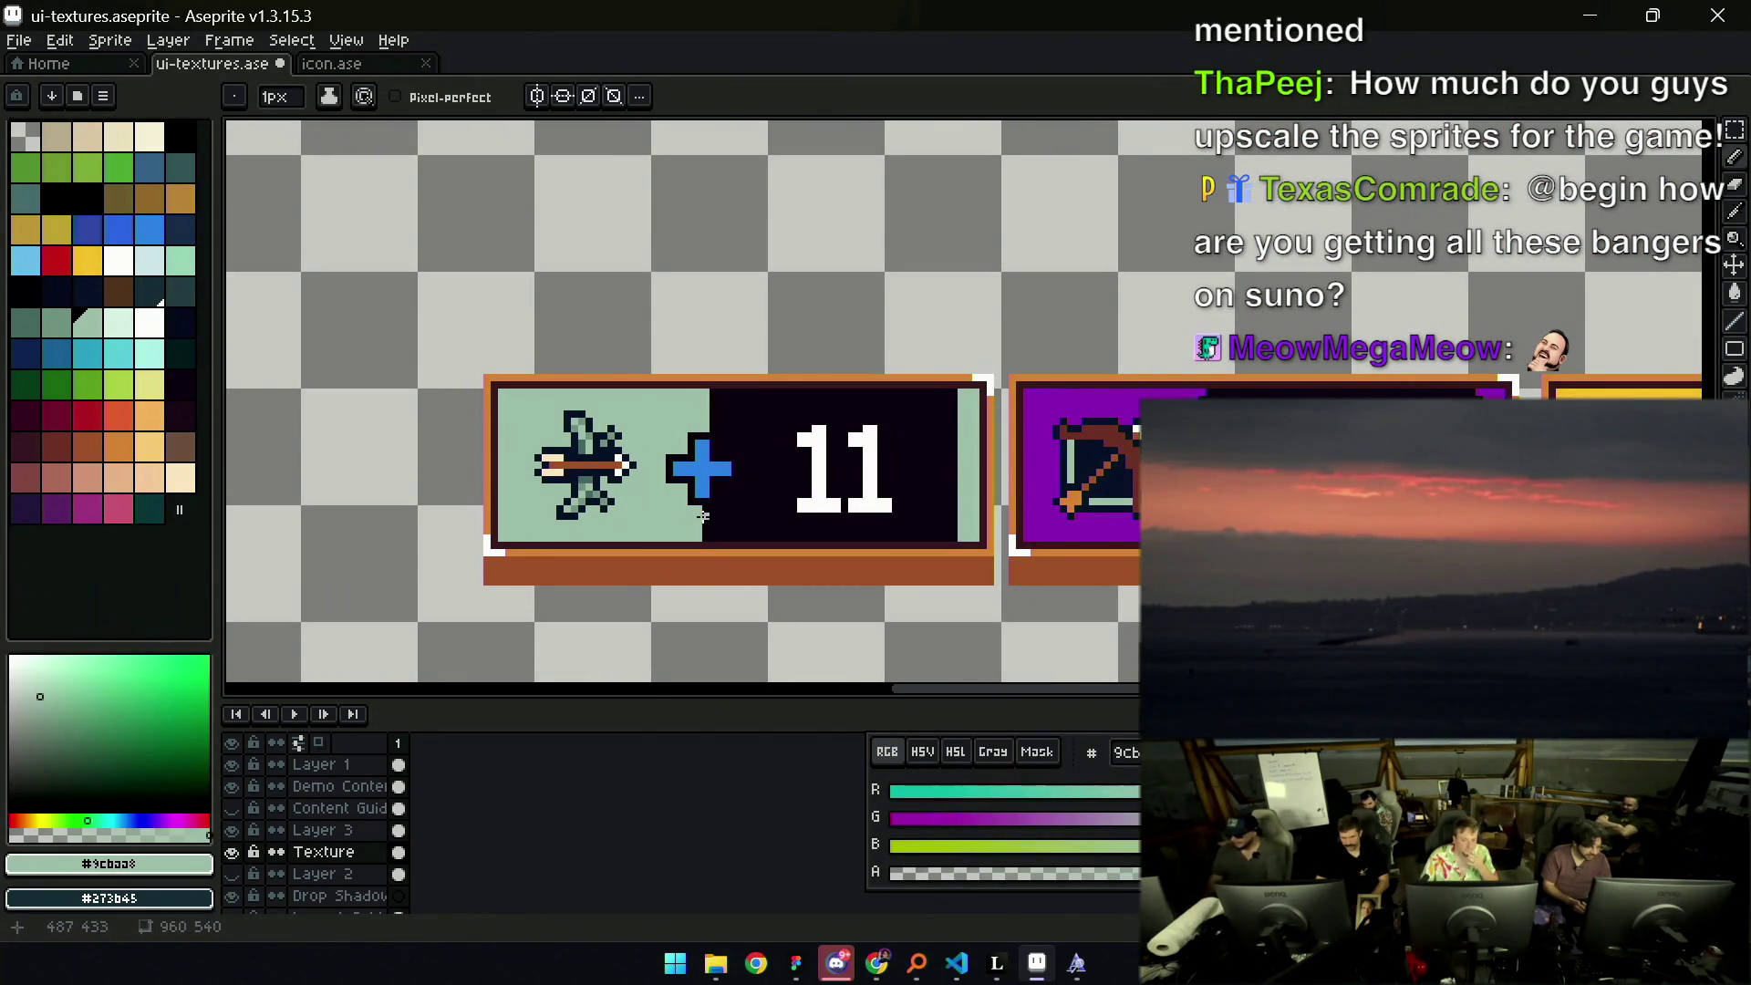
Save ui-textures.aseprite and zoom back in on the +11 card
key("v")
scroll(762, 461, "down", 3)
key("ctrl+s")
key("z")
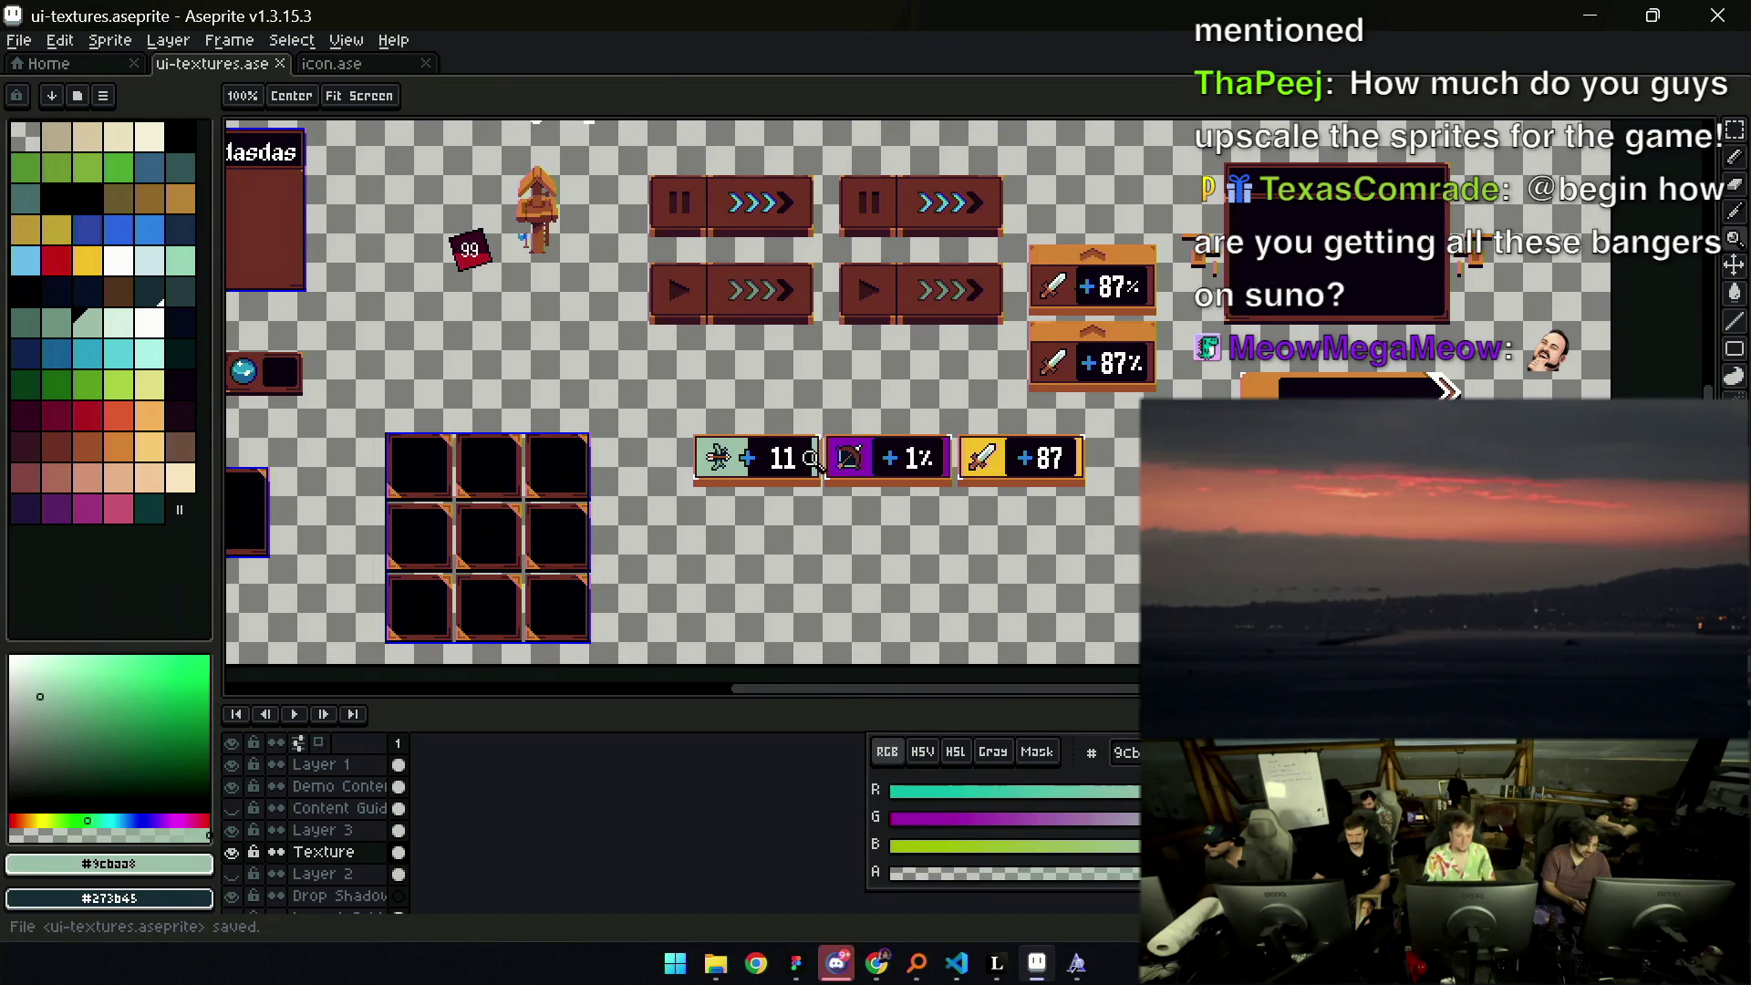
left_click(808, 459)
Shorten the +11 card by moving its right edge to the left
key("v")
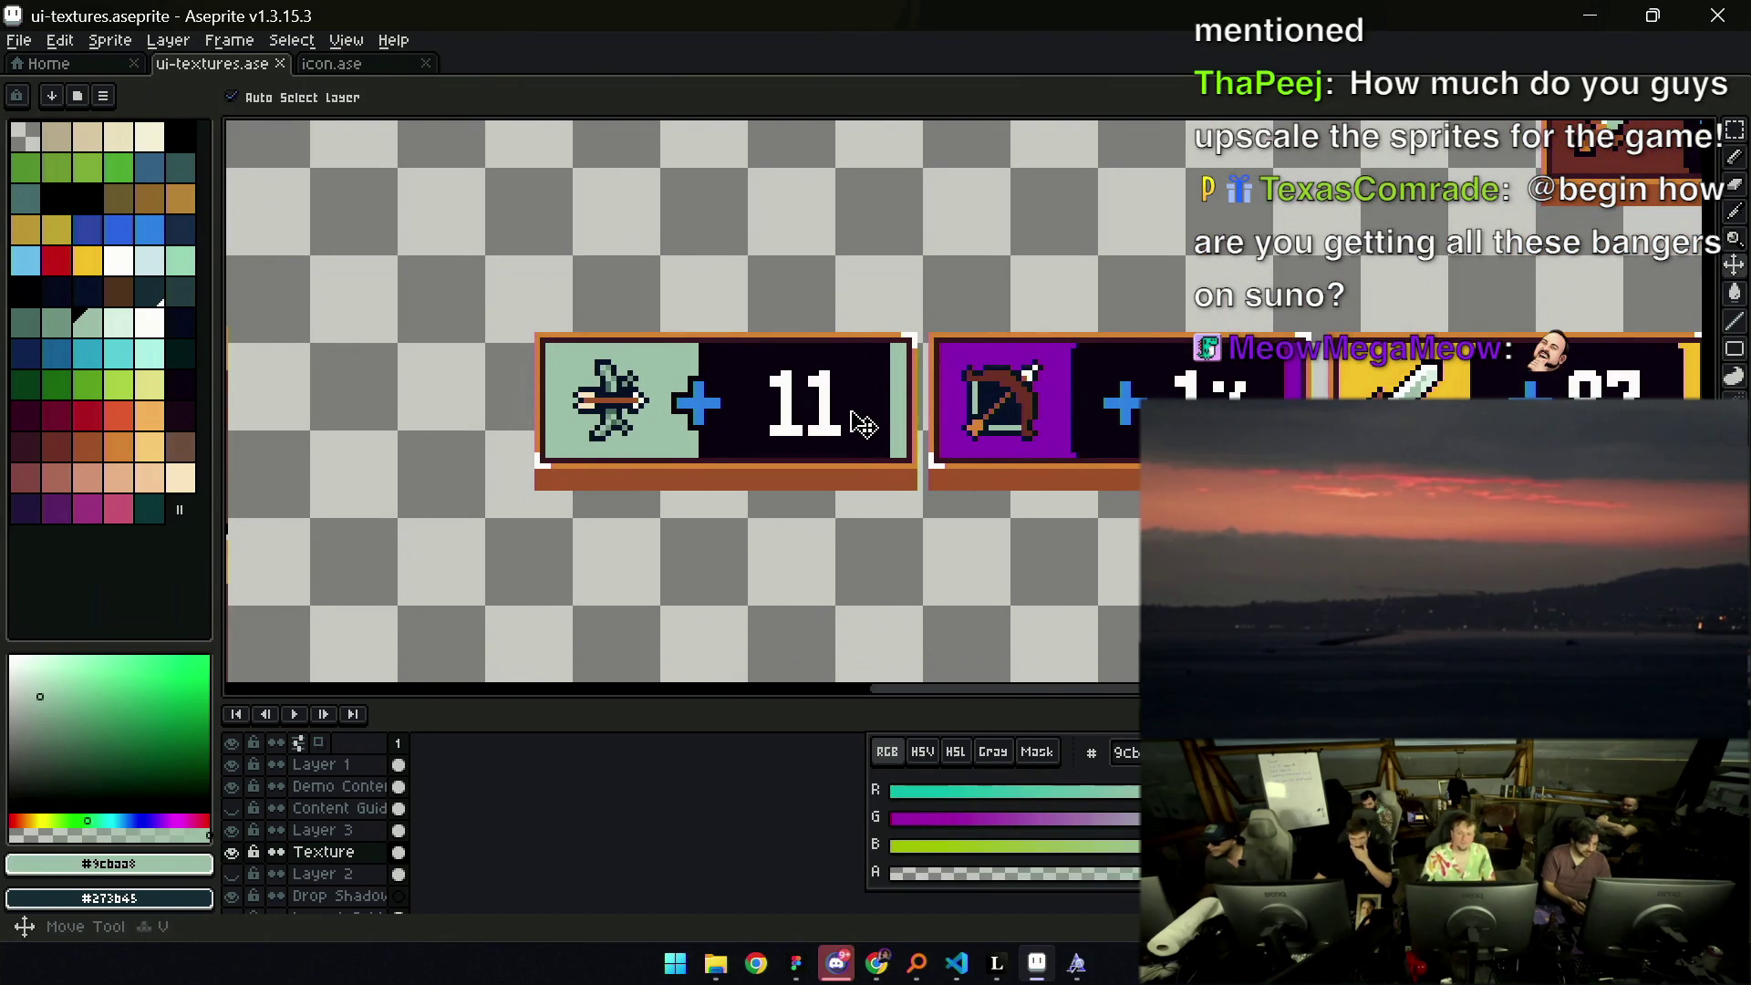
left_click_drag(857, 424, 813, 438)
key("m")
left_click_drag(782, 520, 849, 330)
left_click_drag(809, 422, 757, 428)
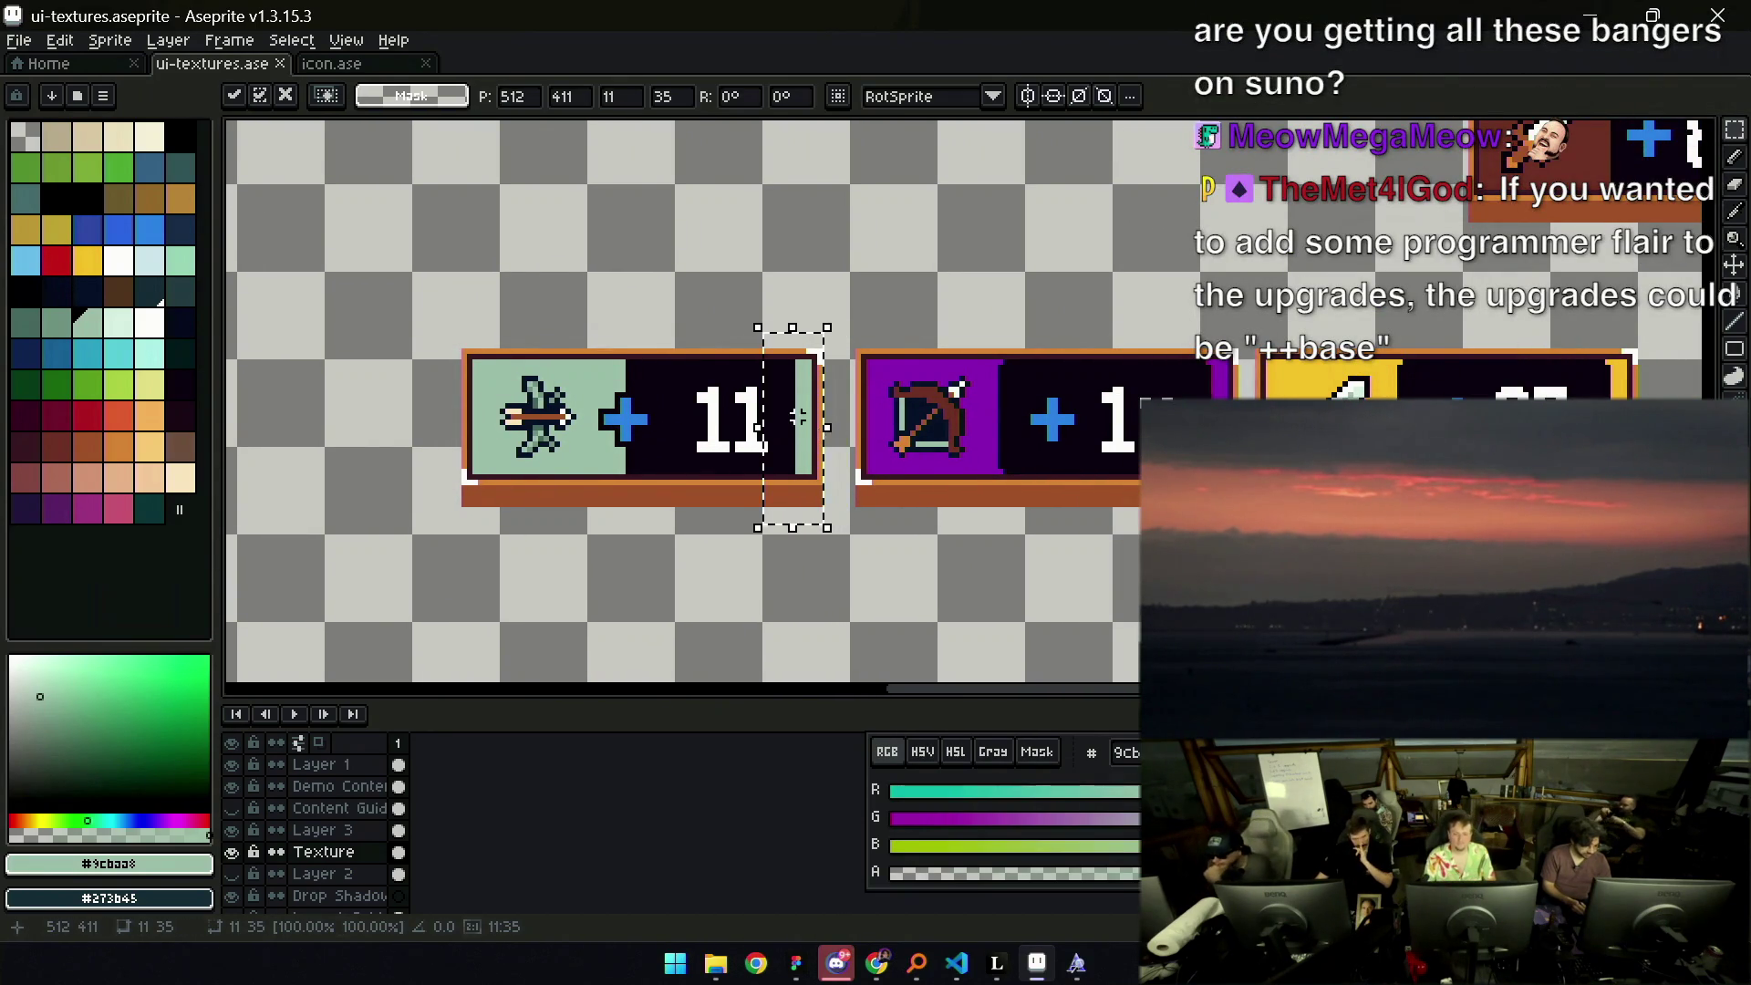
key("Return")
Reposition the 11 number within the shortened card
left_click(758, 428, "ctrl")
left_click_drag(660, 366, 783, 496)
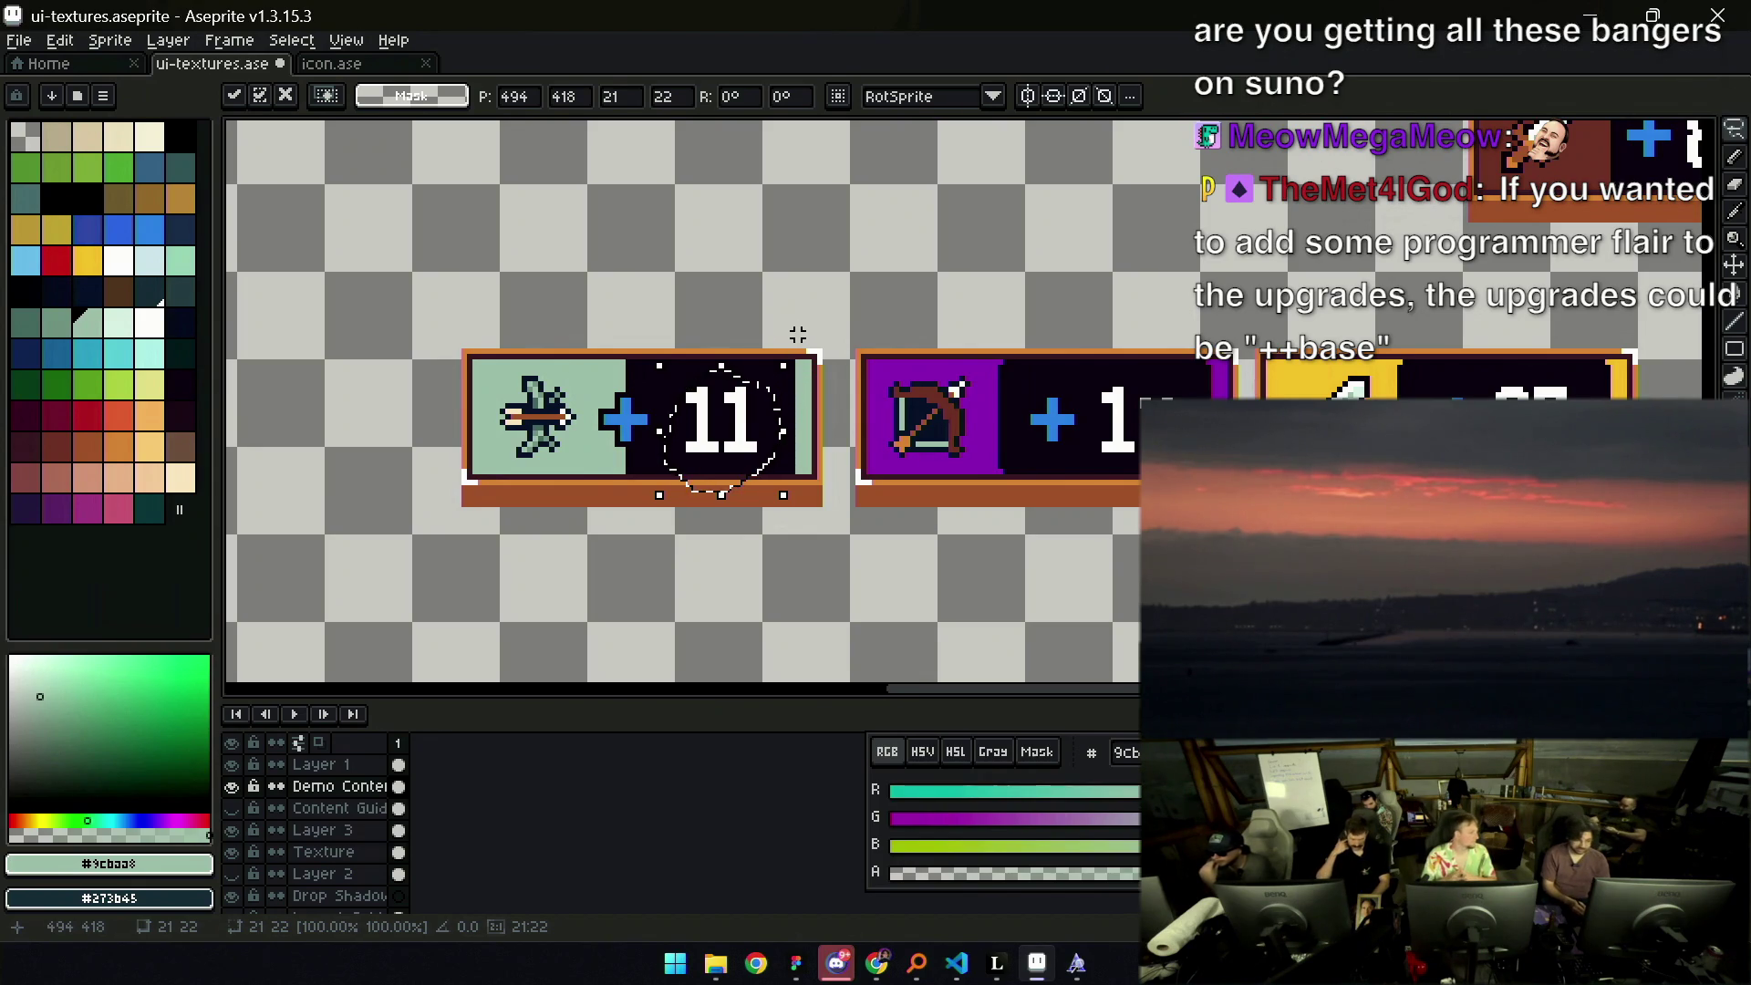
key("ctrl+d")
mouse_move(786, 401)
left_mouse_down()
mouse_move(880, 407)
mouse_move(819, 434)
left_mouse_up()
key("ctrl+shift+d")
key("Return")
Add a '%' text character right after the 11
key("t")
left_click(839, 406)
type("1")
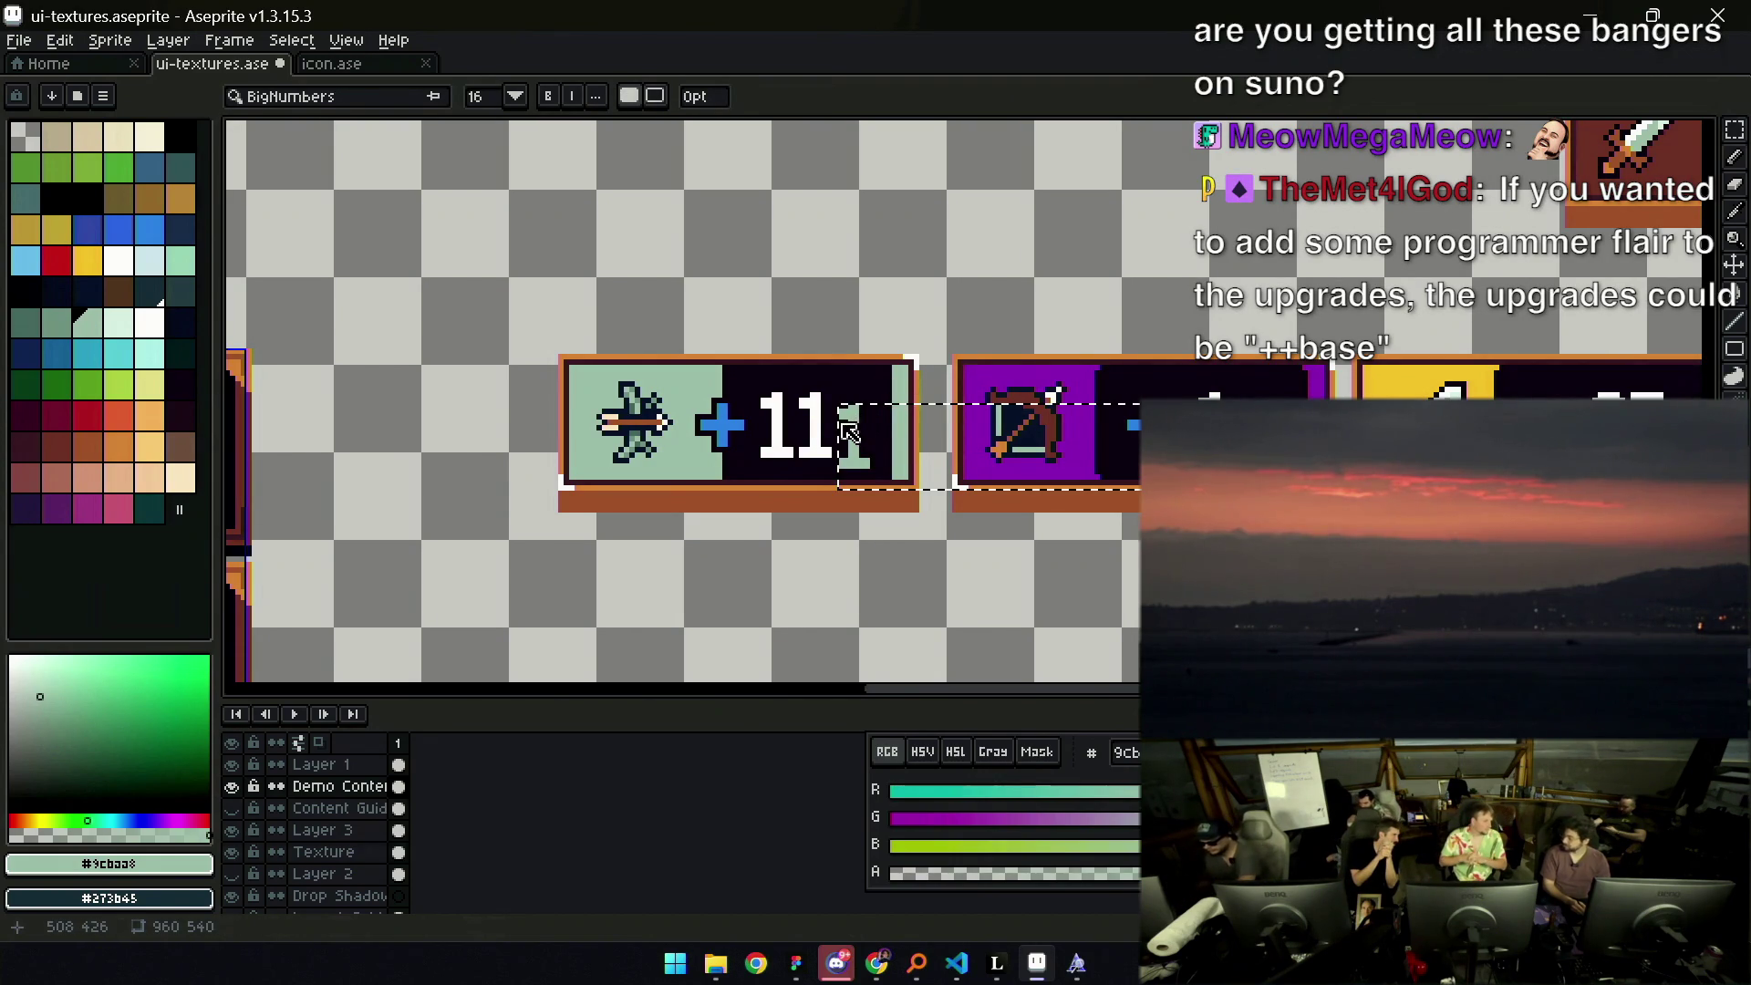
key("Escape")
key("z")
left_click(846, 410)
scroll(850, 406, "down", 1)
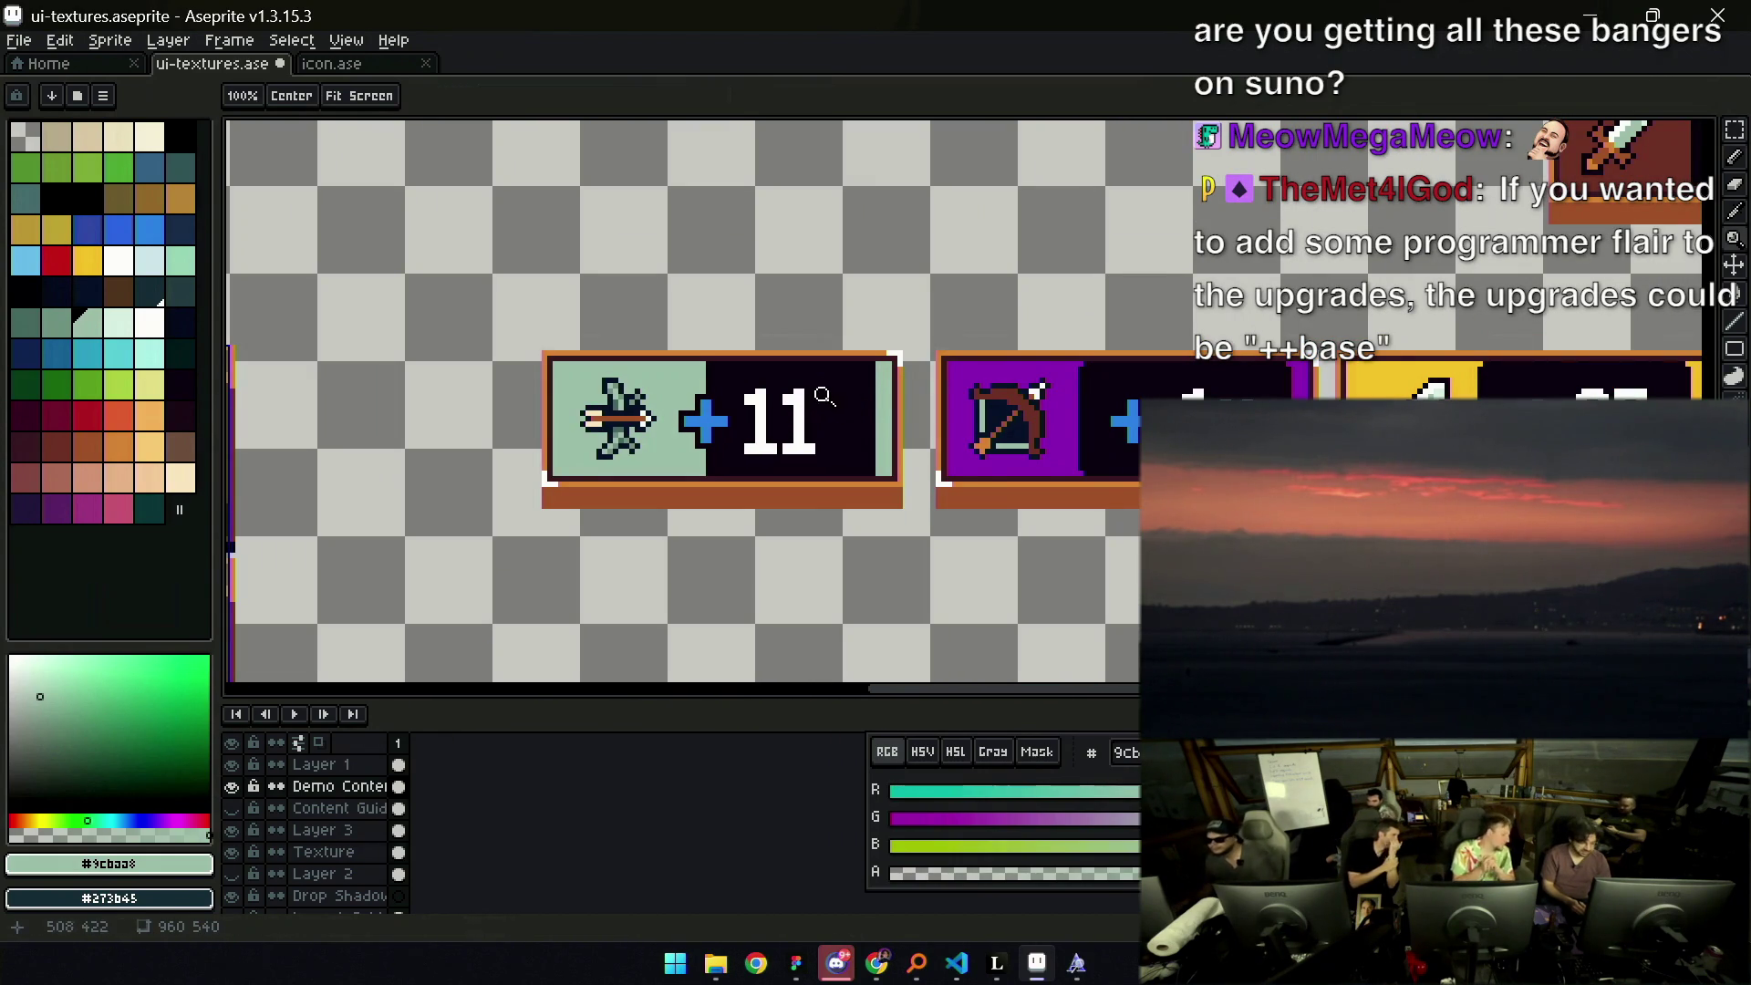
scroll(813, 403, "up", 1)
key("t")
left_click(826, 400)
type("%")
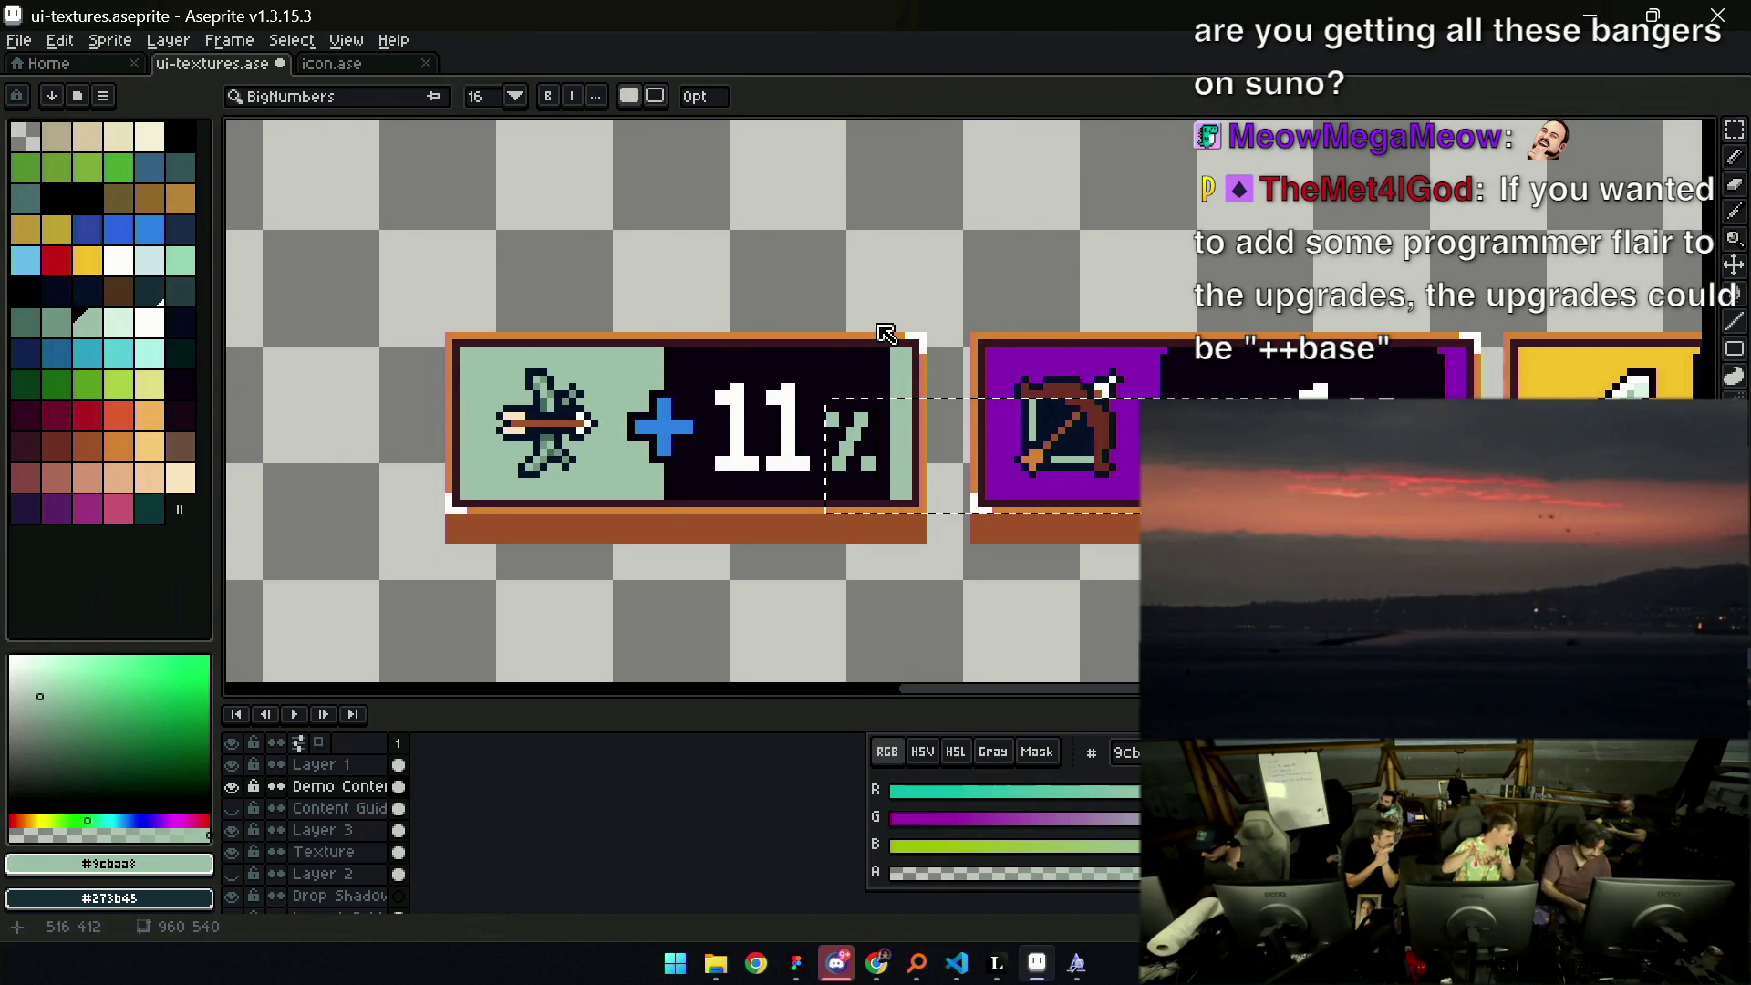
key("Return")
Make the percent sign white and align it snugly beside the 11
key("i")
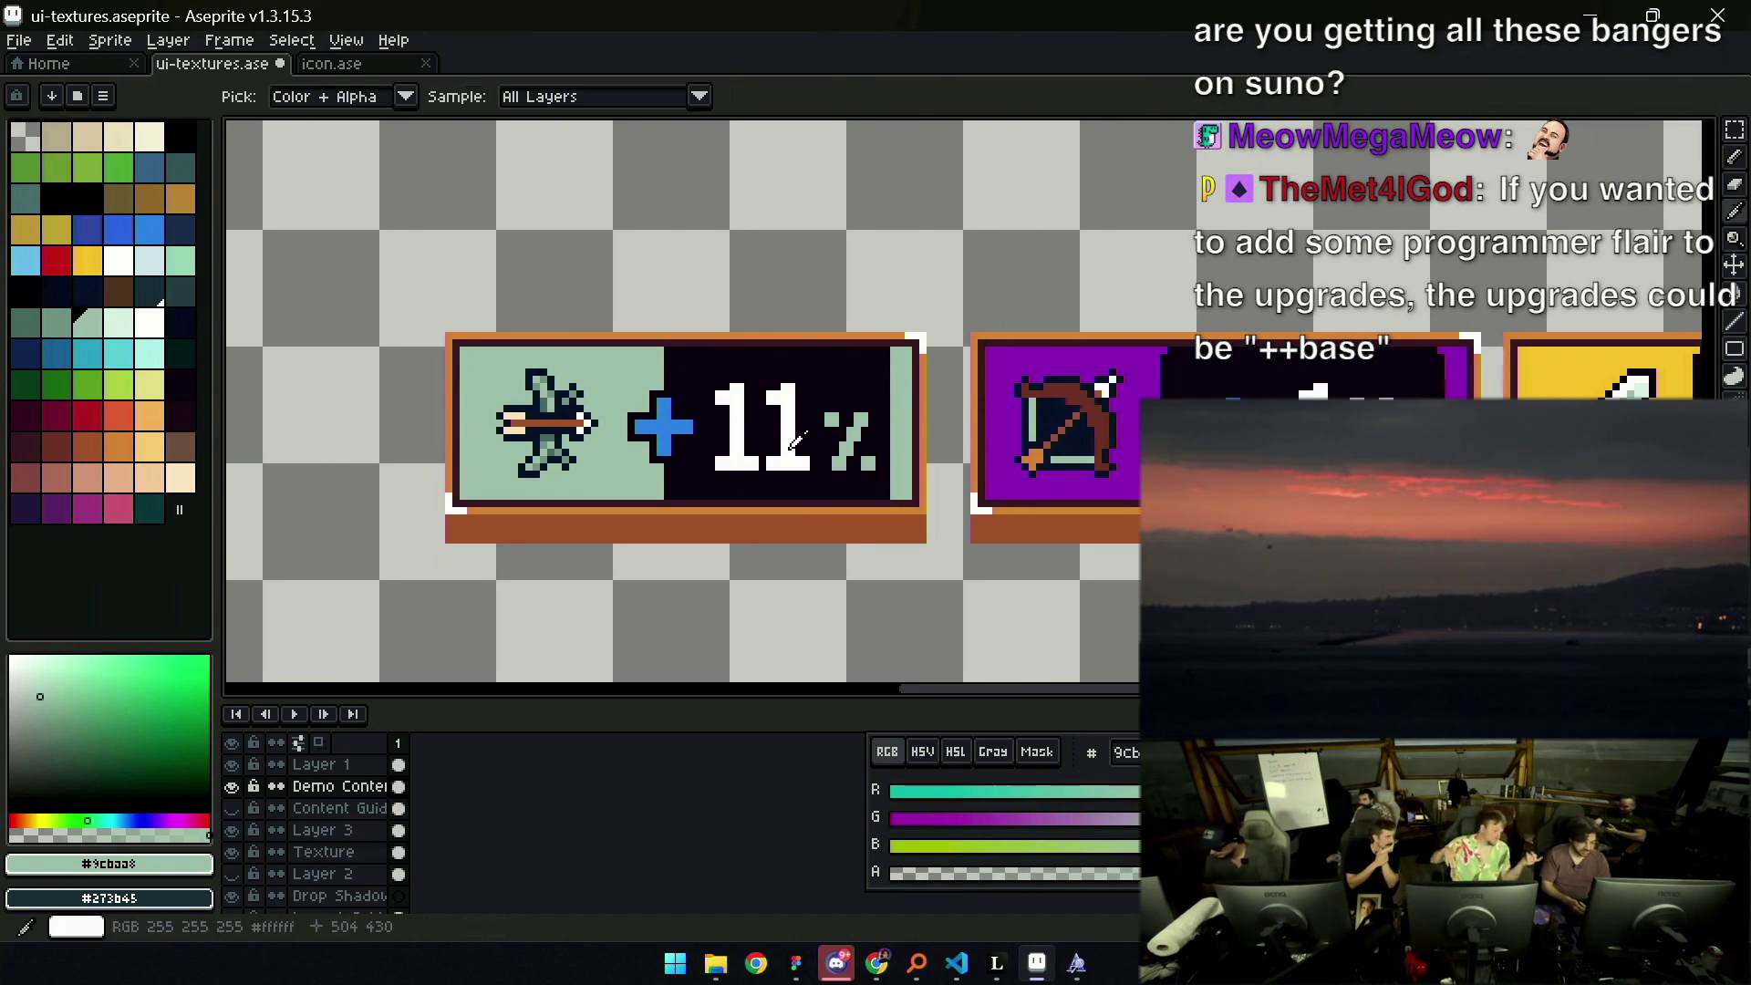
left_click(861, 424)
key("w")
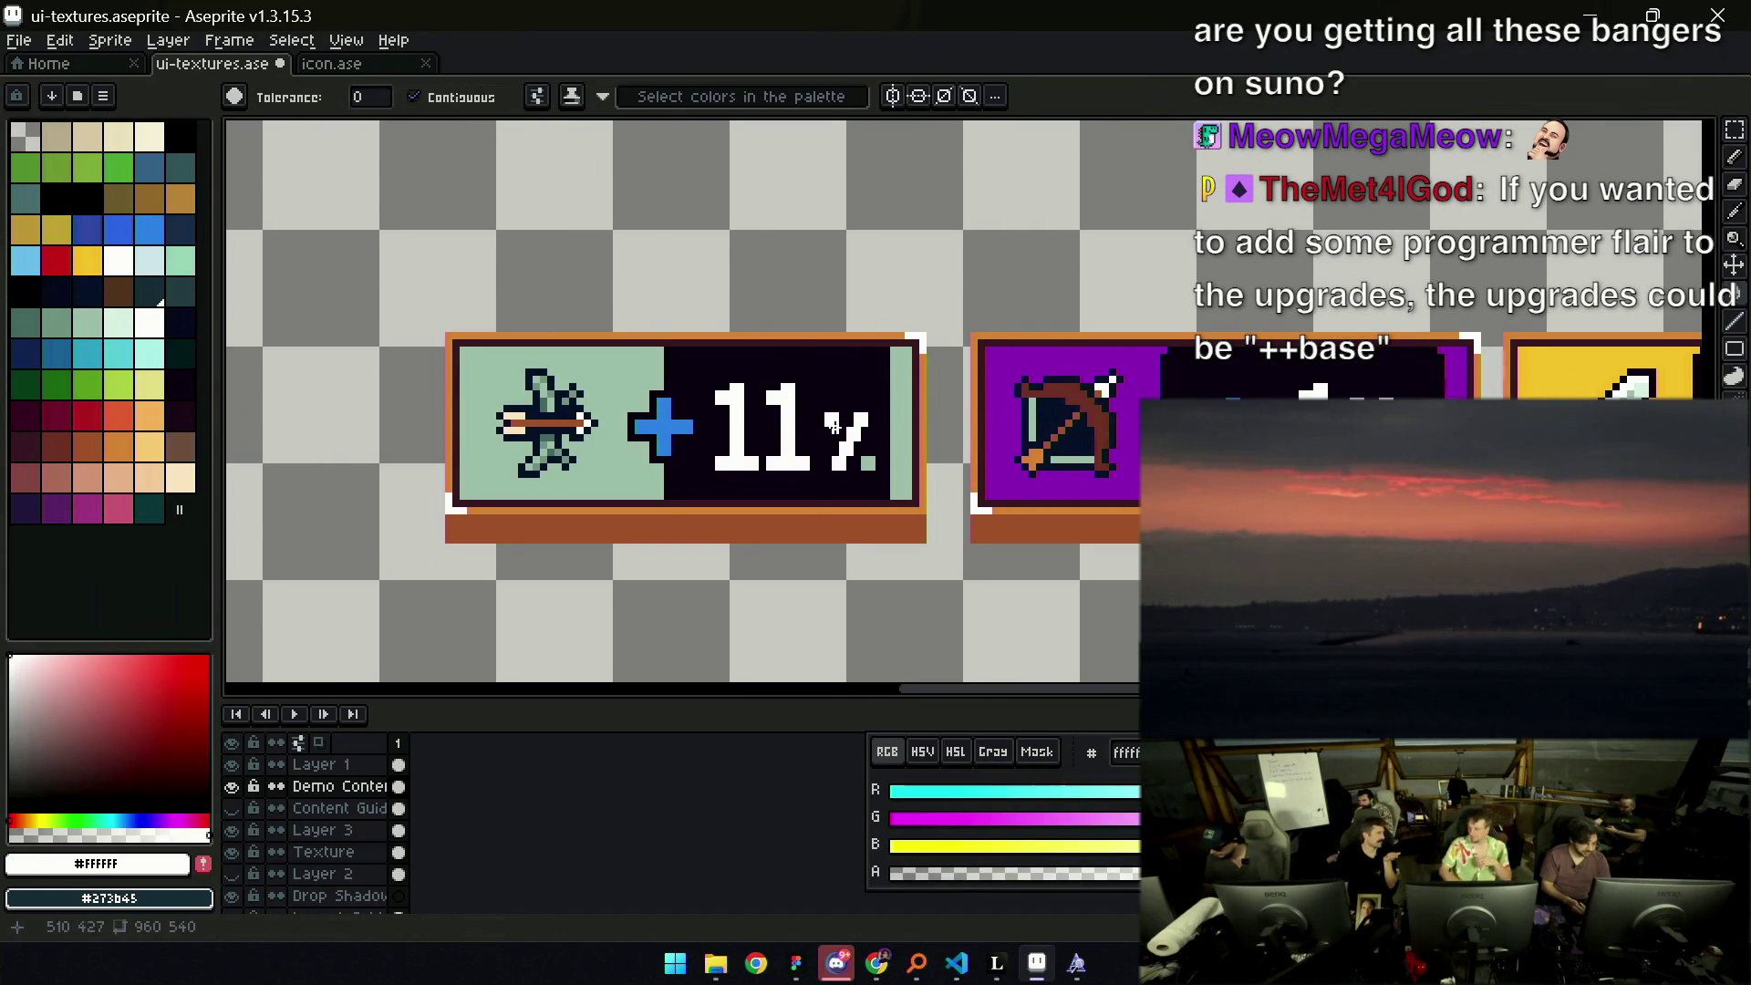
key("m")
left_click_drag(813, 394, 889, 498)
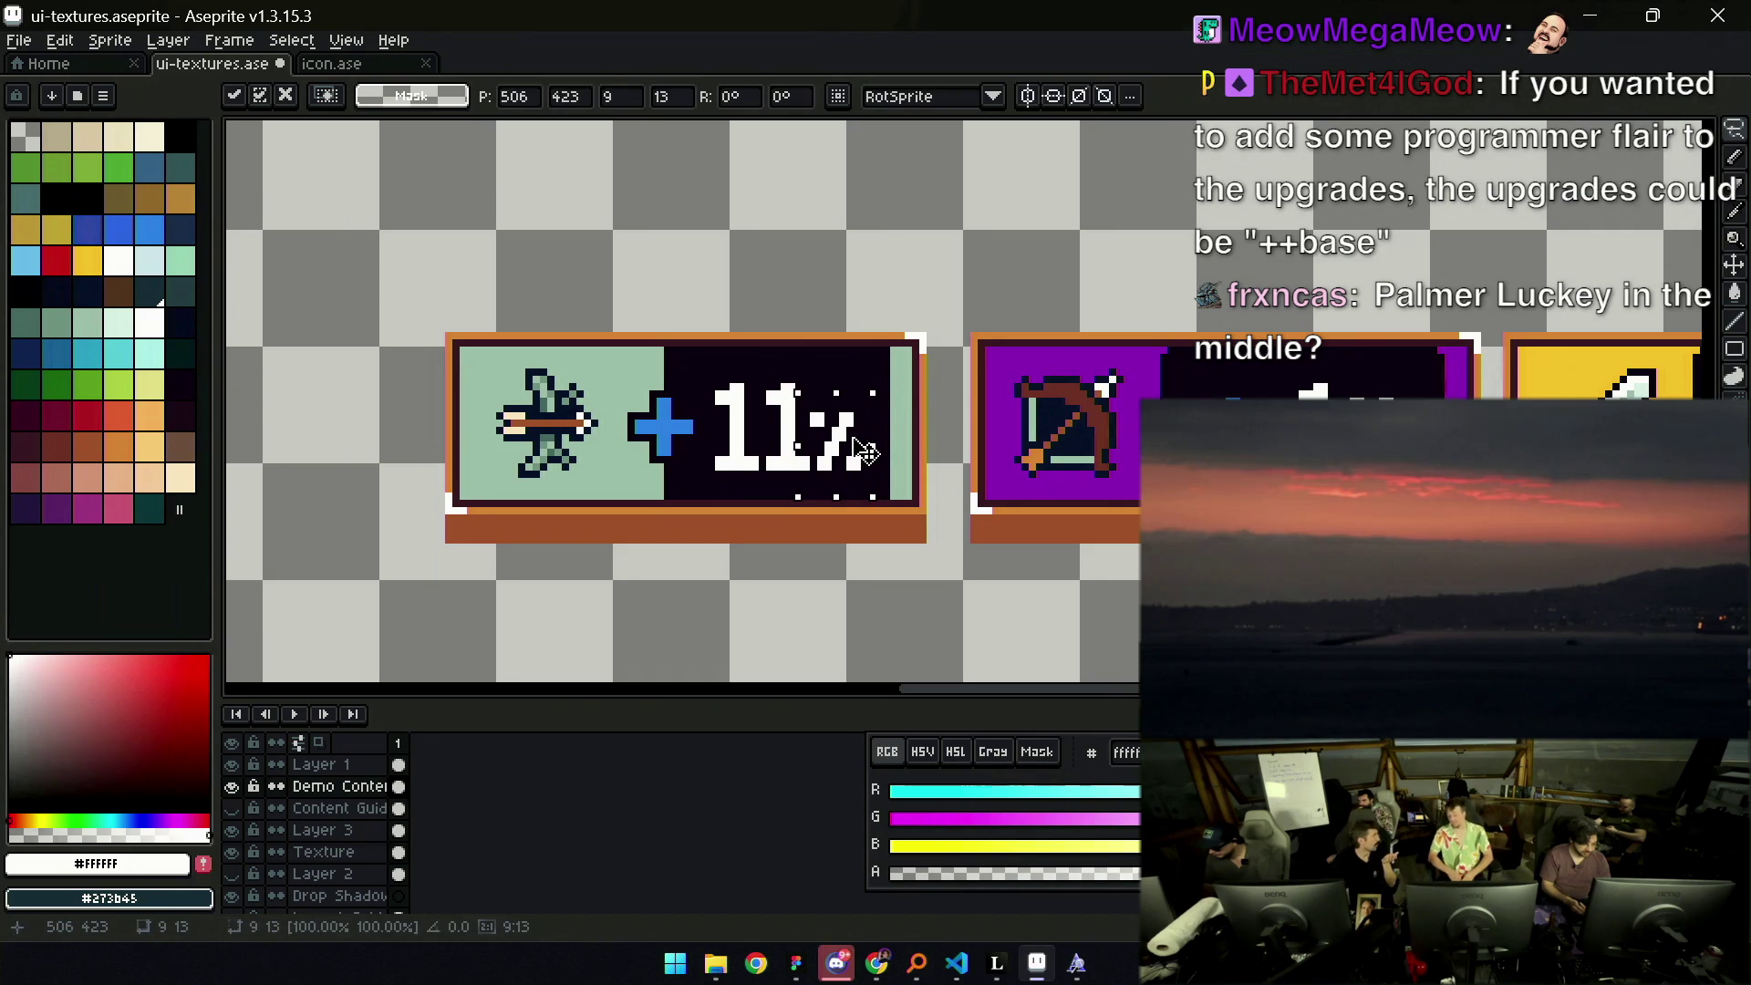
key("ctrl+d")
left_click_drag(804, 377, 881, 475)
left_click(857, 445)
key("z")
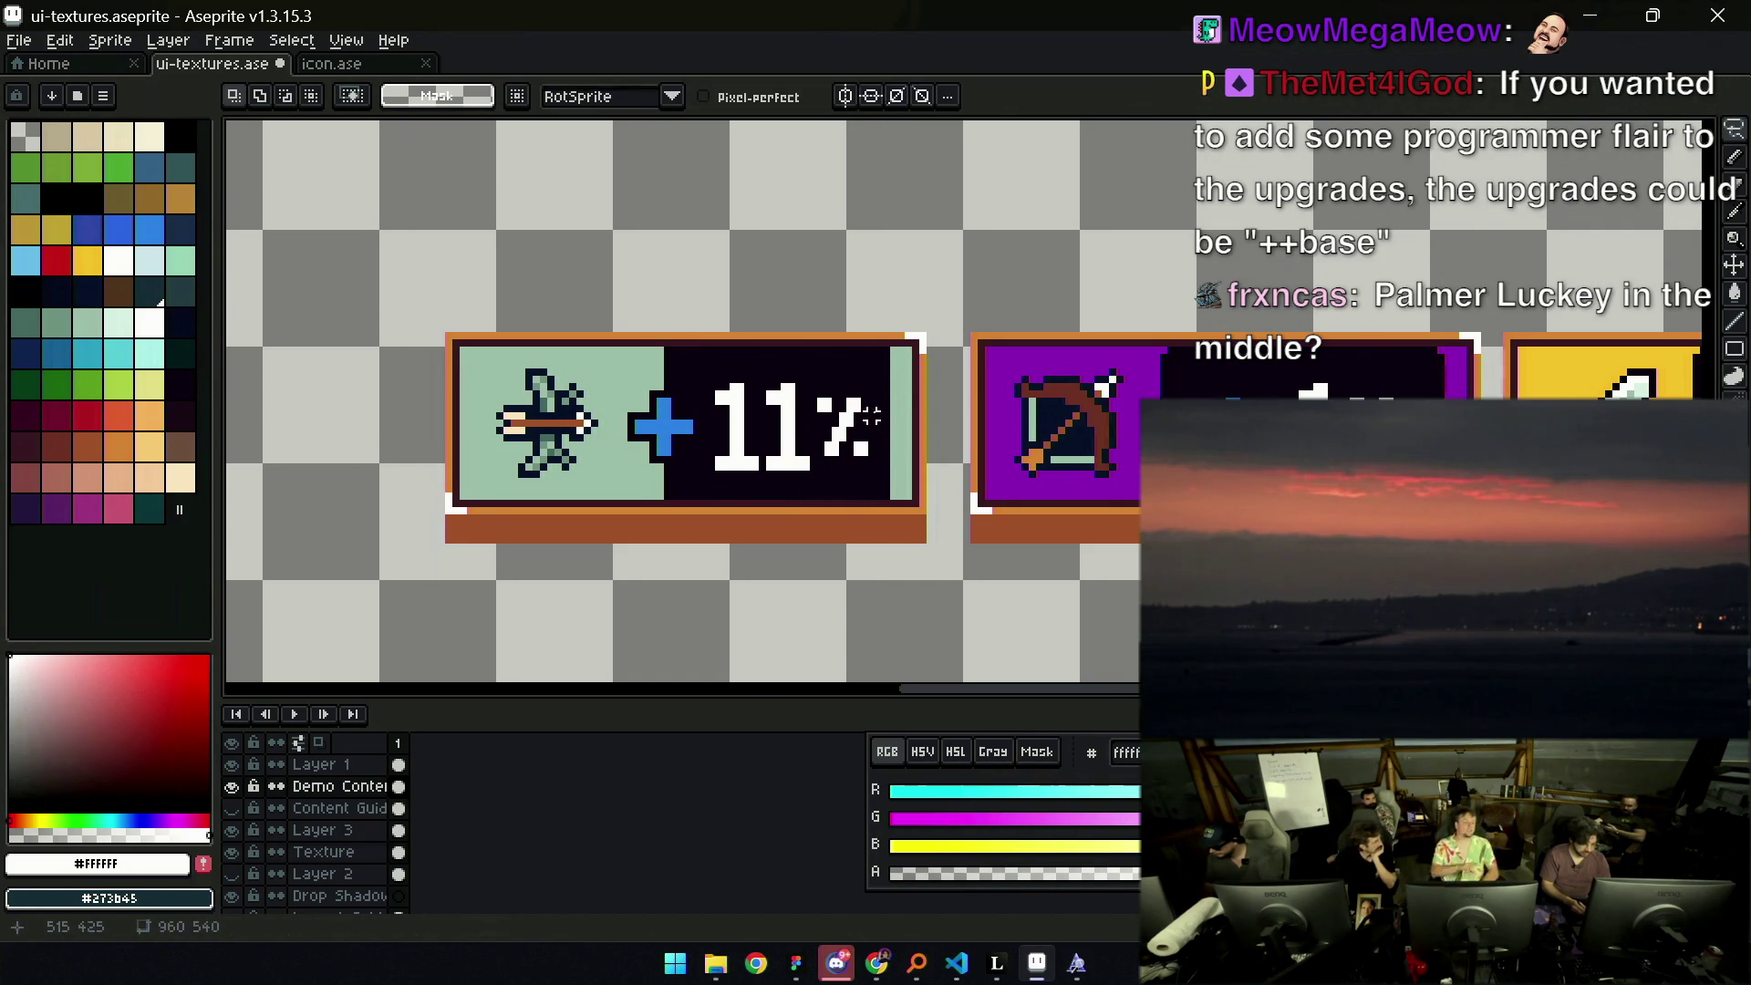
scroll(863, 378, "down", 4)
scroll(907, 386, "up", 1)
scroll(914, 457, "up", 1)
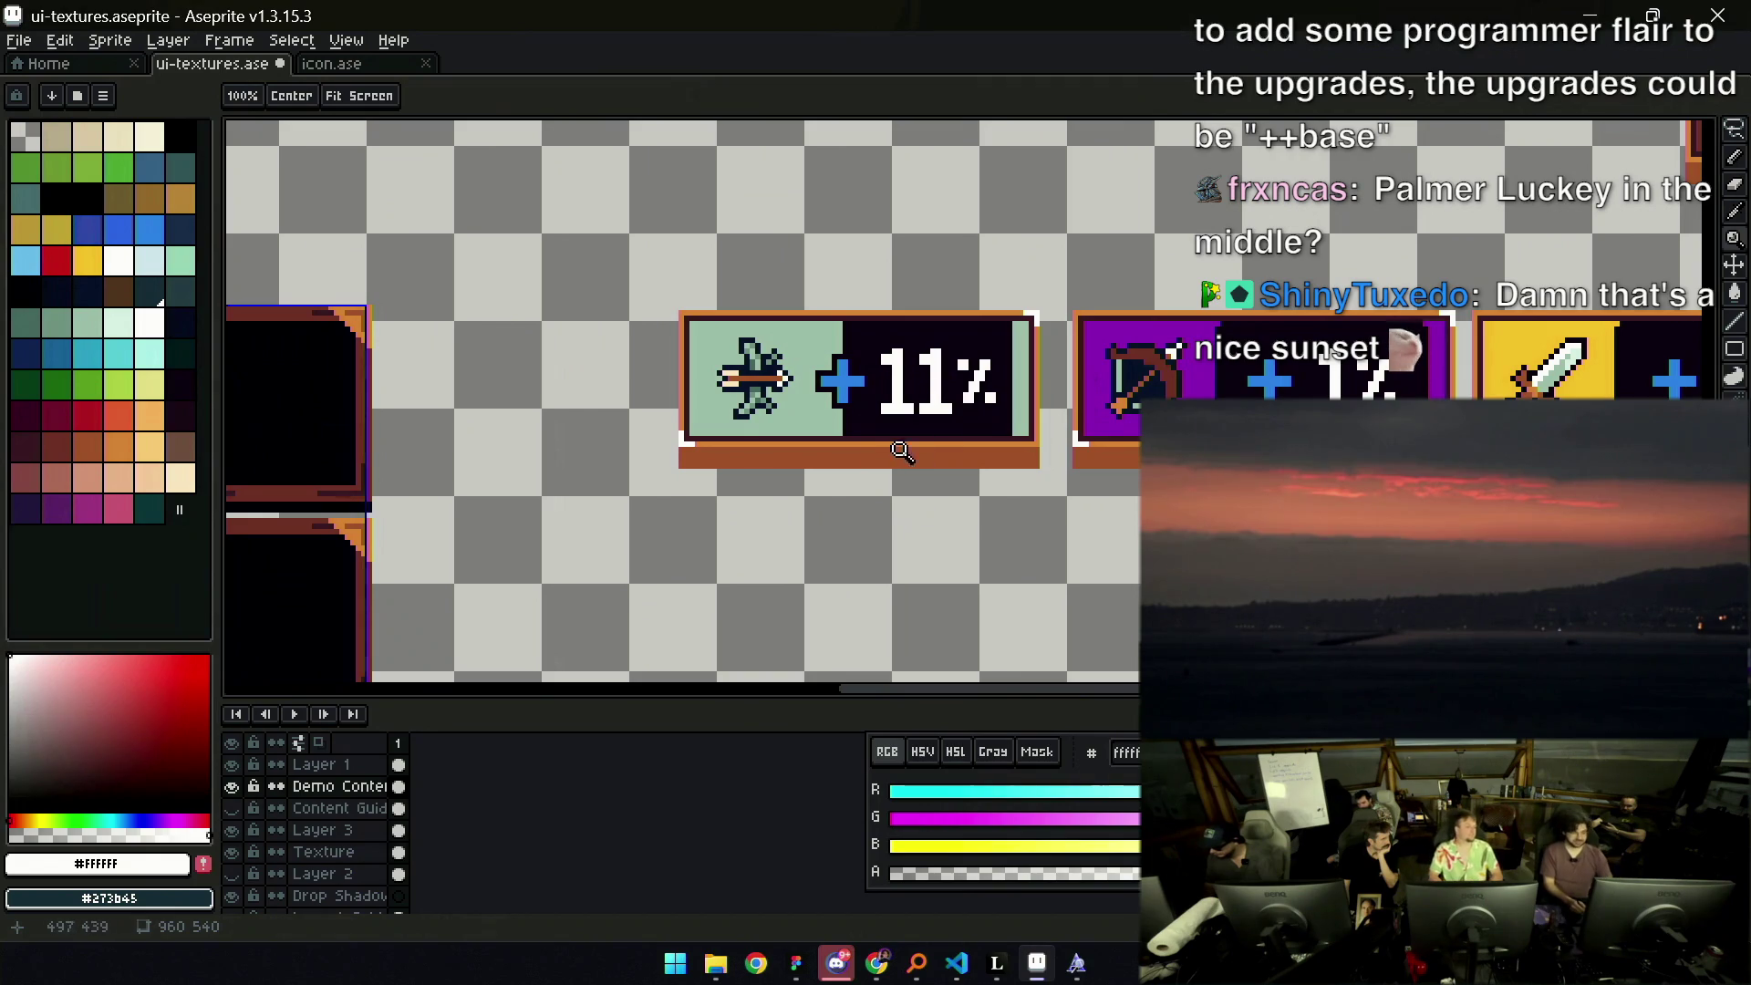
scroll(871, 474, "down", 2)
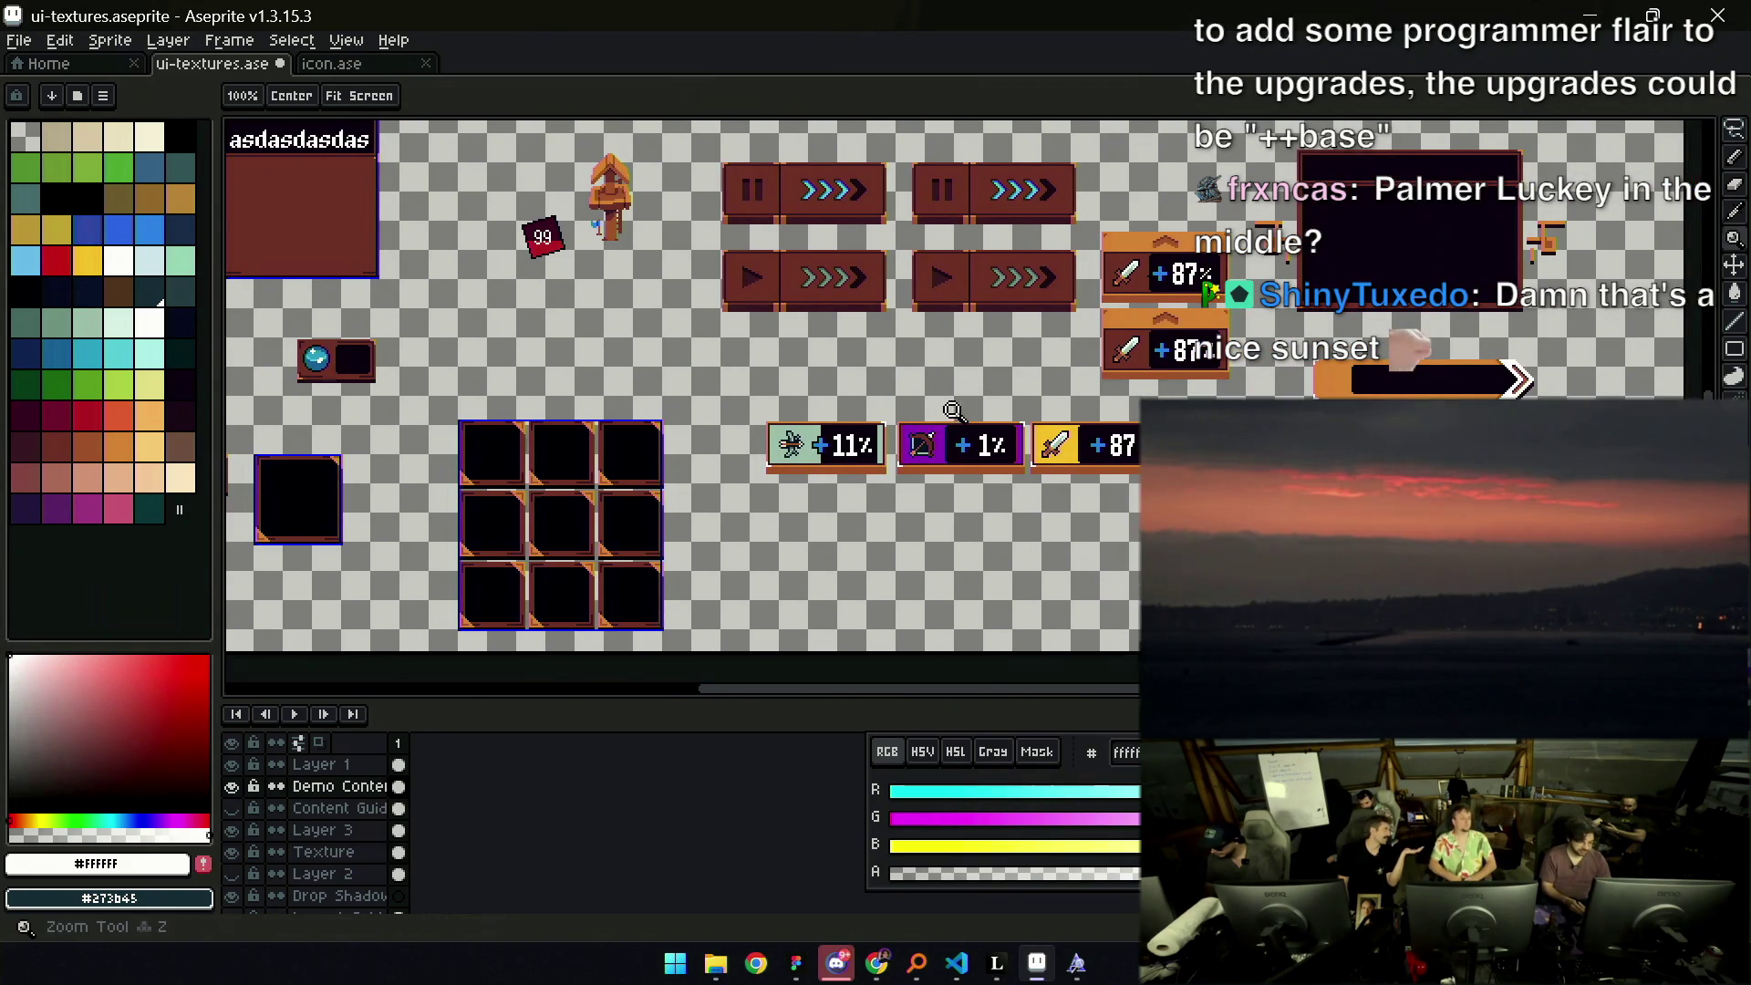
Marquee-select the +11% card's mint frame to copy it
scroll(972, 447, "up", 2)
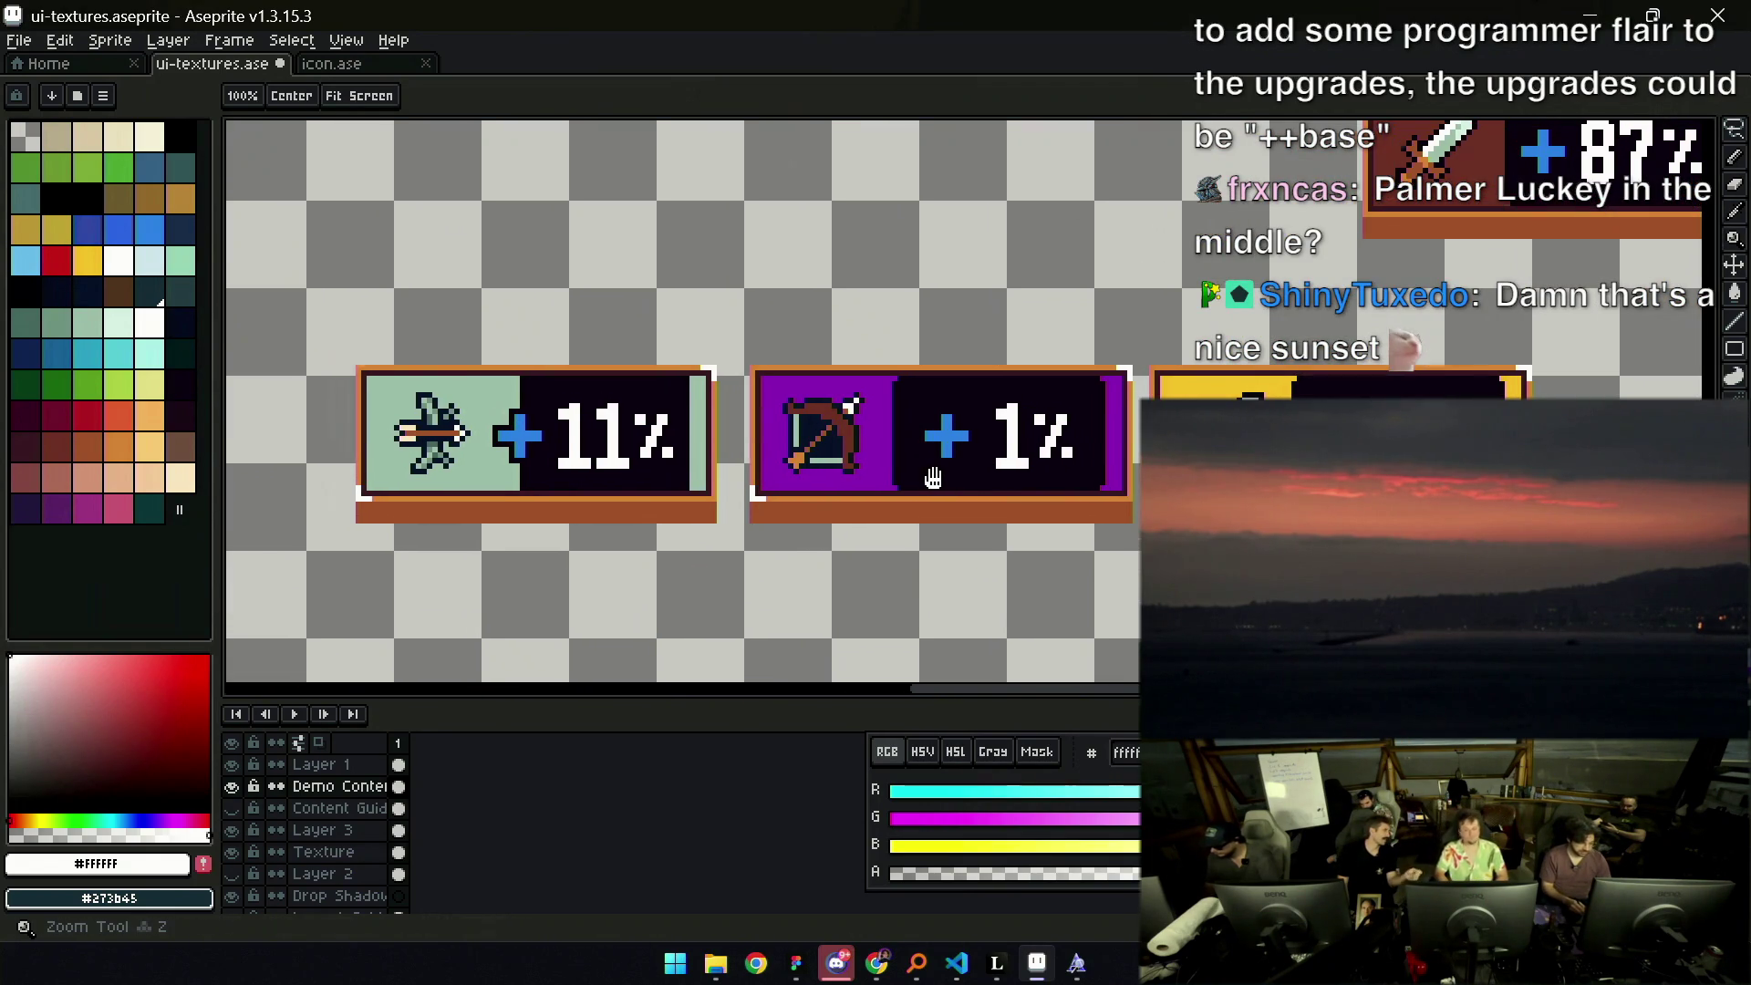
key("v")
left_click_drag(854, 476, 891, 459)
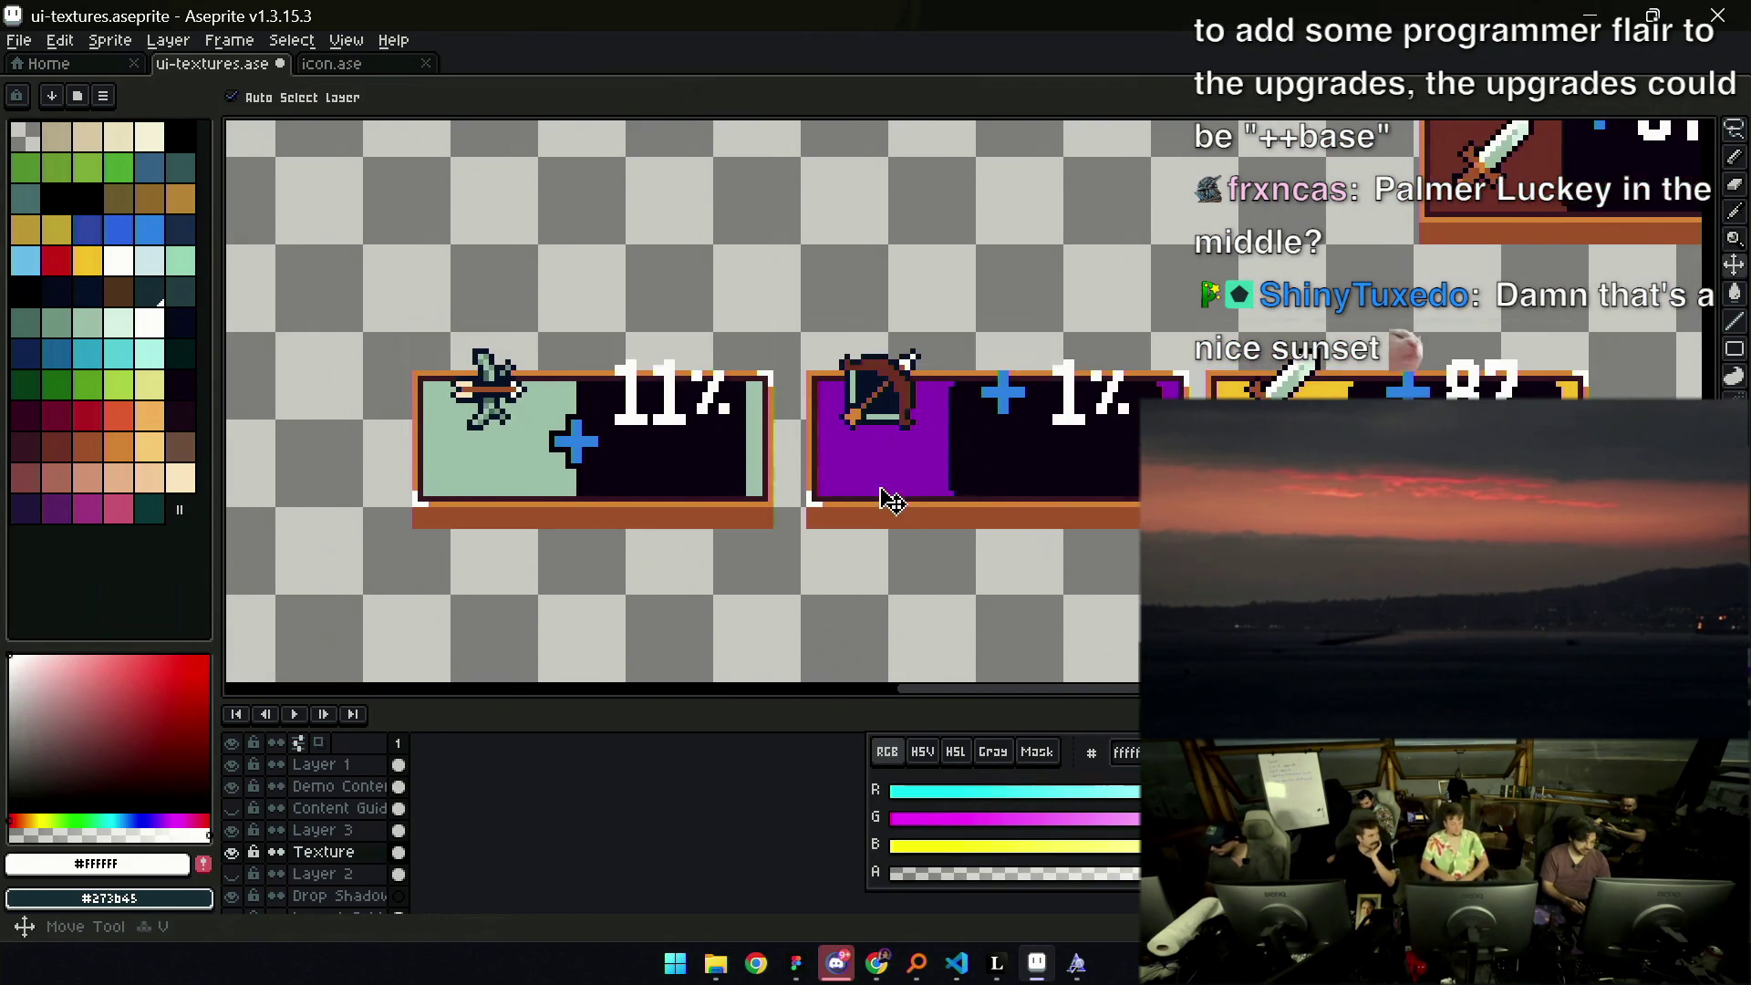
key("m")
left_click_drag(547, 416, 326, 521)
mouse_move(547, 416)
left_mouse_down()
mouse_move(794, 258)
mouse_move(1570, 500)
left_mouse_up()
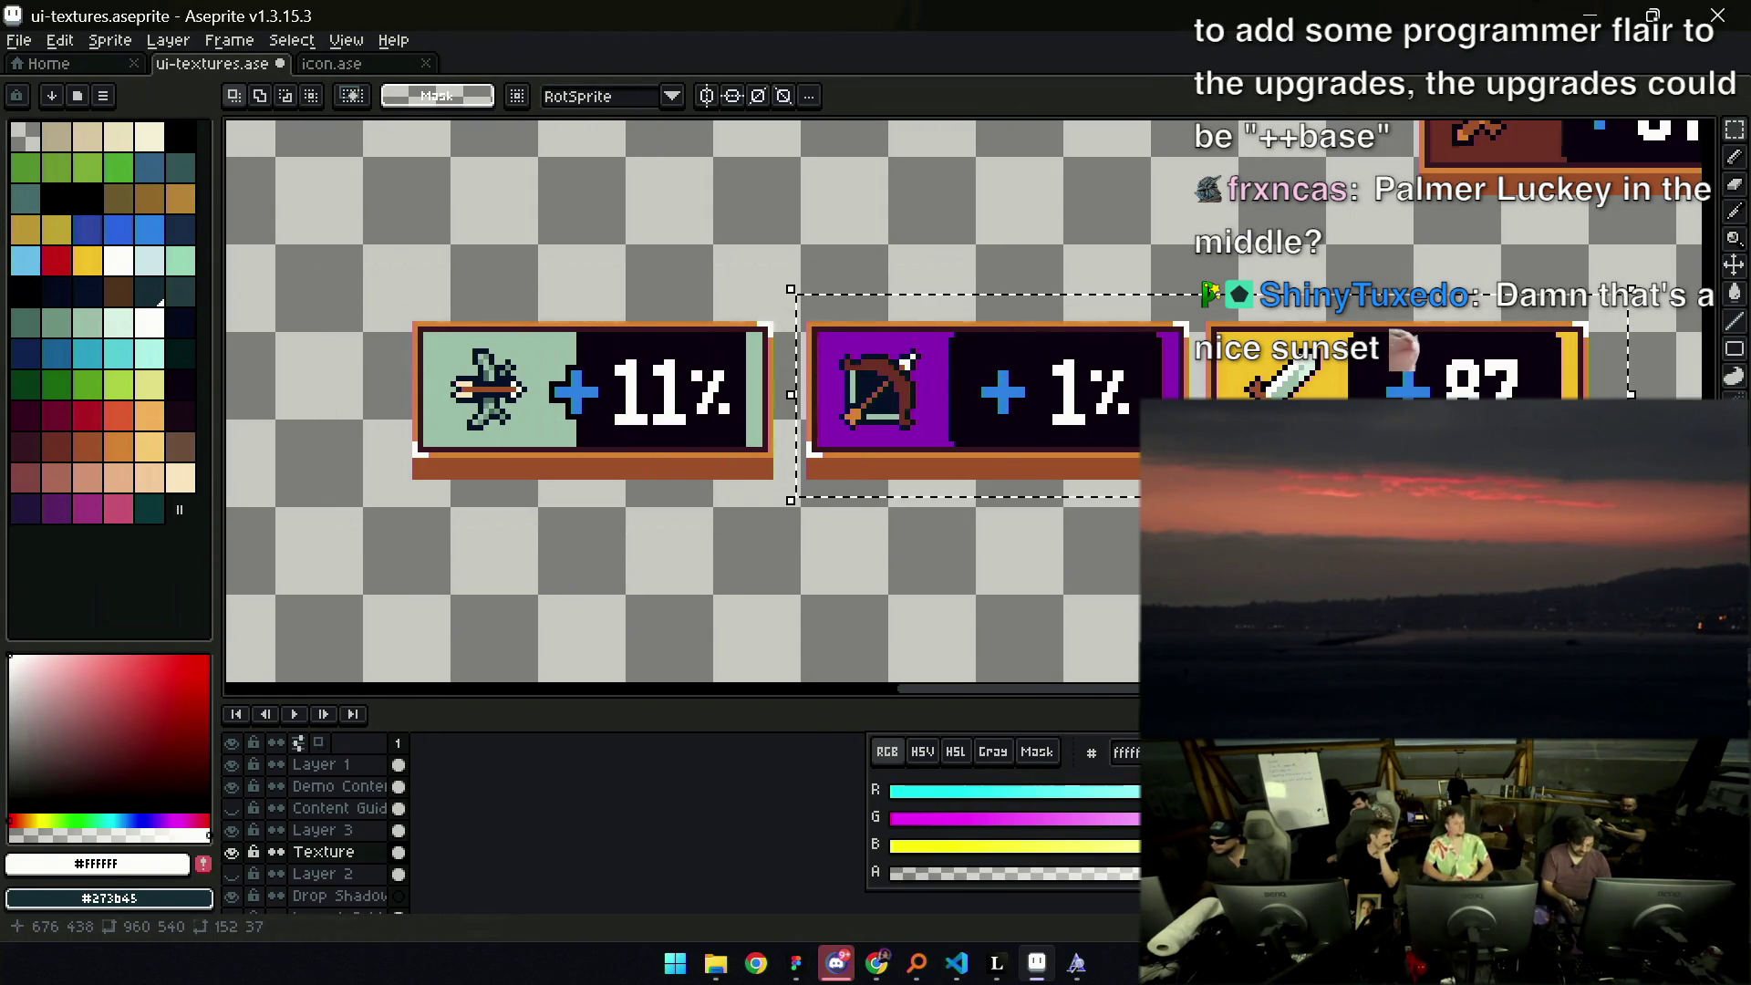
key("Delete")
Try pasting the mint frame over the bow card and on the icons layer, undoing both attempts
key("ctrl+v")
left_click_drag(591, 418, 985, 417)
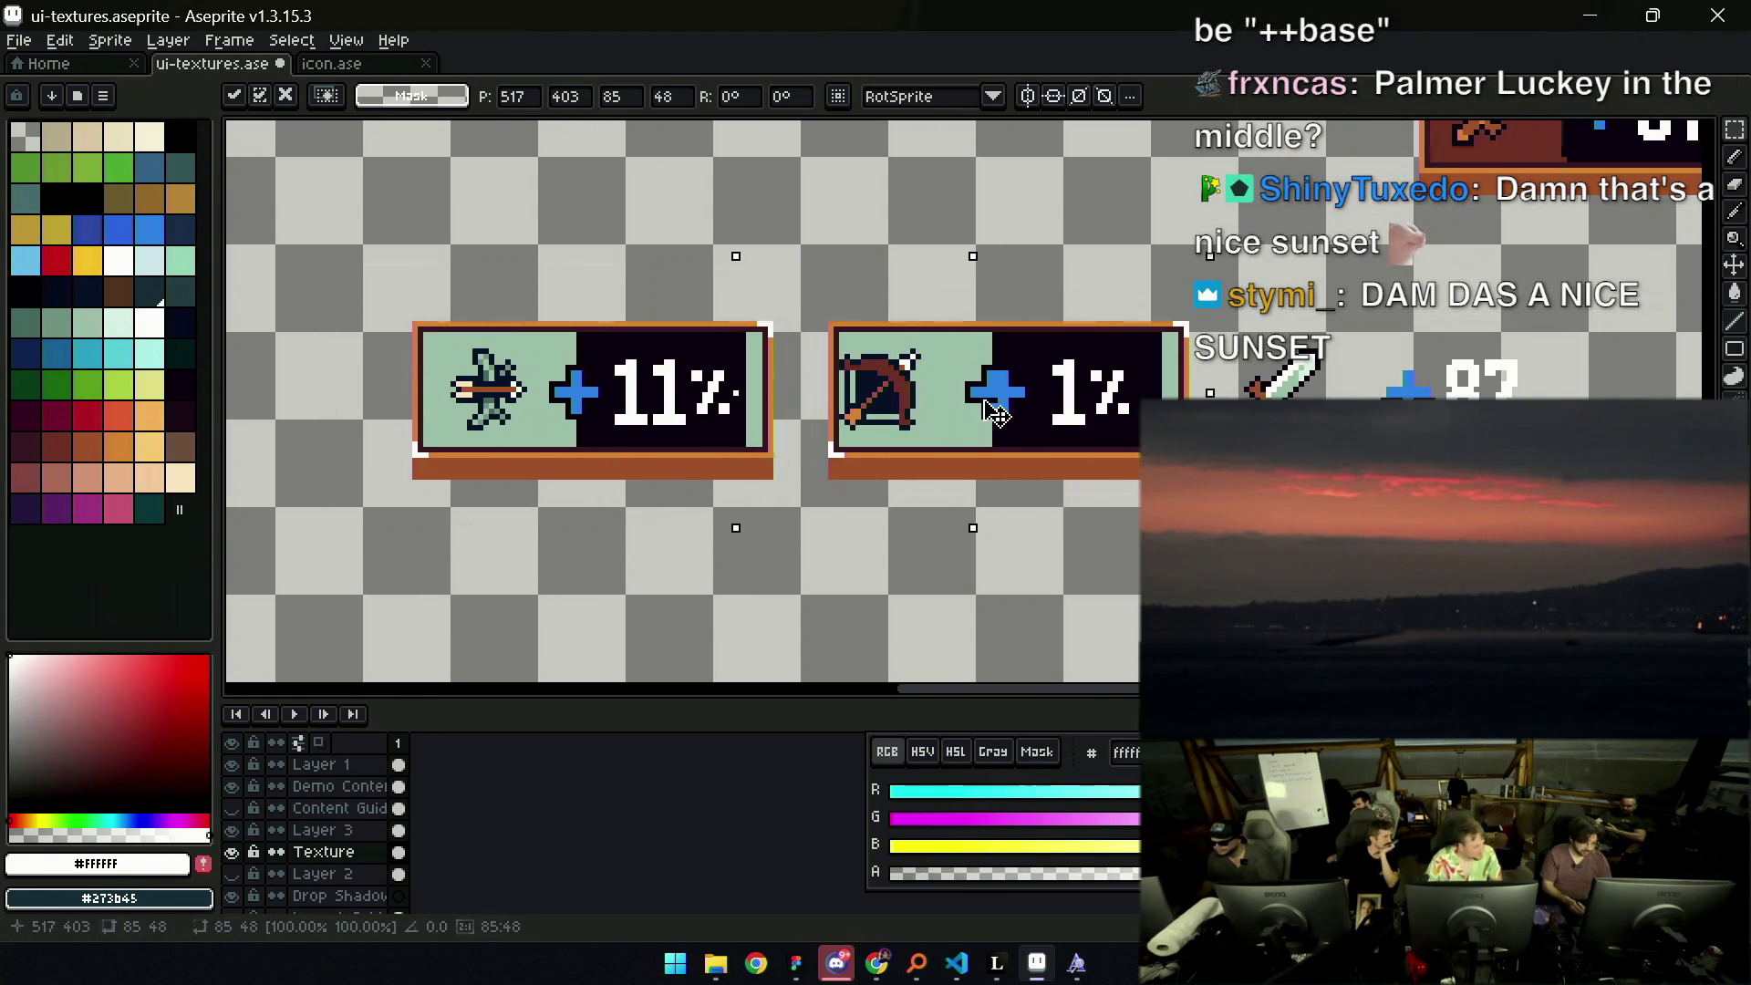
key("Escape")
left_click(337, 786)
key("b")
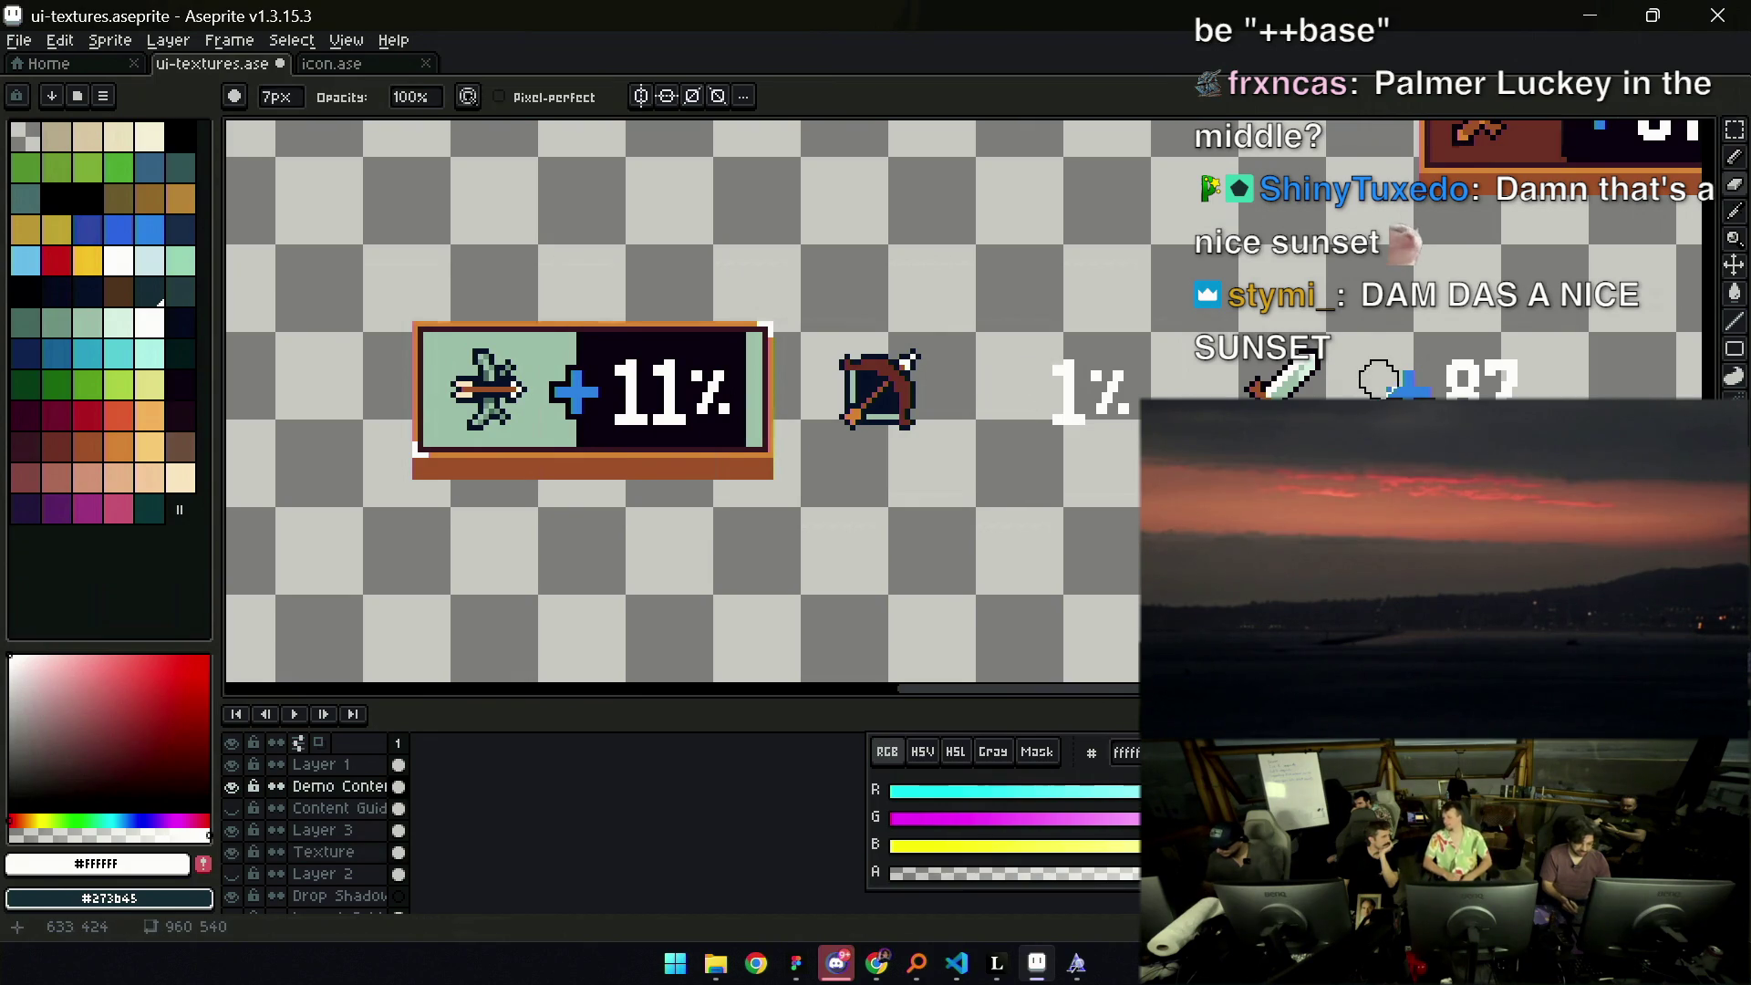
key("ctrl+v")
key("ctrl+z")
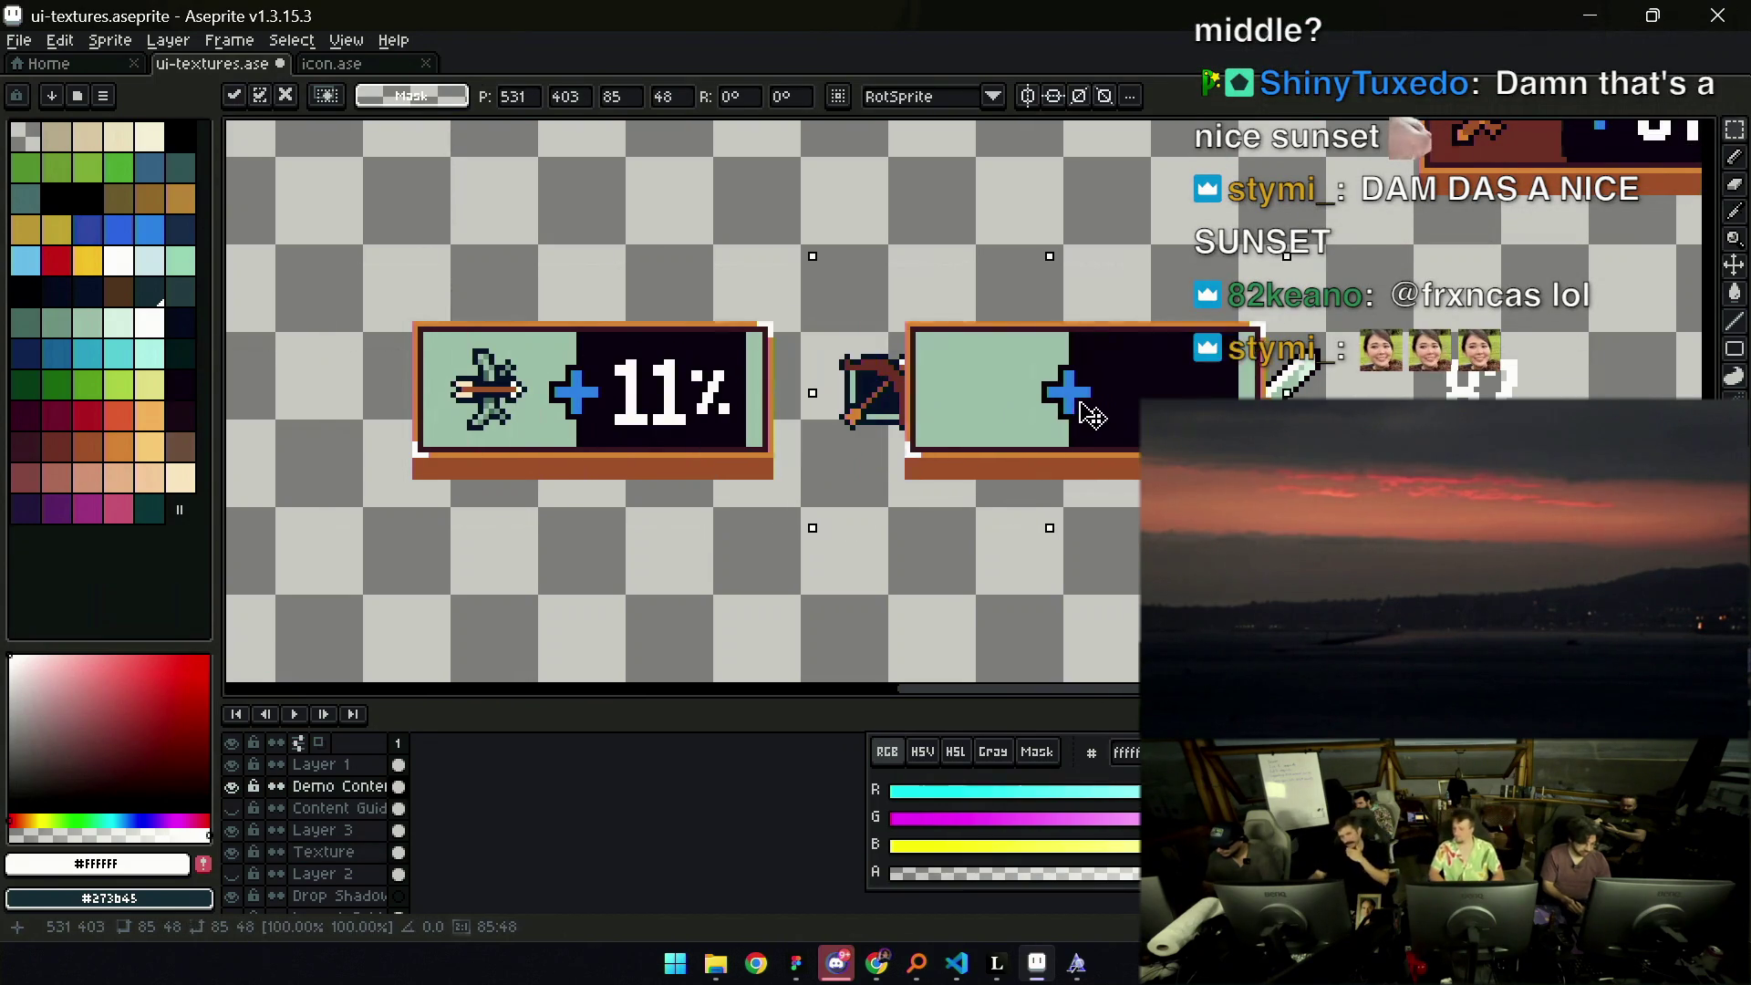
Paste the mint frame on the background layer behind the bow and sword cards, nudged into line
key("ctrl+z")
key("ctrl+v")
left_click_drag(764, 467, 1104, 435)
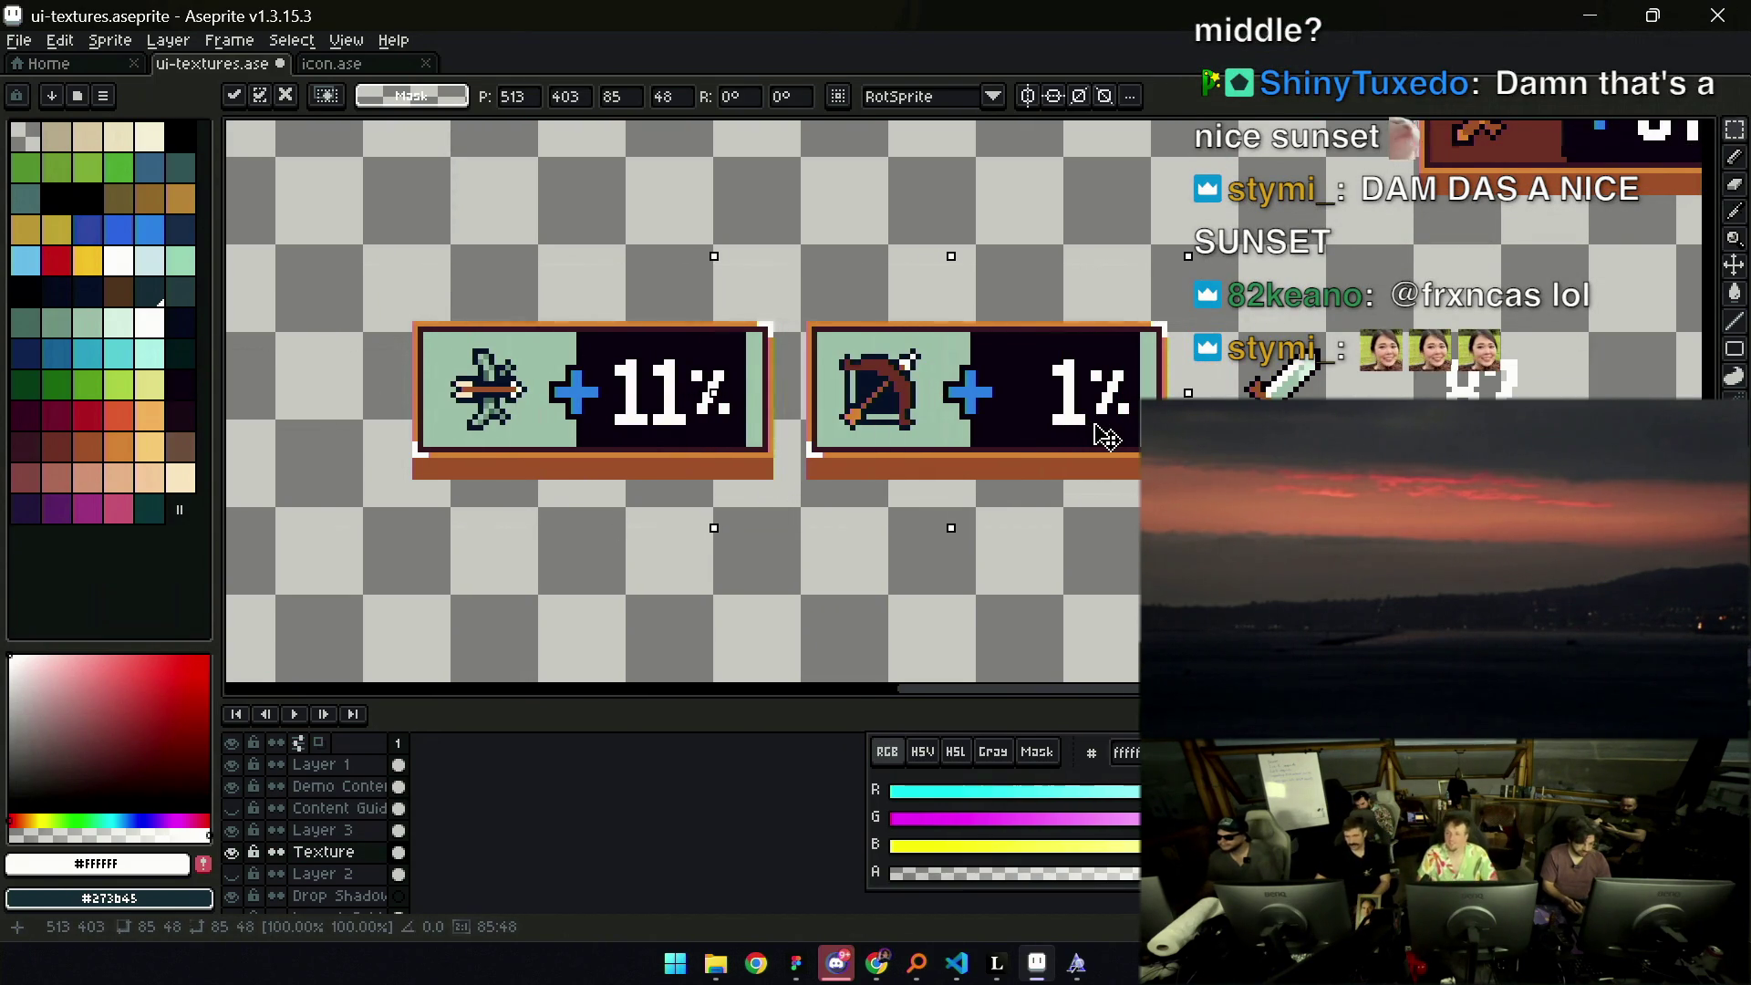
left_click_drag(1104, 436, 1481, 436)
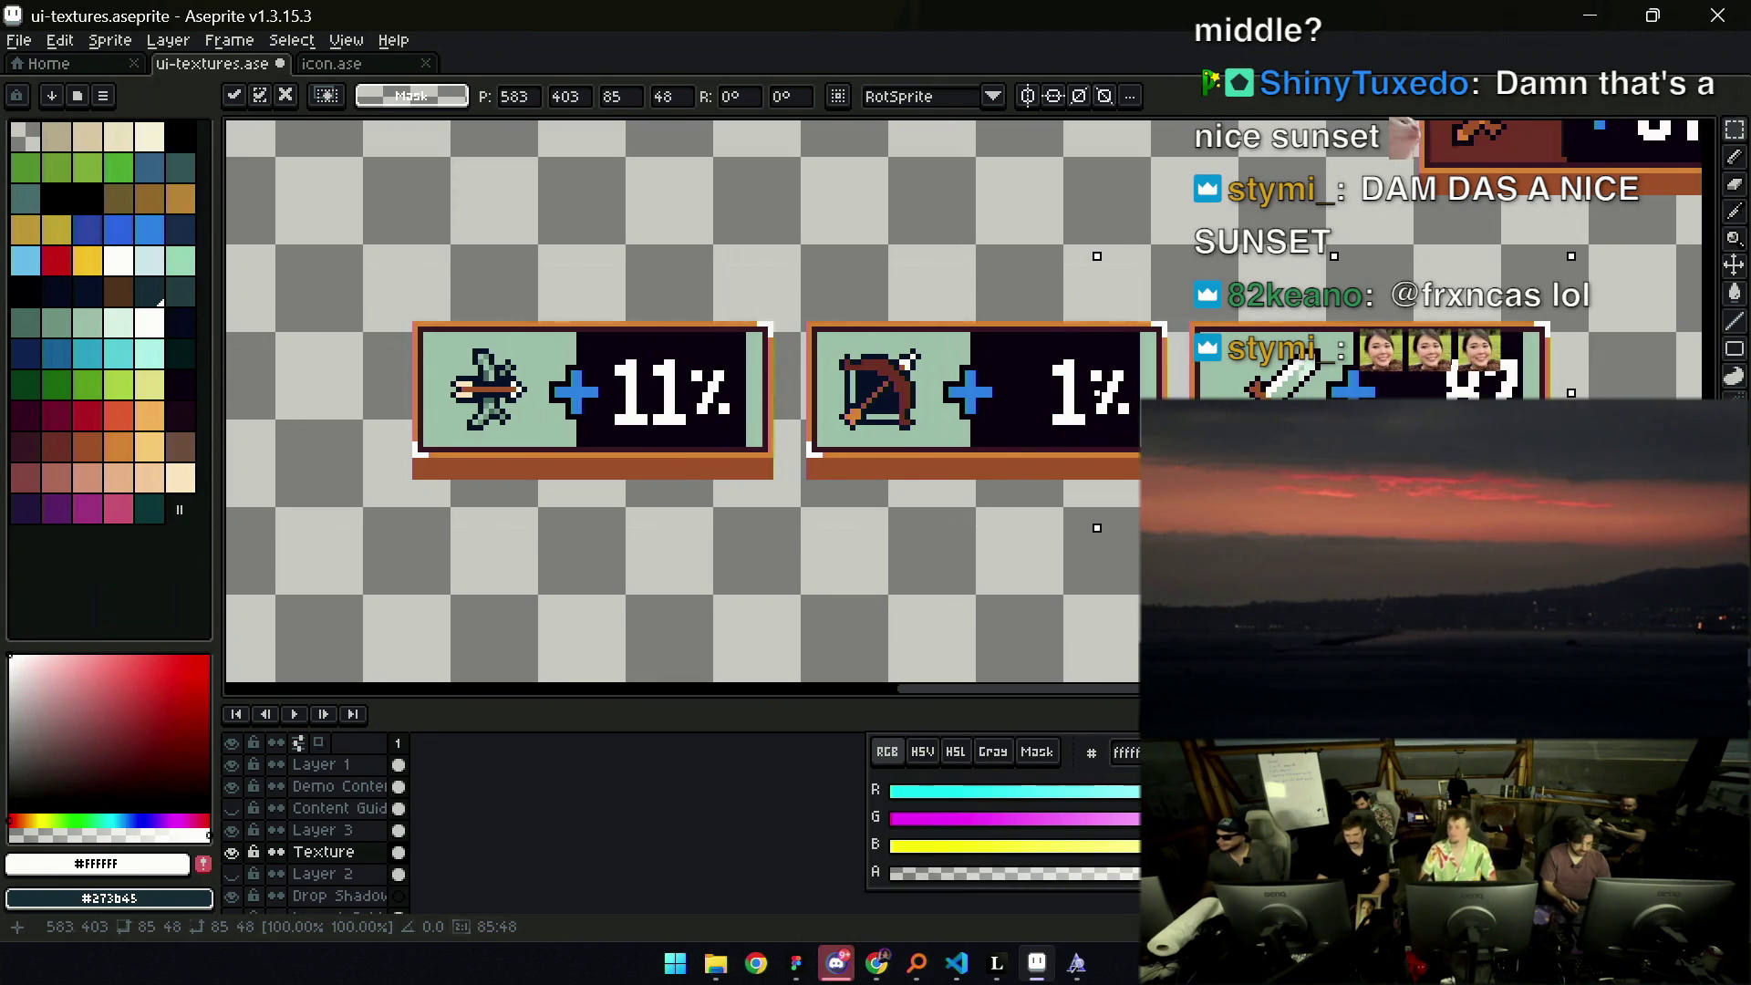
key("Right")
key("Right")
key("Right")
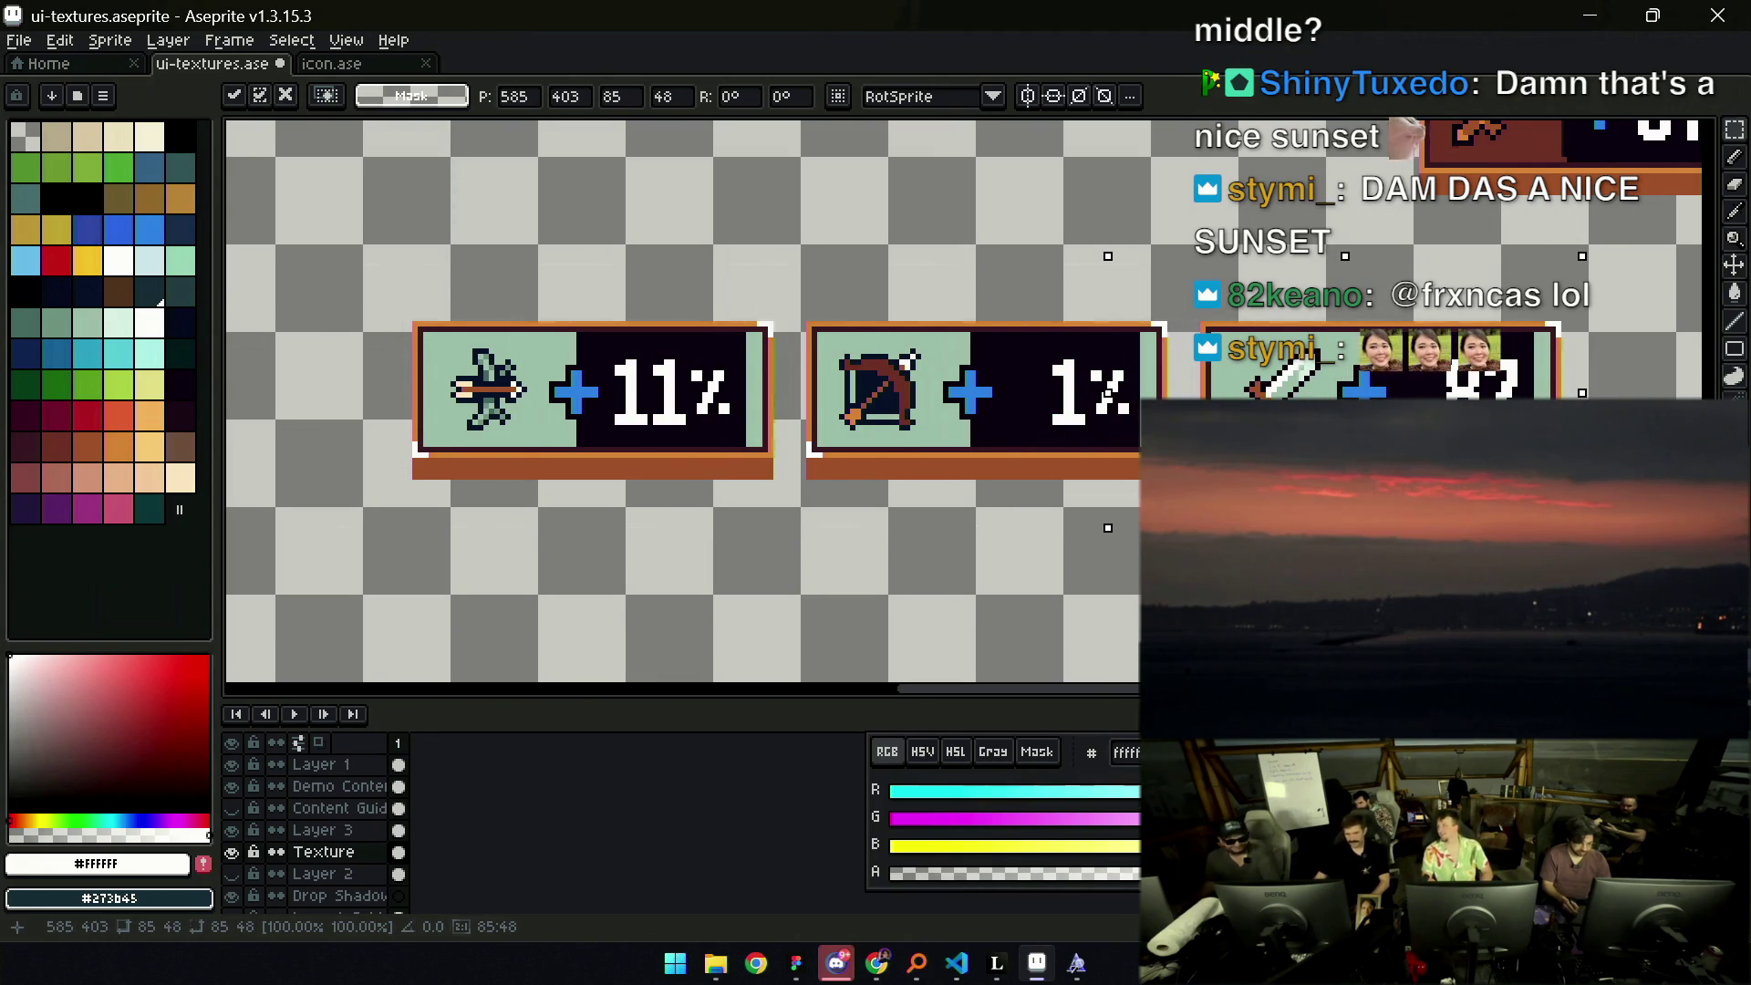
key("Right")
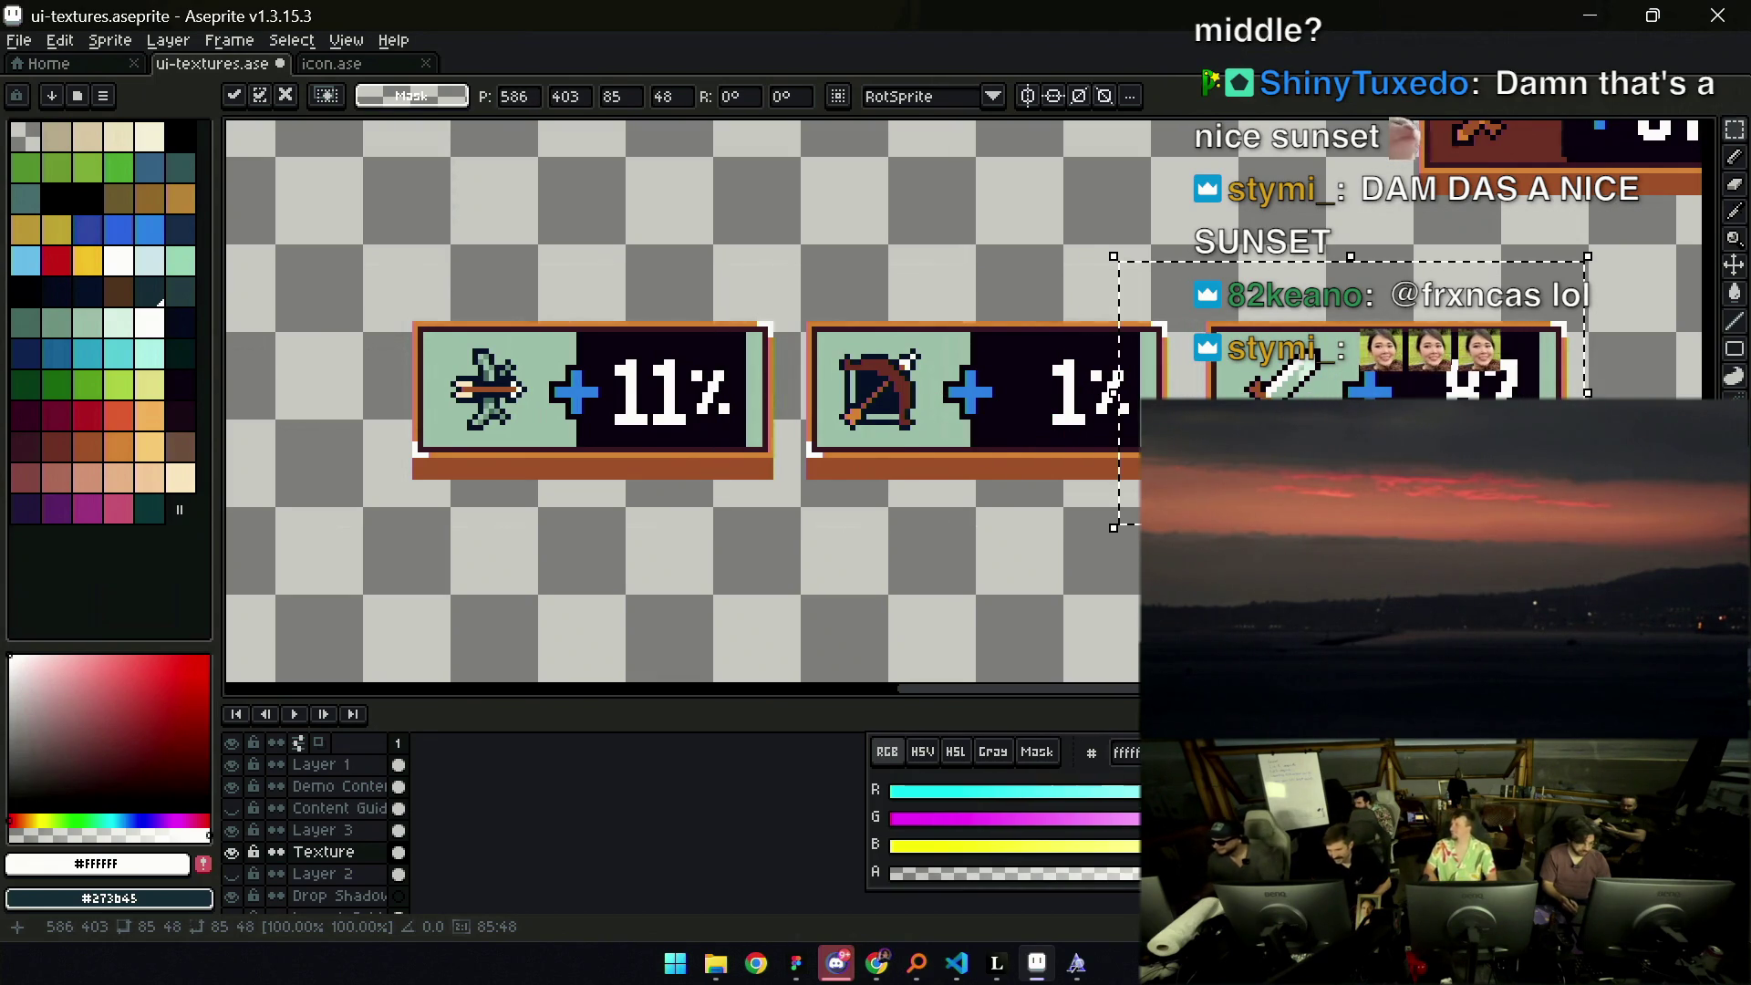
key("Return")
Lasso the 1% on the bow card and shift it left toward its plus sign
key("q")
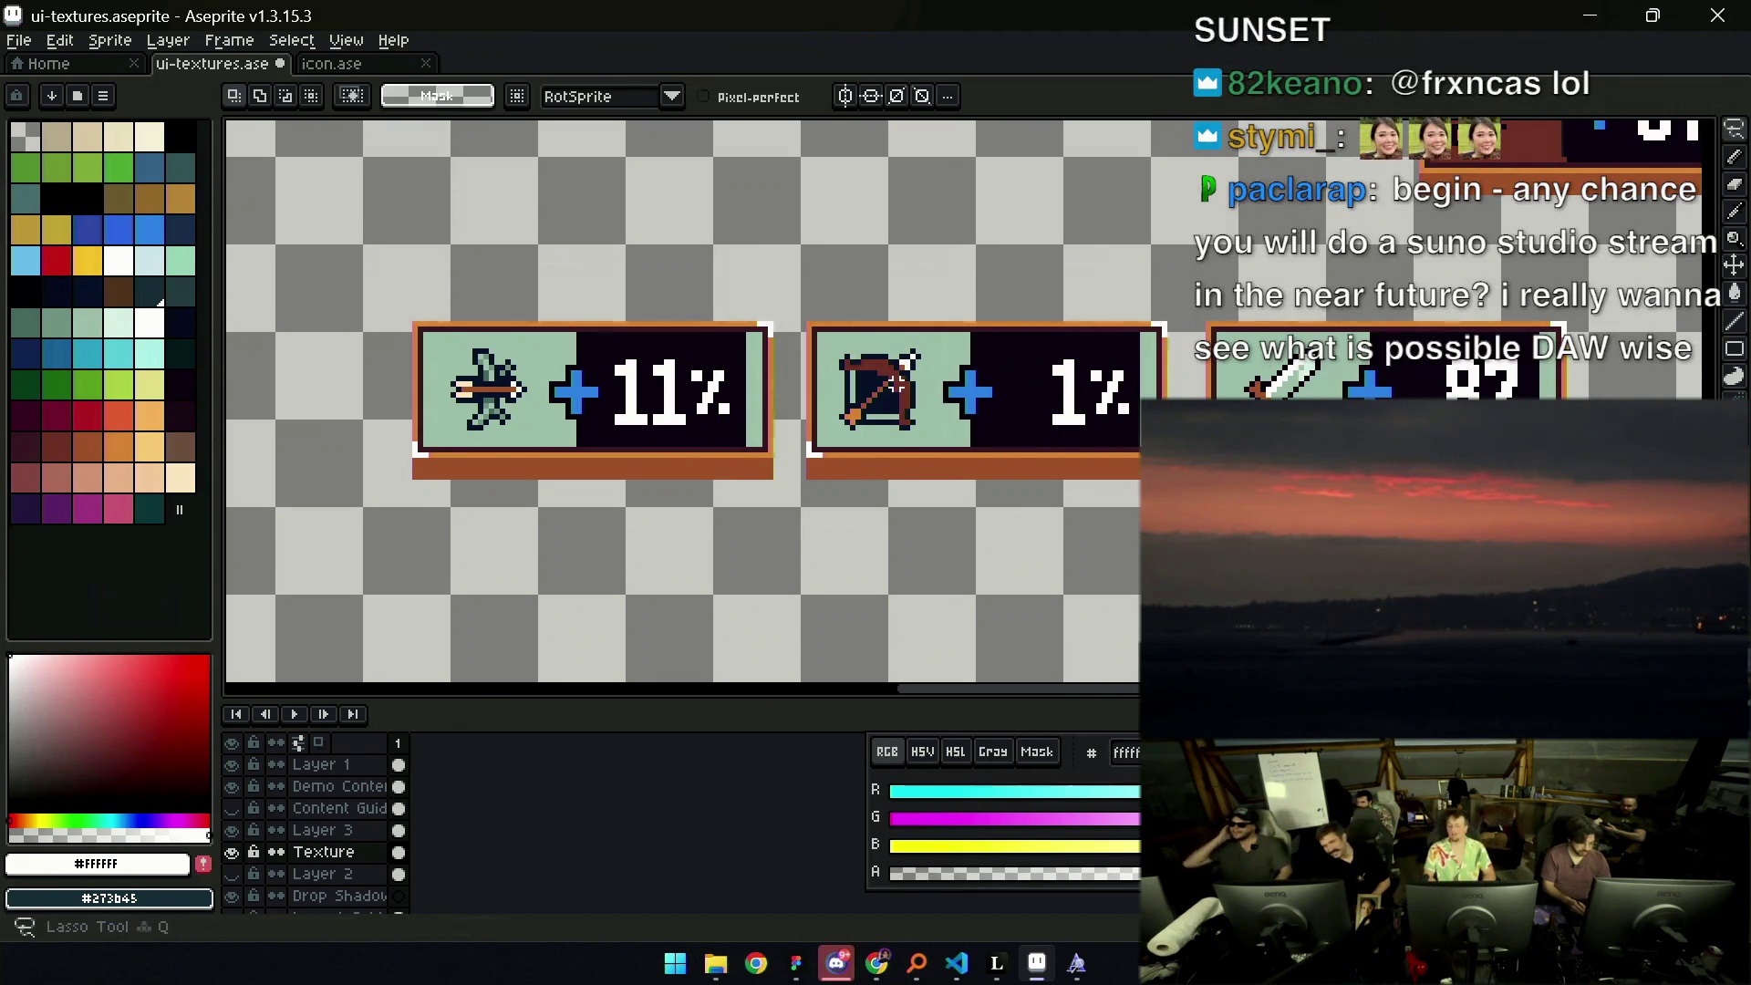
key("v")
left_click(1083, 383)
key("q")
left_click_drag(1090, 335, 1055, 392)
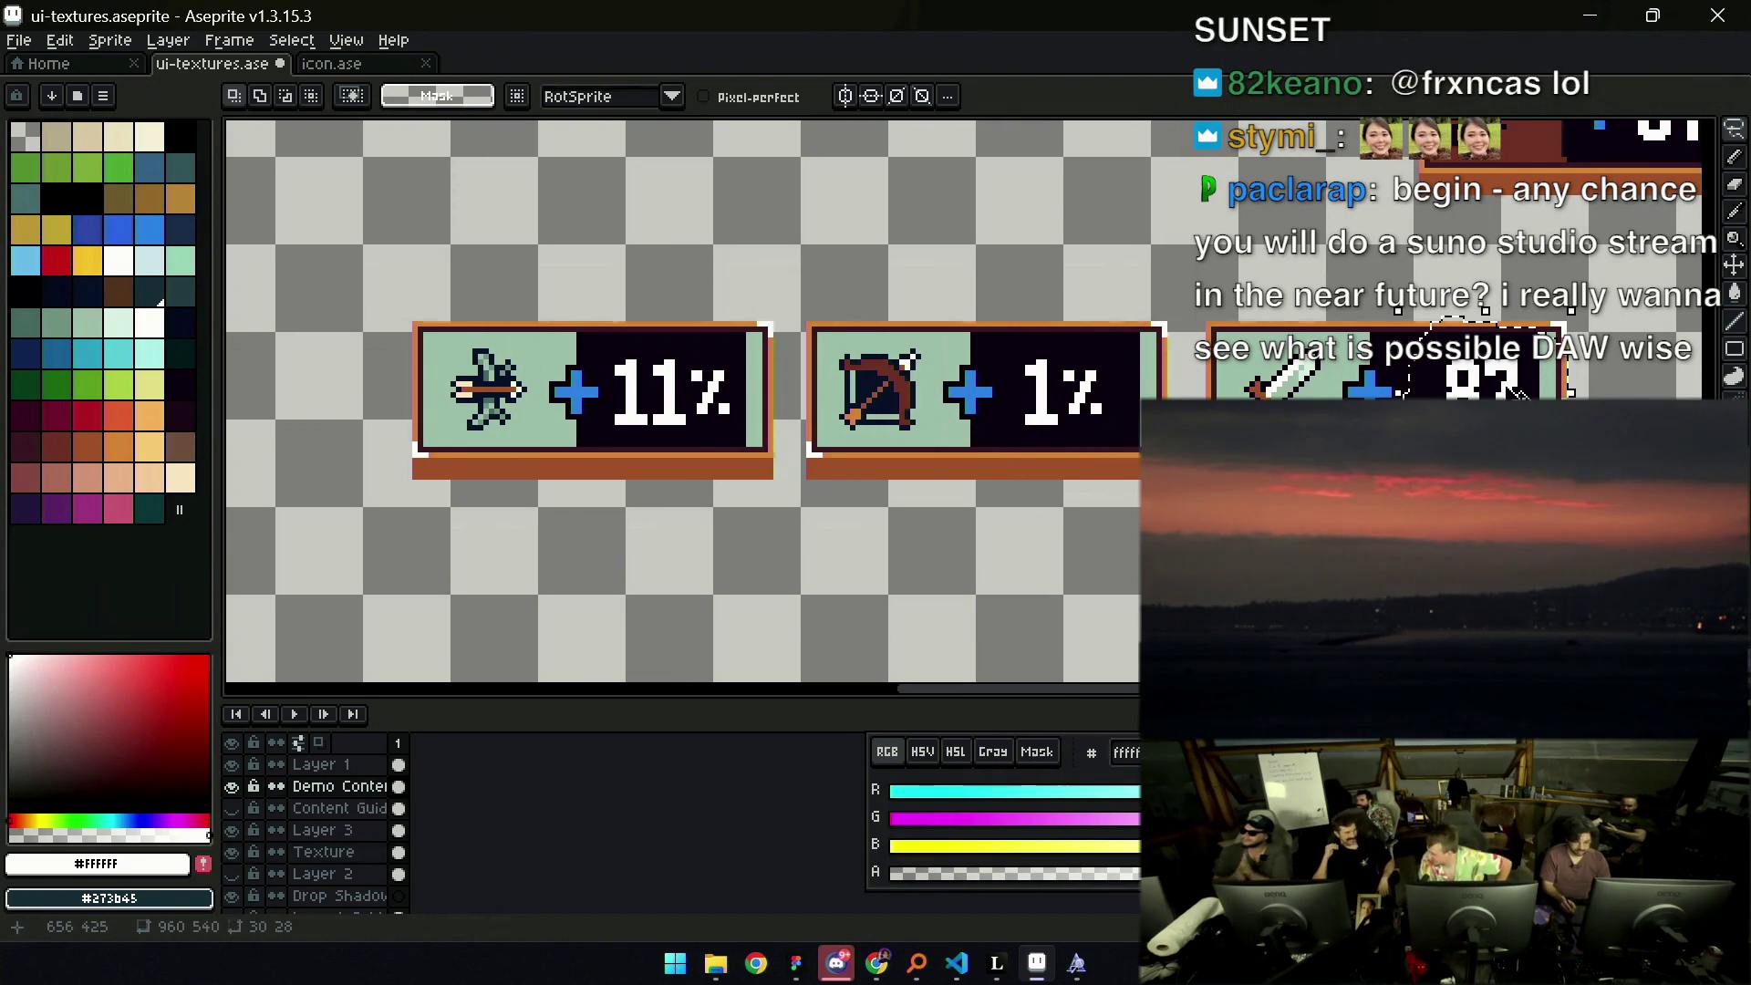
left_click_drag(1443, 324, 1482, 392)
key("z")
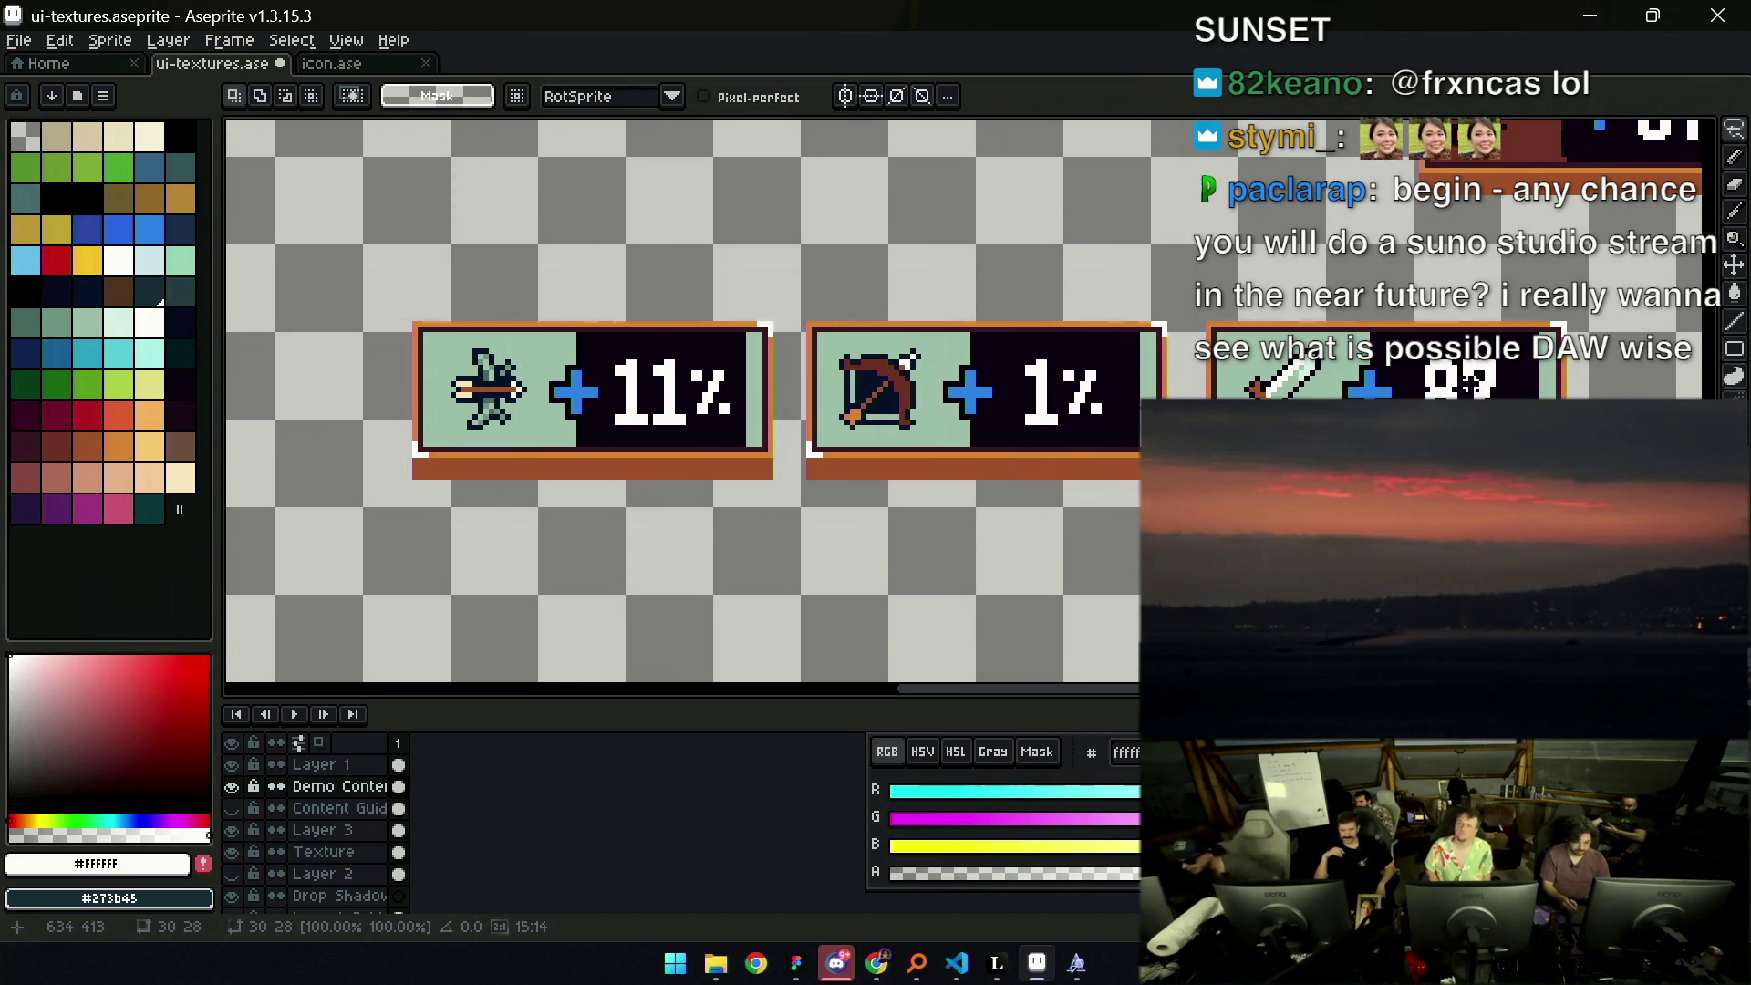
Zoom in on the upgrade cards to review the result
scroll(881, 354, "down", 5)
left_click(980, 367)
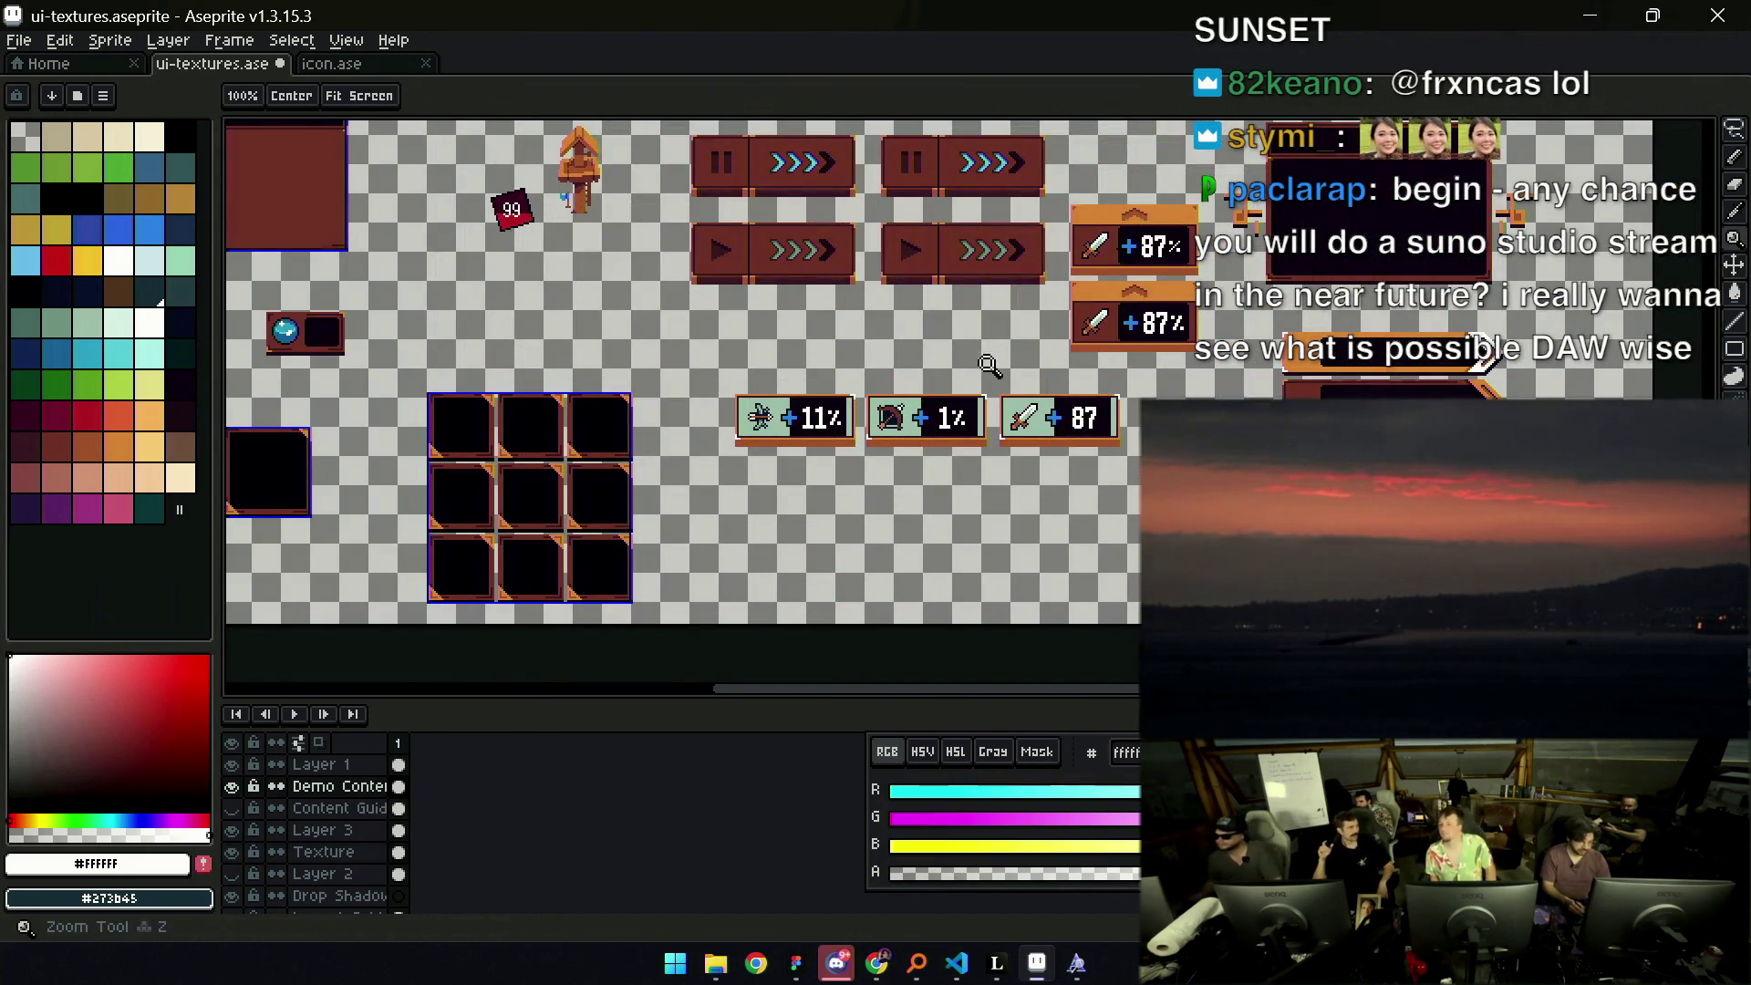
left_click(998, 363)
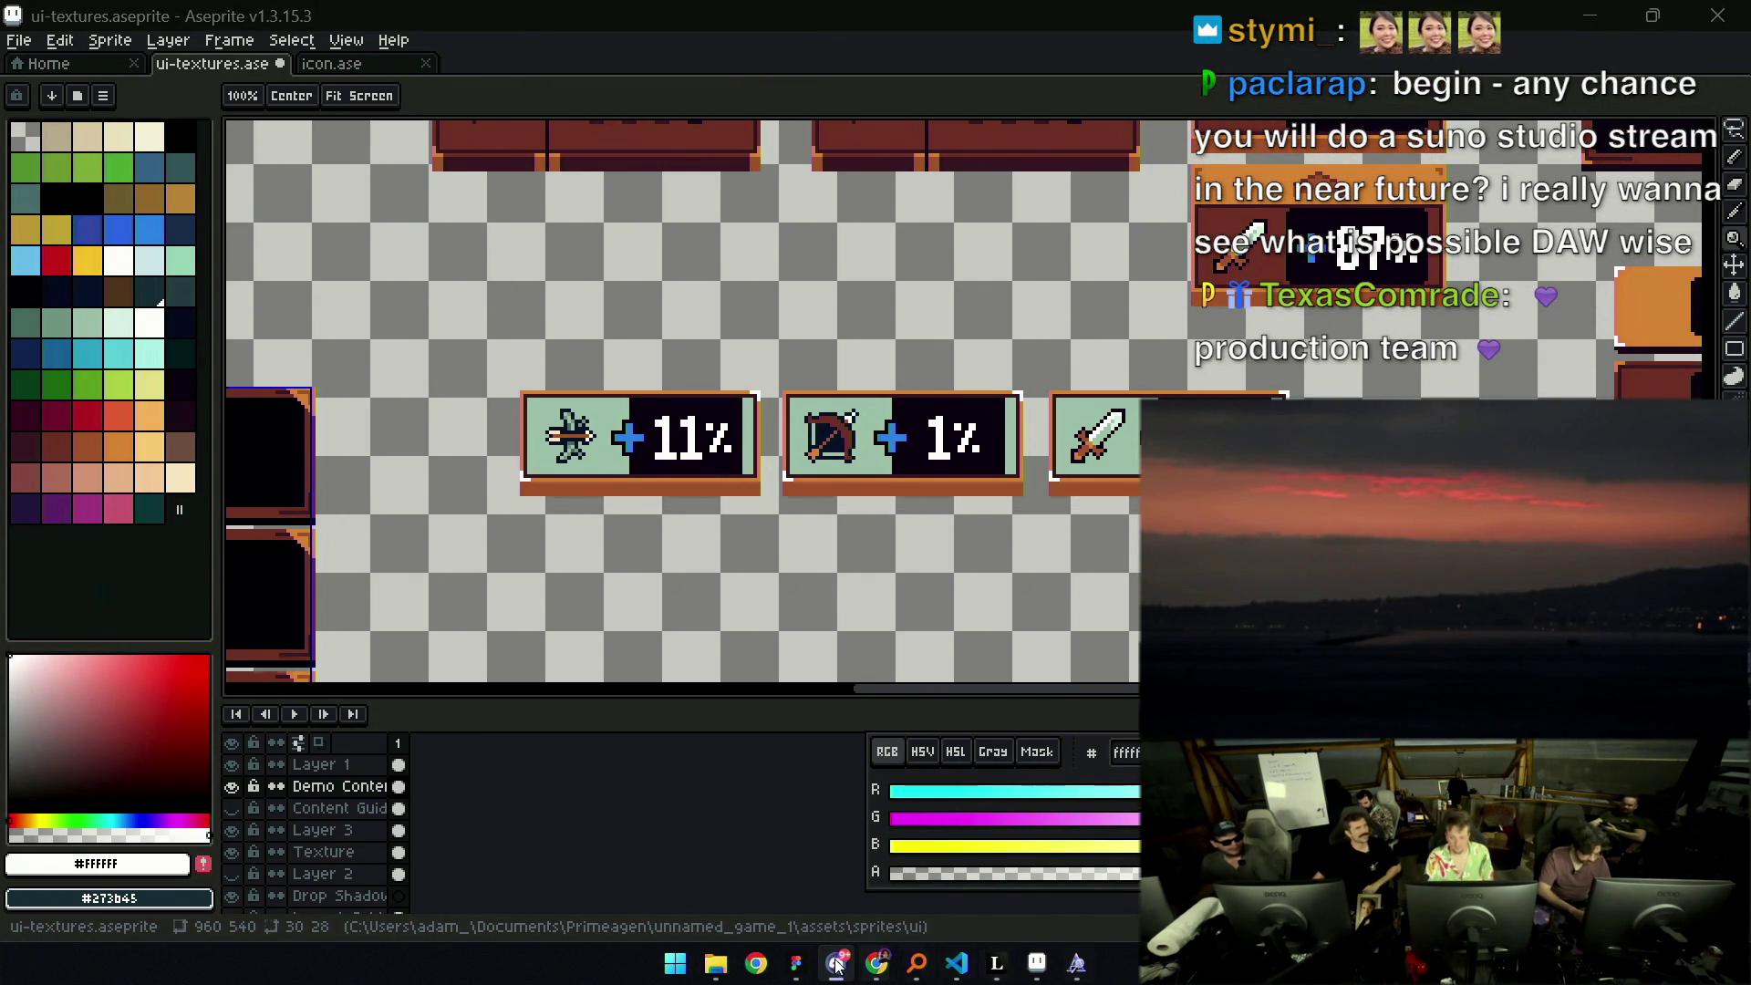
left_click(796, 963)
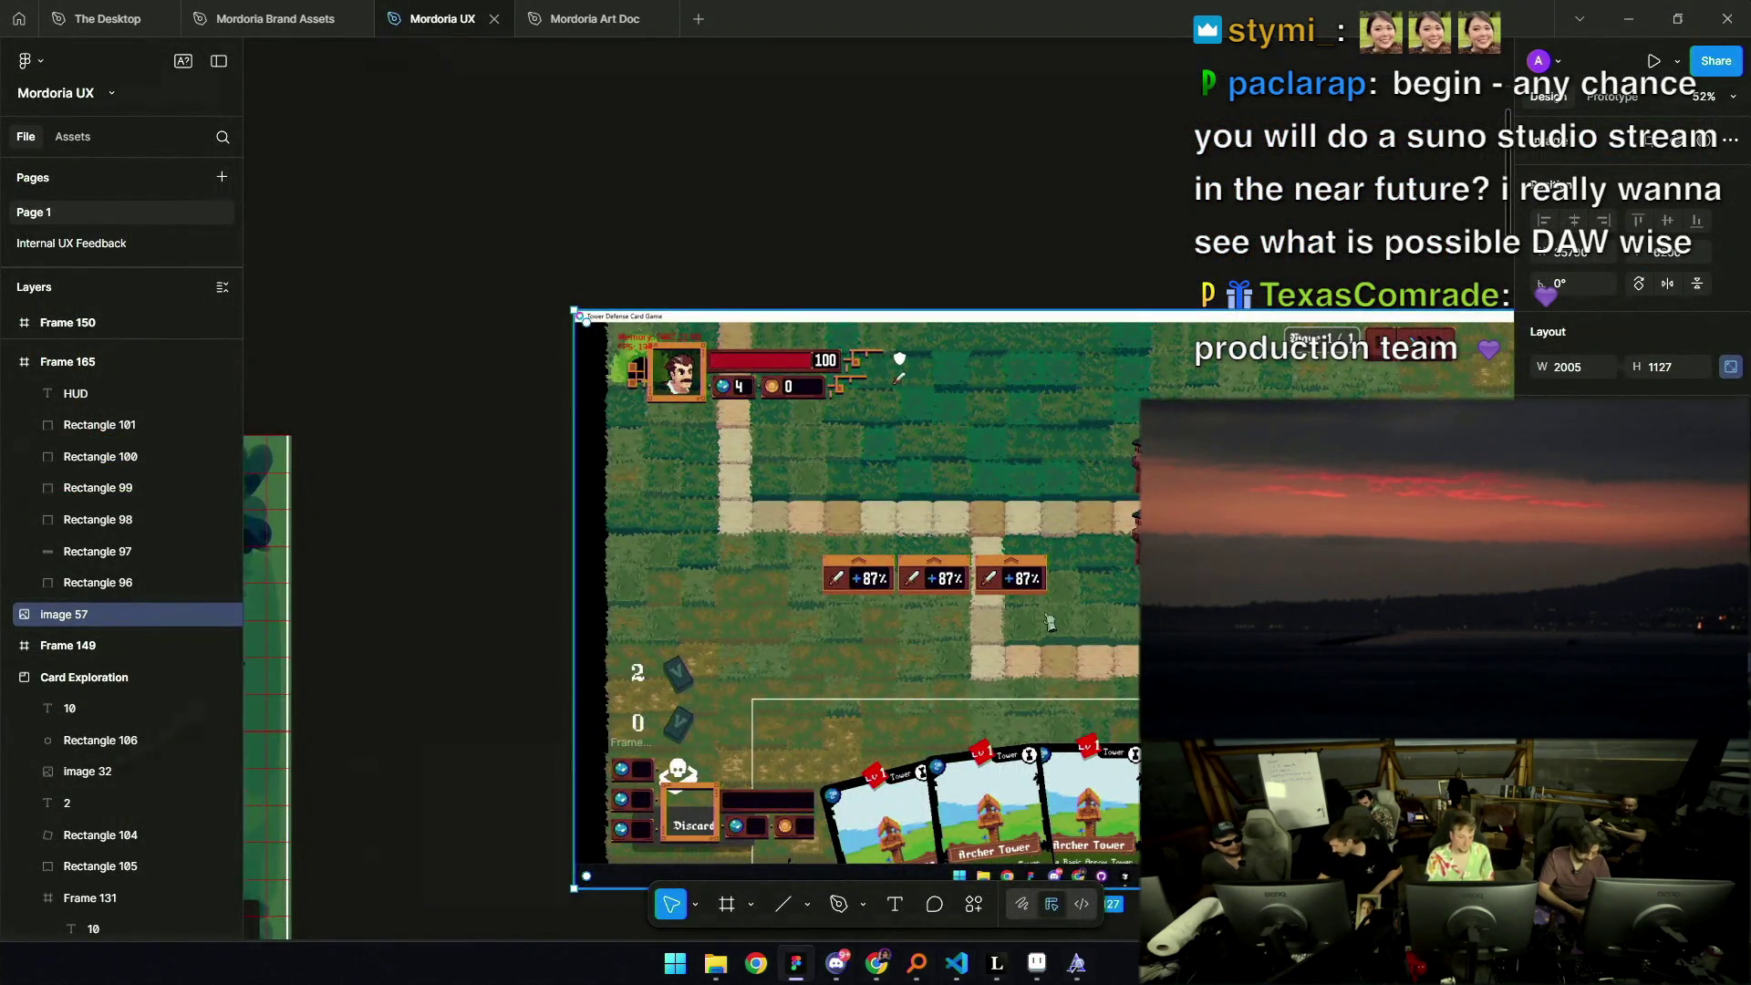
Select the long rarity text line and narrow its box so the text wraps
scroll(1094, 613, "down", 5)
key("Escape")
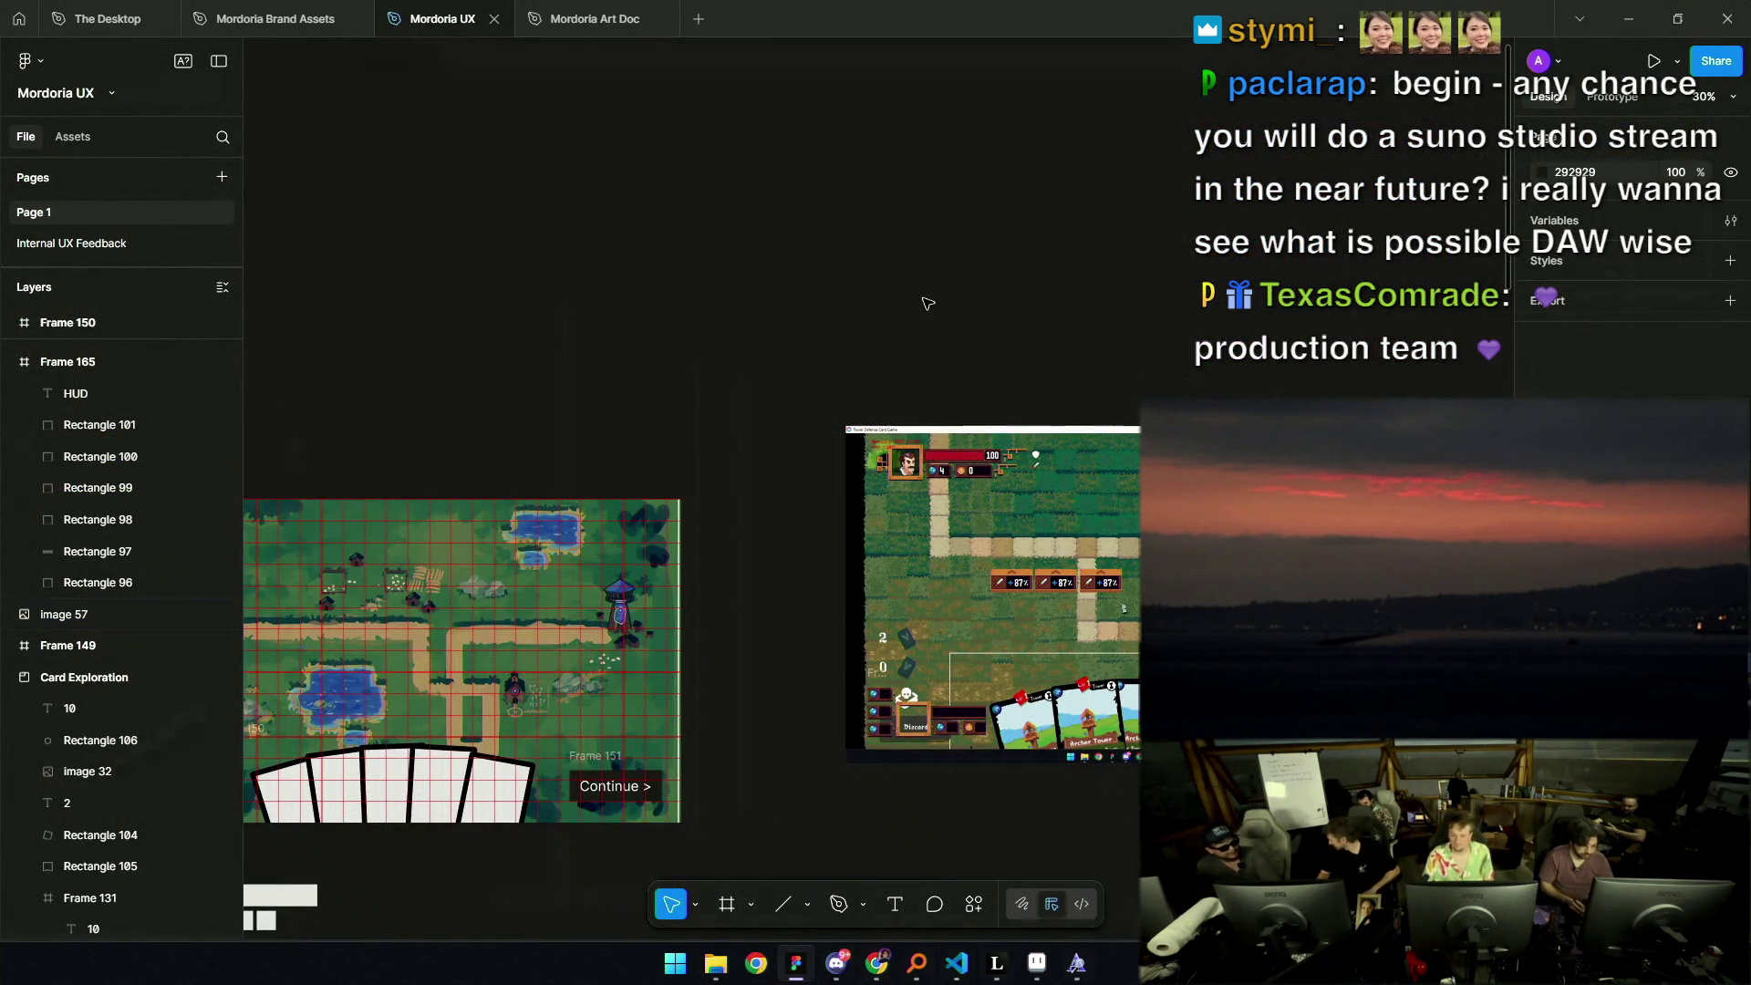
left_click(956, 490)
key("shift+2")
left_click_drag(1212, 489, 624, 534)
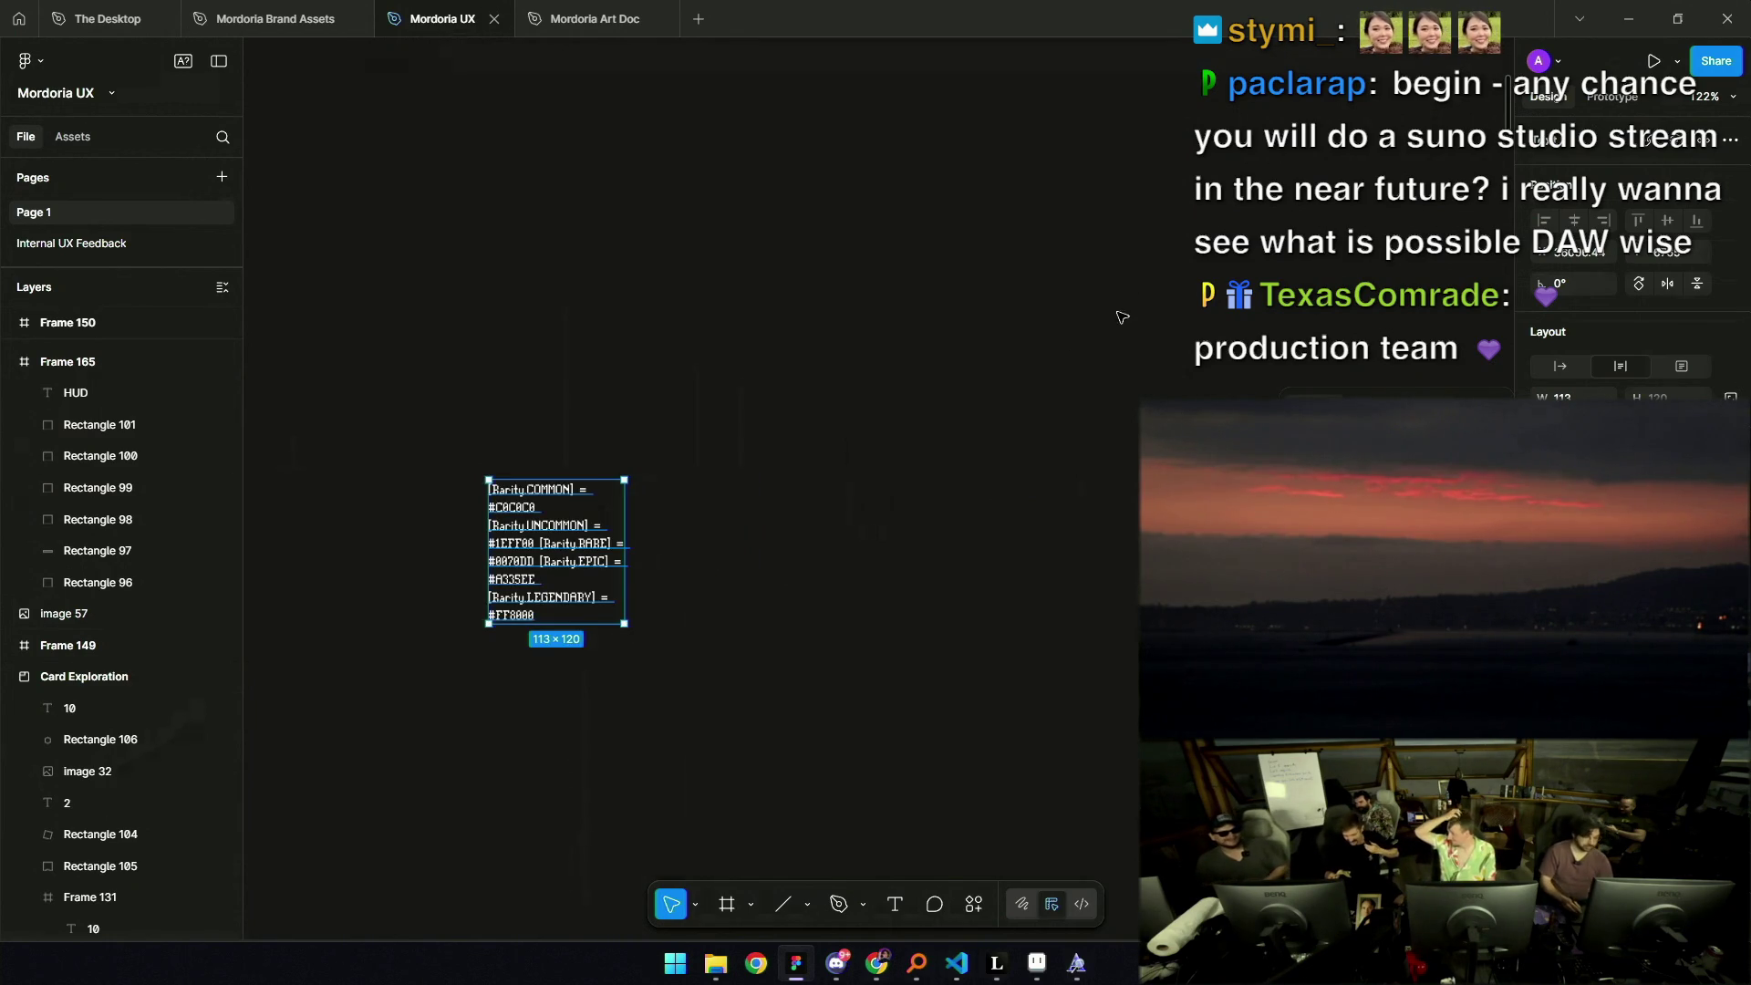
left_click(754, 505)
Set the rarity text box to auto width so each rarity and hex code fits one line
scroll(526, 534, "up", 5)
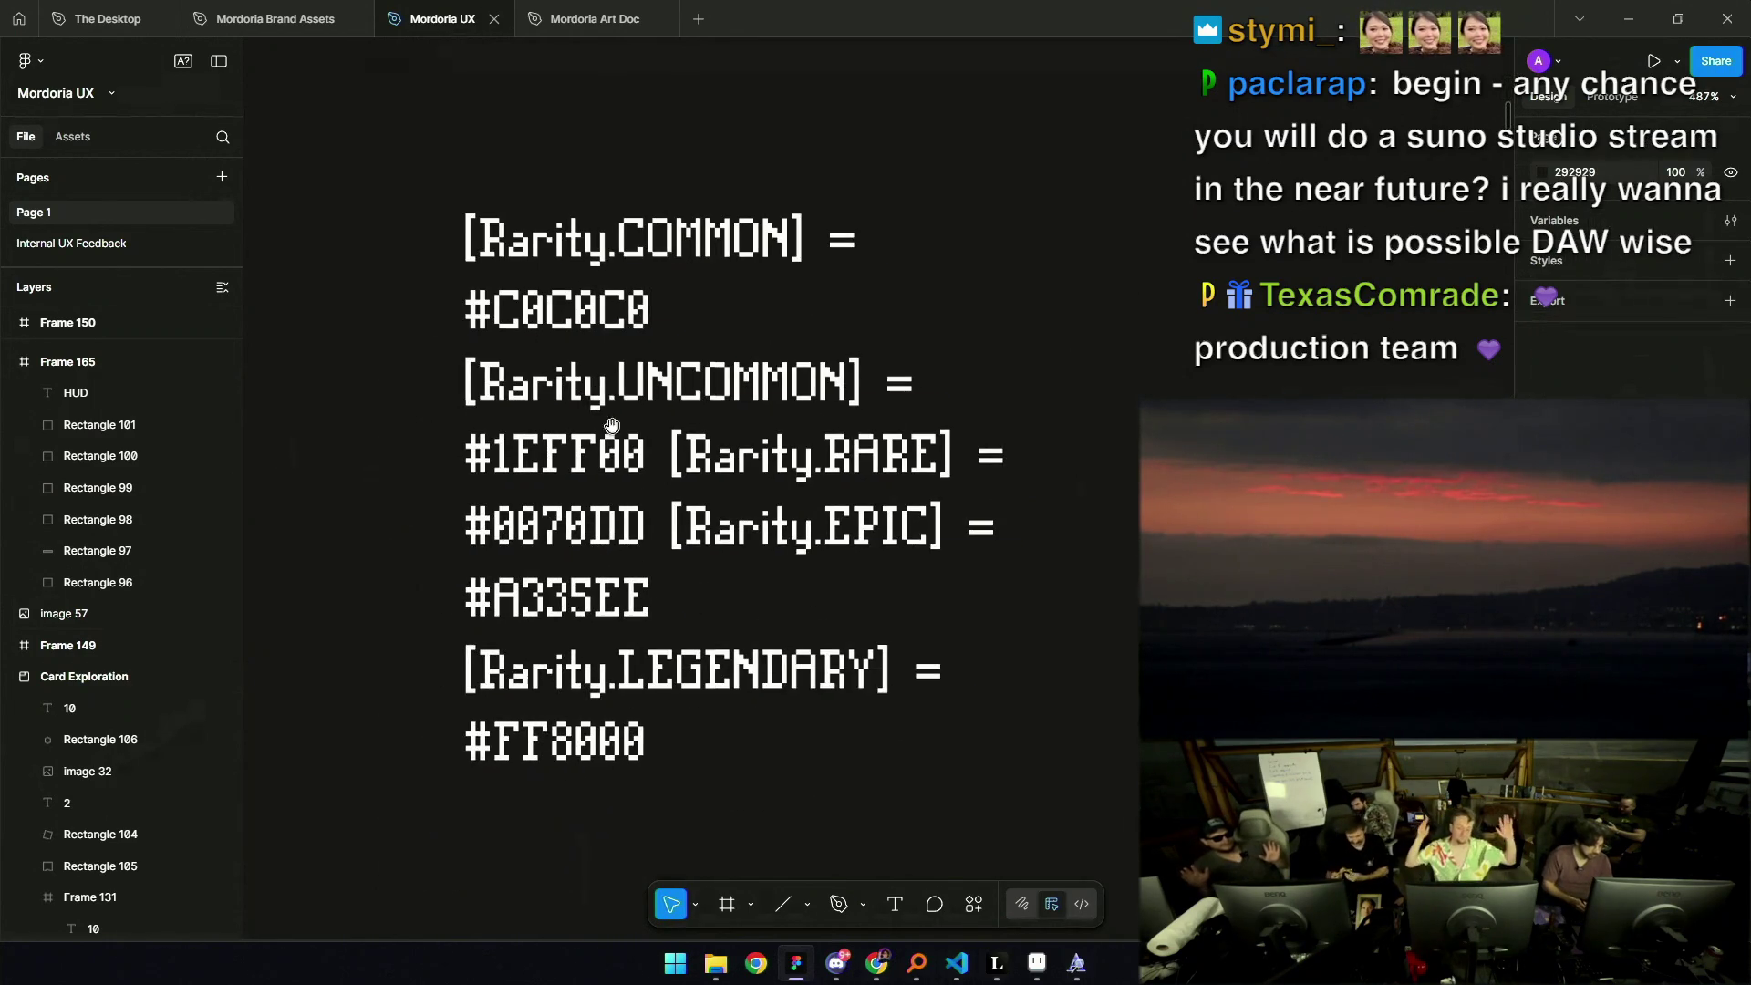
double_click(588, 391)
key("Left")
key("Right")
key("Right")
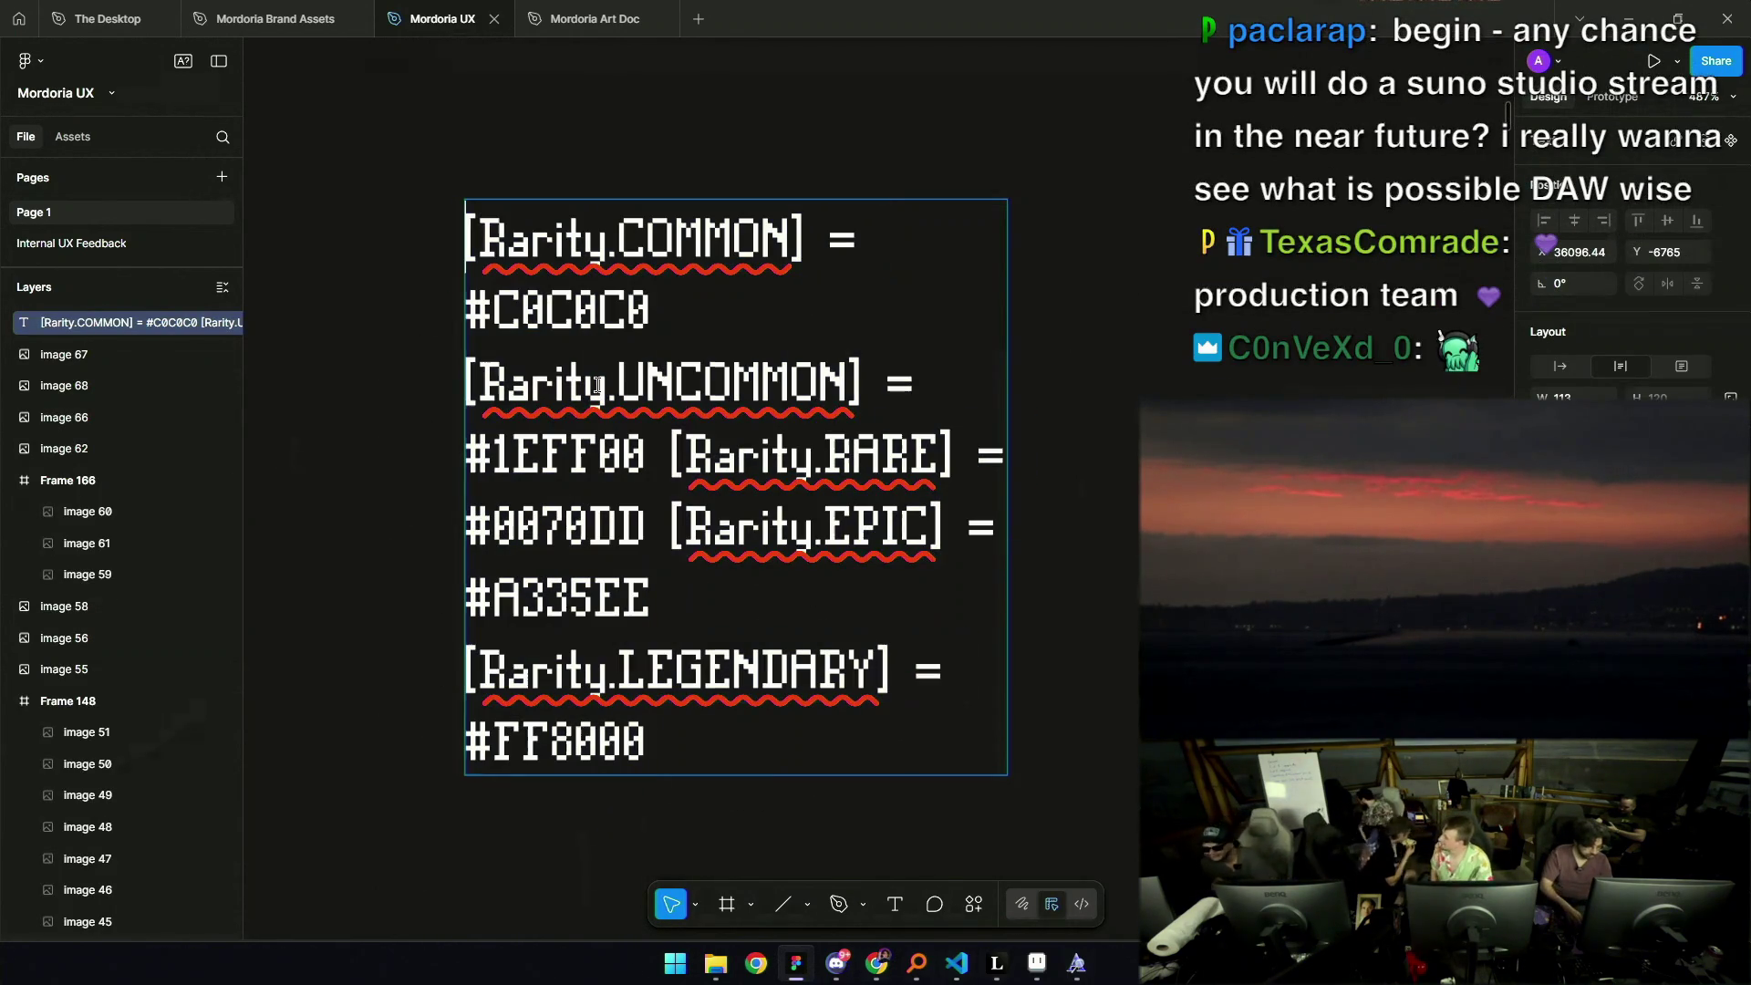
key("Down")
key("Down")
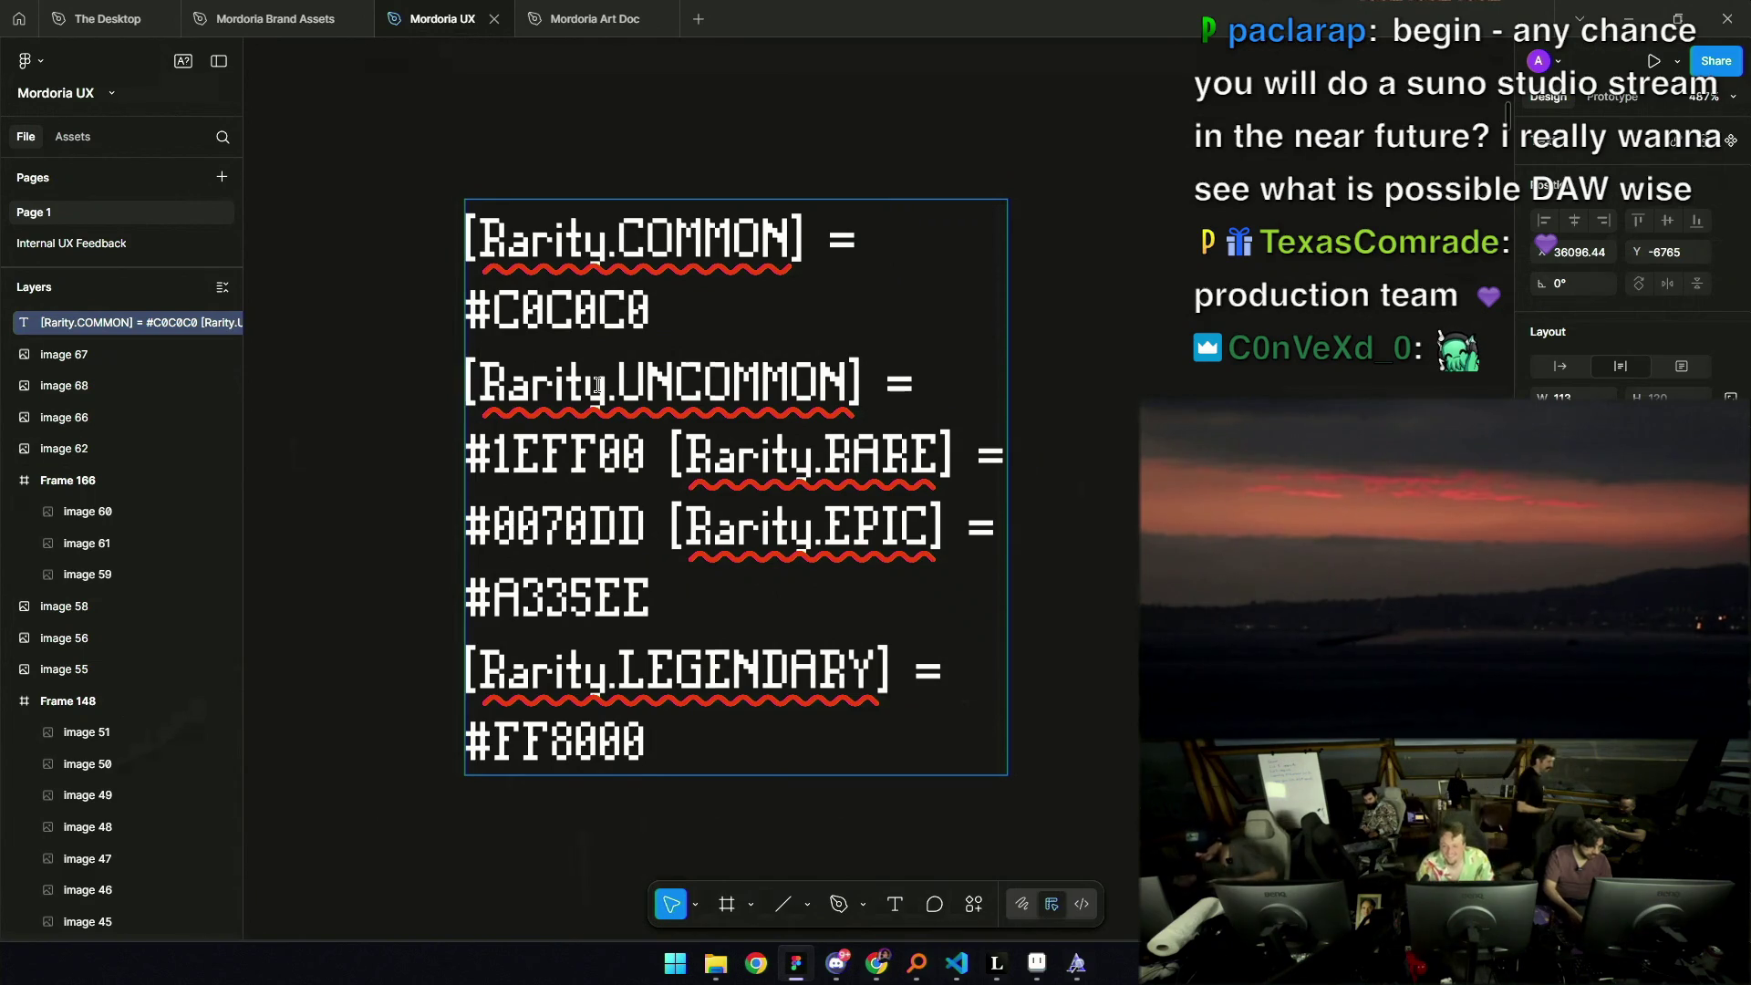
key("Escape")
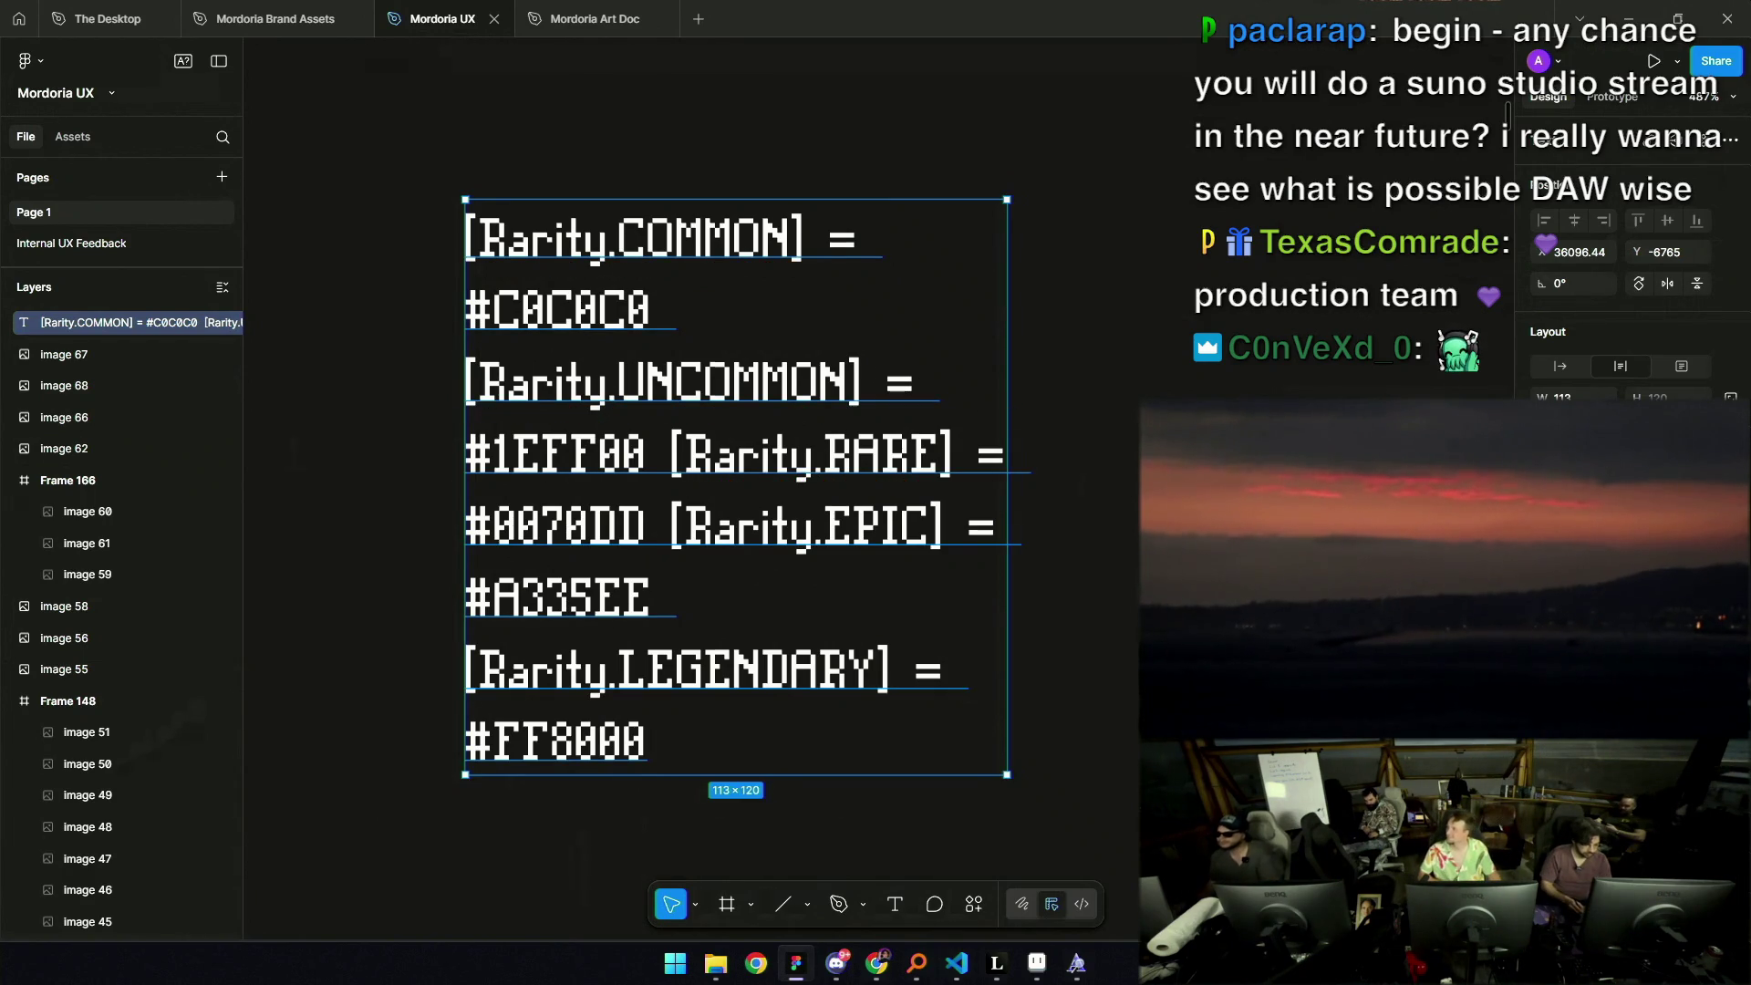
left_click(1560, 365)
key("Escape")
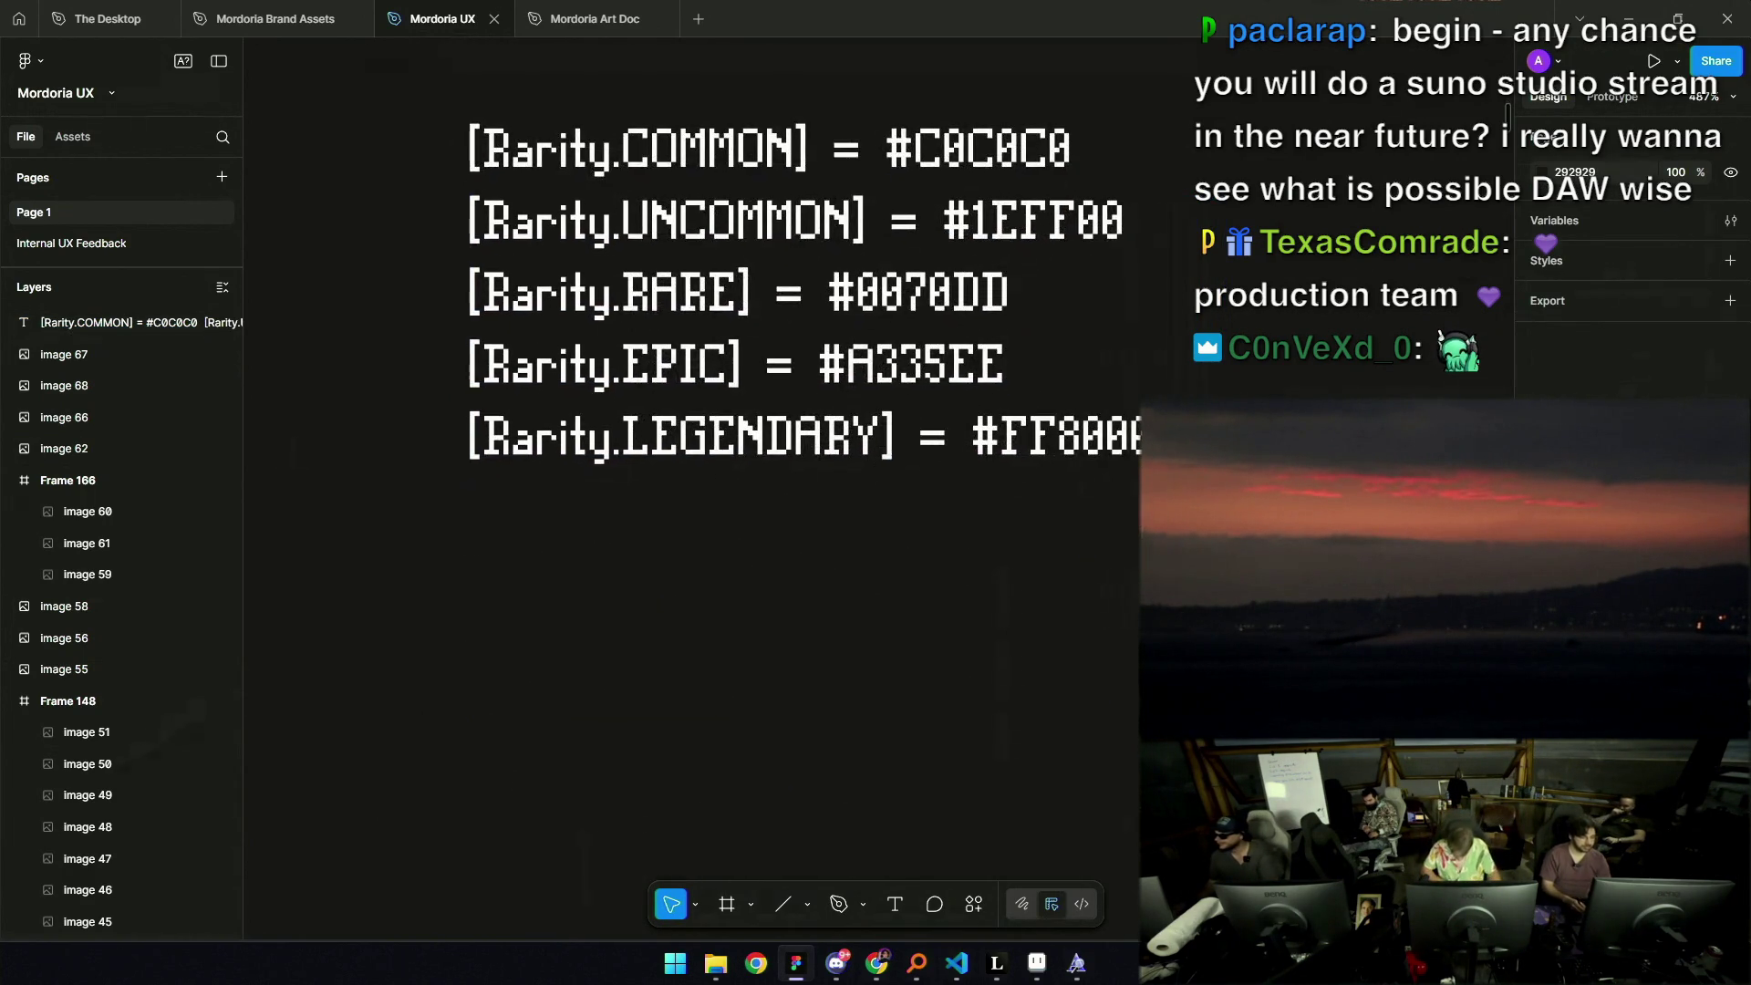
scroll(926, 534, "right", 2)
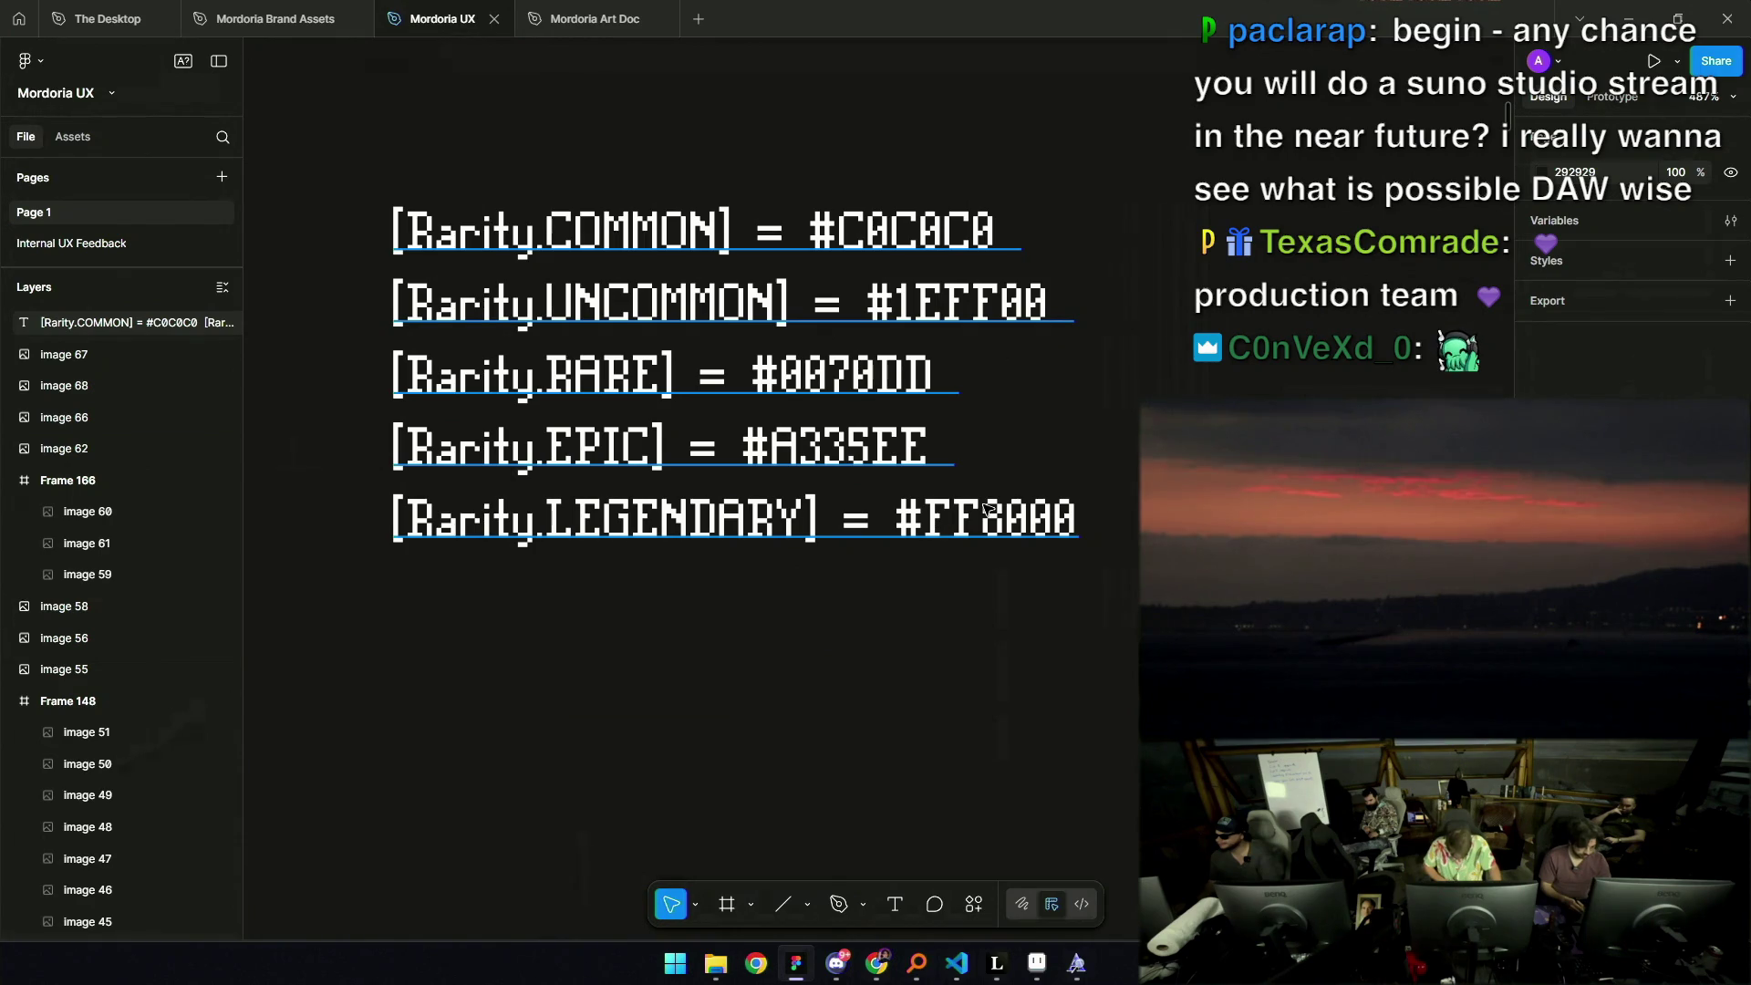
Draw a small swatch rectangle and duplicate it above the original
left_click(751, 904)
left_click(807, 904)
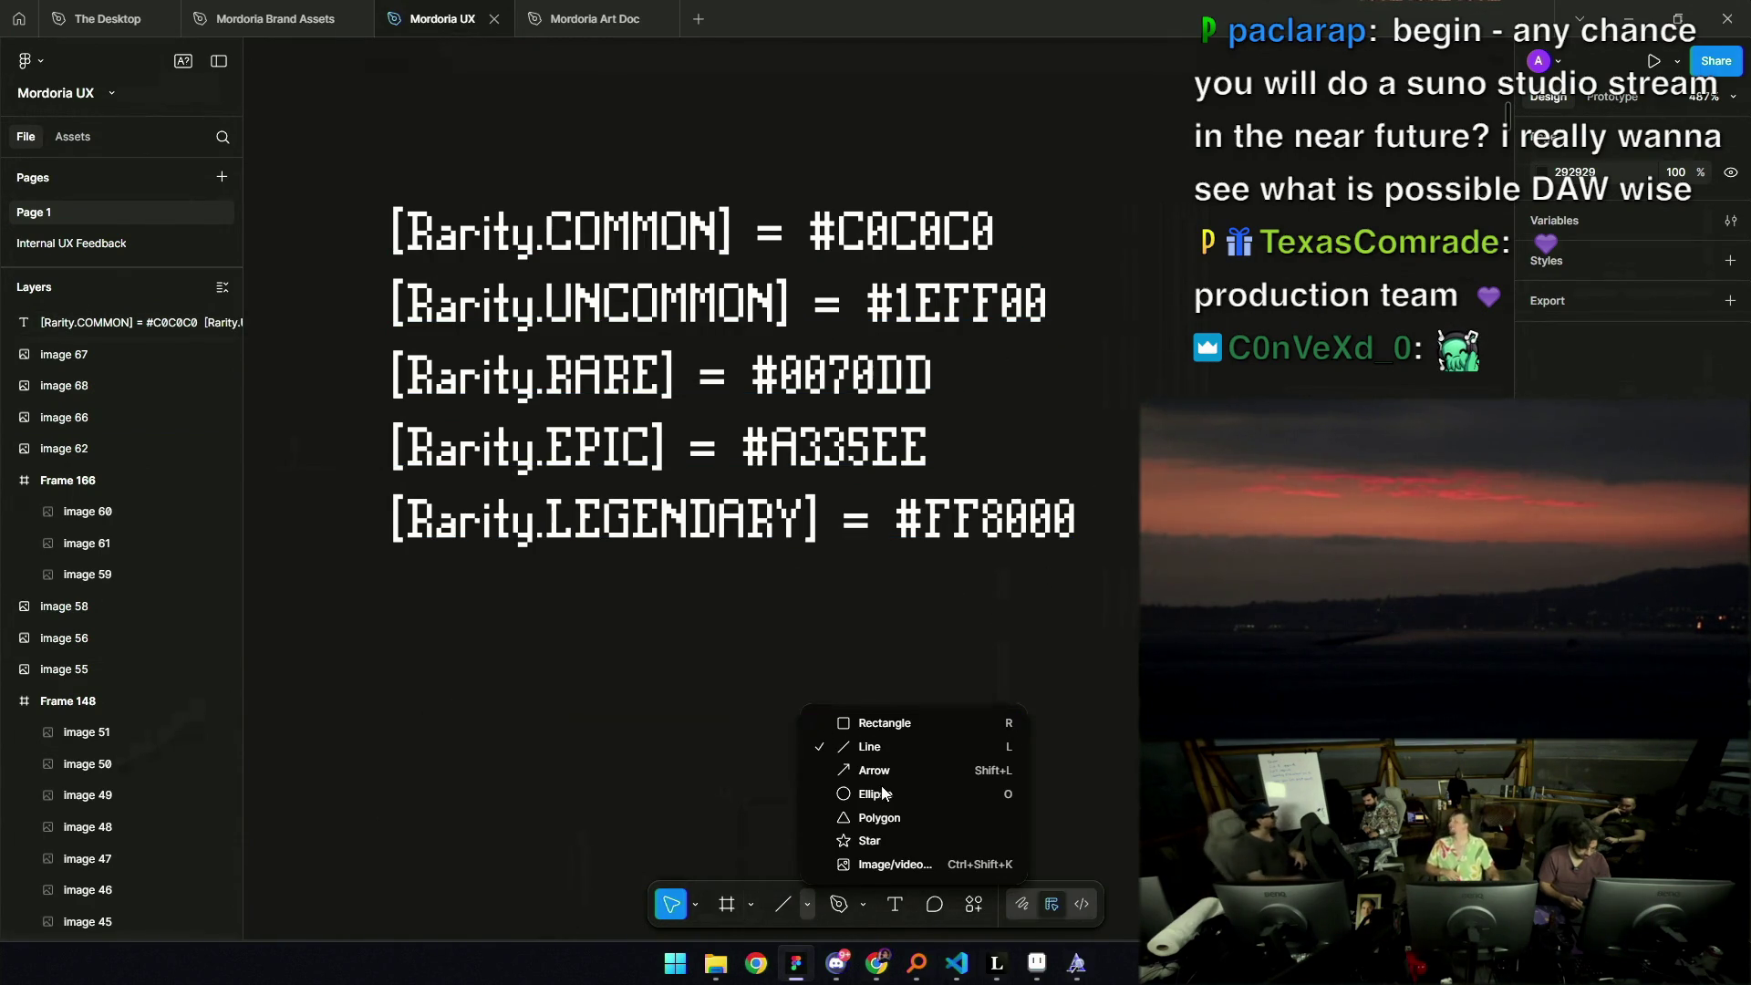
left_click(886, 723)
left_click_drag(1150, 362, 1242, 399)
scroll(1242, 399, "up", 1)
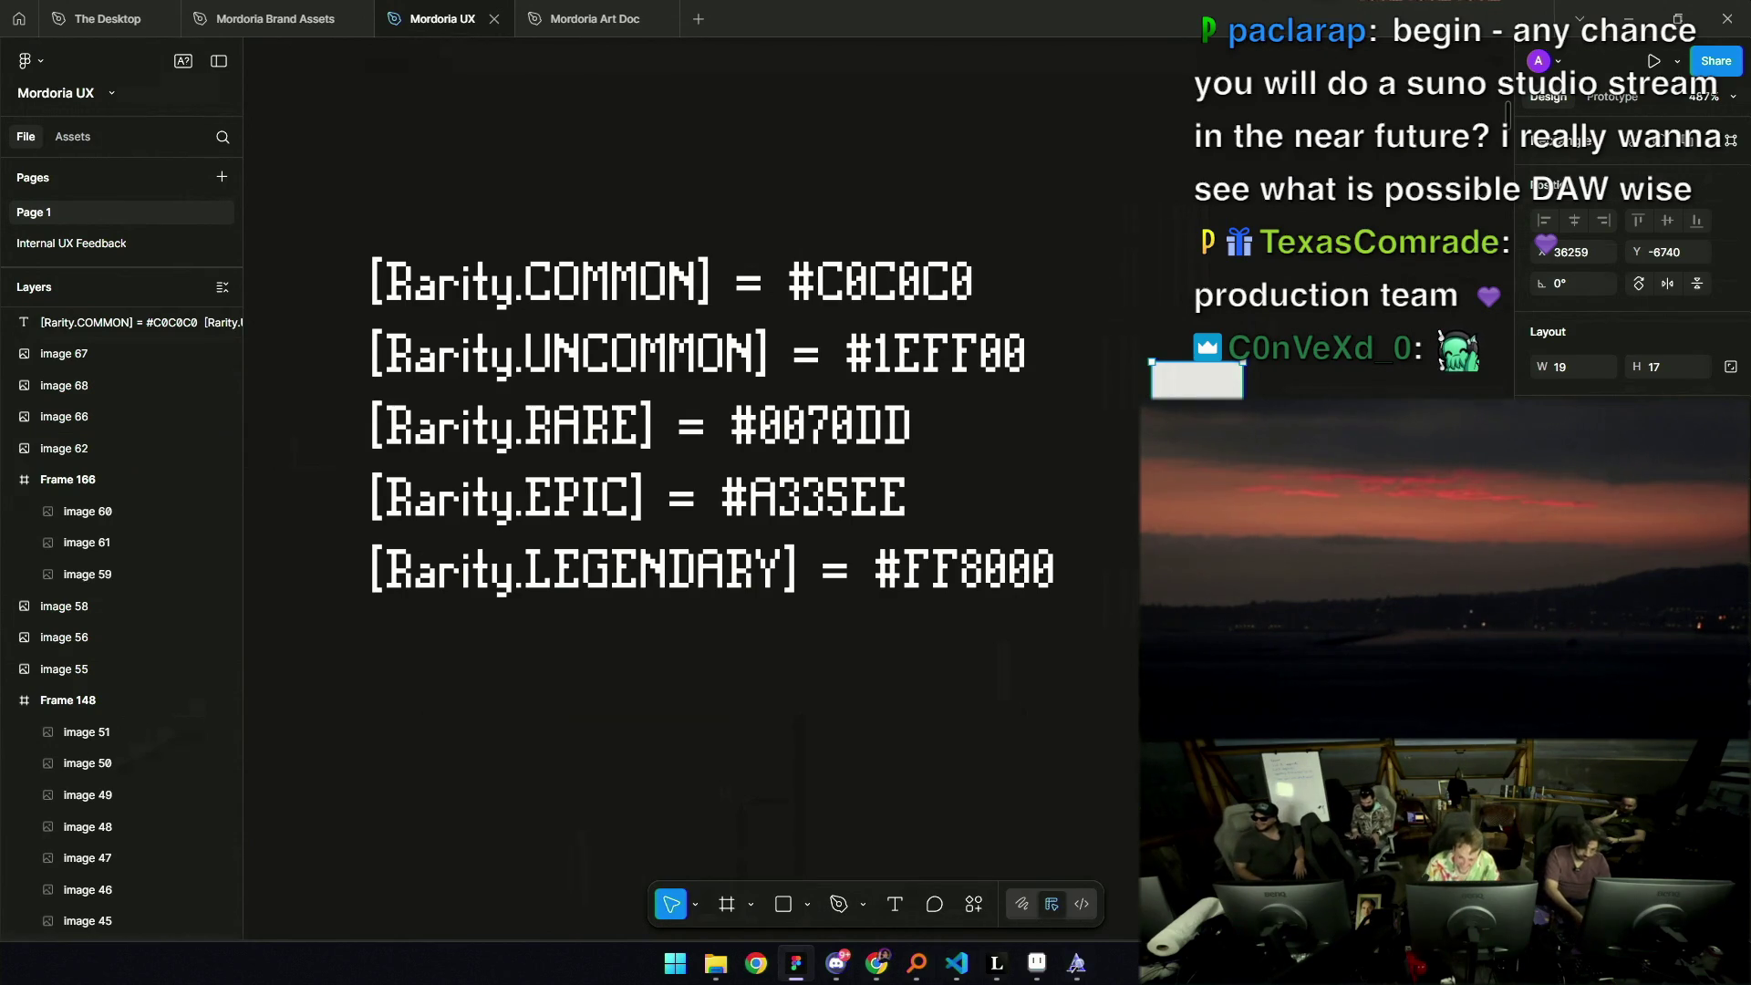
key("Escape")
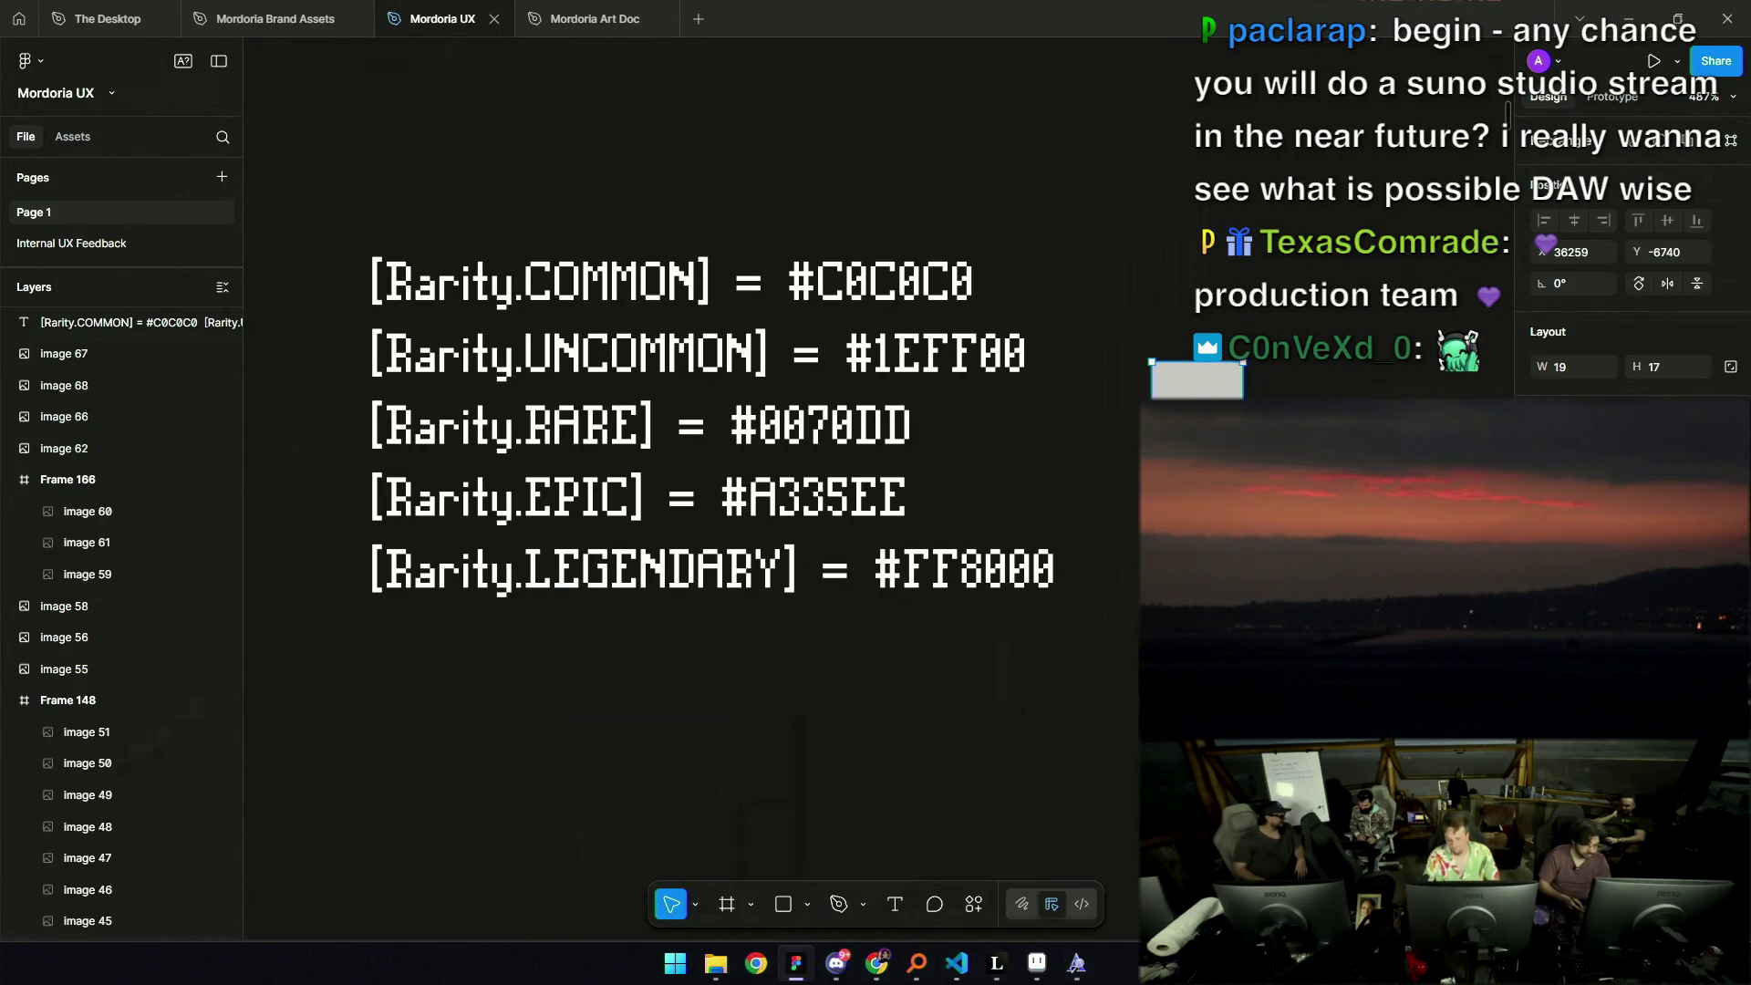
left_click_drag(1197, 381, 1197, 282, "alt")
left_click_drag(1199, 372, 1195, 380)
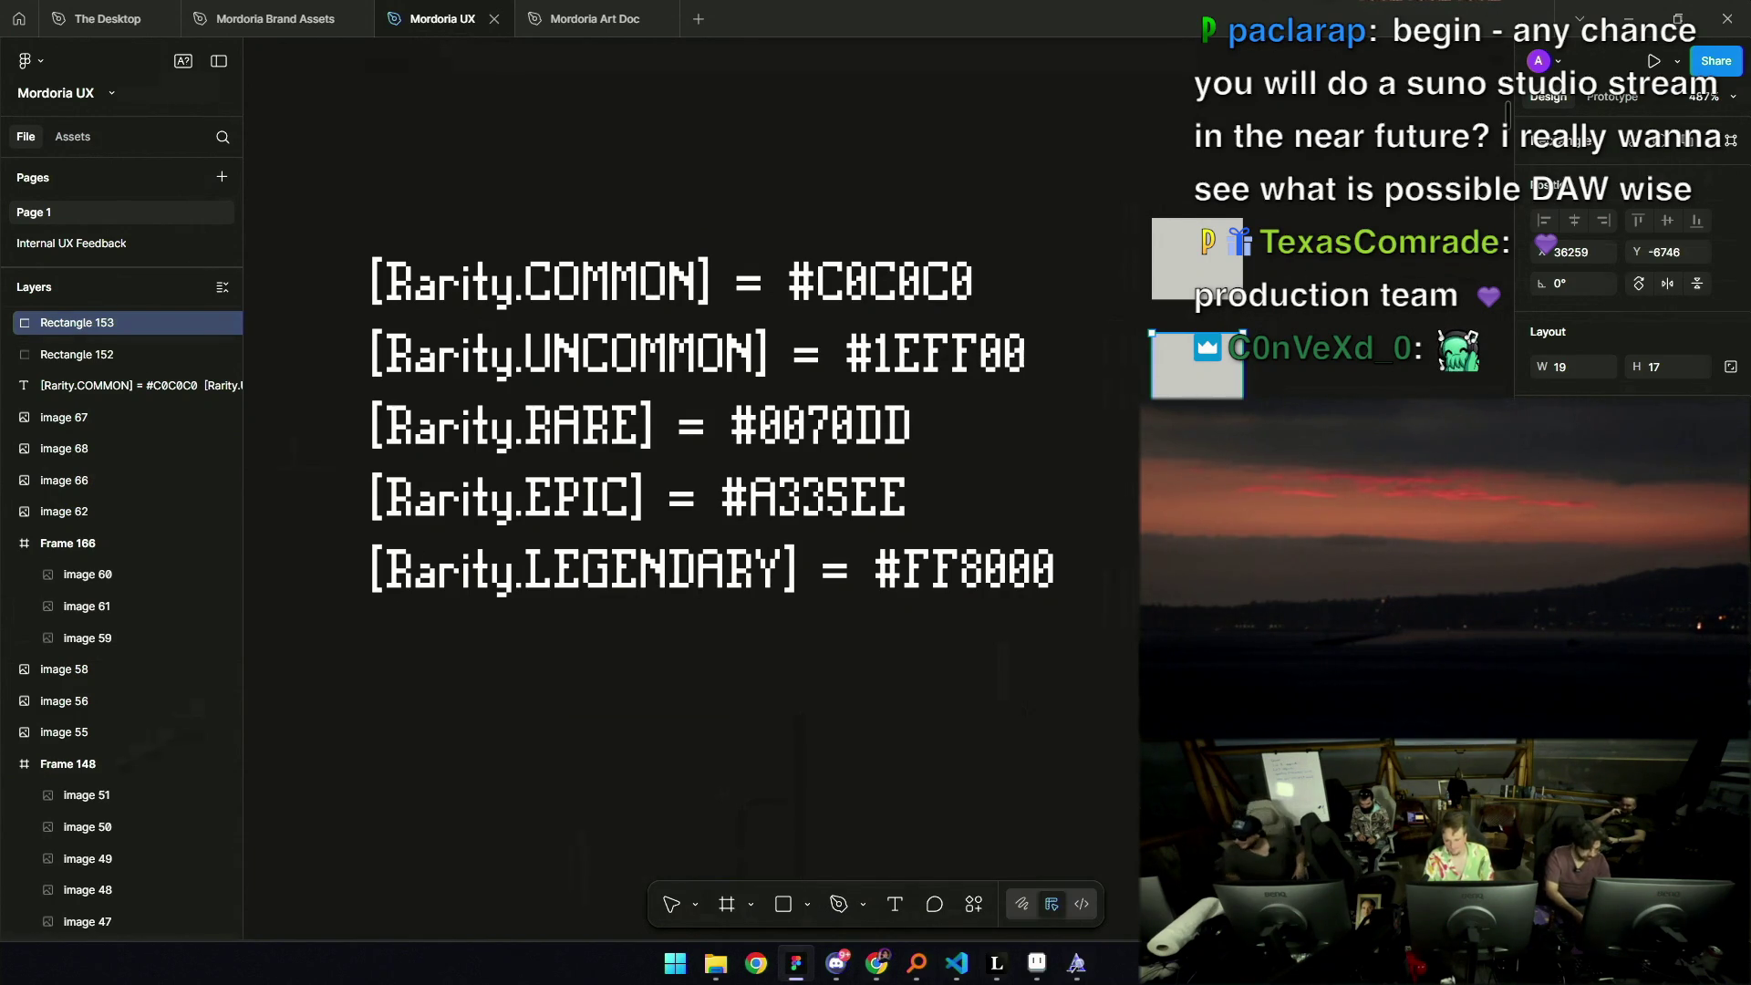
Fill a rectangle with green 1EFF00 and duplicate it into five offset swatches
key("Return")
key("i")
key("Escape")
key("ctrl+d")
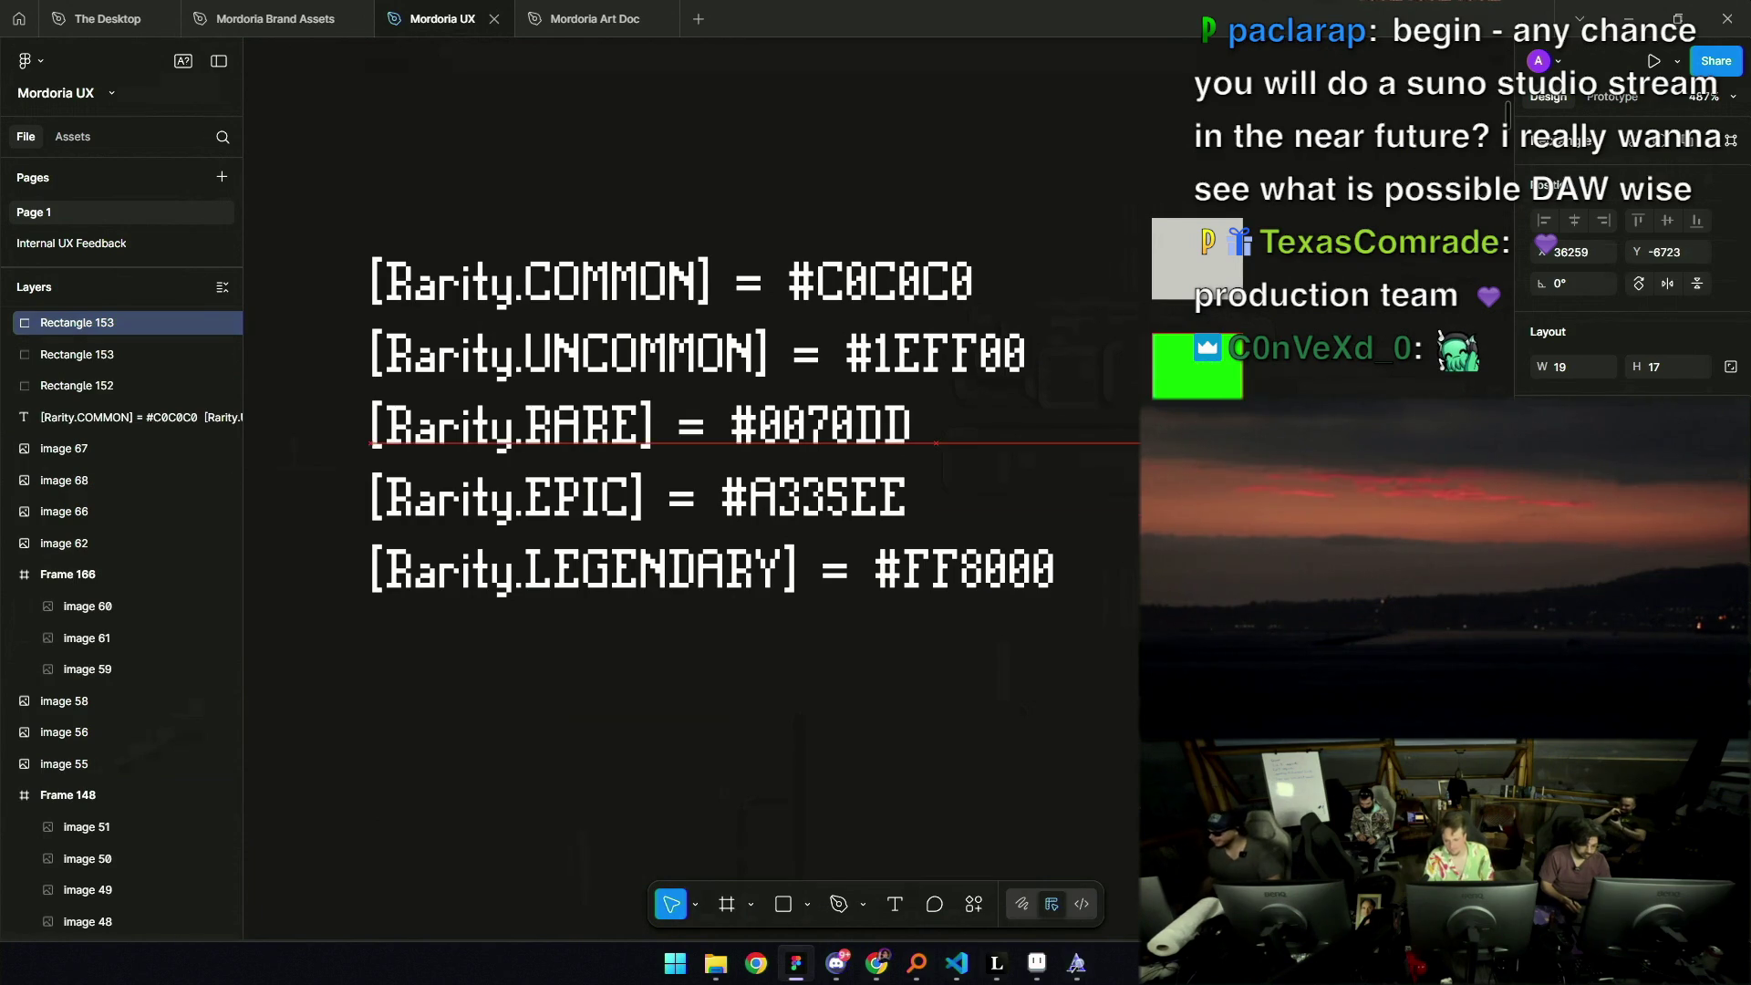
key("Return")
key("Escape")
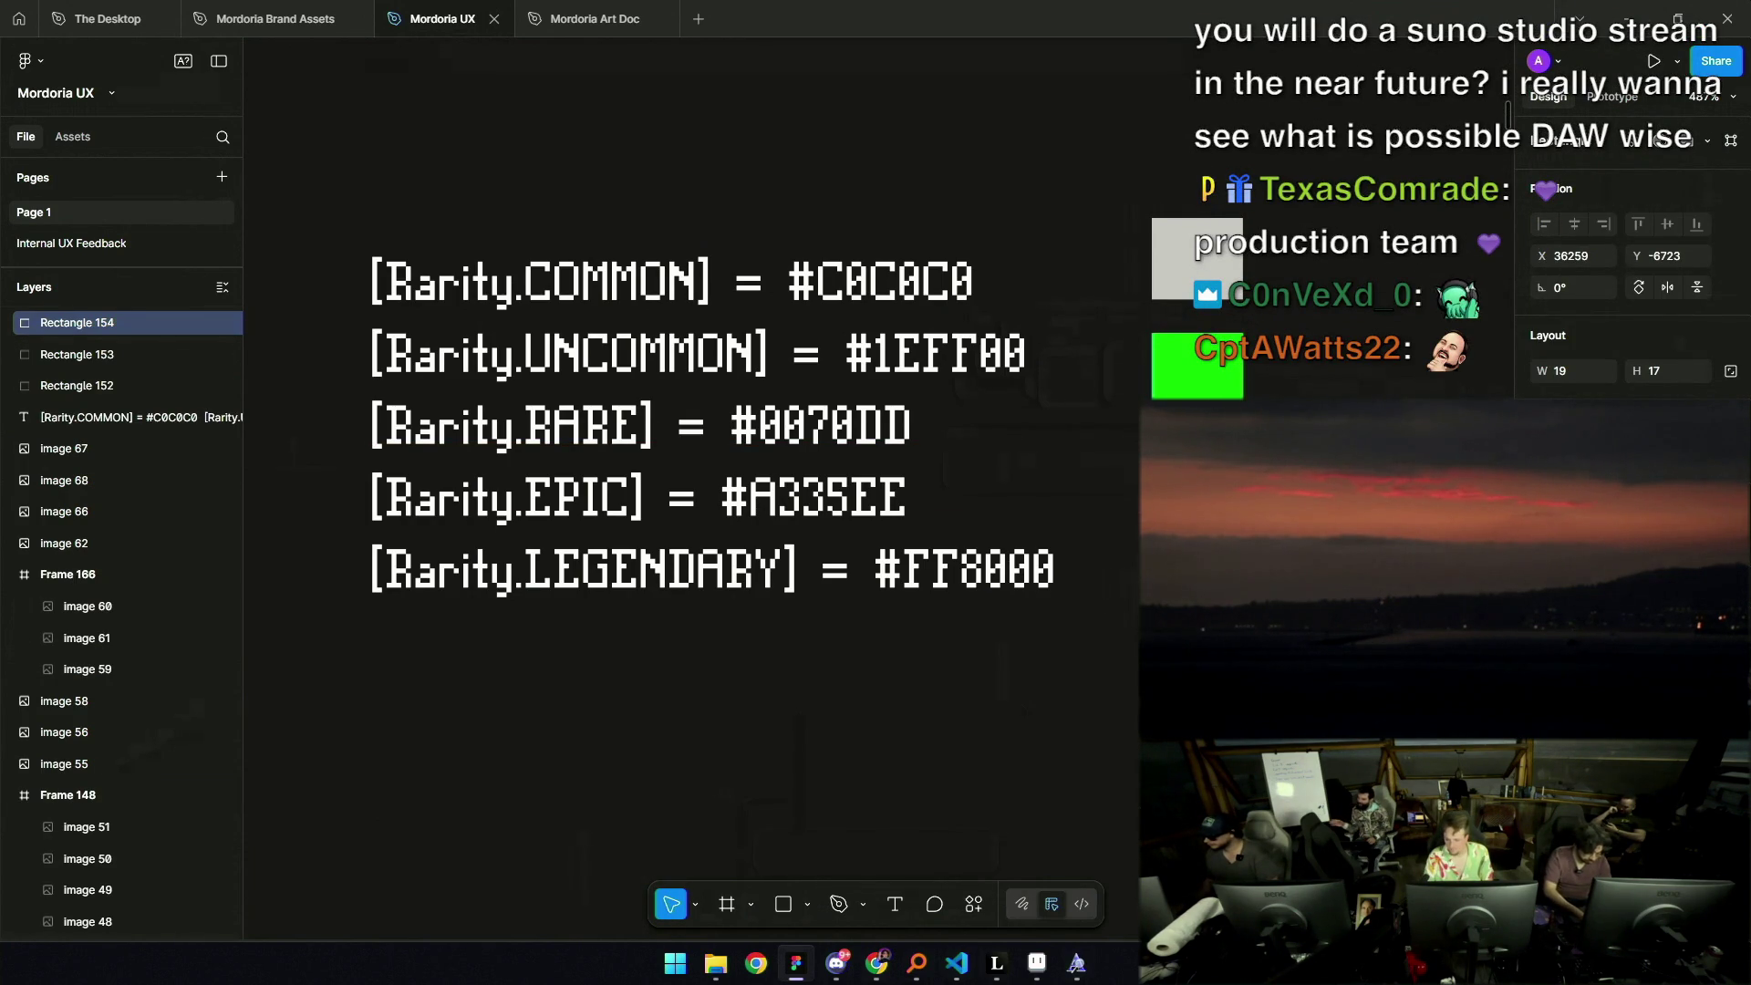
key("ctrl+d")
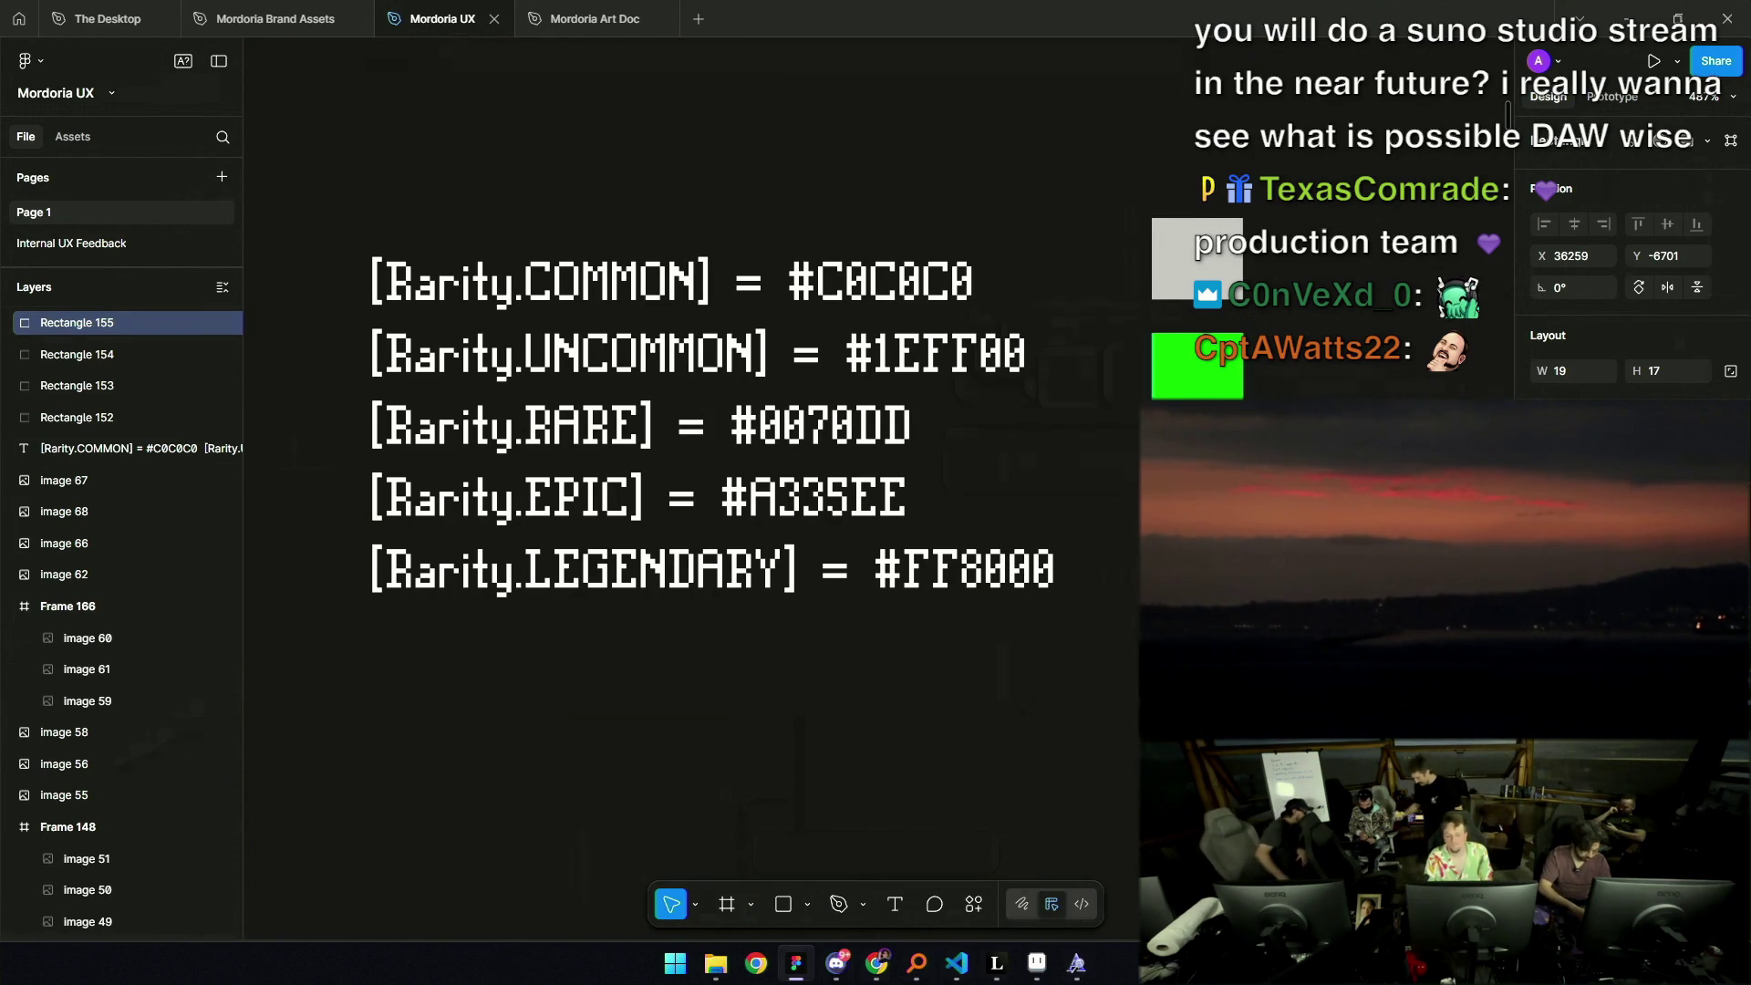
key("ctrl+d")
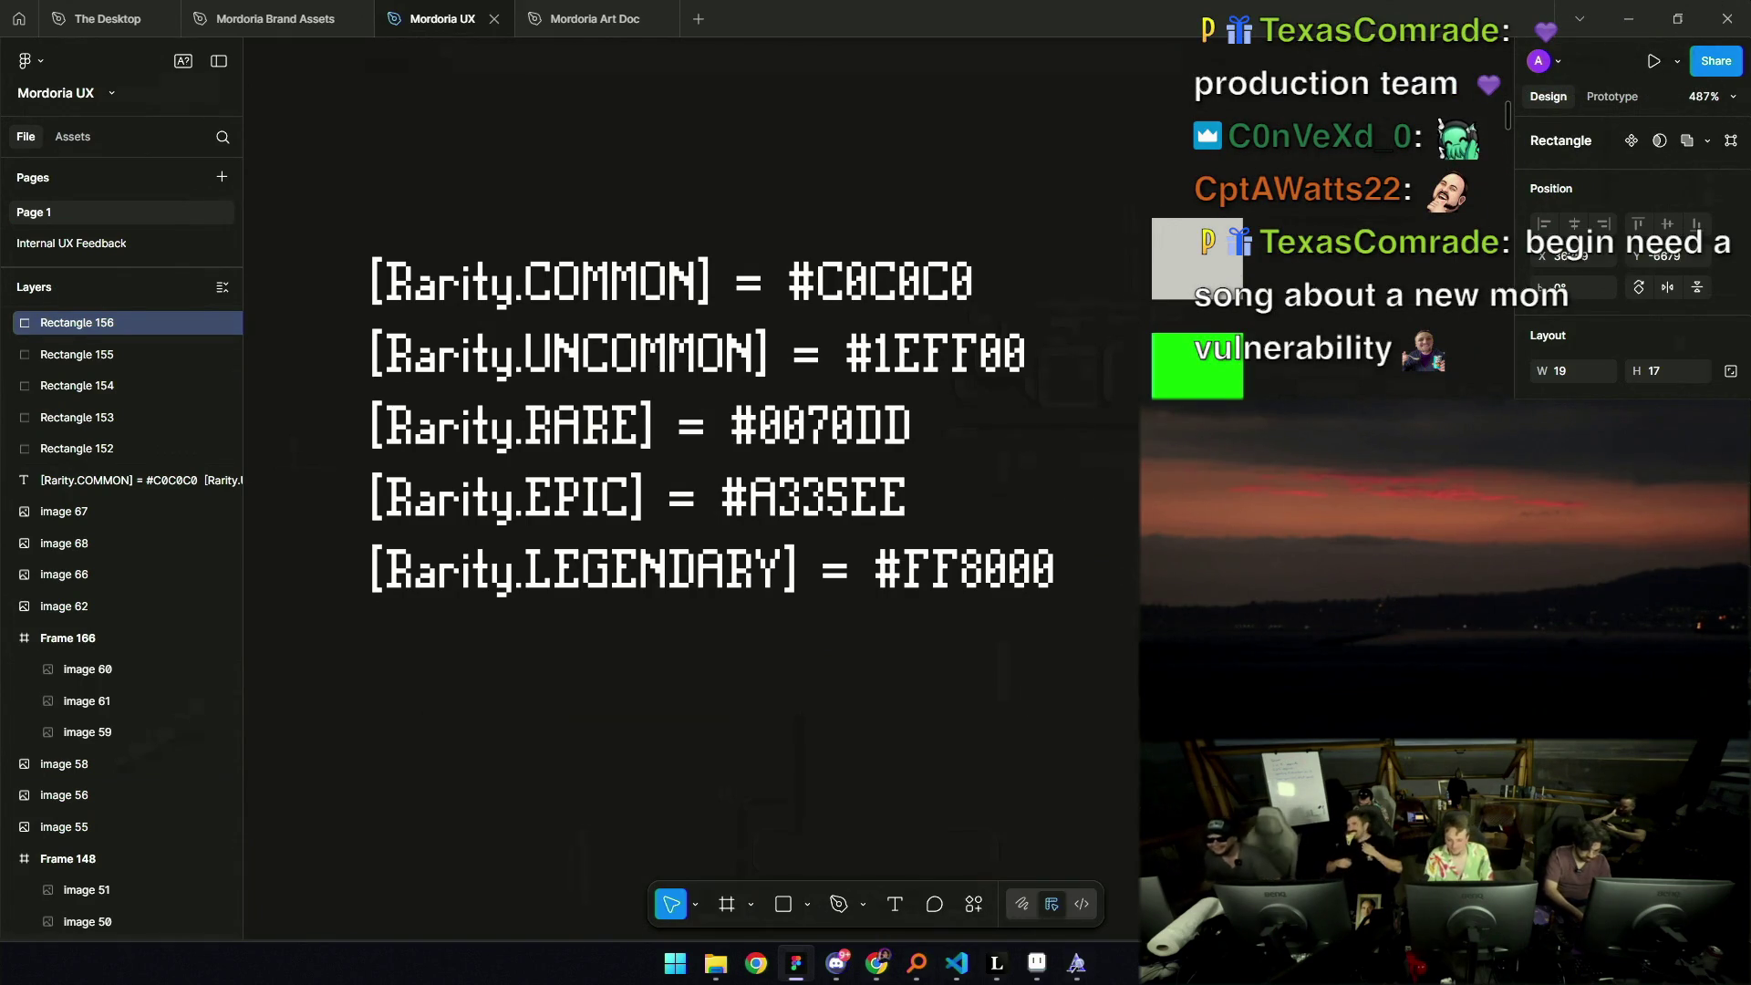
Move the rarity text right and down, then copy all five swatches as PNG
mouse_move(880, 453)
left_mouse_down()
mouse_move(992, 466)
mouse_move(937, 492)
left_mouse_up()
key("Escape")
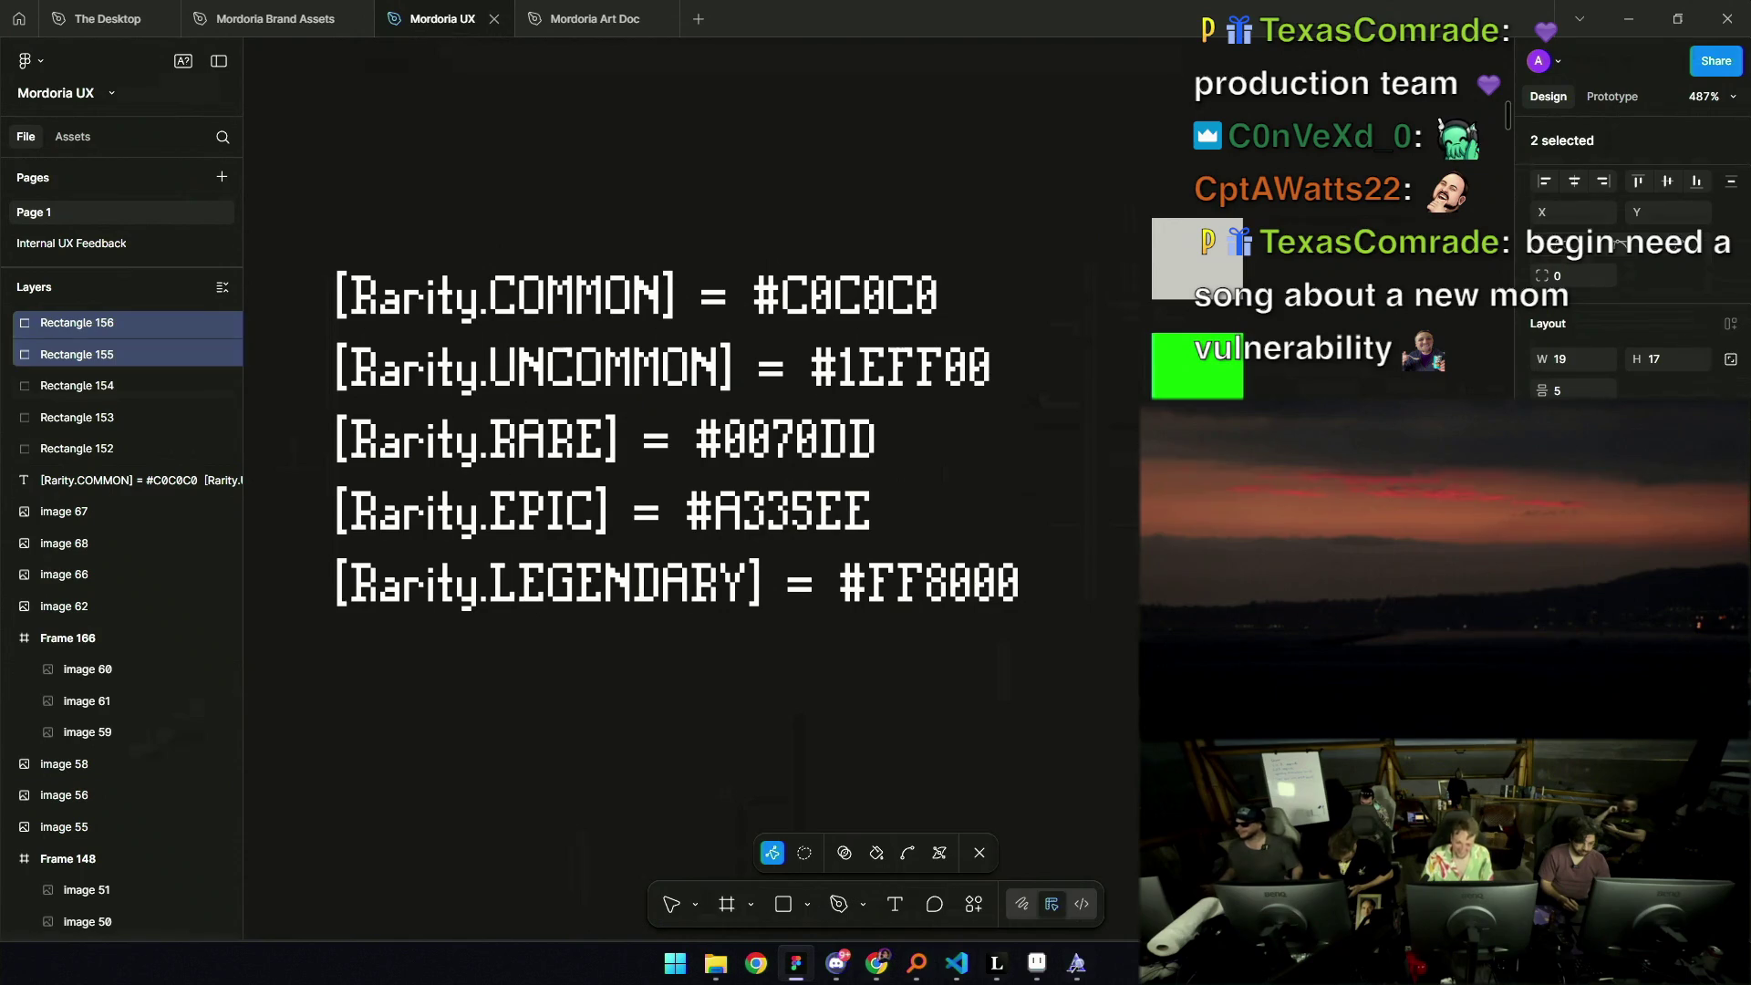
mouse_move(1122, 748)
left_mouse_down()
mouse_move(1290, 311)
mouse_move(1284, 362)
left_mouse_up()
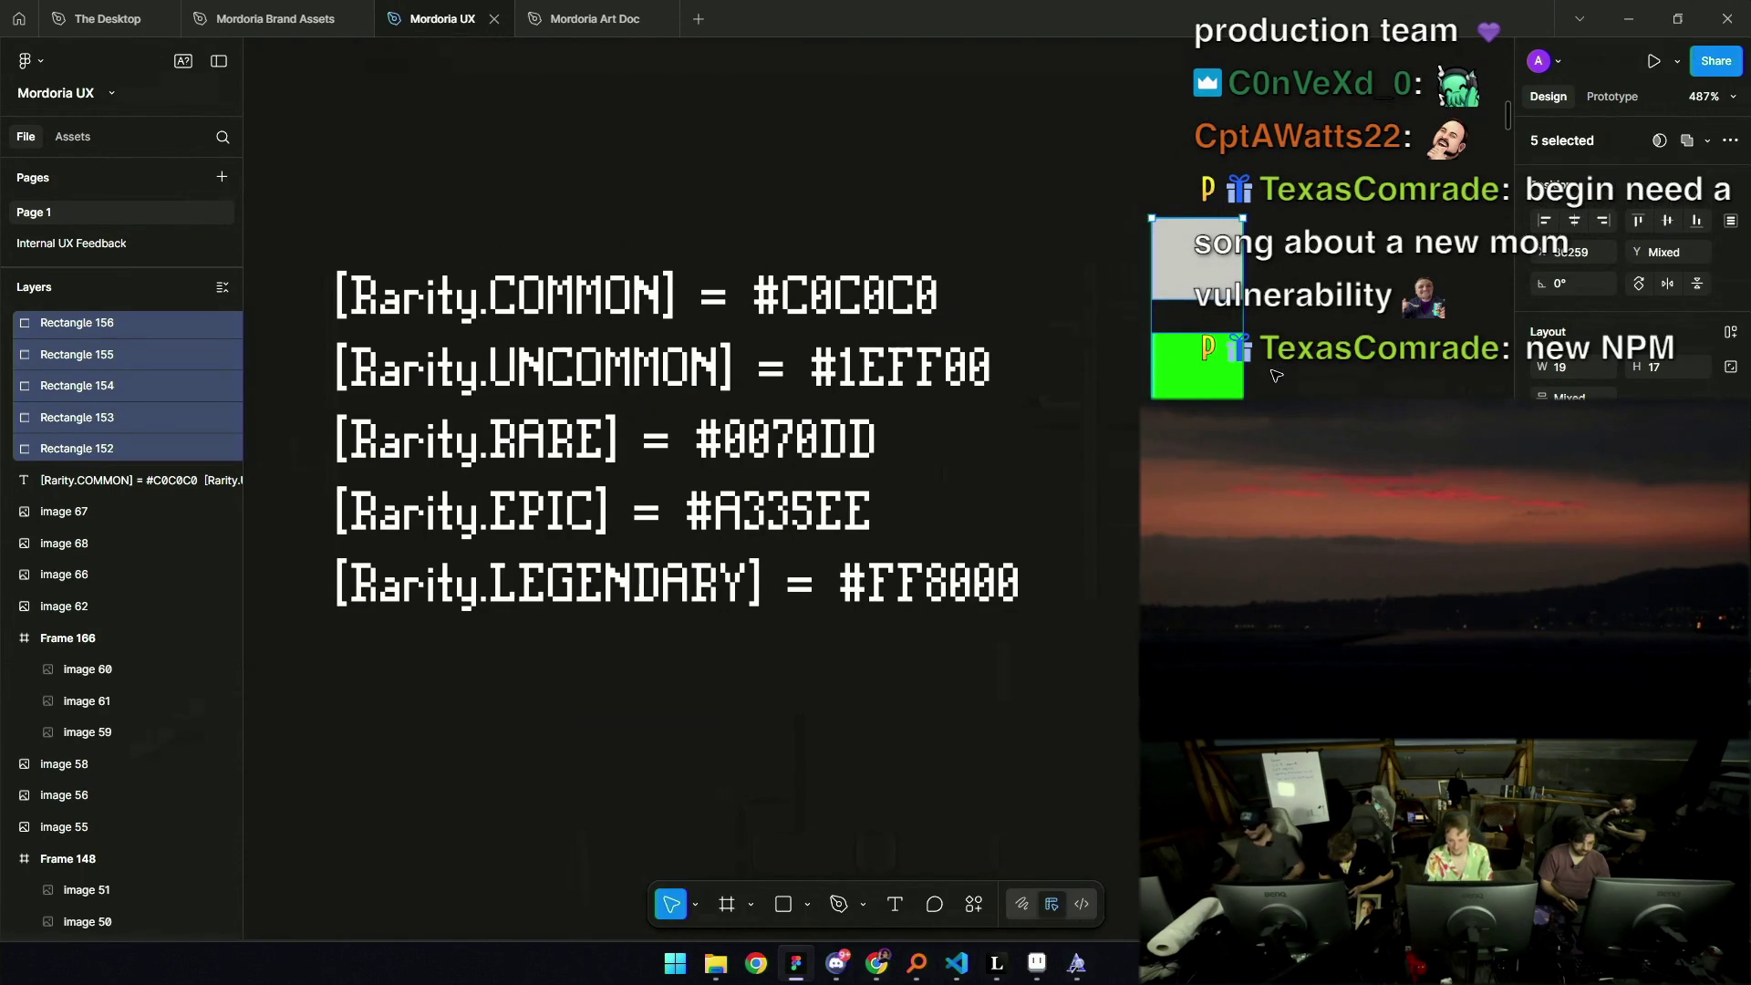
left_click_drag(1241, 218, 1131, 456)
key("ctrl+z")
key("ctrl+shift+z")
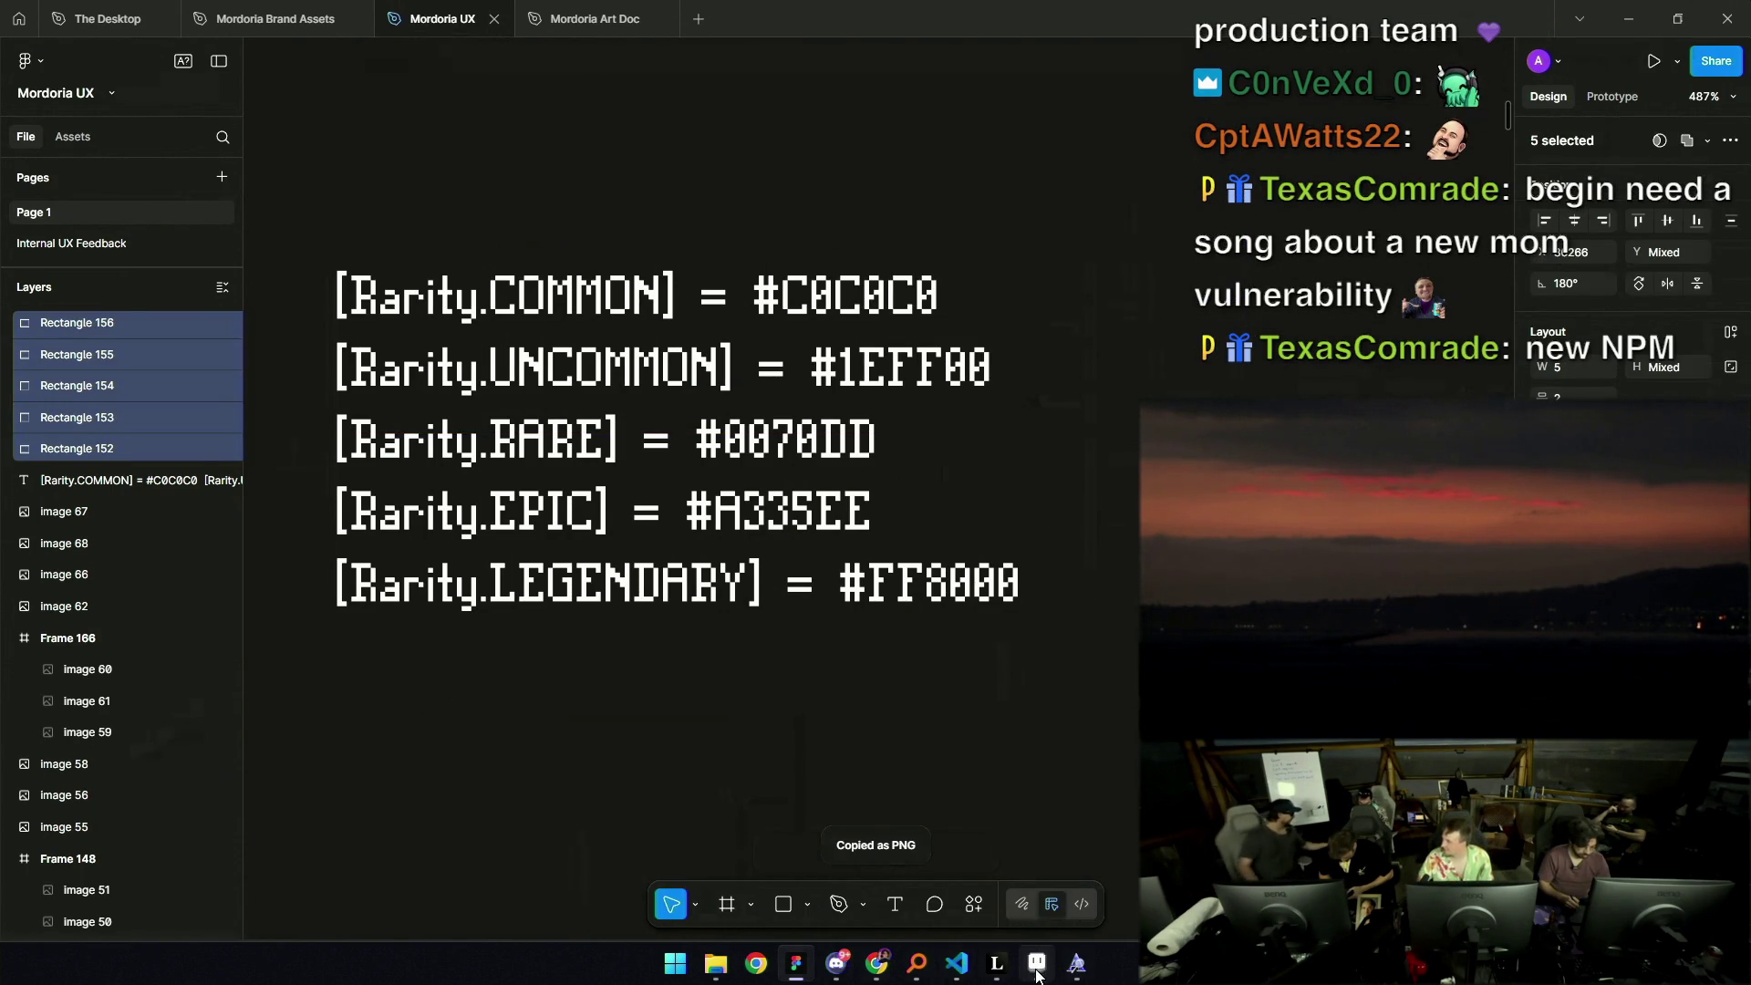
Back in Aseprite, paste the swatch strip into a new layer beside the upgrade cards
left_click(1037, 963)
scroll(915, 519, "down", 2)
left_click_drag(945, 496, 938, 545)
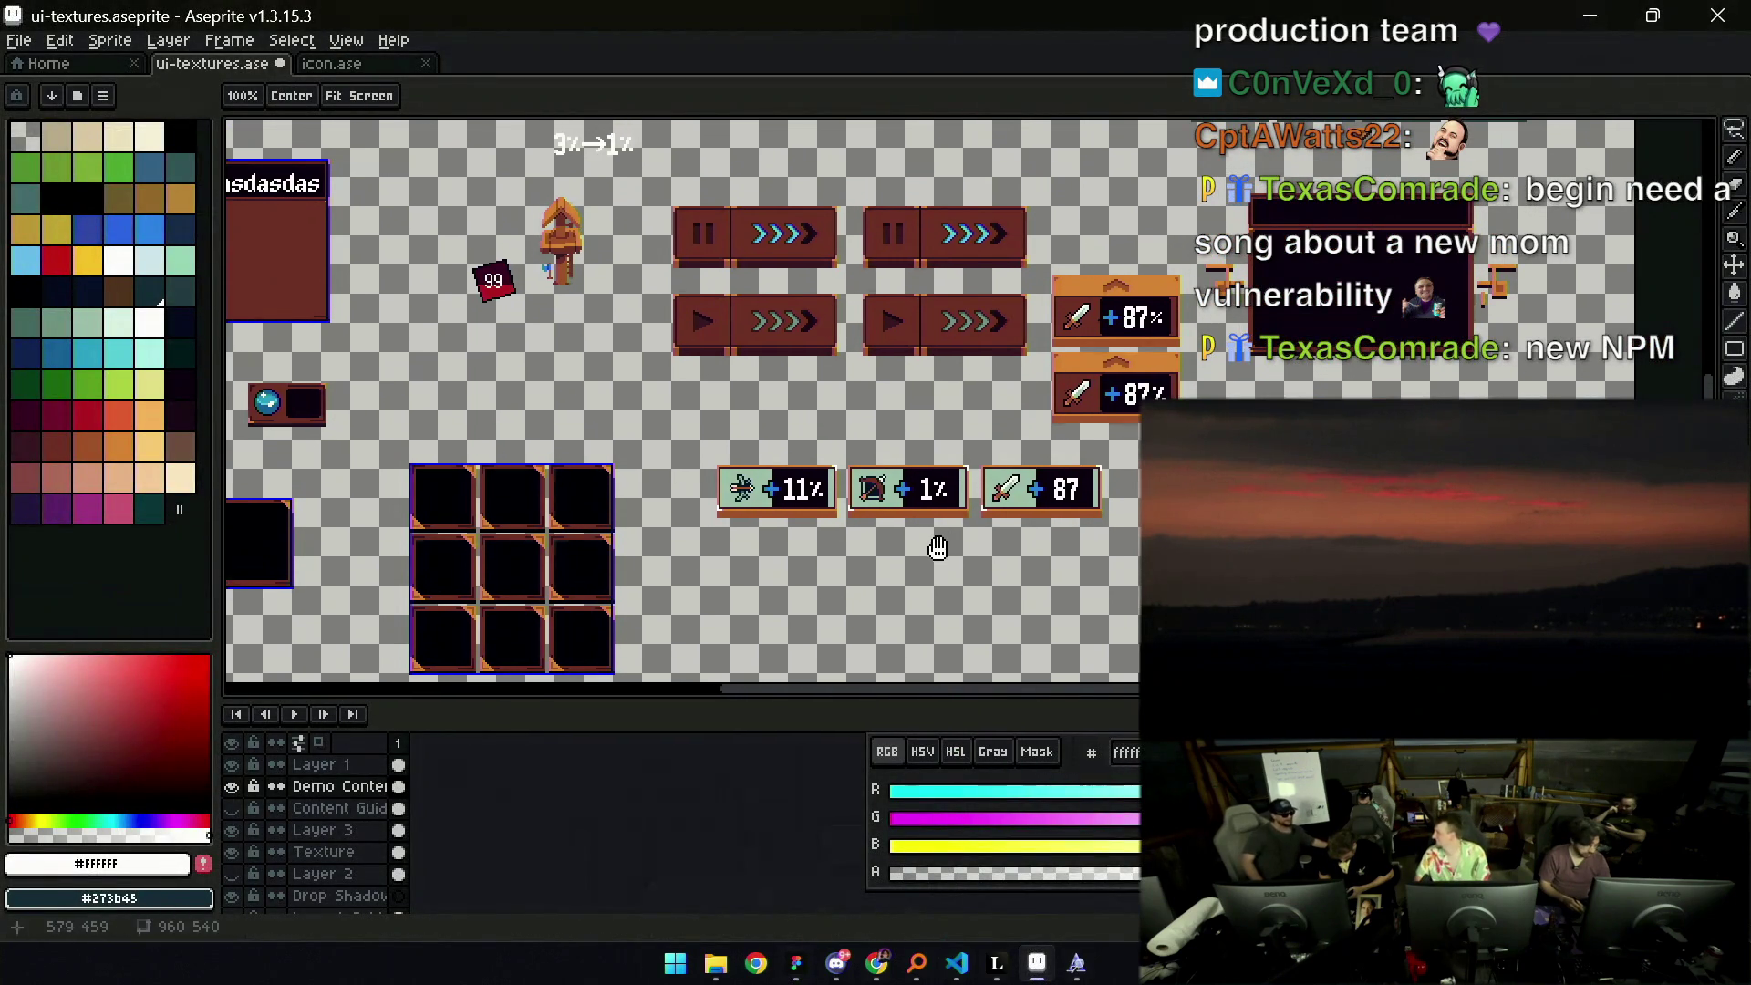
key("shift+n")
key("ctrl+v")
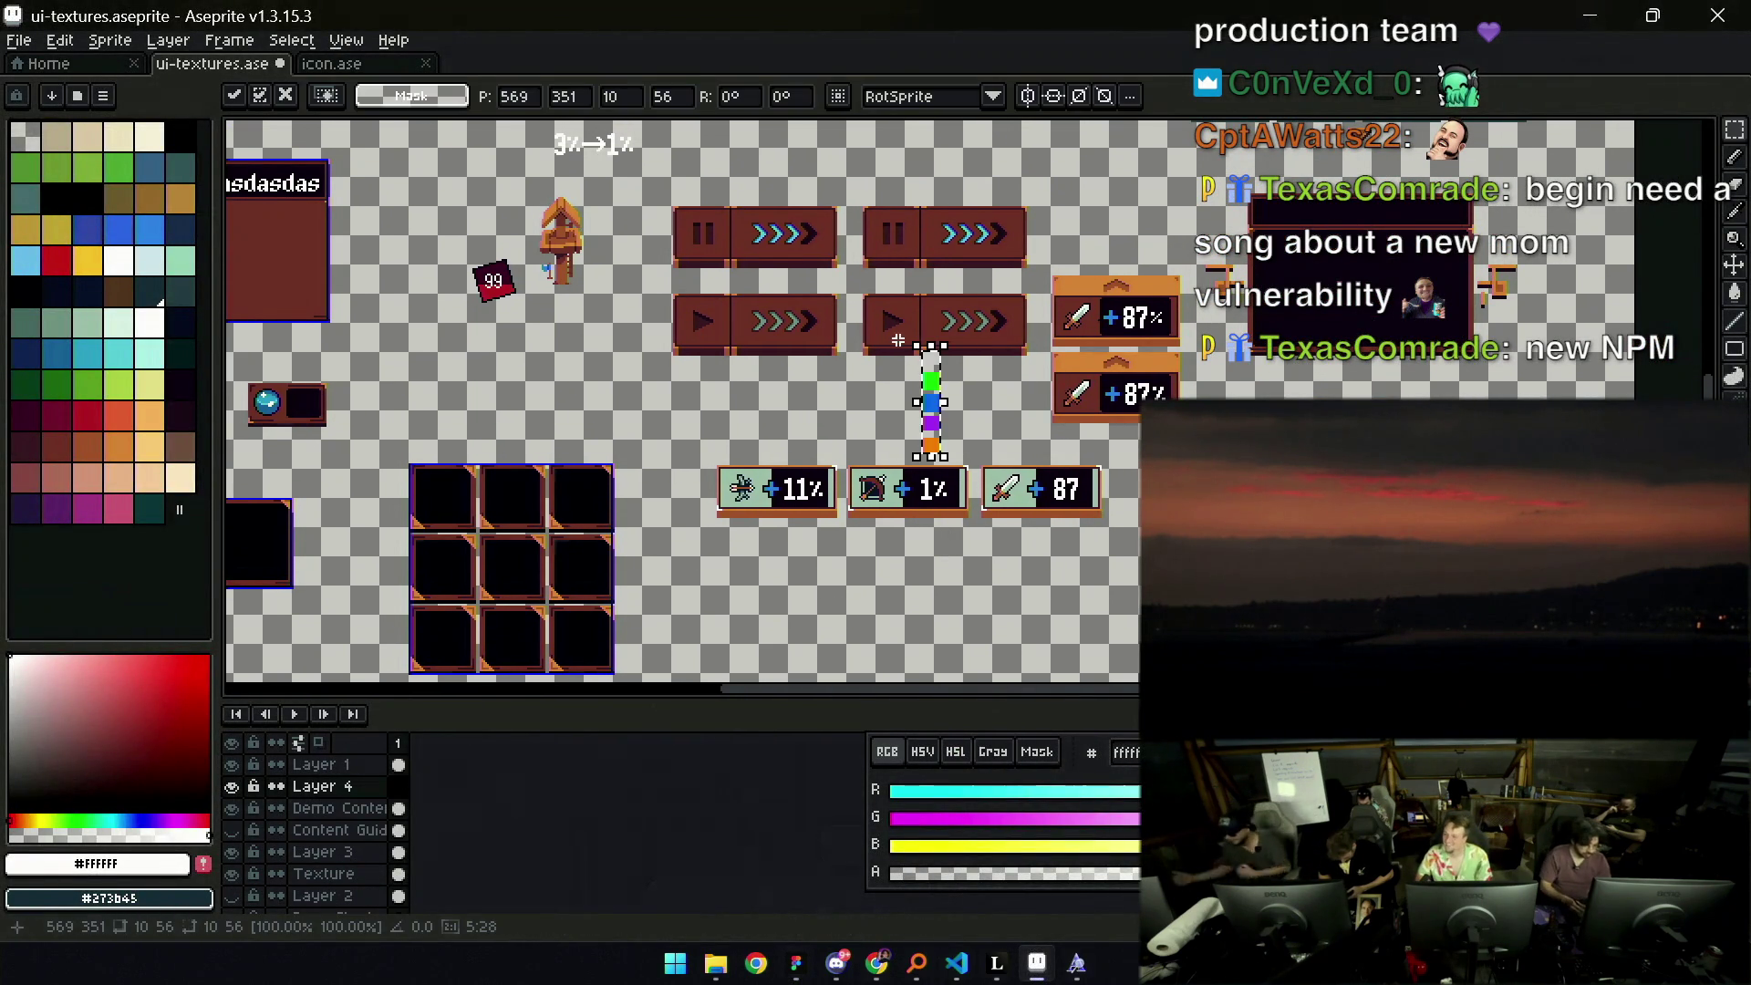
left_click_drag(893, 356, 1092, 445)
scroll(1048, 518, "up", 2)
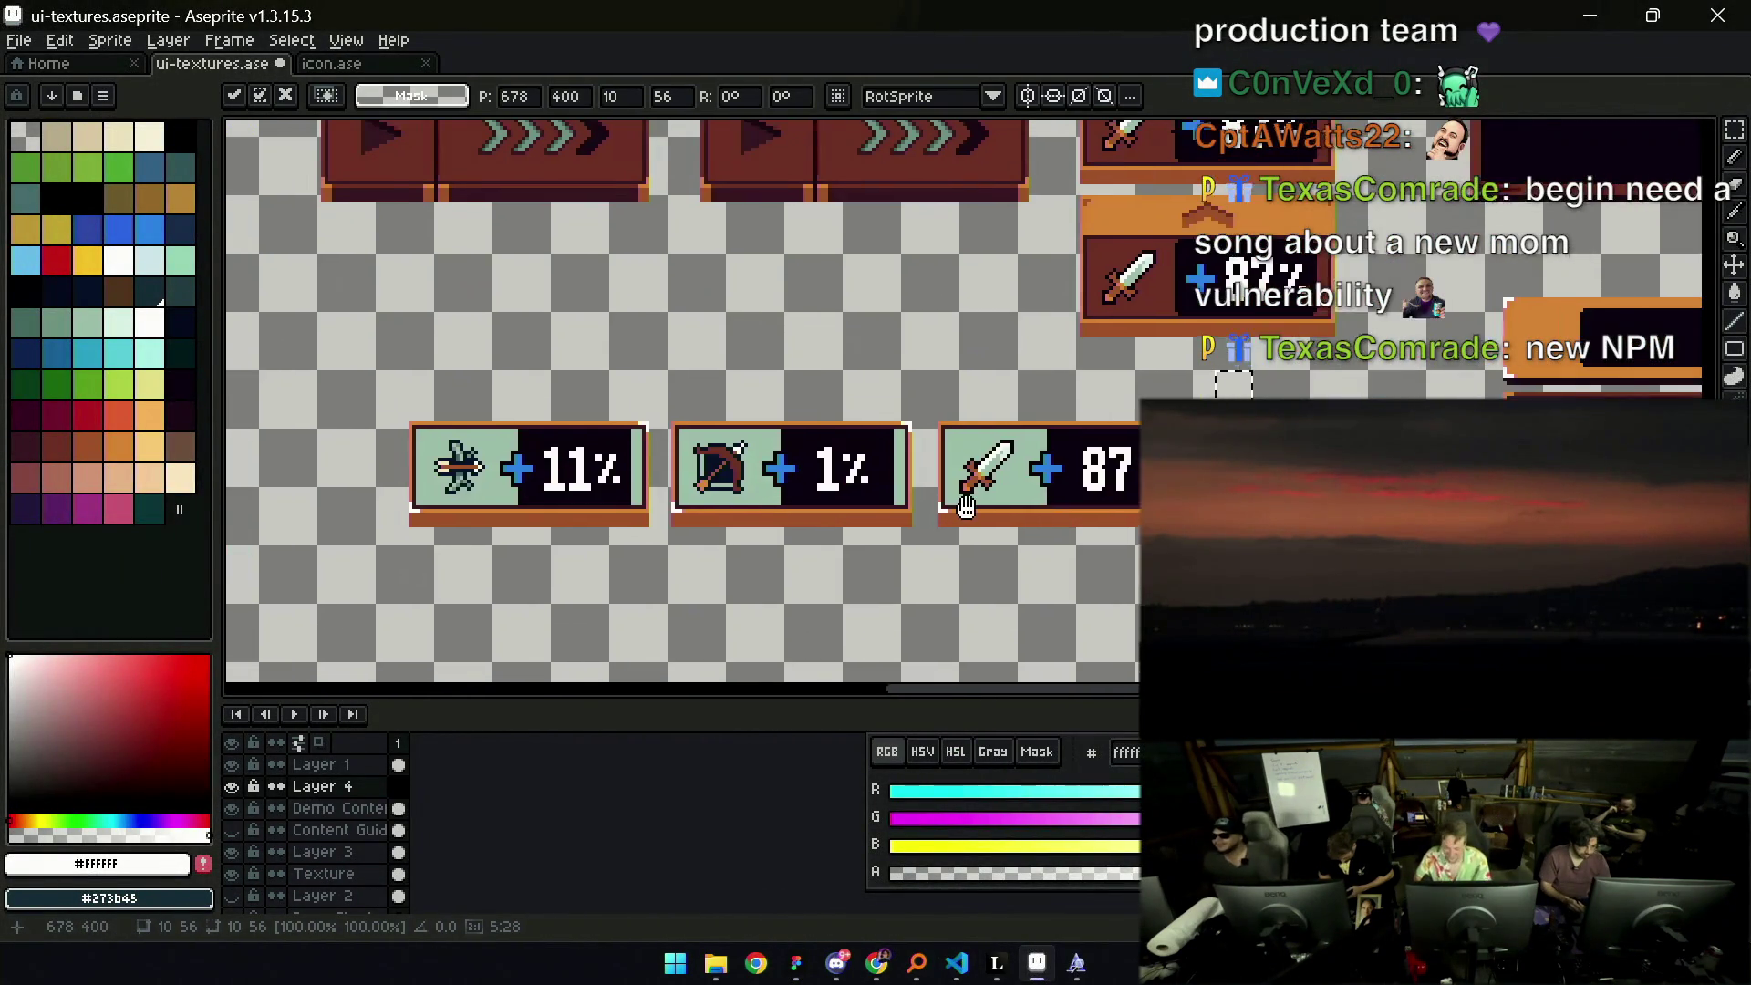
left_click_drag(940, 502, 1027, 512)
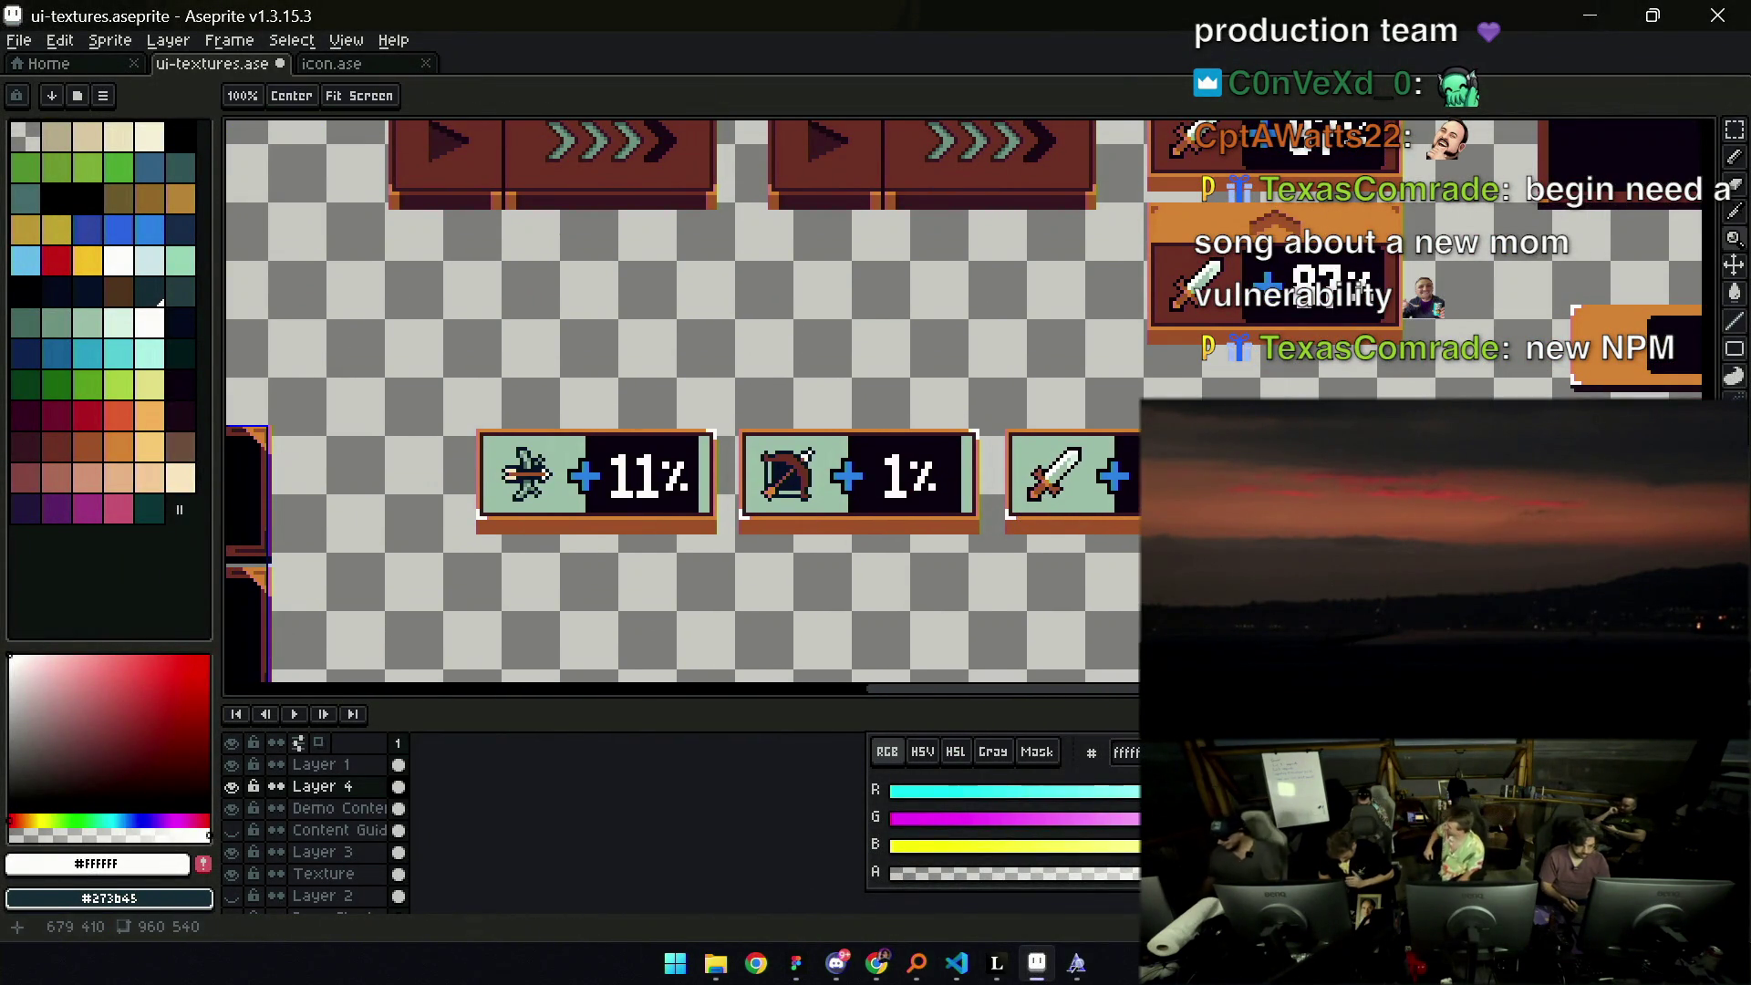
Nudge the swatch layer one pixel left to align it
key("v")
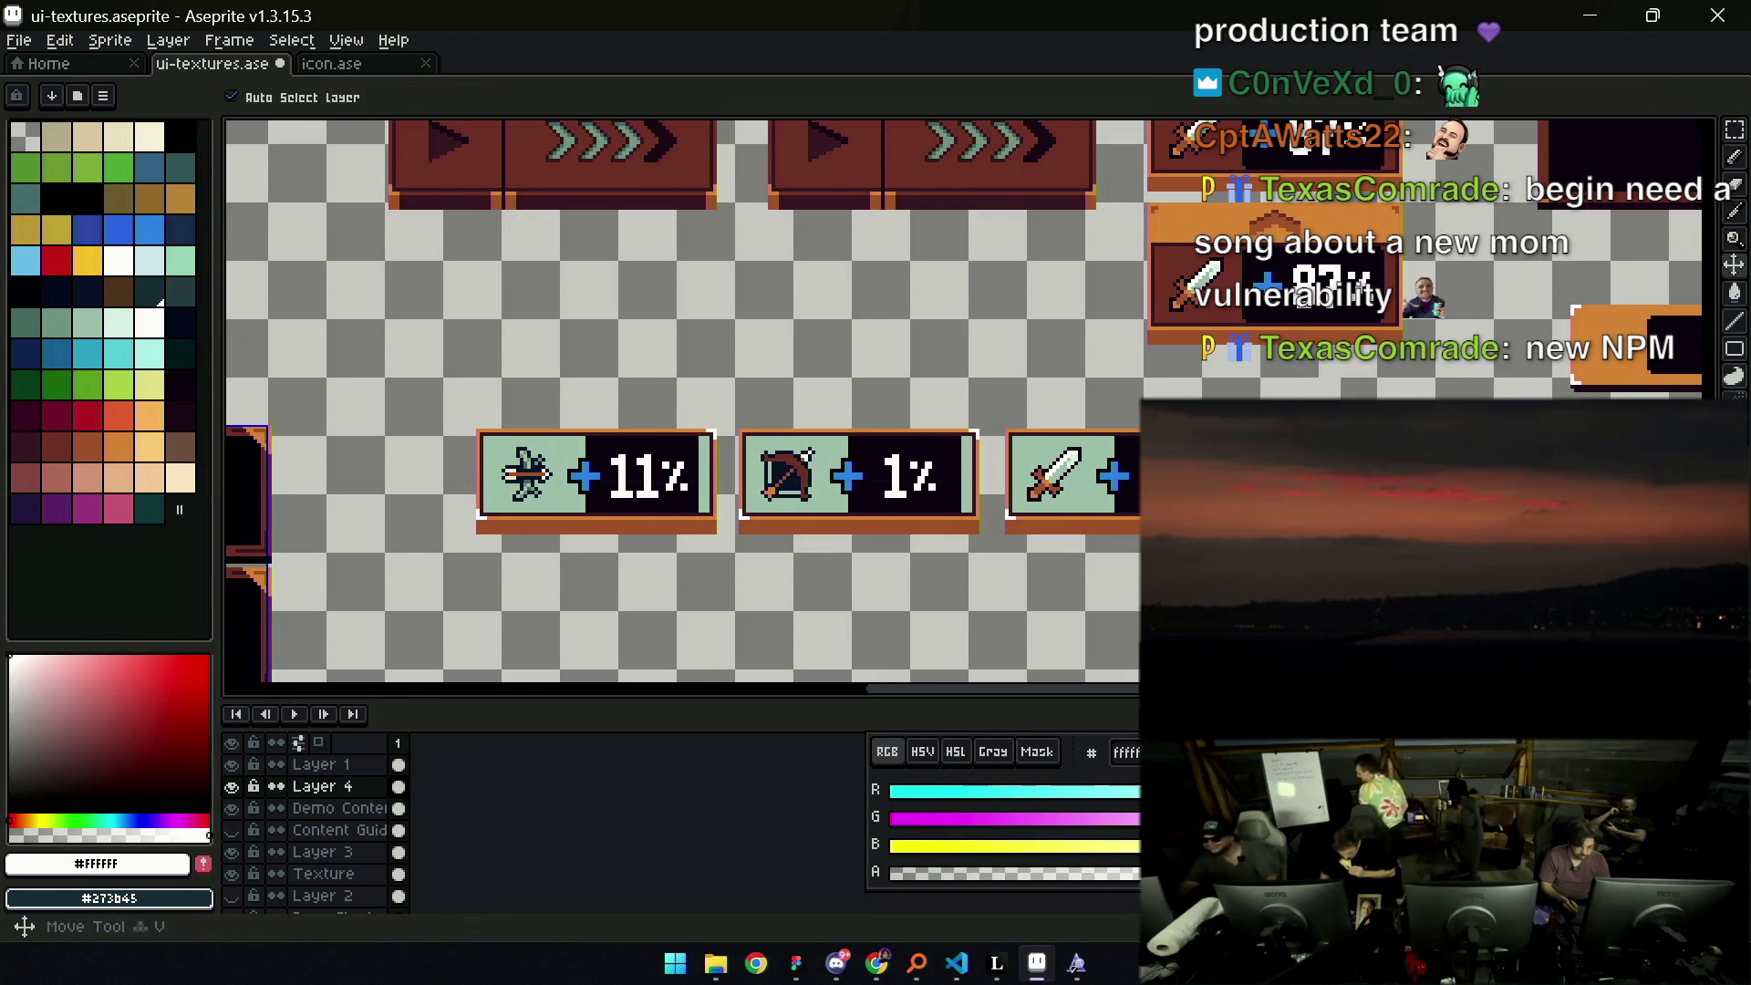
scroll(1243, 438, "up", 2)
scroll(1243, 438, "up", 6)
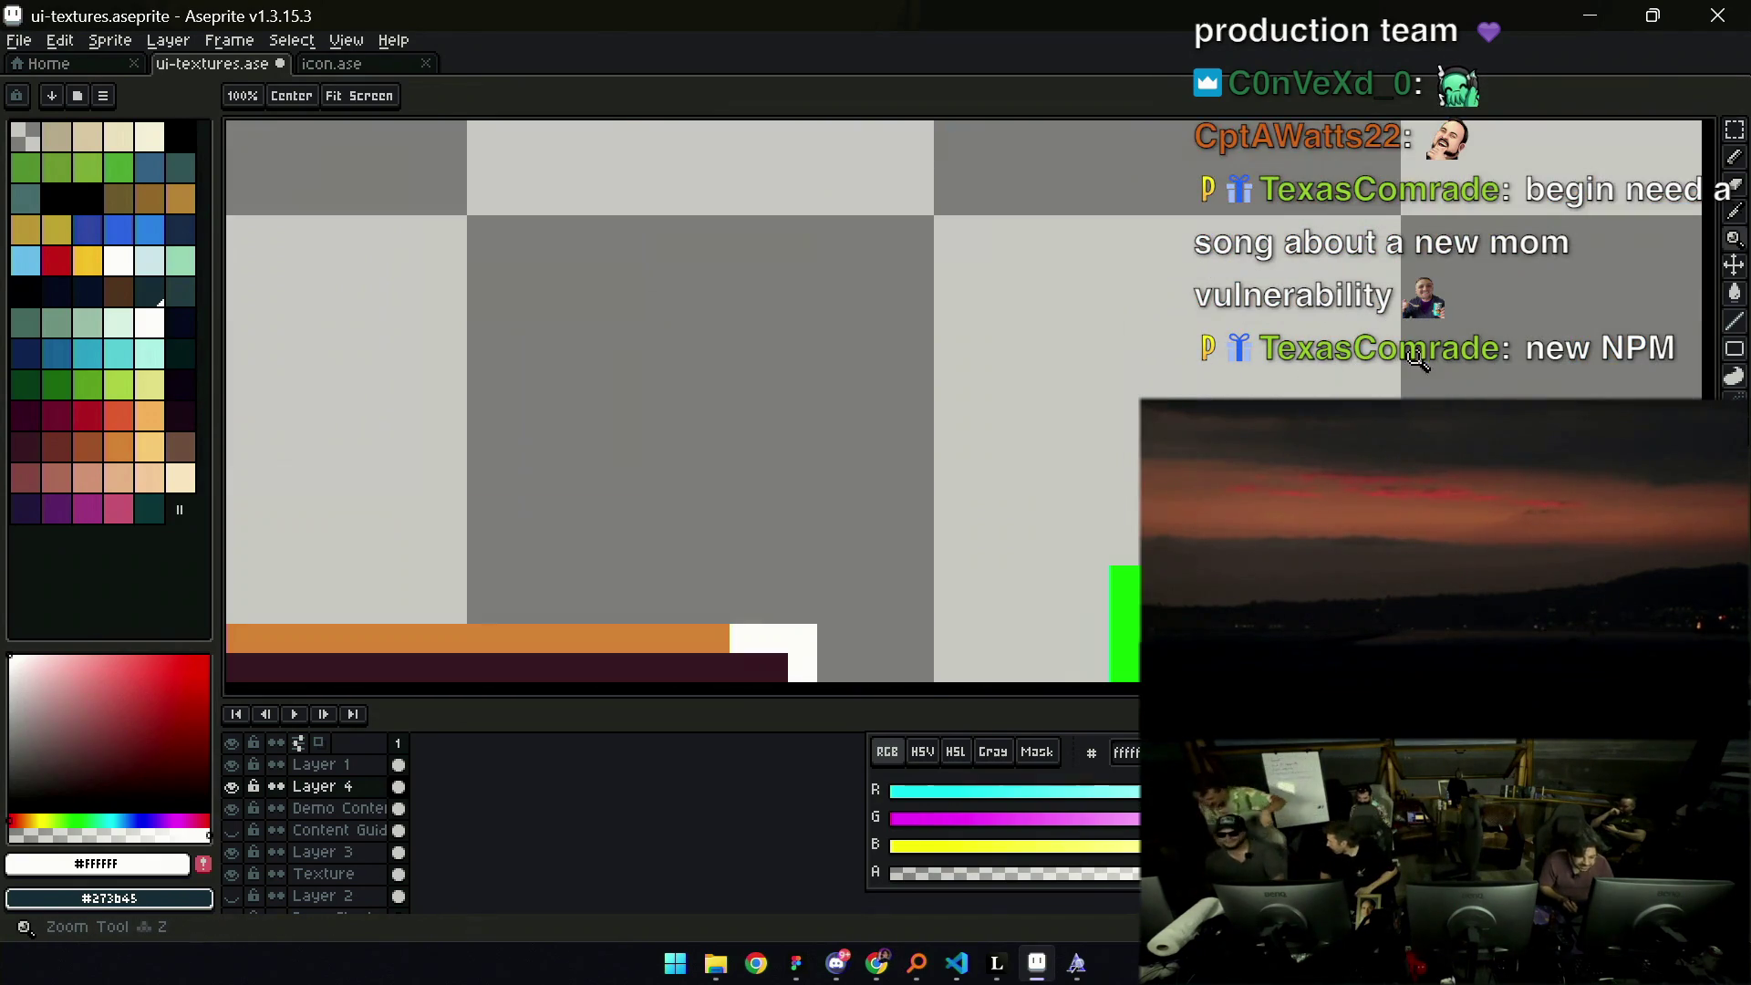
key("Left")
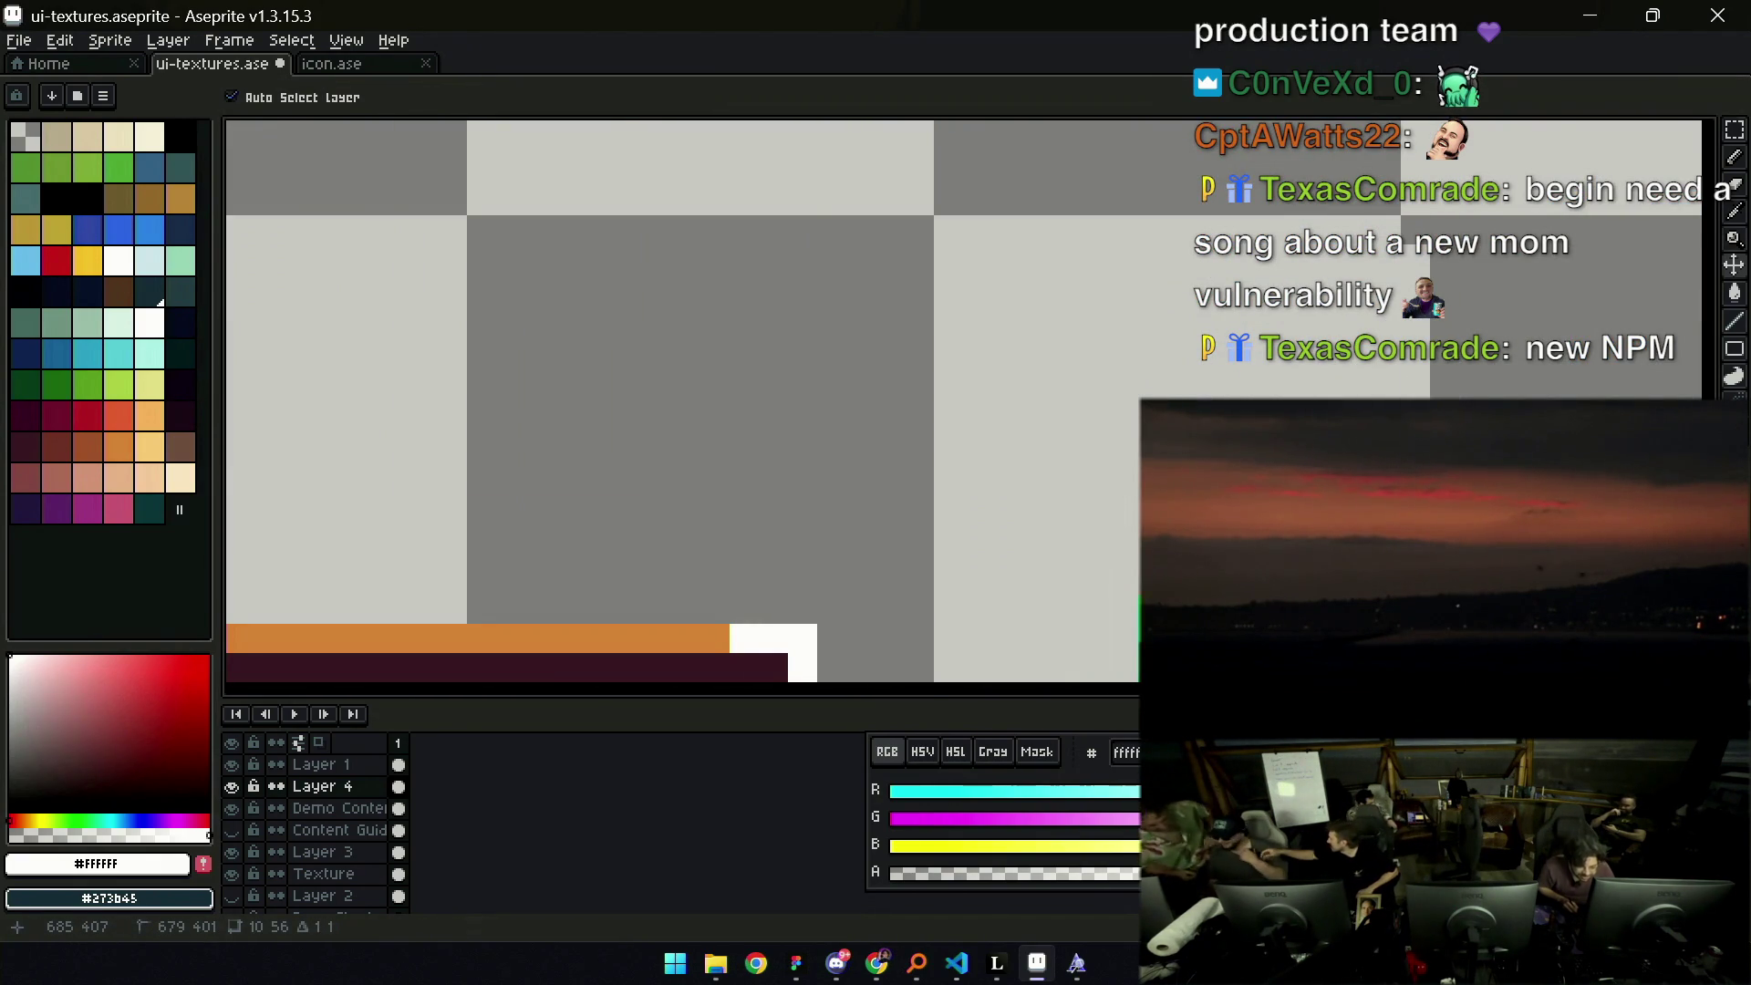
key("Left")
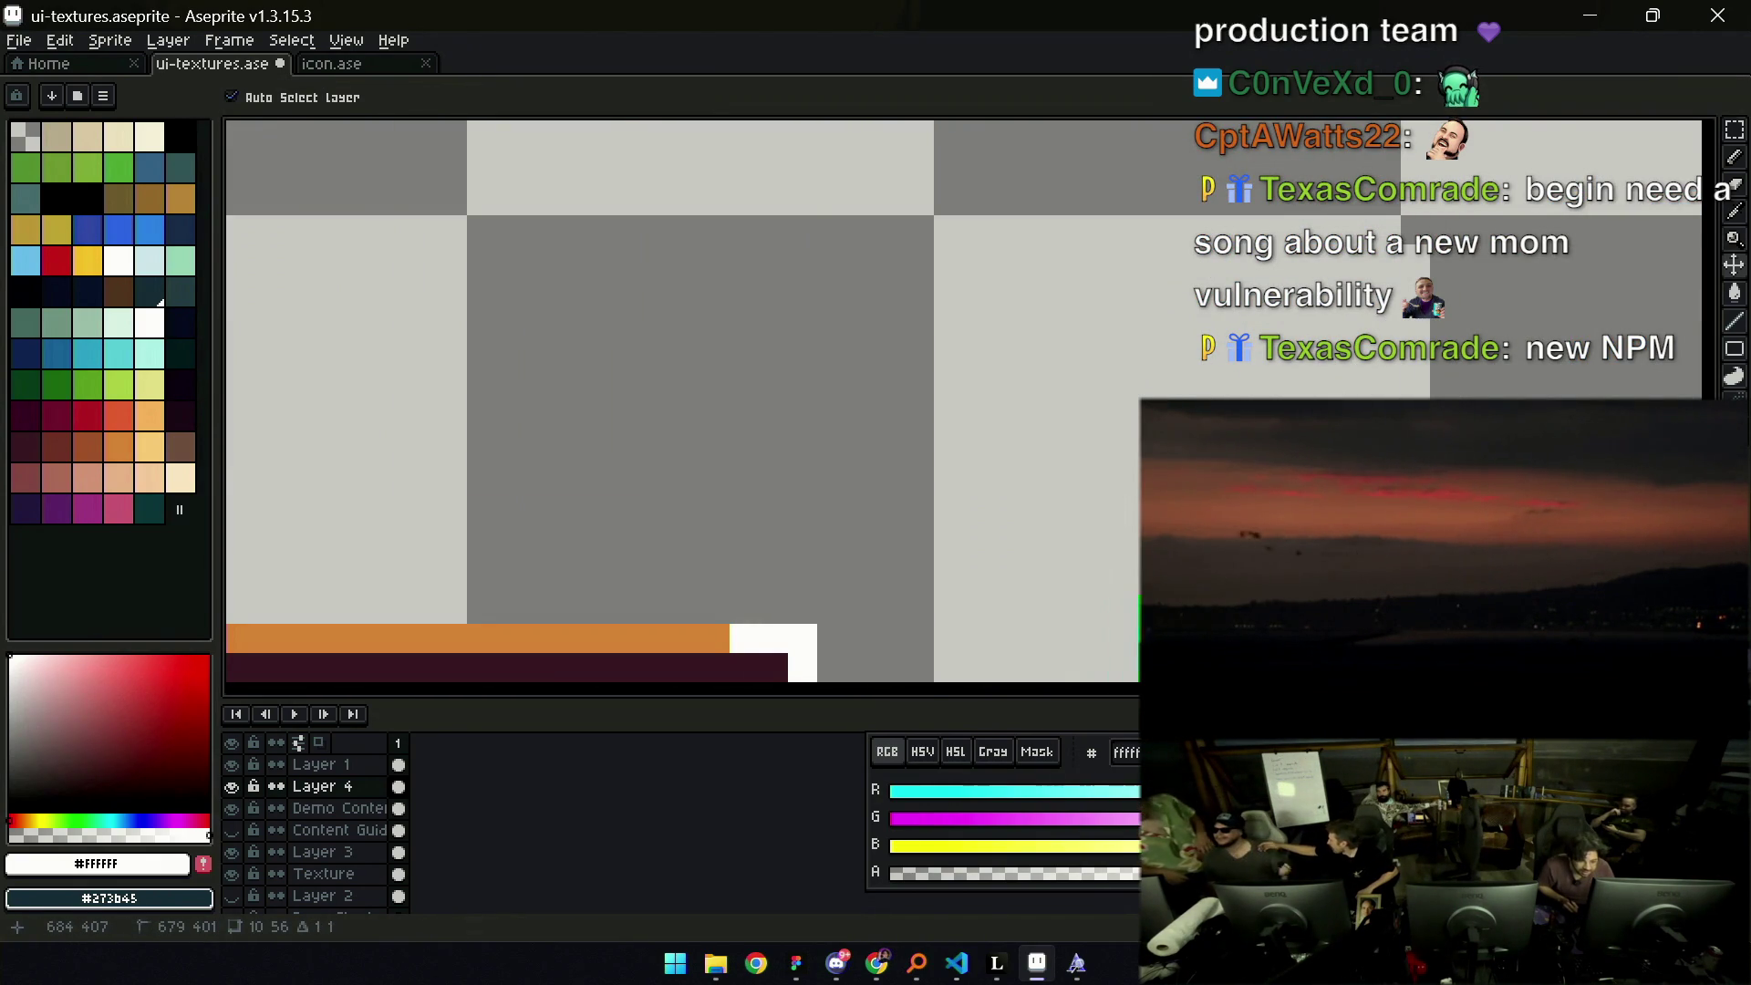
key("Right")
key("Right")
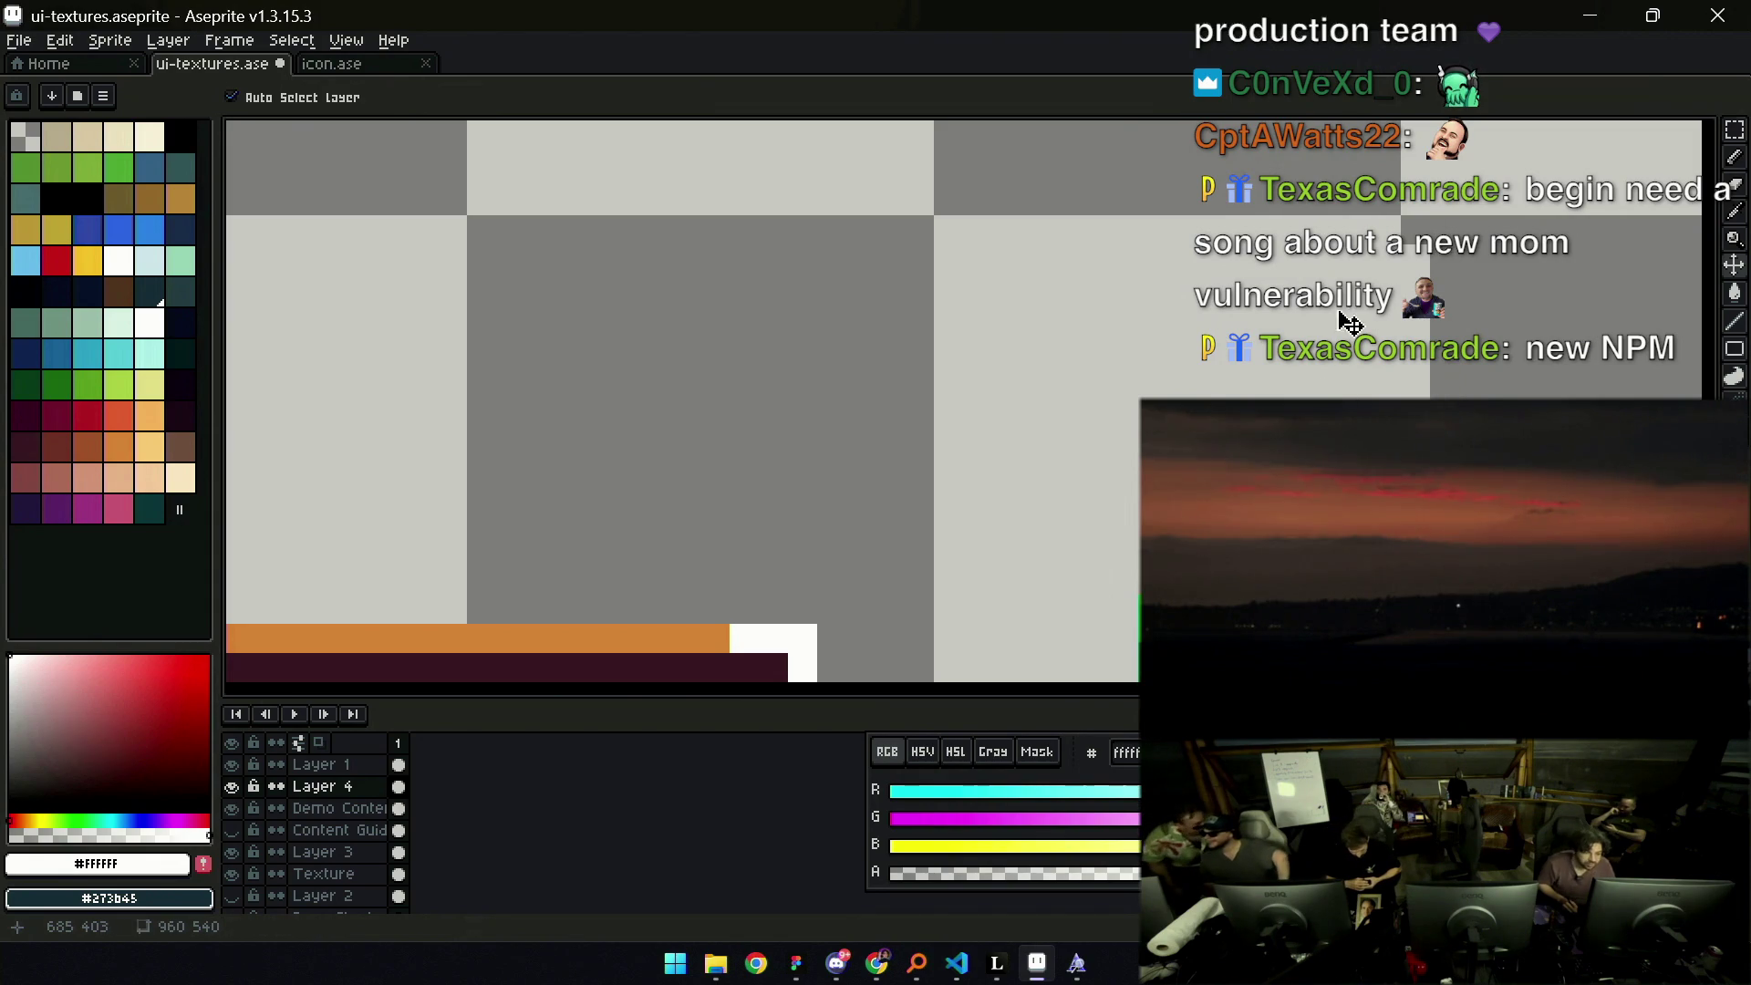
Zoom in on the card corner and shift the swatch layer to line it up
key("z")
left_click(1338, 260)
left_click(1422, 237)
left_click(1364, 258)
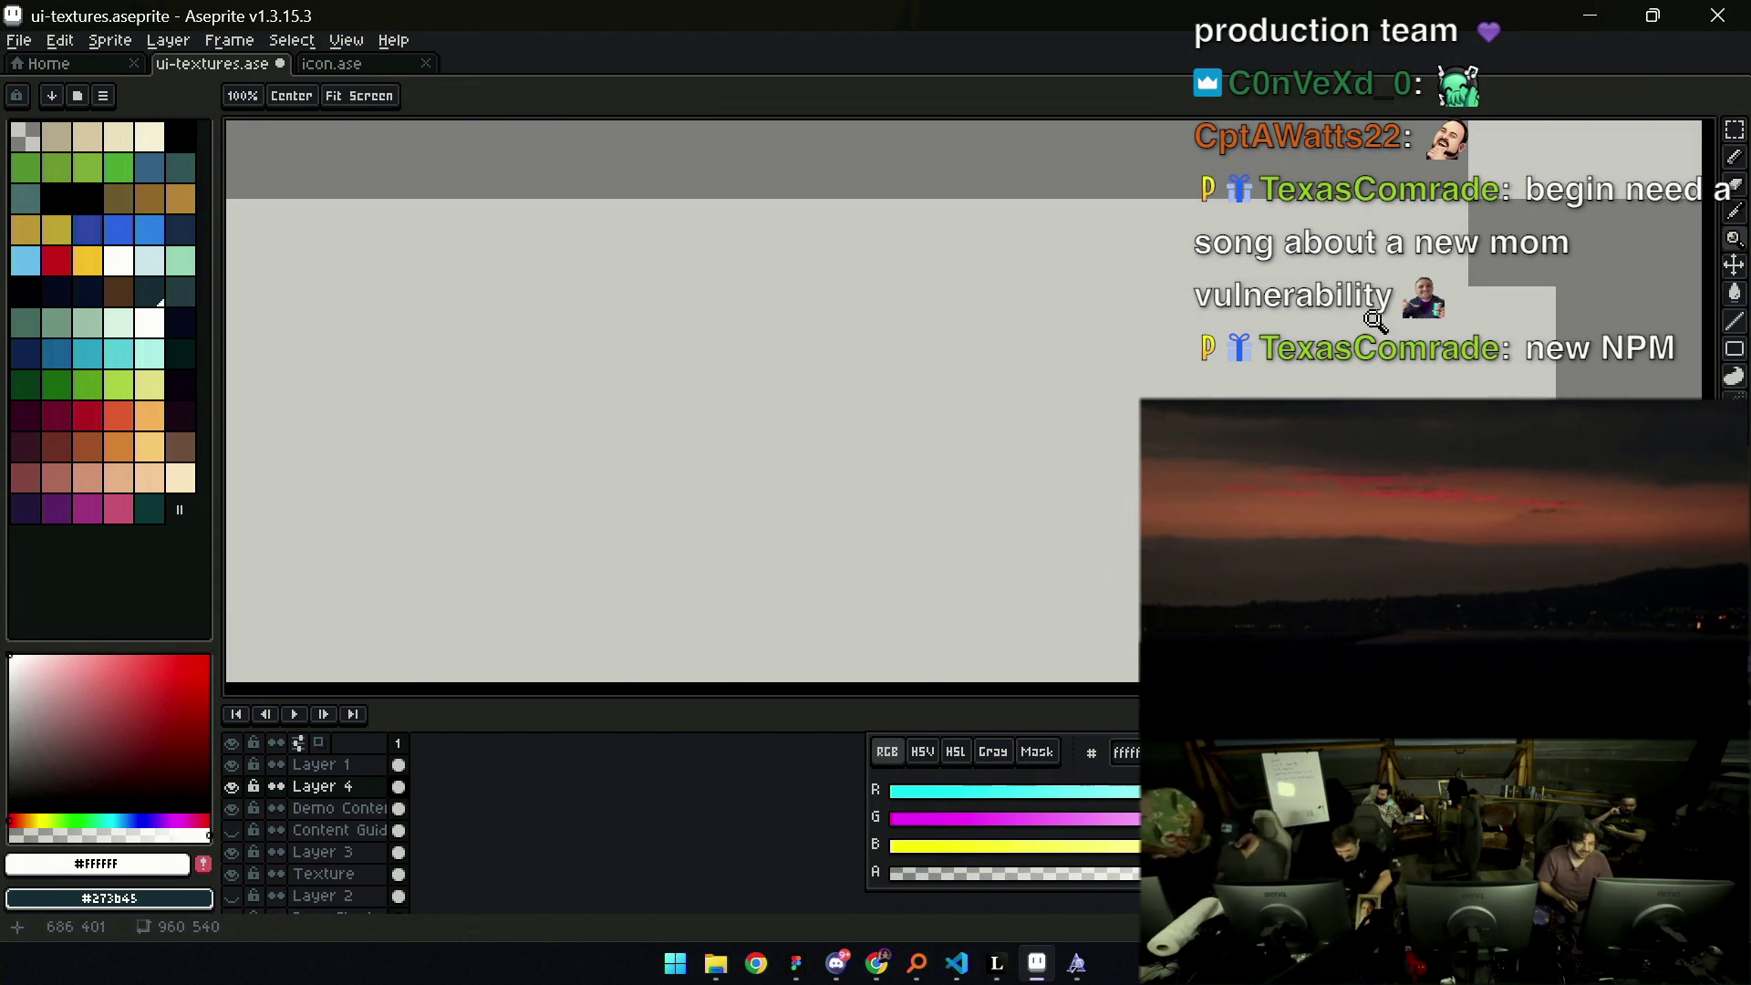
scroll(1314, 388, "down", 2)
scroll(1192, 281, "down", 2)
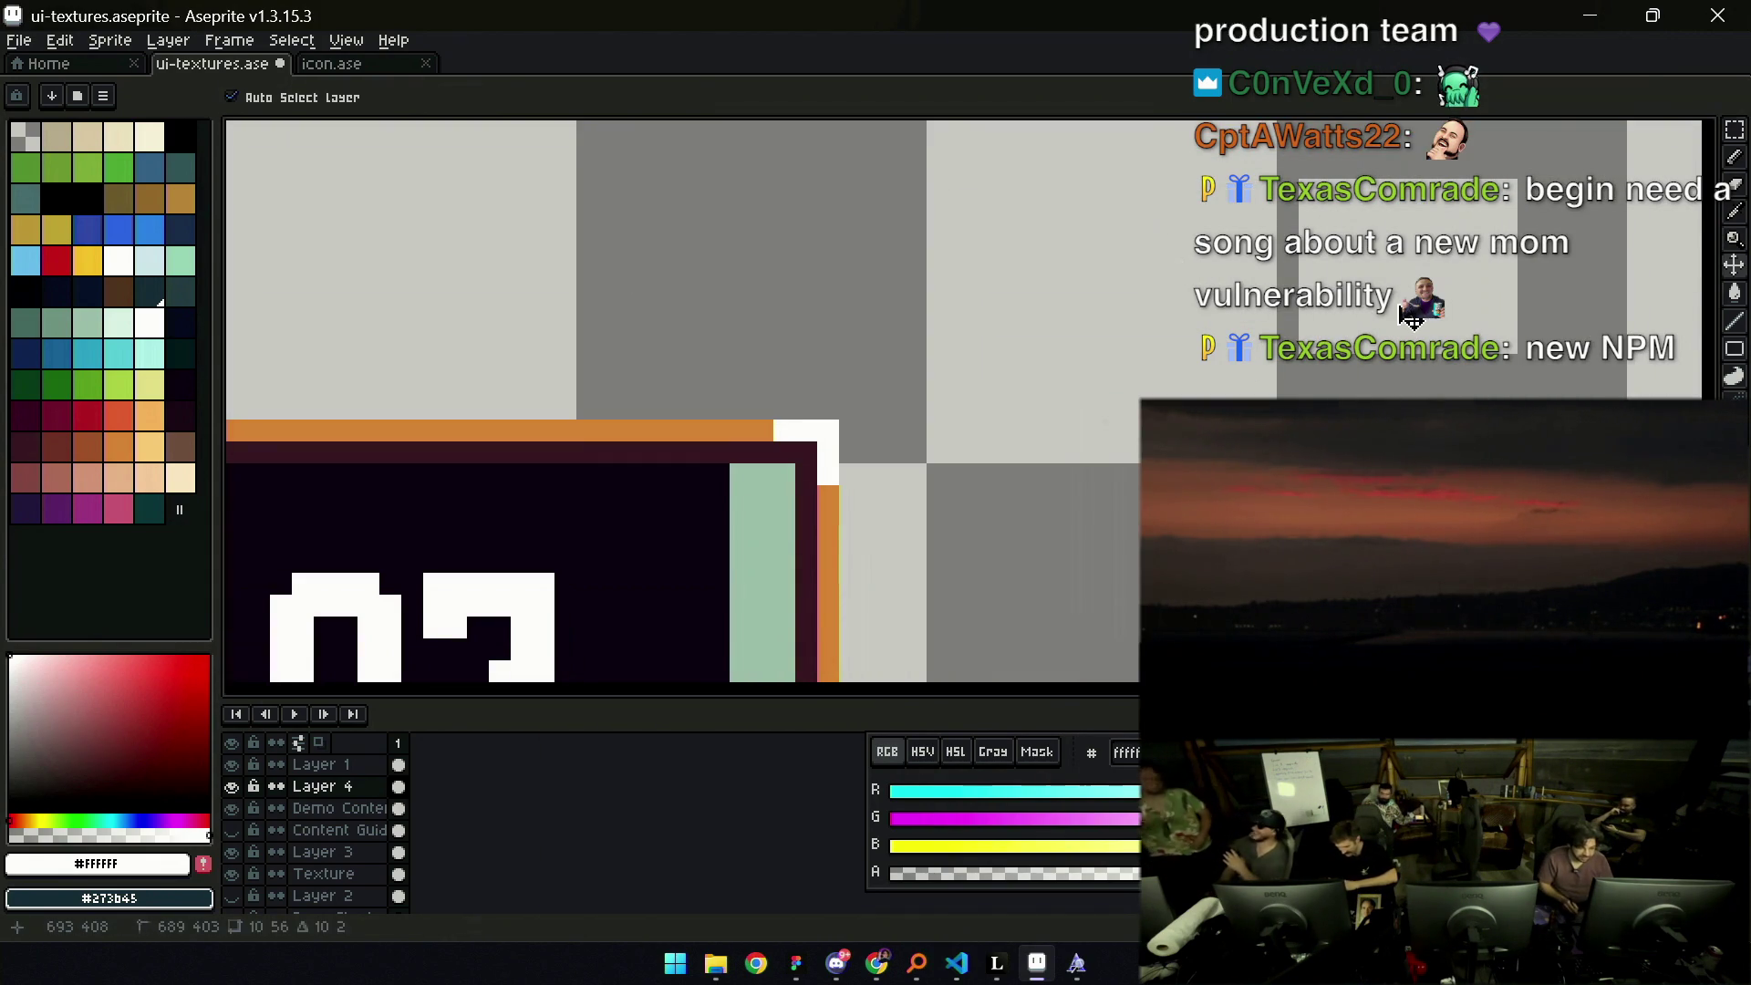
scroll(1368, 312, "down", 2)
scroll(1340, 310, "down", 1)
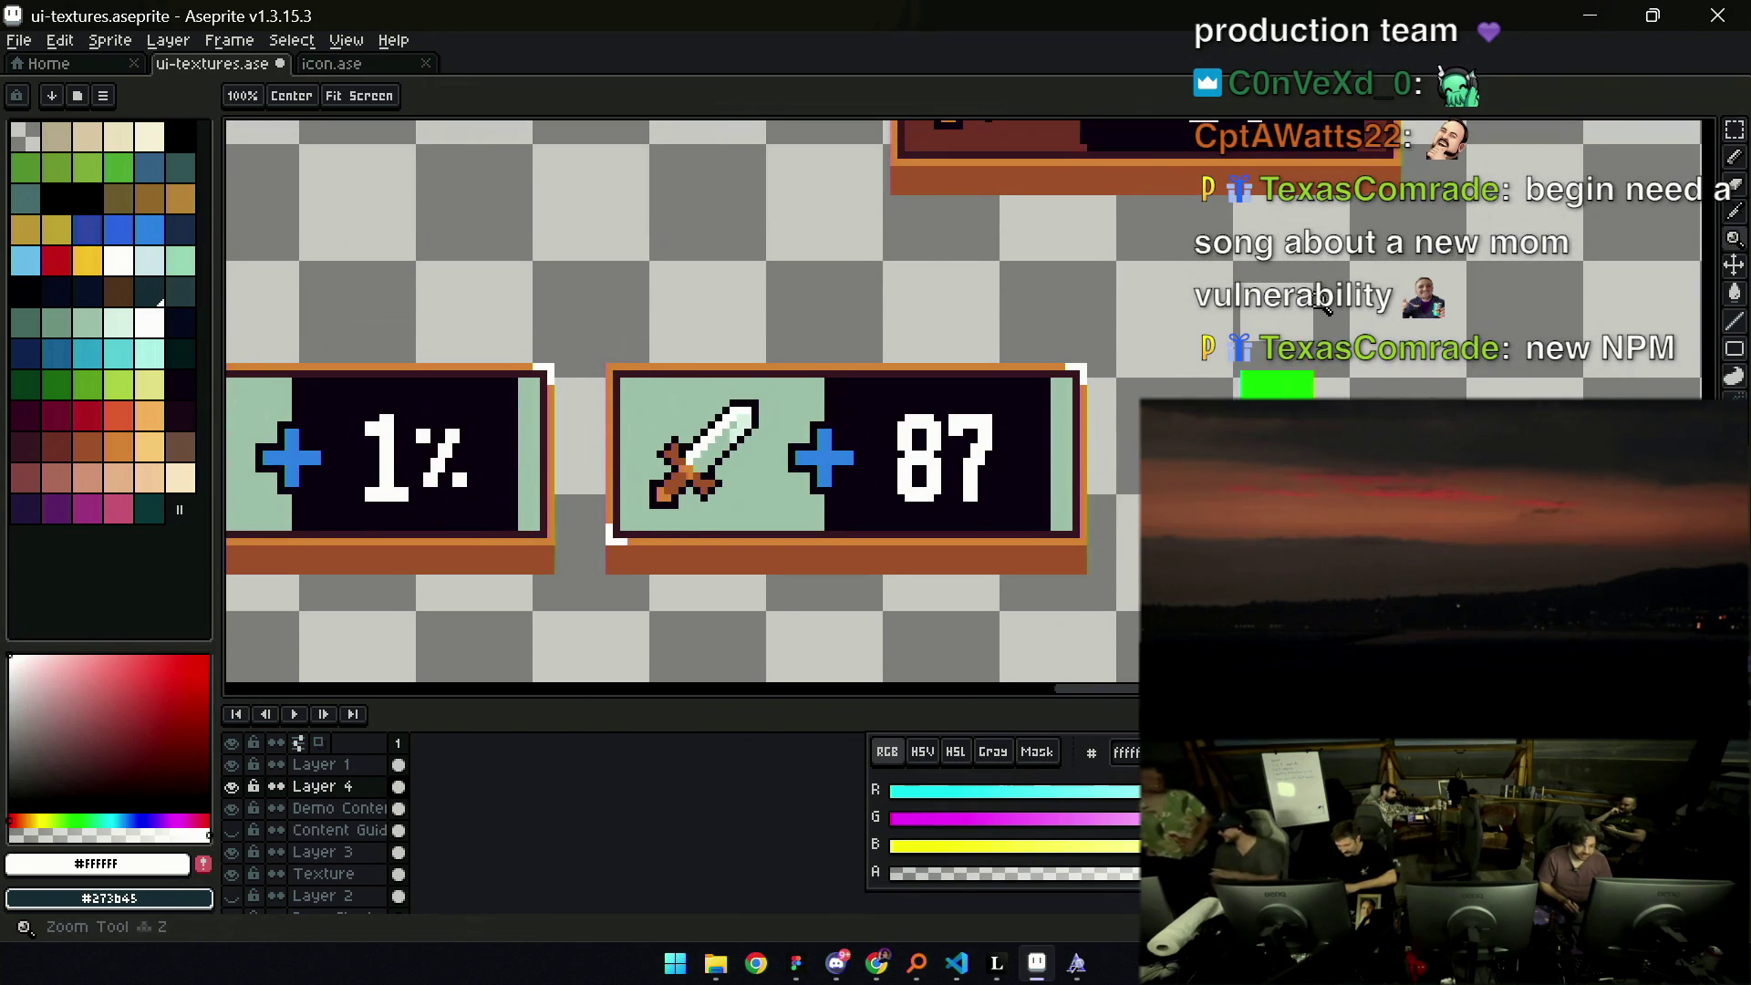
scroll(1298, 274, "up", 1)
scroll(1296, 290, "up", 2)
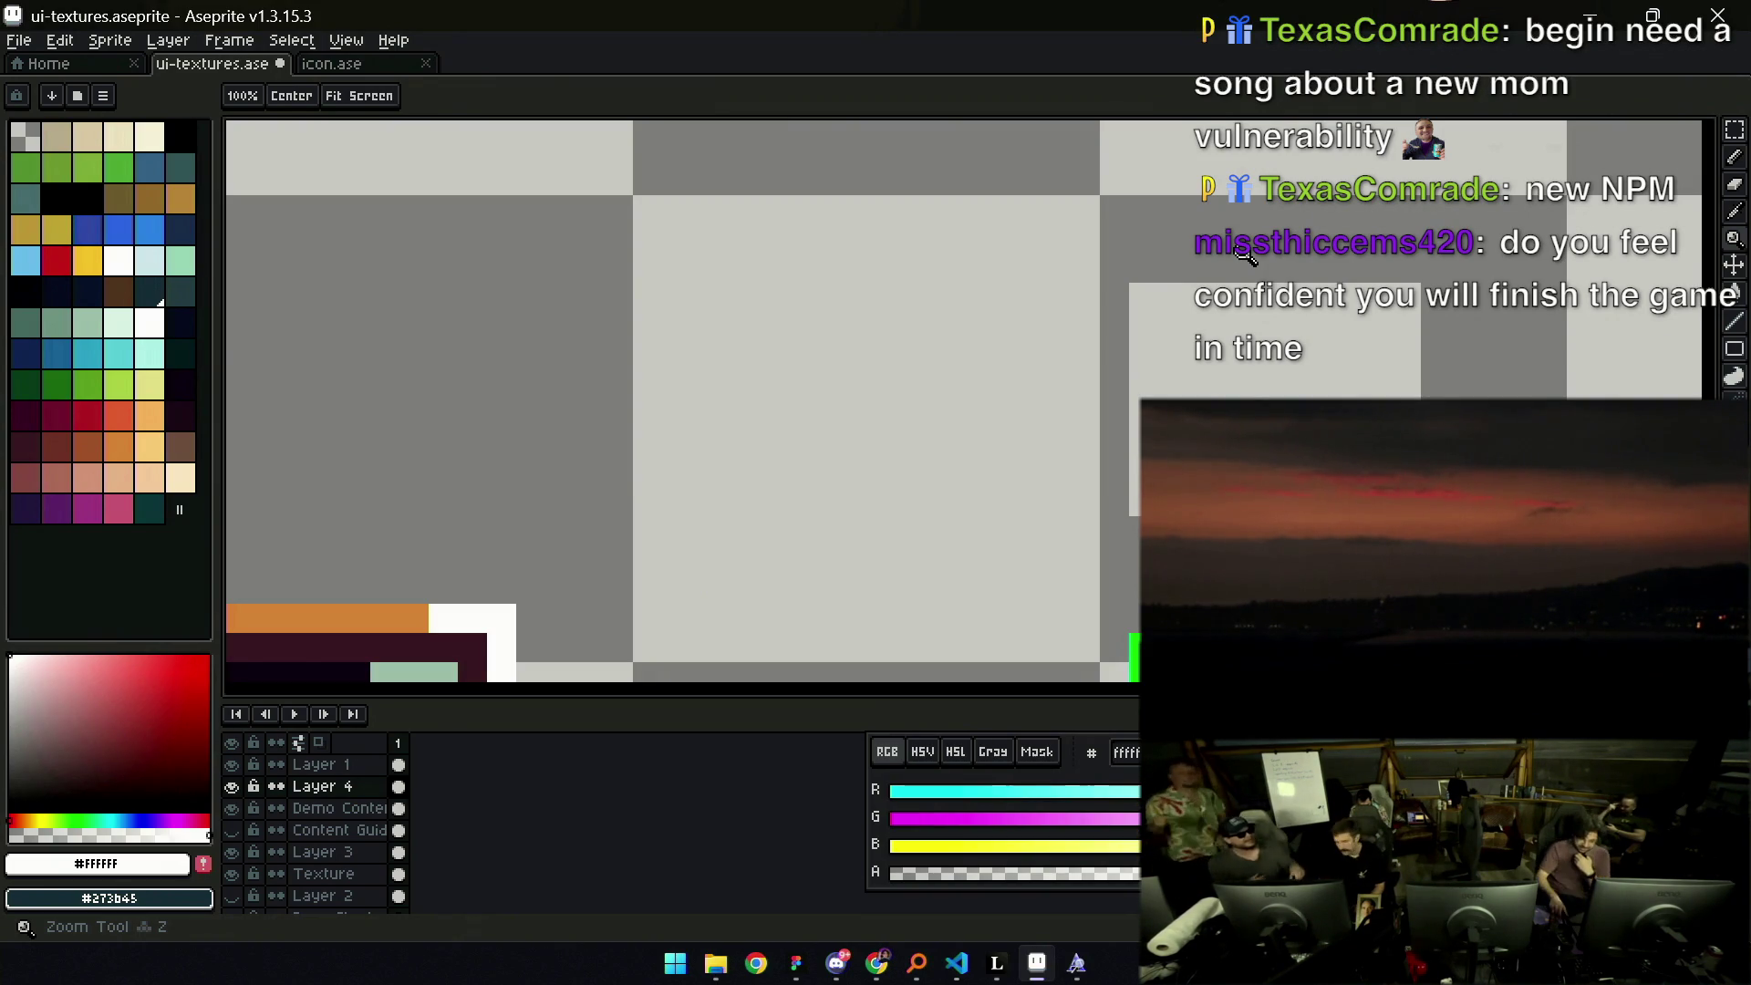
key("v")
mouse_move(1160, 392)
left_mouse_down()
mouse_move(795, 415)
mouse_move(808, 442)
mouse_move(1135, 415)
mouse_move(1186, 389)
left_mouse_up()
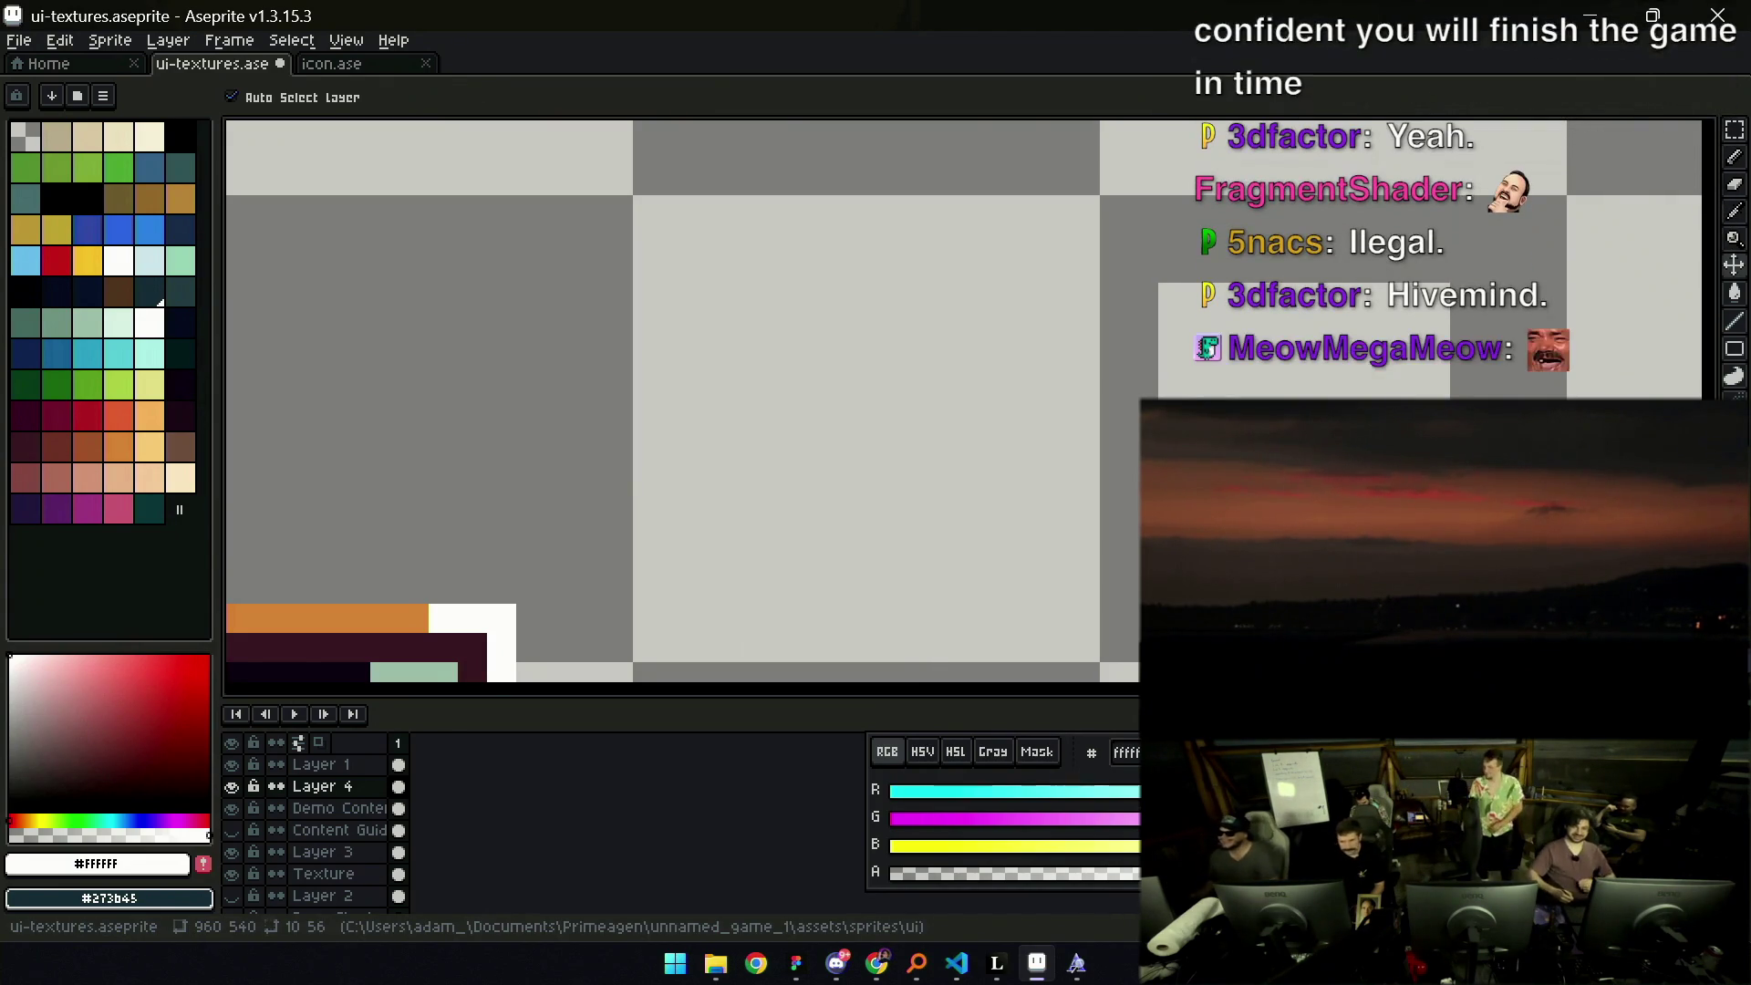
key("z")
right_click(1123, 378)
Bring the upgrade card row into view and make the Texture layer active
left_click_drag(1124, 378, 1213, 228)
scroll(1213, 411, "down", 2)
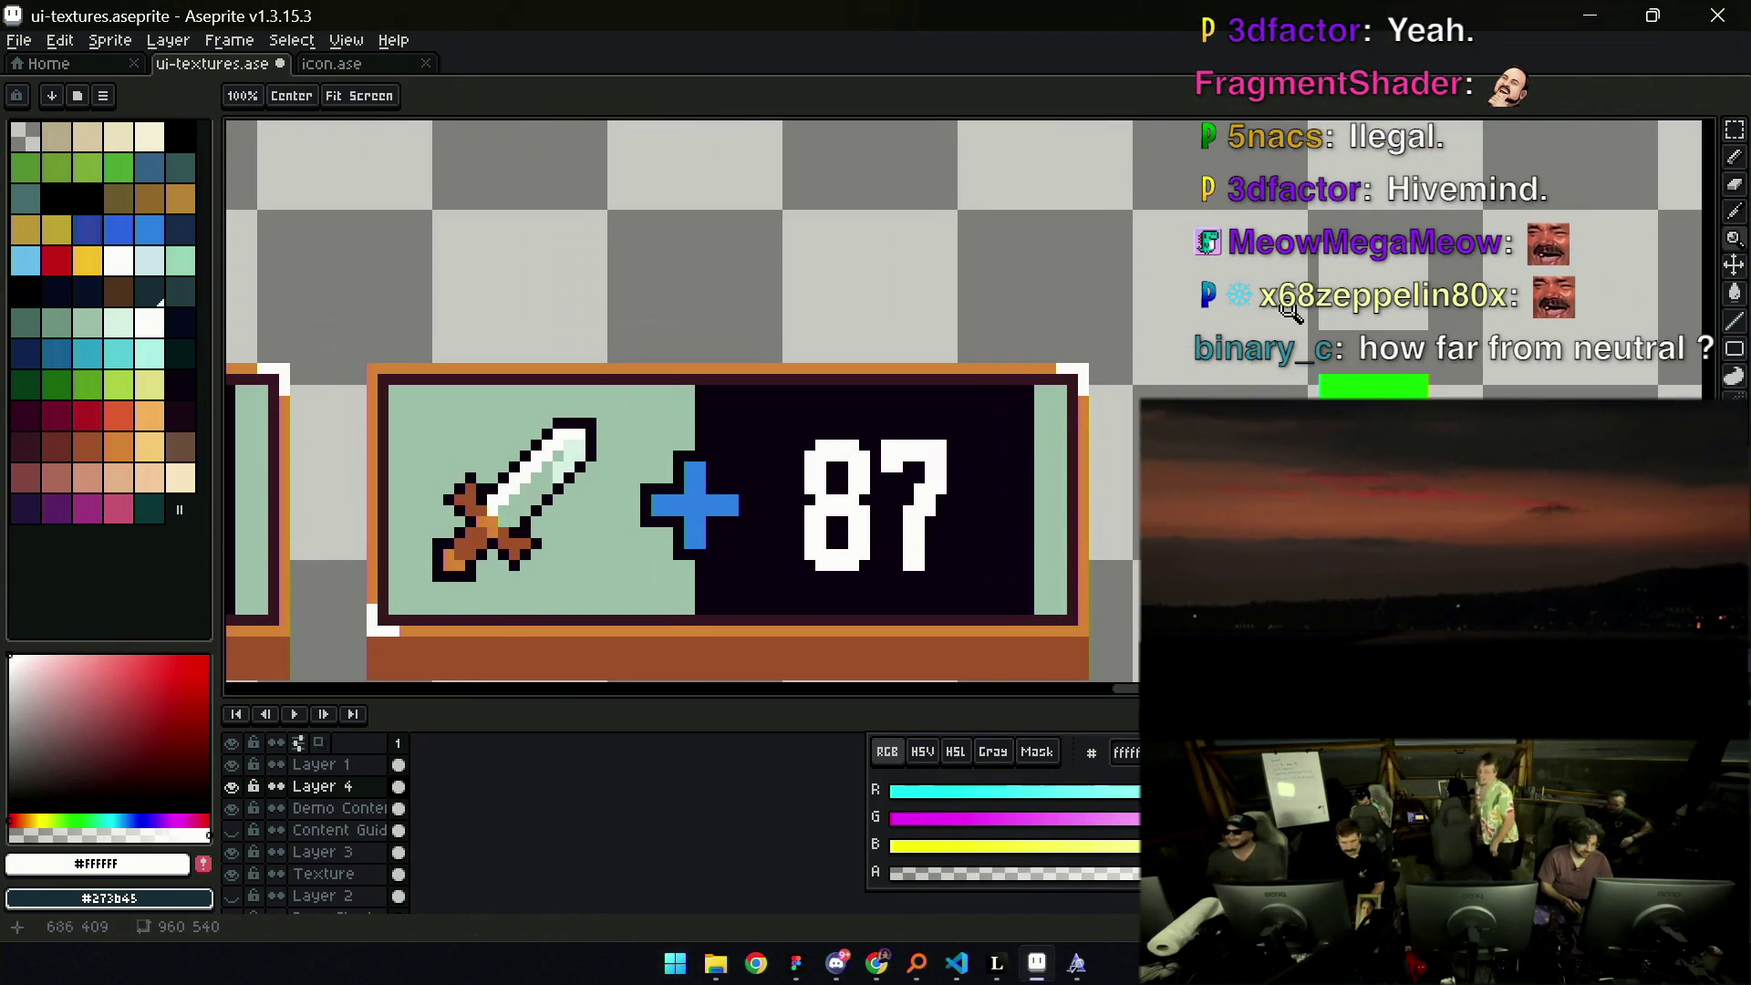
left_click_drag(1149, 340, 1275, 340)
scroll(1275, 340, "down", 2)
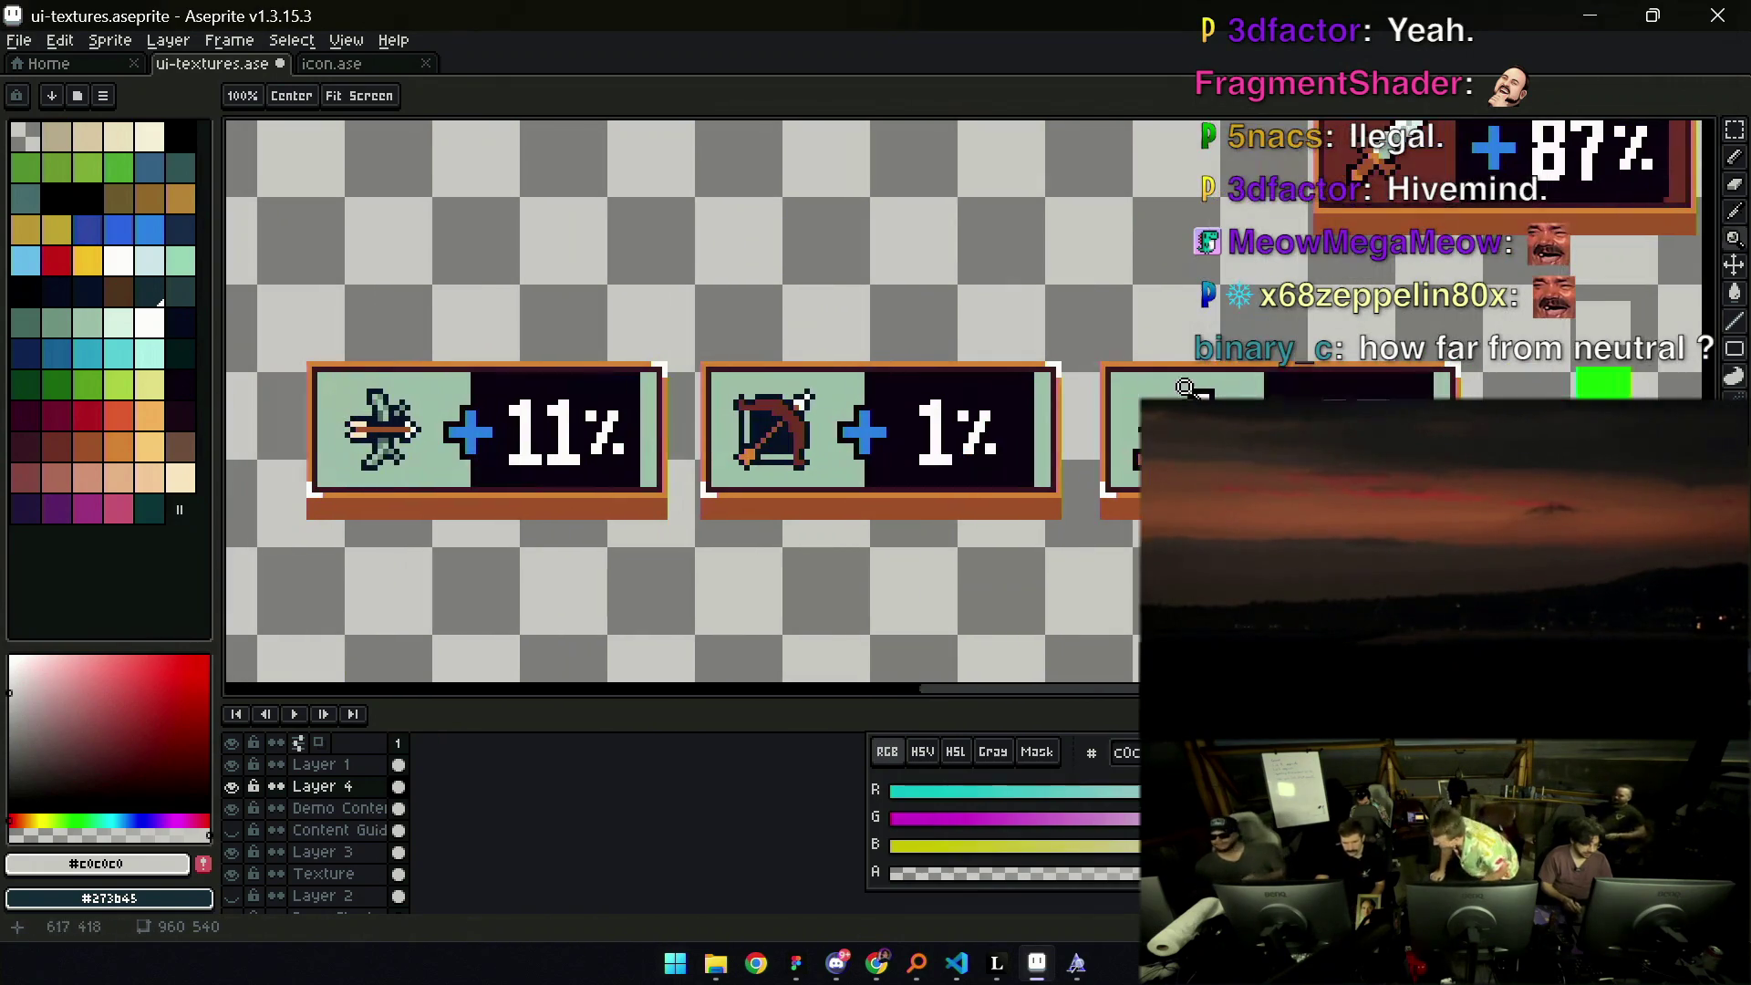
key("v")
left_click(452, 480)
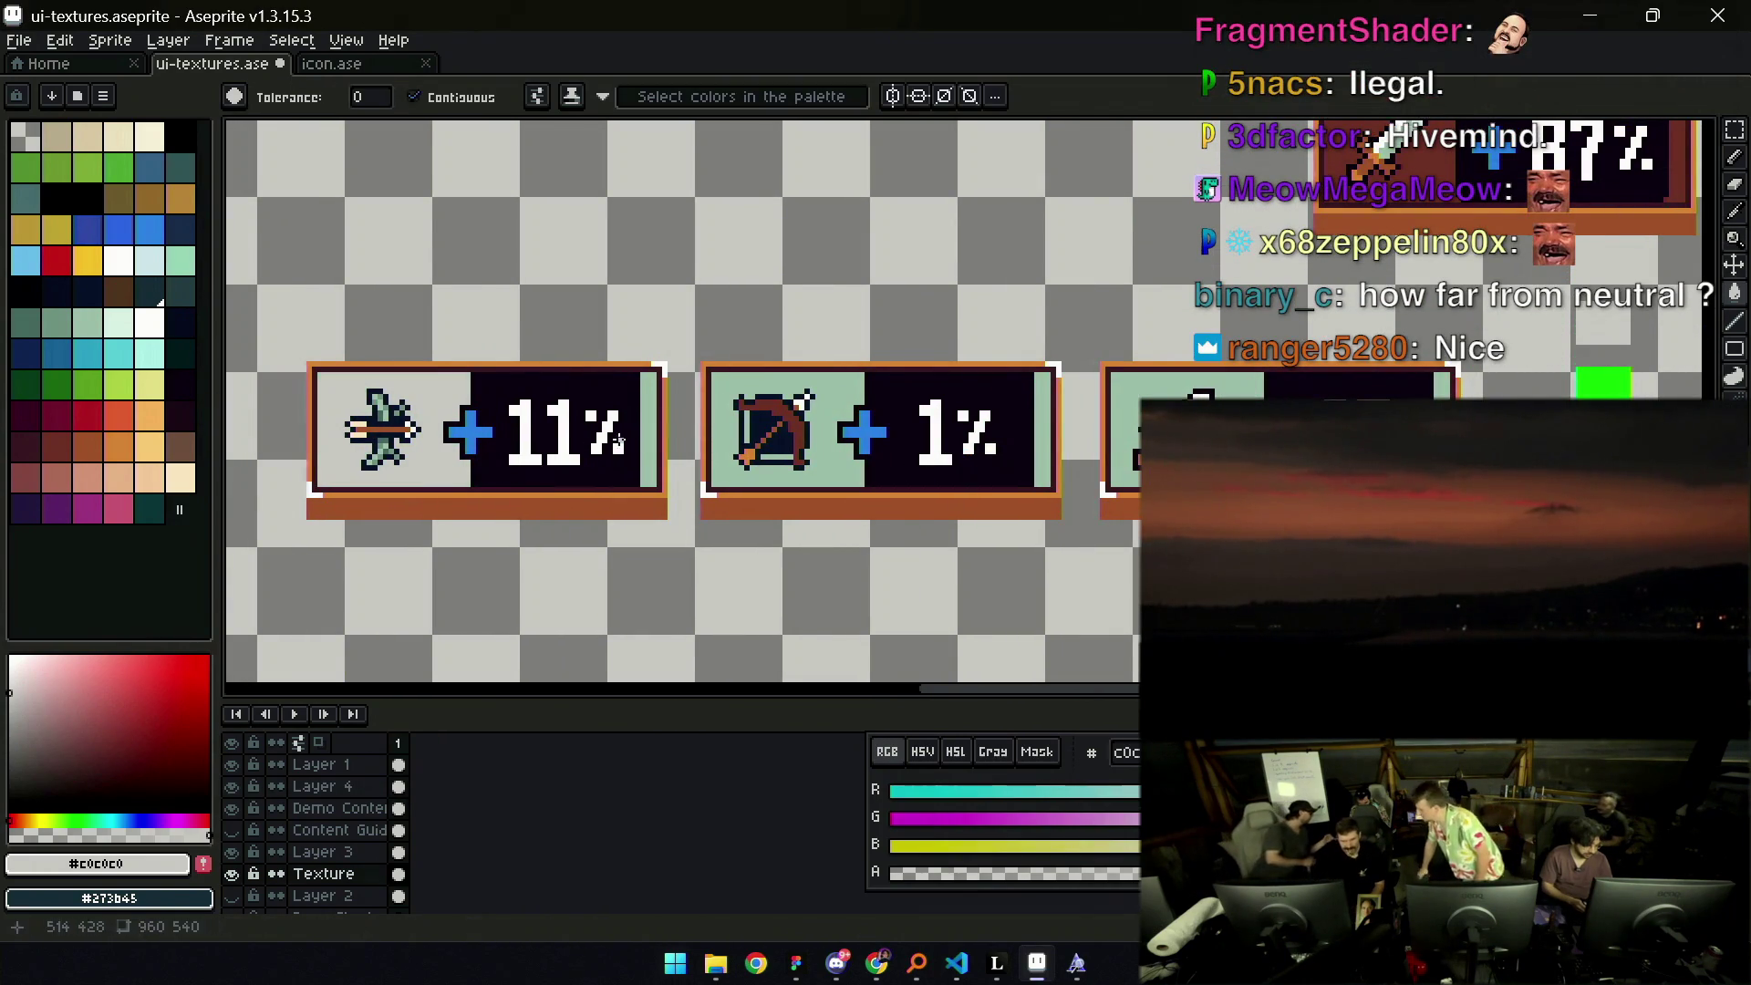
key("z")
scroll(835, 376, "down", 1)
left_click_drag(835, 376, 772, 407)
Paint-bucket the bow card green #1EFF00 and the sword card blue #0070DD
key("i")
left_click(1265, 420)
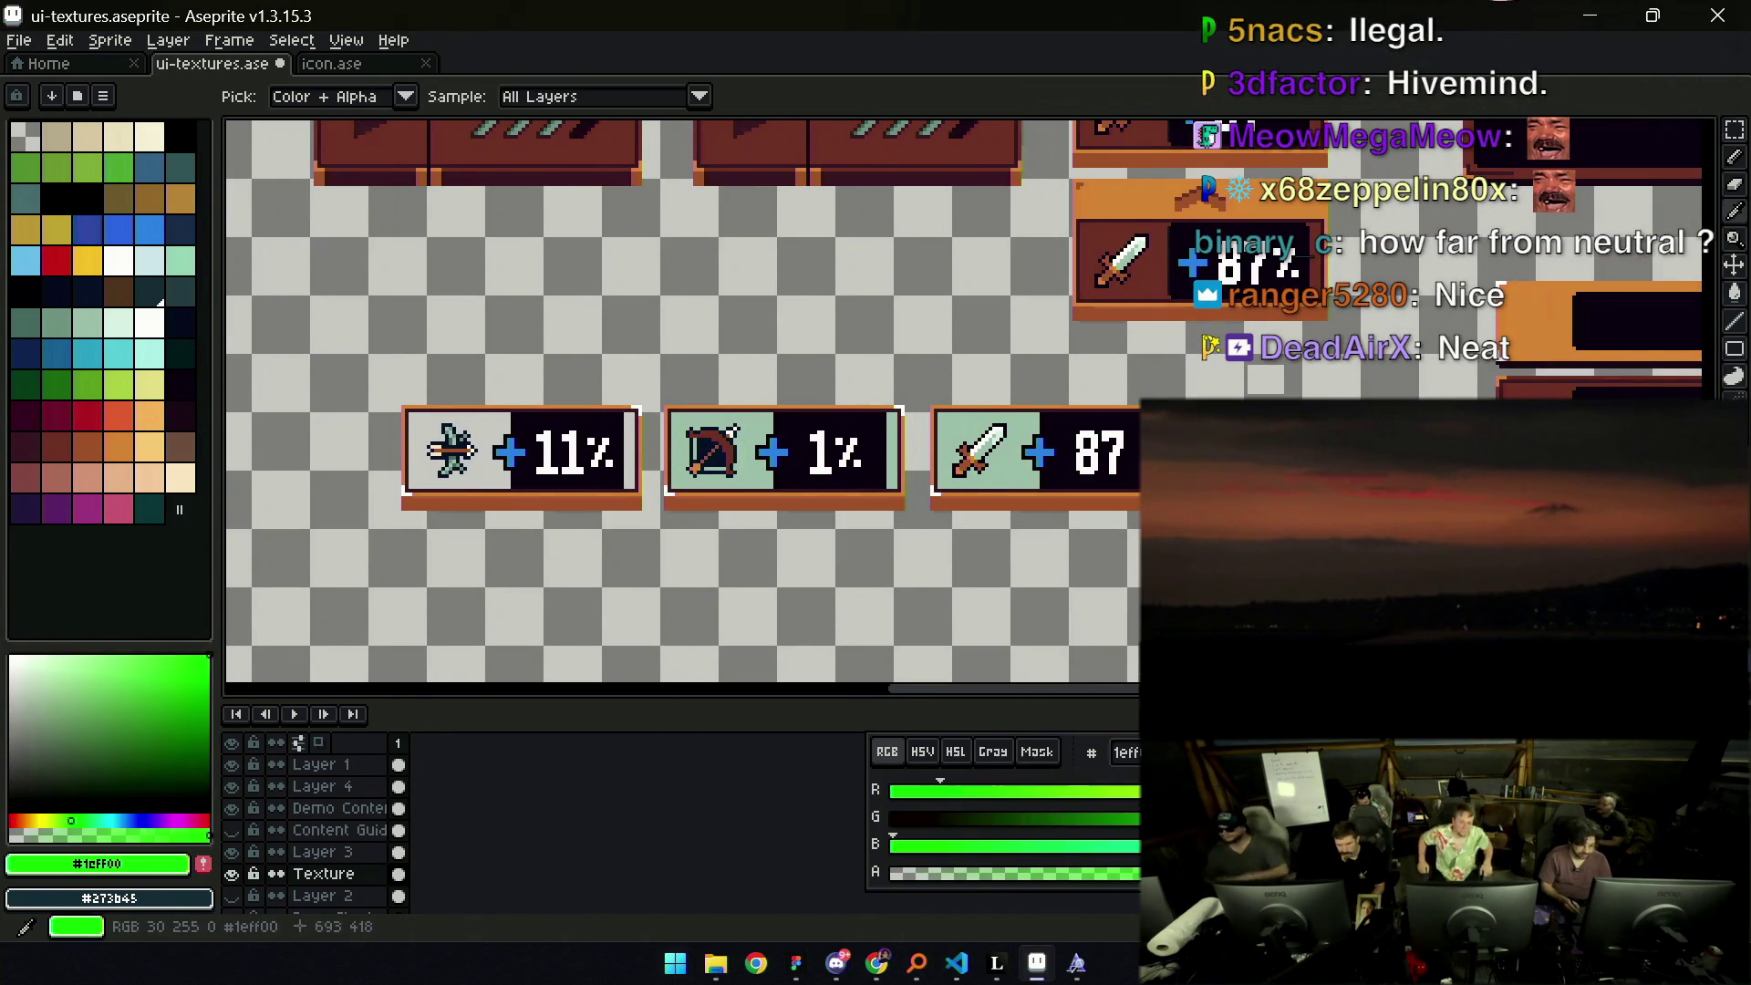
key("g")
left_click(720, 456)
left_click(896, 455)
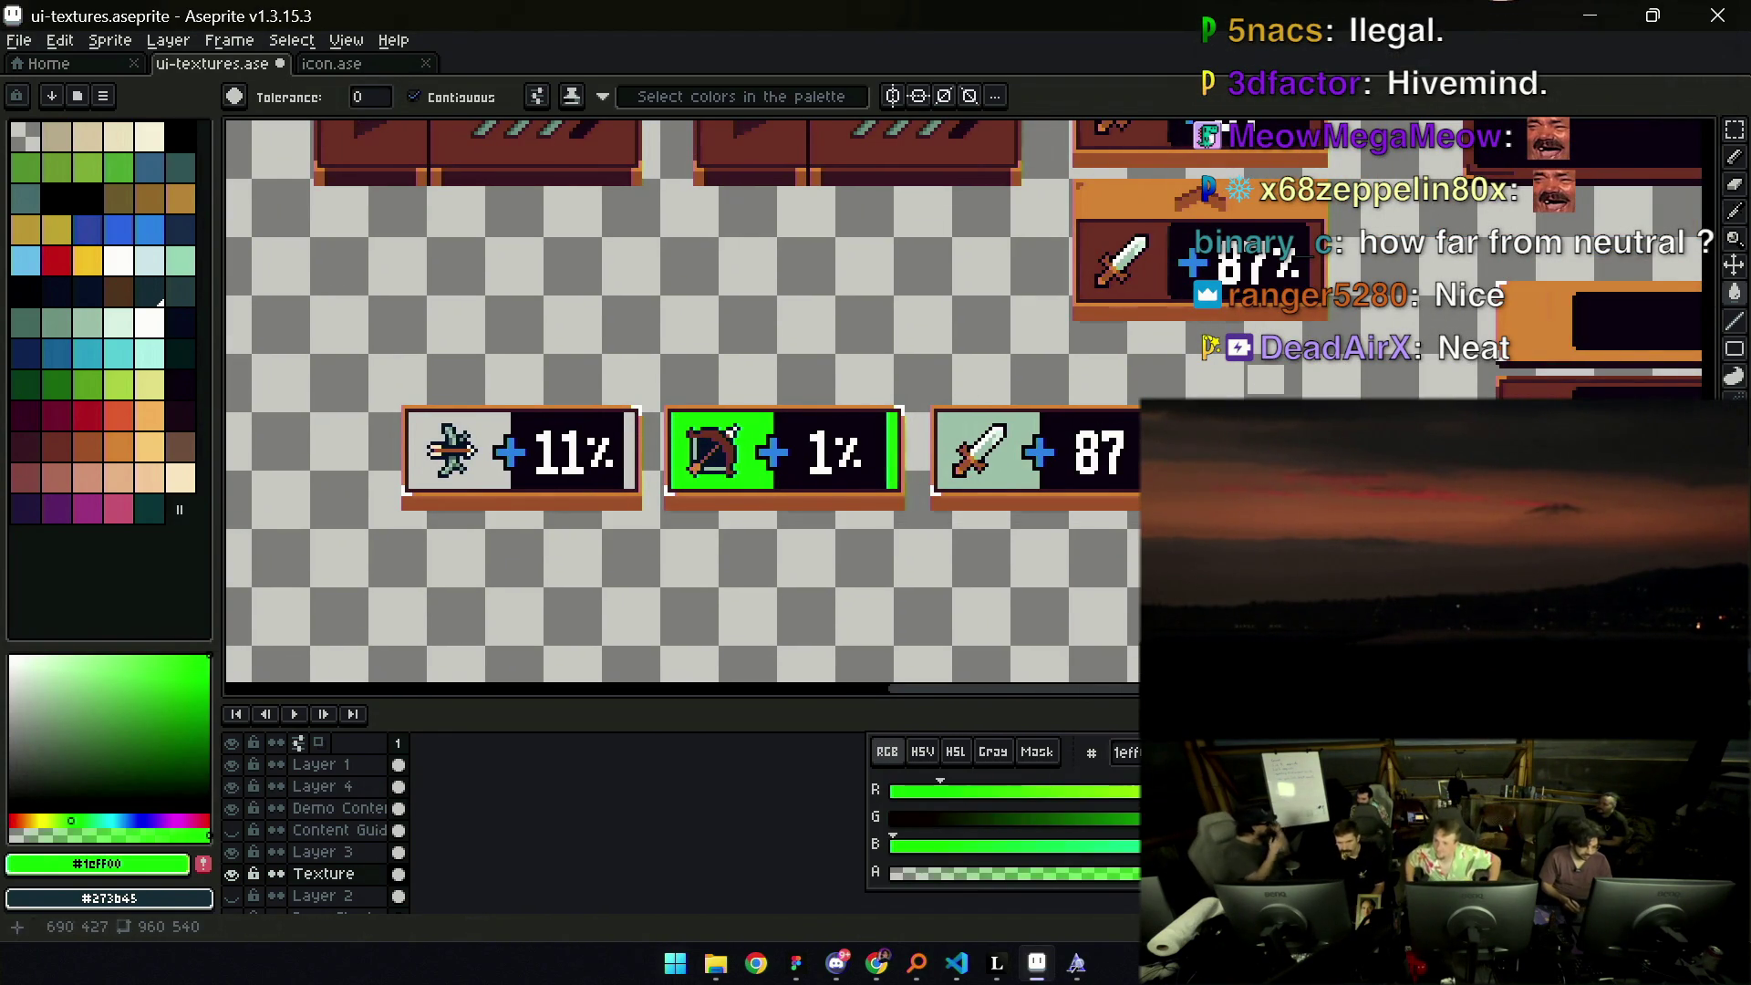
key("i")
left_click(1039, 451)
key("g")
left_click(994, 465)
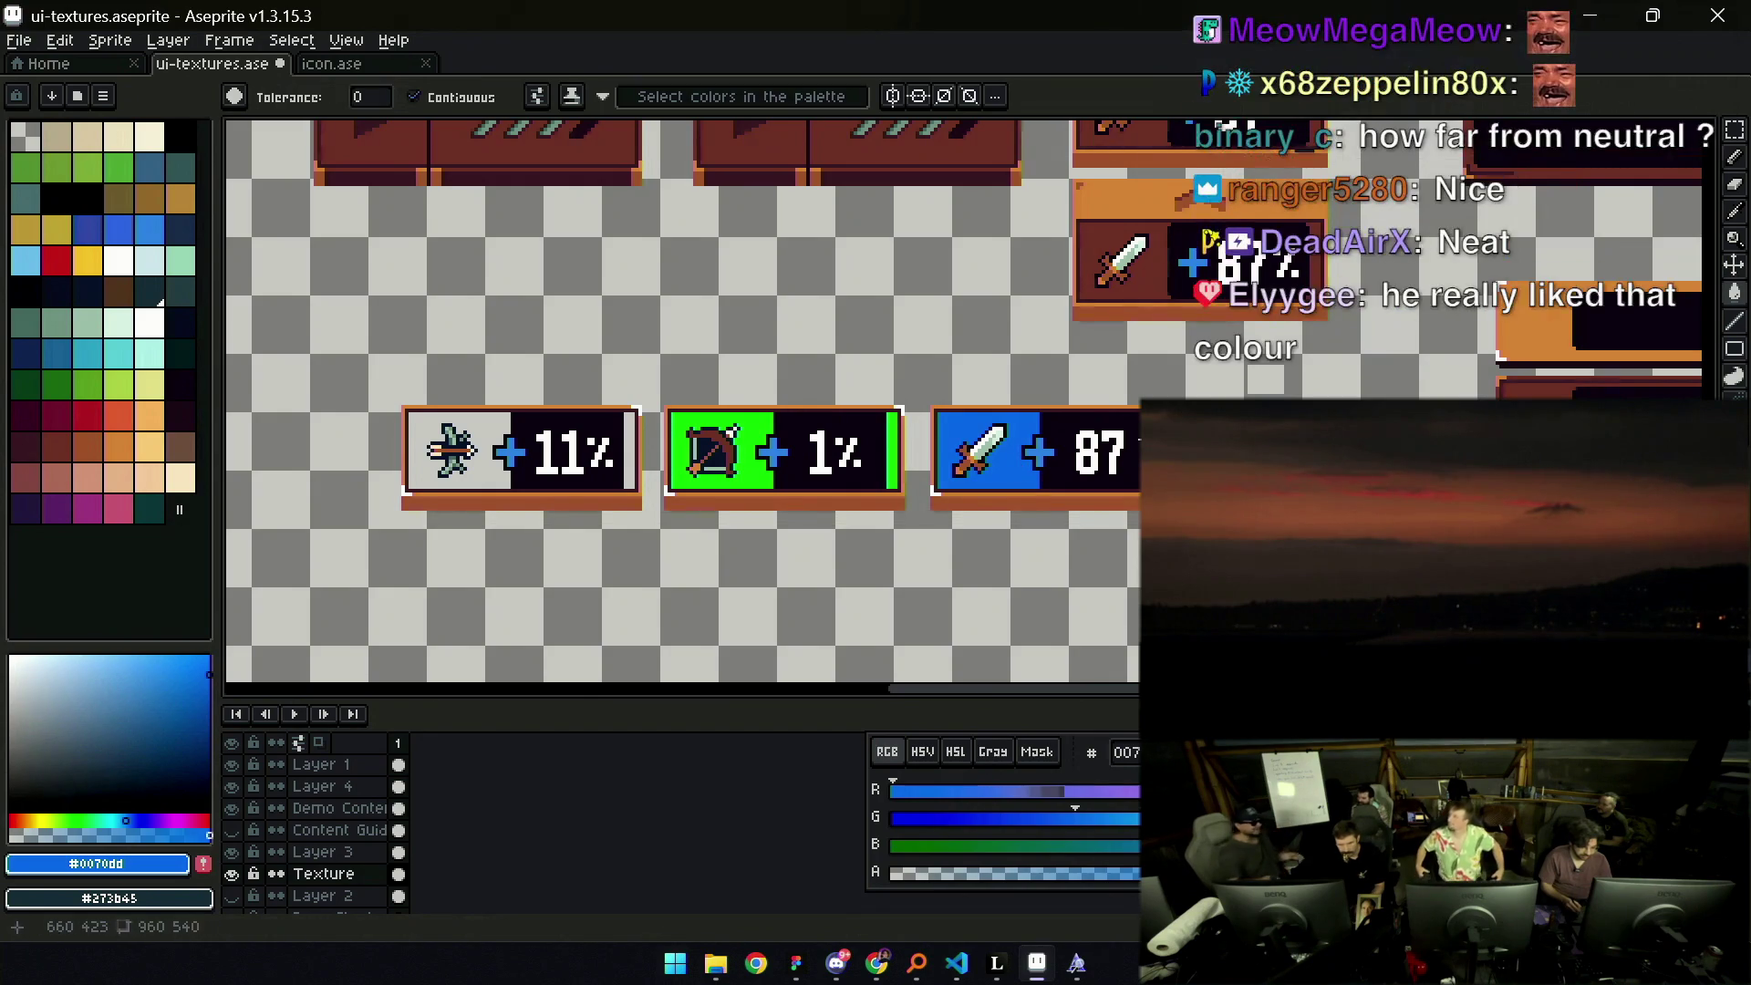
Inspect the sword card up close and pick white as the paint colour
key("z")
scroll(1104, 414, "down", 1)
scroll(1009, 410, "up", 1)
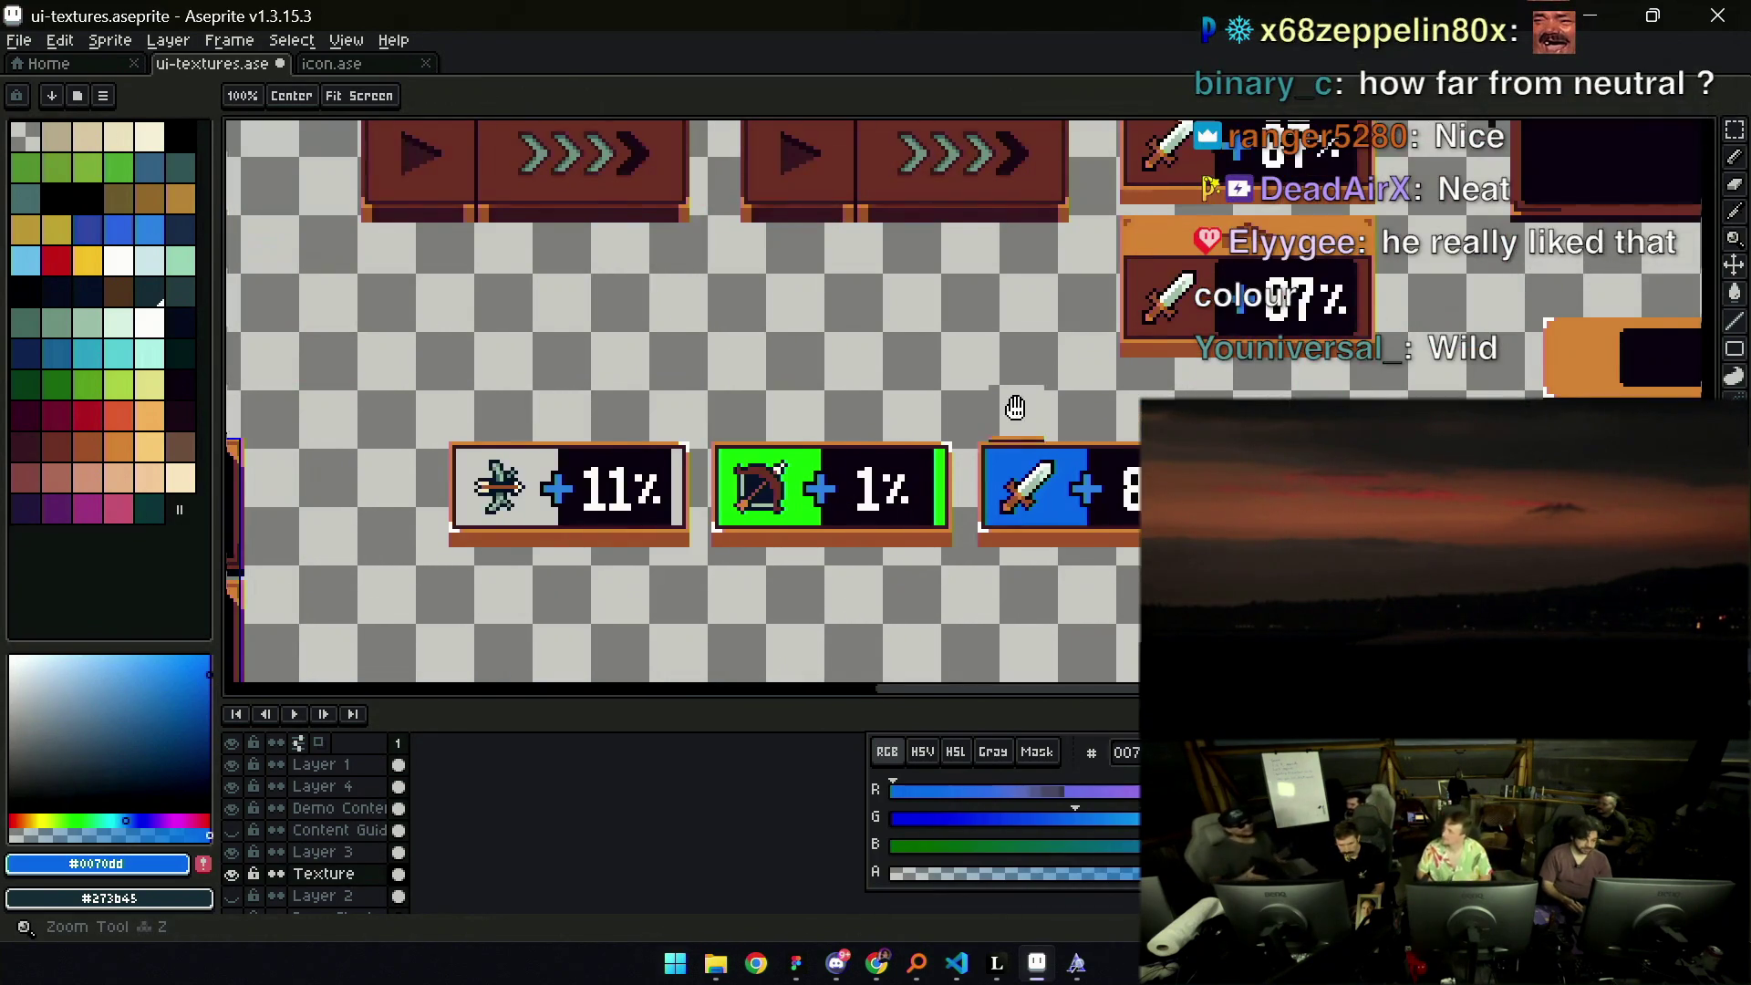
scroll(997, 456, "up", 1)
left_click_drag(1014, 456, 964, 574)
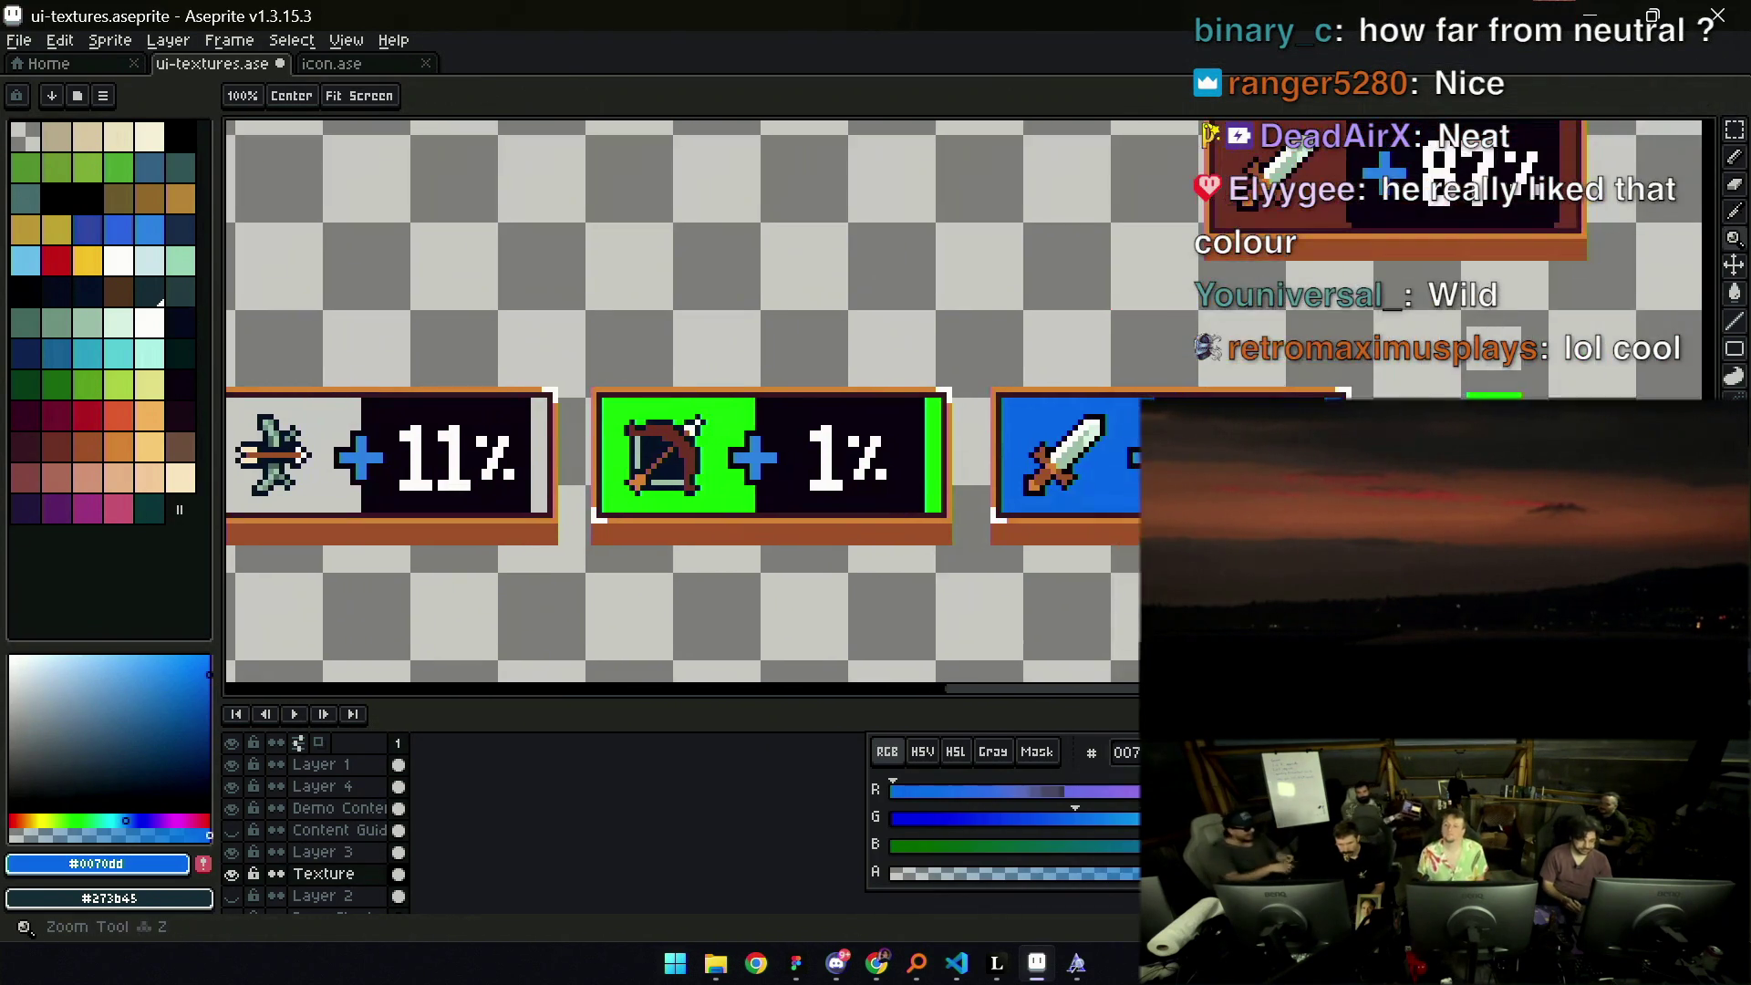
scroll(1048, 511, "up", 1)
scroll(1088, 483, "up", 1)
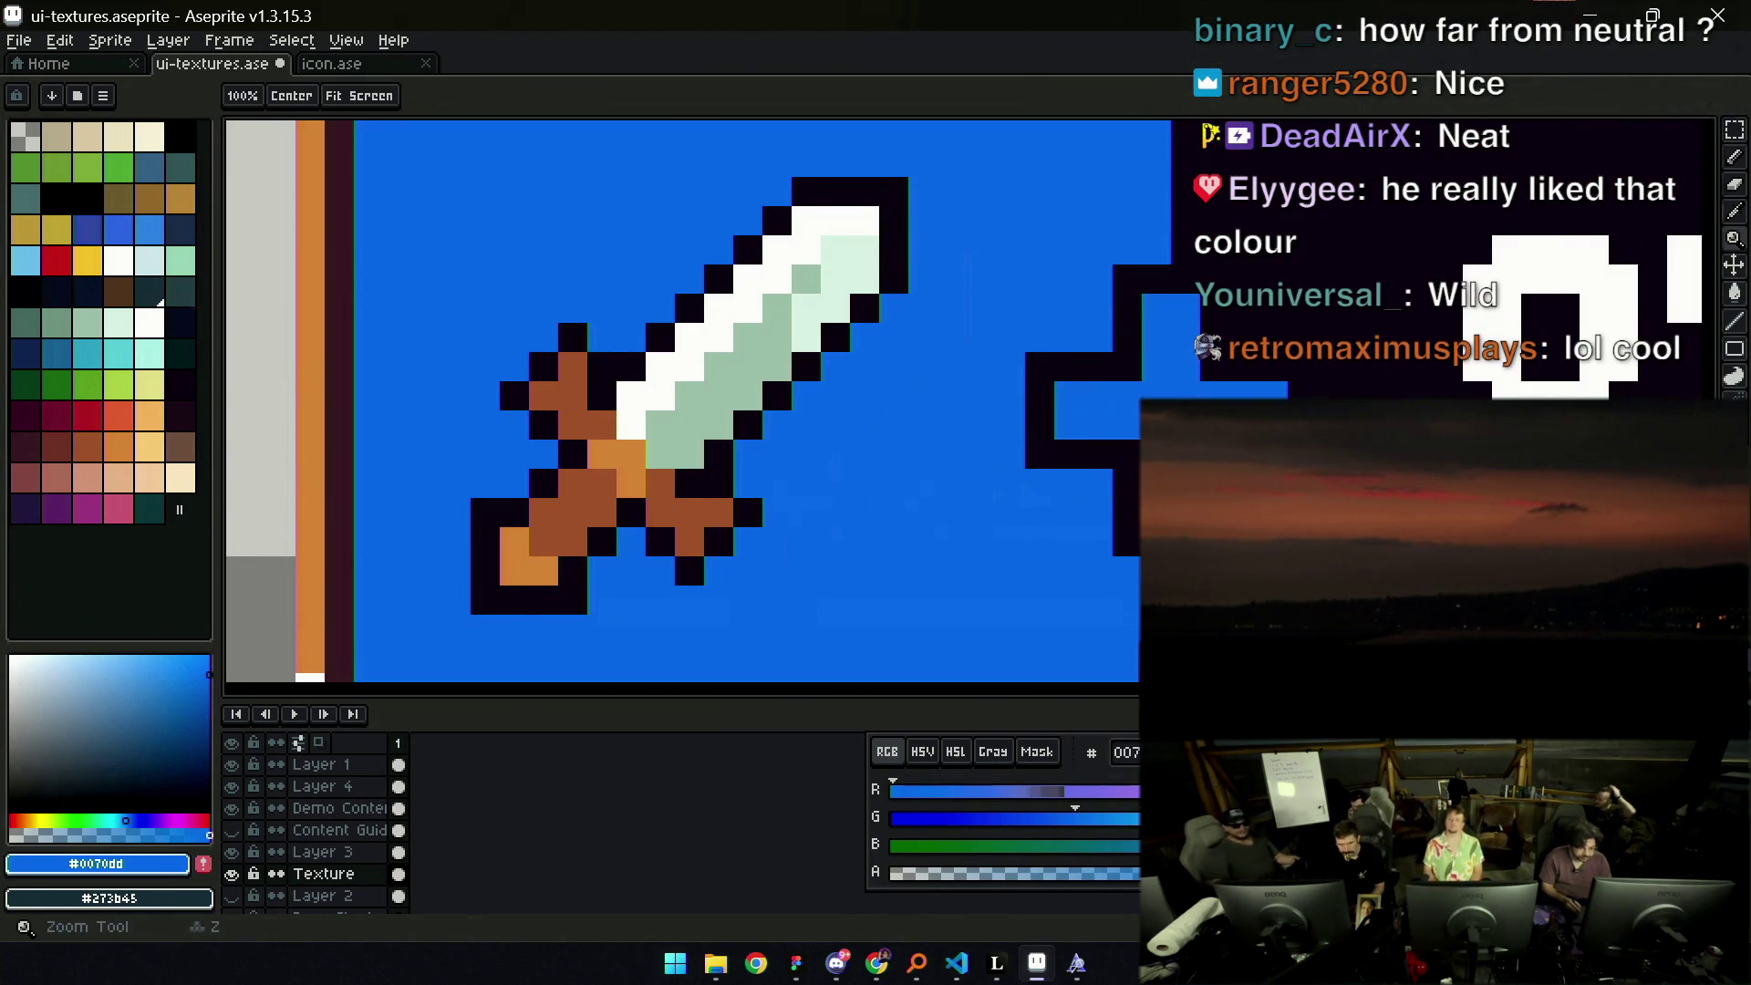
scroll(1087, 483, "down", 2)
scroll(1085, 474, "down", 1)
scroll(1095, 452, "down", 2)
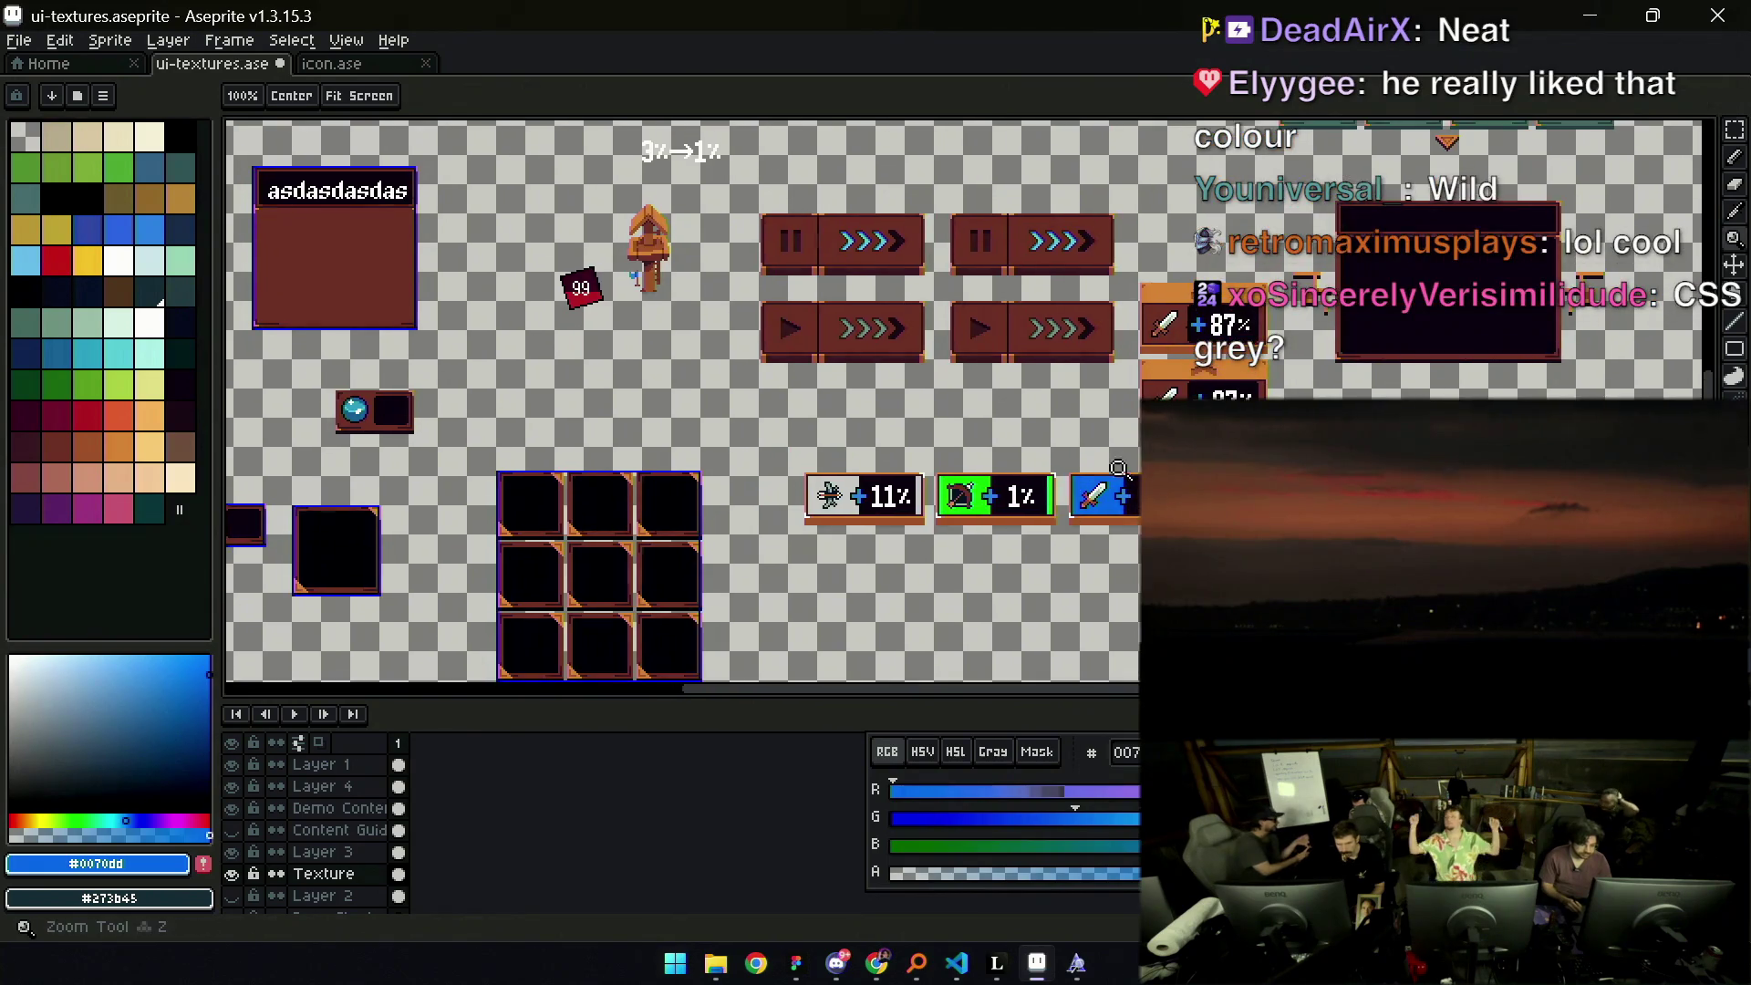
scroll(1094, 447, "up", 2)
scroll(1094, 433, "up", 1)
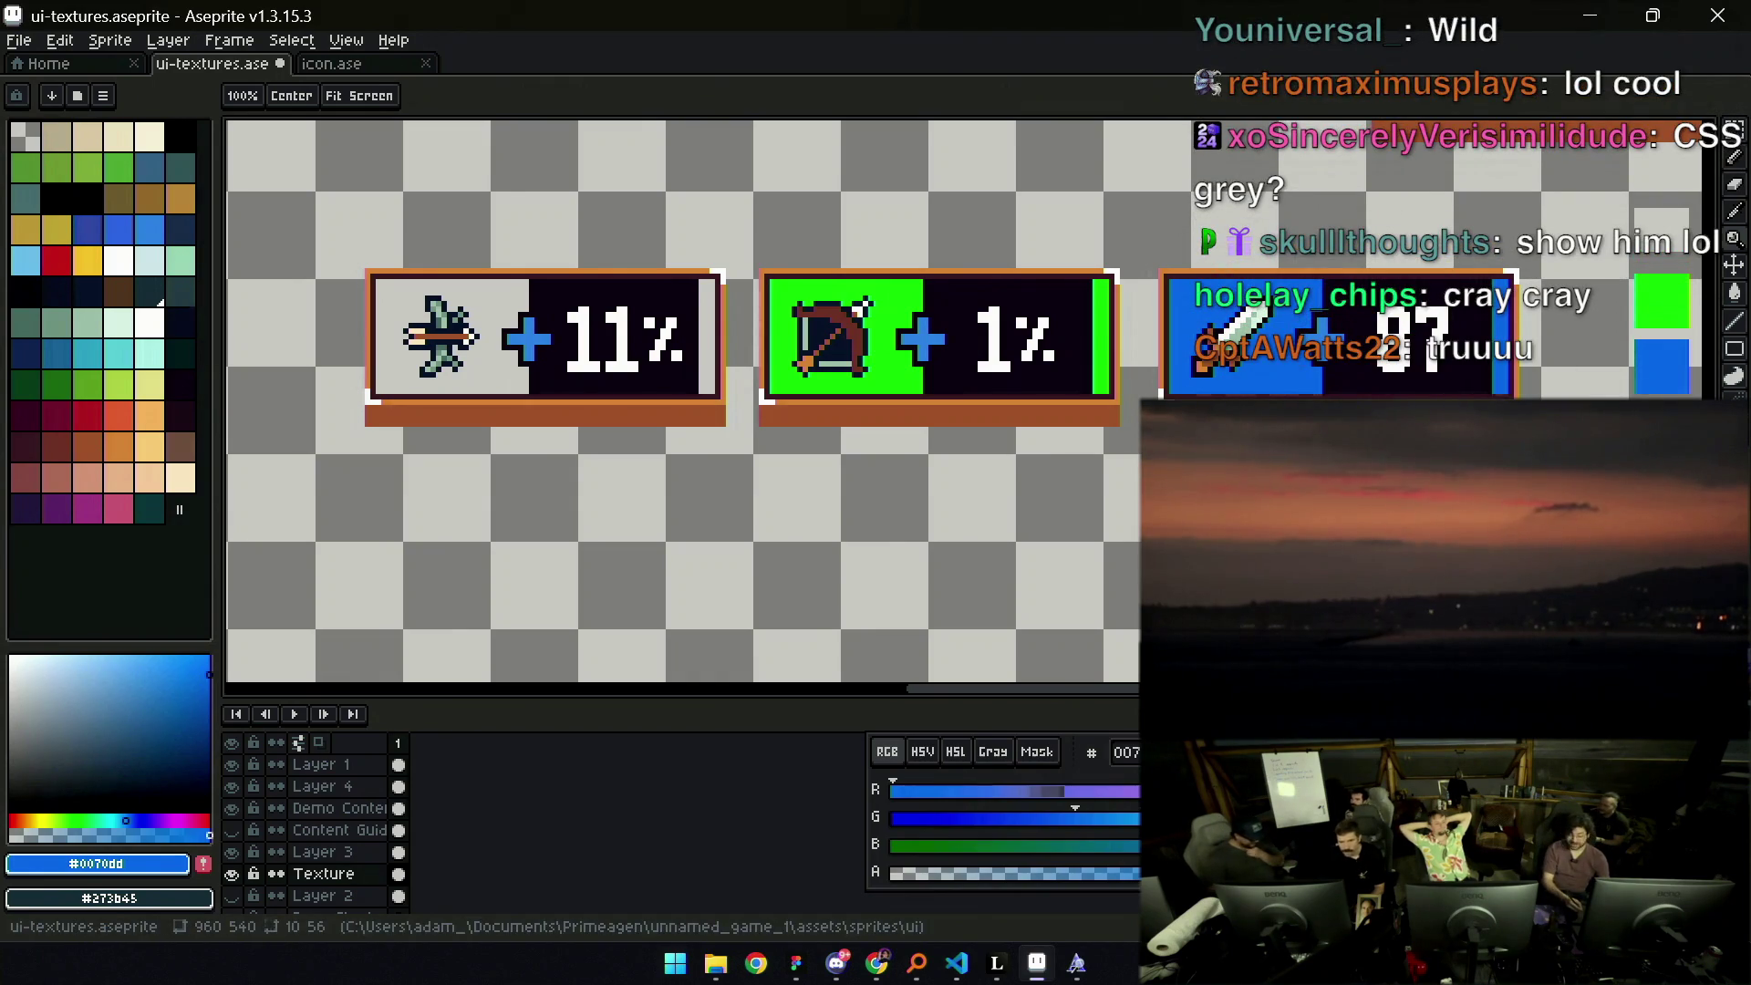
left_click(617, 331, "alt")
Paint Bucket-fill the crossbow card's plus sign with white, then zoom in on the card row
key("g")
left_click(526, 339)
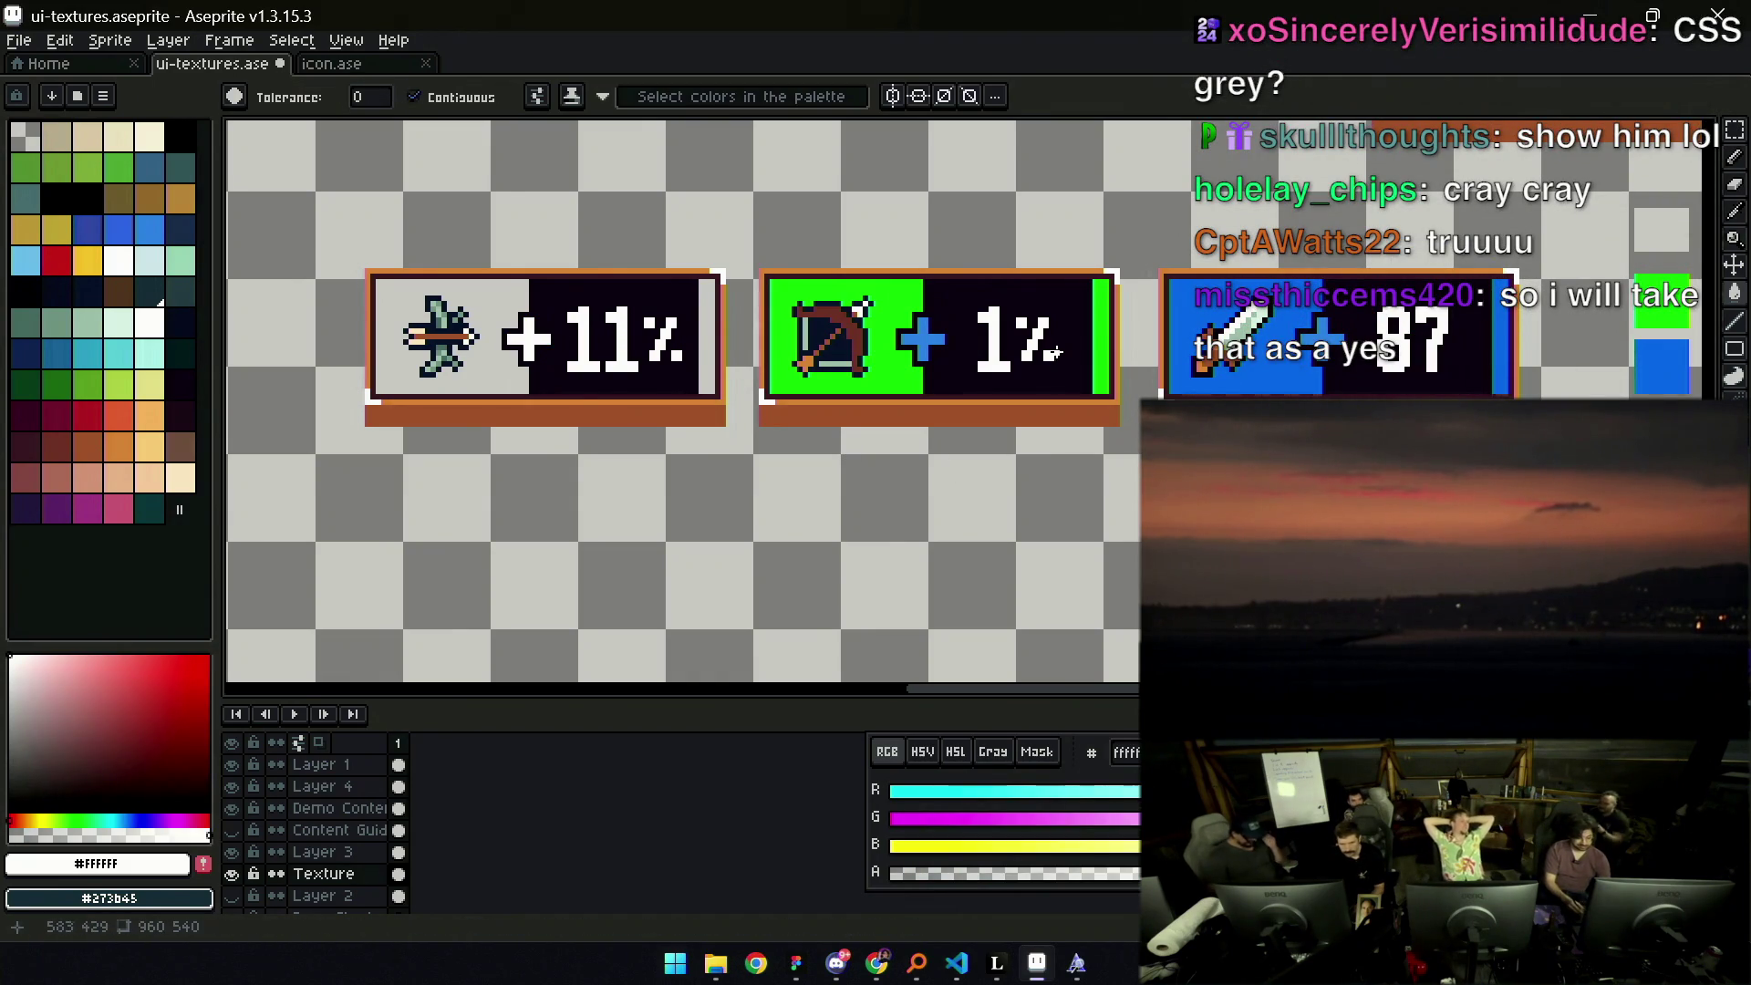
key("z")
scroll(1001, 368, "down", 3)
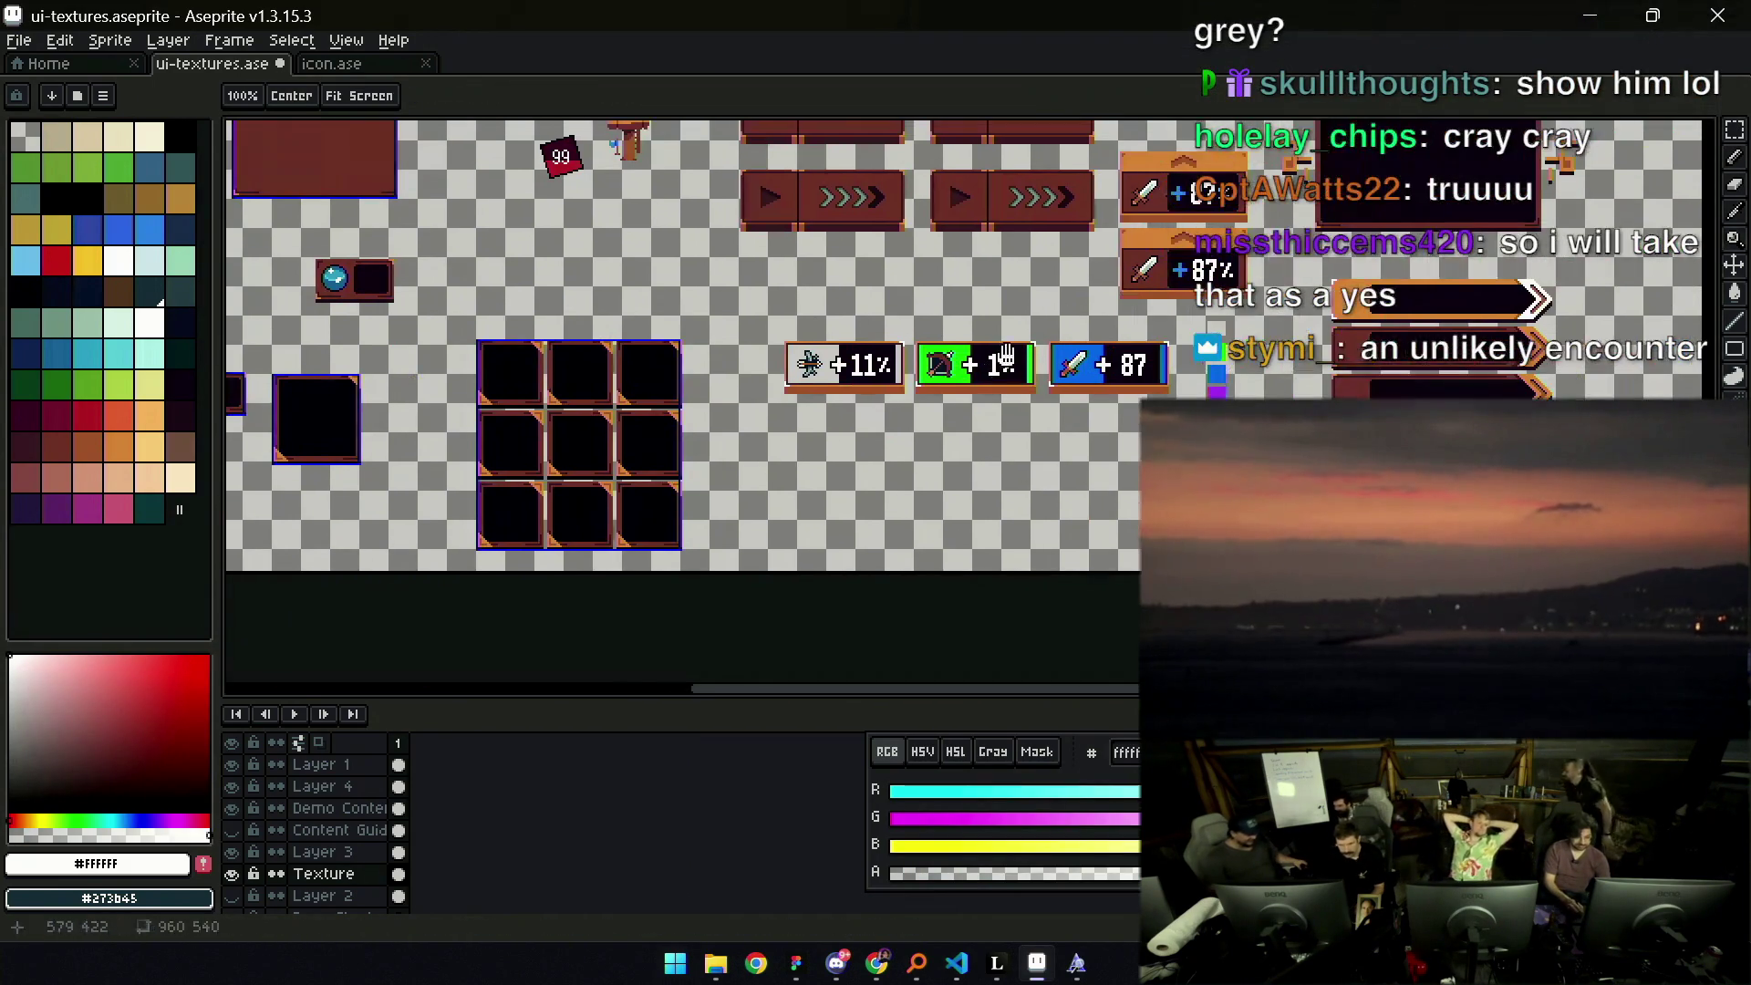
left_click(1062, 276)
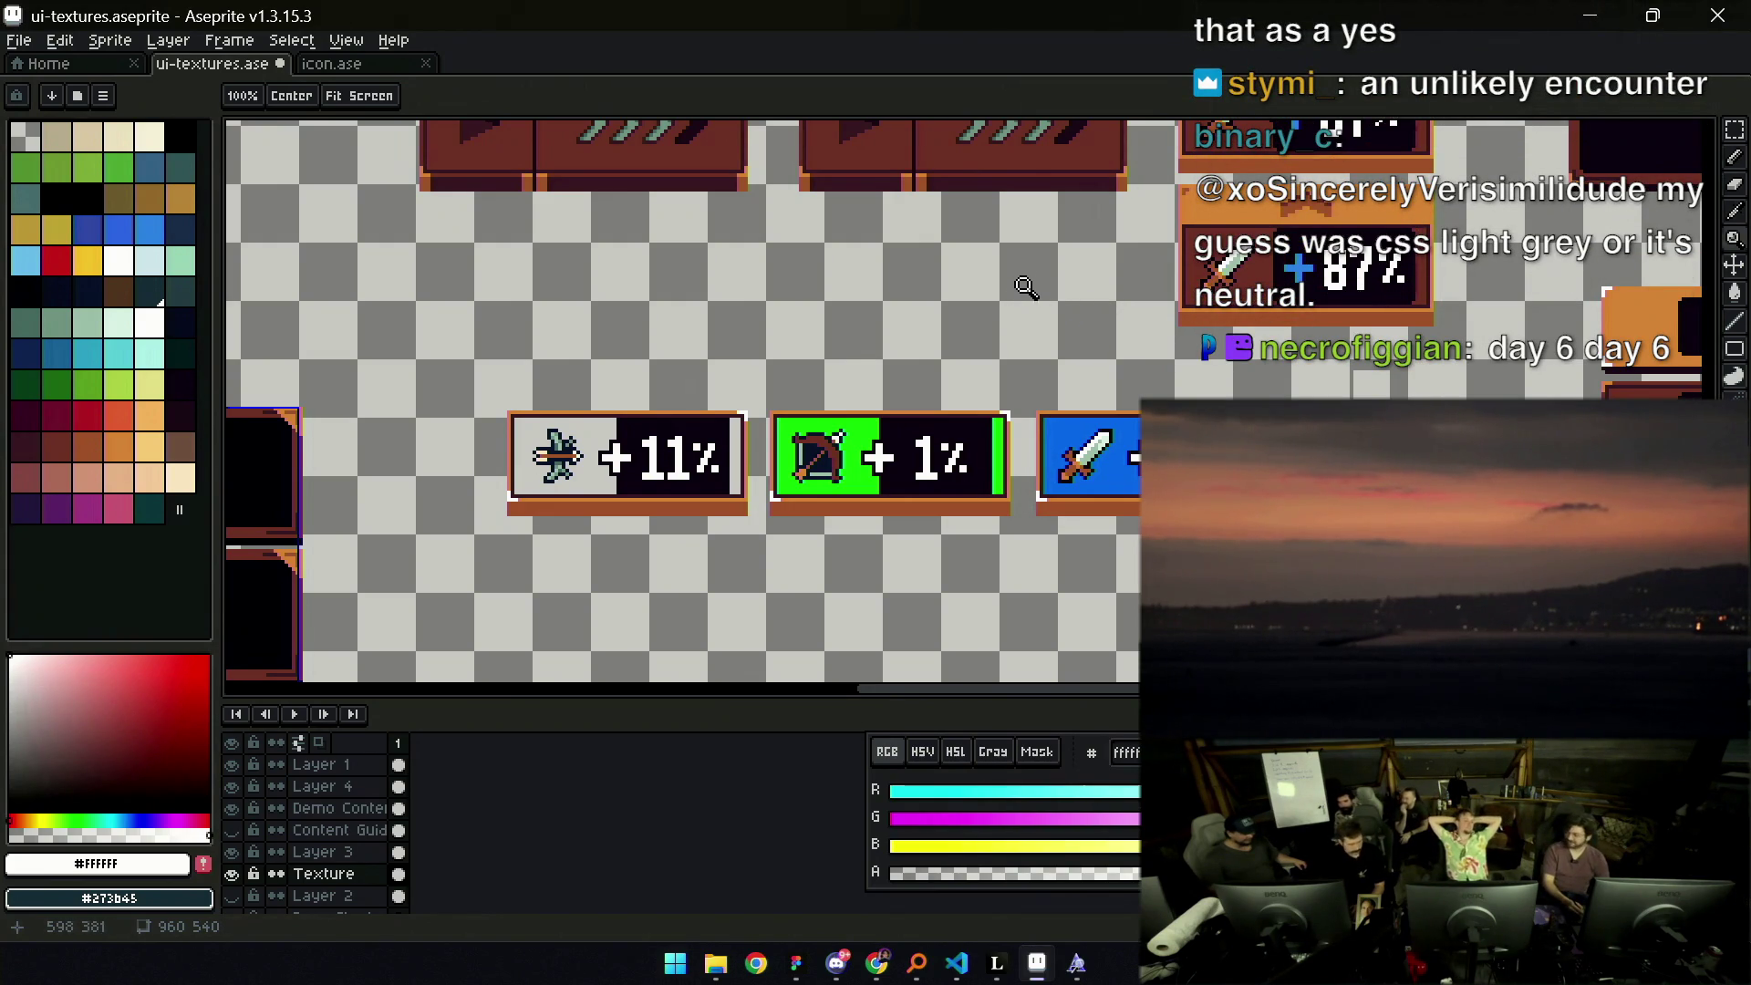
key("v")
key("z")
key("z")
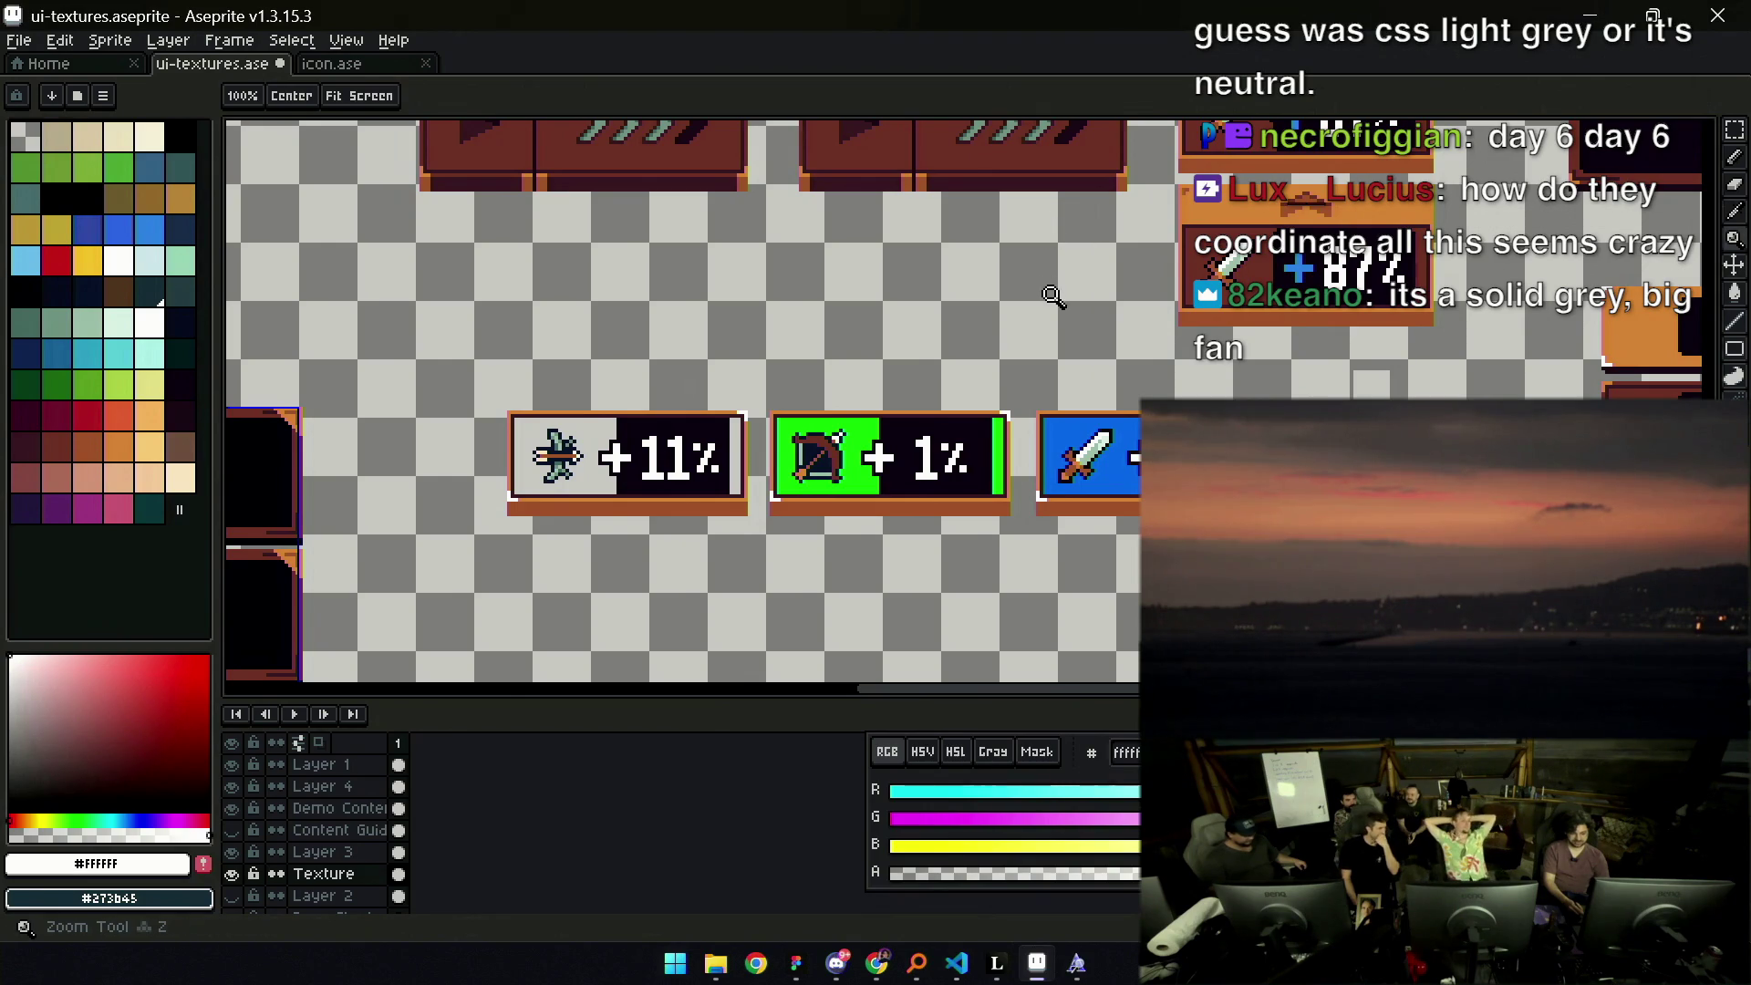
scroll(1056, 294, "down", 1)
scroll(1047, 292, "down", 1)
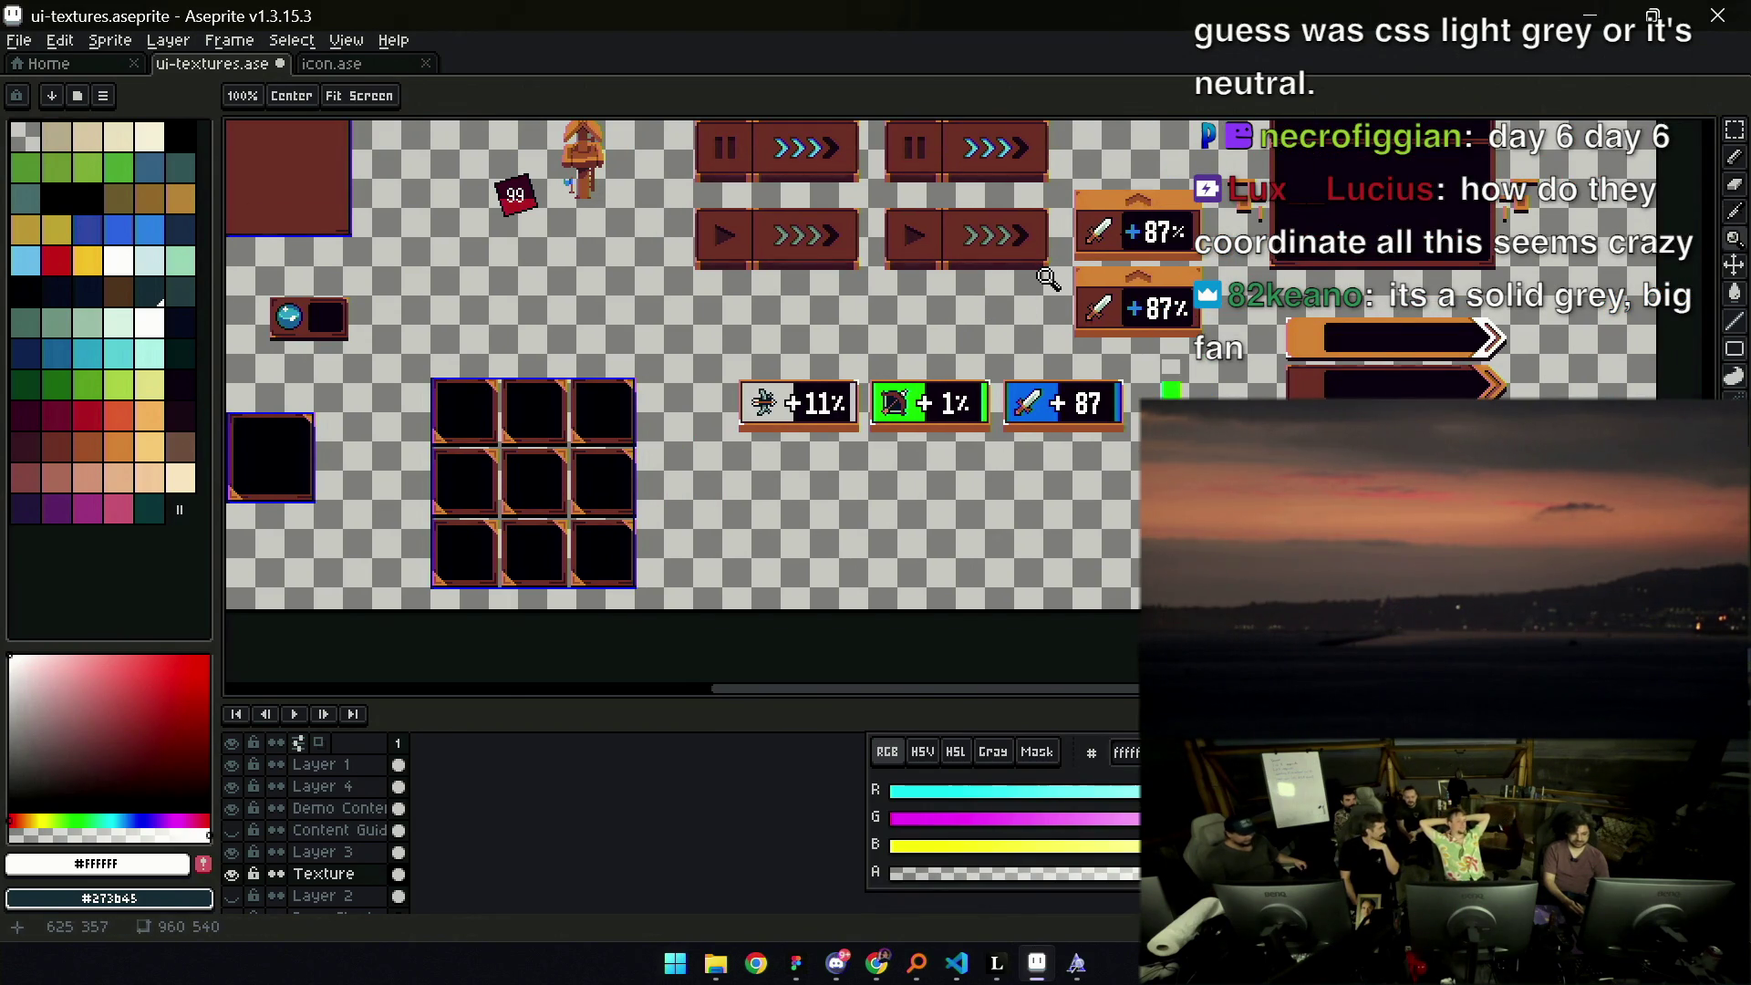
scroll(990, 285, "up", 1)
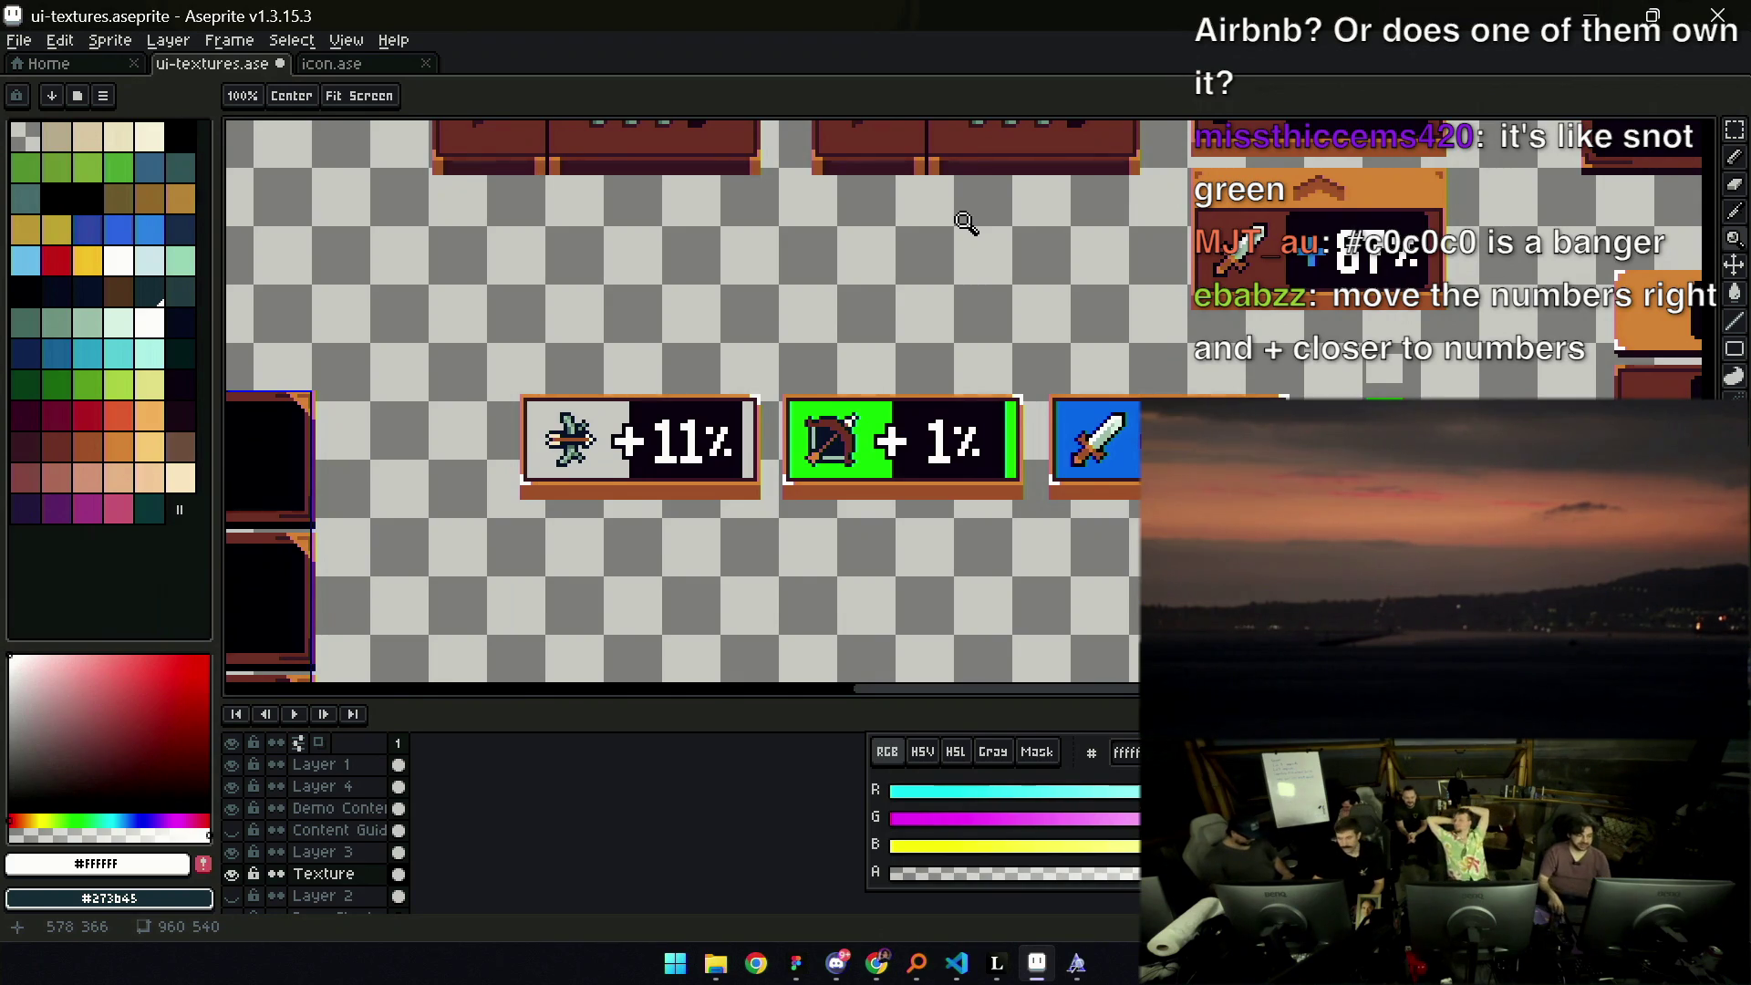
Zoom in on the green bow card and sample its green colour
left_click(853, 406)
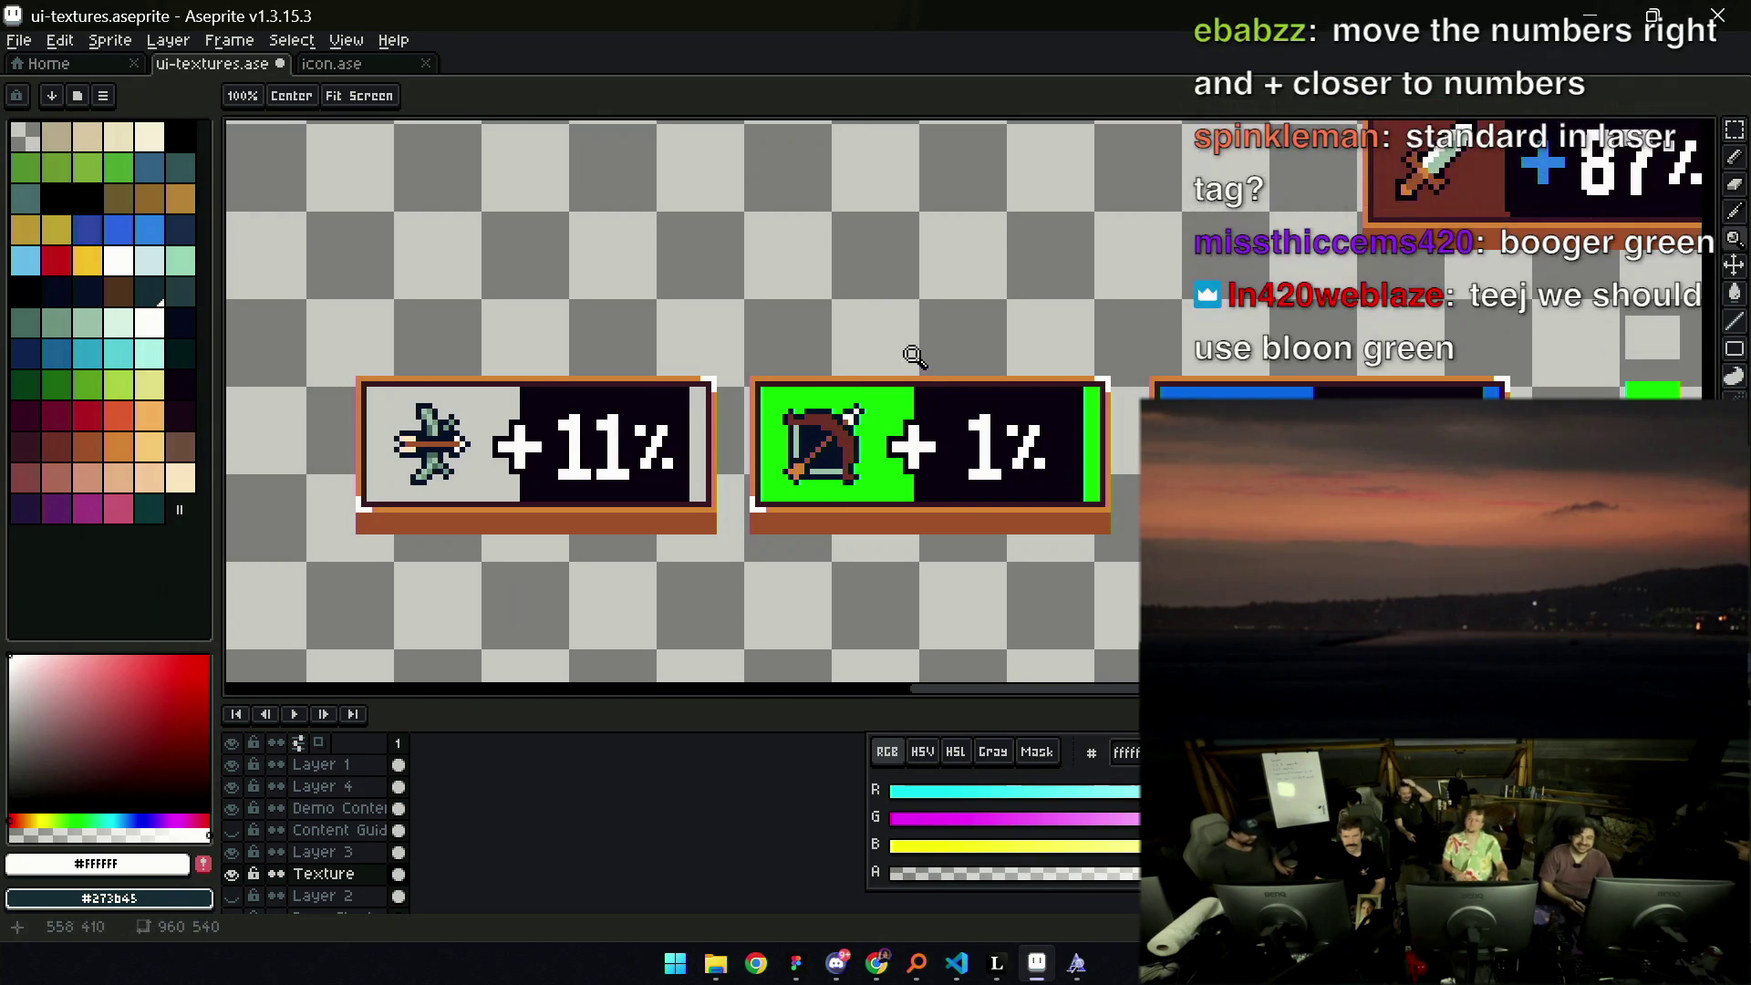
scroll(921, 361, "down", 1)
scroll(929, 362, "down", 3)
scroll(912, 383, "up", 2)
scroll(876, 392, "up", 1)
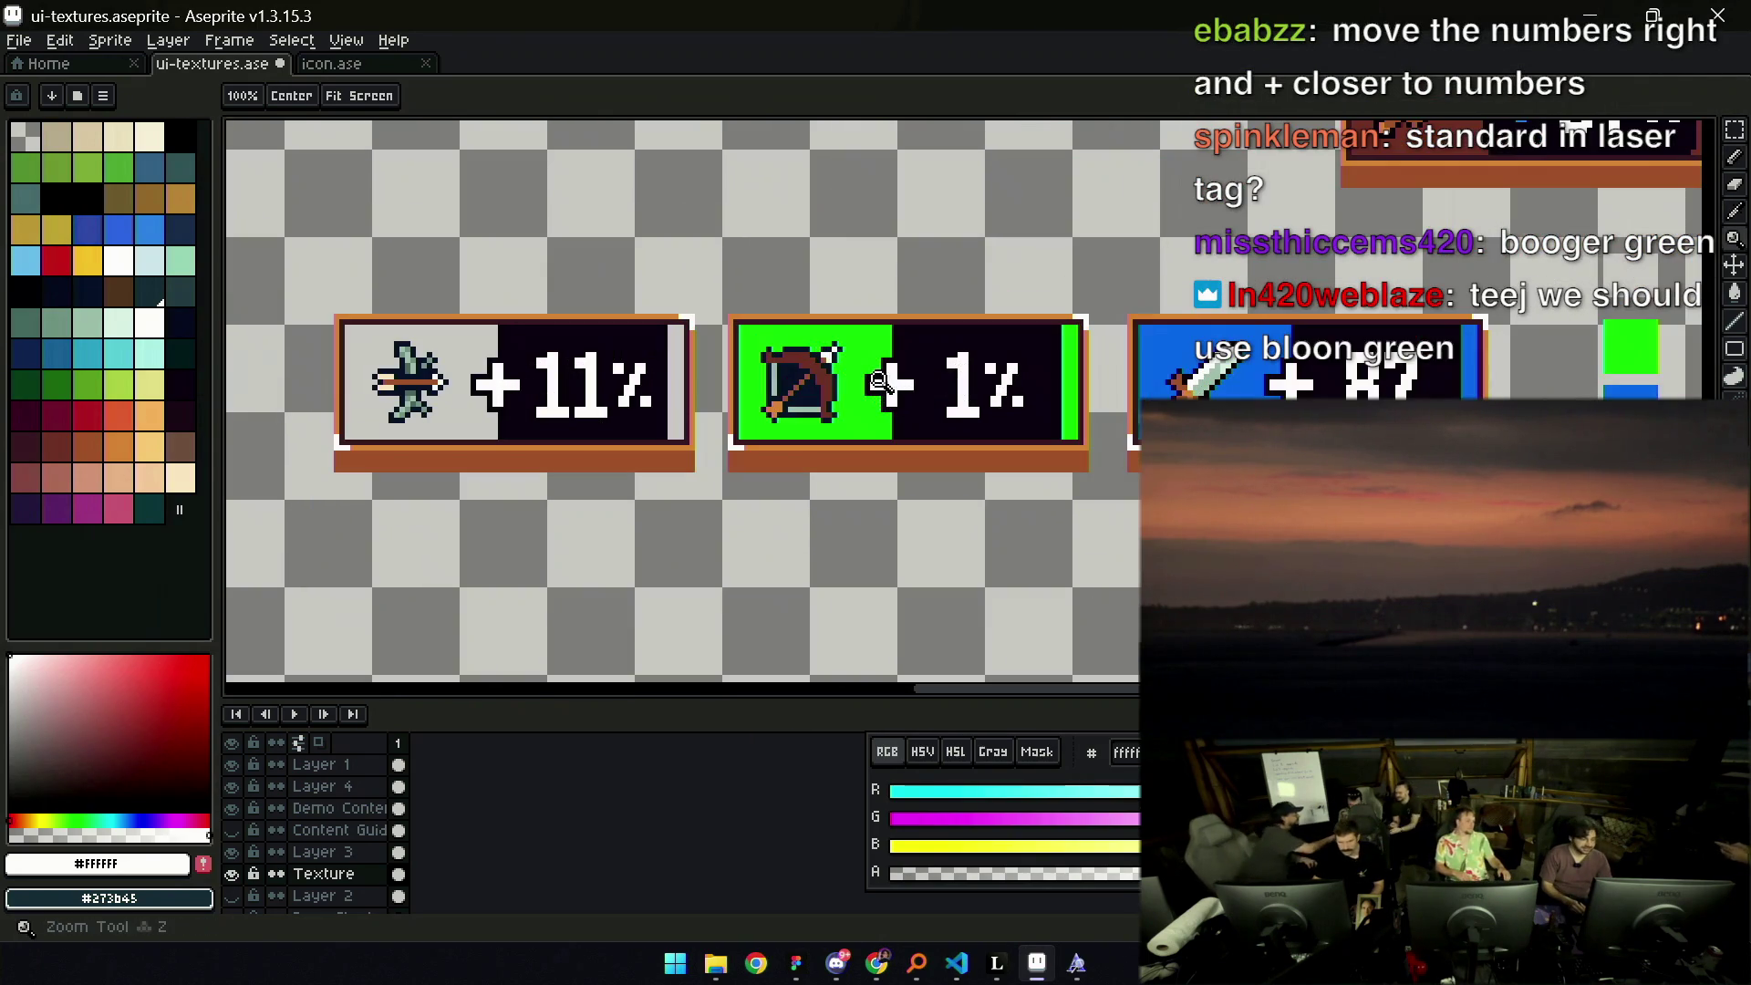
left_click(854, 406, "alt")
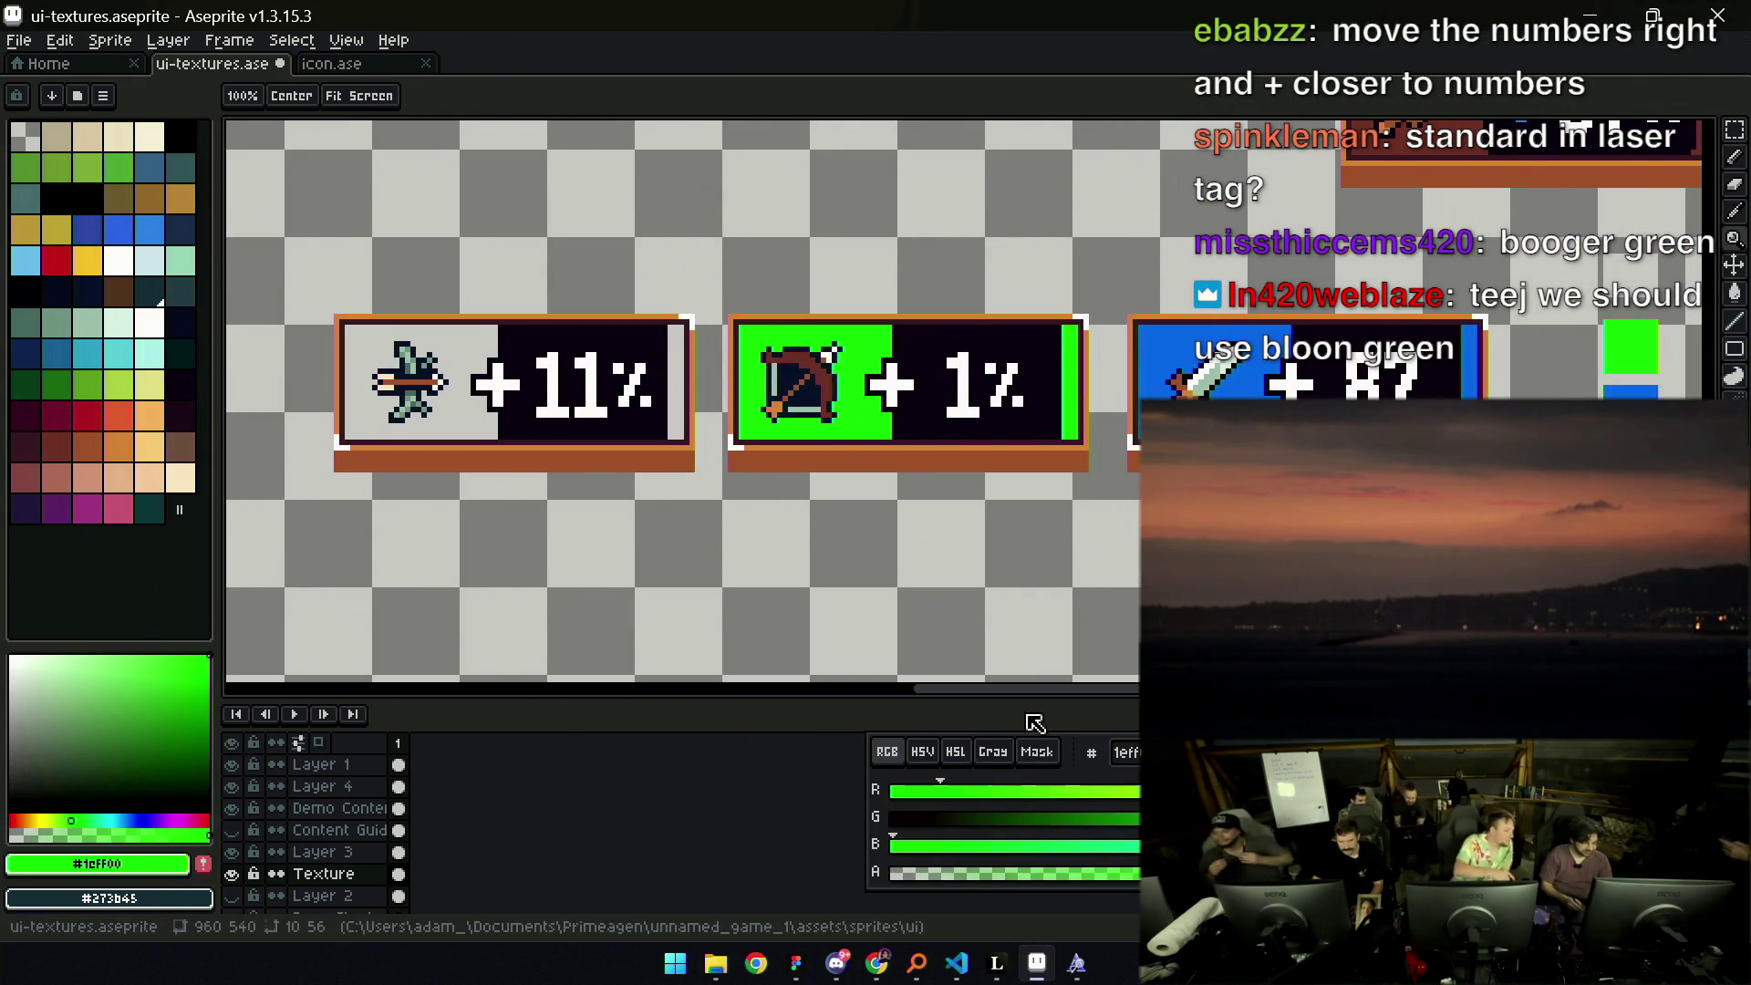
scroll(1118, 425, "down", 3)
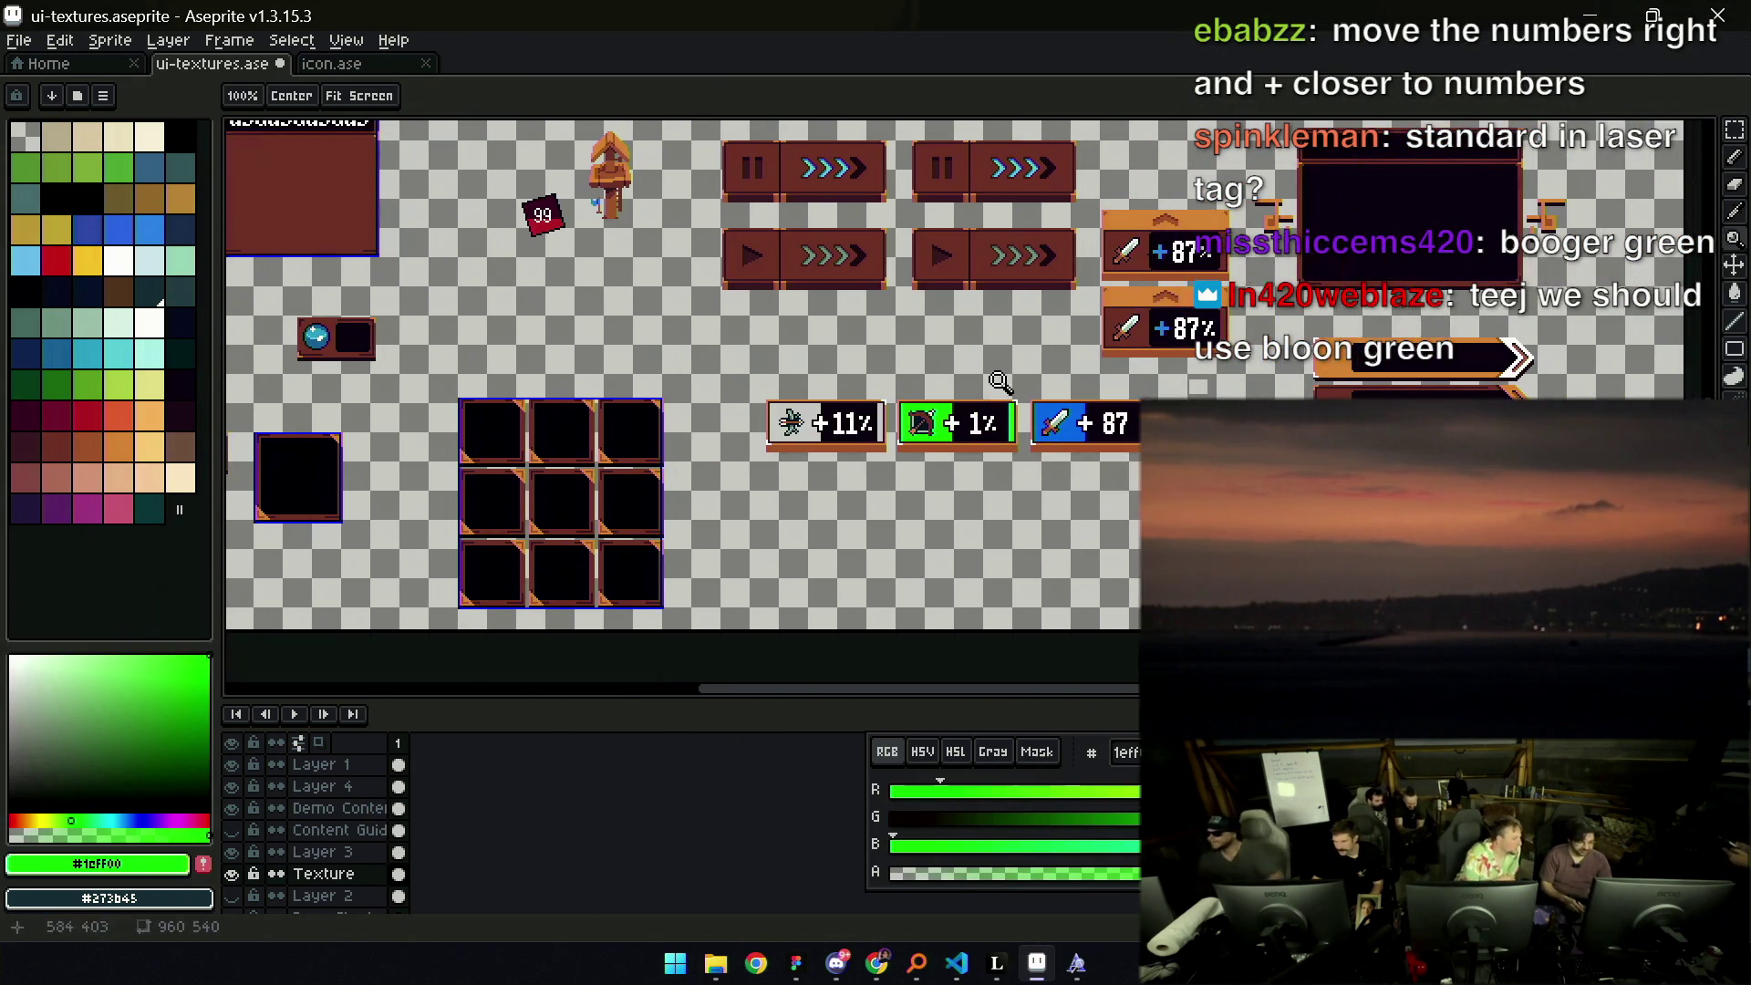
scroll(1008, 391, "up", 3)
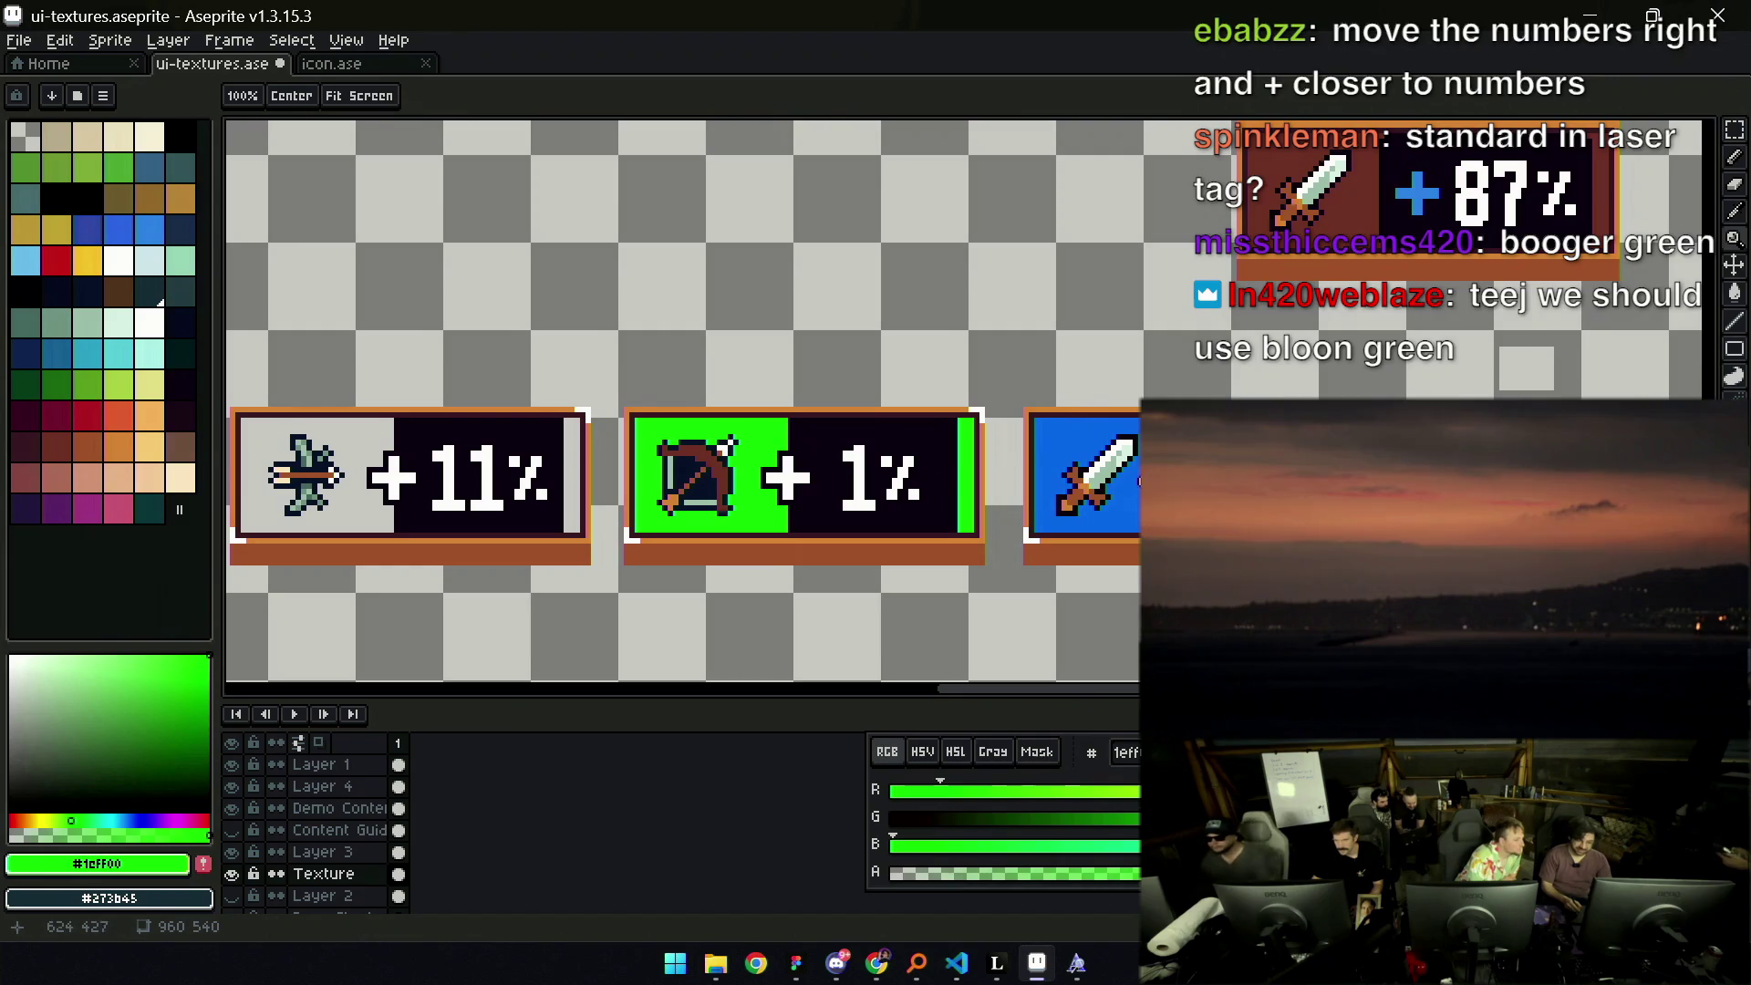
Centre the card row in the view and zoom in closely on the sword card
left_click_drag(1149, 410, 1172, 352)
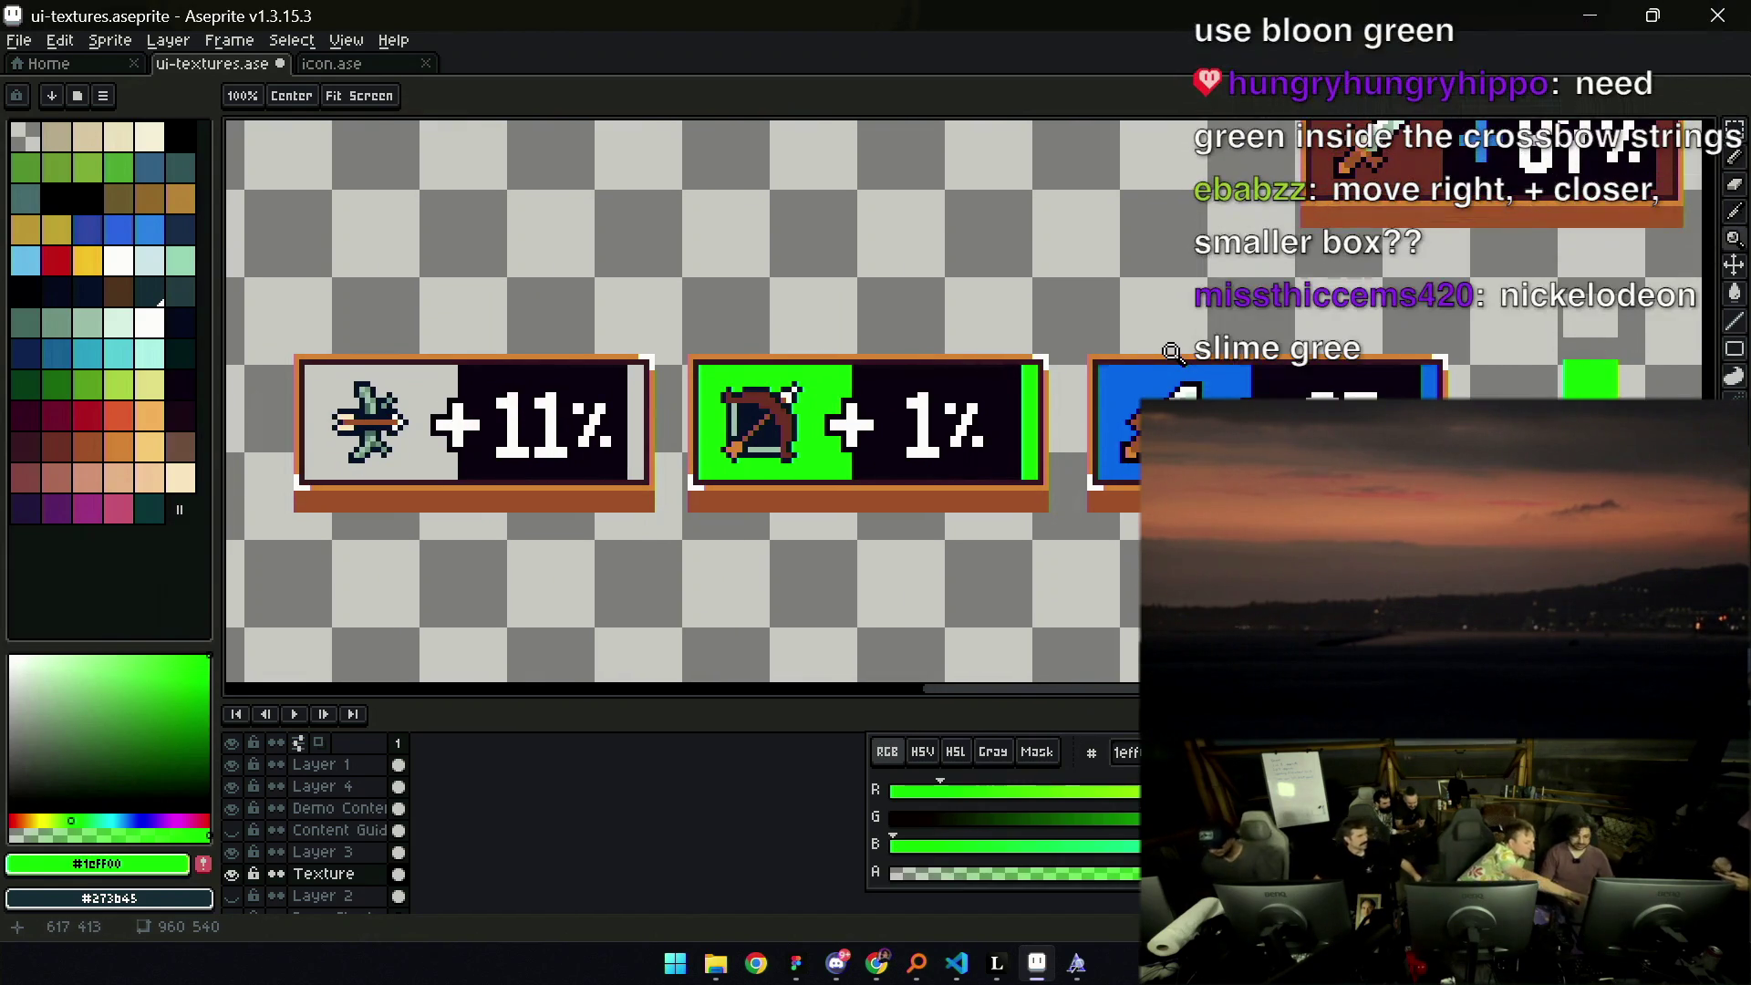
scroll(1172, 352, "right", 5)
scroll(1171, 352, "up", 3)
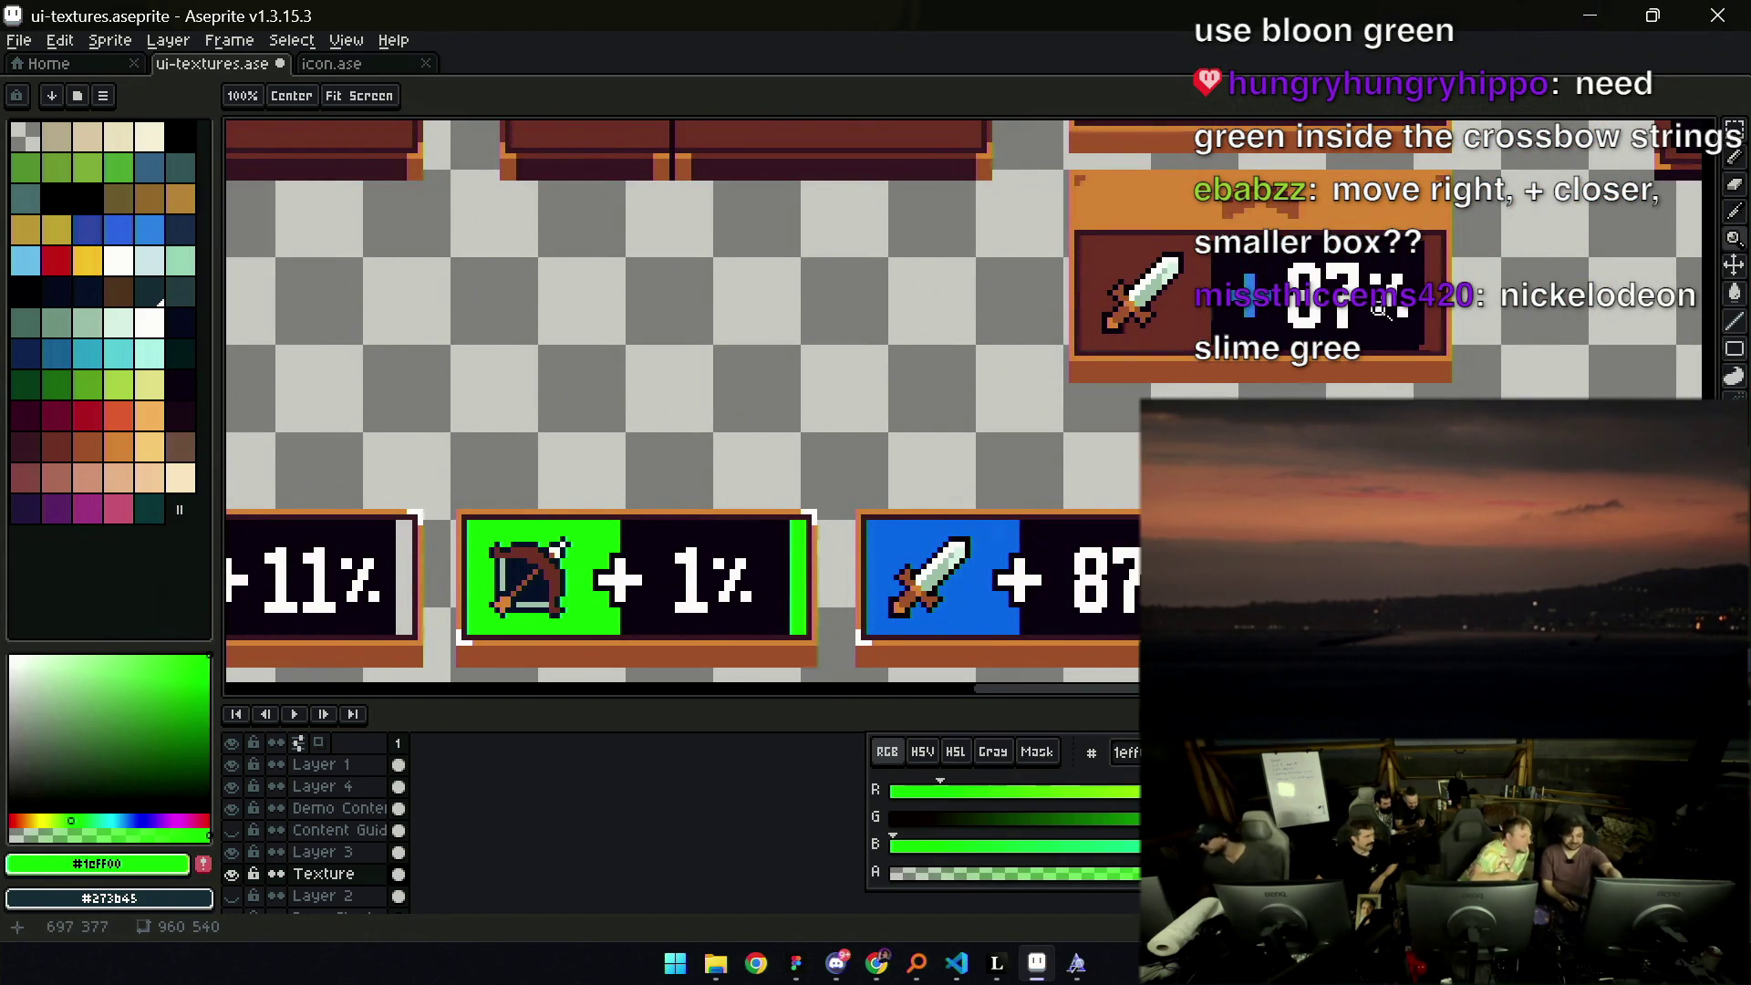
left_click_drag(931, 457, 1176, 350)
scroll(1177, 351, "down", 2)
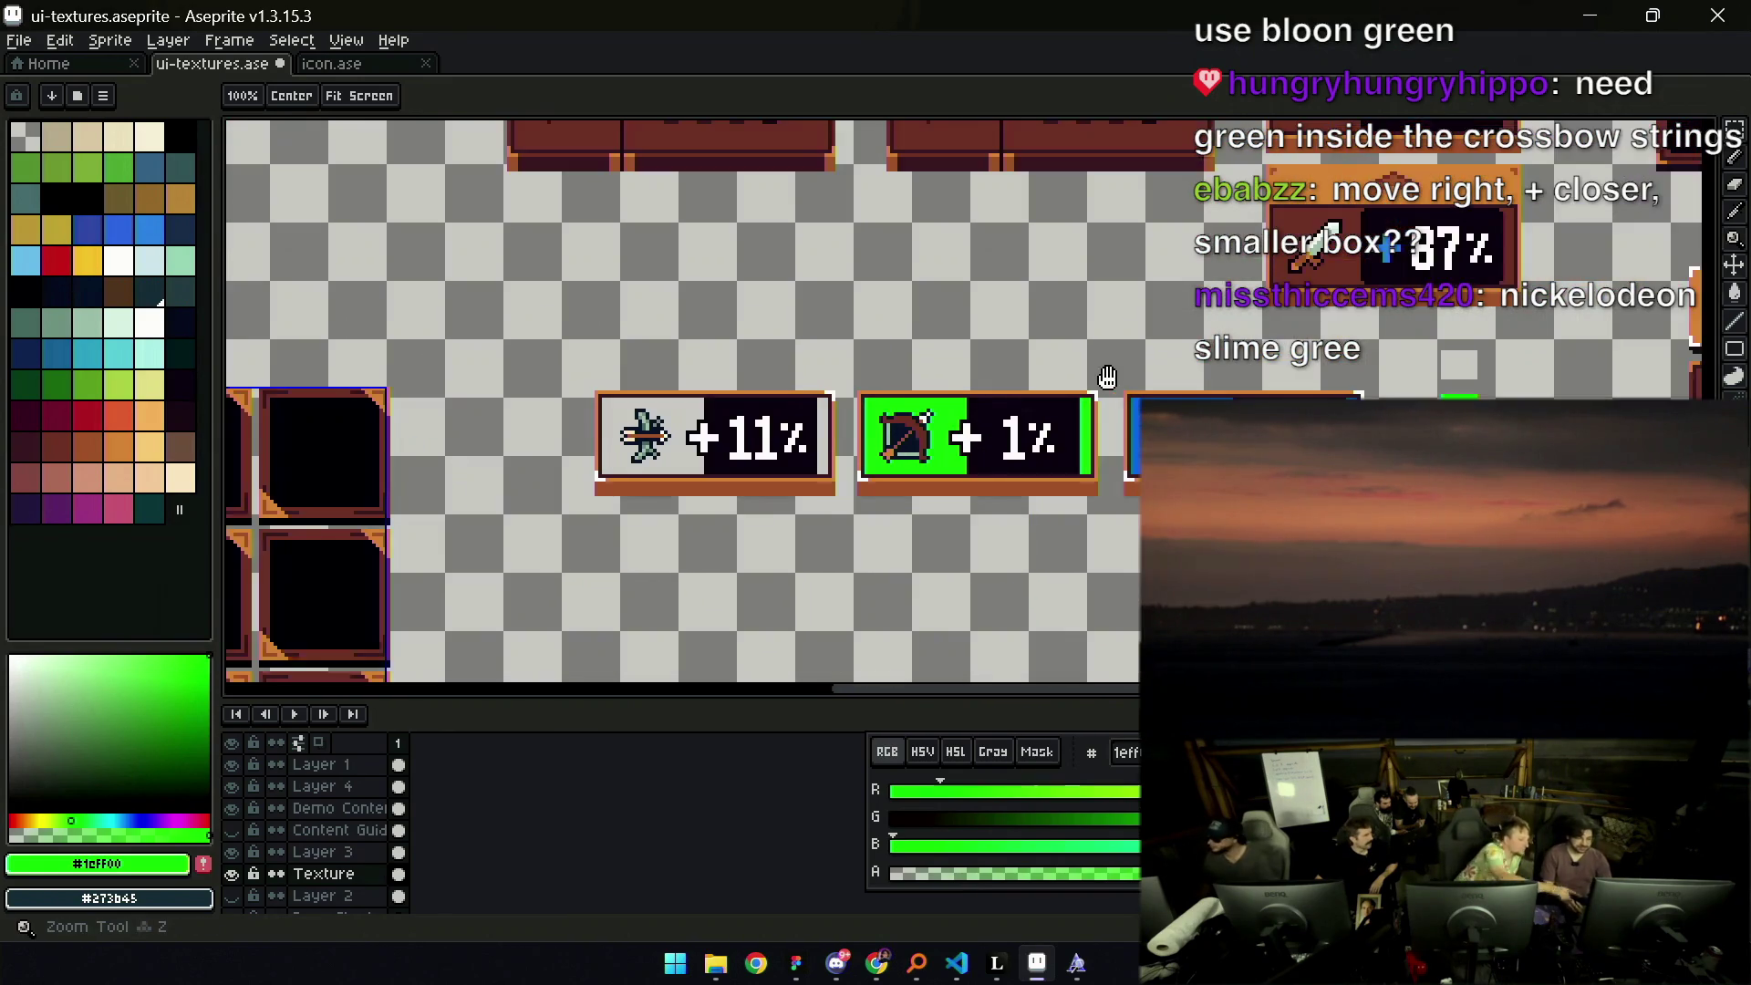
scroll(1099, 415, "down", 2)
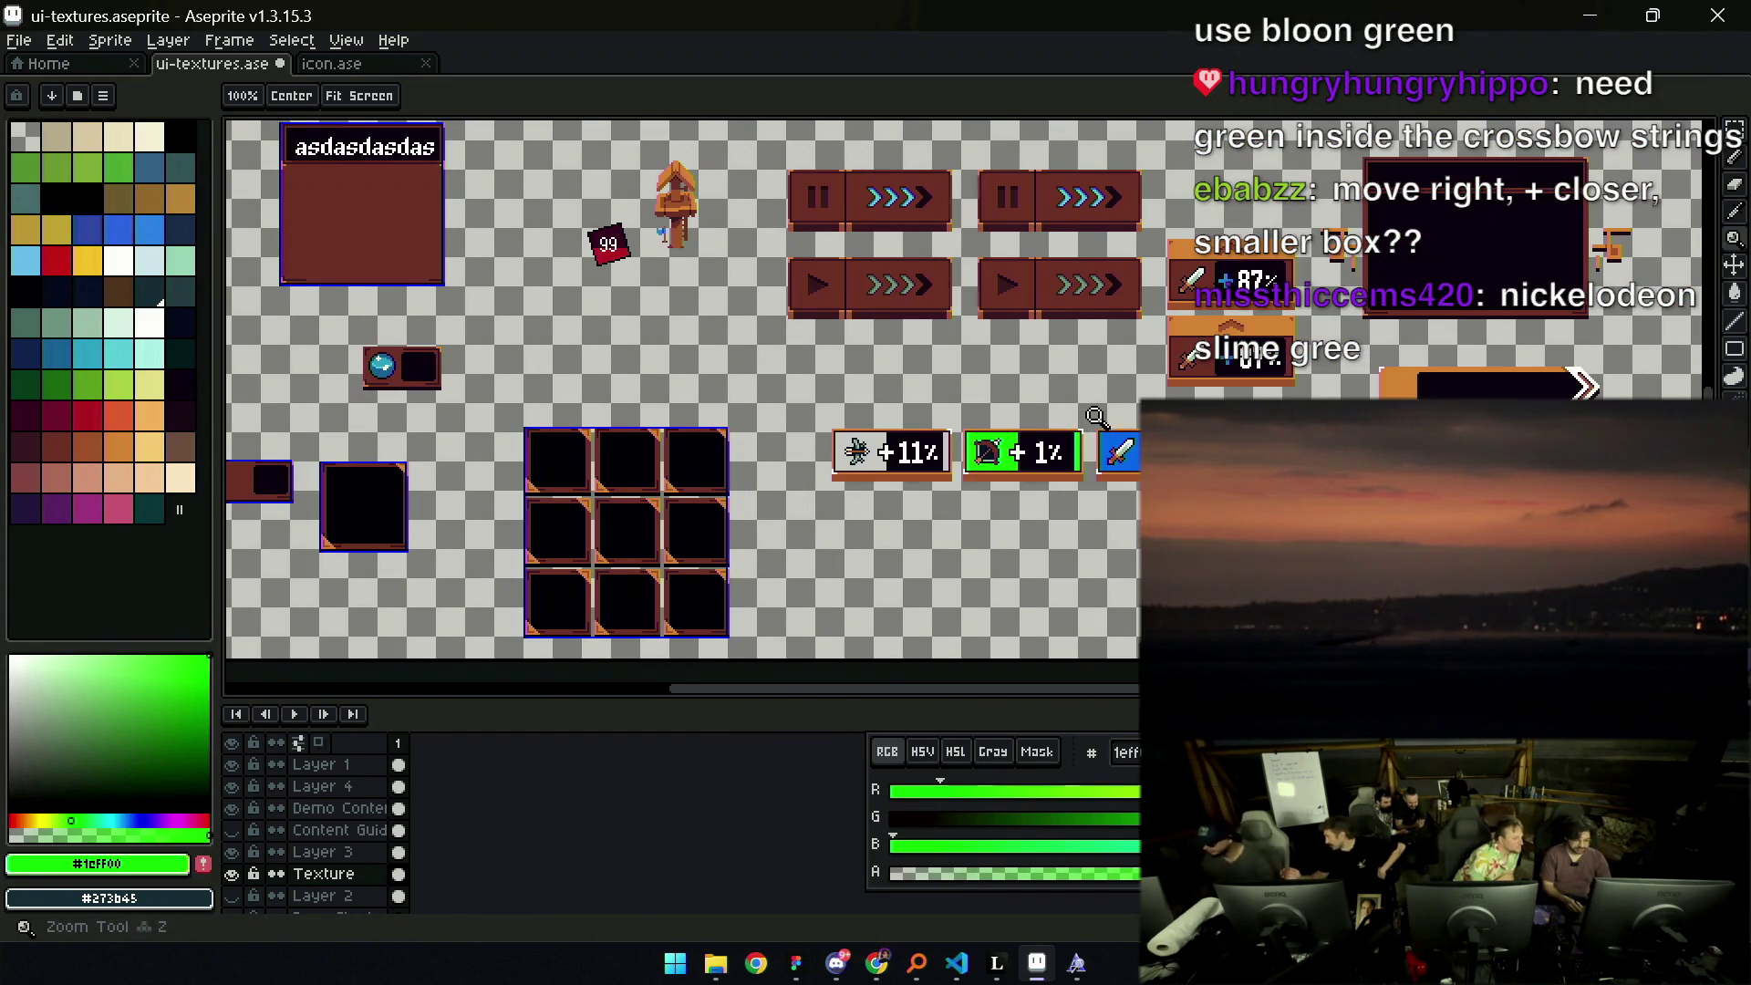
left_click(1111, 410)
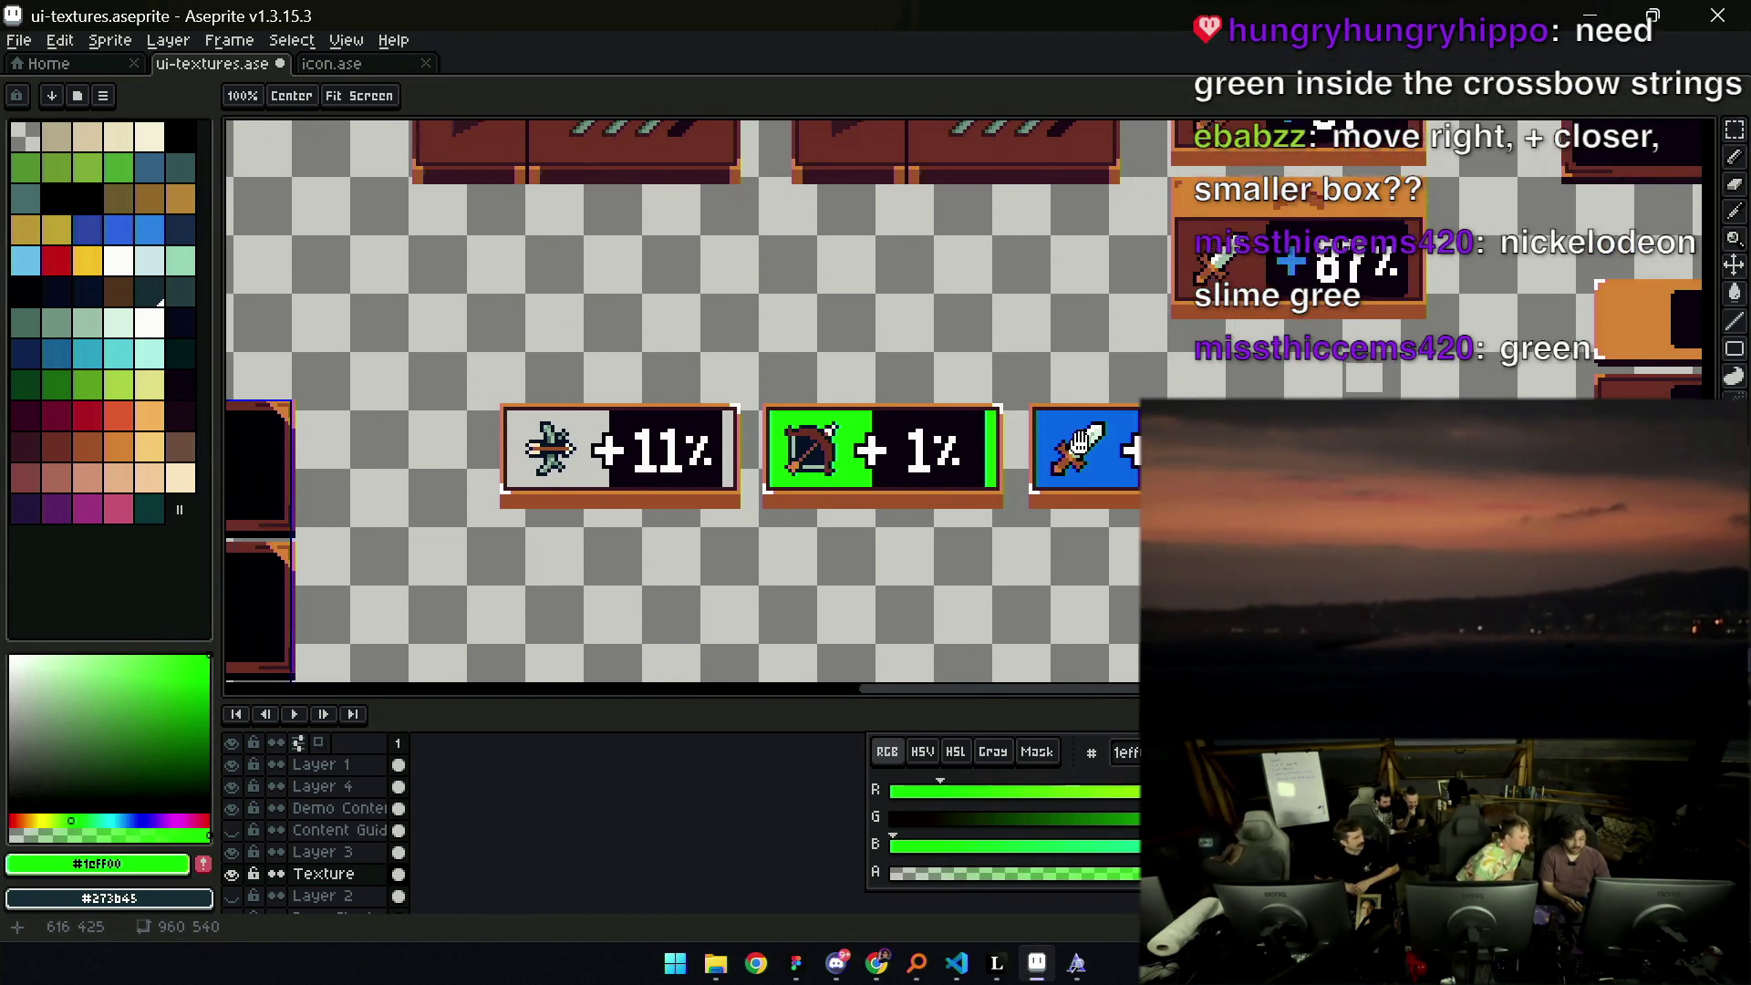
left_click(1108, 447)
left_click(1100, 430)
Select the right part of the sword card and nudge it one pixel left
key("m")
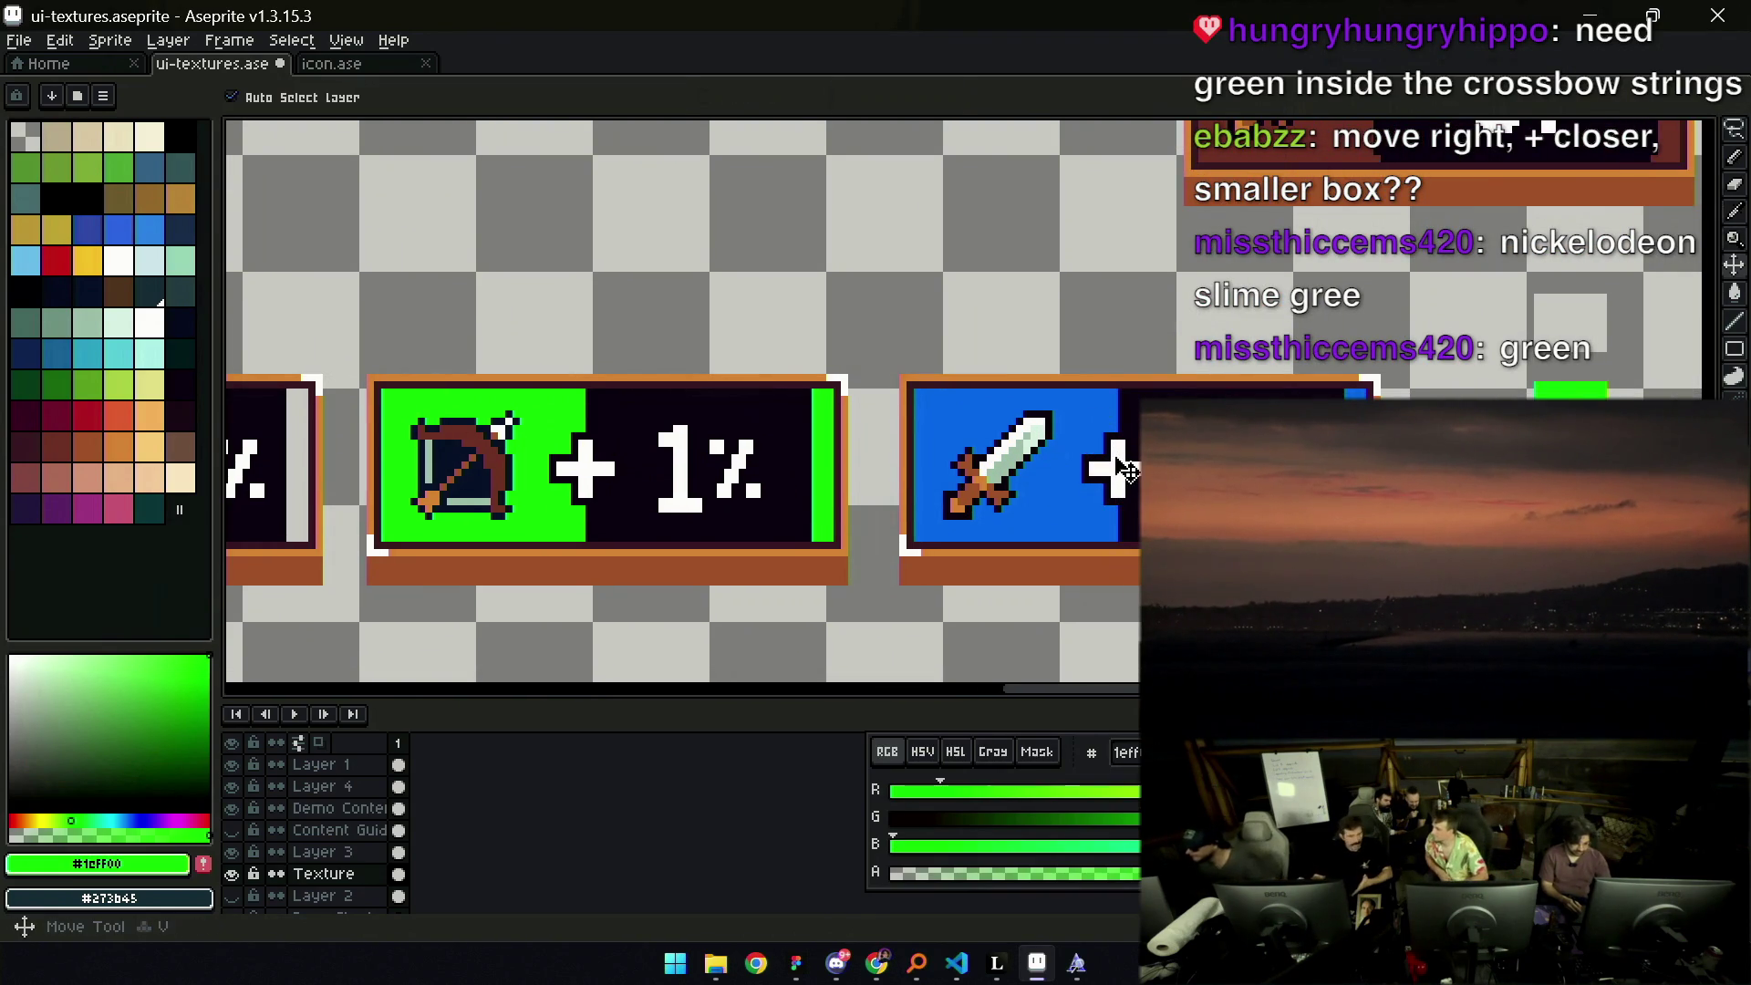
mouse_move(1078, 372)
left_mouse_down()
mouse_move(1131, 443)
mouse_move(1414, 638)
left_mouse_up()
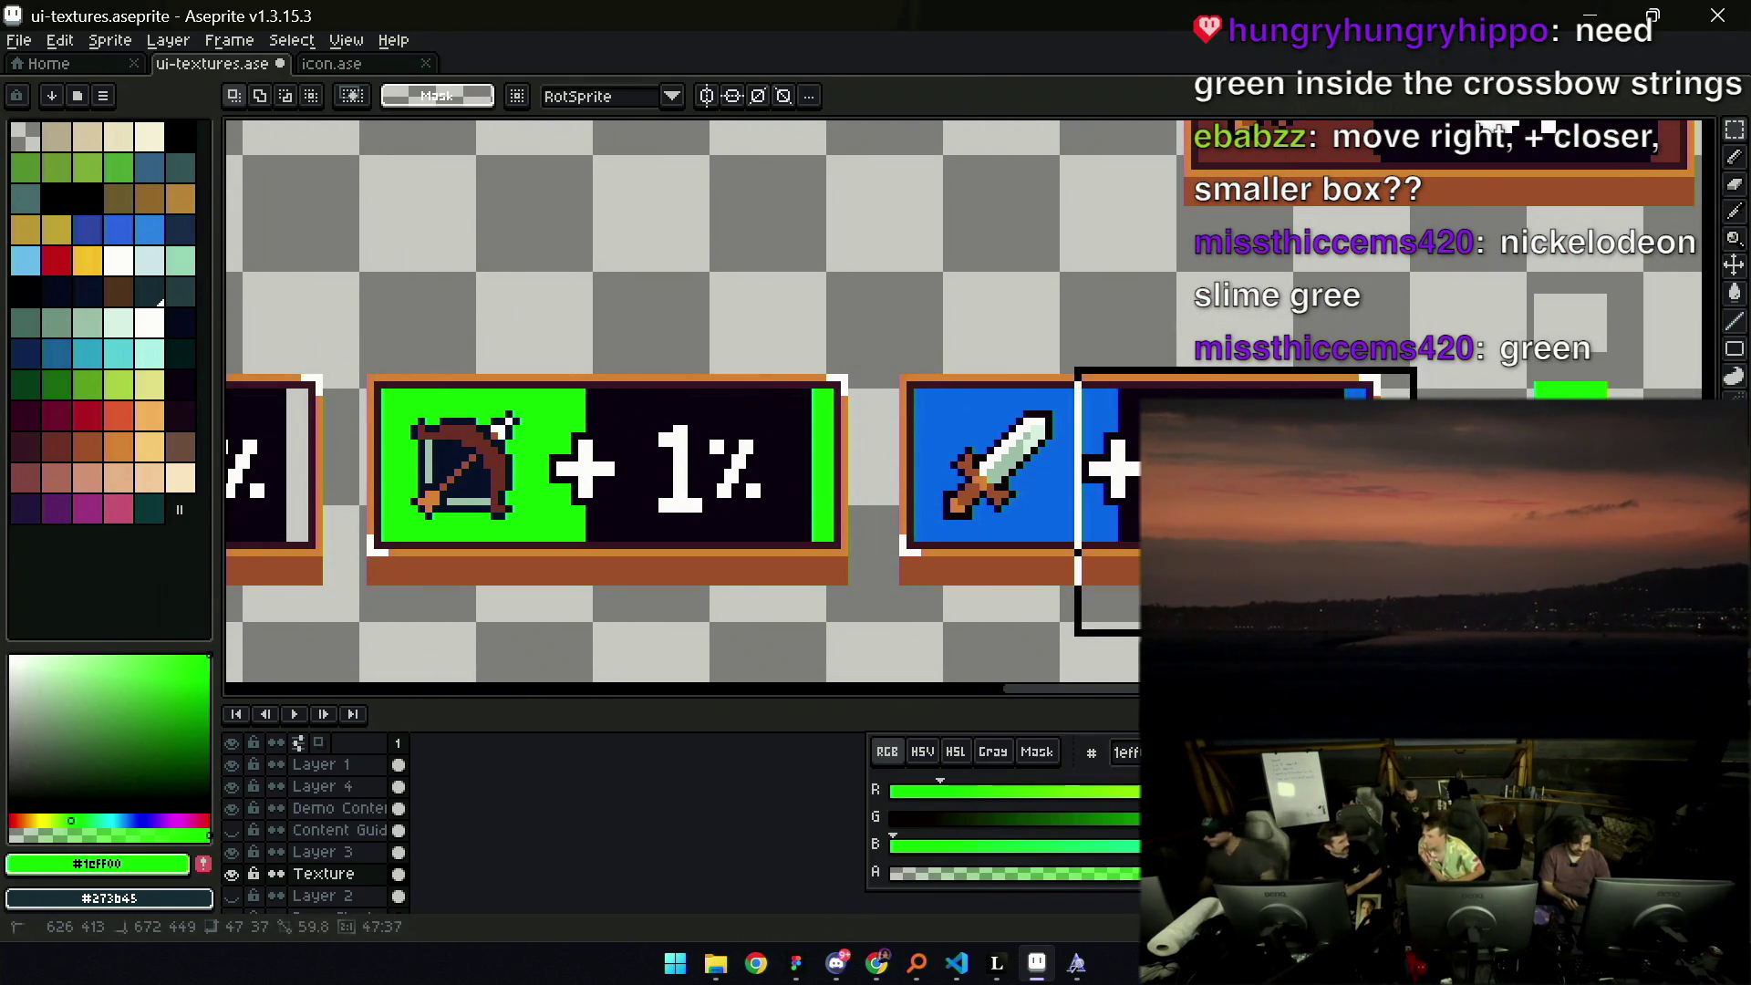
key("ctrl+t")
key("Left")
key("Left")
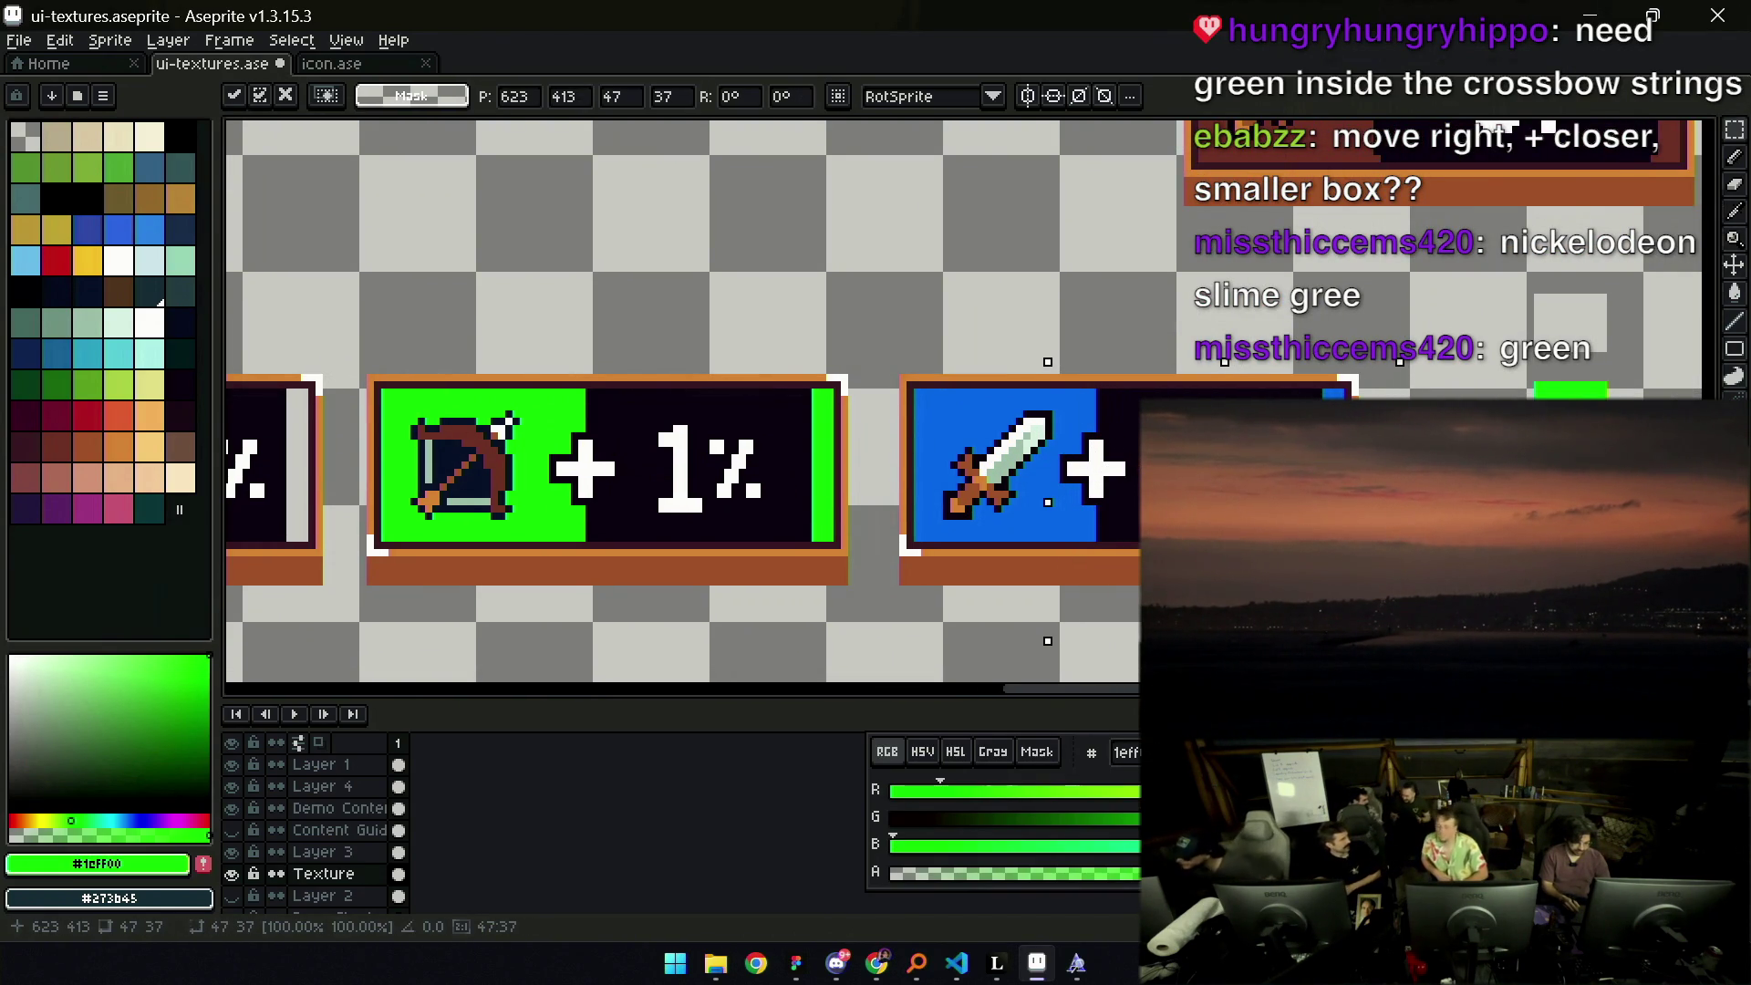
key("Left")
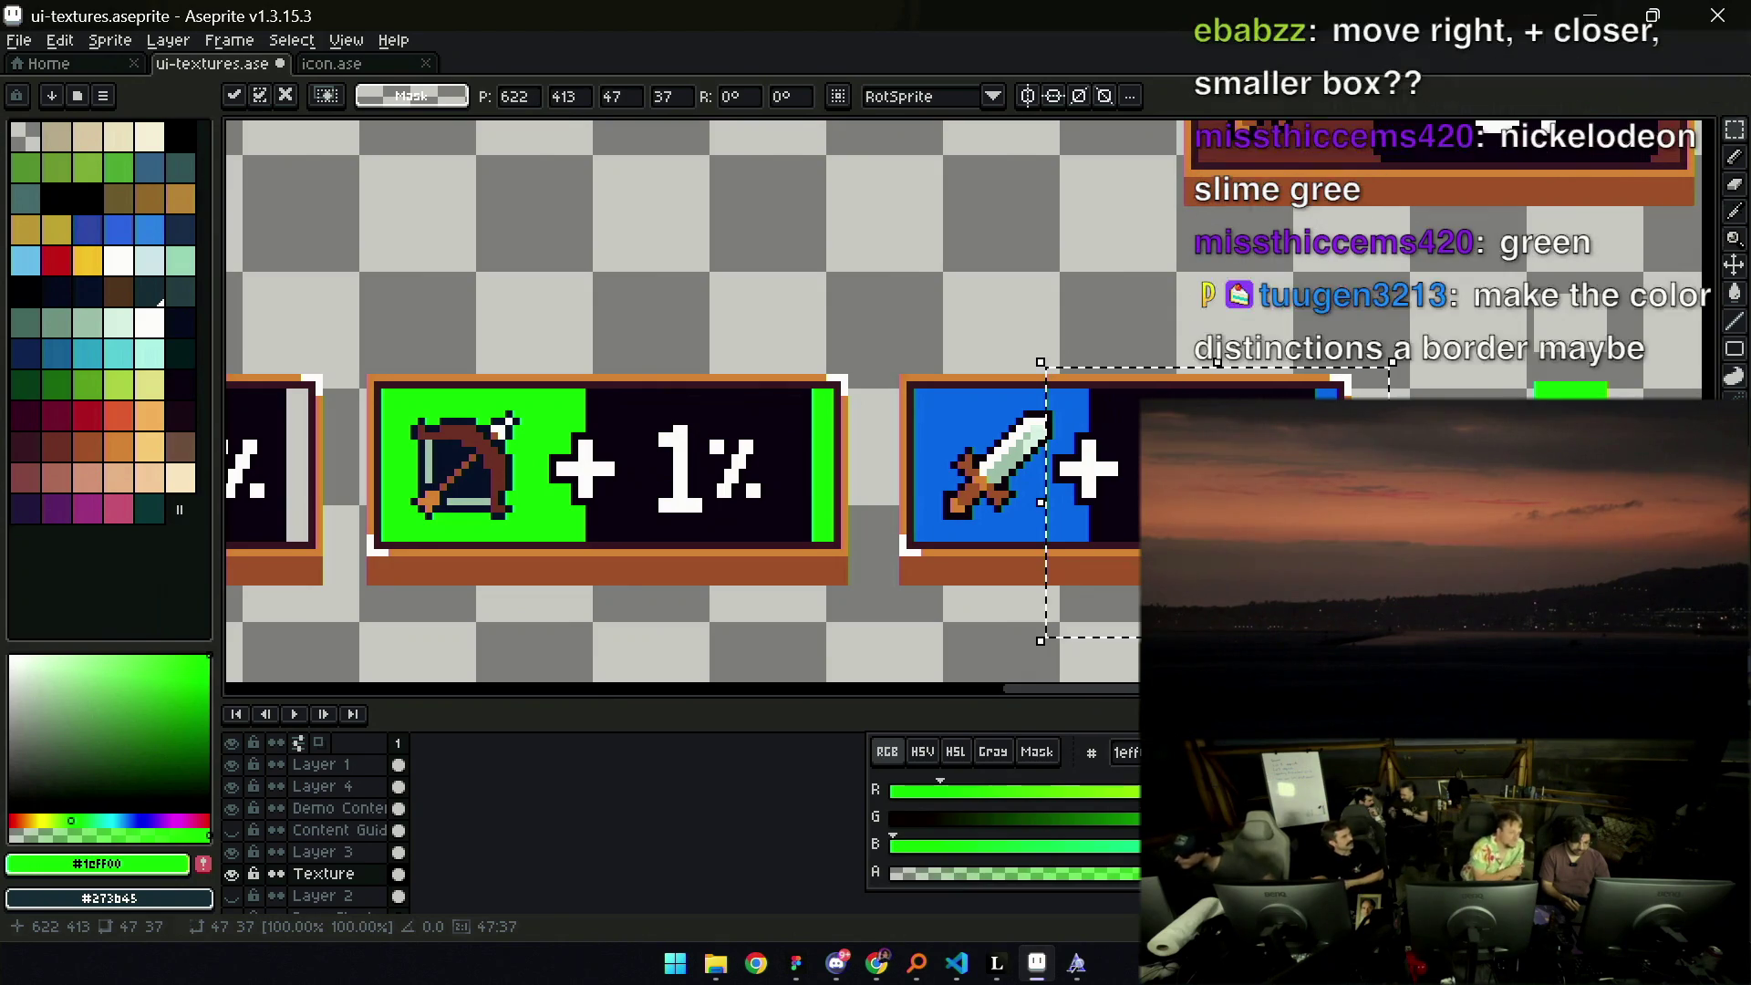
key("Right")
left_click(924, 392)
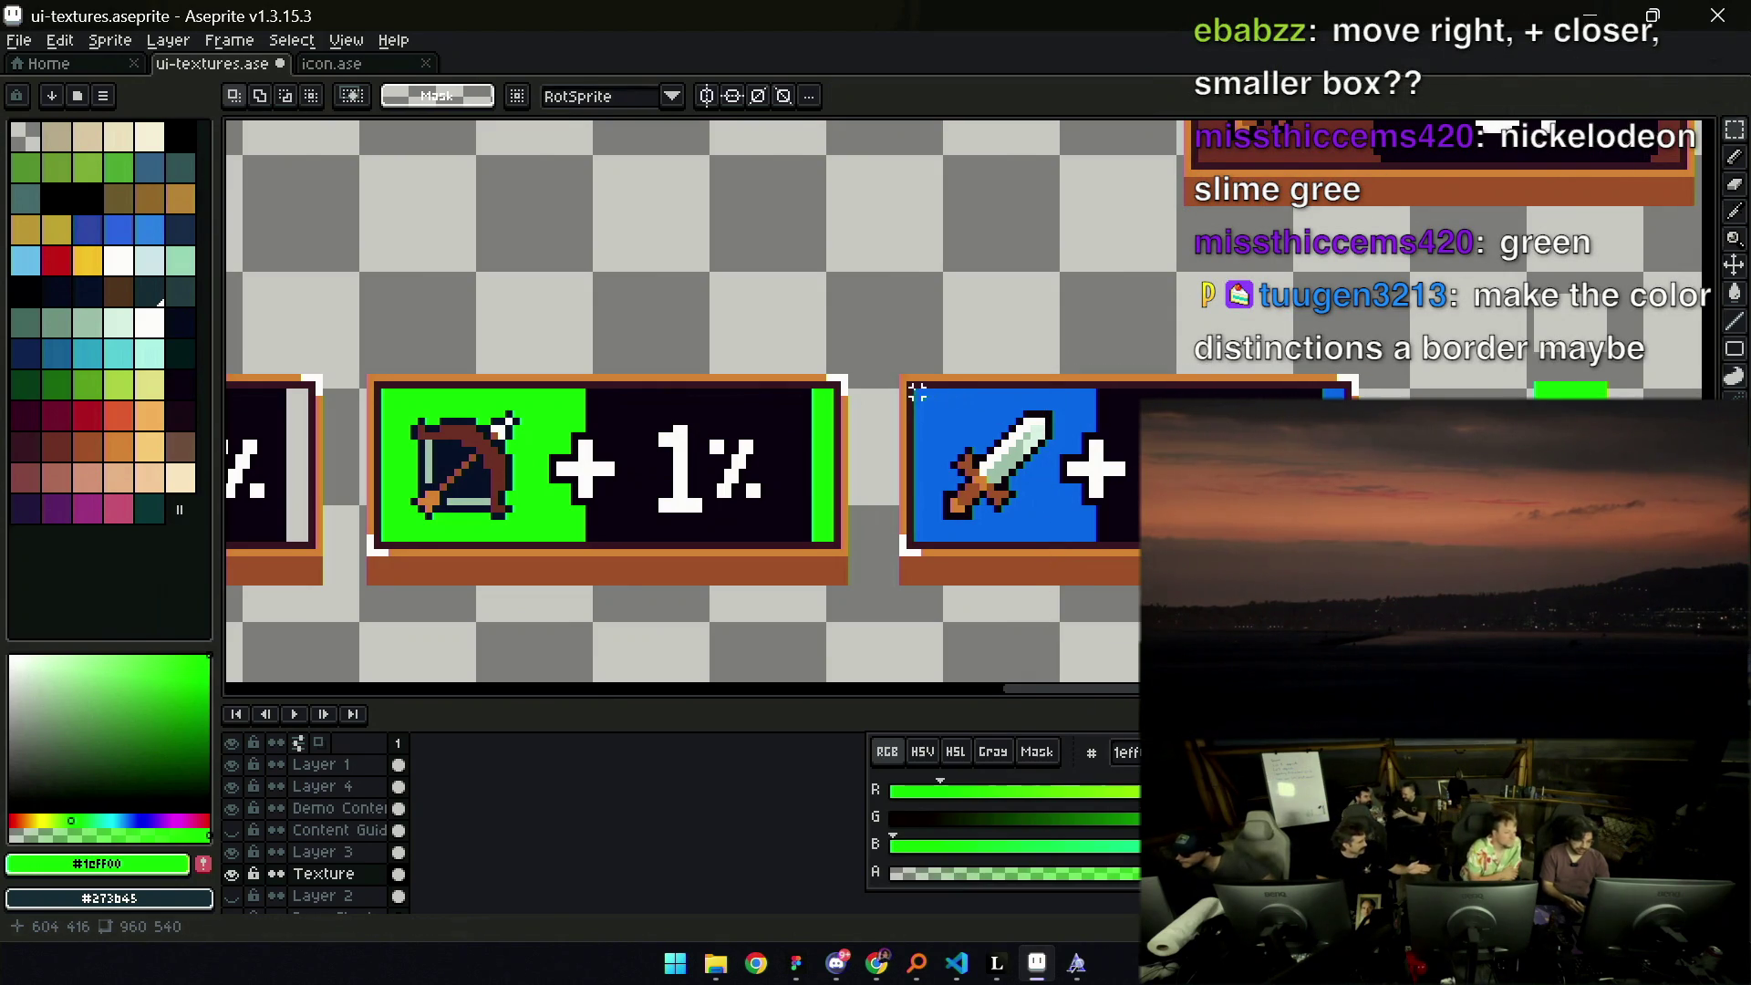
Shift the sword card's left border one pixel right and raise its top border one pixel
left_click_drag(901, 356, 929, 637)
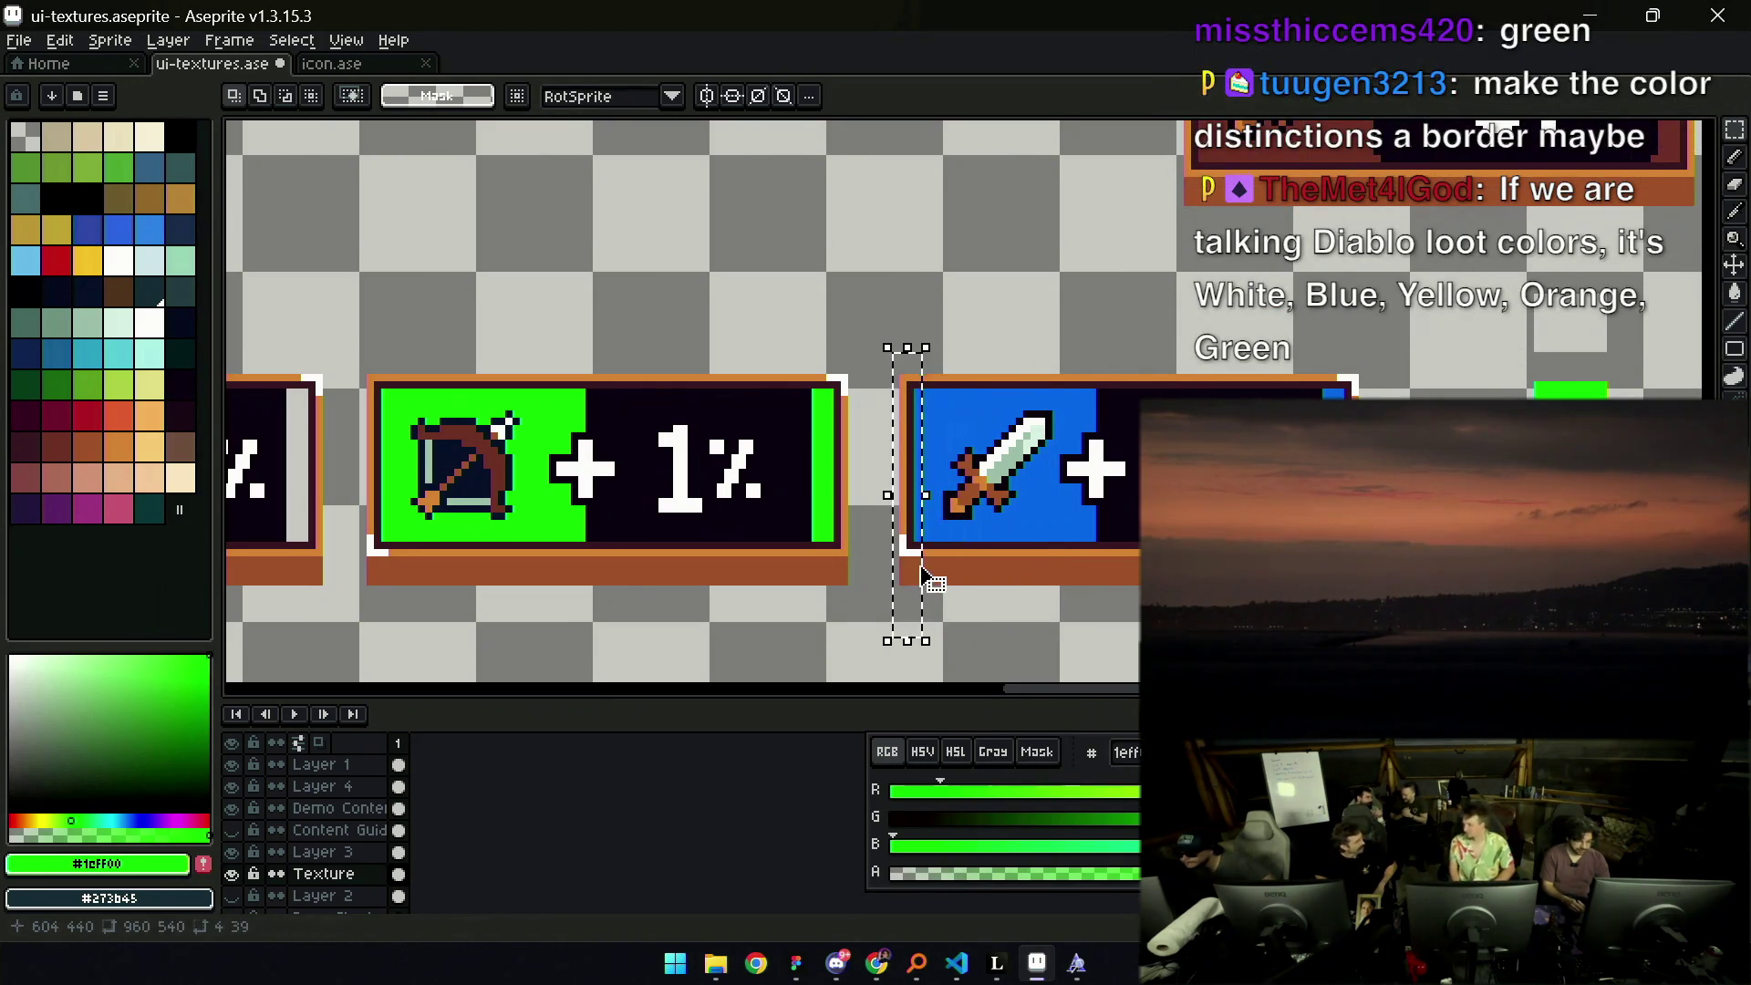
left_click_drag(926, 573, 932, 572)
left_click(1069, 383)
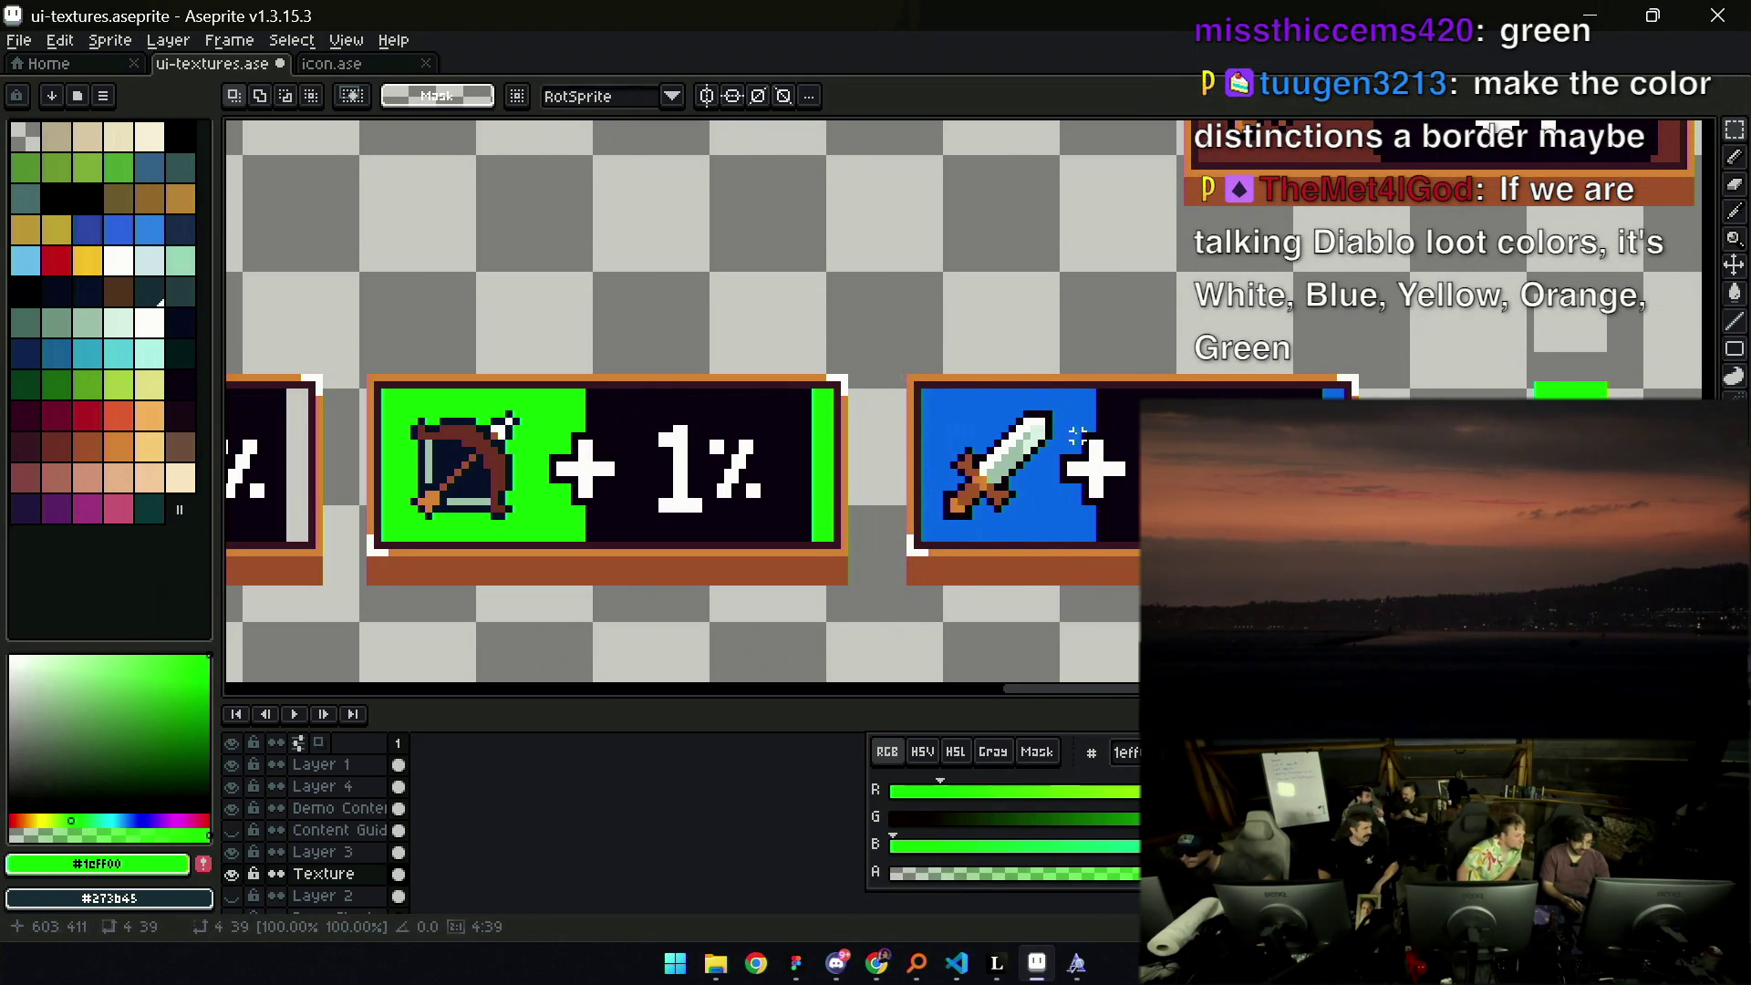
left_click_drag(897, 343, 1391, 399)
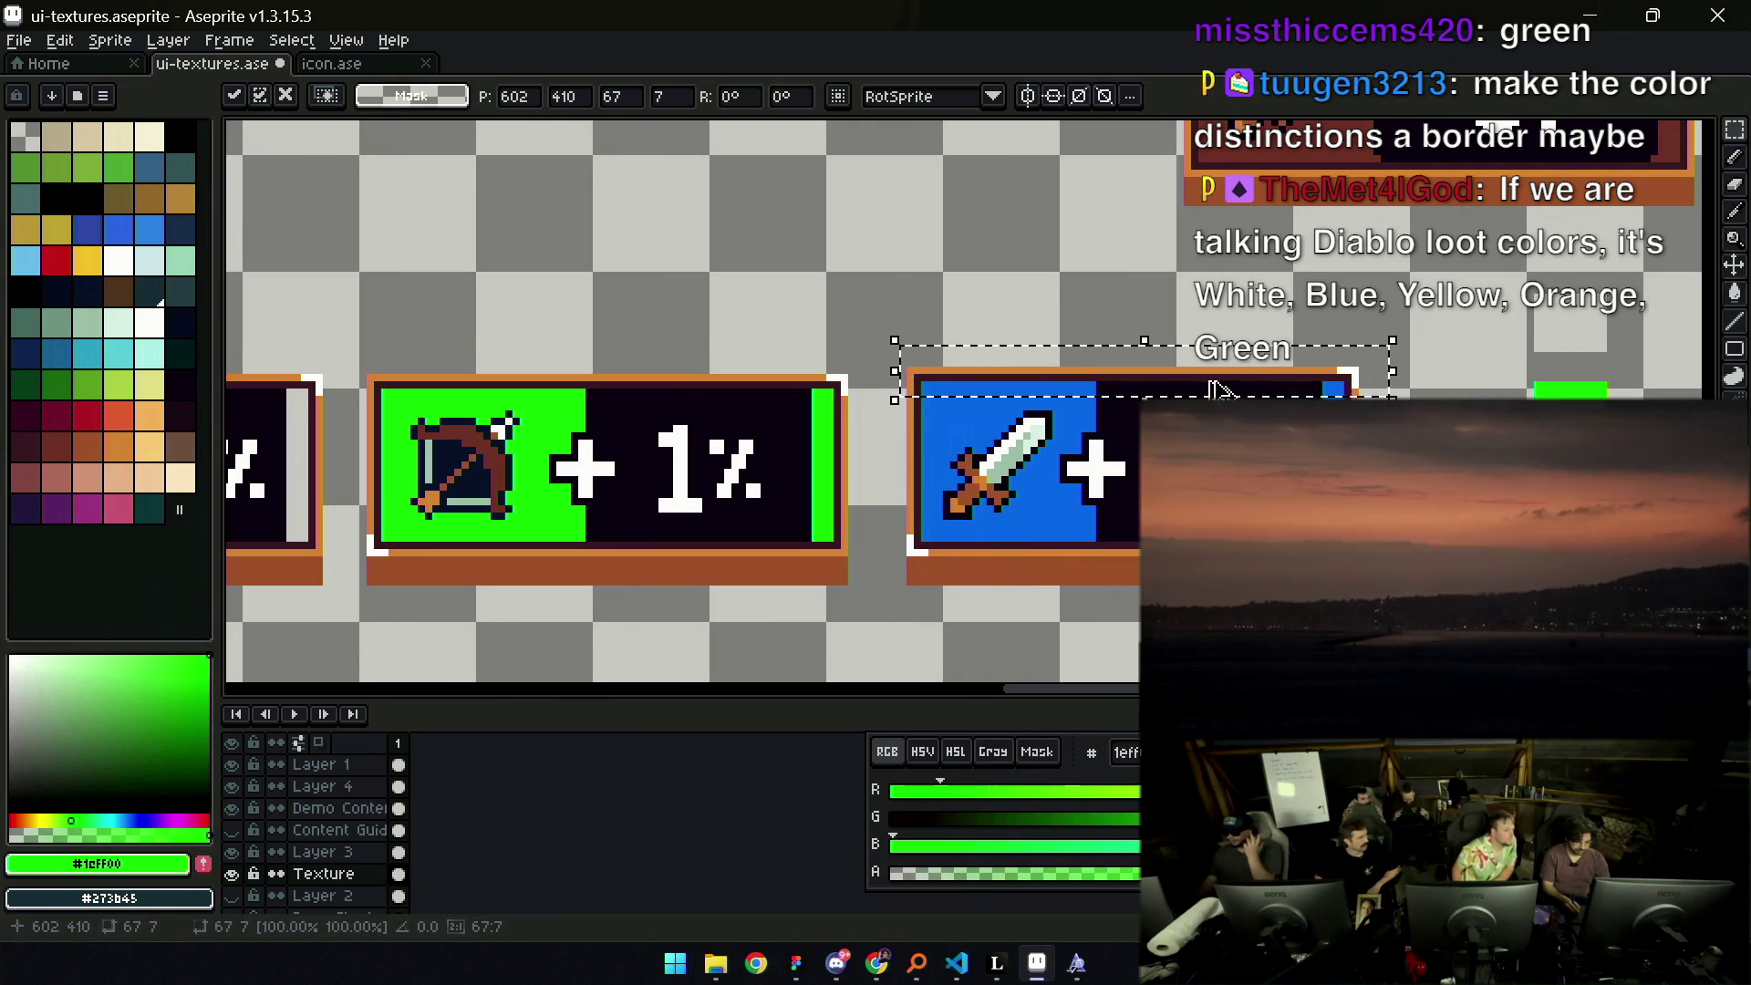
left_click_drag(1235, 386, 1236, 379)
left_click(1033, 465)
Nudge the bow and sword icons up one pixel on the icon layer
left_click(1015, 479, "ctrl")
left_click_drag(1008, 477, 1008, 472)
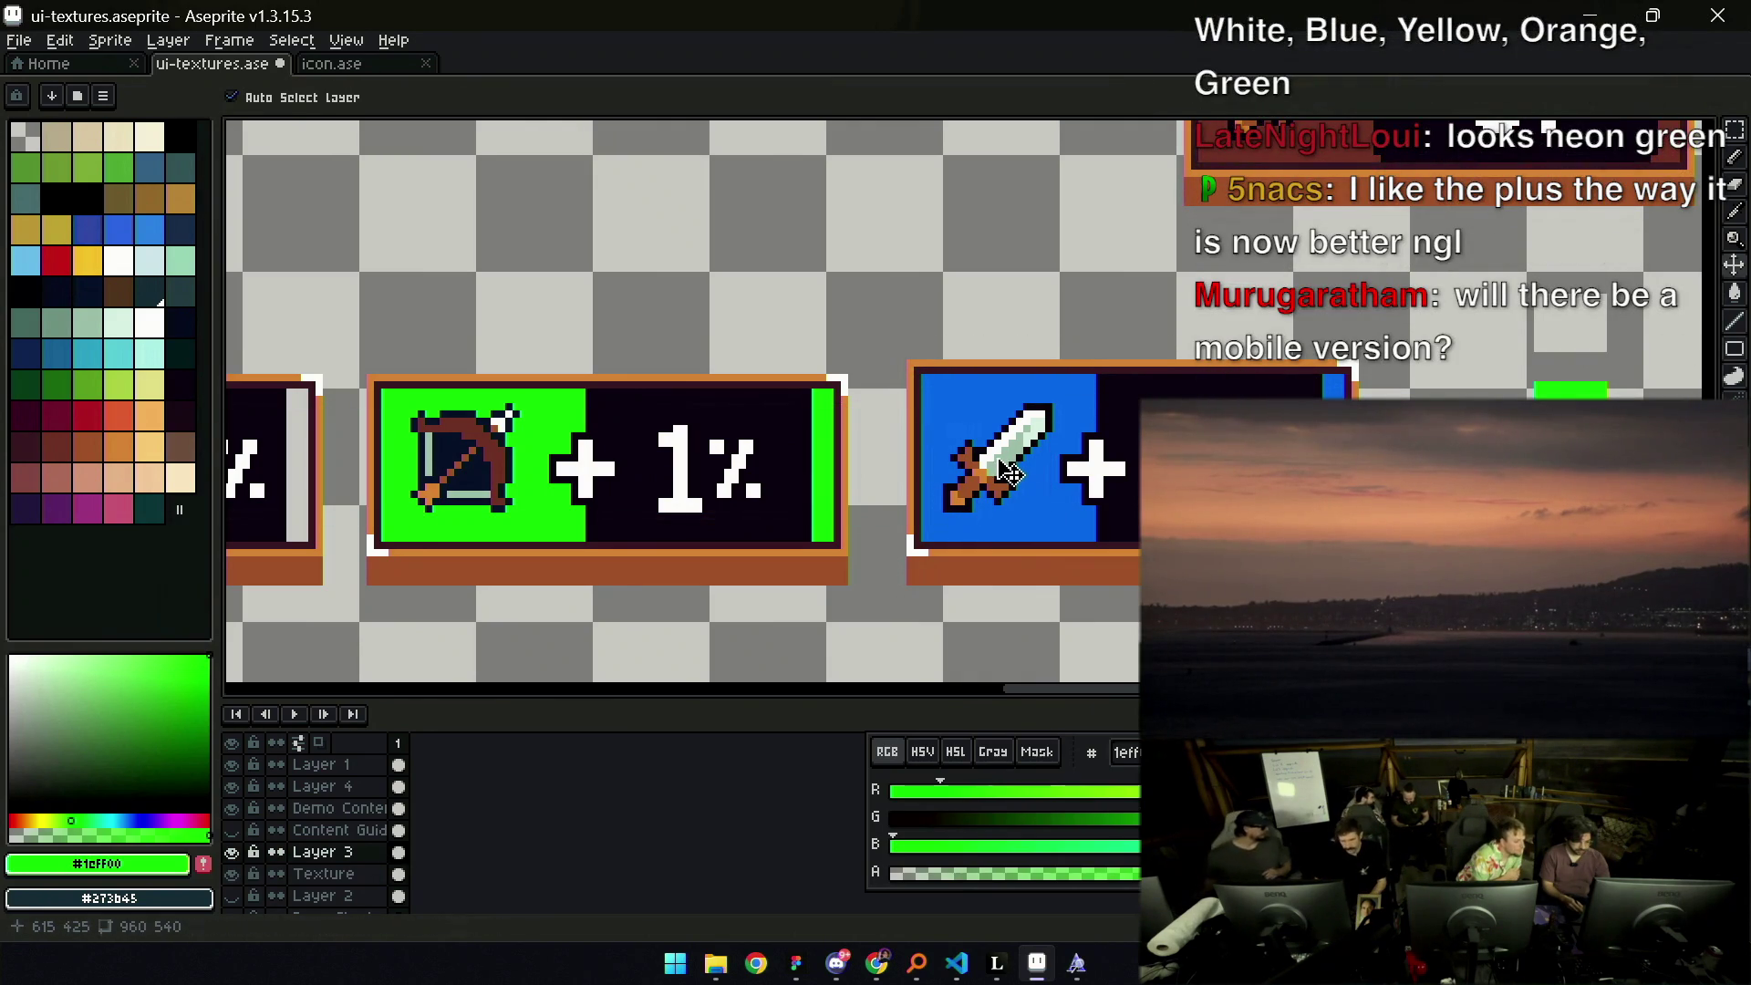
key("q")
left_click_drag(1094, 418, 1128, 469)
key("ctrl+d")
Sample colours from the sword card, including the dark background #201523, for pixel touch-ups
key("i")
left_click(1070, 483)
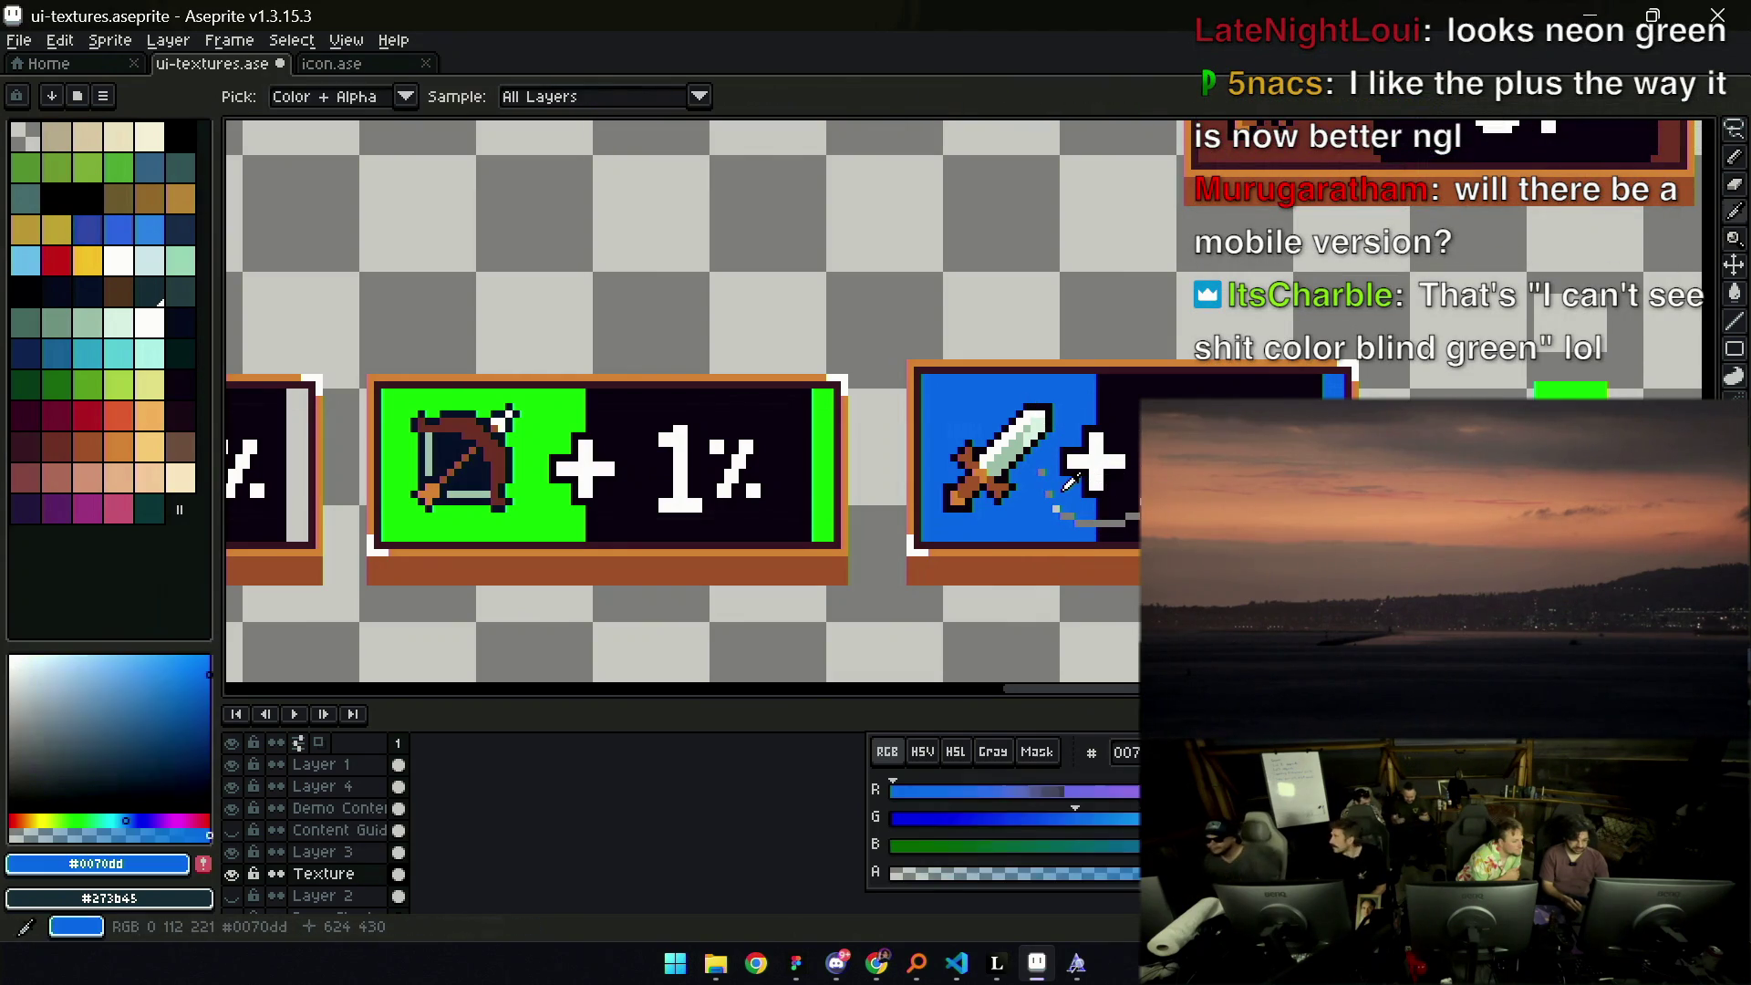
left_click(1090, 520)
key("b")
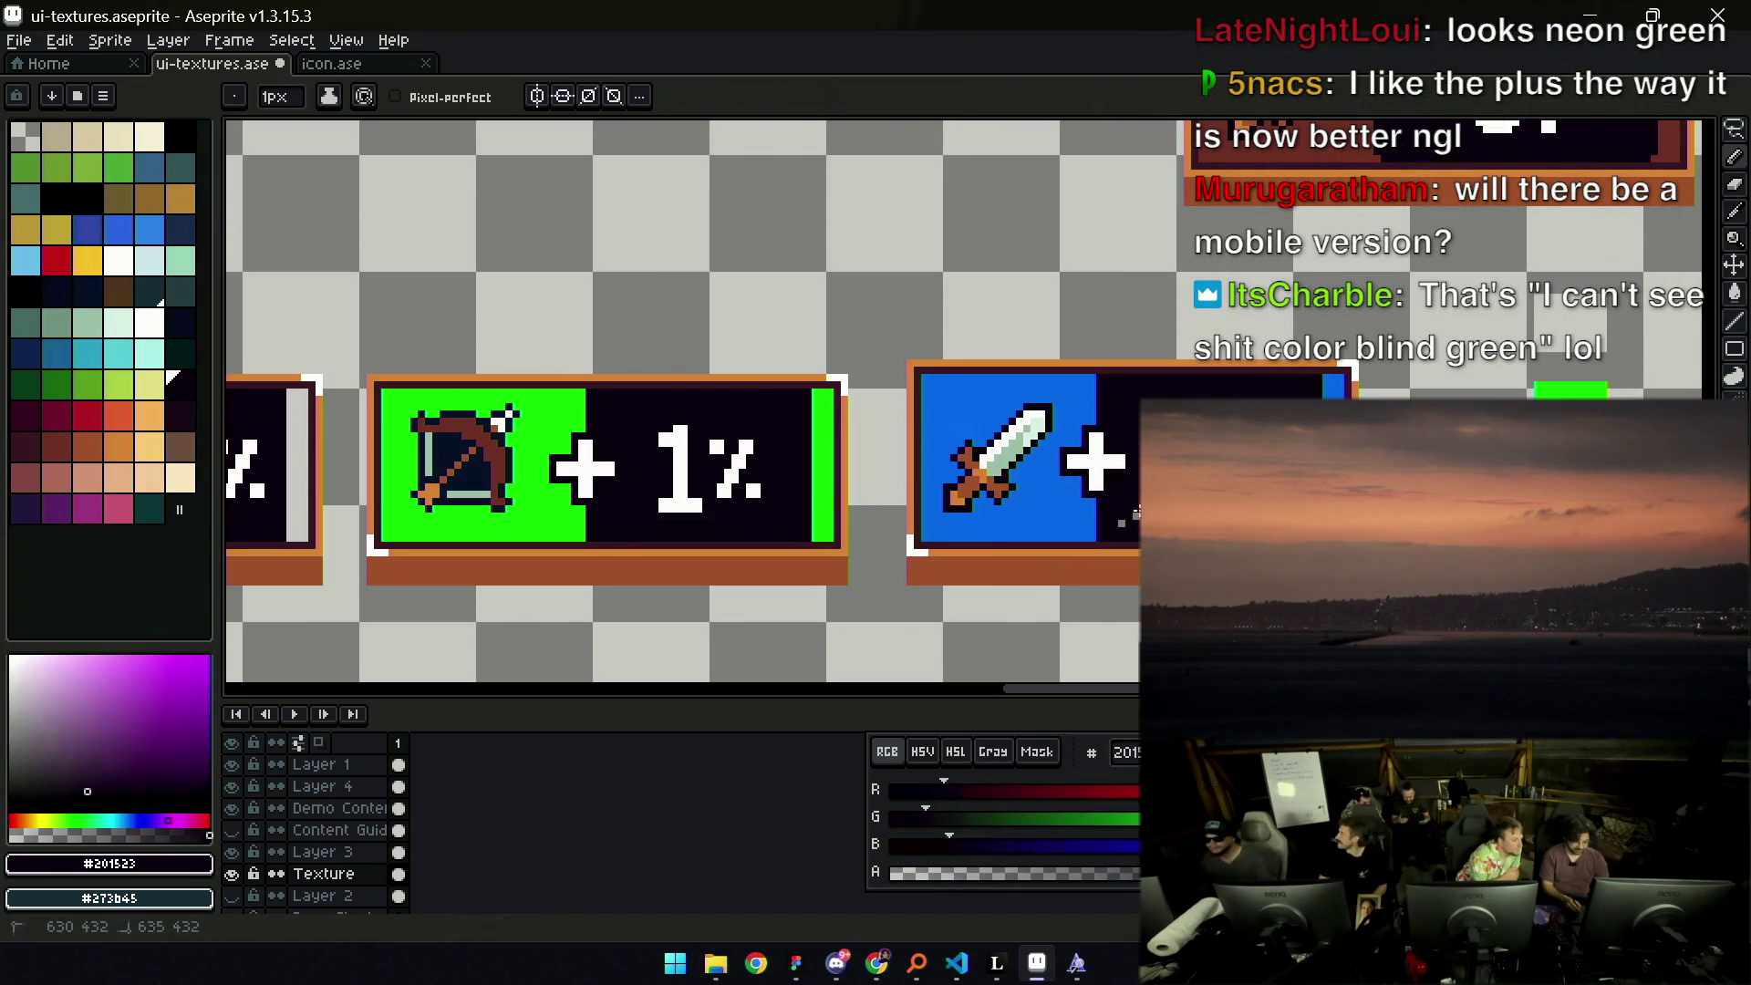
key("z")
scroll(1120, 526, "down", 3)
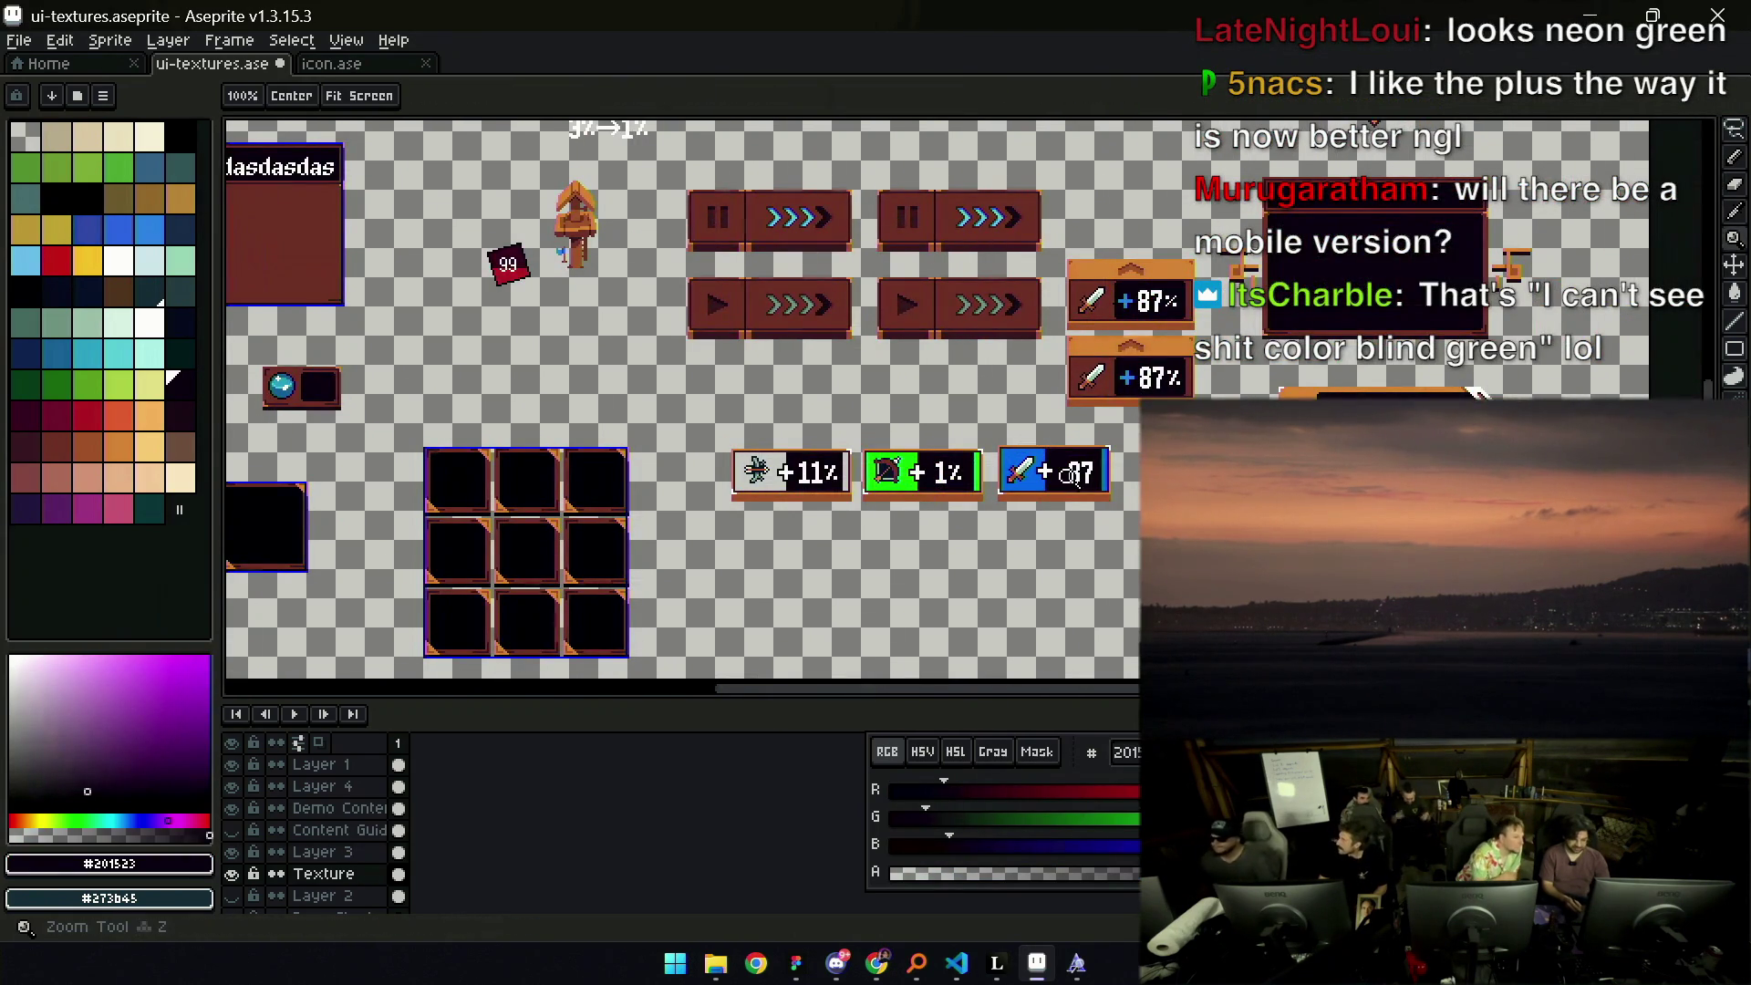
Zoom in on the sword card and try thin strip selections below the plus sign
scroll(1021, 479, "up", 2)
scroll(921, 492, "up", 1)
key("m")
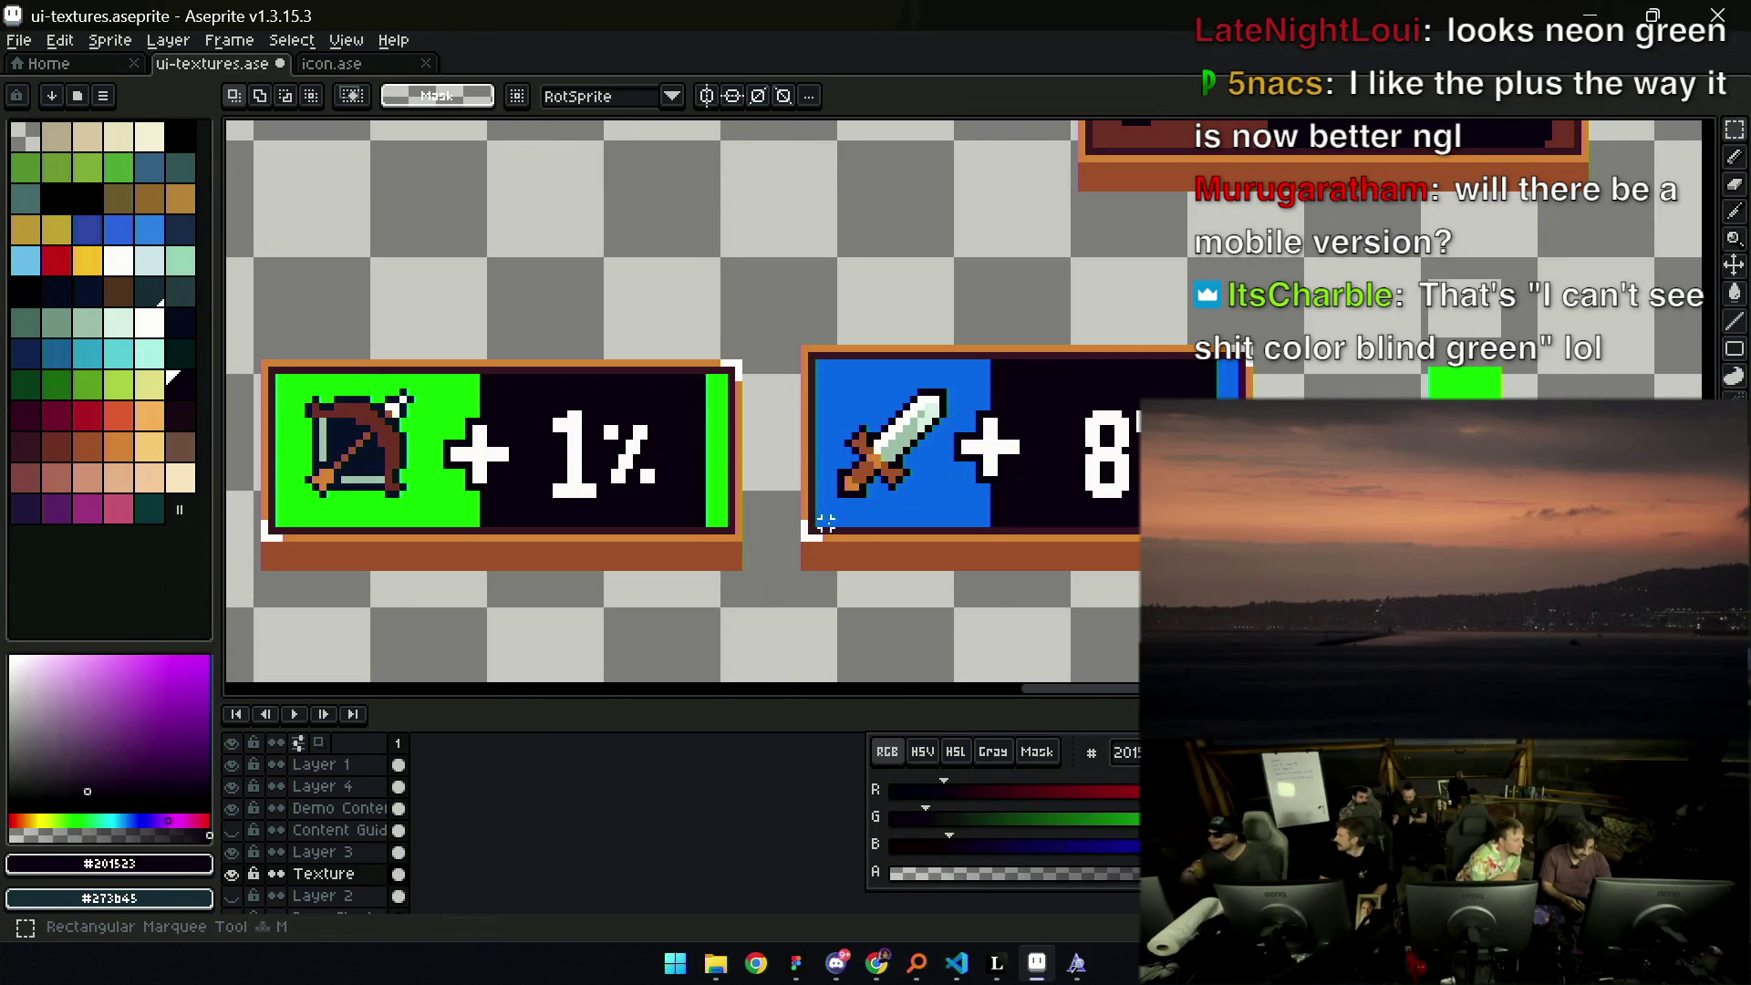
left_click_drag(813, 528, 995, 349)
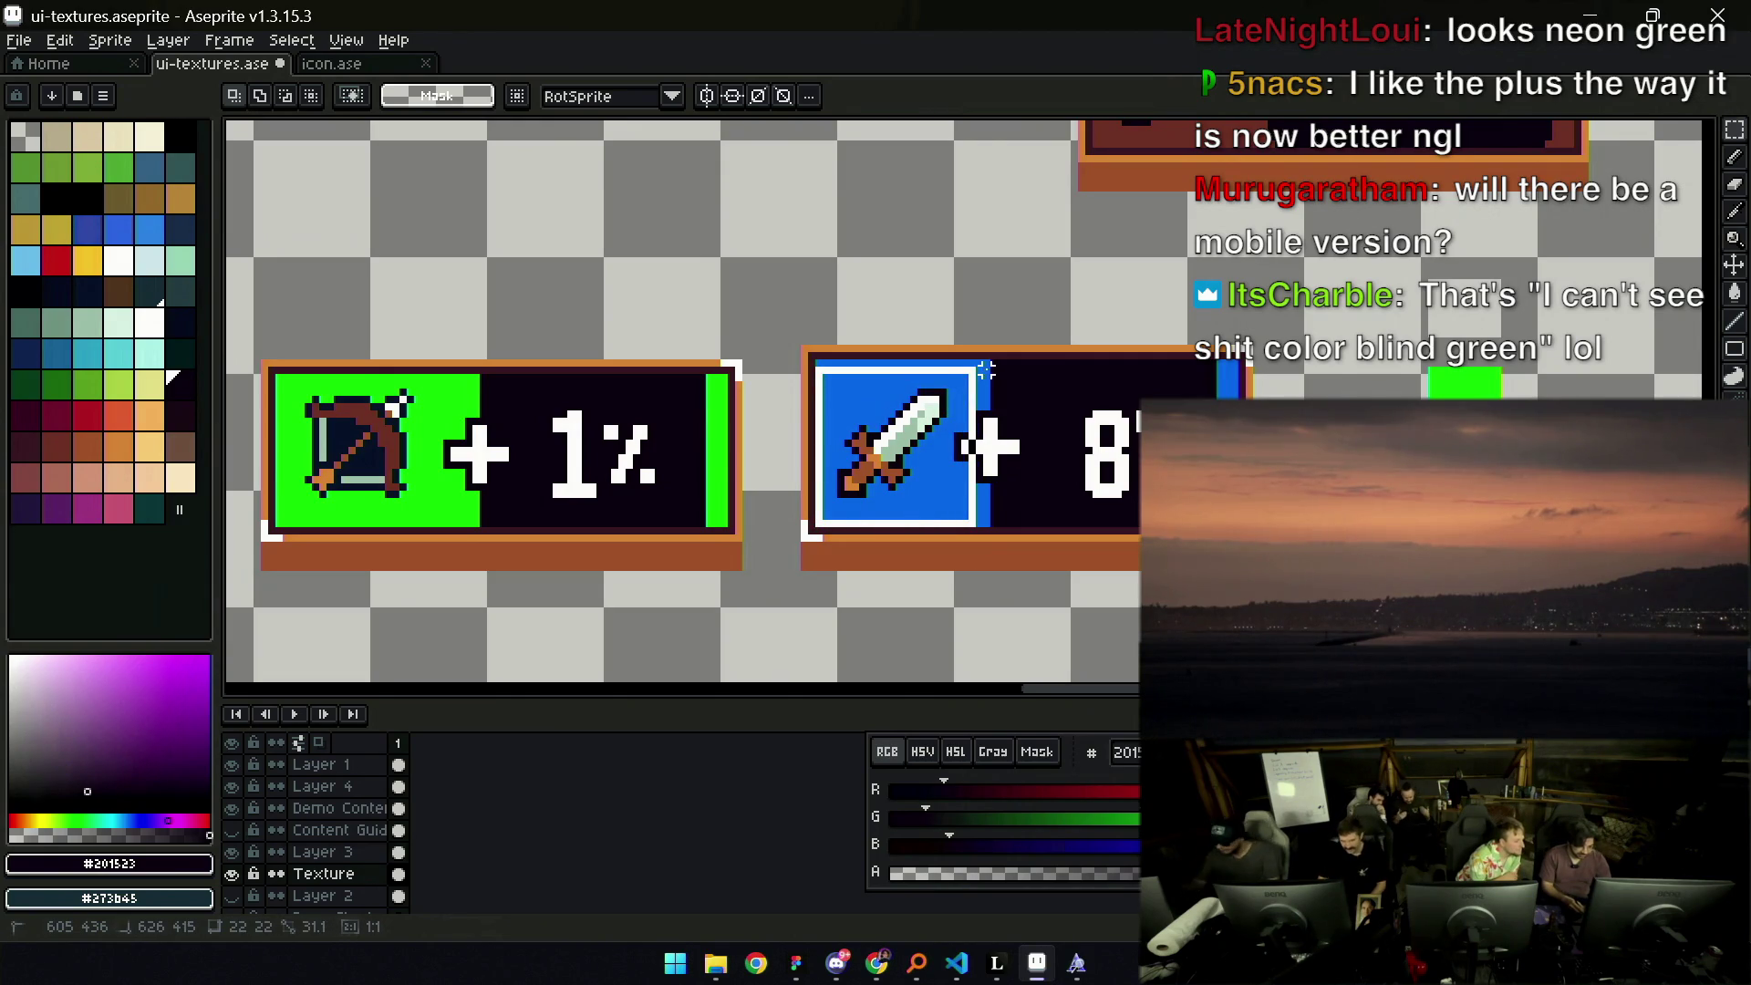
key("ctrl+d")
key("z")
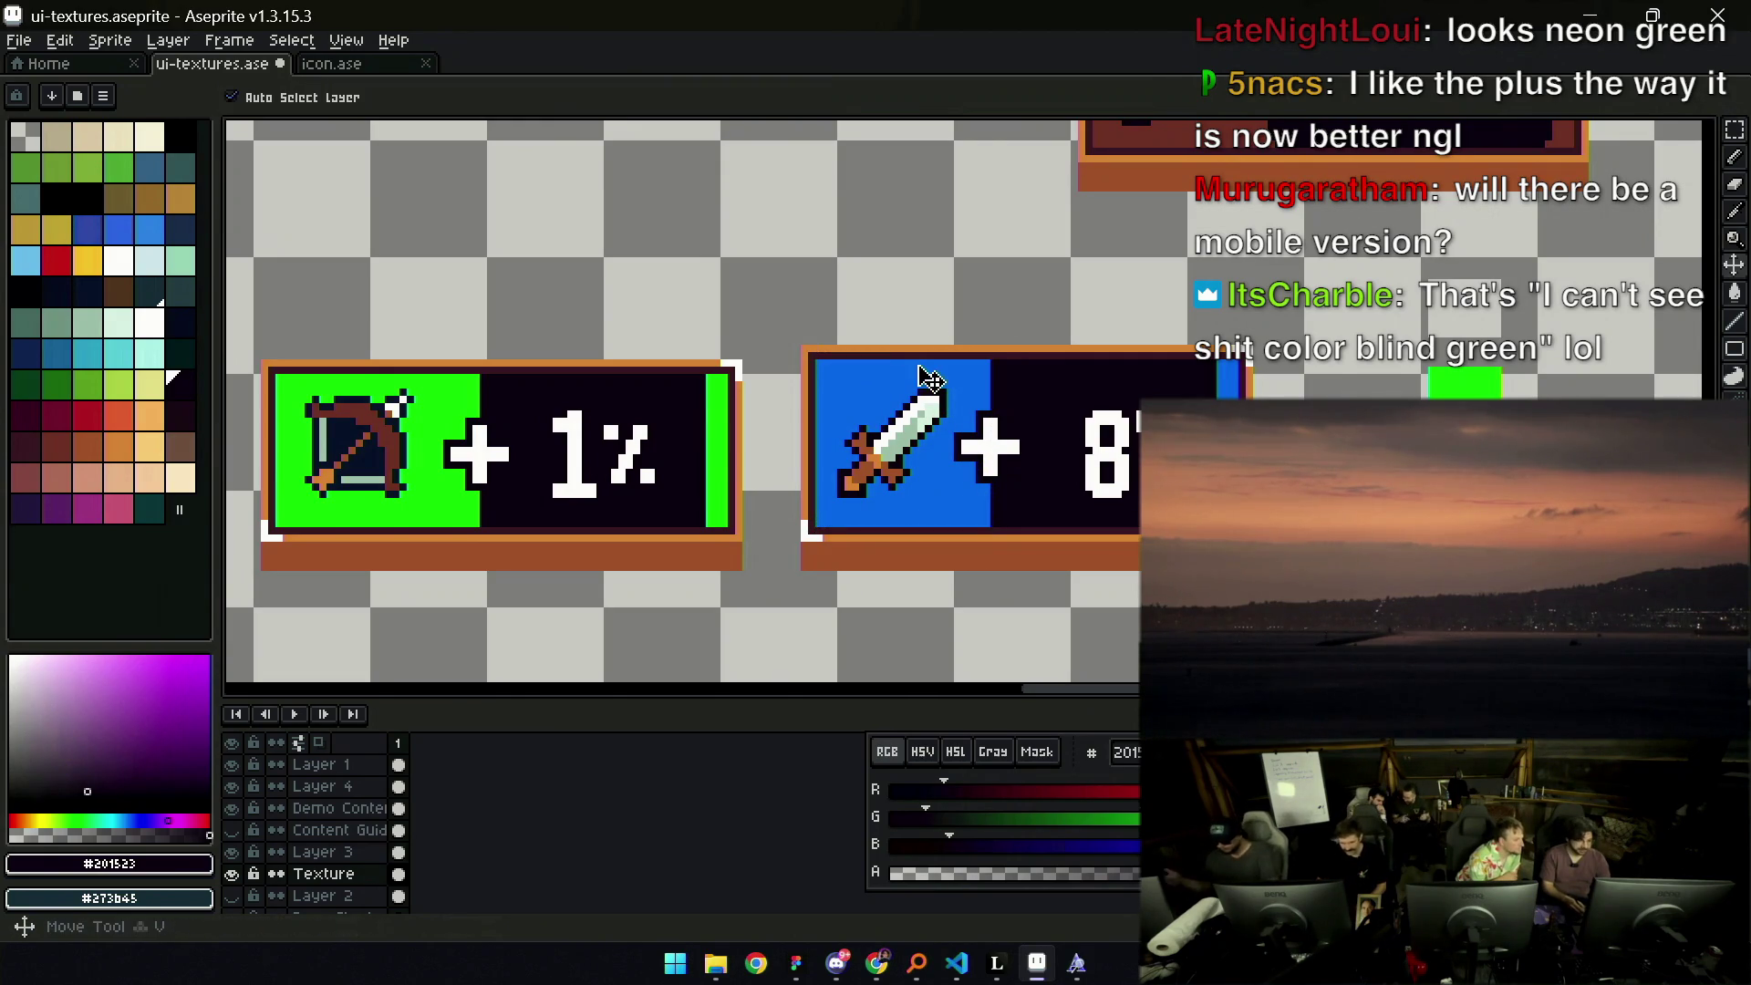
left_click(1001, 417)
key("m")
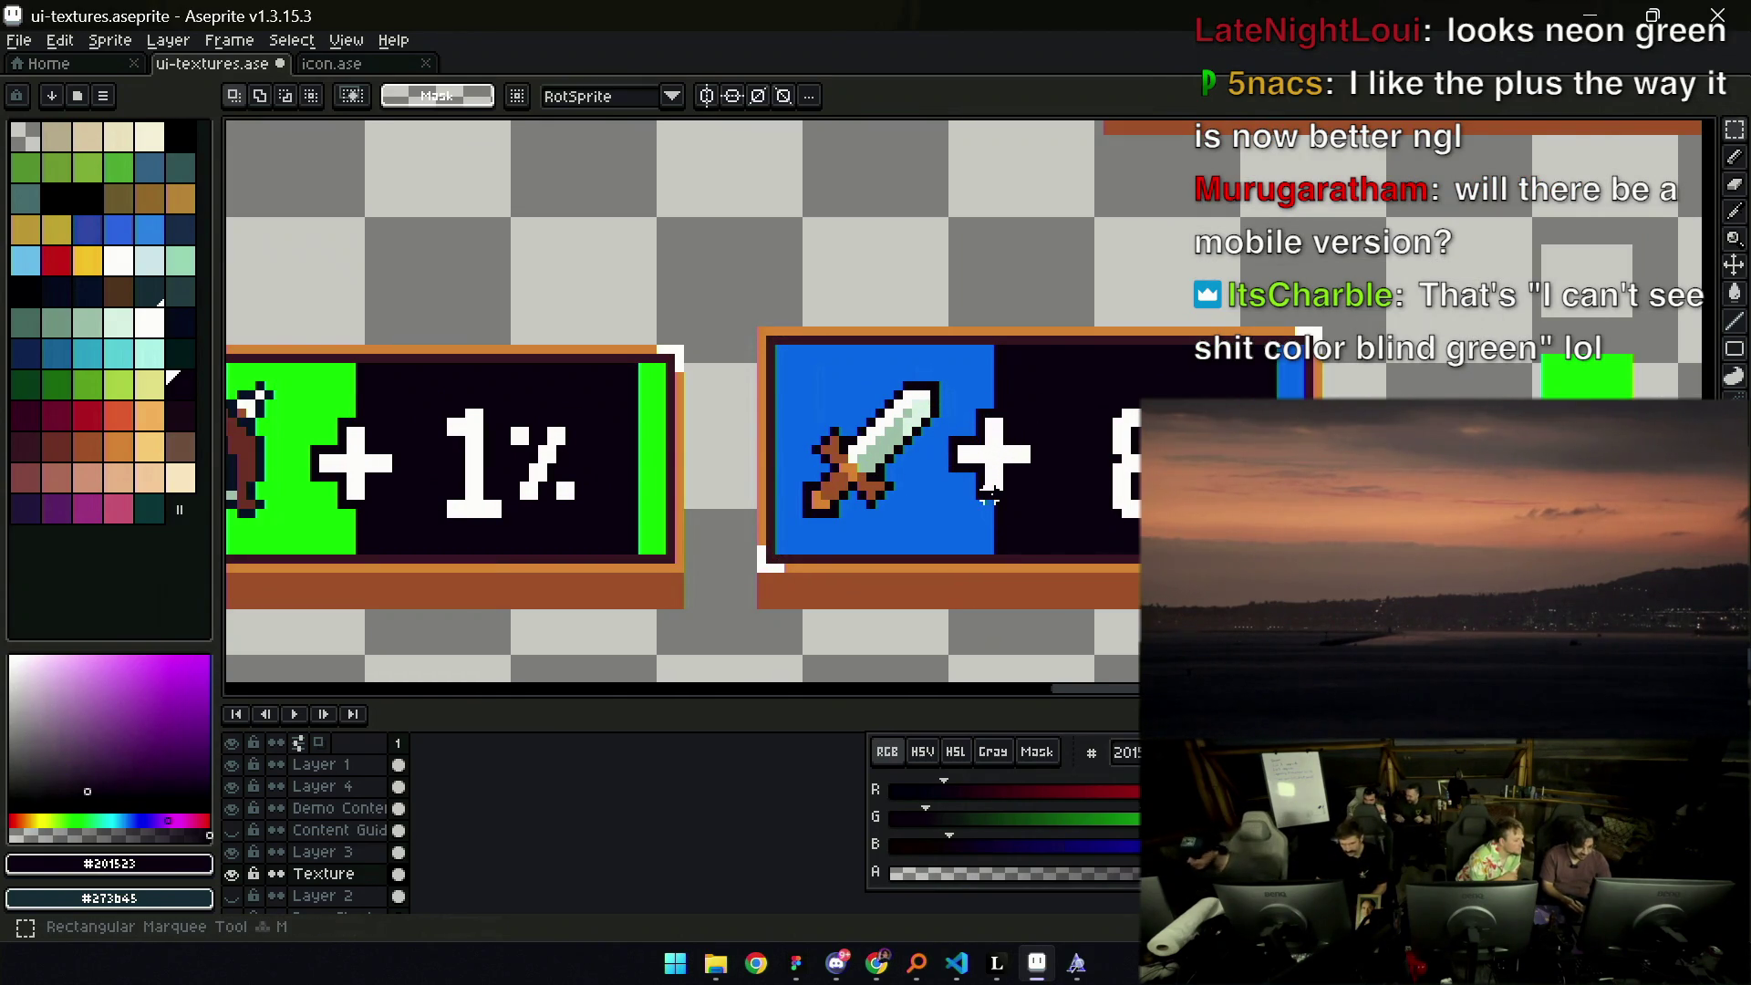
left_click_drag(989, 548, 989, 551)
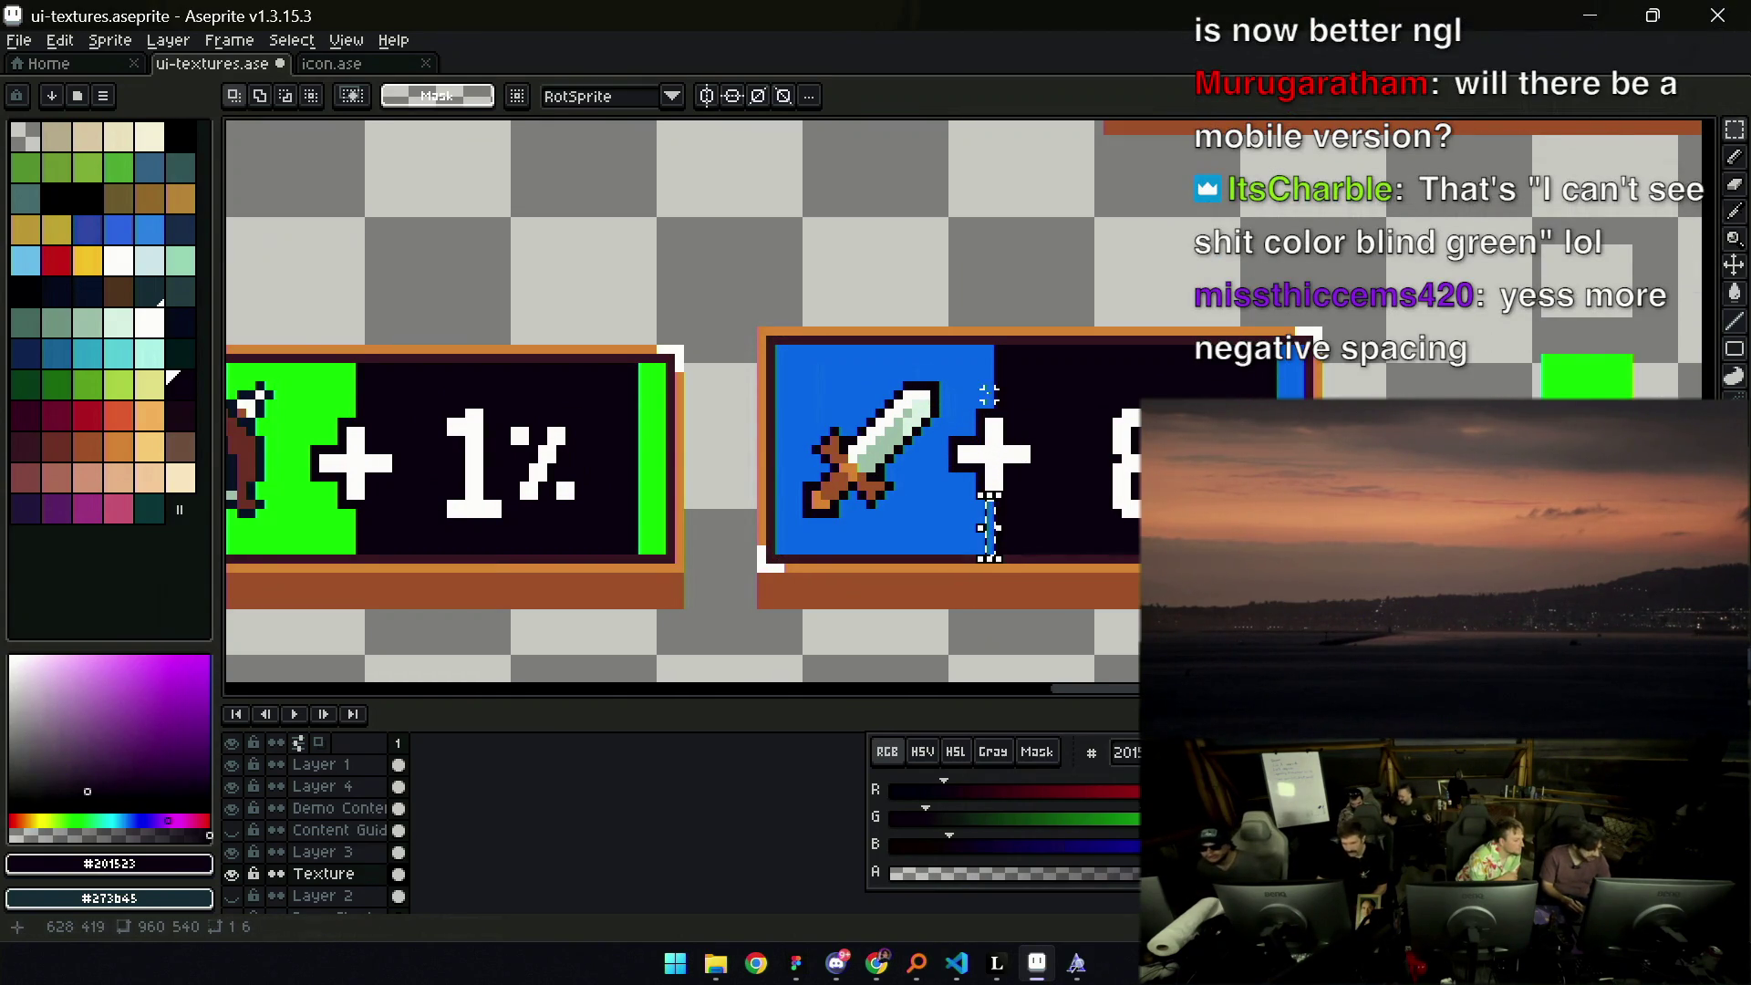
left_click_drag(979, 402, 980, 347)
Move the sword card's lower part down one pixel
scroll(1012, 387, "down", 3)
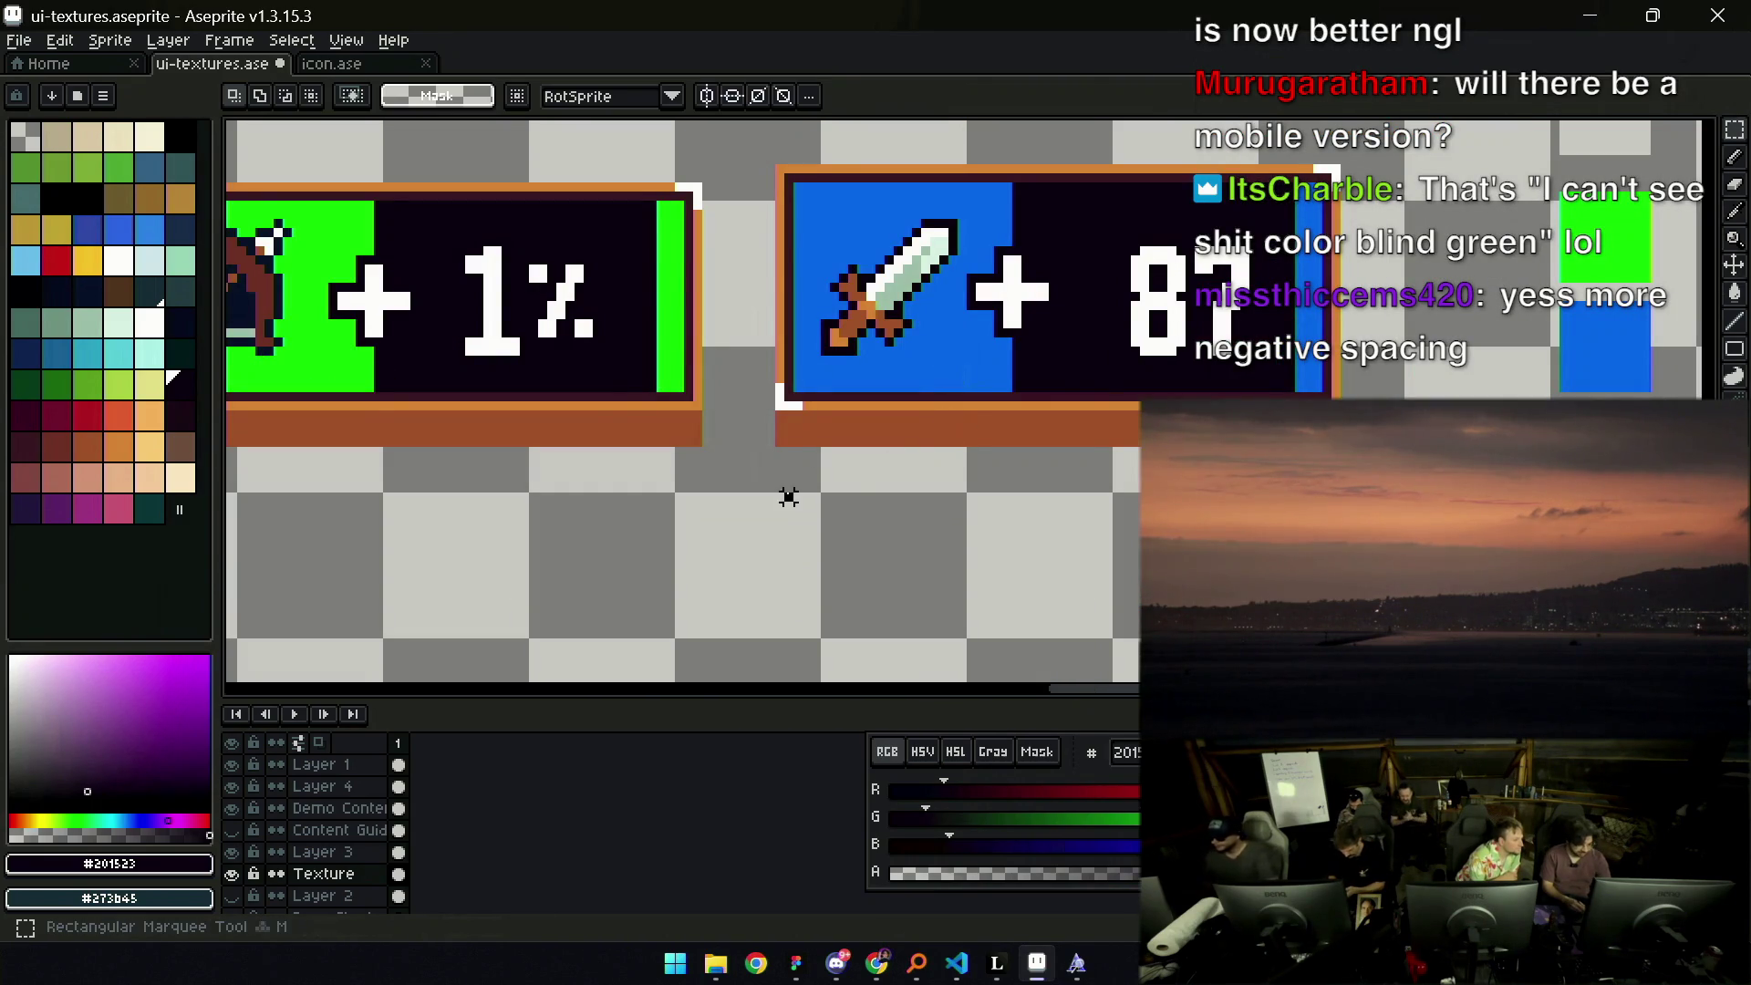
left_click_drag(702, 513, 1427, 370)
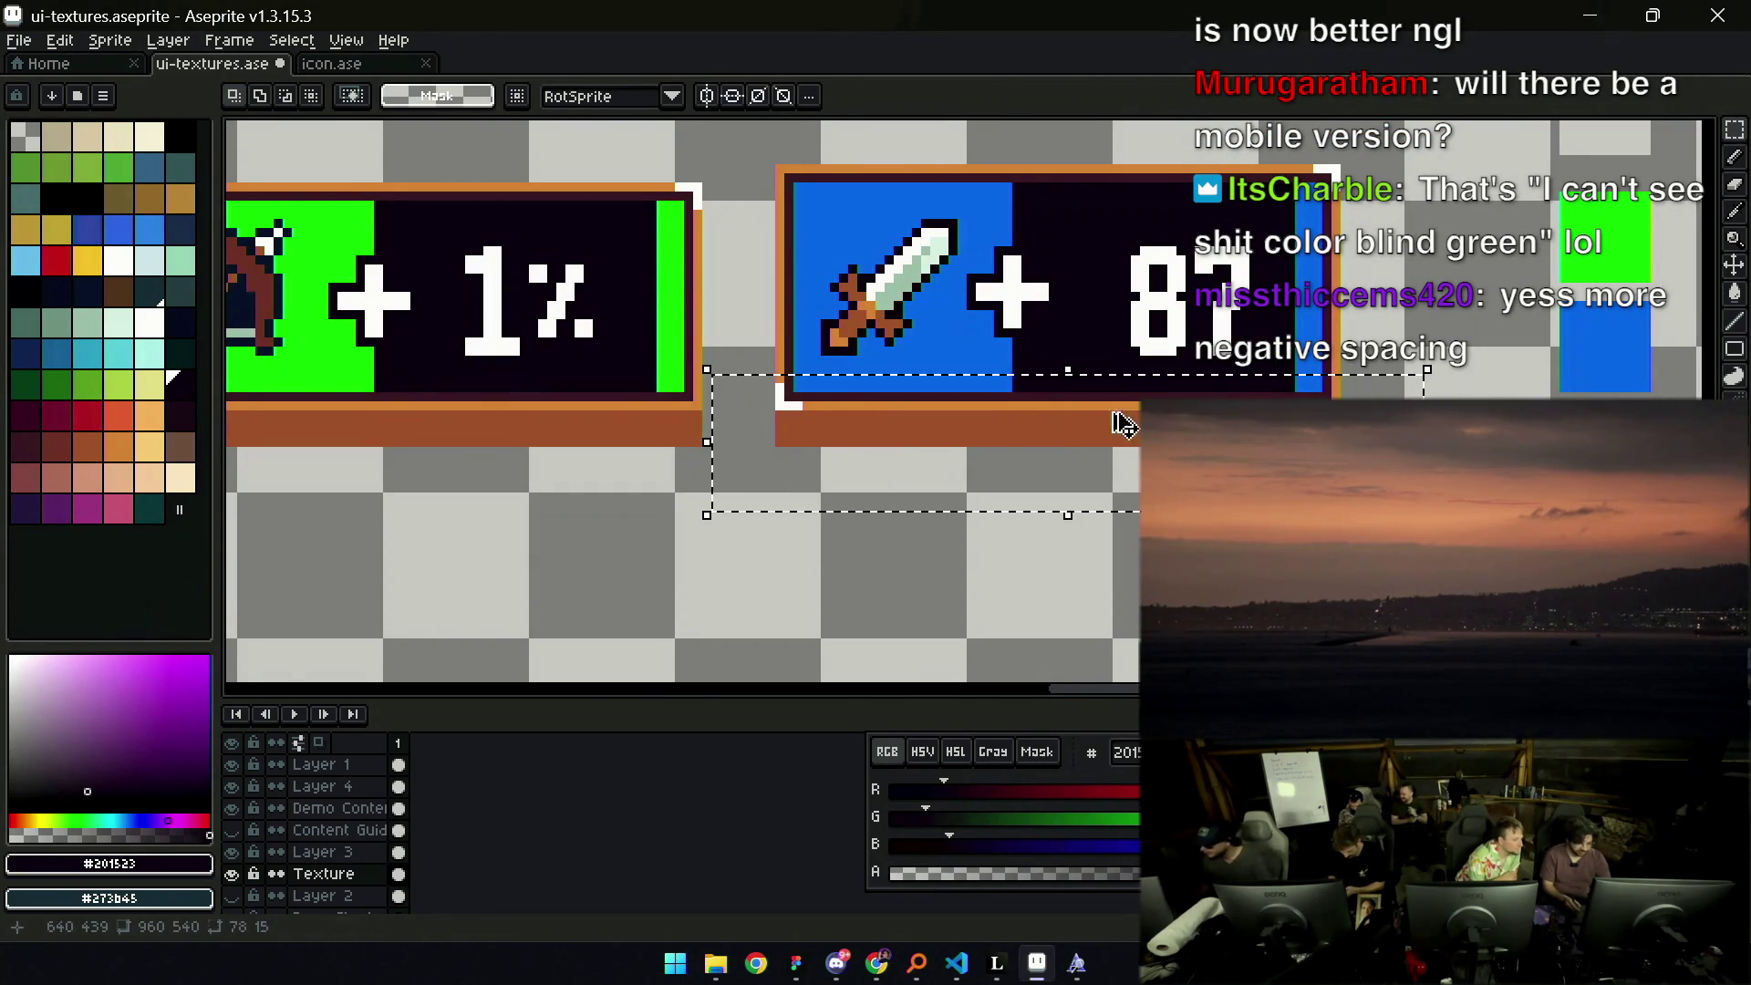
left_click_drag(1047, 429, 1051, 439)
key("ctrl+d")
scroll(1055, 425, "up", 2)
scroll(1055, 425, "up", 1)
Lasso the number 87 and move it left, closer to the plus sign
key("q")
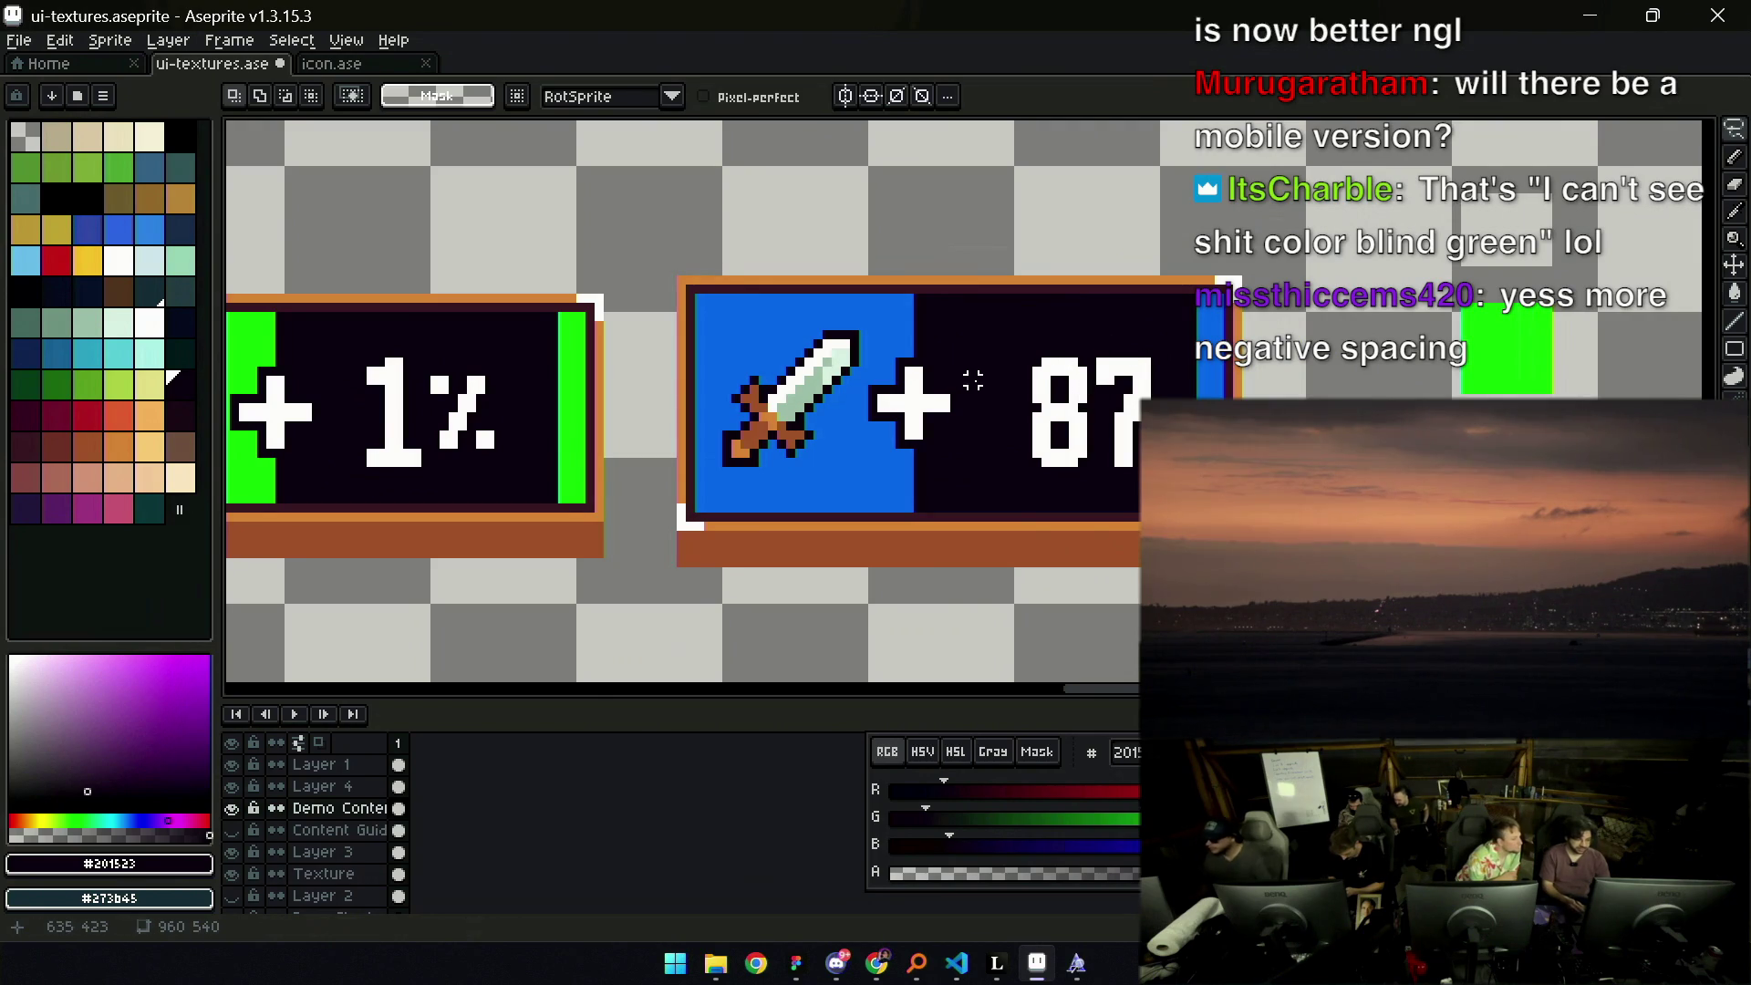
left_click_drag(1035, 326, 1030, 321)
left_click_drag(1129, 391, 1074, 391)
key("ctrl+d")
key("v")
left_click(1215, 383)
scroll(1121, 410, "down", 1)
scroll(1113, 412, "down", 1)
scroll(1108, 415, "down", 1)
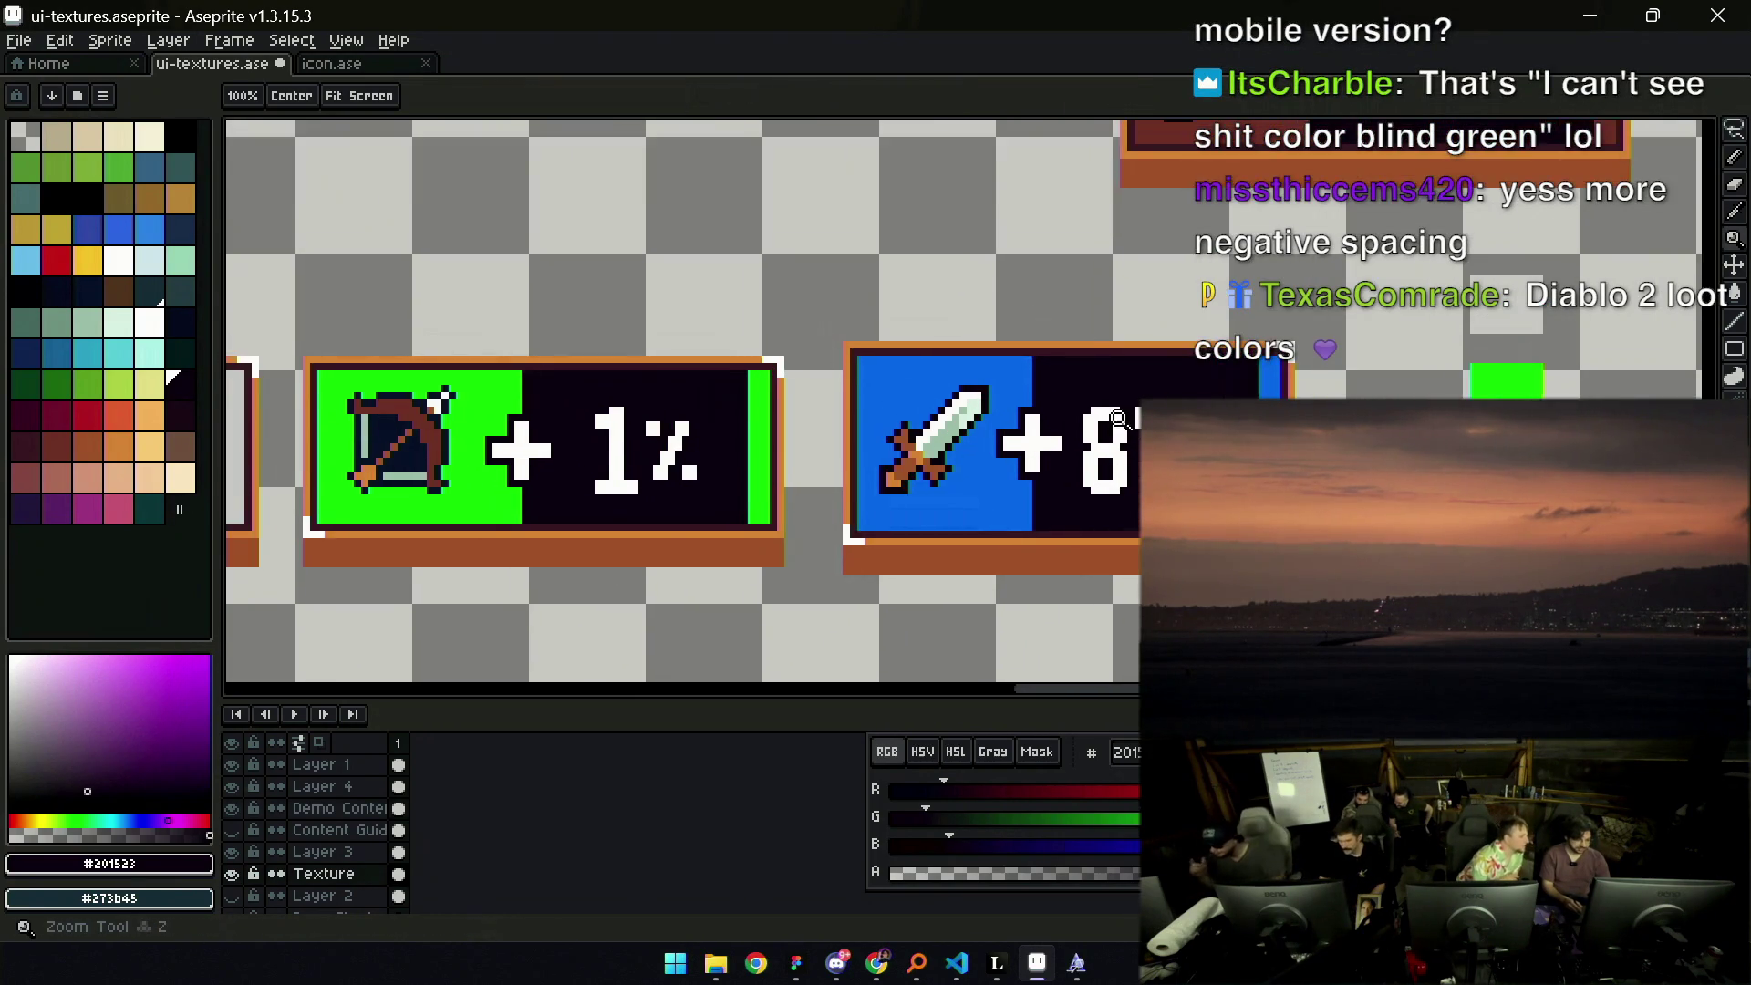
scroll(1049, 429, "up", 1)
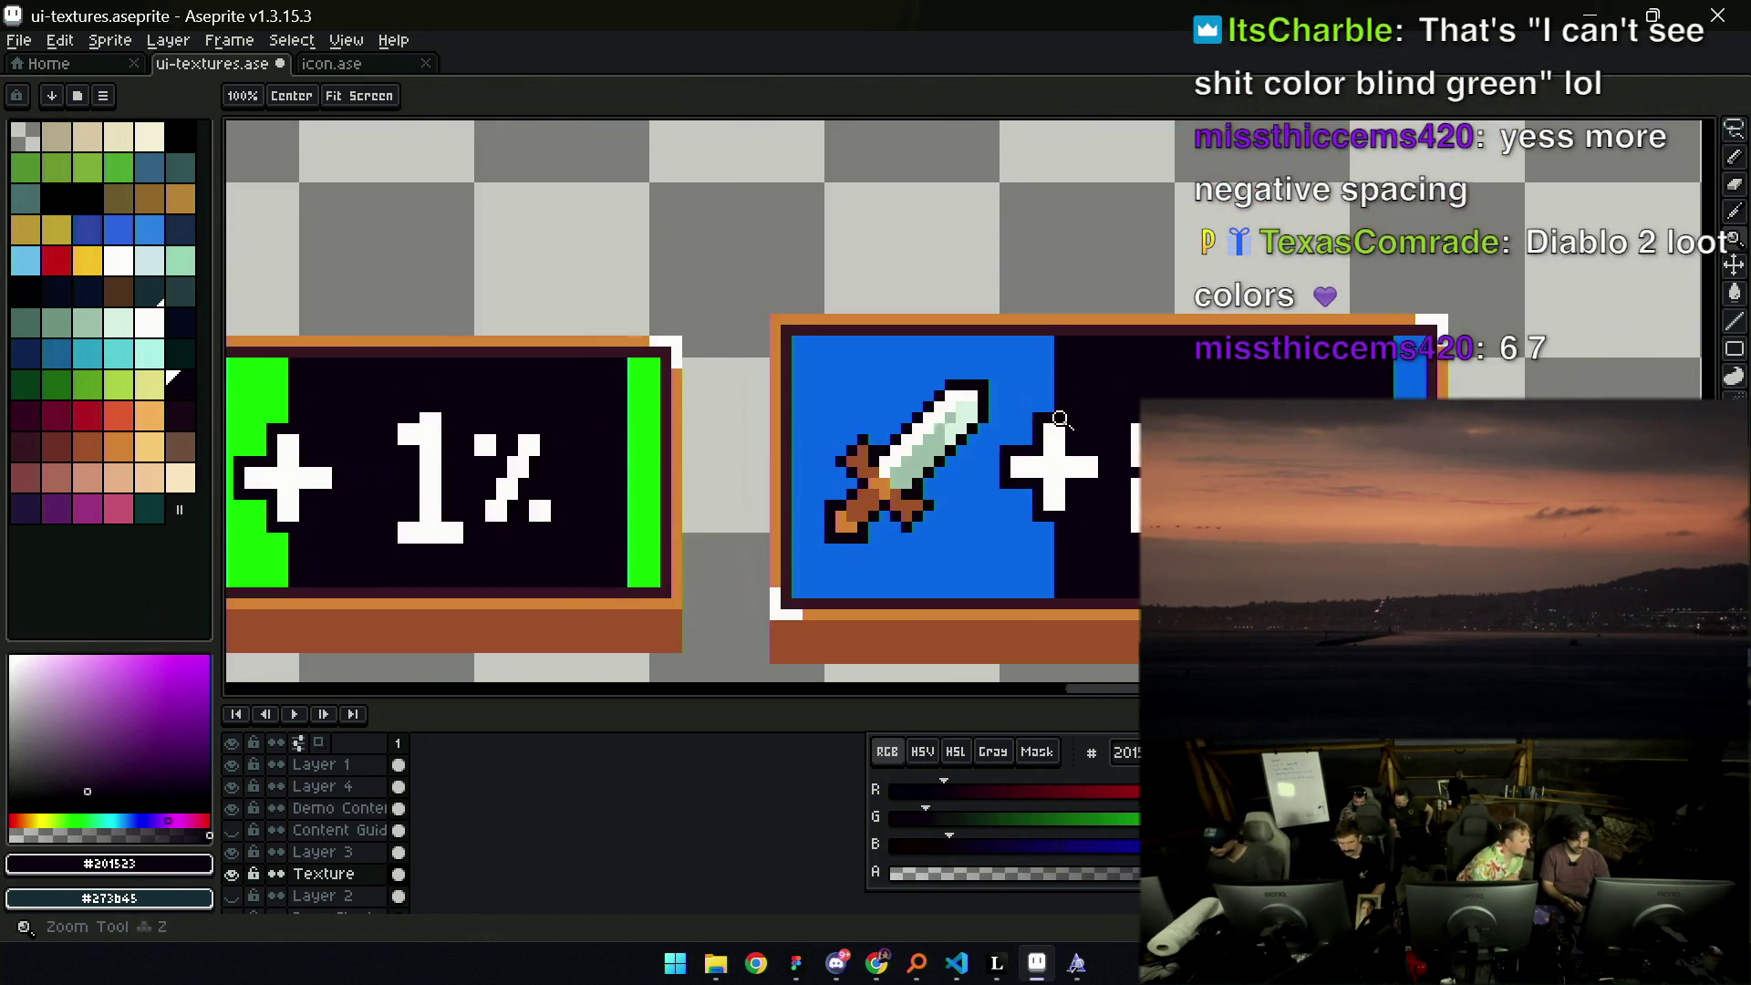
scroll(1046, 438, "up", 1)
Sample white from the plus sign and pan to the bow card's percent sign
key("b")
left_click(1046, 439, "alt")
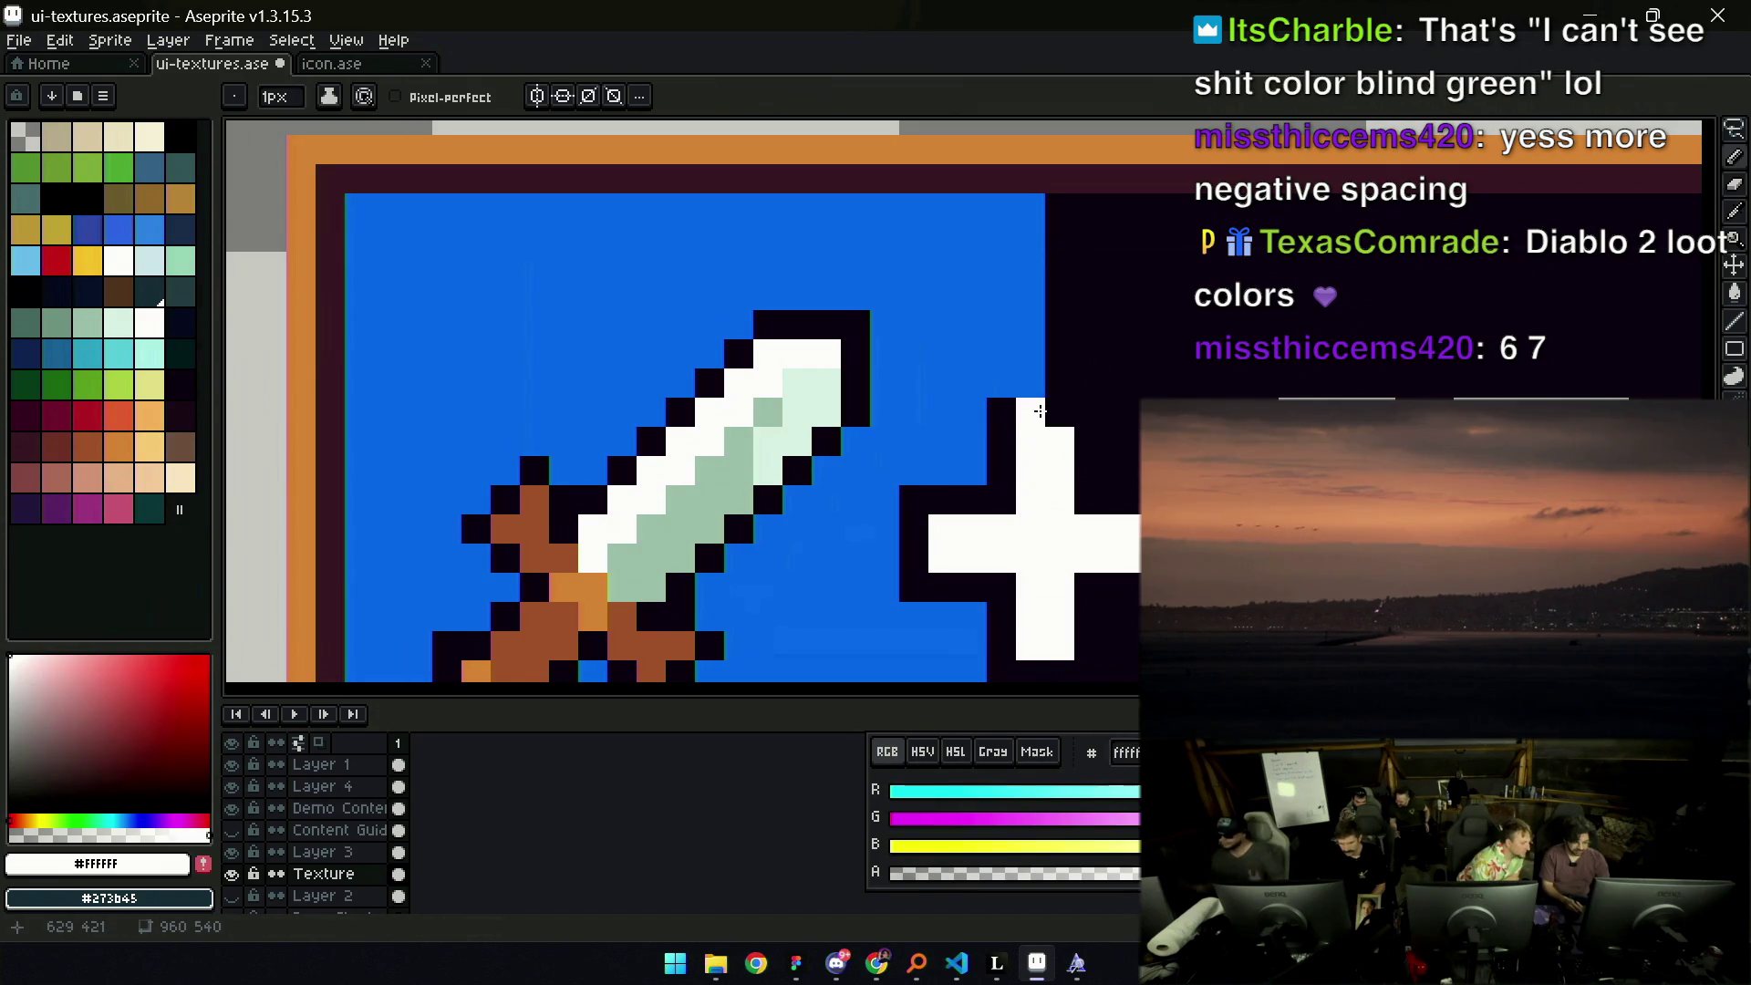
key("h")
scroll(1010, 422, "down", 3)
scroll(1022, 401, "down", 1)
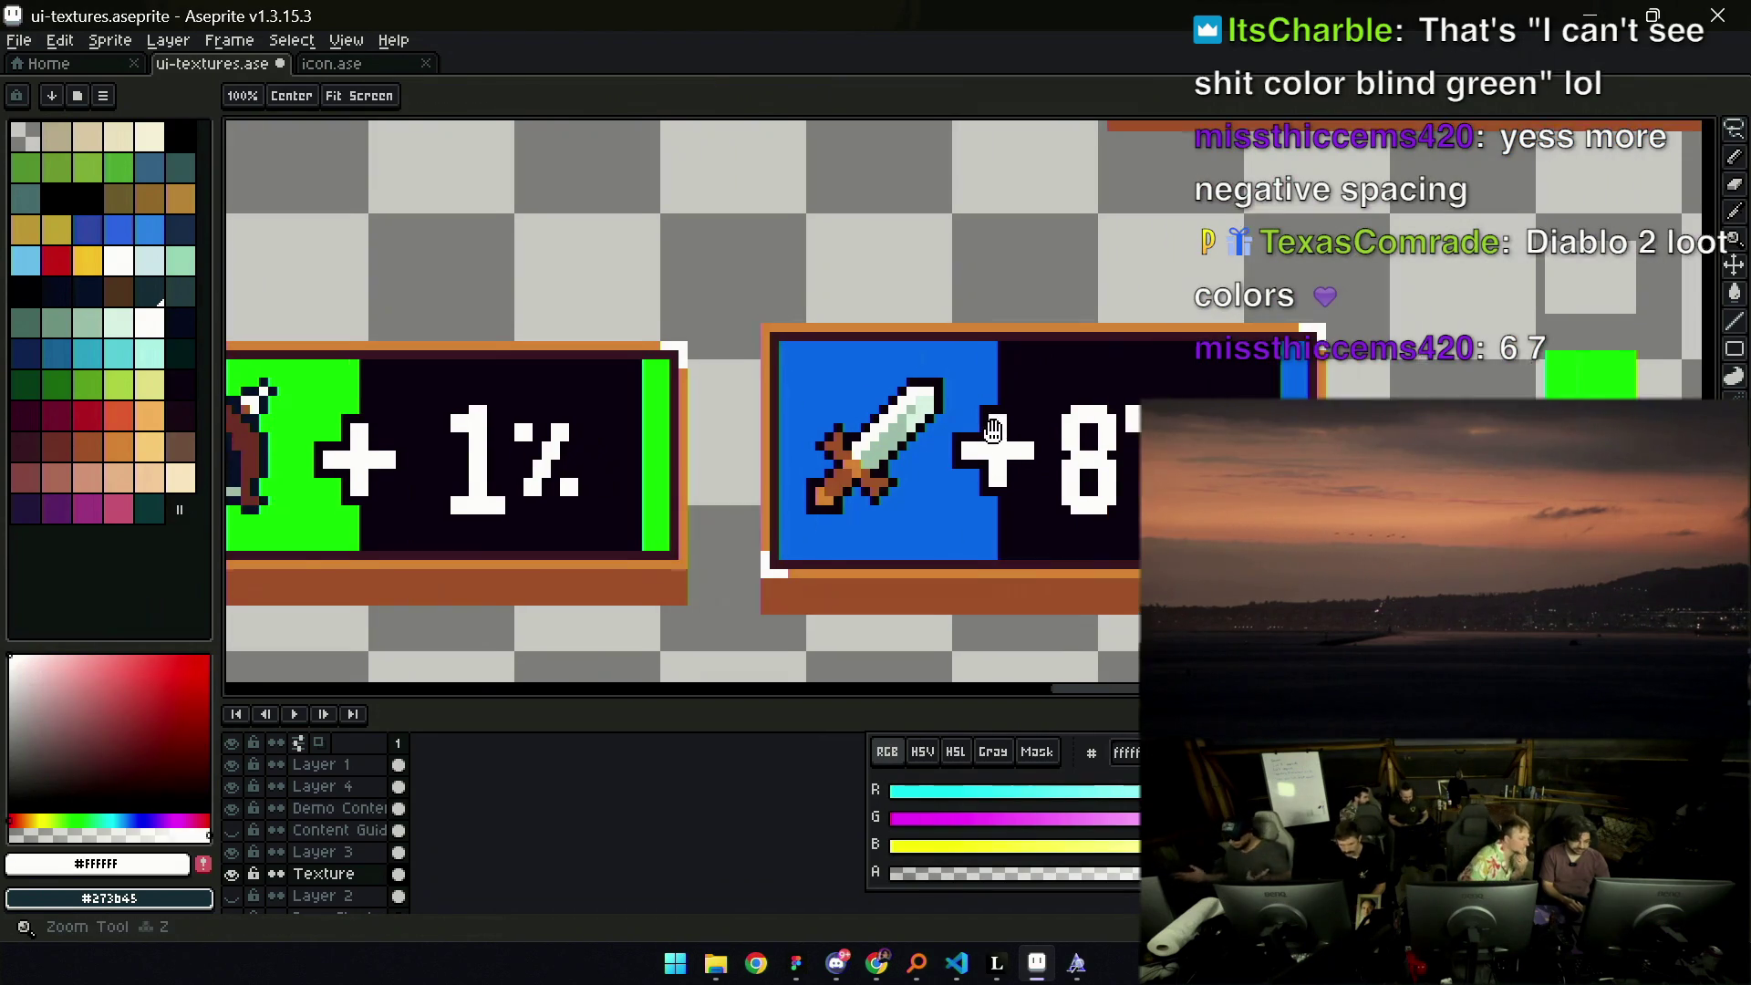
left_click_drag(1032, 367, 1093, 348)
Copy the bow card's percent sign from Demo Content onto the sword card to read +87%
key("q")
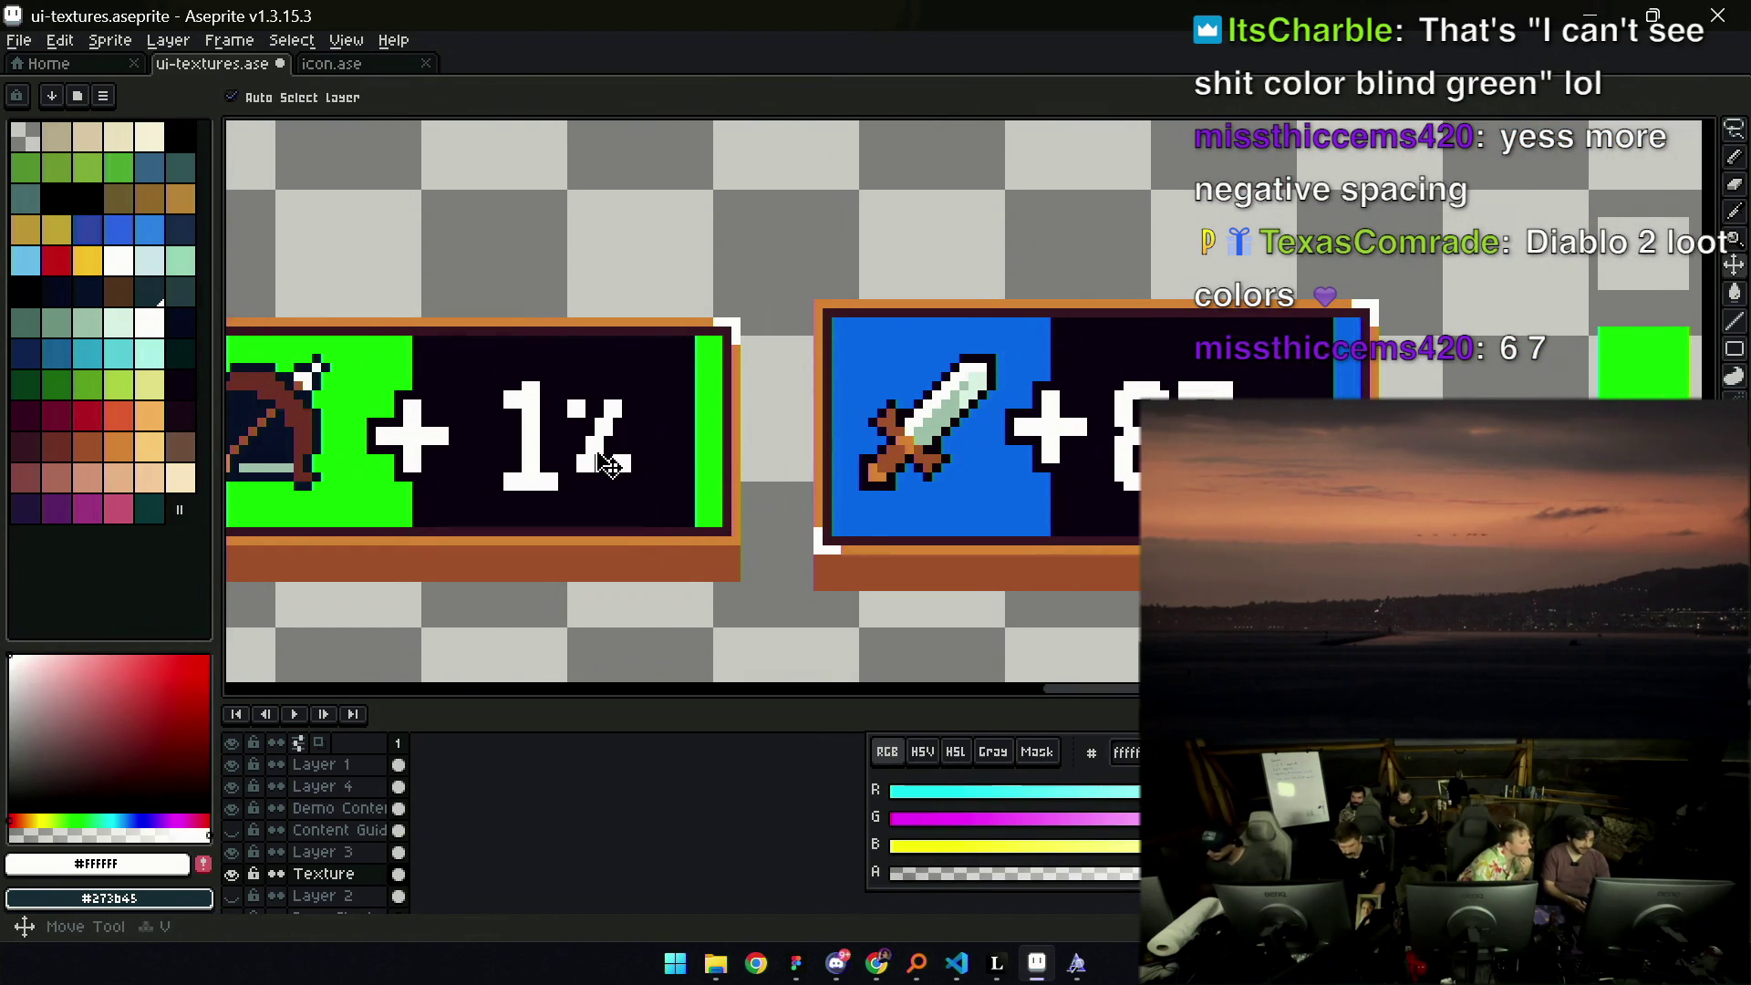
left_click(608, 377, "ctrl")
left_click_drag(608, 377, 613, 369)
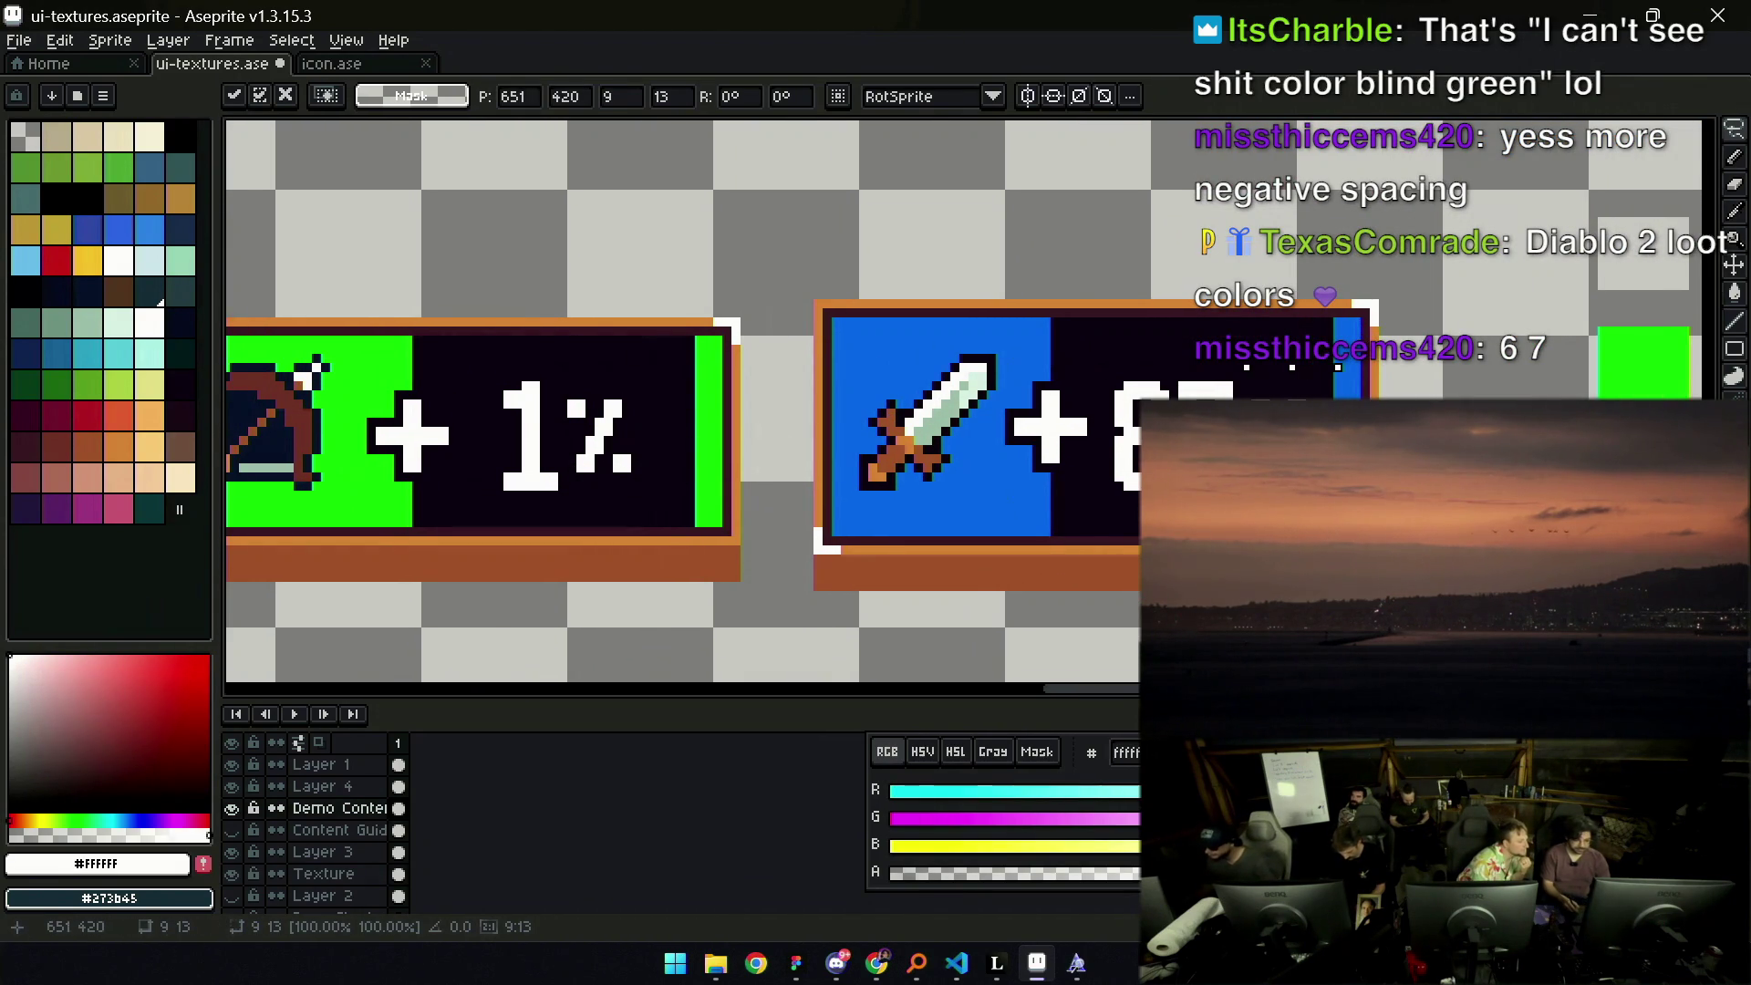
left_click_drag(606, 428, 1295, 428)
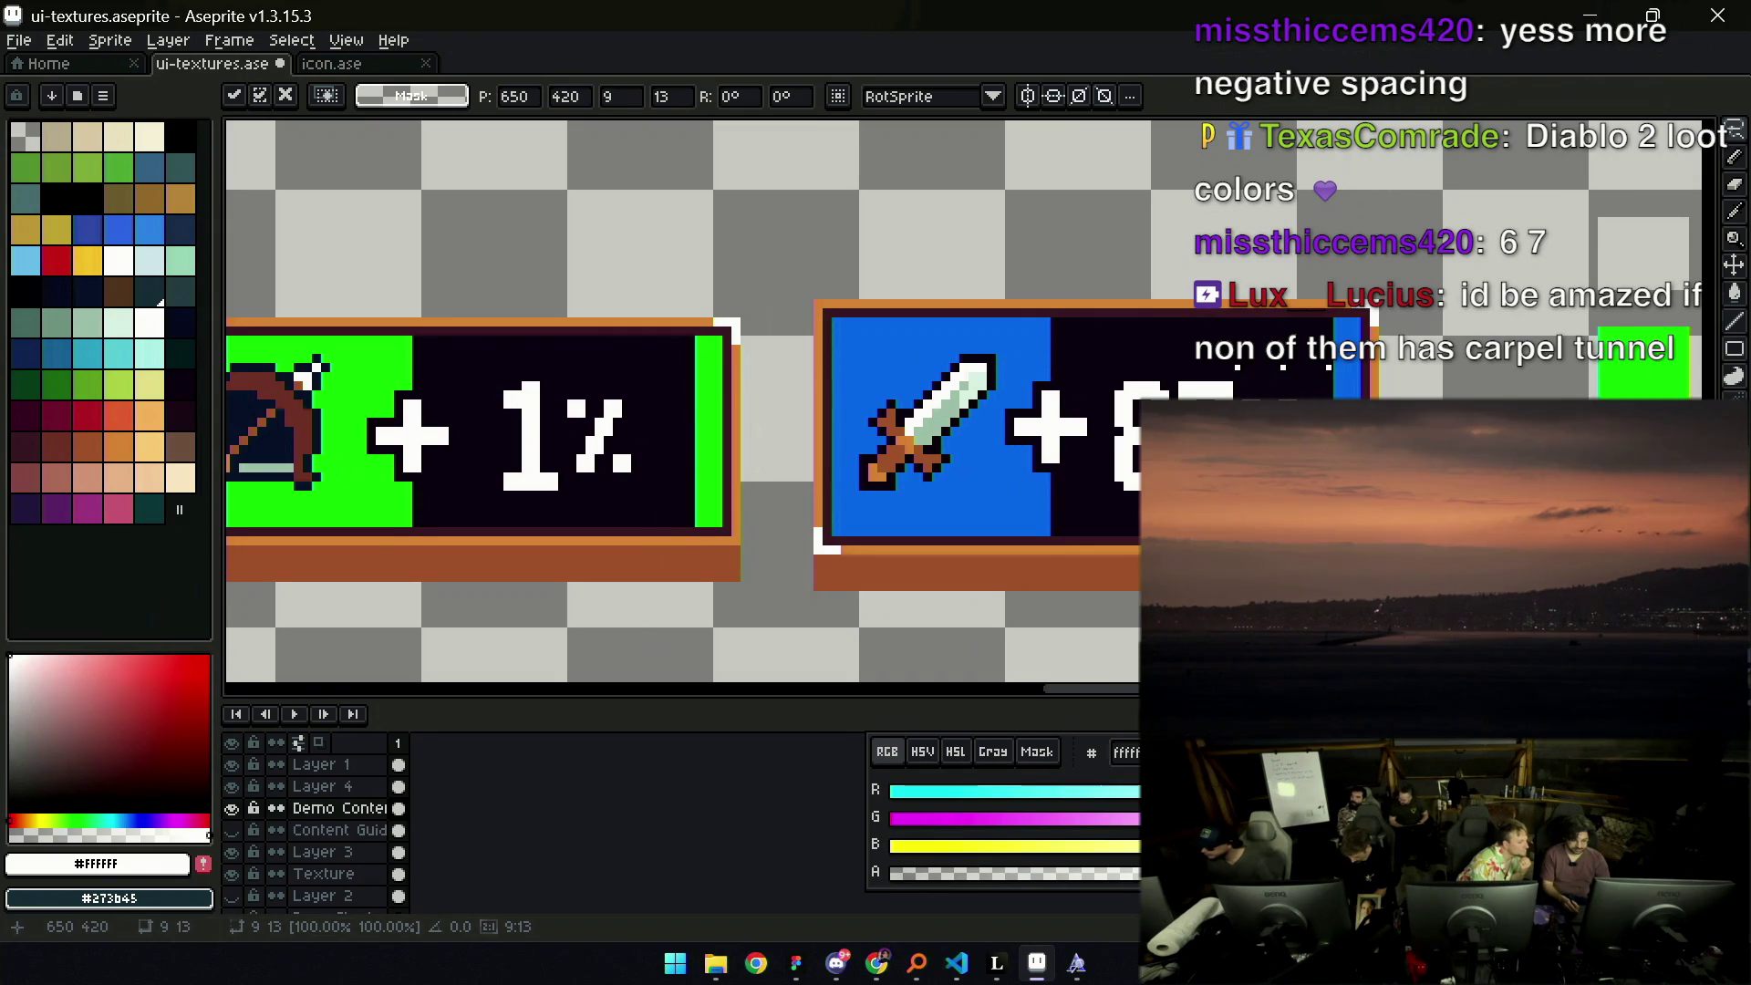
key("Return")
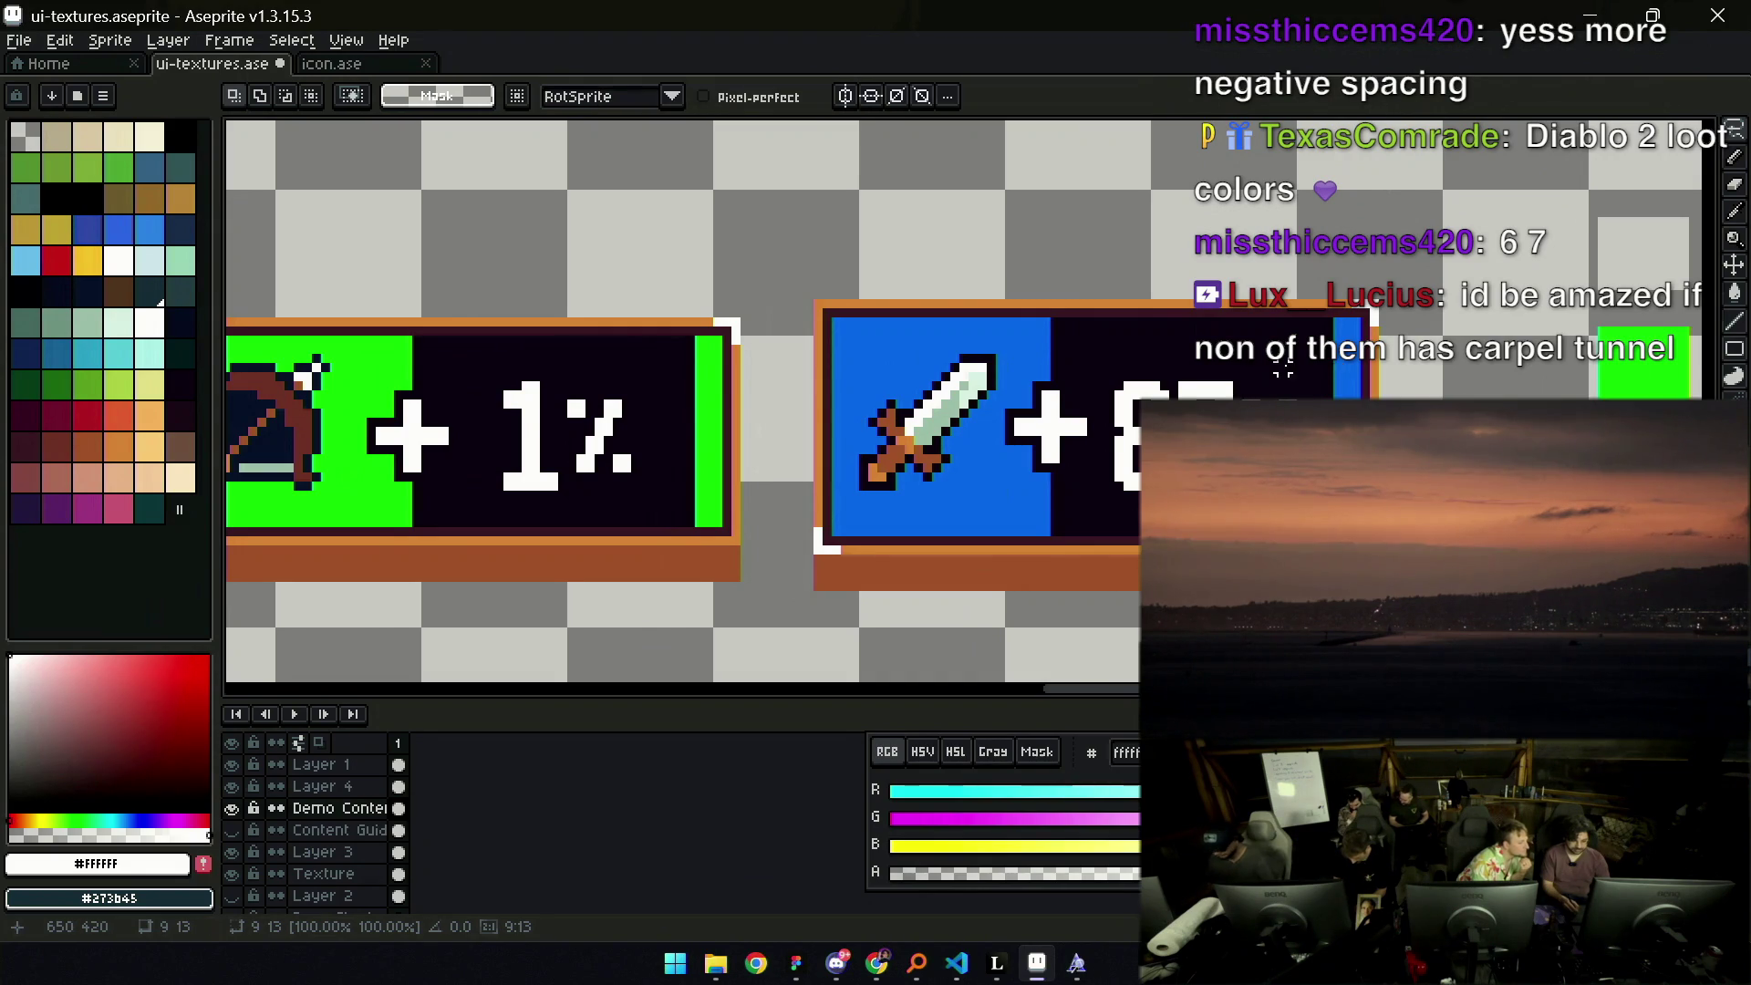
scroll(1276, 402, "up", 1)
key("ctrl+z")
key("ctrl+y")
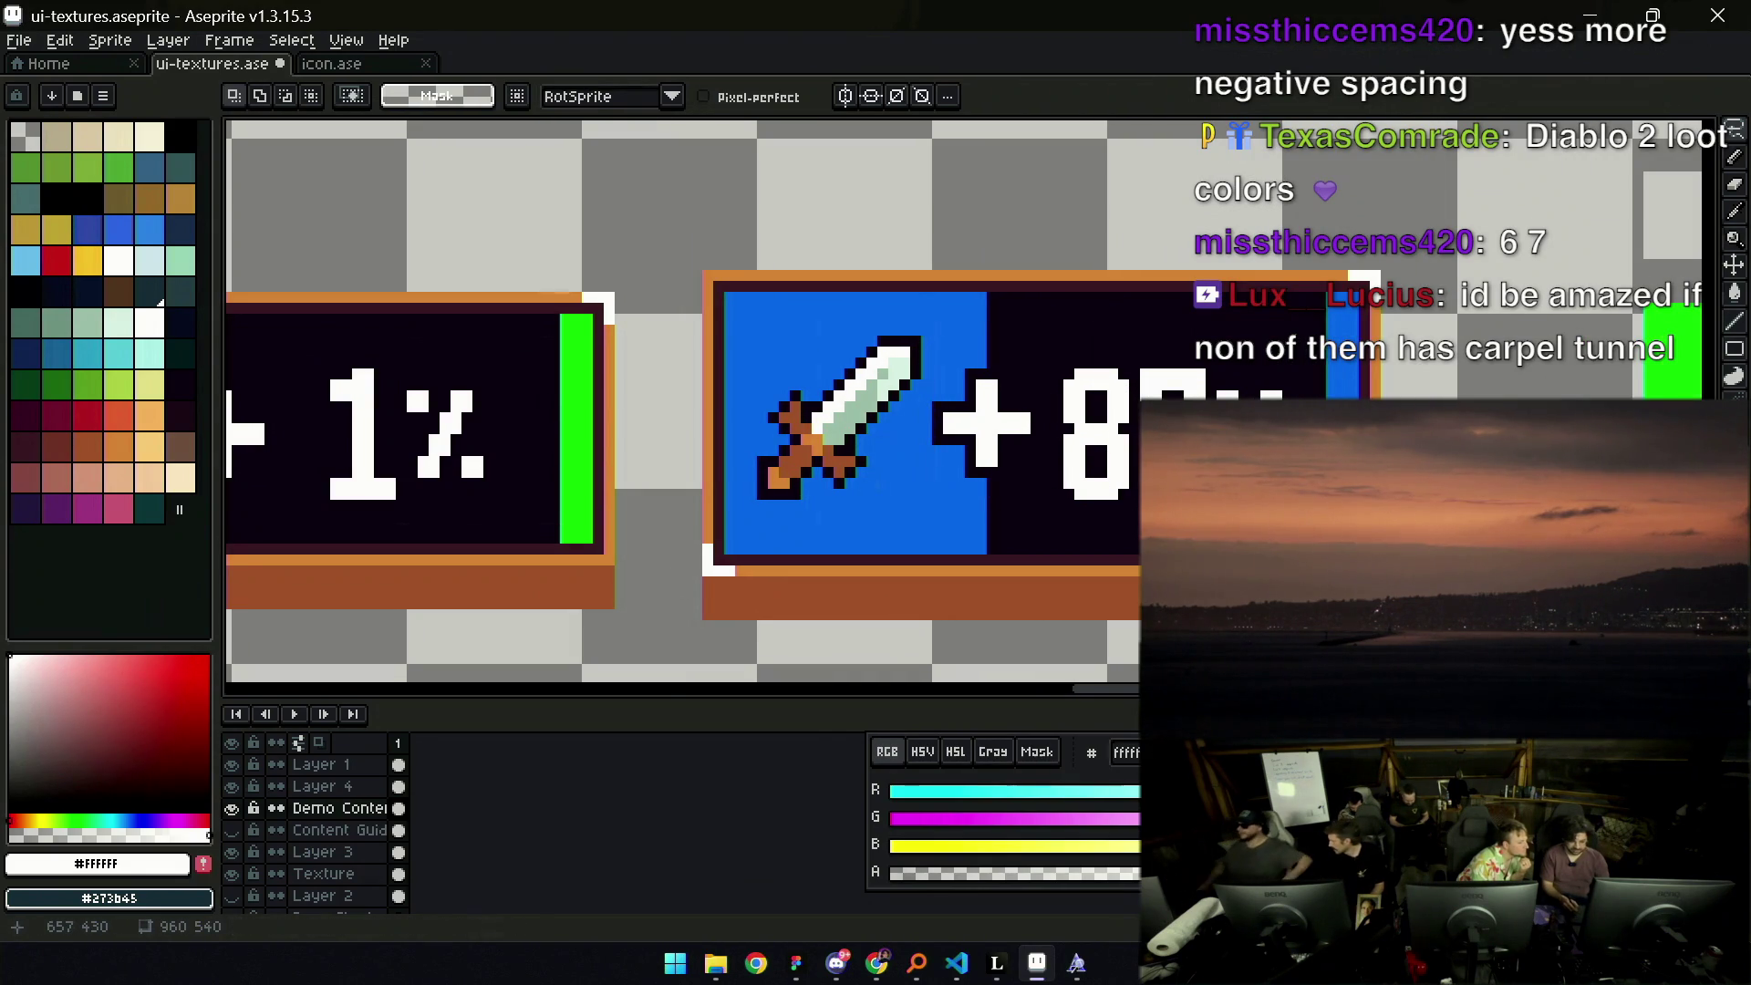
key("z")
scroll(1111, 398, "down", 2)
scroll(1110, 398, "down", 2)
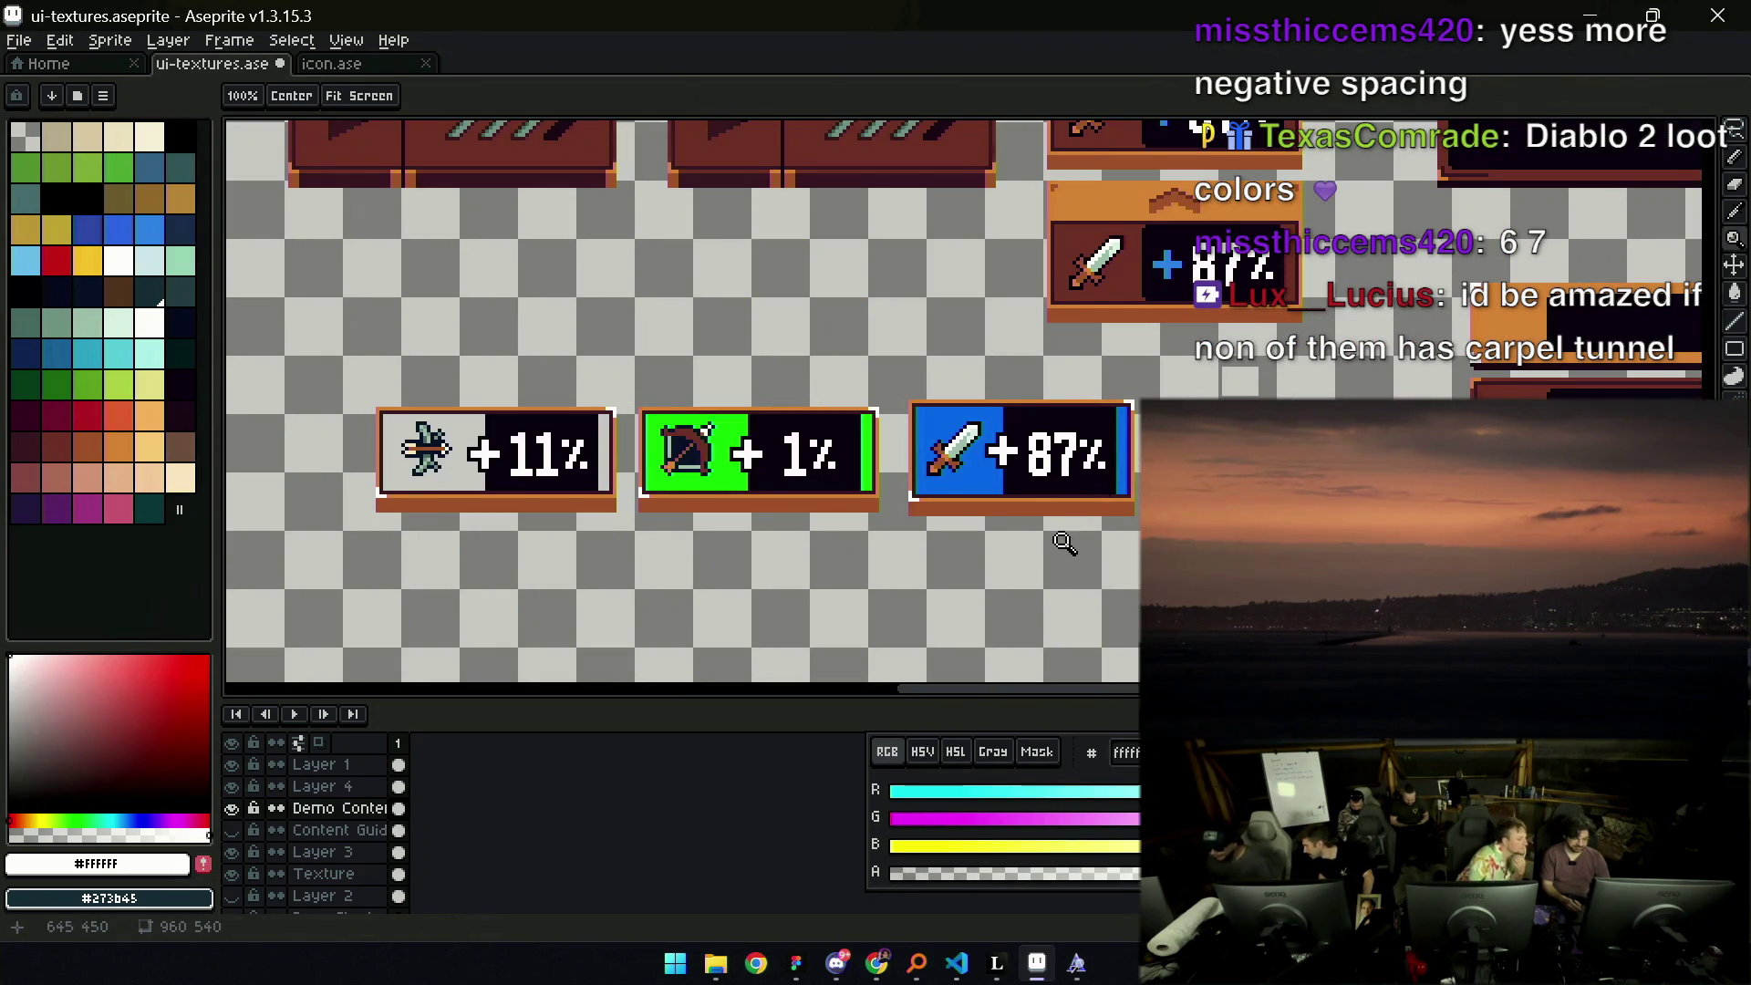
Lasso the 87 digits and adjust them with a transform
scroll(1063, 539, "up", 2)
scroll(1085, 438, "up", 2)
key("v")
key("q")
left_click_drag(1003, 311, 1003, 547)
key("ctrl+t")
key("i")
Sample the sword card's blue #0070dd and make Texture the active layer
key("g")
scroll(1134, 435, "down", 2)
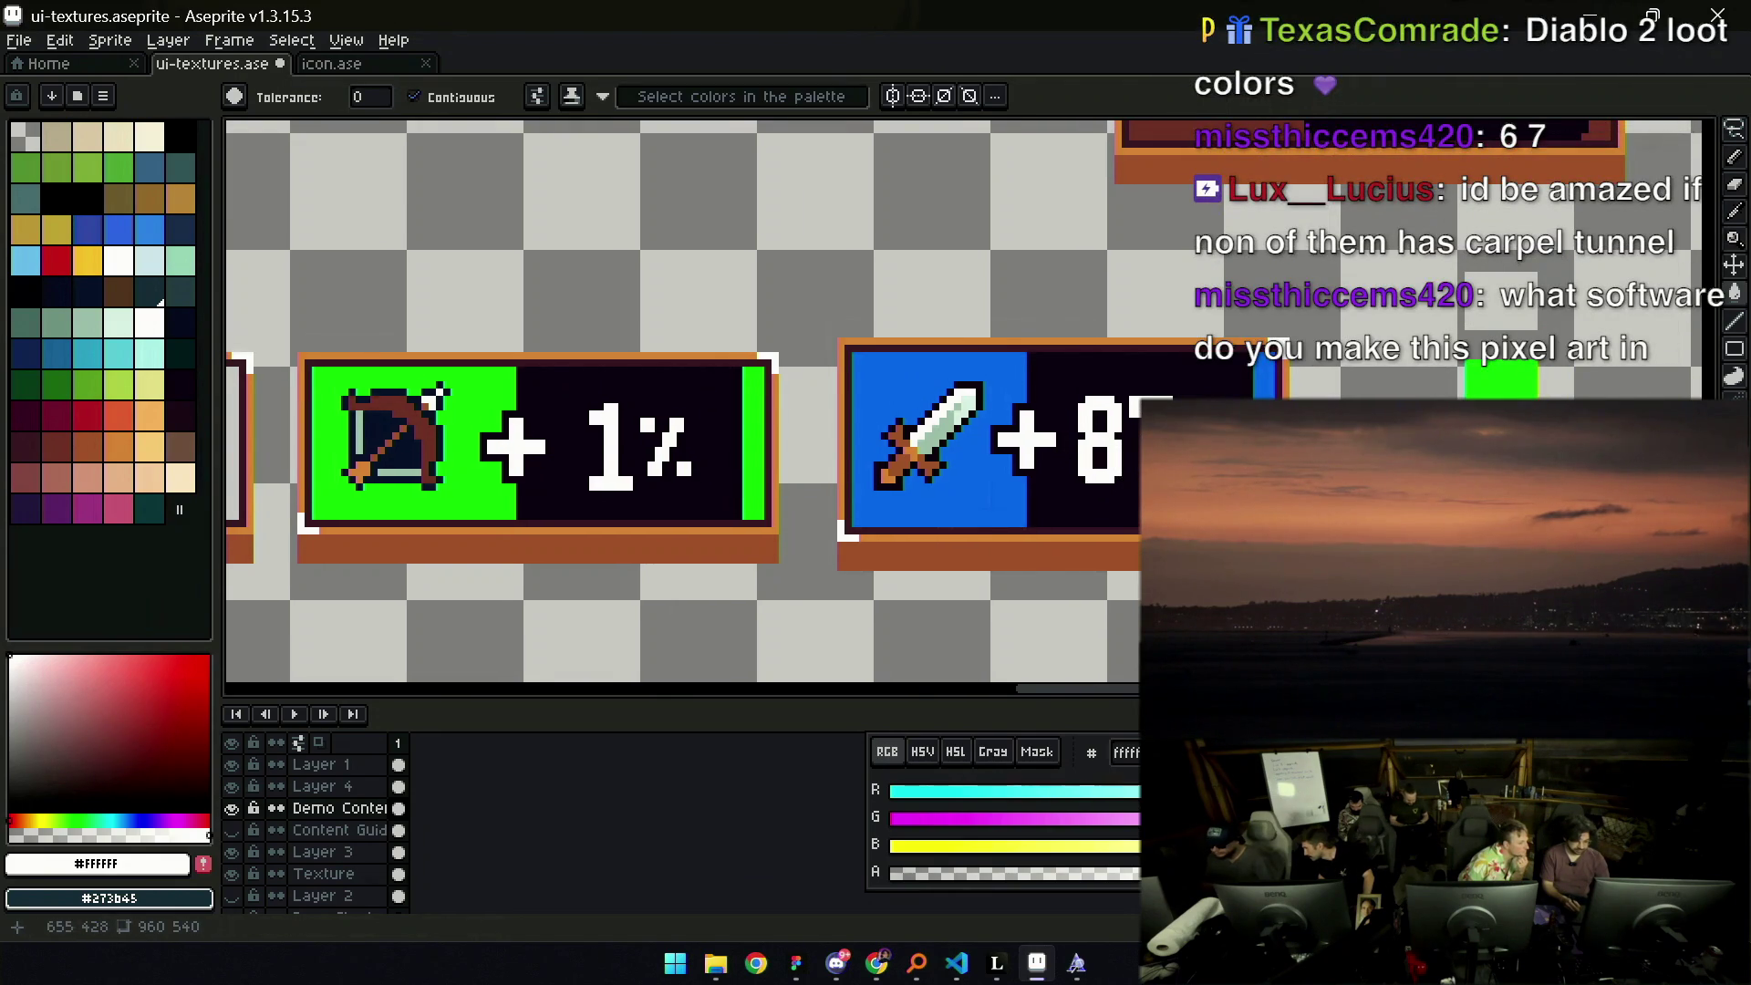
key("z")
scroll(1105, 481, "down", 1)
scroll(1105, 481, "down", 1)
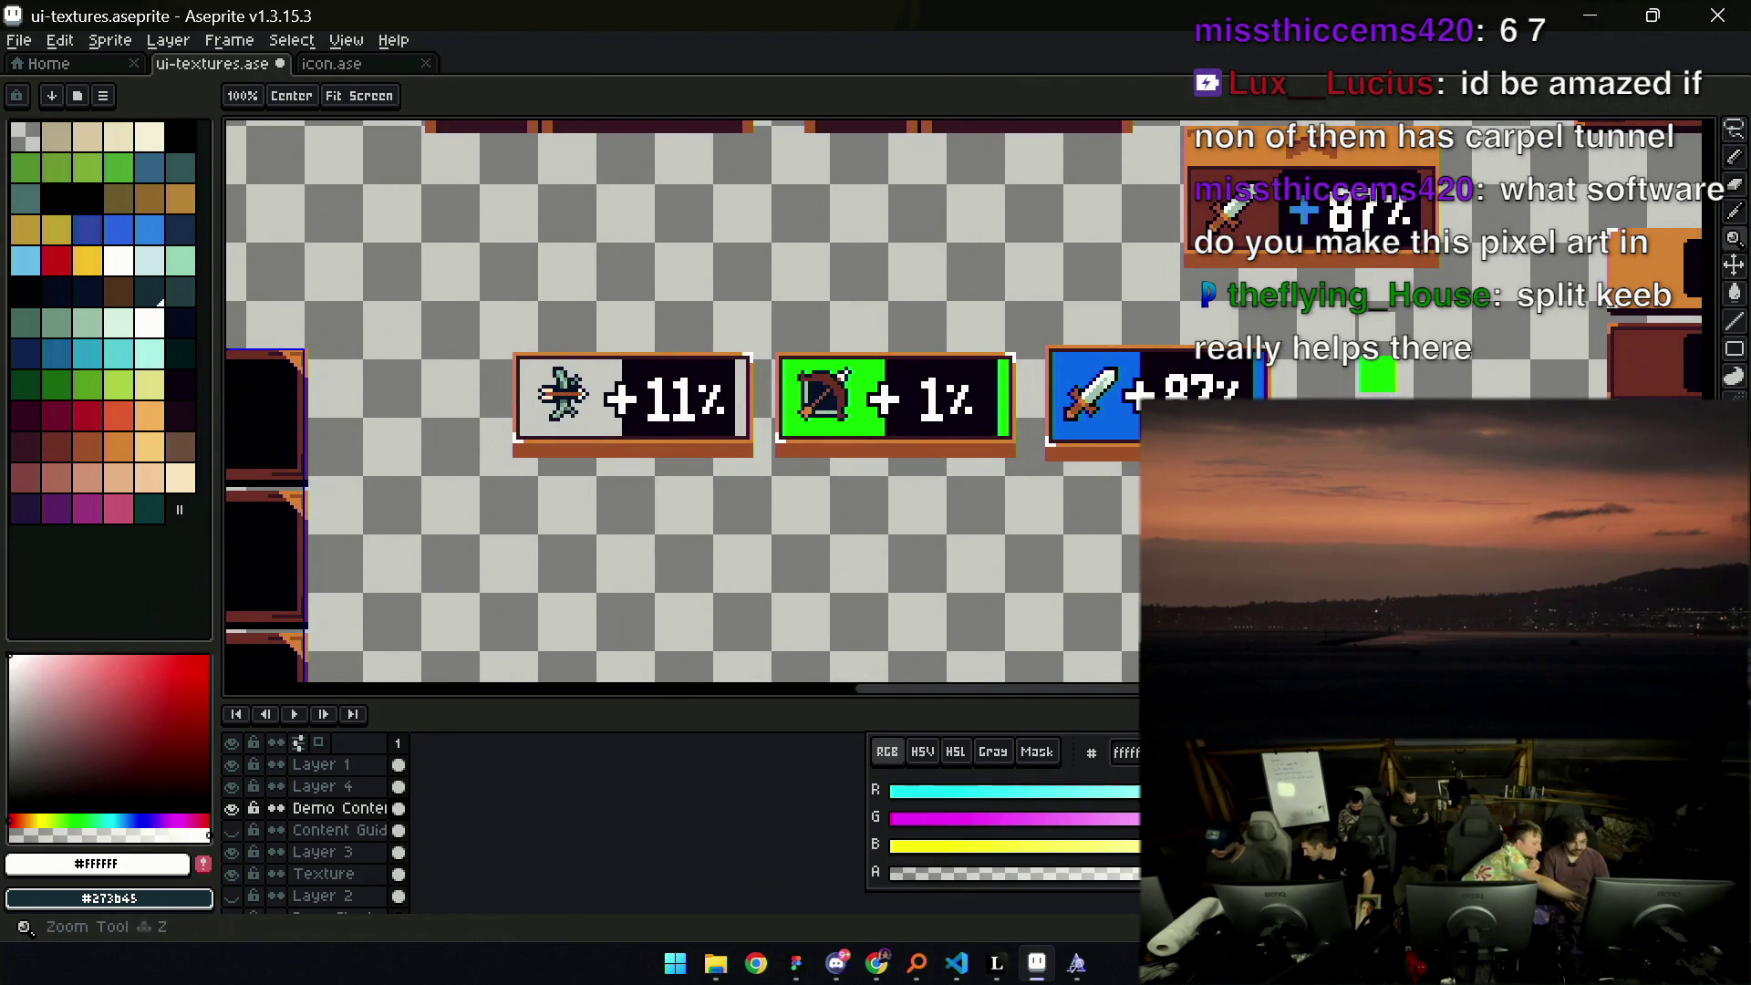
scroll(1259, 401, "up", 1)
scroll(1259, 402, "up", 1)
key("v")
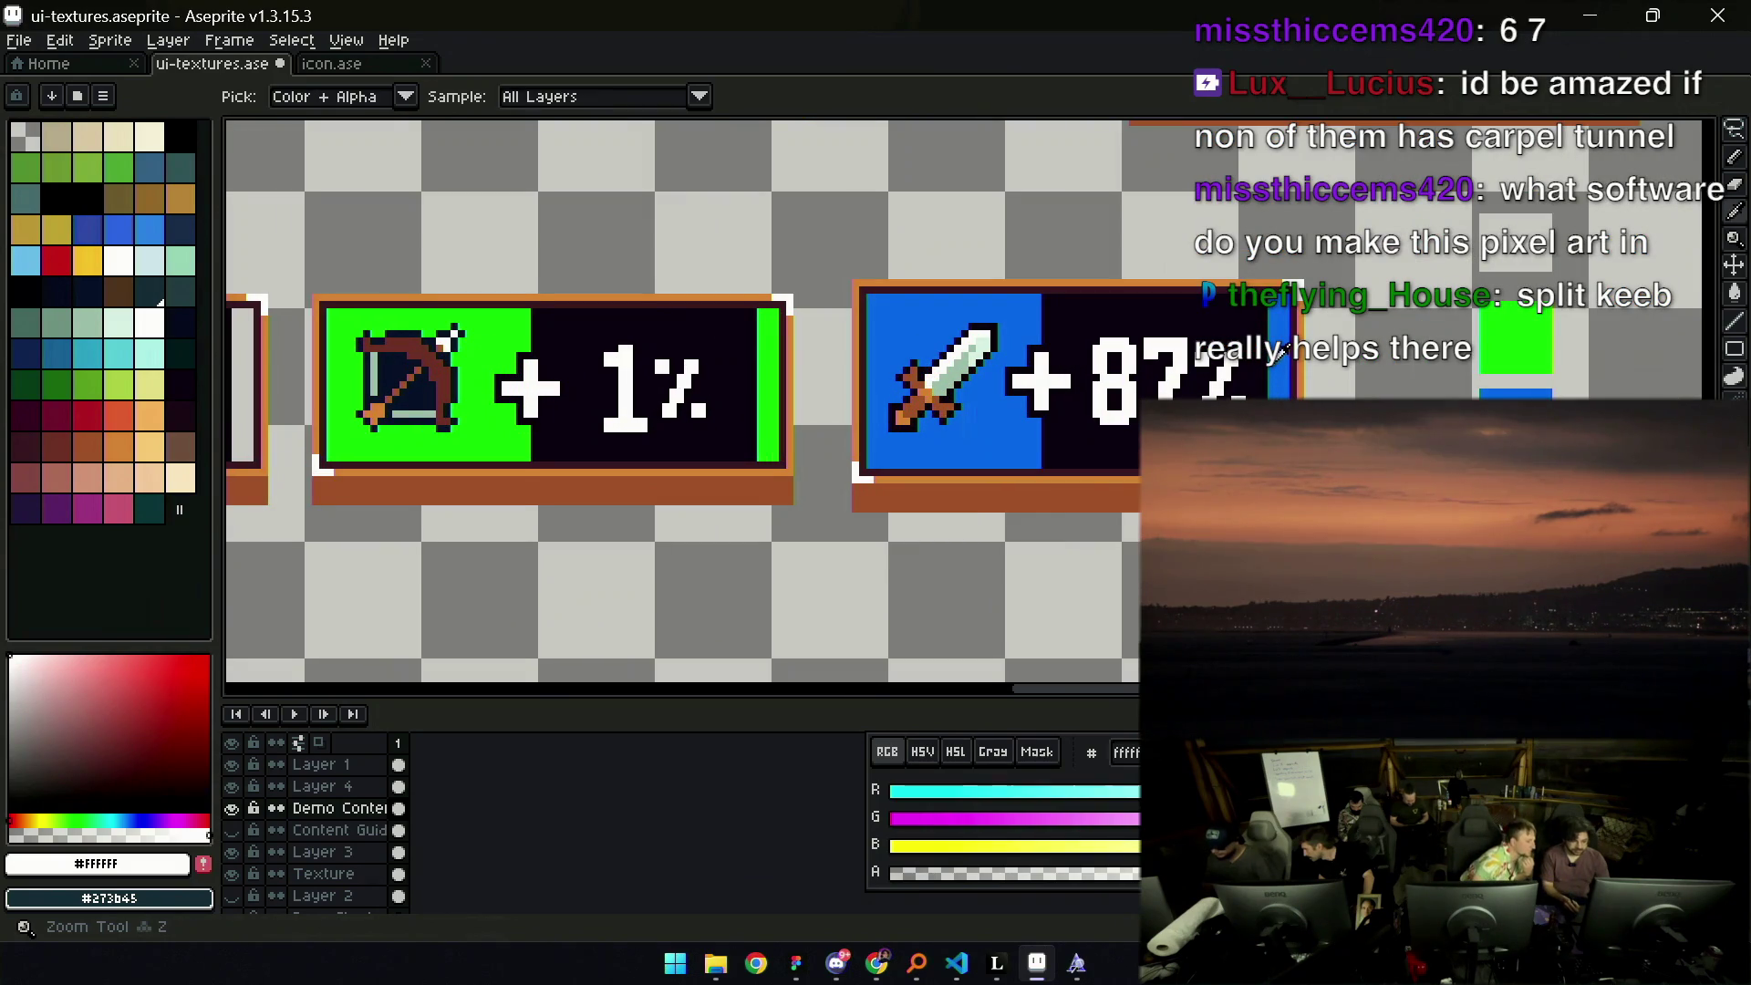
left_click(1281, 381, "alt")
left_click(1282, 381)
key("i")
scroll(1202, 381, "up", 1)
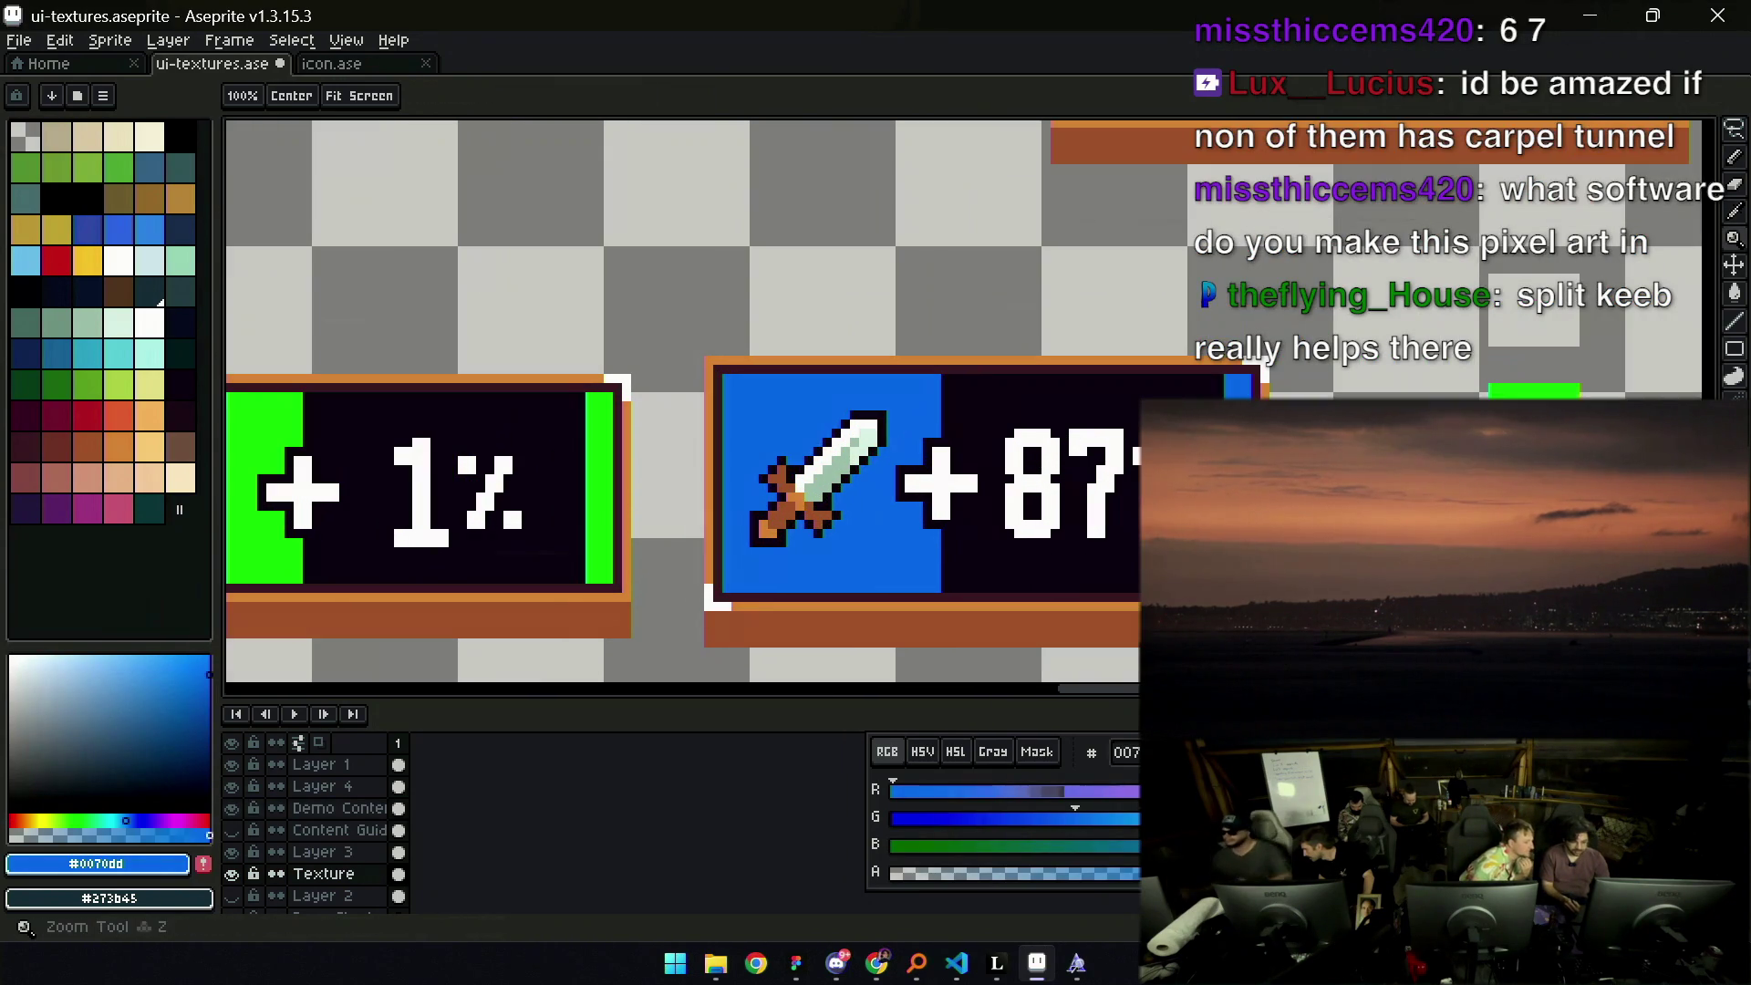
Paint a #0070dd pixel on the sword card's edge with the Pencil
key("b")
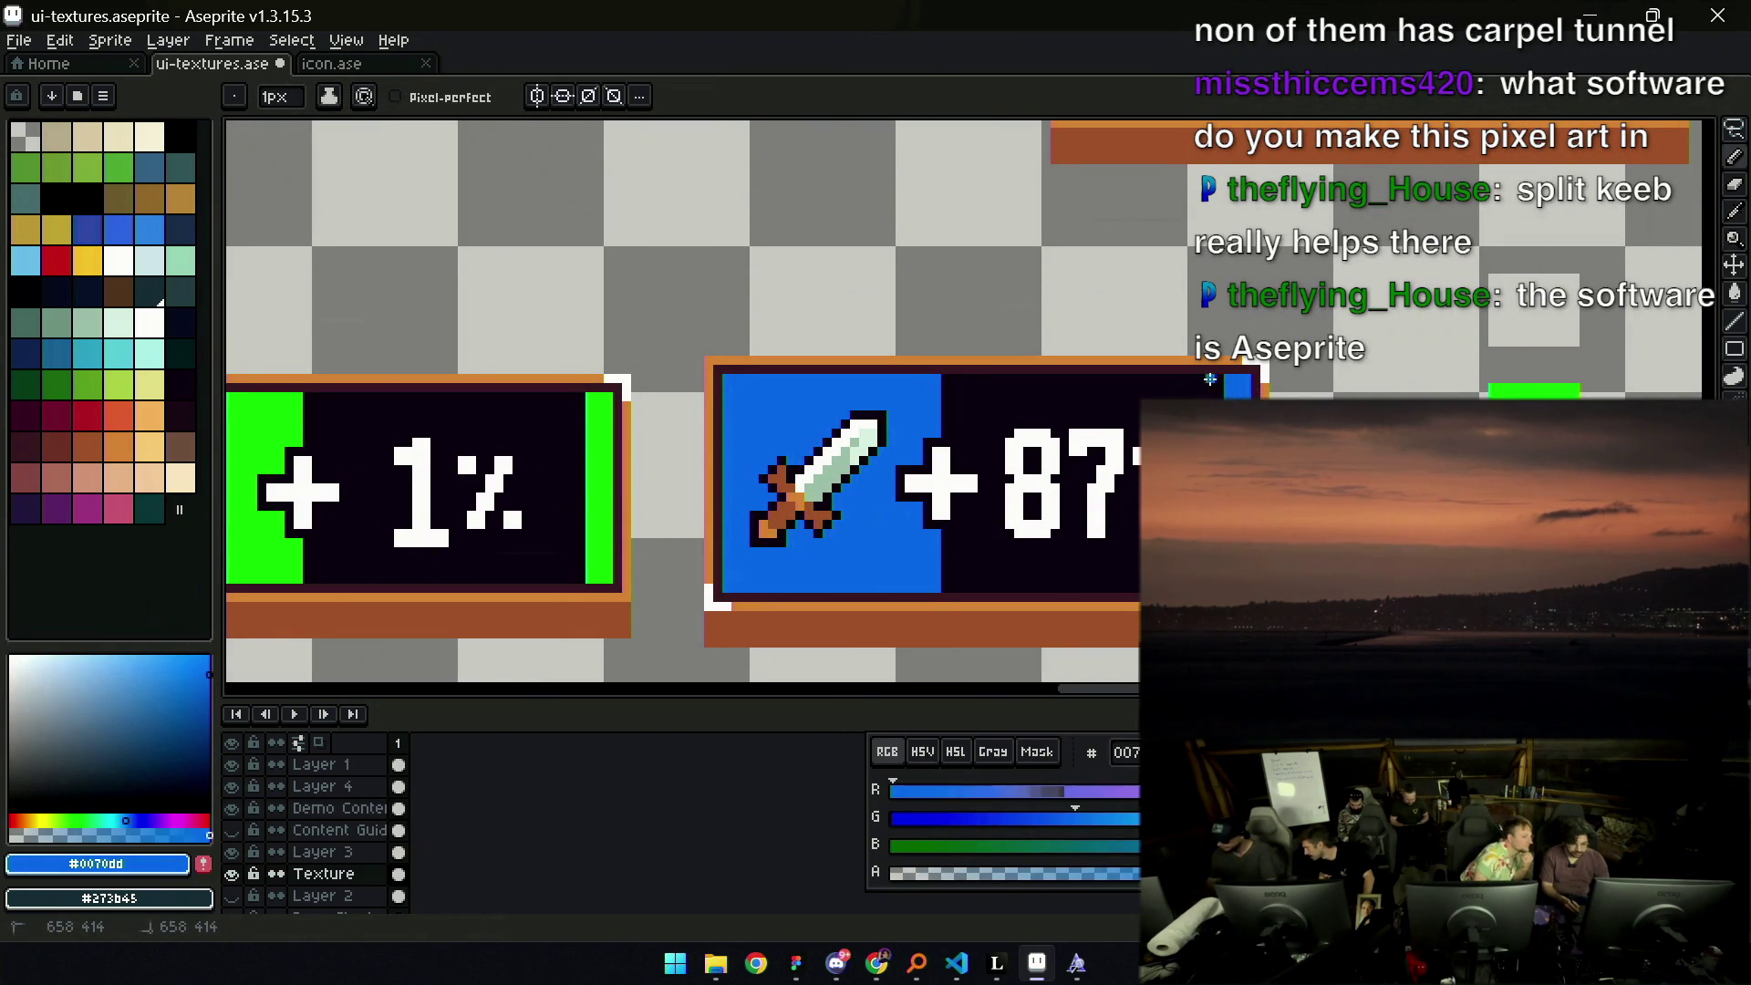
left_click(1221, 386)
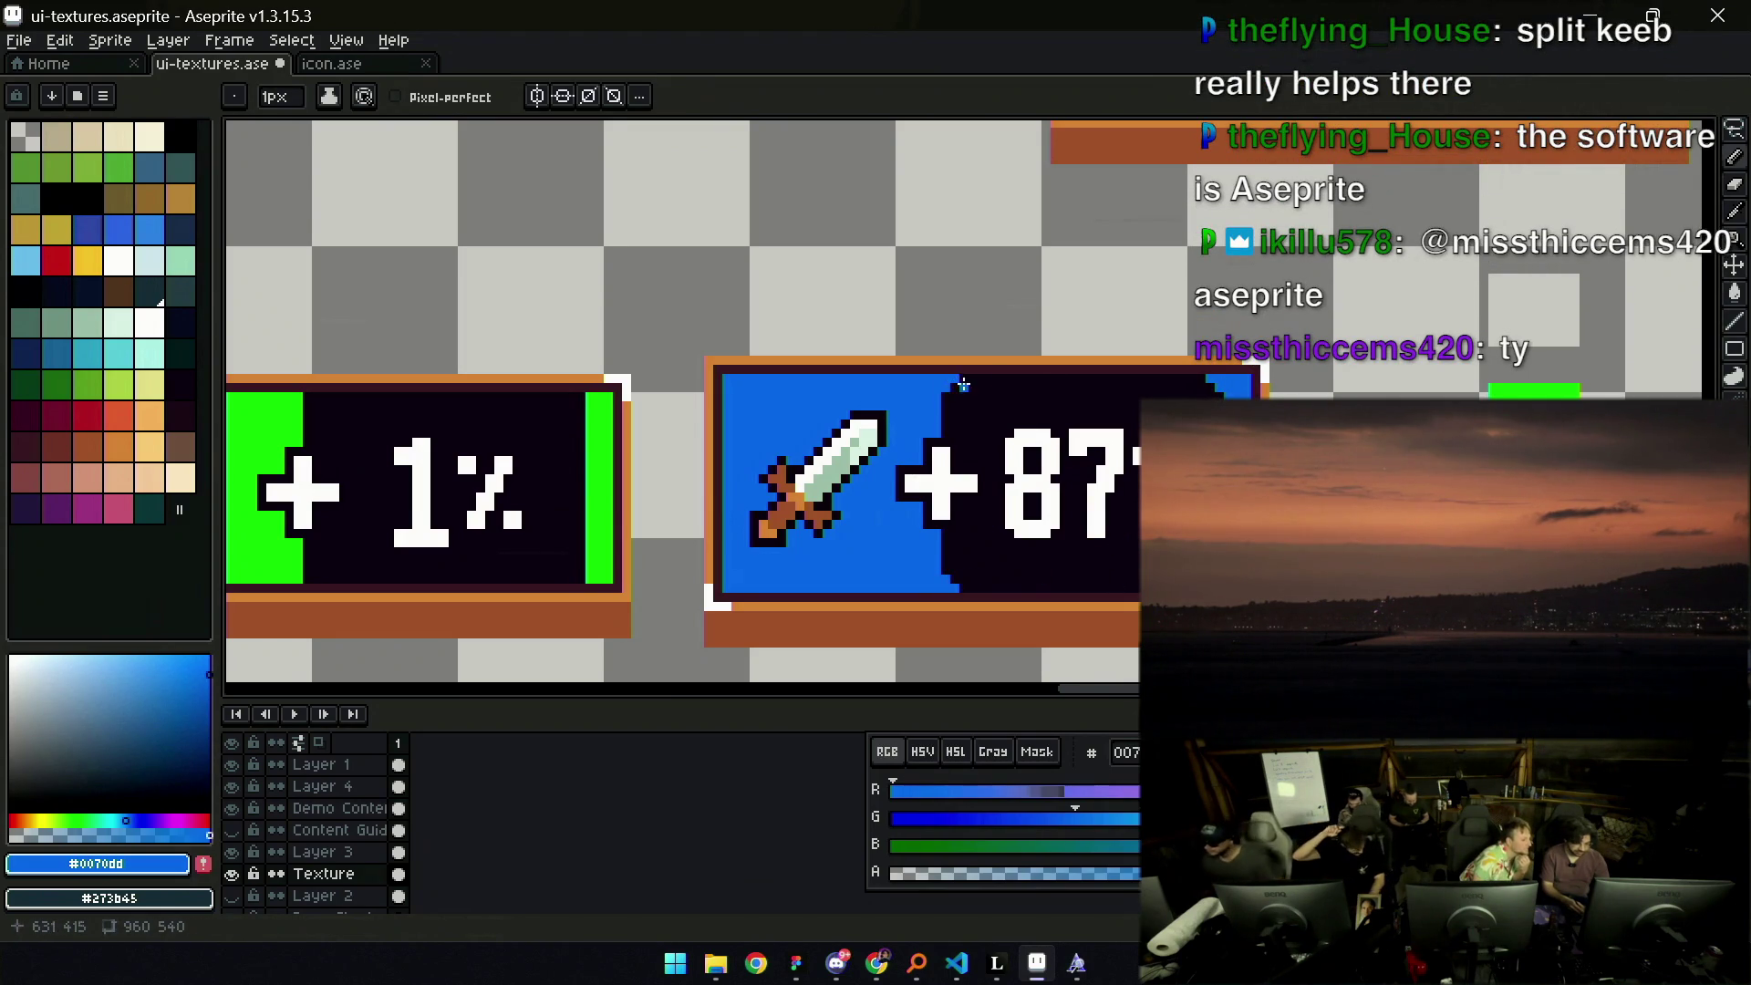
key("z")
scroll(955, 382, "down", 2)
scroll(1084, 354, "down", 2)
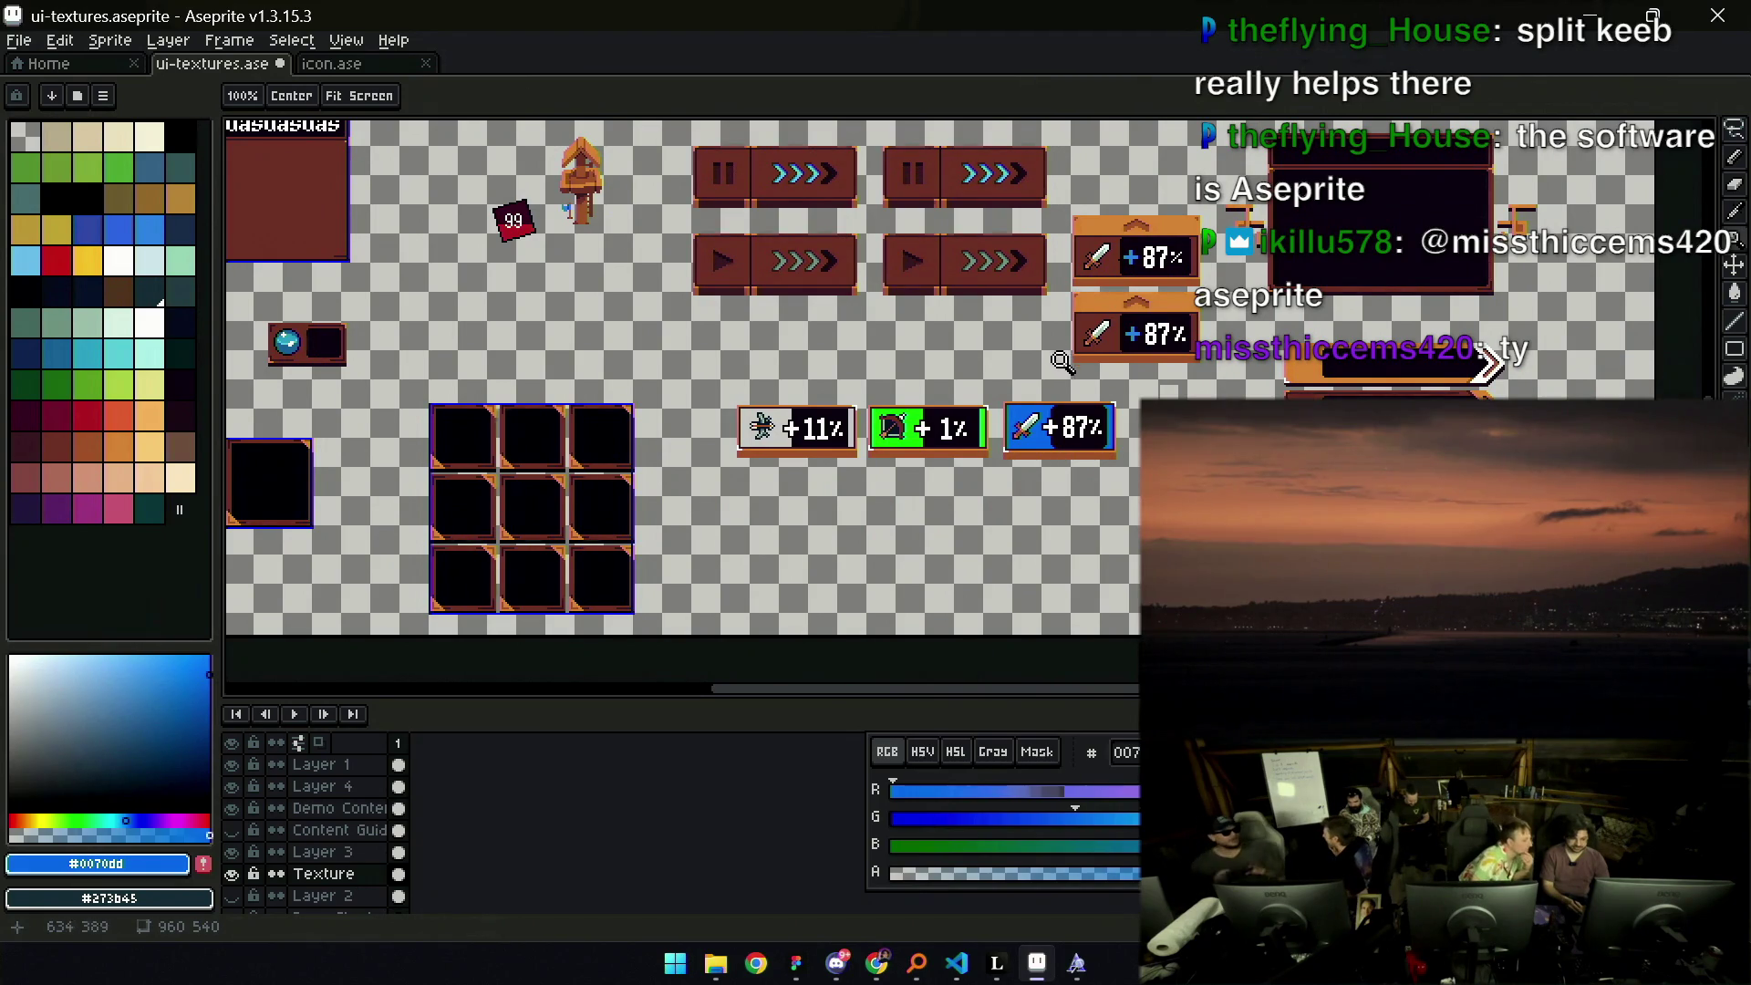
scroll(1085, 415, "up", 3)
mouse_move(1054, 404)
left_mouse_down()
mouse_move(953, 646)
mouse_move(928, 354)
left_mouse_up()
left_click(928, 354, "alt")
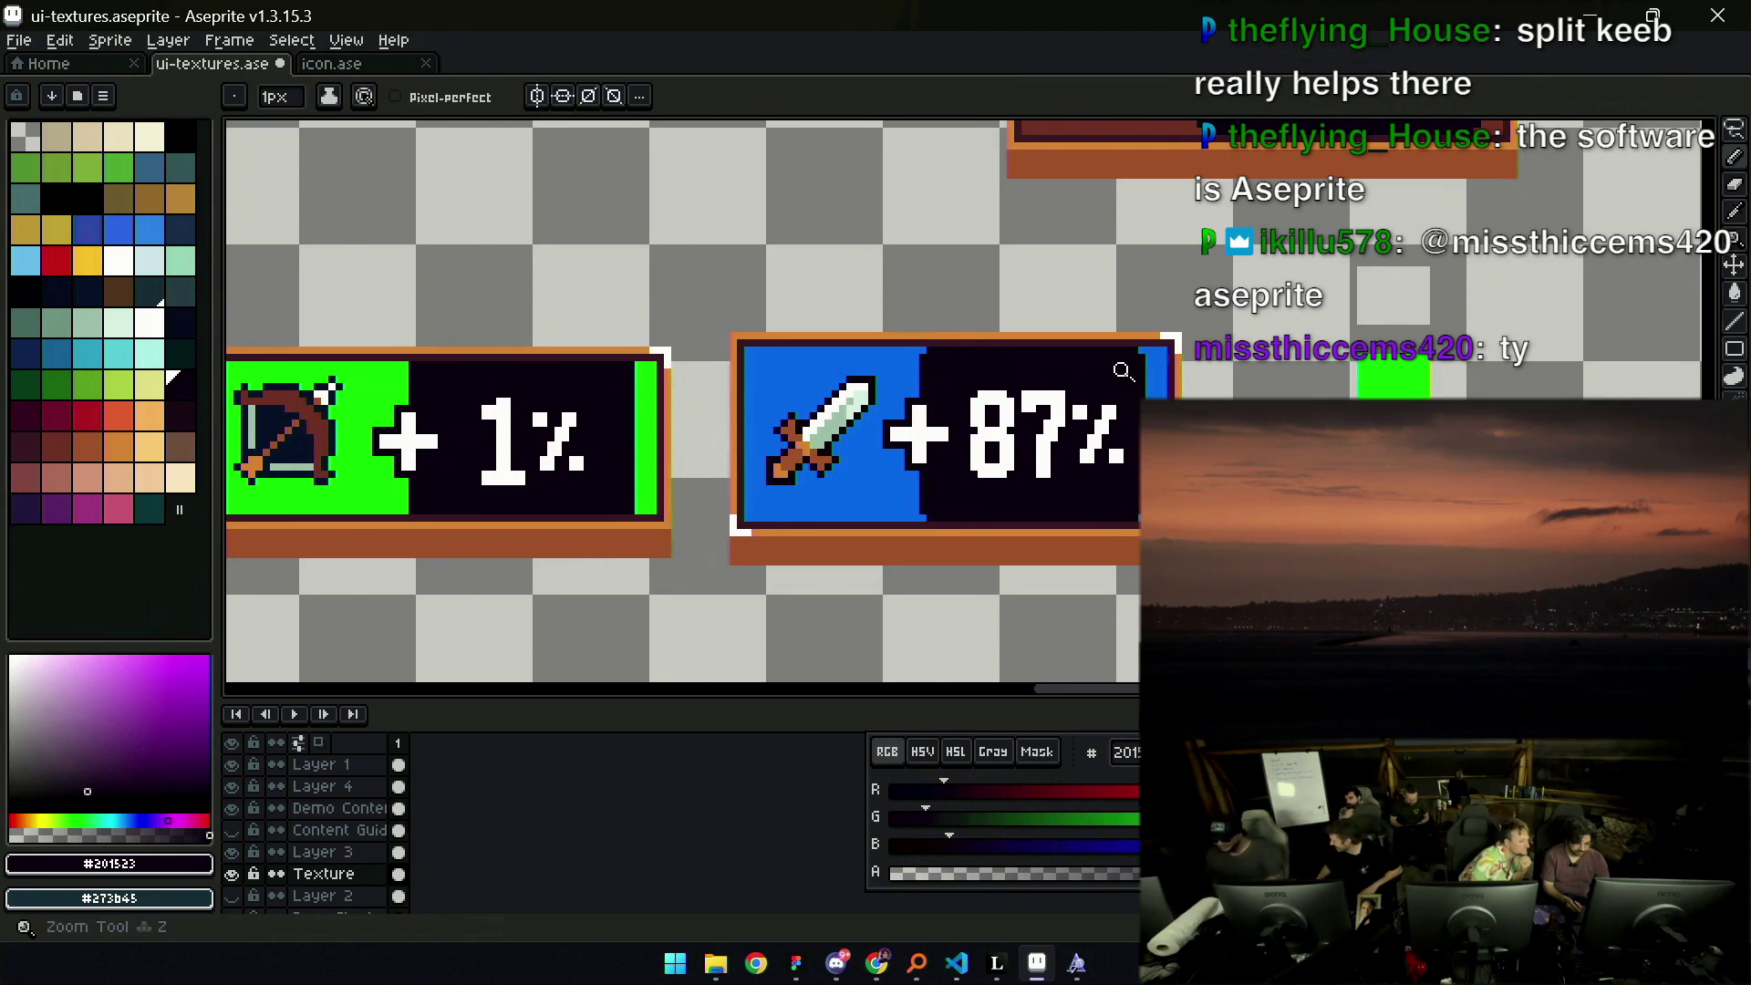
scroll(1131, 359, "down", 2)
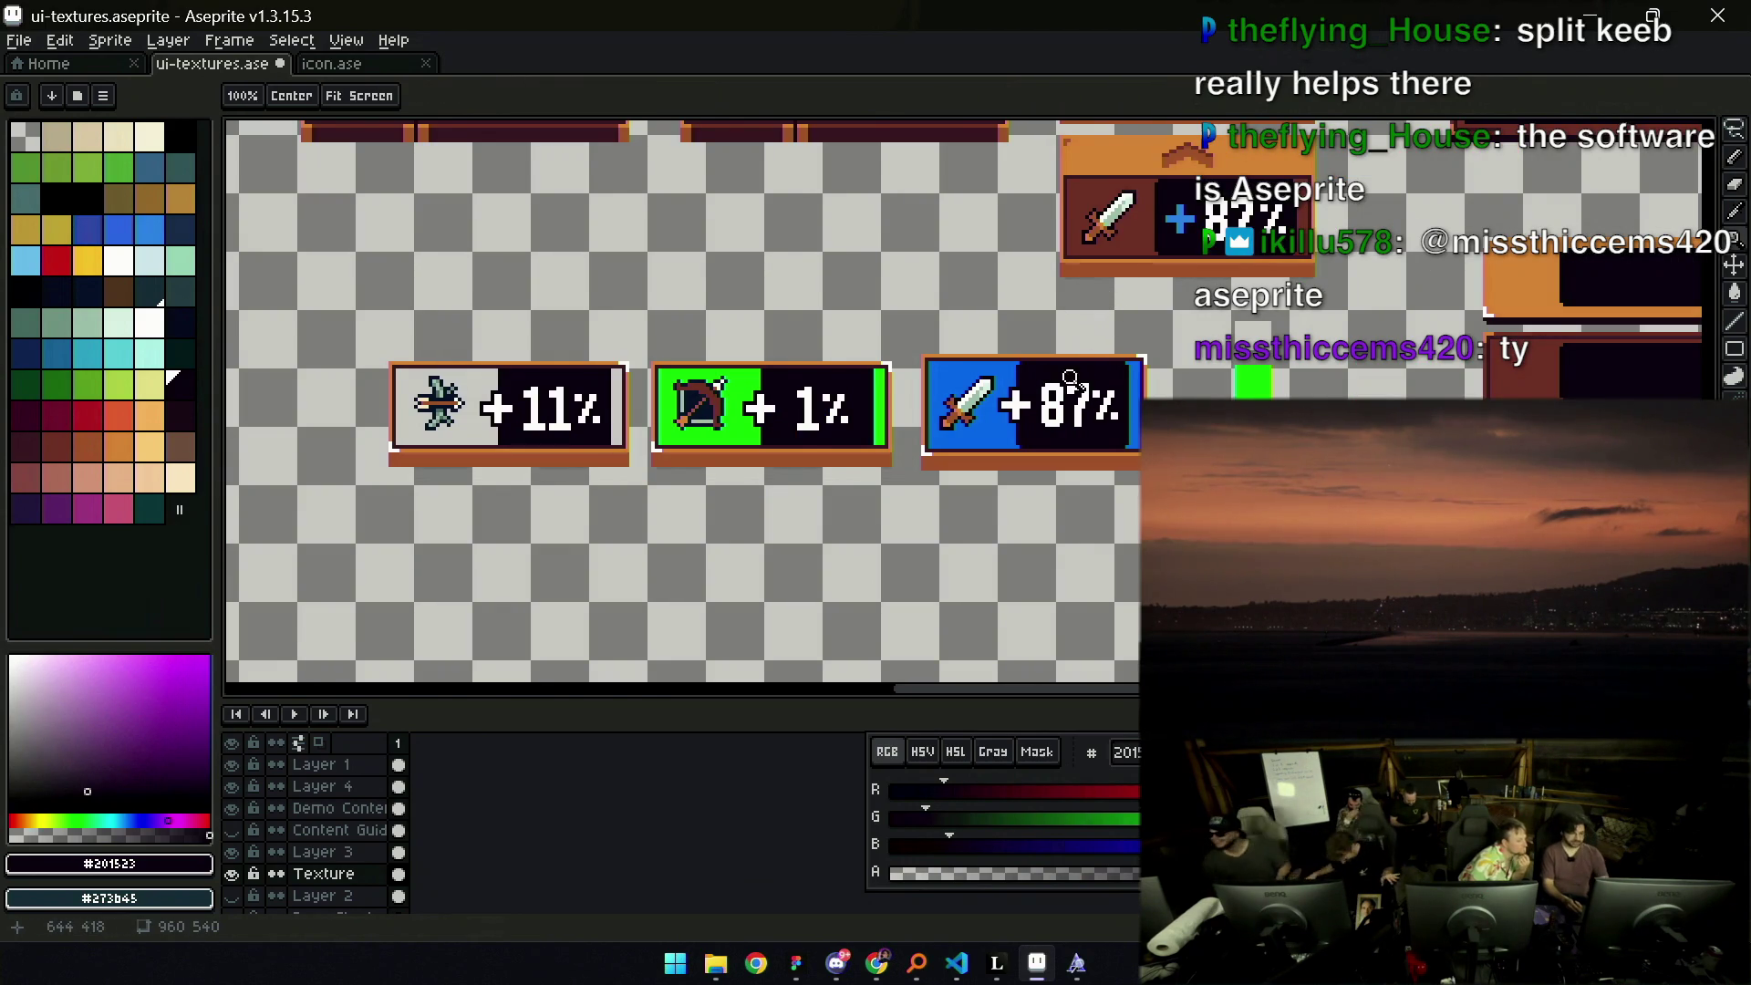
scroll(1078, 358, "down", 2)
scroll(1045, 328, "up", 1)
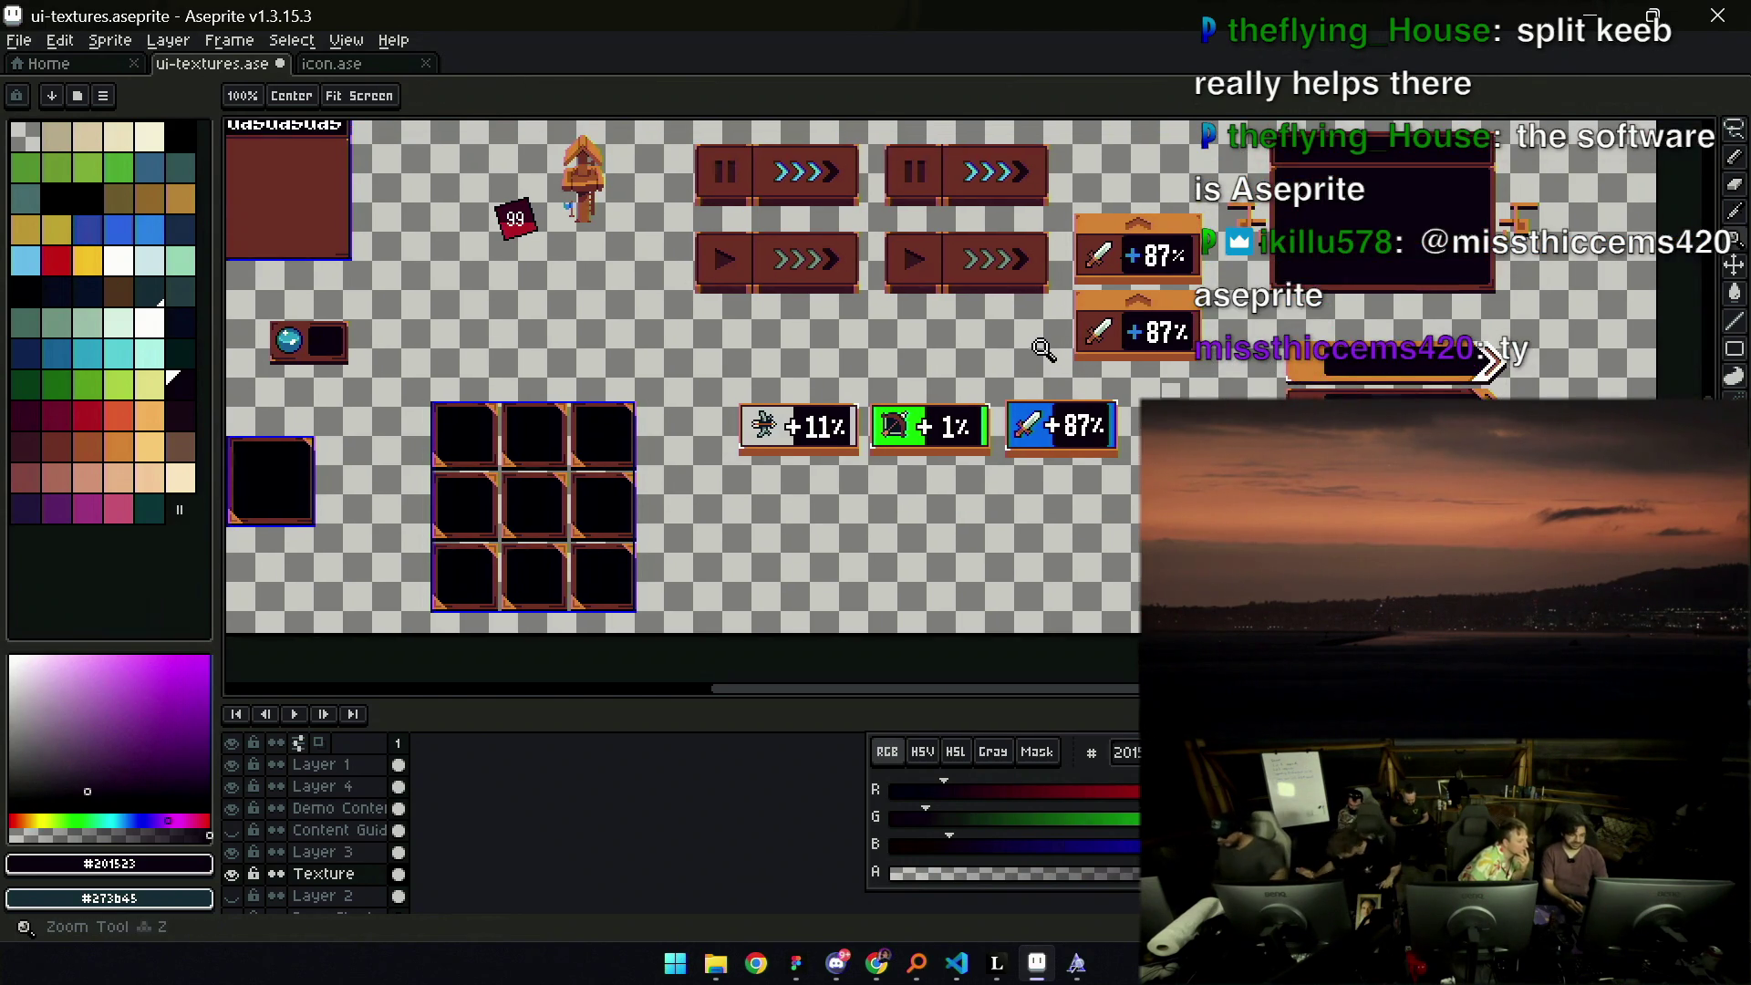
scroll(1039, 337, "up", 2)
scroll(1031, 364, "up", 1)
left_click_drag(1001, 344, 1111, 301)
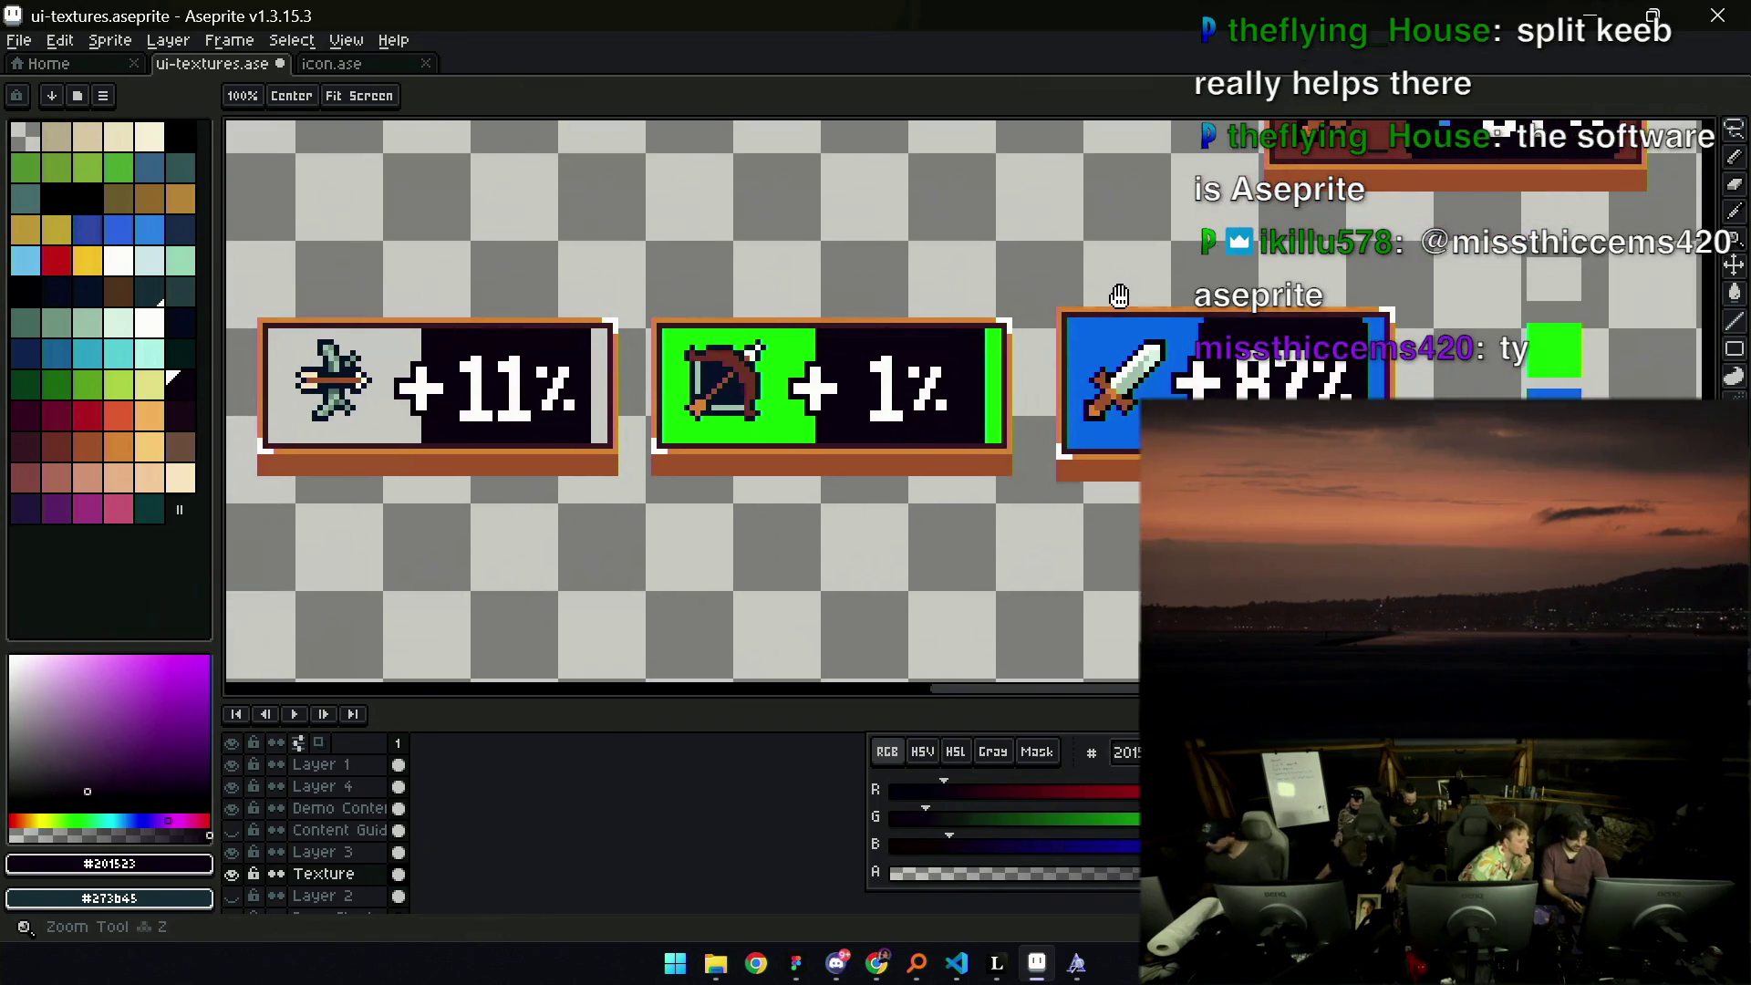
scroll(1039, 364, "down", 1)
left_click_drag(1039, 365, 929, 421)
scroll(990, 368, "down", 2)
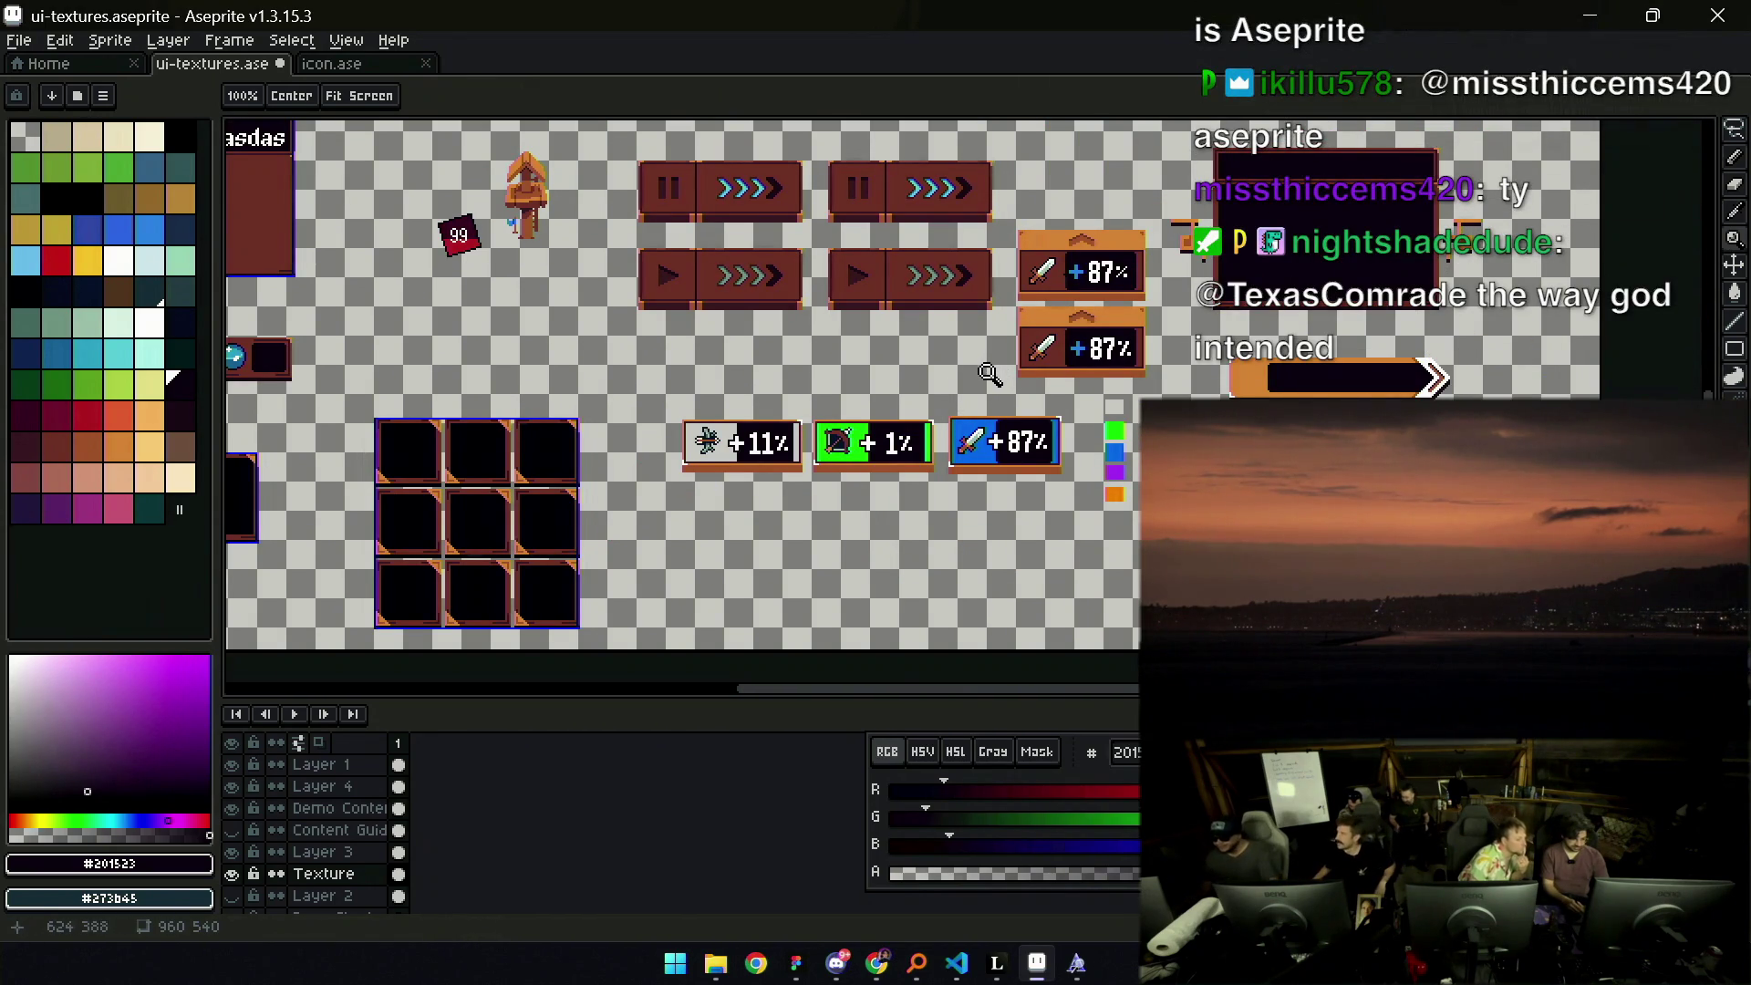
scroll(968, 402, "up", 1)
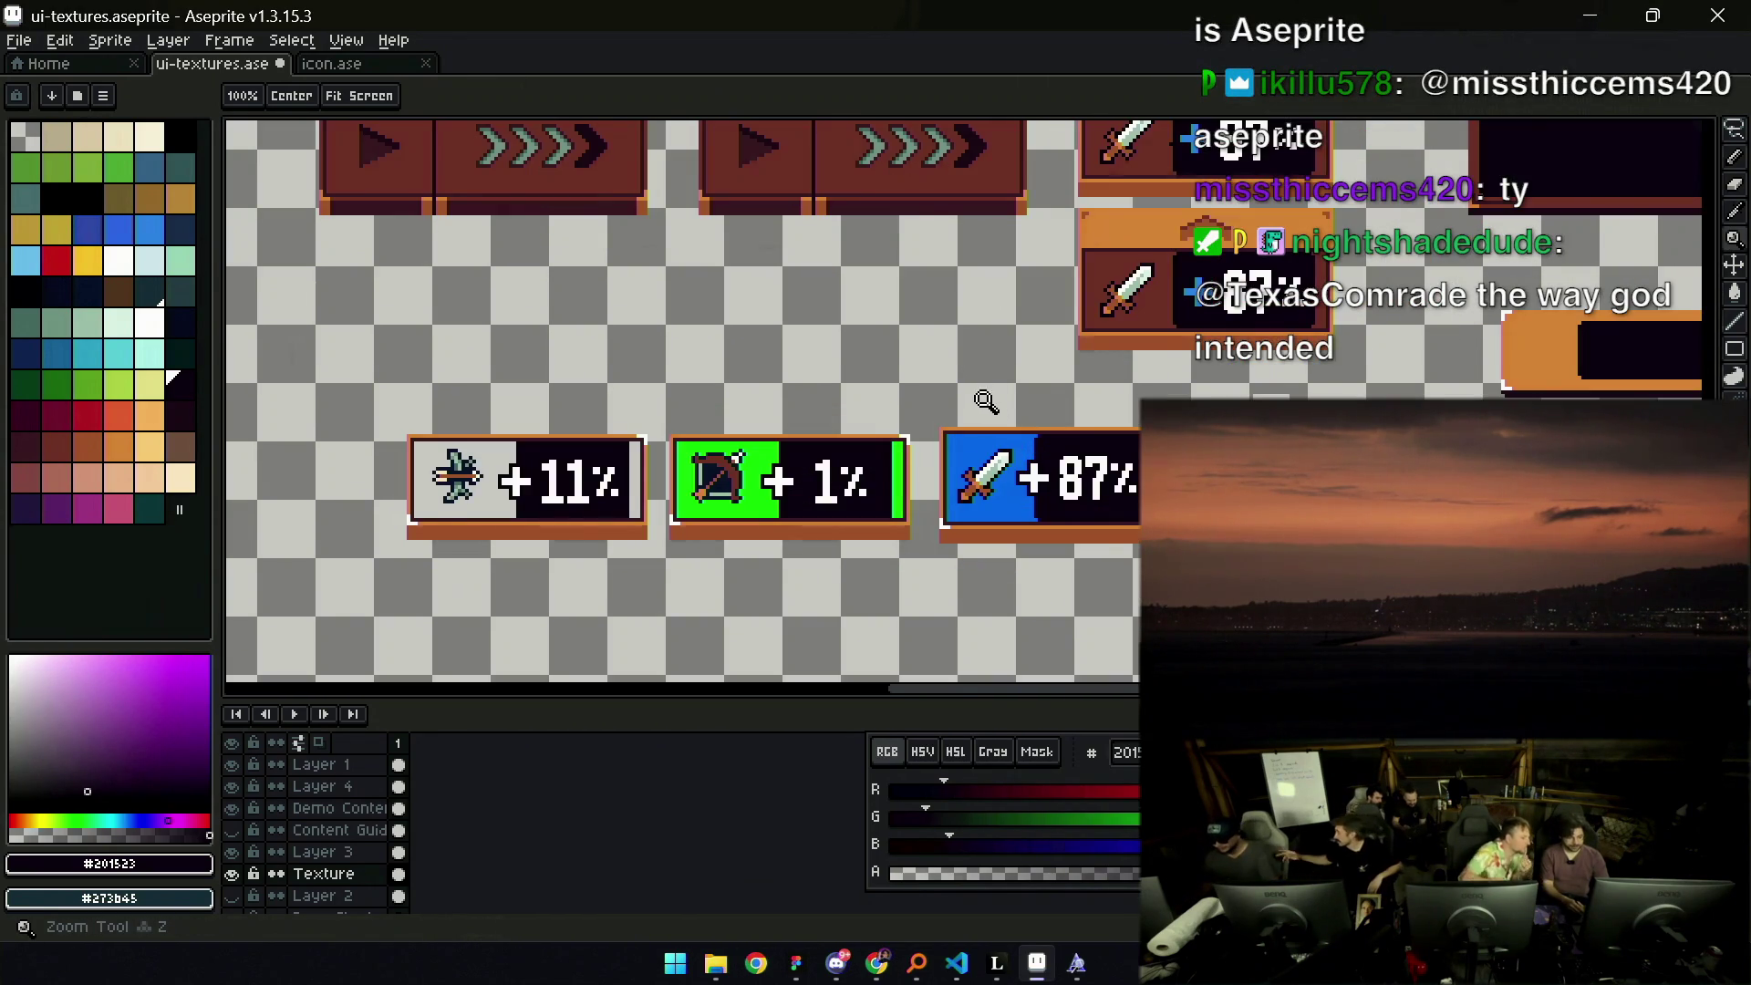
scroll(984, 391, "up", 1)
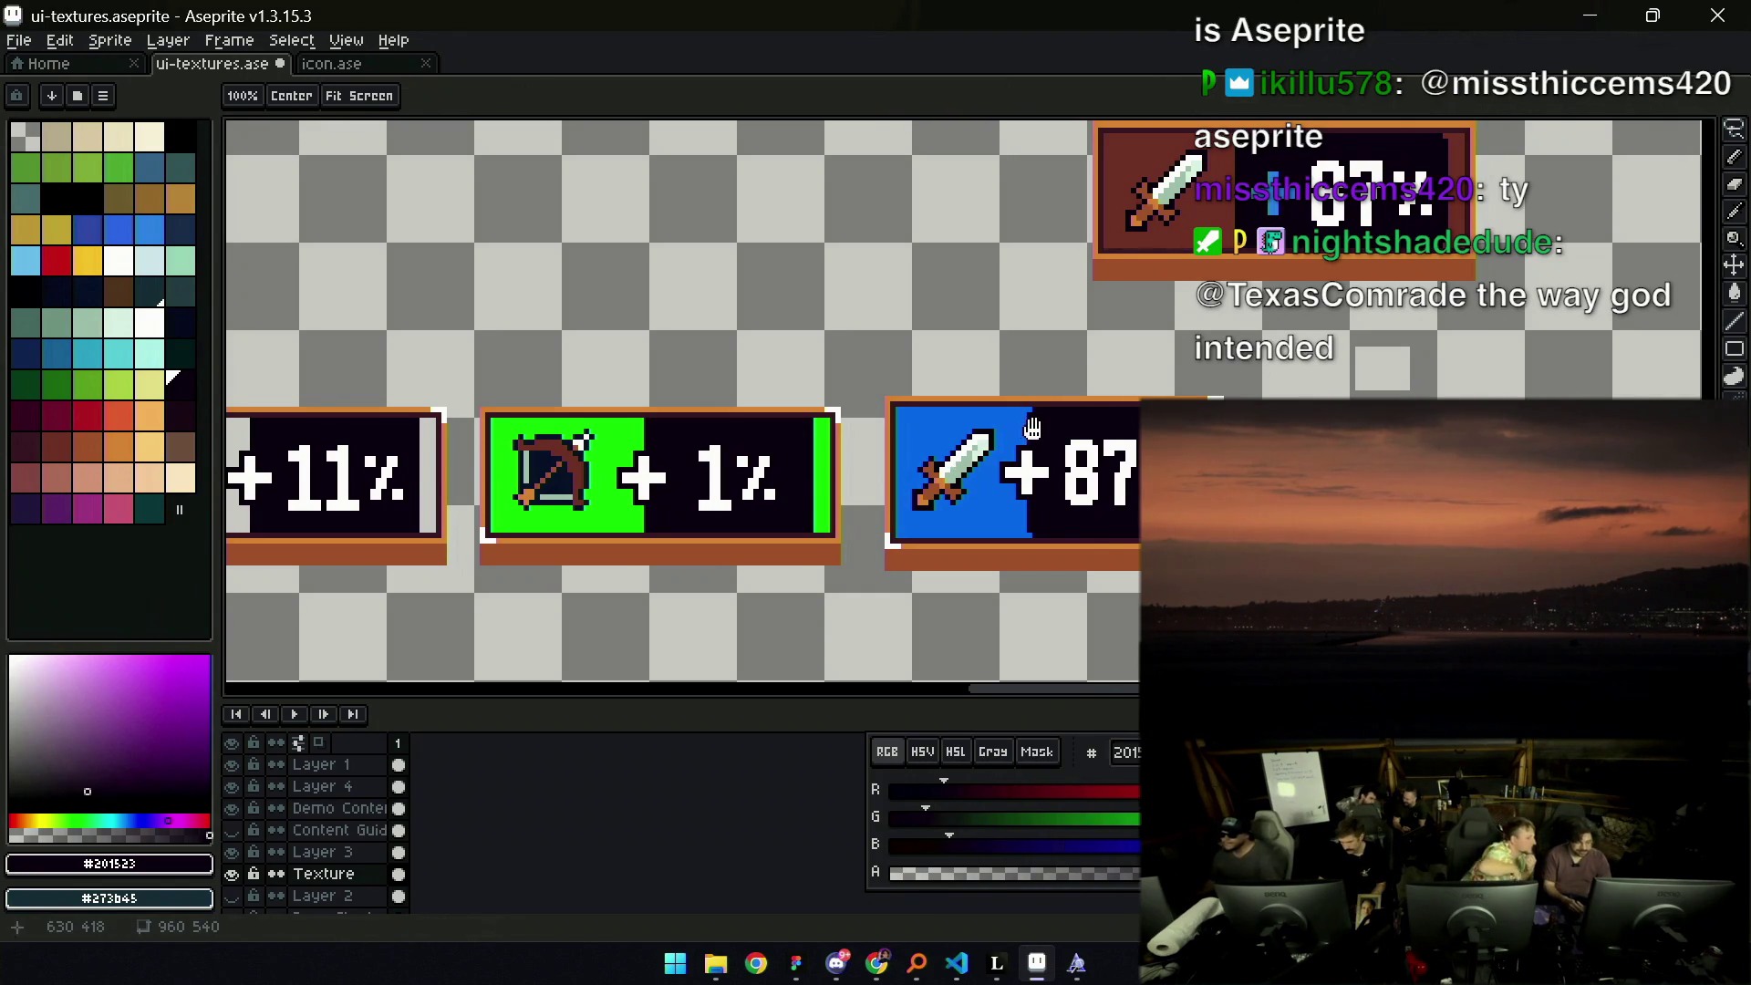
scroll(958, 460, "down", 1)
scroll(949, 428, "down", 1)
key("v")
key("m")
Eyedrop the blue #0070dd from the +87% badge as the current colour
left_click_drag(831, 479, 1083, 300)
left_click_drag(1019, 372, 948, 583)
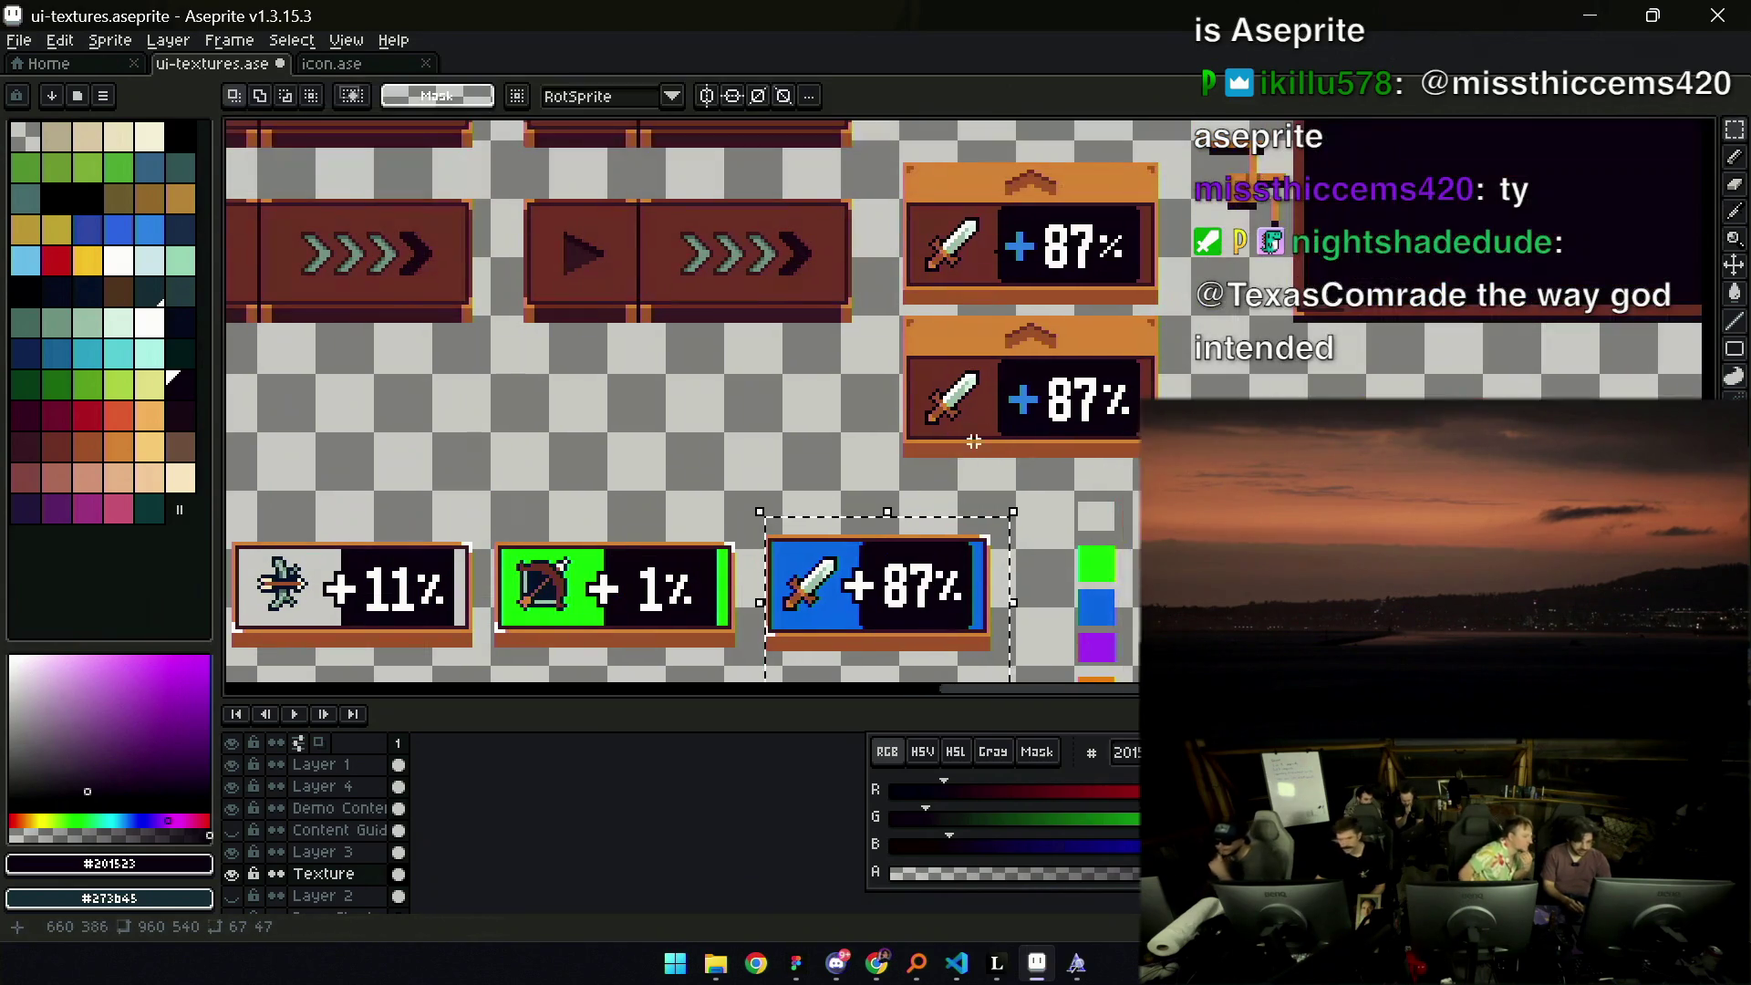
left_click_drag(970, 447, 970, 355)
key("i")
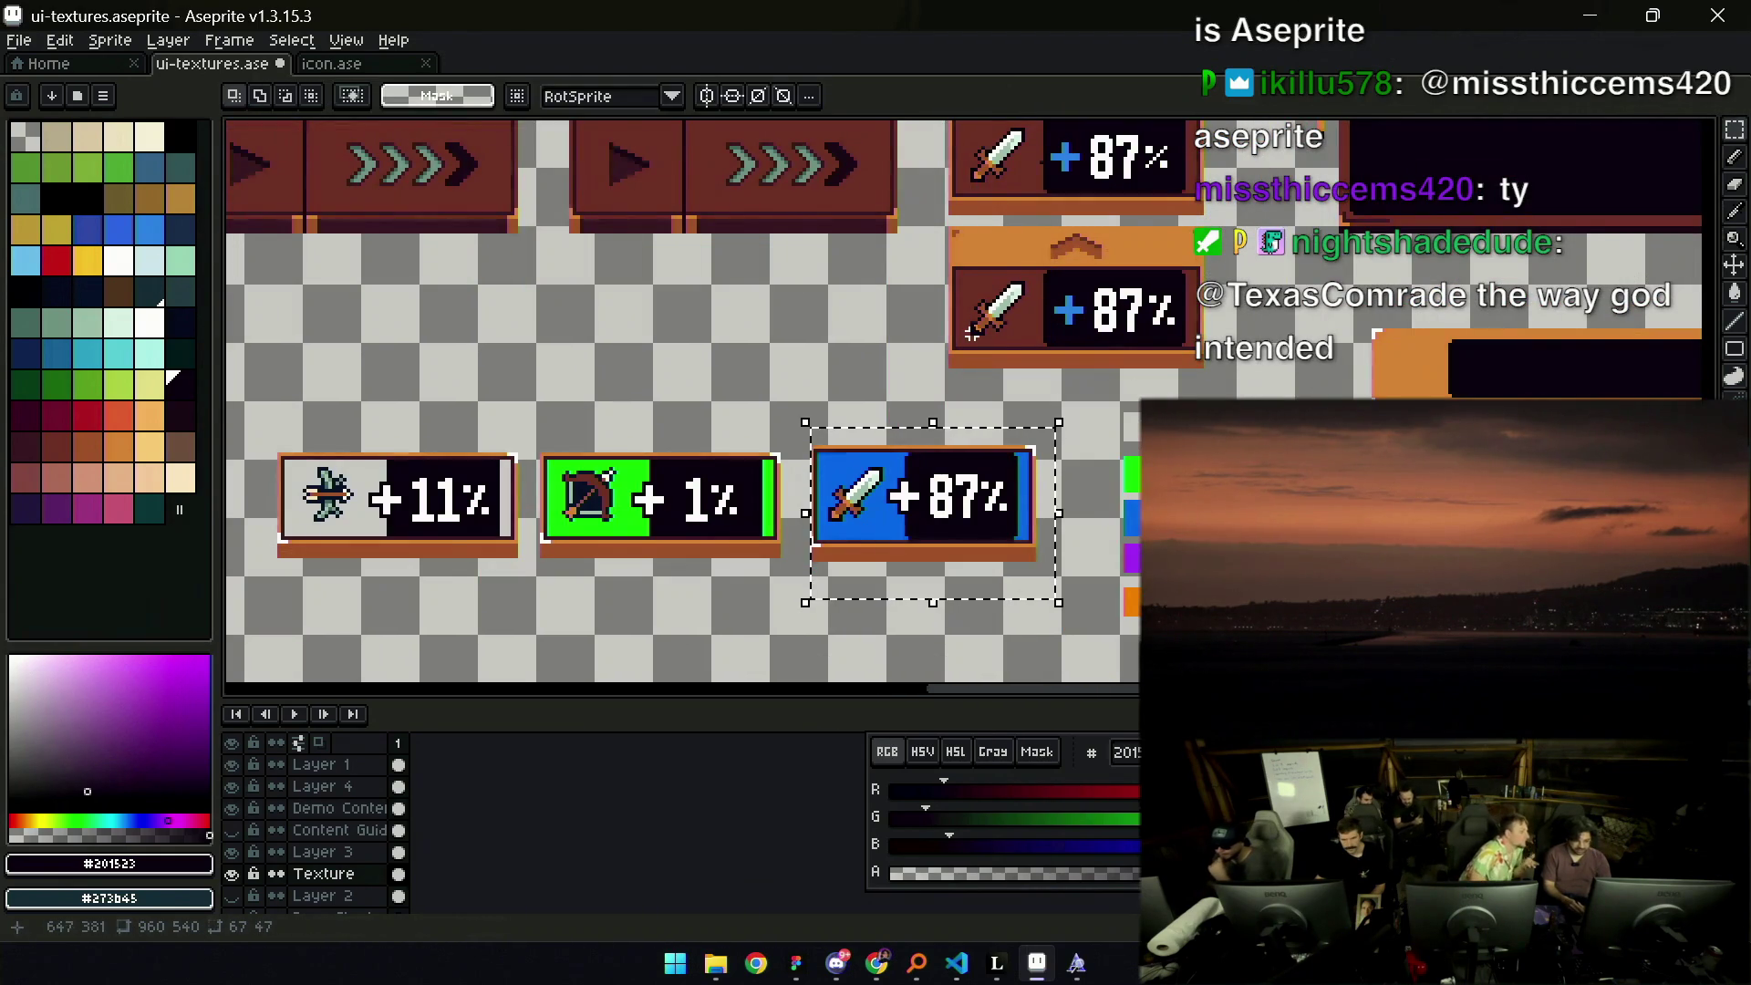
scroll(971, 356, "up", 1)
scroll(966, 364, "up", 1)
left_click(793, 611)
Lasso the sword icon, give it a blue outline and deselect
scroll(981, 334, "up", 1)
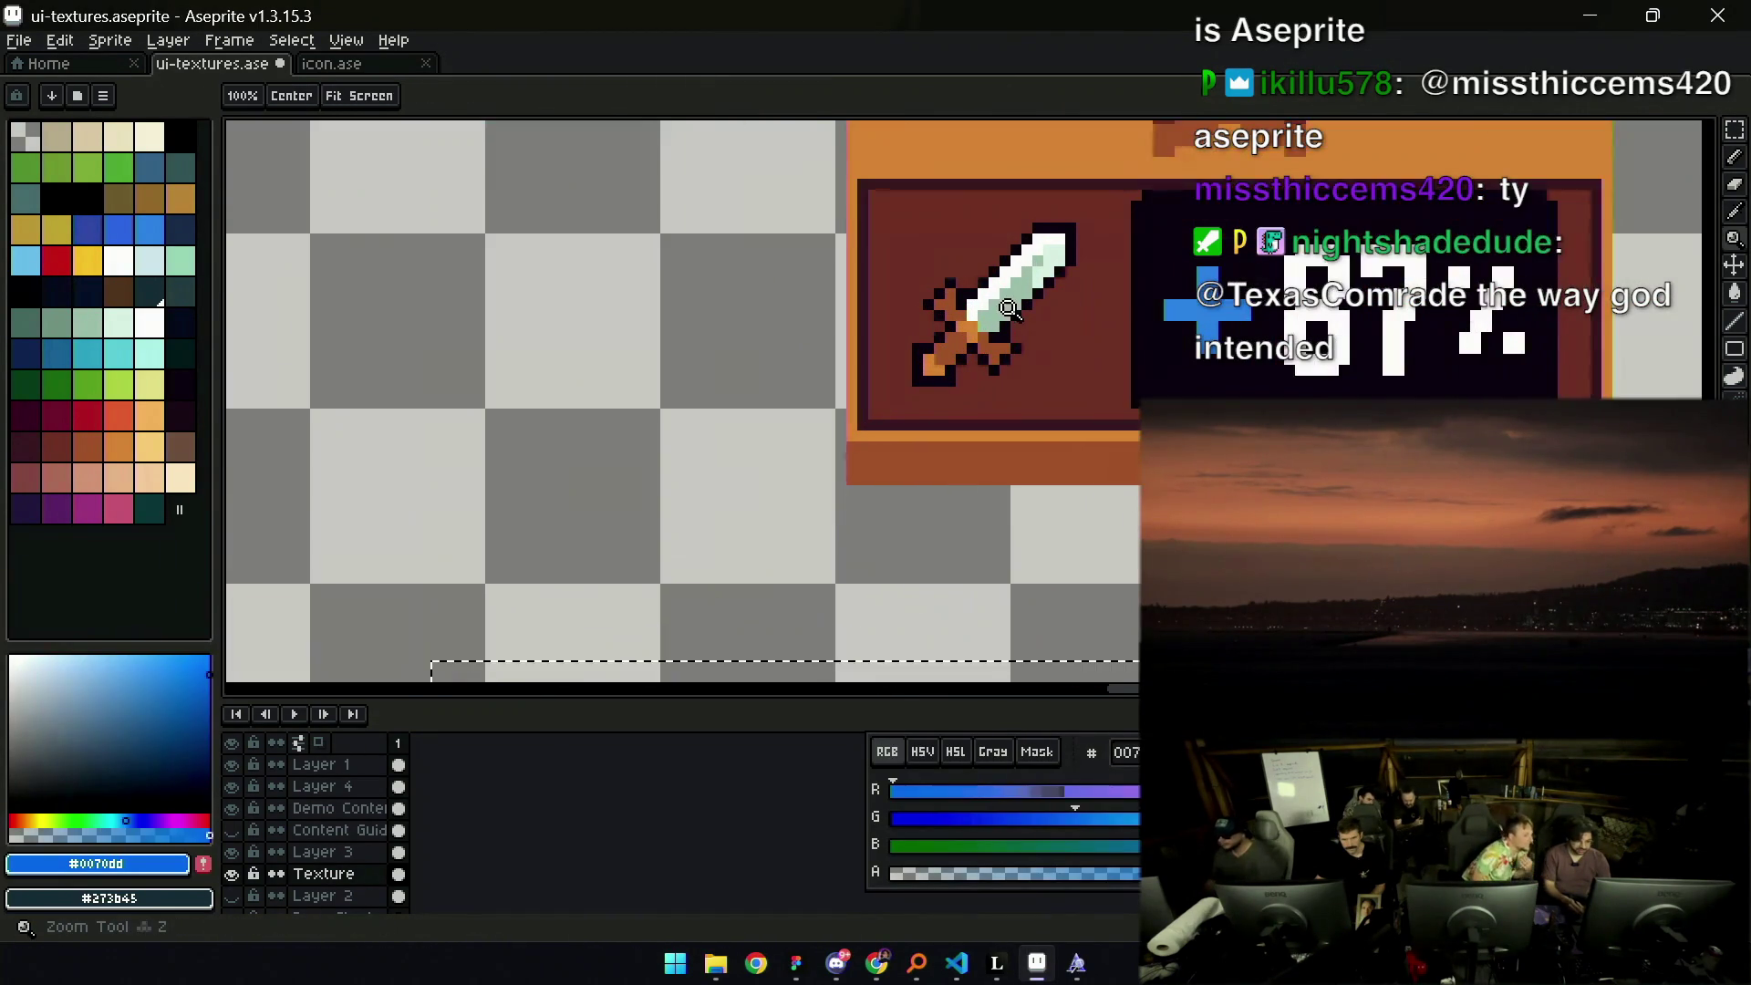
scroll(981, 335, "up", 1)
key("q")
mouse_move(871, 202)
left_mouse_down()
mouse_move(1119, 366)
mouse_move(875, 196)
left_mouse_up()
key("g")
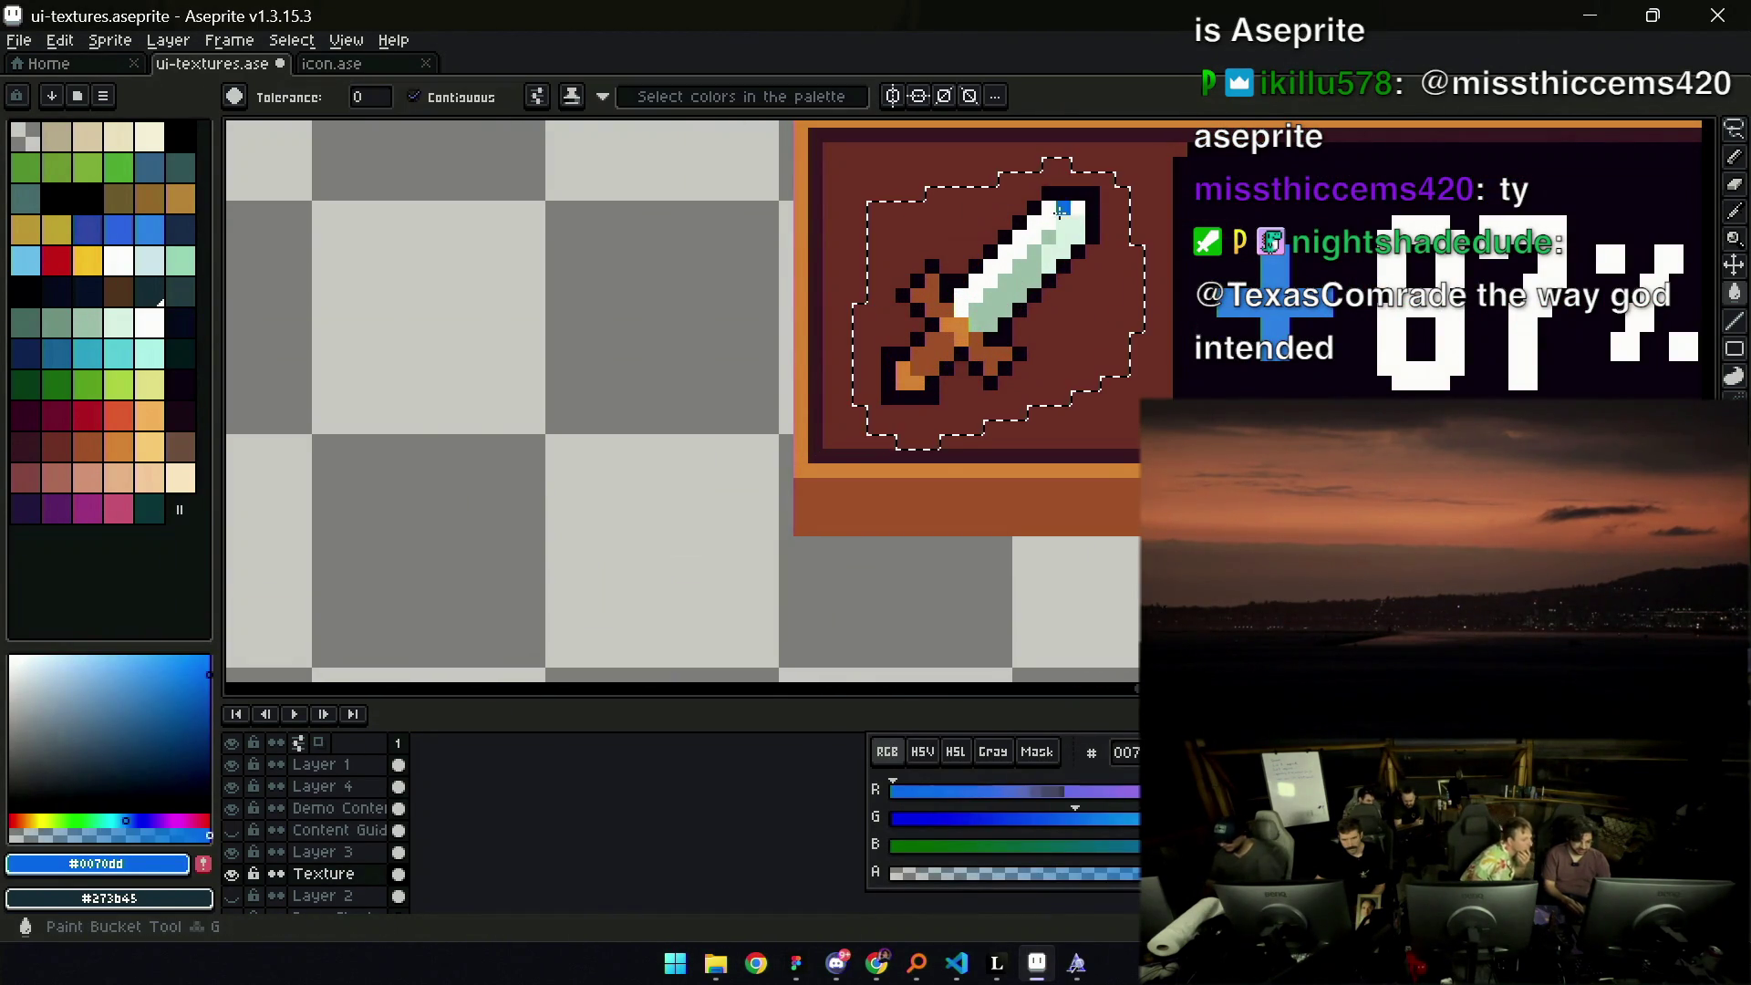
left_click(1058, 274)
key("ctrl+d")
Compare the sword with and without the outline, leaving the outline undone
key("z")
scroll(1078, 316, "down", 2)
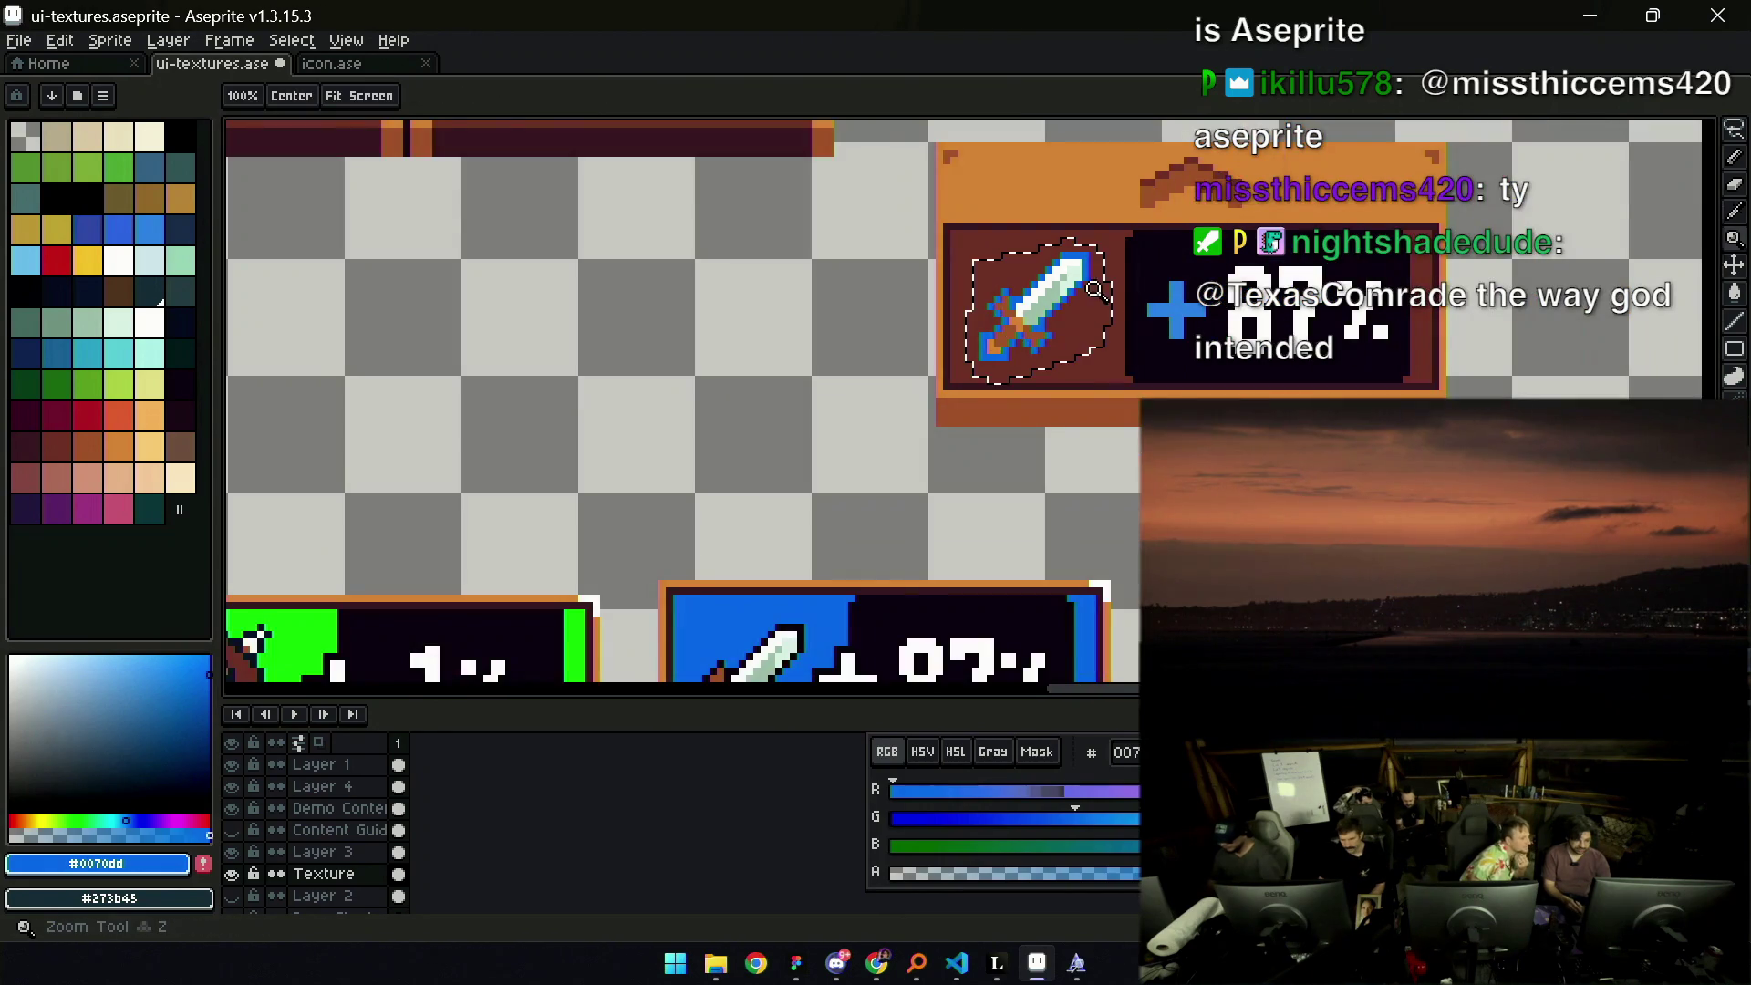
scroll(1079, 317, "up", 1)
key("ctrl+z")
key("ctrl+z")
scroll(1032, 405, "up", 1)
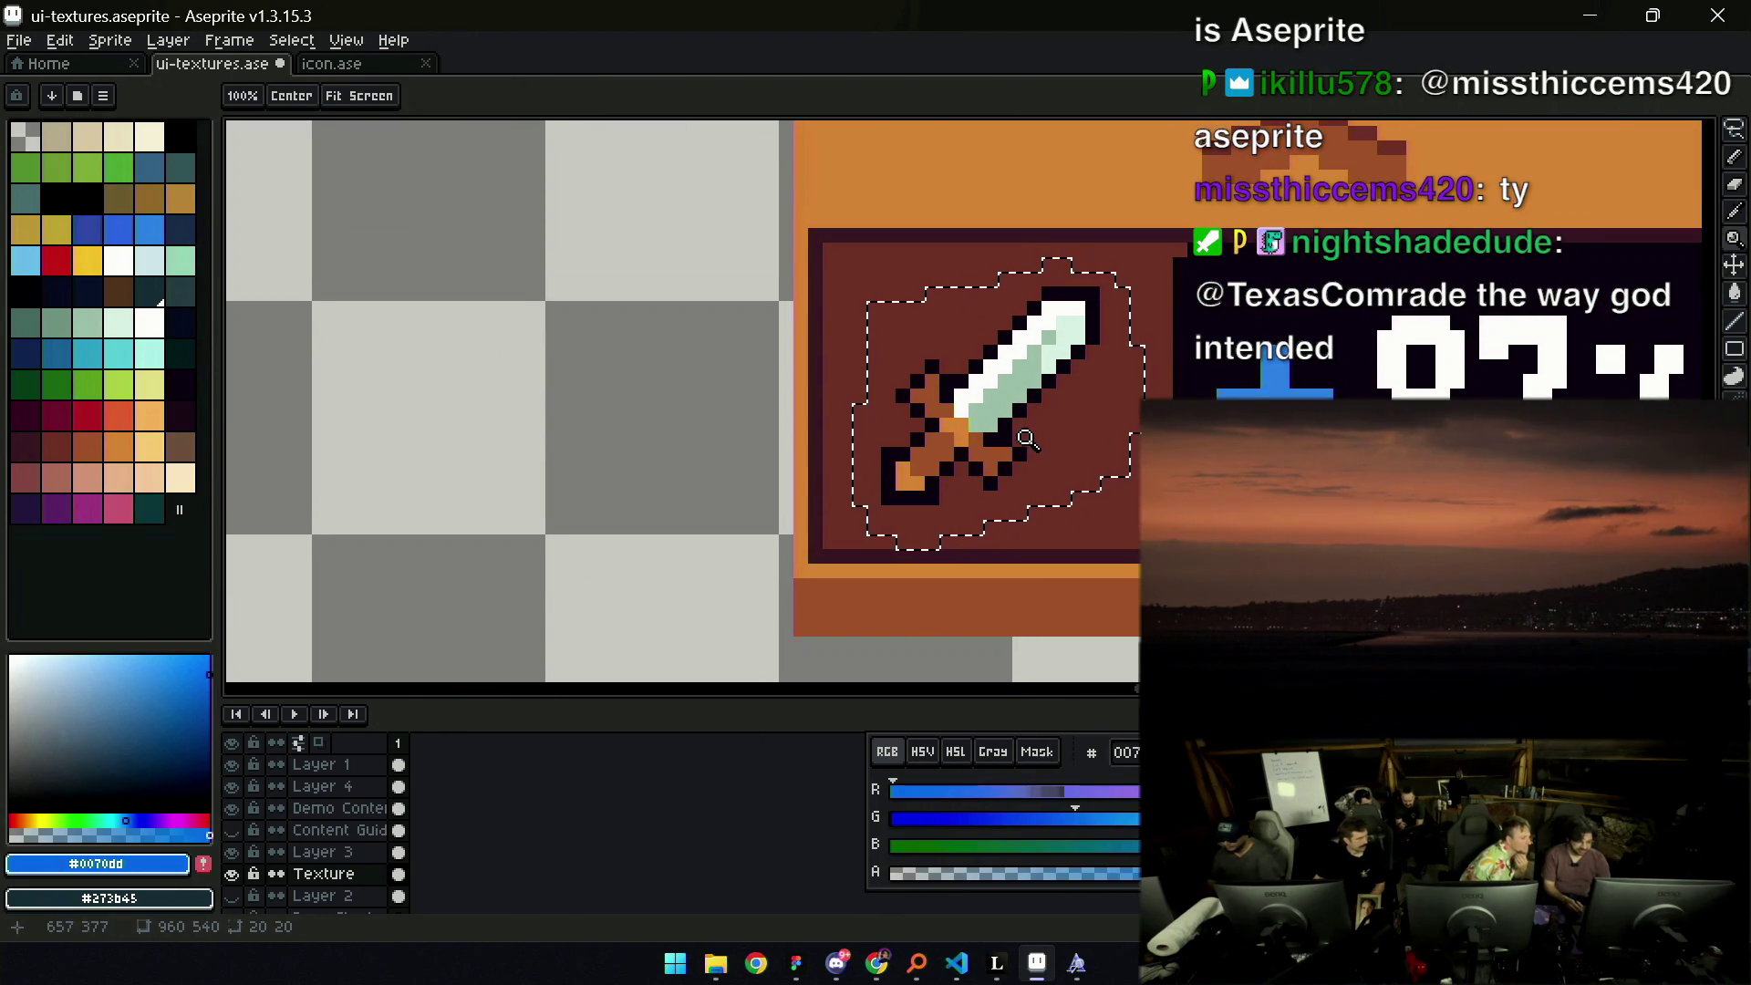
key("ctrl+y")
key("ctrl+z")
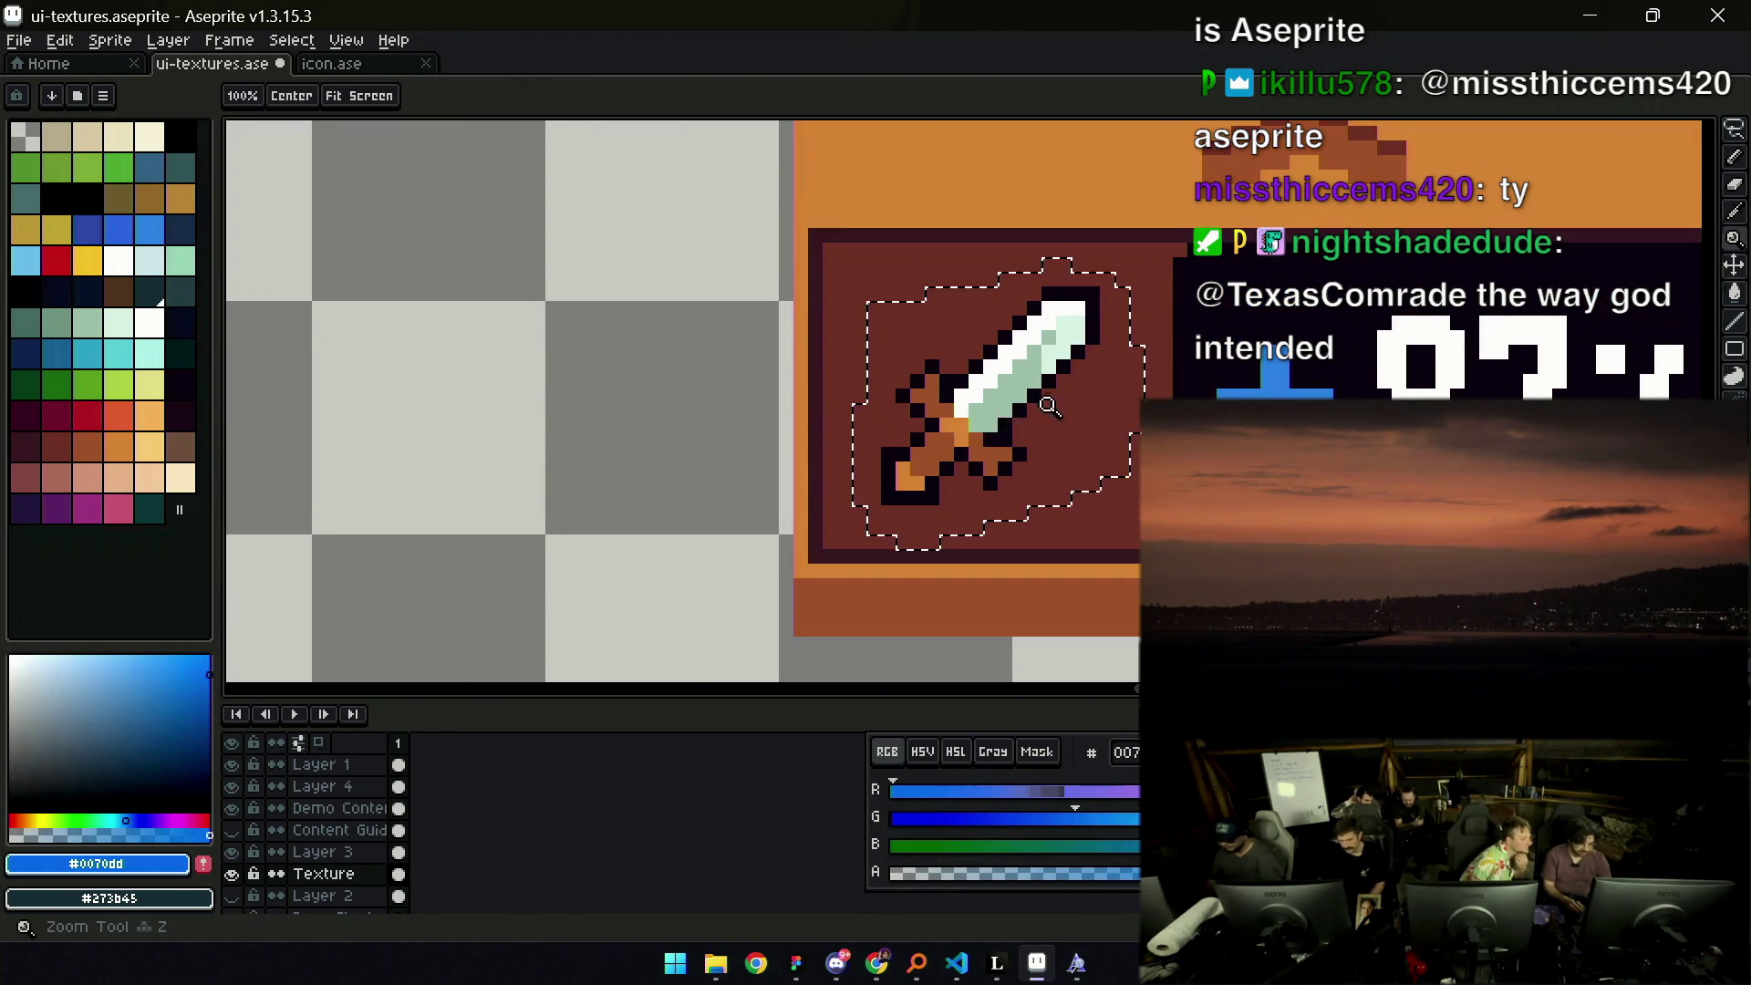
scroll(1036, 410, "down", 4)
Nudge the selected sword one pixel left and one pixel down
key("v")
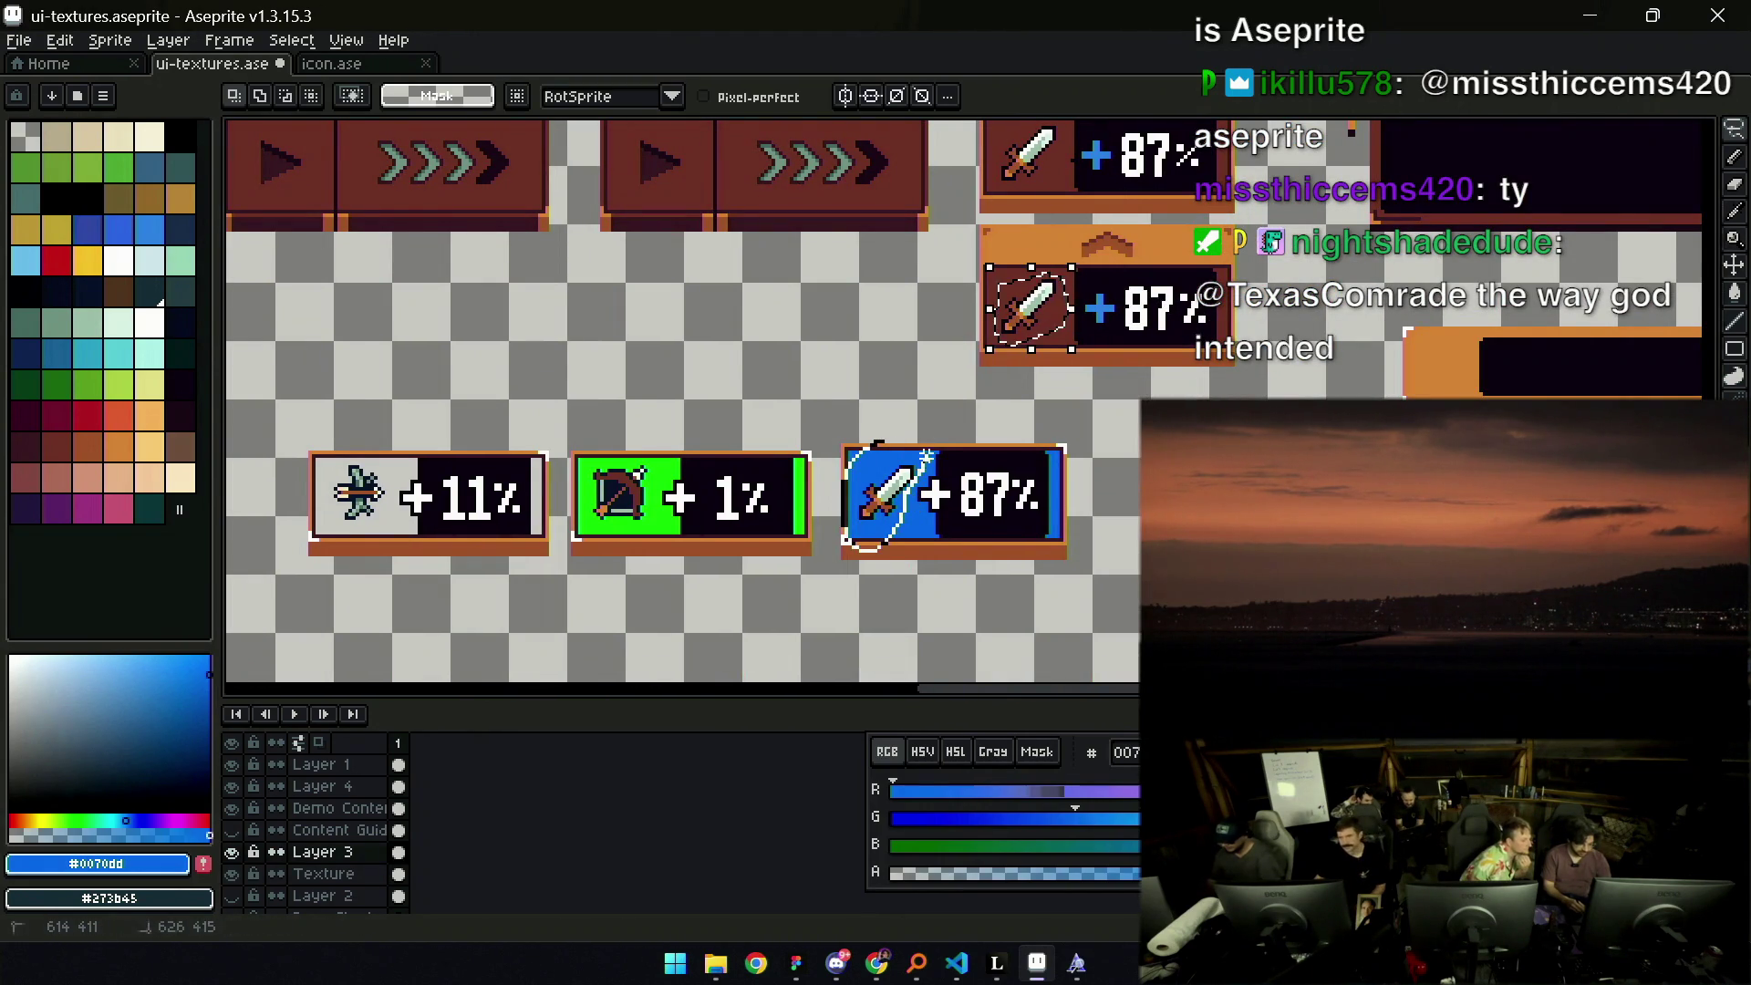
left_click(1031, 315)
key("Left")
key("Down")
scroll(1037, 314, "up", 3)
scroll(1037, 315, "down", 1)
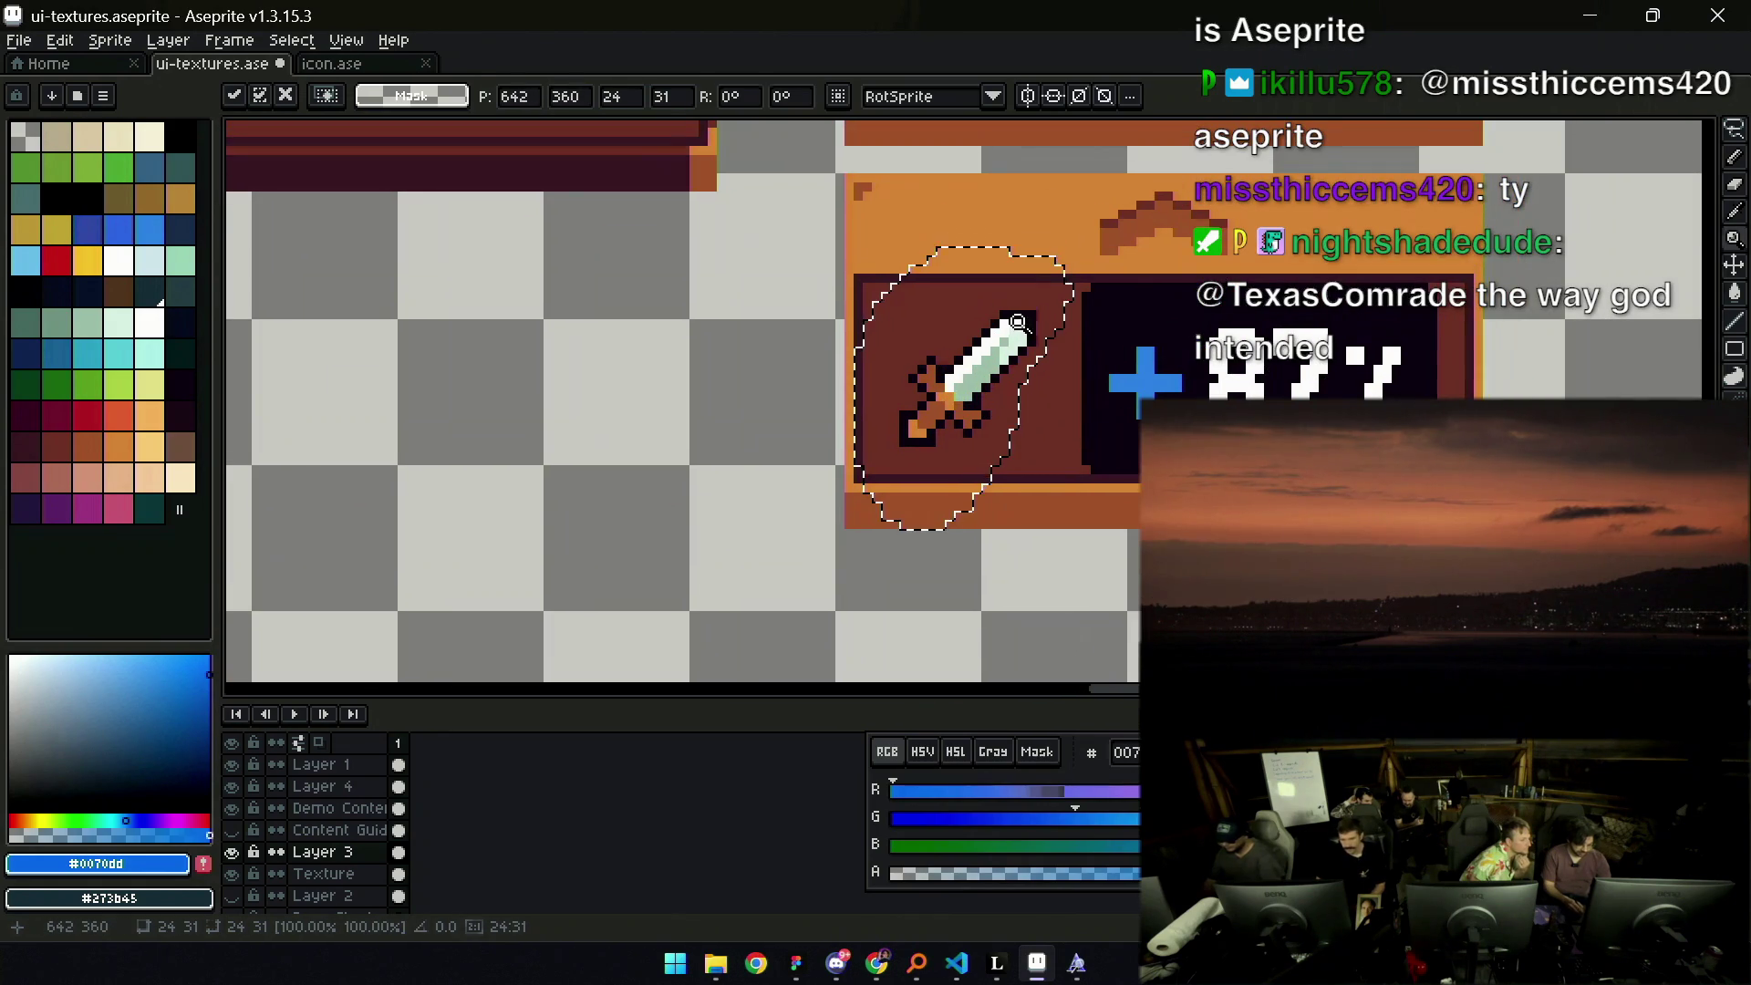
Box-select the sword and apply a blue outline via Edit > FX > Outline, then deselect
key("m")
left_click_drag(867, 505, 1076, 287)
key("shift+o")
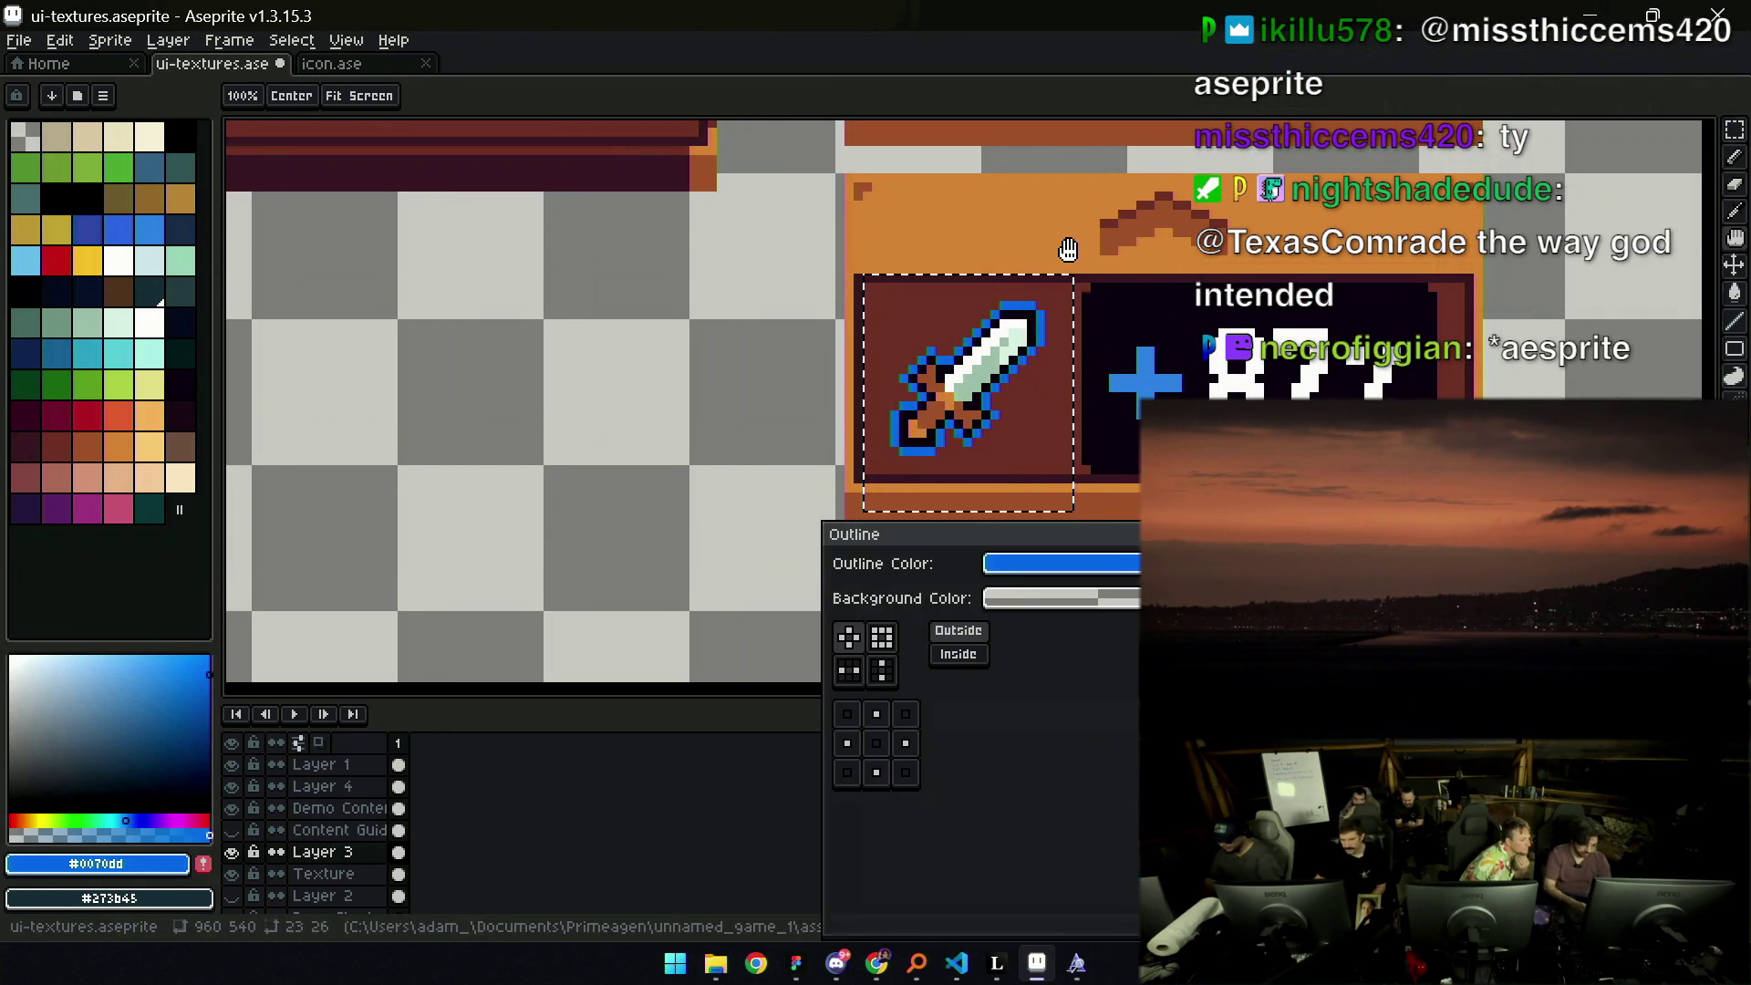
scroll(992, 411, "down", 2)
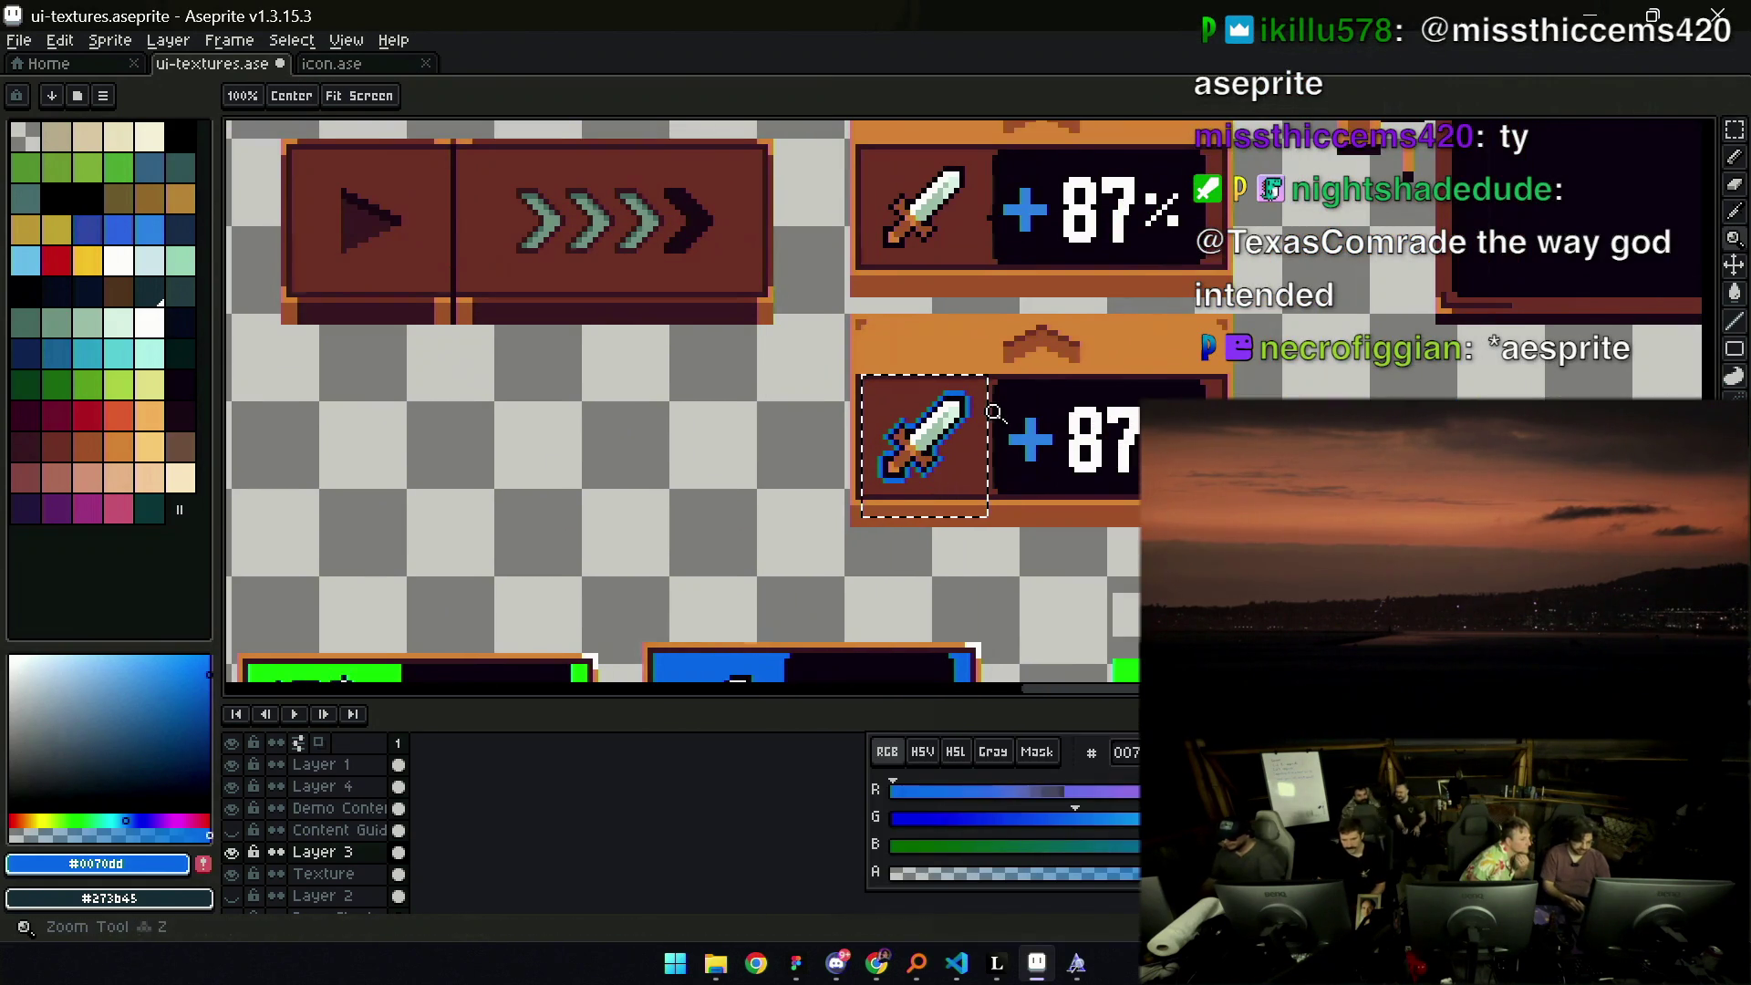
key("Return")
key("ctrl+d")
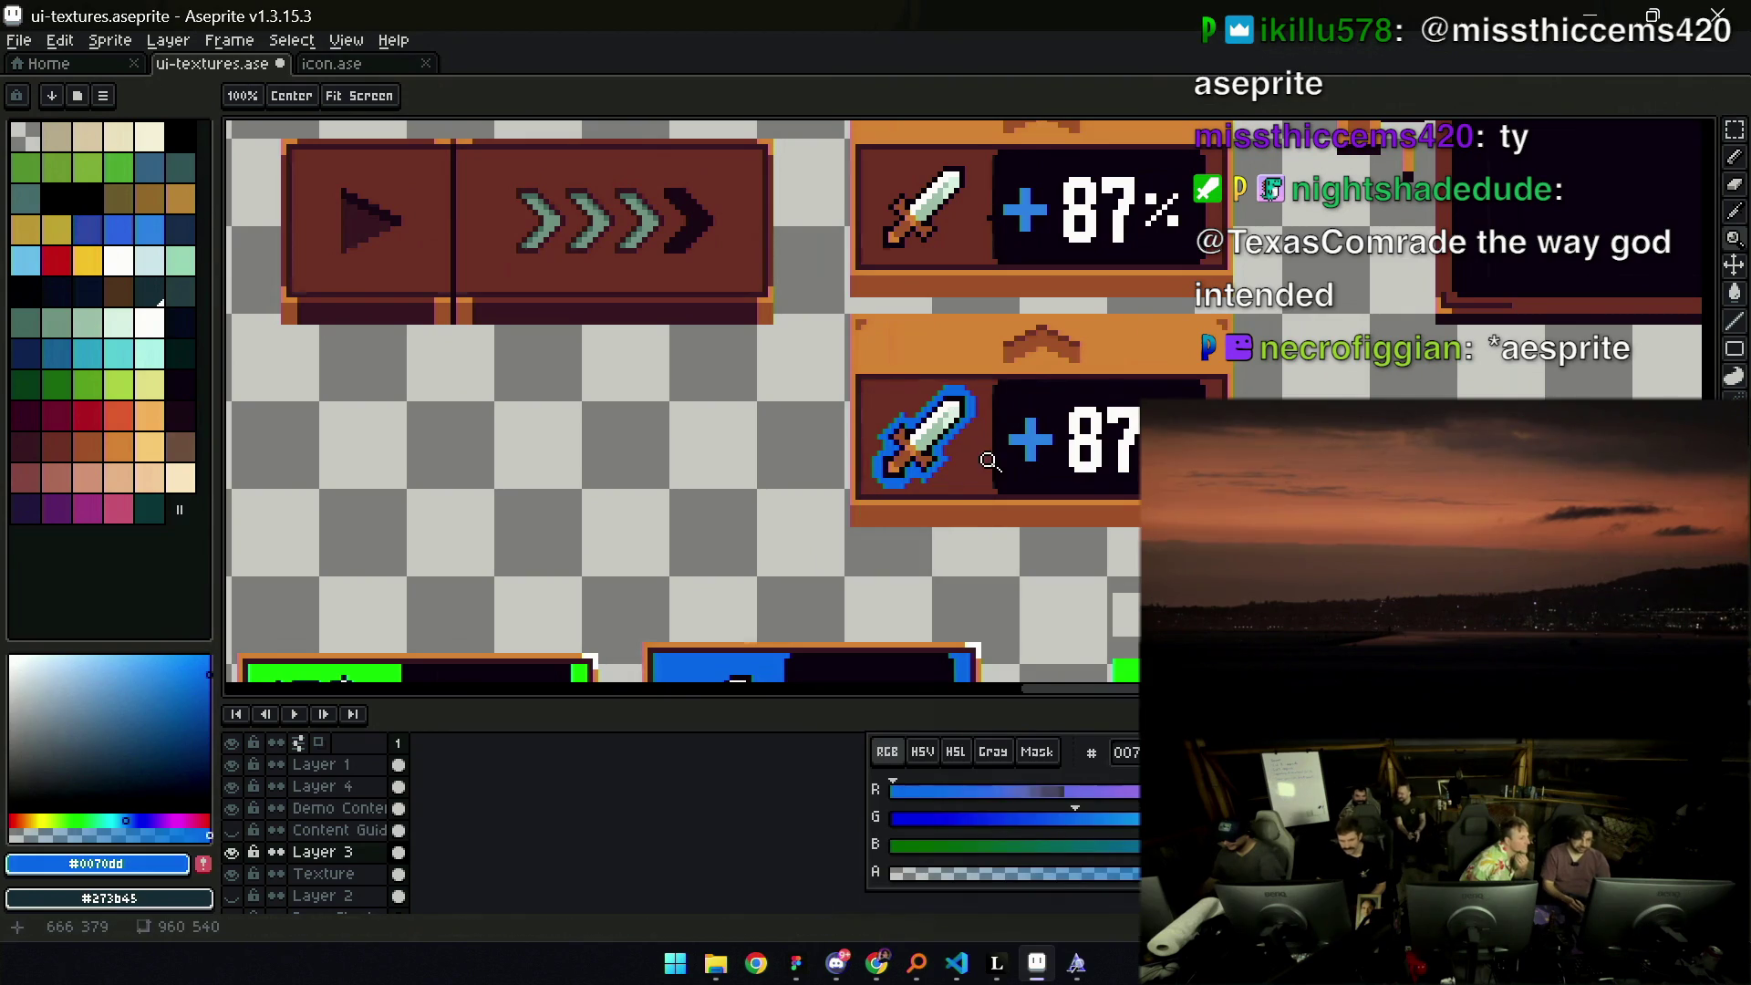
scroll(992, 411, "down", 2)
scroll(985, 536, "left", 2)
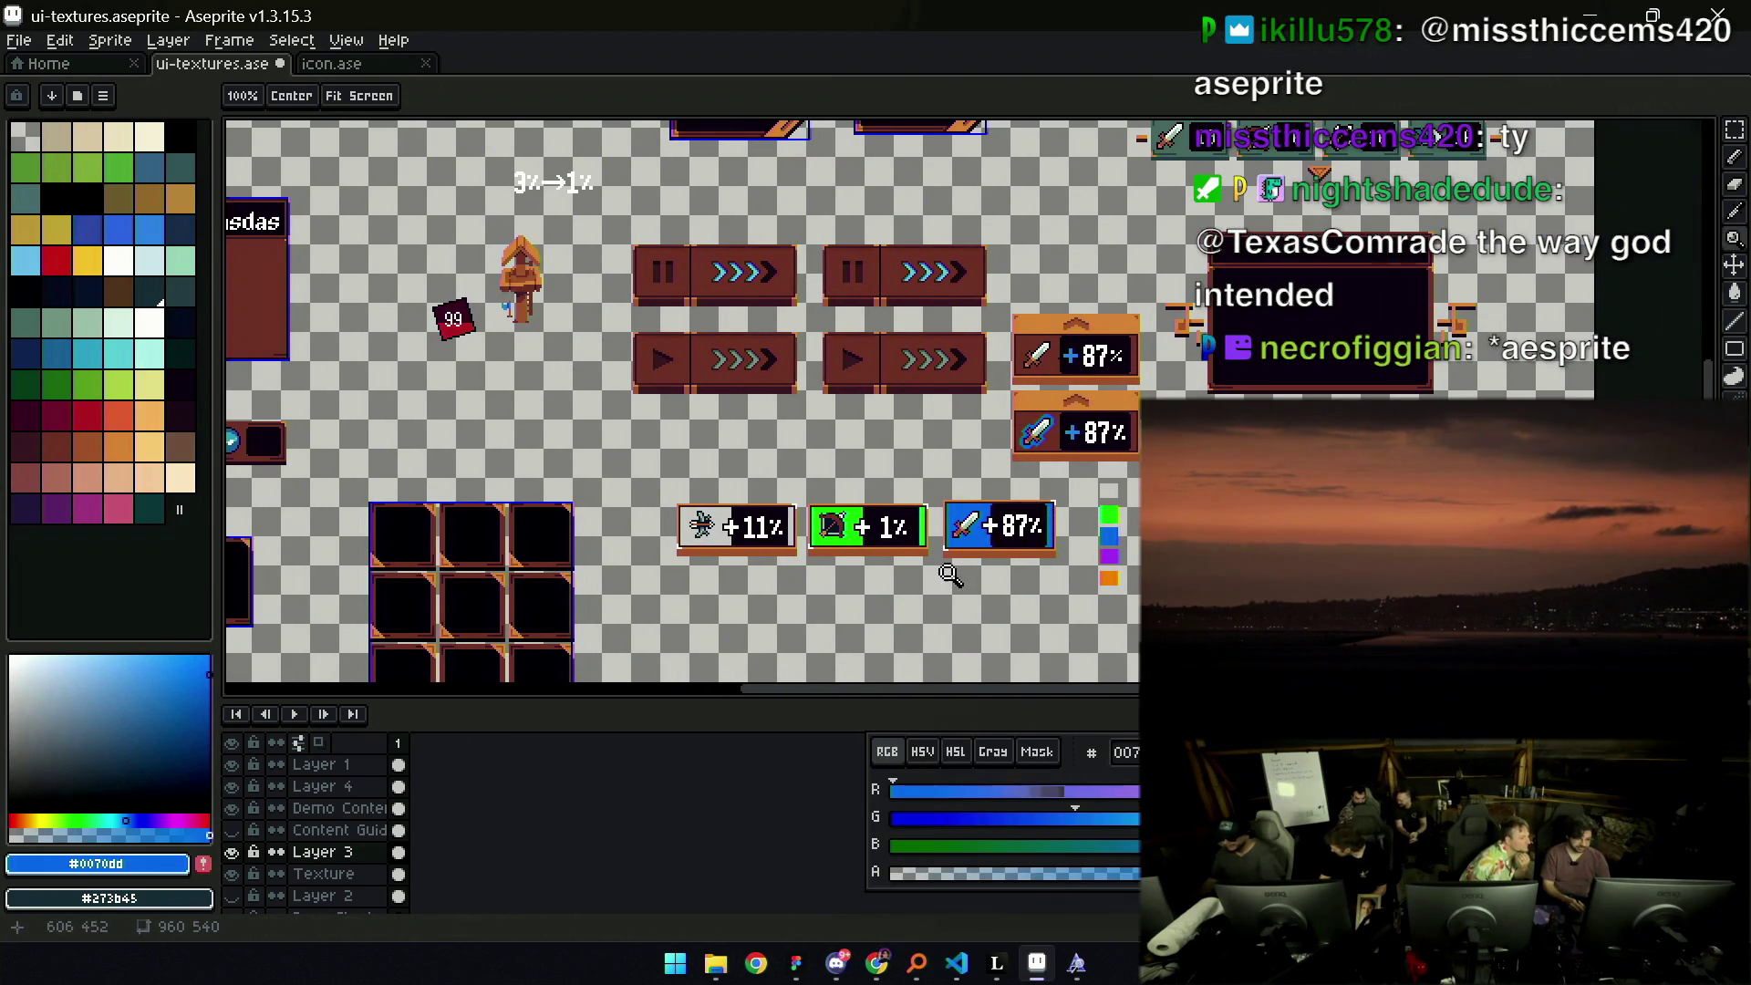
With the Rectangle tool (U), drag a blue frame around the lower sword card
scroll(1029, 456, "up", 1)
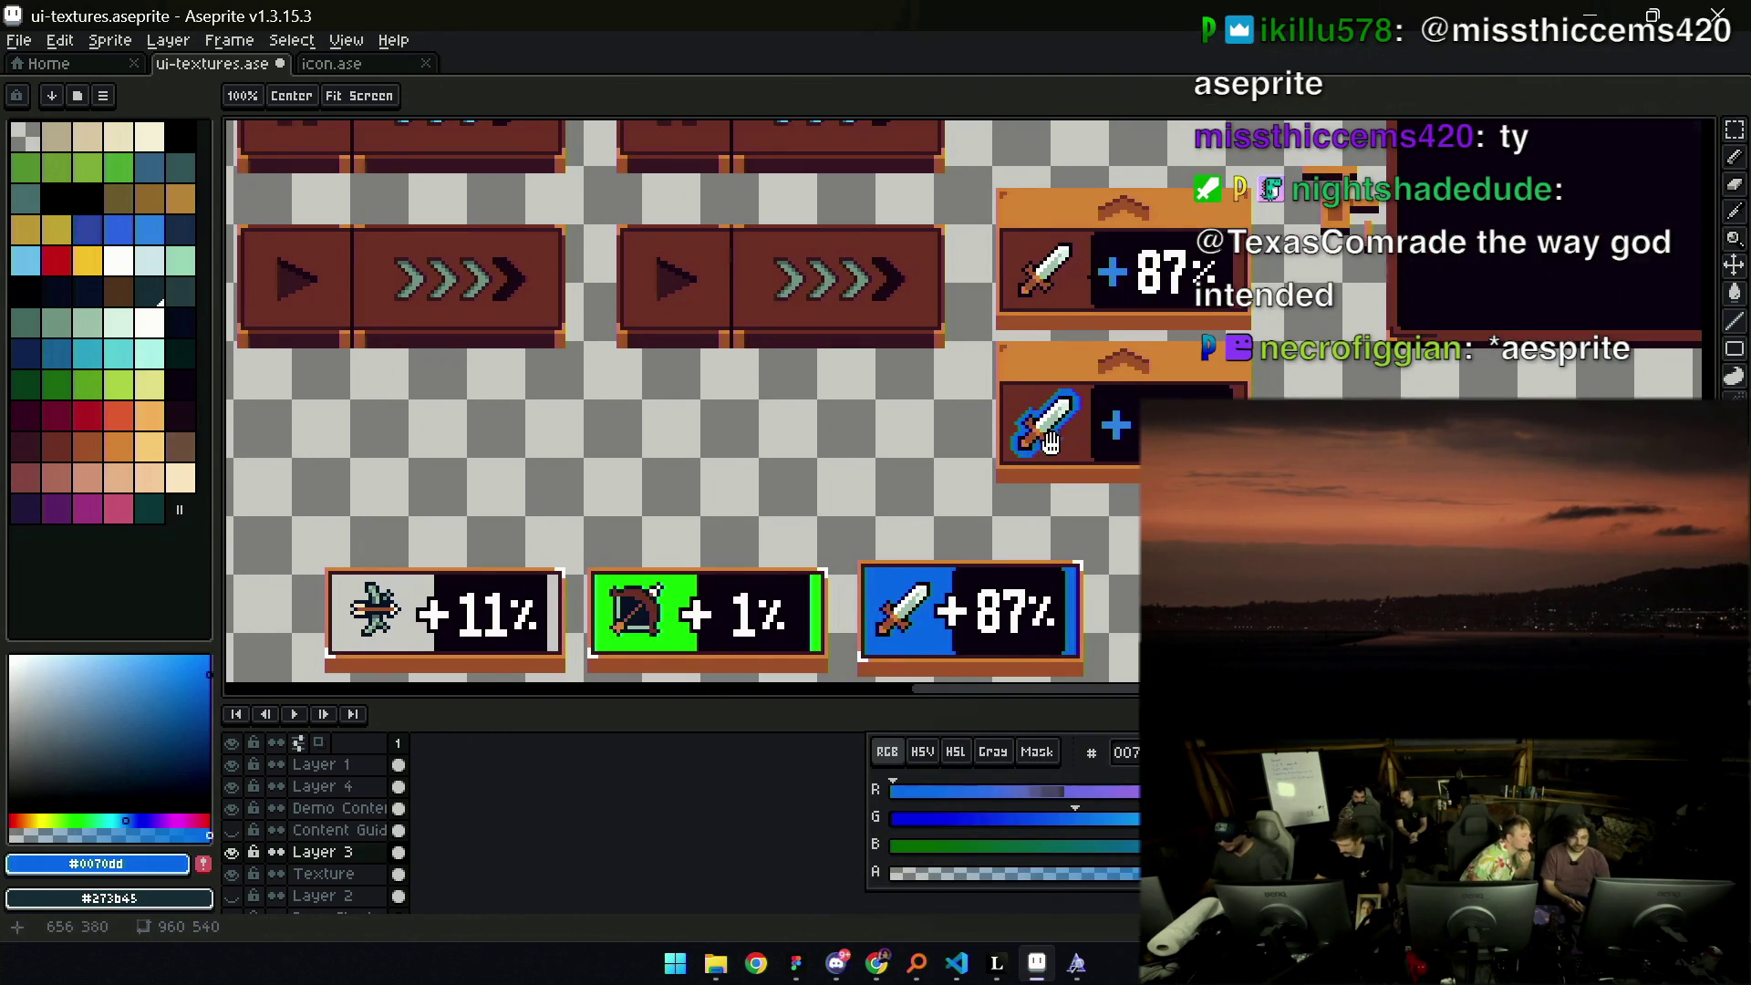
scroll(1039, 447, "down", 1)
scroll(1010, 454, "down", 1)
scroll(1015, 482, "down", 1)
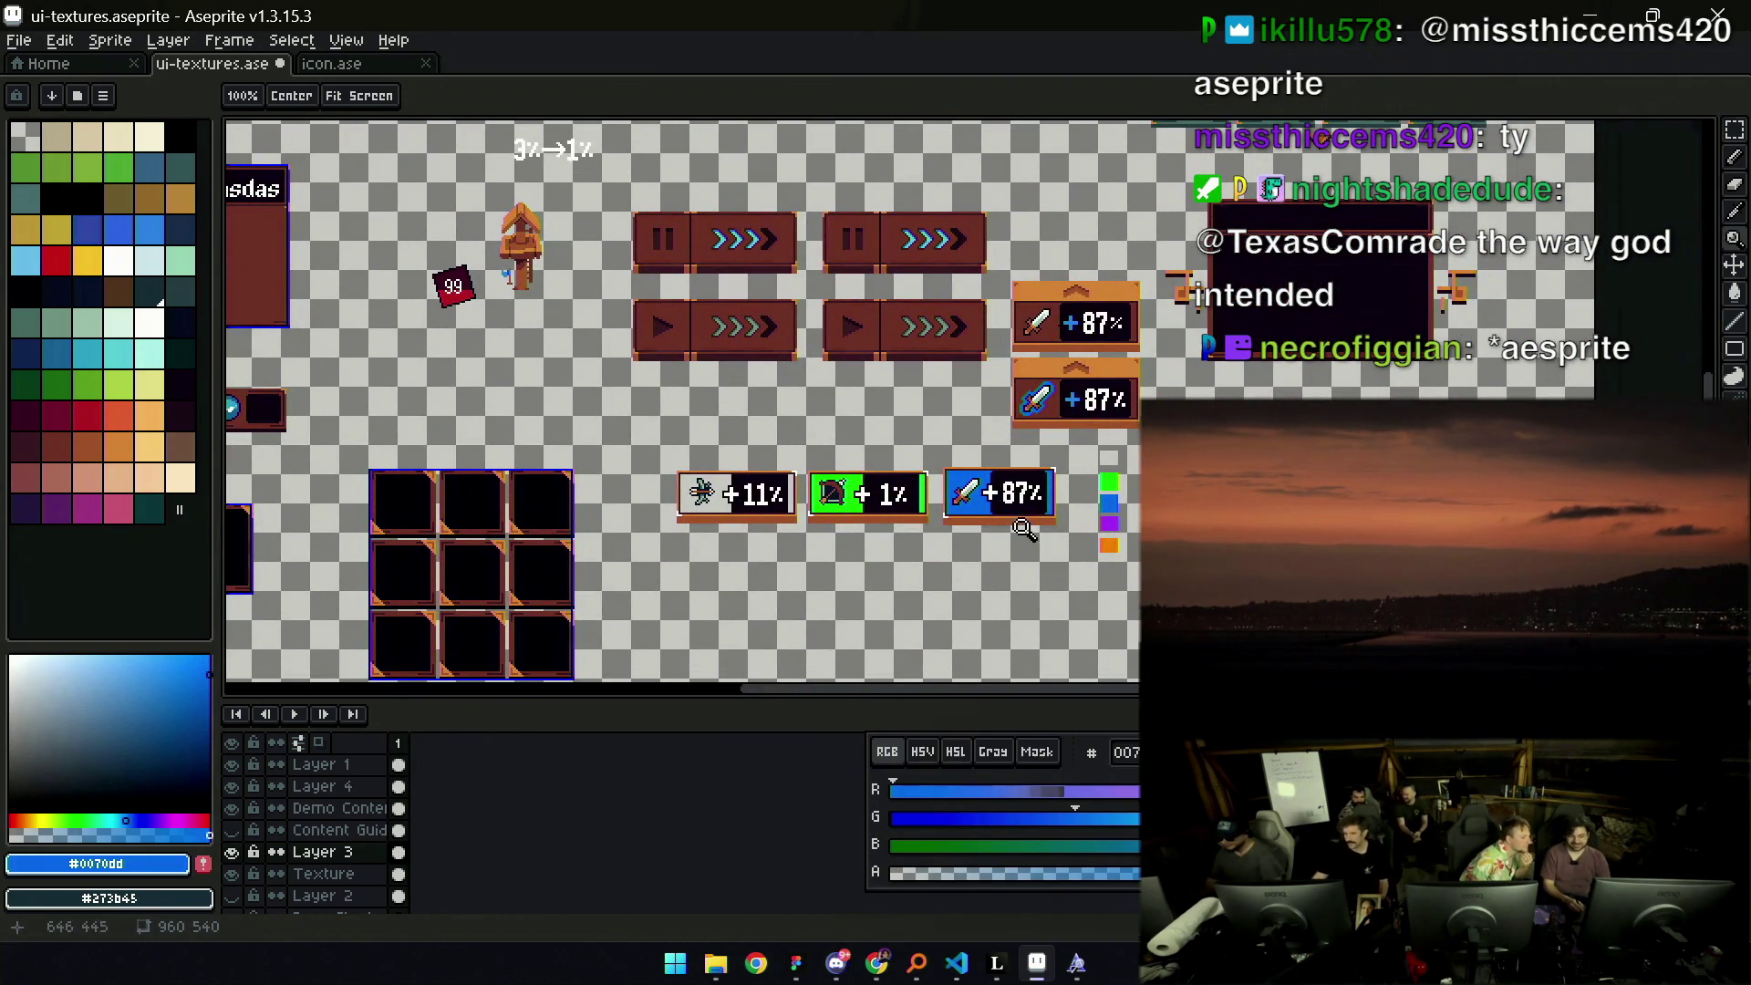
scroll(921, 538, "left", 1)
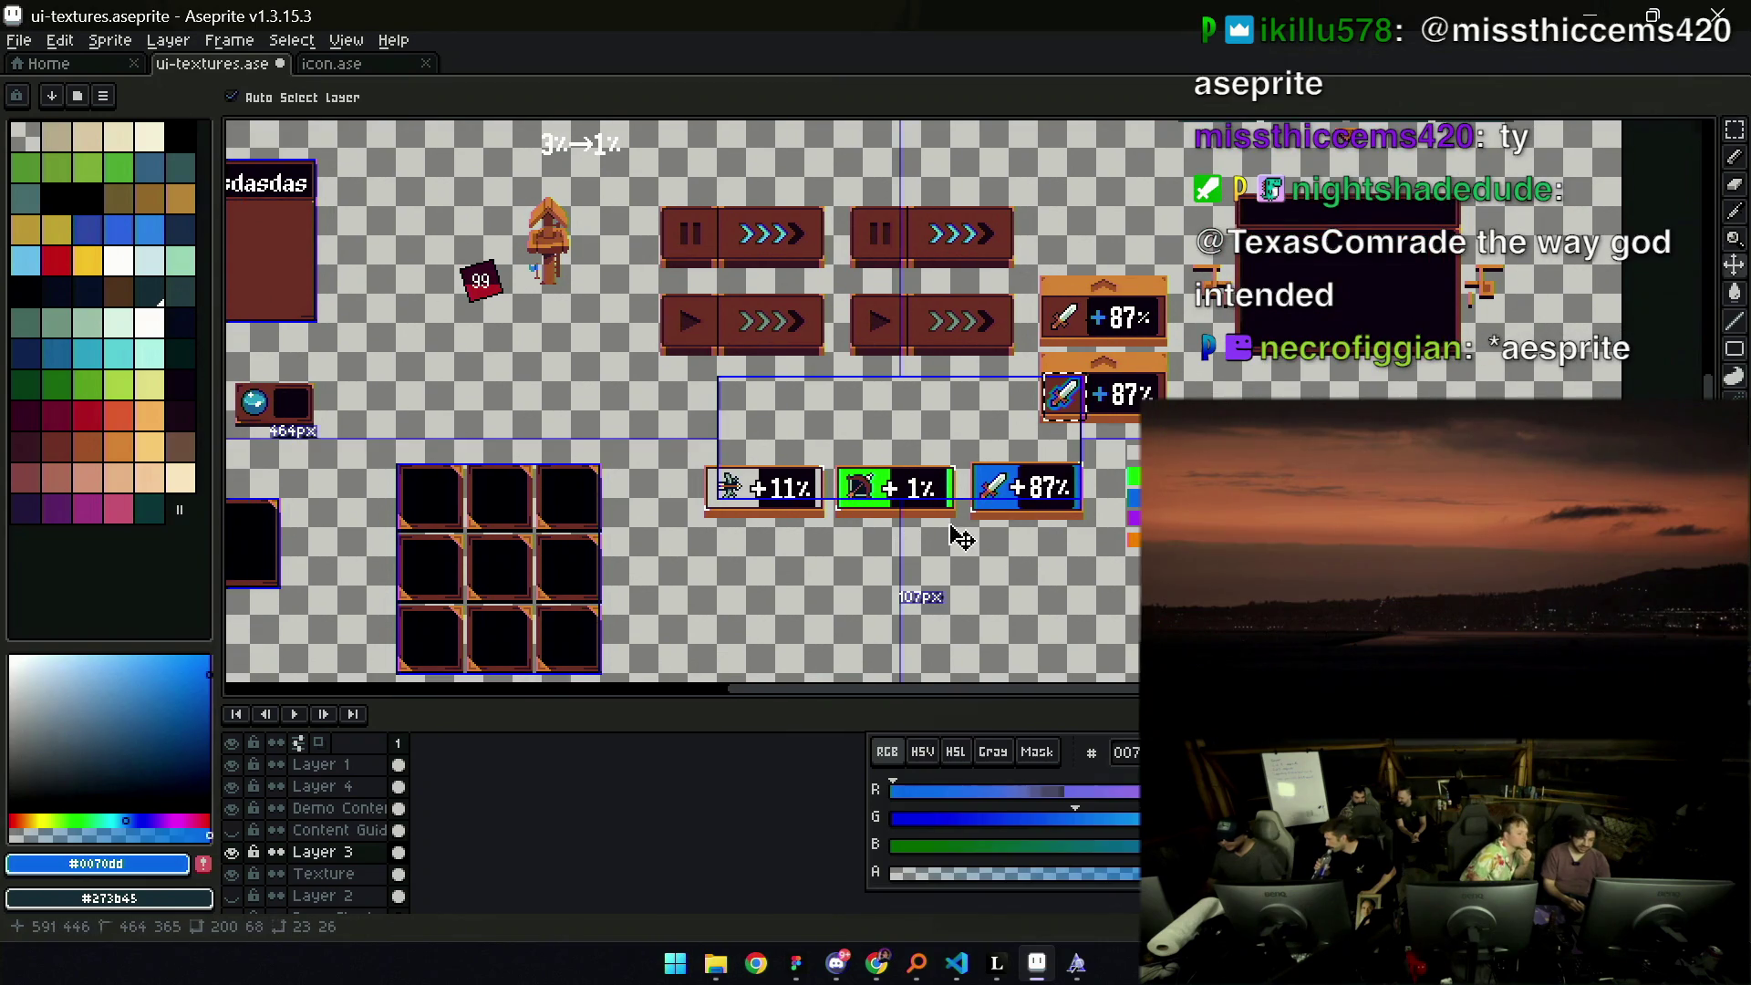
scroll(1097, 415, "up", 2)
scroll(1097, 415, "down", 1)
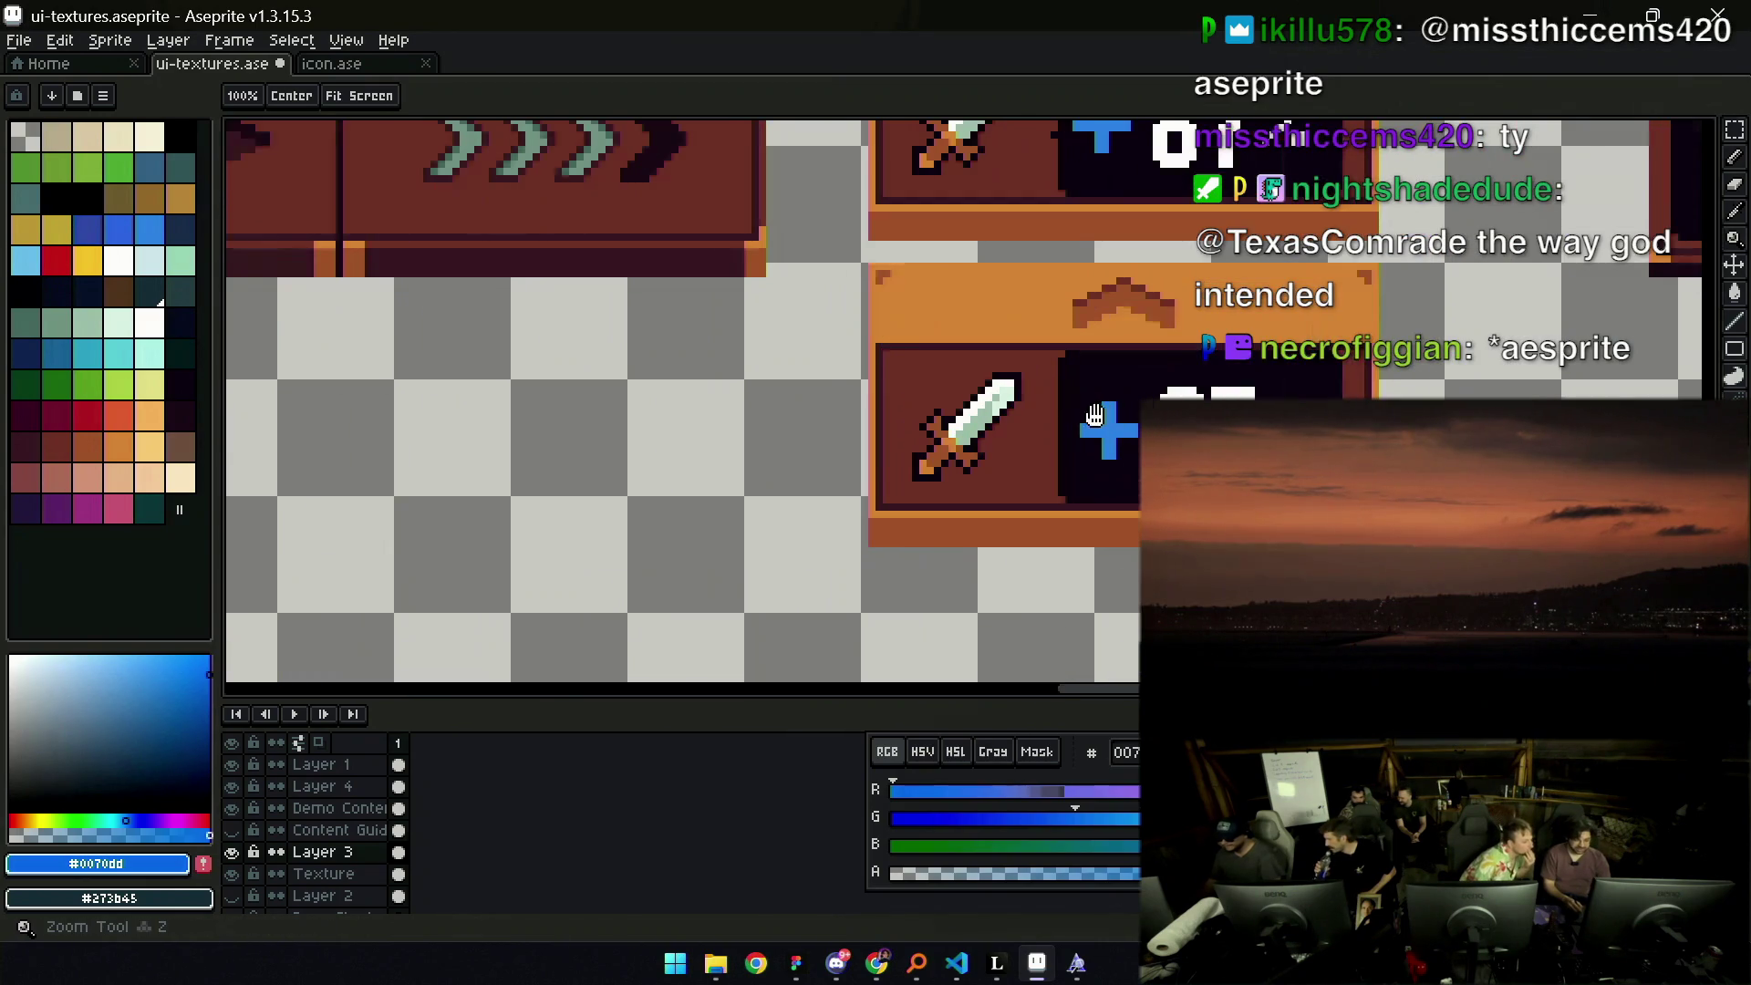
scroll(1049, 383, "up", 1)
scroll(990, 301, "down", 3)
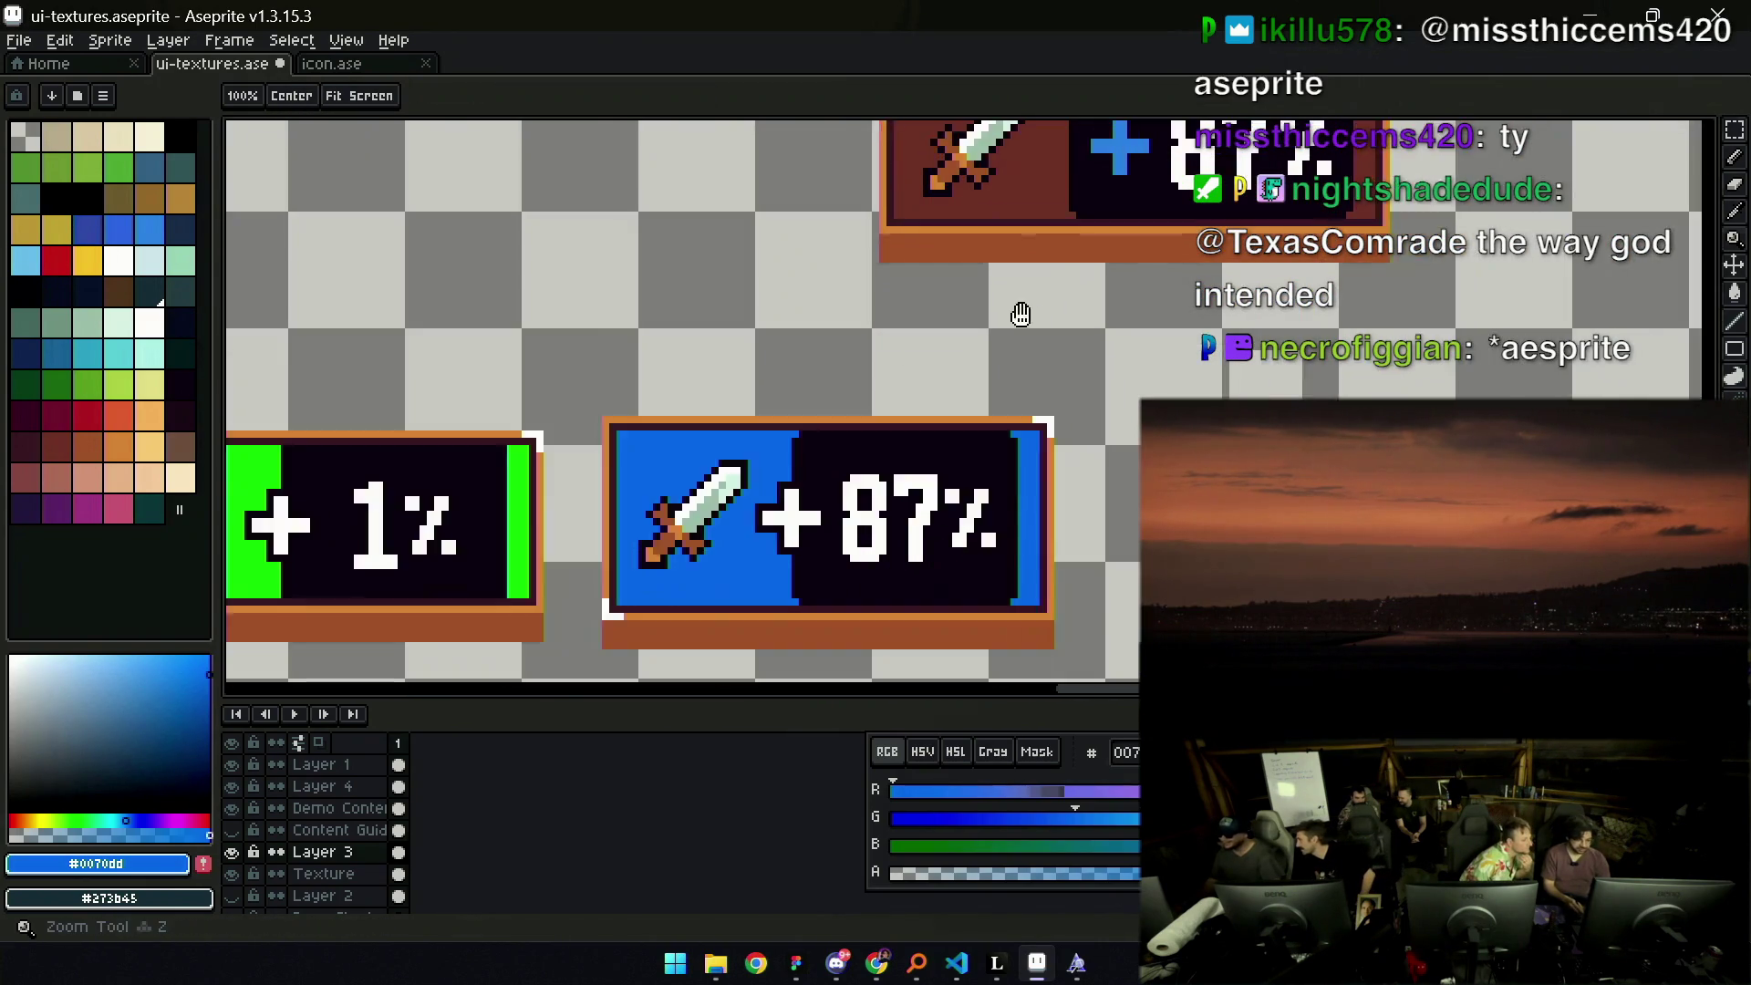
left_click_drag(1028, 320, 946, 484)
key("u")
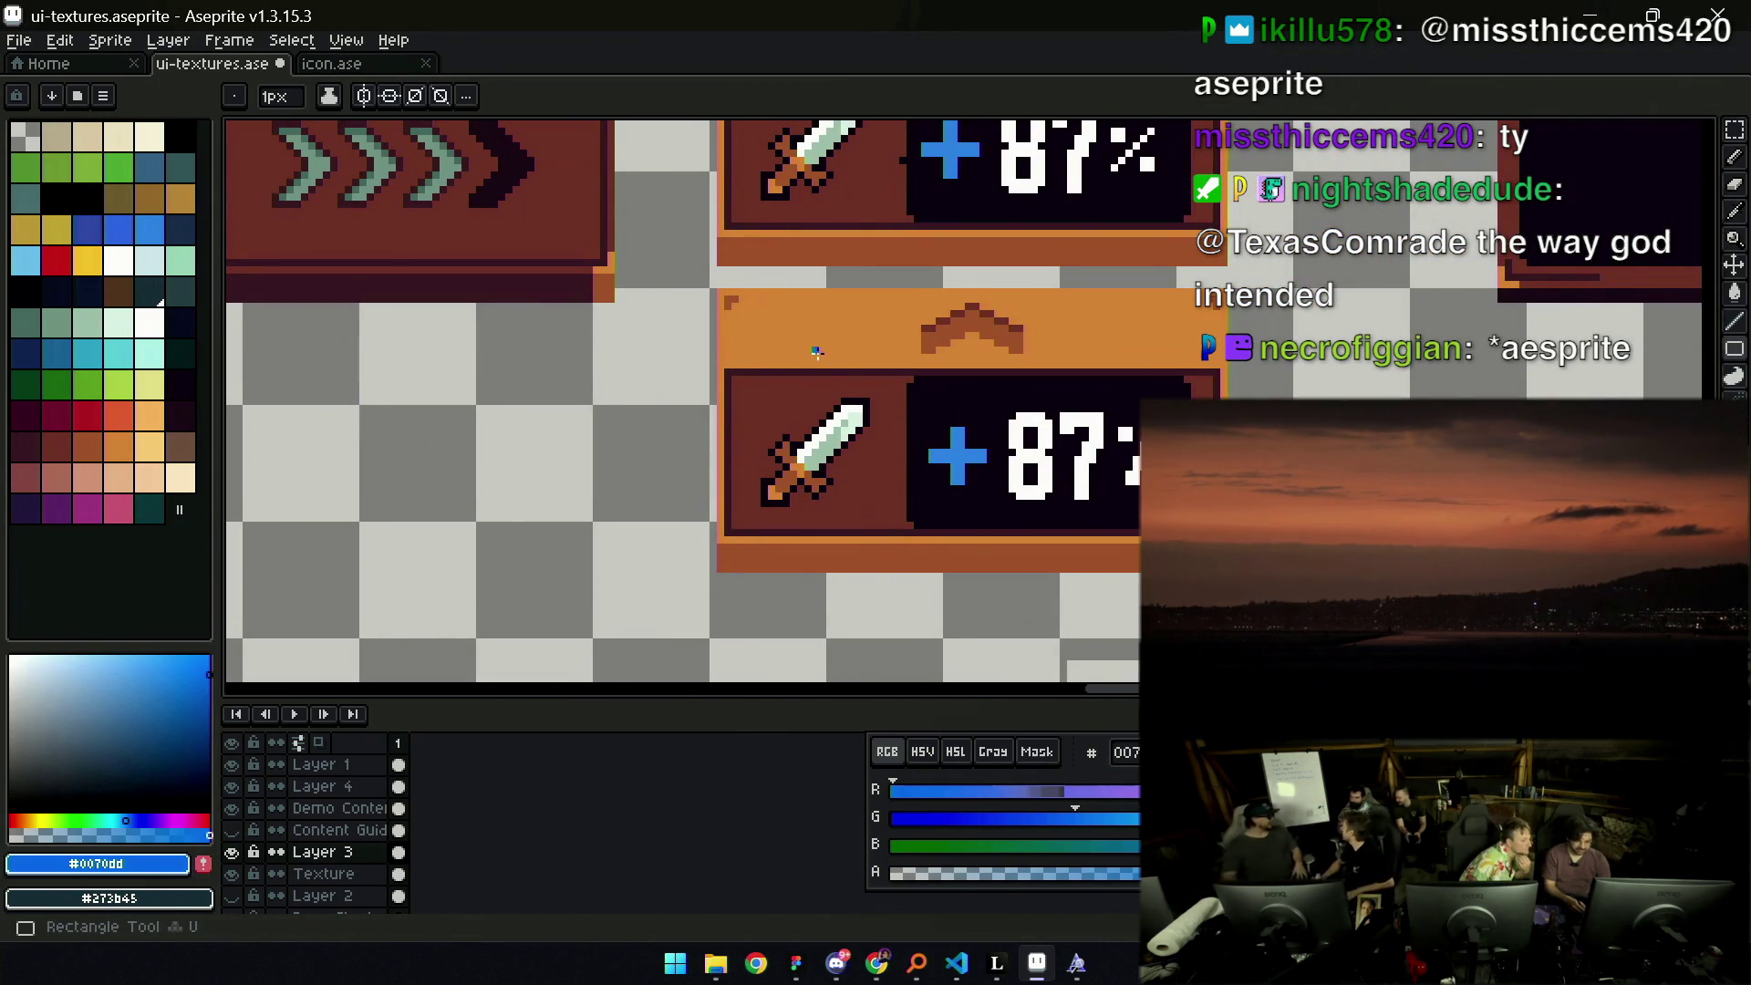
left_click_drag(726, 373, 1218, 533)
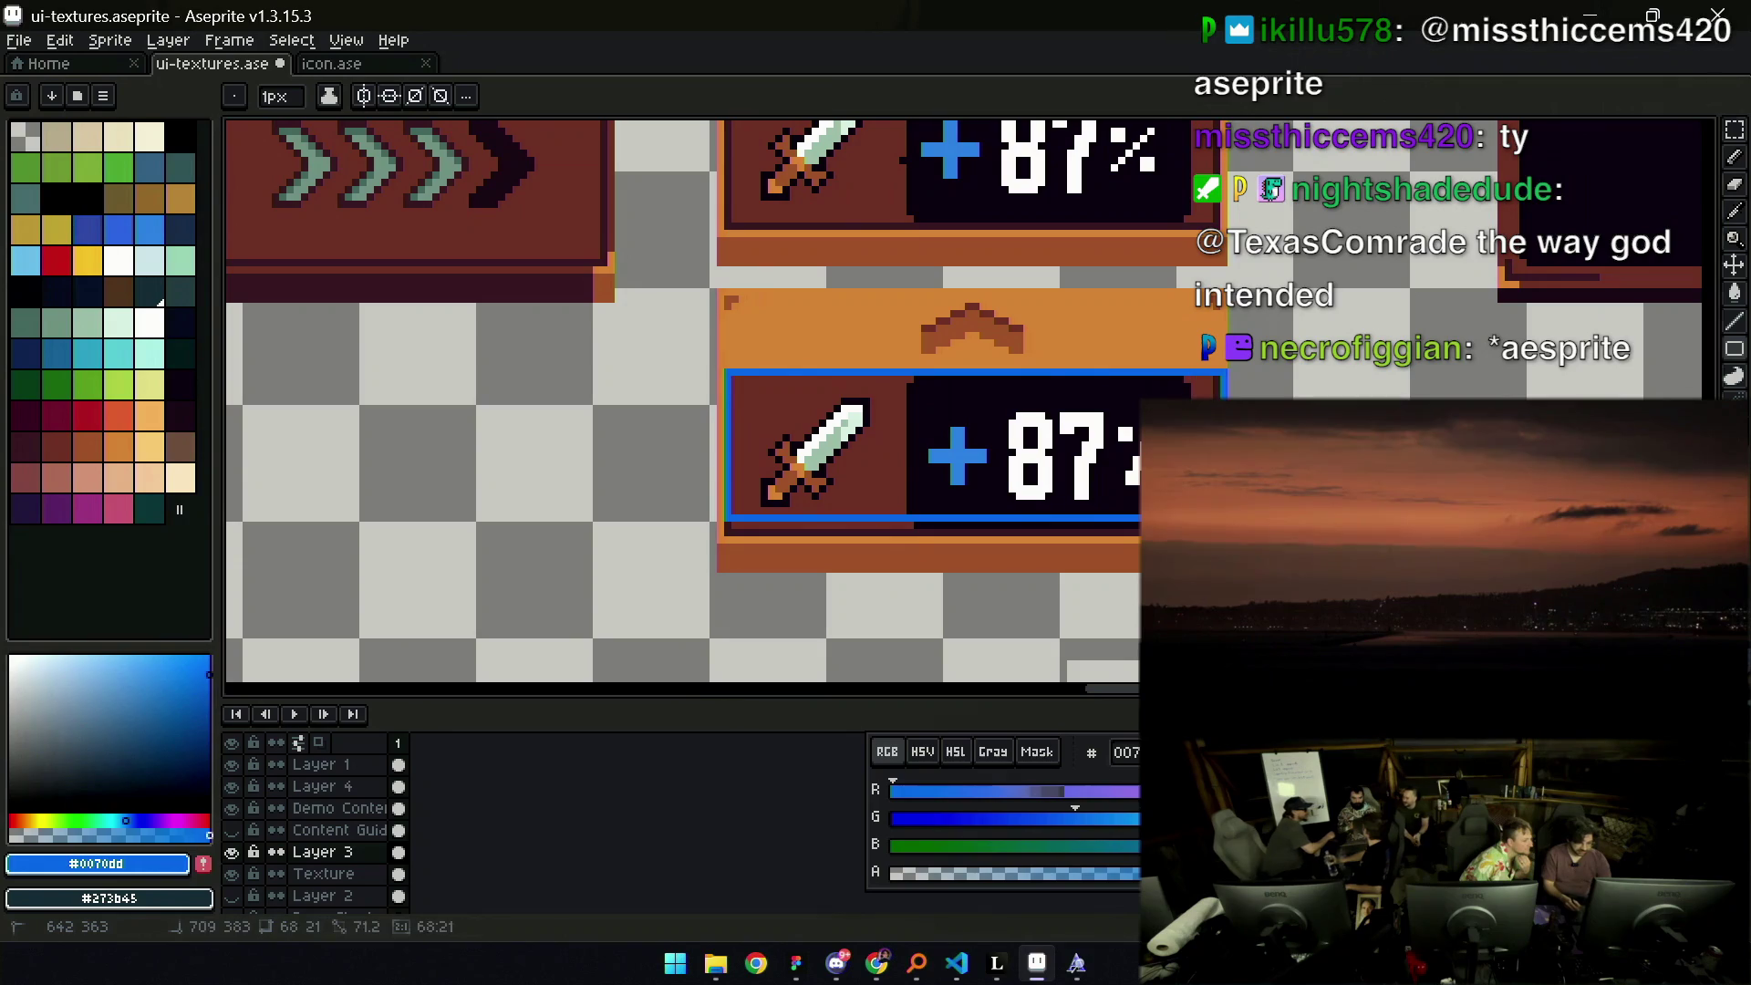
Zoom in on the sword card's +87% badge to check the frame
key("z")
scroll(1035, 520, "down", 3)
scroll(1035, 520, "down", 2)
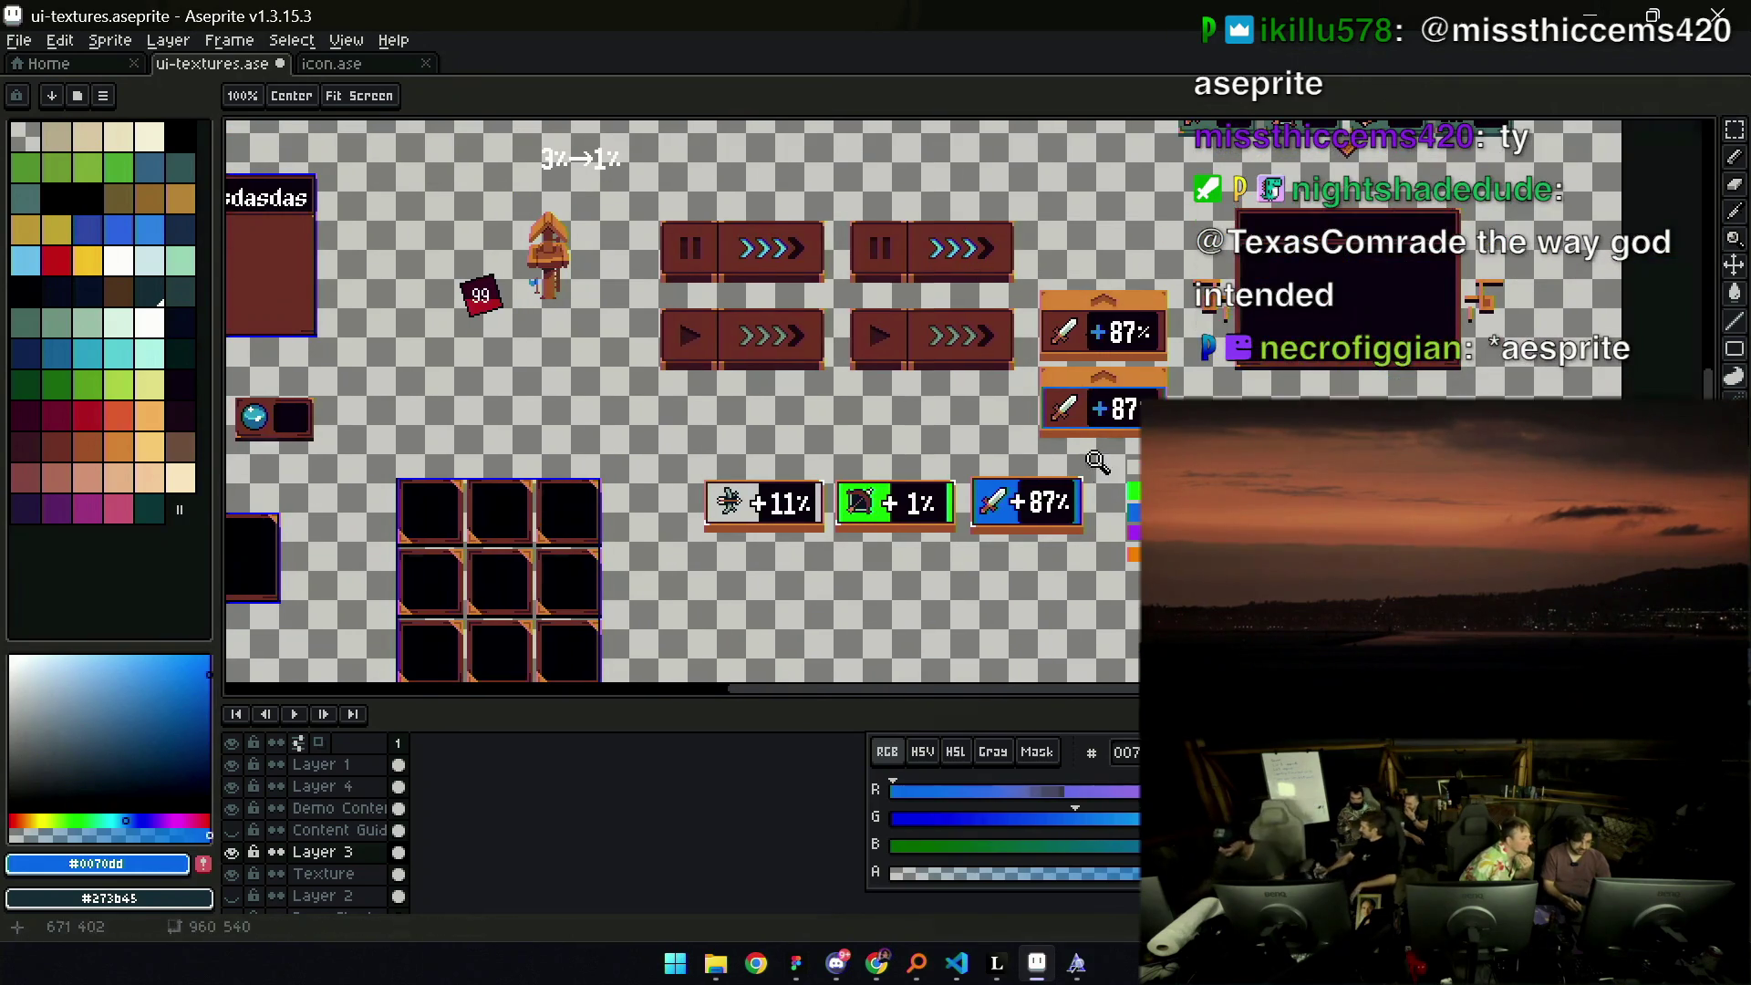
key("v")
key("z")
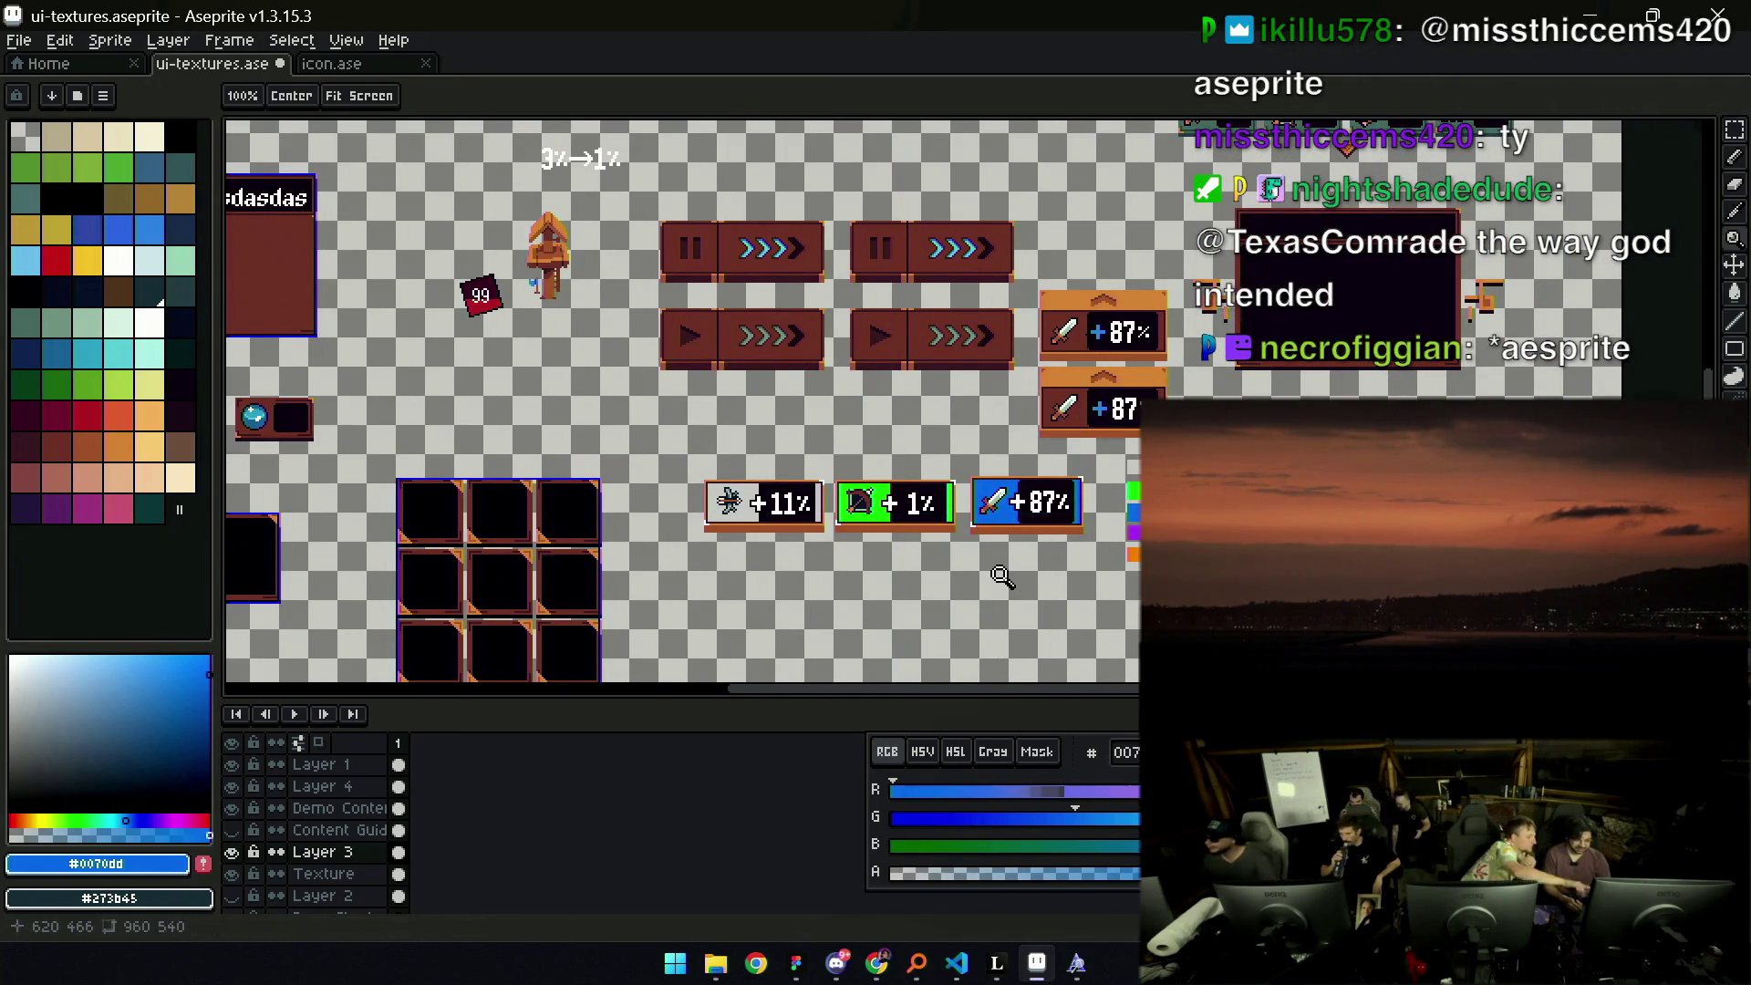
left_click(1027, 523)
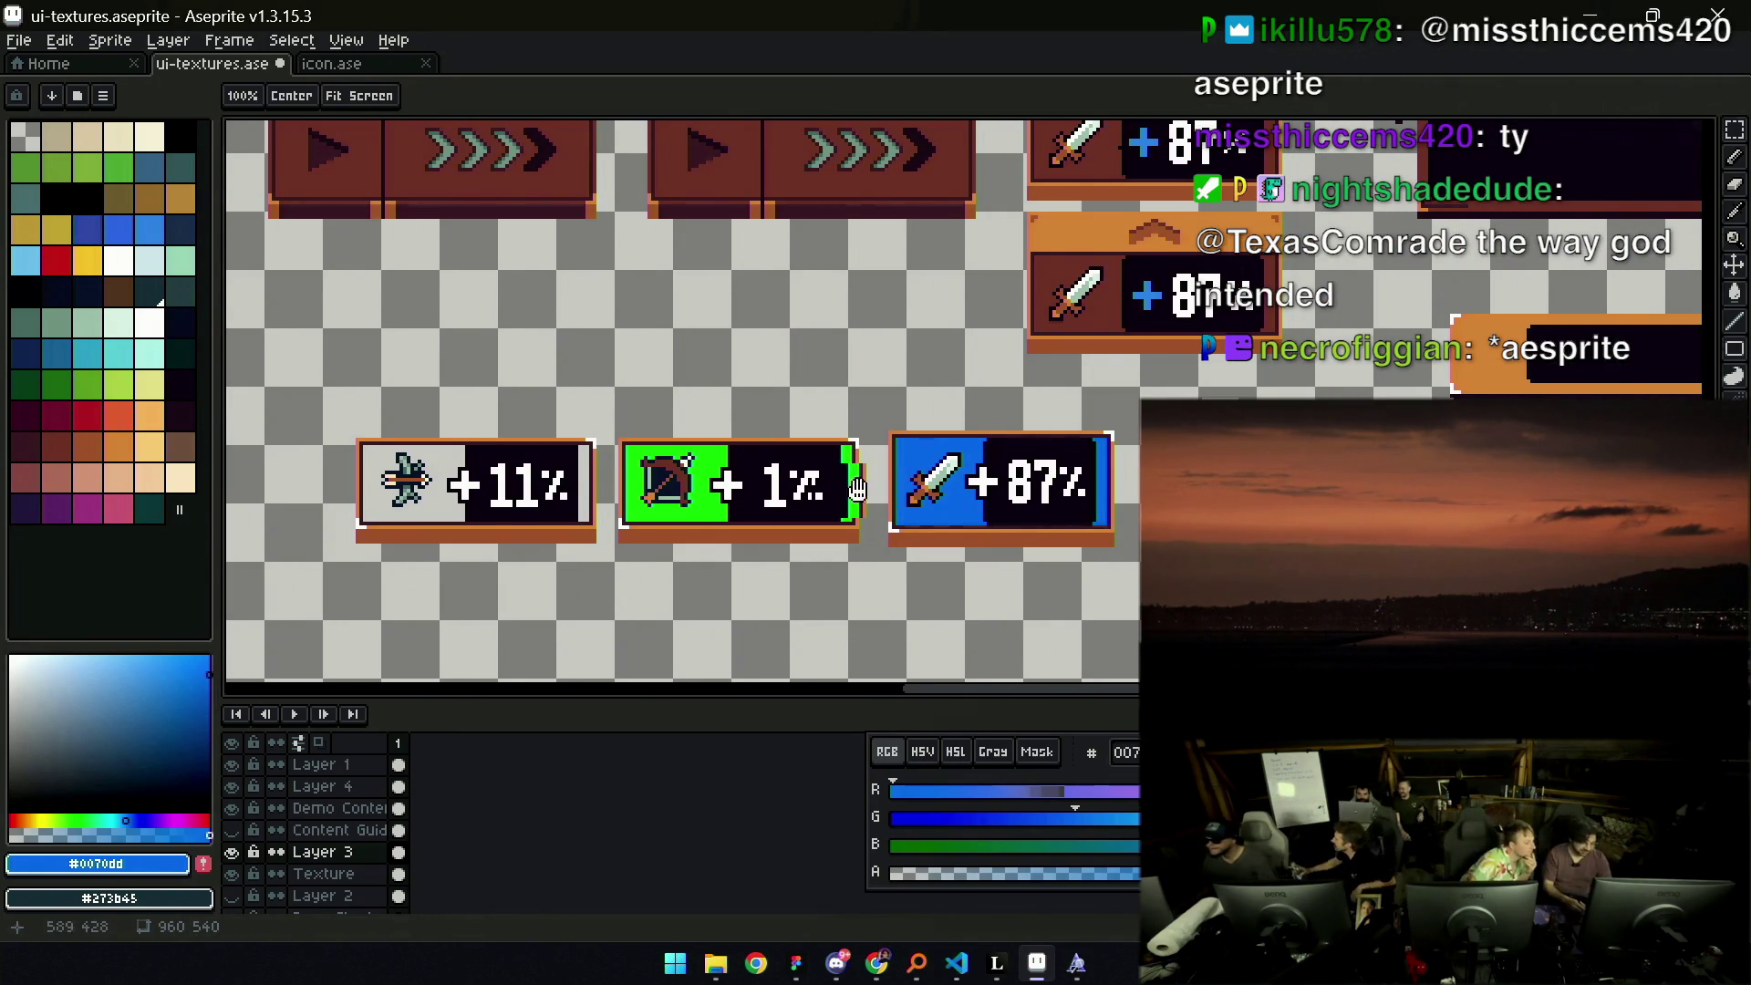
Select the +11% and +1% cards and delete their grey and green backgrounds
left_click_drag(830, 491, 996, 489)
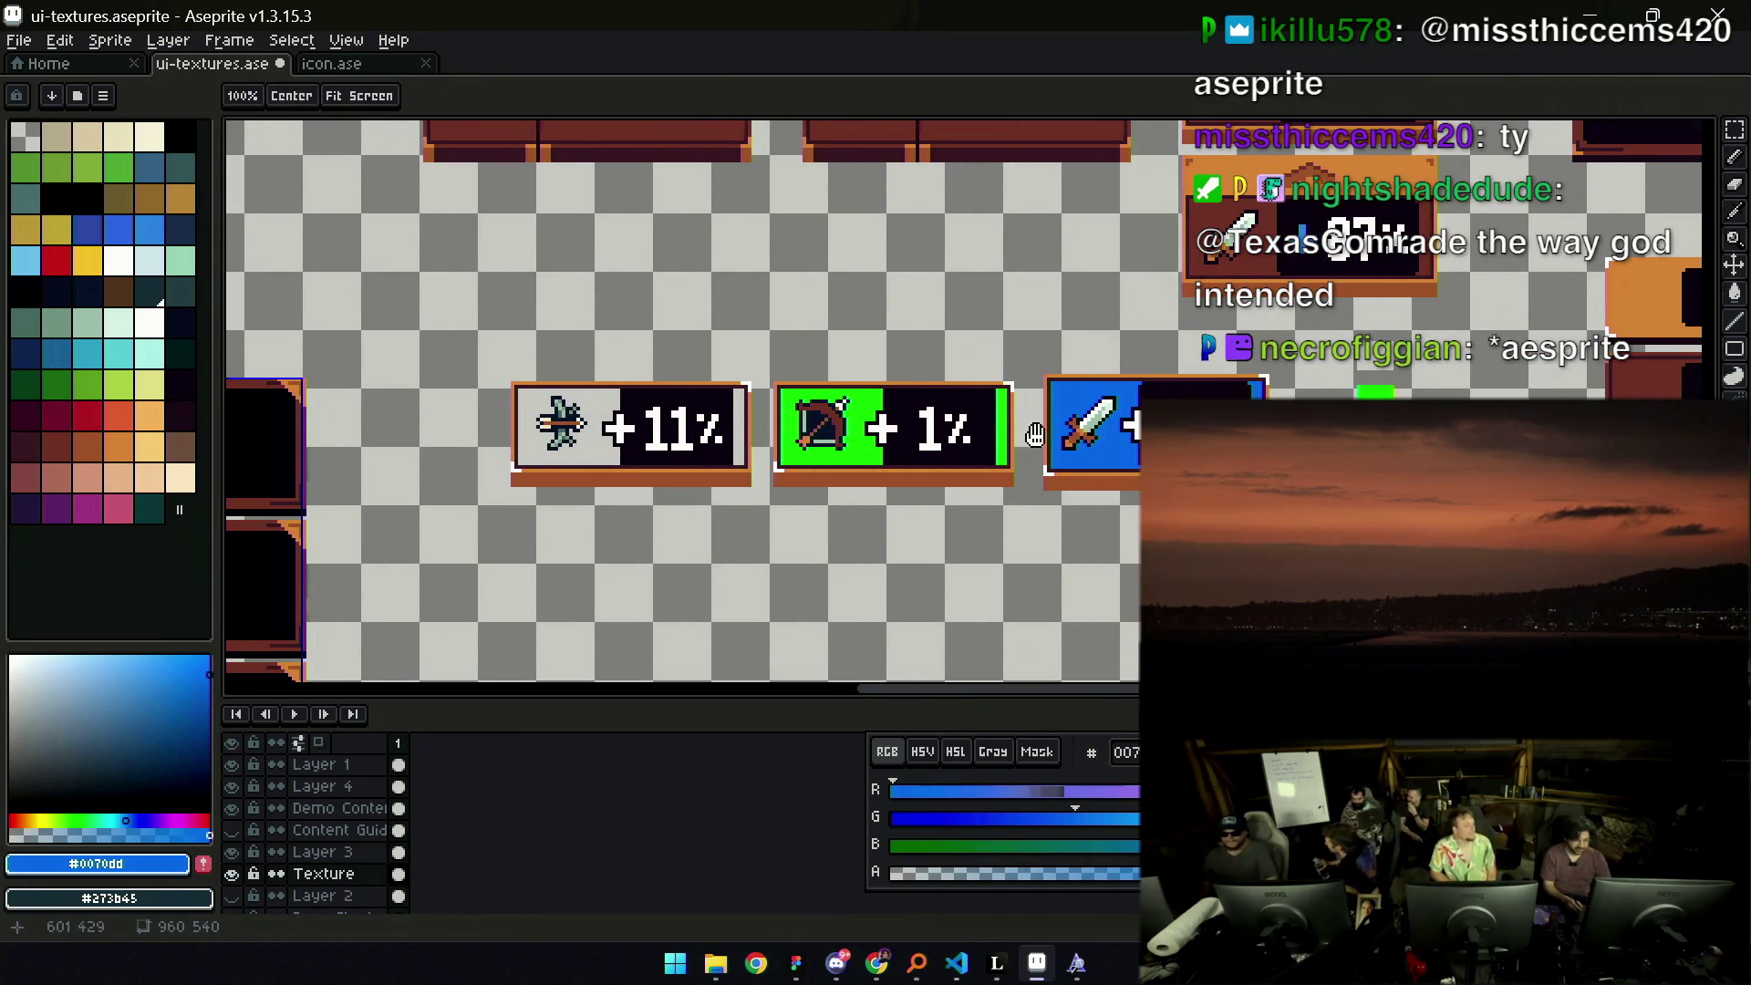
key("v")
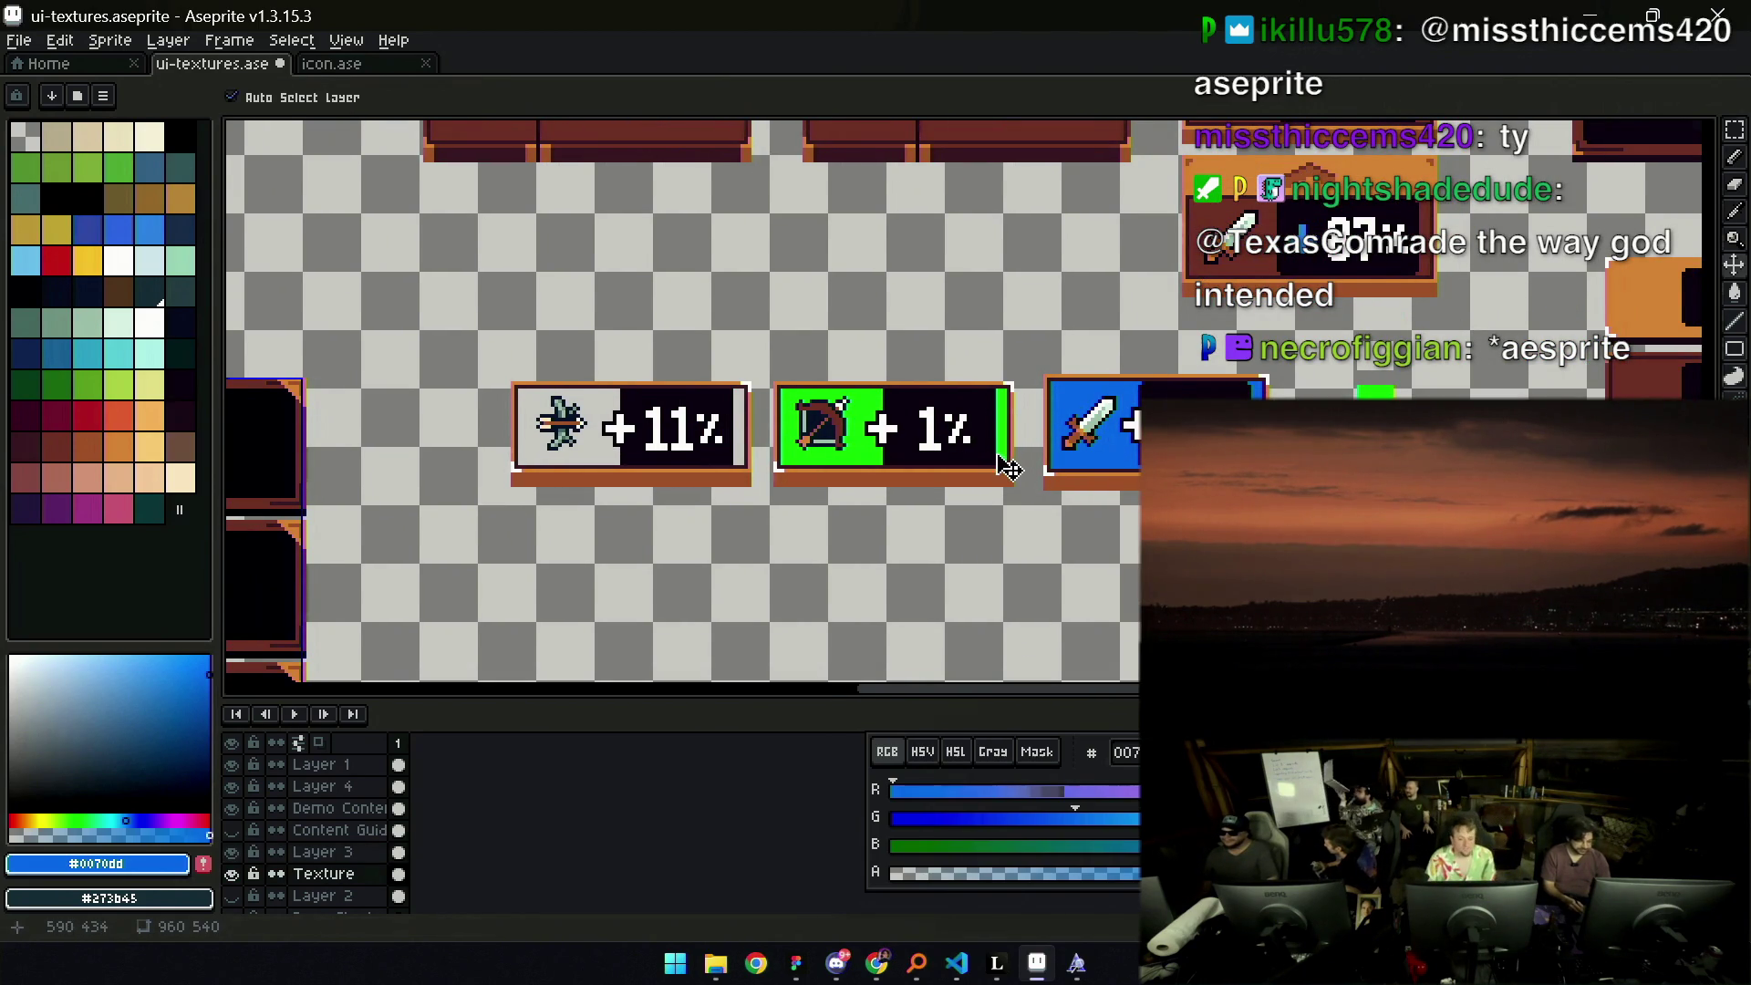
key("m")
left_click_drag(475, 511, 1030, 320)
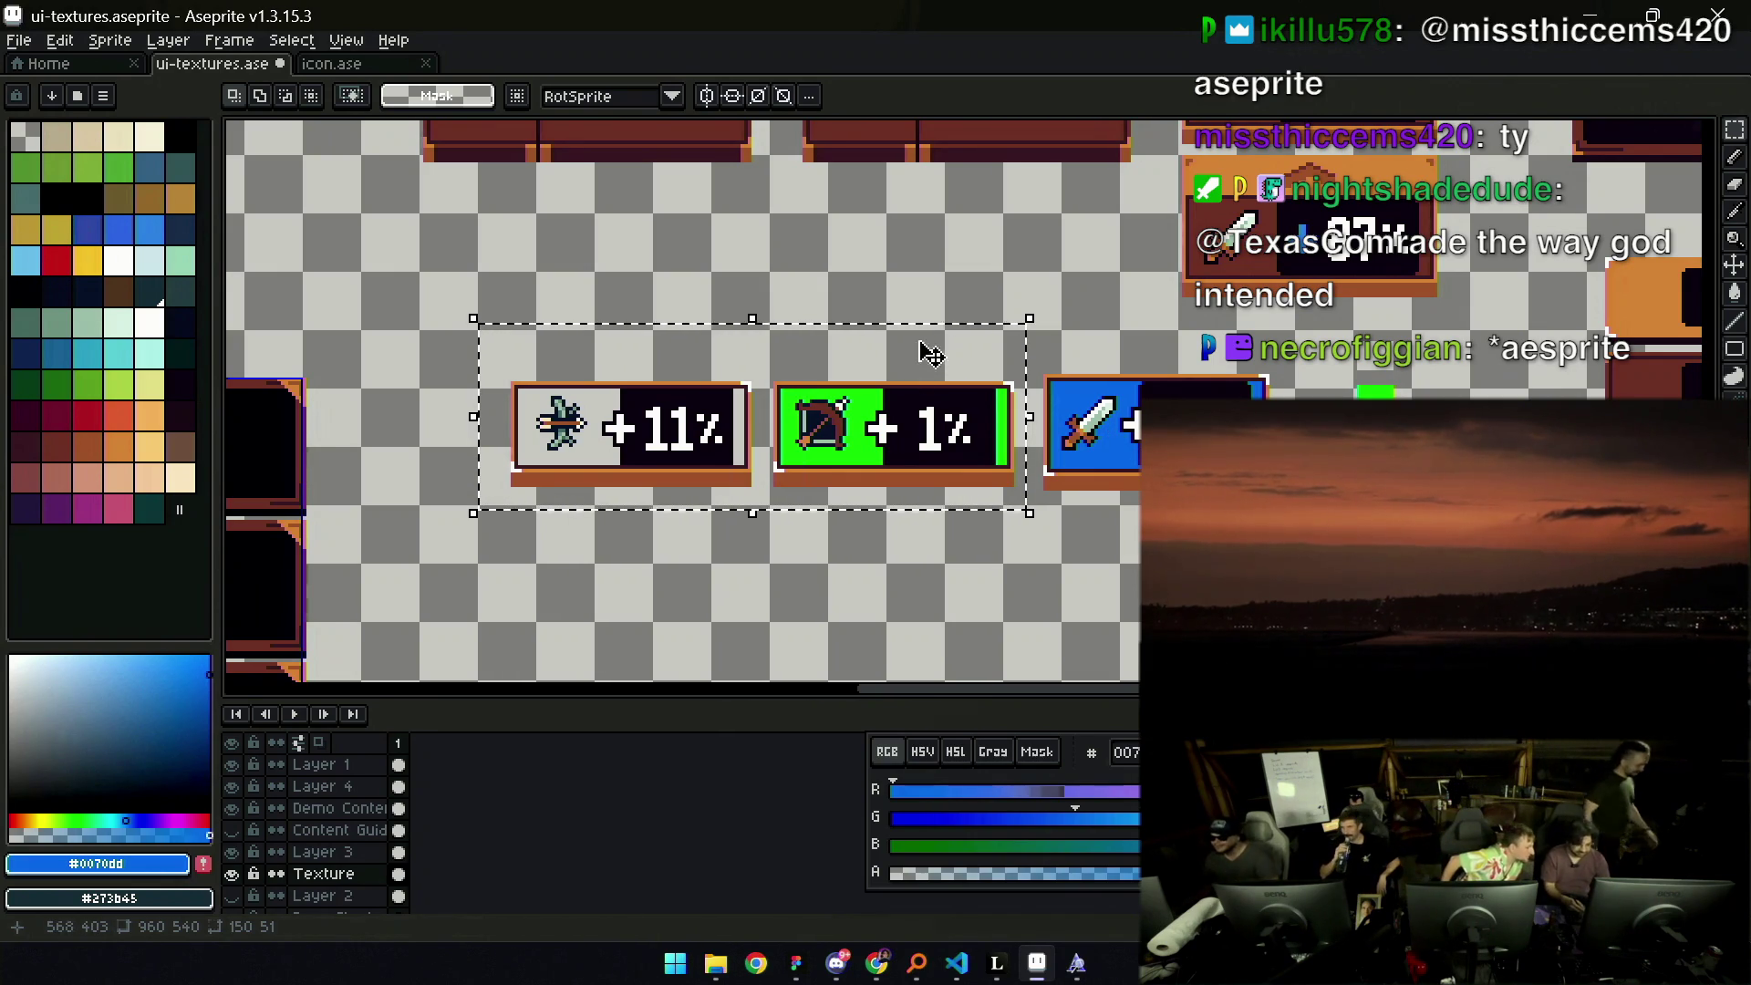
key("Delete")
key("ctrl+z")
key("v")
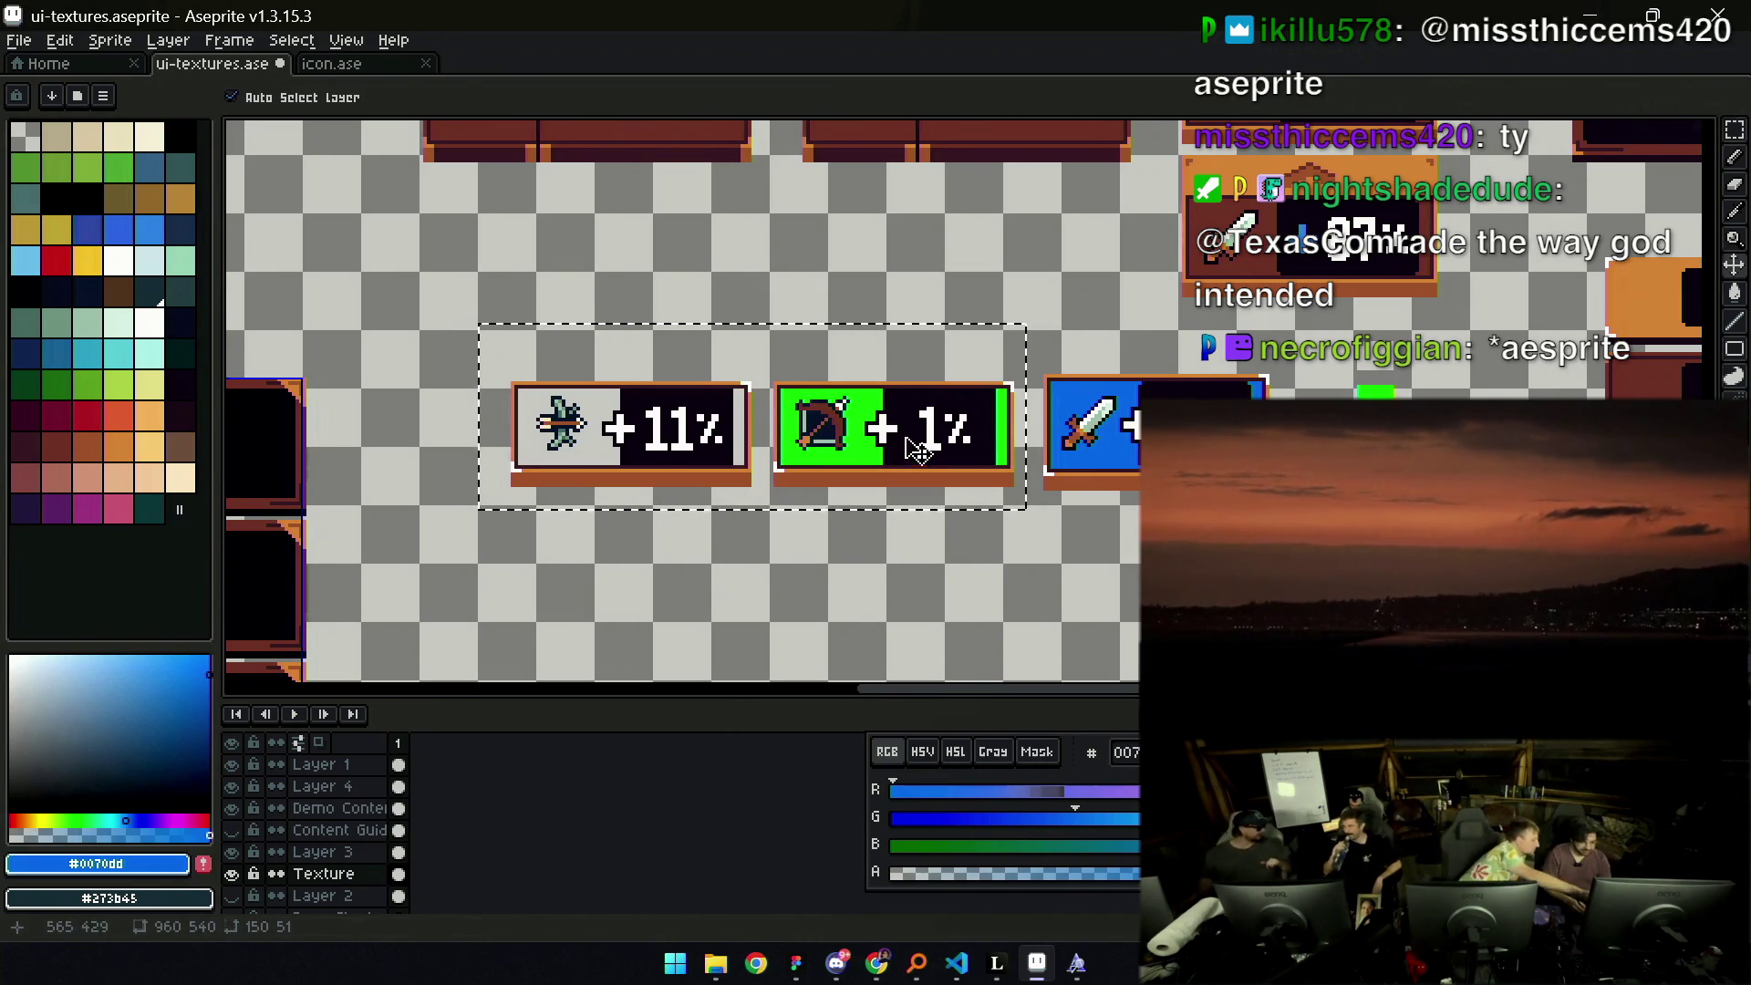
key("Delete")
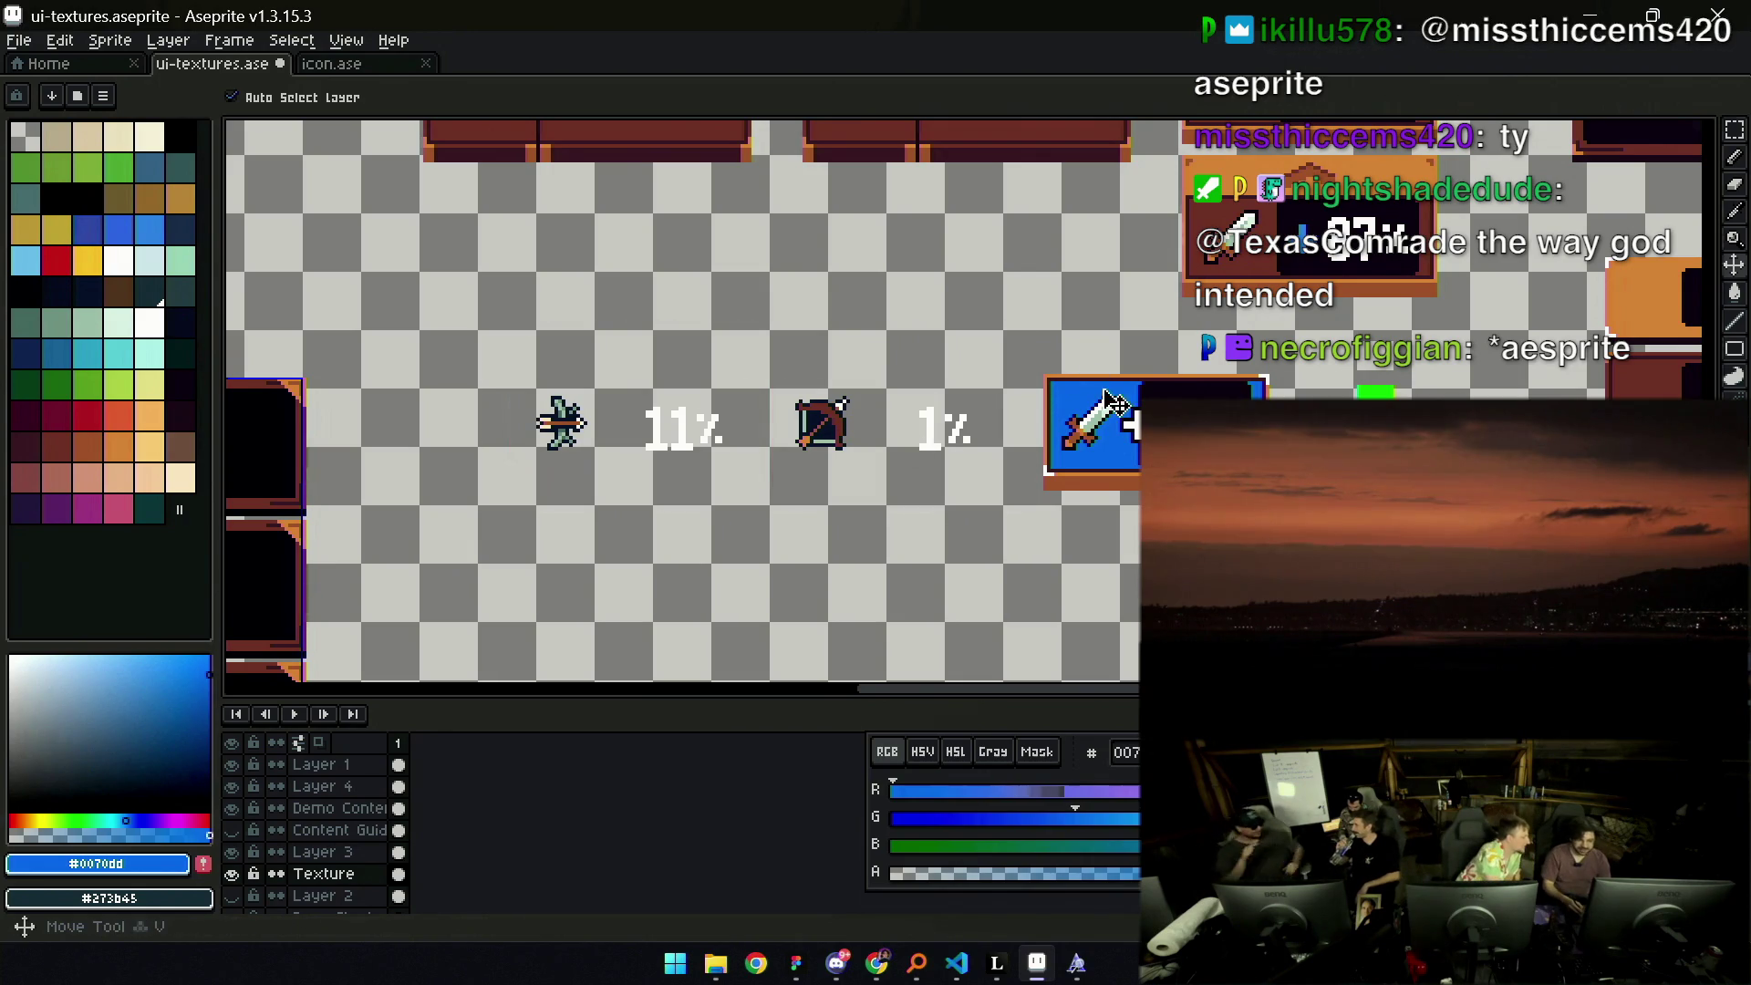
Paste the blue card copy and place it behind the bow and +11% cards
key("ctrl+v")
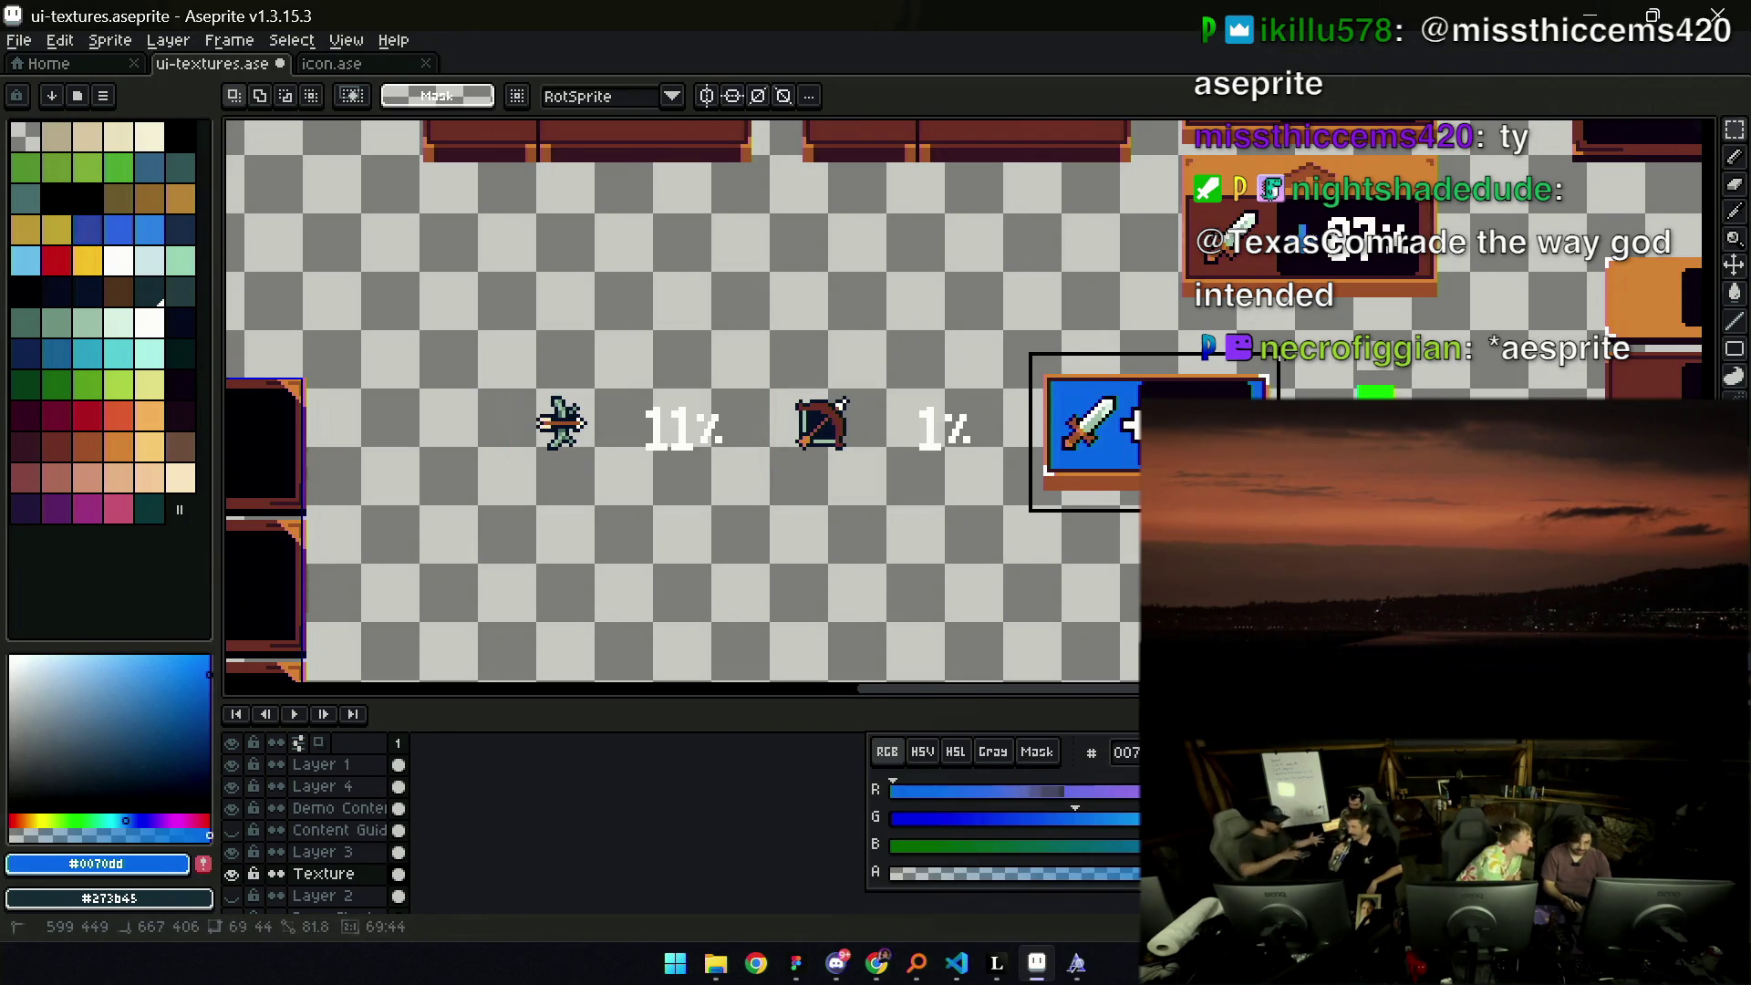
left_click_drag(1086, 424, 925, 440)
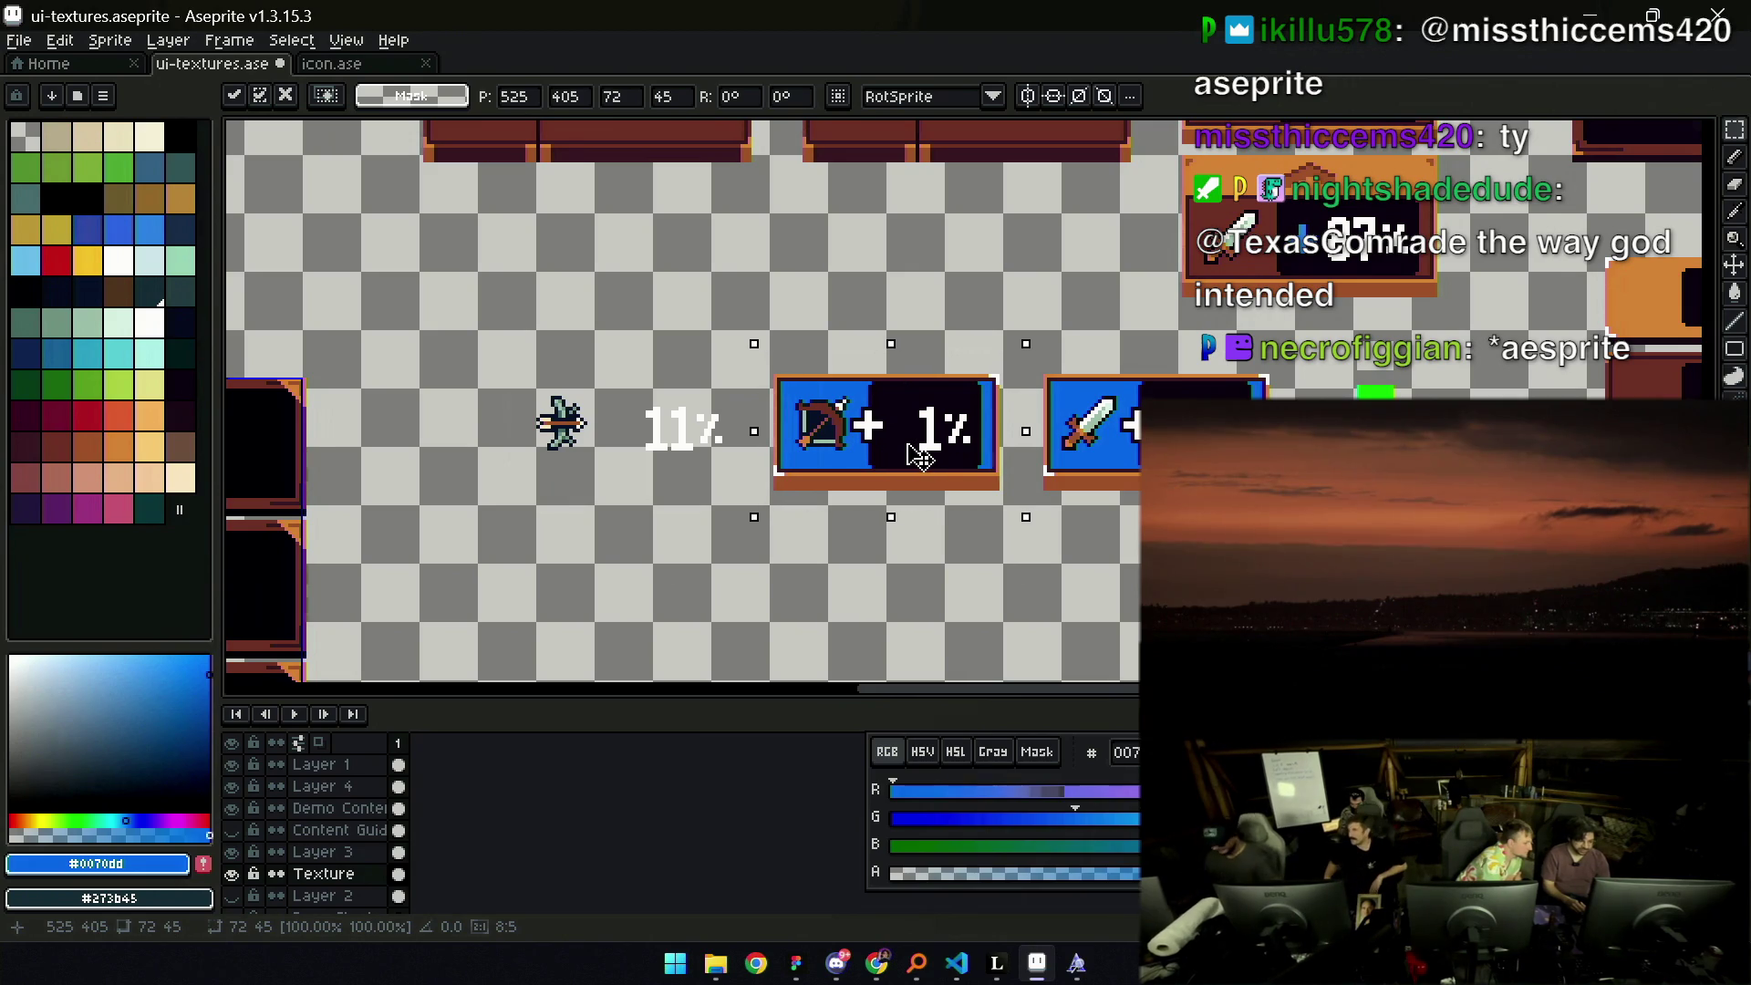
left_click_drag(922, 456, 675, 488)
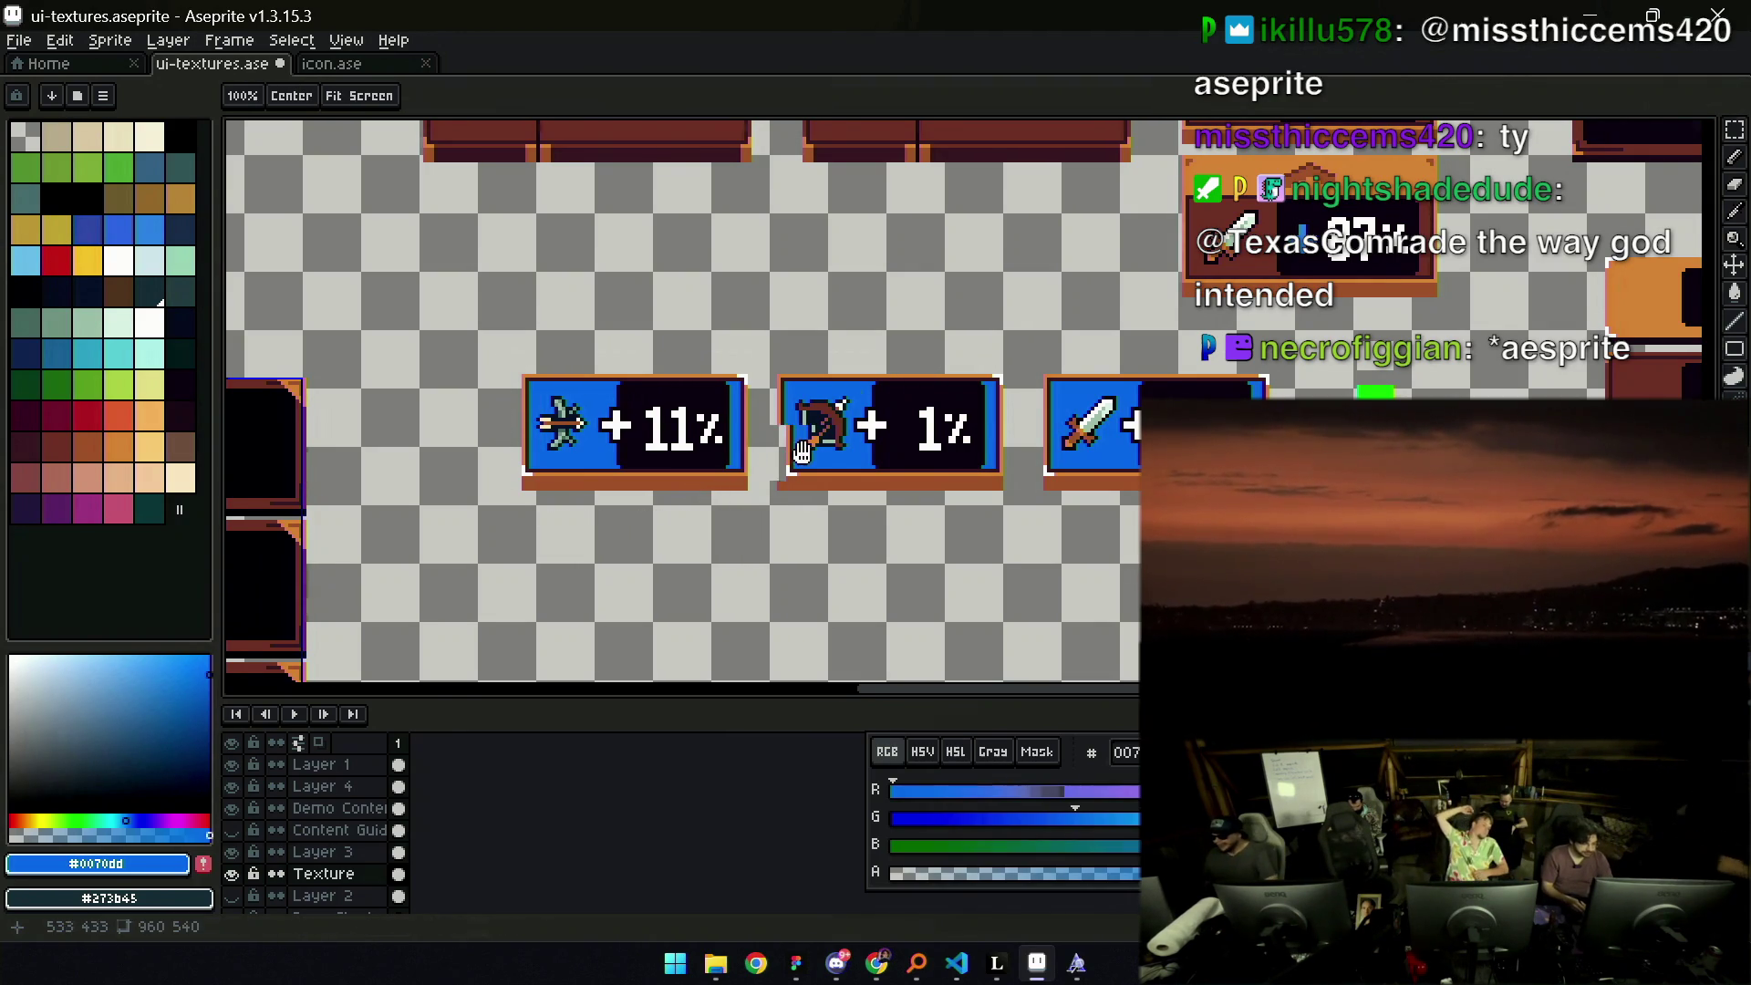
scroll(931, 354, "up", 1)
left_click(959, 374, "ctrl")
key("q")
left_click_drag(959, 374, 939, 355)
left_click_drag(1043, 415, 1020, 415)
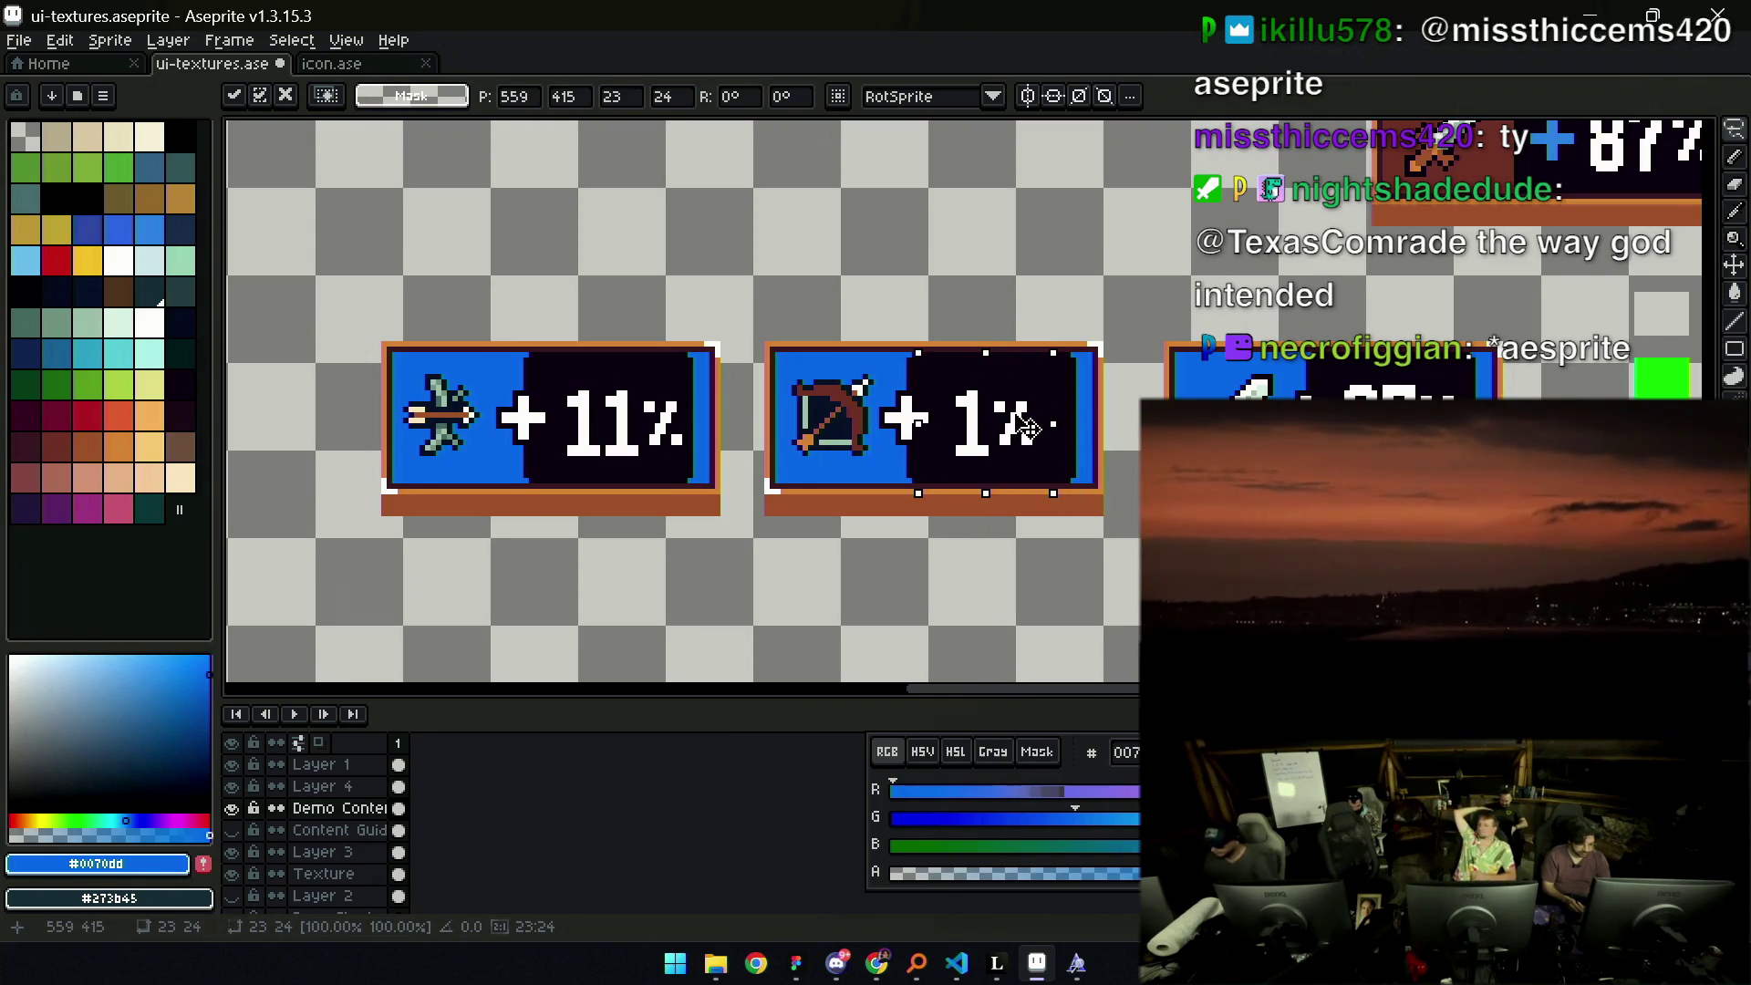
key("ctrl+d")
key("v")
left_click_drag(926, 448, 926, 454)
key("ctrl+z")
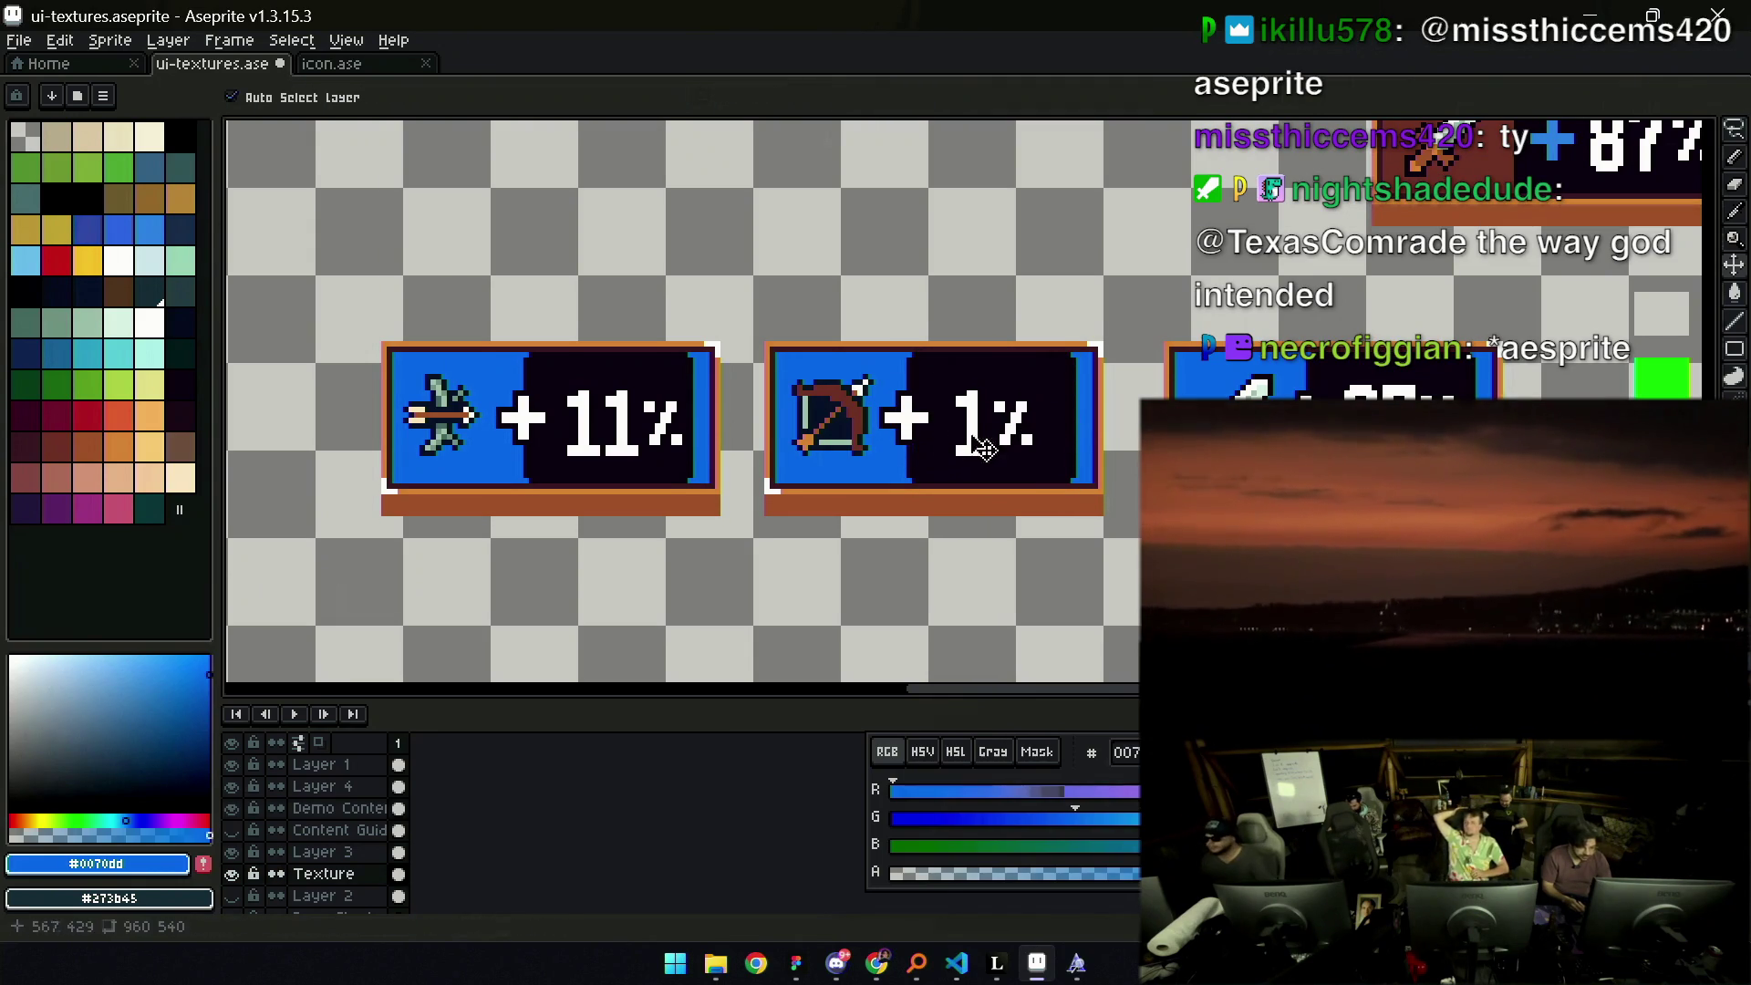
key("m")
left_click_drag(476, 584, 1162, 453)
key("ctrl+d")
left_click(626, 457, "ctrl")
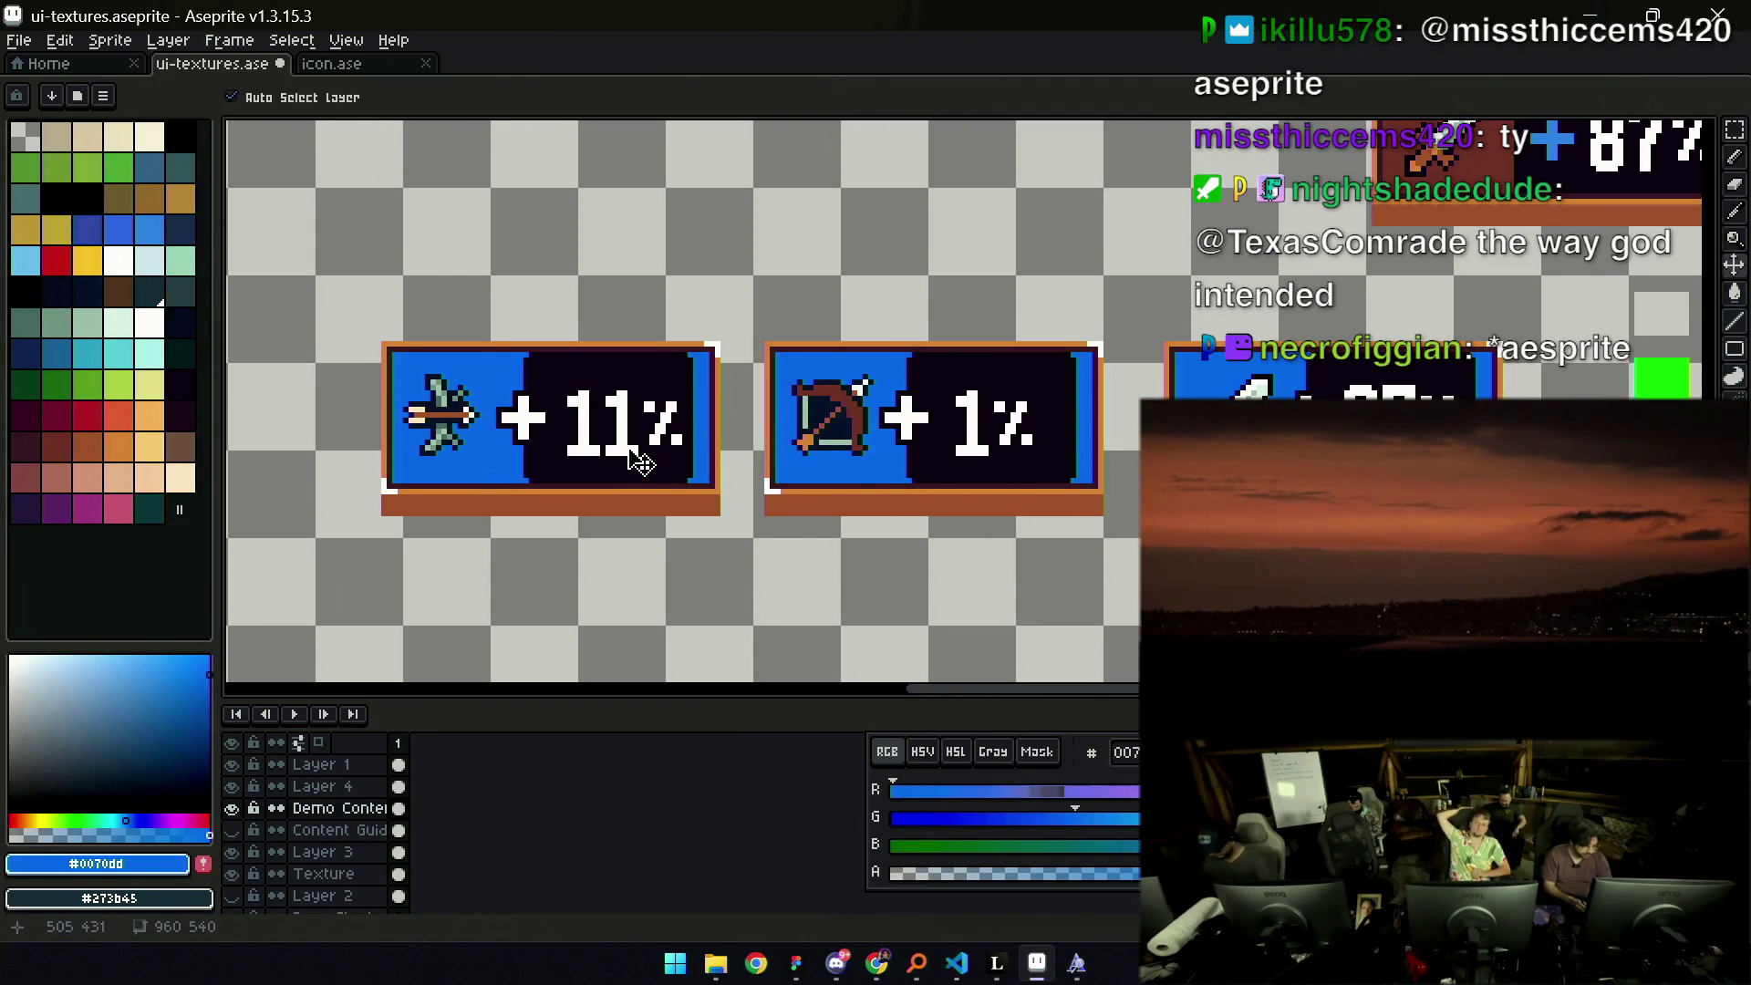
left_click_drag(557, 493, 1102, 321)
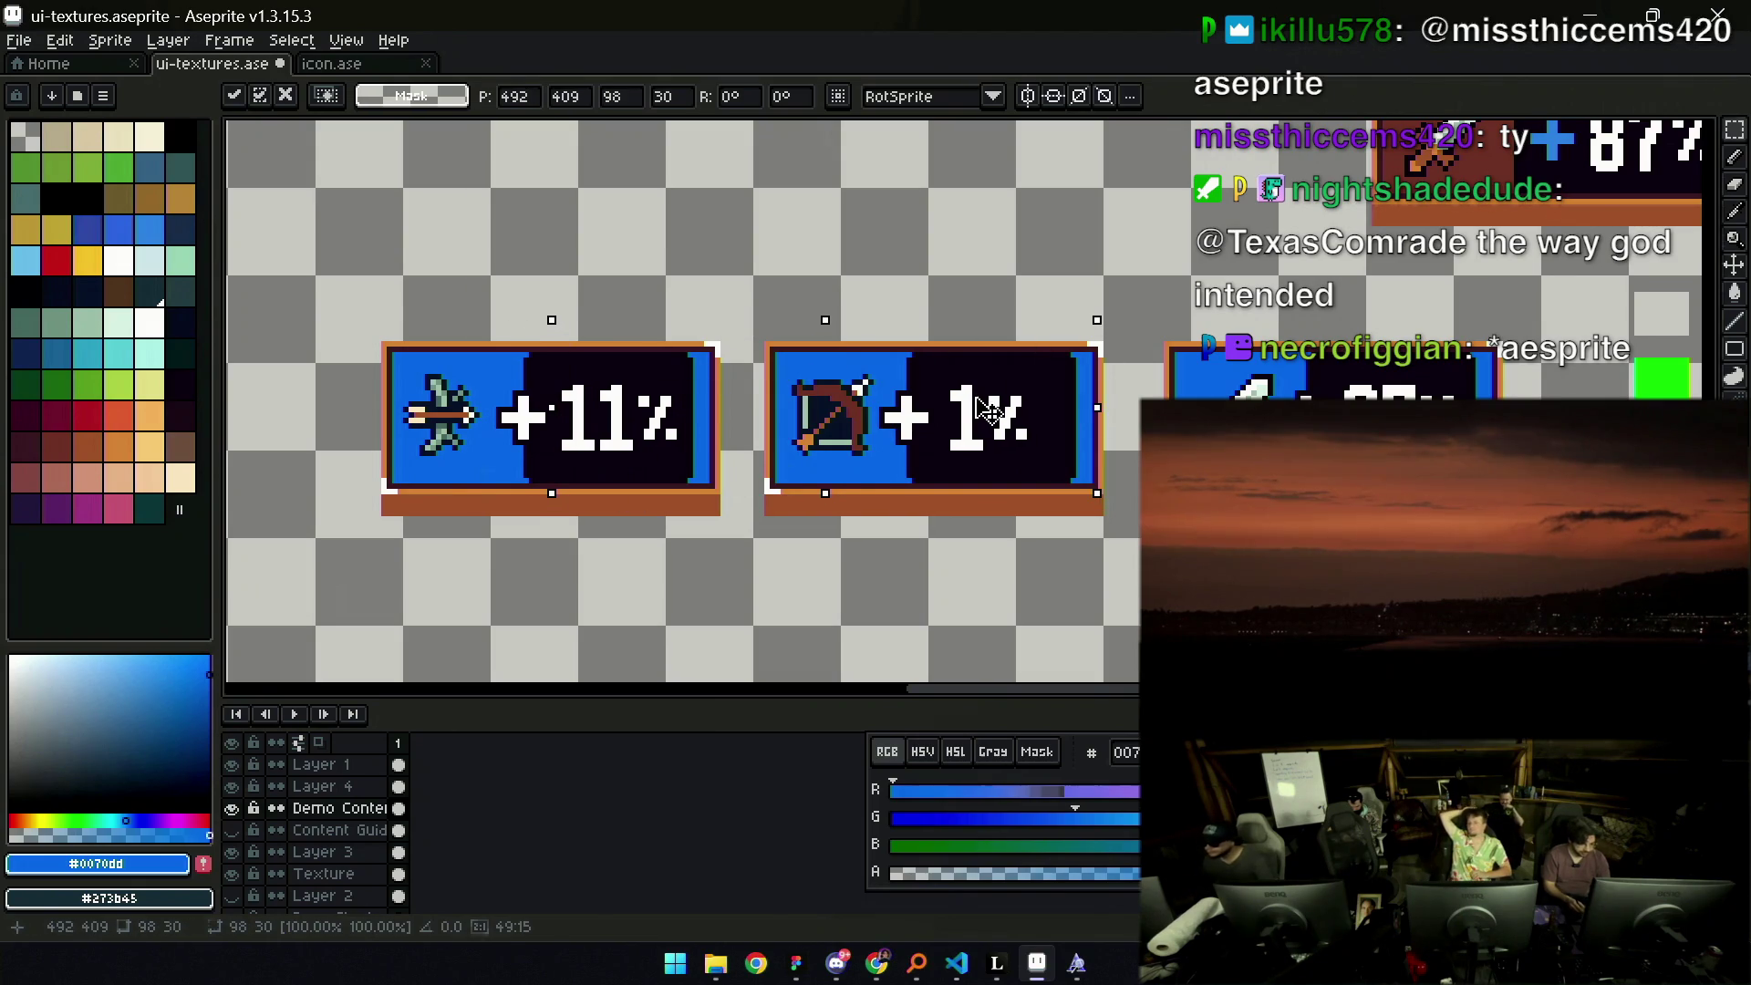
key("ctrl+d")
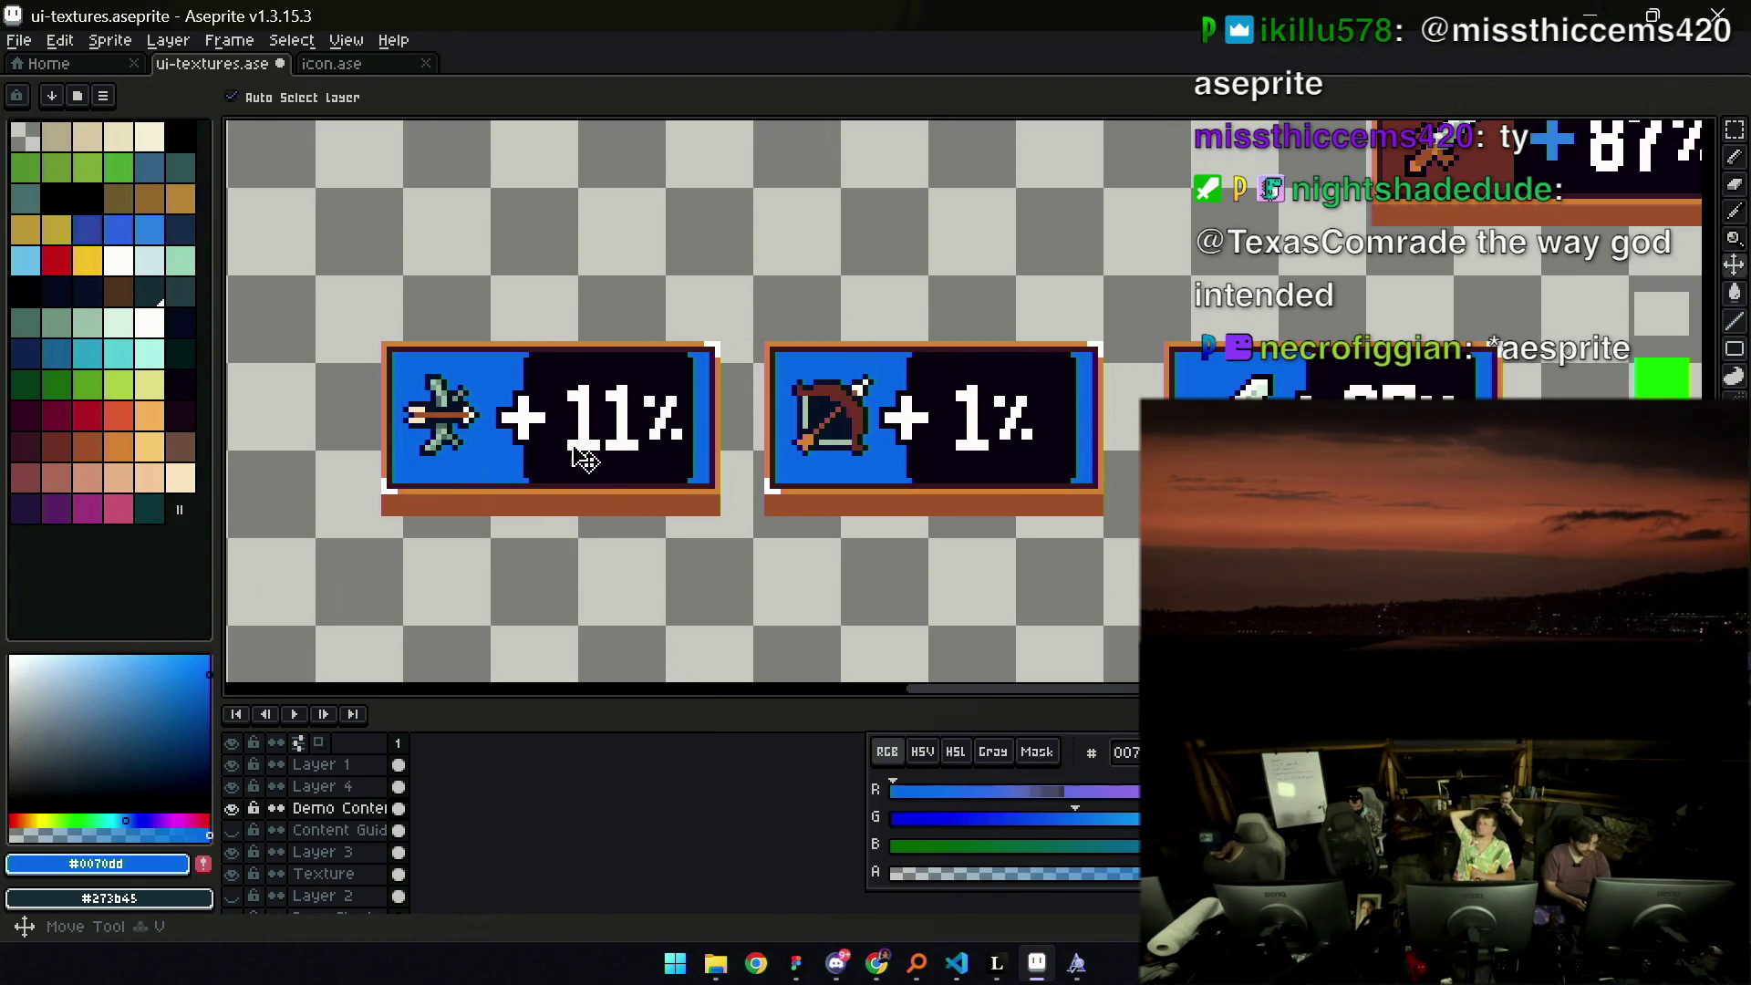
mouse_move(431, 606)
left_mouse_down()
mouse_move(1532, 459)
mouse_move(1541, 397)
left_mouse_up()
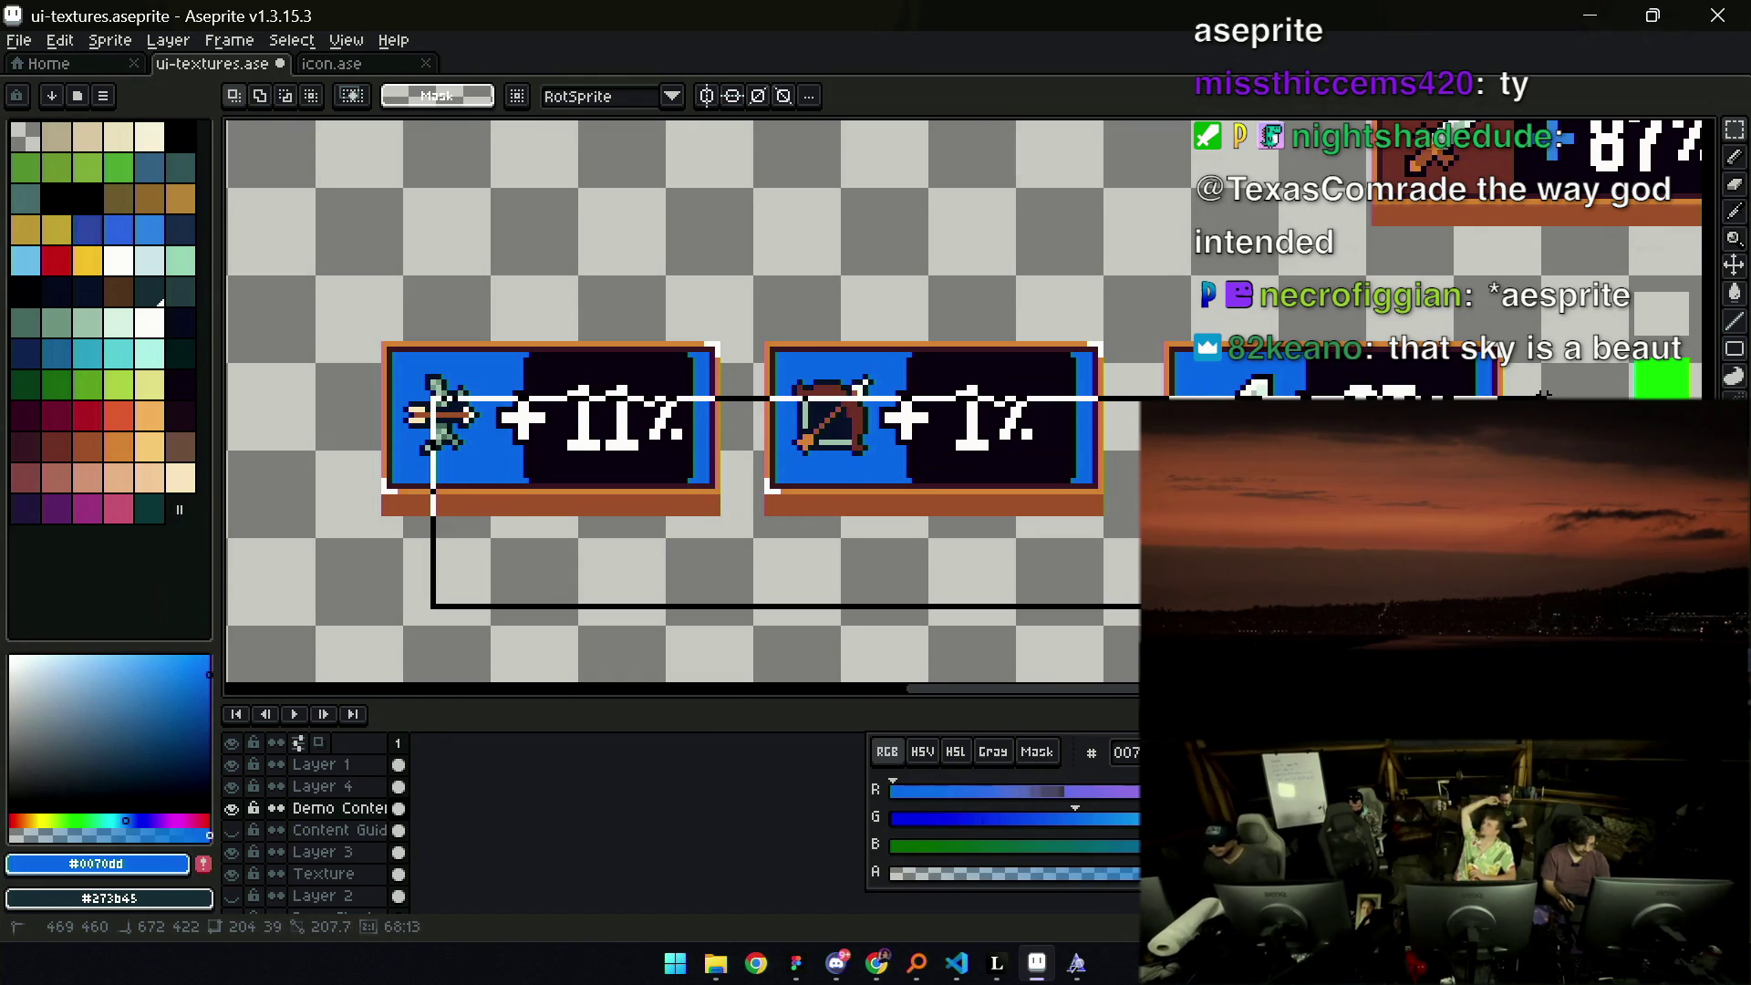
left_click(842, 464)
Fill only the arrow card's background light grey using contiguous fill on the Texture layer
scroll(936, 447, "down", 3)
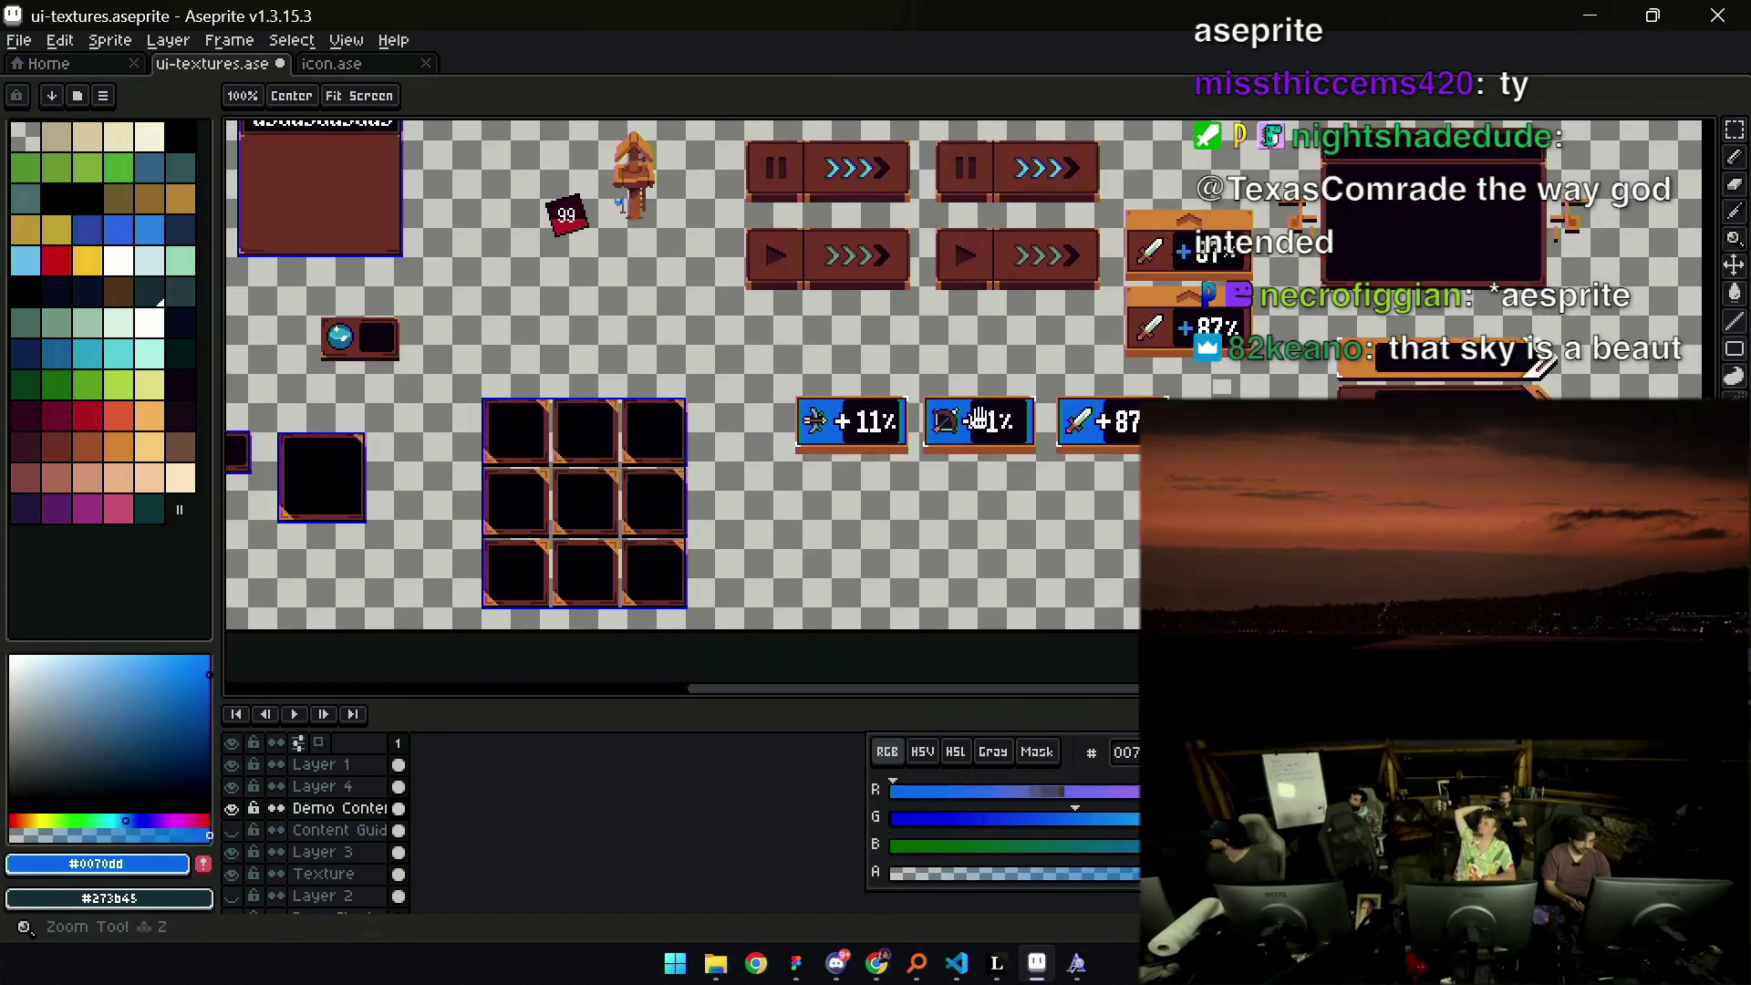
scroll(936, 446, "up", 2)
key("i")
left_click(610, 521)
key("g")
key("Down")
key("Down")
key("Down")
left_click(685, 500)
key("ctrl+z")
left_click(413, 97)
left_click(524, 456)
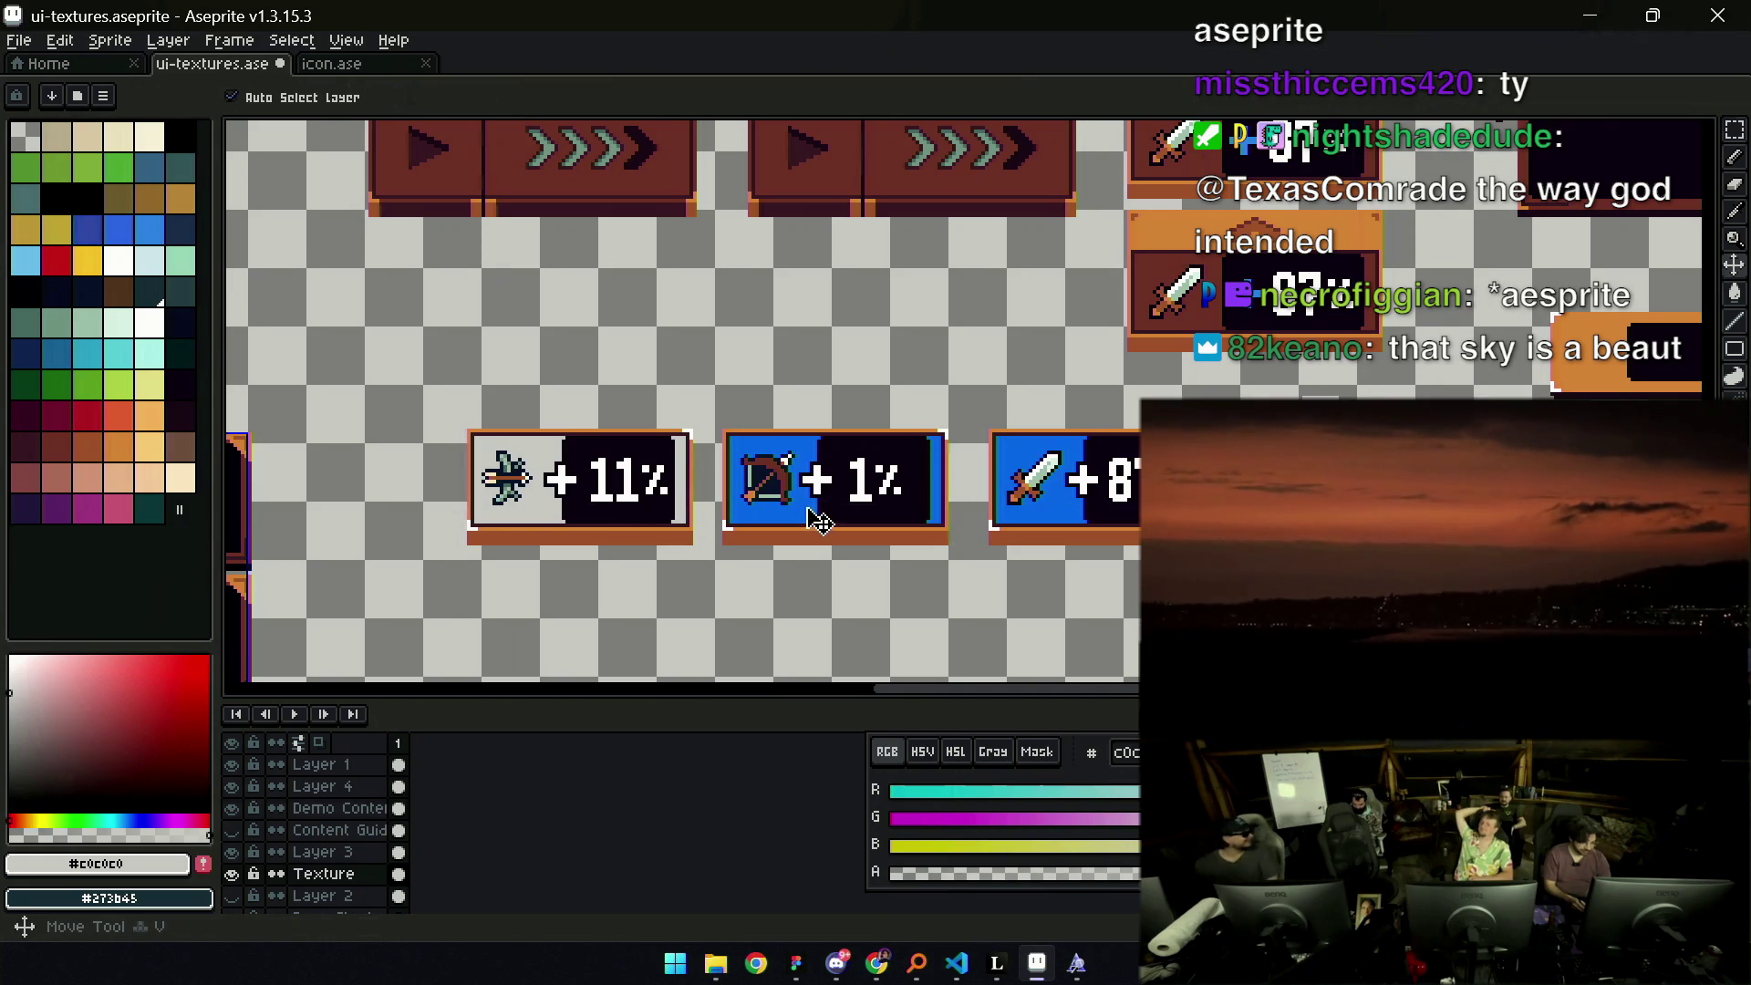
Select the bow card, fill its background and right edge bright green, and zoom in
key("m")
left_click_drag(718, 558, 946, 384)
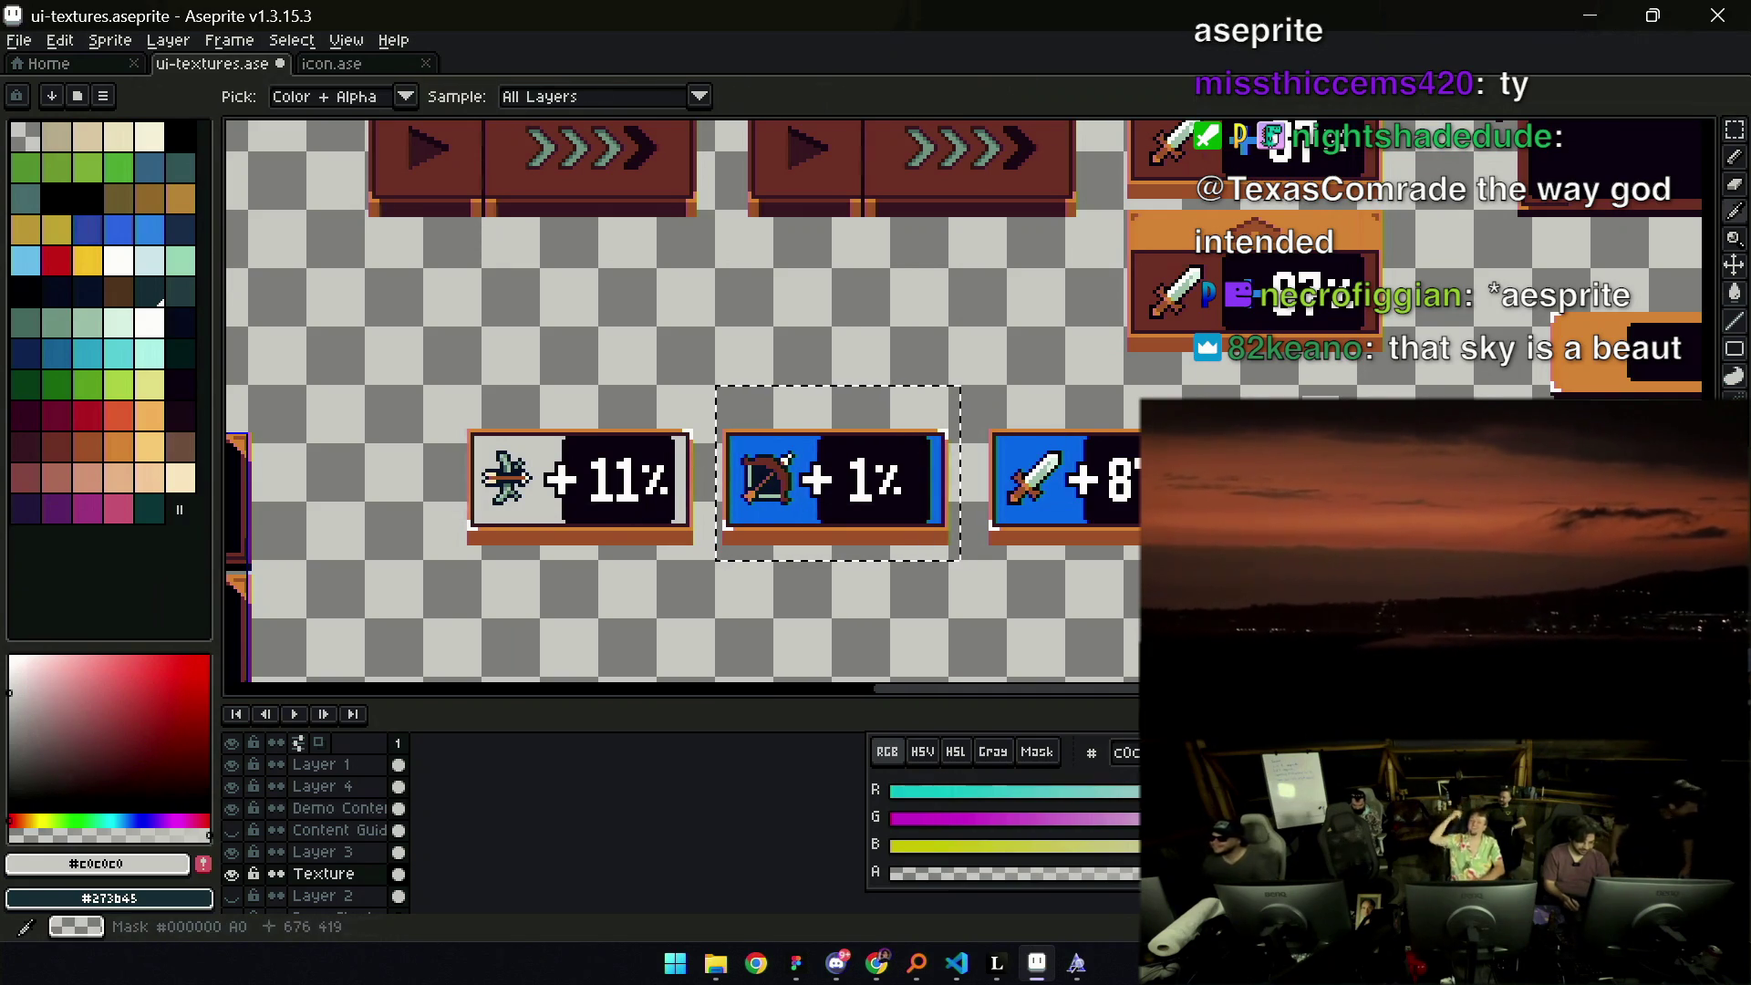
key("g")
left_click(935, 481)
left_click(814, 477)
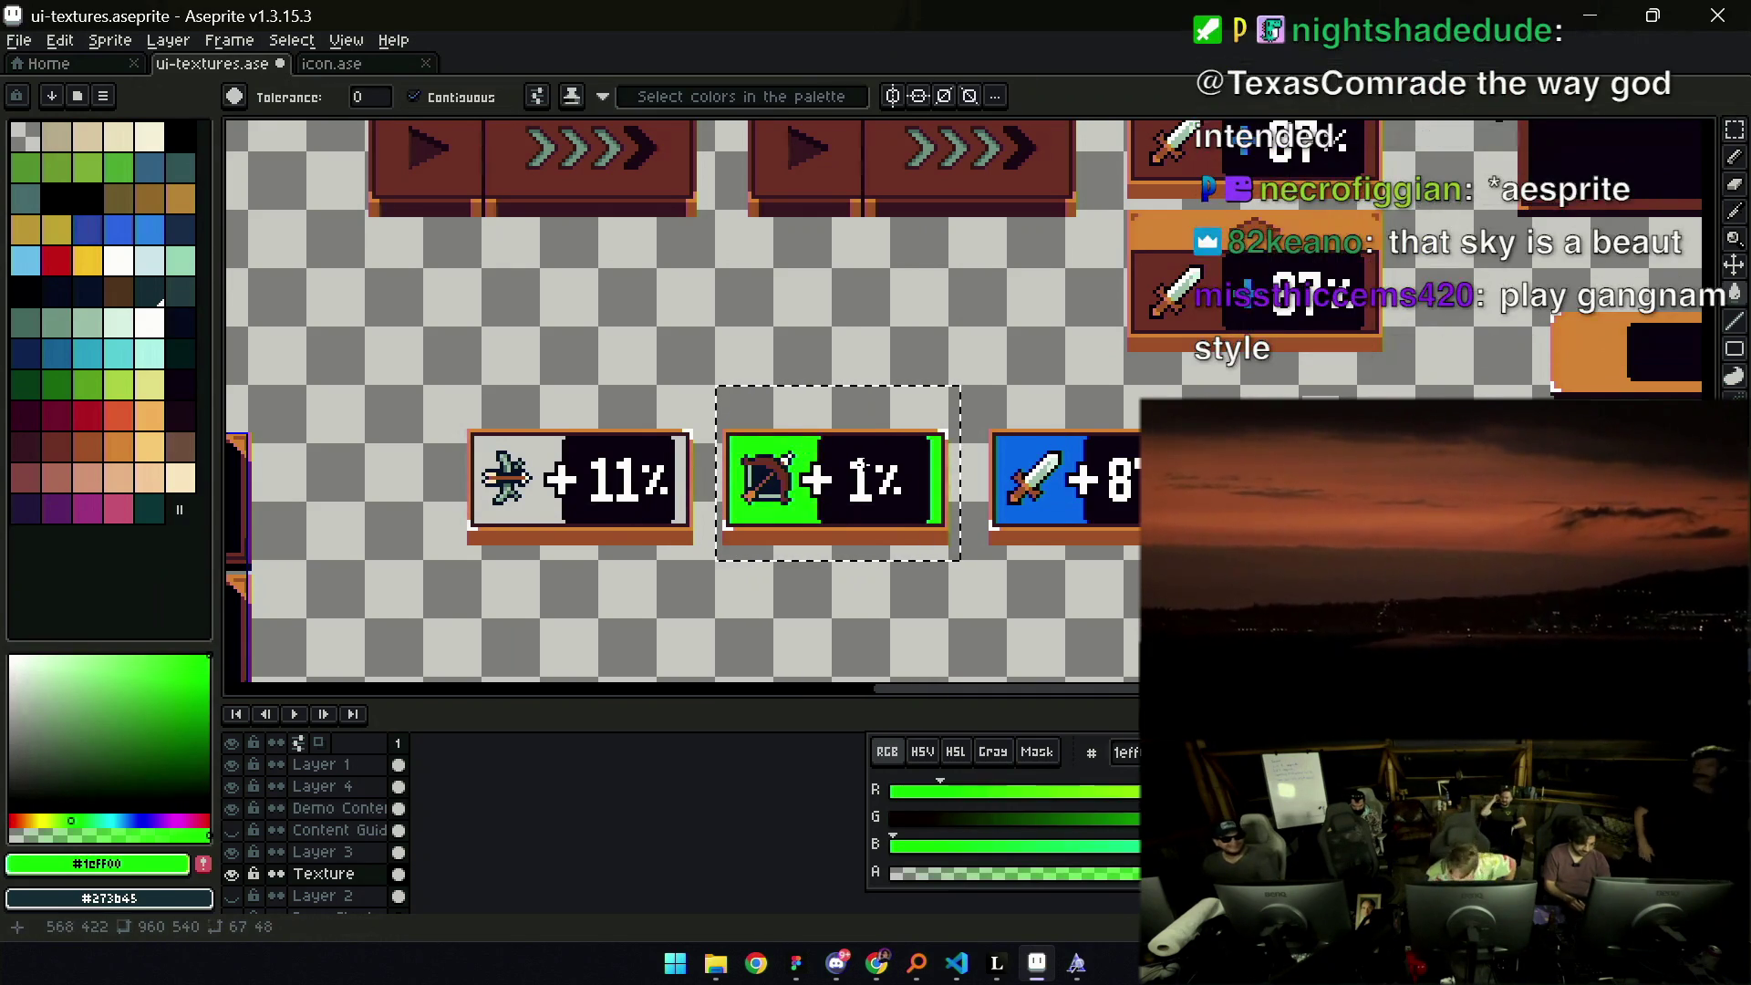
key("z")
key("ctrl+d")
left_click(816, 493)
key("v")
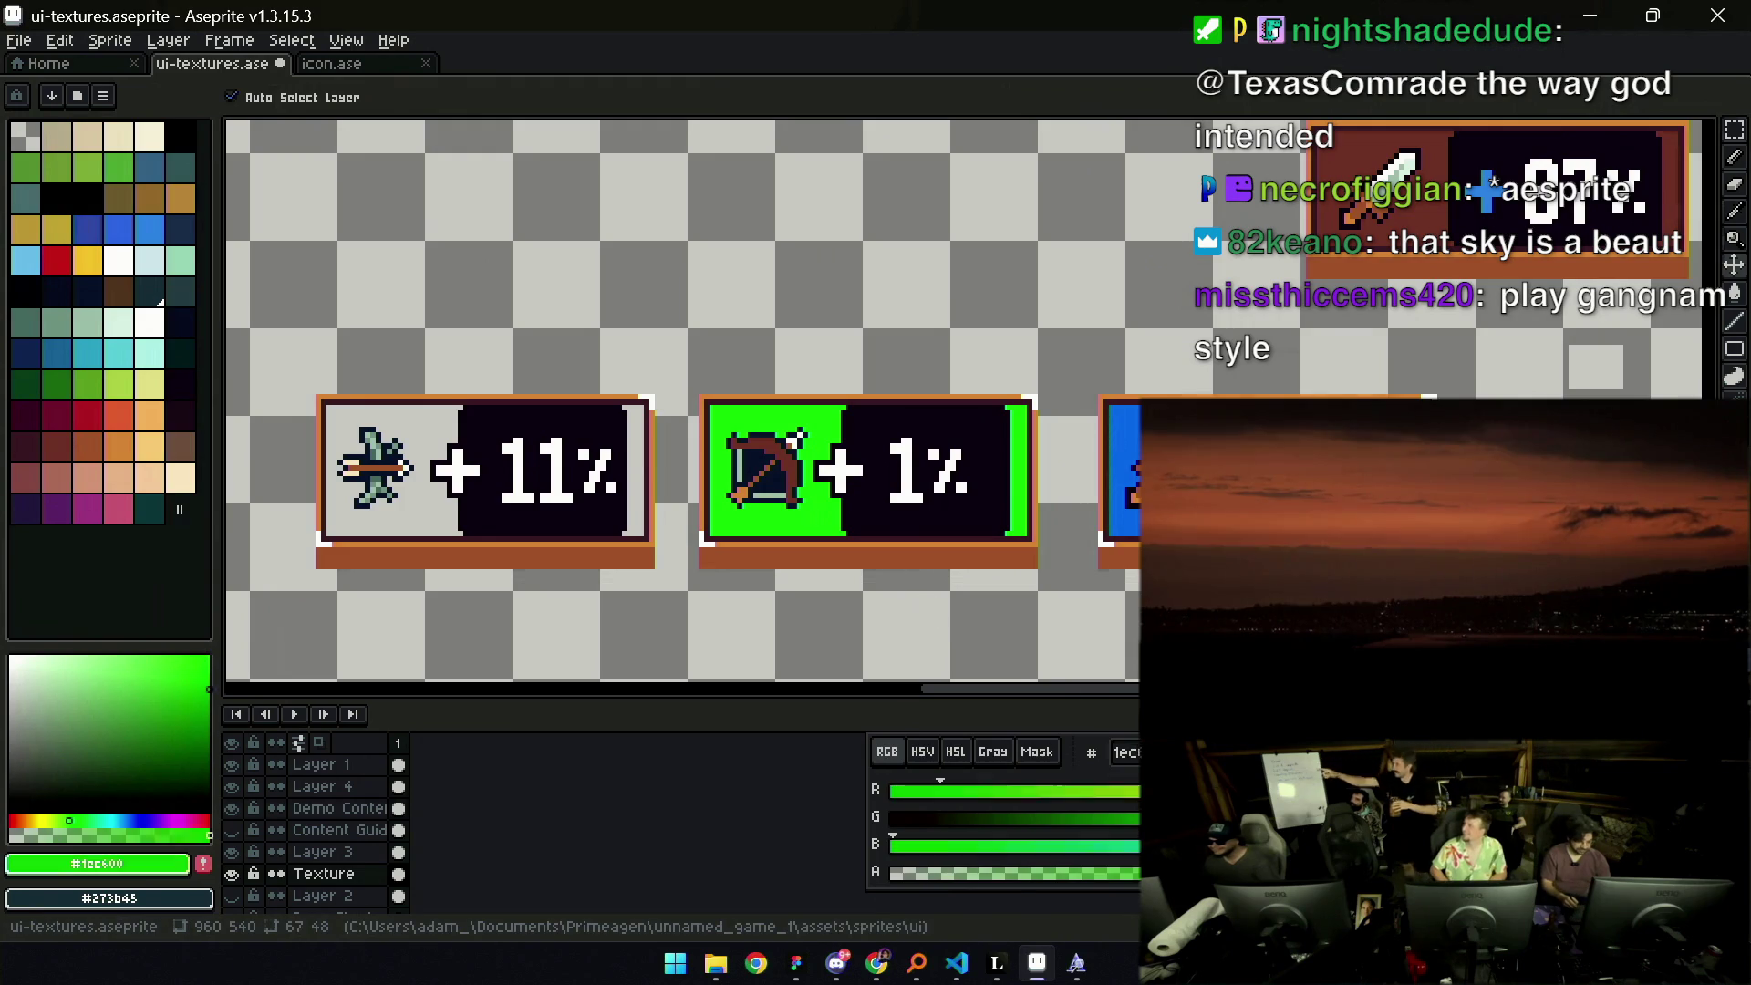
Fill behind the bow icon and the right strip with a darker green
key("g")
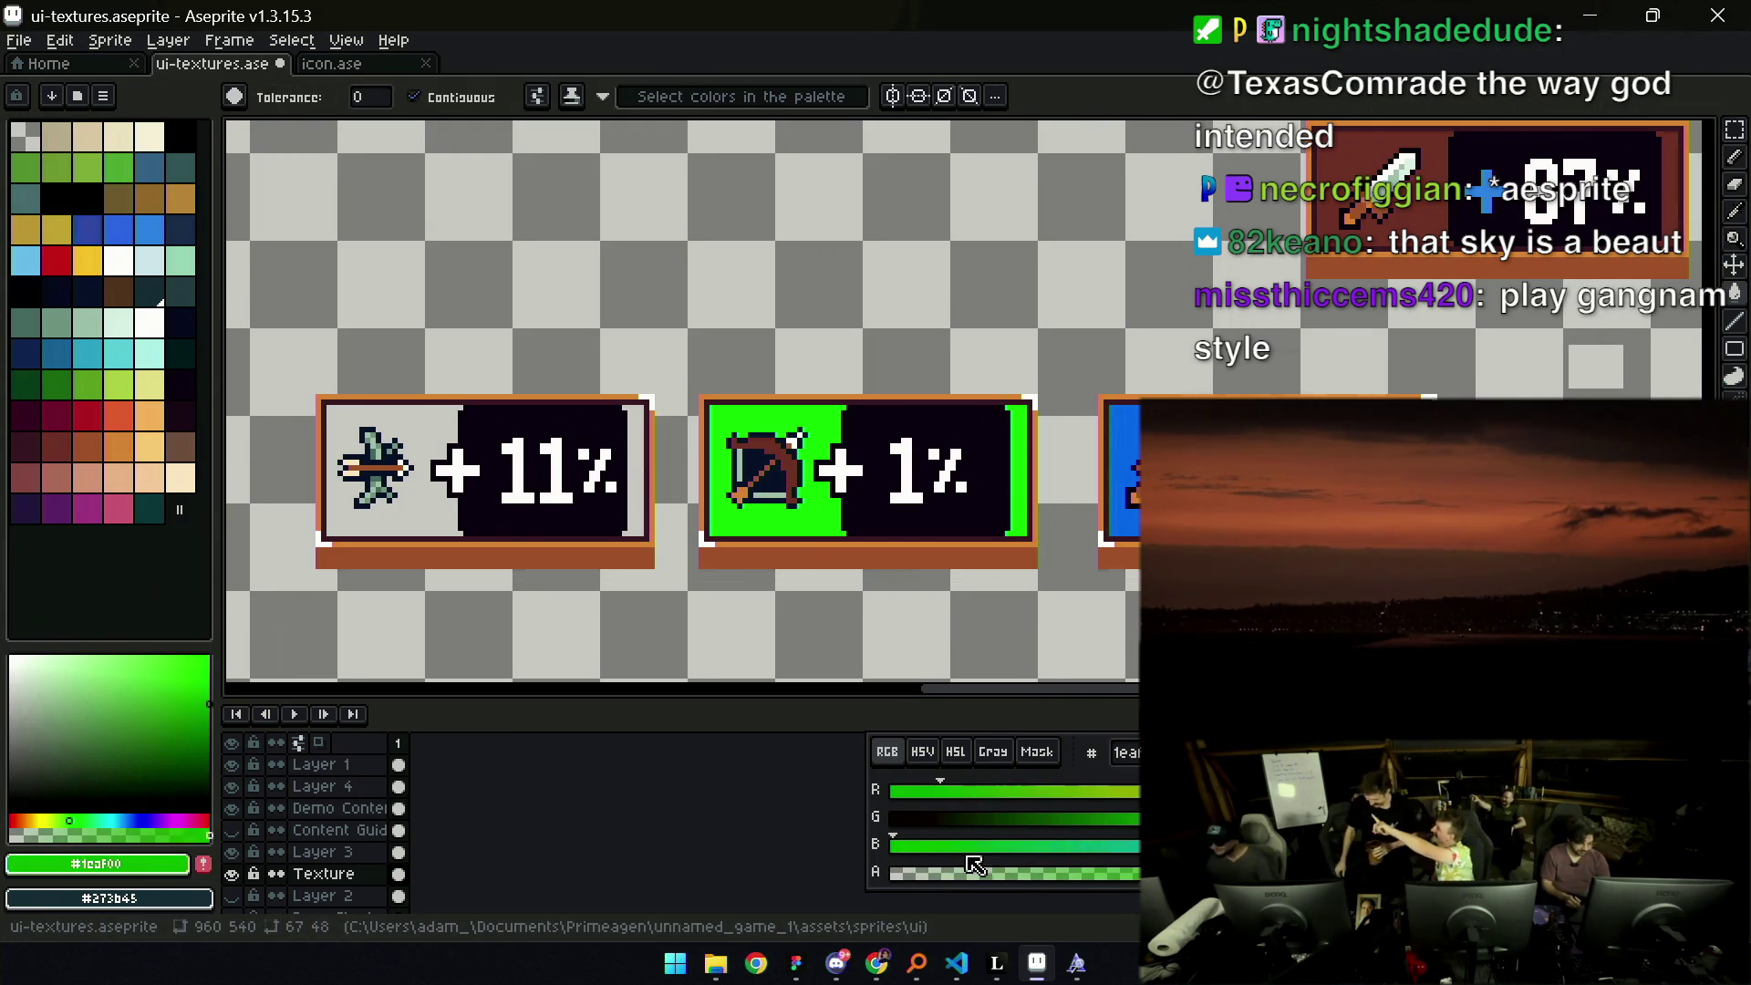
left_click(824, 510)
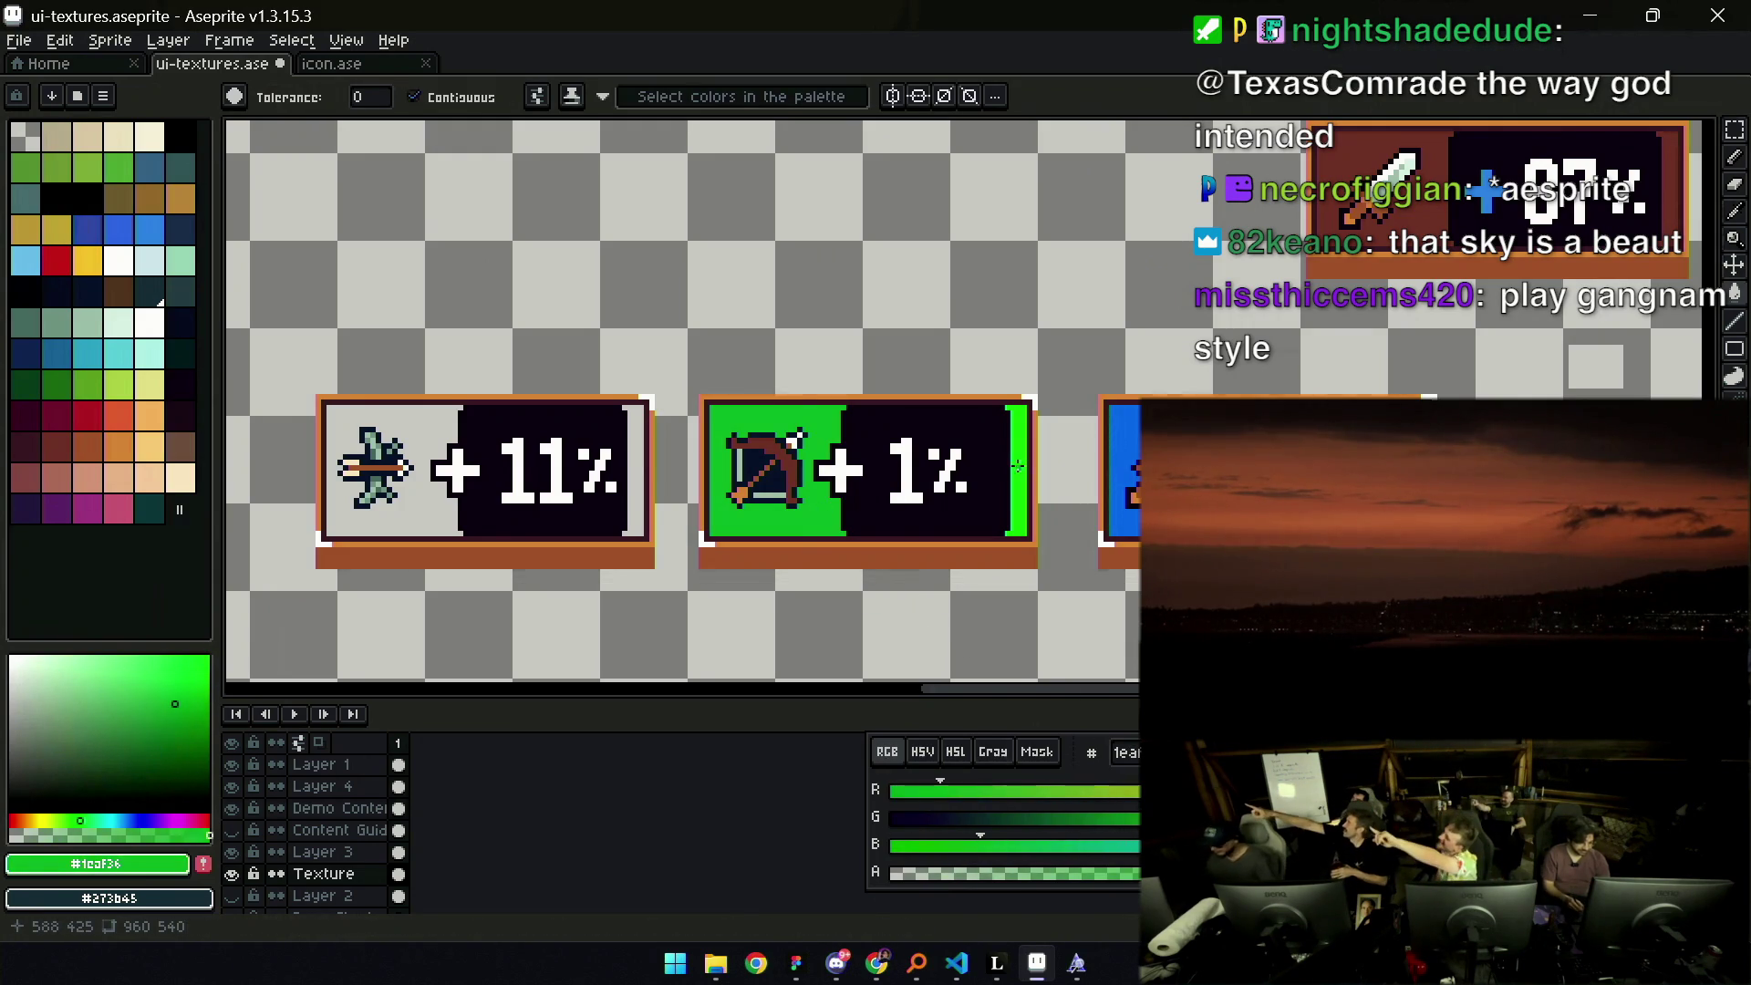
left_click(1018, 465)
scroll(1012, 474, "down", 3)
key("z")
scroll(969, 506, "up", 3)
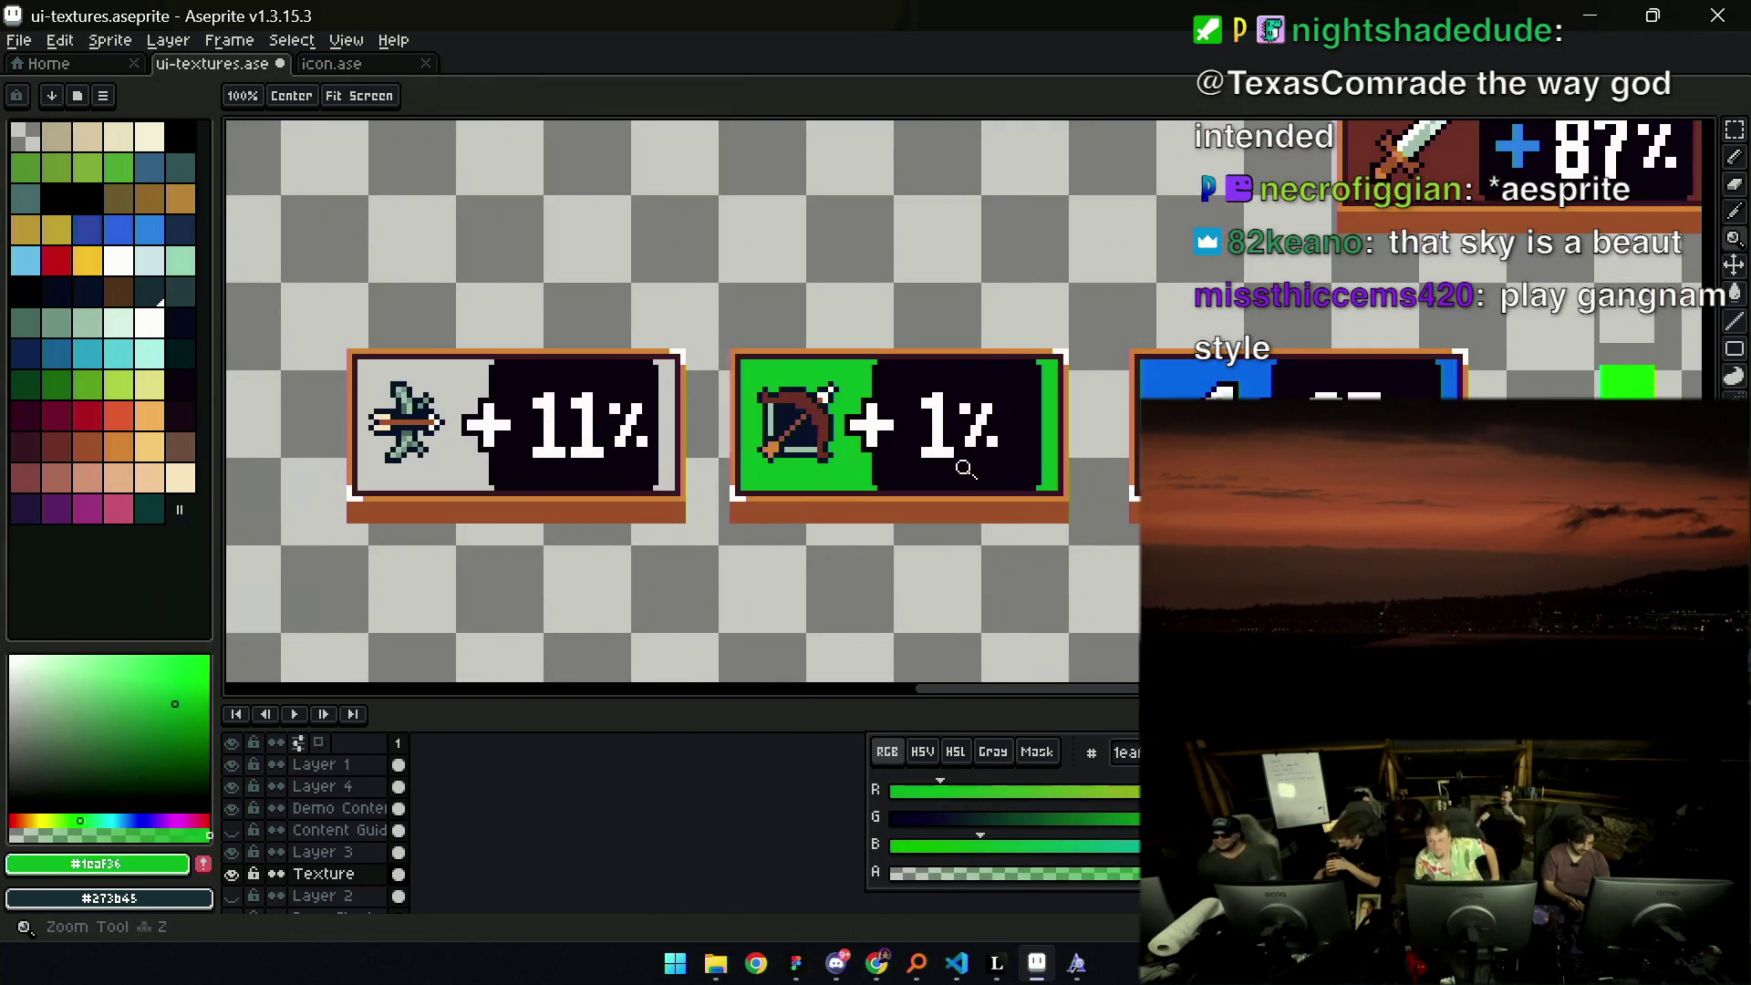
Add red and blue to the green and refill the bow card's green areas
left_click(980, 790)
key("g")
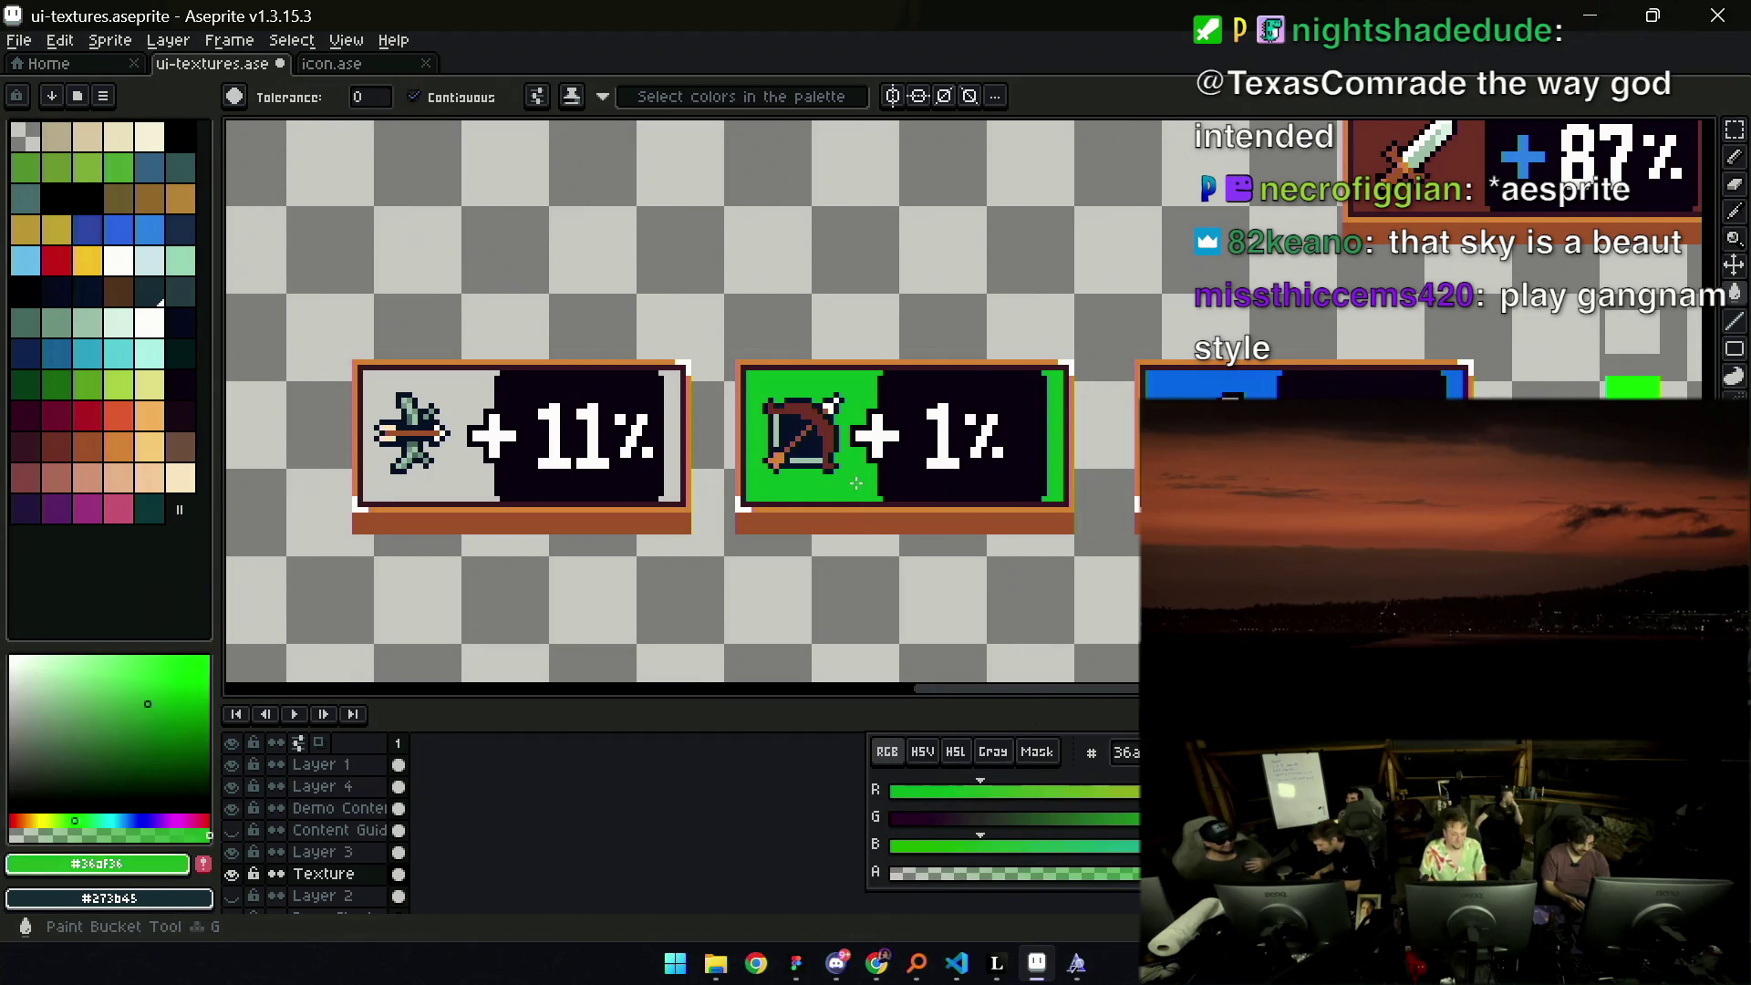
key("g")
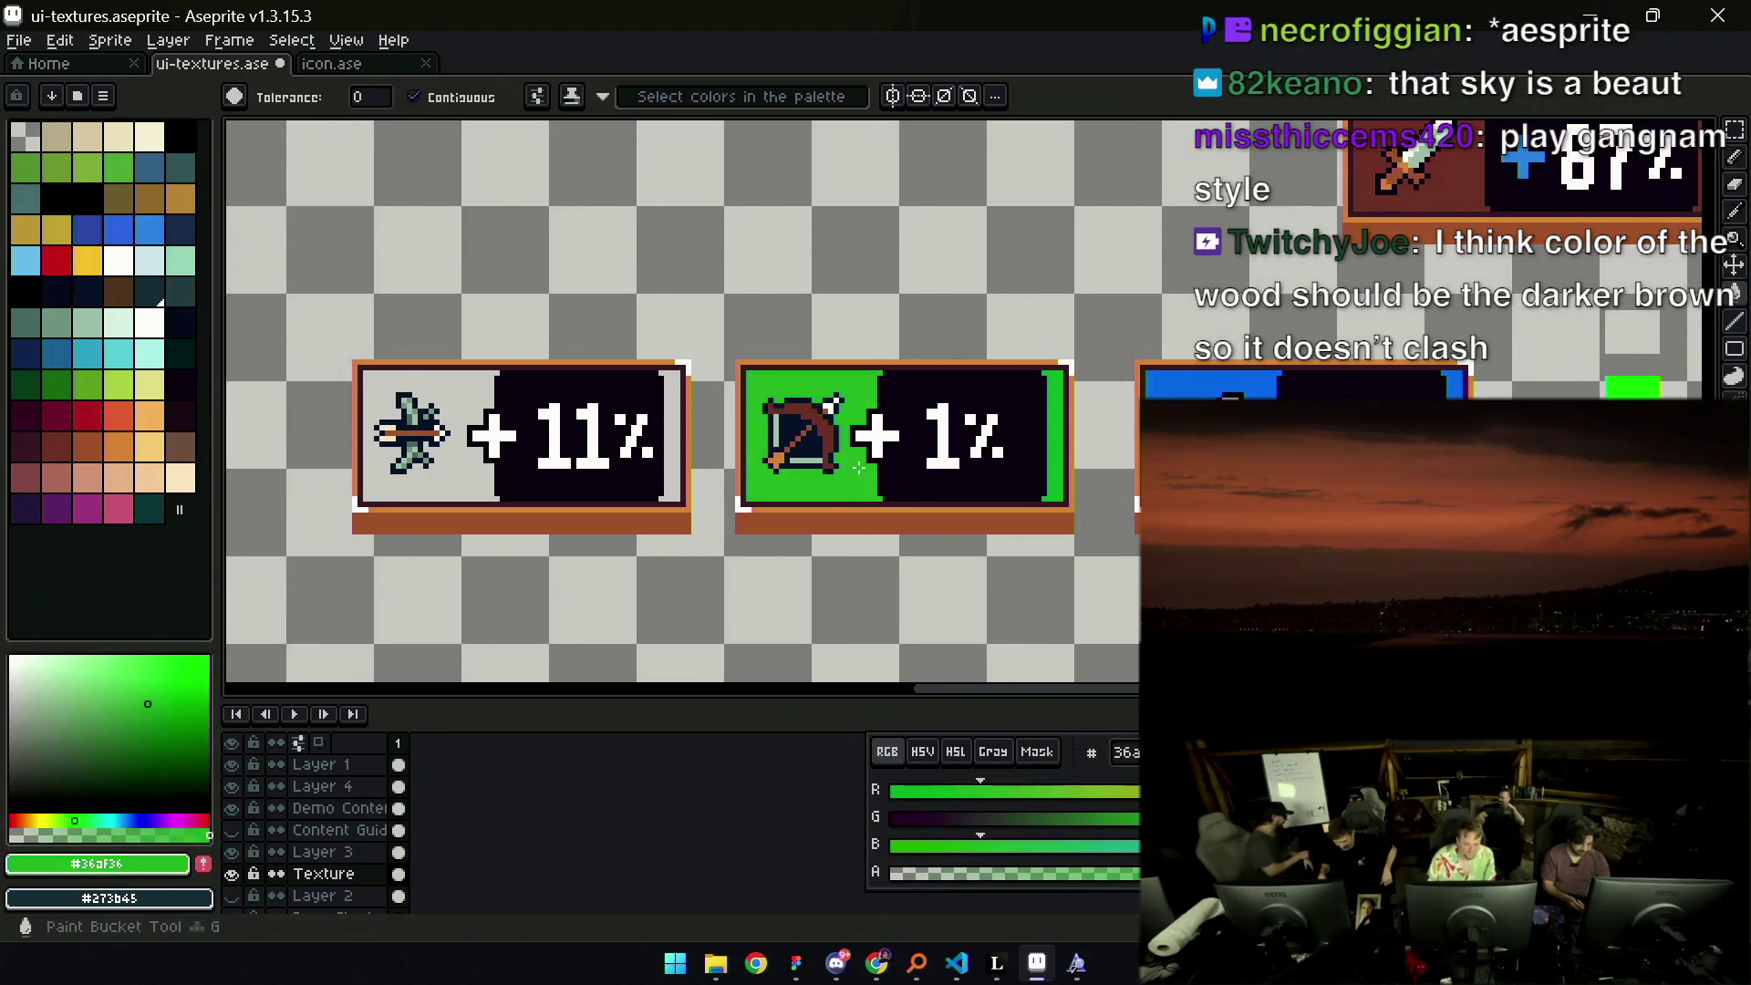
left_click(1026, 789)
left_click(861, 488)
left_click(1055, 459)
left_click(1209, 817)
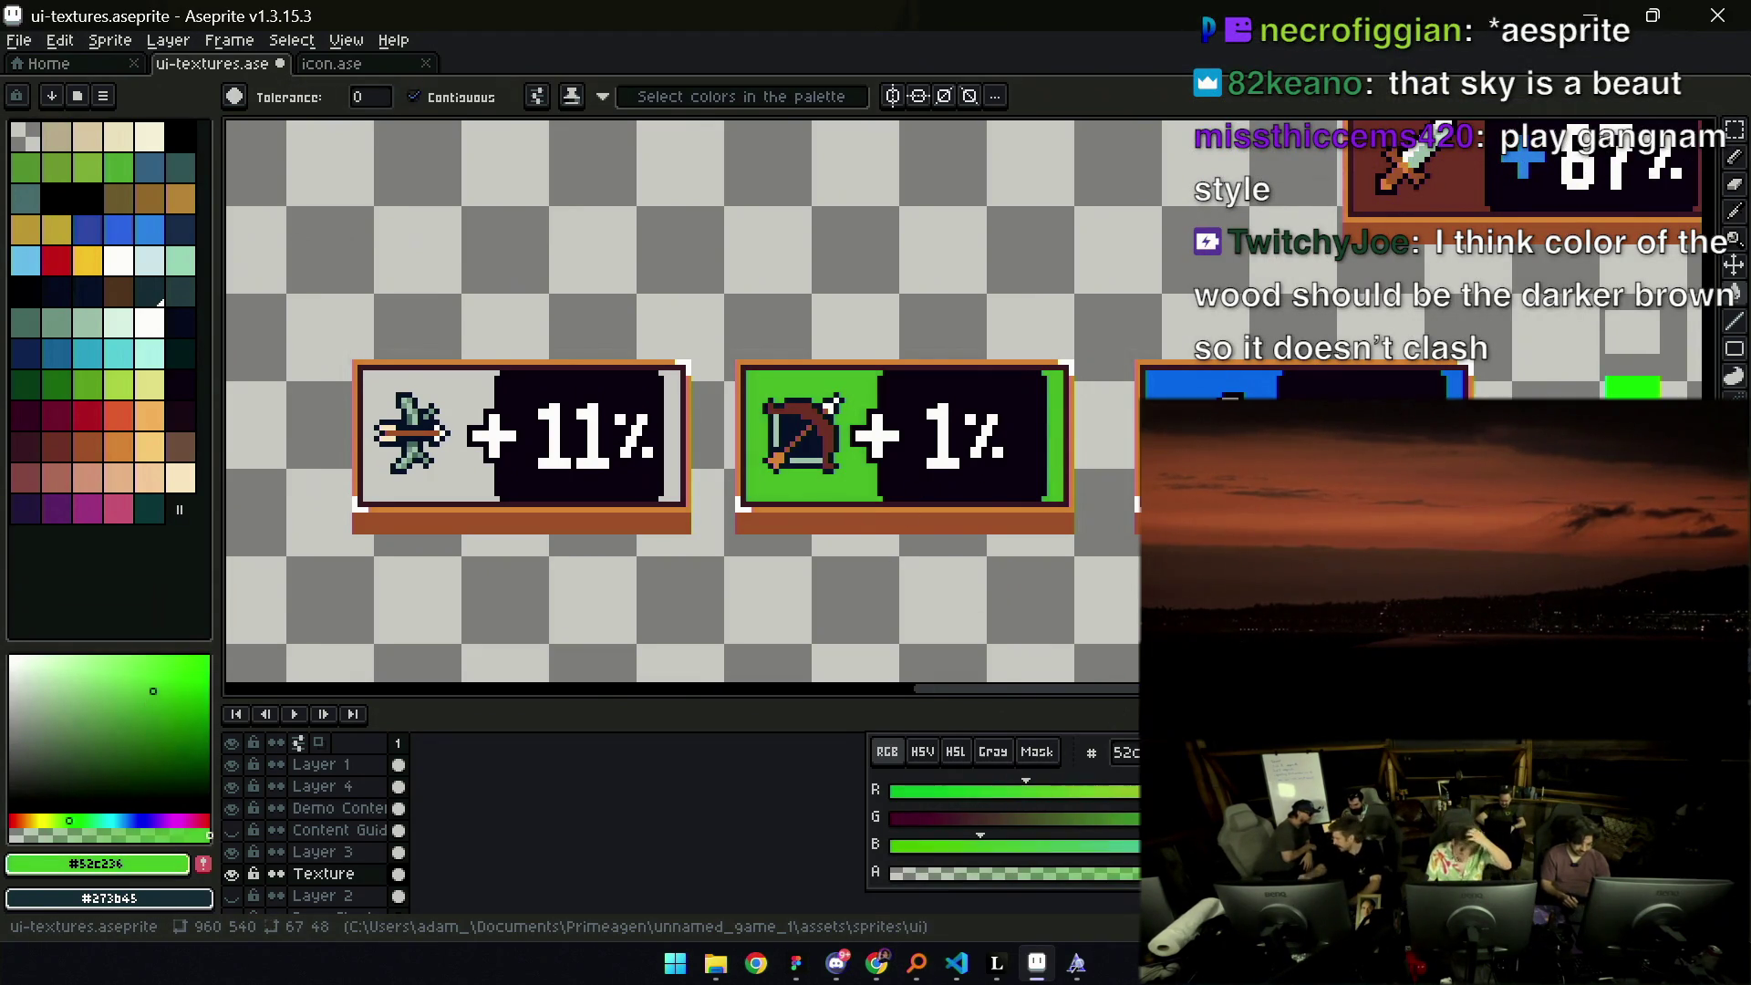
left_click_drag(1010, 857, 1030, 857)
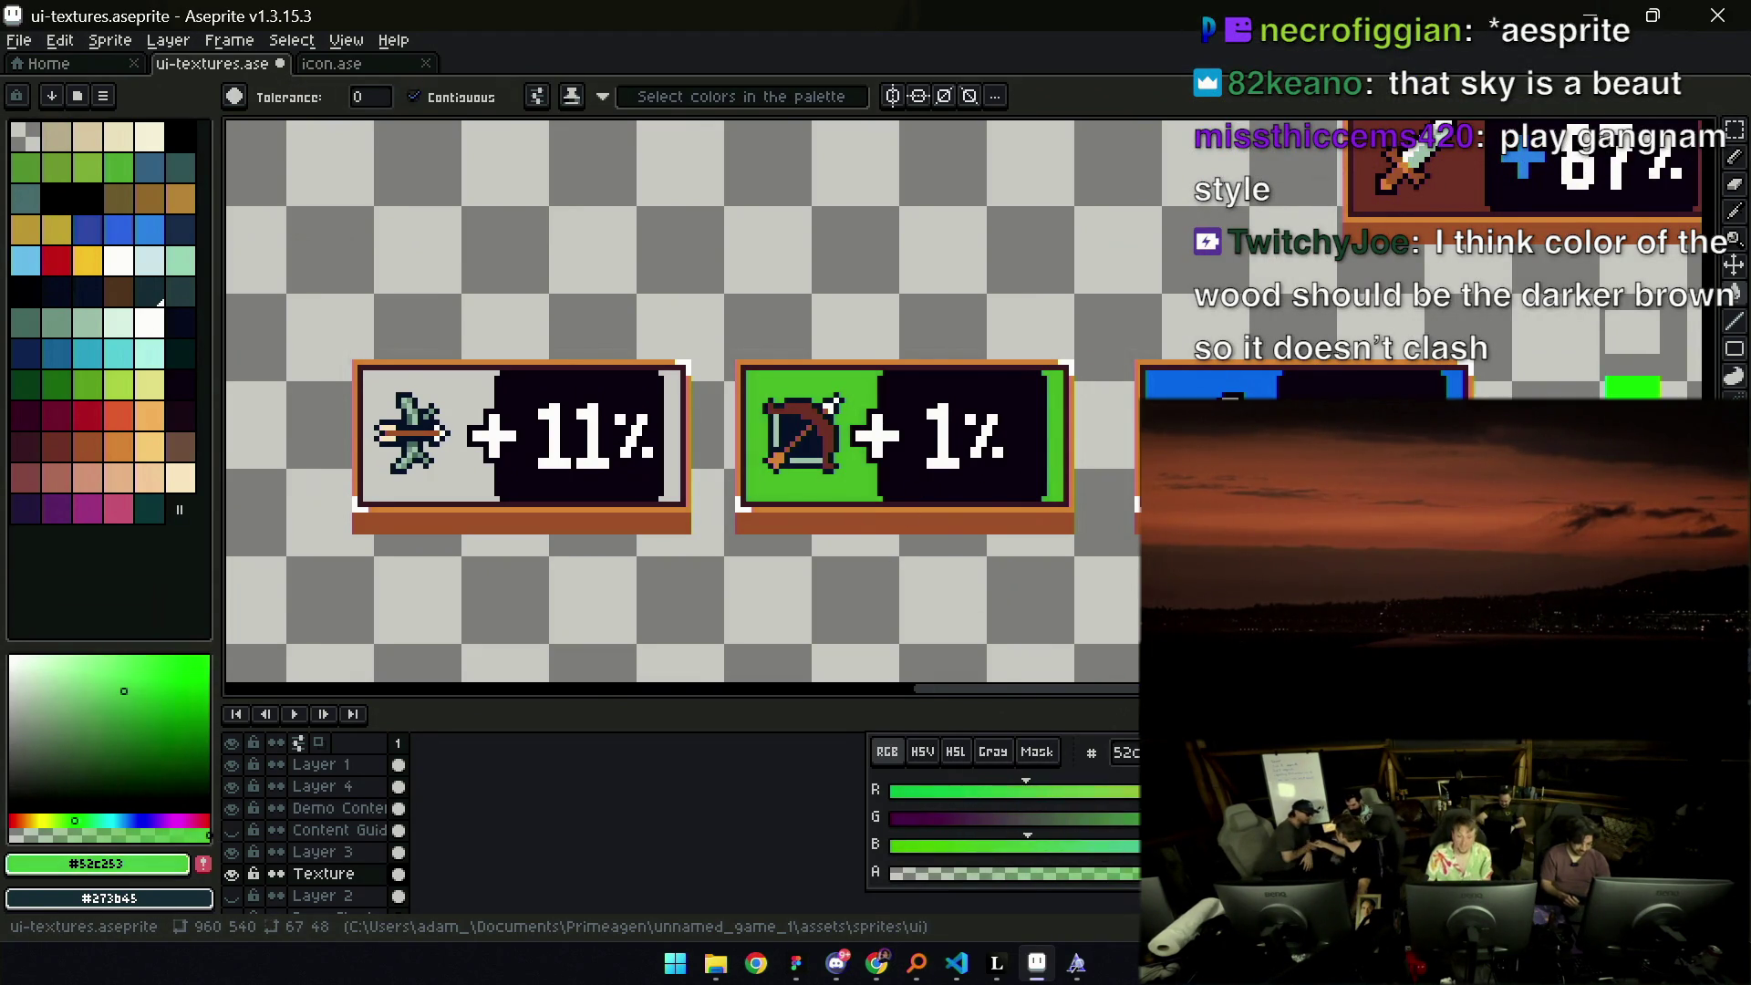
left_click(863, 480)
Refill the bow card with bright green and zoom to check it
key("z")
scroll(991, 404, "down", 2)
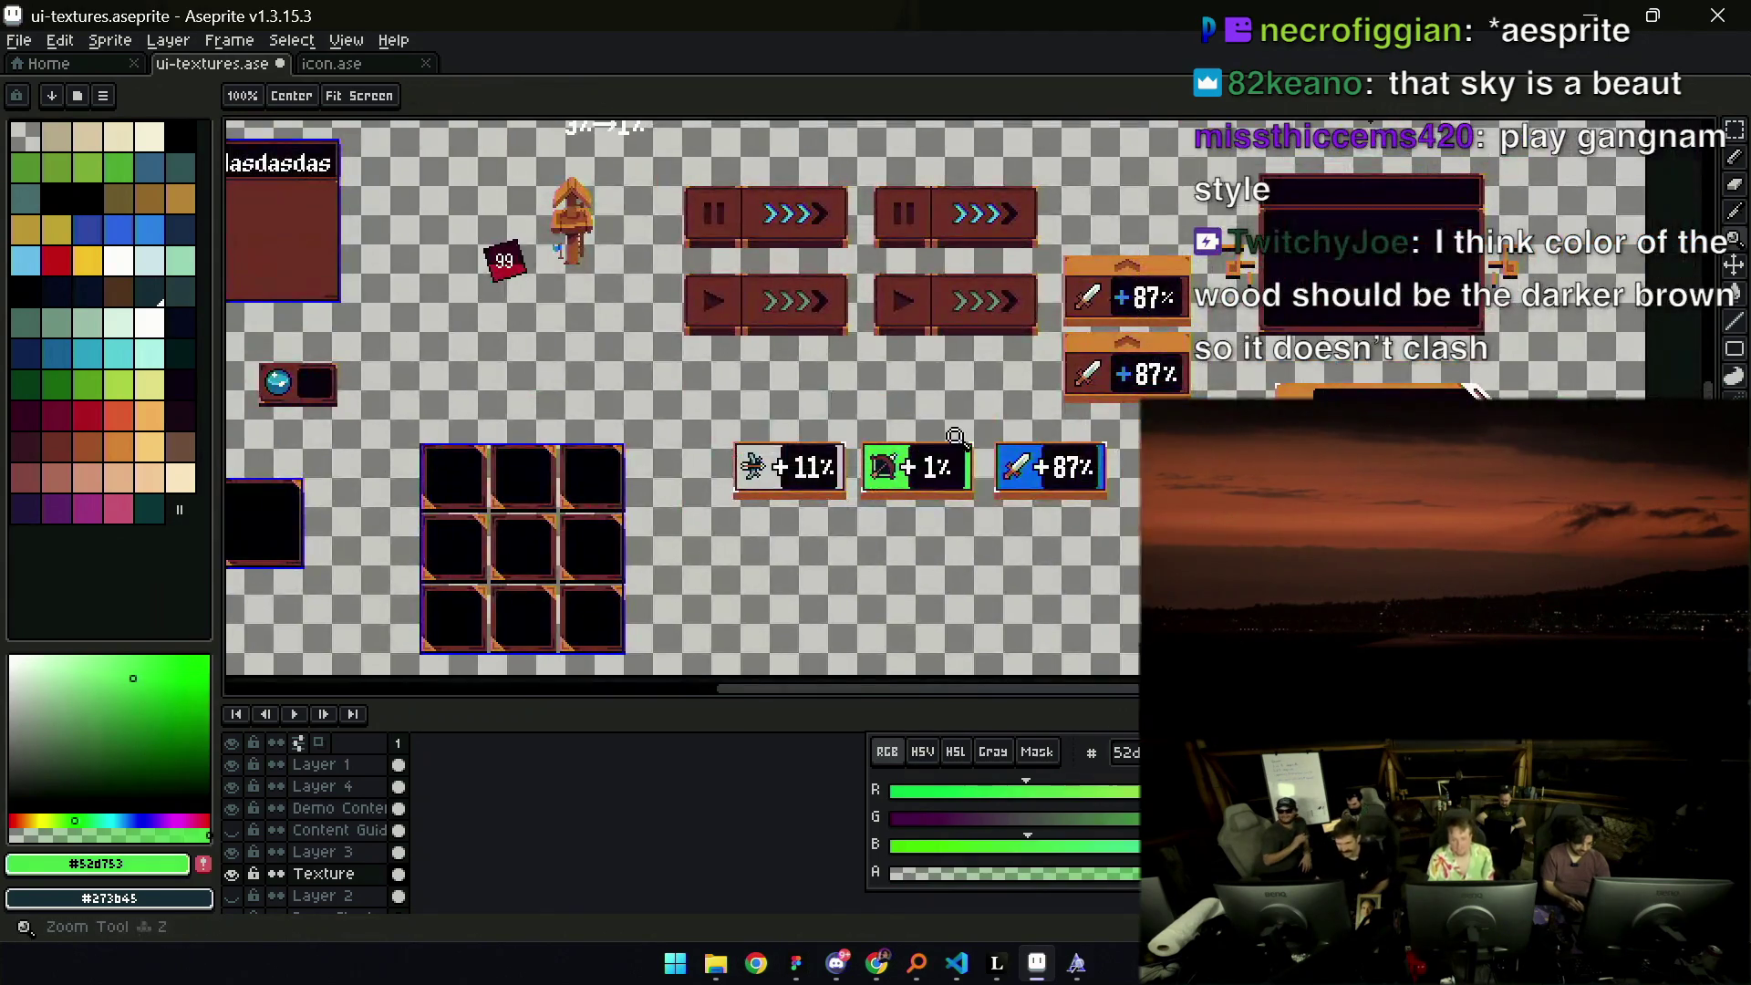
scroll(991, 403, "up", 1)
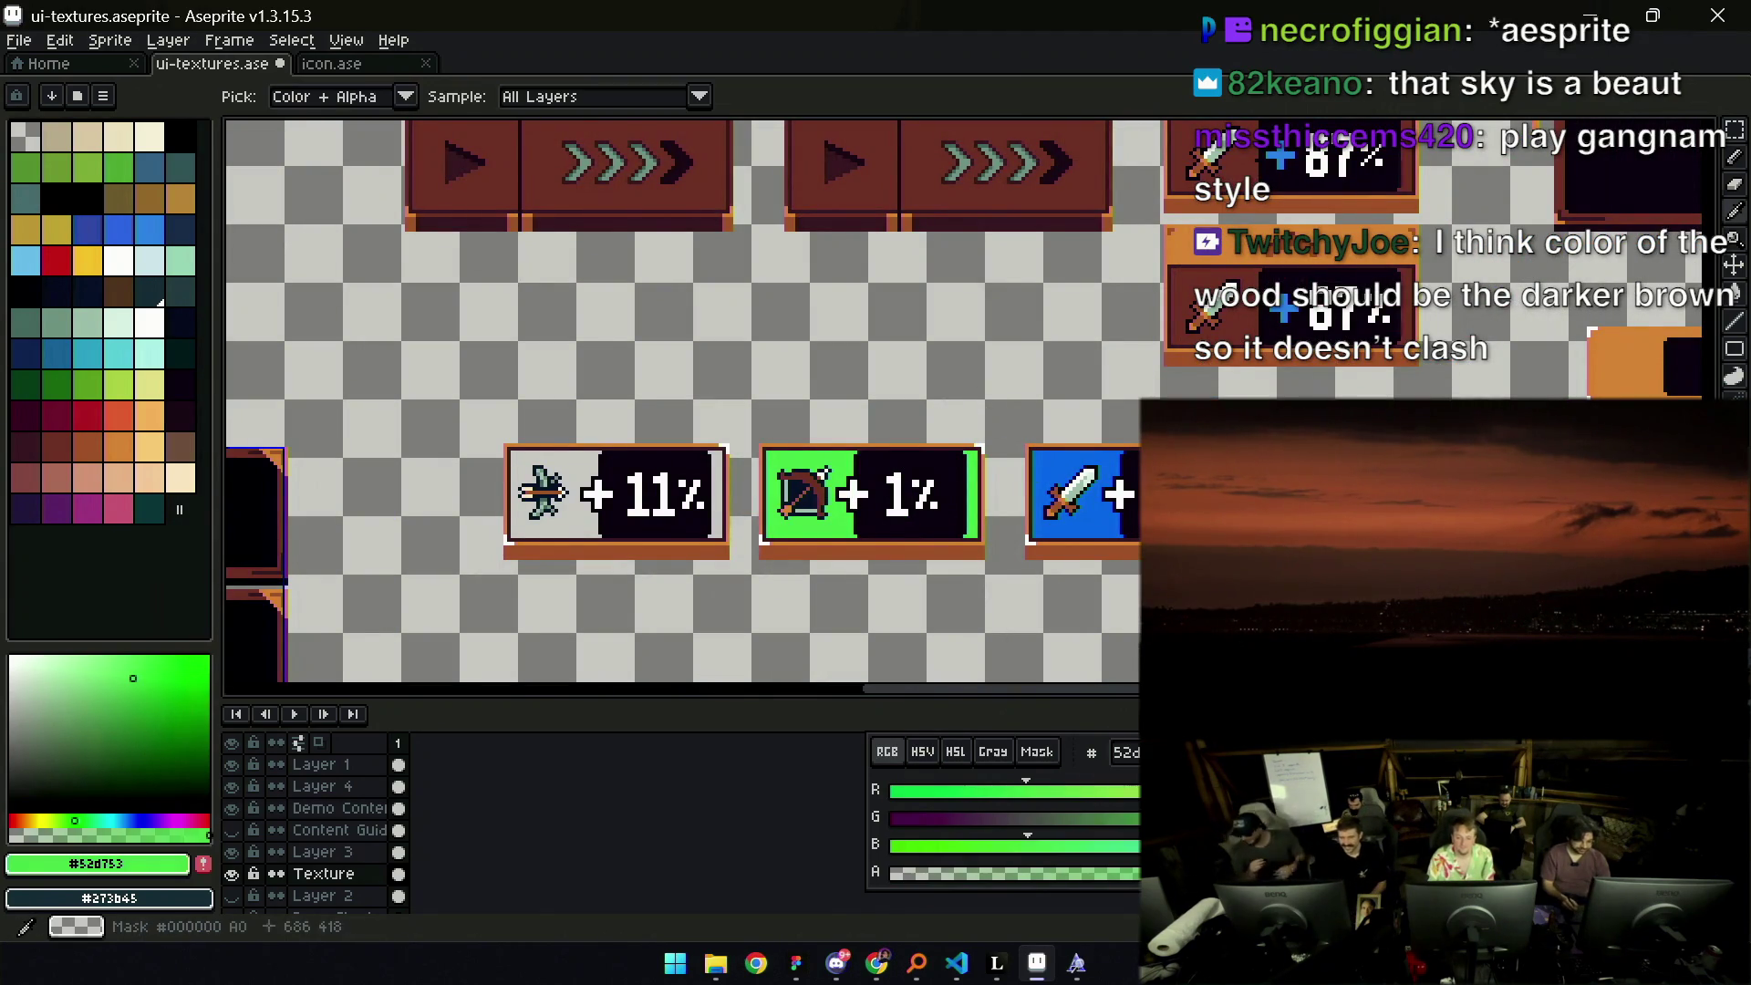
key("b")
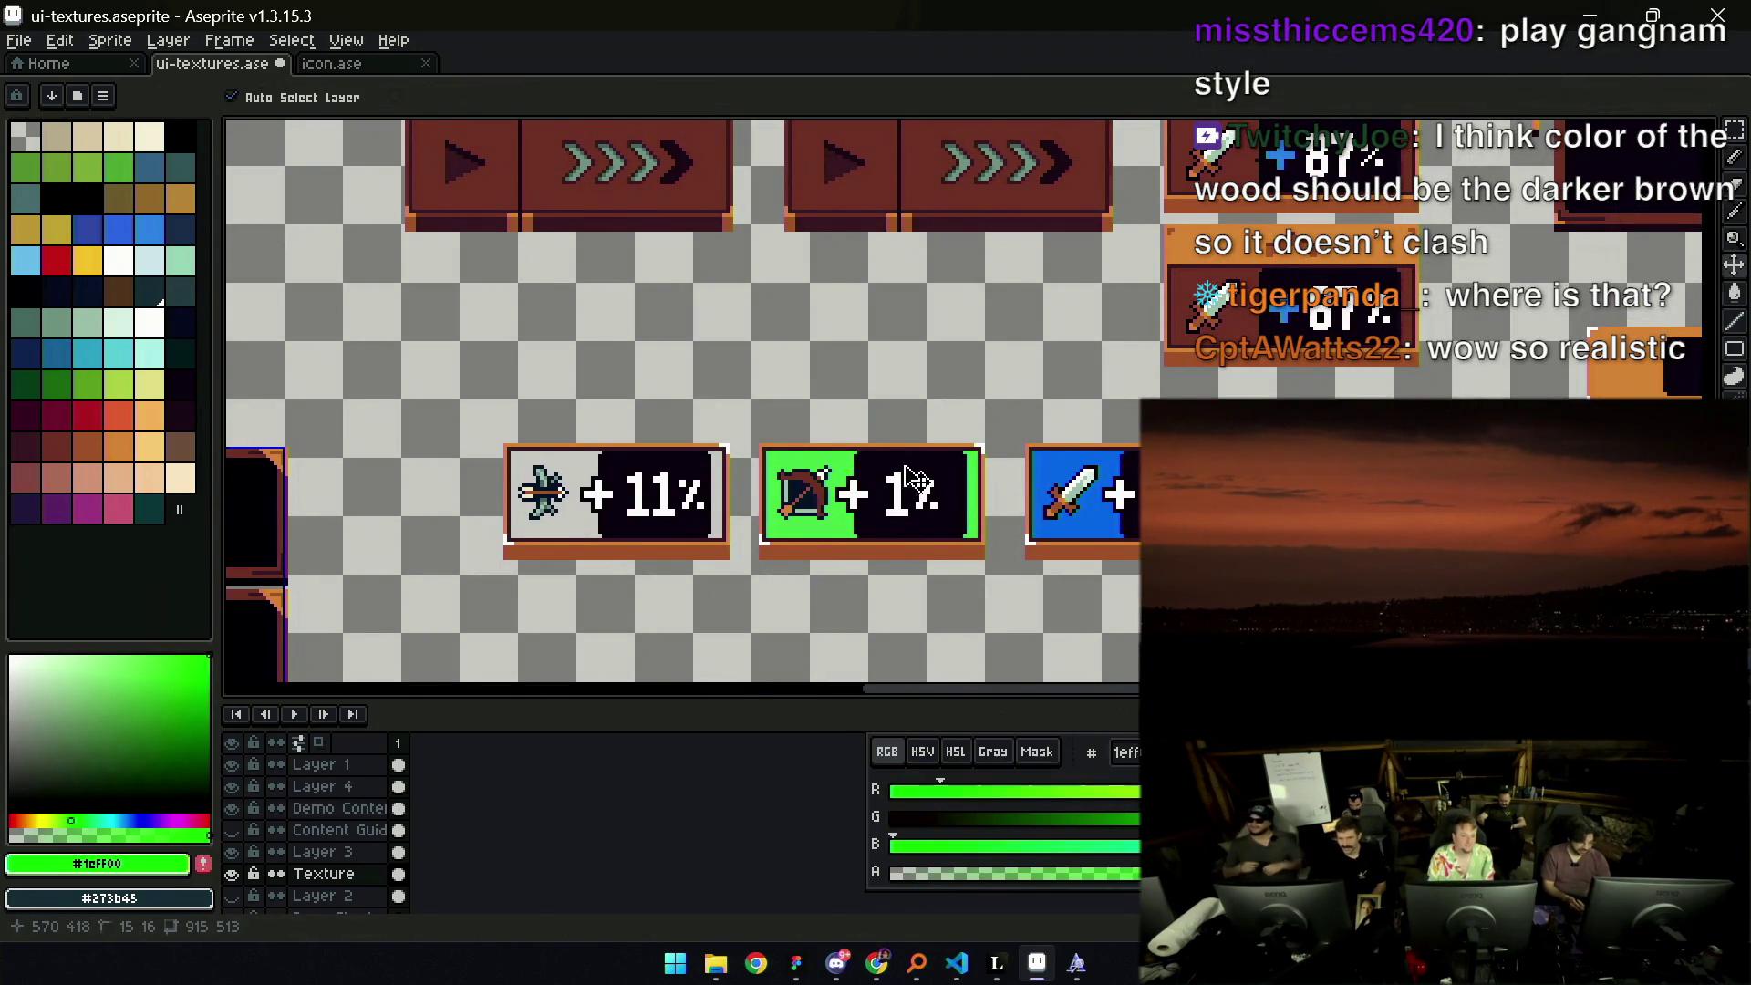
key("z")
scroll(848, 479, "up", 2)
key("g")
left_click(838, 459)
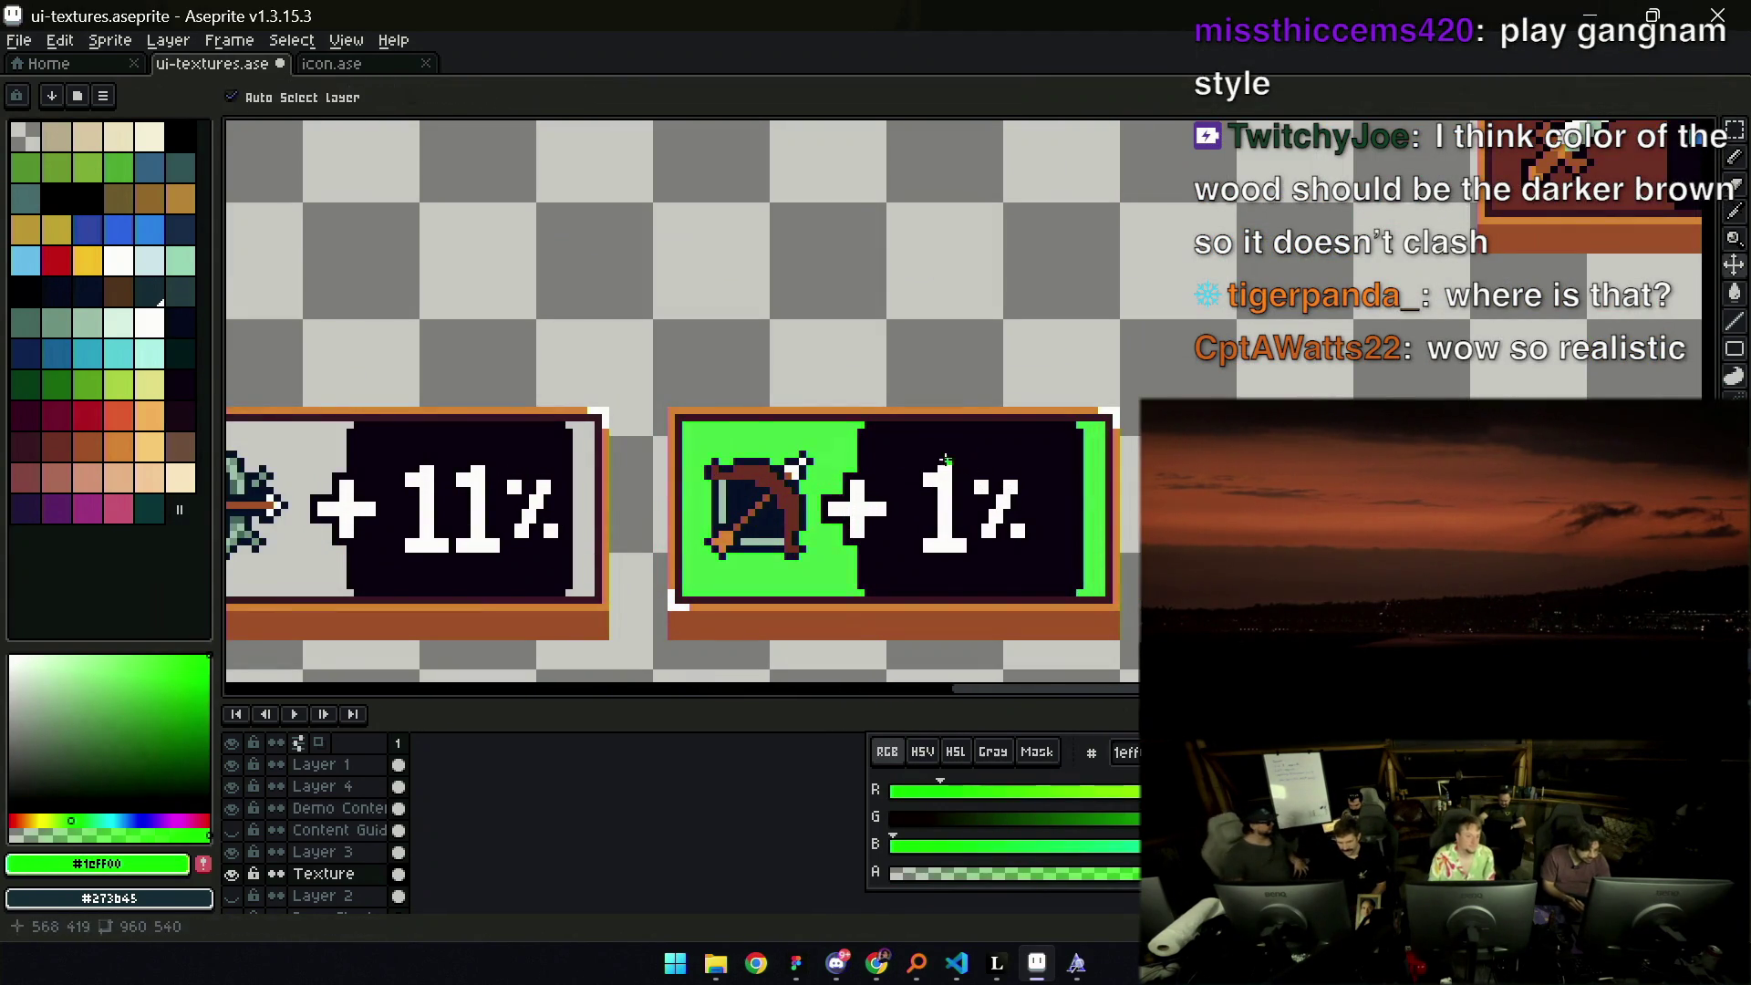
key("z")
scroll(919, 432, "down", 3)
scroll(914, 439, "up", 2)
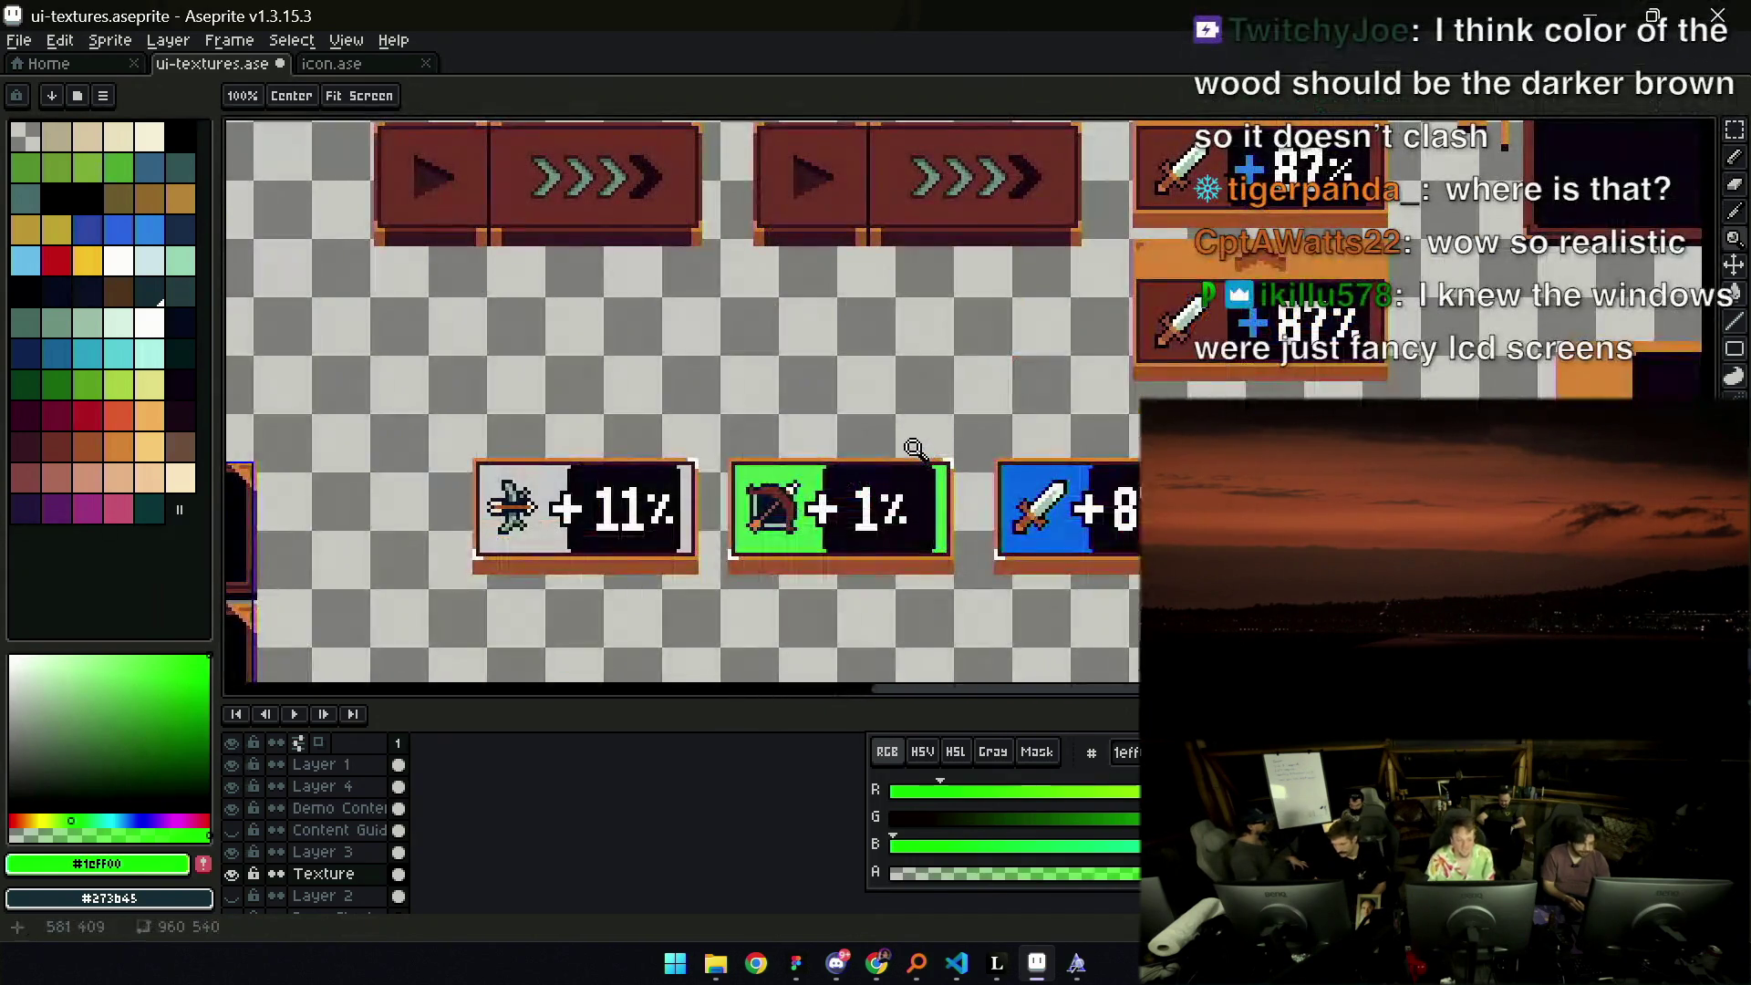
Pick up the sword card's blue and raise its green component slightly
left_click(997, 465, "alt")
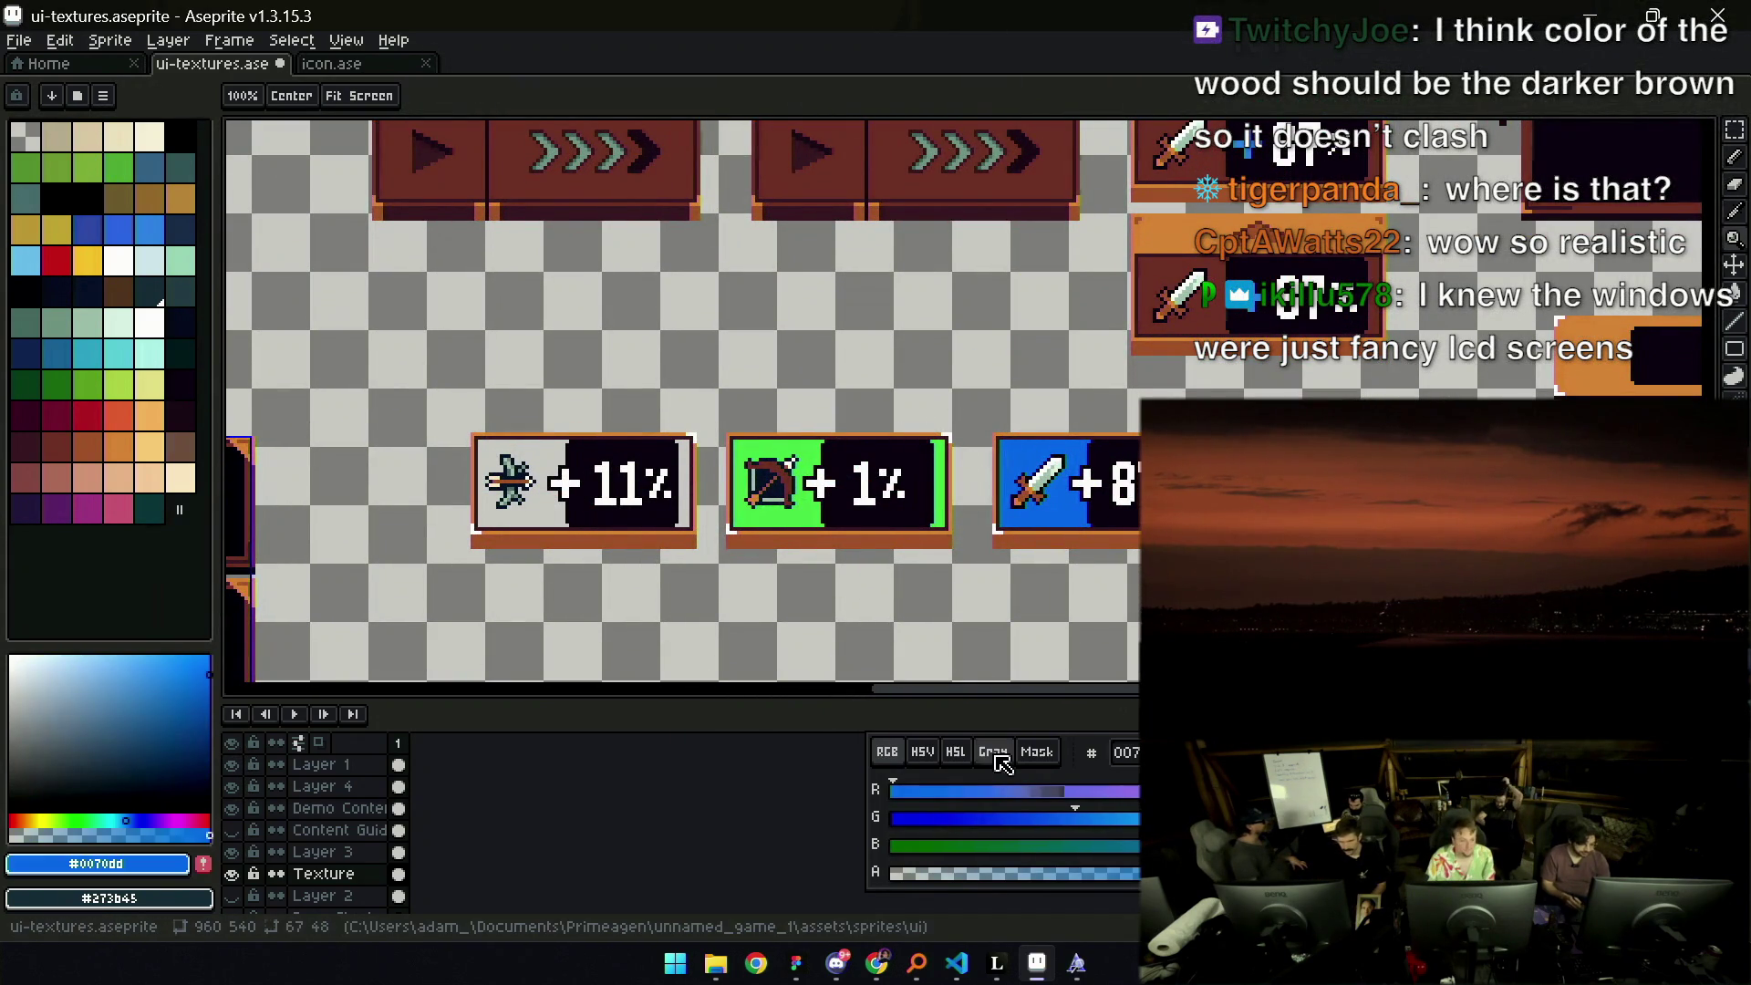
left_click(1095, 815)
key("g")
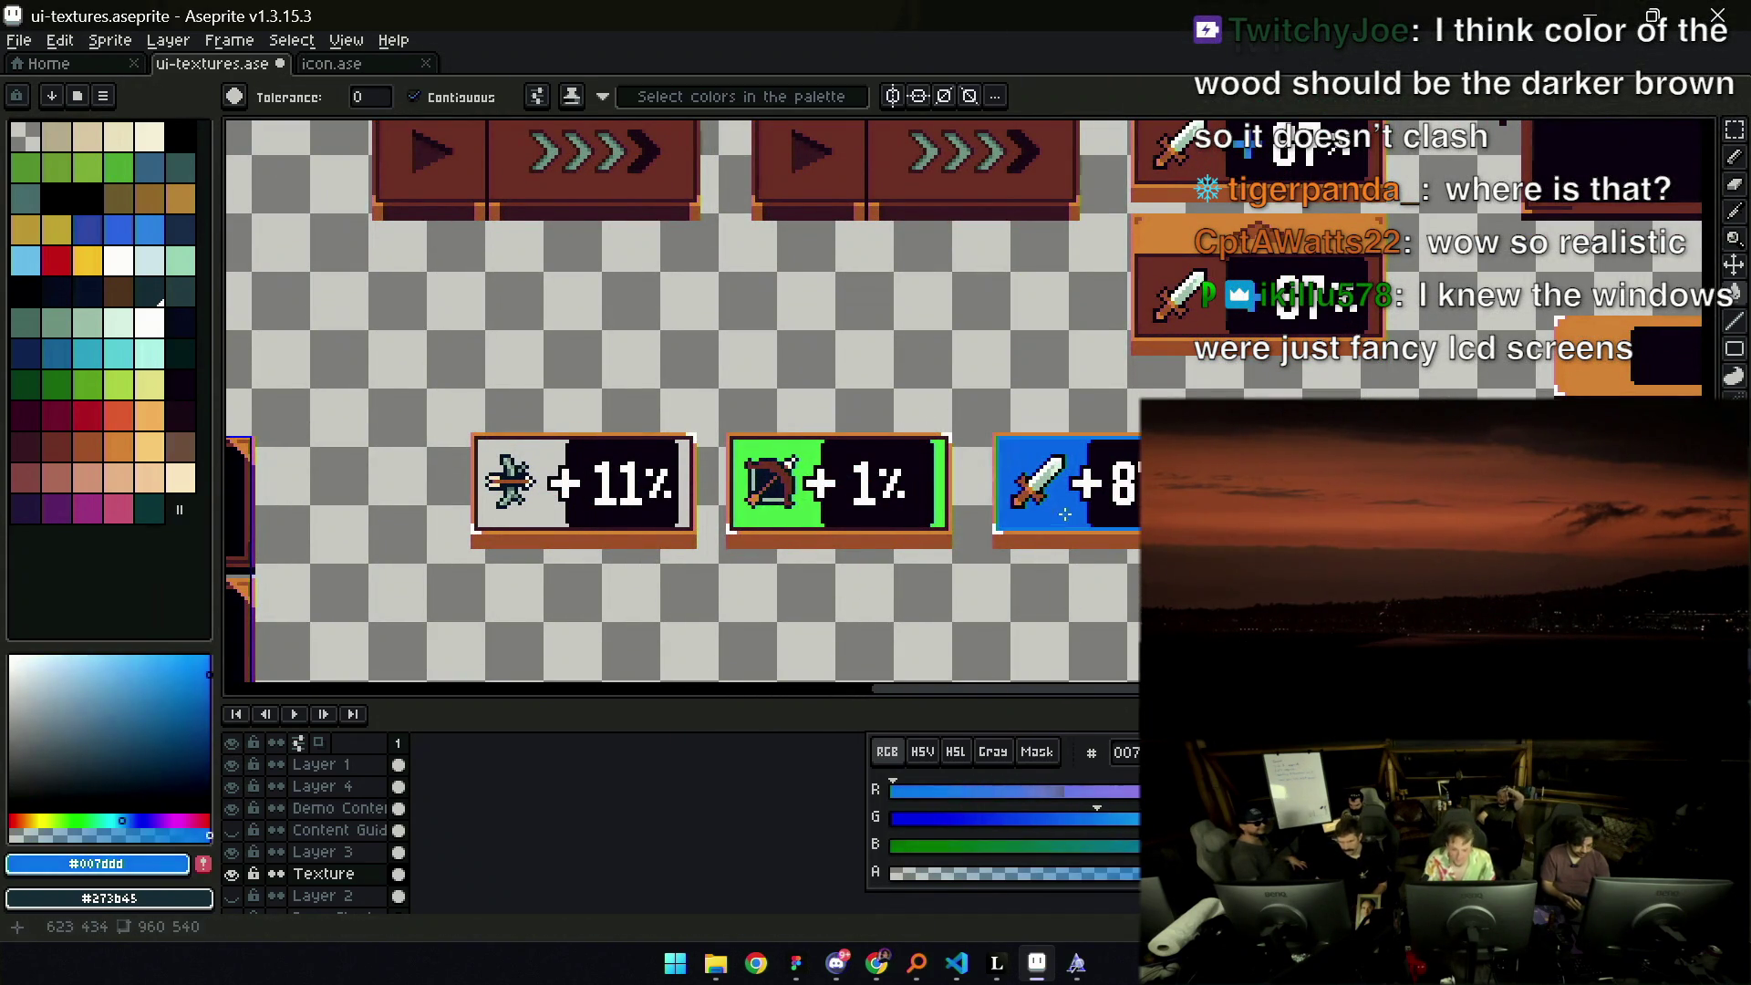
key("z")
scroll(1083, 458, "down", 4)
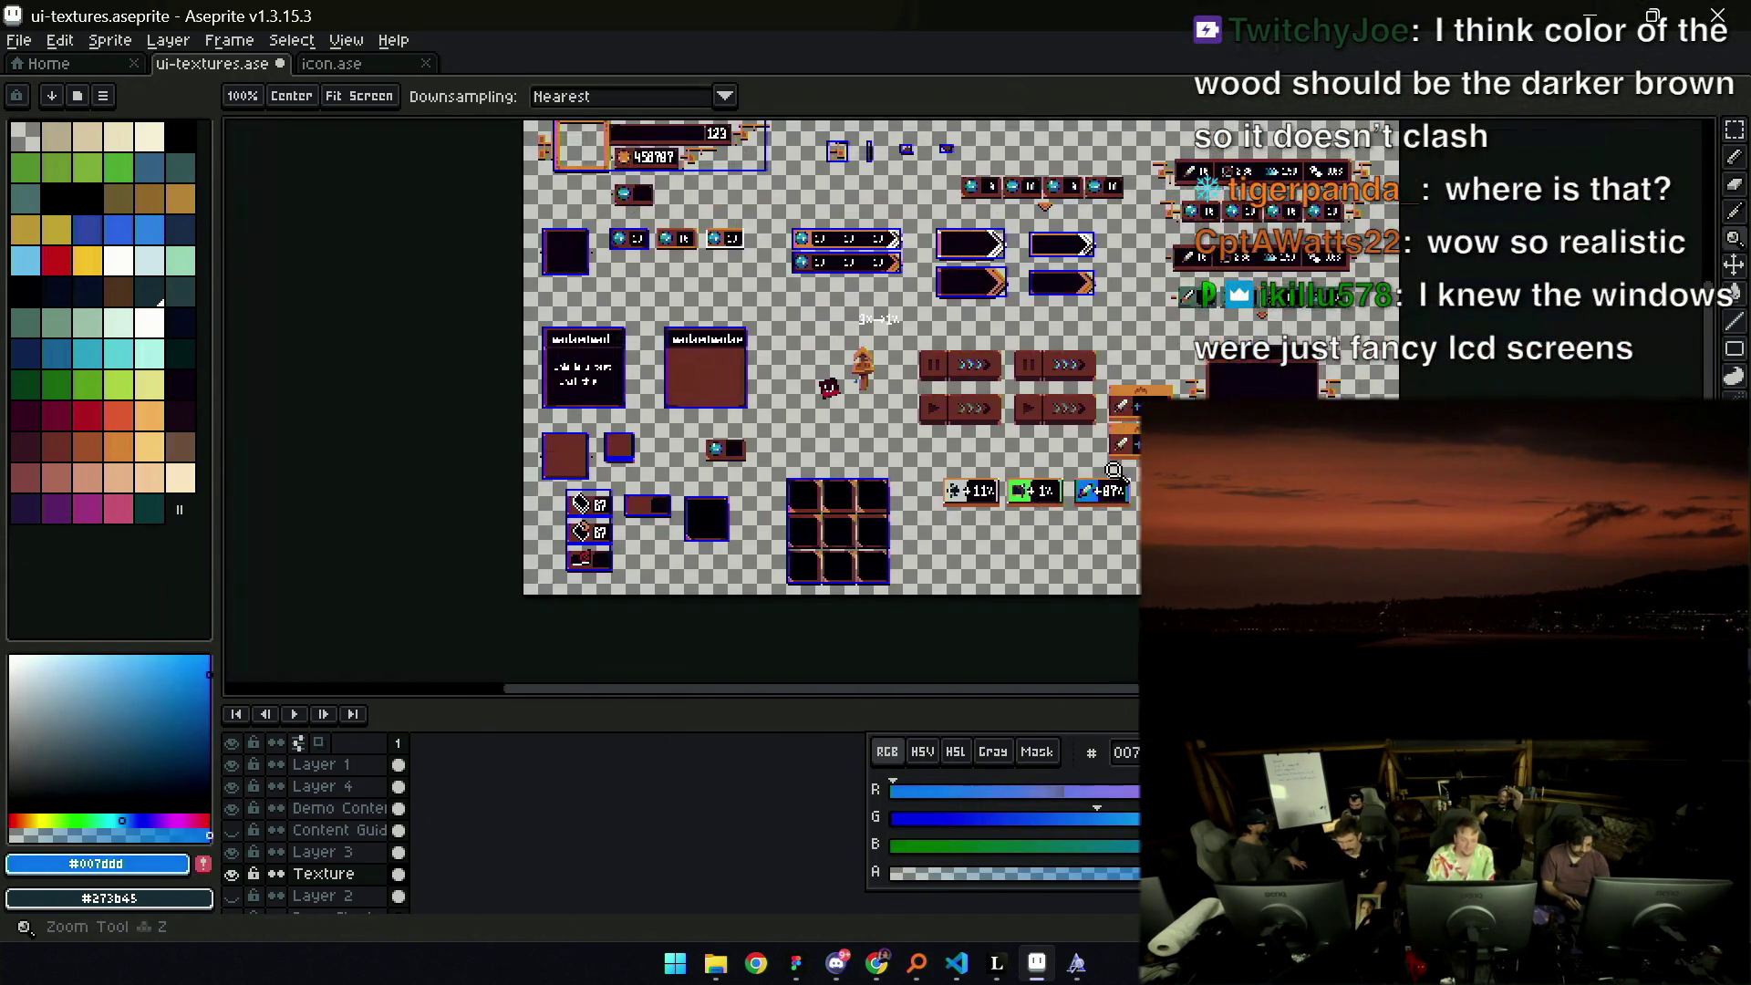
scroll(1125, 444, "up", 2)
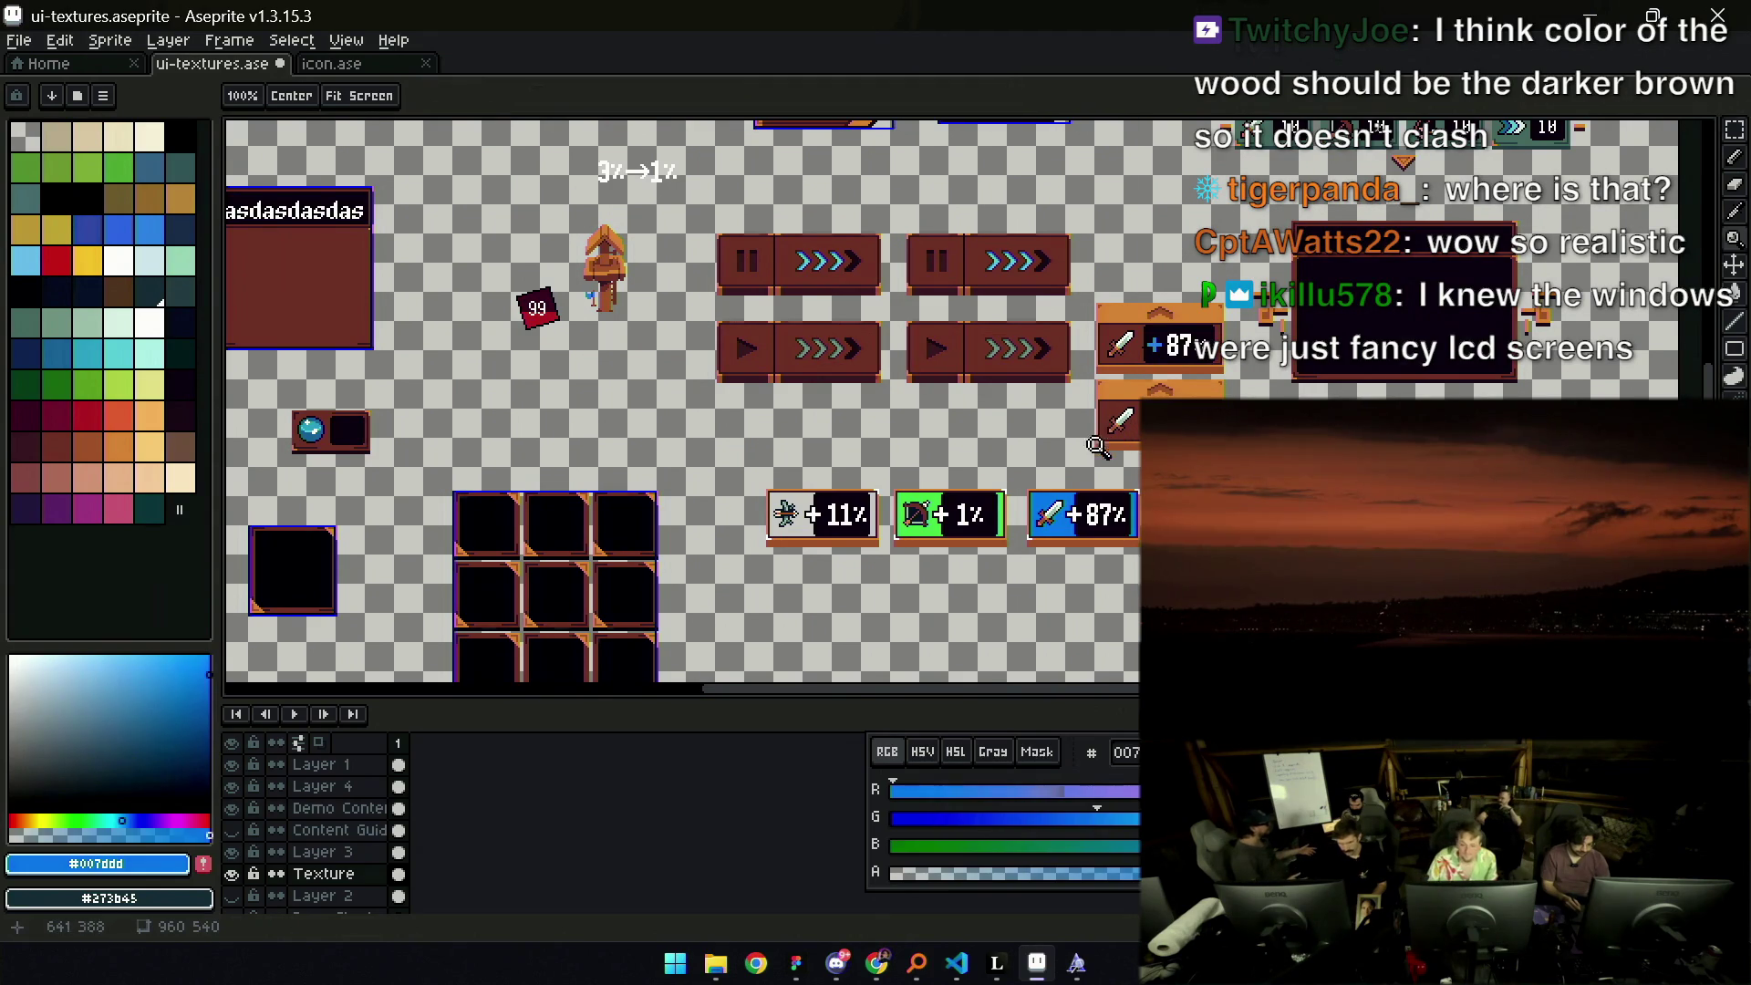
scroll(1014, 522, "up", 1)
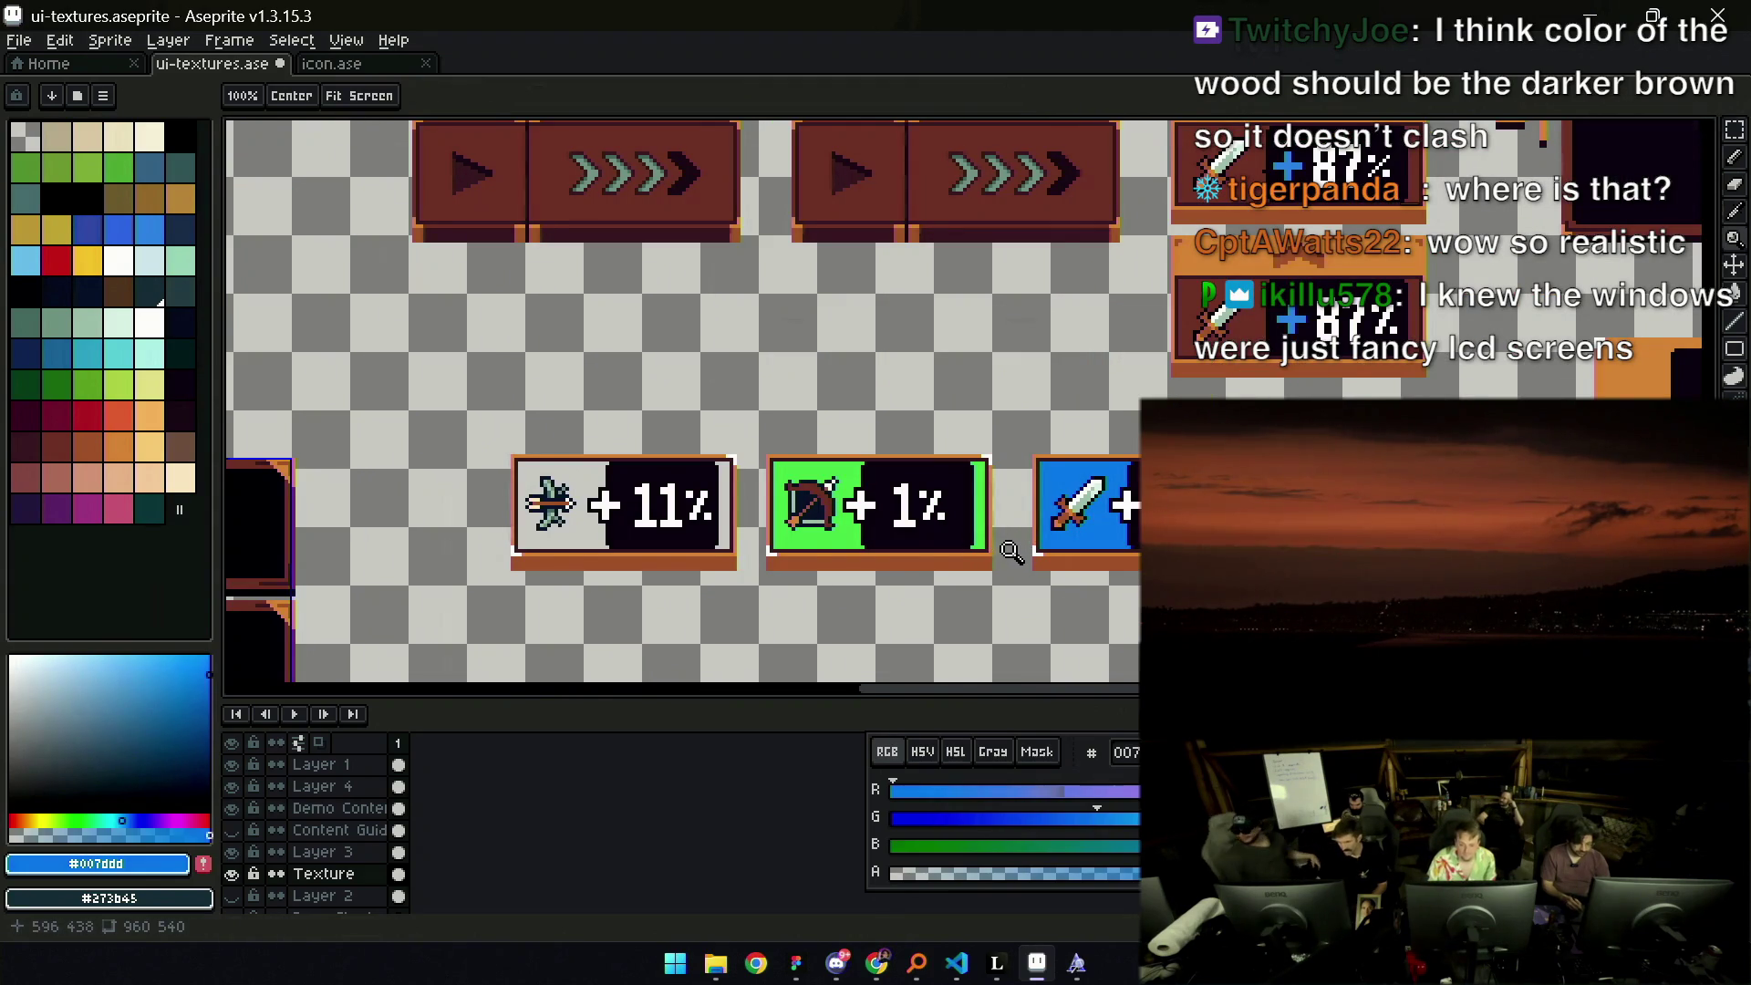
left_click_drag(1009, 546, 1007, 525)
Sample the +1% card green, darken it to #41bf53, and refill the card's green areas
left_click(982, 506, "alt")
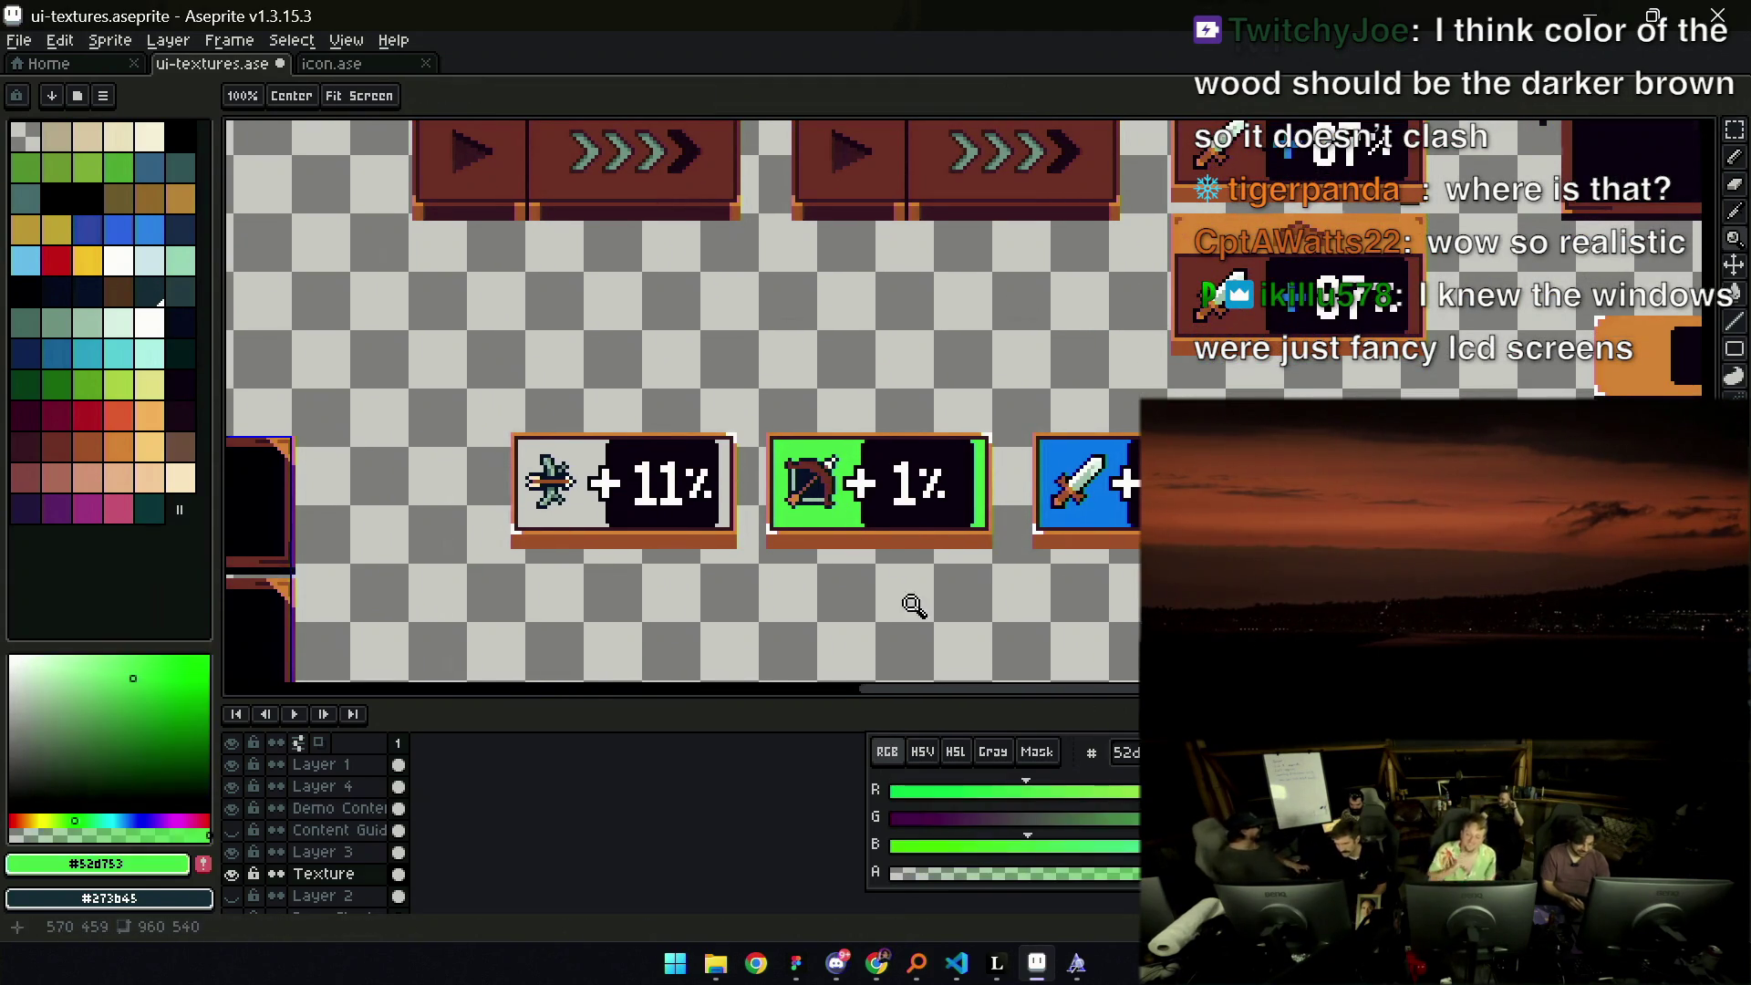
left_click_drag(133, 678, 122, 693)
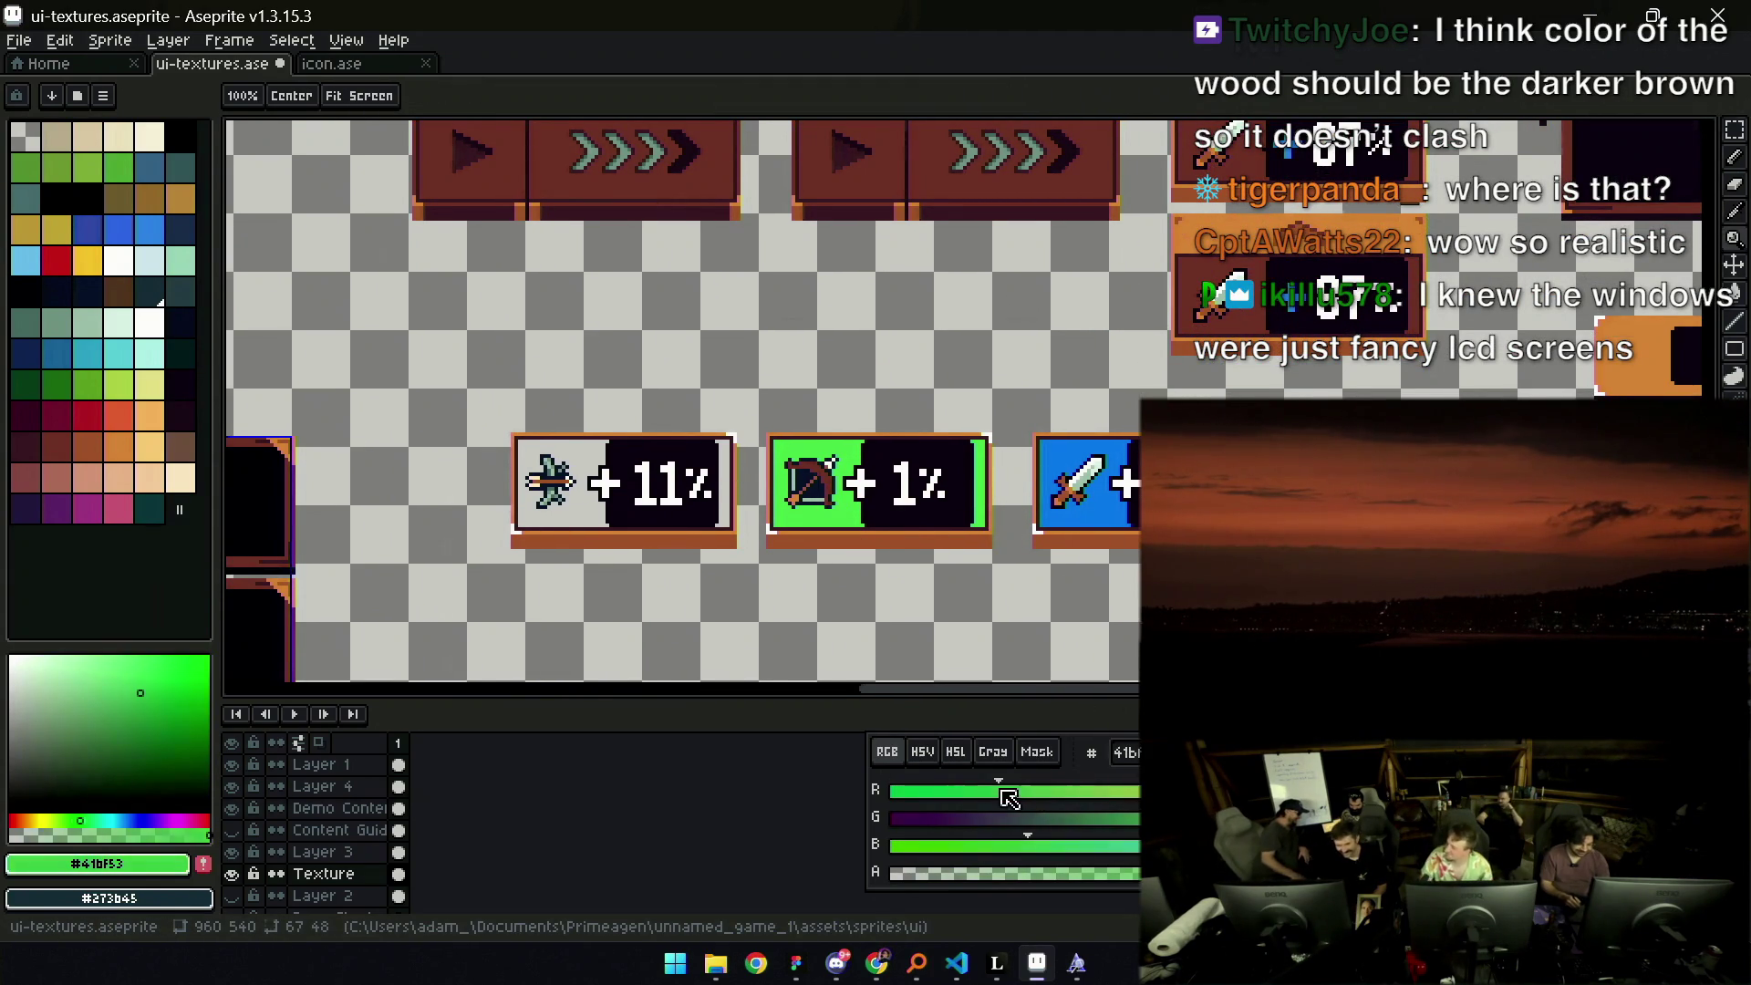
left_click_drag(1019, 798, 1006, 793)
key("g")
left_click(820, 492)
left_click(979, 483)
Zoom and pan across the badge row to inspect the new backgrounds
key("z")
scroll(937, 455, "down", 3)
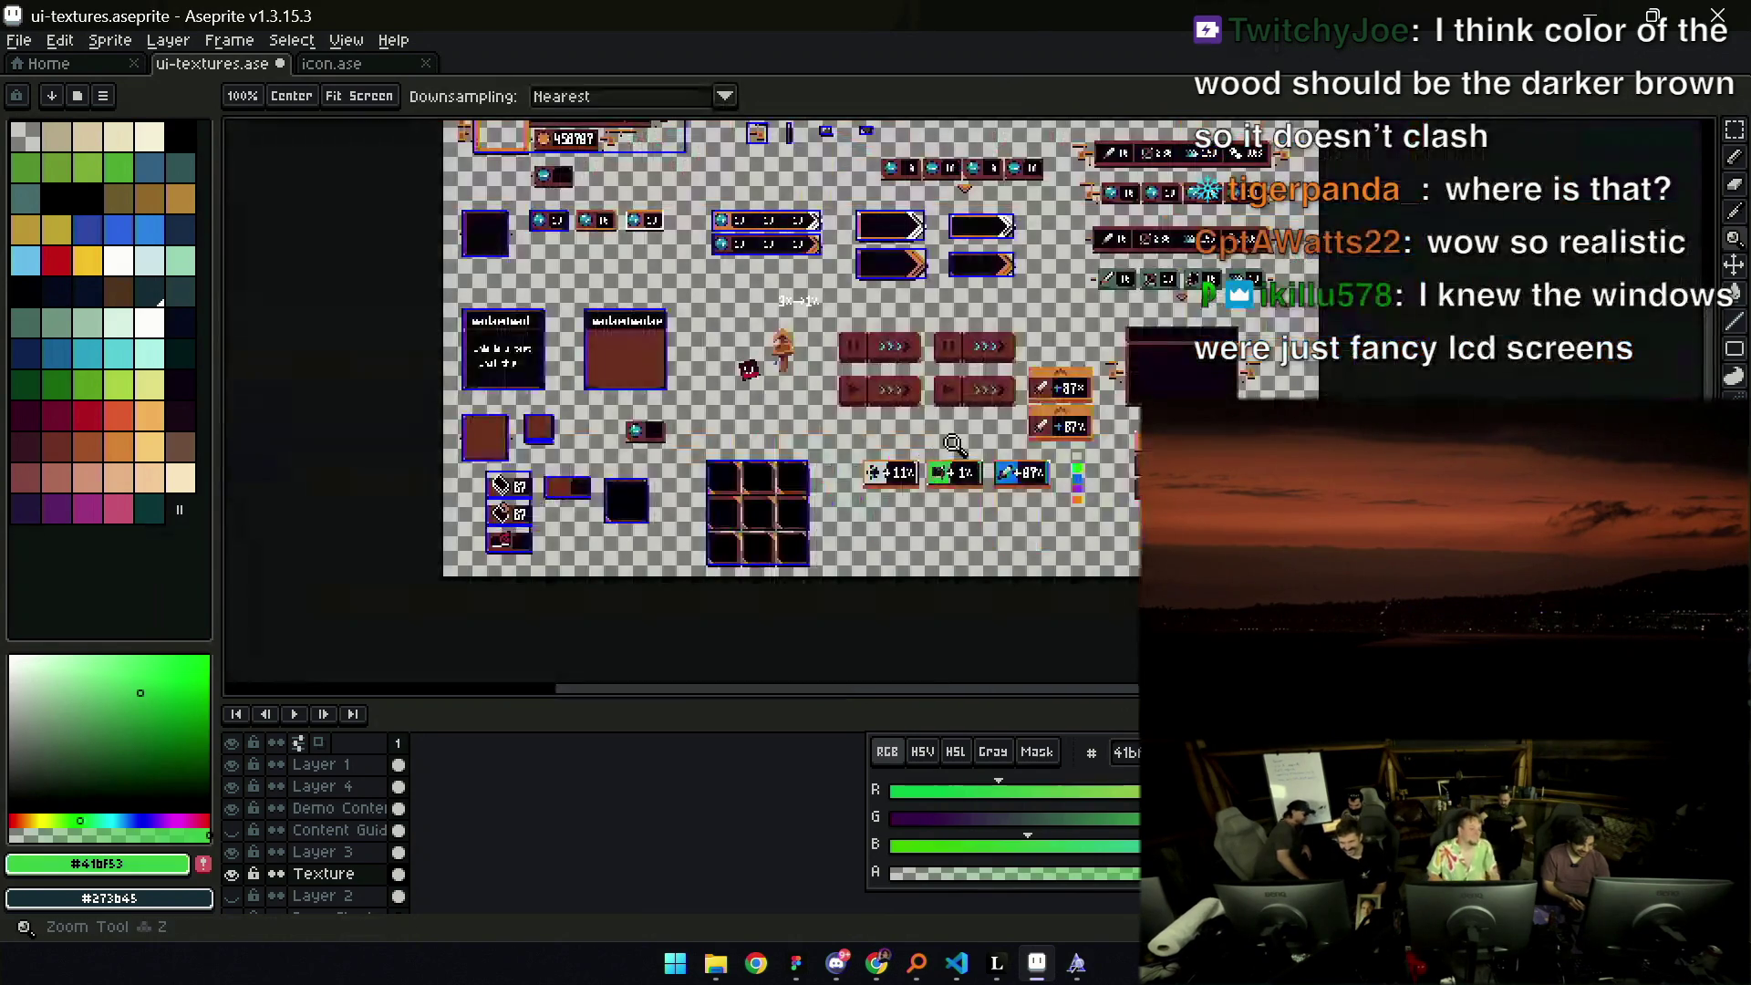
scroll(976, 453, "up", 1)
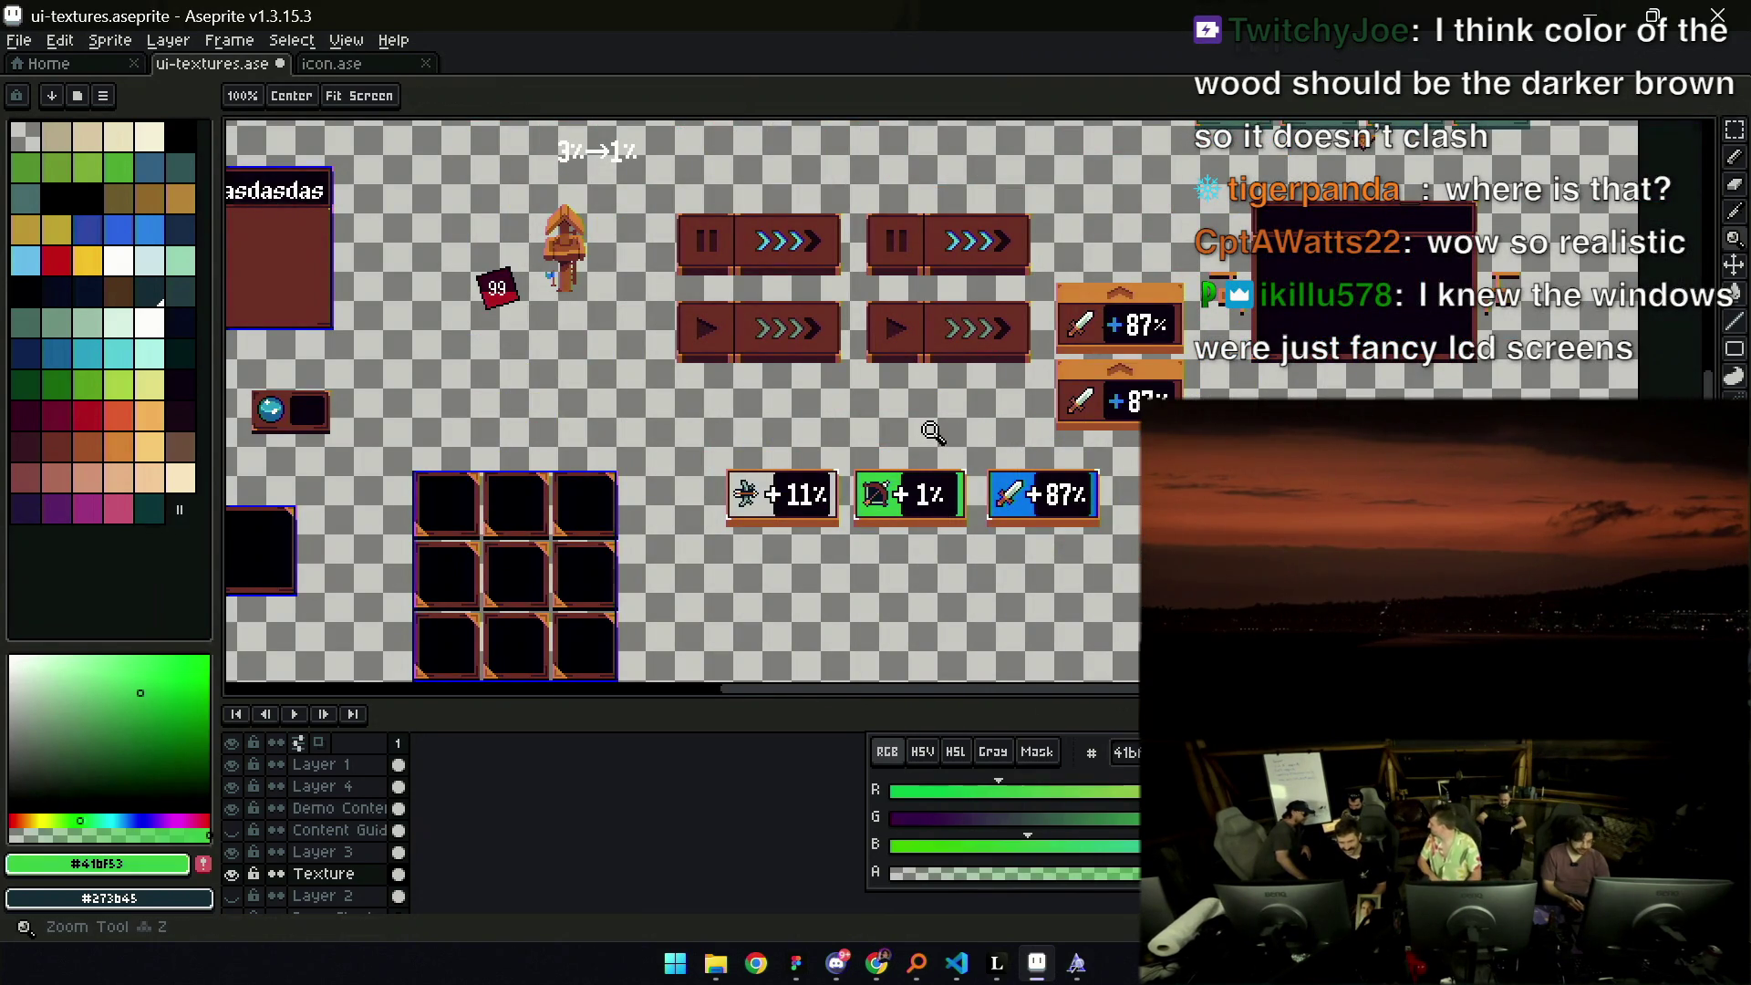
scroll(946, 445, "up", 1)
left_click_drag(904, 472, 913, 453)
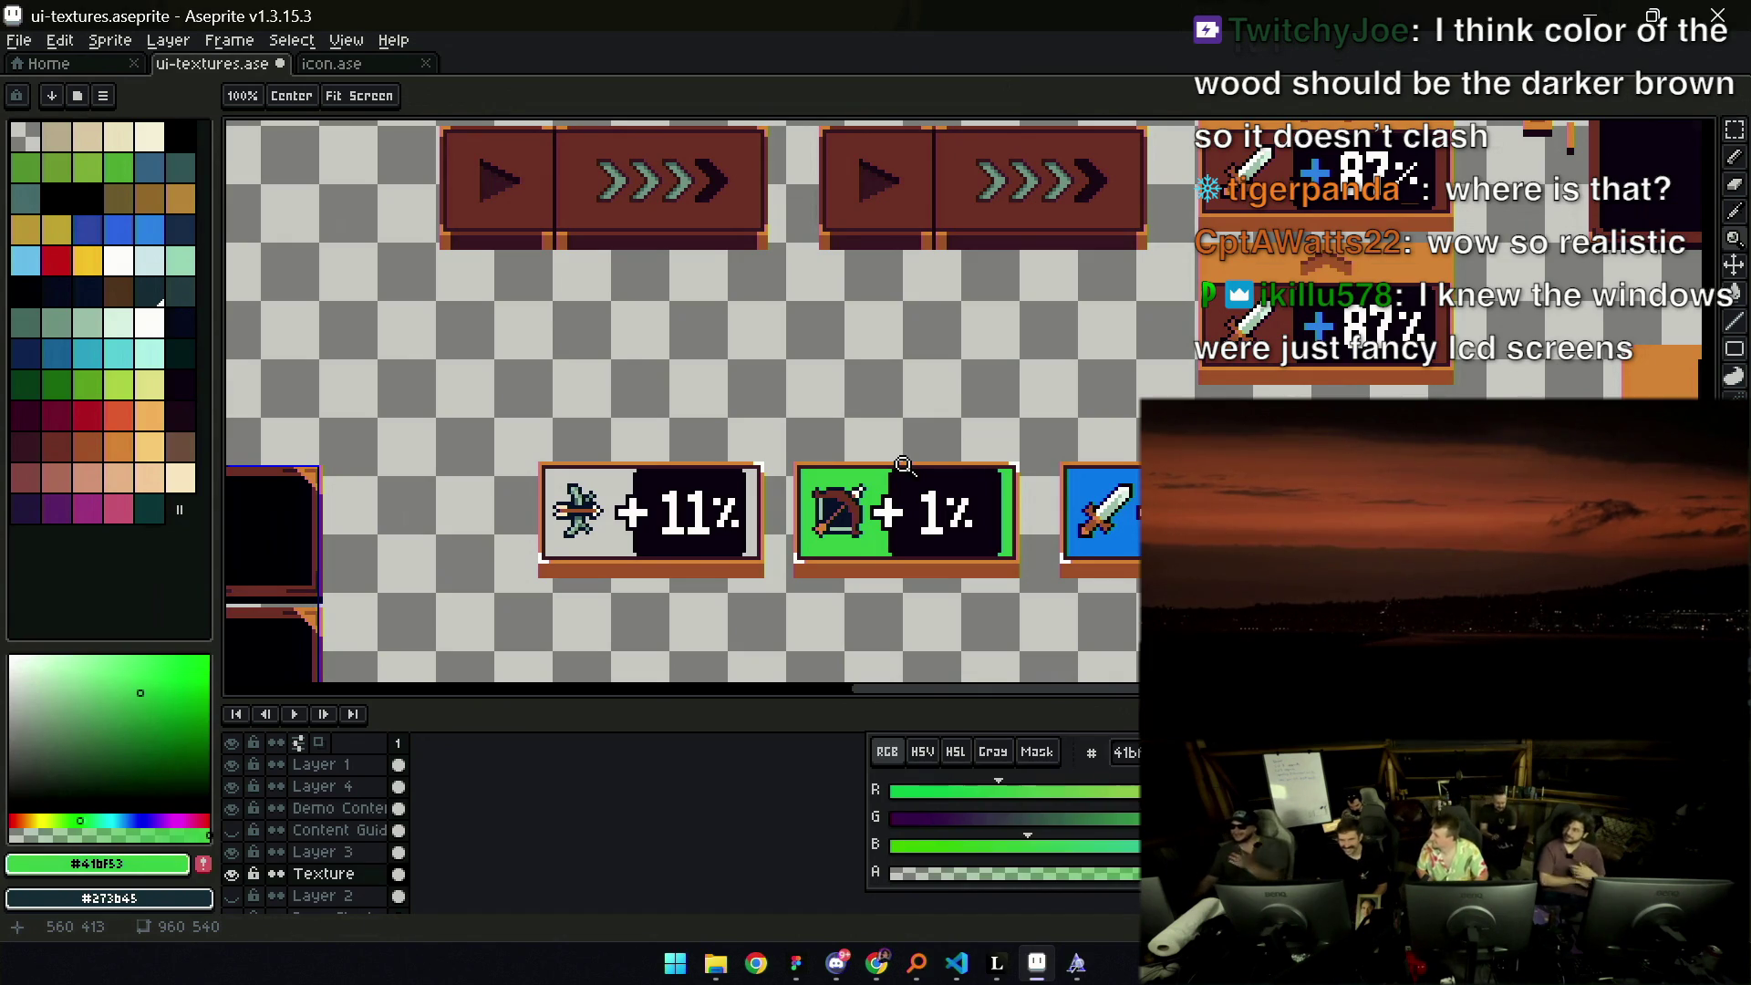
scroll(808, 398, "down", 2)
scroll(824, 438, "up", 2)
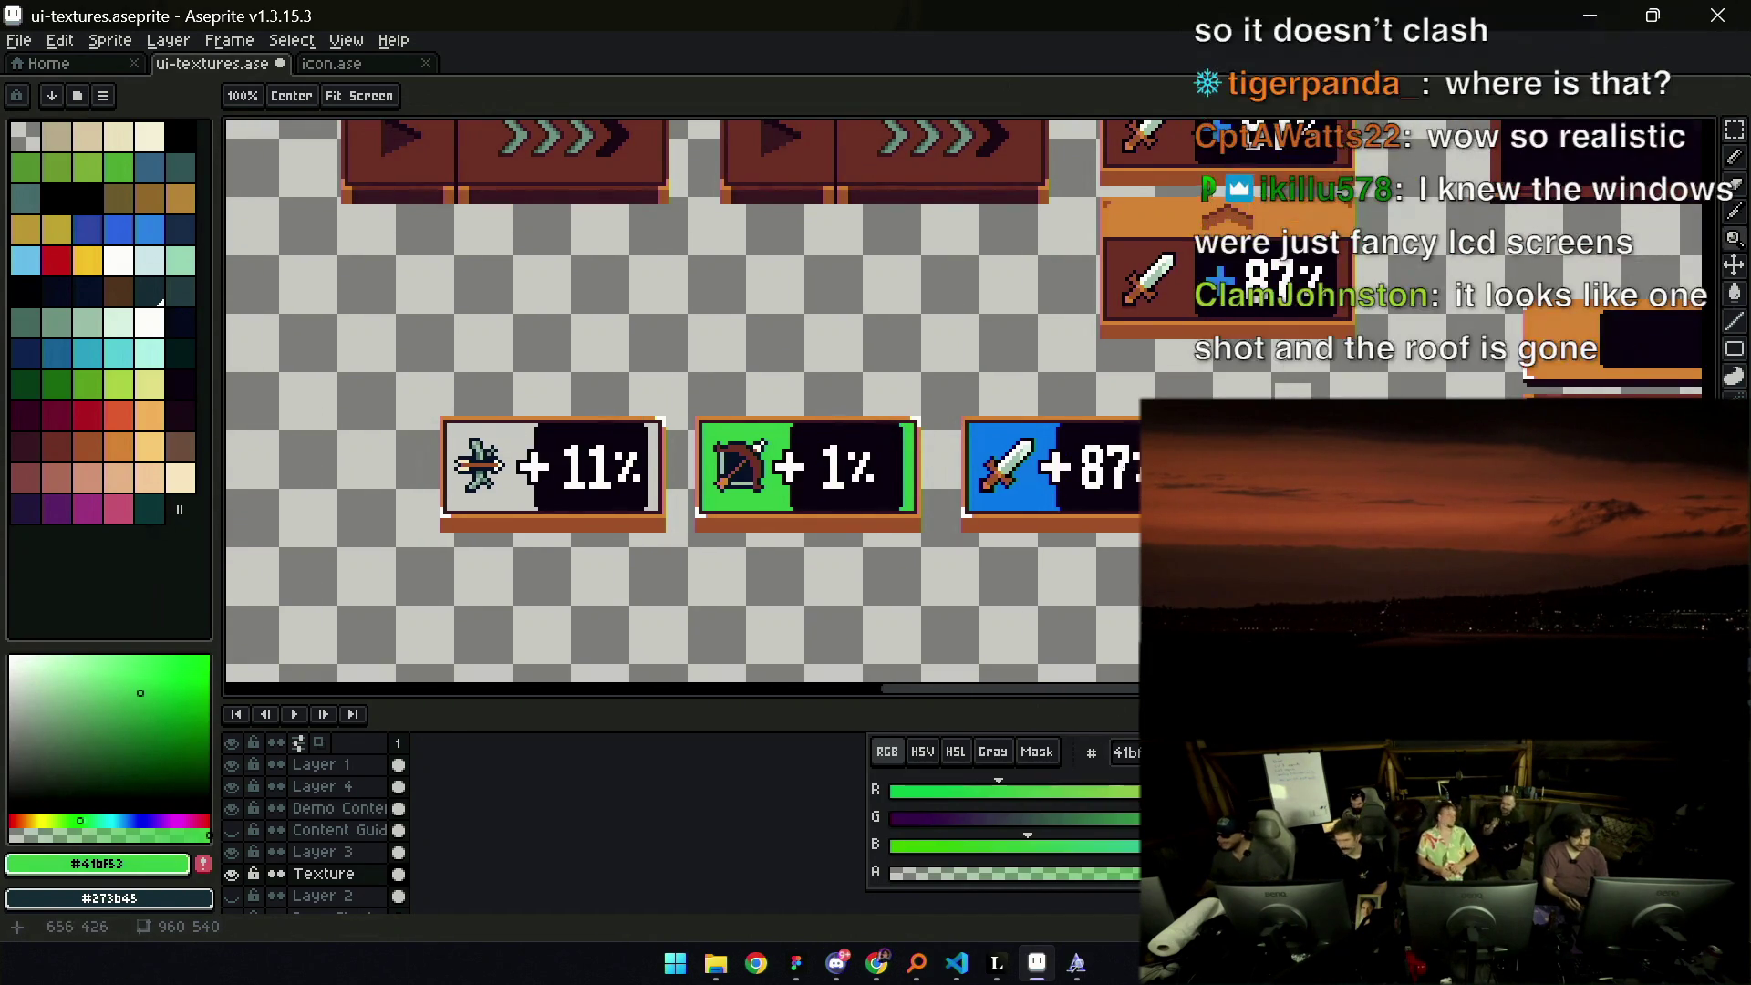
Sample the sword card's blue background as the drawing colour and zoom the canvas in
left_click(1040, 497, "alt")
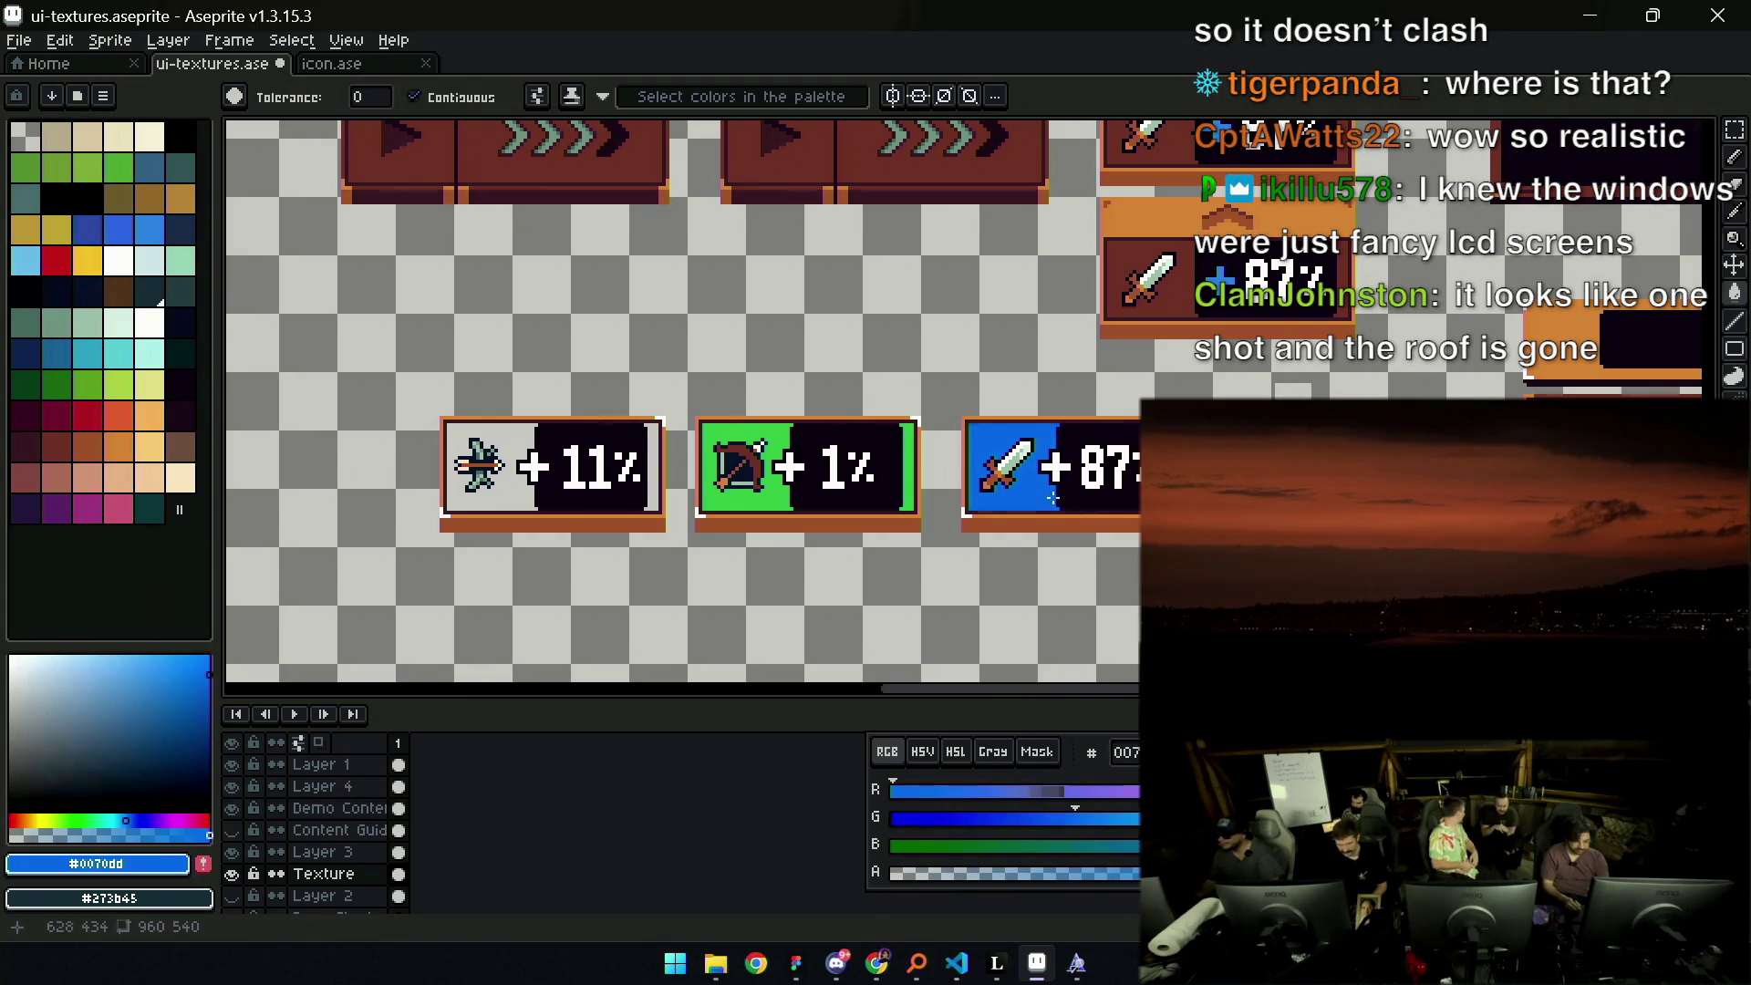
key("z")
scroll(1122, 404, "down", 1)
scroll(1122, 404, "up", 1)
scroll(1029, 434, "up", 1)
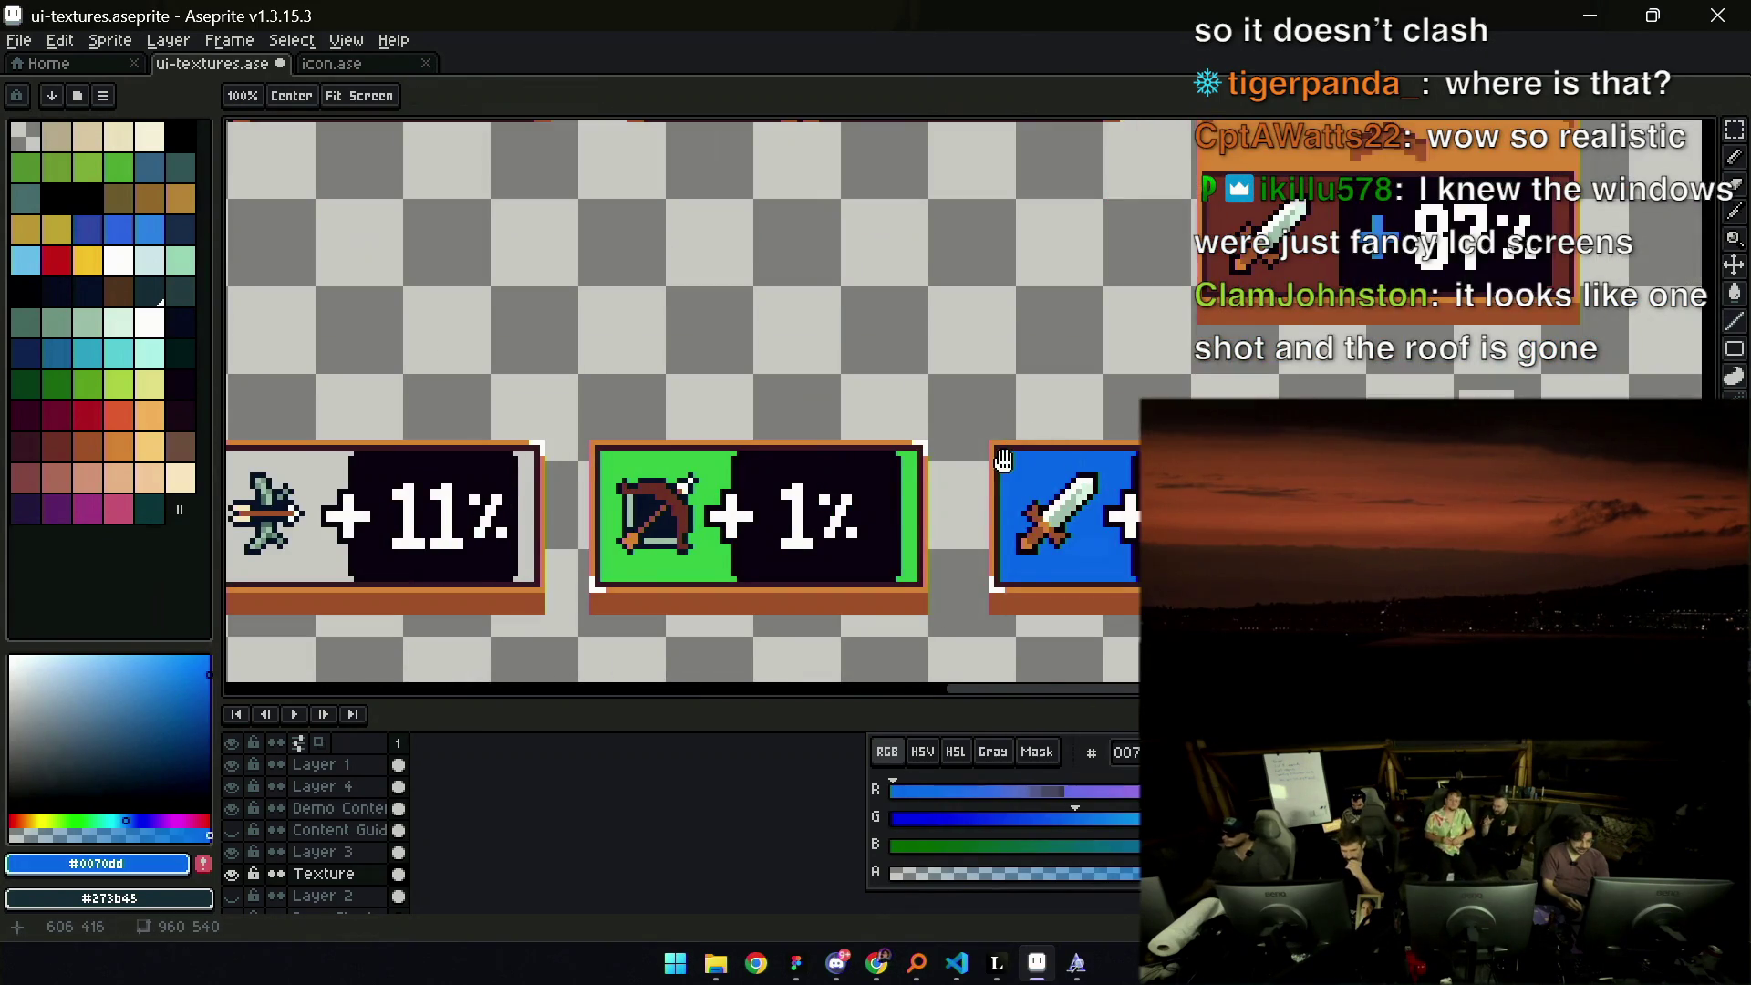
Try rectangular marquee selections over the sword card, its thin column and its icon region
key("m")
scroll(1123, 540, "up", 1)
left_click_drag(1044, 545, 1043, 565)
left_click(1042, 575)
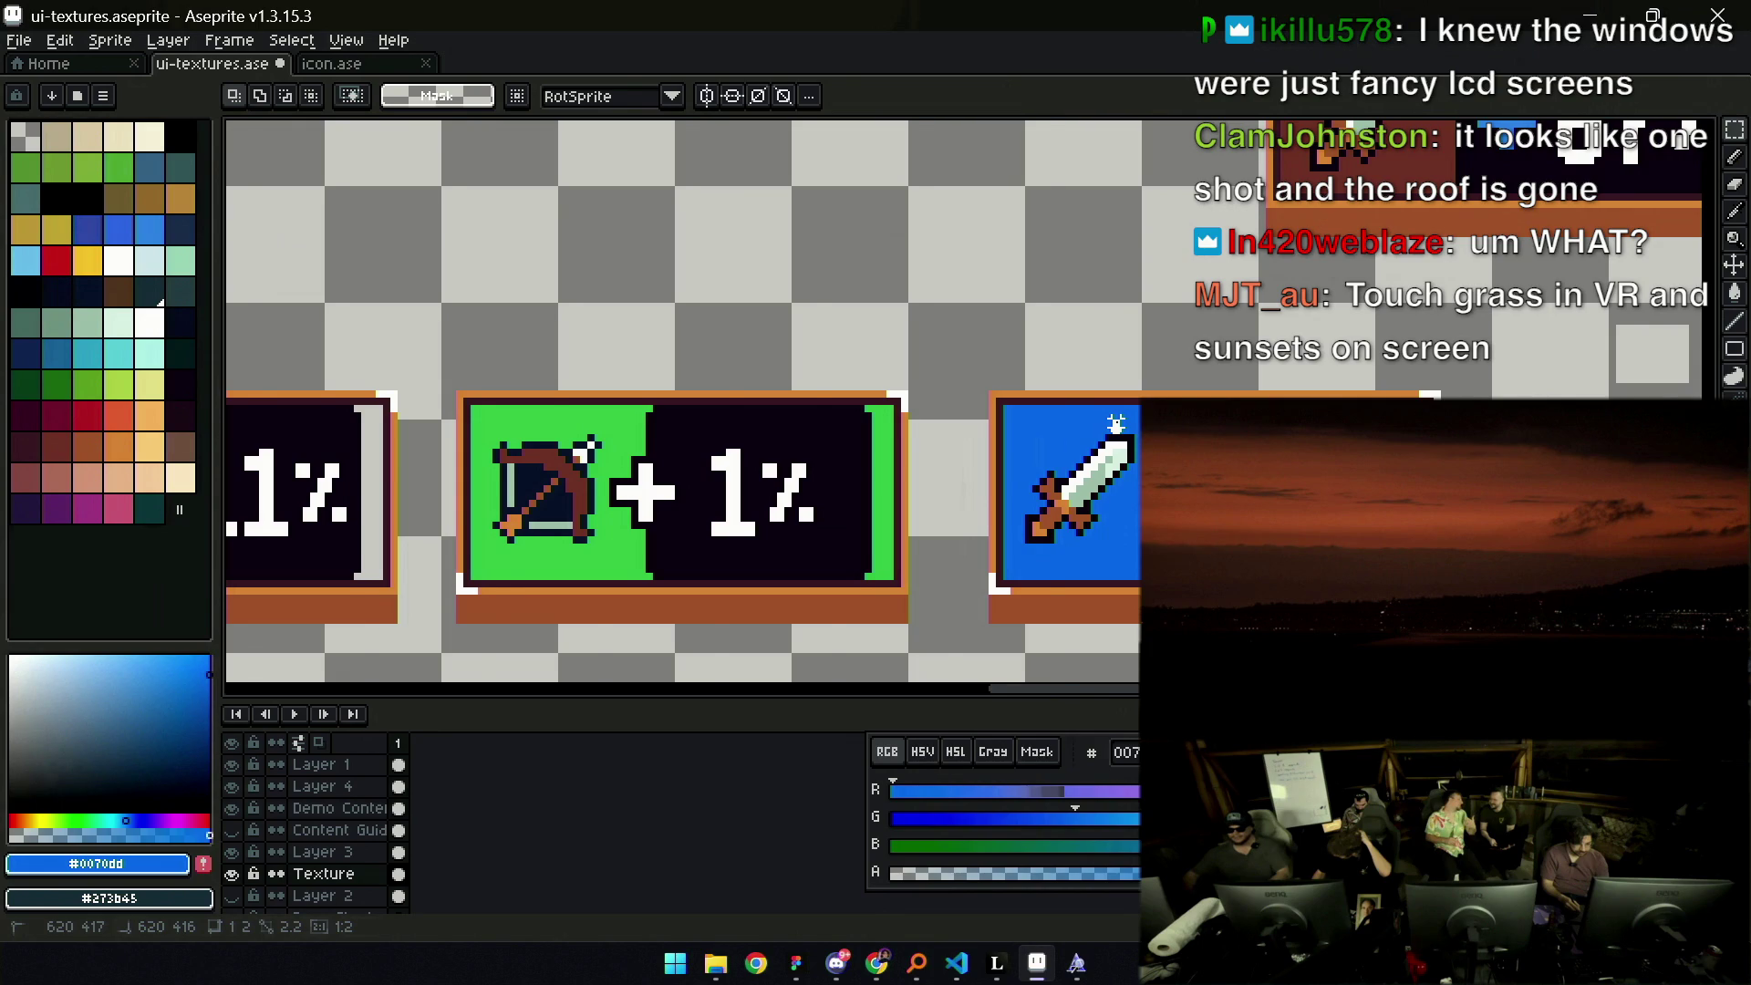
left_click_drag(1032, 381, 1470, 577)
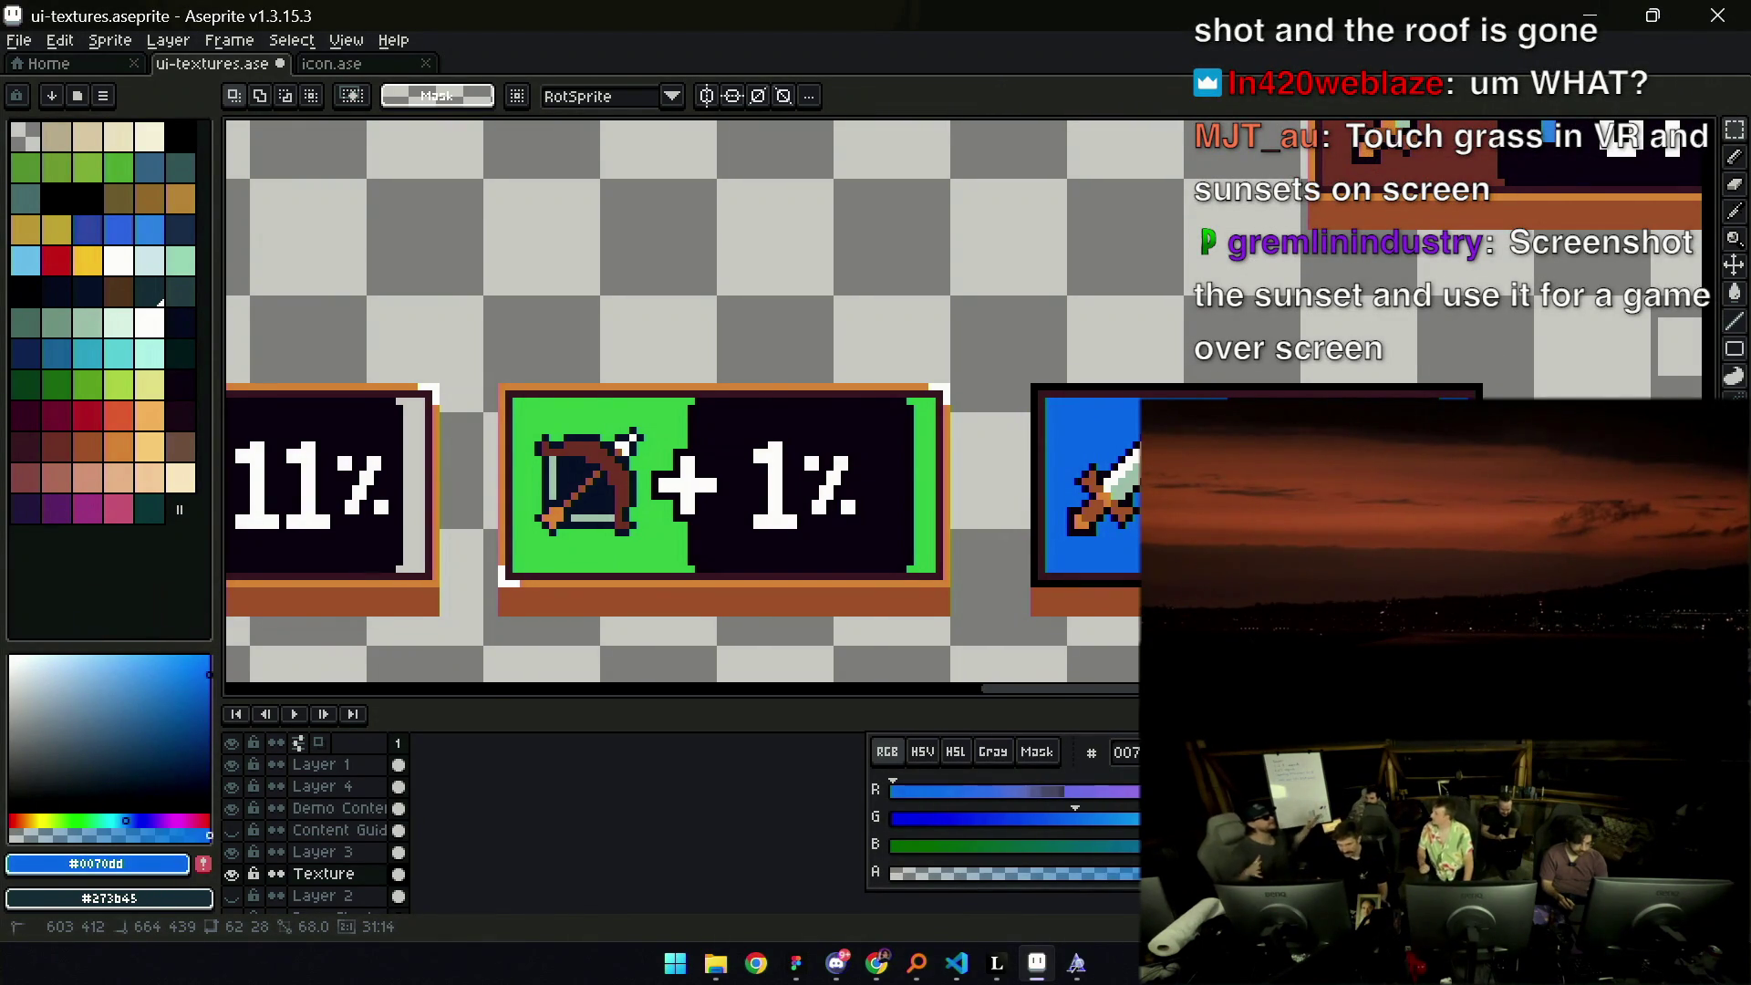
left_click_drag(1114, 570, 1114, 401)
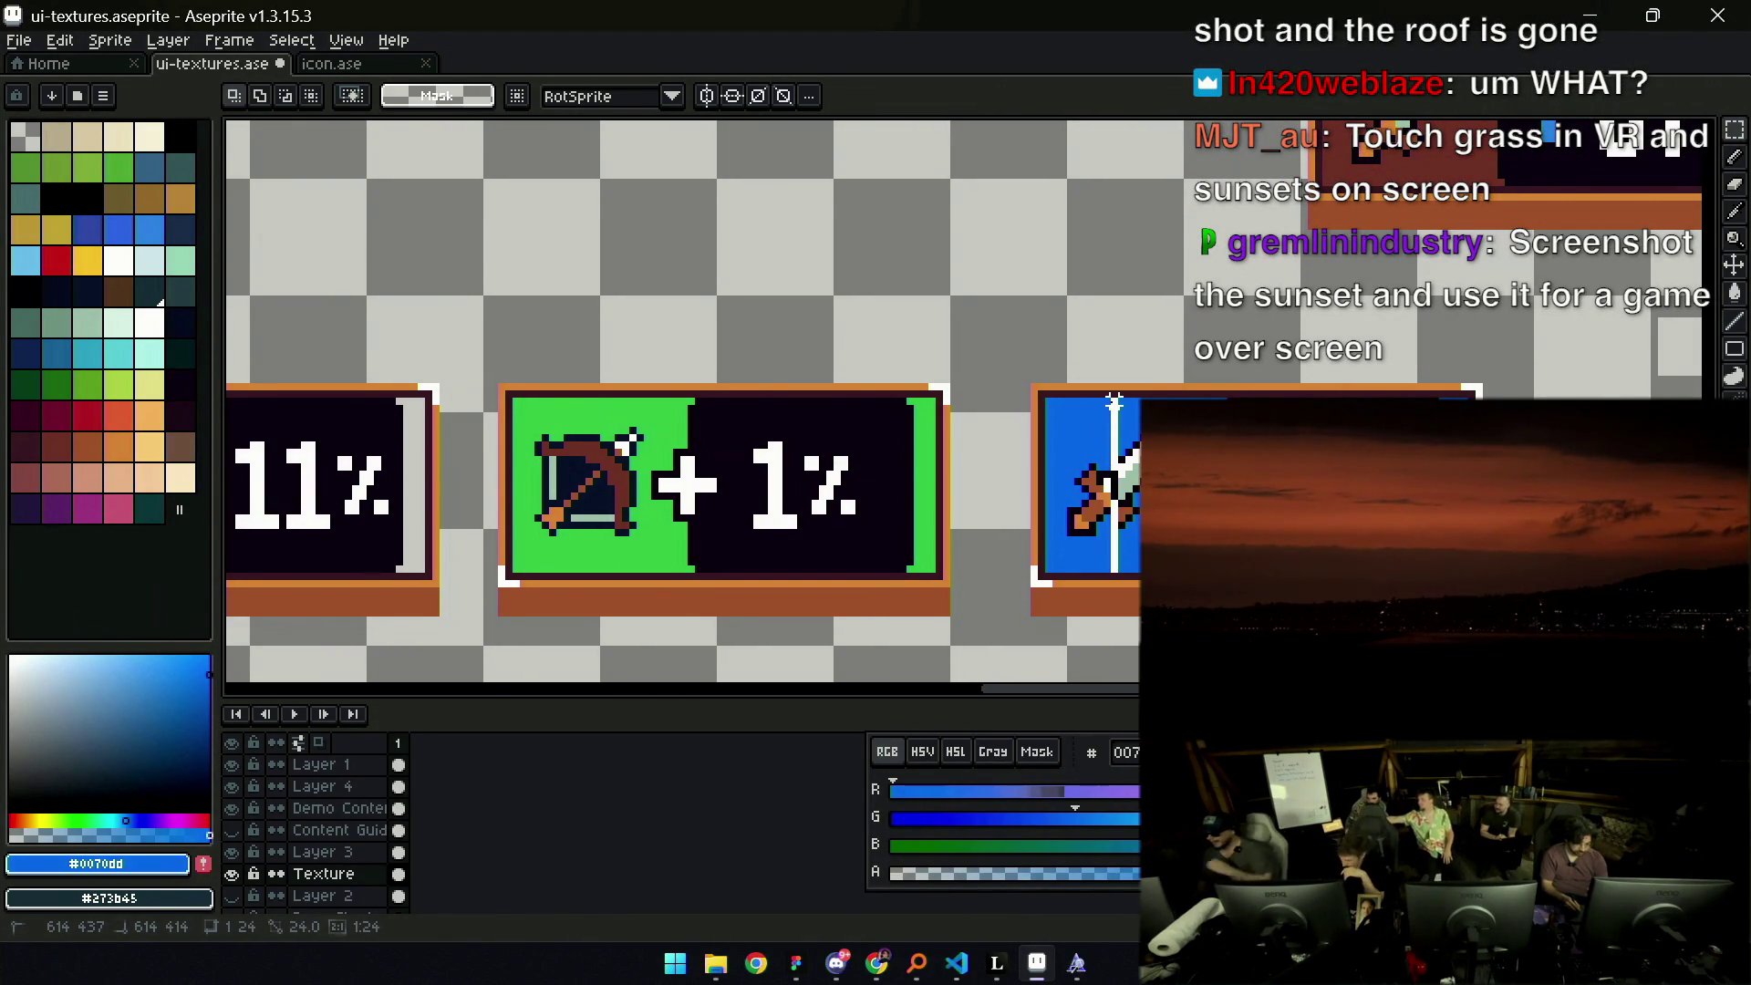
key("ctrl+d")
left_click_drag(1158, 429, 1076, 534)
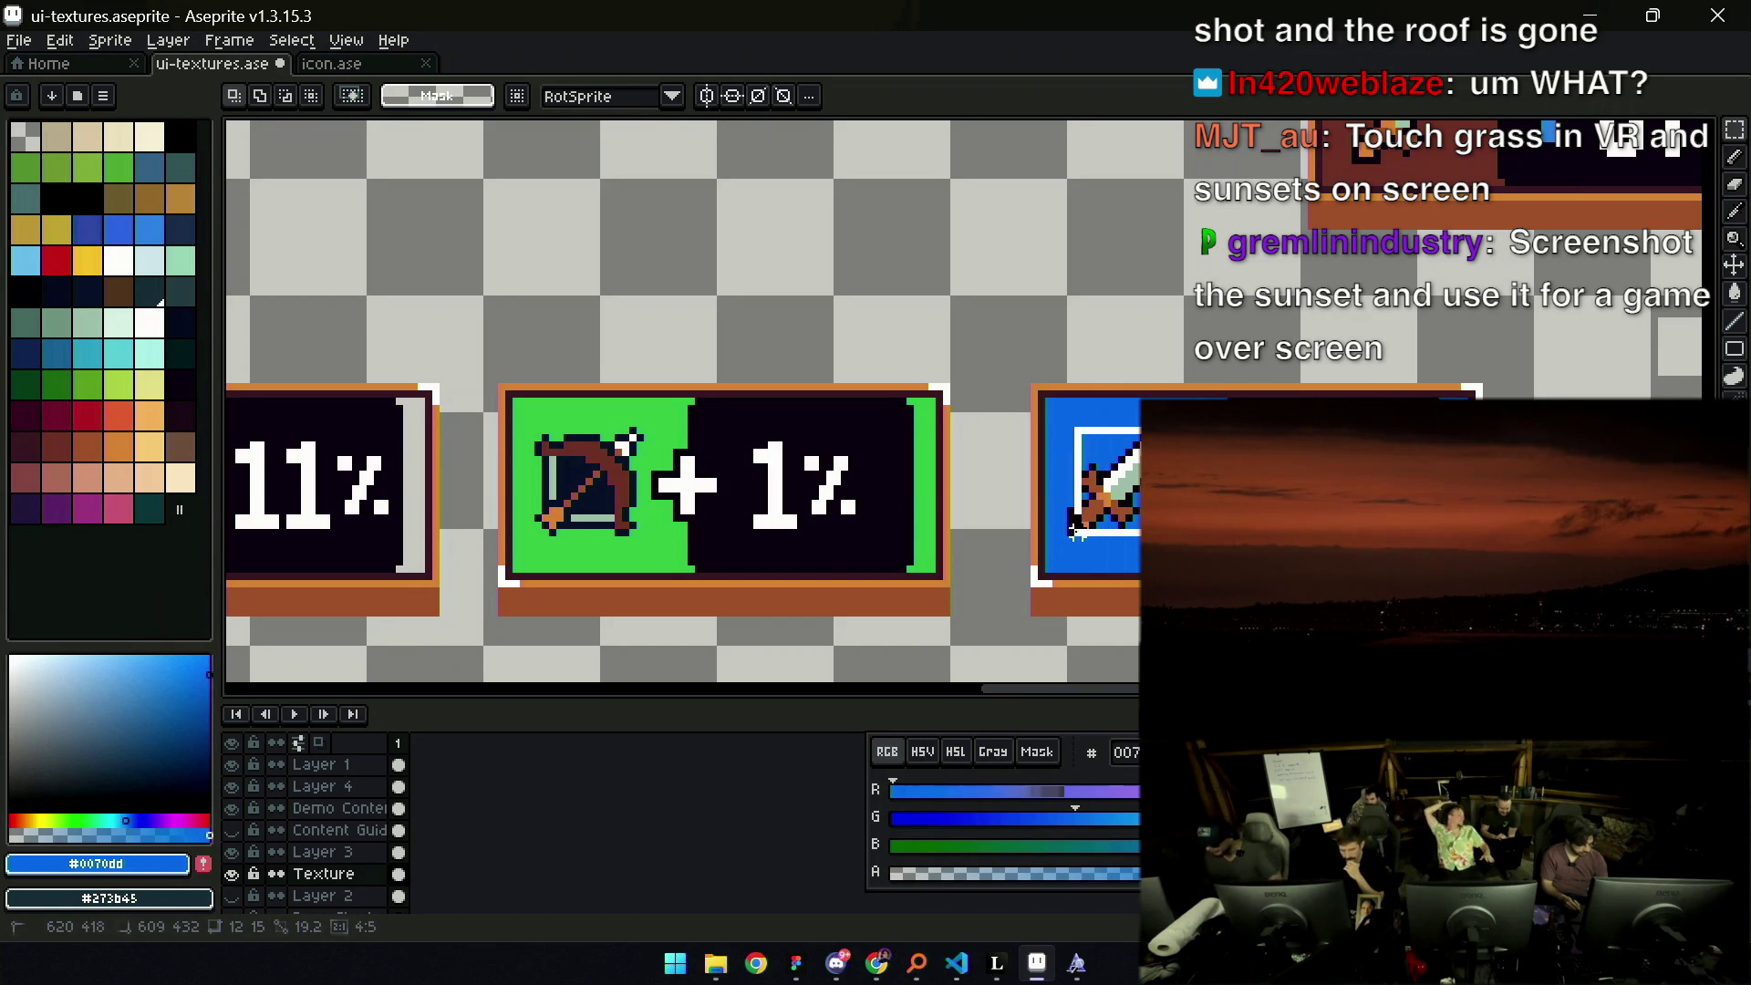
Pan and zoom to centre the badge row, including the +11% card, in view
left_click_drag(1034, 475, 1140, 465)
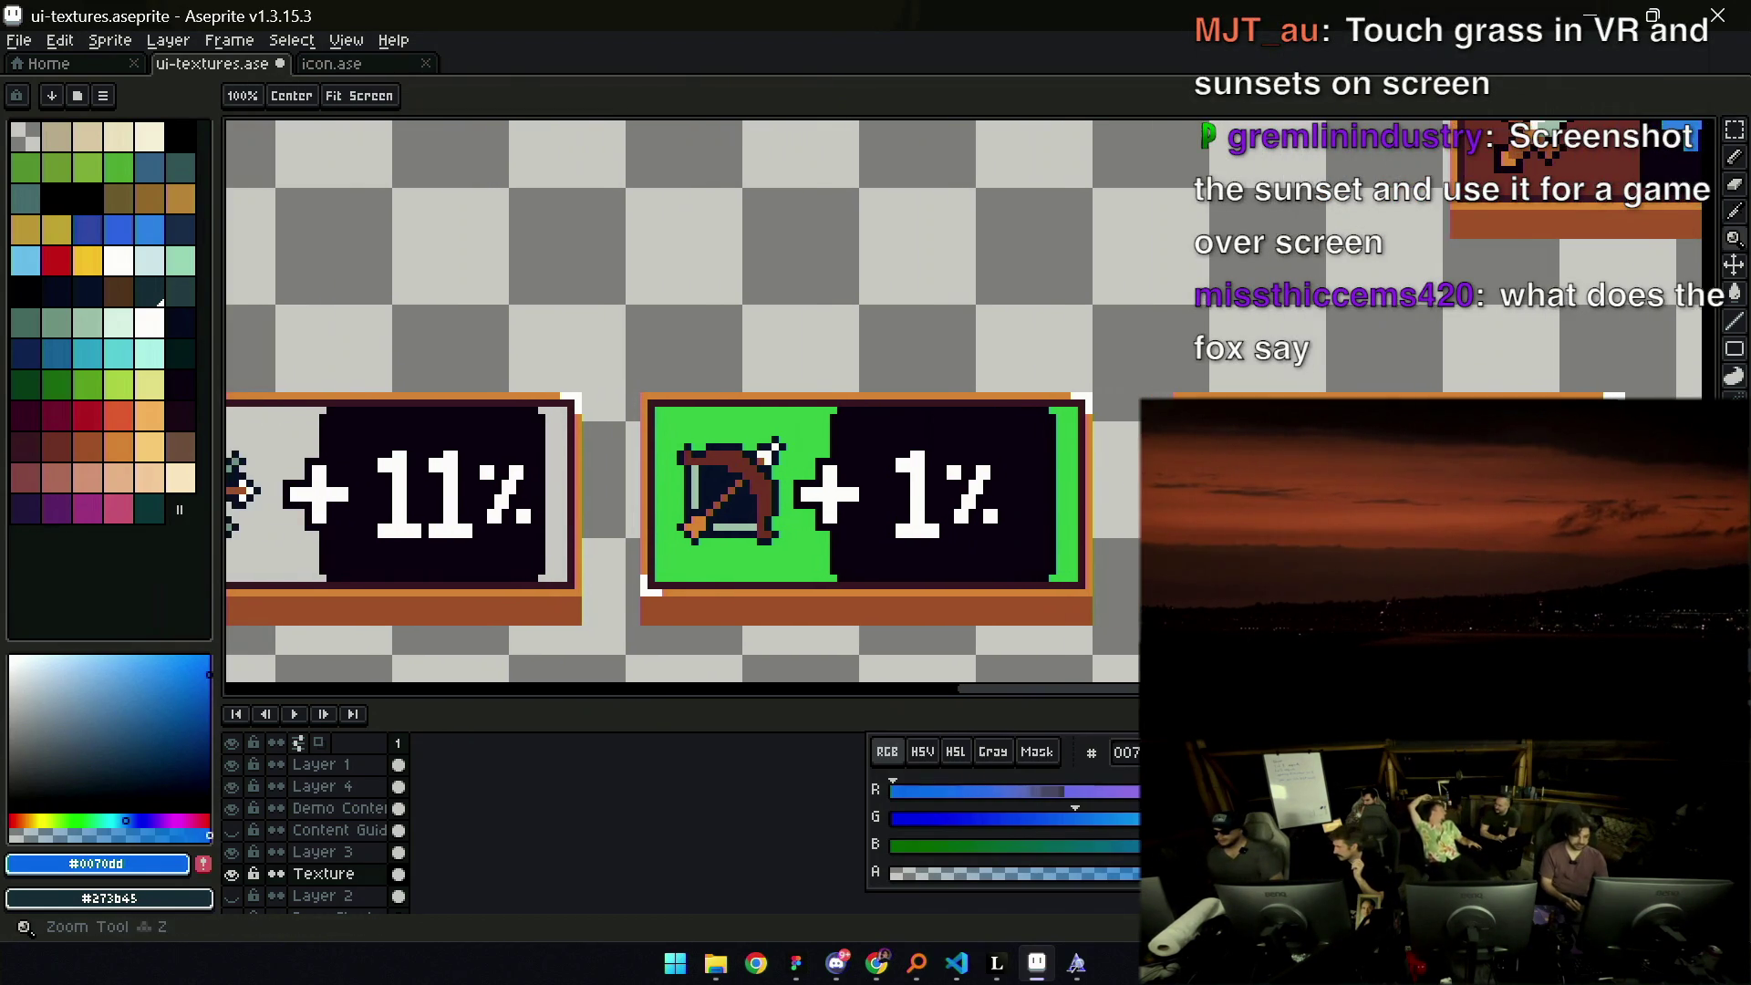
scroll(1085, 463, "down", 2)
mouse_move(757, 471)
left_mouse_down()
mouse_move(826, 471)
mouse_move(720, 470)
left_mouse_up()
scroll(846, 413, "down", 1)
scroll(846, 412, "down", 1)
scroll(846, 412, "up", 2)
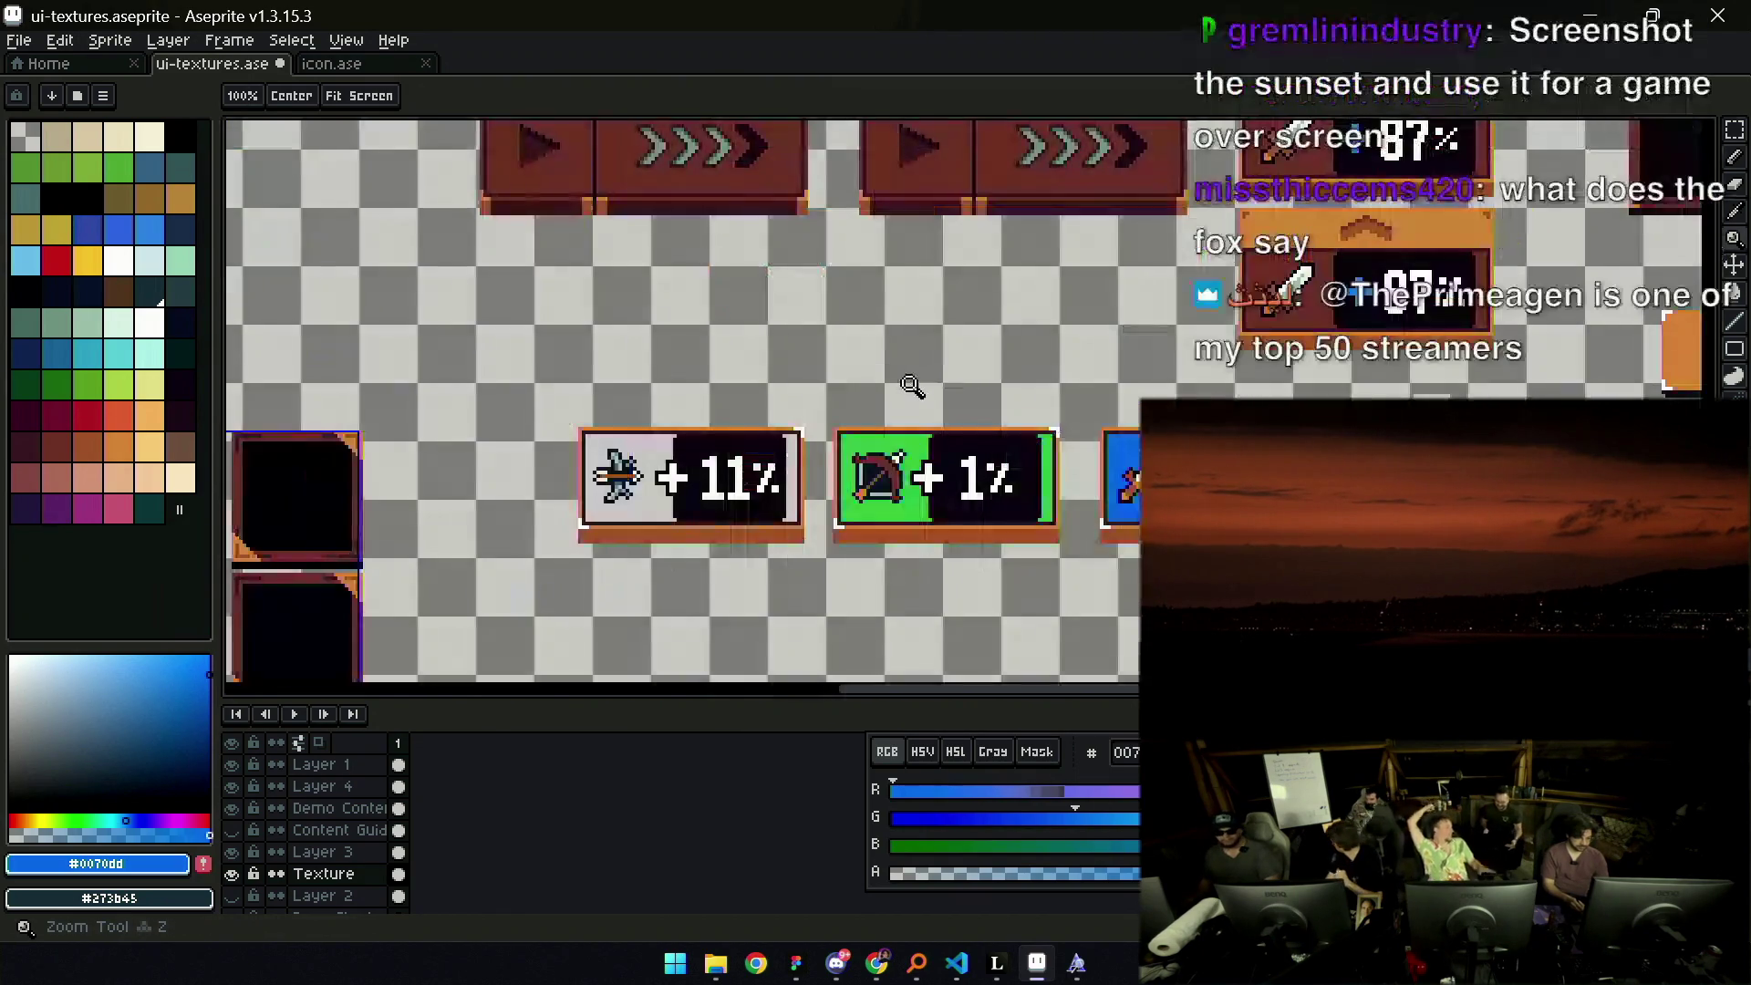
left_click_drag(898, 432, 895, 416)
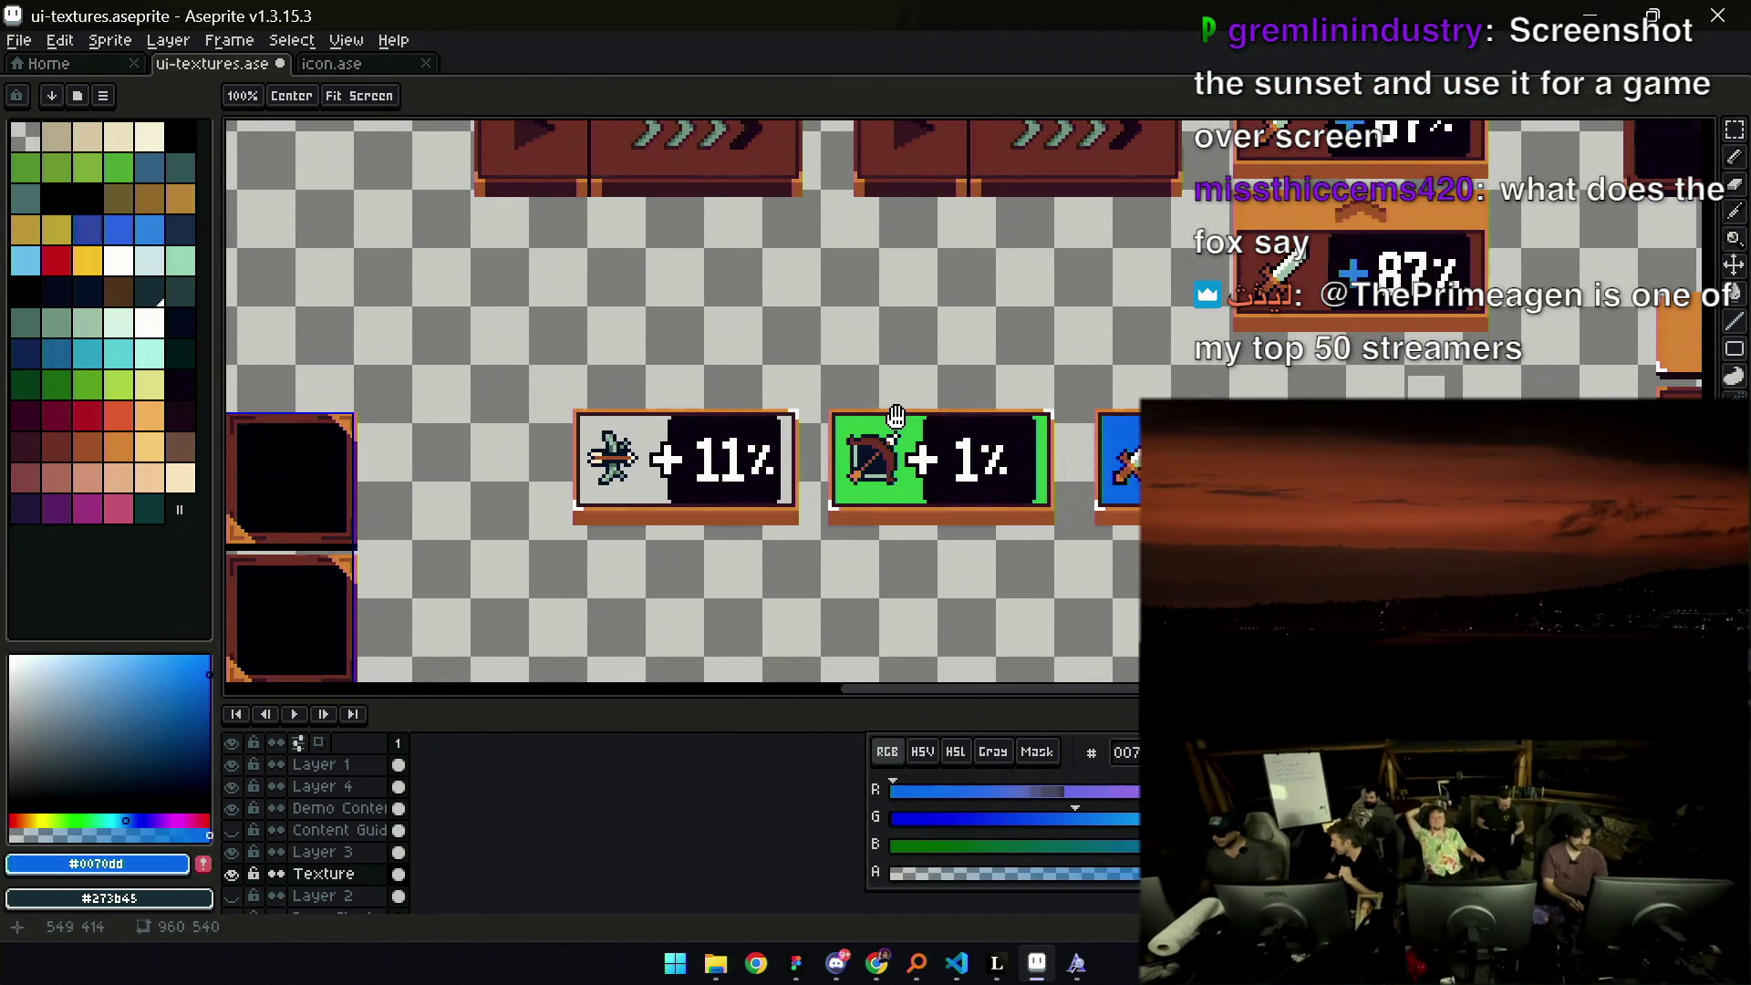
scroll(948, 383, "down", 2)
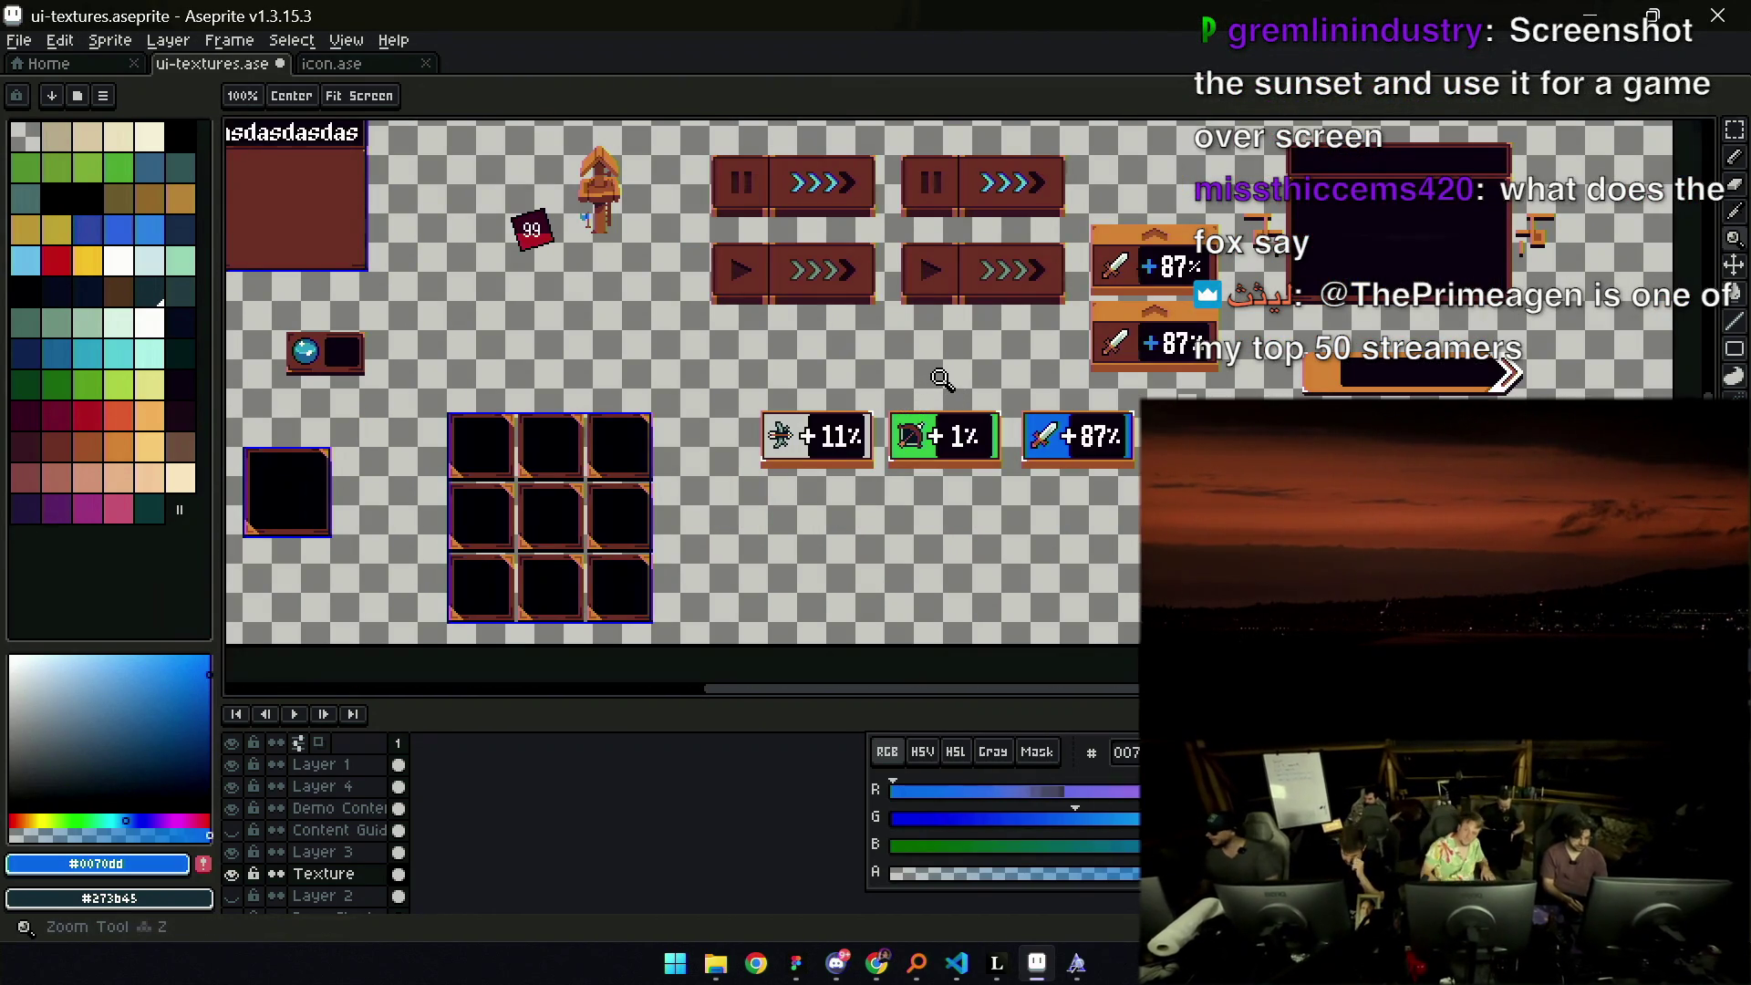
scroll(949, 412, "up", 3)
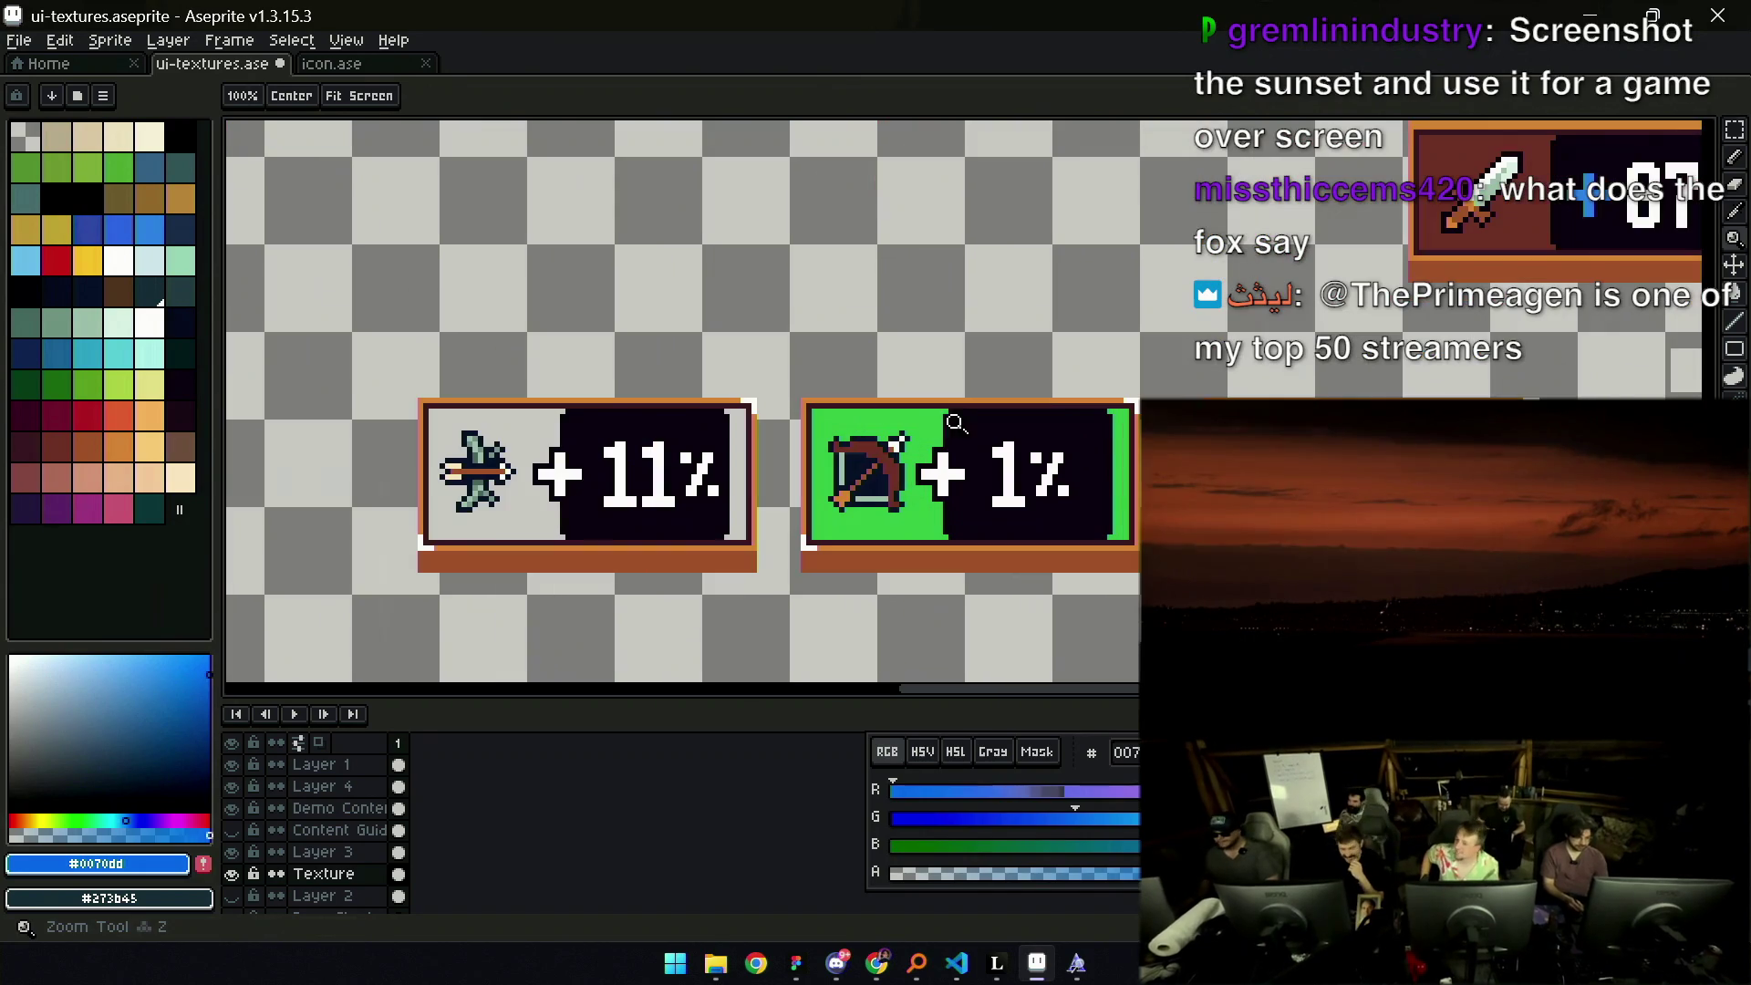
scroll(1004, 390, "down", 2)
scroll(948, 392, "up", 1)
key("m")
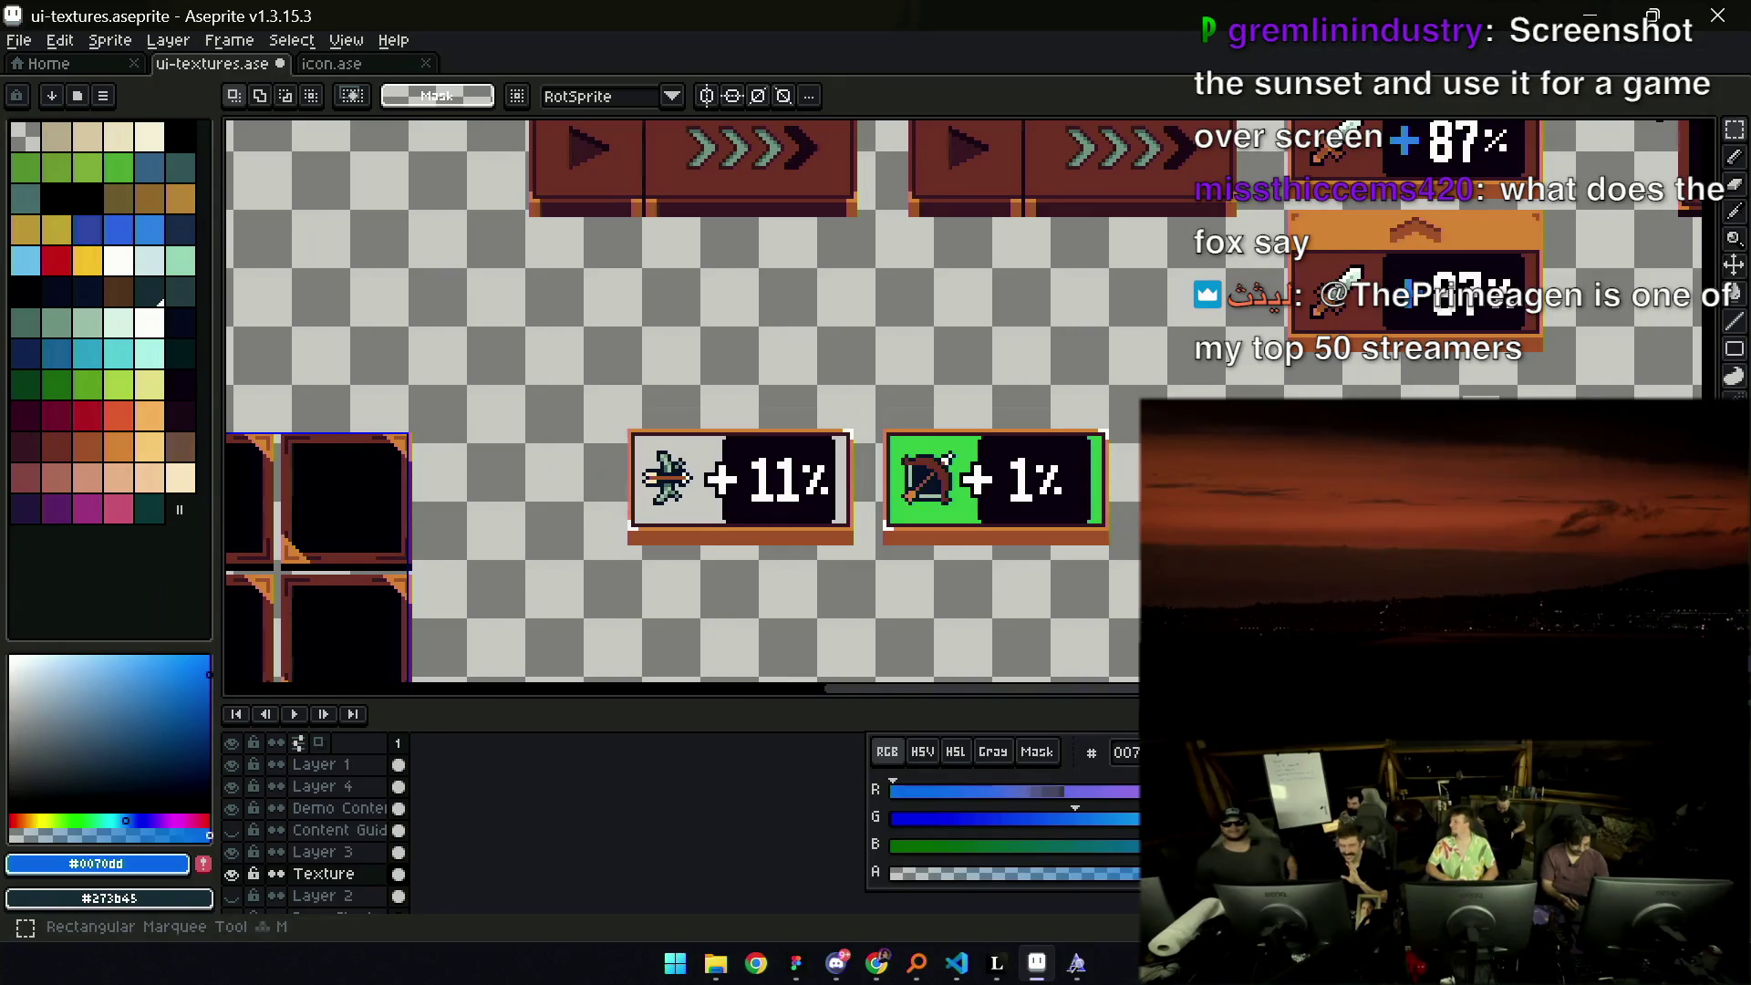
left_click_drag(1287, 452, 1393, 398)
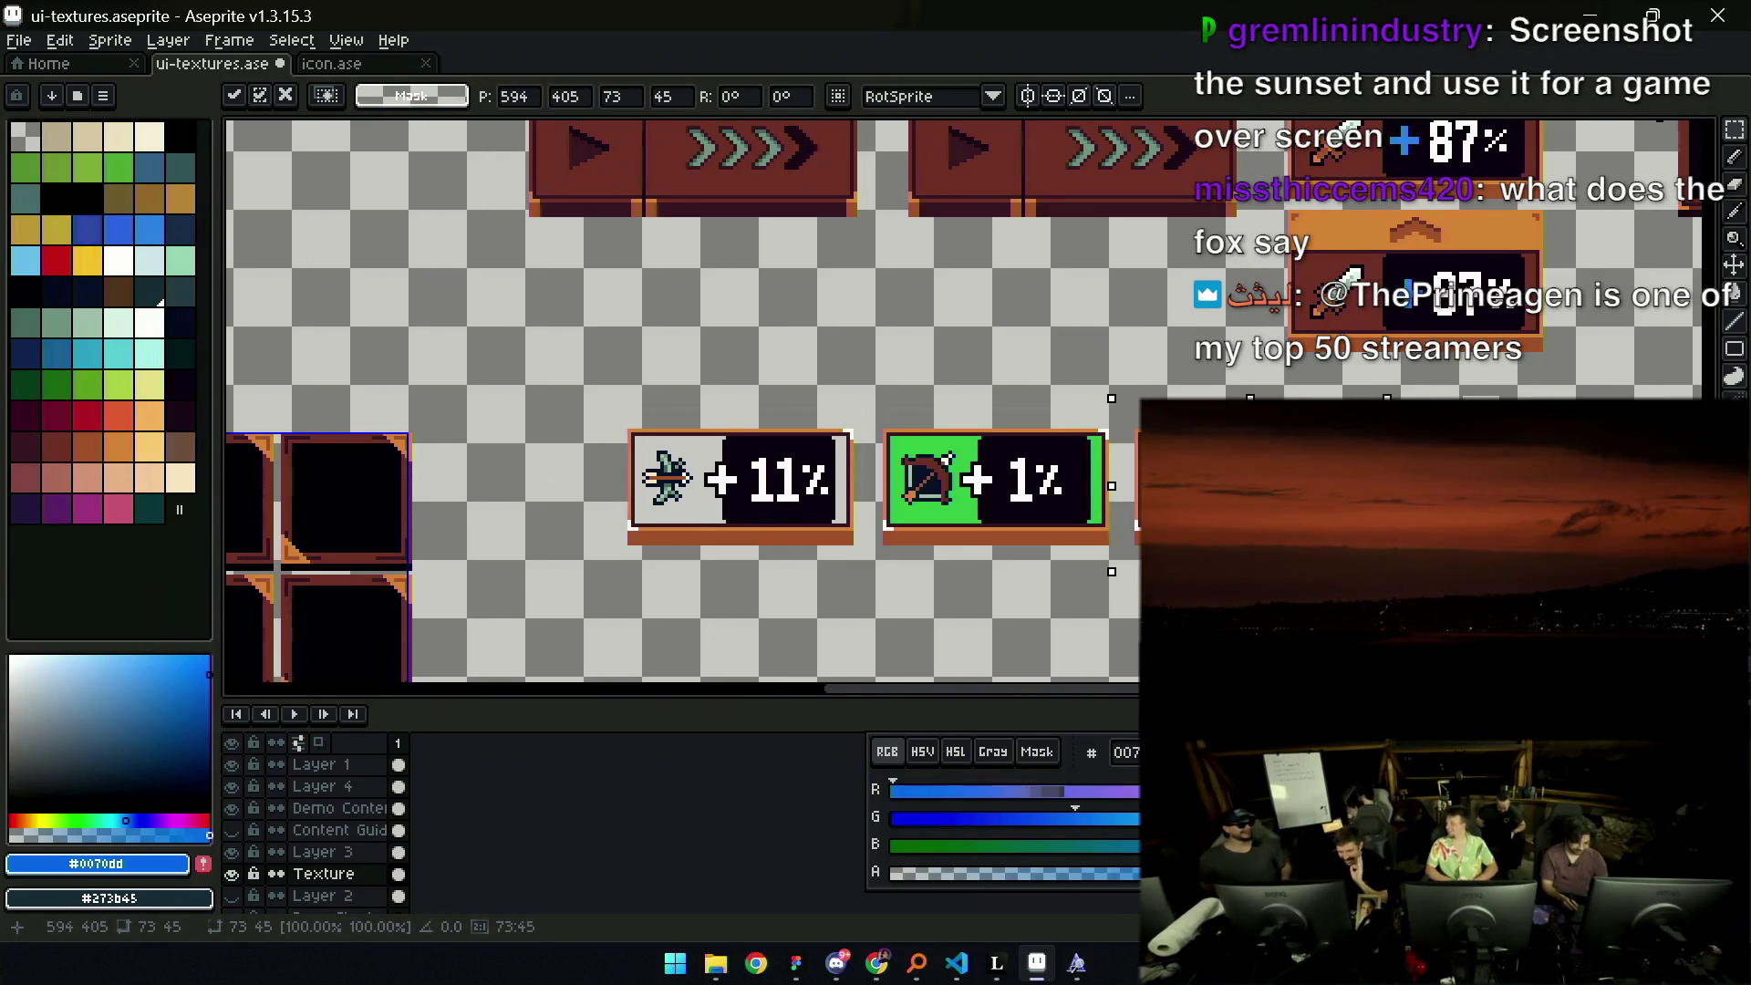
key("v")
left_click(1191, 475)
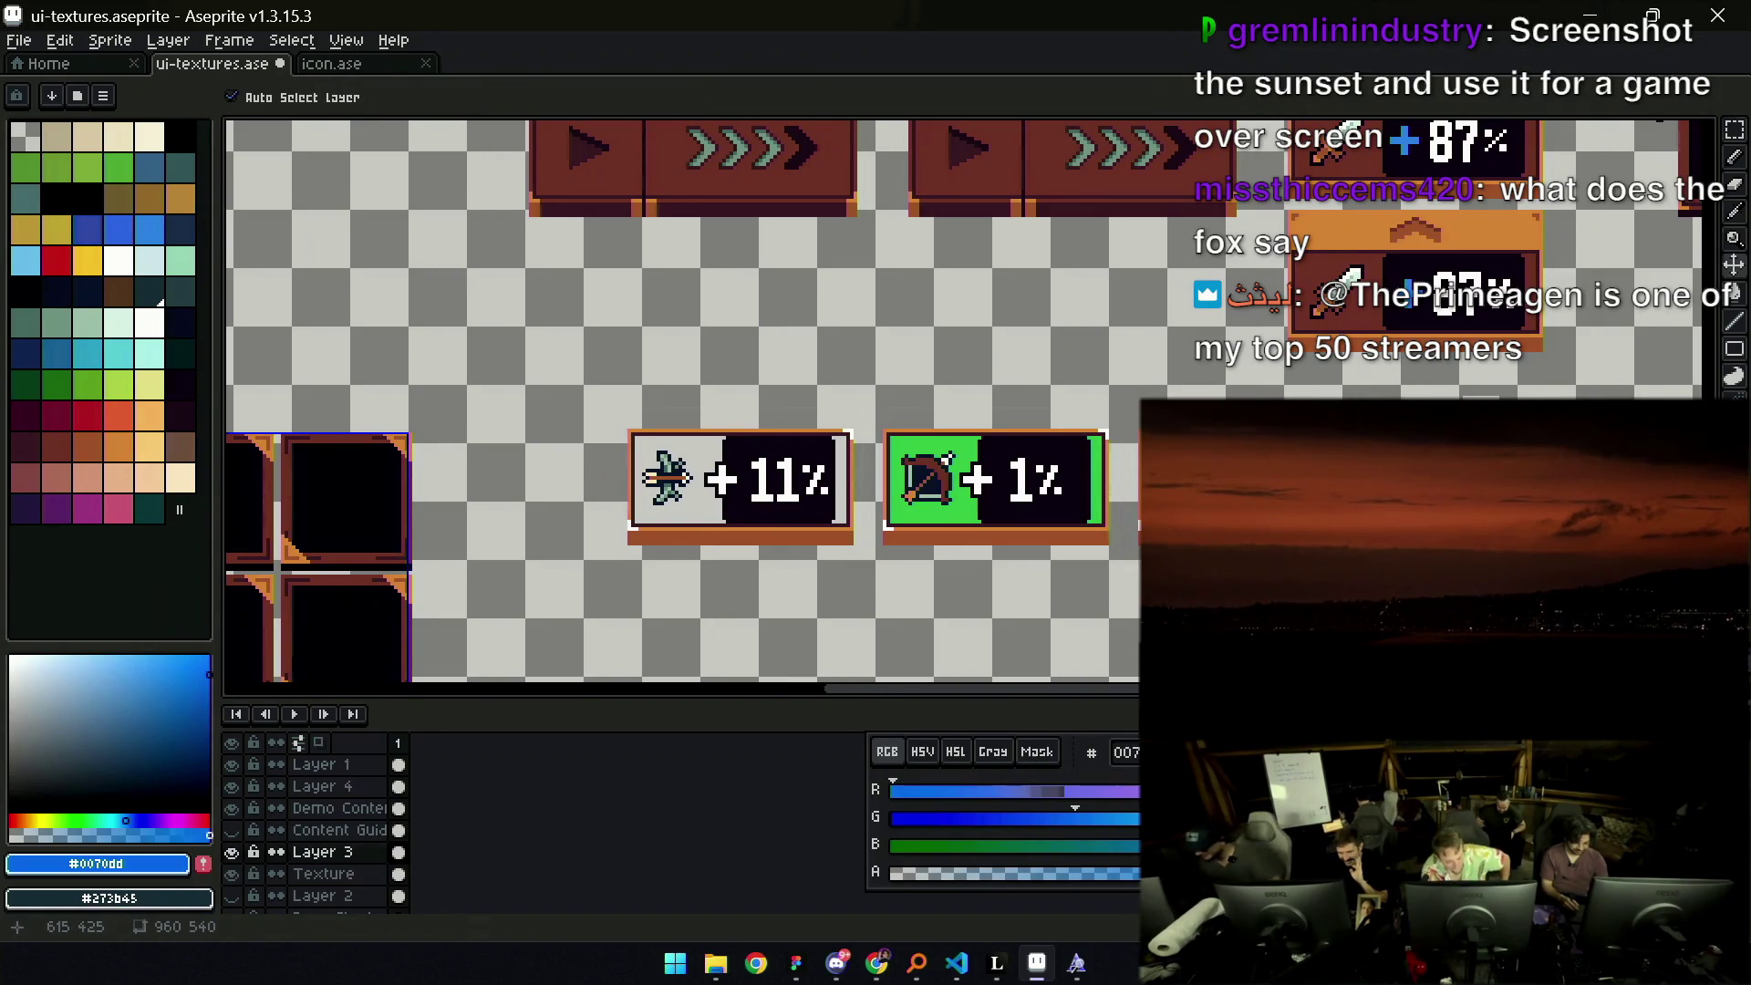
key("m")
left_click_drag(1137, 423, 1230, 525)
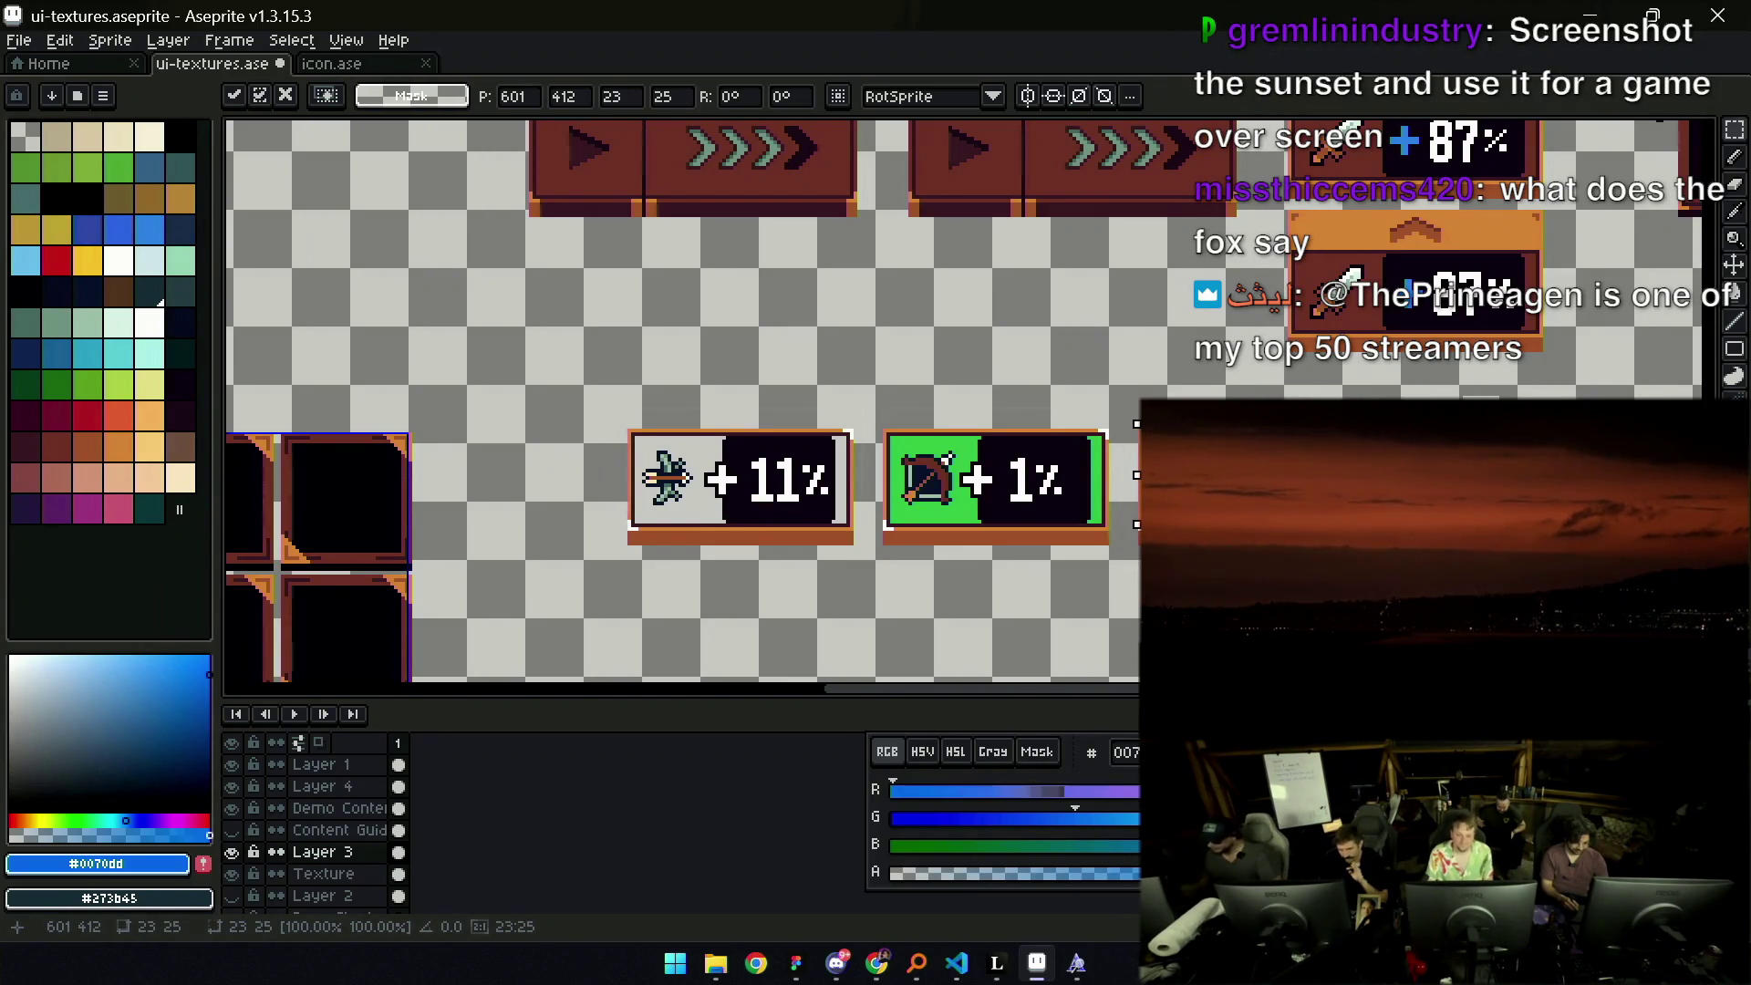
key("ctrl+d")
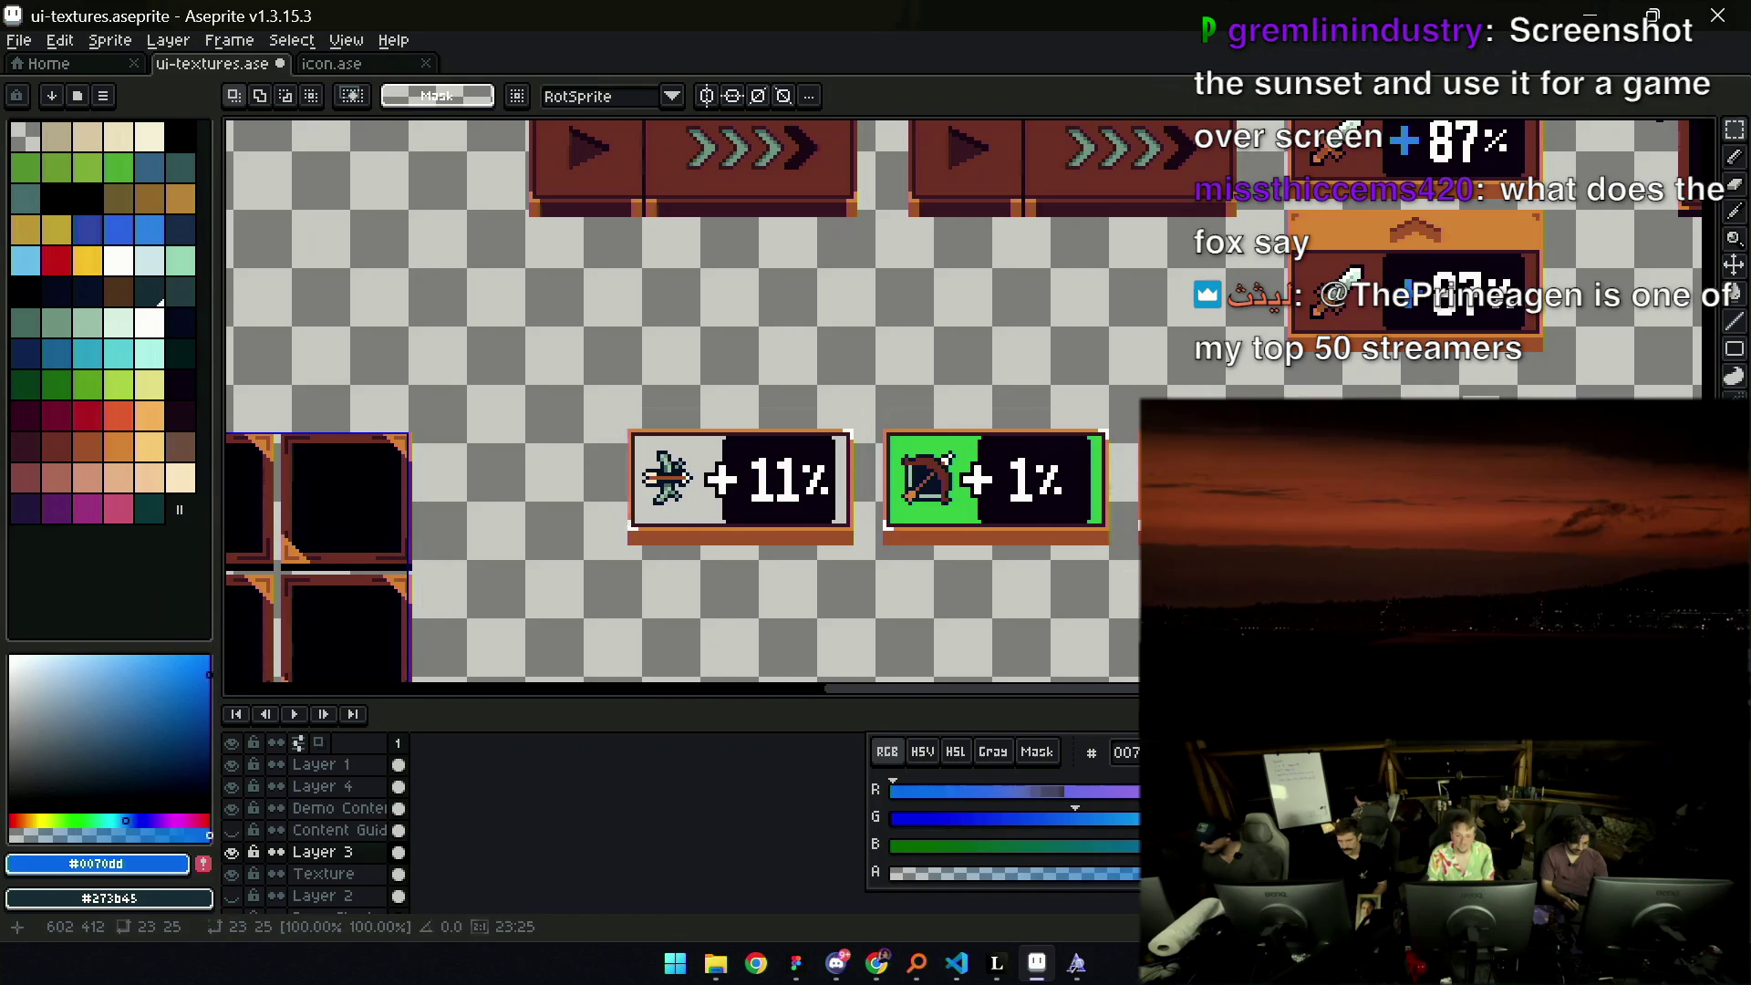
key("z")
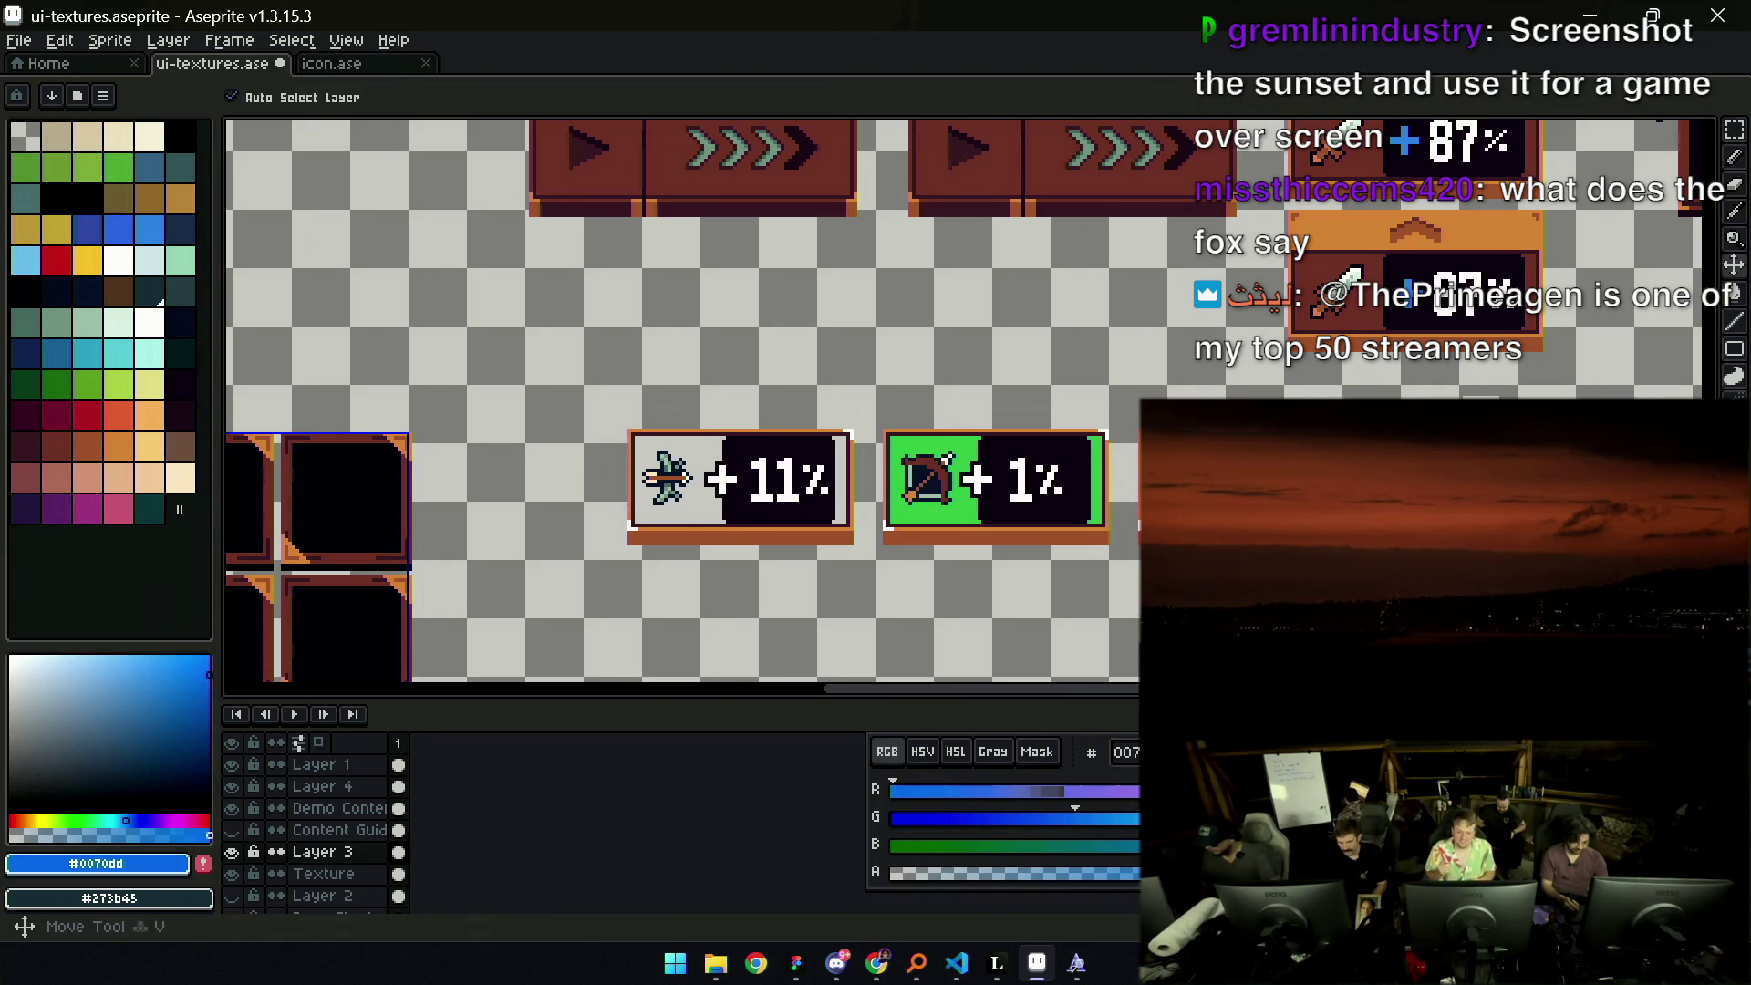
scroll(1162, 376, "down", 2)
scroll(1122, 379, "up", 2)
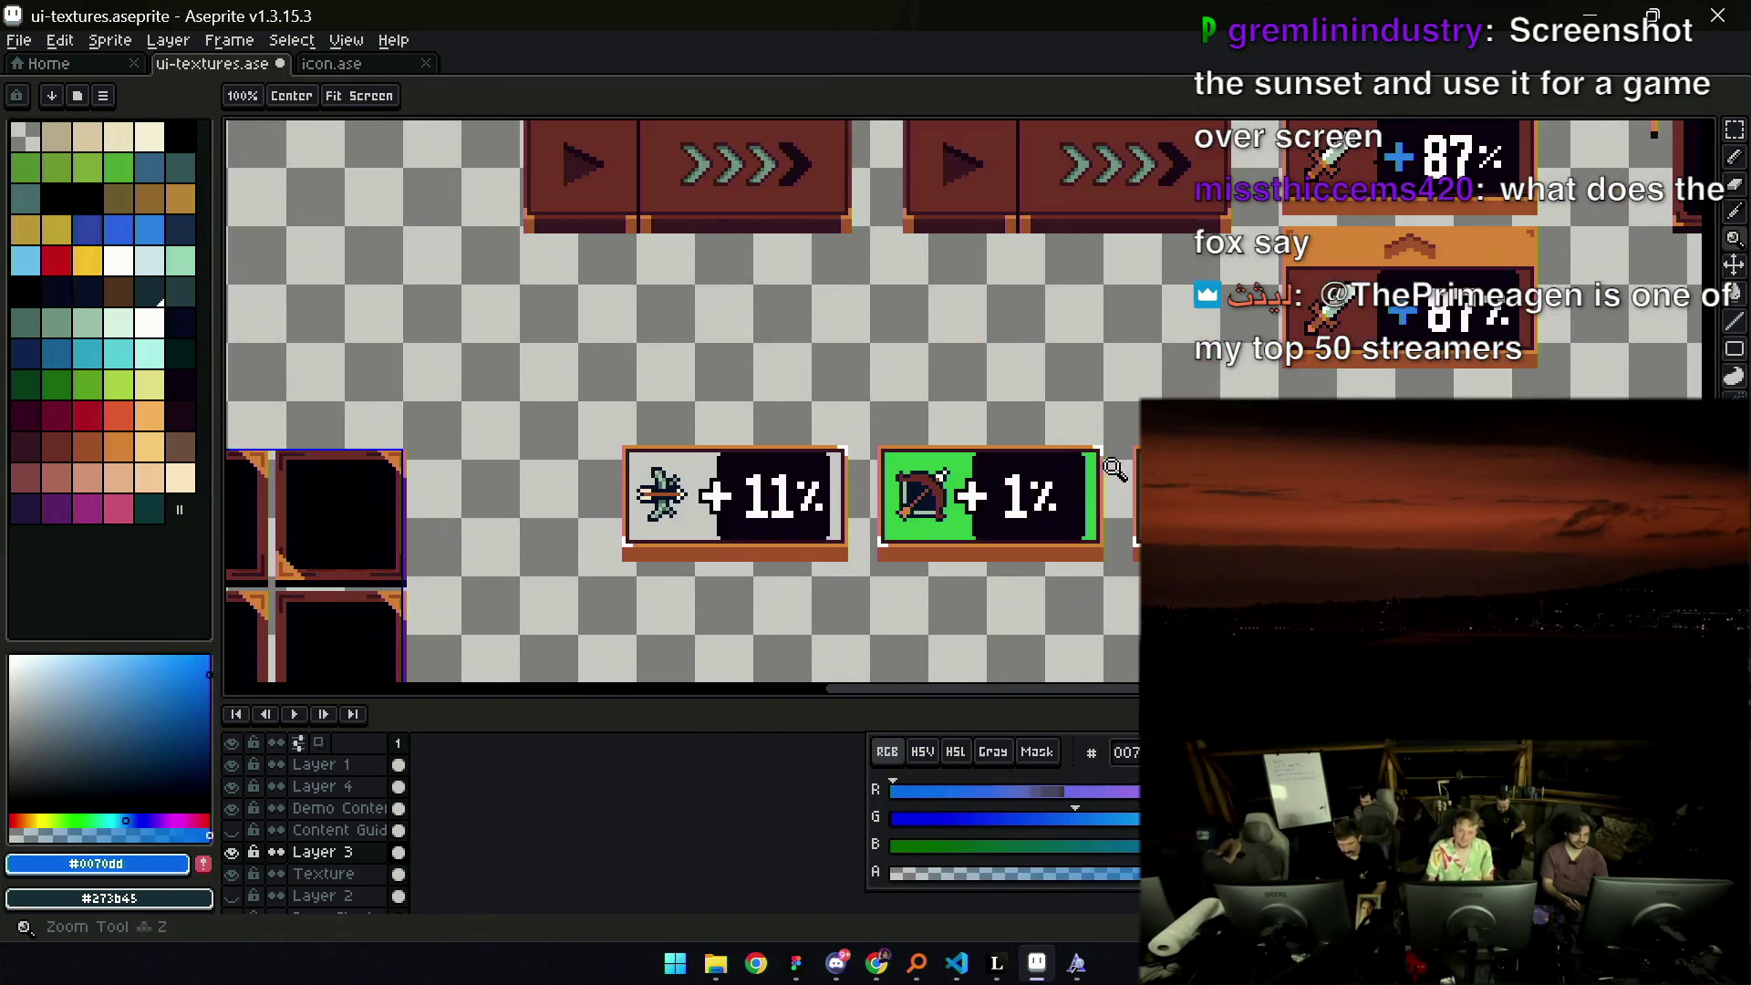
left_click_drag(356, 859, 331, 837)
scroll(331, 837, "down", 3)
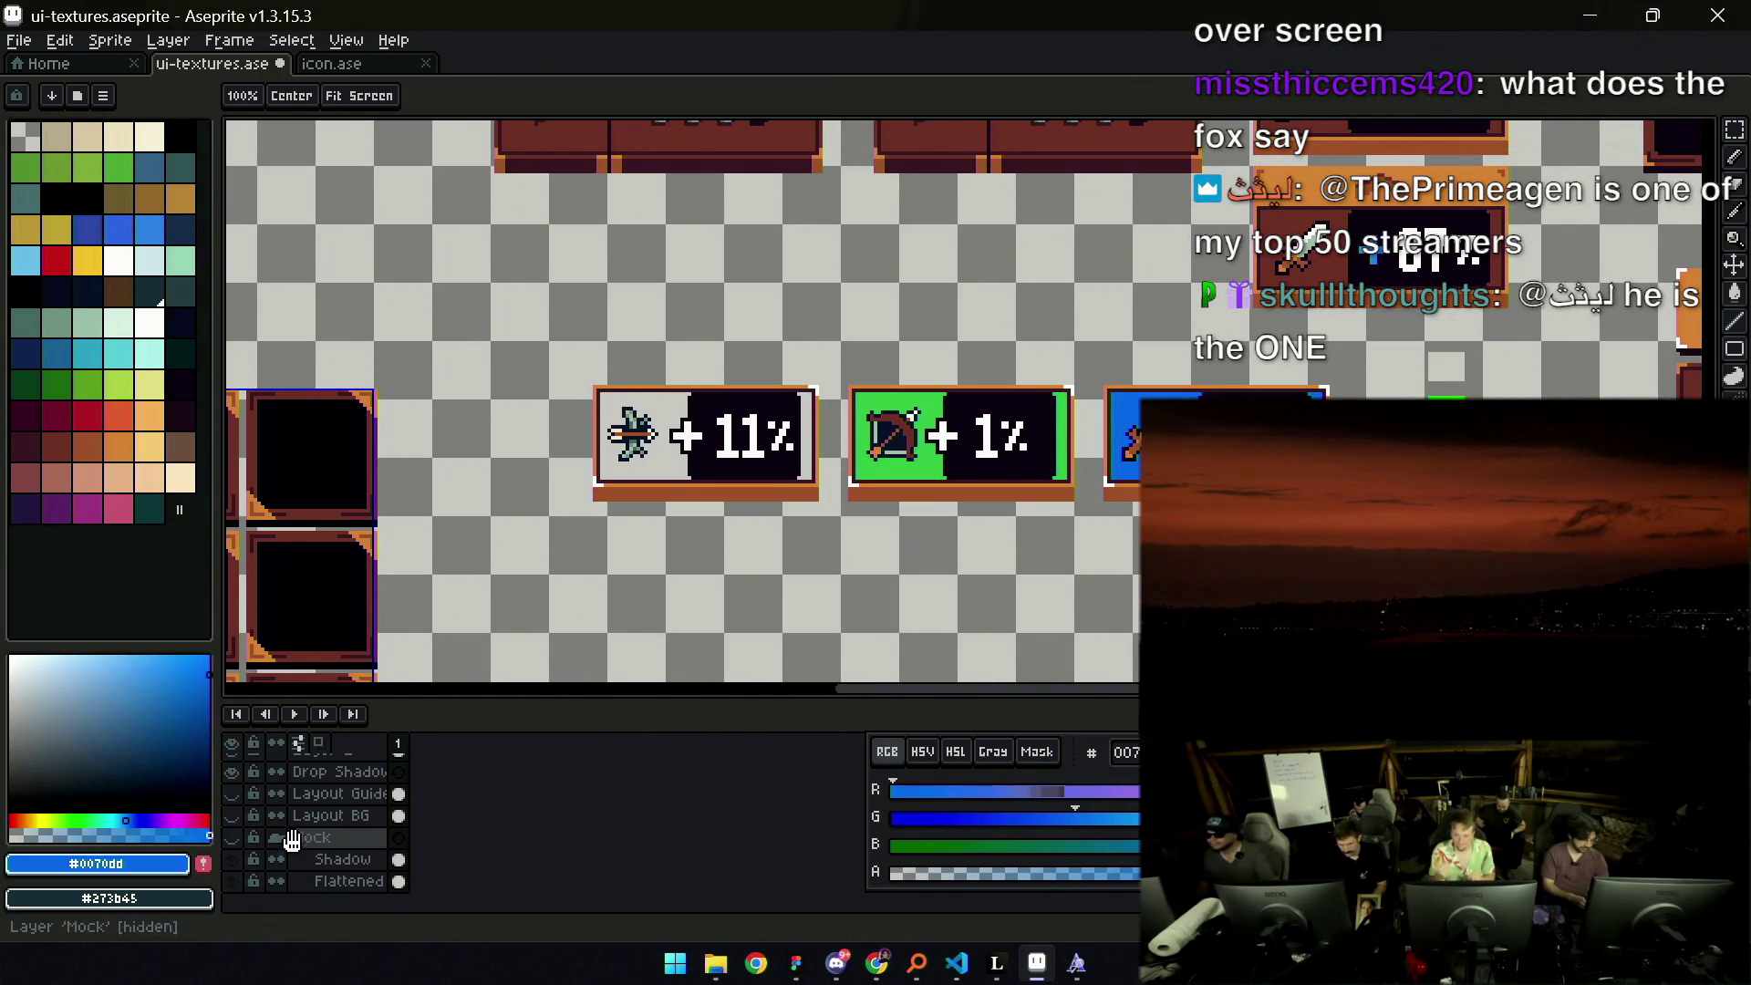
Turn on the Mock layer and hide the Shadow layer, then frame the upgrade cards over the grass-and-paths mockup
left_click(234, 837)
scroll(793, 492, "down", 2)
left_click_drag(793, 493, 776, 490)
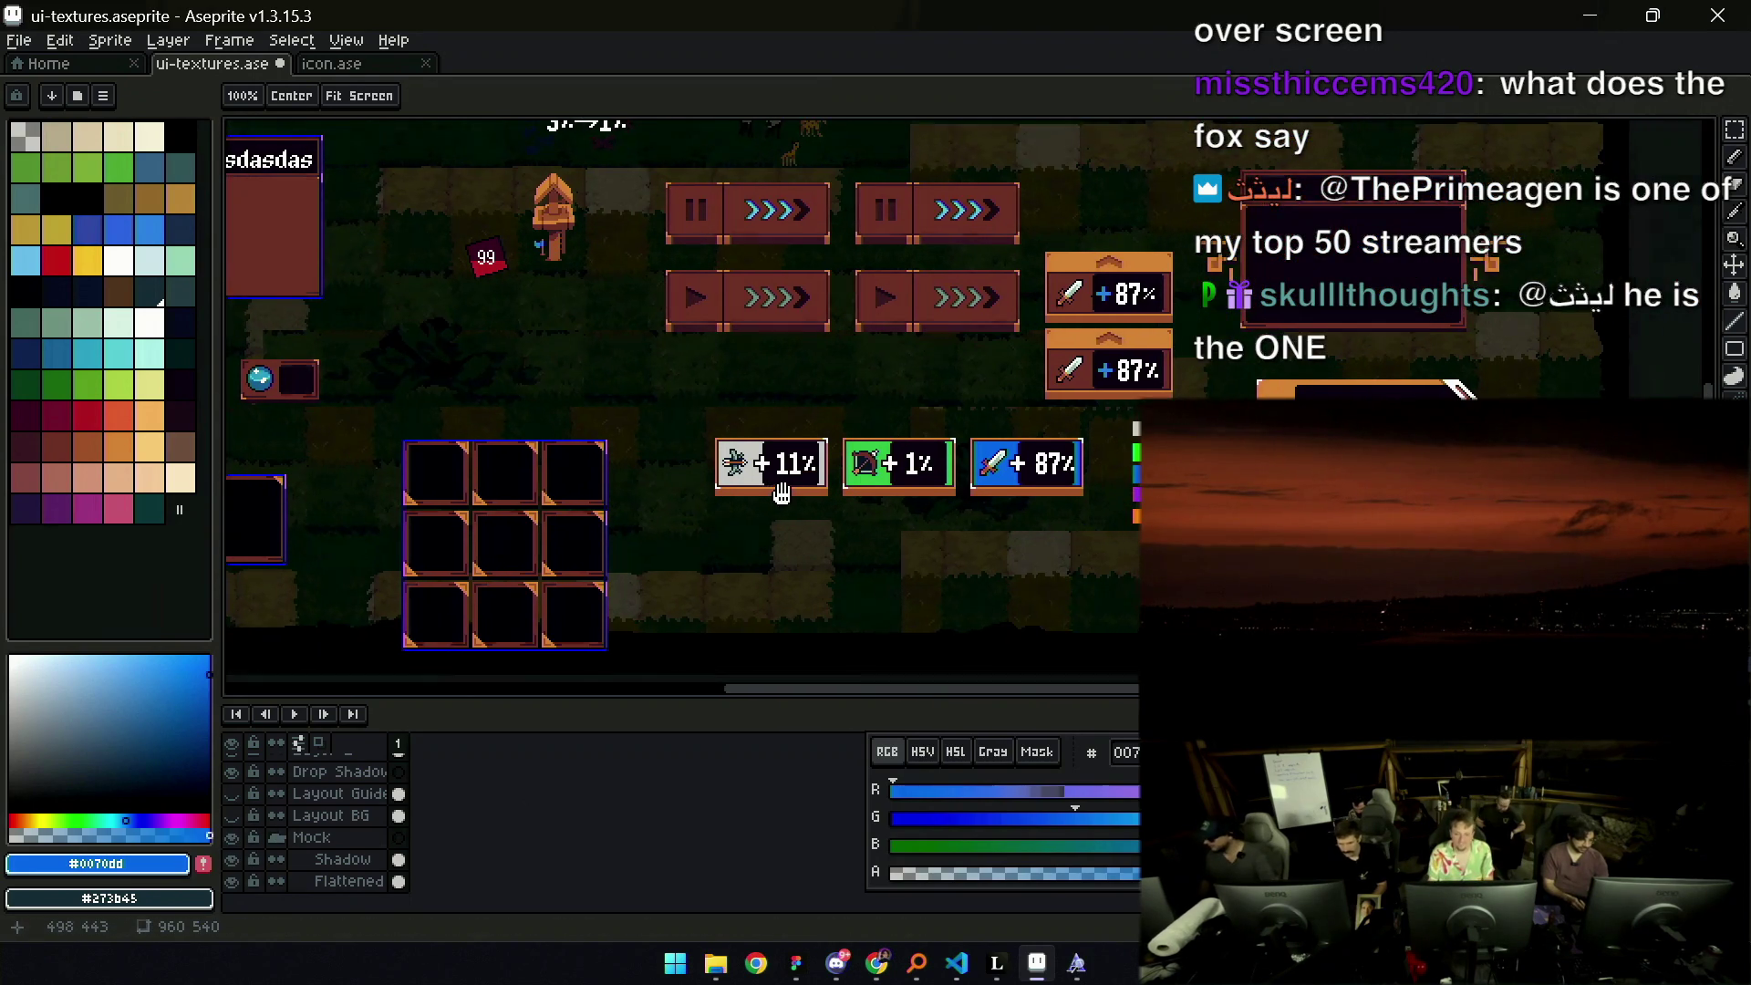
left_click(234, 861)
scroll(861, 451, "down", 1)
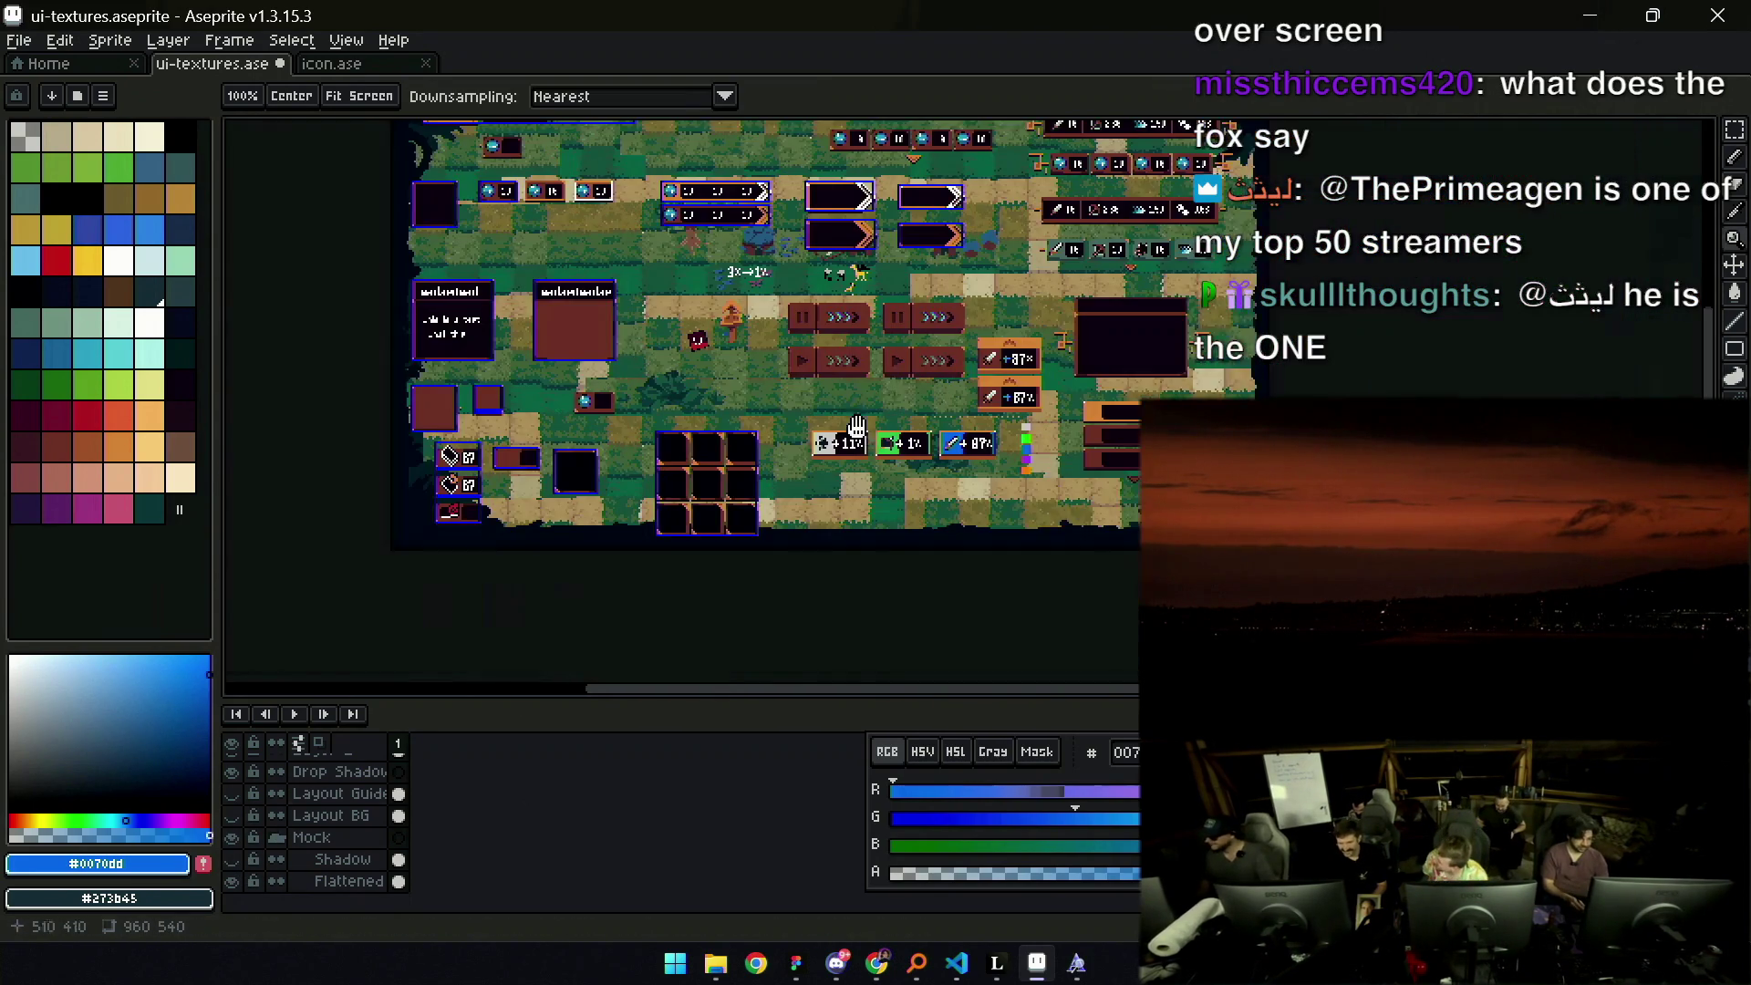
scroll(866, 442, "down", 1)
scroll(871, 437, "up", 2)
mouse_move(892, 483)
left_mouse_down()
mouse_move(892, 420)
mouse_move(754, 417)
left_mouse_up()
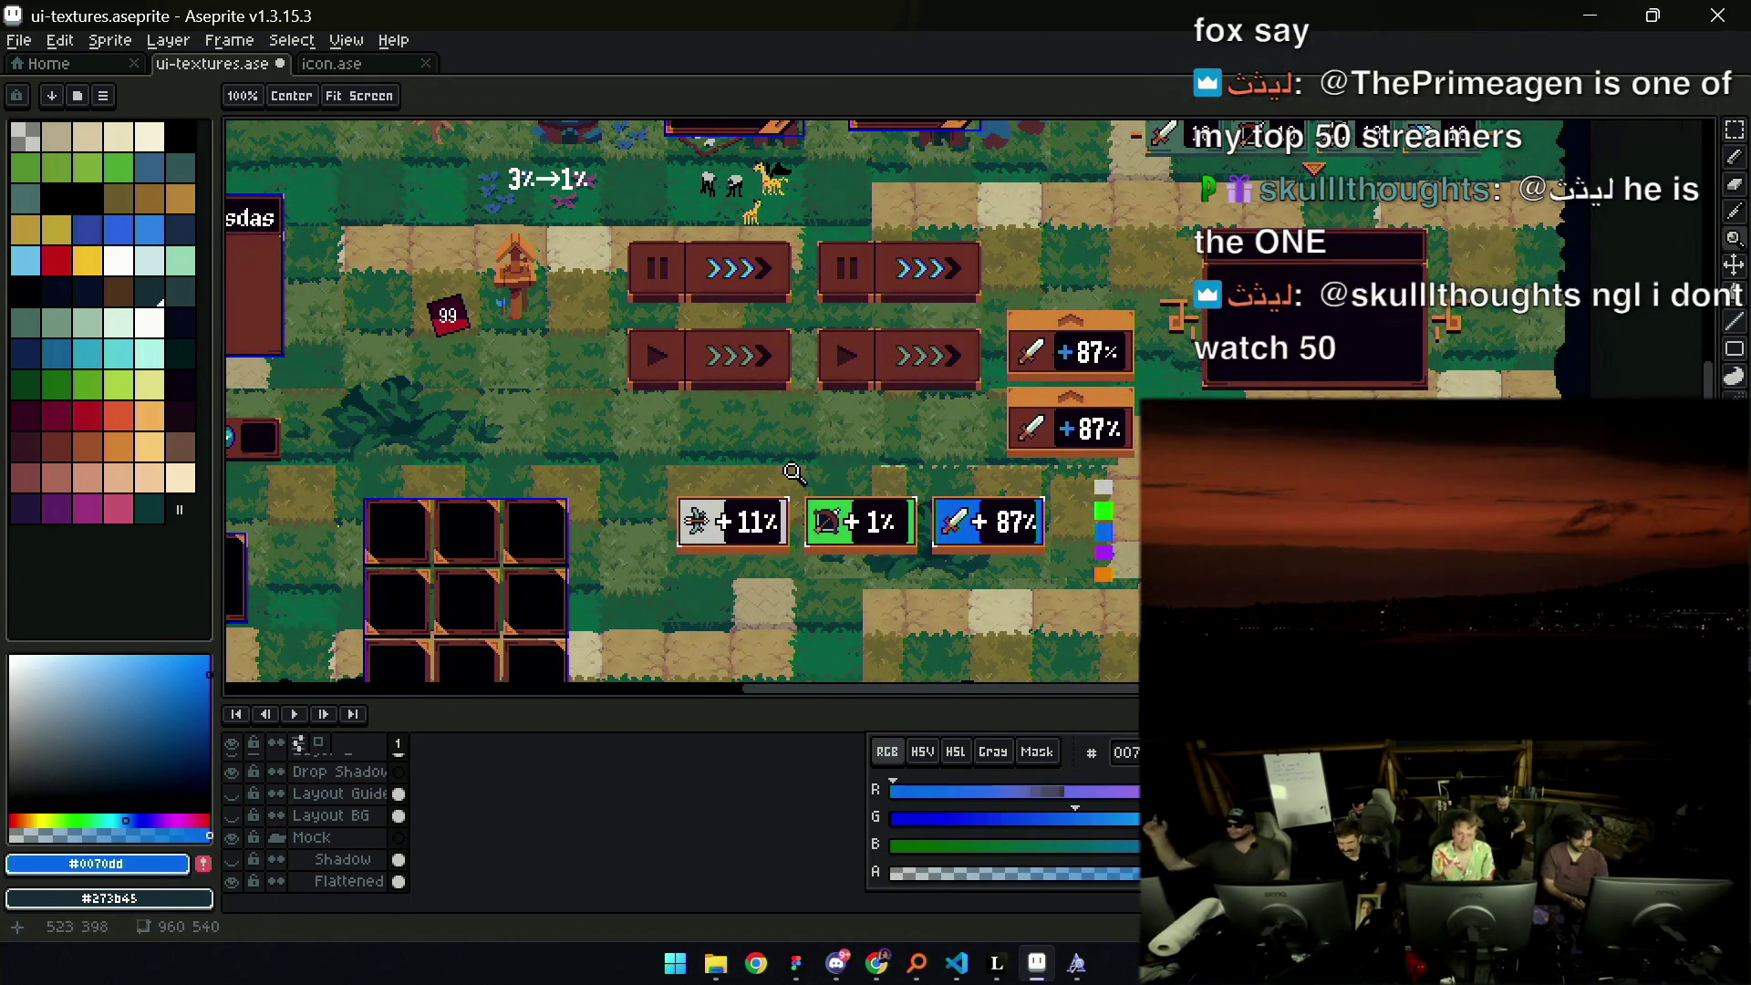
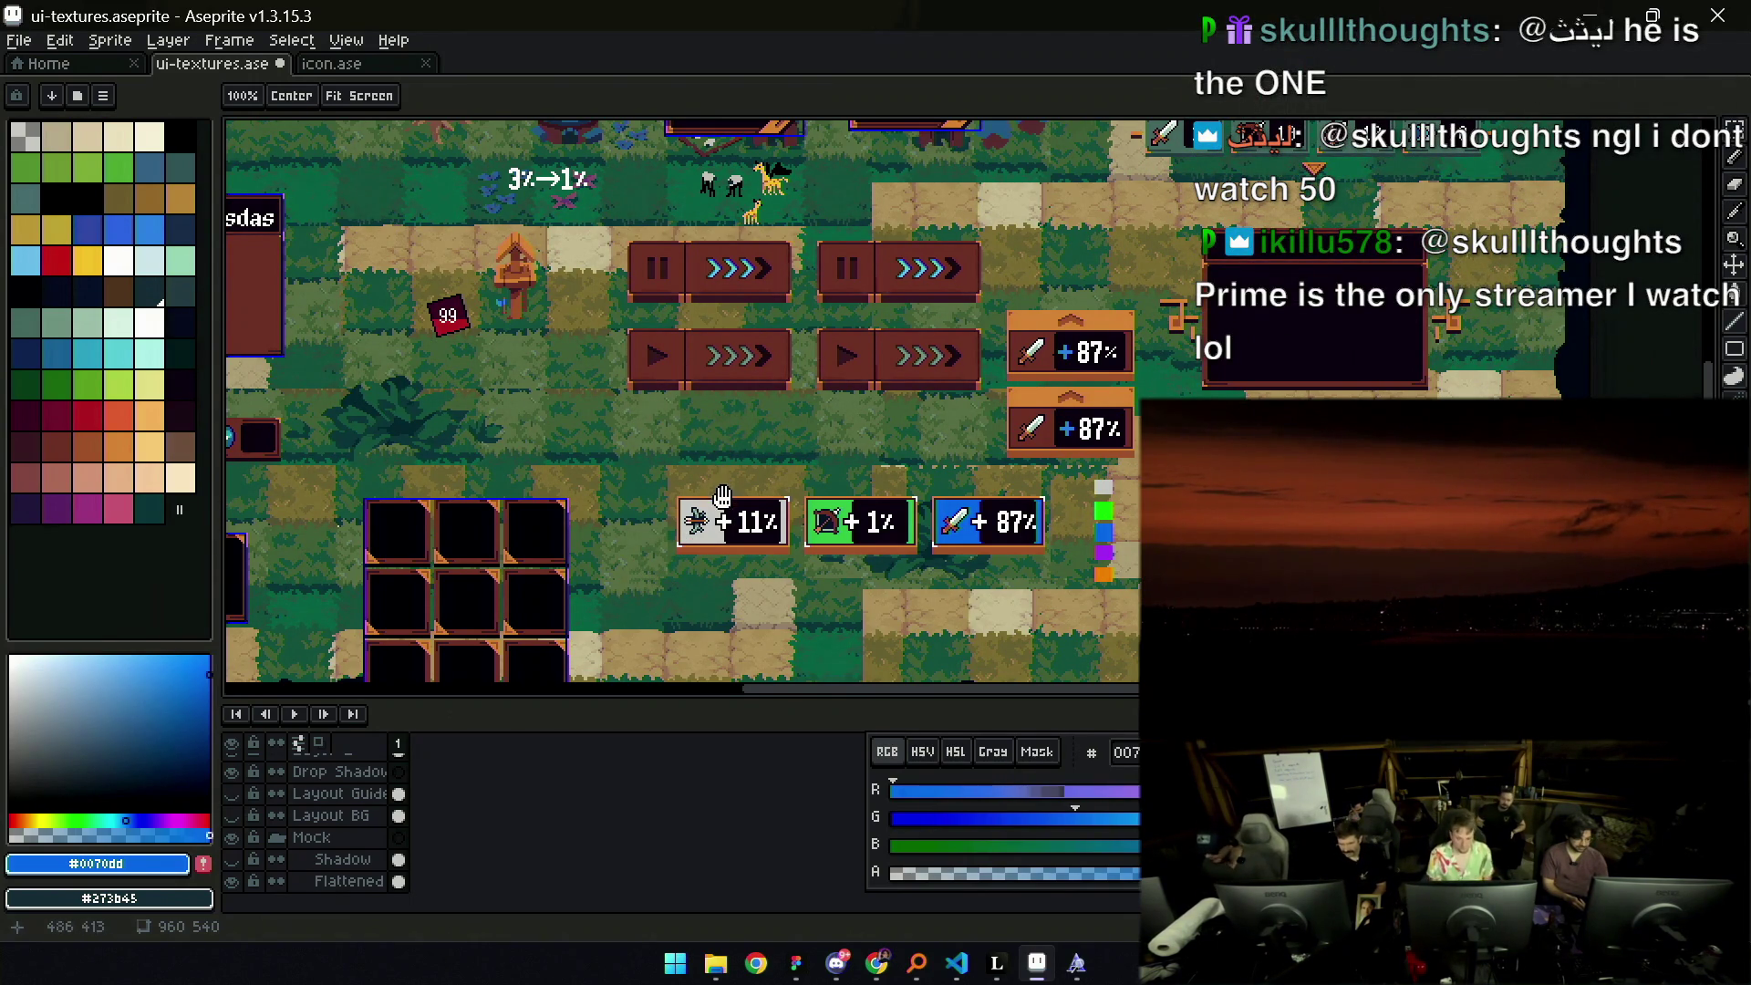
On the Texture layer, shift the bow and sword badges left
left_click_drag(722, 495, 723, 475)
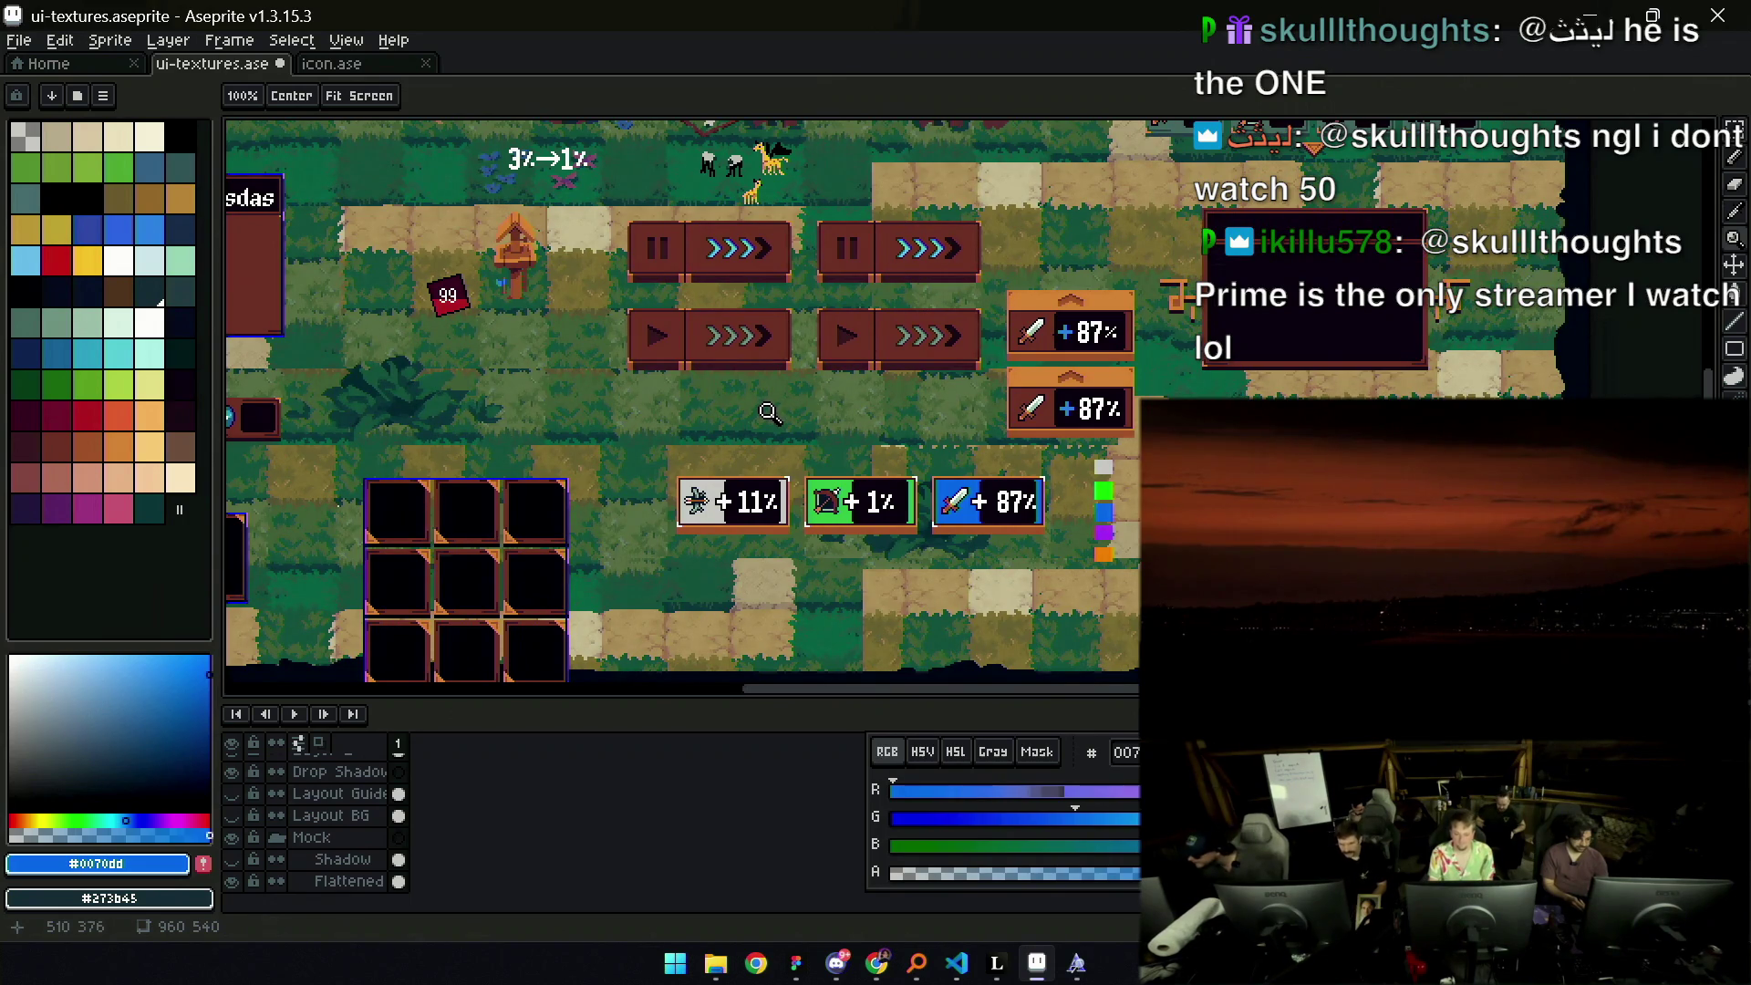
left_click_drag(934, 401, 913, 426)
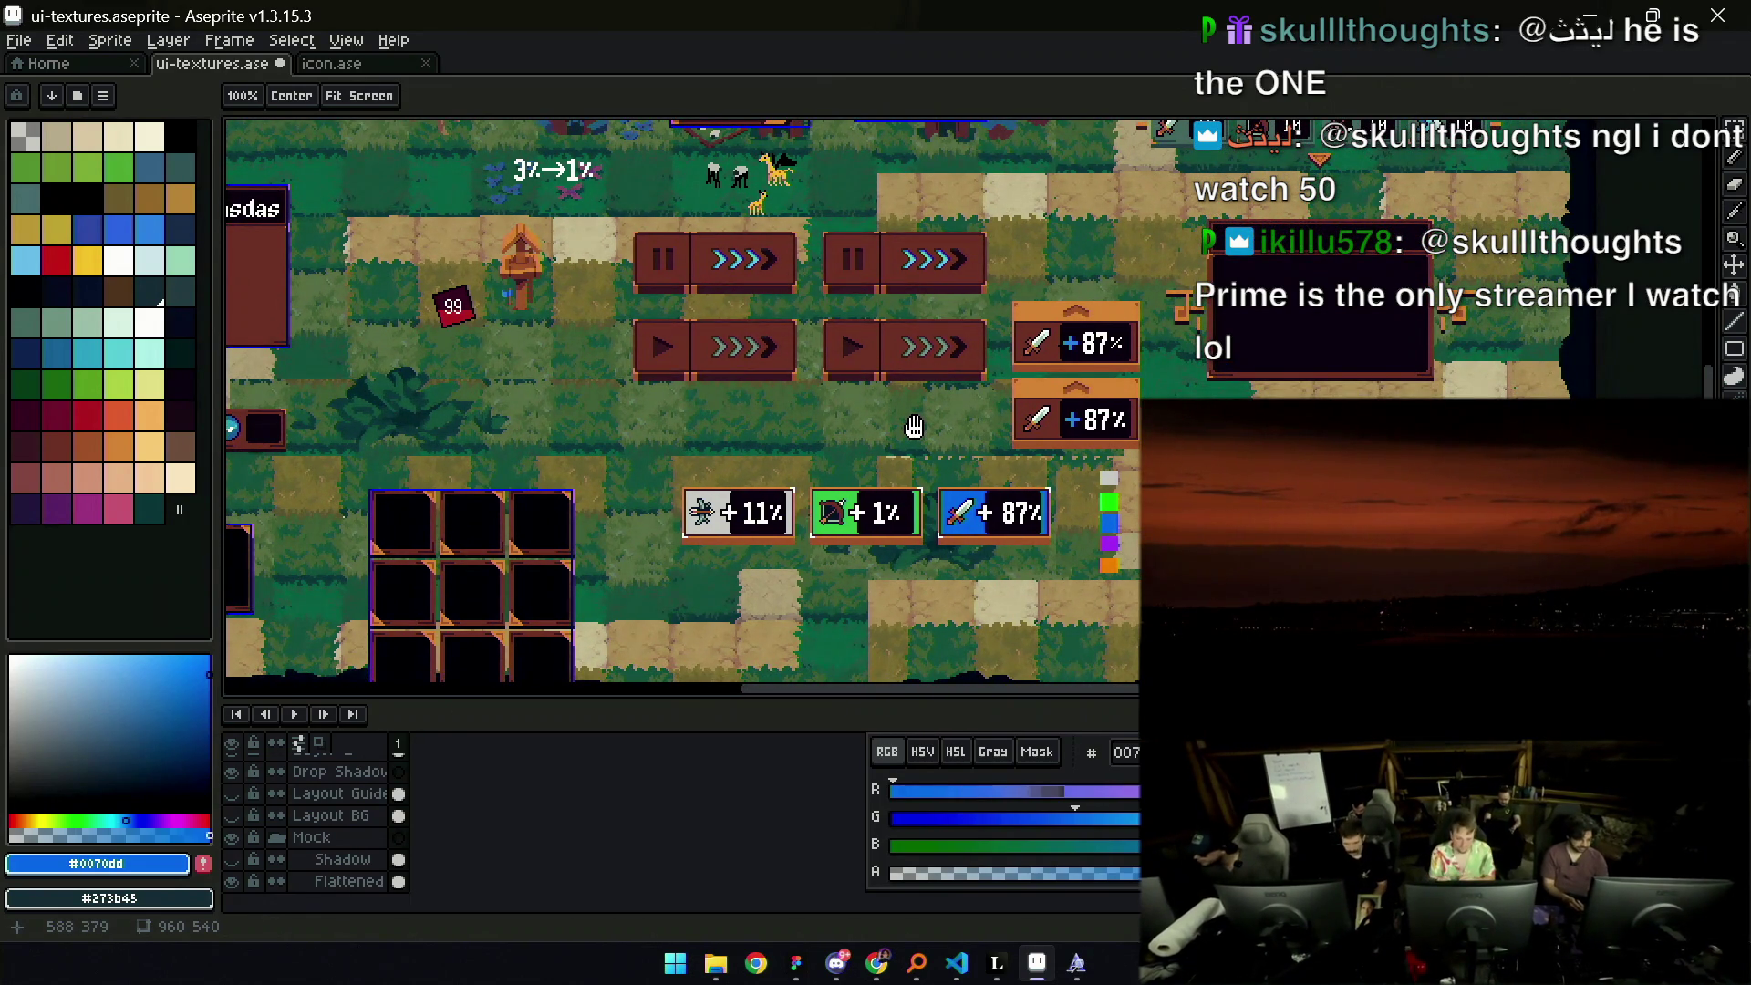
scroll(866, 492, "up", 2)
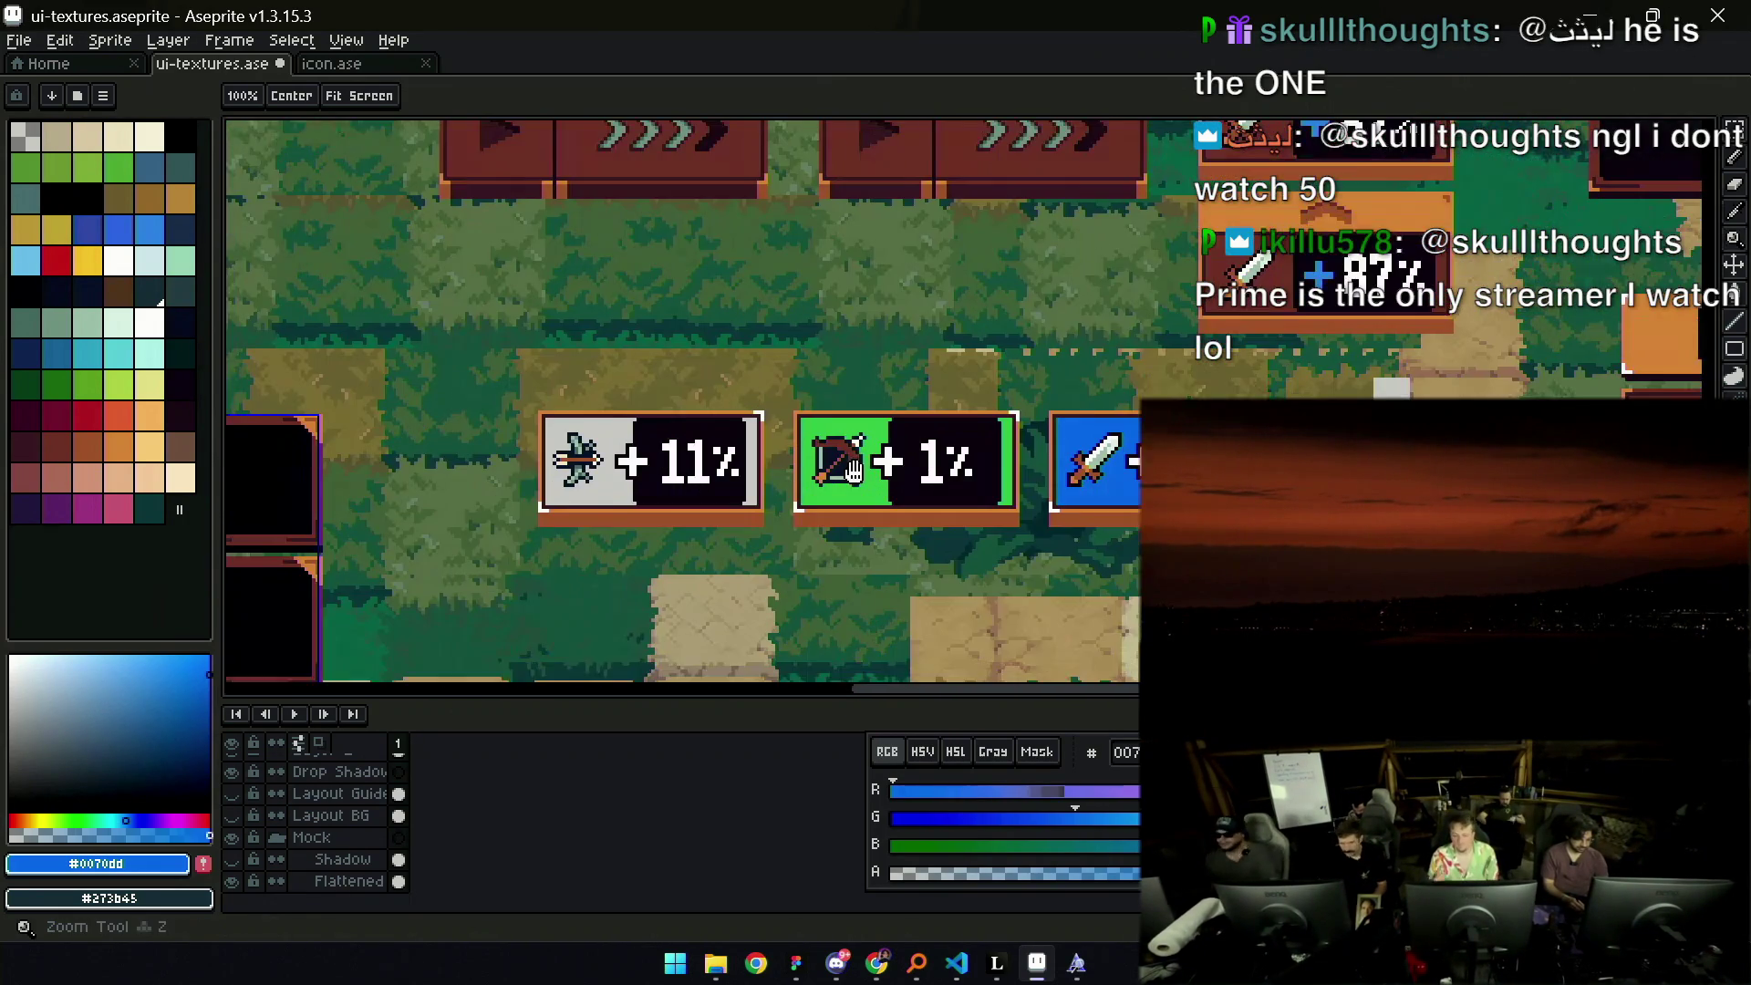
key("v")
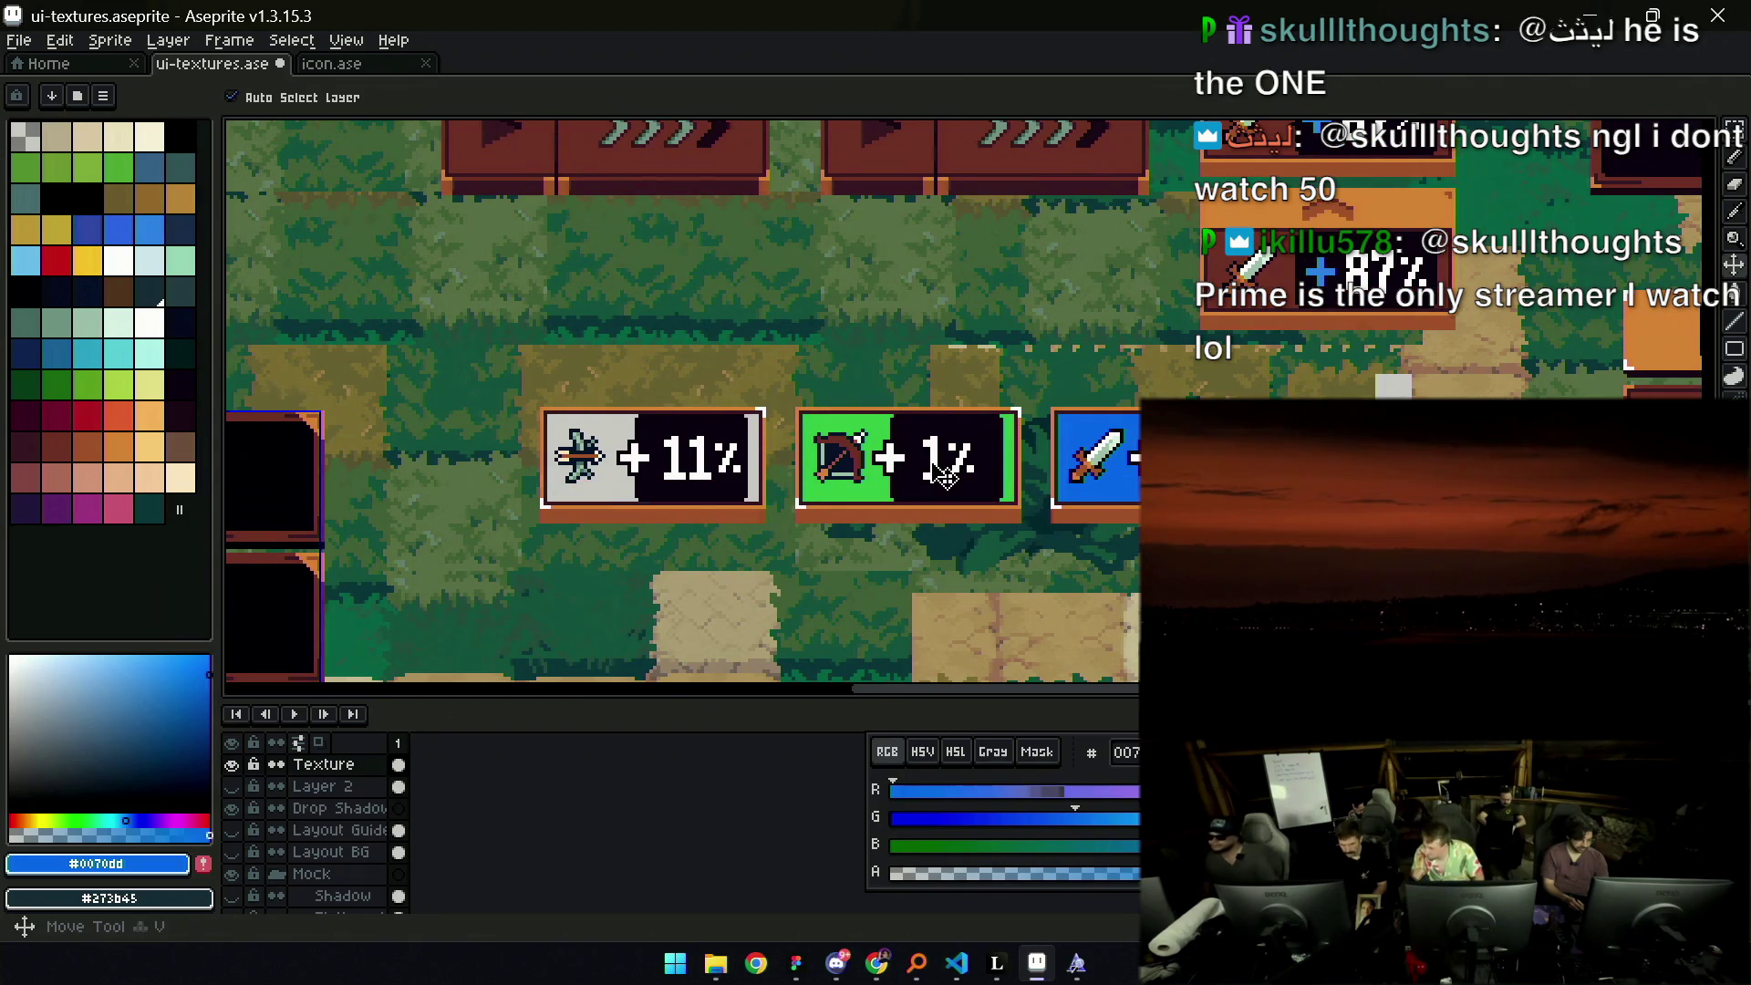
key("m")
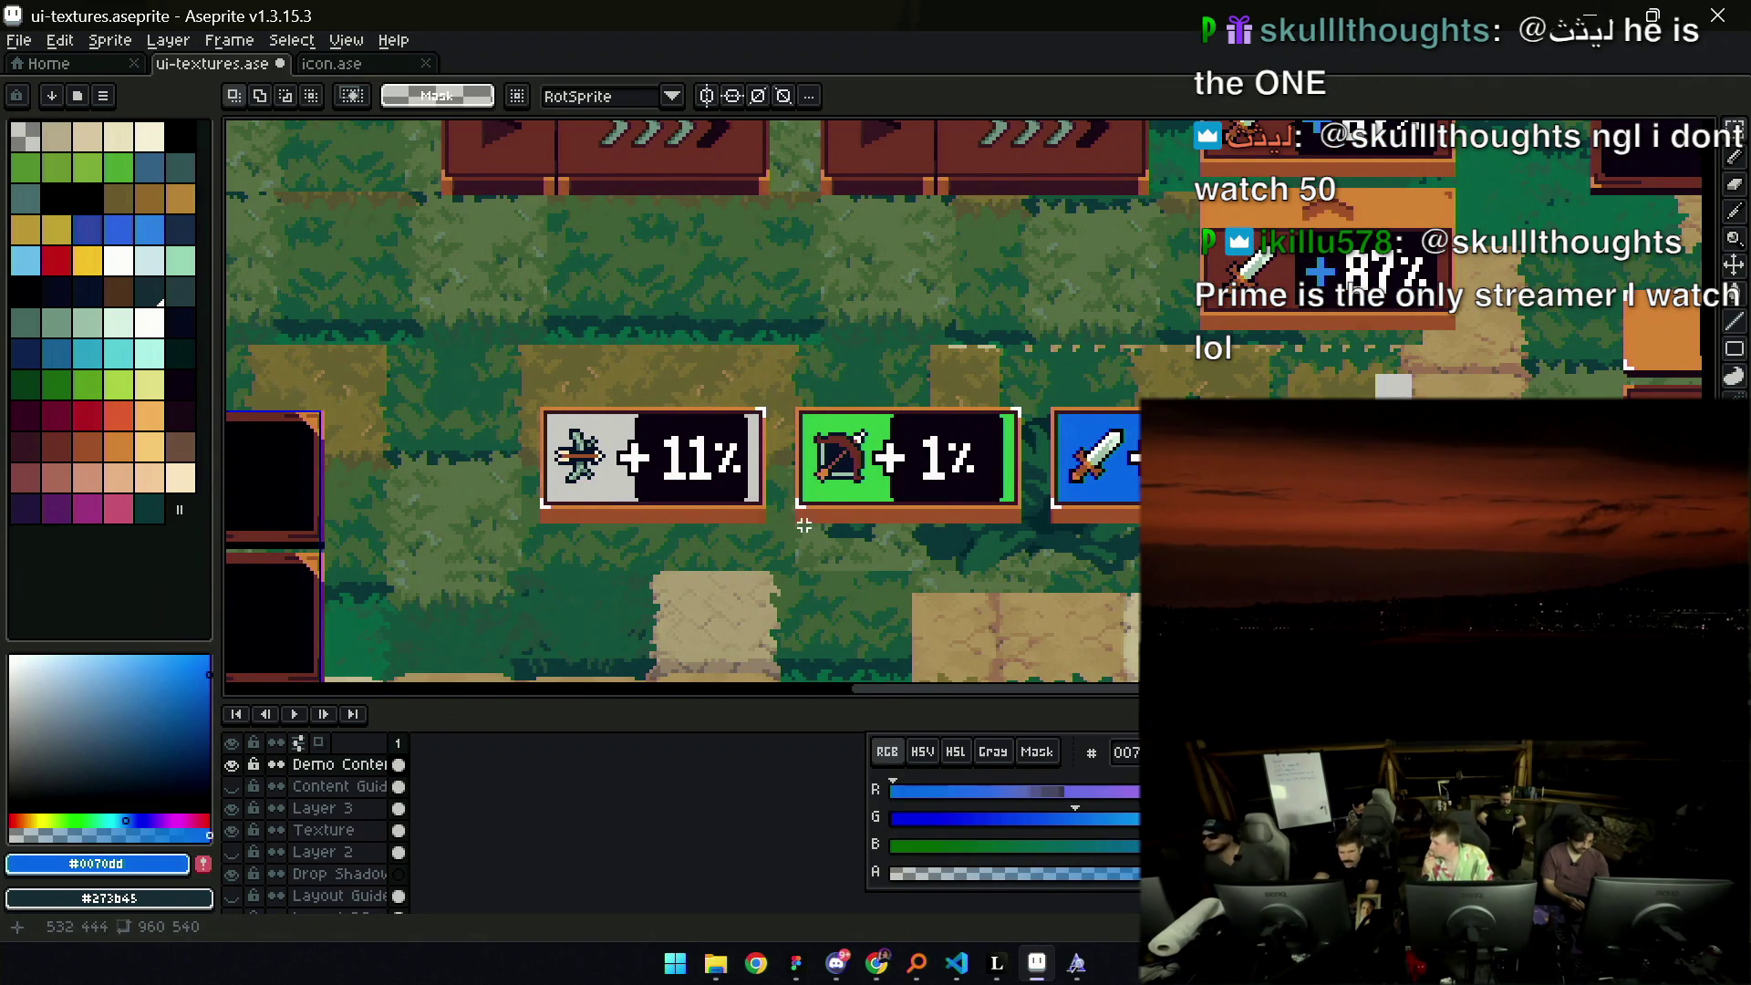
left_click(812, 525, "ctrl")
left_click_drag(776, 550, 1340, 380)
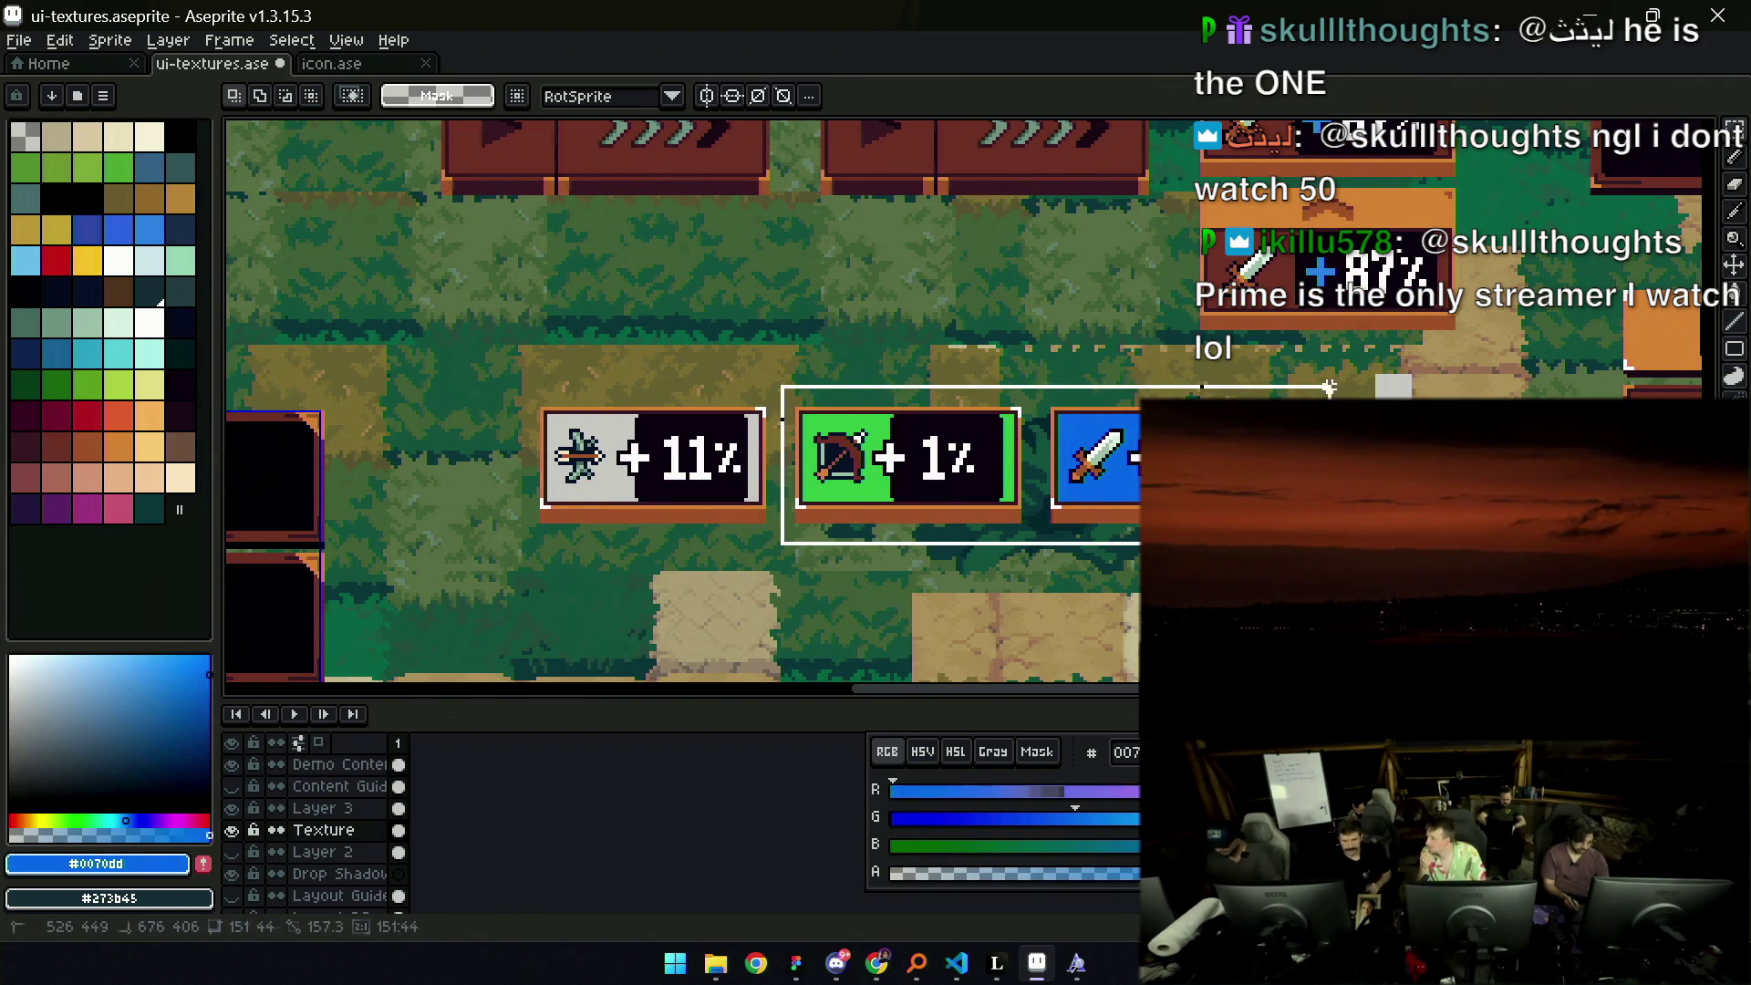
left_click_drag(1153, 486, 1131, 486)
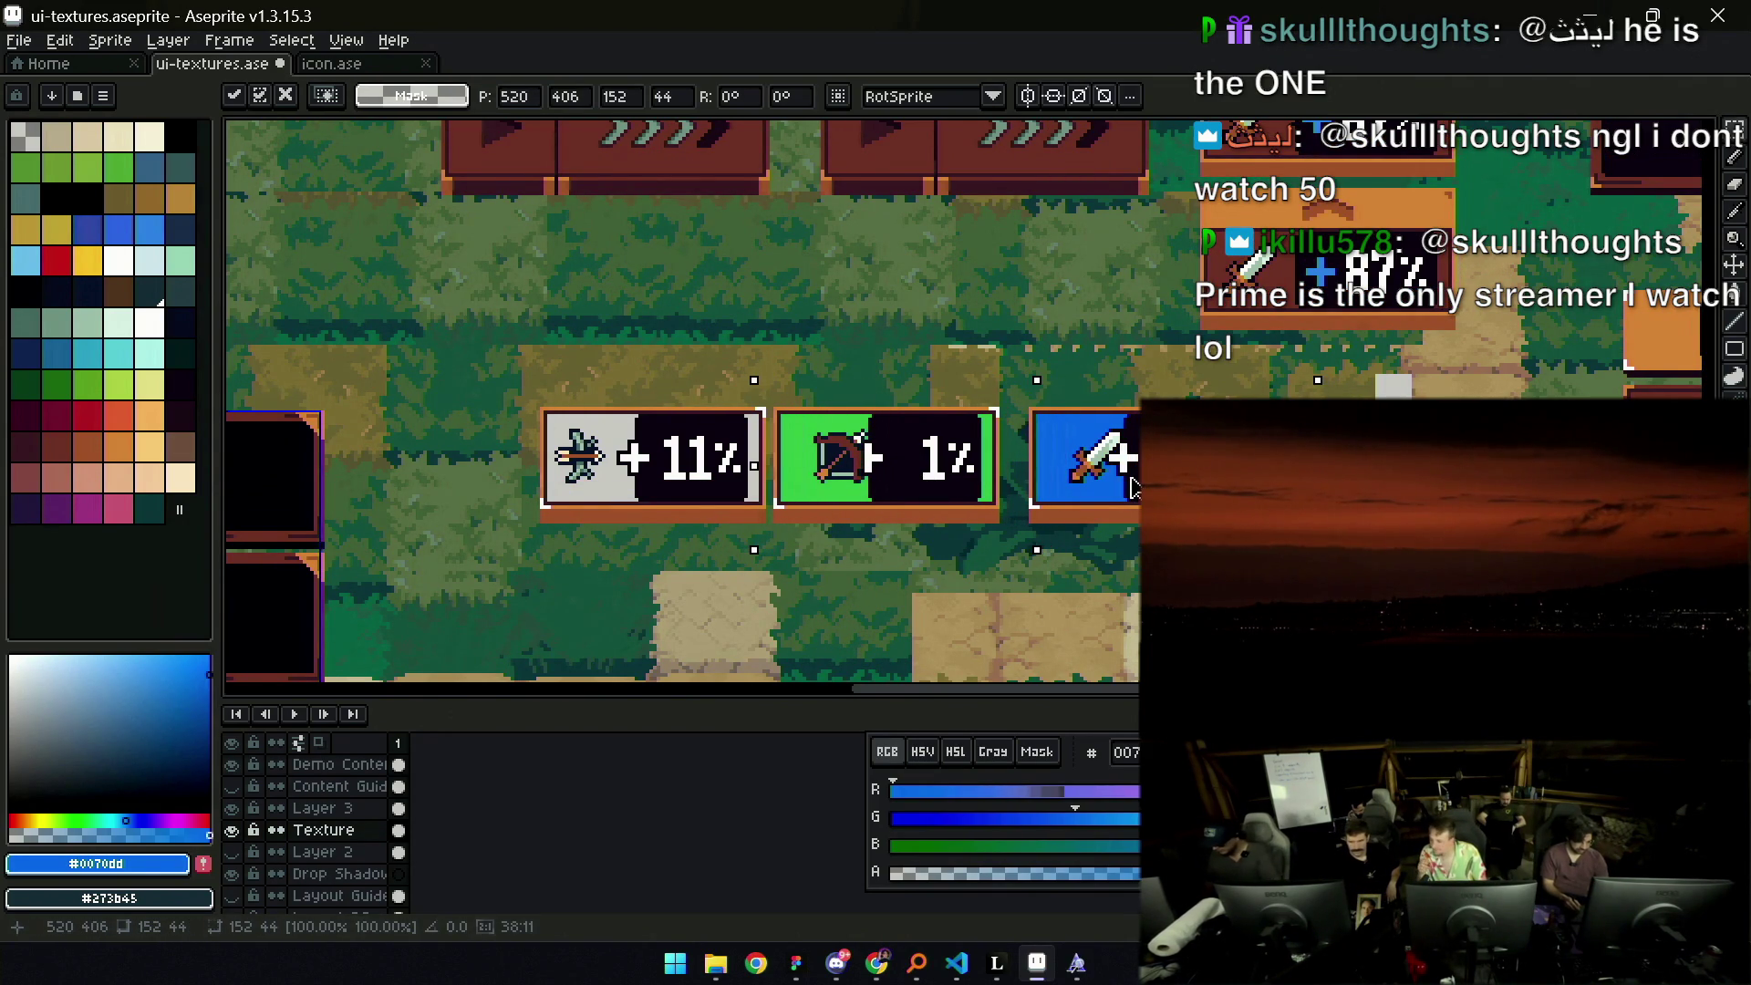
key("ctrl+d")
Move the bow and sword icons left with their badges, then nudge them one pixel right
left_click_drag(776, 380, 1204, 539)
left_click_drag(1105, 453, 1076, 449)
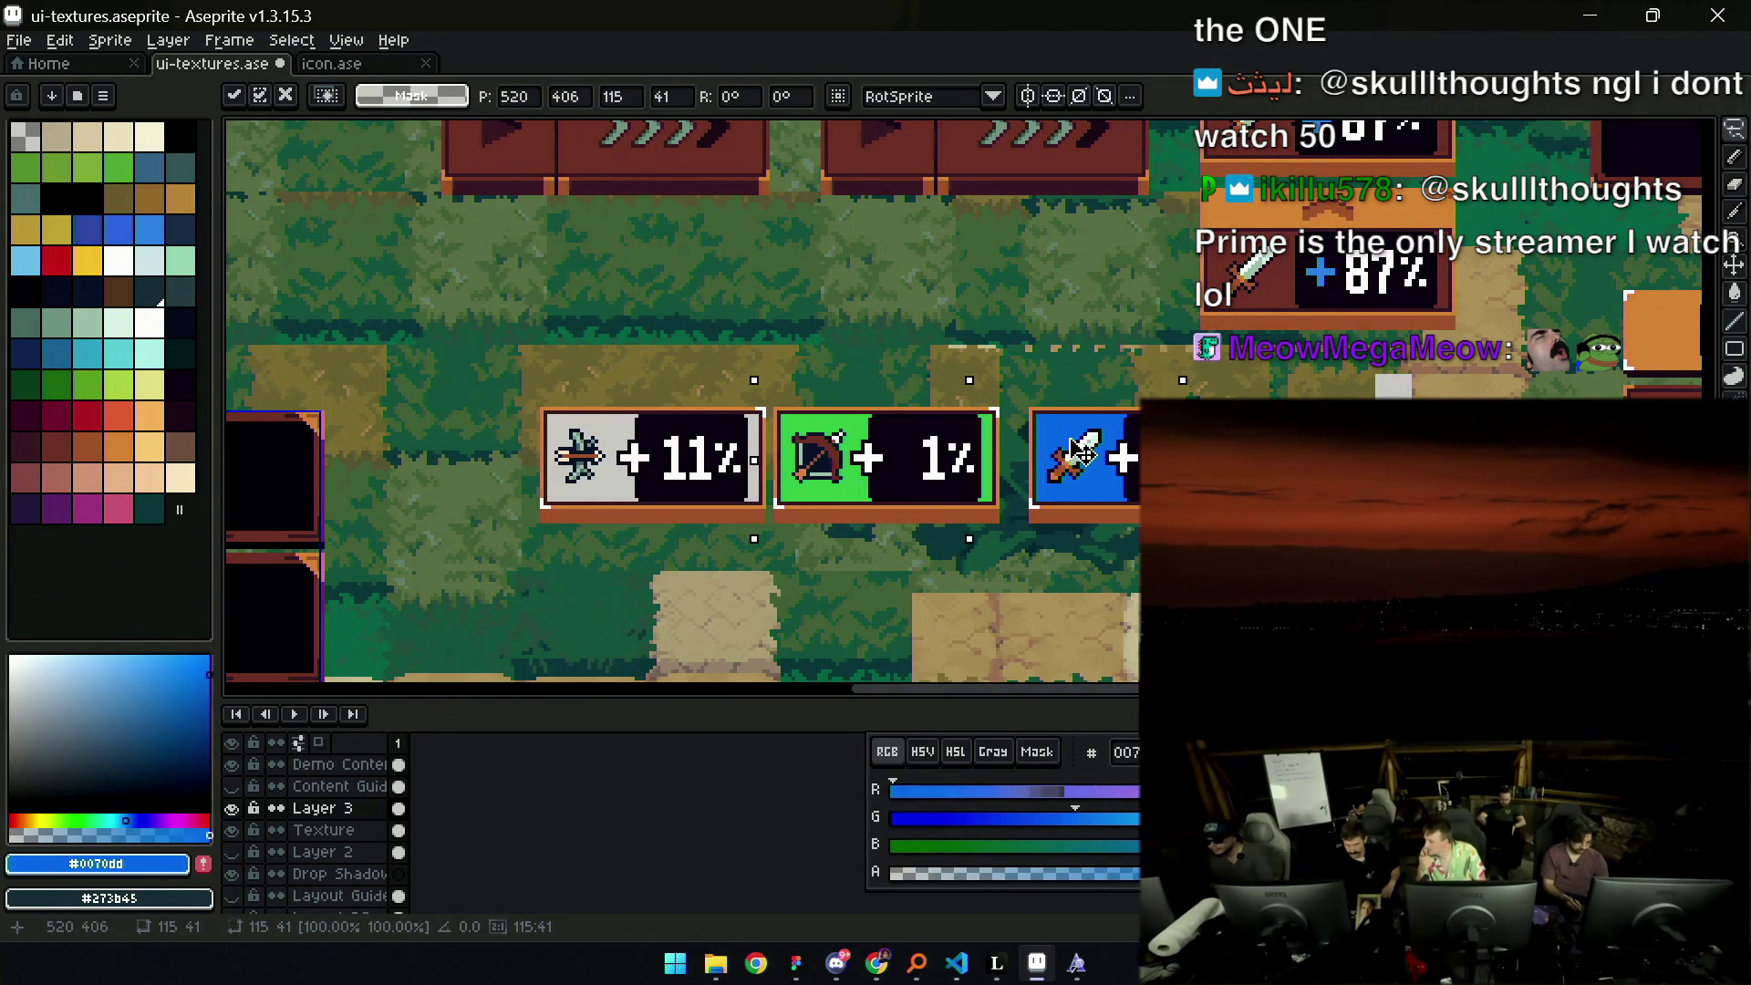
key("Right")
key("ctrl+d")
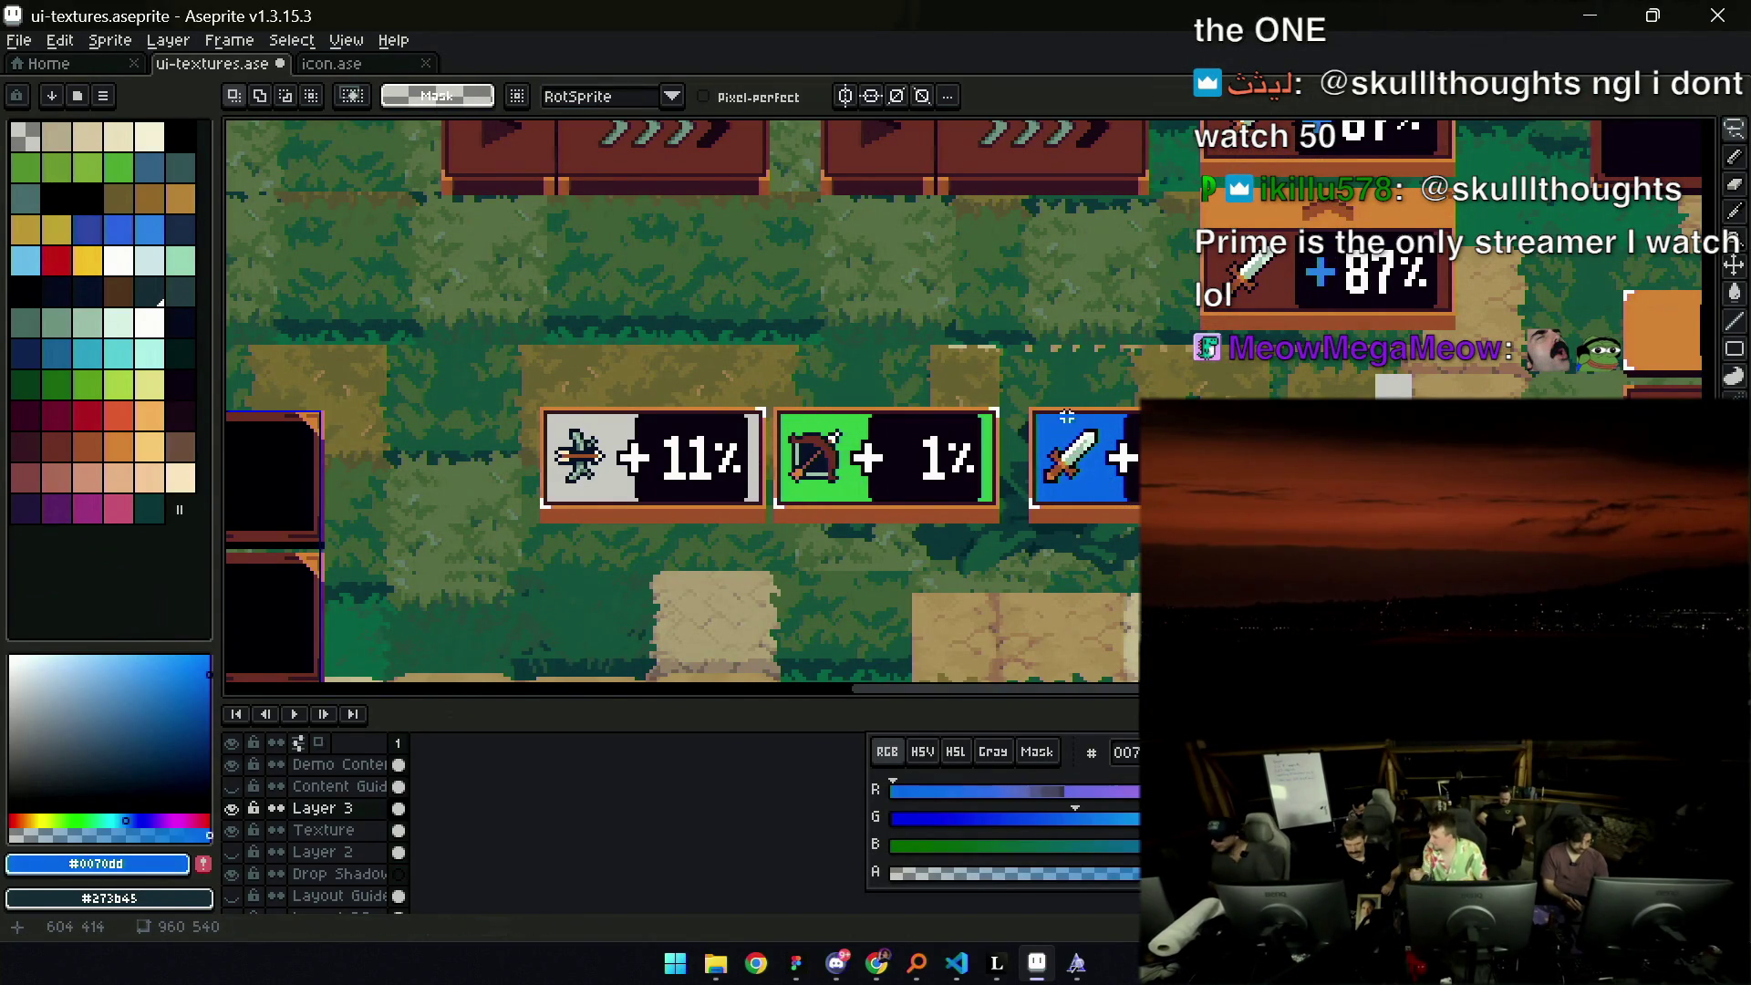
Shift the sword badge further left and move its Layer 3 icon to match
left_click_drag(992, 347, 1320, 598)
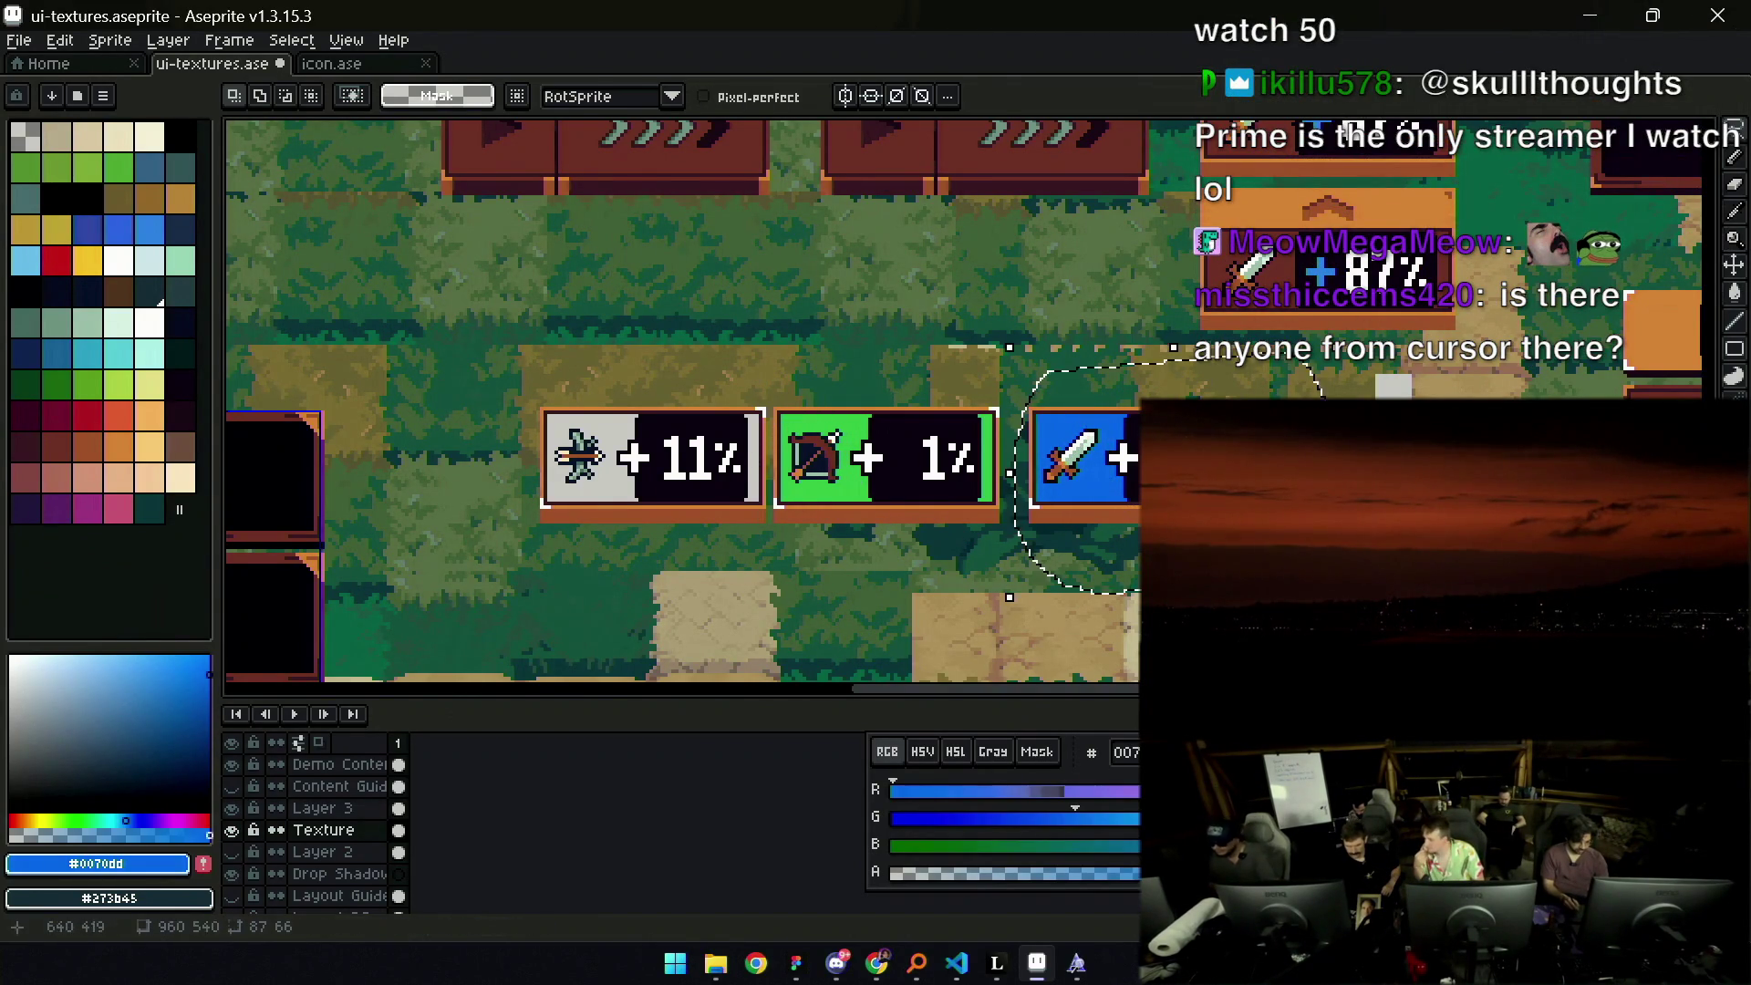
left_click_drag(1076, 456, 1057, 456)
key("v")
left_click(1081, 442)
key("m")
left_click_drag(998, 368, 1285, 560)
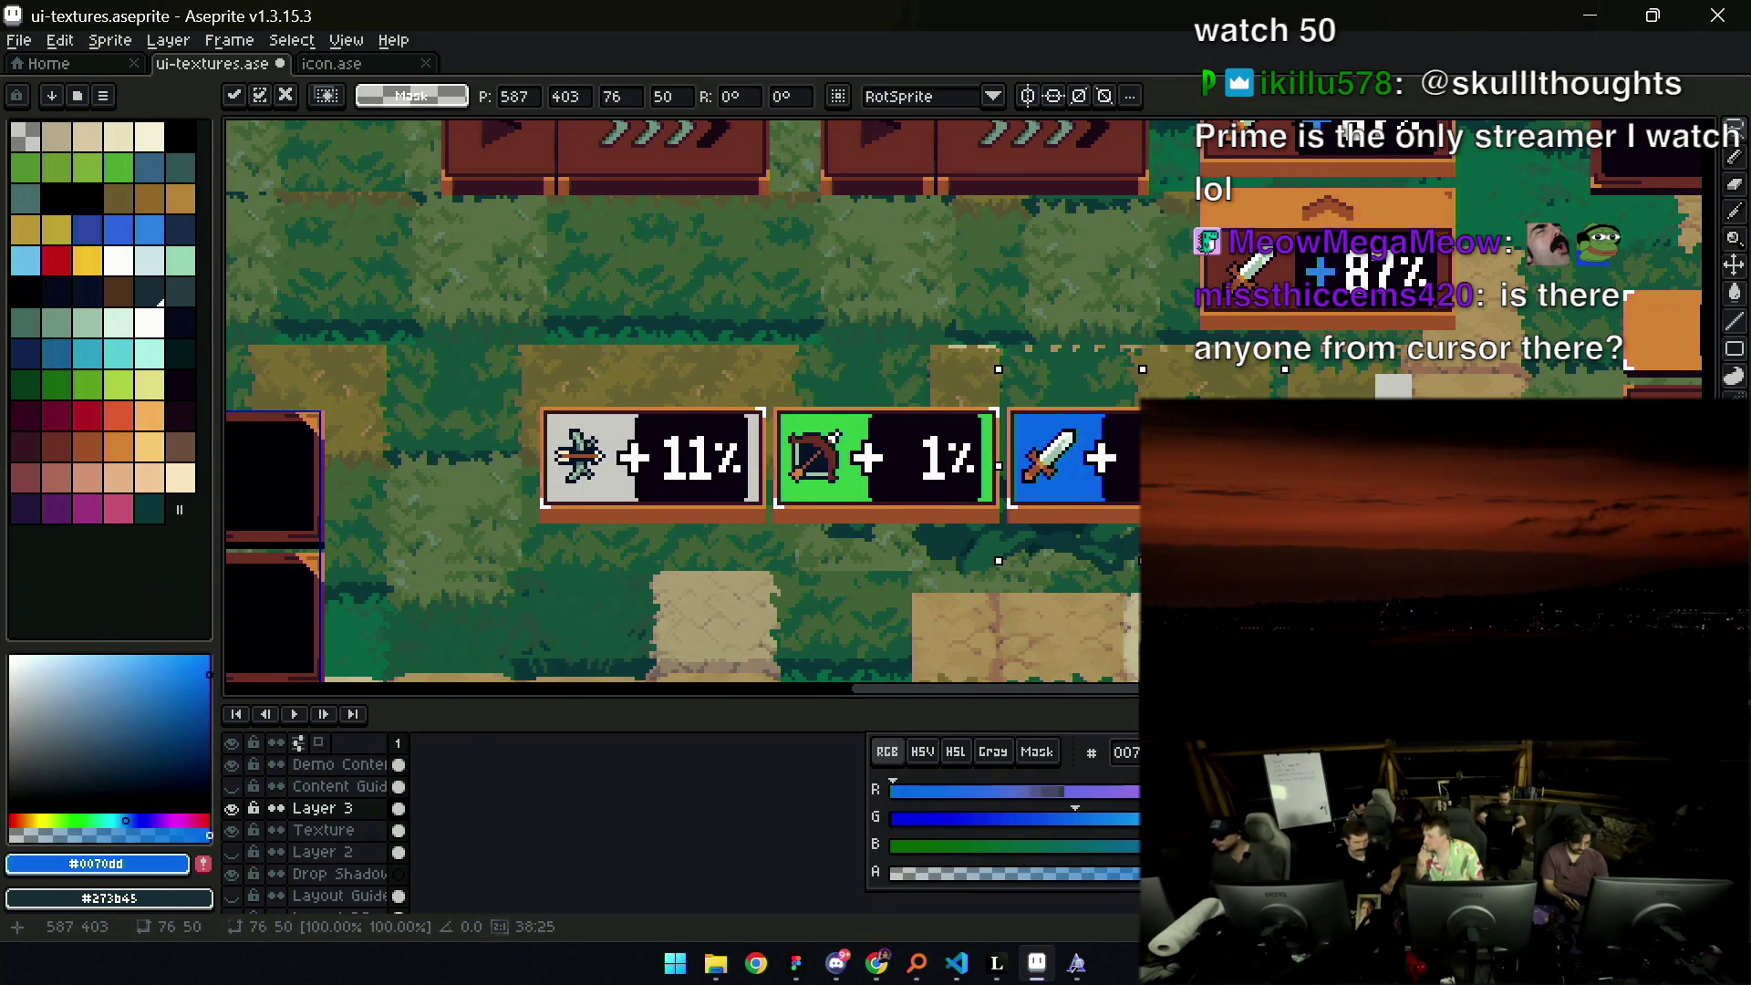
key("Return")
Move the 1% text and the sword badge's percentage text left inside their badges
key("shift+m")
left_click_drag(901, 400, 997, 535)
key("v")
left_click(951, 486)
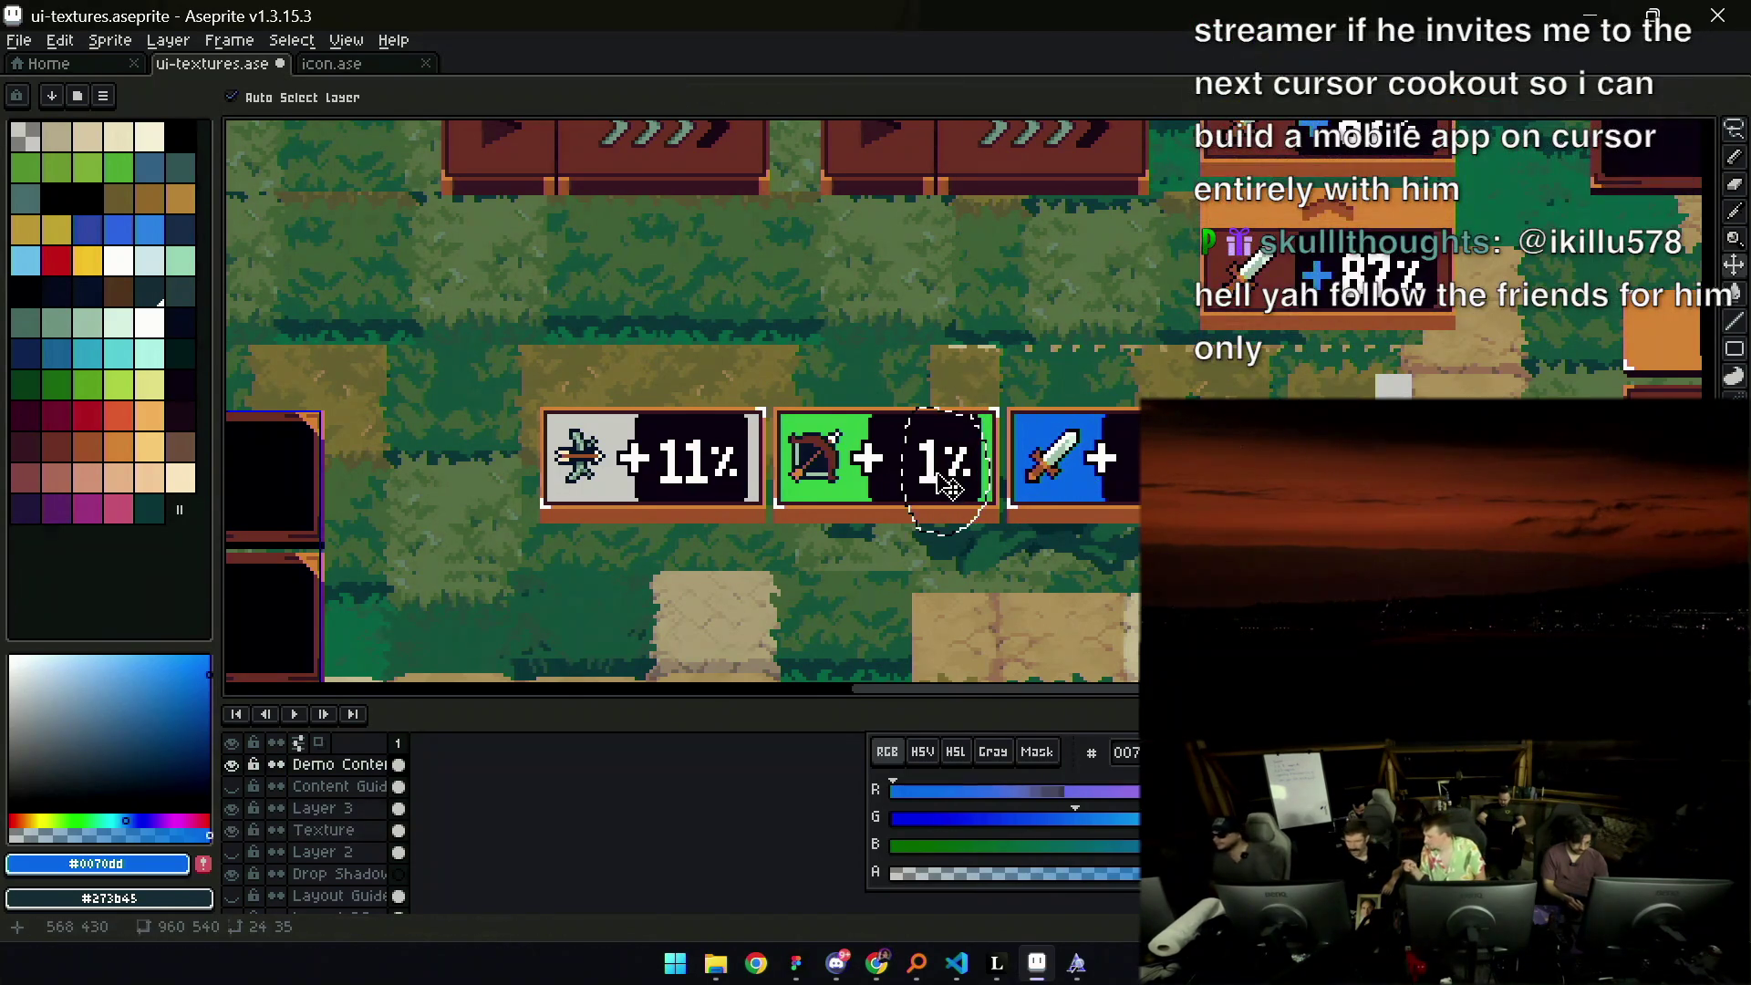
key("m")
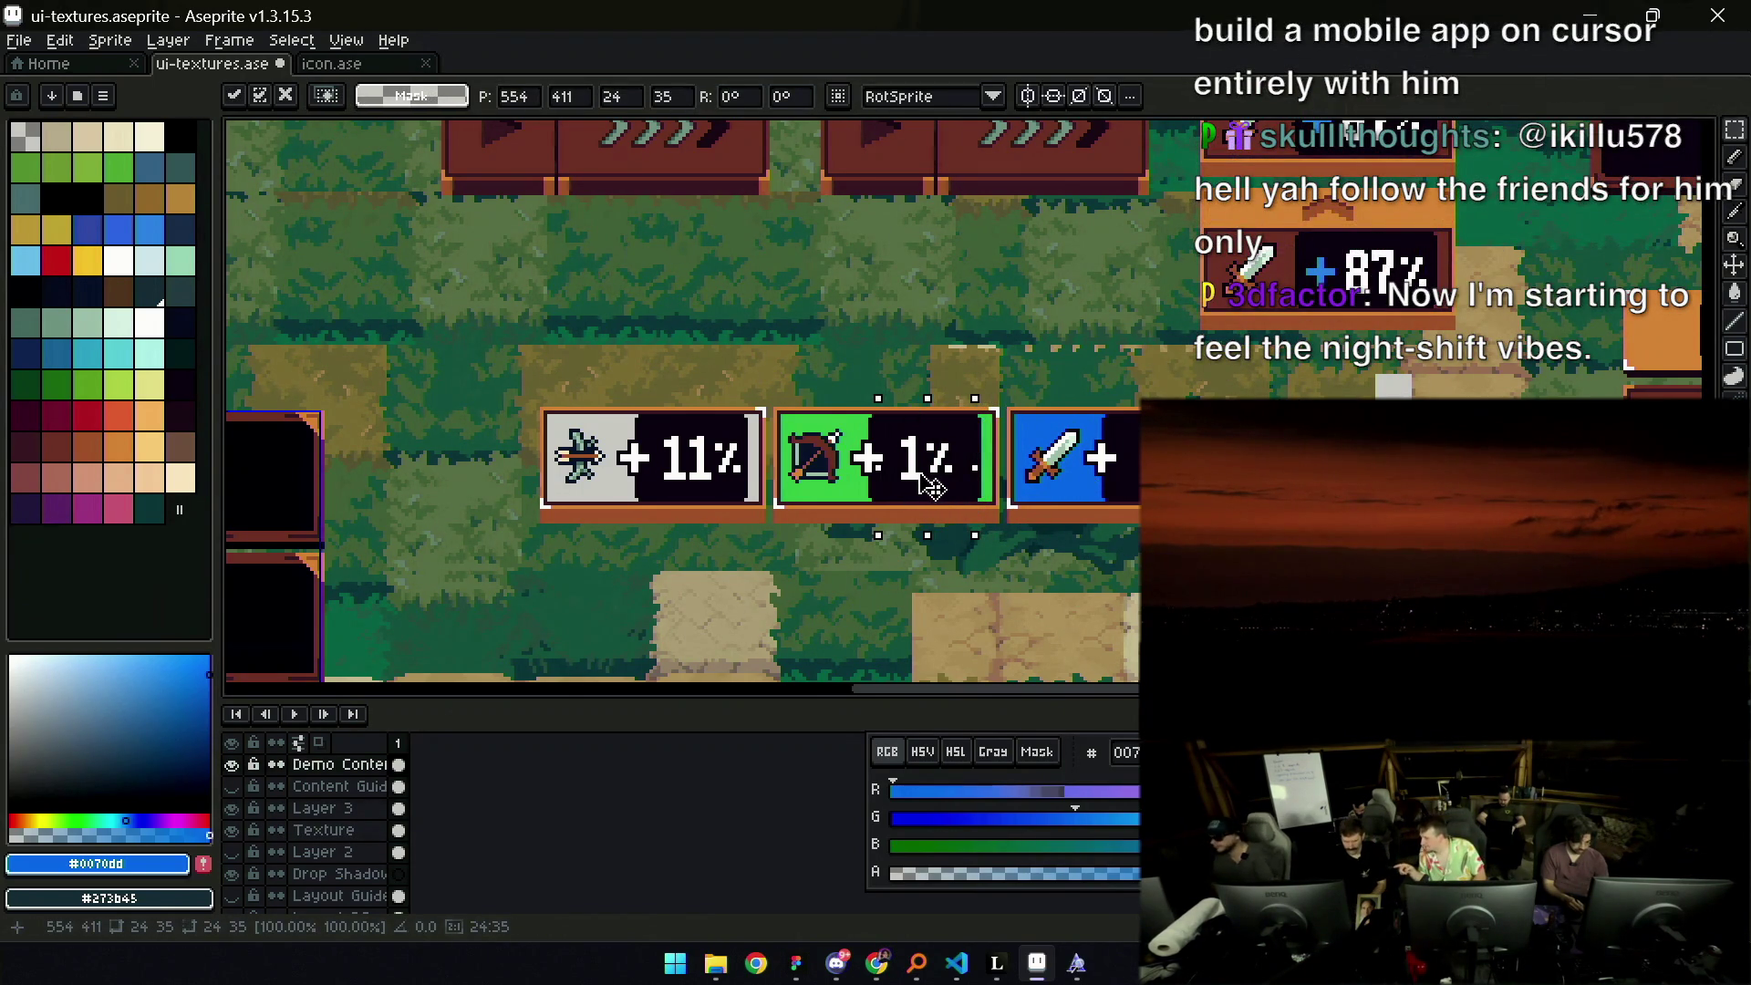
key("v")
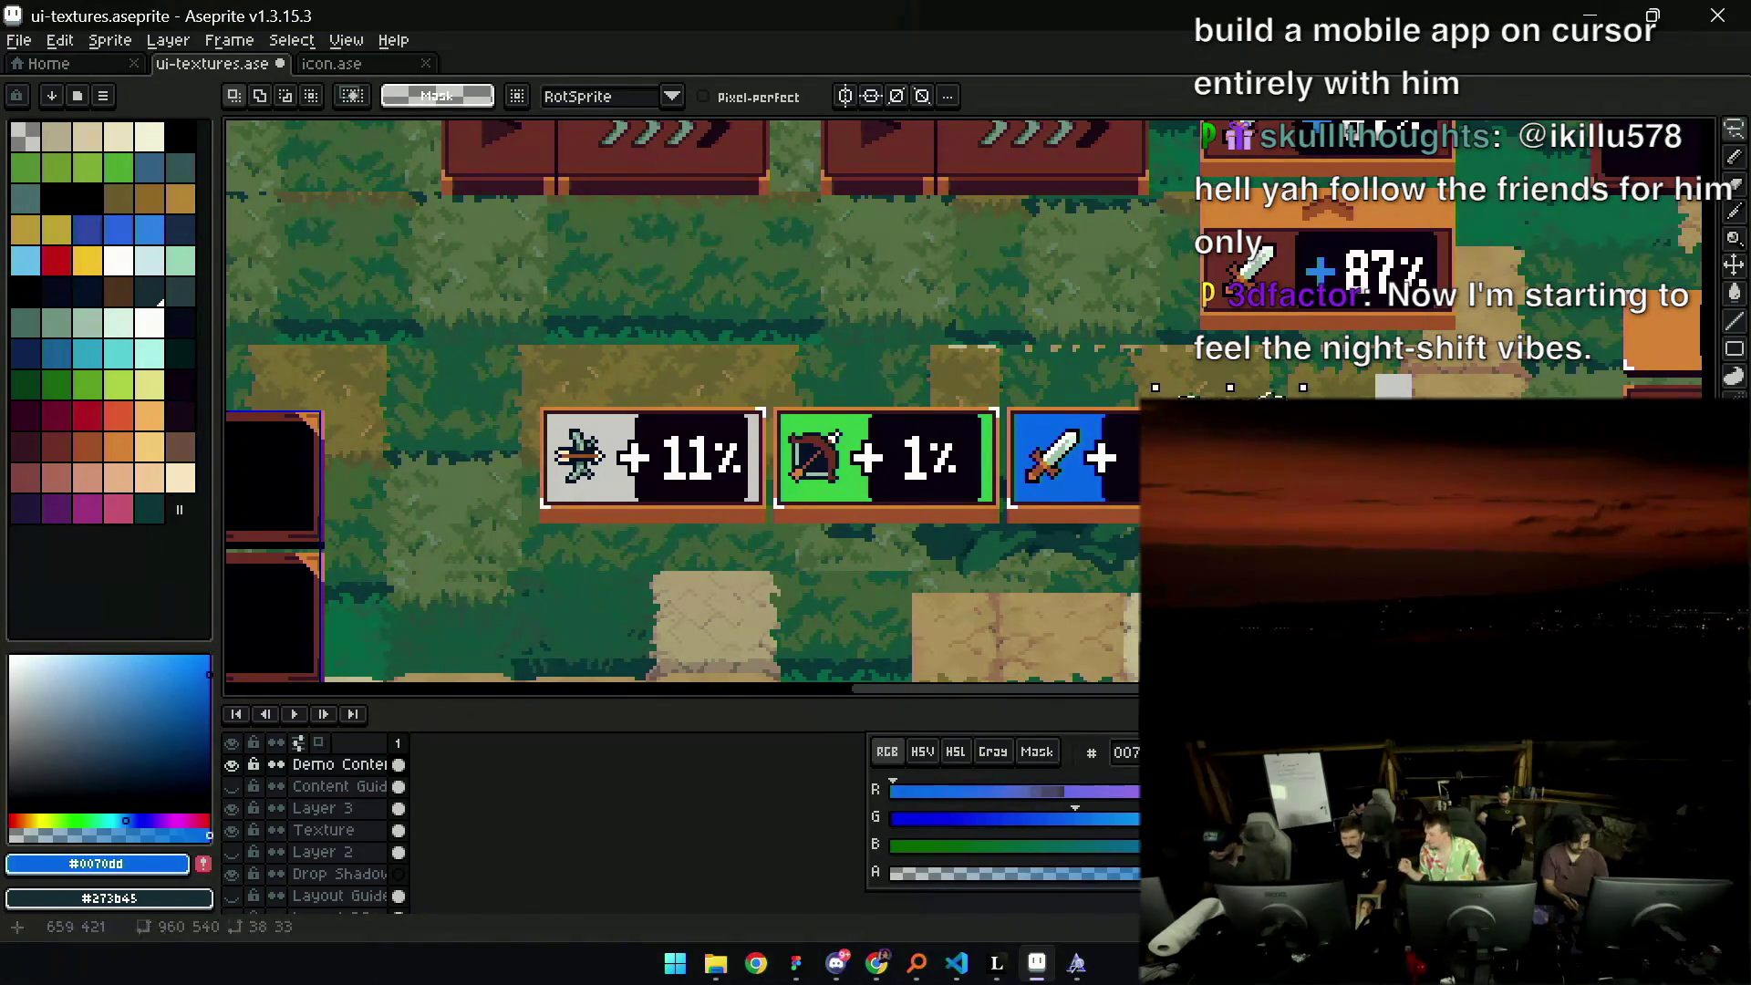
left_click_drag(1203, 453, 1152, 454)
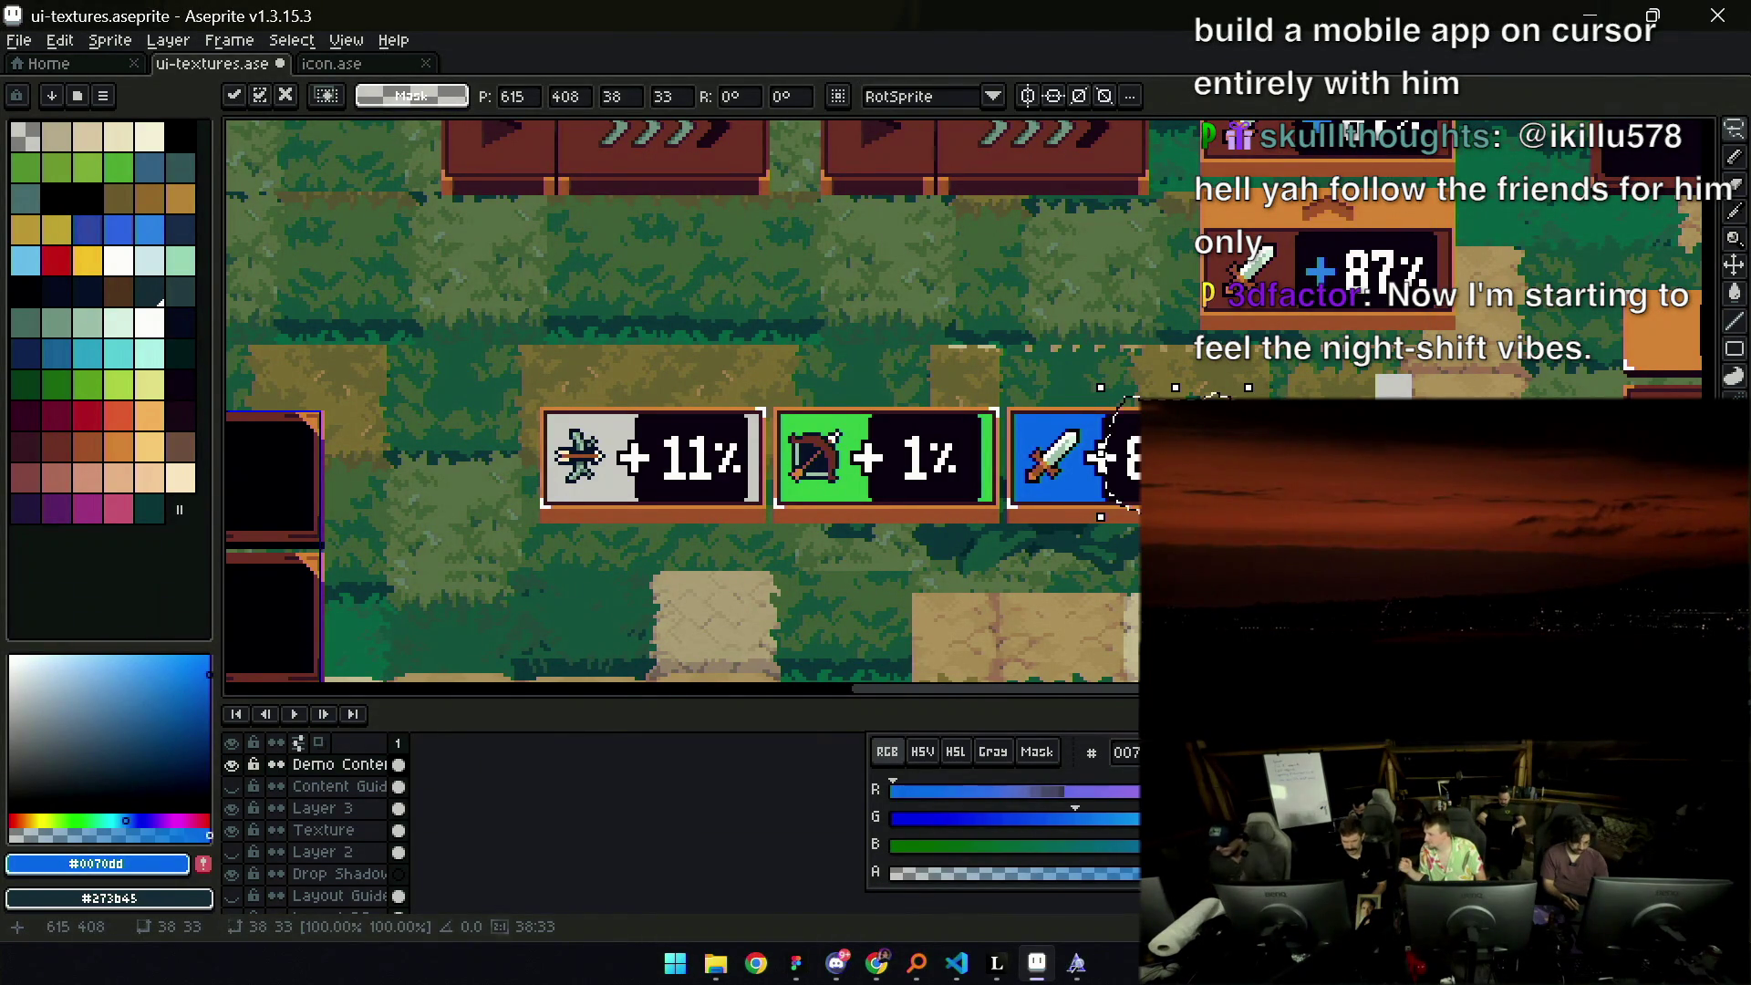
key("z")
scroll(972, 398, "down", 3)
scroll(972, 399, "up", 1)
scroll(973, 398, "up", 1)
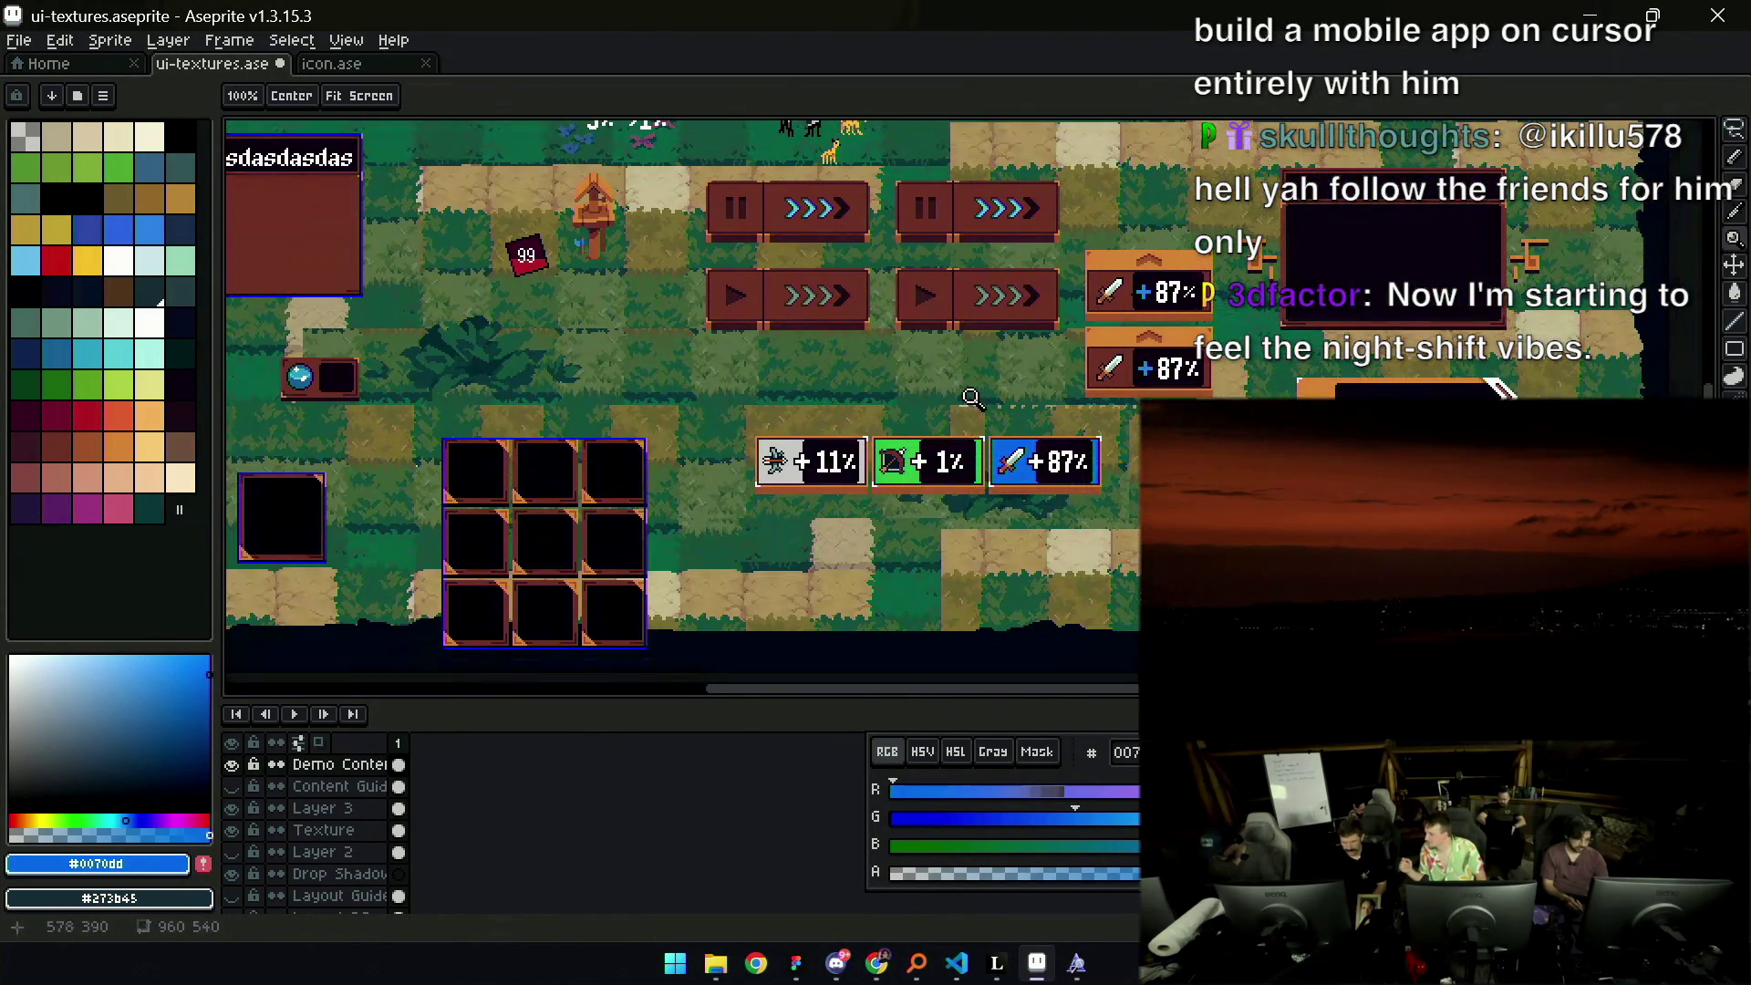
scroll(951, 391, "up", 2)
left_click_drag(950, 431, 941, 474)
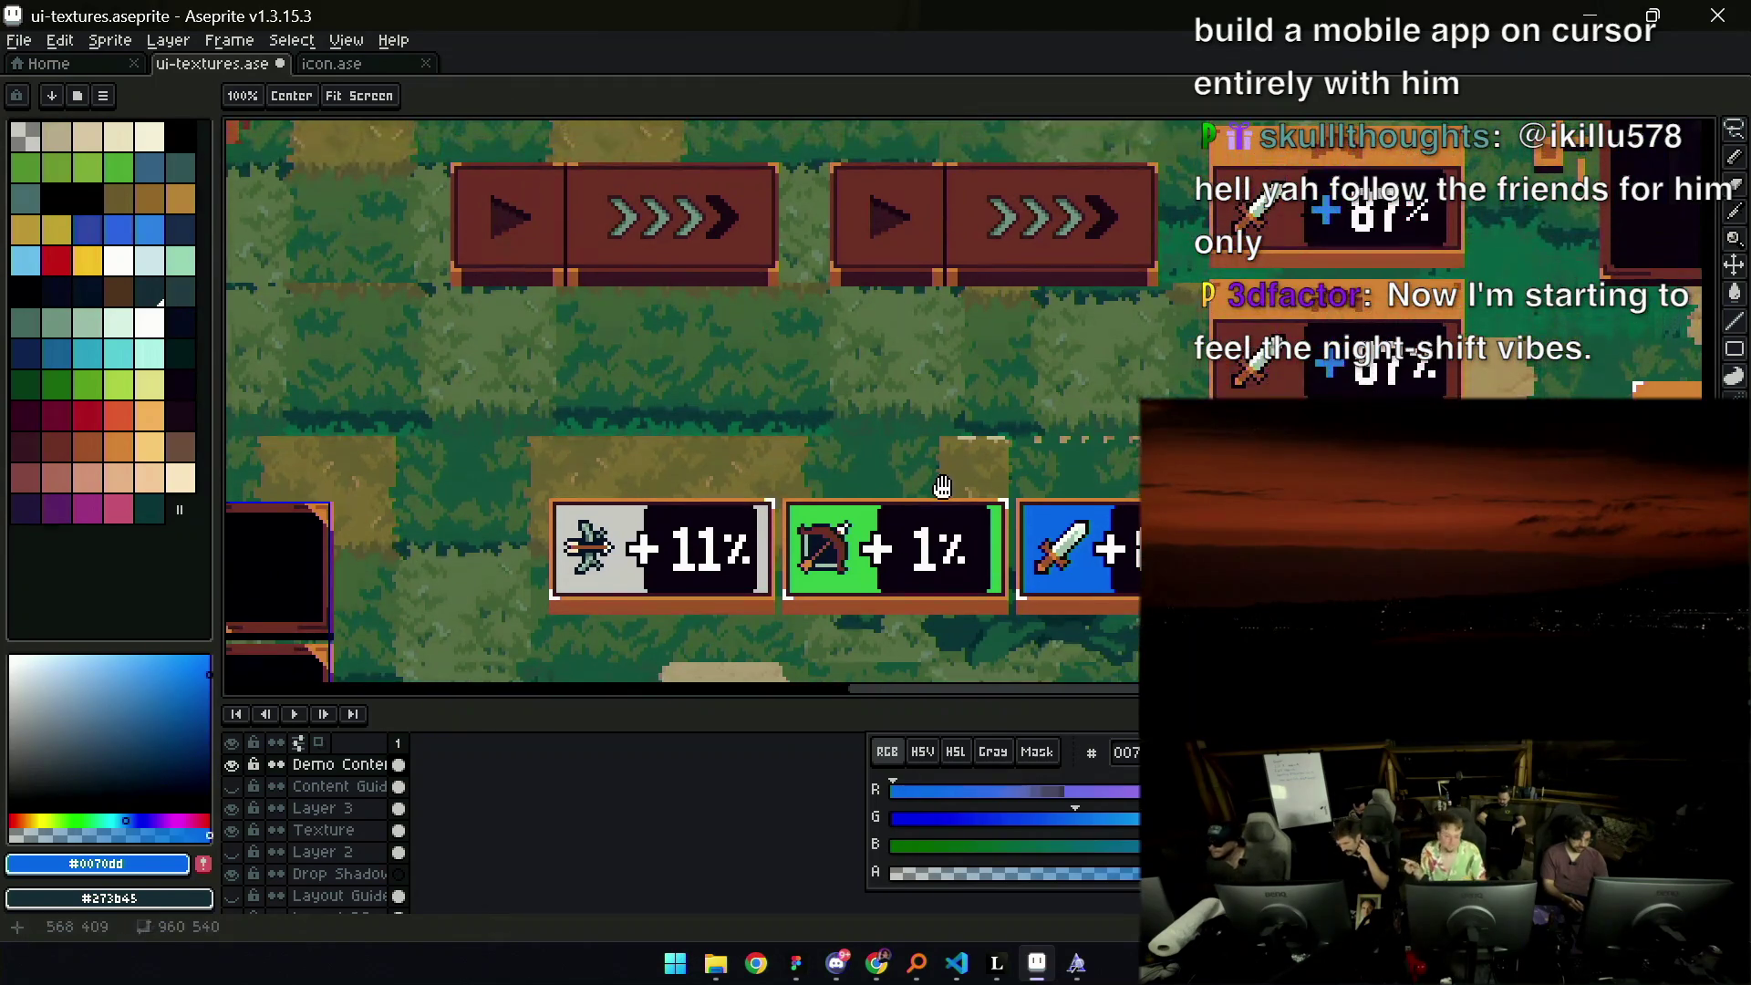
scroll(976, 440, "down", 2)
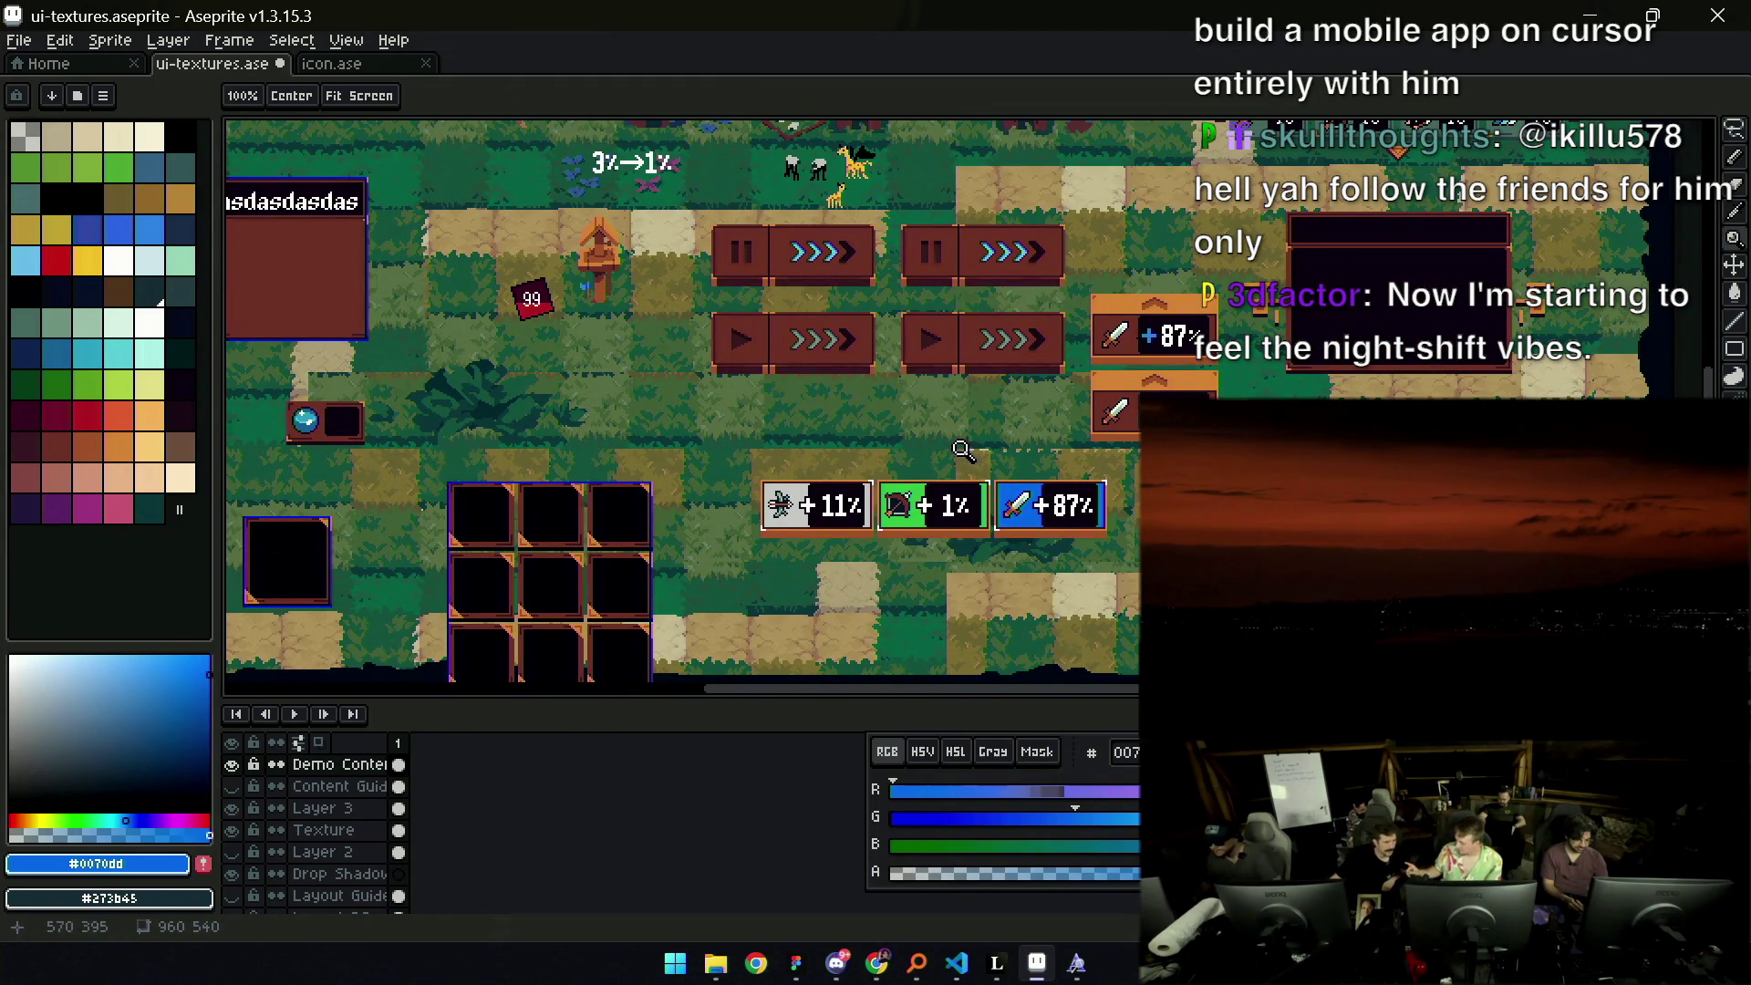
left_click_drag(953, 457, 945, 566)
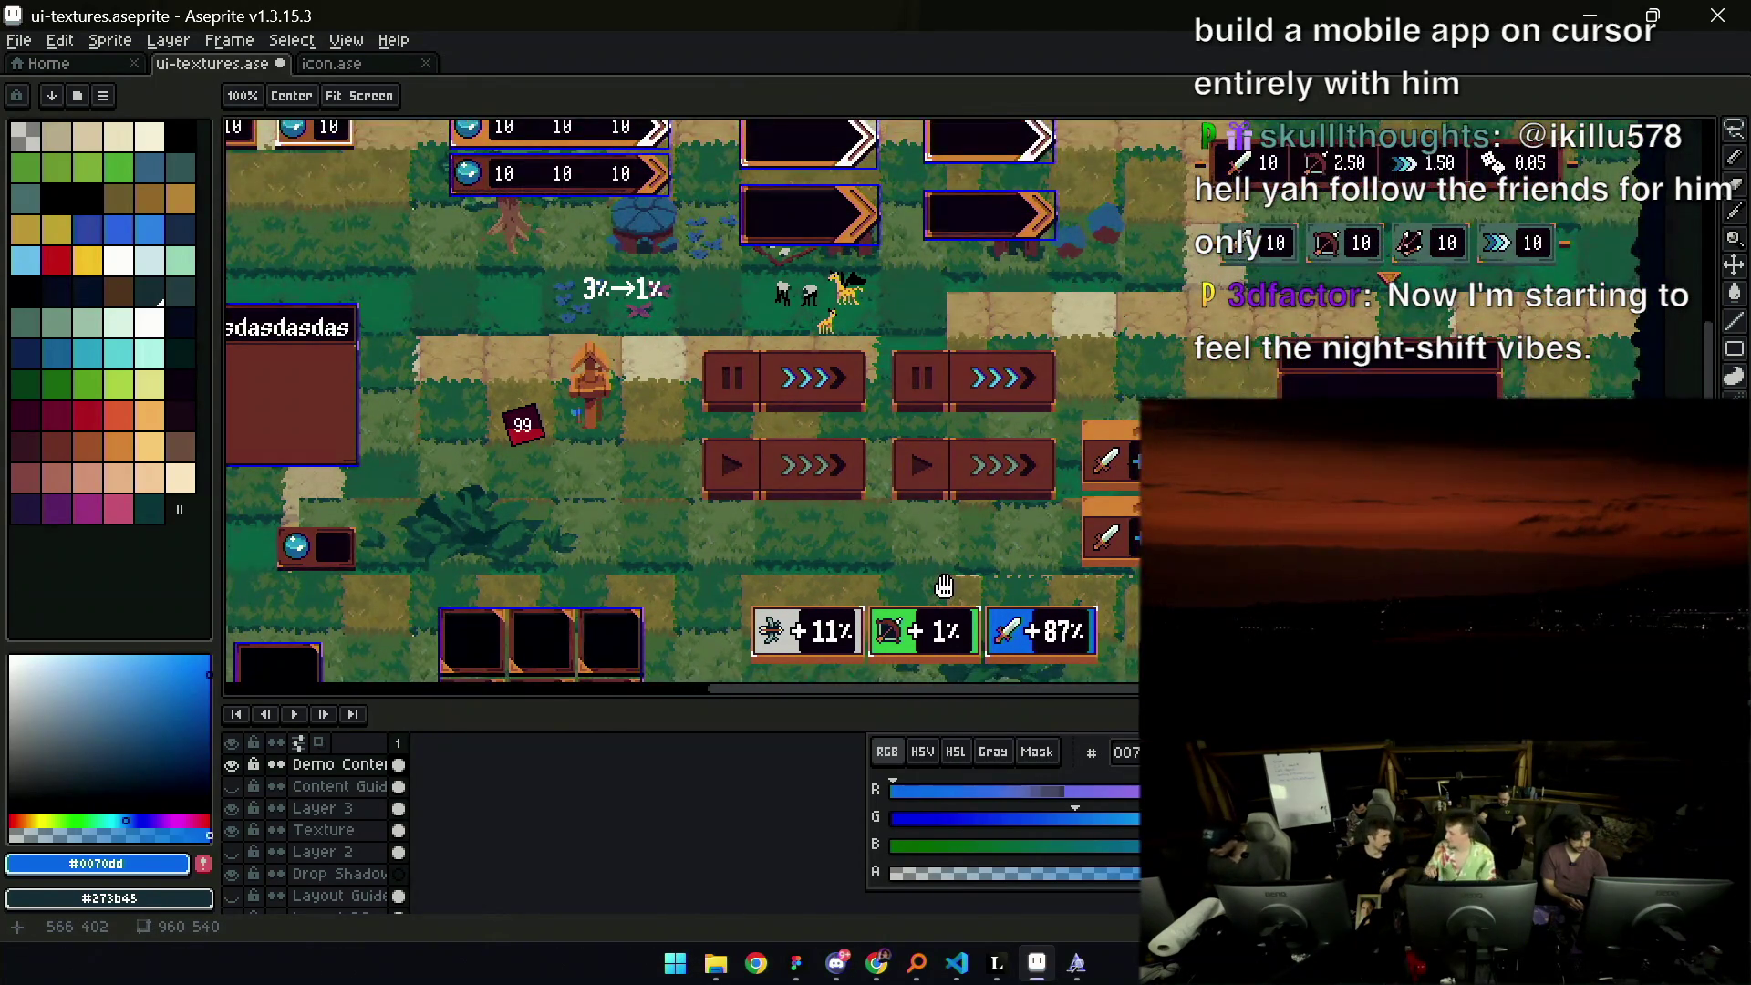
scroll(930, 510, "up", 3)
scroll(916, 456, "up", 3)
scroll(902, 401, "up", 3)
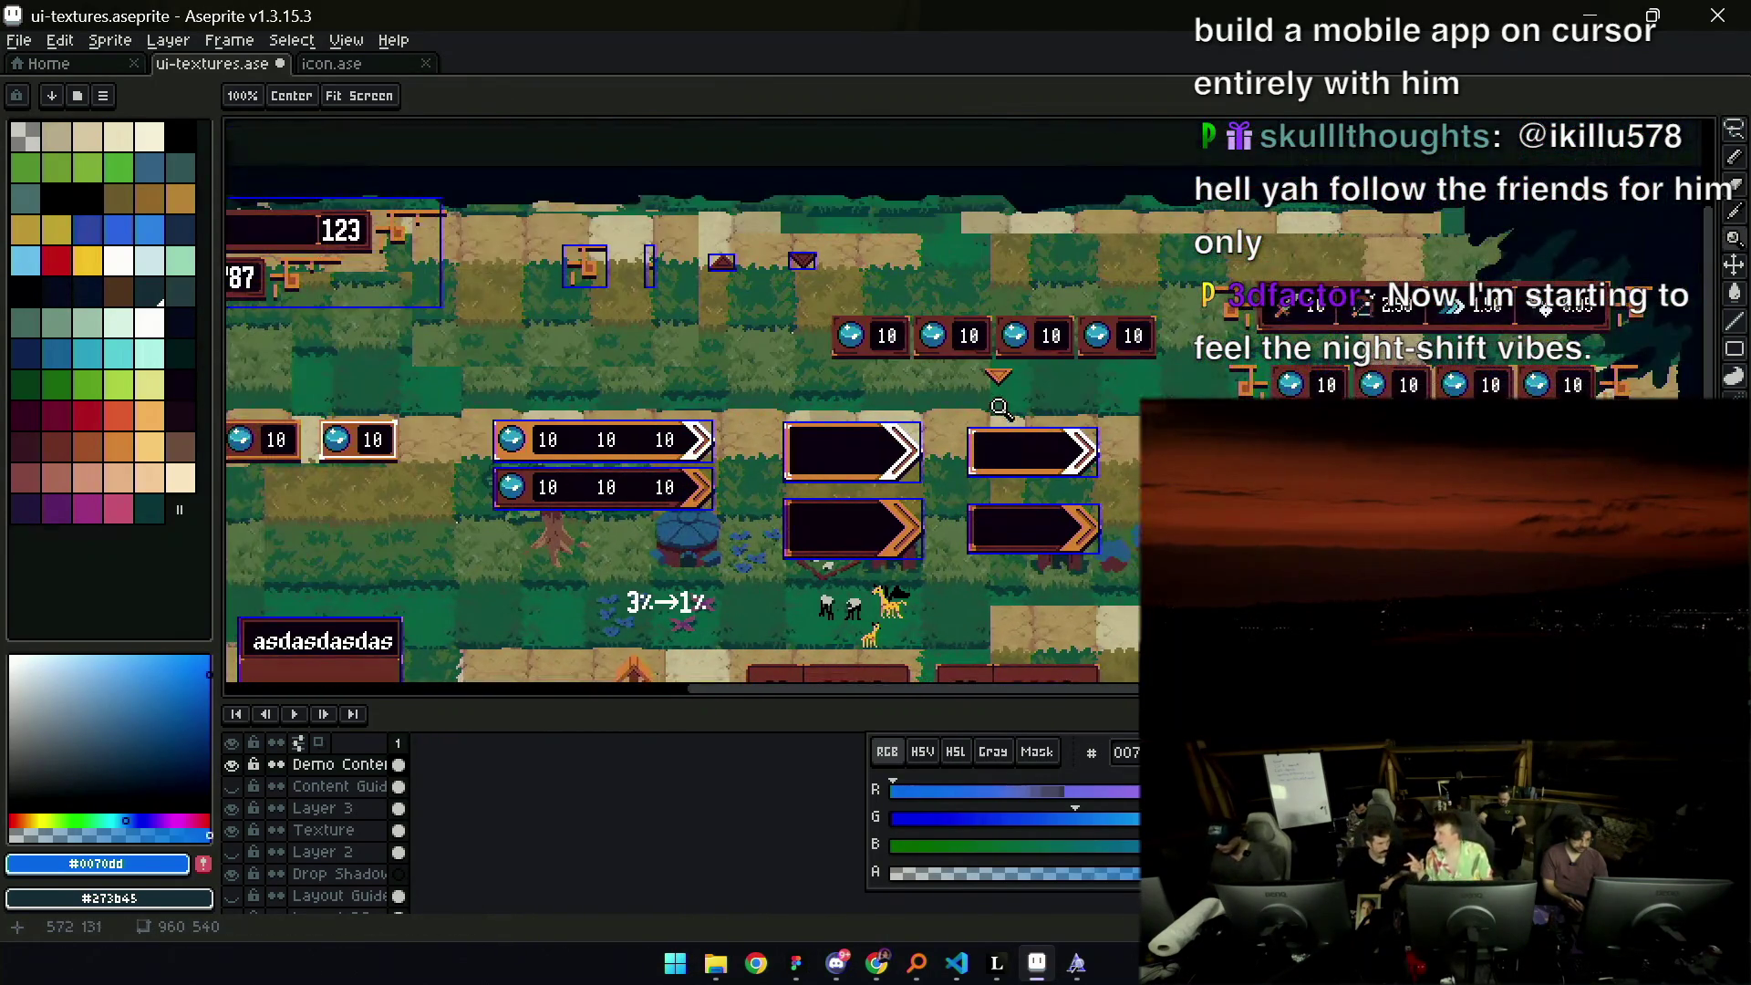
scroll(884, 351, "up", 1)
mouse_move(784, 248)
left_mouse_down()
mouse_move(996, 313)
mouse_move(928, 231)
left_mouse_up()
scroll(996, 313, "down", 5)
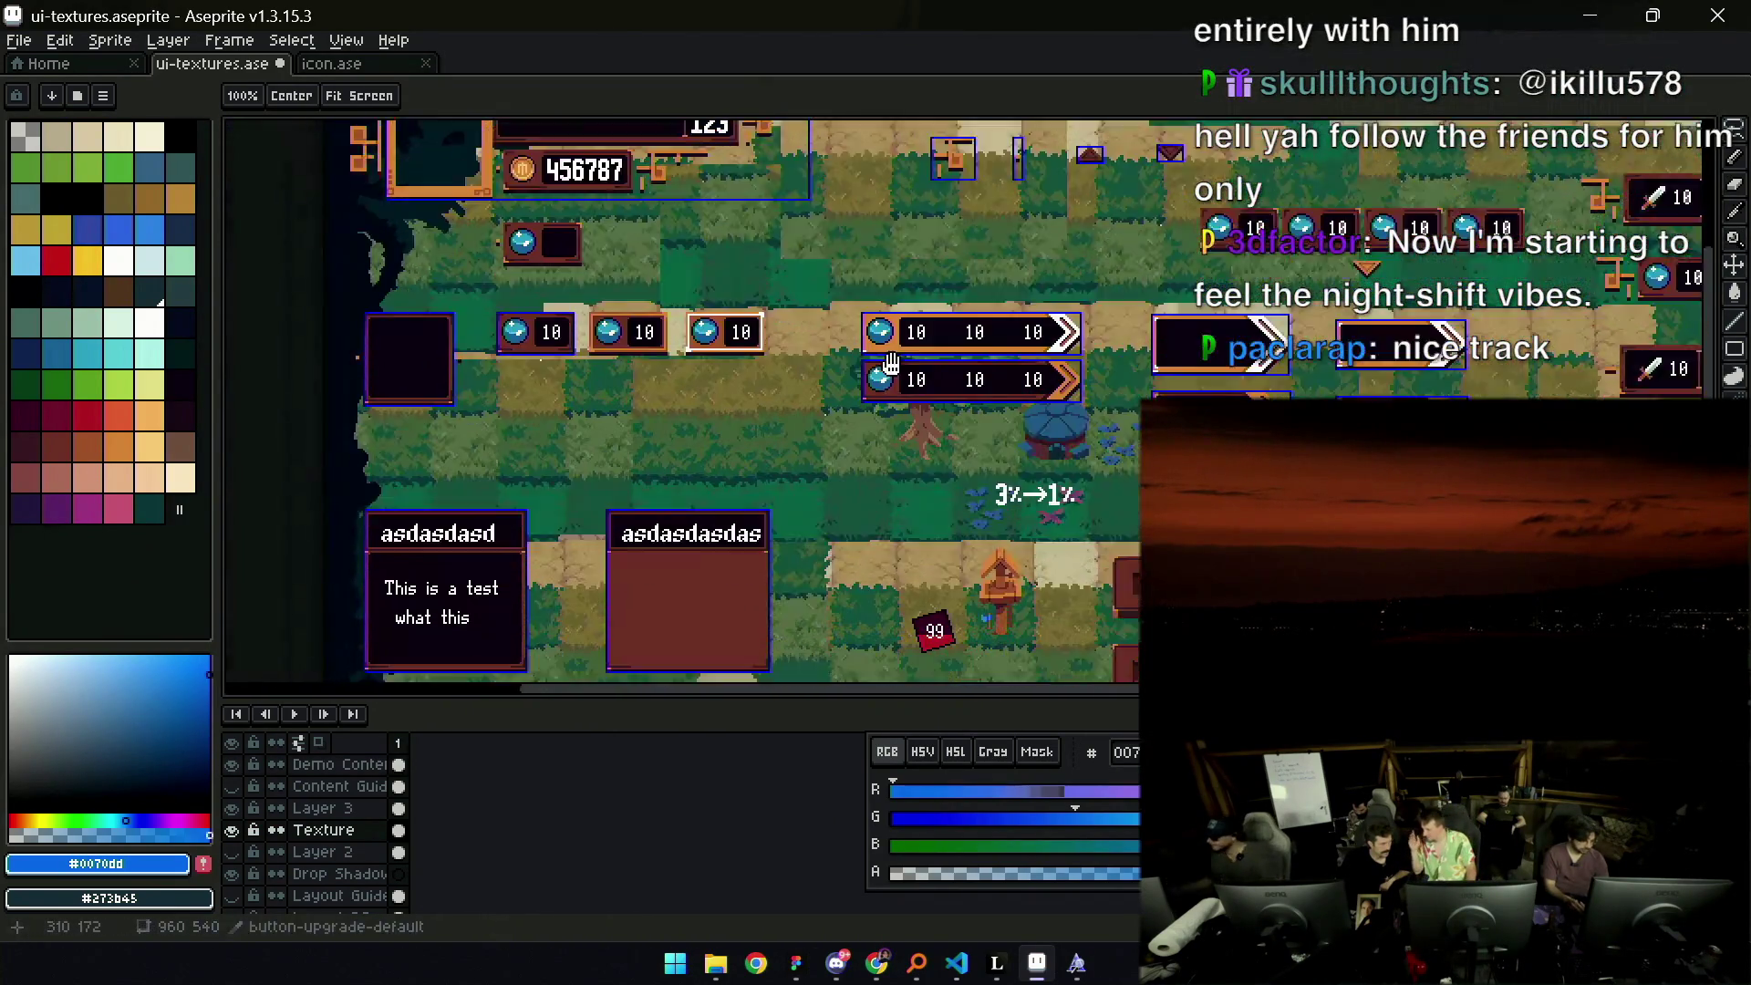
key("z")
left_click(805, 467)
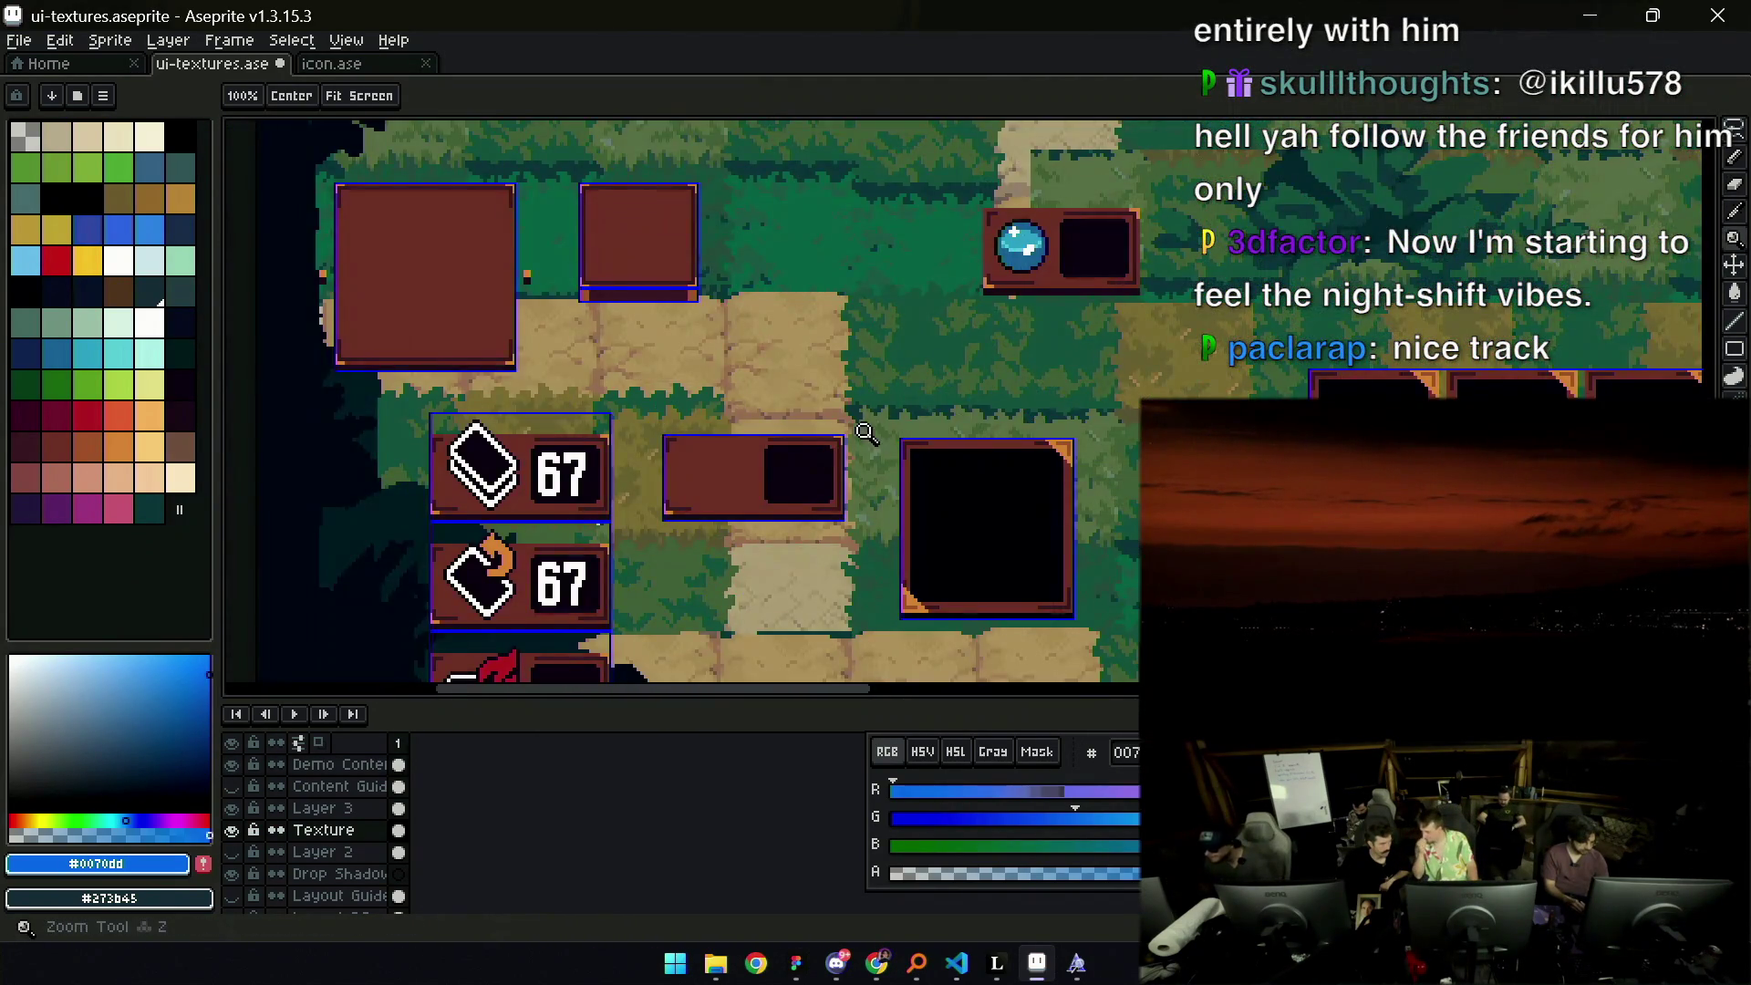
scroll(866, 434, "down", 3)
scroll(954, 391, "up", 2)
scroll(954, 391, "down", 2)
mouse_move(1332, 267)
left_mouse_down()
mouse_move(1012, 418)
mouse_move(958, 387)
left_mouse_up()
scroll(958, 387, "up", 2)
scroll(985, 406, "down", 2)
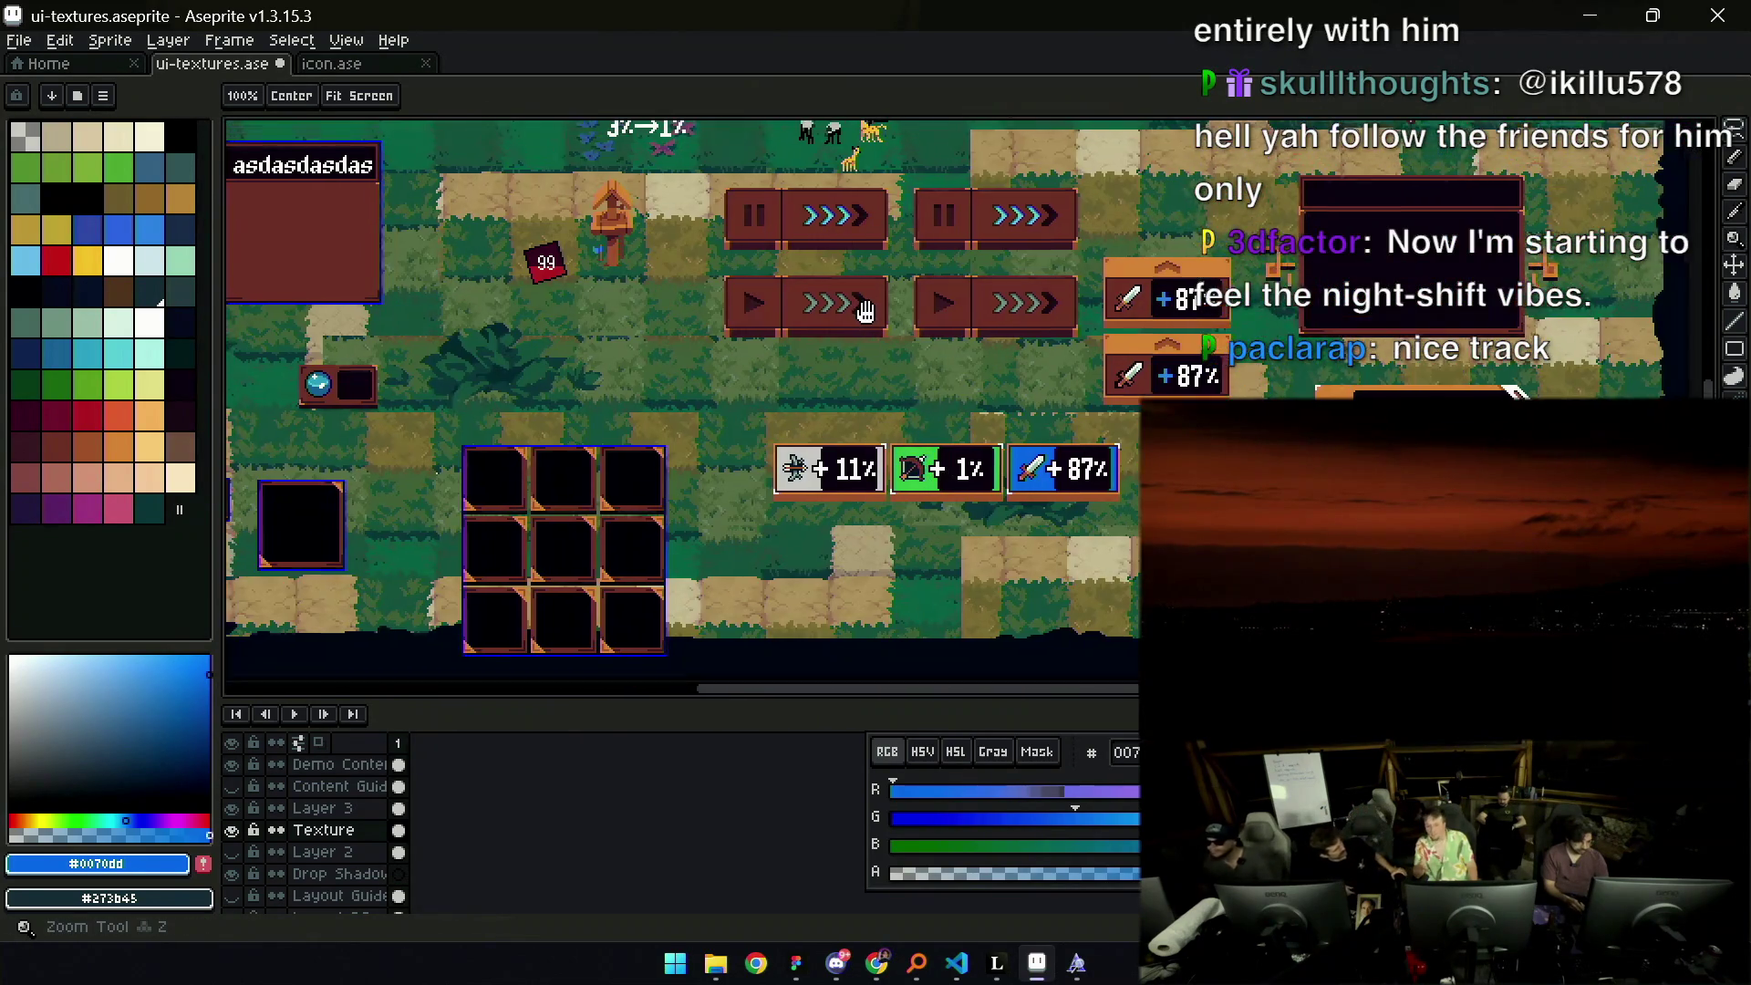
scroll(865, 312, "up", 3)
key("v")
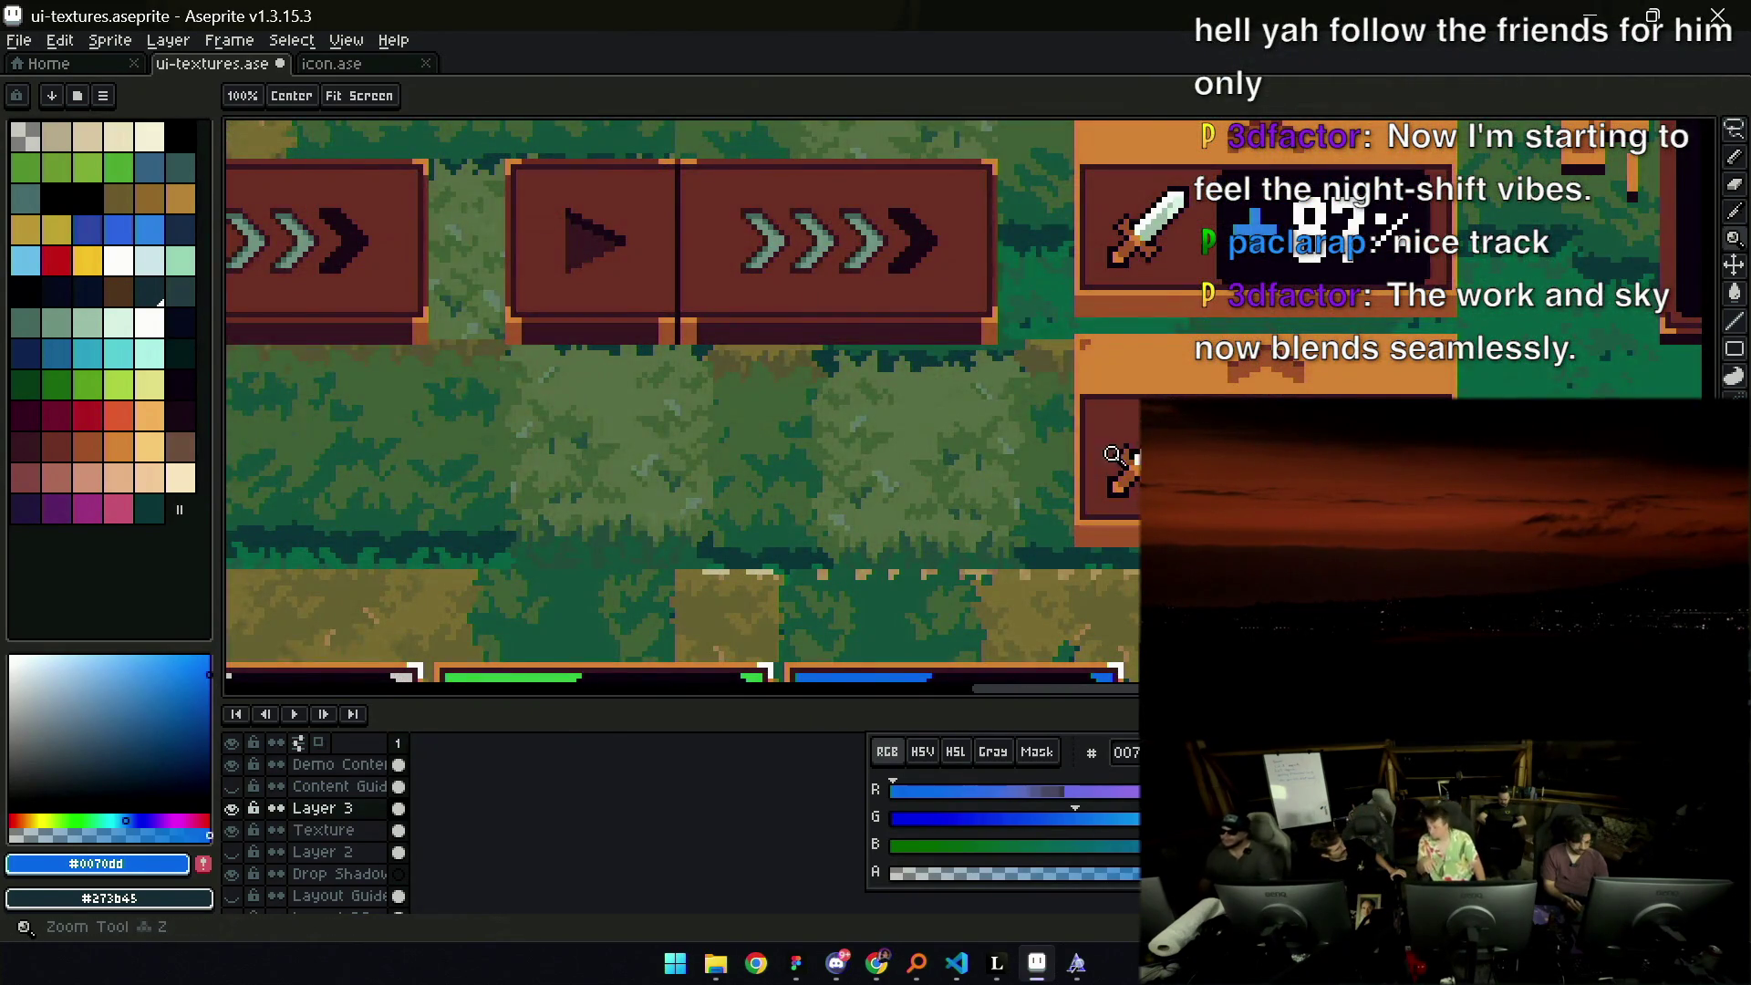
scroll(791, 155, "down", 3)
mouse_move(792, 155)
left_mouse_down()
mouse_move(964, 388)
mouse_move(955, 433)
left_mouse_up()
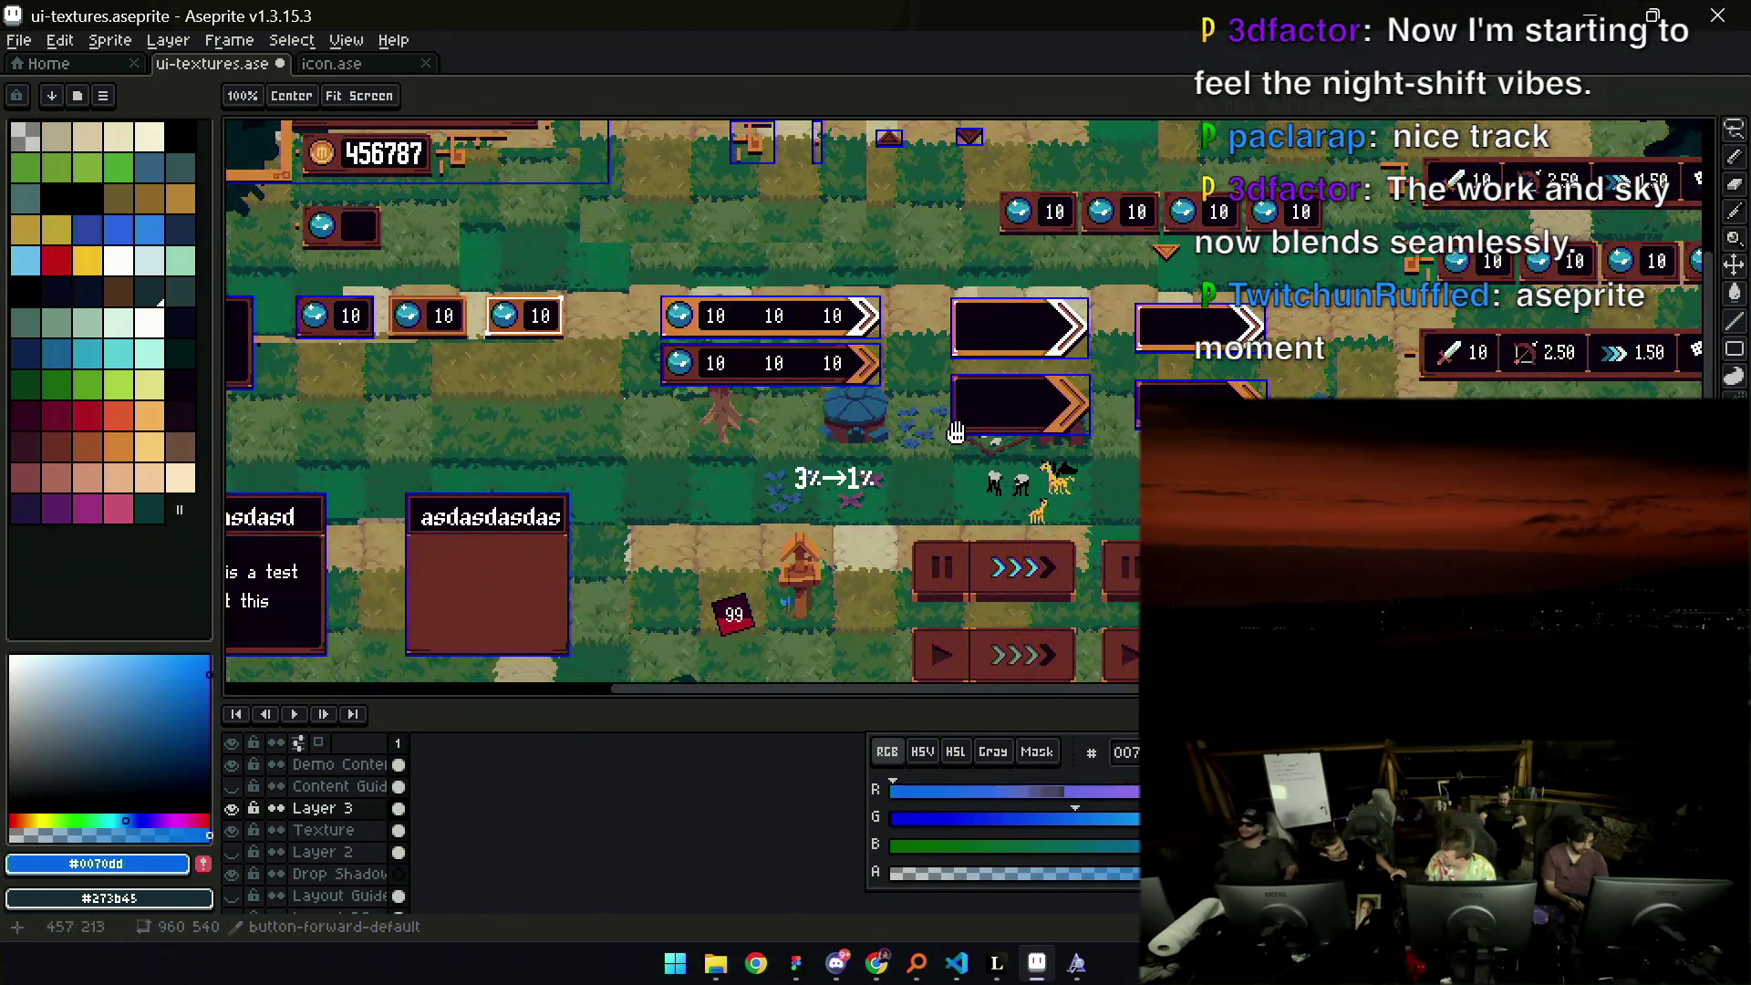
left_click_drag(869, 468, 886, 465)
scroll(820, 479, "up", 2)
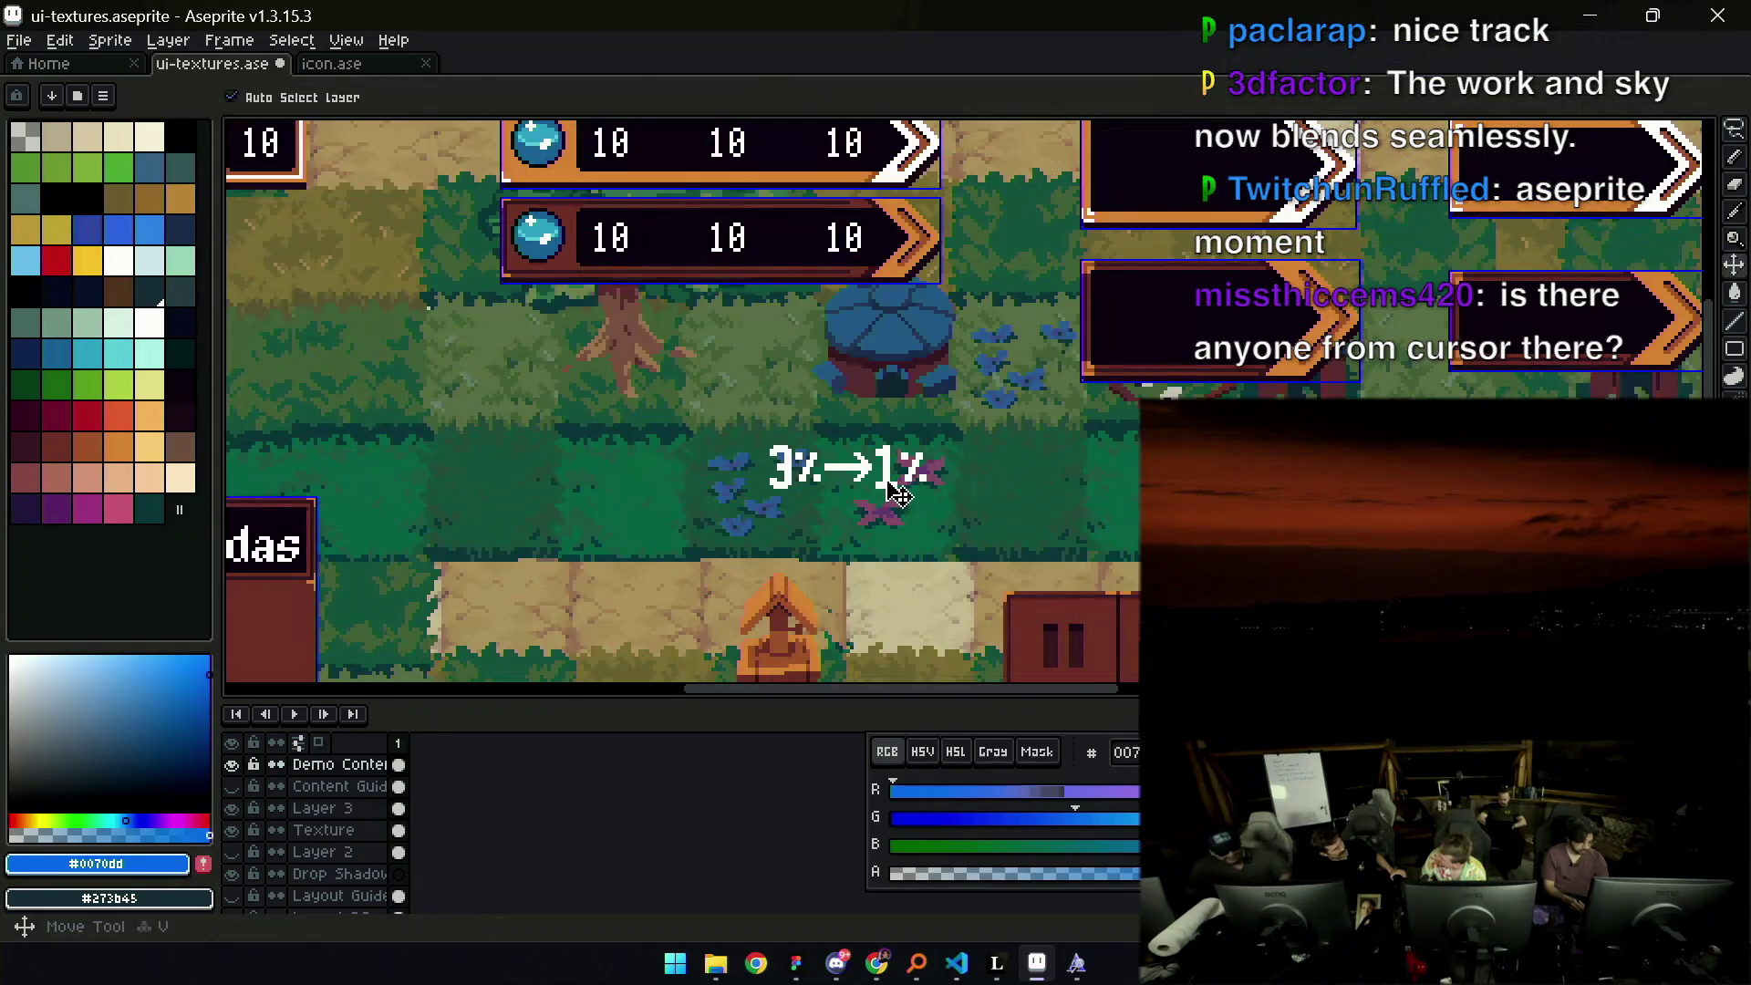
key("e")
key("z")
scroll(912, 428, "down", 3)
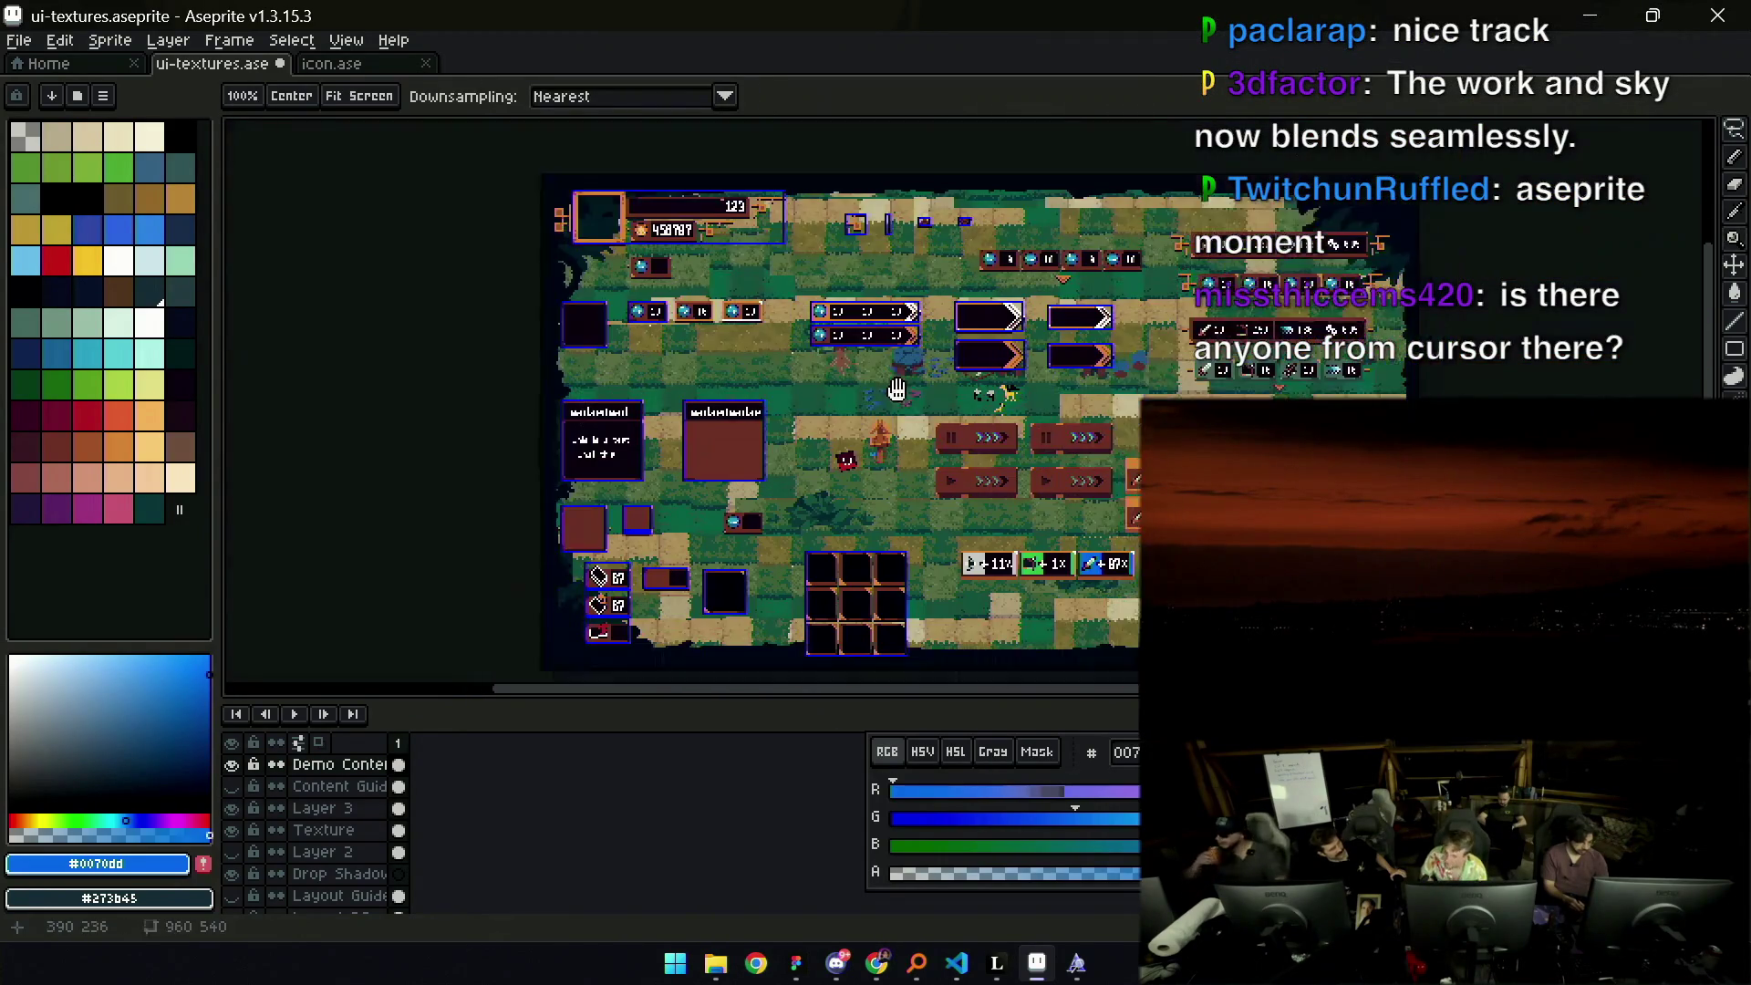
left_click_drag(929, 542, 929, 485)
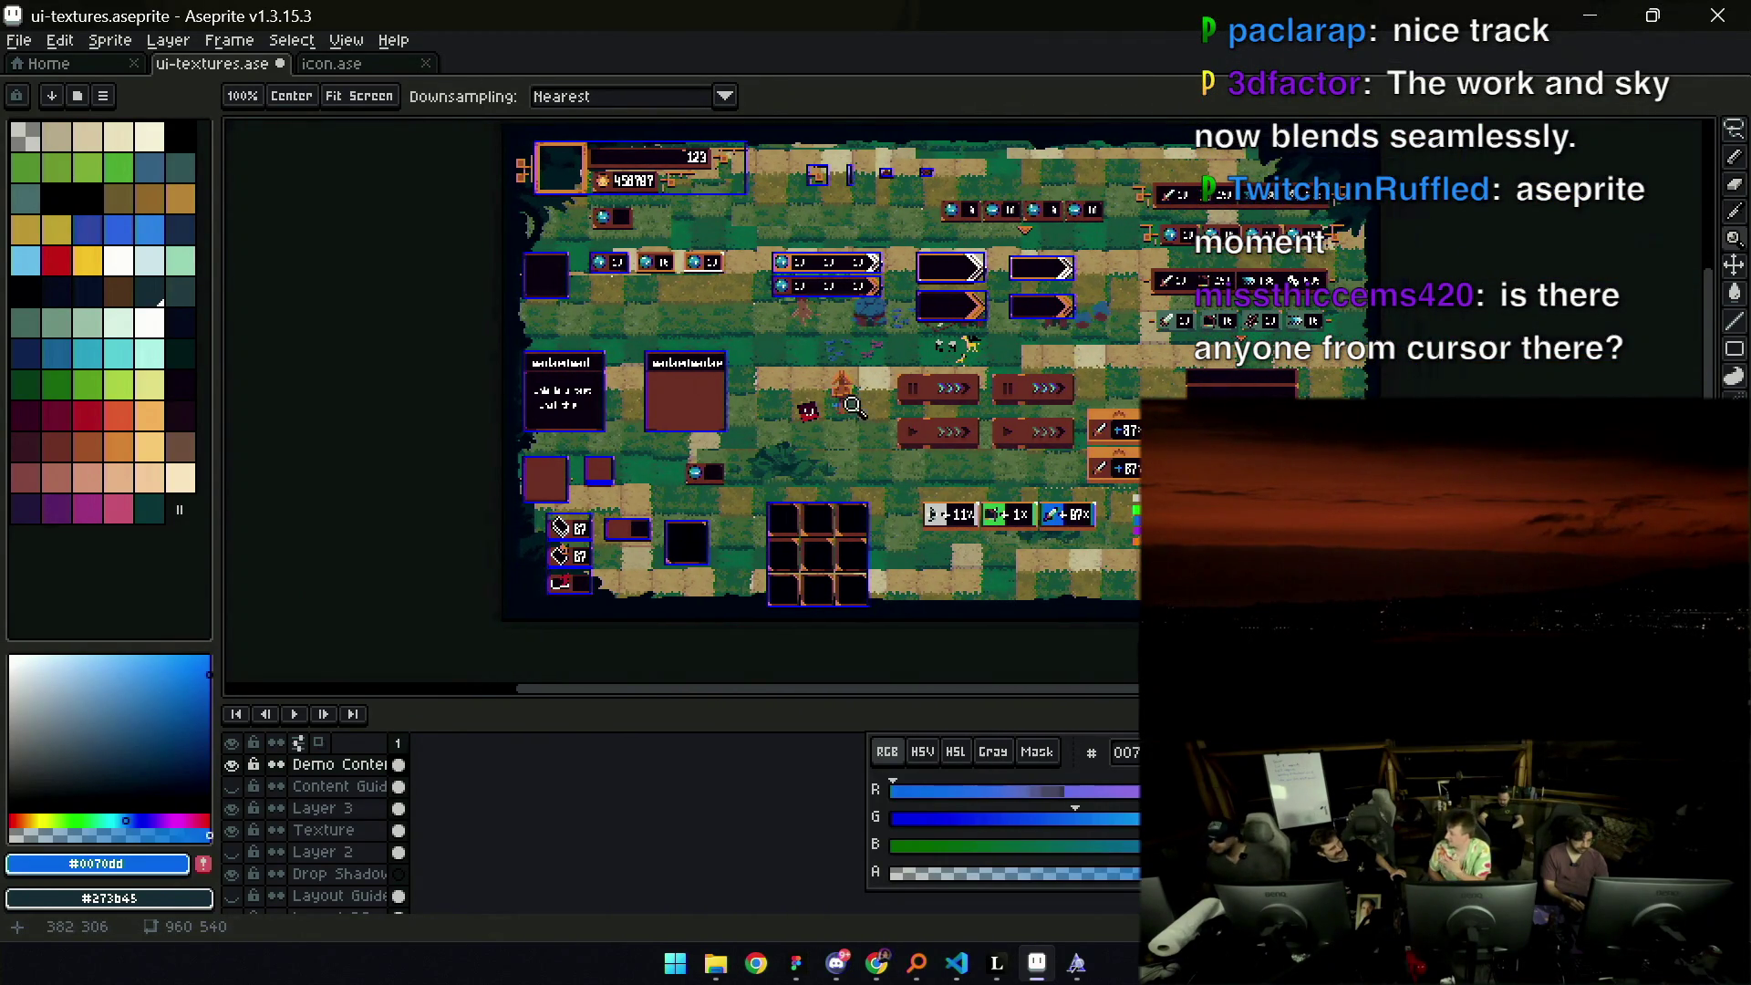
scroll(866, 388, "up", 5)
key("q")
left_click_drag(902, 274, 793, 349)
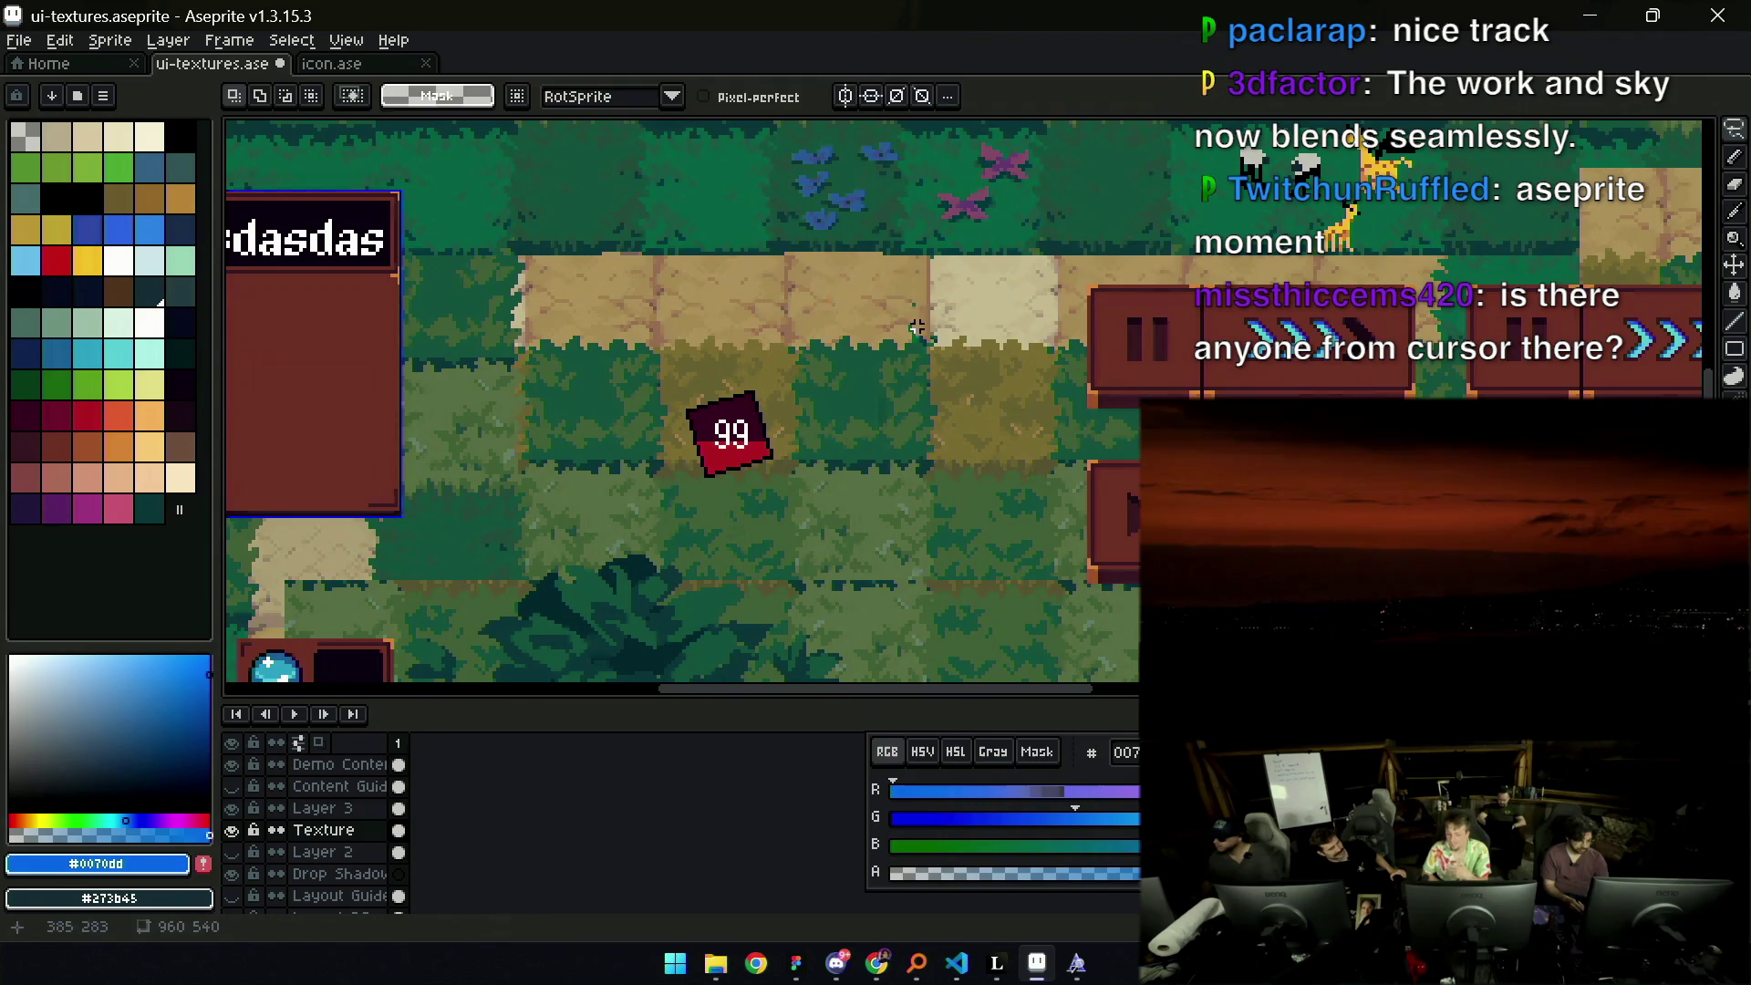
Drag the birdhouse out of the black grid onto the grass below the stat cards
scroll(1016, 407, "down", 4)
scroll(953, 419, "up", 4)
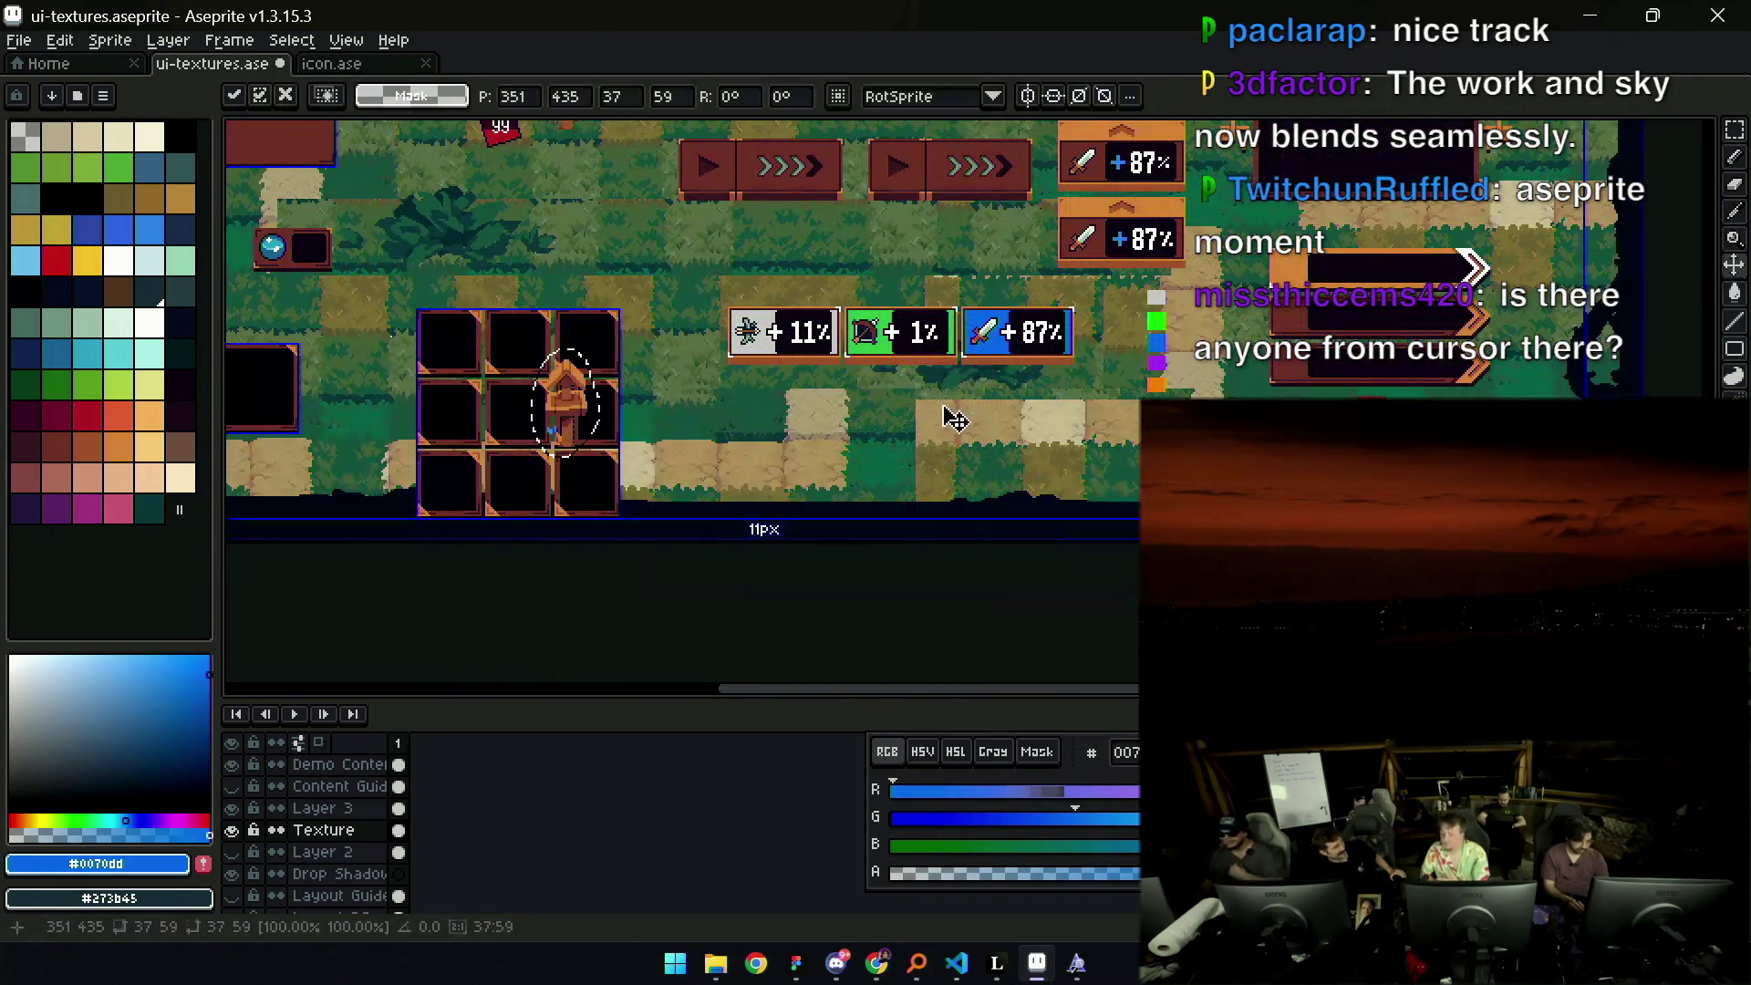
left_click_drag(581, 424, 922, 453)
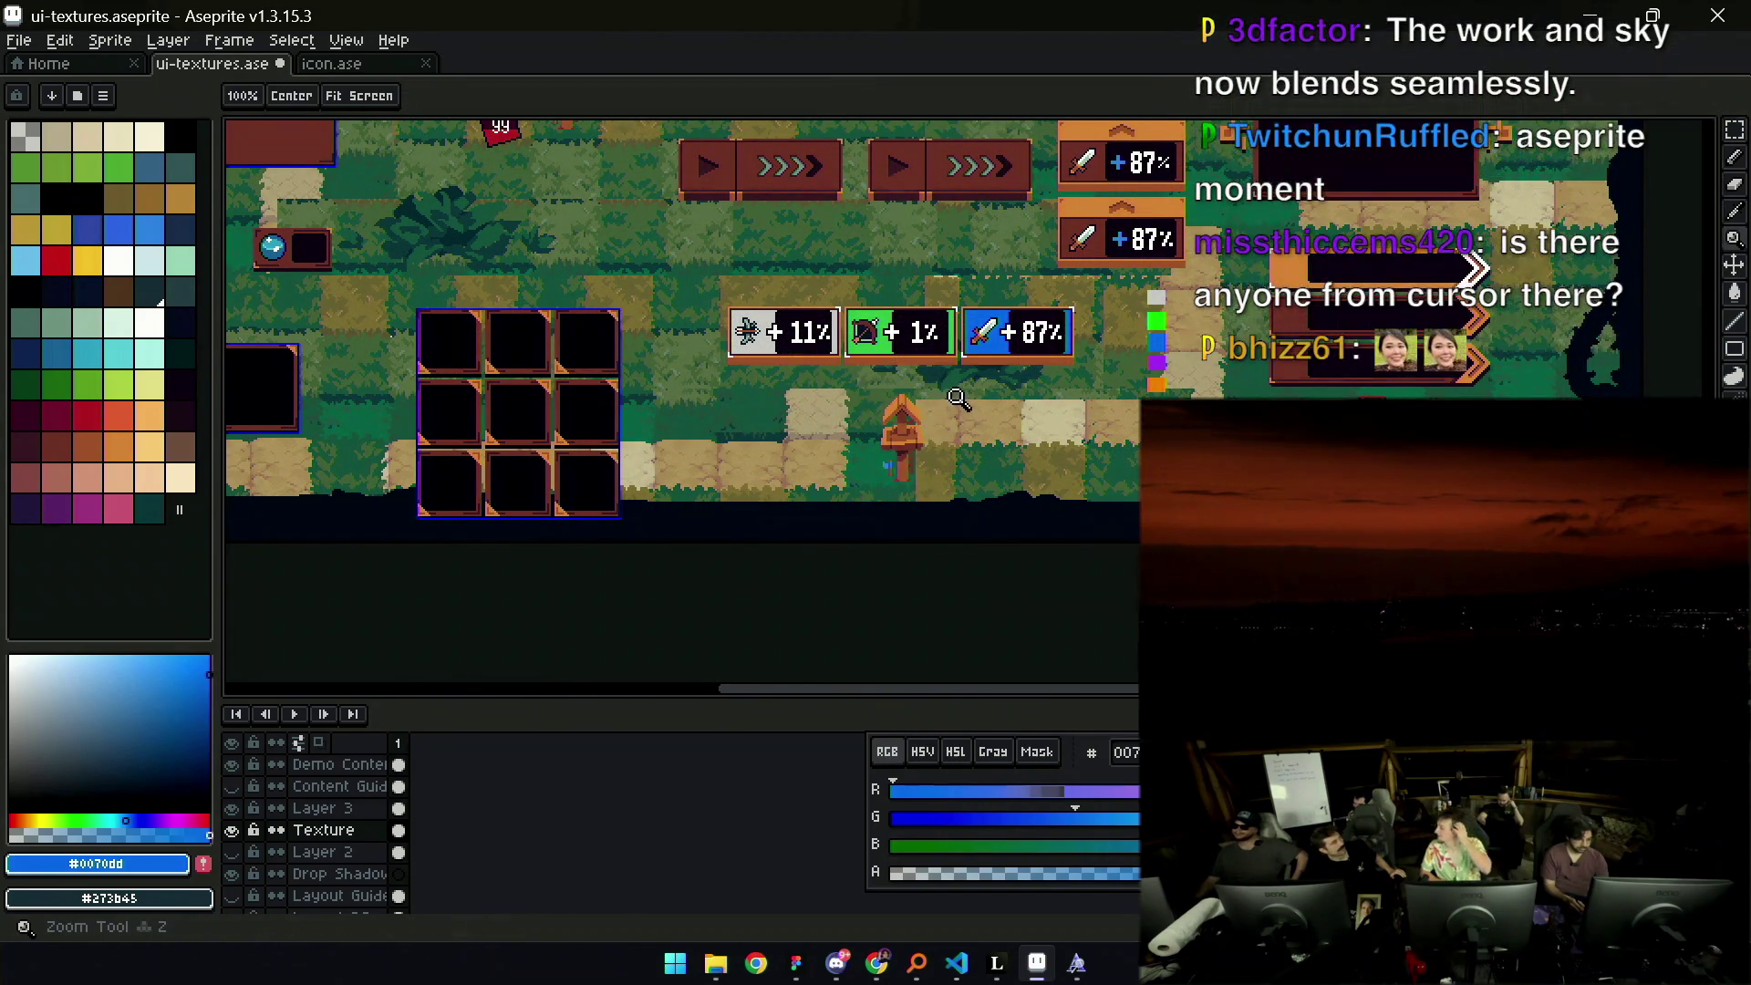
scroll(915, 458, "up", 1)
scroll(1011, 497, "down", 1)
scroll(994, 438, "up", 3)
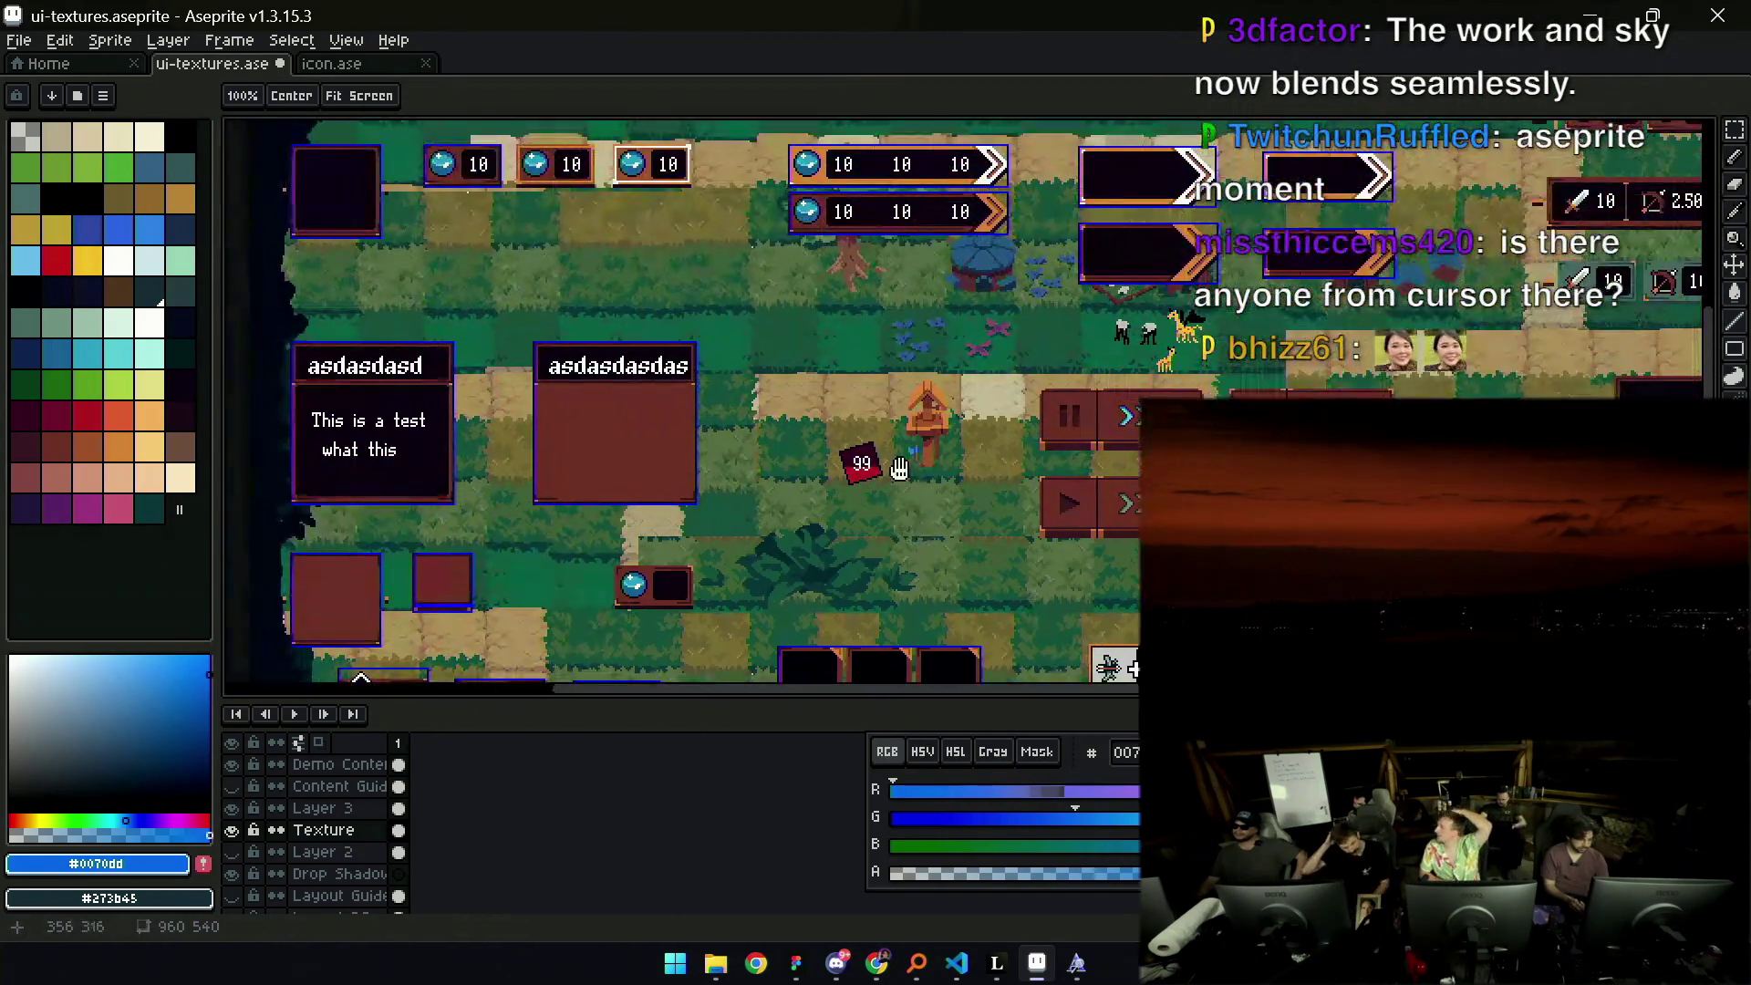
scroll(971, 364, "up", 3)
scroll(953, 301, "up", 2)
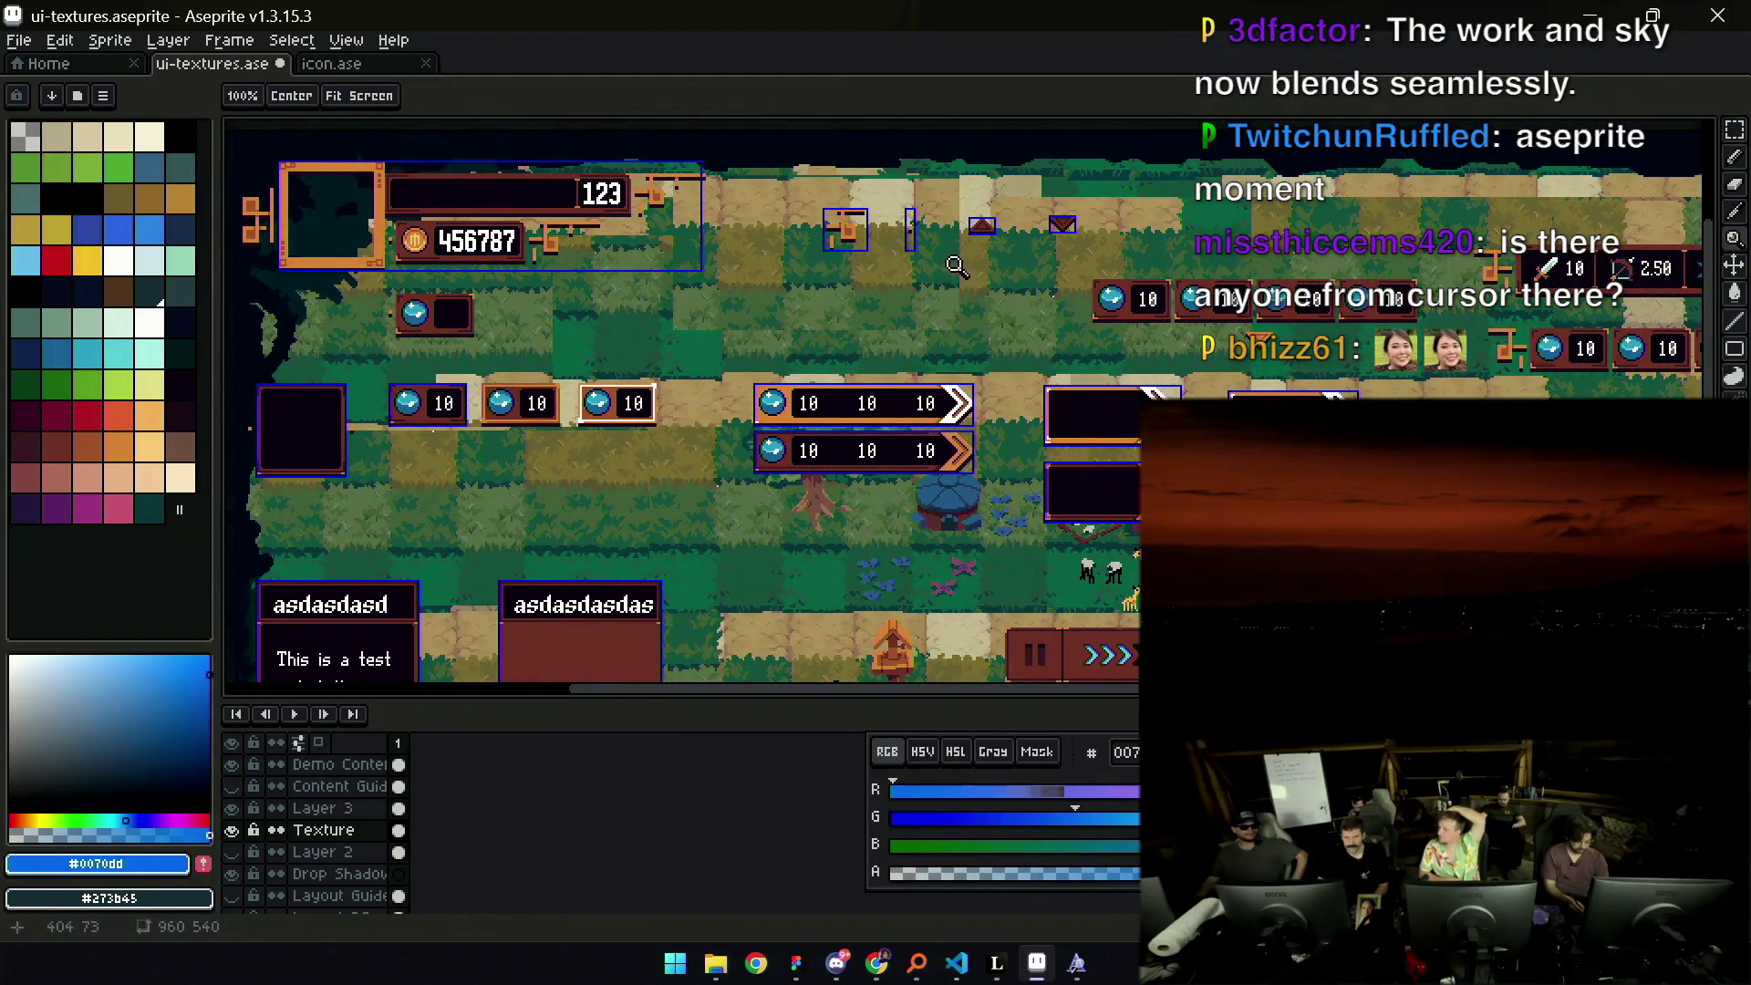
Select the small red triangle icon and move it toward the birdhouse
key("m")
left_click_drag(943, 262, 1017, 189)
left_click(1015, 257)
scroll(1015, 258, "down", 3)
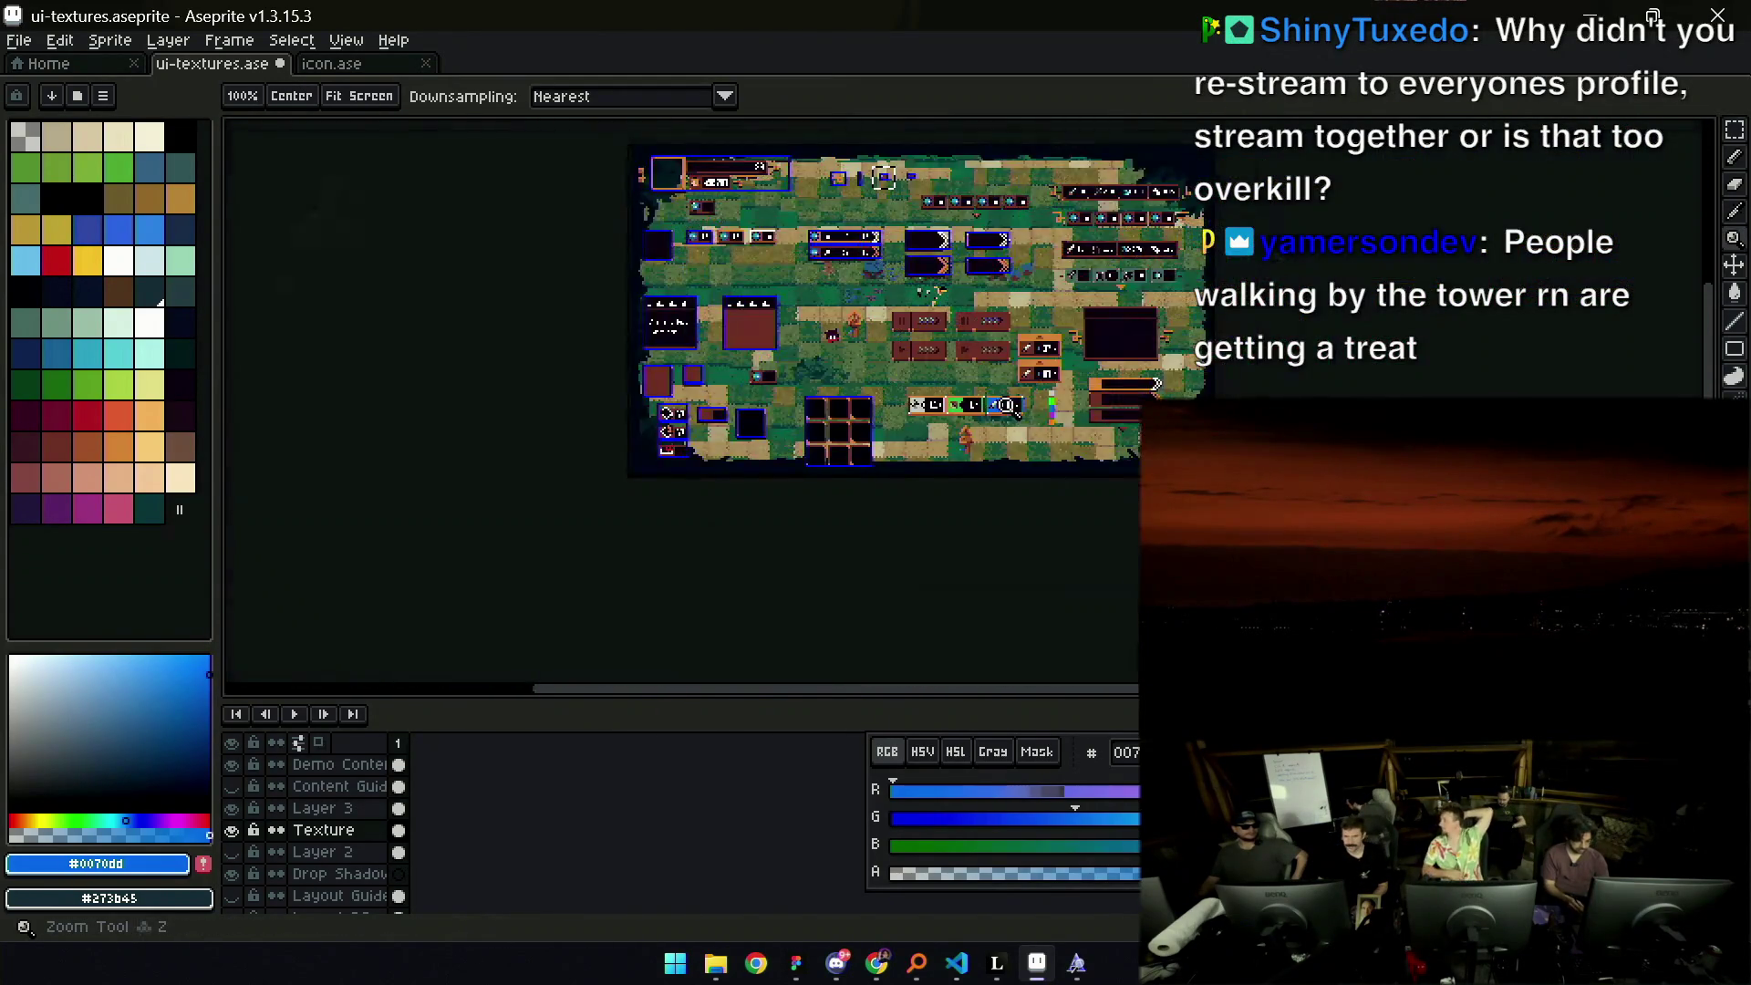
scroll(447, 401, "up", 5)
mouse_move(506, 434)
left_mouse_down()
mouse_move(665, 469)
mouse_move(939, 481)
left_mouse_up()
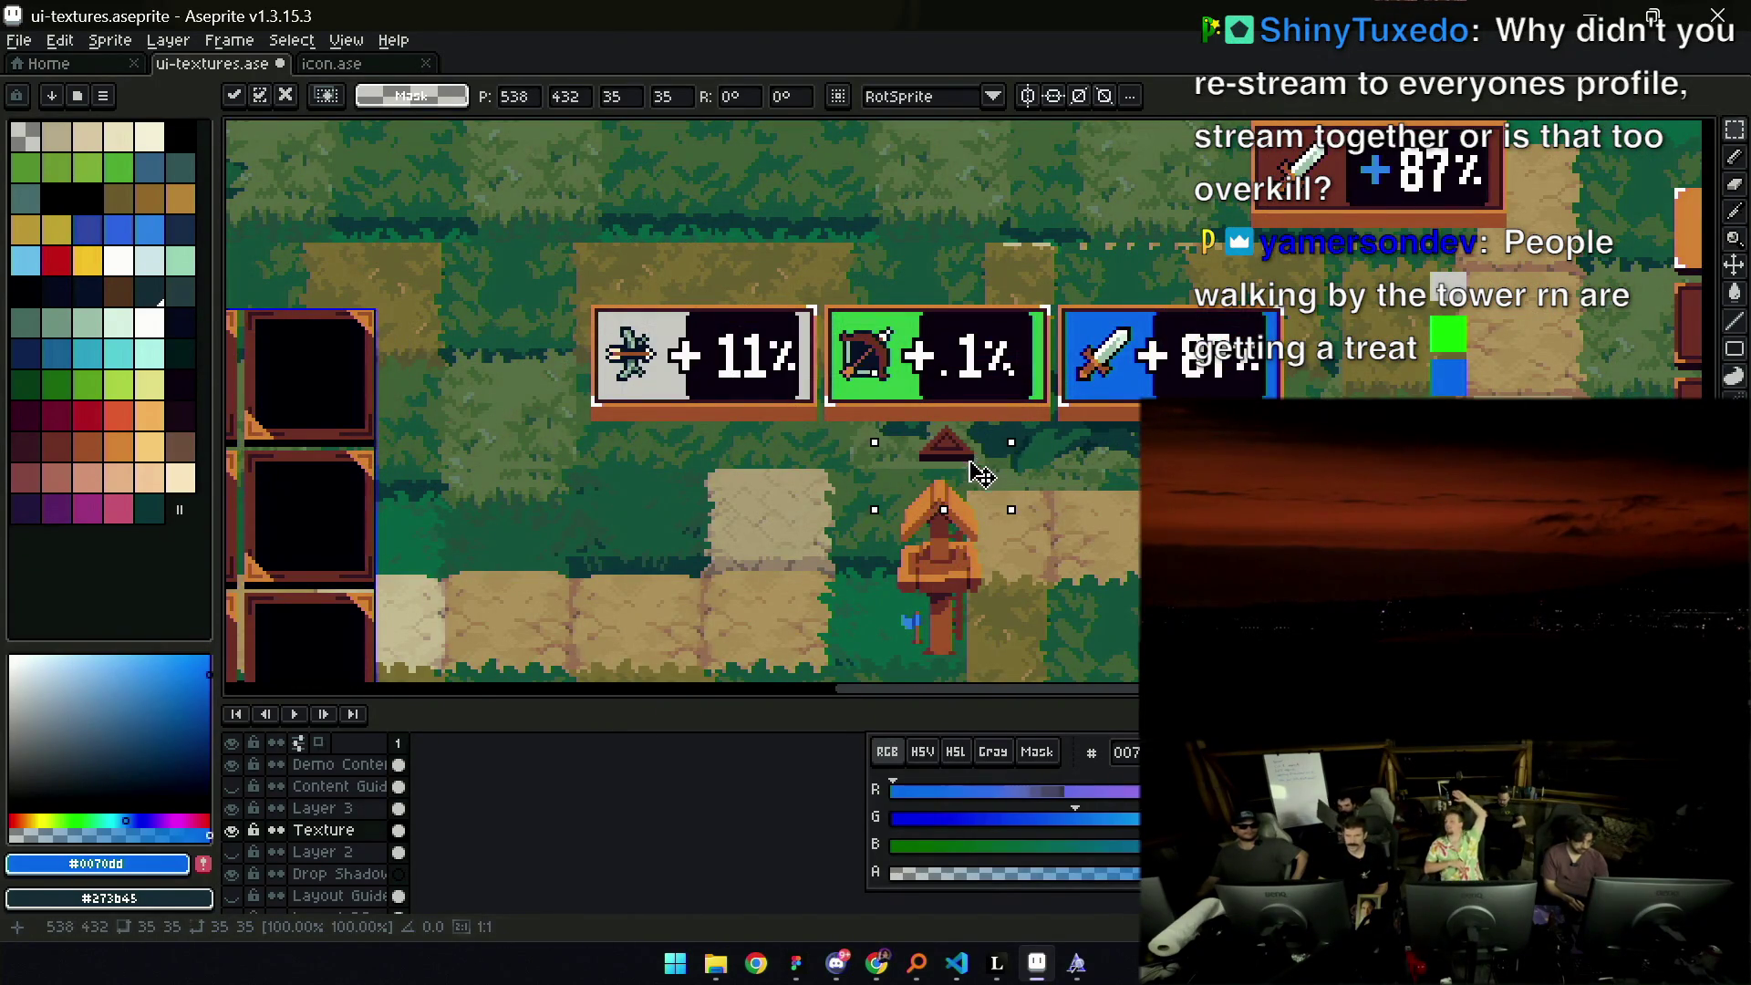
key("z")
scroll(904, 406, "down", 5)
scroll(904, 406, "up", 2)
scroll(903, 405, "up", 3)
Reselect the triangle with a wider box and place it just above the birdhouse
key("m")
left_click_drag(1061, 334, 1154, 407)
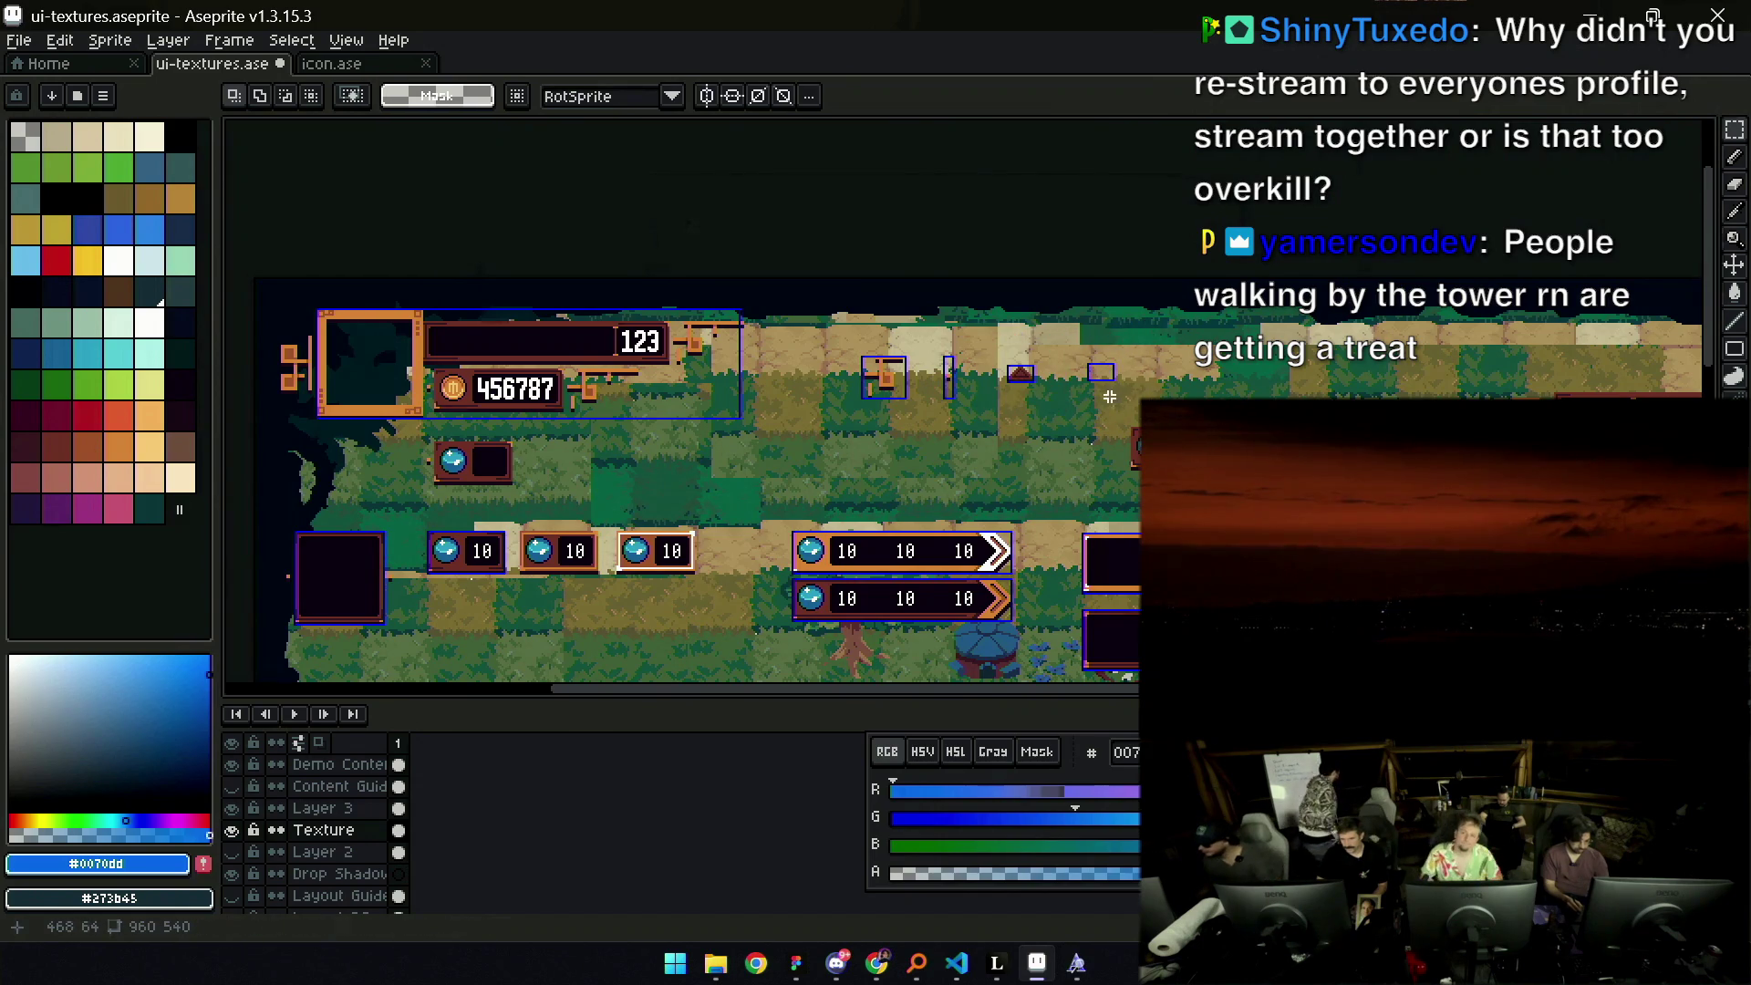
key("z")
scroll(1109, 396, "down", 3)
scroll(834, 412, "up", 2)
scroll(834, 413, "up", 3)
key("ctrl+t")
left_click_drag(584, 431, 922, 387)
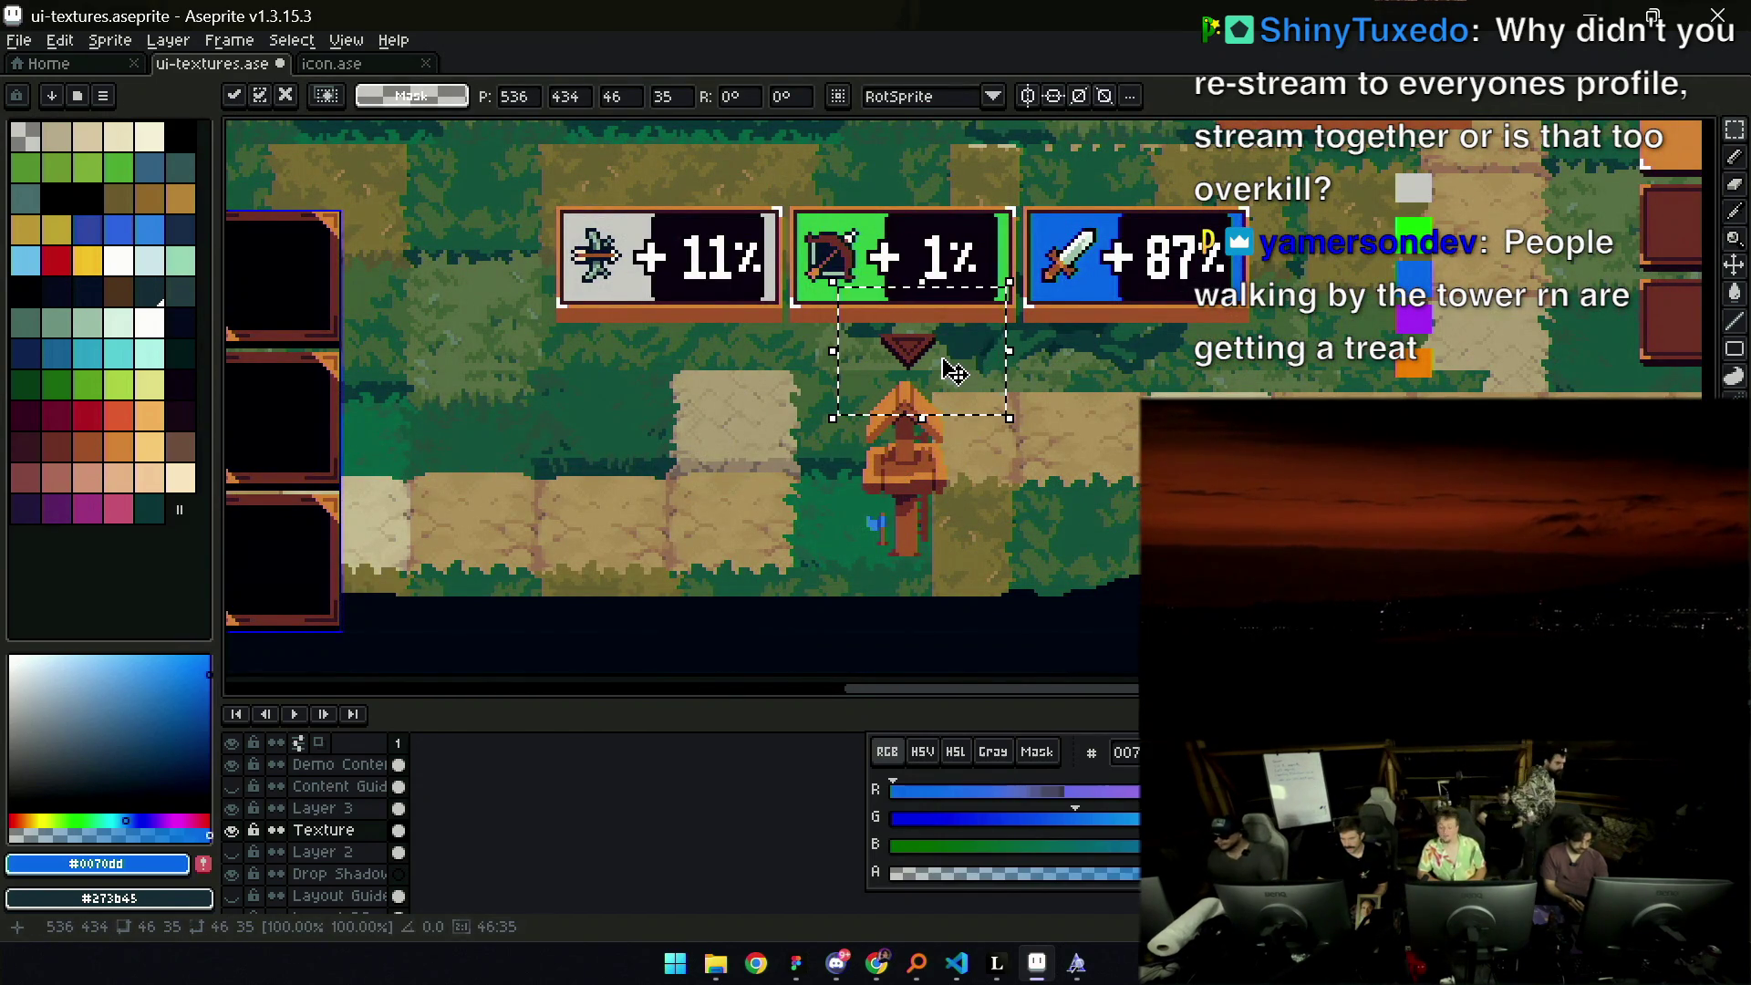
key("z")
scroll(949, 365, "down", 2)
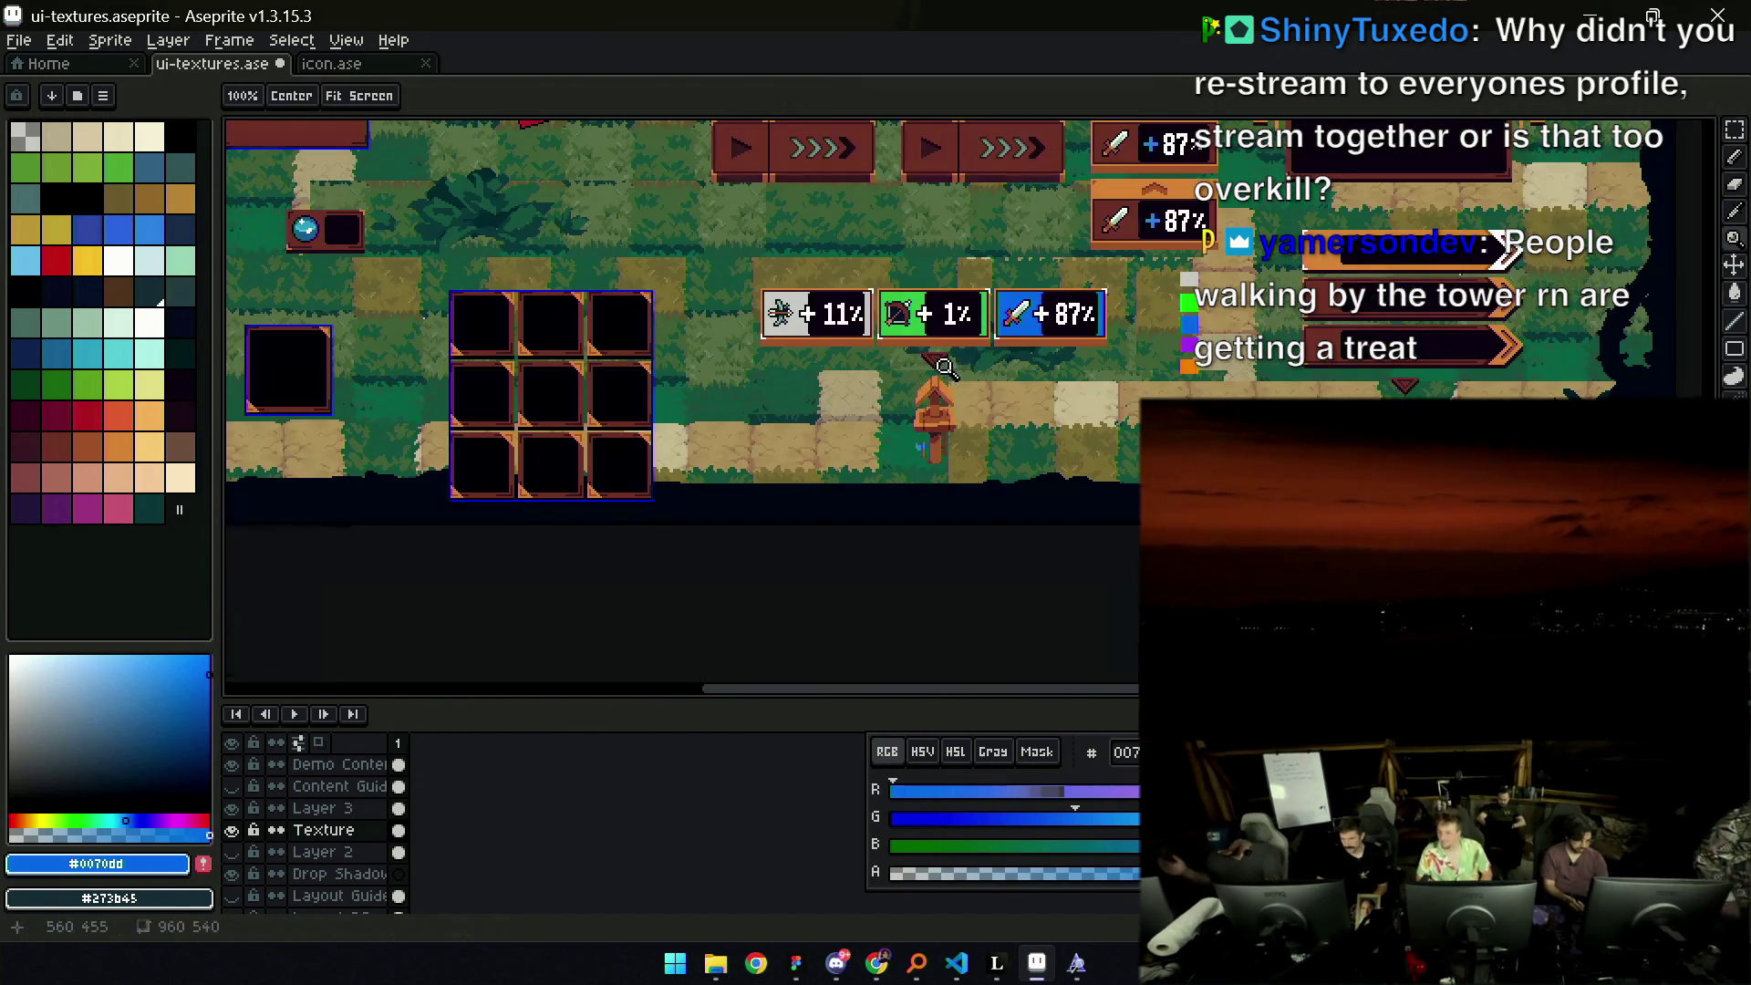
Bring the stat cards into view and select the orange strip beneath them
scroll(930, 397, "down", 2)
scroll(930, 397, "up", 2)
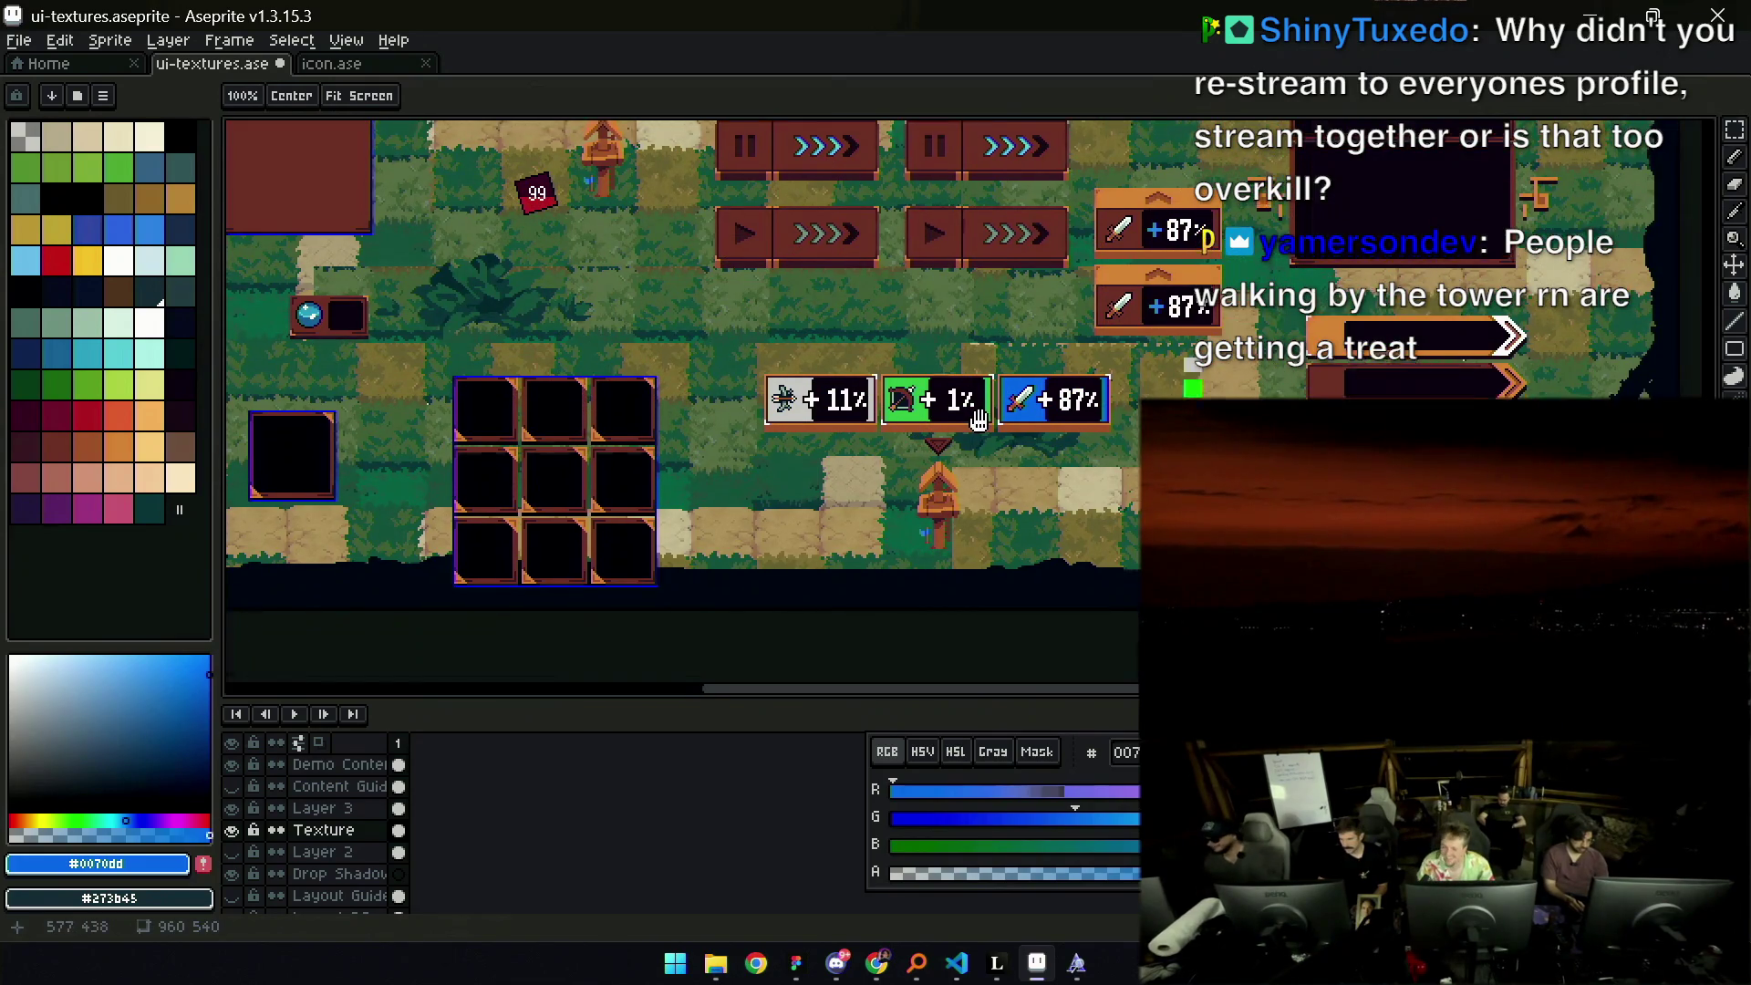
scroll(974, 410, "up", 1)
scroll(972, 403, "down", 1)
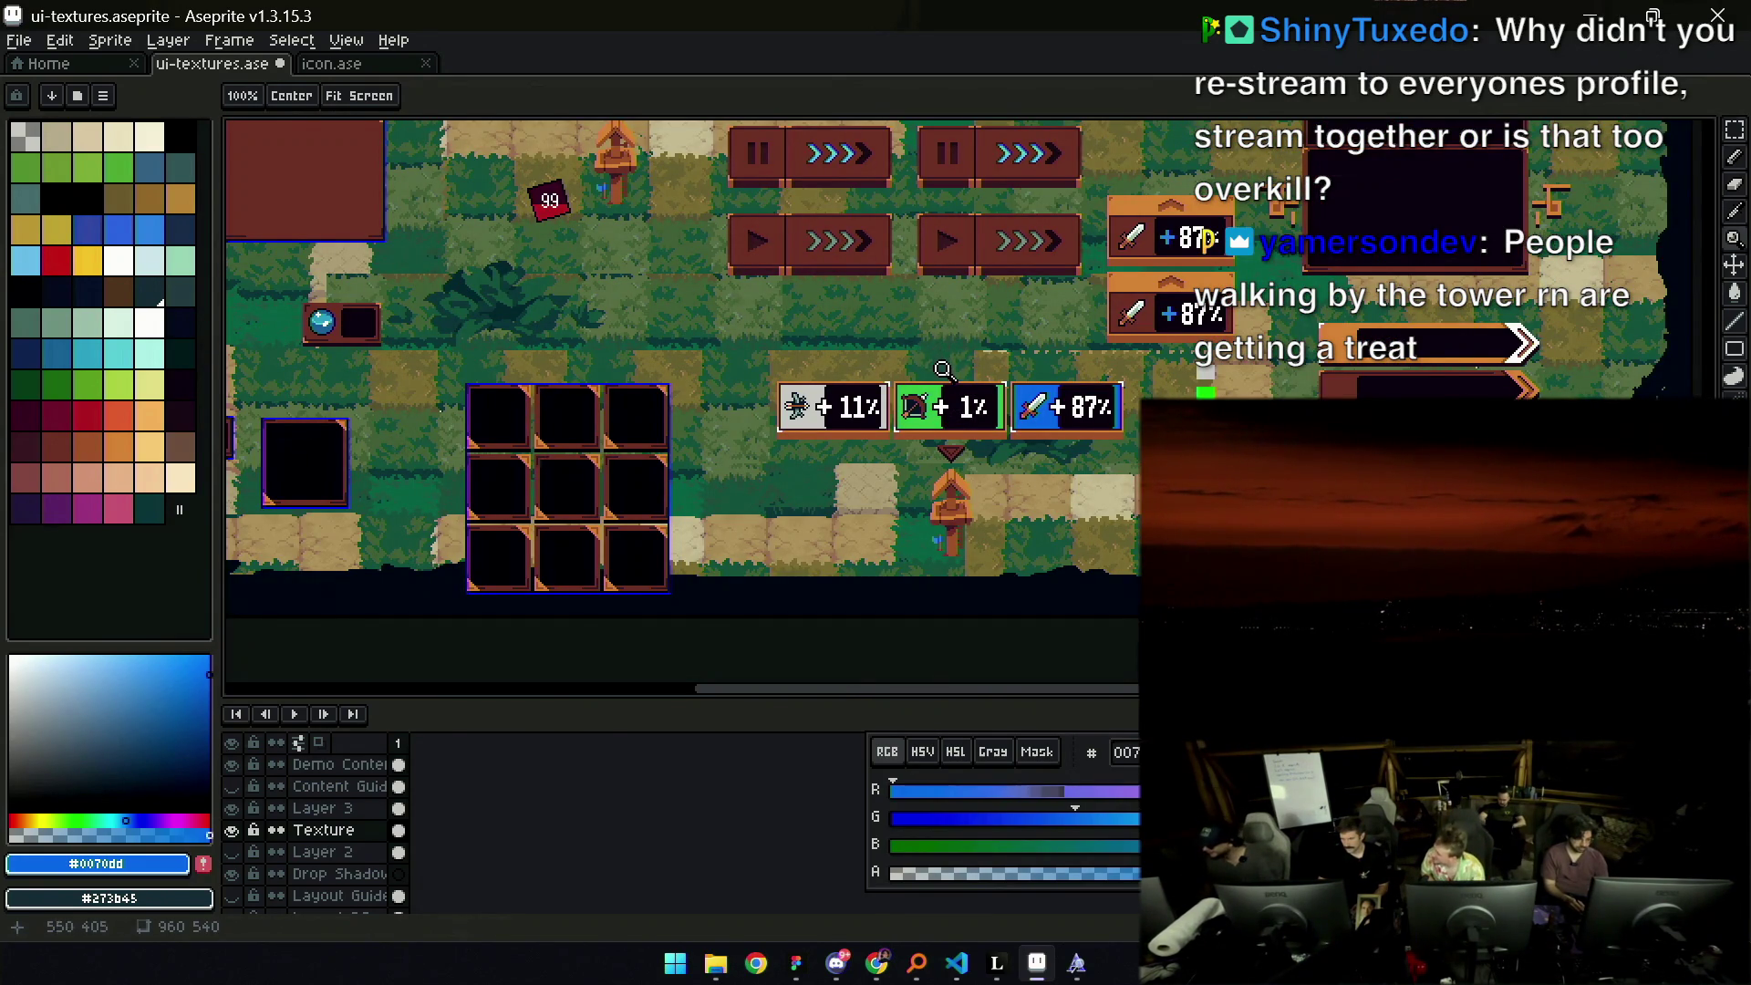
left_click_drag(943, 369, 932, 466)
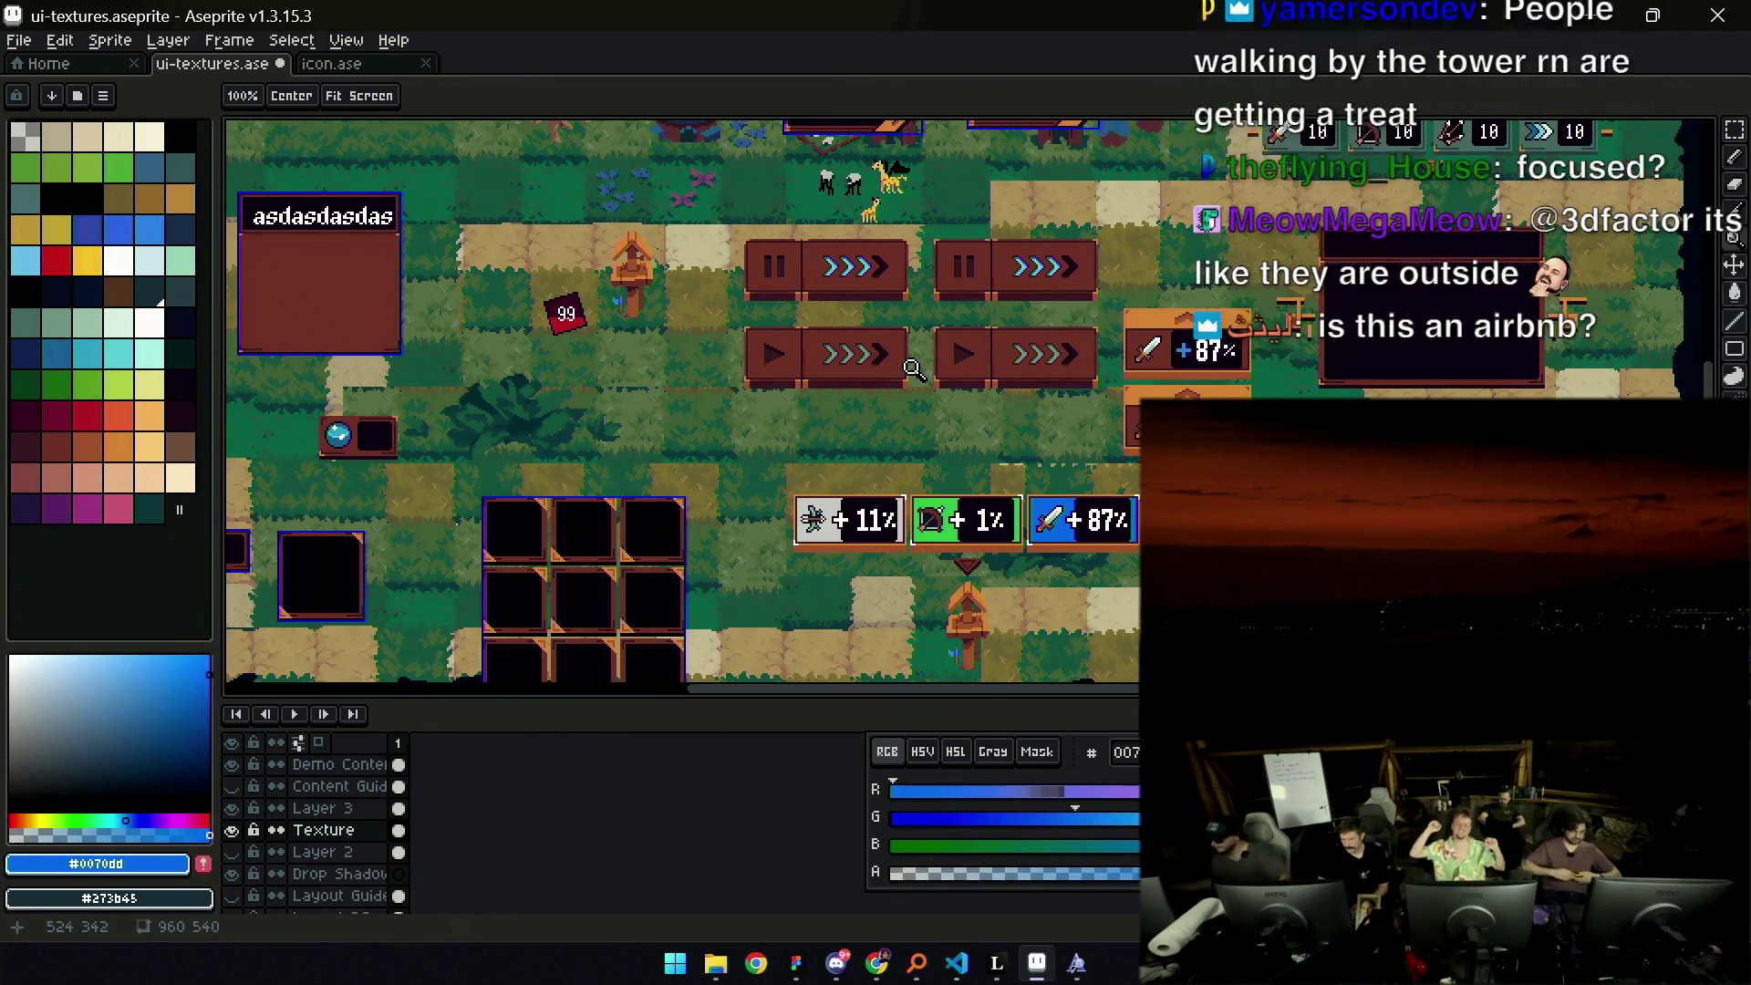
scroll(919, 338, "down", 2)
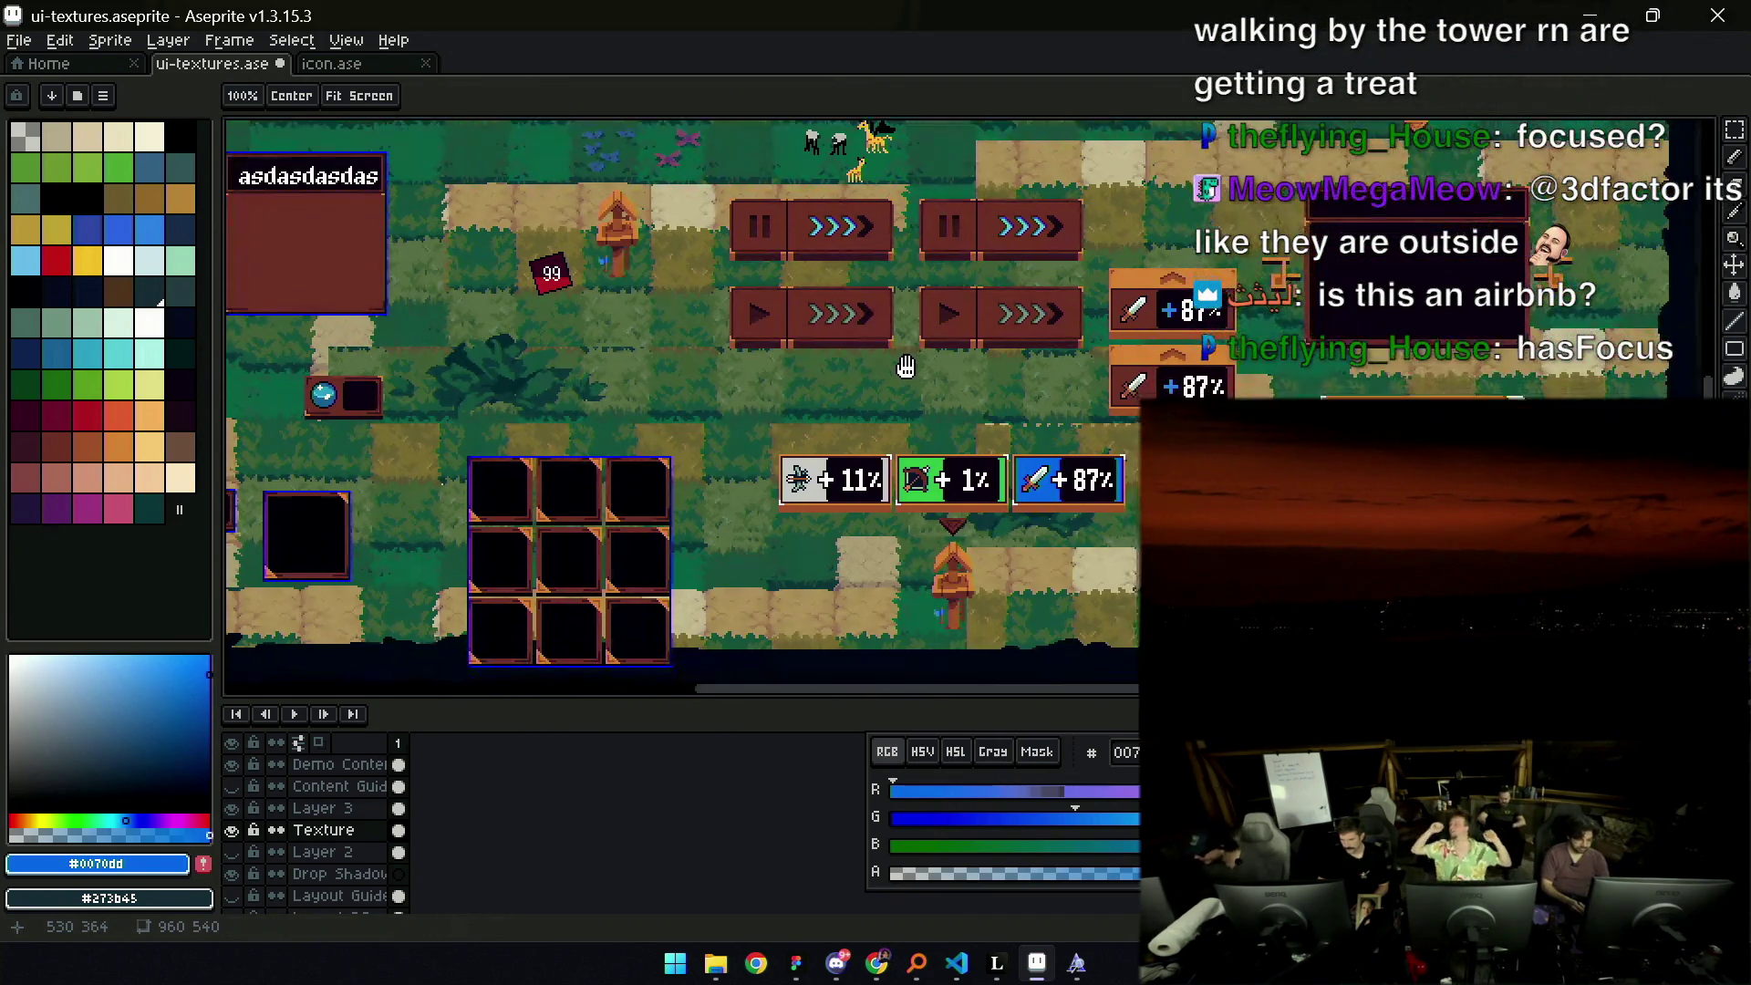
left_click_drag(874, 336, 889, 290)
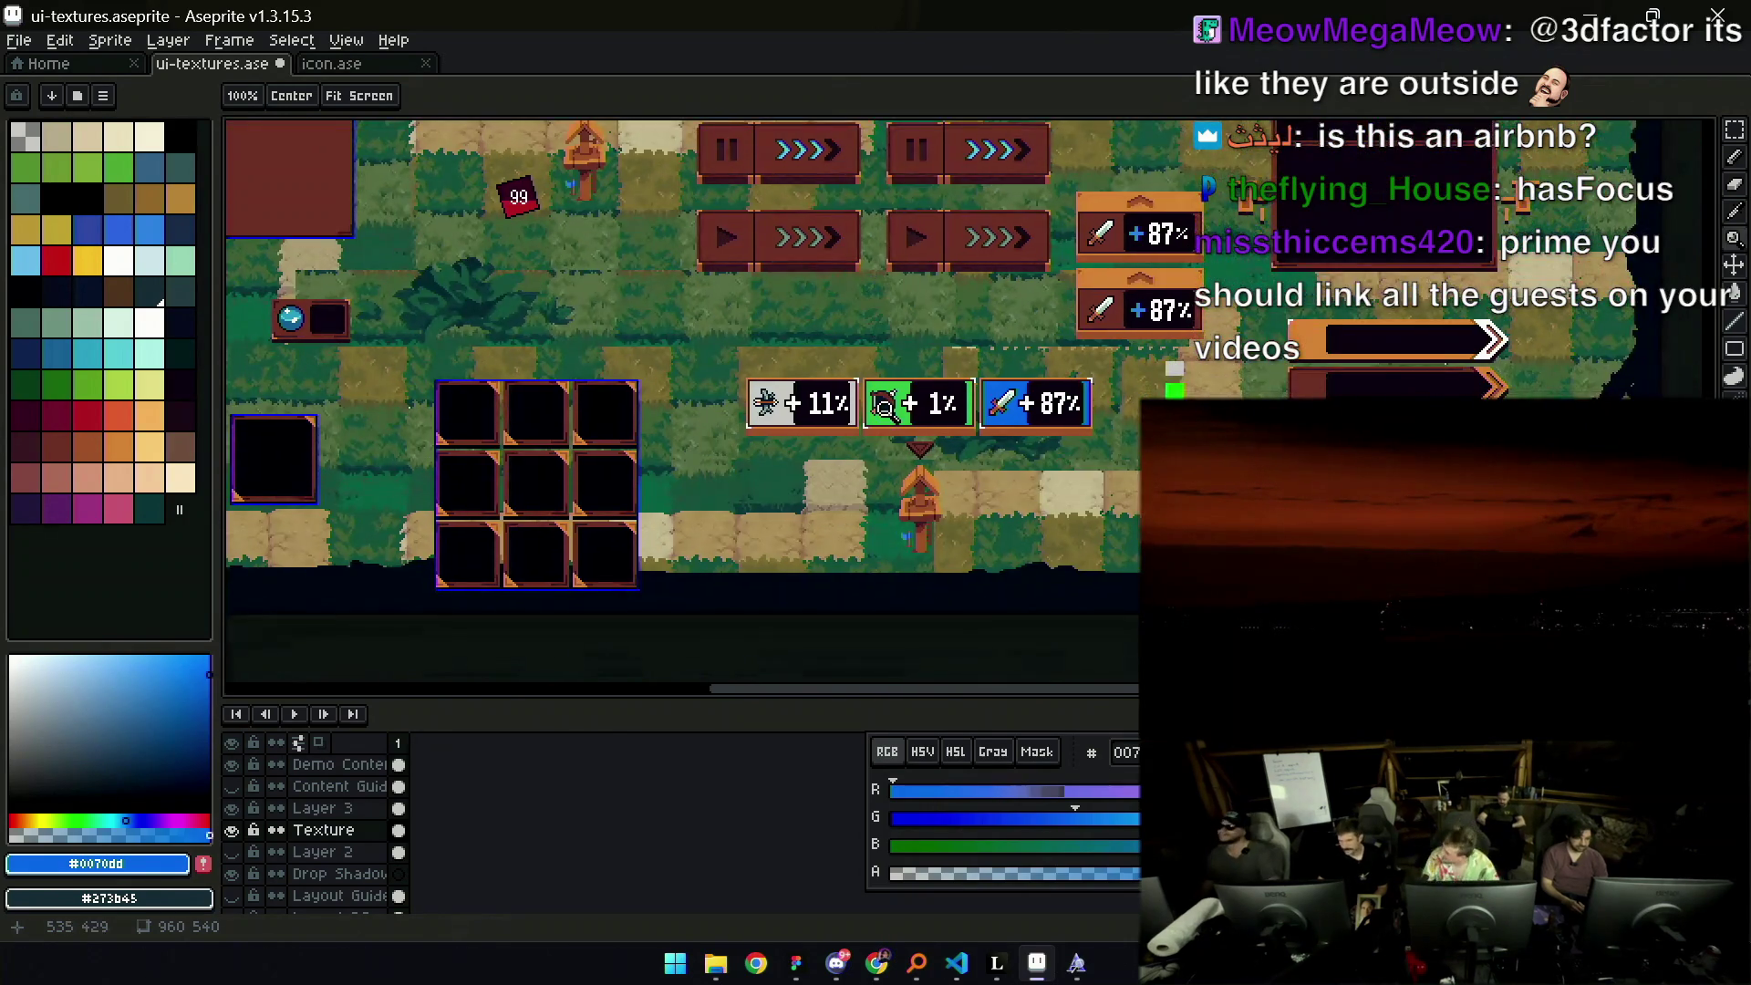
scroll(912, 429, "up", 4)
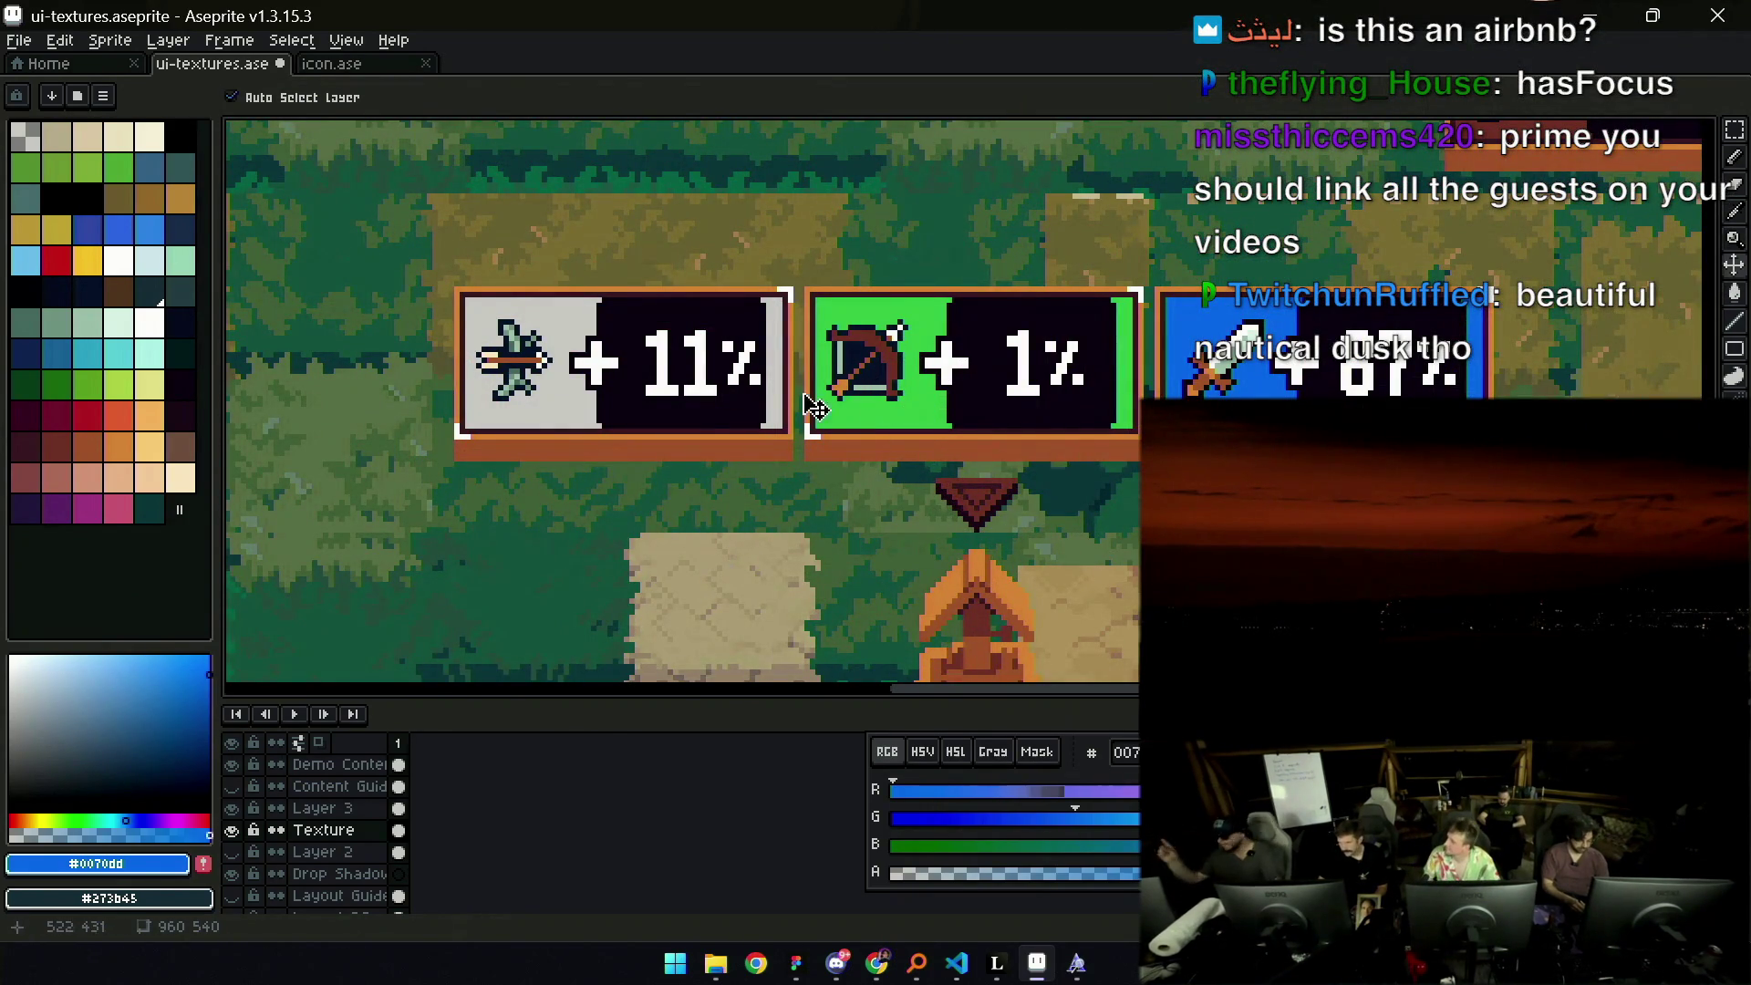
key("m")
left_click_drag(445, 465, 1513, 434)
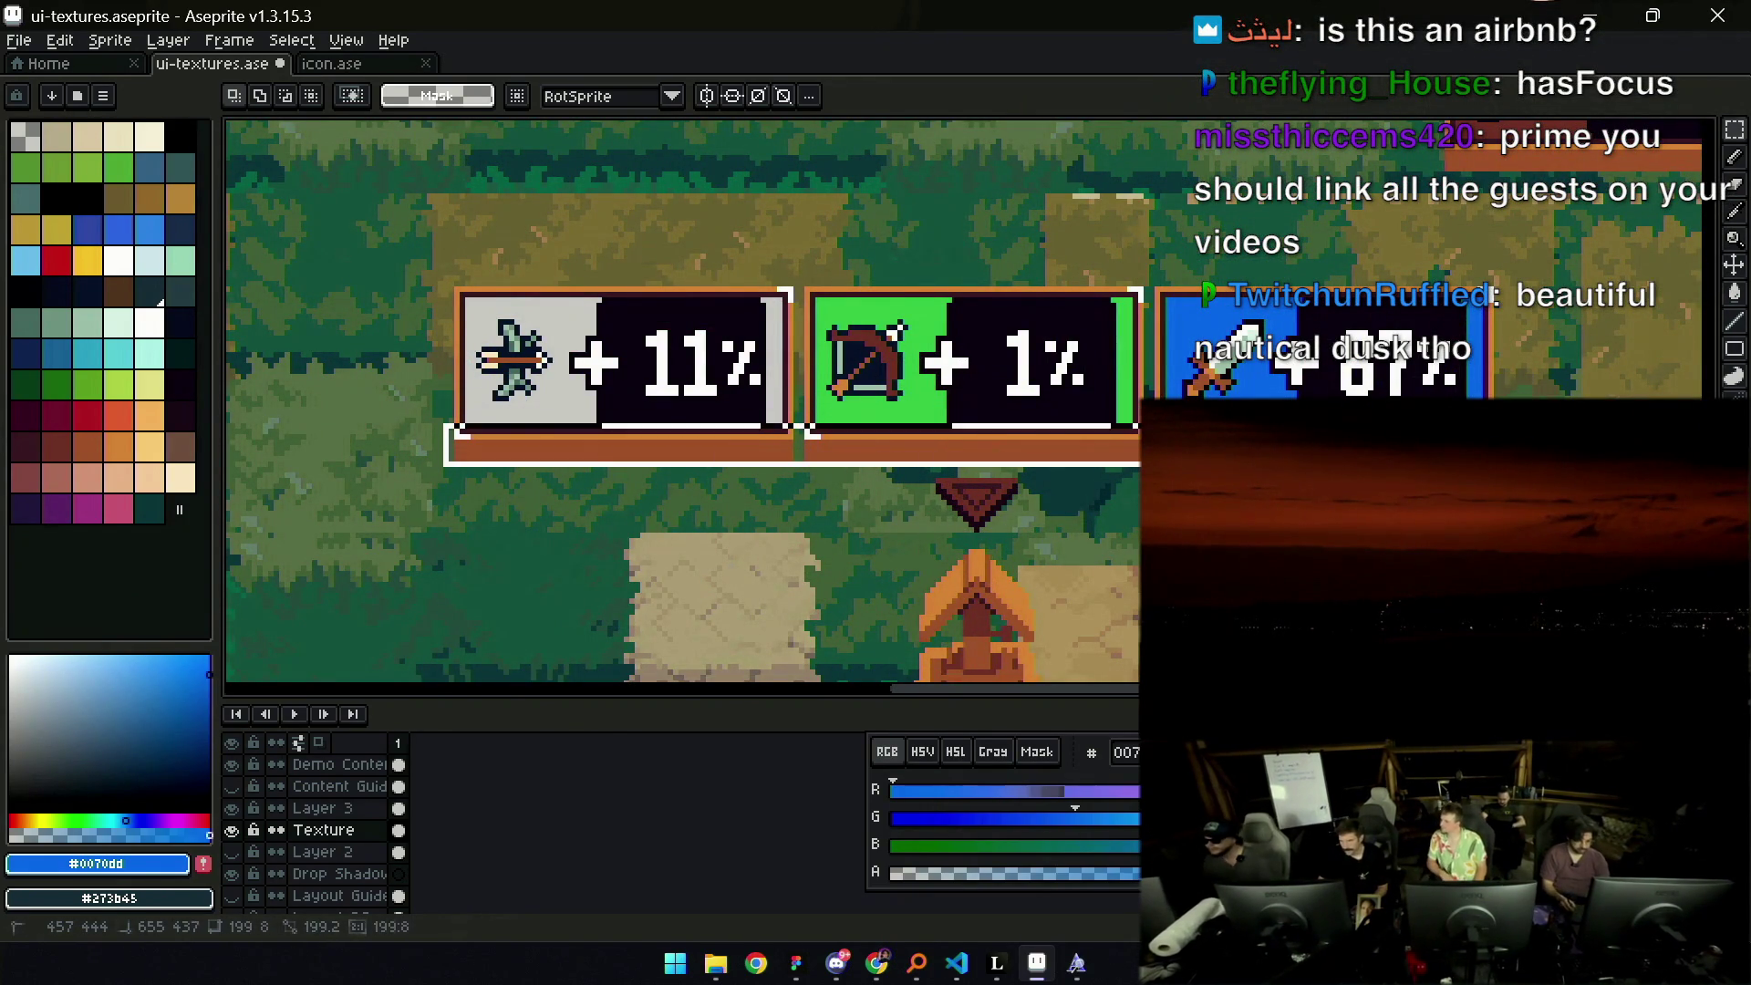
Reselect the strip slightly taller, nudge it up one pixel and commit
left_click(905, 474)
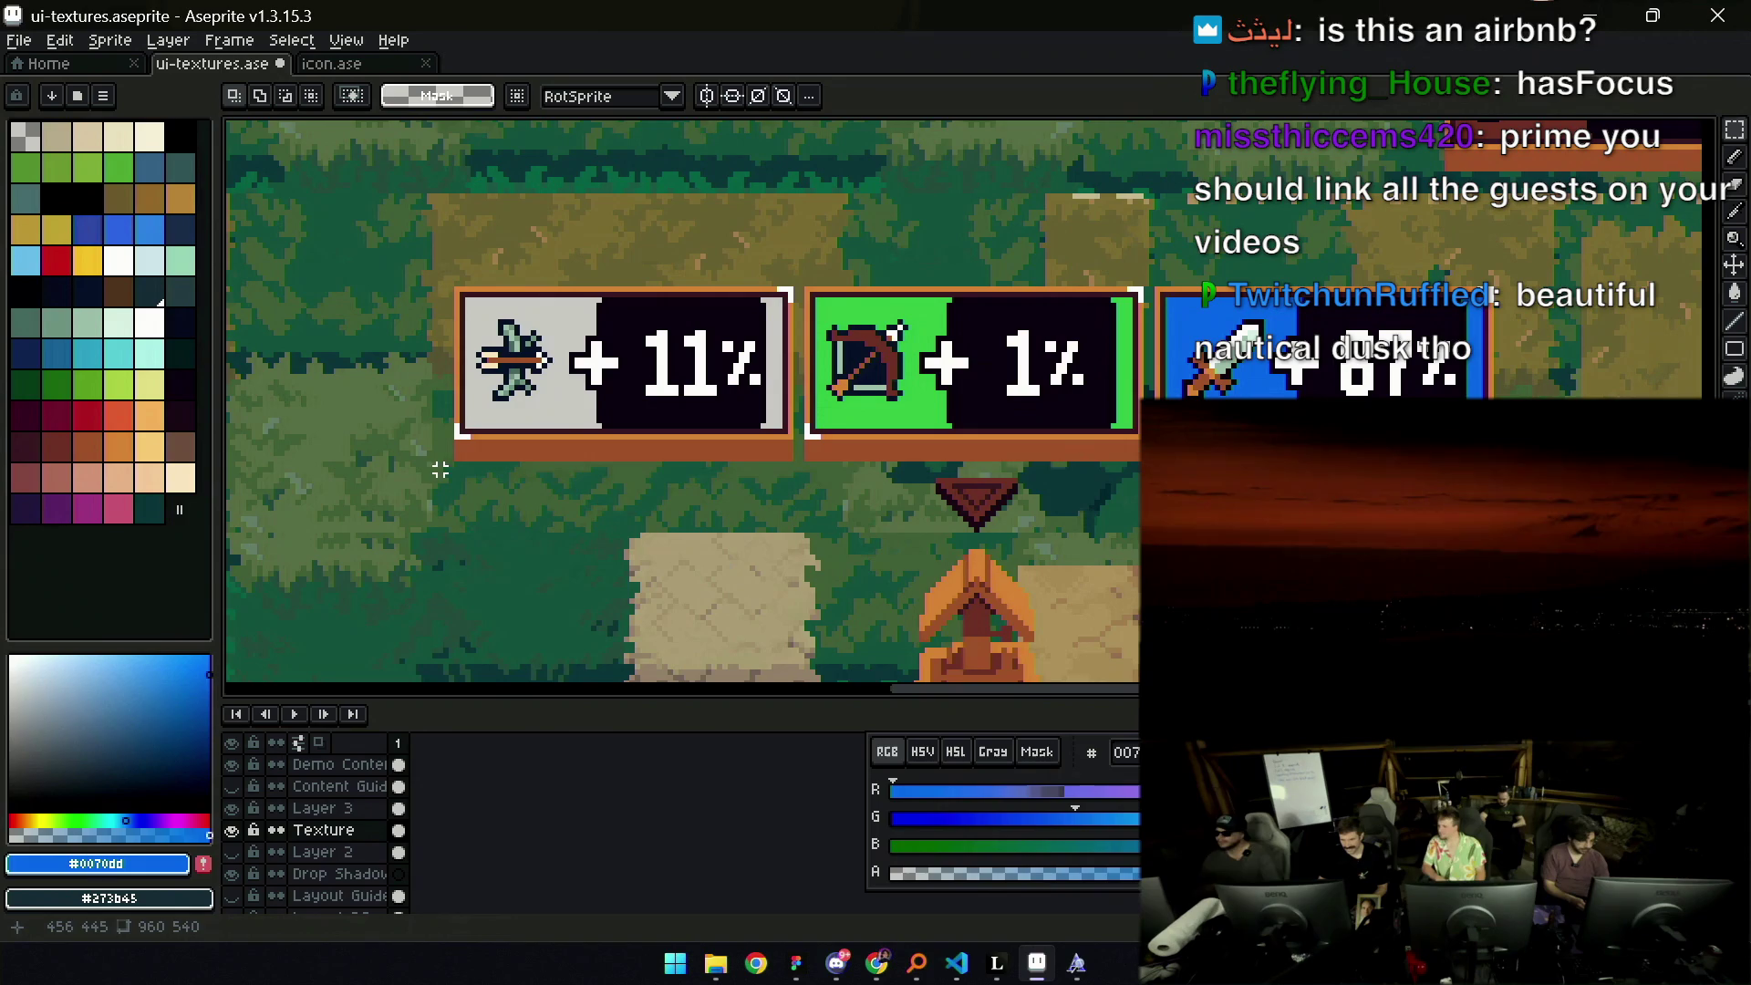
left_click_drag(472, 461, 1526, 402)
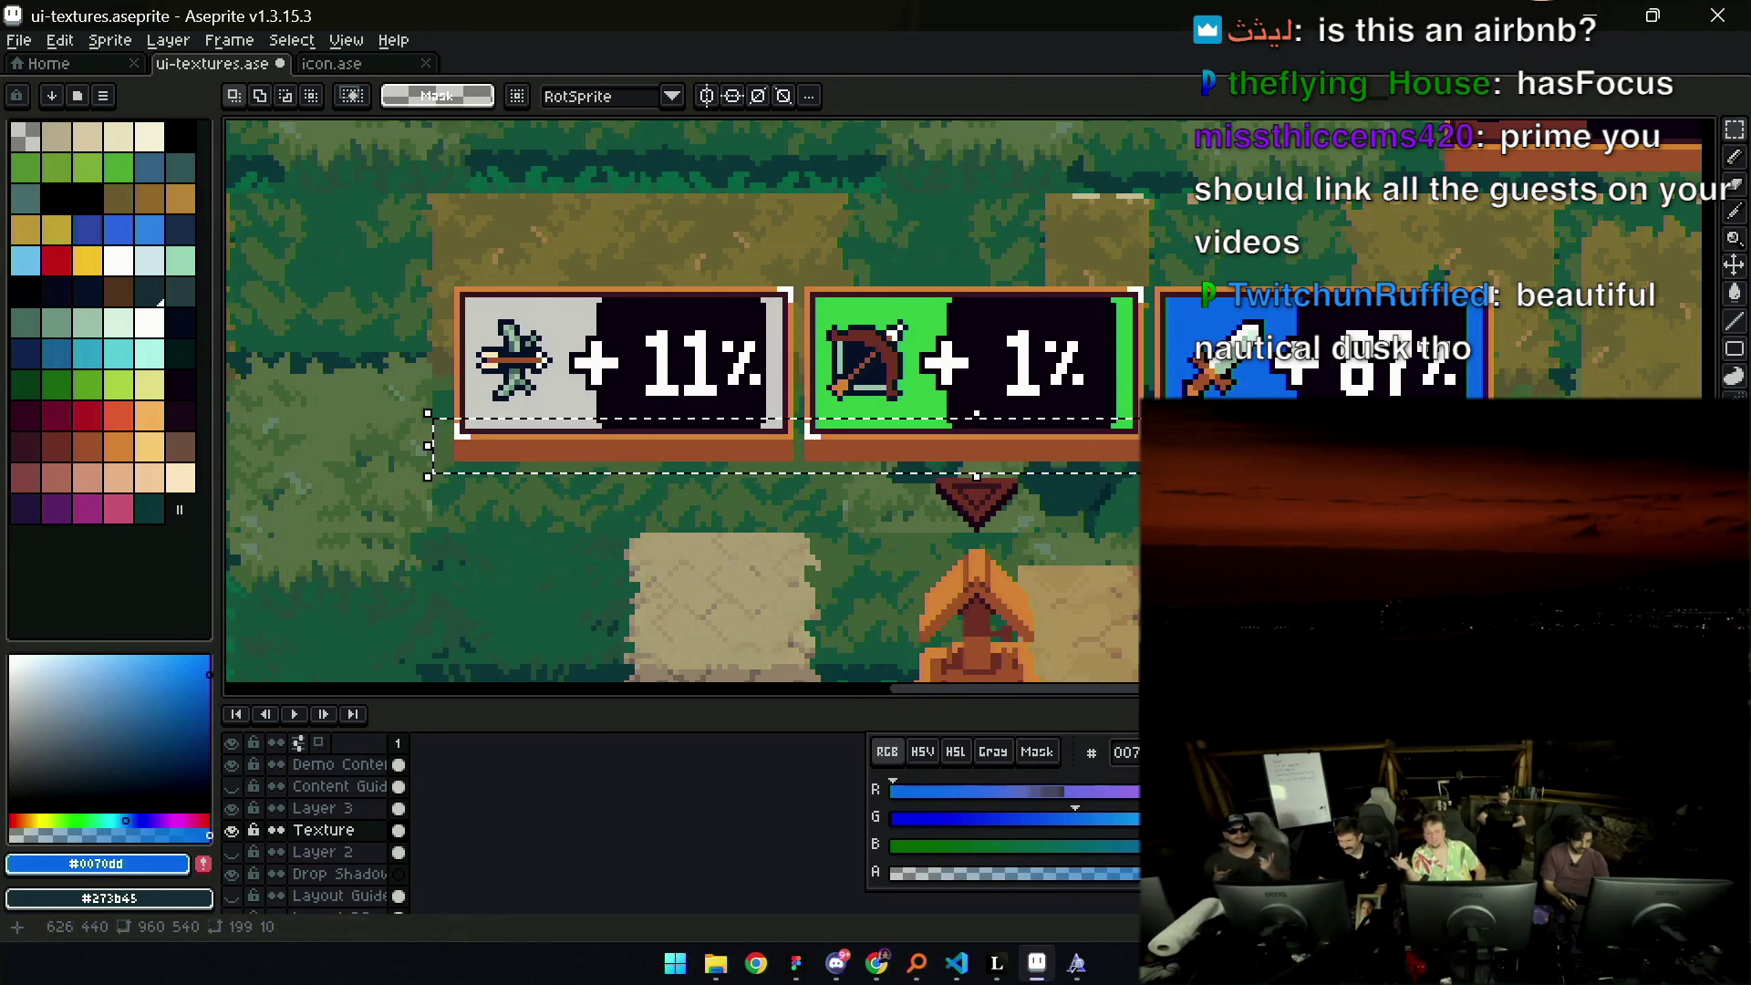
key("Up")
key("Return")
left_click_drag(422, 279, 1548, 312)
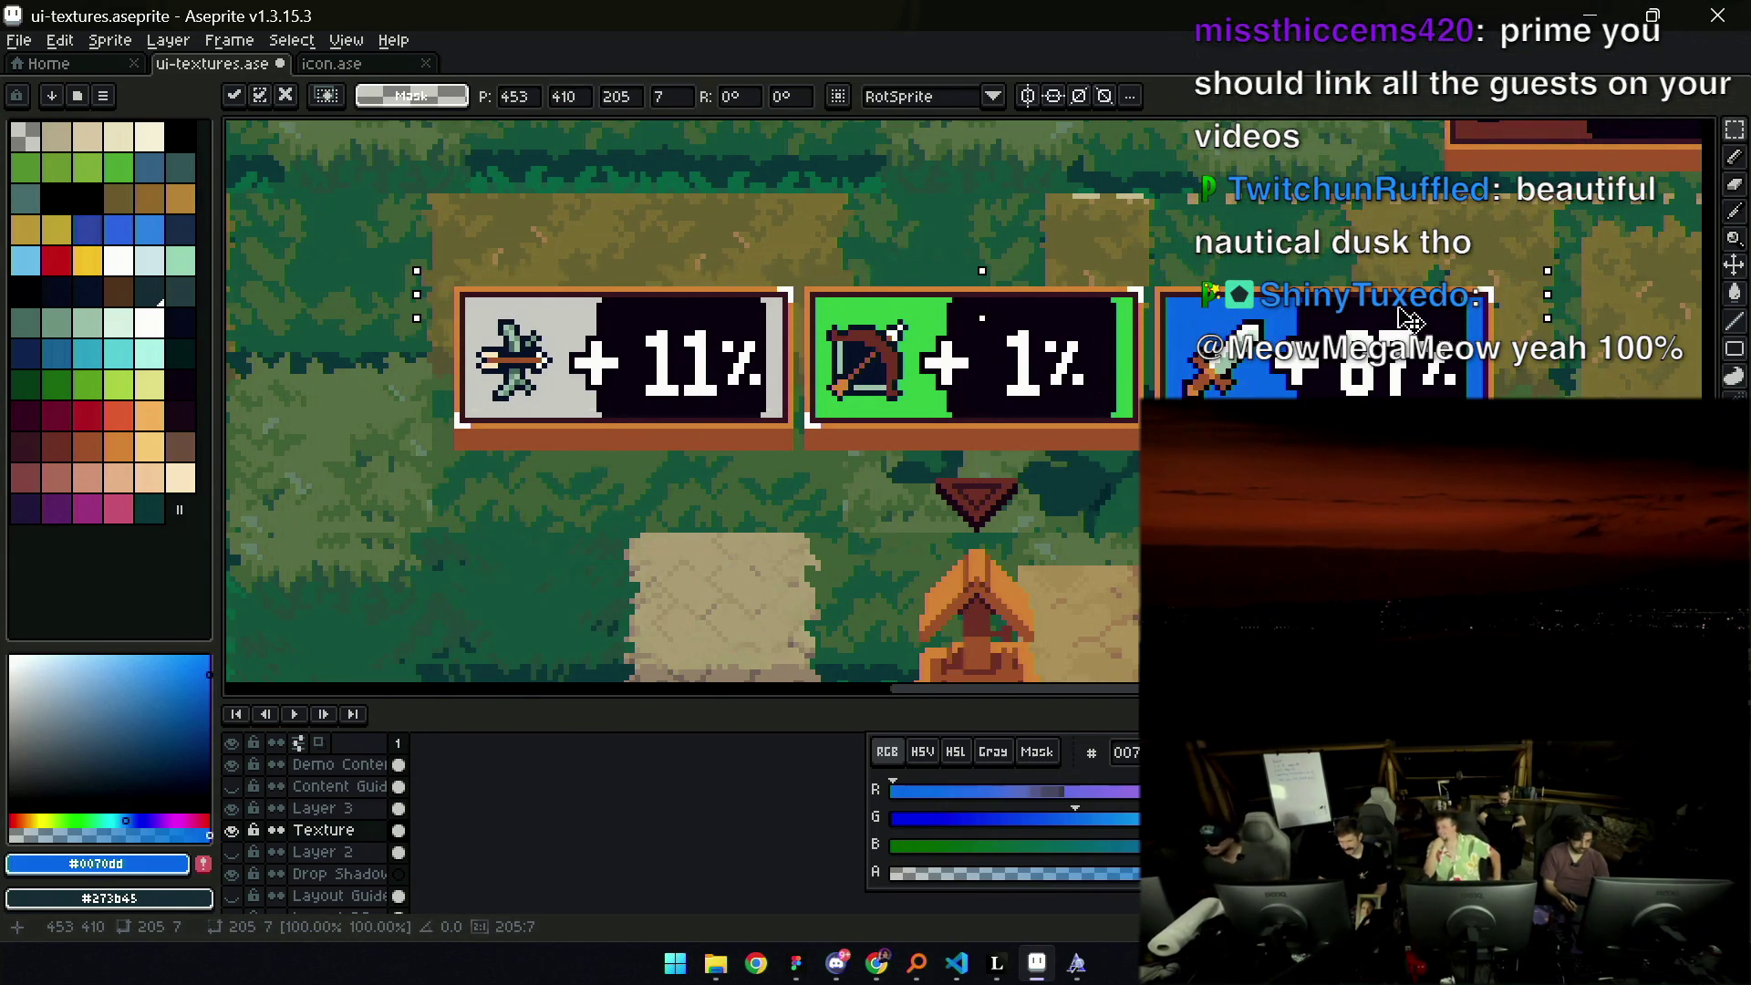
key("Return")
Zoom to check the strip and restore the selection under the three cards
key("z")
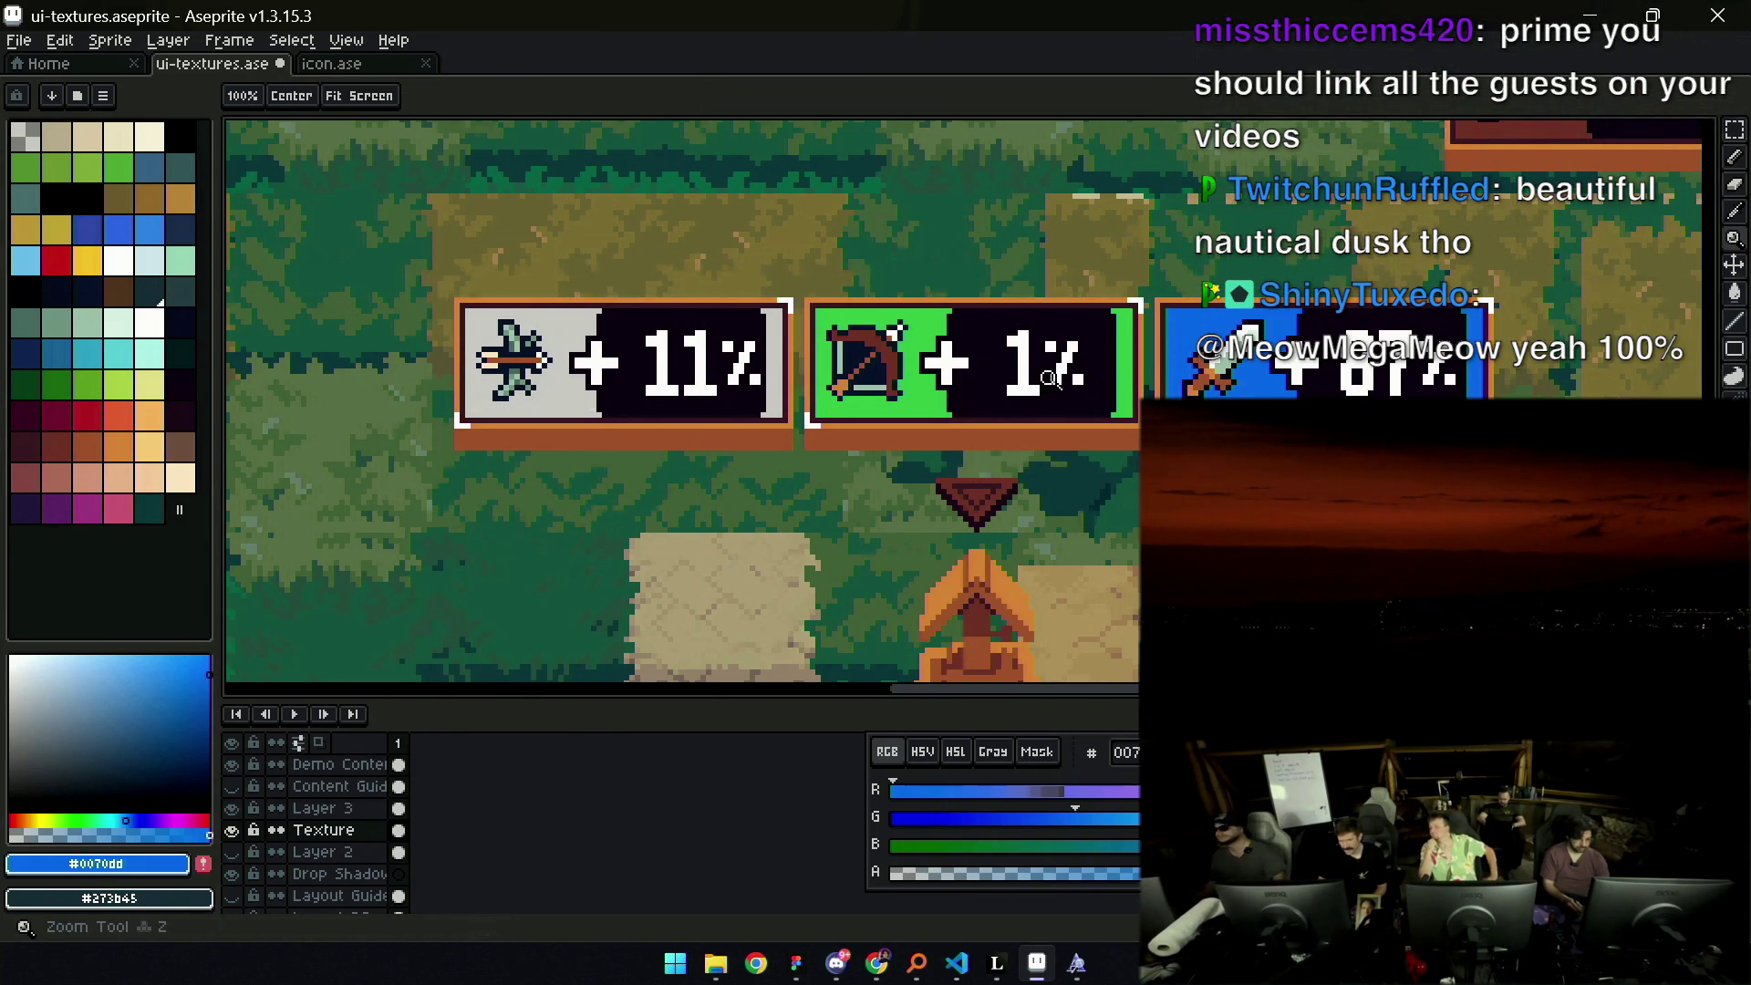
scroll(1050, 379, "down", 3)
scroll(1084, 358, "up", 1)
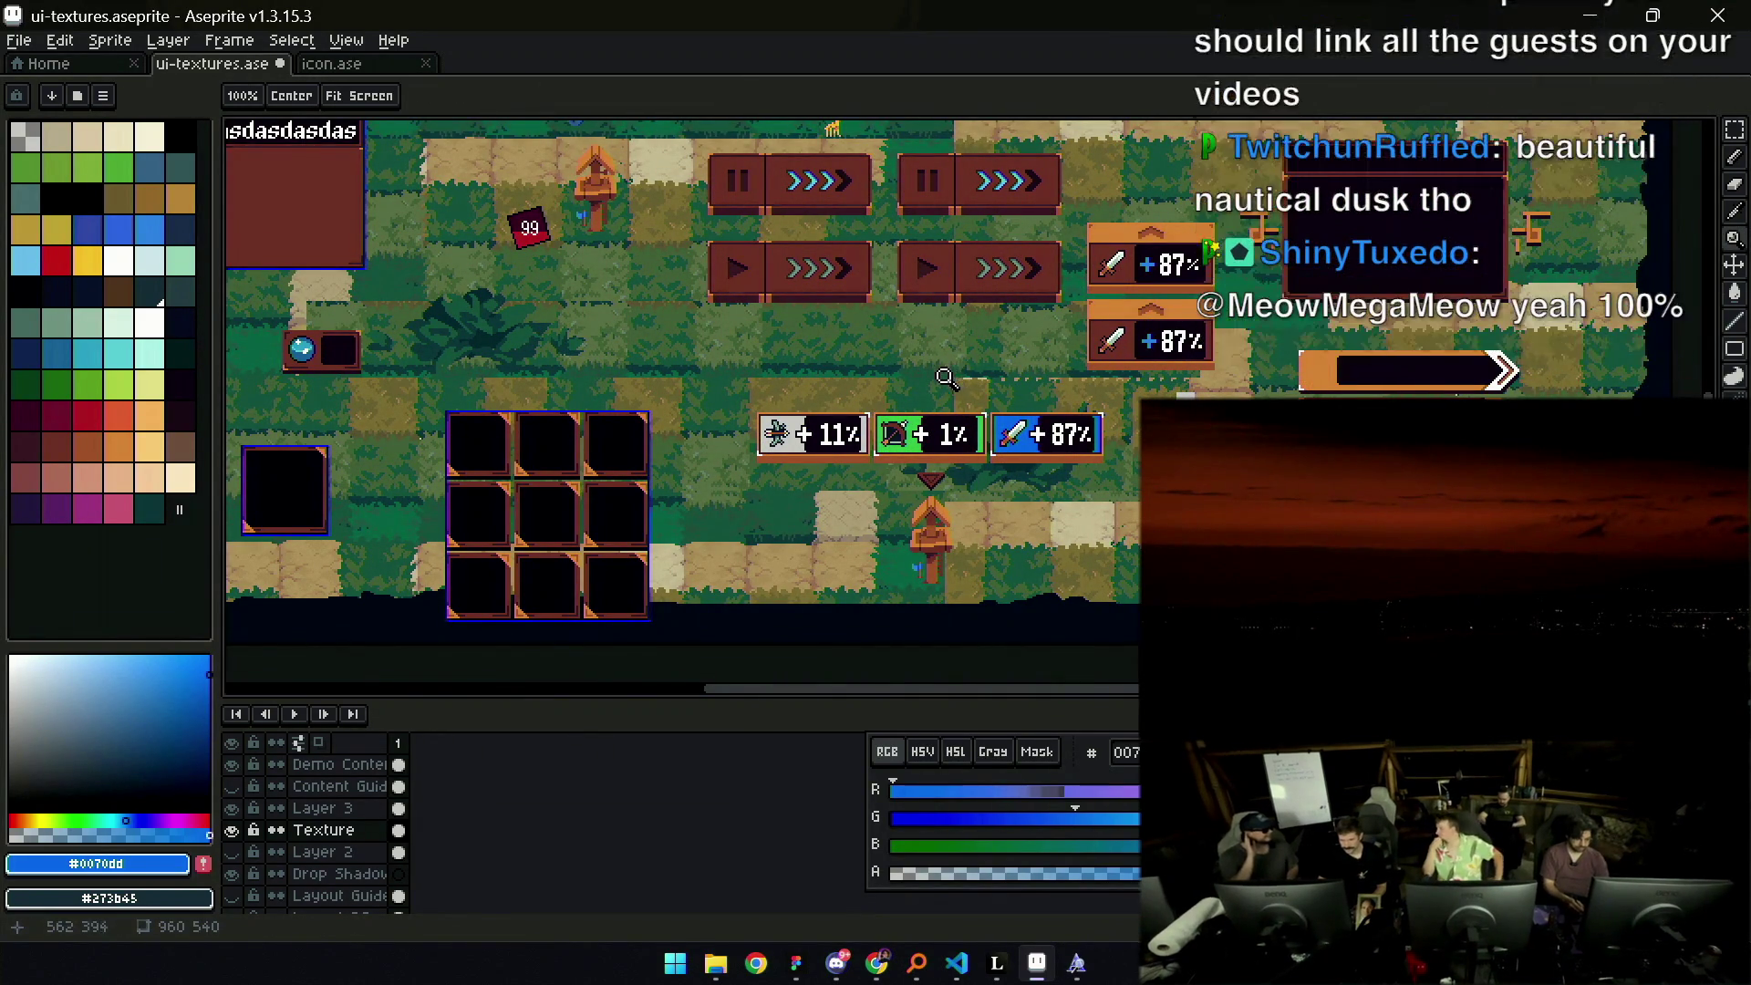
scroll(949, 378, "down", 2)
scroll(945, 385, "up", 2)
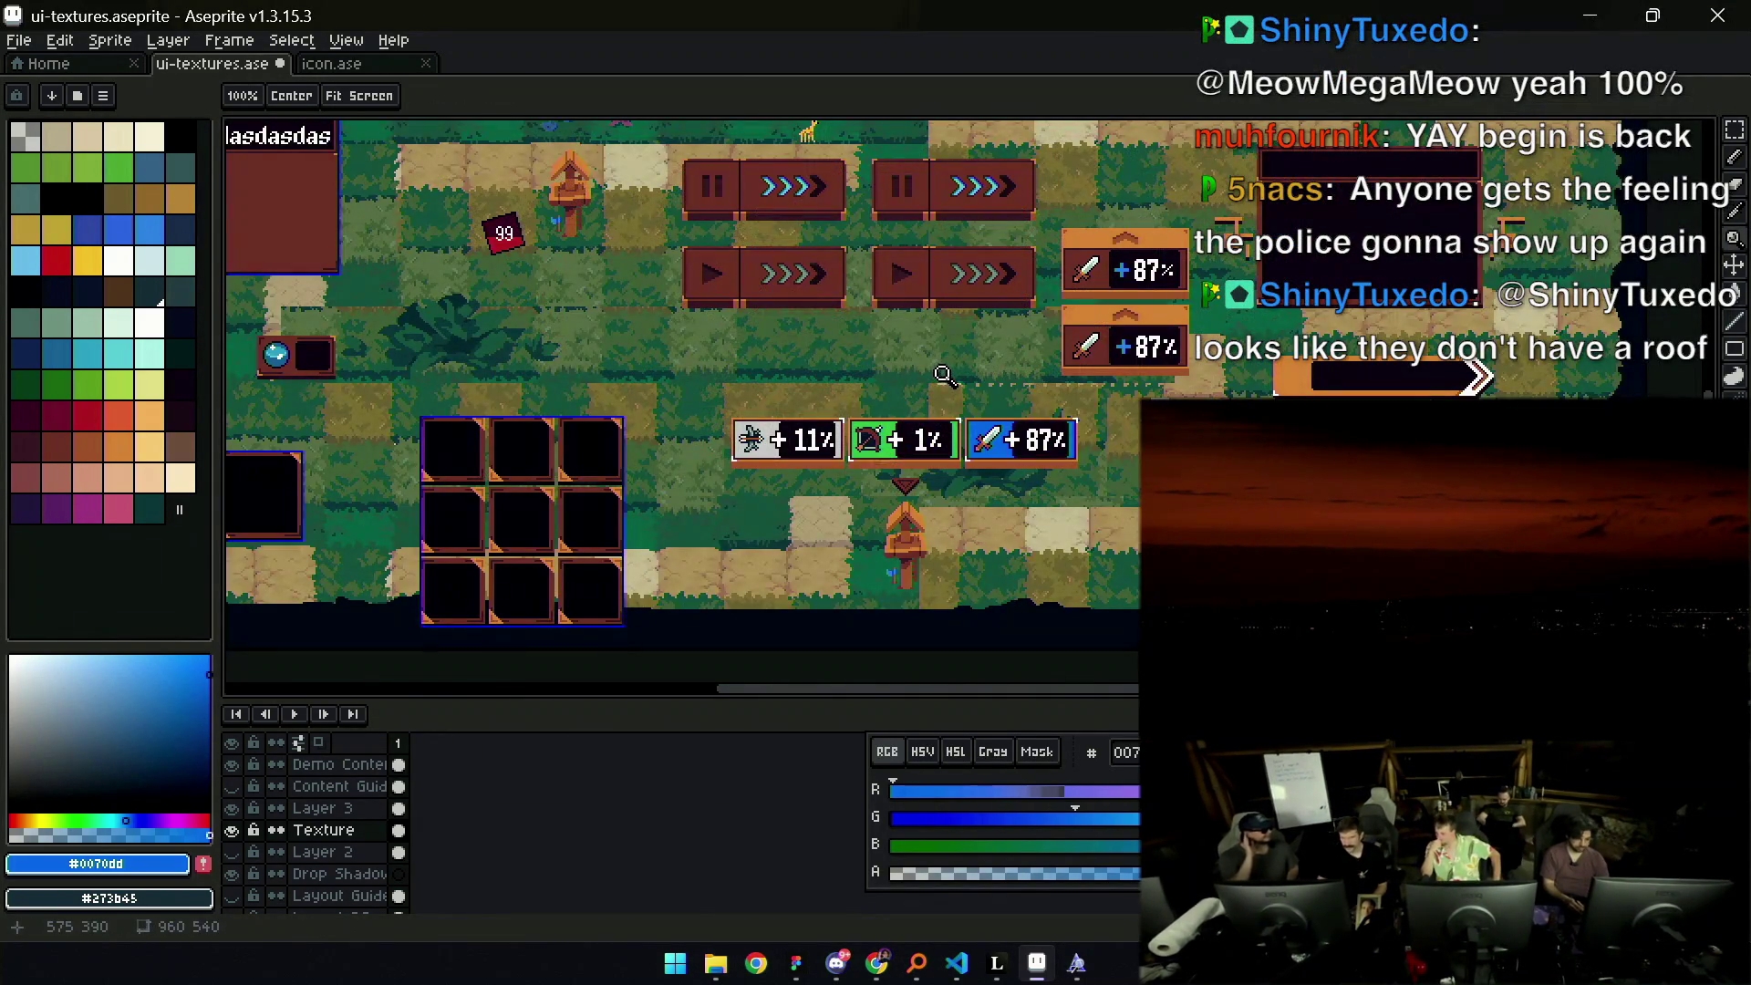
key("v")
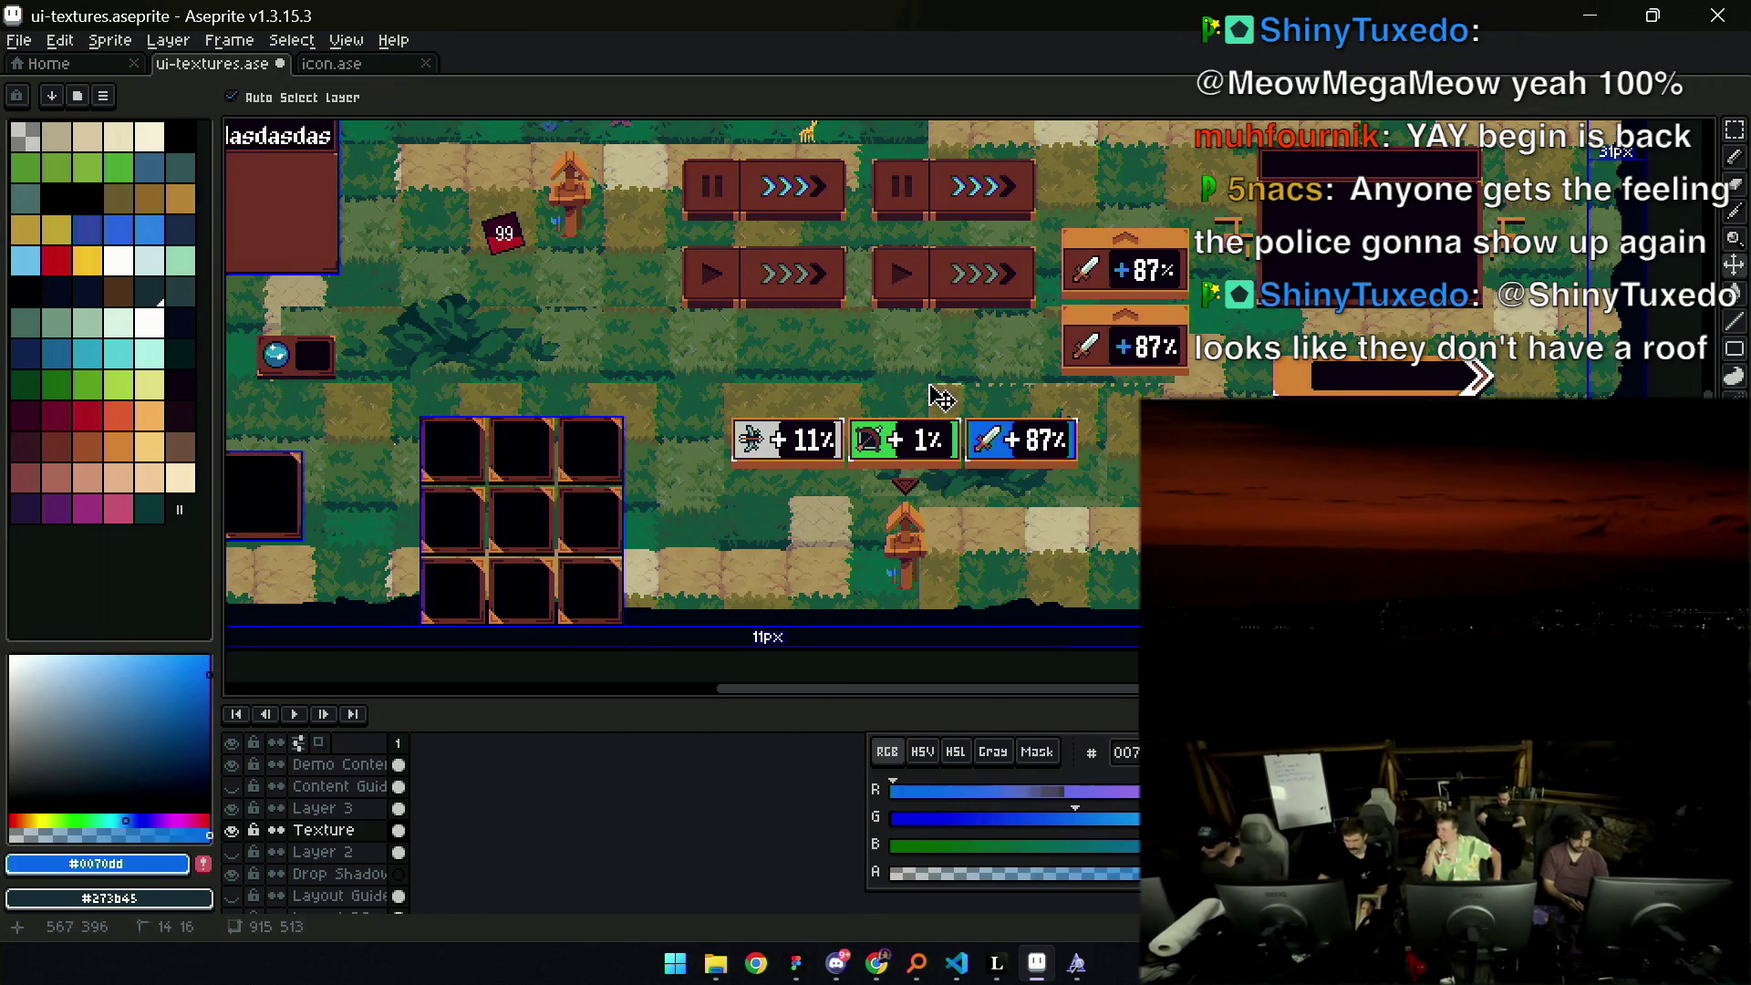
key("ctrl+shift+d")
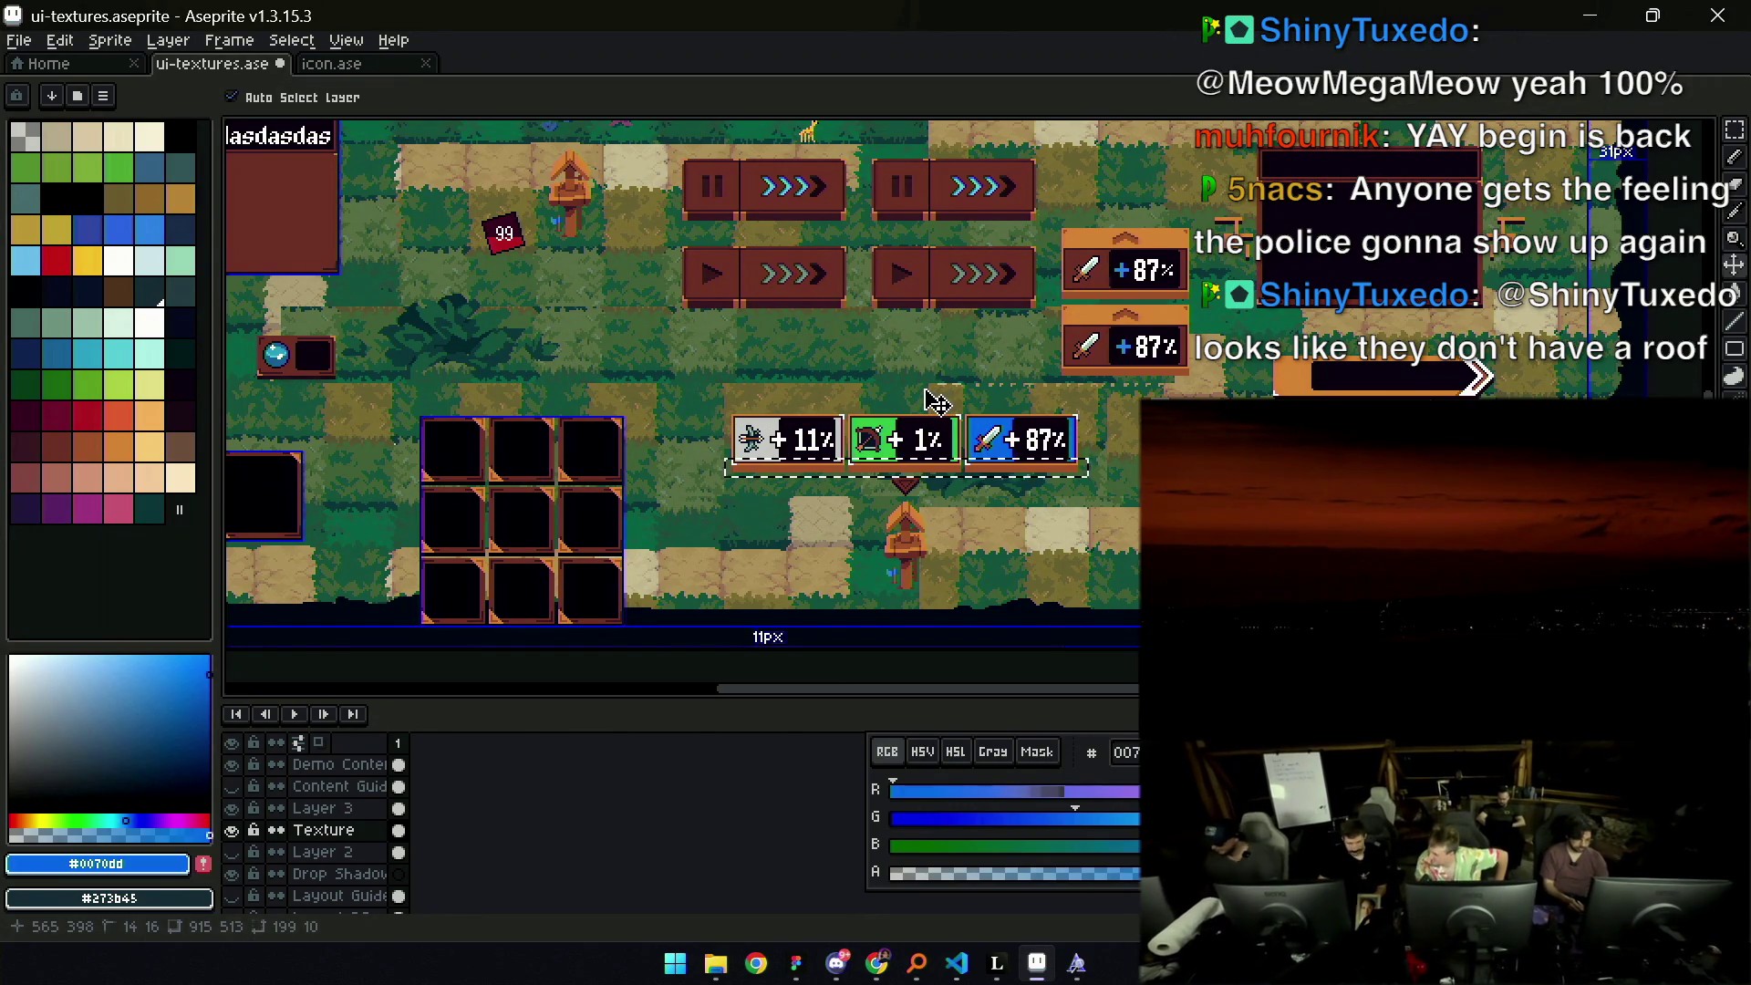
scroll(757, 440, "up", 1)
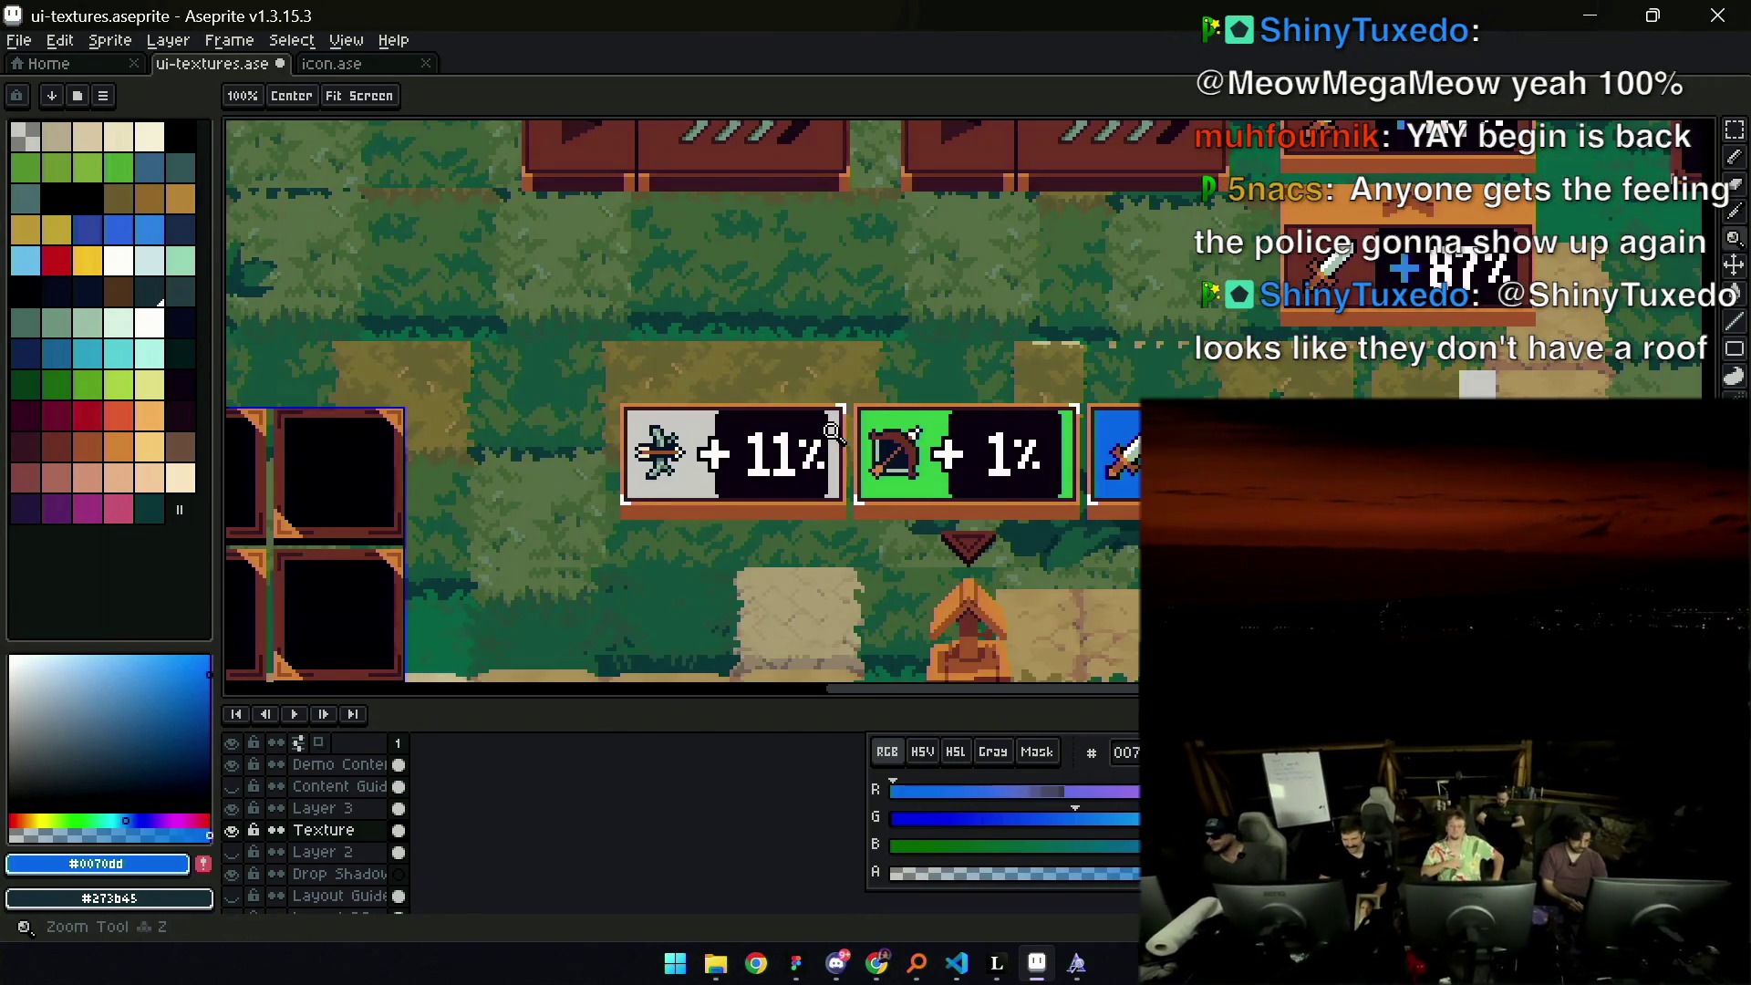
On Layer 3, lasso around the +11% and +1% cards
scroll(592, 483, "up", 1)
left_click(592, 483)
key("q")
left_click_drag(616, 364, 679, 566)
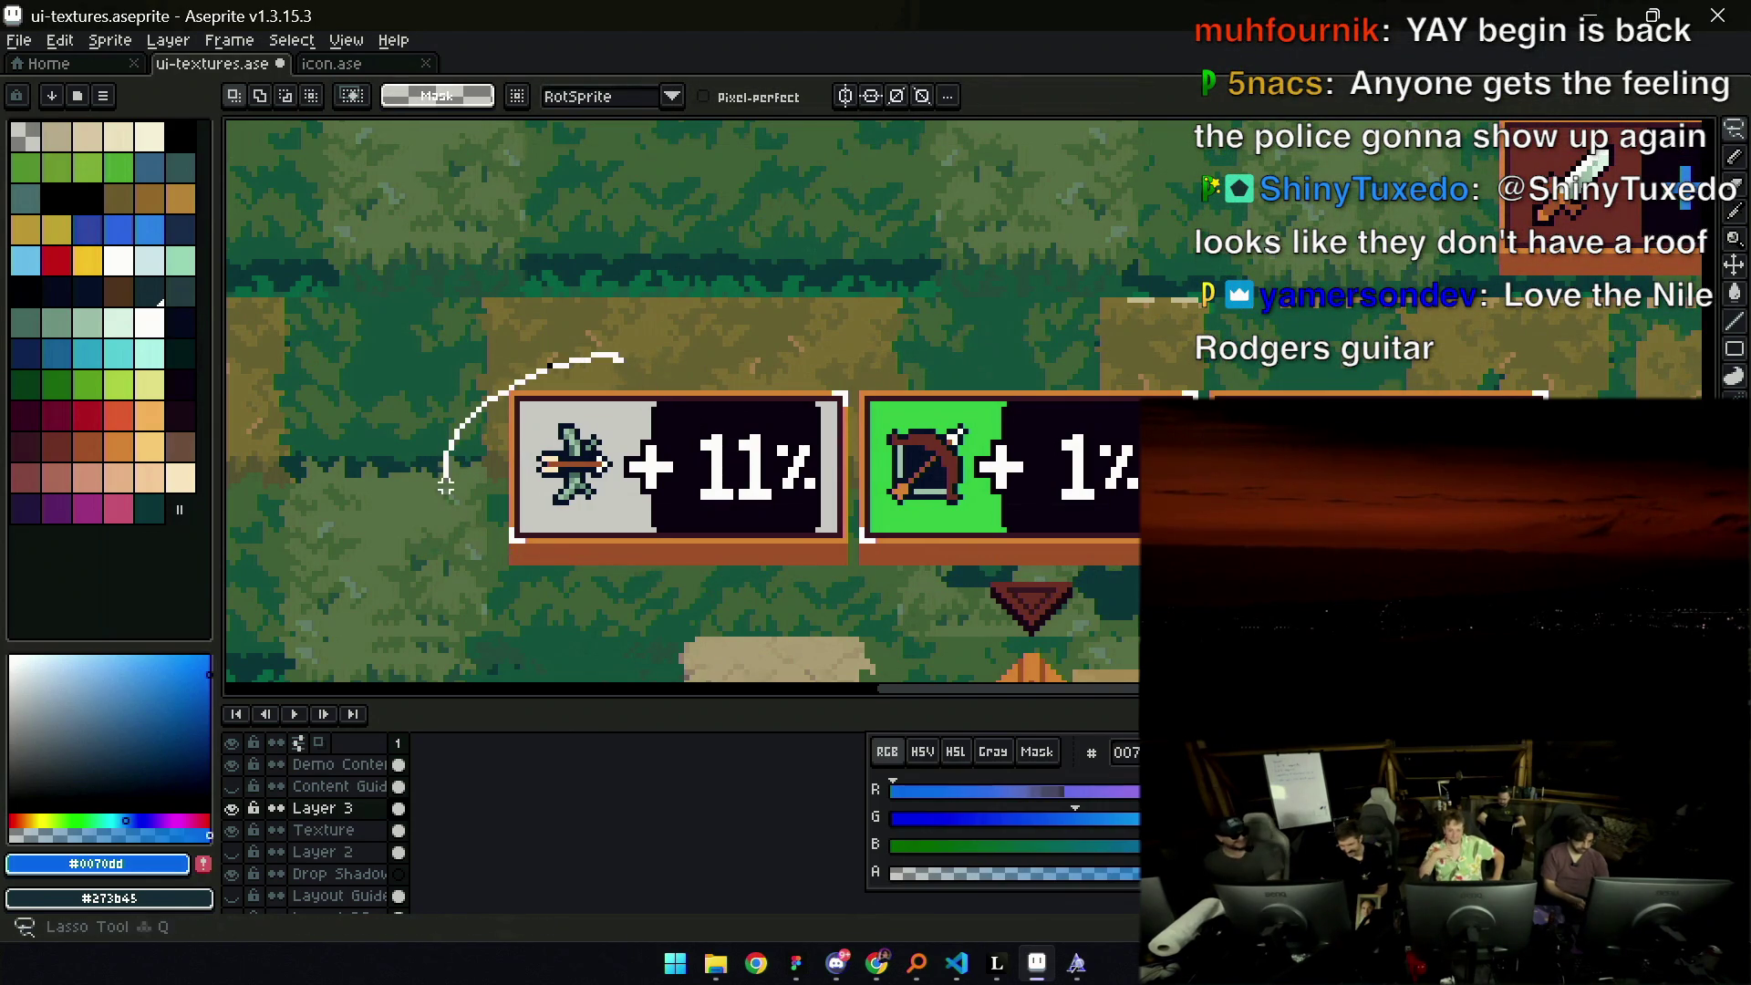
left_click_drag(446, 486, 621, 358)
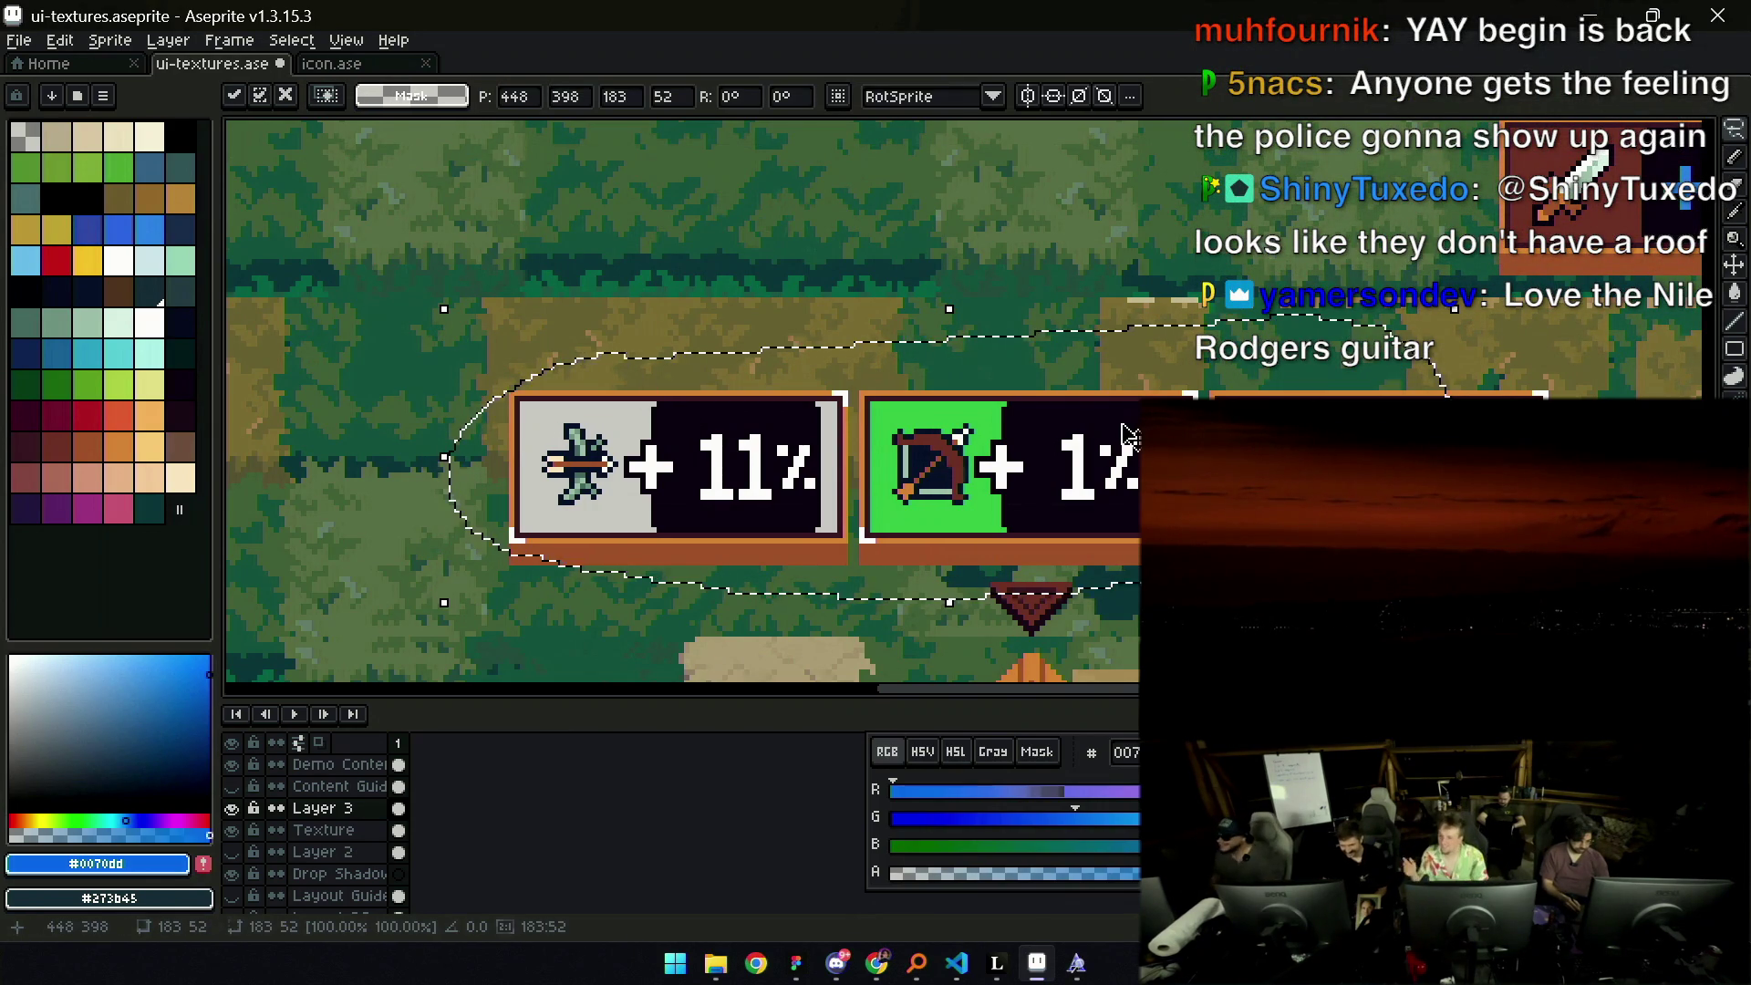
Zoom and pan in close on the +11% badge with its winged-arrow icon
scroll(1085, 392, "down", 2)
scroll(1073, 374, "down", 1)
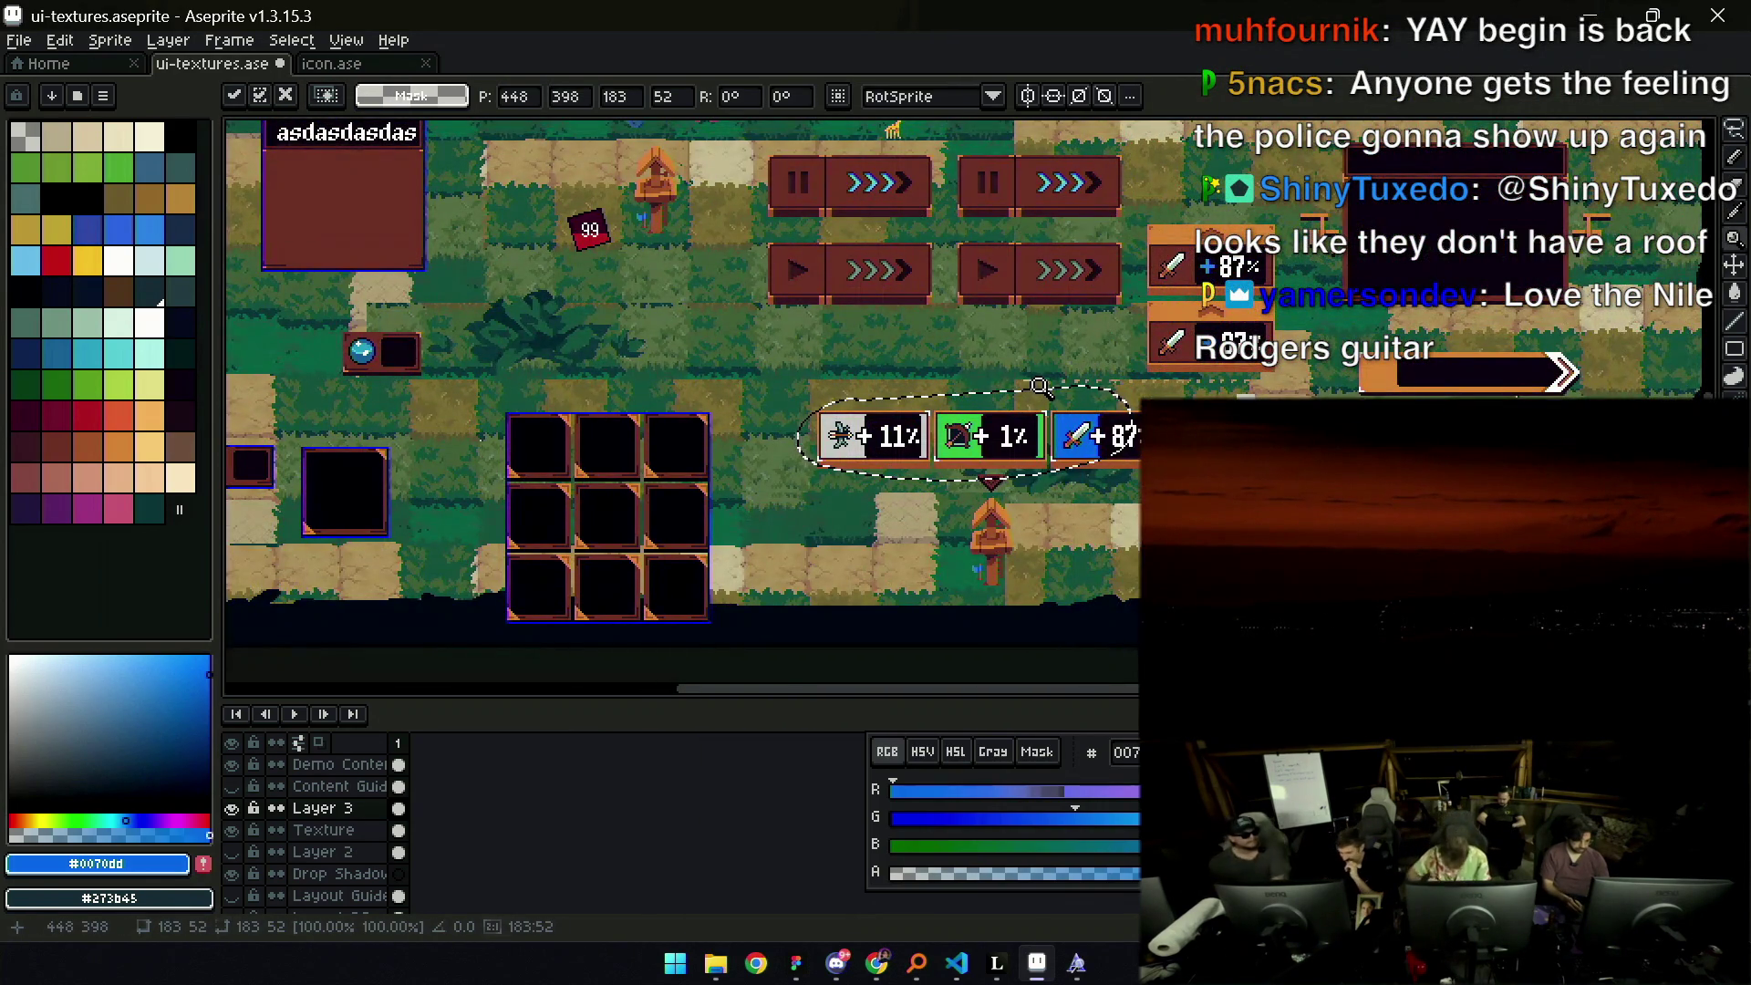
scroll(1044, 415, "up", 2)
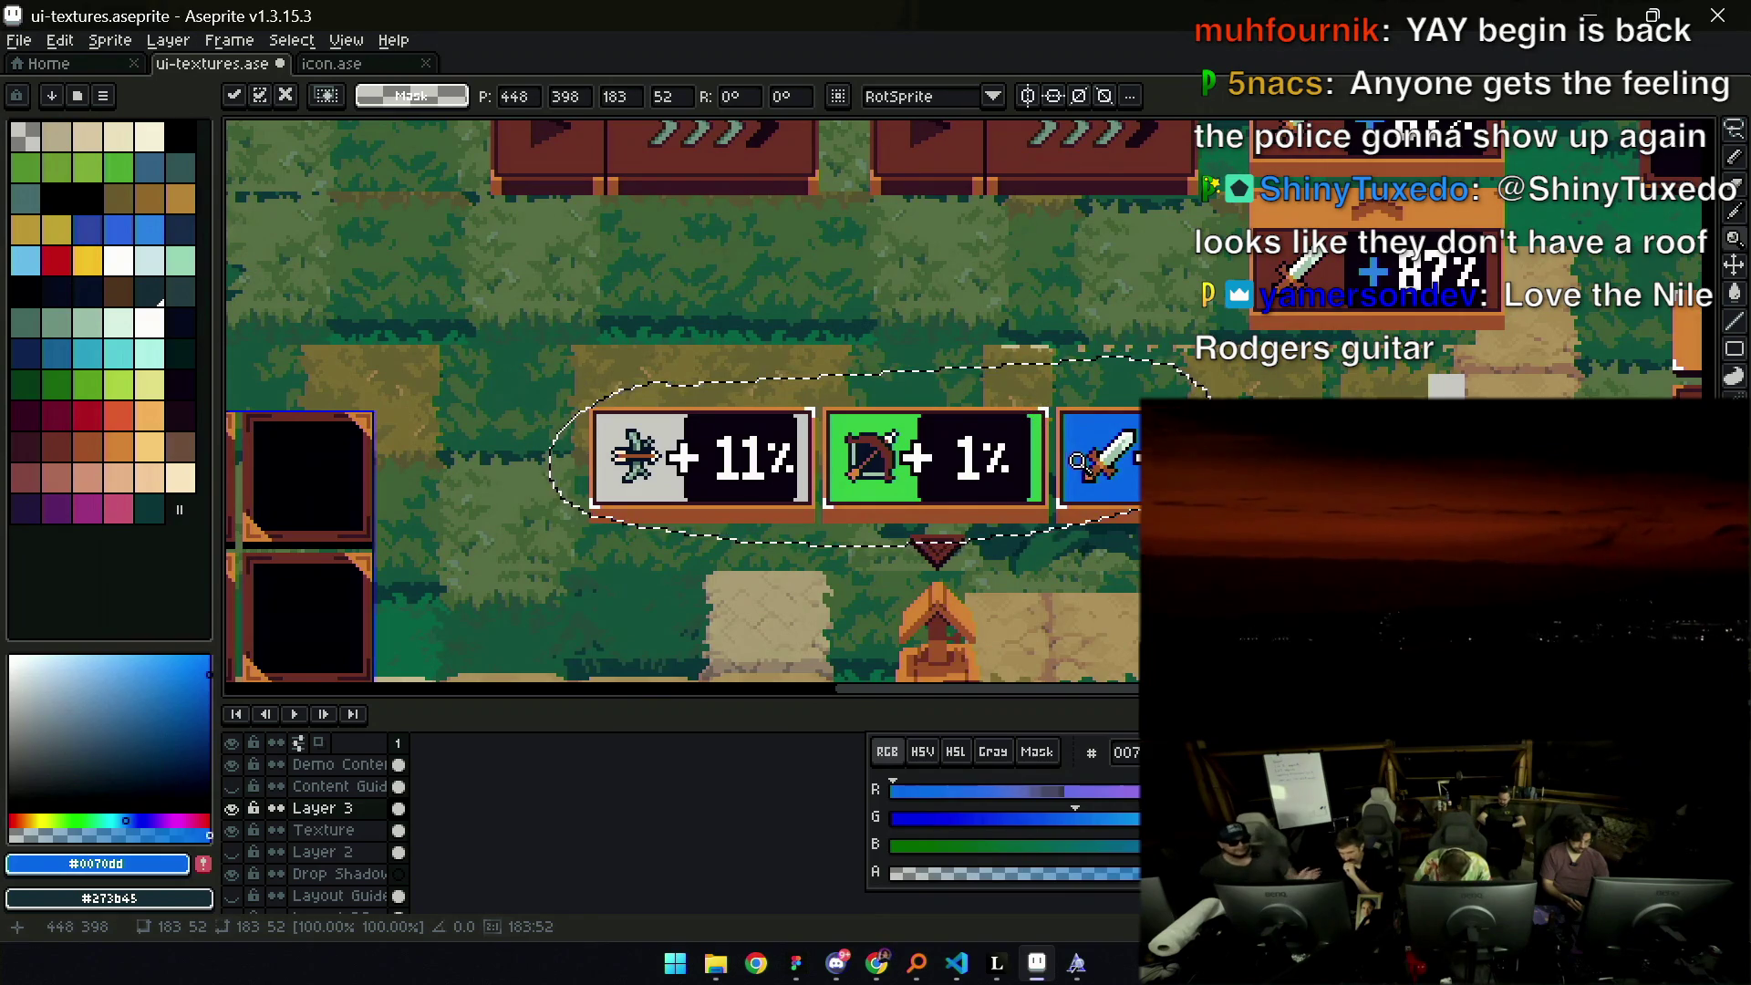
key("h")
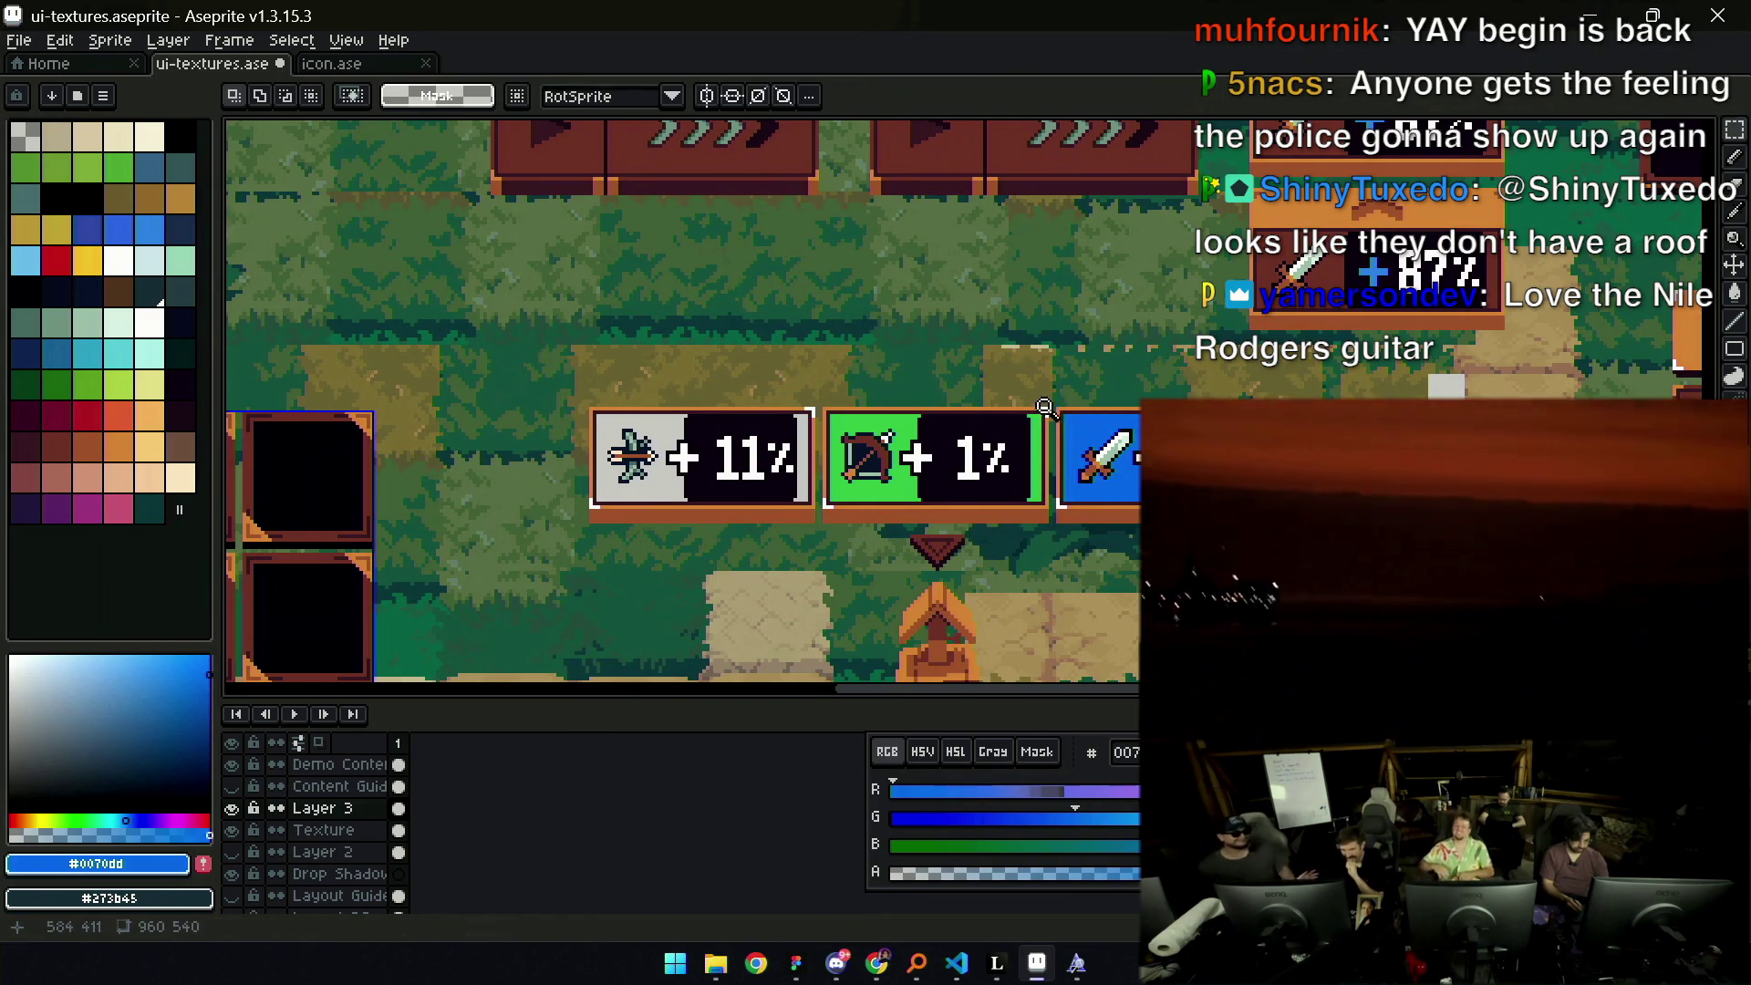
scroll(1031, 395, "down", 2)
left_click_drag(1030, 395, 1015, 402)
key("z")
scroll(1016, 393, "up", 1)
scroll(1014, 394, "down", 1)
key("h")
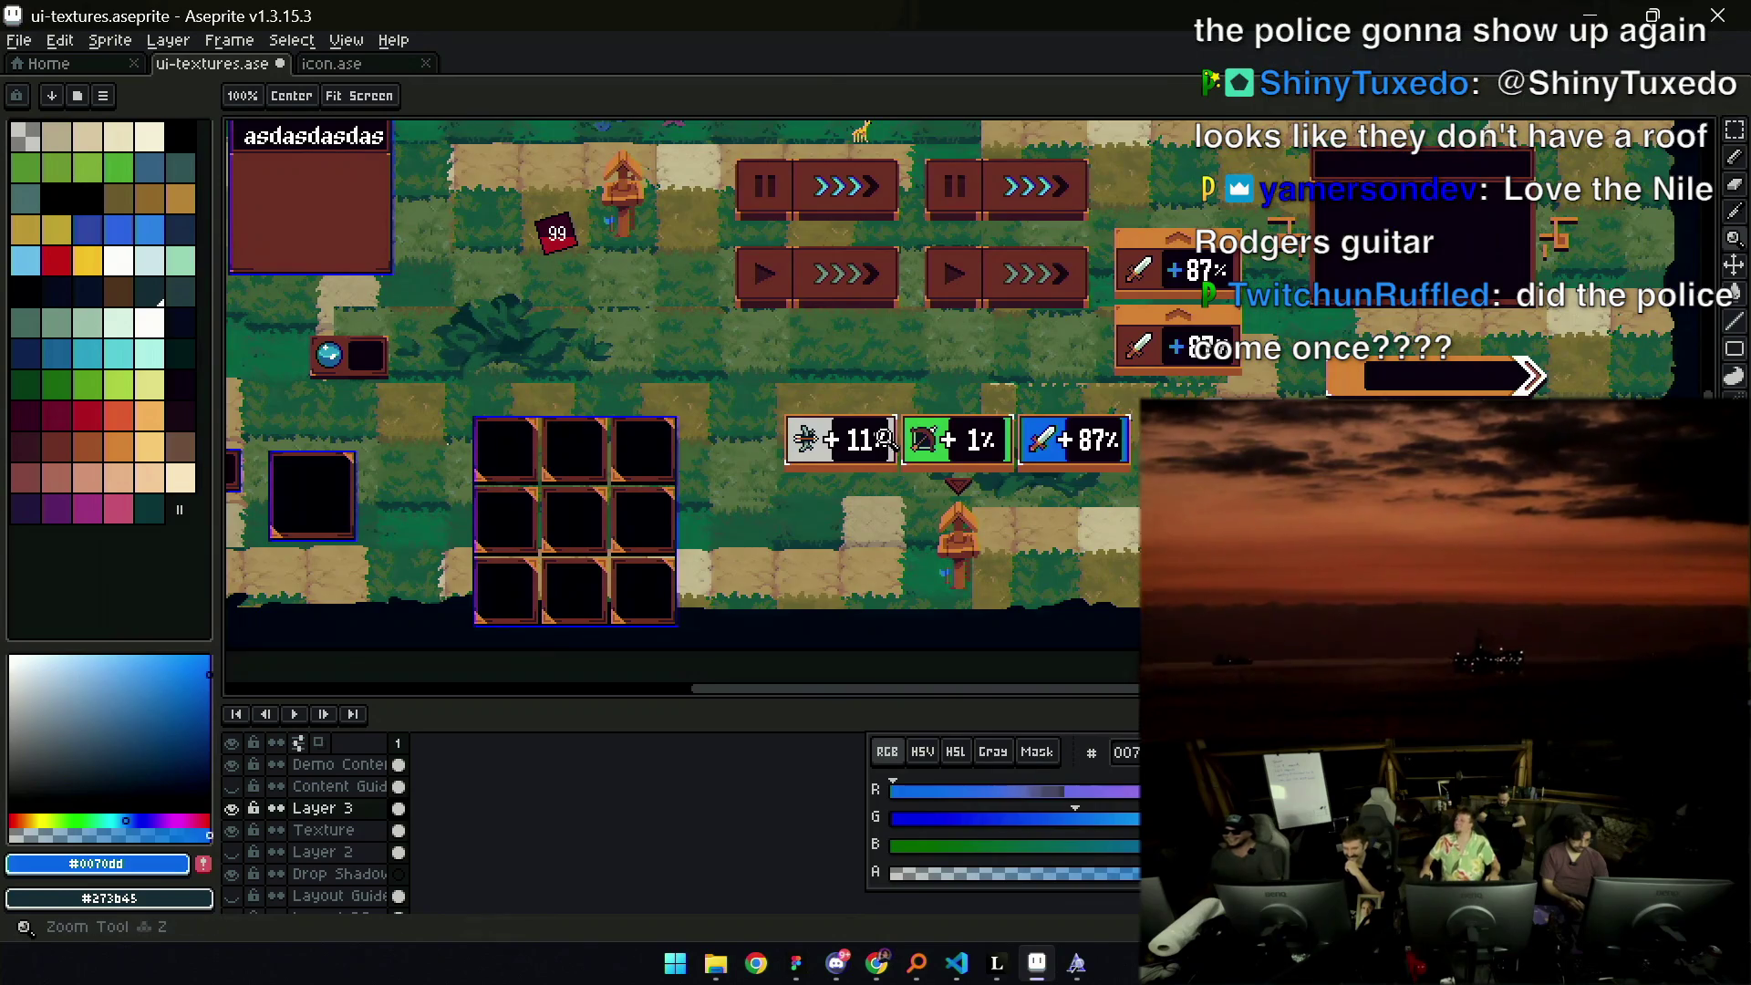
key("z")
scroll(803, 447, "up", 3)
scroll(904, 424, "up", 1)
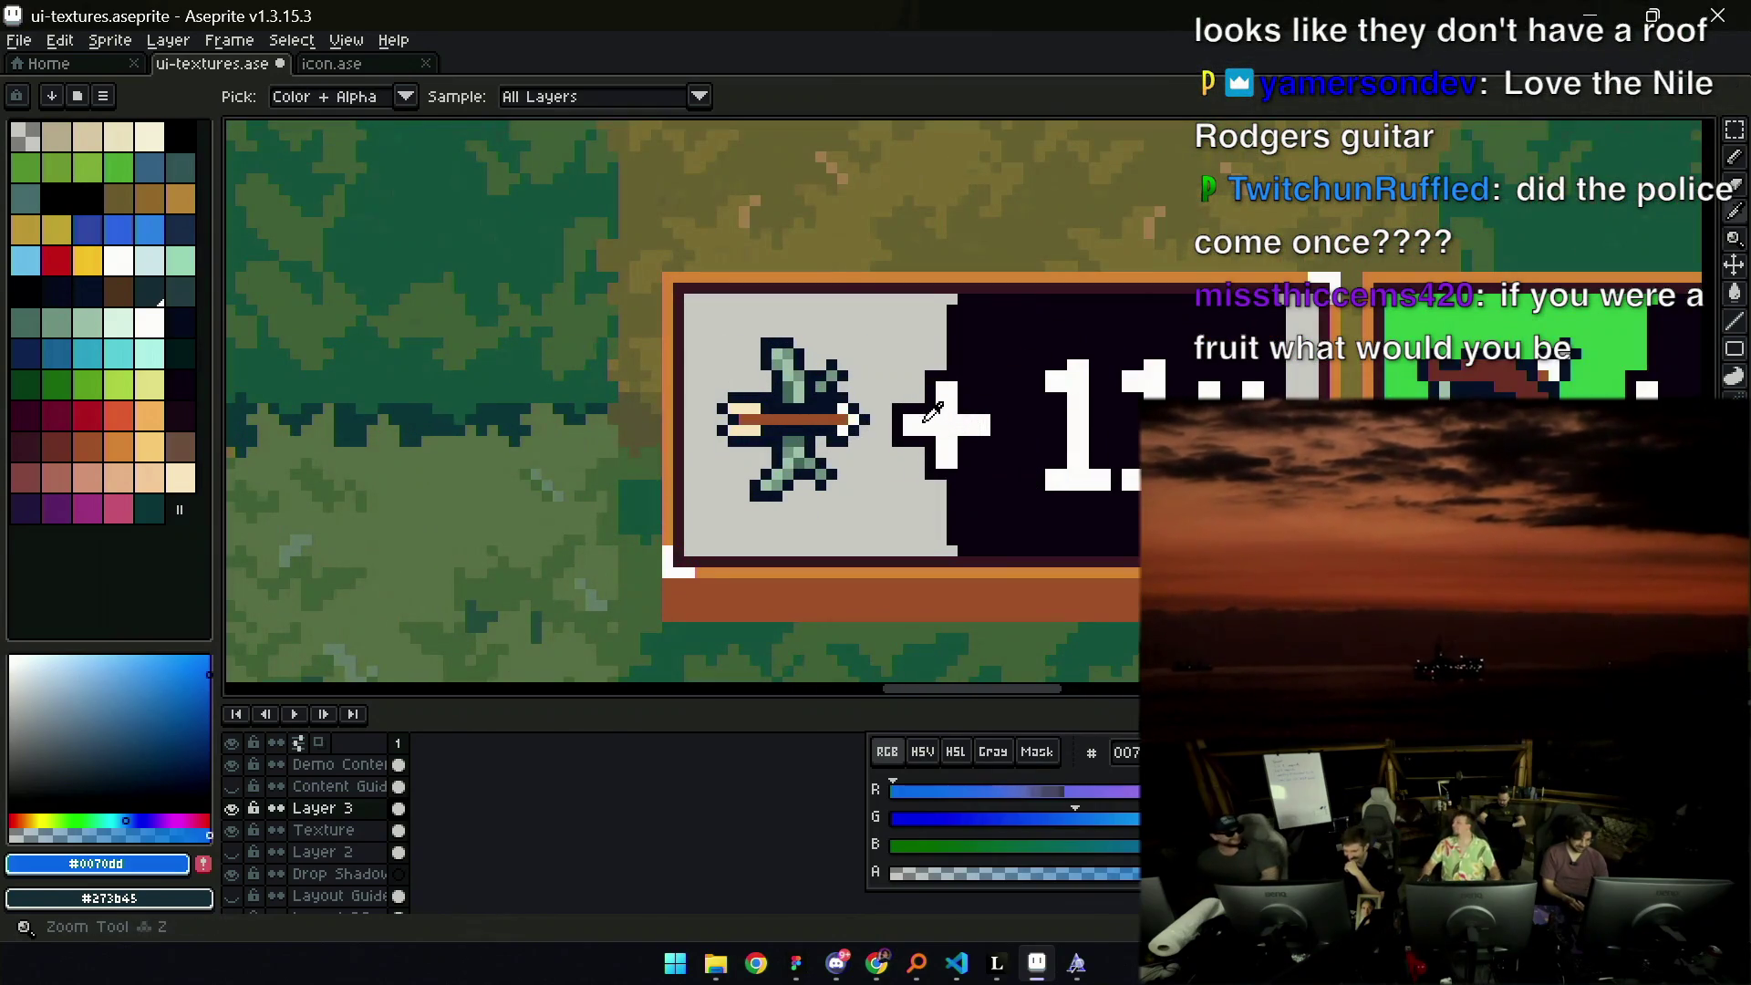
Sample the white, grey and green badge colours, then magic-wand select a badge area
left_click(914, 425, "alt")
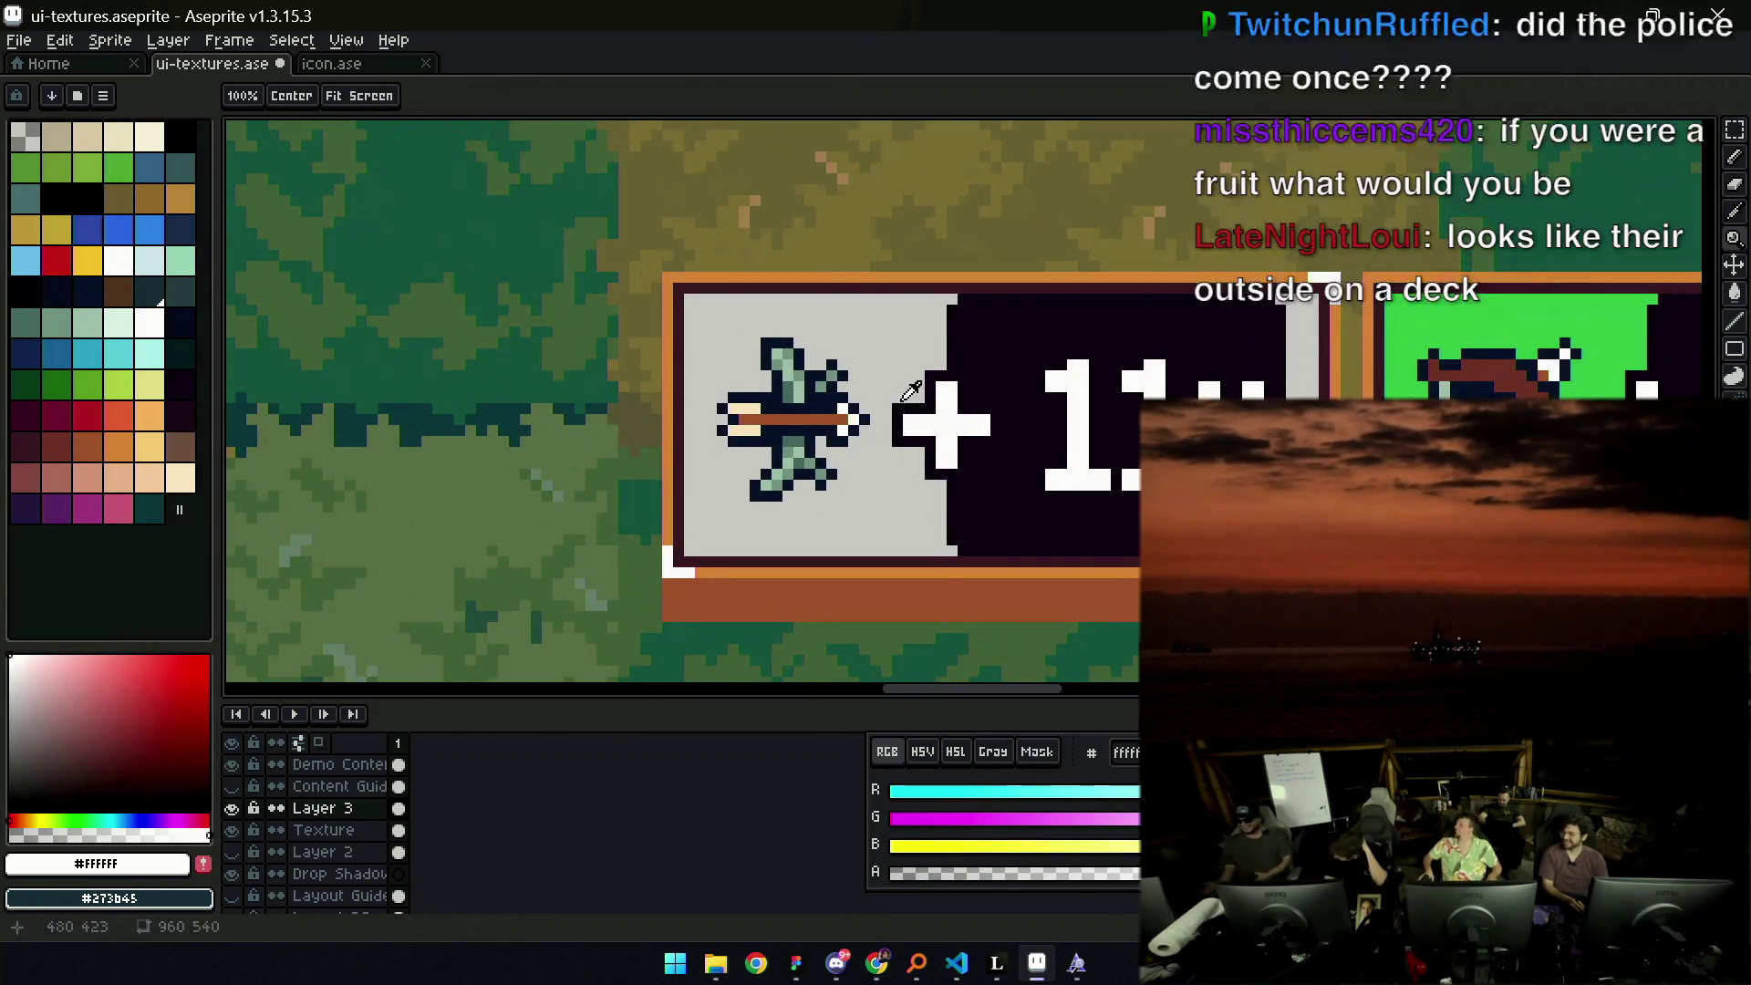
left_click(935, 385, "alt")
scroll(935, 386, "down", 4)
scroll(930, 374, "down", 5)
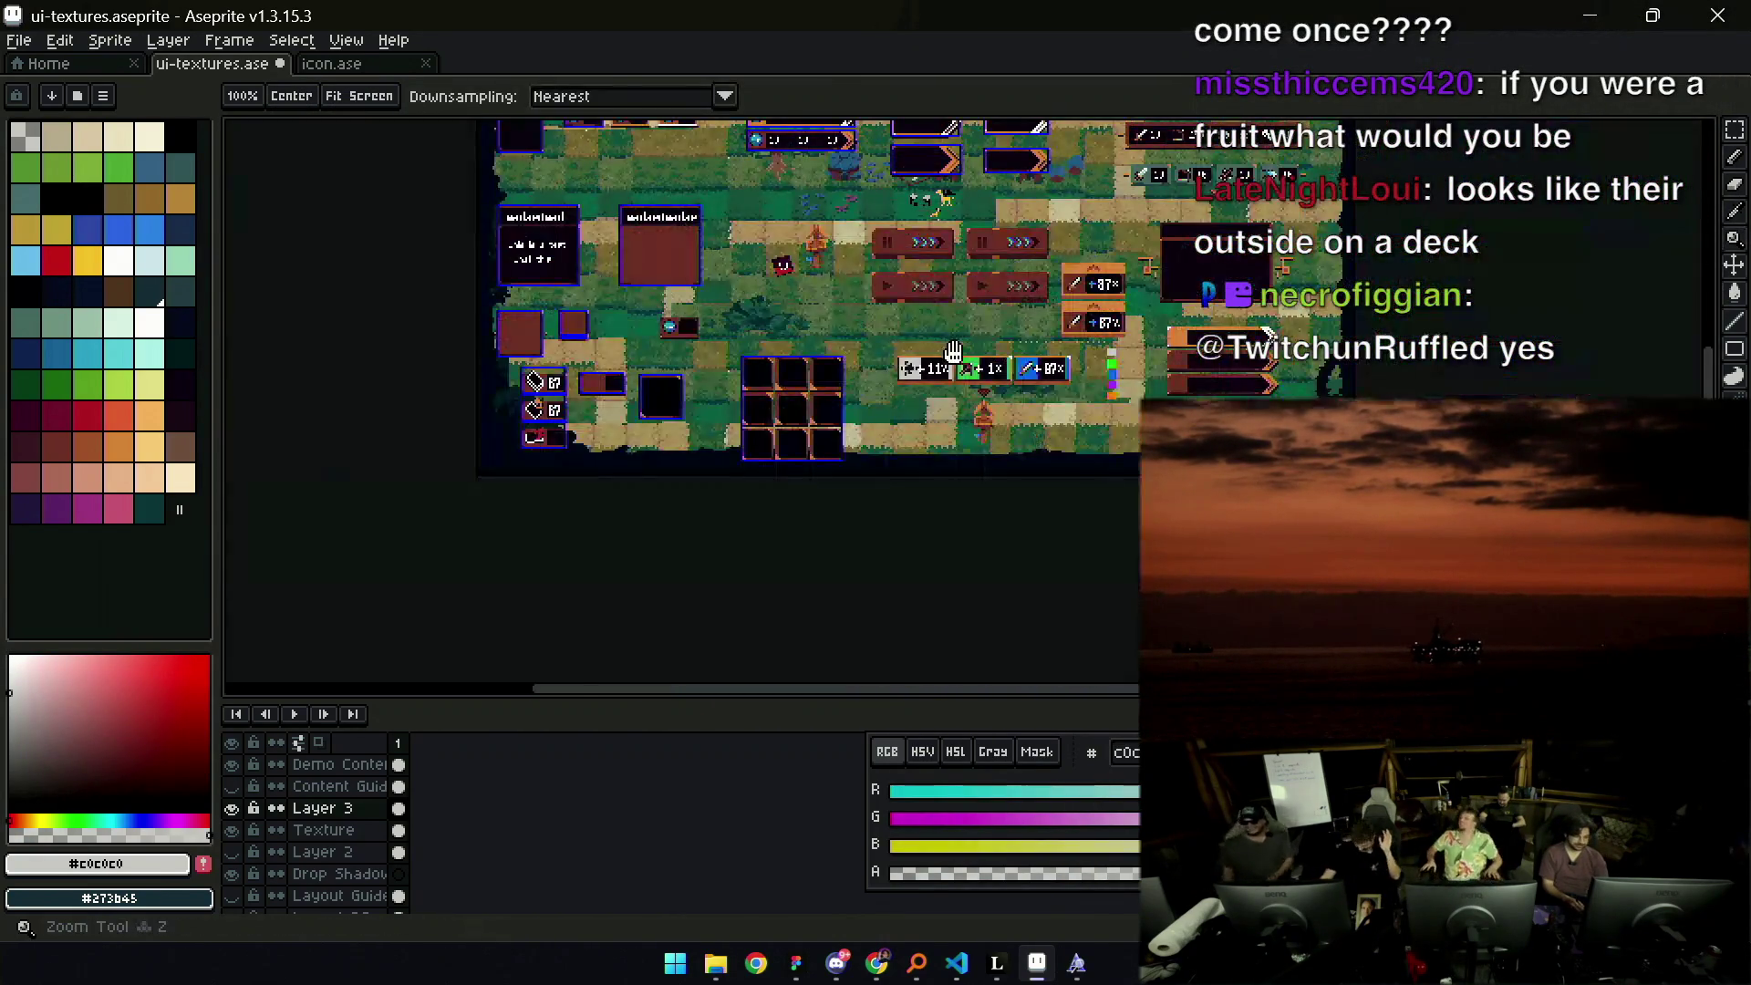
scroll(928, 365, "up", 2)
scroll(885, 342, "up", 2)
left_click(875, 390, "alt")
key("w")
left_click(889, 391)
On the Texture layer, sample the sword badge blue, then the +11% badge grey #C0C0C0
key("alt+Down")
key("g")
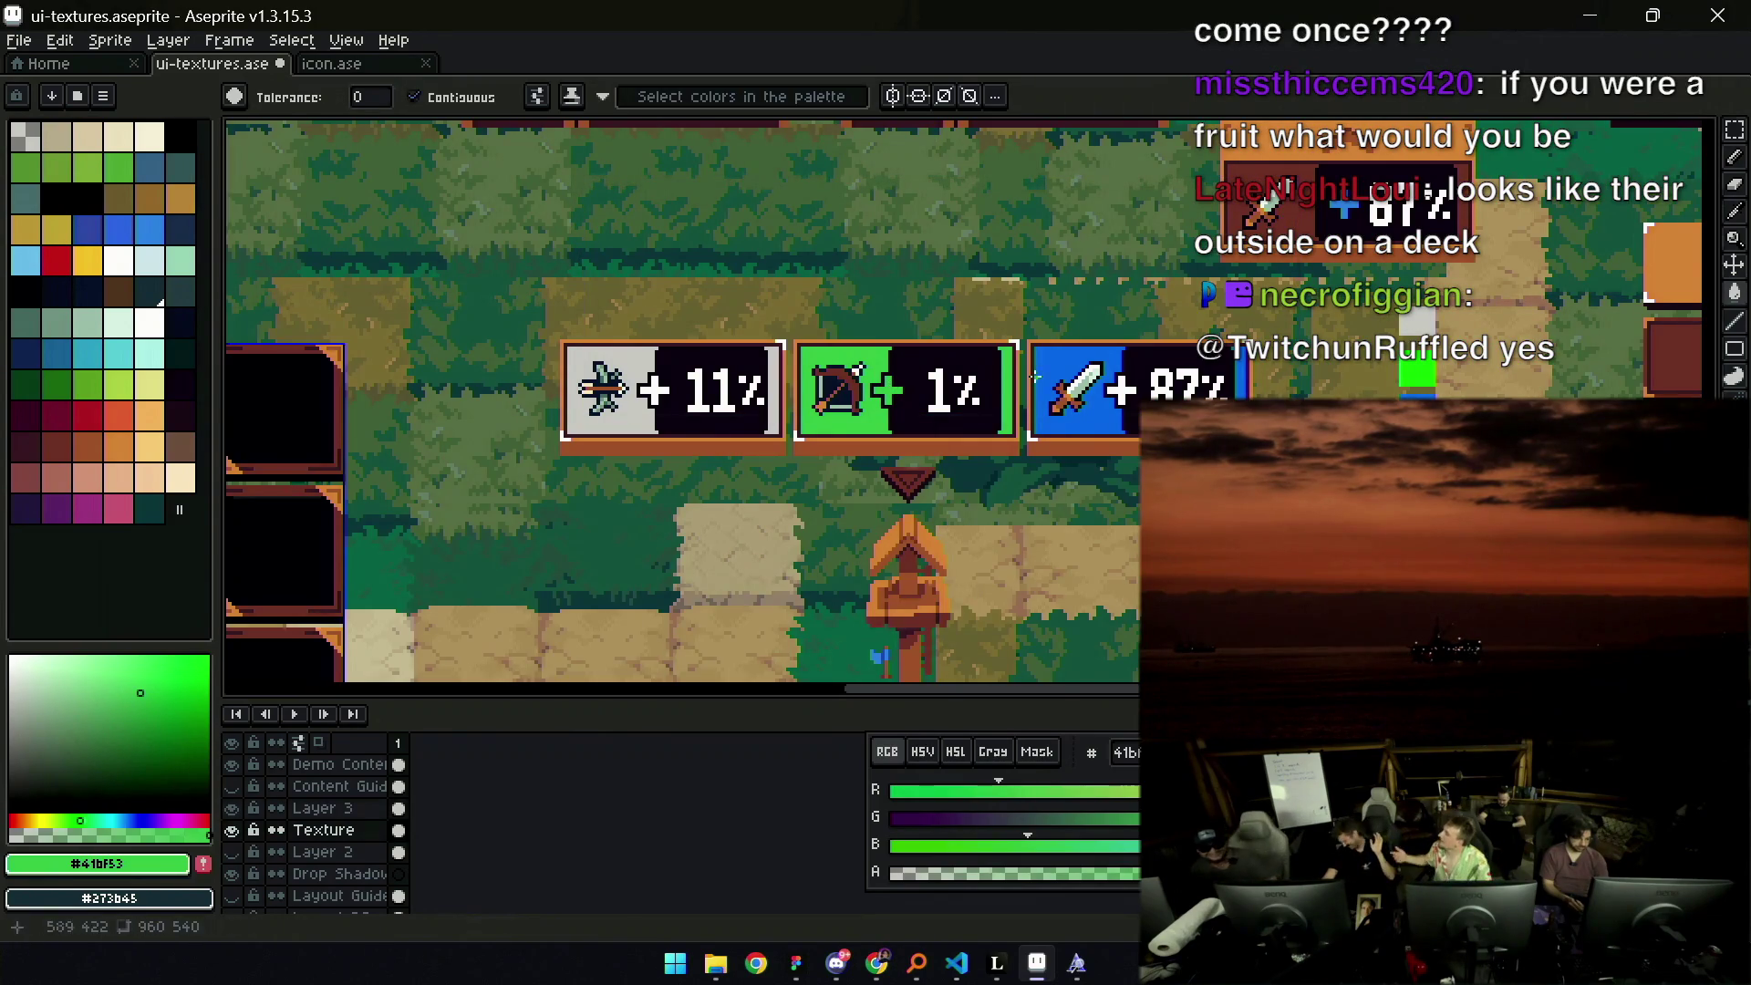
left_click(1035, 376, "alt")
key("z")
scroll(1044, 368, "down", 5)
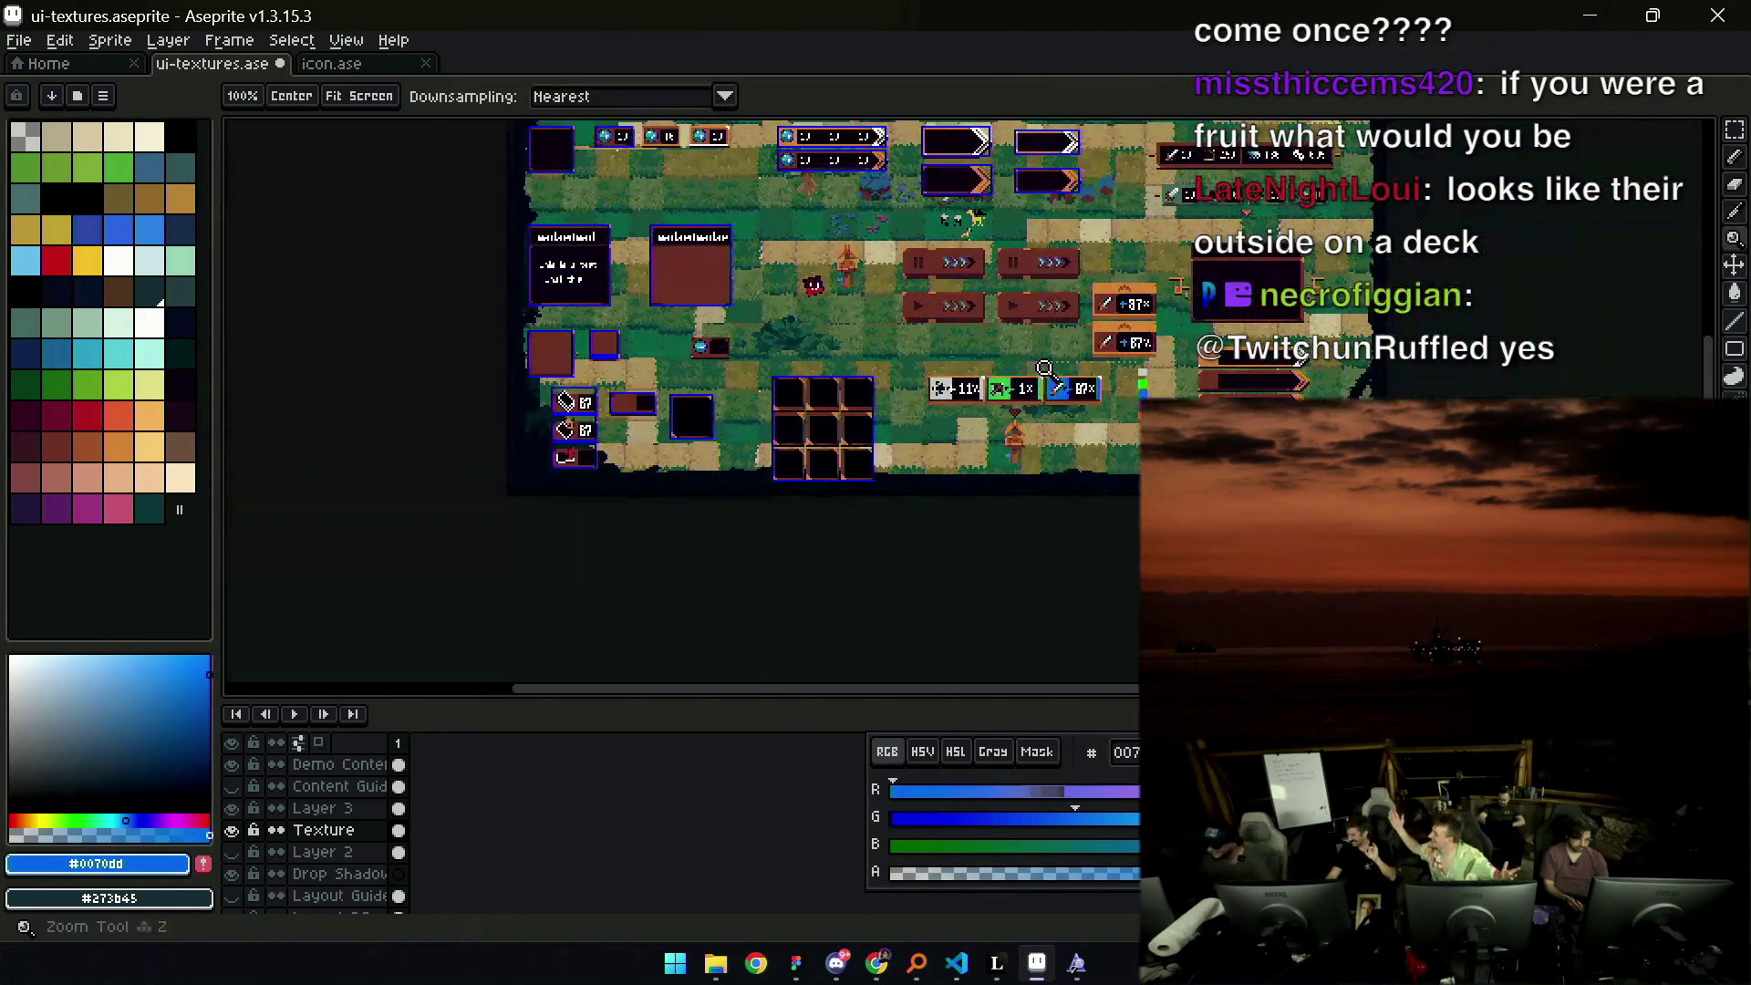
scroll(1047, 356, "up", 2)
scroll(921, 401, "up", 2)
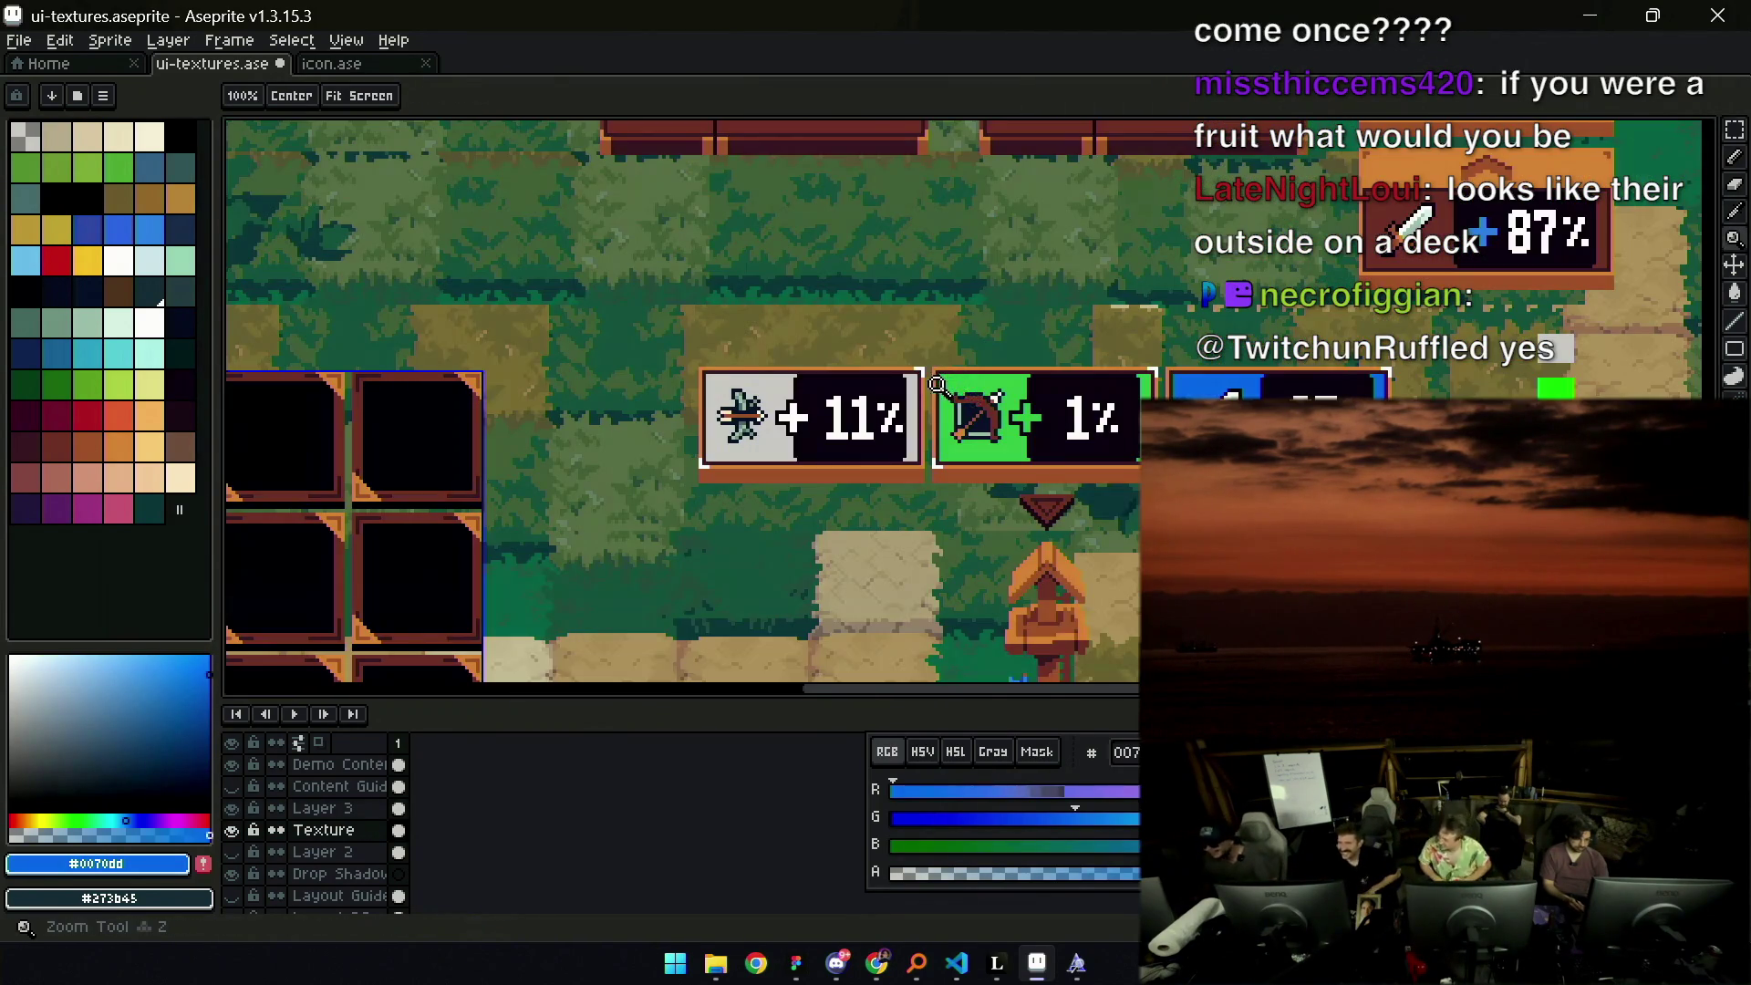
left_click(806, 417, "alt")
Select the layers holding the +11% badge and its 11% text
scroll(807, 418, "down", 3)
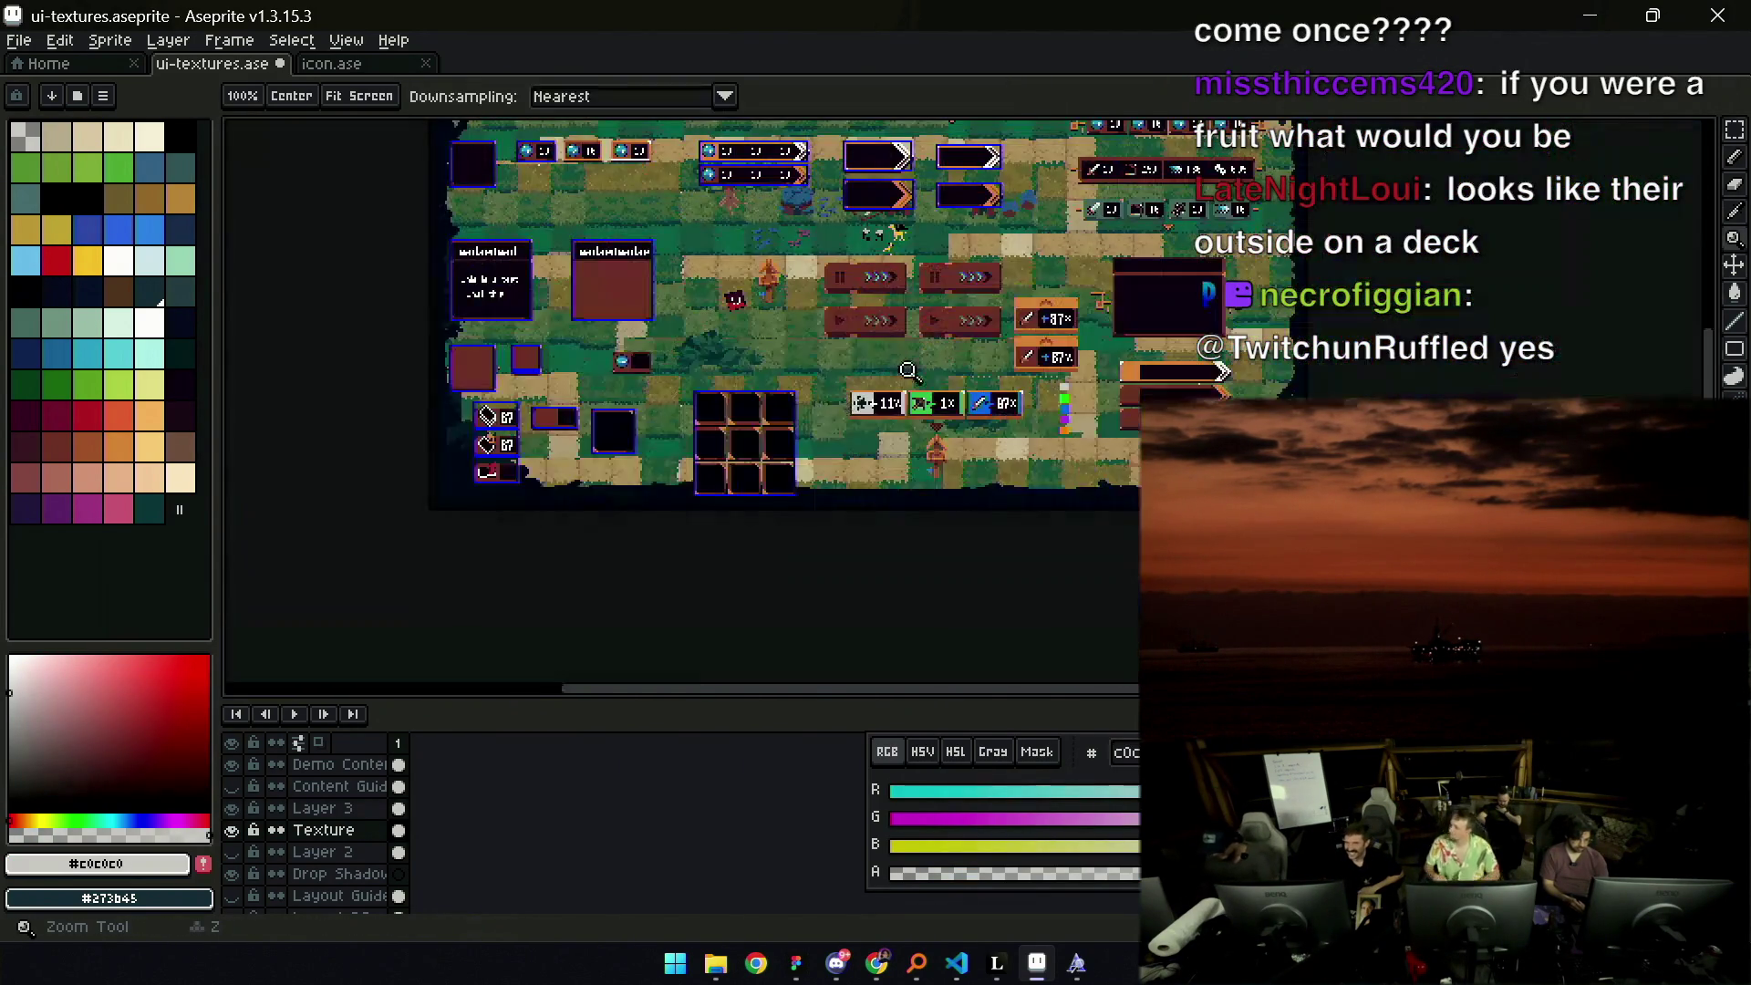
scroll(948, 381, "up", 2)
key("v")
left_click(951, 382, "ctrl")
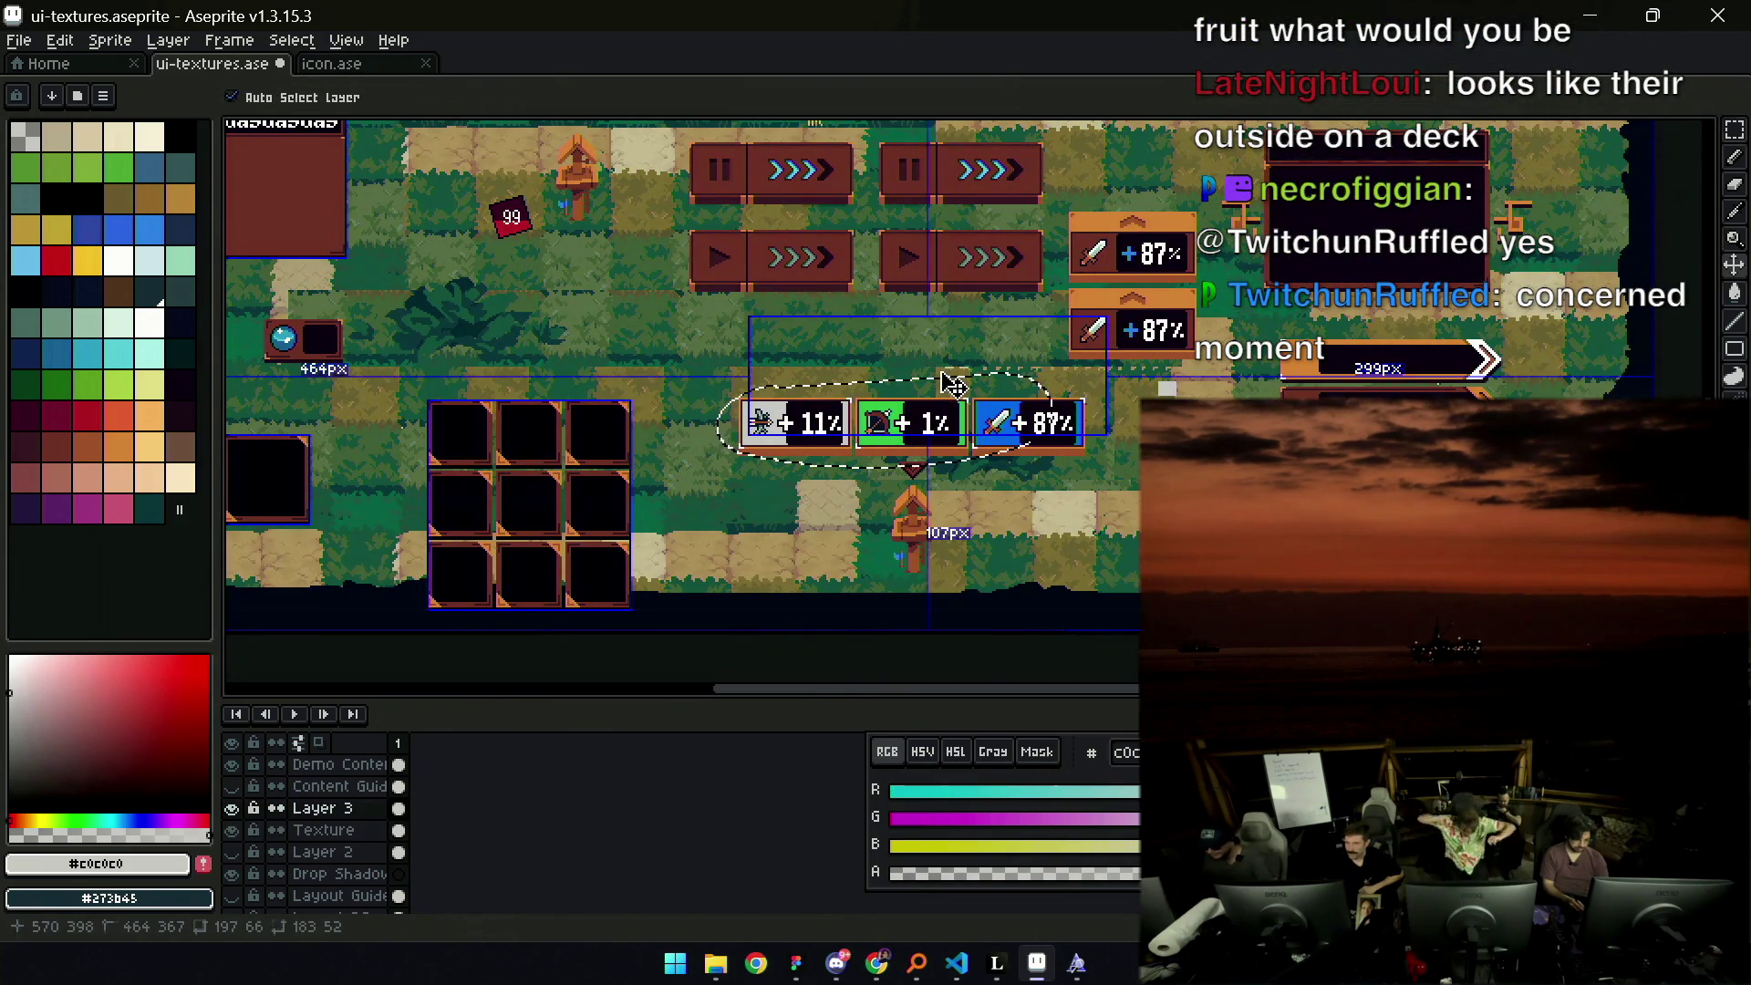
scroll(855, 394, "up", 2)
left_click(807, 451, "ctrl")
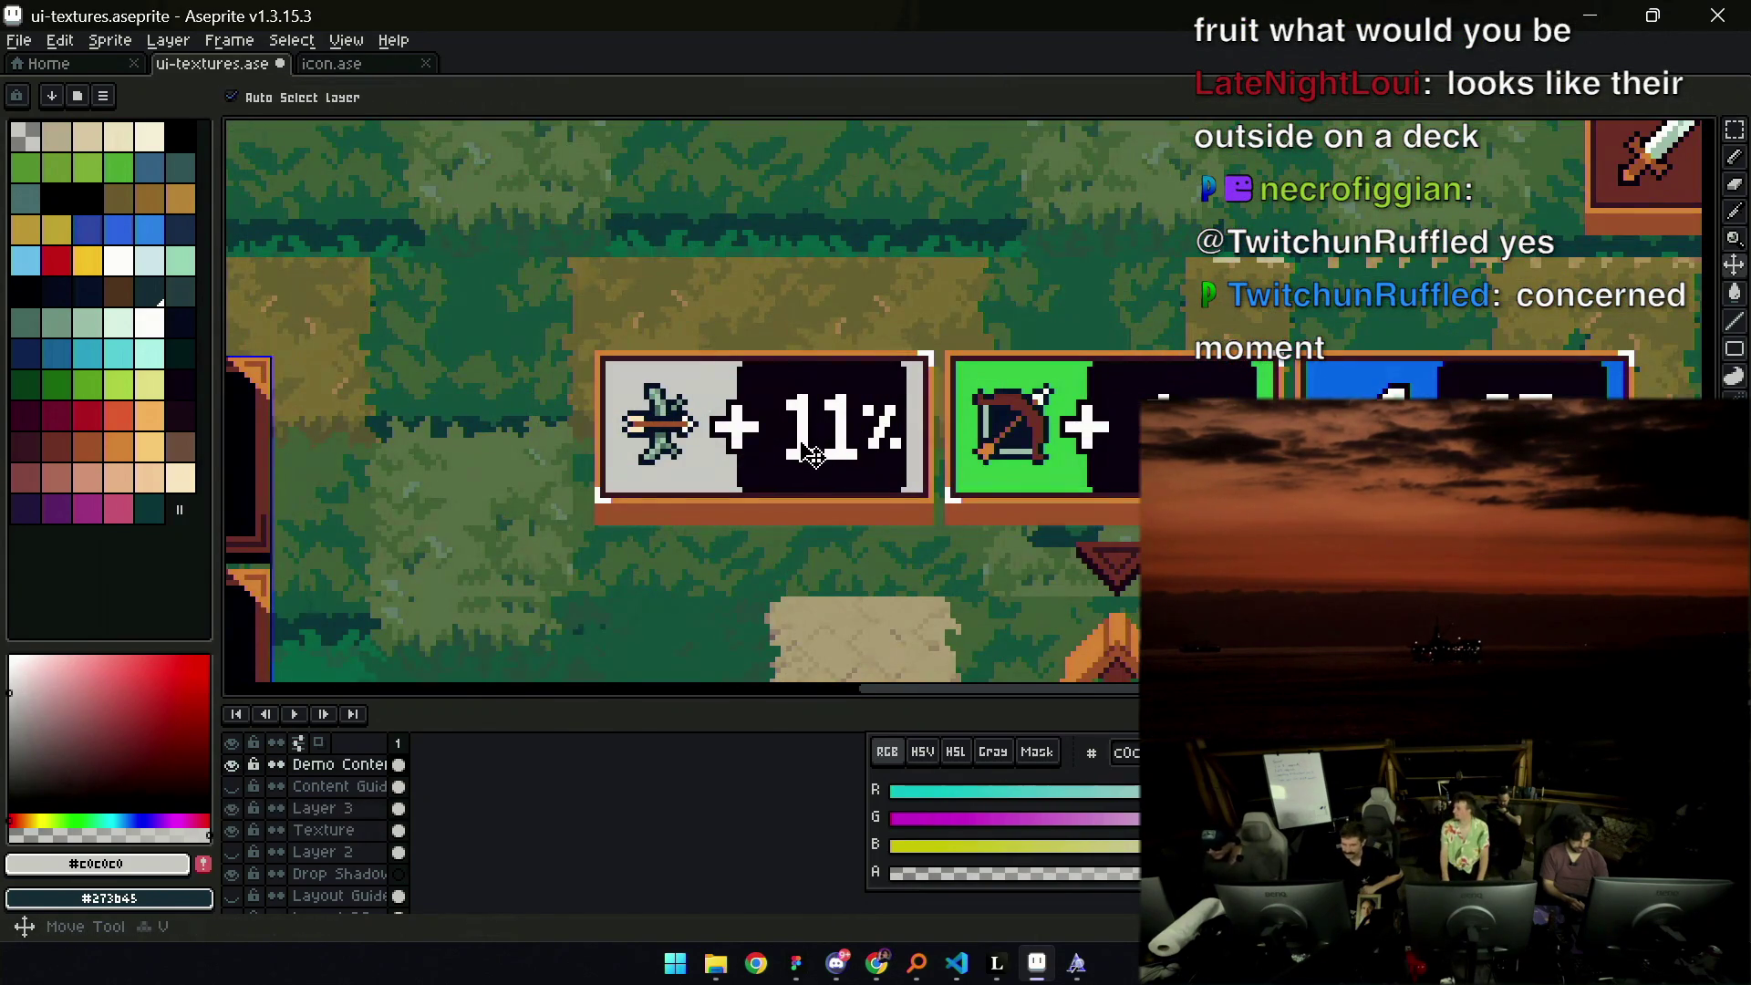
Try lasso selections around the 11% digits on the grey badge, dropping each one
key("q")
left_click_drag(803, 366, 893, 418)
key("ctrl+d")
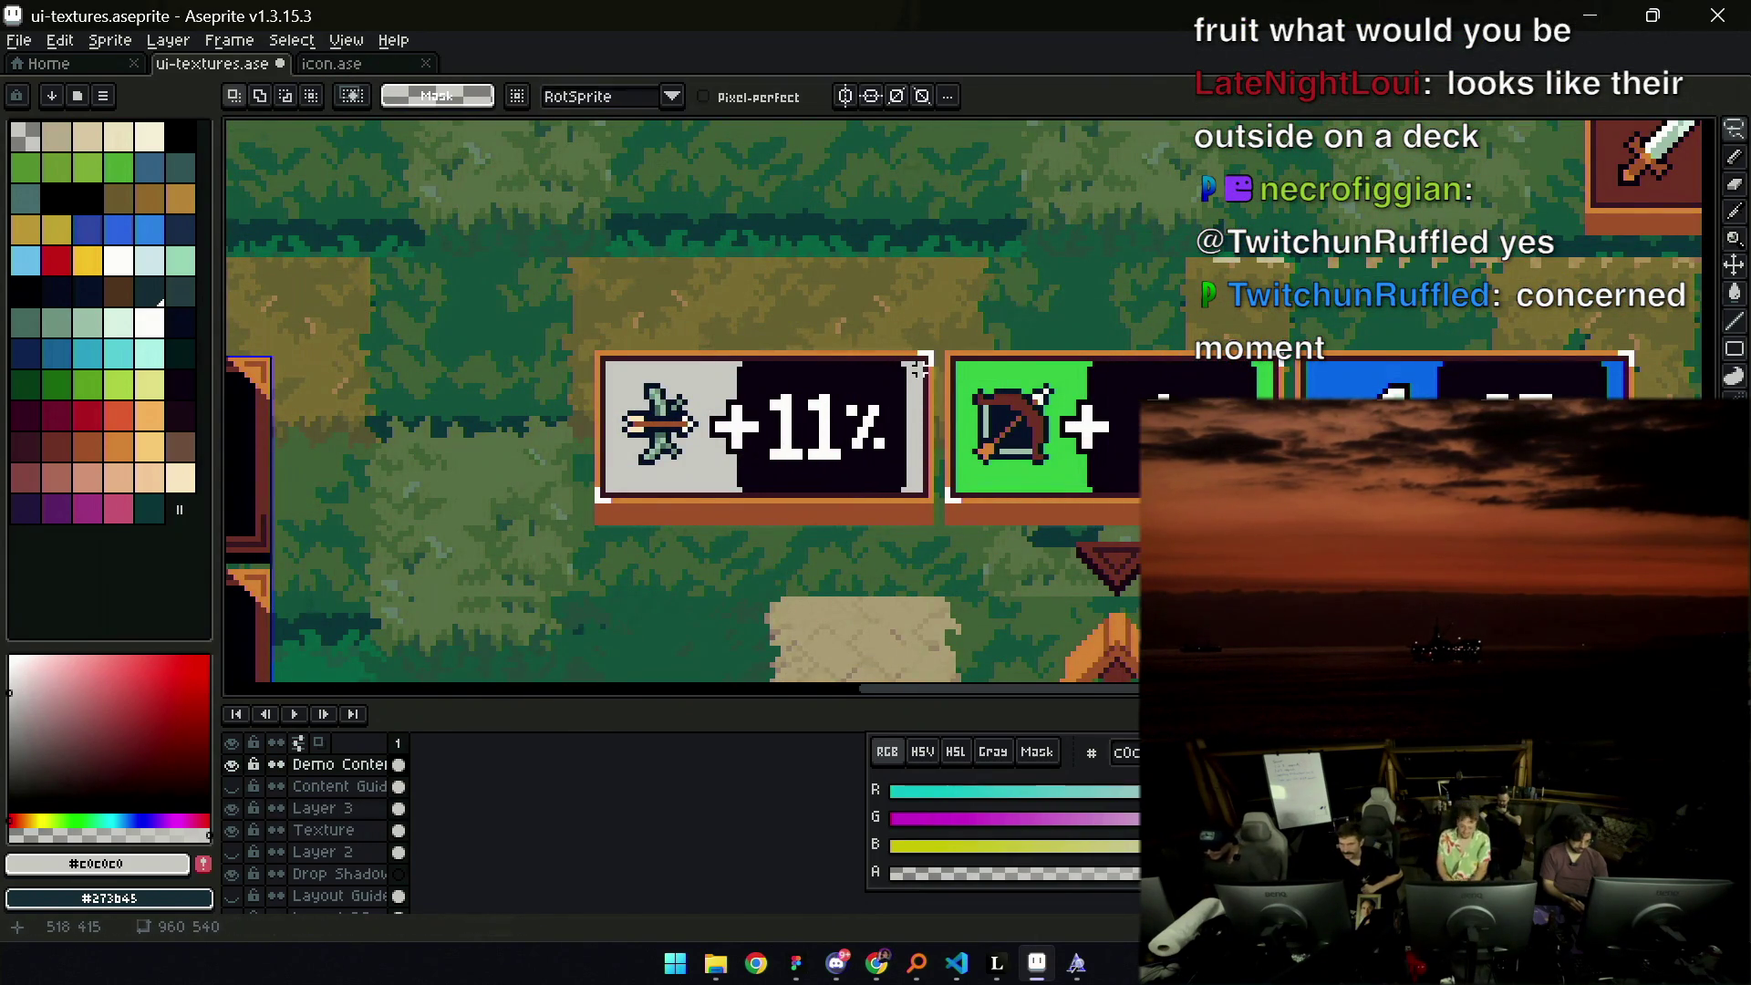
scroll(948, 381, "down", 3)
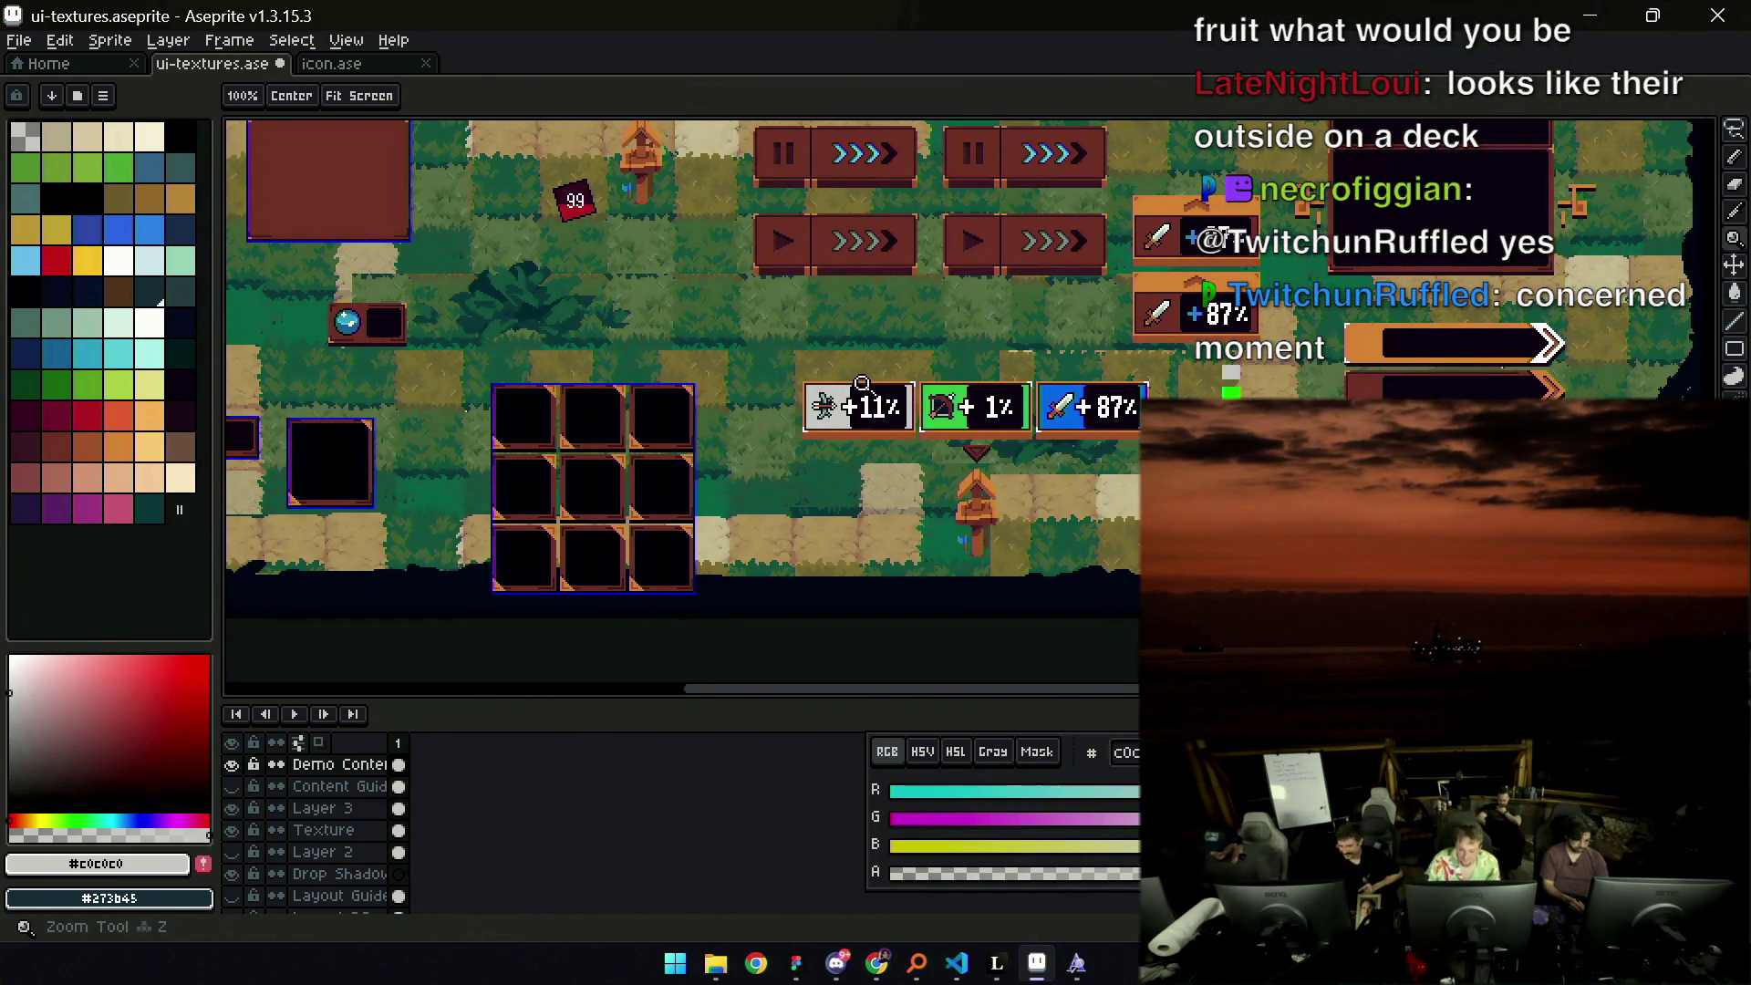
scroll(901, 381, "up", 2)
scroll(868, 415, "up", 1)
key("q")
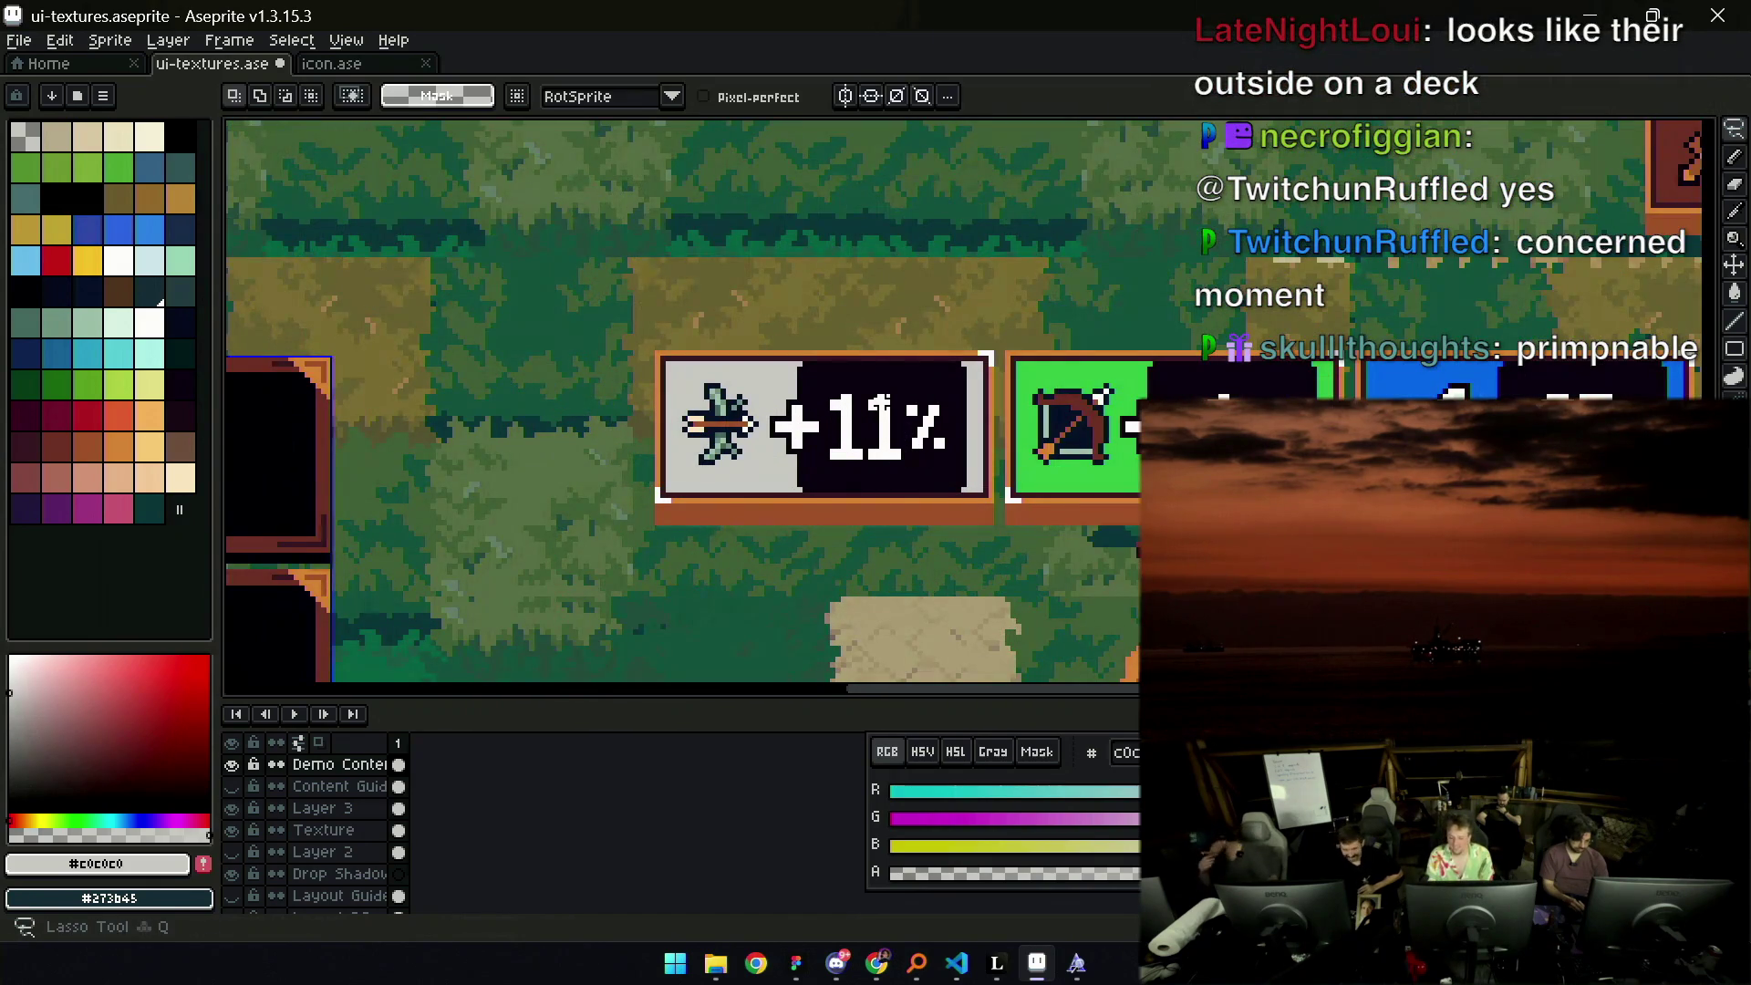
left_click_drag(946, 435, 948, 429)
key("ctrl+d")
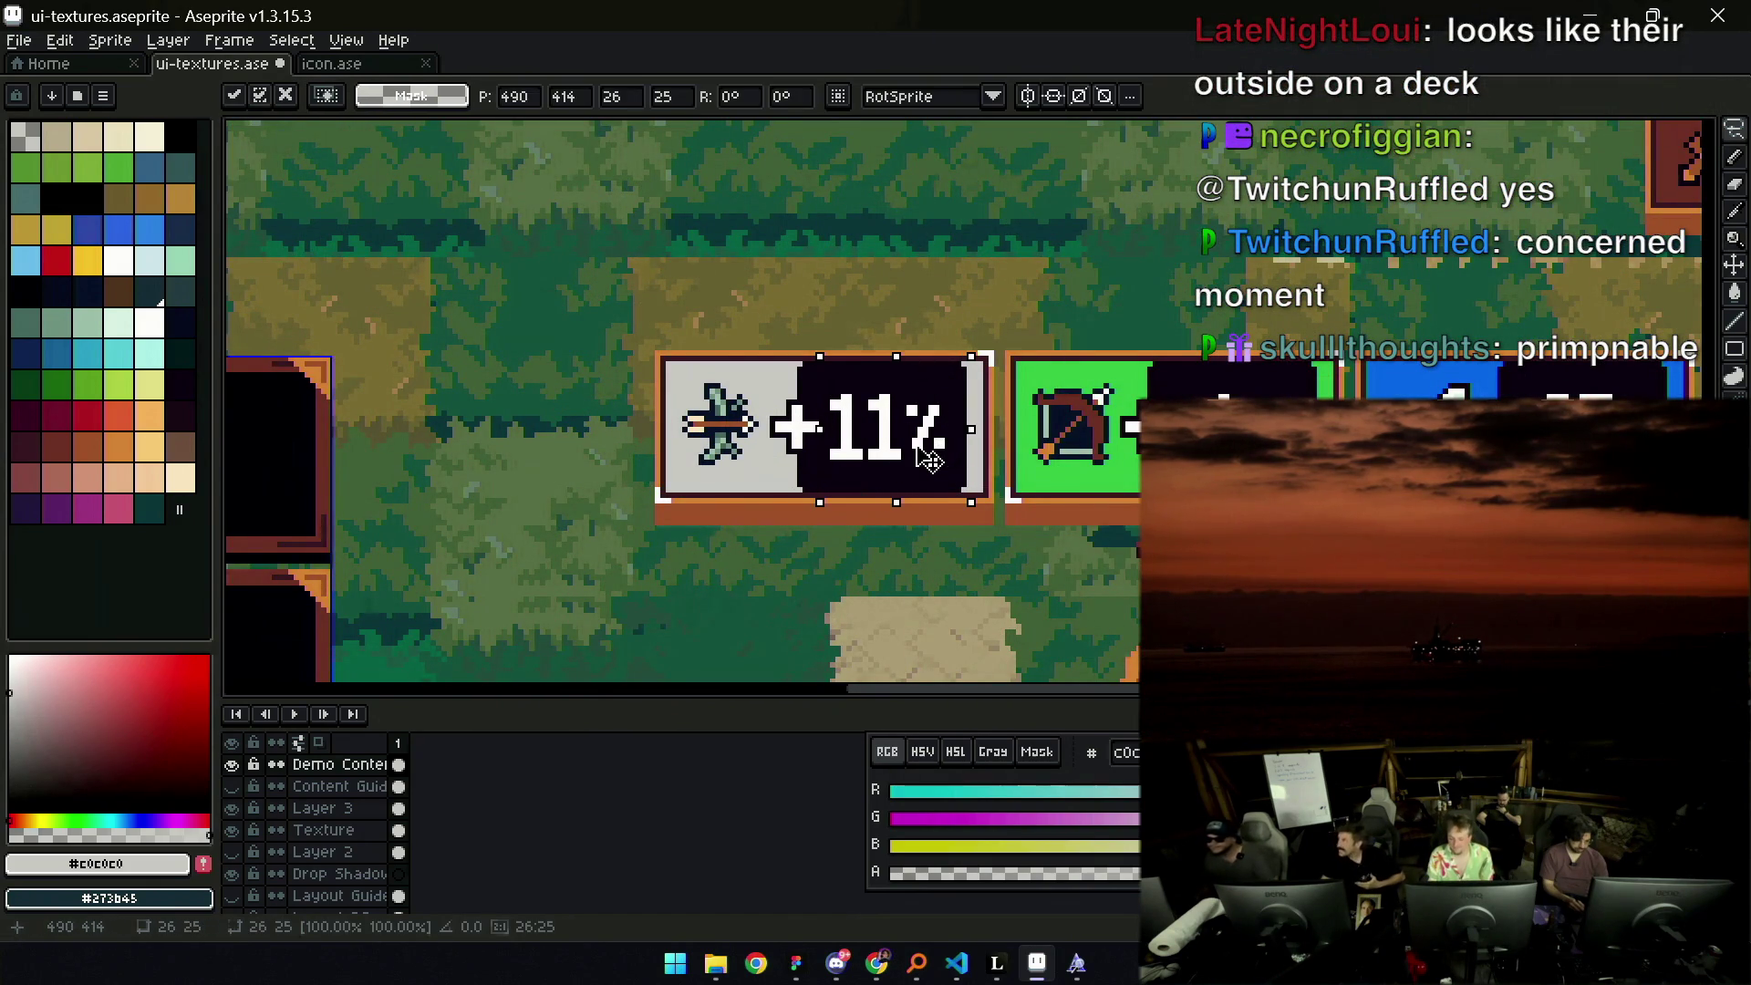
scroll(926, 449, "down", 3)
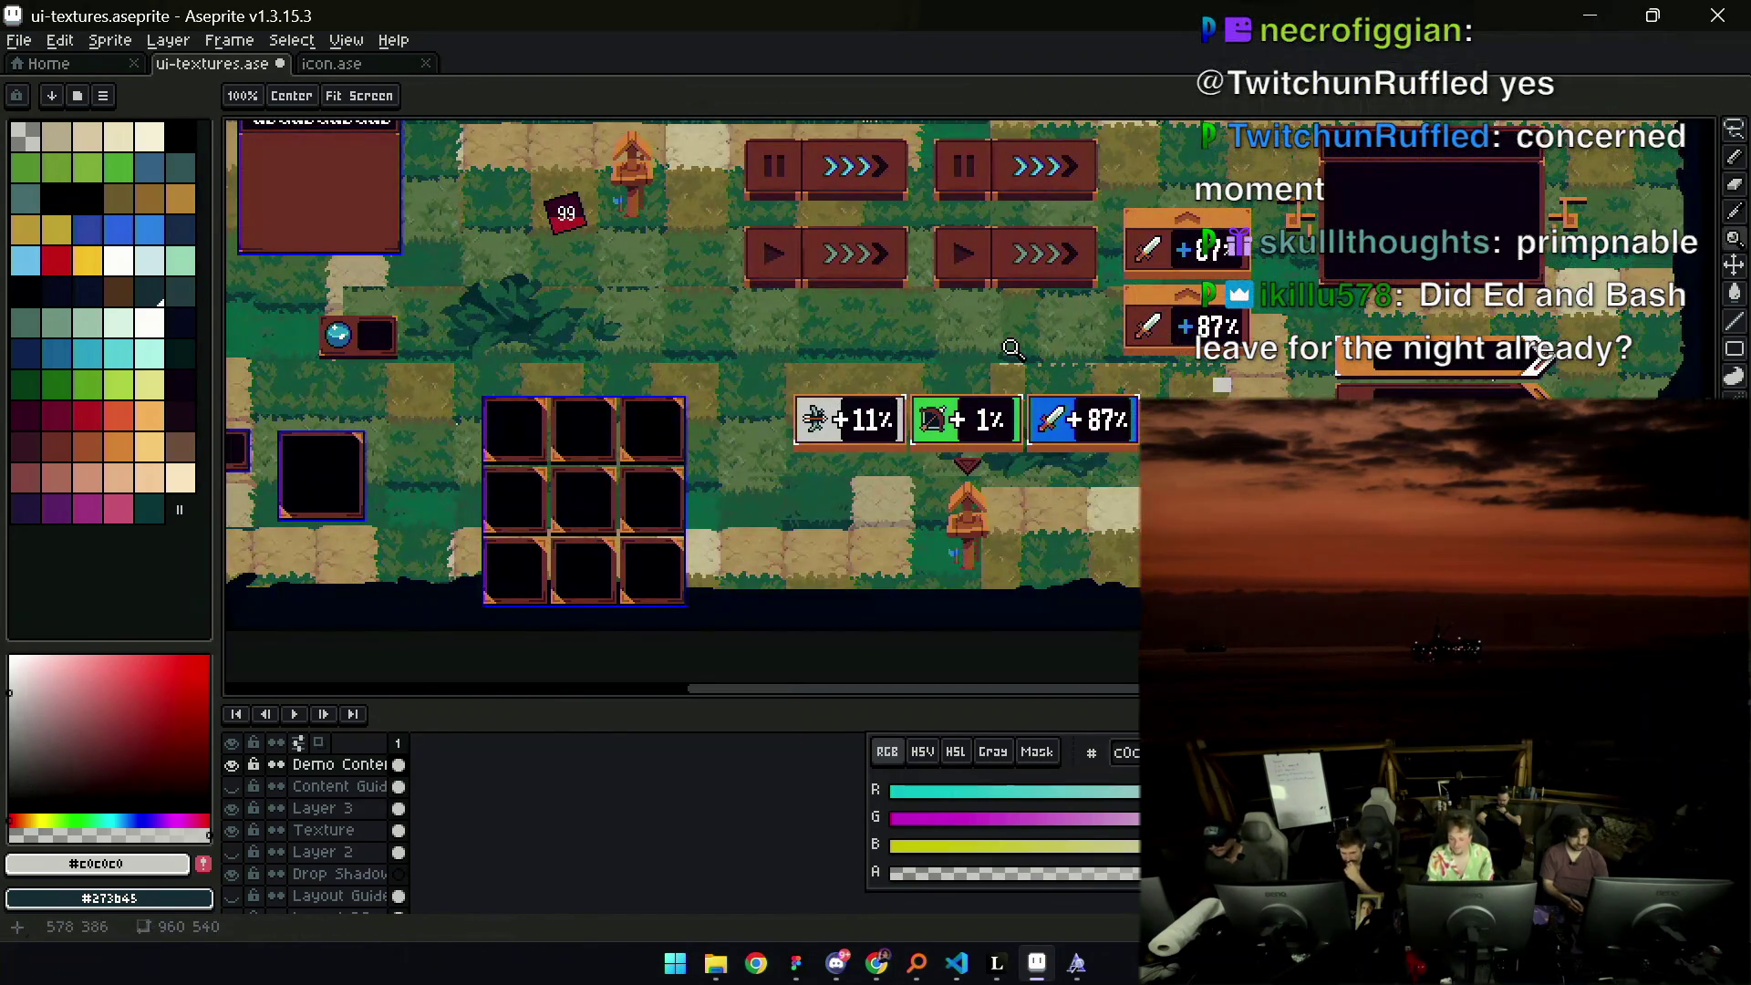
Pick the Demo Content layer under the badge and bring the badge row into view
key("ctrl")
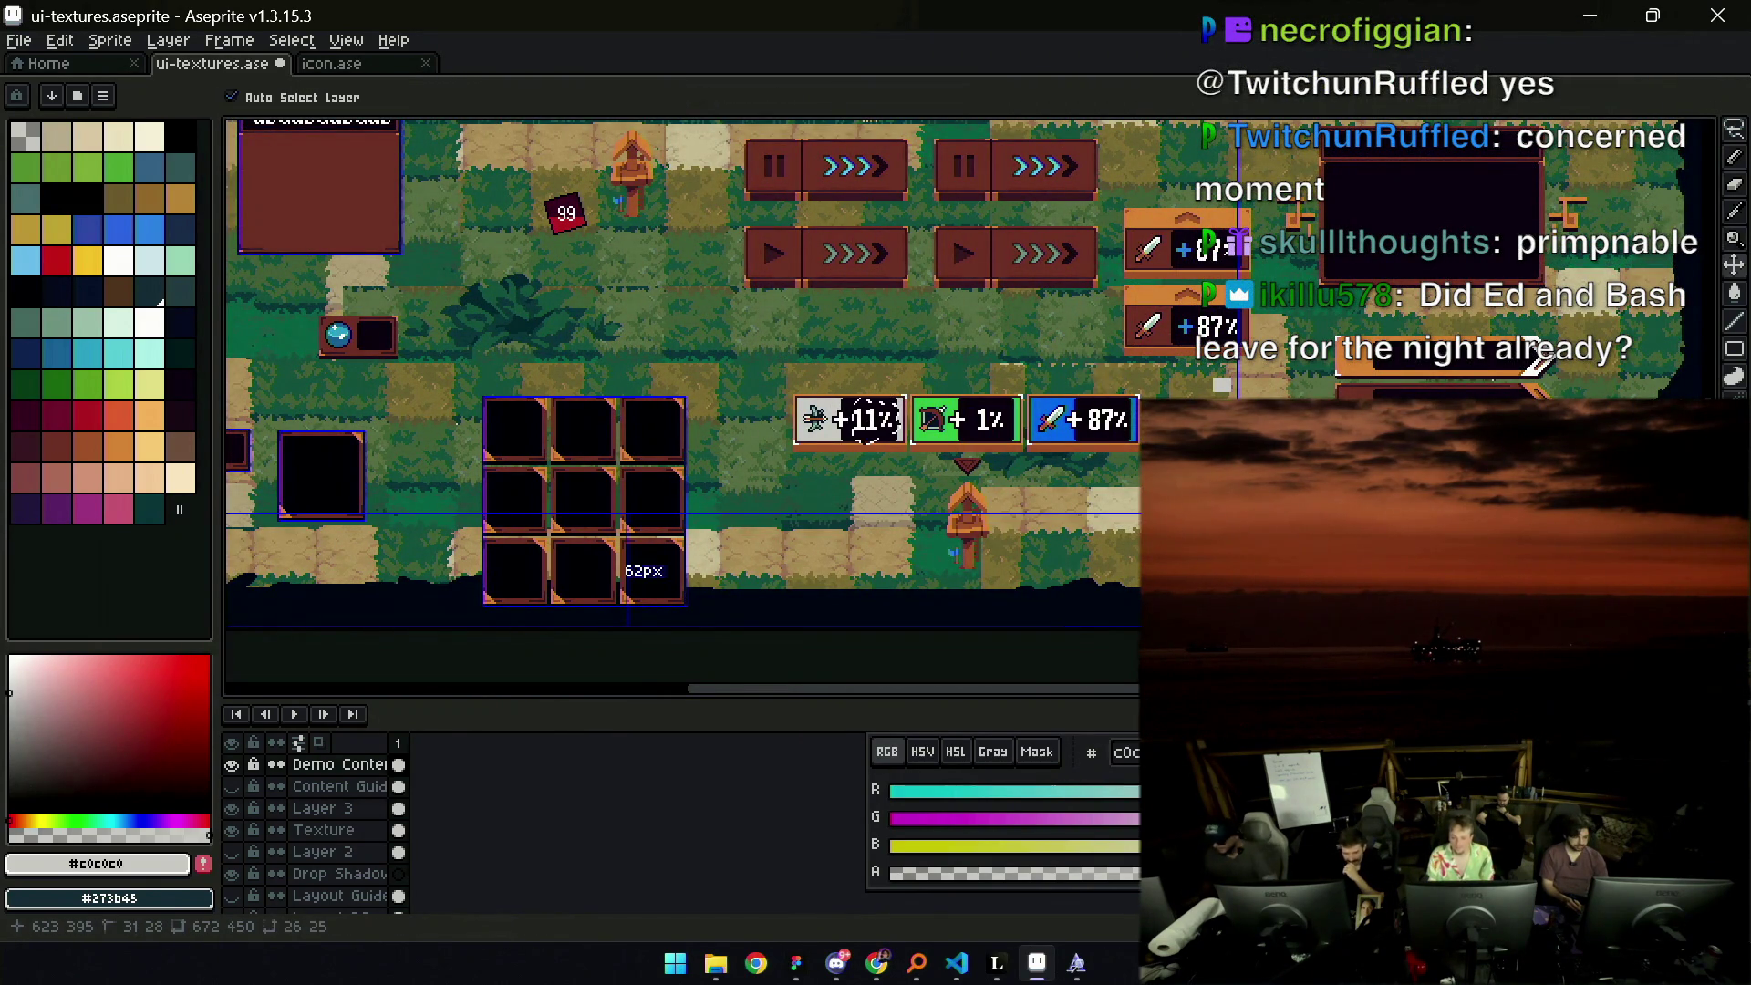
left_click(1099, 372, "ctrl")
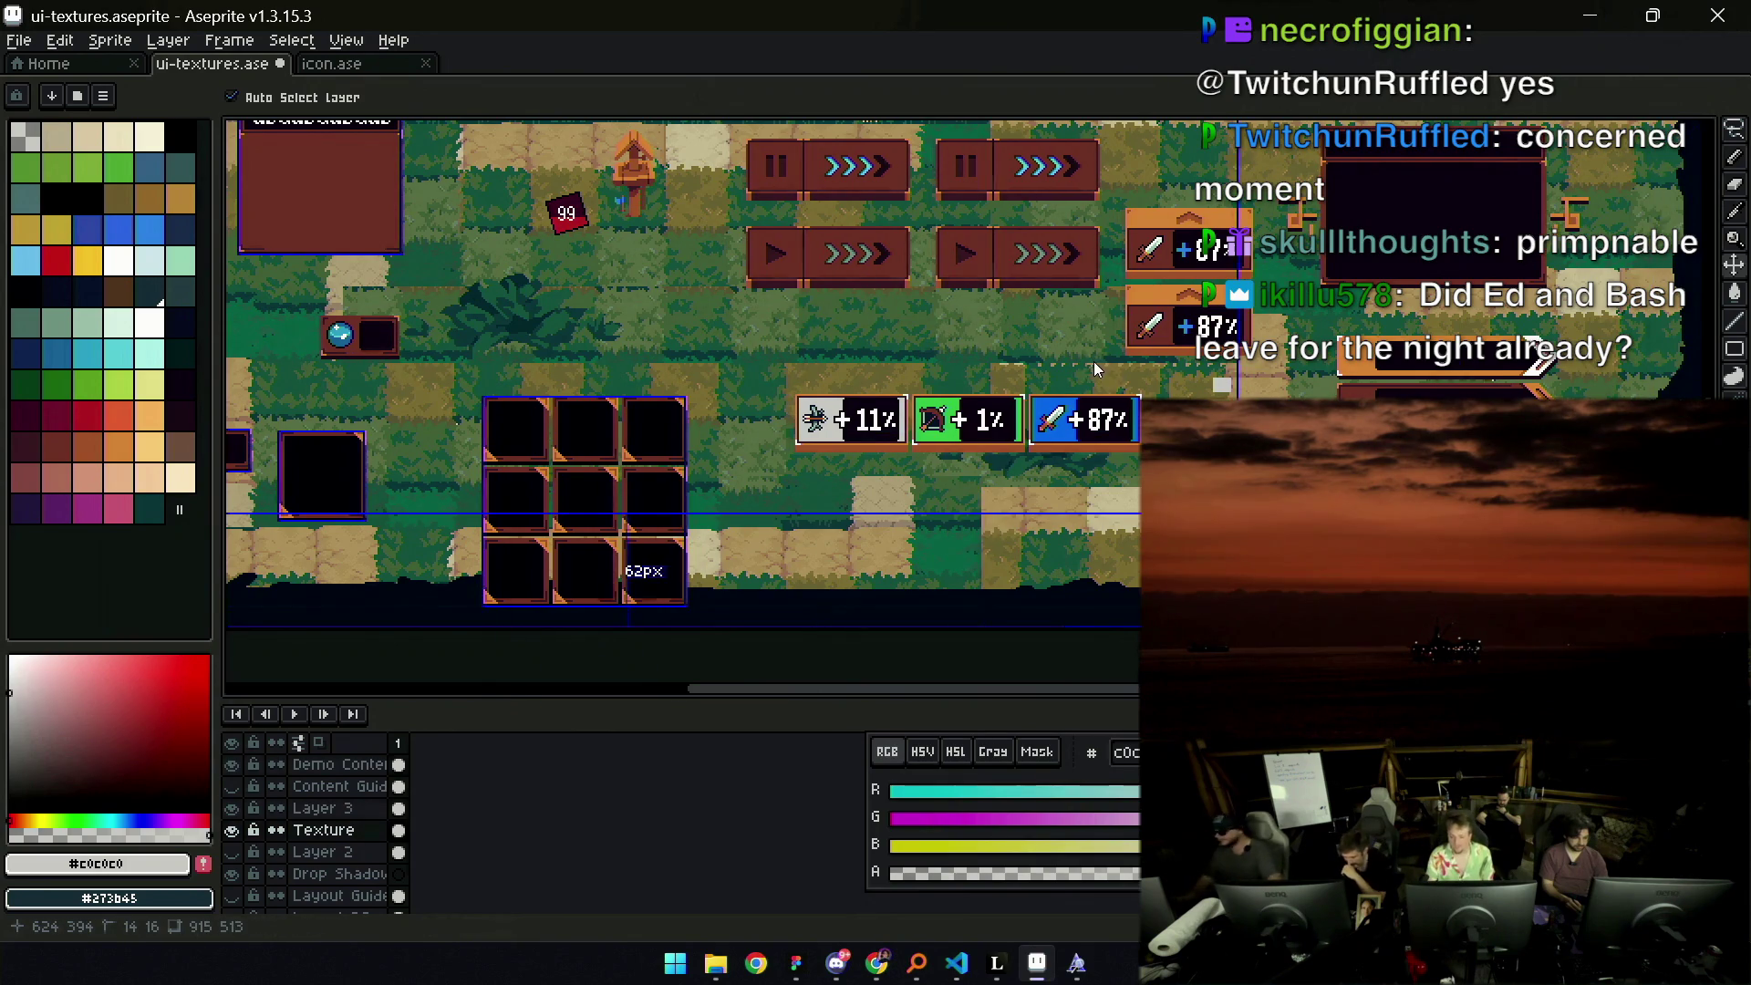
key("Down")
key("Up")
key("Up")
key("Up")
left_click_drag(1070, 399, 1042, 391)
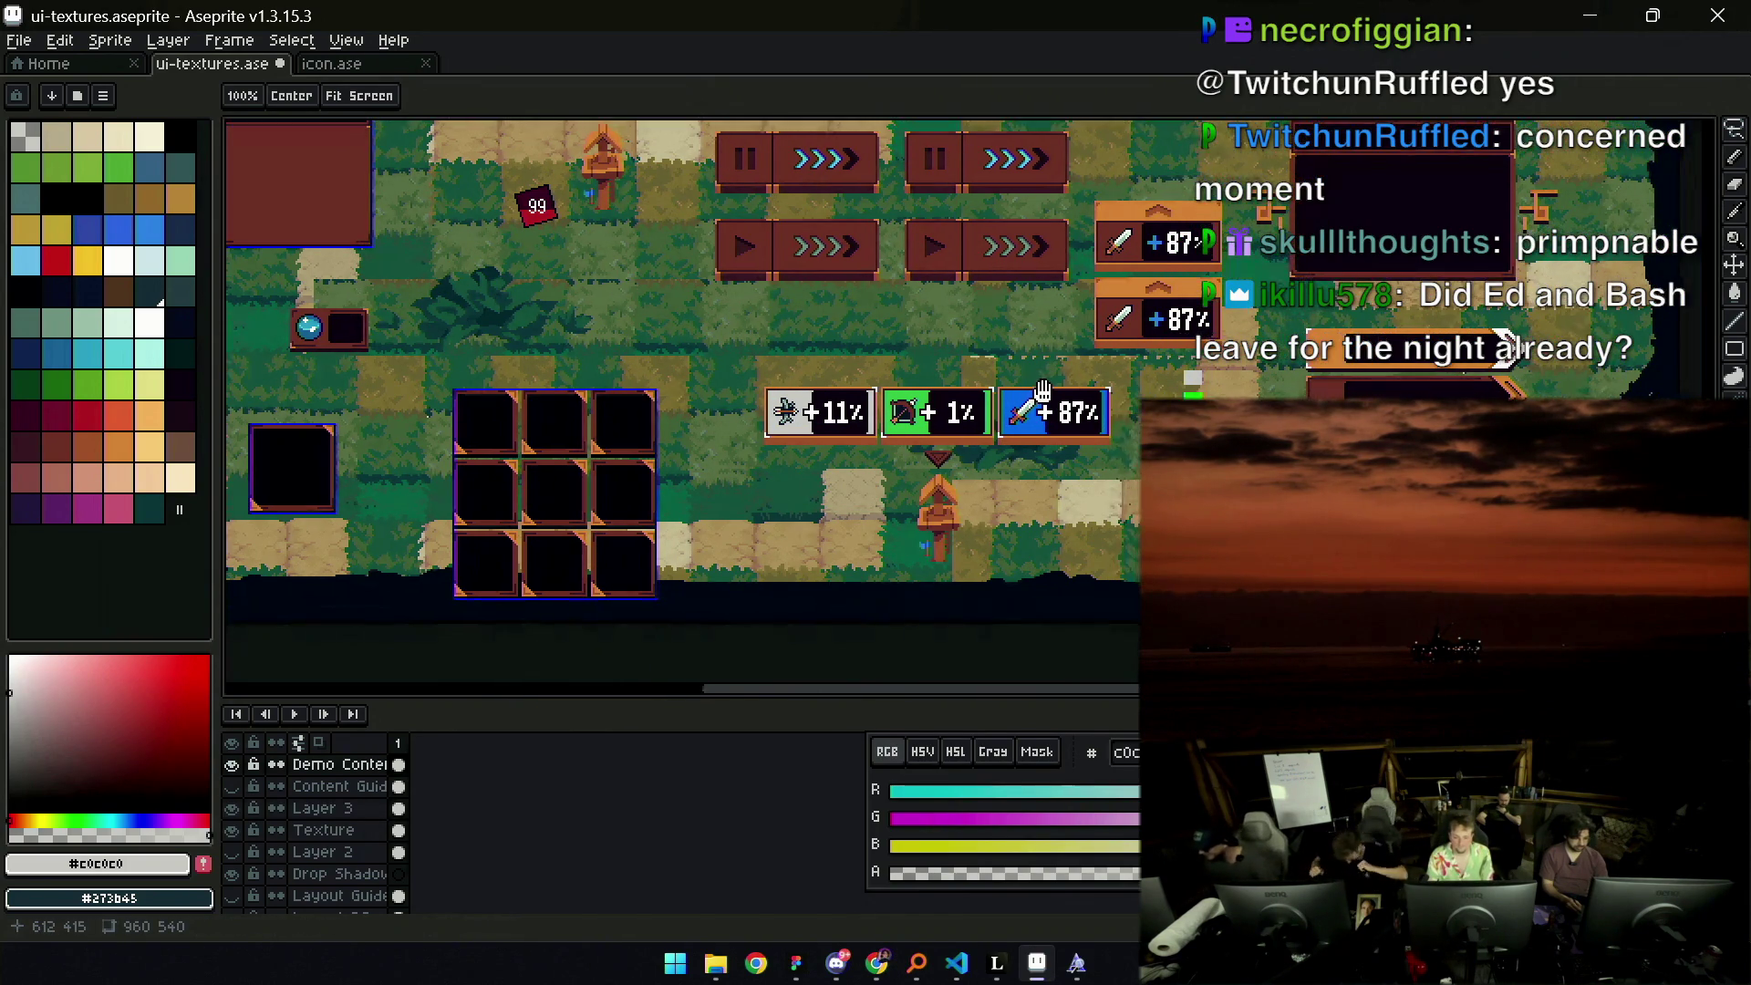
key("z")
scroll(942, 361, "up", 1)
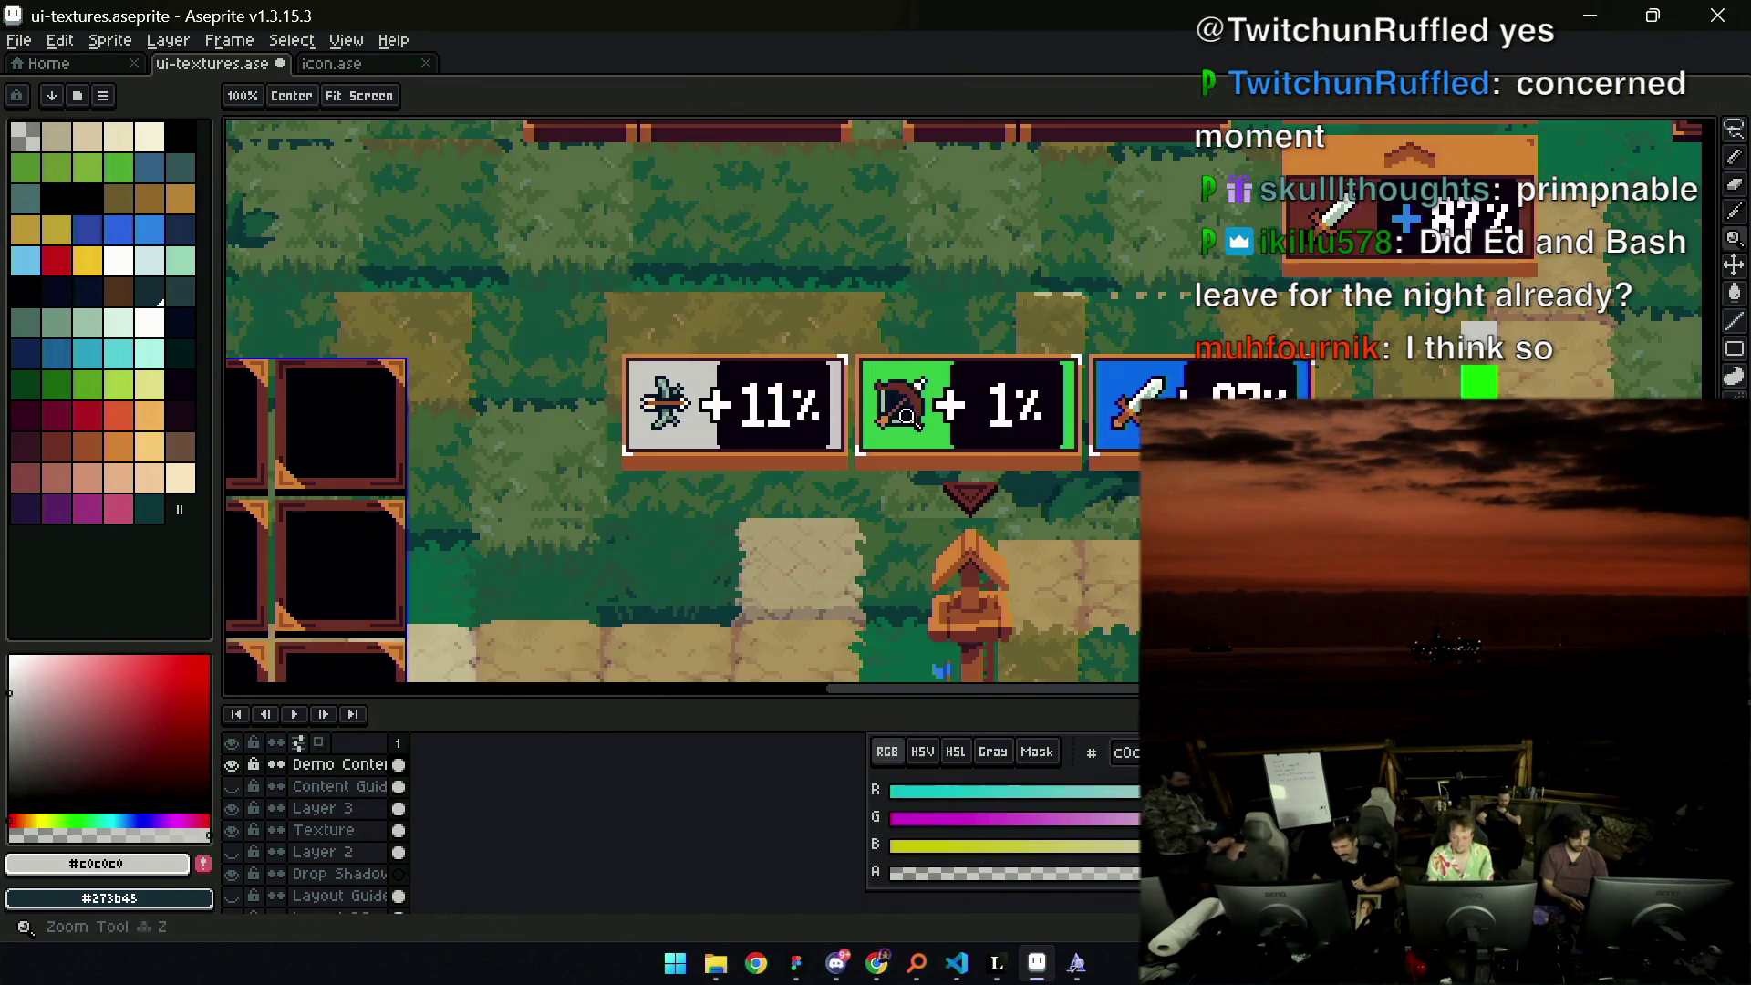
scroll(972, 419, "down", 3)
scroll(972, 418, "up", 2)
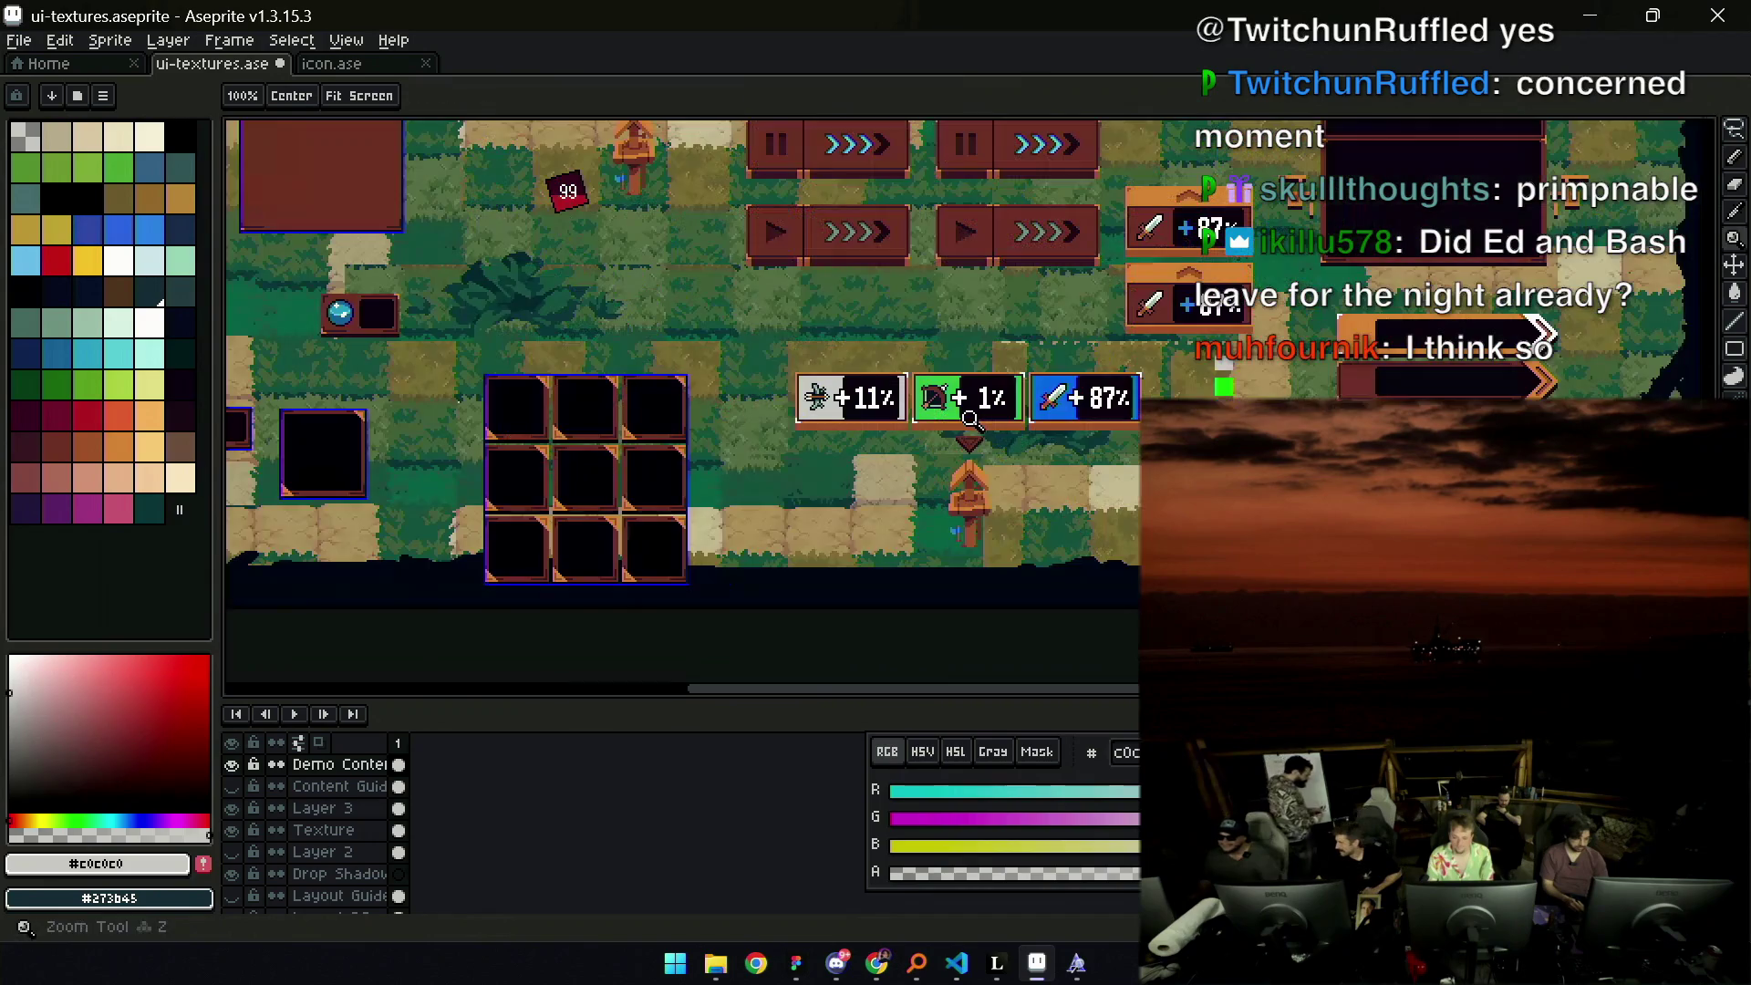
Make the Texture layer active and adjust the zoom around the badge
left_click(970, 489, "ctrl")
key("q")
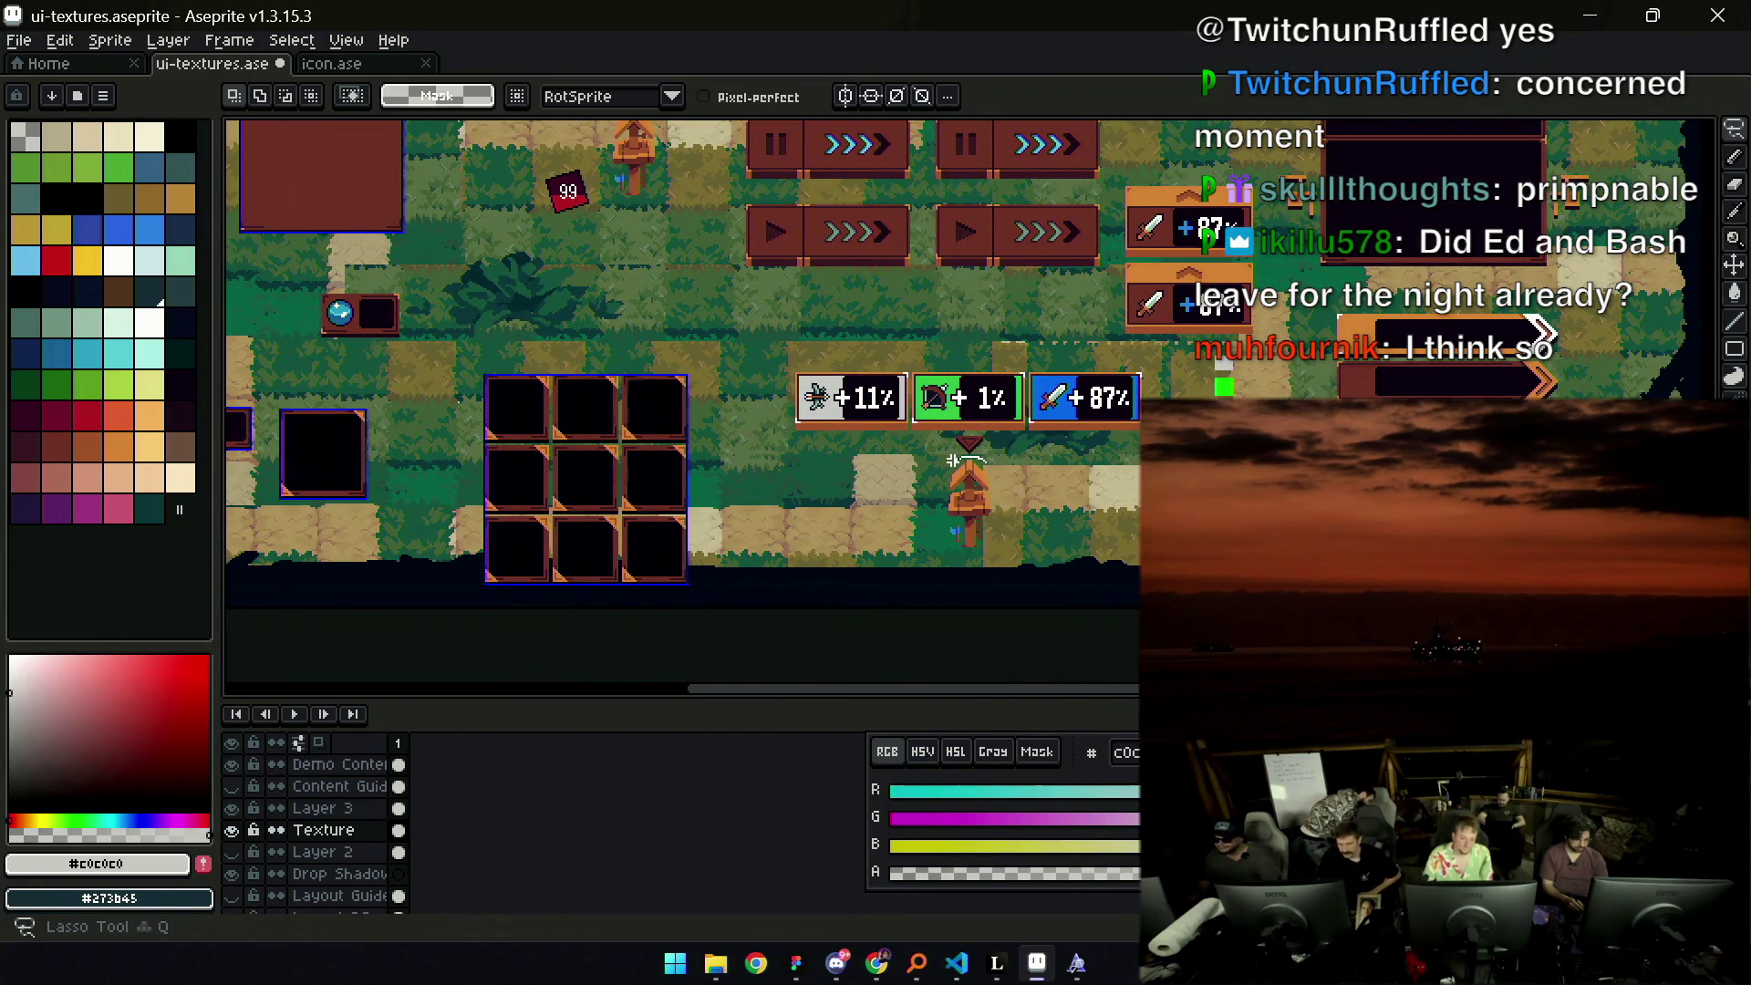
key("z")
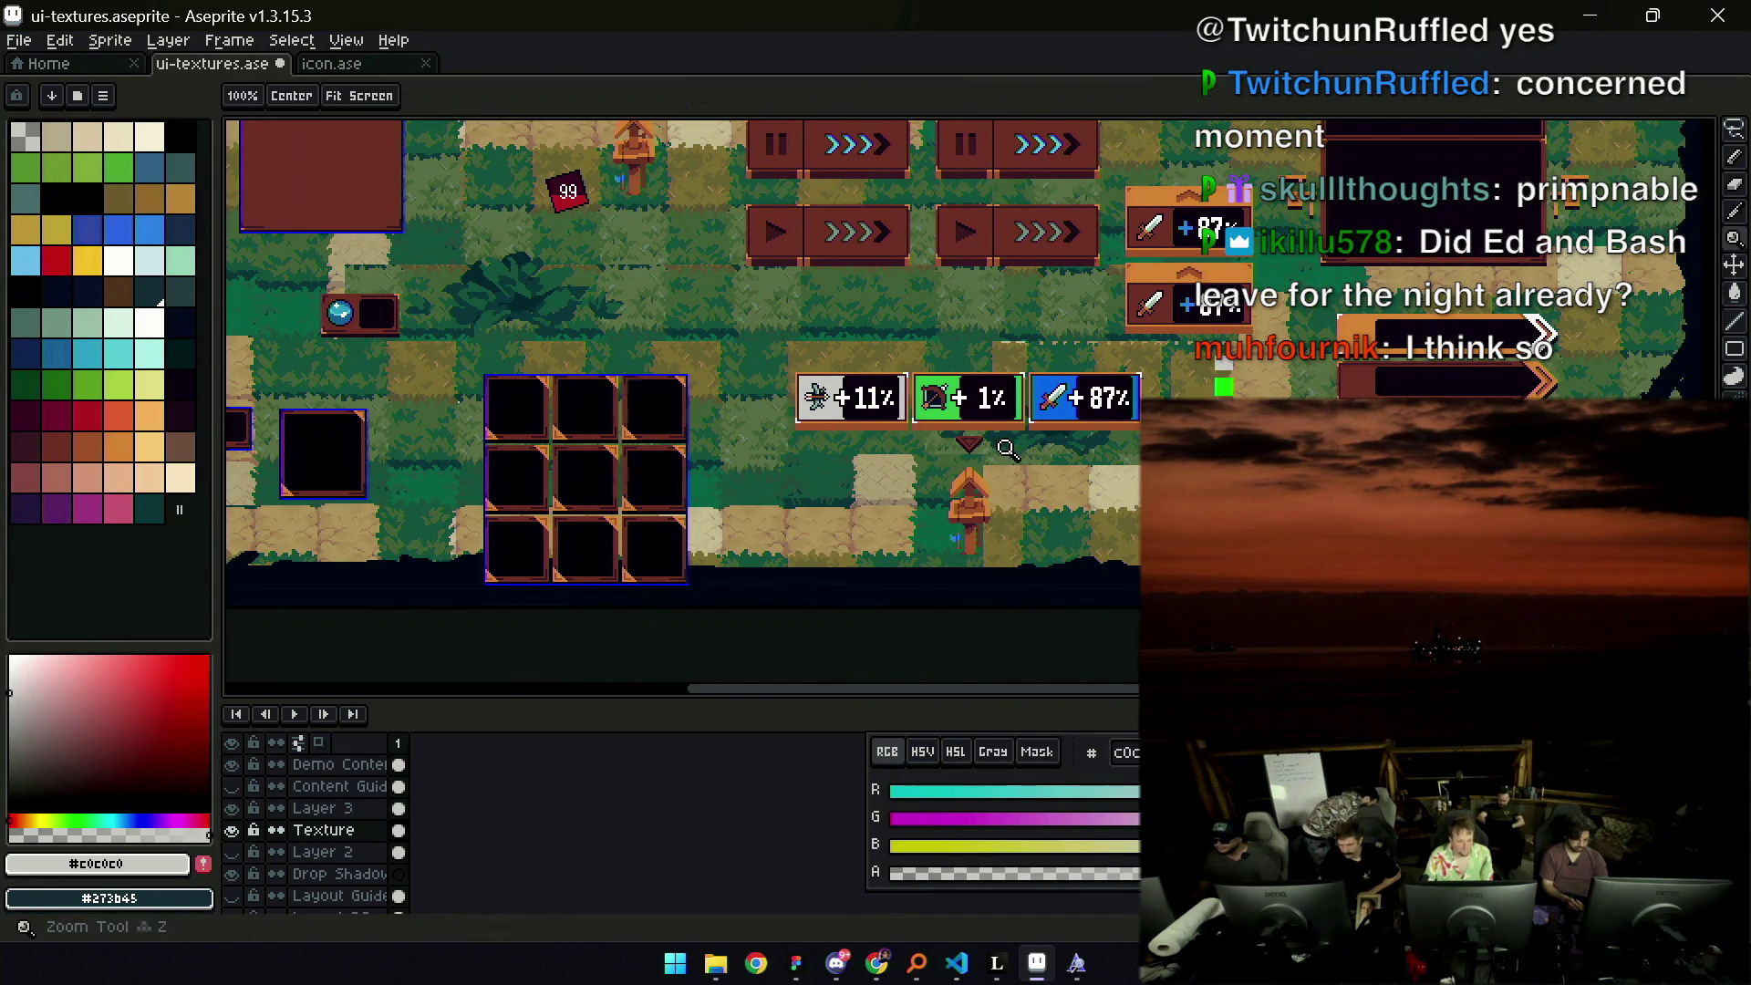
scroll(1015, 418, "down", 2)
scroll(1015, 418, "up", 2)
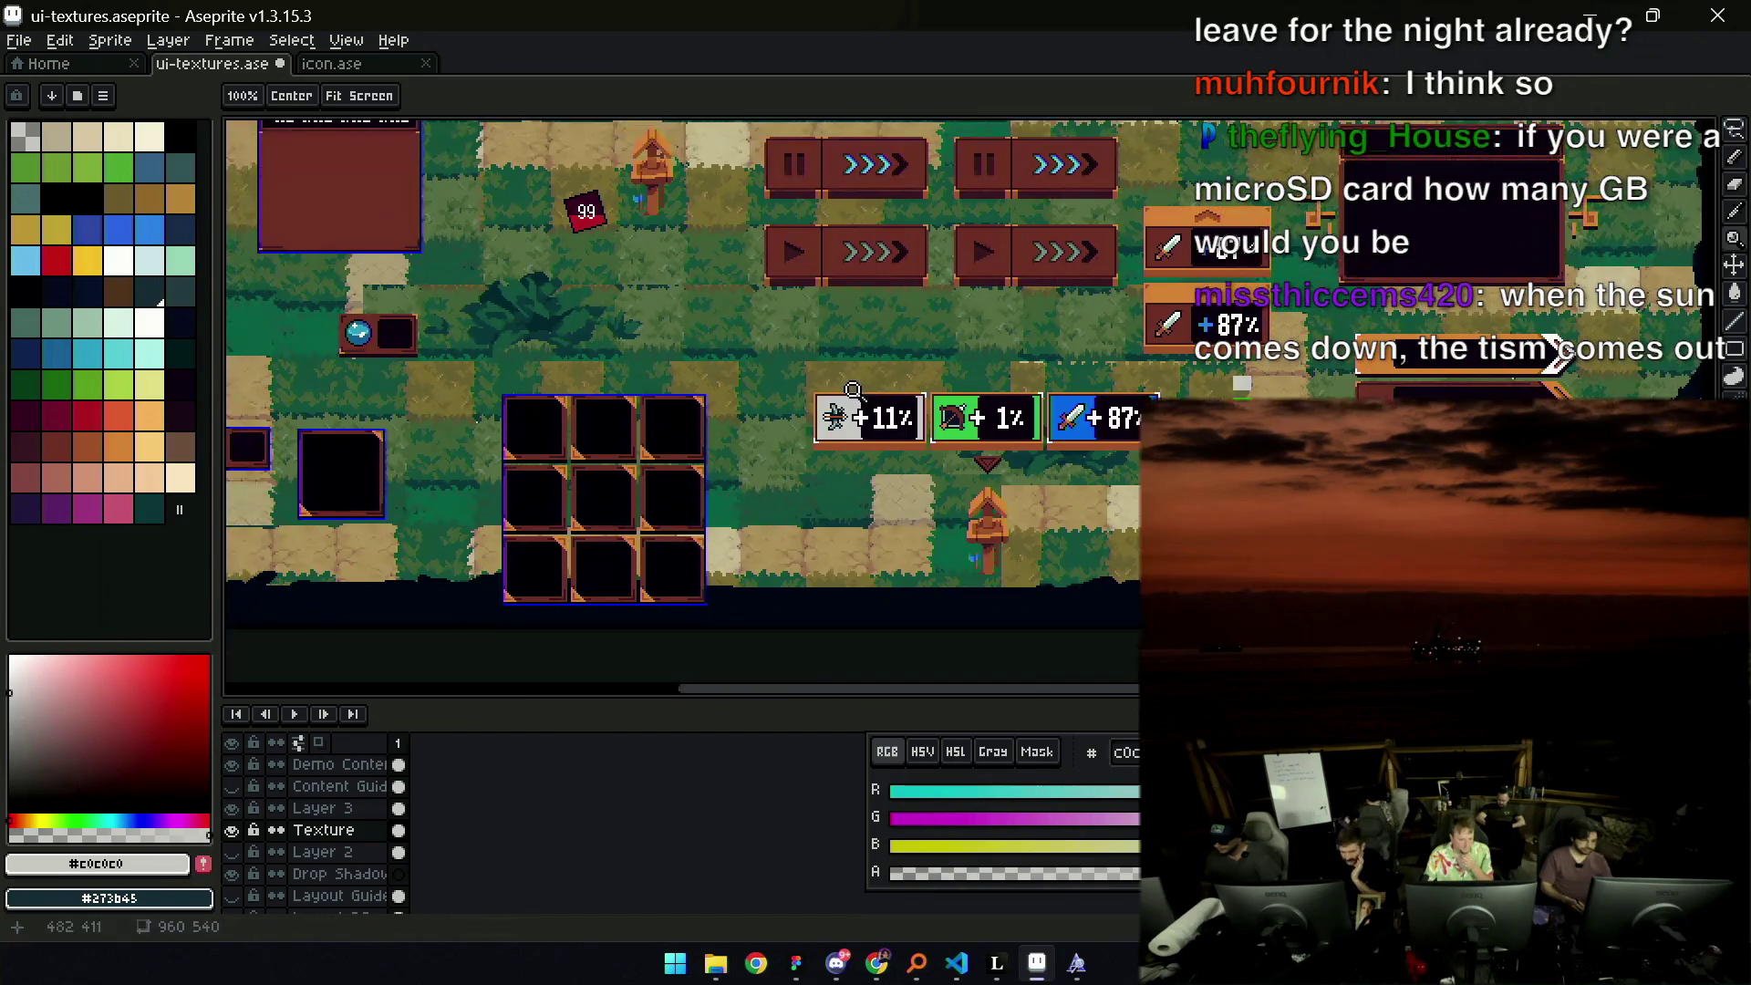
Marquee-select the whole +11% badge and survey the sheet
scroll(819, 492, "up", 3)
key("v")
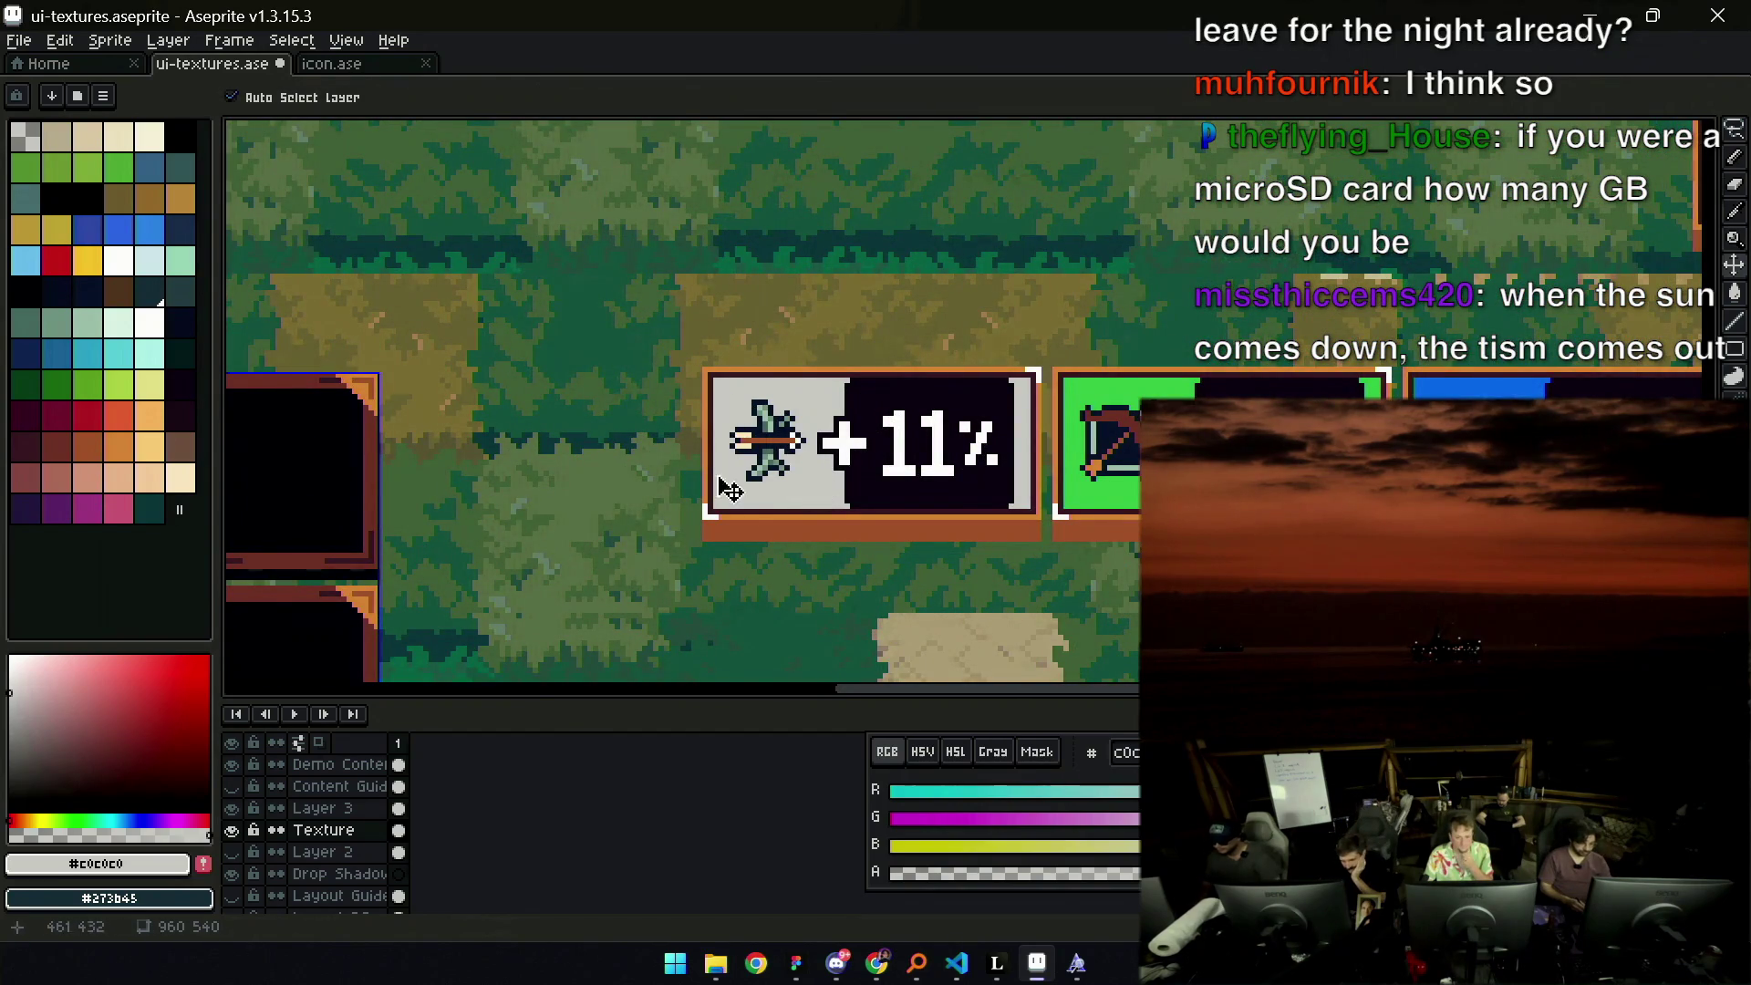
key("m")
left_click_drag(698, 547, 1036, 328)
key("z")
scroll(930, 374, "down", 3)
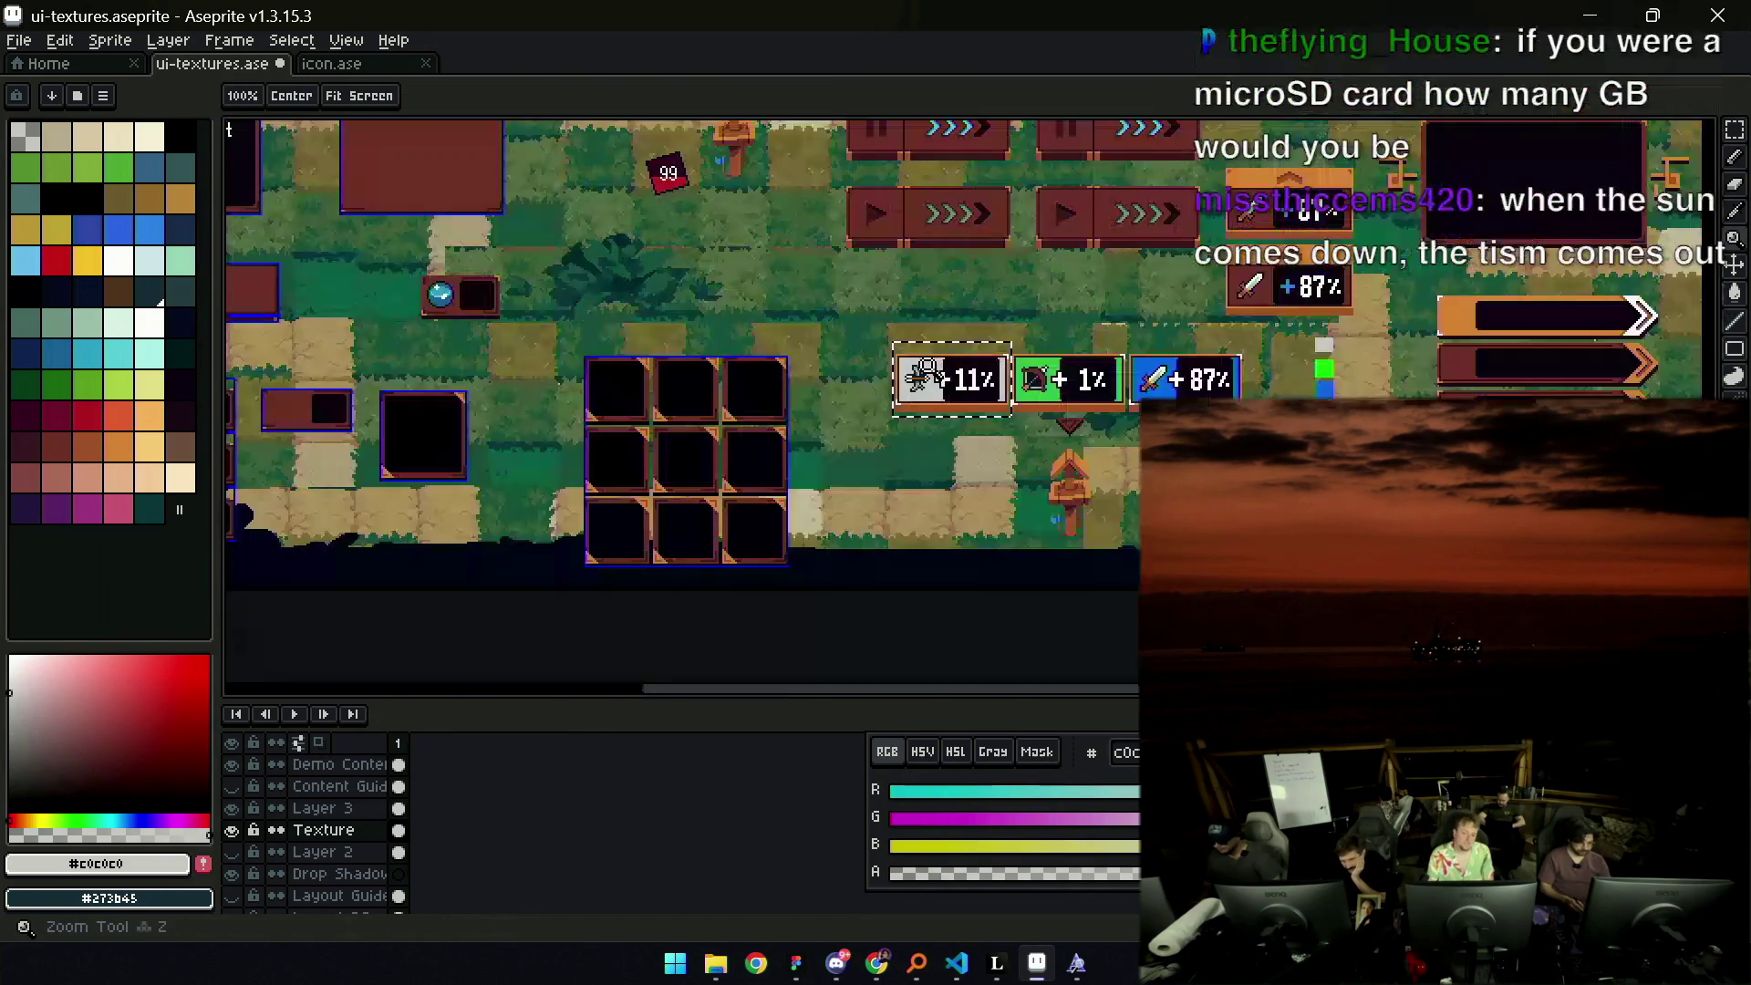
scroll(928, 383, "down", 2)
left_click_drag(919, 398, 895, 481)
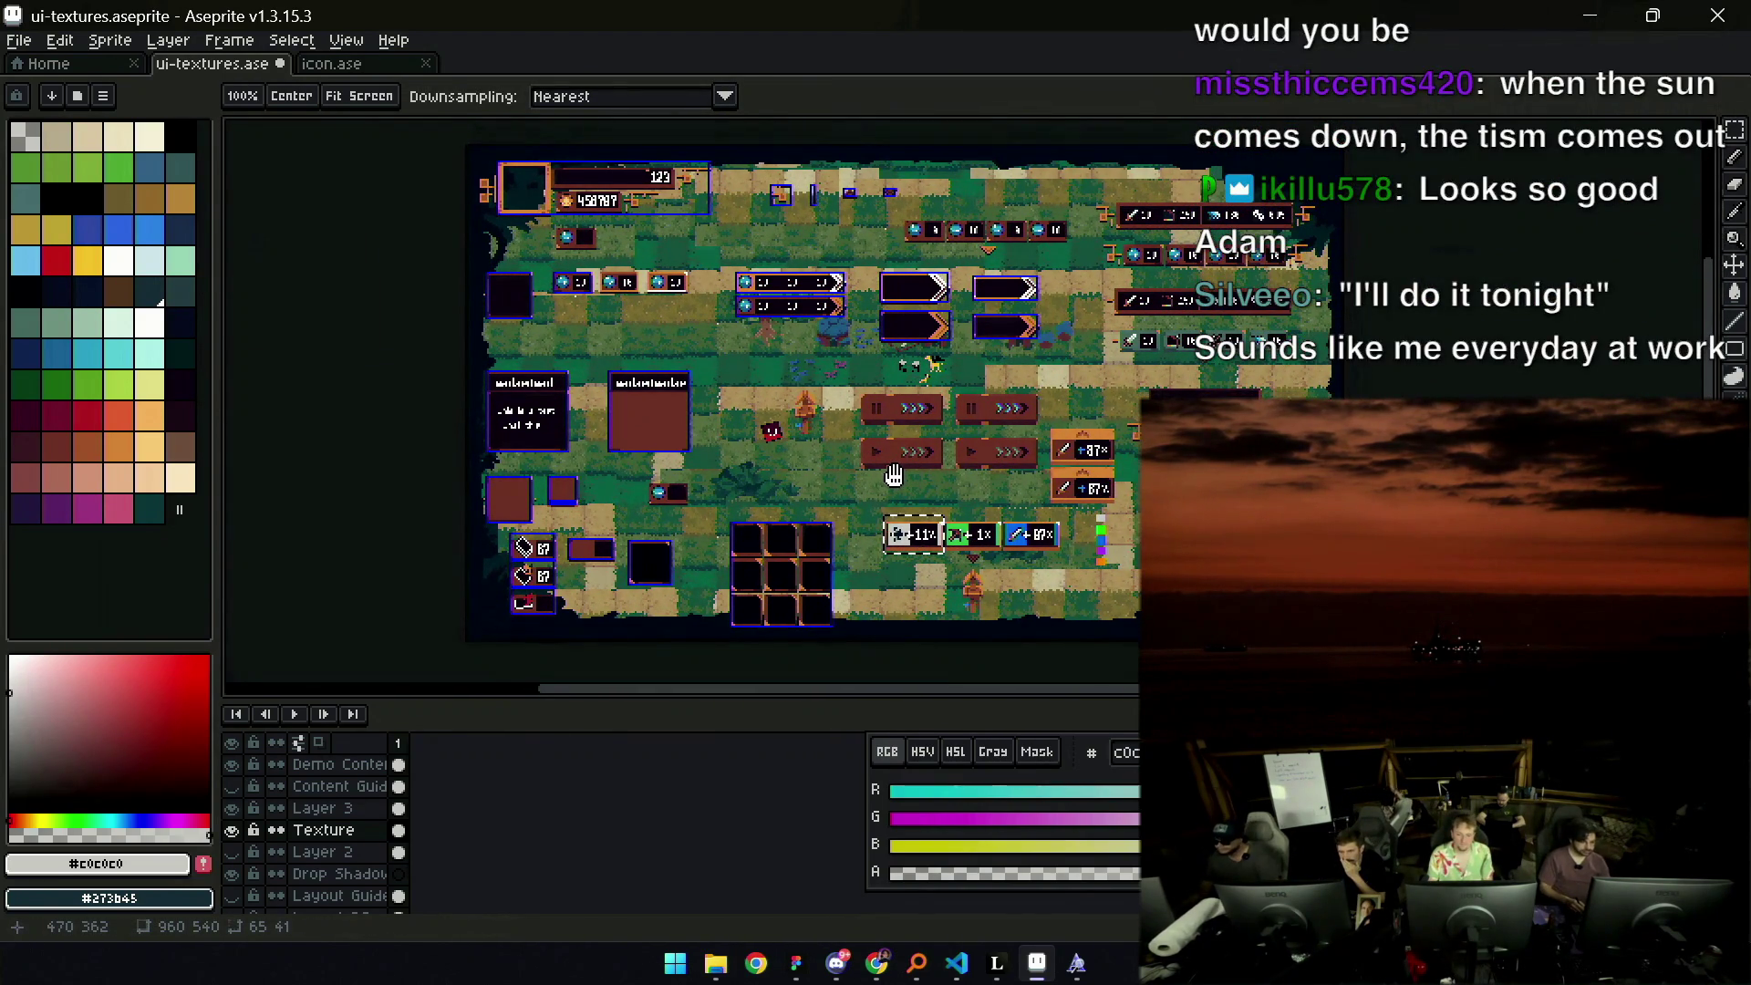
scroll(1094, 438, "up", 2)
Save ui-textures.aseprite and marquee-select the two stacked +87% buttons
key("v")
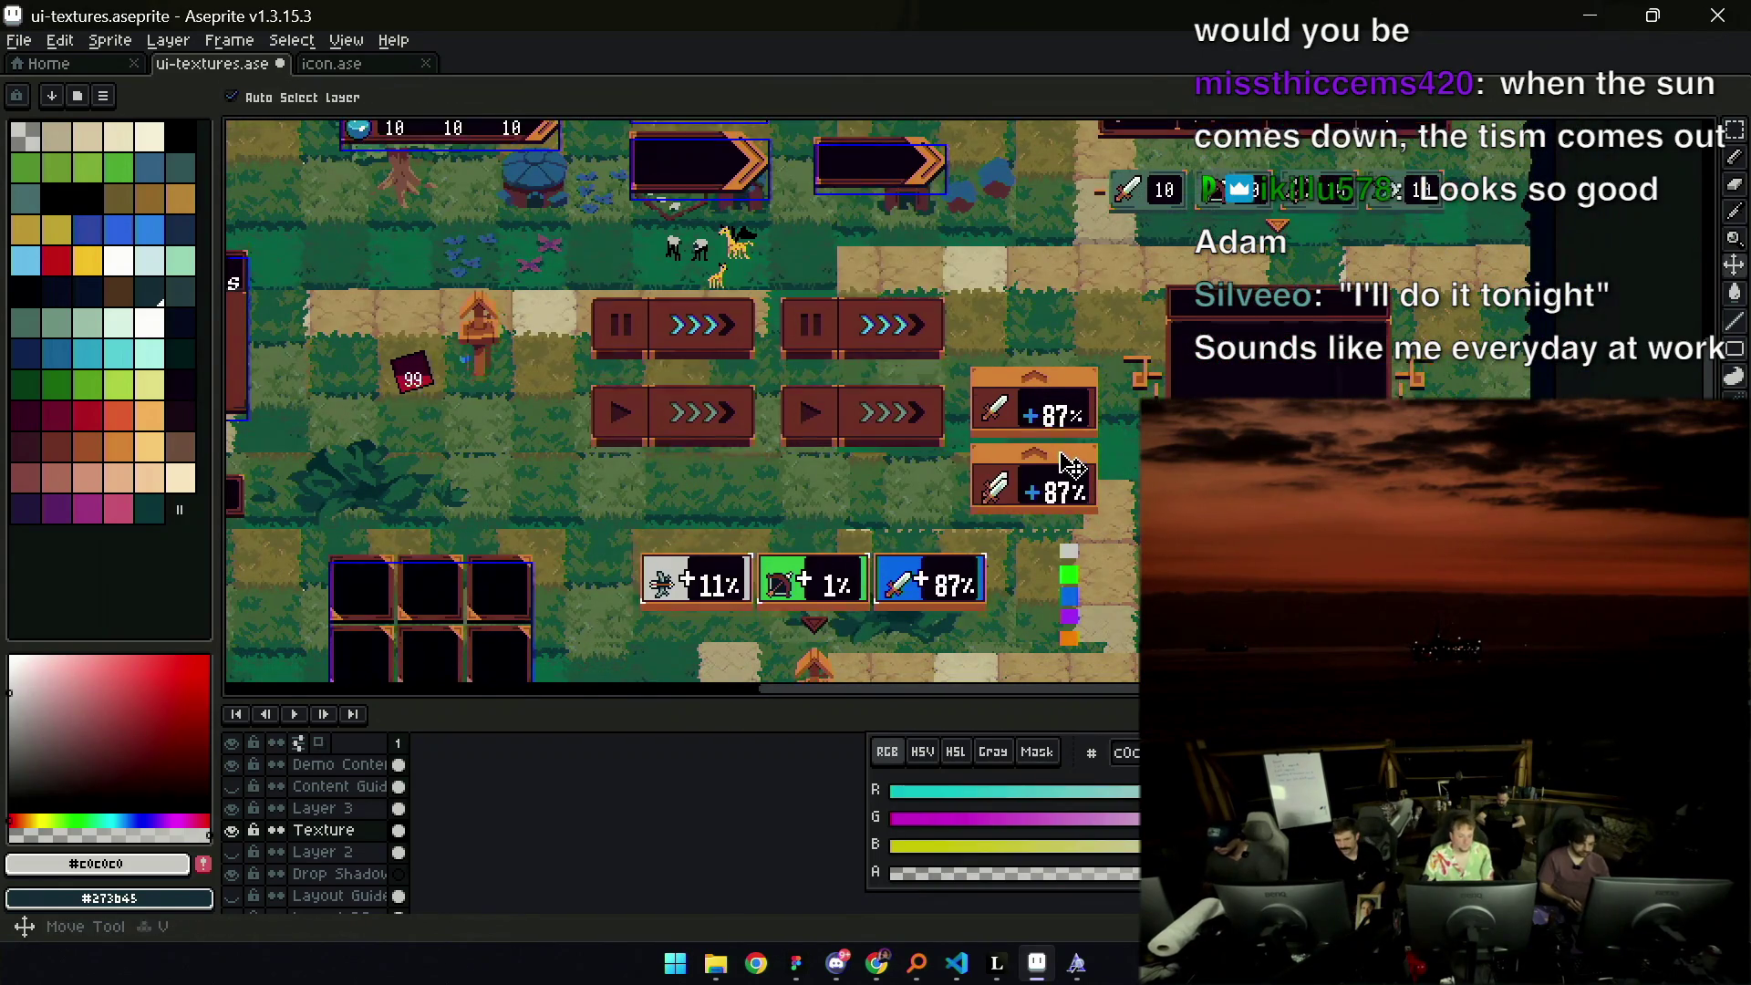
key("ctrl+s")
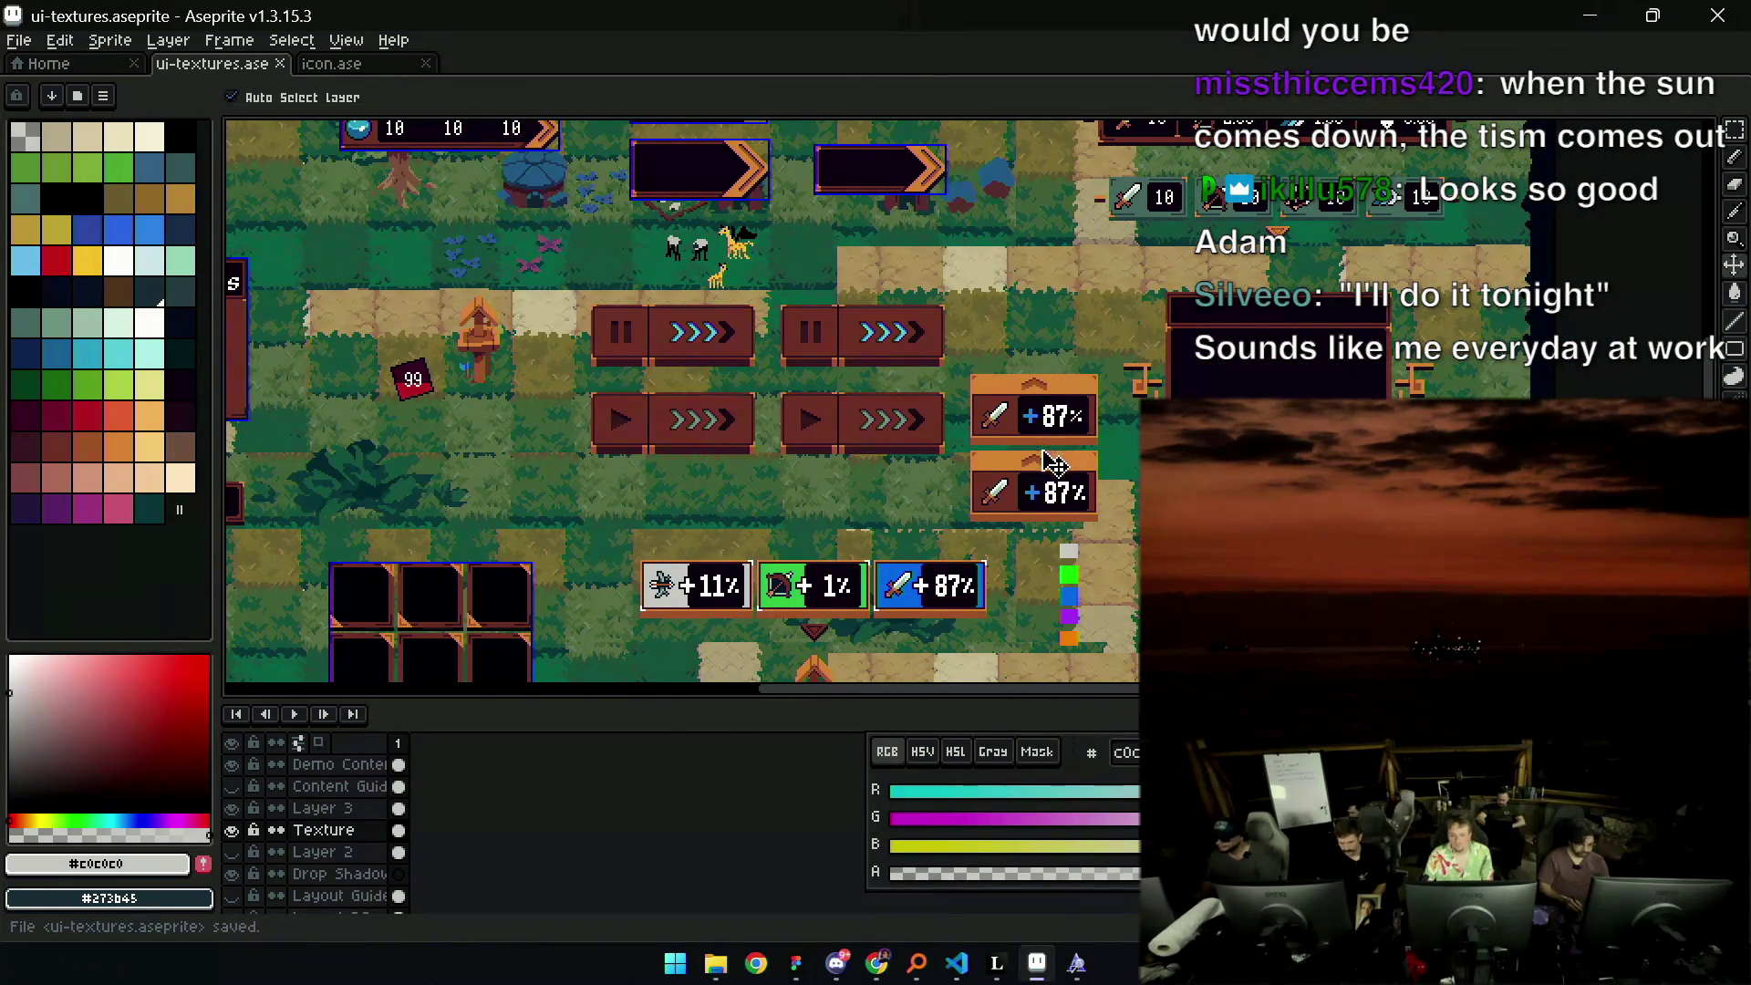
key("m")
left_click_drag(963, 526, 1107, 347)
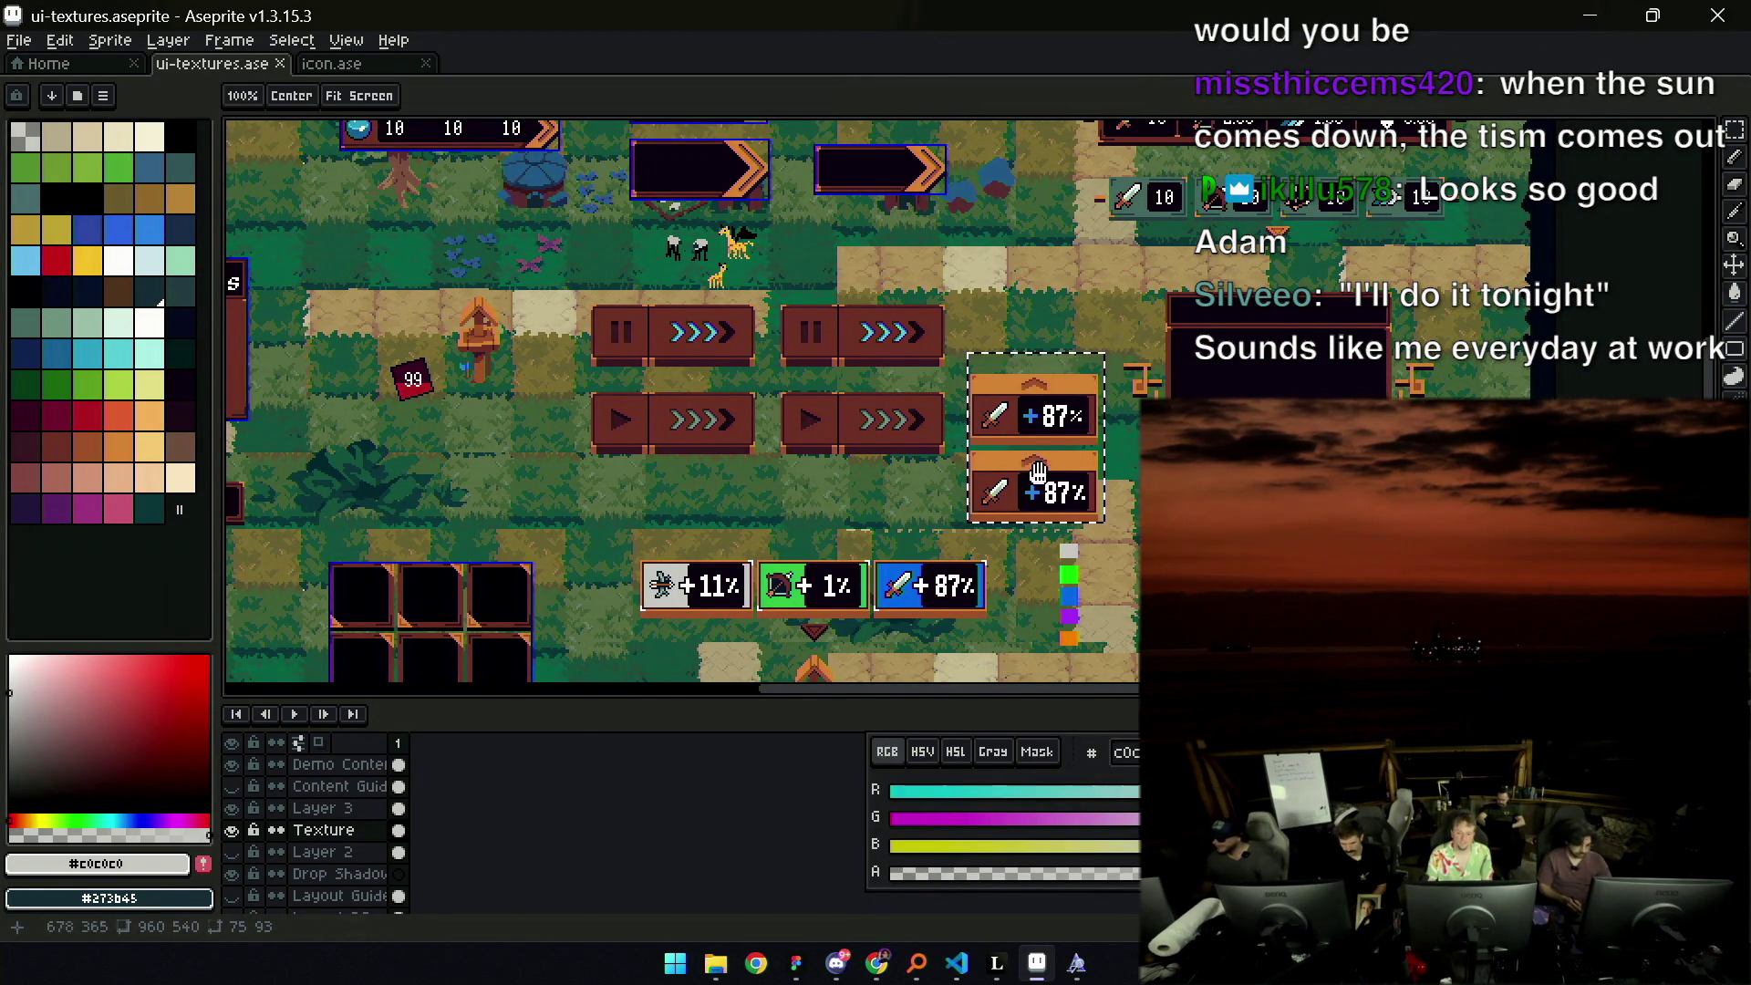
Select the colour swatch column and zoom in on the +87% panel
scroll(1081, 379, "down", 3)
left_click_drag(996, 524, 1055, 395)
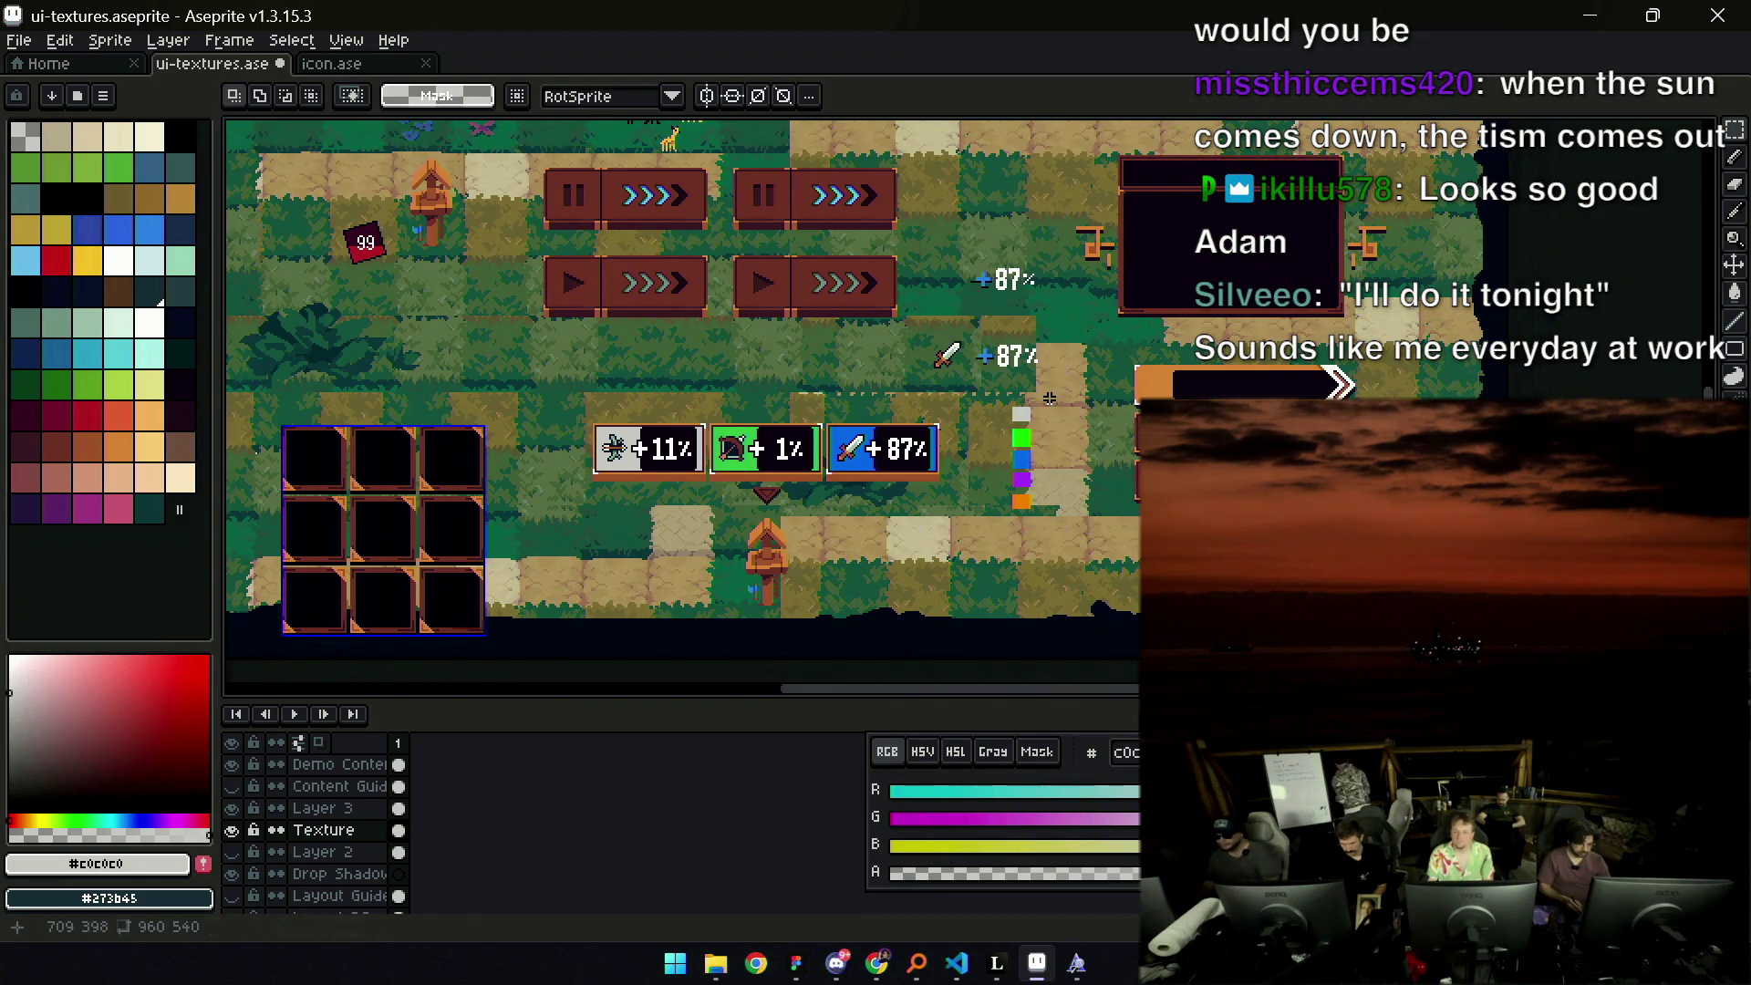
key("z")
scroll(903, 401, "down", 2)
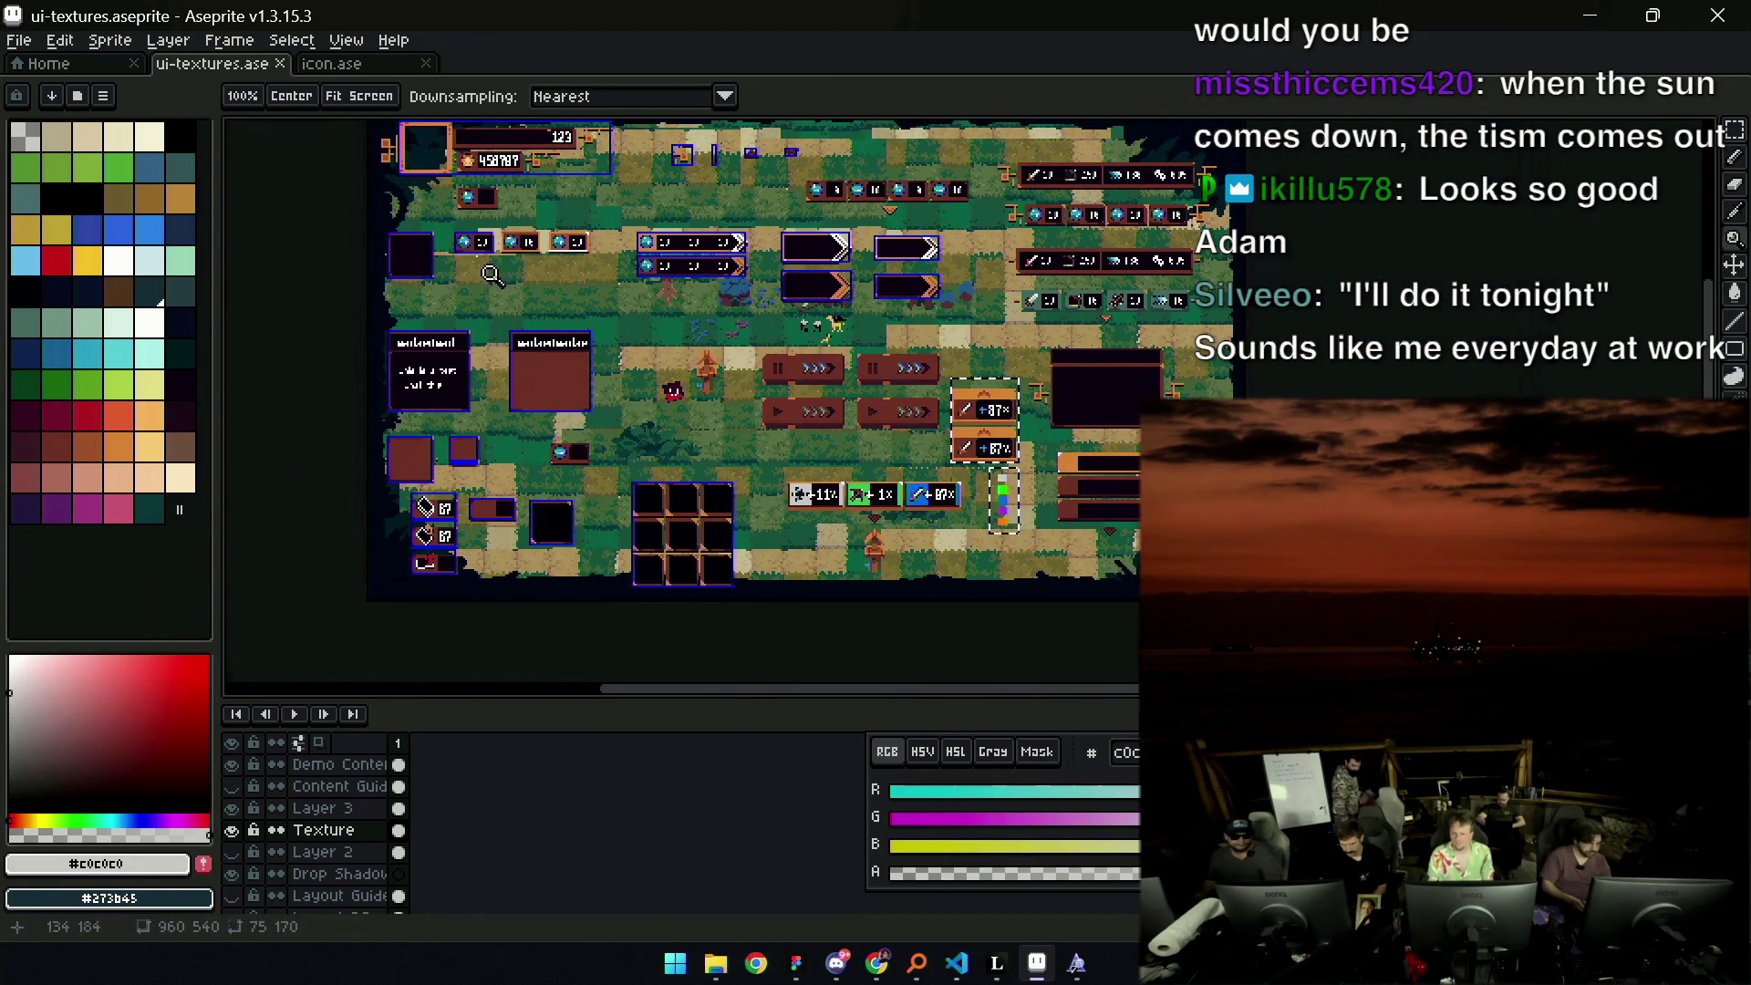
left_click(19, 40)
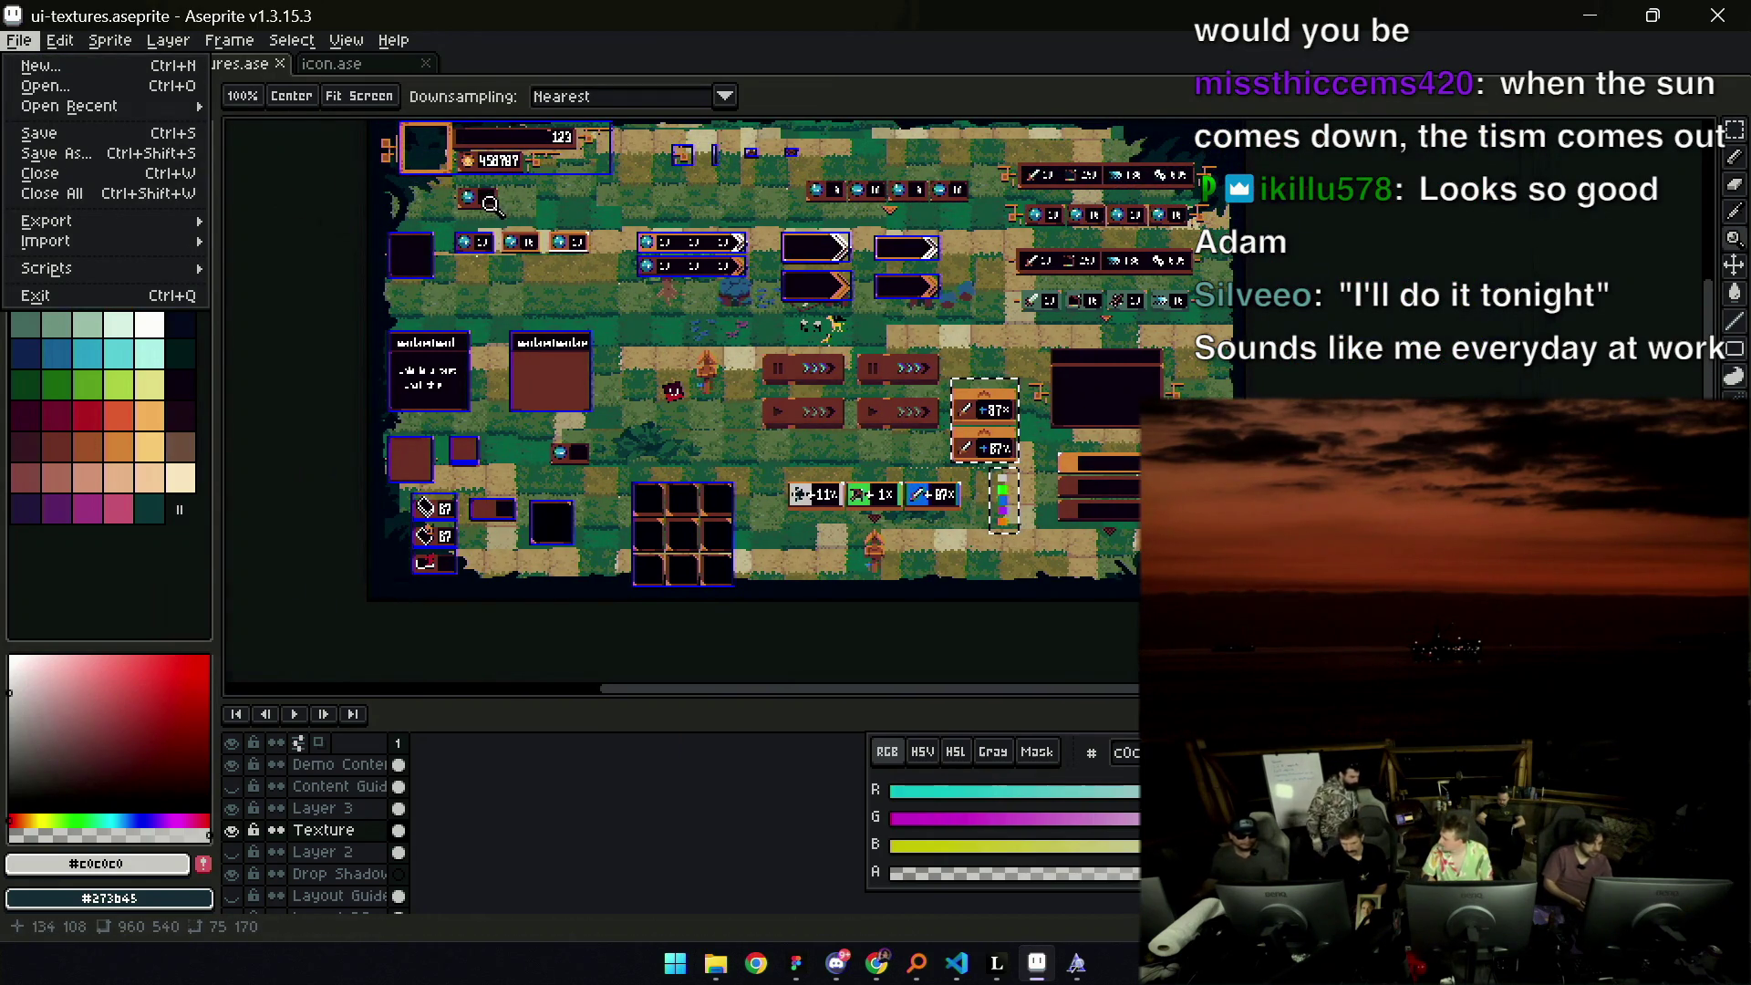
left_click(968, 421)
left_click(969, 422)
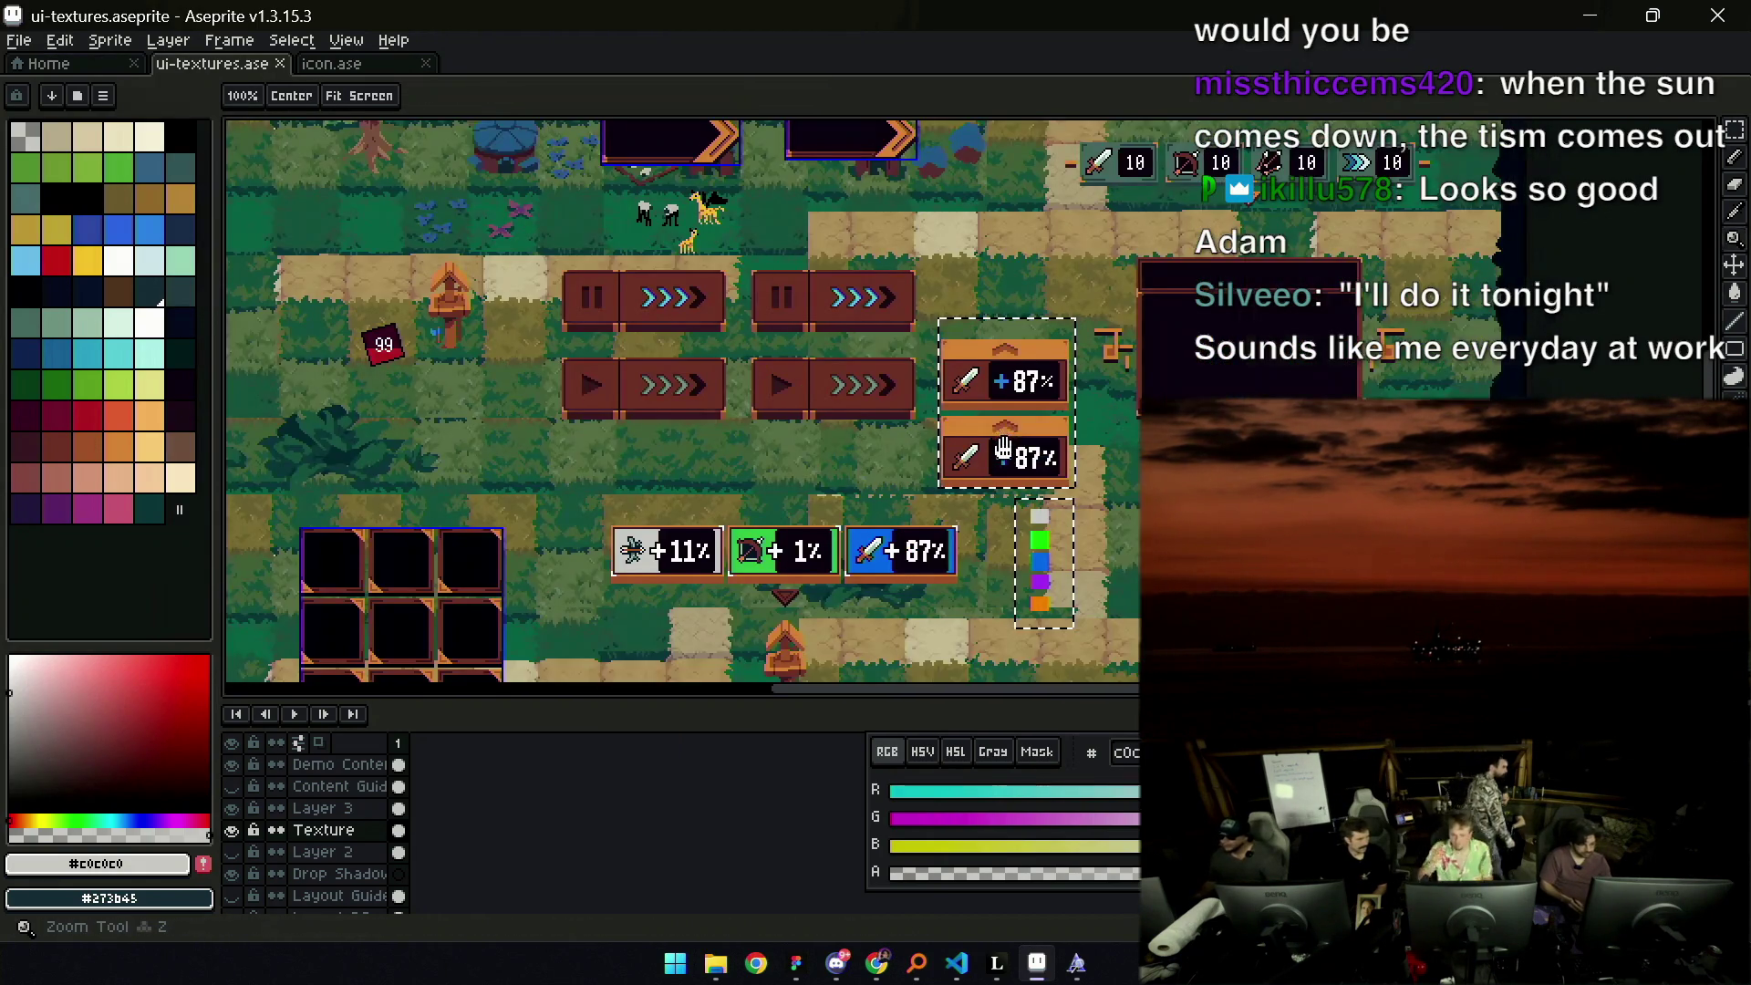
mouse_move(999, 472)
left_mouse_down()
mouse_move(1015, 584)
mouse_move(1004, 433)
left_mouse_up()
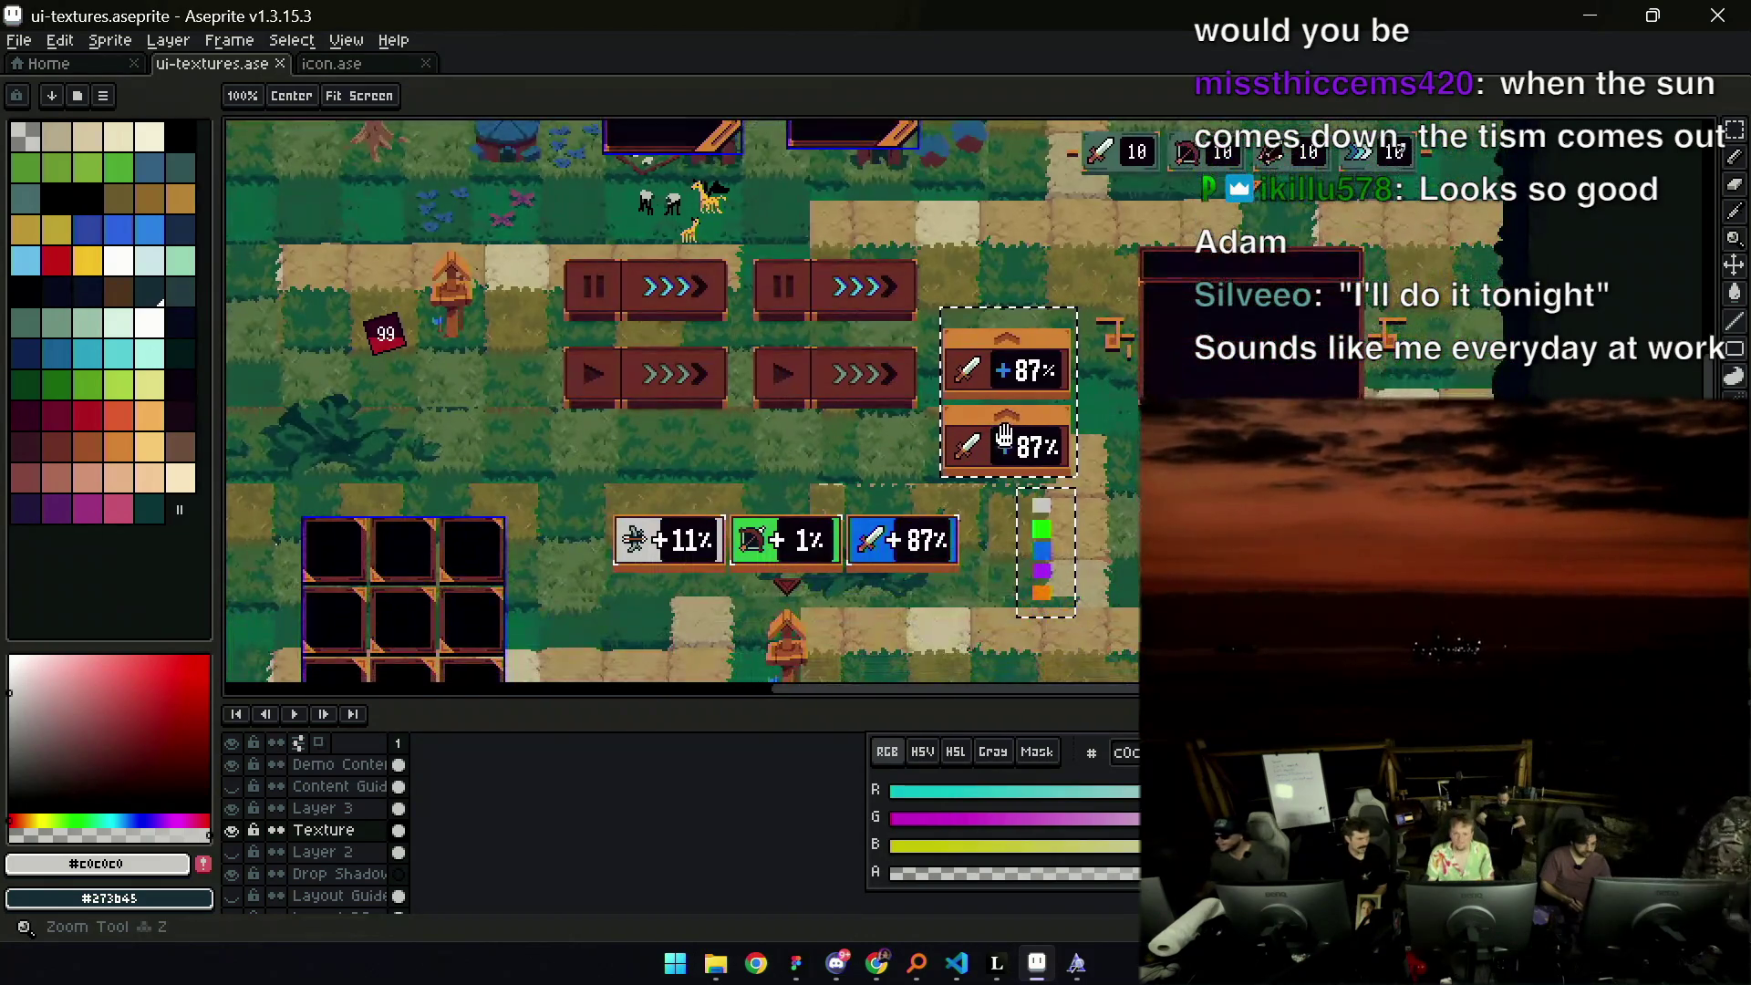
Delete the +87% buttons and erase the leftover +87% text and sword icon
key("Delete")
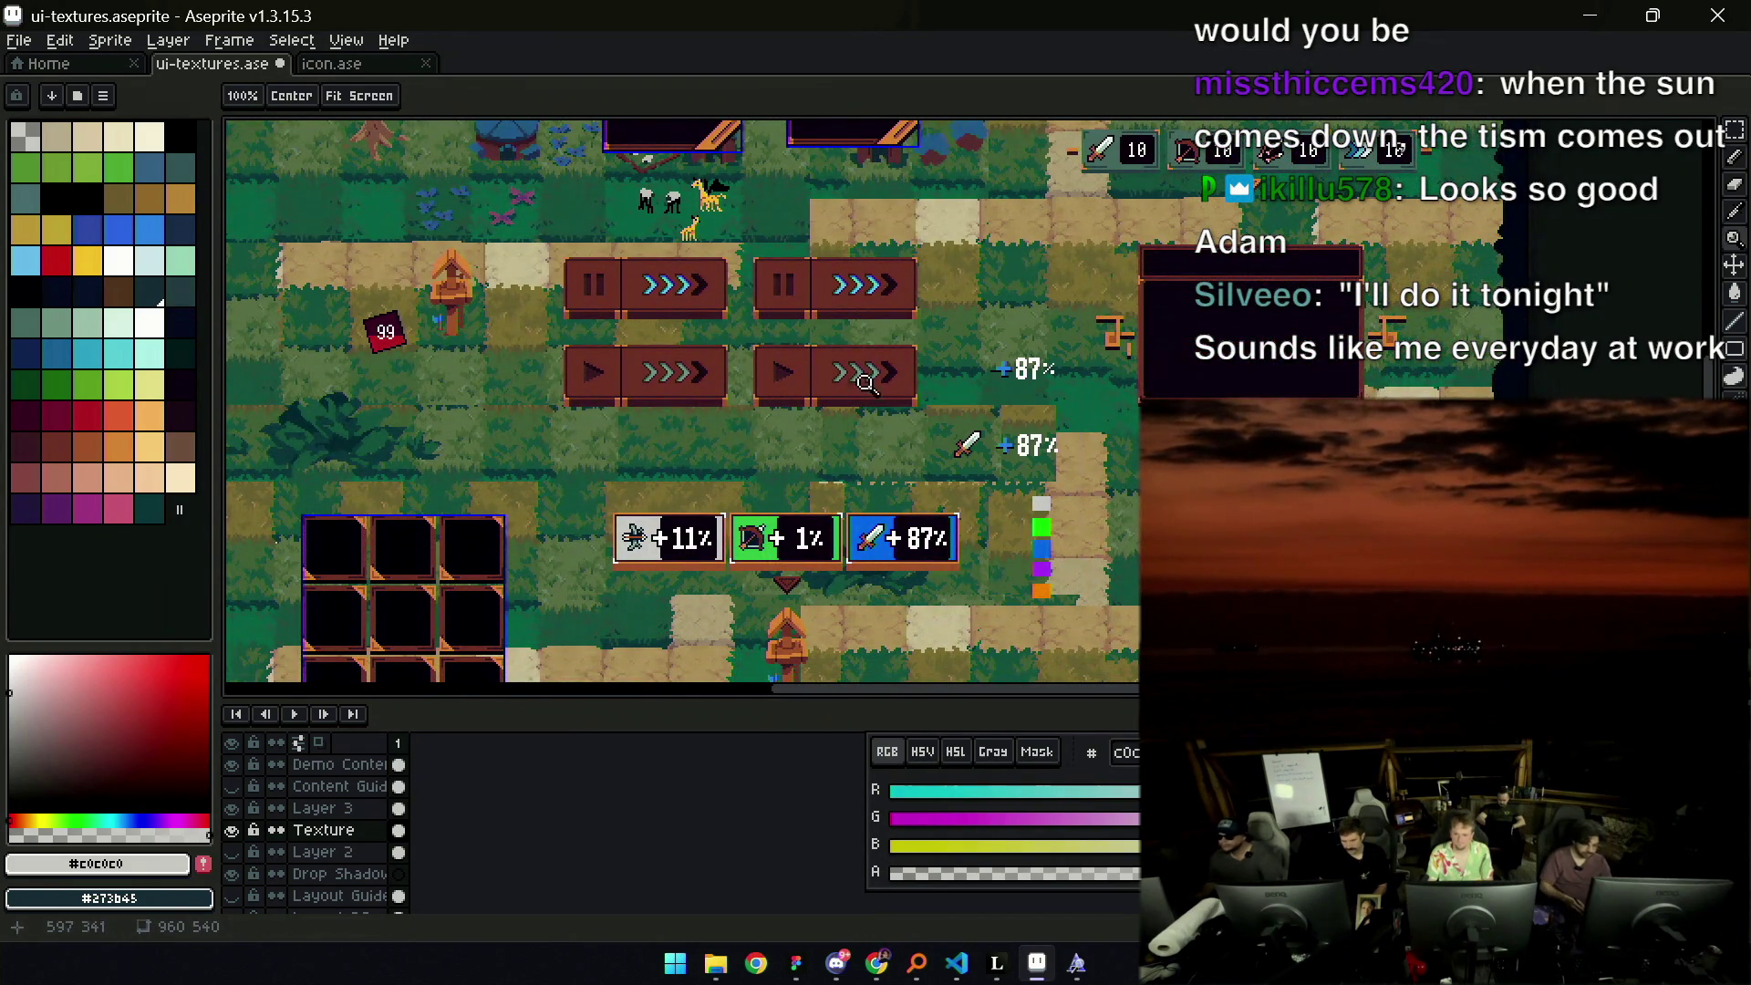
left_click(950, 424)
key("e")
mouse_move(1094, 326)
left_mouse_down()
mouse_move(1085, 469)
mouse_move(971, 476)
left_mouse_up()
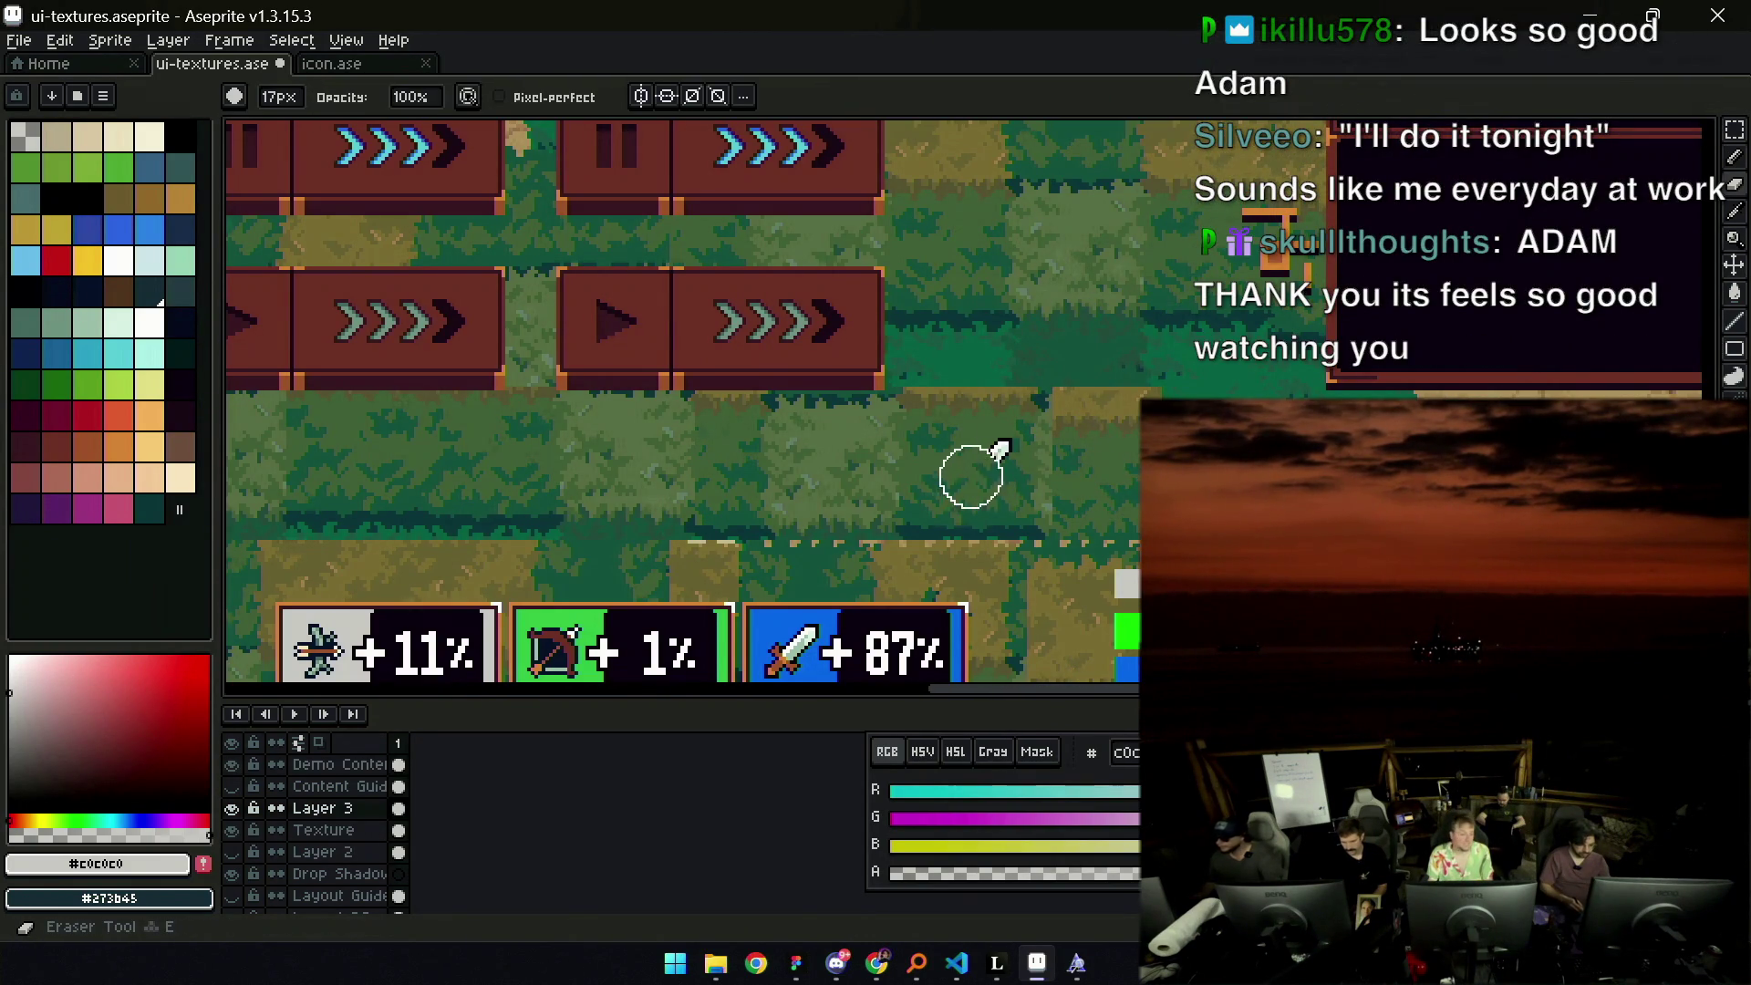
scroll(1001, 450, "down", 5)
key("z")
Add a new empty layer, Layer 4, at the top of the stack
key("shift+n")
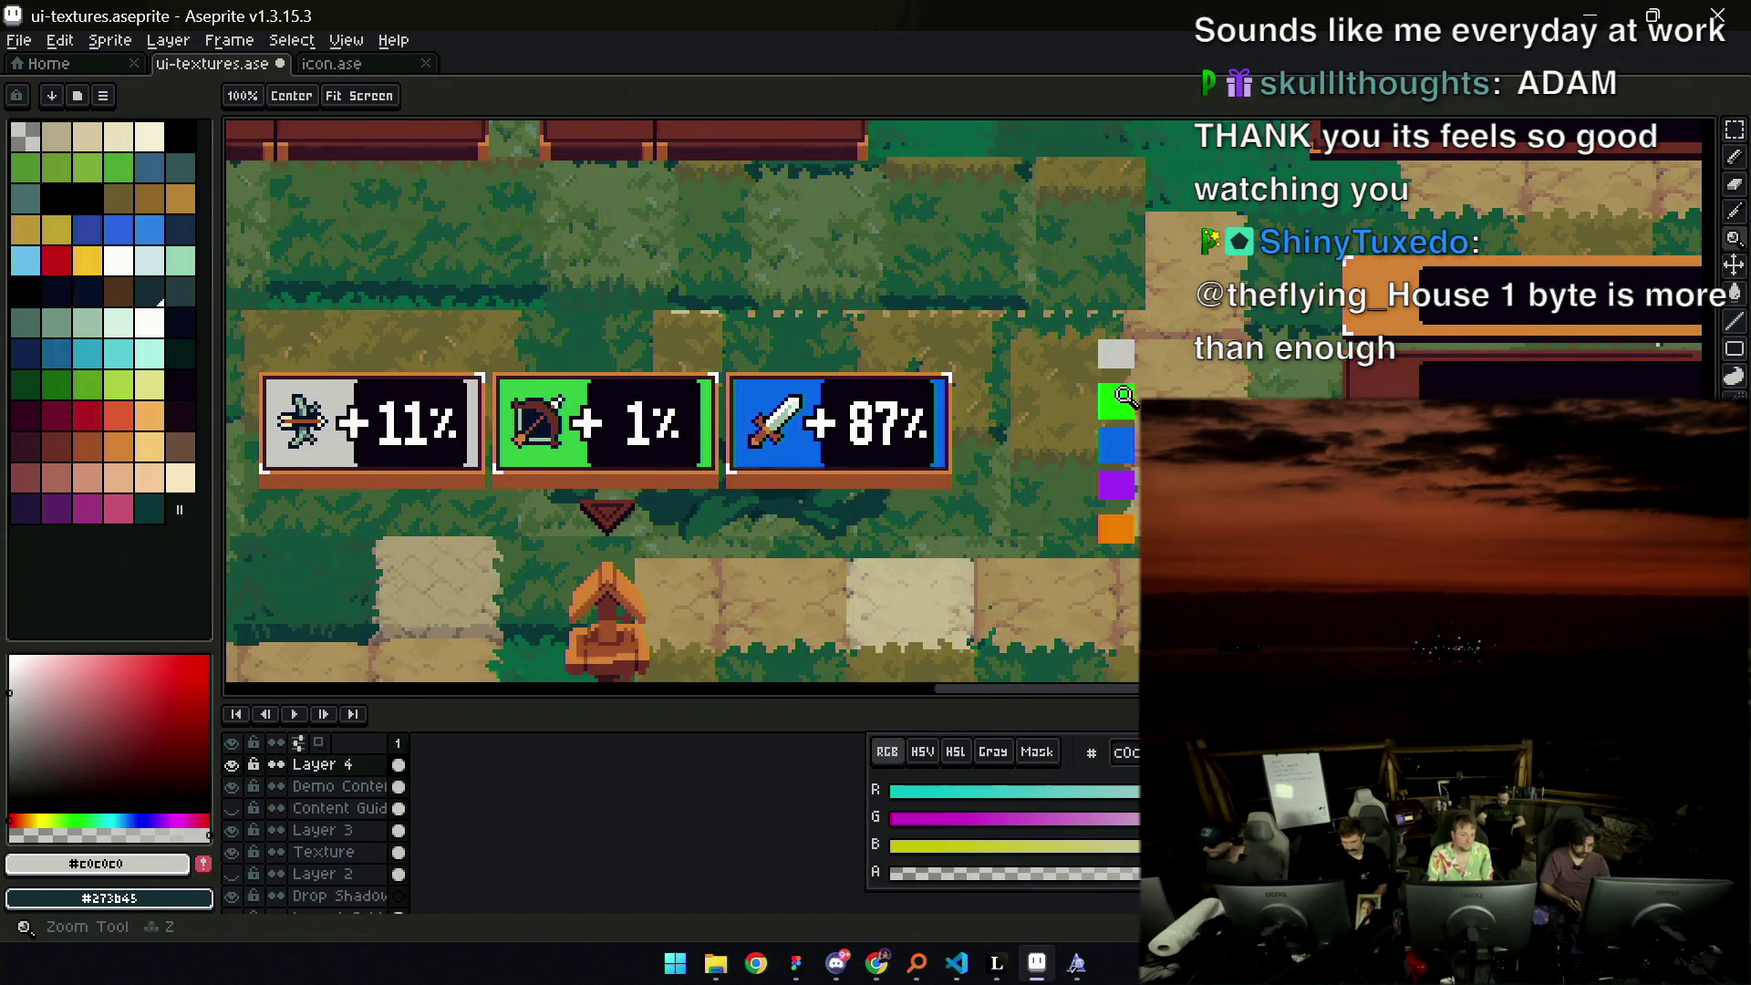
scroll(1124, 396, "down", 1)
scroll(1049, 397, "down", 1)
scroll(1004, 400, "up", 1)
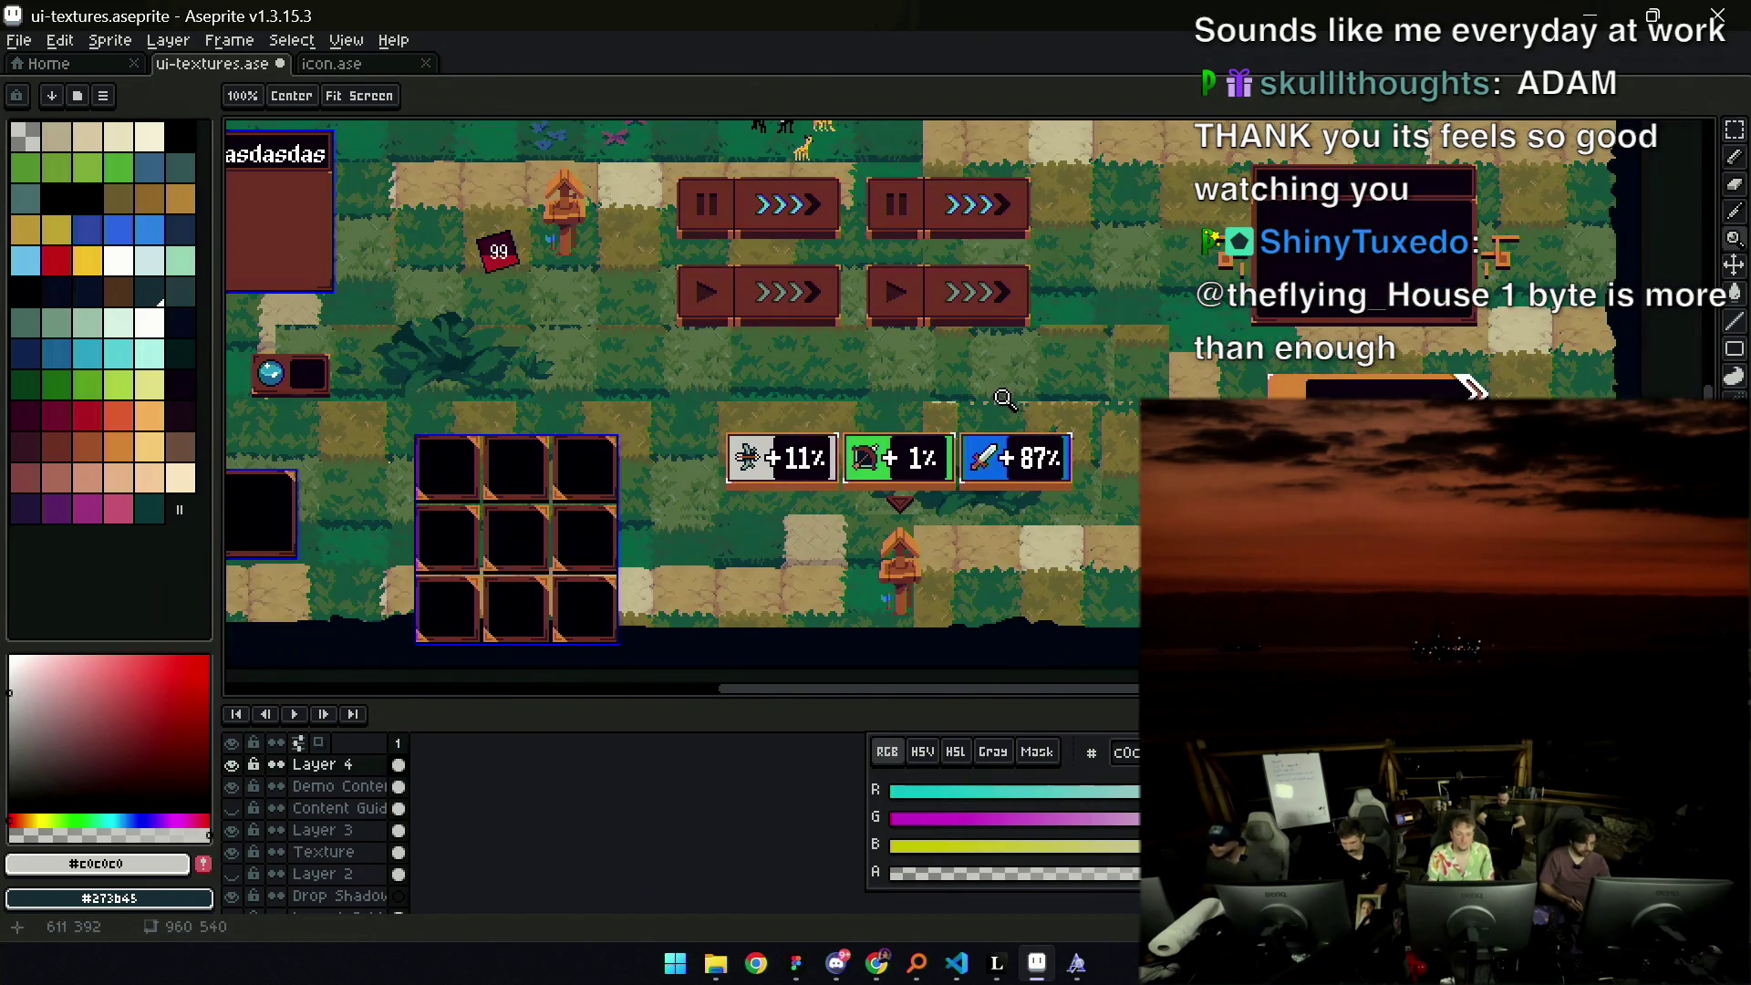
scroll(1004, 399, "up", 1)
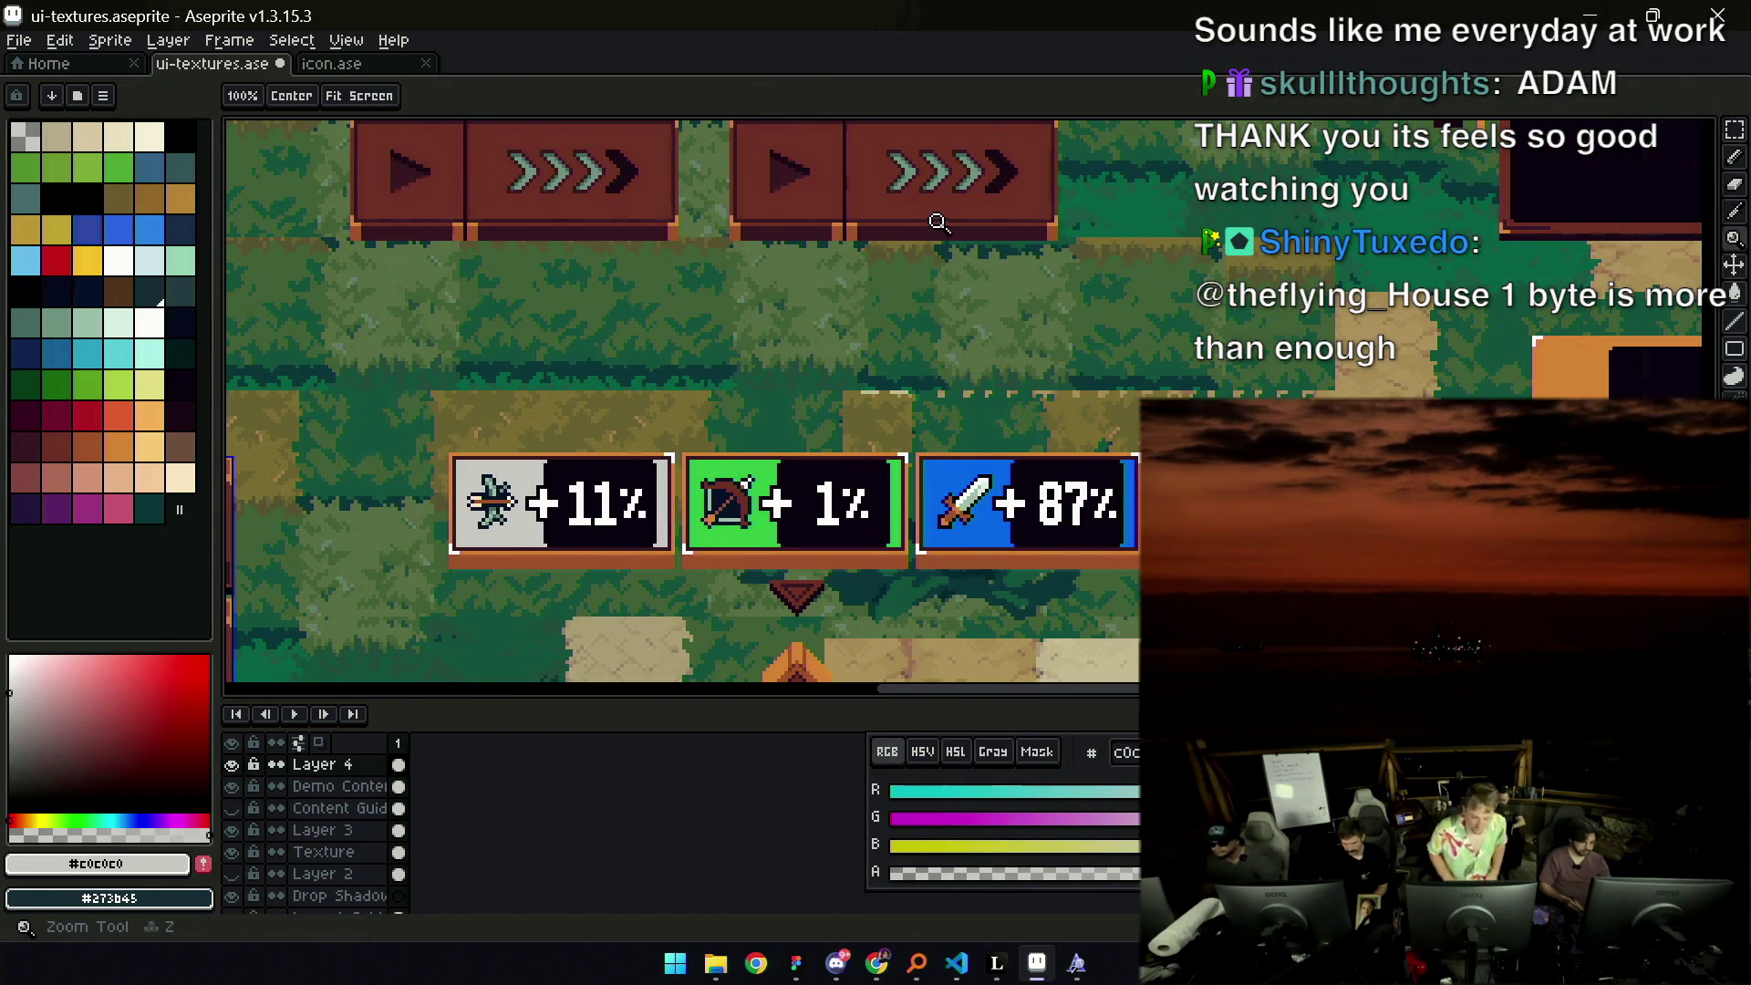
scroll(1013, 410, "down", 1)
scroll(1007, 412, "down", 1)
scroll(1008, 412, "up", 1)
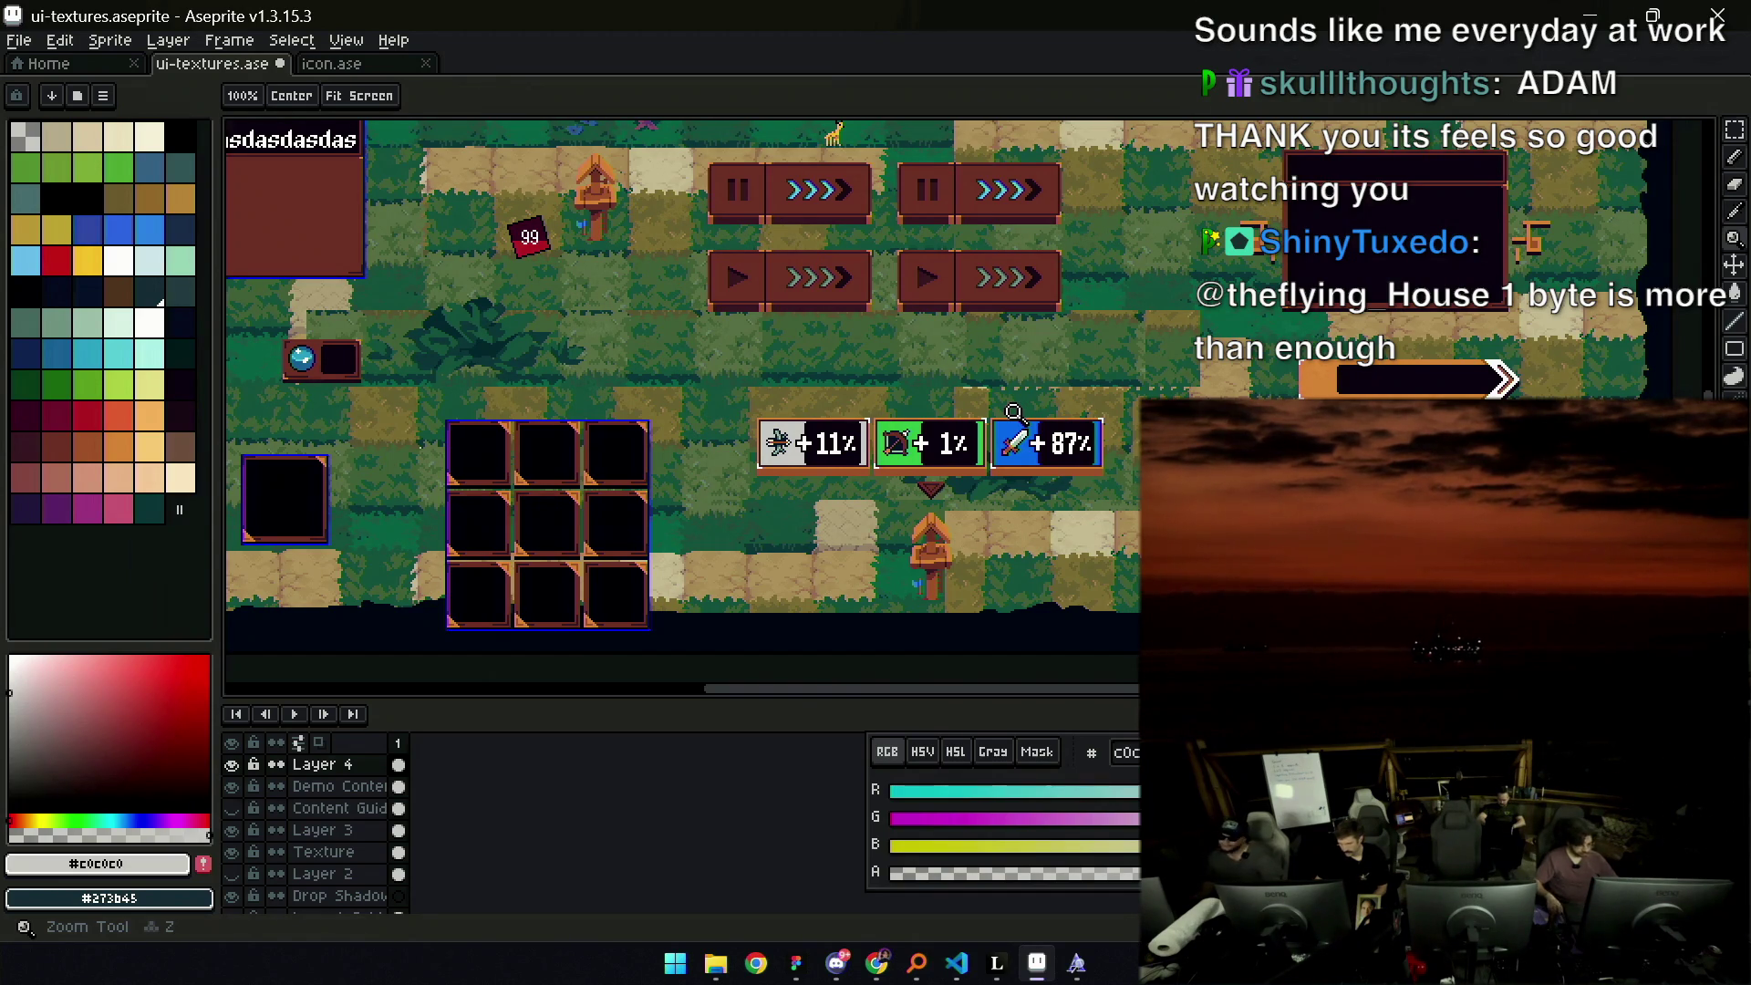
Activate the Texture layer and zoom in around the stat cards
left_click(800, 479, "ctrl")
scroll(799, 479, "up", 1)
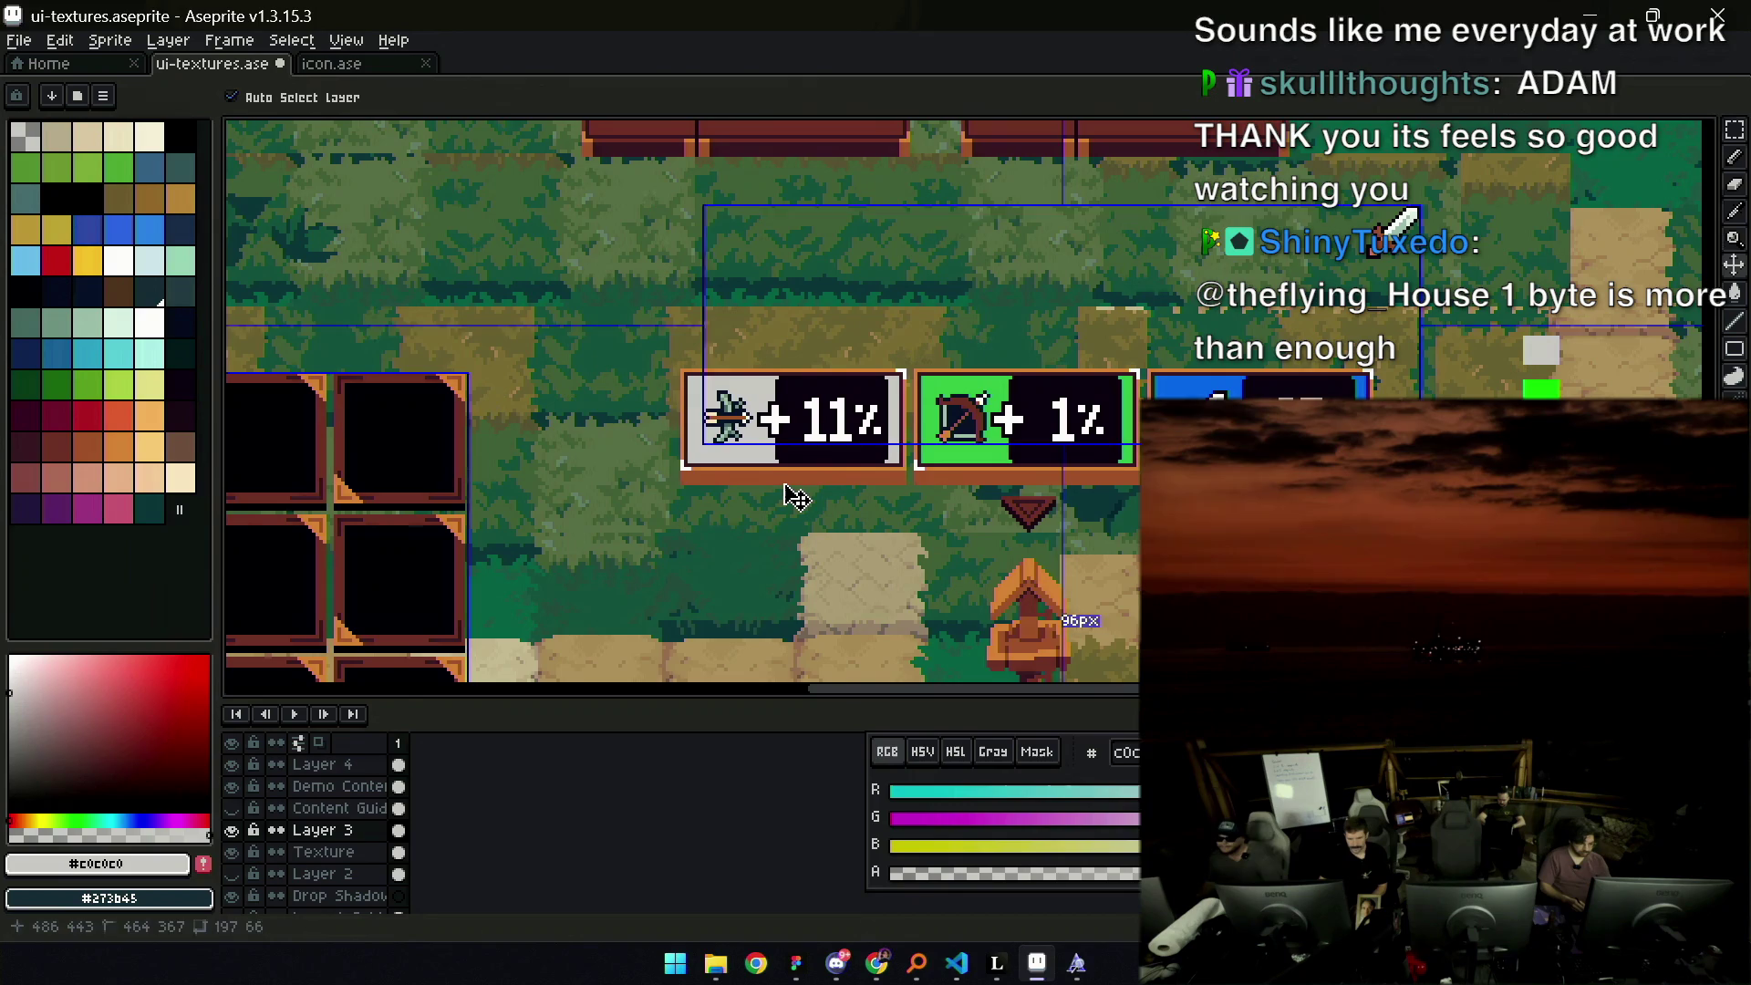
left_click_drag(793, 495, 799, 491)
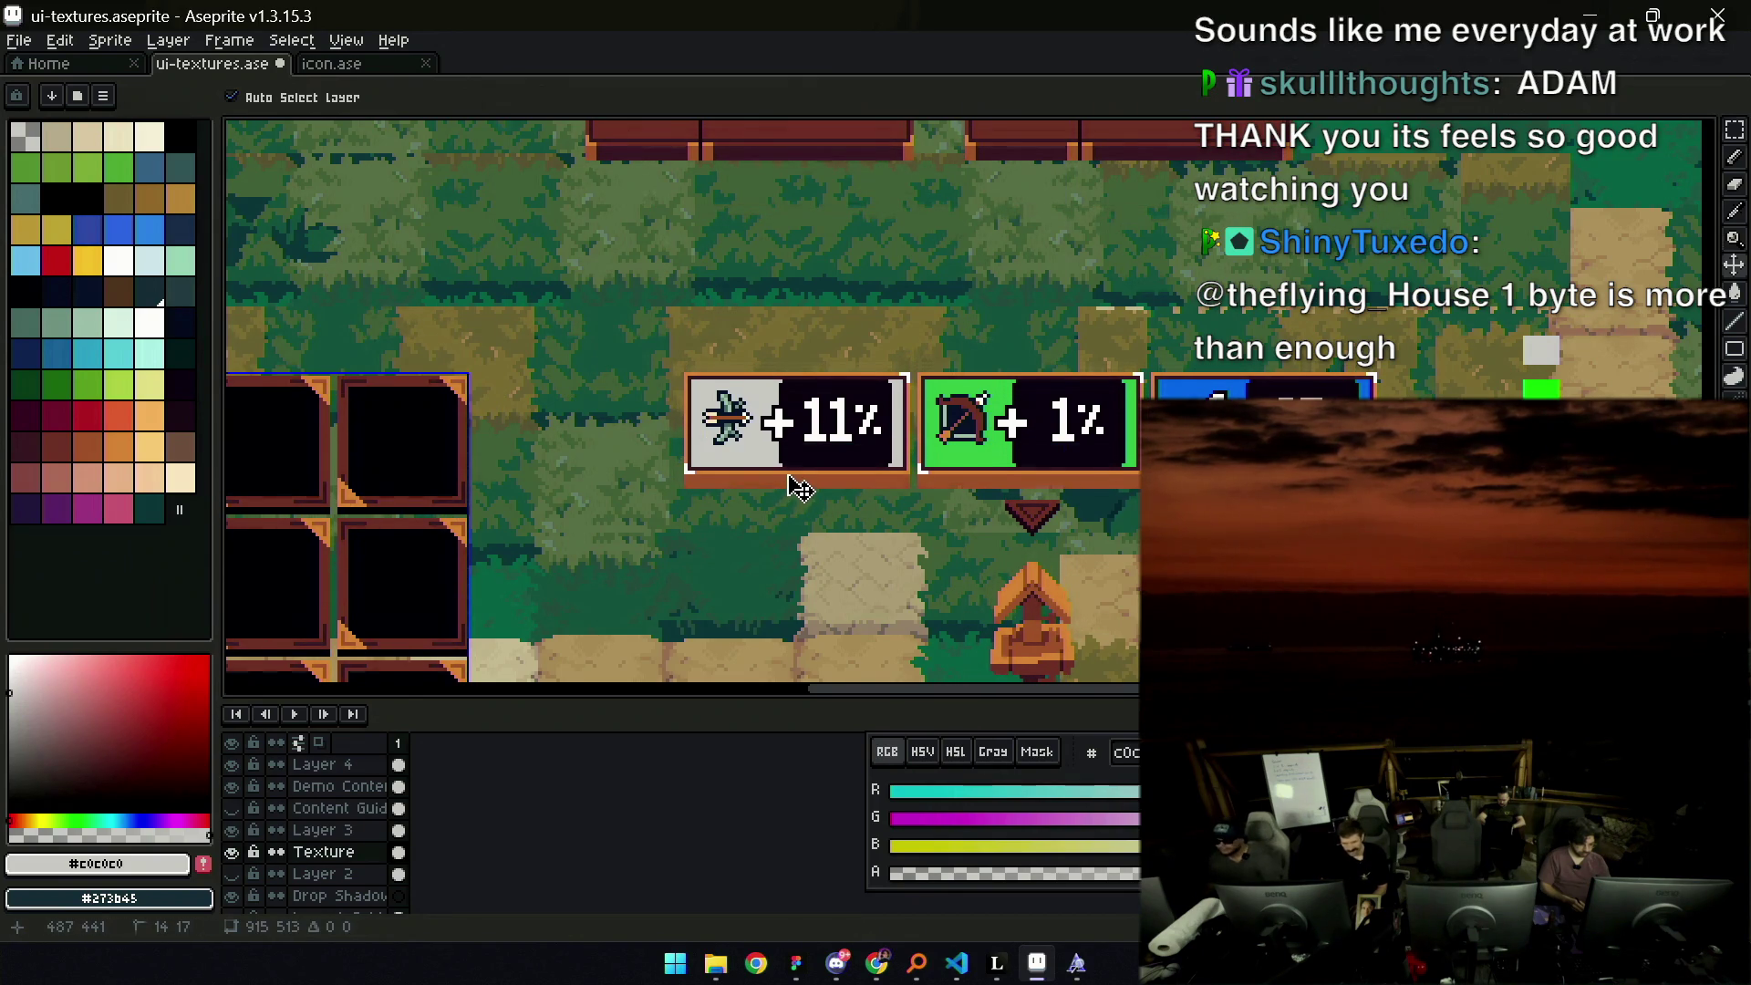
key("z")
scroll(793, 466, "down", 1)
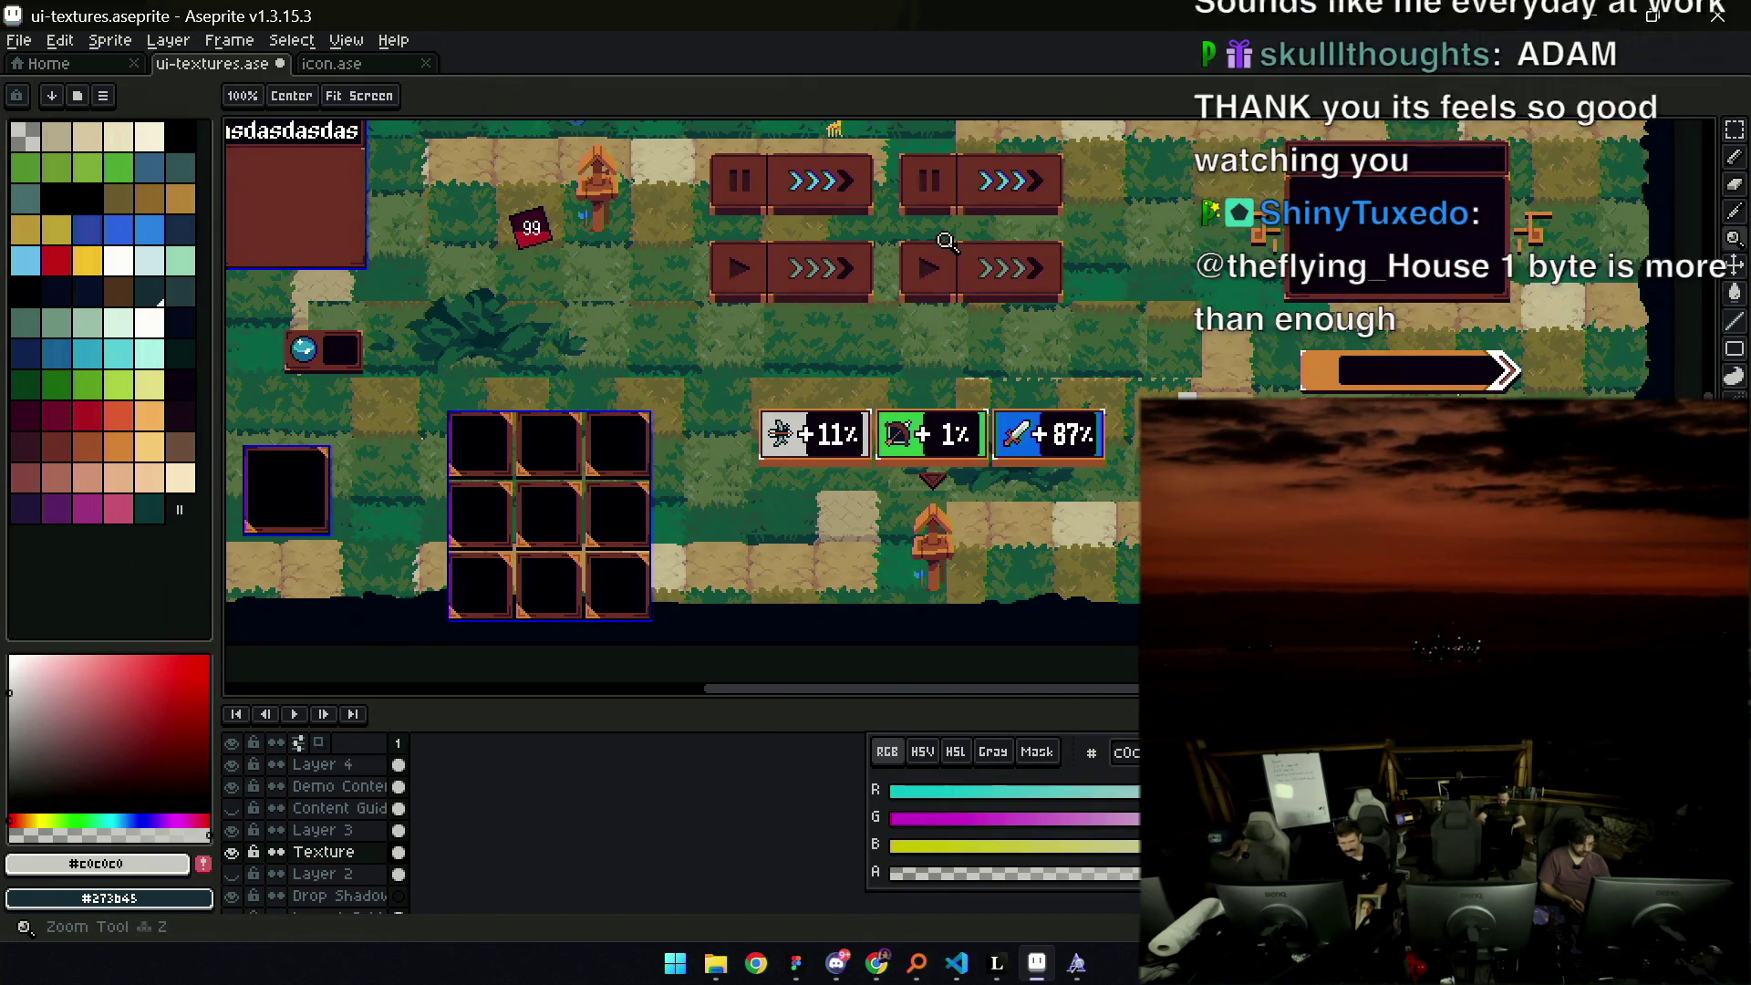
left_click(899, 435)
key("v")
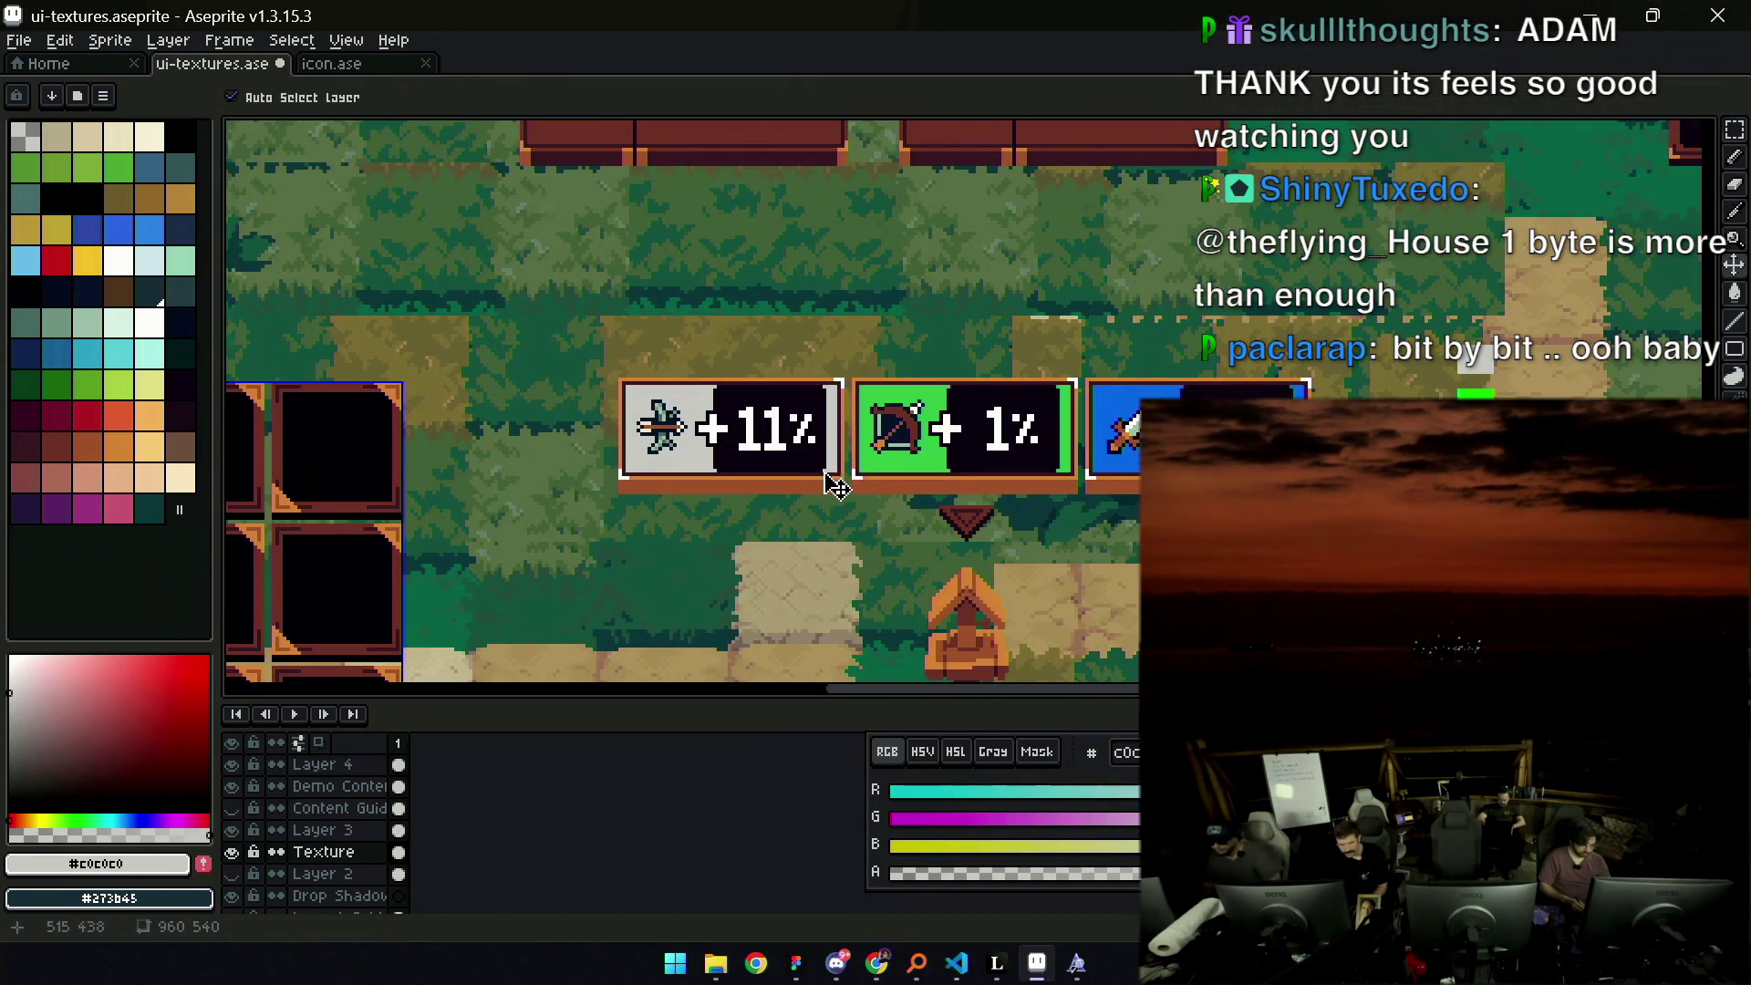
key("z")
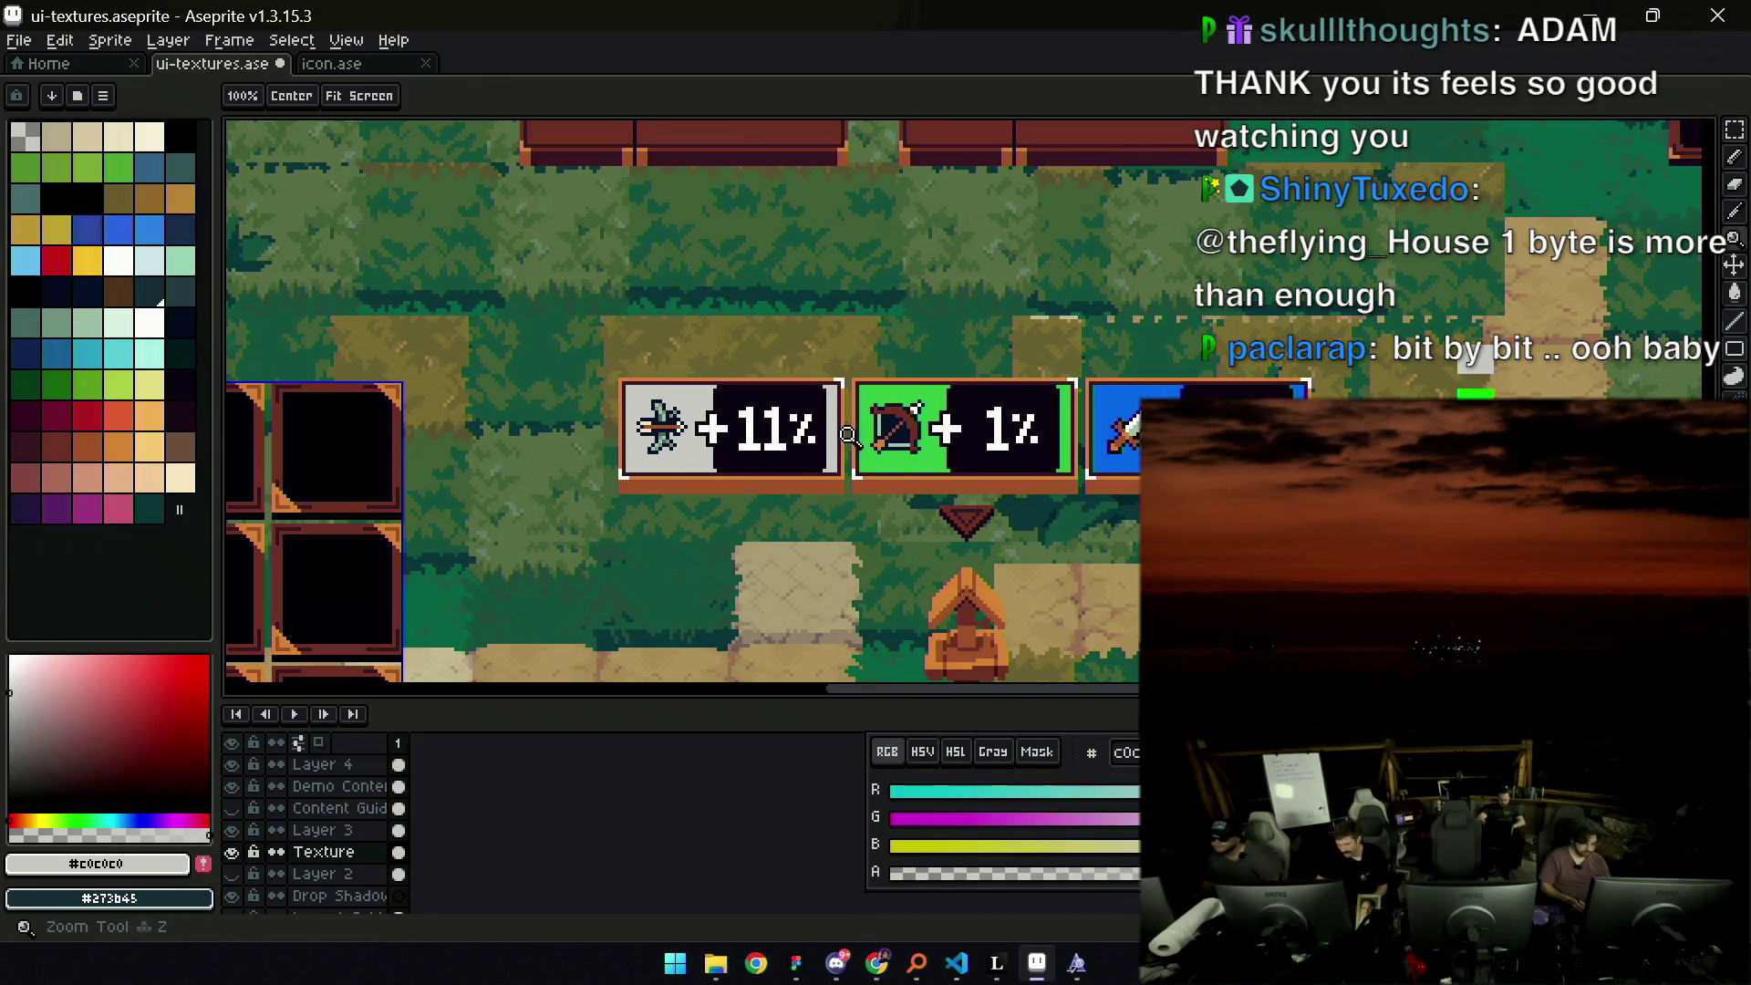
scroll(775, 451, "down", 2)
scroll(803, 443, "up", 2)
key("v")
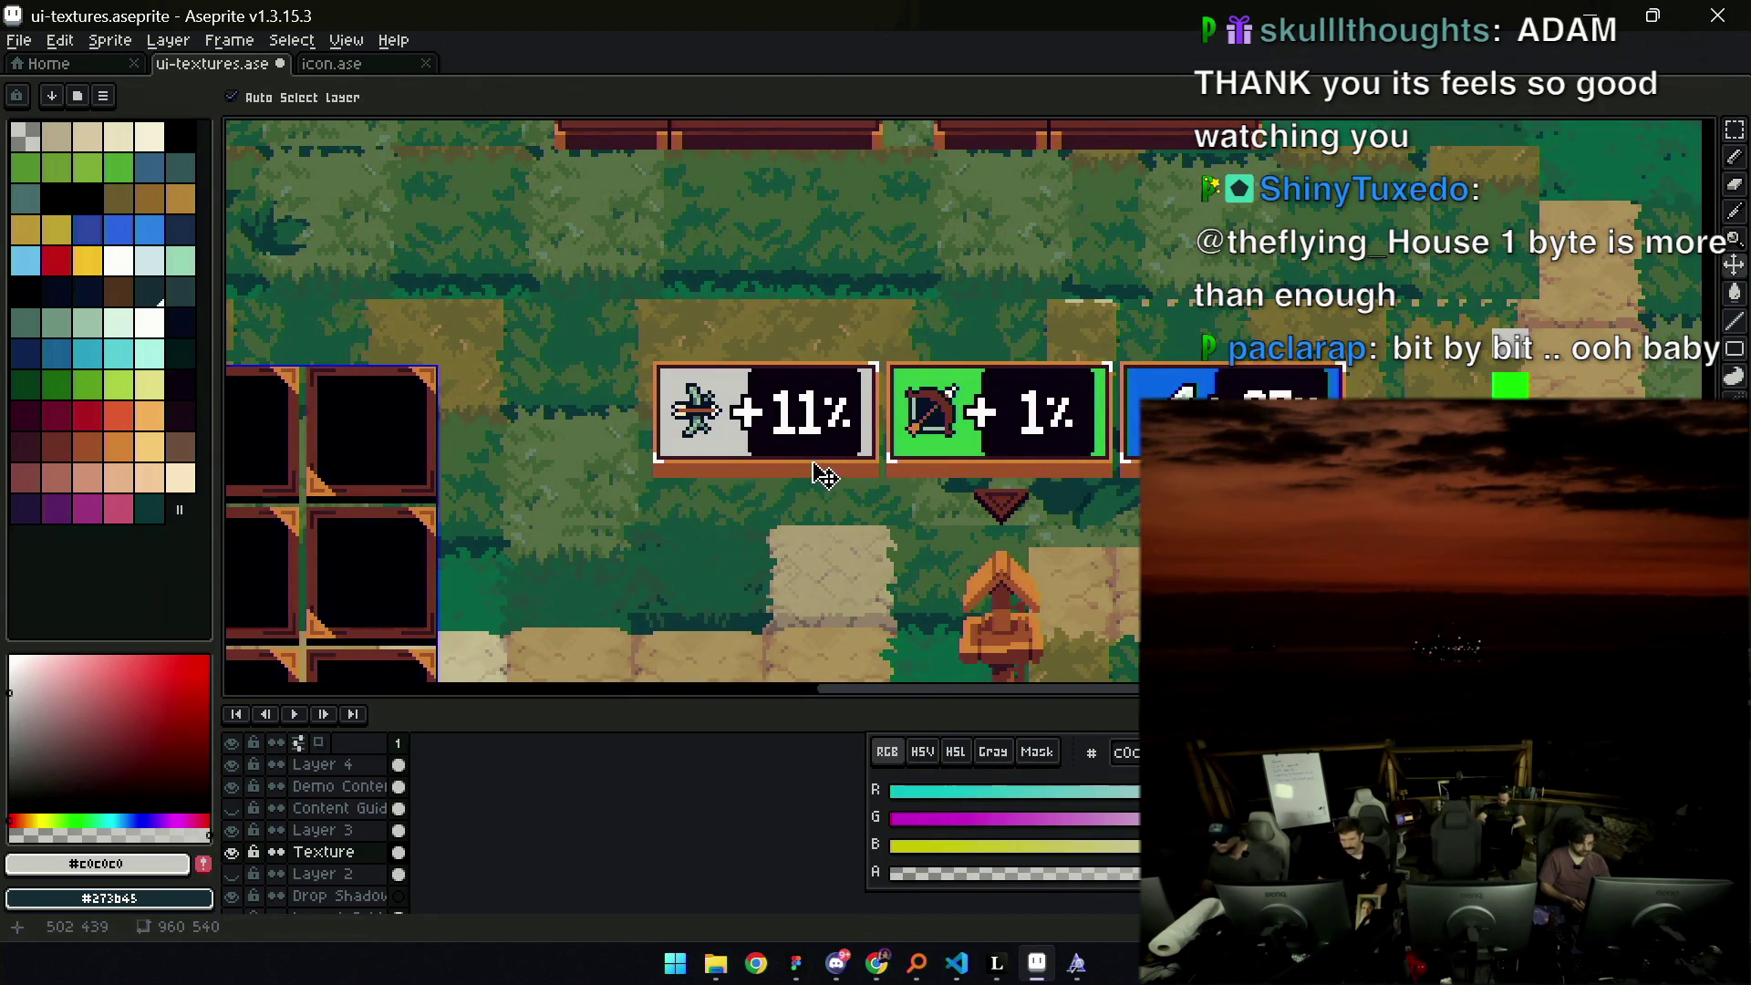
Marquee-select the 67×45 +11% stat card and start a New Sprite from it
key("m")
left_click_drag(638, 502, 891, 332)
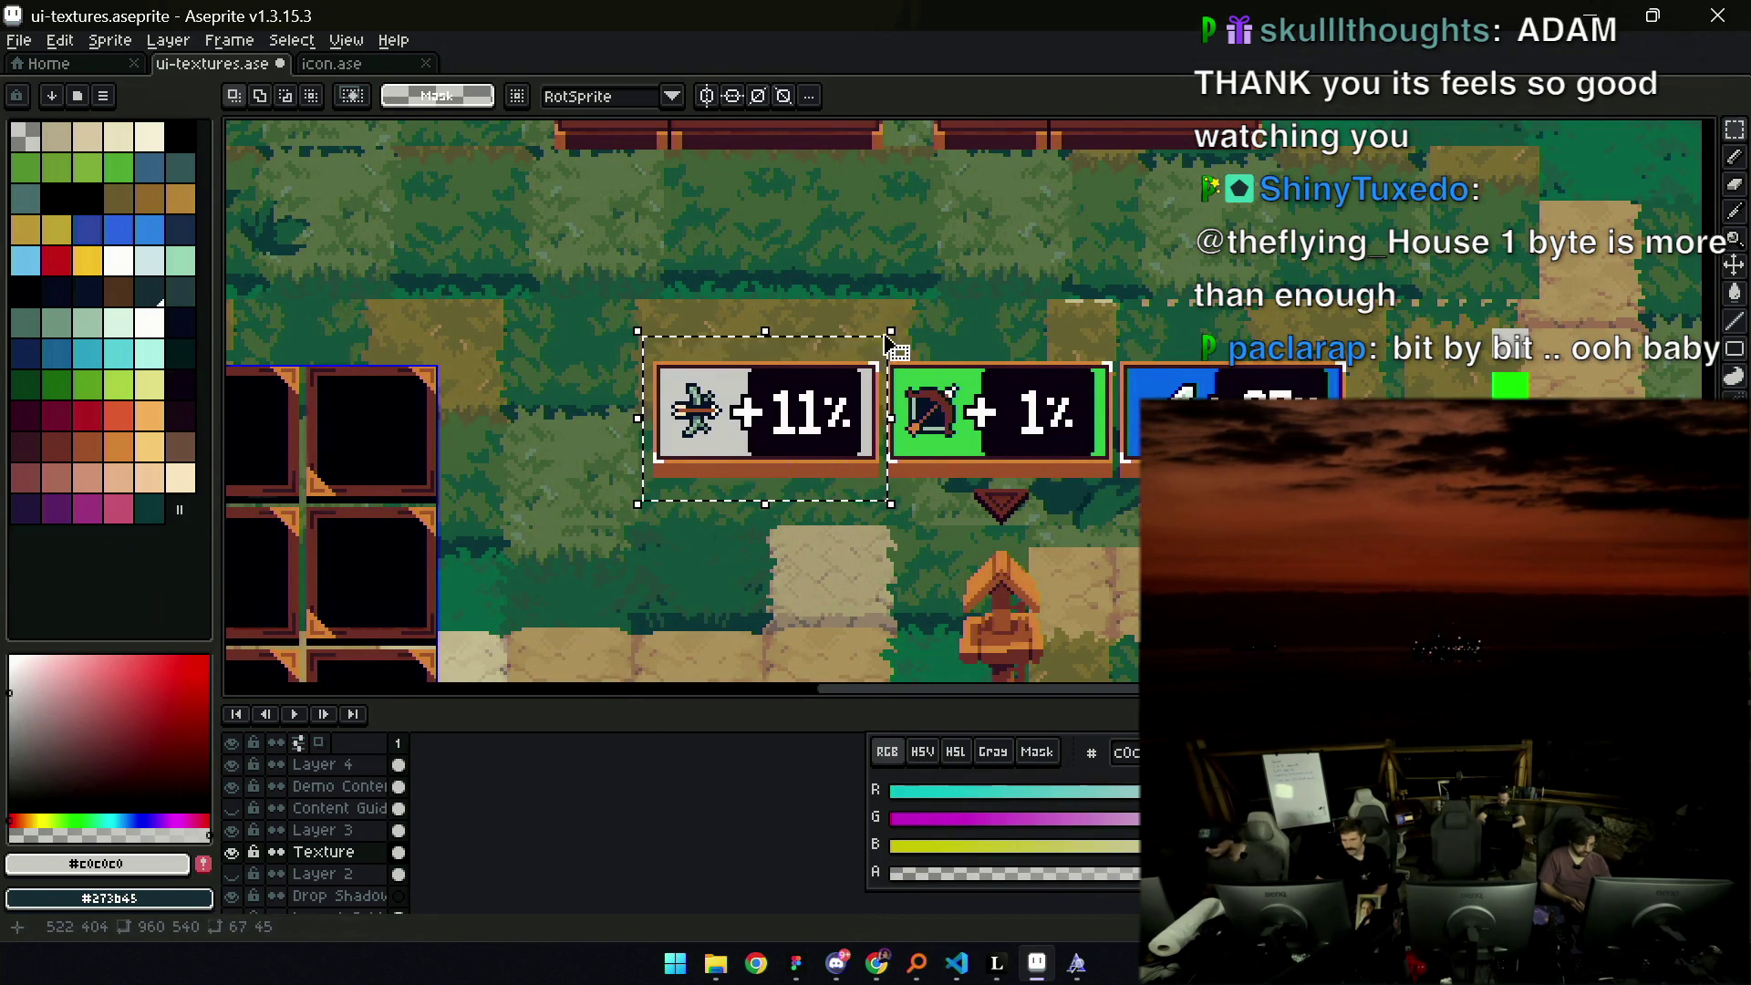
key("z")
scroll(890, 345, "down", 2)
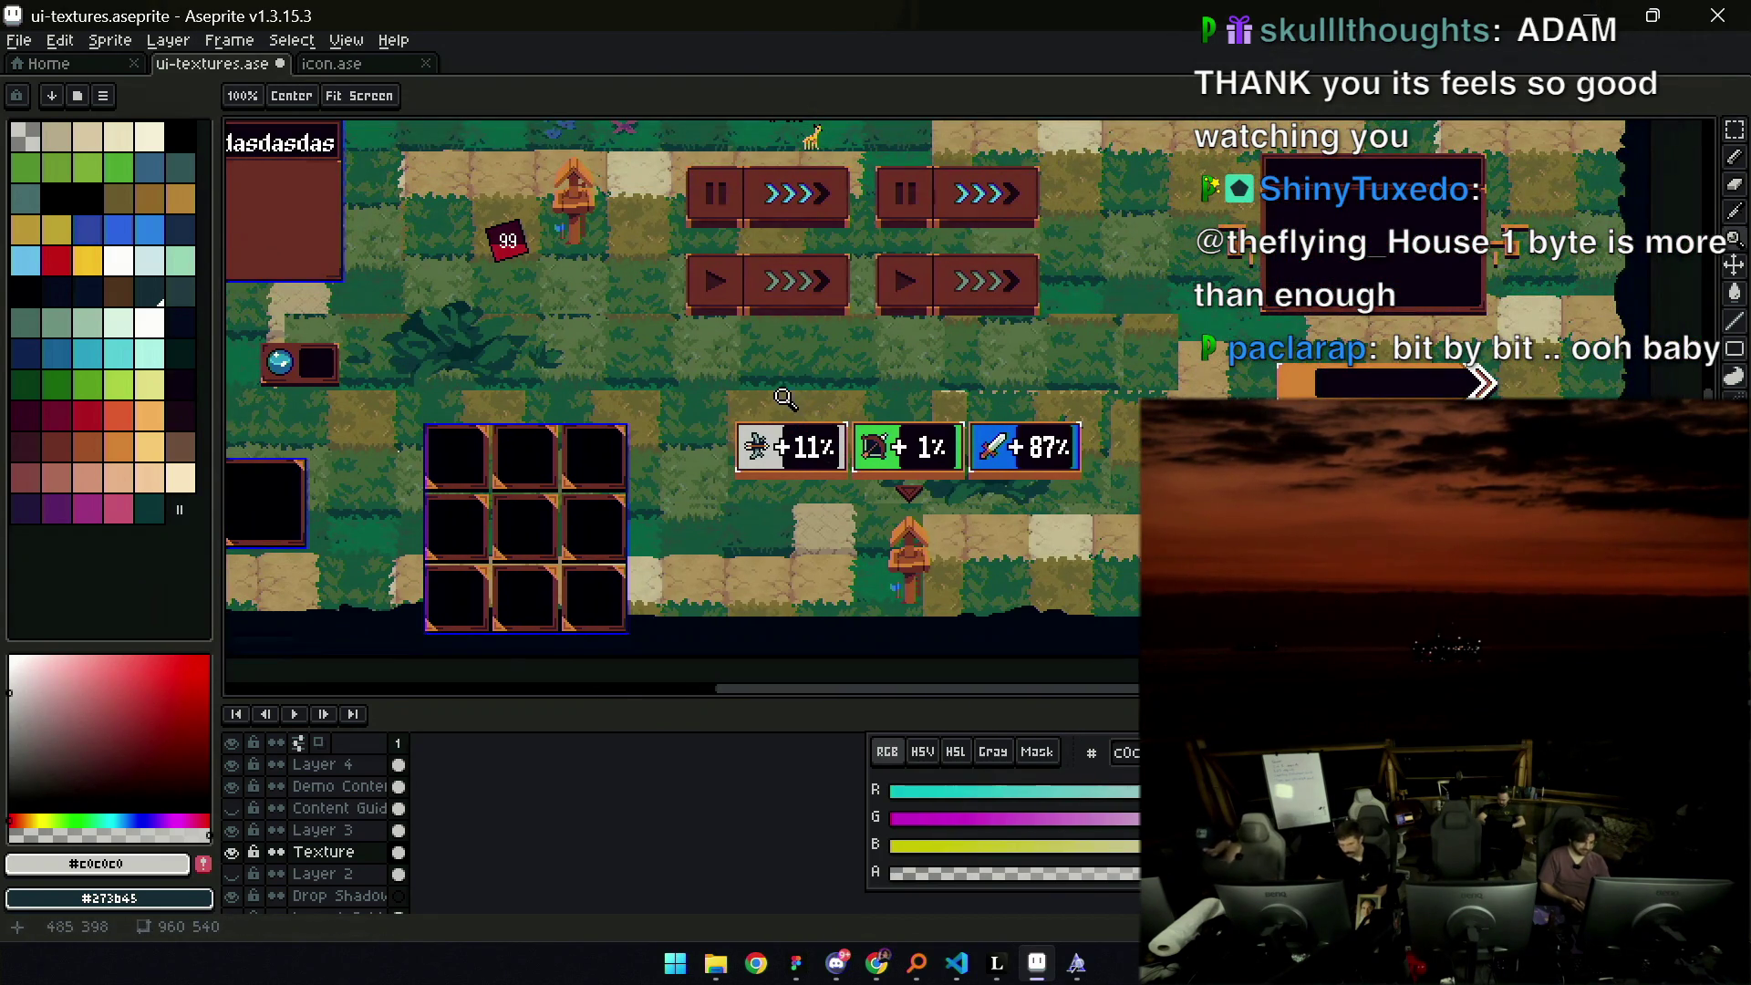
left_click(19, 40)
left_click(55, 61)
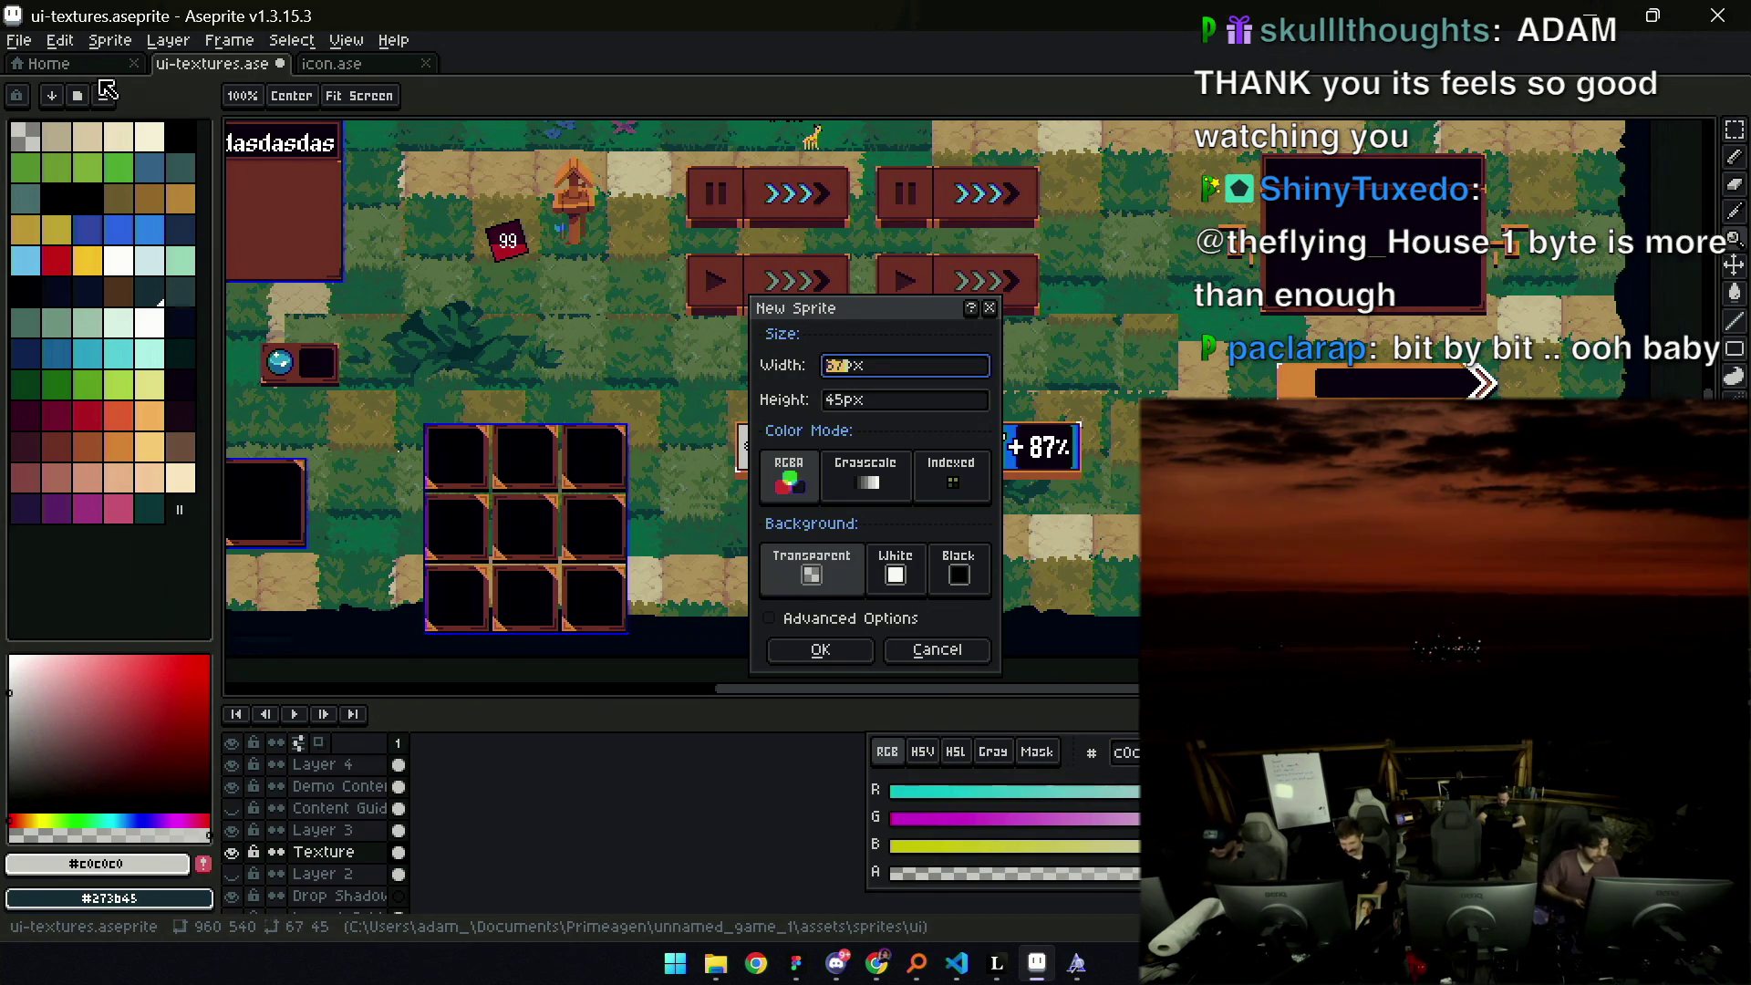
Create the 67×45 sprite, paste the stat card and add extra frames
key("Return")
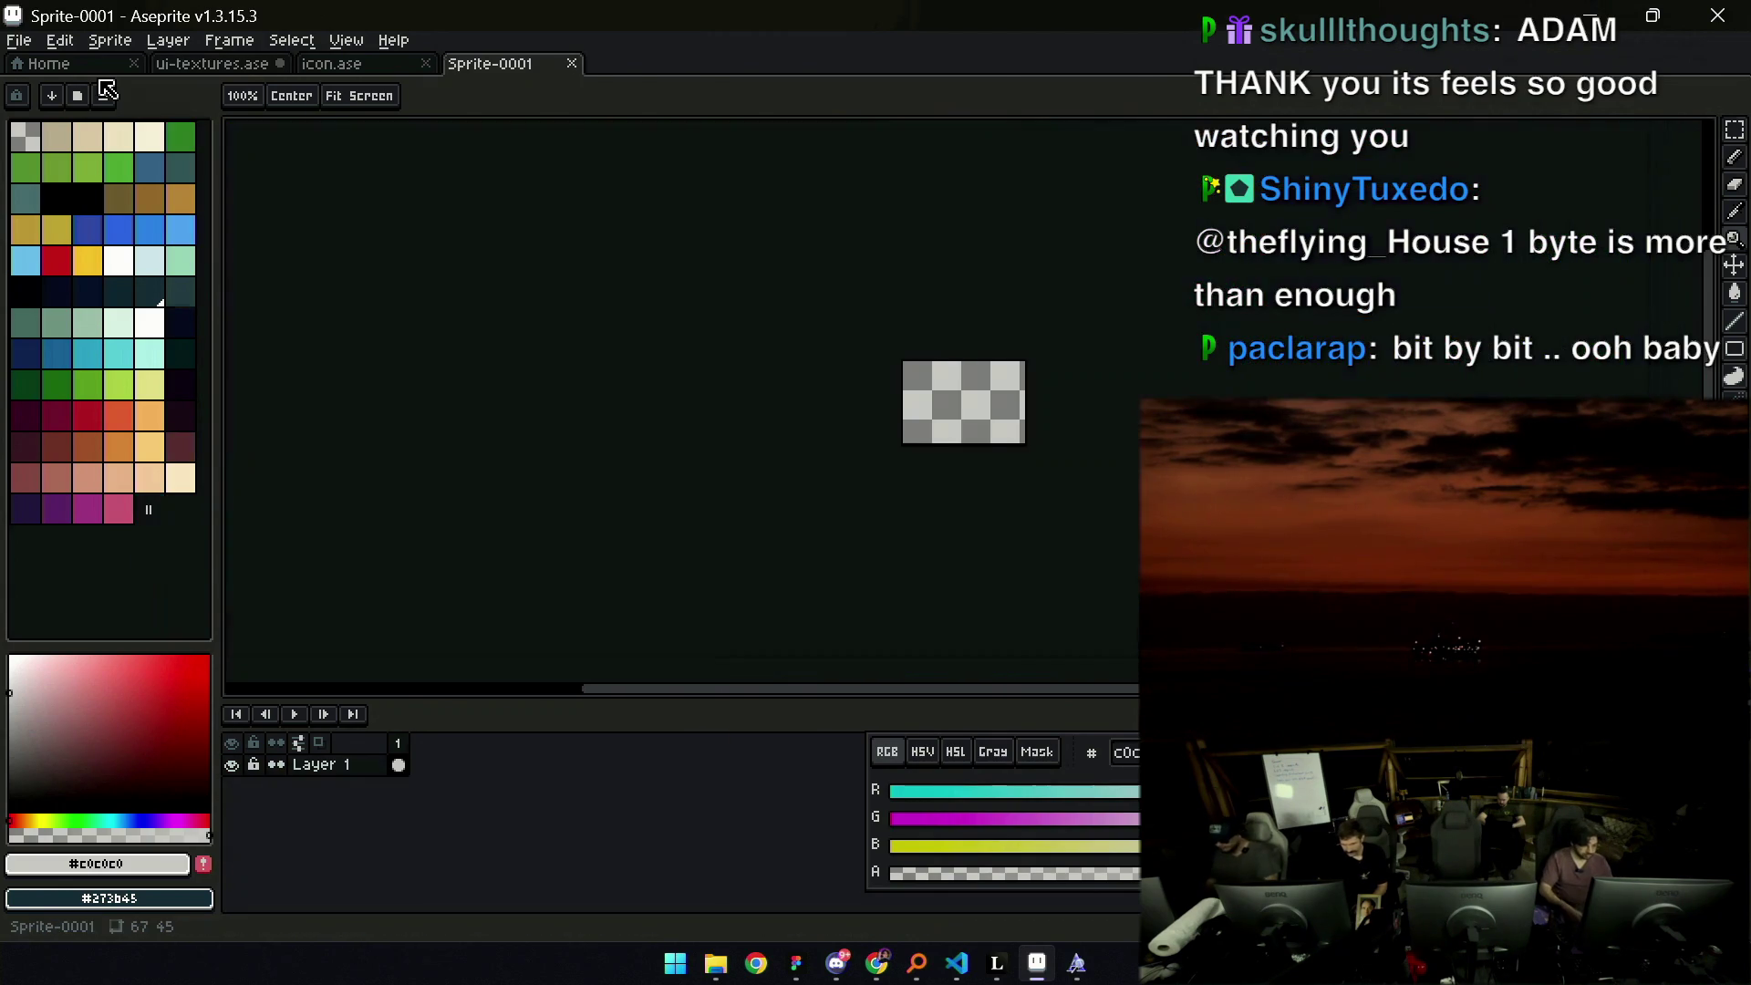
key("ctrl+v")
scroll(1005, 382, "up", 2)
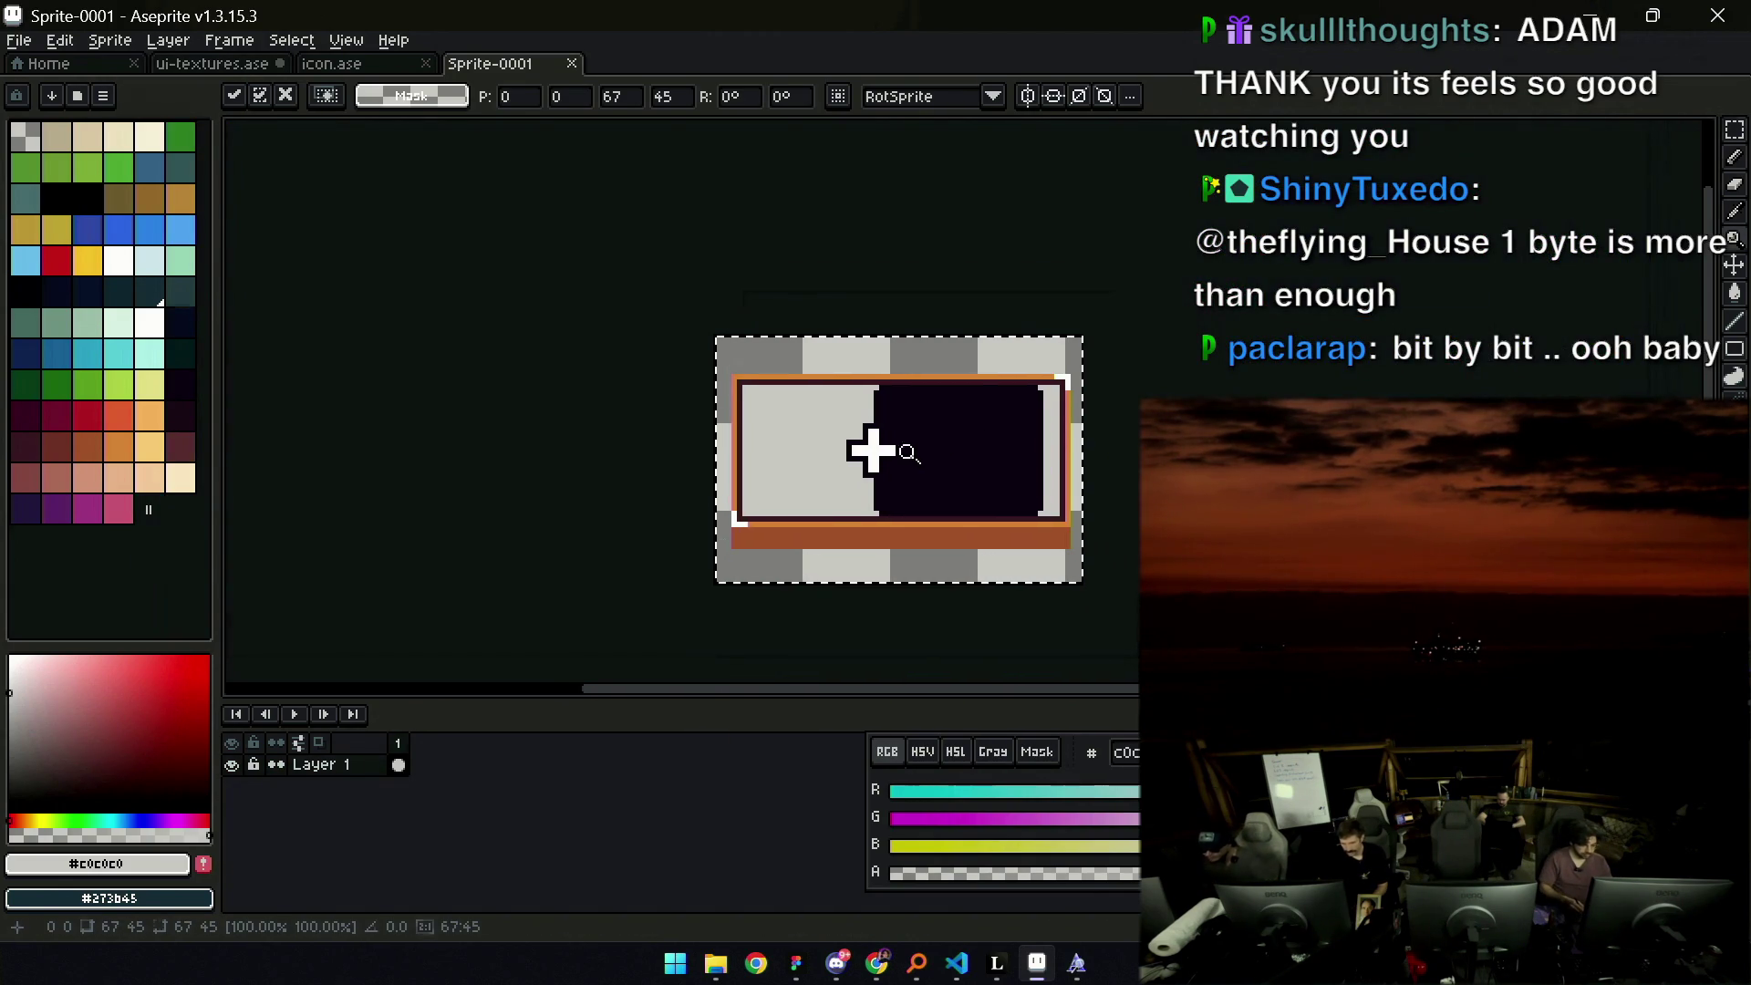
scroll(907, 453, "up", 1)
key("alt+n")
key("alt+n")
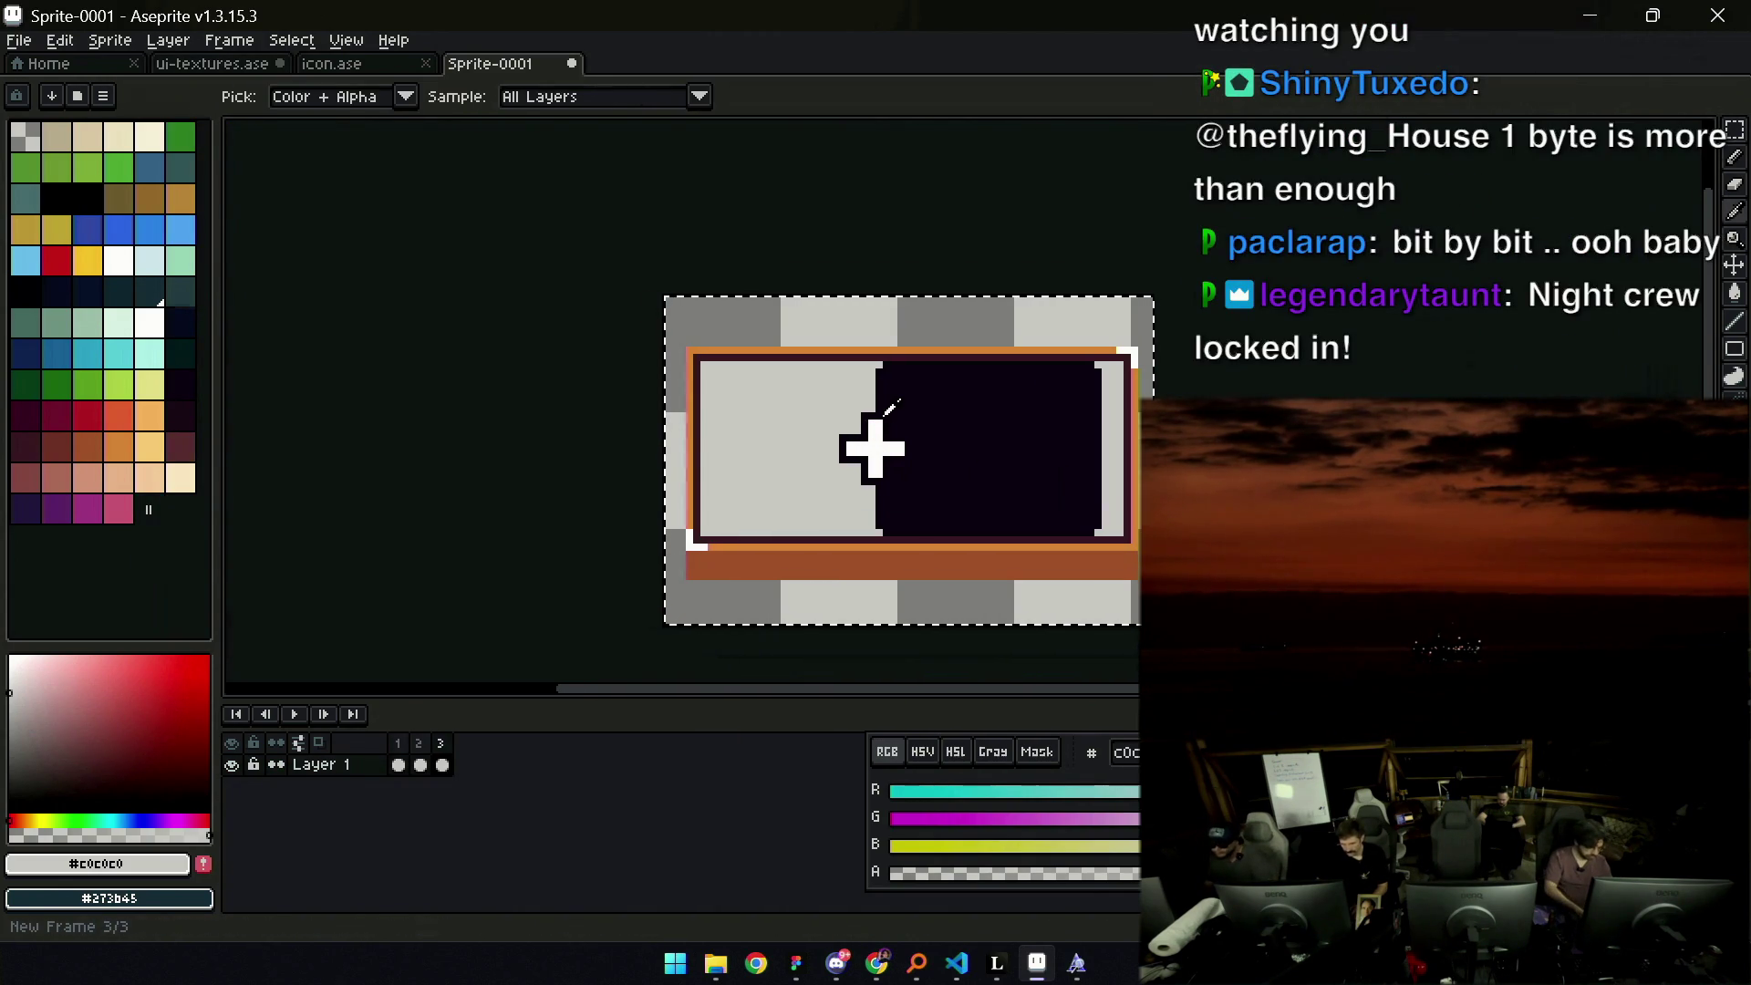
Cycle through icon.ase and ui-textures.ase, returning to Sprite-0001
key("ctrl+shift+Tab")
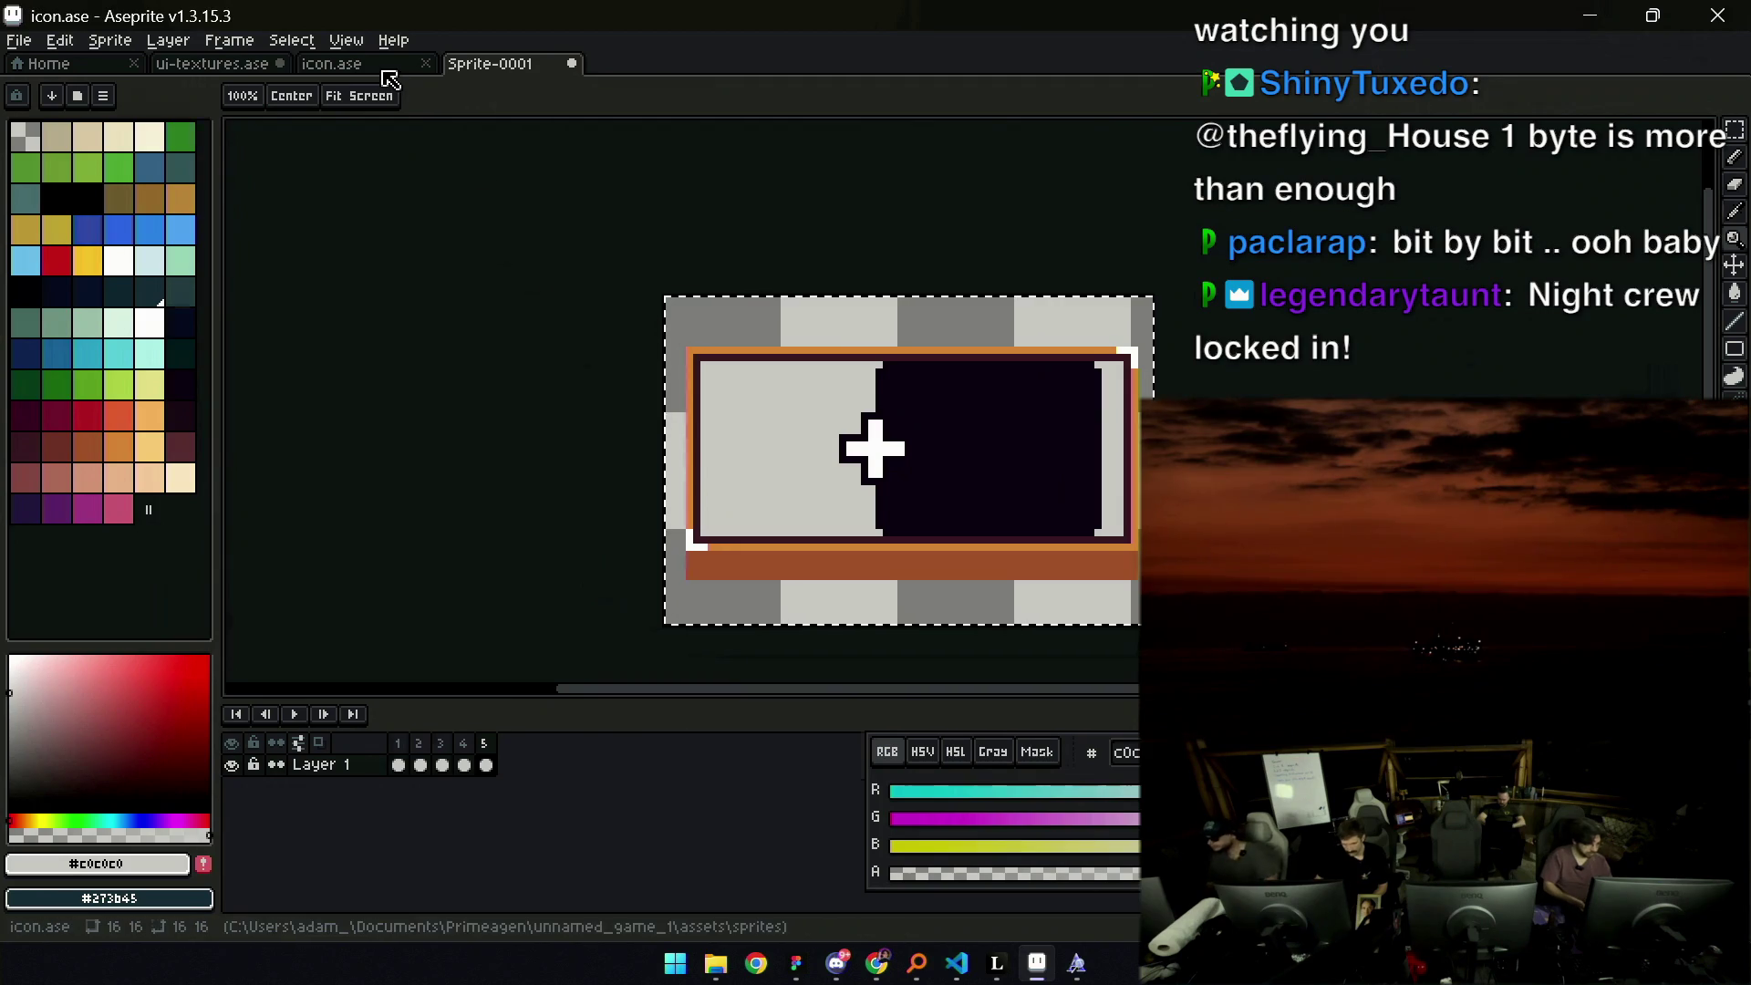
key("ctrl+shift+Tab")
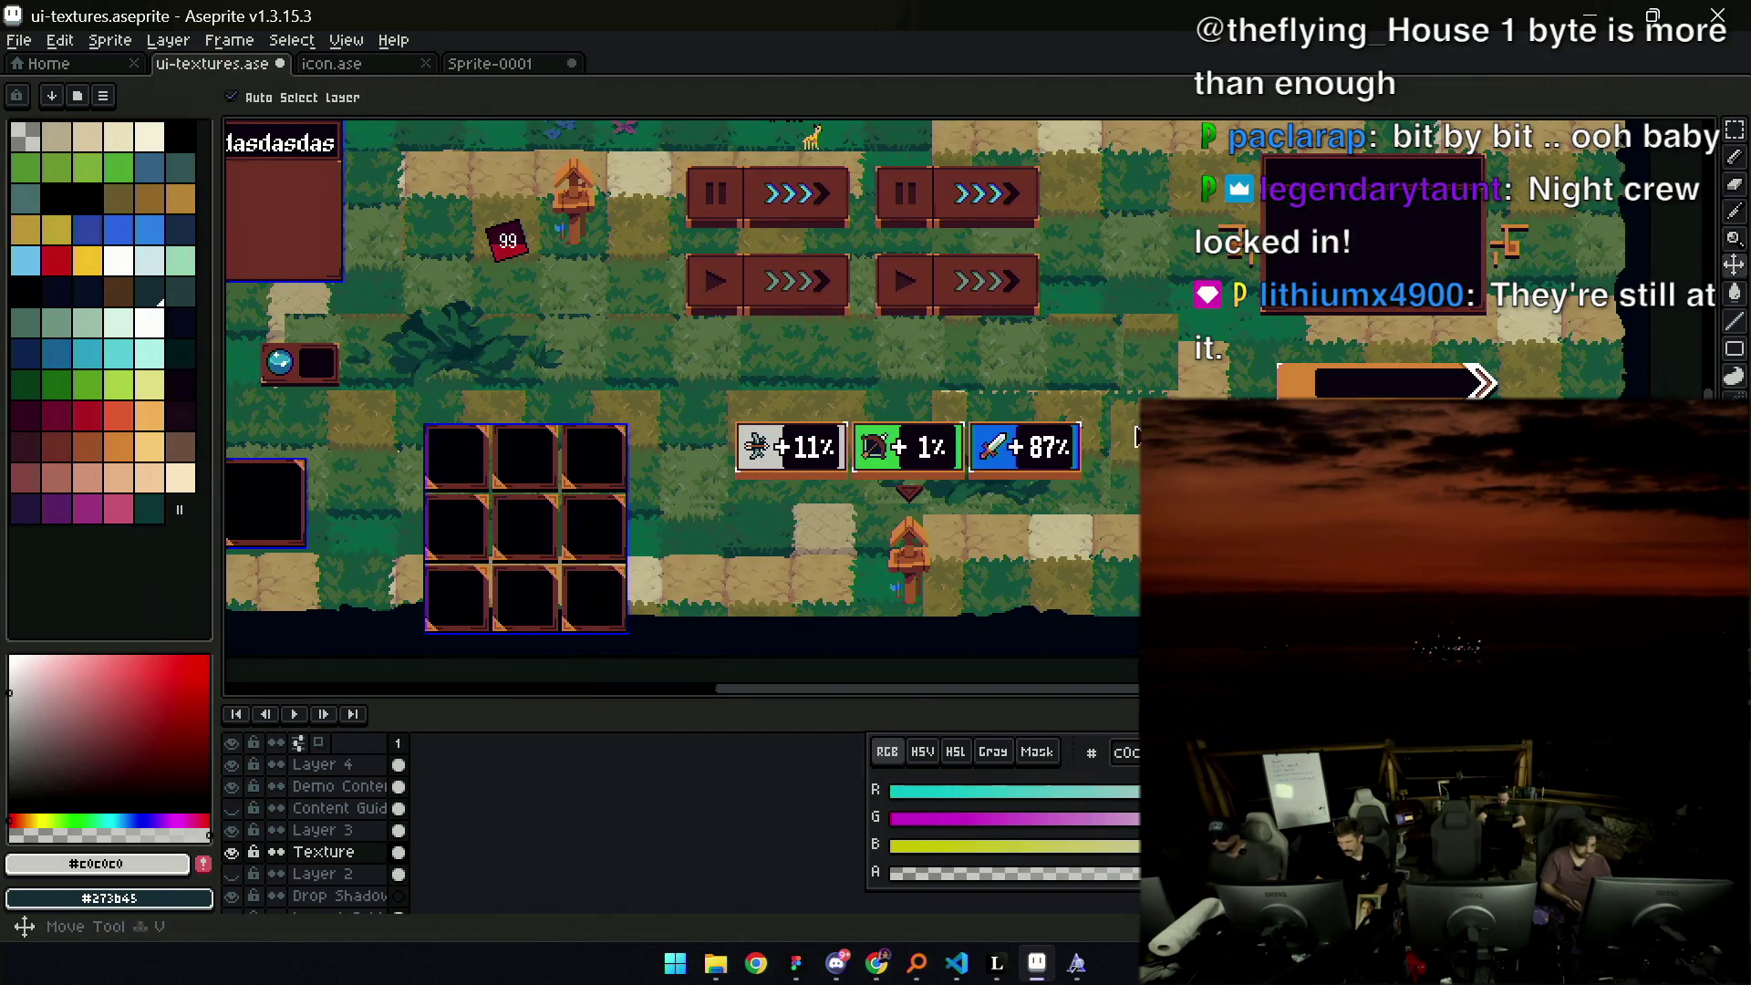
key("ctrl+Tab")
key("ctrl+Tab")
scroll(853, 474, "down", 2)
scroll(875, 455, "down", 1)
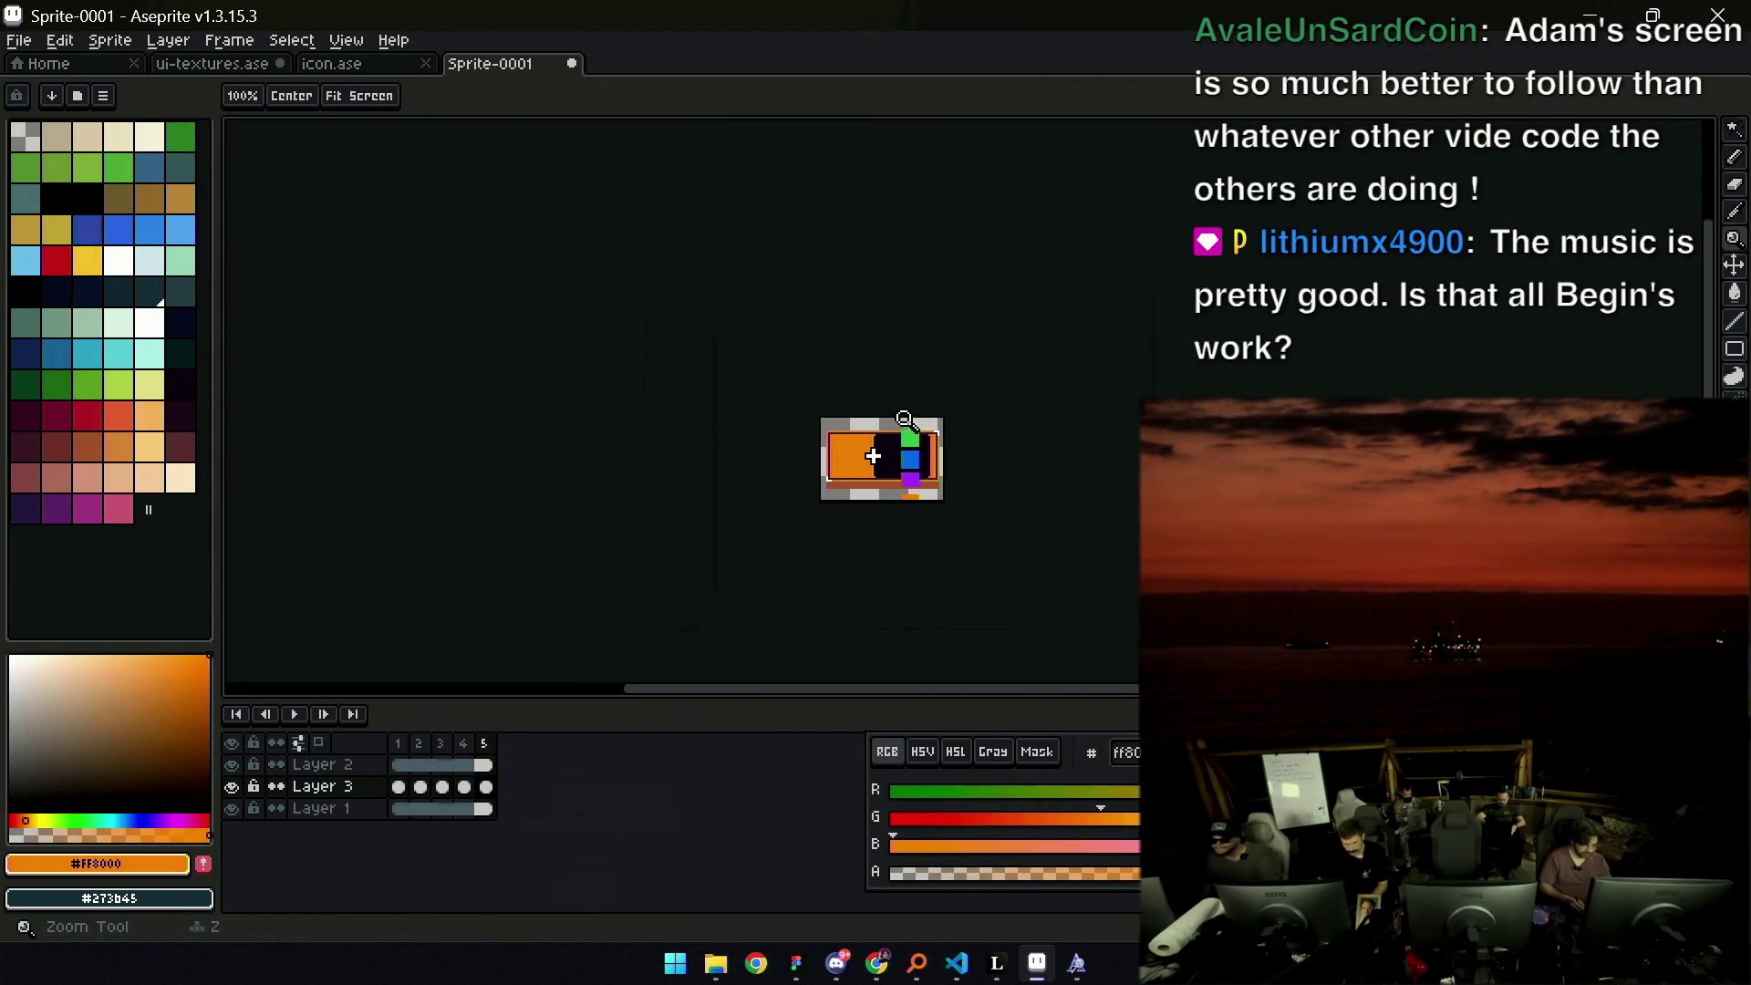
scroll(904, 420, "up", 2)
scroll(949, 447, "up", 1)
Delete the colour swatch column from frame 5 and hide Layer 2
left_click(998, 475, "ctrl")
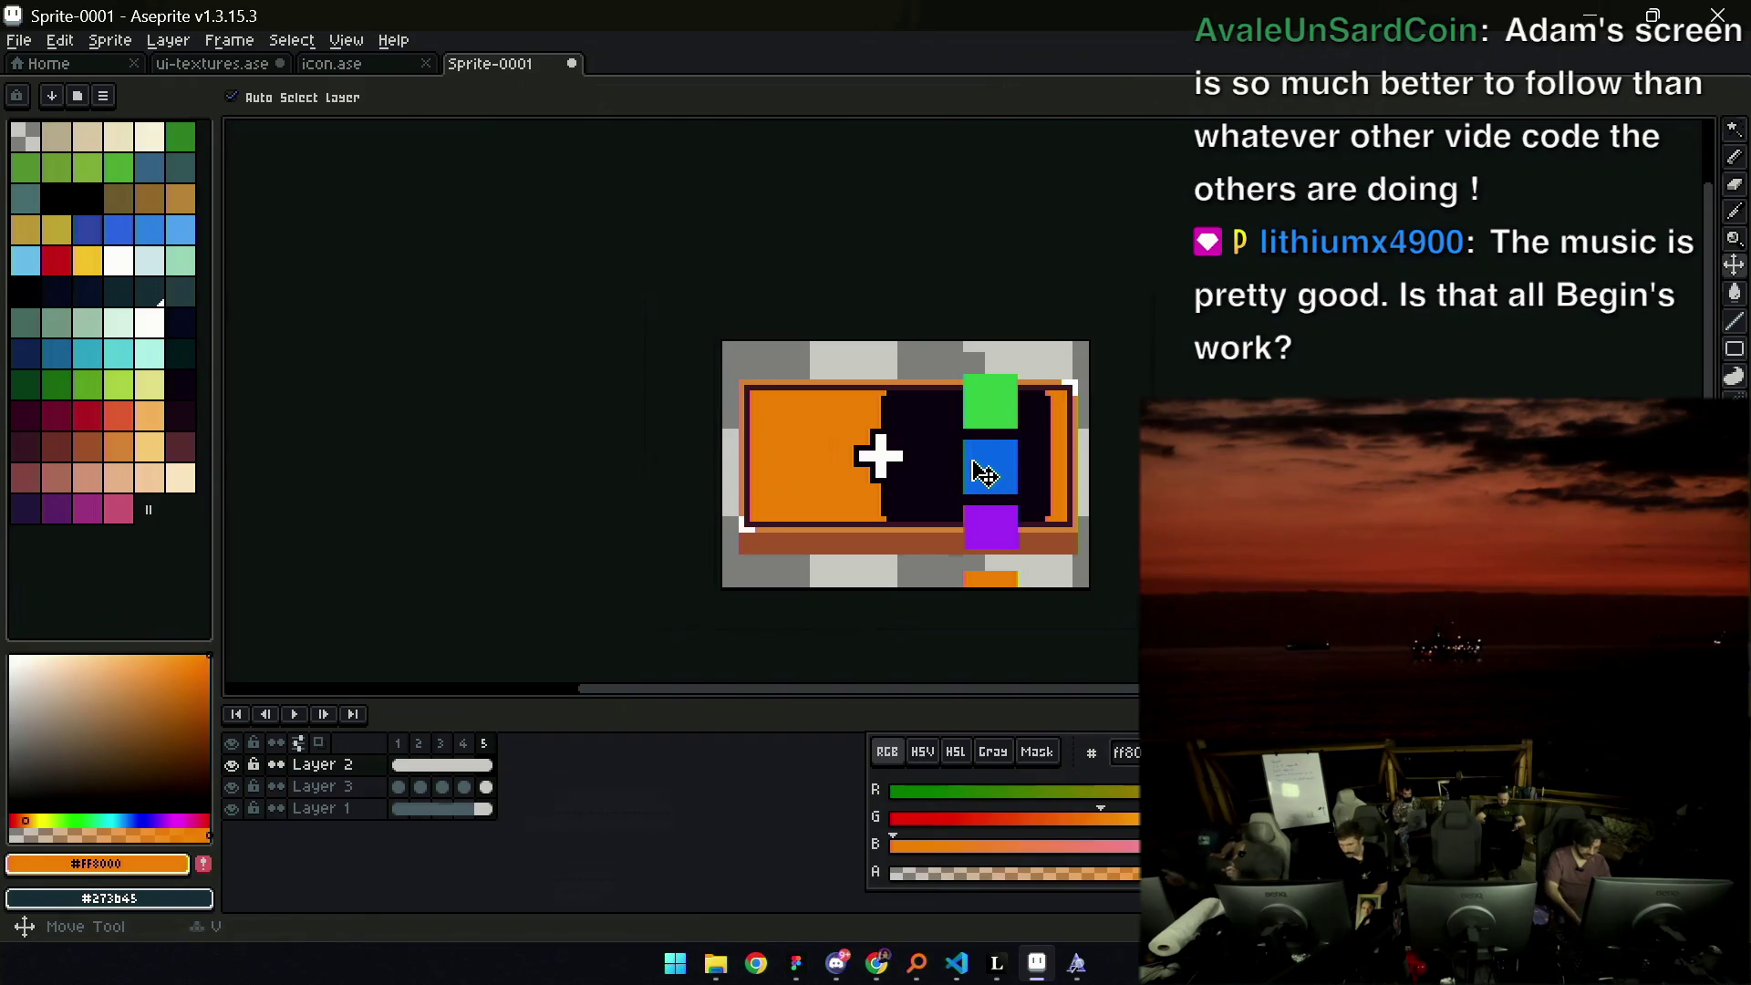
key("Delete")
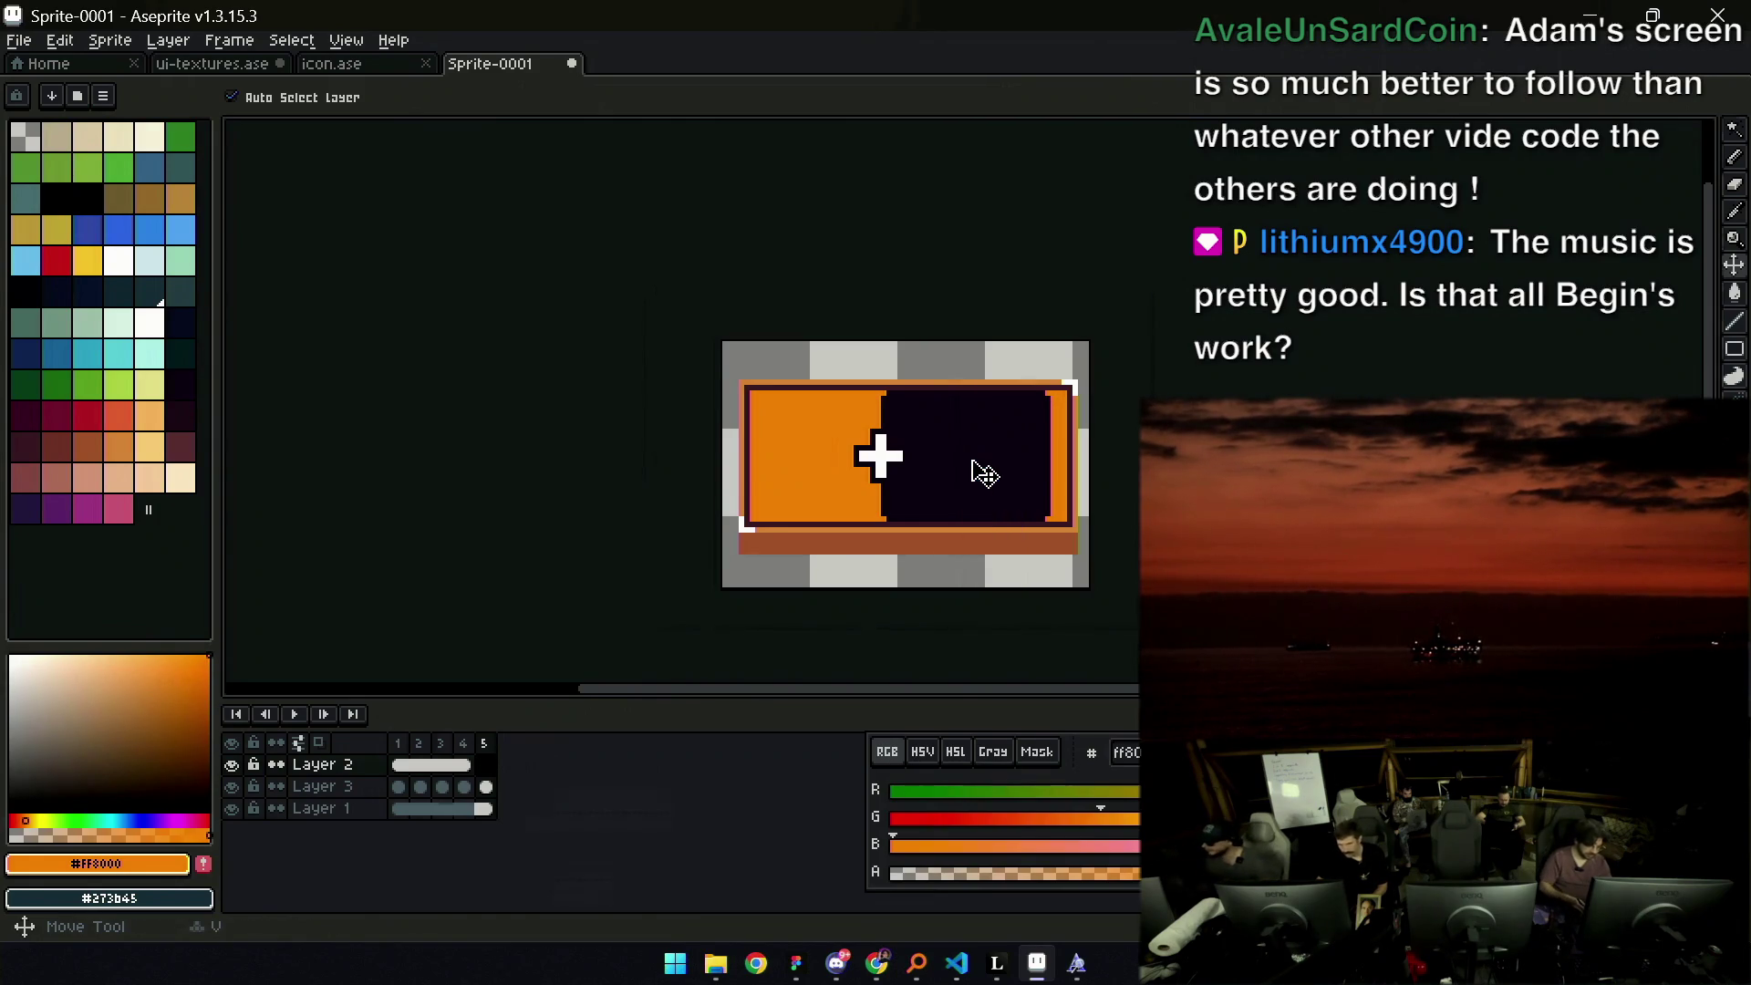
left_click(441, 743)
left_click(398, 744)
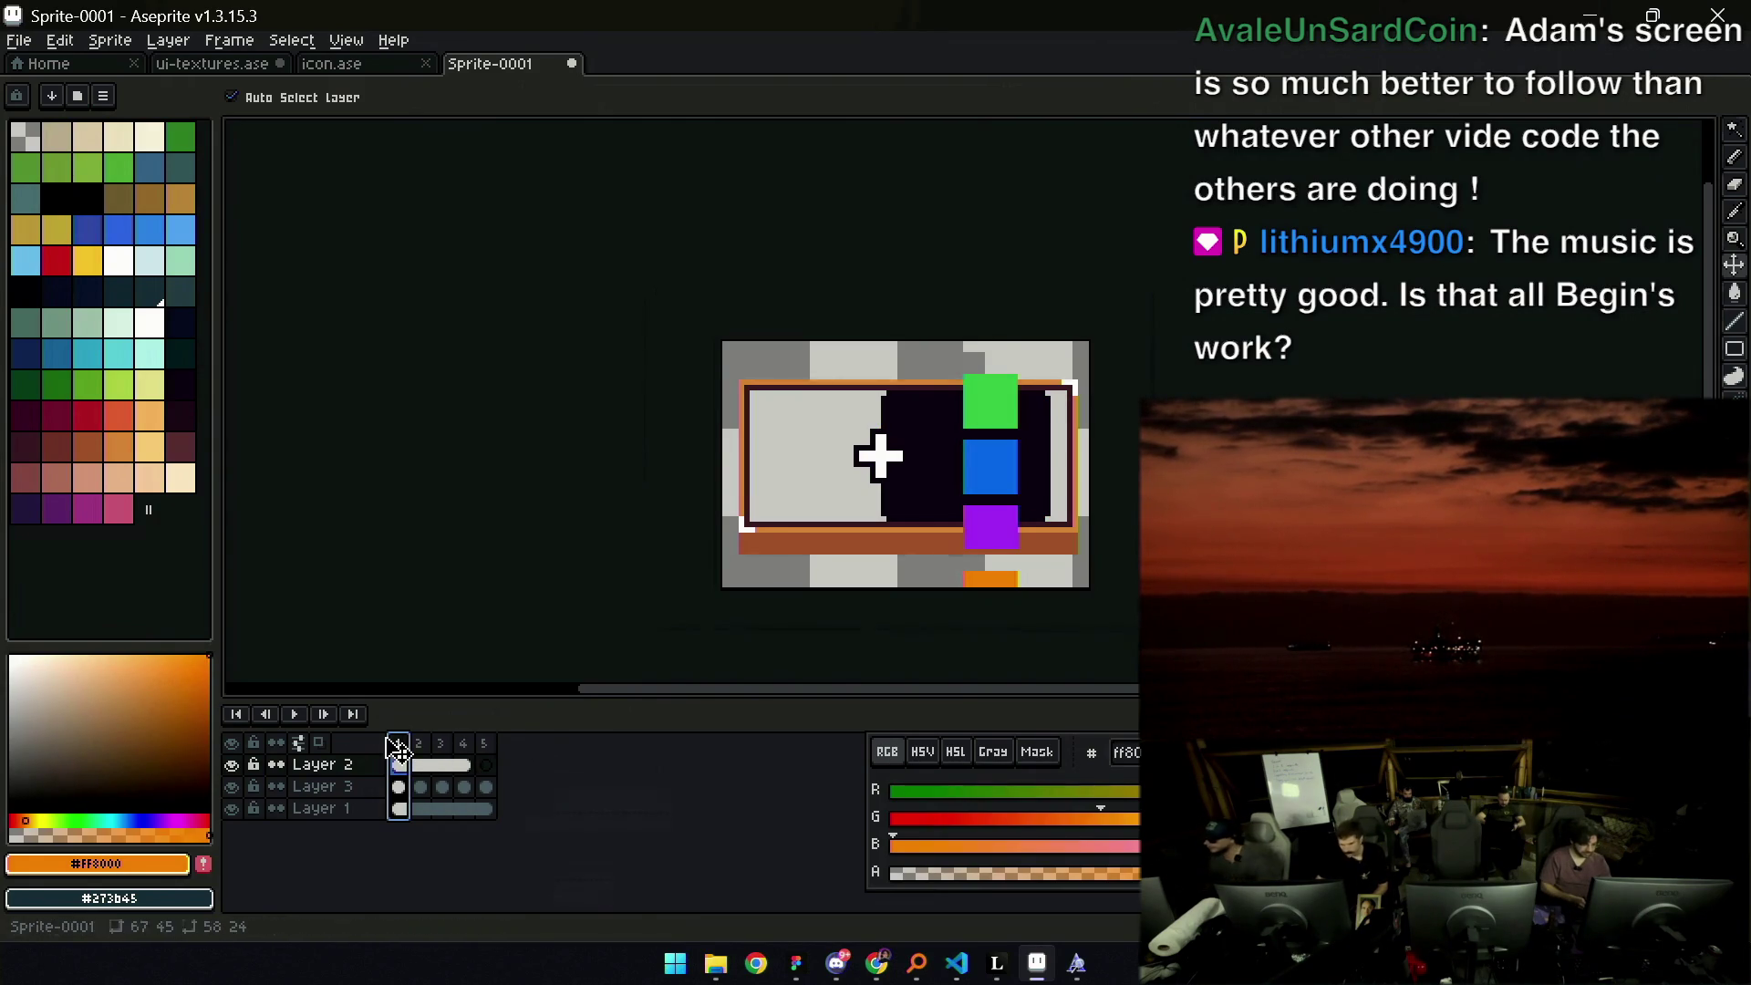
left_click_drag(399, 764, 465, 764)
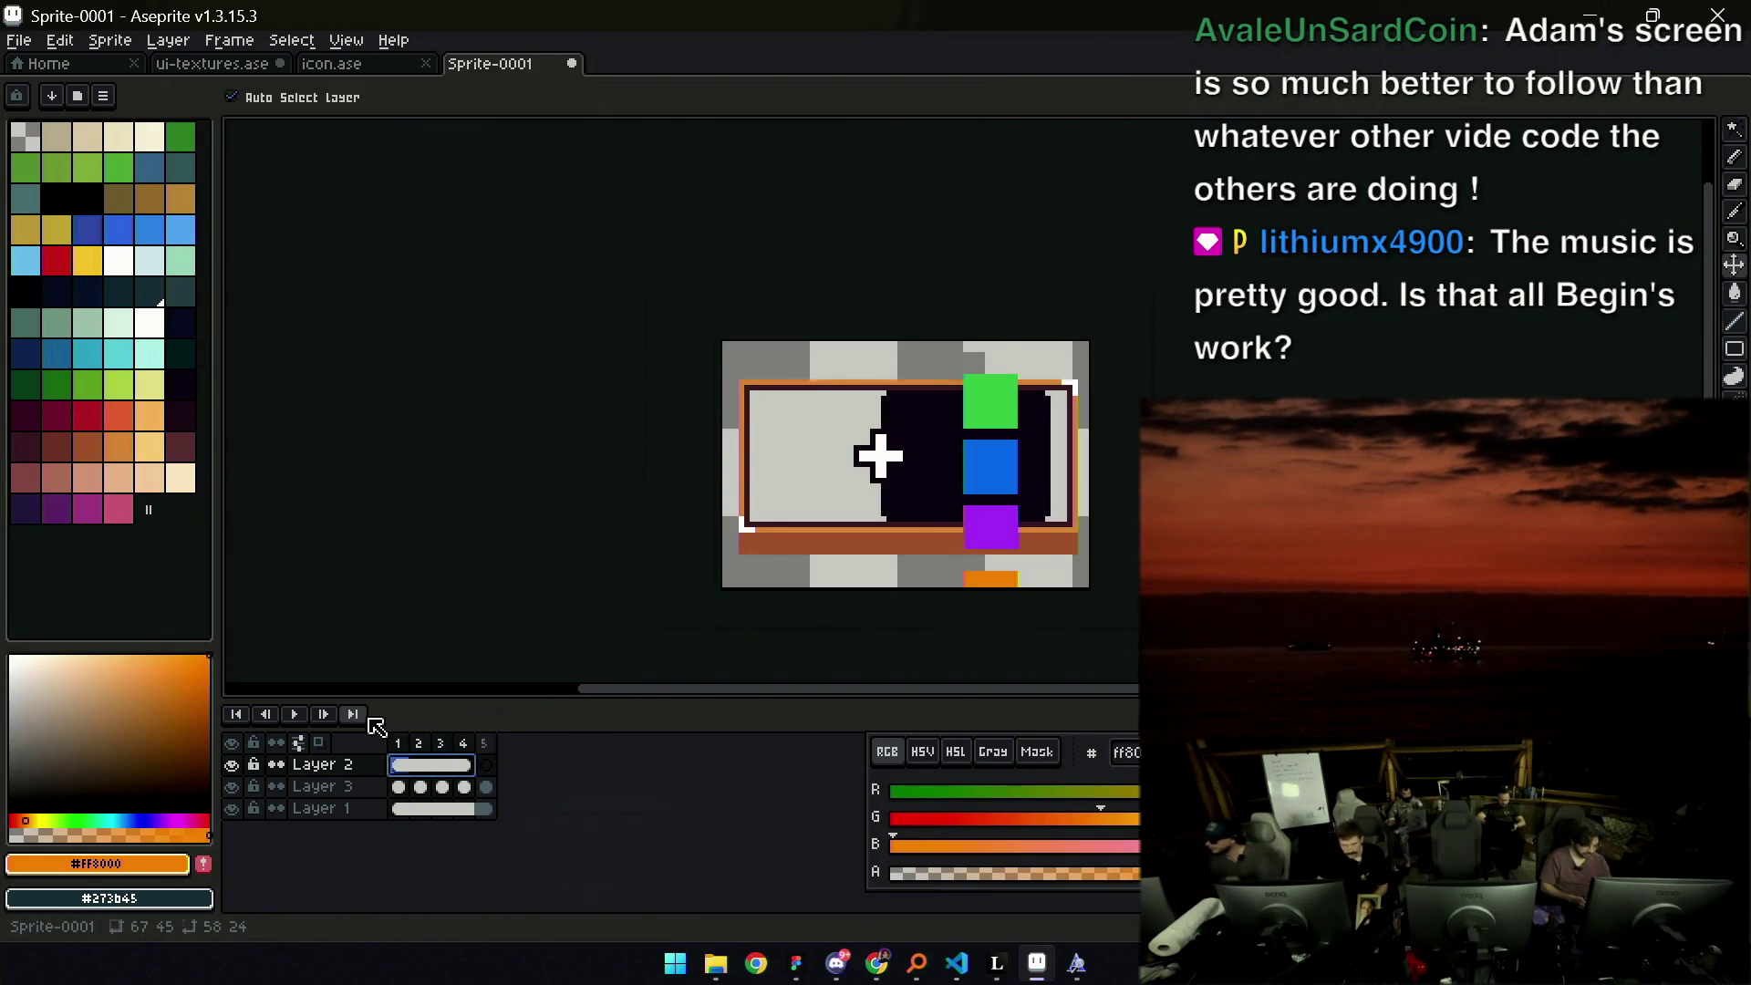
left_click(232, 766)
scroll(807, 433, "down", 1)
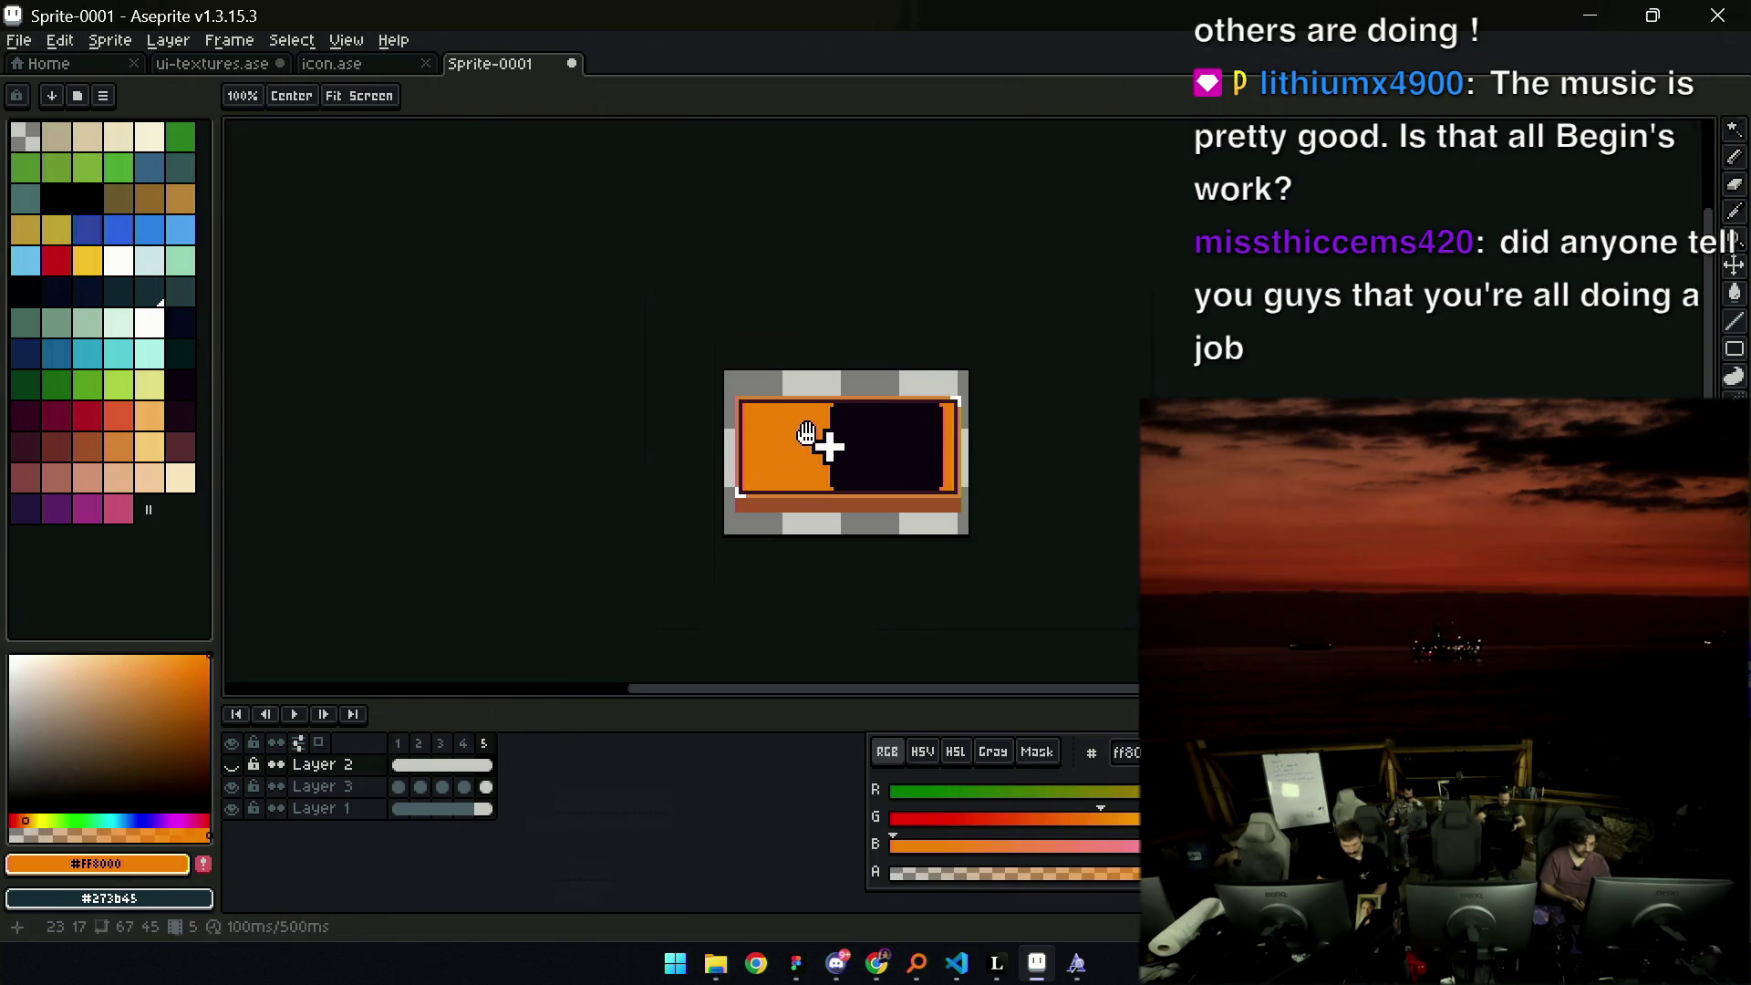
Select frames 1–5 and bring up the Save File dialog
left_click_drag(399, 743, 484, 743)
key("v")
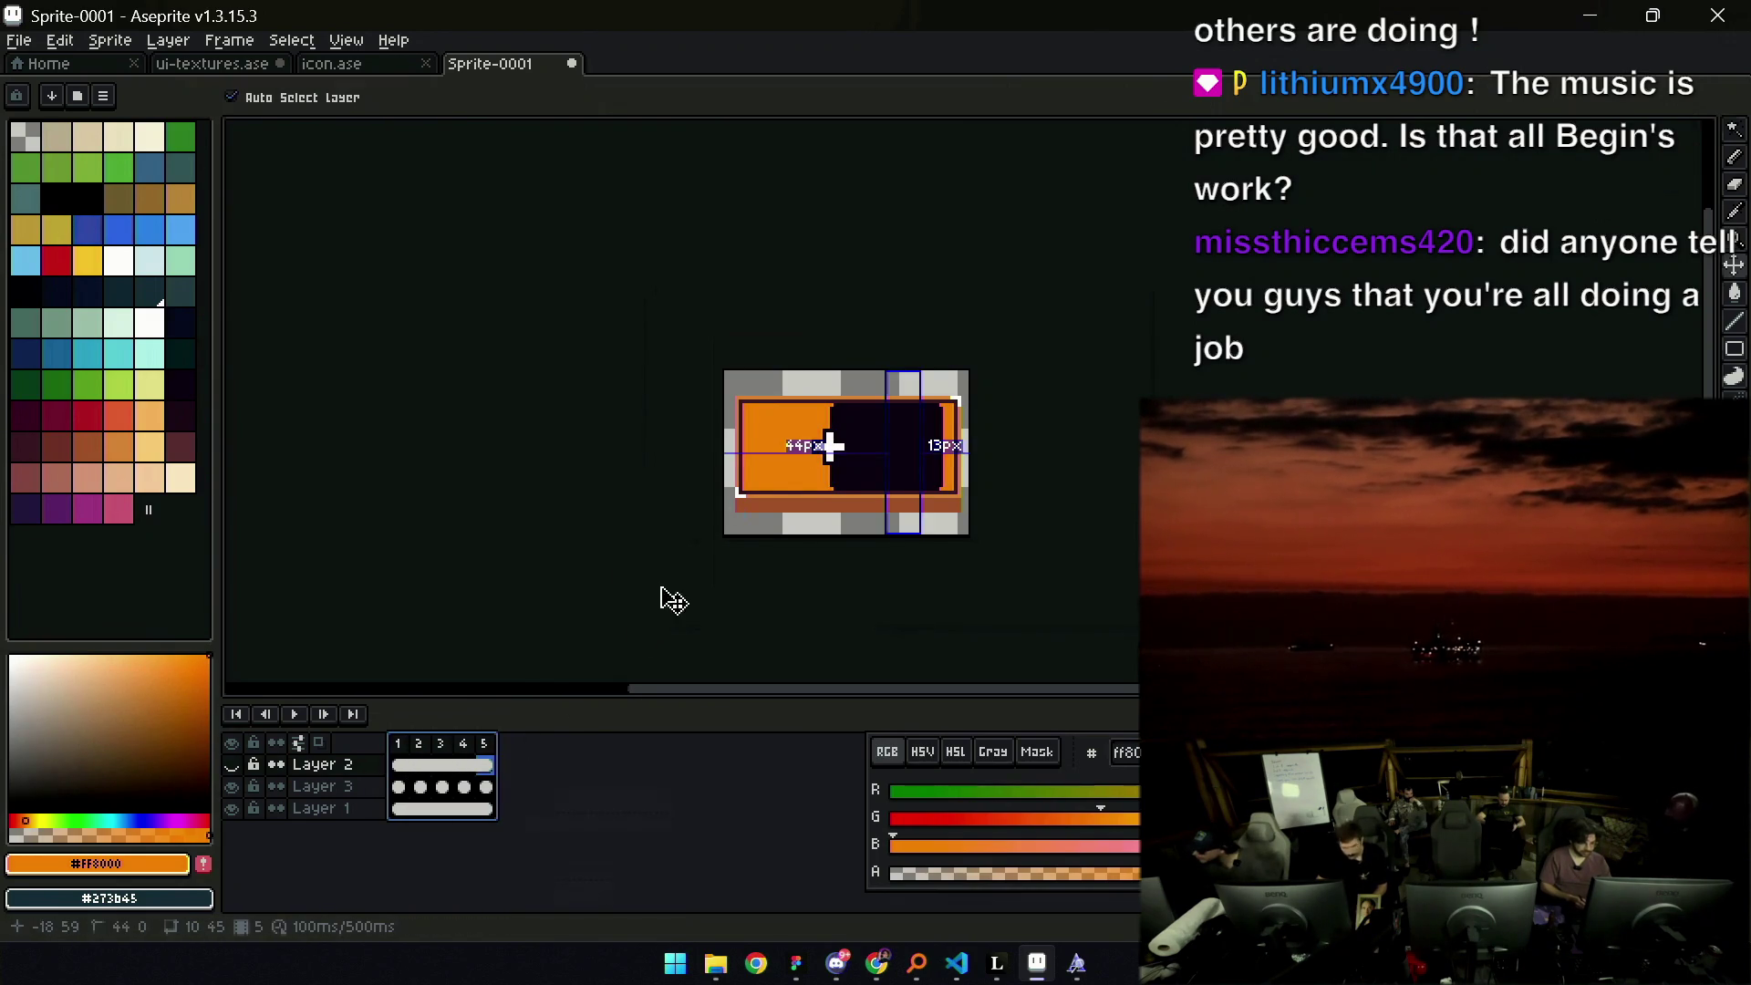
key("ctrl+s")
left_click(911, 374)
right_click(848, 418)
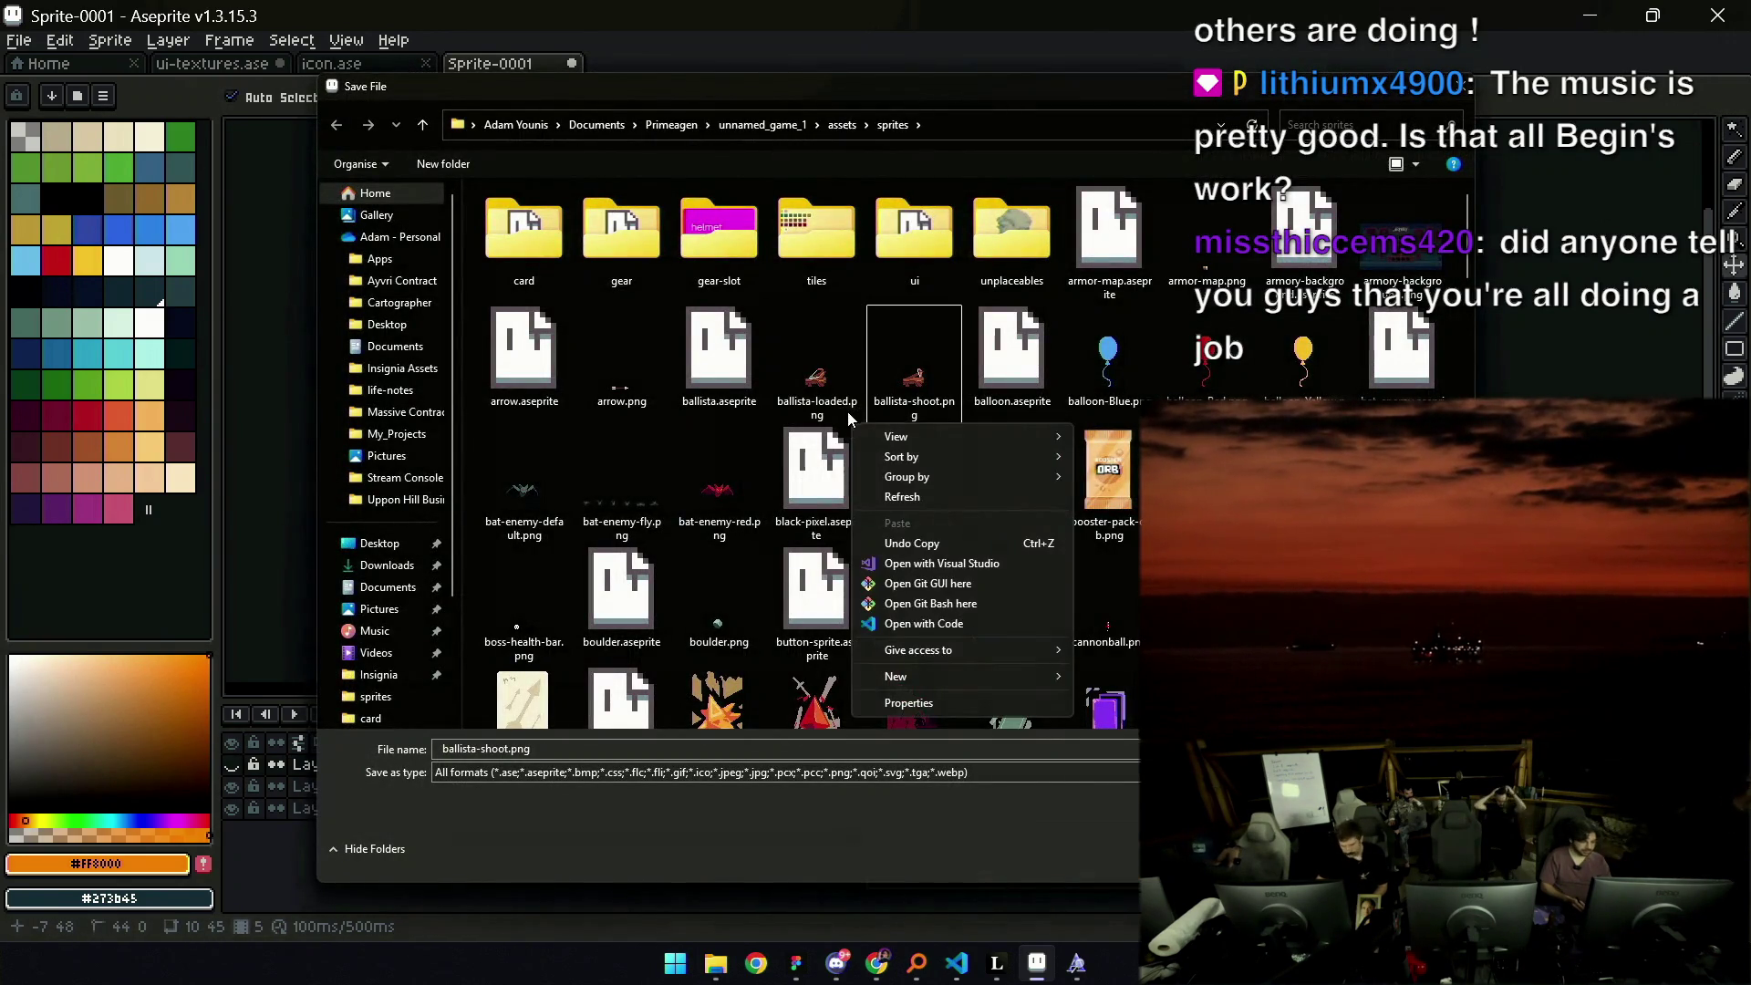
Save the sprite as upgrade-button.aseprite in assets/sprites/ui
left_click(848, 417)
double_click(918, 244)
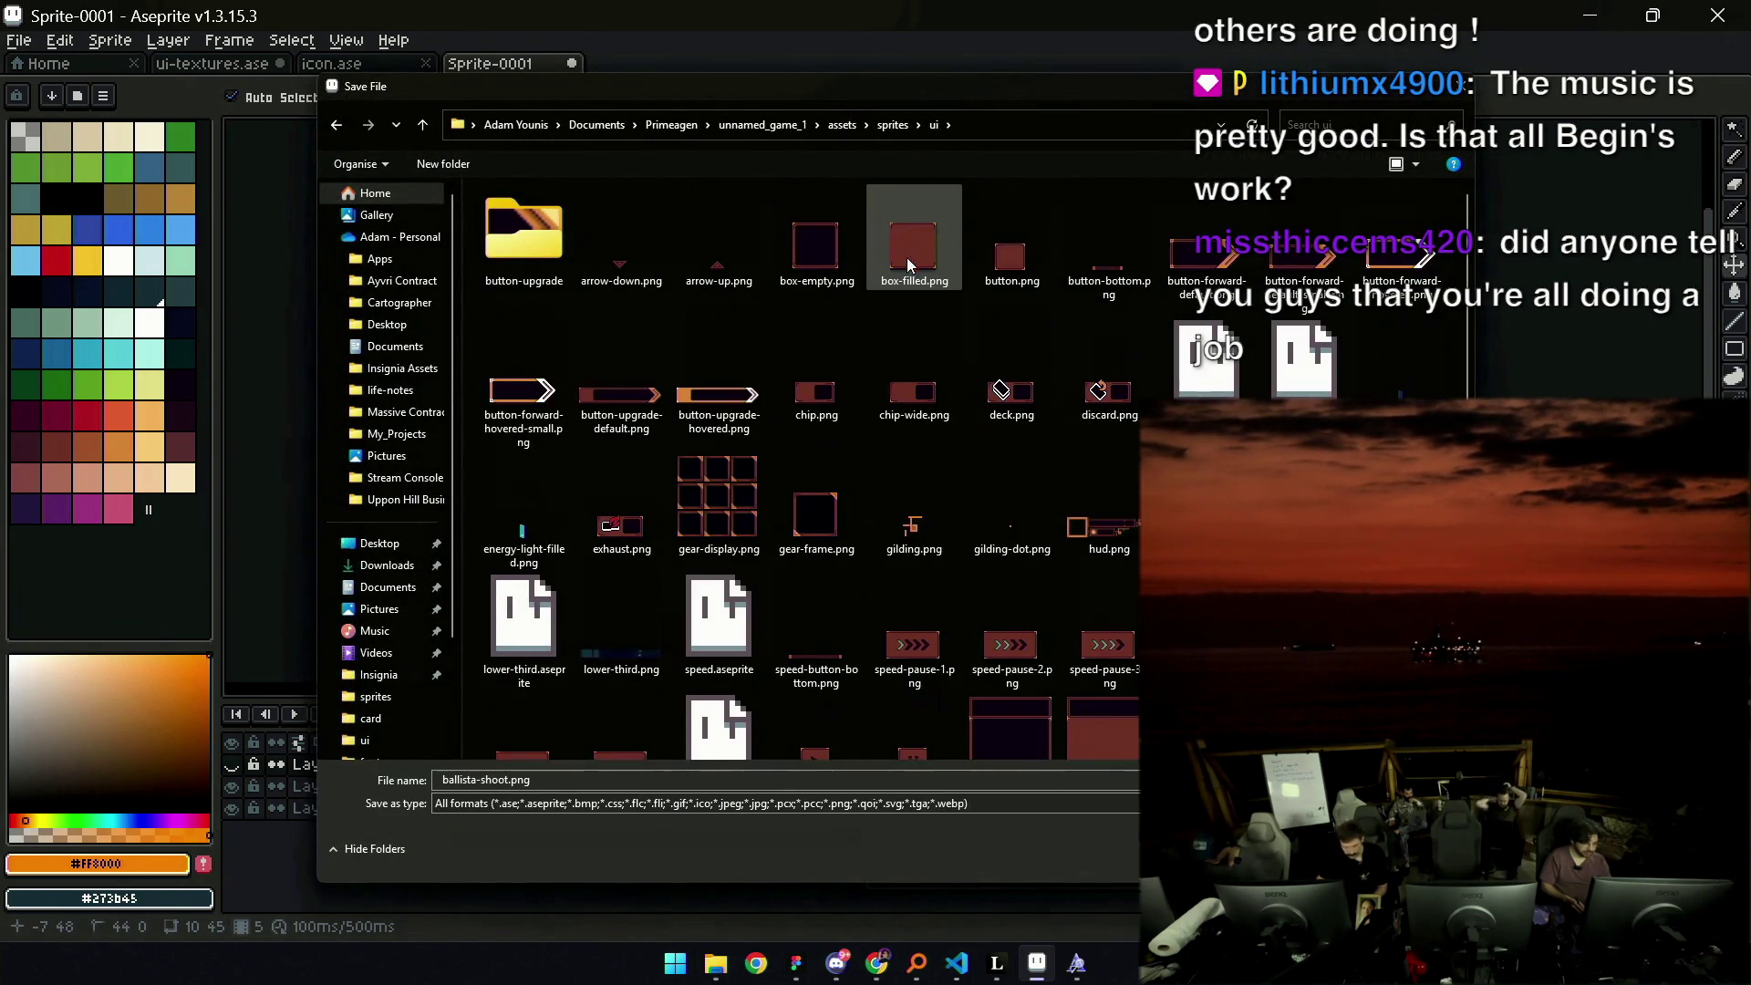
double_click(508, 780)
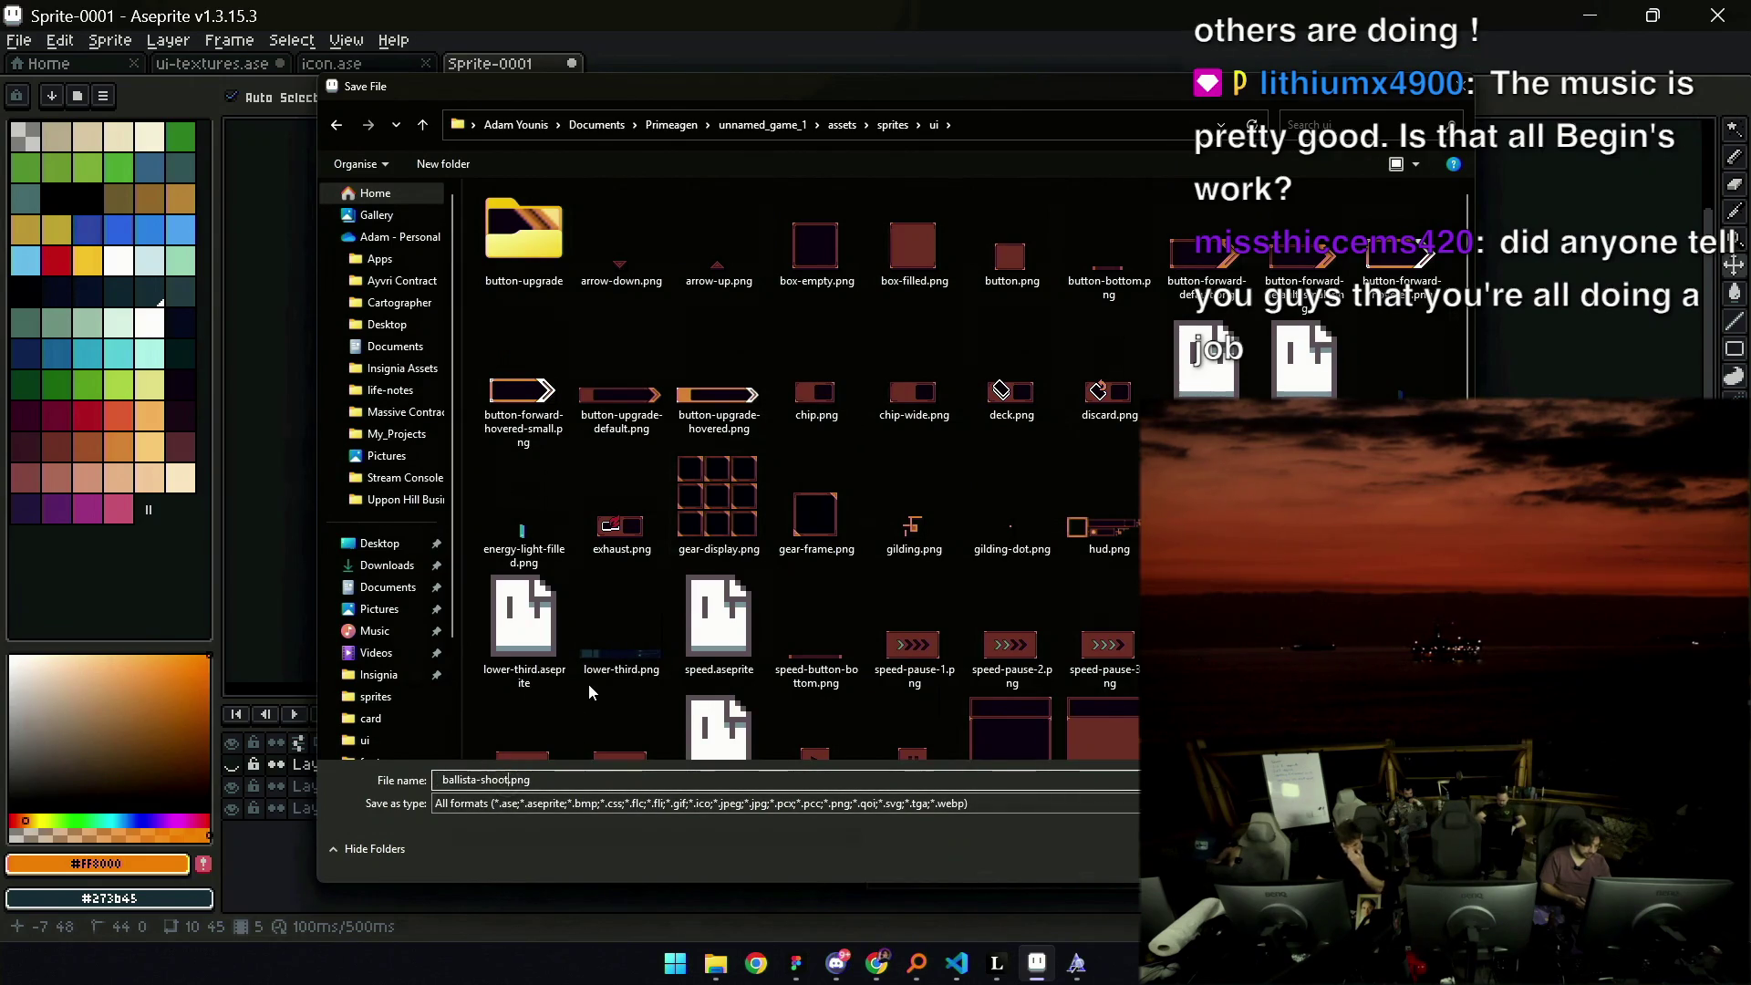
key("BackSpace")
type("upgrade-button")
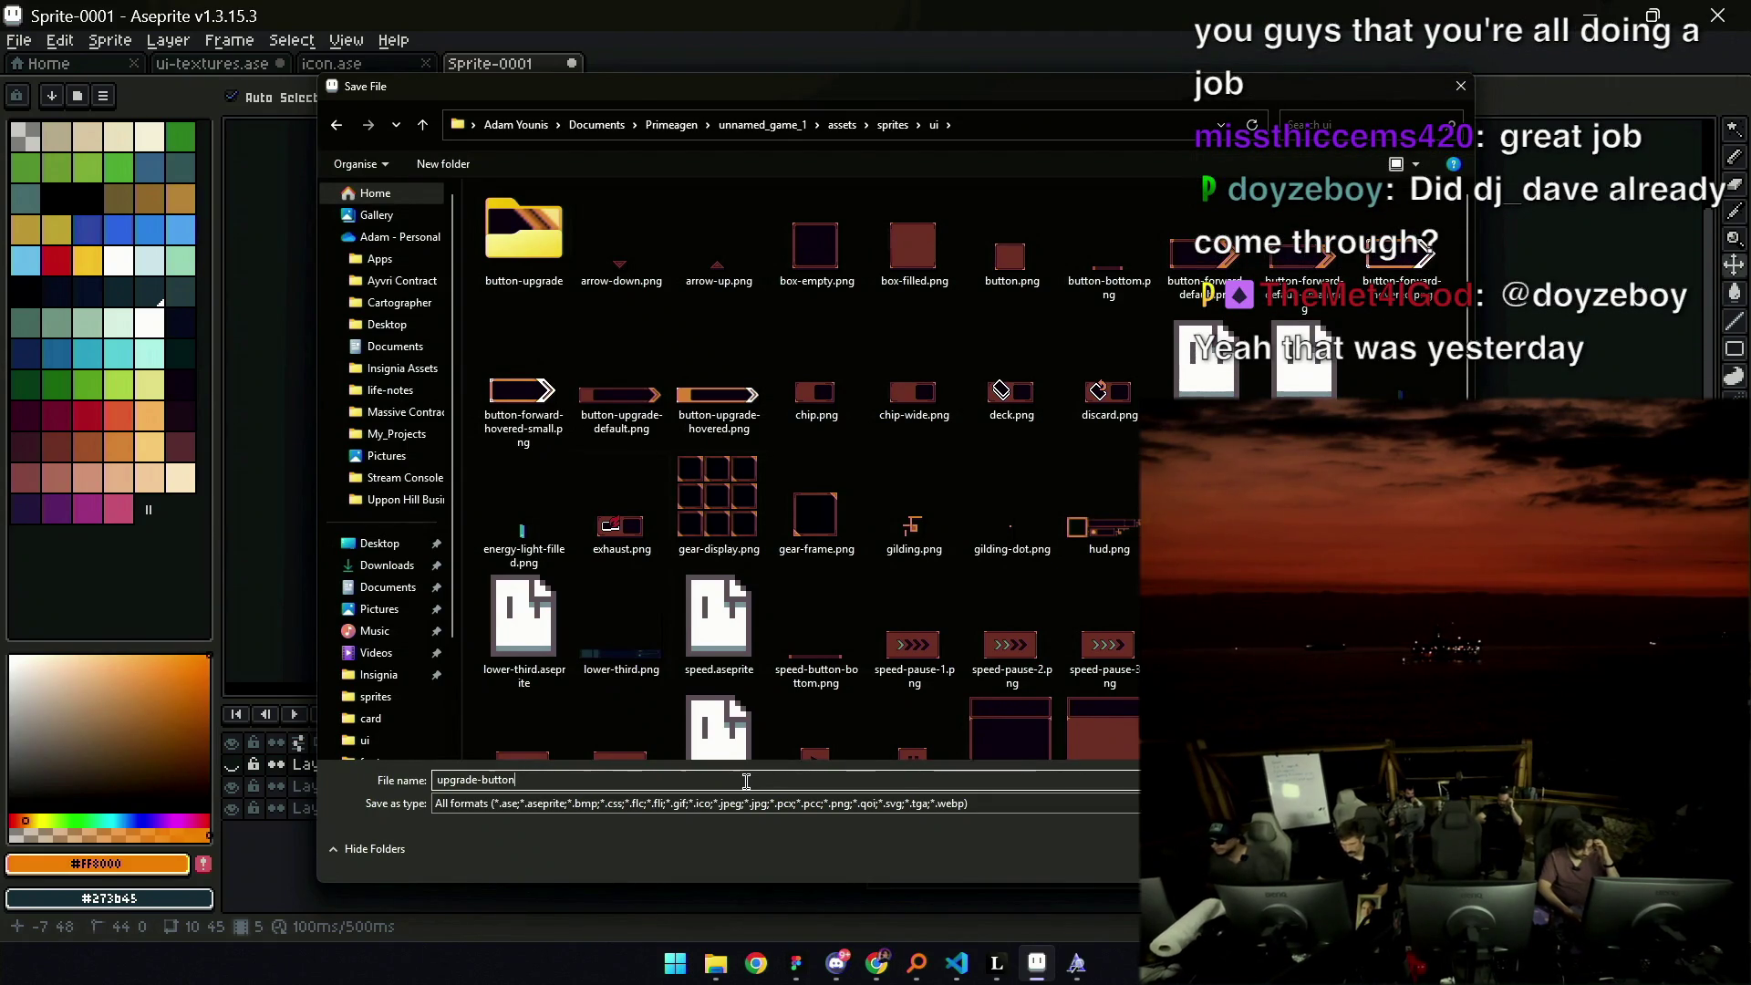
key("Return")
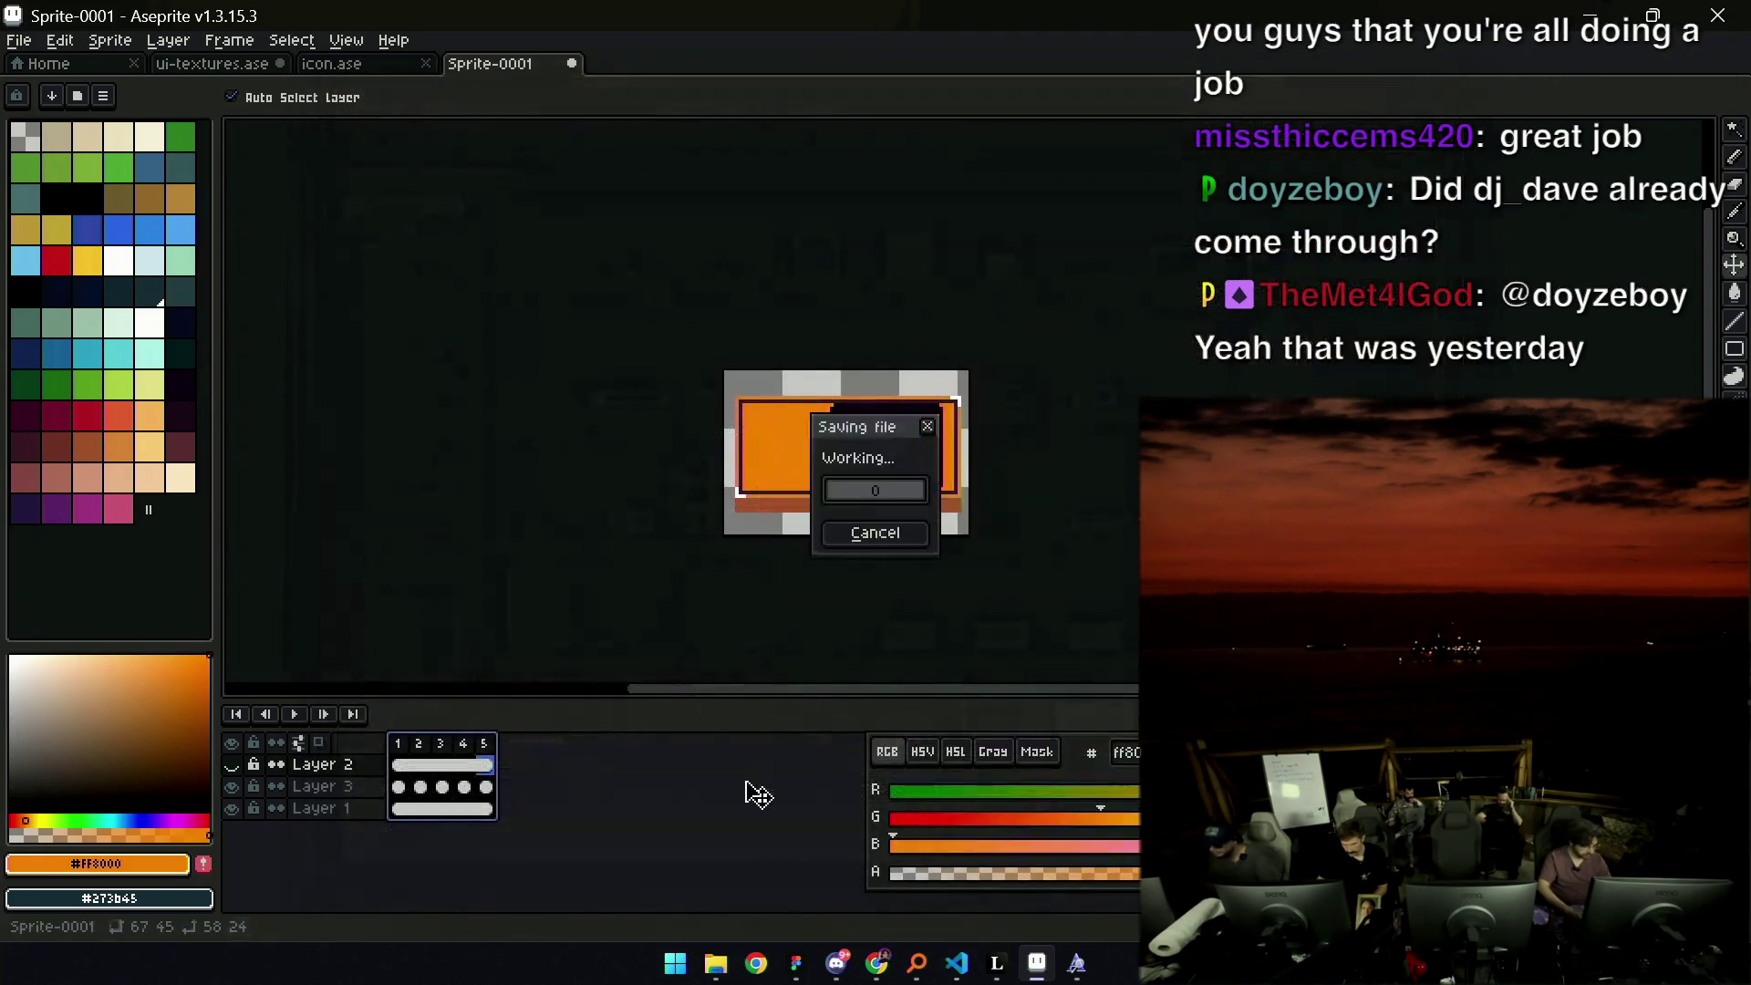
left_click(403, 745)
right_click(407, 749)
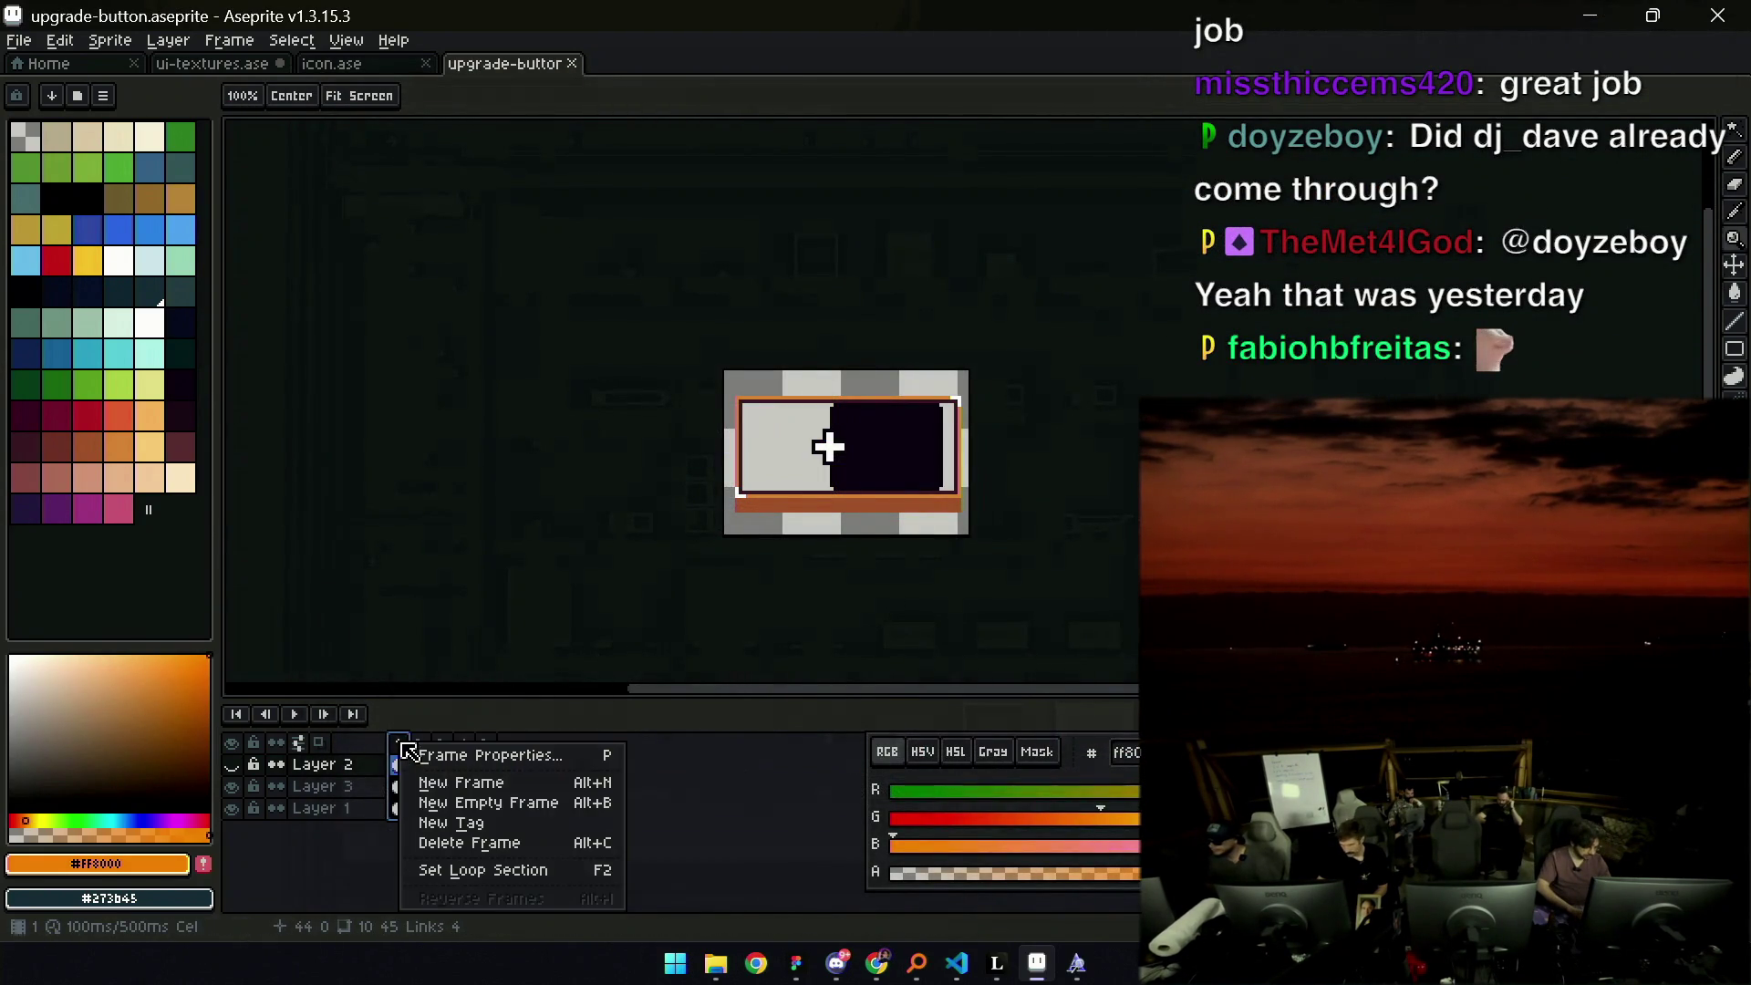
Tag frame 1 as common and frame 2 as uncommon
left_click(452, 820)
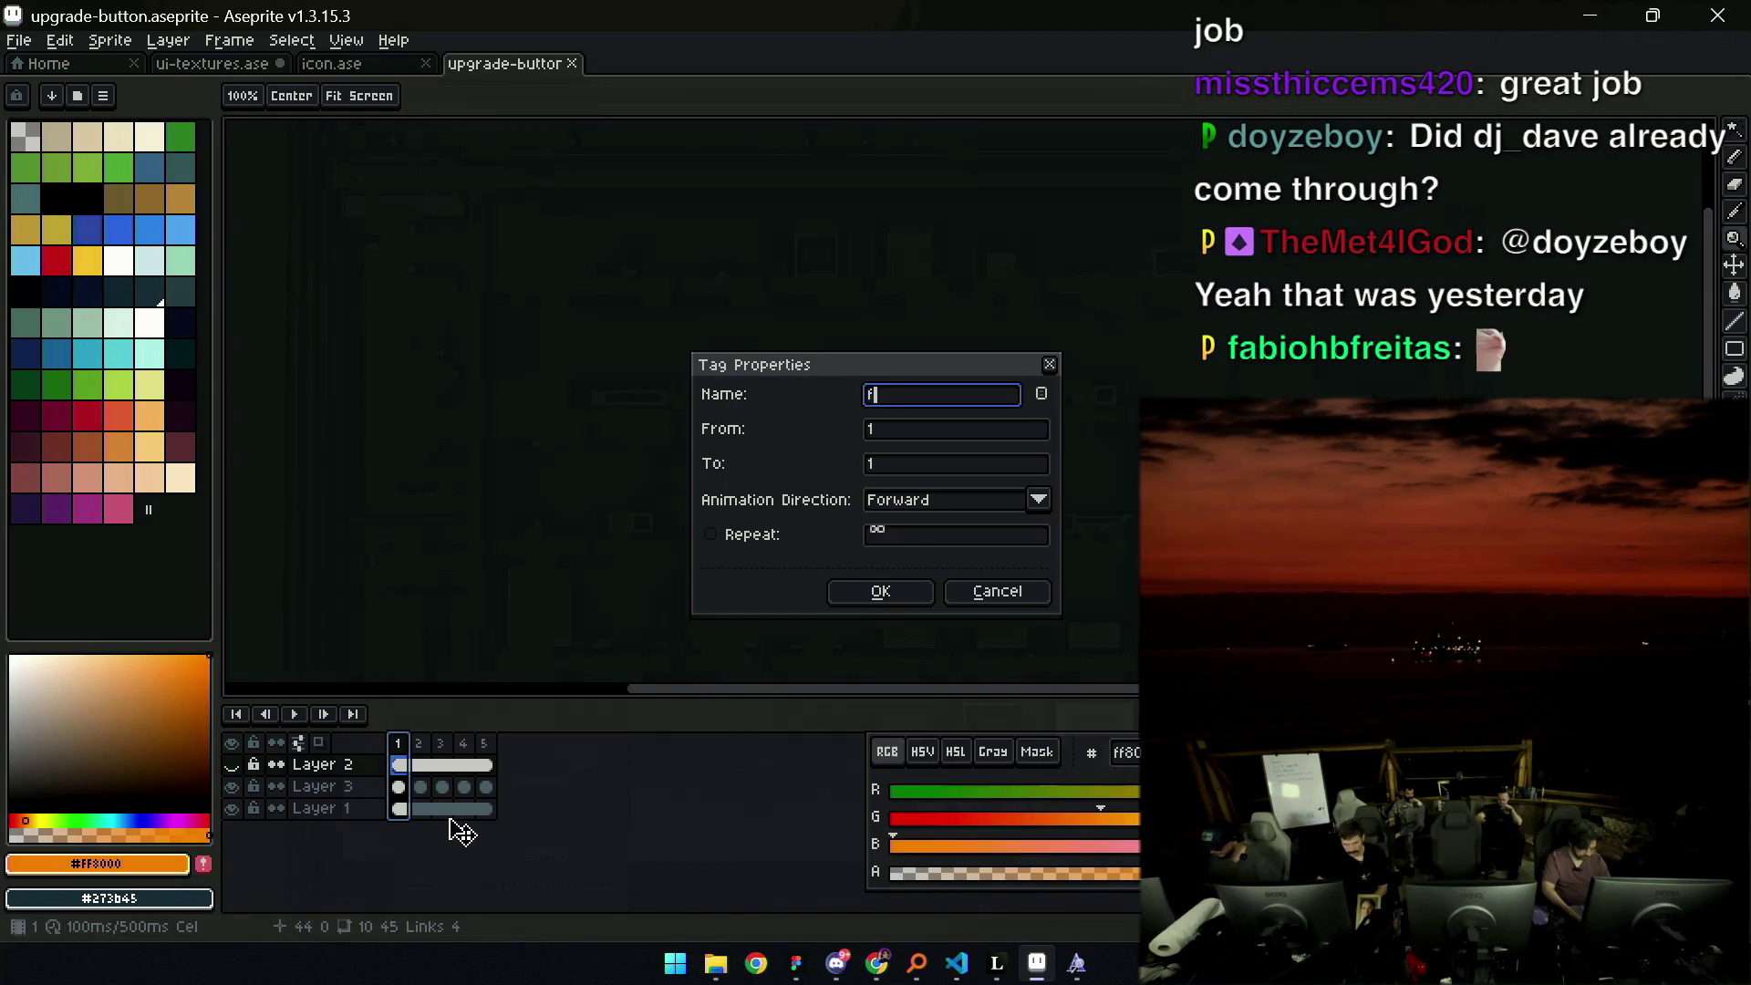
key("Return")
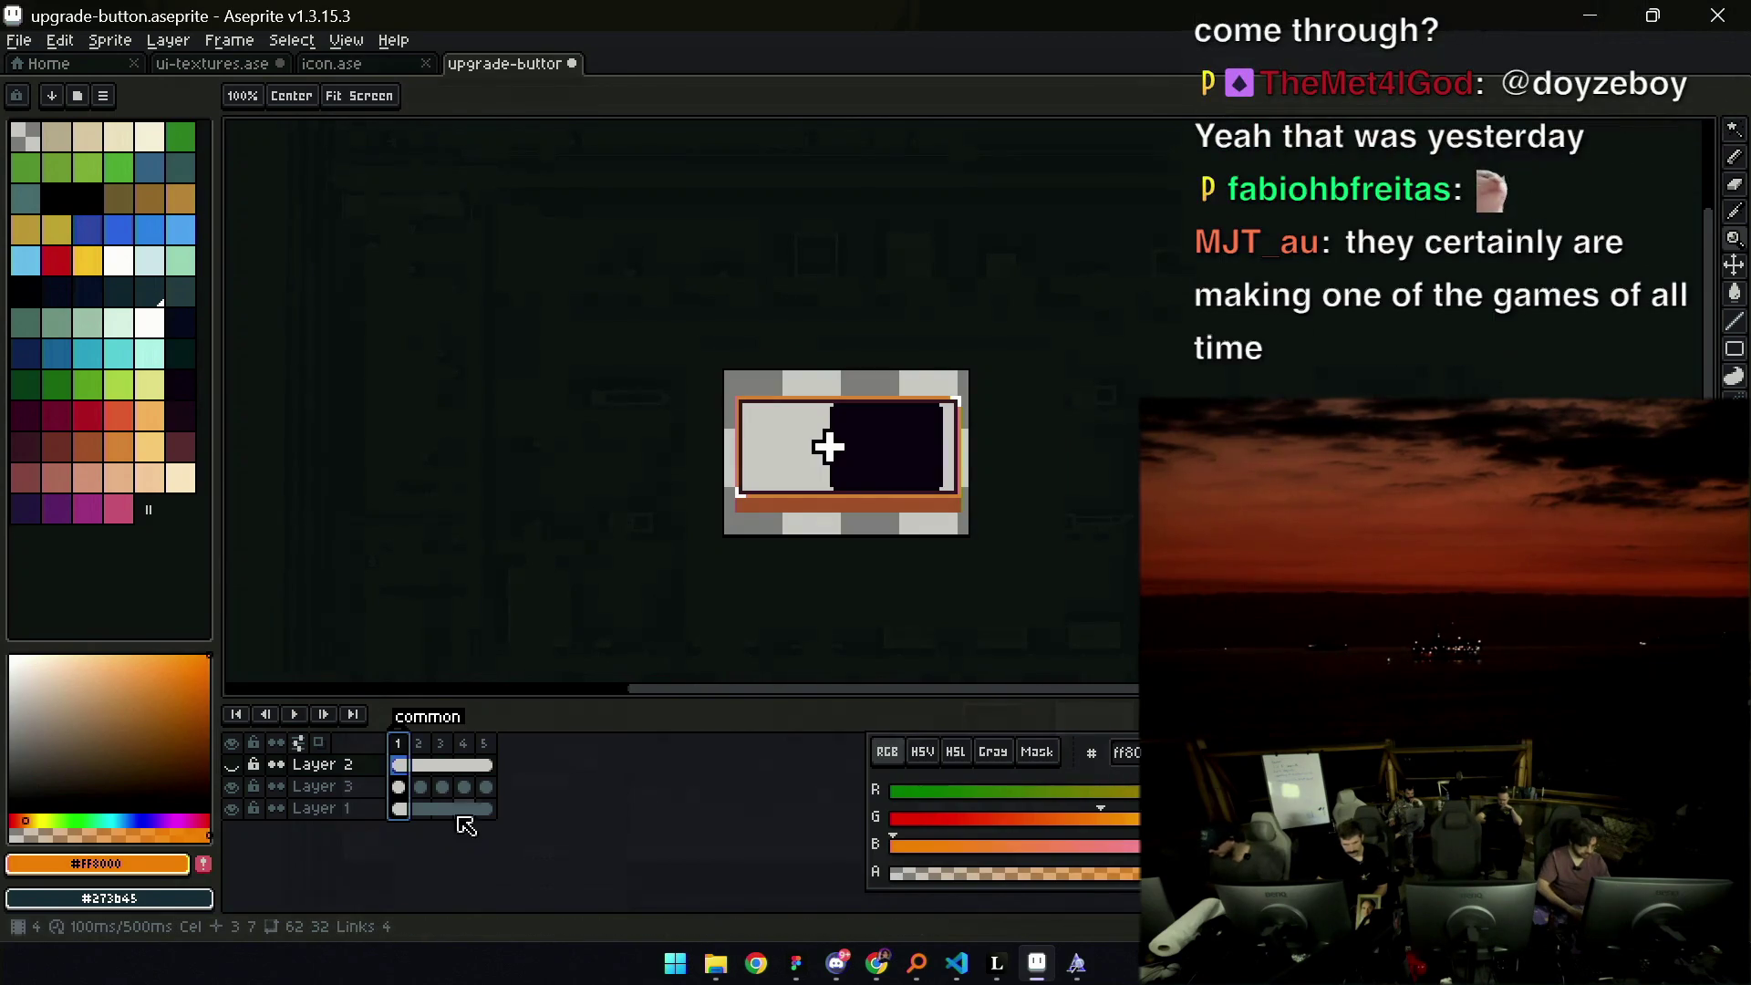
left_click(421, 746)
right_click(425, 753)
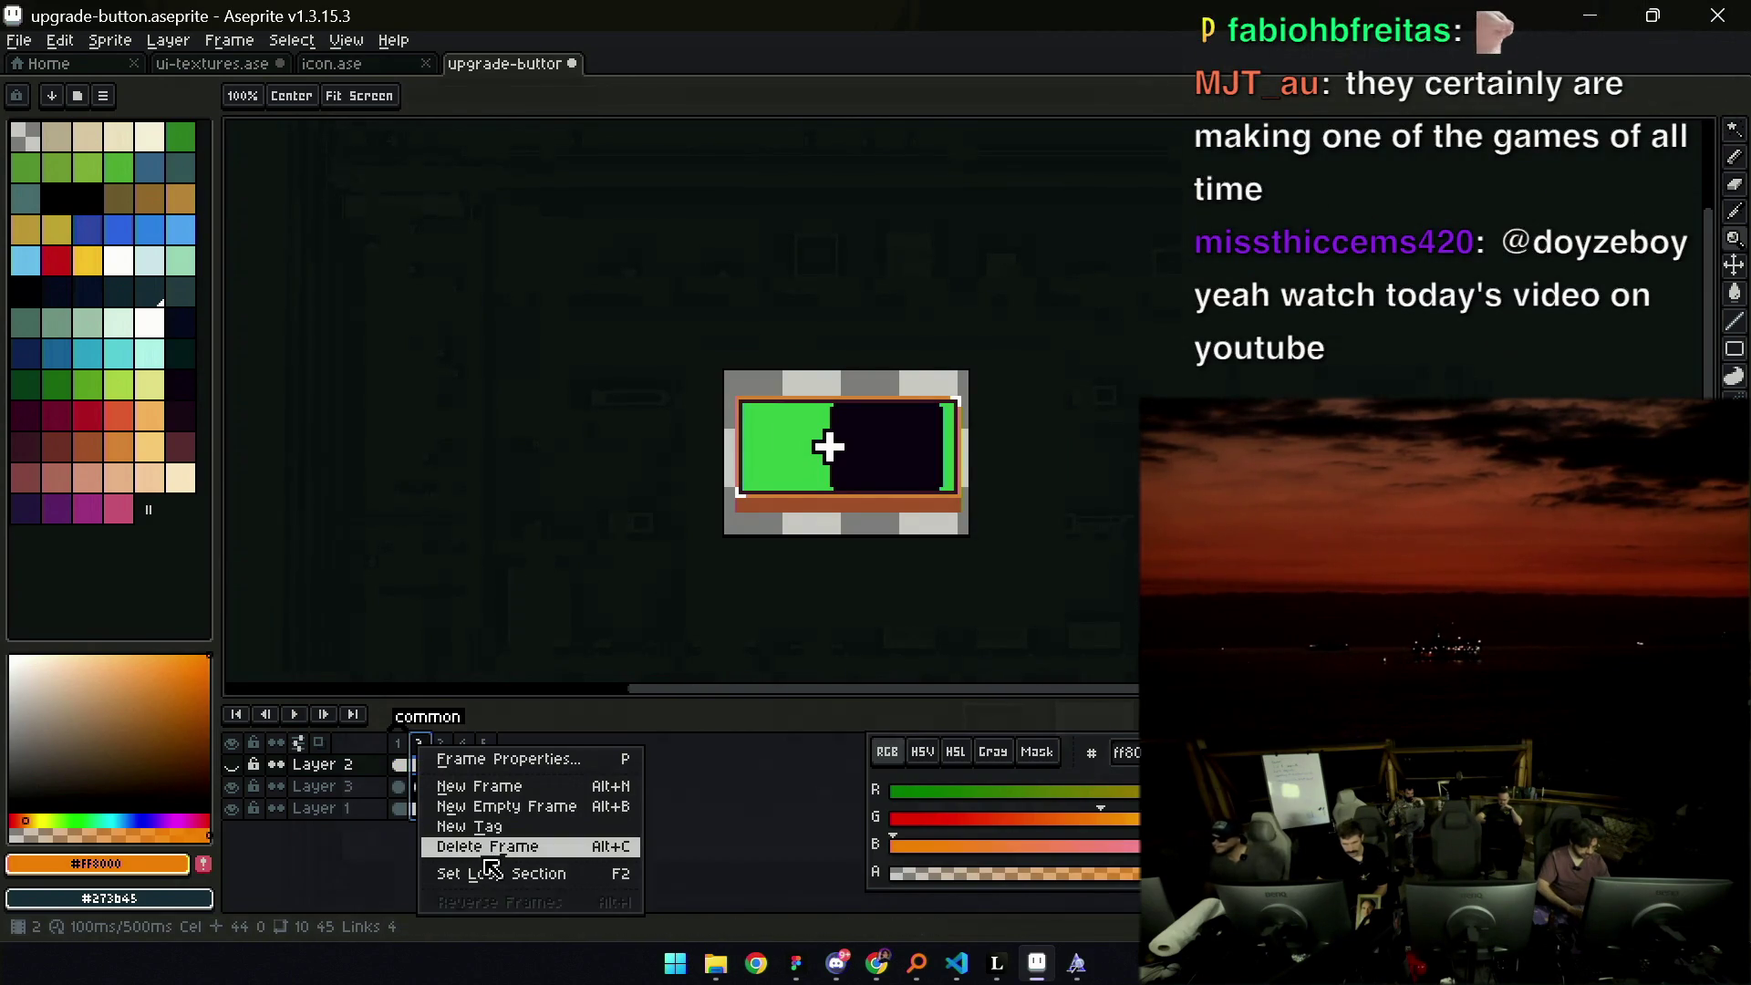
key("Escape")
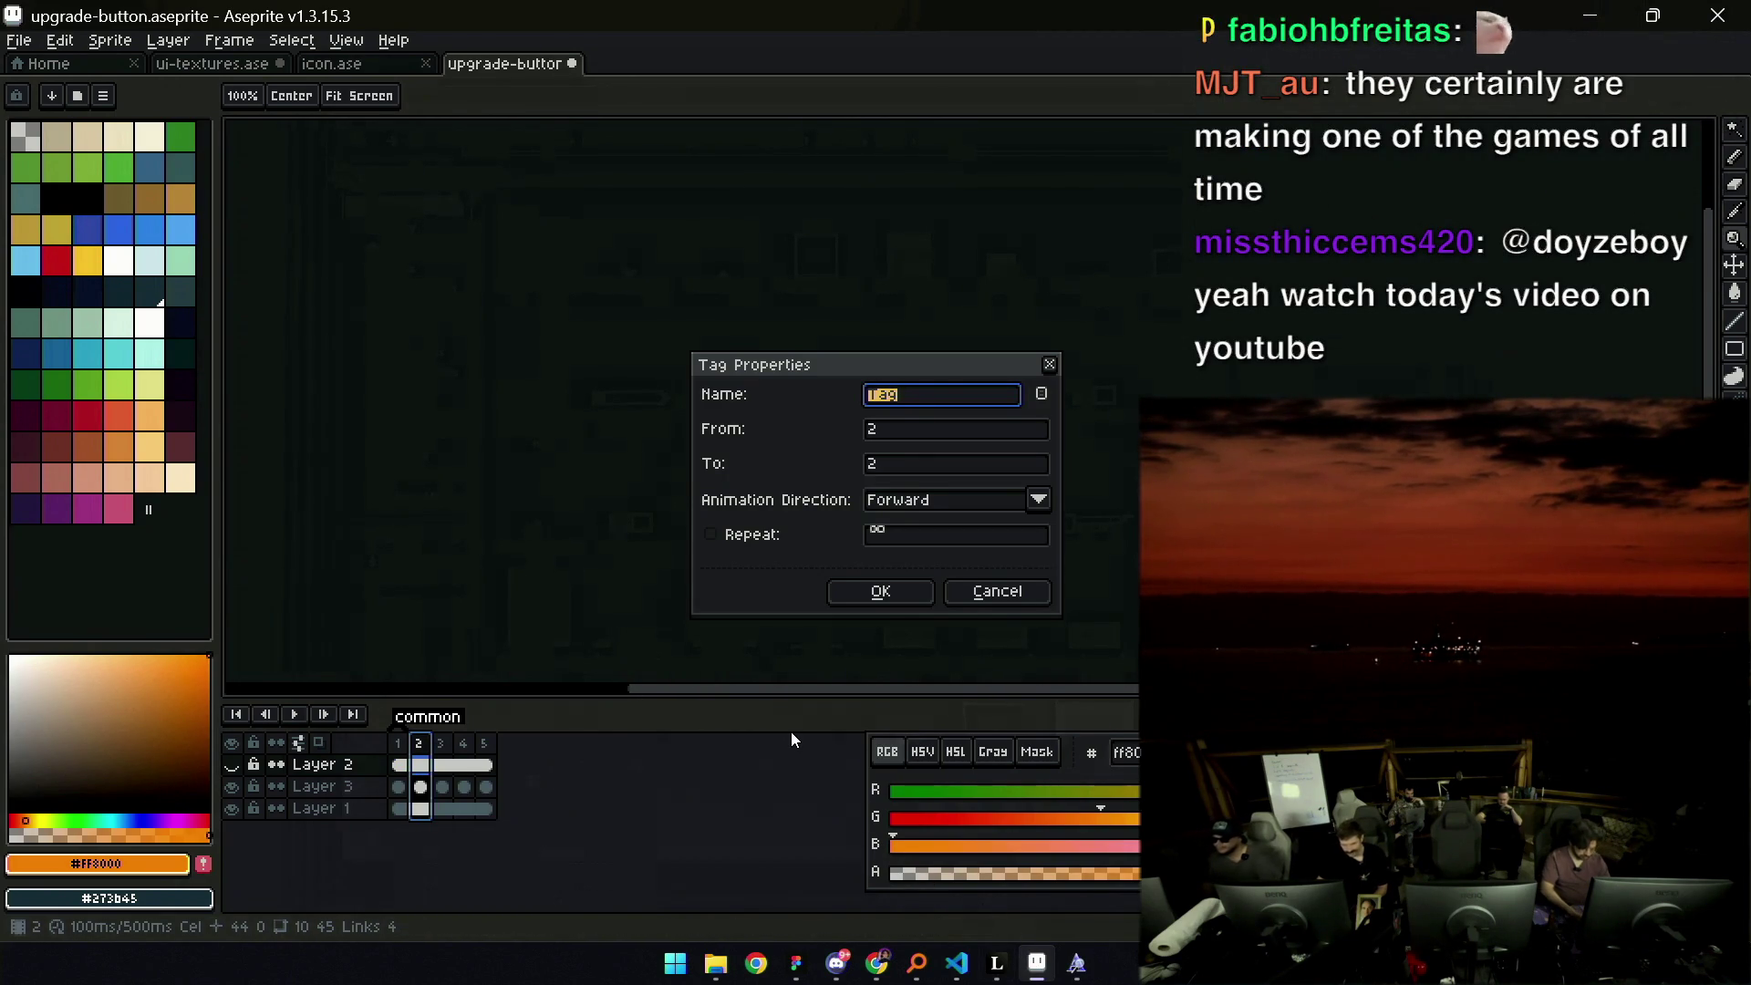
type("mmon")
key("Return")
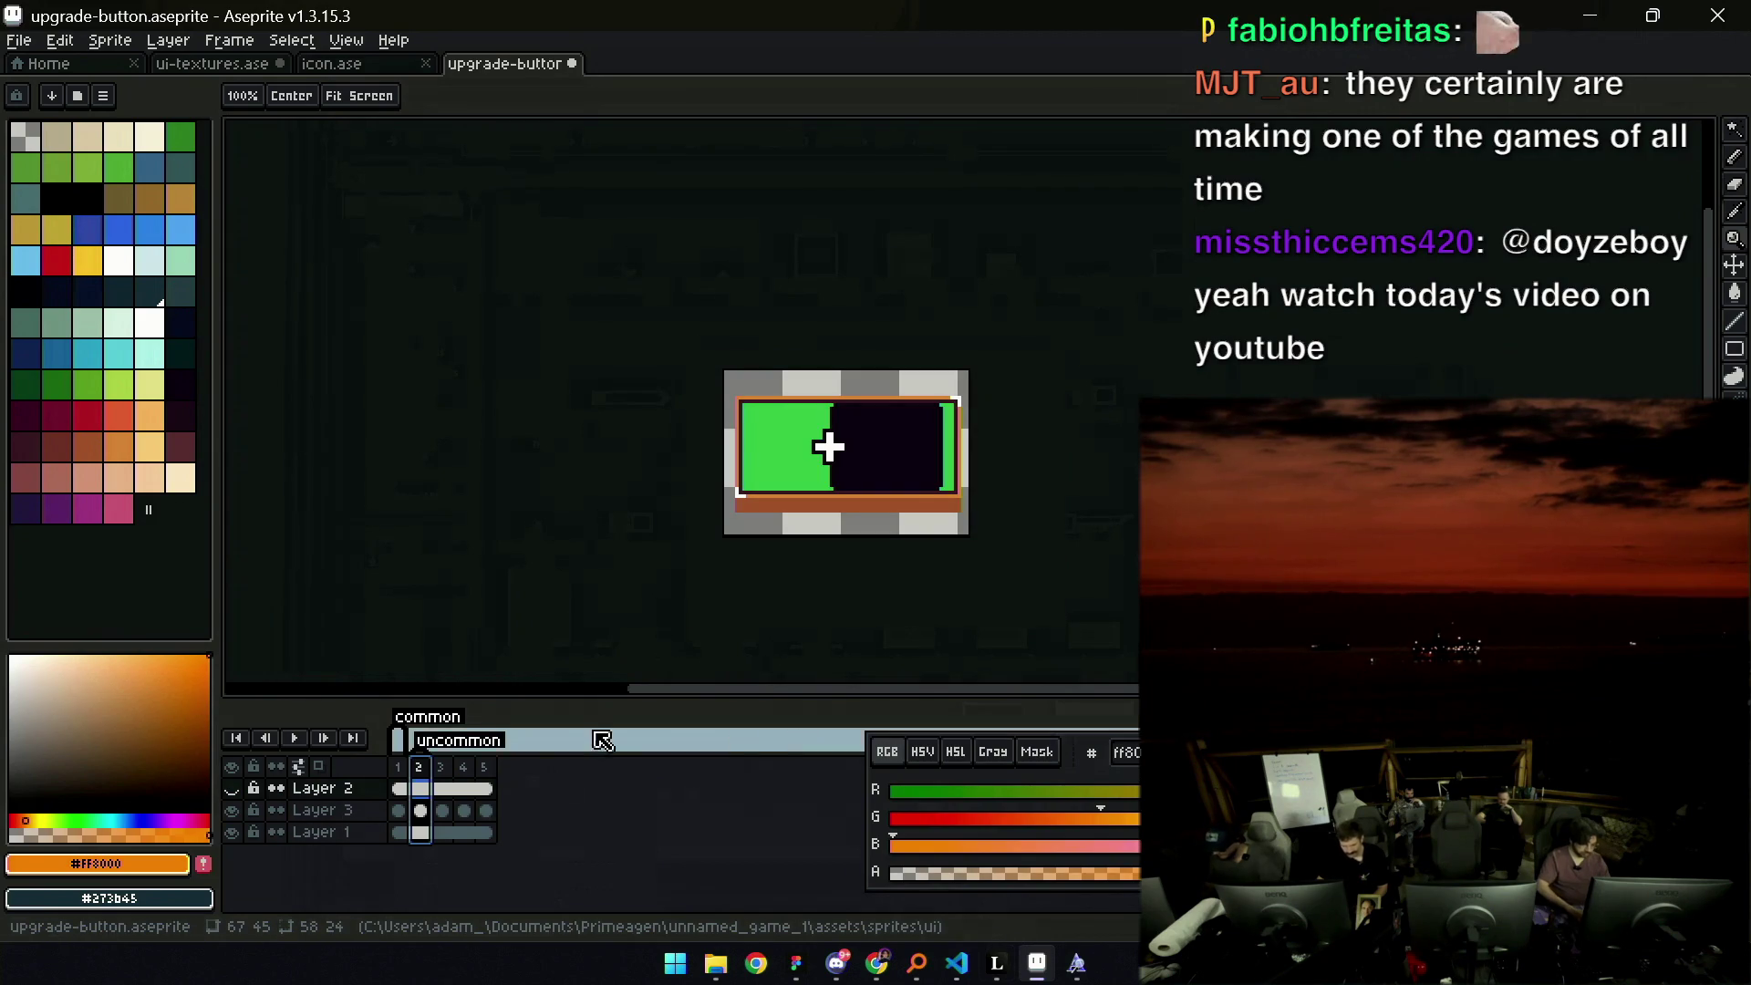
Tag frame 3 as rare and check the Figma rarity colour reference
right_click(451, 767)
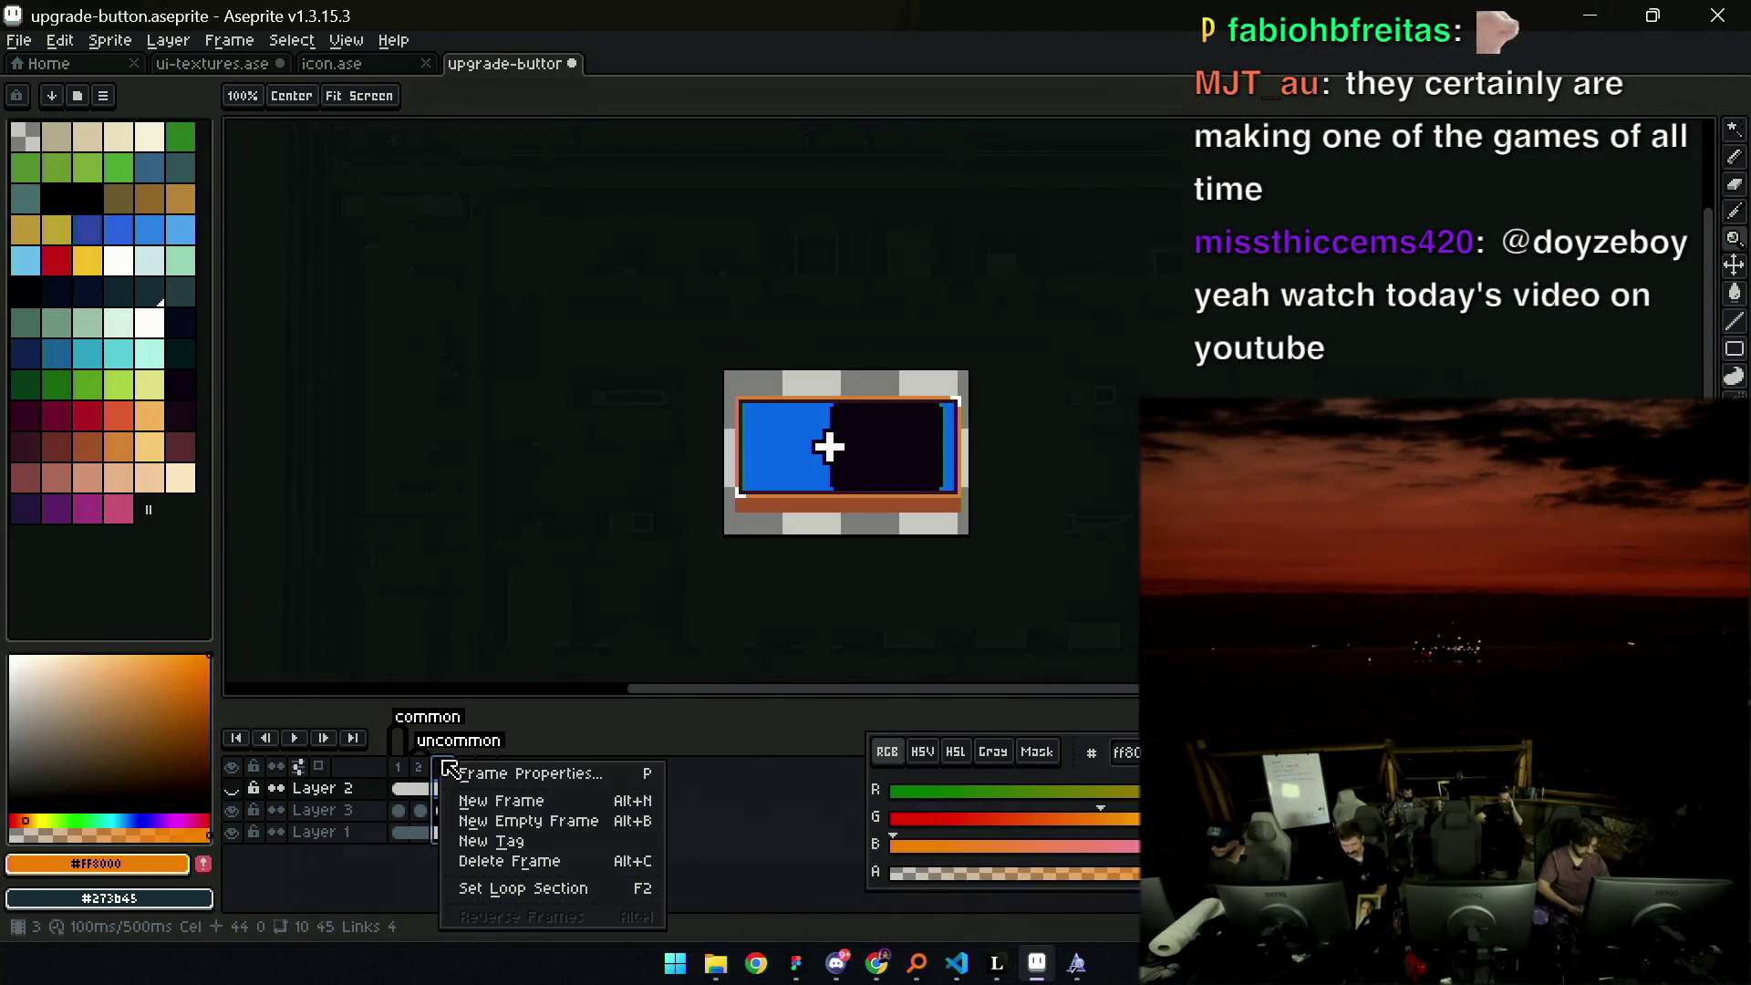
left_click(519, 836)
type("rare")
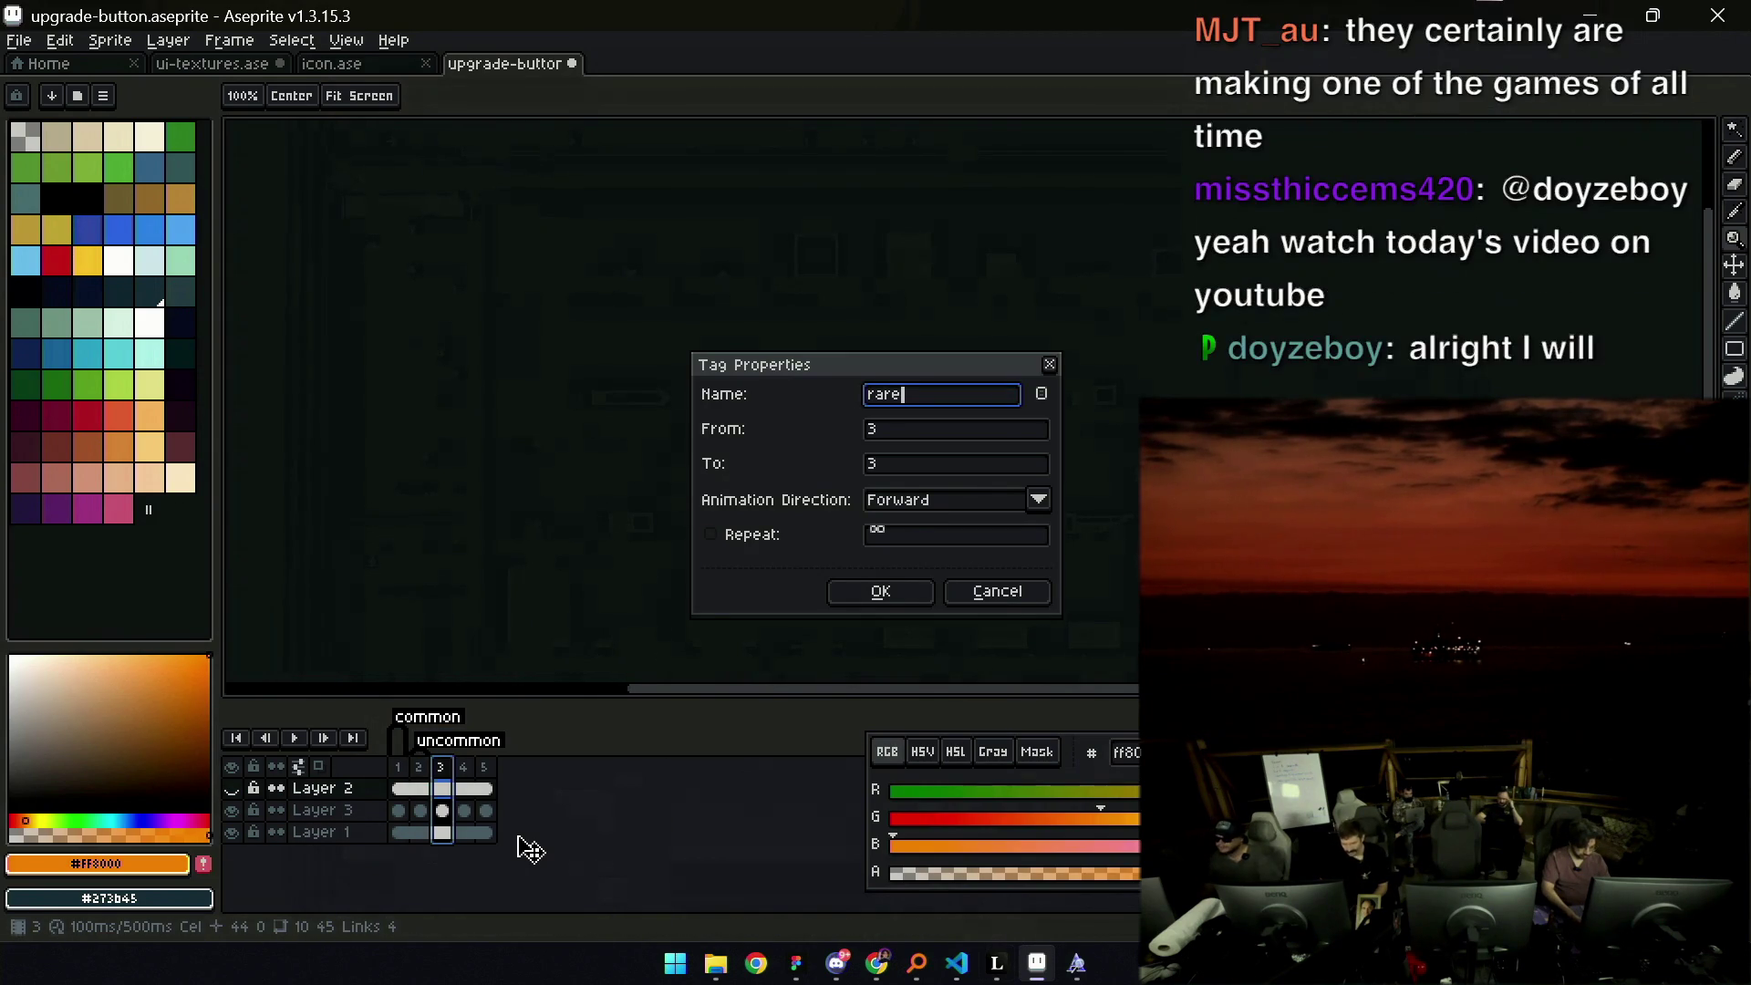
key("Return")
left_click(804, 969)
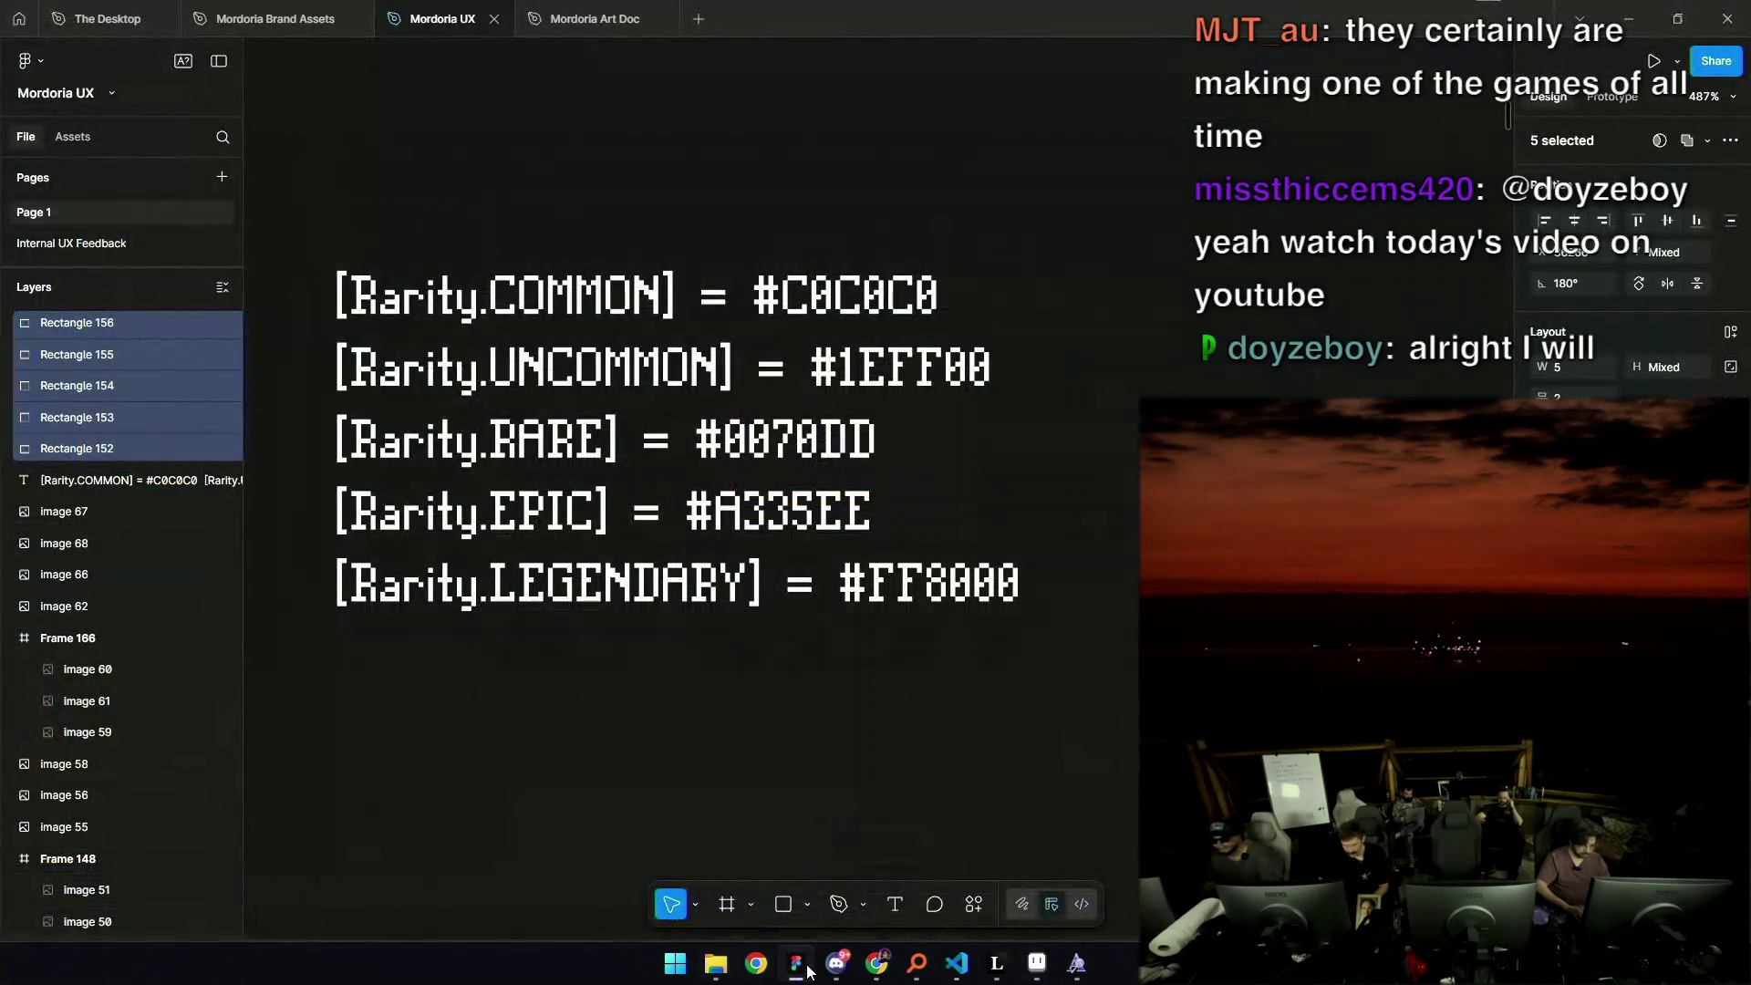
left_click(804, 968)
left_click(463, 789)
right_click(463, 791)
Add an epic tag on frame 4 and a legendary tag on frame 5
left_click(513, 851)
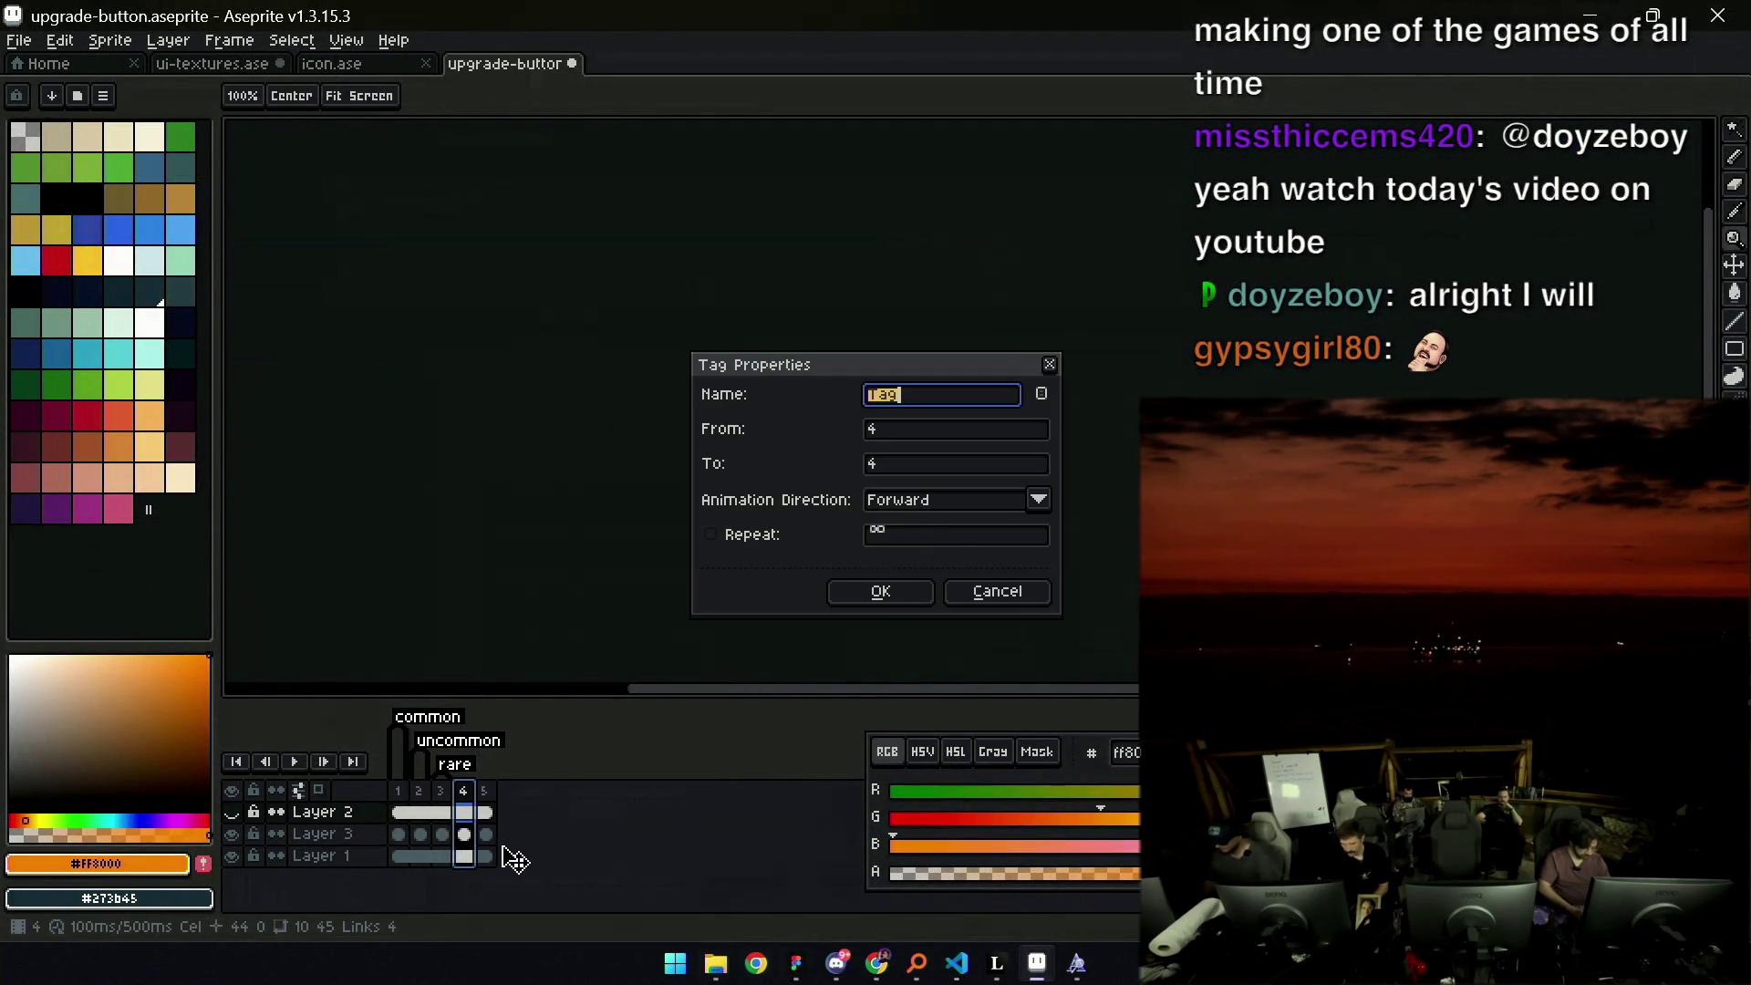
key("Return")
left_click(484, 836)
right_click(484, 836)
left_click(518, 852)
type("legendary")
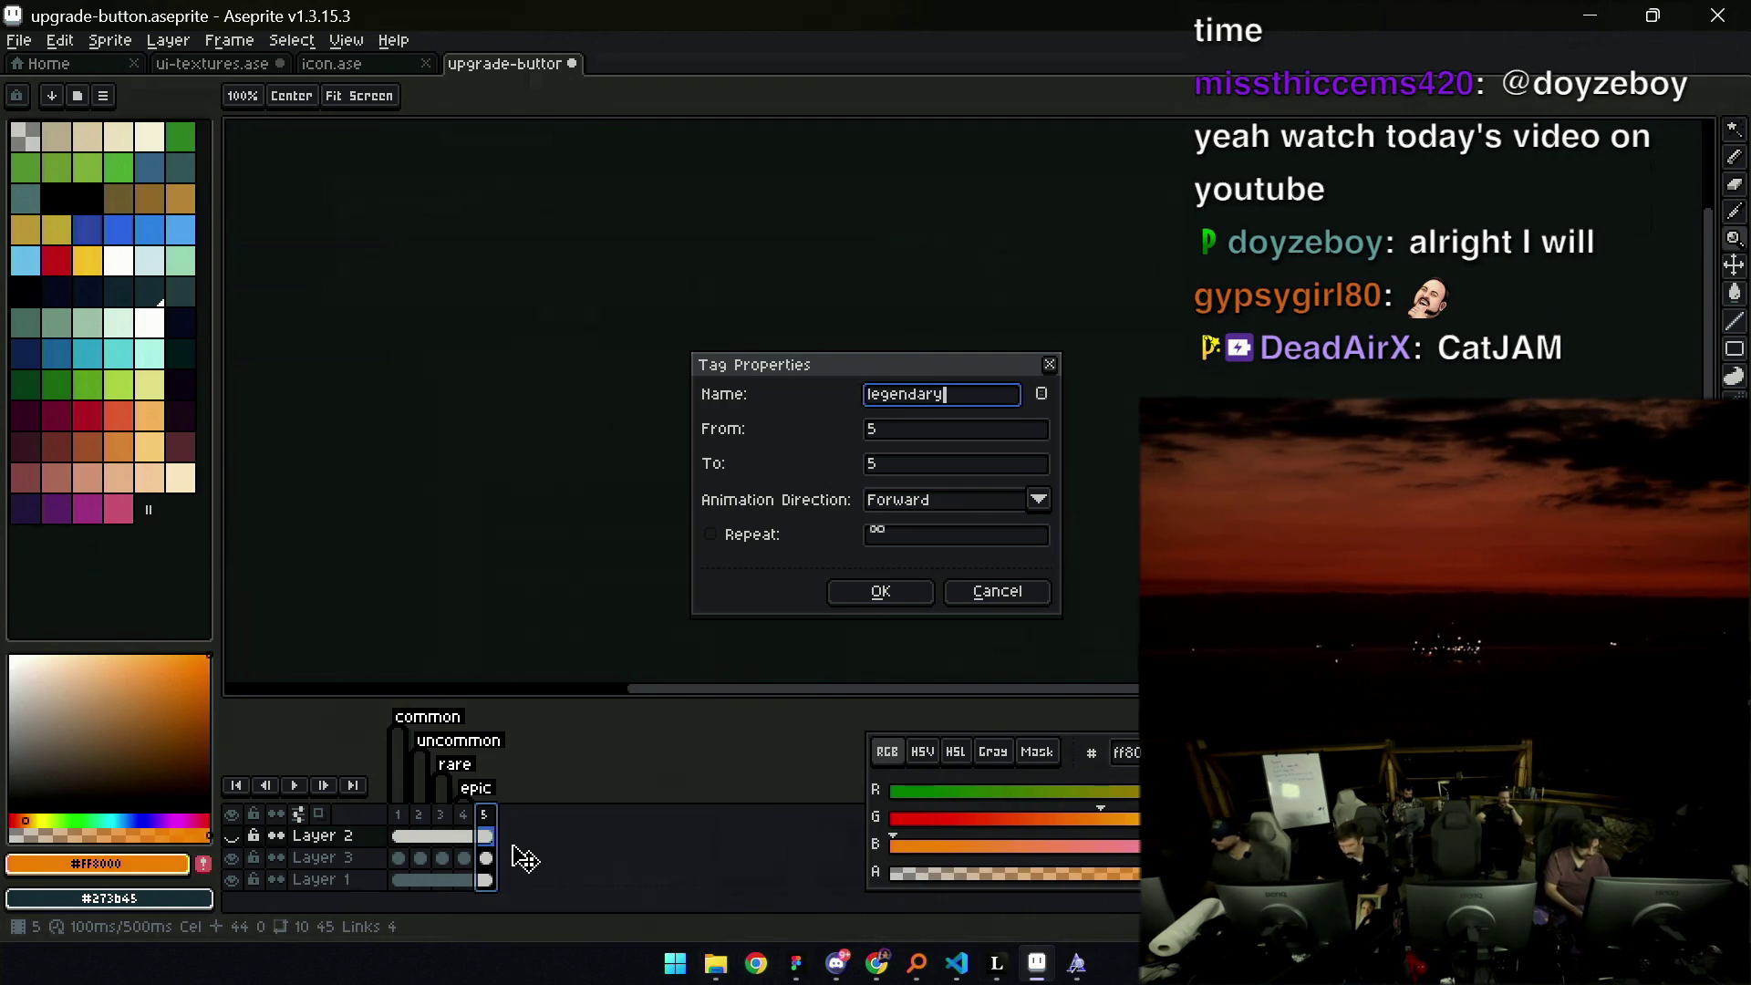
key("Return")
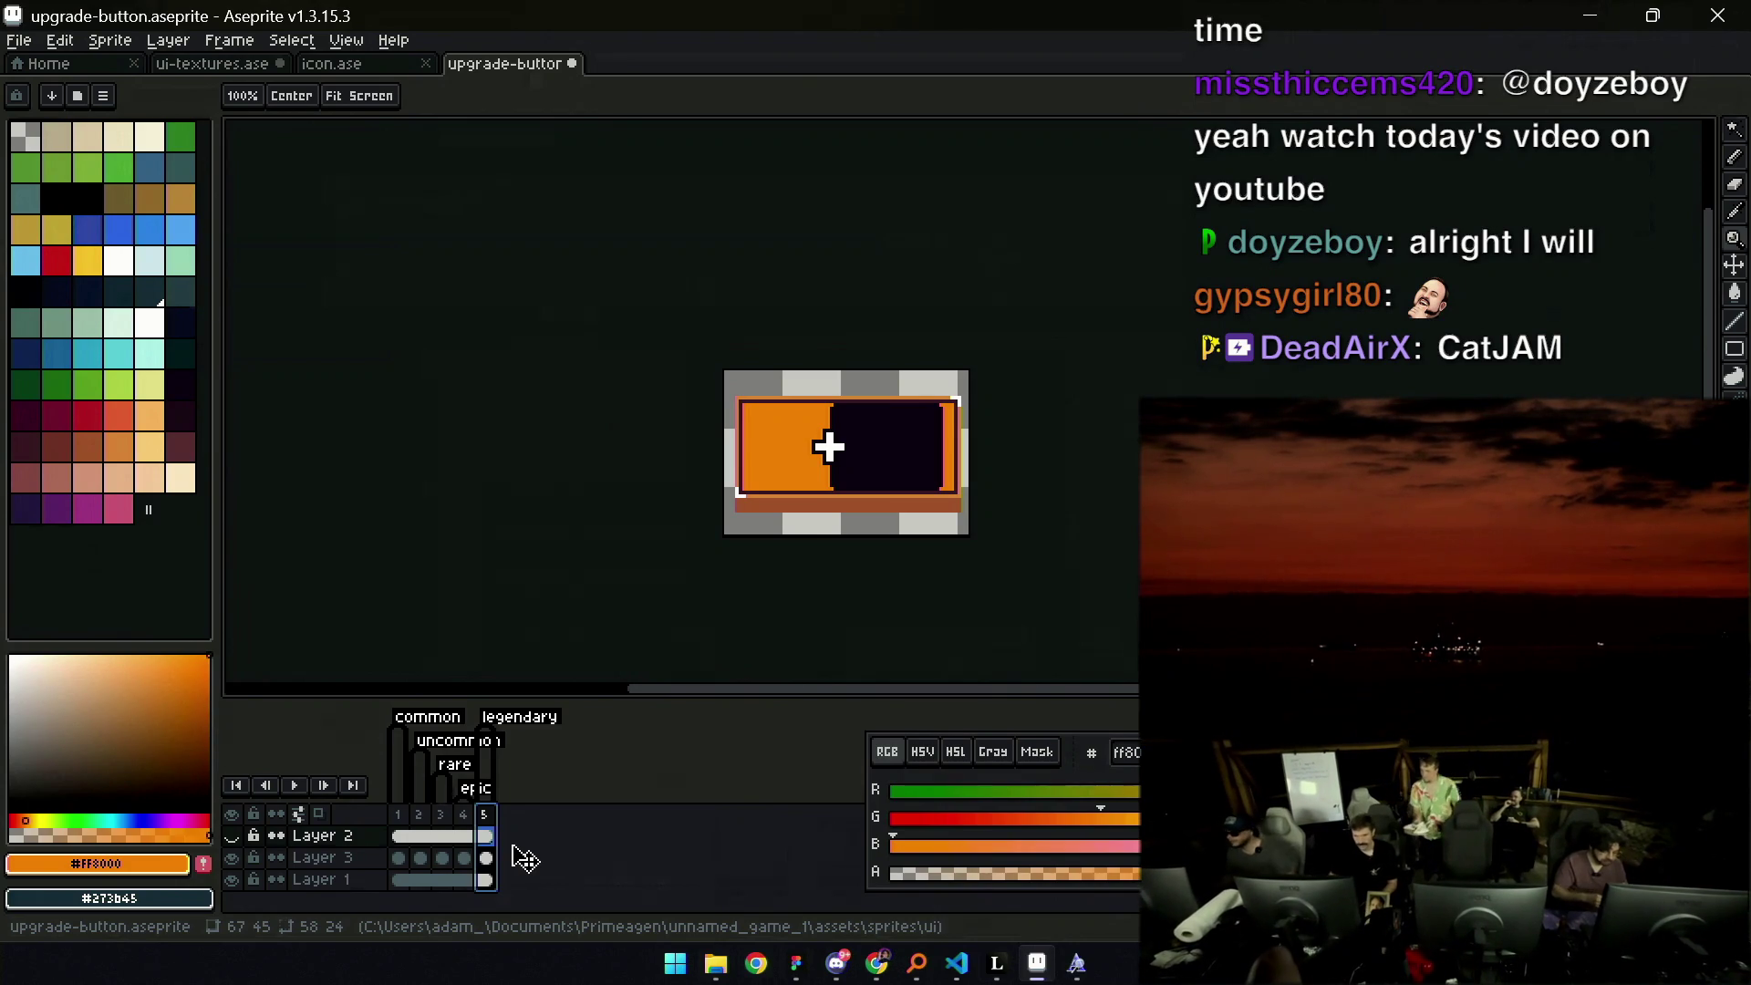
left_click(399, 835)
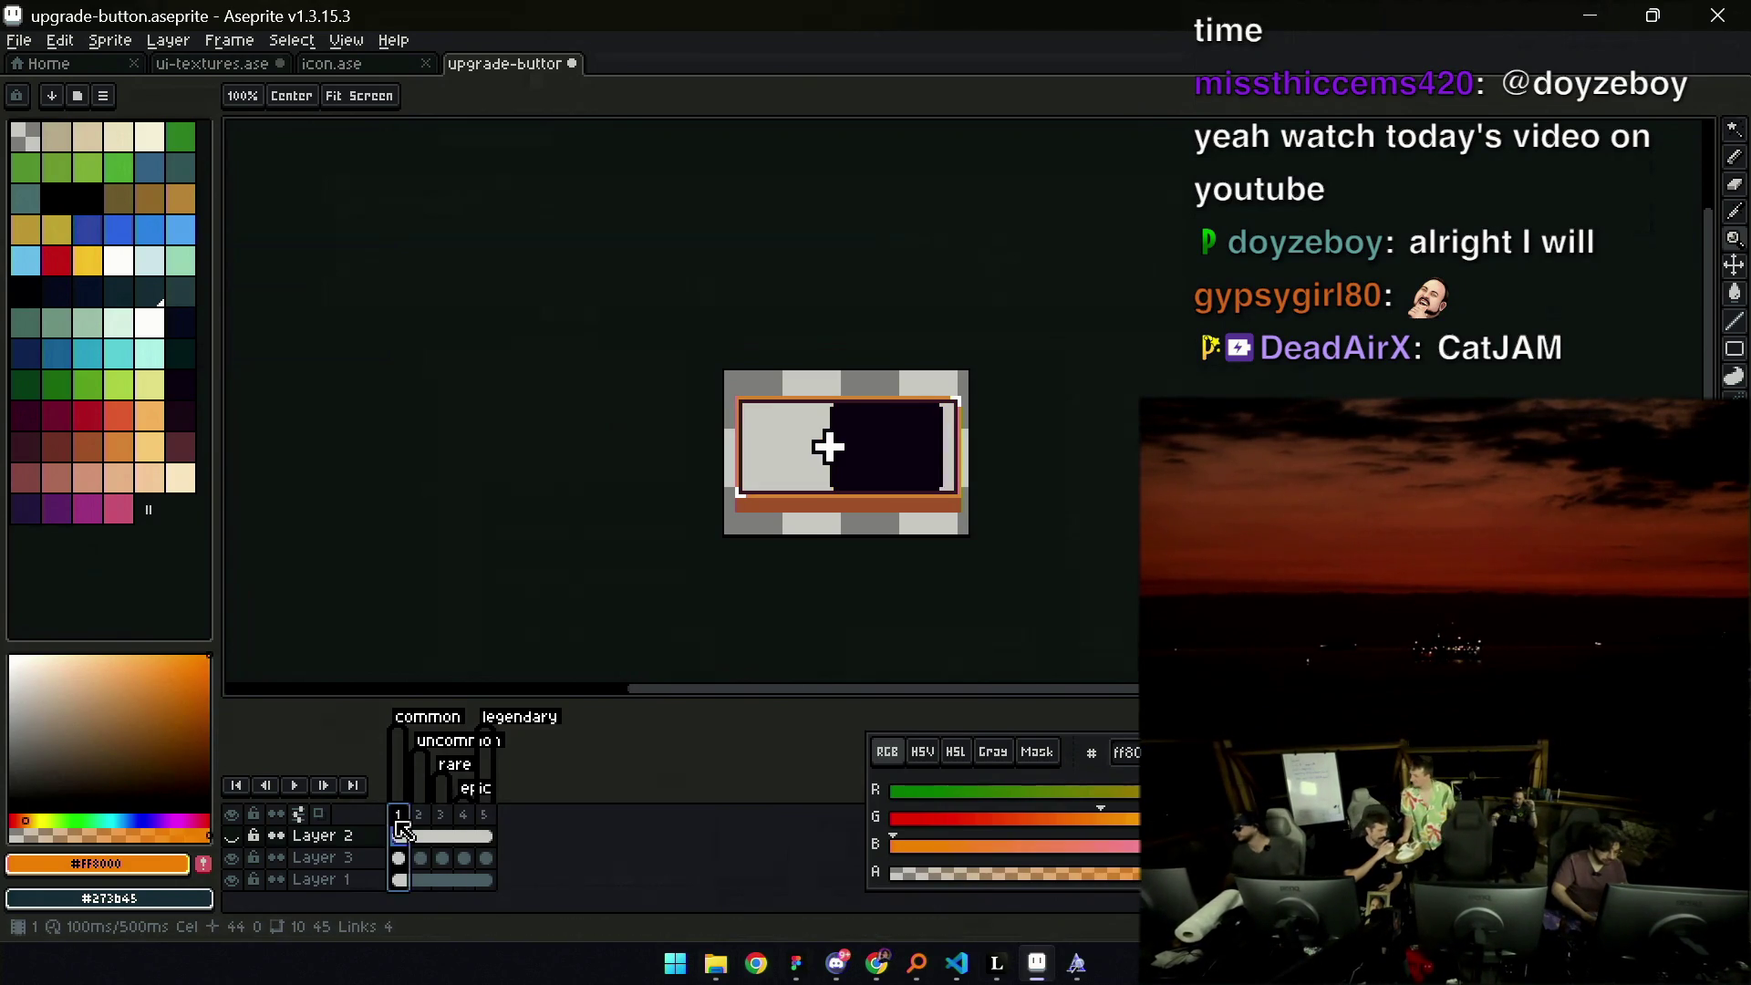
Step through the rarity frames, viewing frame 4's purple button
left_click_drag(419, 827, 486, 826)
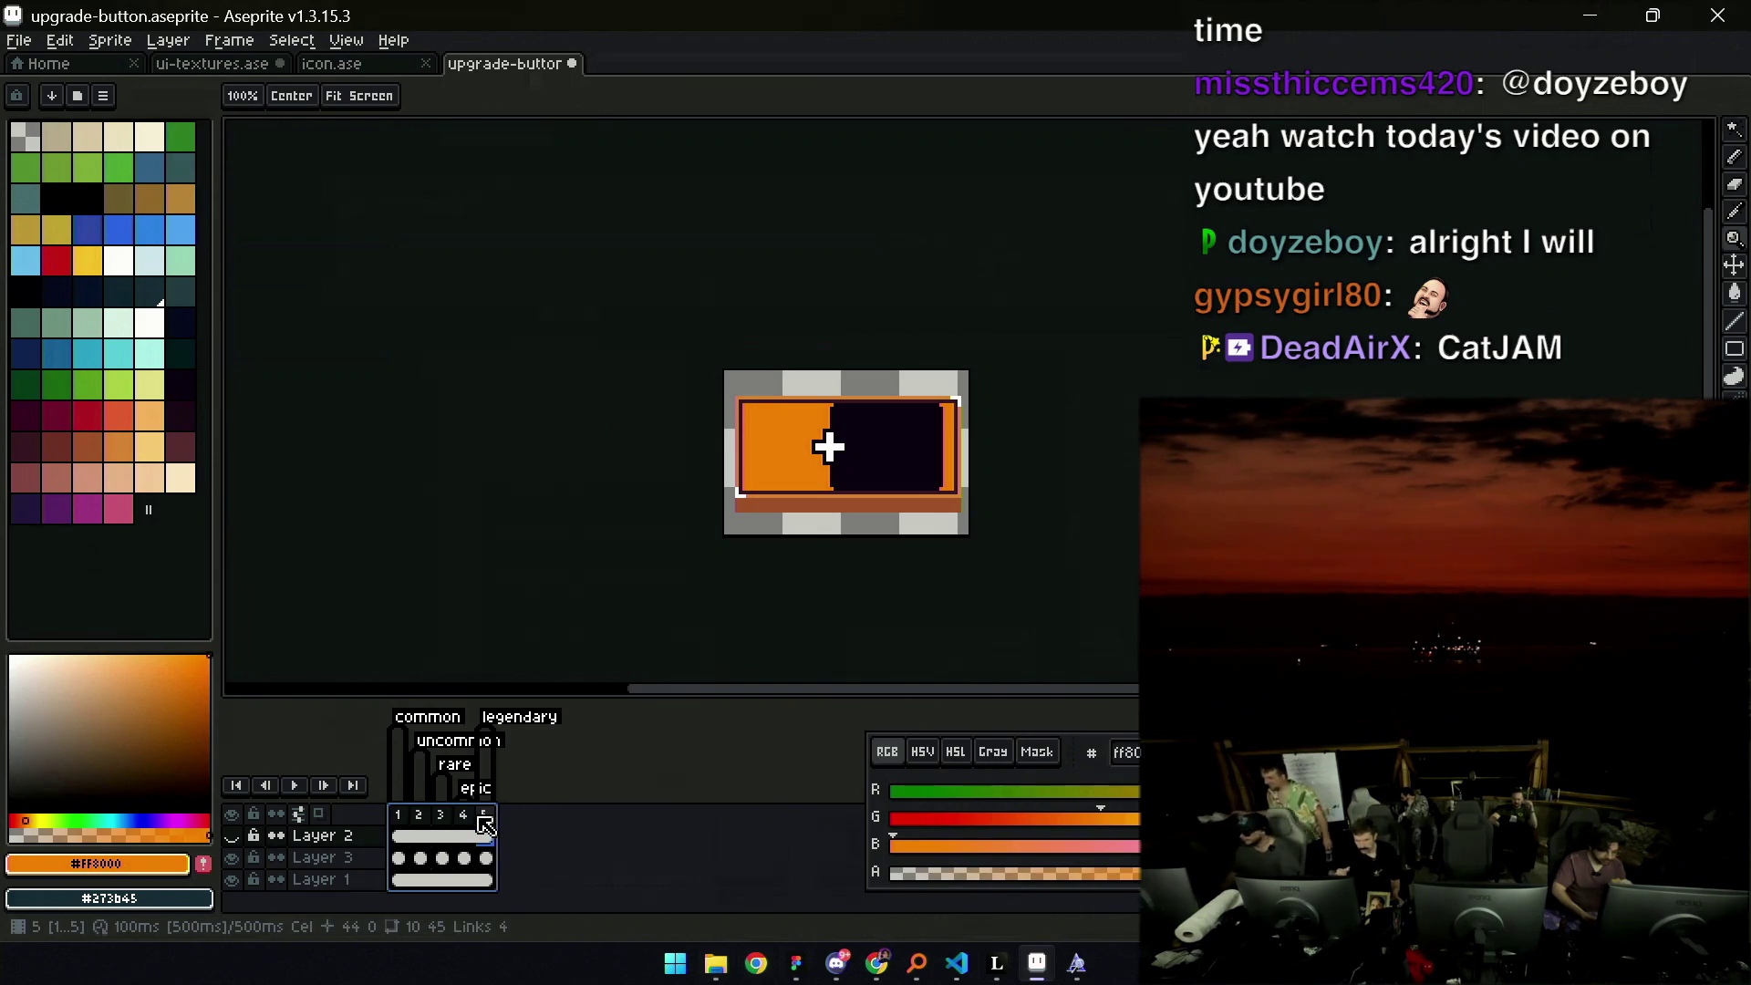
left_click(465, 814)
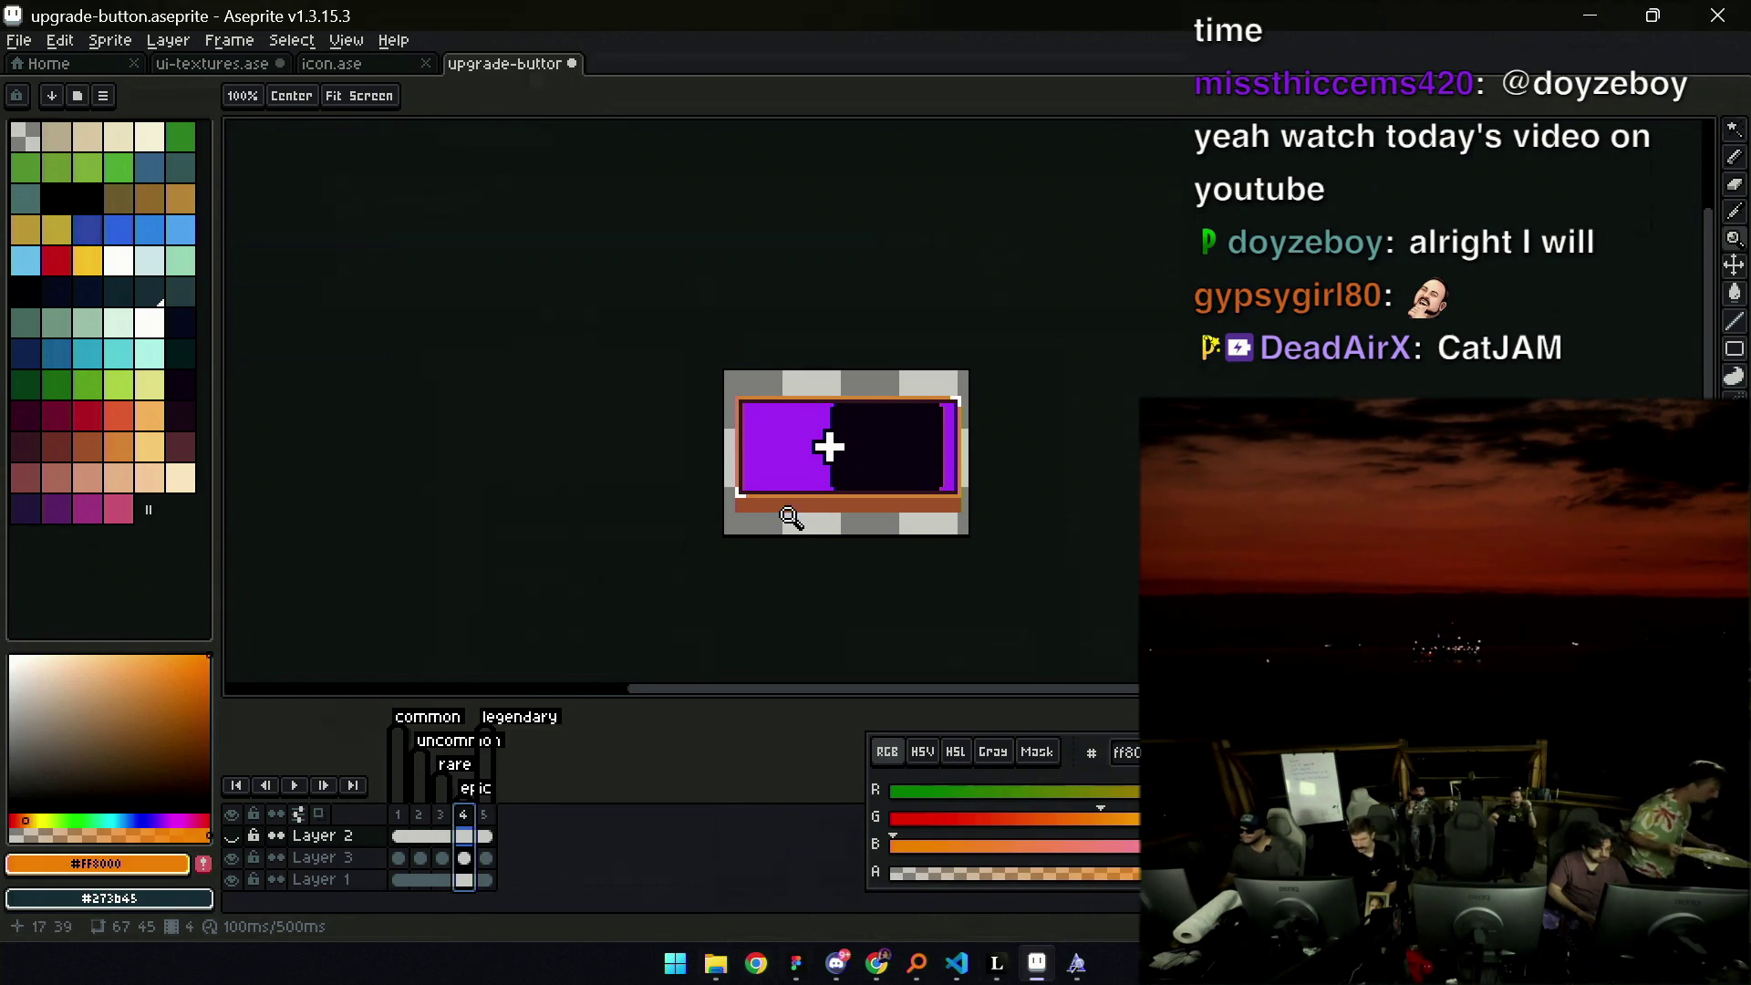
key("g")
key("v")
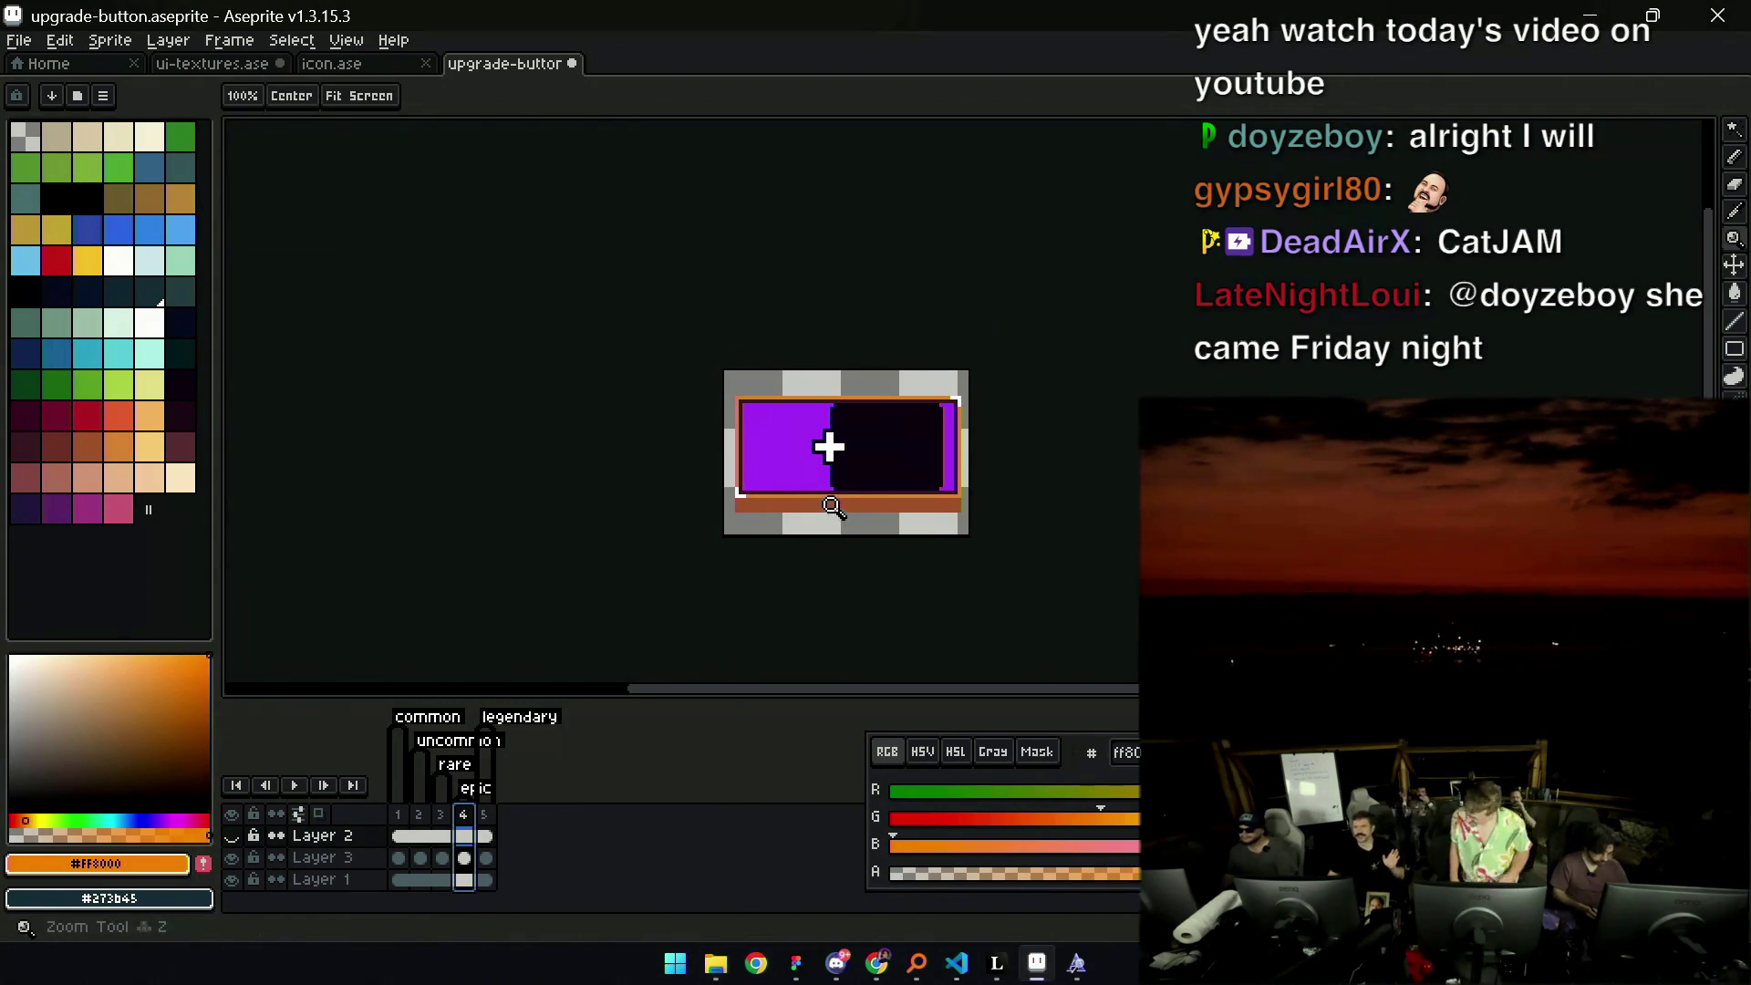
Make Layer 1 active and return to the ui-textures.ase sheet
scroll(832, 516, "up", 2)
scroll(857, 513, "up", 1)
left_click(871, 516)
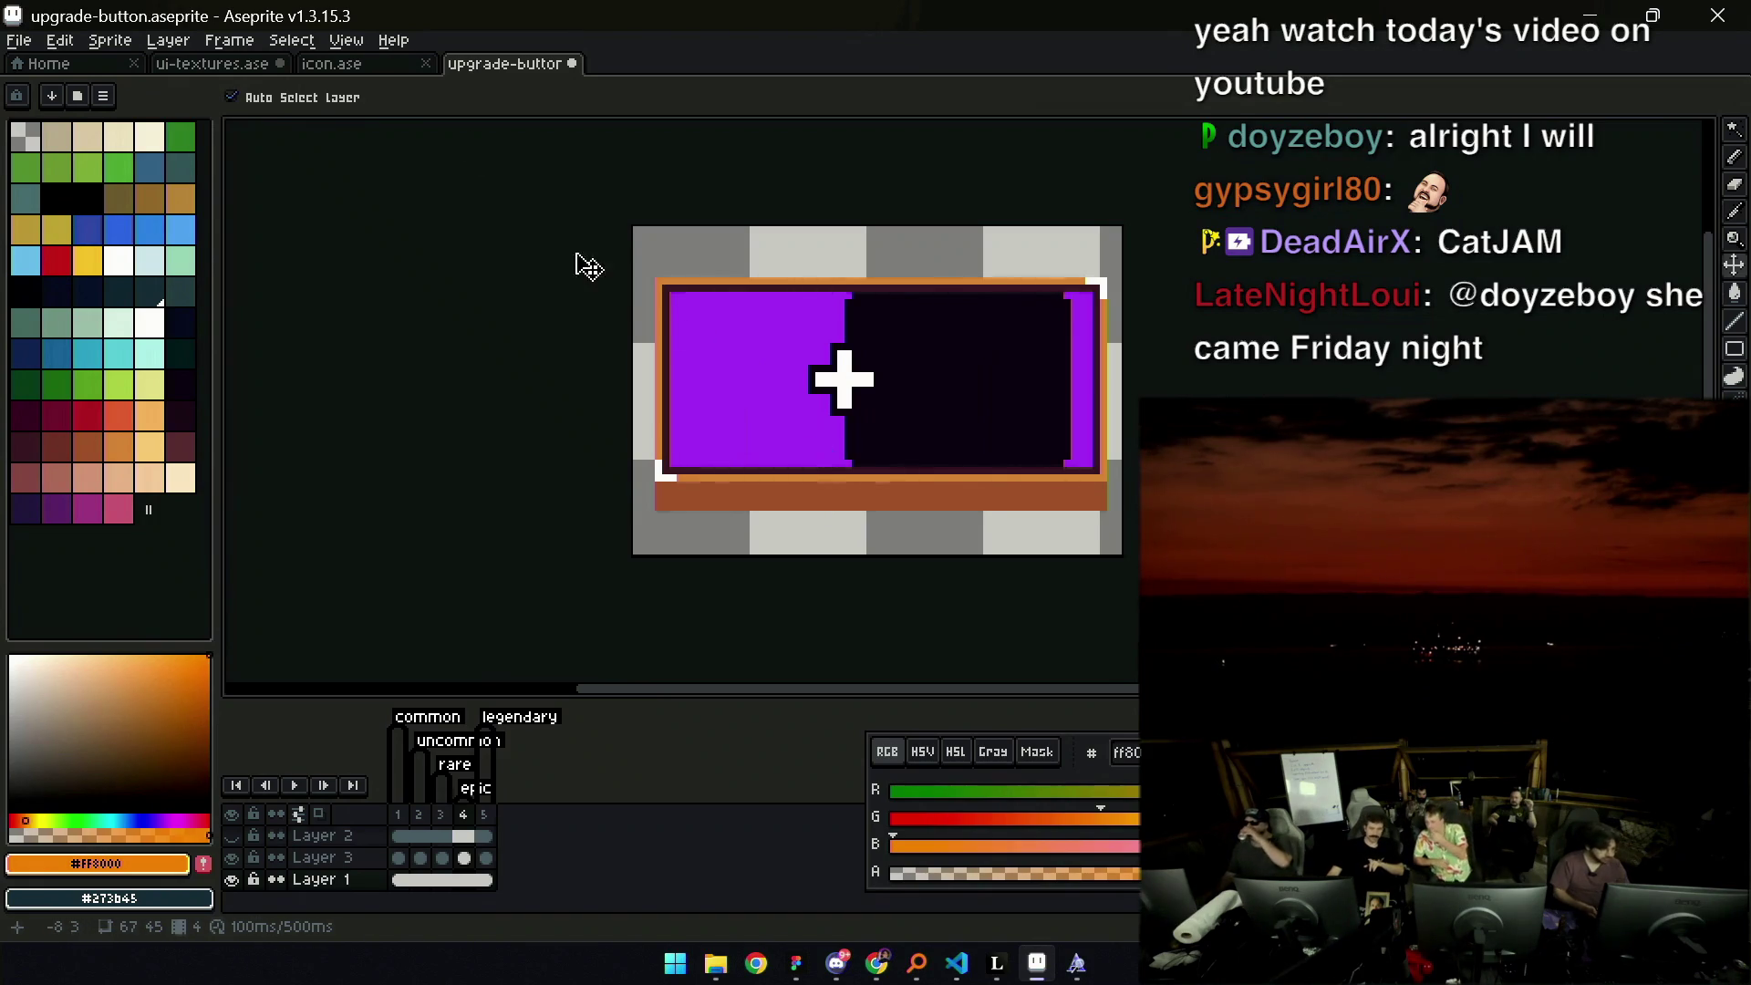
left_click(212, 63)
scroll(843, 418, "down", 2)
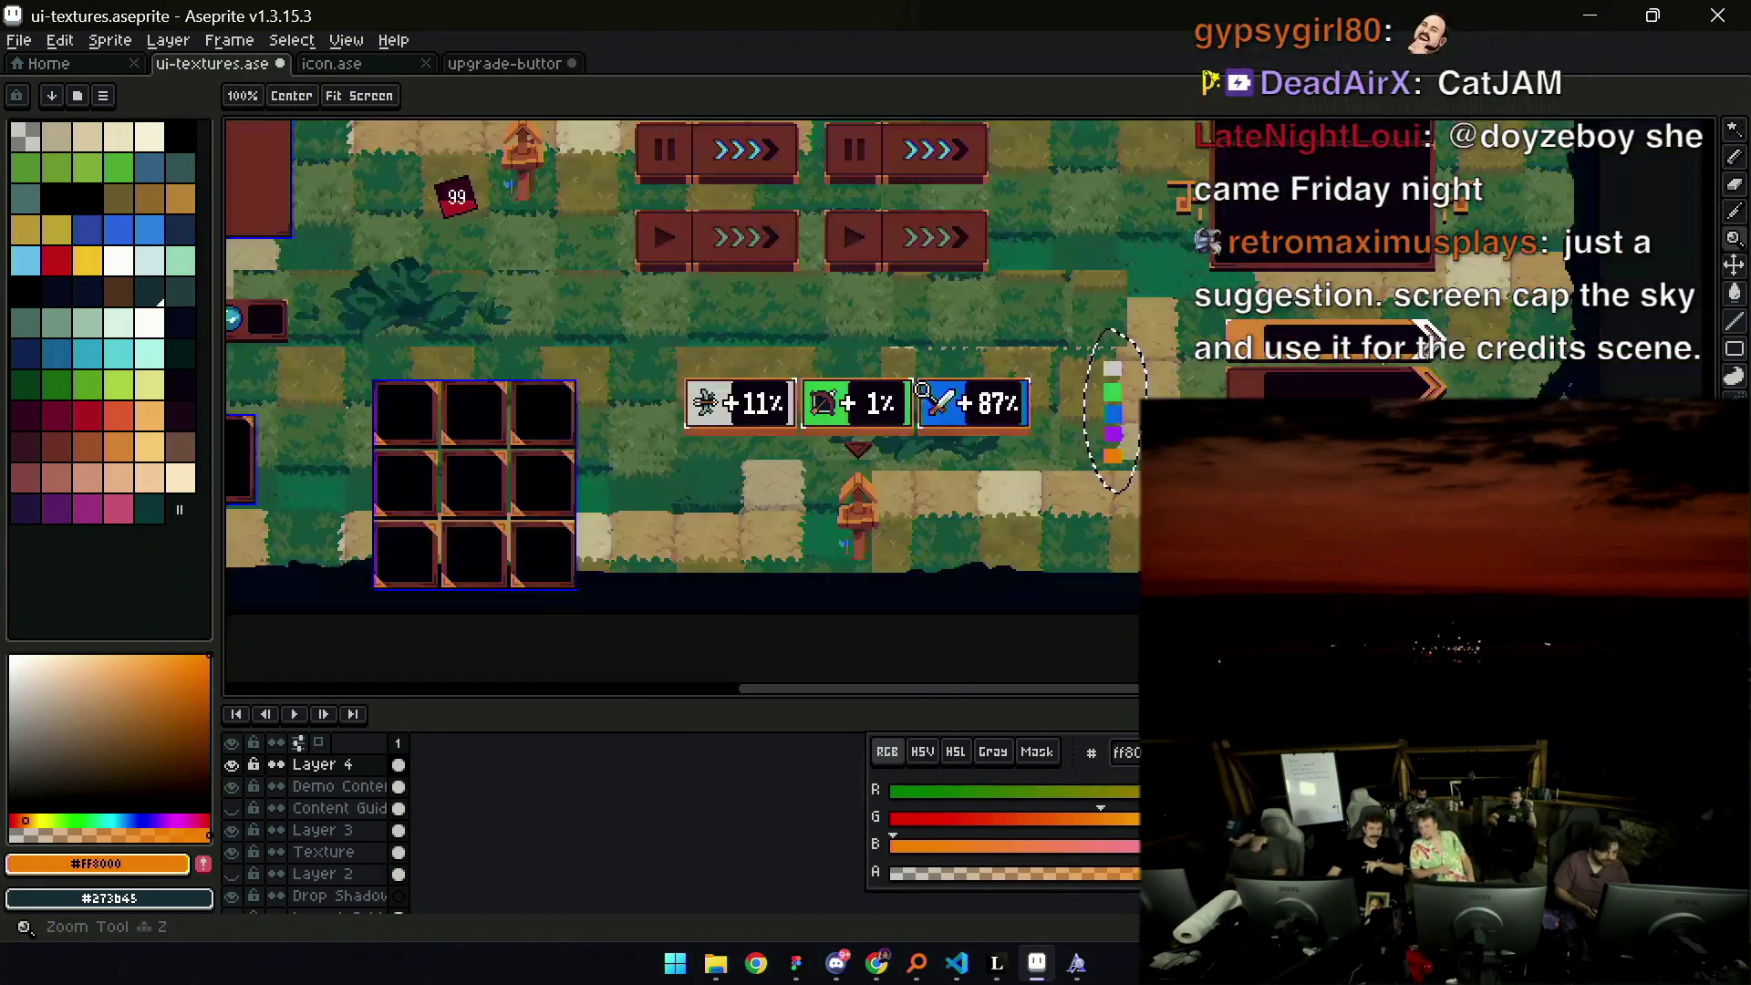
scroll(924, 385, "down", 2)
scroll(553, 417, "up", 2)
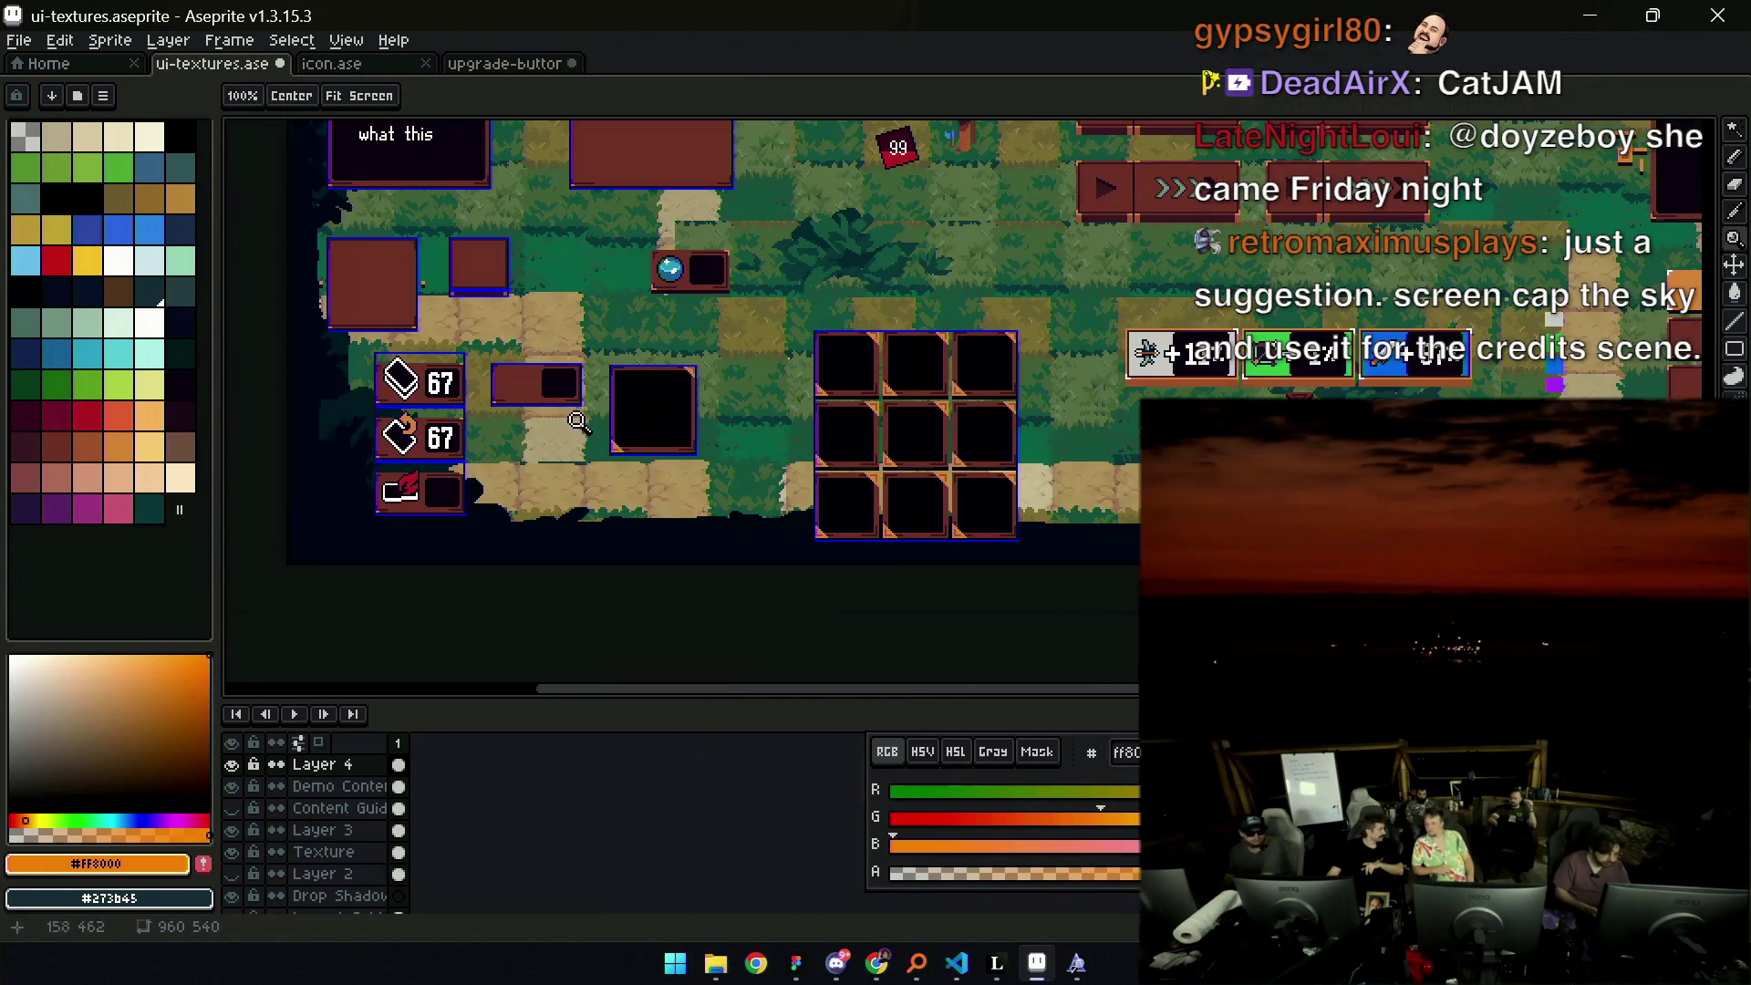
scroll(552, 442, "up", 1)
scroll(653, 477, "up", 1)
mouse_move(653, 477)
left_mouse_down()
mouse_move(864, 447)
mouse_move(868, 418)
left_mouse_up()
scroll(745, 382, "down", 3)
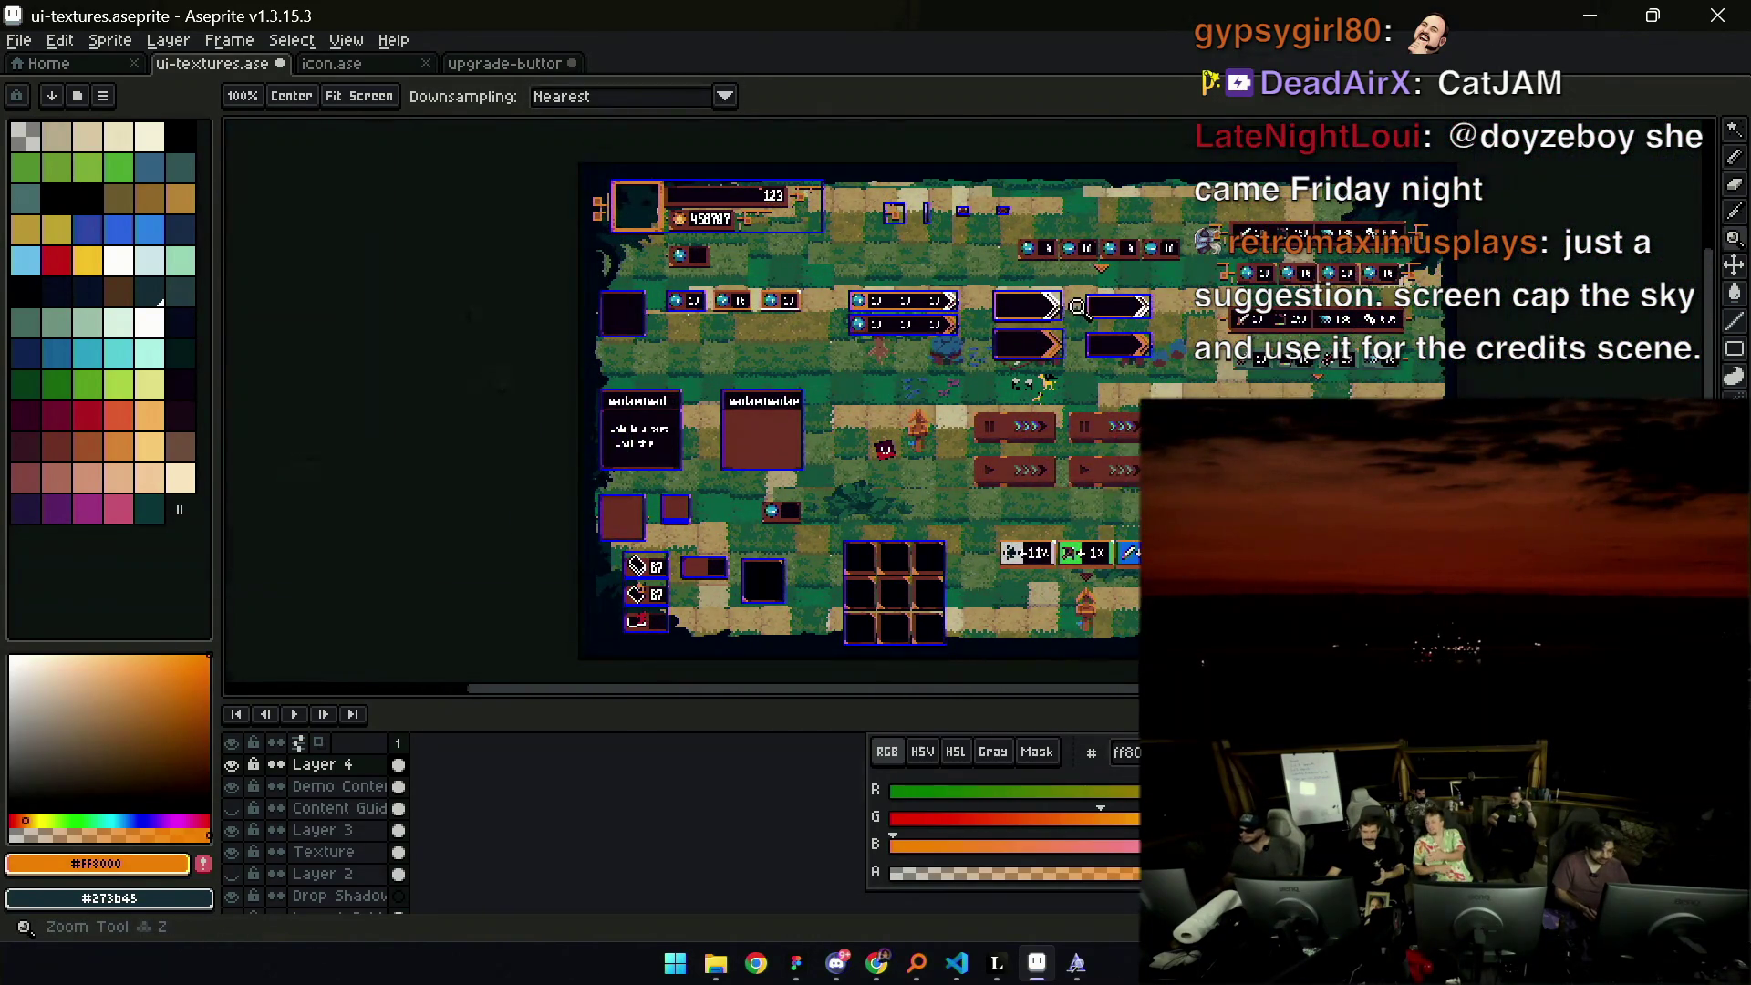
scroll(1082, 330, "up", 2)
mouse_move(726, 374)
left_mouse_down()
mouse_move(1039, 318)
mouse_move(1055, 143)
left_mouse_up()
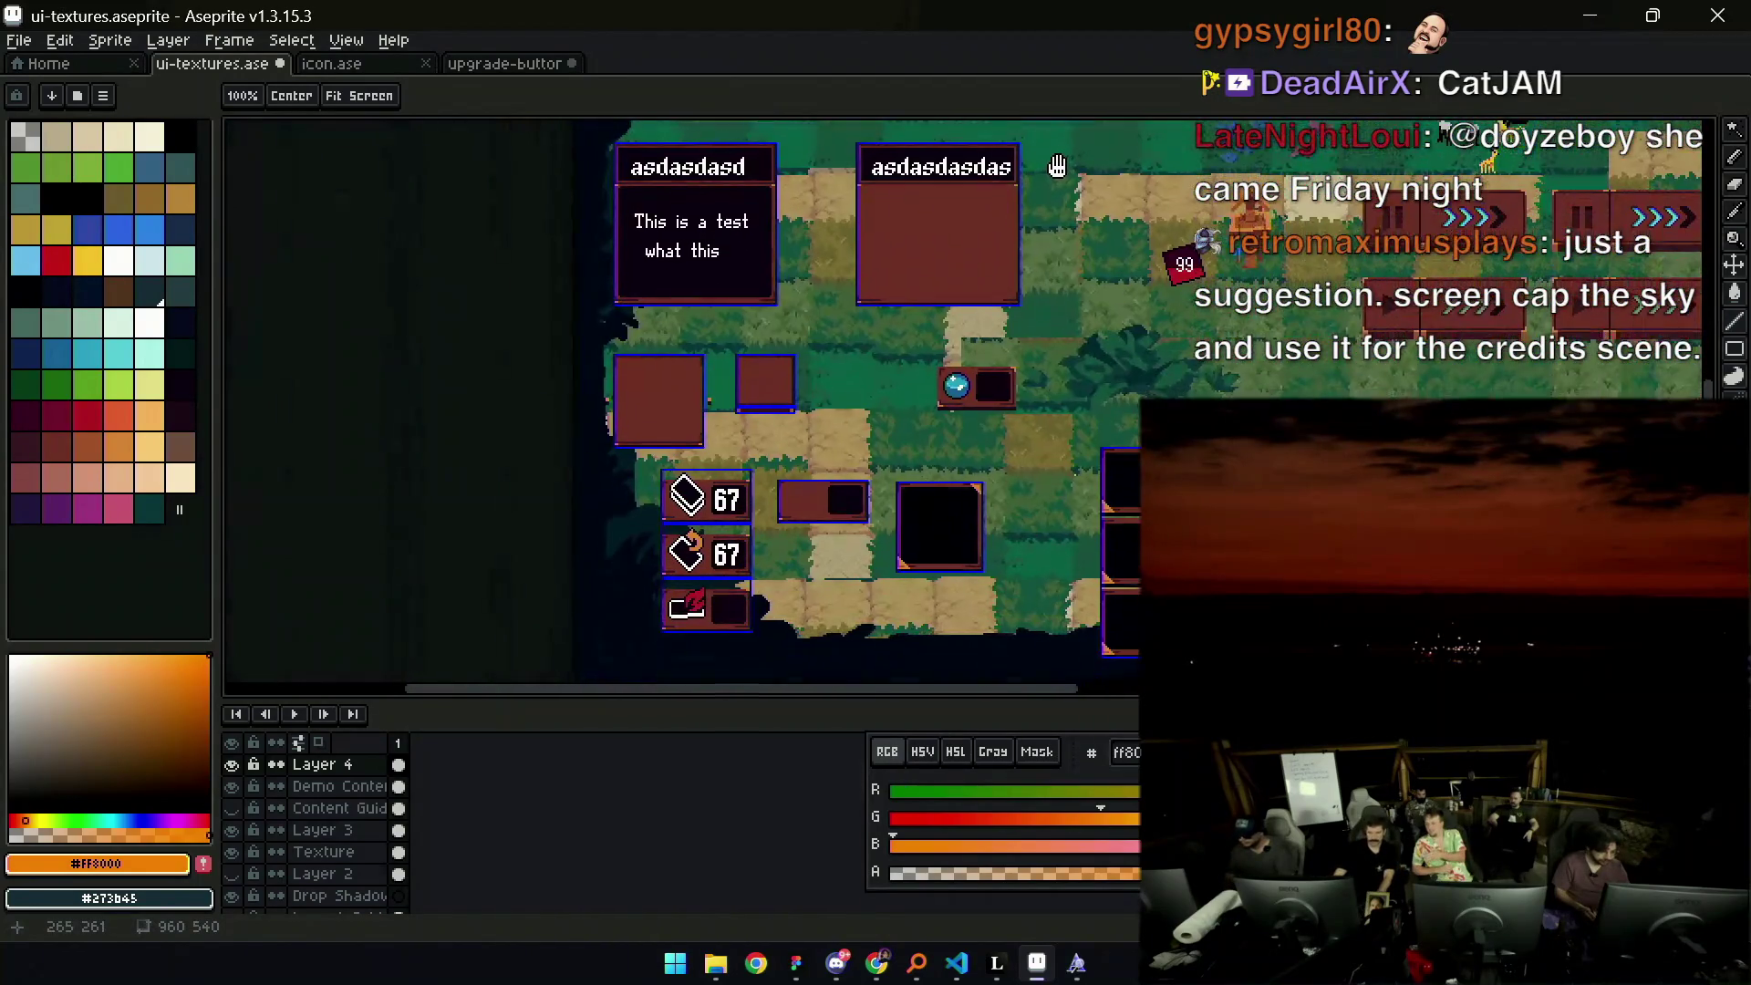
key("z")
left_click(808, 395)
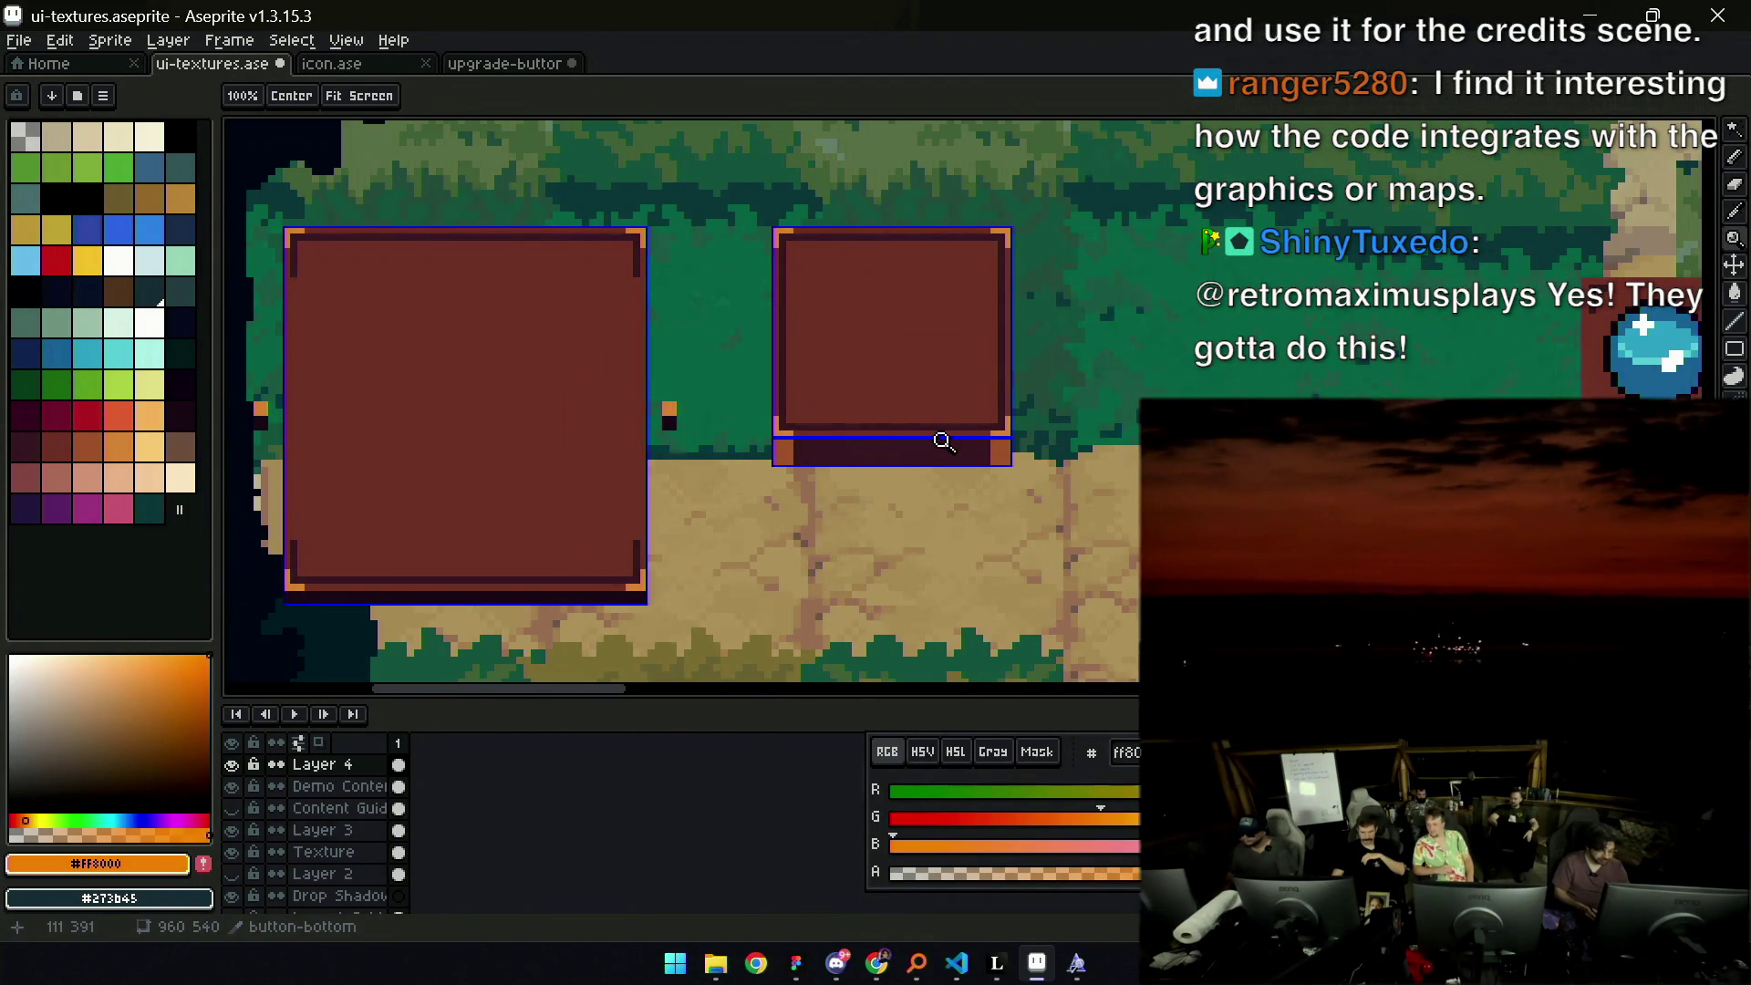
scroll(954, 442, "down", 2)
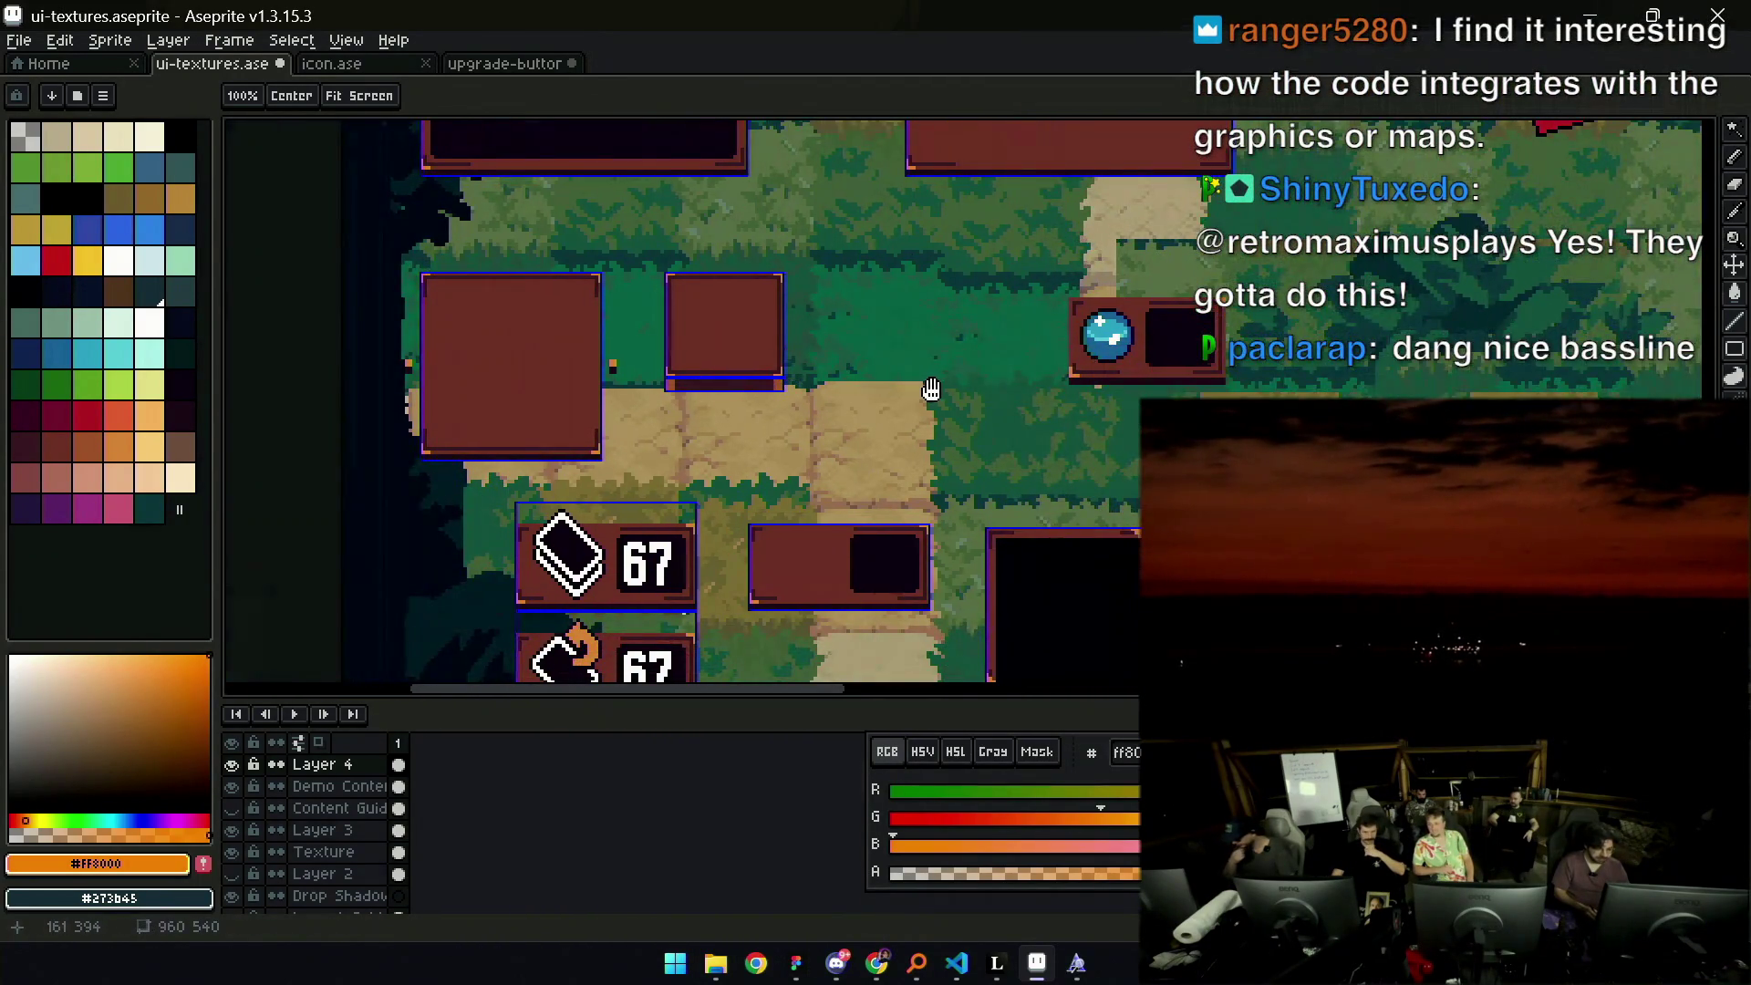
left_click(829, 427)
key("m")
Duplicate the dark strip under the small box to the right and shade it orange with shading ink
left_click_drag(578, 441, 949, 446)
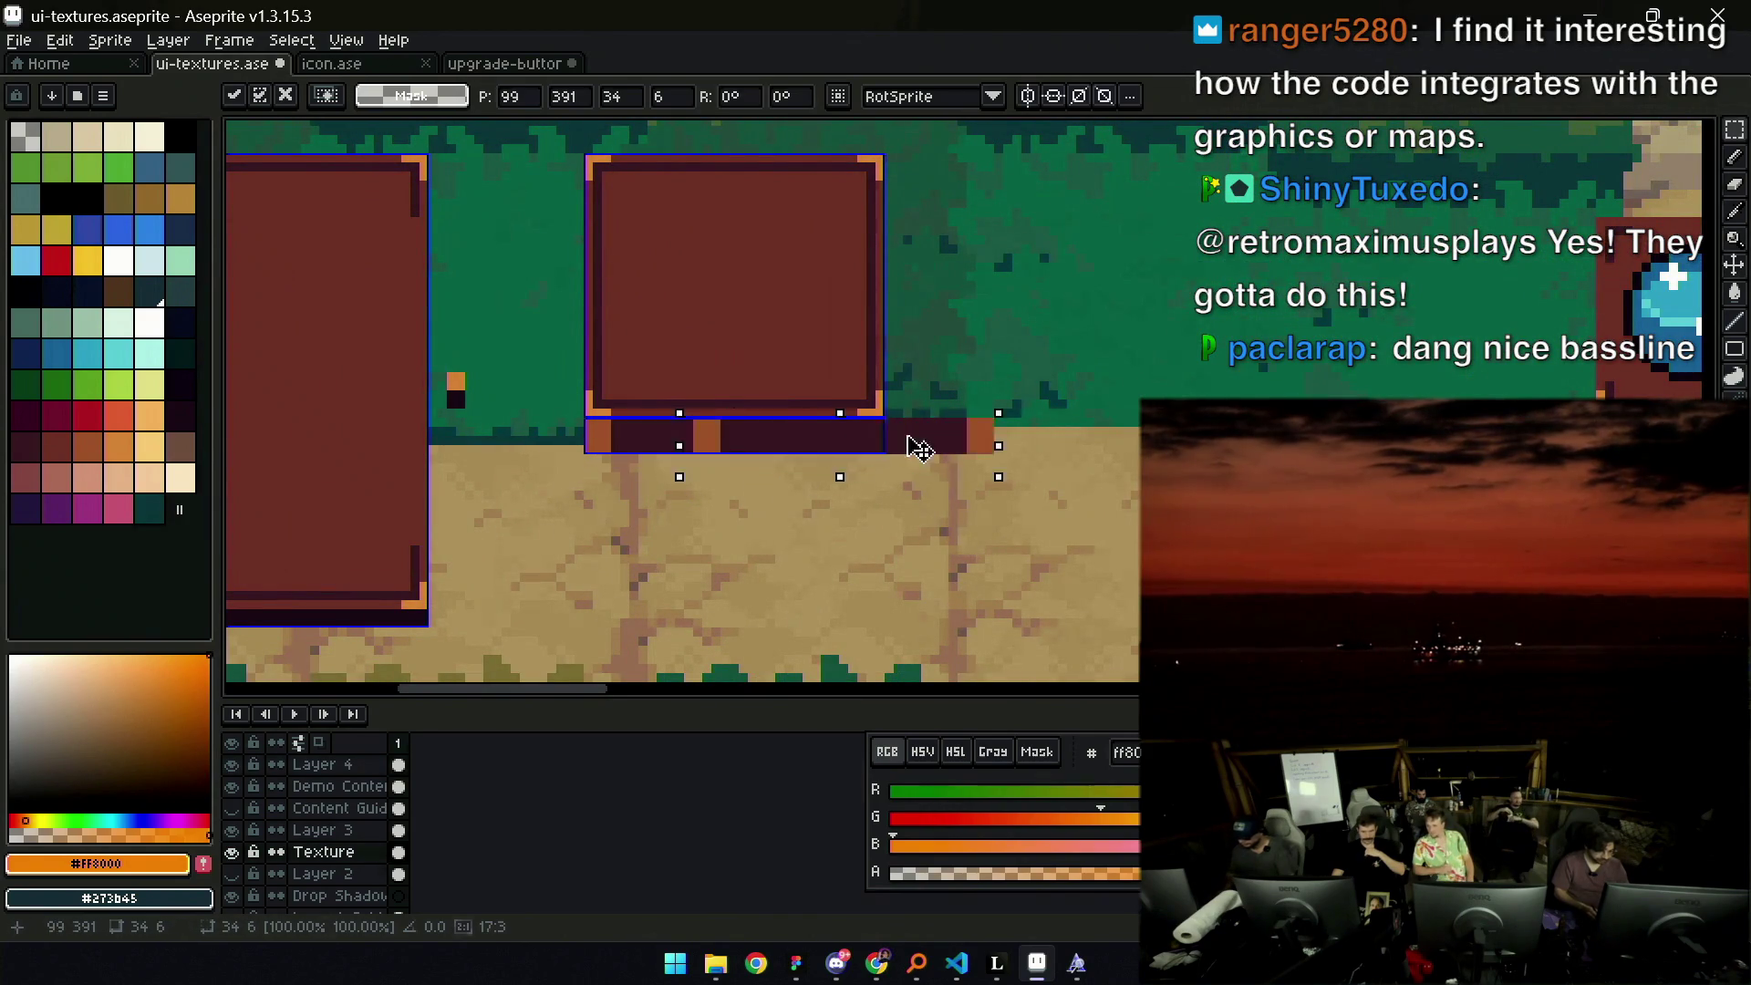
left_click(356, 447)
left_click(789, 412, "alt")
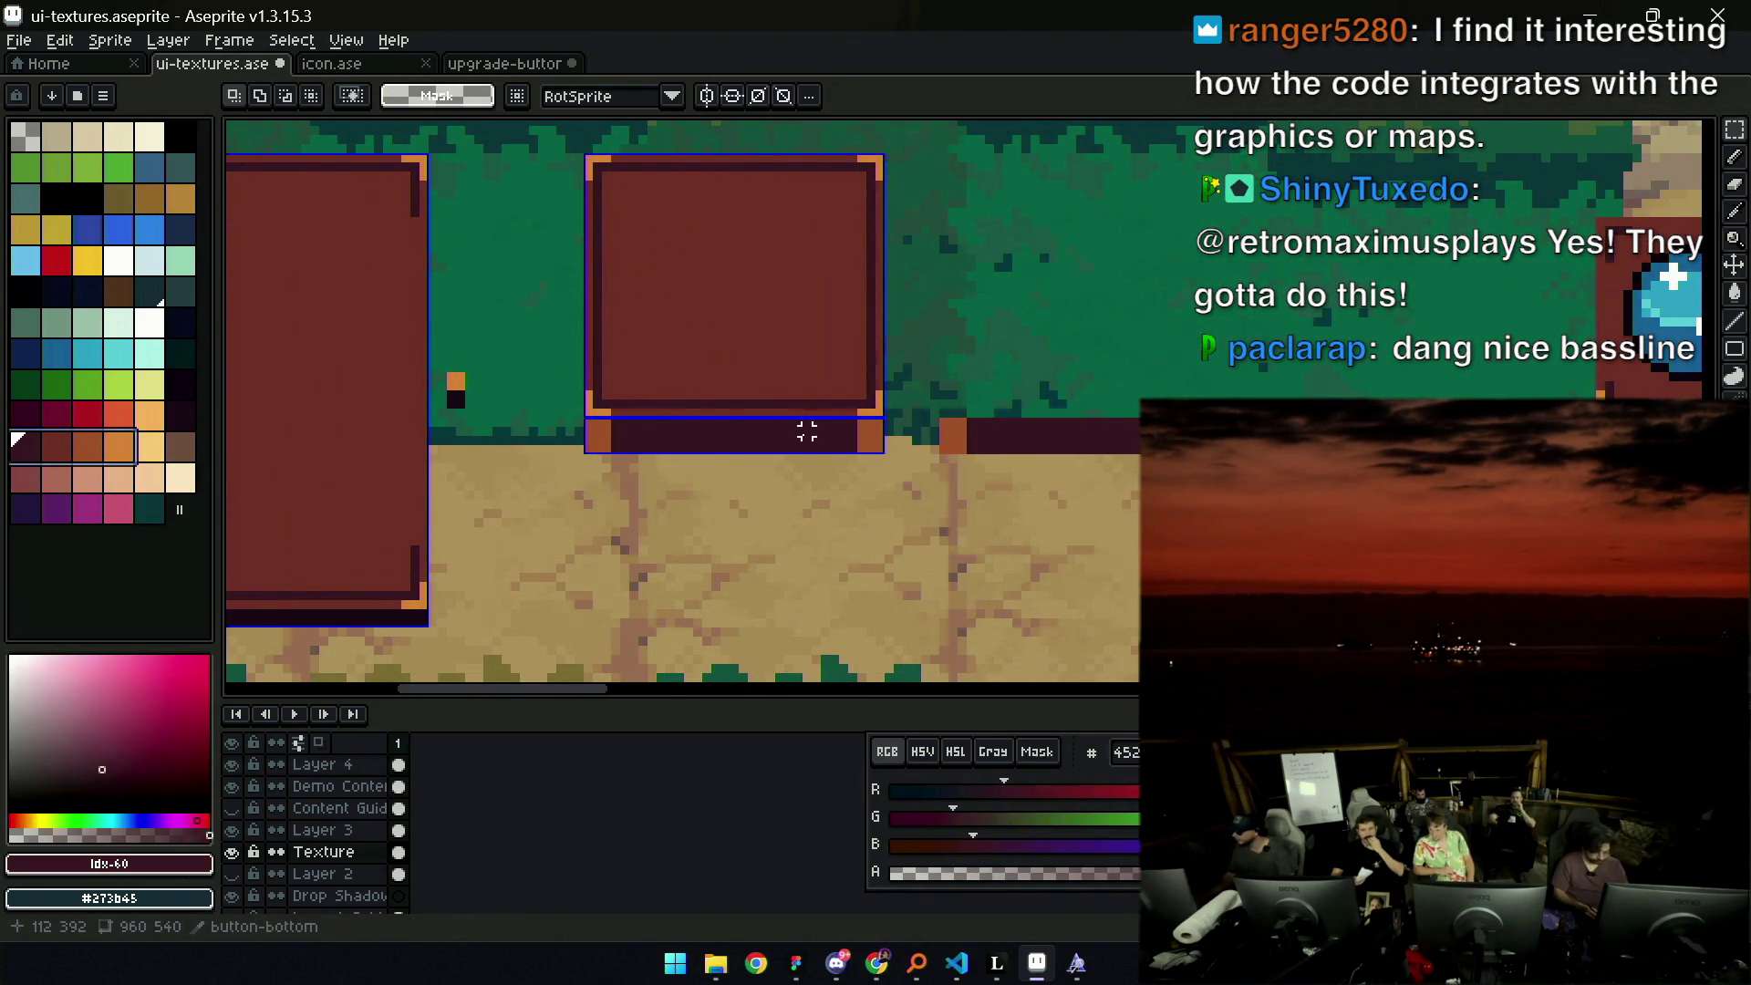
key("b")
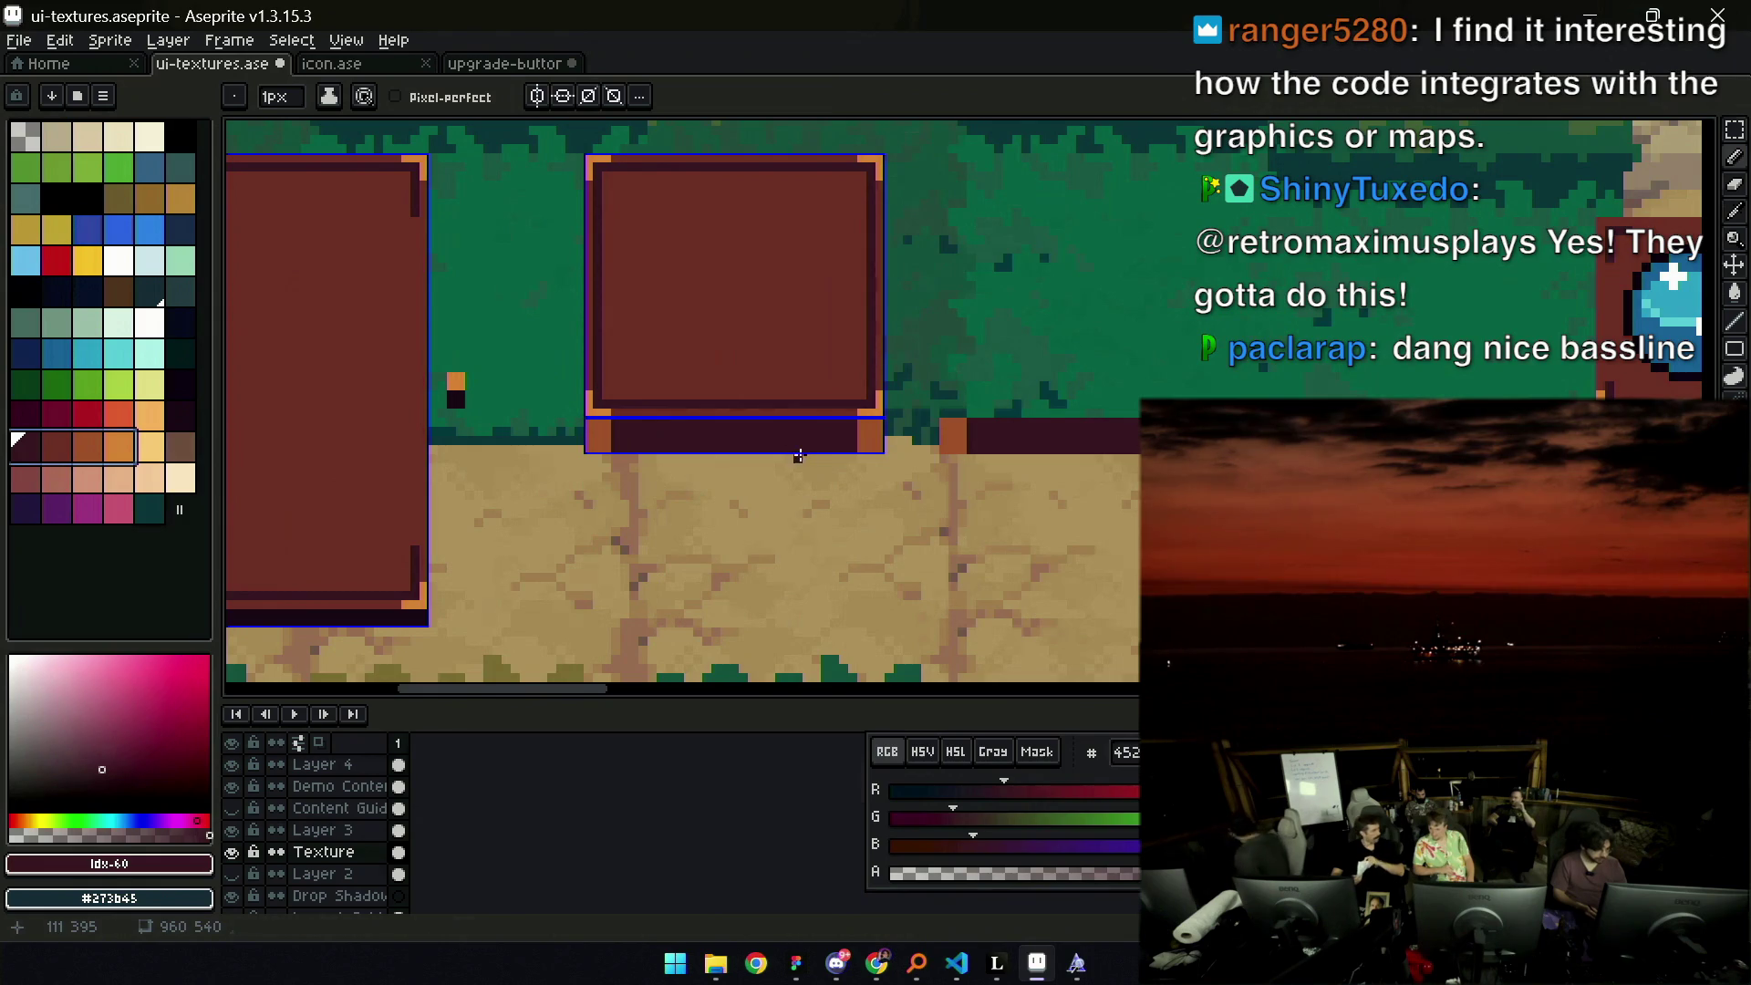
key("b")
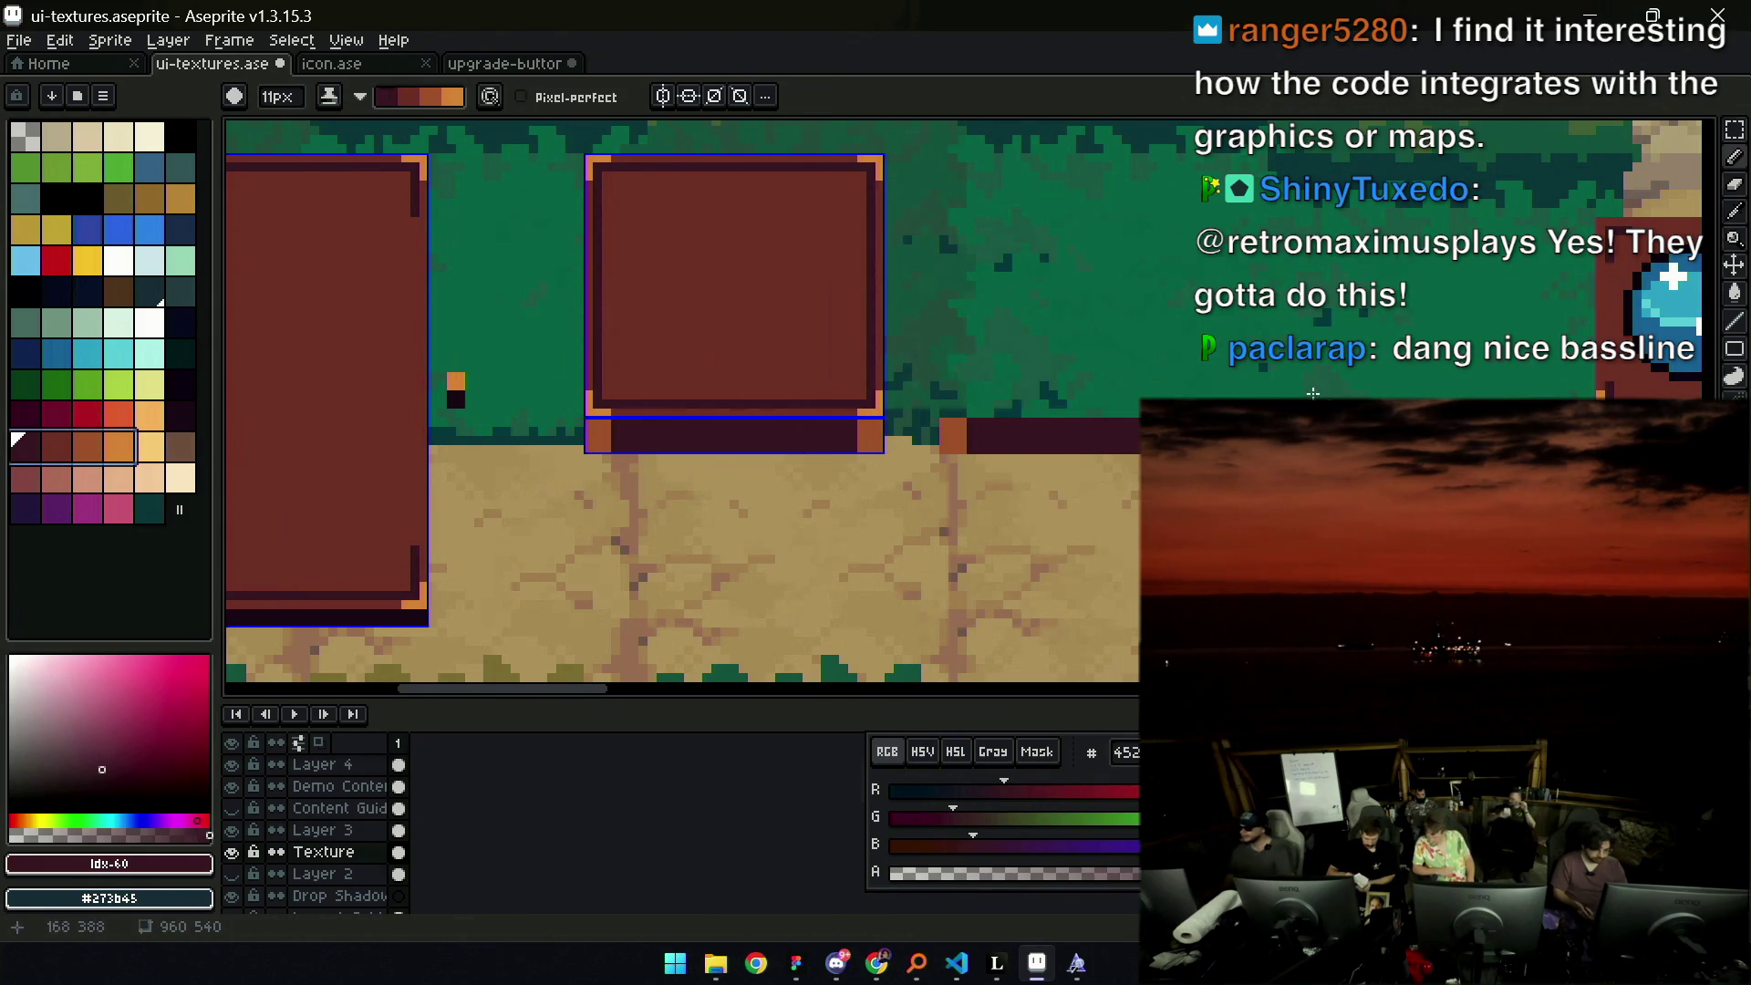
key("x")
left_click(981, 436)
left_click_drag(1001, 422, 1140, 420)
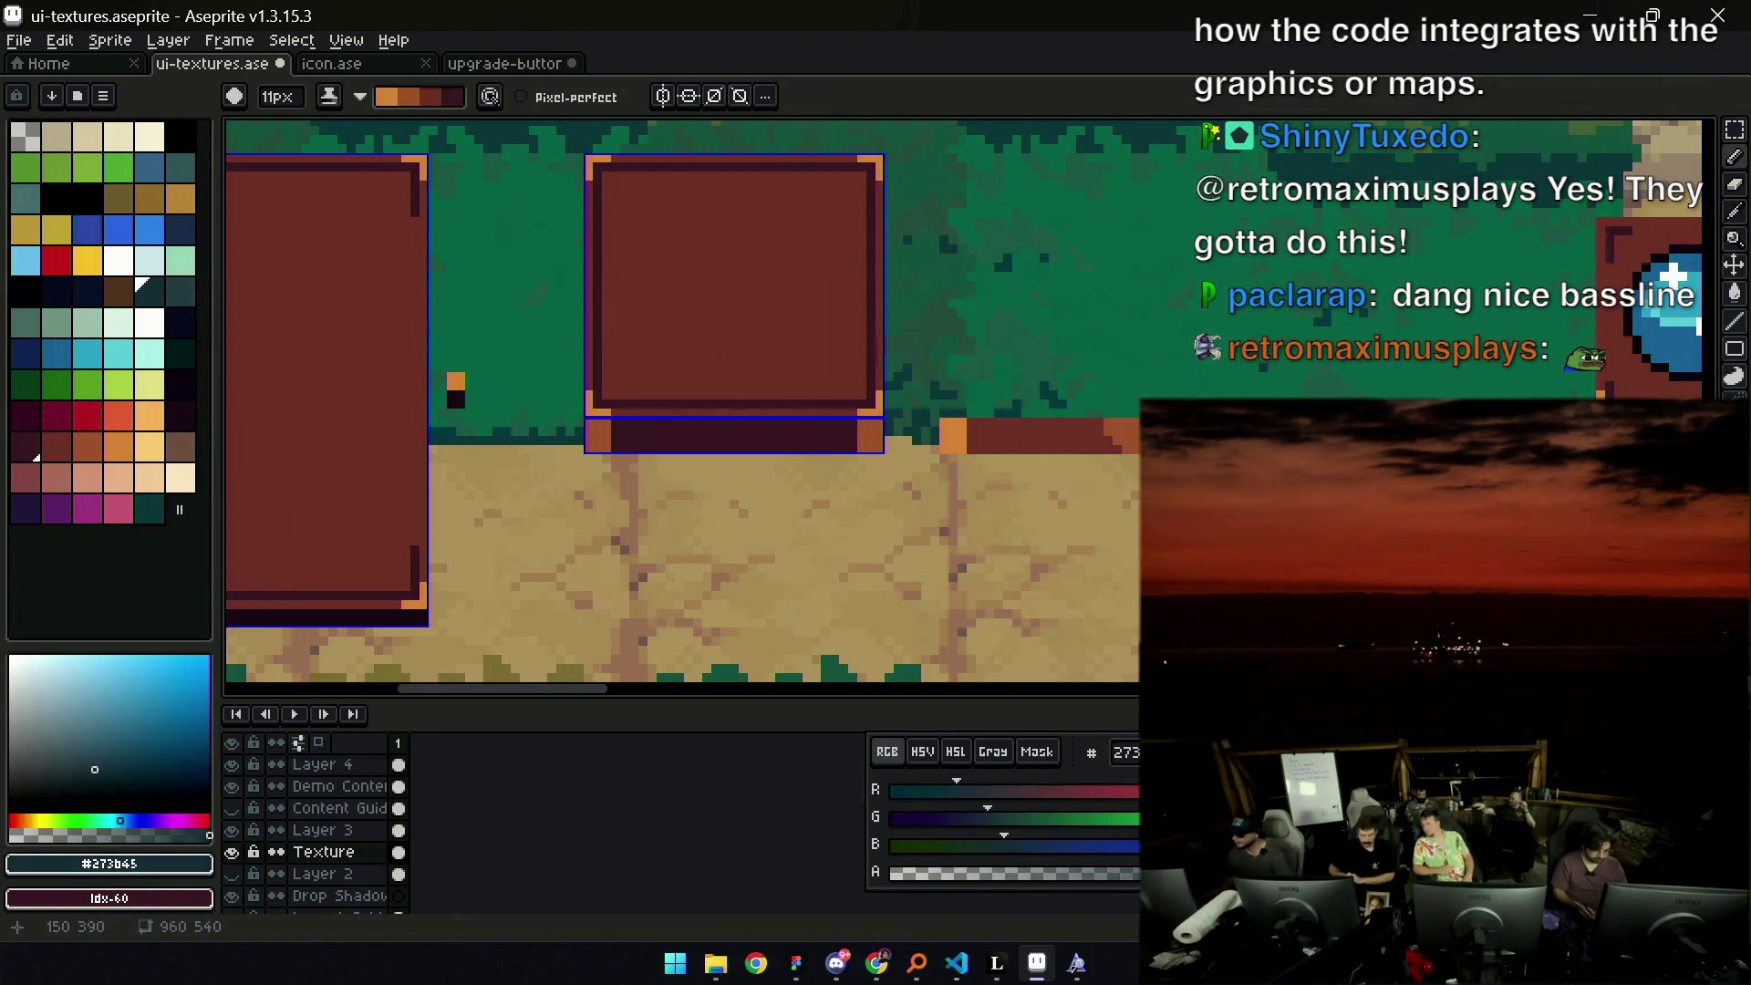
left_click(1094, 445)
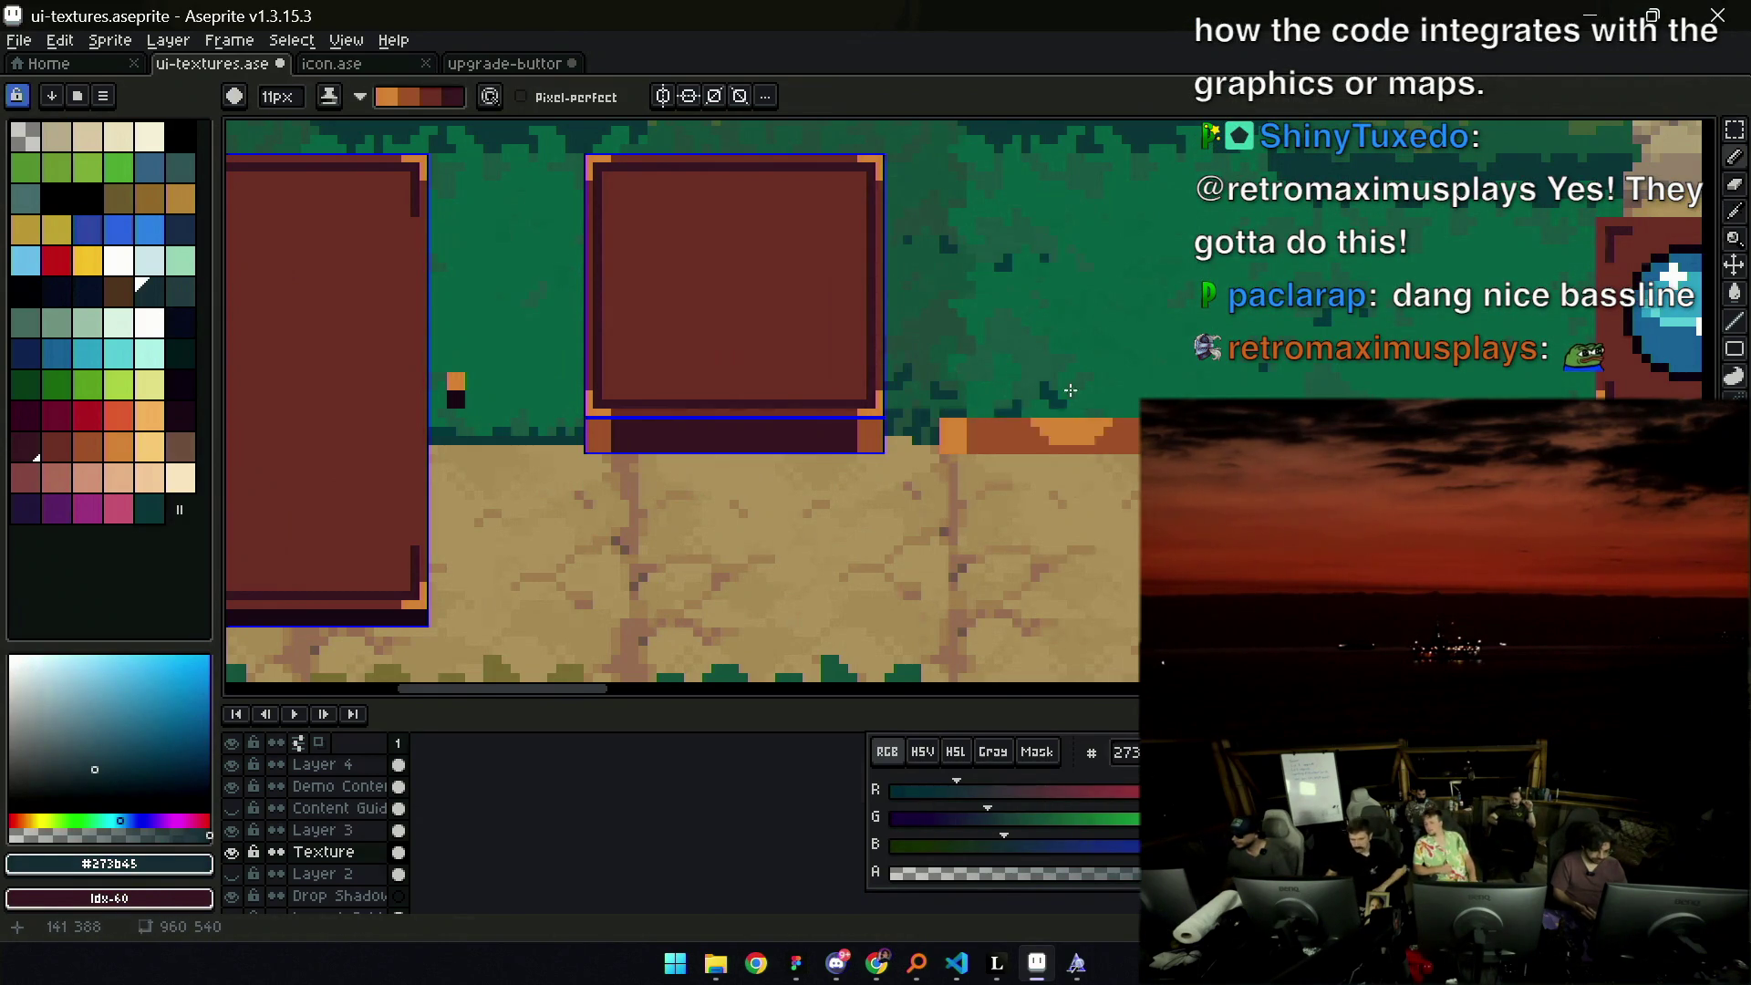
Copy the orange strip and switch to the upgrade-button sprite
key("z")
scroll(1090, 346, "down", 1)
scroll(1003, 360, "down", 2)
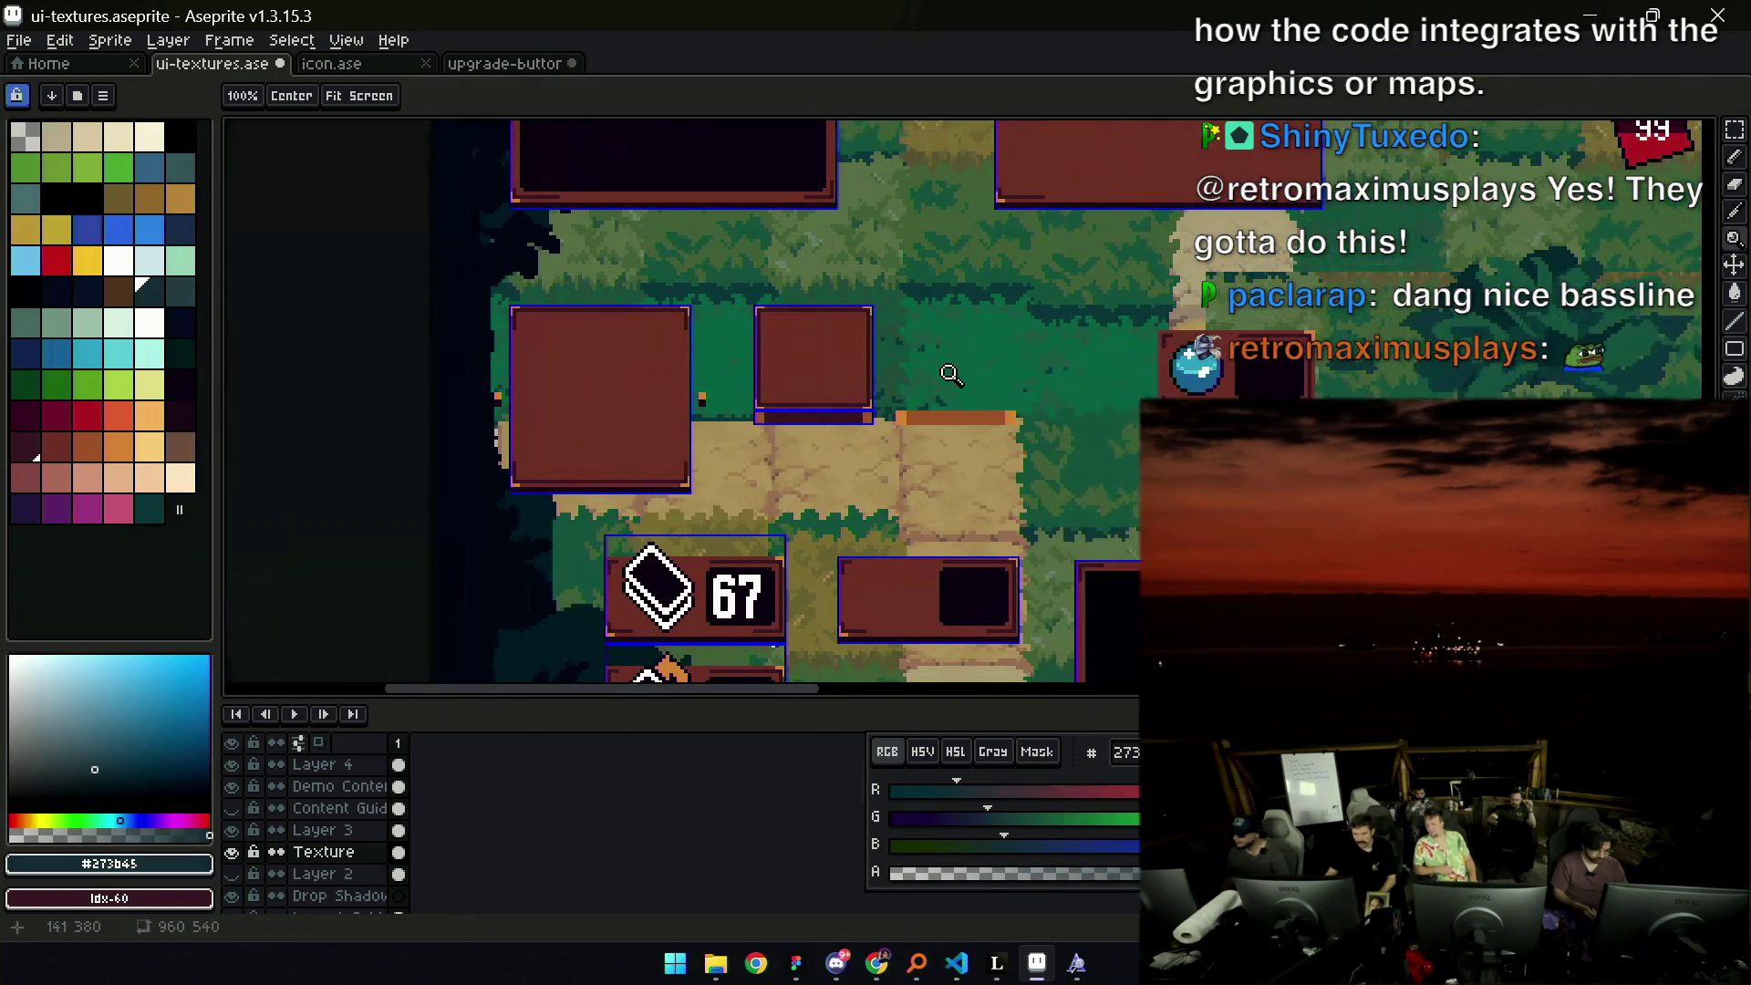
scroll(980, 387, "up", 1)
key("m")
left_click_drag(853, 465, 1079, 365)
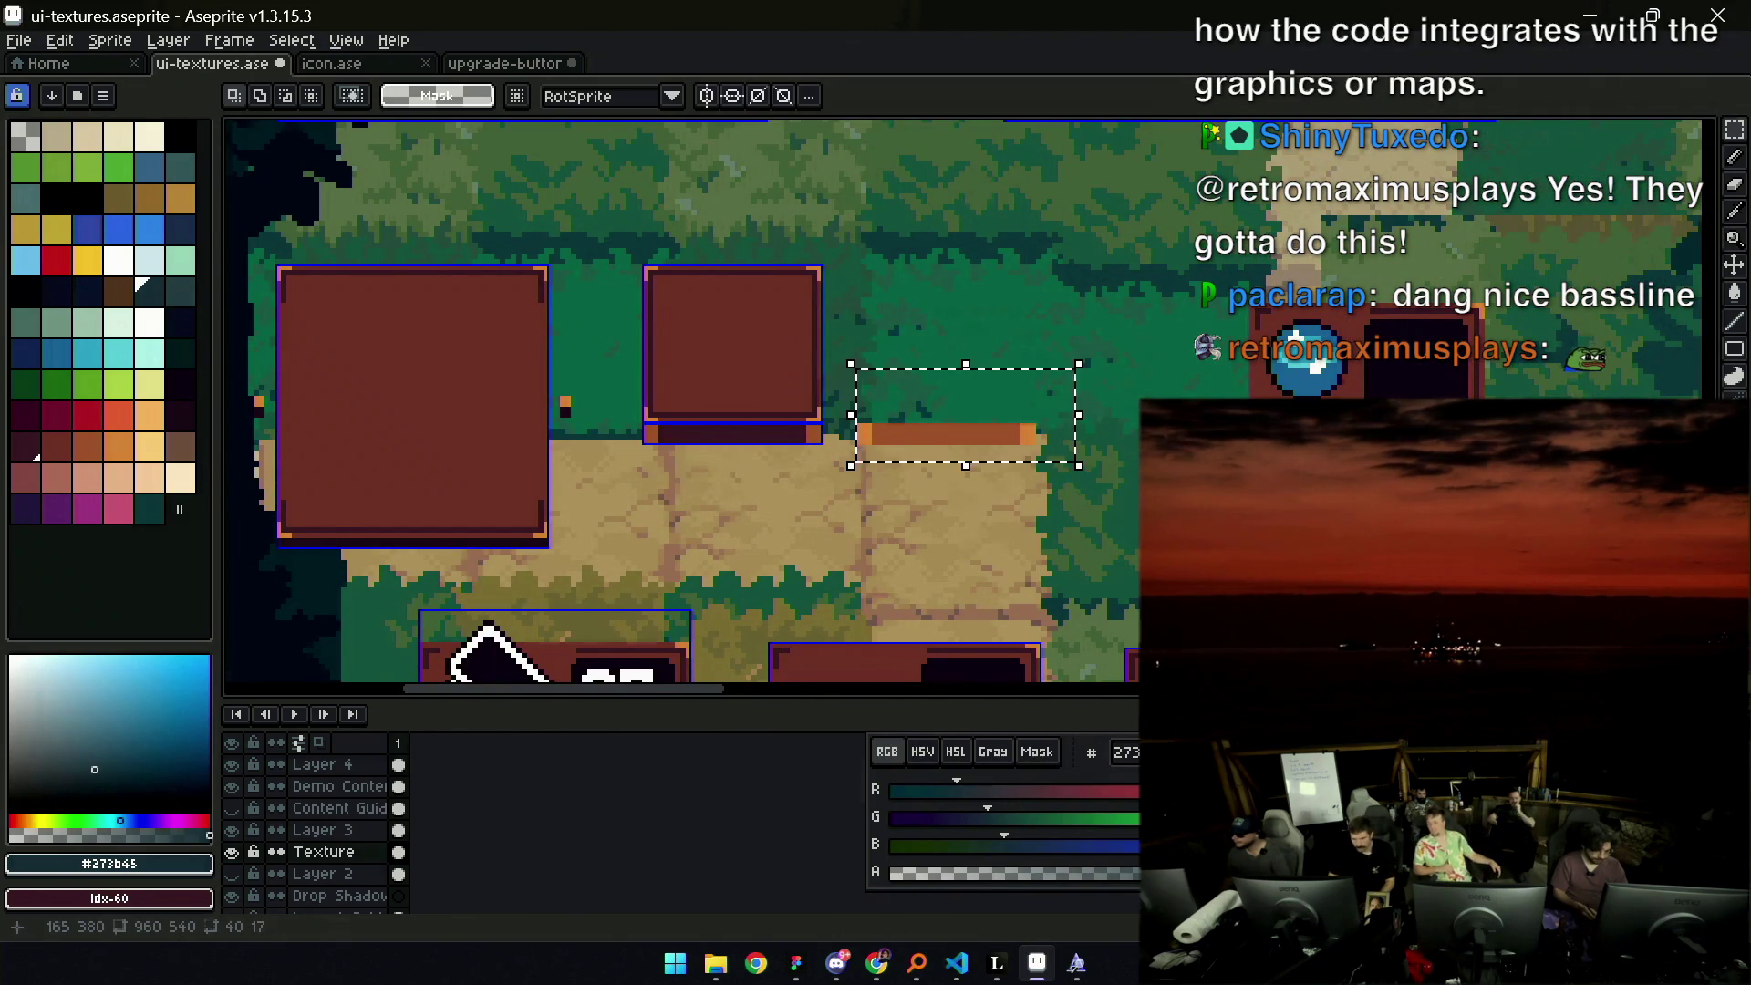
key("ctrl+c")
left_click(505, 63)
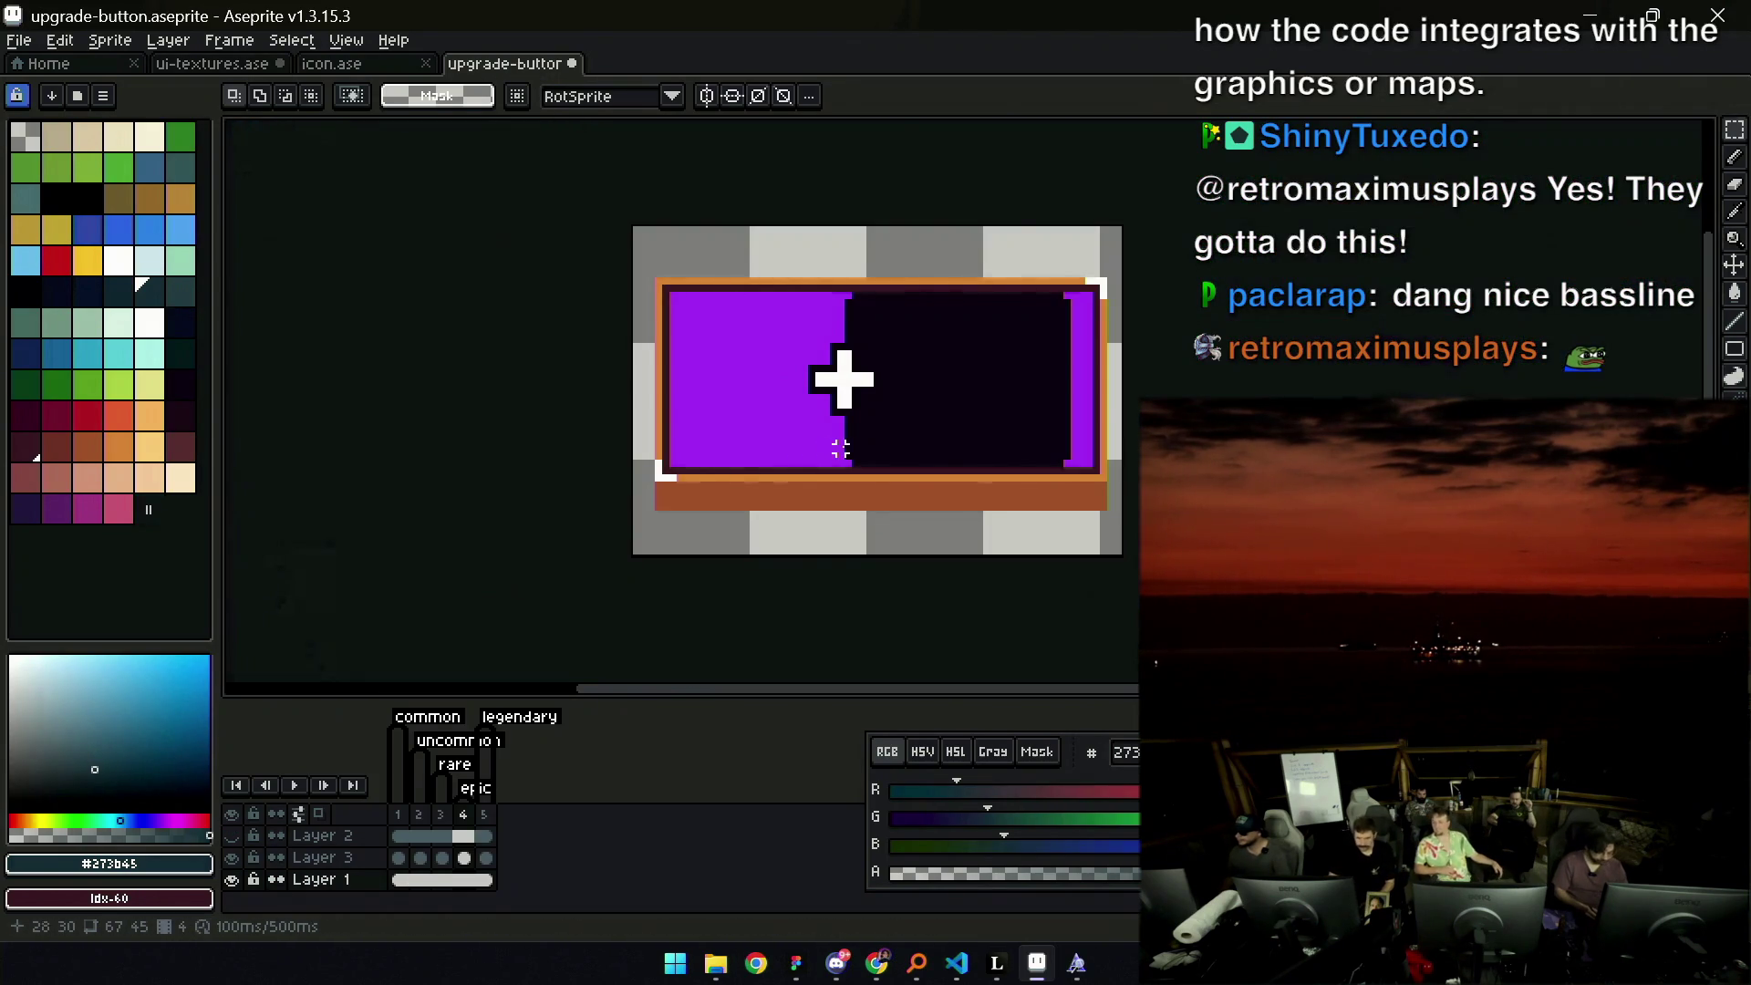
Paste the orange strip at the button's bottom edge and ready a 1-pixel brown pencil
key("ctrl+v")
left_click_drag(871, 449, 948, 513)
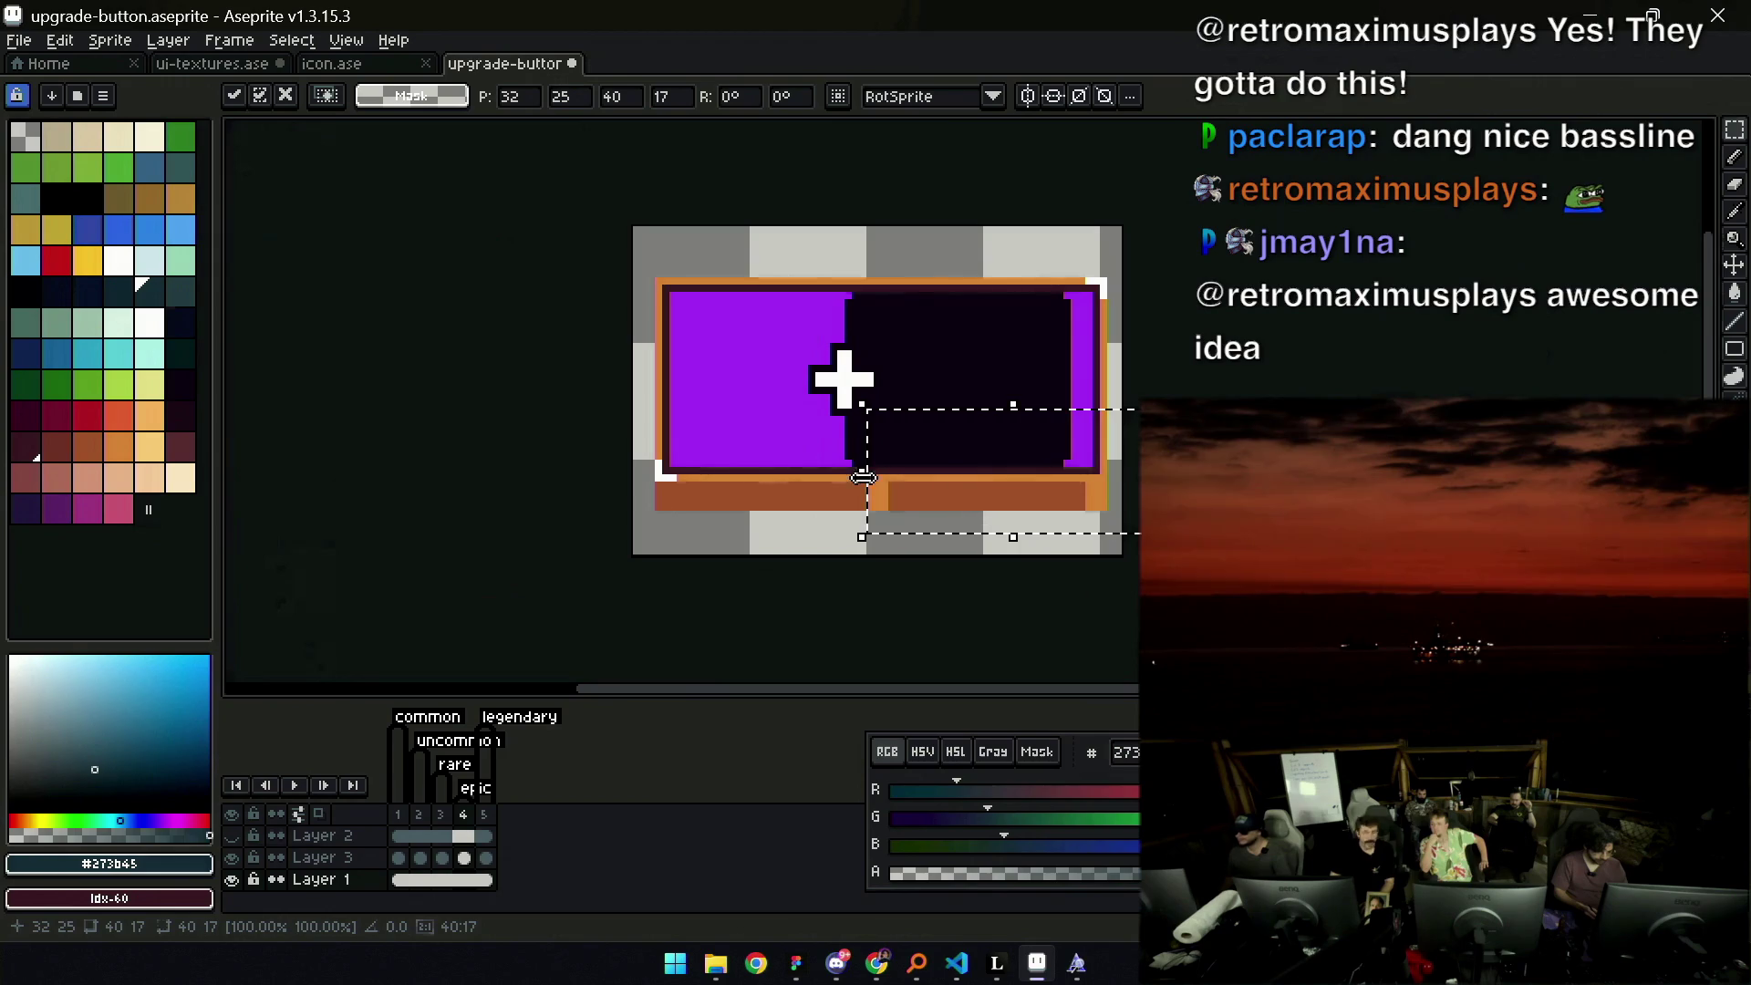
left_click(840, 536)
mouse_move(861, 477)
left_mouse_down()
mouse_move(908, 522)
mouse_move(685, 516)
left_mouse_up()
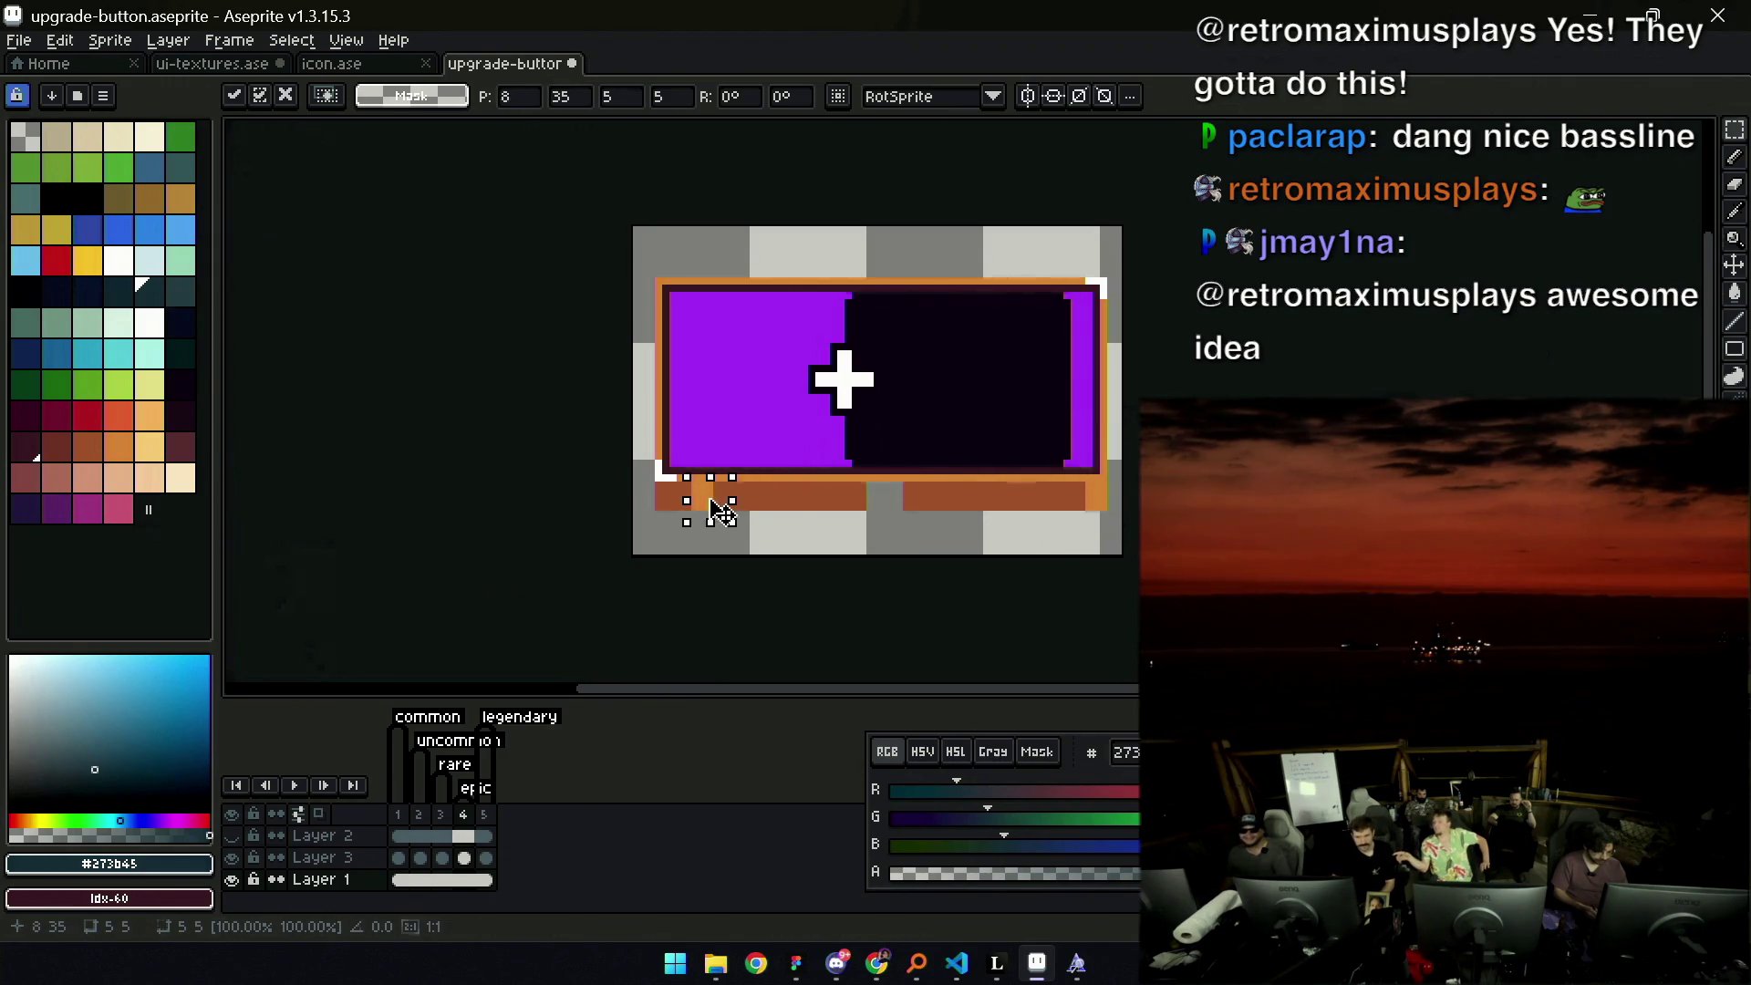
left_click(855, 506, "alt")
key("g")
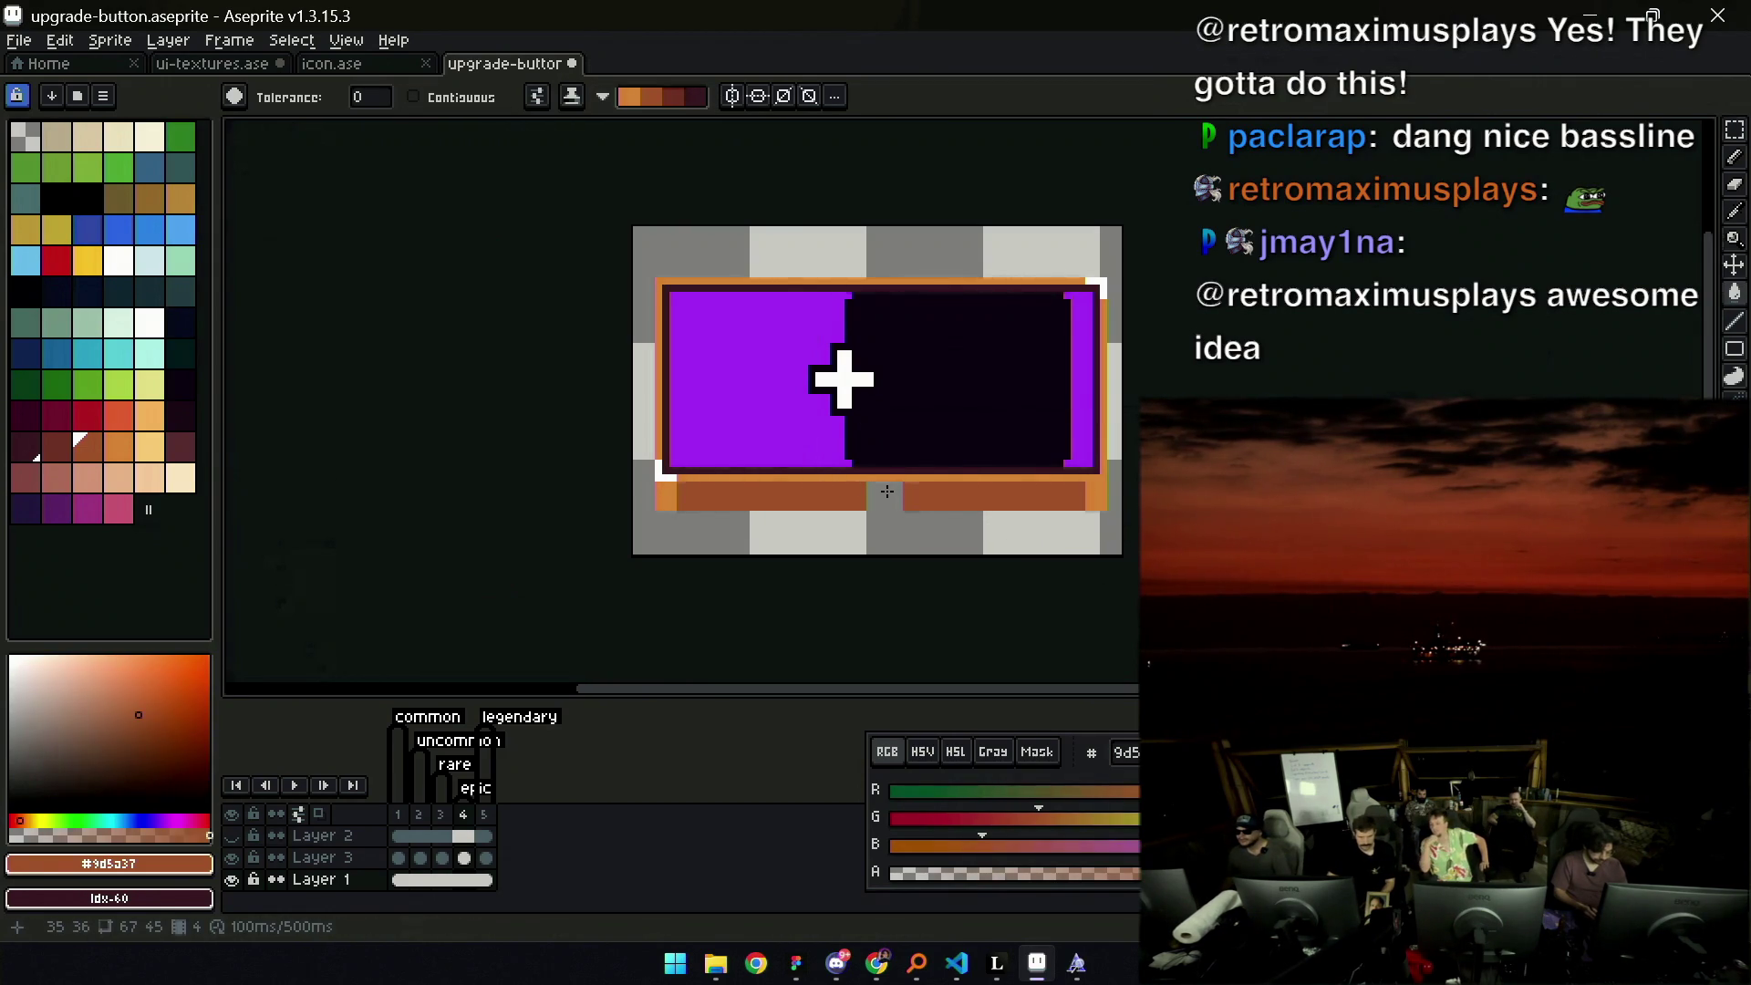
key("b")
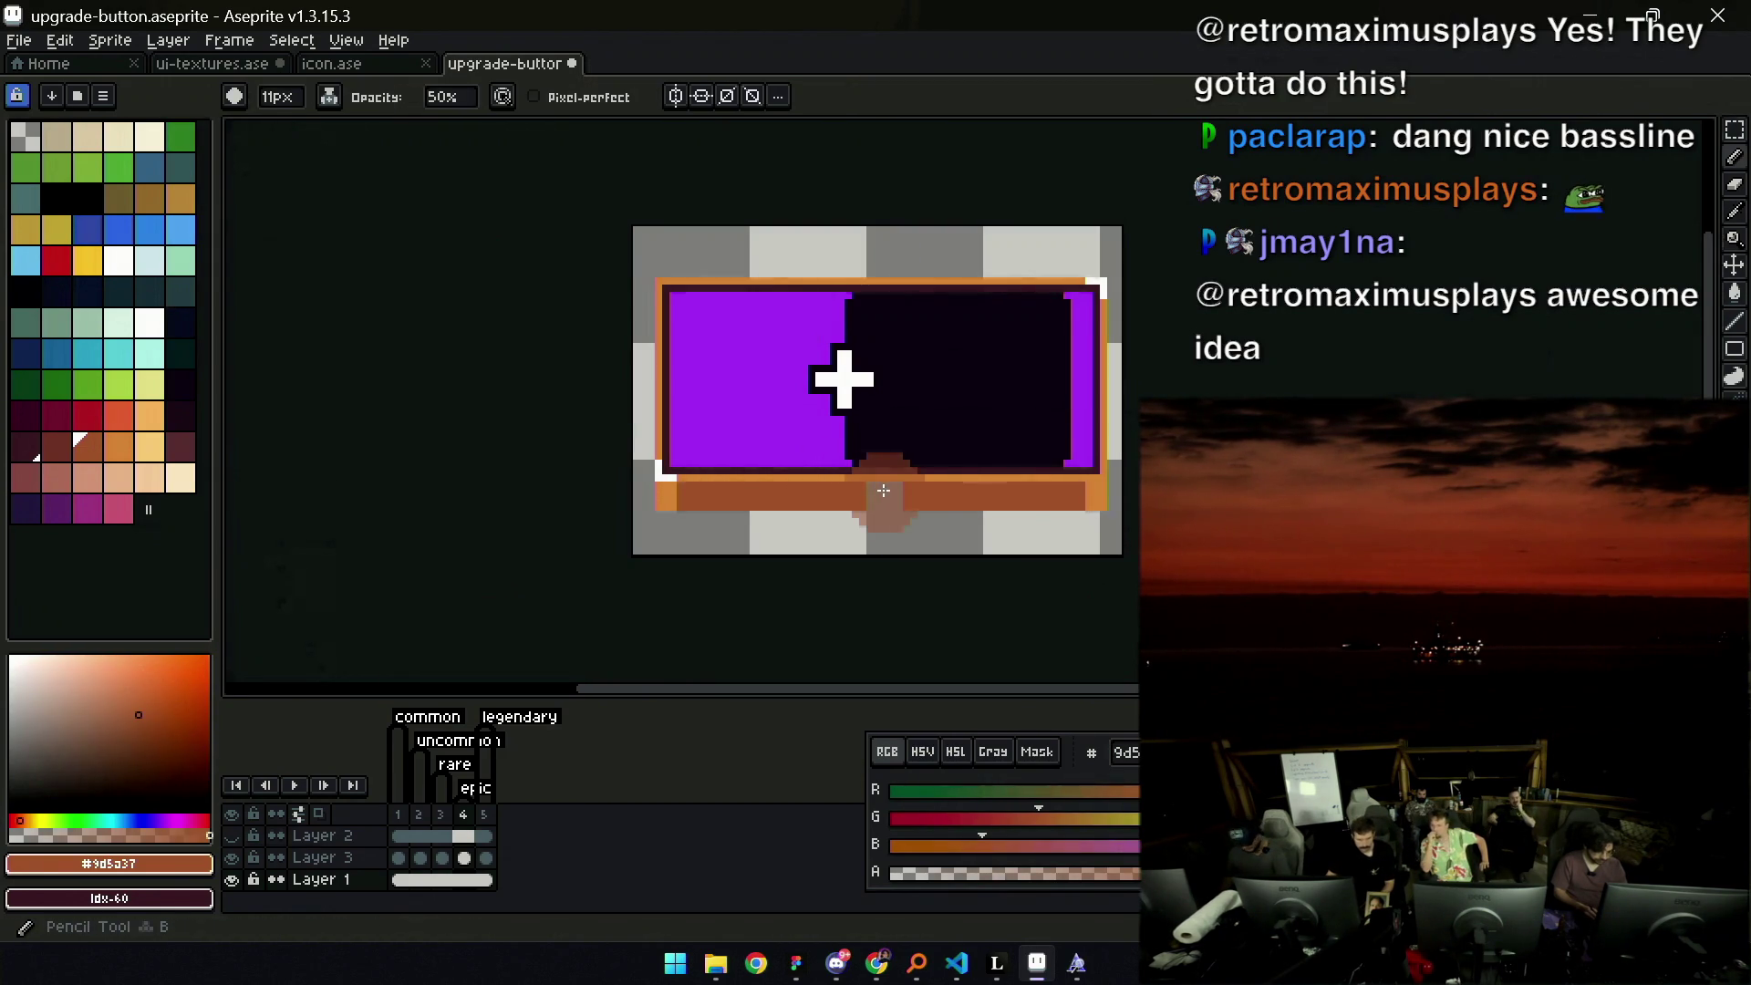
key("minus")
key("minus")
key("minus")
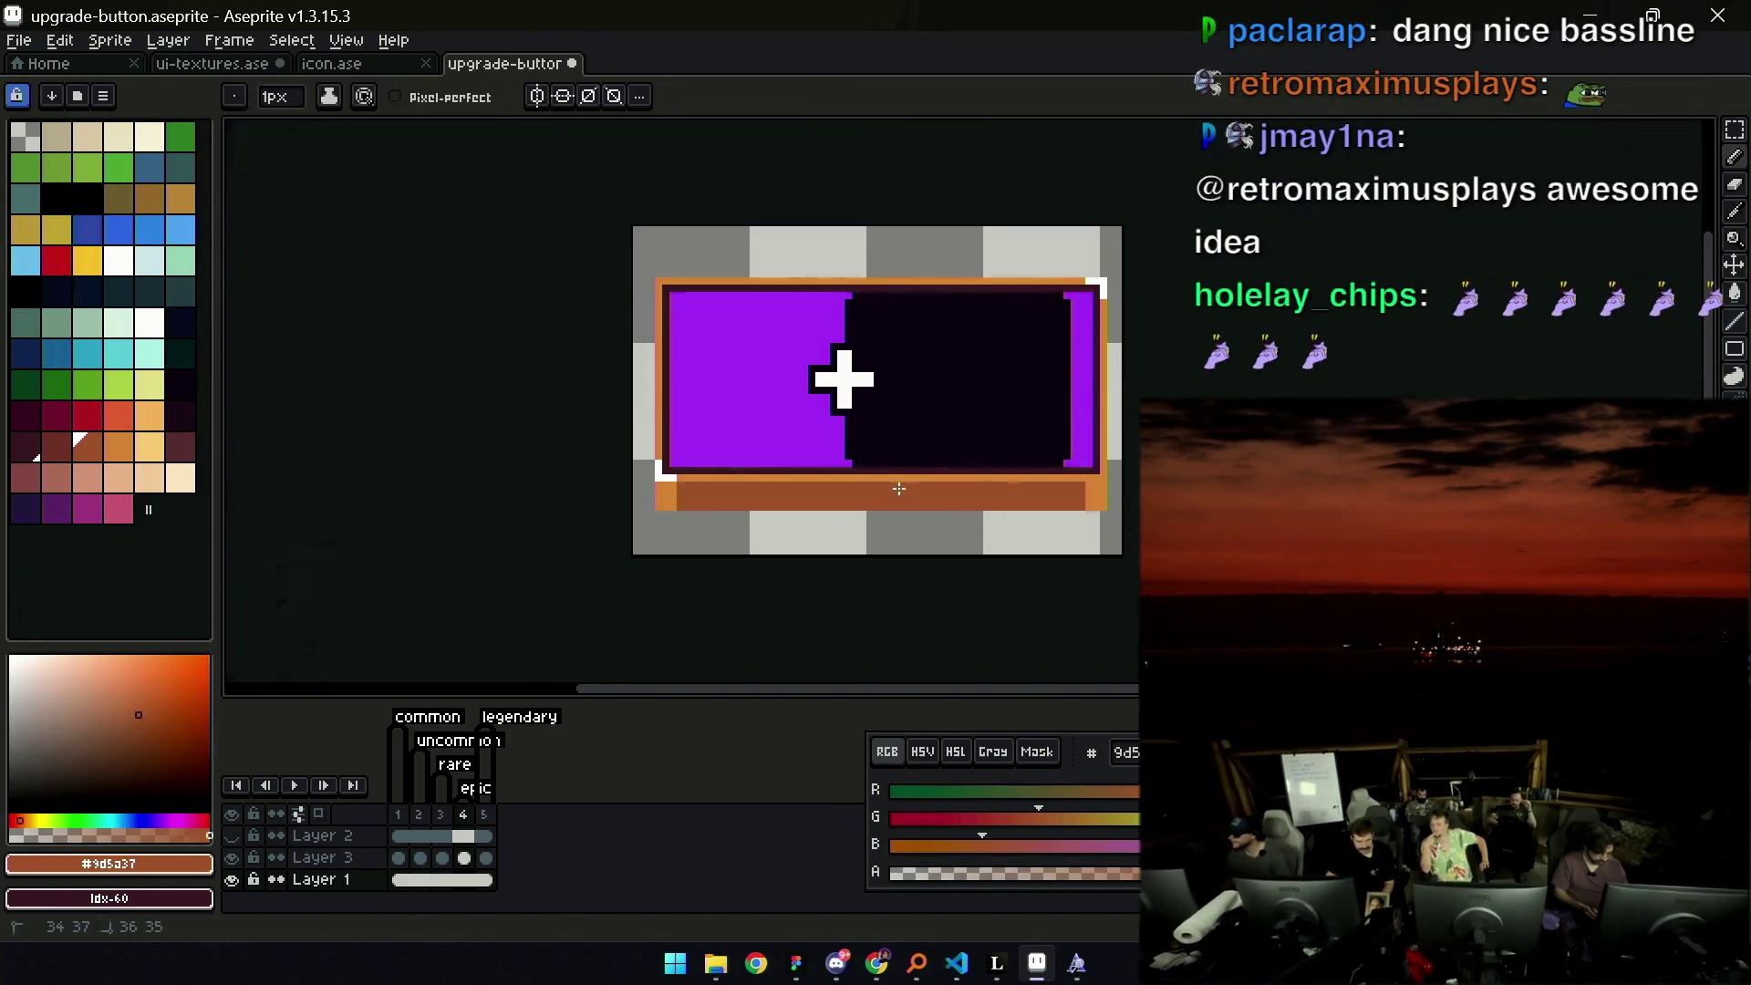
Undo the pasted strip, check Layer 1's visibility and select the button's bottom strip
key("z")
scroll(907, 483, "down", 3)
scroll(944, 388, "up", 2)
key("v")
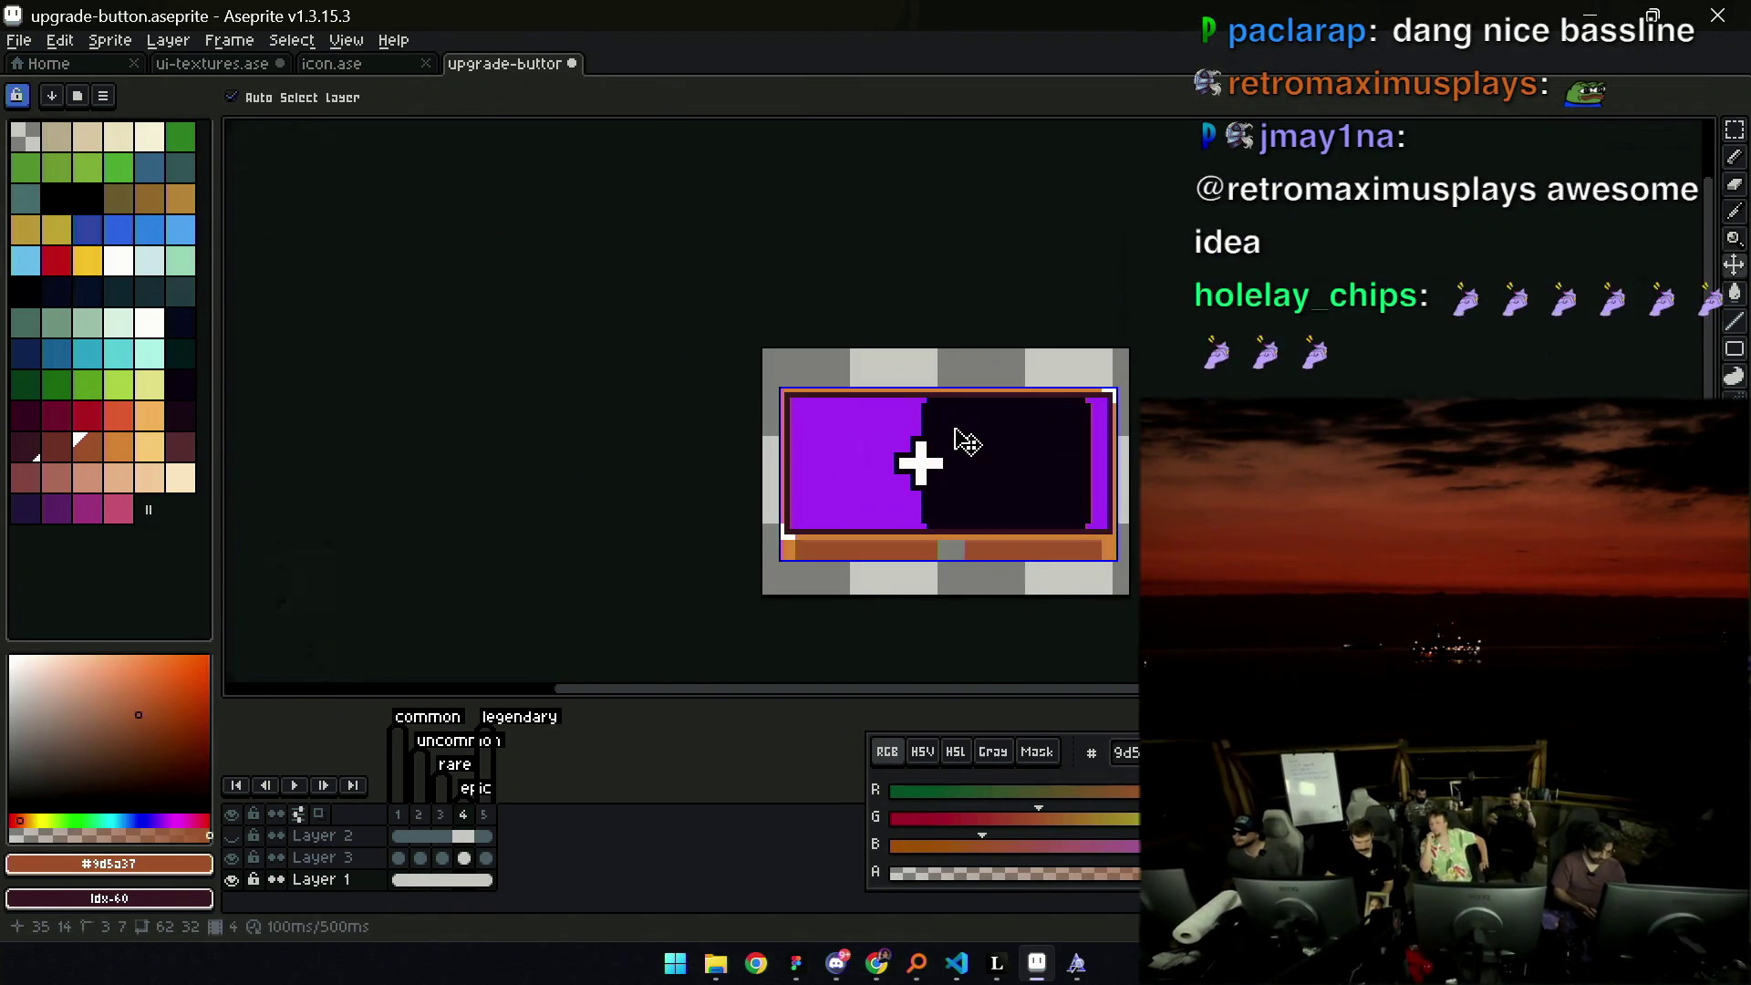
key("Right")
key("ctrl+z")
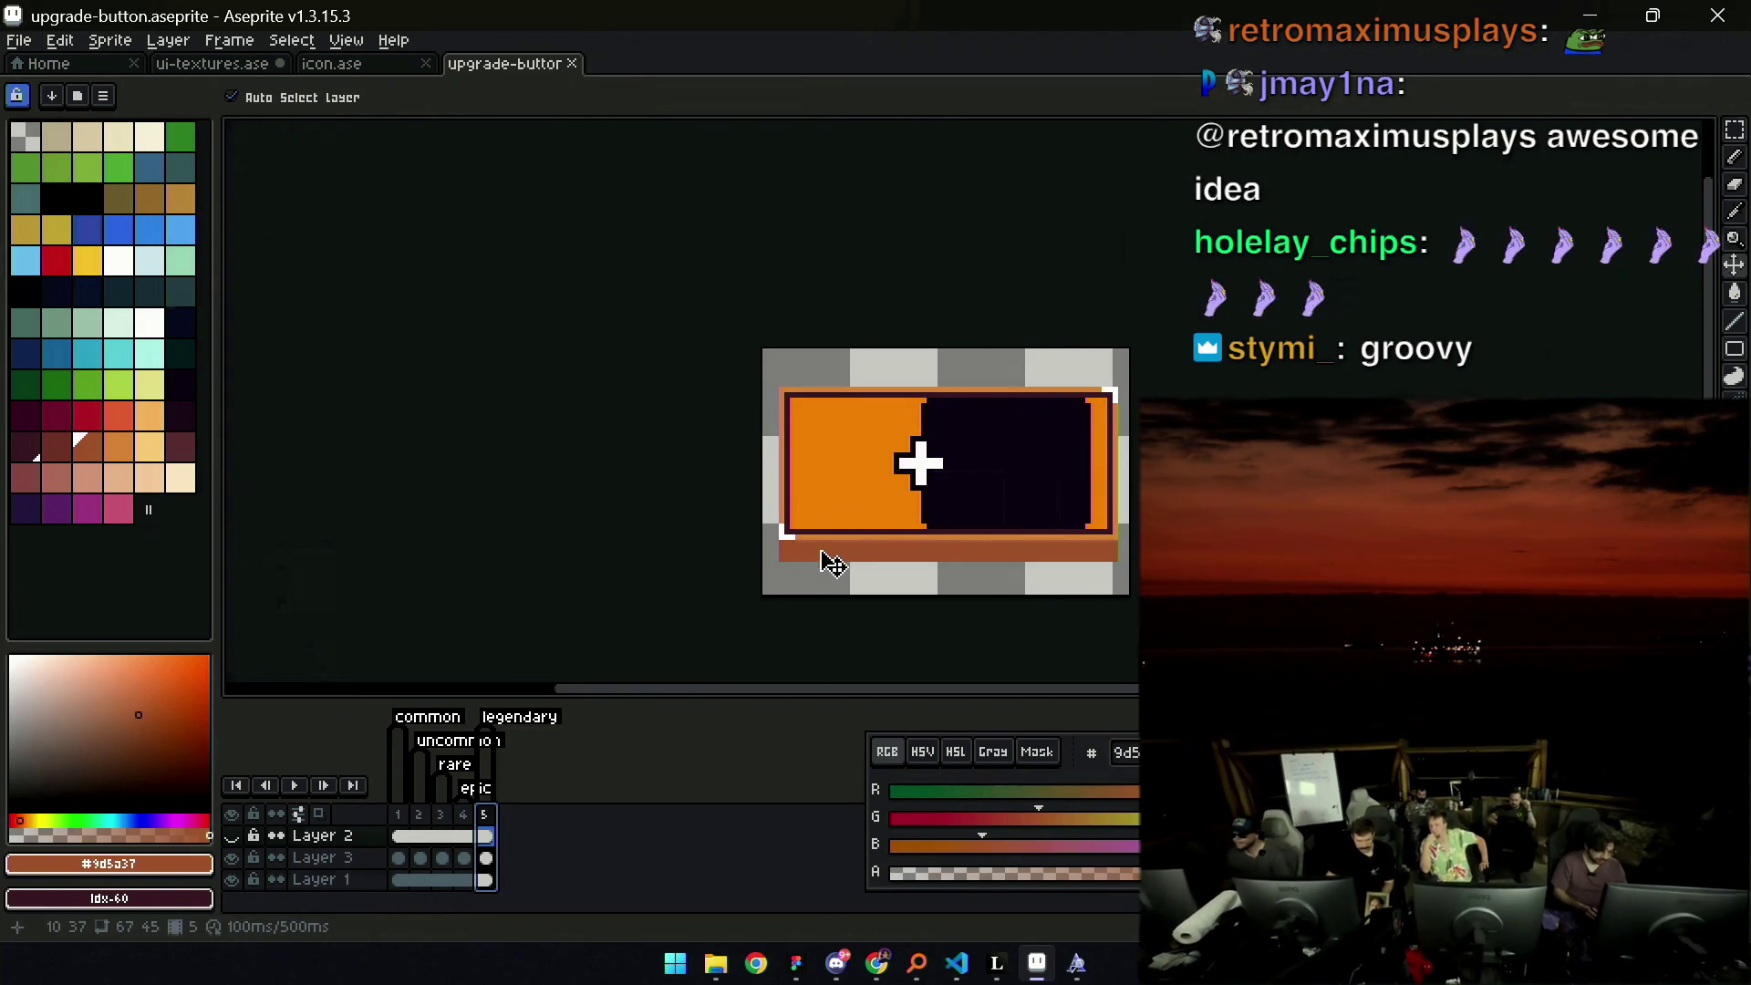
key("w")
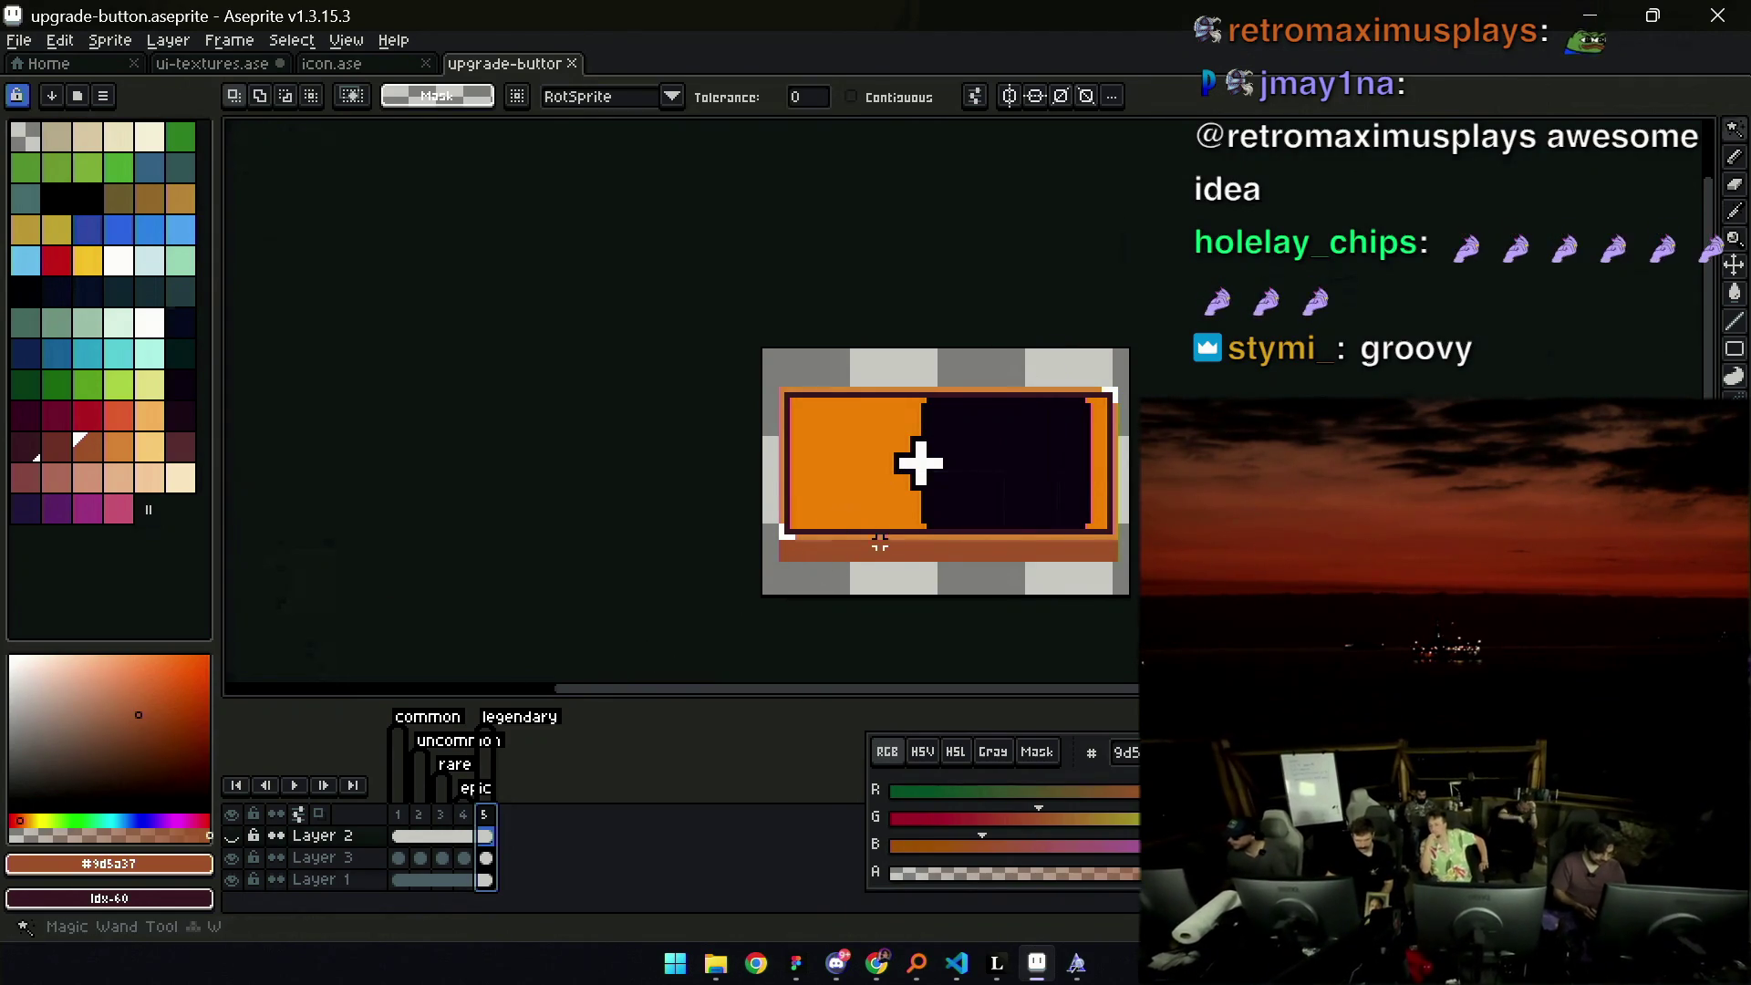
left_click(231, 879)
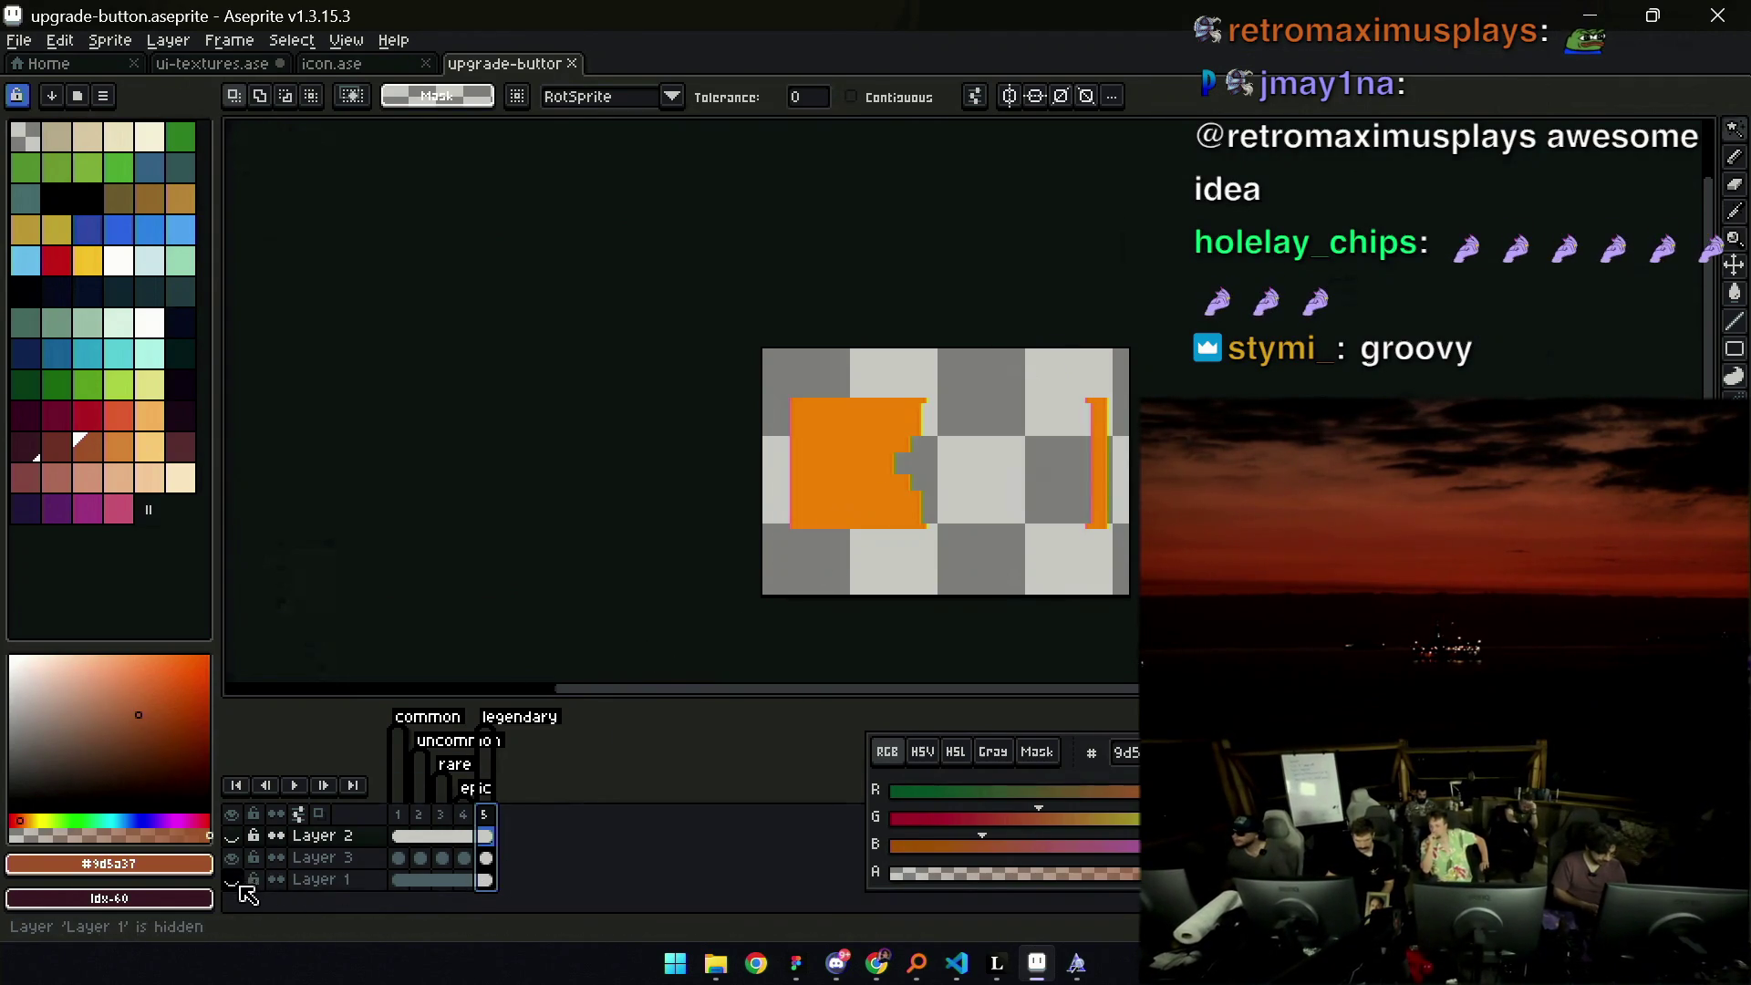
left_click(232, 879)
left_click(319, 879)
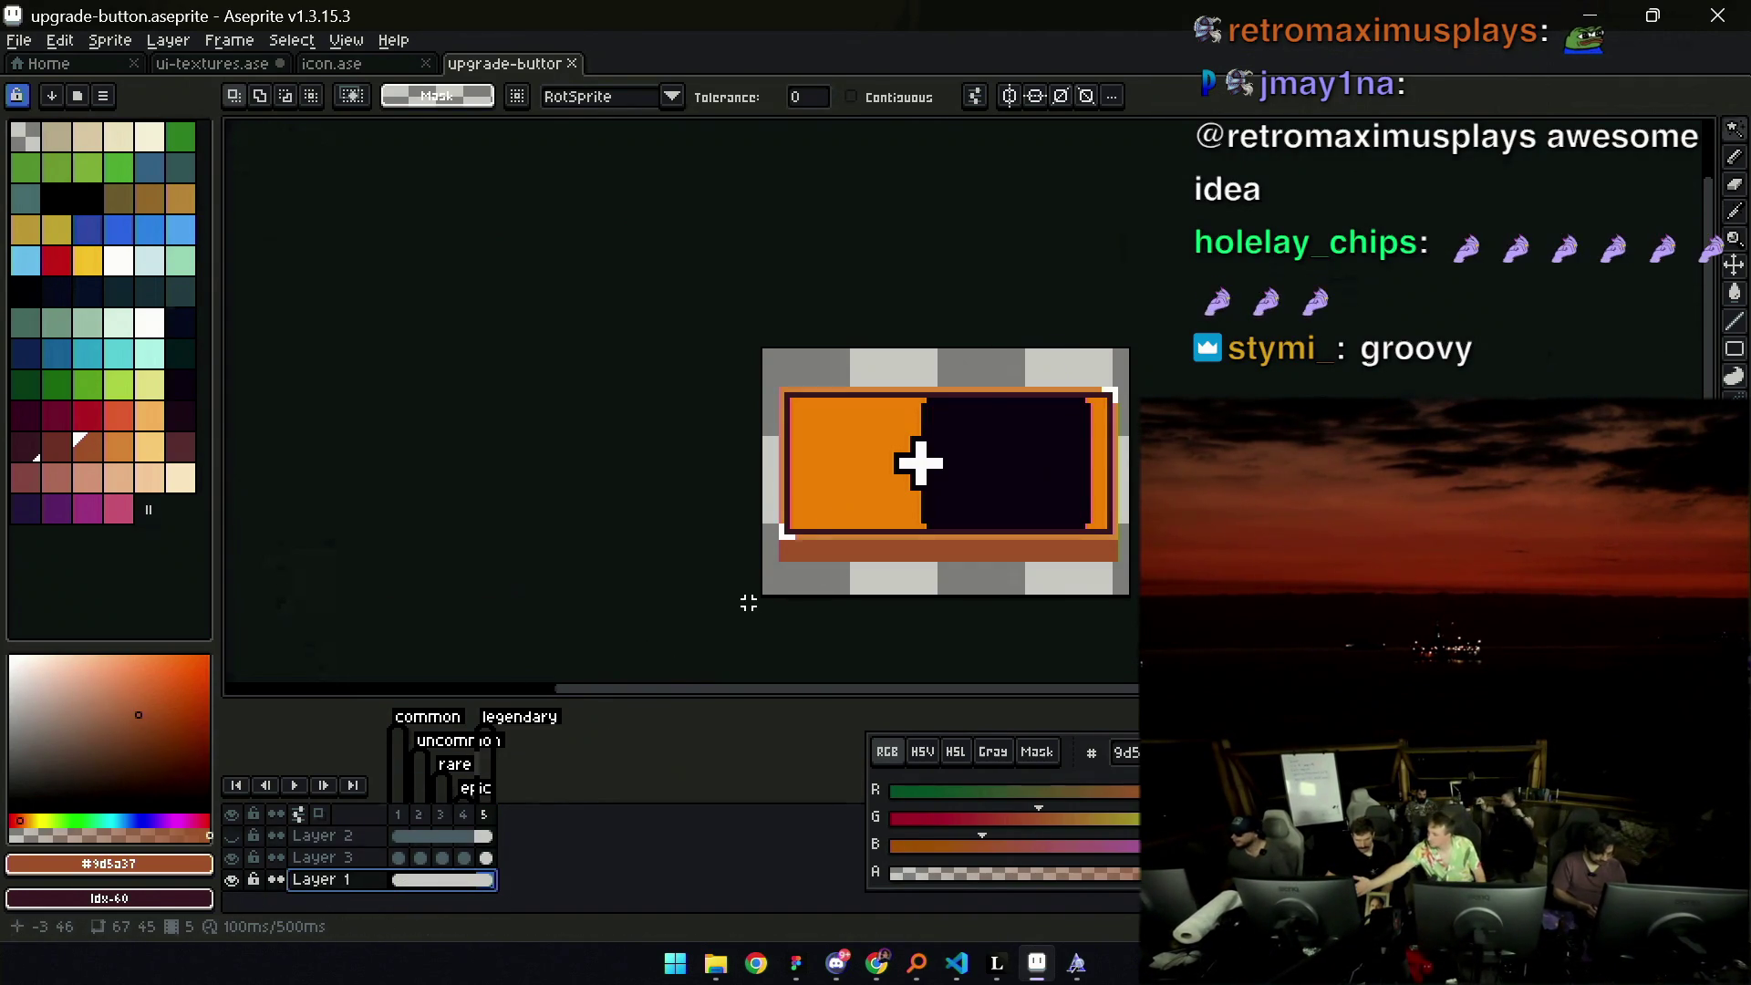
key("m")
left_click_drag(764, 614, 1133, 535)
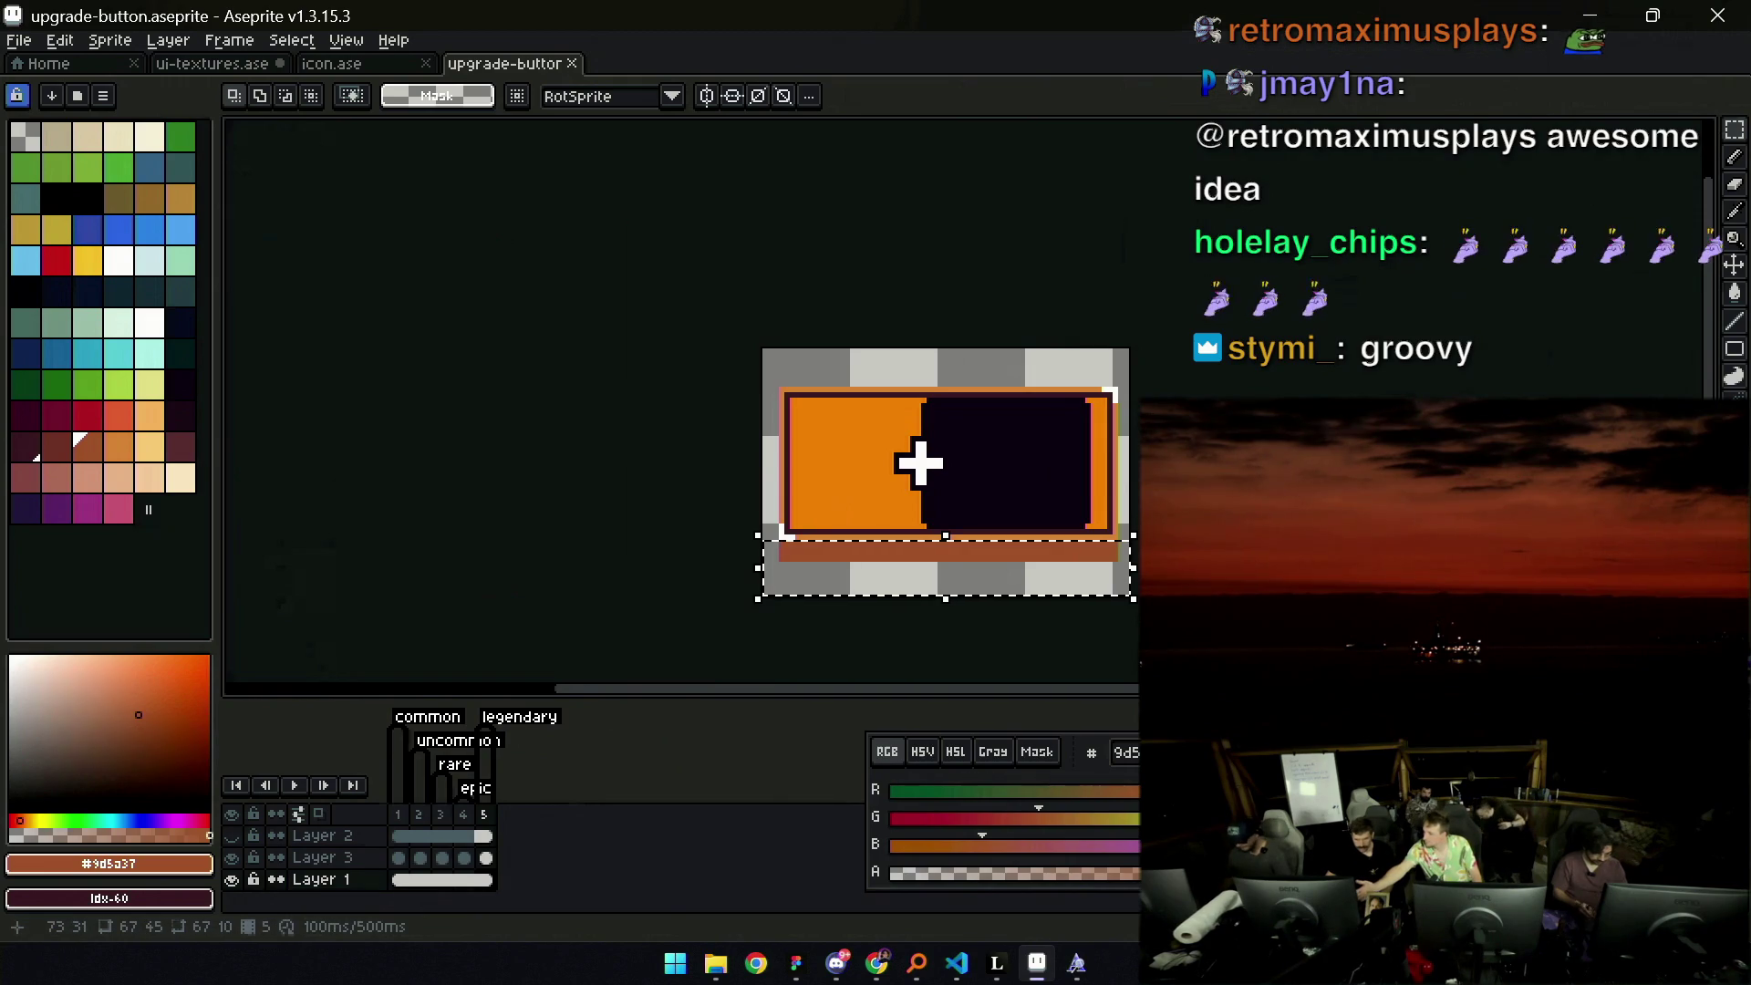
Trim the upgrade-button canvas tightly around the button with Sprite > Trim and review its frames
left_click(126, 60)
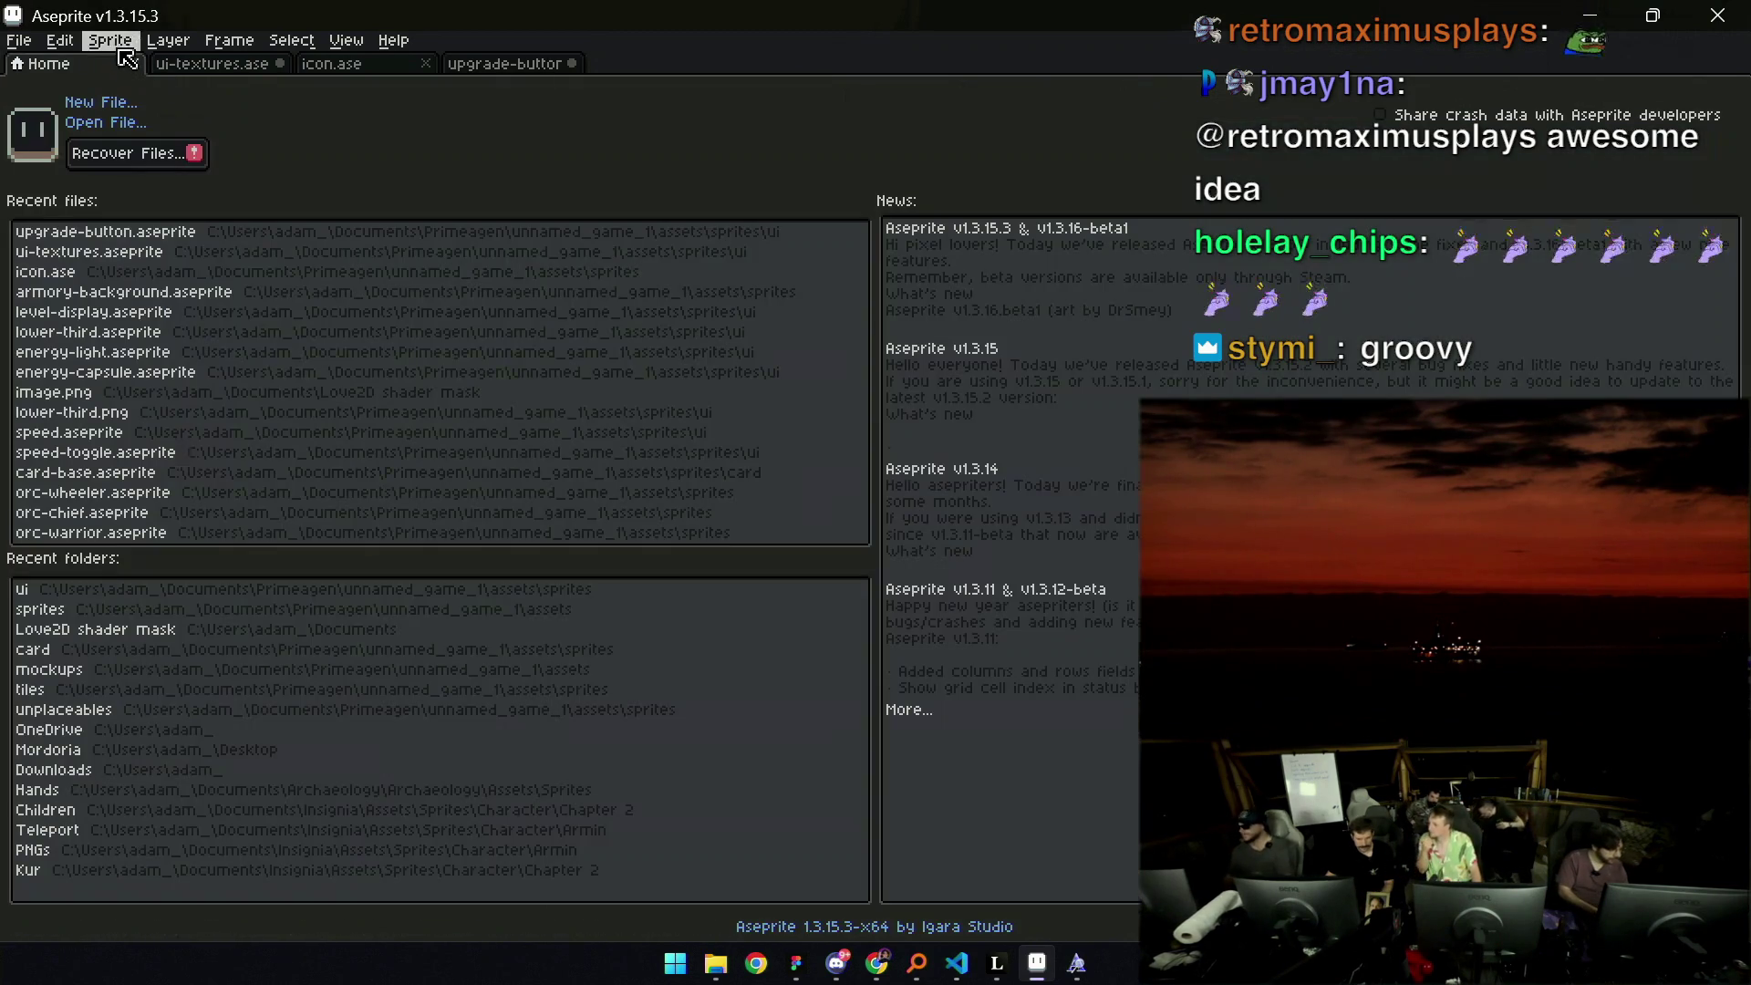
left_click(497, 65)
left_click(102, 44)
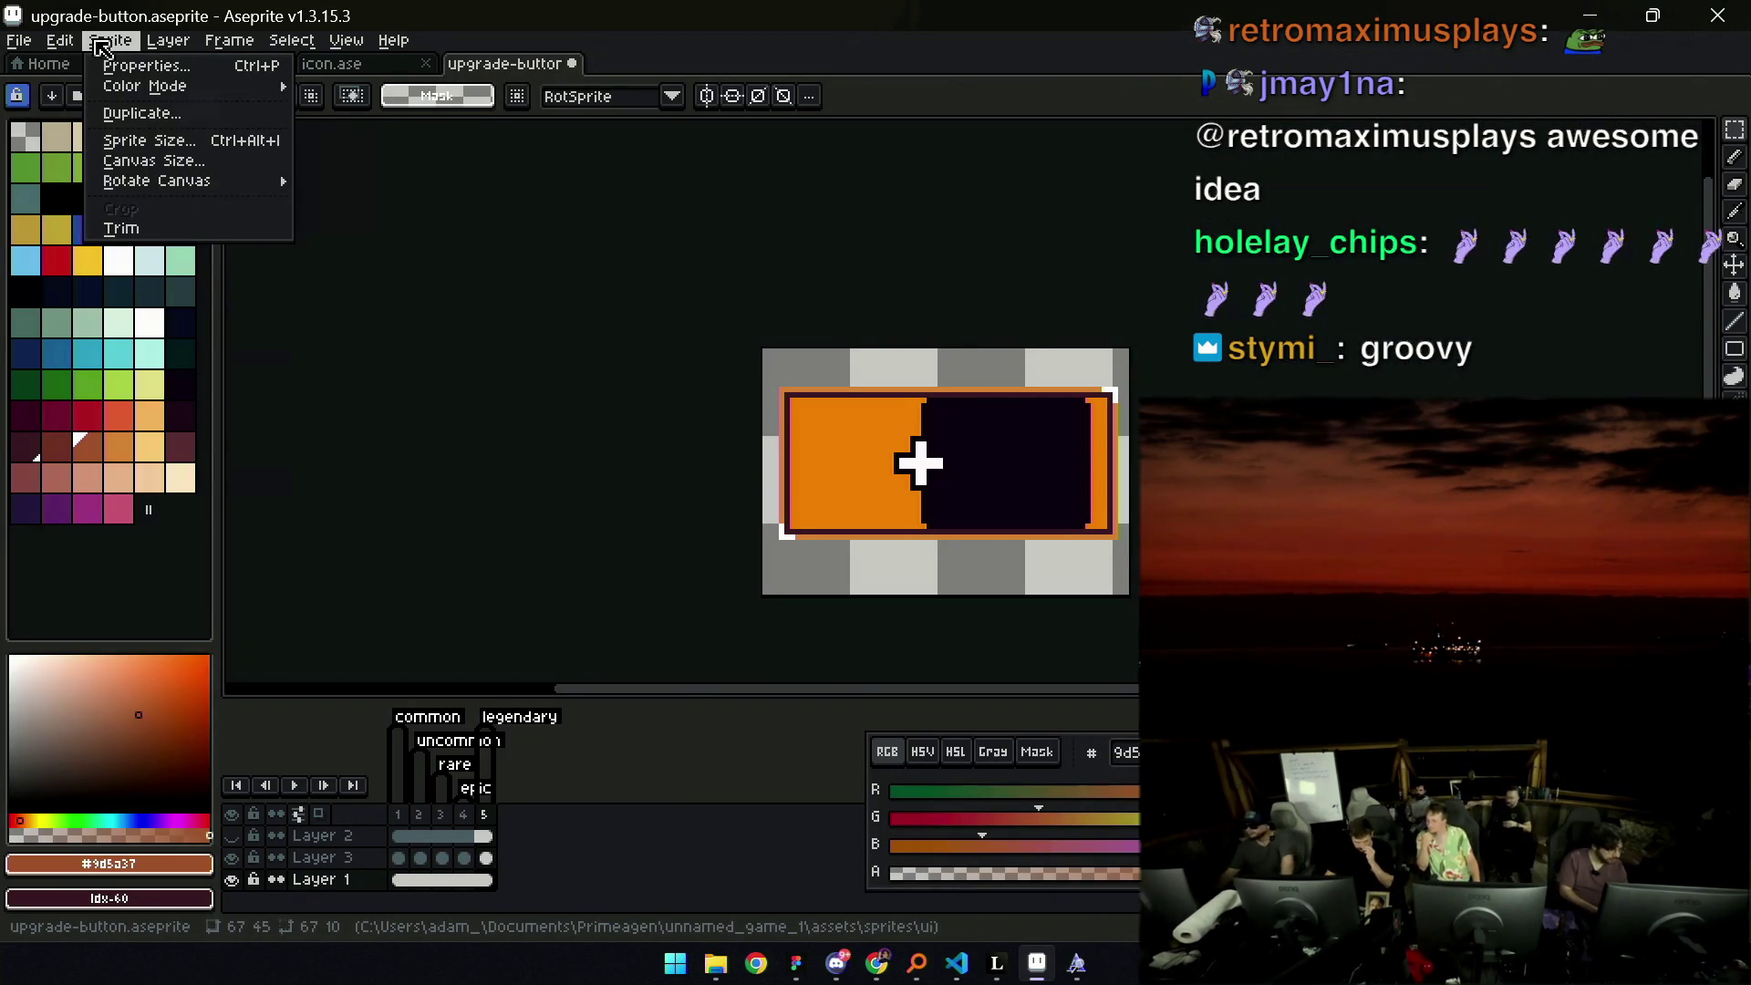
left_click(121, 228)
left_click(418, 815)
left_click_drag(443, 825, 484, 814)
Save upgrade-button, re-export its sheet overwriting the old file, and return to ui-textures
key("ctrl+s")
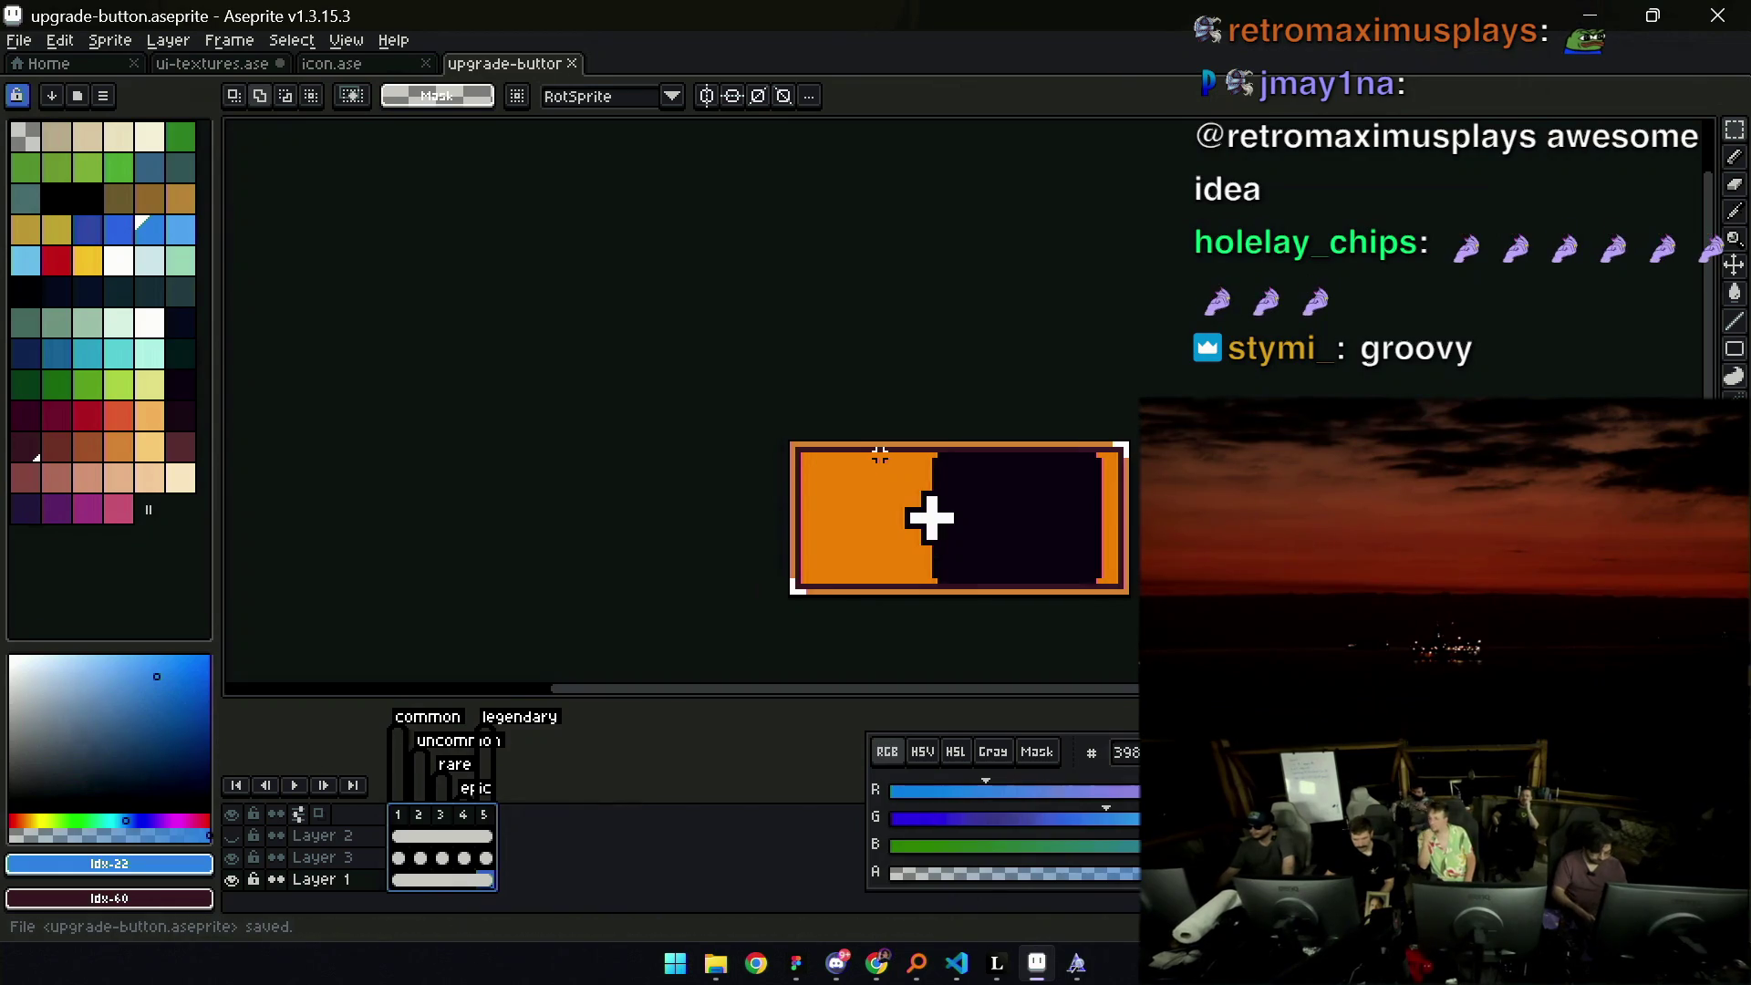
key("ctrl+e")
key("Return")
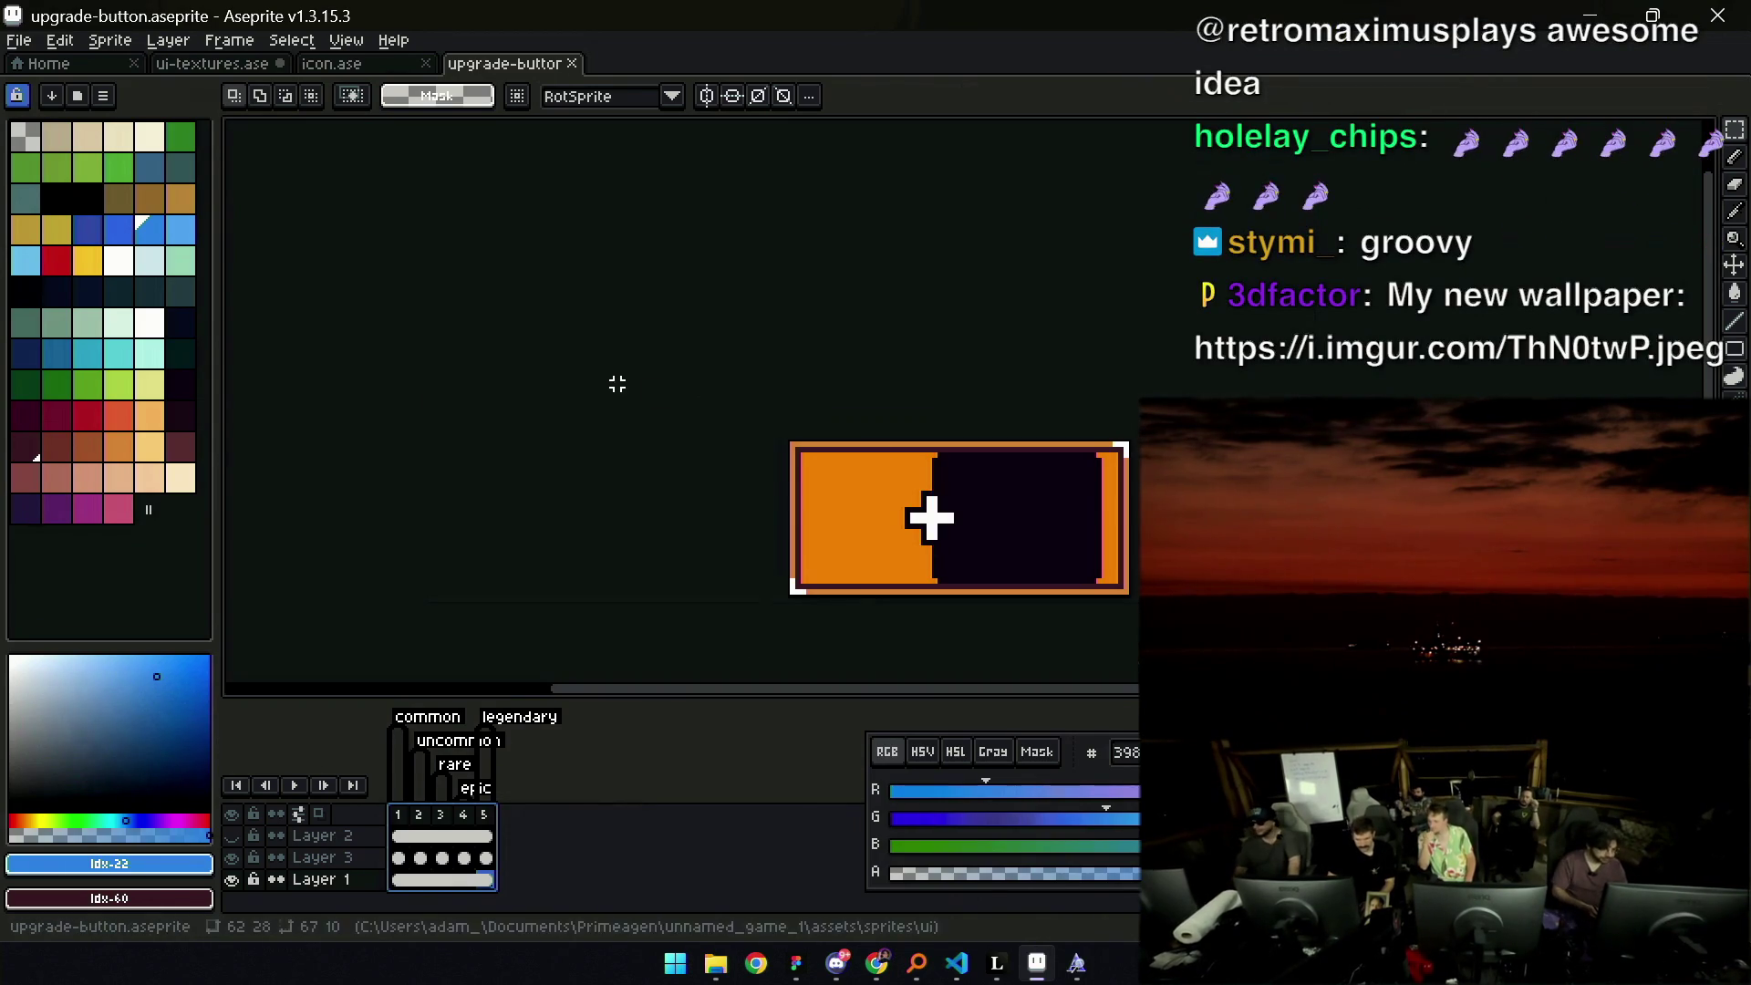
key("ctrl+Tab")
Draw a new slice over the orange bar, trimming its bottom edge to fit
key("z")
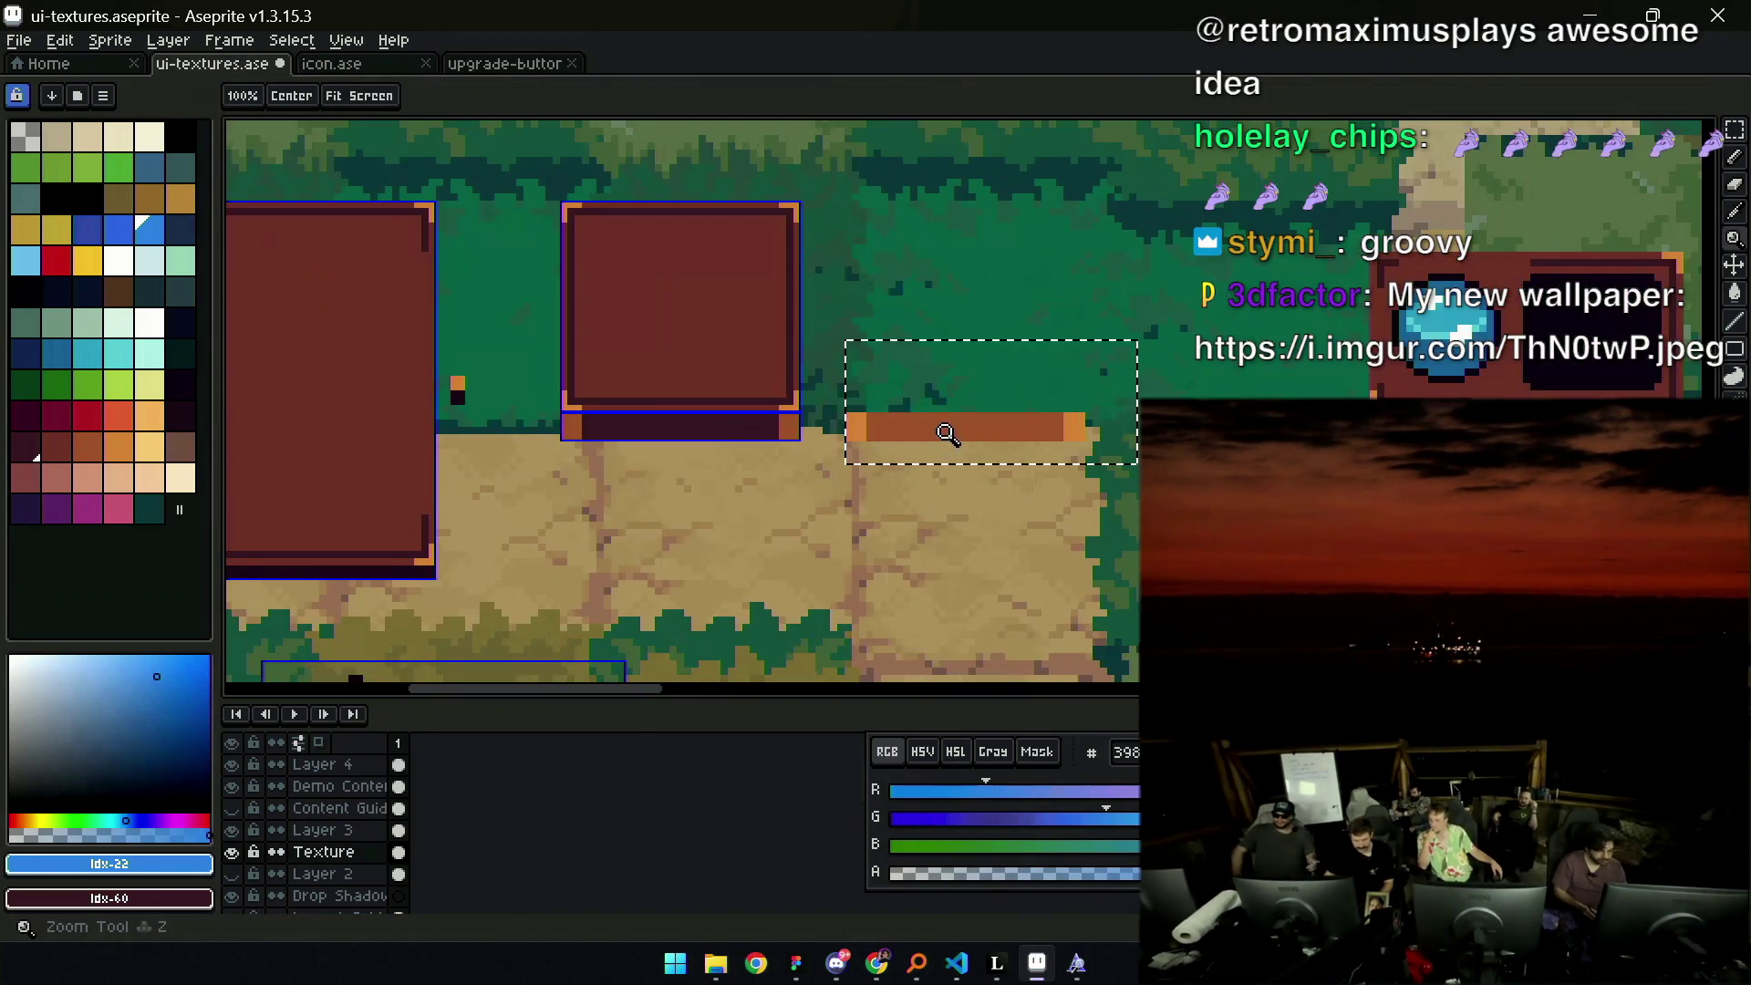
left_click_drag(948, 434, 900, 482)
key("ctrl+d")
key("v")
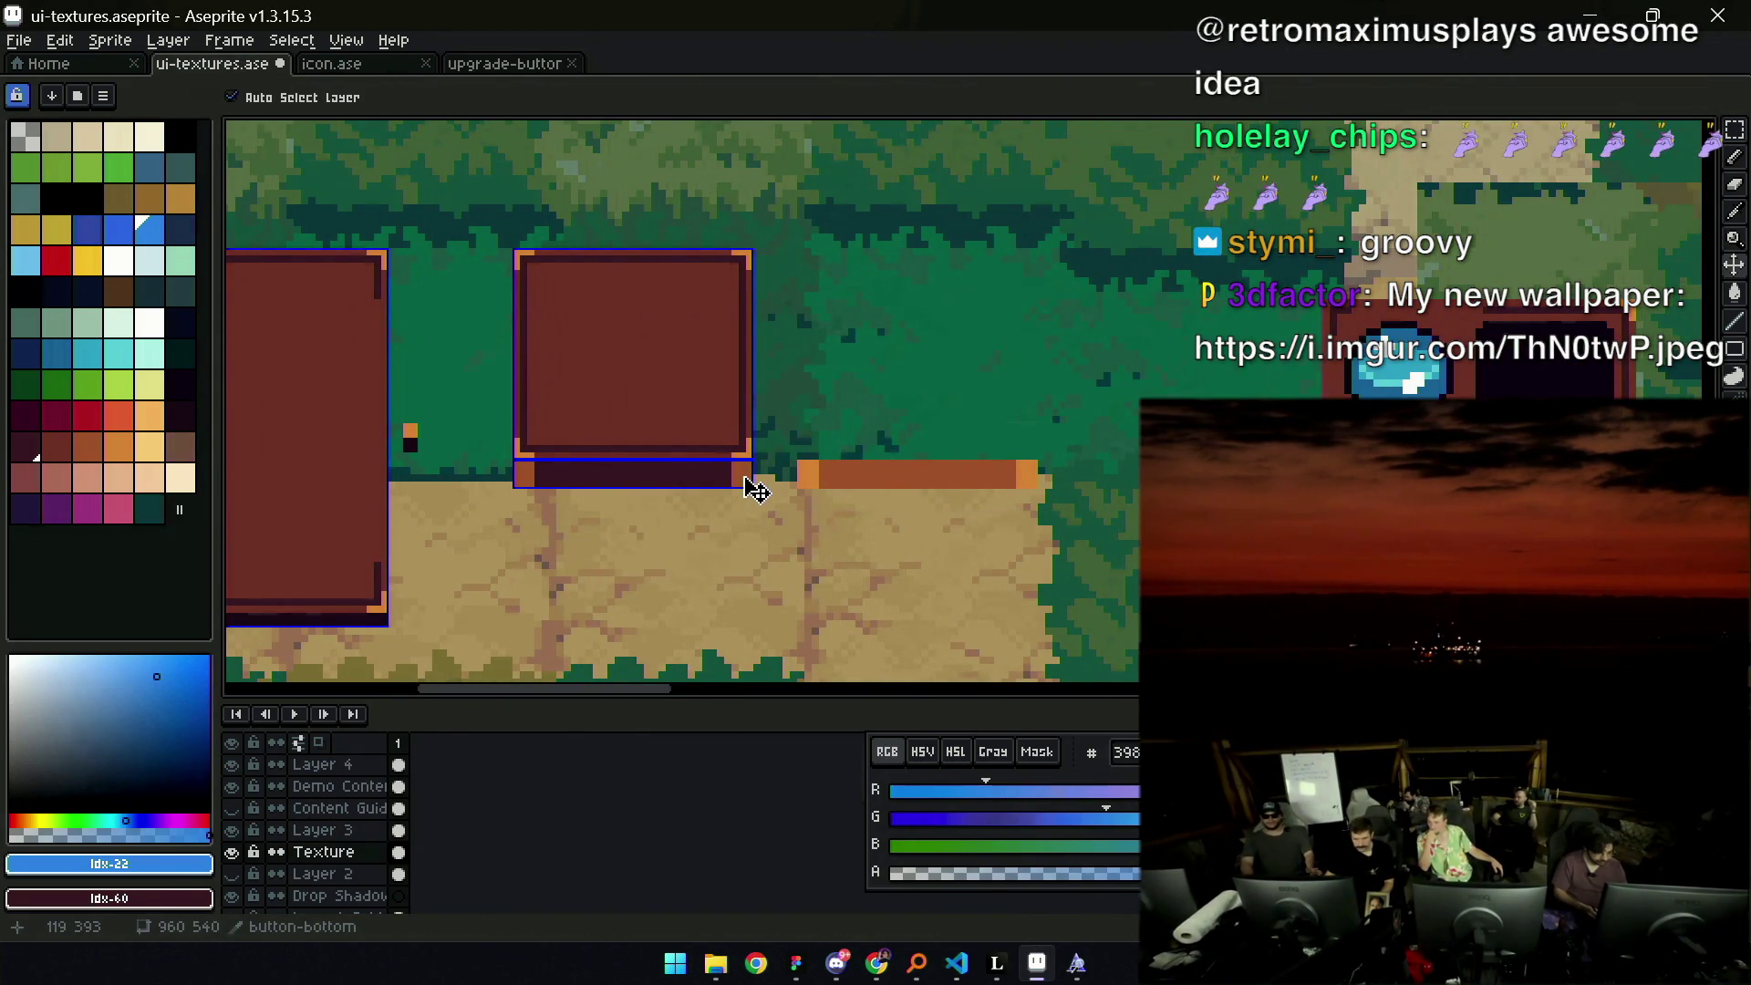
key("shift+c")
left_click_drag(801, 463, 1036, 493)
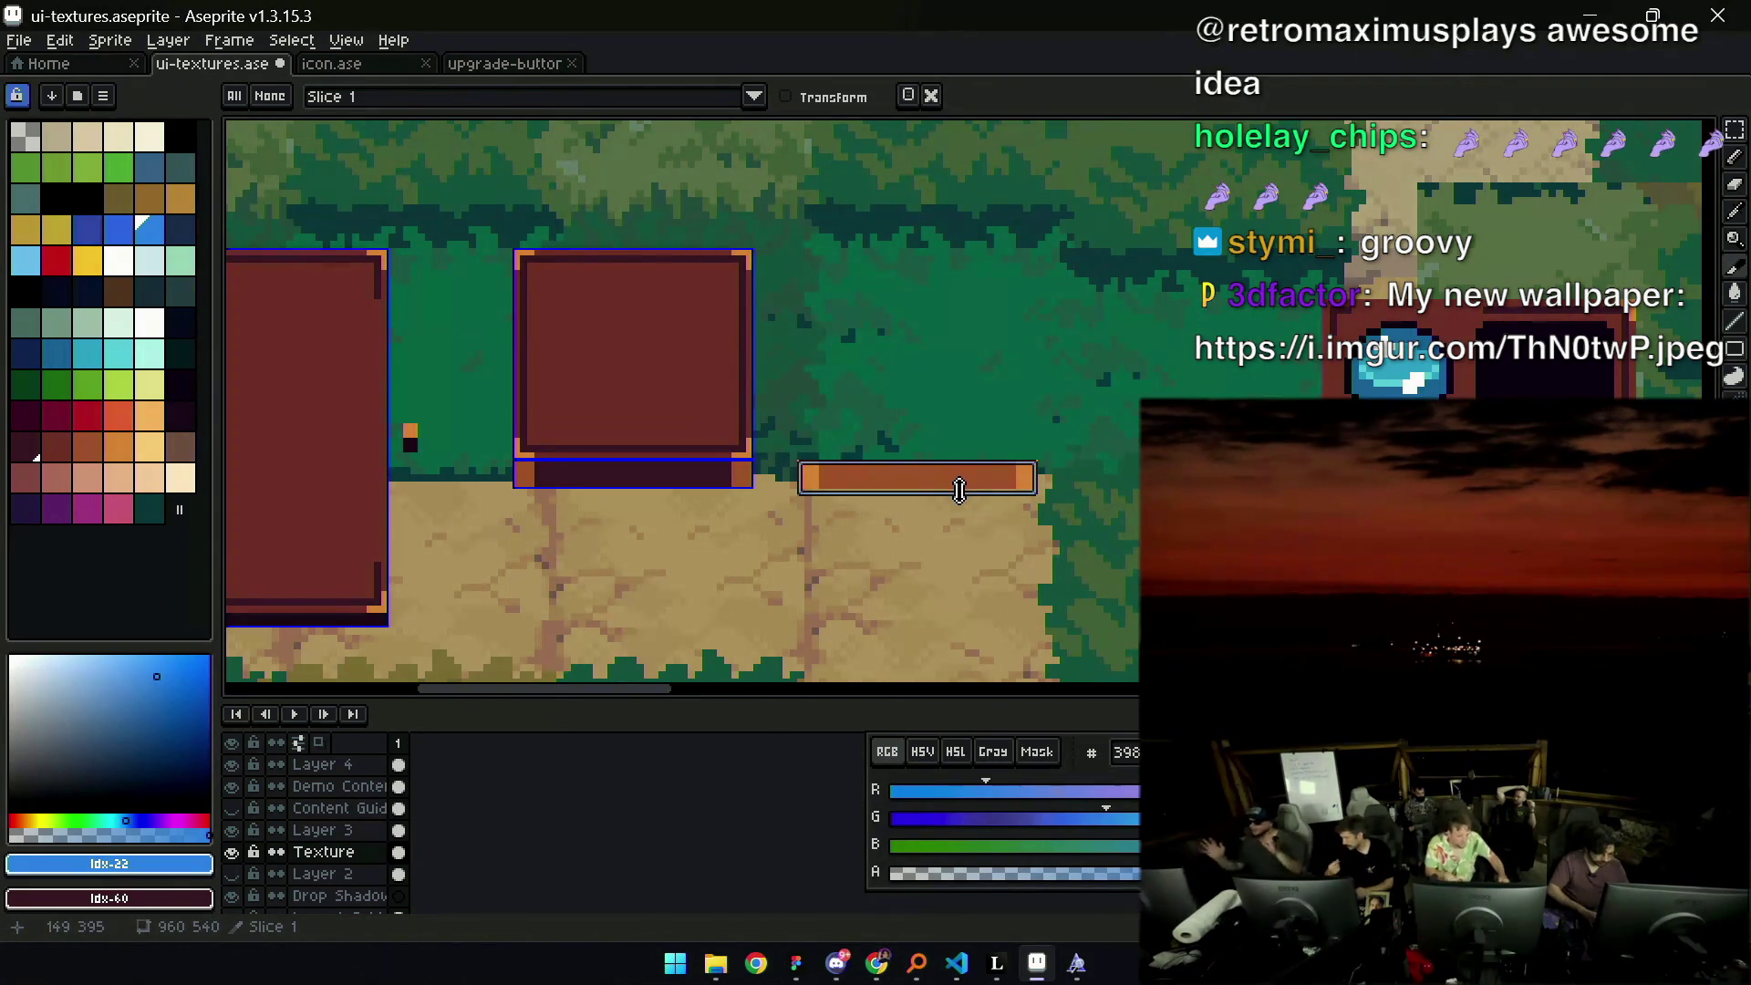
left_click_drag(959, 491, 959, 485)
left_click(722, 467)
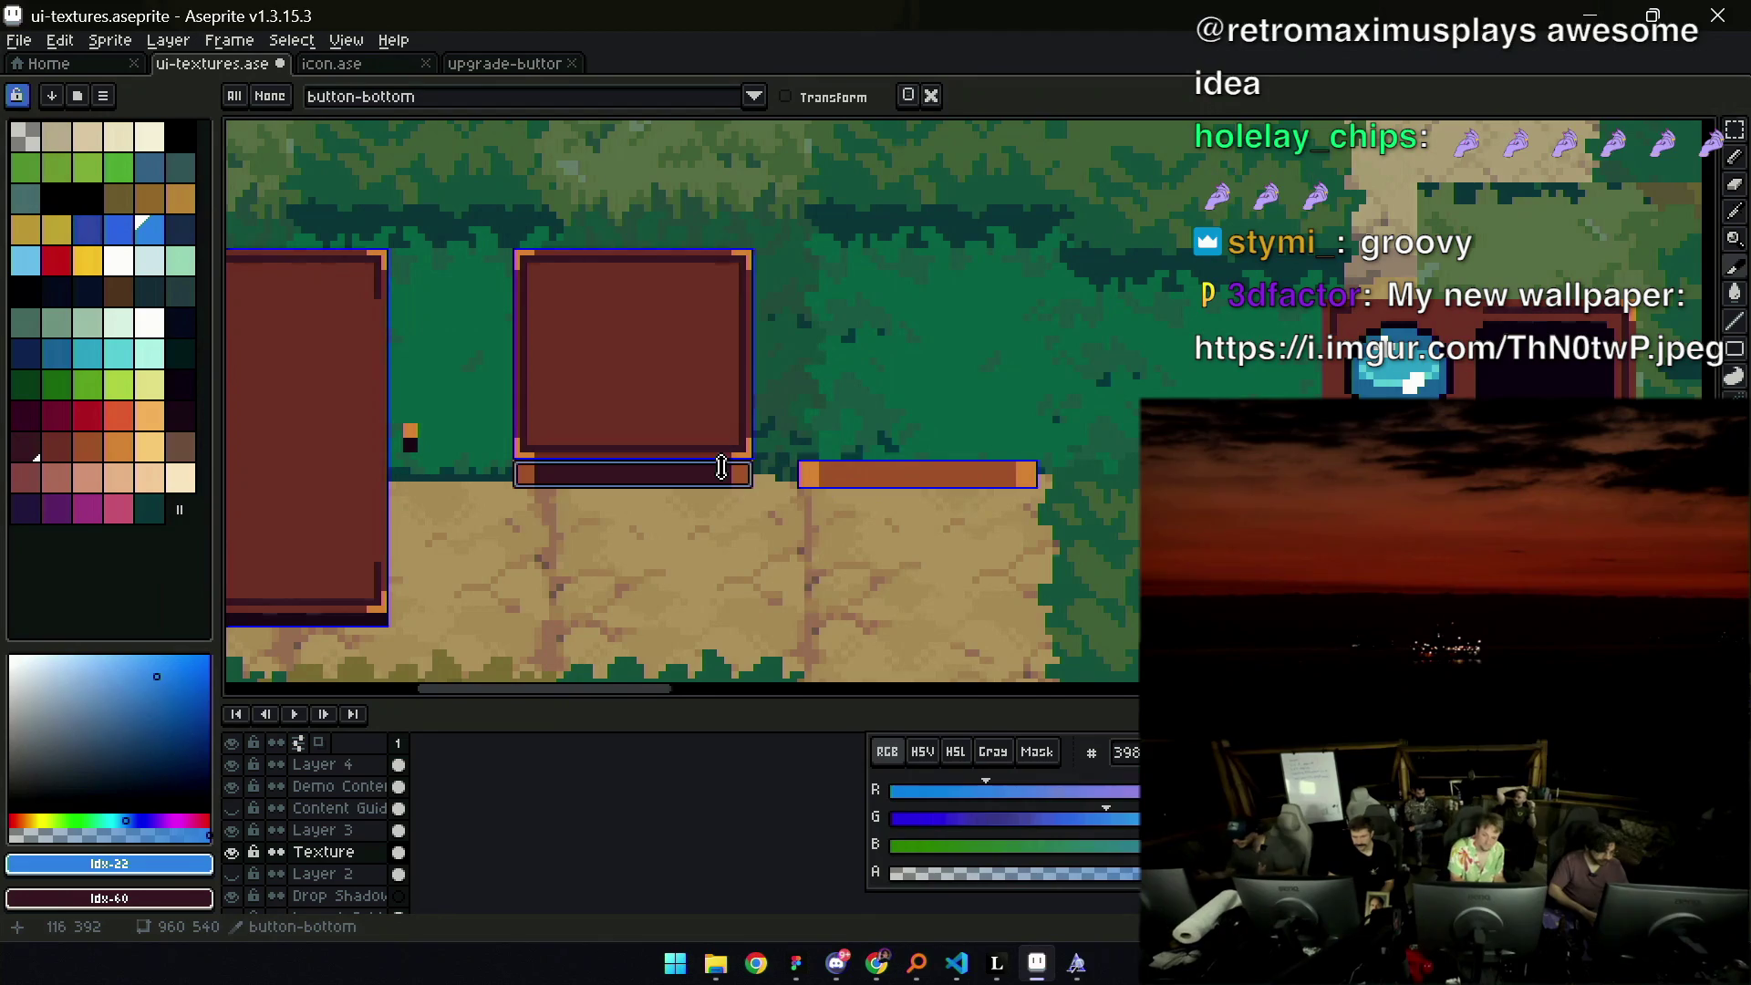
left_click(841, 482)
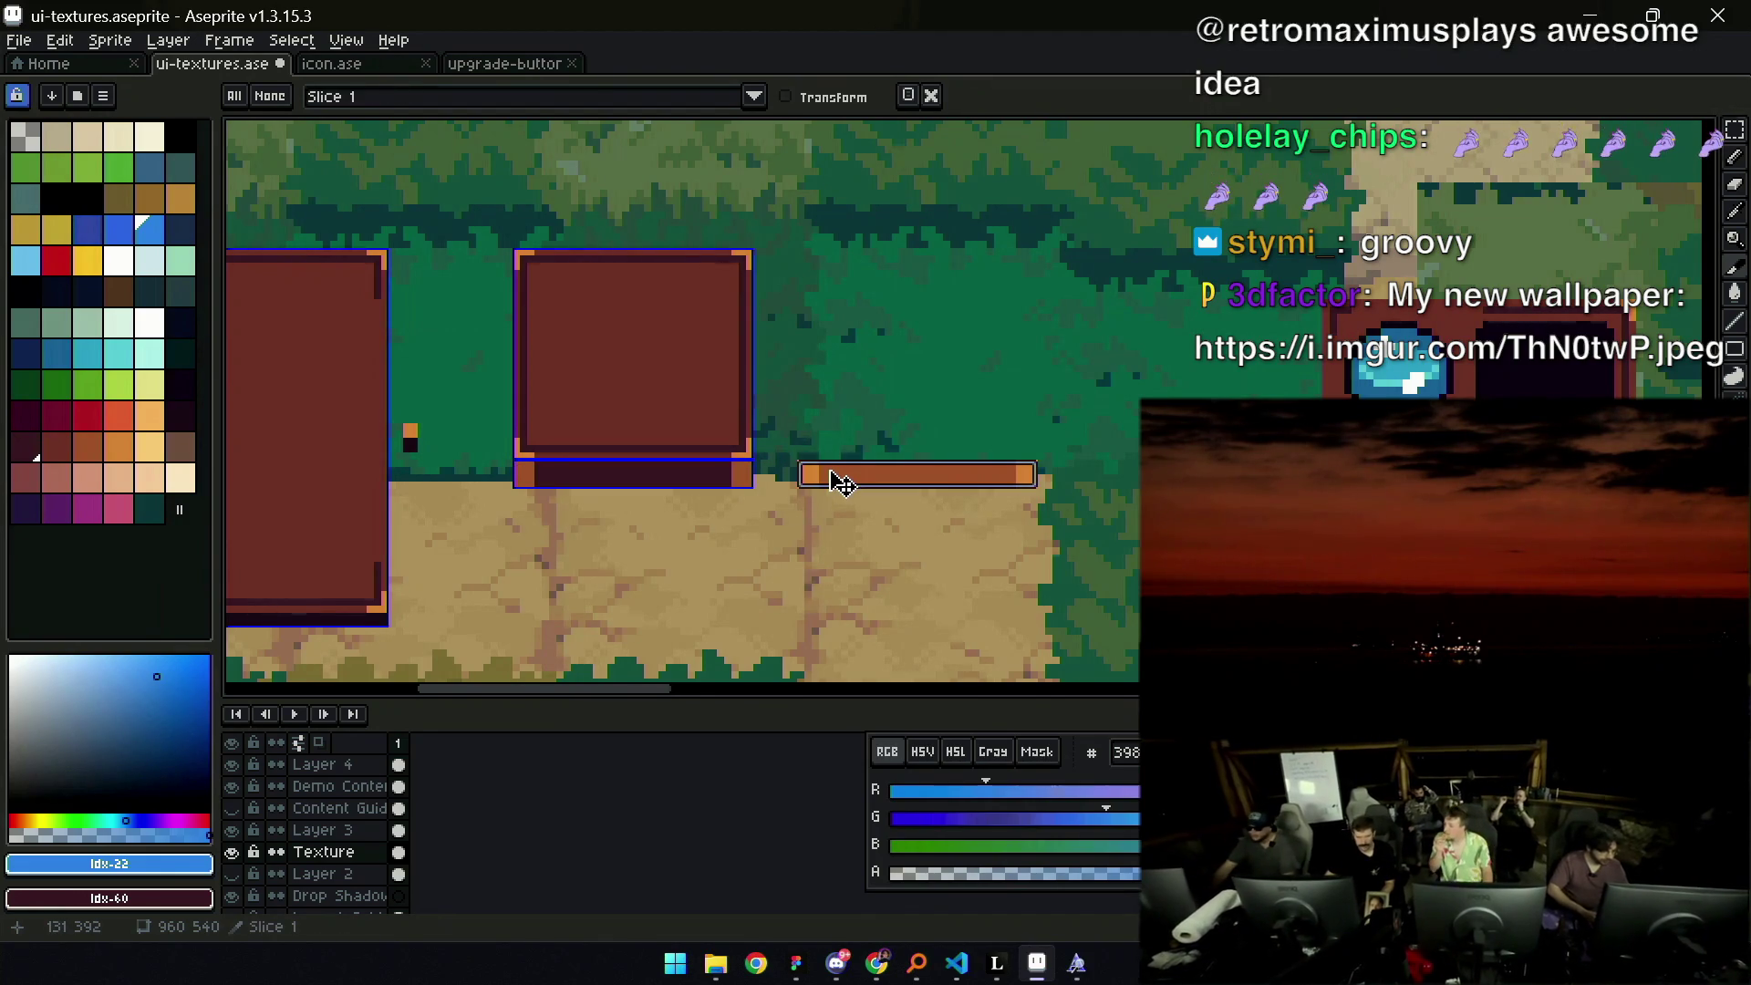
Name the new slice button-bottom-gold, confirm its properties and save the sheet
left_click(502, 102)
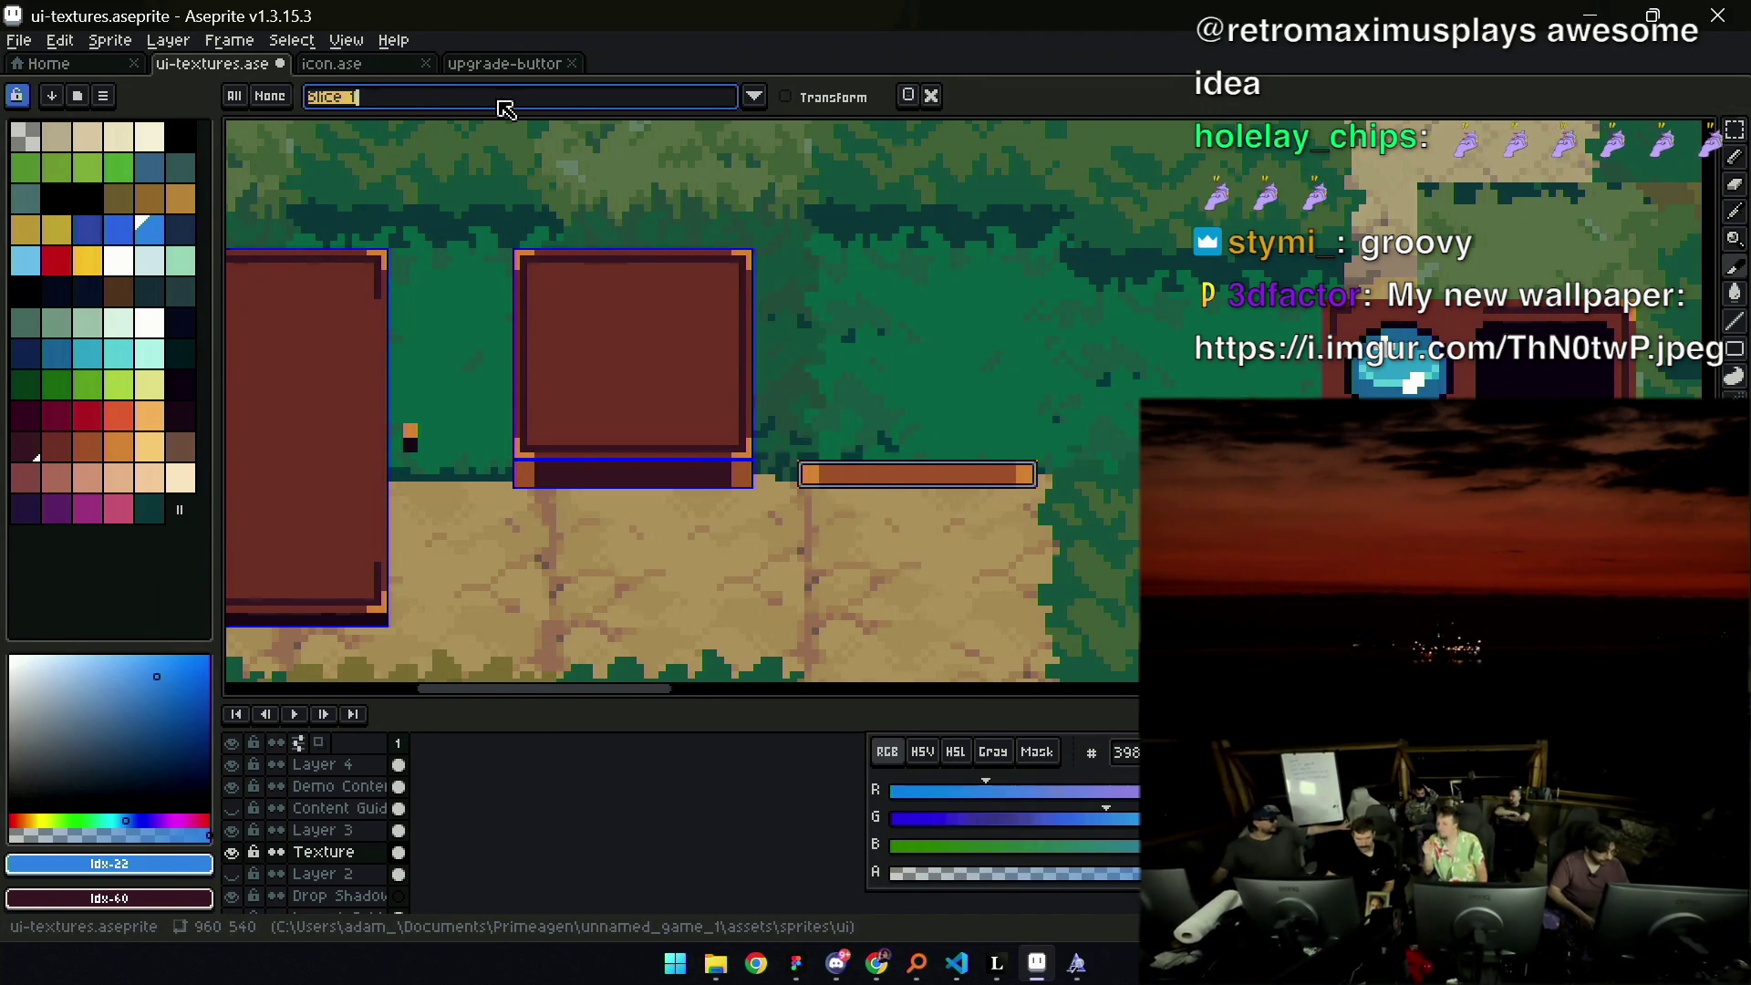
type("button-botto")
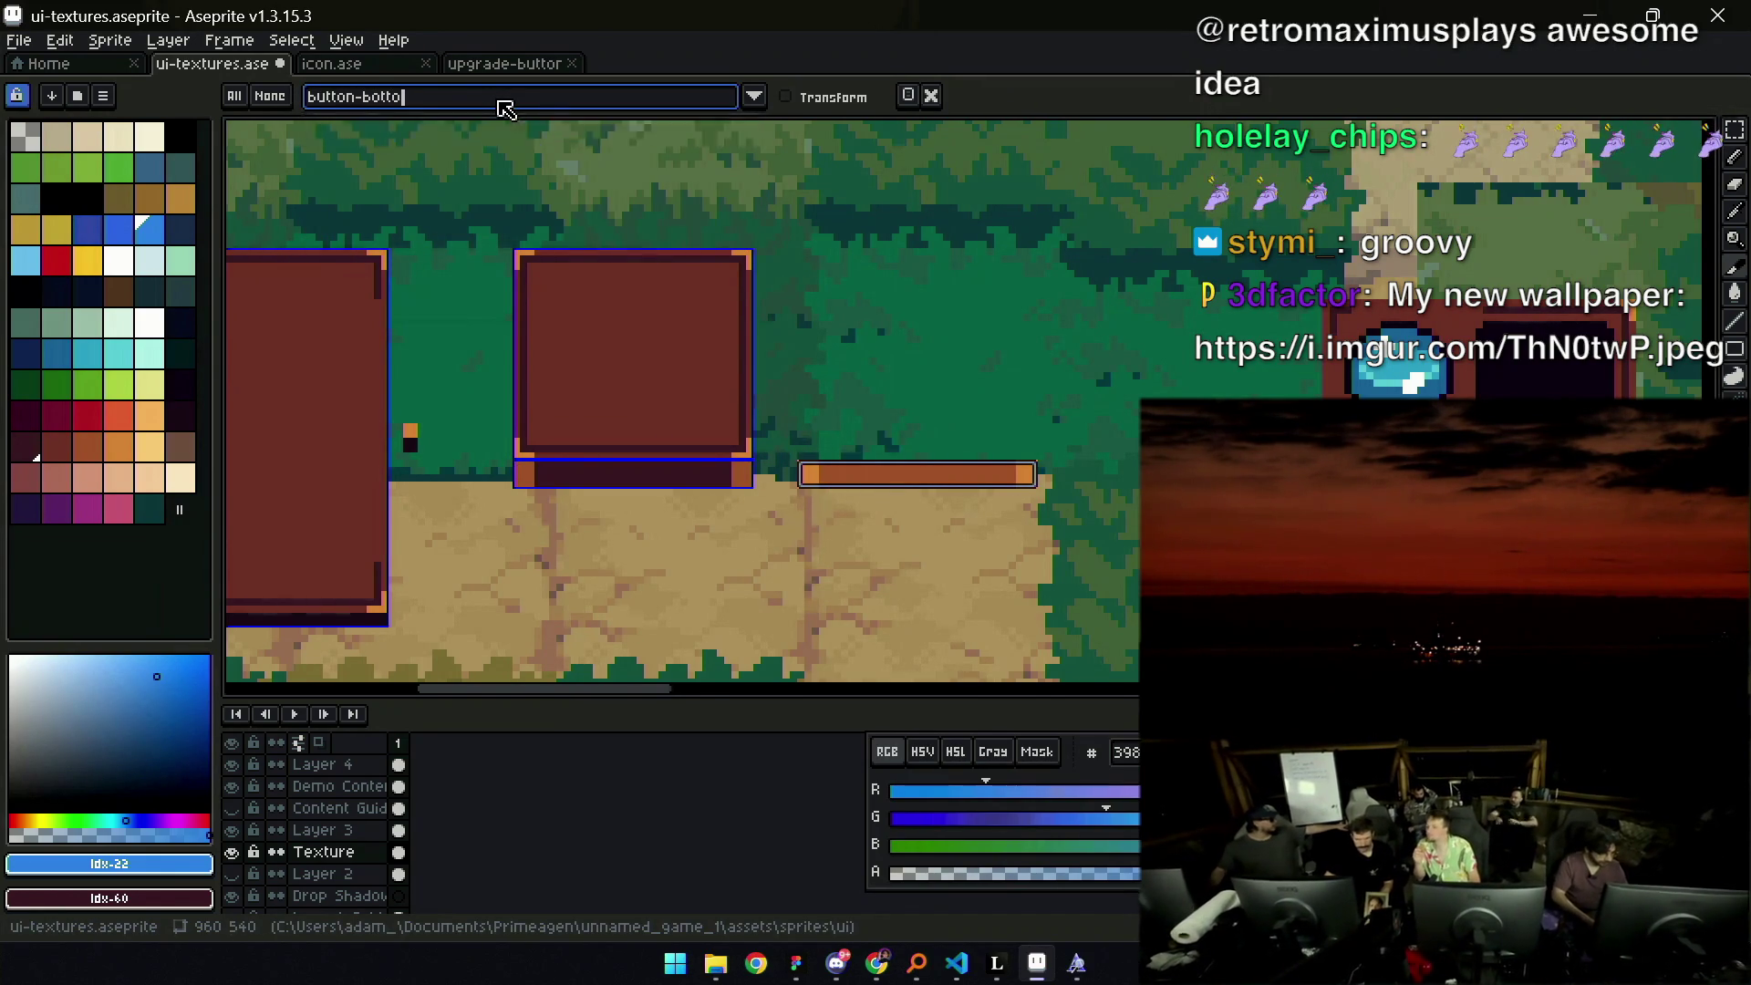
type("-")
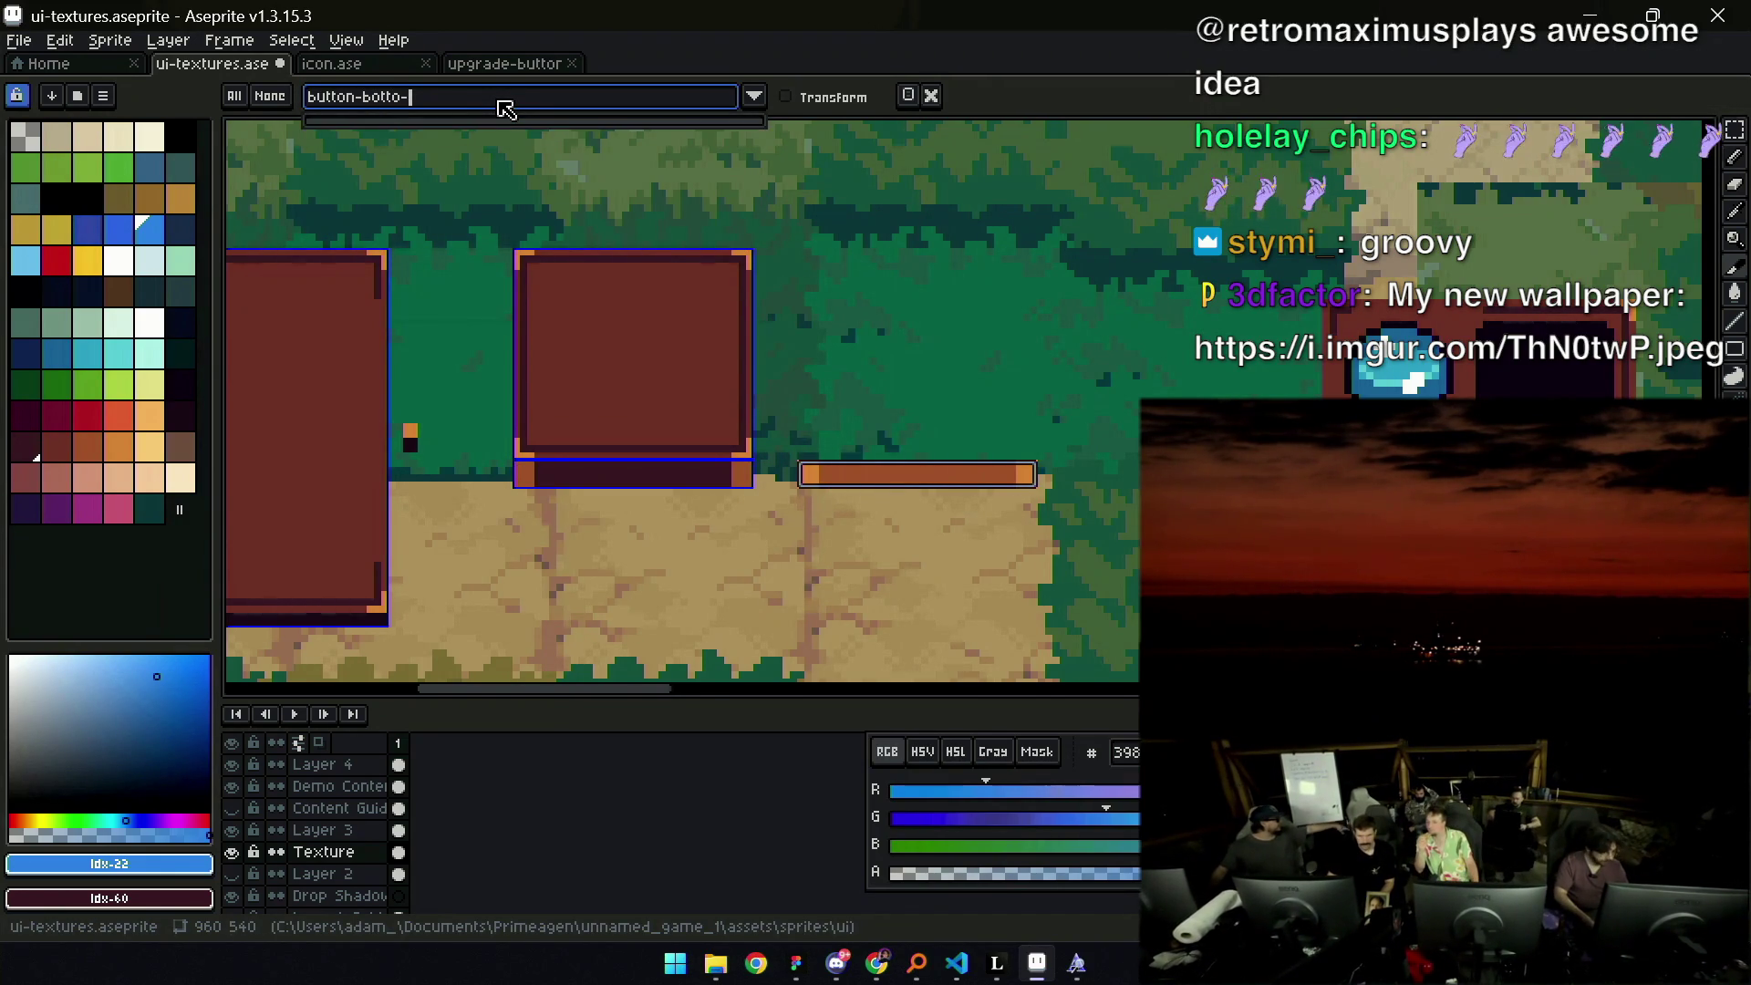
key("BackSpace")
type("m-")
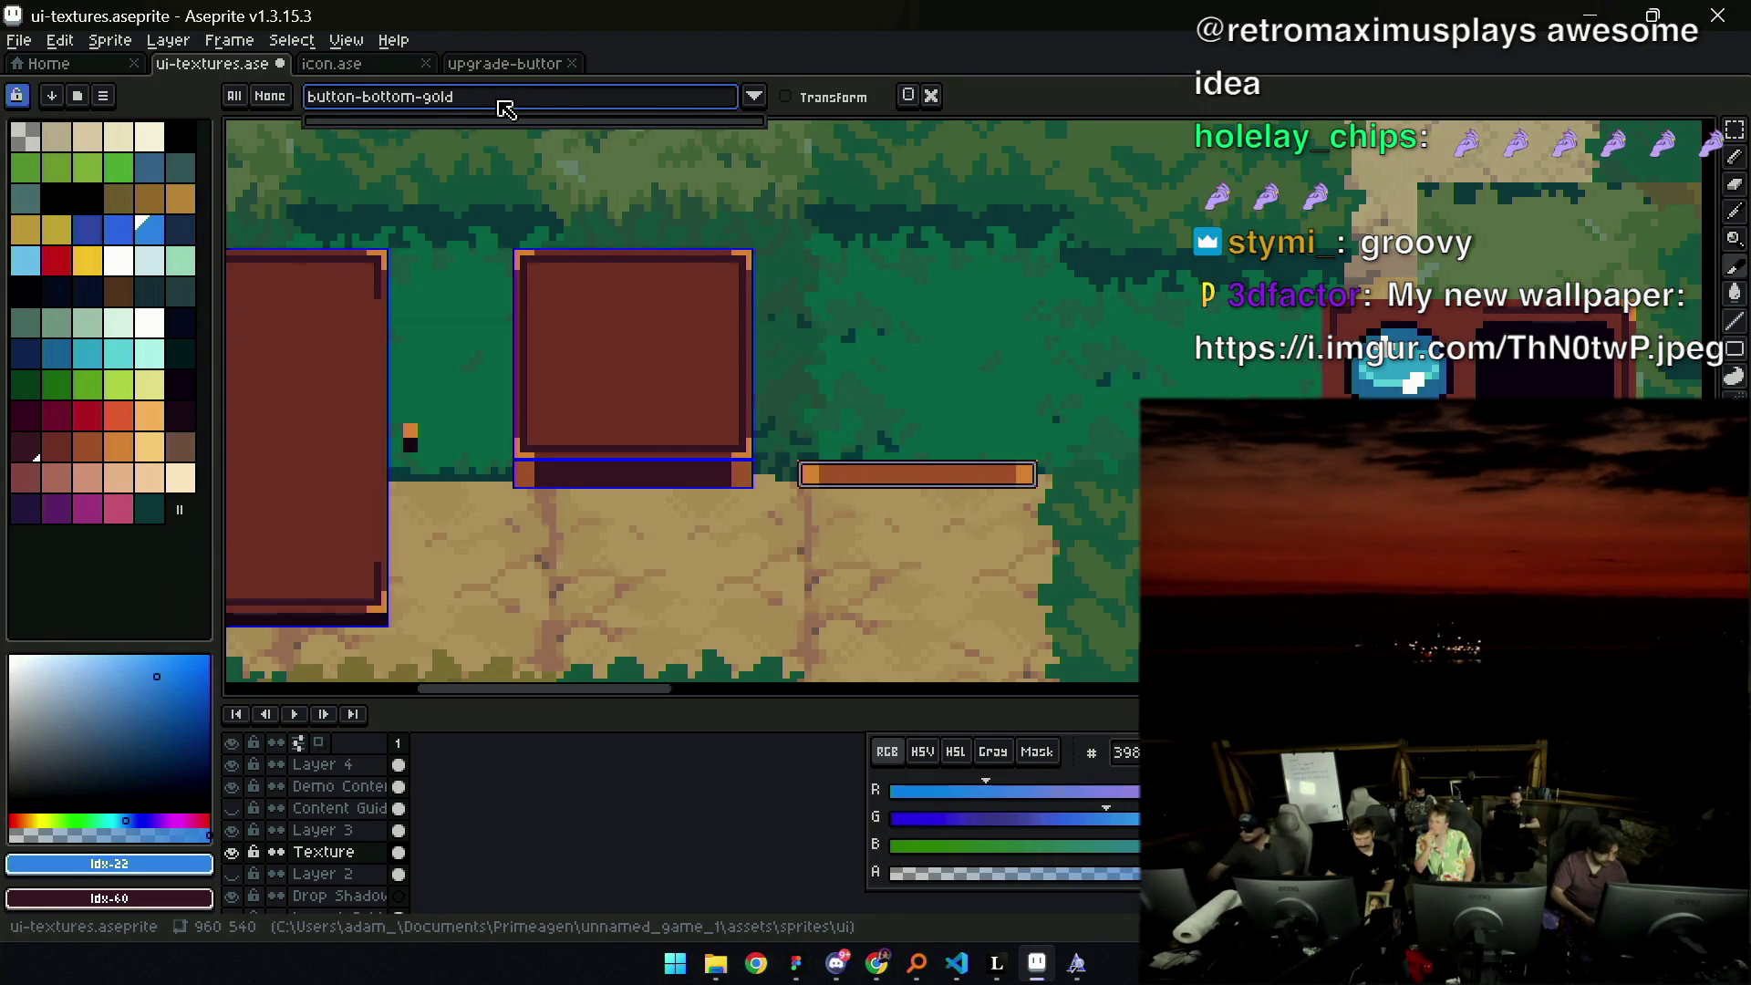
key("ctrl+a")
key("BackSpace")
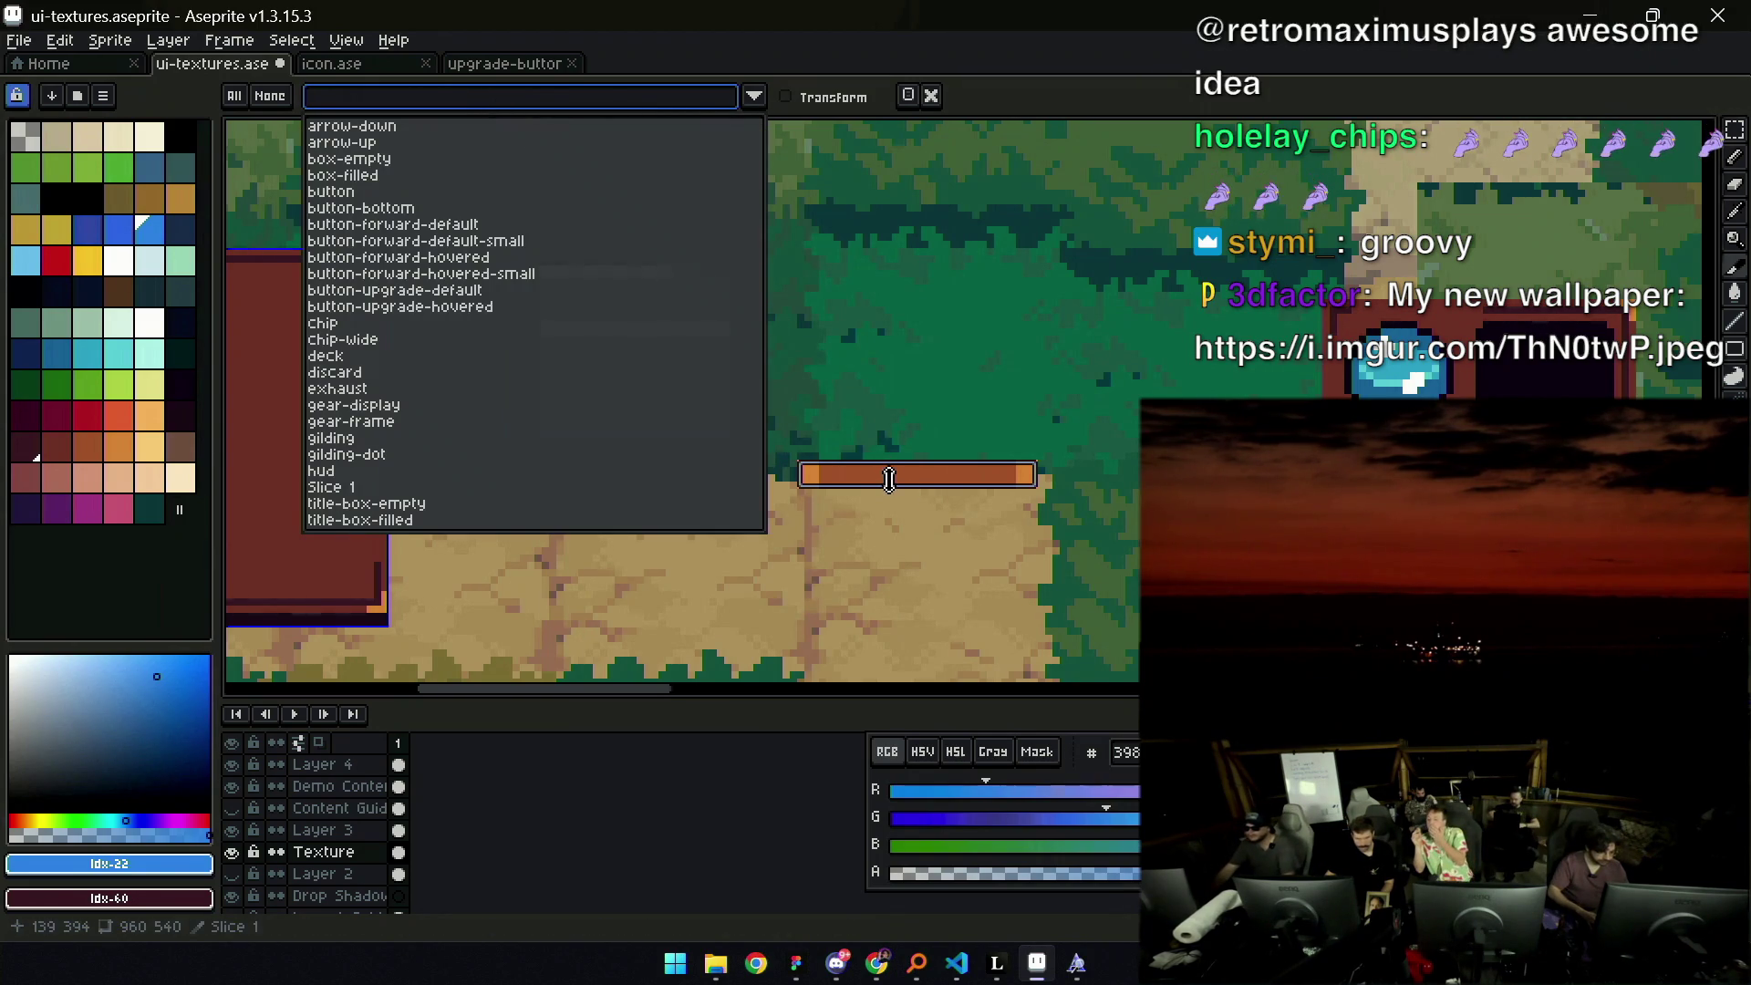
left_click(889, 479)
double_click(891, 482)
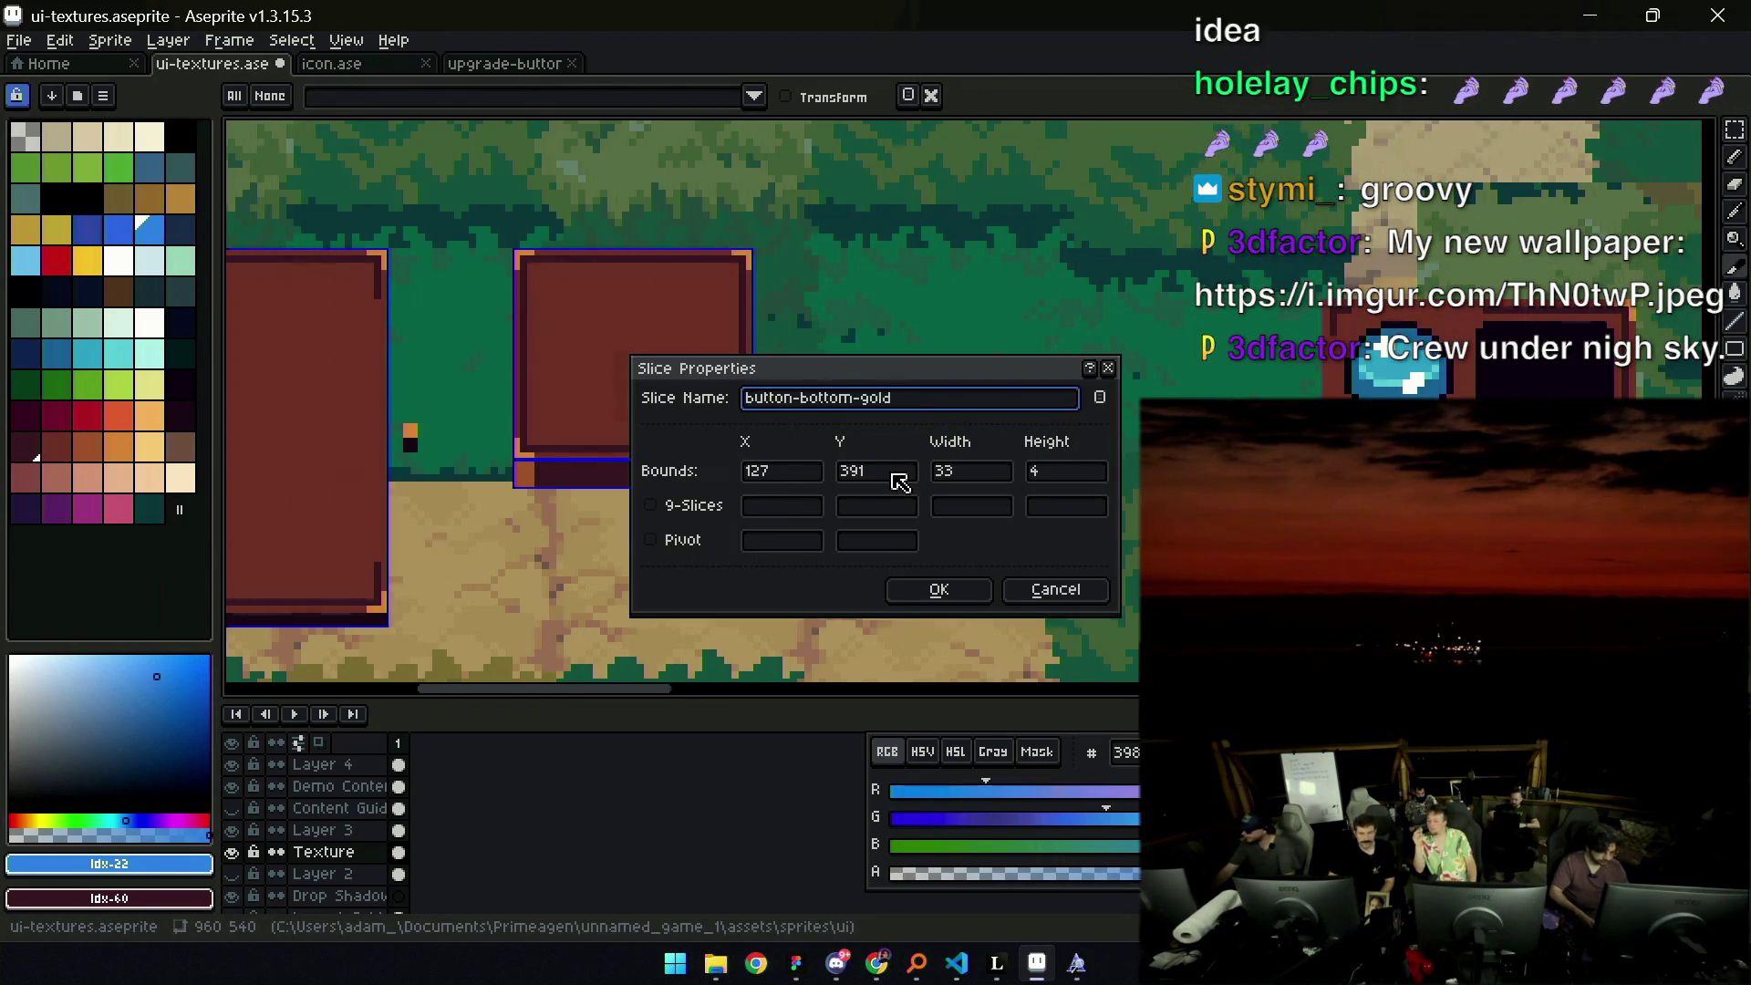
key("Return")
key("ctrl+s")
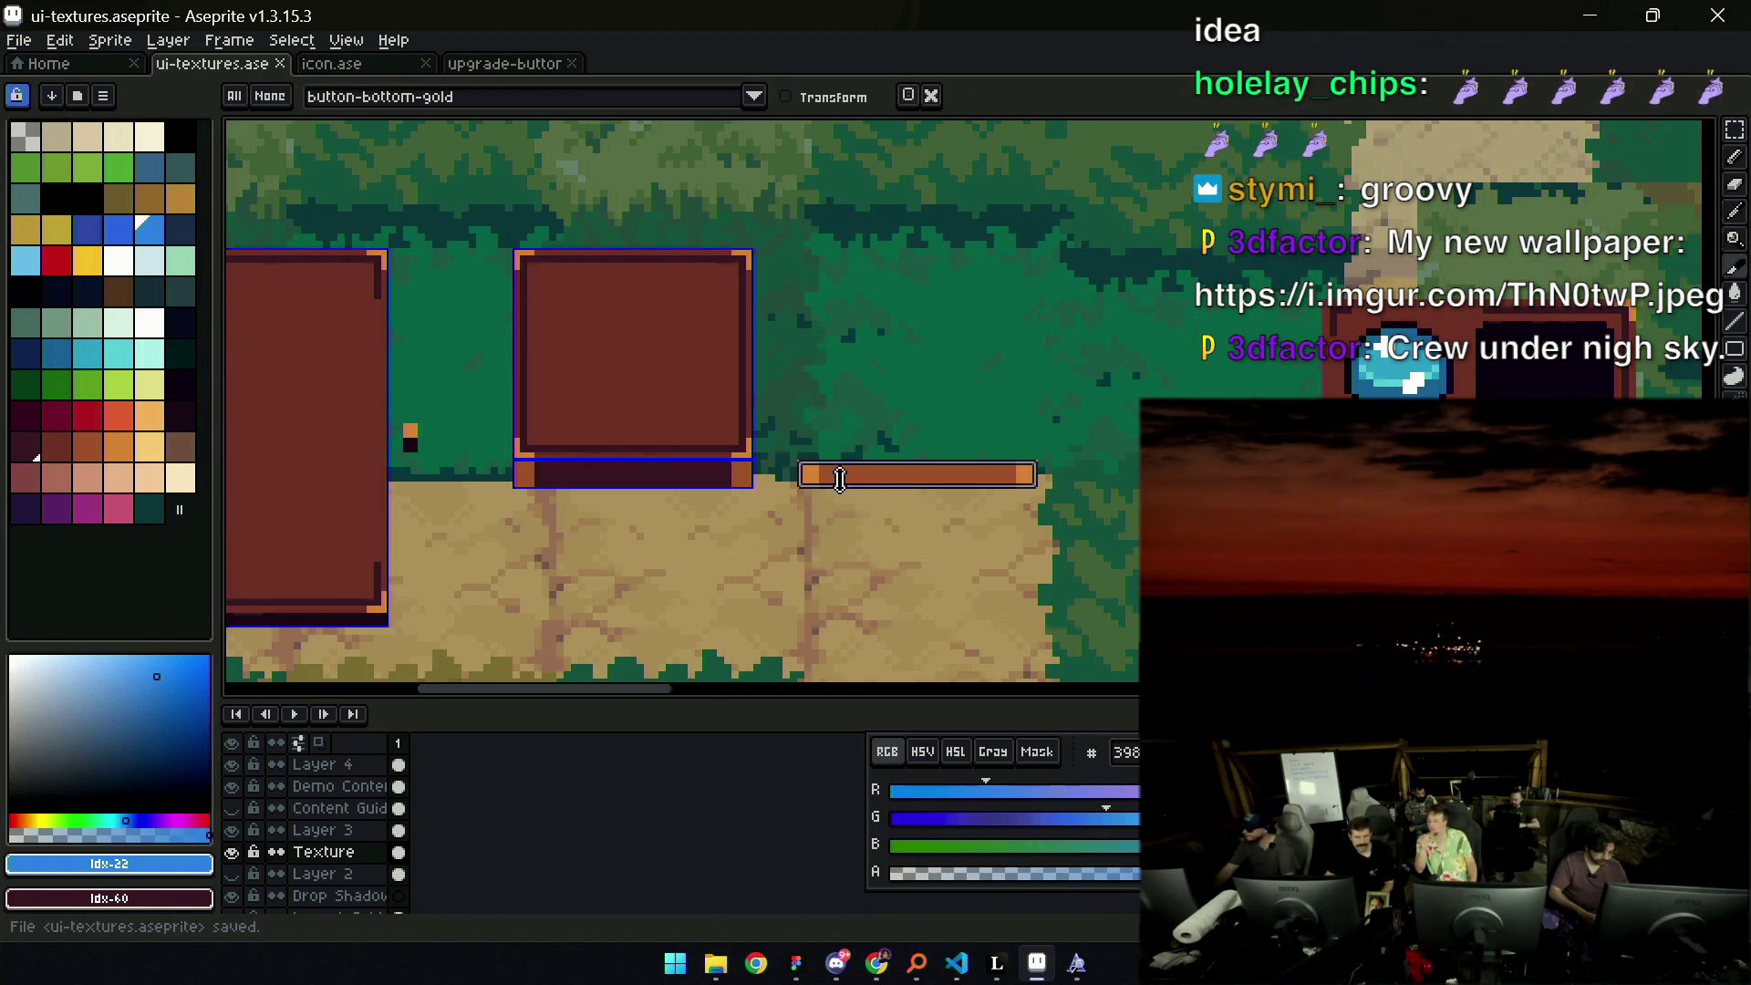
Clear a temporary bottom-bar selection and save the texture sheet again
key("m")
left_click_drag(522, 481, 757, 463)
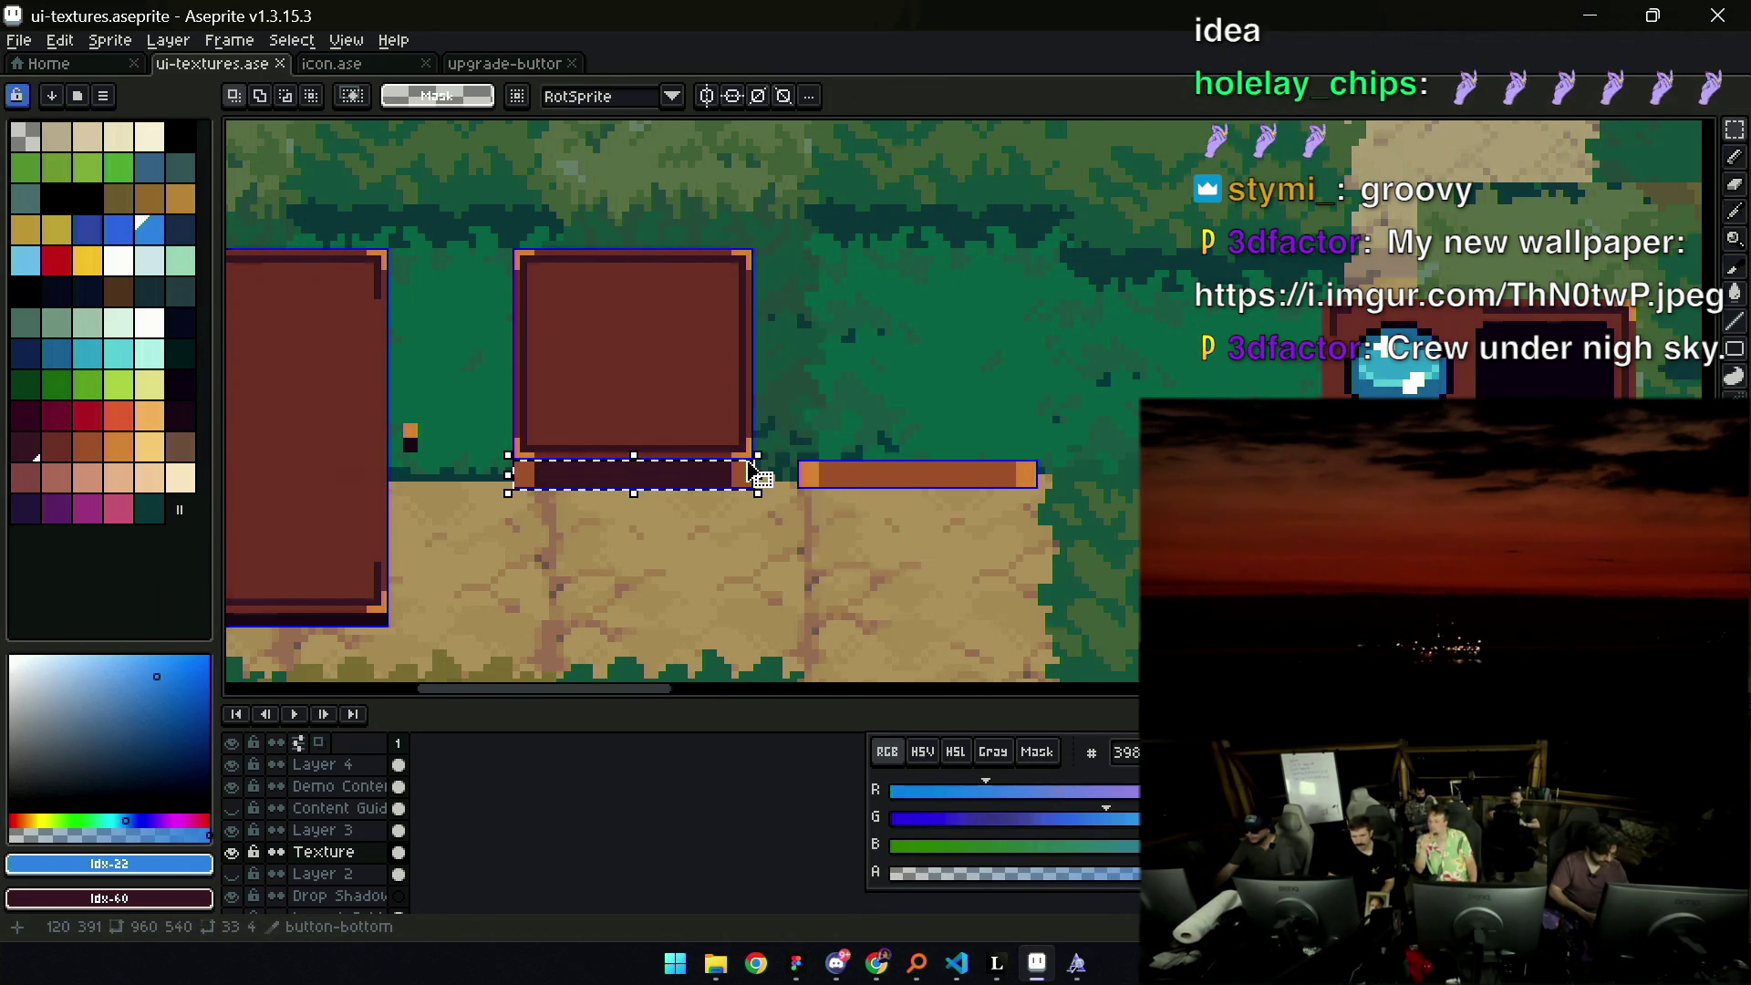
left_click(880, 471)
key("ctrl+s")
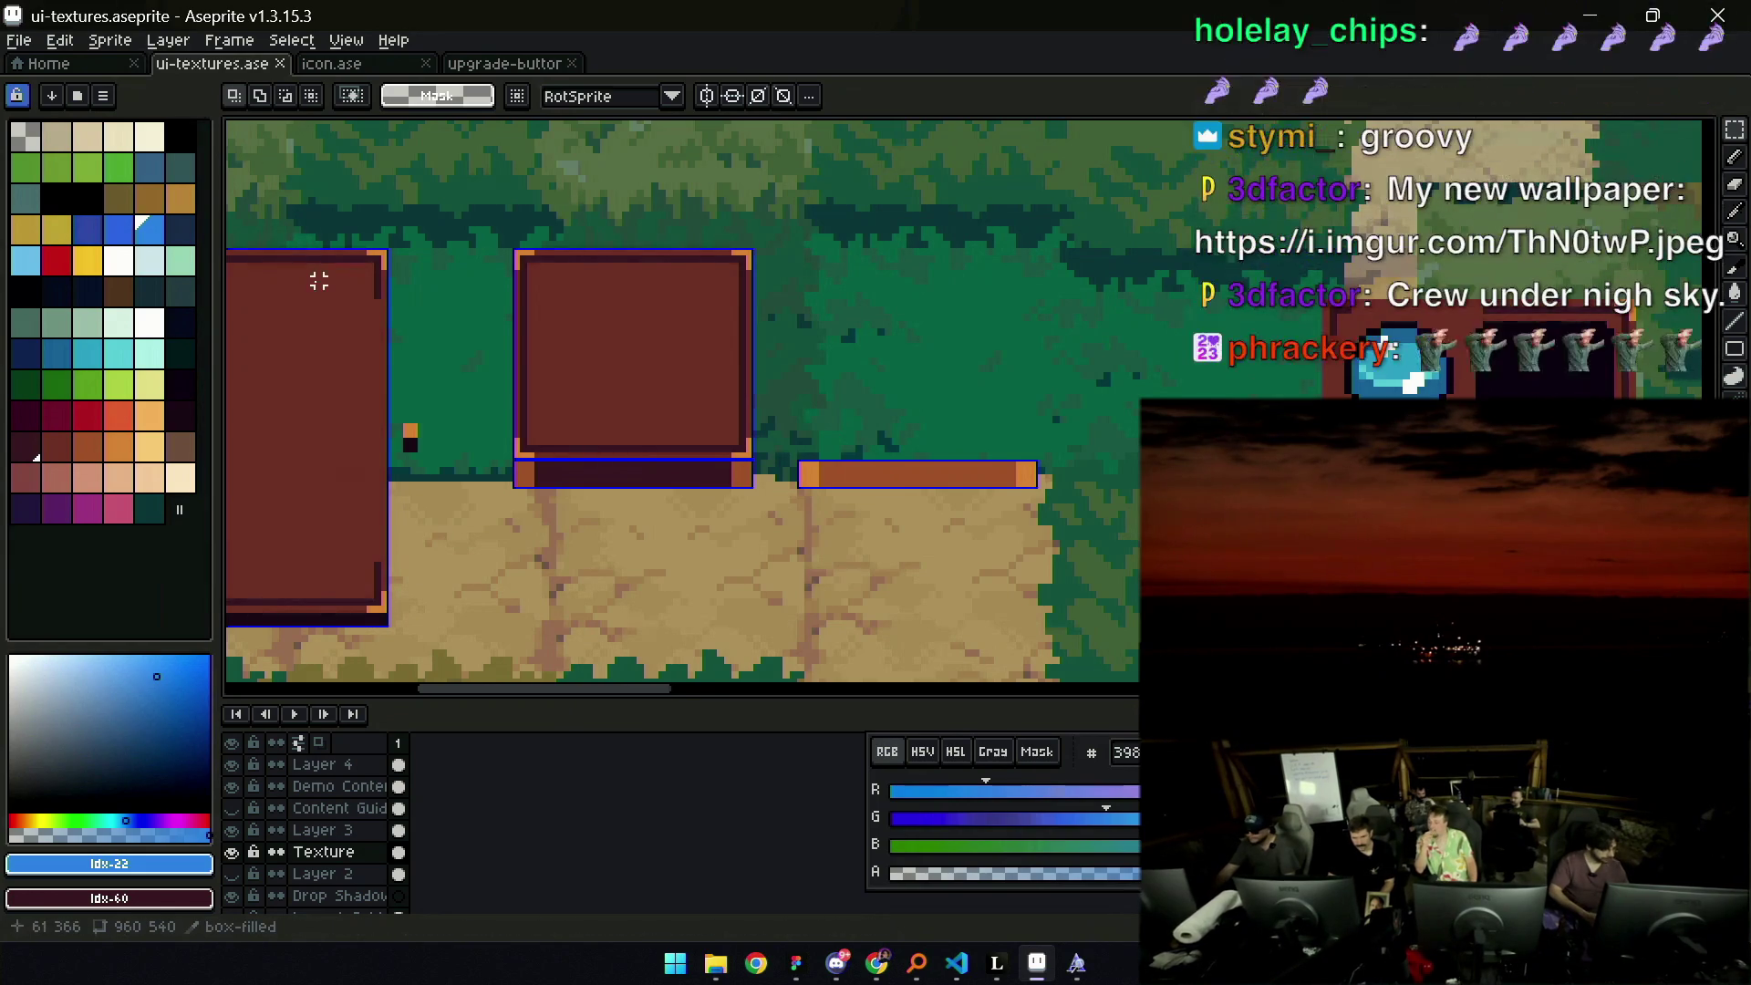
scroll(239, 878, "down", 3)
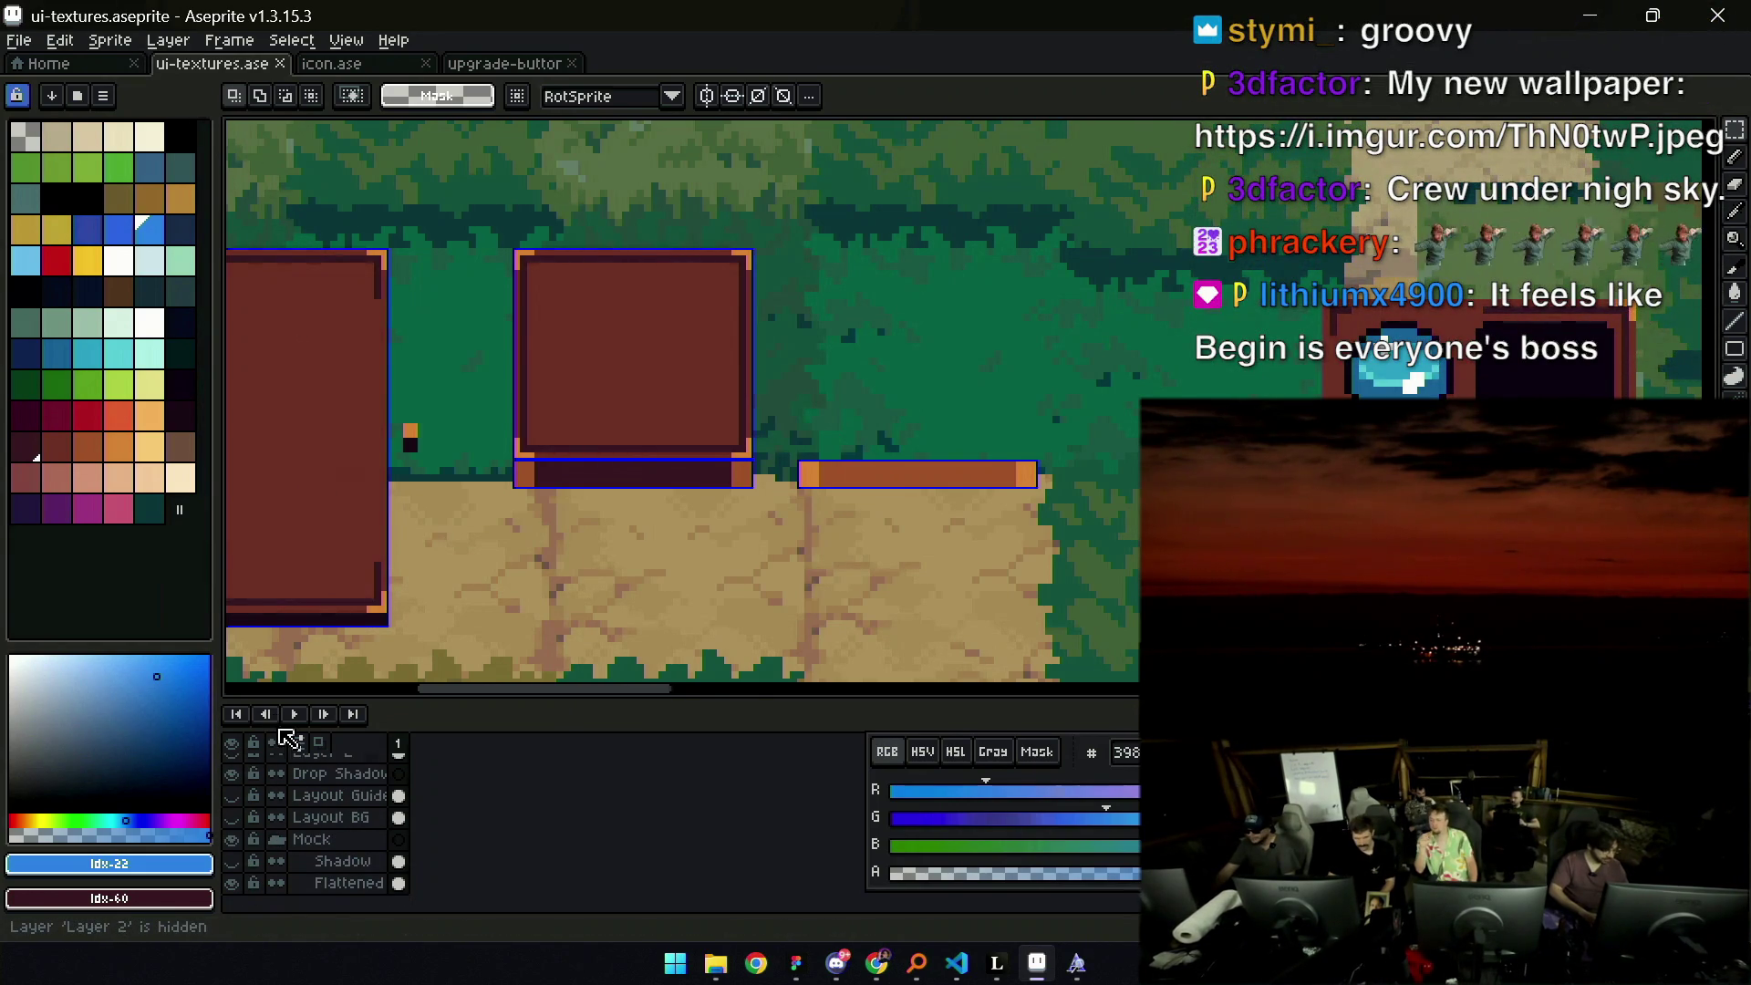
scroll(270, 853, "up", 2)
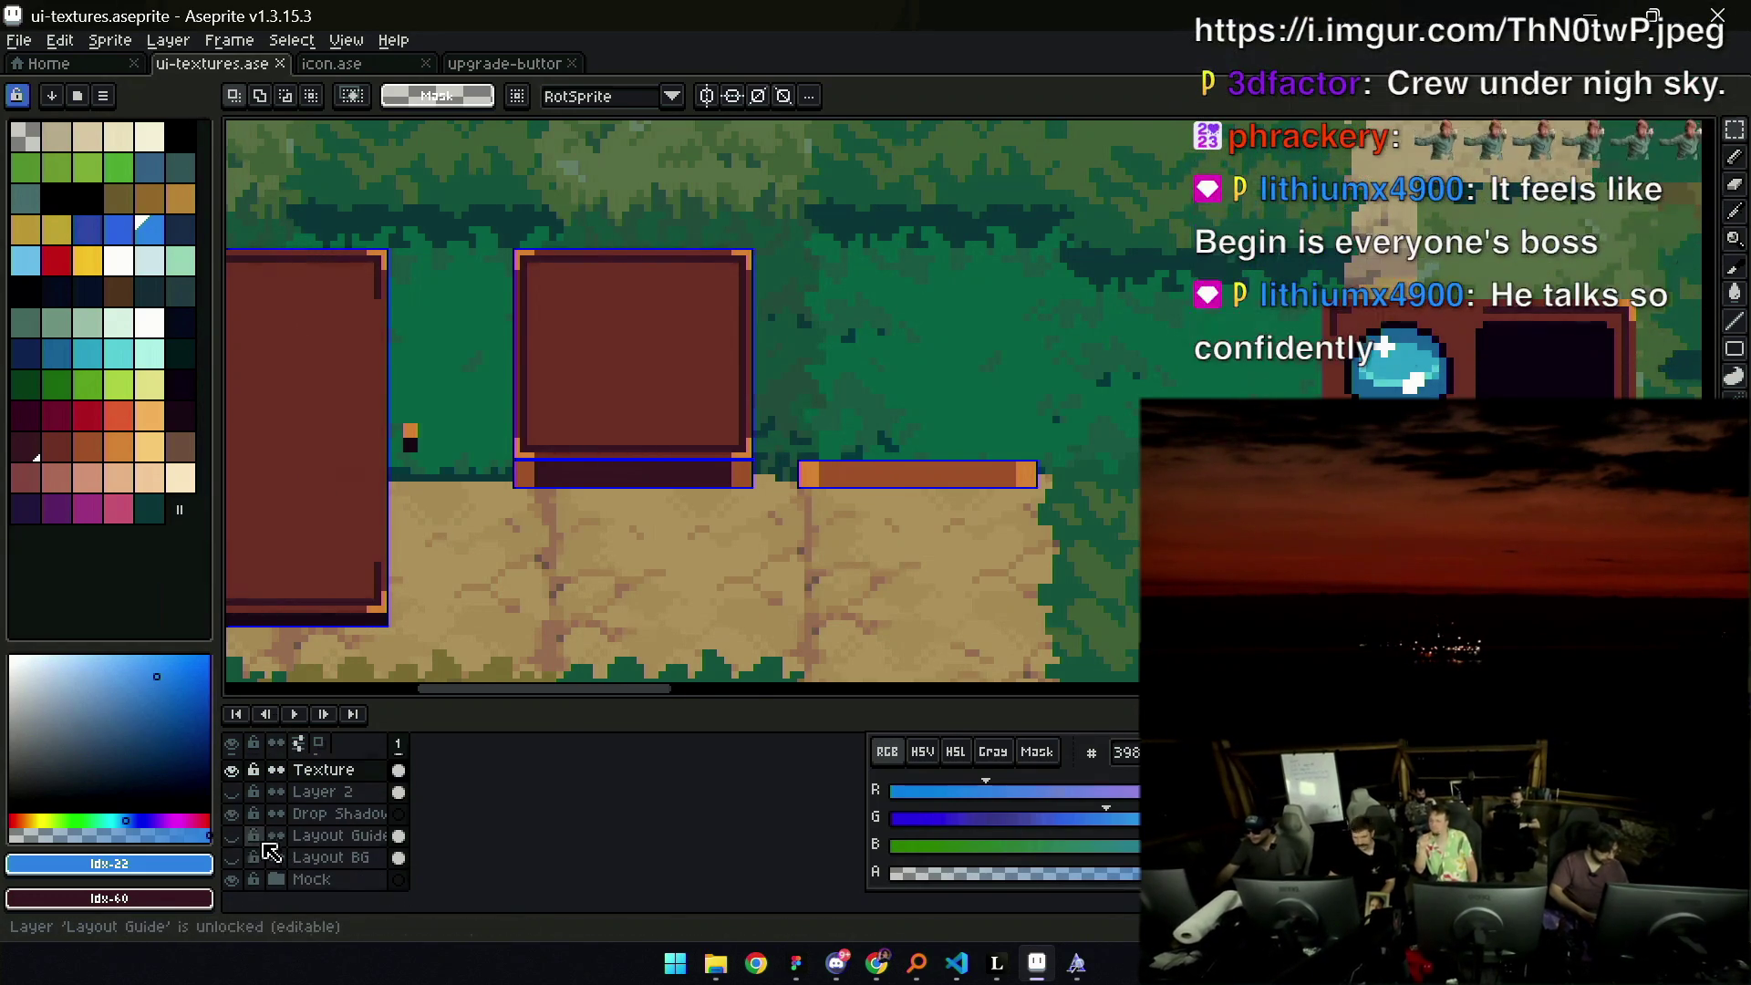
Hide the Mock and Demo Content layers
left_click(234, 881)
scroll(795, 515, "down", 4)
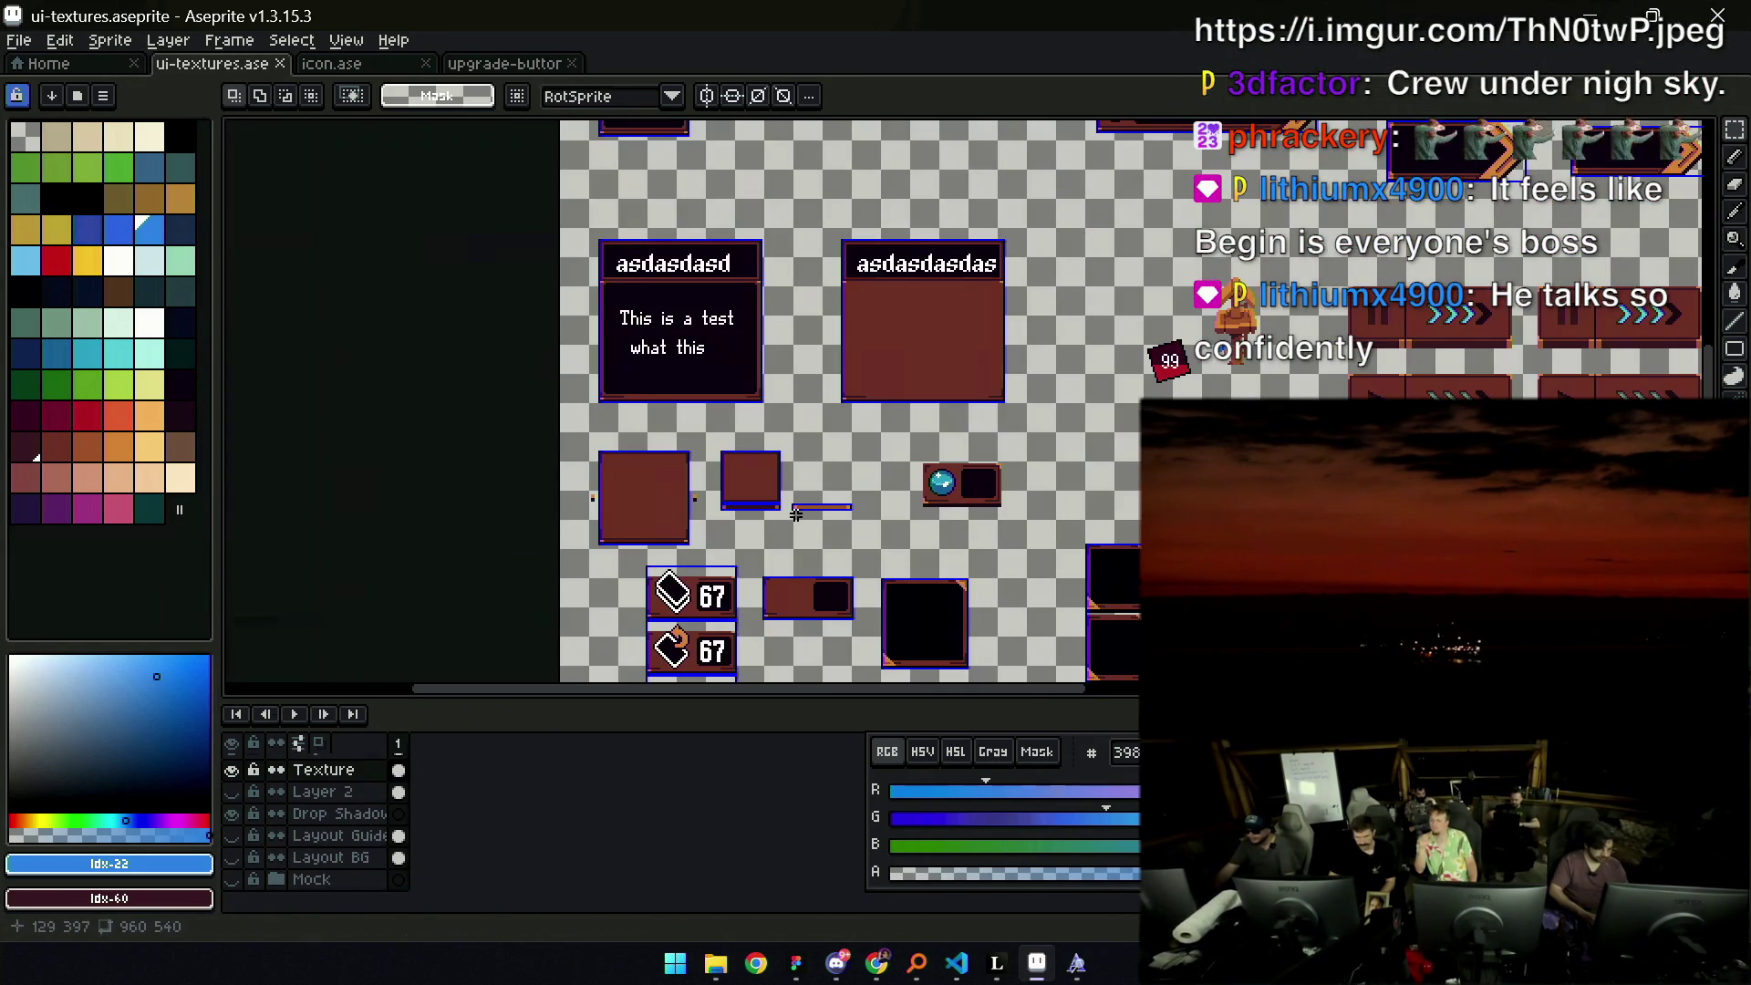
scroll(696, 325, "up", 2)
scroll(696, 310, "up", 2)
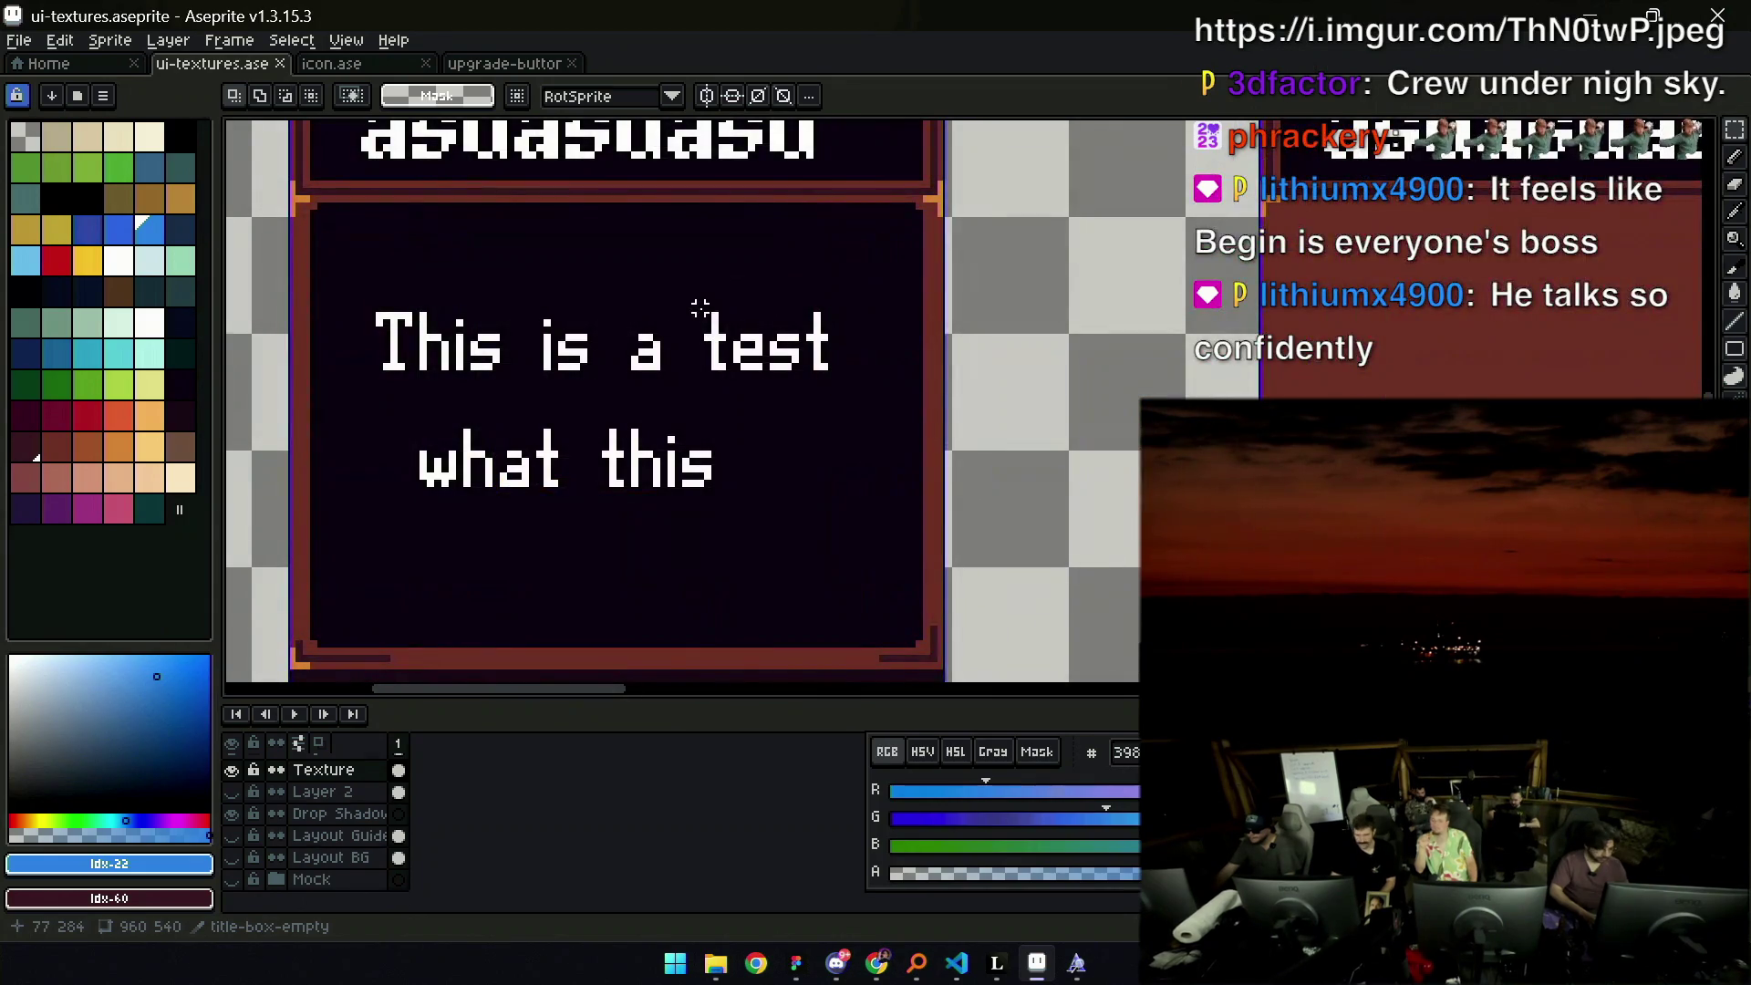
scroll(273, 803, "up", 3)
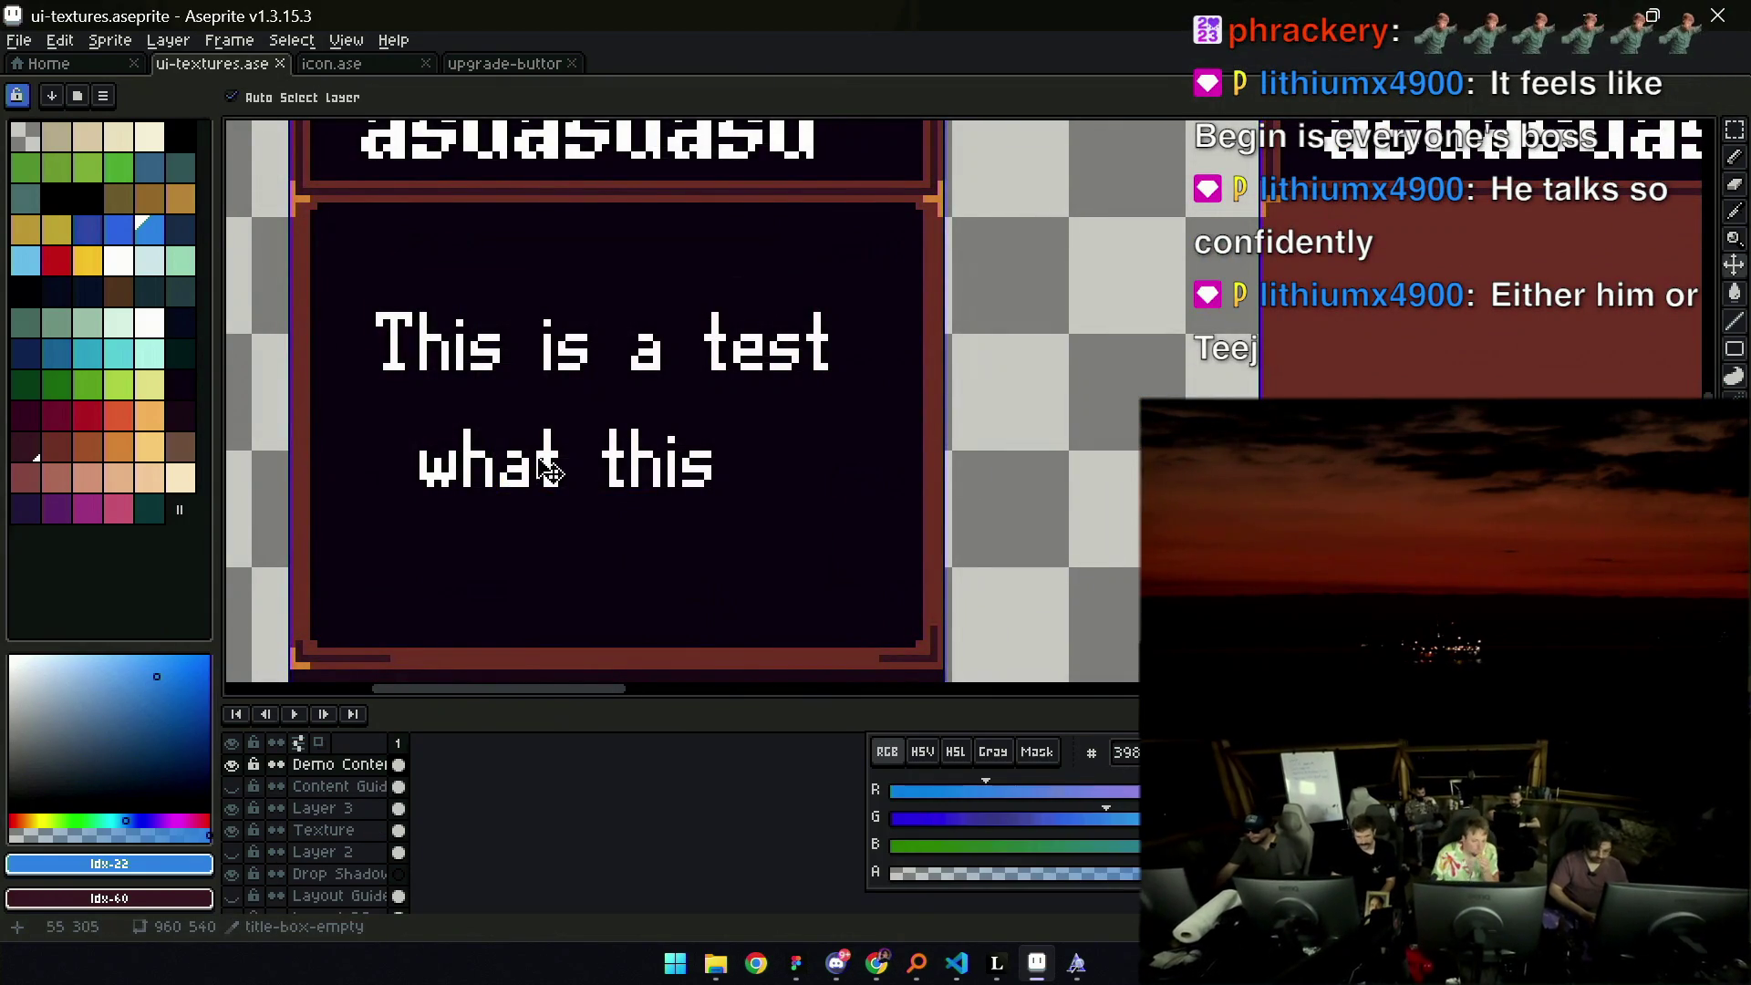
left_click(243, 762)
scroll(692, 489, "down", 2)
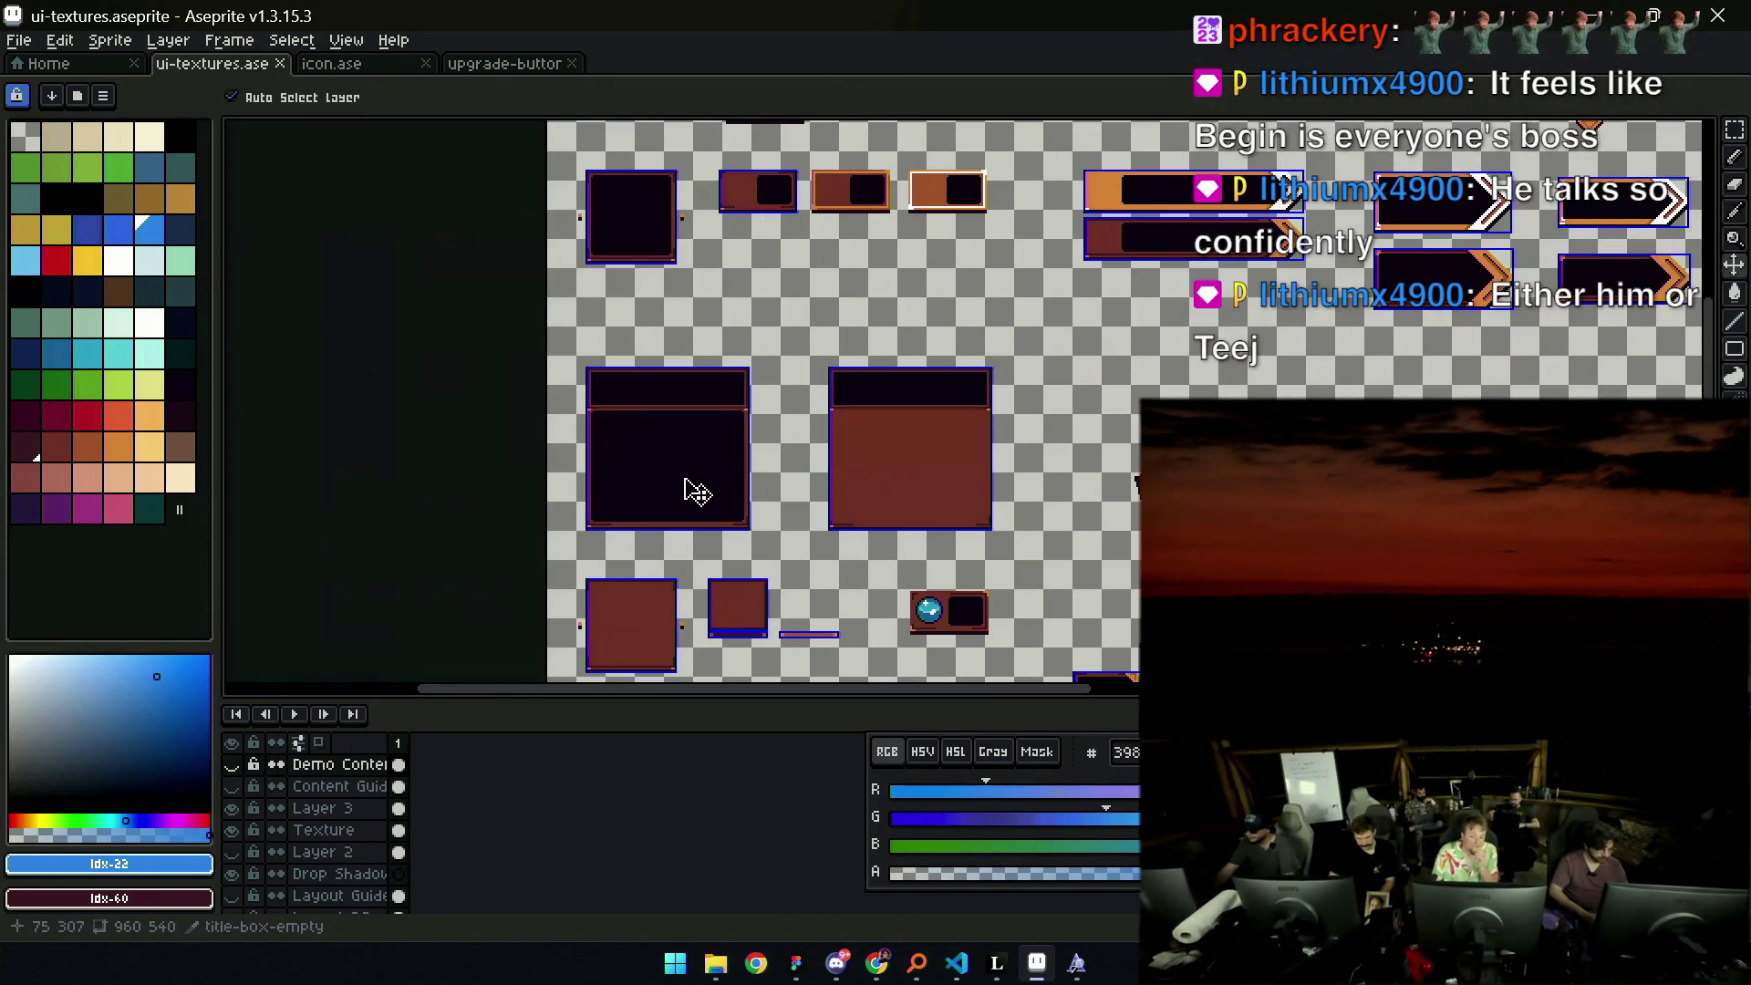
scroll(837, 461, "down", 1)
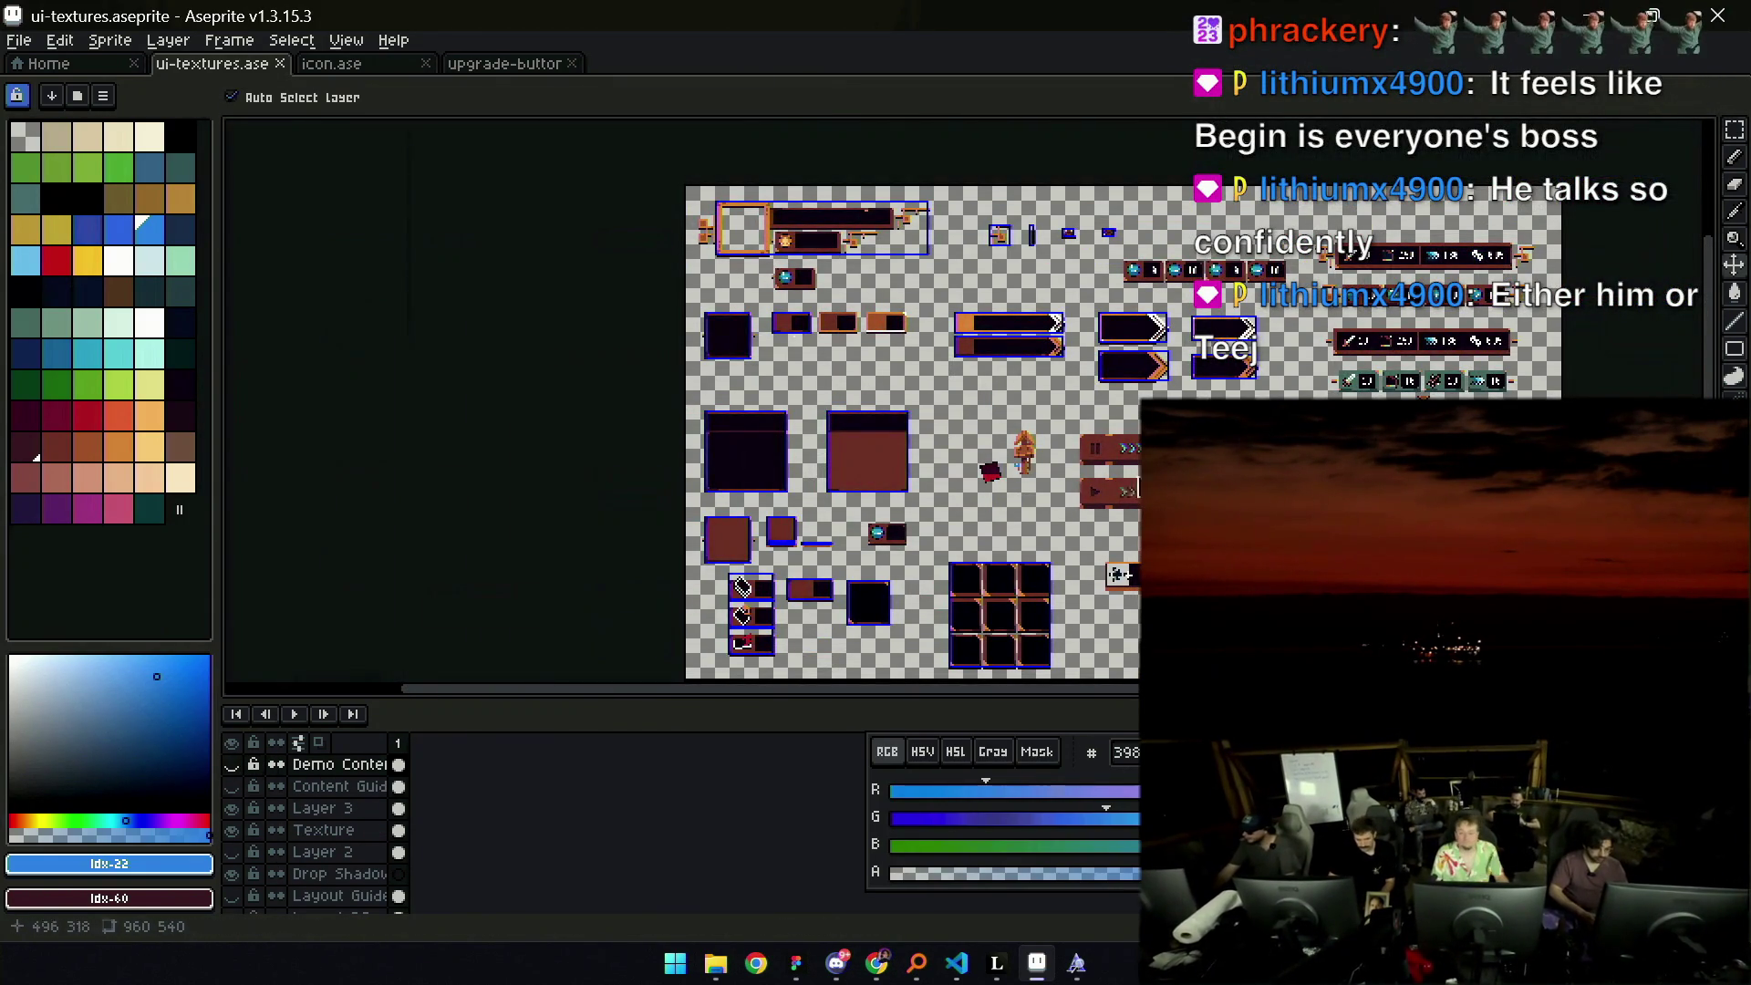
scroll(768, 621, "up", 2)
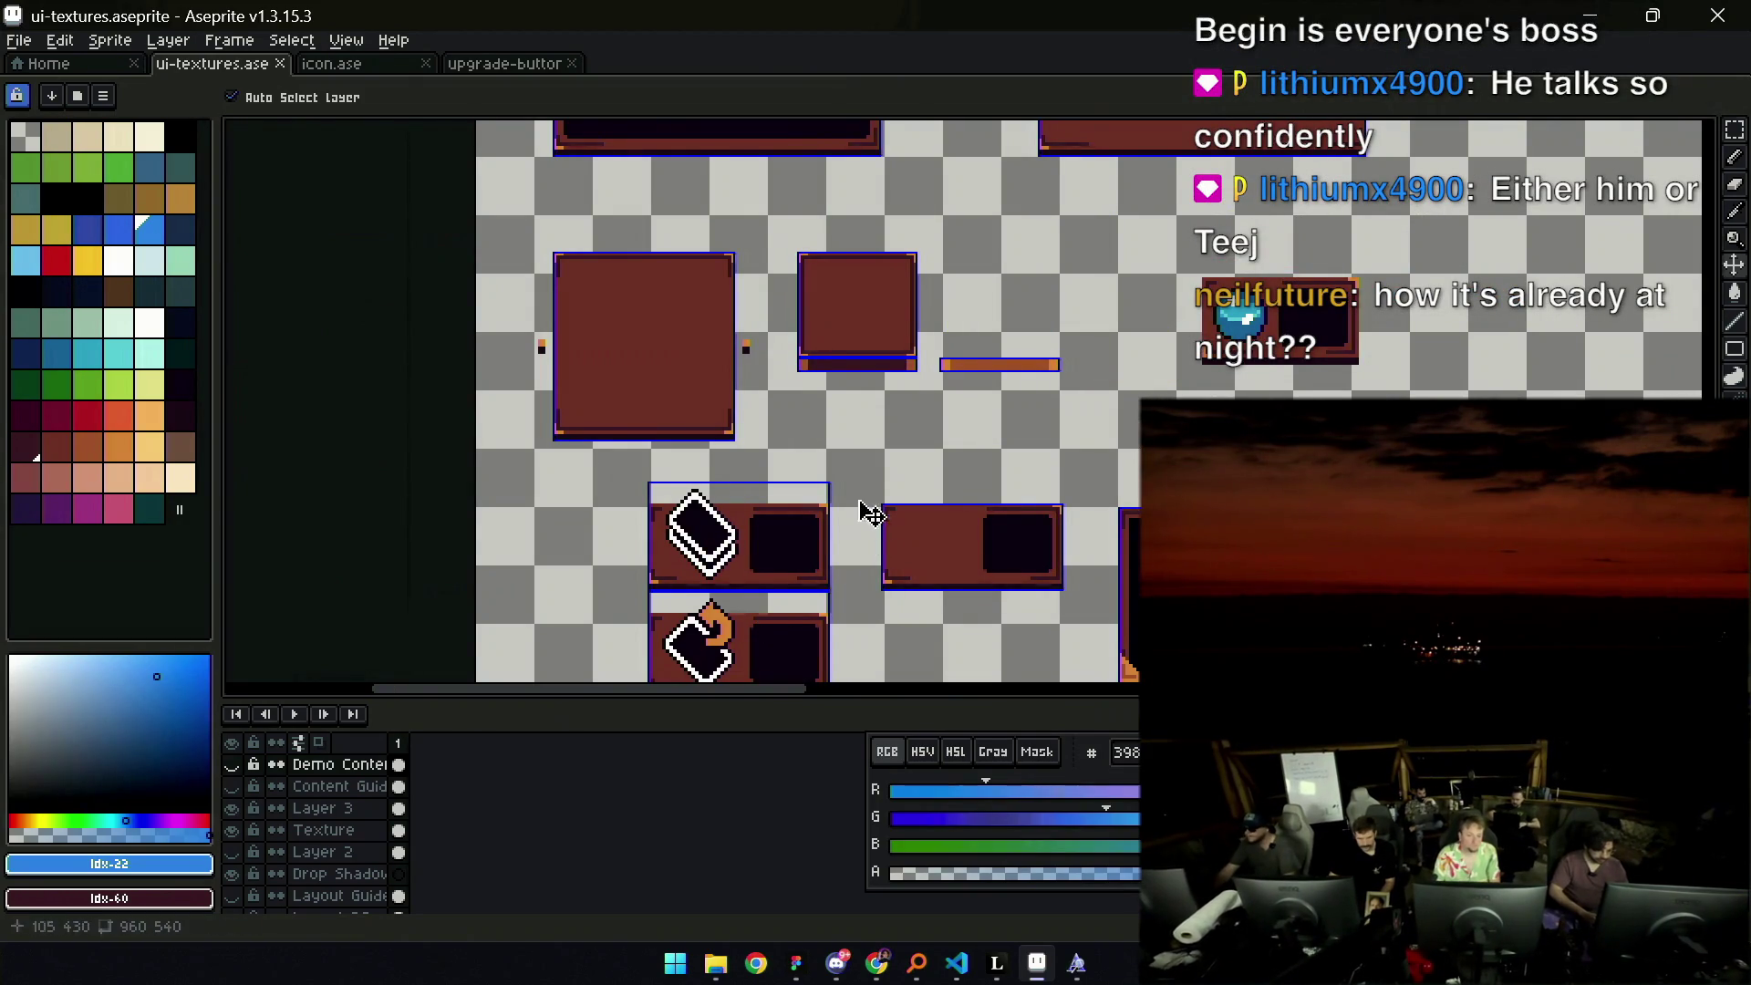
Pan and zoom around the bare texture sheet to inspect it over transparency
key("space")
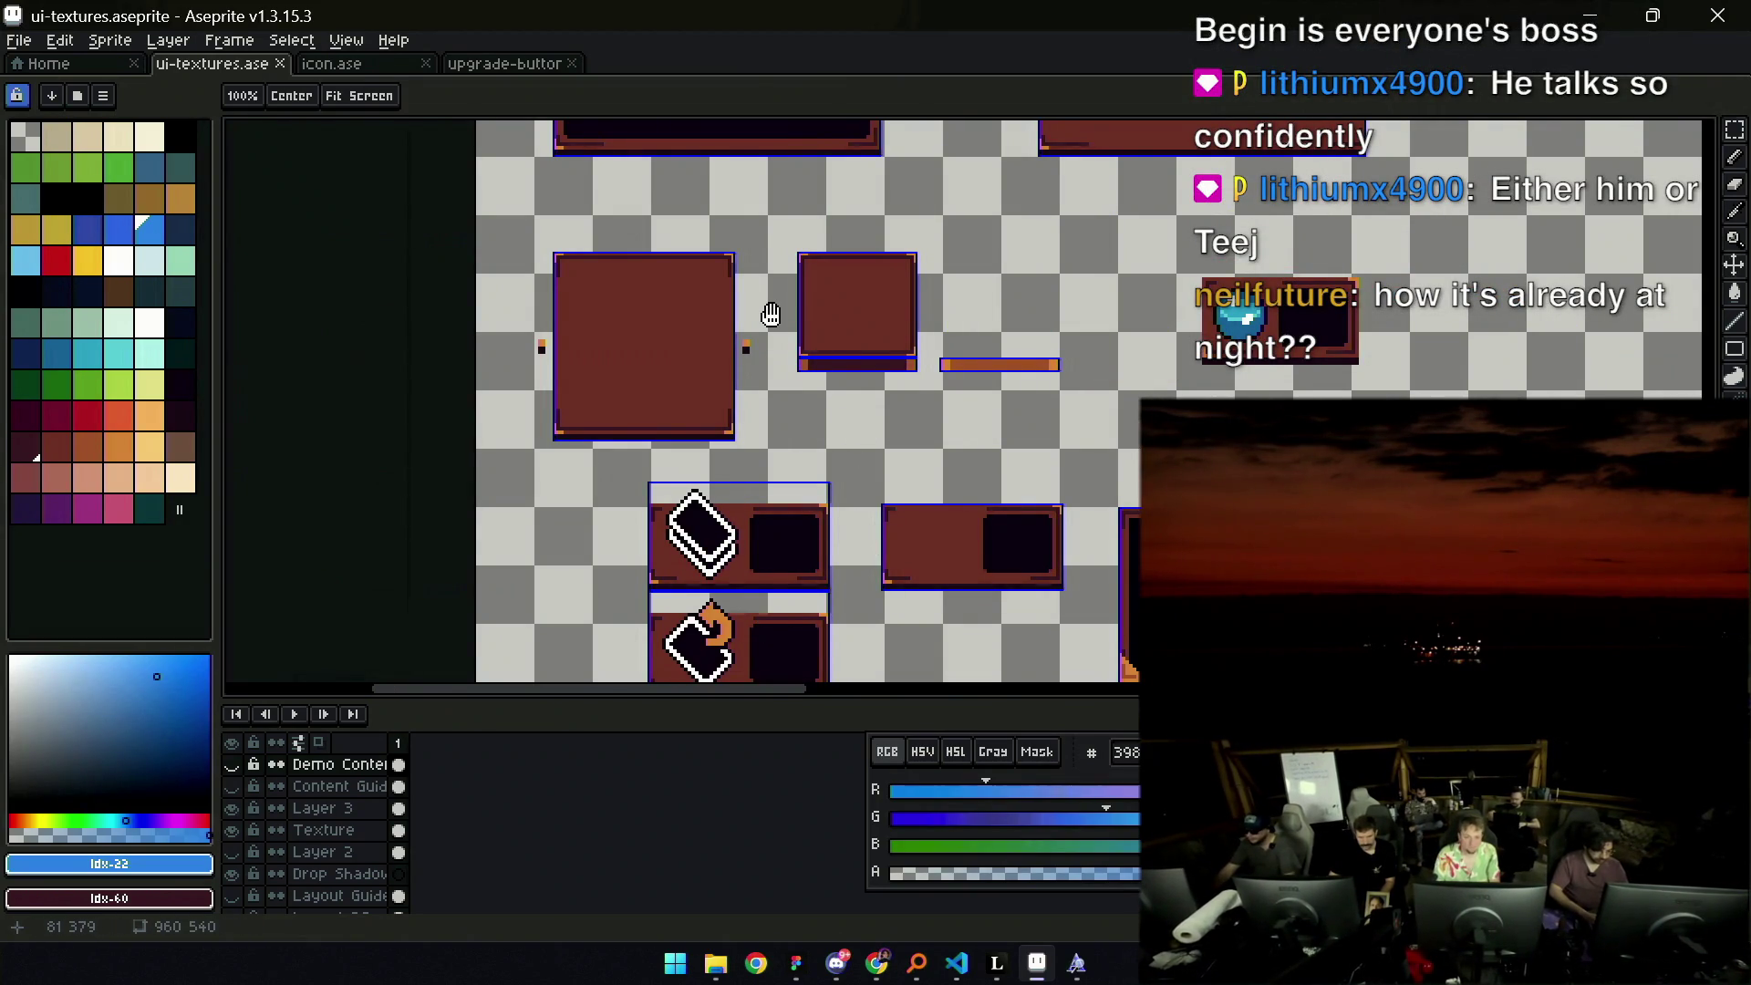
scroll(884, 473, "down", 5)
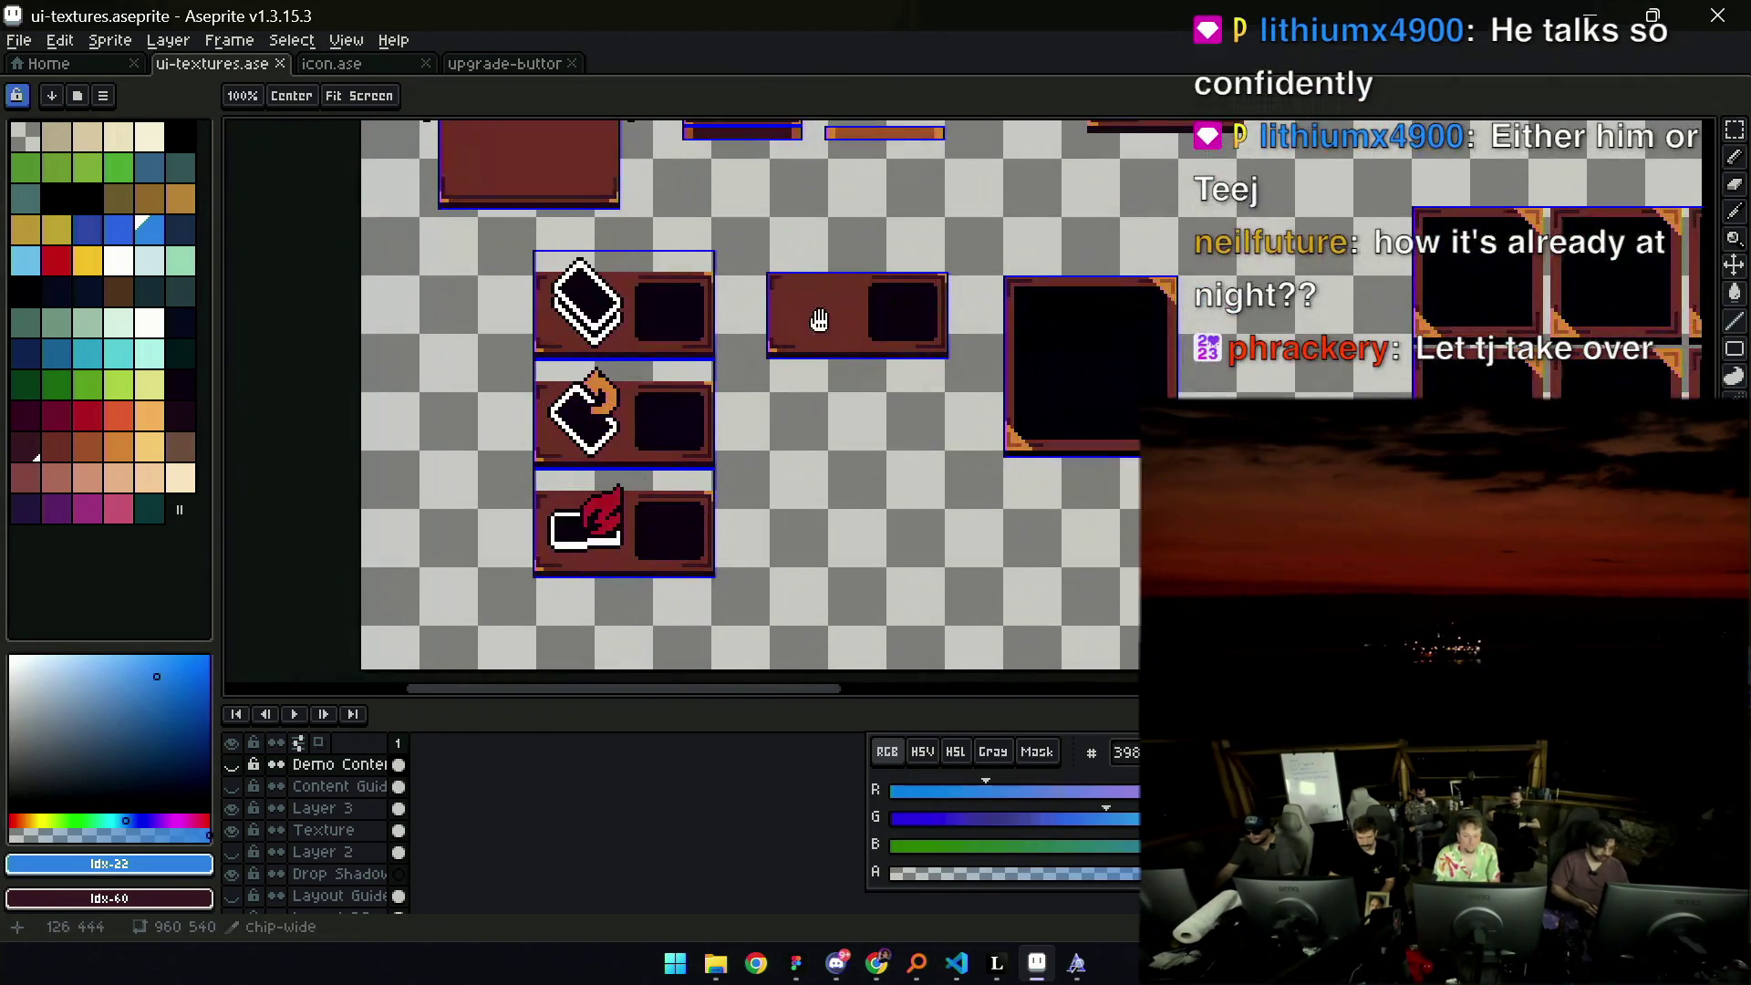
scroll(912, 410, "right", 3)
scroll(838, 465, "down", 3)
scroll(1049, 417, "up", 3)
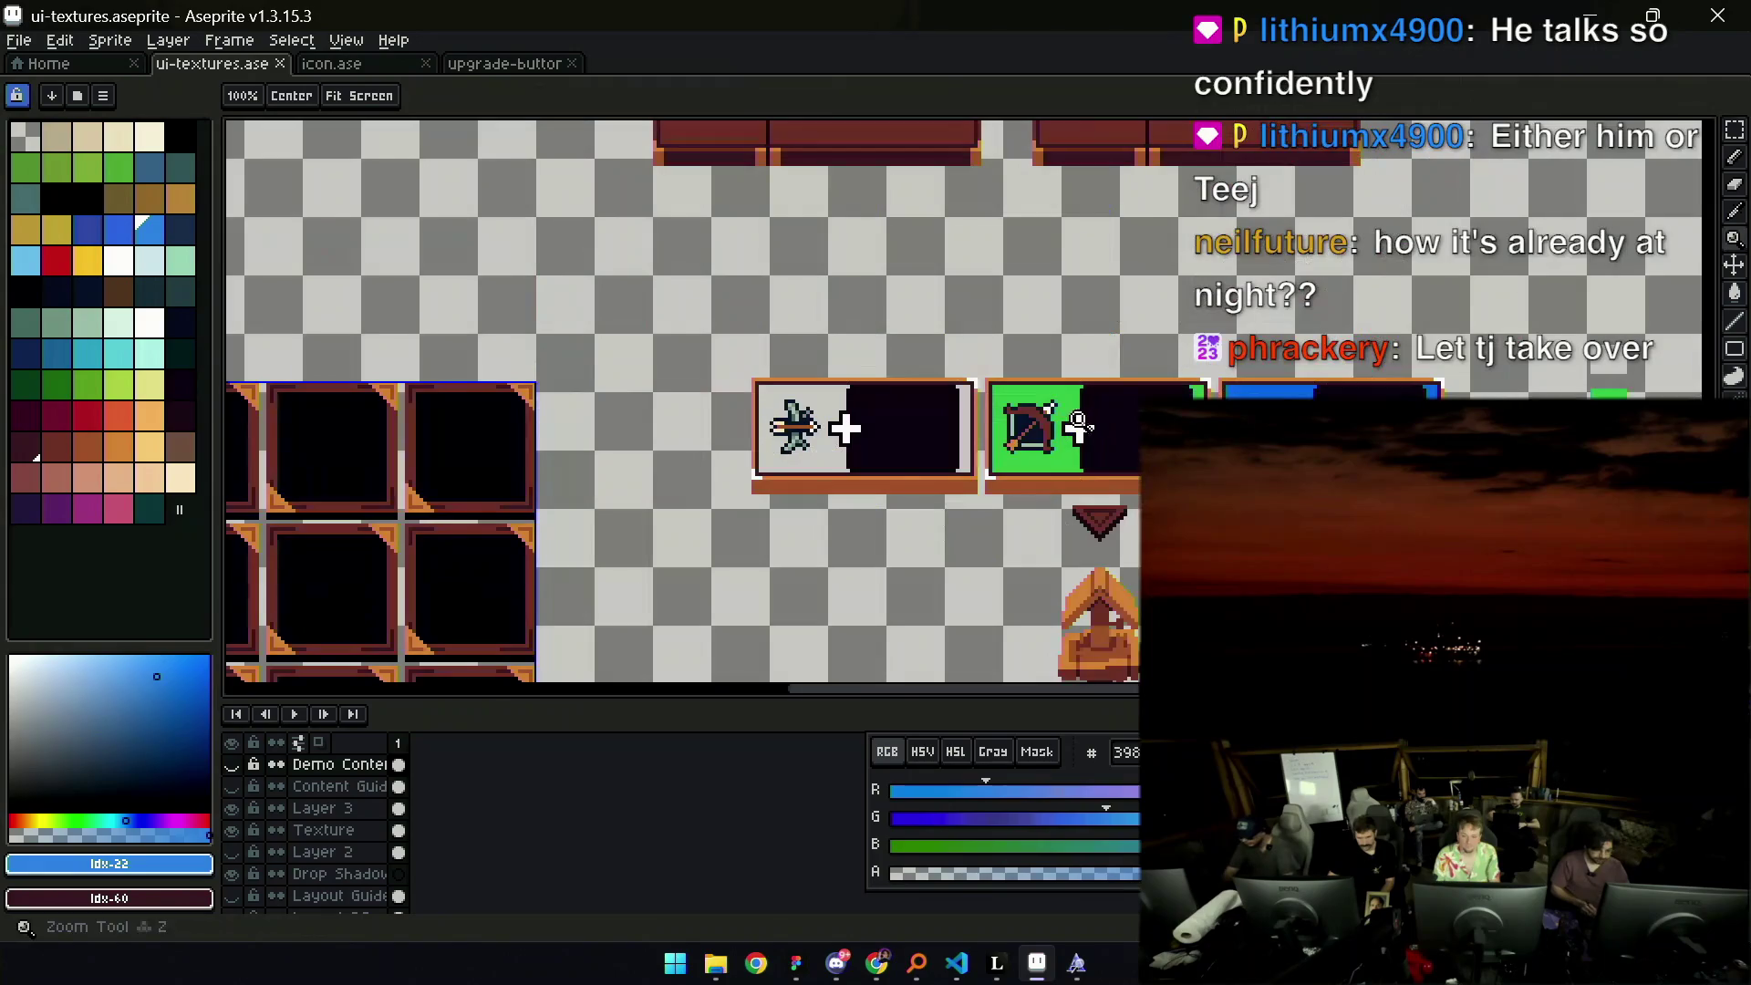
scroll(1003, 406, "down", 1)
scroll(930, 392, "down", 1)
scroll(848, 374, "down", 1)
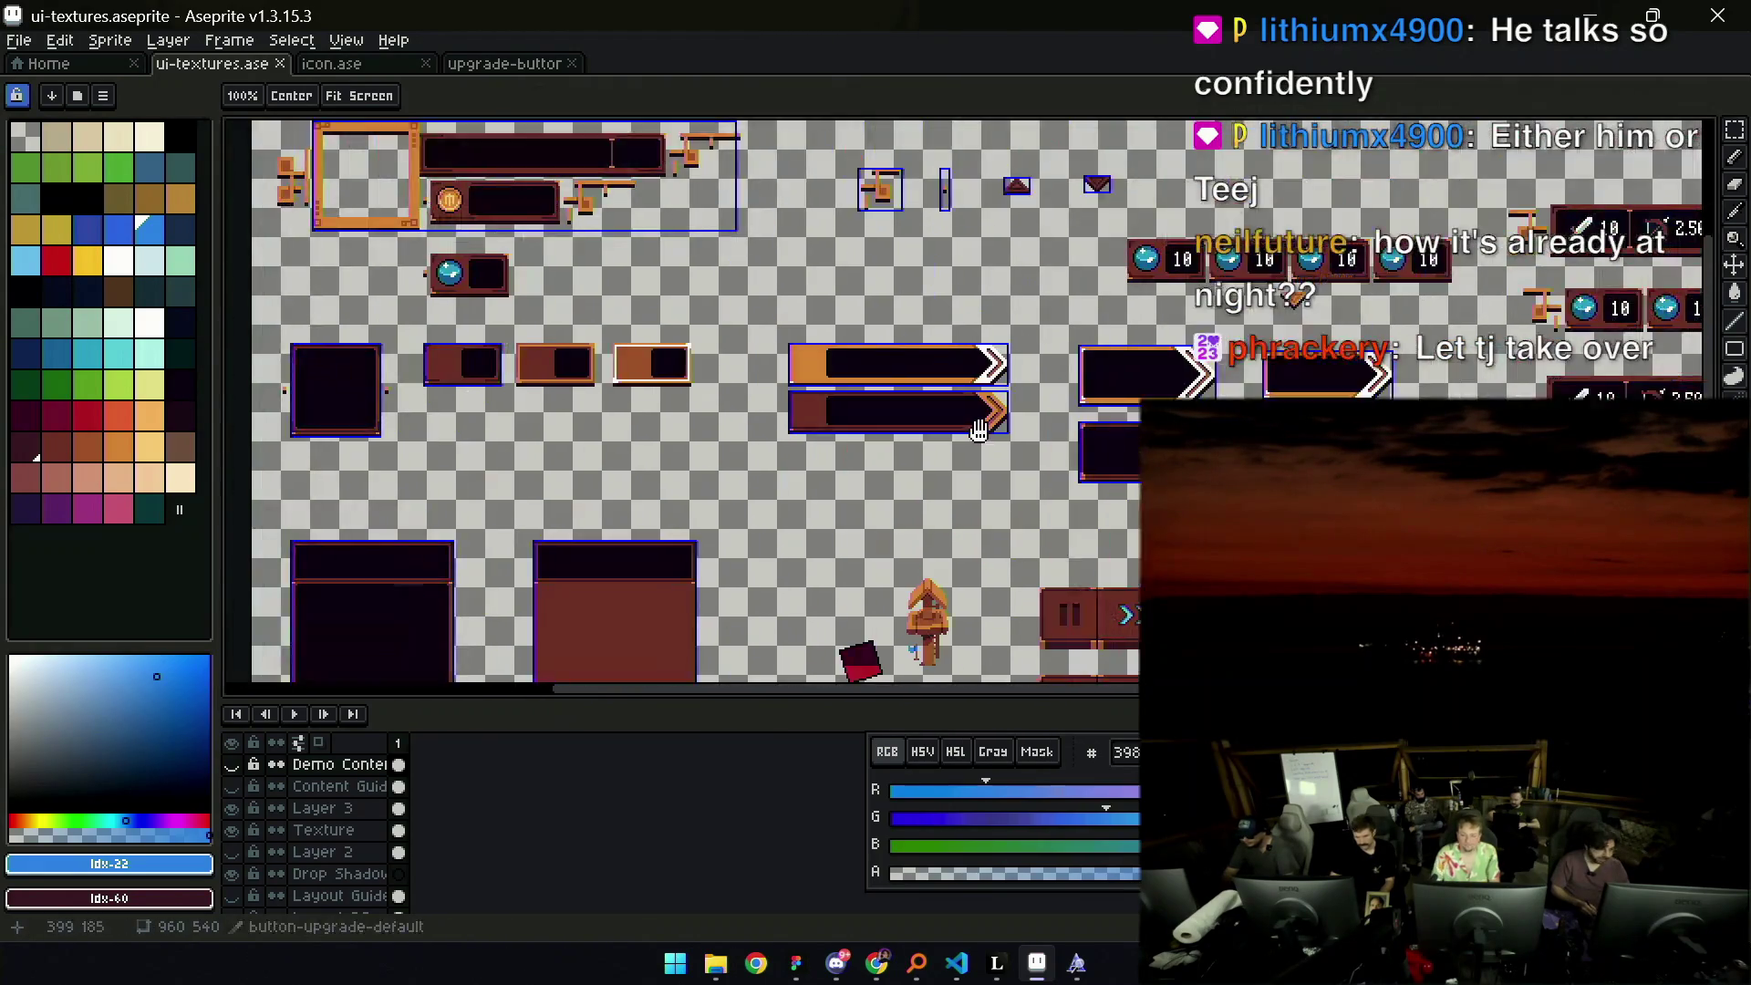
scroll(775, 363, "down", 1)
scroll(766, 362, "up", 1)
scroll(785, 374, "down", 3)
scroll(799, 389, "up", 2)
scroll(799, 389, "up", 3)
key("b")
key("shift+n")
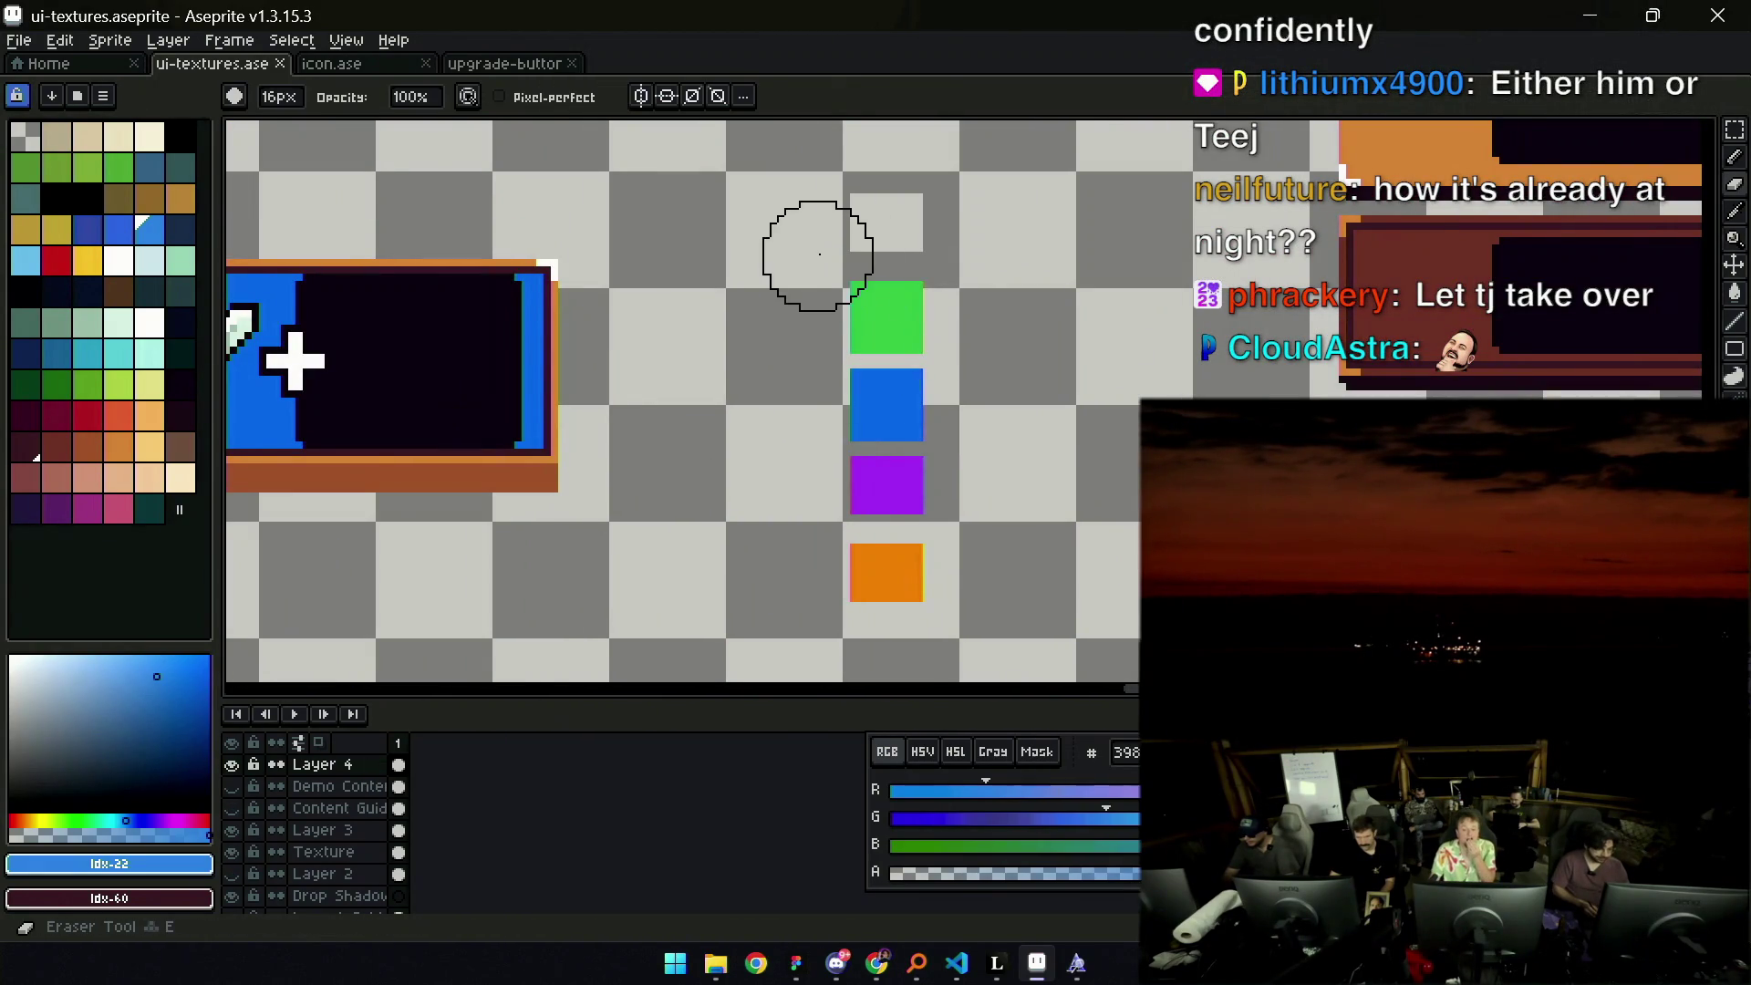
key("z")
scroll(912, 492, "down", 2)
right_click(944, 403)
scroll(885, 365, "down", 2)
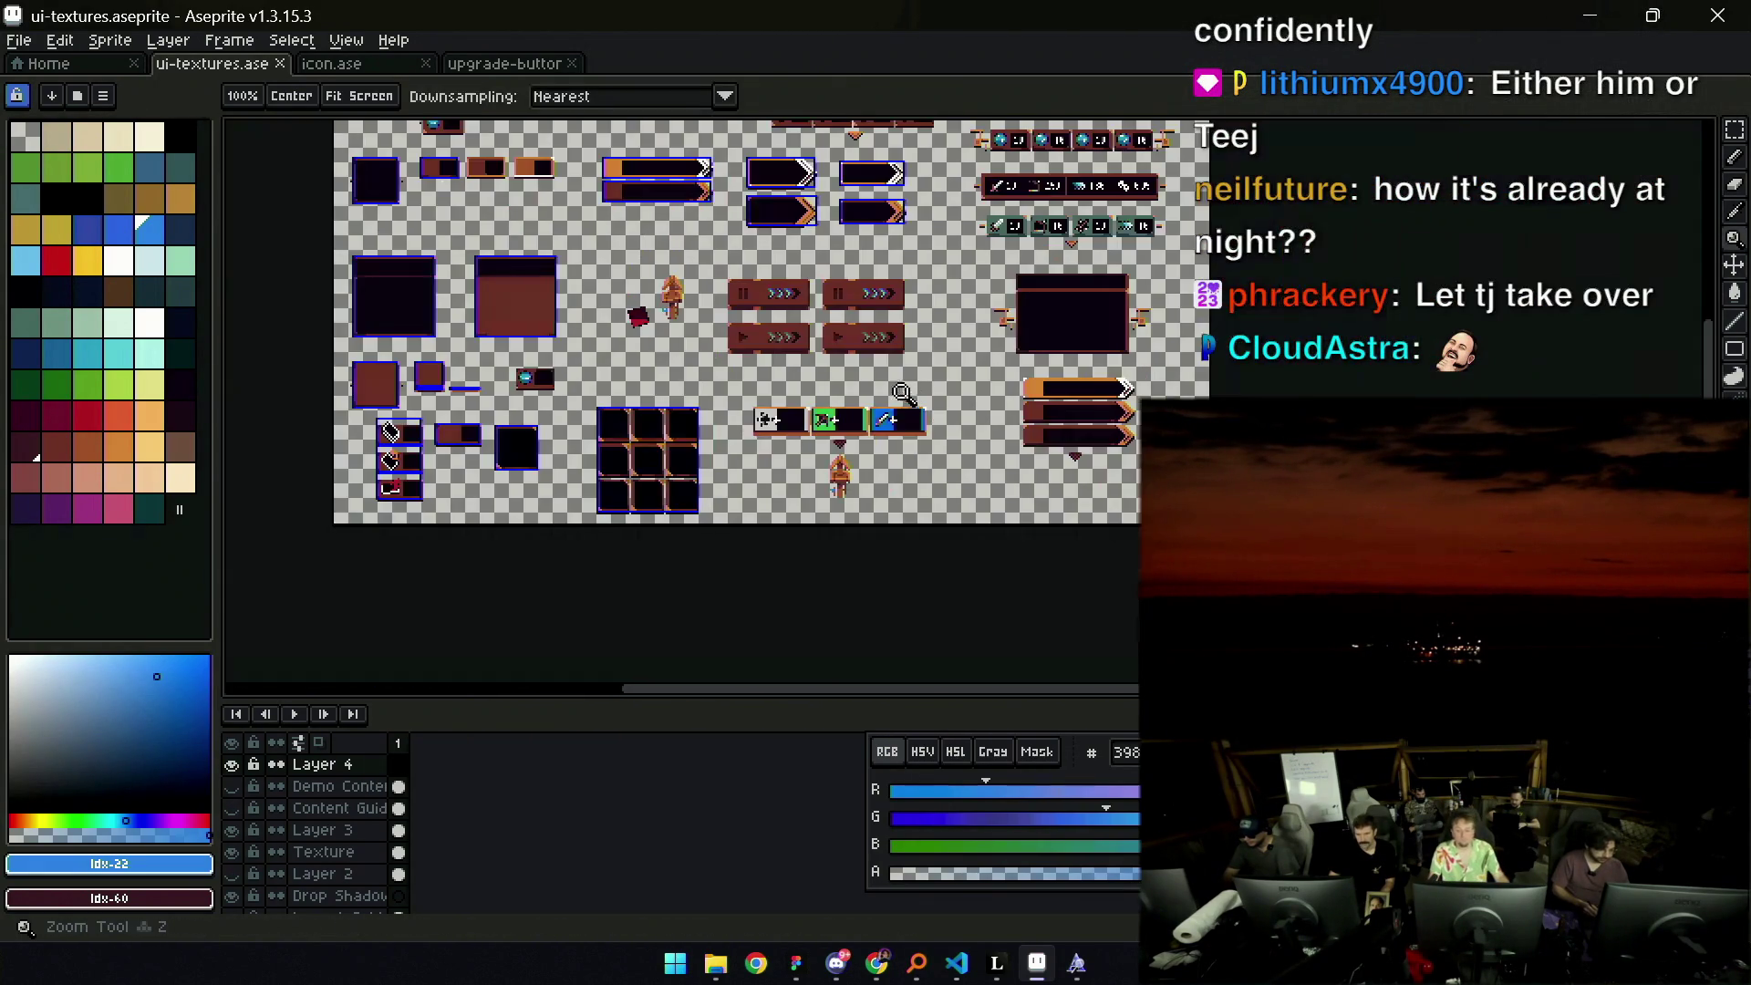
scroll(877, 356, "up", 1)
scroll(1003, 374, "up", 1)
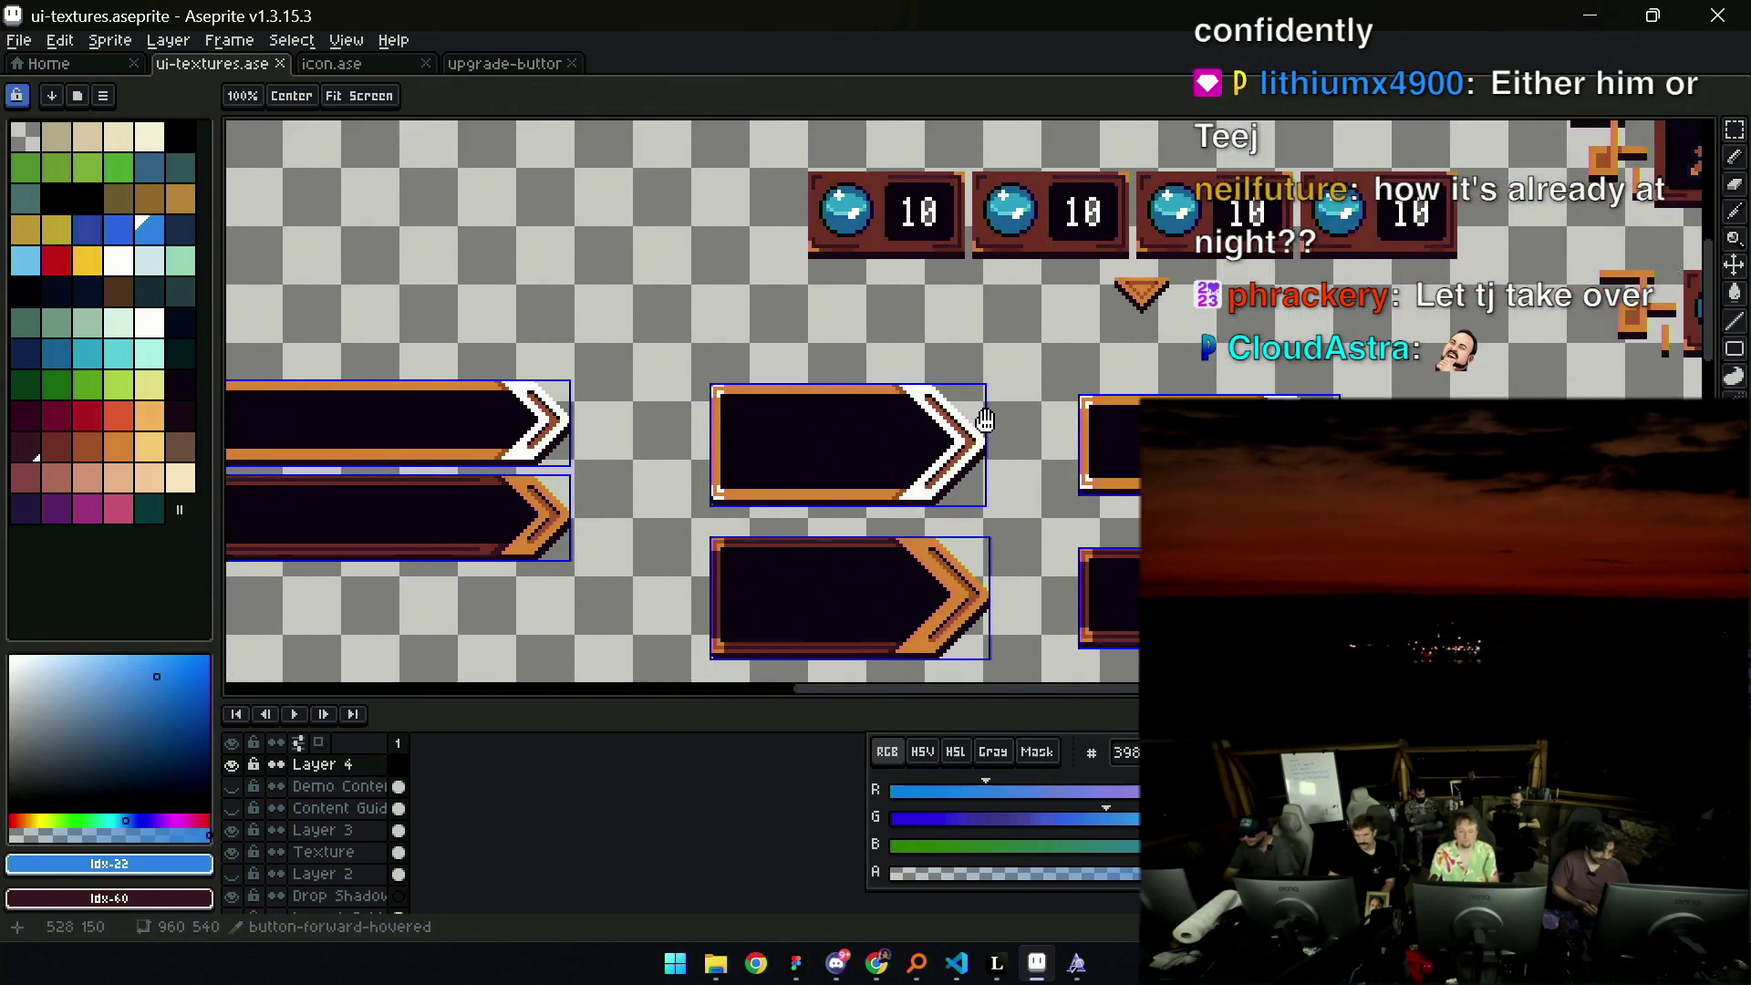
scroll(1053, 384, "down", 1)
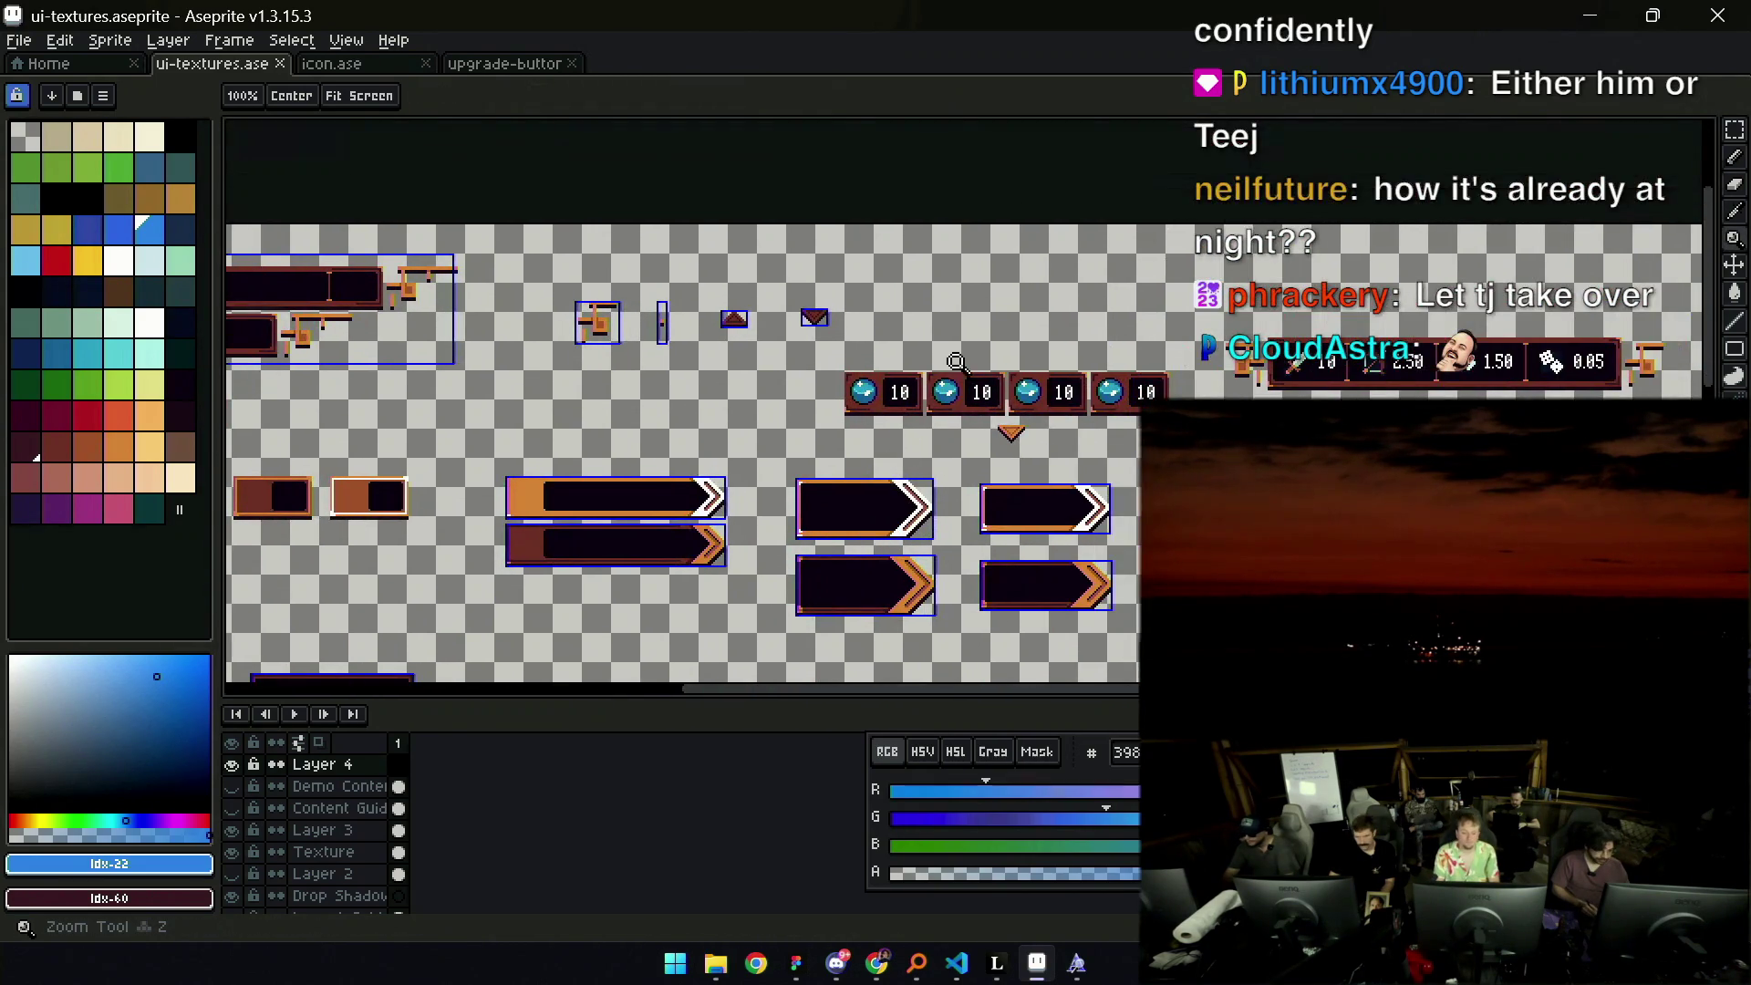
scroll(1019, 427, "up", 1)
Copy both arrow triangles and nudge the copies up above the originals
key("q")
left_click_drag(1029, 473, 1031, 474)
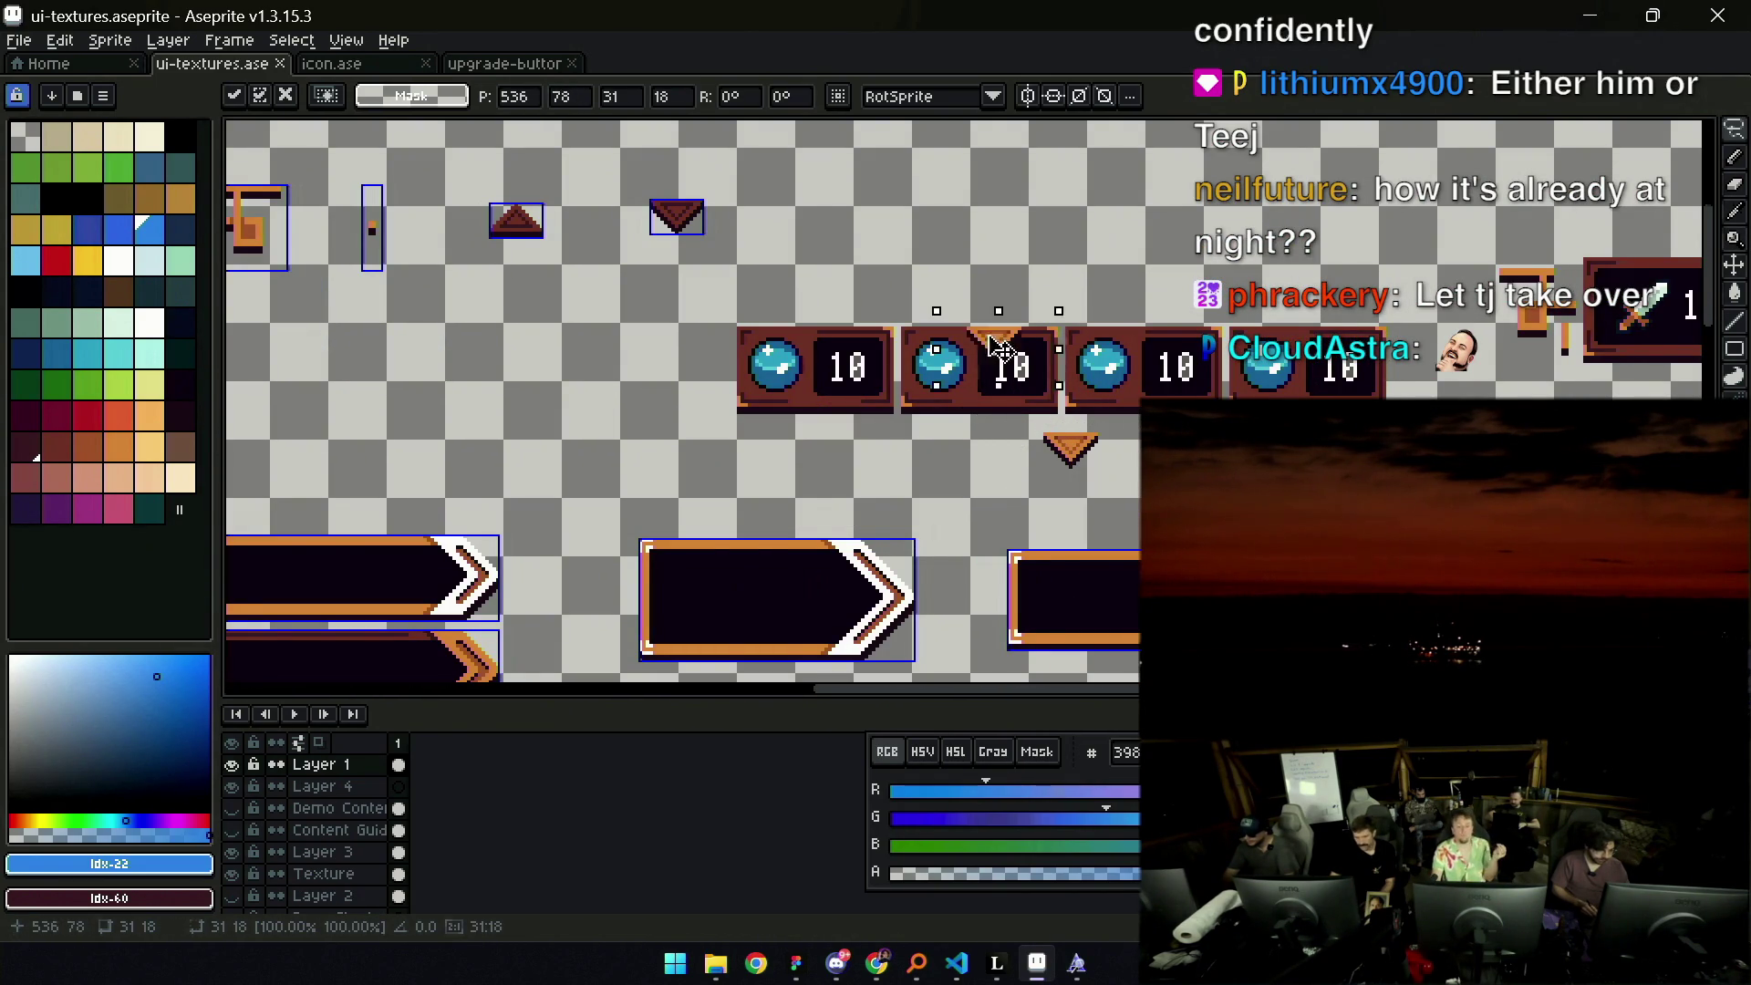
scroll(800, 251, "up", 3)
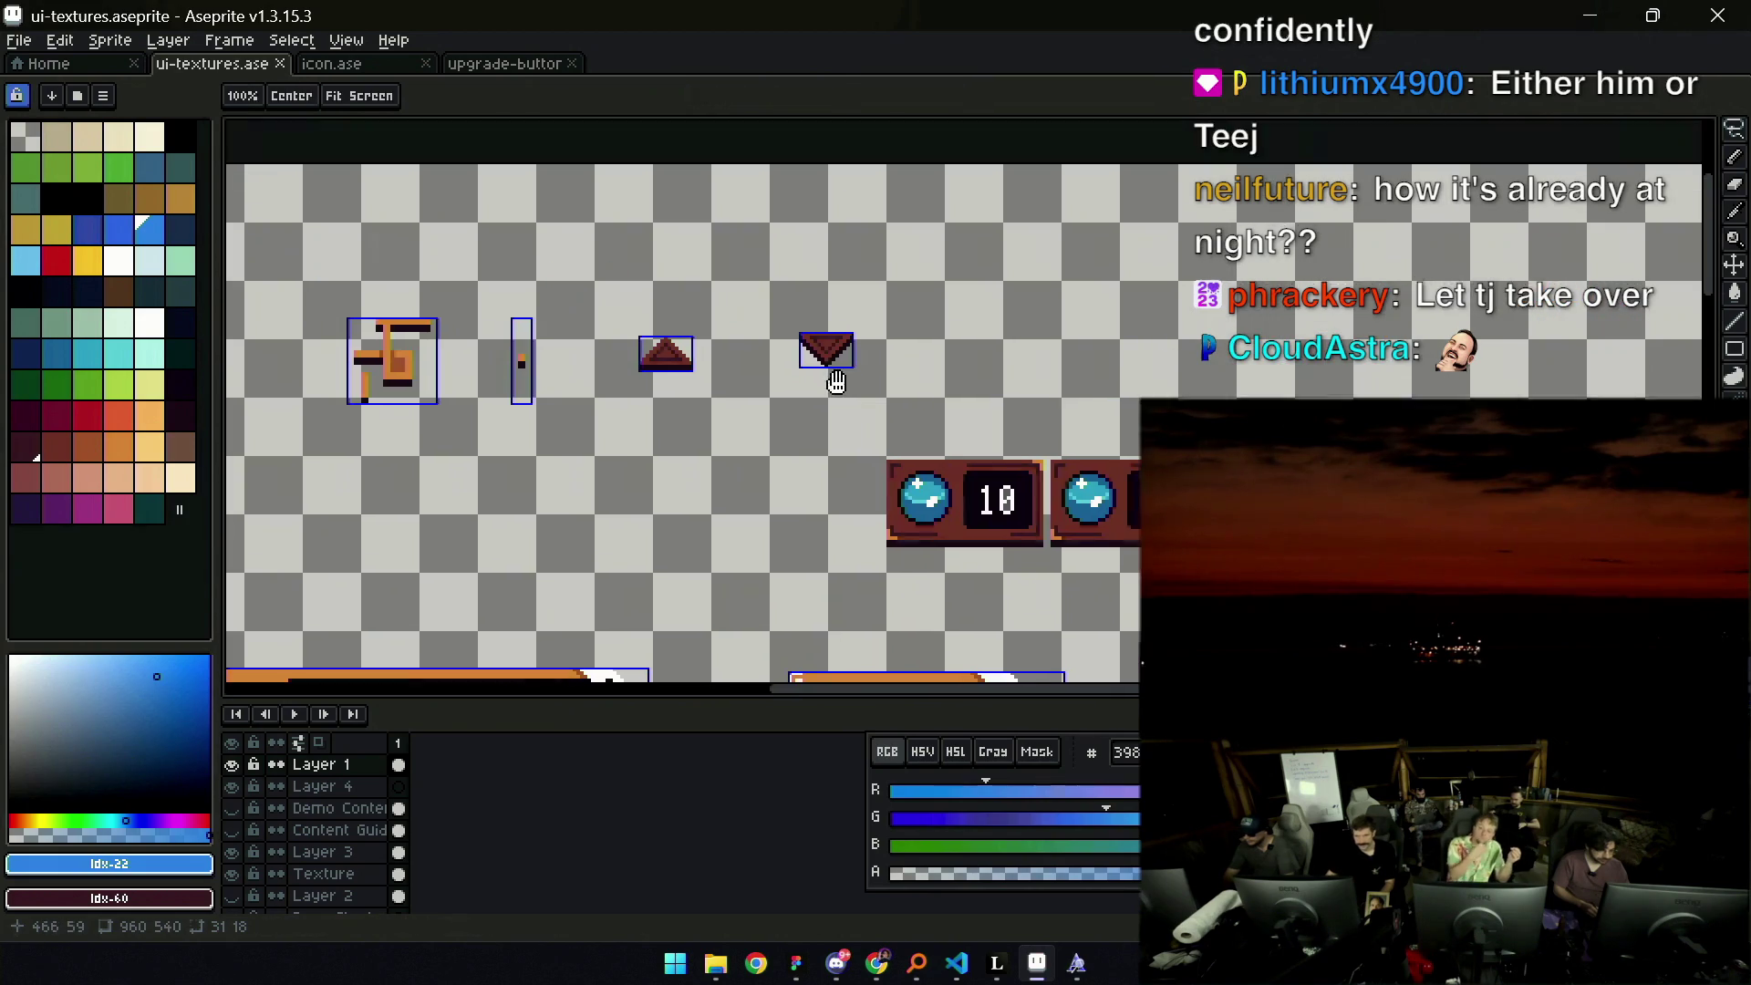
key("m")
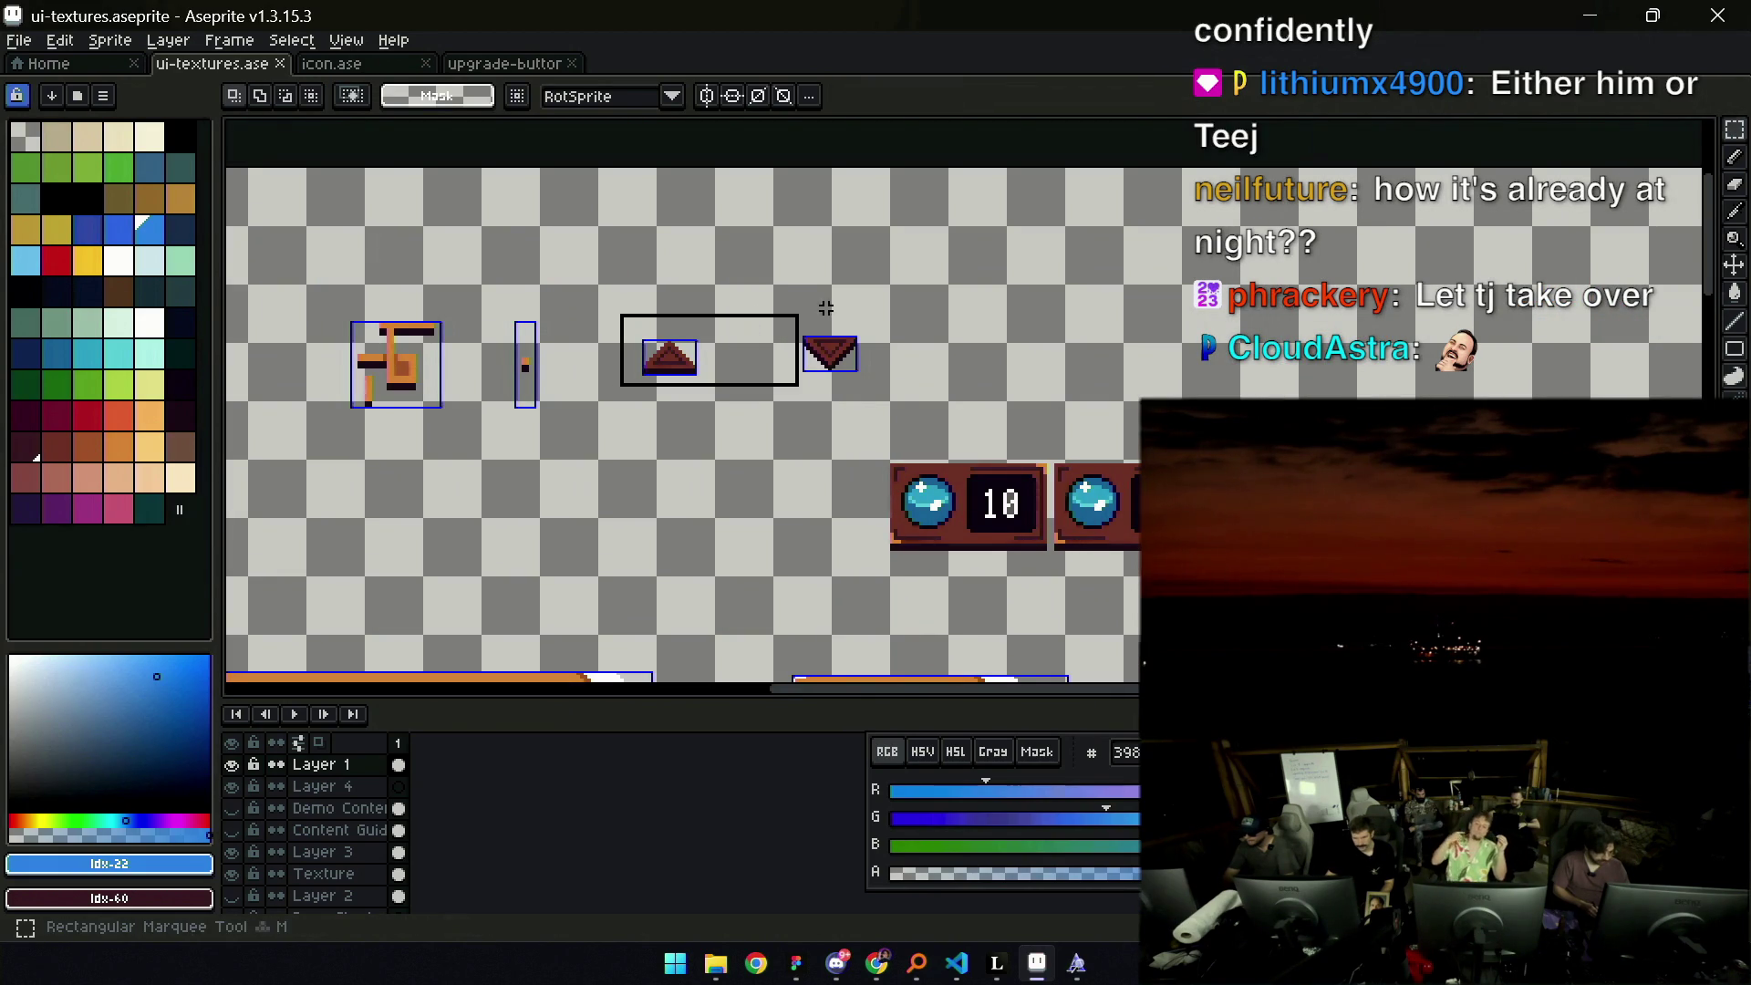
left_click_drag(826, 308, 887, 294)
key("v")
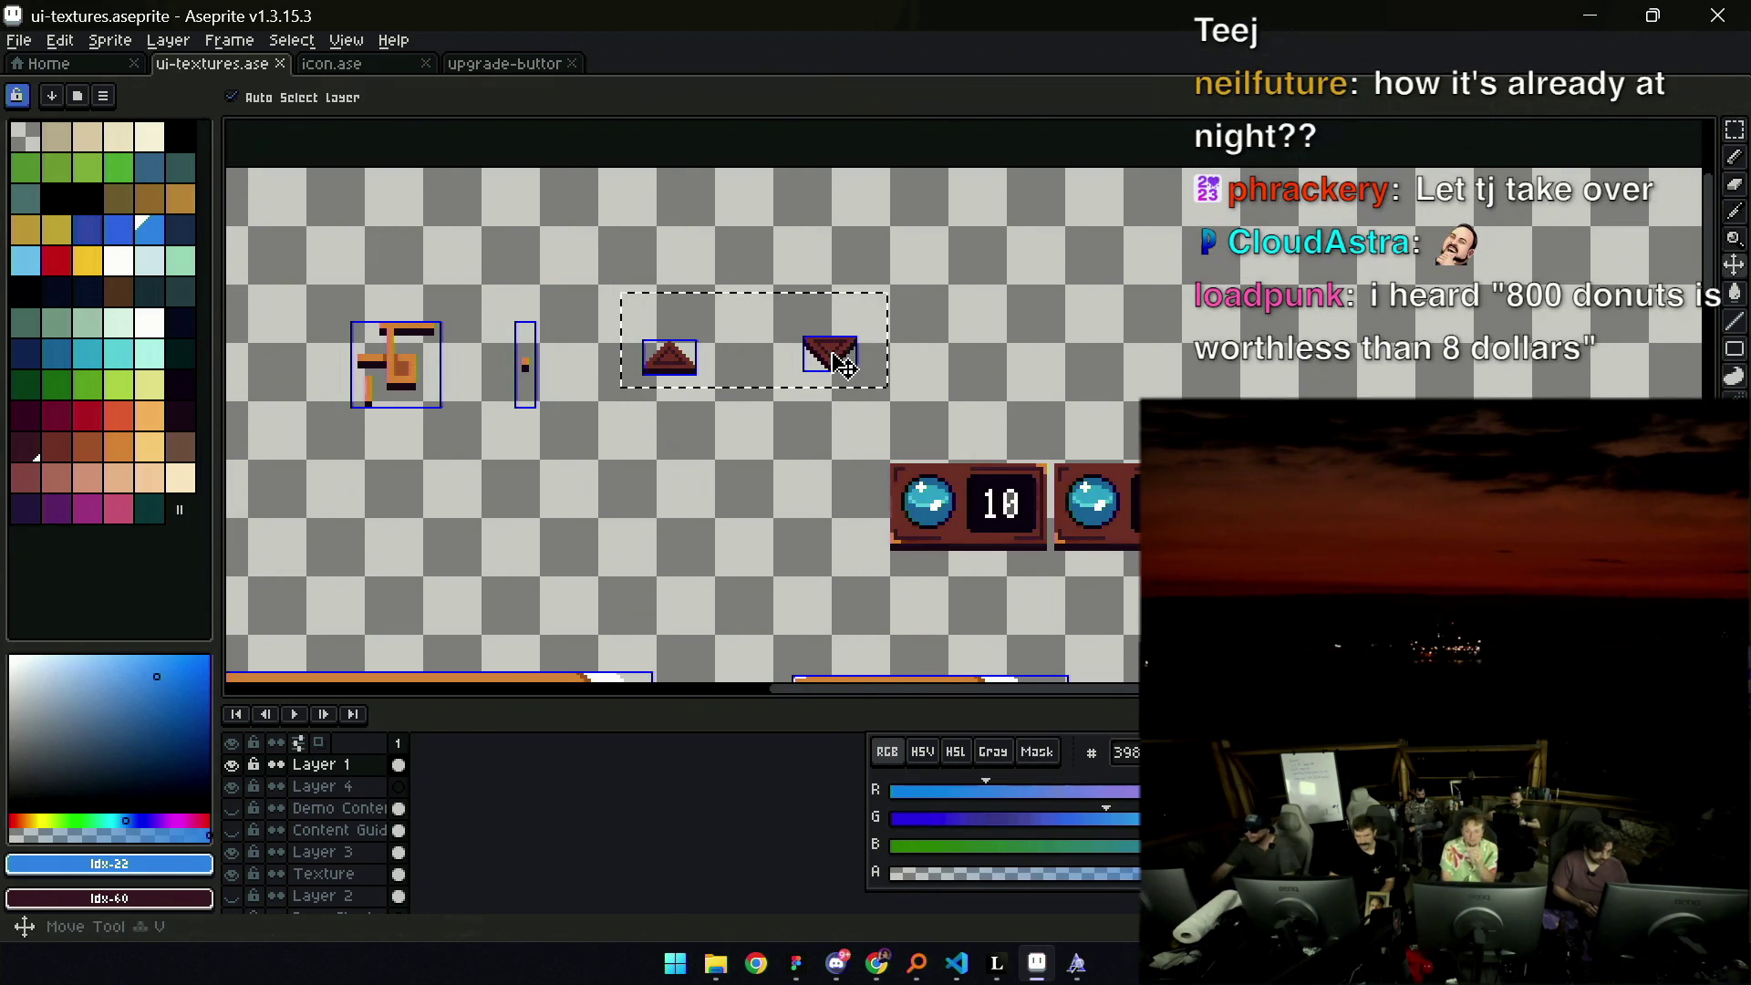
left_click(837, 363)
key("m")
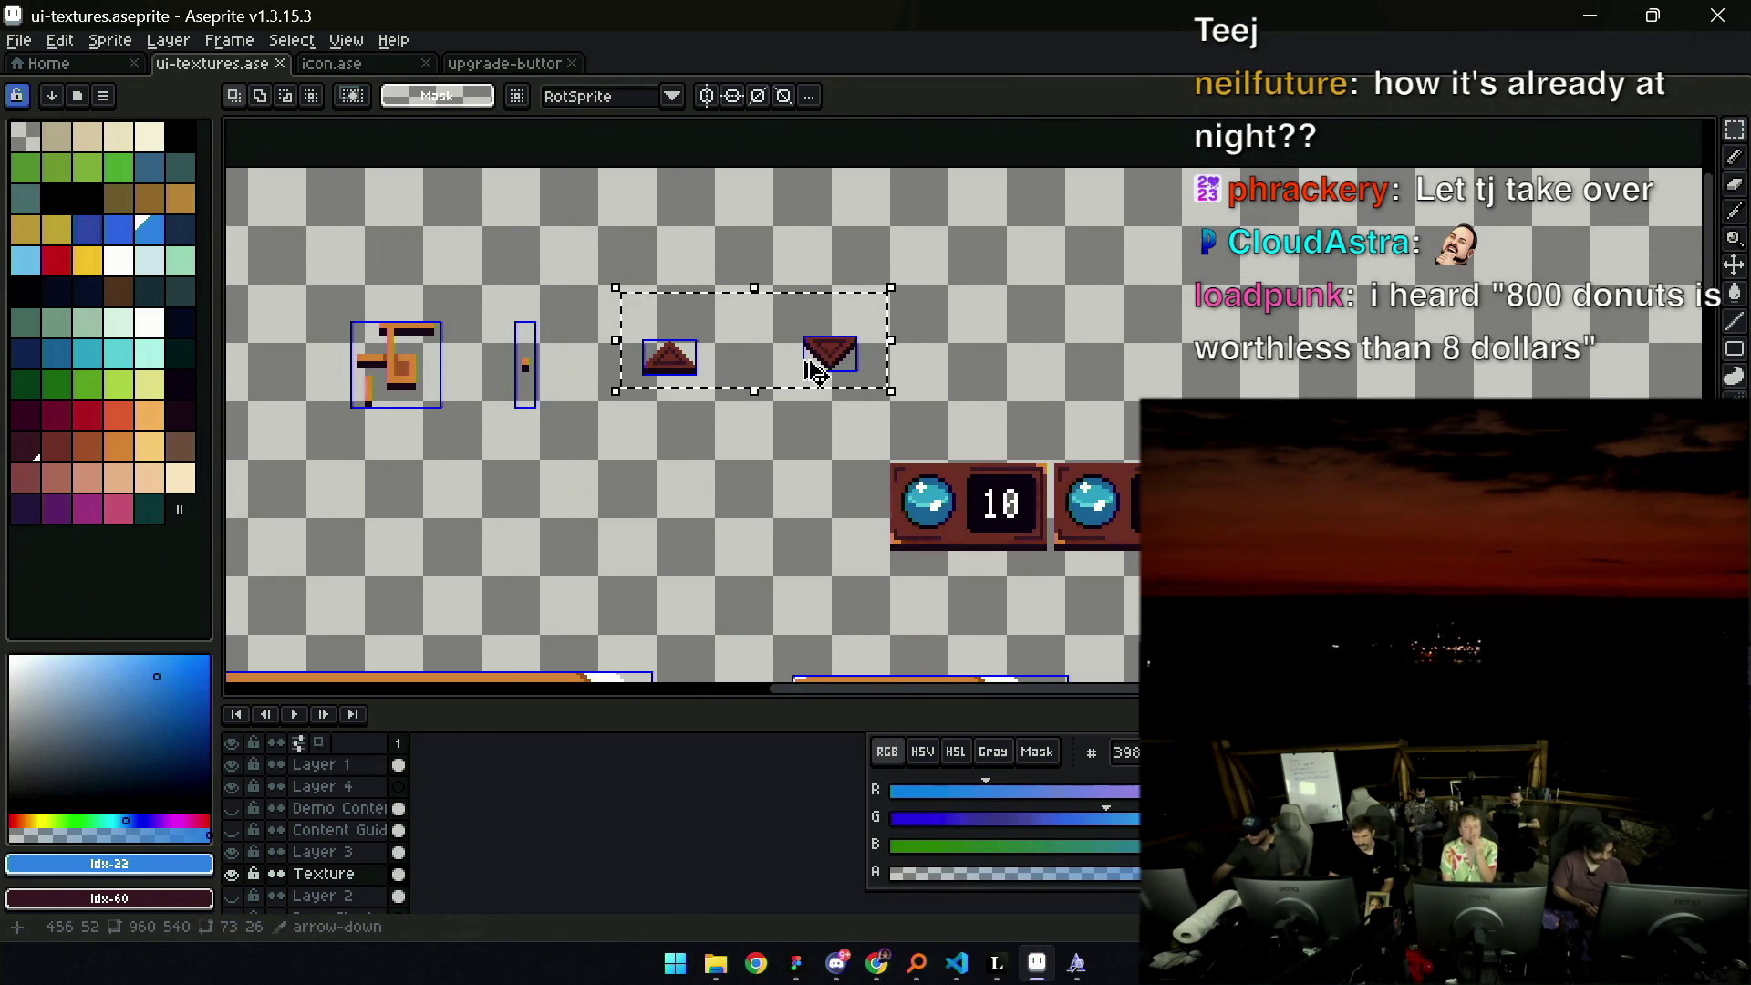
left_click(814, 369)
key("Up")
key("Up")
key("Up")
key("Up")
key("Up")
key("Up")
key("Up")
key("Up")
key("Up")
key("Up")
key("Up")
key("Up")
key("v")
scroll(720, 429, "up", 1)
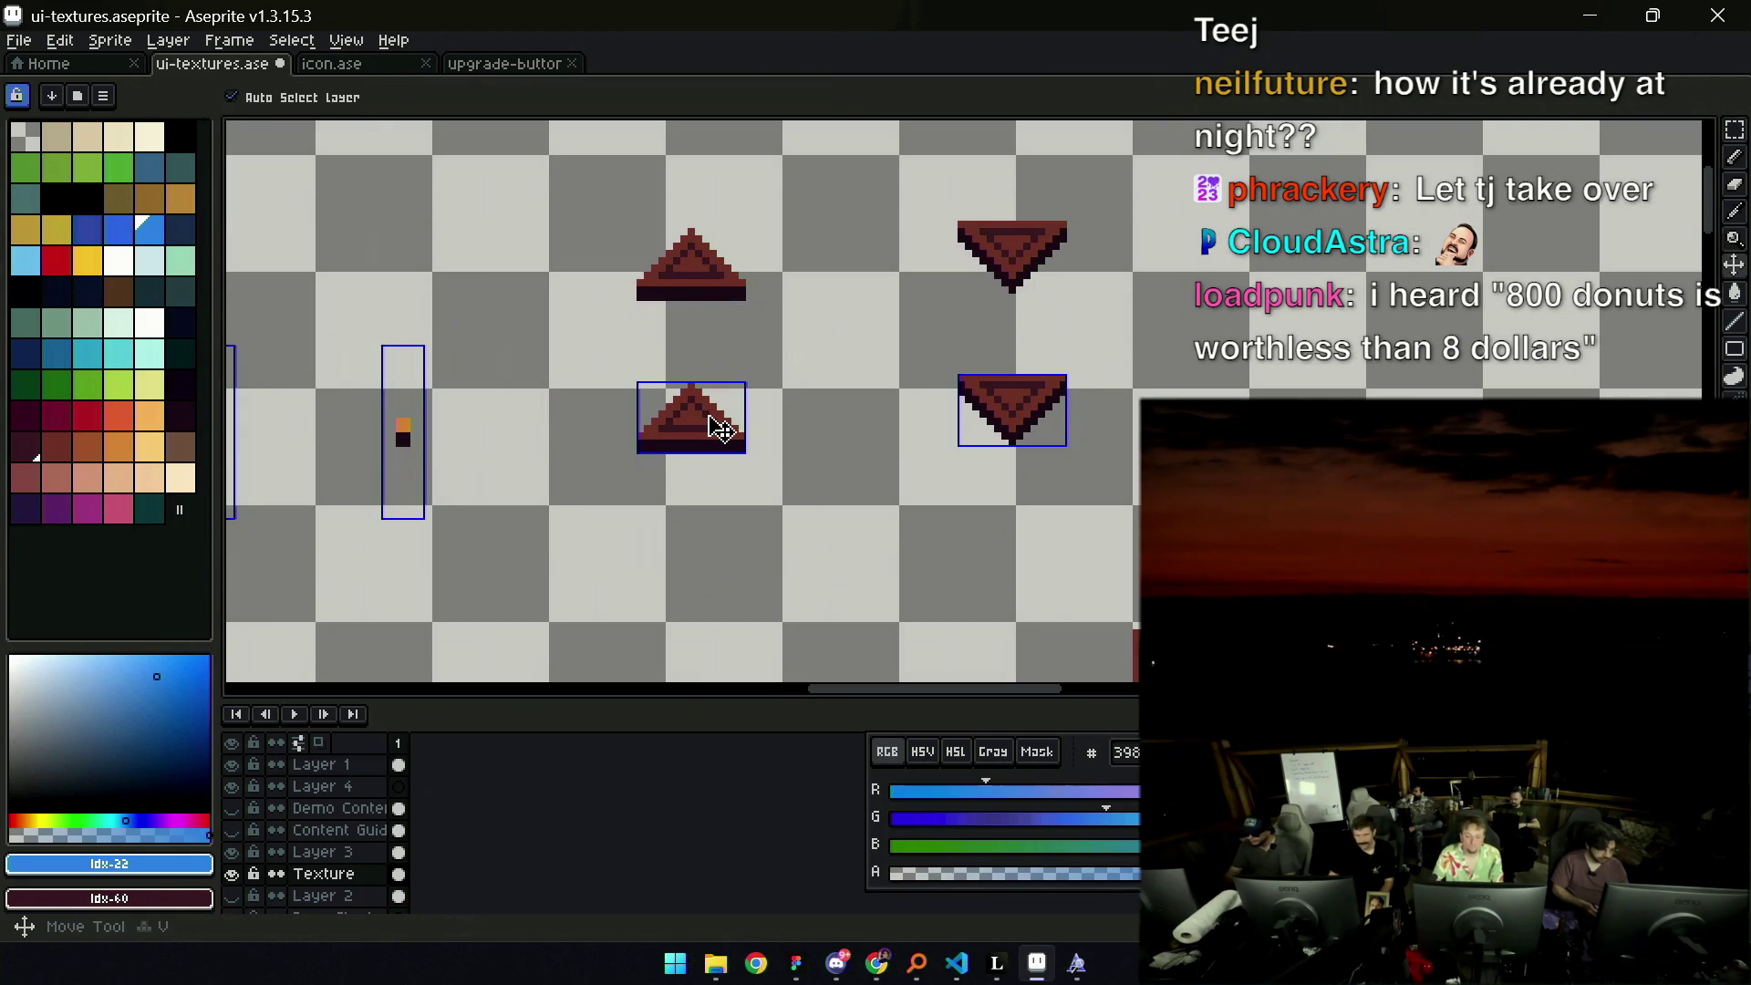
Draw 15×10 slices around the copied up and down arrows
key("shift+c")
left_click(716, 435)
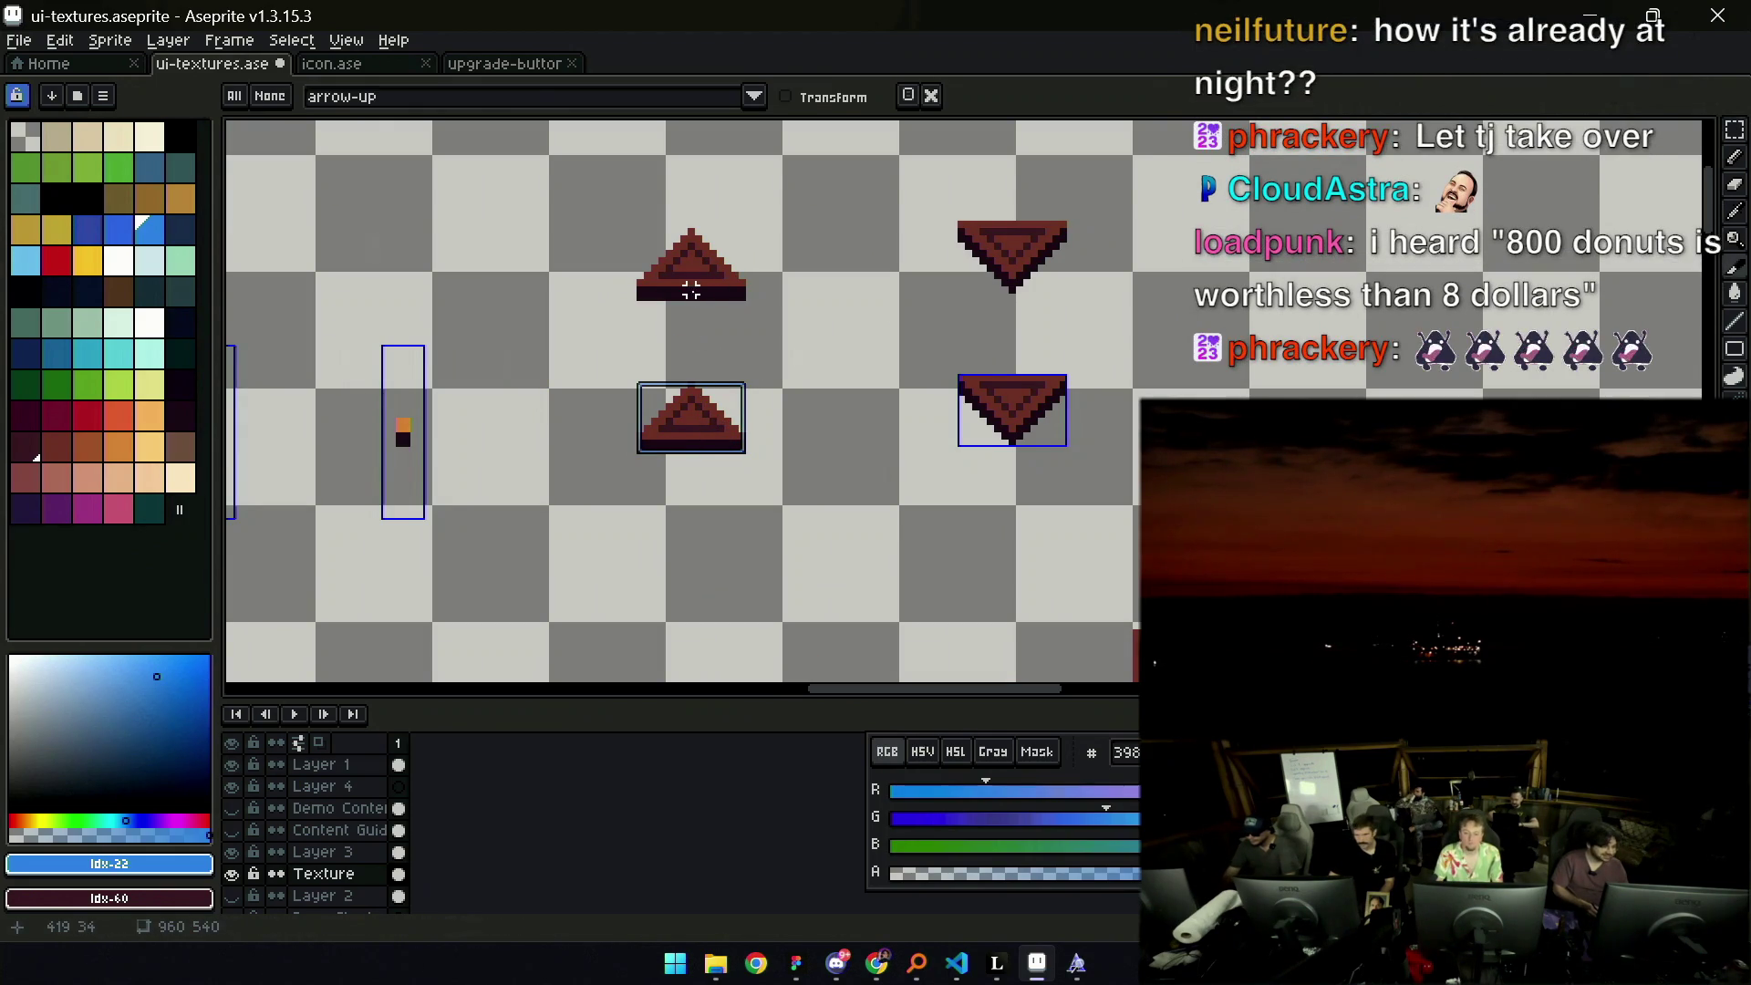
left_click_drag(640, 304, 738, 235)
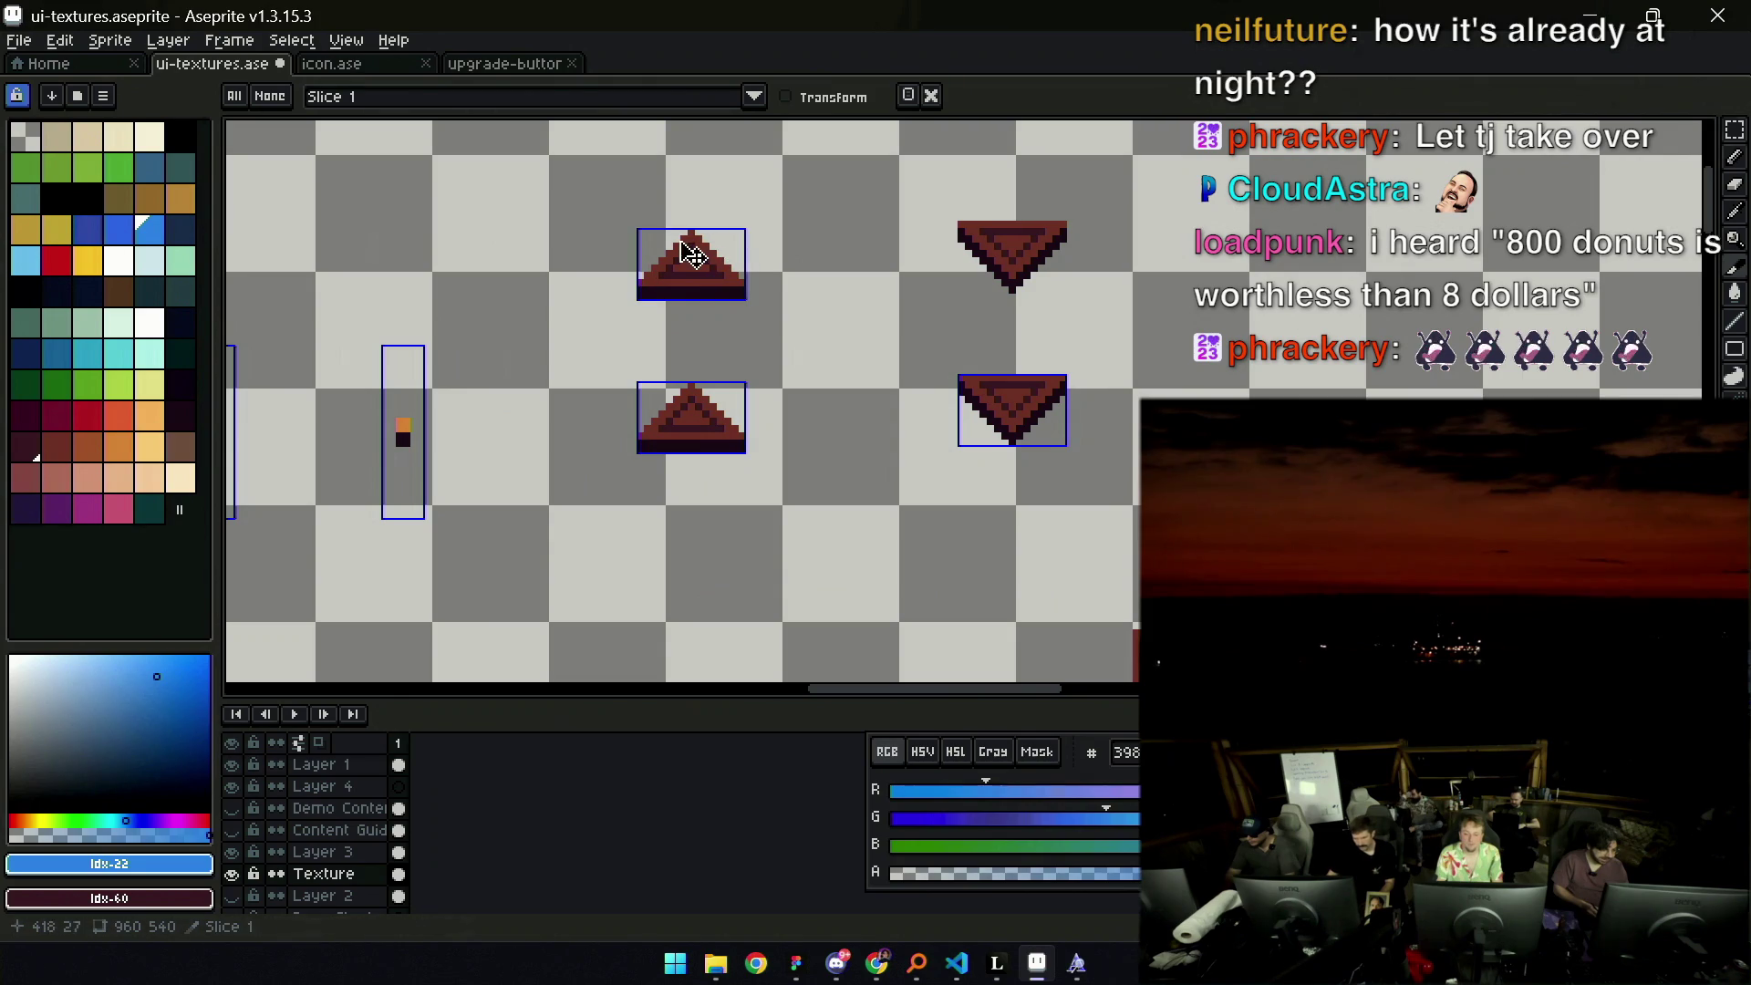
left_click_drag(961, 225, 1063, 290)
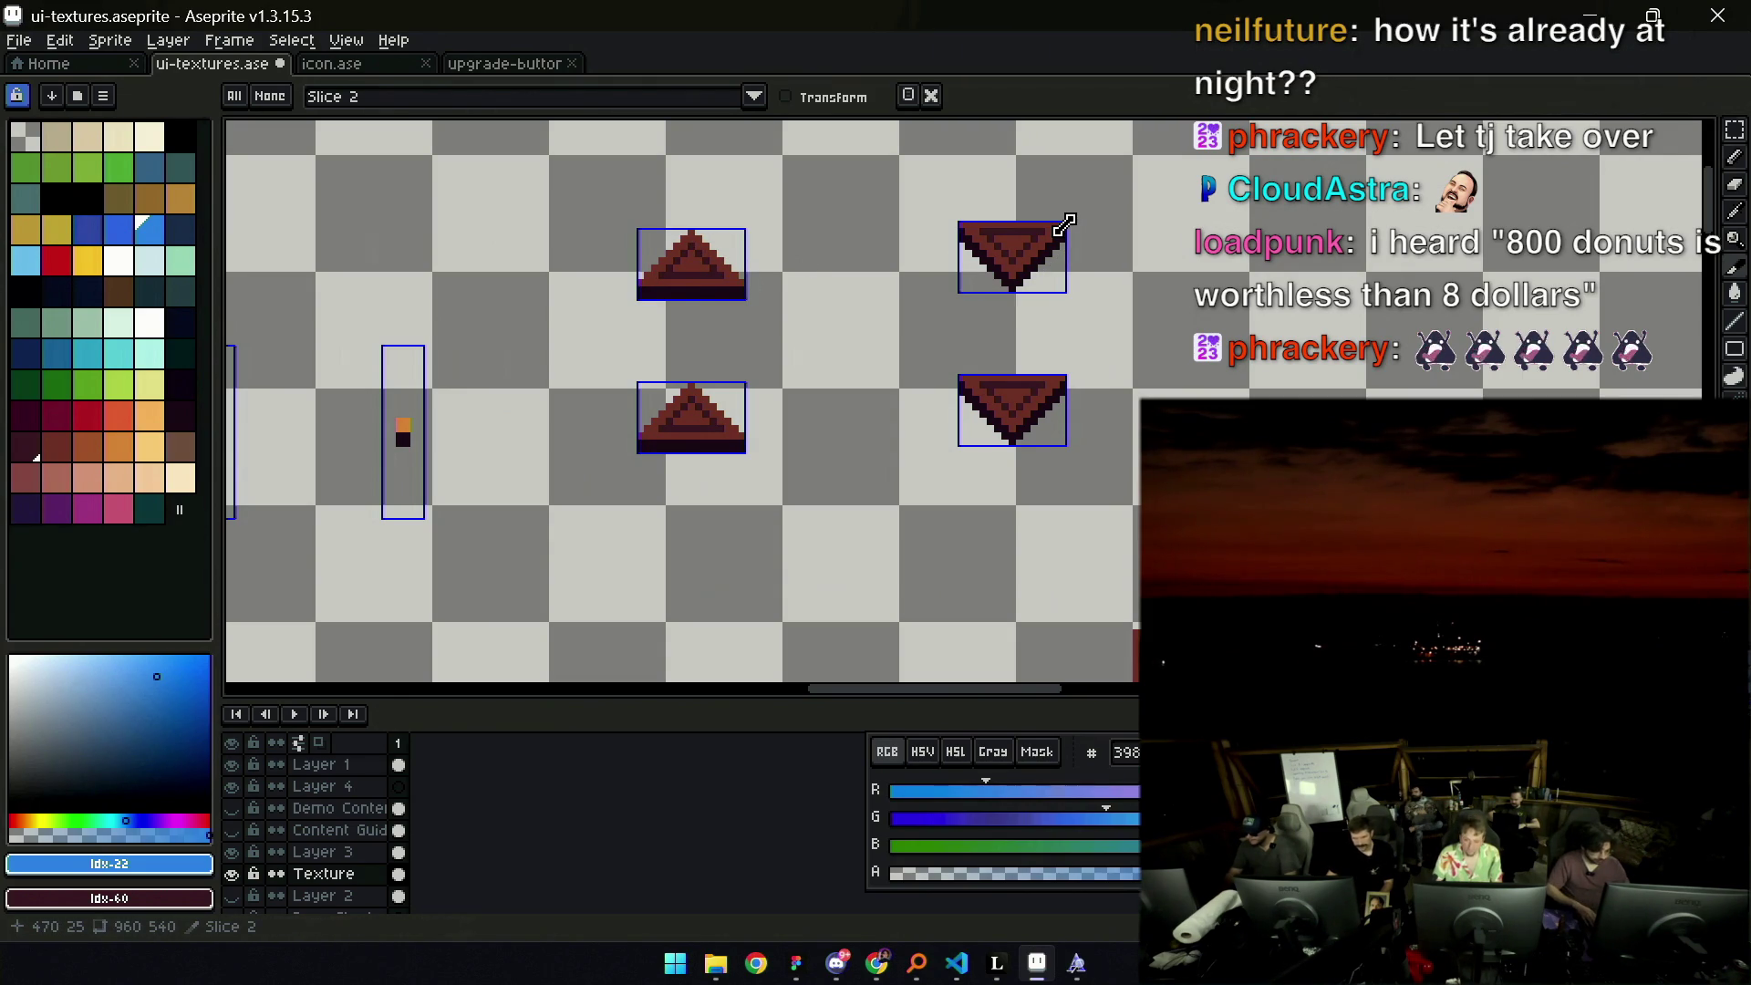
Name the slices arrow-up-gold and arrow-down-gold and save the sheet
double_click(710, 268)
type("a")
type("up")
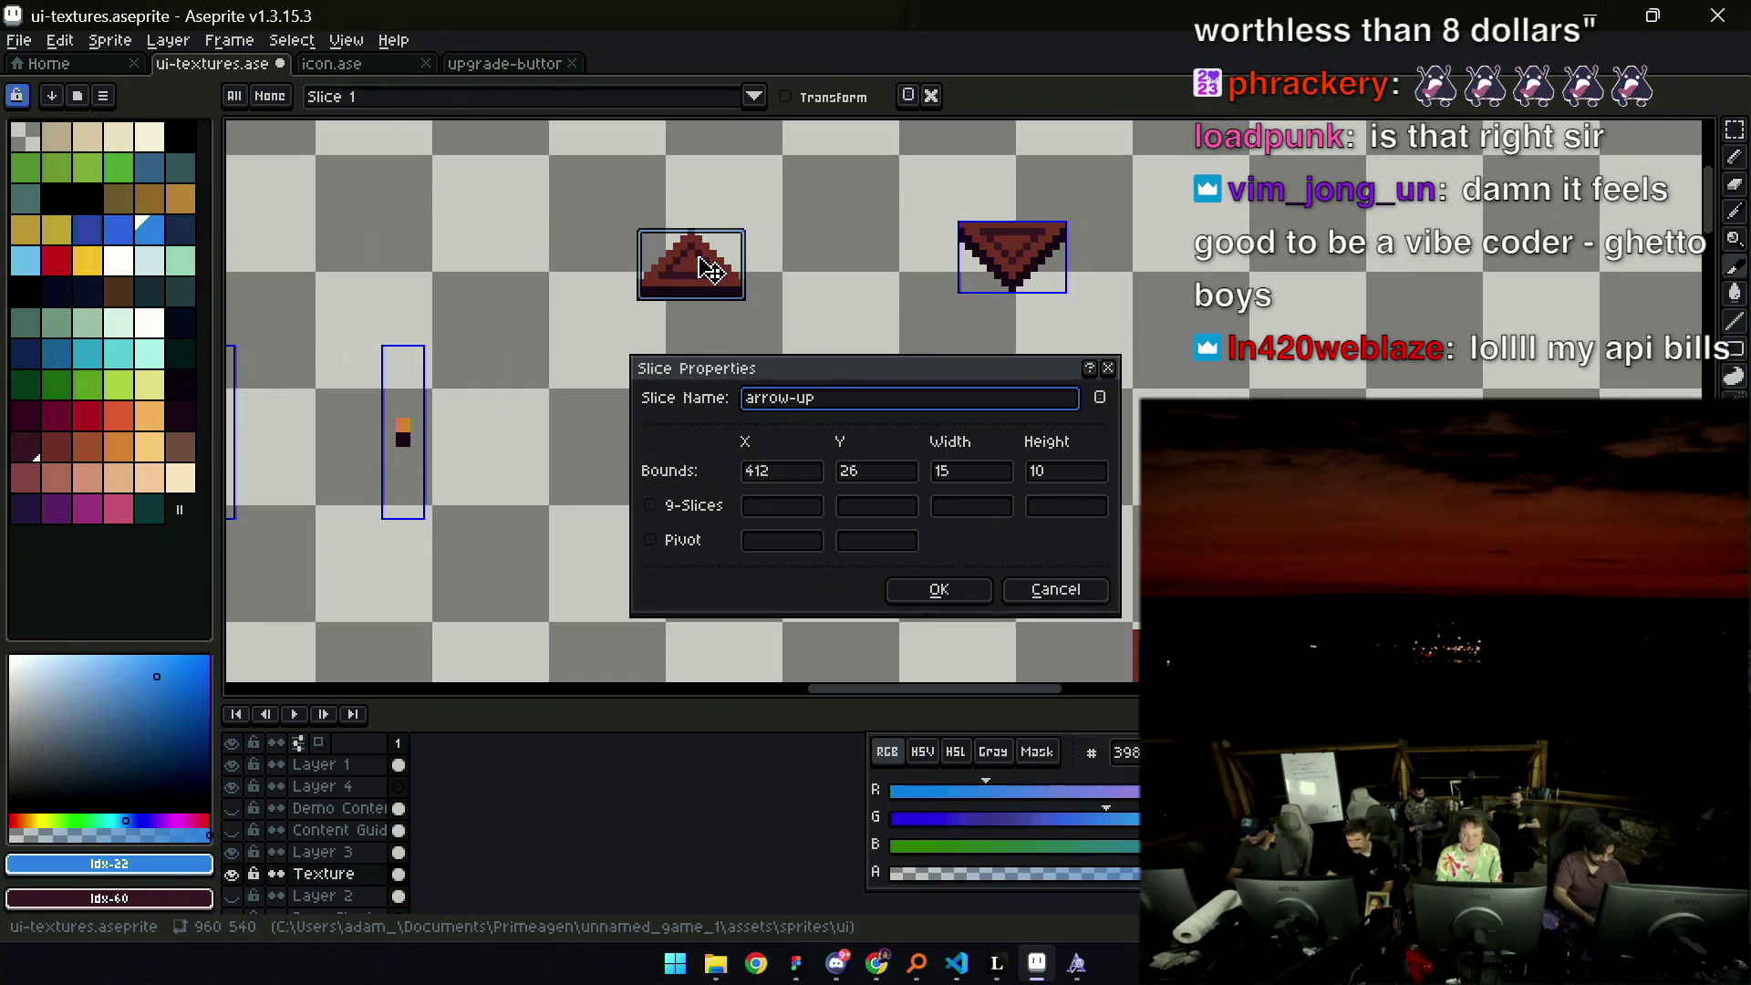
type("d")
key("Return")
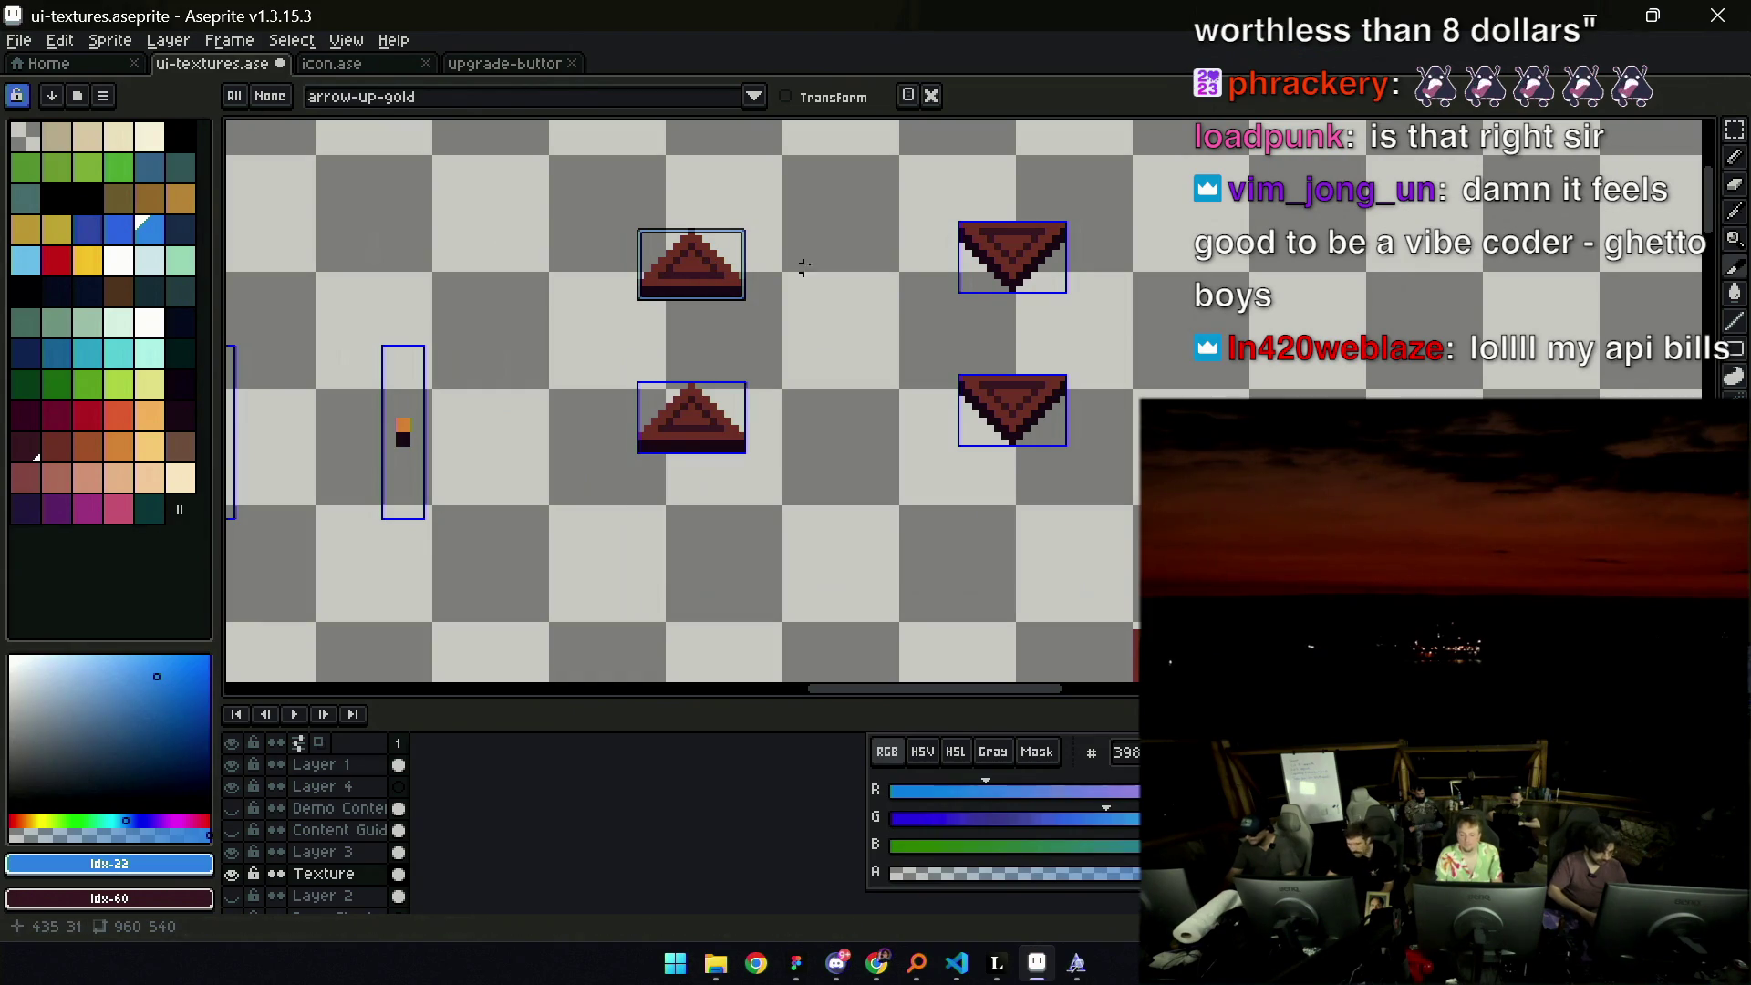
double_click(1016, 268)
type("arrow0")
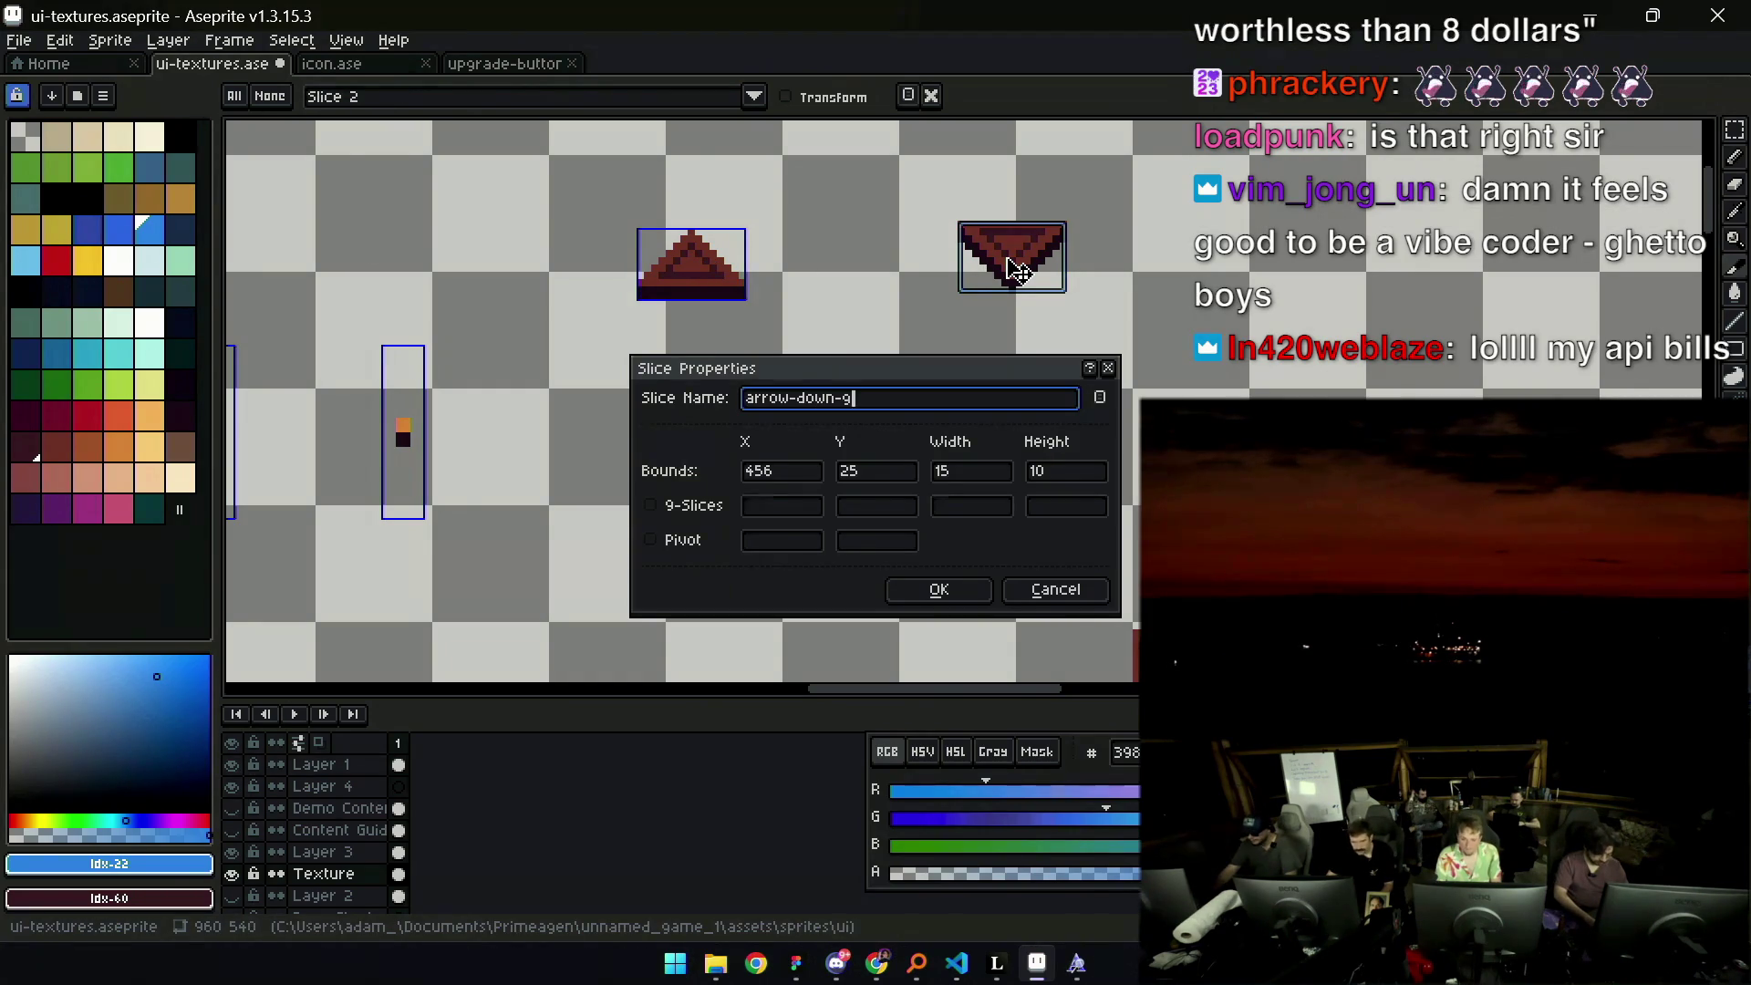
type("old")
key("Return")
key("ctrl+s")
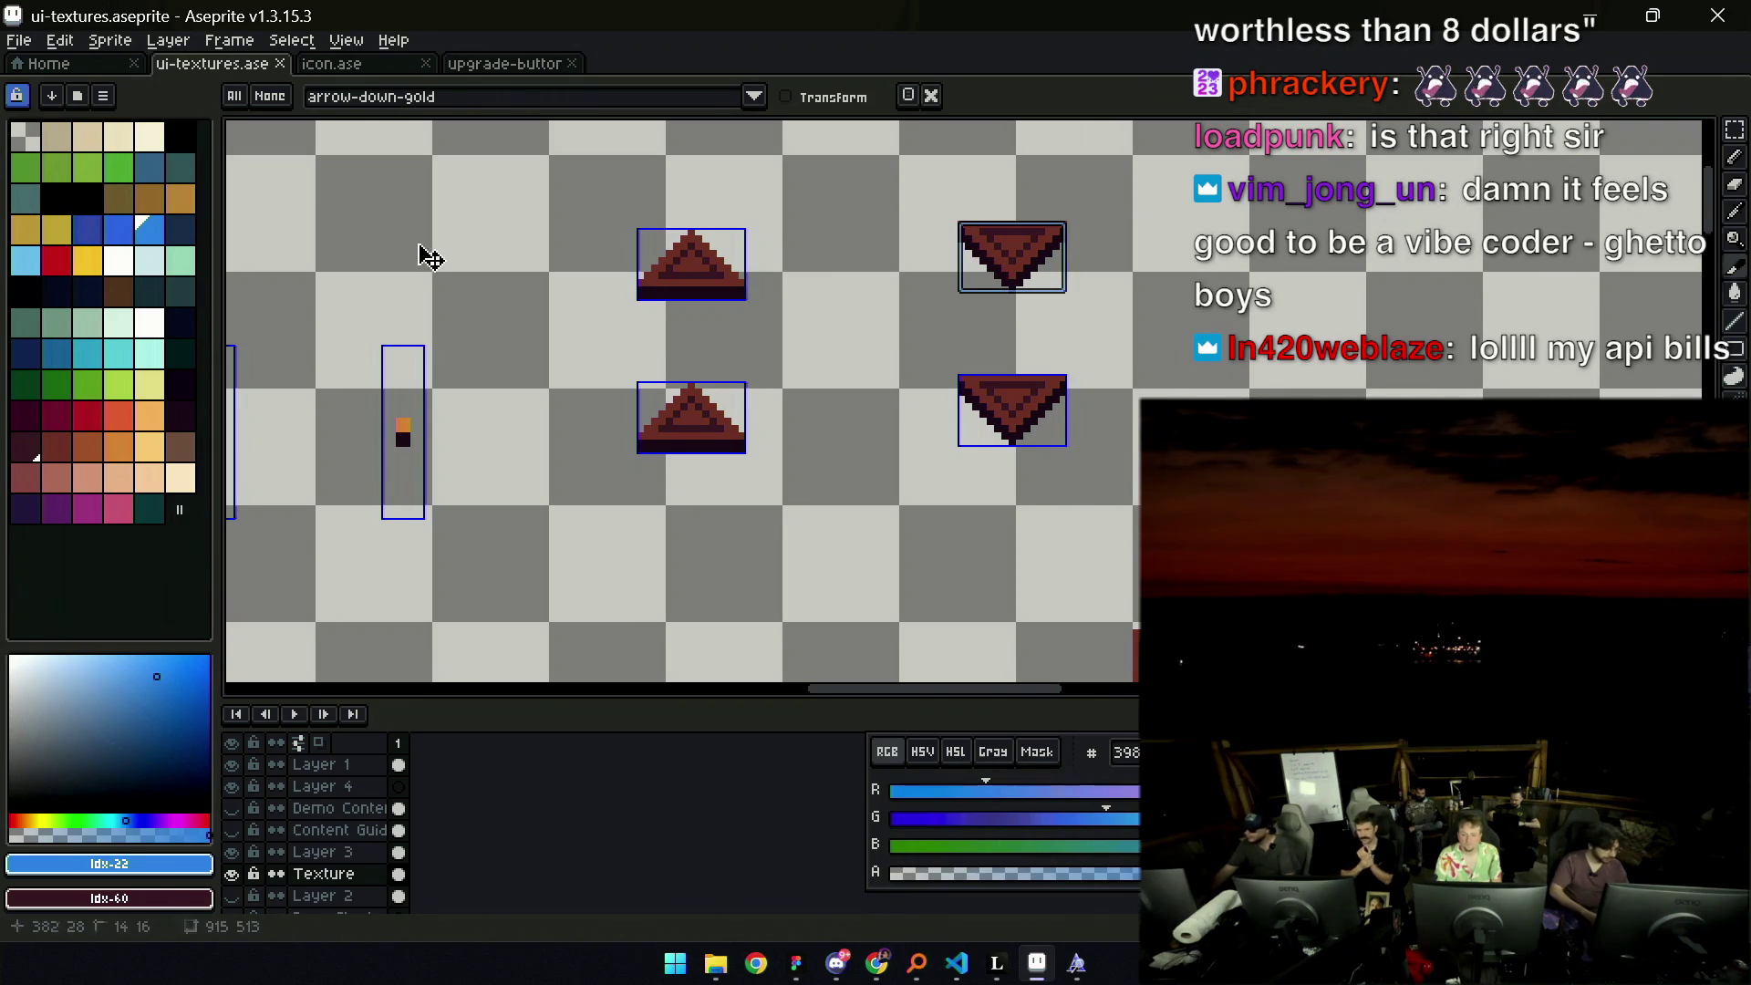
left_click(18, 40)
Run File > Scripts > adam-slices > adam-slice-export to export all 27 slices as PNGs
mouse_move(197, 242)
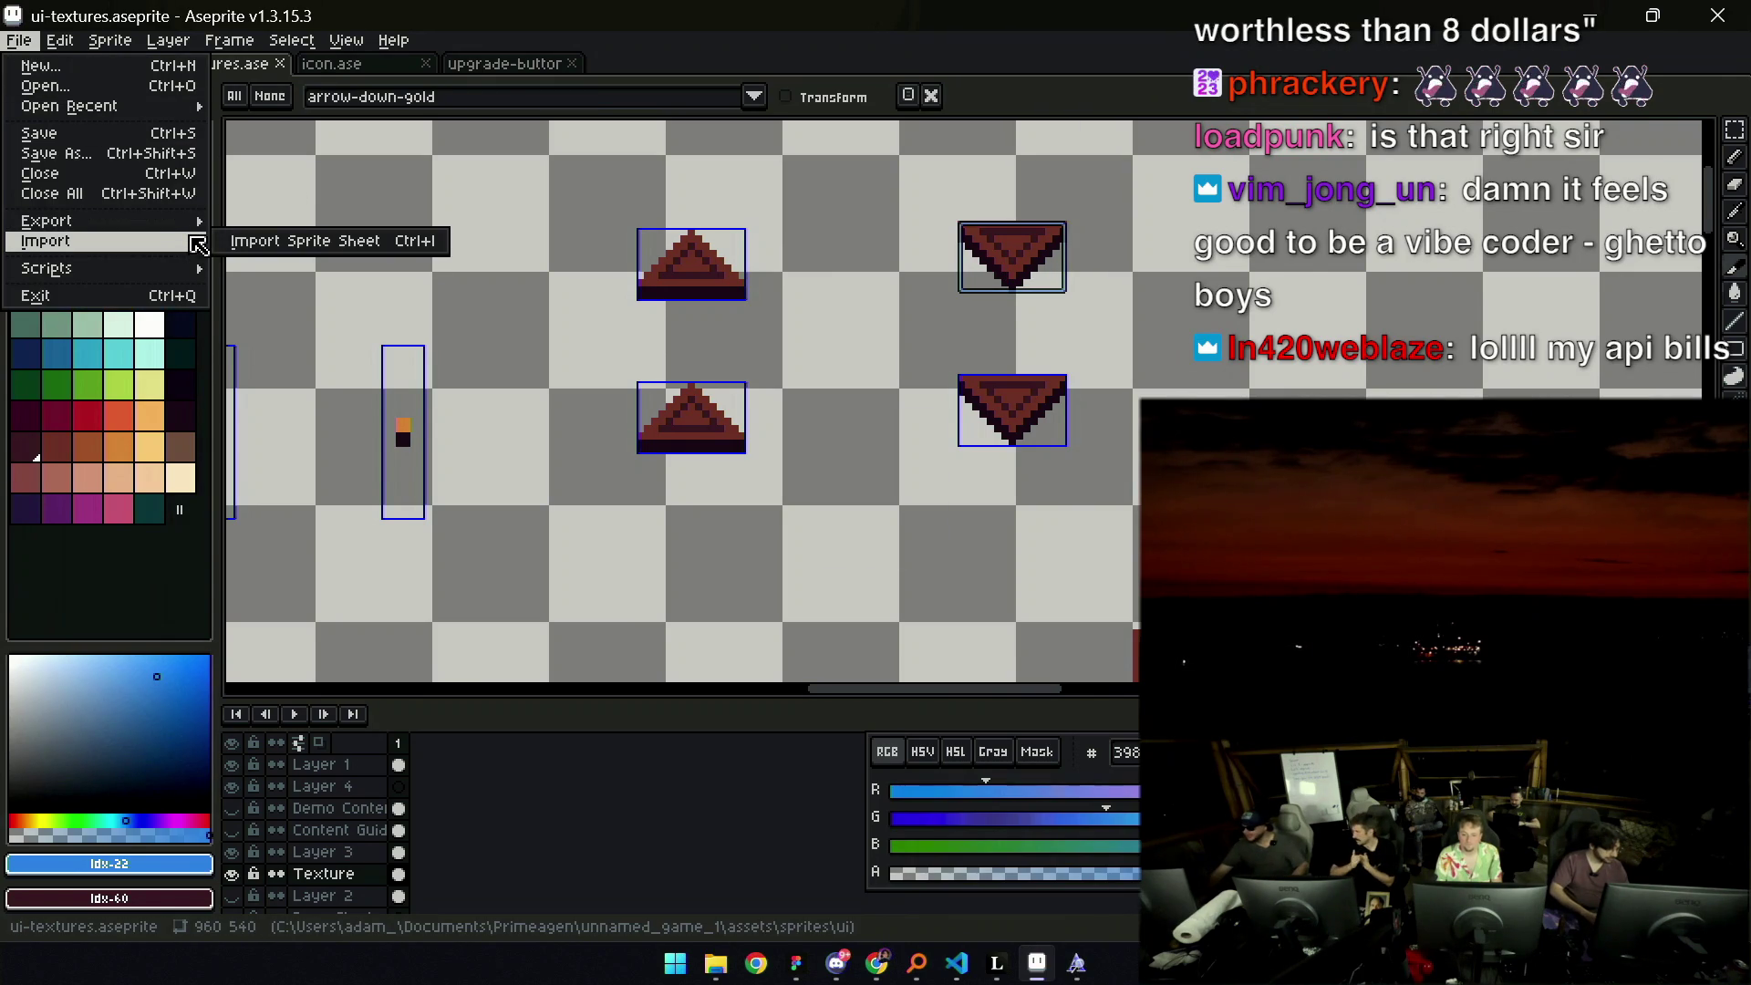
mouse_move(155, 269)
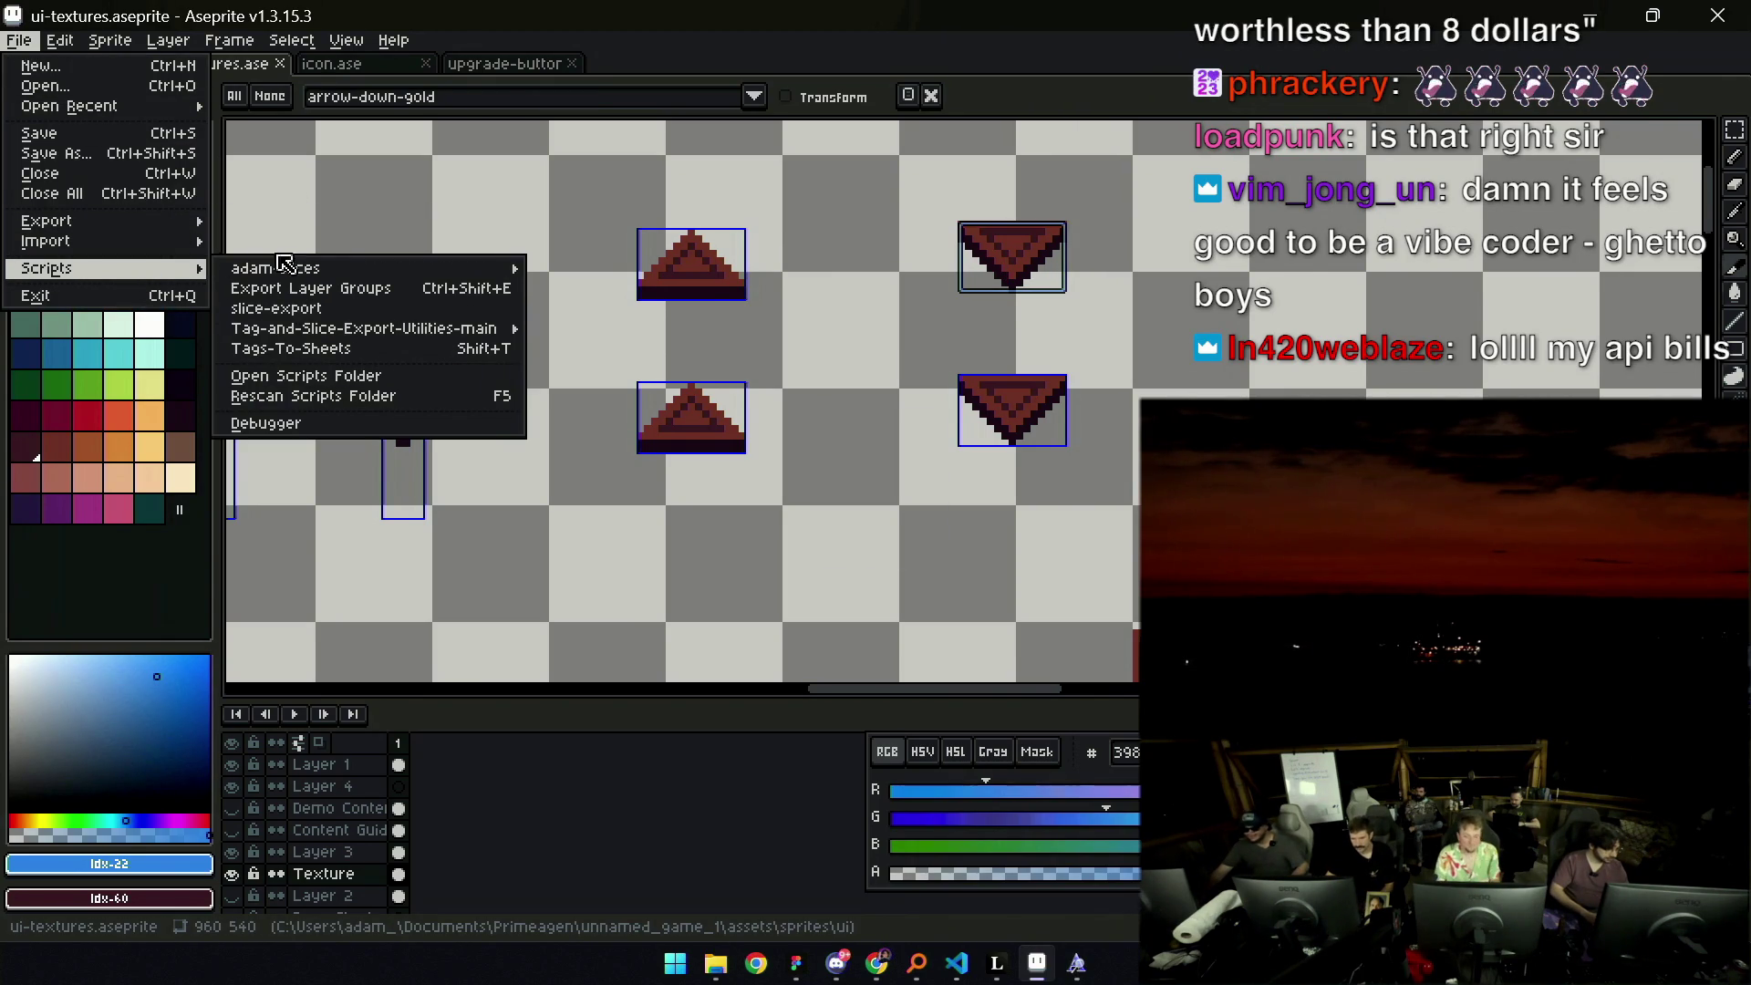
mouse_move(283, 266)
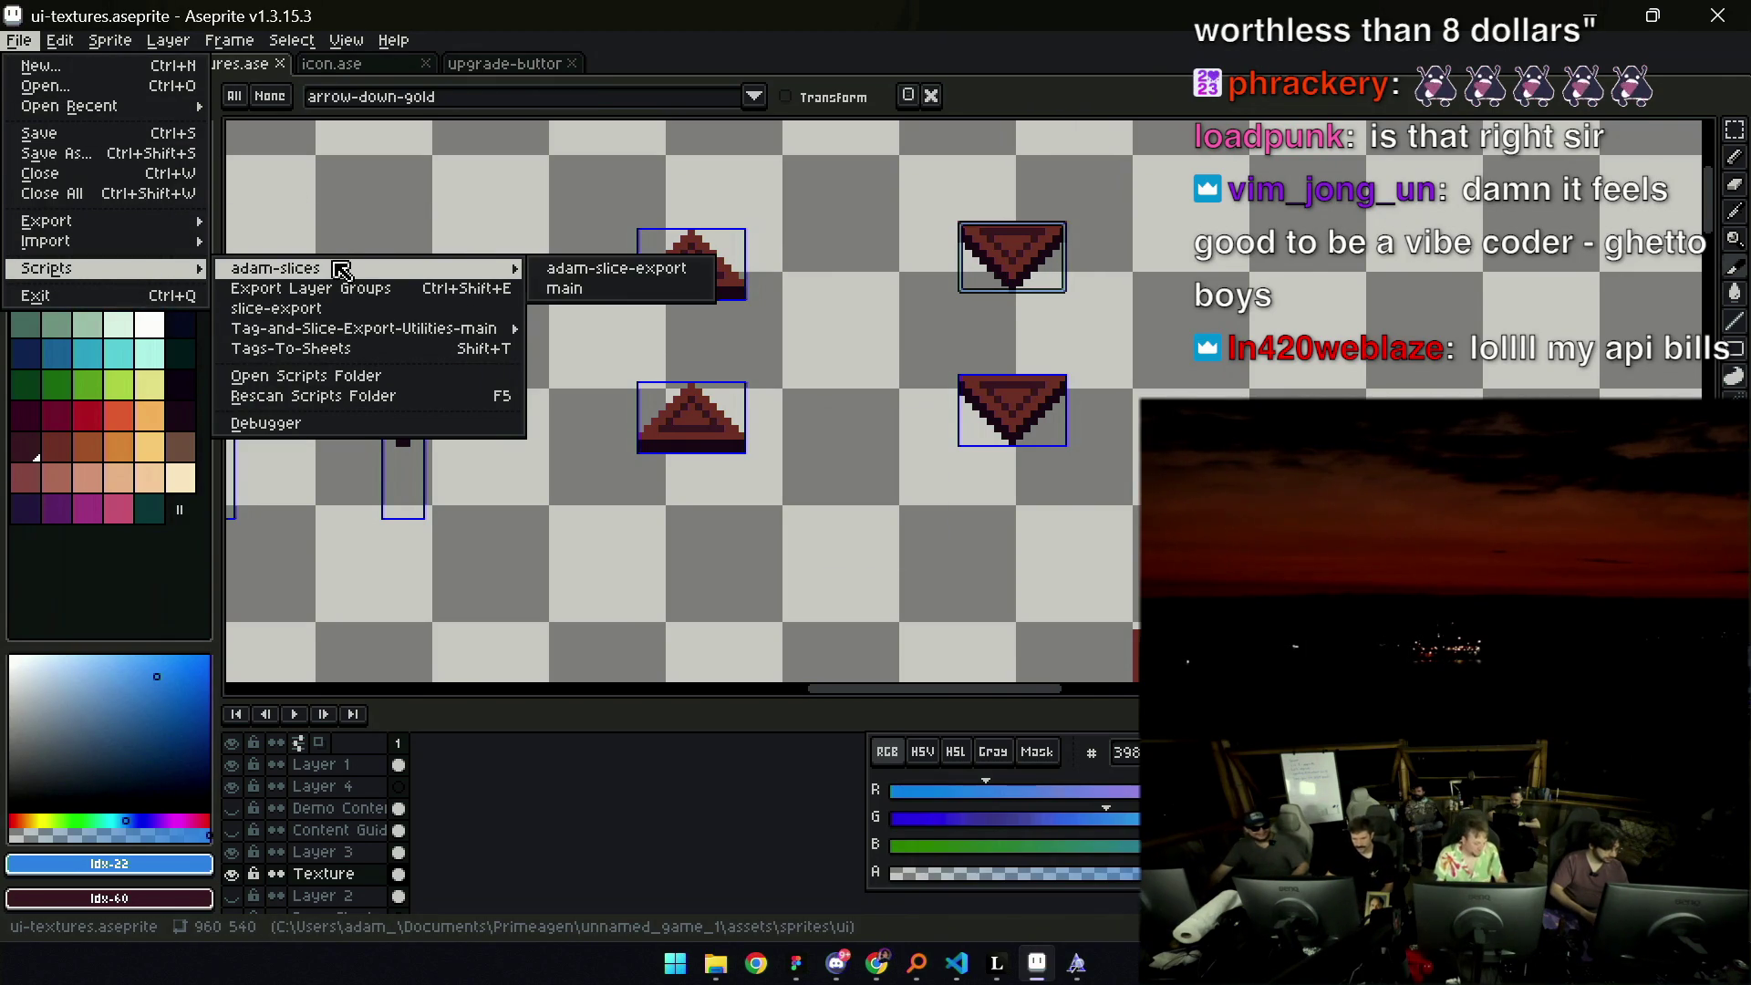
left_click(617, 268)
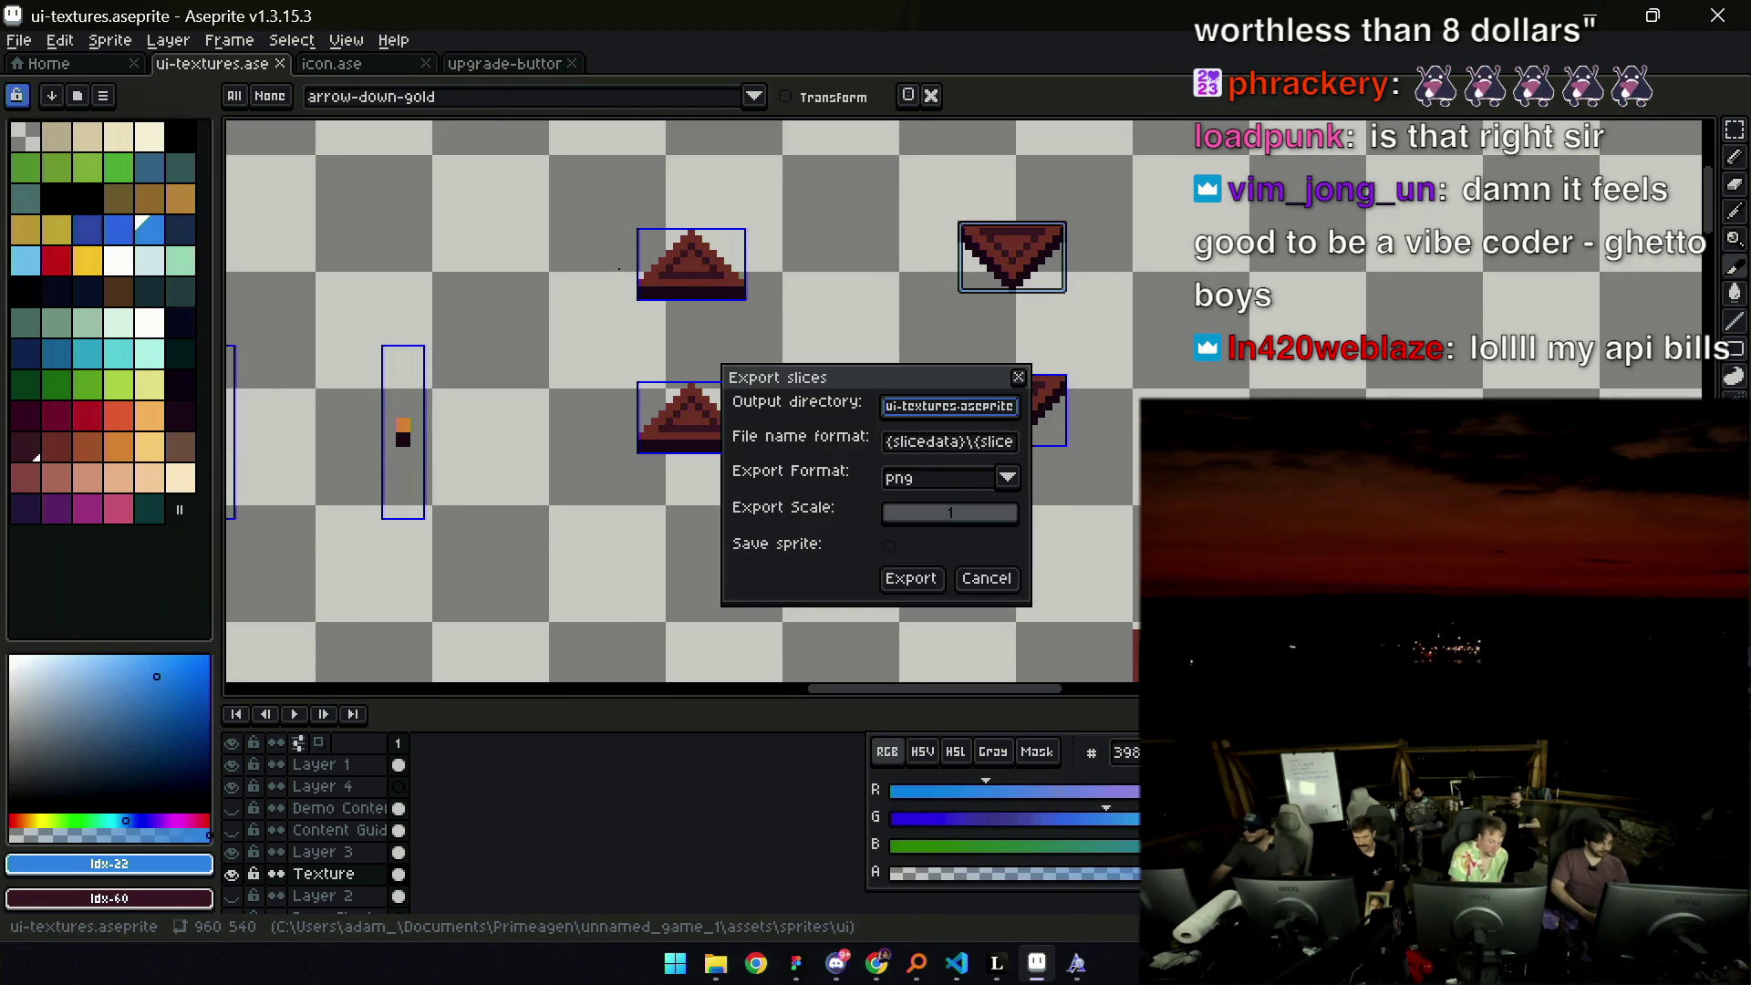
left_click(880, 588)
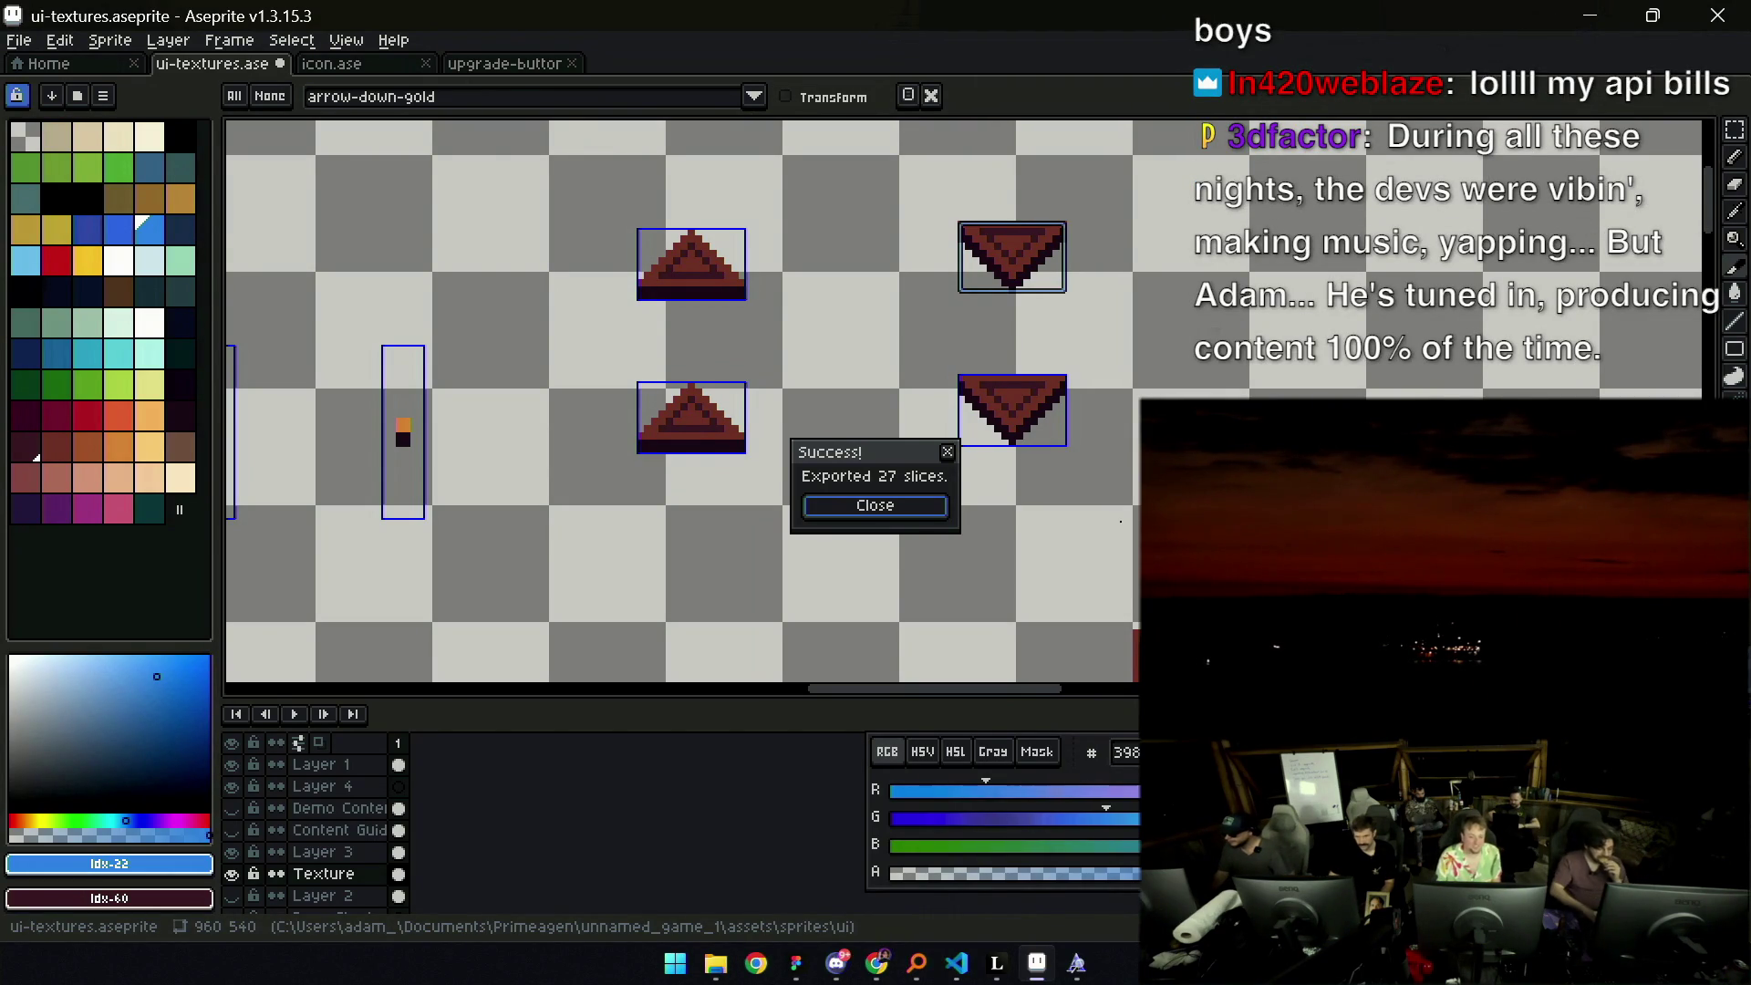
left_click(854, 505)
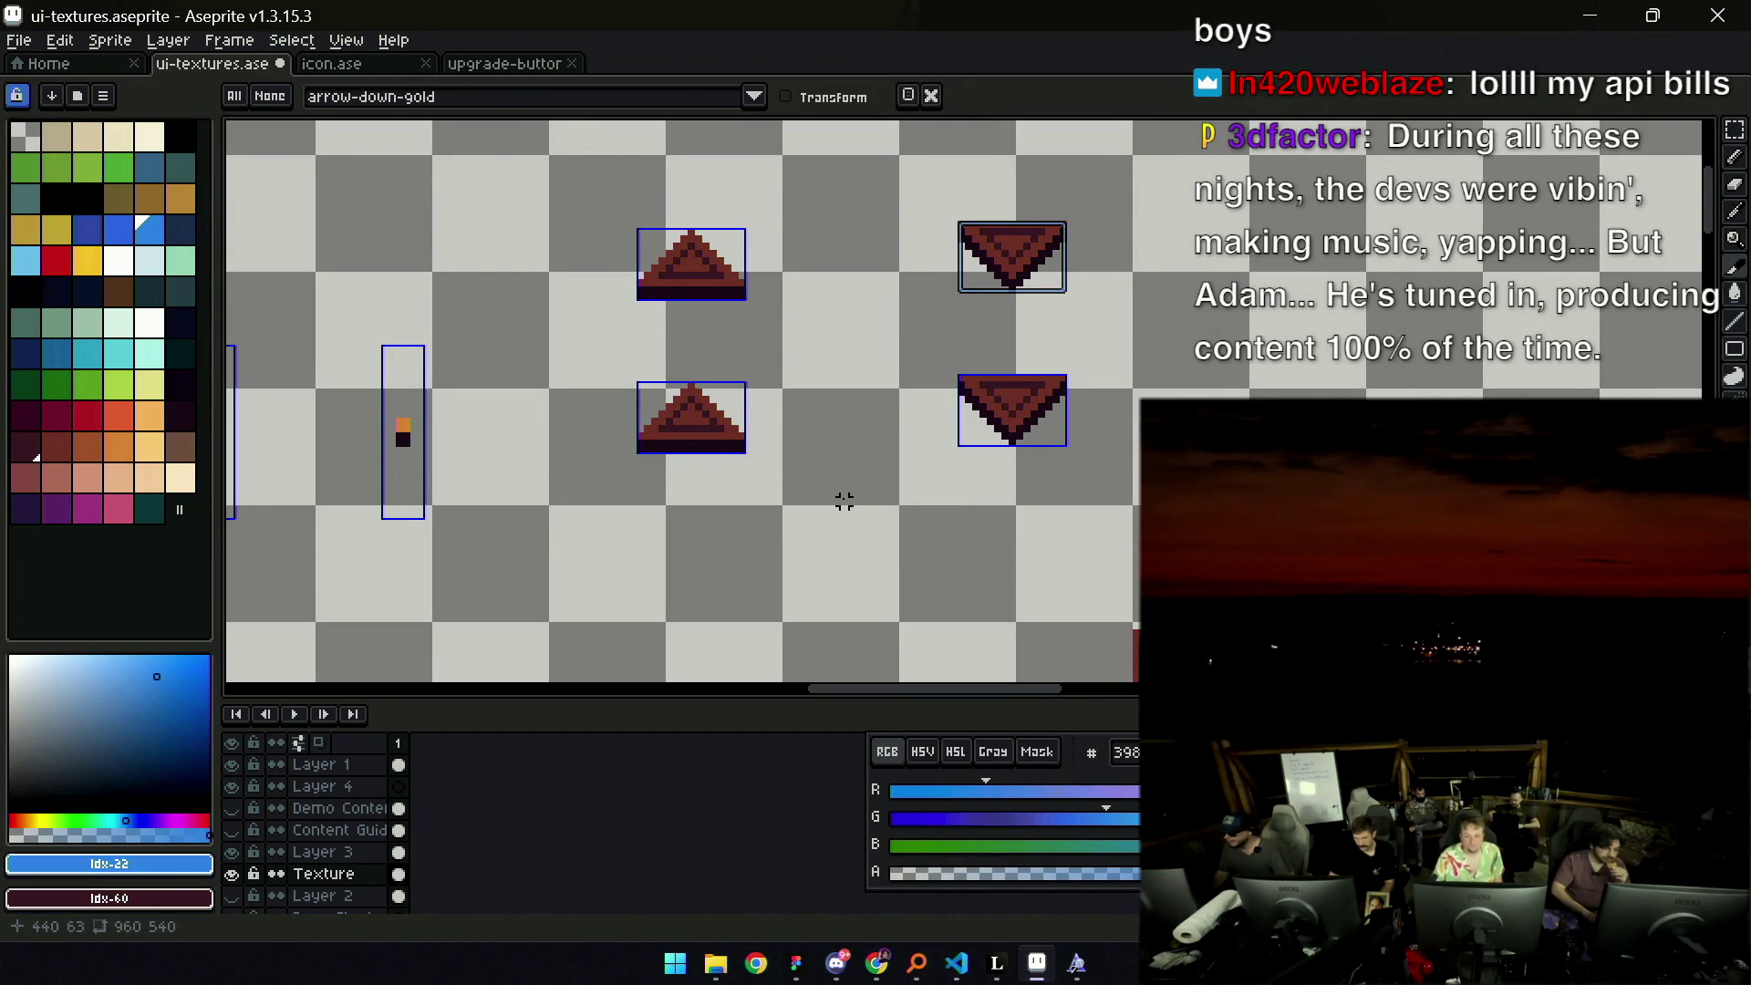
scroll(845, 501, "down", 8)
scroll(842, 499, "up", 2)
scroll(843, 498, "down", 3)
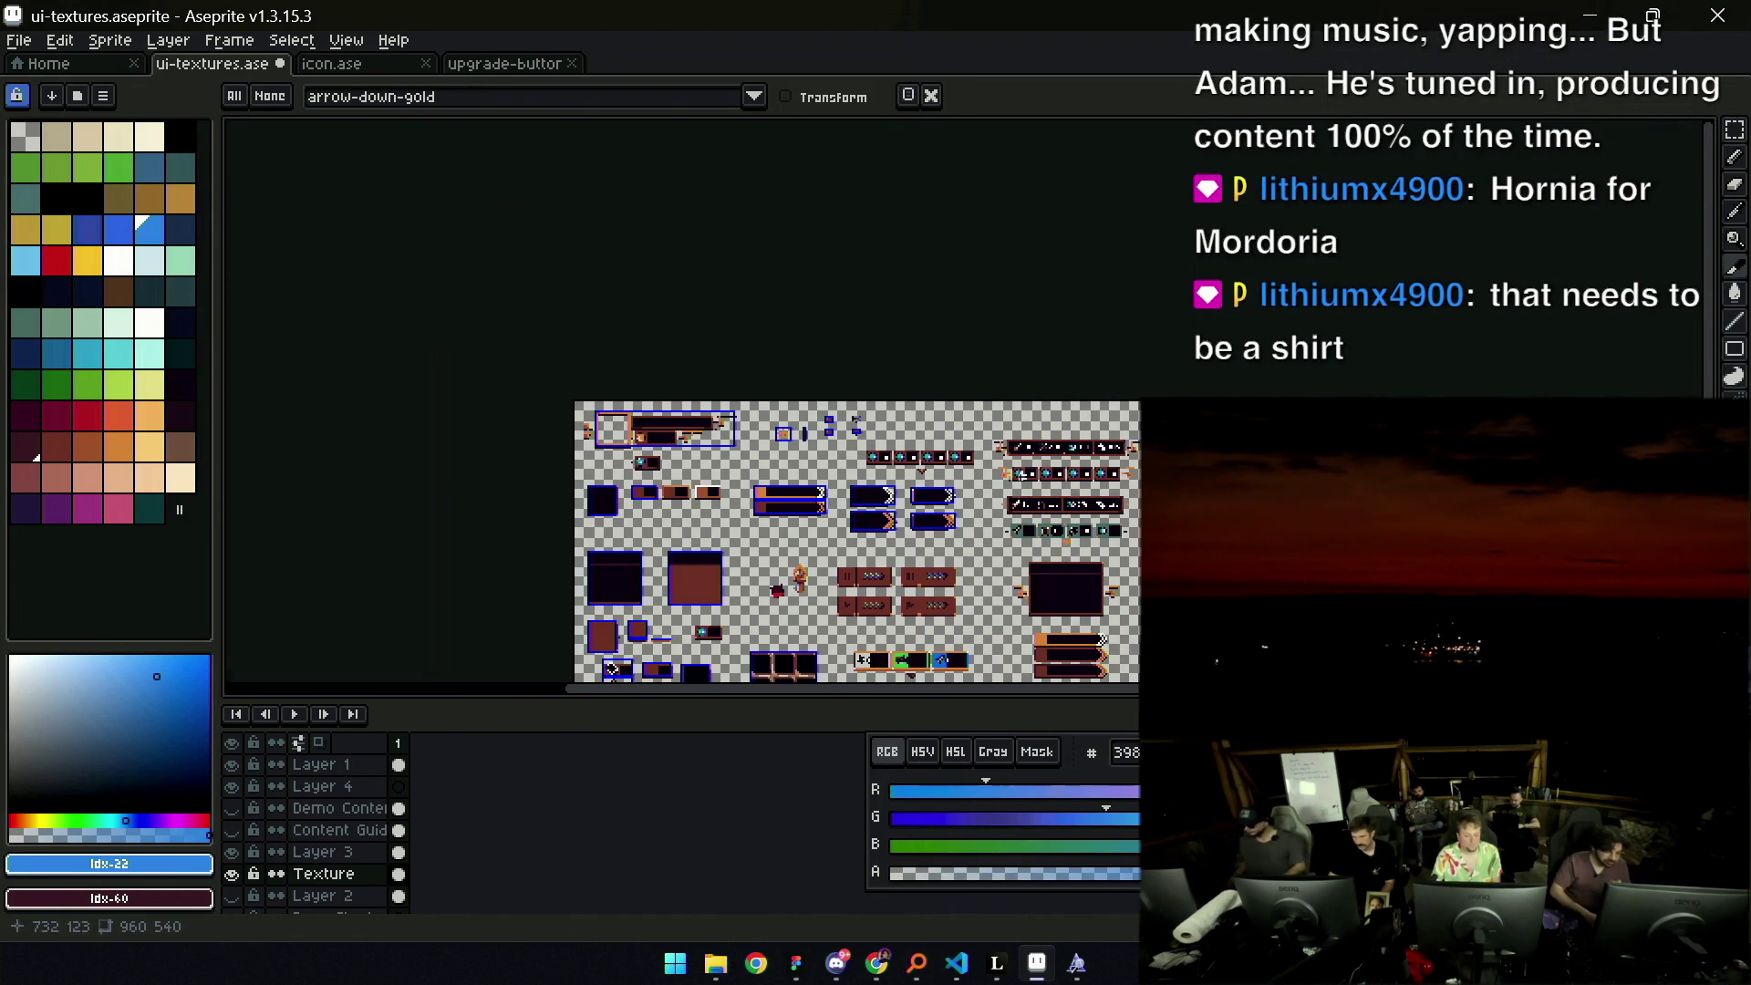
scroll(736, 673, "up", 5)
scroll(737, 672, "down", 3)
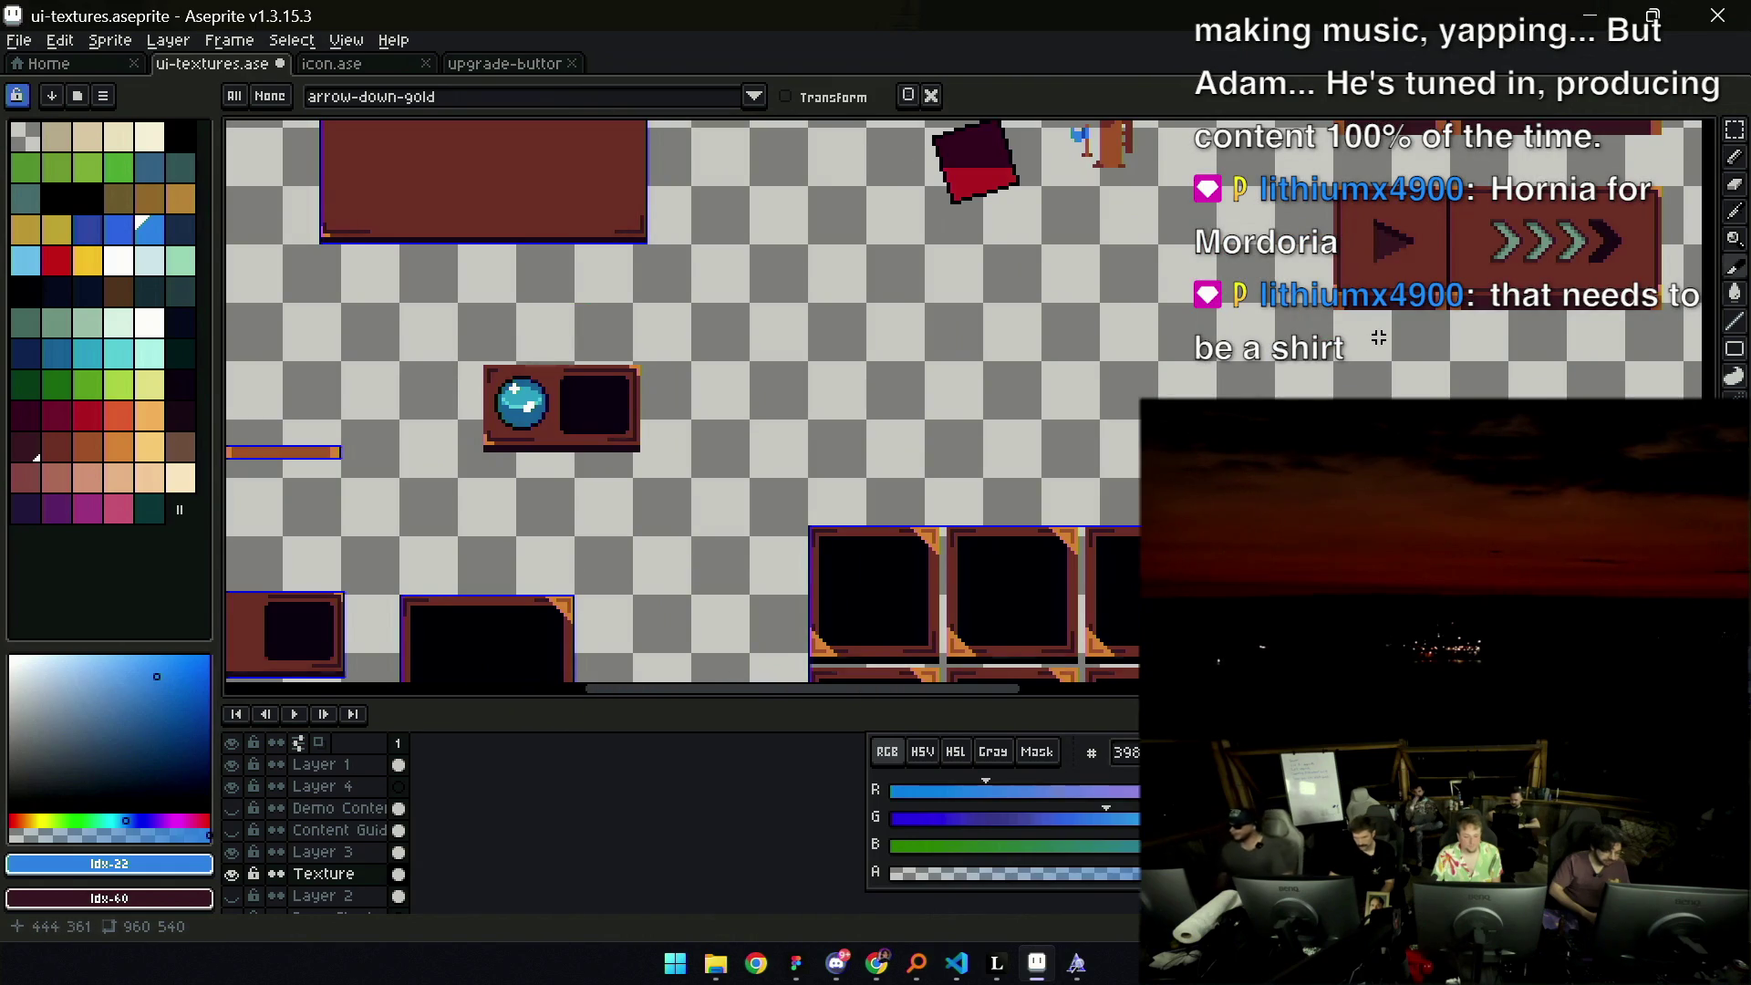
scroll(1378, 338, "down", 2)
scroll(1378, 338, "up", 1)
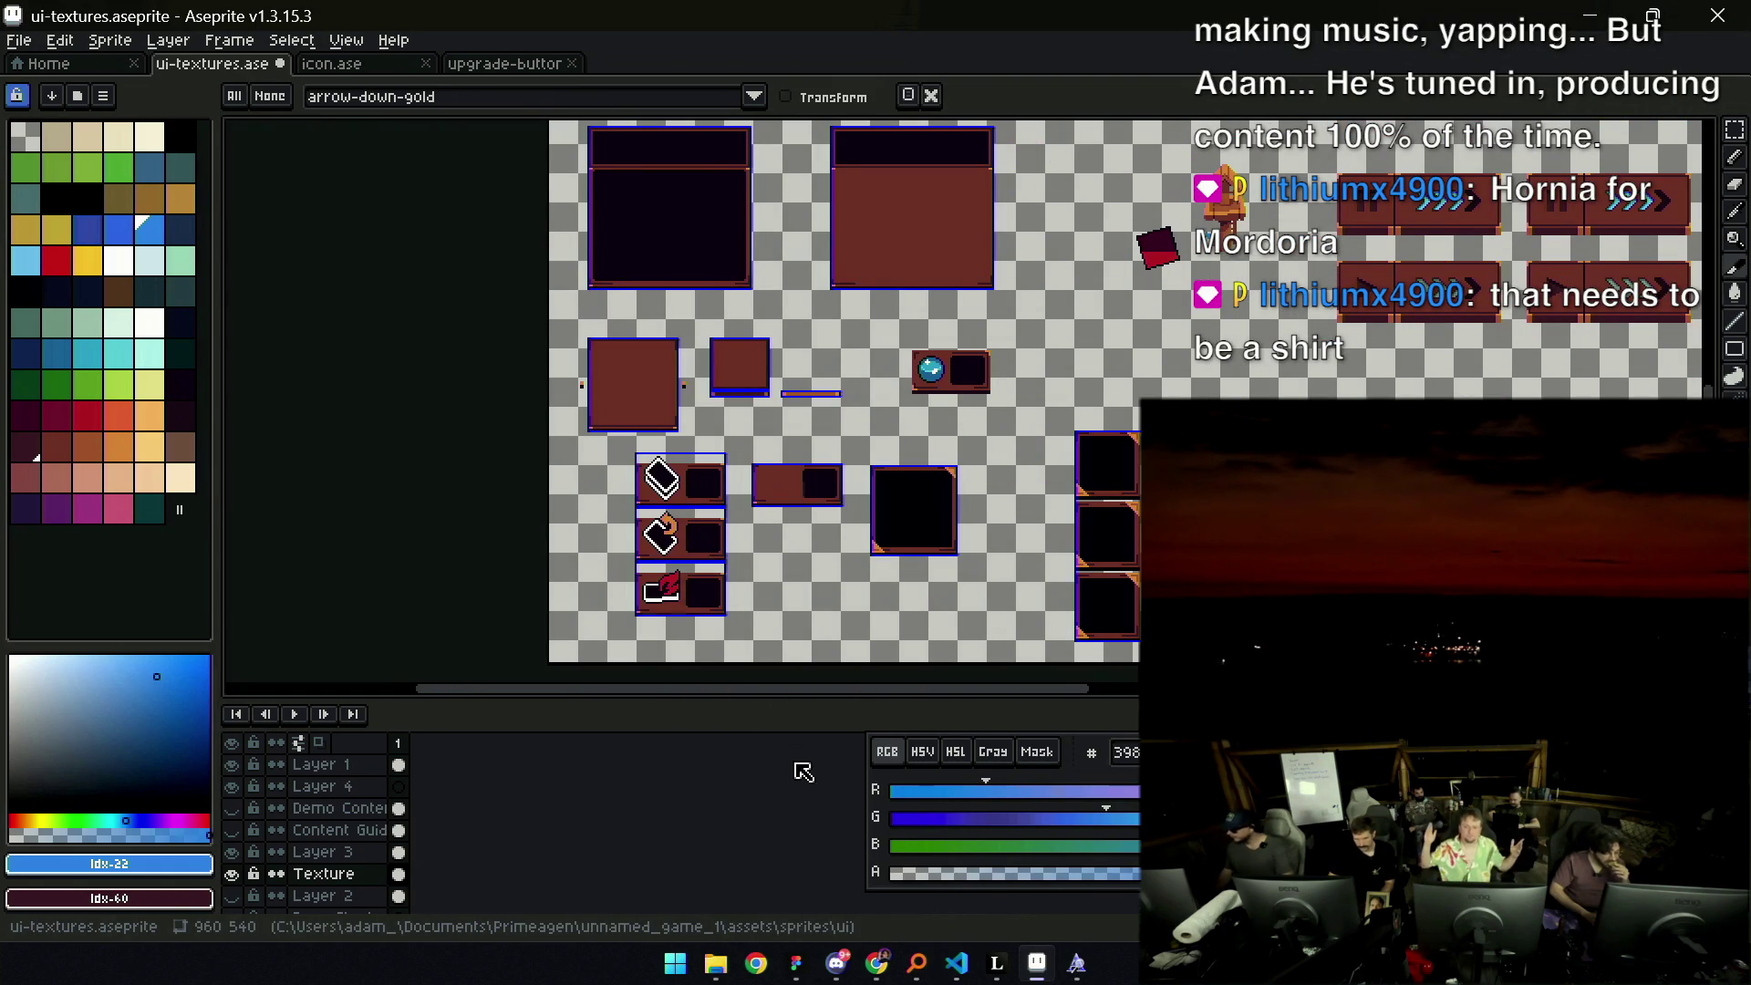
left_click(839, 974)
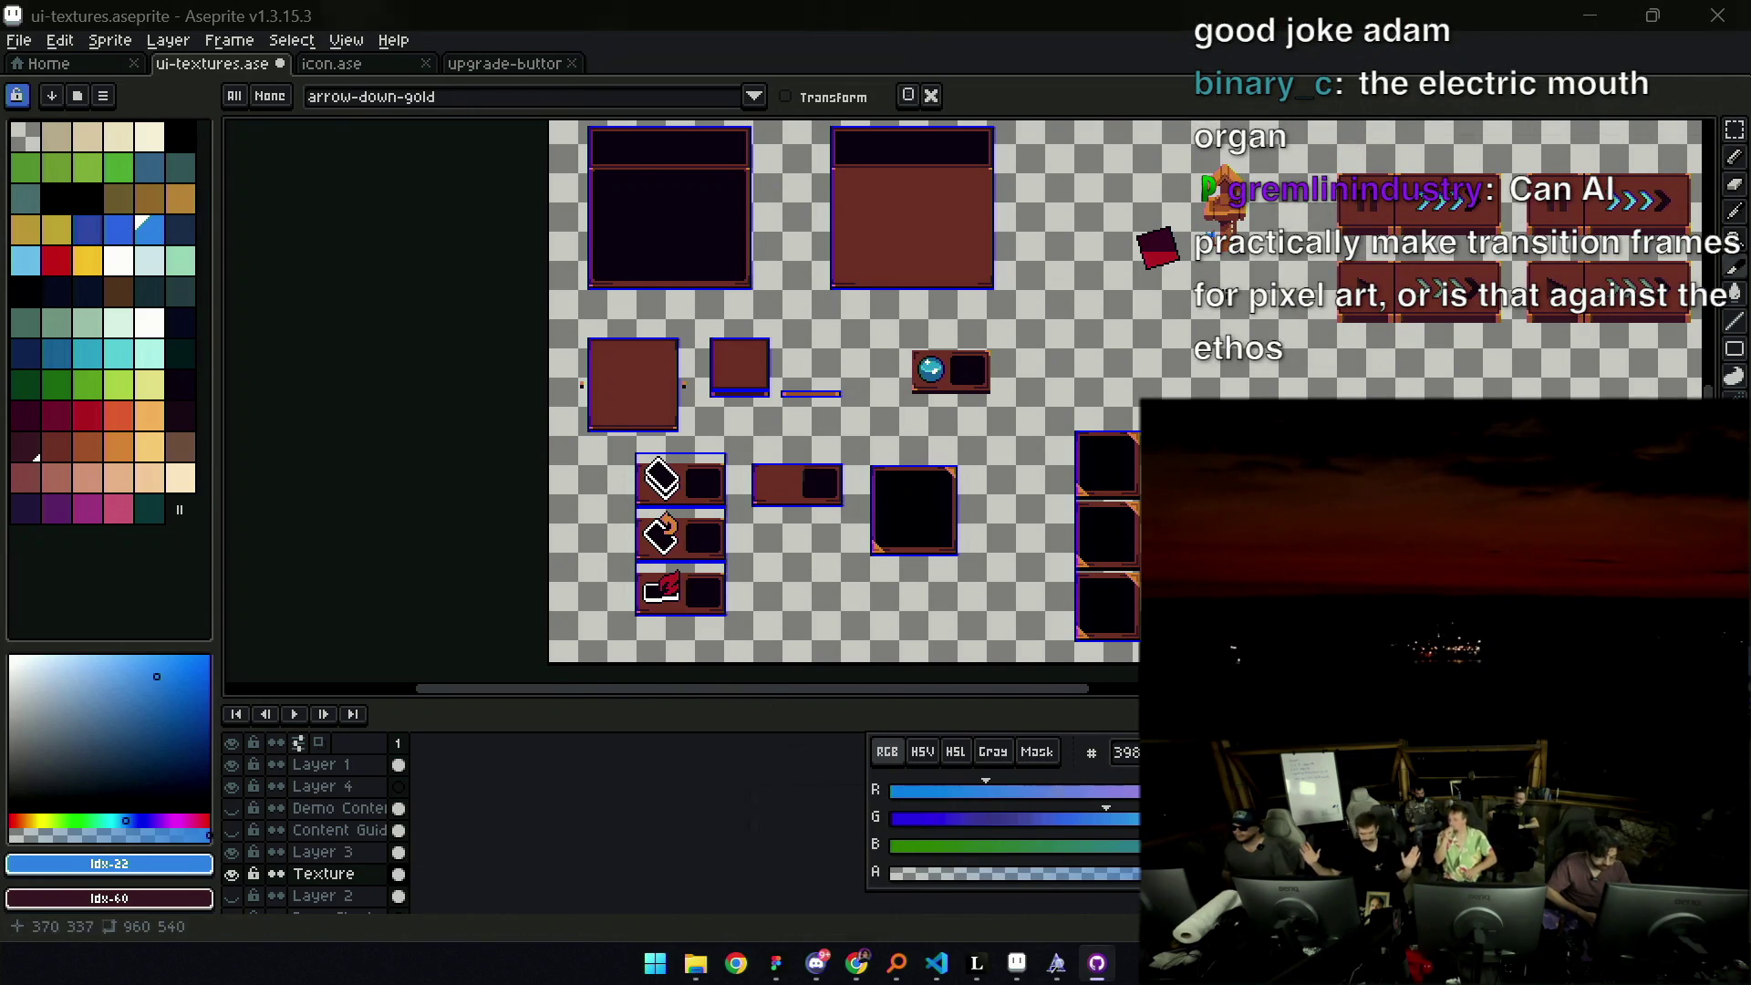
key("q")
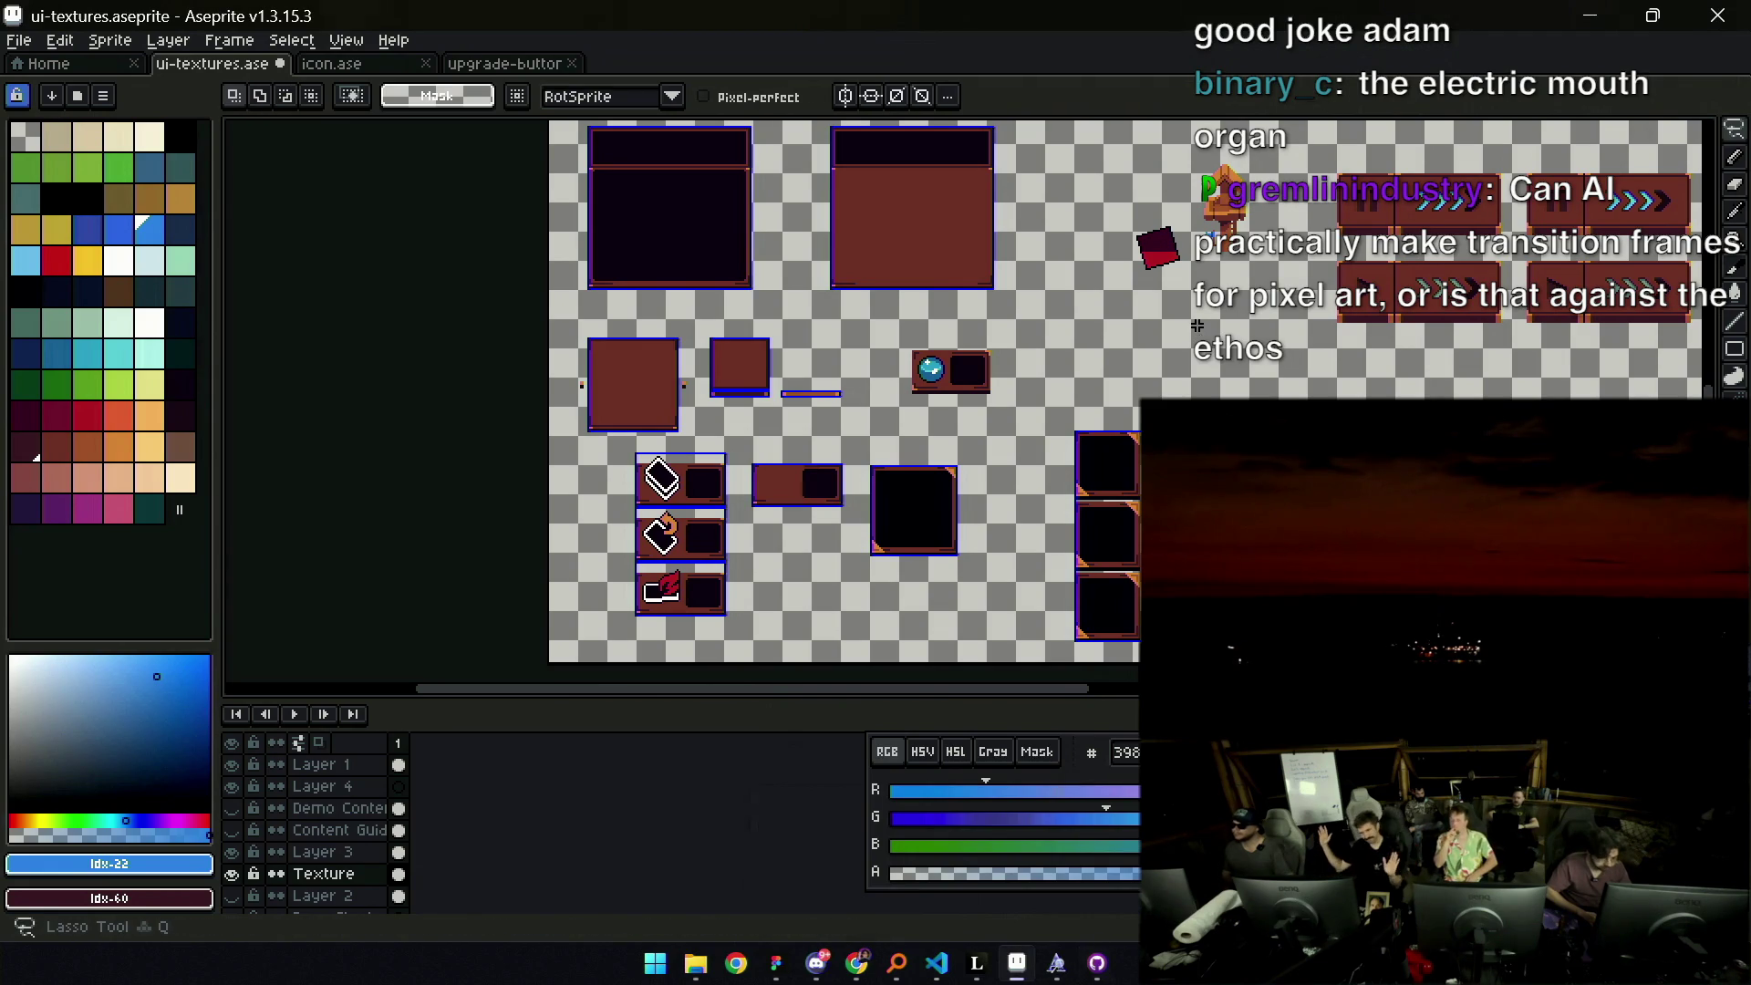
scroll(1168, 360, "down", 5)
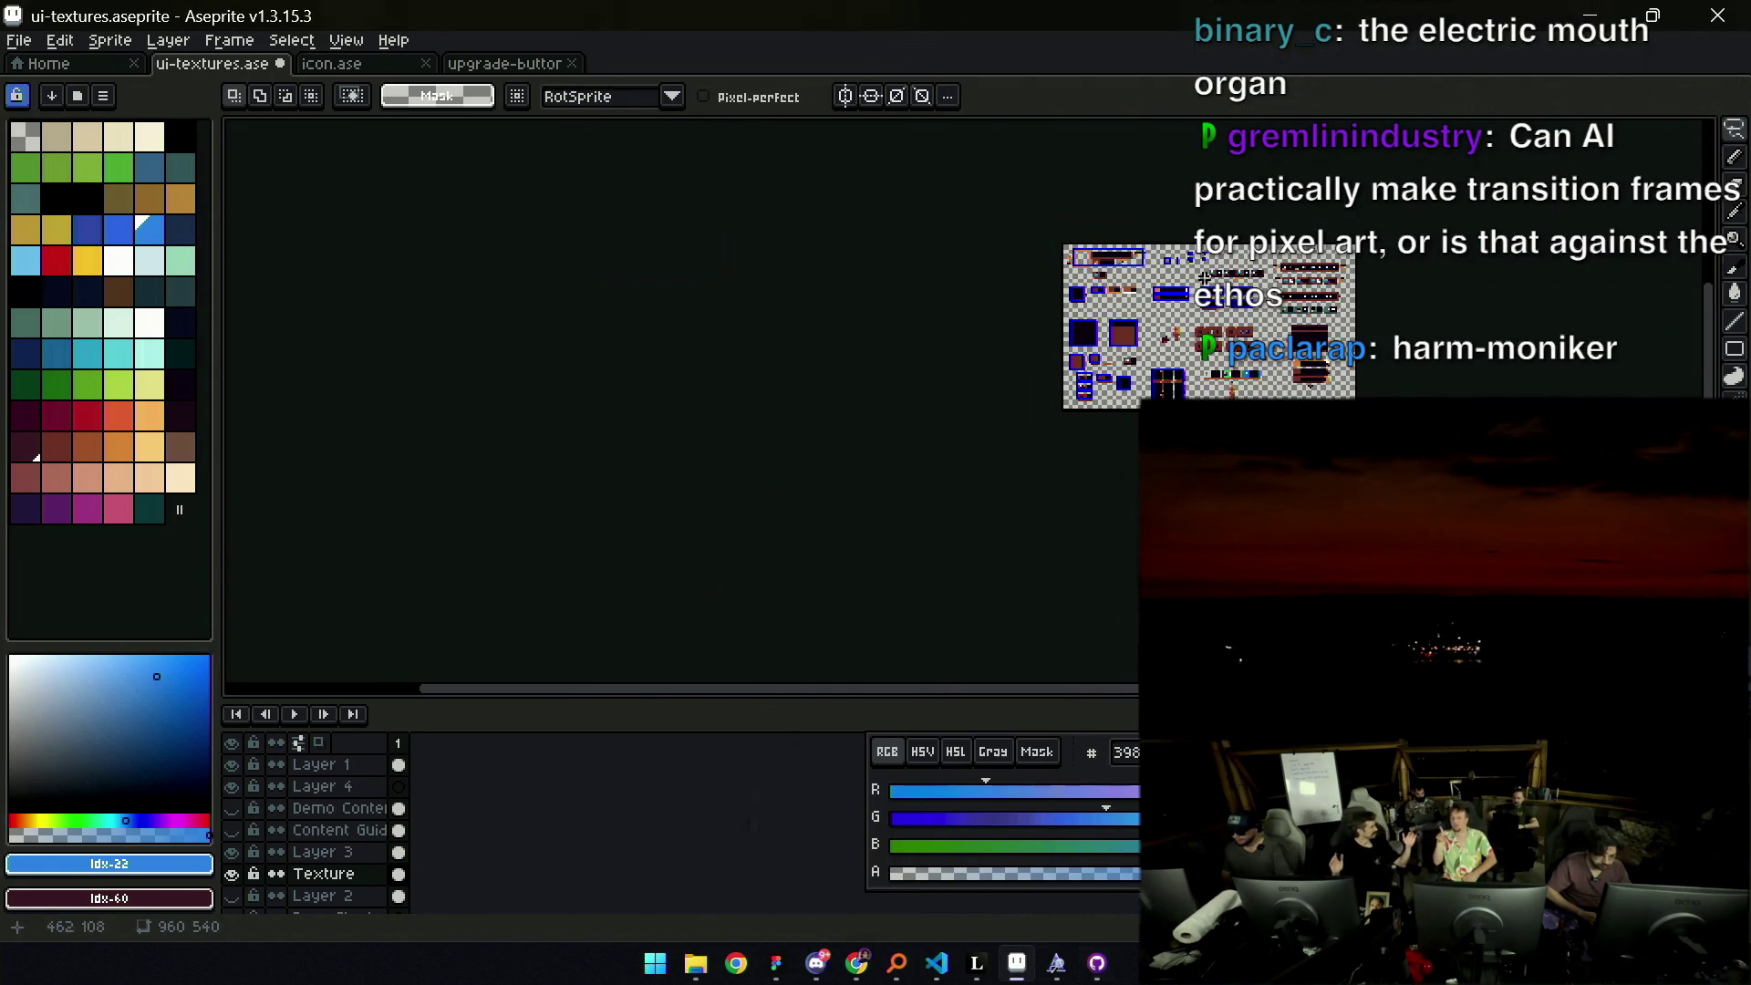
scroll(1200, 248, "up", 5)
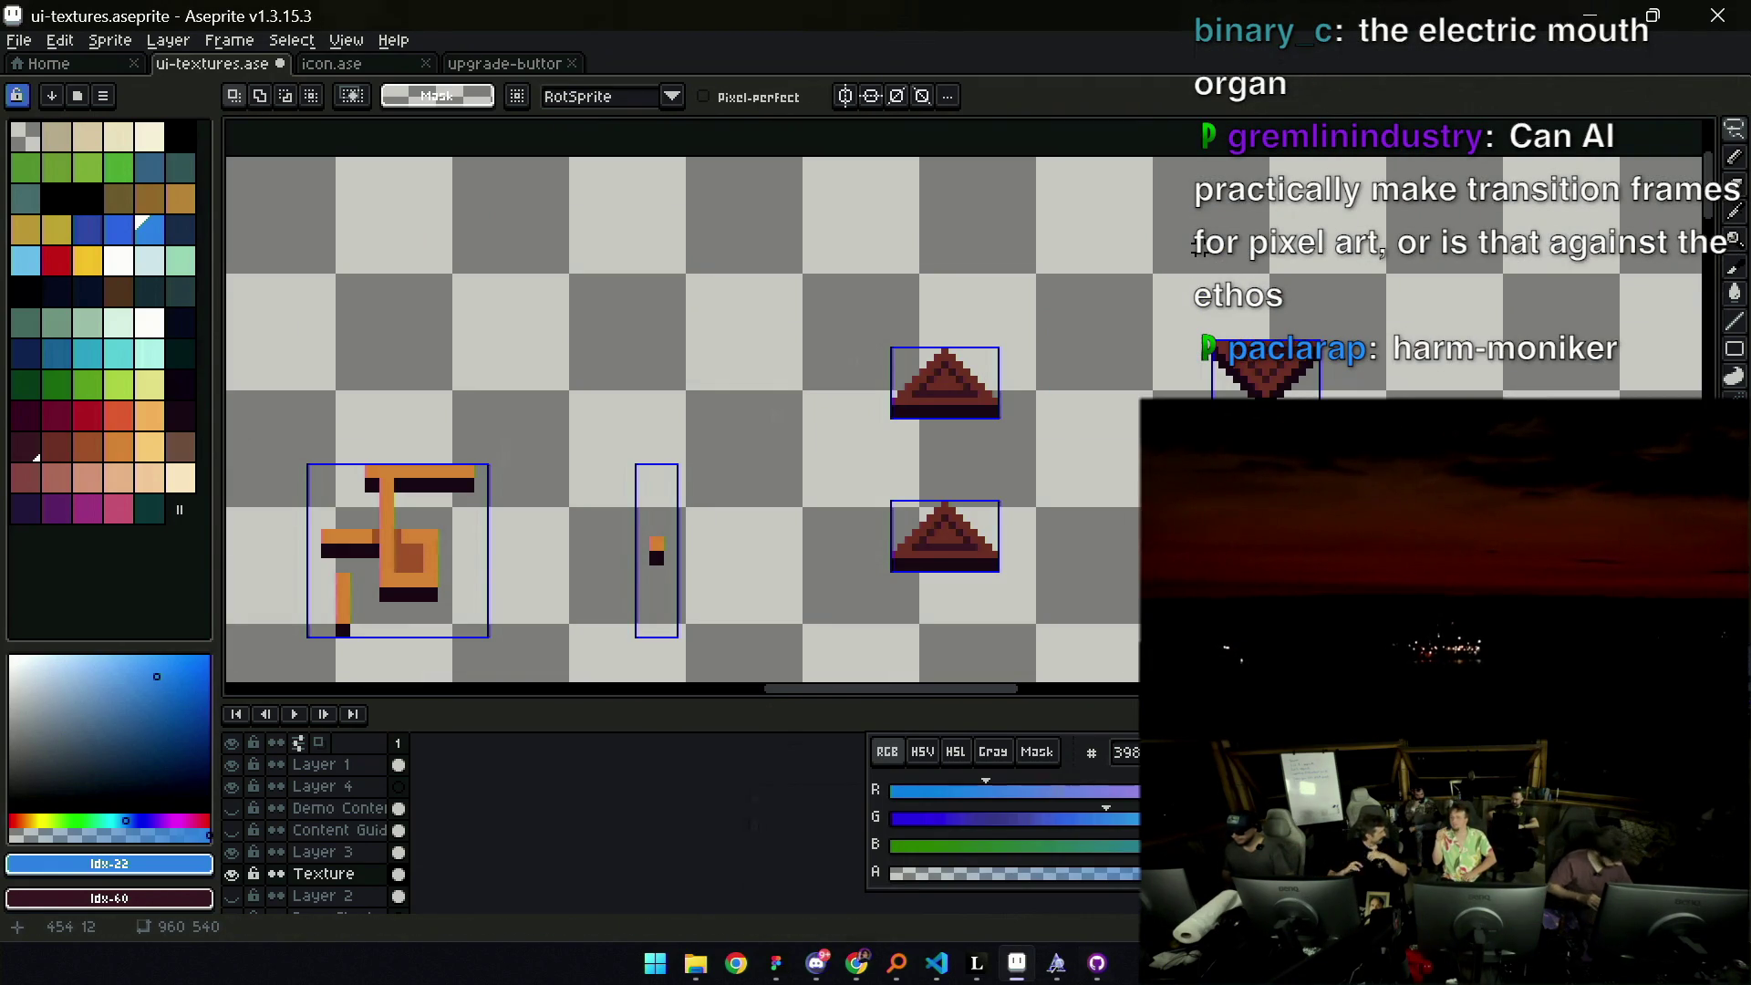